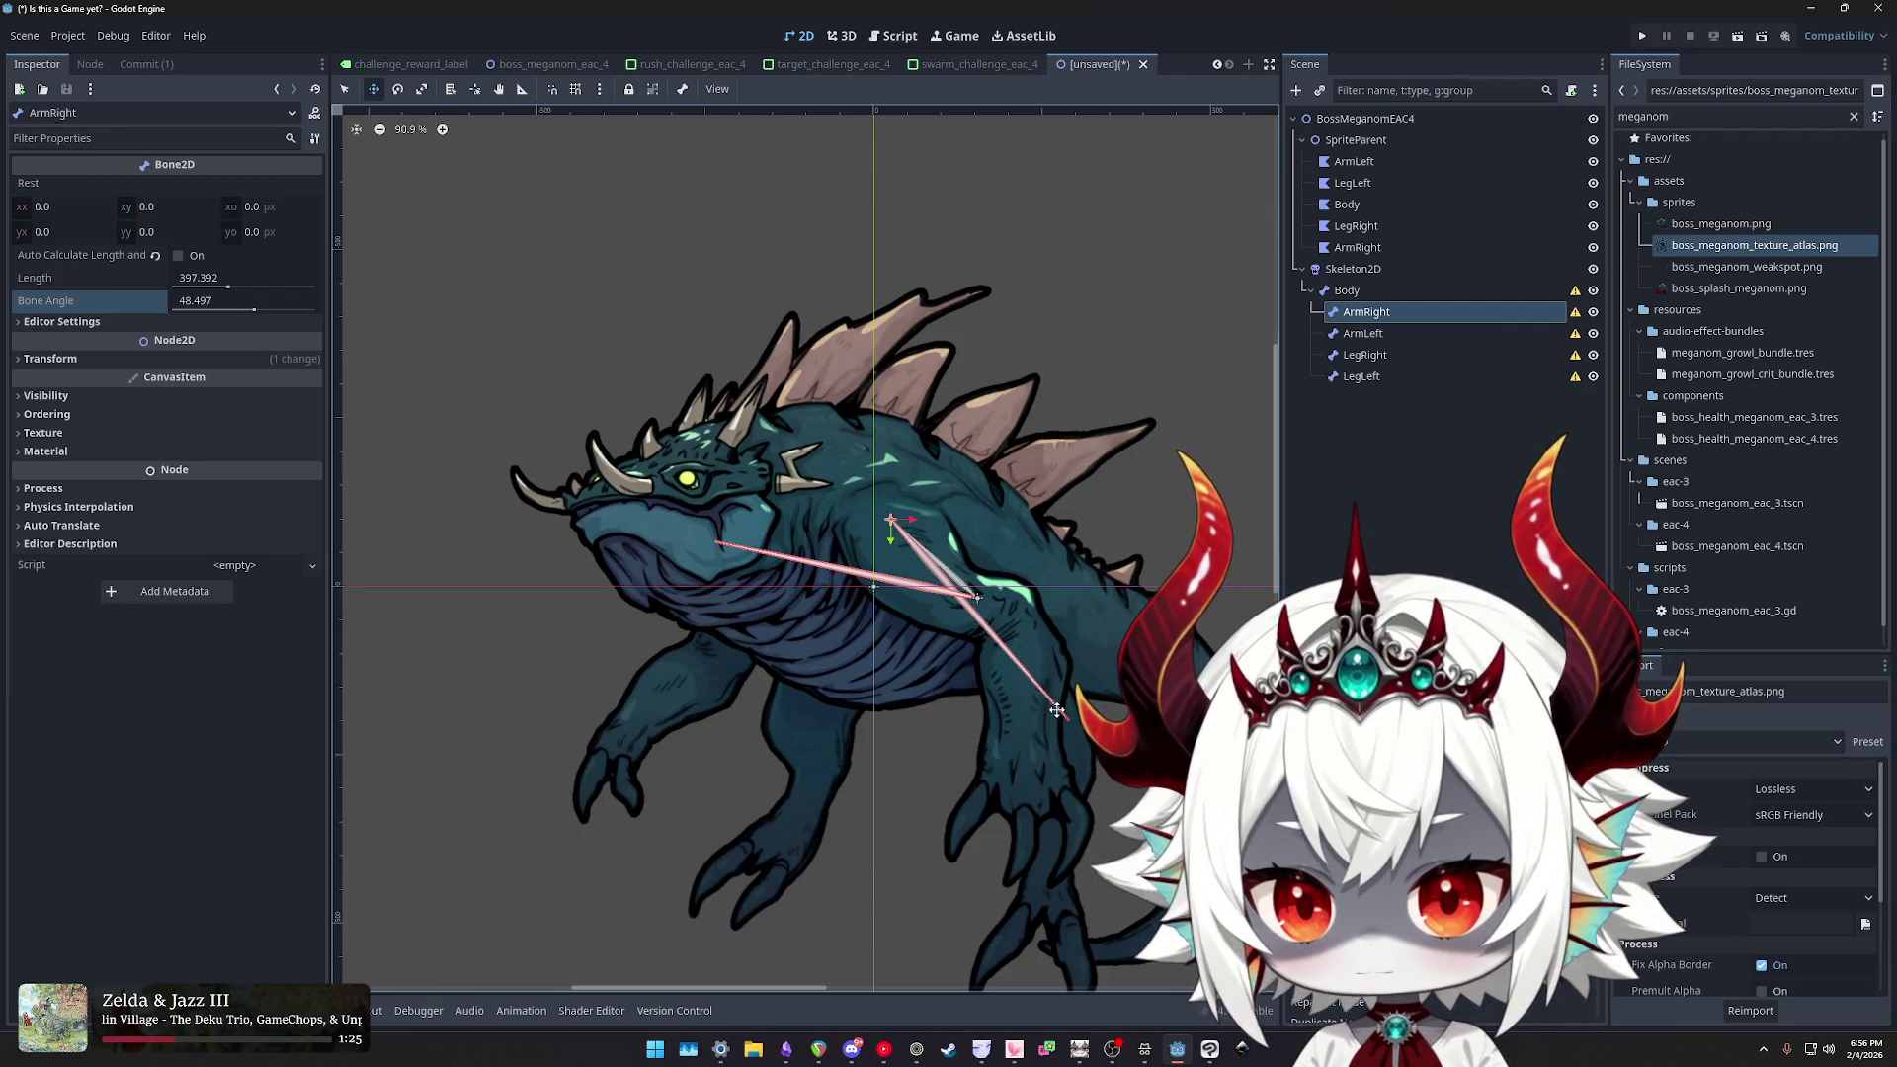
- Shorten the ArmRight bone to about 137.667 and angle it to 74.611 down the right arm
{"action": "mouse_move", "coordinate": [254, 310]}
{"action": "left_mouse_down"}
{"action": "mouse_move", "coordinate": [230, 288]}
{"action": "mouse_move", "coordinate": [202, 298]}
{"action": "mouse_move", "coordinate": [240, 319]}
{"action": "mouse_move", "coordinate": [199, 313]}
{"action": "left_mouse_up"}
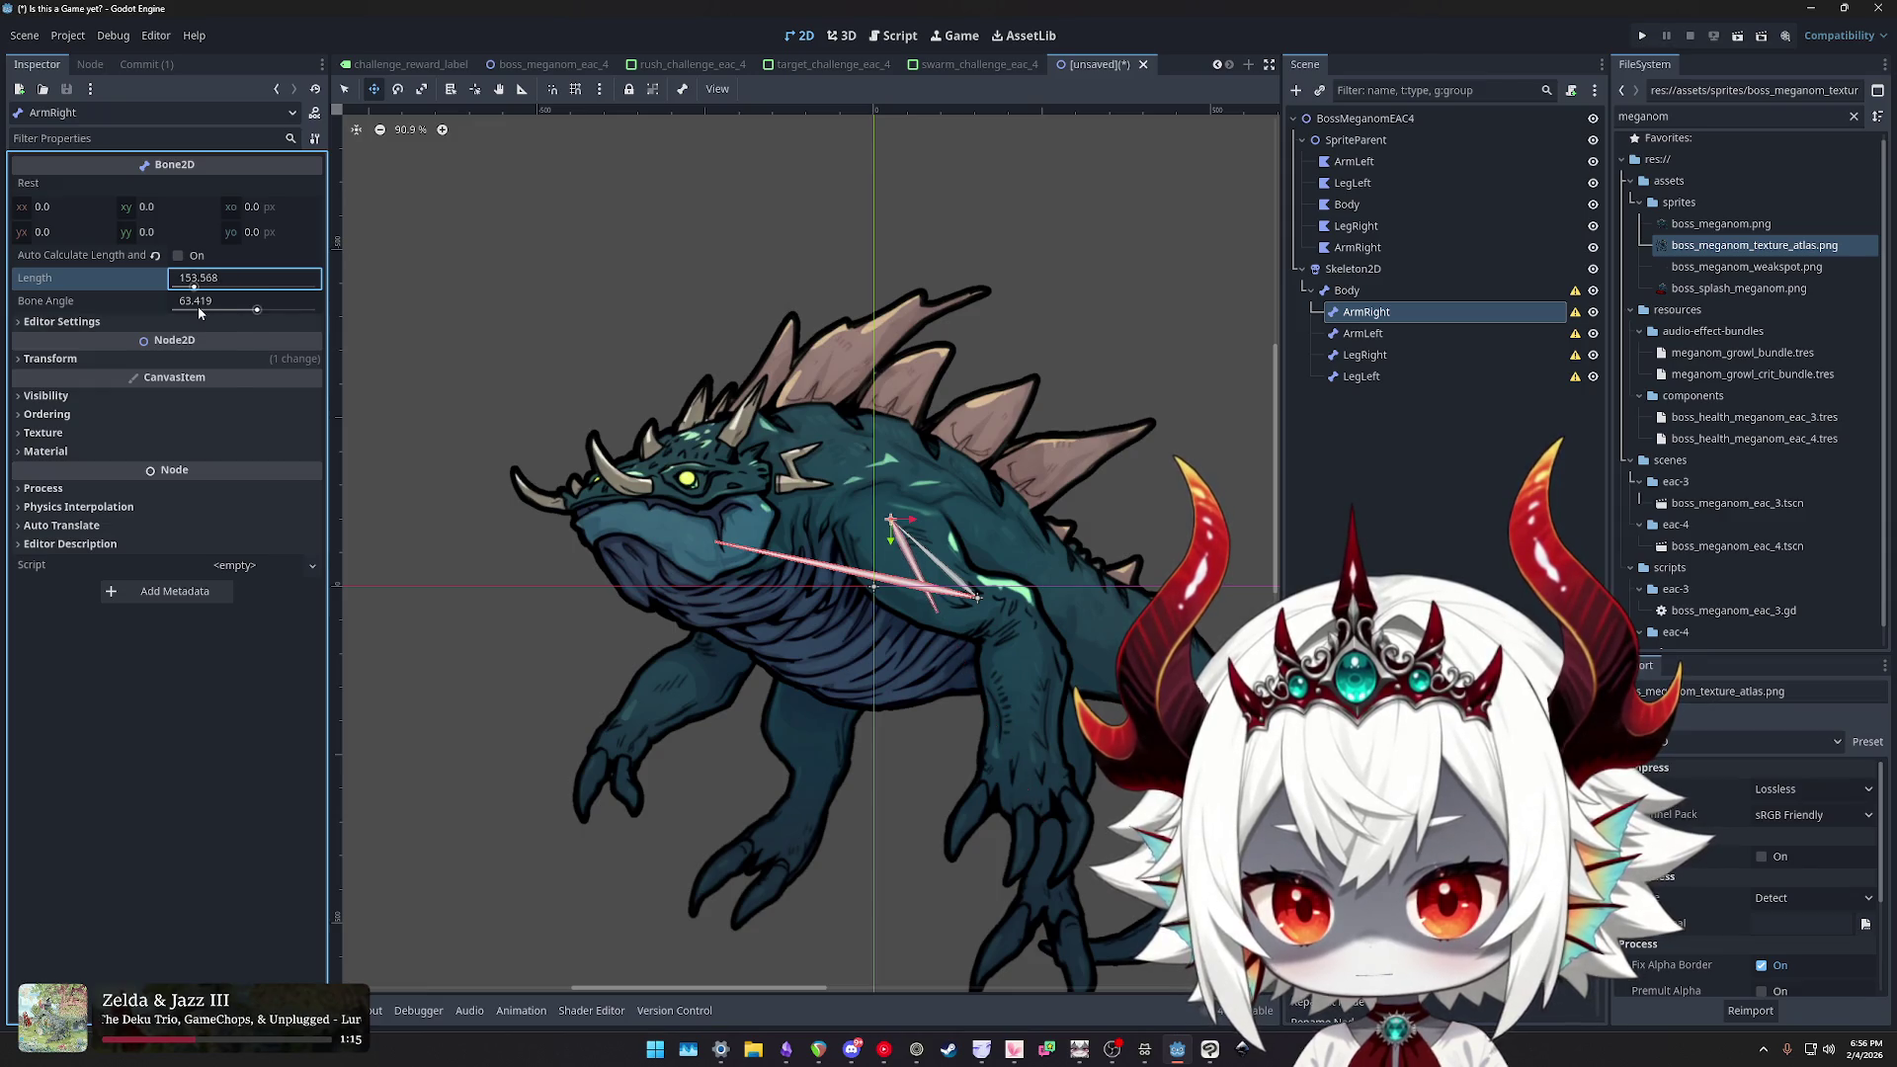
{"action": "left_click", "coordinate": [257, 311]}
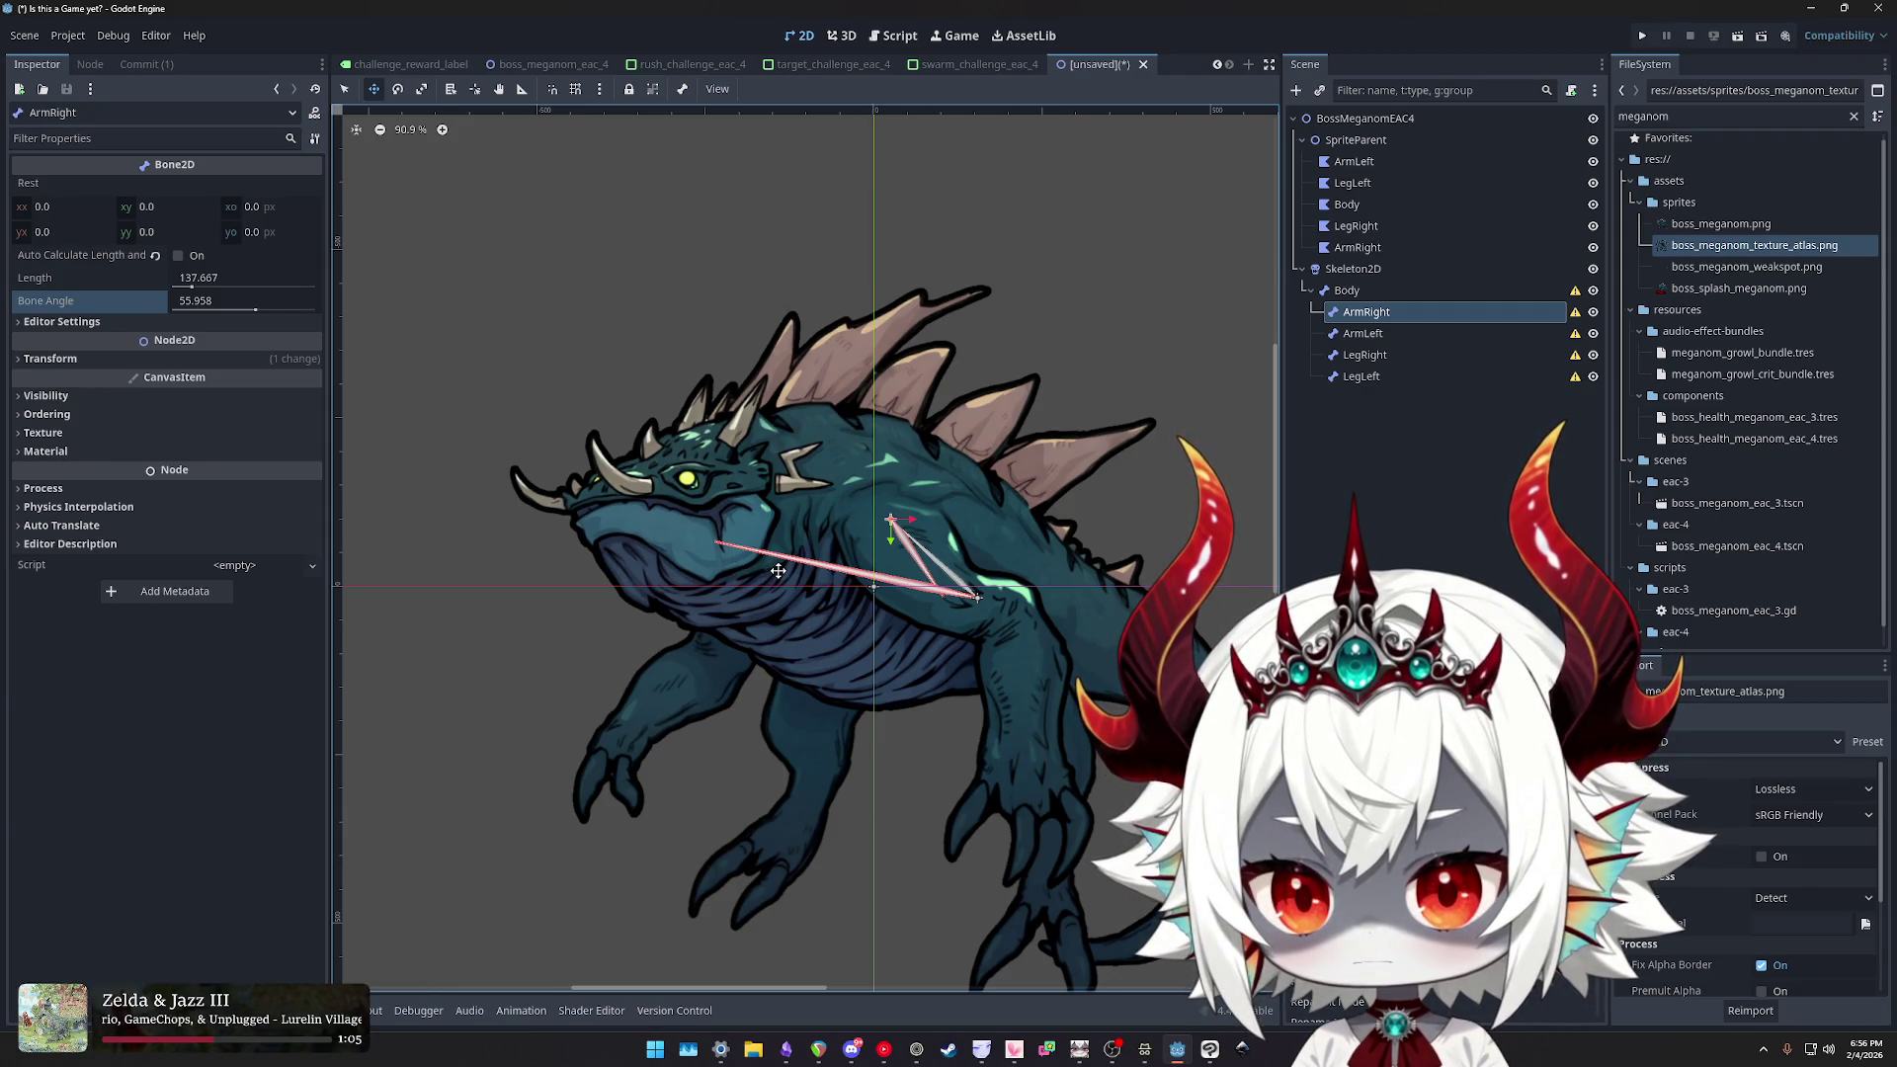
{"action": "mouse_move", "coordinate": [892, 520]}
{"action": "left_mouse_down"}
{"action": "mouse_move", "coordinate": [886, 497]}
{"action": "mouse_move", "coordinate": [893, 528]}
{"action": "left_mouse_up"}
{"action": "left_click_drag", "start_coordinate": [255, 315], "coordinate": [257, 314]}
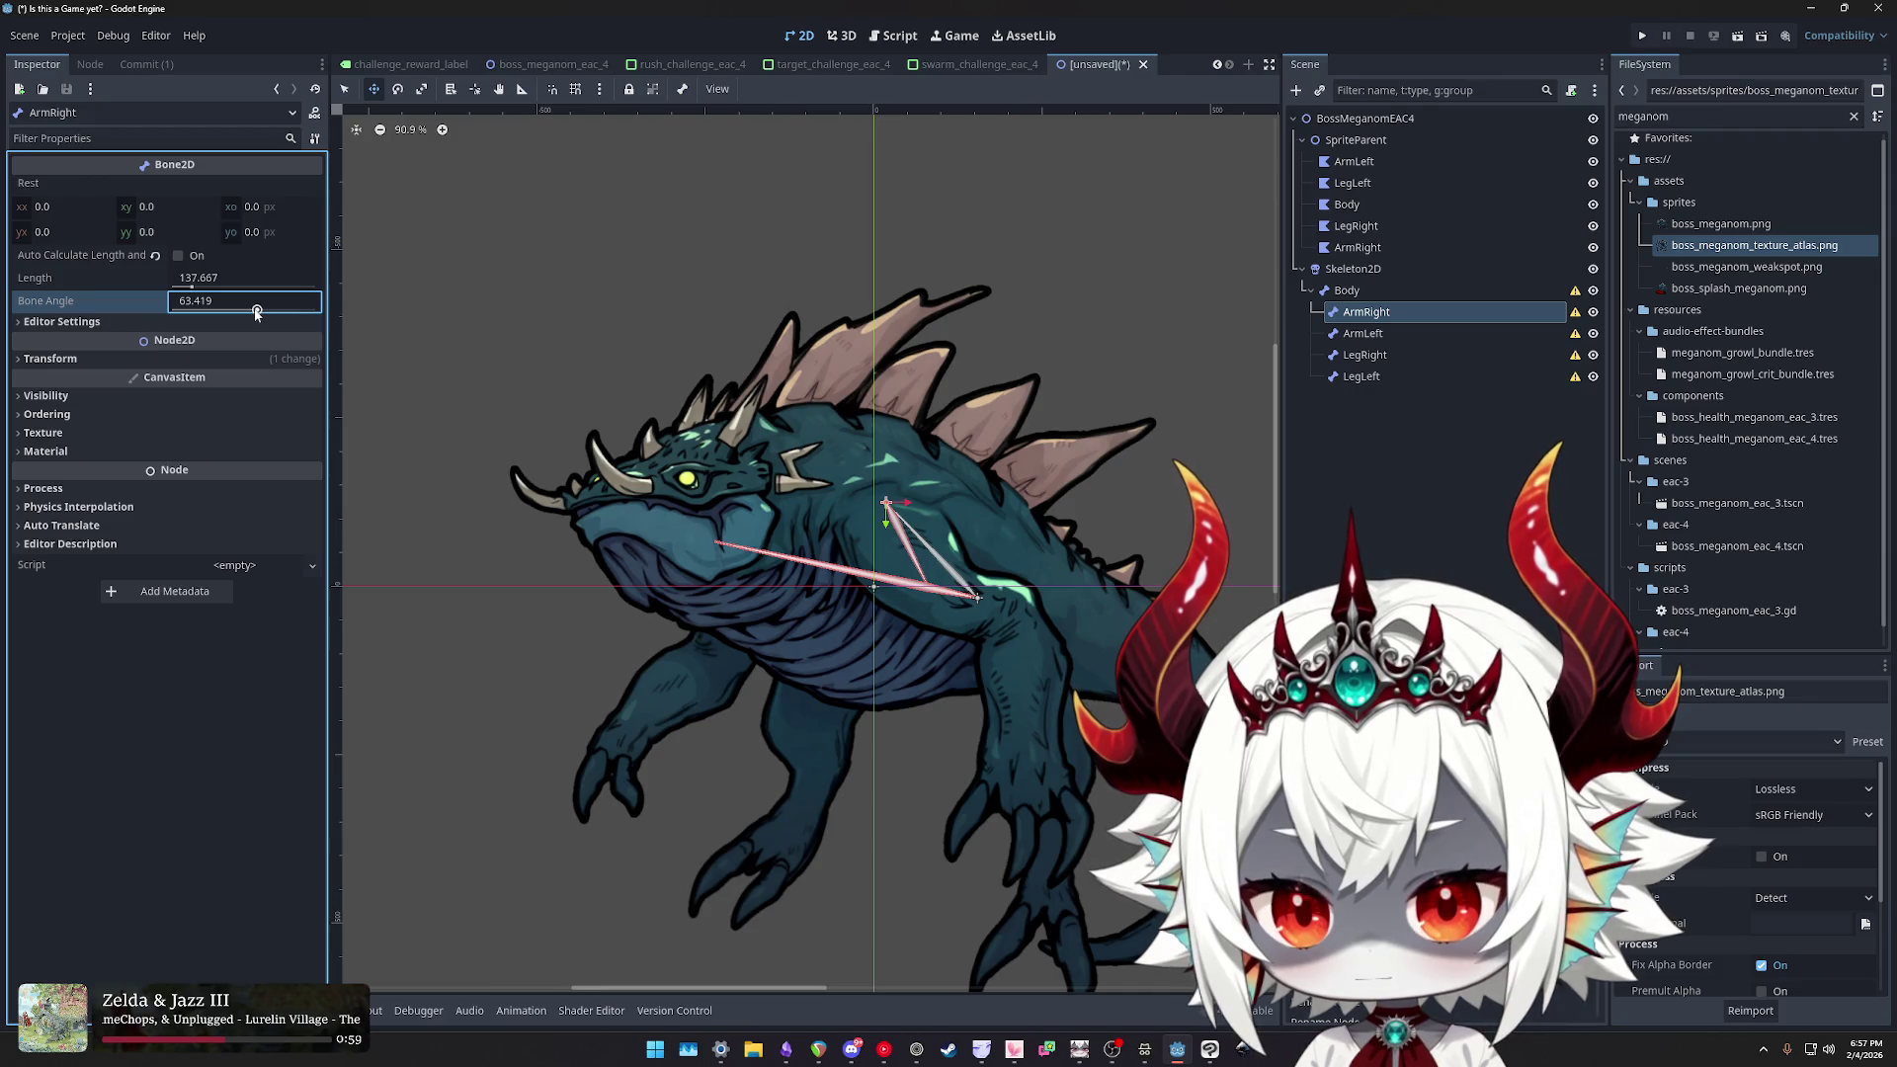
{"action": "left_click_drag", "start_coordinate": [884, 502], "coordinate": [894, 498]}
{"action": "left_click", "coordinate": [254, 311]}
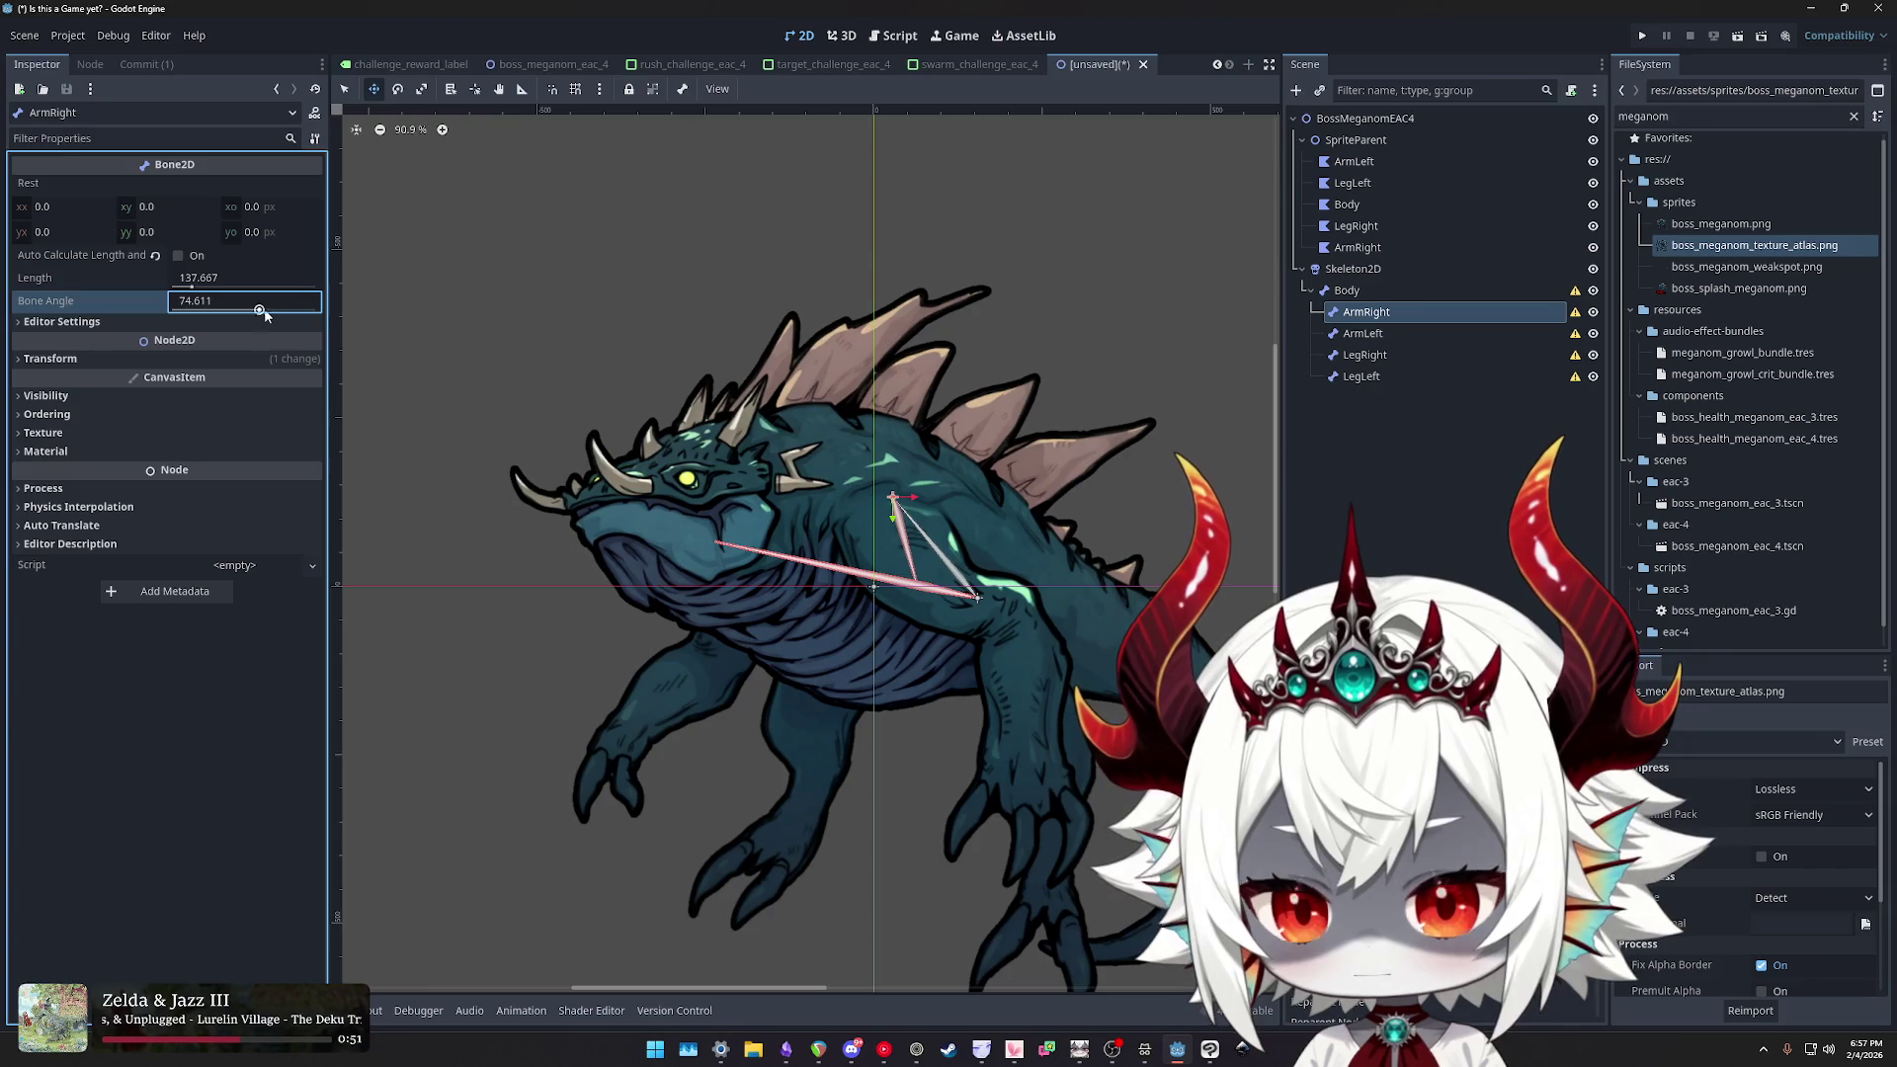
{"action": "left_click_drag", "start_coordinate": [894, 496], "coordinate": [890, 494]}
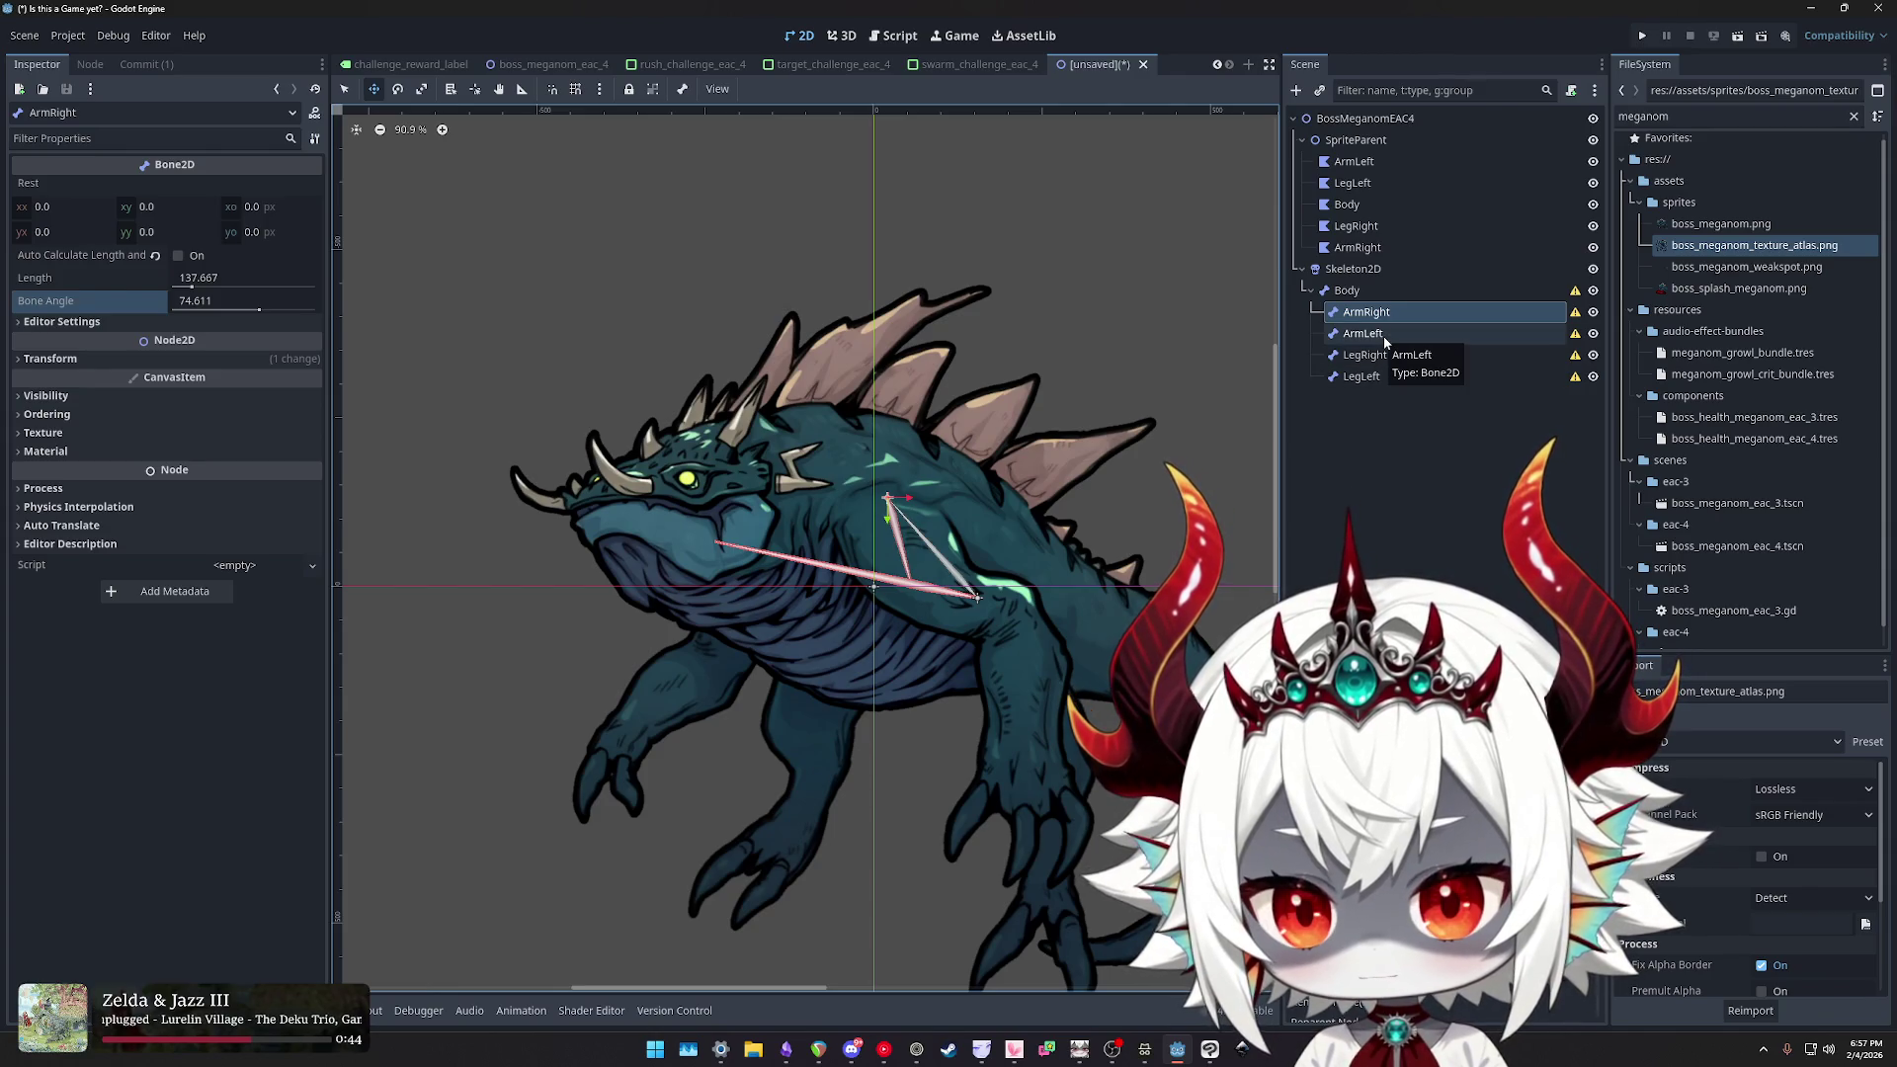
{"action": "left_click", "coordinate": [1387, 292]}
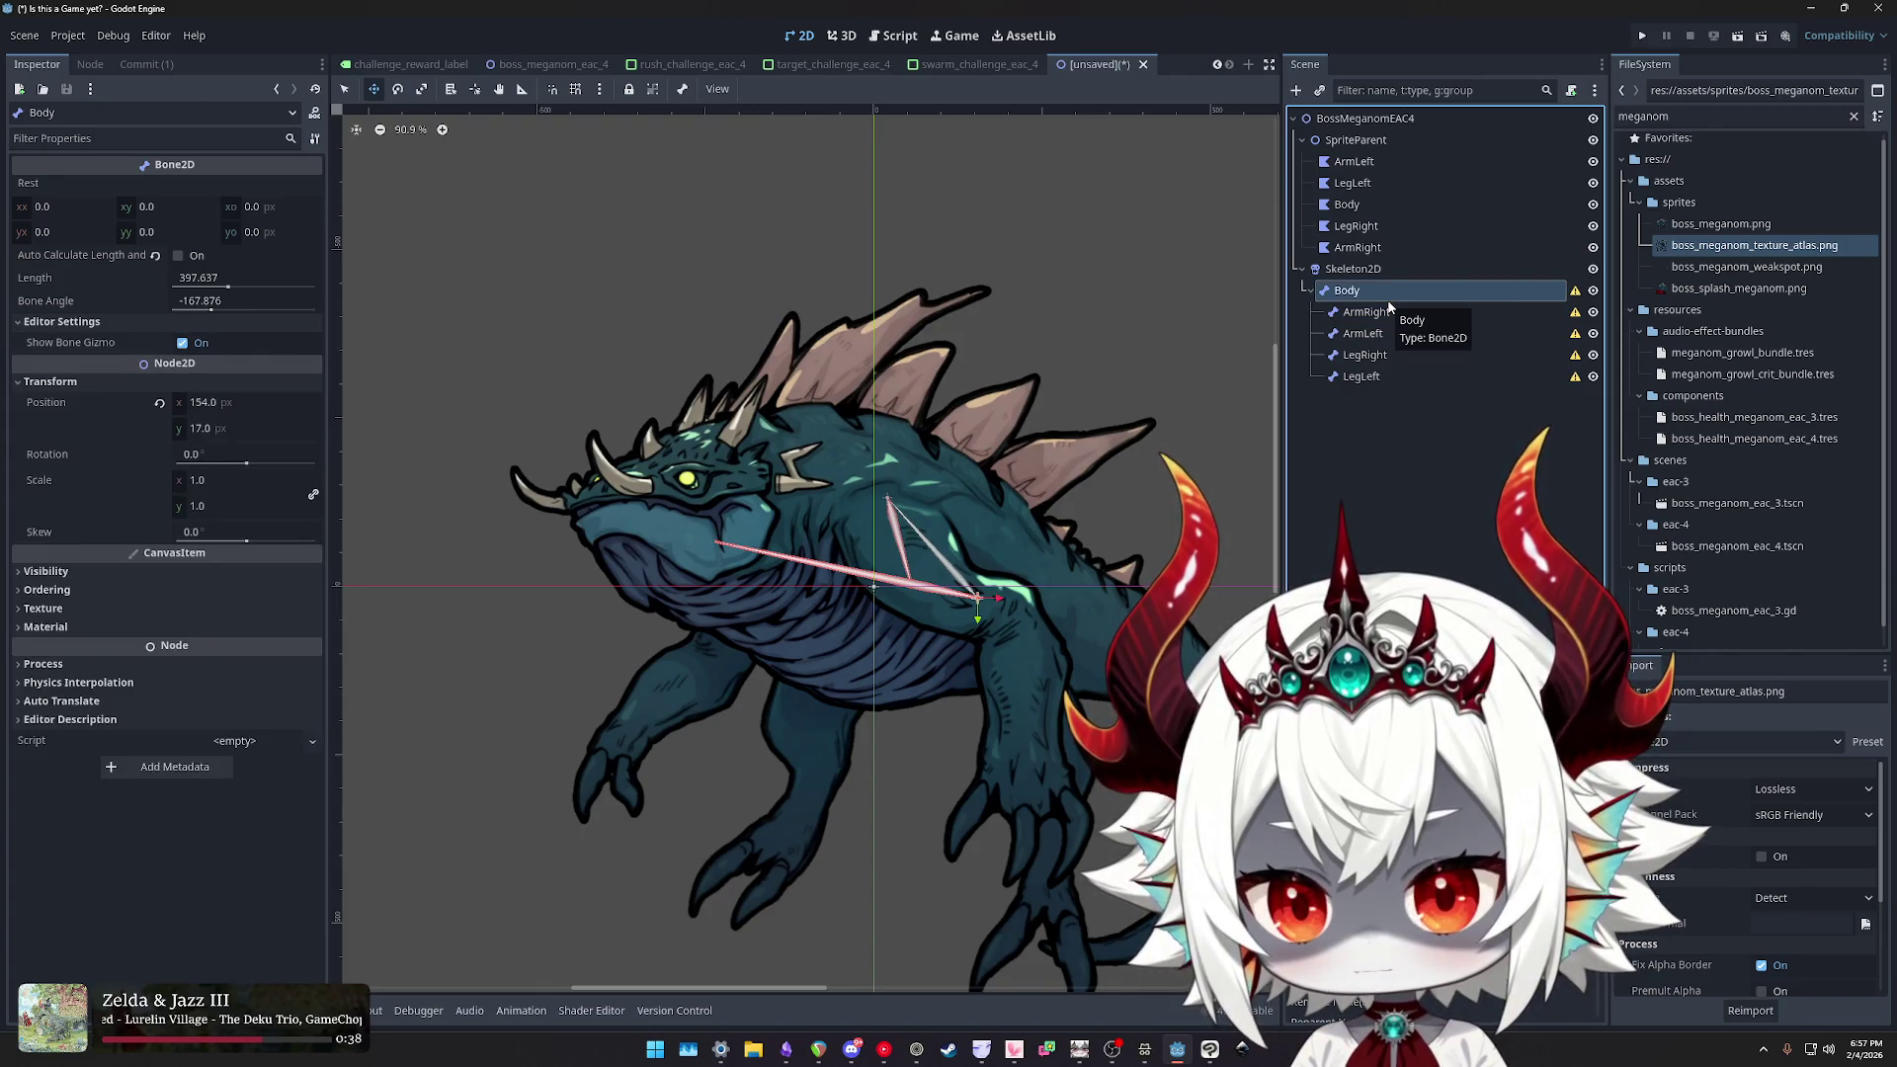
- Move the ArmLeft bone onto the monster's left shoulder and swing it down the arm
{"action": "left_click", "coordinate": [1384, 333]}
{"action": "left_click", "coordinate": [1389, 314]}
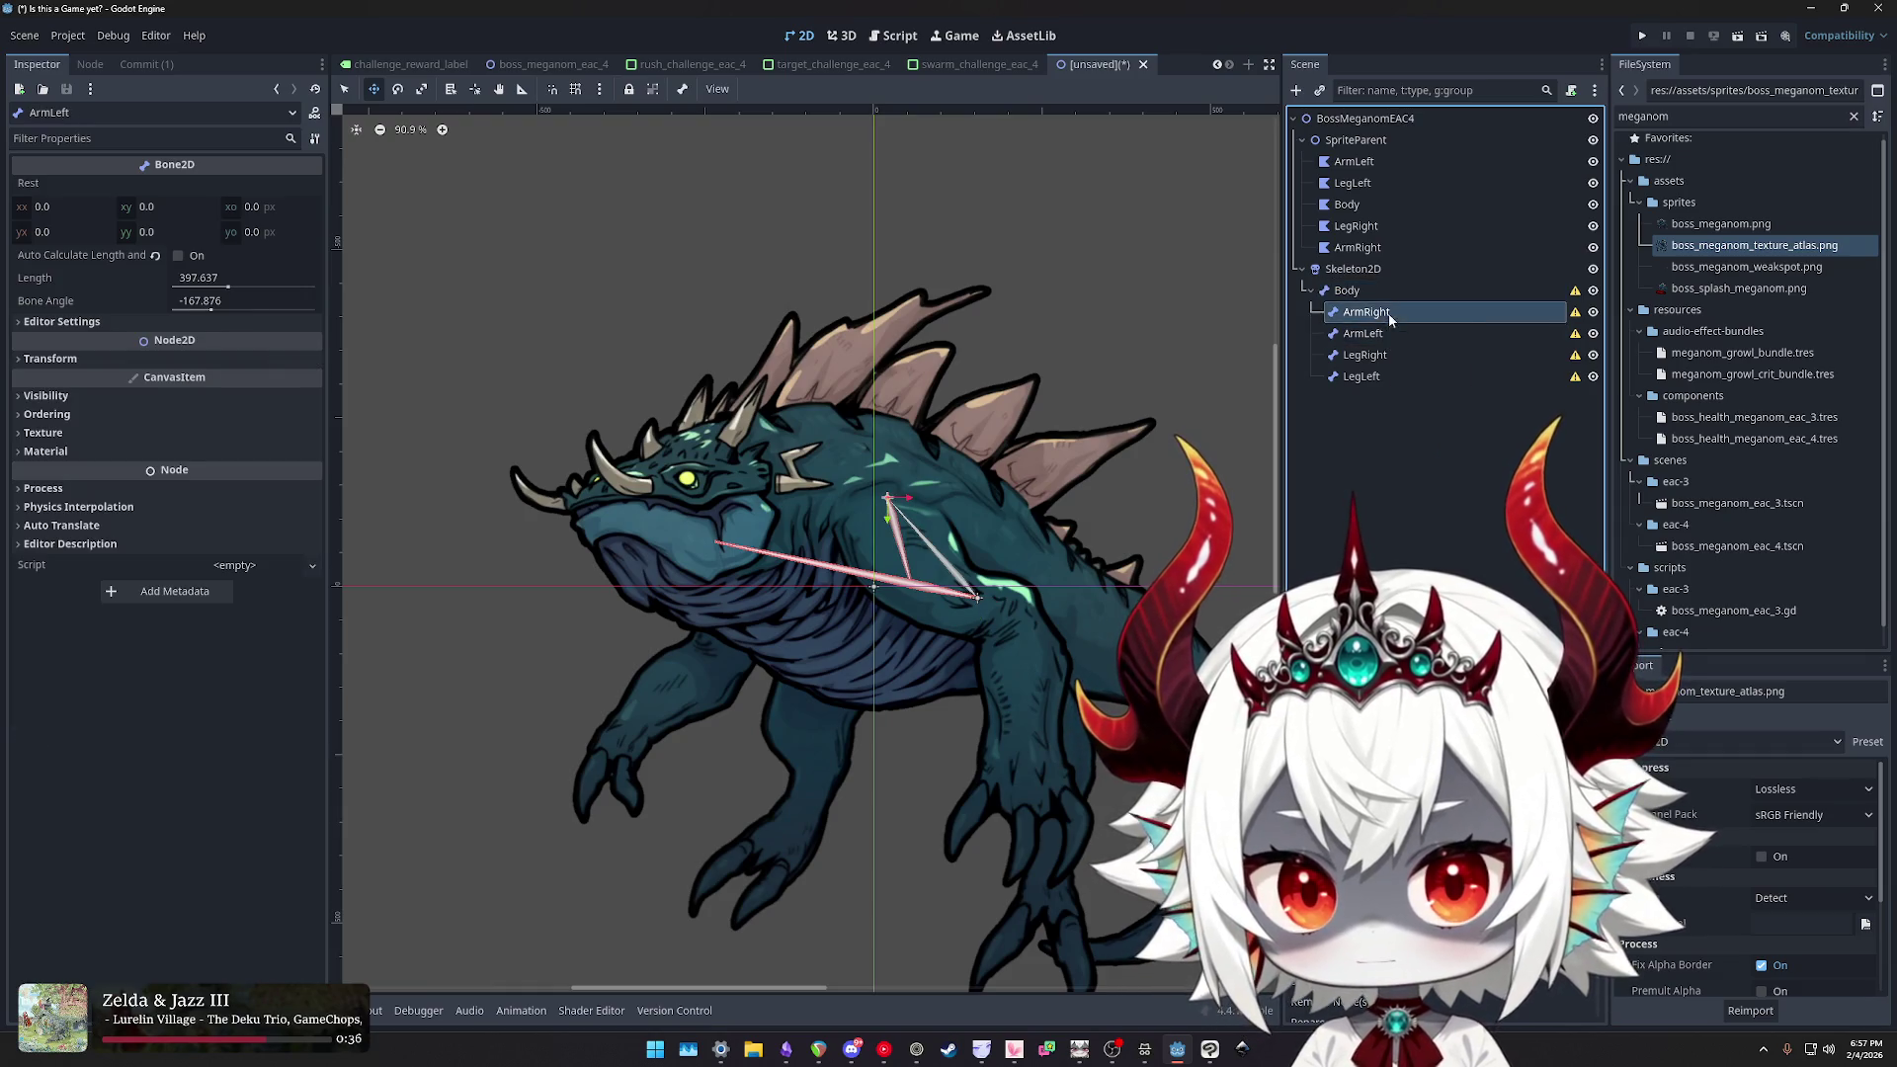
{"action": "mouse_move", "coordinate": [1022, 580]}
{"action": "left_mouse_down"}
{"action": "mouse_move", "coordinate": [859, 659]}
{"action": "mouse_move", "coordinate": [903, 747]}
{"action": "mouse_move", "coordinate": [743, 579]}
{"action": "left_mouse_up"}
{"action": "left_click_drag", "start_coordinate": [210, 309], "coordinate": [193, 310]}
{"action": "left_click_drag", "start_coordinate": [733, 574], "coordinate": [735, 579]}
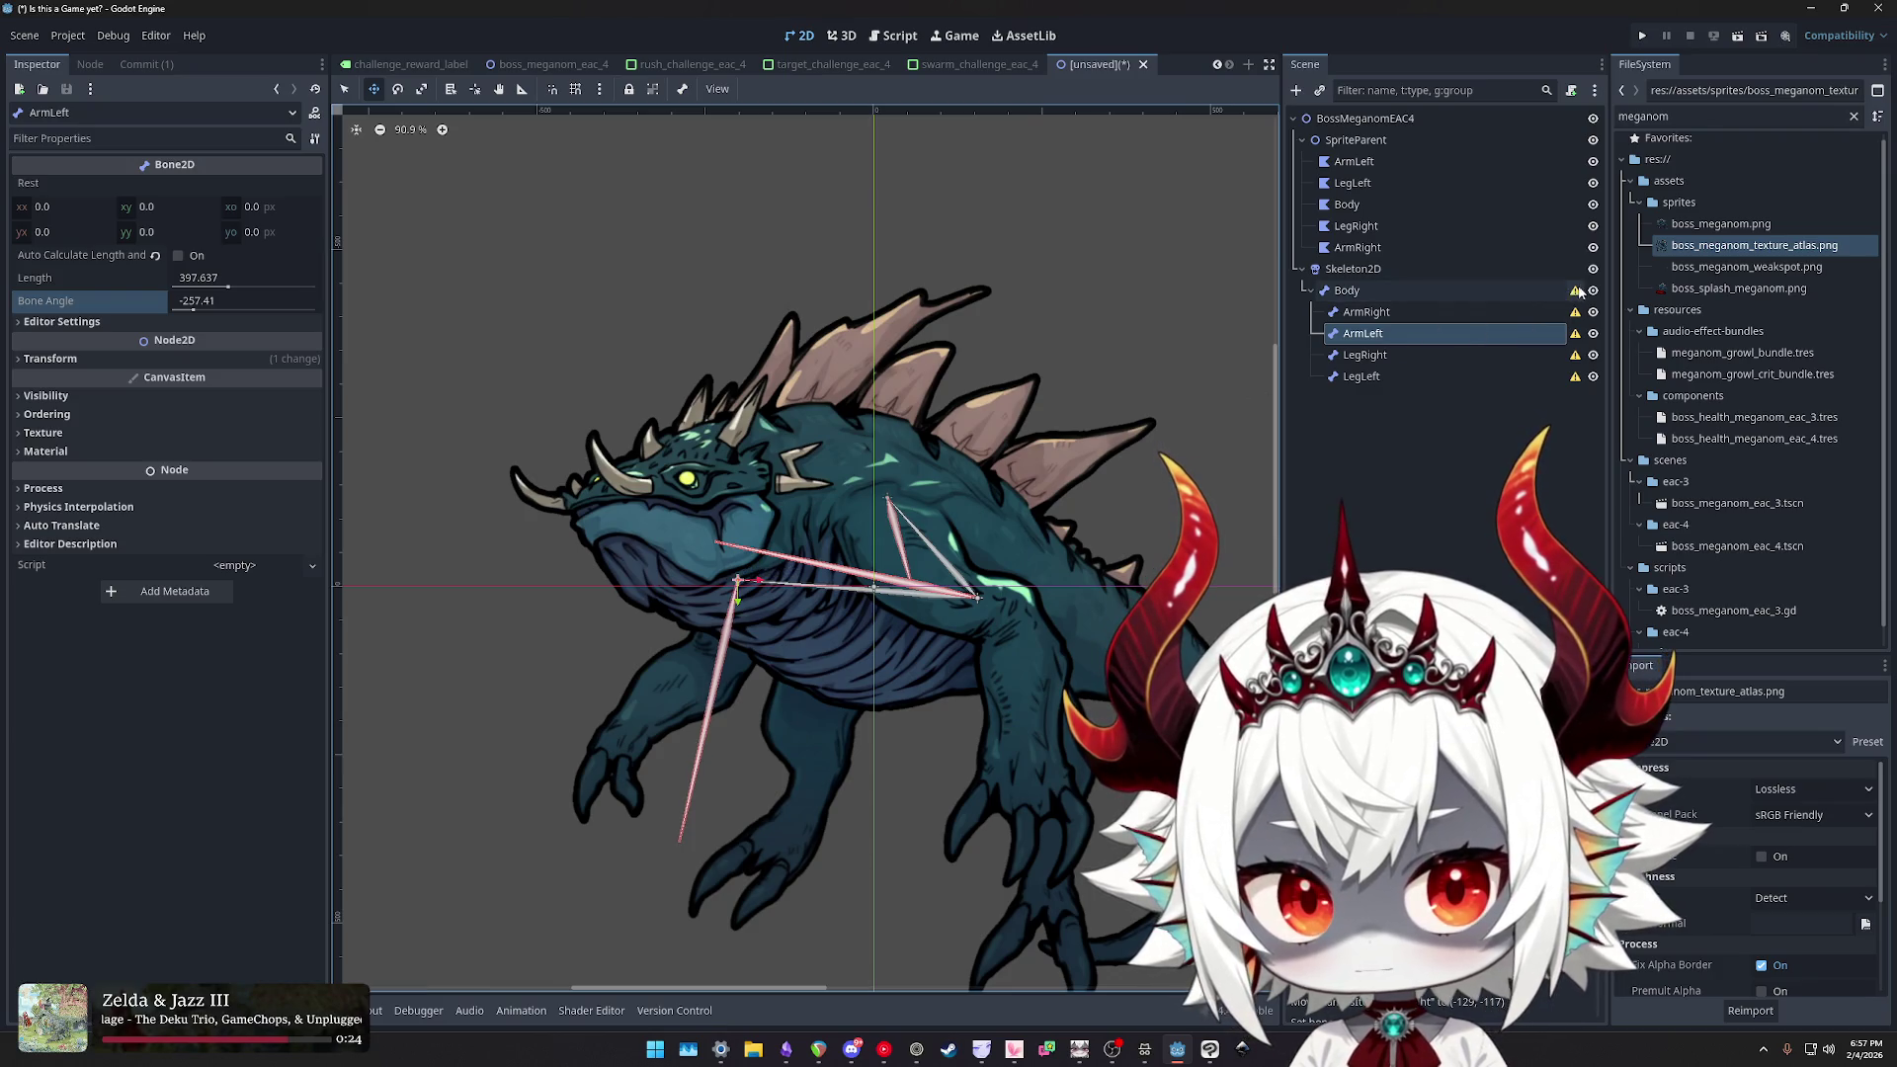
- Fine-tune the ArmLeft bone to an angle of about -242.5, checking it with the body sprite hidden
{"action": "left_click", "coordinate": [1593, 205]}
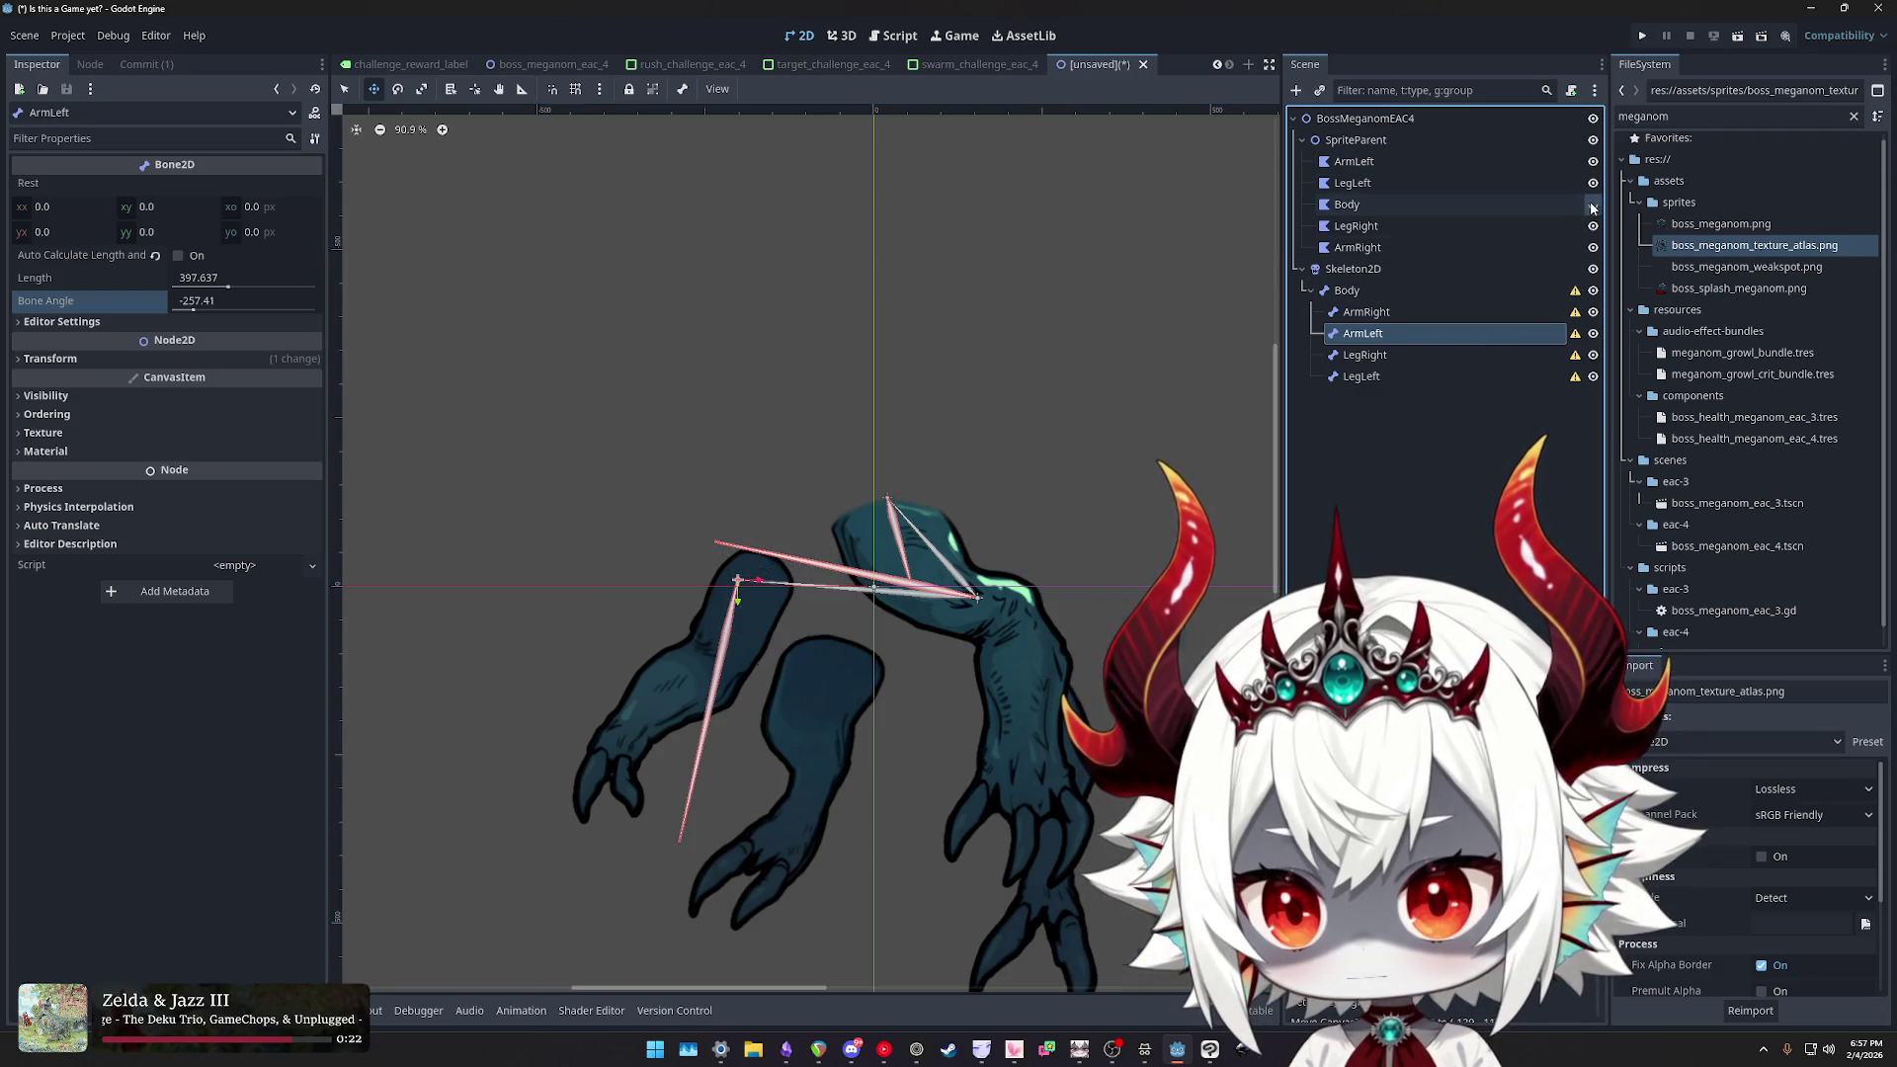
{"action": "left_click", "coordinate": [1593, 205]}
{"action": "left_click_drag", "start_coordinate": [738, 581], "coordinate": [751, 577]}
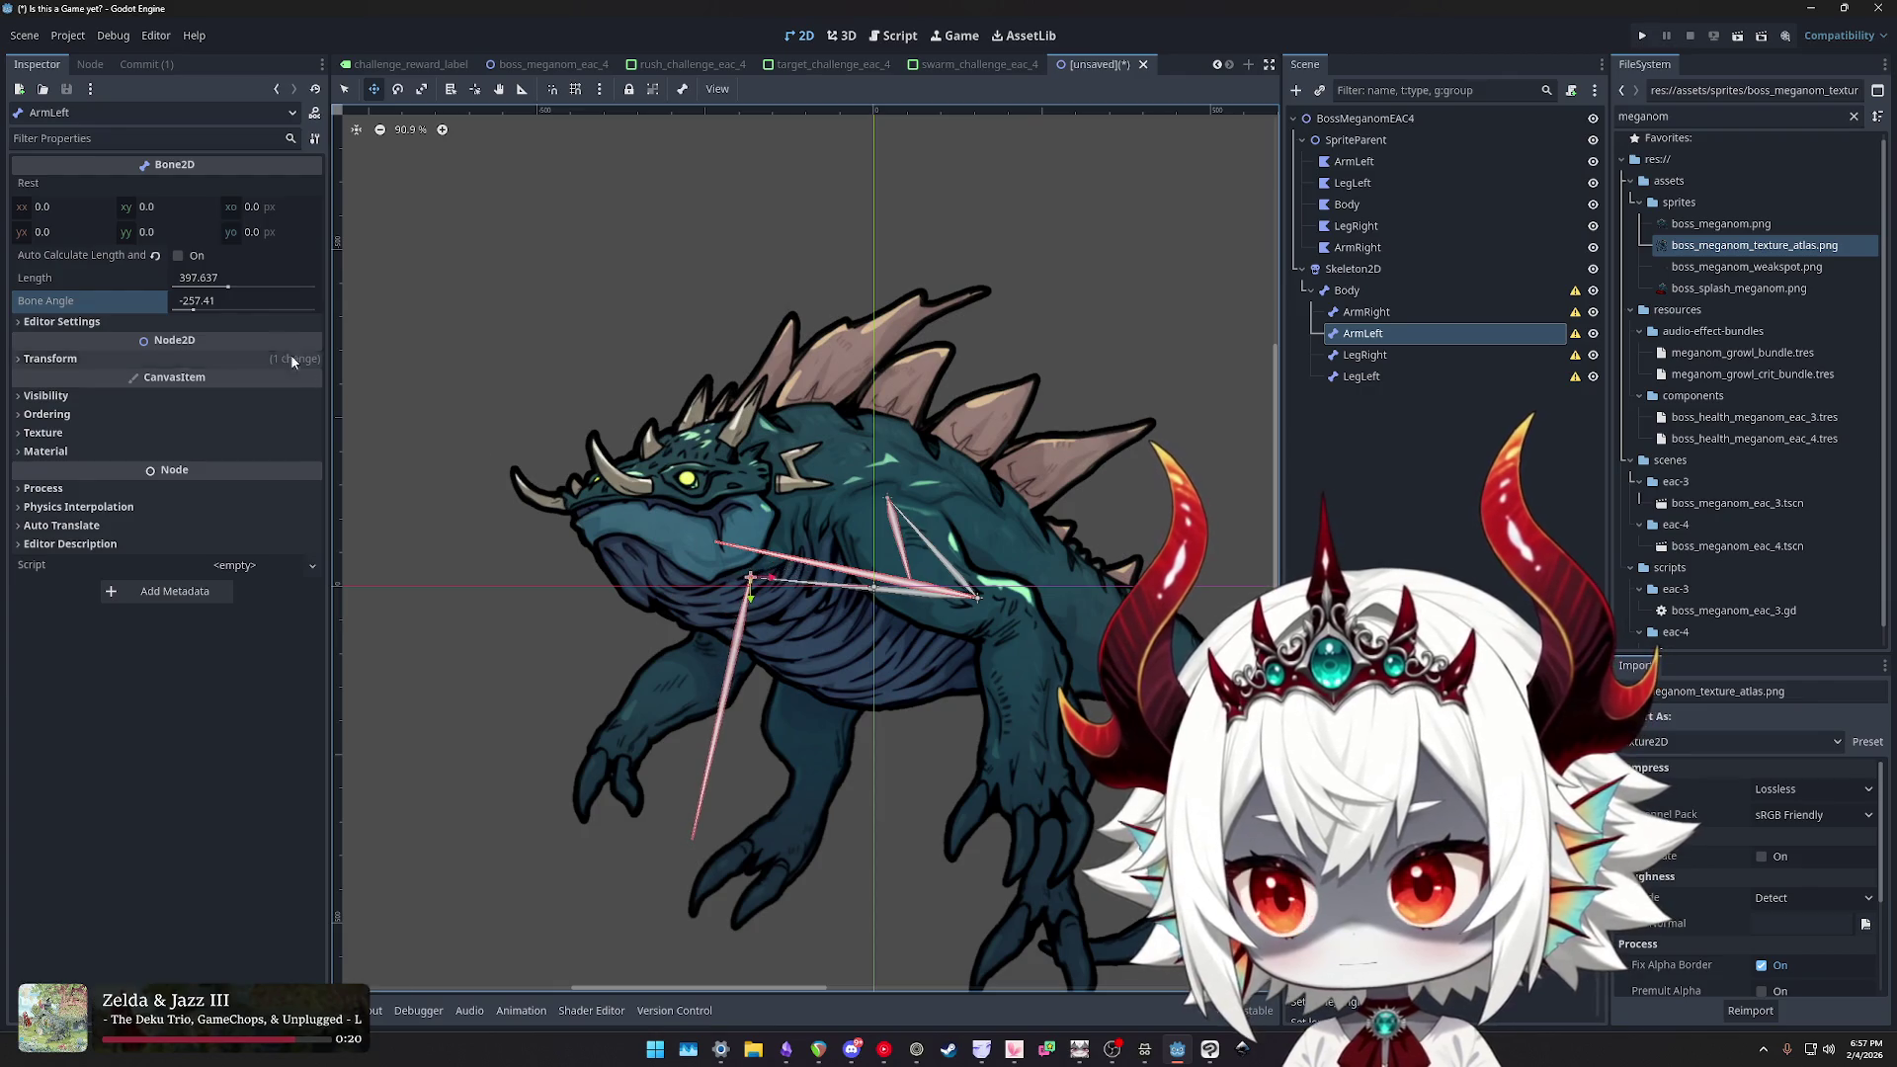
{"action": "left_click_drag", "start_coordinate": [201, 314], "coordinate": [197, 314]}
{"action": "left_click", "coordinate": [189, 305]}
{"action": "left_click", "coordinate": [187, 318]}
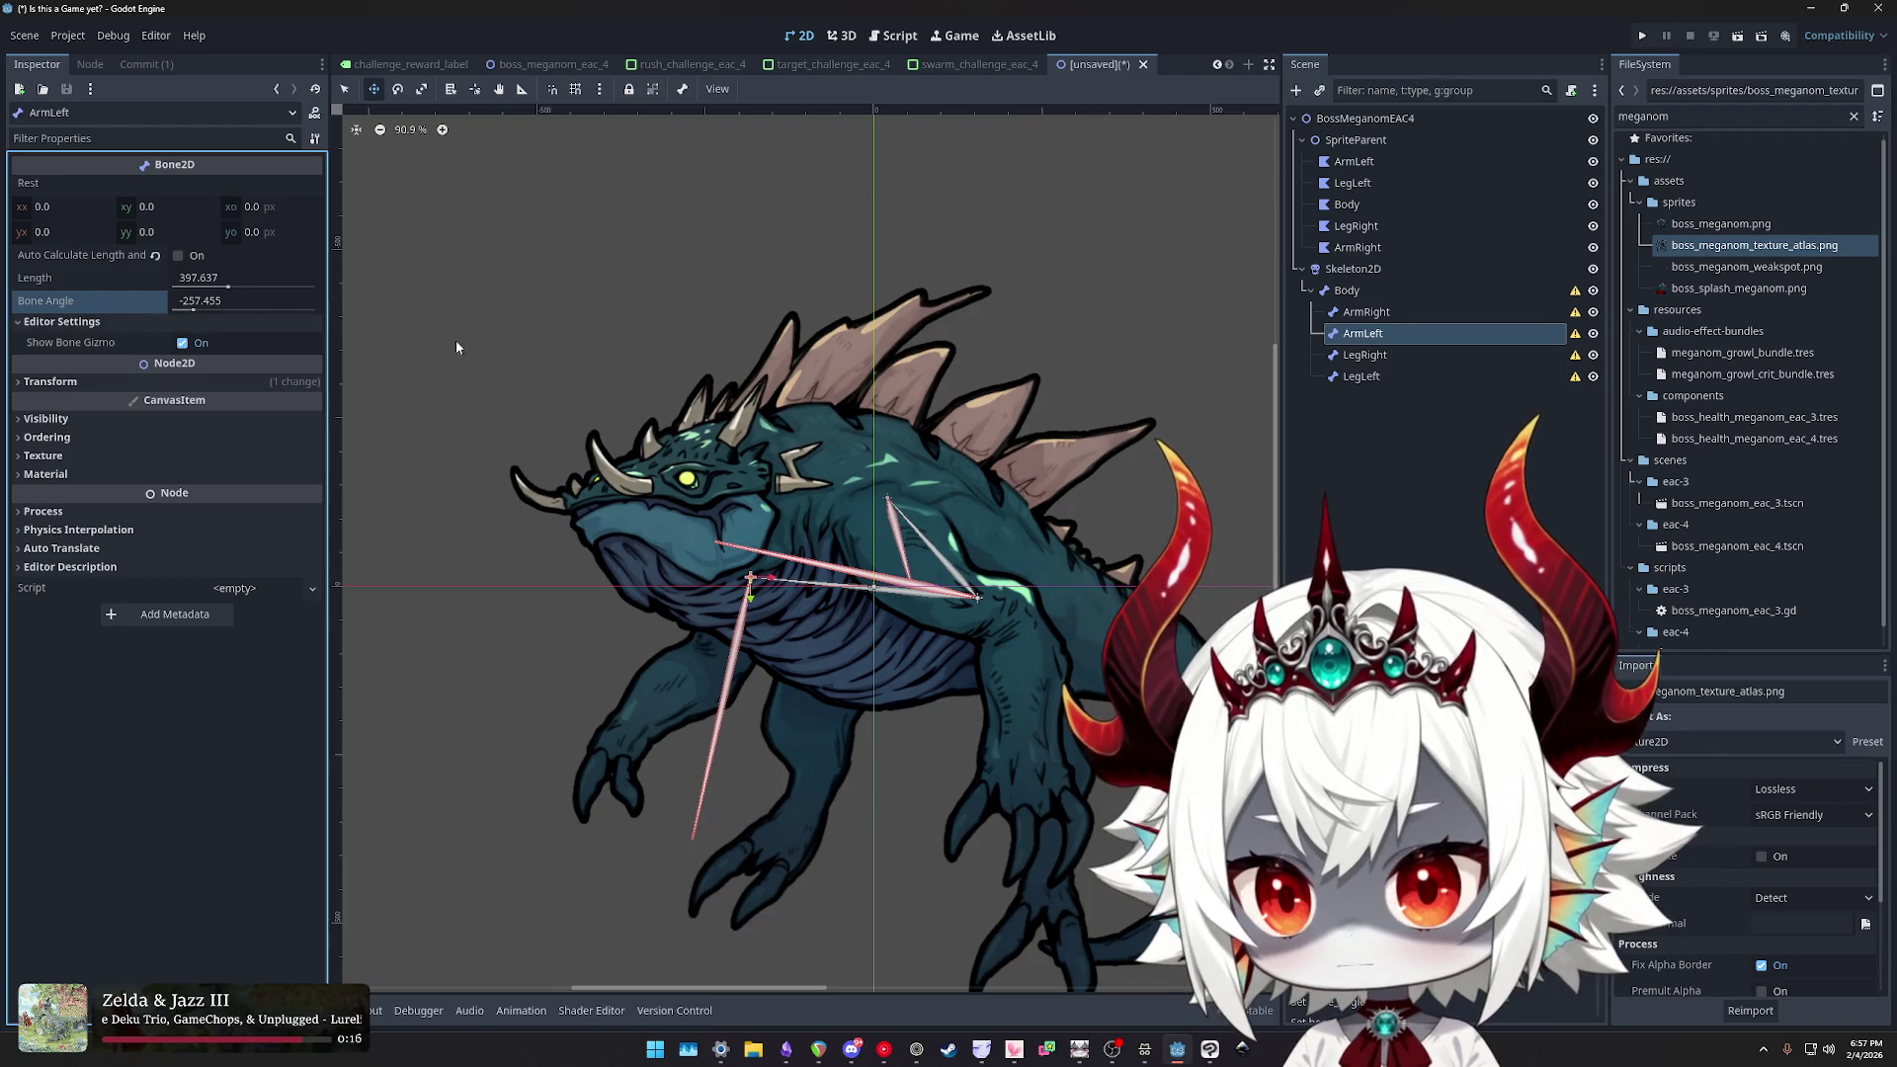
{"action": "left_click_drag", "start_coordinate": [198, 309], "coordinate": [209, 308]}
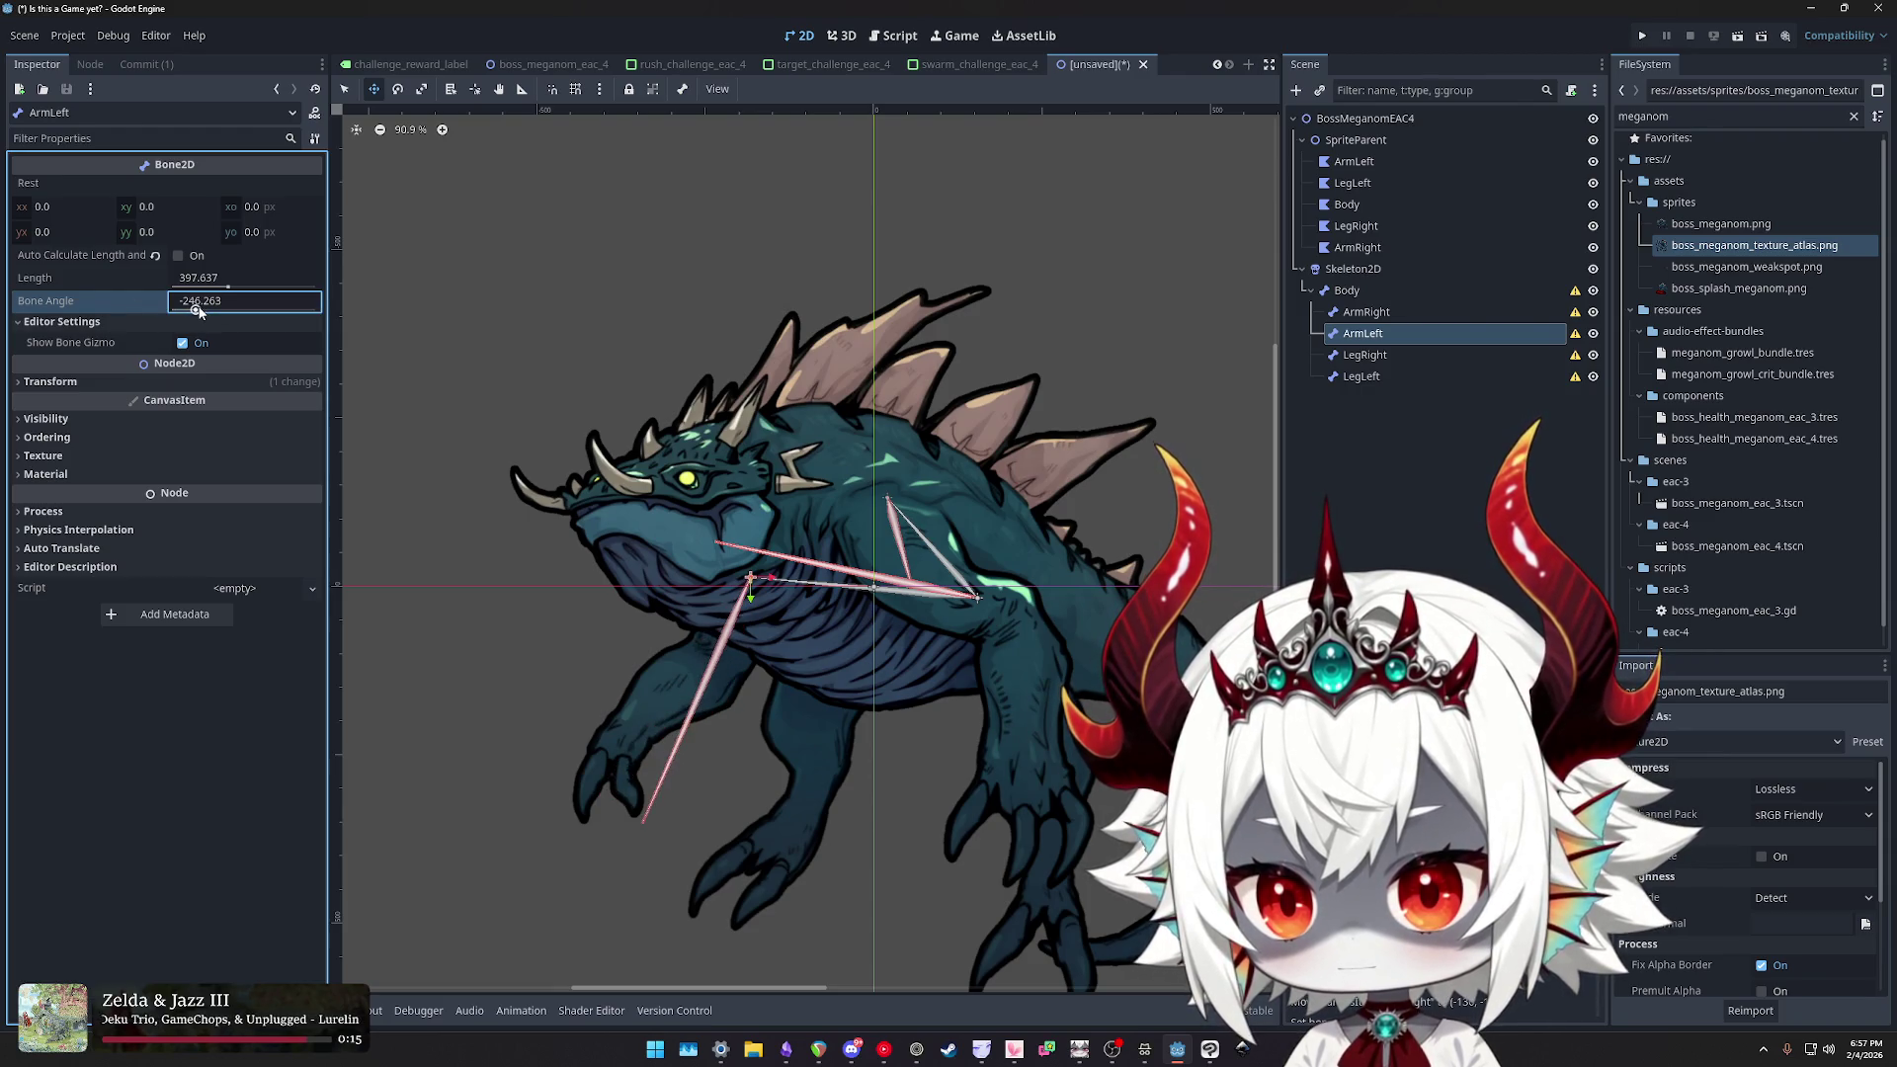
{"action": "left_click", "coordinate": [1593, 205]}
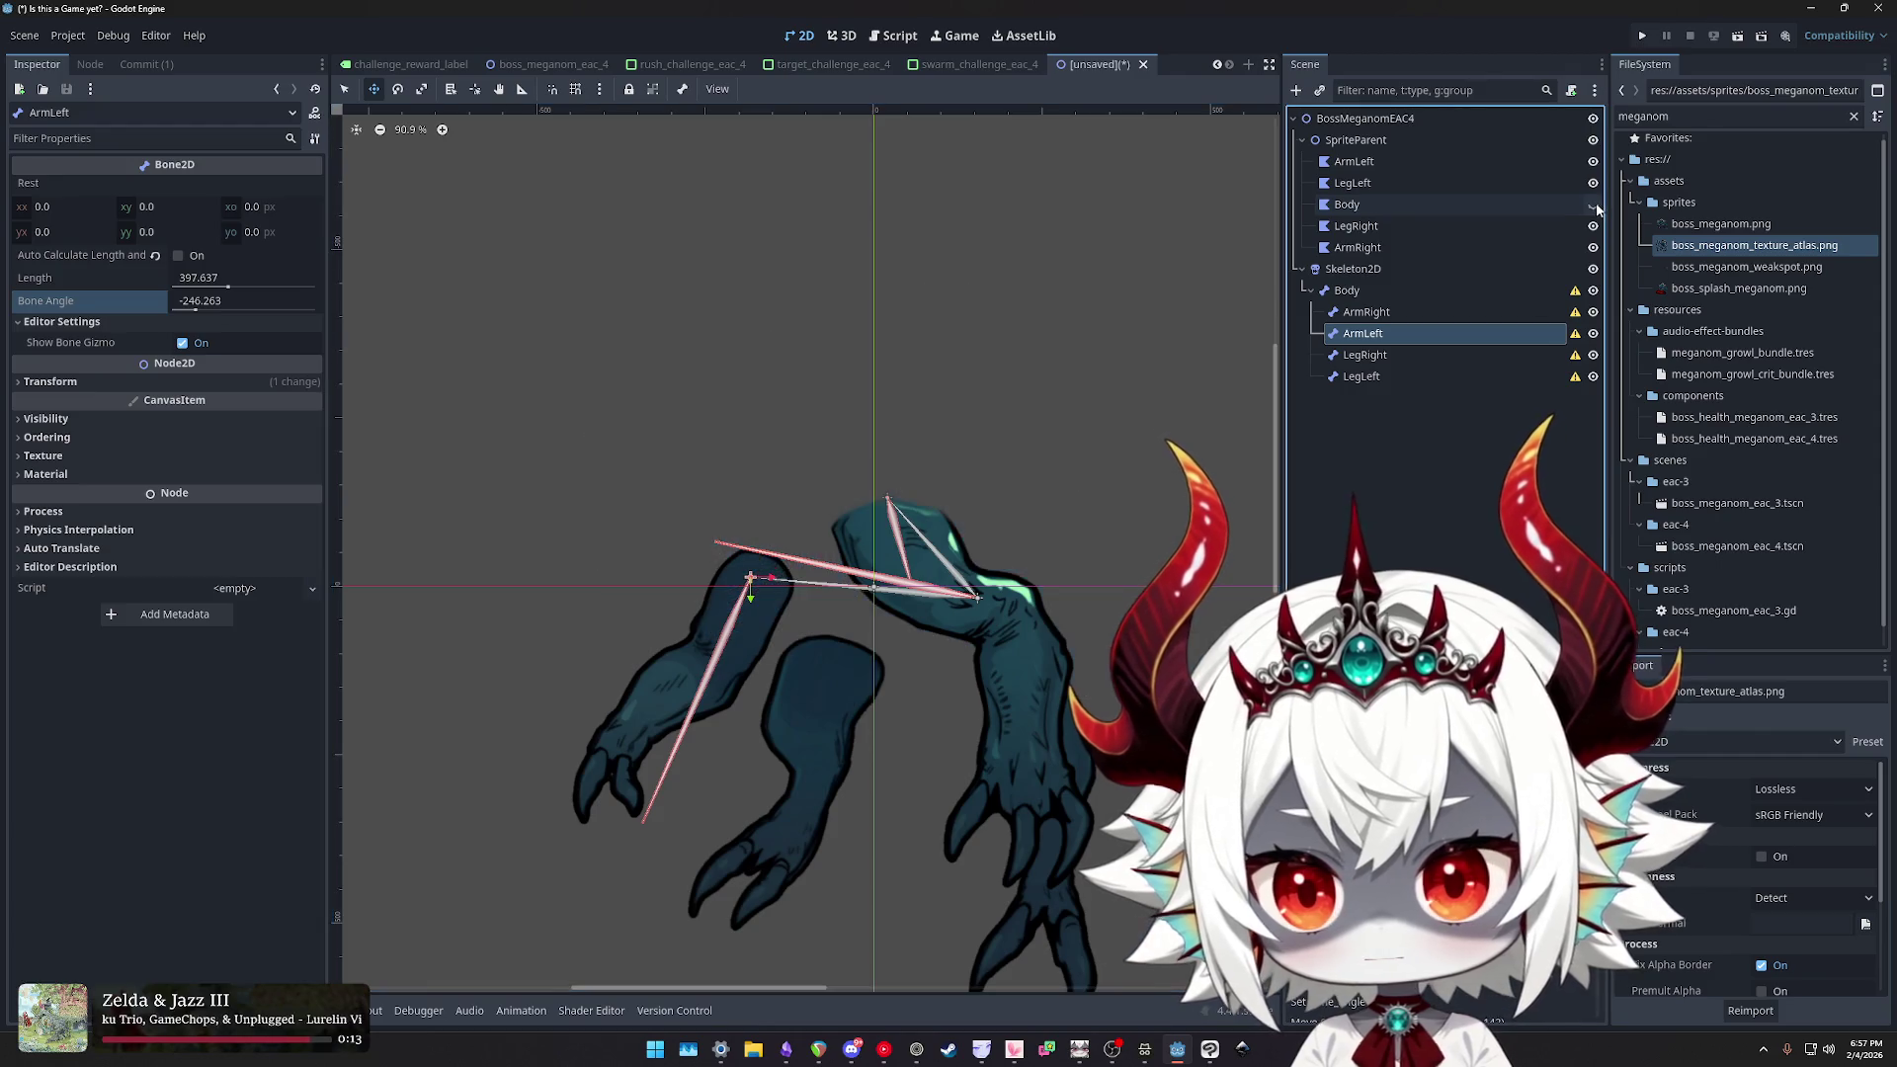
{"action": "left_click", "coordinate": [1594, 205]}
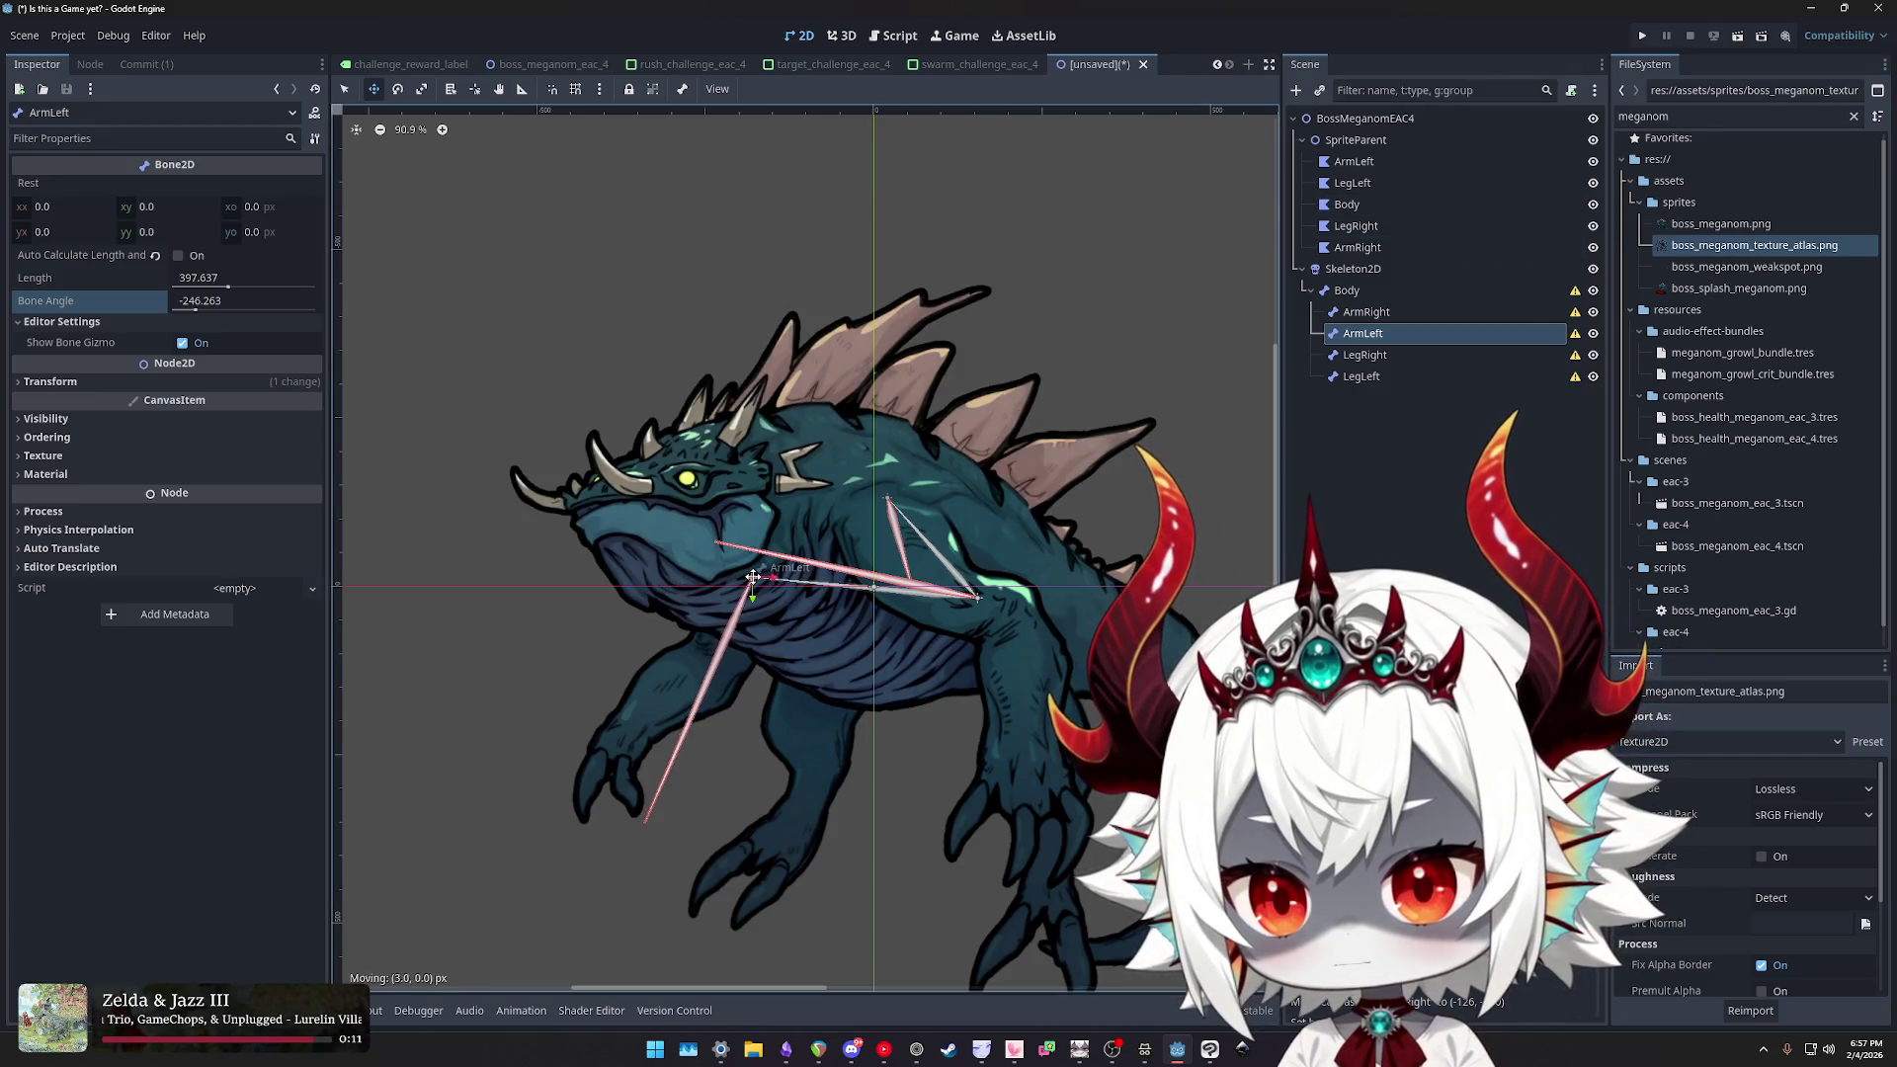
{"action": "left_click_drag", "start_coordinate": [193, 302], "coordinate": [197, 303]}
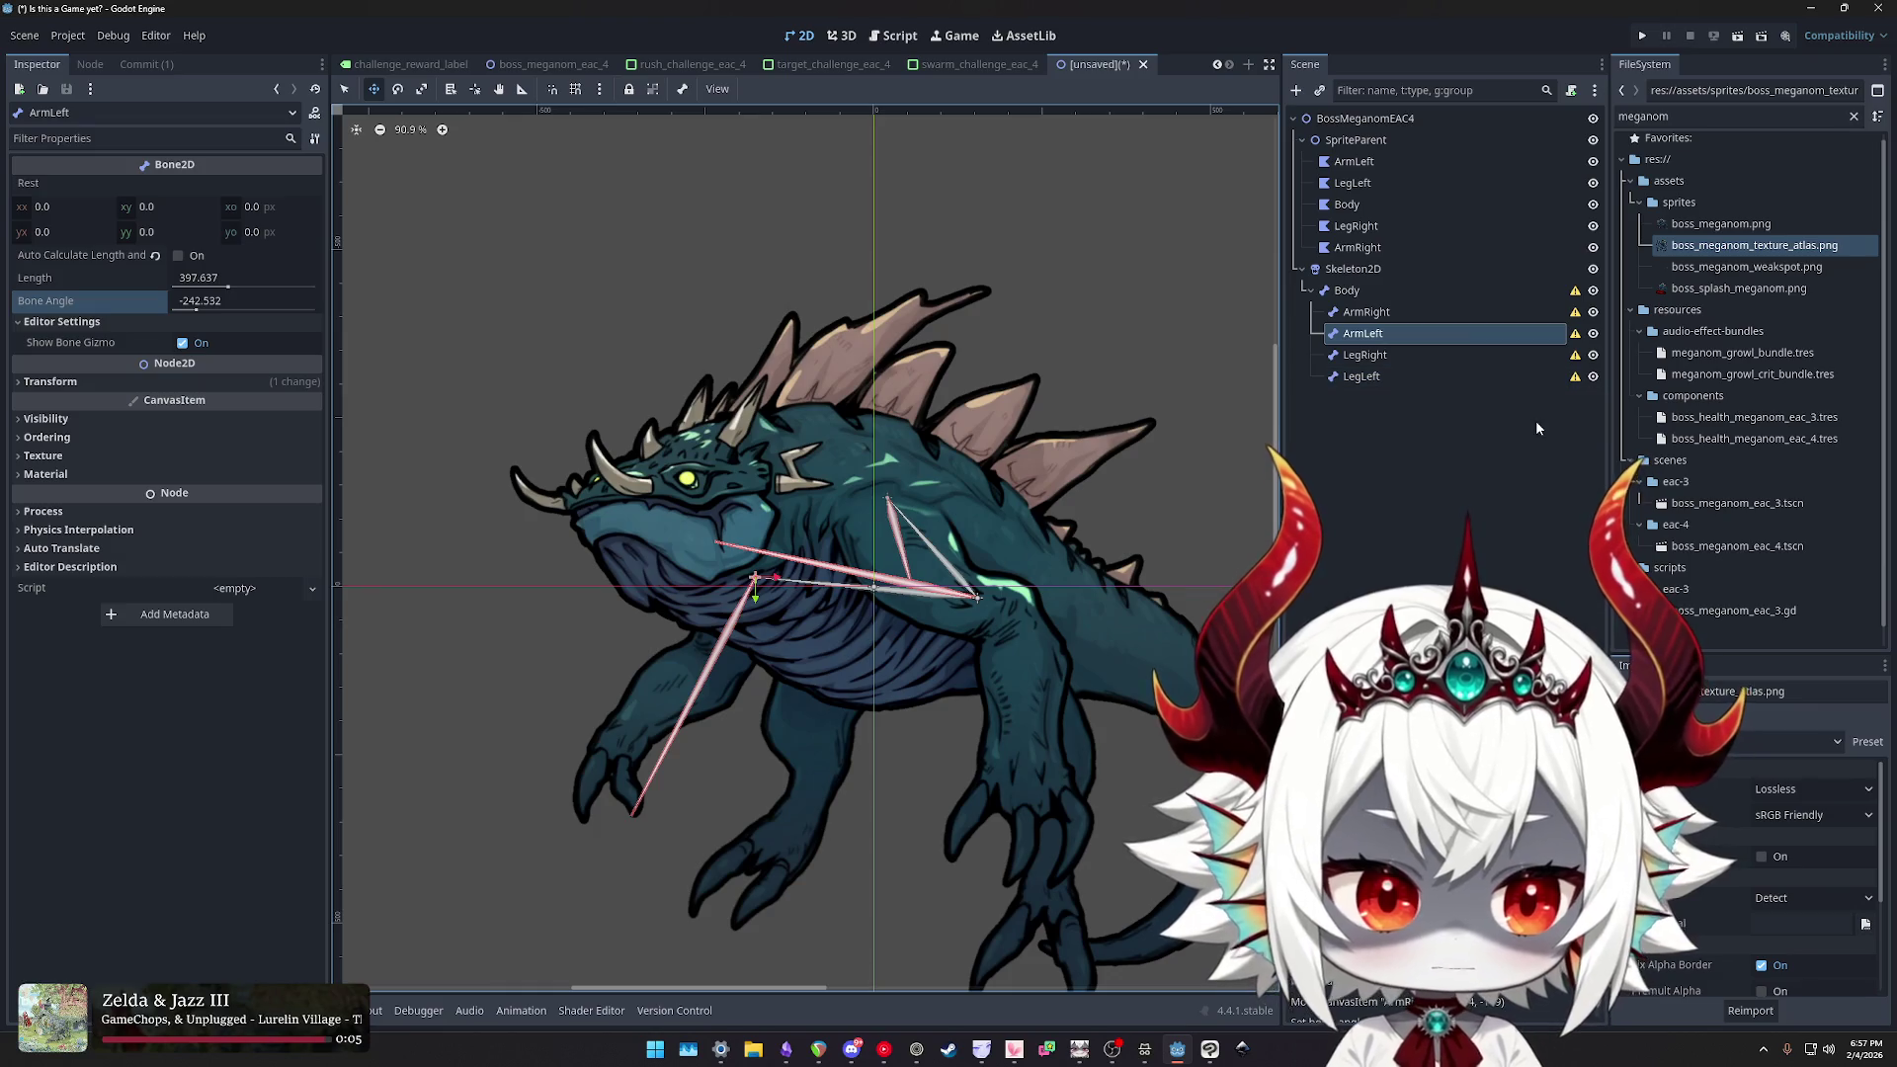
{"action": "left_click", "coordinate": [1384, 357]}
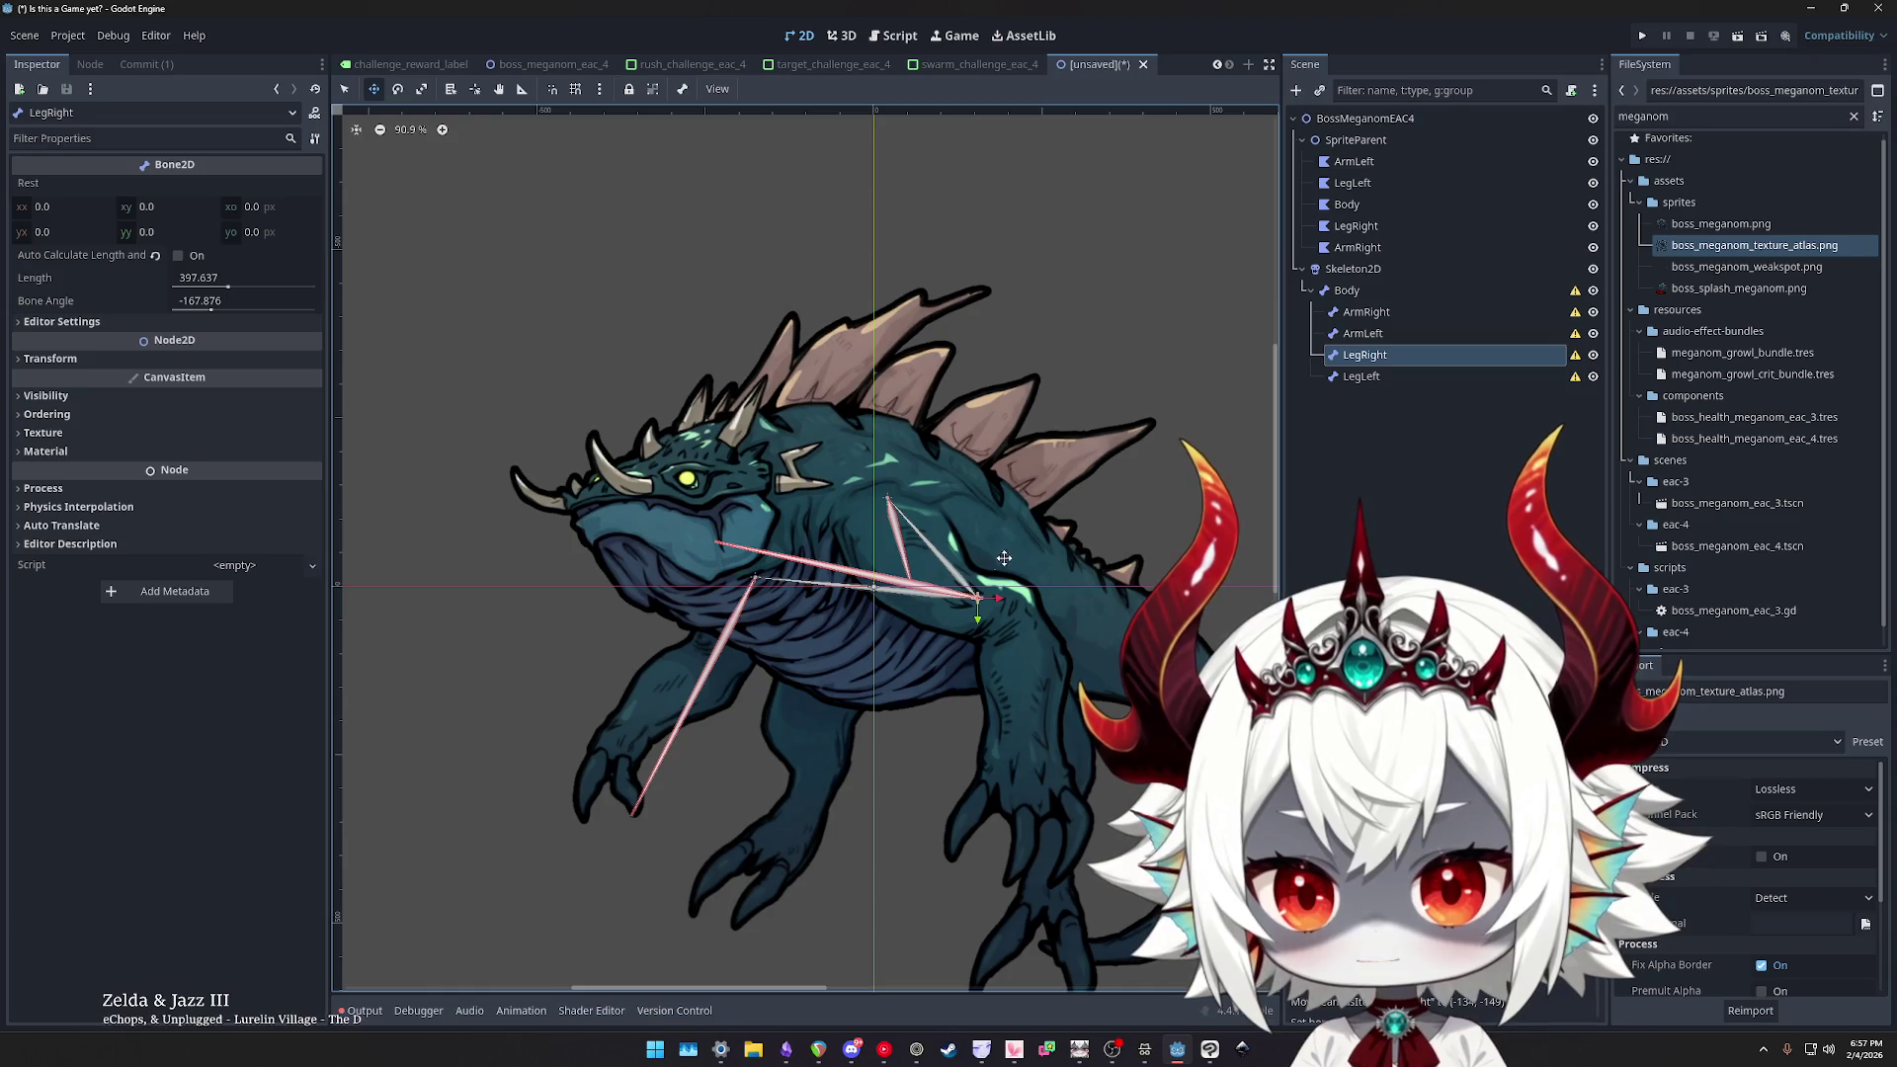
- Move the LegRight bone onto the right hip and angle it down the leg
{"action": "left_click_drag", "start_coordinate": [978, 599], "coordinate": [1031, 665]}
{"action": "left_click", "coordinate": [185, 304]}
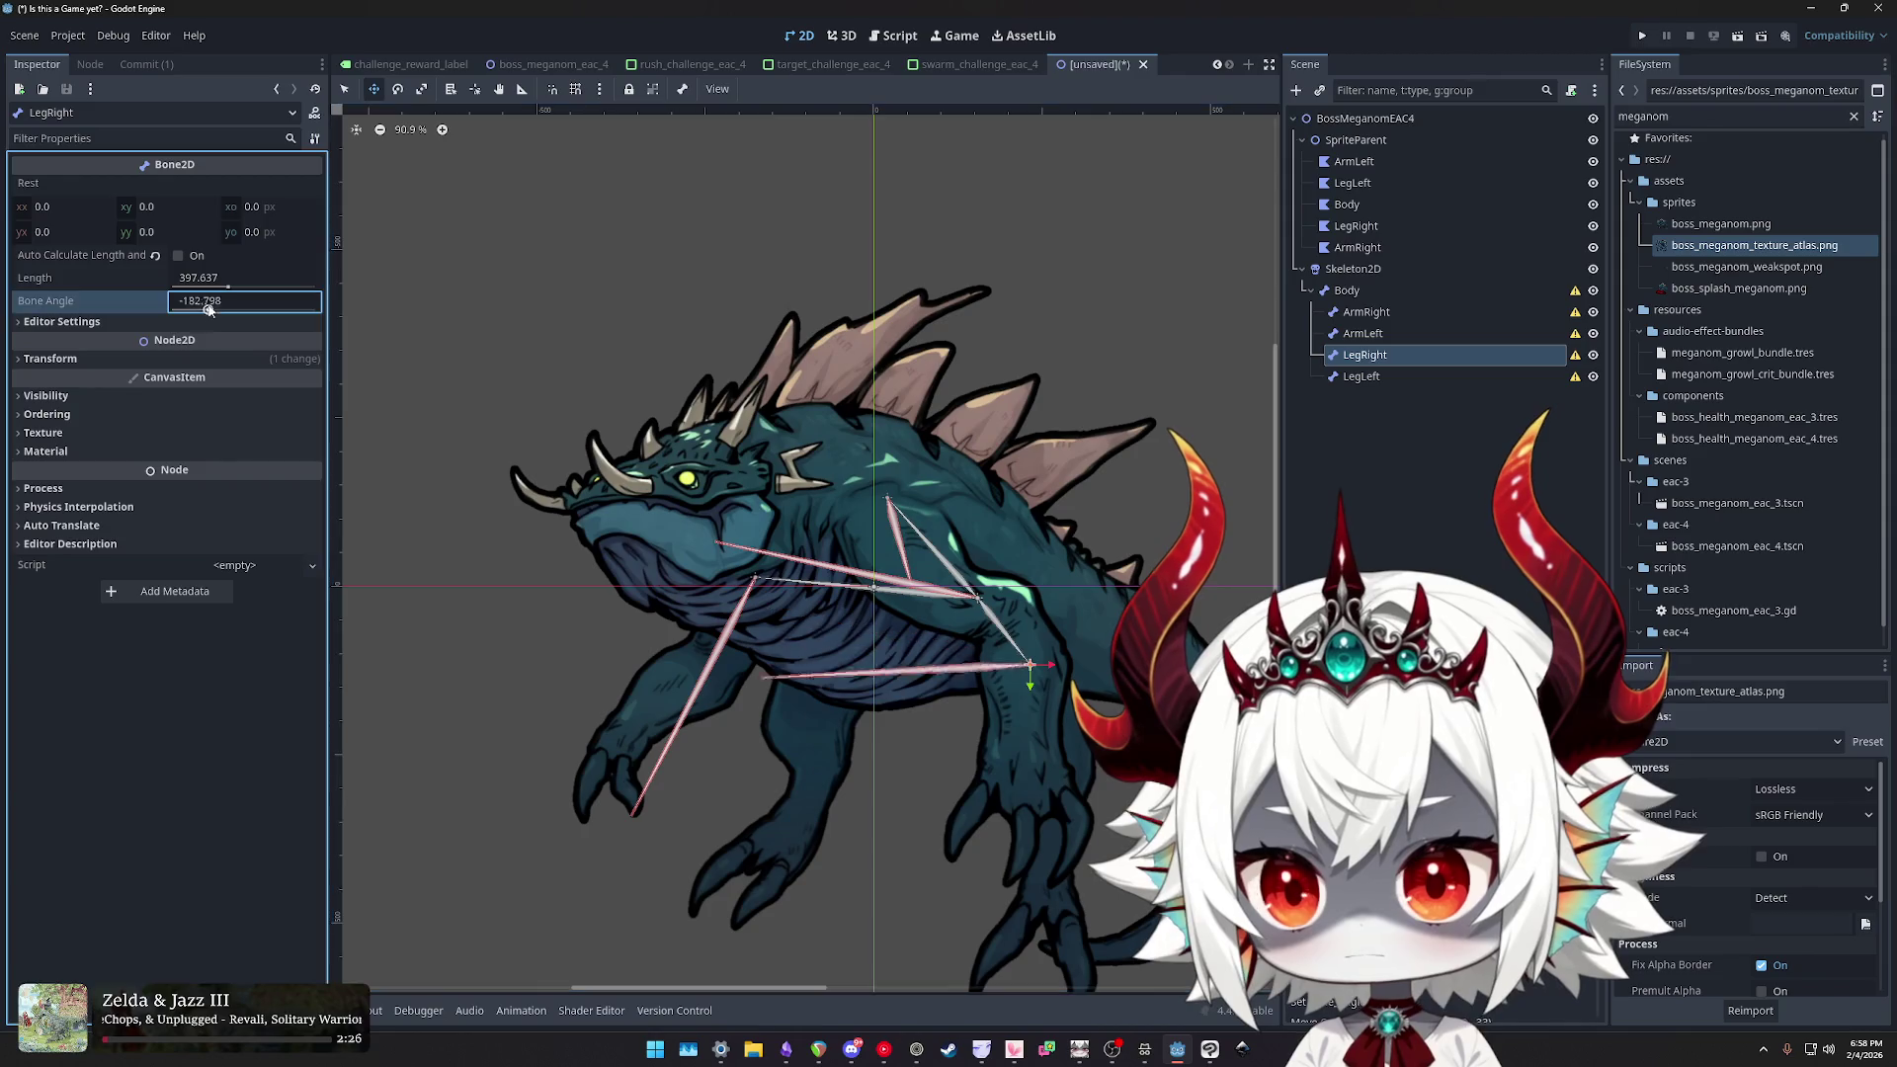
{"action": "left_click_drag", "start_coordinate": [184, 313], "coordinate": [190, 316]}
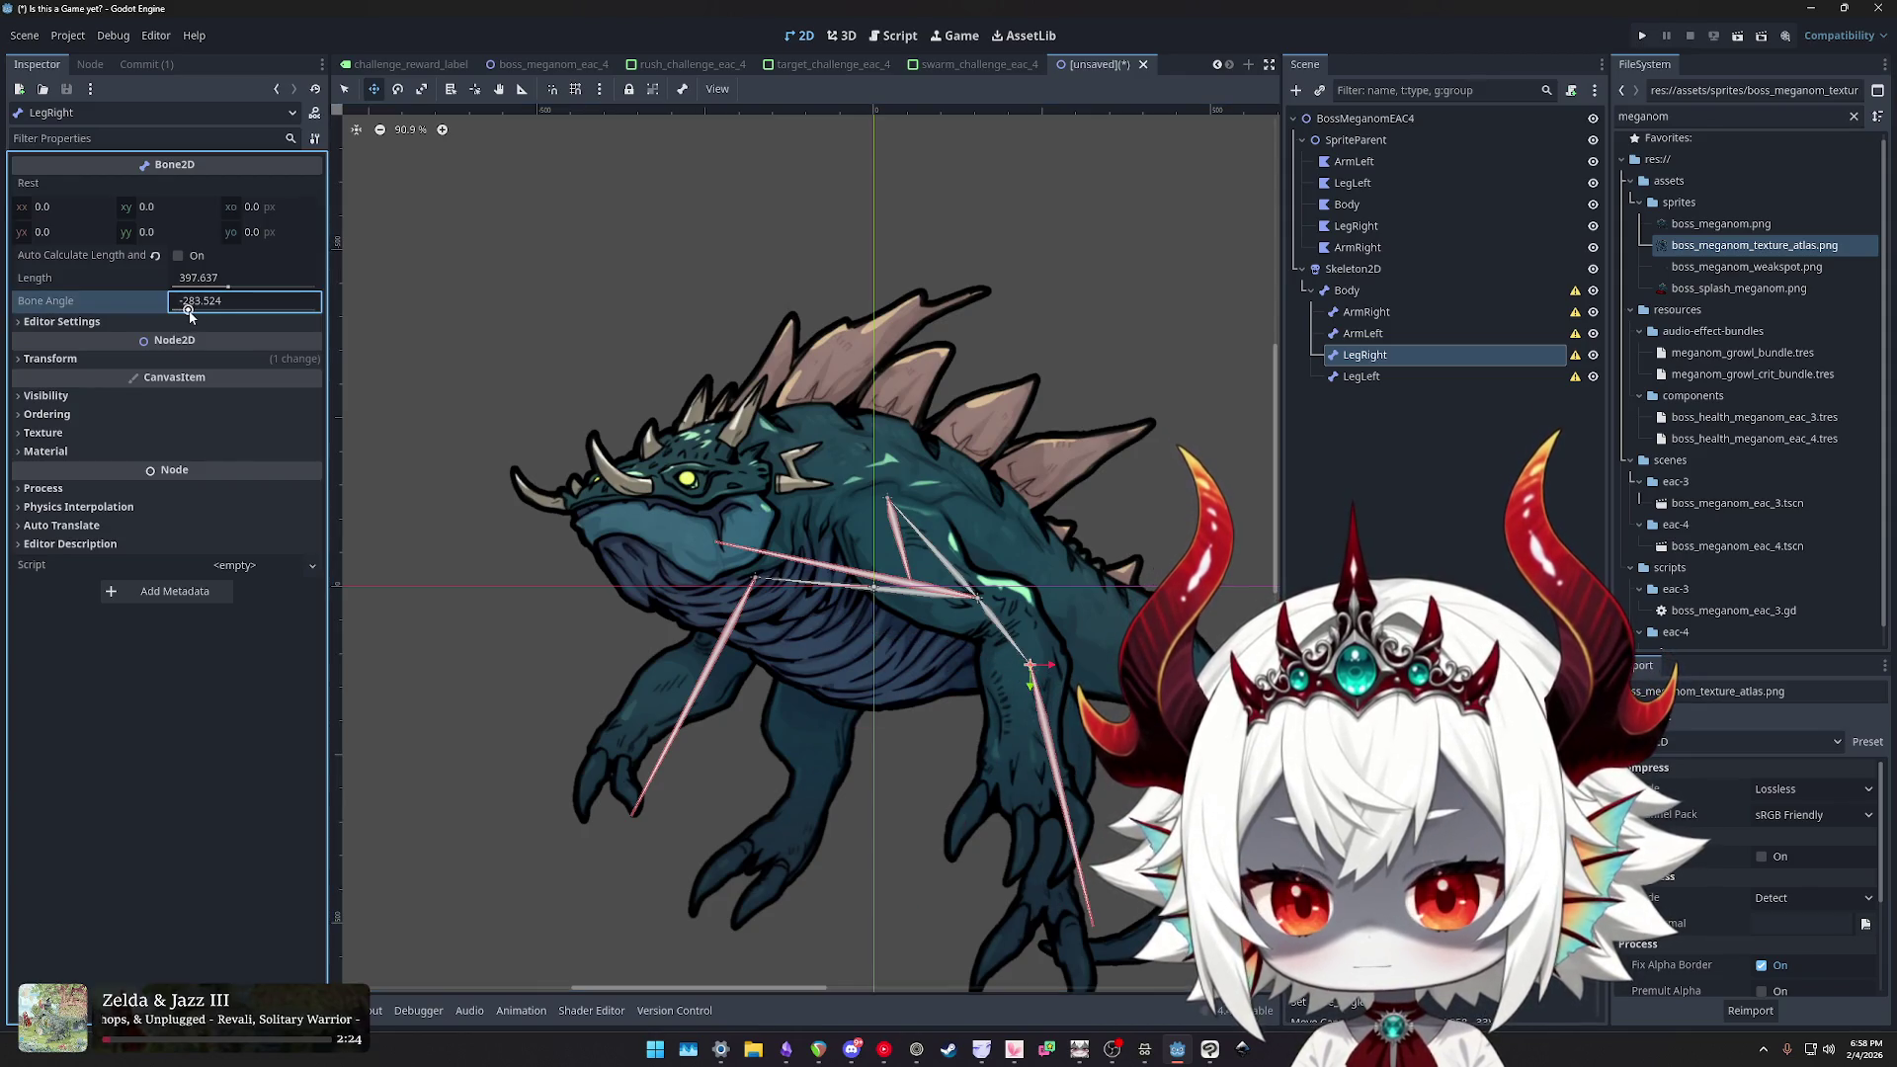
- Hide the Body, ArmLeft and ArmRight sprites to expose the leg
{"action": "left_click", "coordinate": [1593, 291]}
{"action": "left_click", "coordinate": [1593, 291]}
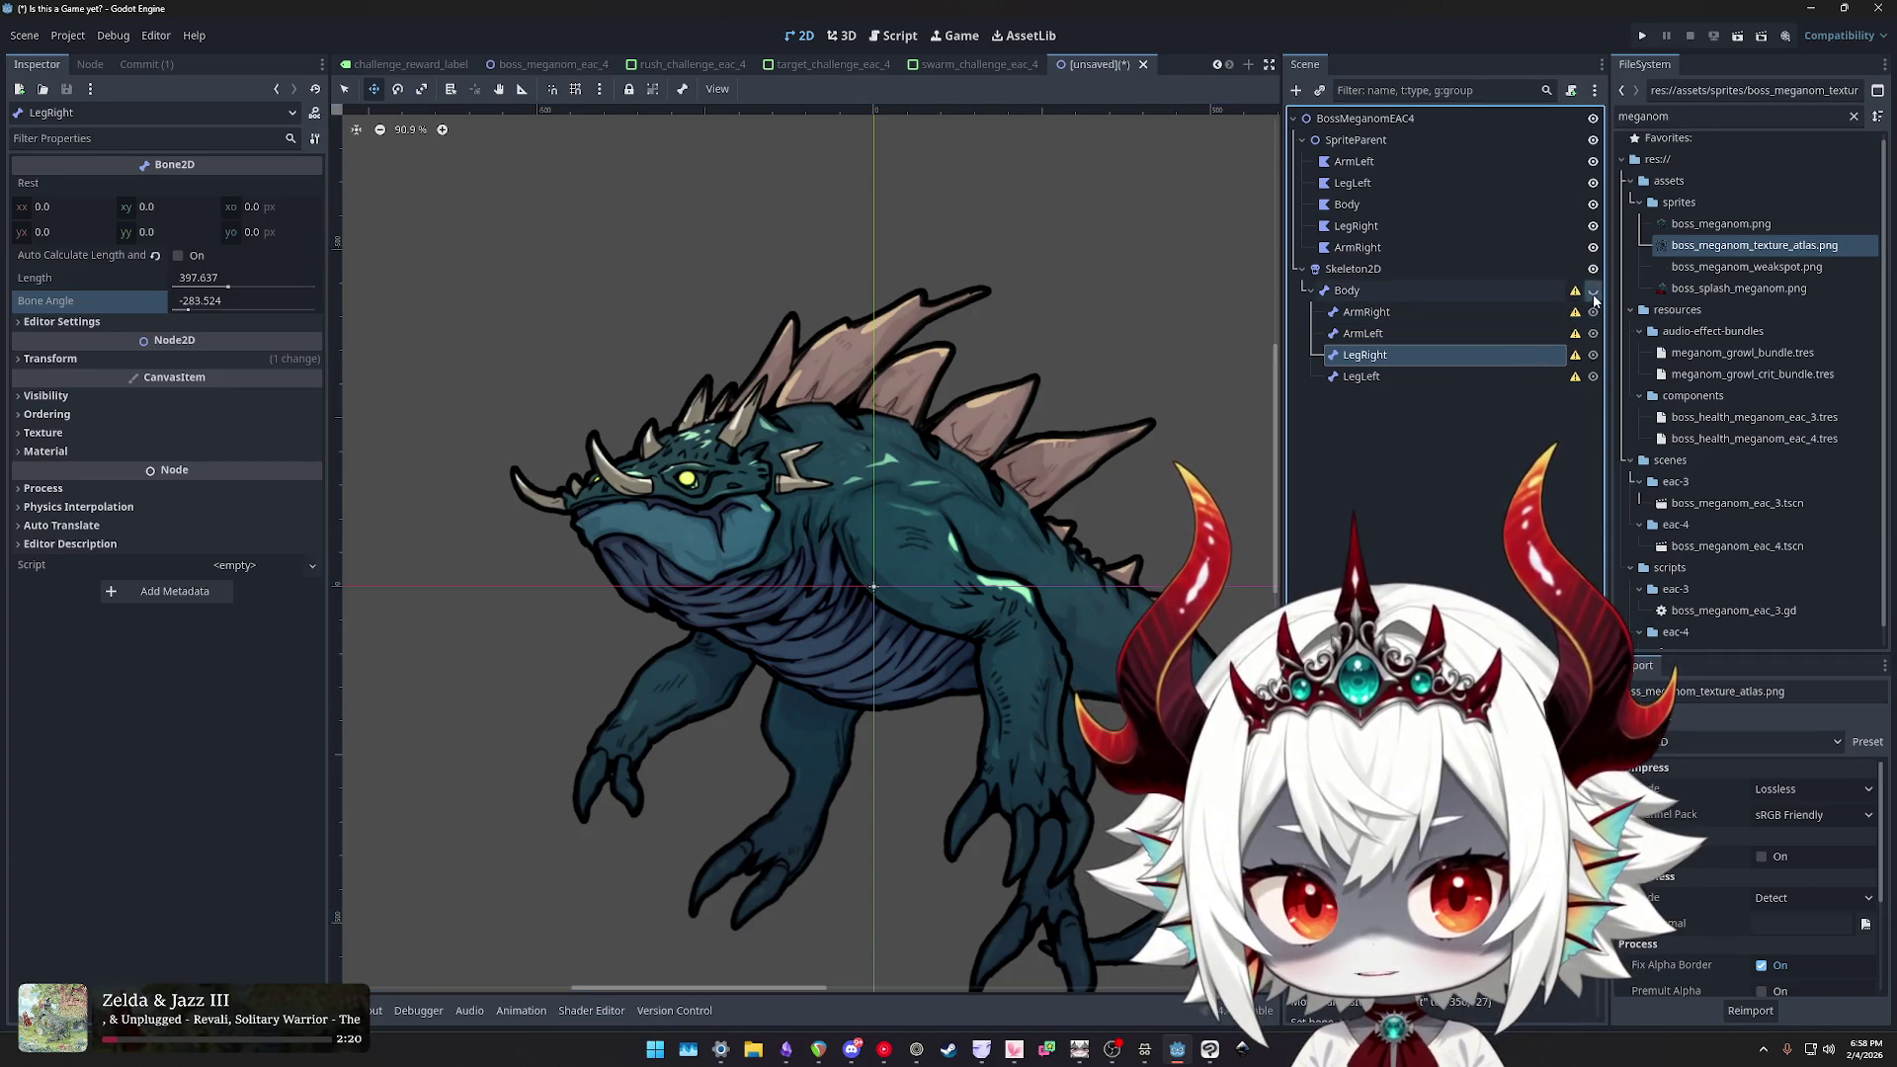
{"action": "left_click", "coordinate": [1593, 205]}
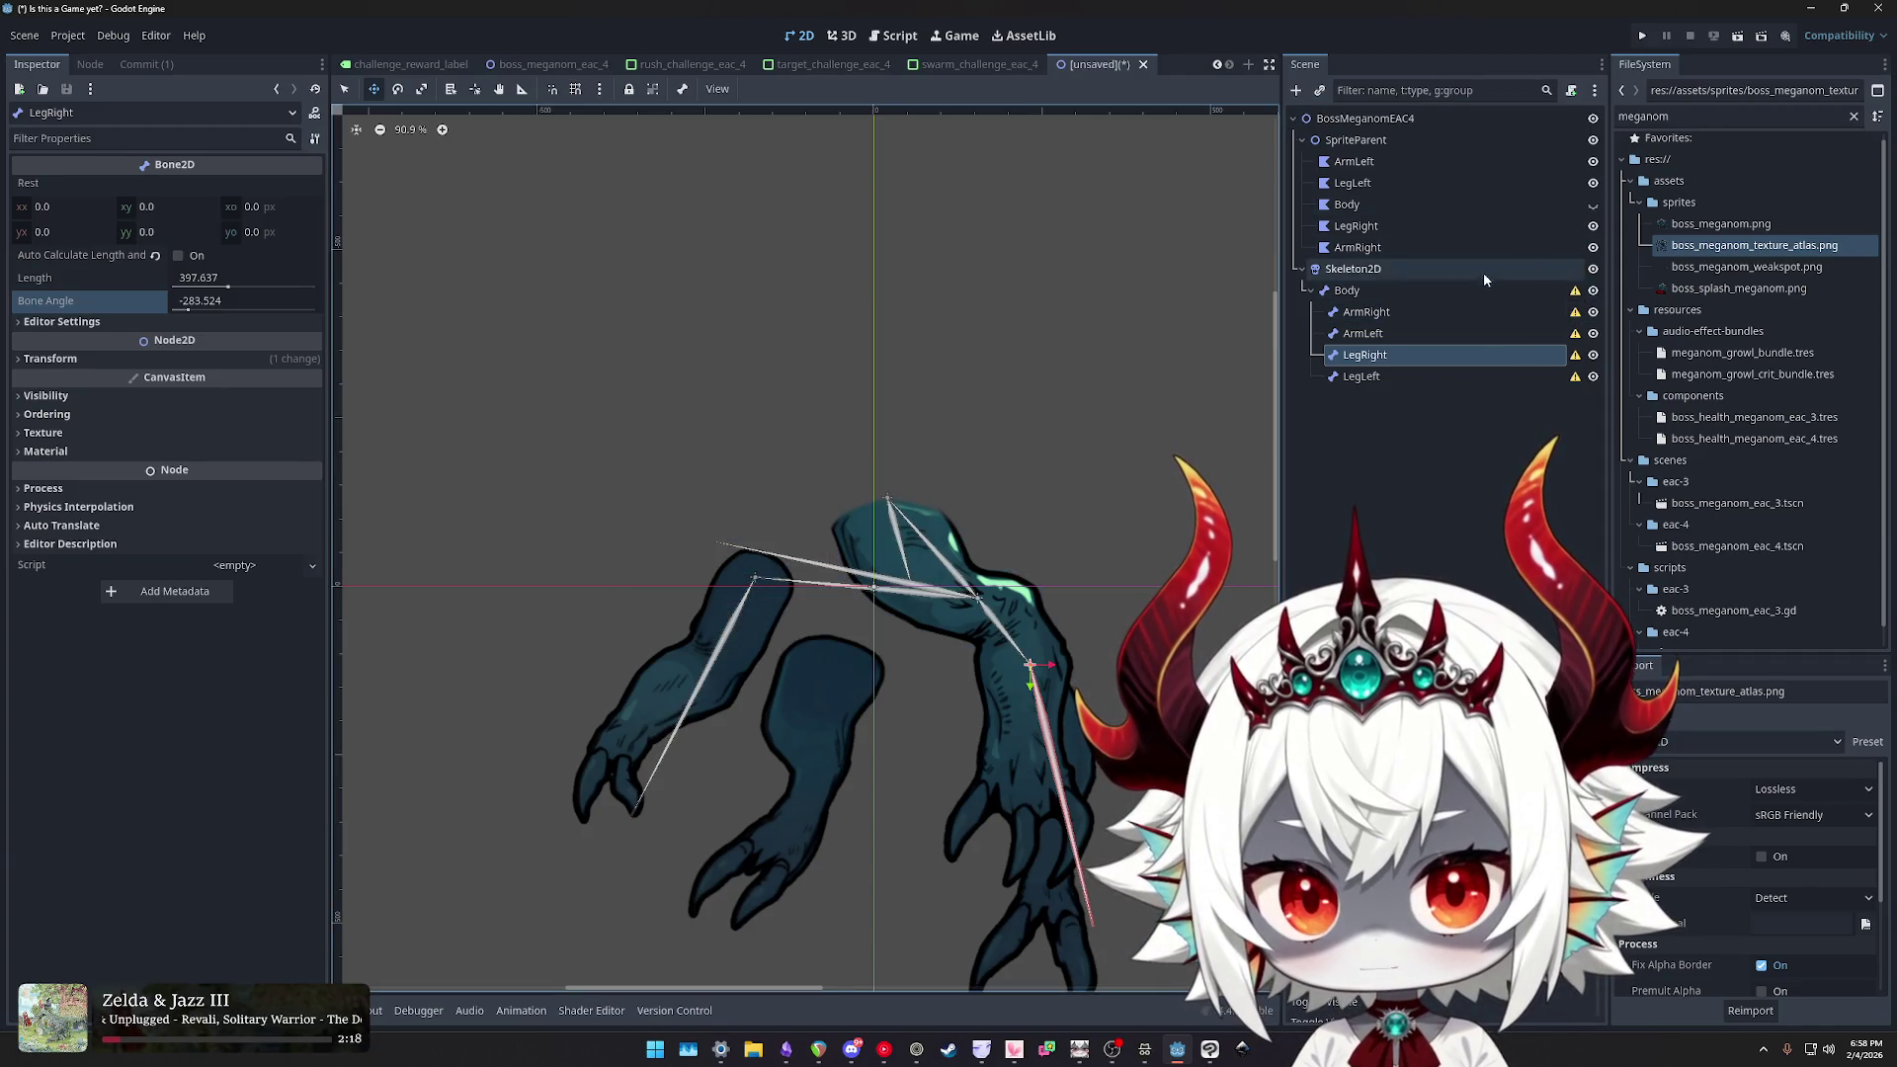
{"action": "left_click", "coordinate": [1593, 139]}
{"action": "left_click", "coordinate": [1593, 139]}
{"action": "left_click", "coordinate": [1593, 183]}
{"action": "left_click", "coordinate": [1592, 183]}
{"action": "left_click", "coordinate": [1593, 161]}
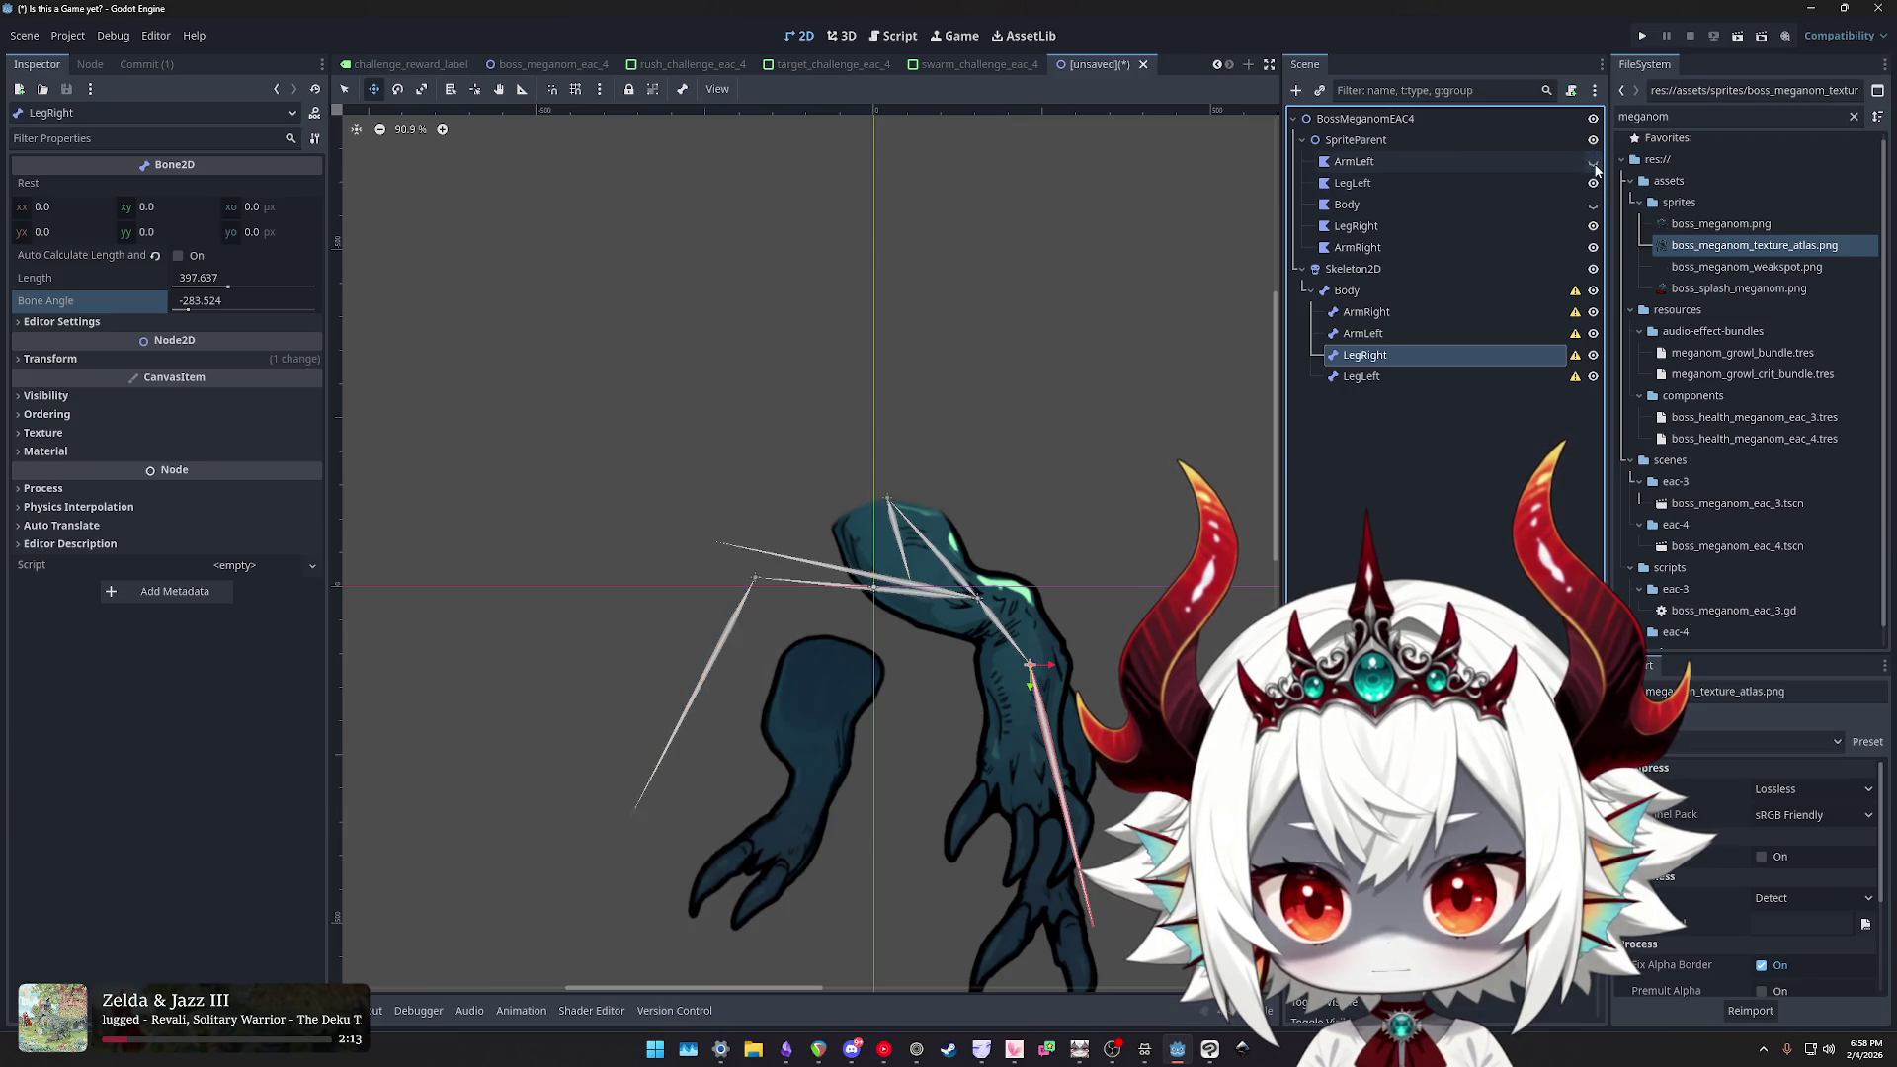
{"action": "left_click", "coordinate": [1593, 247]}
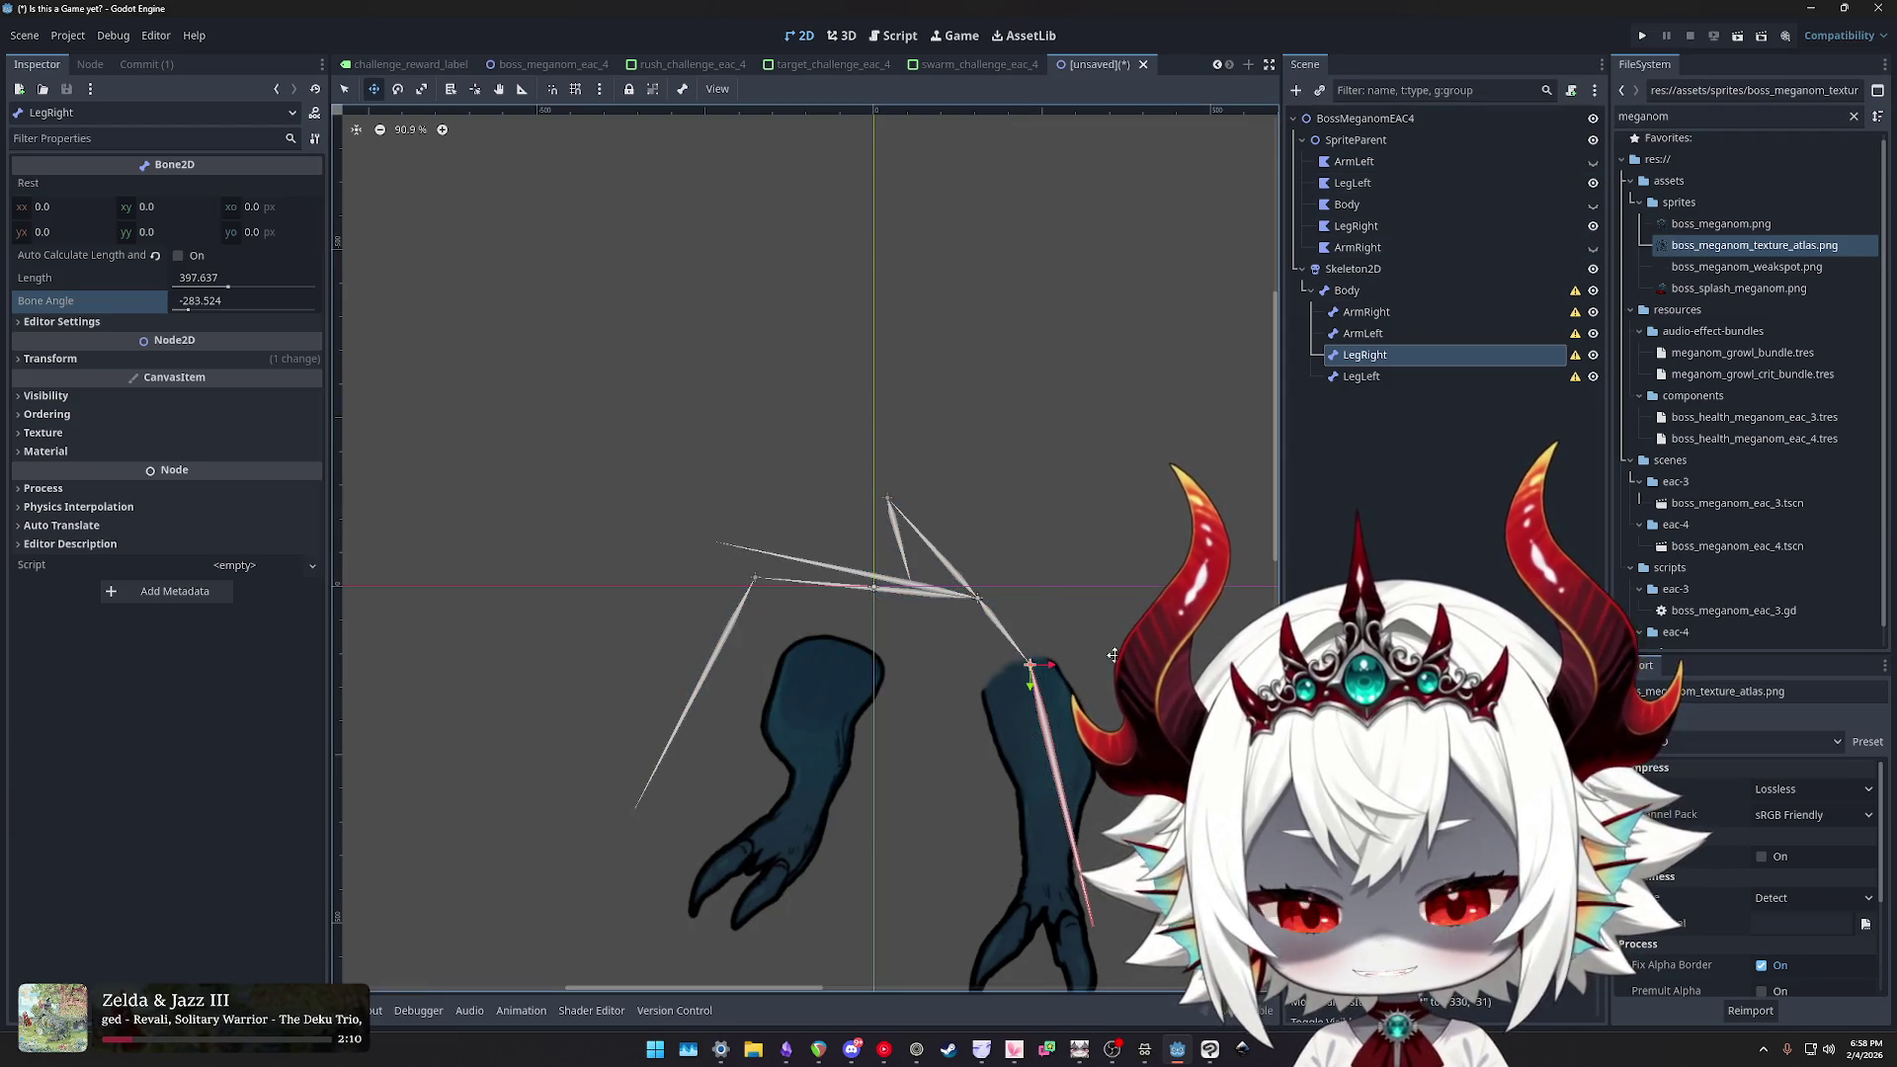
- Give LegRight length 133.047 and angle about -292.8, then drag LegLeft onto the left leg
{"action": "left_click_drag", "start_coordinate": [1032, 667], "coordinate": [1023, 665]}
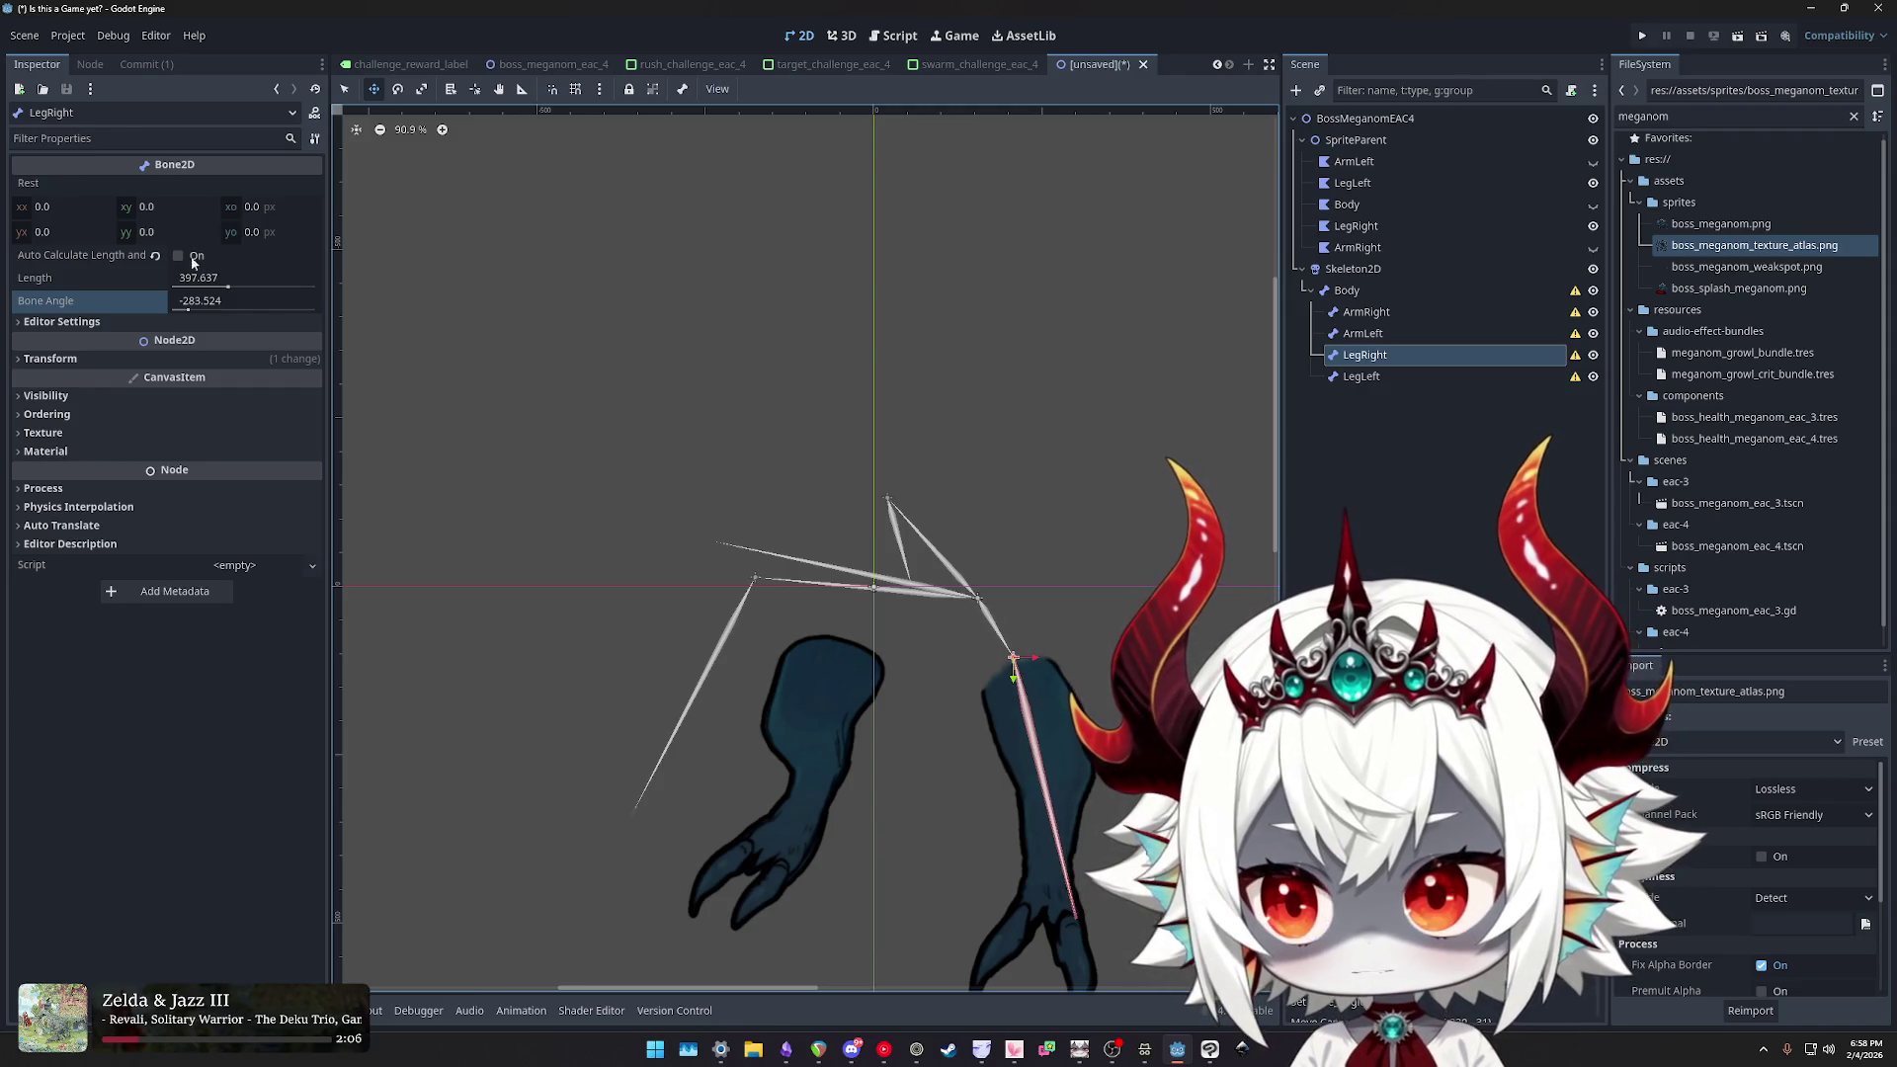
{"action": "left_click", "coordinate": [188, 306]}
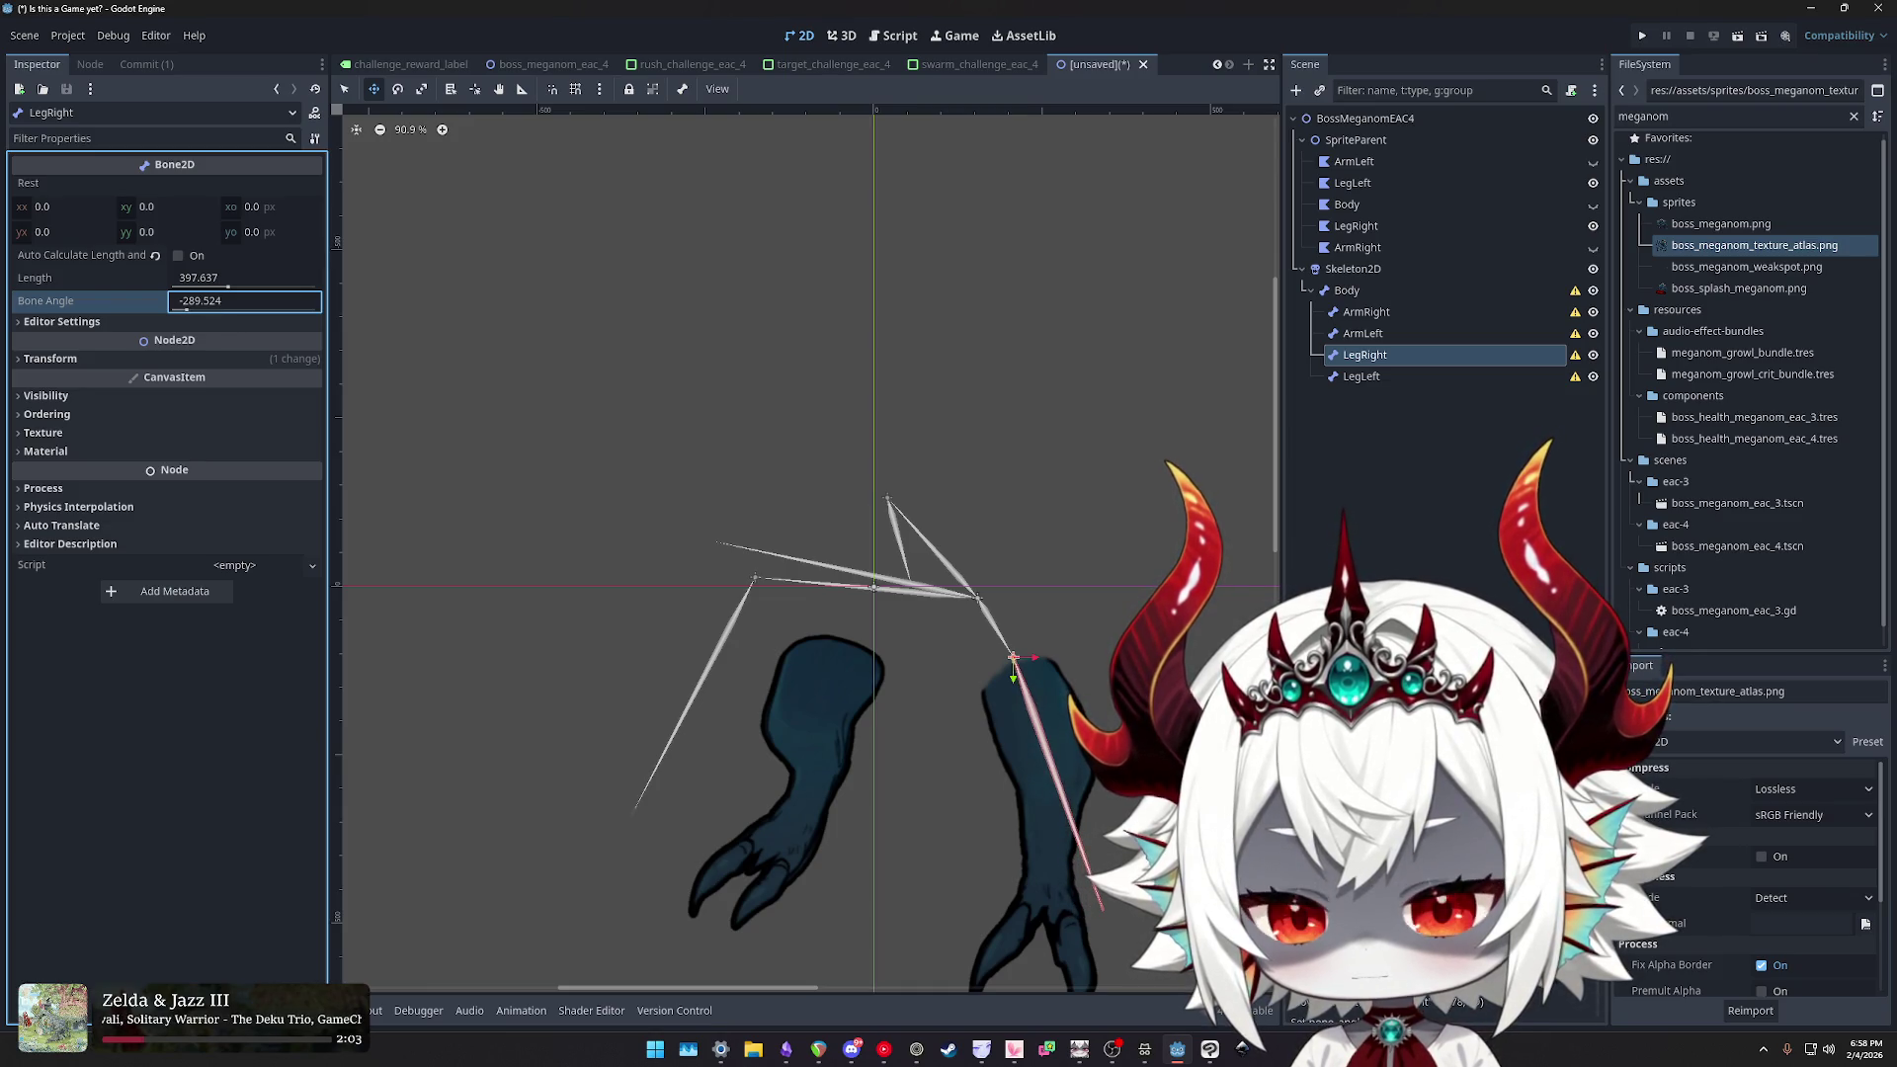
{"action": "left_click", "coordinate": [203, 278]}
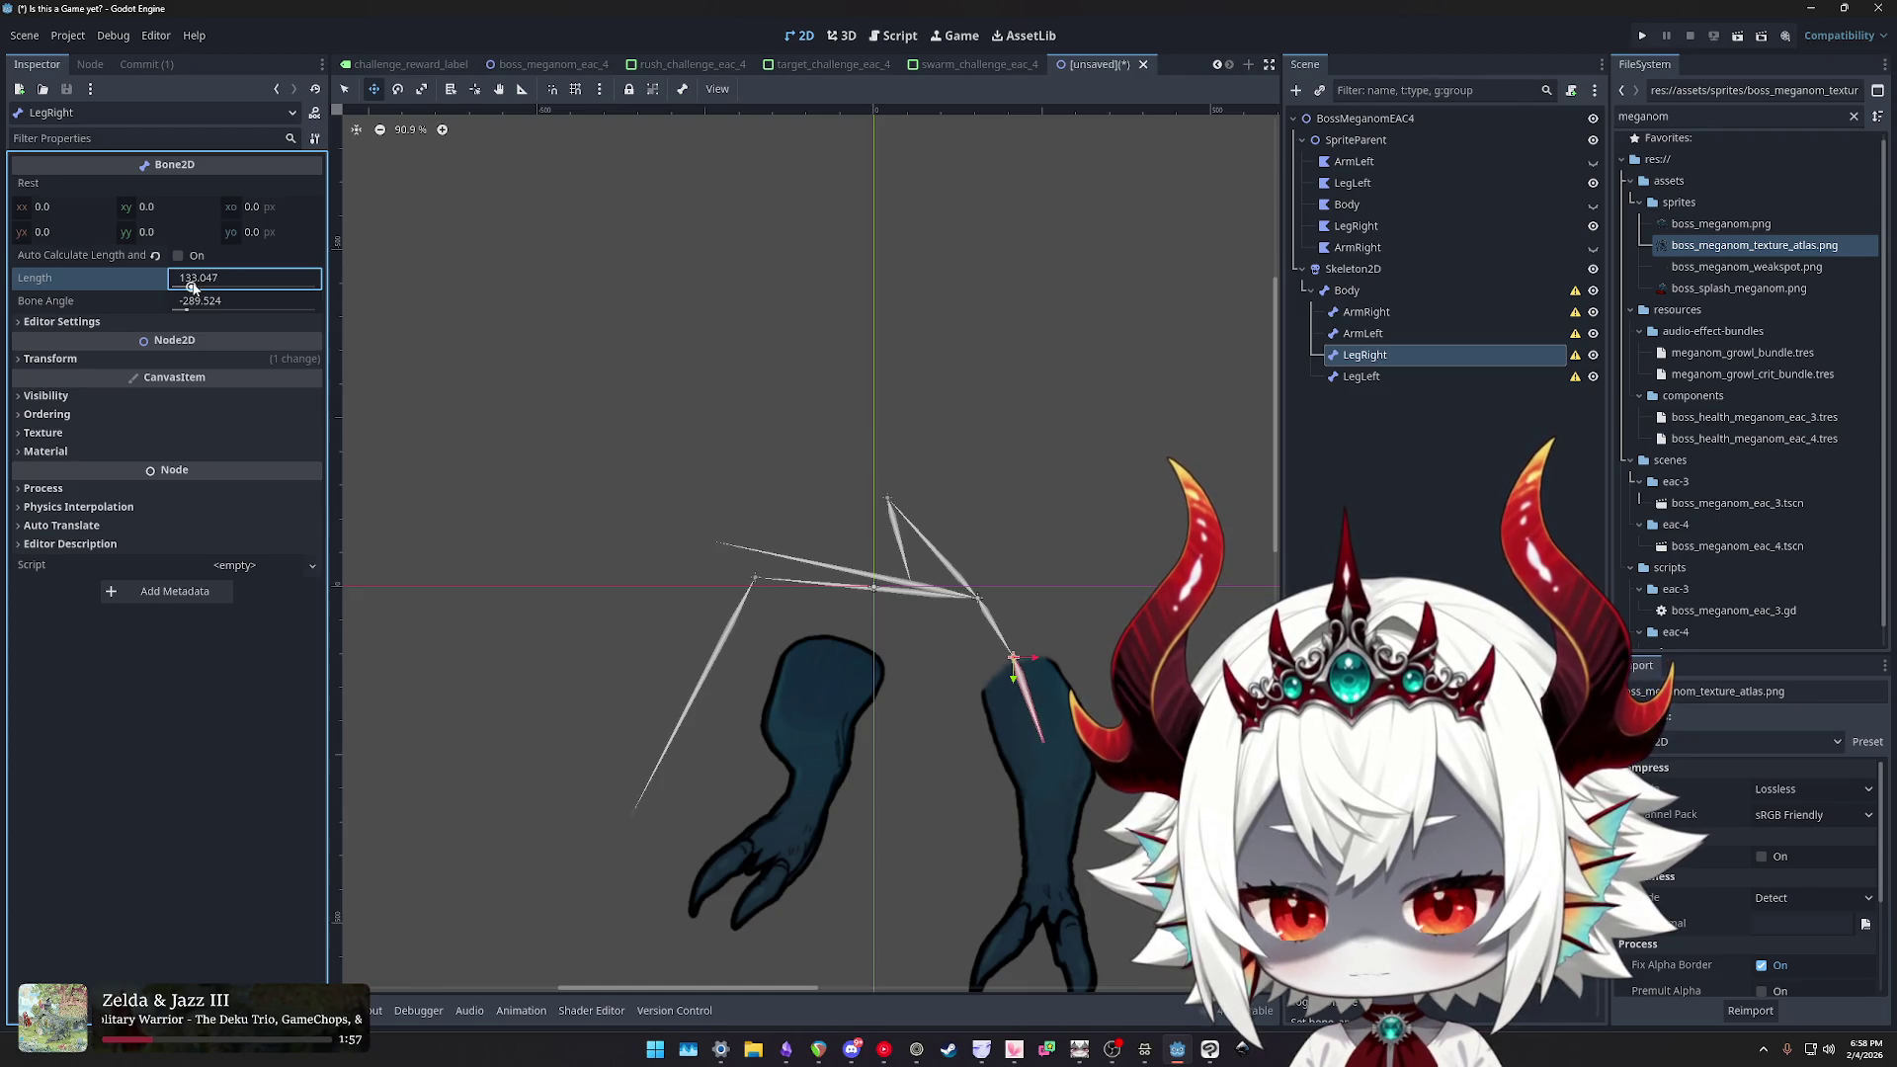
{"action": "key", "text": "Return"}
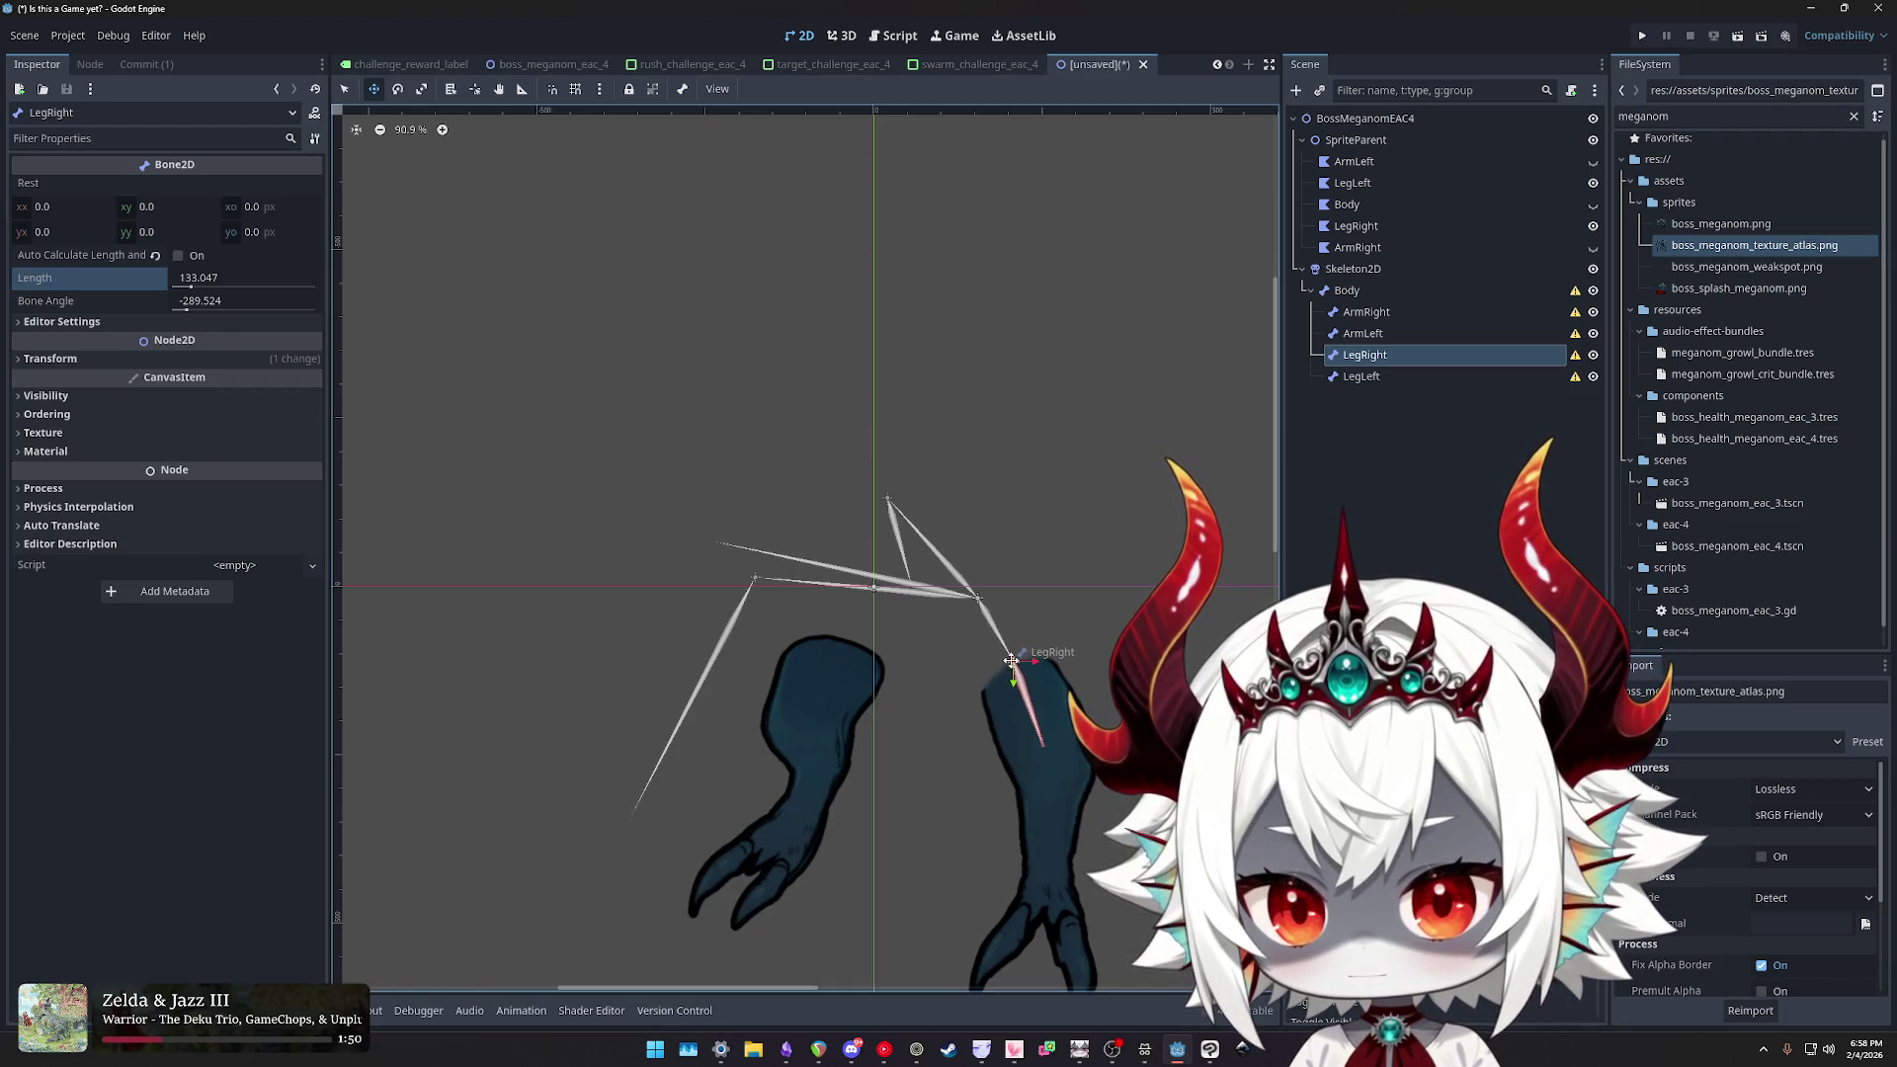
{"action": "left_click_drag", "start_coordinate": [195, 304], "coordinate": [185, 303]}
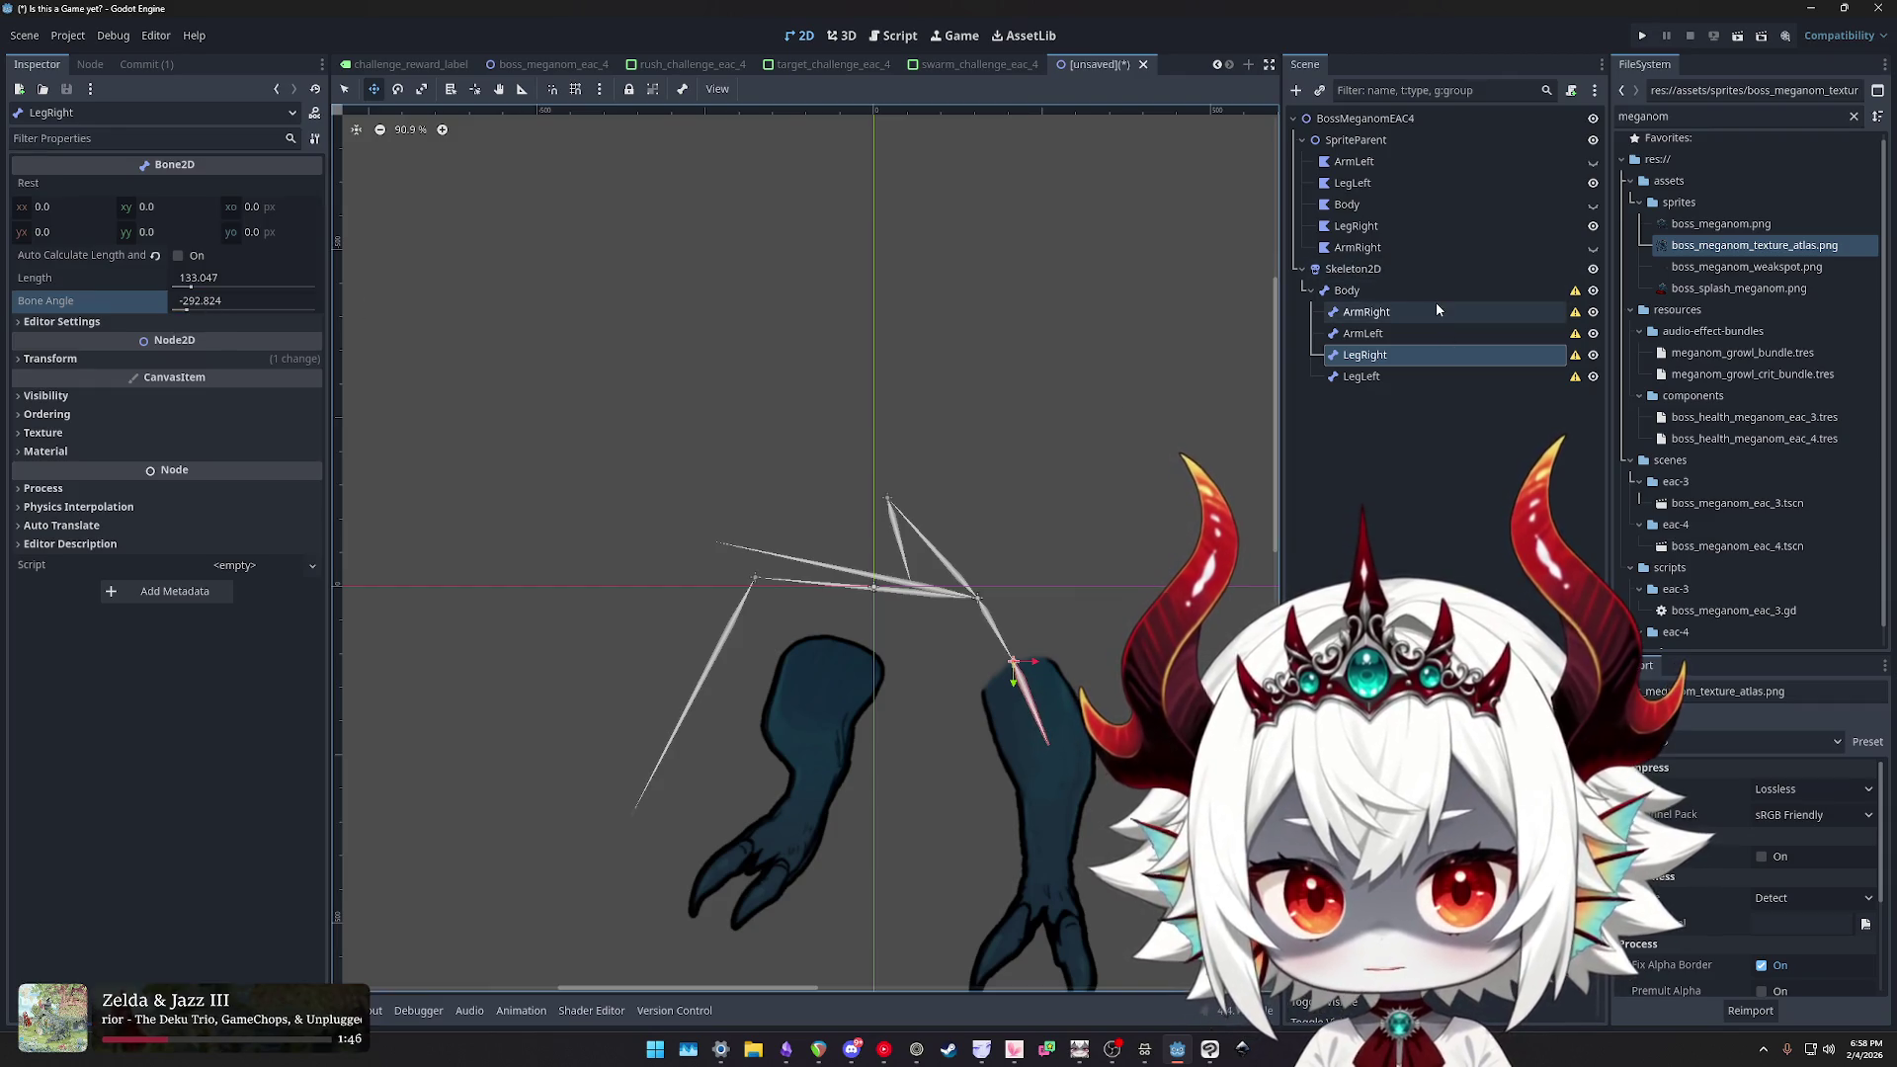
{"action": "left_click", "coordinate": [1384, 376]}
{"action": "mouse_move", "coordinate": [987, 597]}
{"action": "left_mouse_down"}
{"action": "mouse_move", "coordinate": [859, 618]}
{"action": "mouse_move", "coordinate": [838, 648]}
{"action": "left_mouse_up"}
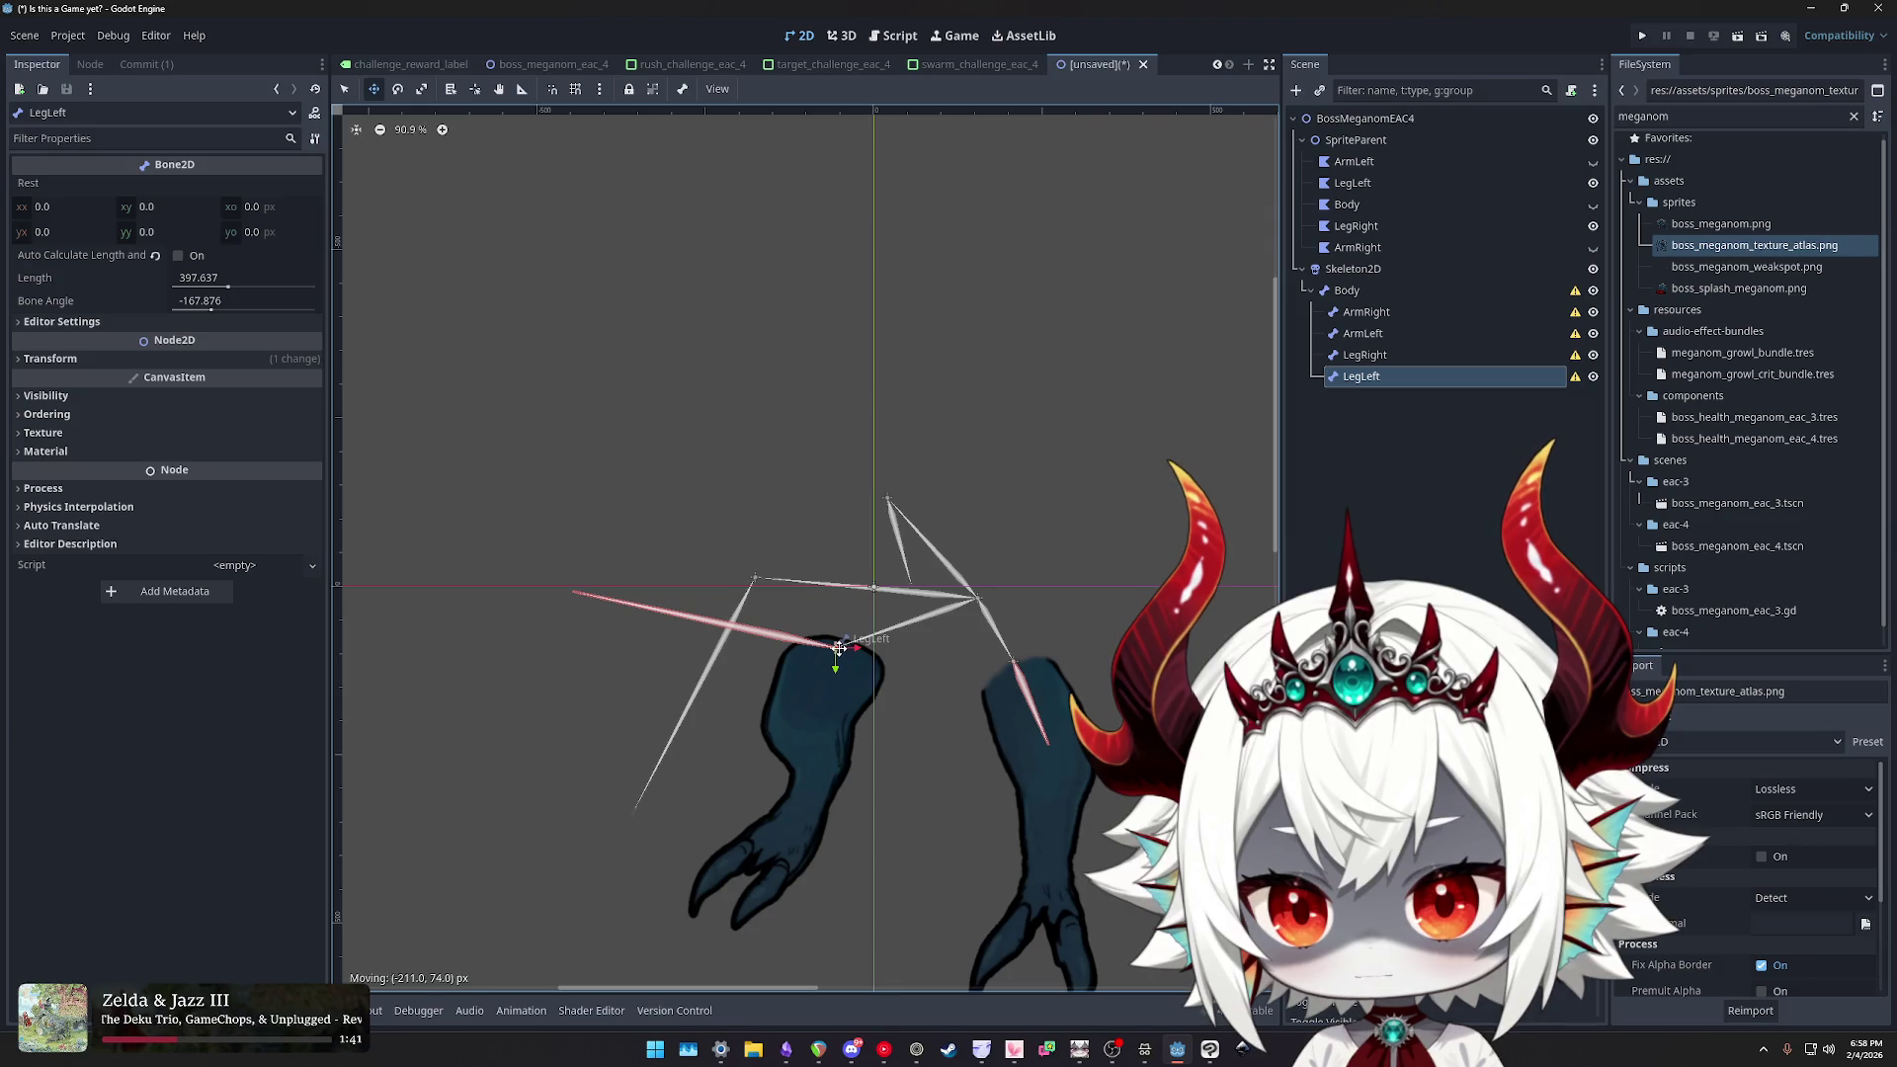
- Position the LegLeft bone on the left leg at an angle of about -249.259
{"action": "left_click_drag", "start_coordinate": [212, 313], "coordinate": [200, 319]}
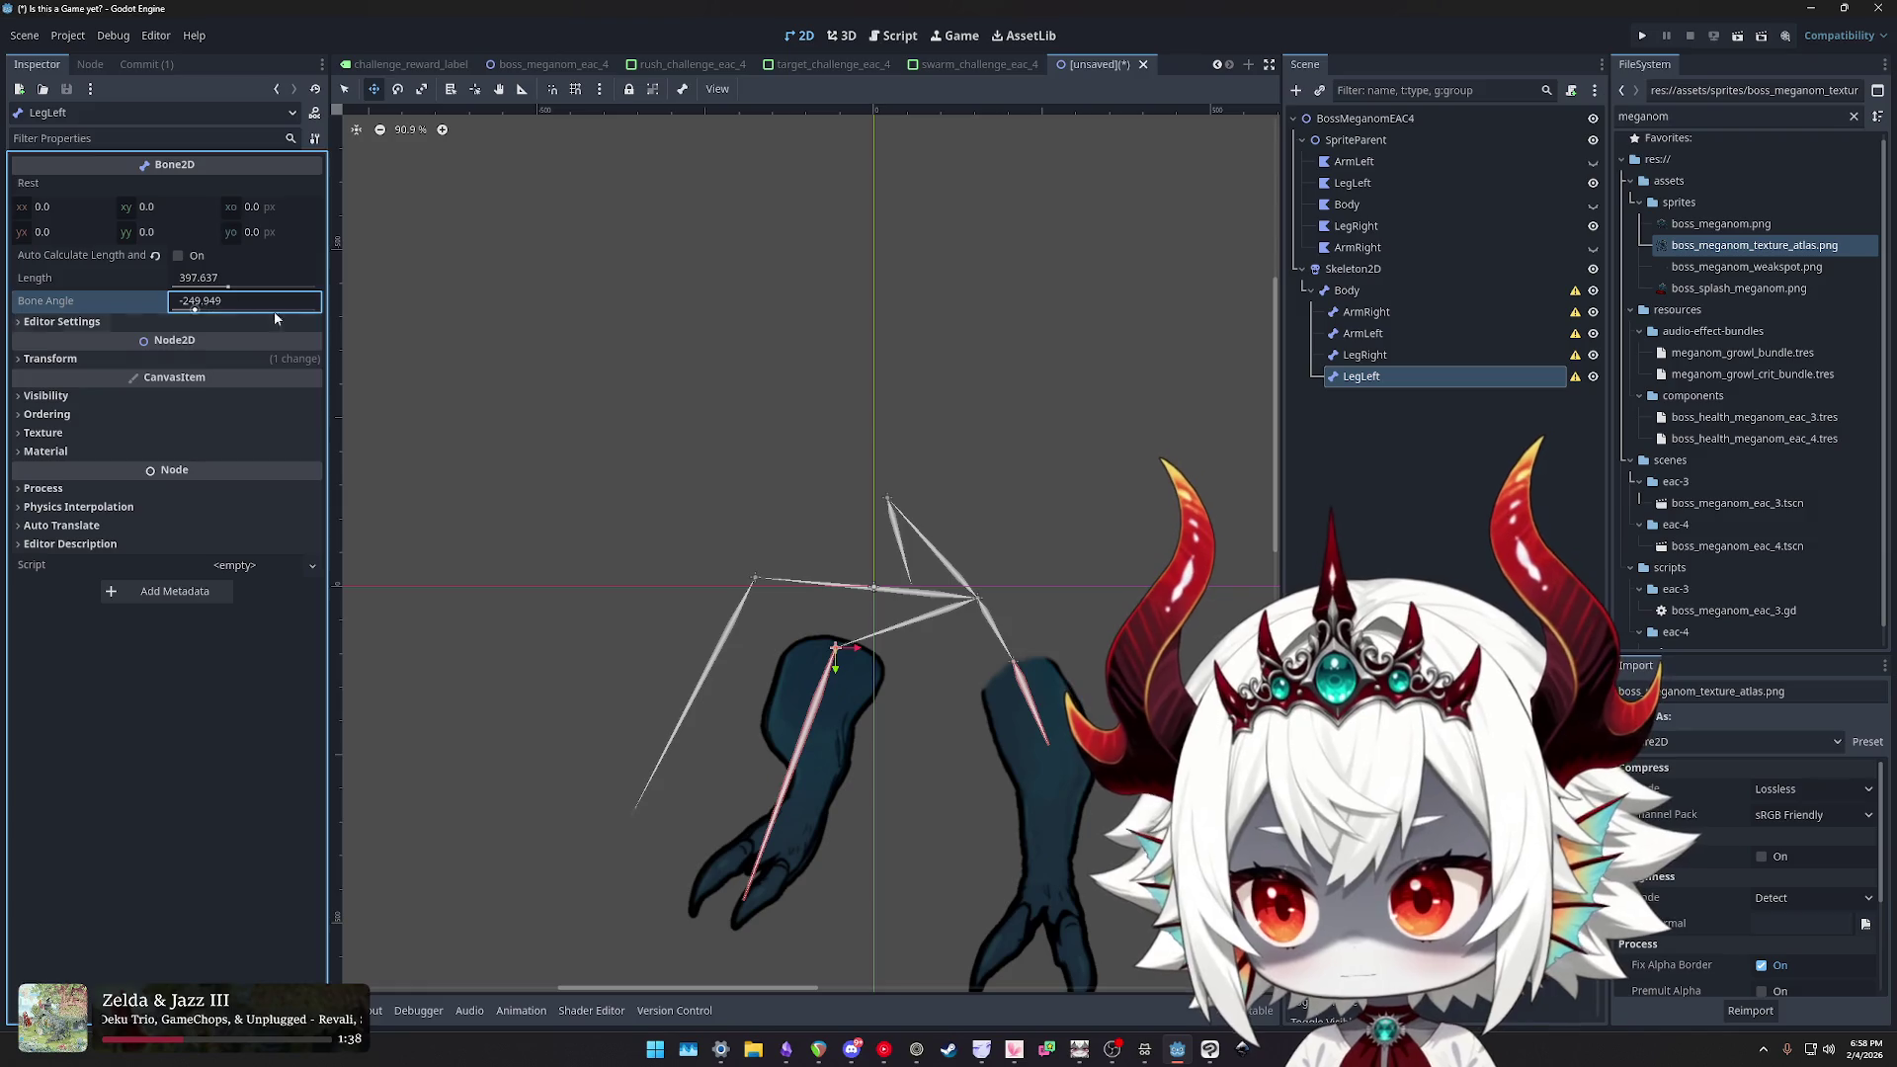
{"action": "left_click_drag", "start_coordinate": [832, 647], "coordinate": [838, 647]}
{"action": "left_click_drag", "start_coordinate": [198, 300], "coordinate": [206, 302]}
{"action": "left_click_drag", "start_coordinate": [839, 646], "coordinate": [836, 650]}
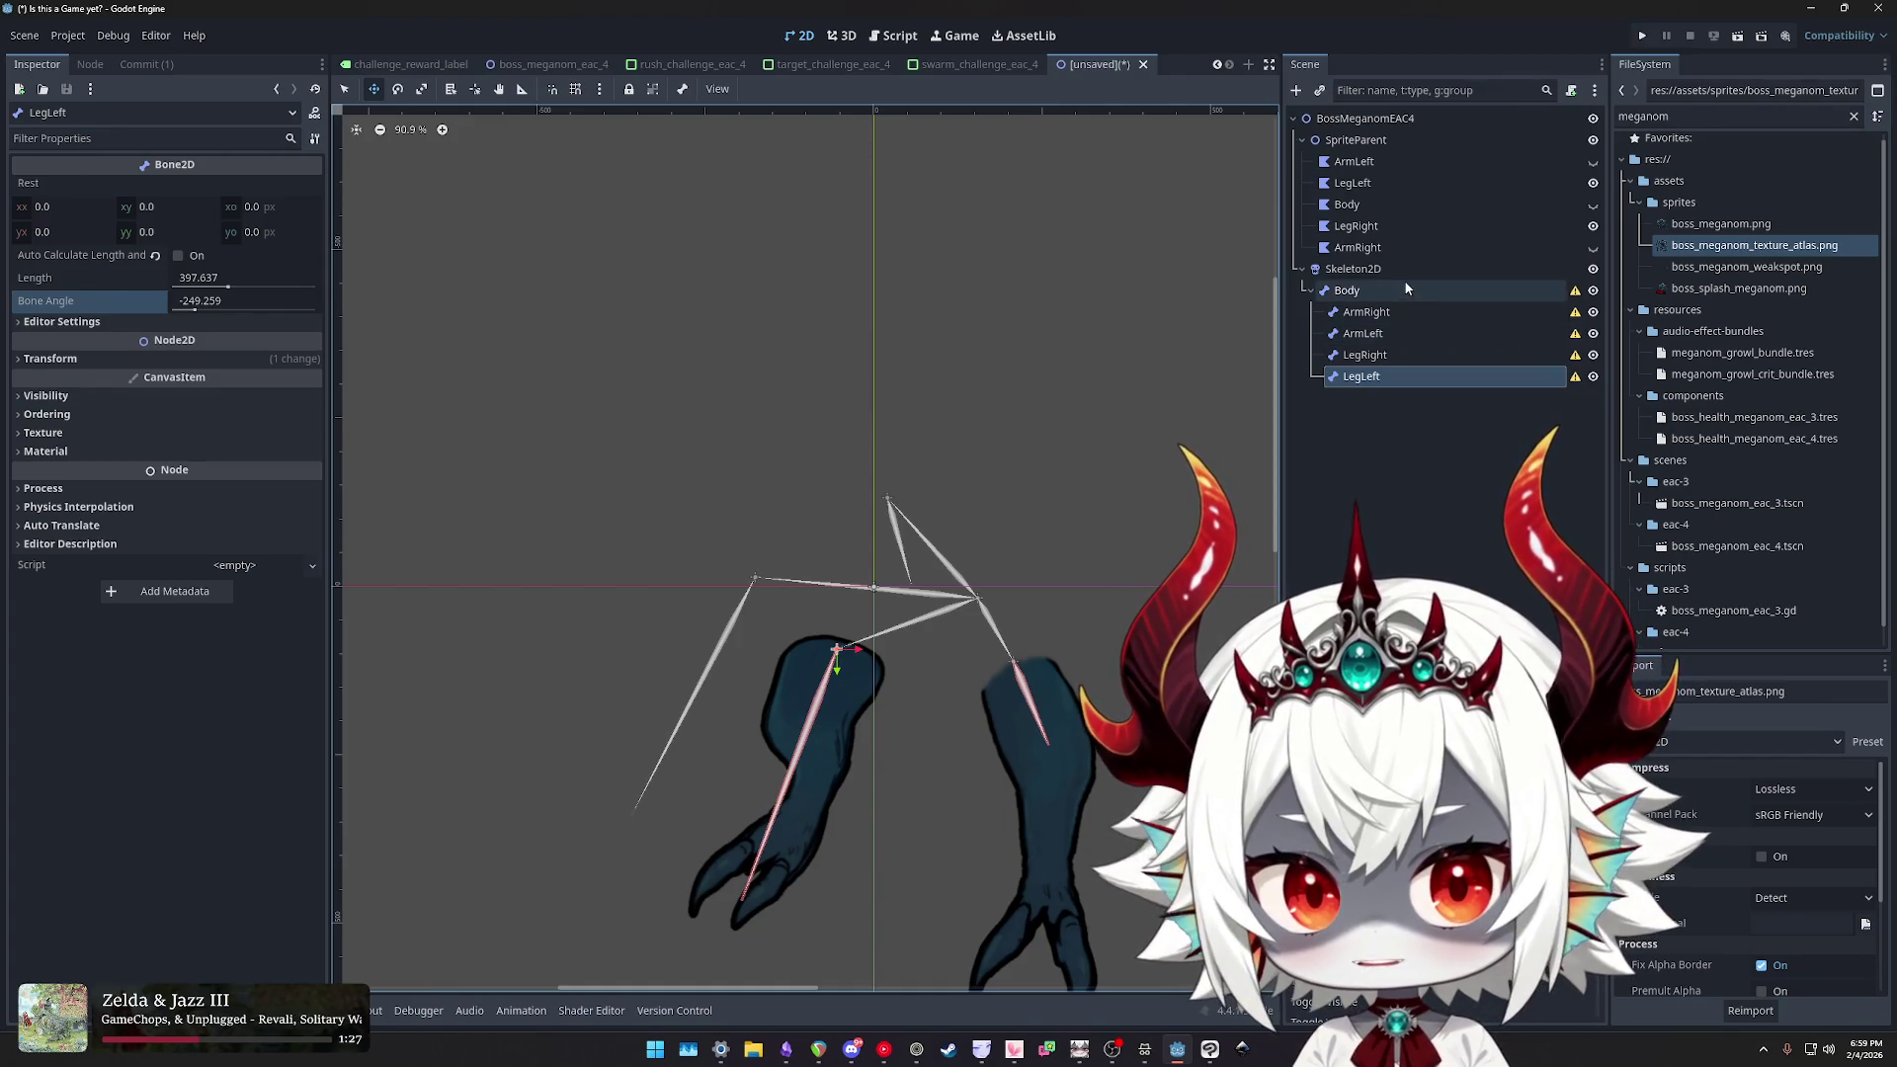
- Unhide the ArmRight, Body and ArmLeft sprites and switch to the 2D skeletons docs
{"action": "left_click", "coordinate": [1383, 314]}
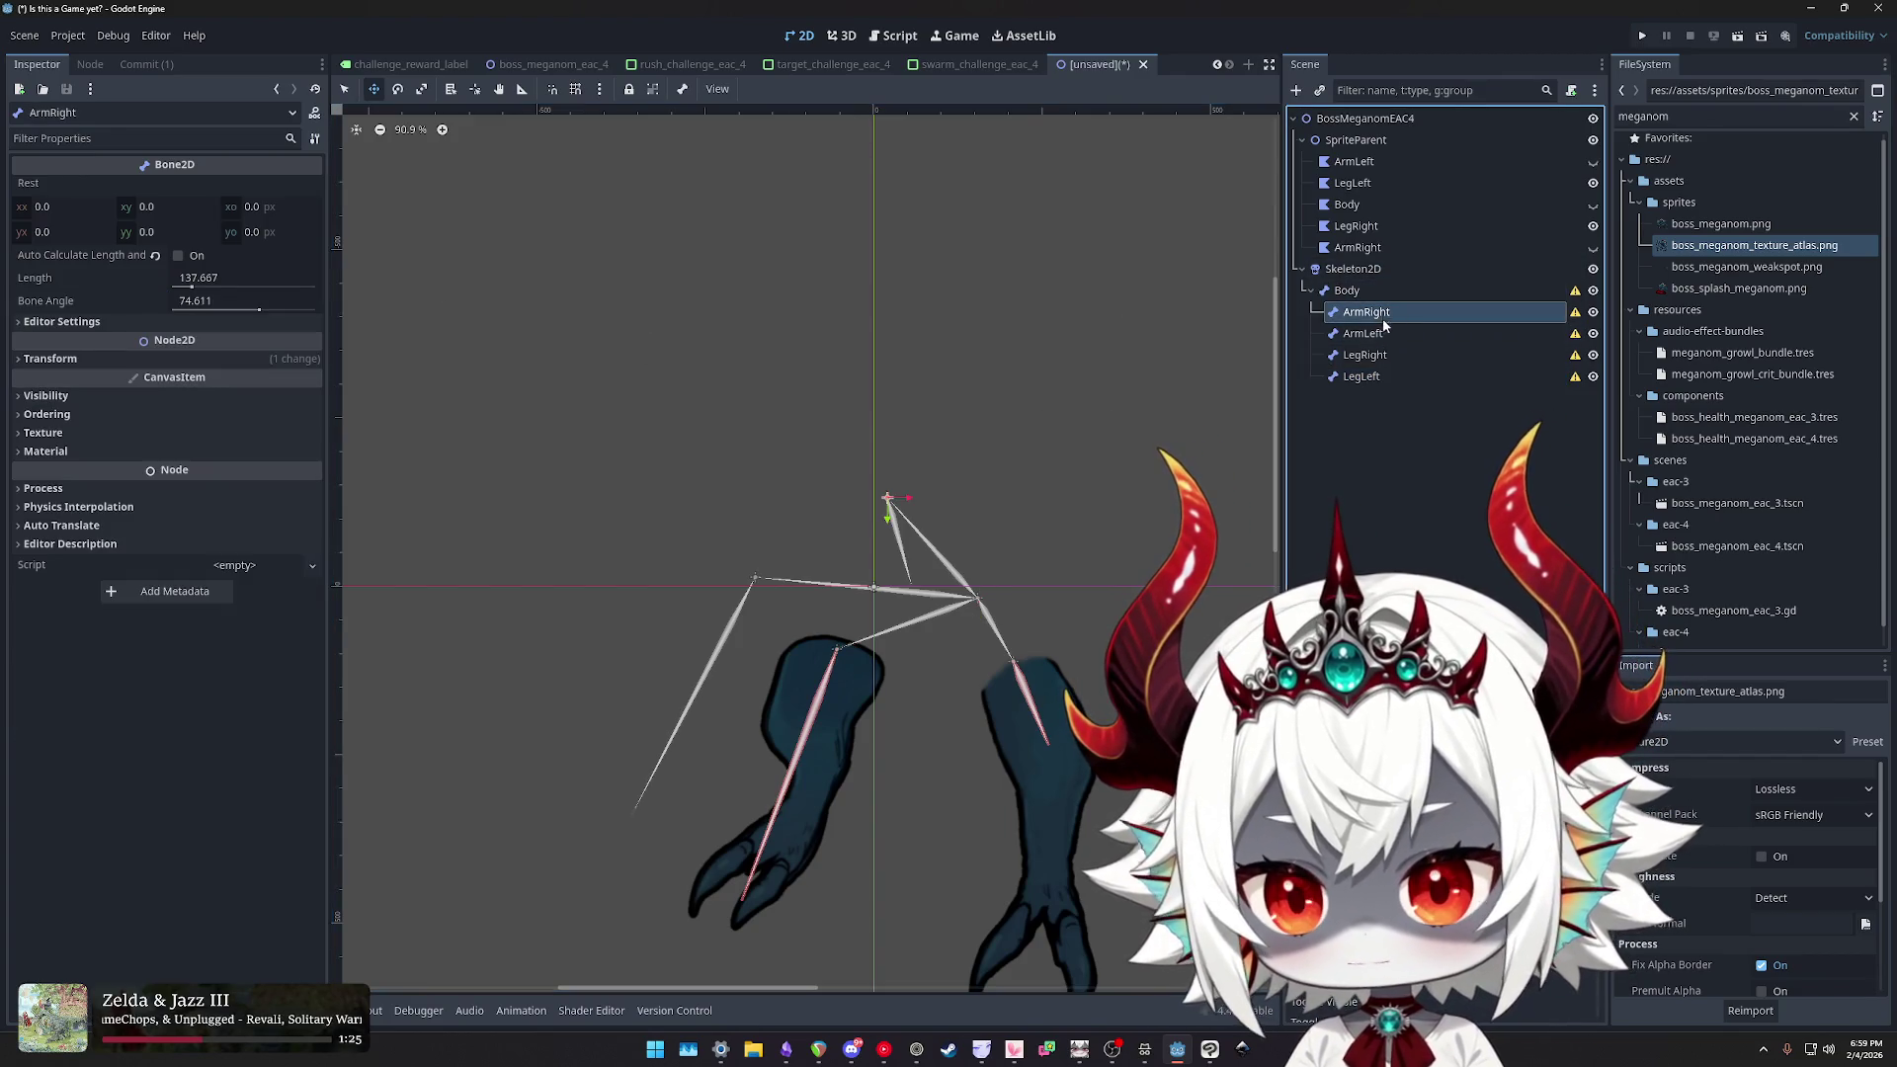
{"action": "left_click", "coordinate": [1593, 247]}
{"action": "left_click", "coordinate": [1593, 205]}
{"action": "left_click", "coordinate": [1593, 161]}
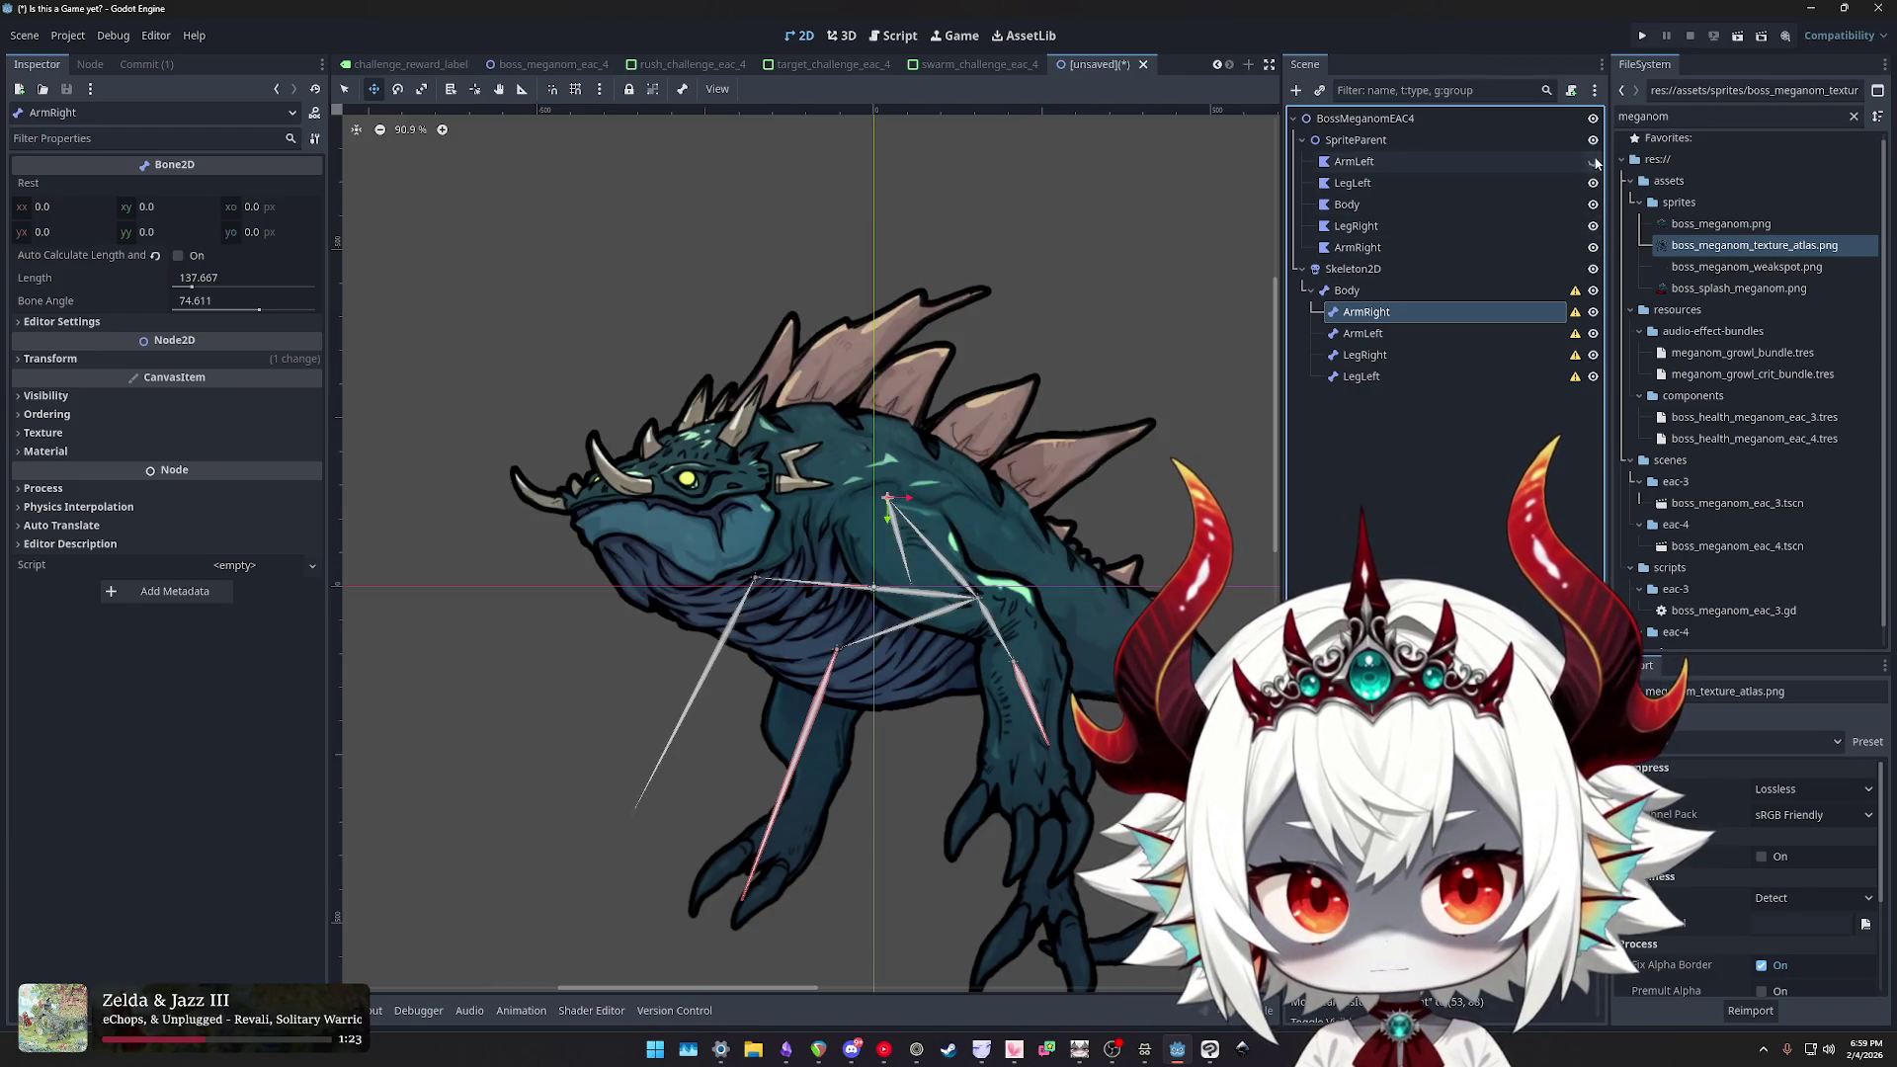
{"action": "key", "text": "alt+Tab"}
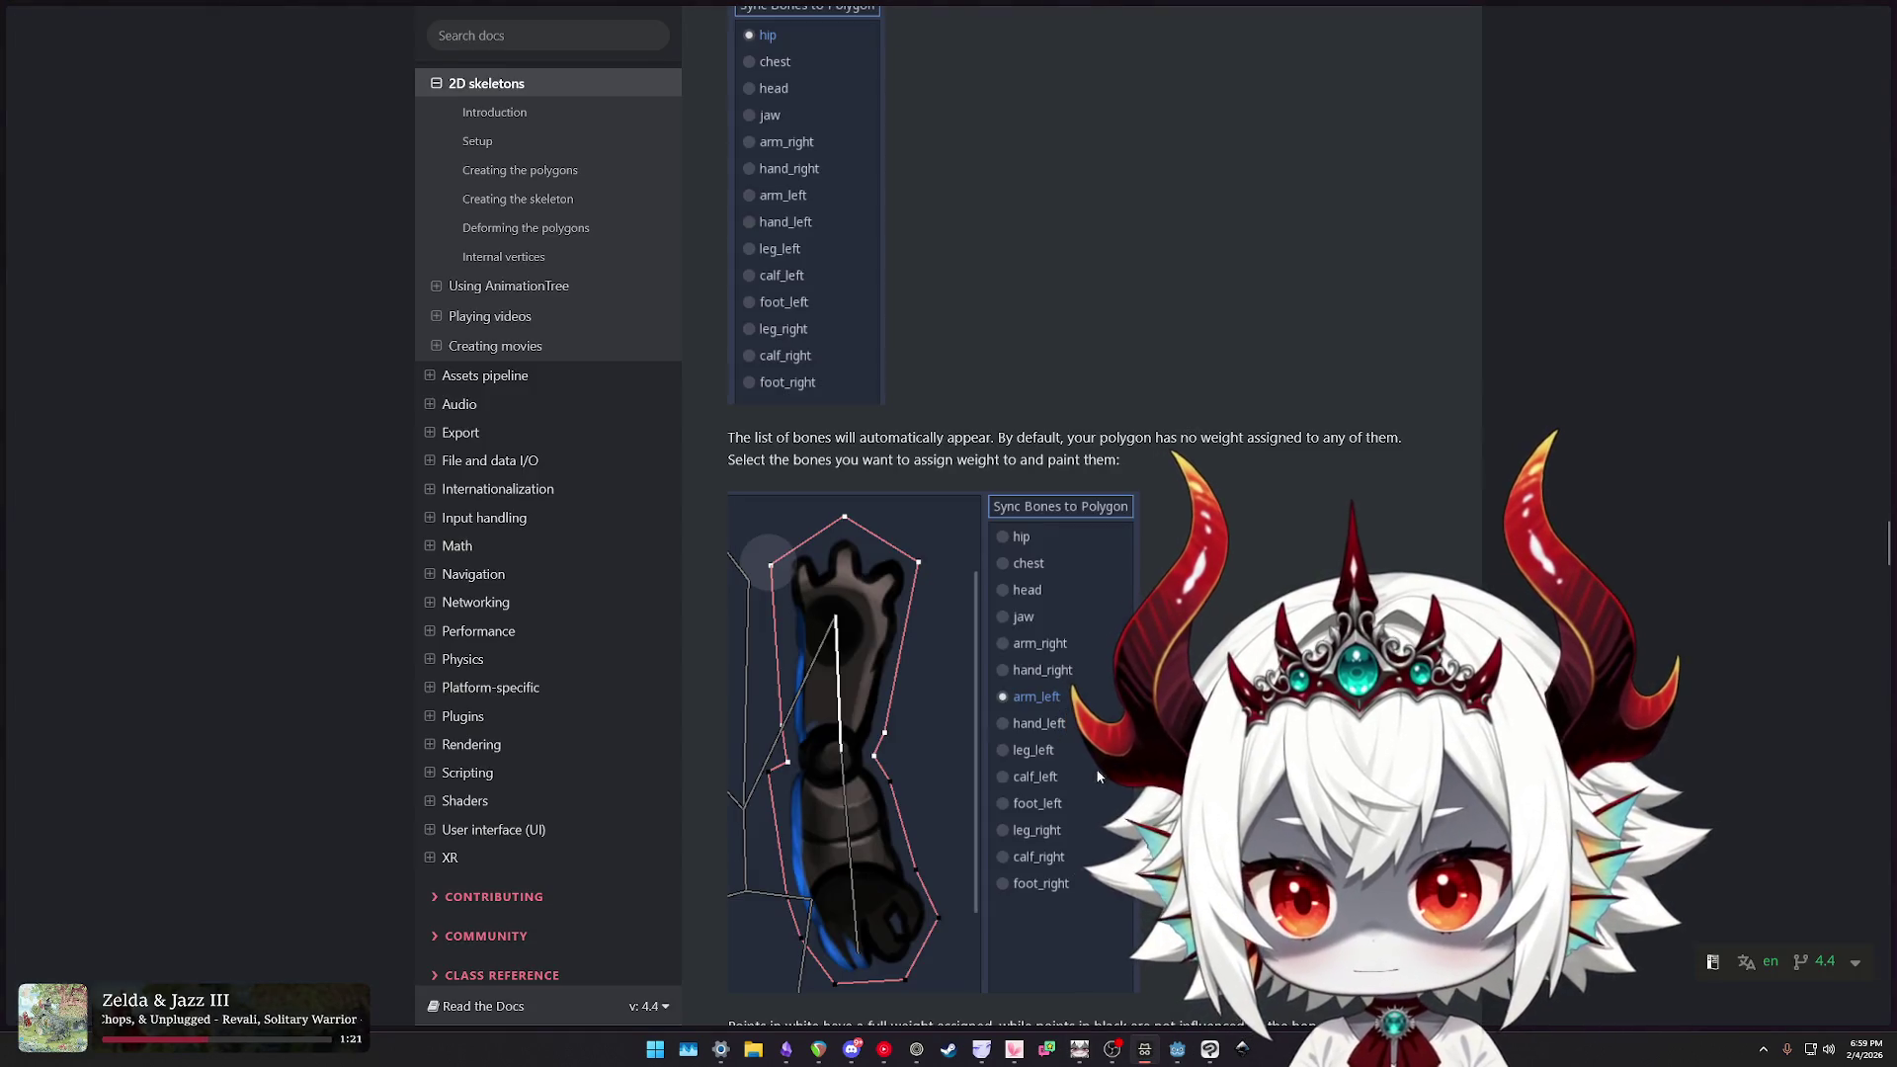
- Highlight the docs' passages on tip bone rotation and tip bone length
{"action": "scroll", "coordinate": [1101, 692], "scroll_direction": "up", "scroll_amount": 10}
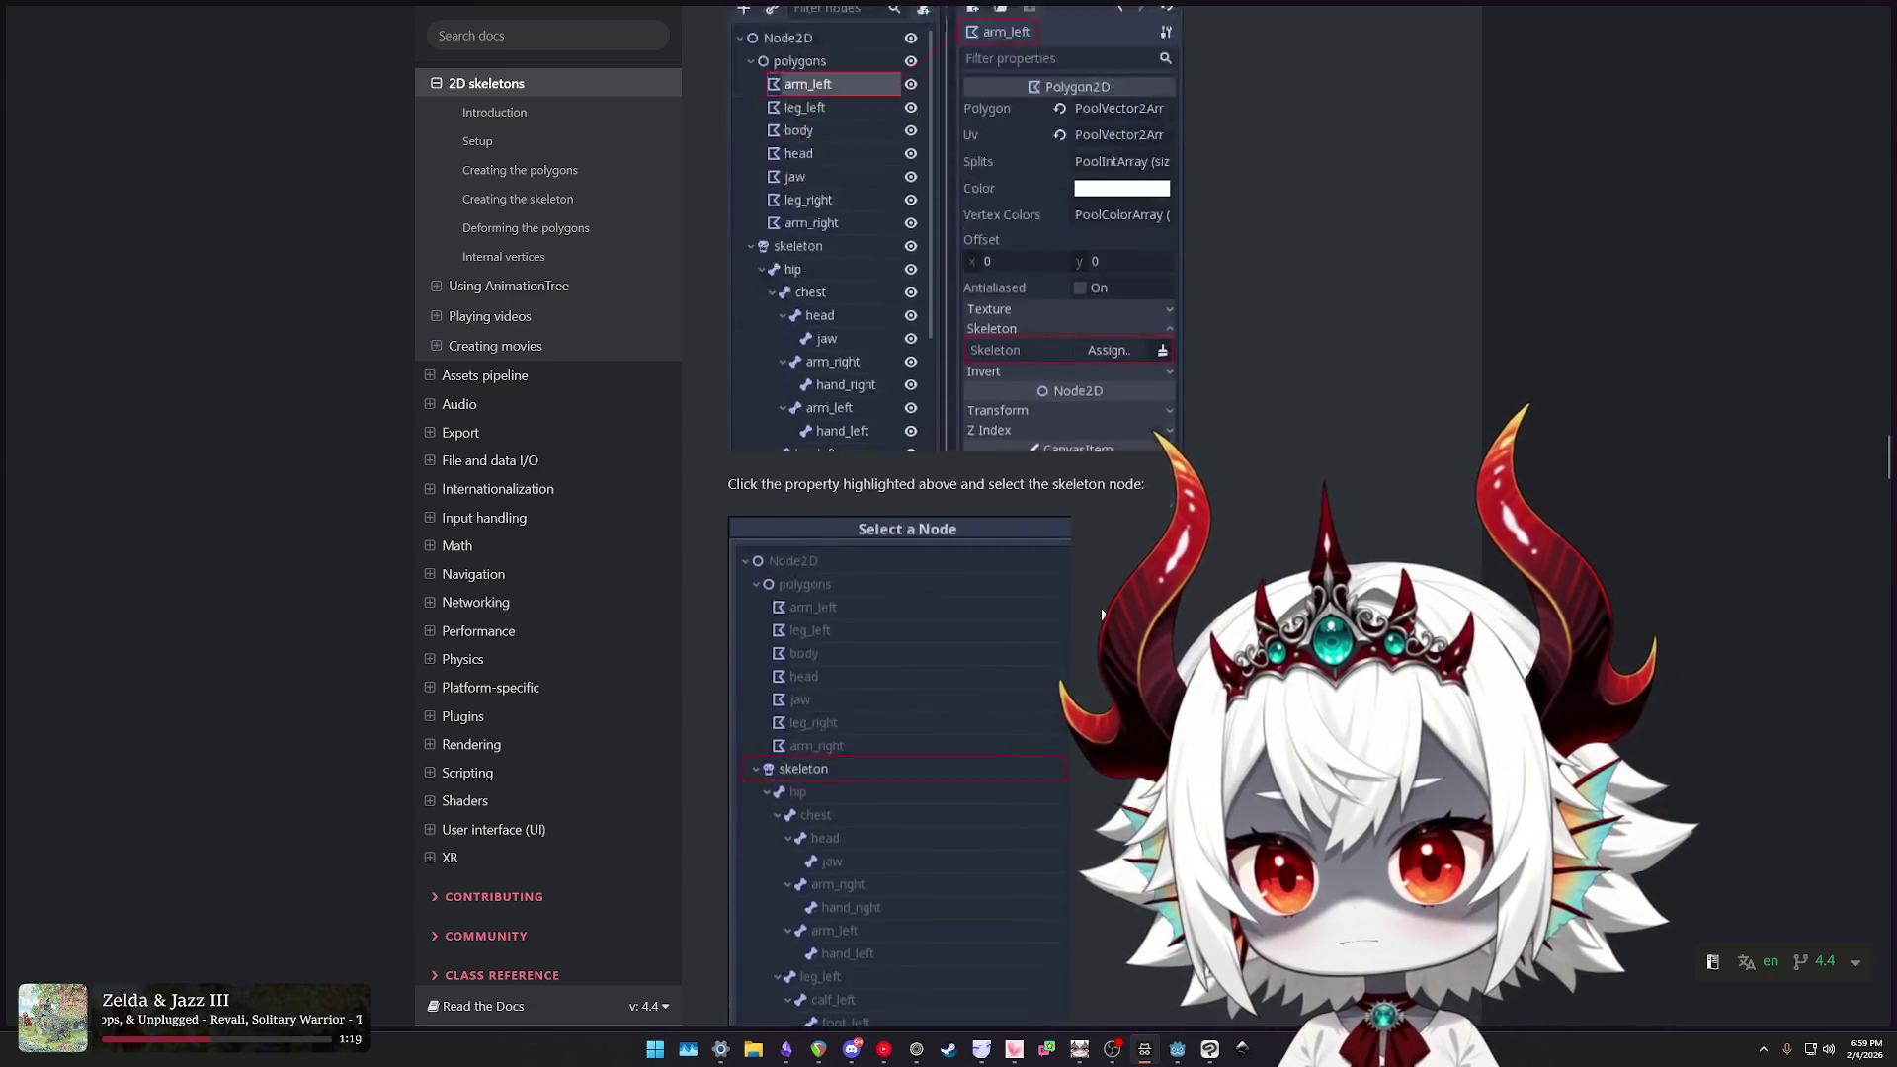
{"action": "scroll", "coordinate": [1101, 613], "scroll_direction": "down", "scroll_amount": 15}
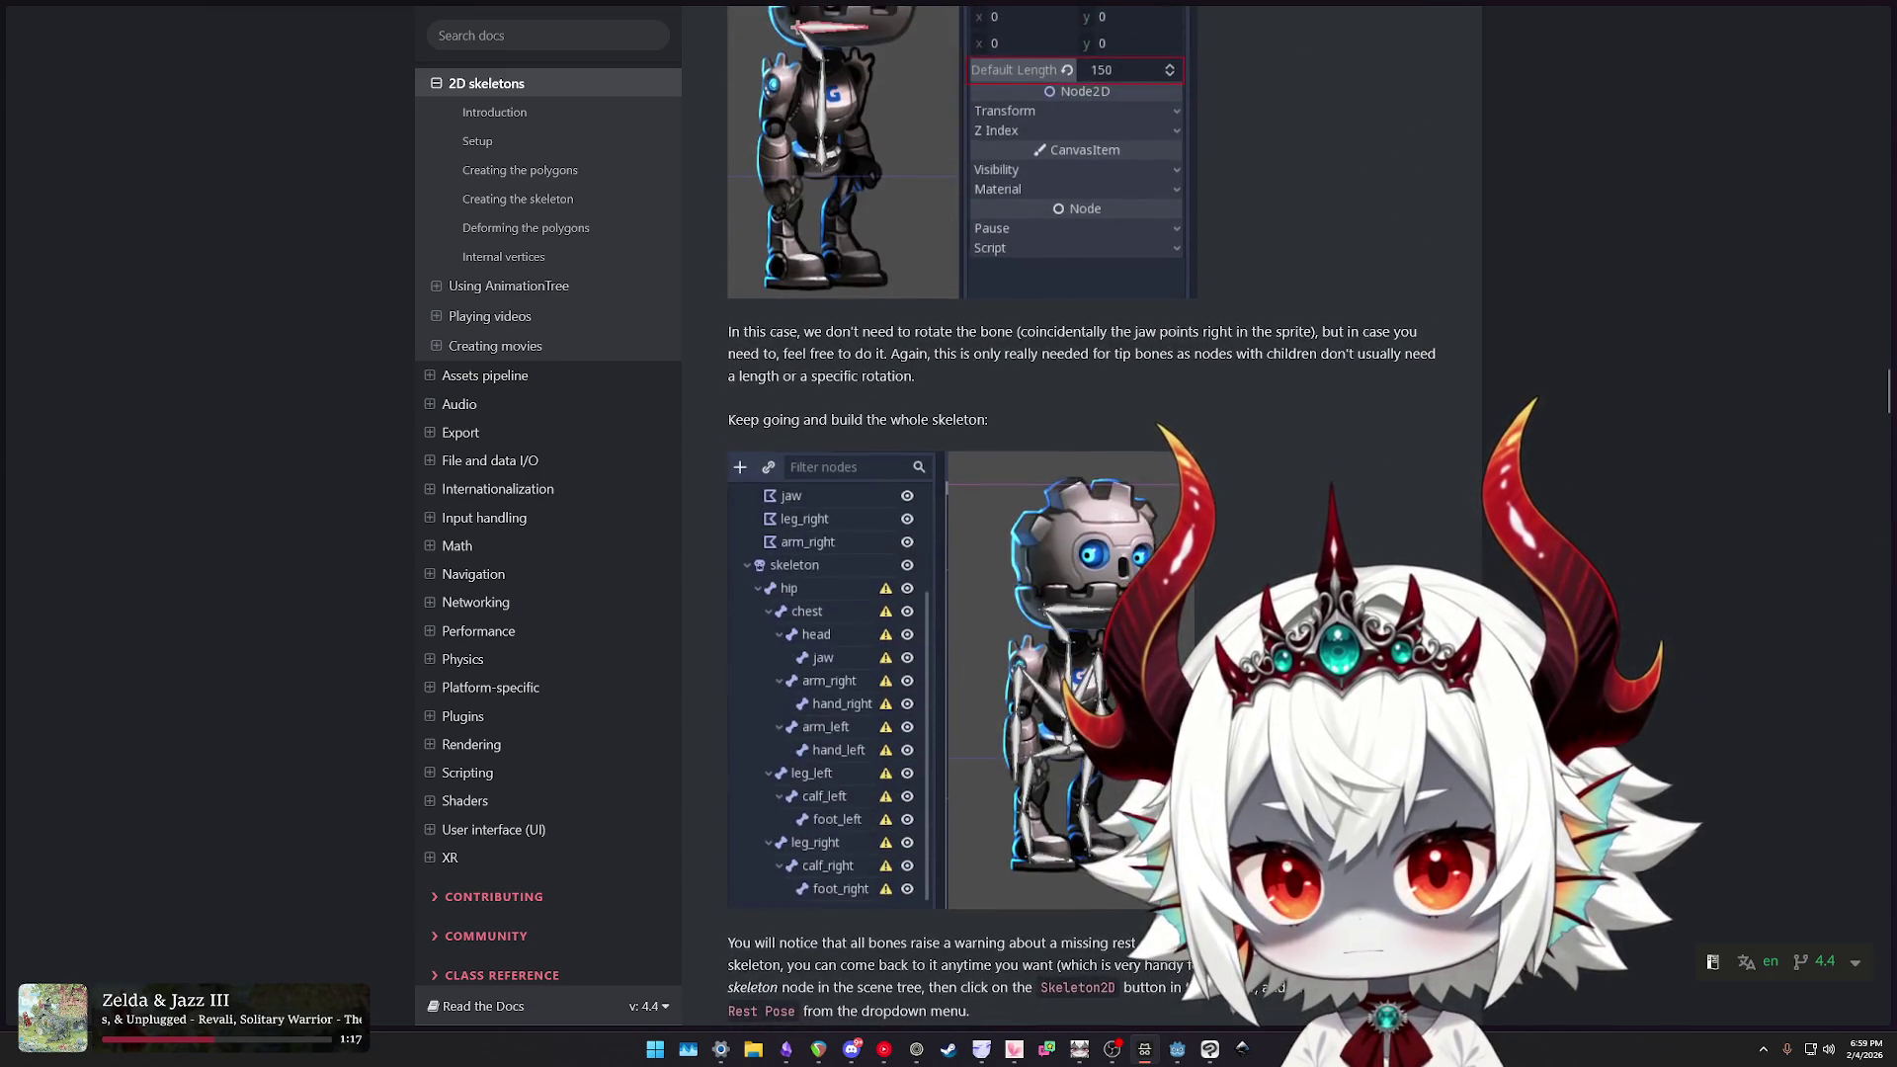
{"action": "scroll", "coordinate": [1130, 542], "scroll_direction": "down", "scroll_amount": 8}
{"action": "mouse_move", "coordinate": [894, 103]}
{"action": "left_mouse_down"}
{"action": "mouse_move", "coordinate": [1389, 107]}
{"action": "mouse_move", "coordinate": [816, 126]}
{"action": "mouse_move", "coordinate": [1392, 128]}
{"action": "left_mouse_up"}
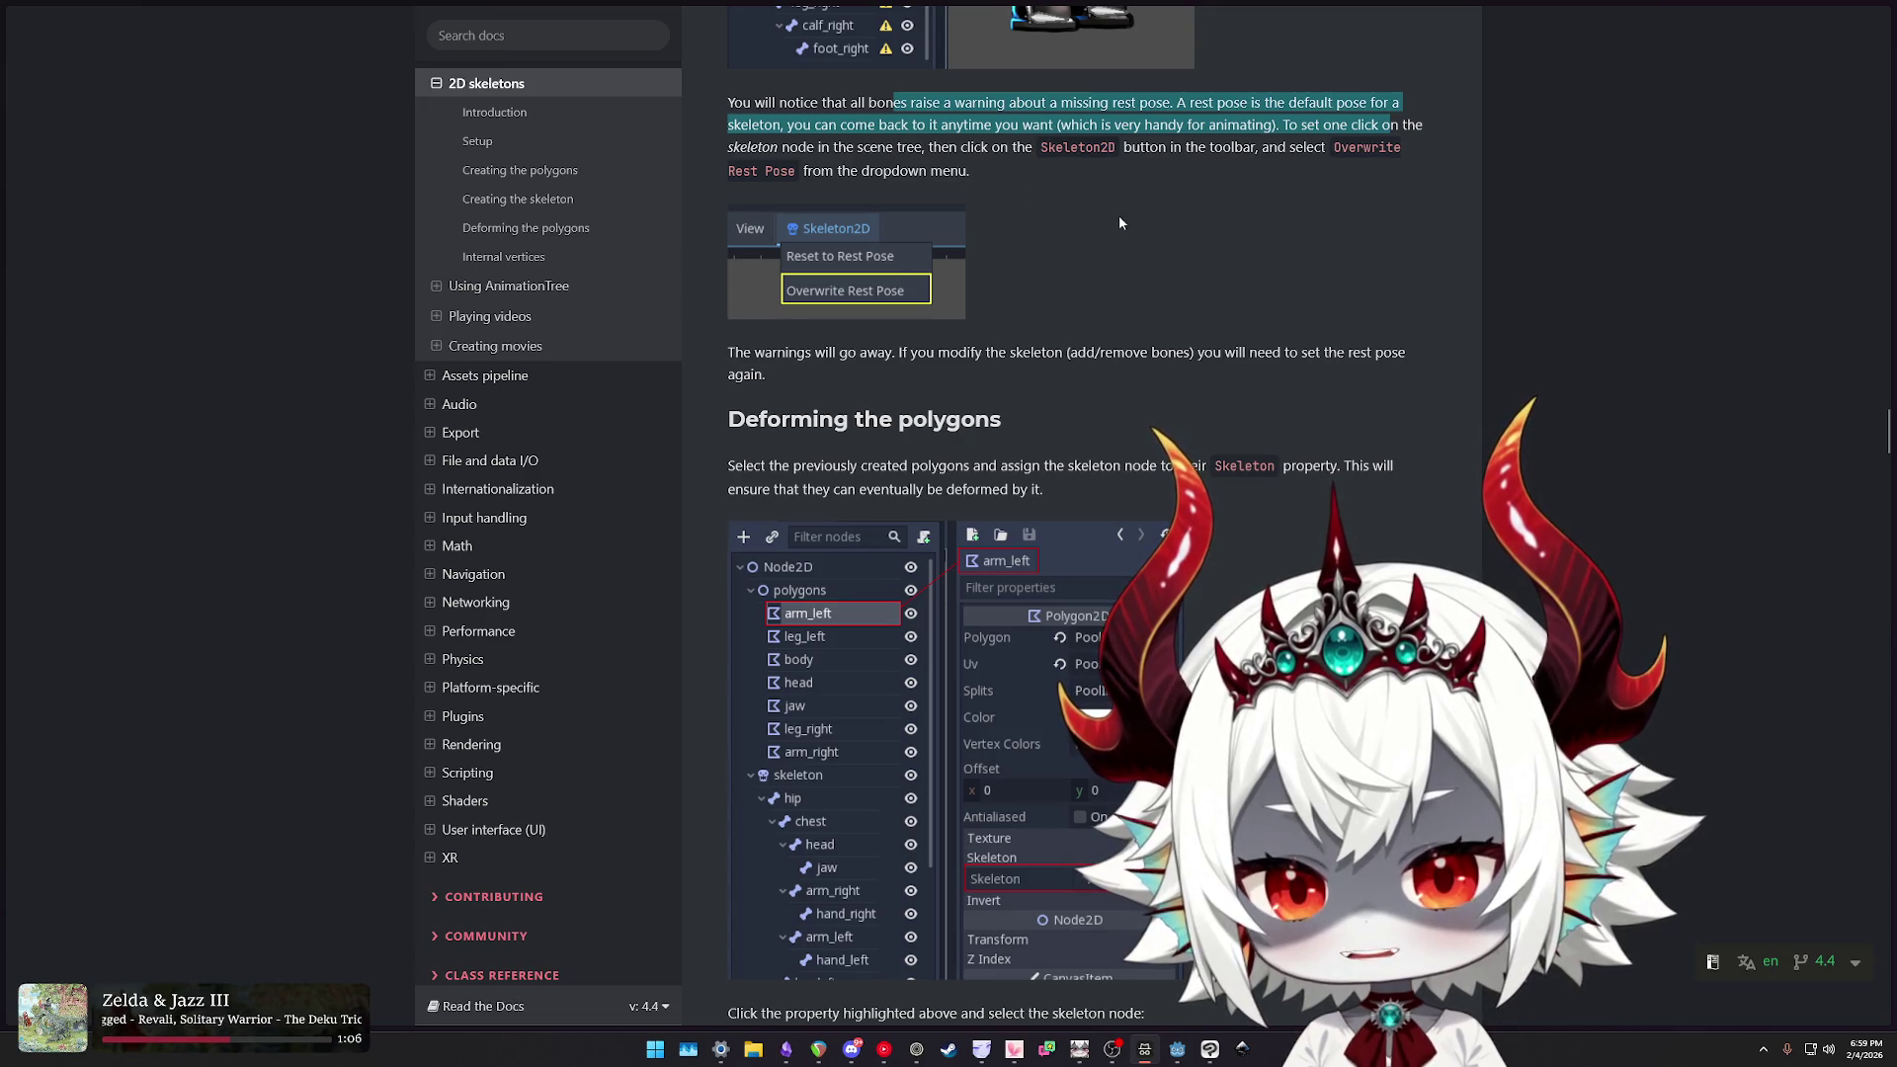
{"action": "scroll", "coordinate": [1166, 229], "scroll_direction": "up", "scroll_amount": 2}
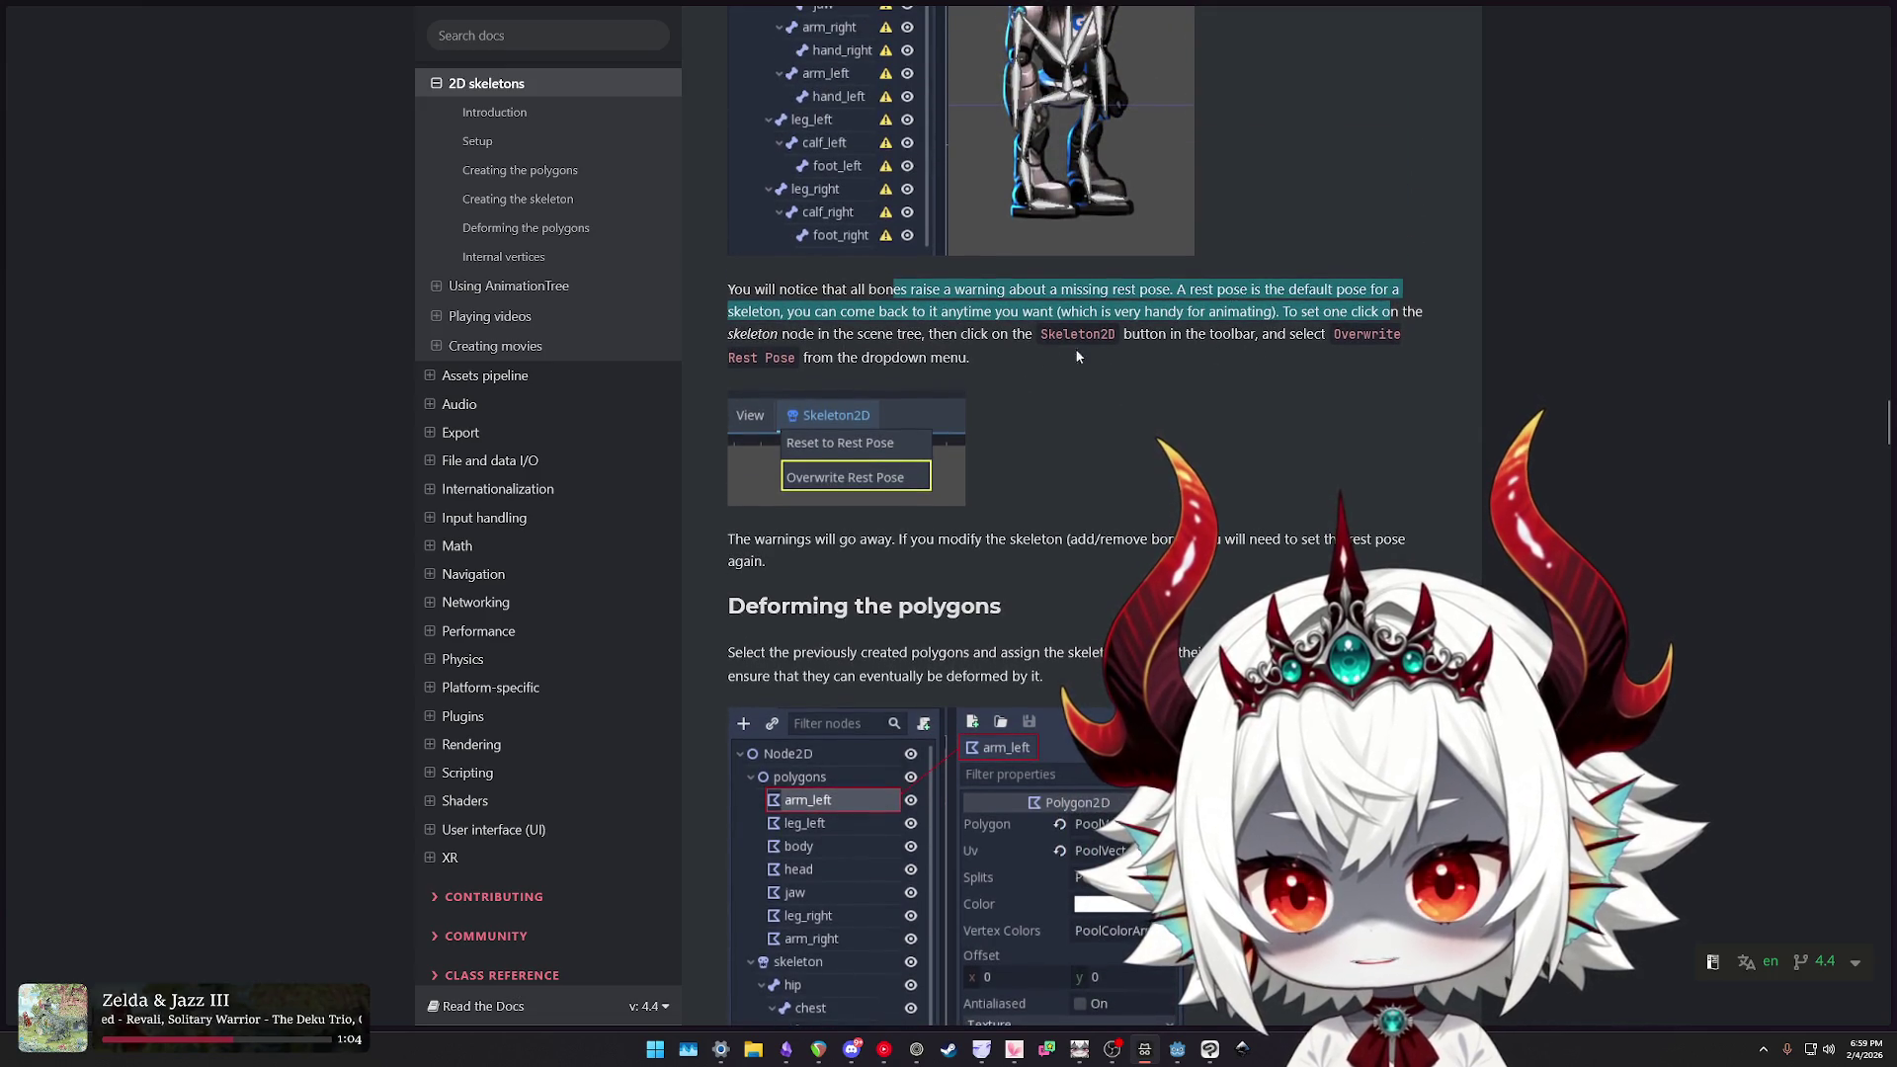
{"action": "scroll", "coordinate": [1211, 407], "scroll_direction": "up", "scroll_amount": 10}
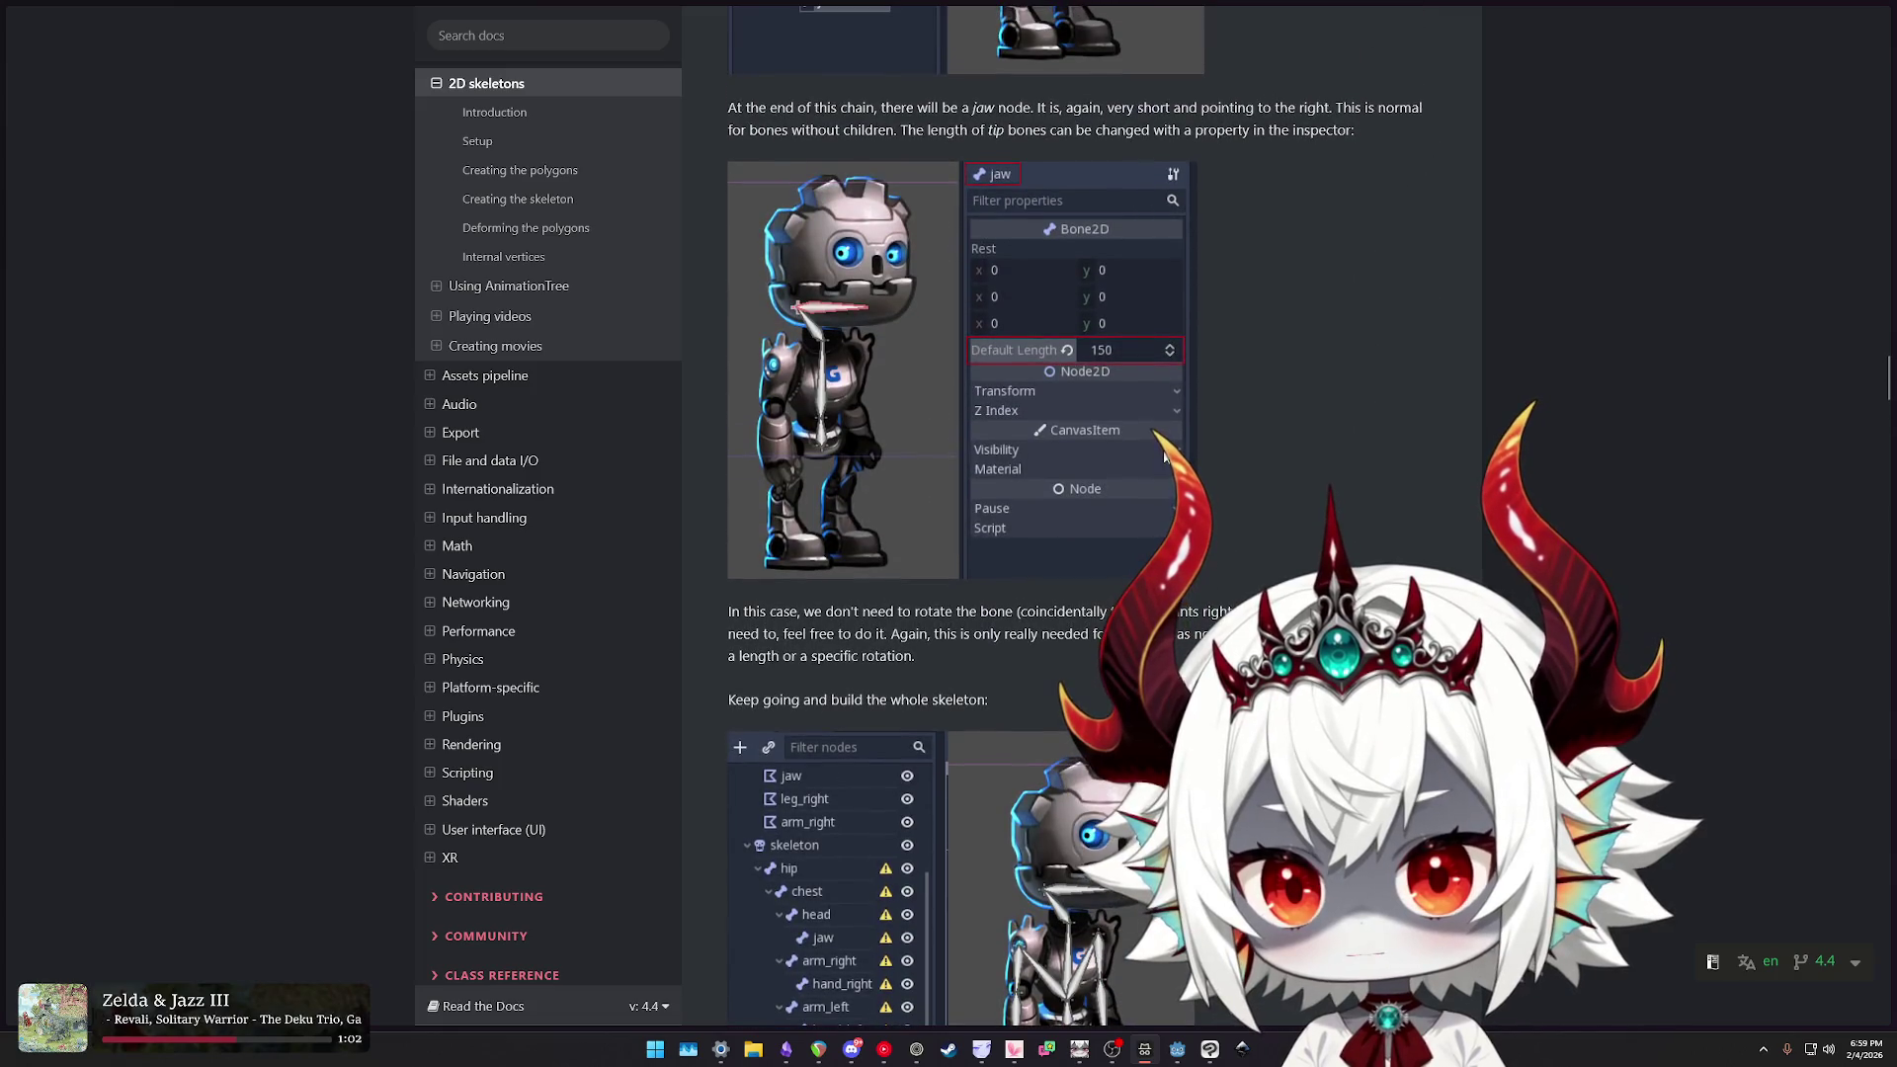
{"action": "left_click_drag", "start_coordinate": [793, 611], "coordinate": [1253, 614]}
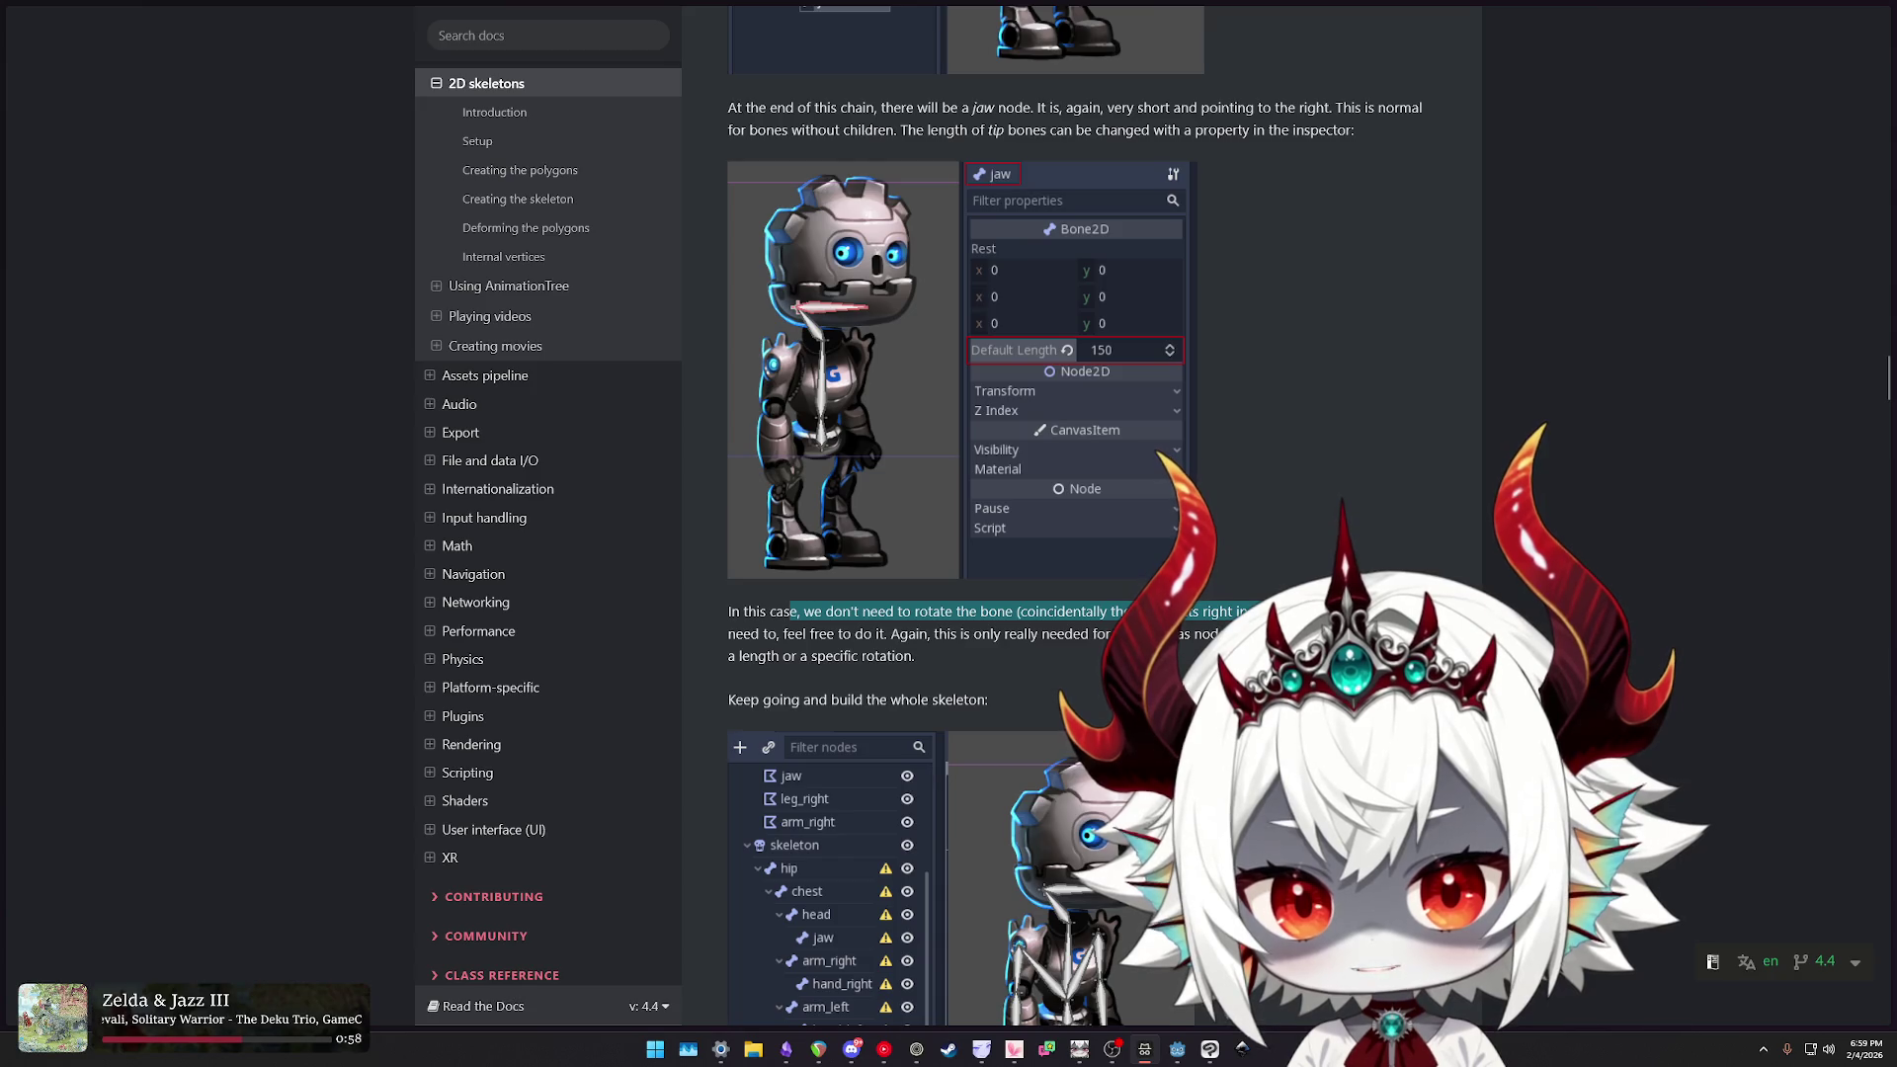
{"action": "left_click_drag", "start_coordinate": [783, 633], "coordinate": [1146, 633]}
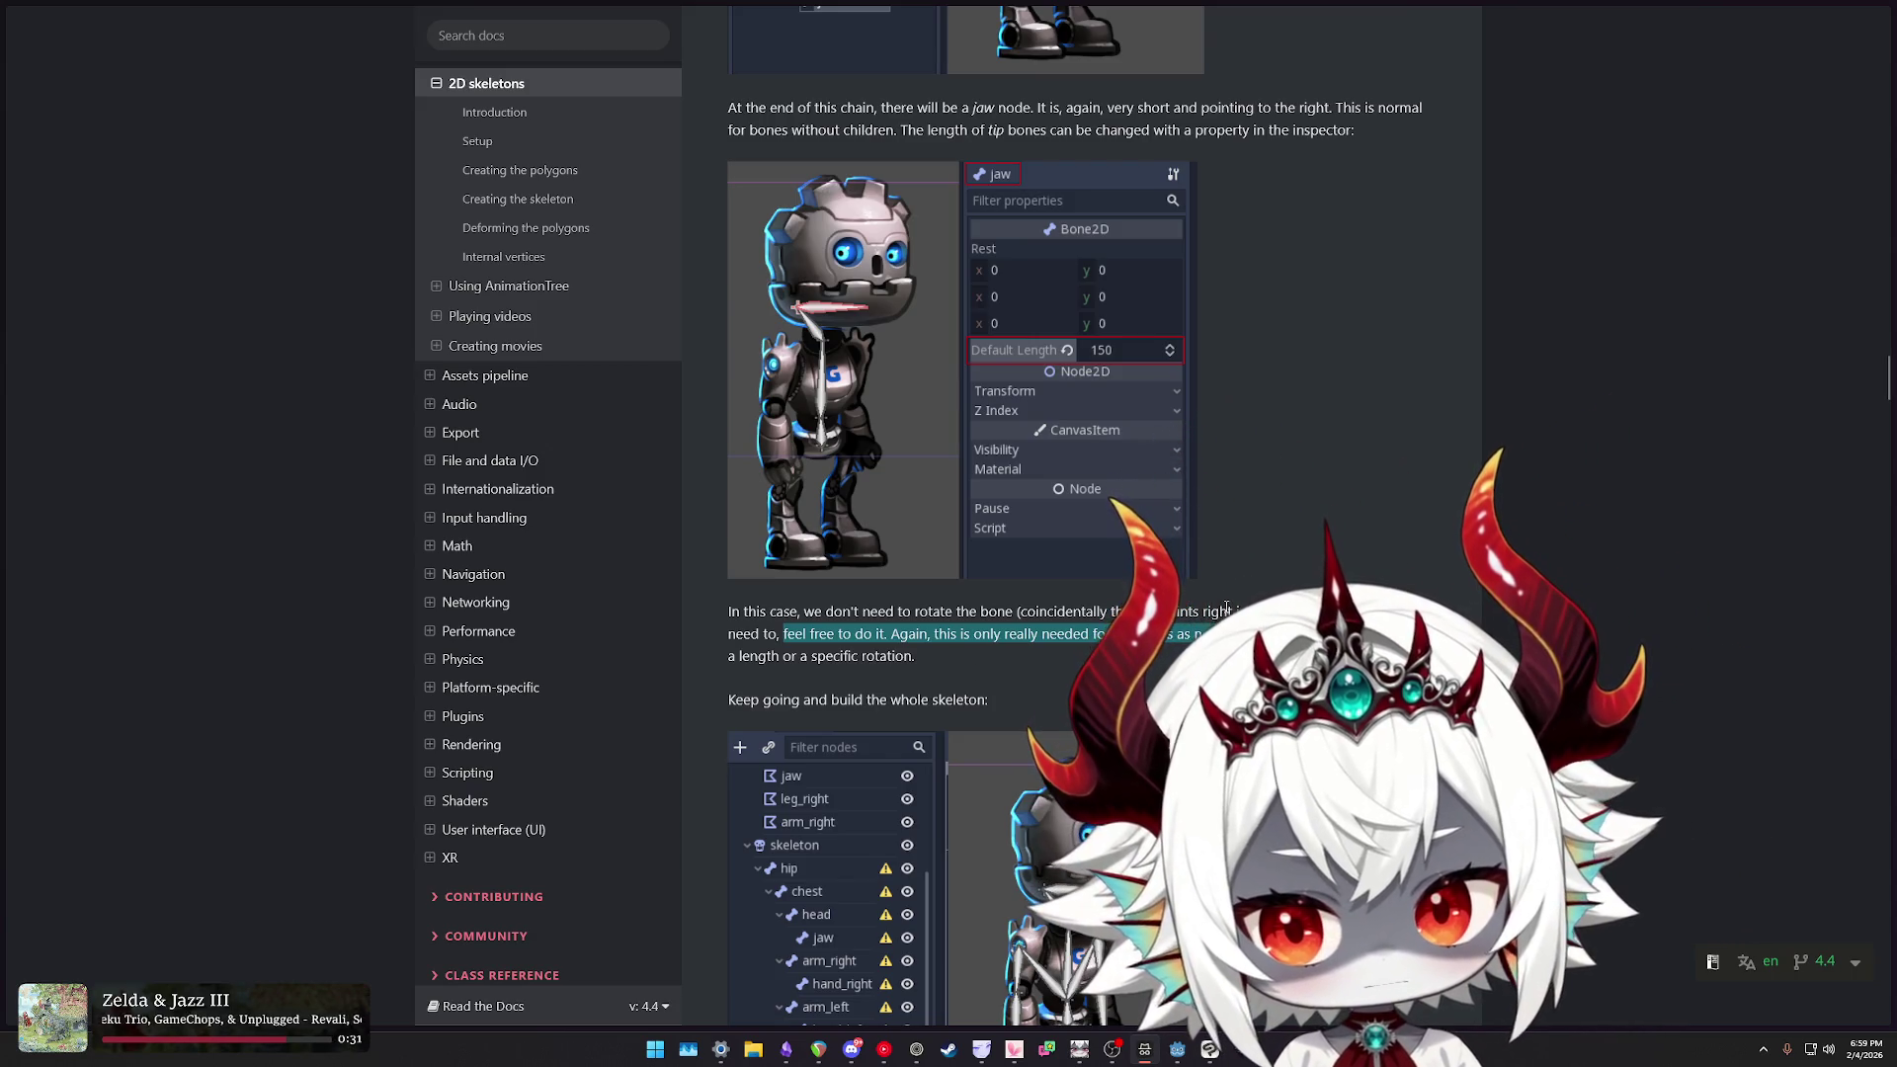
{"action": "scroll", "coordinate": [1235, 617], "scroll_direction": "up", "scroll_amount": 4}
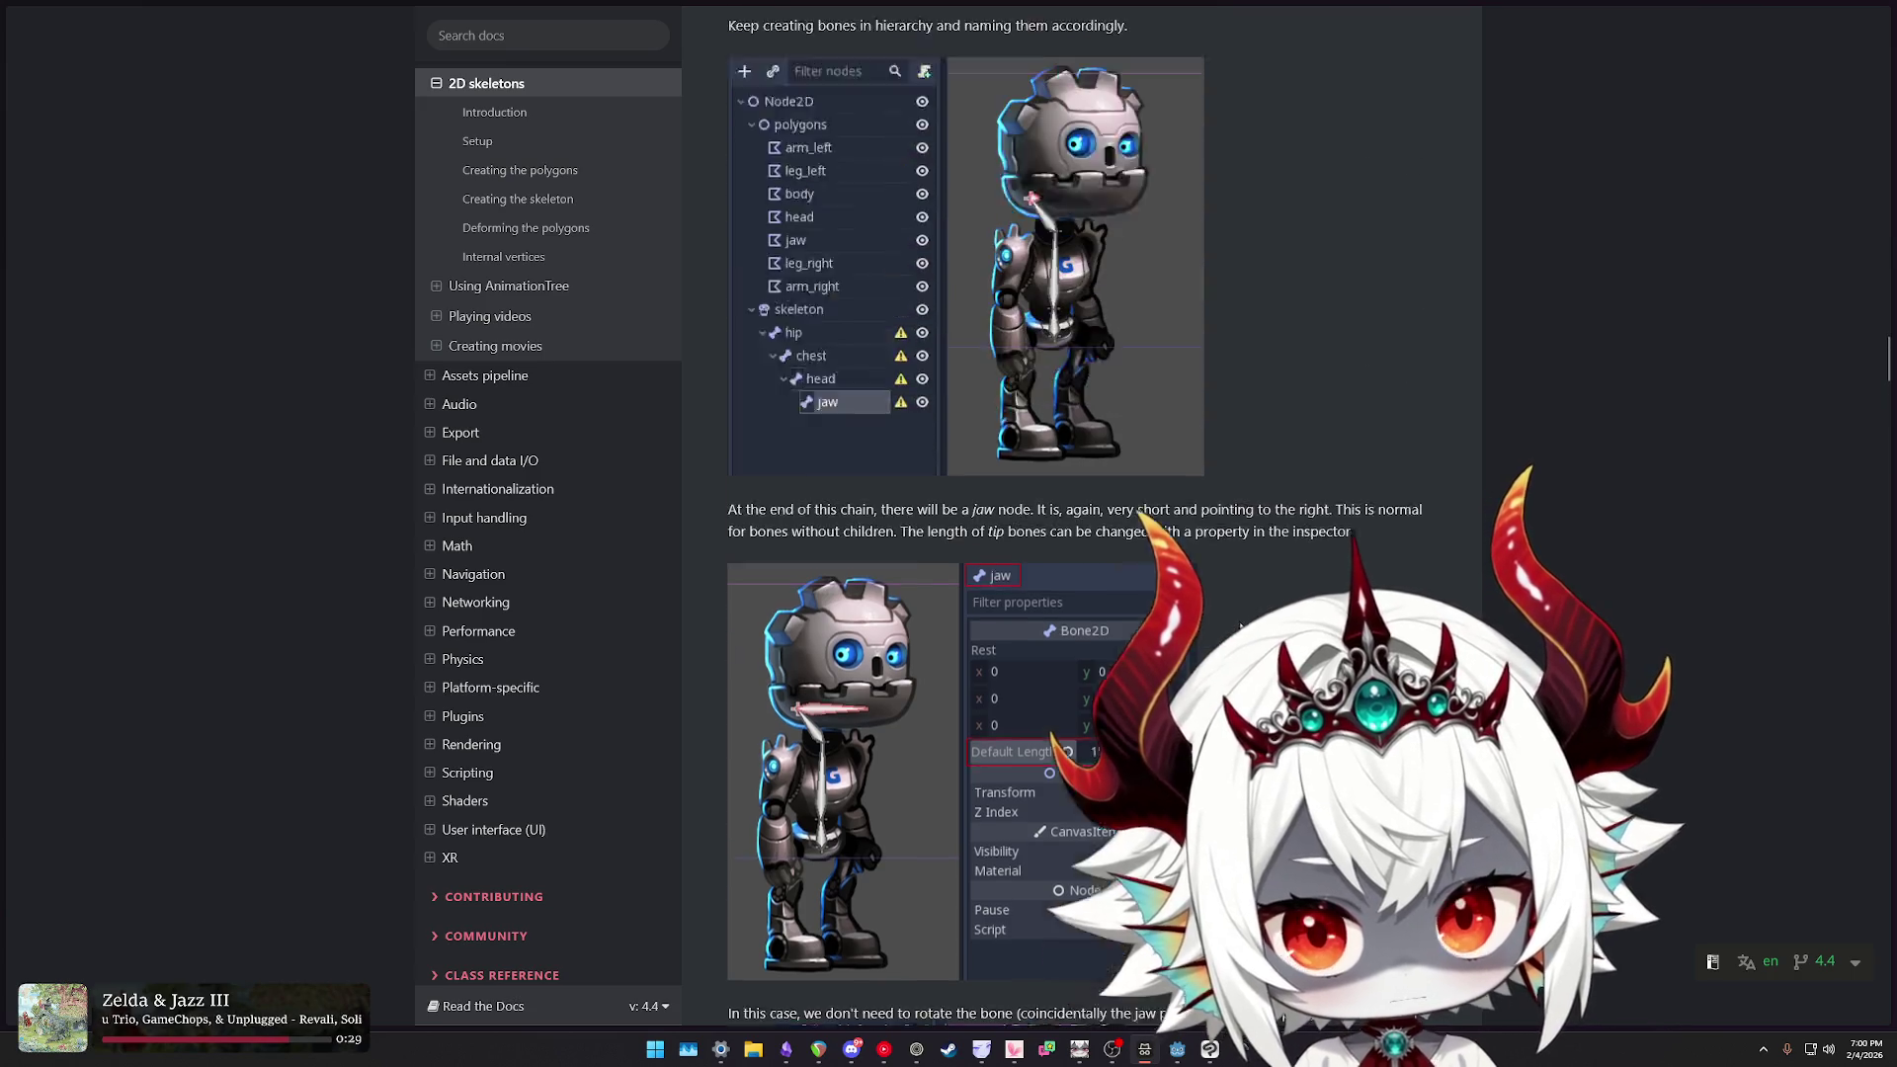
{"action": "scroll", "coordinate": [1240, 625], "scroll_direction": "up", "scroll_amount": 2}
{"action": "mouse_move", "coordinate": [778, 668]}
{"action": "left_mouse_down"}
{"action": "mouse_move", "coordinate": [1136, 691]}
{"action": "mouse_move", "coordinate": [1196, 670]}
{"action": "left_mouse_up"}
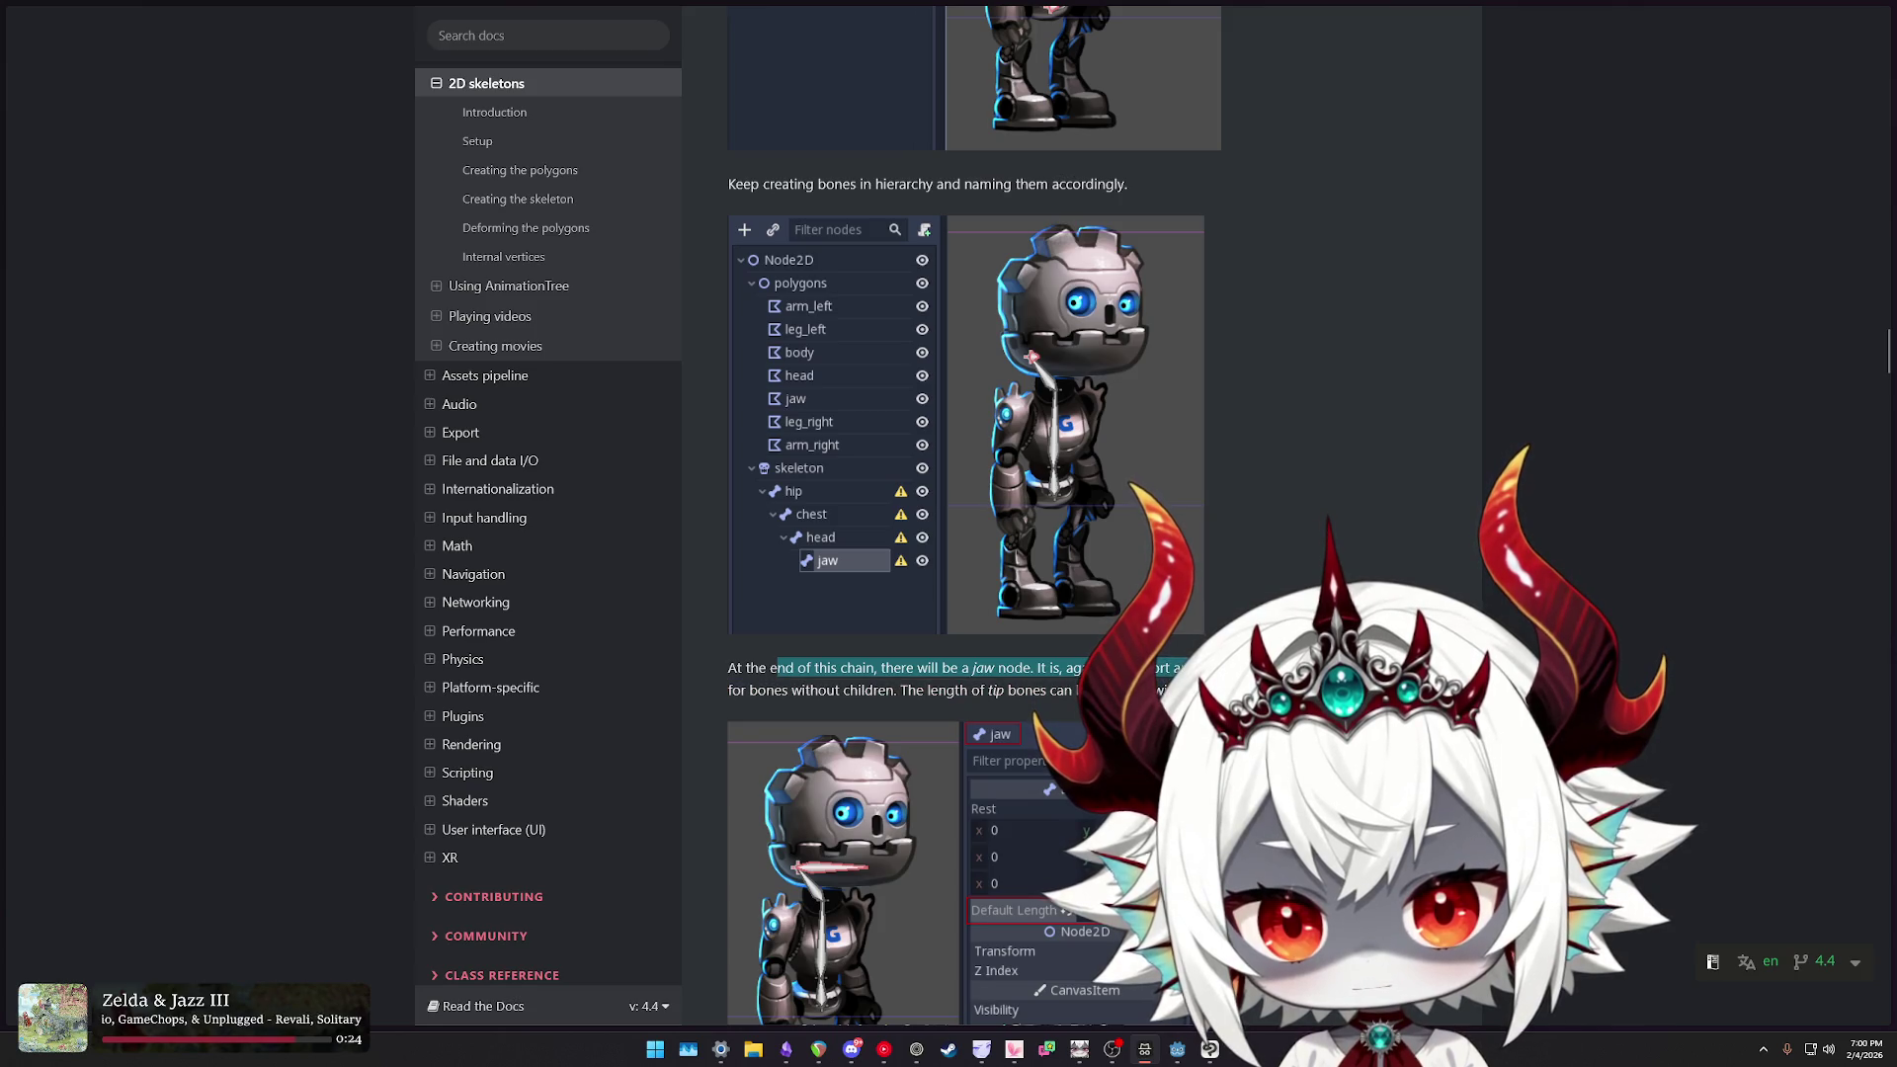
{"action": "left_click_drag", "start_coordinate": [901, 690], "coordinate": [1176, 690]}
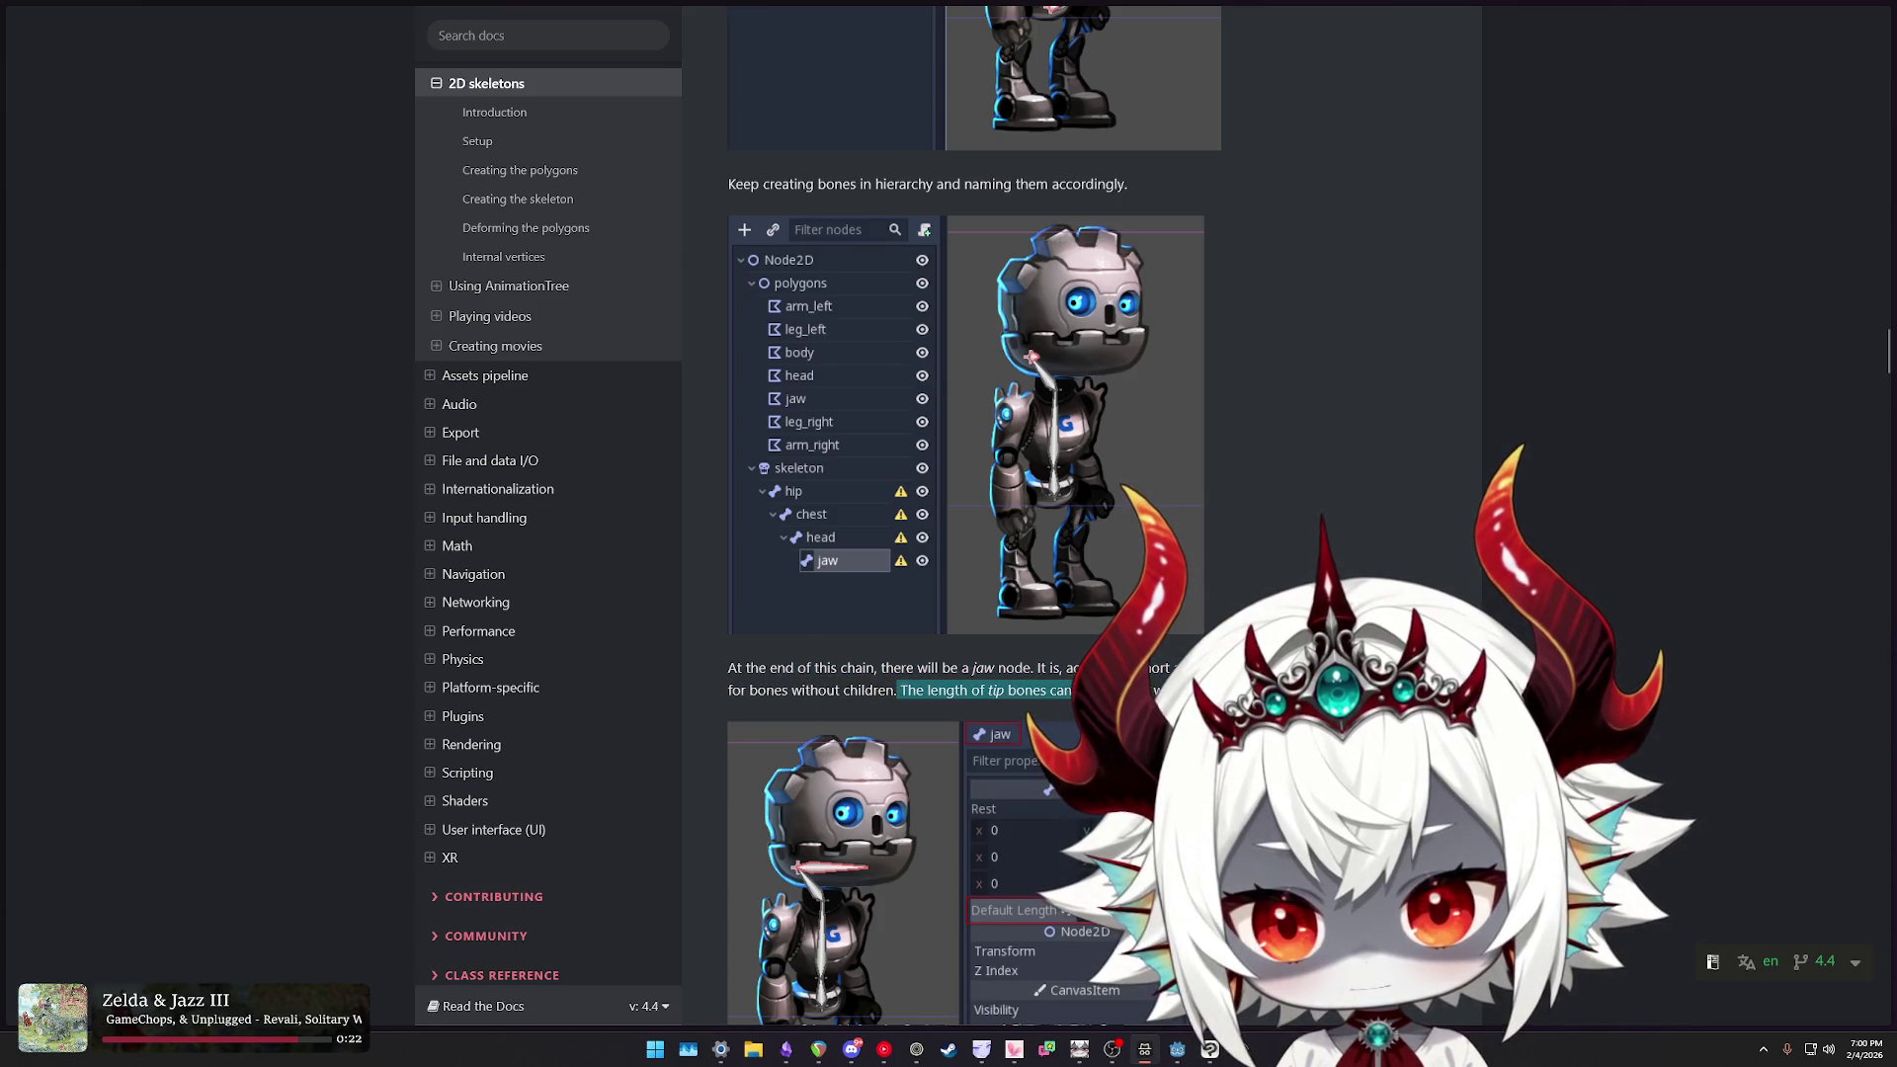
- Read the missing rest pose warning, then return to Godot and select Skeleton2D
{"action": "scroll", "coordinate": [1176, 691], "scroll_direction": "up", "scroll_amount": 7}
{"action": "left_click_drag", "start_coordinate": [878, 309], "coordinate": [1103, 310]}
{"action": "scroll", "coordinate": [1237, 580], "scroll_direction": "down", "scroll_amount": 2}
{"action": "scroll", "coordinate": [1240, 580], "scroll_direction": "down", "scroll_amount": 15}
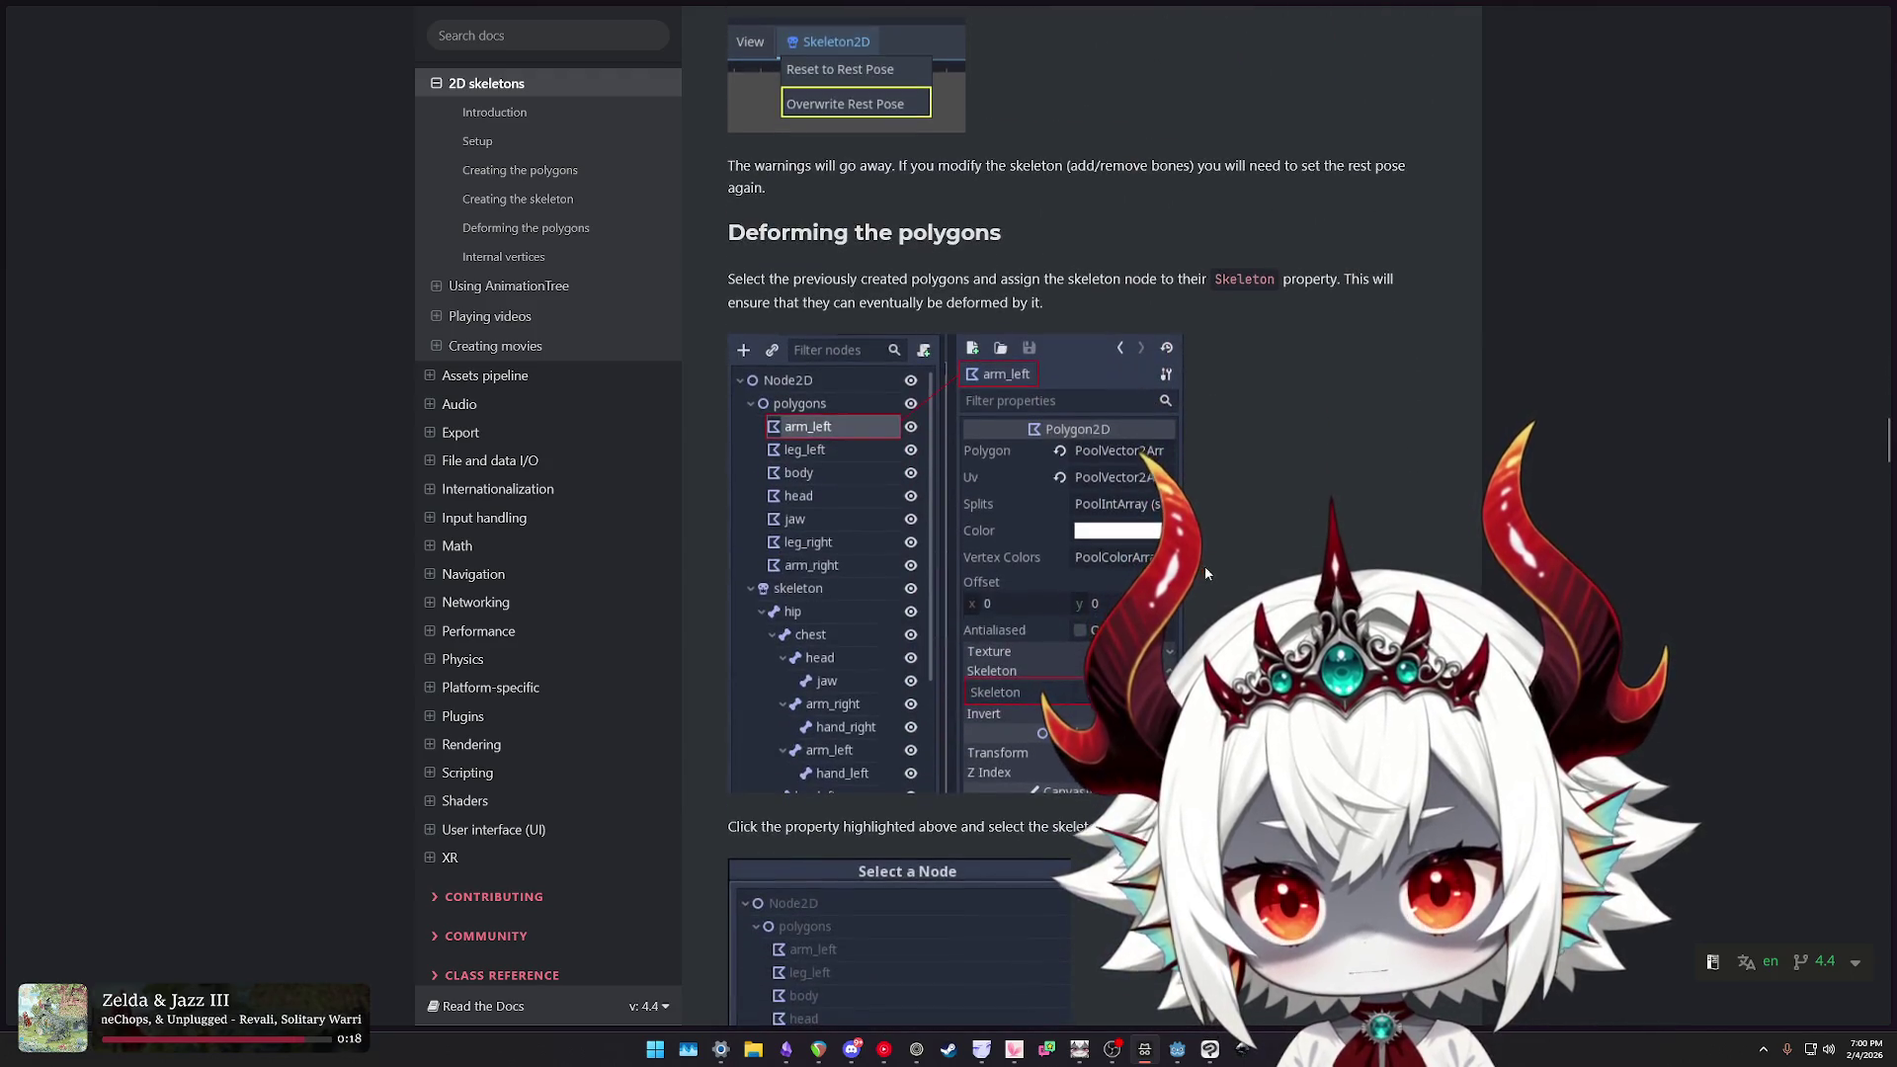
{"action": "scroll", "coordinate": [1275, 573], "scroll_direction": "up", "scroll_amount": 3}
{"action": "left_click_drag", "start_coordinate": [785, 446], "coordinate": [1062, 445]}
{"action": "scroll", "coordinate": [1110, 491], "scroll_direction": "up", "scroll_amount": 2}
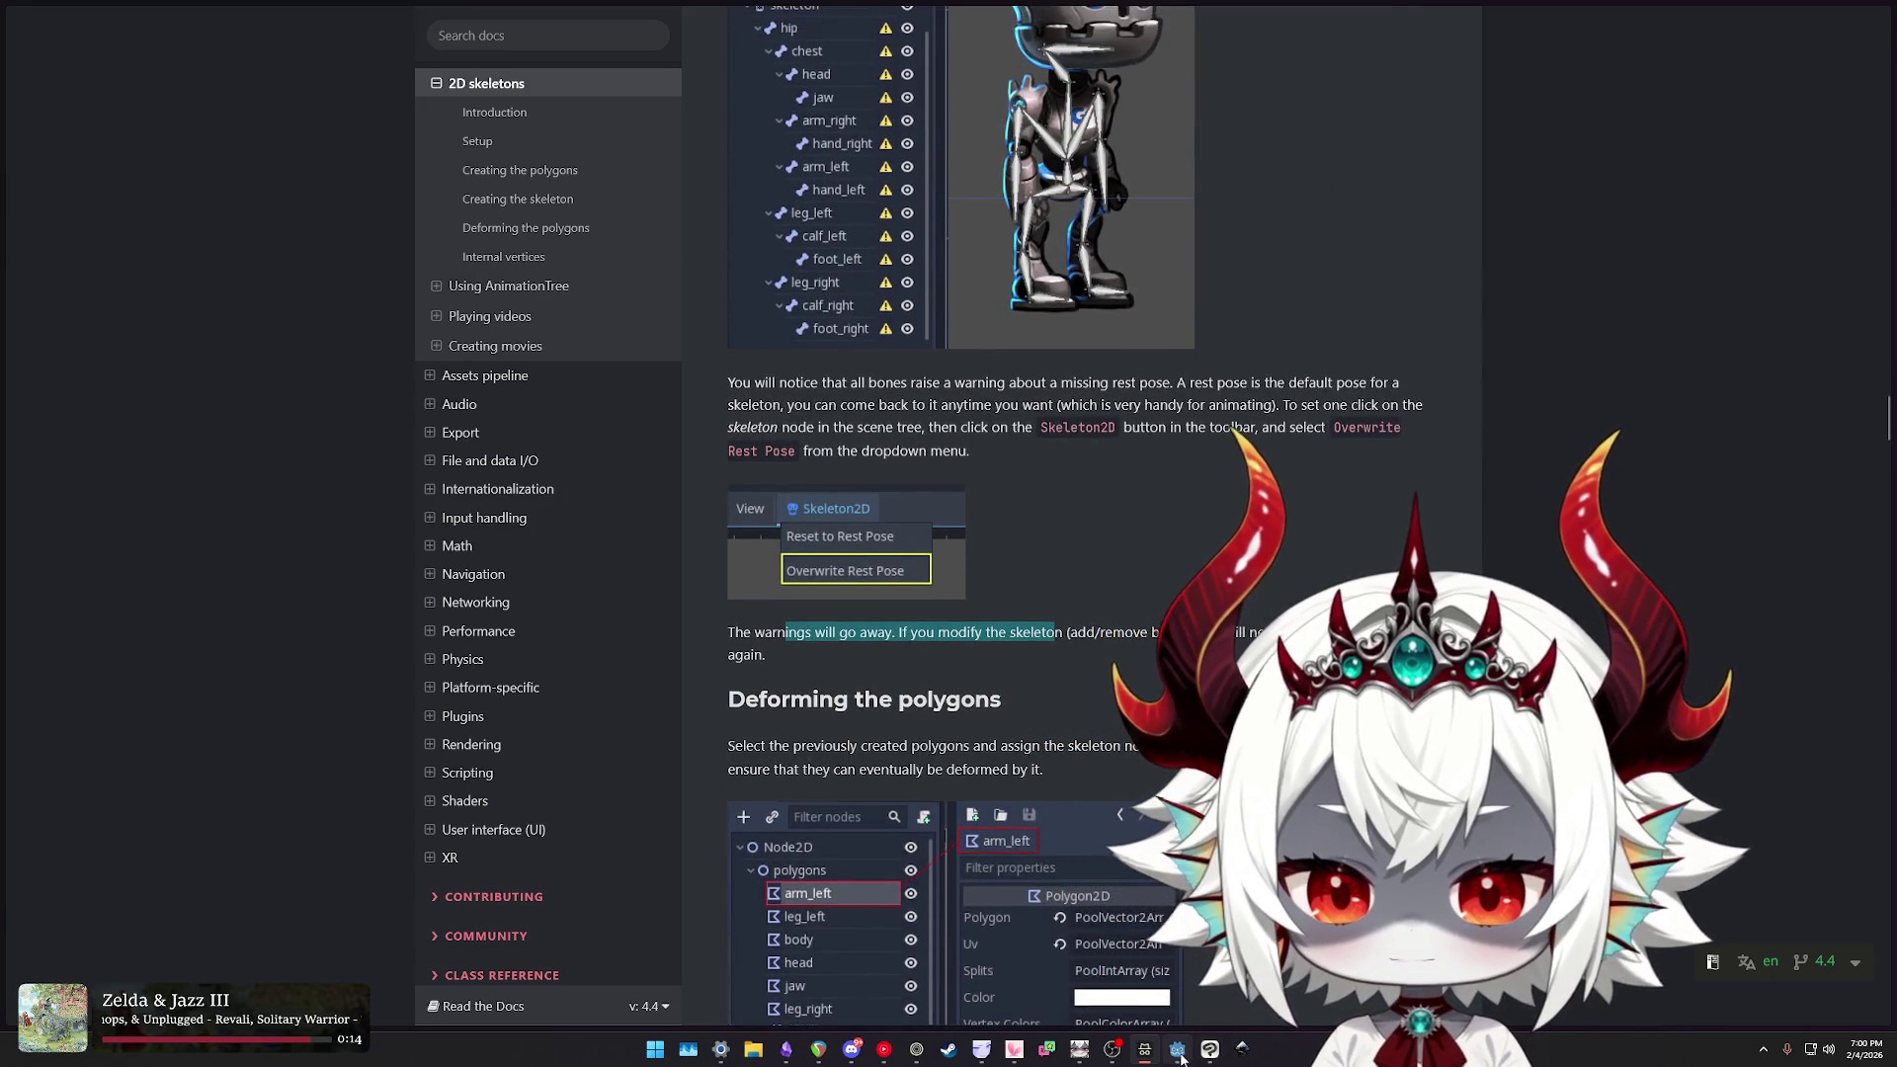
{"action": "left_click", "coordinate": [1179, 1049]}
{"action": "left_click", "coordinate": [1352, 269]}
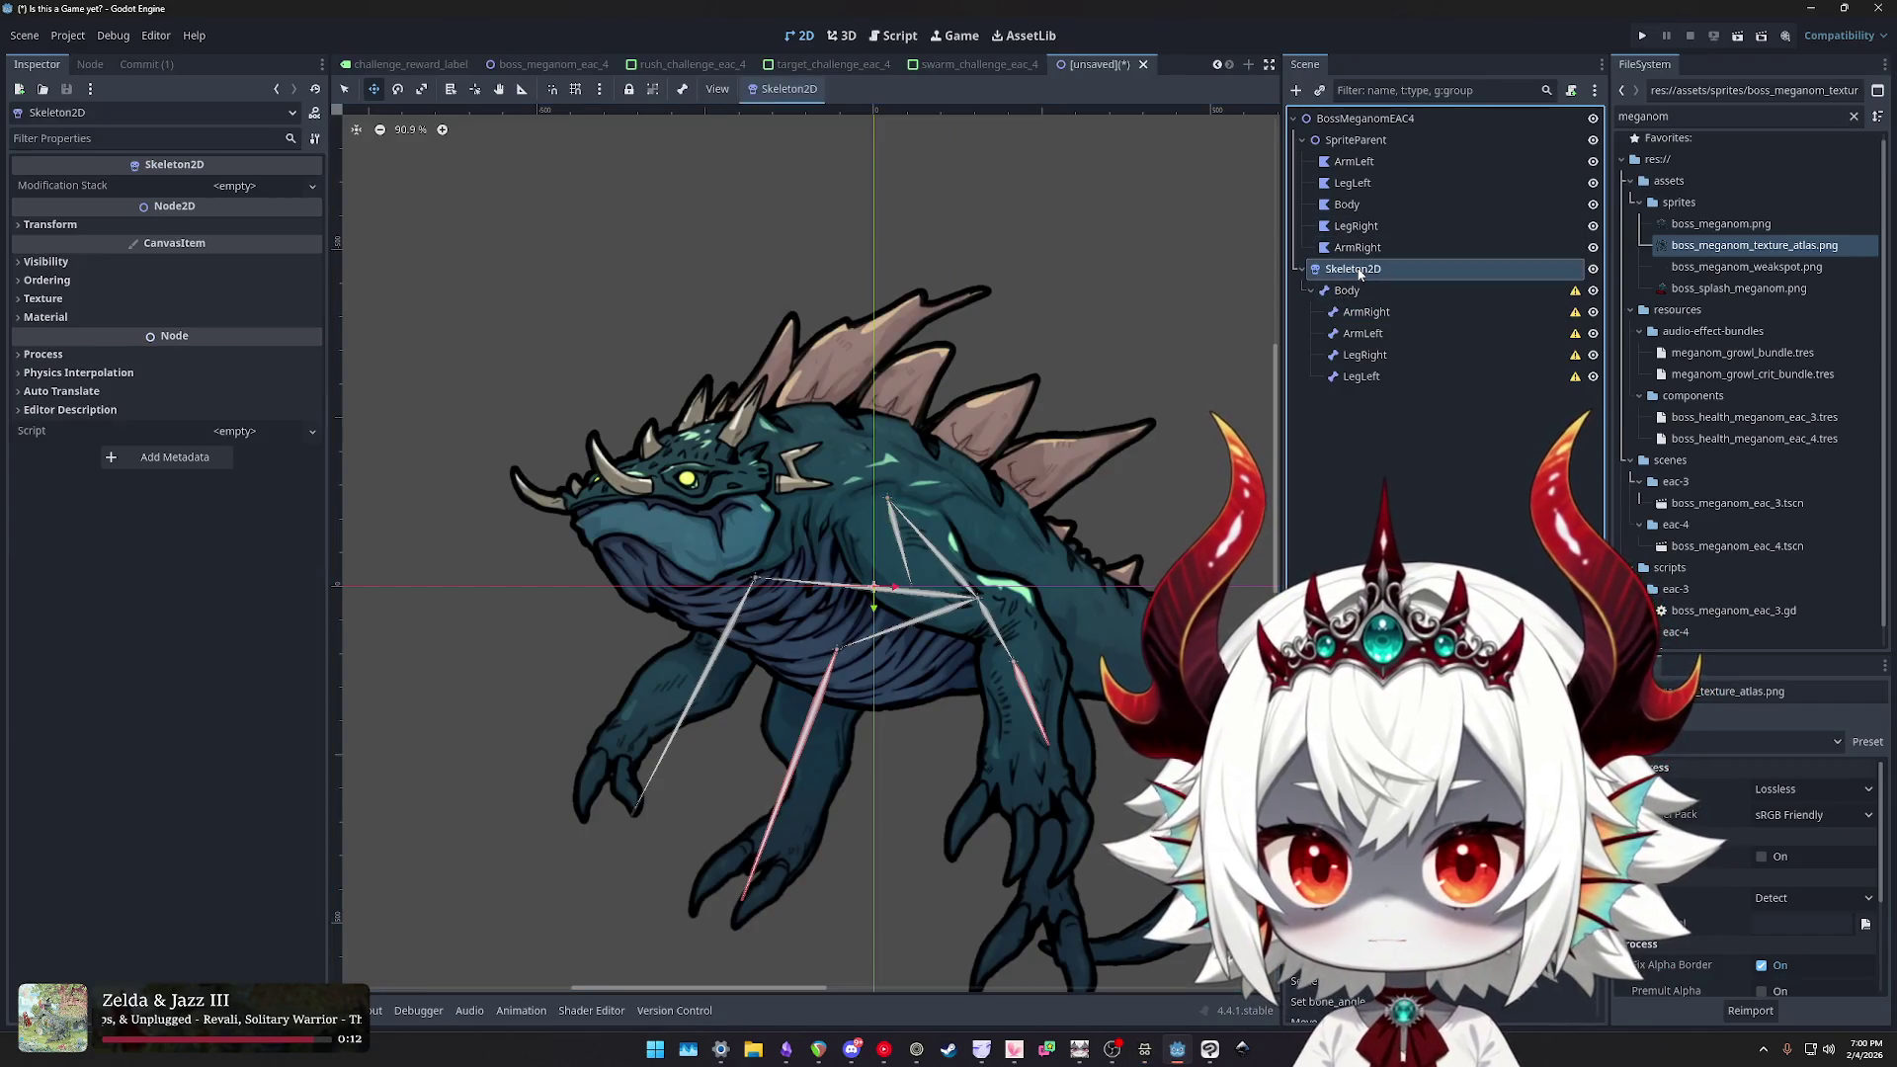
- Apply Overwrite Rest Pose from the Skeleton2D menu, then go back to the docs page
{"action": "left_click", "coordinate": [785, 90]}
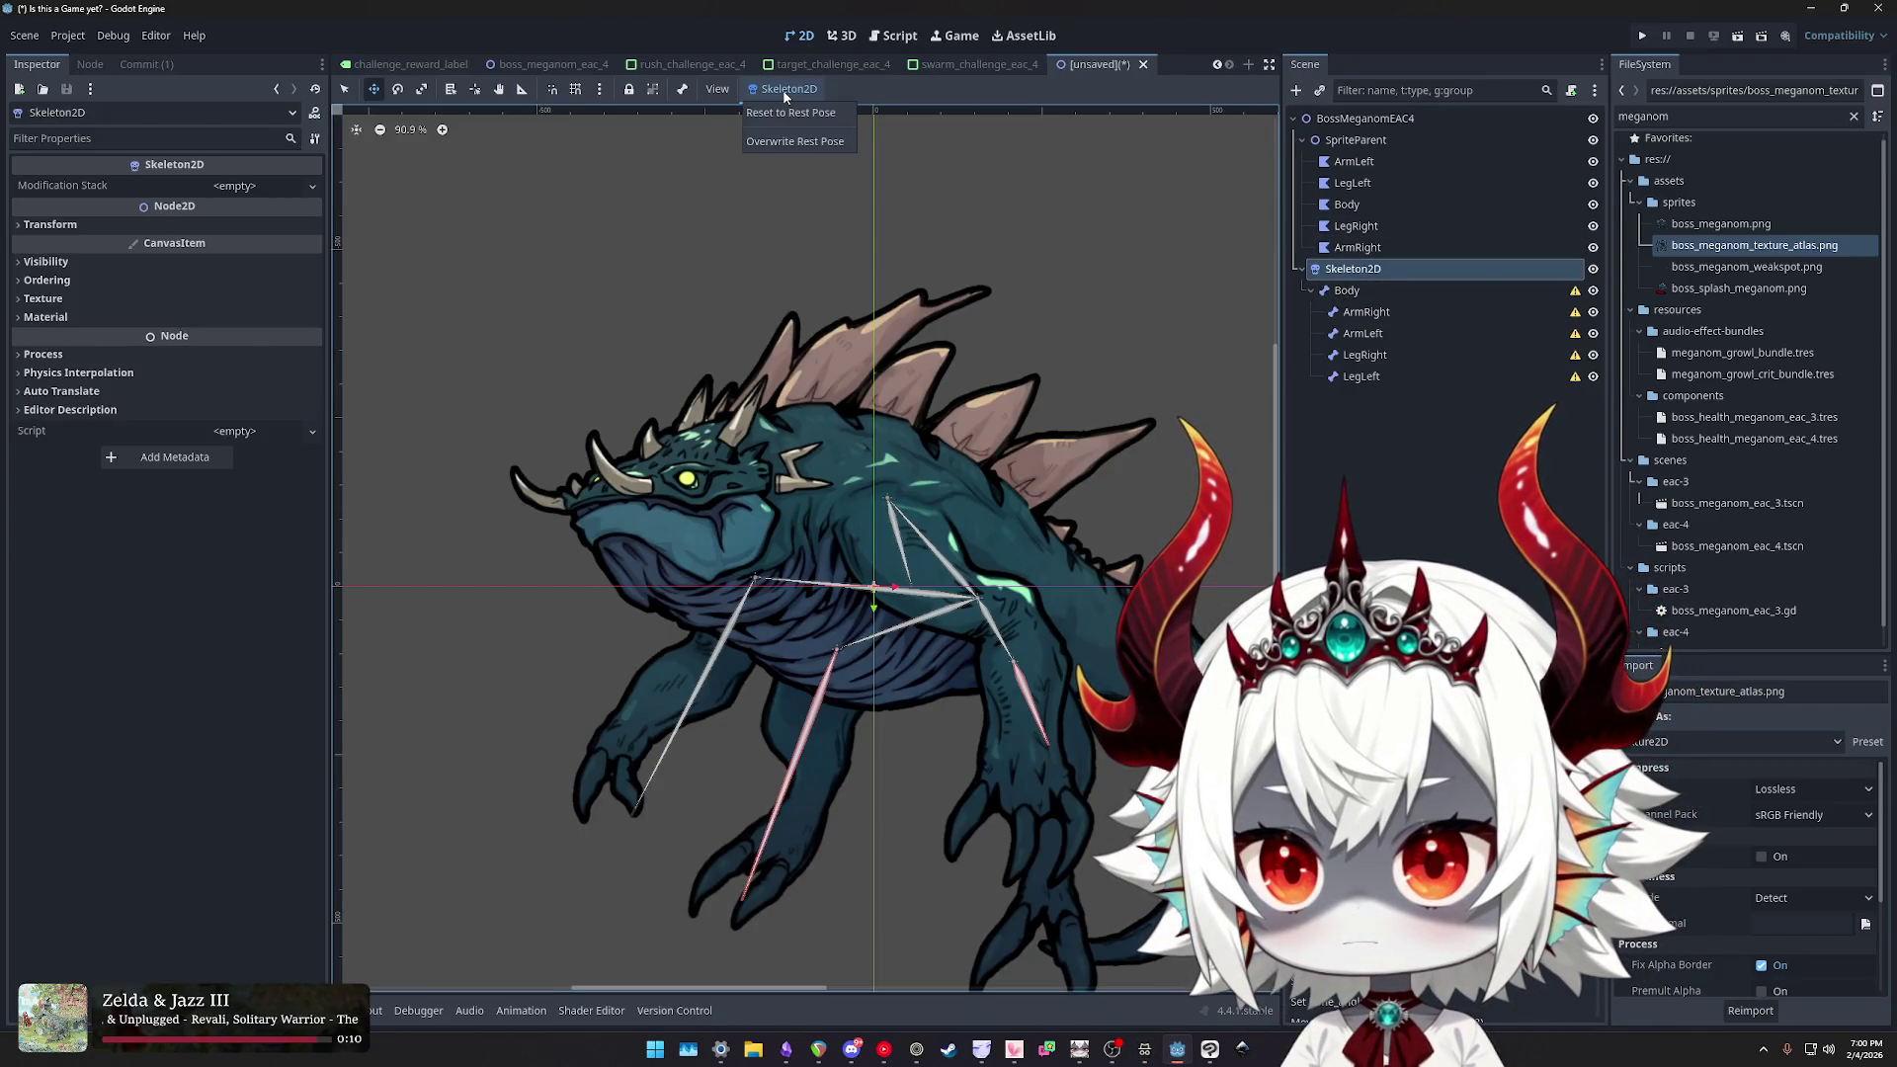
{"action": "left_click", "coordinate": [788, 142]}
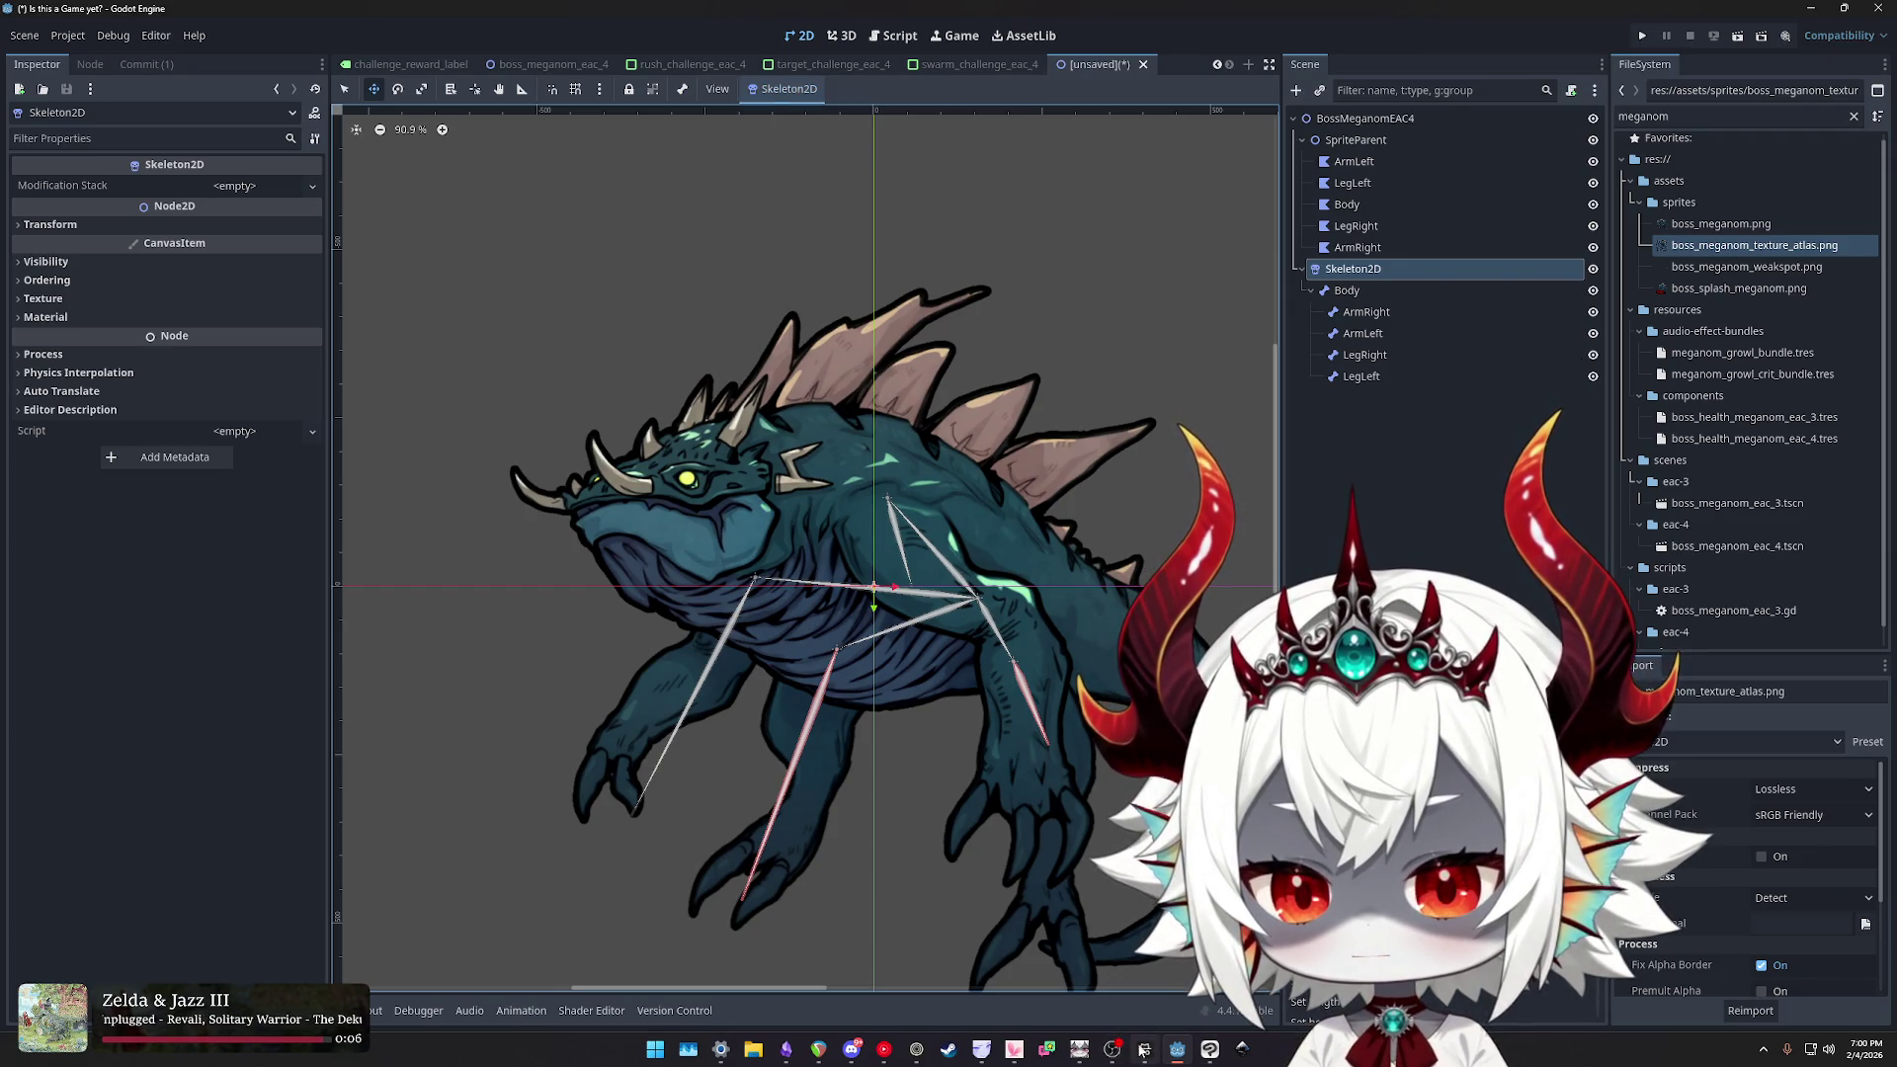
{"action": "left_click", "coordinate": [1120, 1055]}
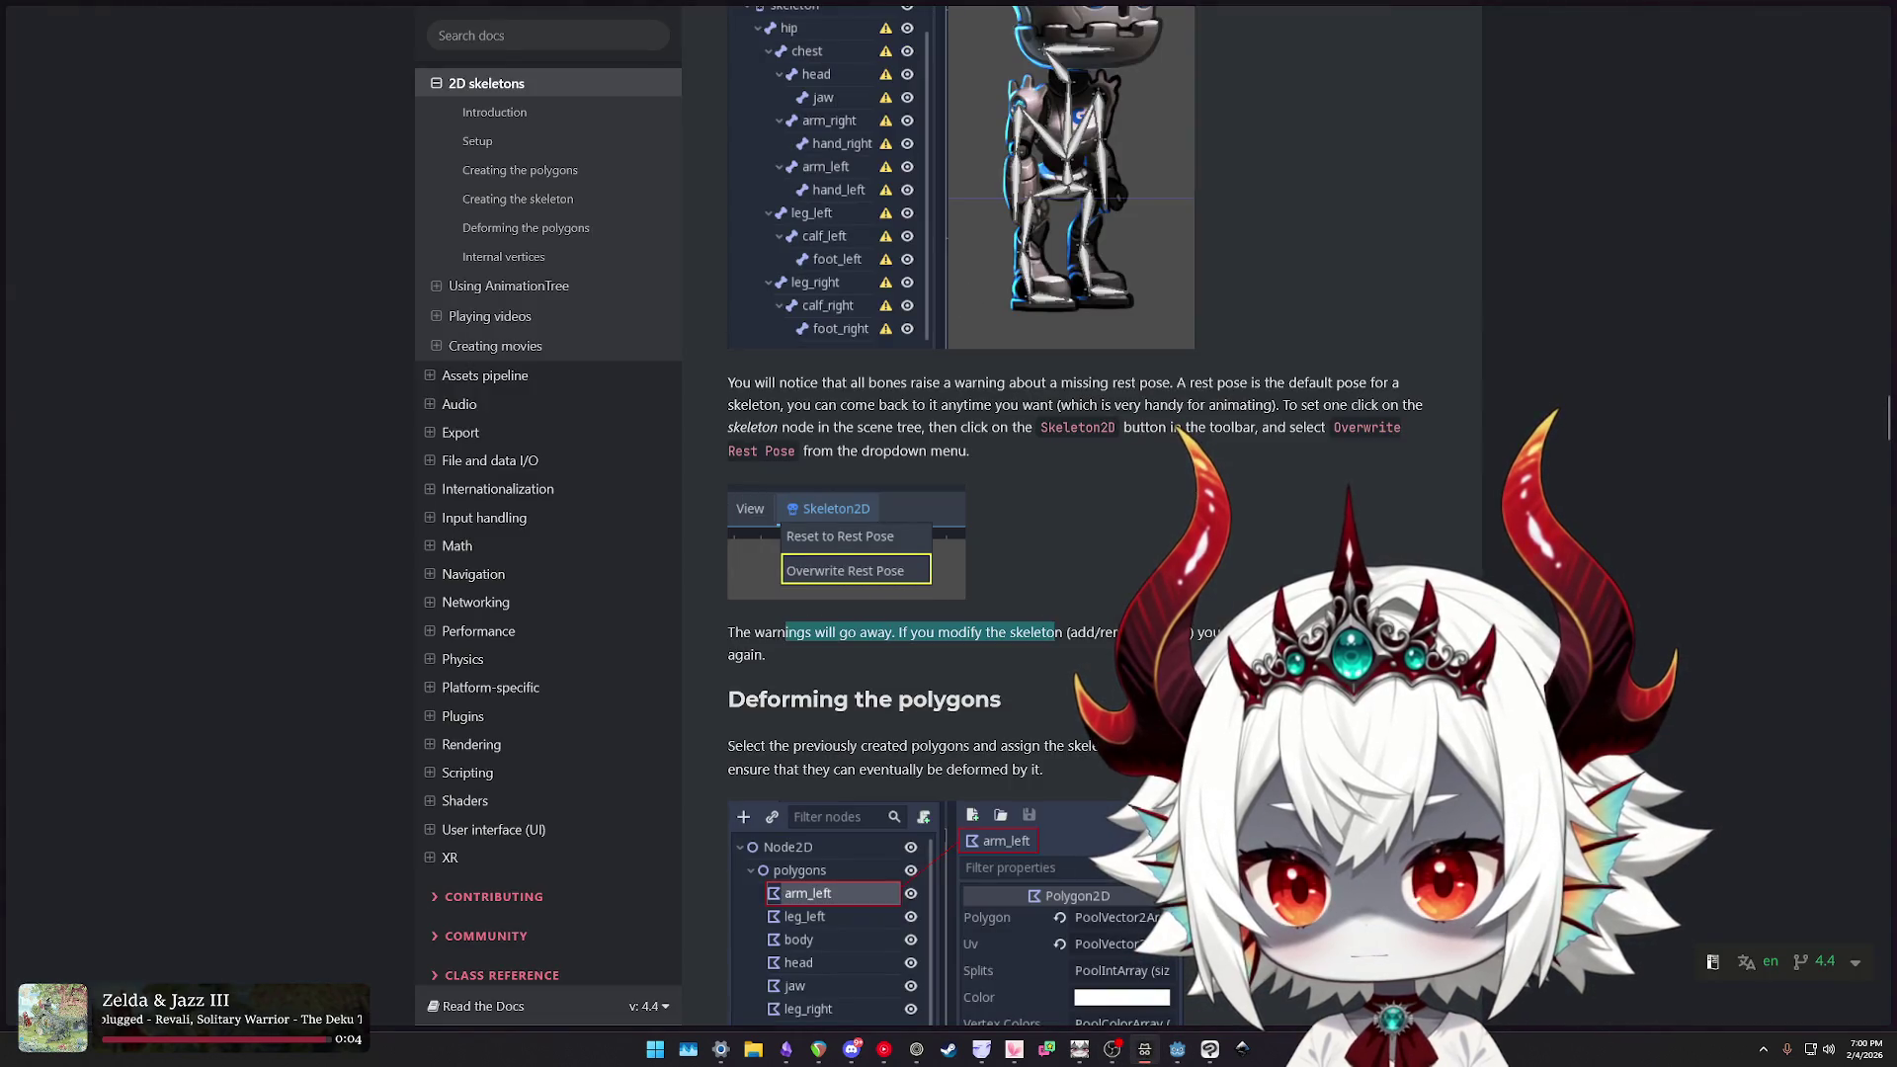
- Highlight the 'Deforming the polygons' paragraph on assigning the skeleton, then select ArmLeft in Godot
{"action": "scroll", "coordinate": [1076, 517], "scroll_direction": "down", "scroll_amount": 3}
{"action": "scroll", "coordinate": [988, 495], "scroll_direction": "down", "scroll_amount": 2}
{"action": "mouse_move", "coordinate": [736, 465]}
{"action": "left_mouse_down"}
{"action": "mouse_move", "coordinate": [1118, 488]}
{"action": "mouse_move", "coordinate": [883, 471]}
{"action": "left_mouse_up"}
{"action": "left_click_drag", "start_coordinate": [1071, 484], "coordinate": [717, 466]}
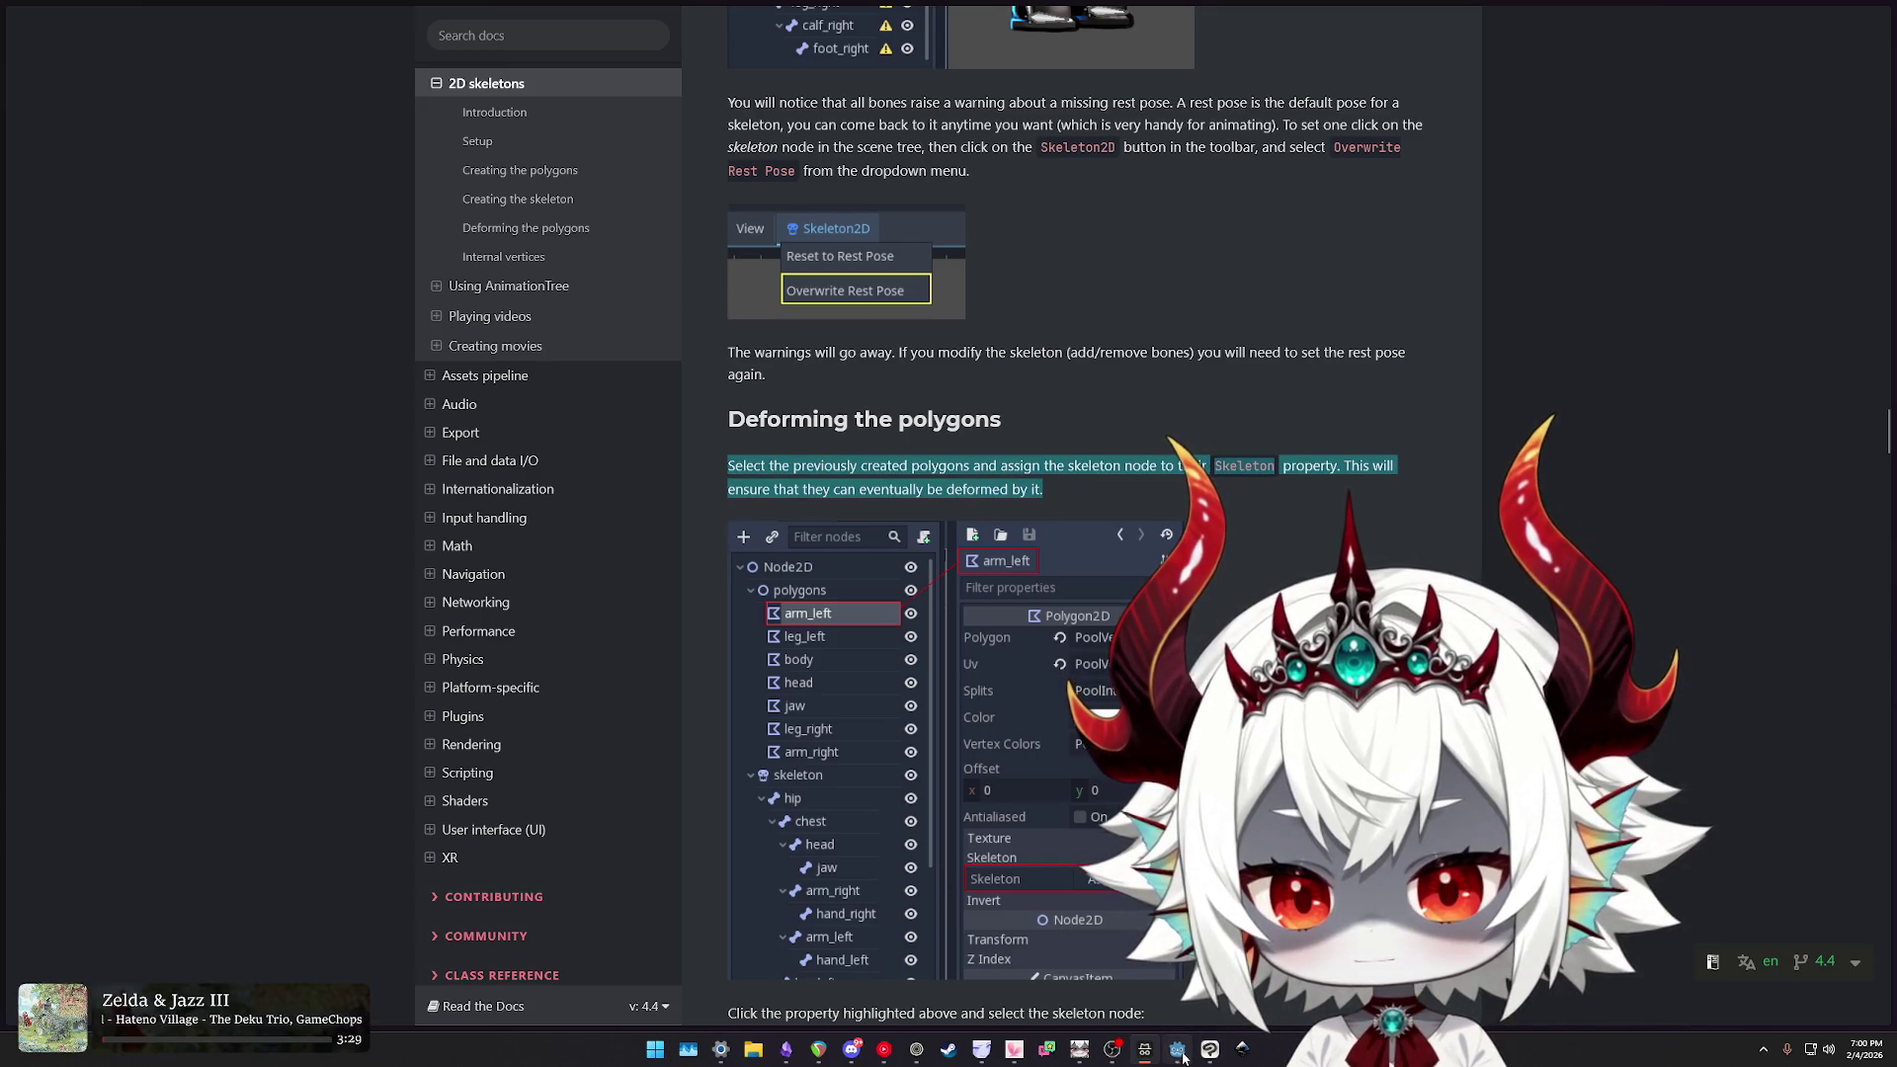
{"action": "left_click", "coordinate": [1178, 1049]}
{"action": "left_click", "coordinate": [1572, 161]}
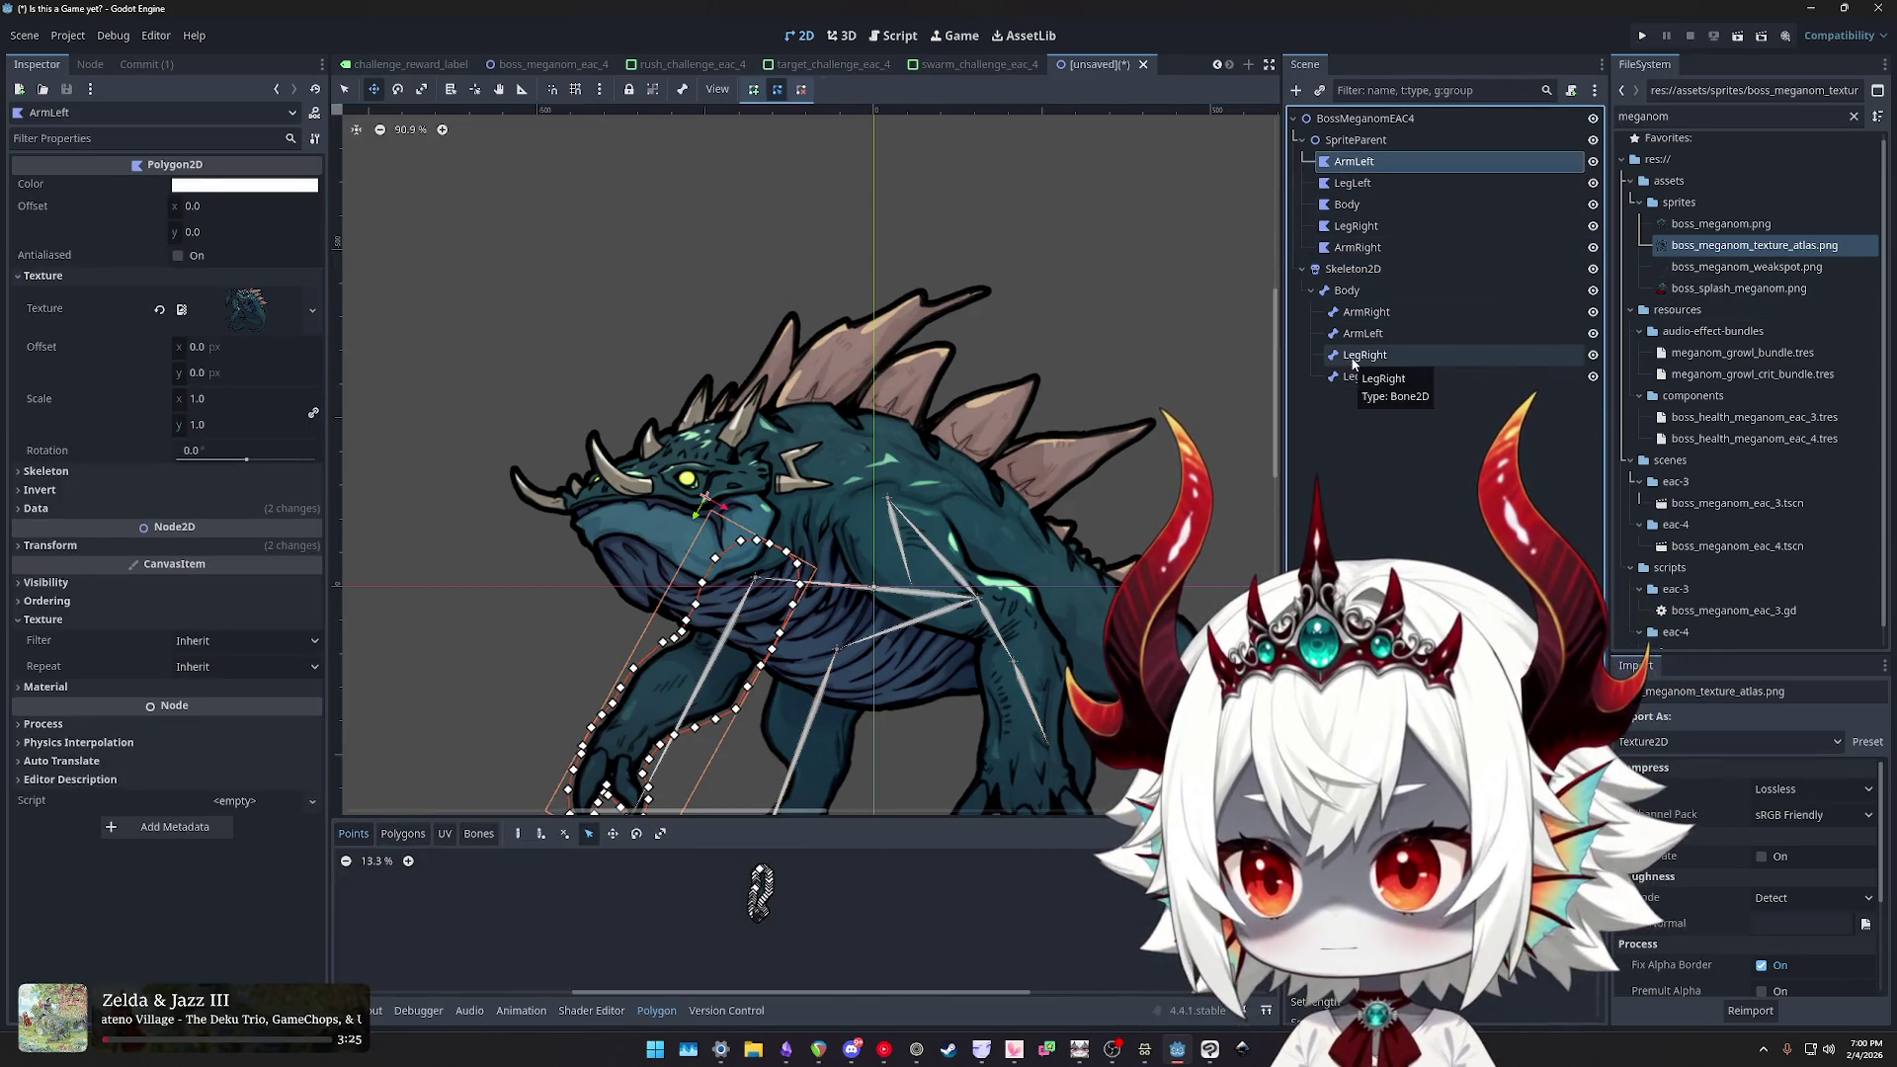
- Set the ArmLeft polygon's Skeleton property to Skeleton2D
{"action": "left_click", "coordinate": [45, 471]}
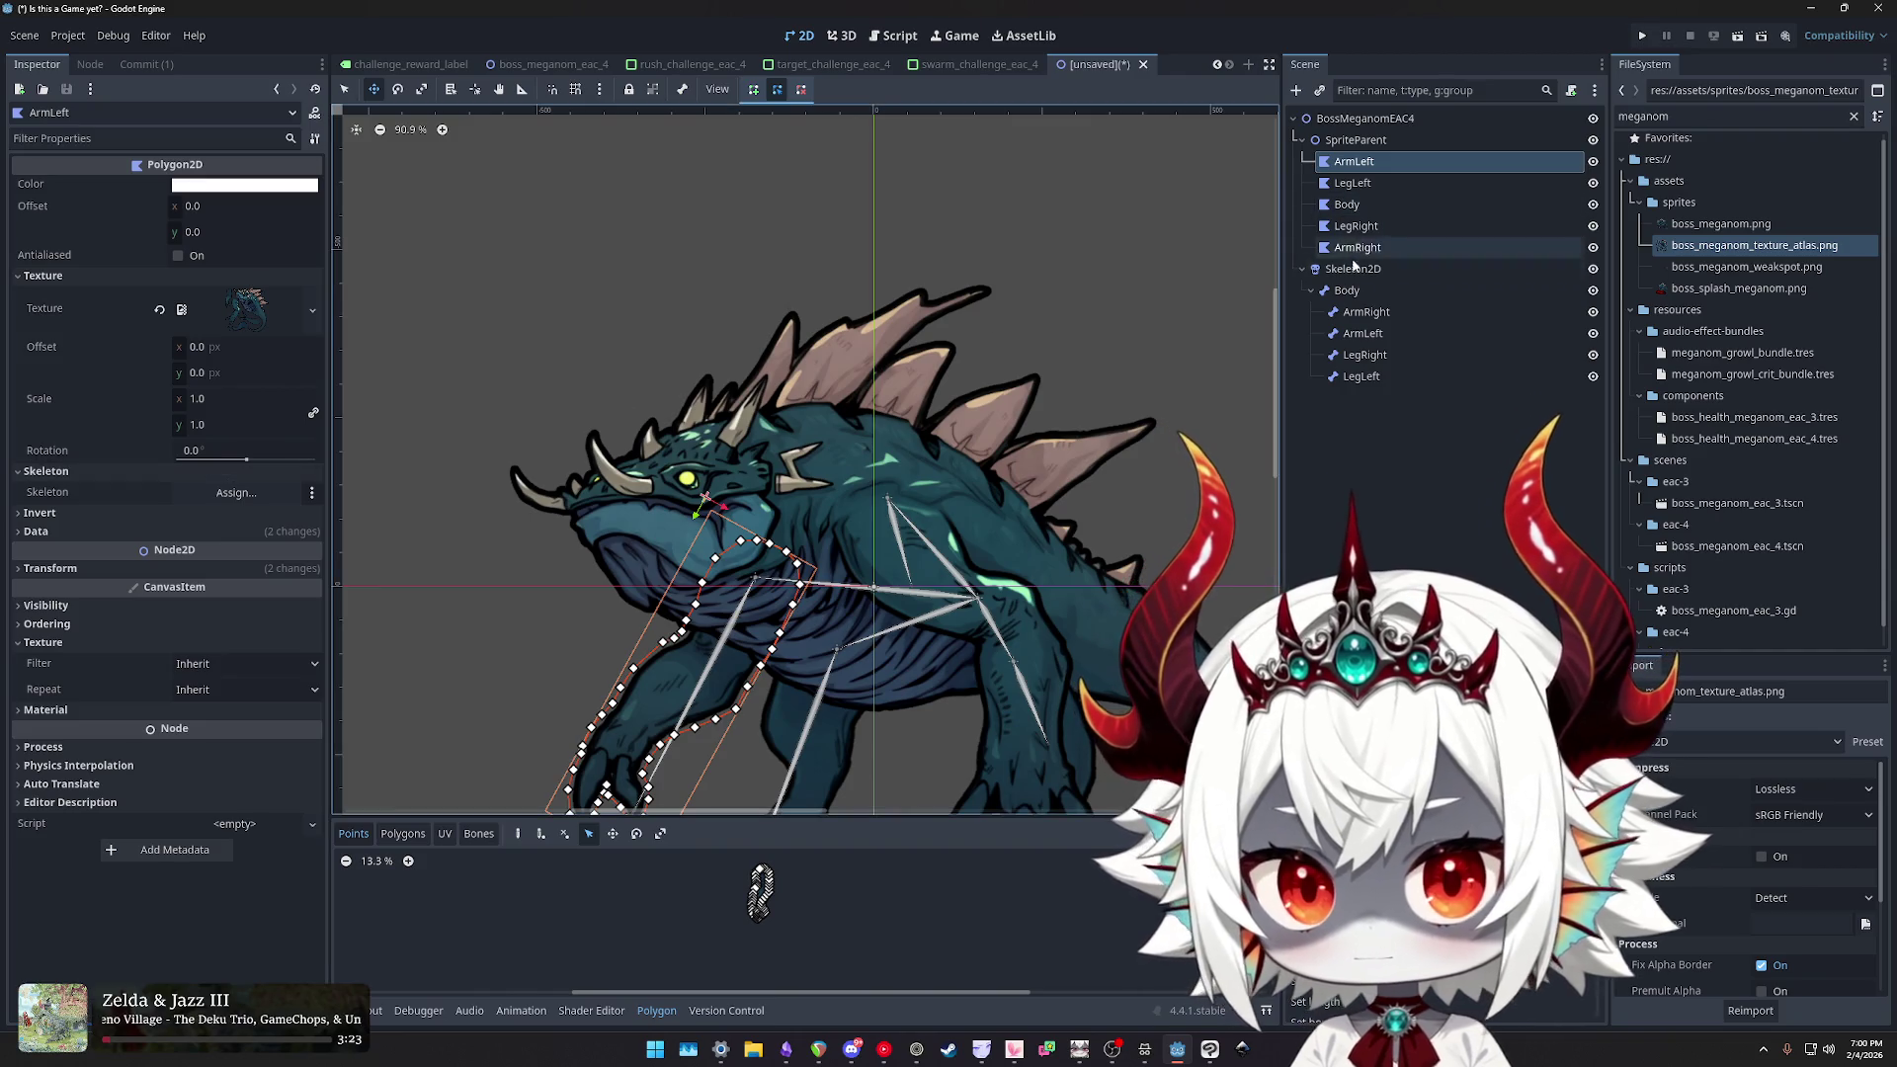
{"action": "left_click_drag", "start_coordinate": [1364, 335], "coordinate": [407, 459]}
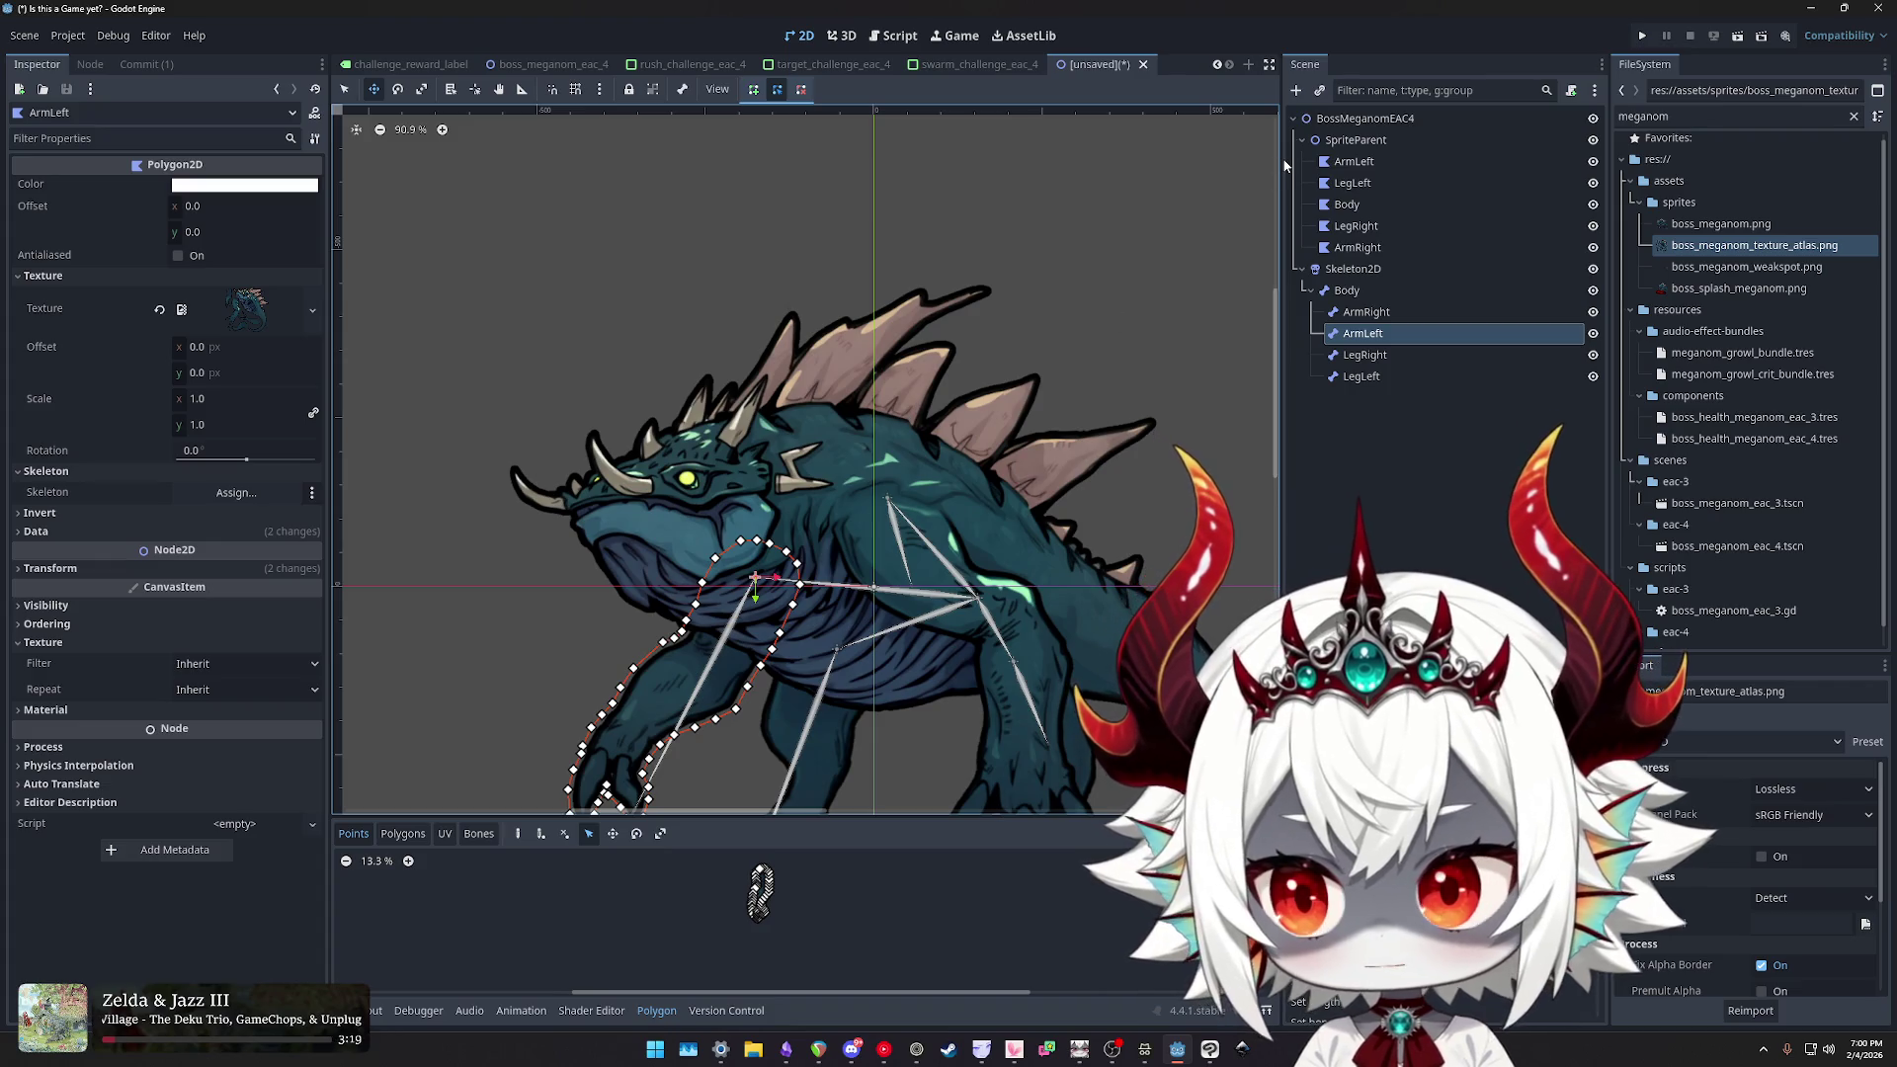
{"action": "left_click", "coordinate": [237, 492]}
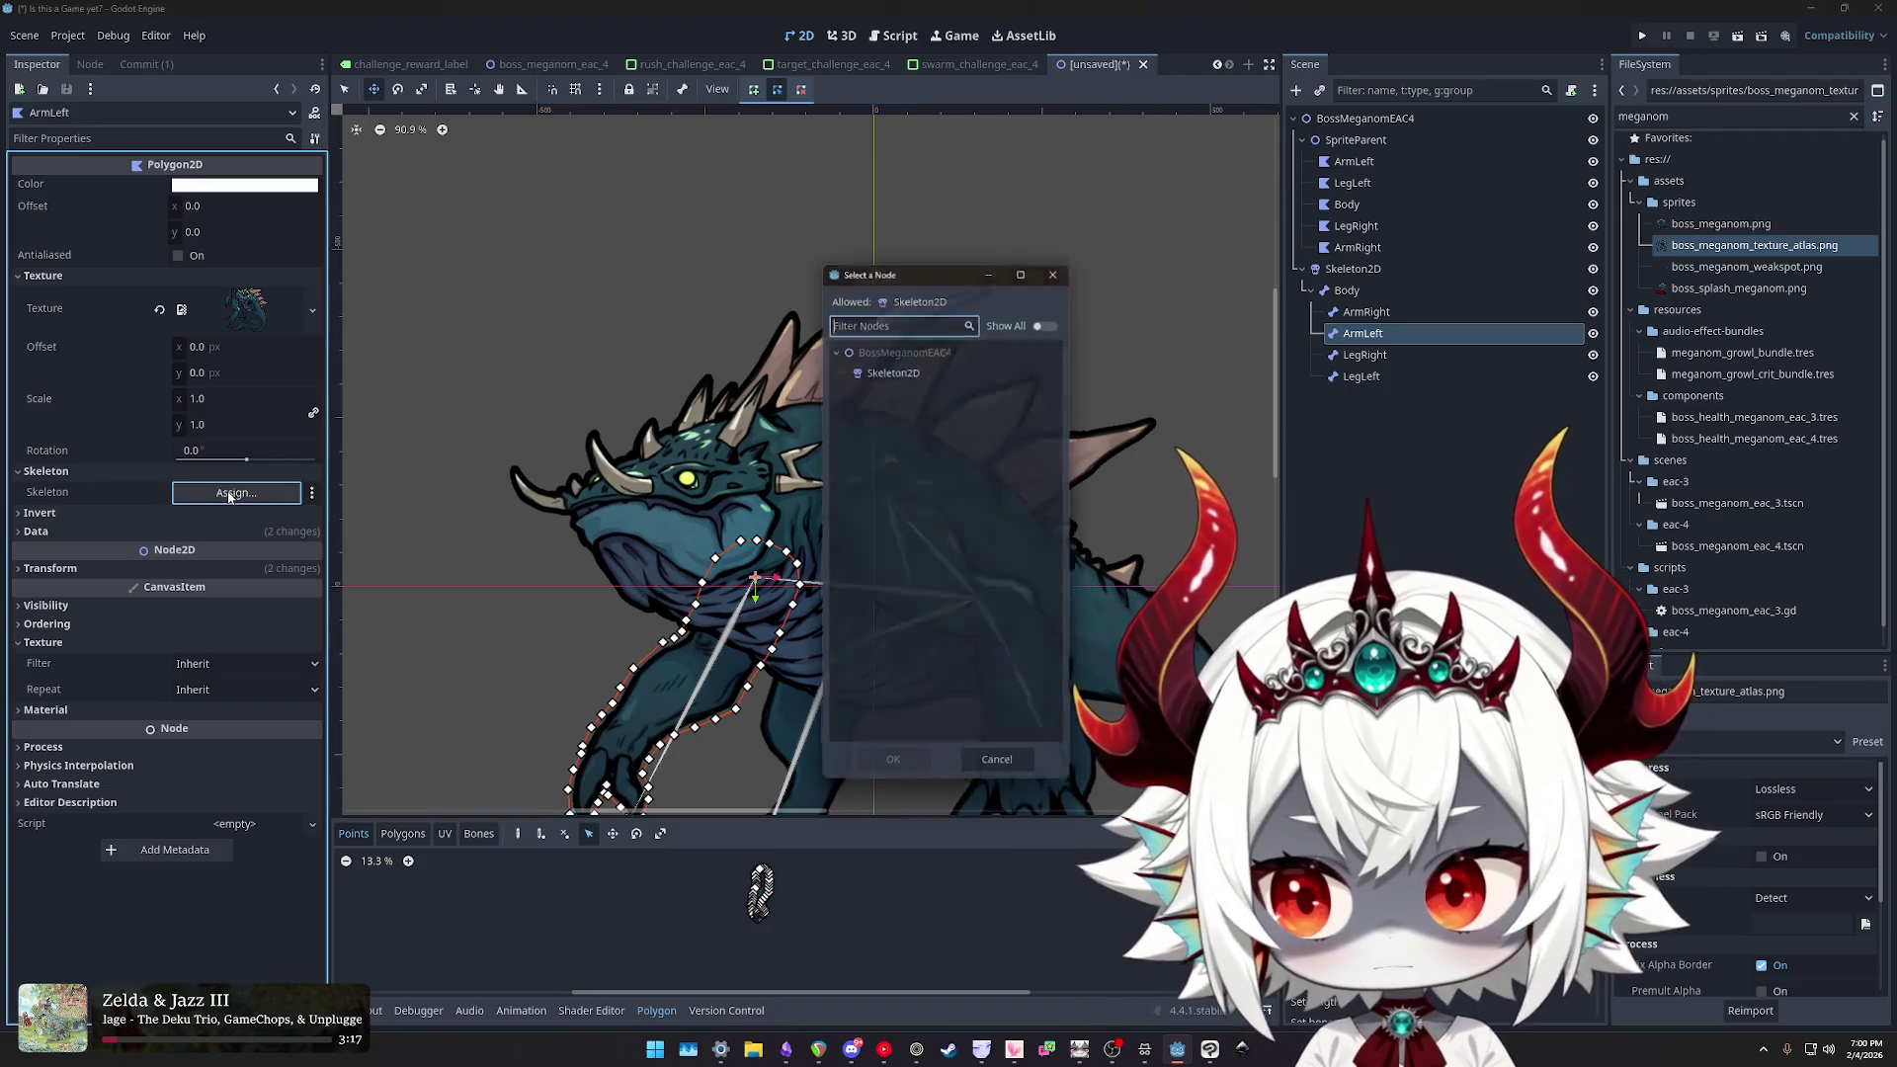
{"action": "double_click", "coordinate": [892, 368]}
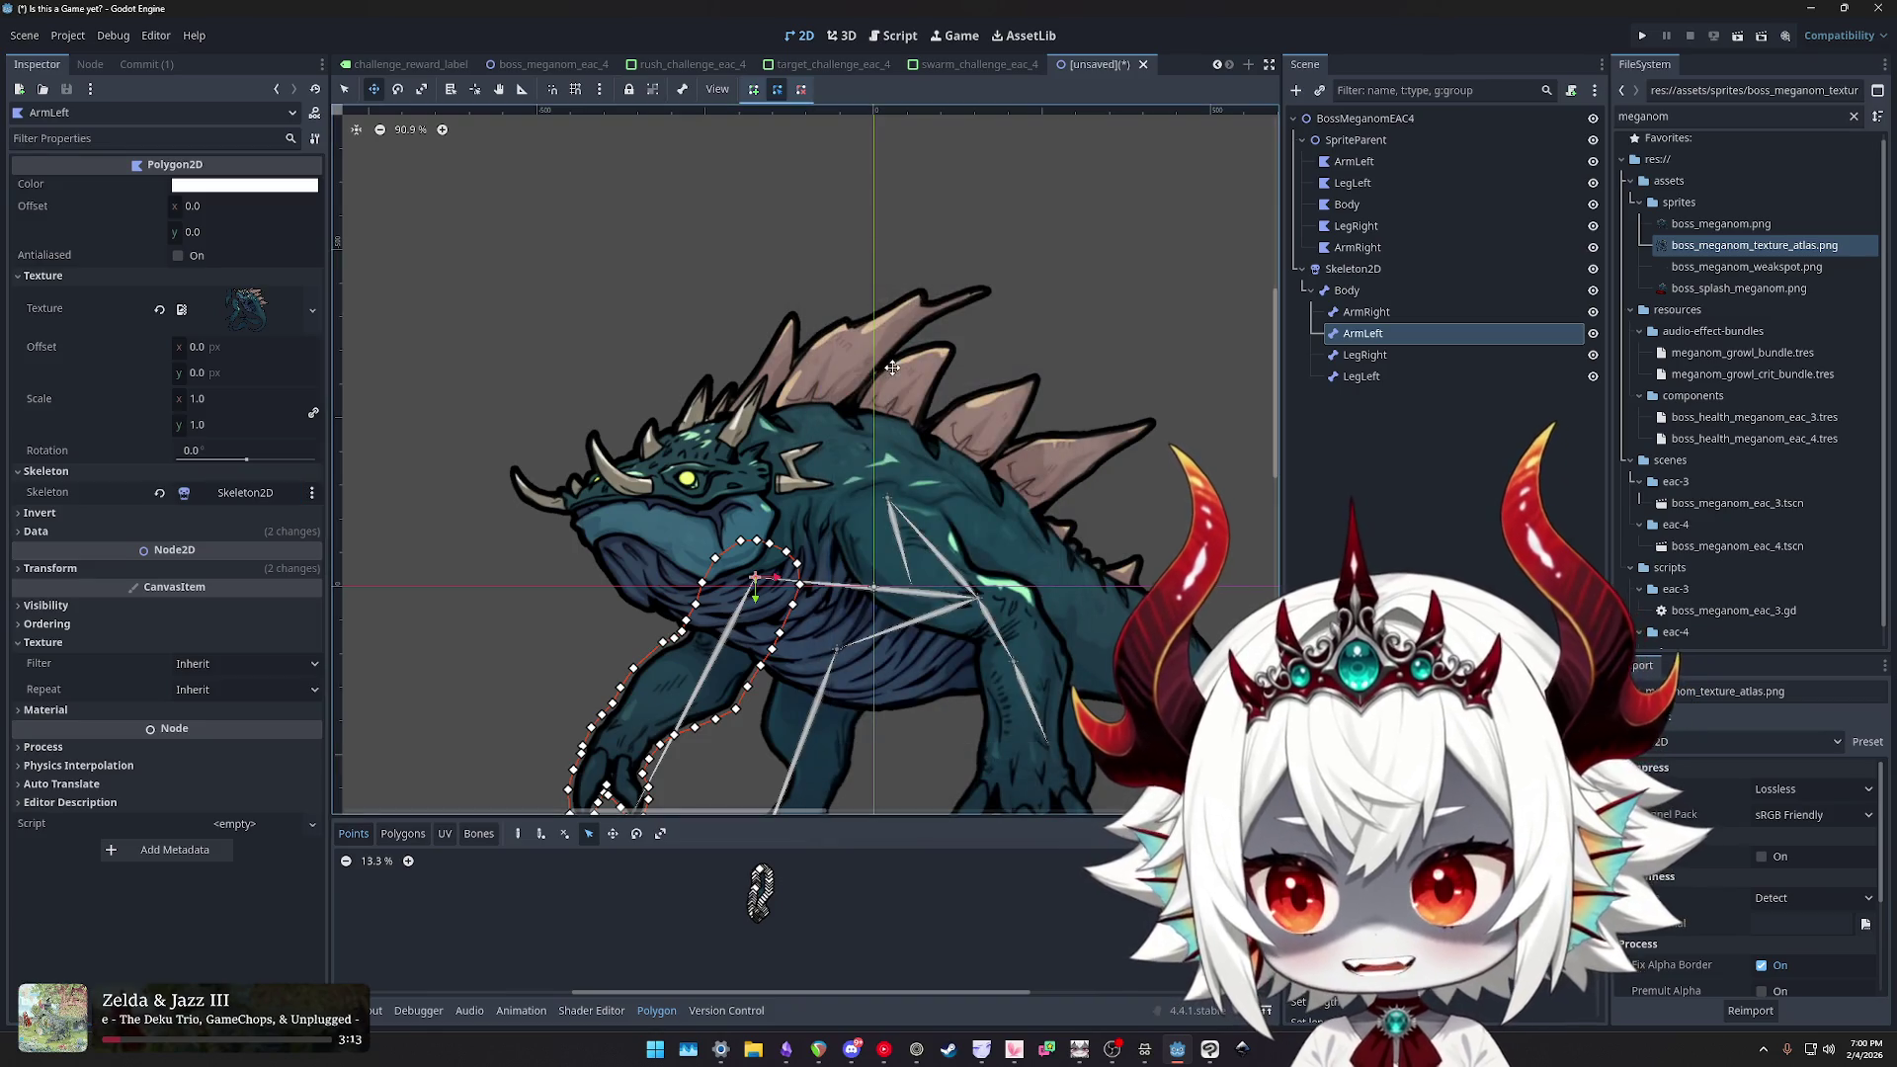
{"action": "left_click", "coordinate": [1350, 183]}
{"action": "left_click", "coordinate": [1357, 164]}
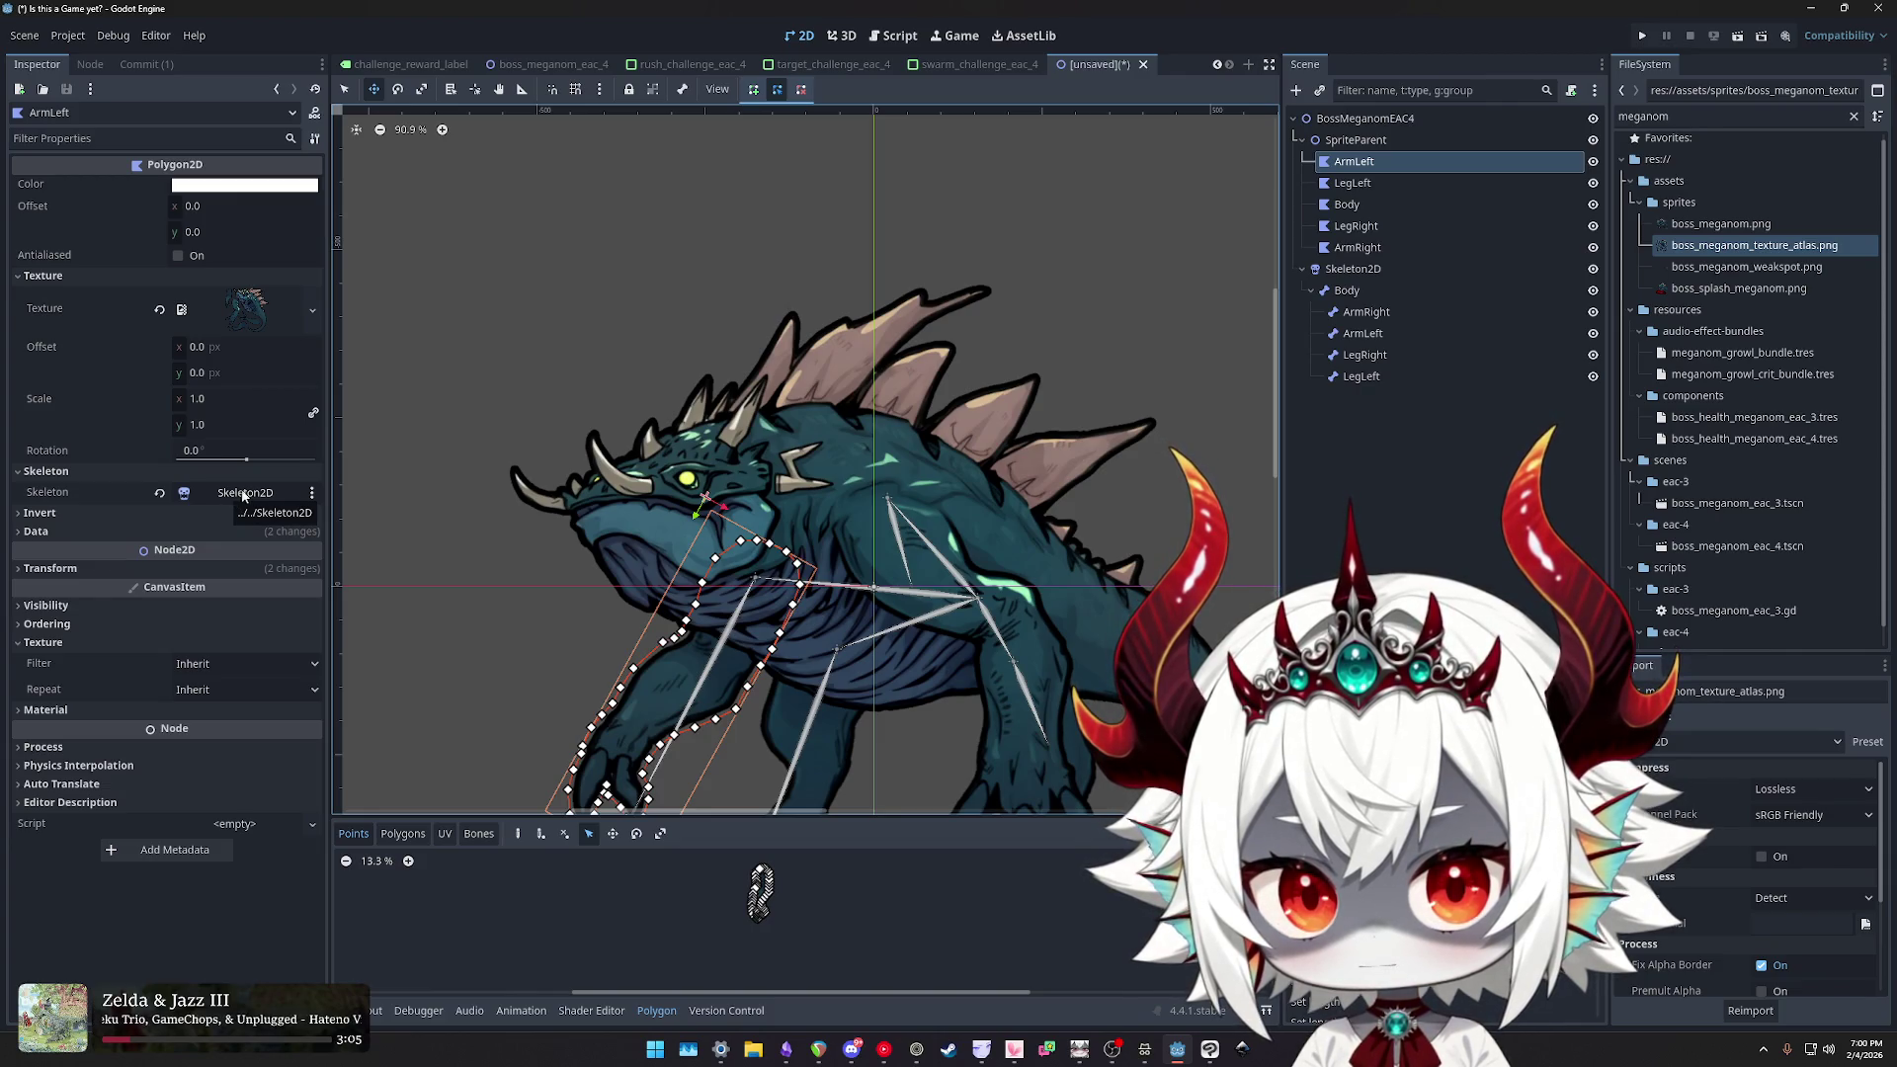
- Select all five body-part polygons and assign Skeleton2D as their skeleton
{"action": "left_click", "coordinate": [1341, 248], "text": "shift"}
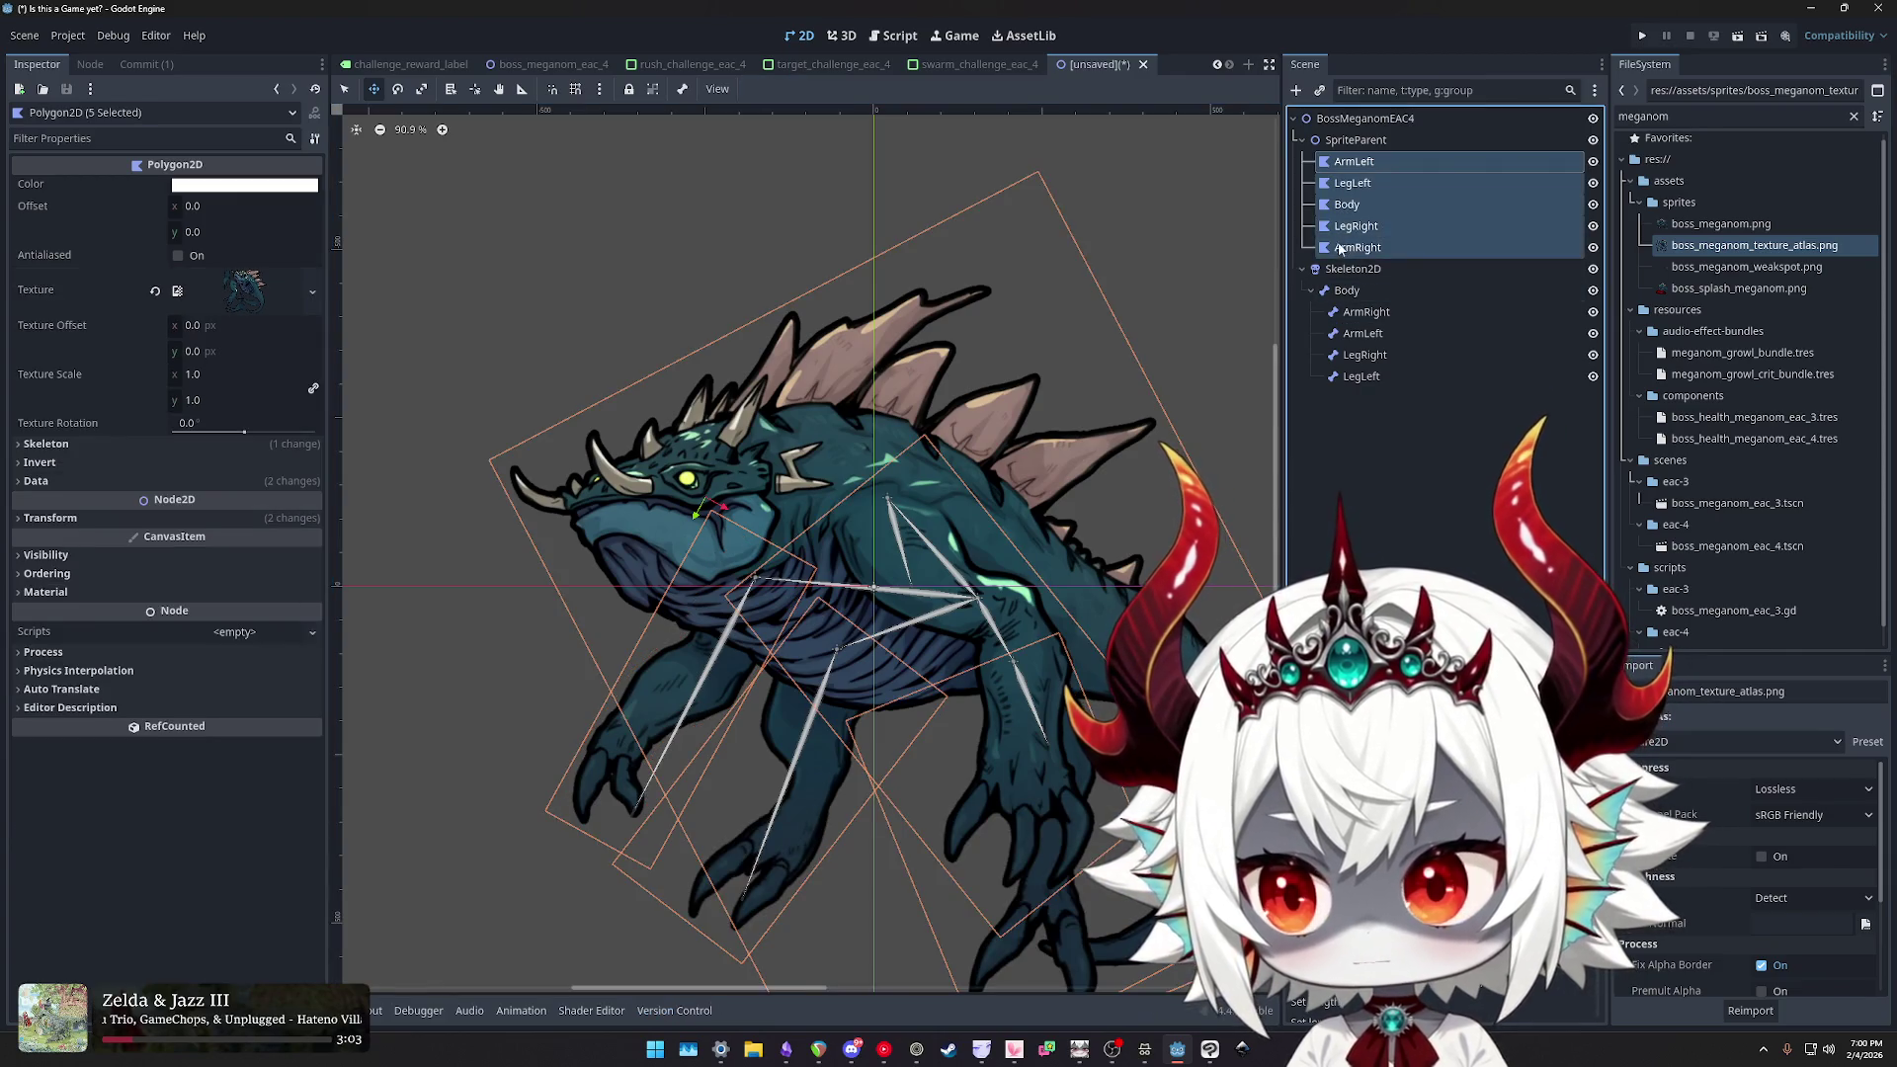
{"action": "left_click", "coordinate": [126, 440]}
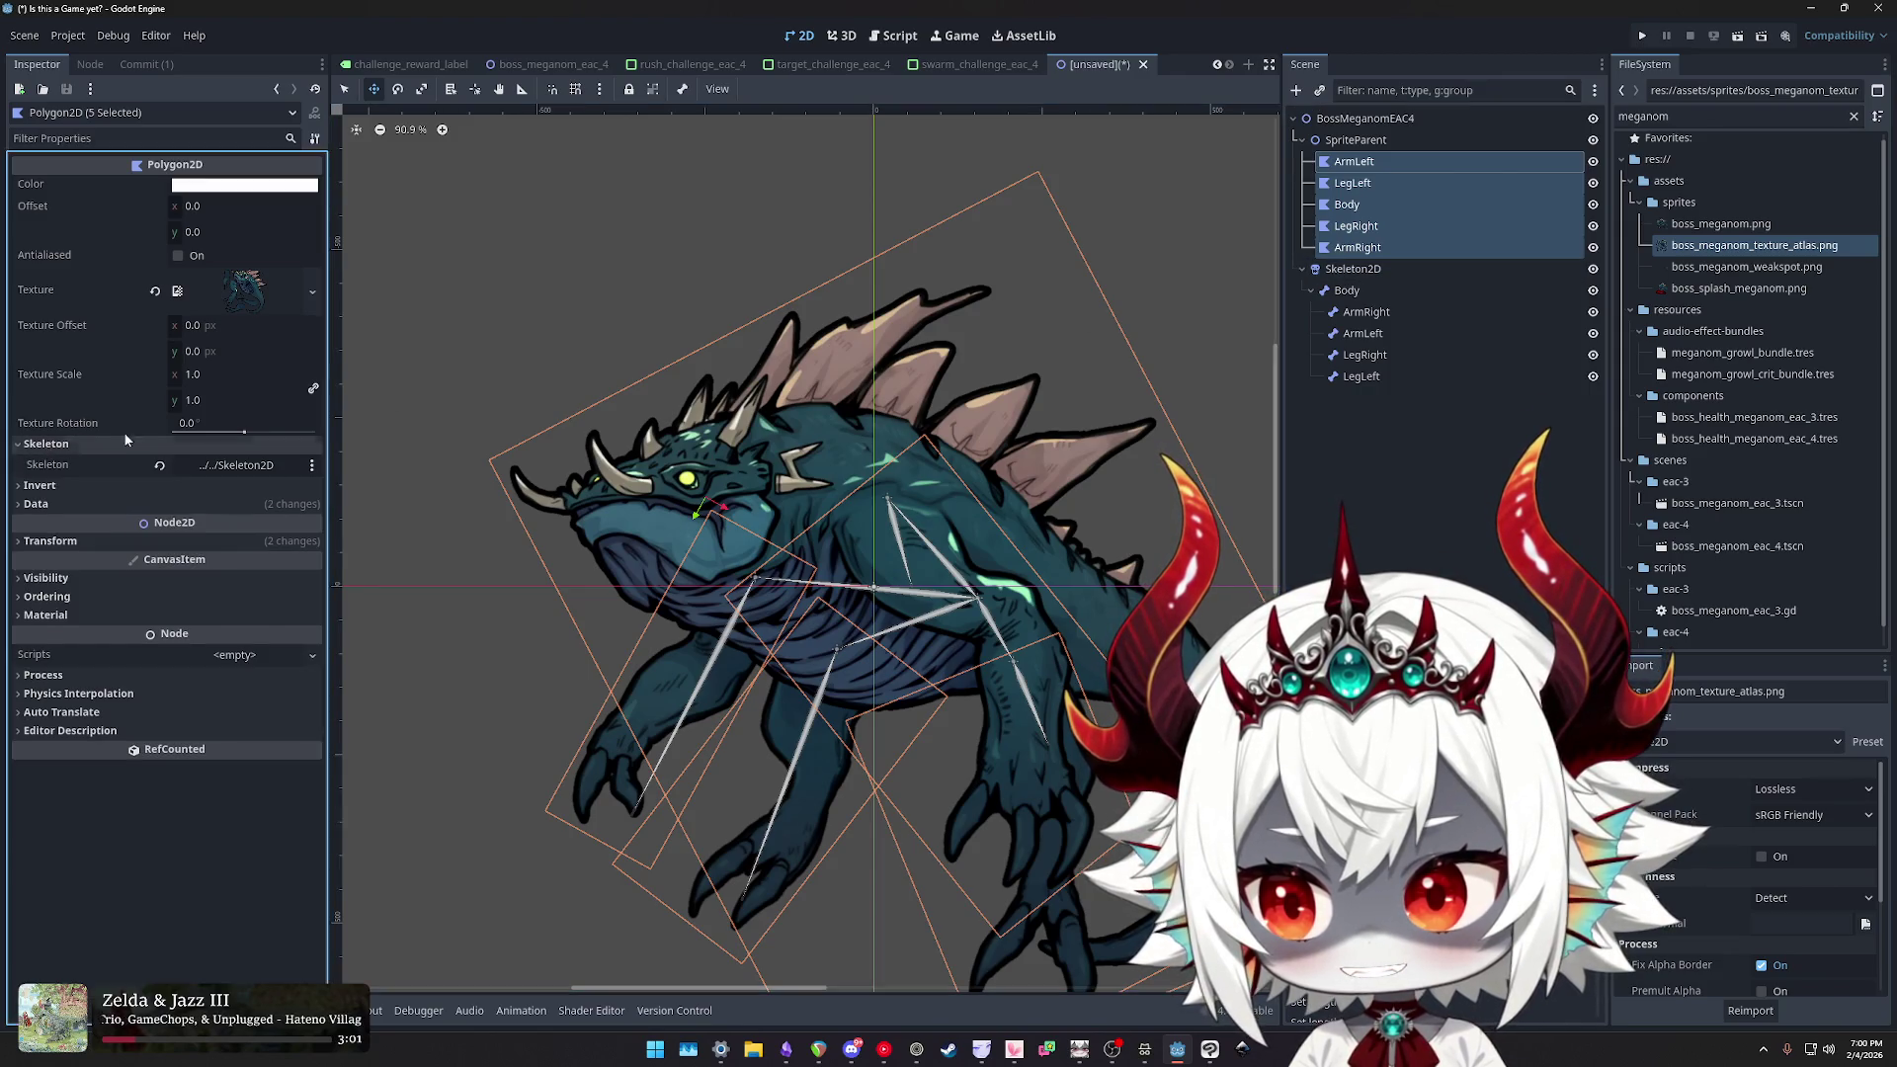
{"action": "left_click", "coordinate": [234, 466]}
{"action": "double_click", "coordinate": [906, 367]}
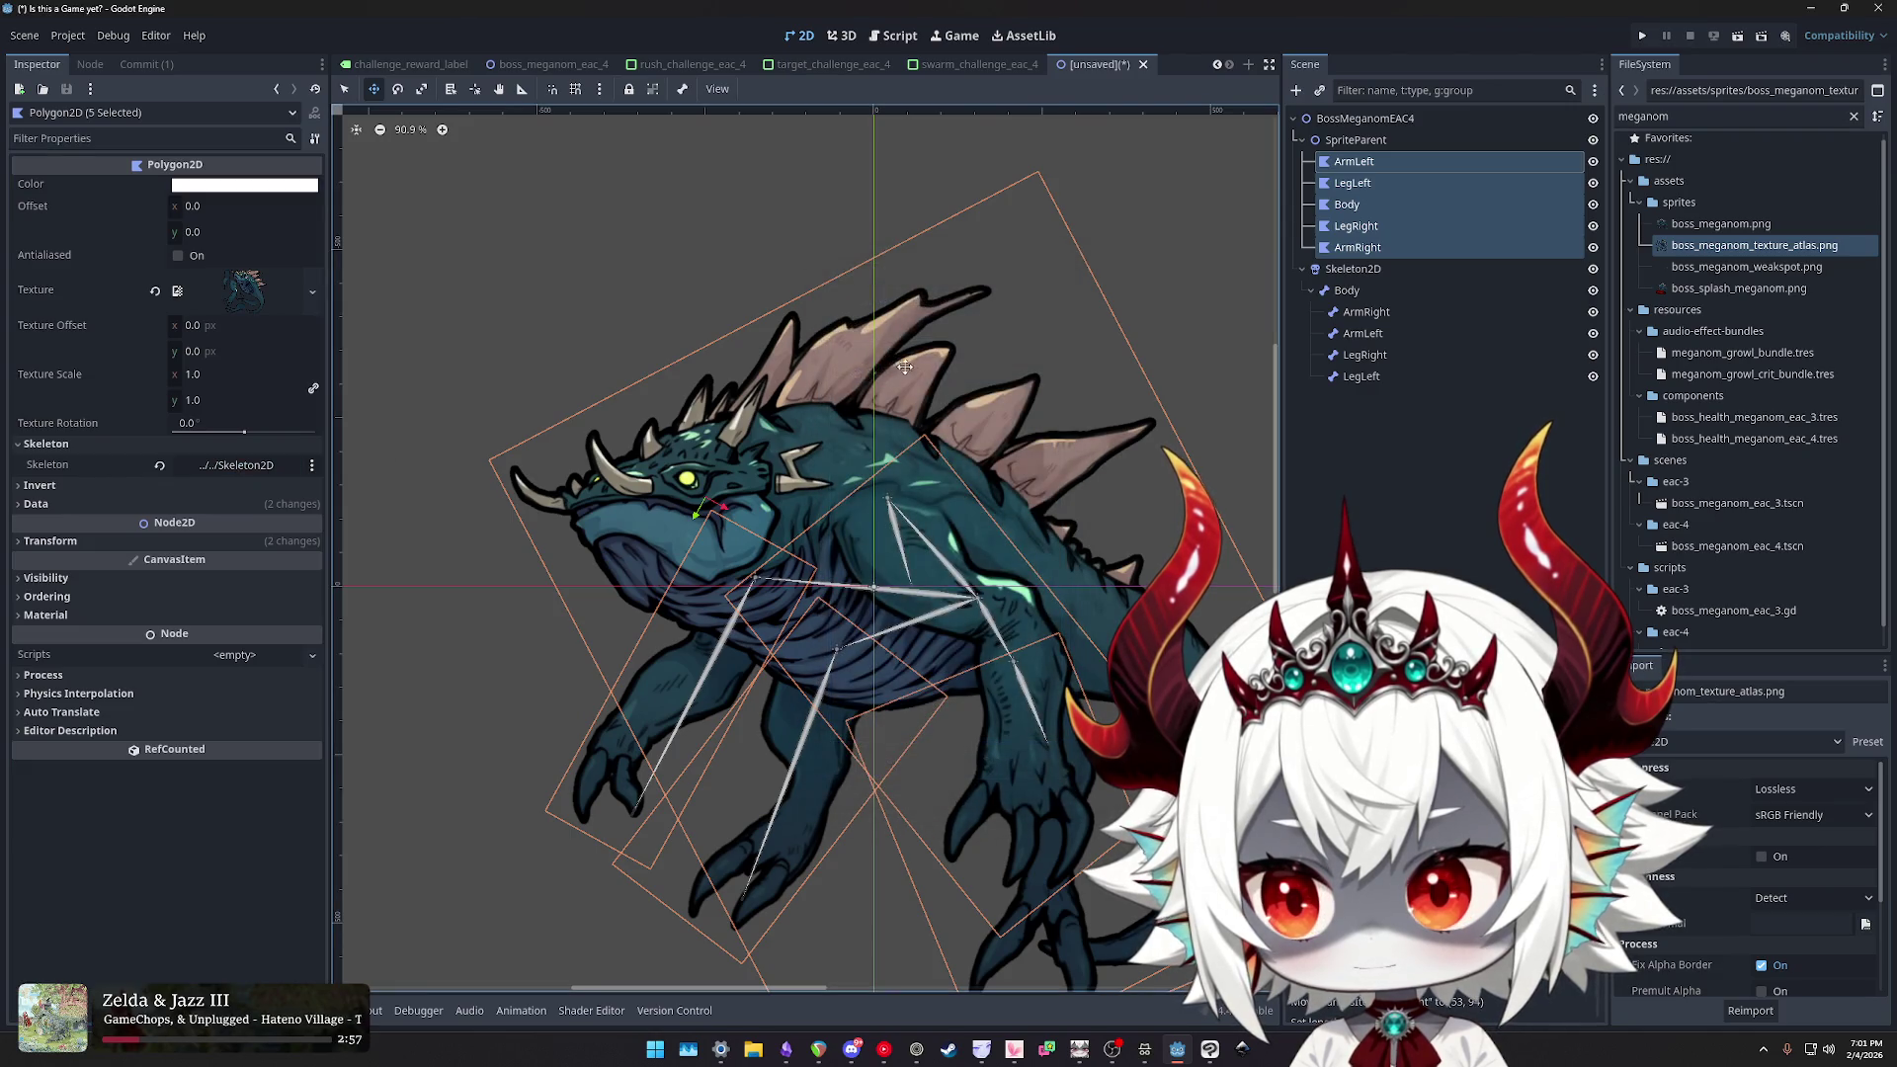
- Check each polygon individually (LegRight, Body and the rest), then switch to the docs
{"action": "left_click", "coordinate": [1441, 450]}
{"action": "left_click", "coordinate": [1371, 227]}
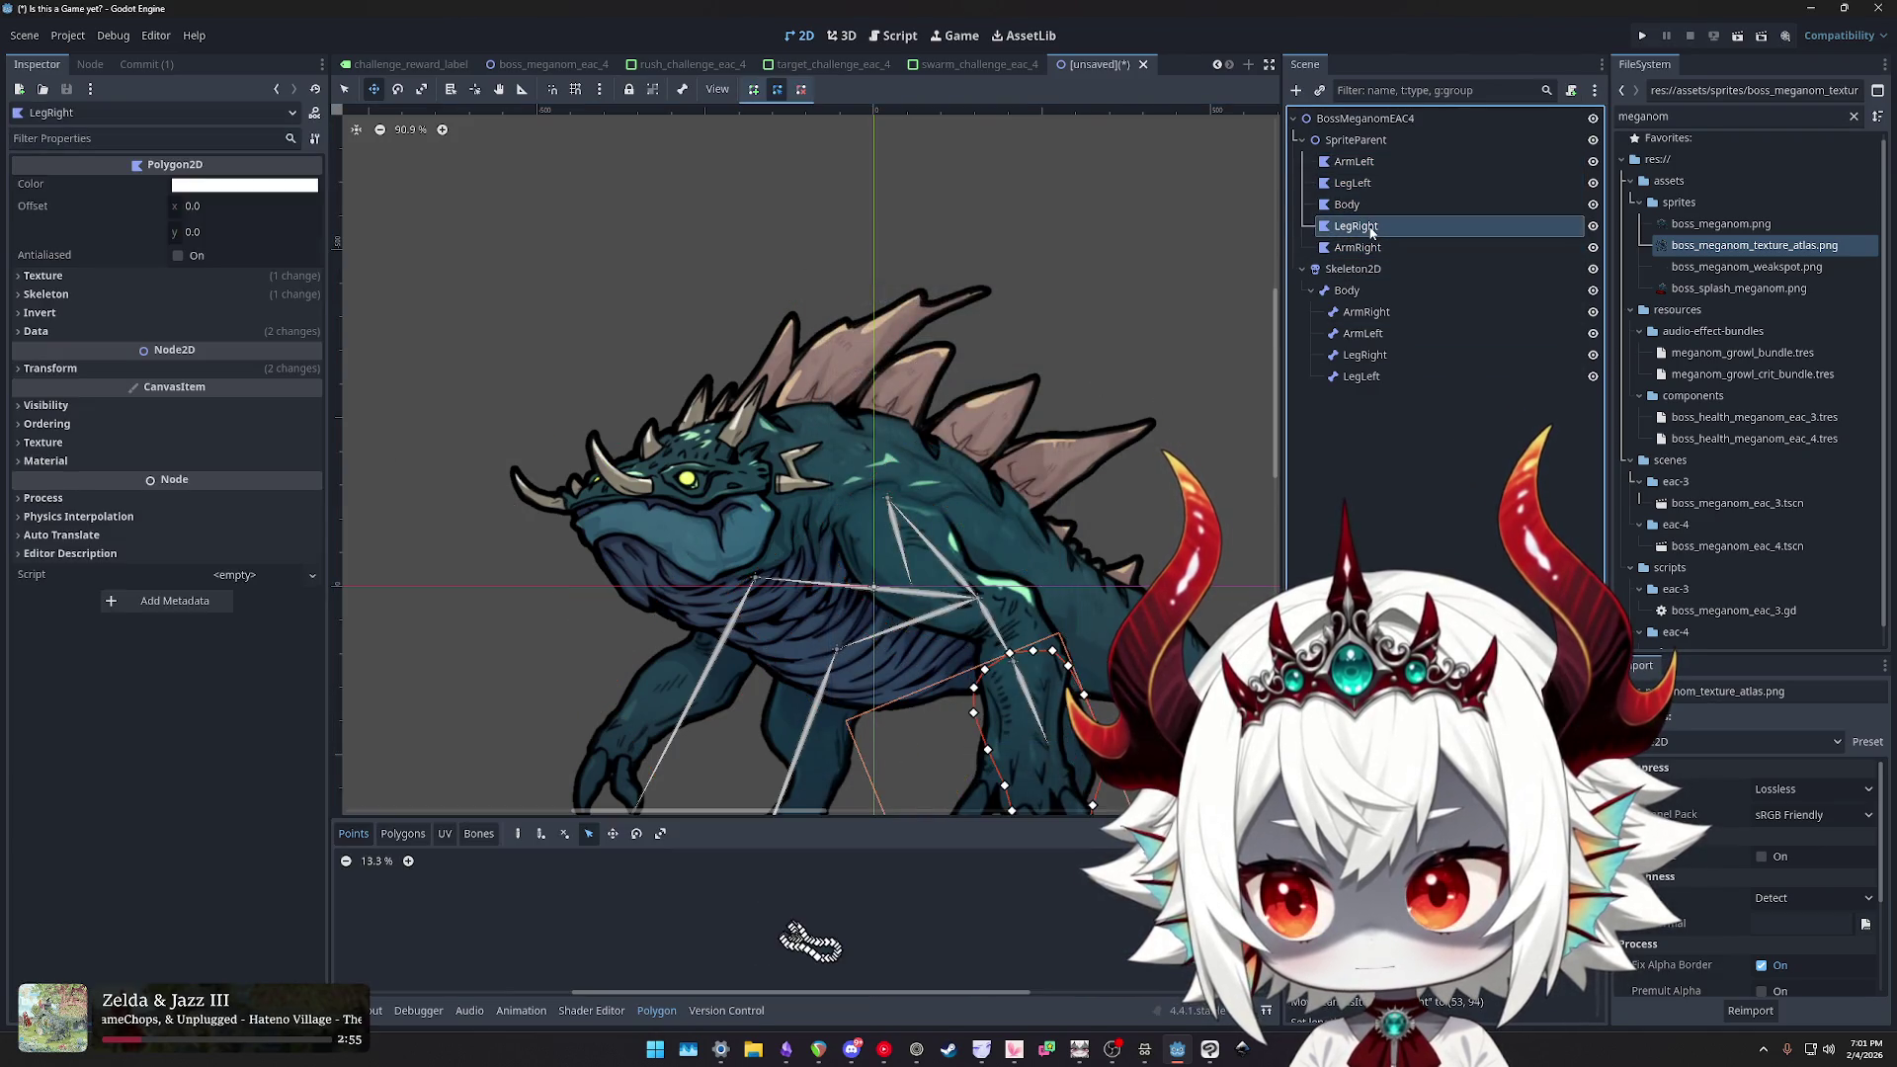
{"action": "left_click", "coordinate": [1352, 183]}
{"action": "left_click", "coordinate": [1358, 247]}
{"action": "left_click", "coordinate": [1356, 225]}
{"action": "left_click", "coordinate": [1347, 205]}
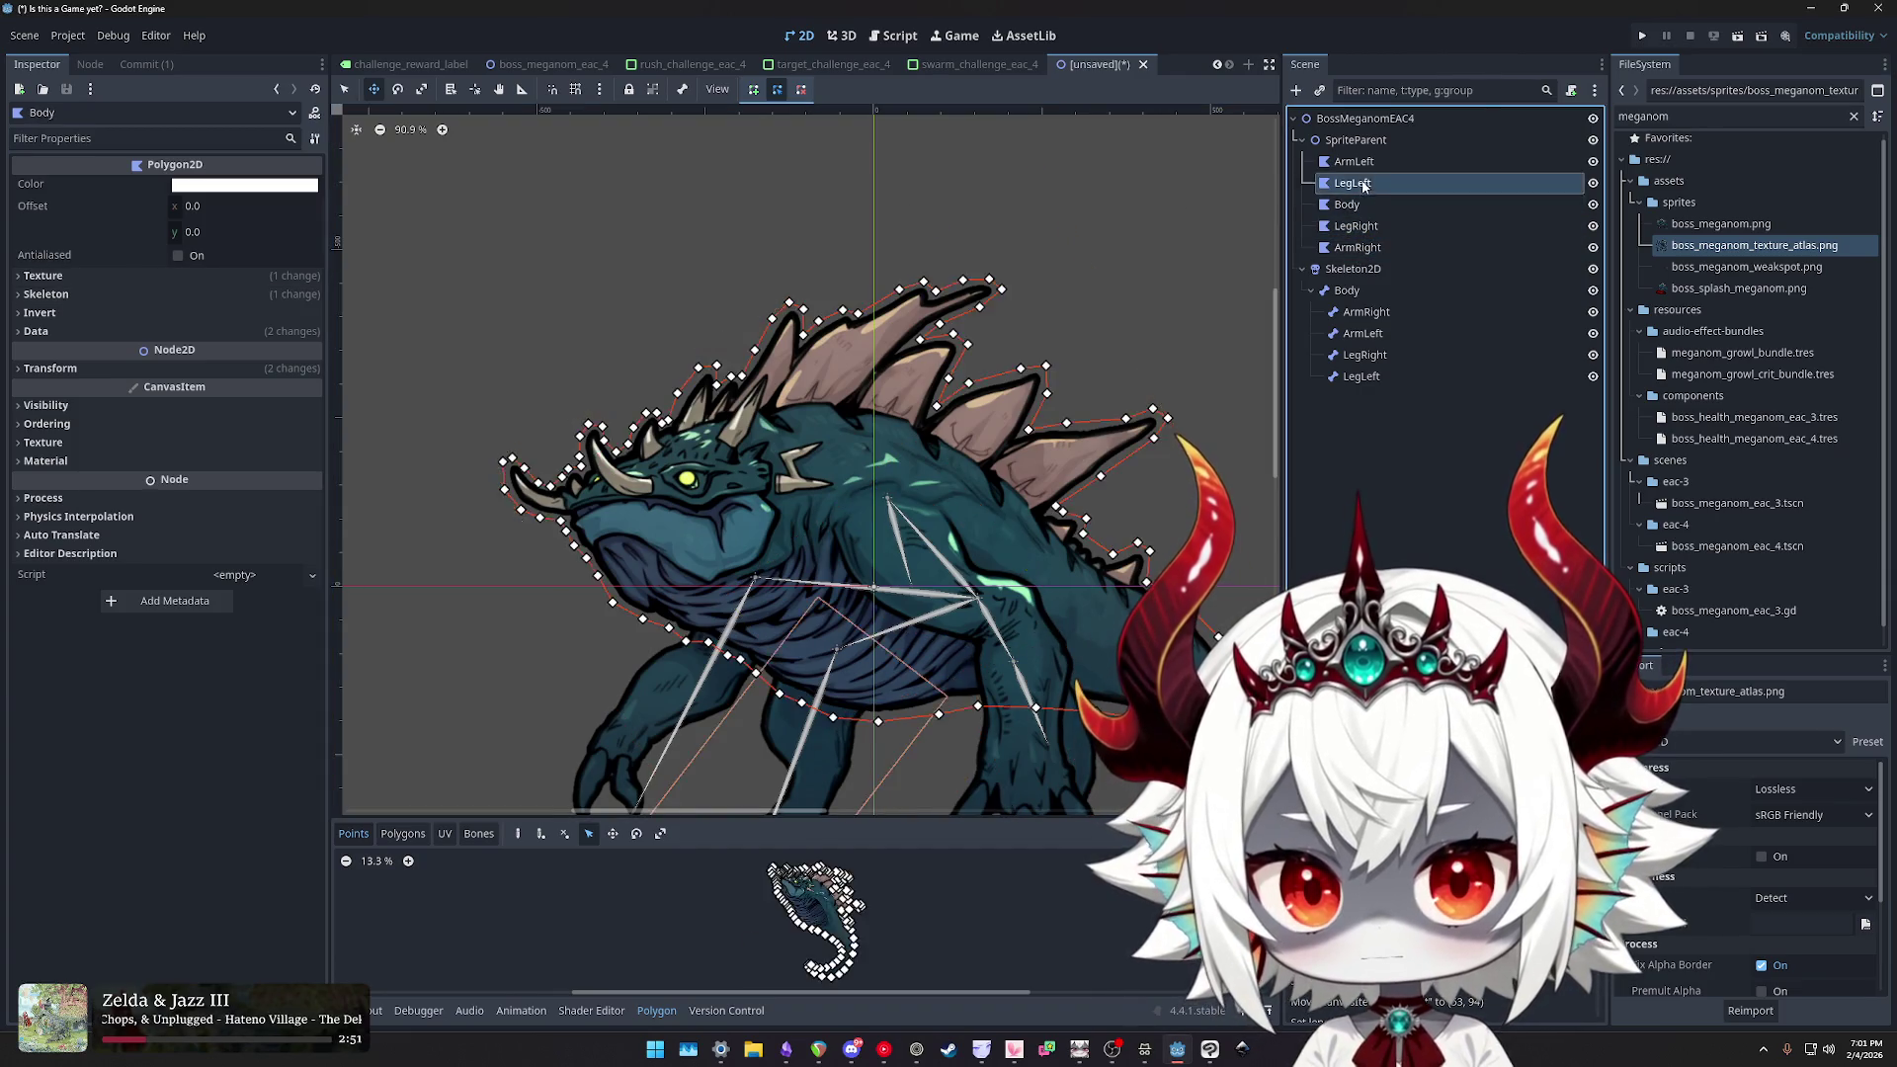
{"action": "key", "text": "alt+Tab"}
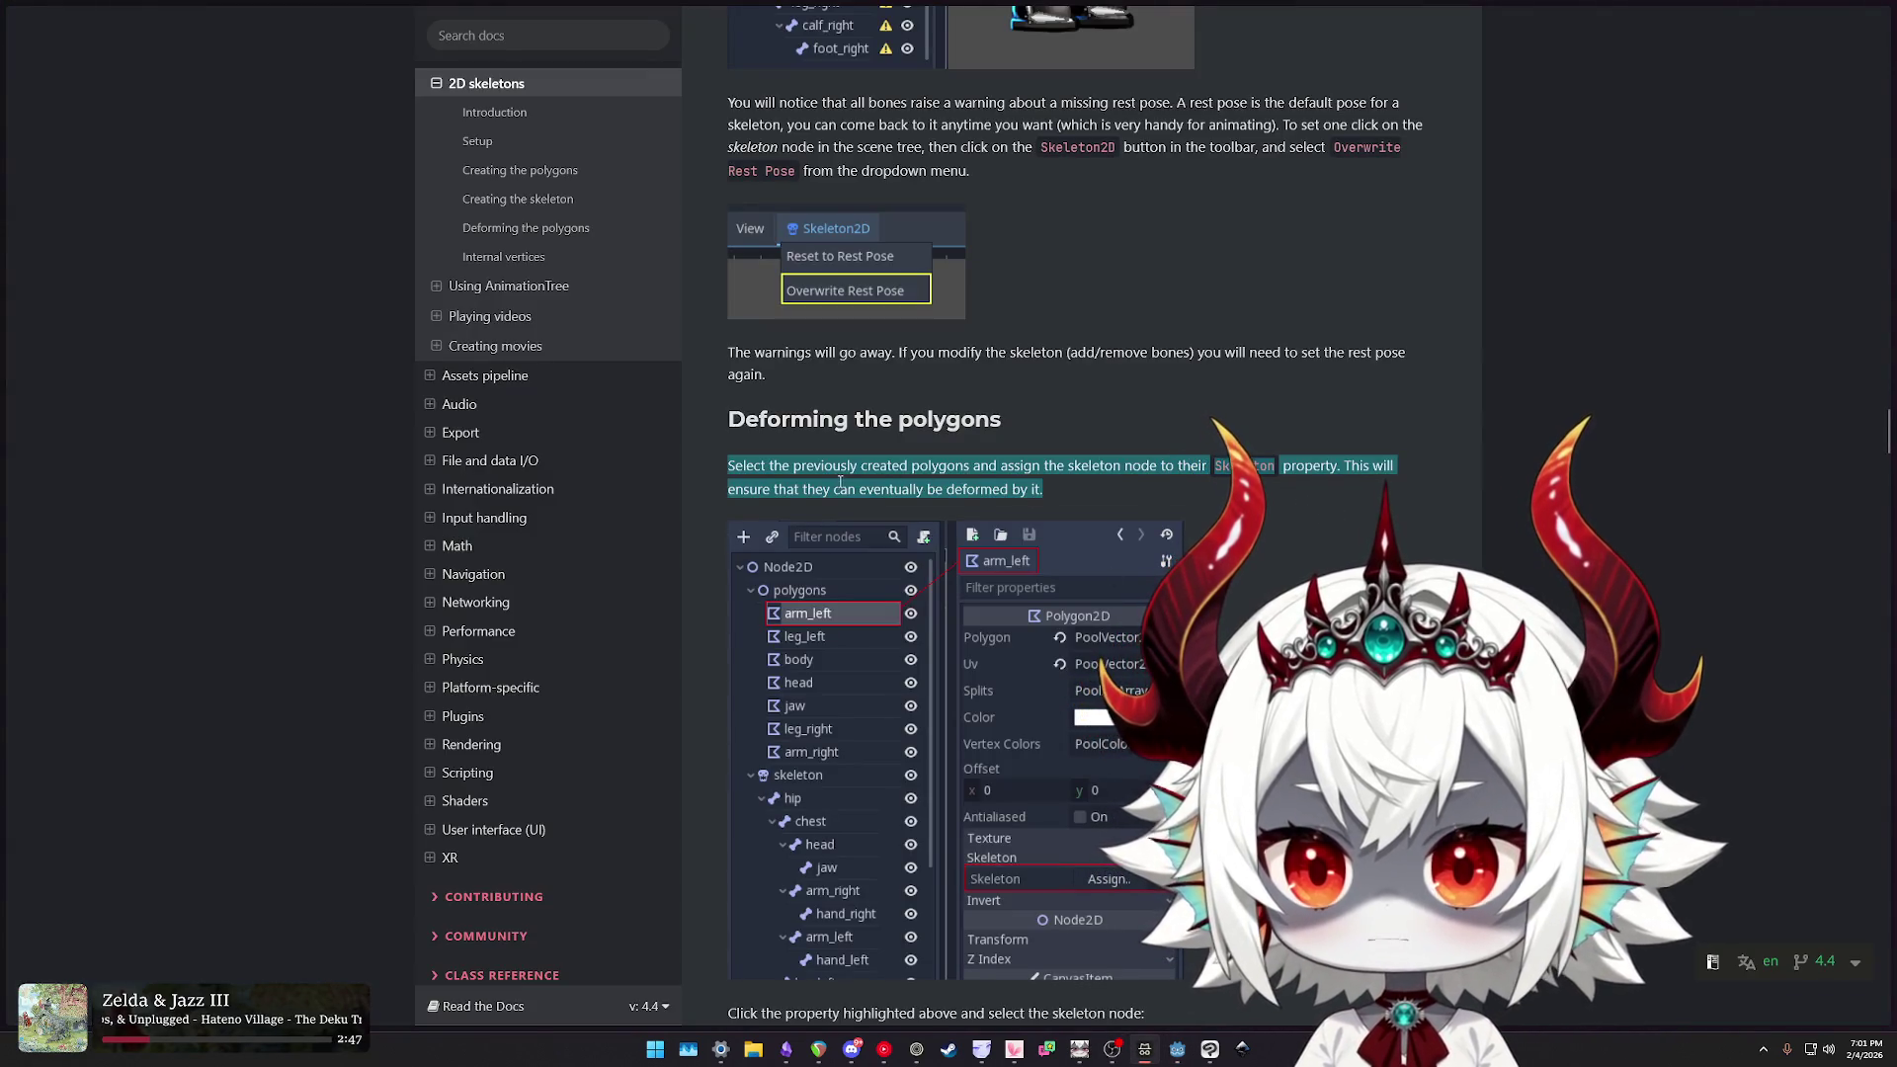
- Highlight the docs' lines on deforming polygons, selecting the skeleton node and painting weights
{"action": "left_click_drag", "start_coordinate": [773, 489], "coordinate": [1000, 489]}
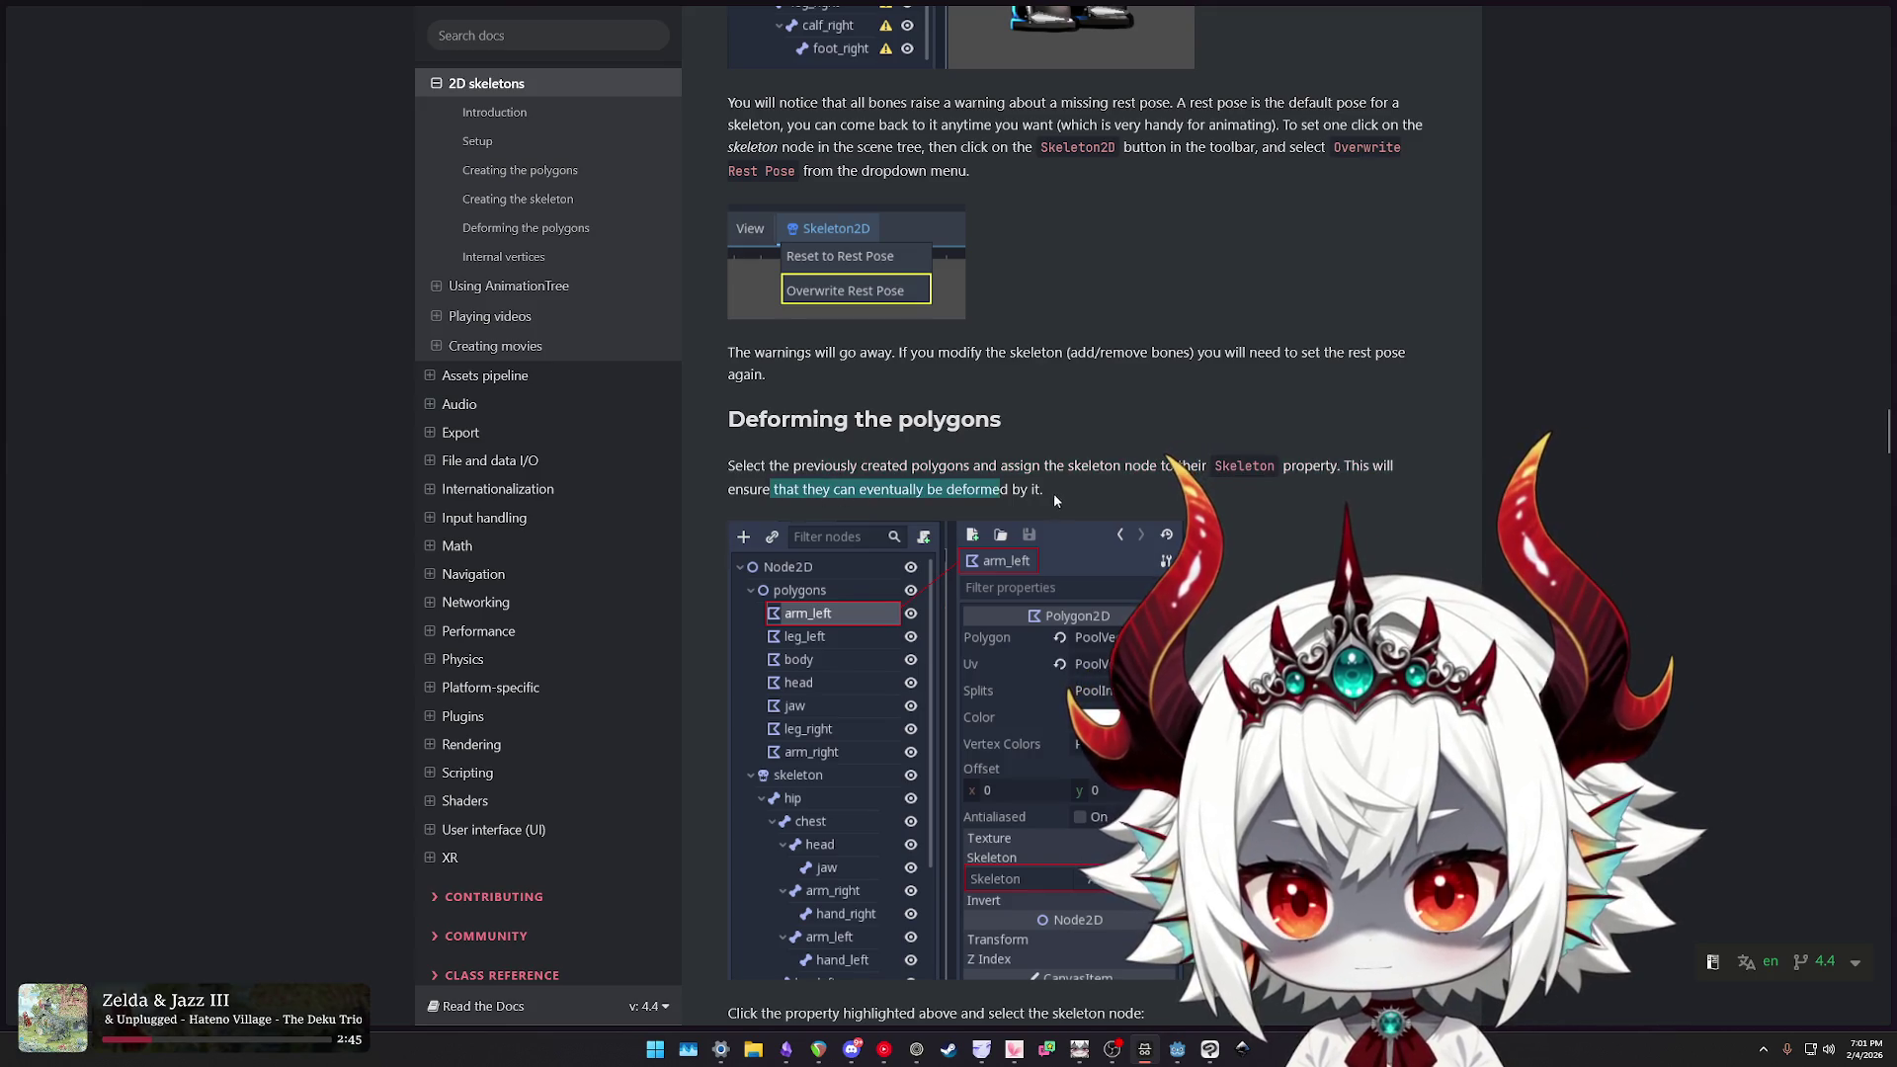
{"action": "scroll", "coordinate": [1053, 494], "scroll_direction": "down", "scroll_amount": 7}
{"action": "left_click_drag", "start_coordinate": [766, 362], "coordinate": [1117, 362]}
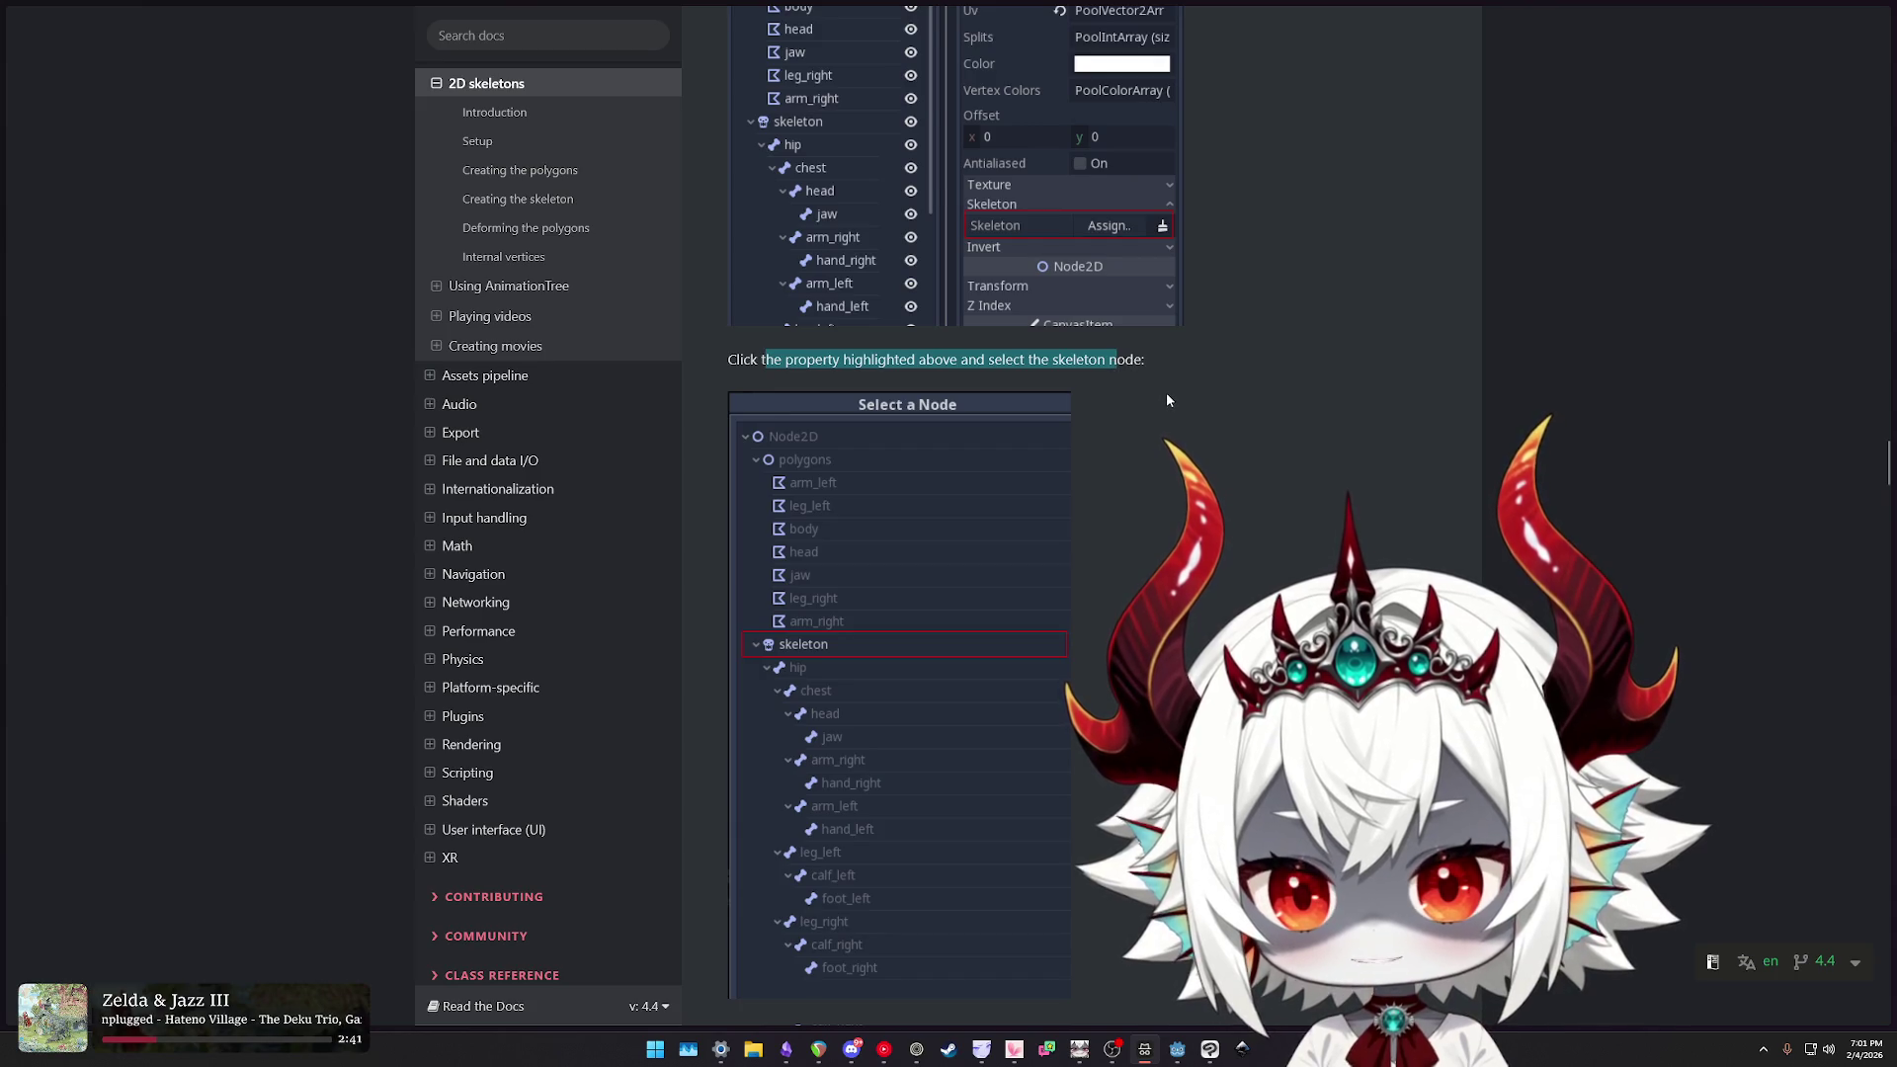
{"action": "scroll", "coordinate": [1158, 411], "scroll_direction": "down", "scroll_amount": 4}
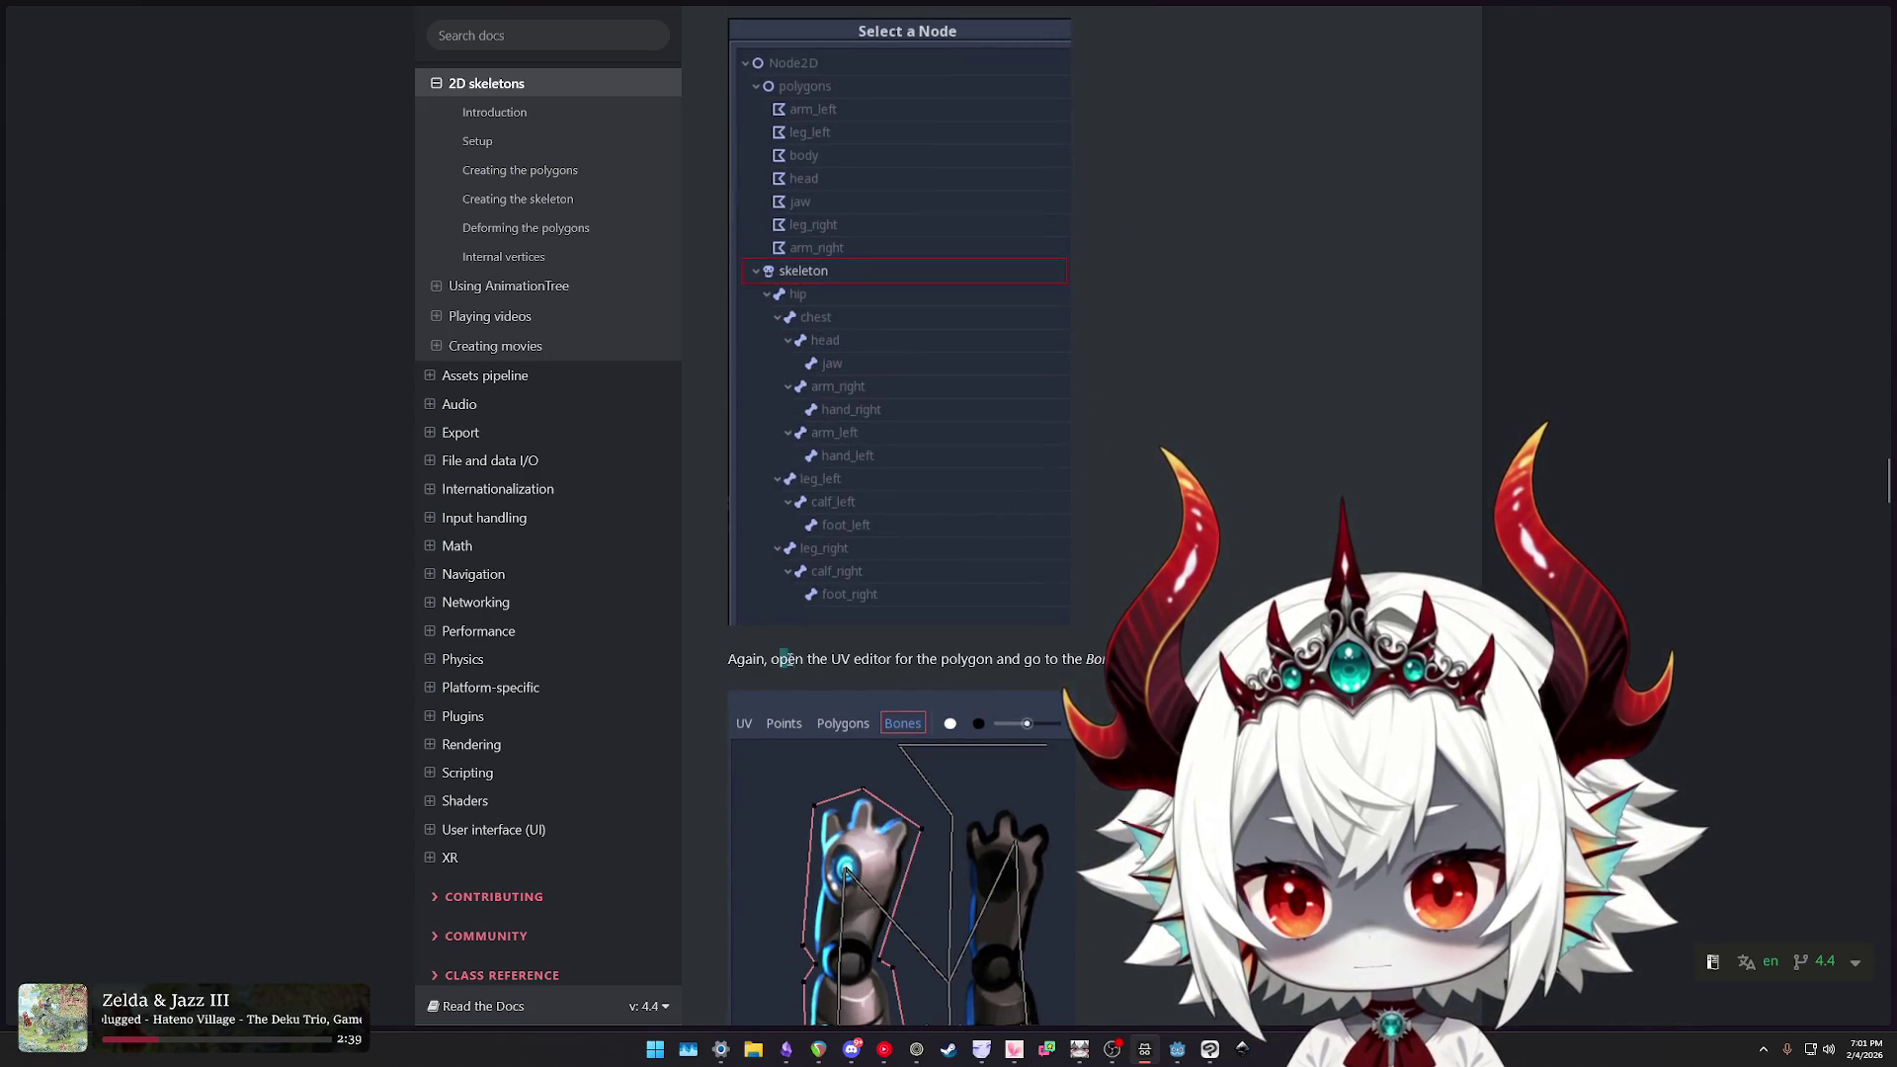
{"action": "left_click_drag", "start_coordinate": [780, 658], "coordinate": [1110, 658]}
{"action": "scroll", "coordinate": [1214, 593], "scroll_direction": "down", "scroll_amount": 2}
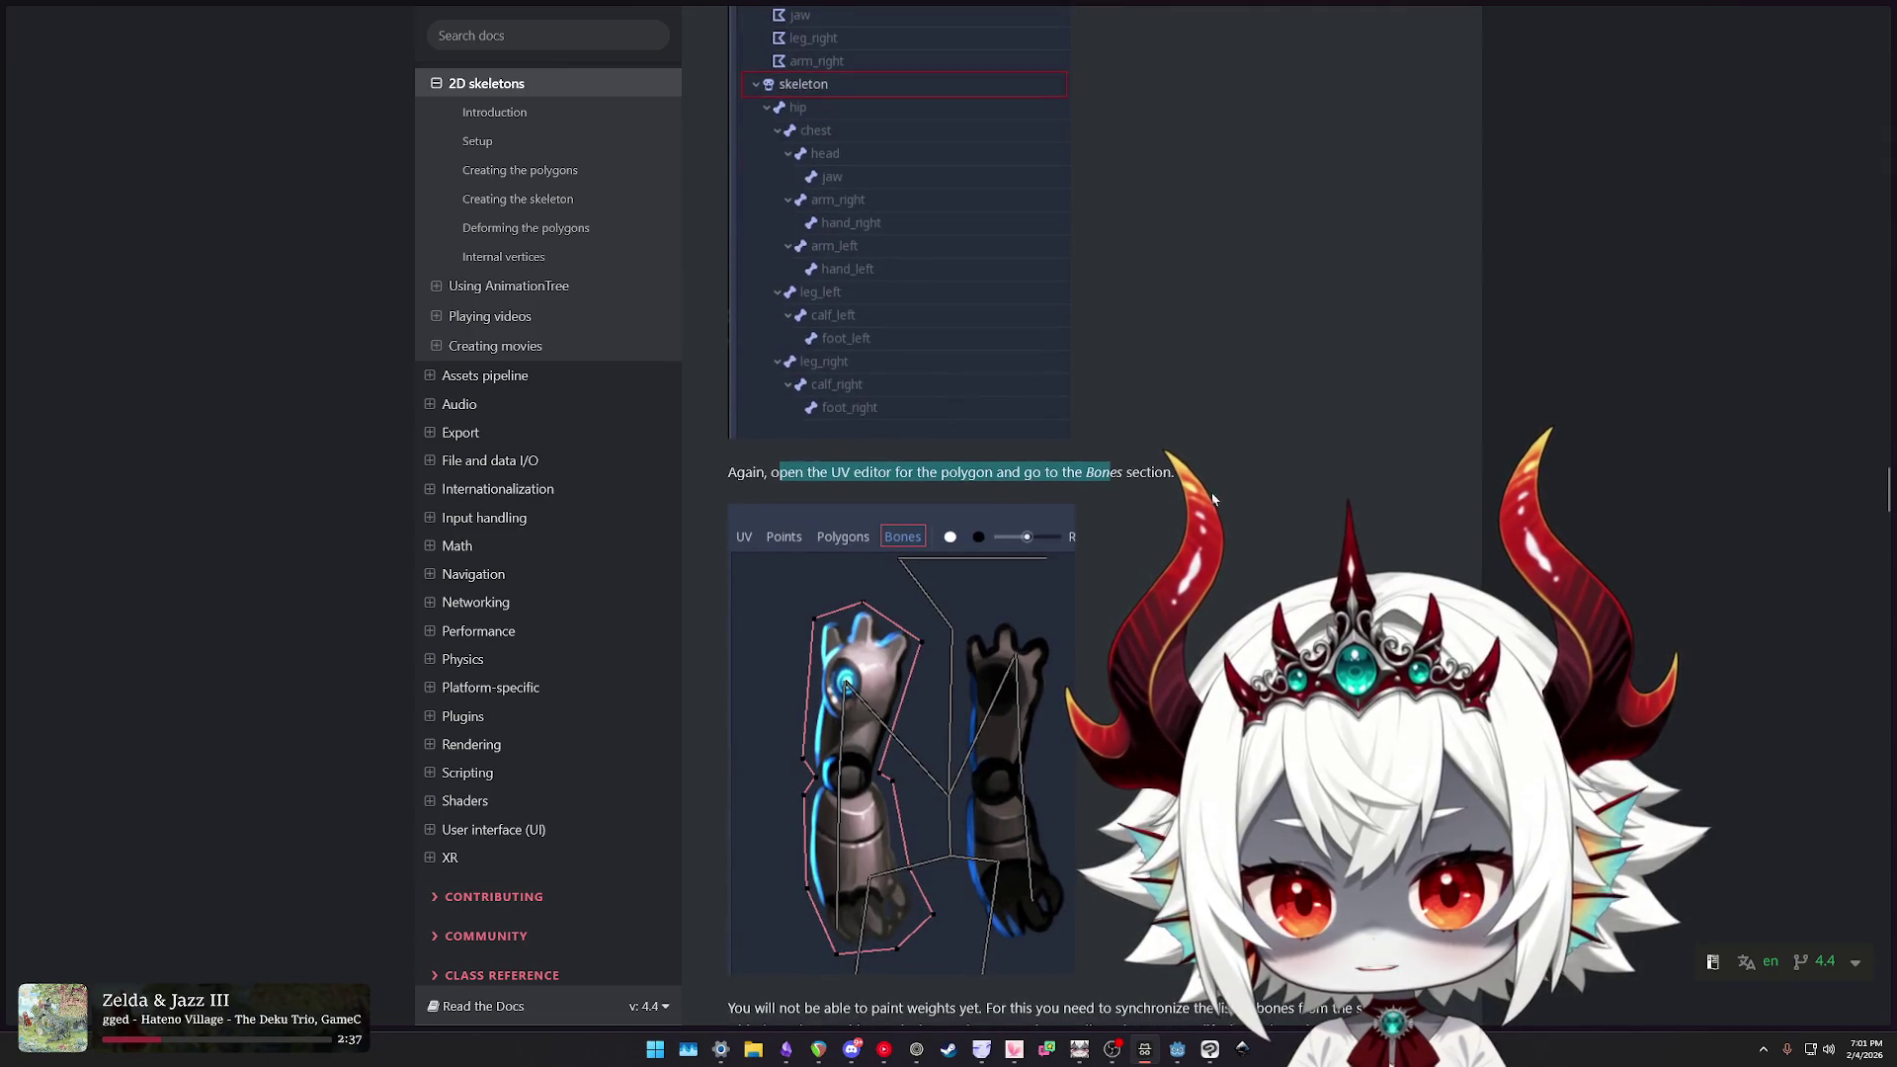
{"action": "scroll", "coordinate": [1213, 499], "scroll_direction": "down", "scroll_amount": 4}
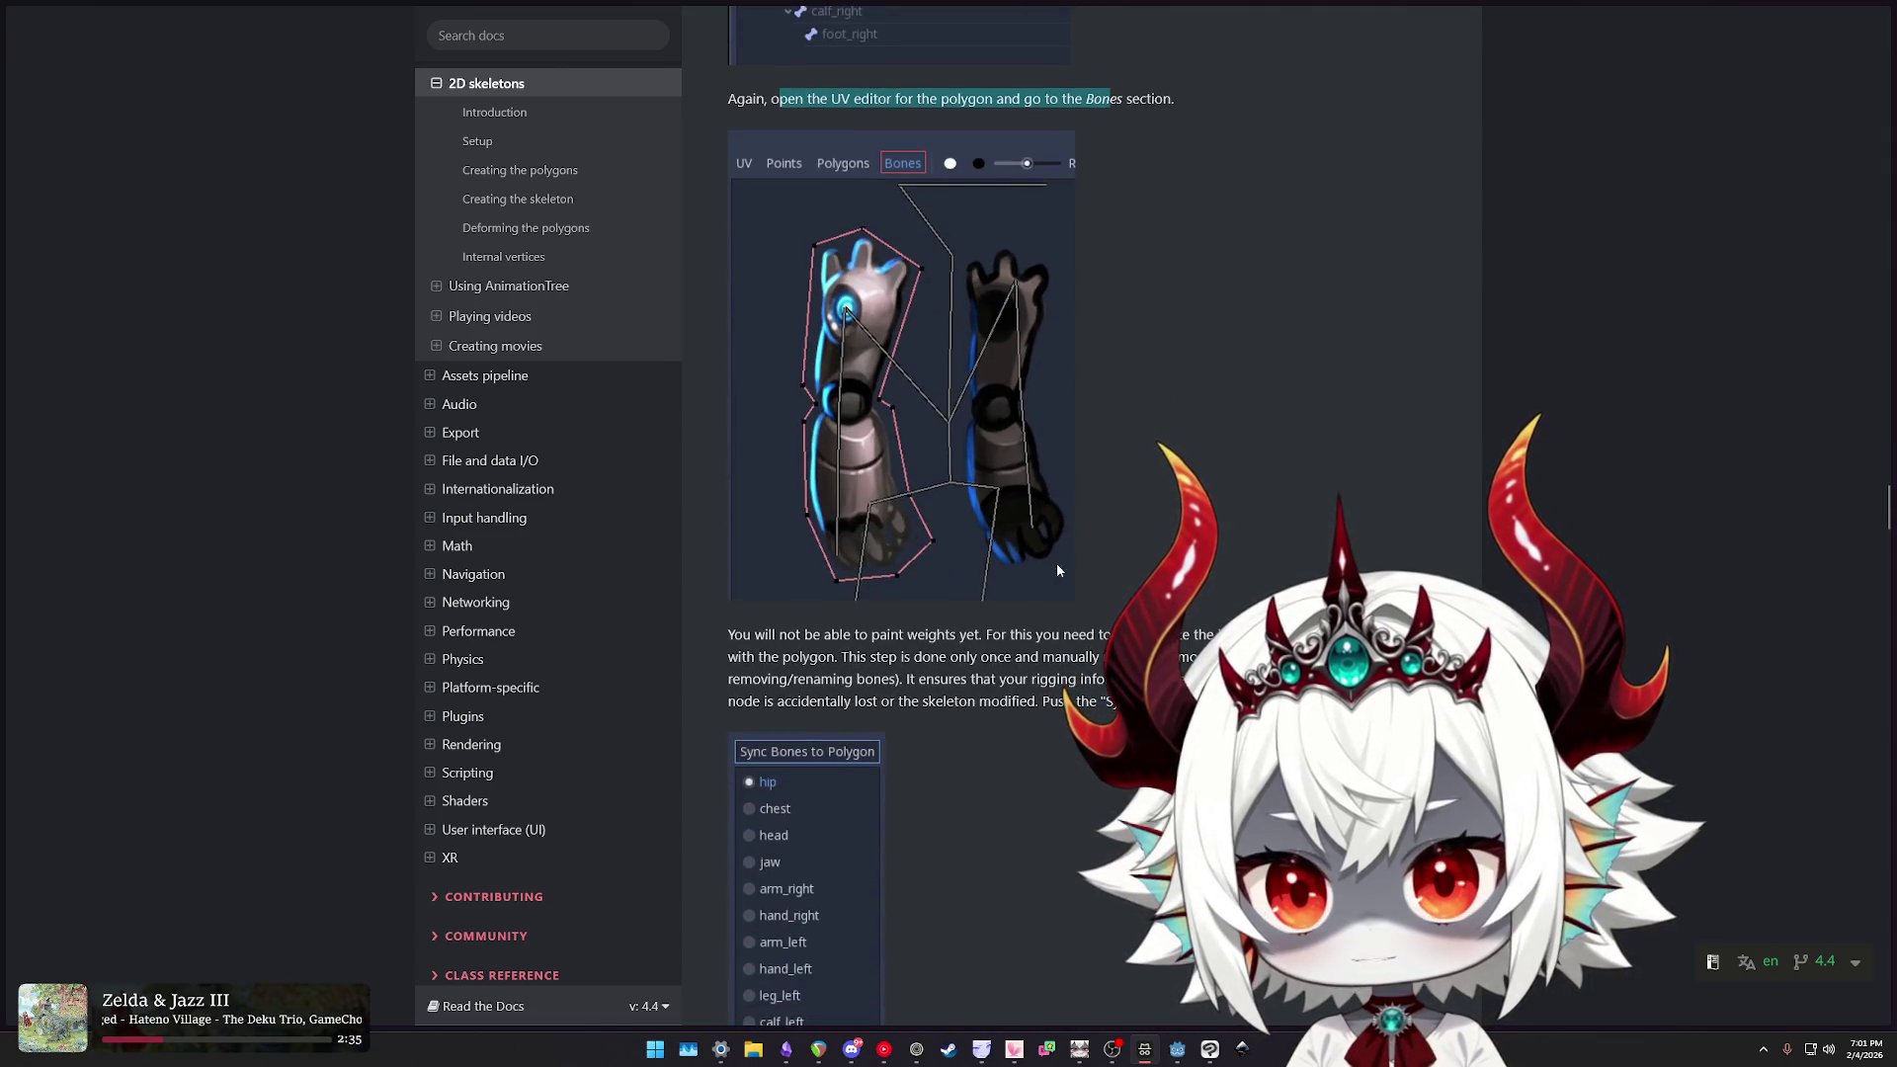
{"action": "left_click_drag", "start_coordinate": [756, 635], "coordinate": [1112, 635]}
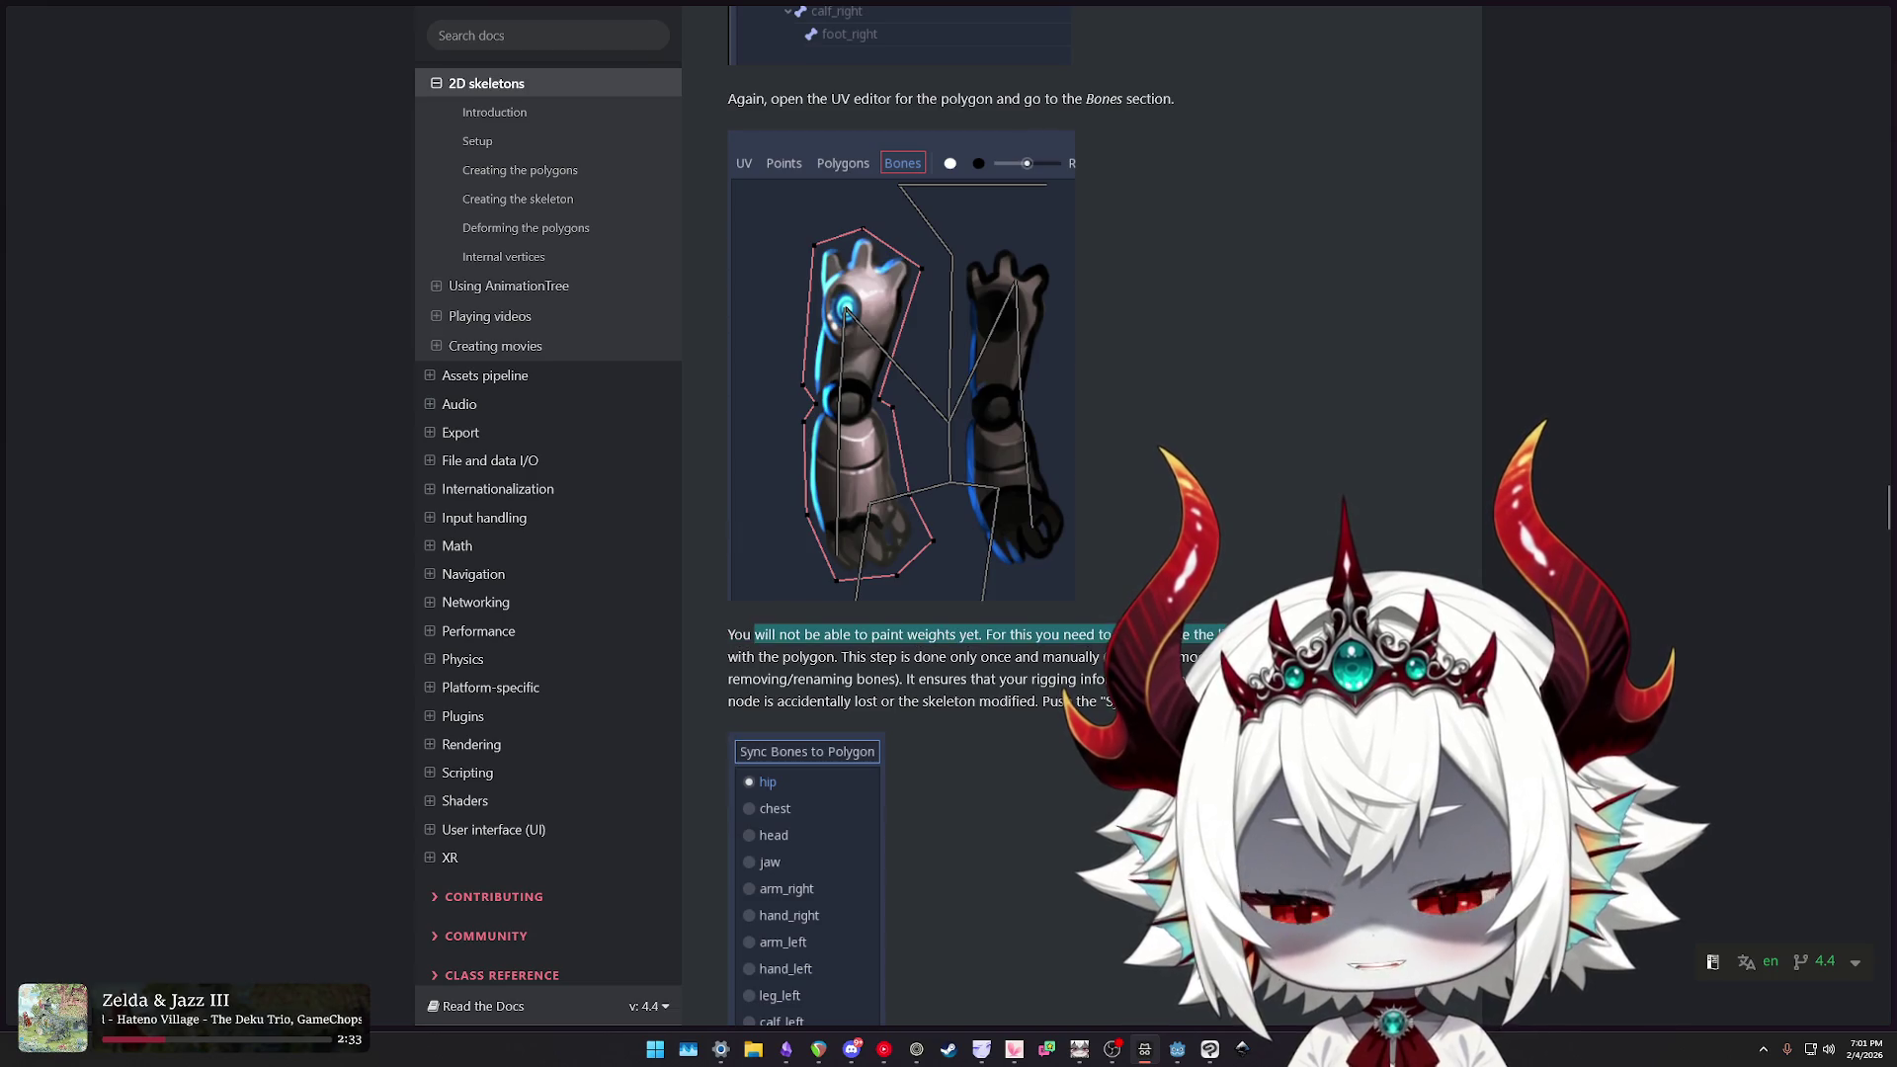
{"action": "scroll", "coordinate": [1272, 418], "scroll_direction": "down", "scroll_amount": 3}
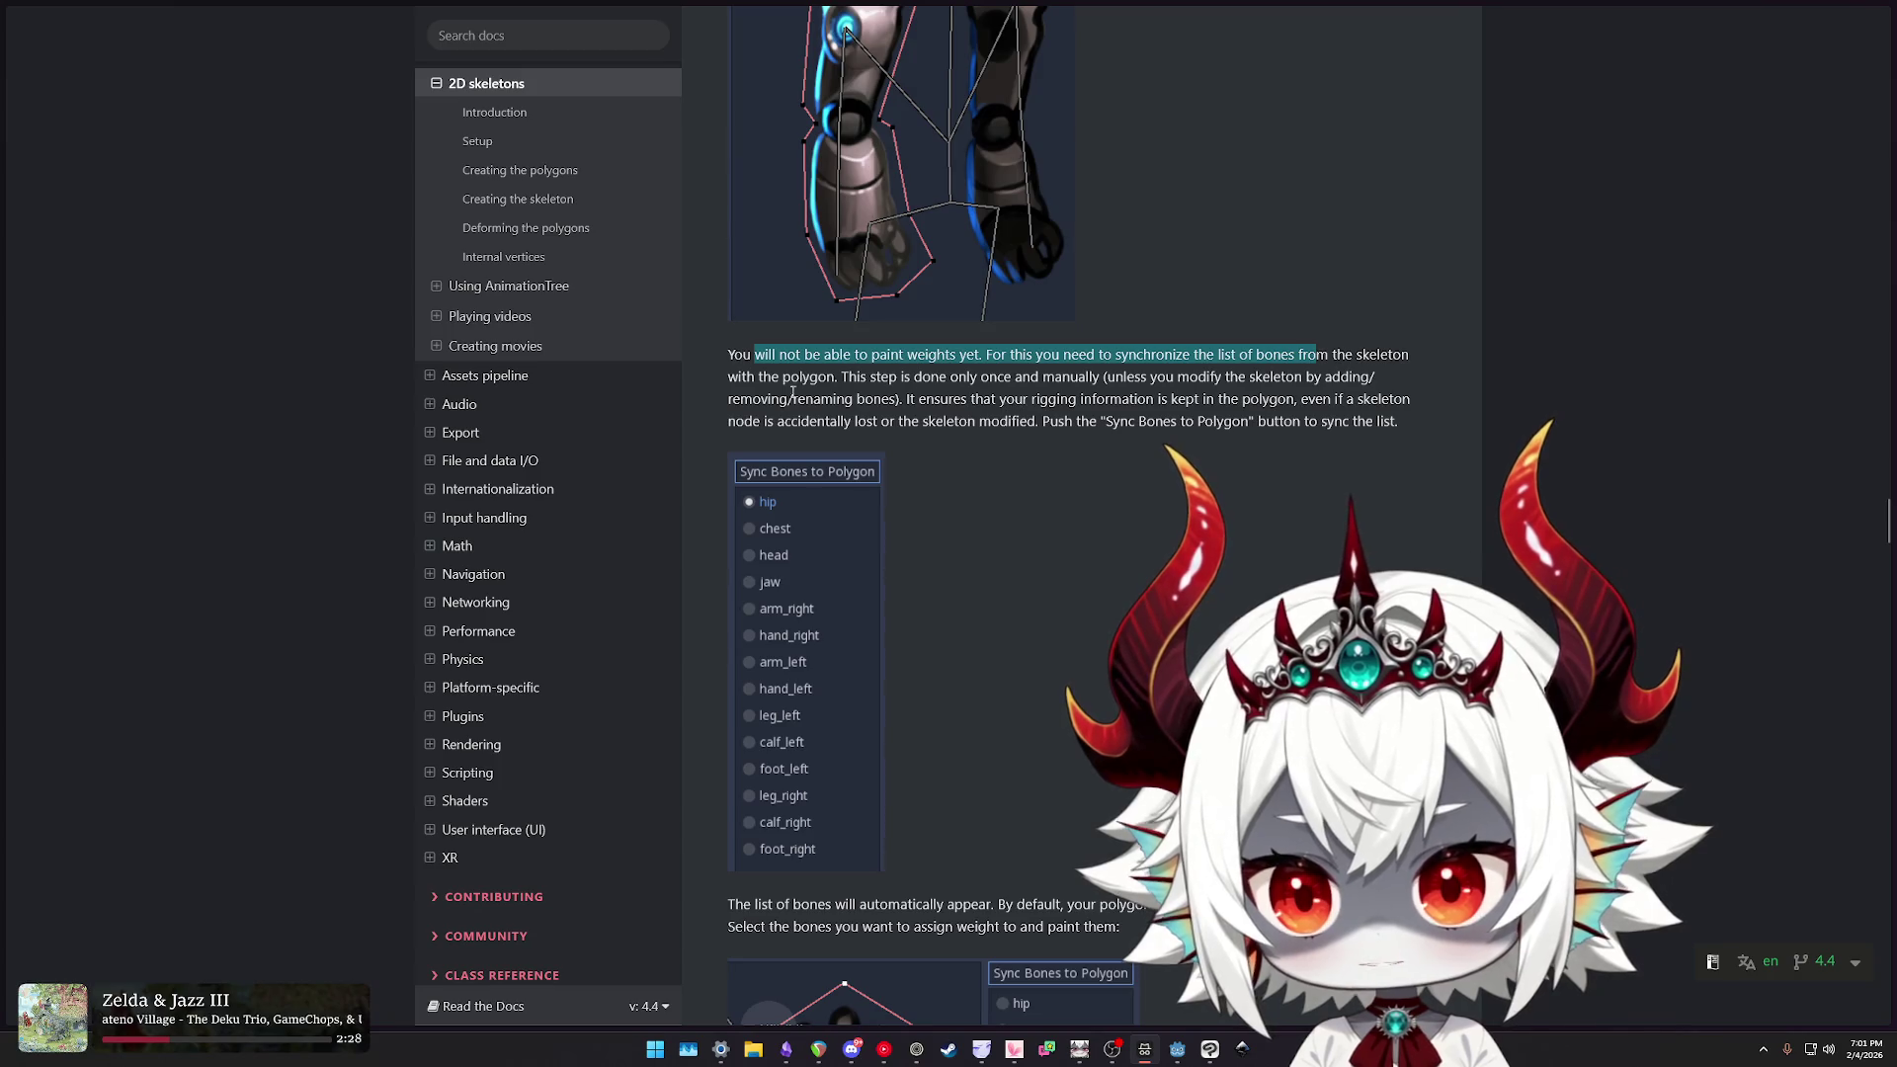
- Highlight the notes on the one-time bone sync and the polygon's Bones section, then return to Godot
{"action": "left_click_drag", "start_coordinate": [843, 376], "coordinate": [866, 377]}
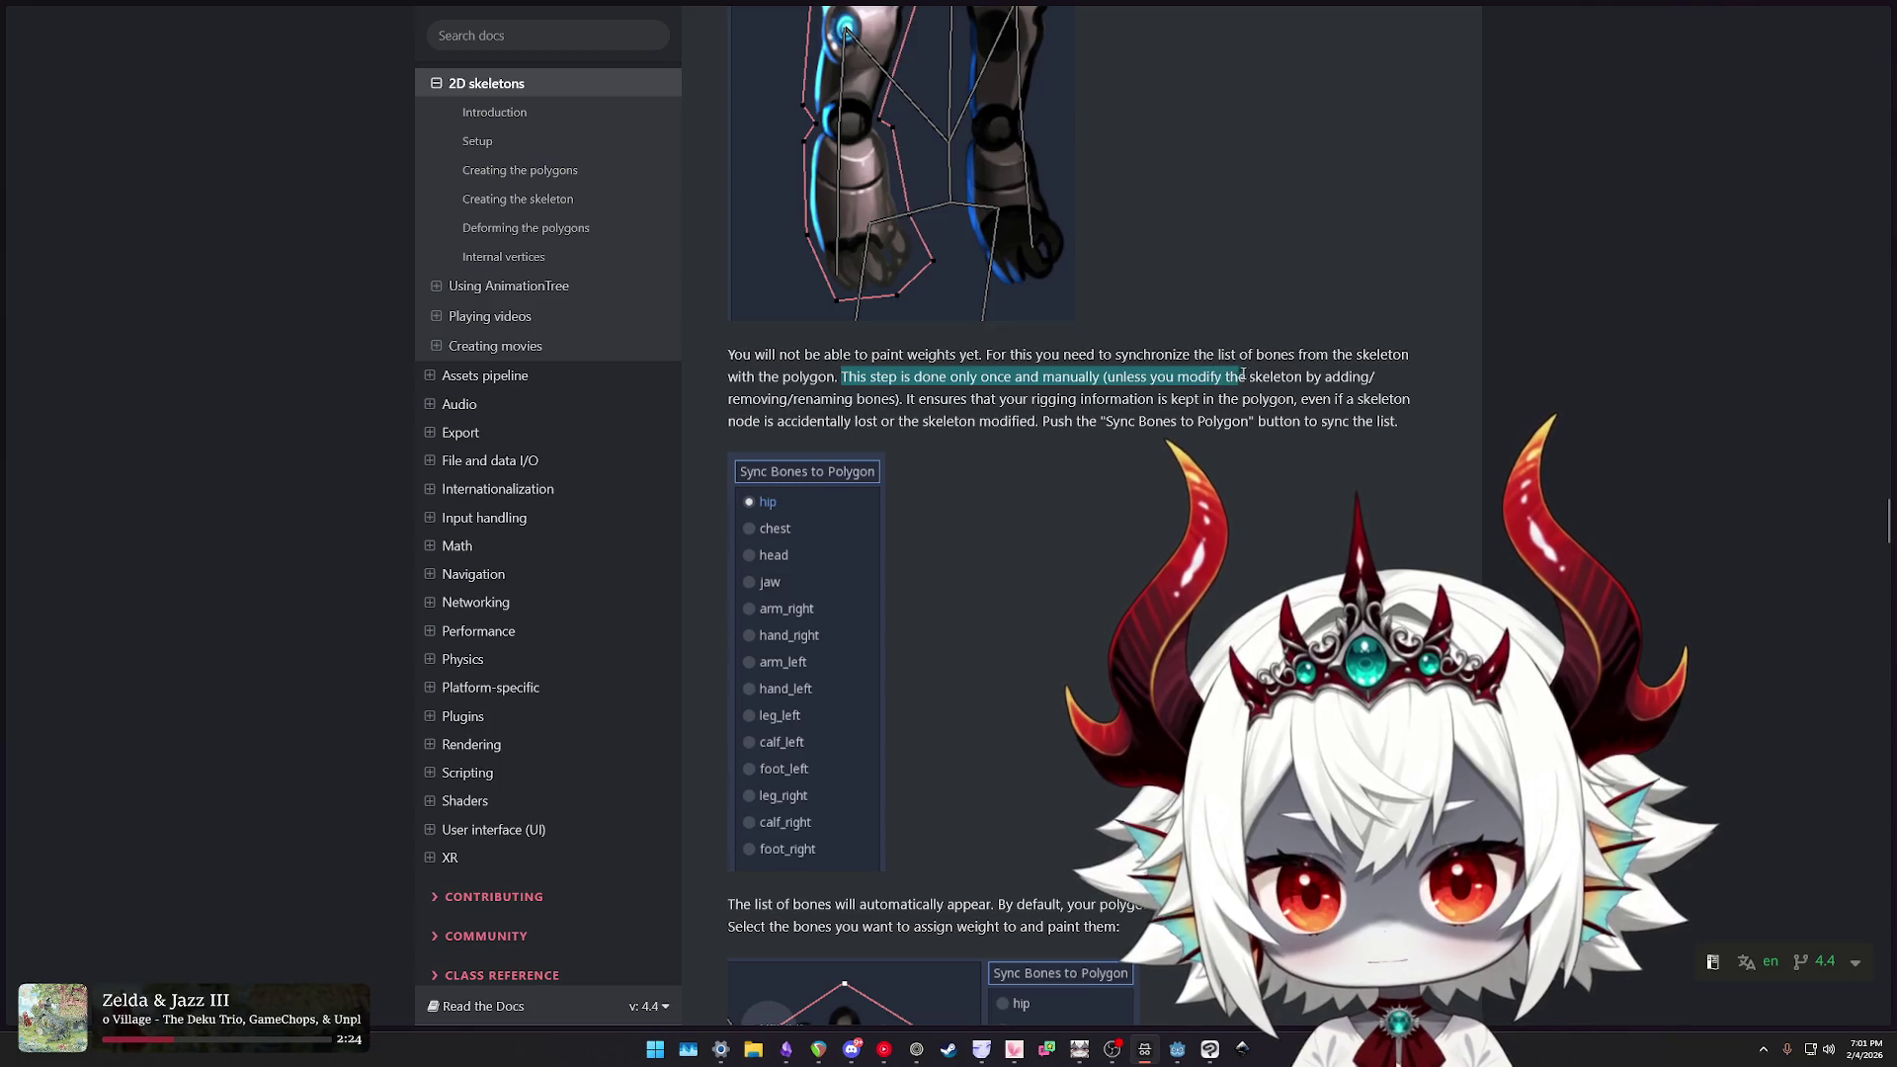
{"action": "mouse_move", "coordinate": [1115, 376]}
{"action": "left_mouse_down"}
{"action": "mouse_move", "coordinate": [908, 399]}
{"action": "mouse_move", "coordinate": [1164, 396]}
{"action": "left_mouse_up"}
{"action": "left_click", "coordinate": [907, 400]}
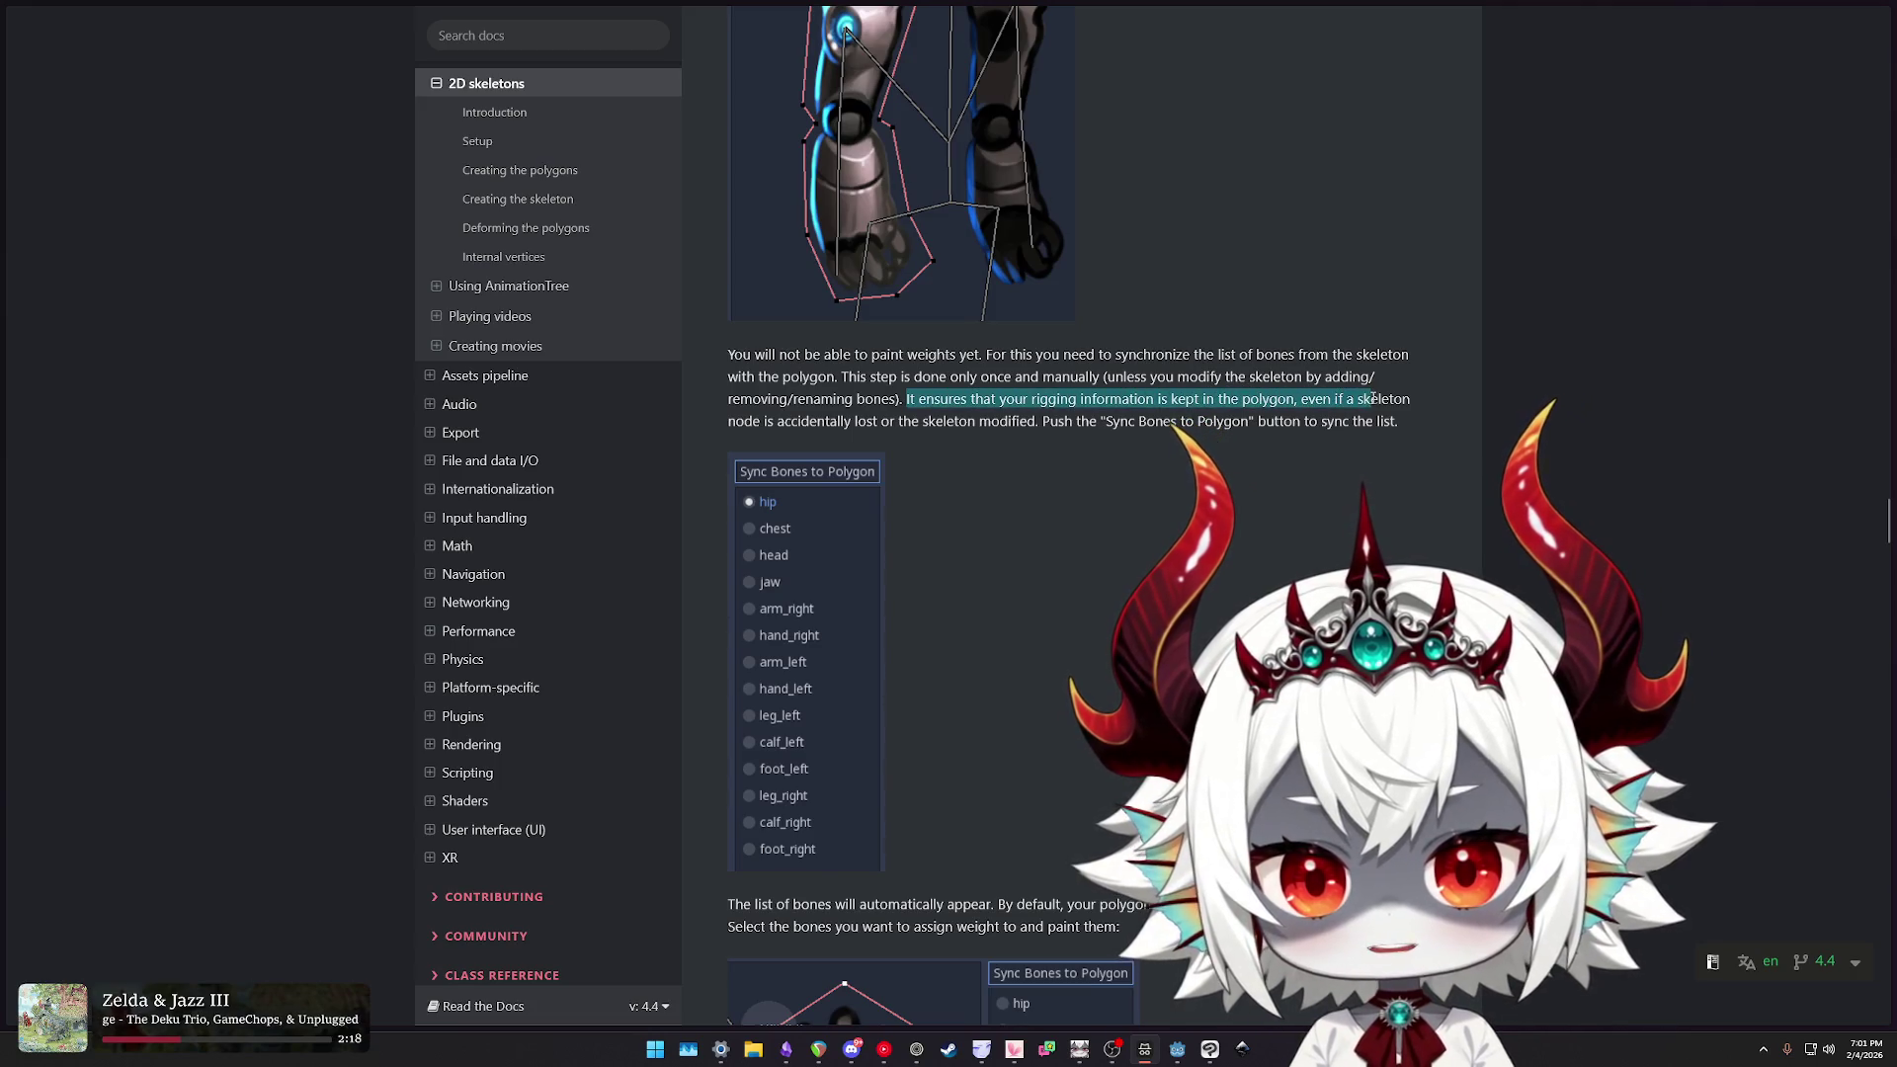
{"action": "left_click", "coordinate": [861, 423]}
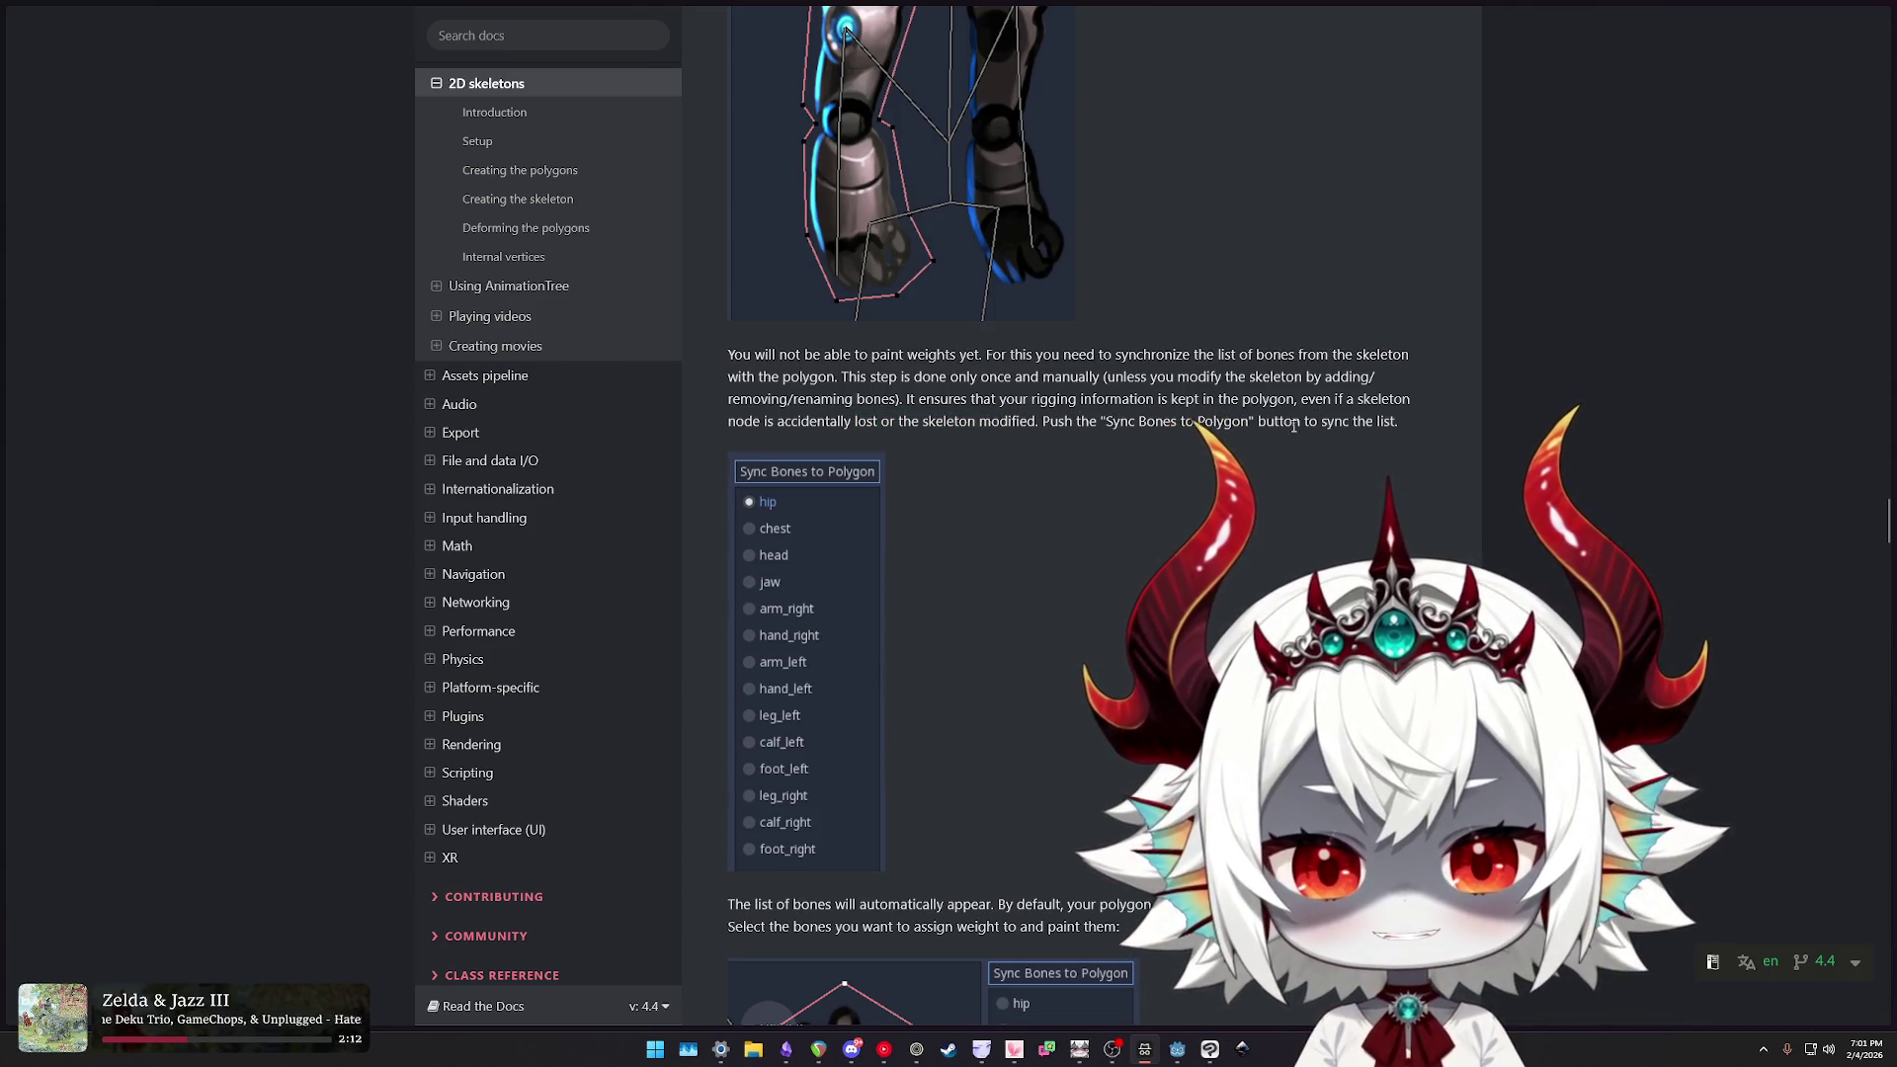
{"action": "mouse_move", "coordinate": [993, 352]}
{"action": "left_mouse_down"}
{"action": "mouse_move", "coordinate": [1294, 356]}
{"action": "mouse_move", "coordinate": [1185, 378]}
{"action": "mouse_move", "coordinate": [1316, 354]}
{"action": "left_mouse_up"}
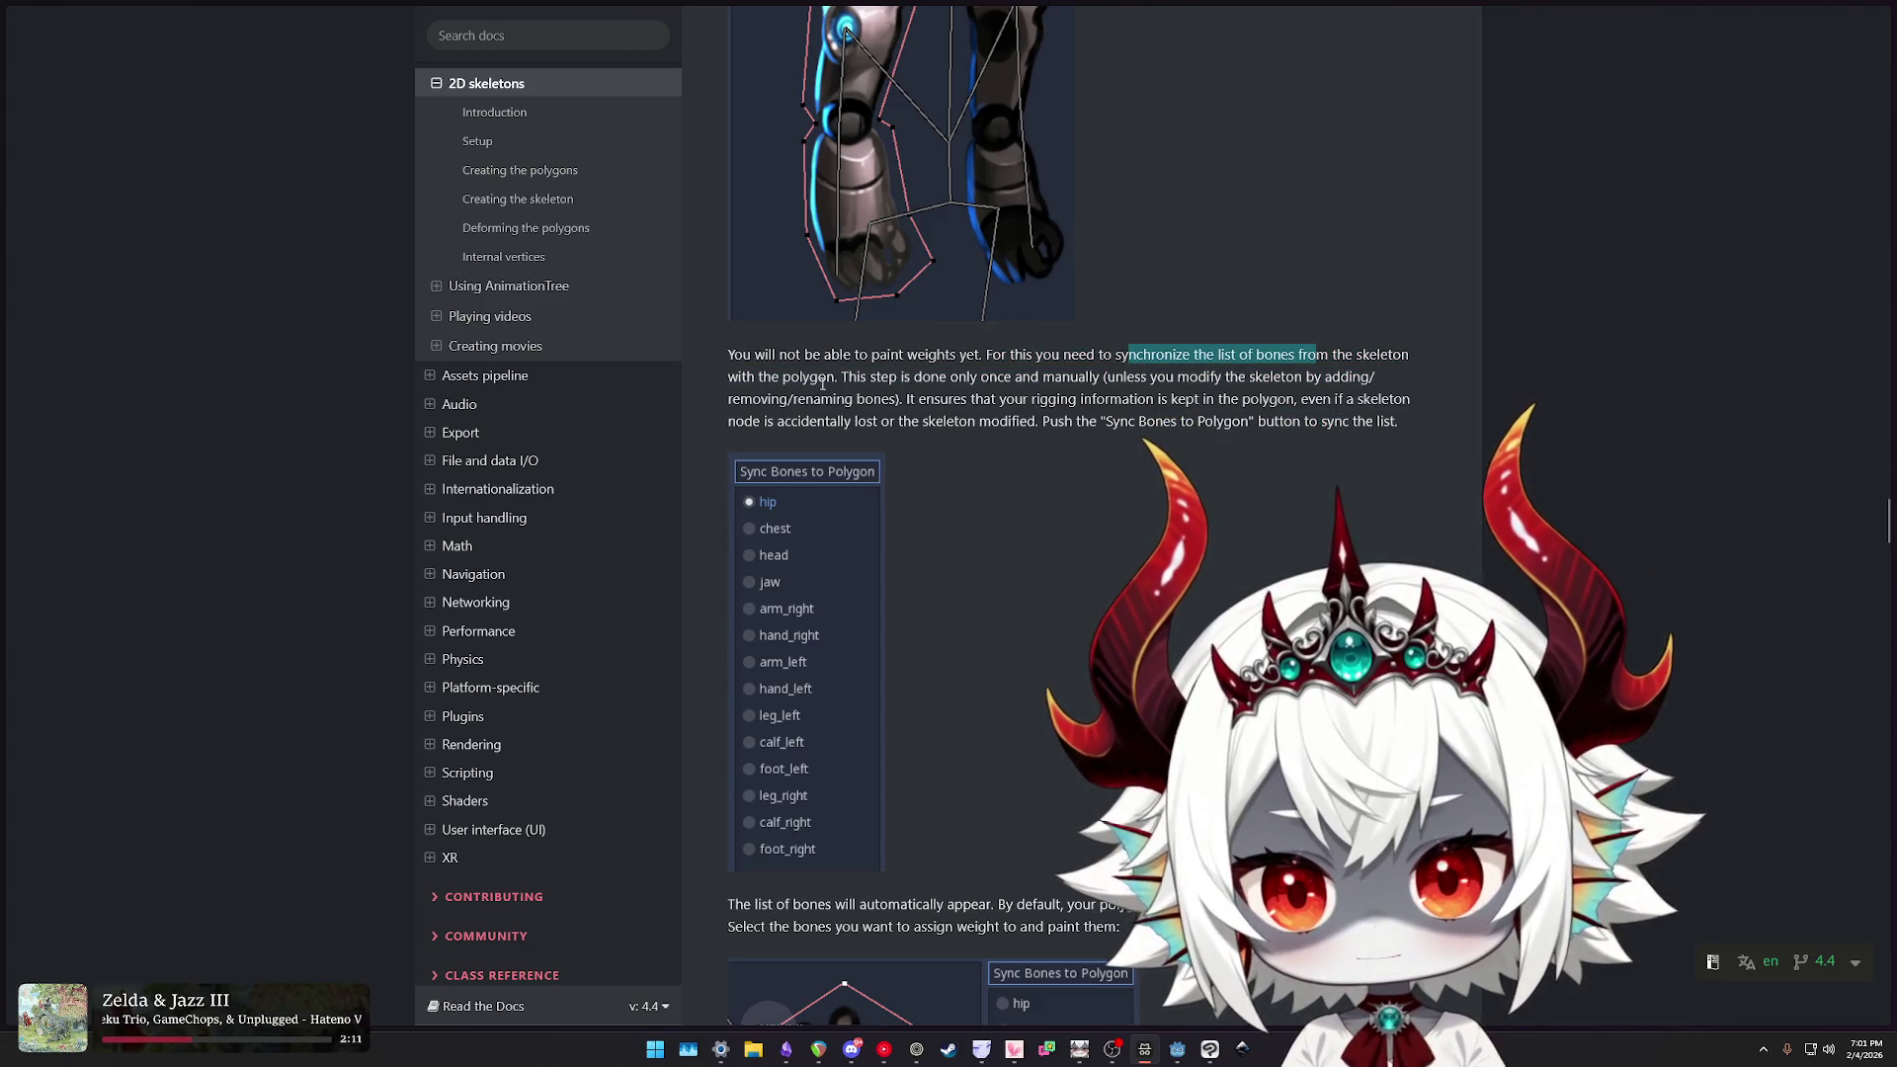
{"action": "scroll", "coordinate": [873, 389], "scroll_direction": "up", "scroll_amount": 3}
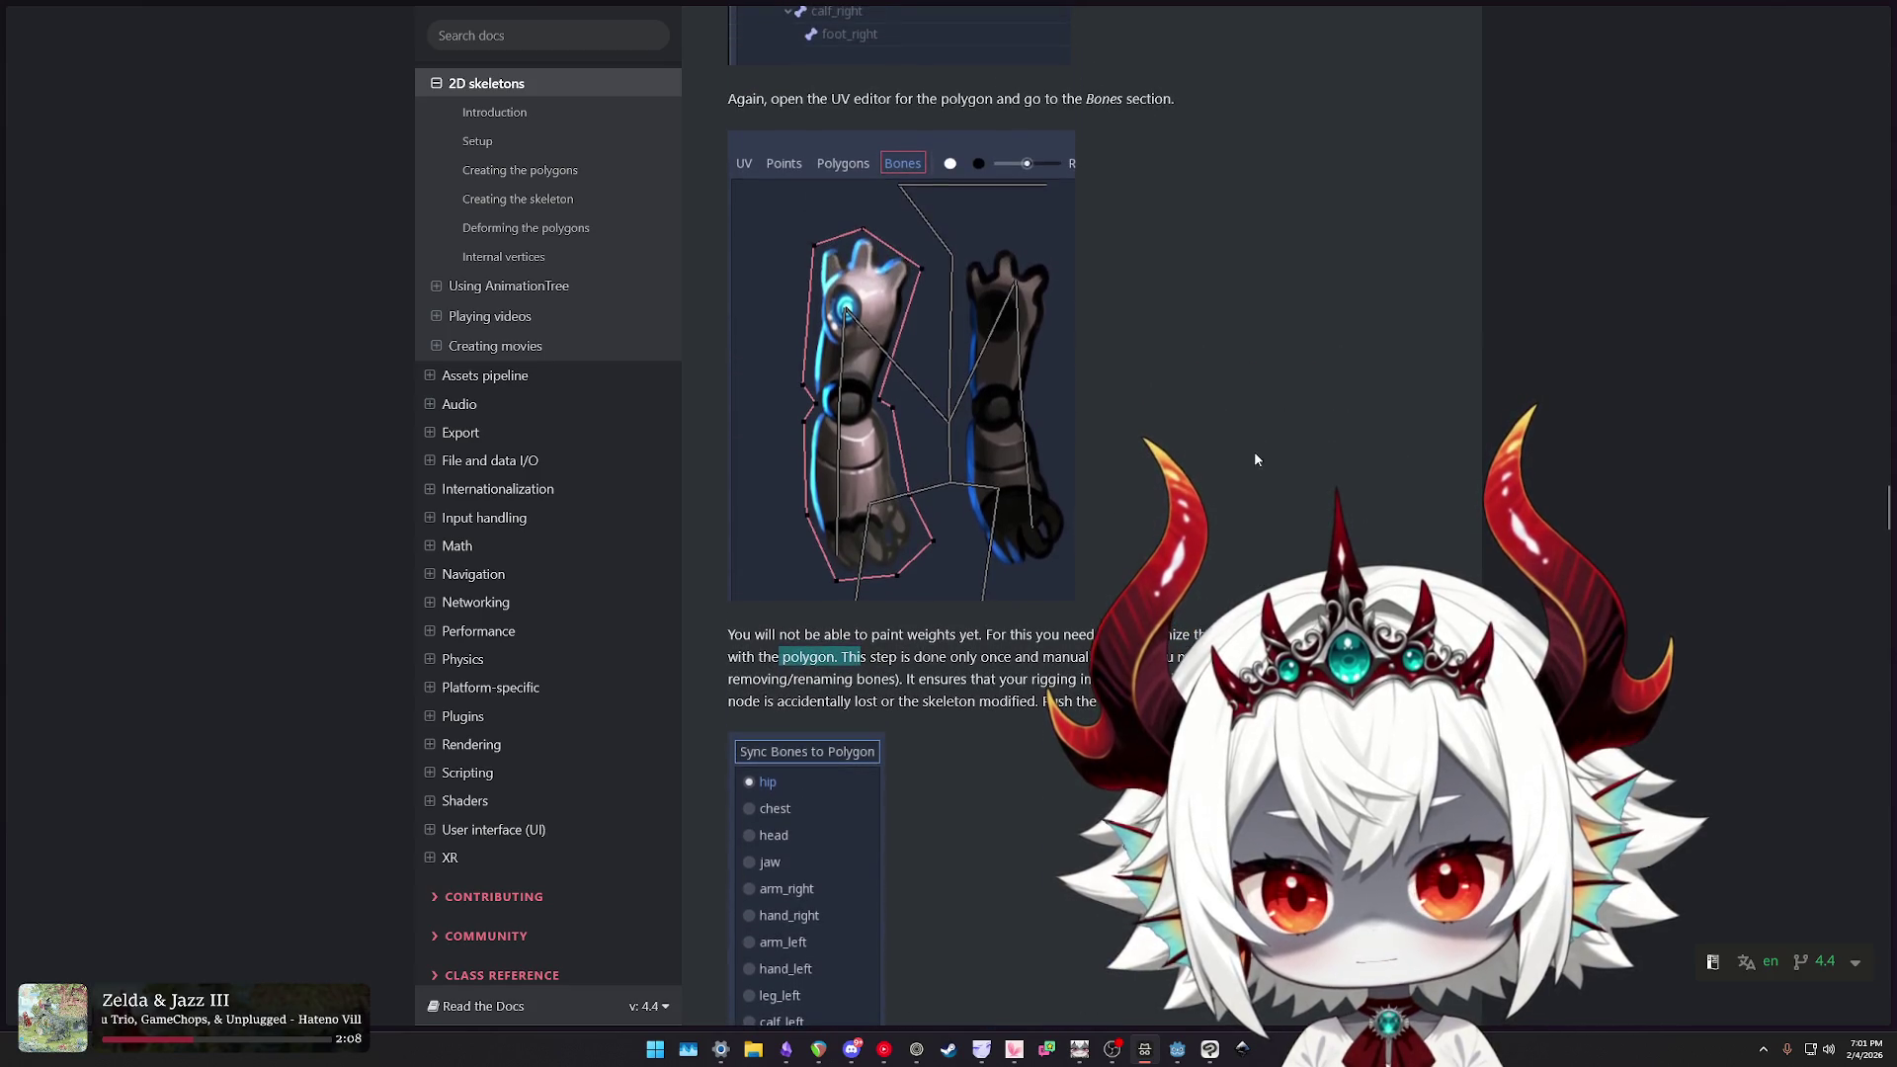
{"action": "scroll", "coordinate": [1269, 442], "scroll_direction": "up", "scroll_amount": 3}
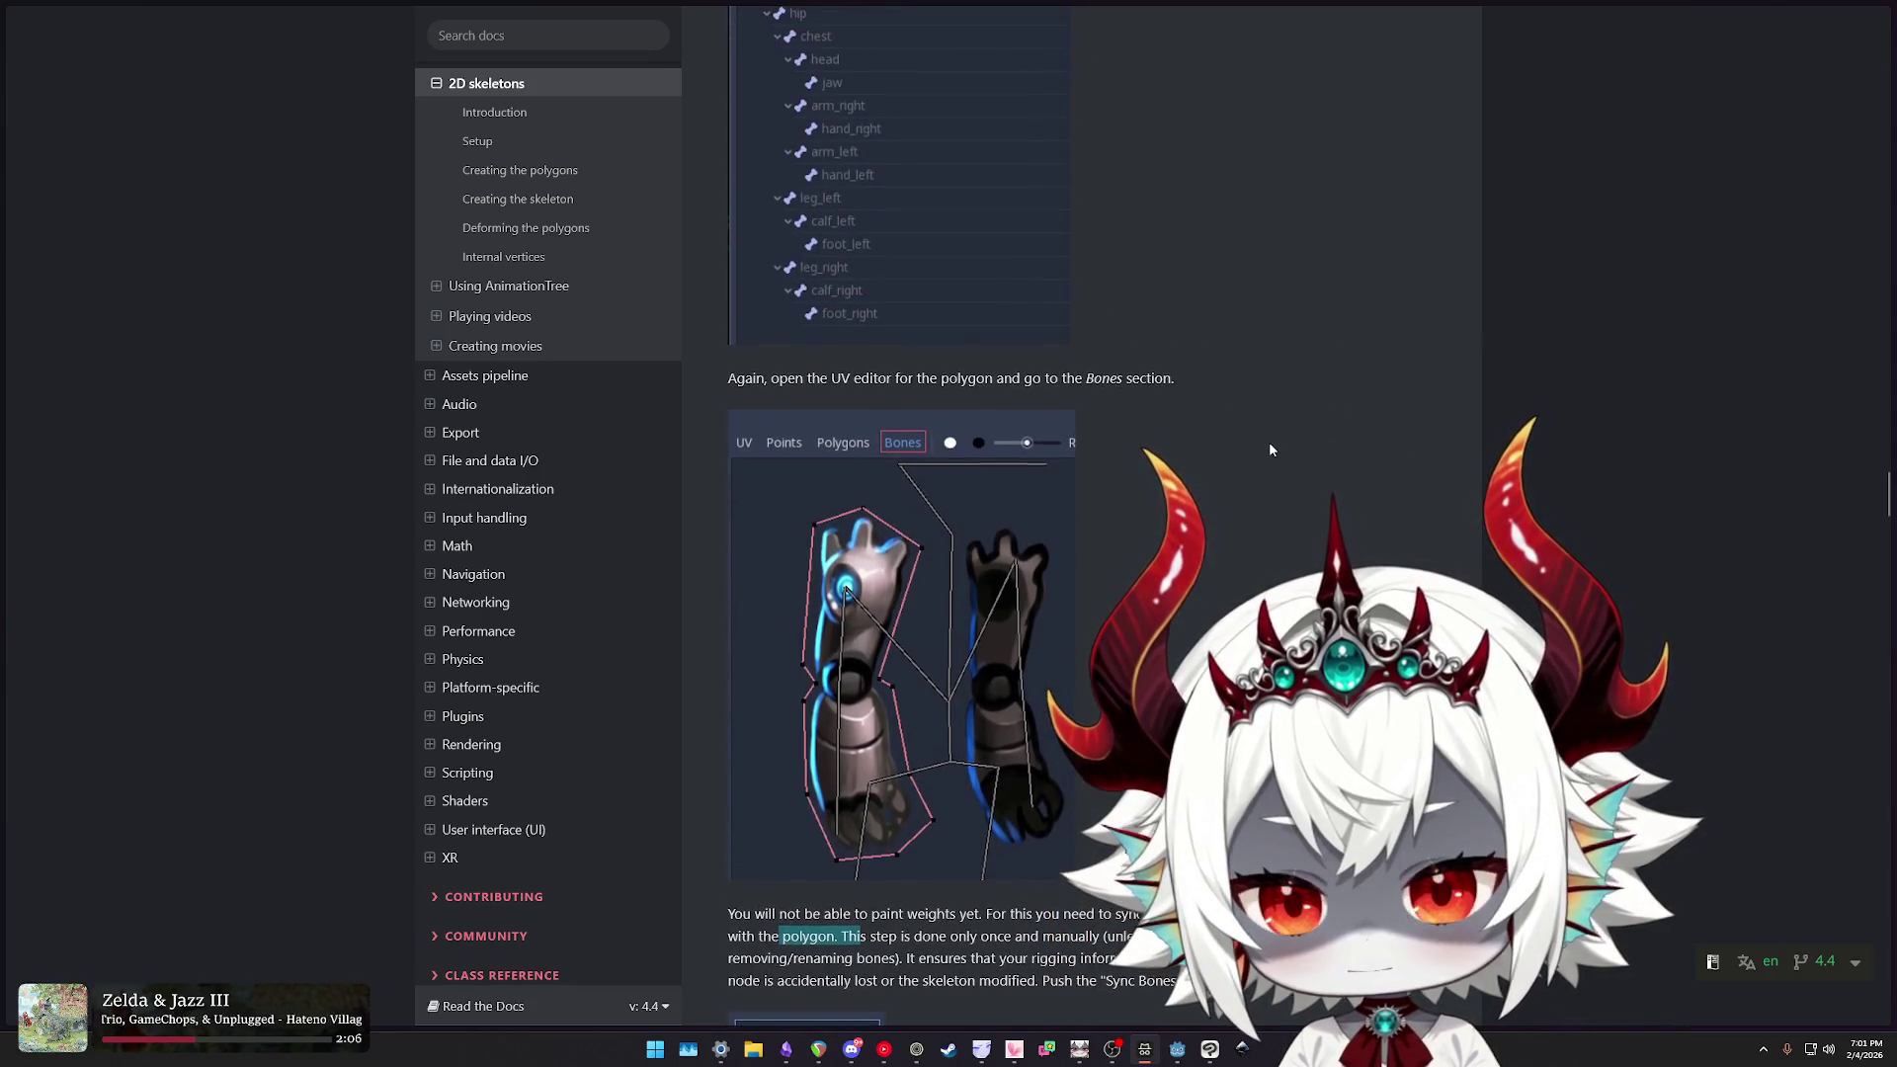
{"action": "left_click_drag", "start_coordinate": [917, 379], "coordinate": [1042, 378]}
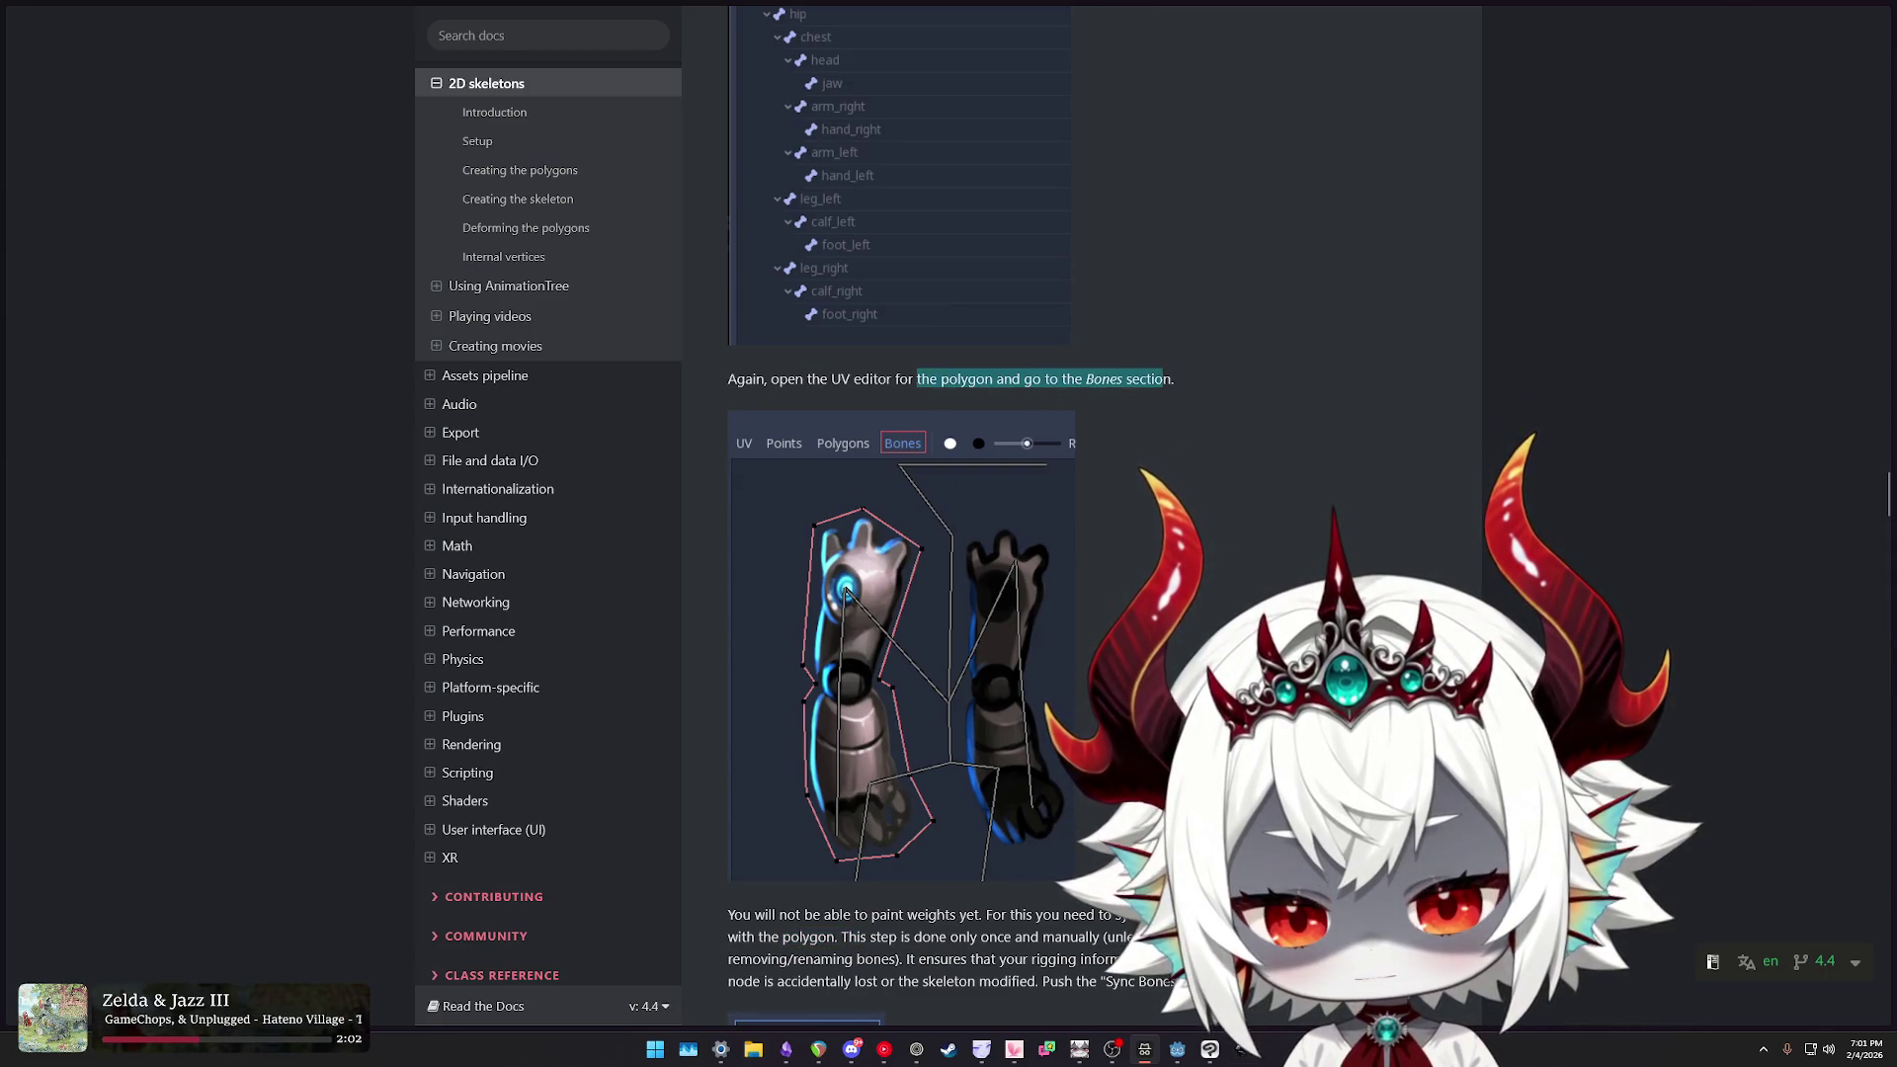
{"action": "key", "text": "alt+Tab"}
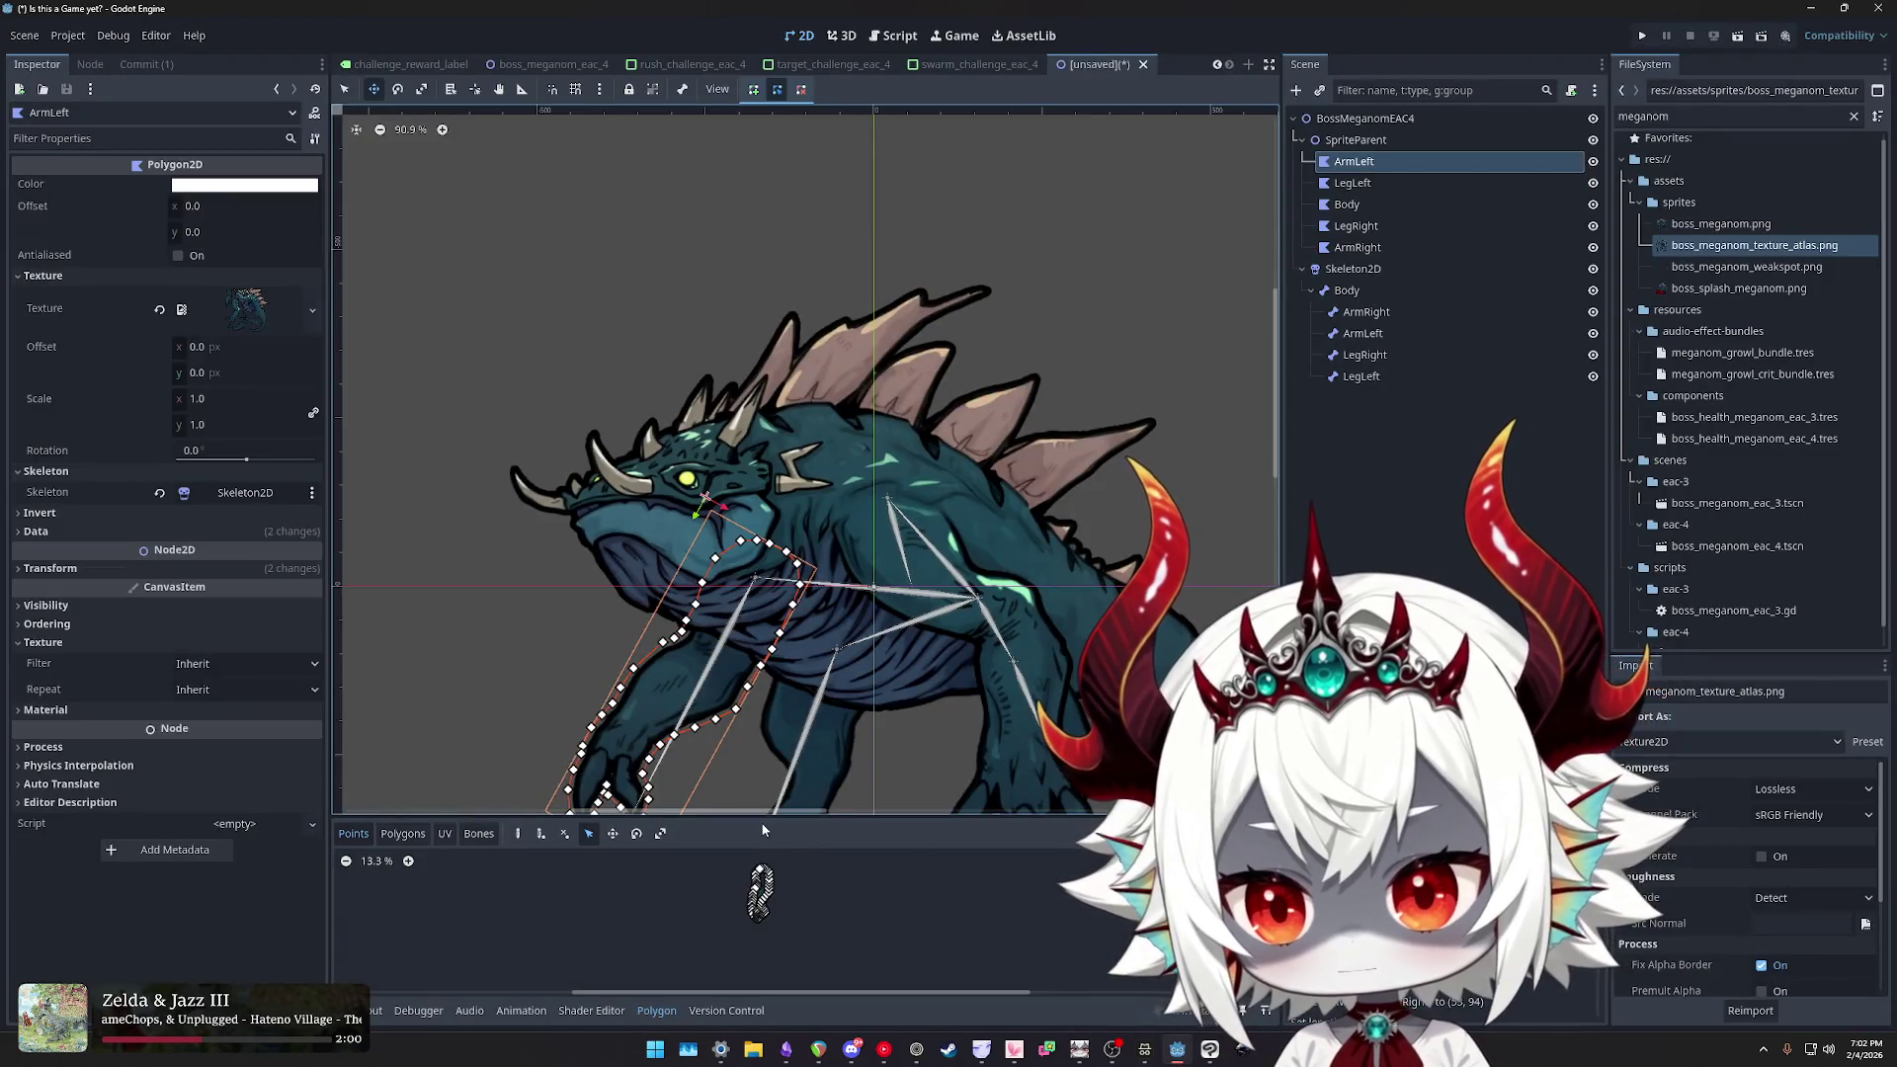
- Enlarge the Polygon editor panel, switch it to bone weights, and select only the ArmLeft polygon
{"action": "left_click_drag", "start_coordinate": [479, 822], "coordinate": [478, 591]}
{"action": "left_click", "coordinate": [479, 604]}
{"action": "scroll", "coordinate": [876, 727], "scroll_direction": "up", "scroll_amount": 6}
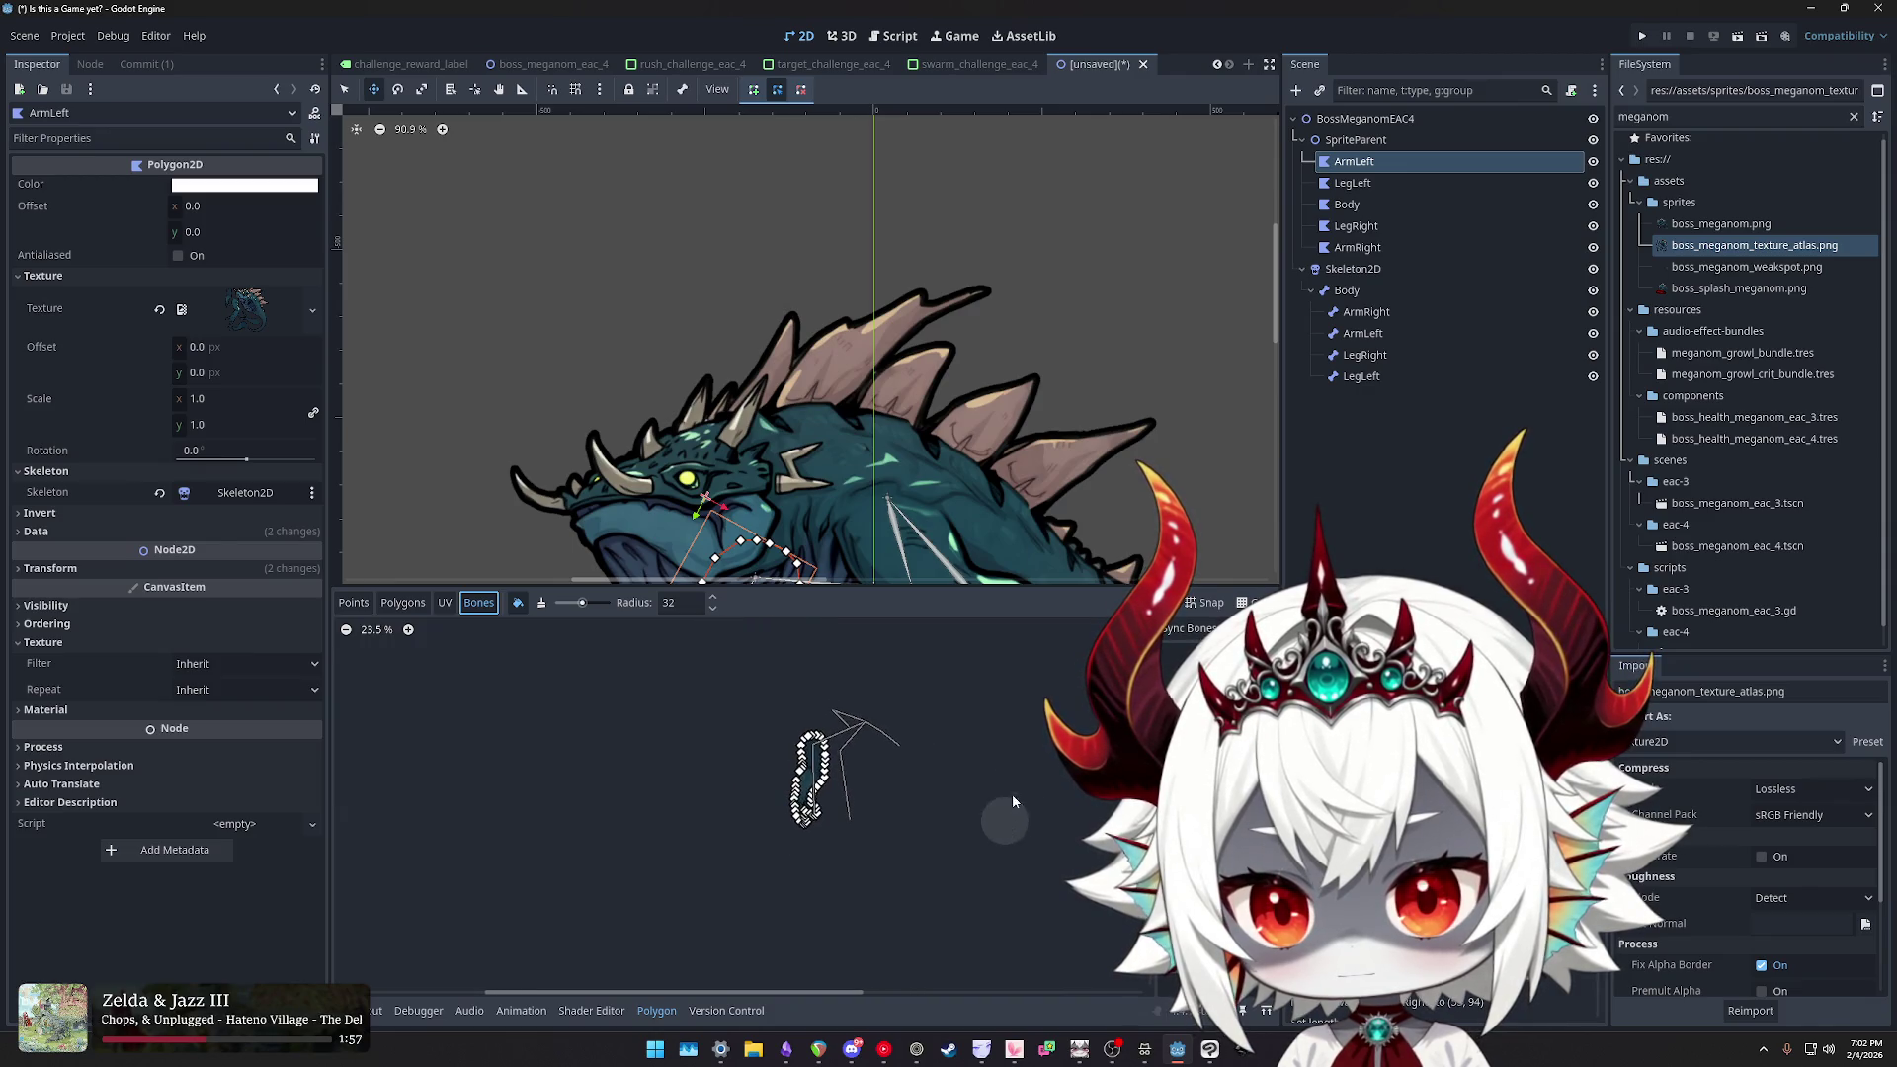
{"action": "left_click", "coordinate": [1362, 248], "text": "shift"}
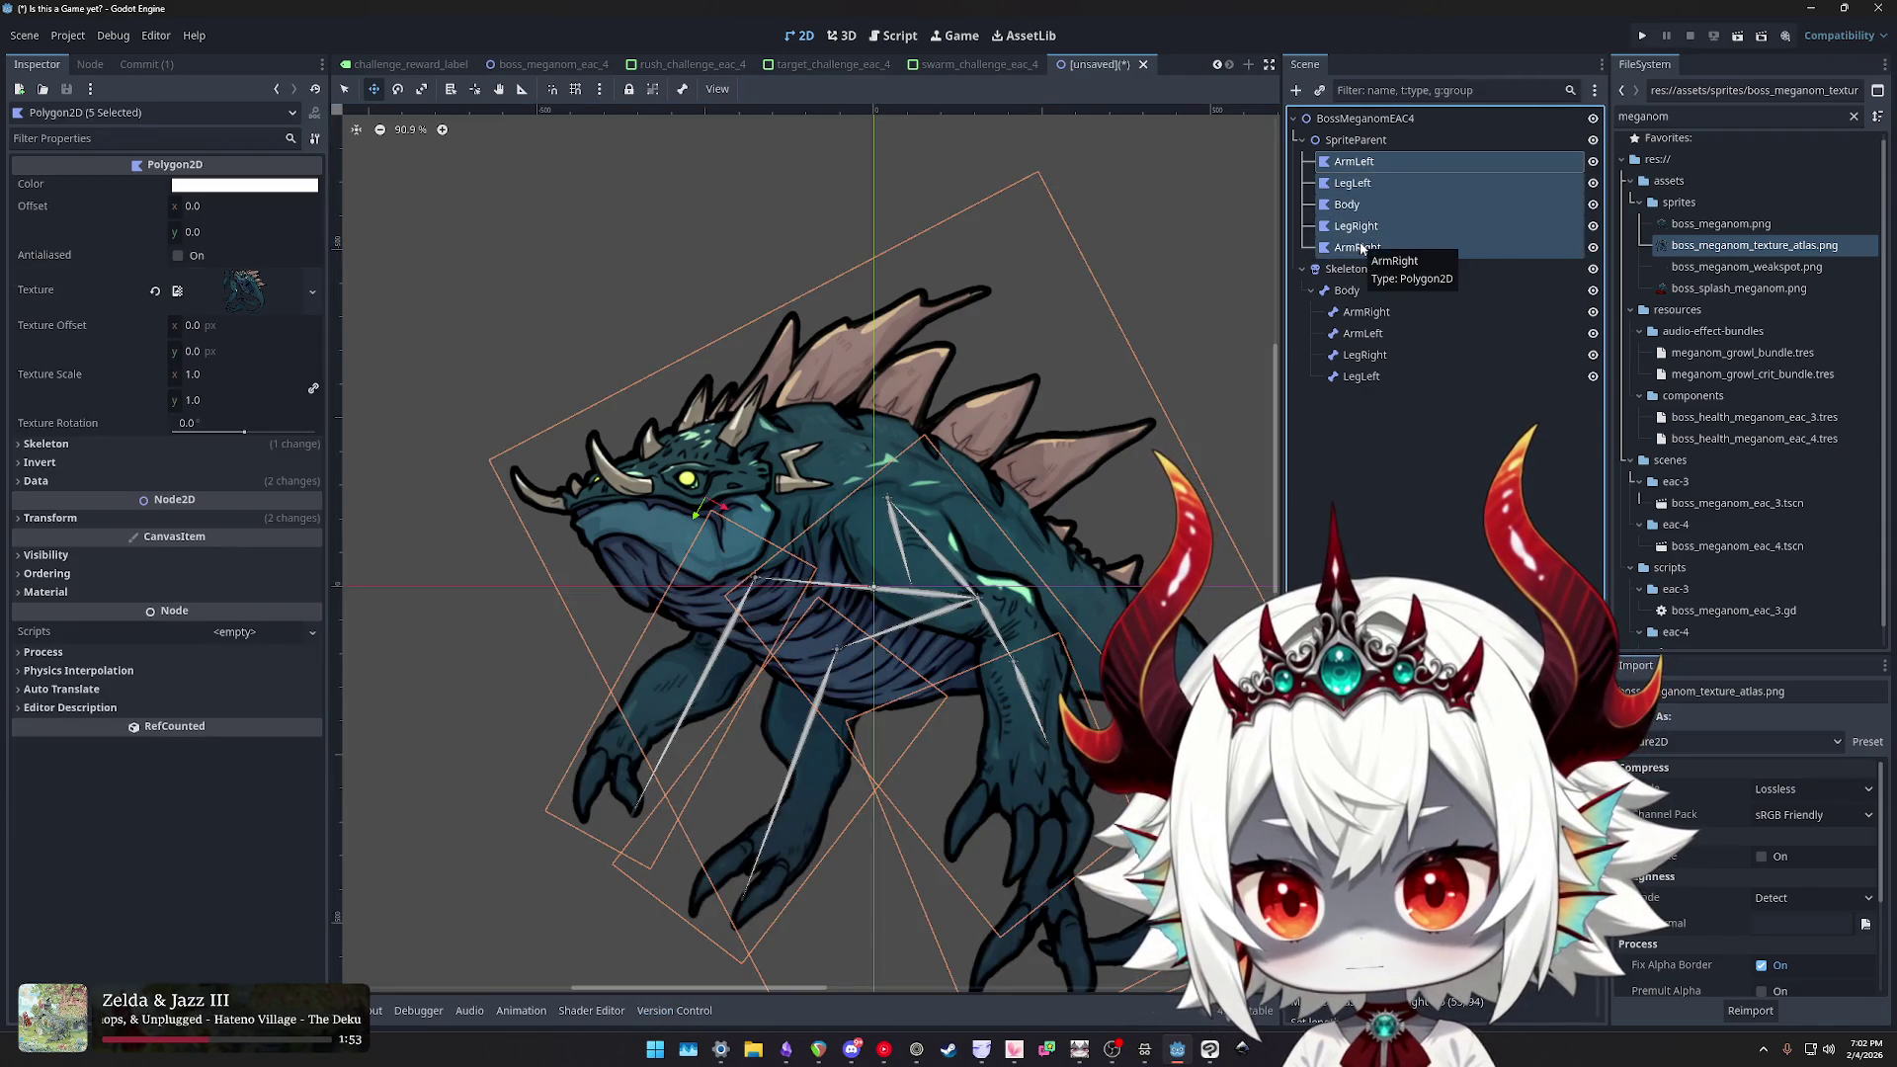
{"action": "left_click", "coordinate": [1353, 162]}
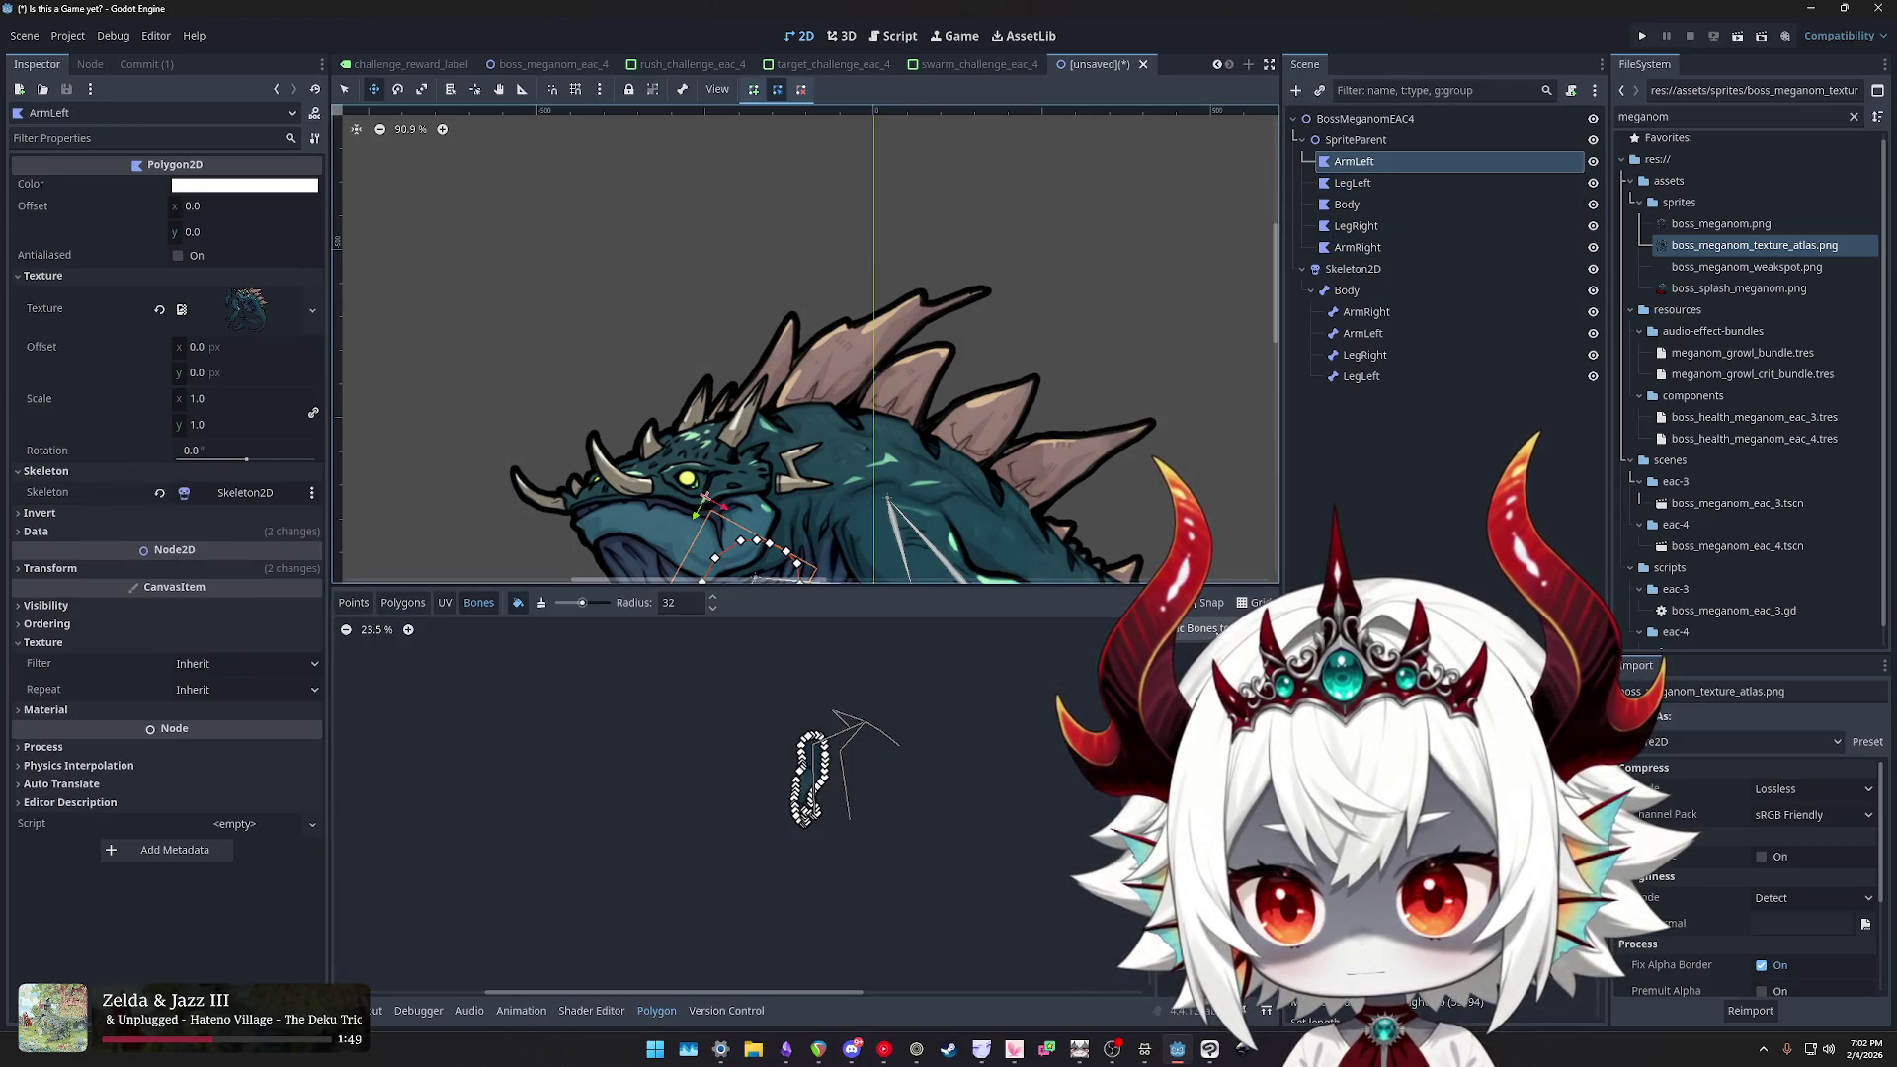
{"action": "key", "text": "alt+Tab"}
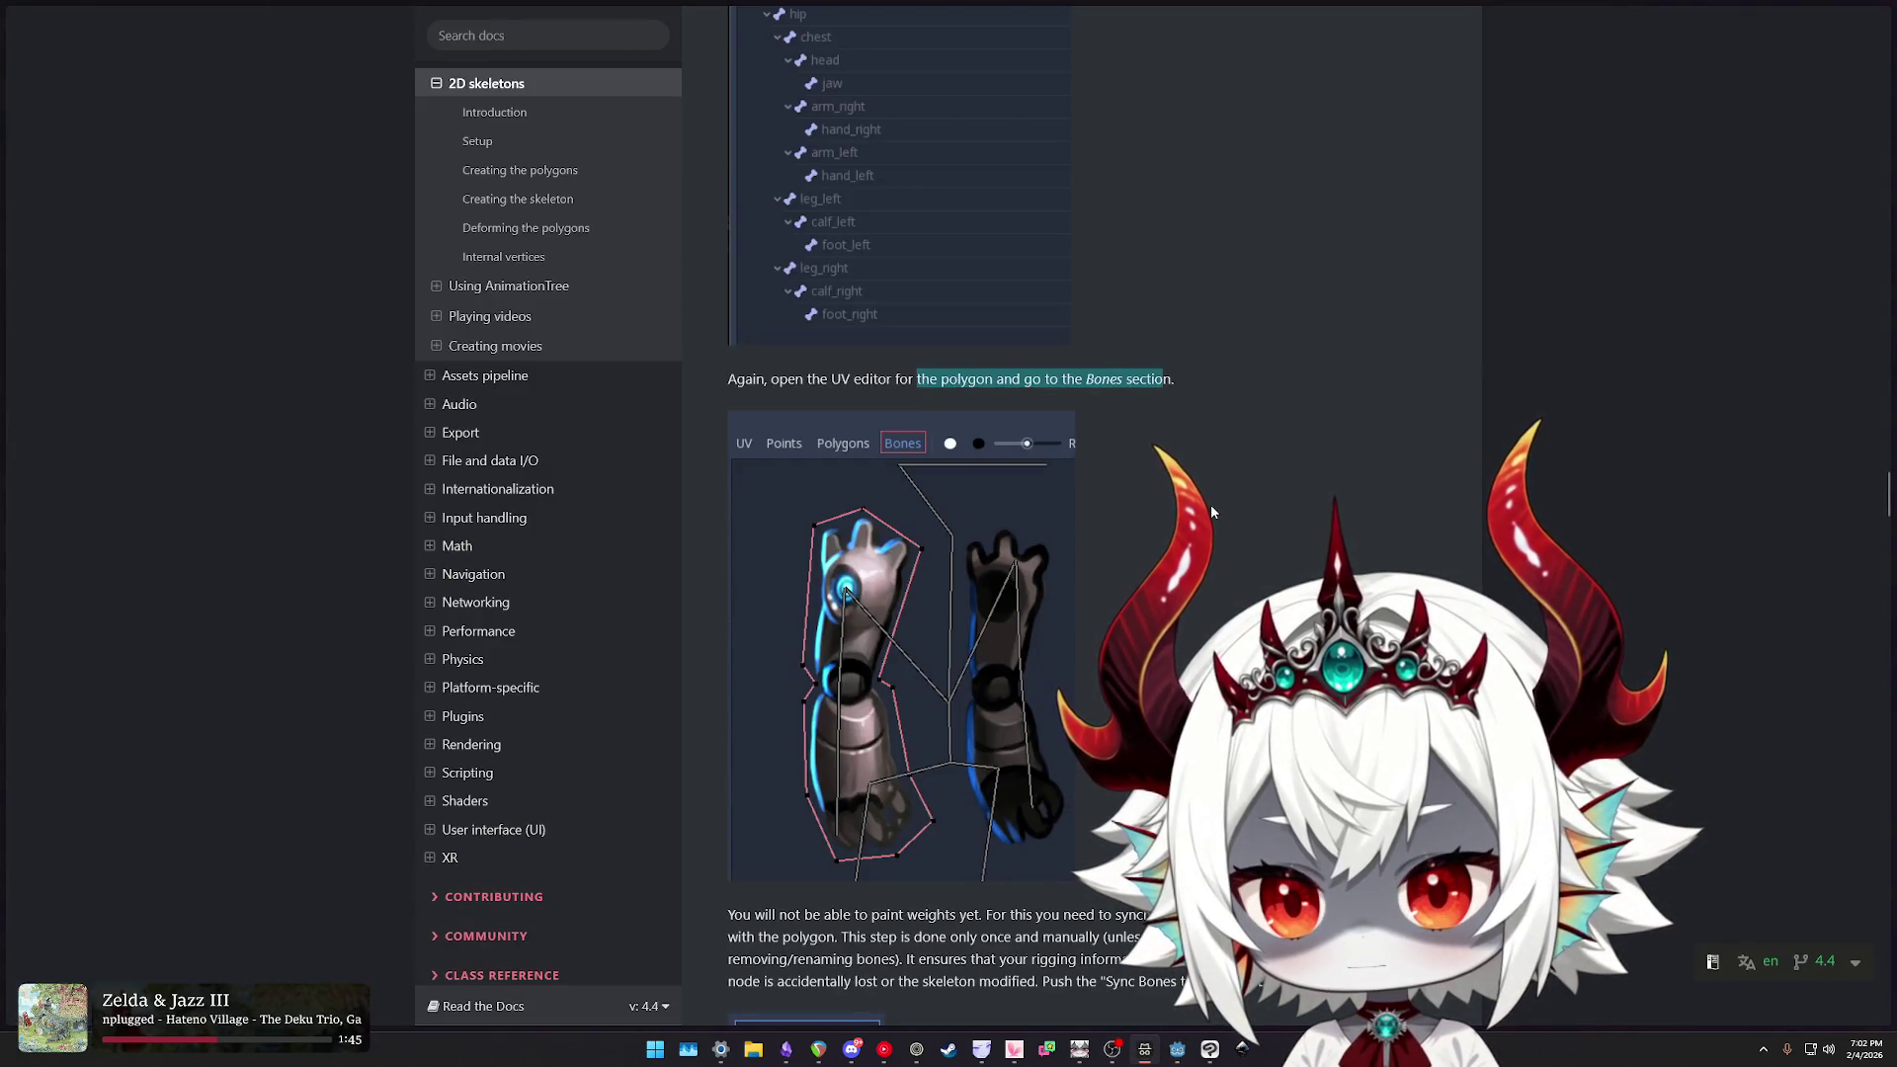
- Sync the skeleton's bones into the ArmLeft polygon and frame the monster on the canvas
{"action": "left_click", "coordinate": [1178, 1055]}
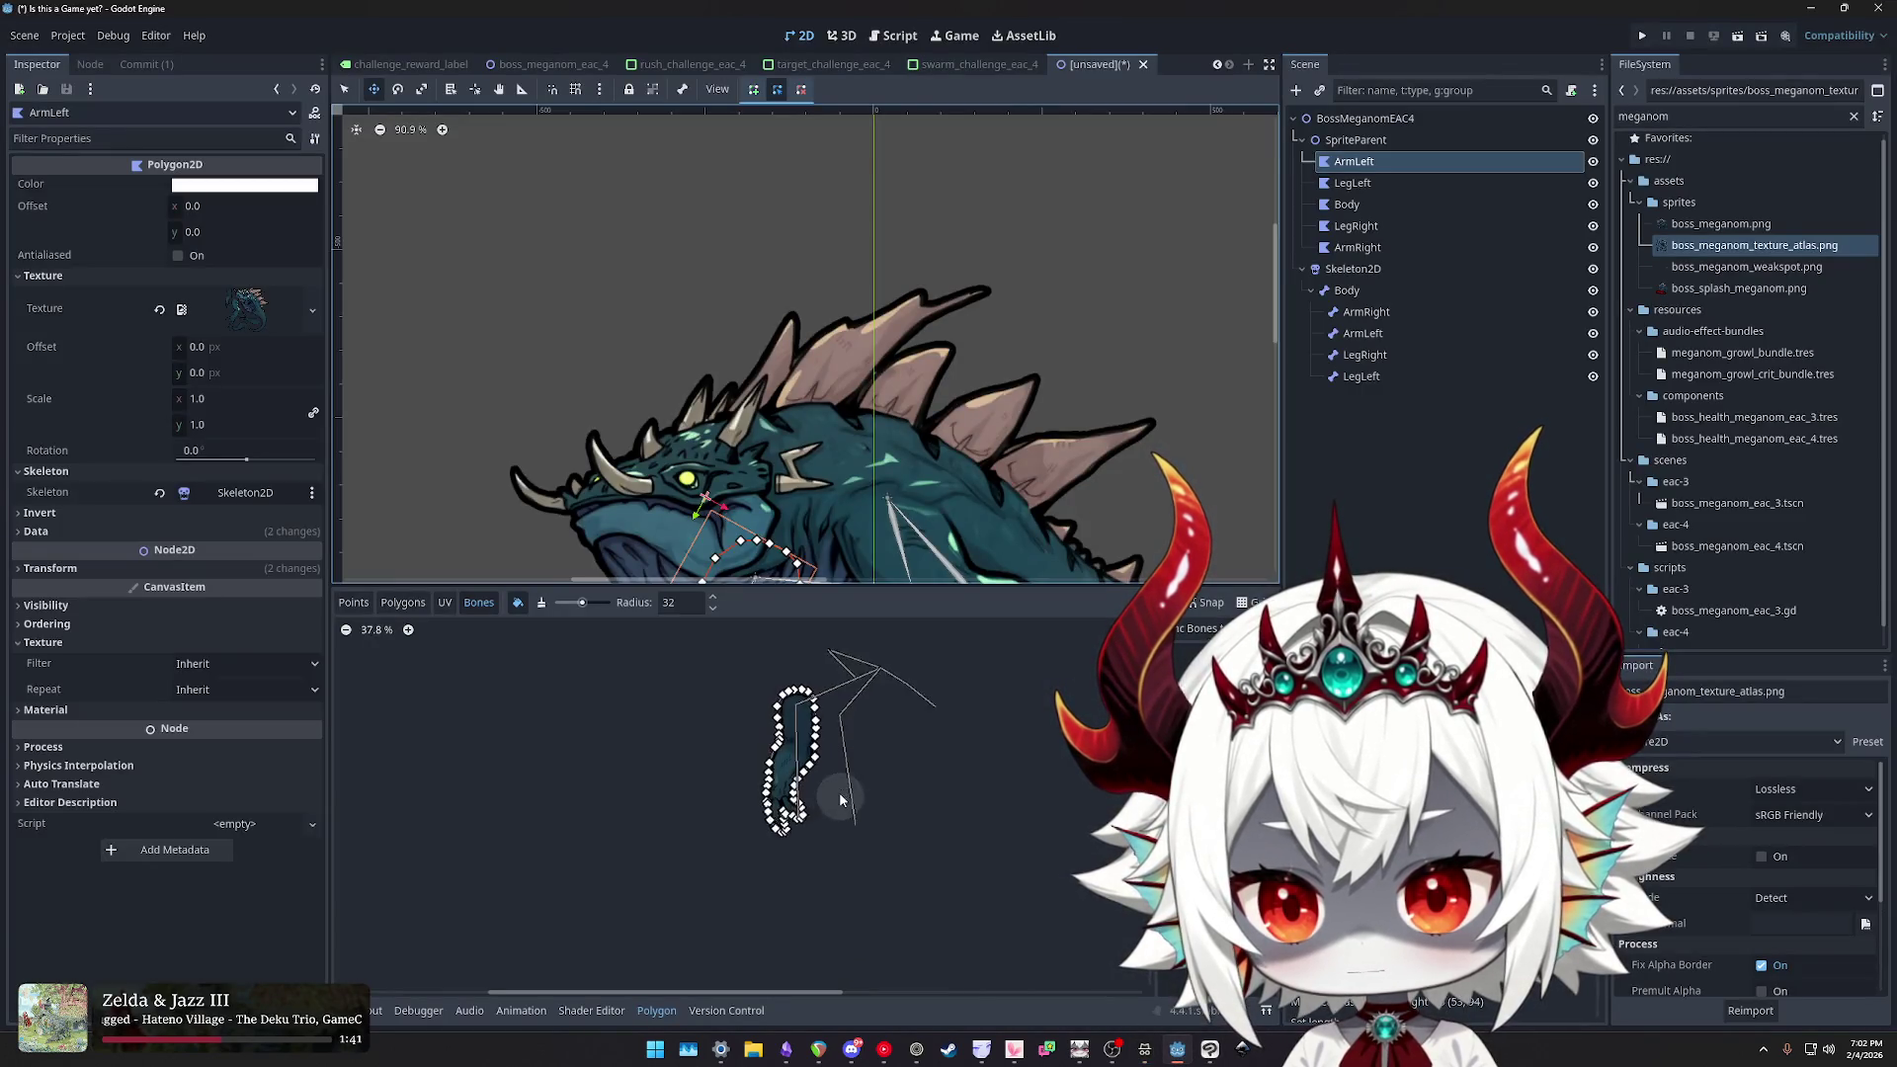
{"action": "scroll", "coordinate": [839, 764], "scroll_direction": "up", "scroll_amount": 5}
{"action": "scroll", "coordinate": [839, 764], "scroll_direction": "down", "scroll_amount": 4}
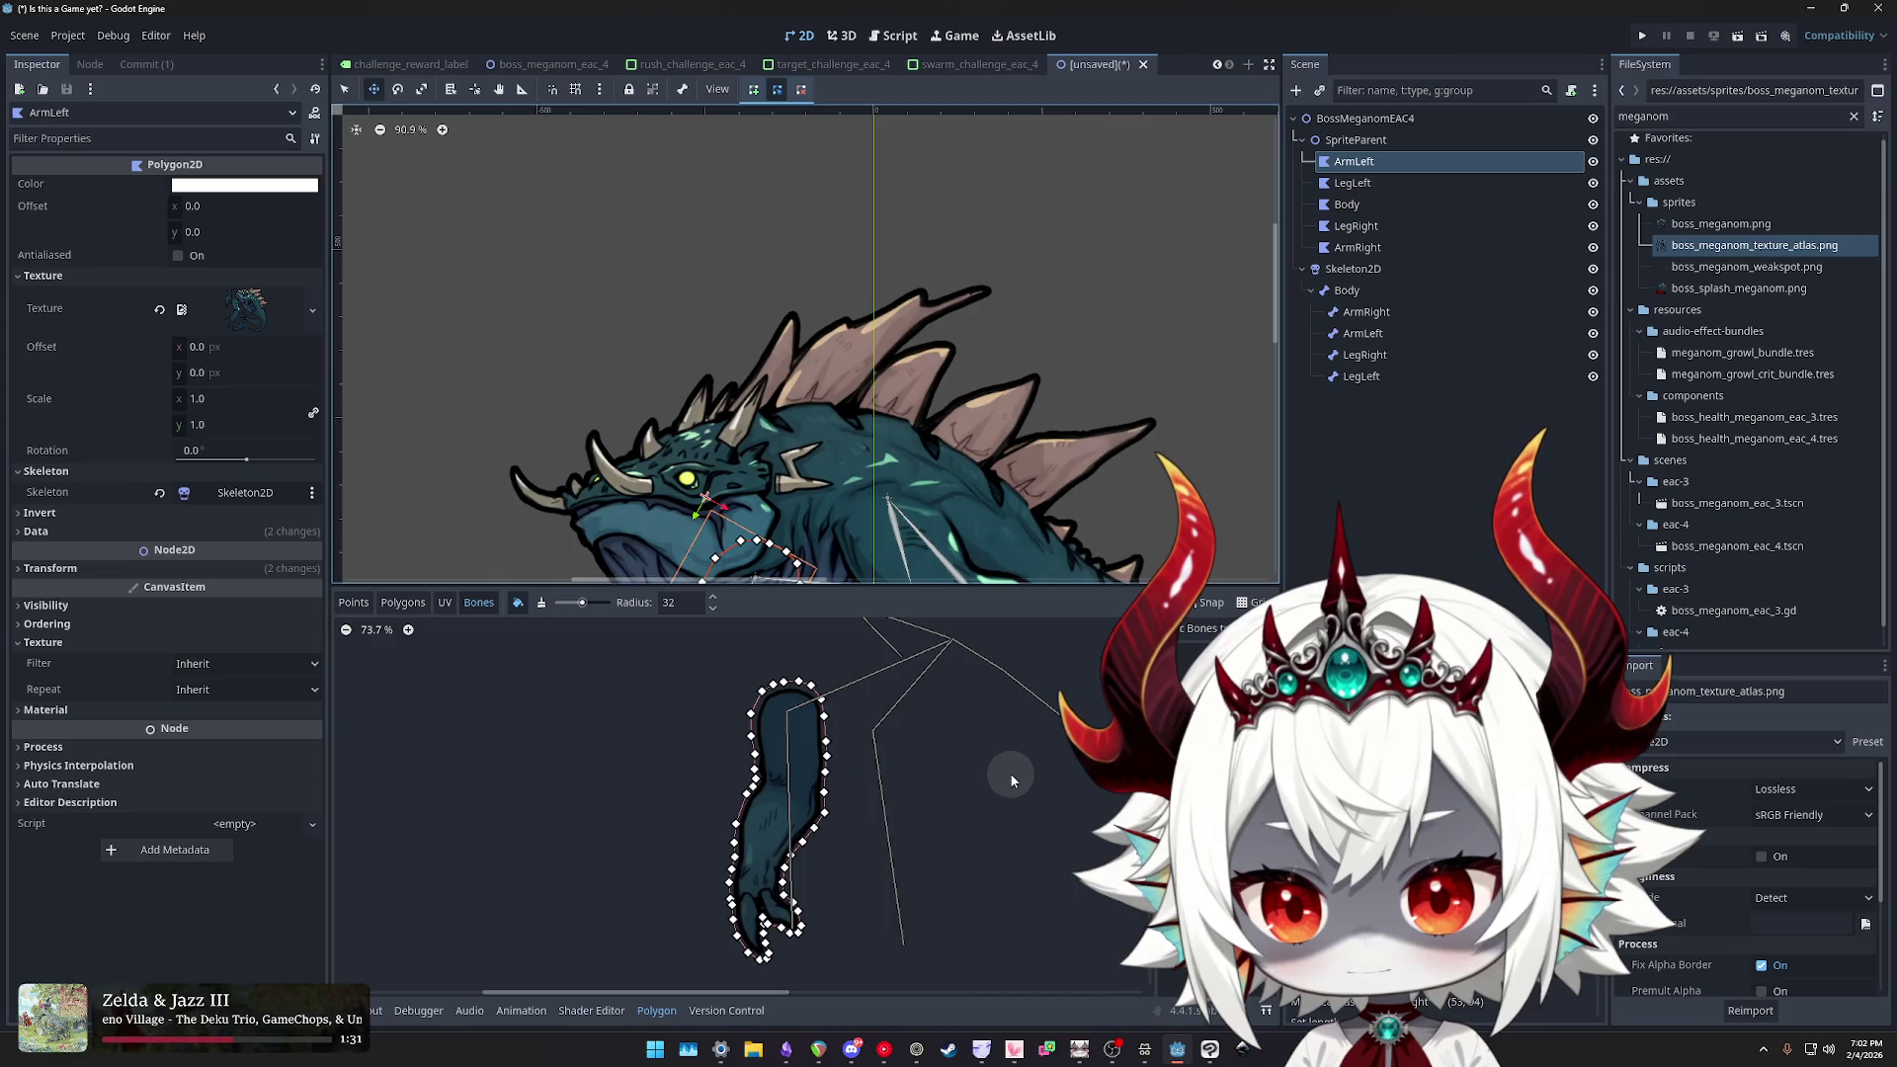
{"action": "scroll", "coordinate": [1010, 773], "scroll_direction": "down", "scroll_amount": 2}
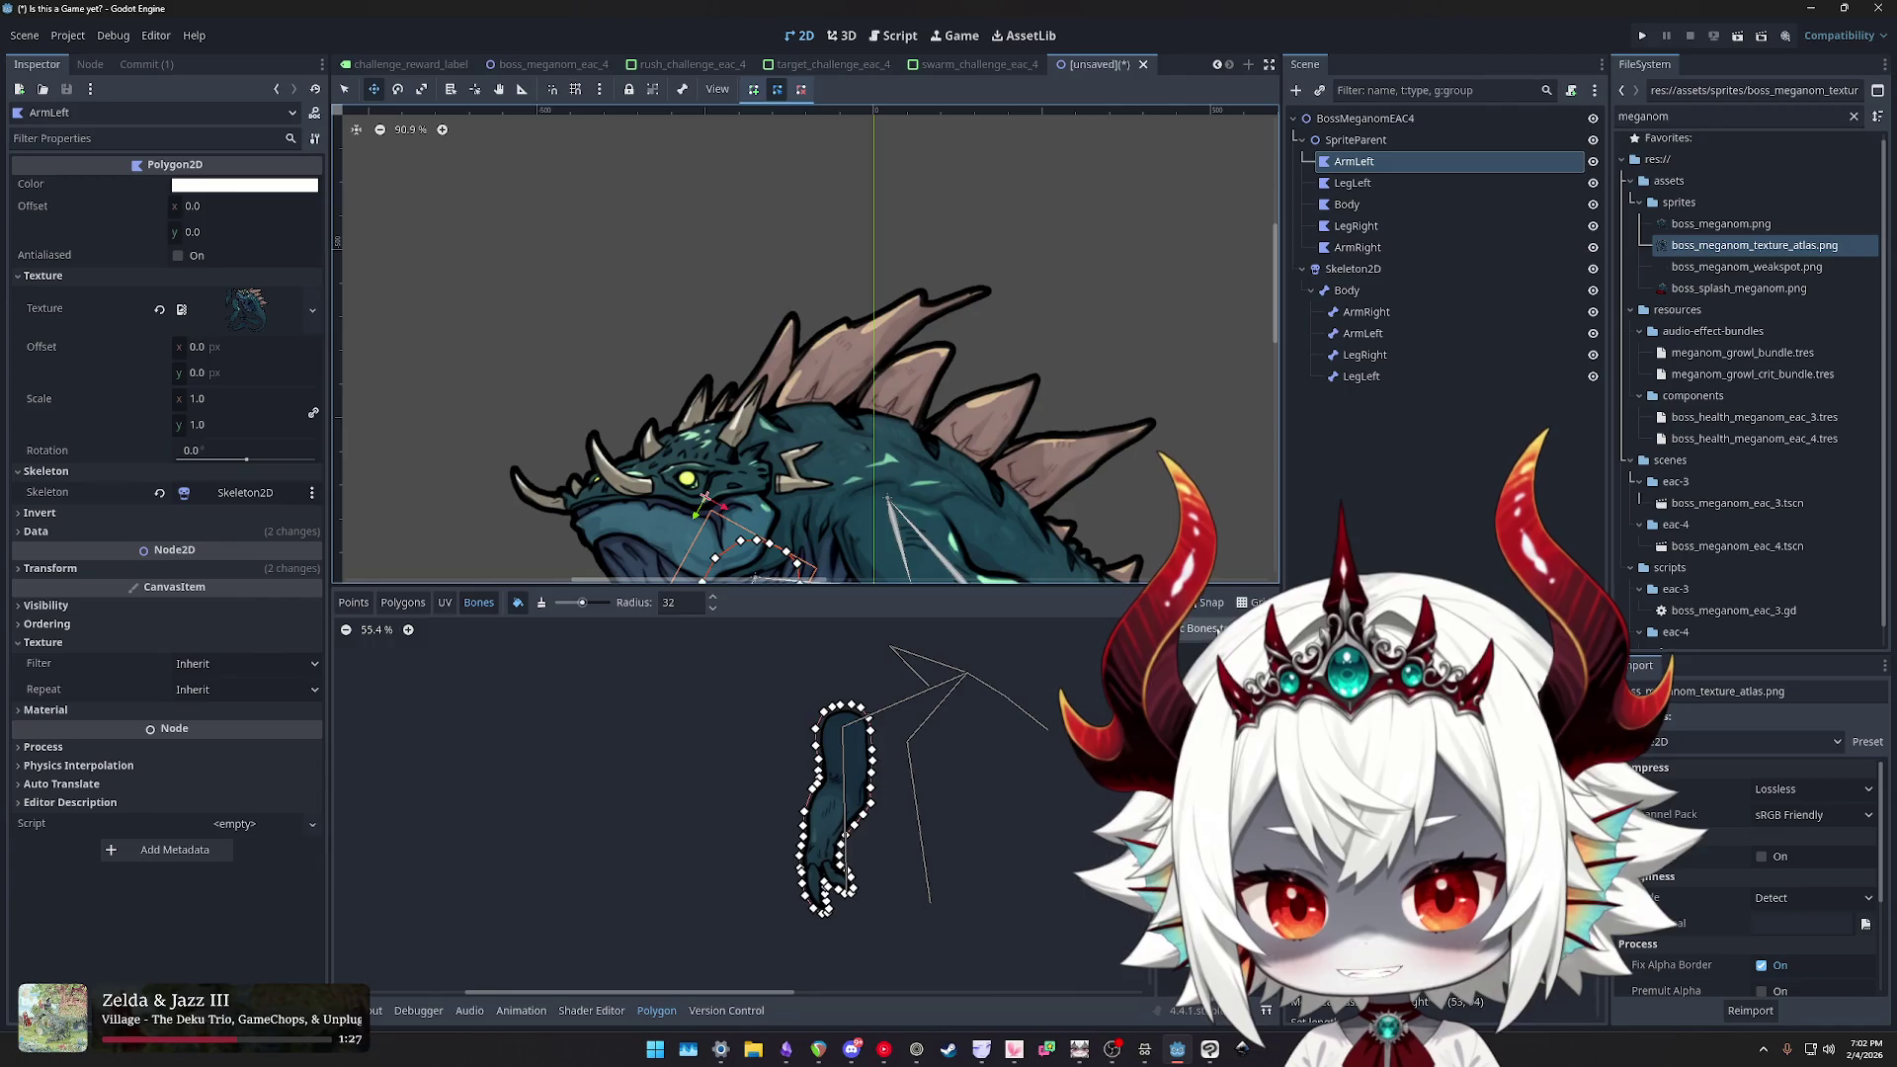
{"action": "left_click", "coordinate": [1201, 628]}
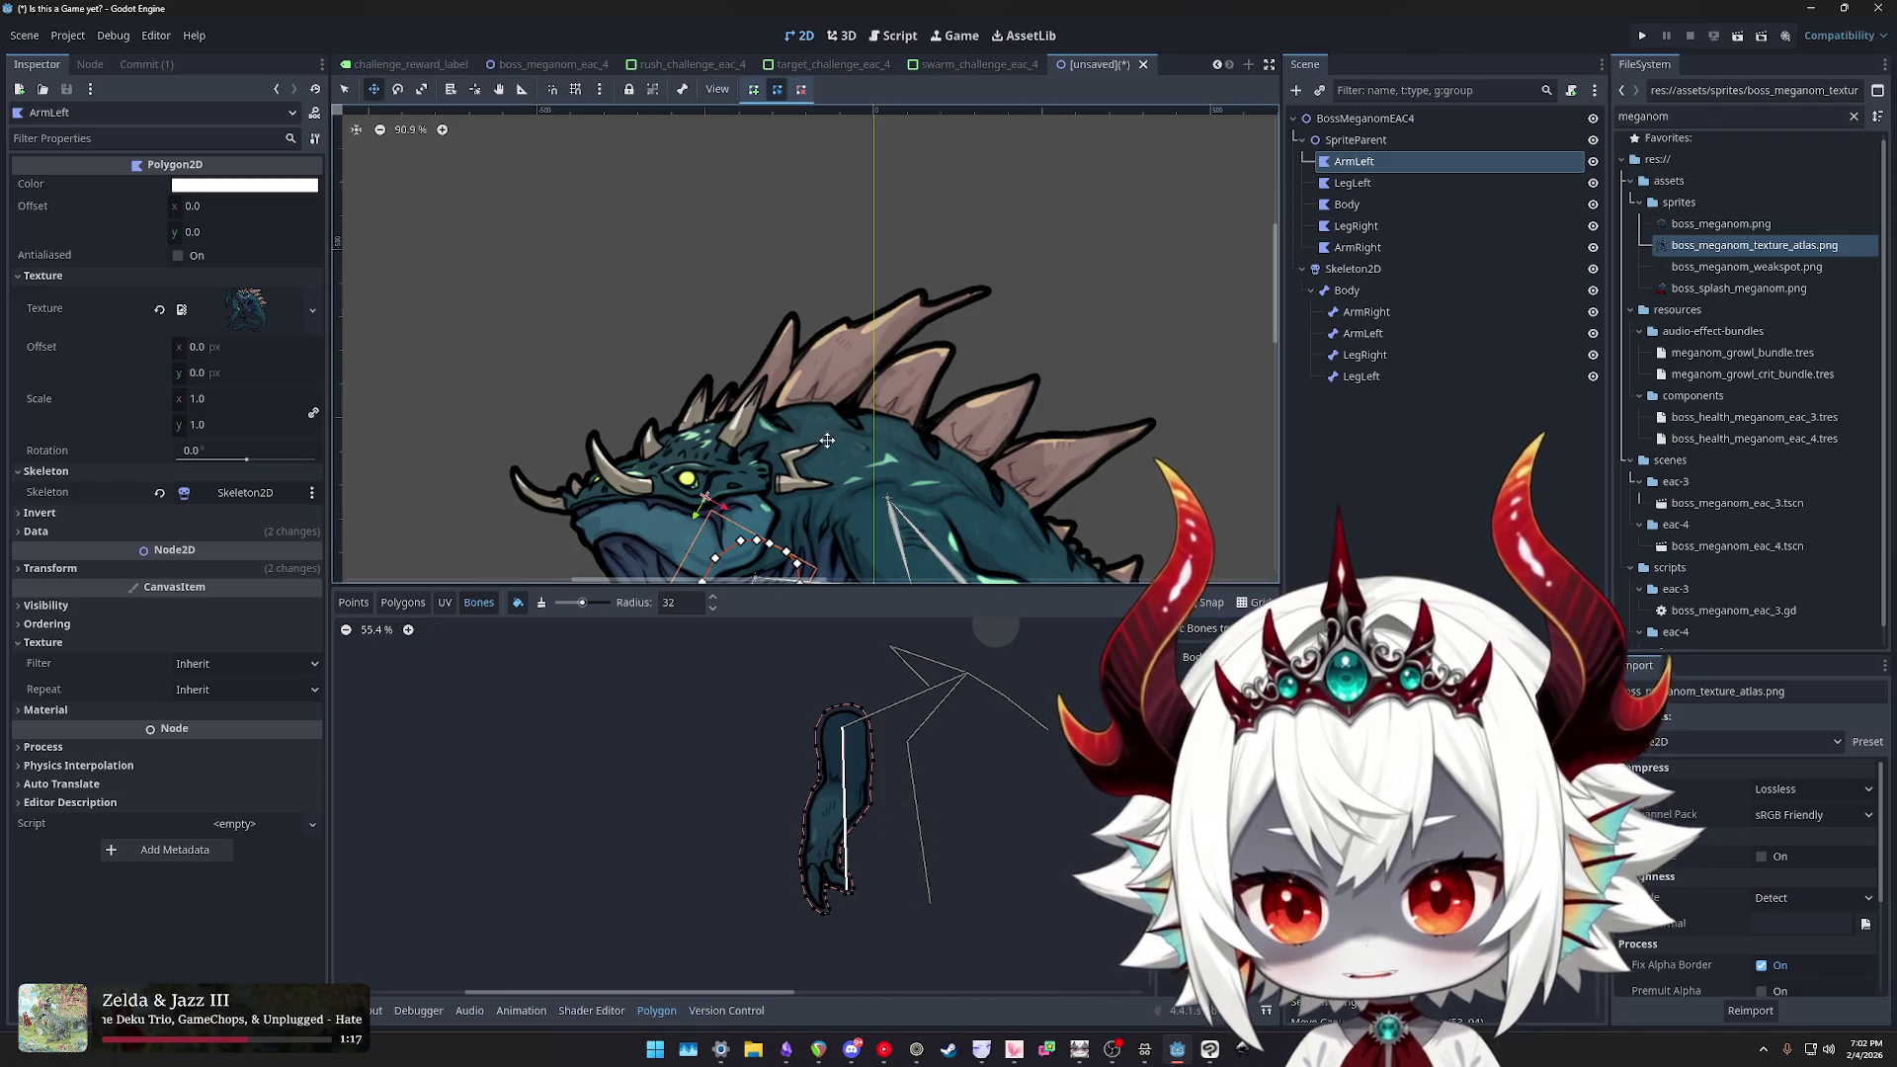
{"action": "scroll", "coordinate": [927, 380], "scroll_direction": "down", "scroll_amount": 5}
{"action": "scroll", "coordinate": [889, 415], "scroll_direction": "down", "scroll_amount": 3}
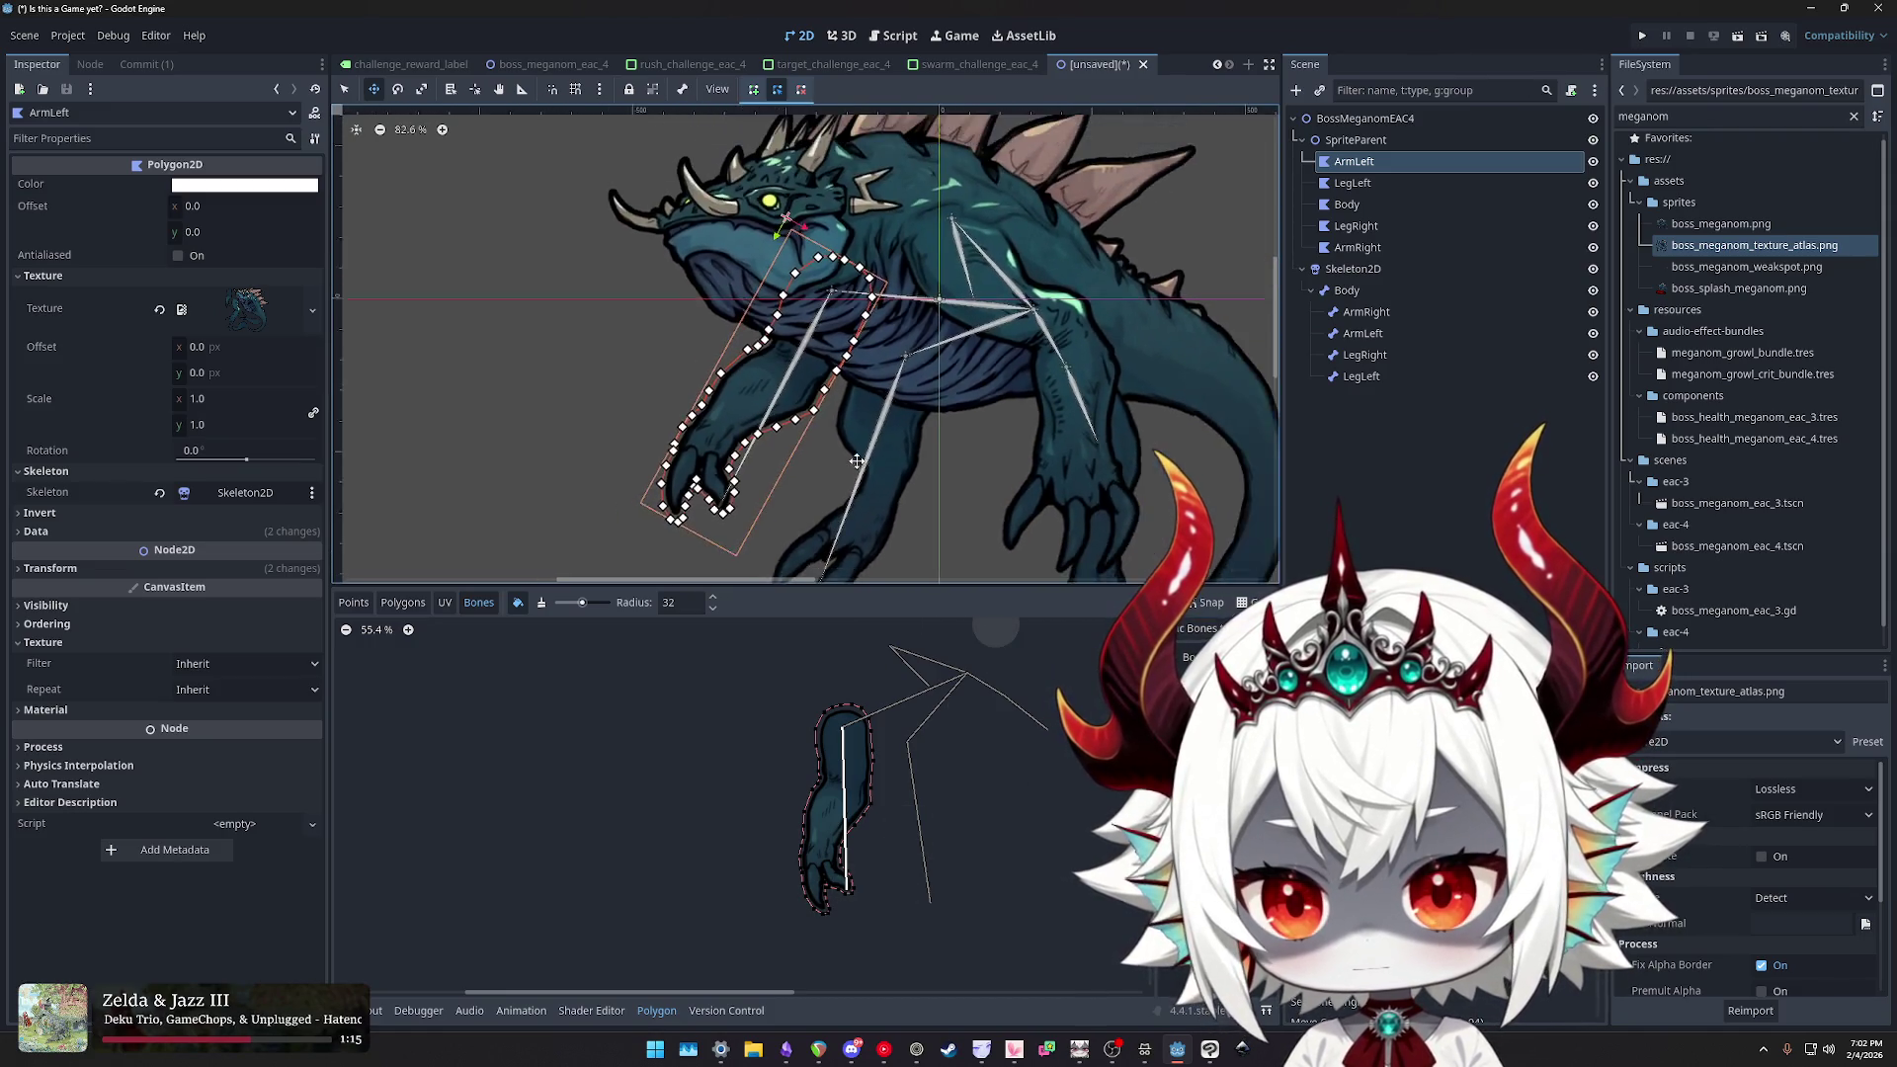
{"action": "left_click_drag", "start_coordinate": [898, 445], "coordinate": [915, 461]}
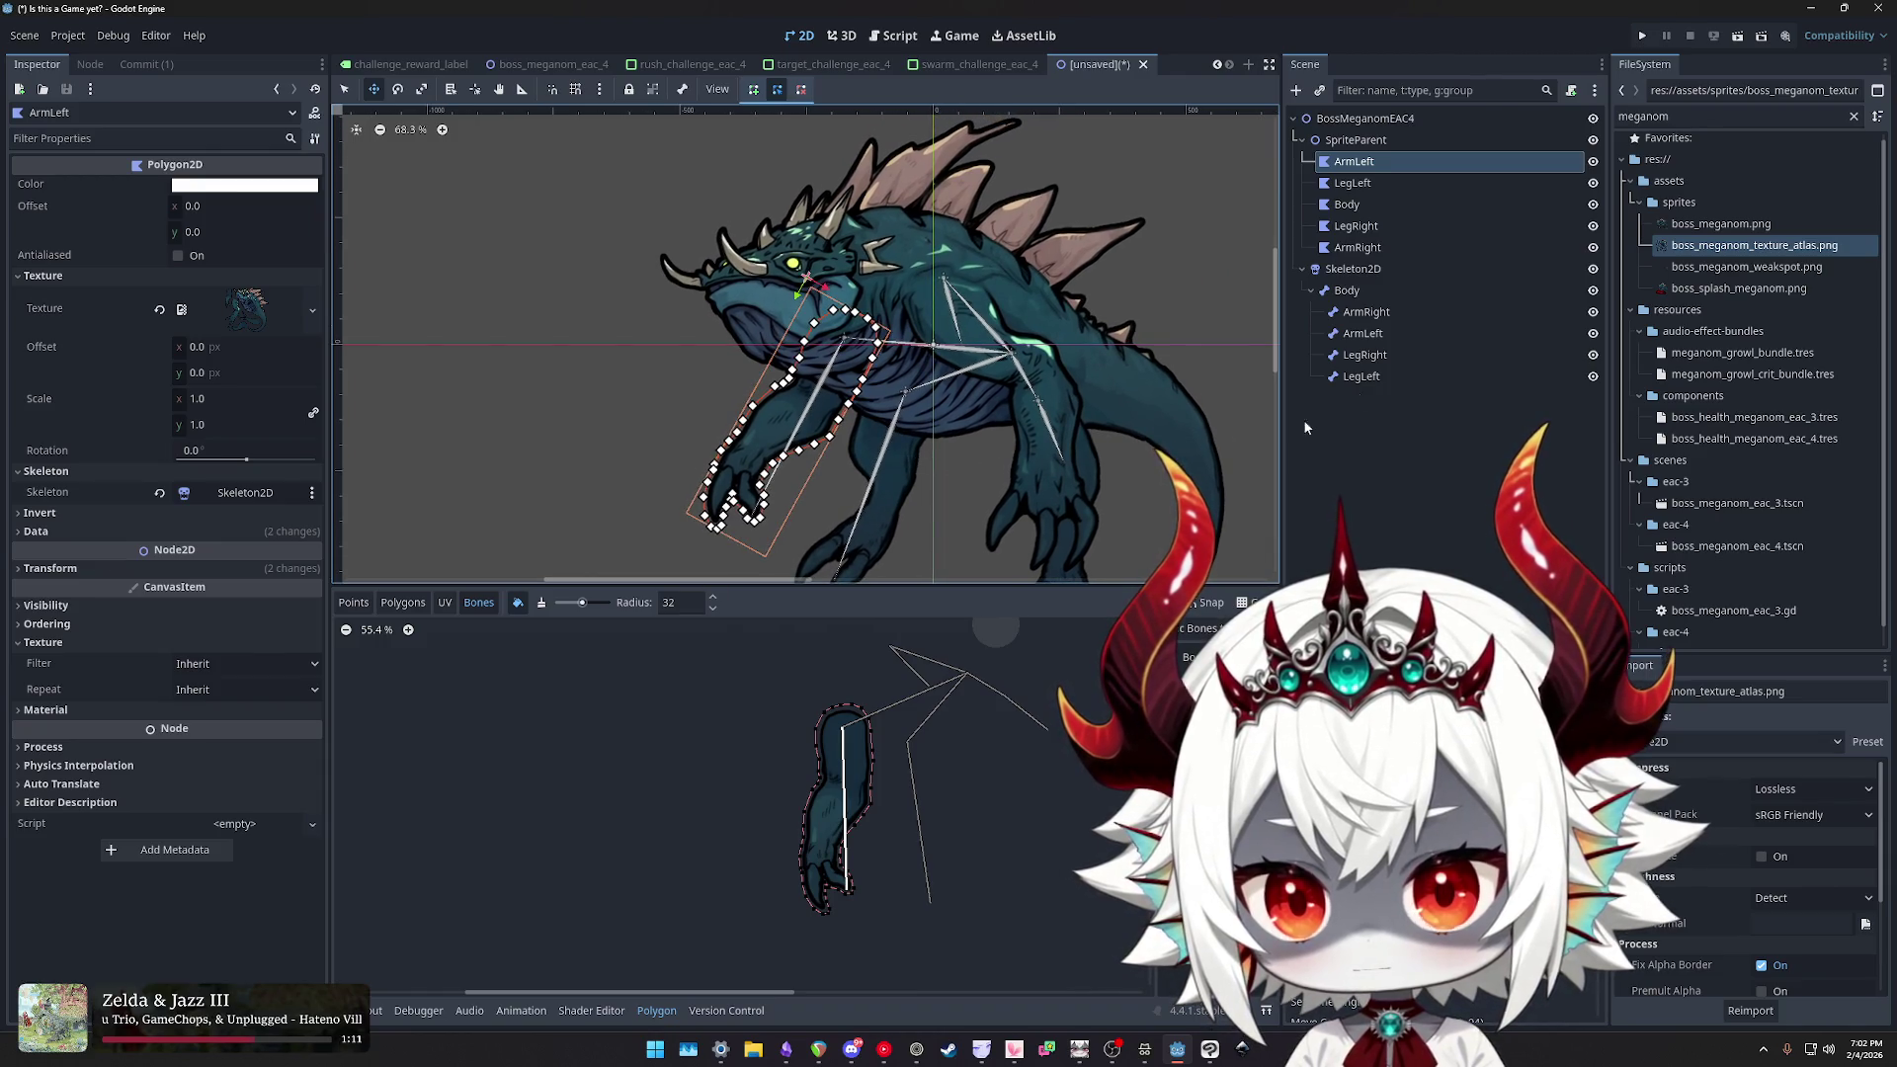
{"action": "left_click", "coordinate": [1373, 313]}
- Inspect the length and angle of the ArmLeft, ArmRight, LegLeft and LegRight bones
{"action": "left_click", "coordinate": [1378, 337]}
{"action": "left_click", "coordinate": [1372, 357]}
{"action": "left_click", "coordinate": [1369, 379]}
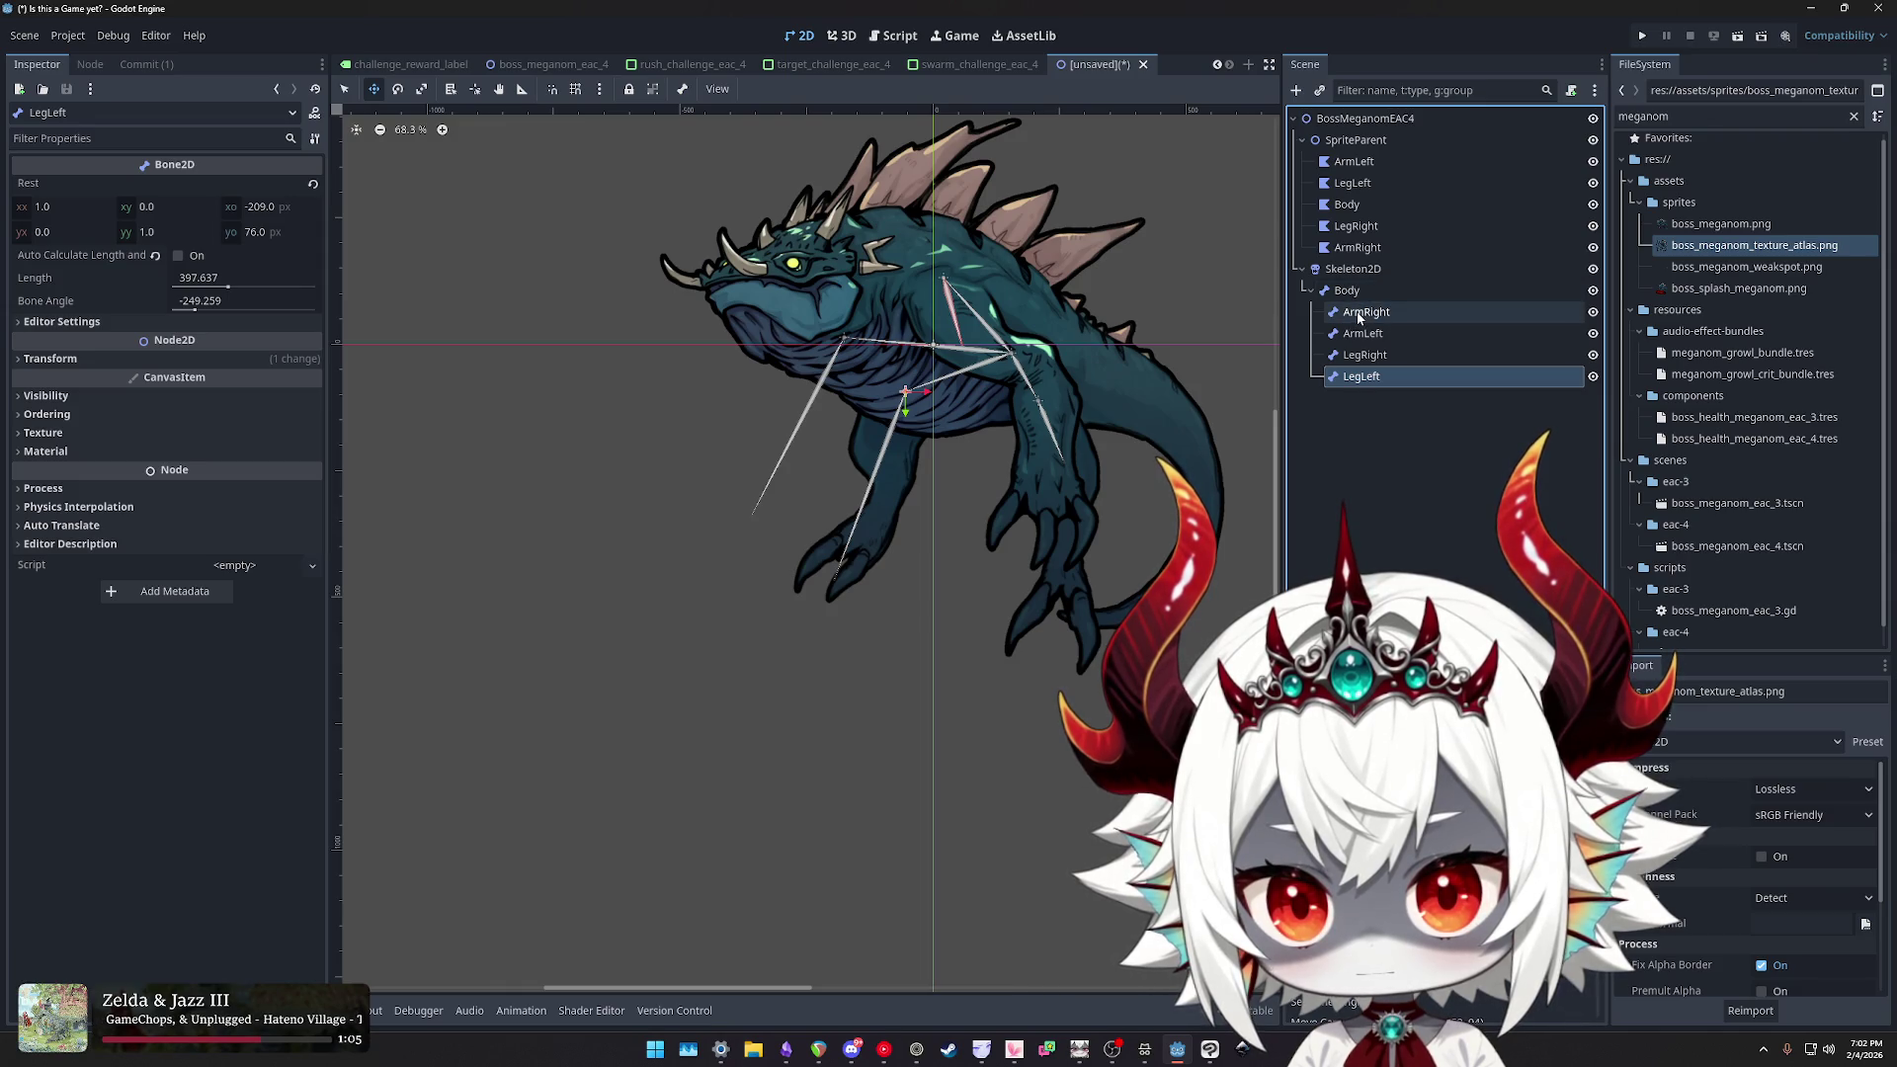
{"action": "left_click", "coordinate": [1359, 314]}
{"action": "left_click", "coordinate": [1364, 333]}
{"action": "left_click", "coordinate": [1366, 355]}
{"action": "left_click", "coordinate": [1364, 380]}
{"action": "left_click", "coordinate": [1369, 352]}
{"action": "left_click", "coordinate": [1364, 333]}
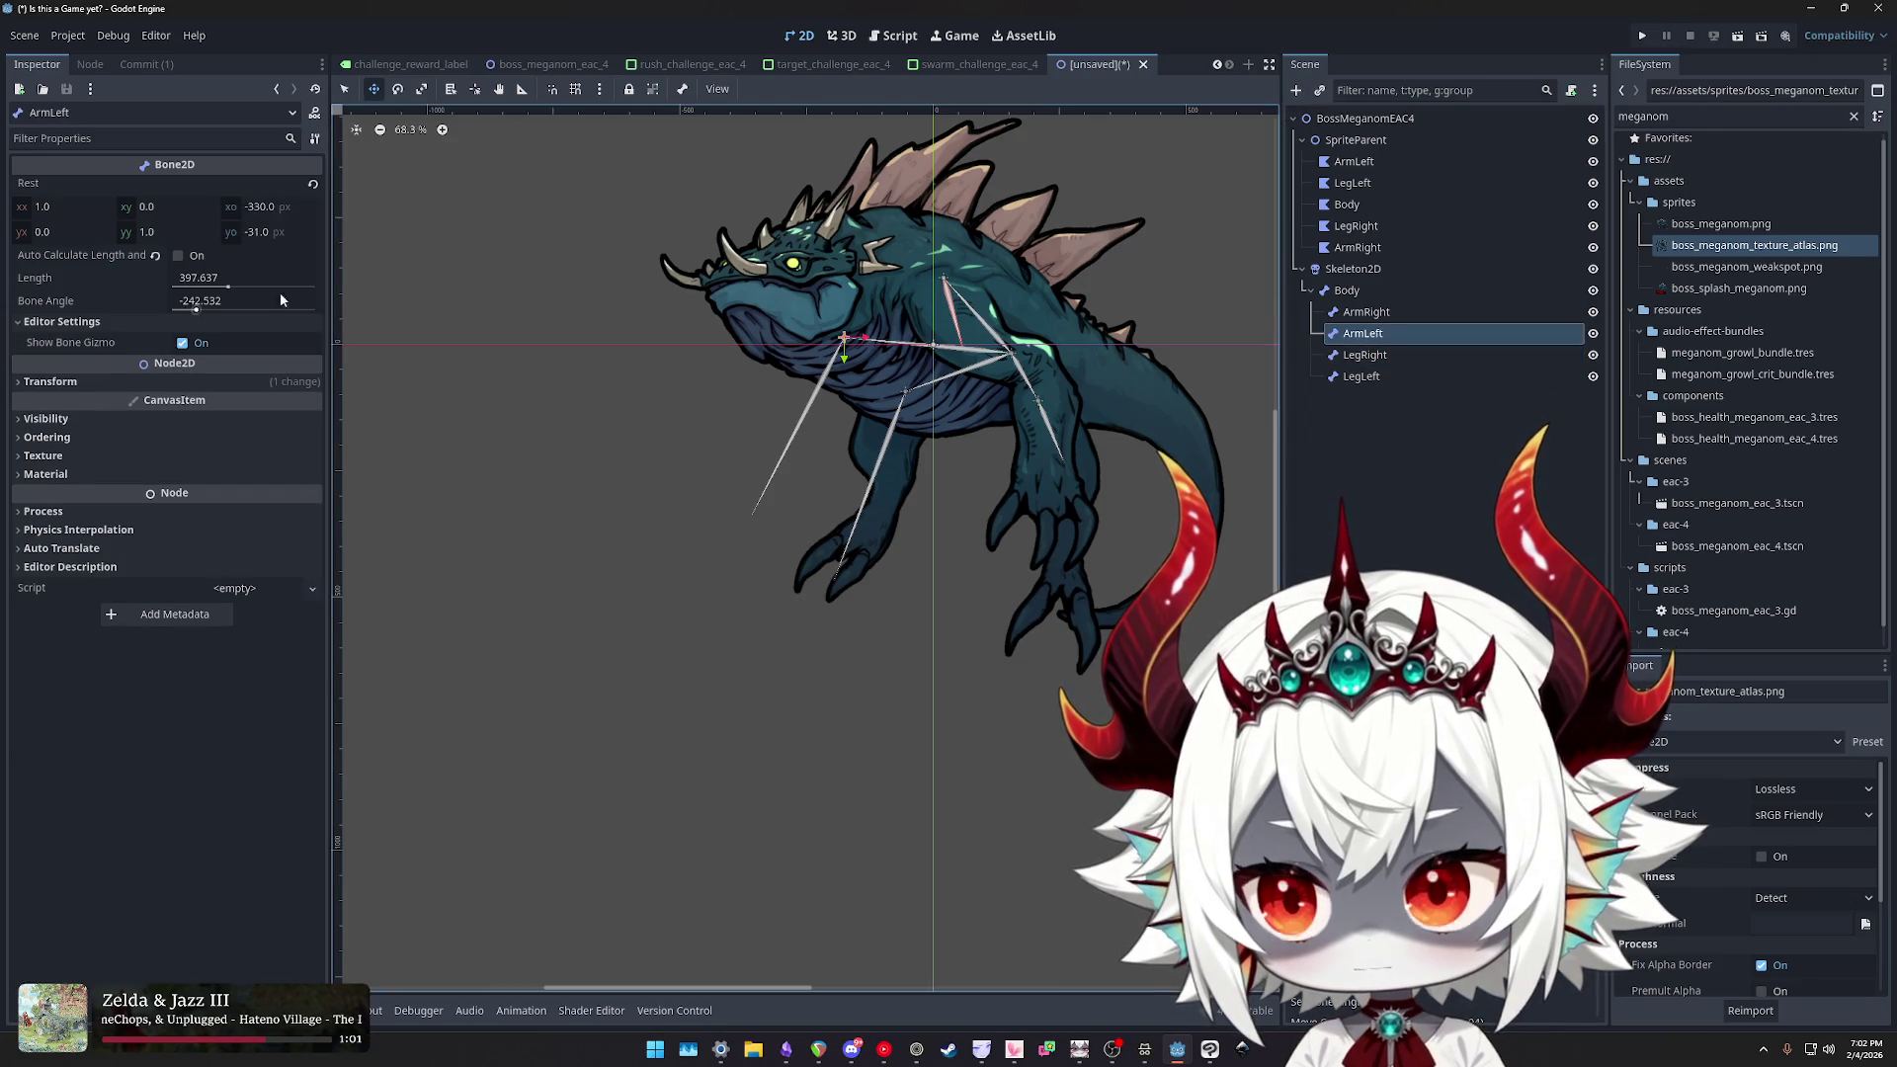
- Try shortening ArmLeft's length, undo back to 397.637, and return to the 2D skeletons docs
{"action": "left_click", "coordinate": [202, 279]}
{"action": "left_click_drag", "start_coordinate": [229, 287], "coordinate": [186, 285]}
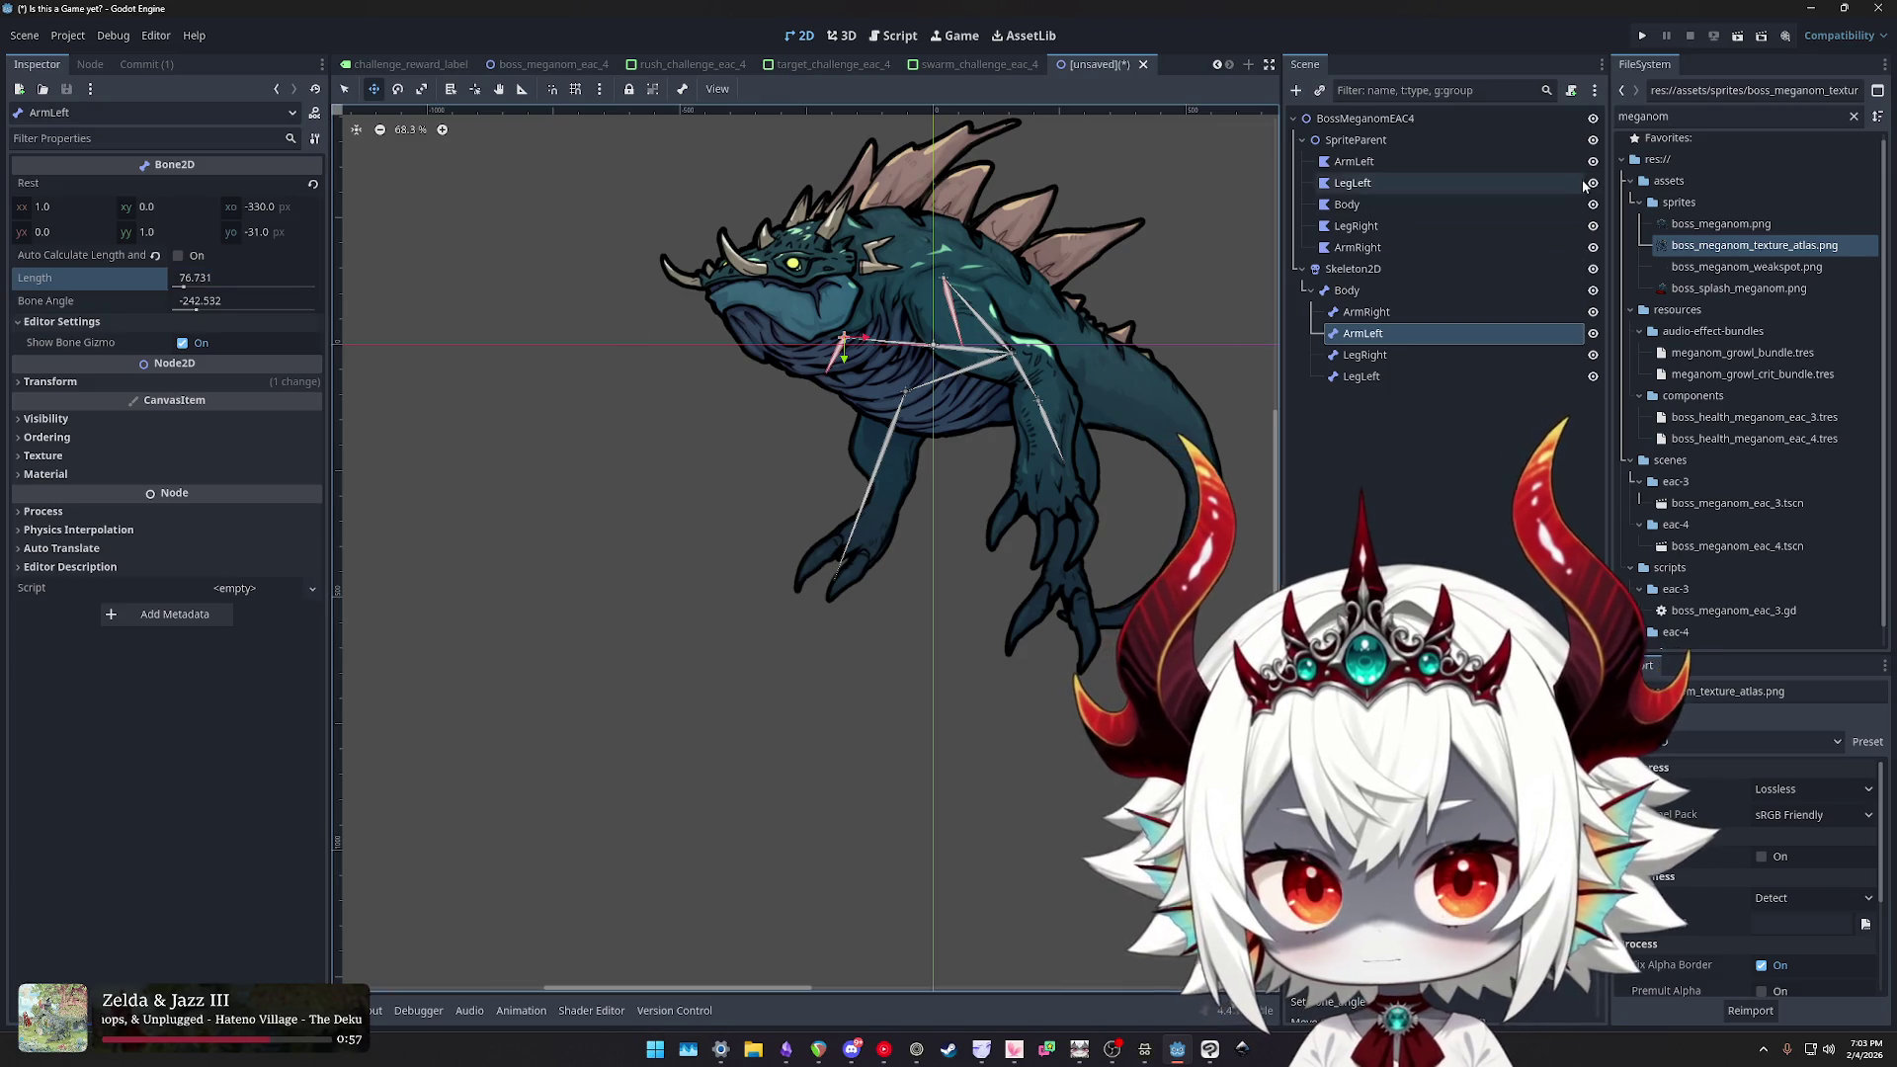
{"action": "key", "text": "ctrl+z"}
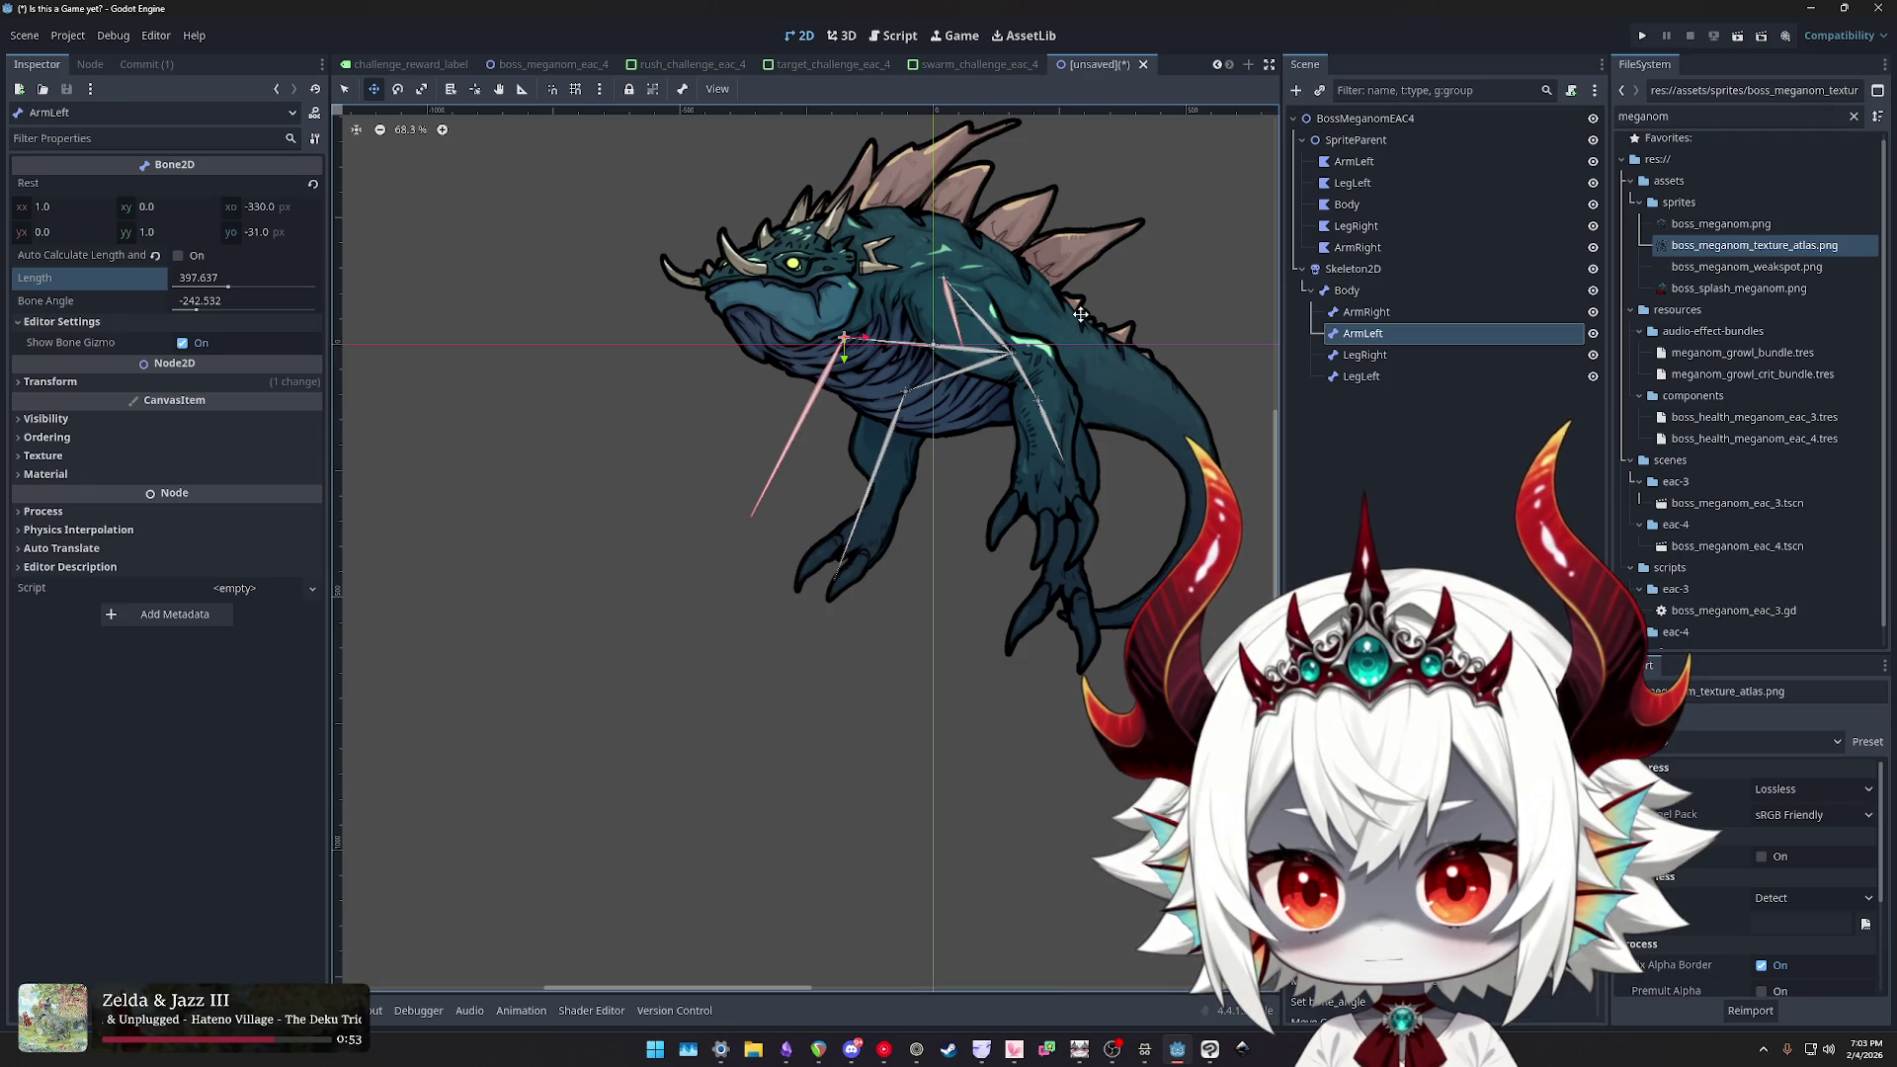
{"action": "key", "text": "alt+Tab"}
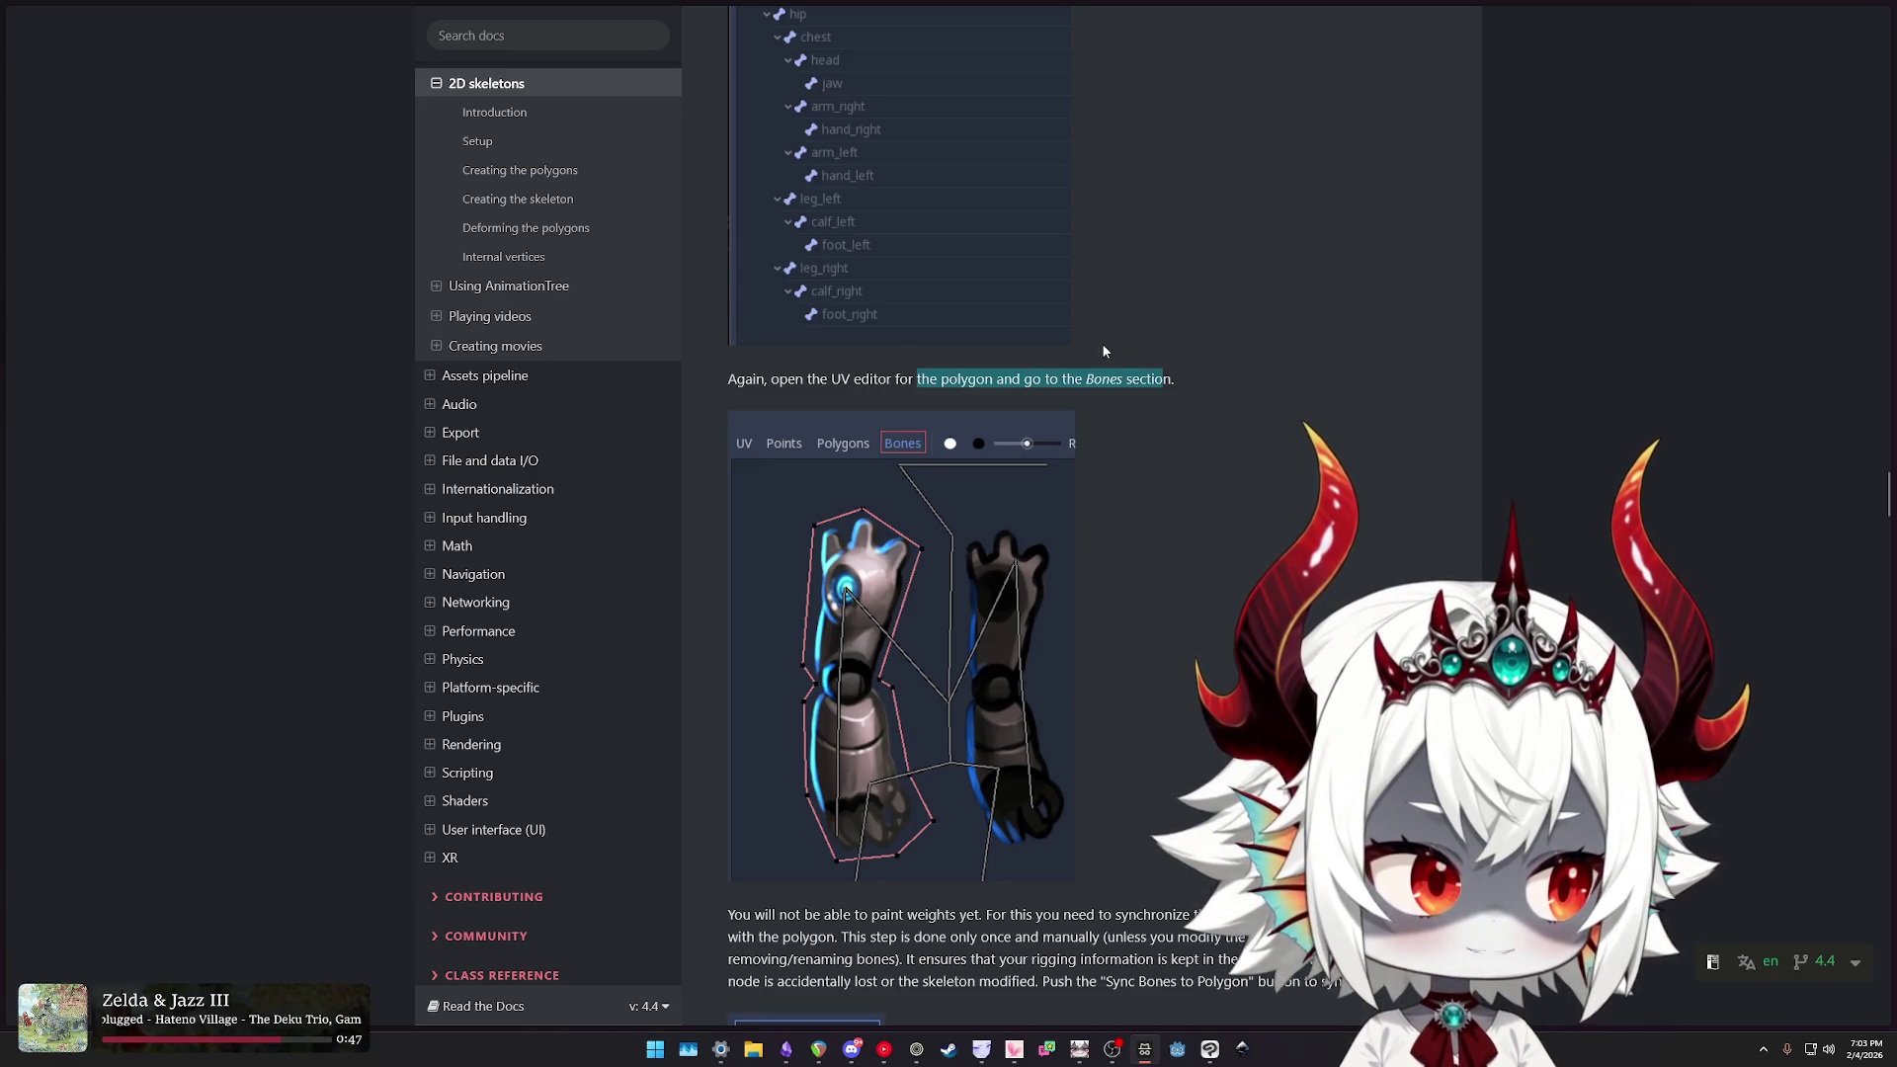
{"action": "left_click", "coordinate": [1306, 589]}
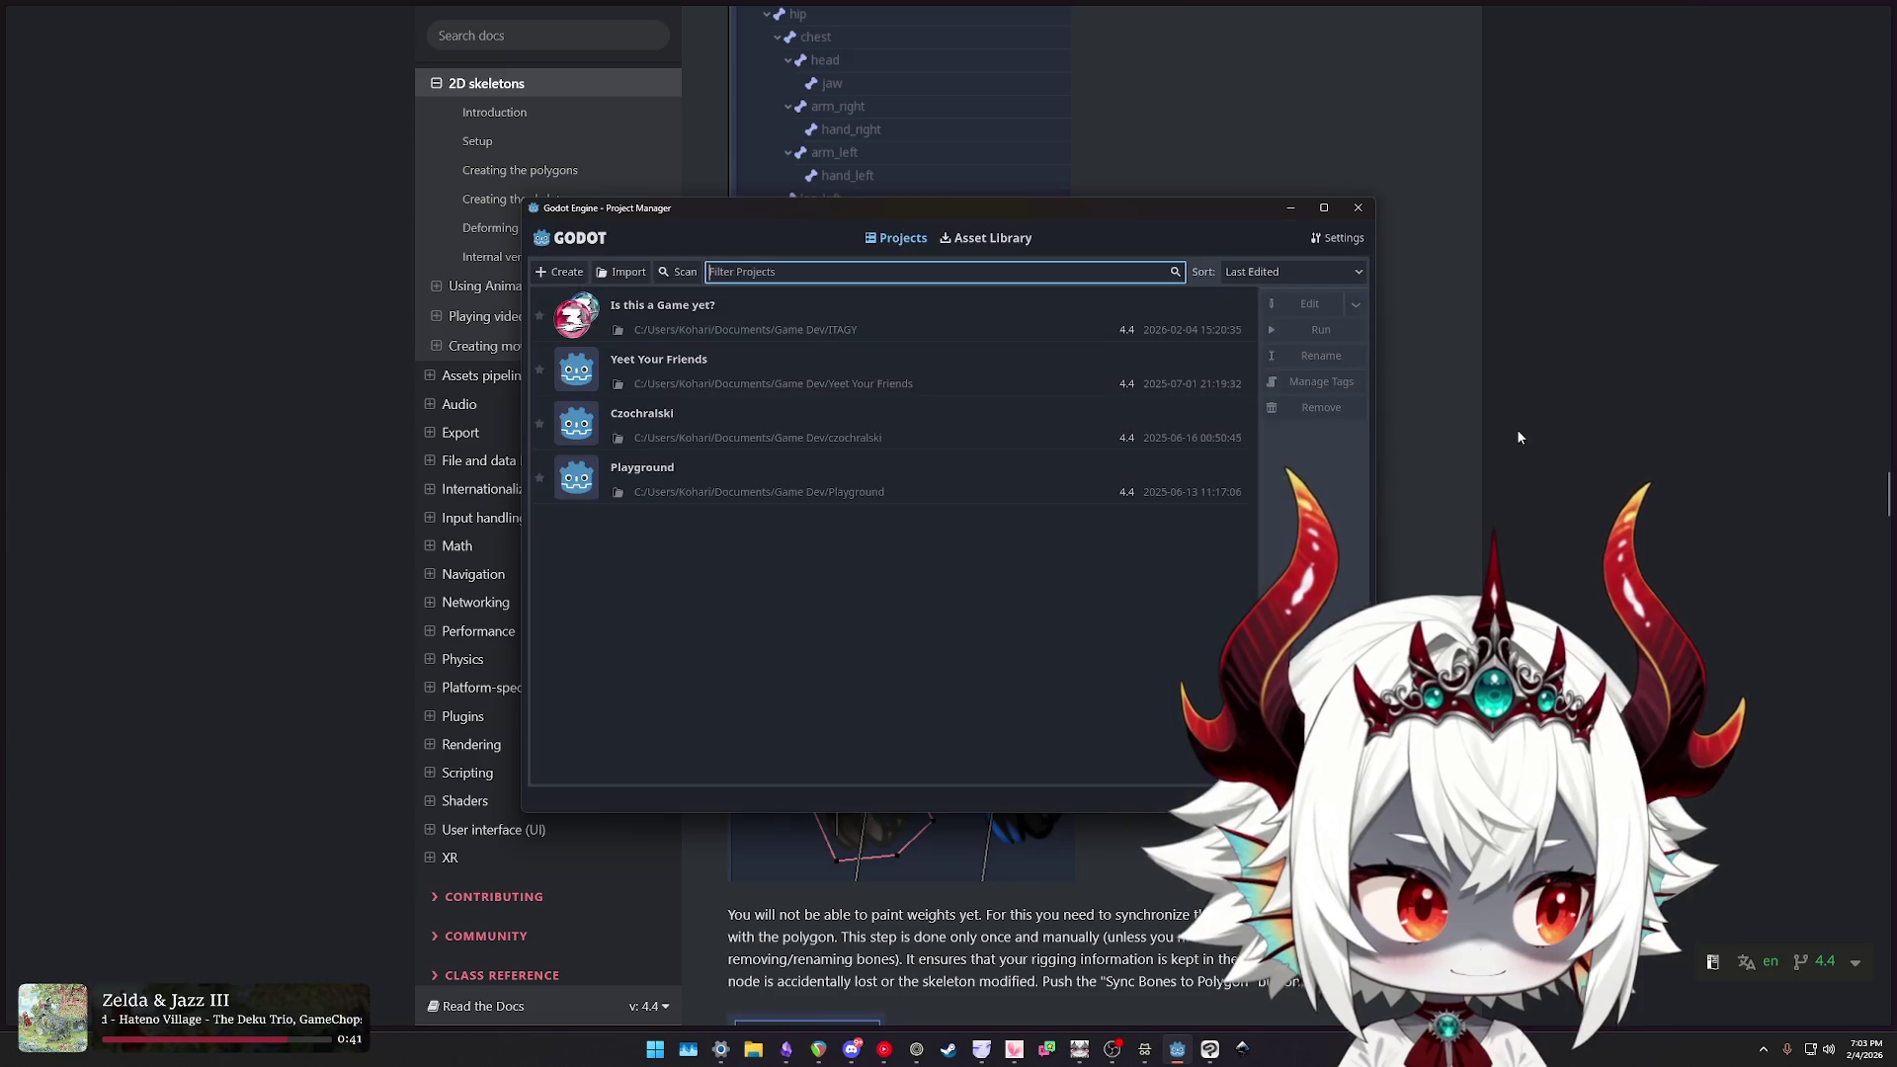
- Open the 'Is this a Game yet?' project from the Project Manager list
{"action": "left_click", "coordinate": [797, 326]}
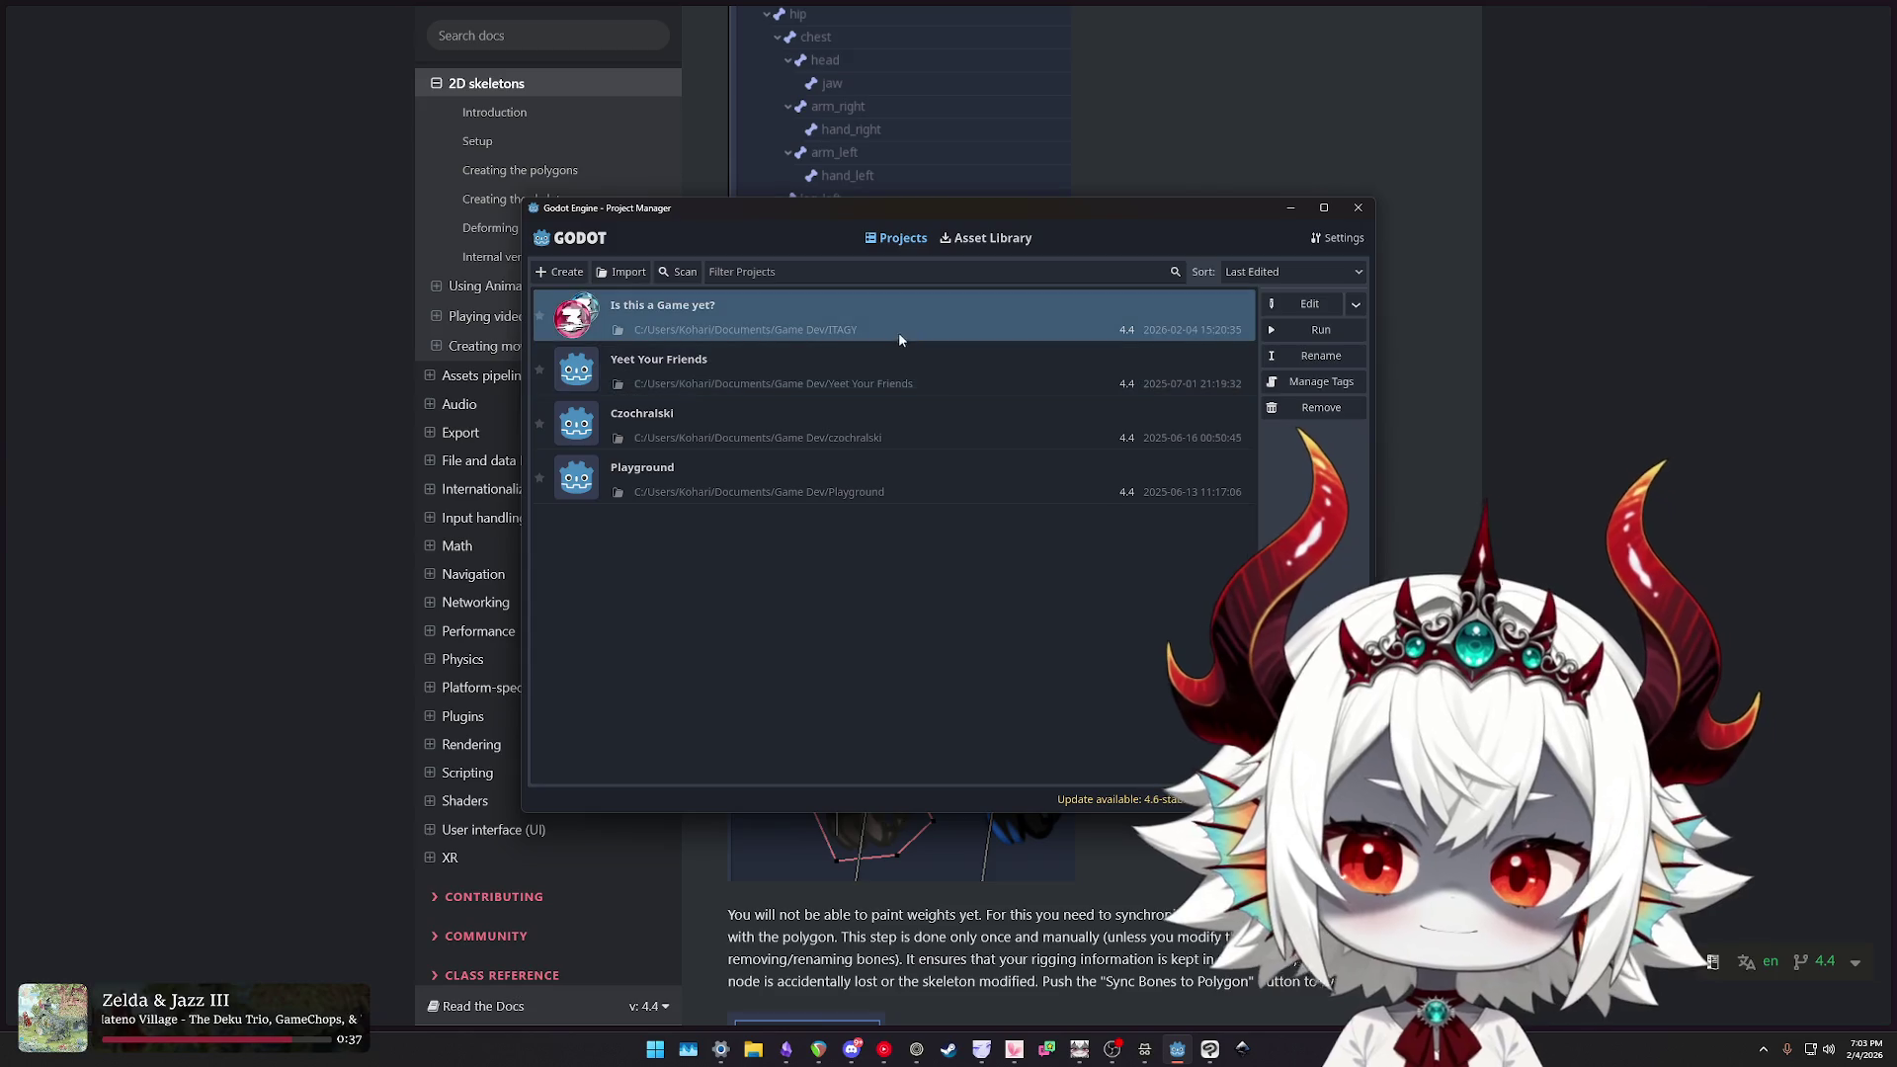
{"action": "double_click", "coordinate": [755, 320]}
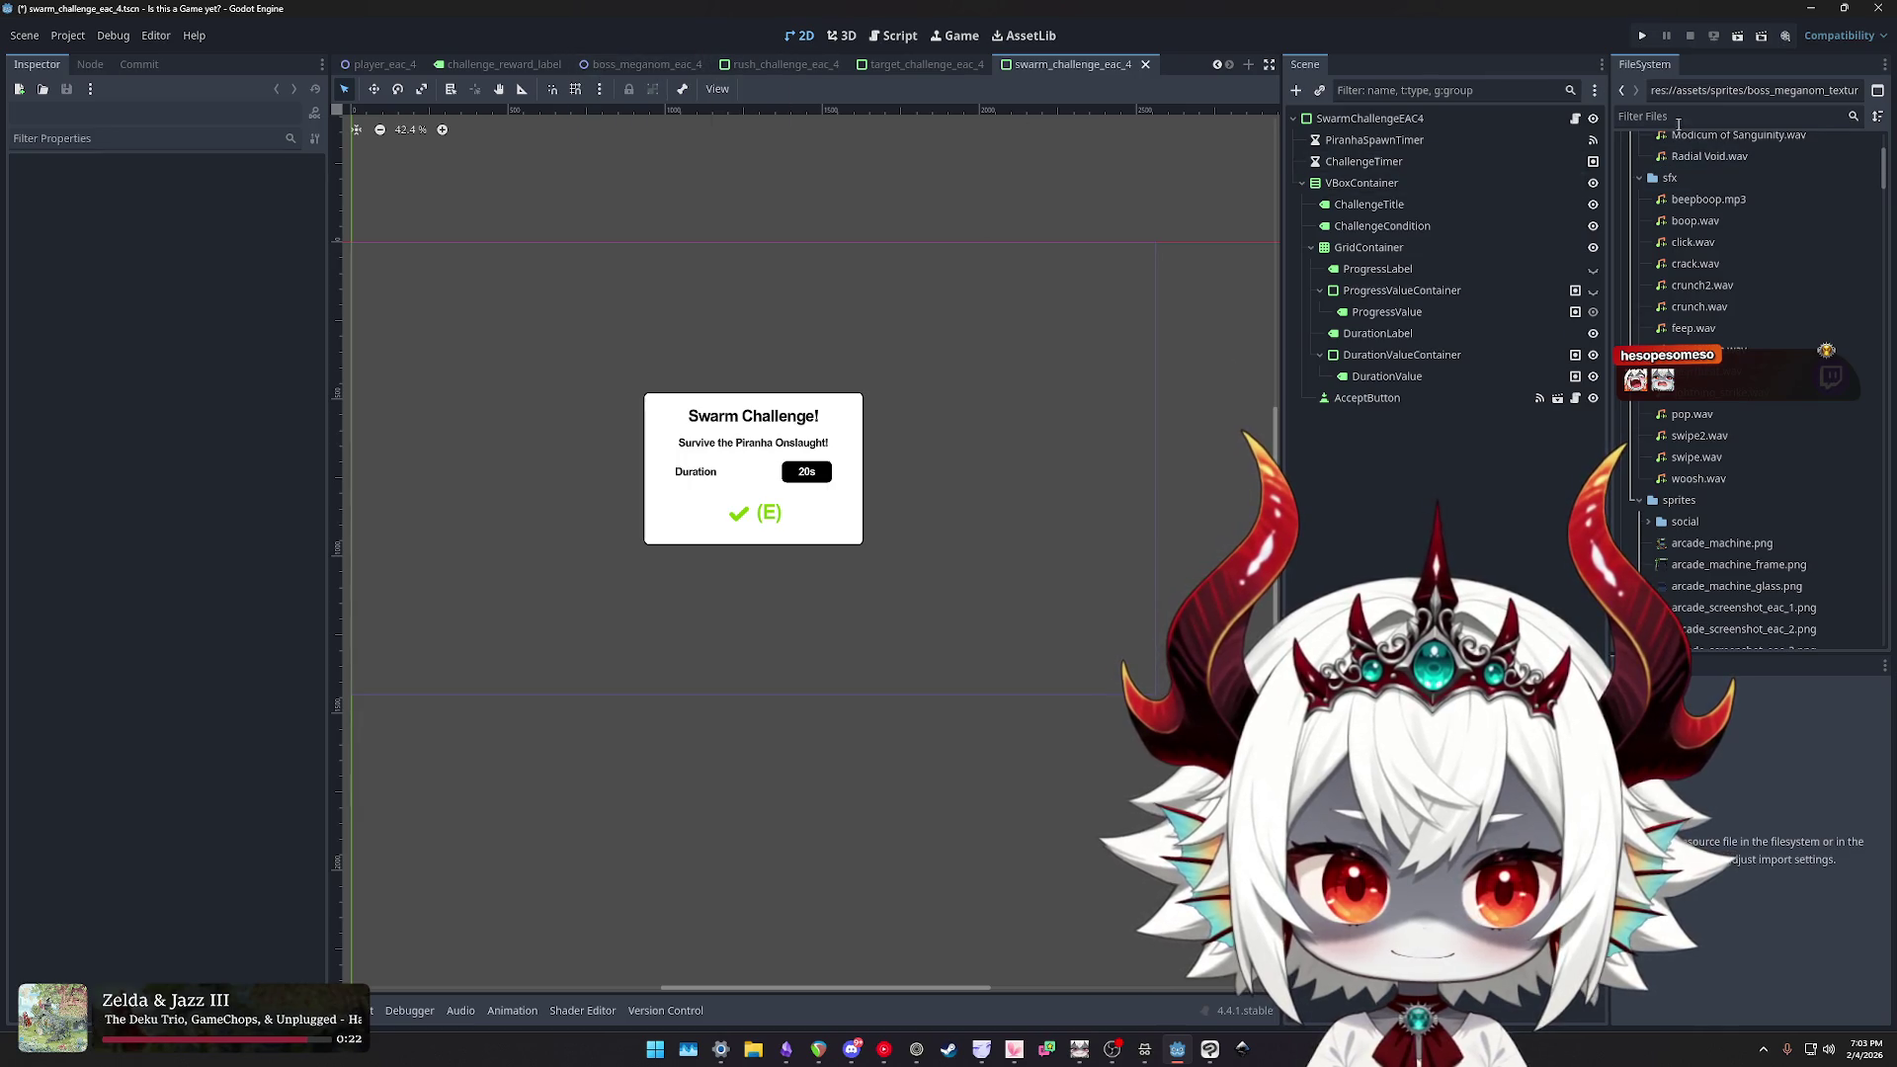
- Scroll through the scene tabs and switch to the boss_meganom_eac_4 scene
{"action": "left_click", "coordinate": [1219, 64]}
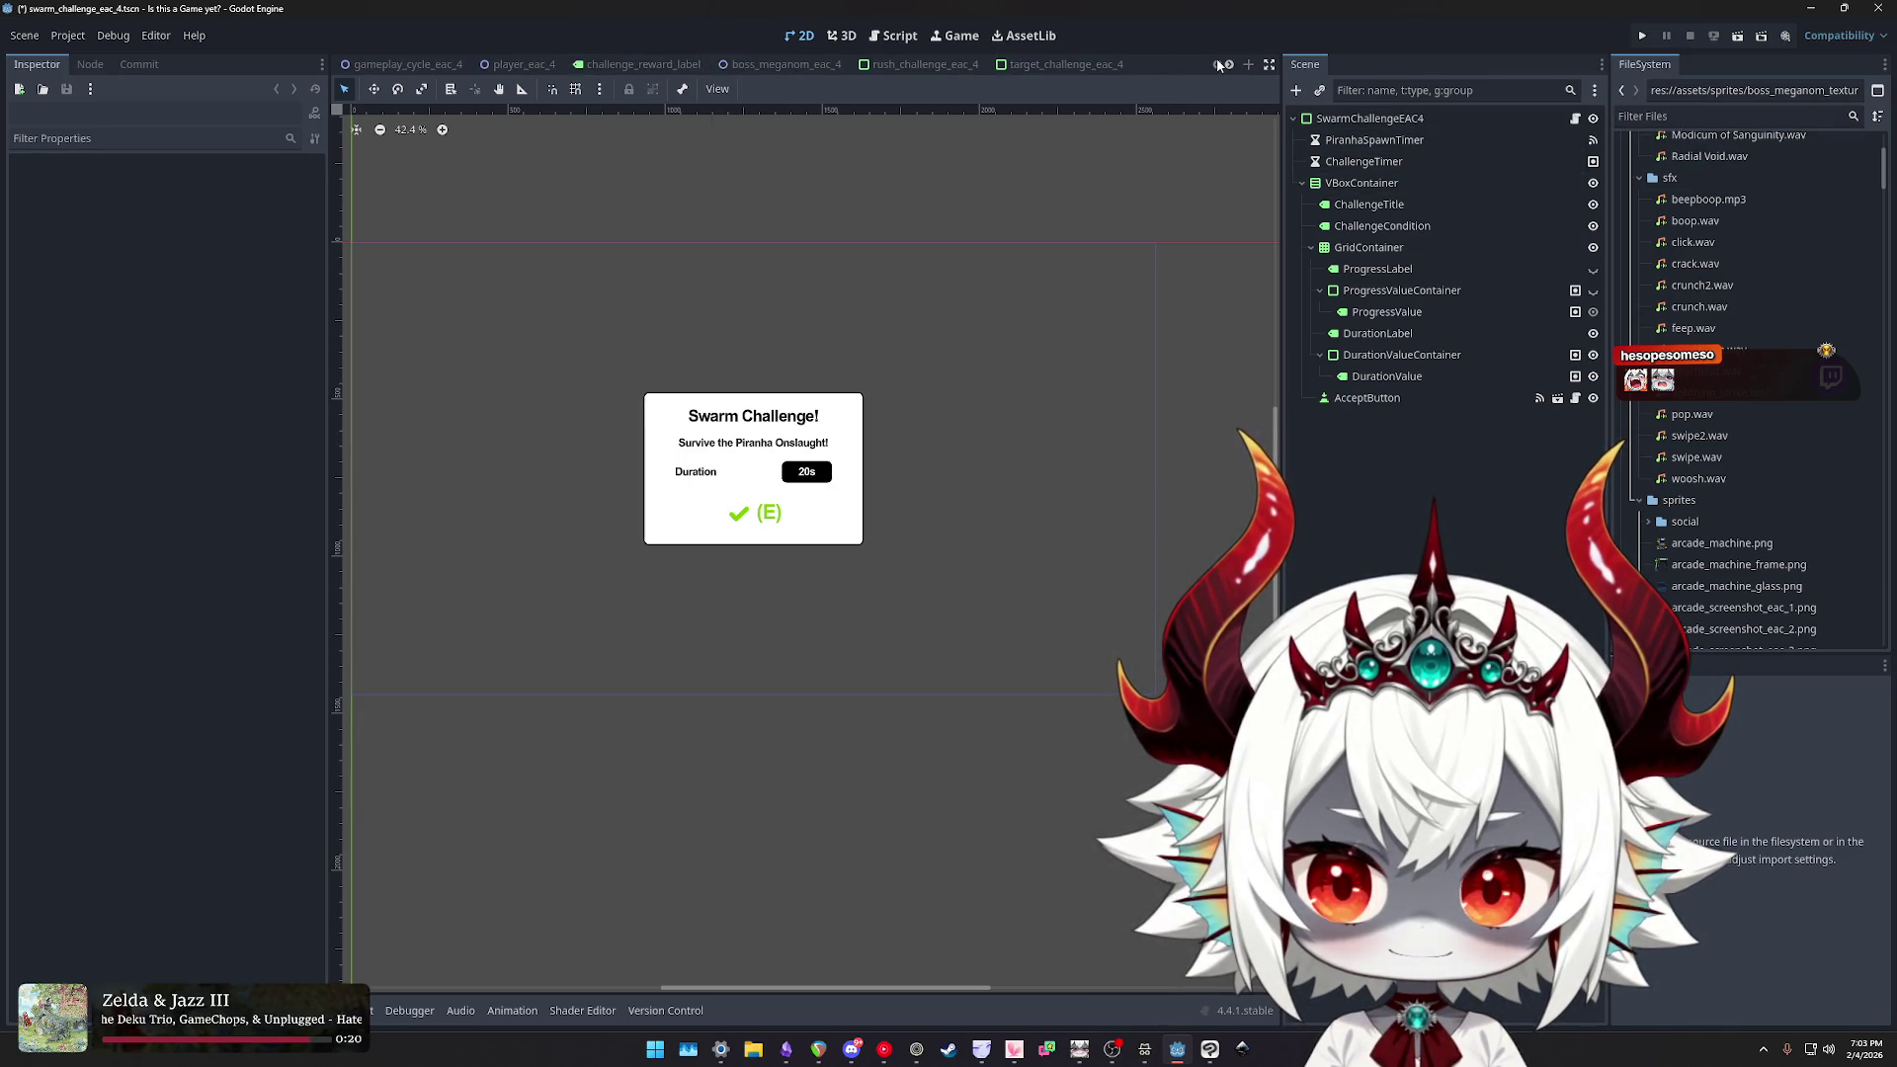
{"action": "left_click", "coordinate": [1222, 65]}
{"action": "left_click", "coordinate": [1219, 65]}
{"action": "left_click", "coordinate": [1230, 64]}
{"action": "left_click", "coordinate": [1220, 64]}
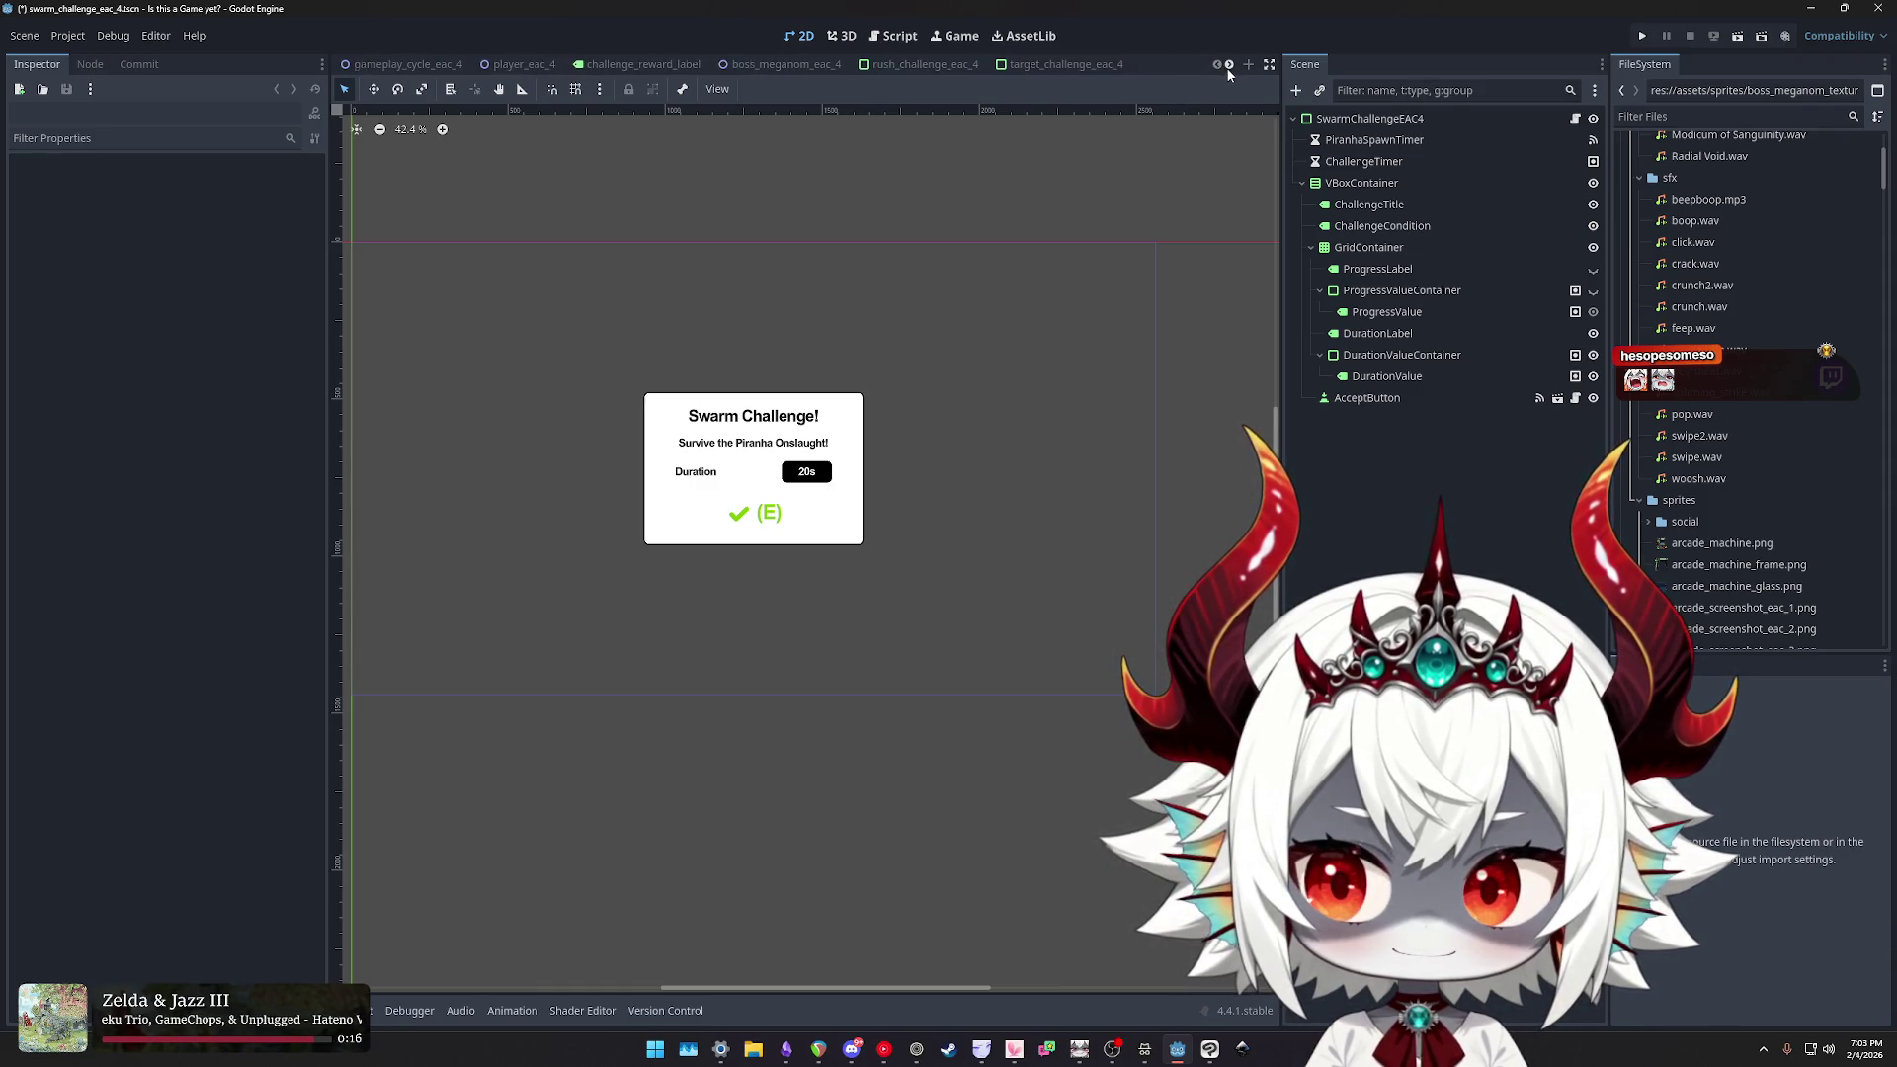
{"action": "left_click", "coordinate": [786, 64]}
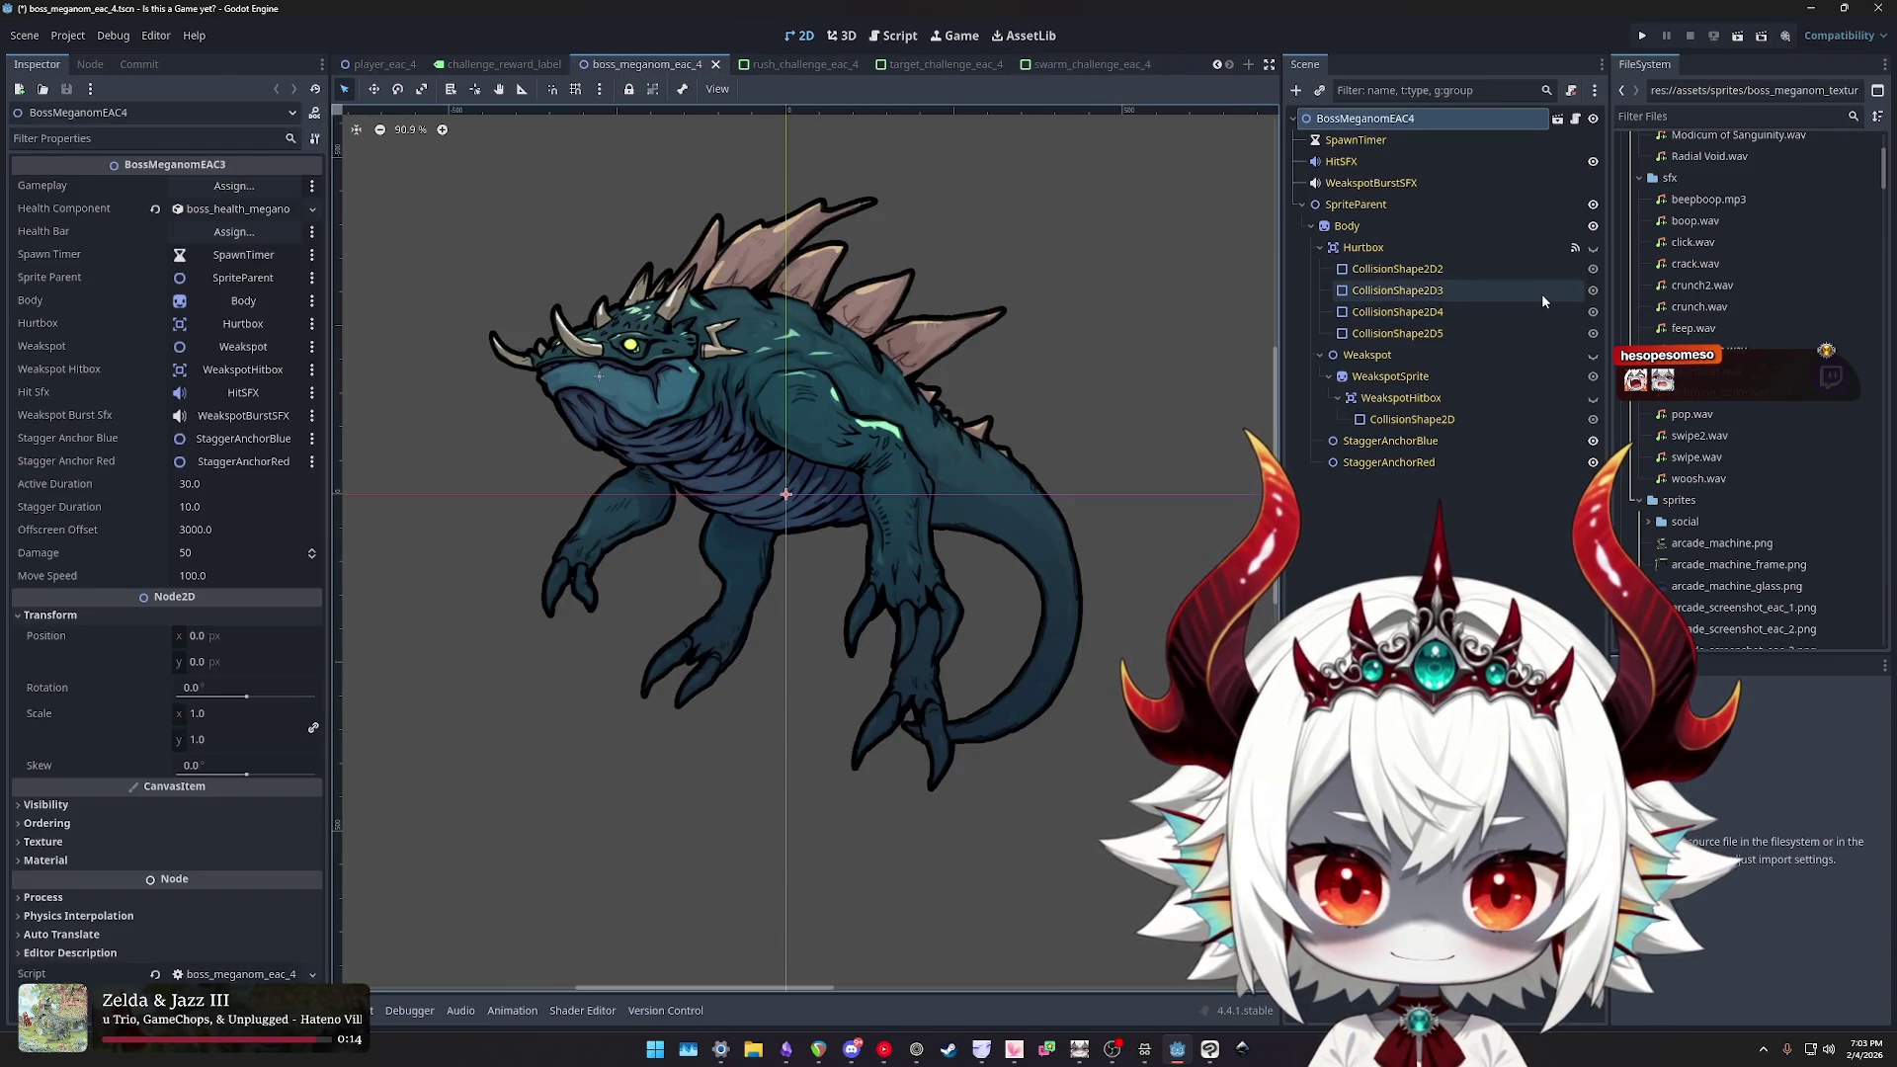
- Create a new scene with a 2D Scene (Node2D) root
{"action": "left_click", "coordinate": [22, 36]}
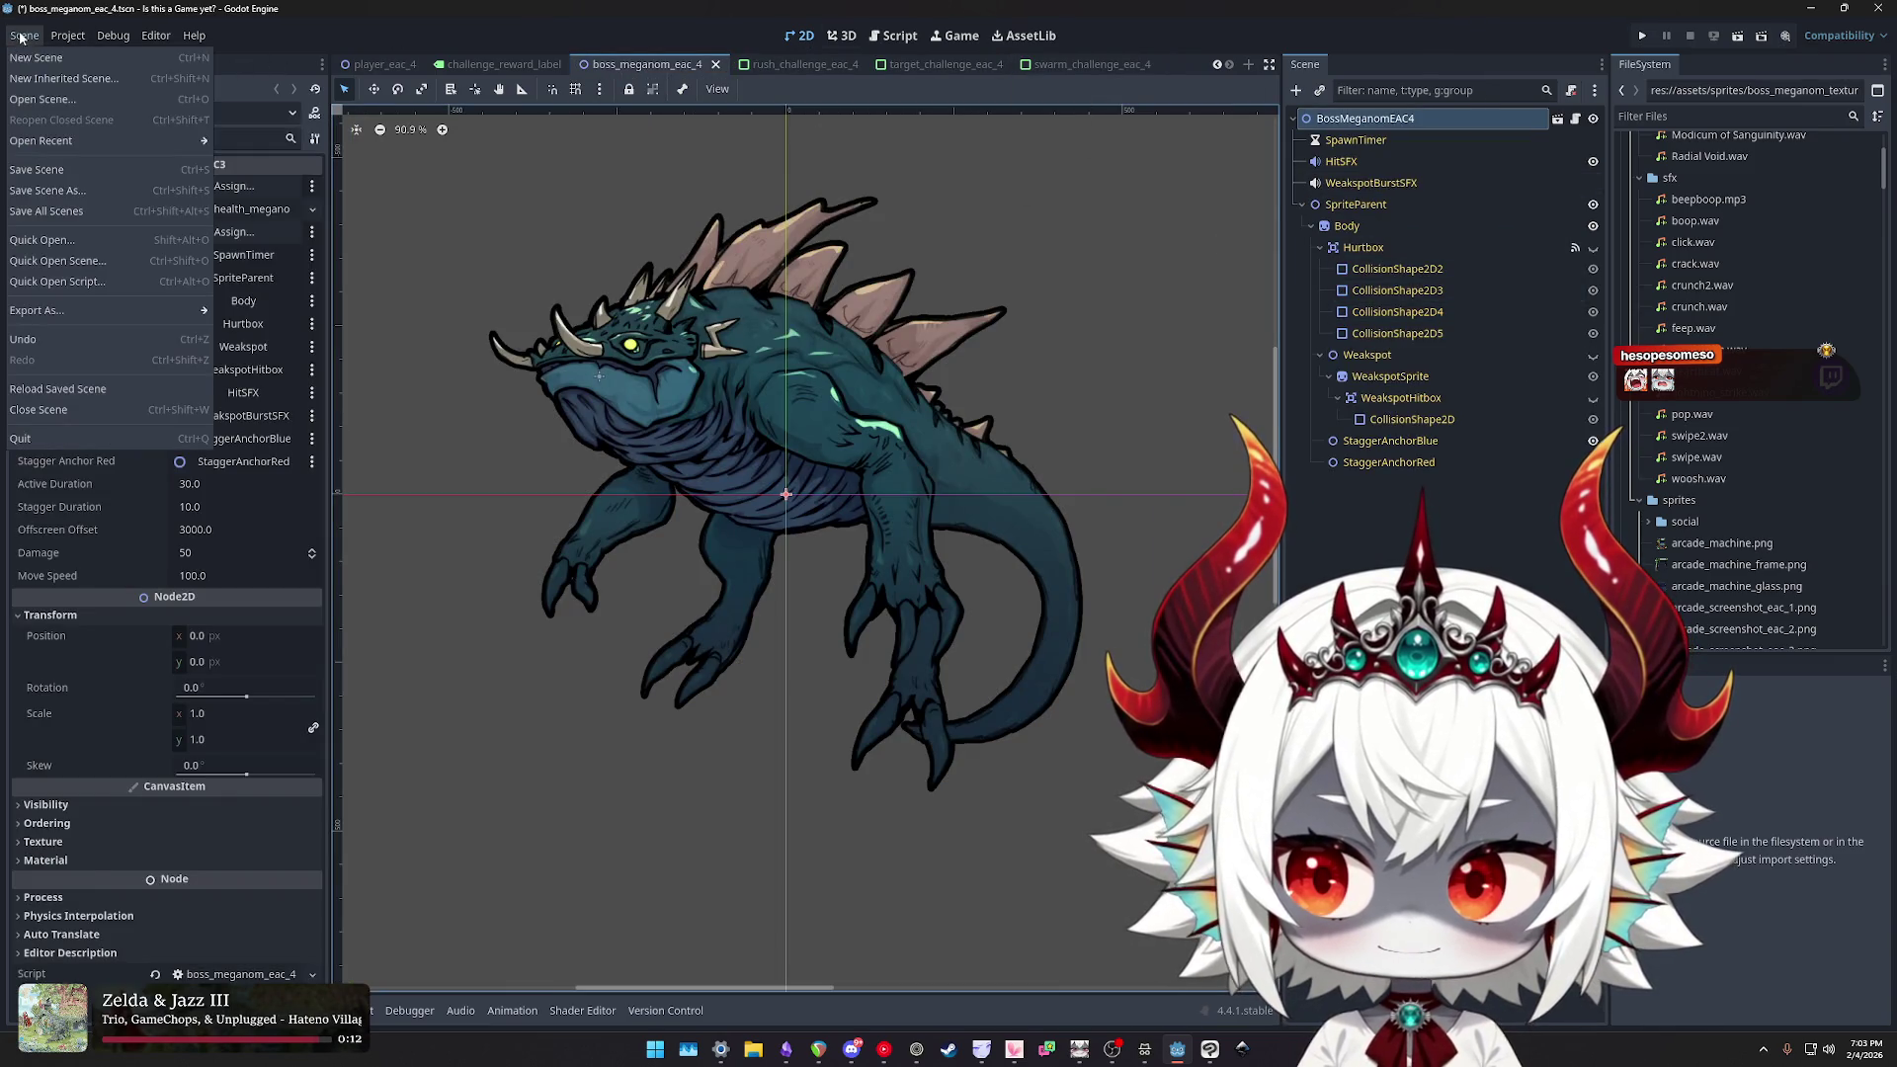
{"action": "left_click", "coordinate": [26, 57]}
{"action": "left_click", "coordinate": [1378, 141]}
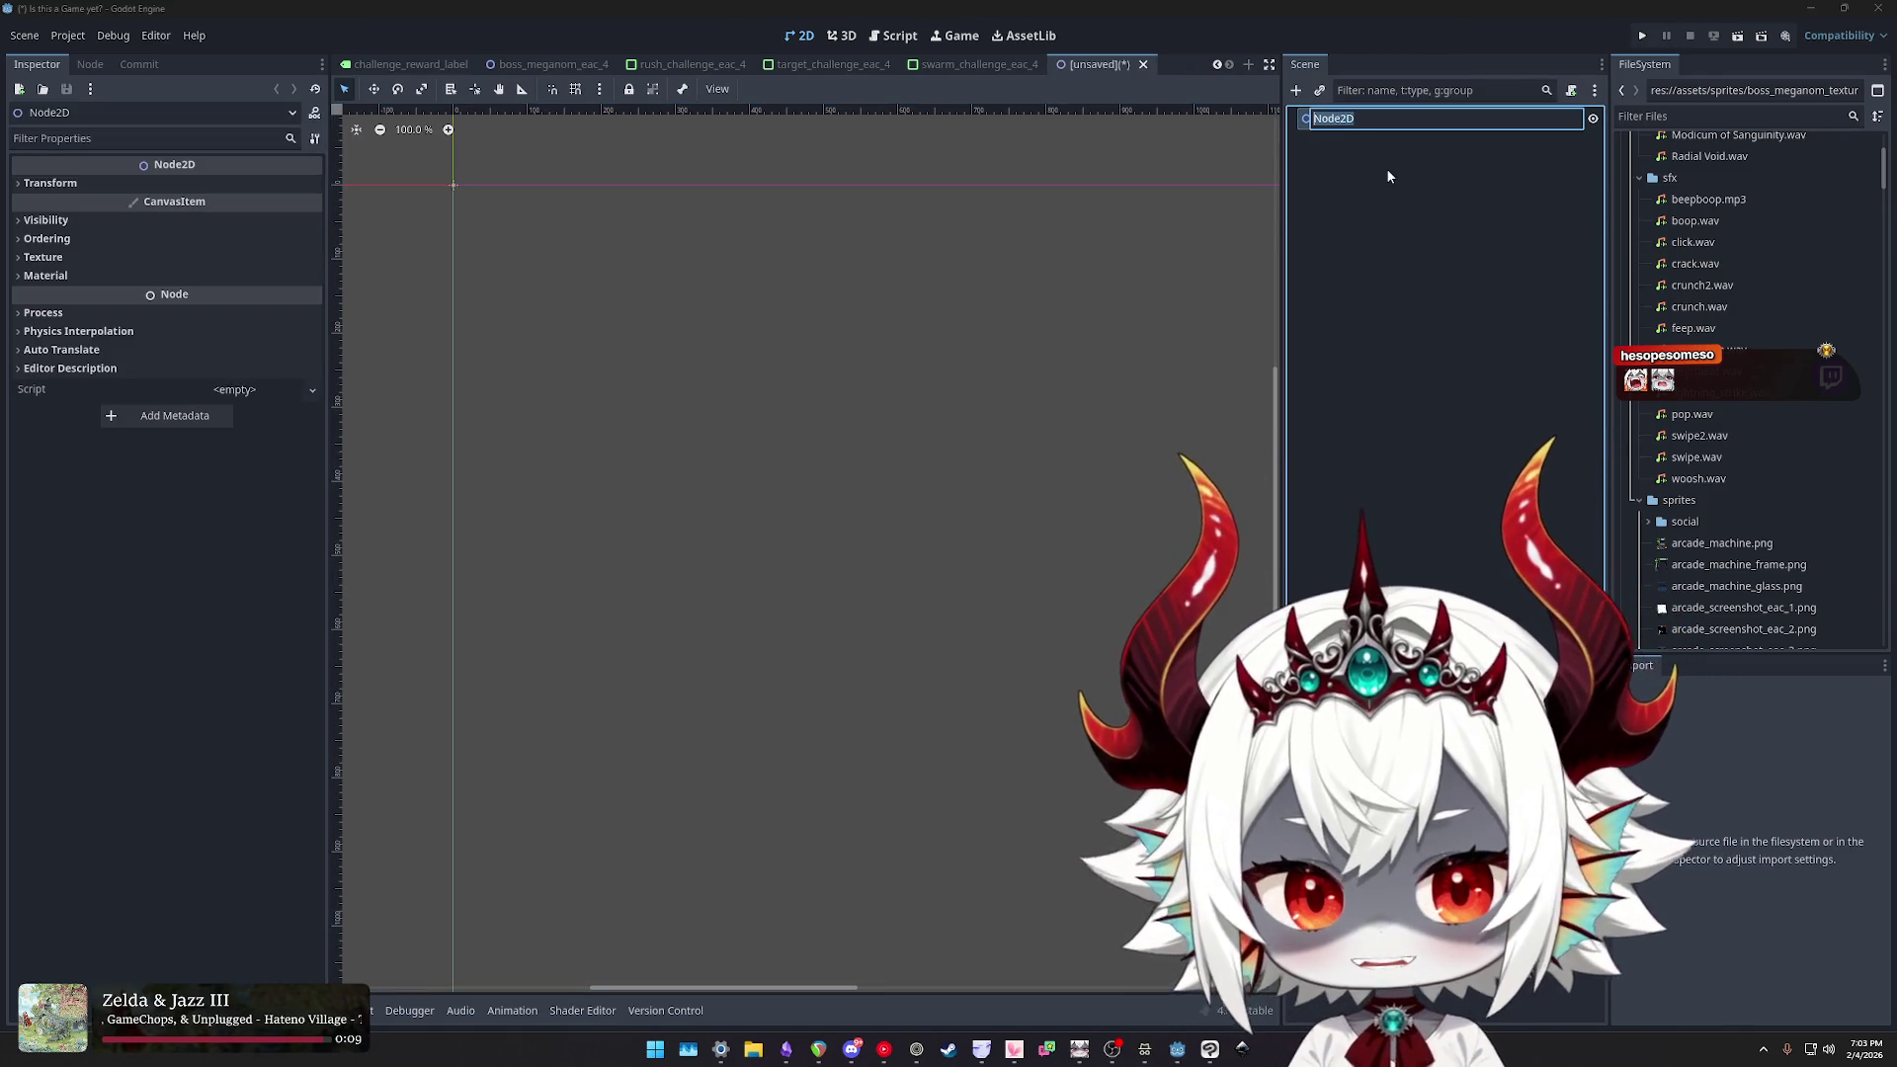
- Review the uncommitted diff of the texture atlas file in the Commit panel
{"action": "scroll", "coordinate": [1749, 396], "scroll_direction": "down", "scroll_amount": 5}
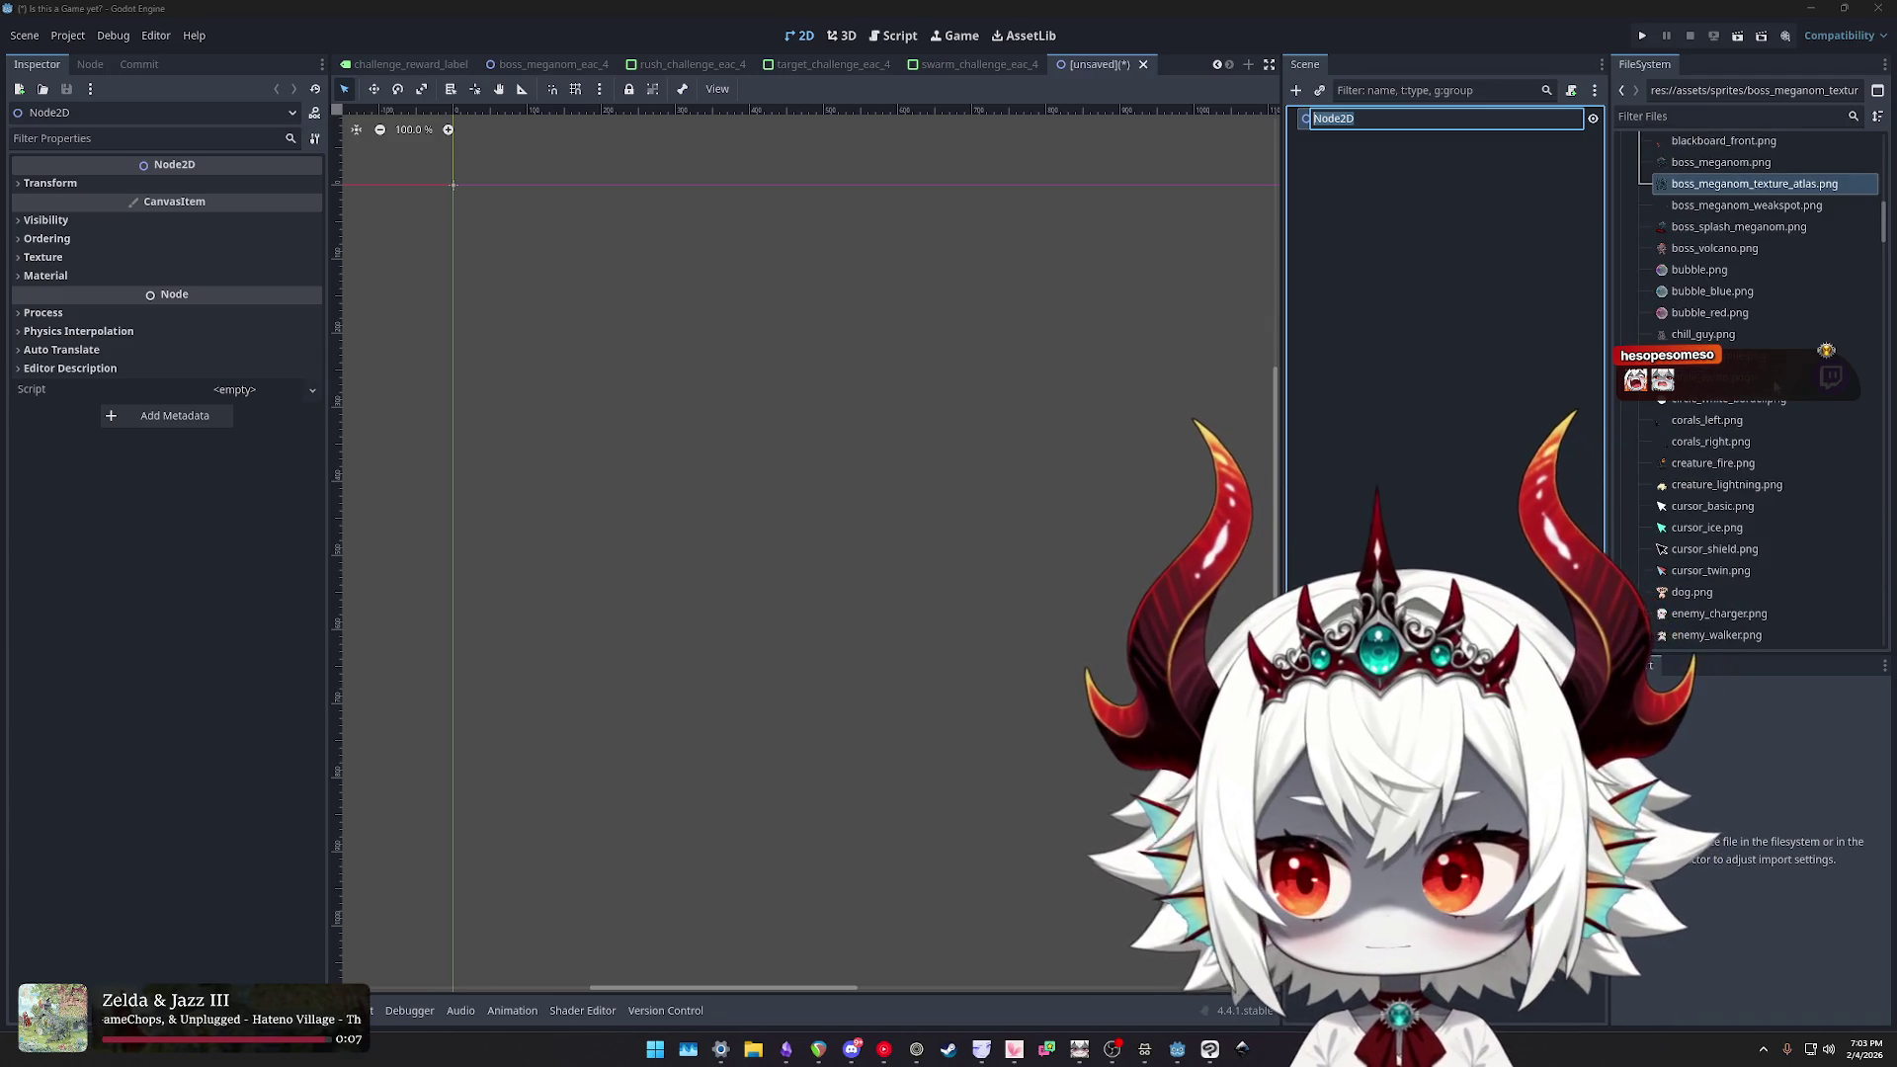
{"action": "left_click", "coordinate": [139, 65]}
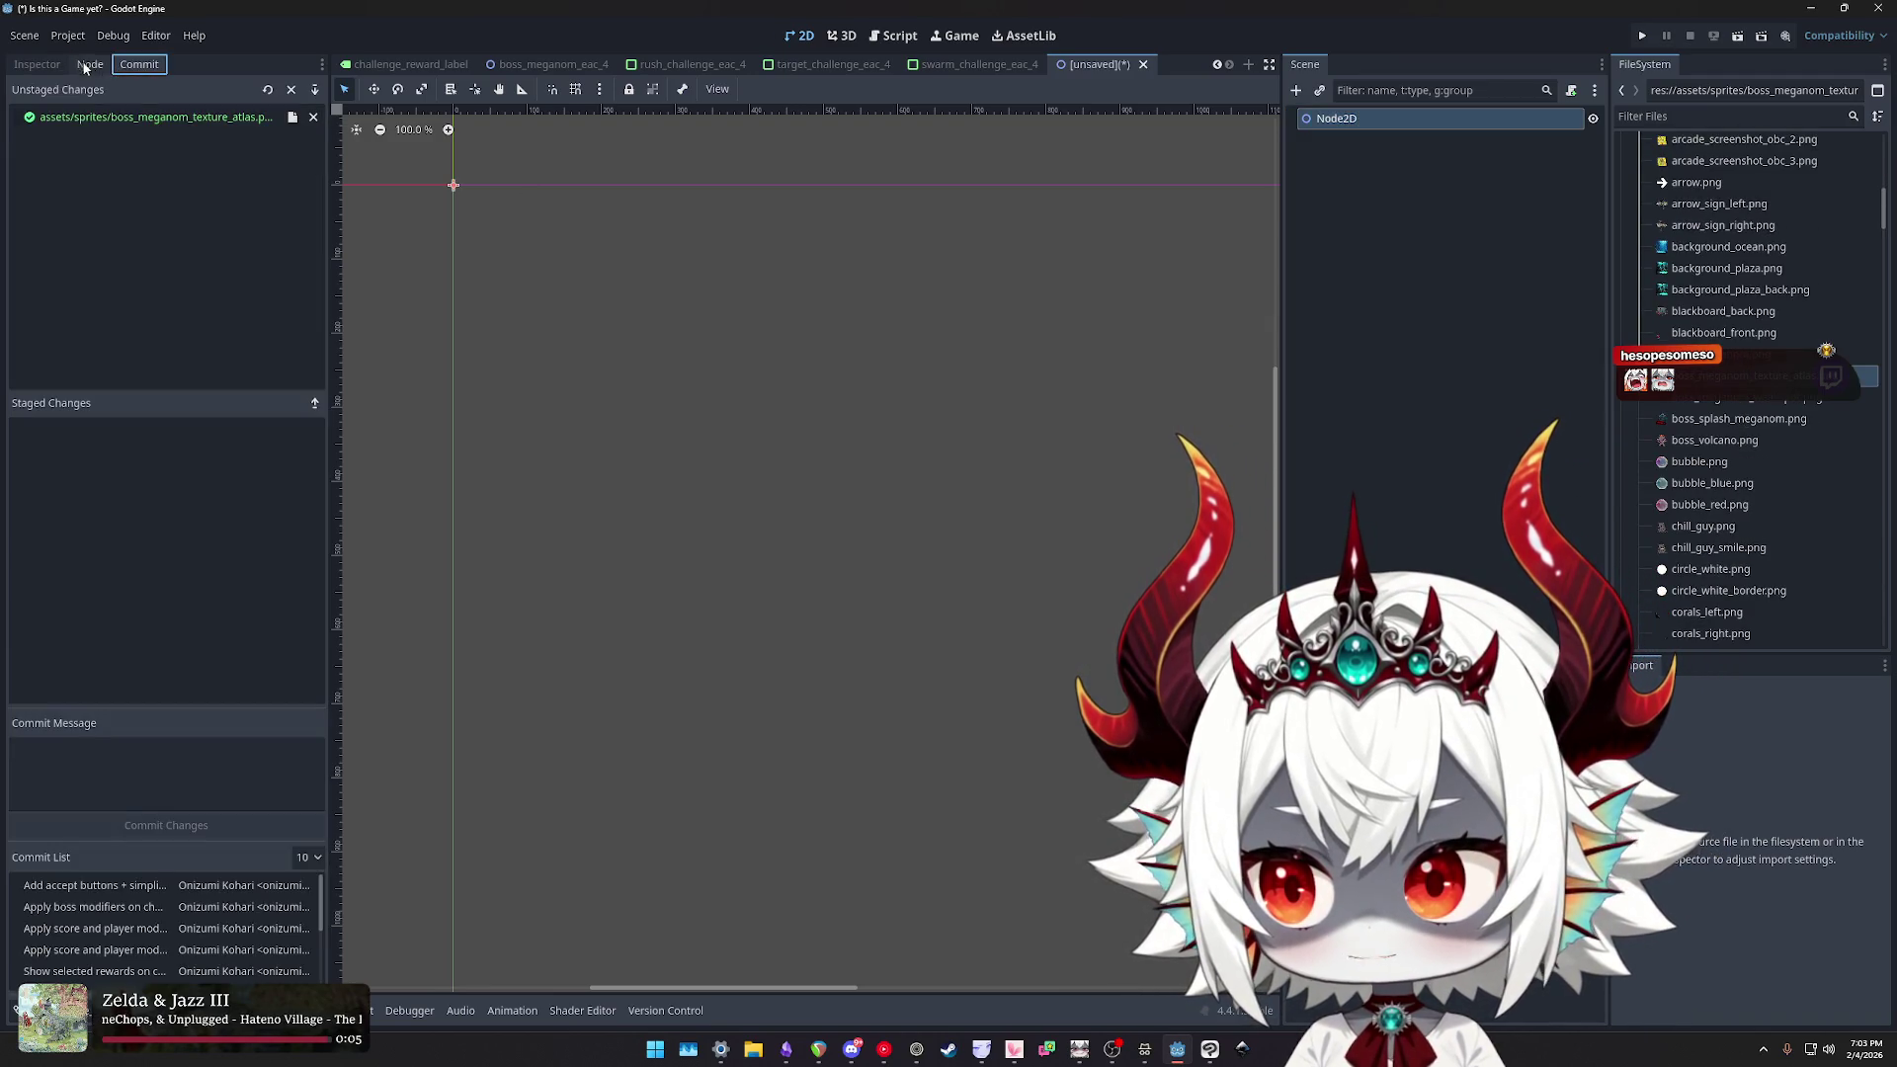
{"action": "left_click", "coordinate": [121, 118]}
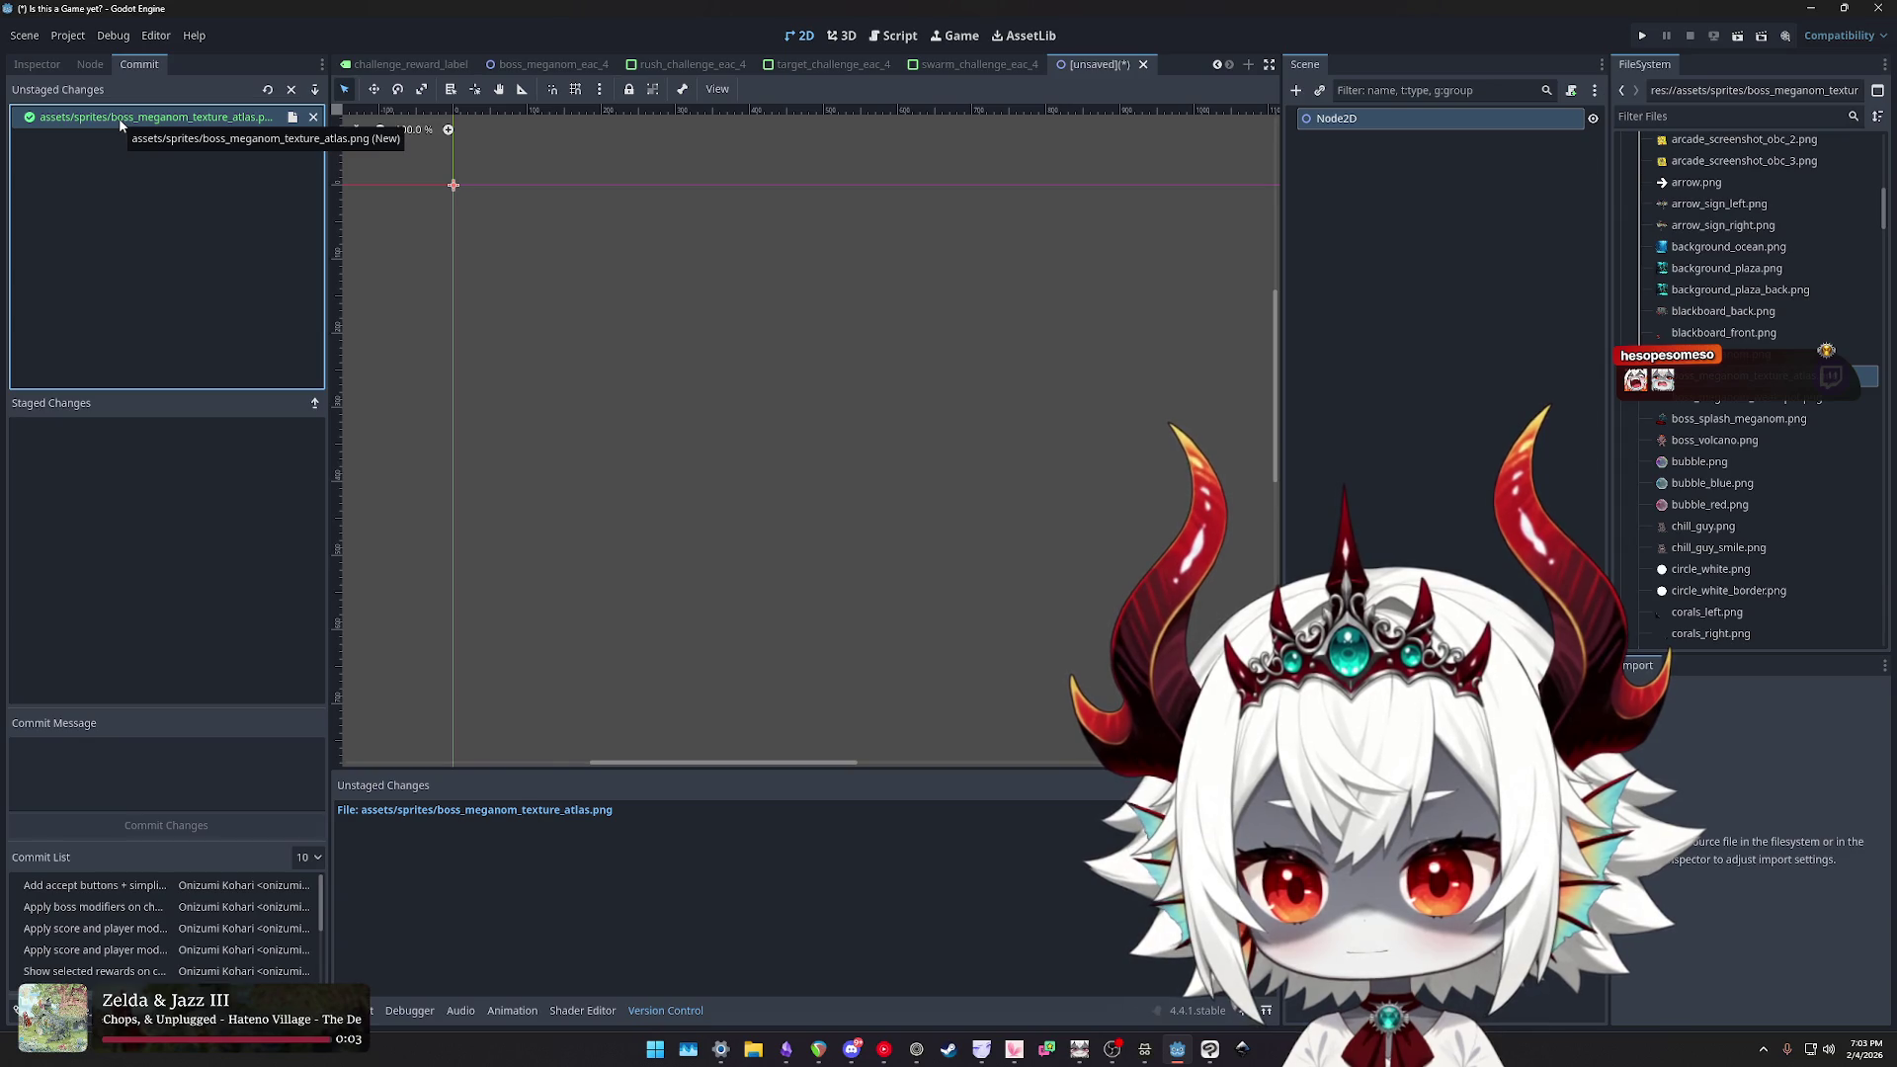
{"action": "left_click", "coordinate": [38, 65]}
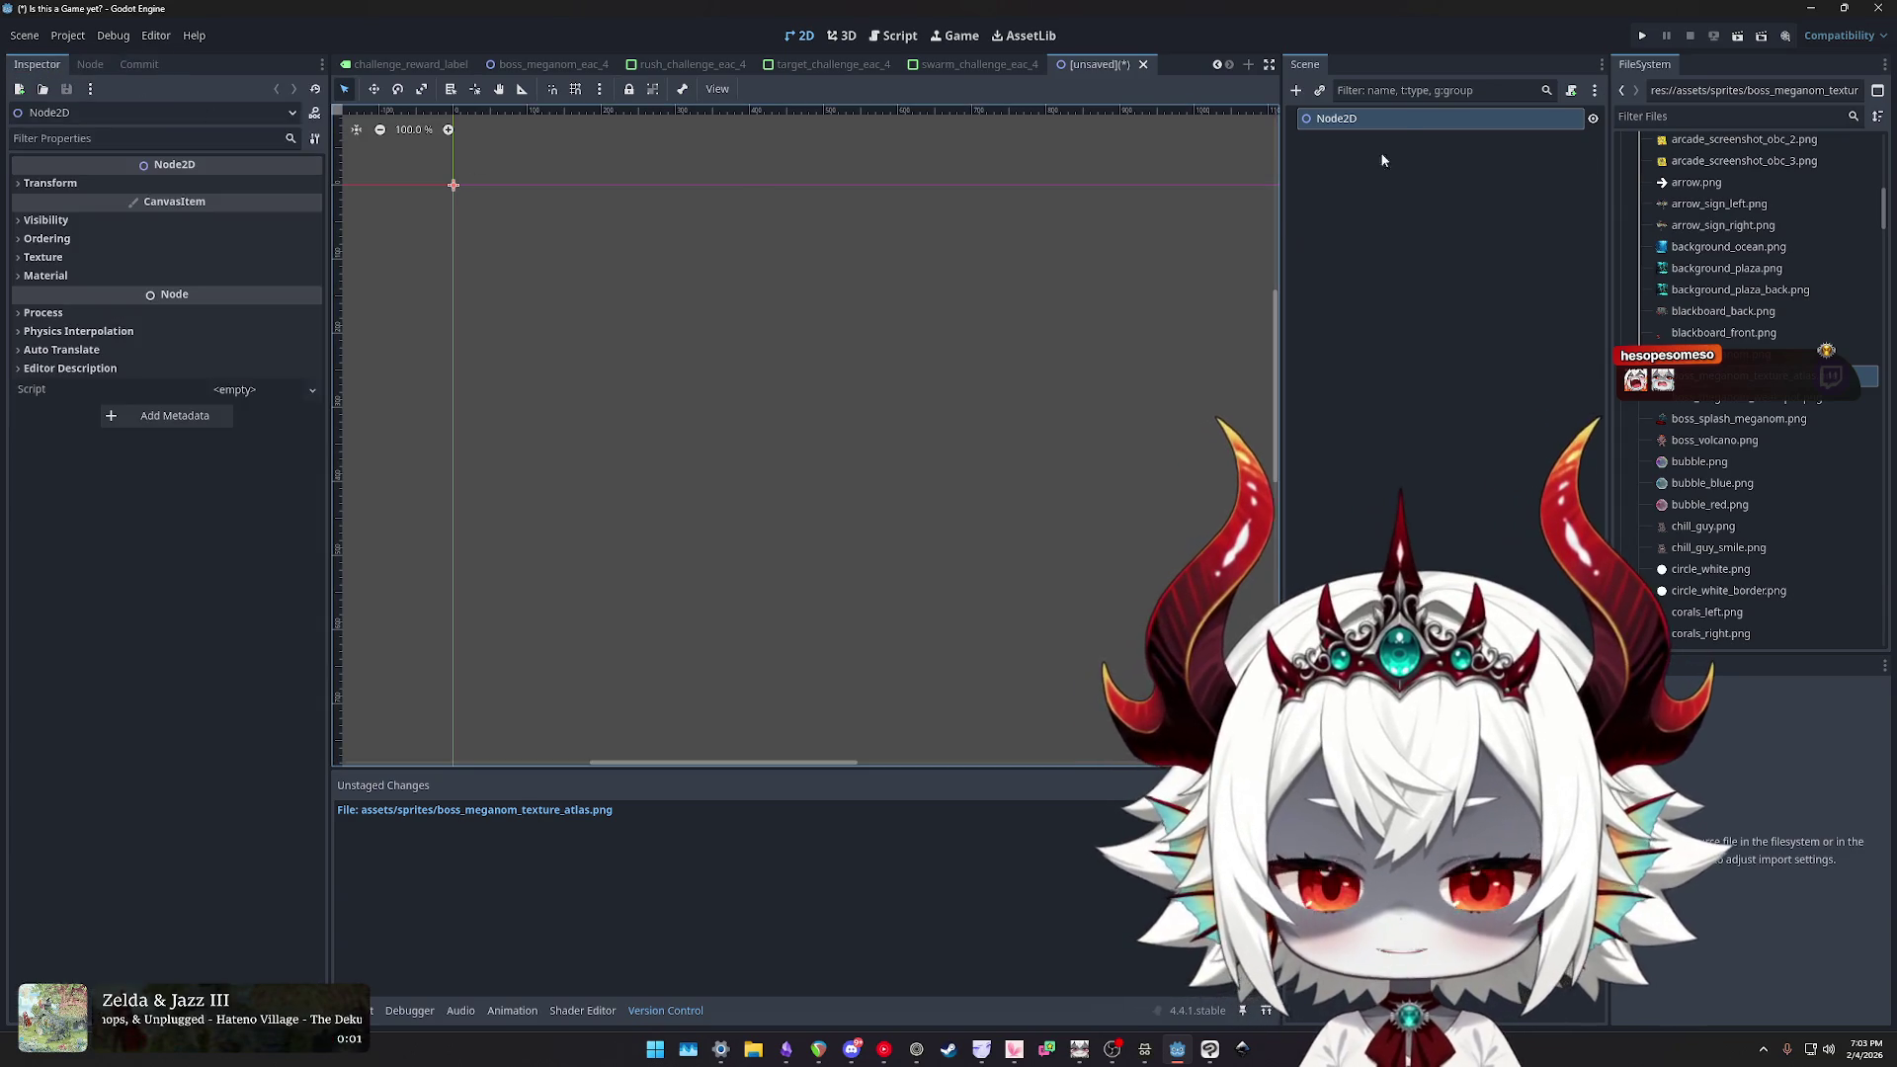
- Rename the root Node2D to BossMeganomEAC4
{"action": "double_click", "coordinate": [1386, 119]}
{"action": "type", "text": "BossMeganom"}
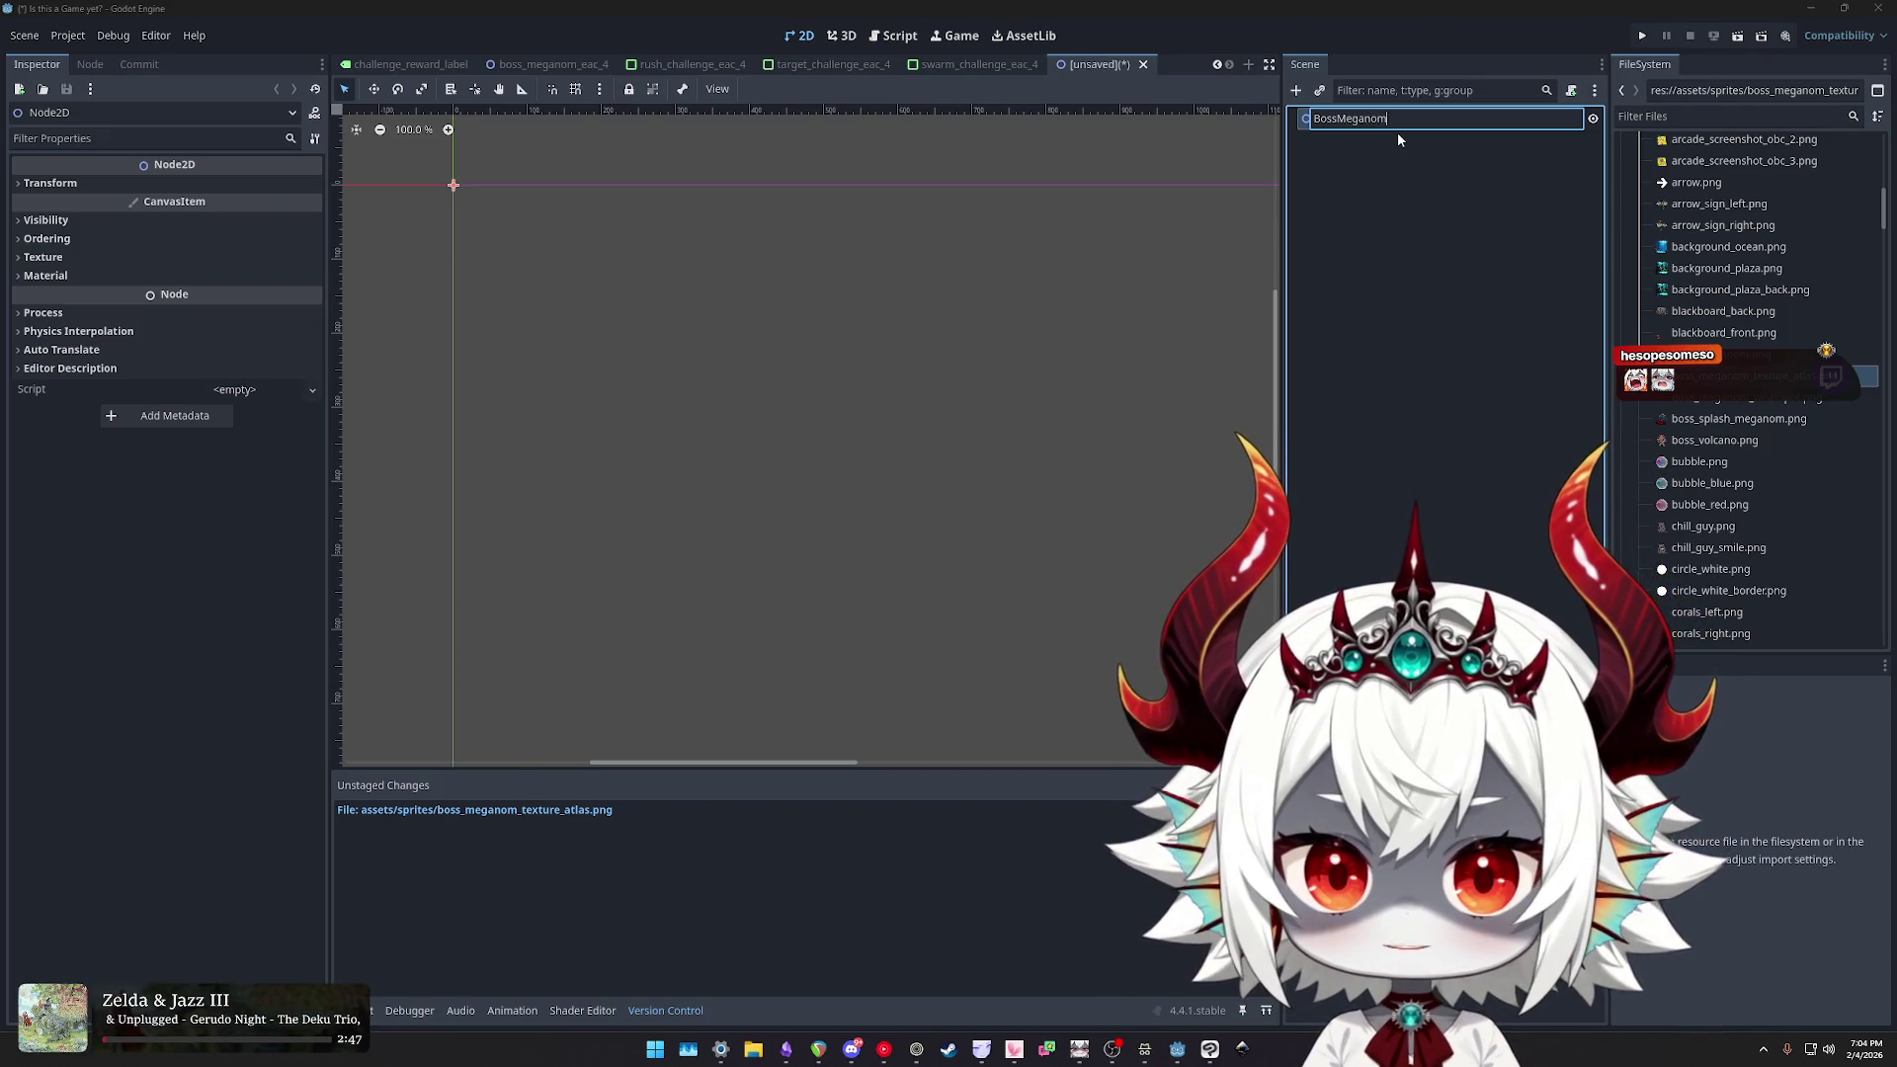
{"action": "type", "text": "4"}
{"action": "key", "text": "Return"}
{"action": "left_click", "coordinate": [1717, 117]}
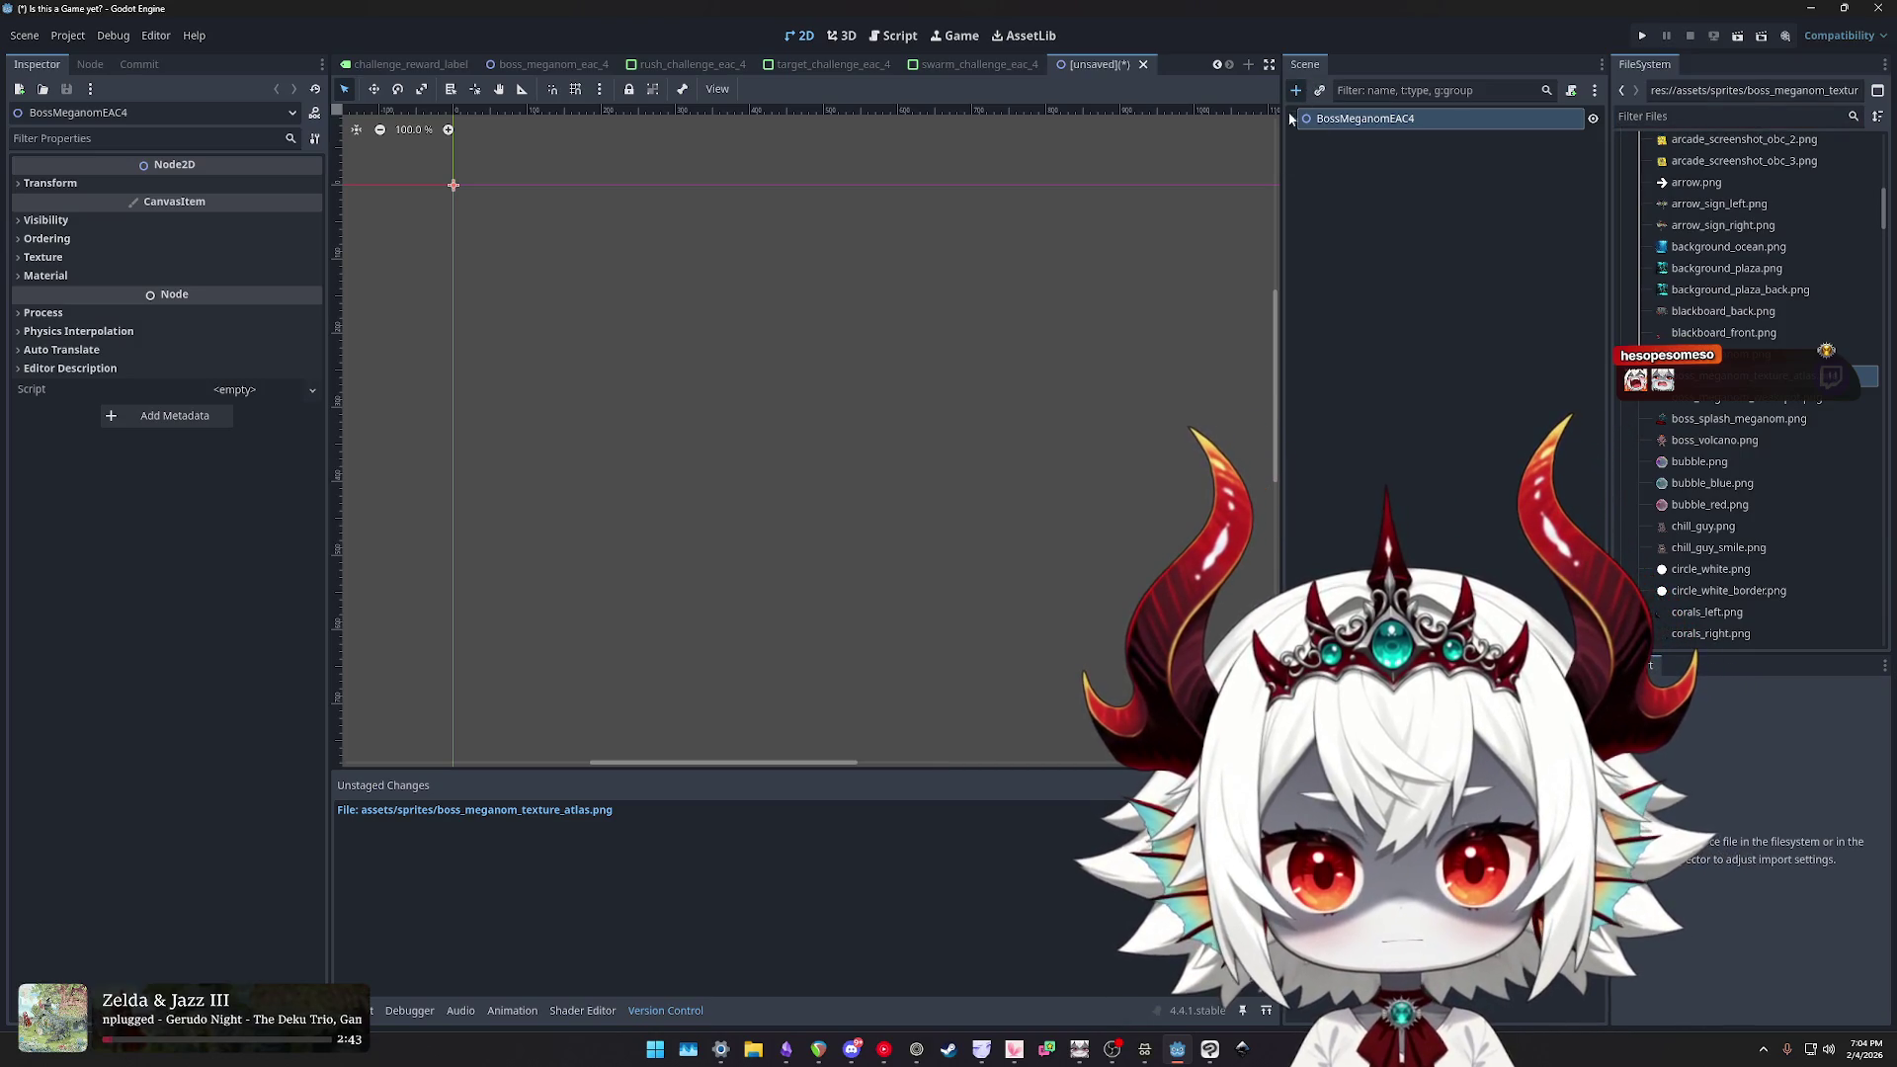
{"action": "left_click", "coordinate": [1297, 91]}
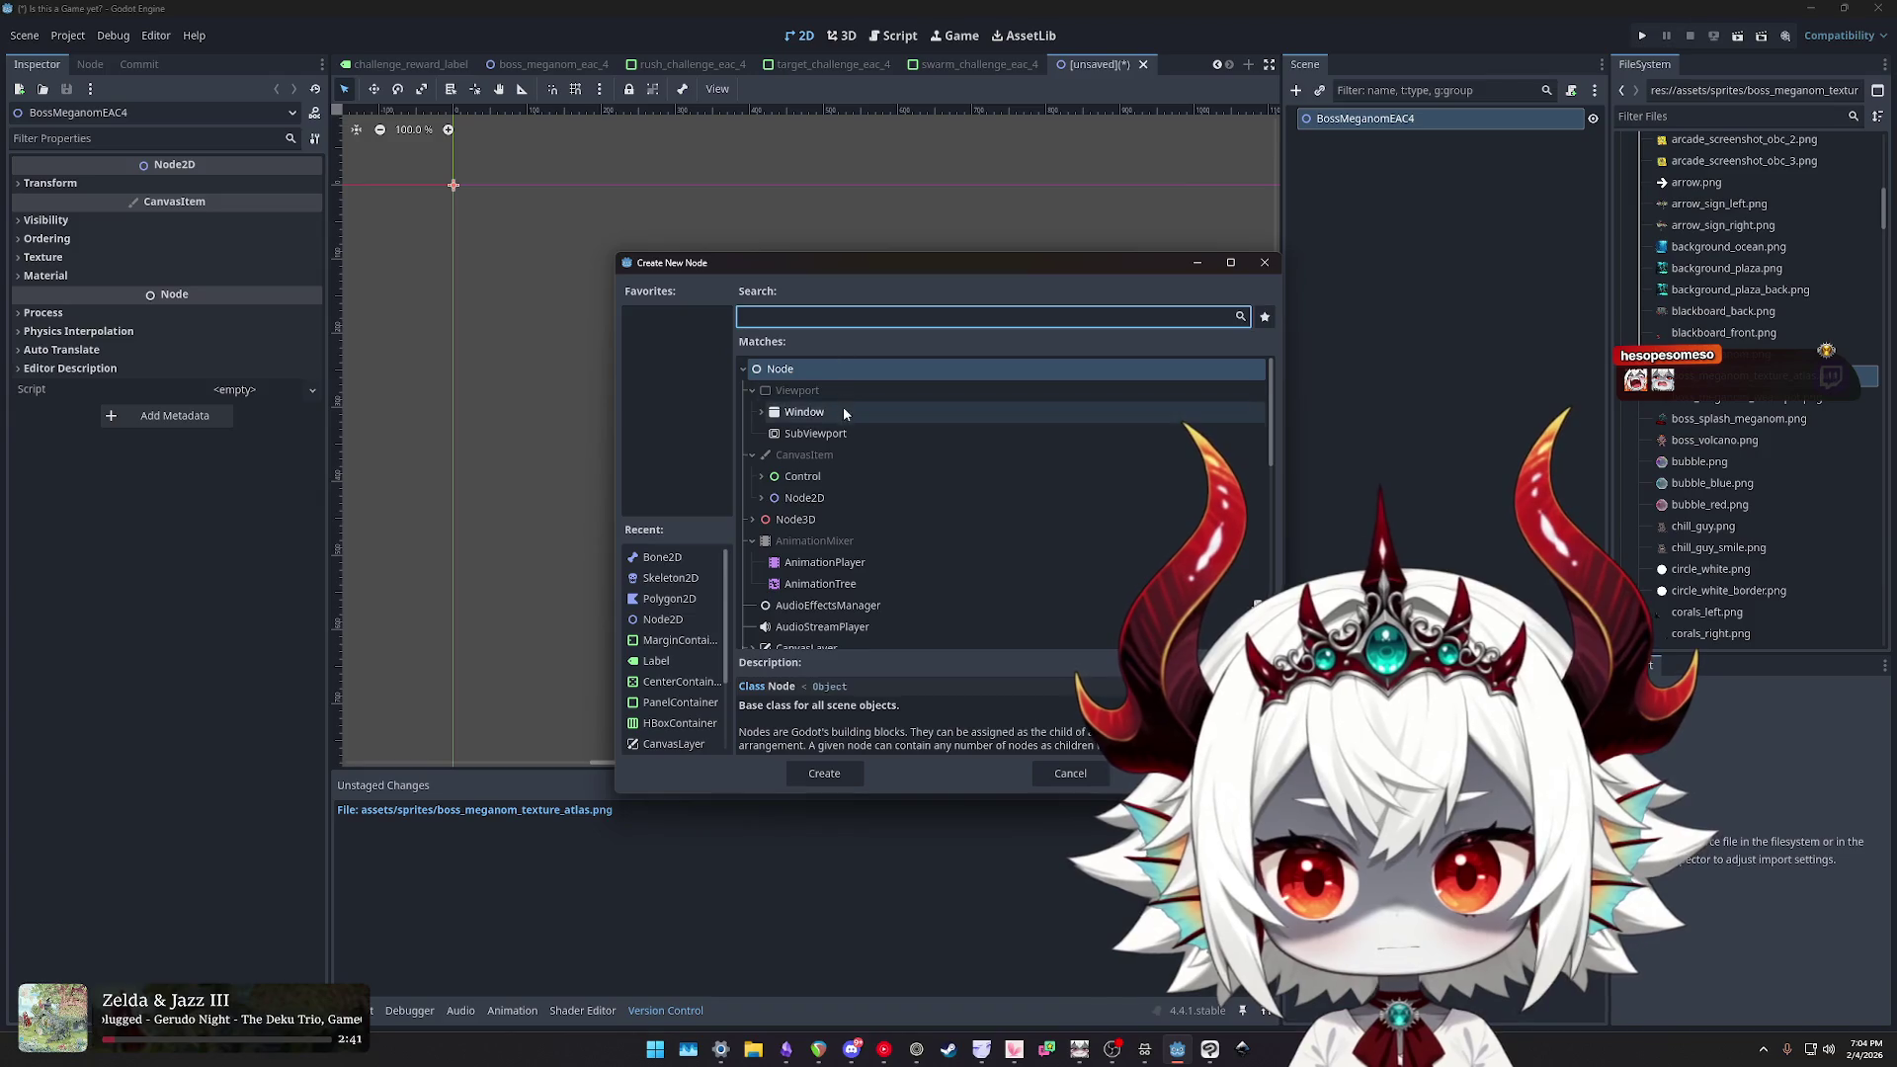
- Add a Node2D named SpriteParent under the root, with a Polygon2D named ArmLeft inside
{"action": "double_click", "coordinate": [802, 498]}
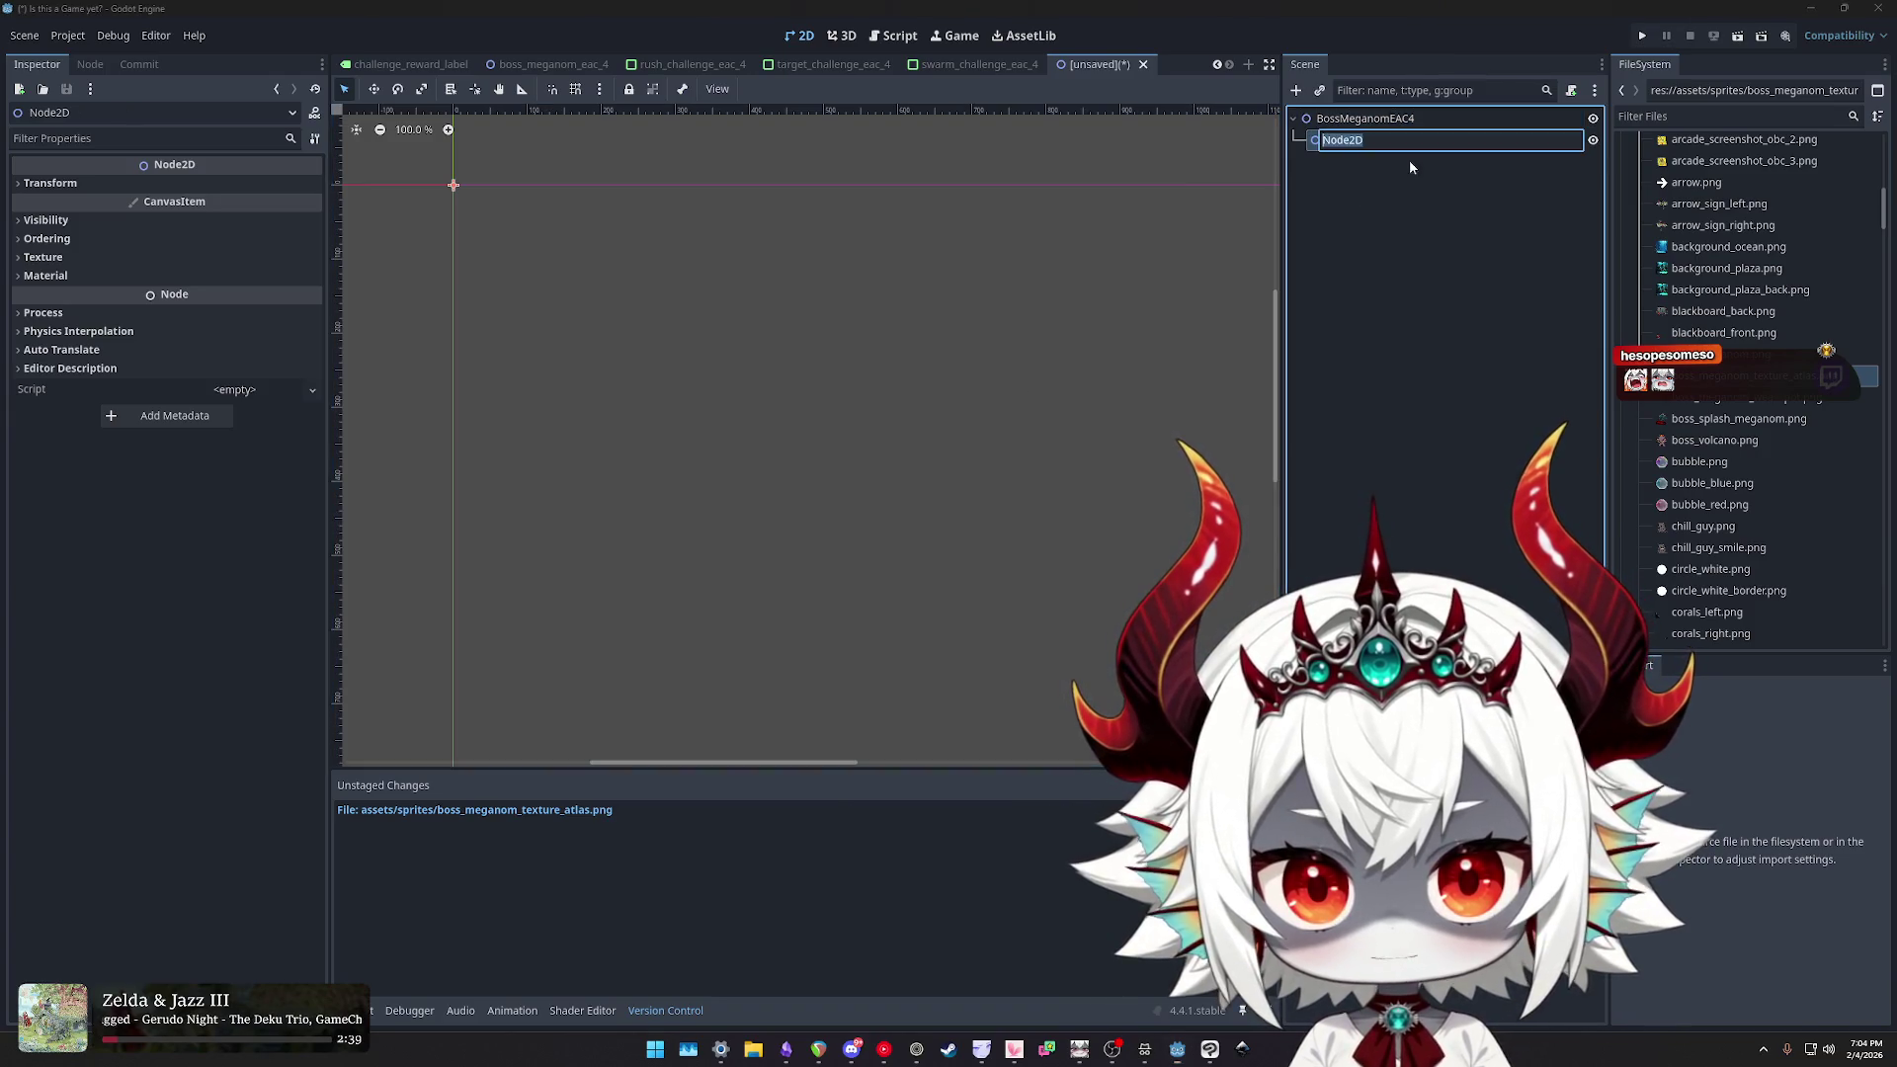
{"action": "type", "text": "SpriteParent"}
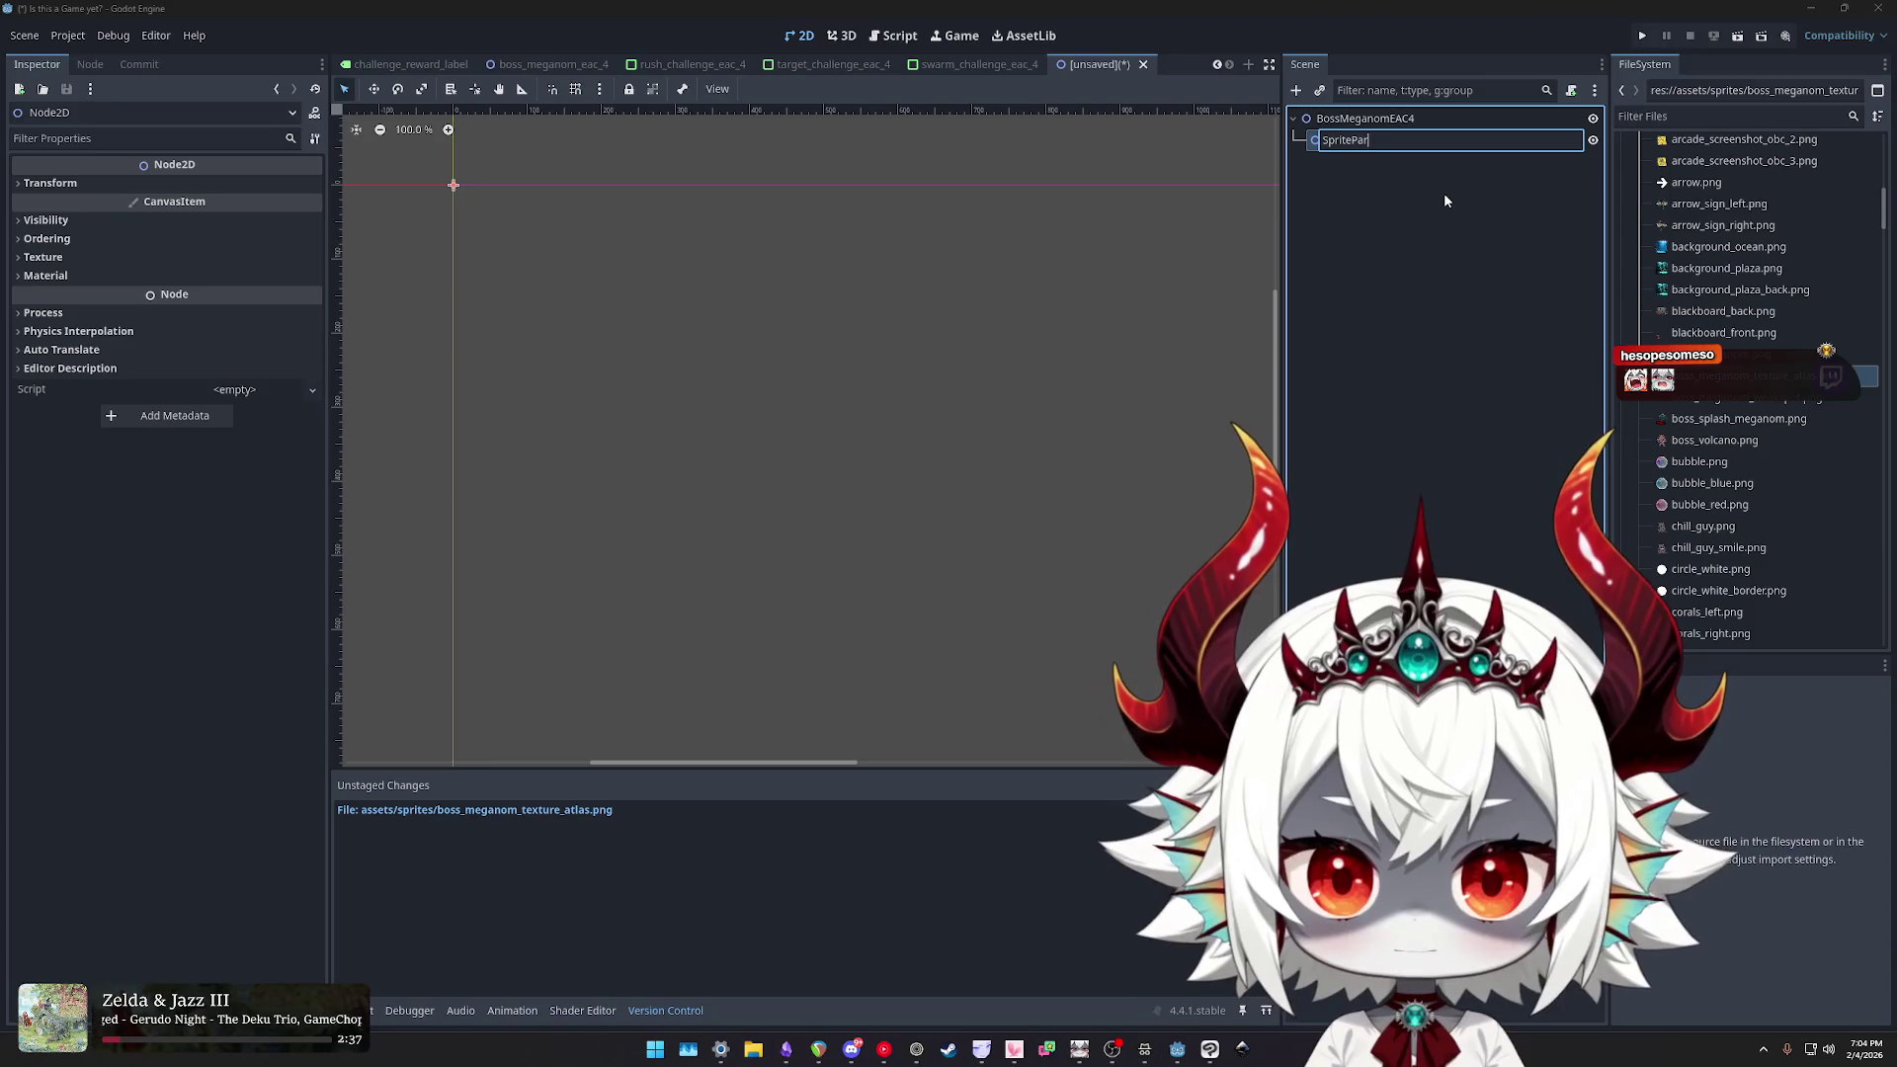
{"action": "key", "text": "Return"}
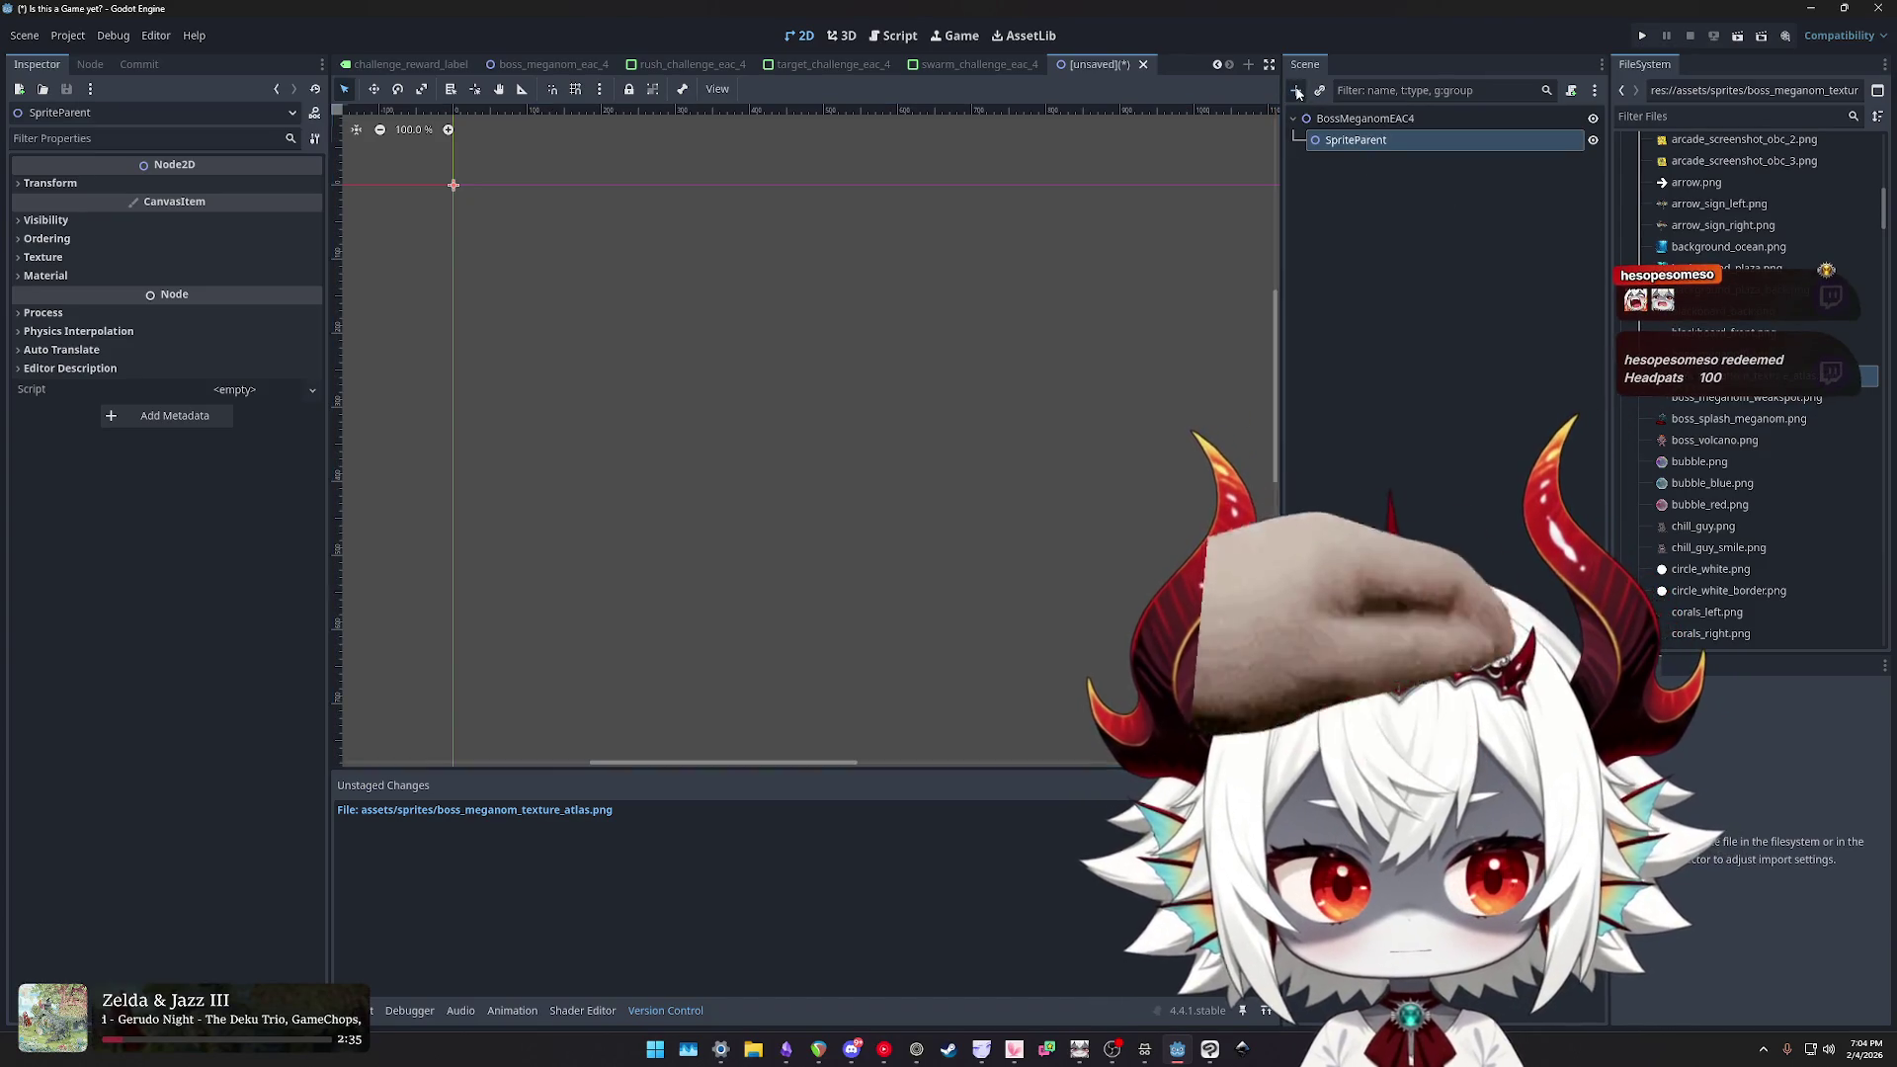
{"action": "key", "text": "ctrl+a"}
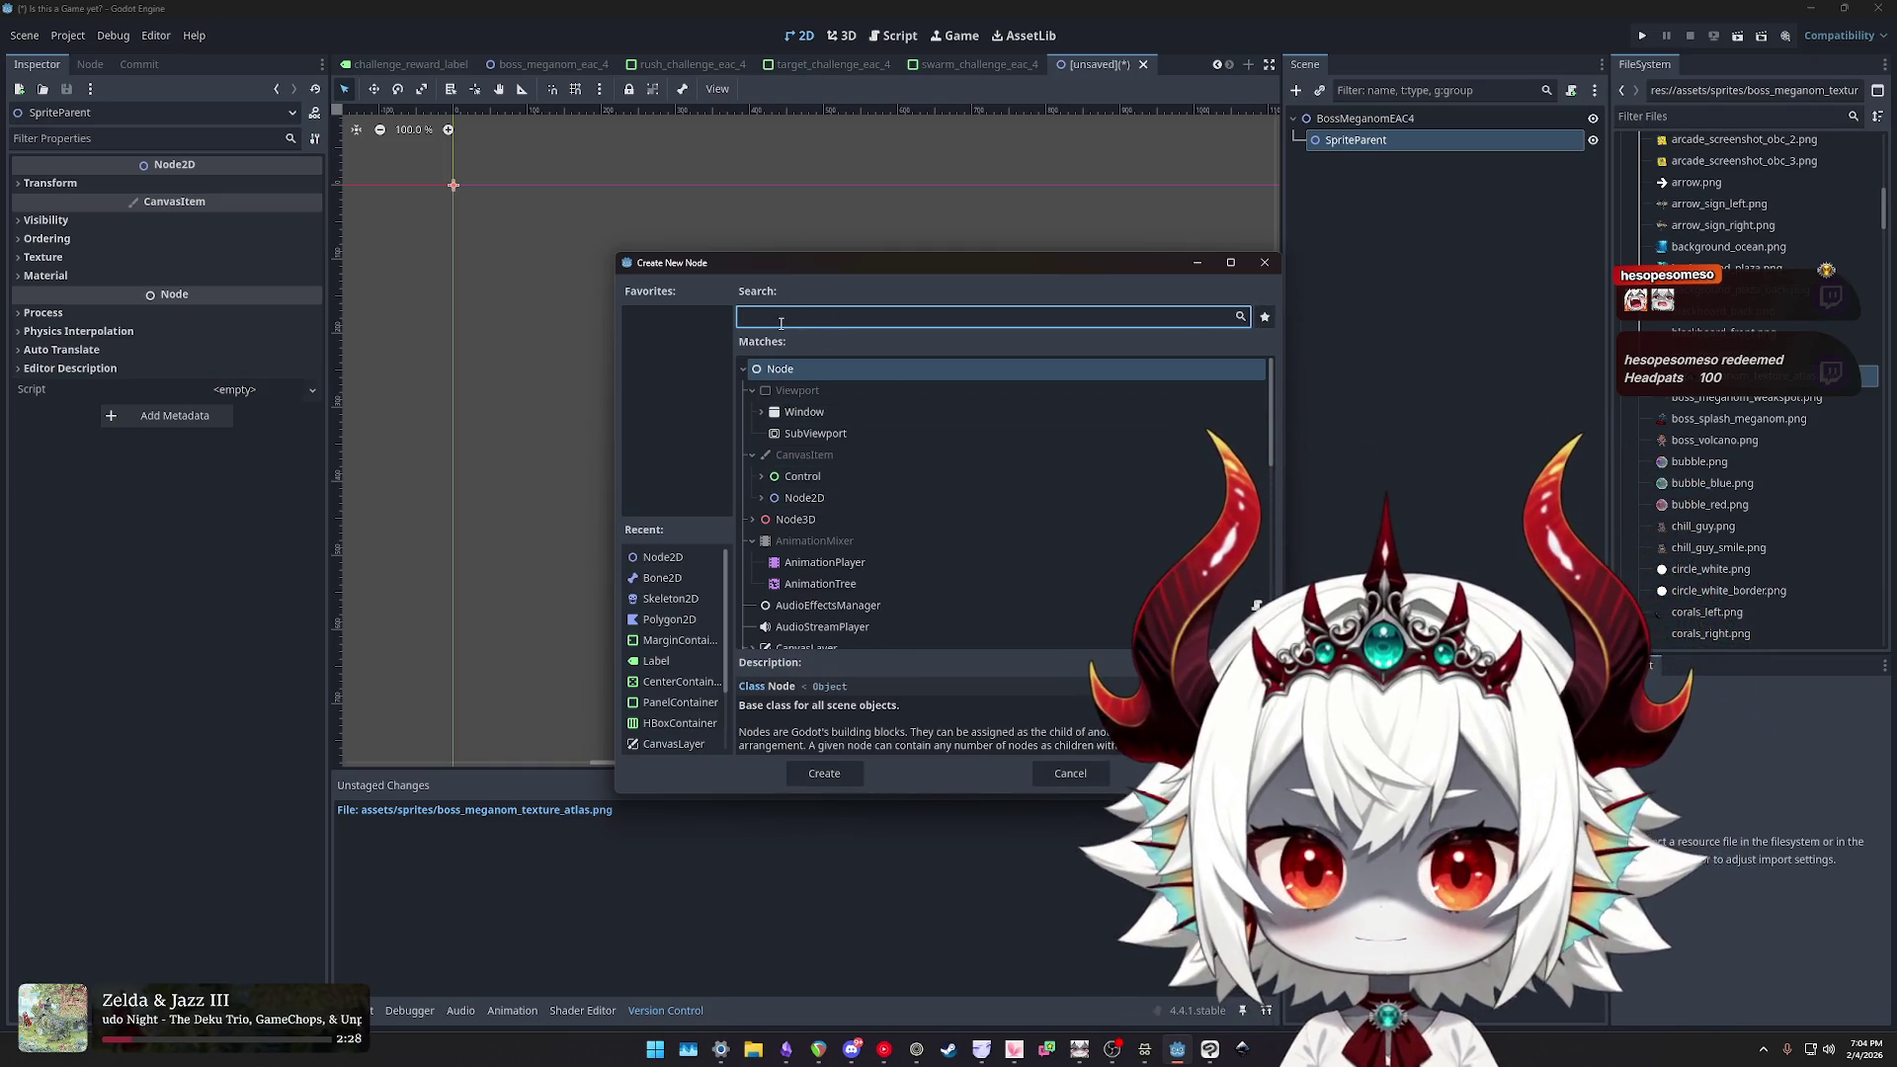
{"action": "type", "text": "polg"}
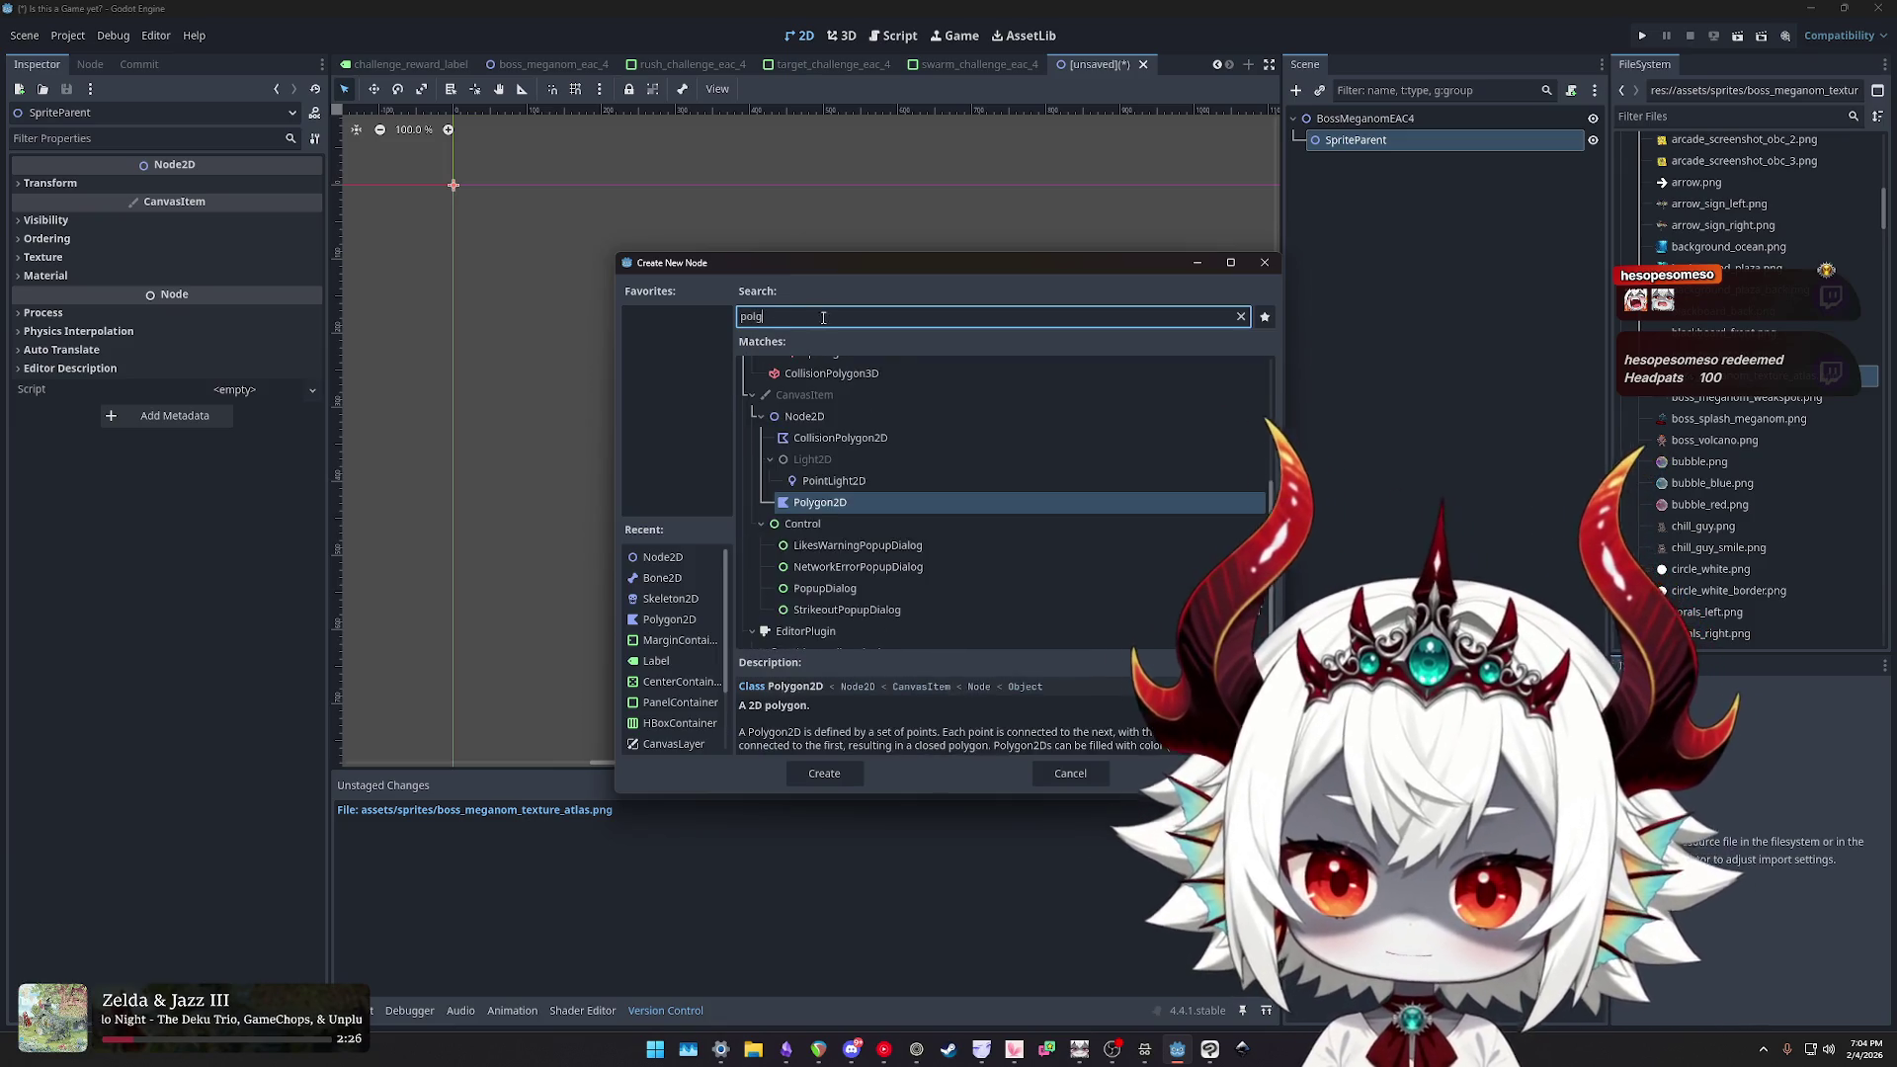
{"action": "double_click", "coordinate": [812, 504]}
{"action": "double_click", "coordinate": [1380, 163]}
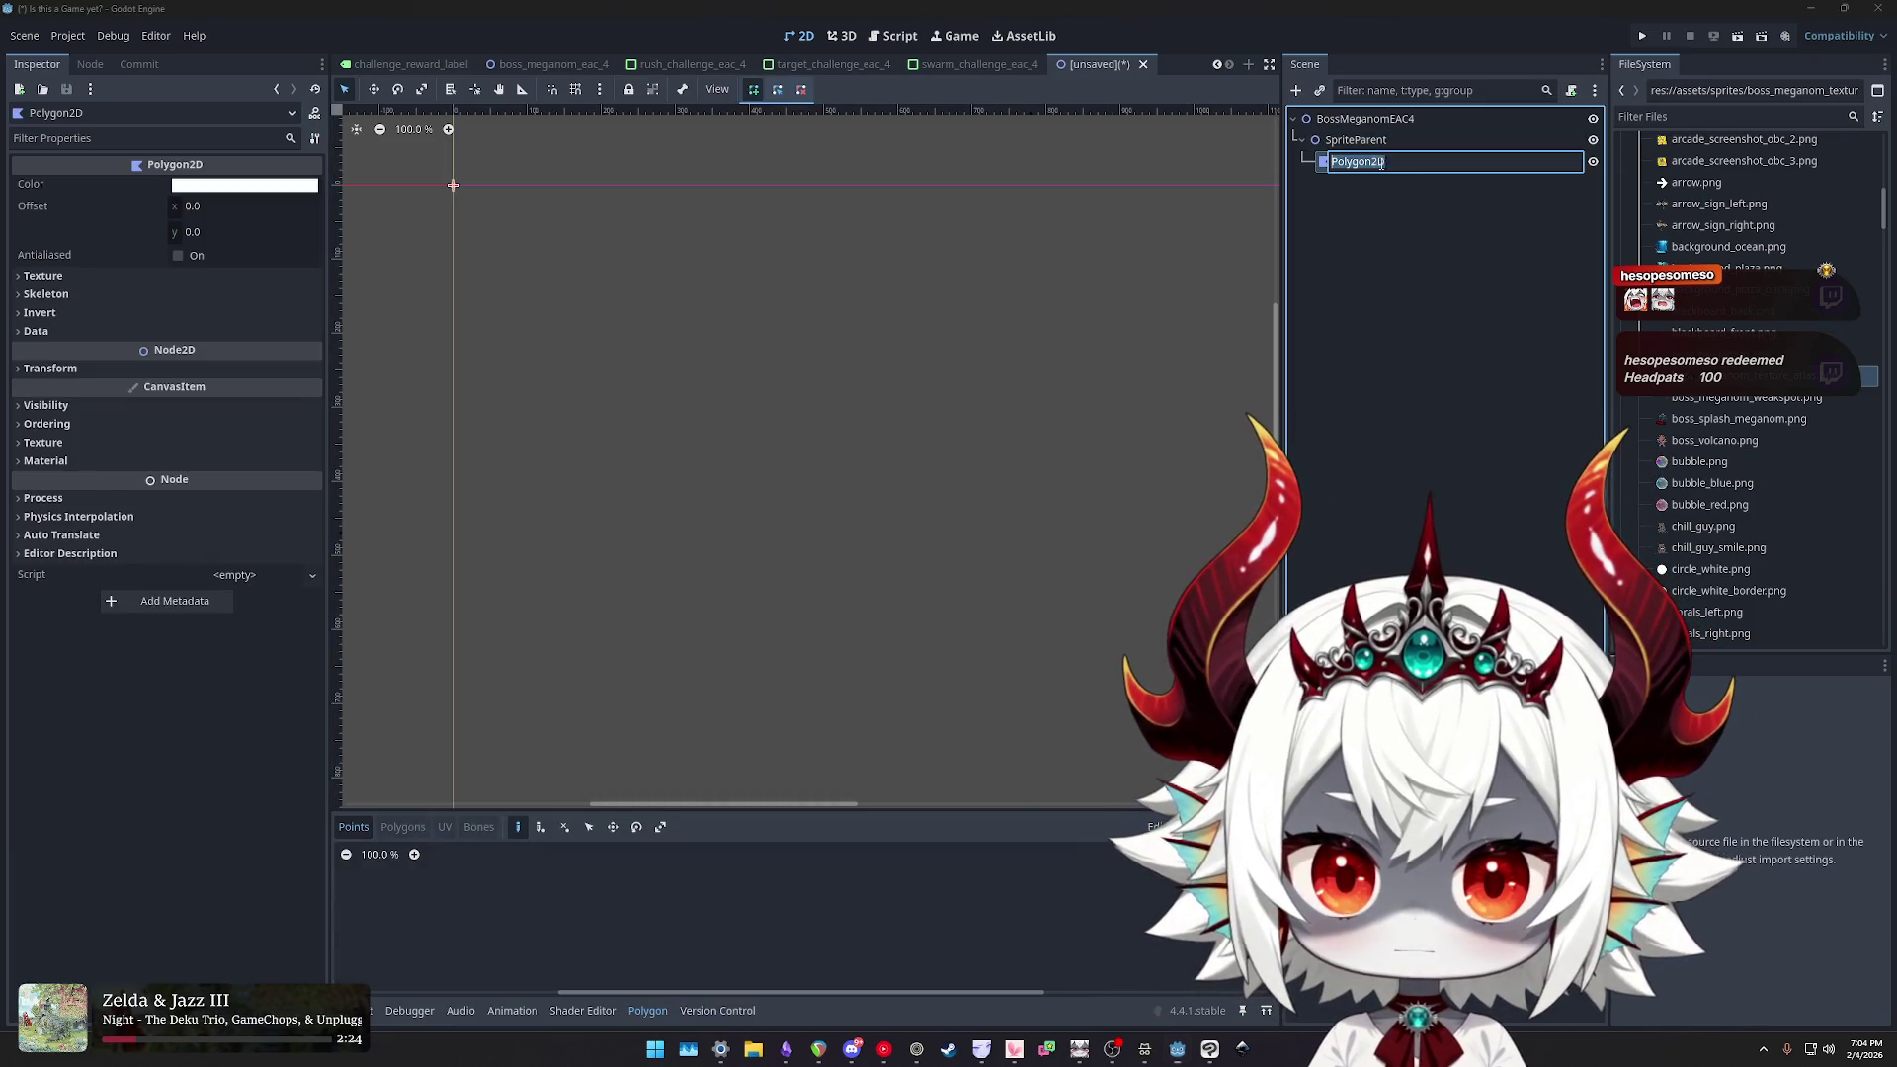
{"action": "type", "text": "ArmLeft"}
{"action": "key", "text": "Return"}
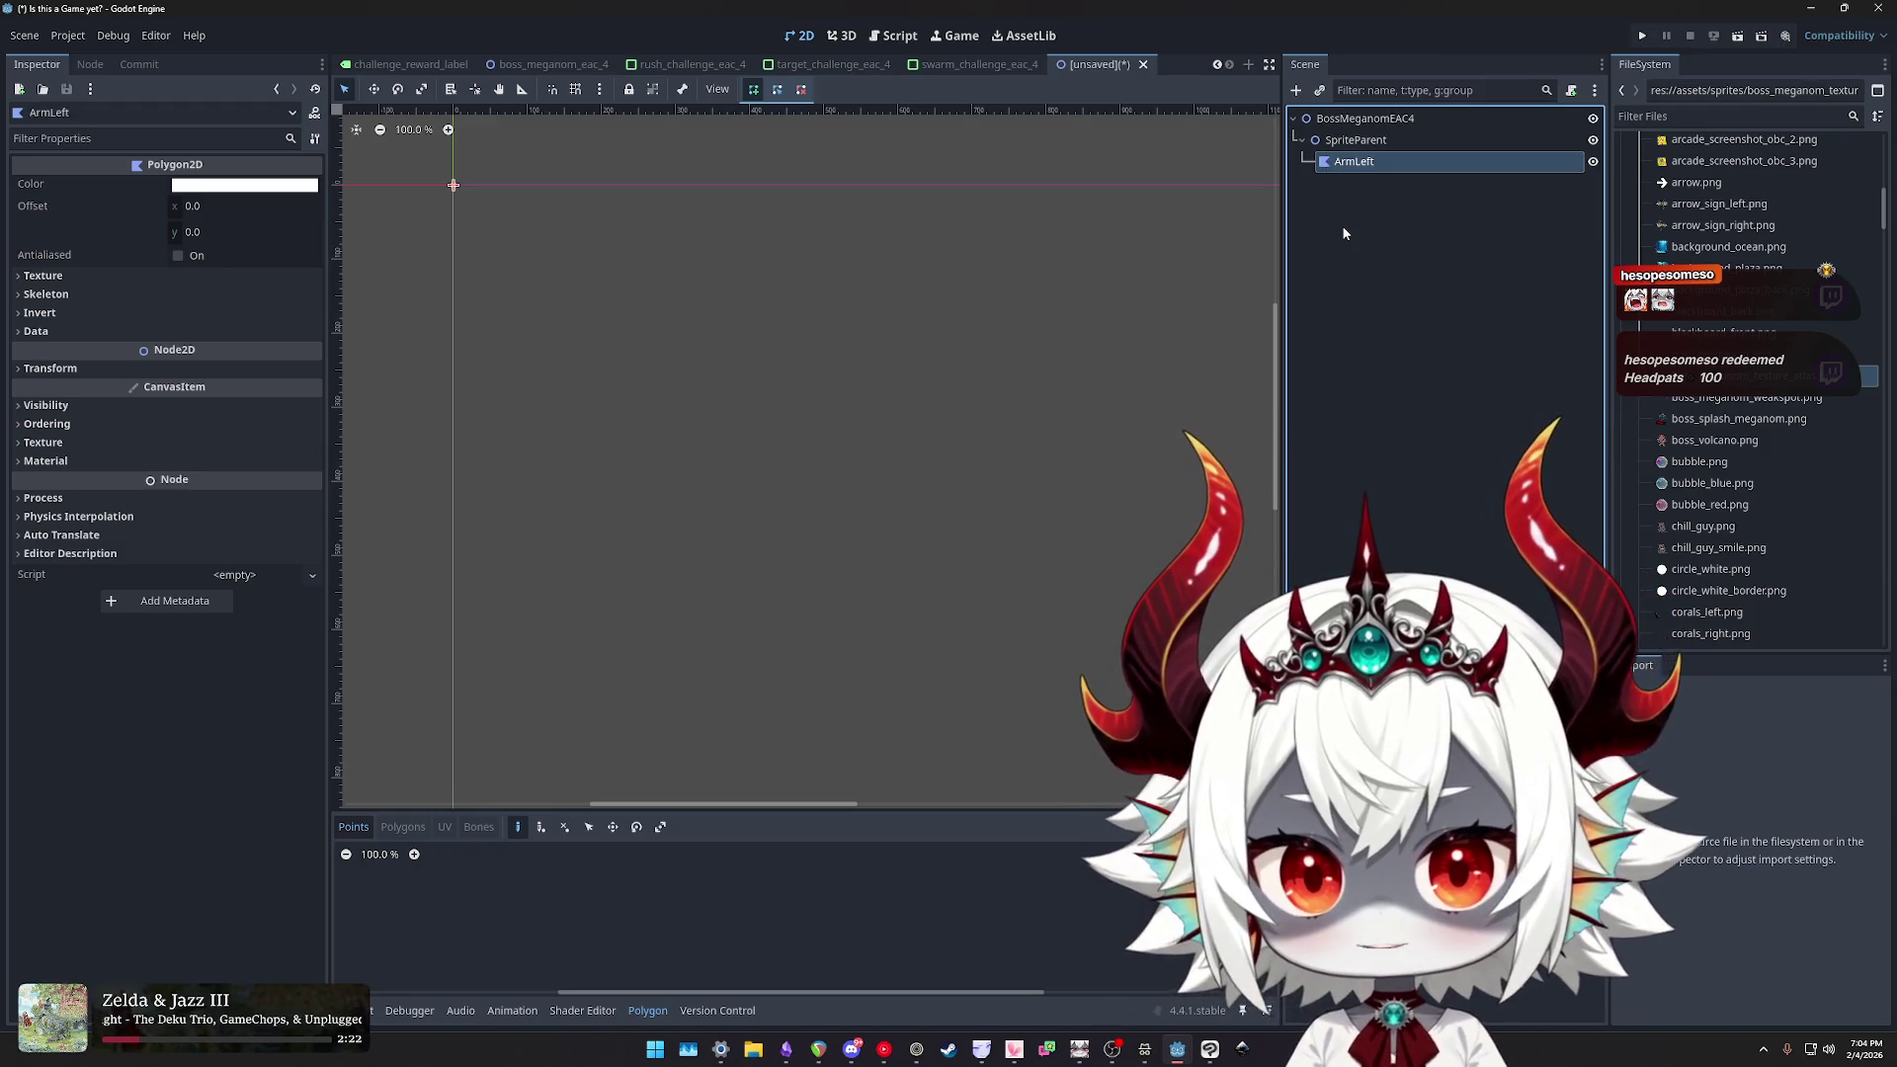
{"action": "double_click", "coordinate": [1407, 164]}
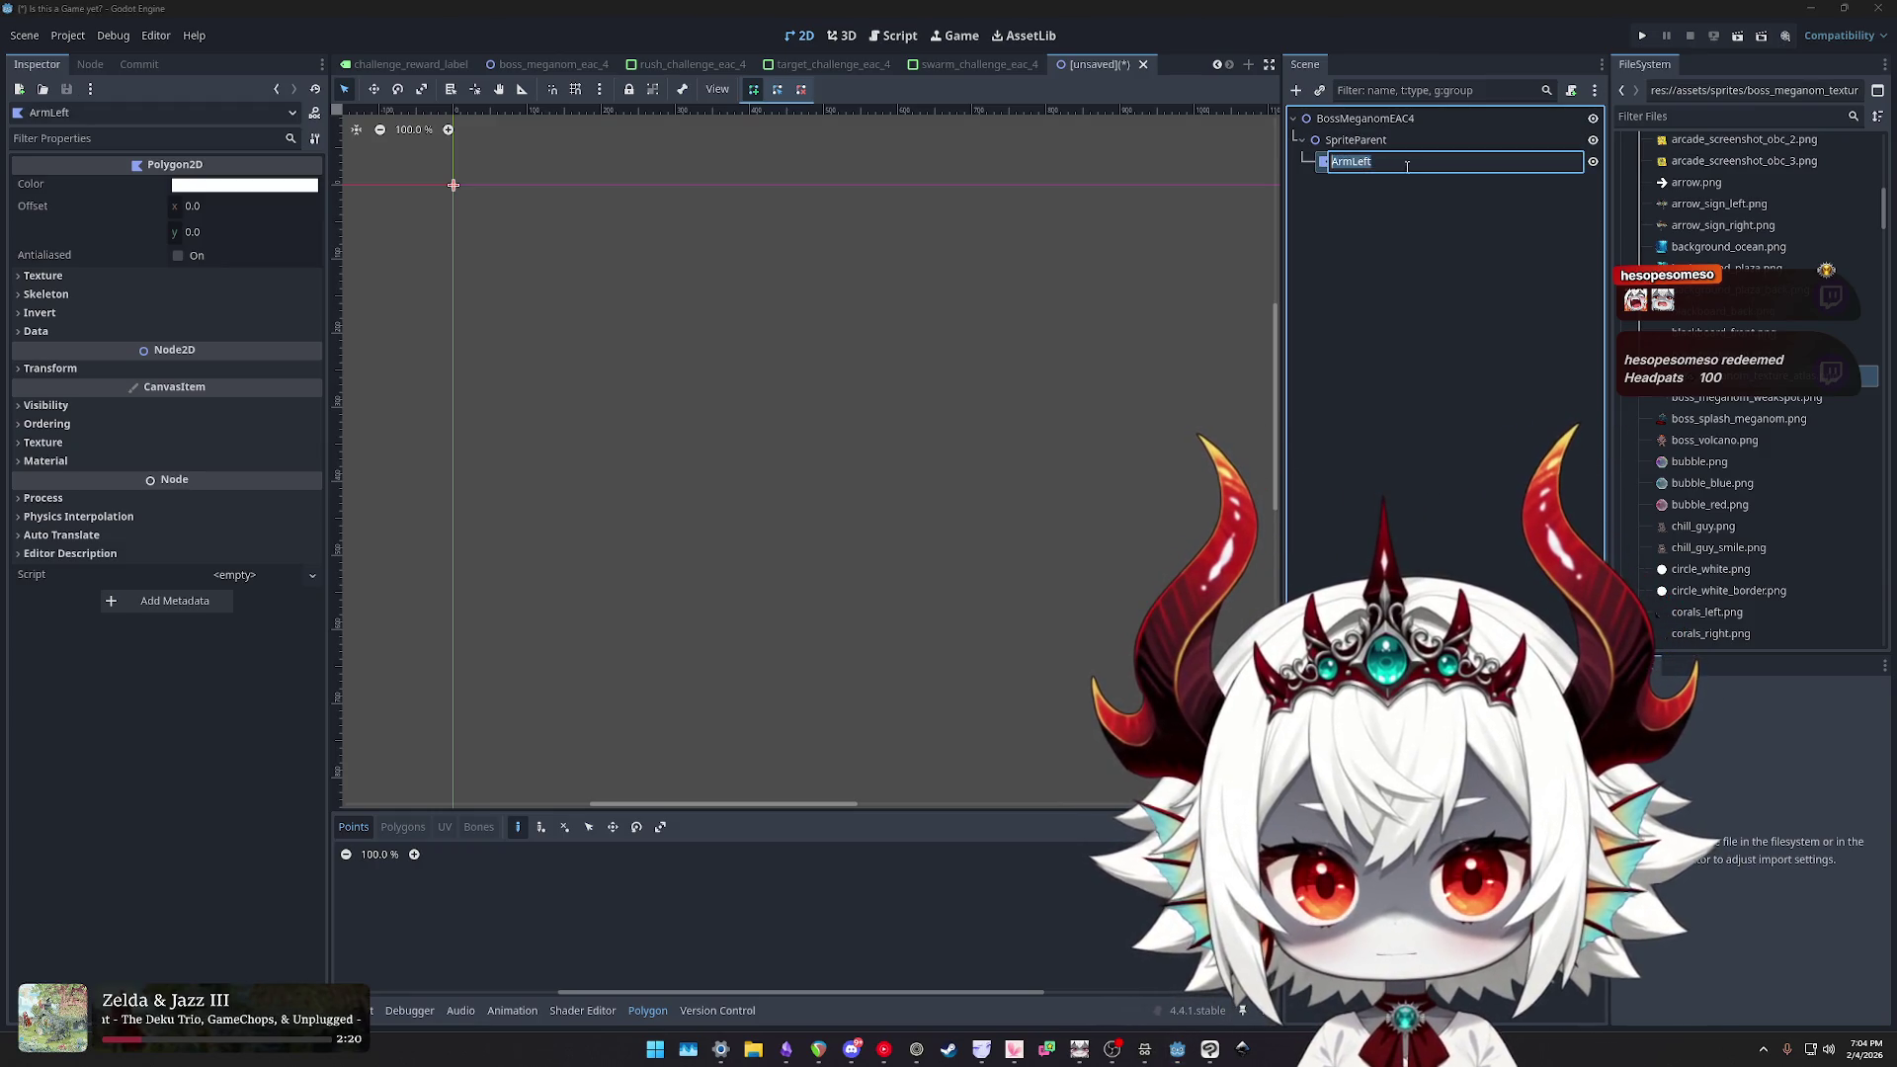
- Duplicate ArmLeft and rename the first two copies Body and ArmRight
{"action": "key", "text": "ctrl+d"}
{"action": "key", "text": "ctrl+d"}
{"action": "key", "text": "ctrl+d"}
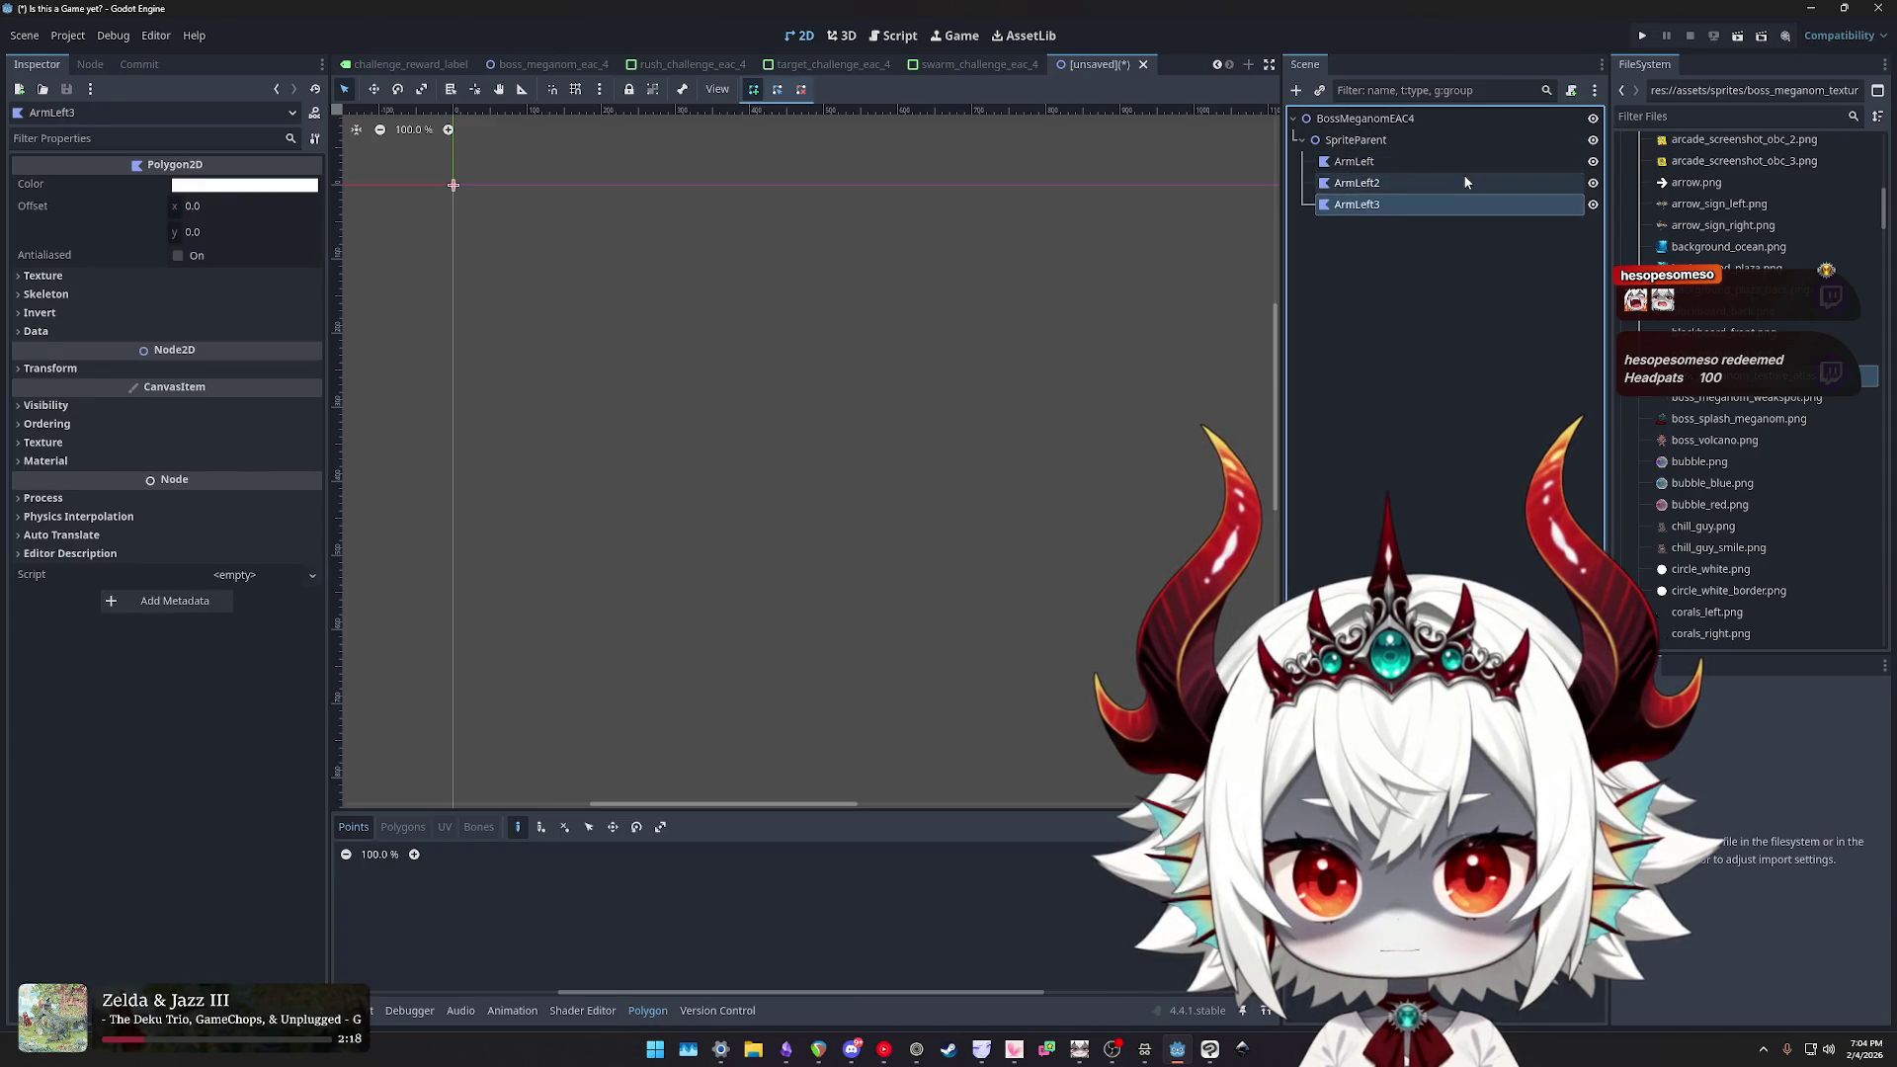
{"action": "double_click", "coordinate": [1377, 186]}
{"action": "type", "text": "Body"}
{"action": "key", "text": "Return"}
{"action": "double_click", "coordinate": [1356, 204]}
{"action": "type", "text": "A"}
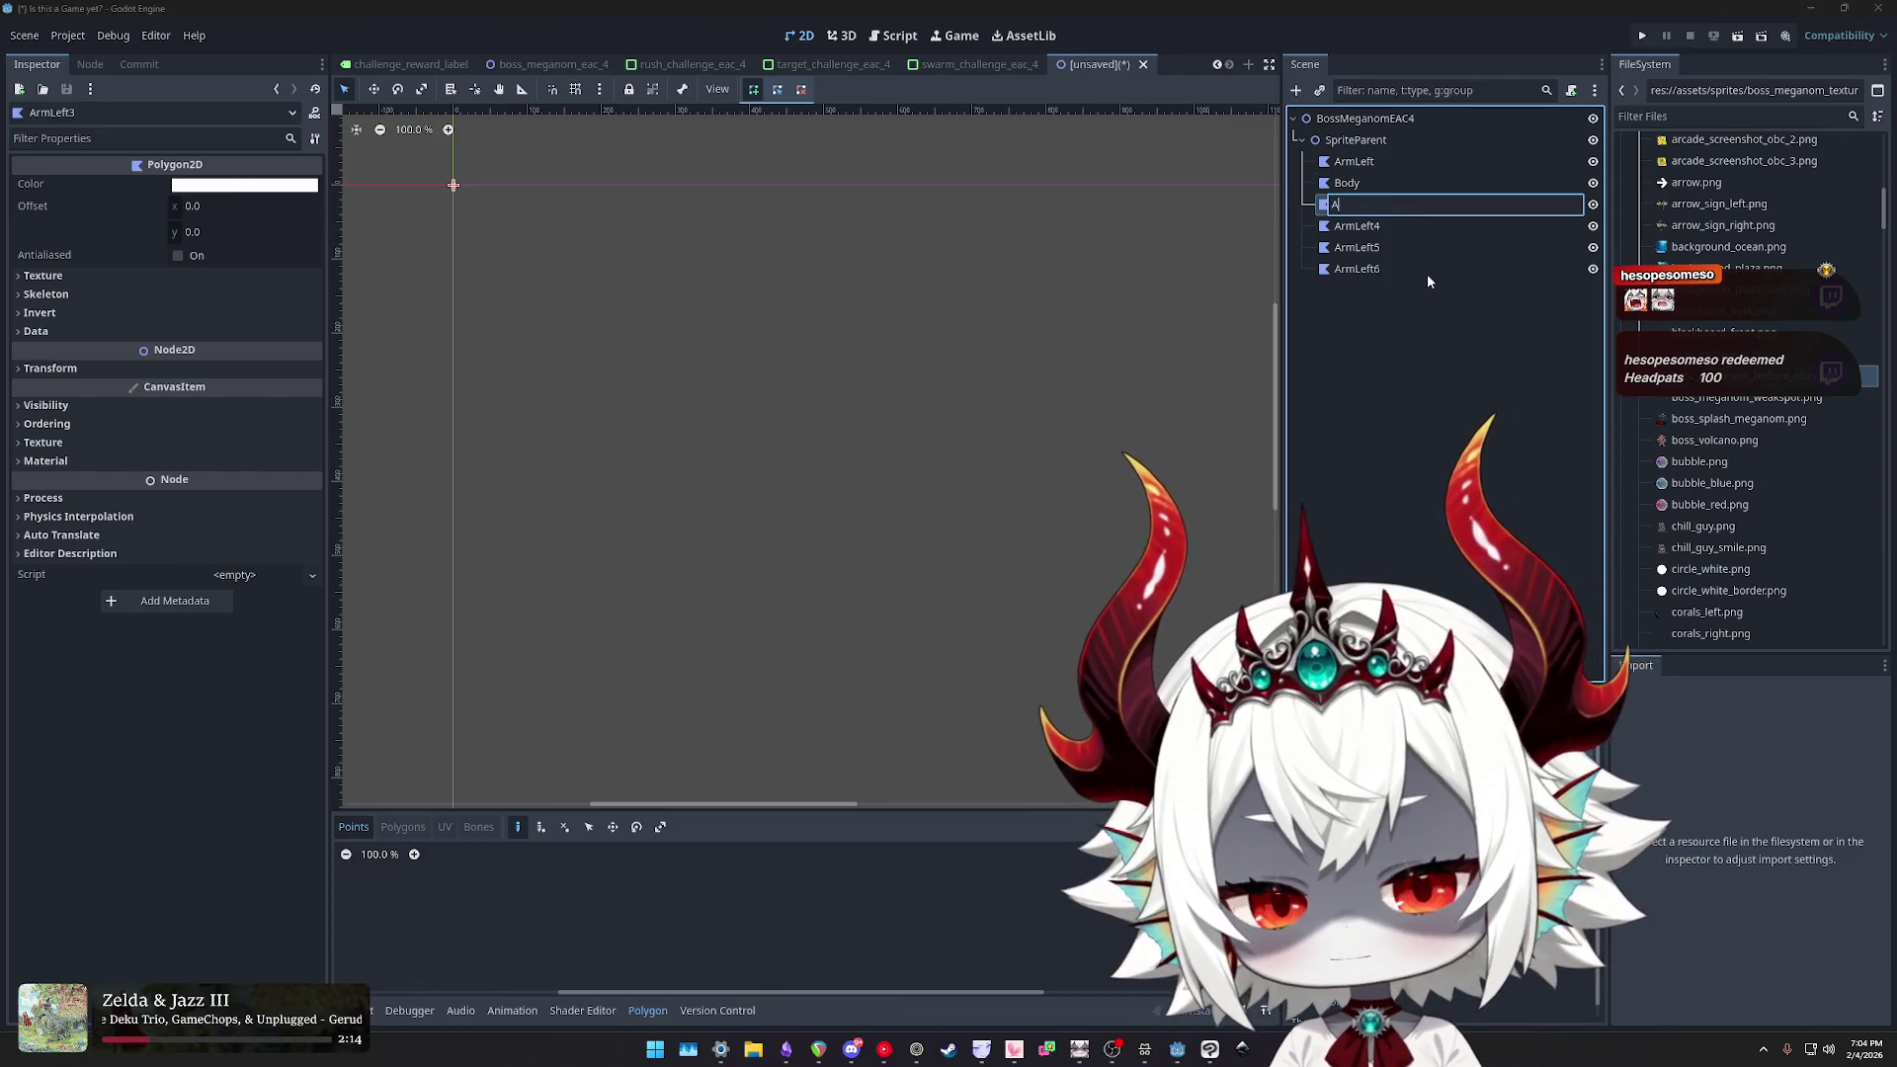
{"action": "type", "text": "rmRight"}
{"action": "key", "text": "Return"}
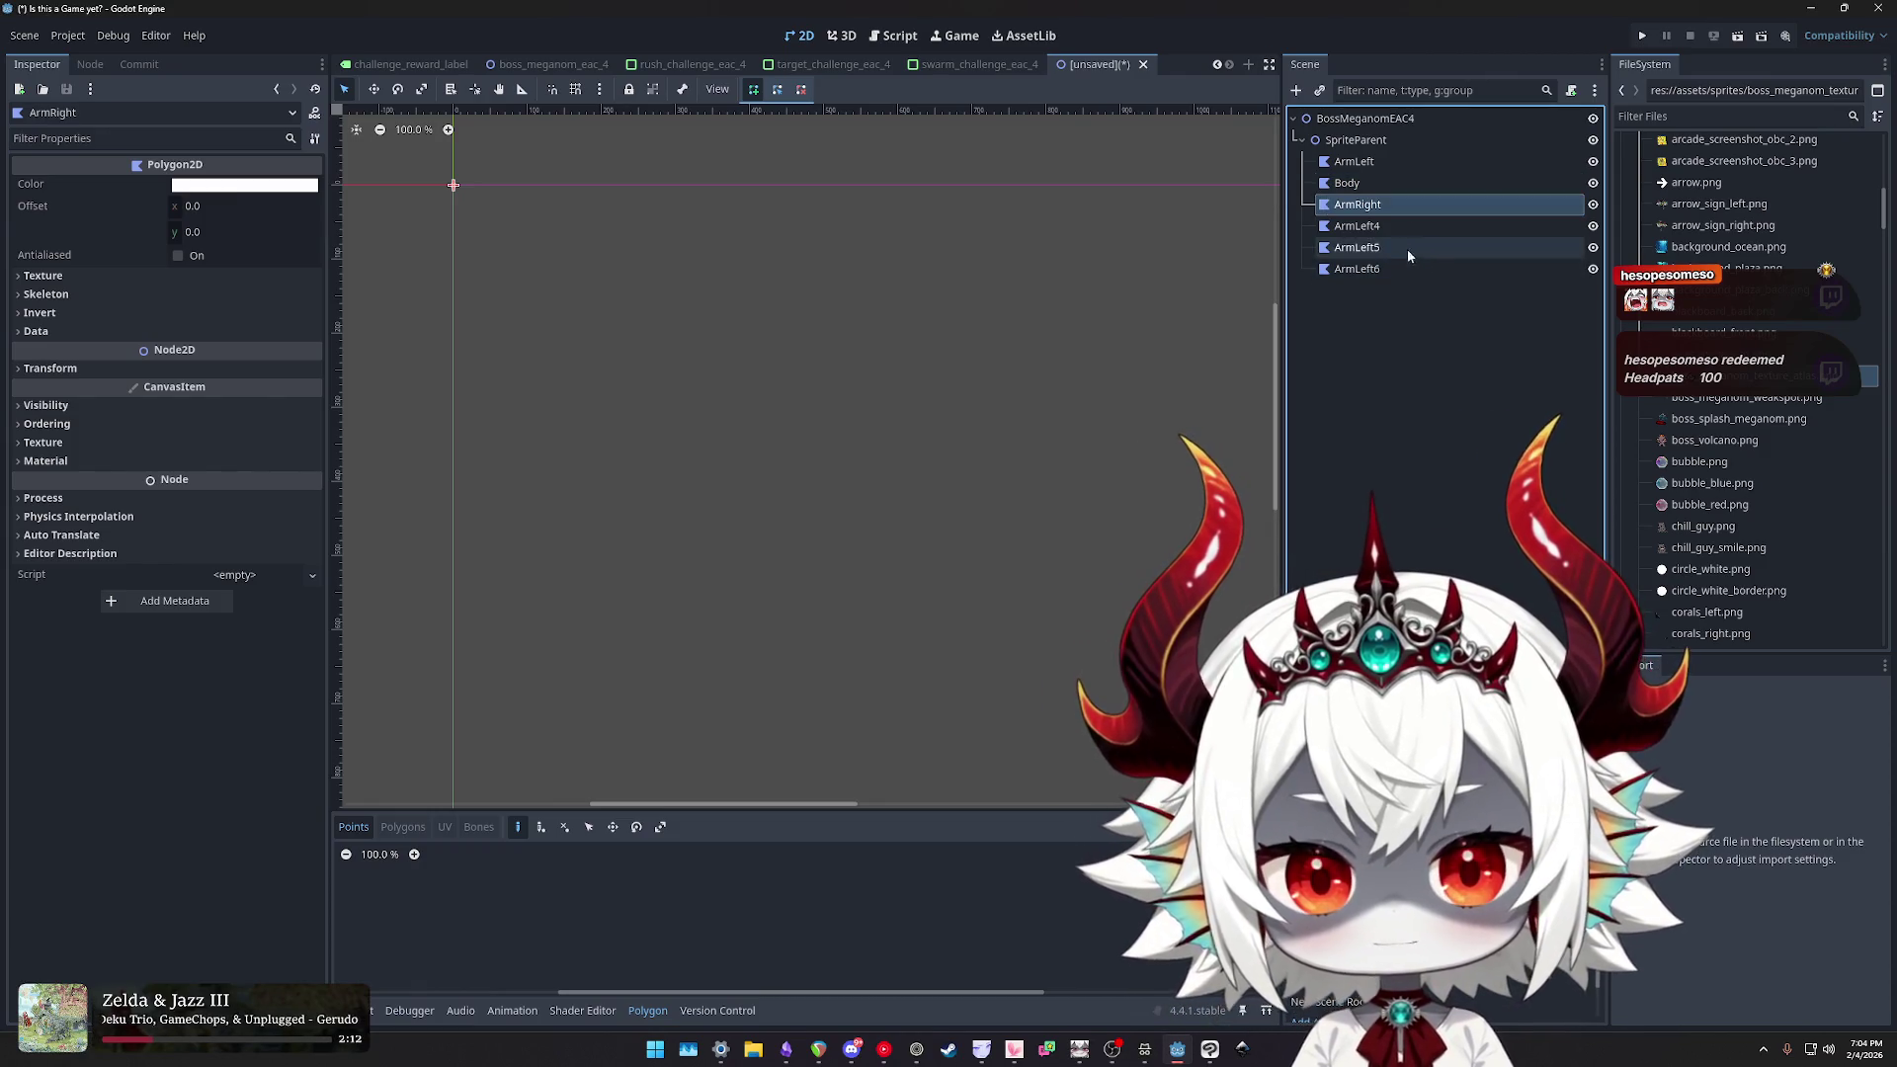
- Rename the next two ArmLeft copies LegRight and LegLeft
{"action": "double_click", "coordinate": [1369, 227]}
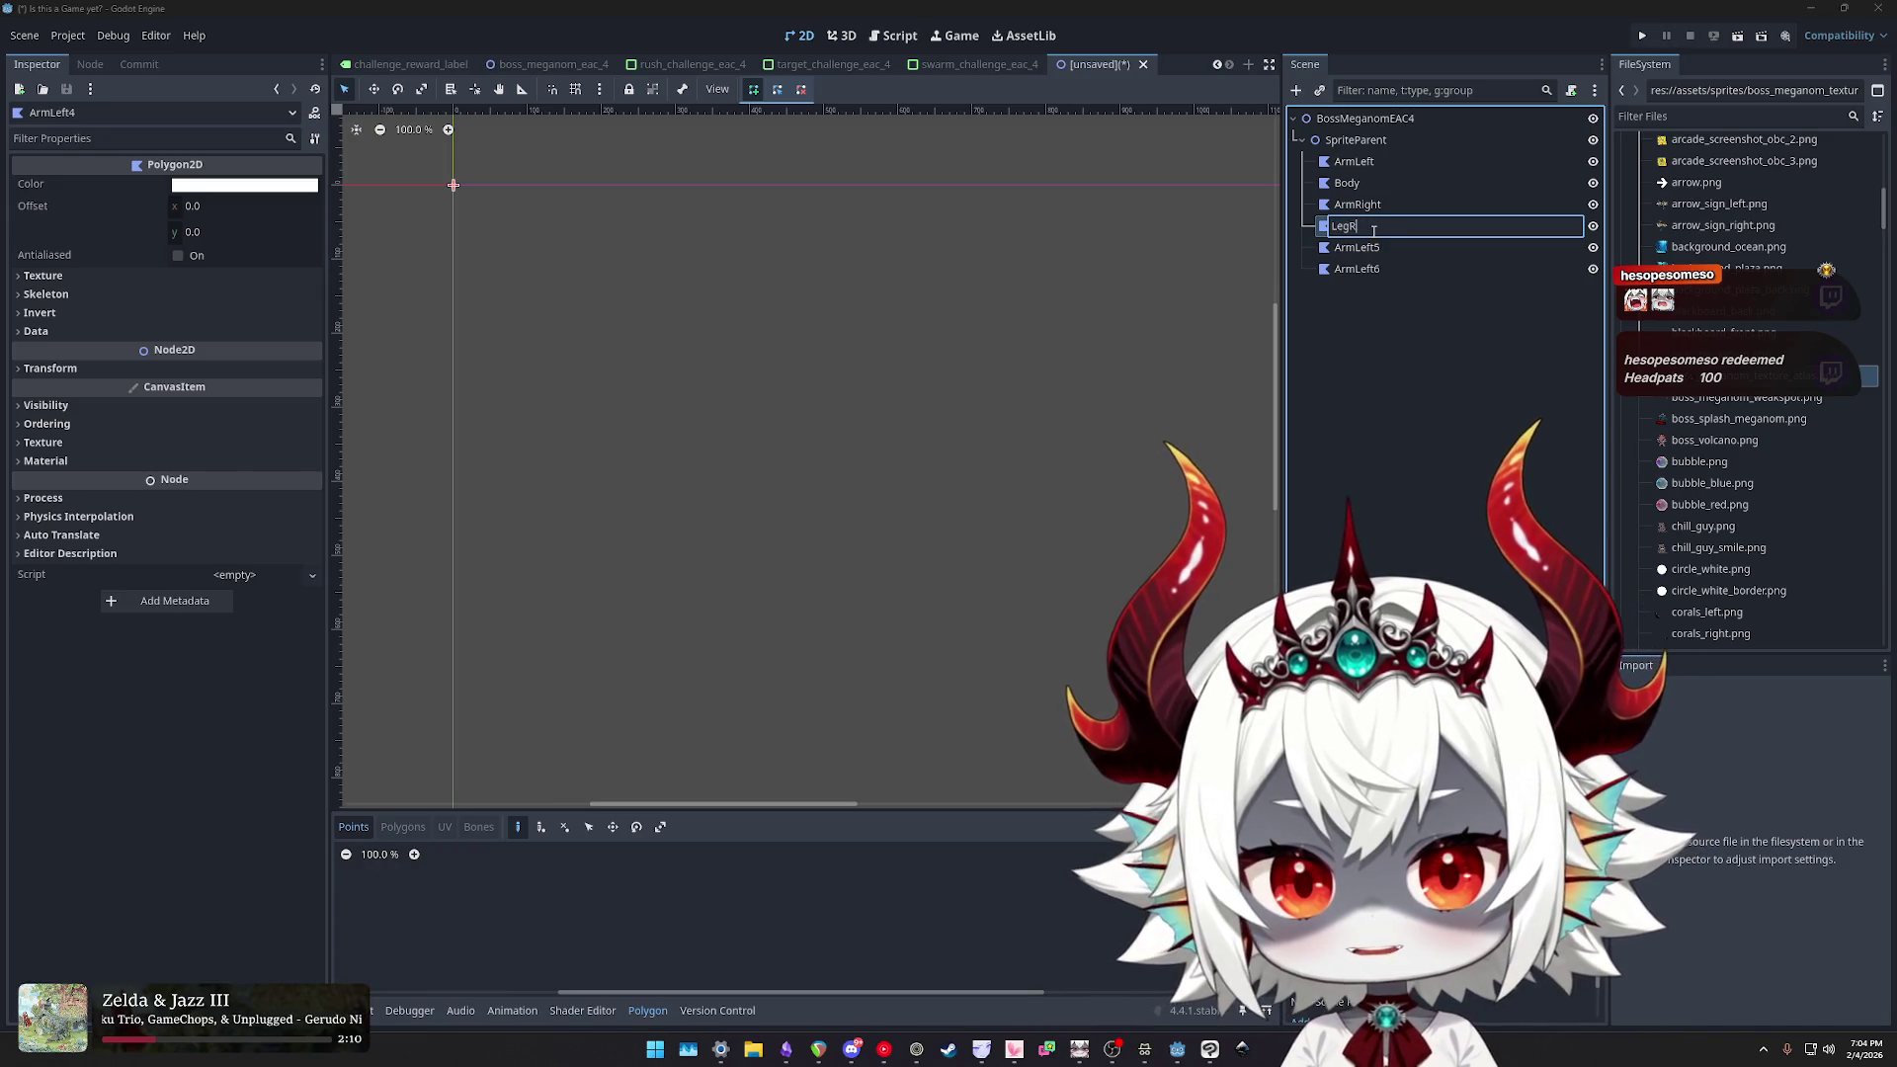
{"action": "type", "text": "ight"}
{"action": "key", "text": "Return"}
{"action": "double_click", "coordinate": [1385, 248]}
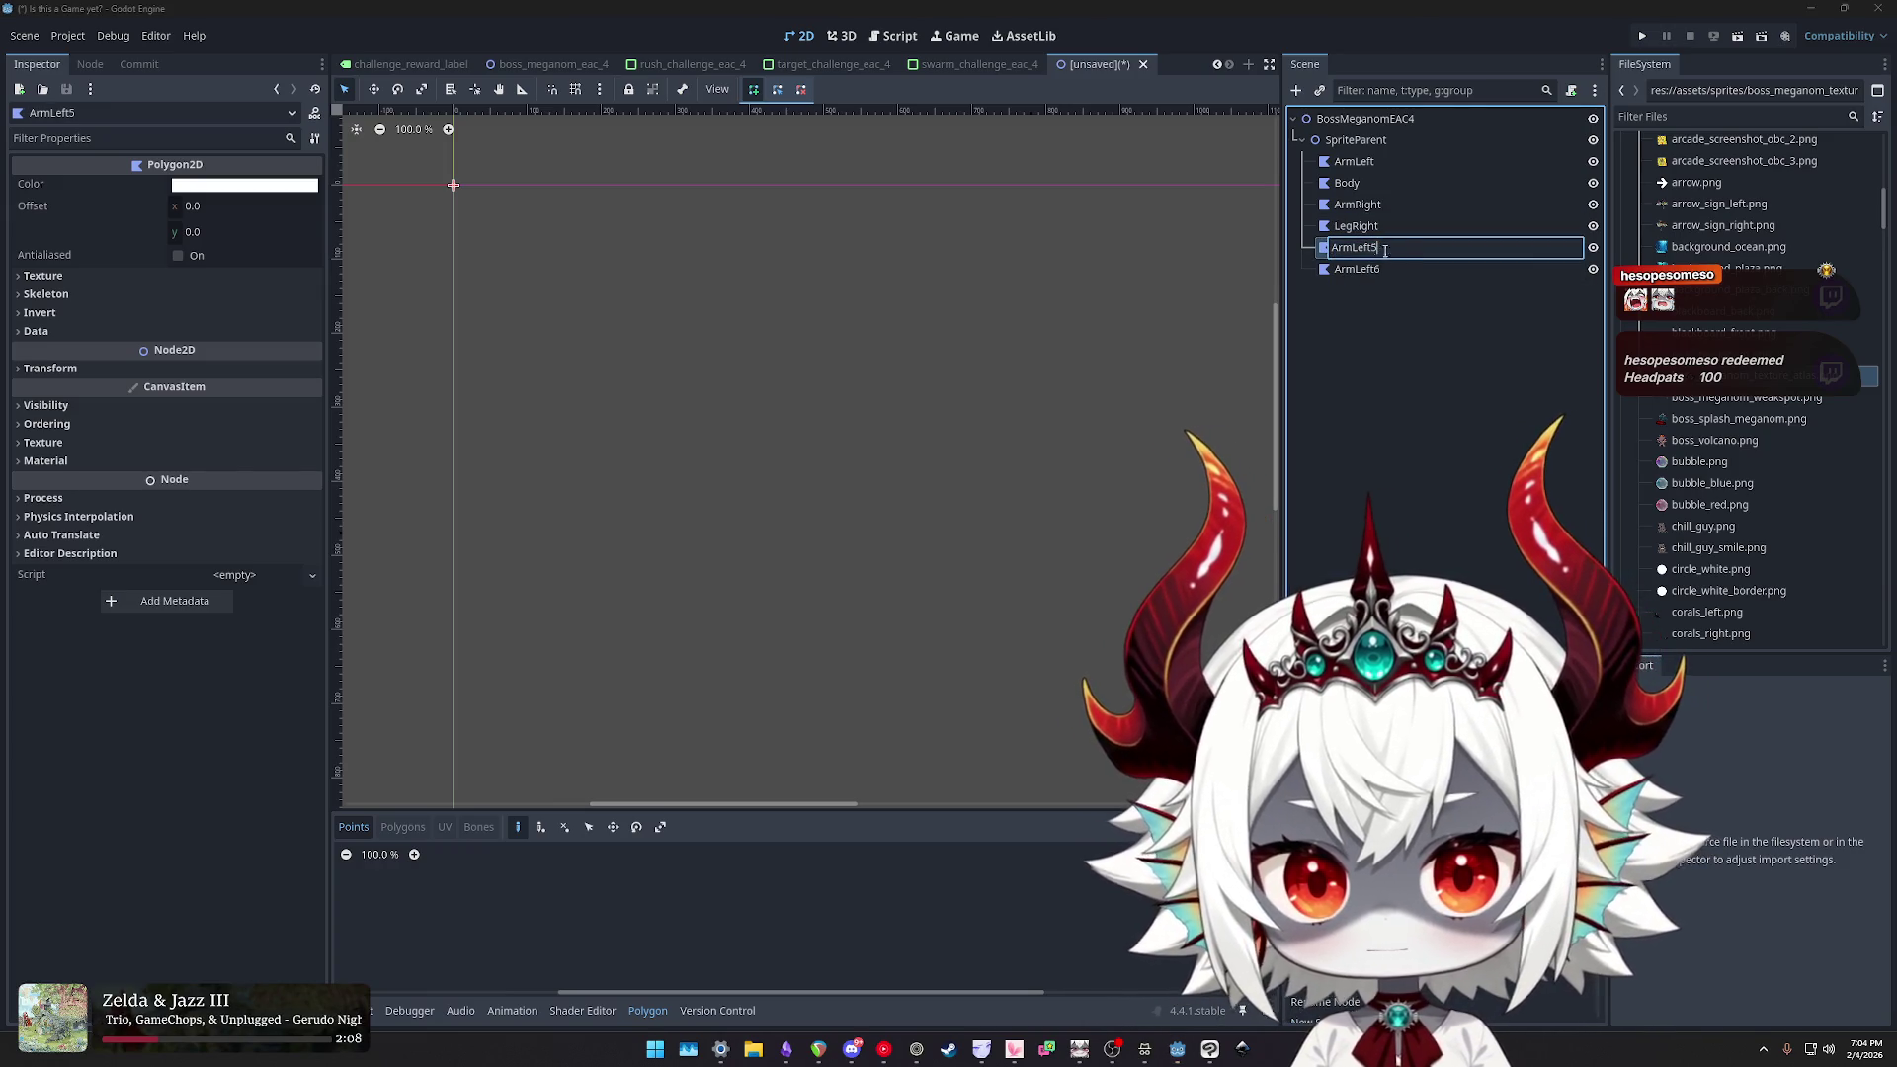
{"action": "type", "text": "LegLeft"}
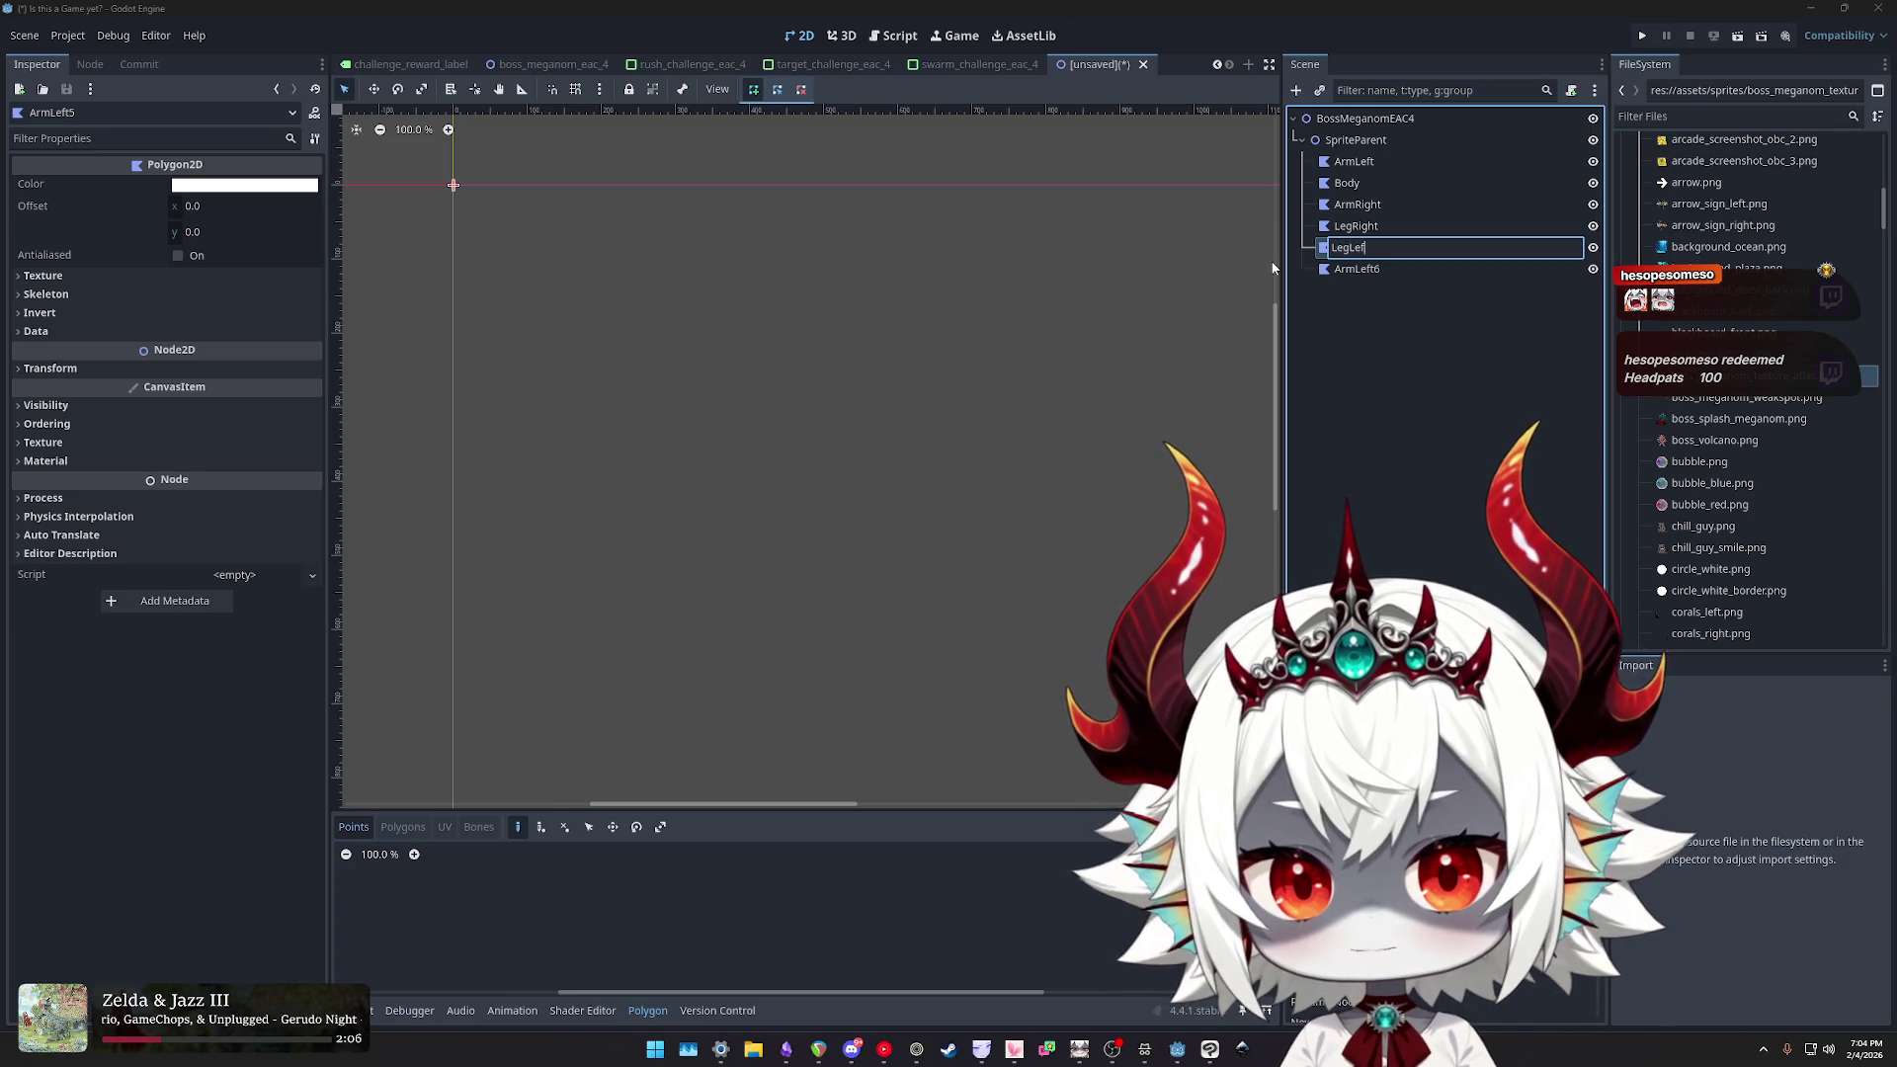
{"action": "key", "text": "Return"}
- Delete the leftover ArmLeft6 copy
{"action": "left_click", "coordinate": [1356, 269]}
{"action": "key", "text": "Delete"}
{"action": "key", "text": "Return"}
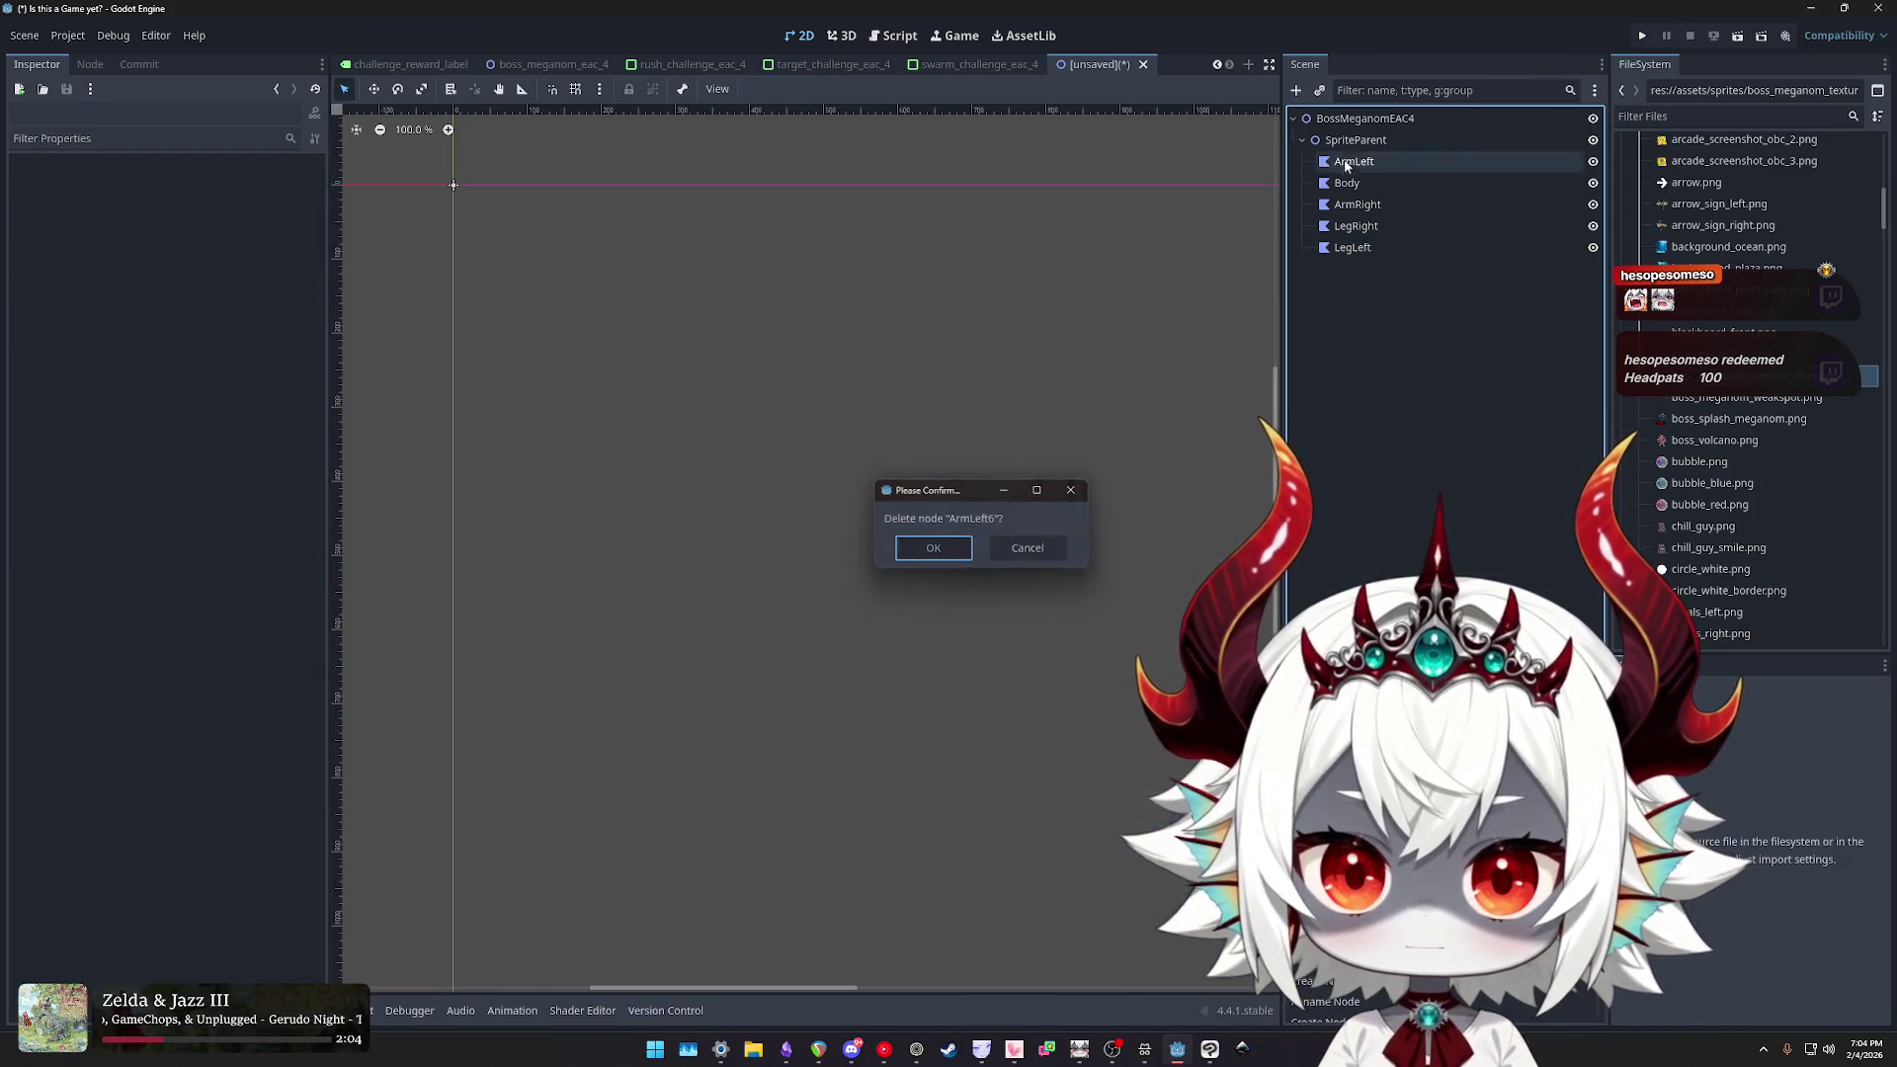
{"action": "left_click", "coordinate": [1356, 118]}
- Add a Skeleton2D under the root with a Bone2D, duplicated into five bones
{"action": "left_click", "coordinate": [1294, 91]}
{"action": "type", "text": "Skel"}
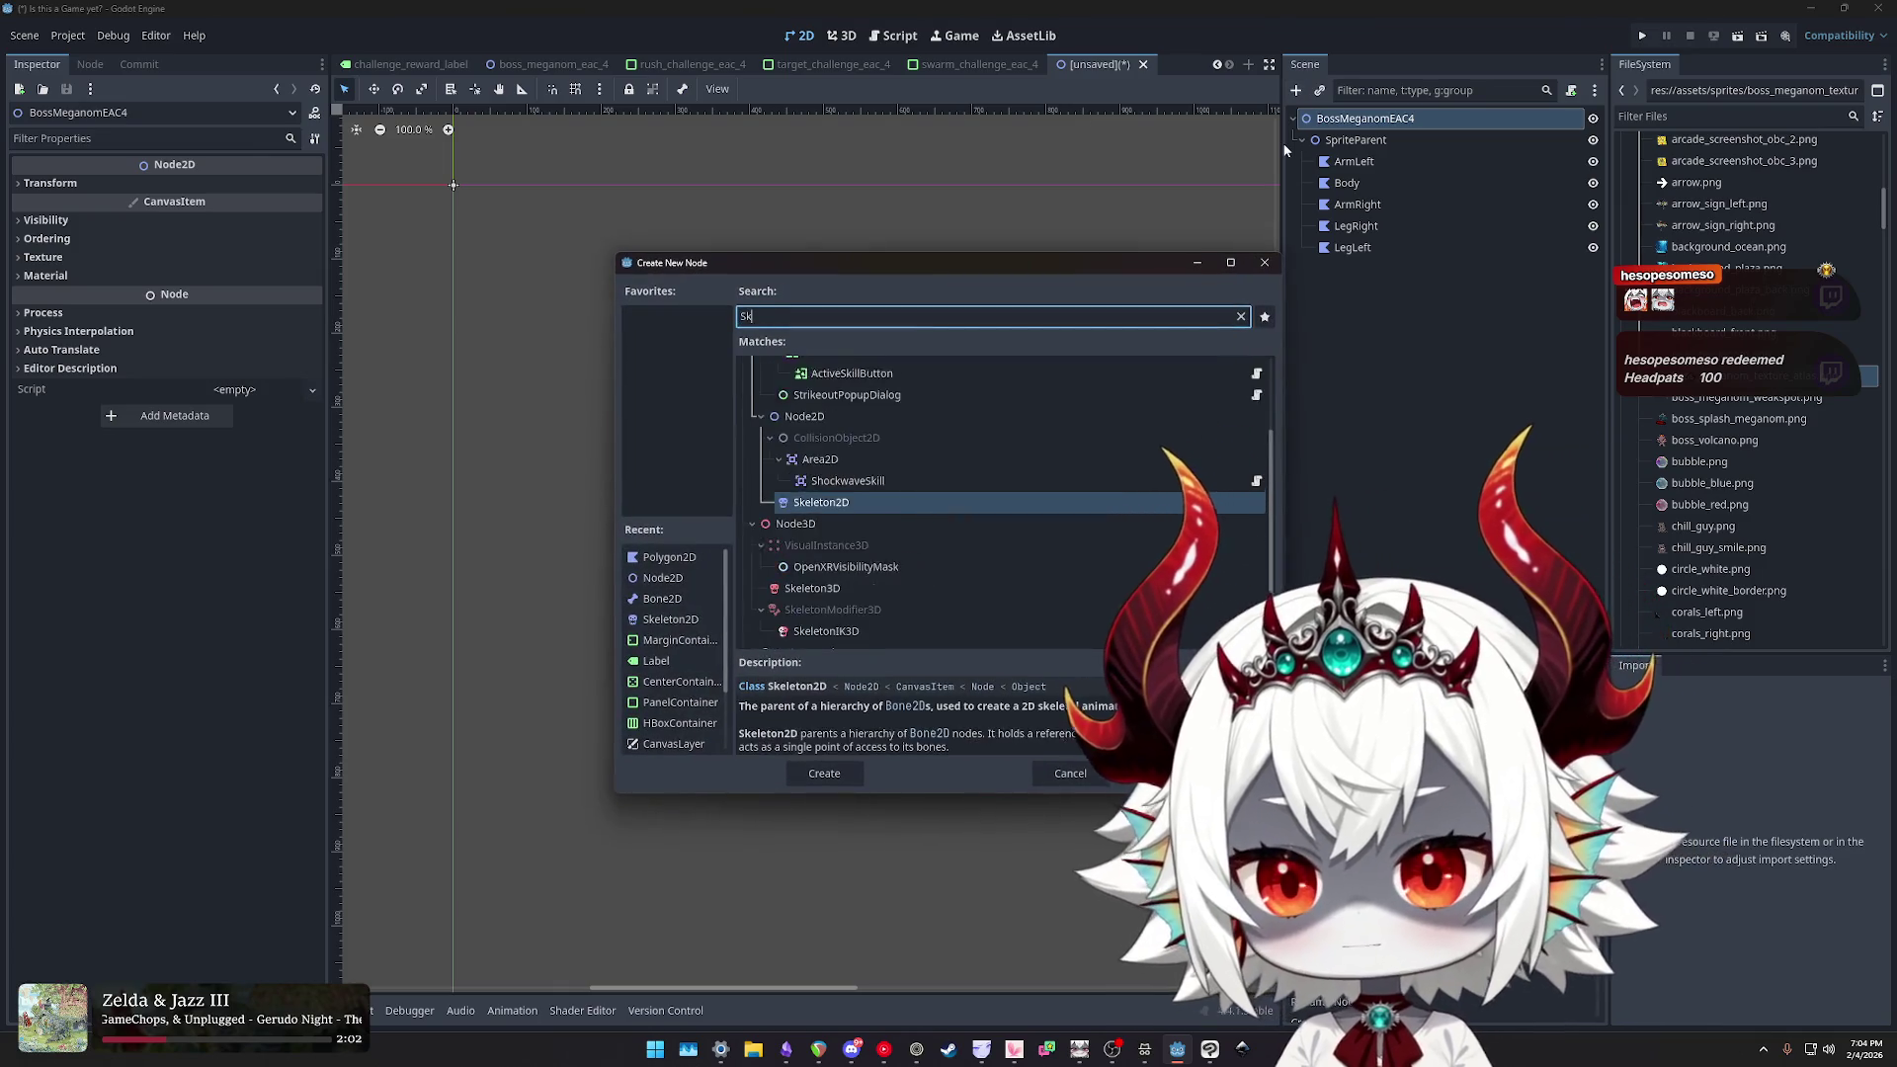
{"action": "double_click", "coordinate": [827, 499]}
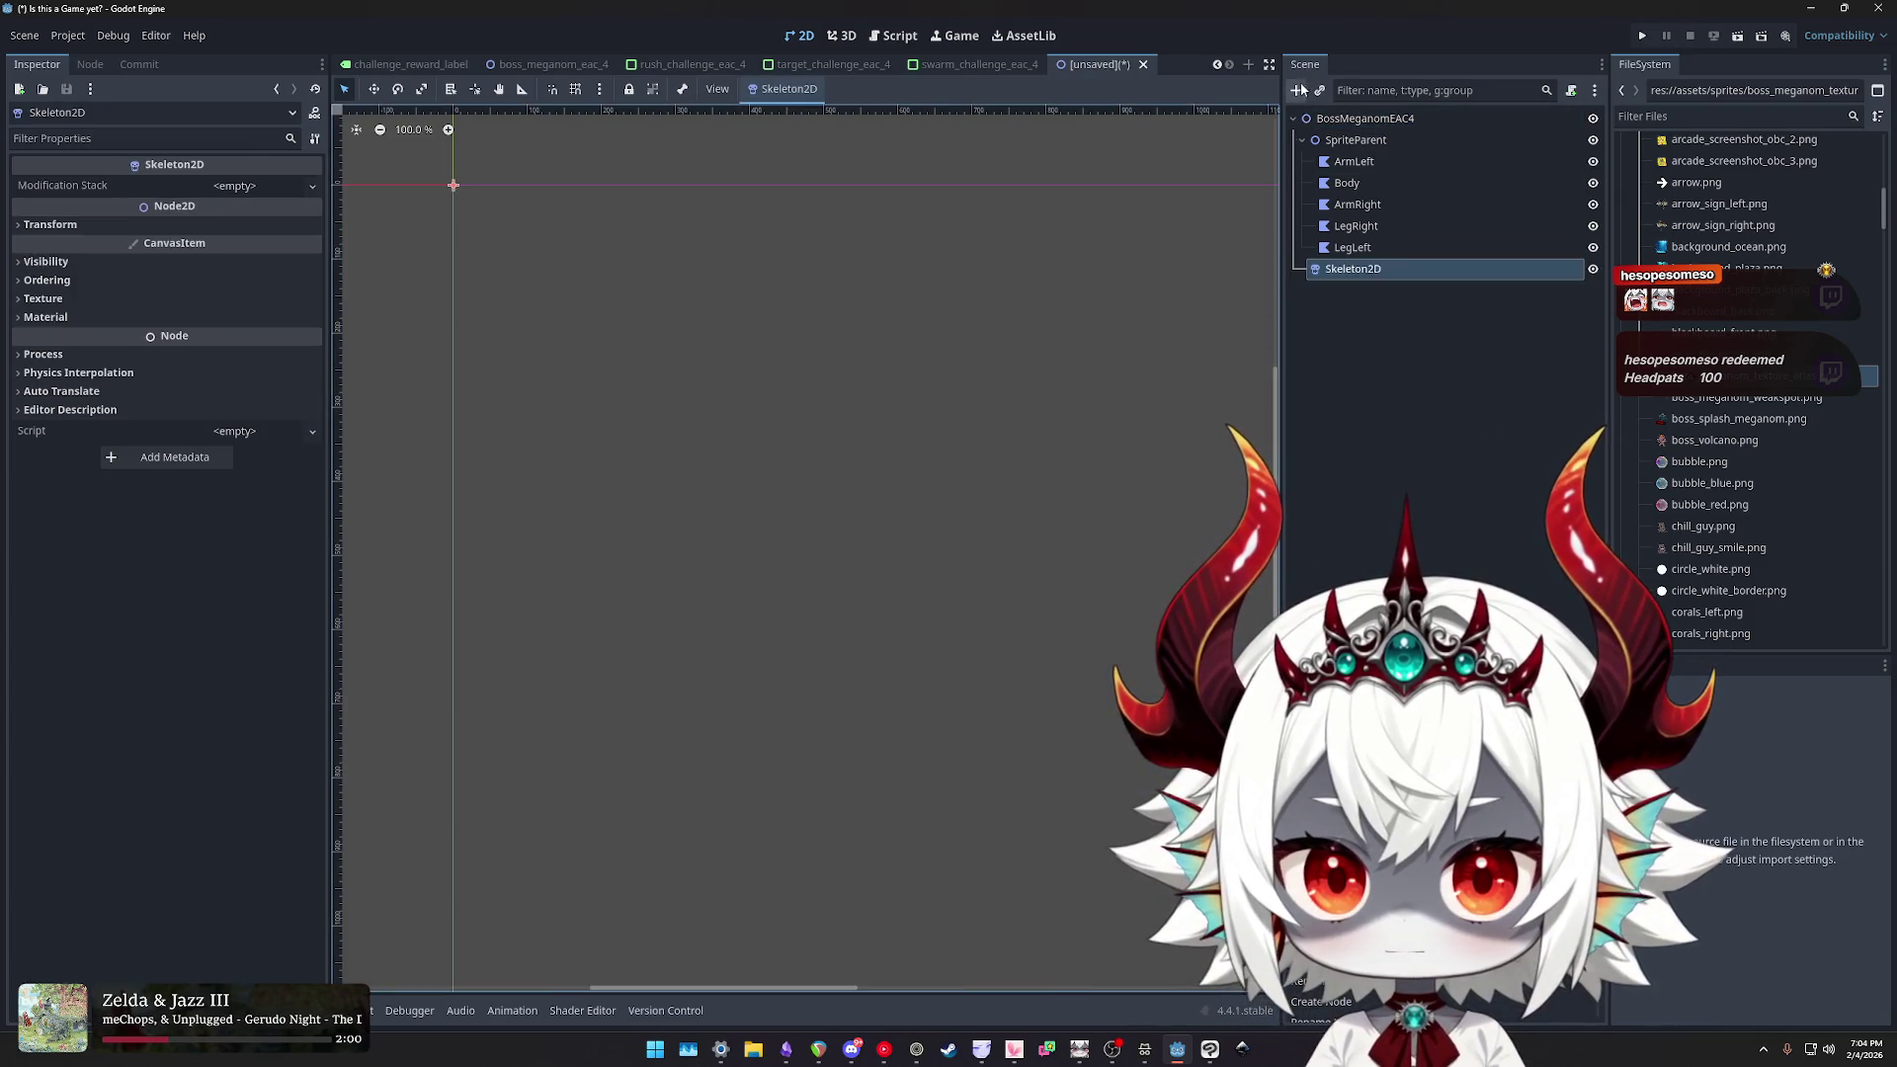
{"action": "left_click", "coordinate": [1296, 90]}
{"action": "type", "text": "Bone"}
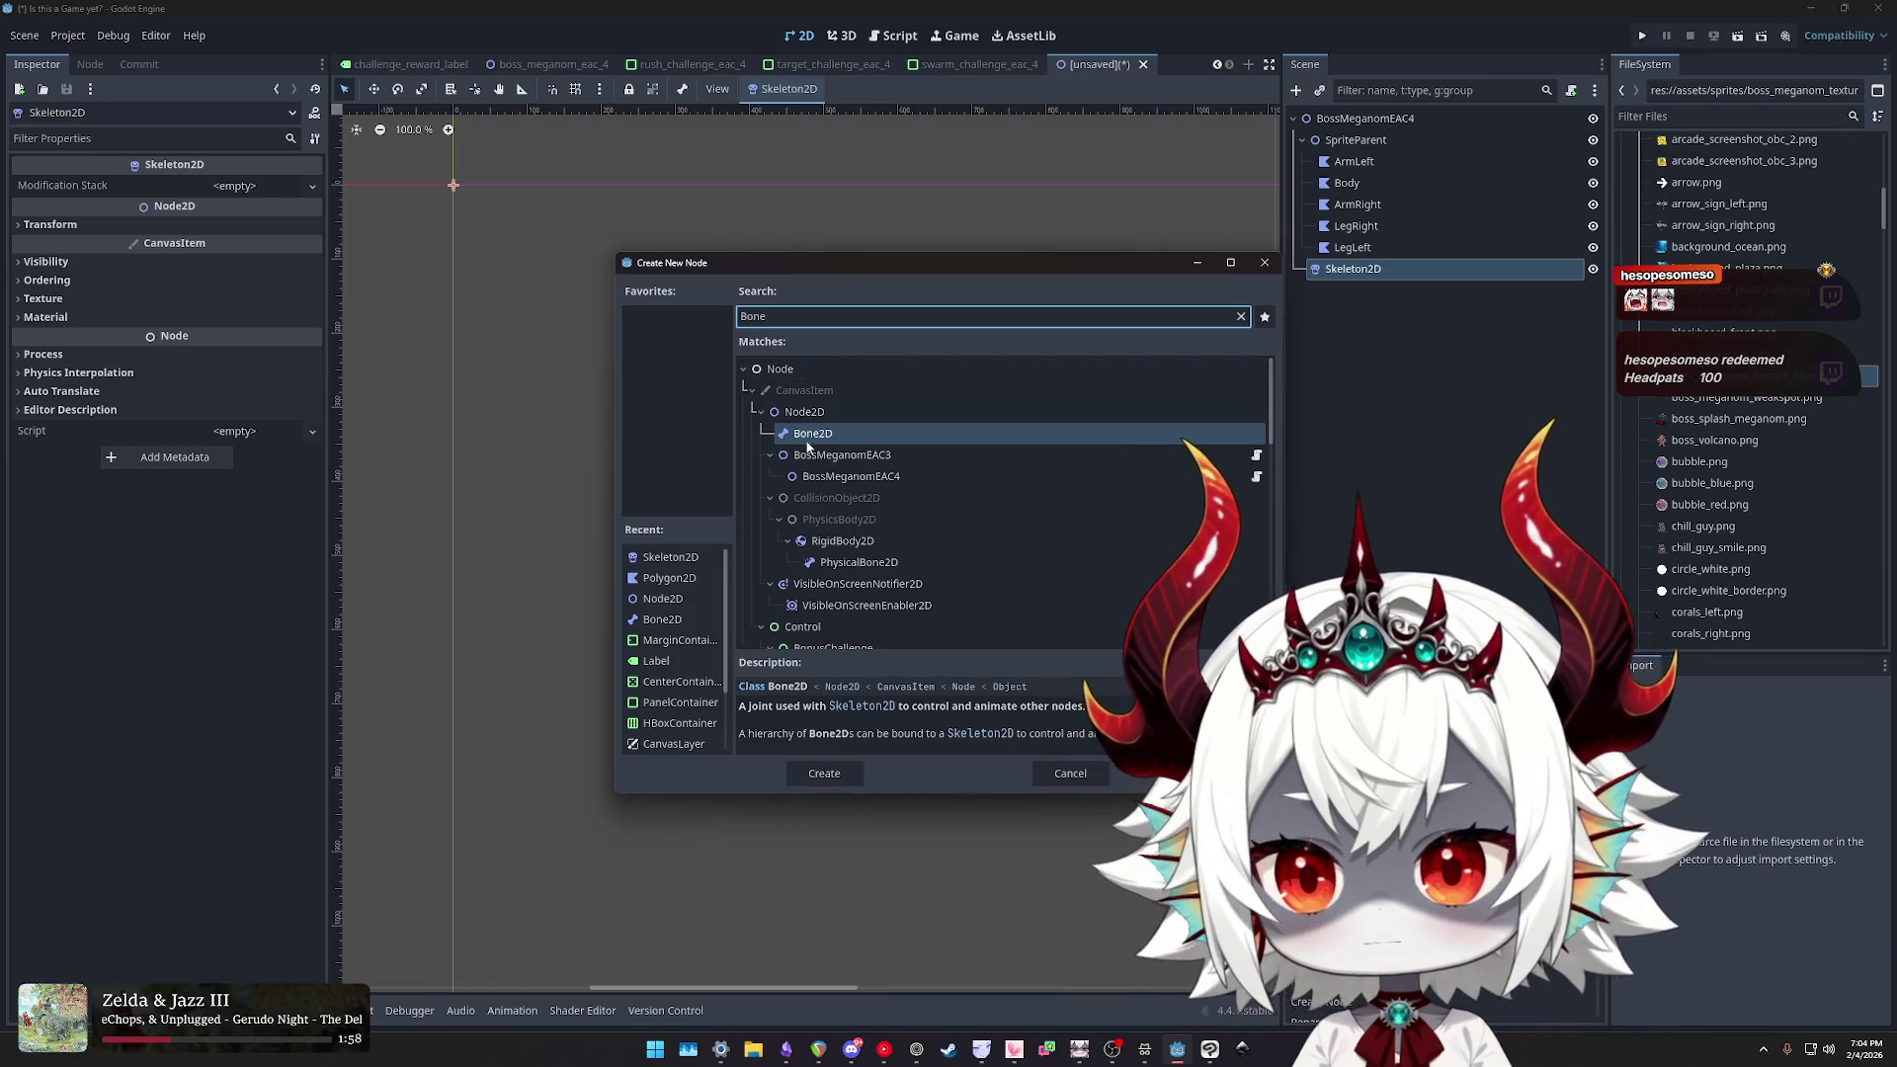
{"action": "double_click", "coordinate": [809, 441]}
{"action": "left_click", "coordinate": [1364, 294]}
{"action": "key", "text": "ctrl+d"}
{"action": "key", "text": "ctrl+d"}
{"action": "key", "text": "ctrl+d"}
{"action": "key", "text": "ctrl+d"}
- Rename the skeleton to Skeleton and the first two bones Body and ArmLeft
{"action": "double_click", "coordinate": [1354, 270]}
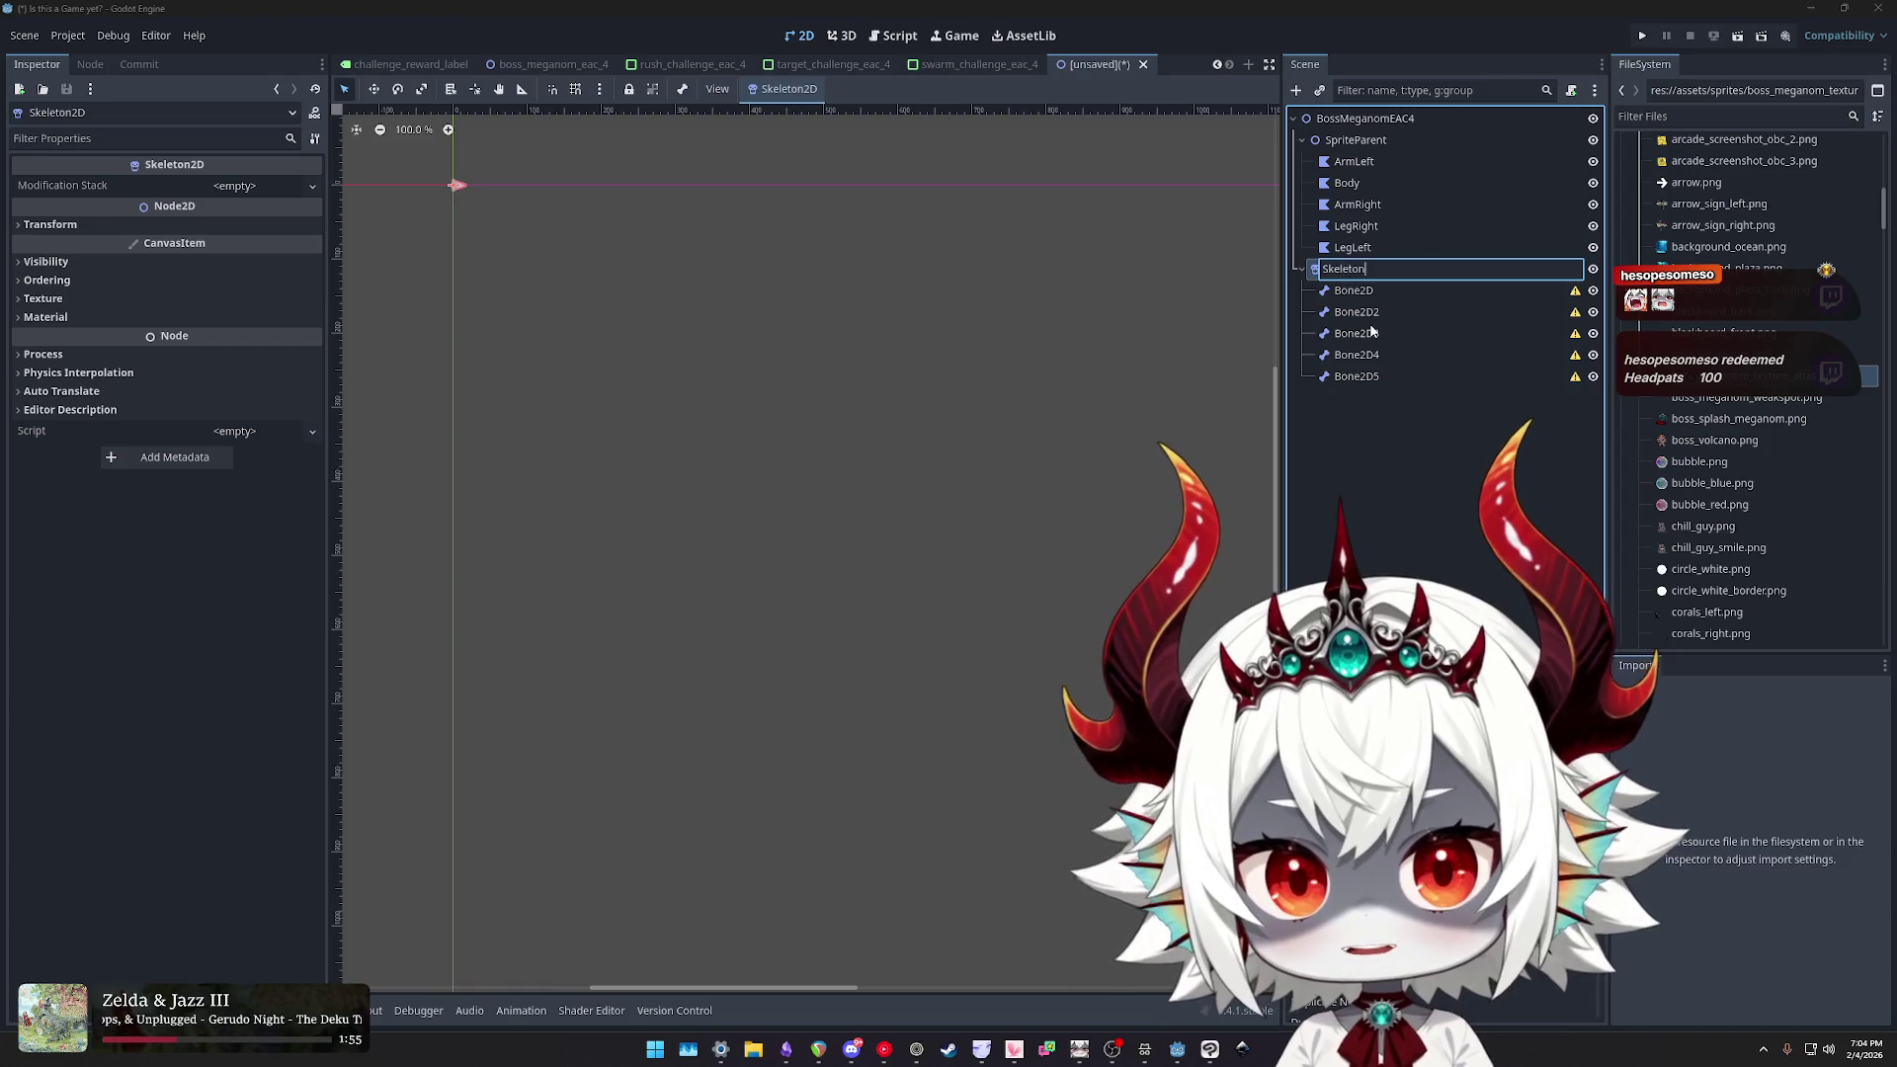
{"action": "key", "text": "Return"}
{"action": "key", "text": "Down"}
{"action": "key", "text": "F2"}
{"action": "type", "text": "Body"}
{"action": "key", "text": "Return"}
{"action": "double_click", "coordinate": [1384, 312]}
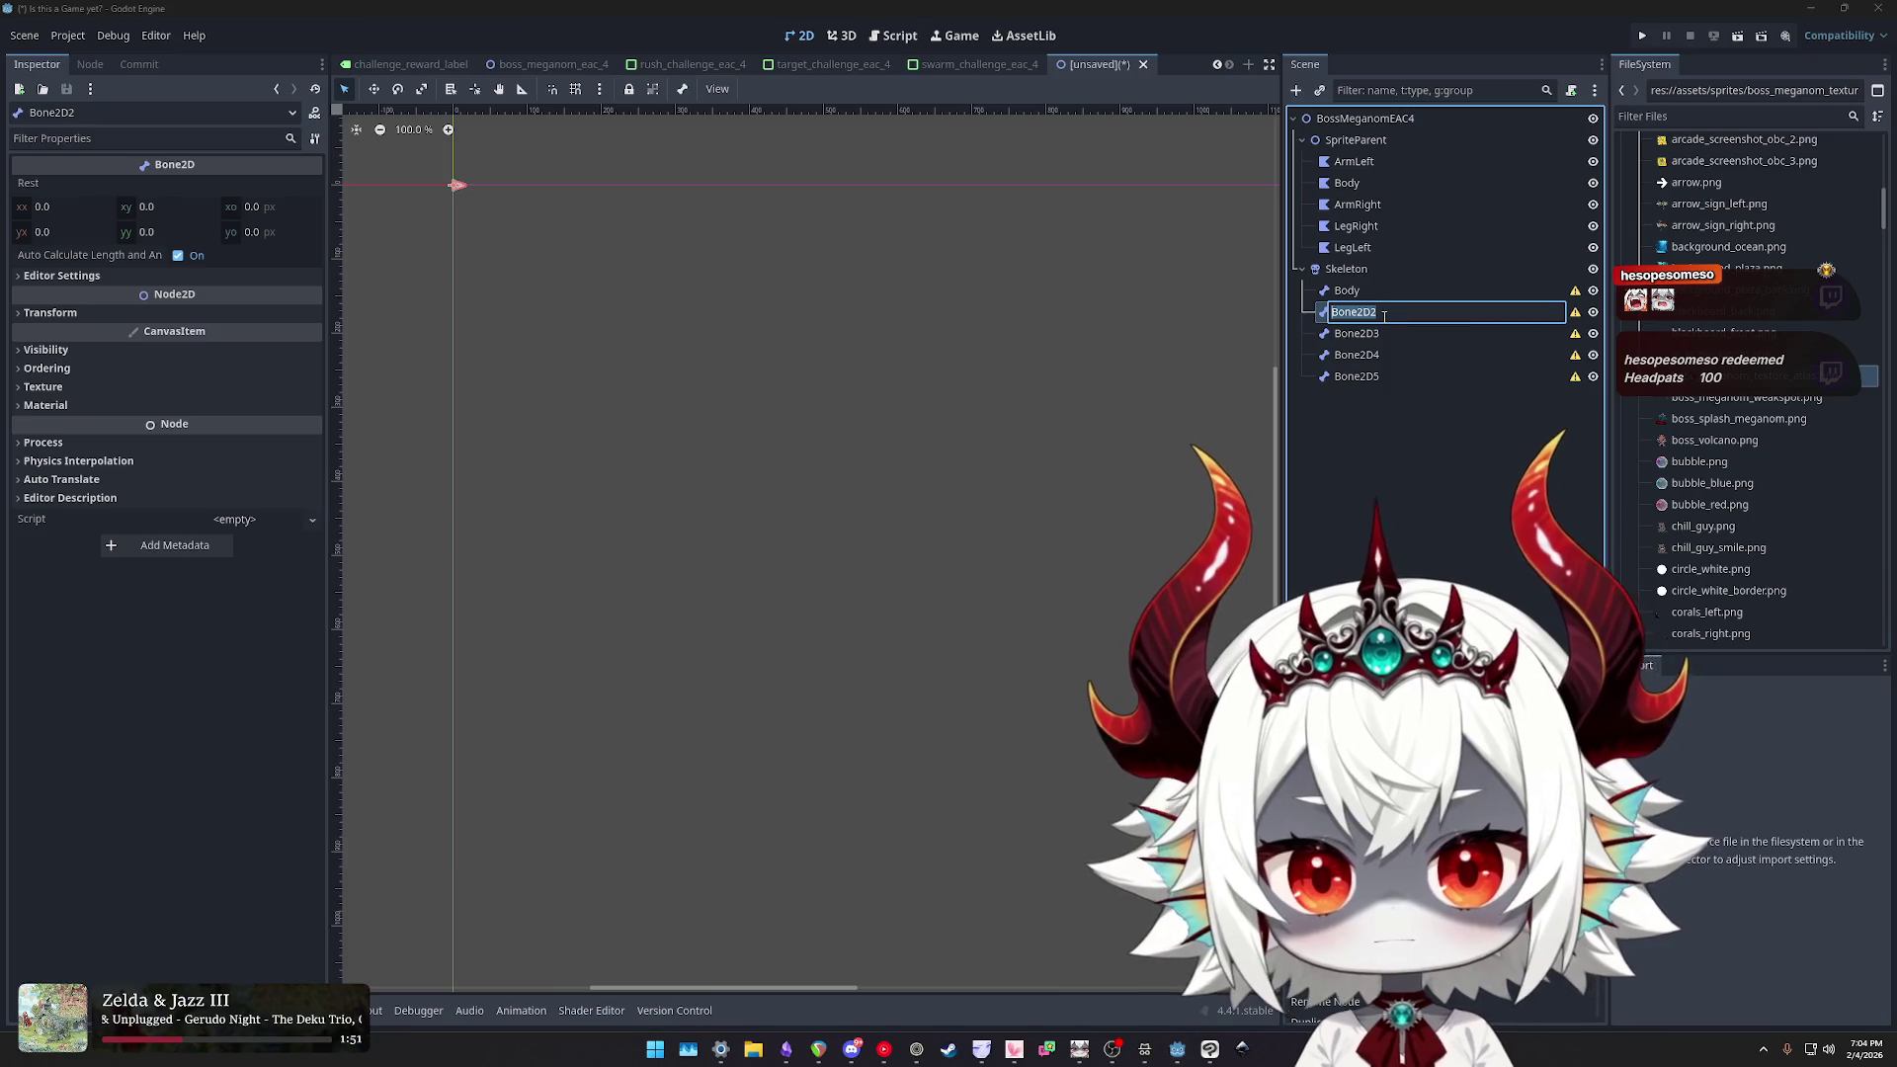
{"action": "type", "text": "ArmLeft"}
{"action": "key", "text": "Return"}
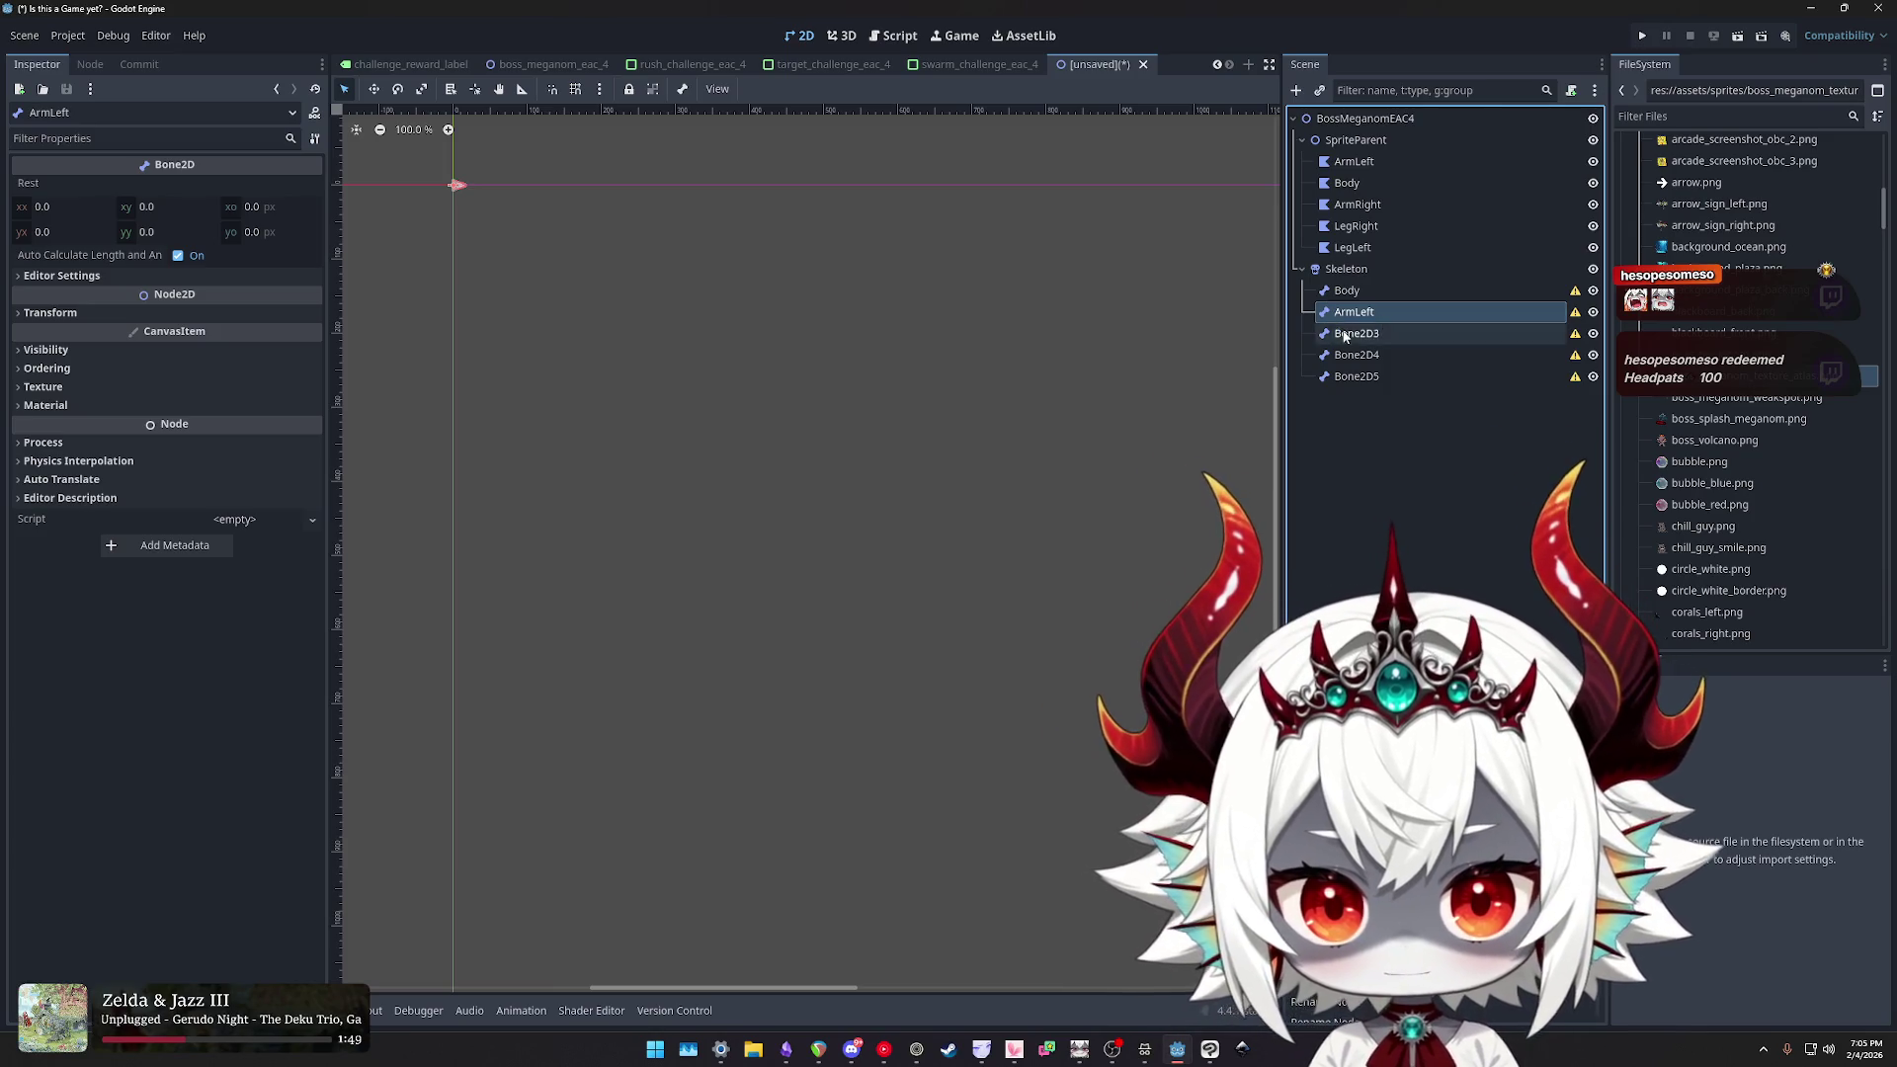
- Rename the remaining bones ArmRight, LegLeft and LegRight
{"action": "double_click", "coordinate": [1335, 334]}
{"action": "type", "text": "ArmRight"}
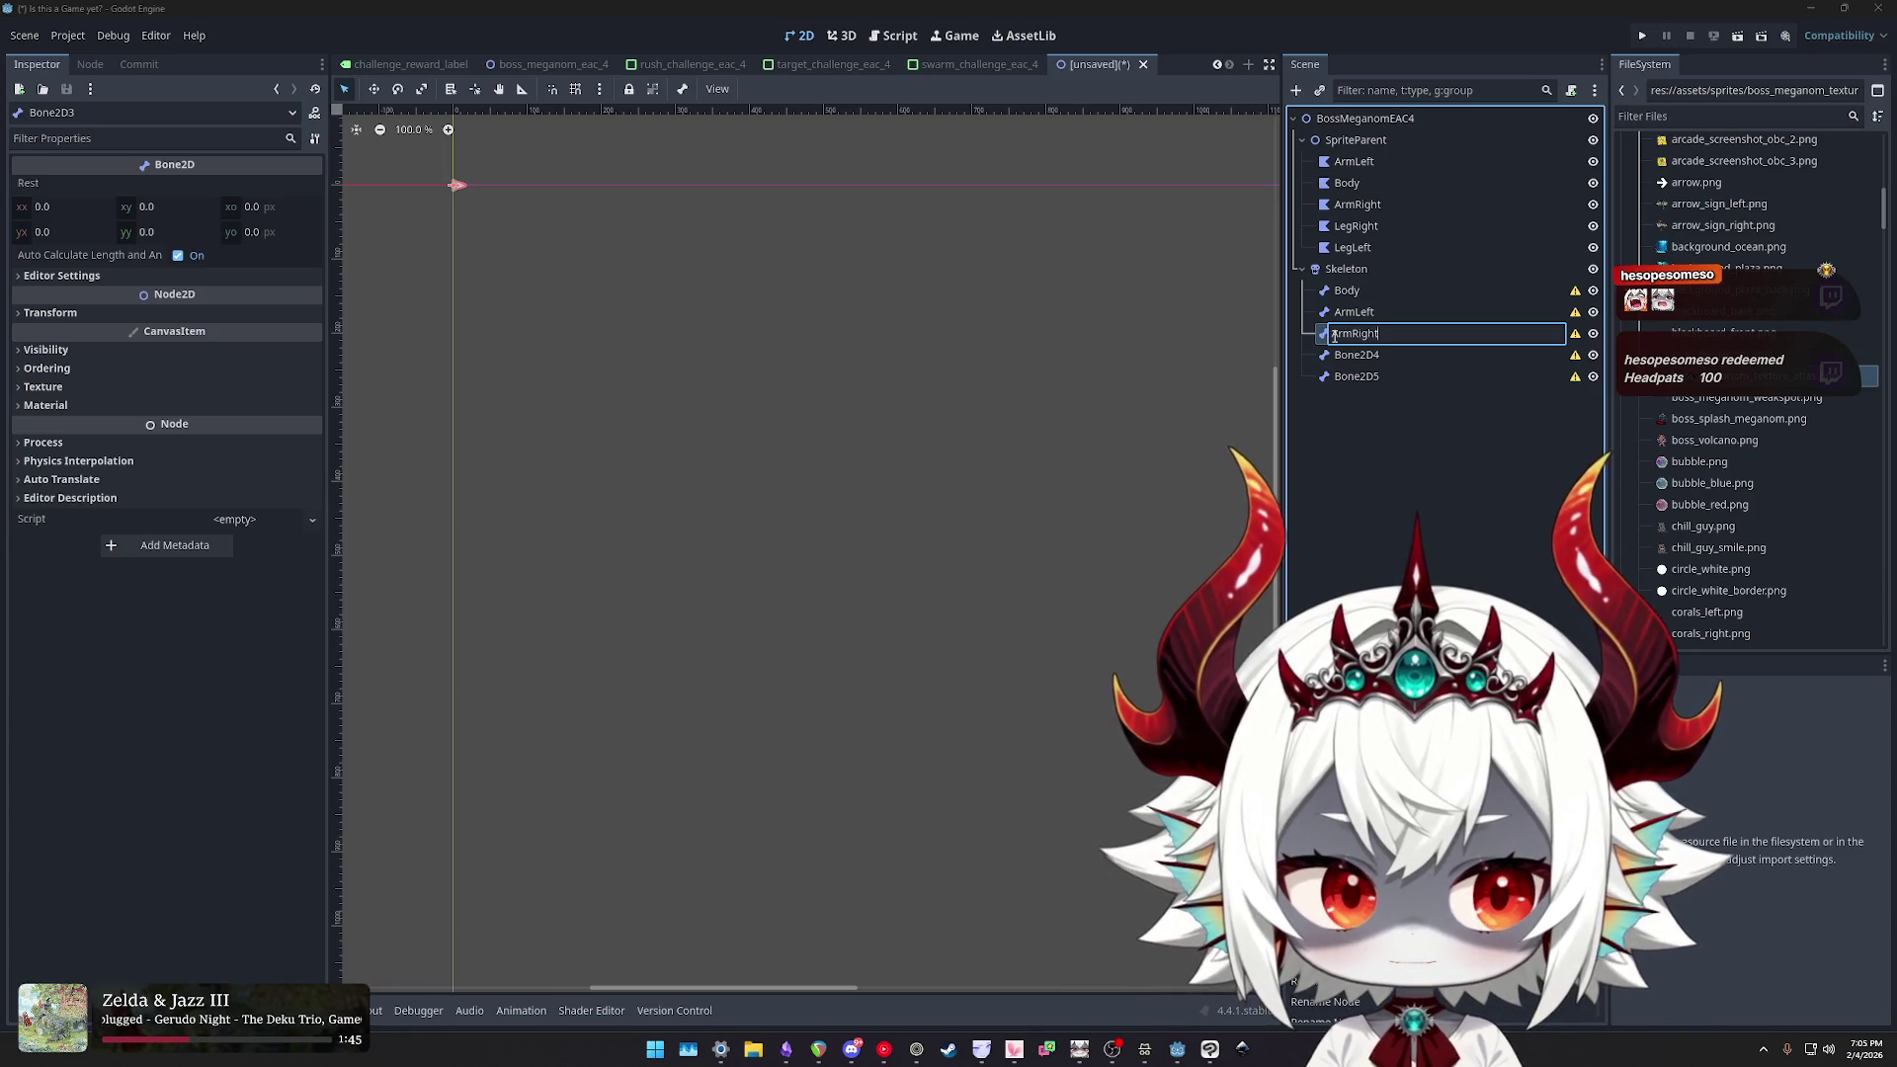
{"action": "key", "text": "Return"}
{"action": "double_click", "coordinate": [1365, 354]}
{"action": "type", "text": "LegLeft"}
{"action": "key", "text": "Return"}
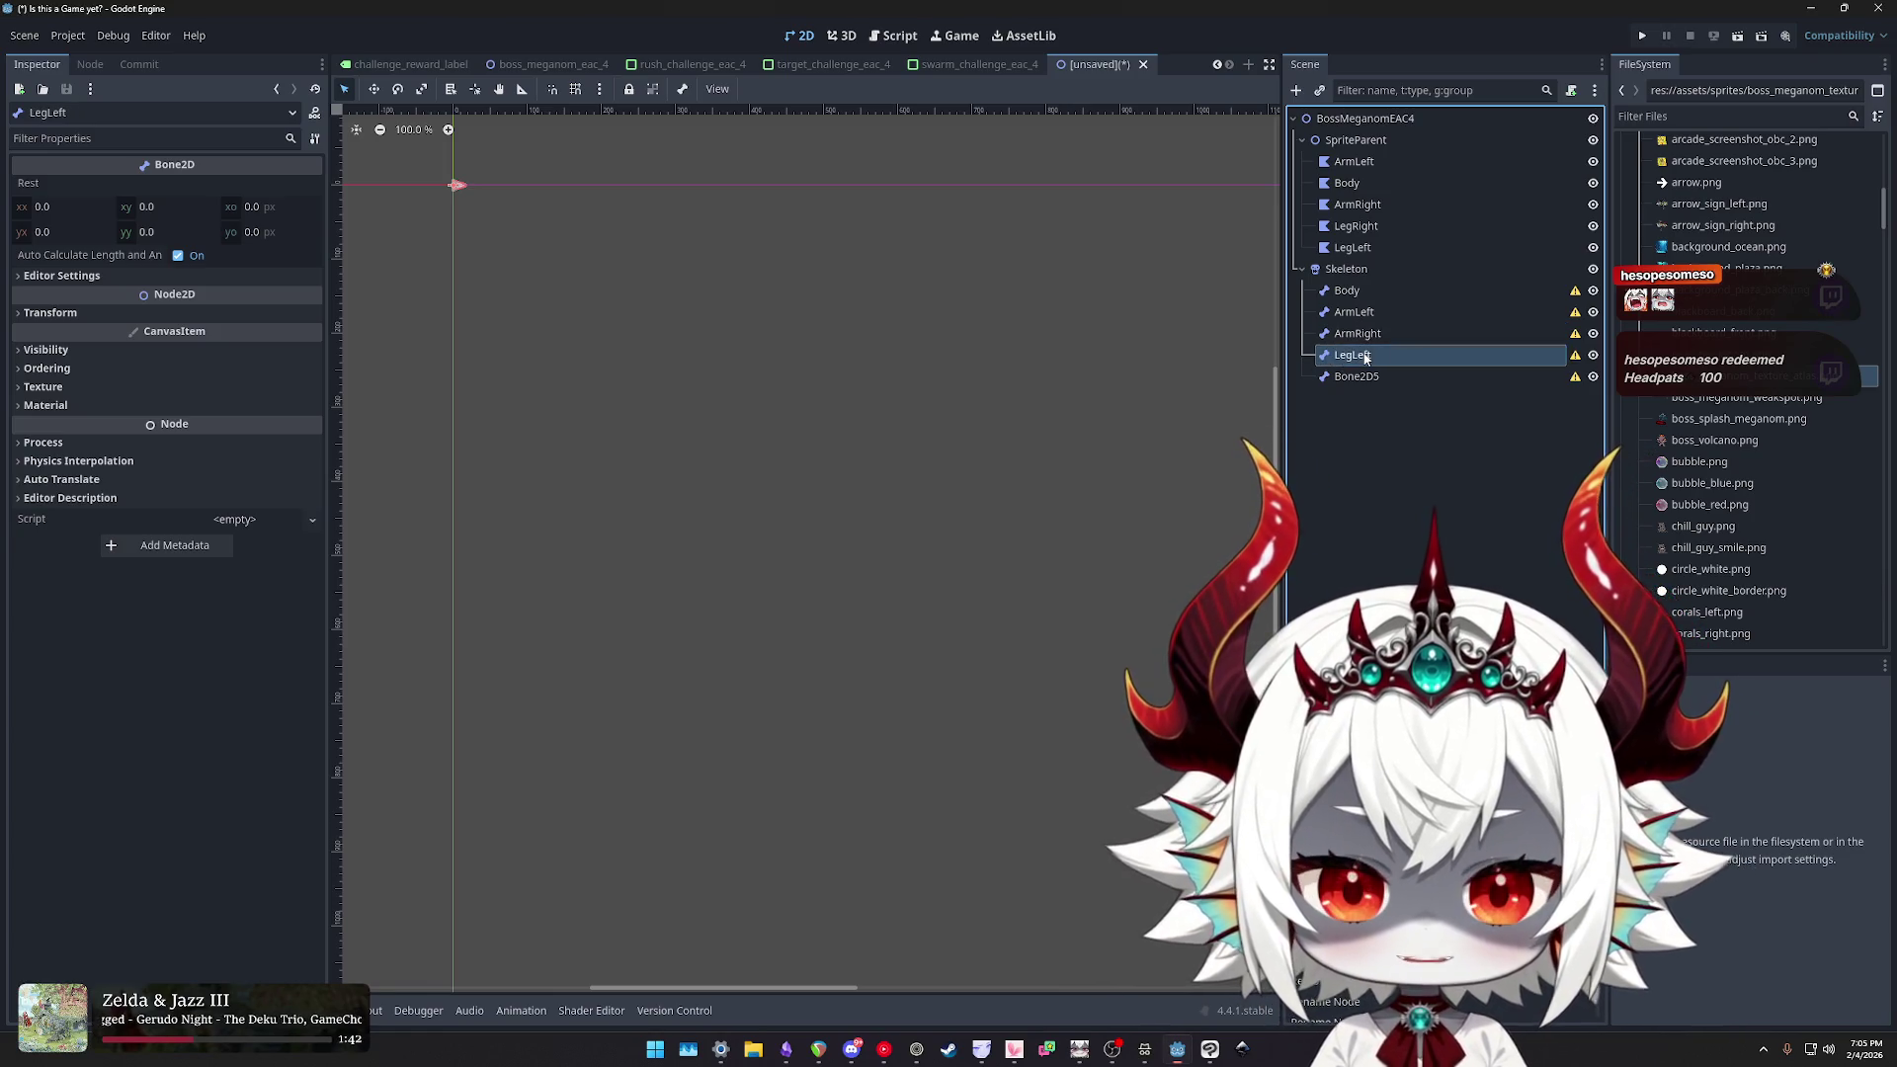
{"action": "double_click", "coordinate": [1368, 382]}
{"action": "type", "text": "LegRight"}
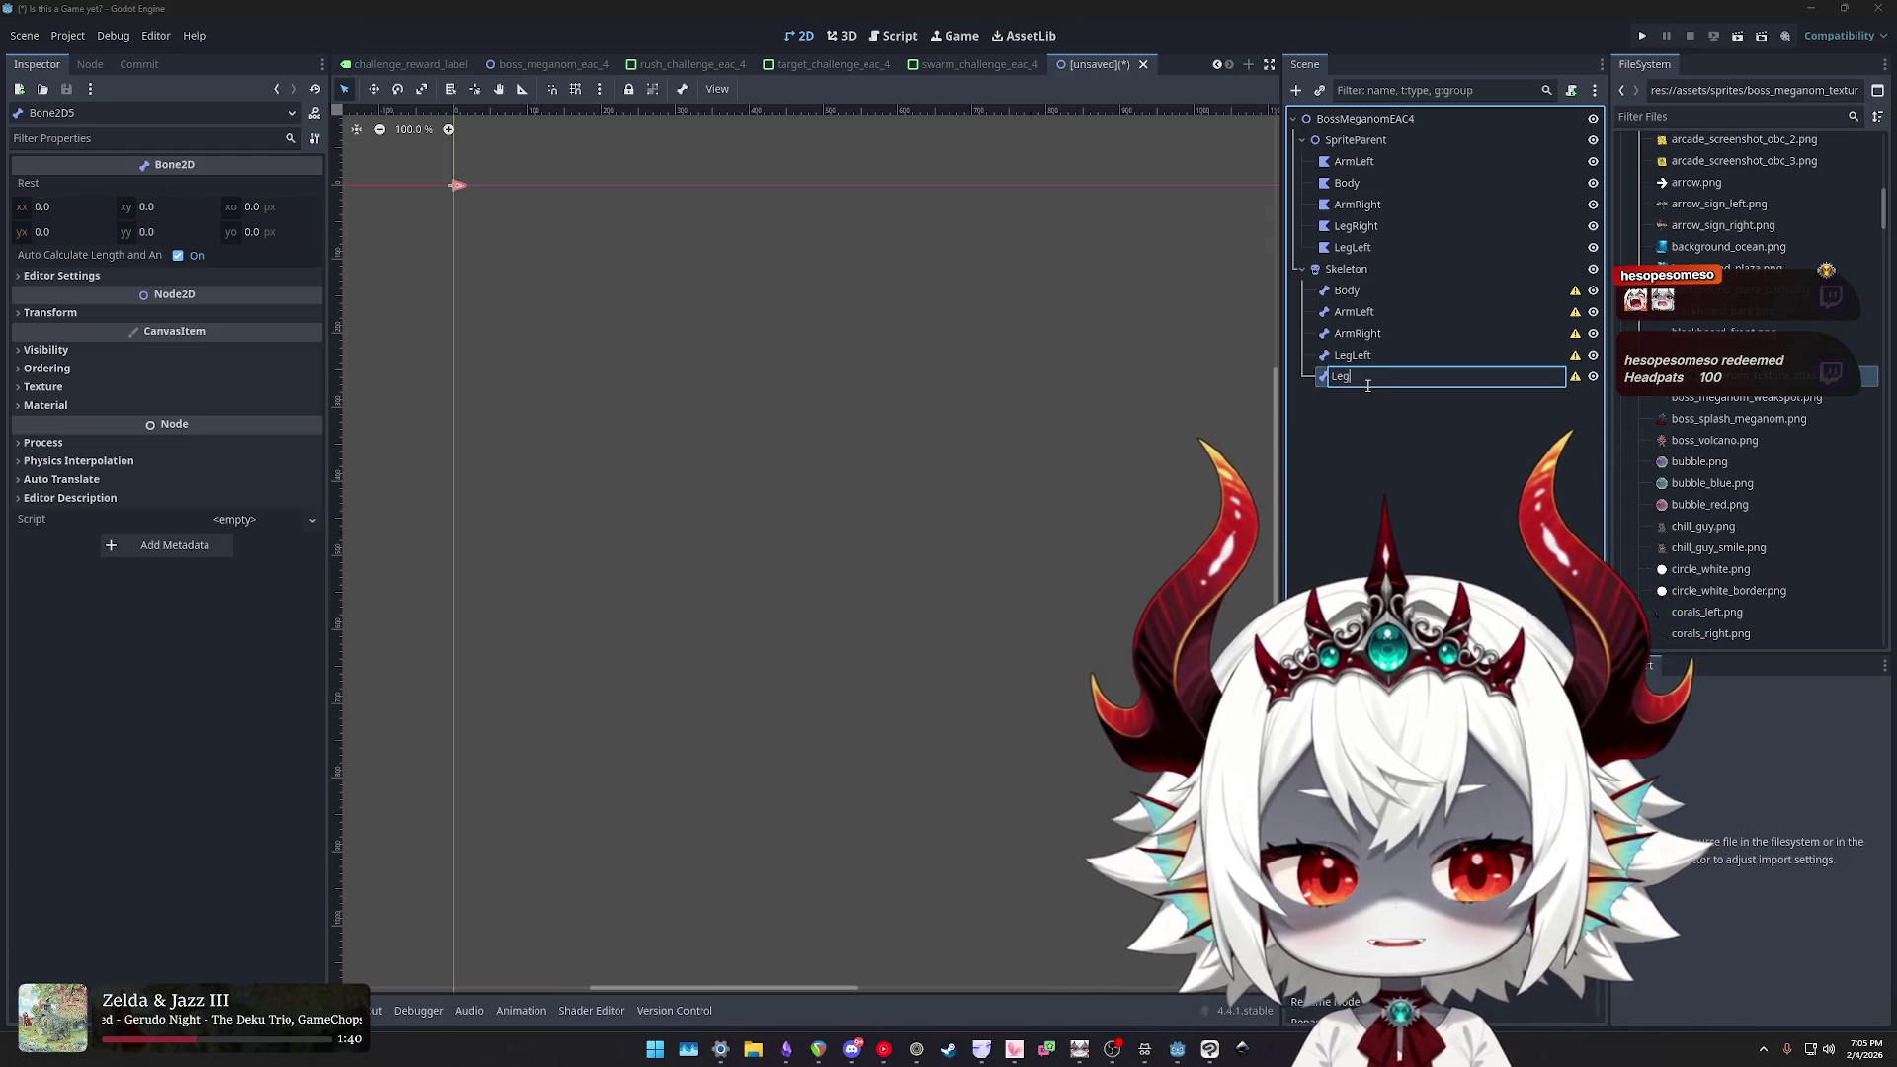
{"action": "key", "text": "Return"}
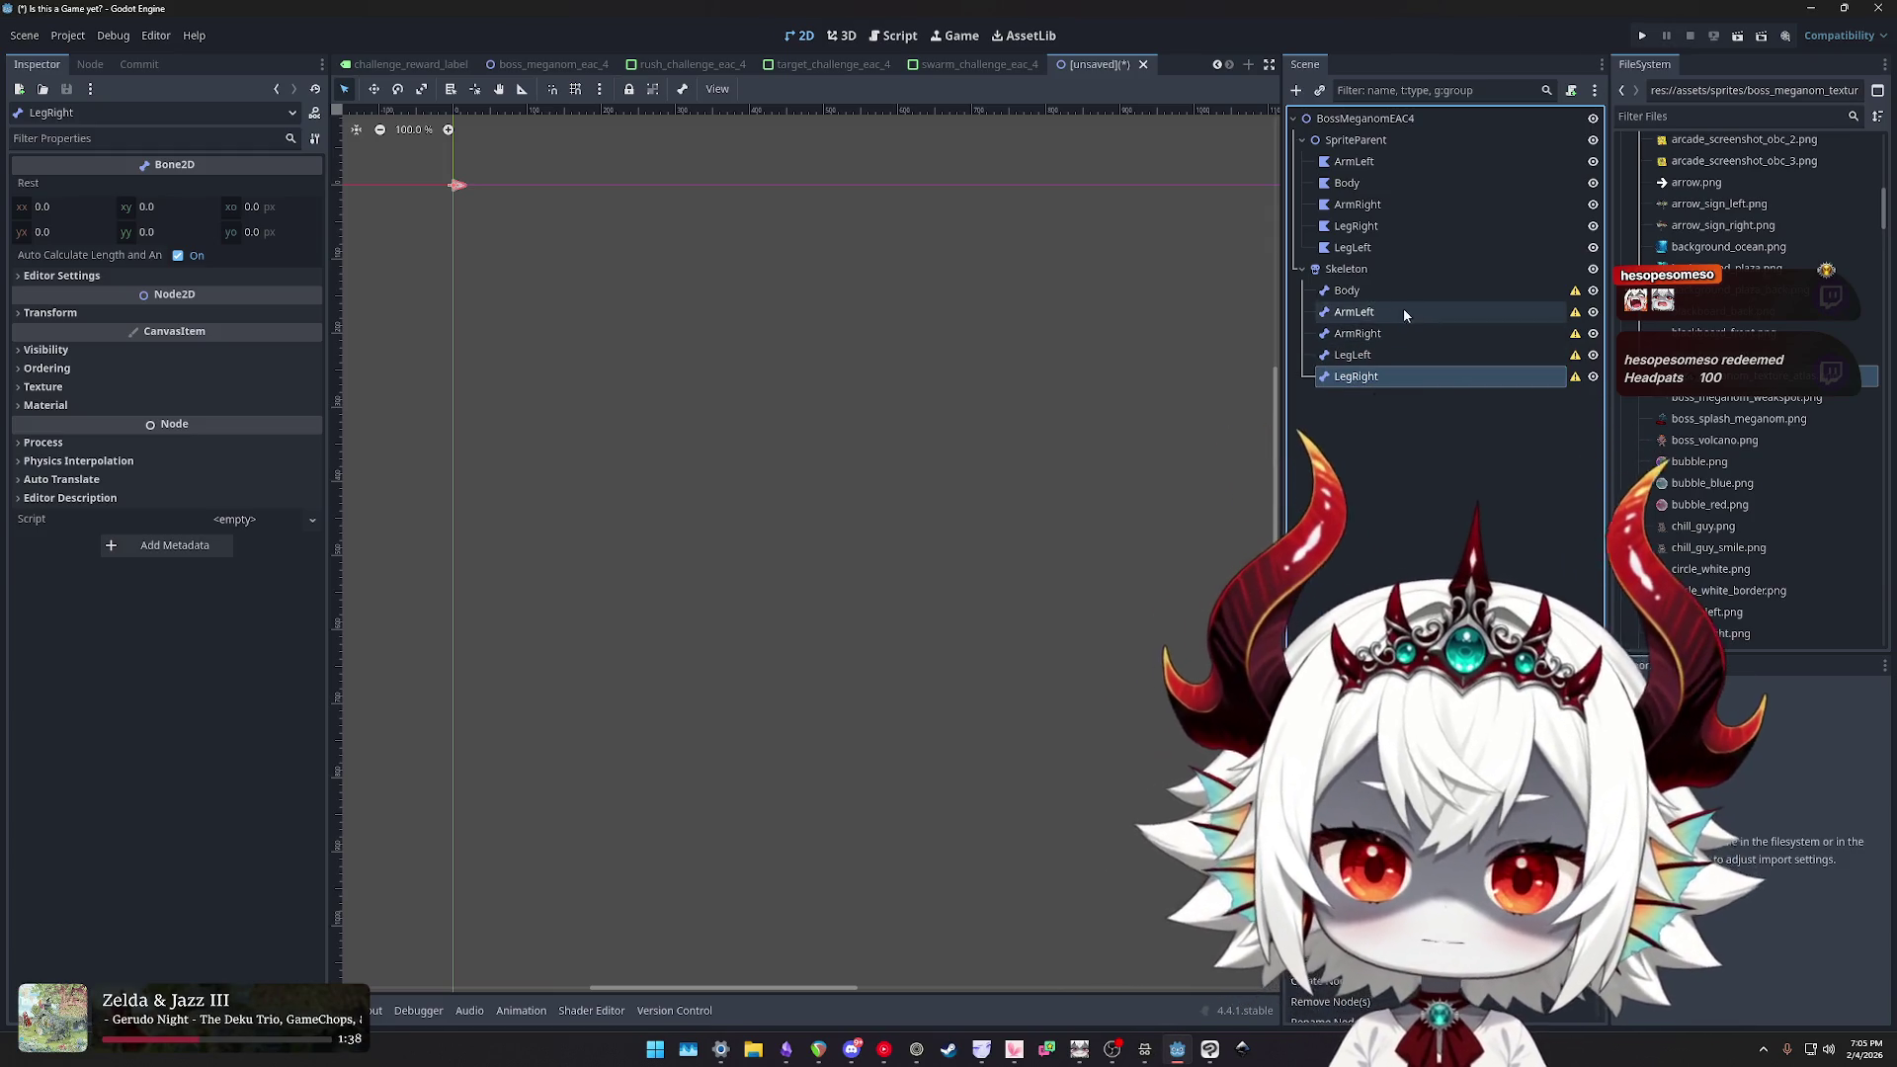
{"action": "left_click", "coordinate": [1355, 313], "text": "shift"}
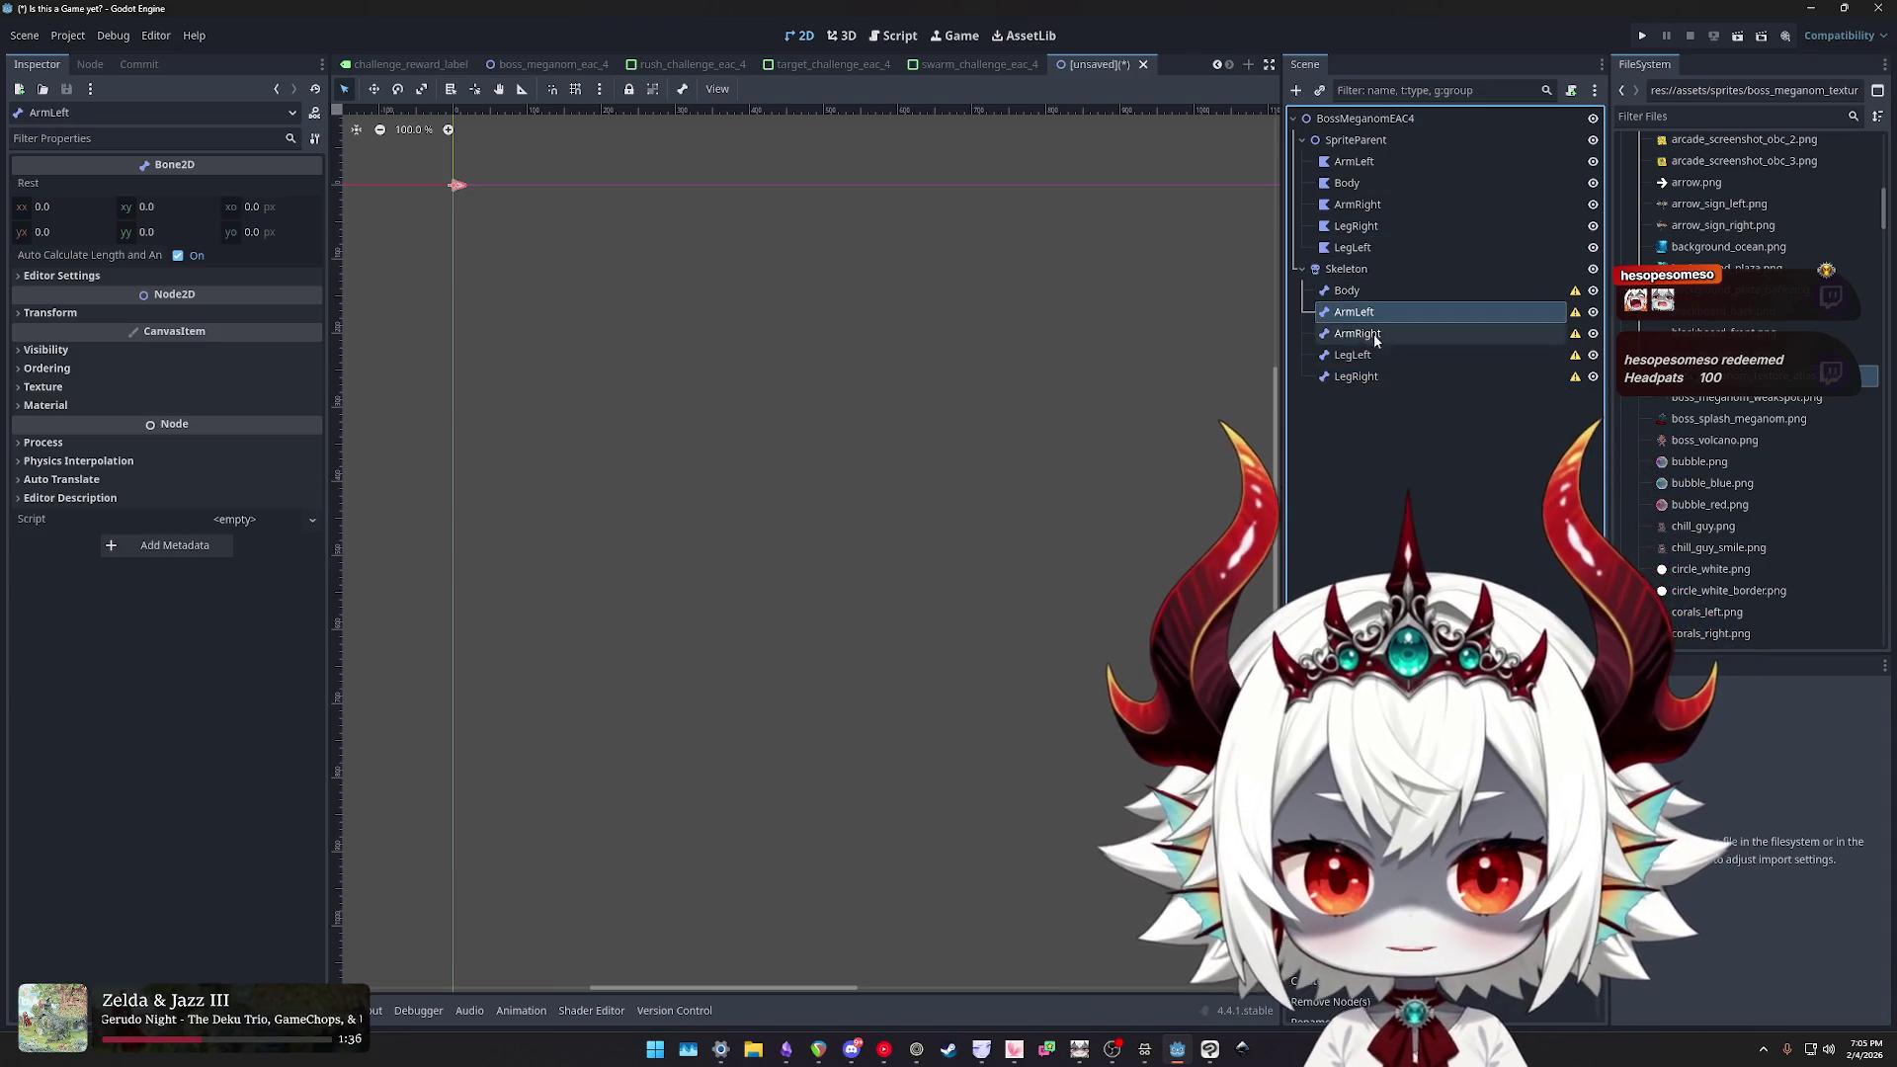
- Parent the four limb bones under Body, then enlarge the ArmLeft polygon's editor panel
{"action": "left_click_drag", "start_coordinate": [1355, 301], "coordinate": [1359, 292]}
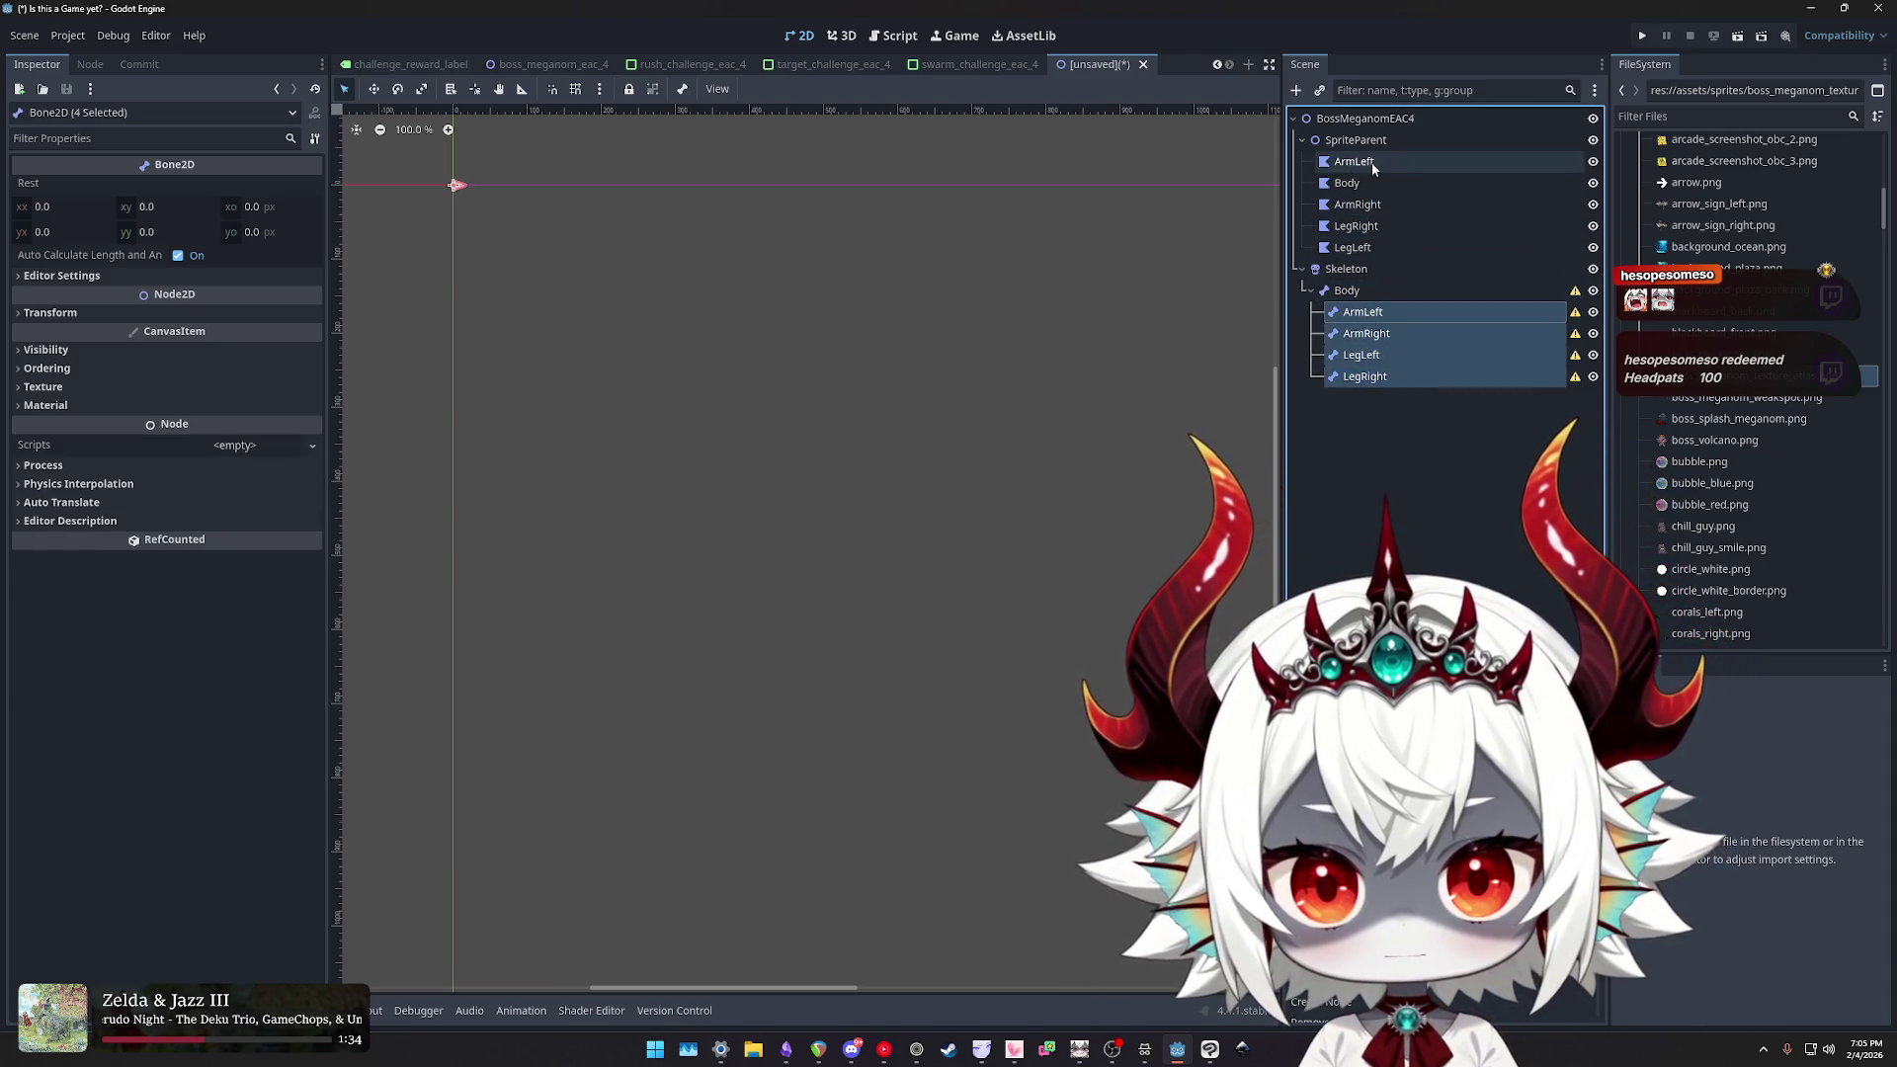
{"action": "left_click", "coordinate": [1368, 162]}
{"action": "left_click", "coordinate": [1353, 185]}
{"action": "left_click_drag", "start_coordinate": [1354, 188], "coordinate": [1368, 164]}
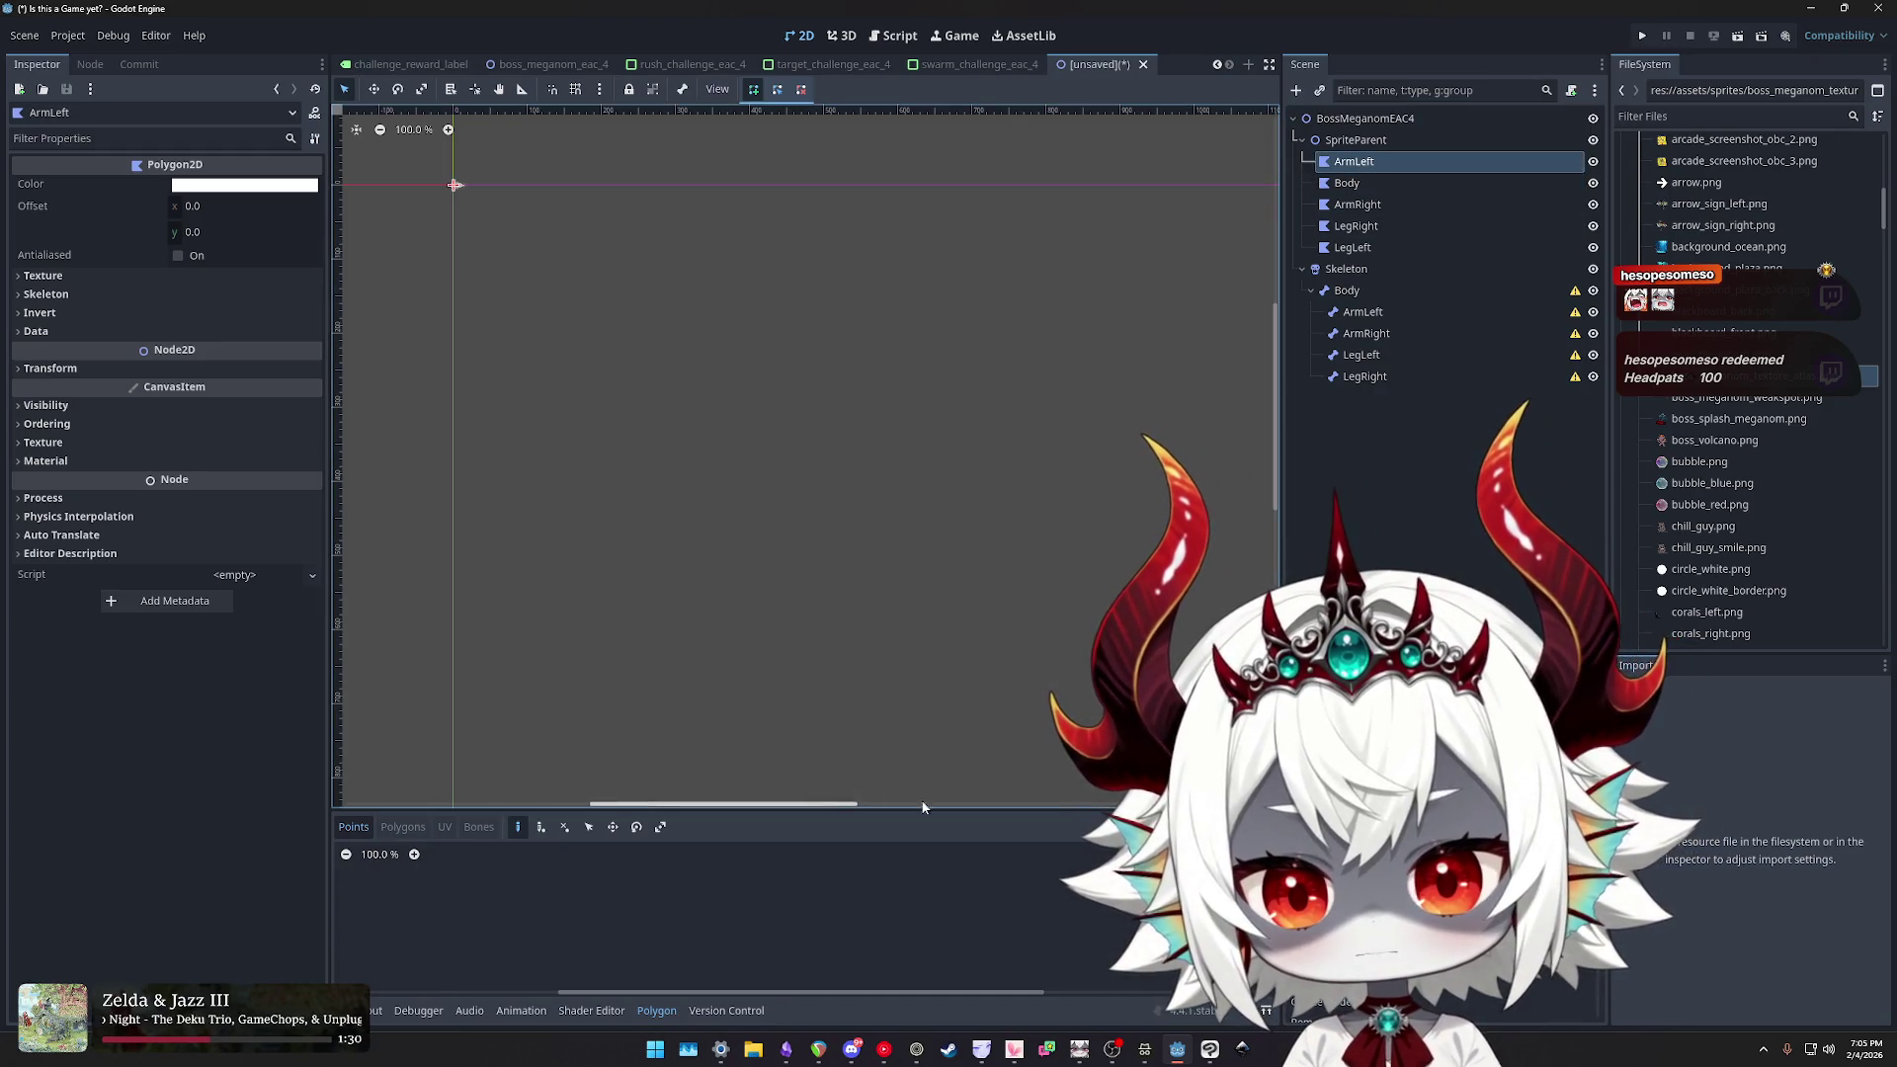
{"action": "left_click_drag", "start_coordinate": [1016, 808], "coordinate": [1032, 139]}
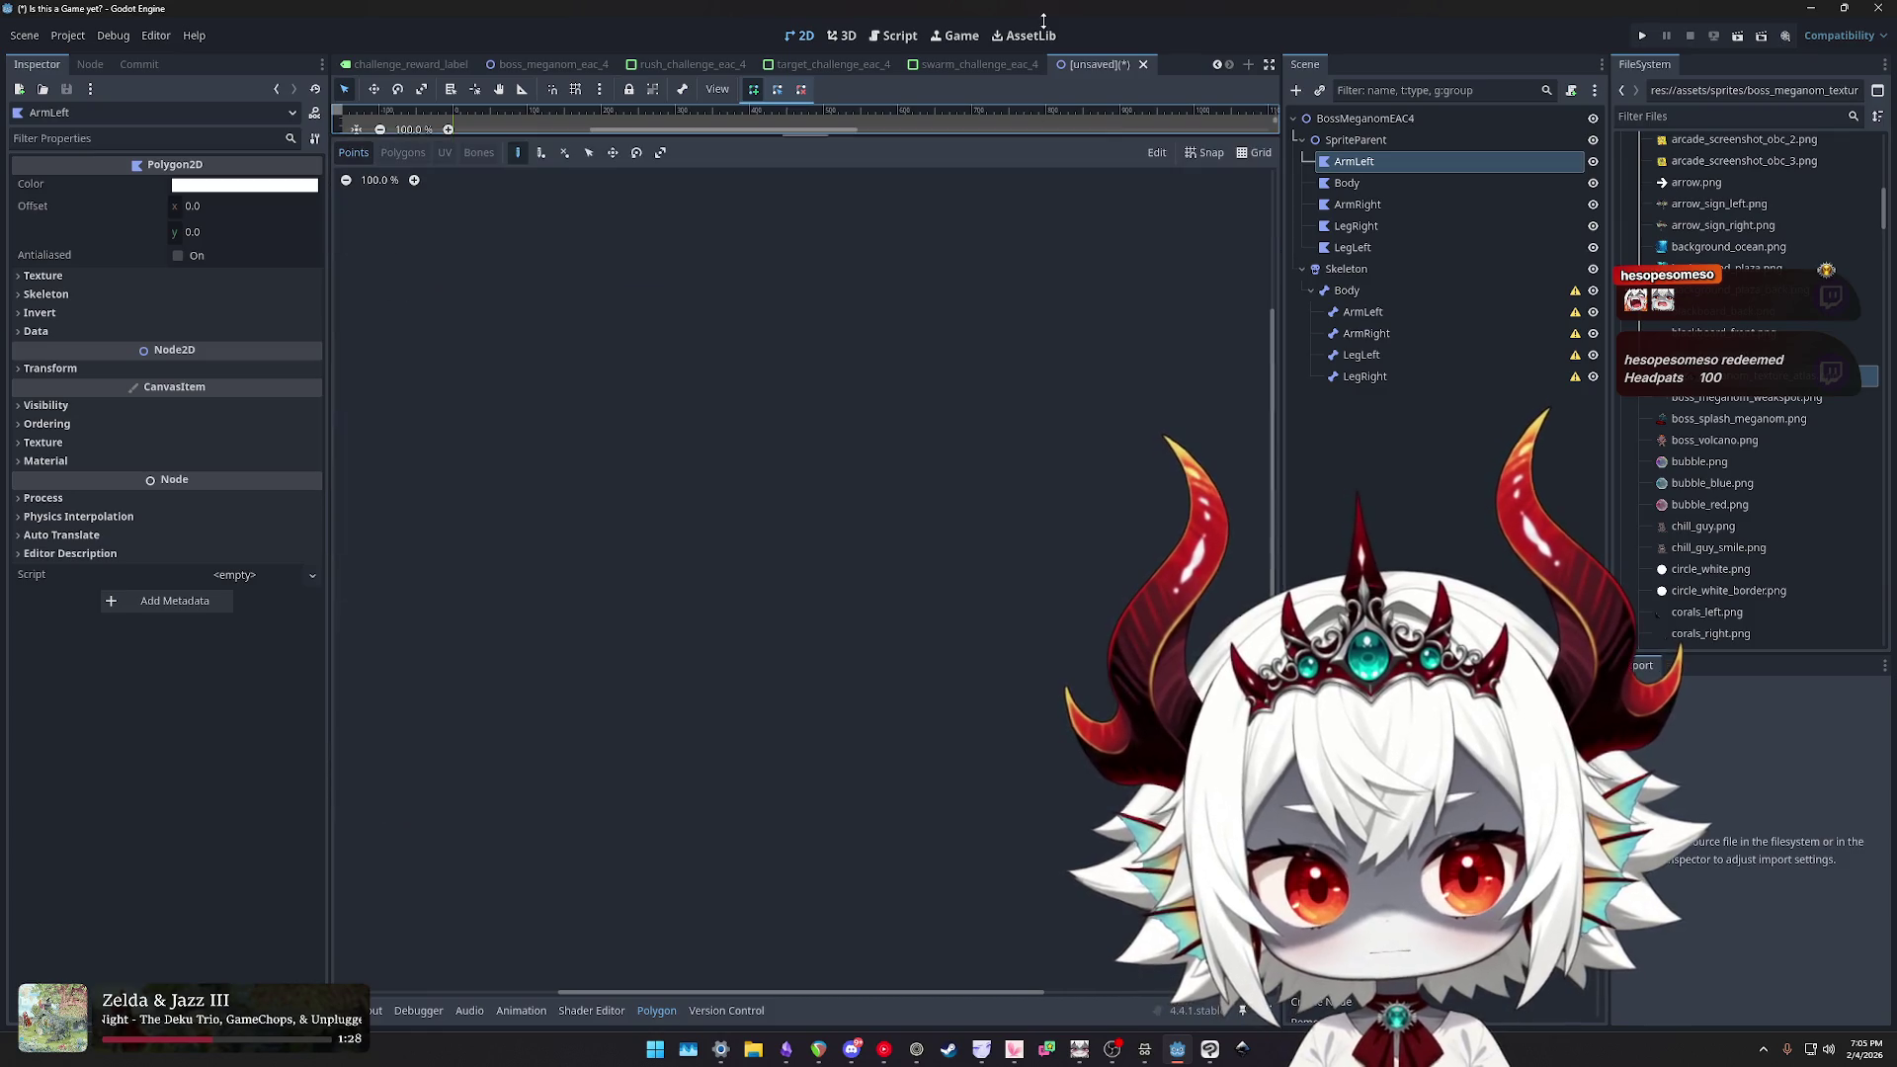
{"action": "scroll", "coordinate": [1759, 396], "scroll_direction": "up", "scroll_amount": 5}
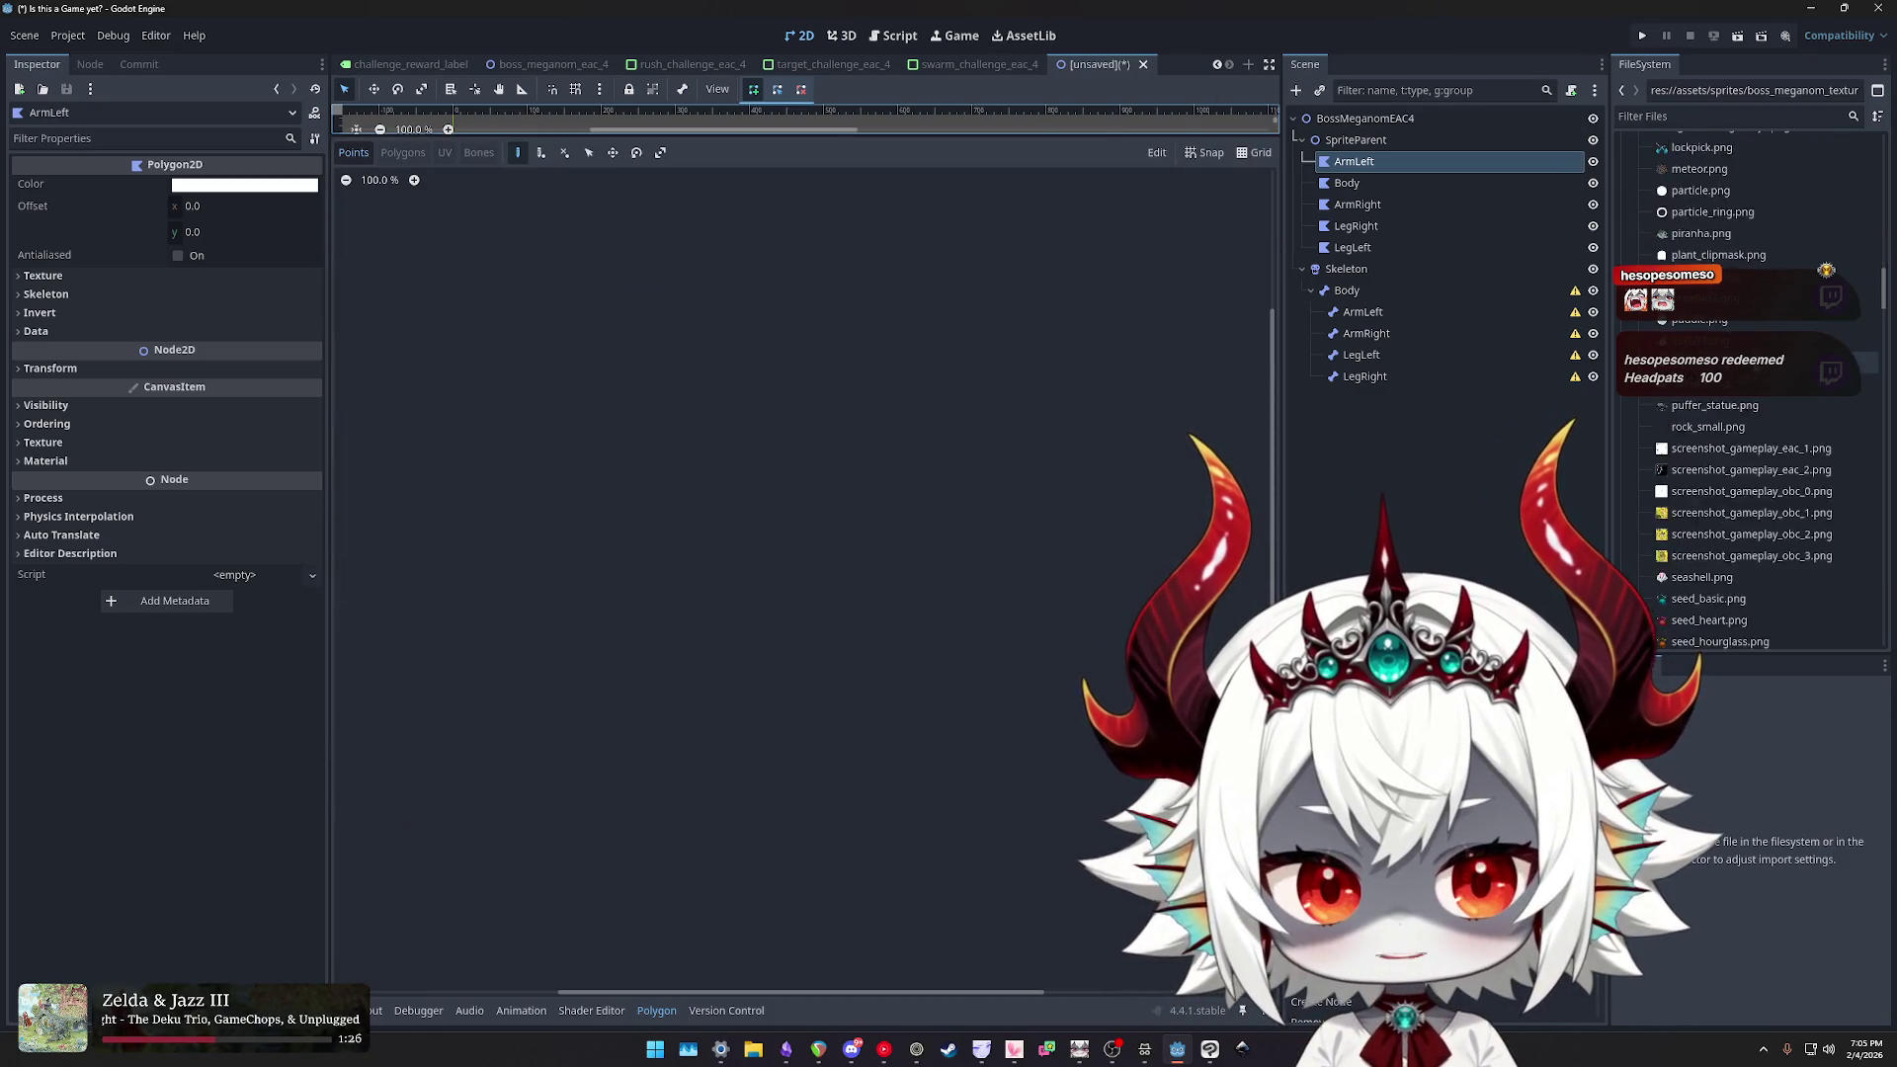
{"action": "scroll", "coordinate": [1749, 396], "scroll_direction": "up", "scroll_amount": 5}
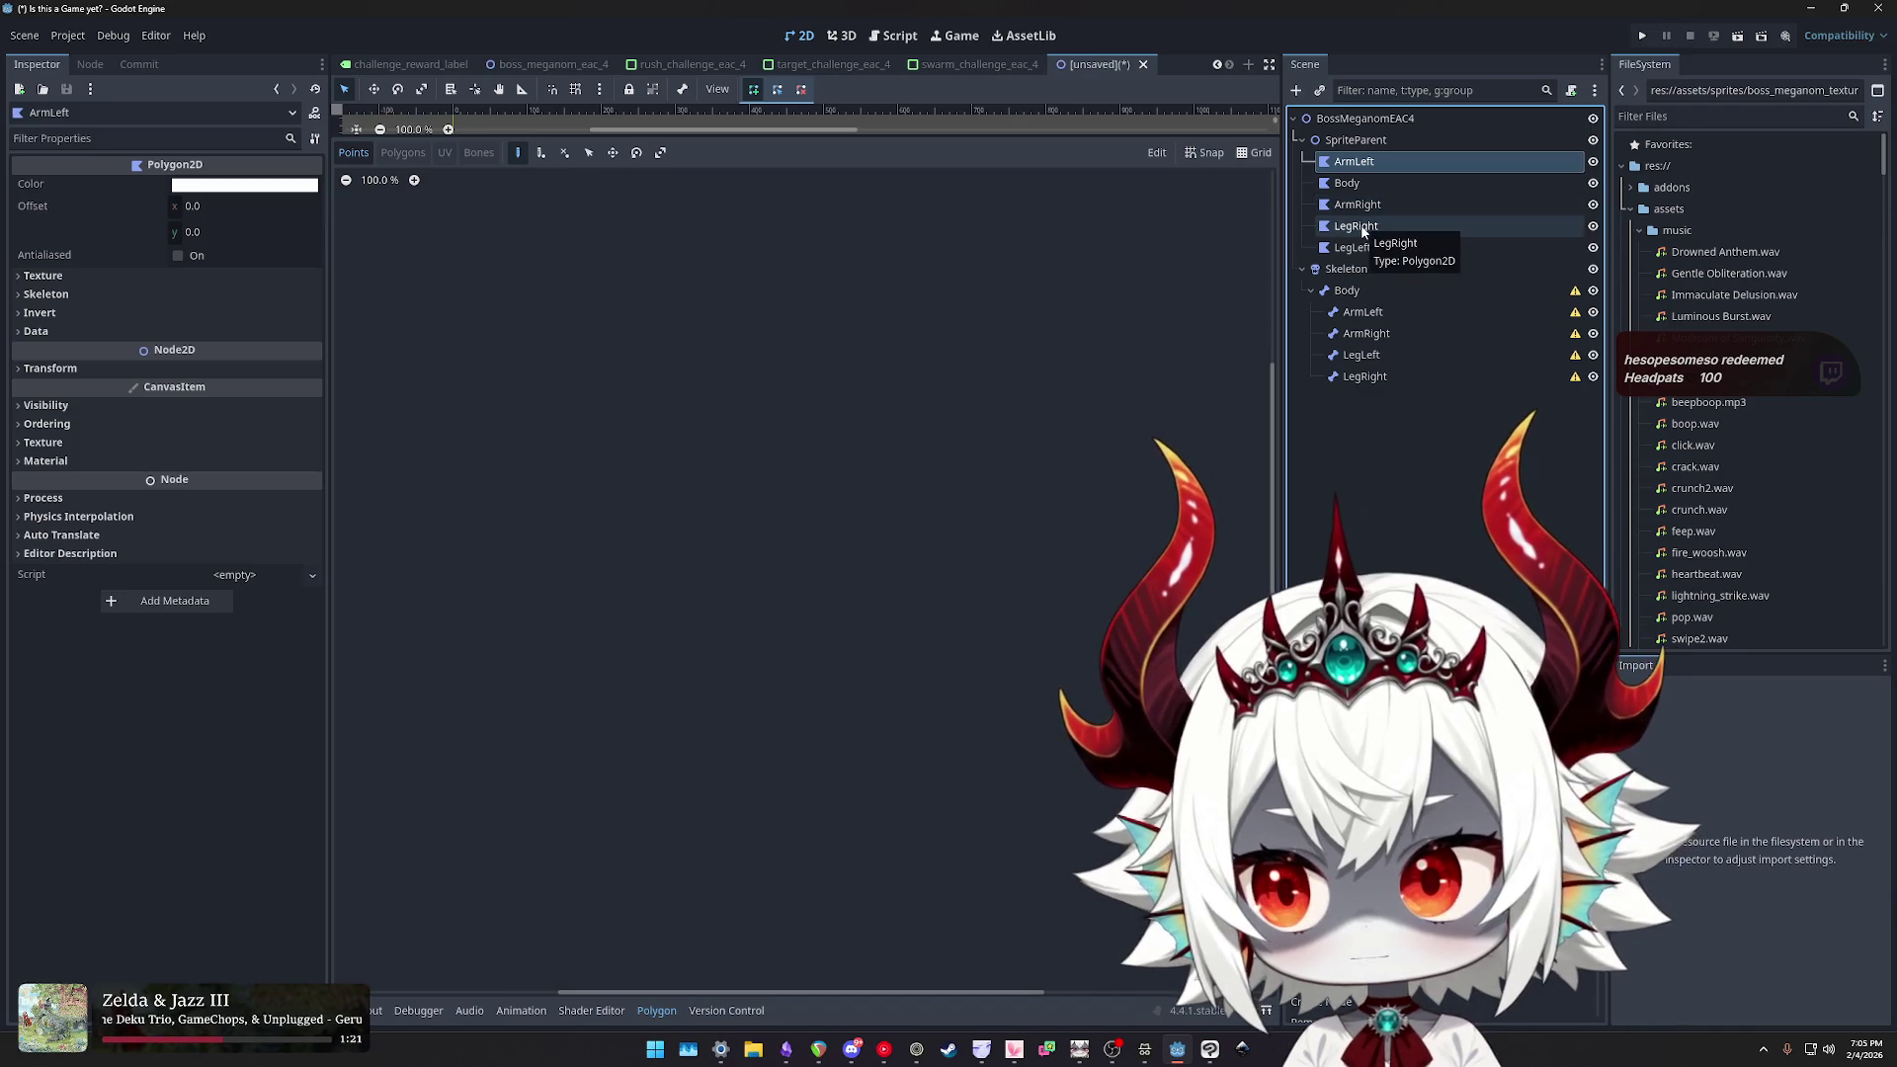
- Set boss_meganom_texture_atlas.png as Texture on all five polygons and centre the atlas in ArmLeft's editor
{"action": "left_click", "coordinate": [41, 277]}
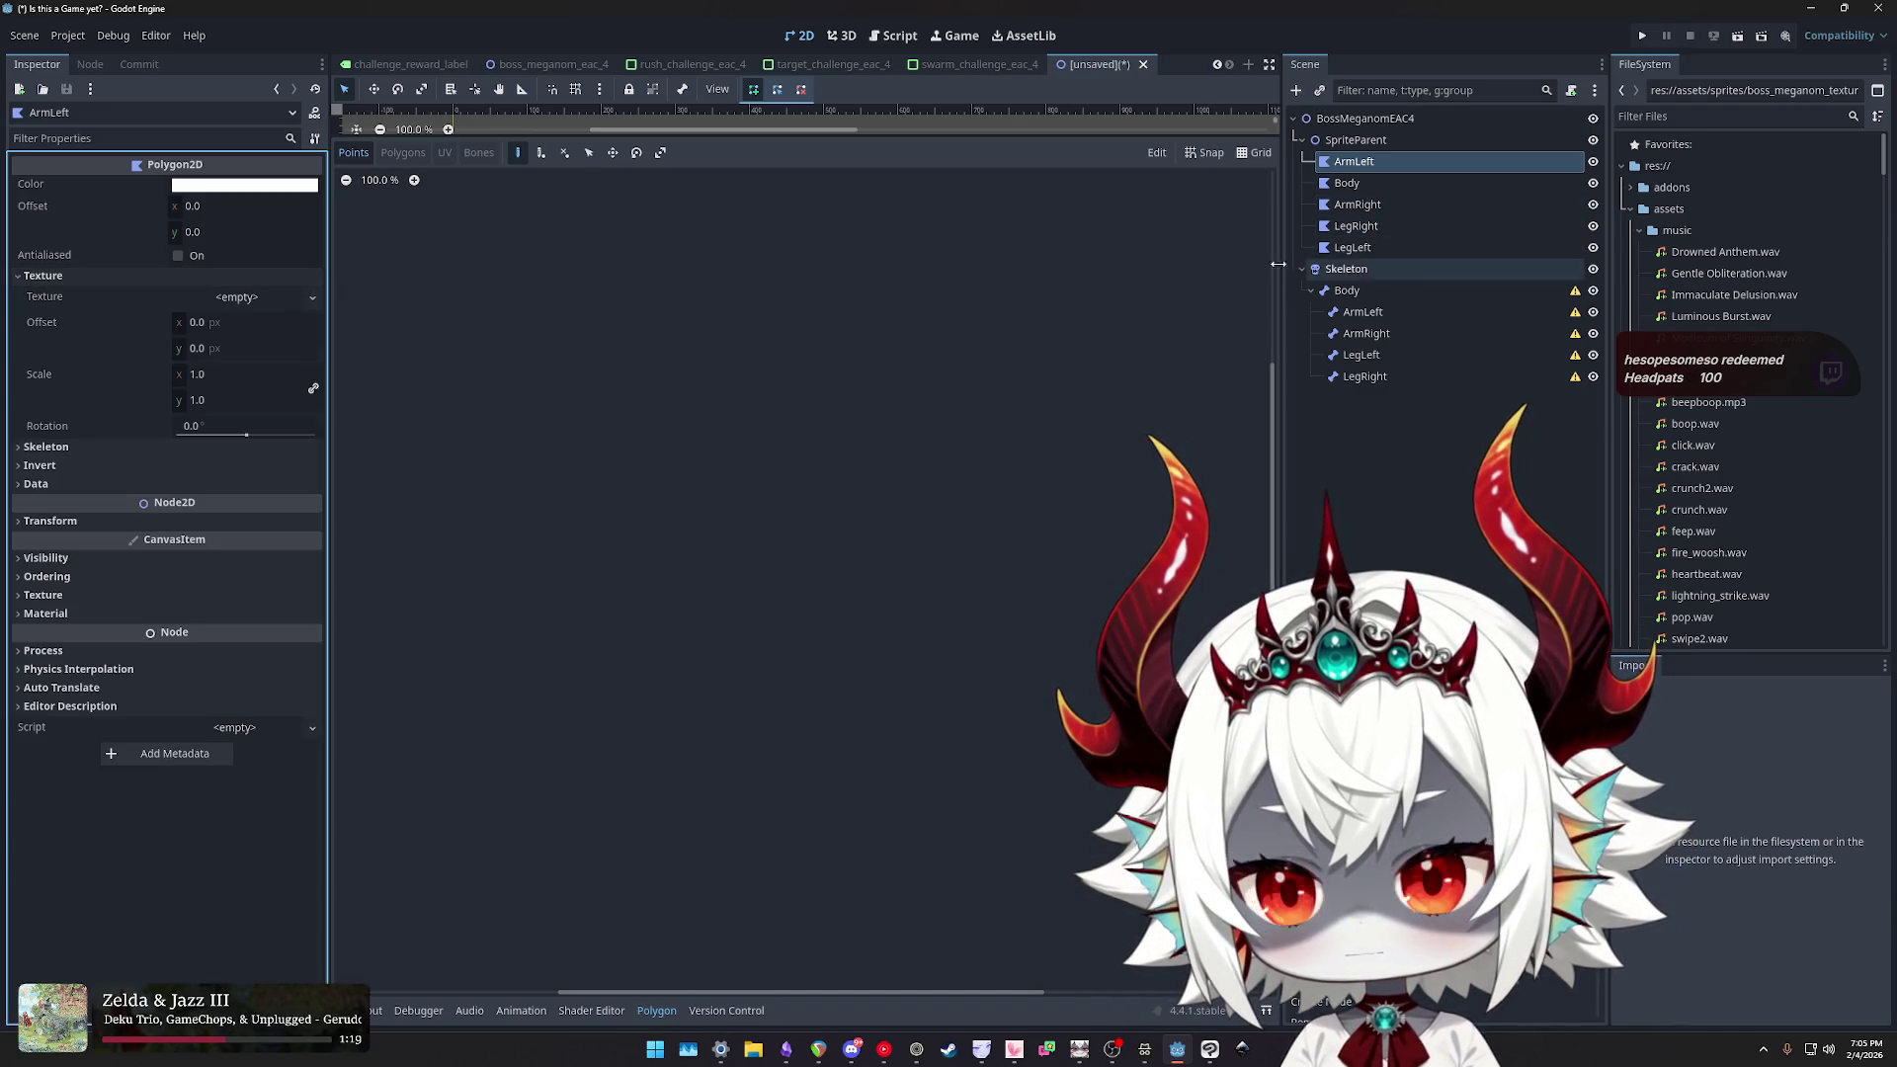
{"action": "left_click", "coordinate": [1353, 248], "text": "shift"}
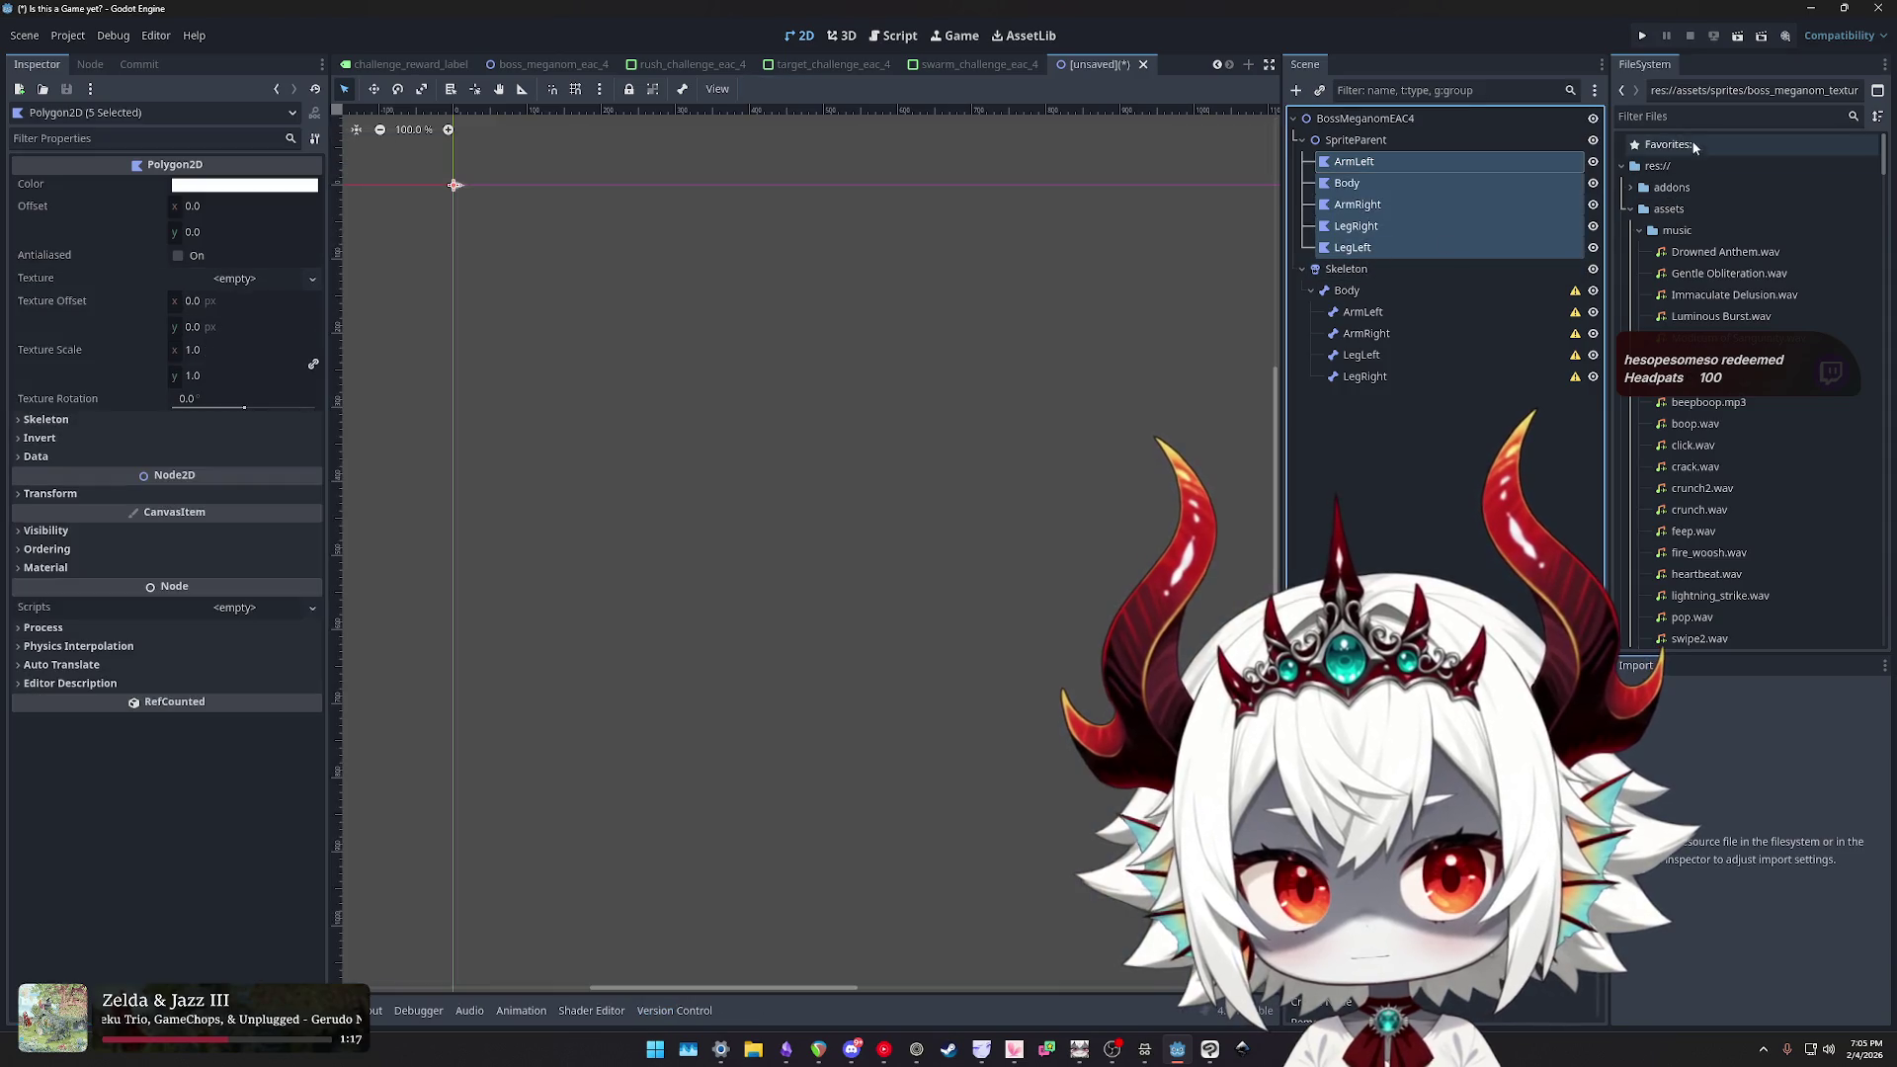
{"action": "type", "text": "mega"}
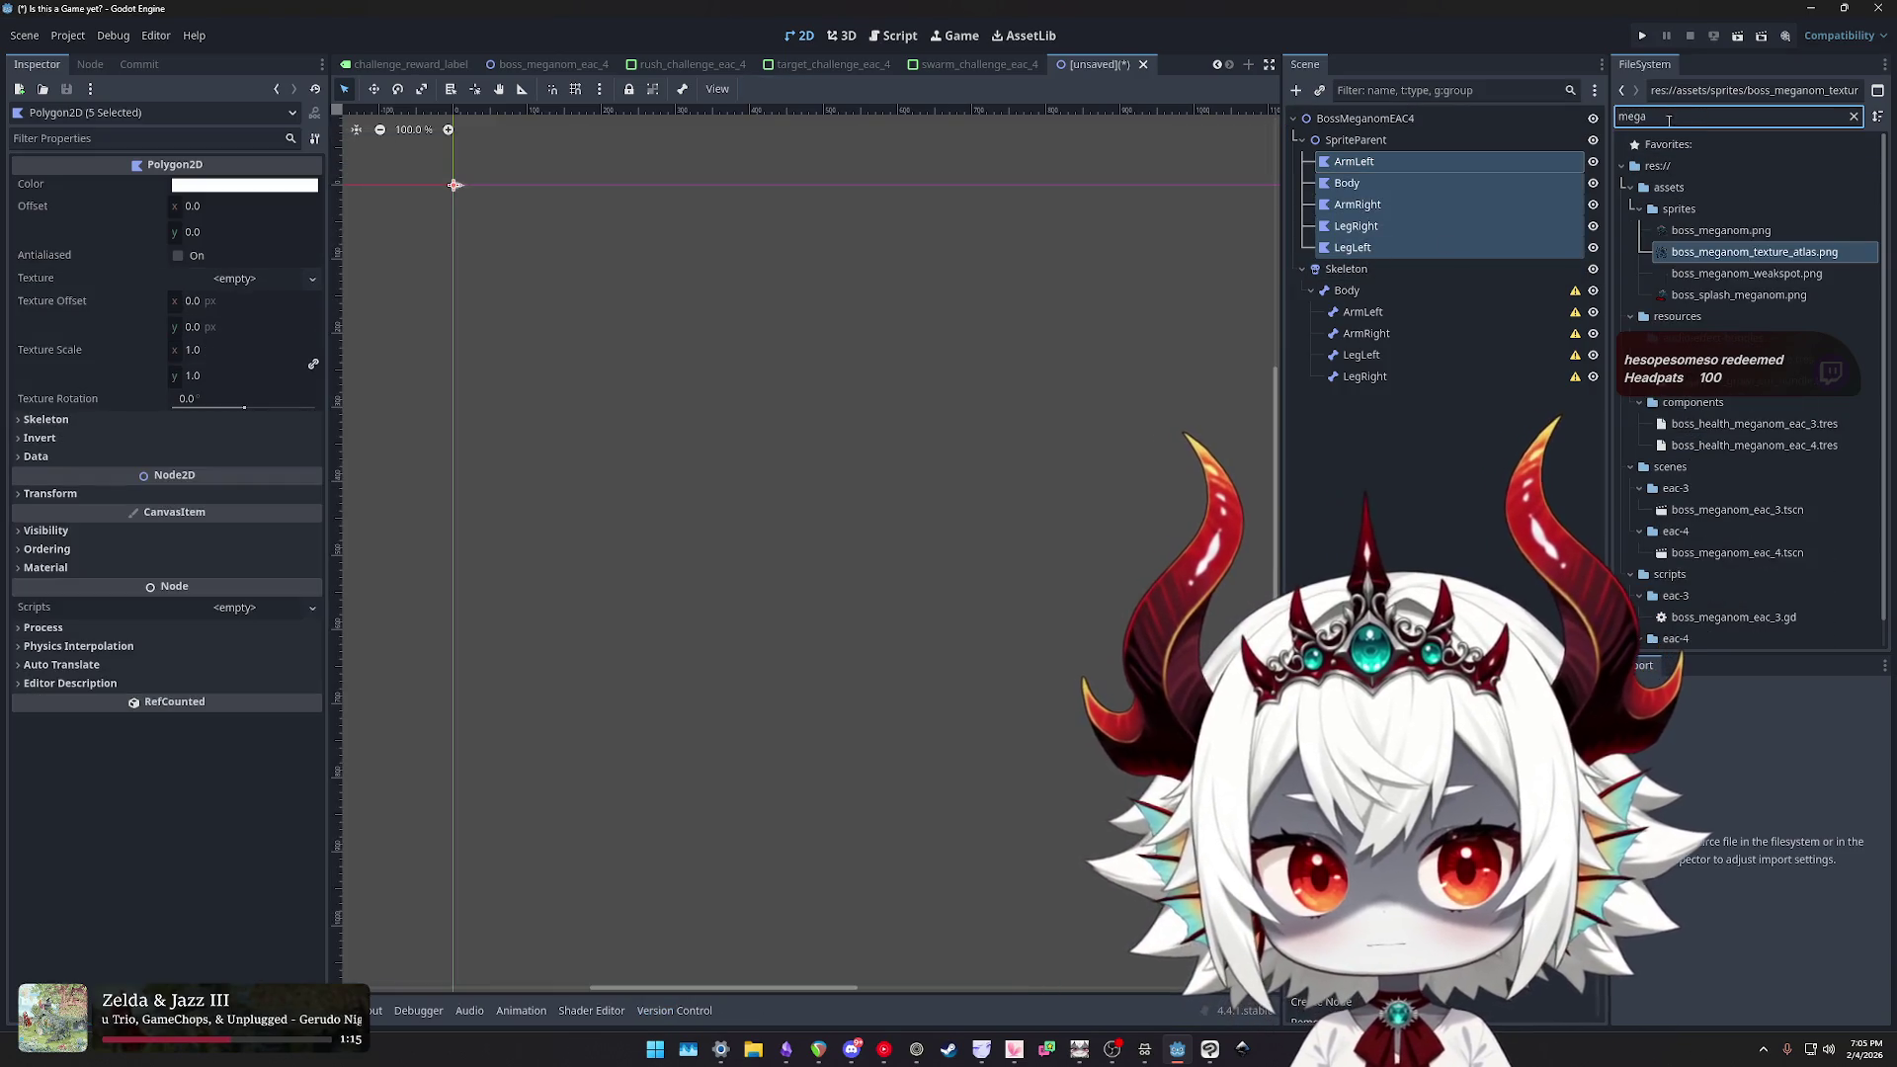
{"action": "left_click_drag", "start_coordinate": [1687, 258], "coordinate": [247, 291]}
{"action": "scroll", "coordinate": [926, 336], "scroll_direction": "down", "scroll_amount": 7}
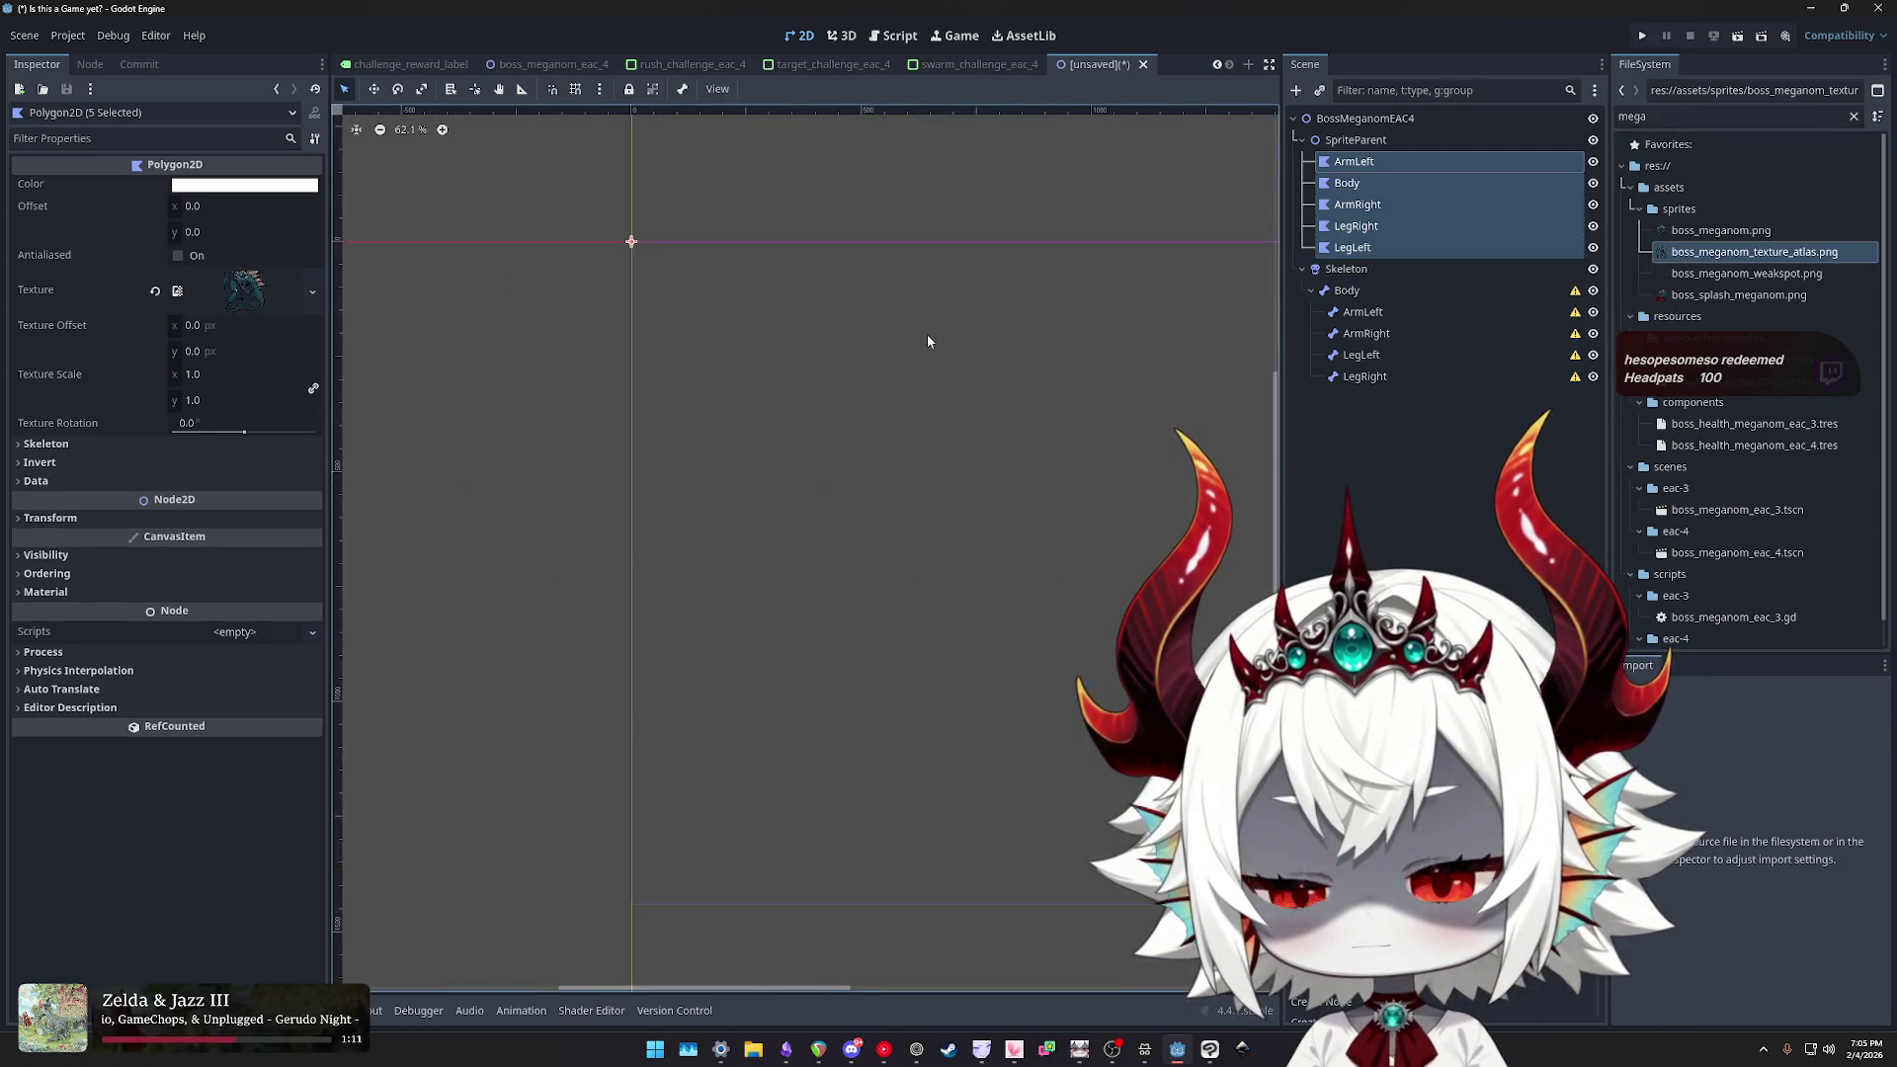
{"action": "left_click", "coordinate": [1352, 162]}
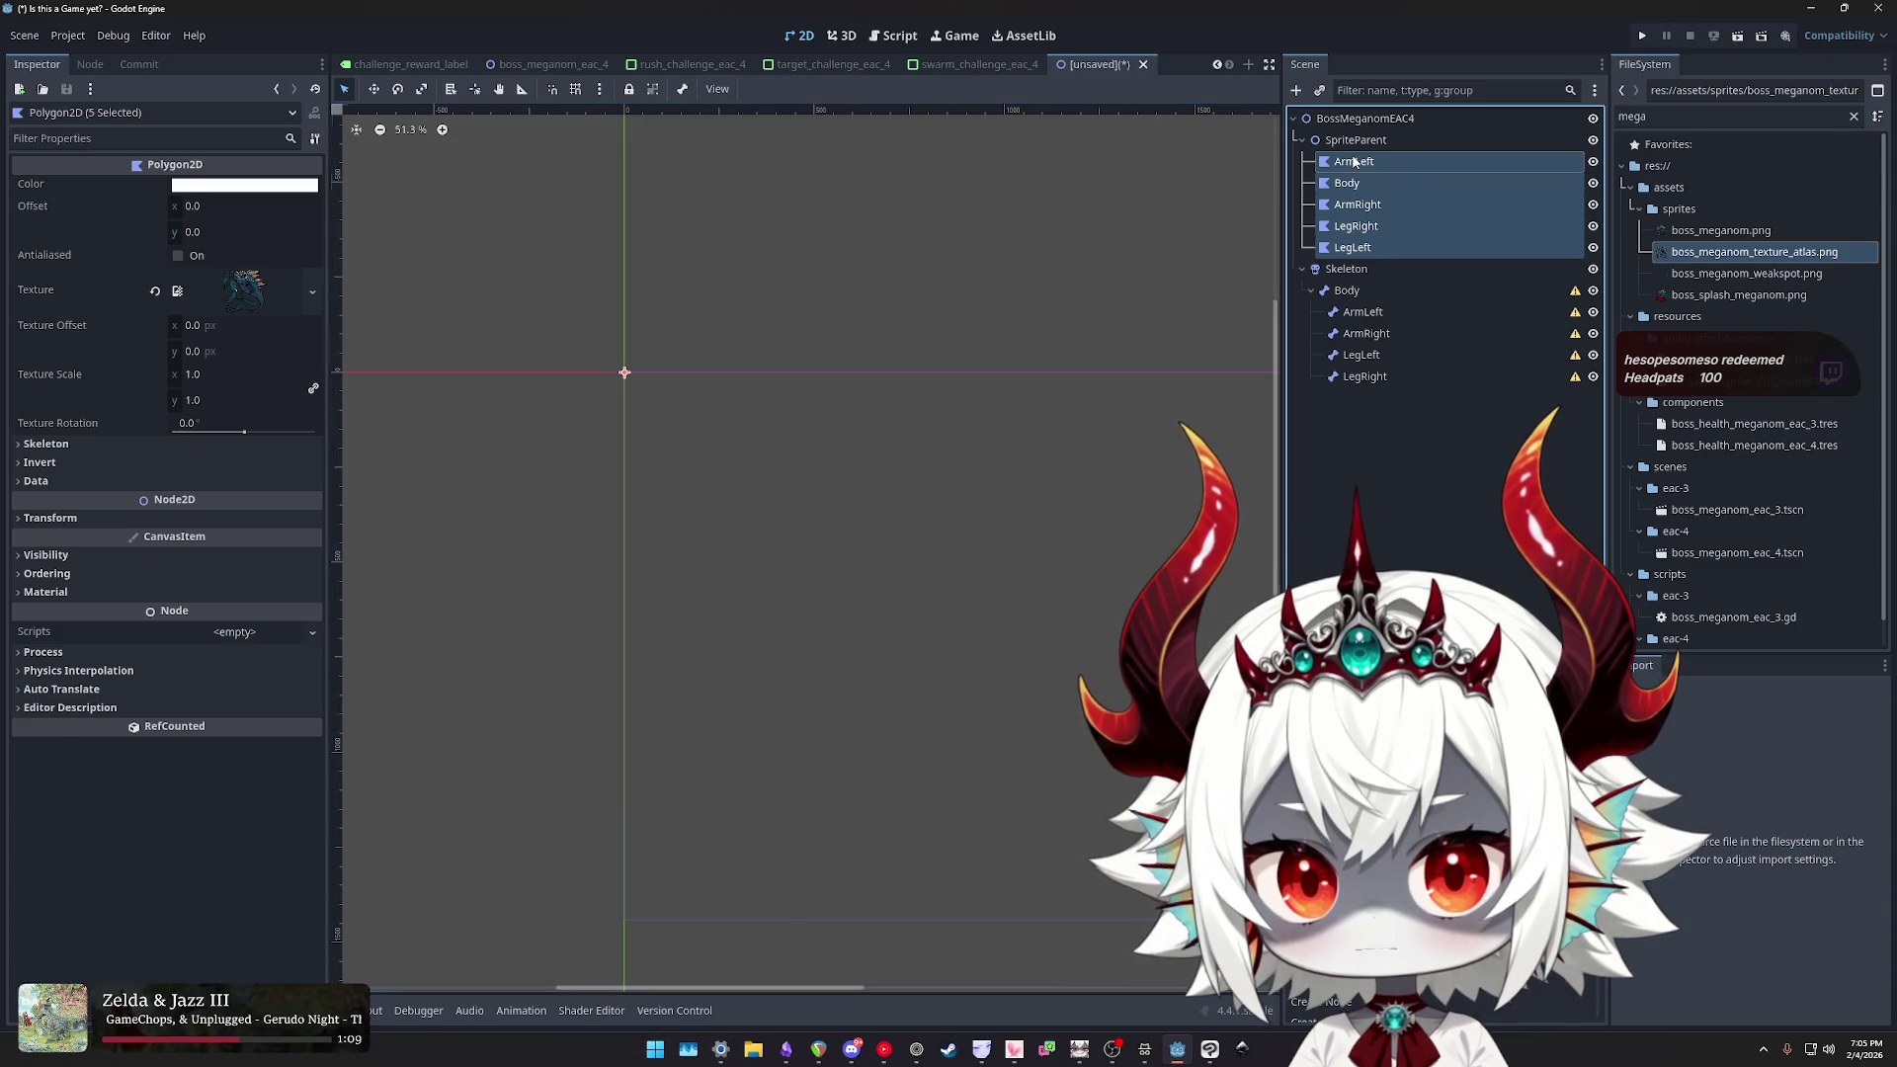
{"action": "left_click_drag", "start_coordinate": [1048, 479], "coordinate": [869, 186]}
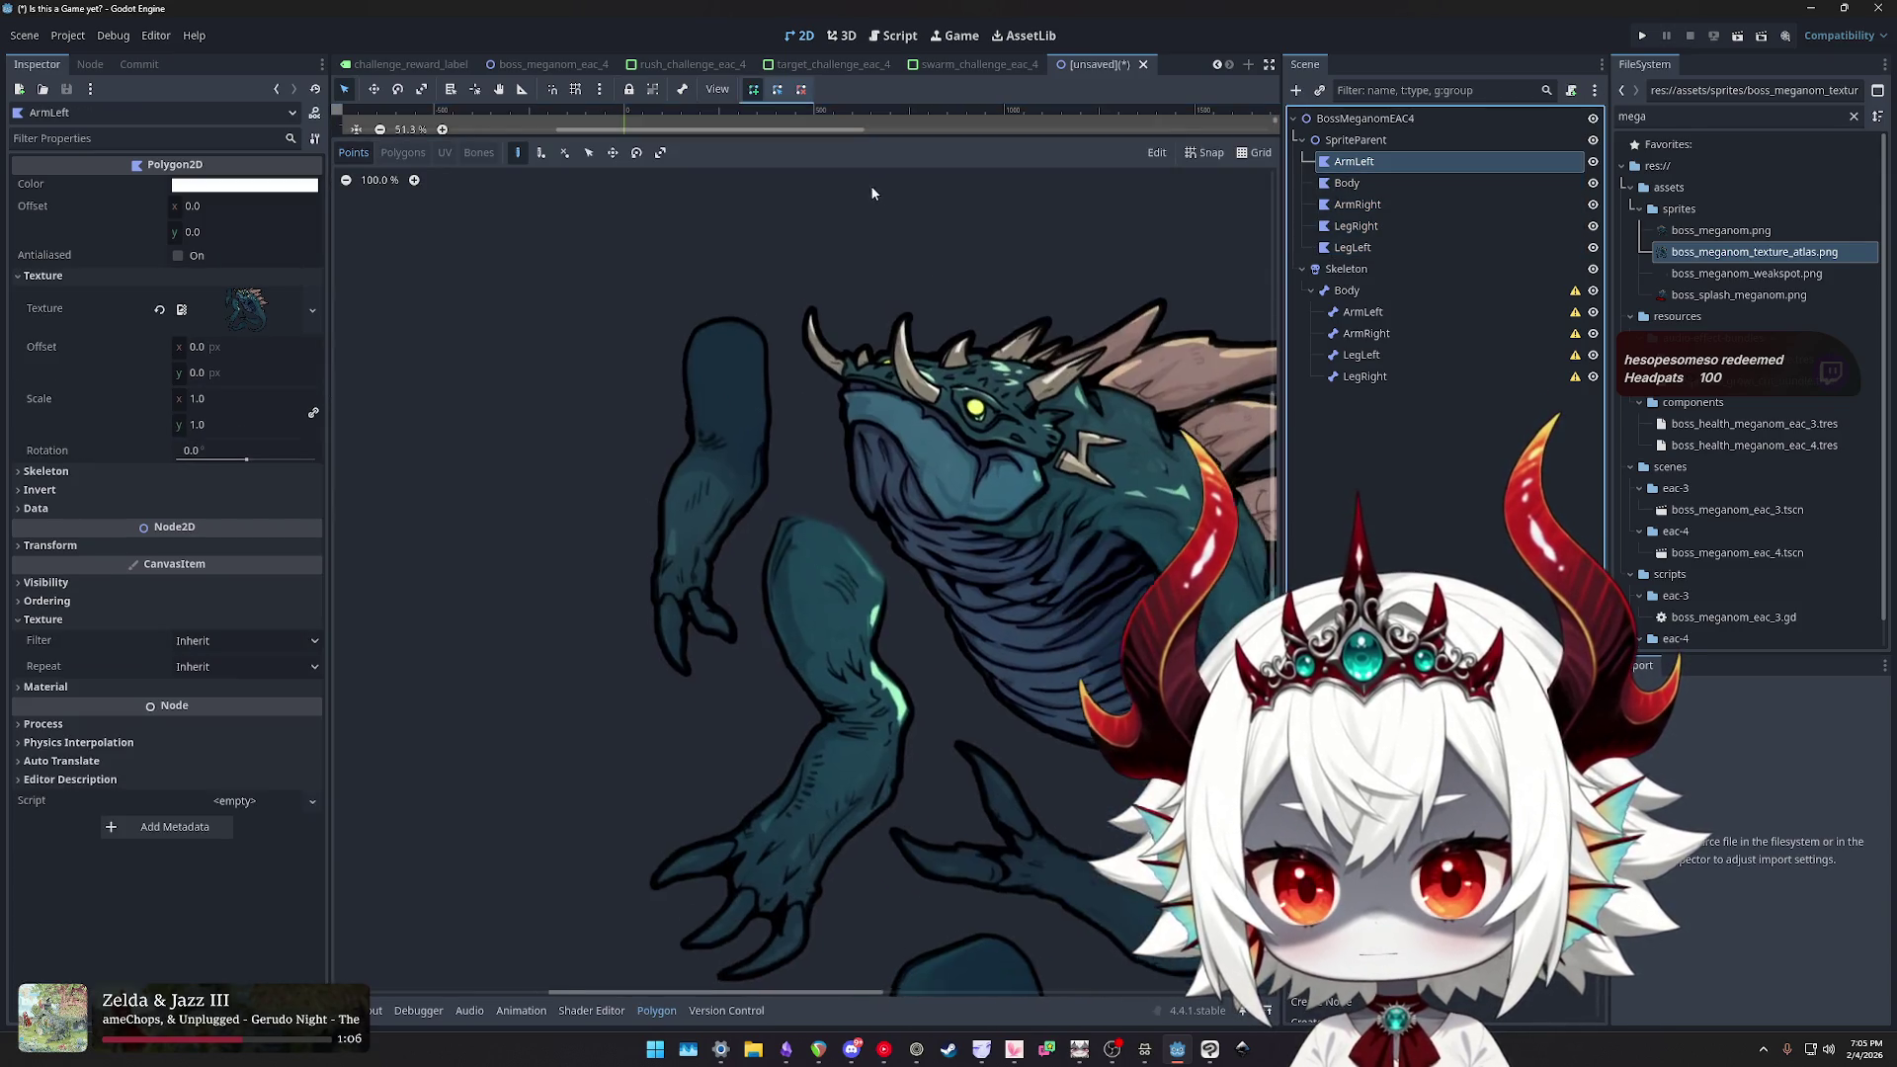
- Trace ArmLeft's outline from the arm's top, down its left side, around the hand, then close it
{"action": "scroll", "coordinate": [850, 297], "scroll_direction": "down", "scroll_amount": 3}
{"action": "mouse_move", "coordinate": [846, 301]}
{"action": "left_mouse_down"}
{"action": "mouse_move", "coordinate": [864, 341]}
{"action": "mouse_move", "coordinate": [836, 447]}
{"action": "left_mouse_up"}
{"action": "scroll", "coordinate": [836, 447], "scroll_direction": "up", "scroll_amount": 5}
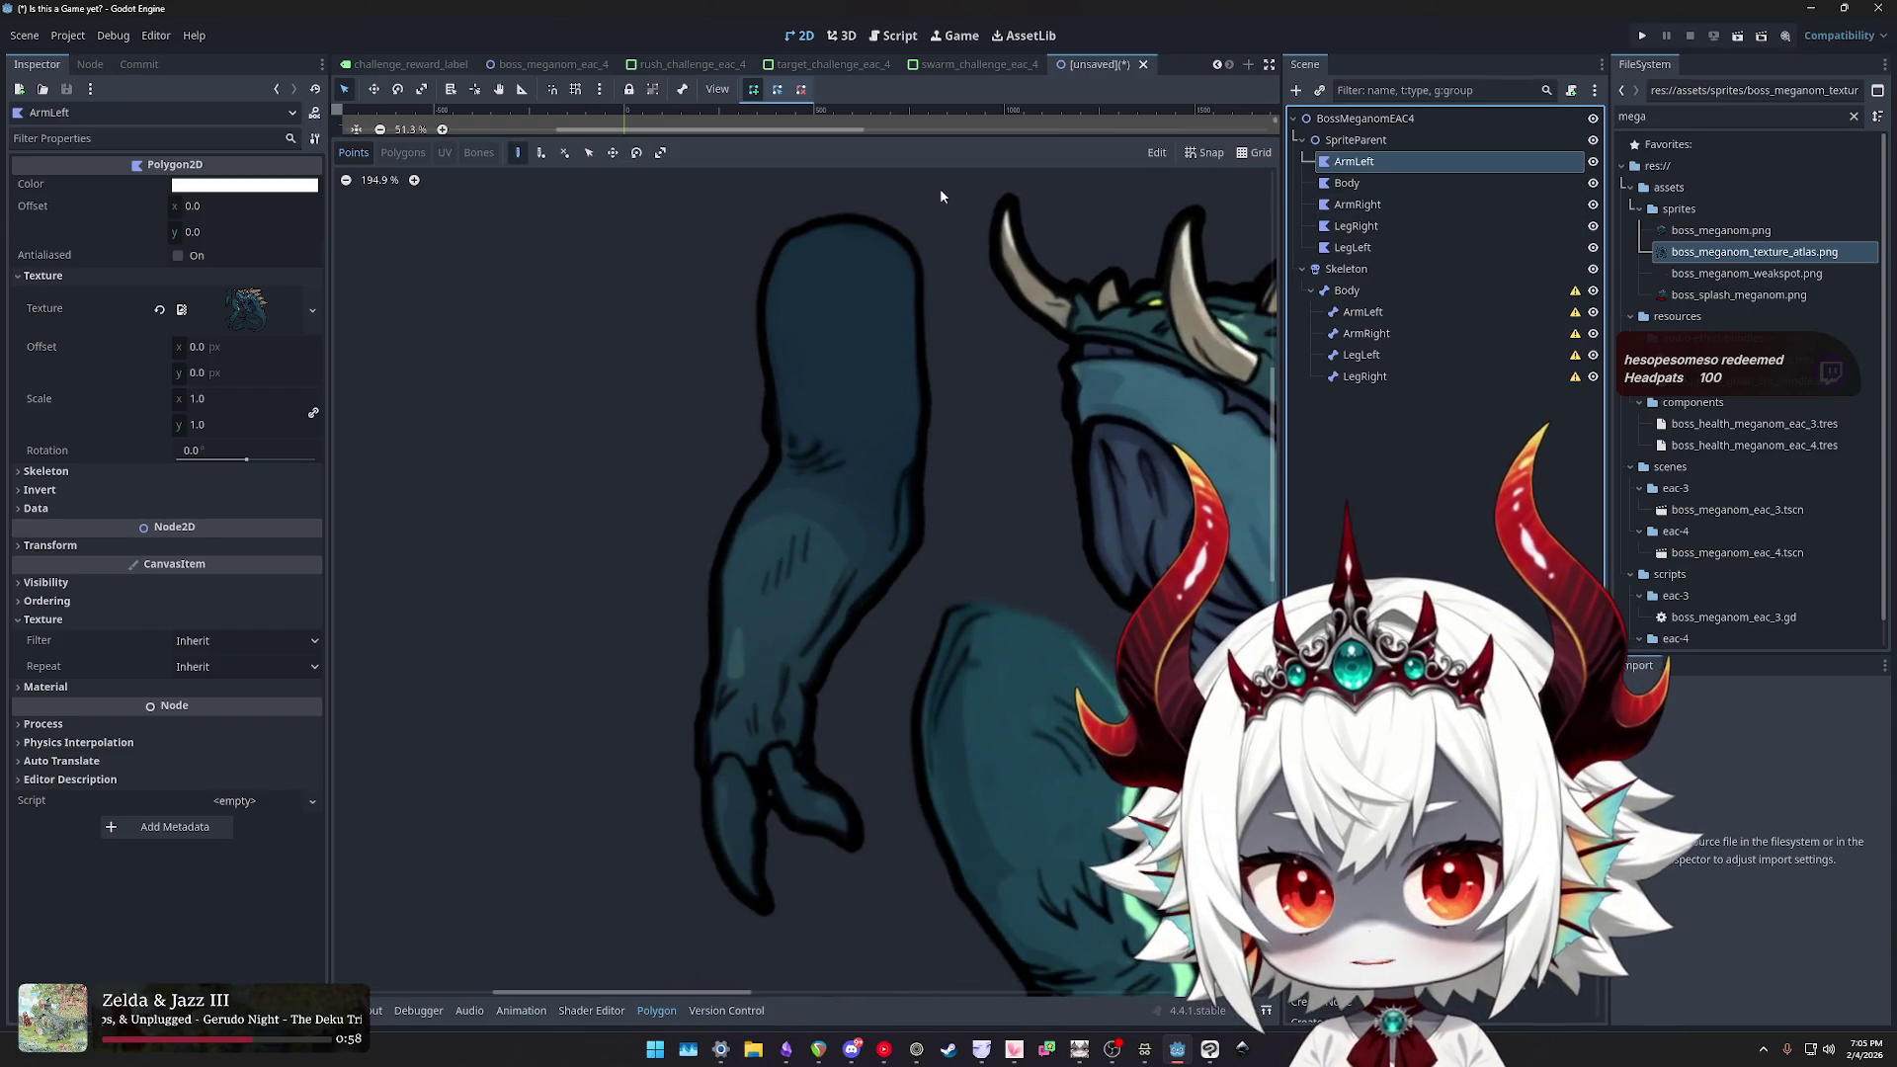
{"action": "left_click", "coordinate": [826, 206]}
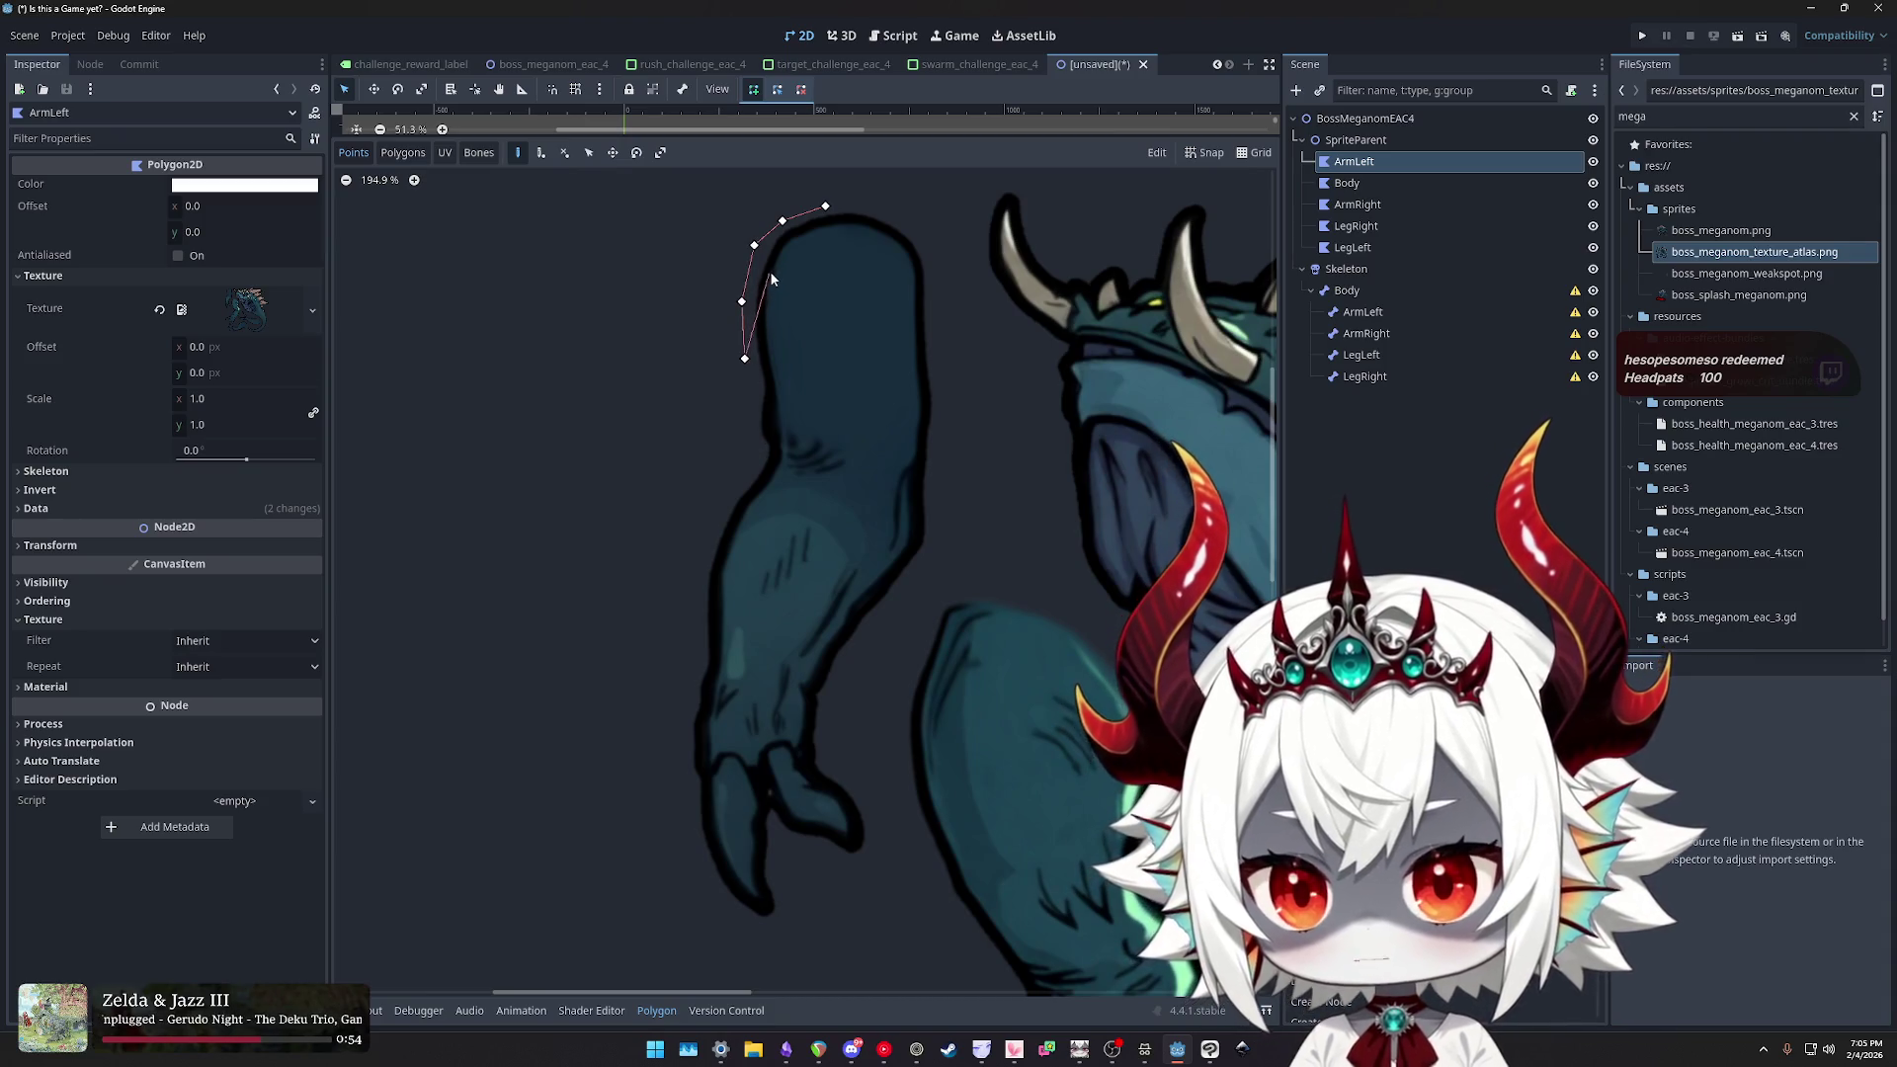
{"action": "left_click", "coordinate": [838, 198]}
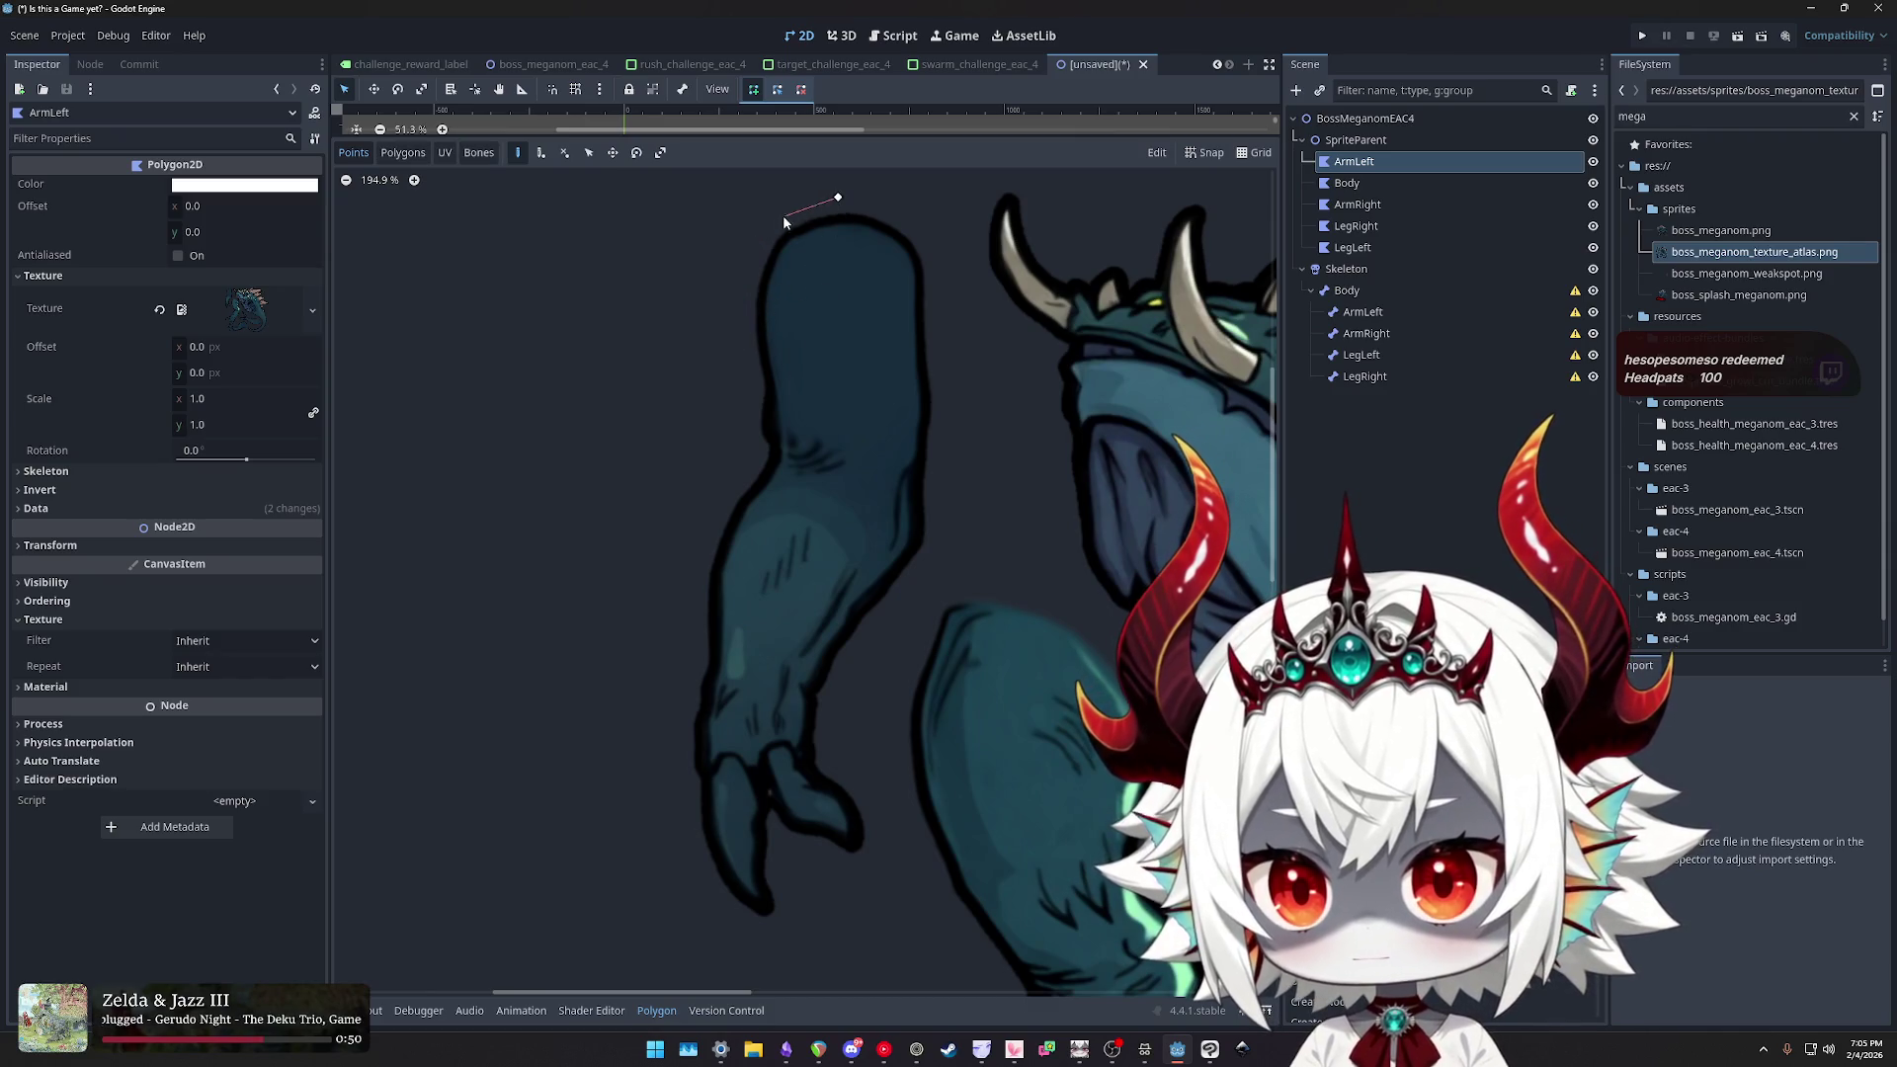
{"action": "left_click", "coordinate": [749, 454]}
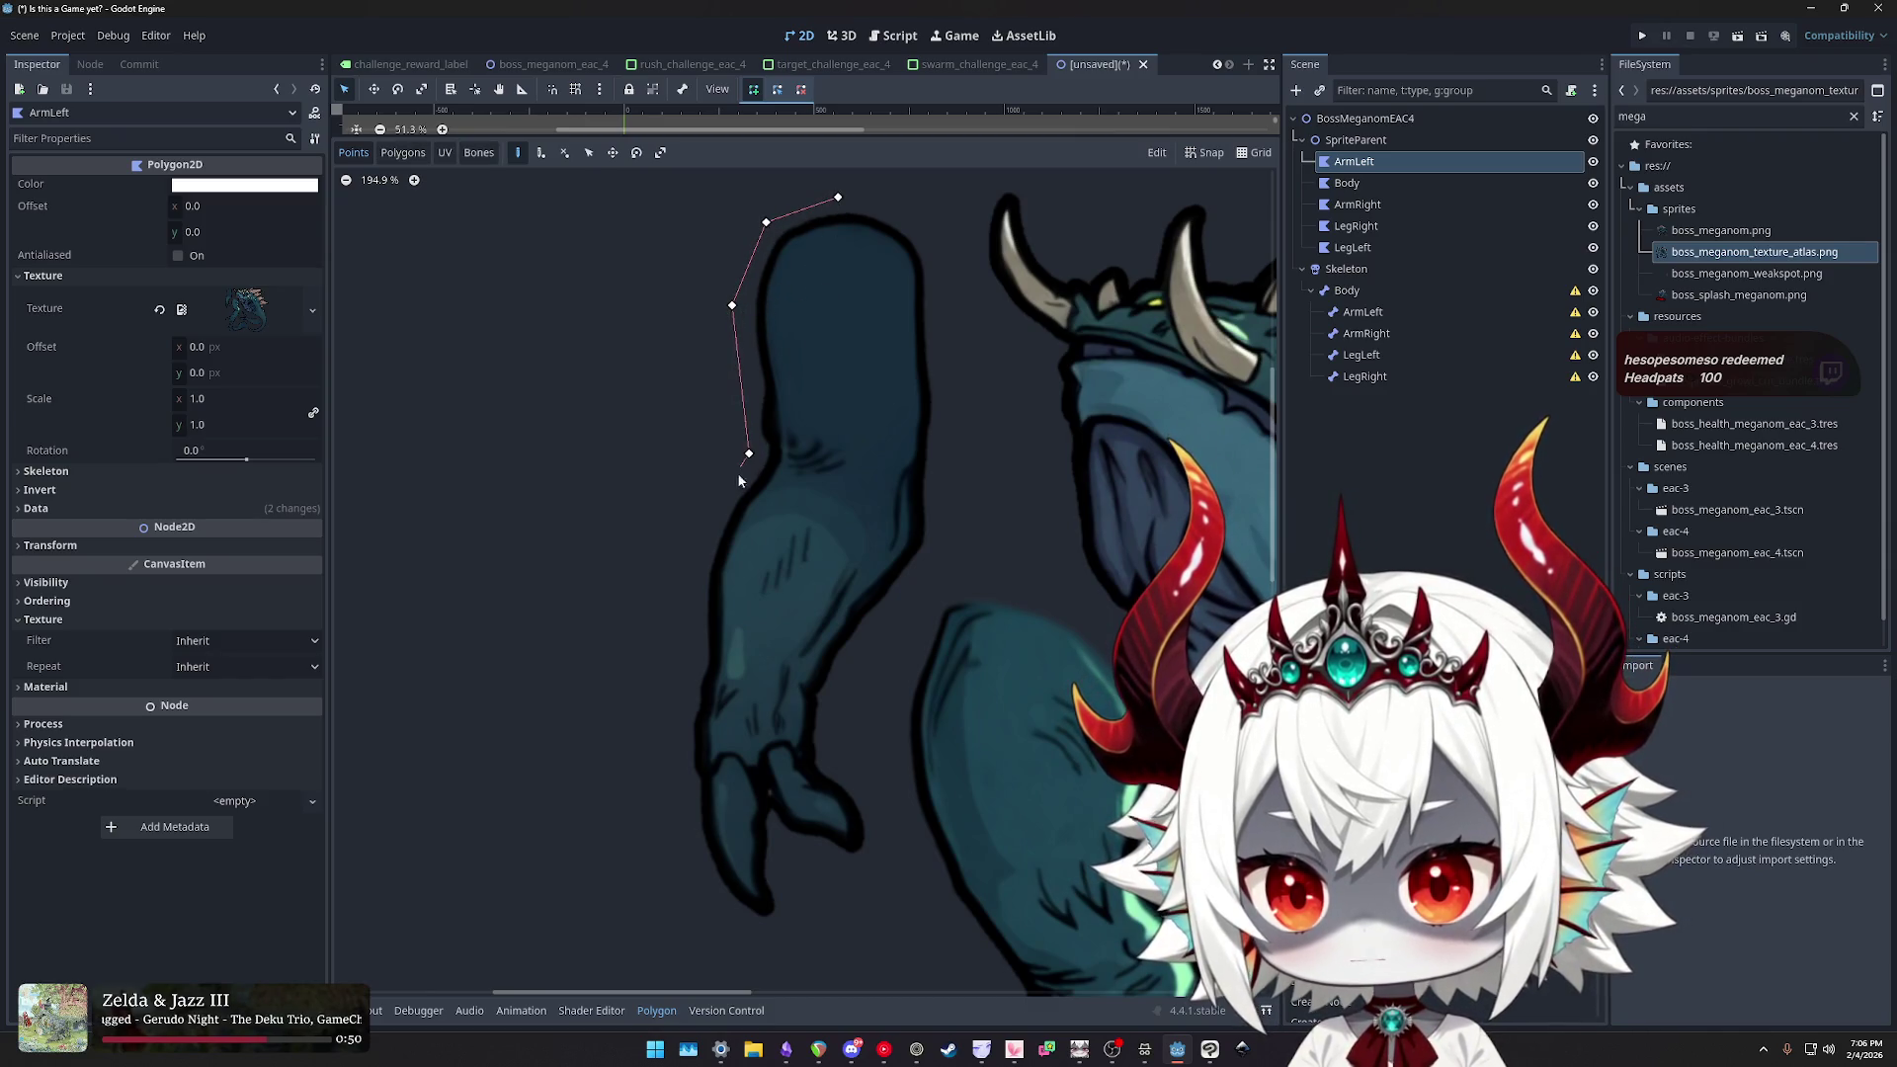
{"action": "left_click", "coordinate": [681, 676]}
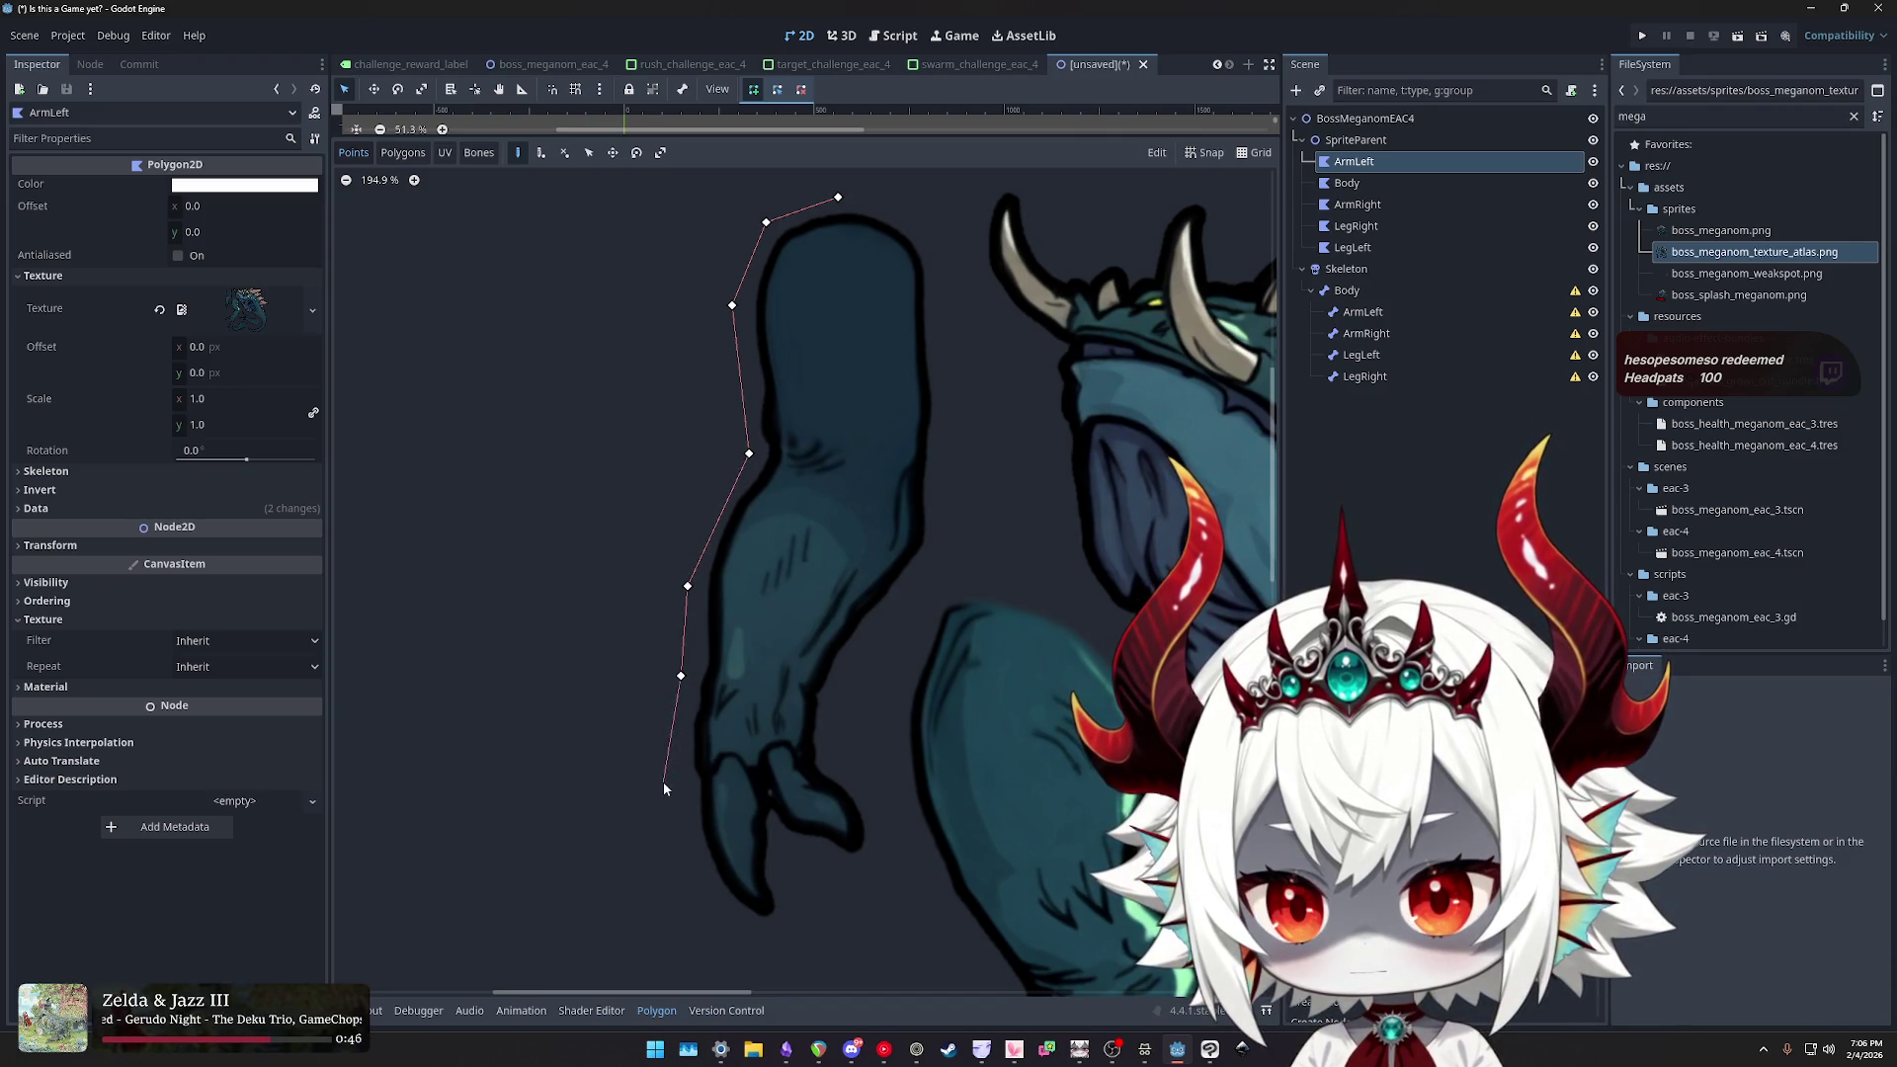
{"action": "left_click", "coordinate": [724, 936]}
{"action": "left_click", "coordinate": [796, 940]}
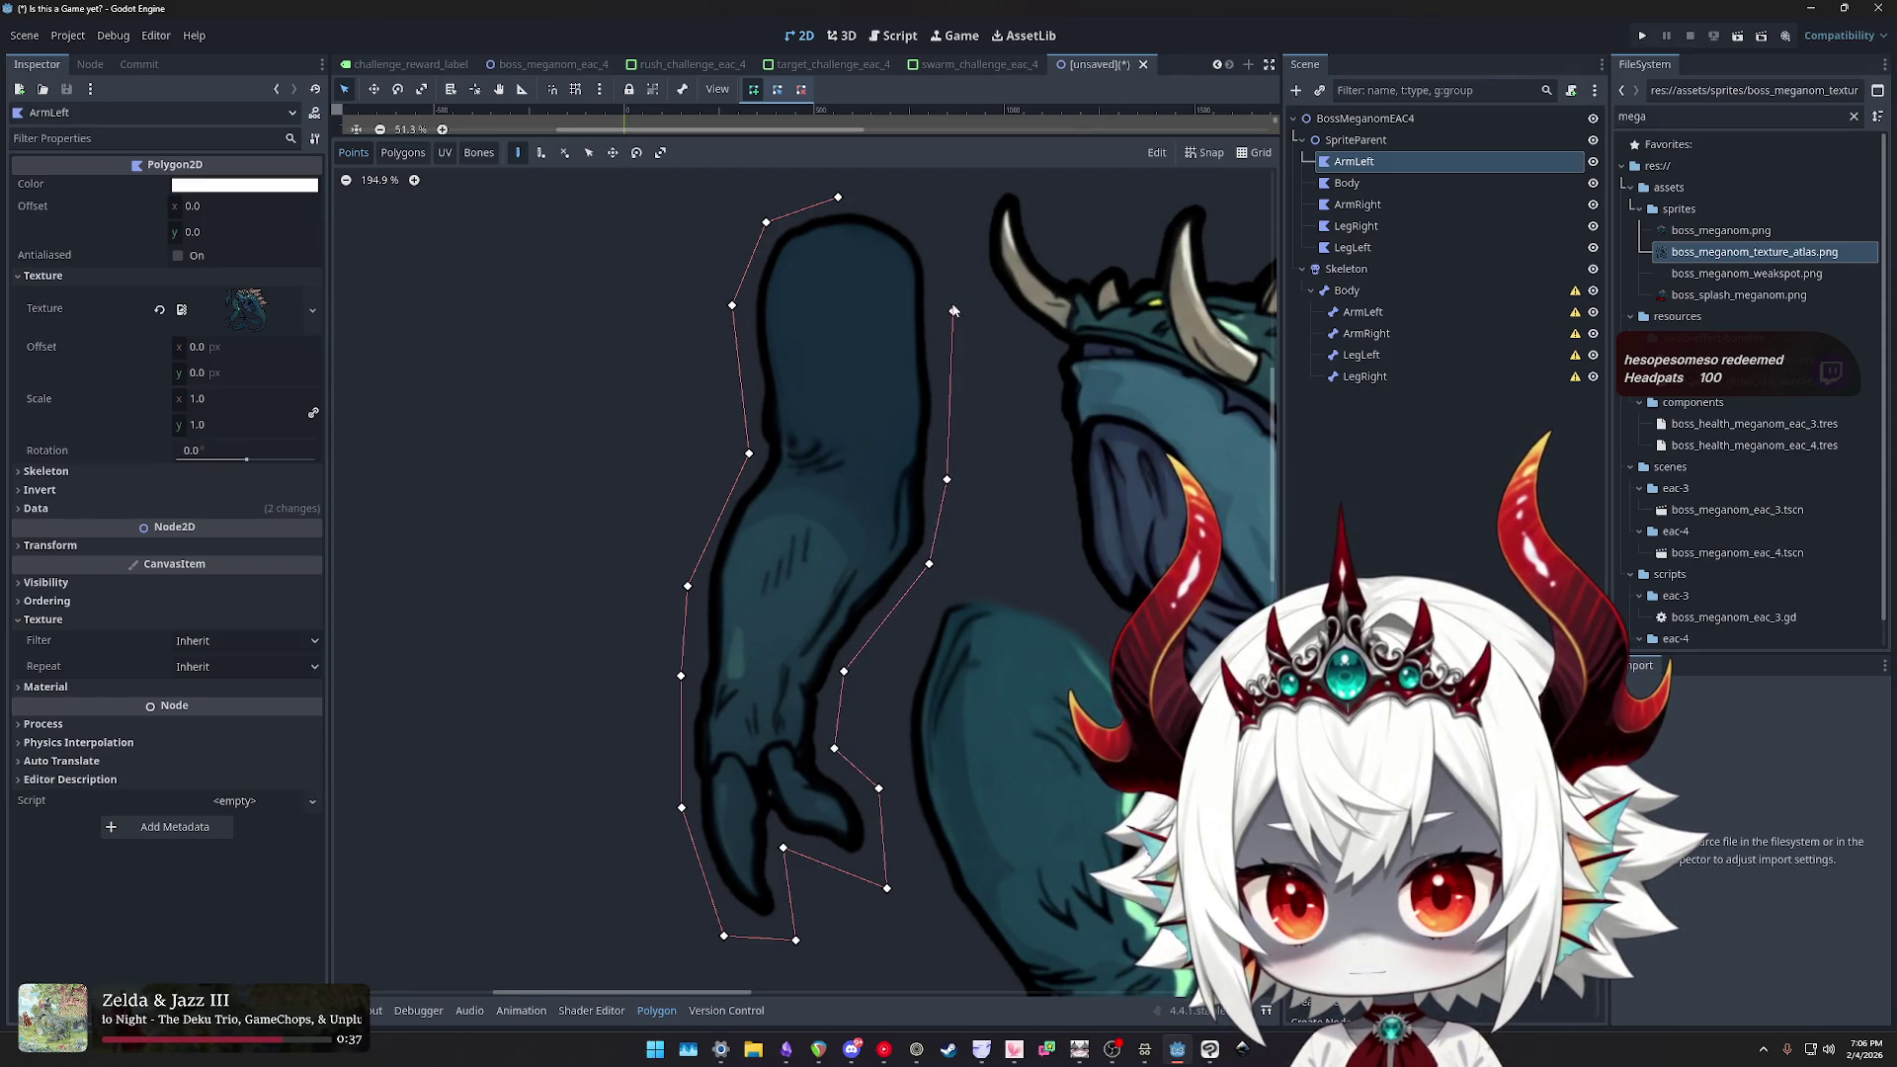
{"action": "left_click", "coordinate": [838, 199]}
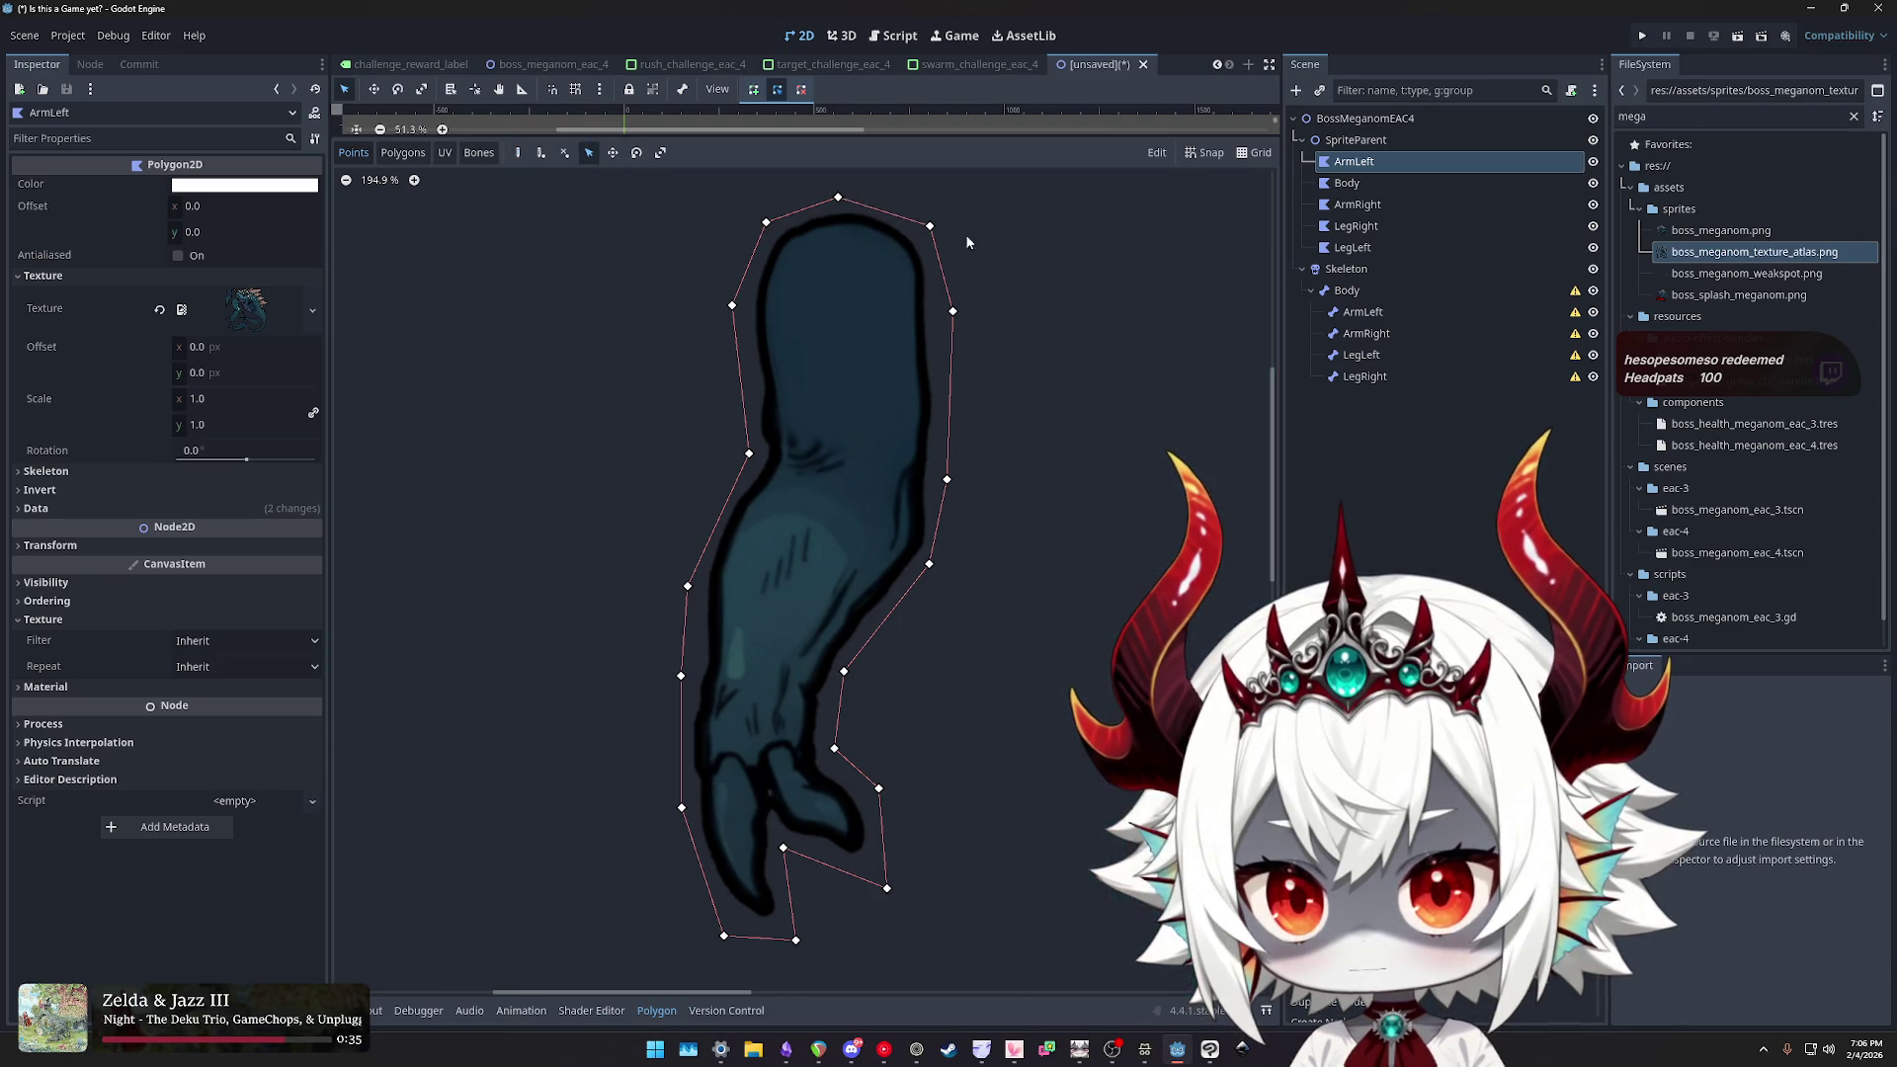
{"action": "scroll", "coordinate": [986, 532], "scroll_direction": "down", "scroll_amount": 4}
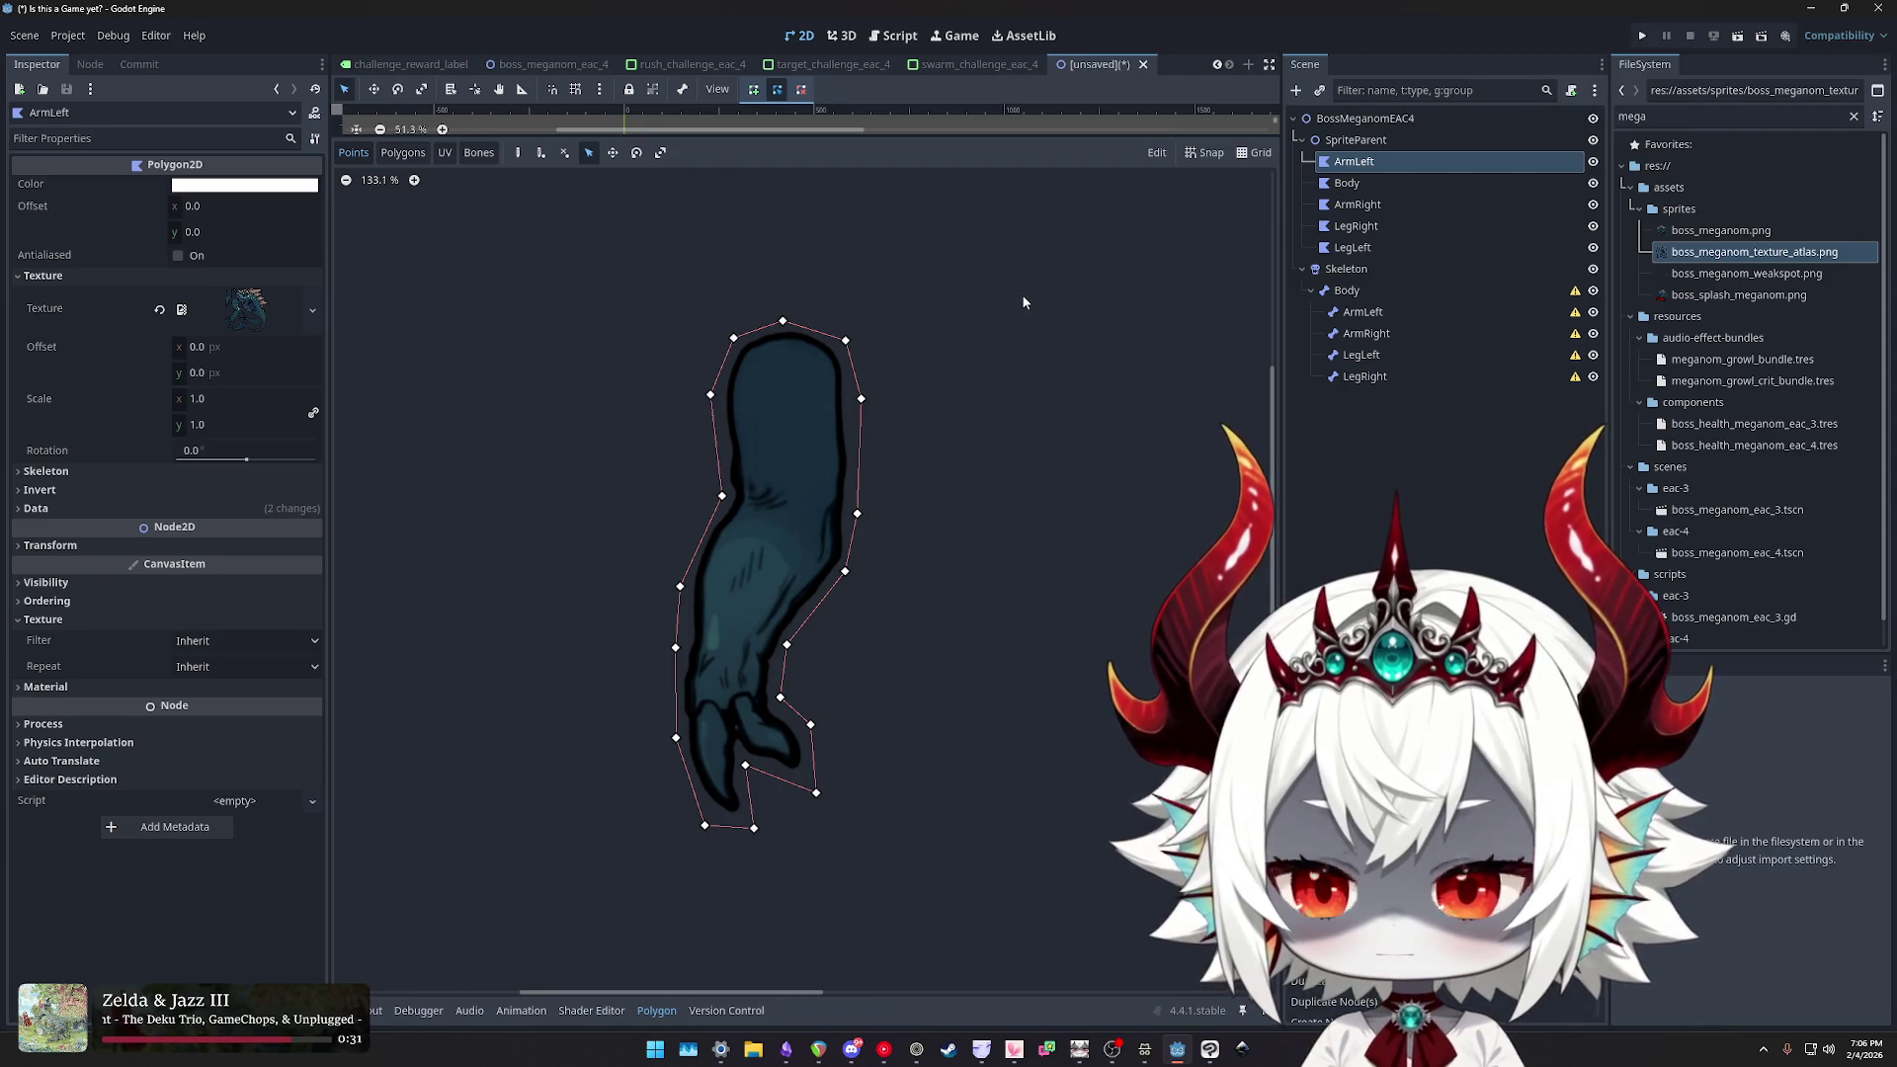
{"action": "left_click", "coordinate": [1348, 183]}
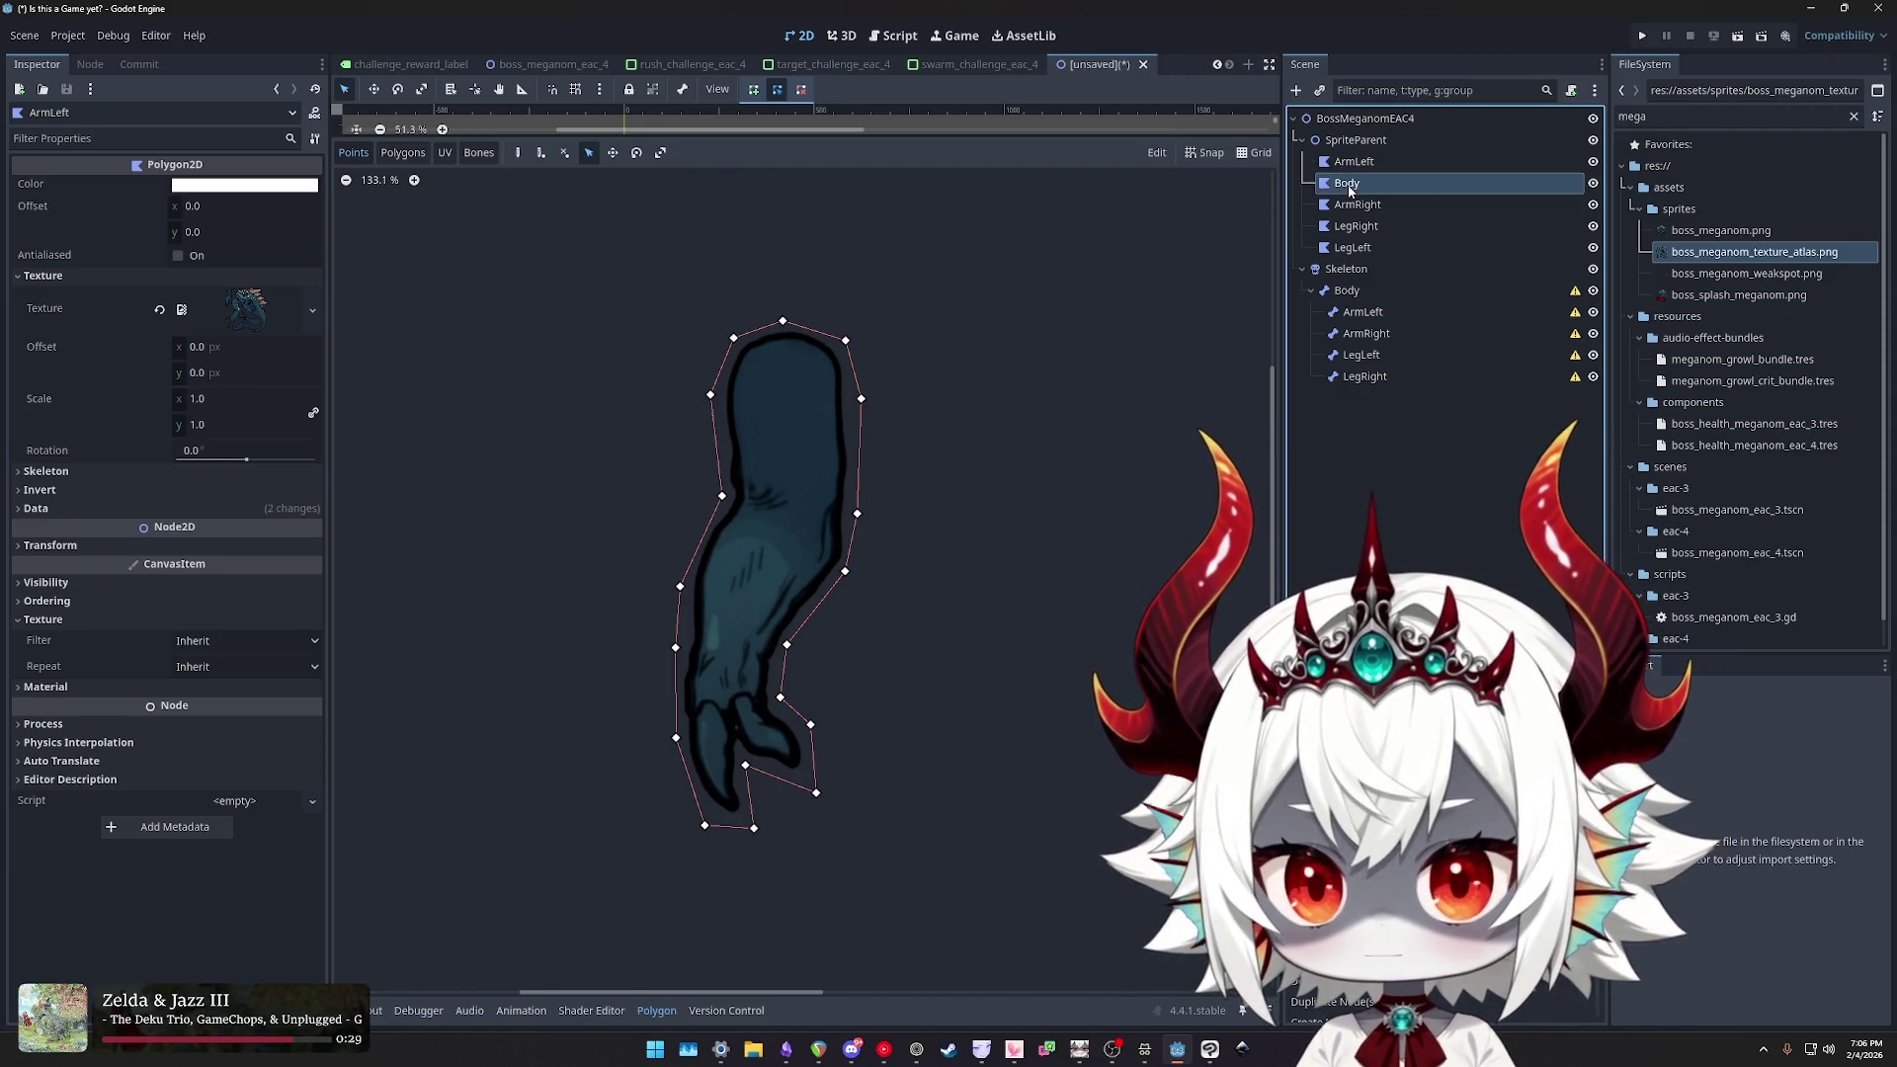
- Start the Body polygon at the tail's inner tip and trace around the tail and up the back spikes
{"action": "left_click", "coordinate": [521, 153]}
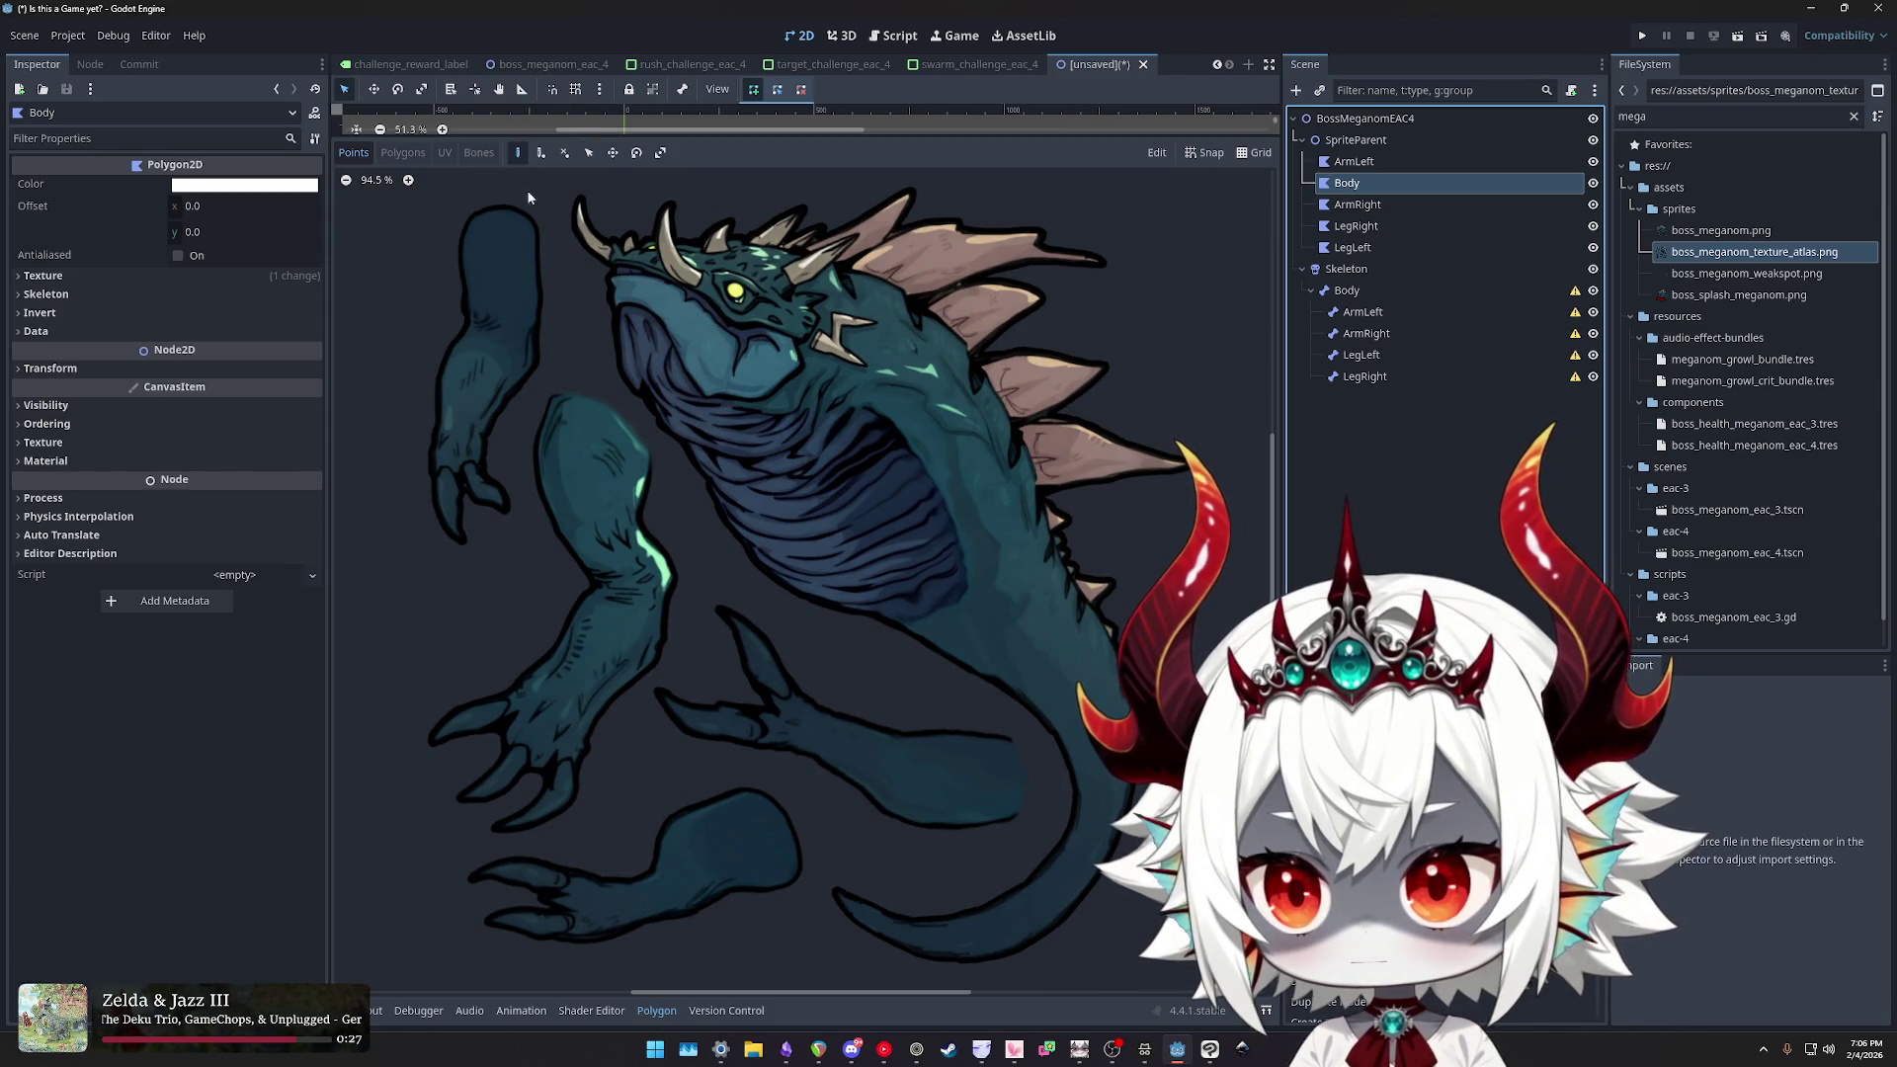
{"action": "scroll", "coordinate": [879, 502], "scroll_direction": "left", "scroll_amount": 5}
{"action": "mouse_move", "coordinate": [1015, 458]}
{"action": "left_mouse_down"}
{"action": "mouse_move", "coordinate": [660, 384]}
{"action": "mouse_move", "coordinate": [715, 298]}
{"action": "left_mouse_up"}
{"action": "left_click", "coordinate": [752, 761]}
{"action": "left_click", "coordinate": [751, 781]}
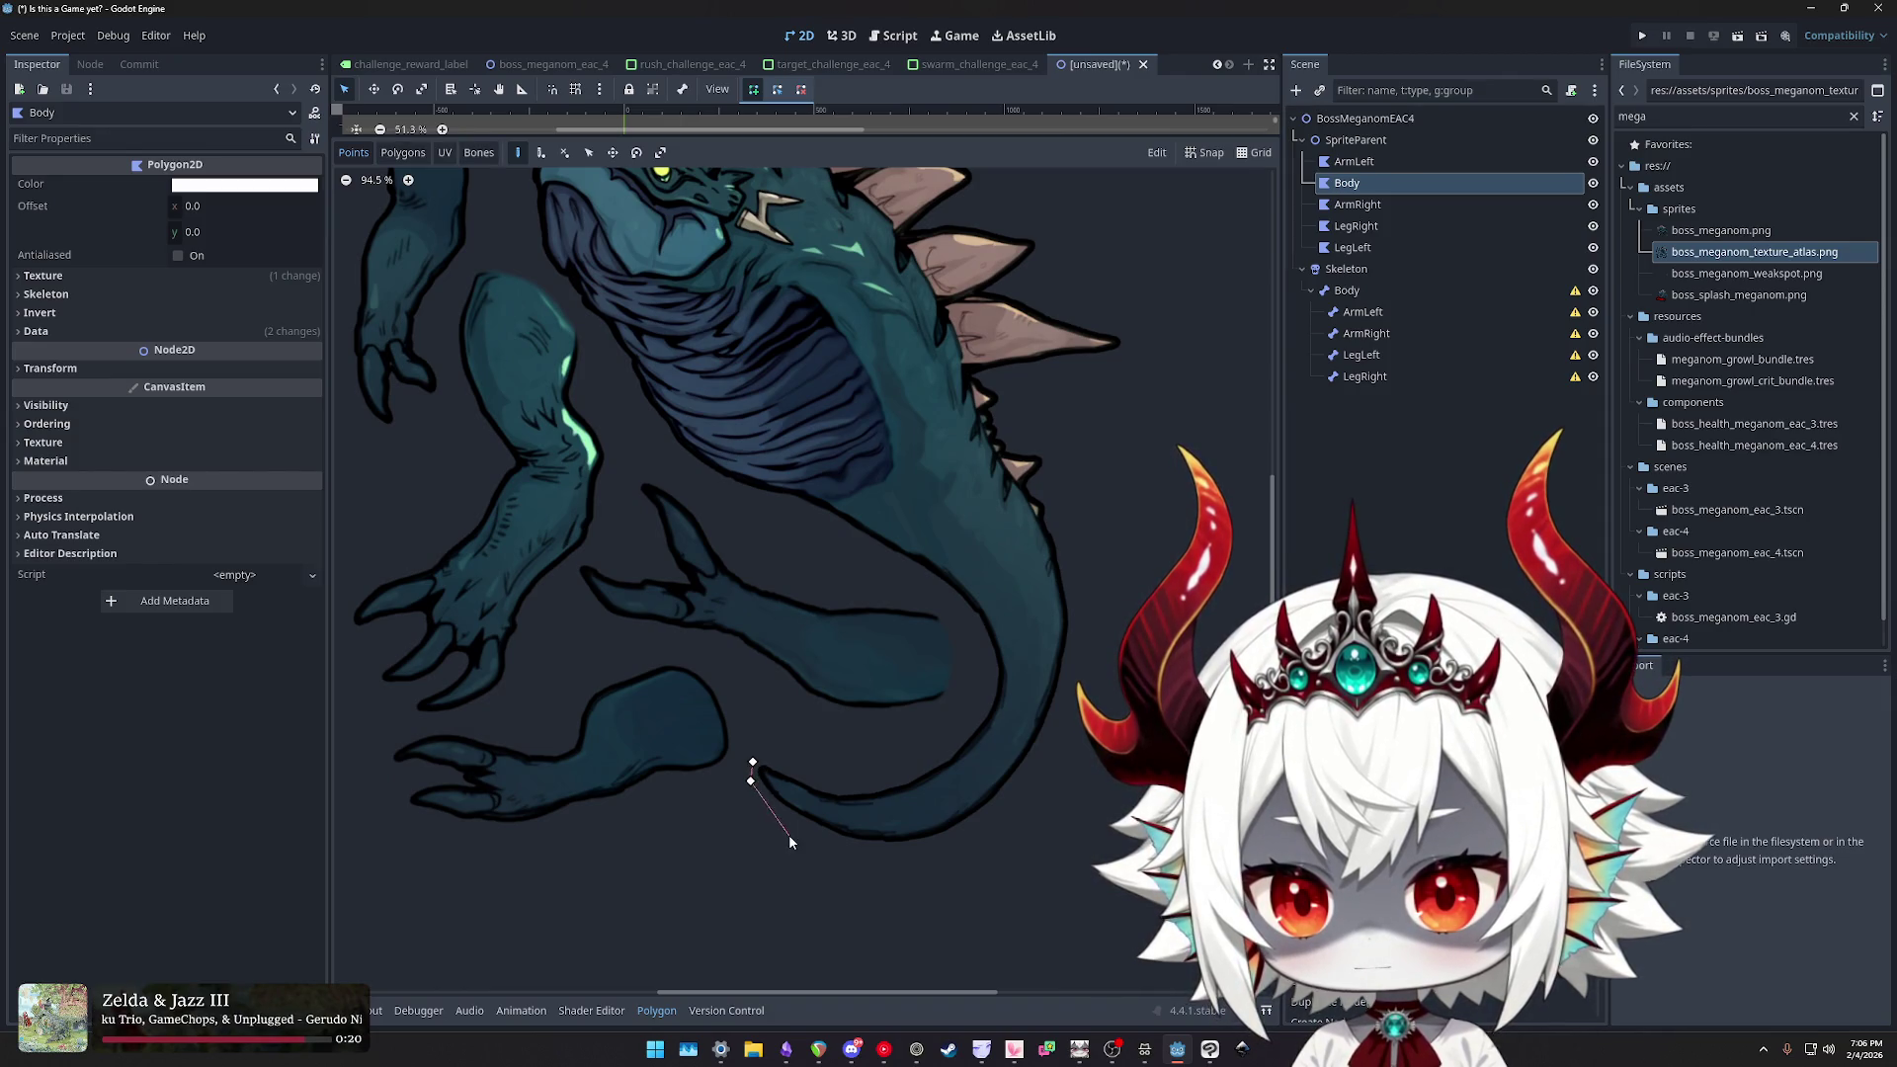
{"action": "left_click", "coordinate": [787, 826]}
{"action": "left_click", "coordinate": [895, 860]}
{"action": "left_click", "coordinate": [1012, 826]}
{"action": "left_click", "coordinate": [1070, 709]}
{"action": "left_click", "coordinate": [1056, 504]}
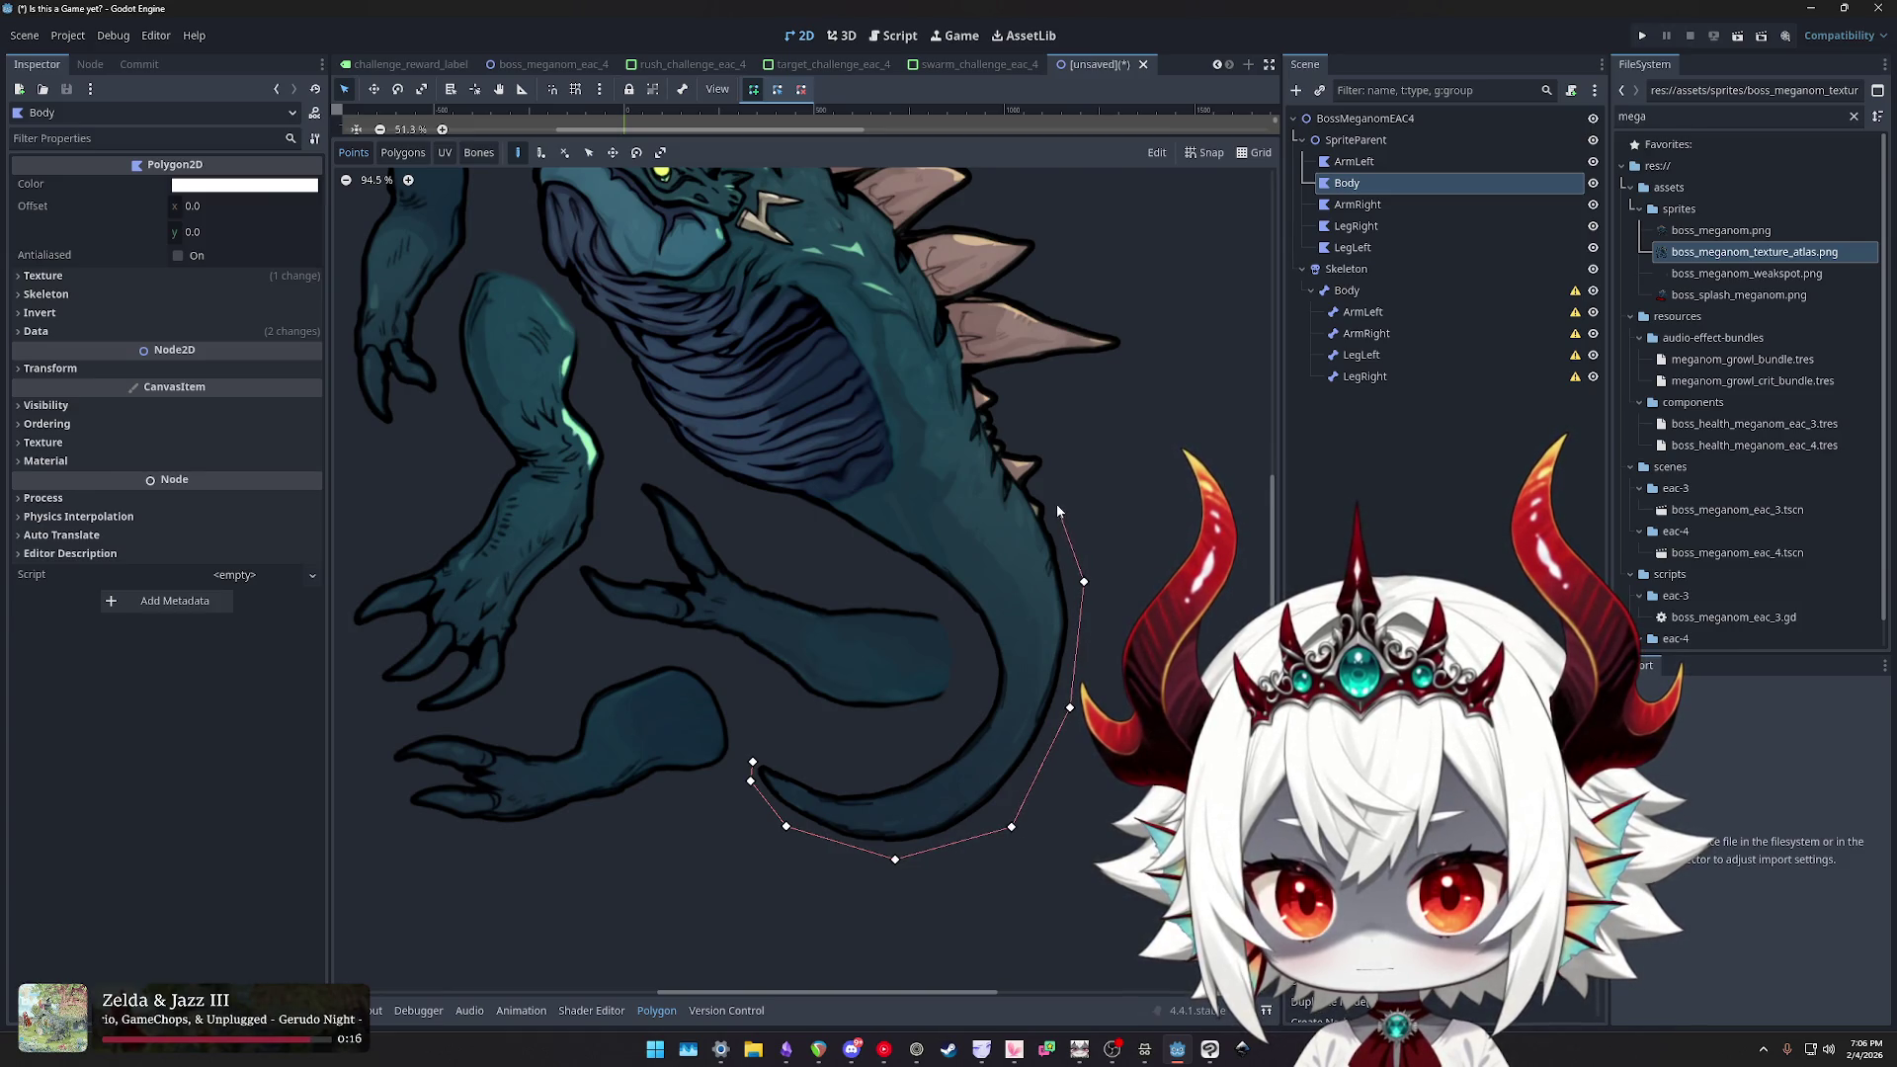
{"action": "left_click", "coordinate": [1039, 446]}
{"action": "left_click", "coordinate": [1015, 443]}
{"action": "left_click", "coordinate": [992, 377]}
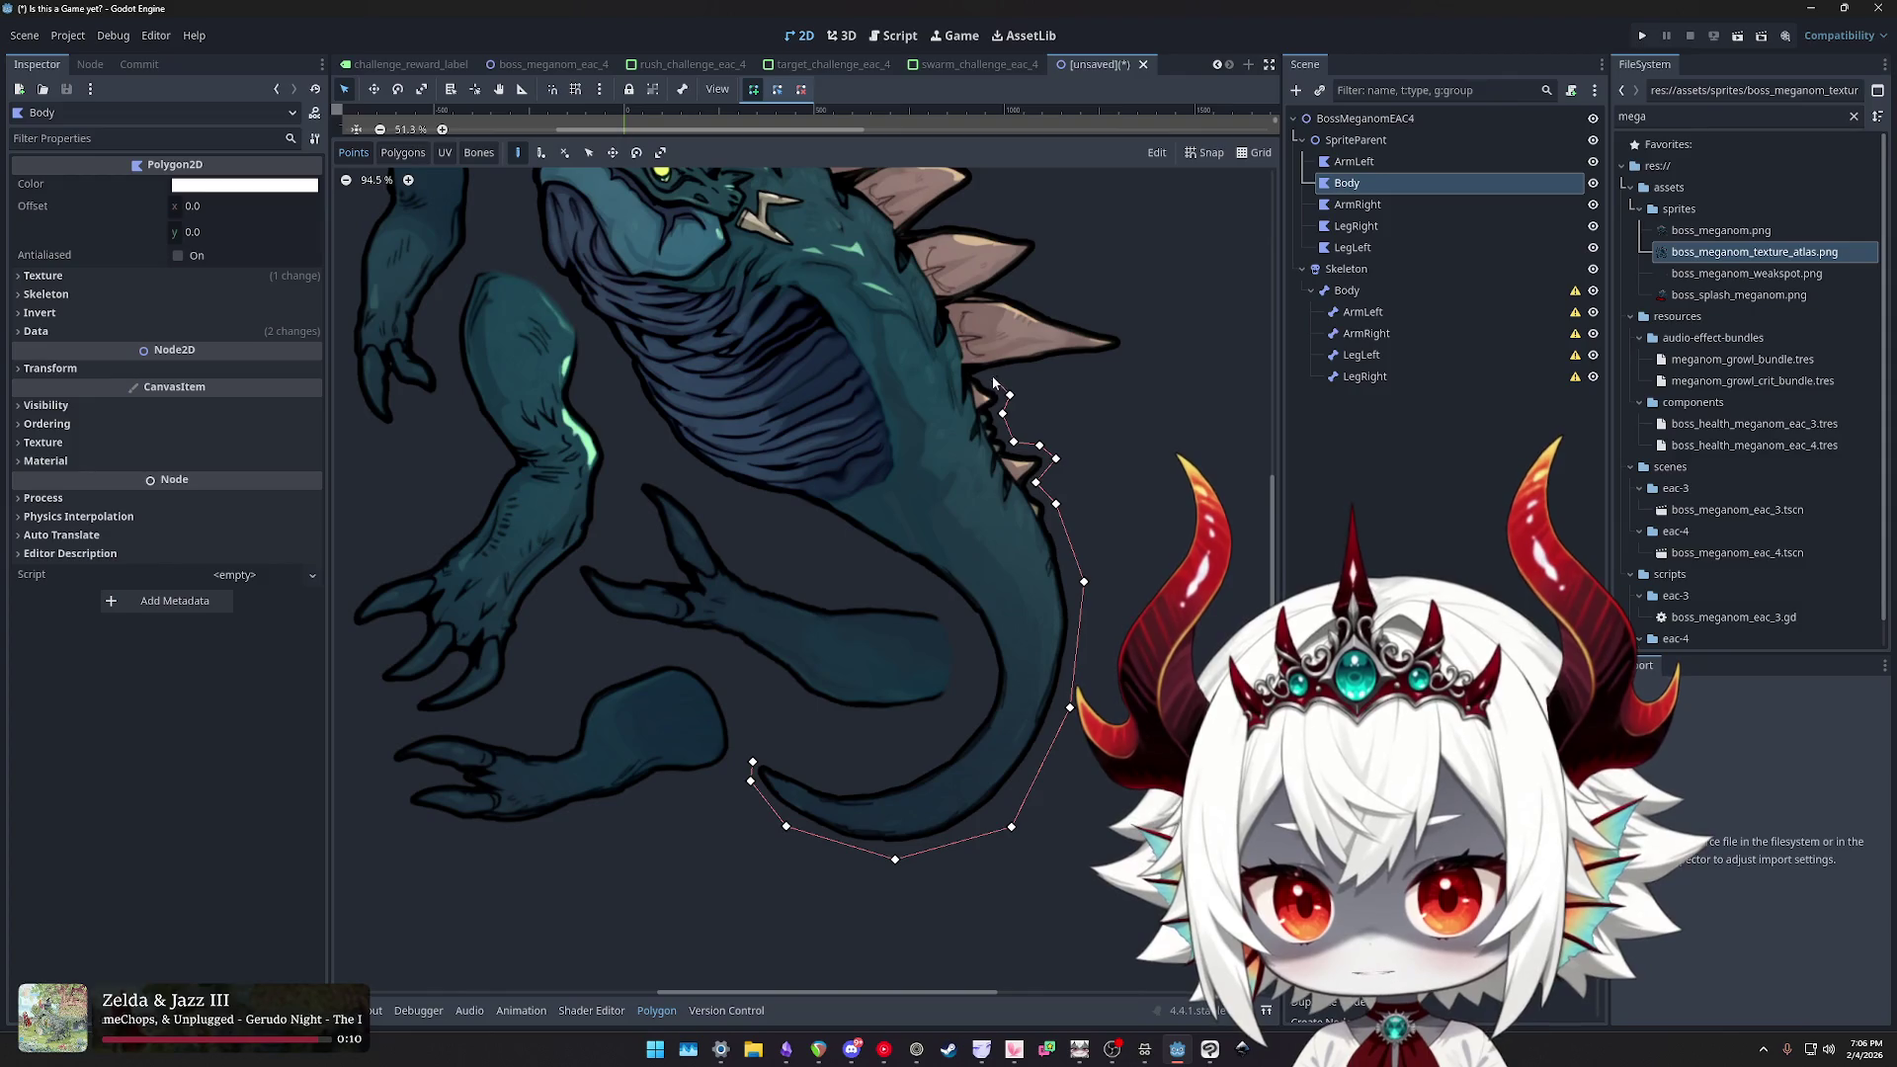
{"action": "left_click", "coordinate": [1133, 356]}
{"action": "left_click", "coordinate": [1136, 332]}
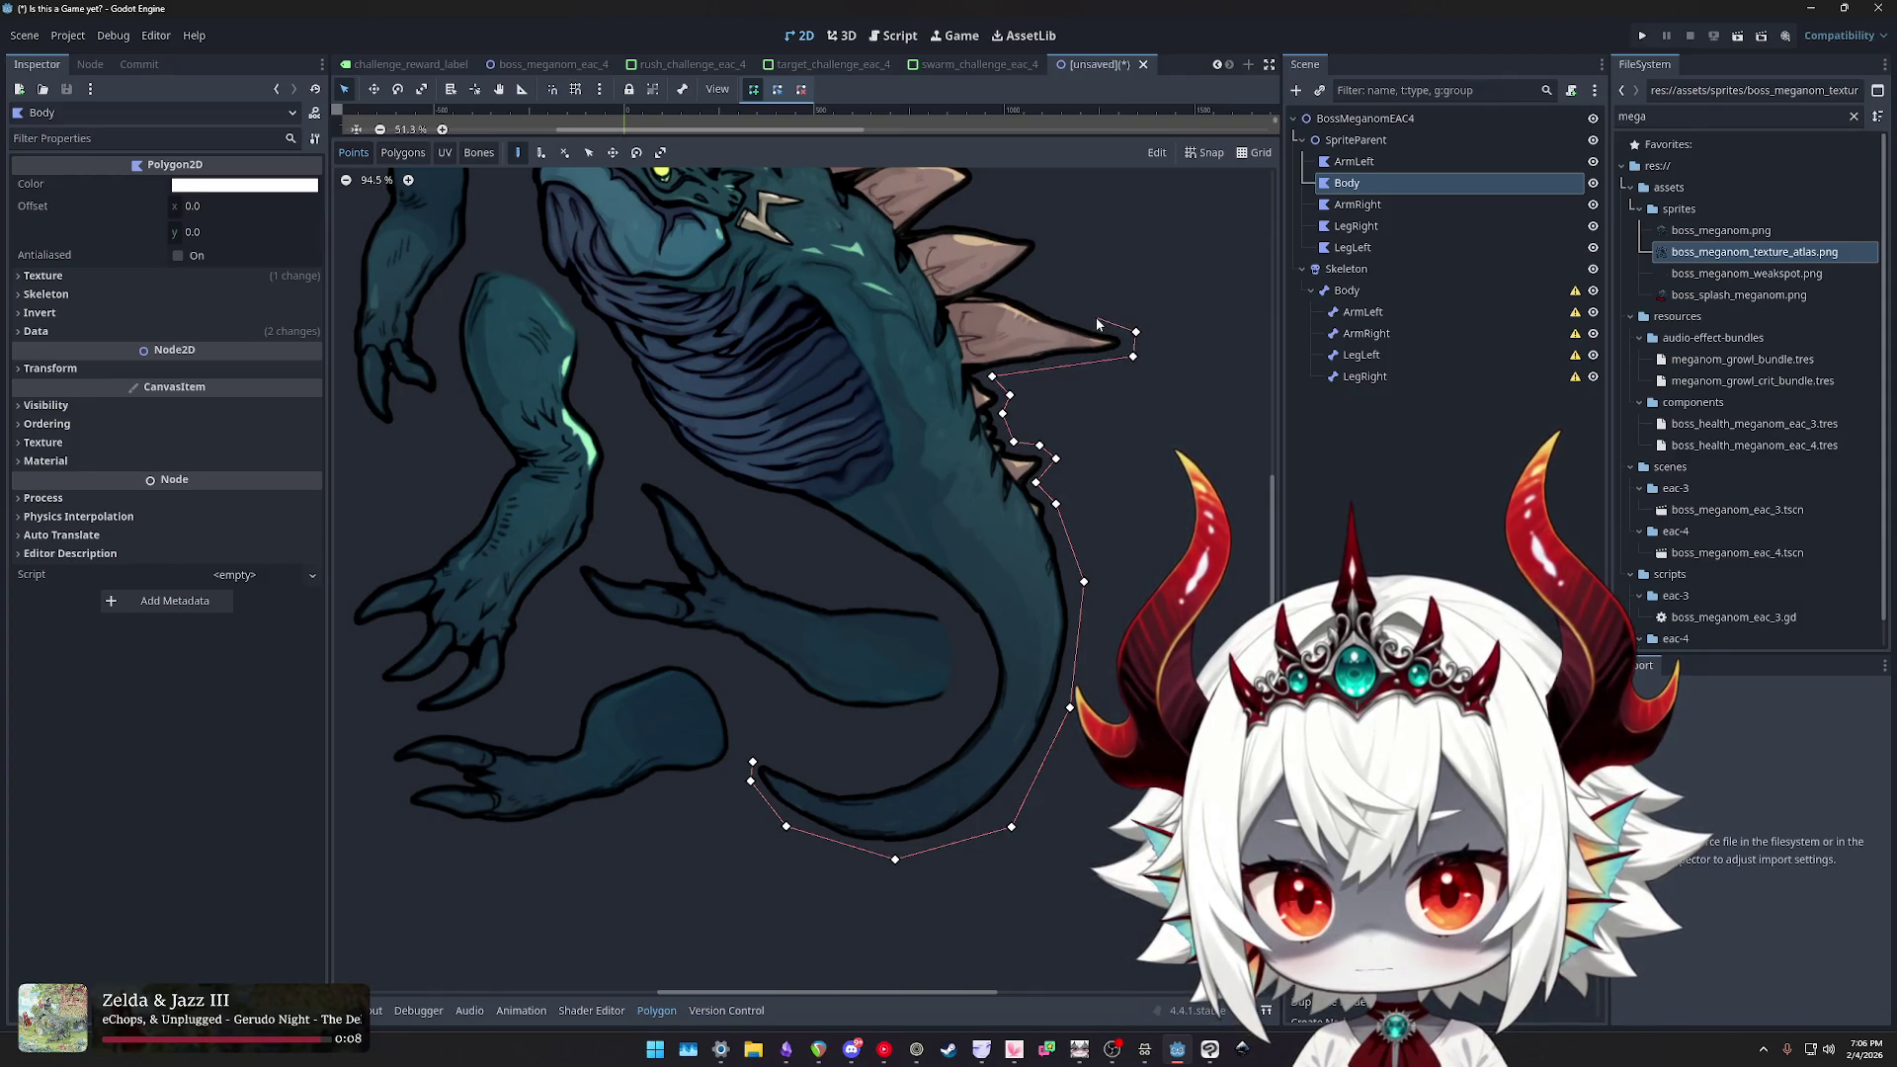
{"action": "left_click", "coordinate": [1056, 238]}
{"action": "left_click", "coordinate": [1045, 225]}
{"action": "left_click", "coordinate": [950, 214]}
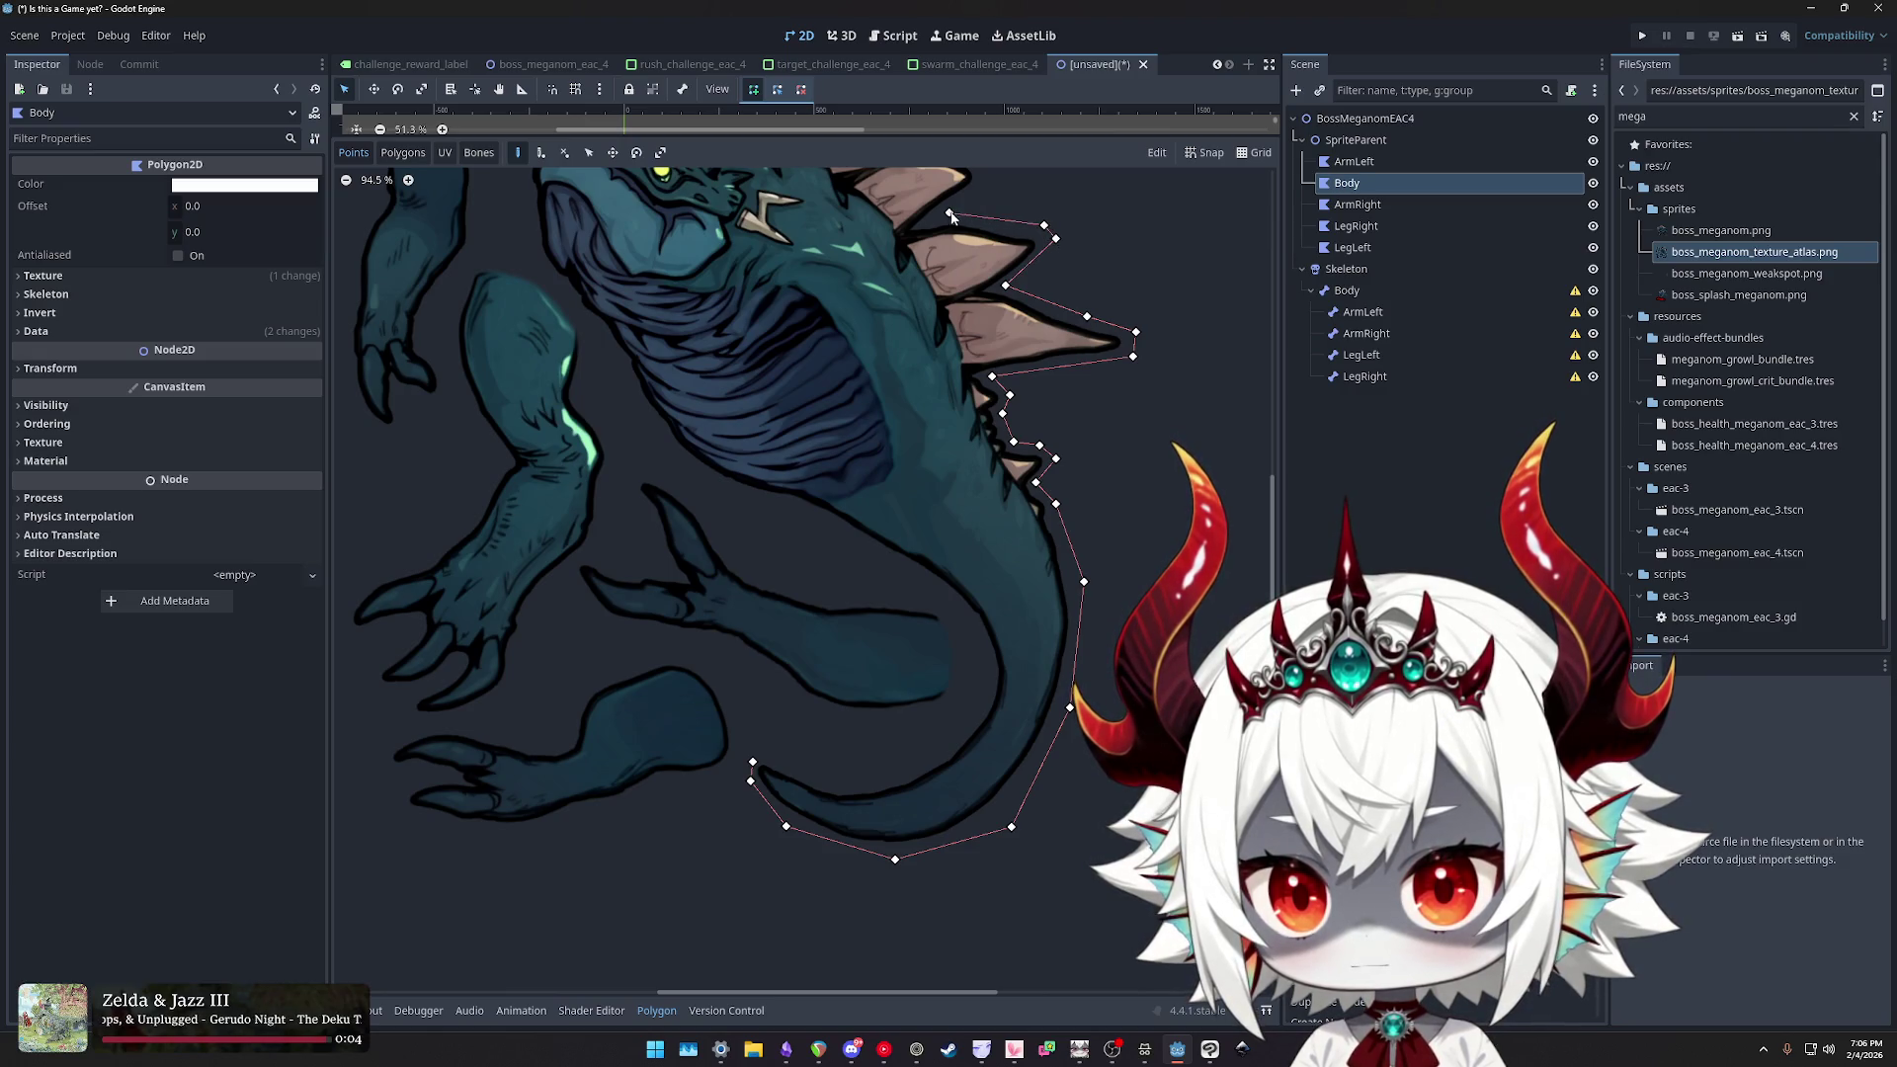
- Continue the Body outline over the head spikes, down the chest, belly and inner tail, closing it at the first point
{"action": "scroll", "coordinate": [952, 217], "scroll_direction": "up", "scroll_amount": 5}
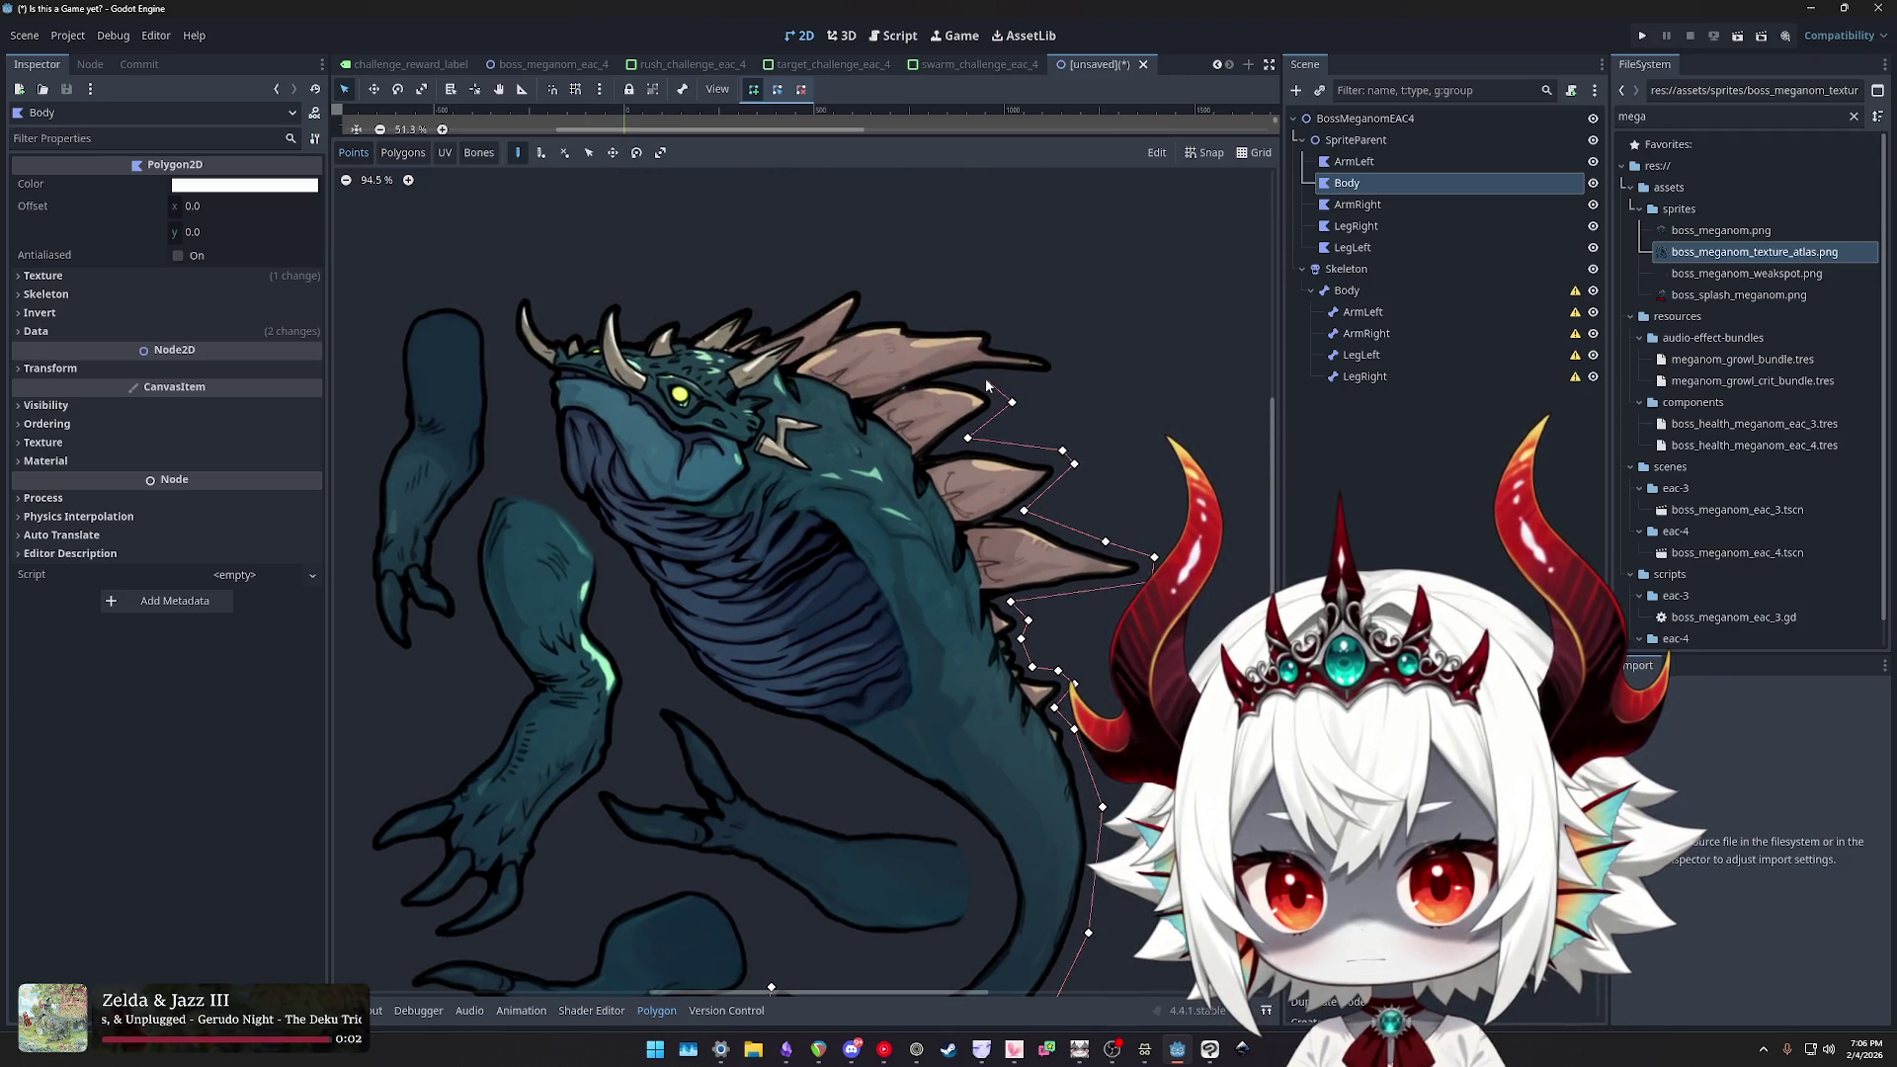
{"action": "left_click", "coordinate": [978, 377]}
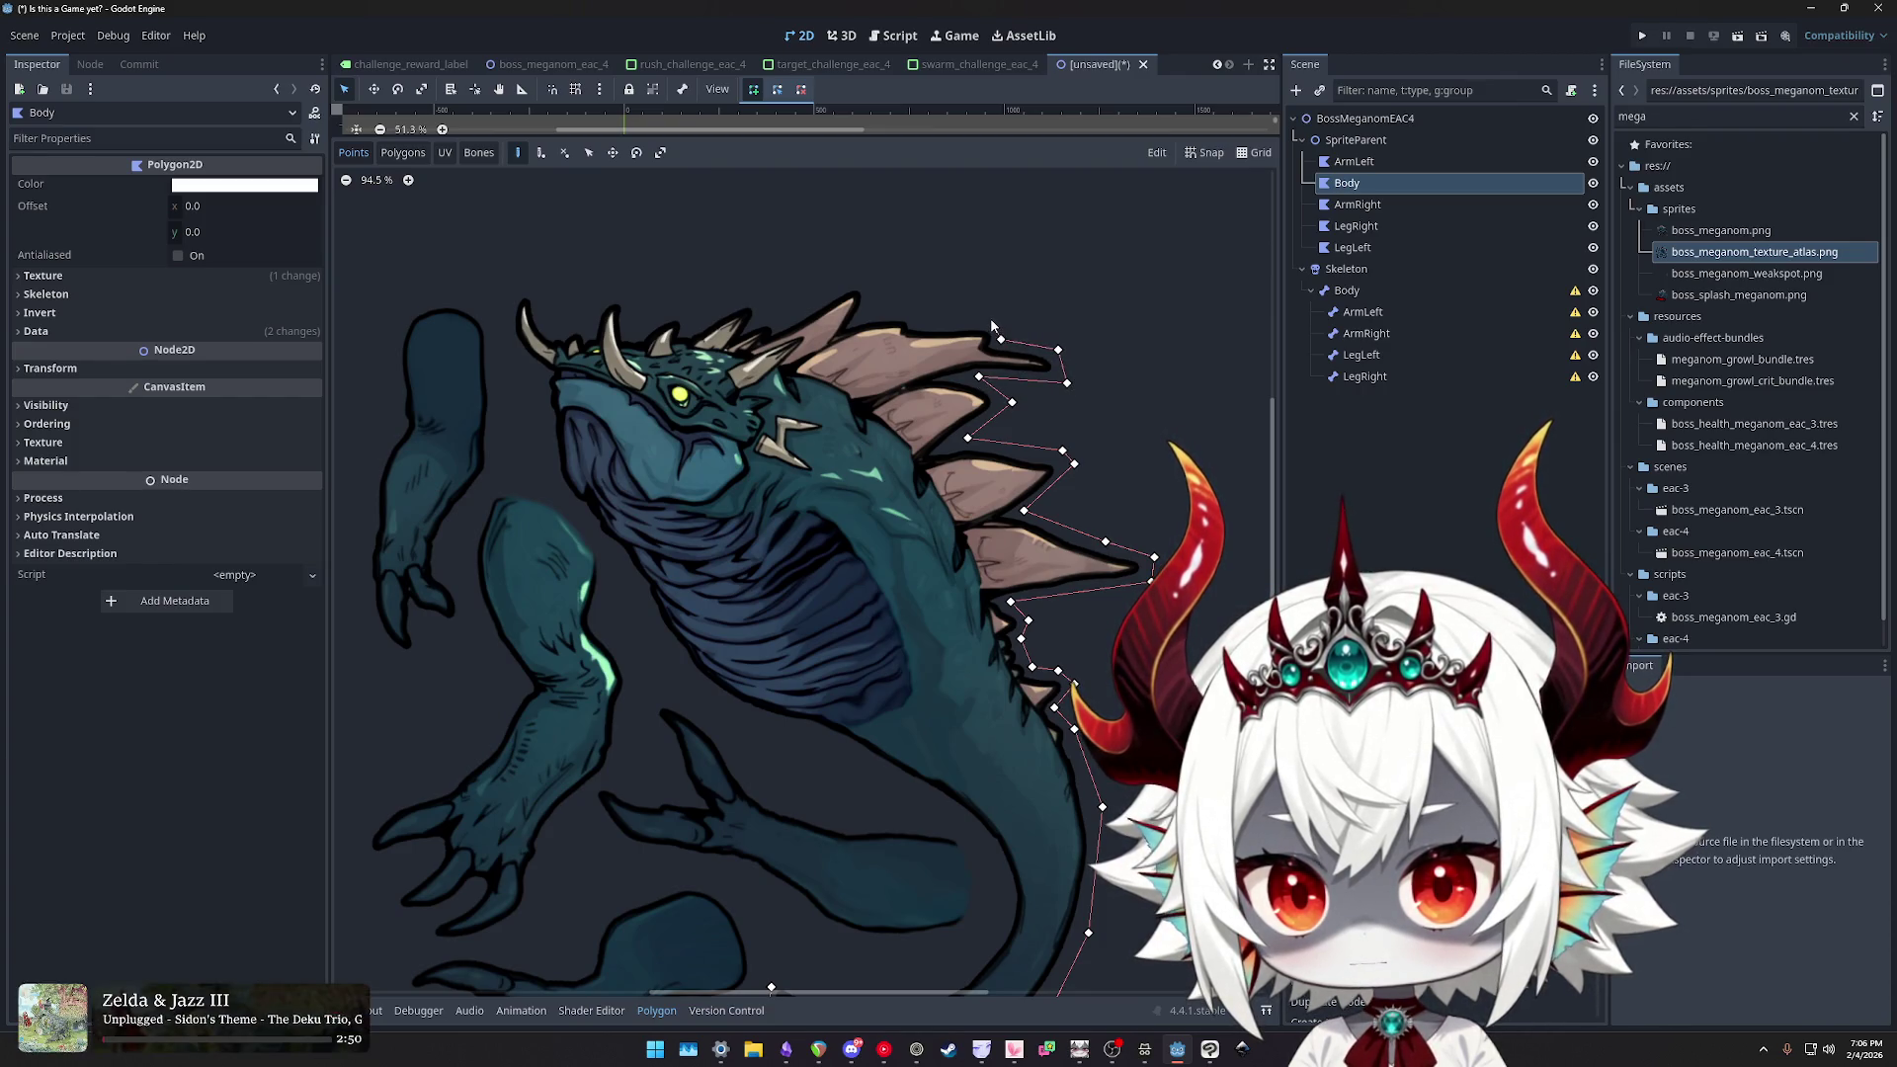
{"action": "left_click", "coordinate": [902, 310]}
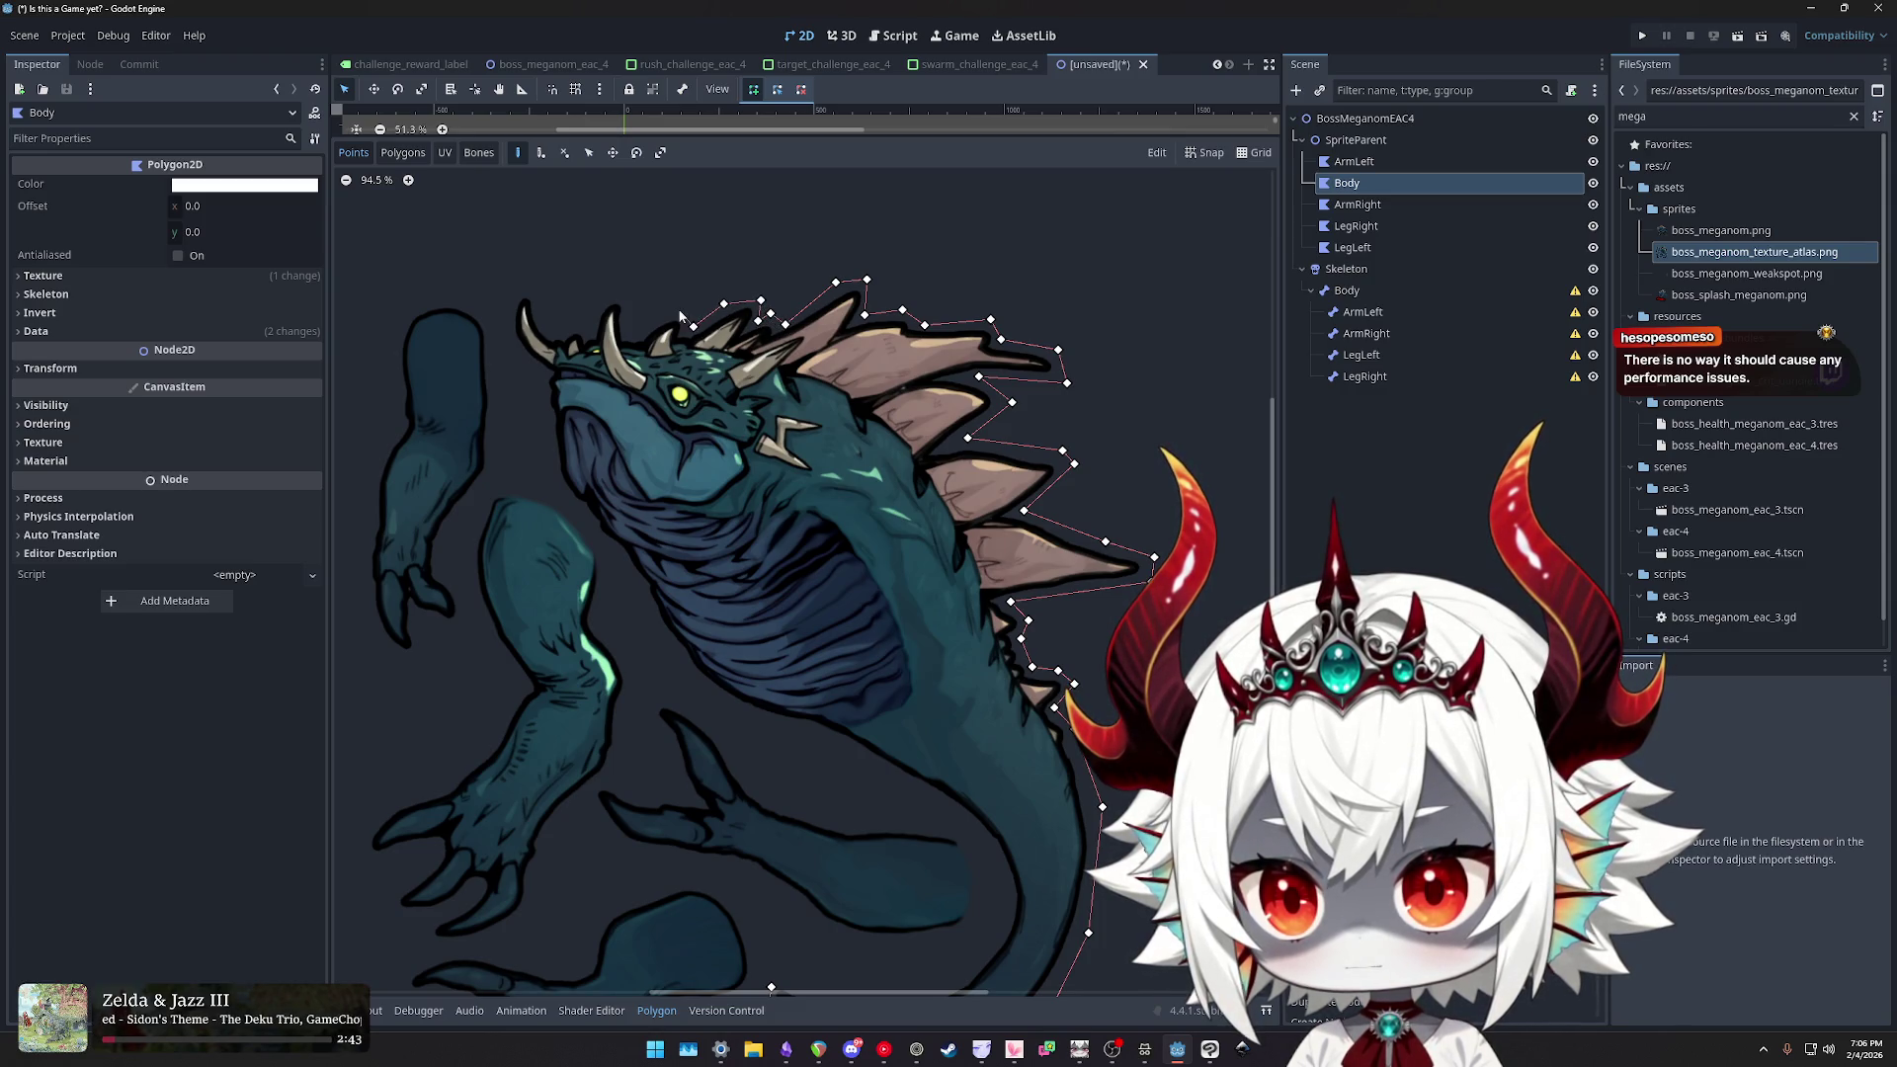
{"action": "left_click", "coordinate": [626, 287]}
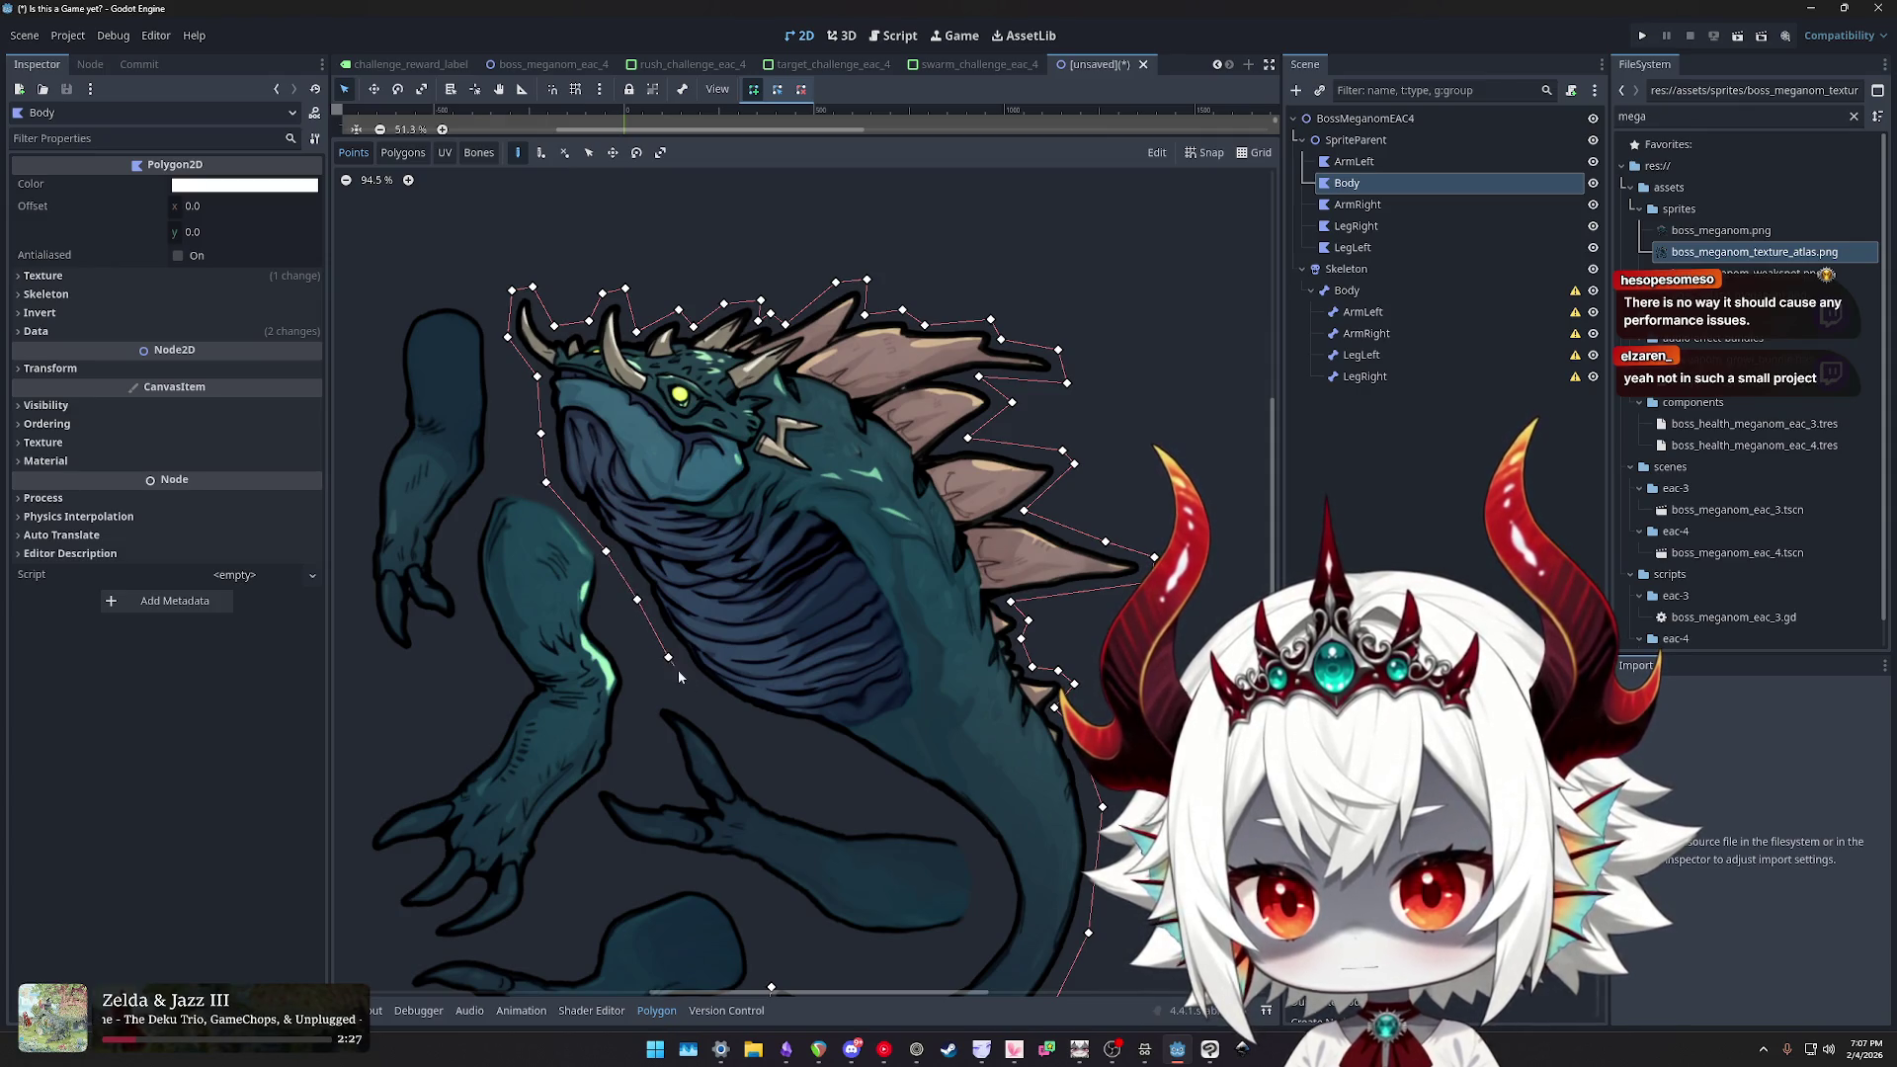
{"action": "left_click", "coordinate": [714, 700]}
{"action": "left_click", "coordinate": [812, 737]}
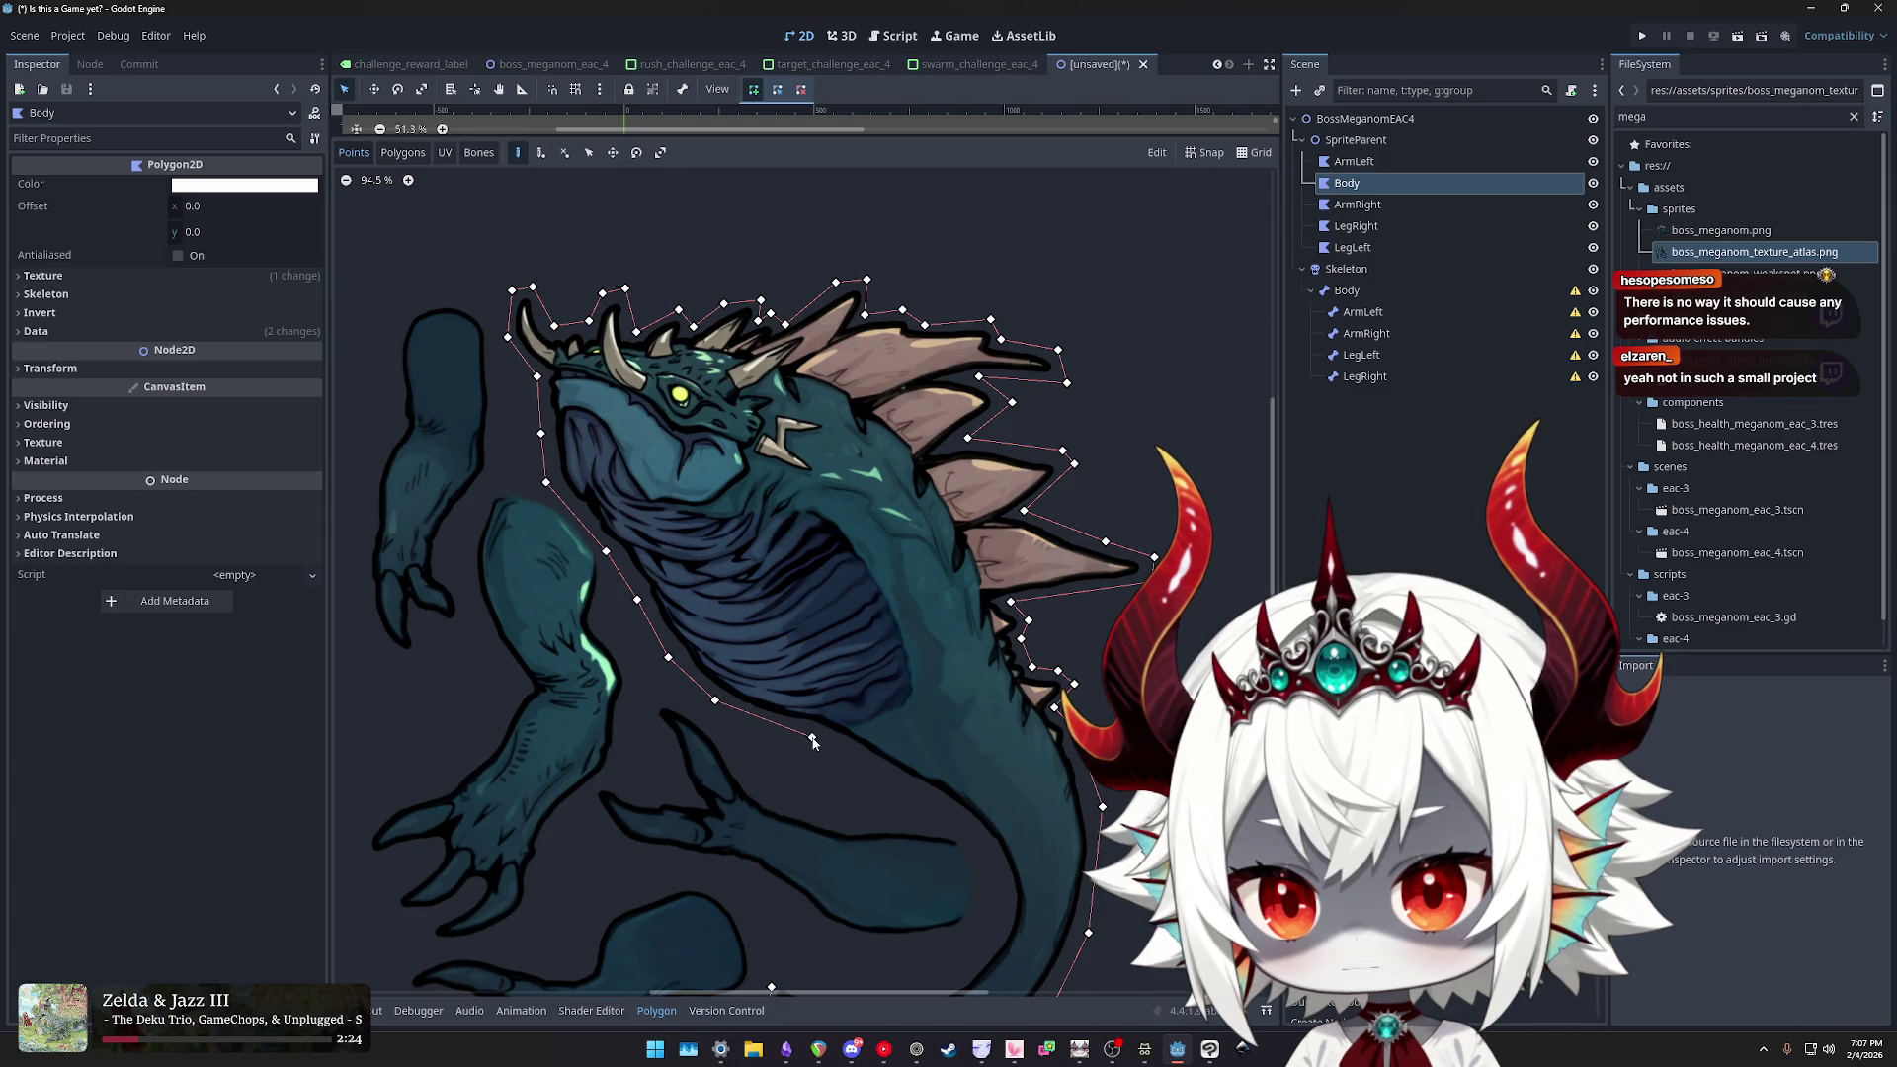
{"action": "left_click", "coordinate": [973, 837]}
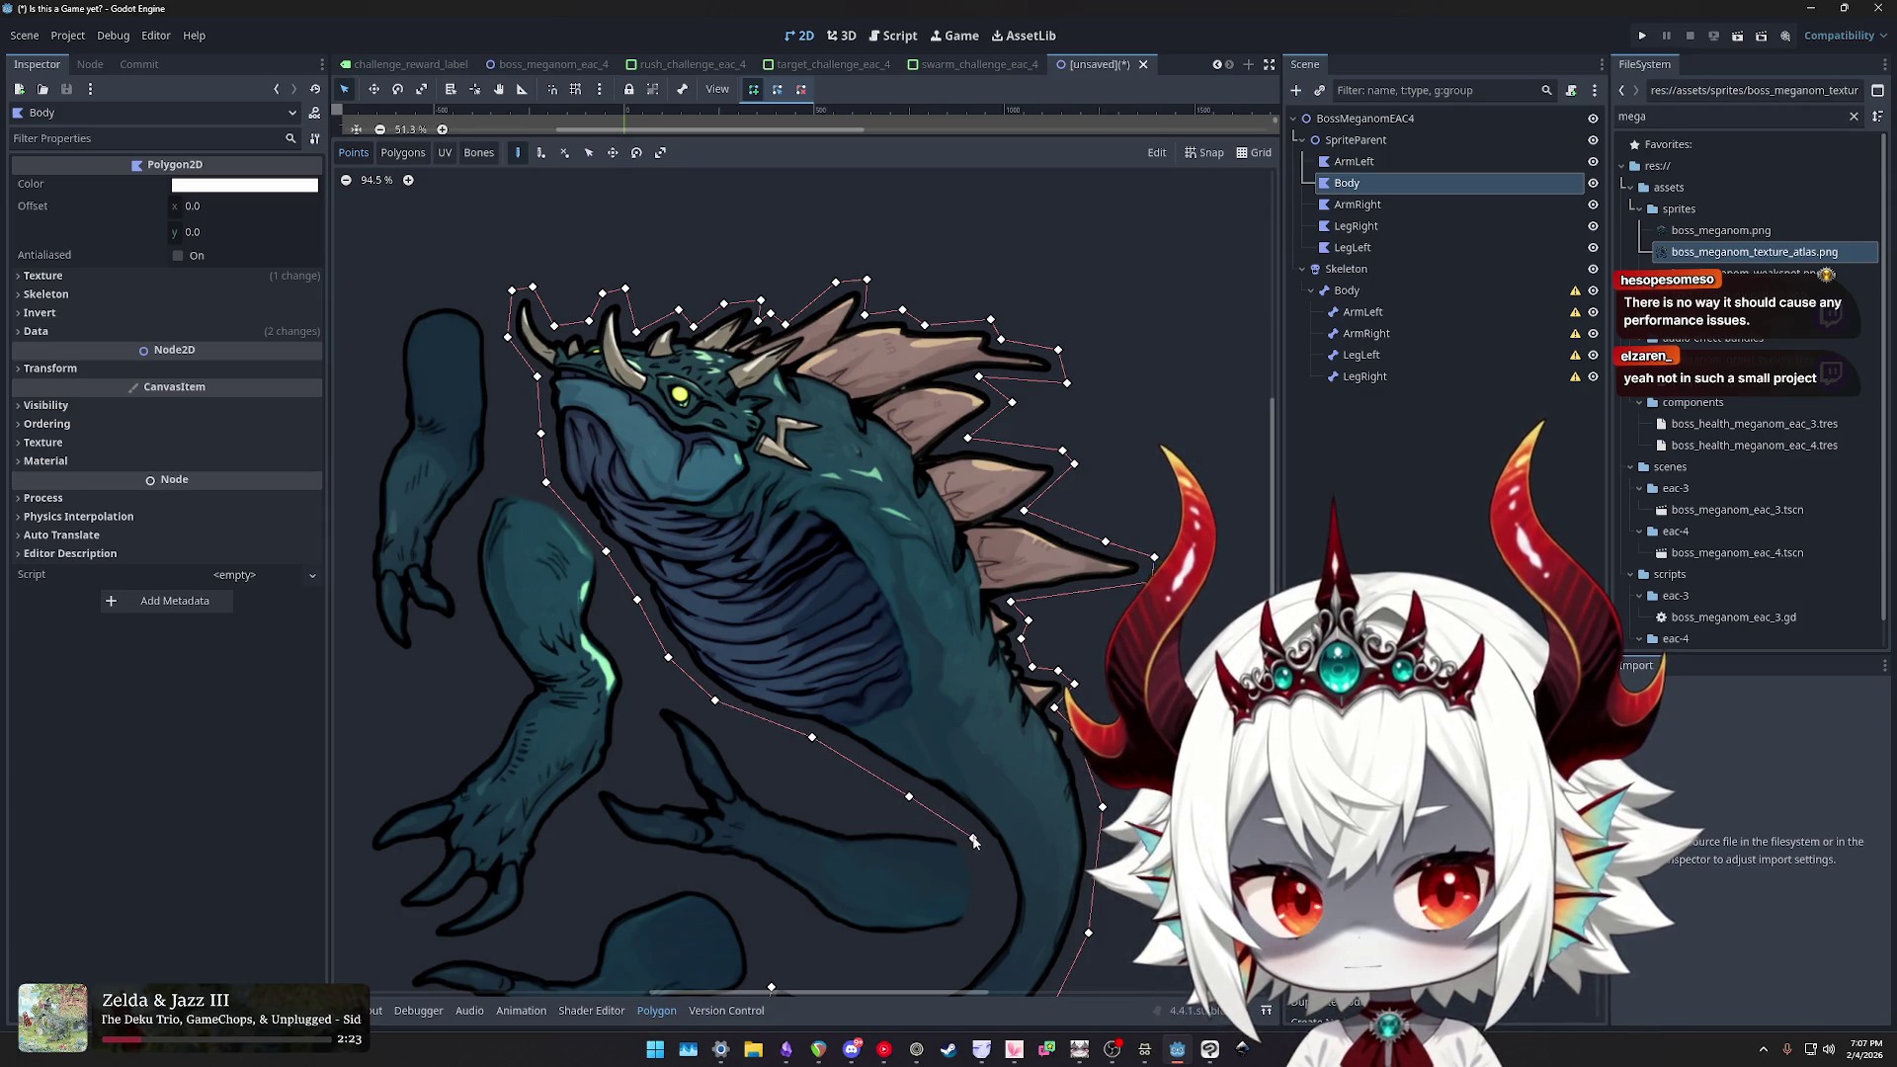
{"action": "scroll", "coordinate": [970, 836], "scroll_direction": "down", "scroll_amount": 4}
{"action": "scroll", "coordinate": [906, 479], "scroll_direction": "up", "scroll_amount": 2}
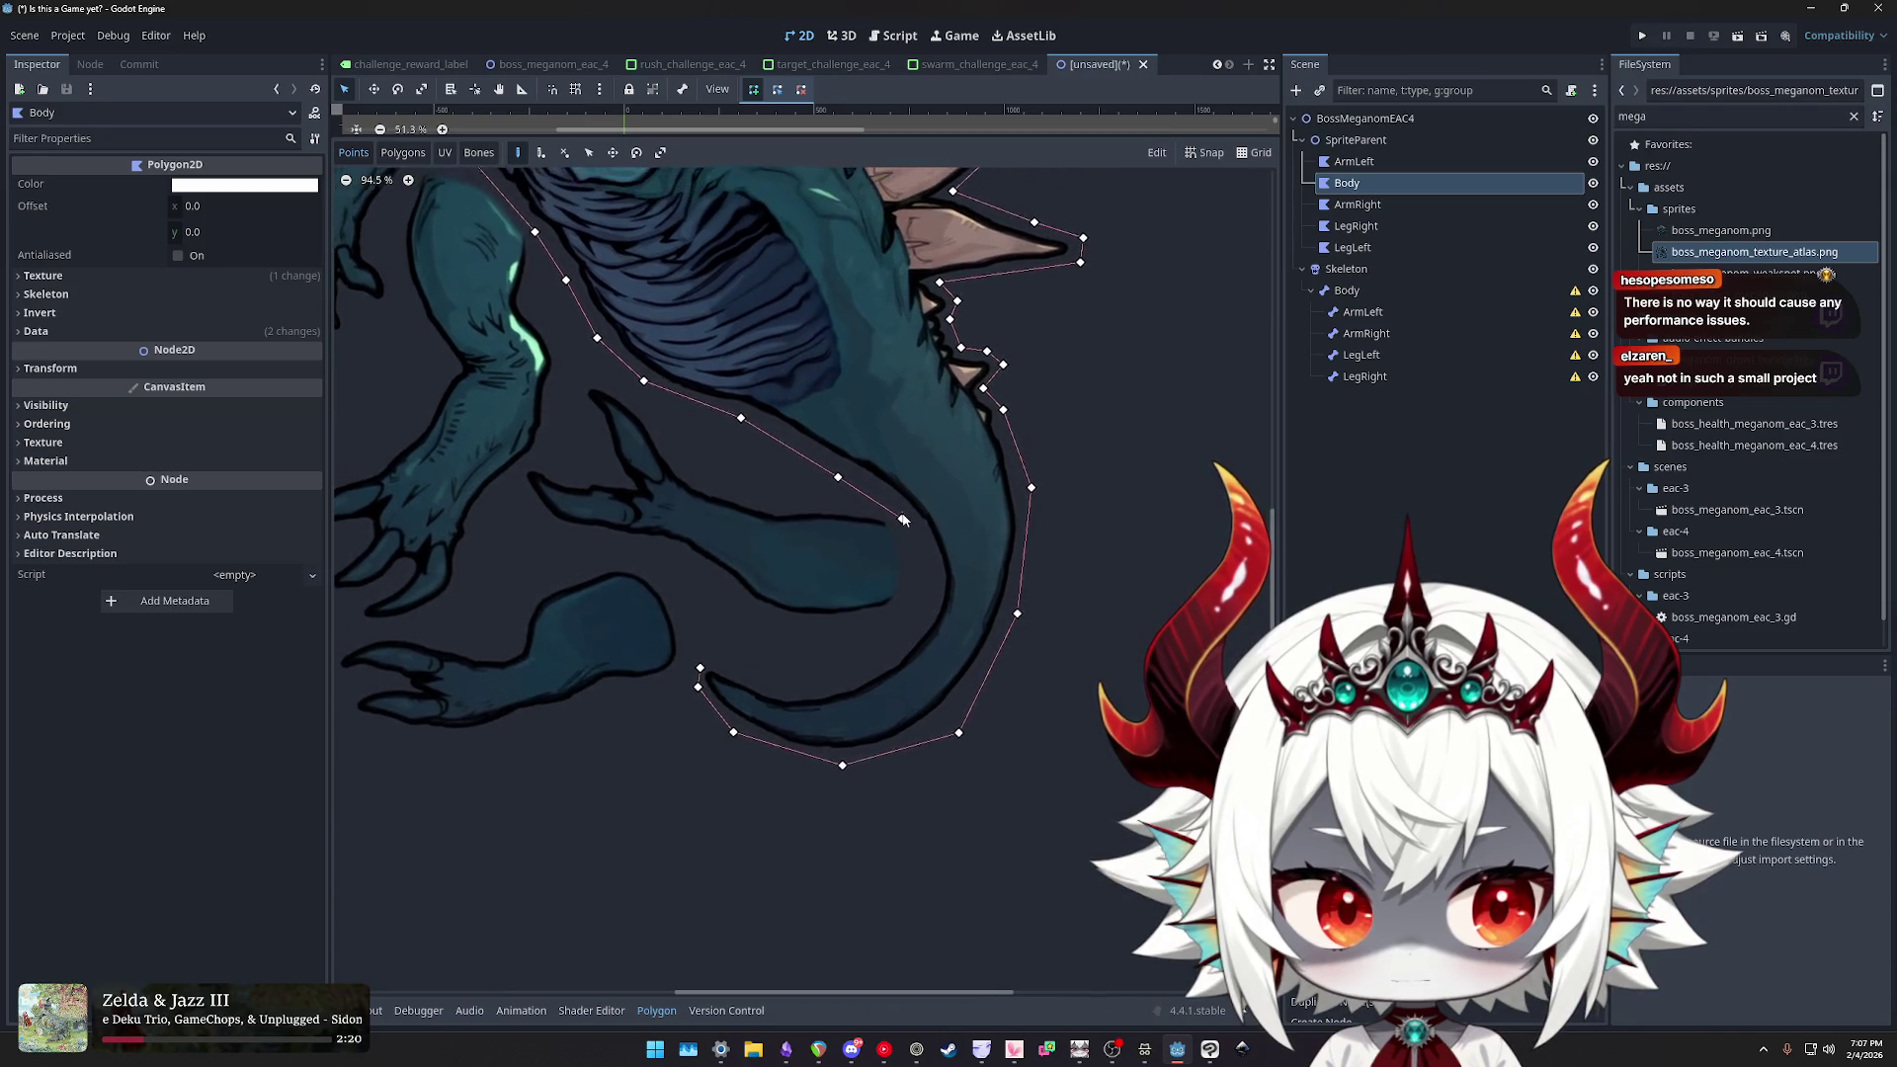
{"action": "left_click", "coordinate": [935, 614]}
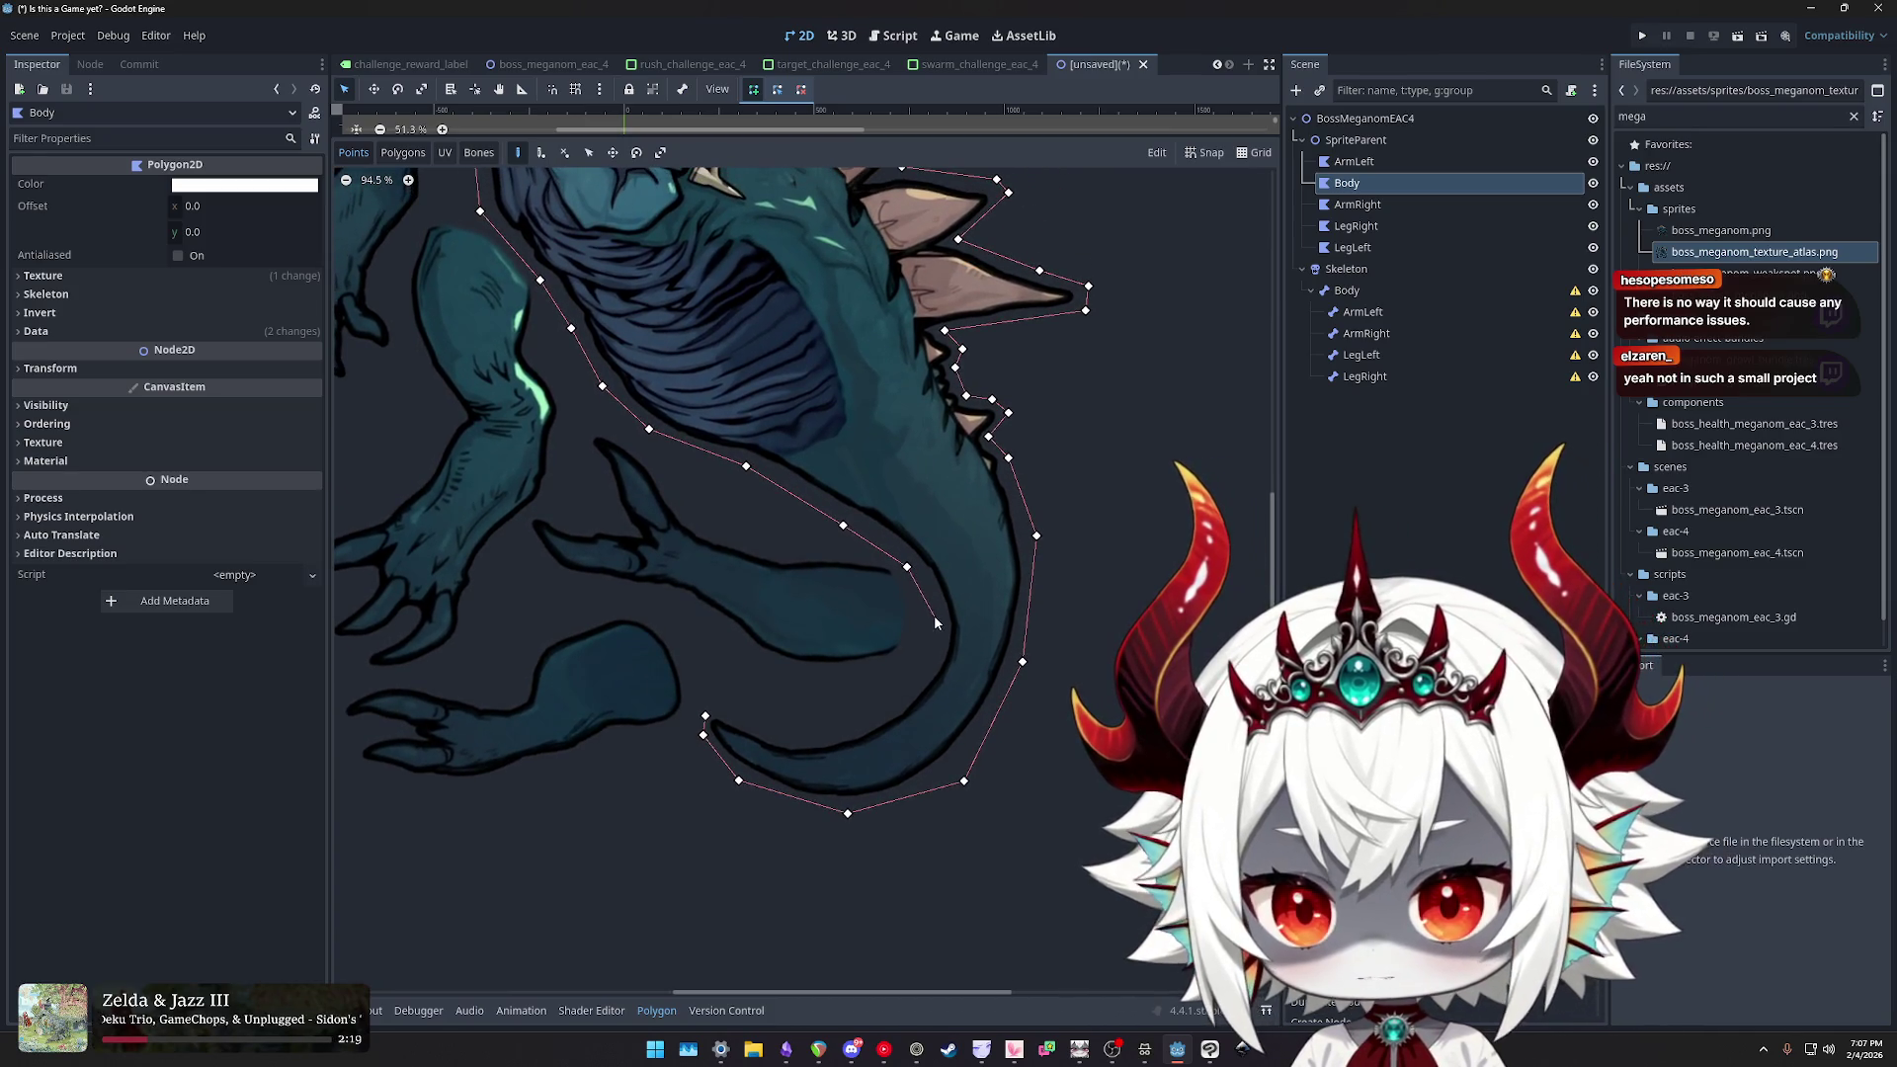
{"action": "left_click", "coordinate": [926, 669]}
{"action": "left_click", "coordinate": [874, 712]}
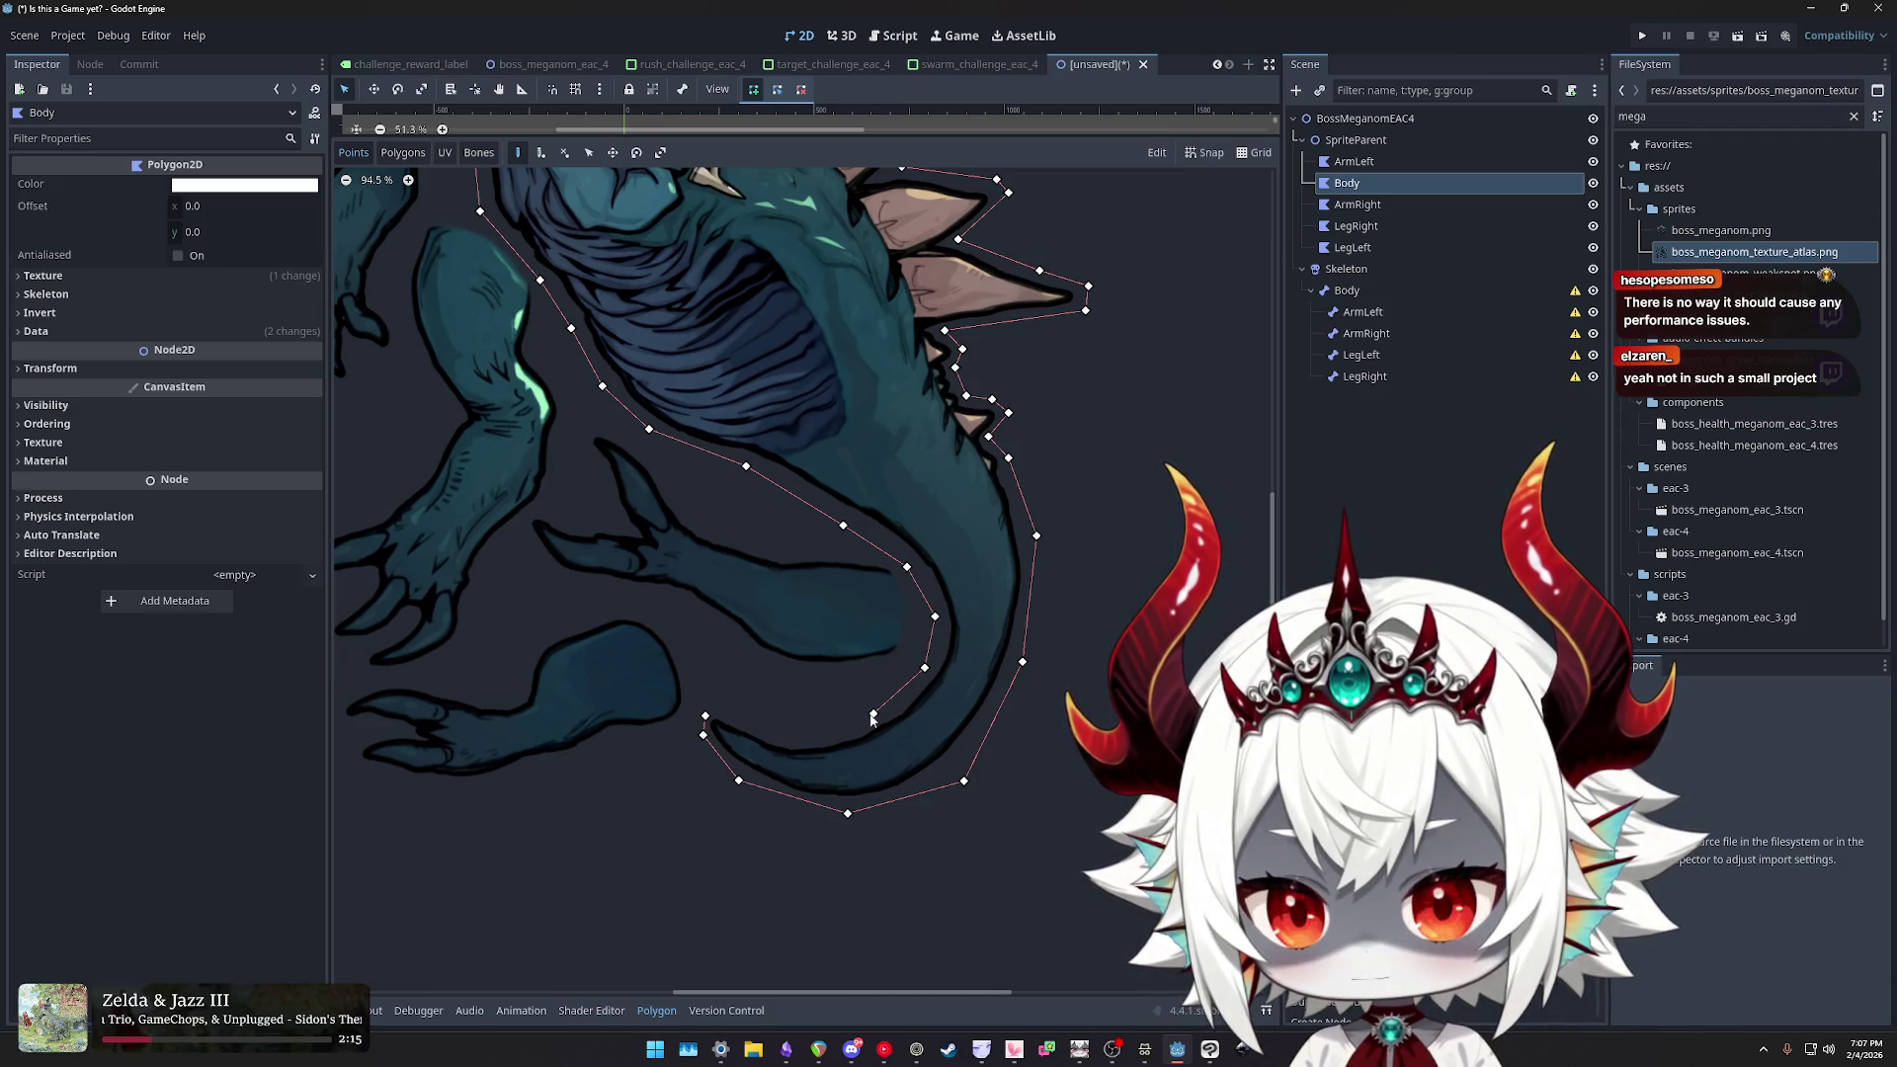
{"action": "left_click", "coordinate": [798, 738]}
{"action": "left_click", "coordinate": [723, 709]}
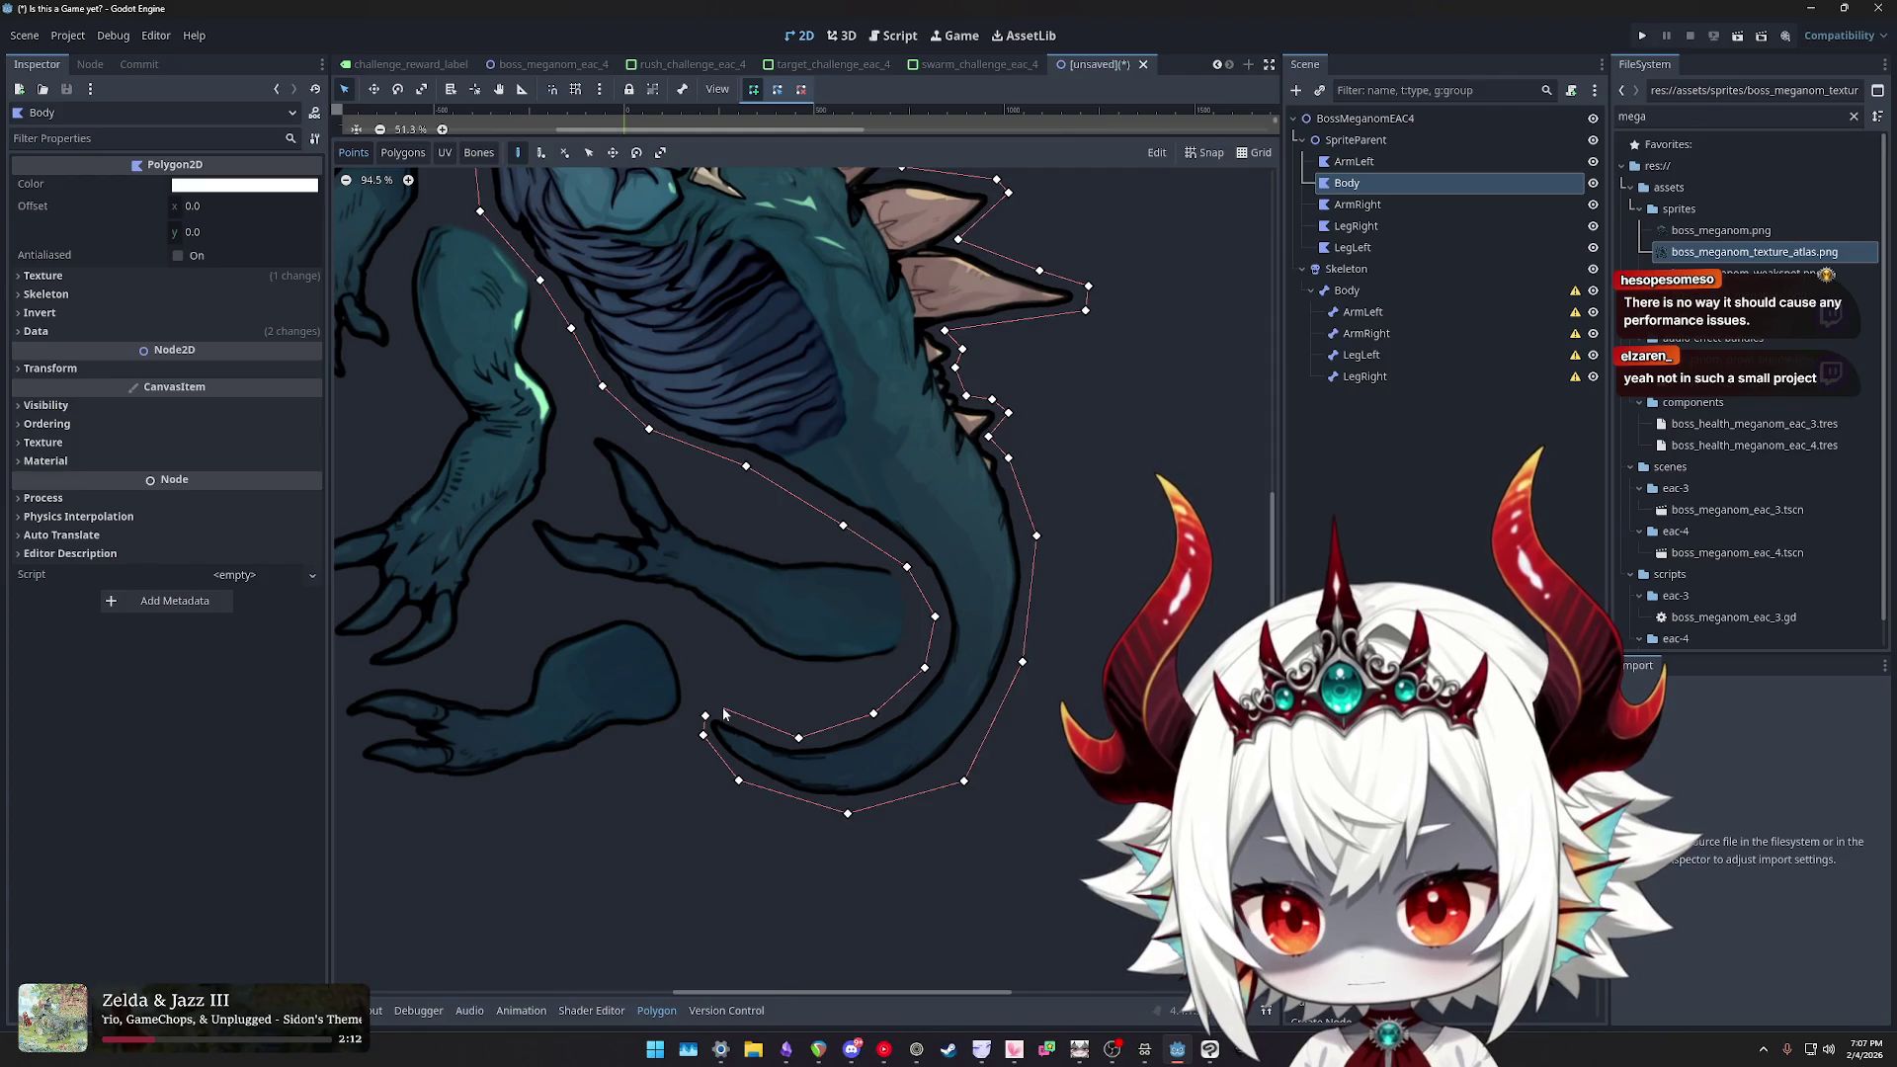
{"action": "left_click", "coordinate": [704, 717]}
{"action": "scroll", "coordinate": [932, 590], "scroll_direction": "up", "scroll_amount": 5}
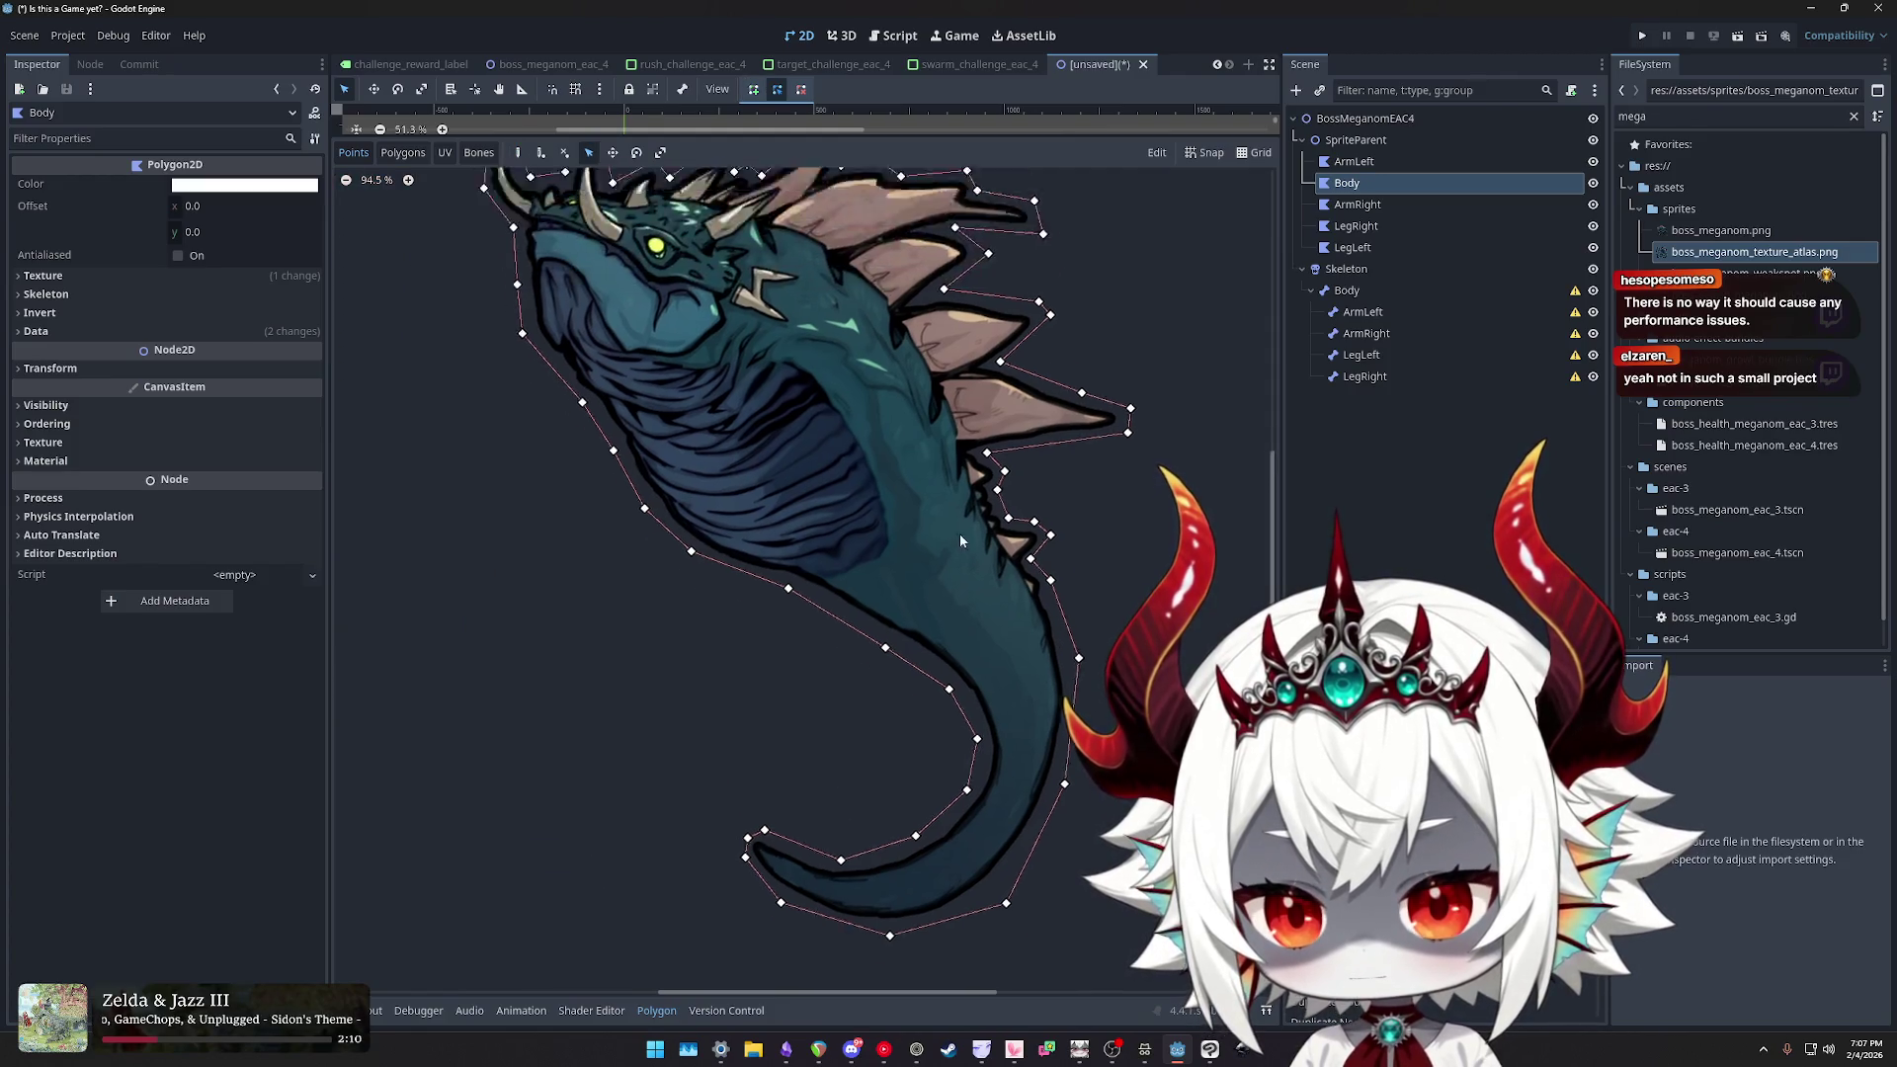
- Test adding a new outline vertex and an internal vertex in the tail, discarding both
{"action": "scroll", "coordinate": [932, 591], "scroll_direction": "down", "scroll_amount": 2}
{"action": "scroll", "coordinate": [854, 514], "scroll_direction": "up", "scroll_amount": 2}
{"action": "scroll", "coordinate": [854, 514], "scroll_direction": "down", "scroll_amount": 1}
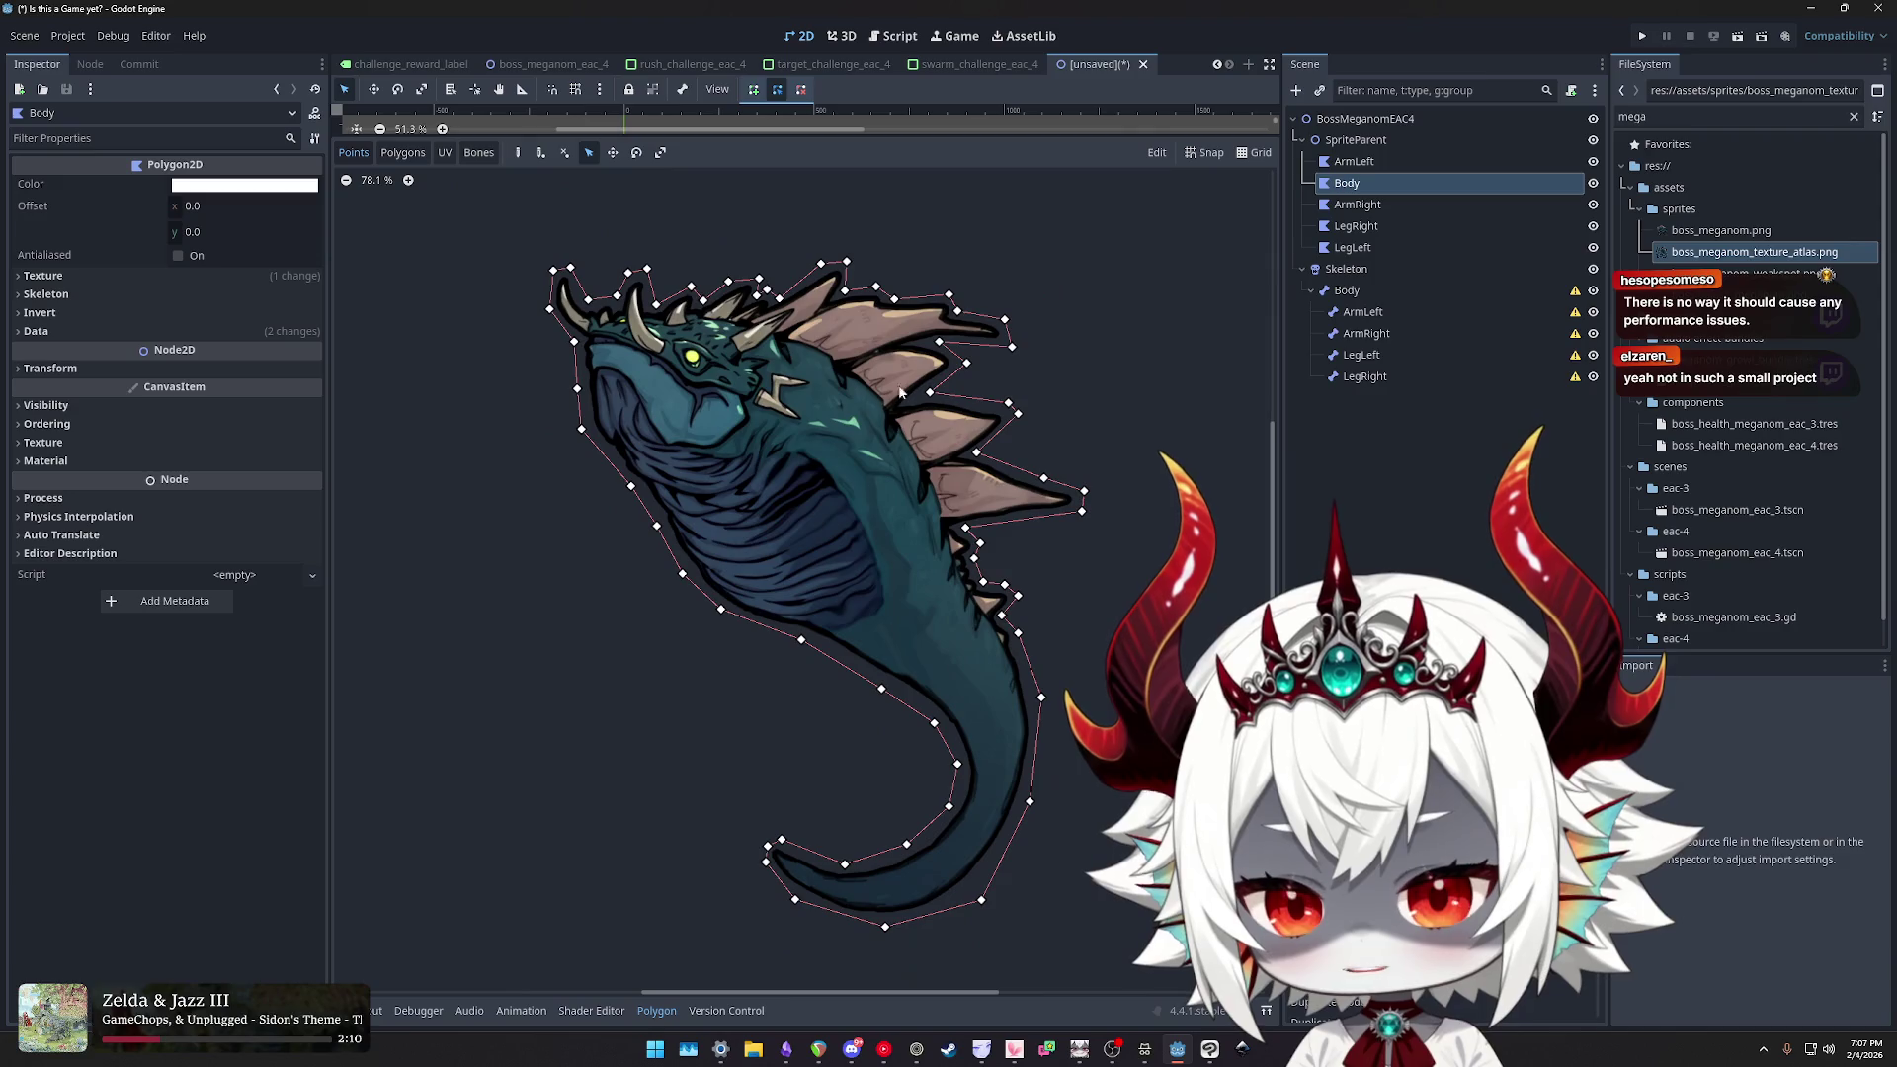
{"action": "scroll", "coordinate": [874, 624], "scroll_direction": "down", "scroll_amount": 5}
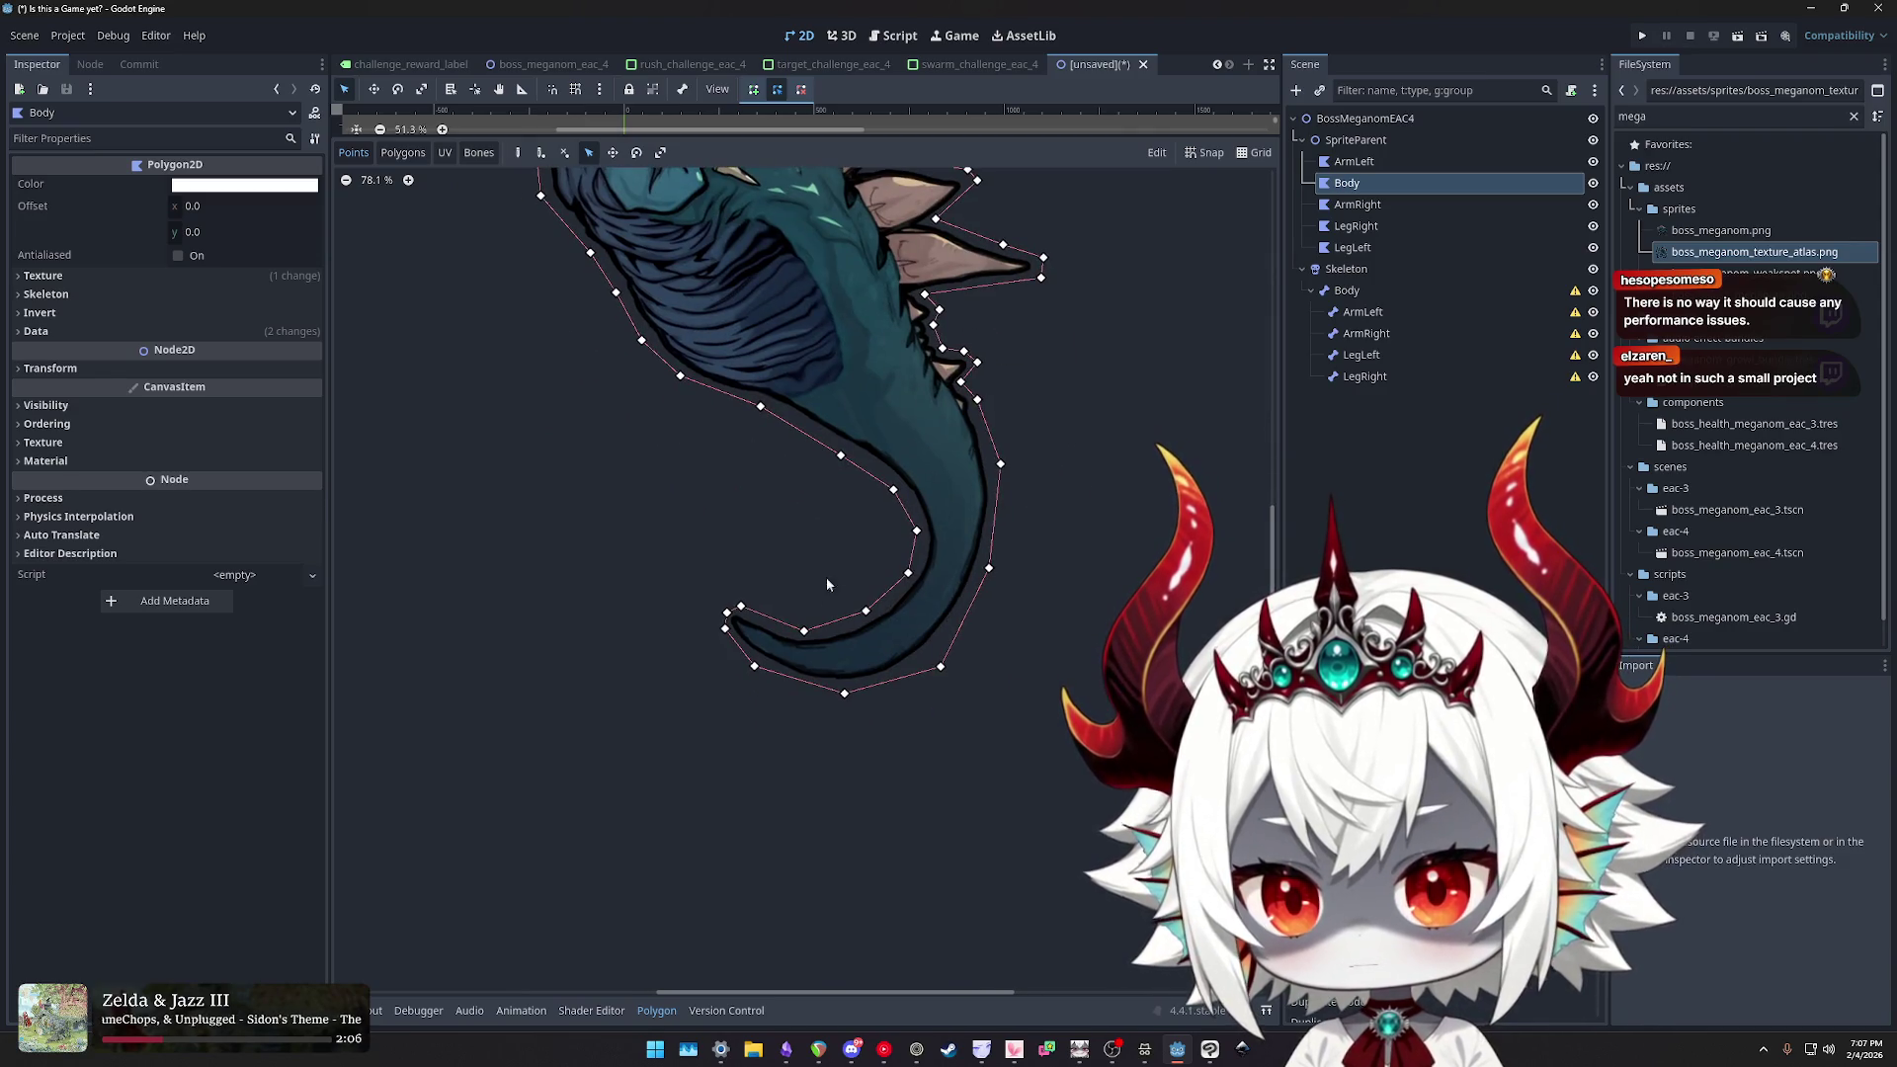
{"action": "scroll", "coordinate": [826, 577], "scroll_direction": "up", "scroll_amount": 1}
{"action": "scroll", "coordinate": [992, 667], "scroll_direction": "up", "scroll_amount": 6}
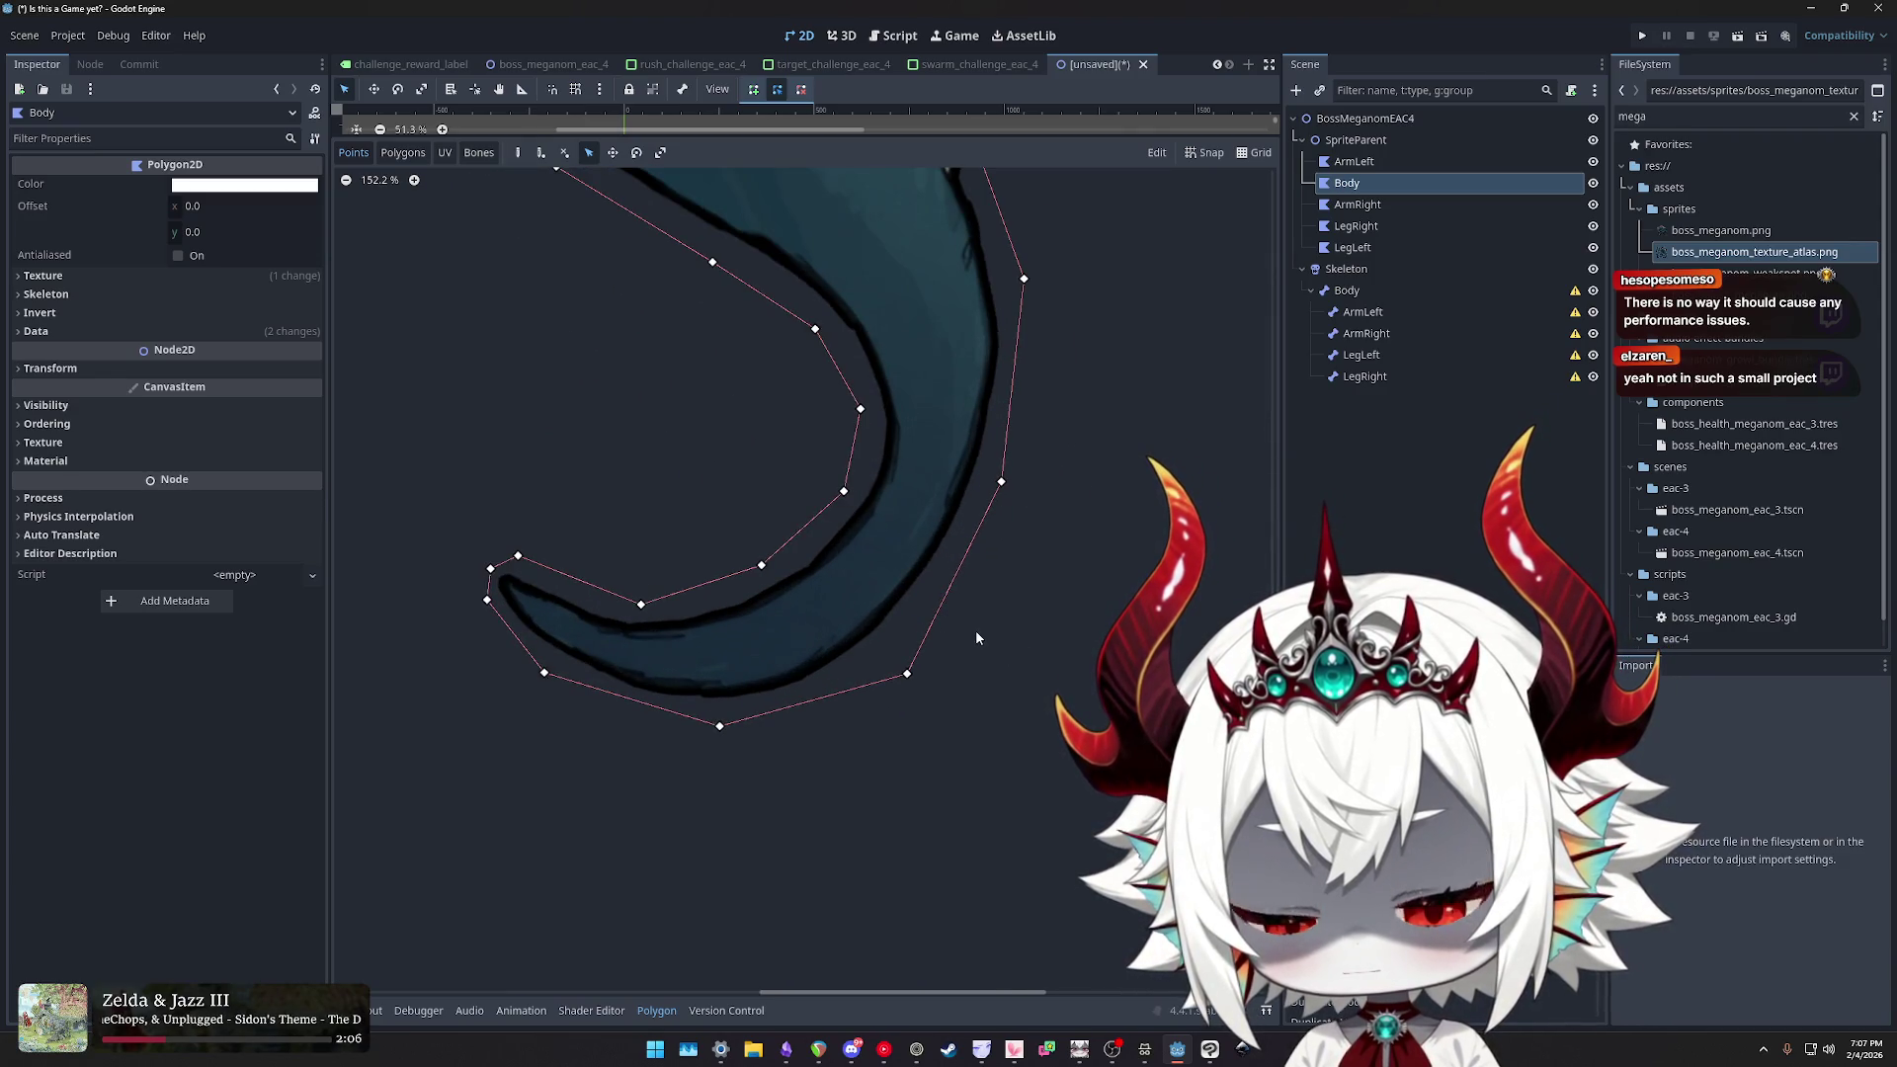
{"action": "scroll", "coordinate": [939, 657], "scroll_direction": "up", "scroll_amount": 1}
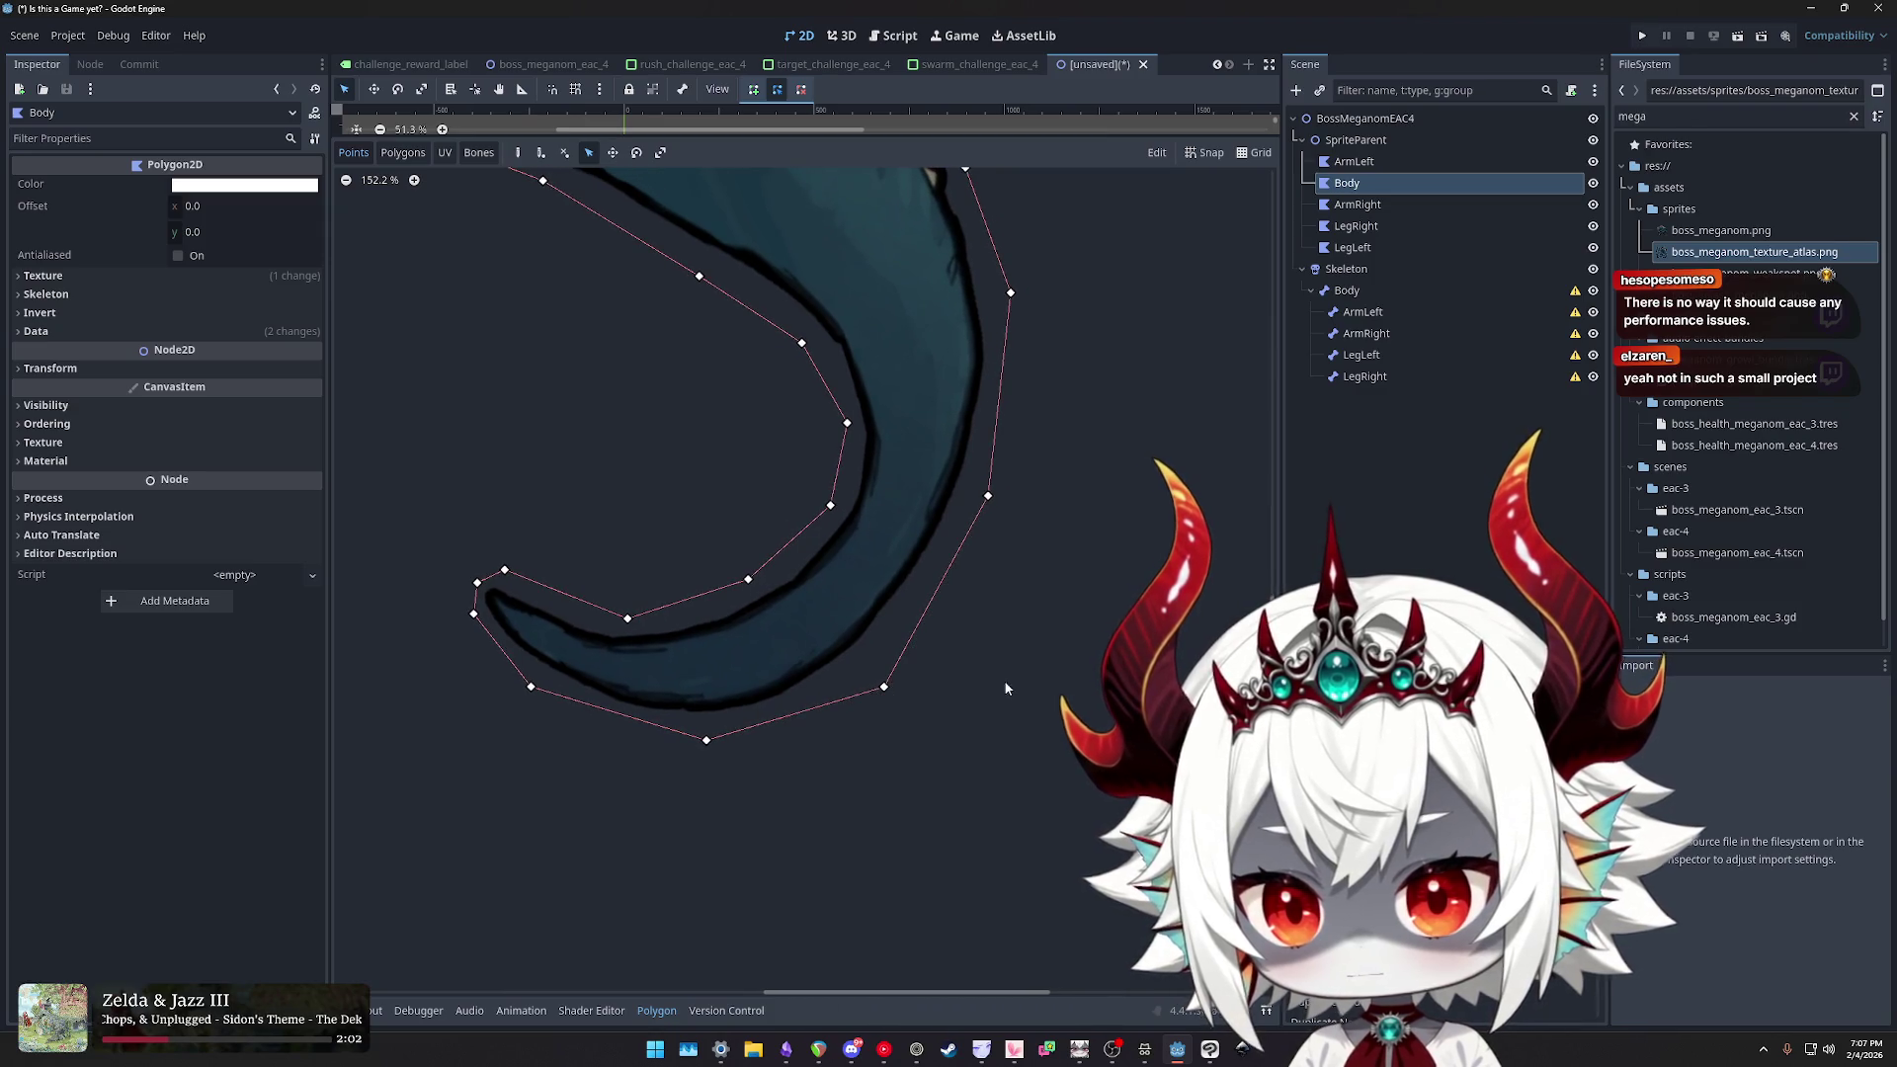
{"action": "scroll", "coordinate": [1043, 667], "scroll_direction": "down", "scroll_amount": 8}
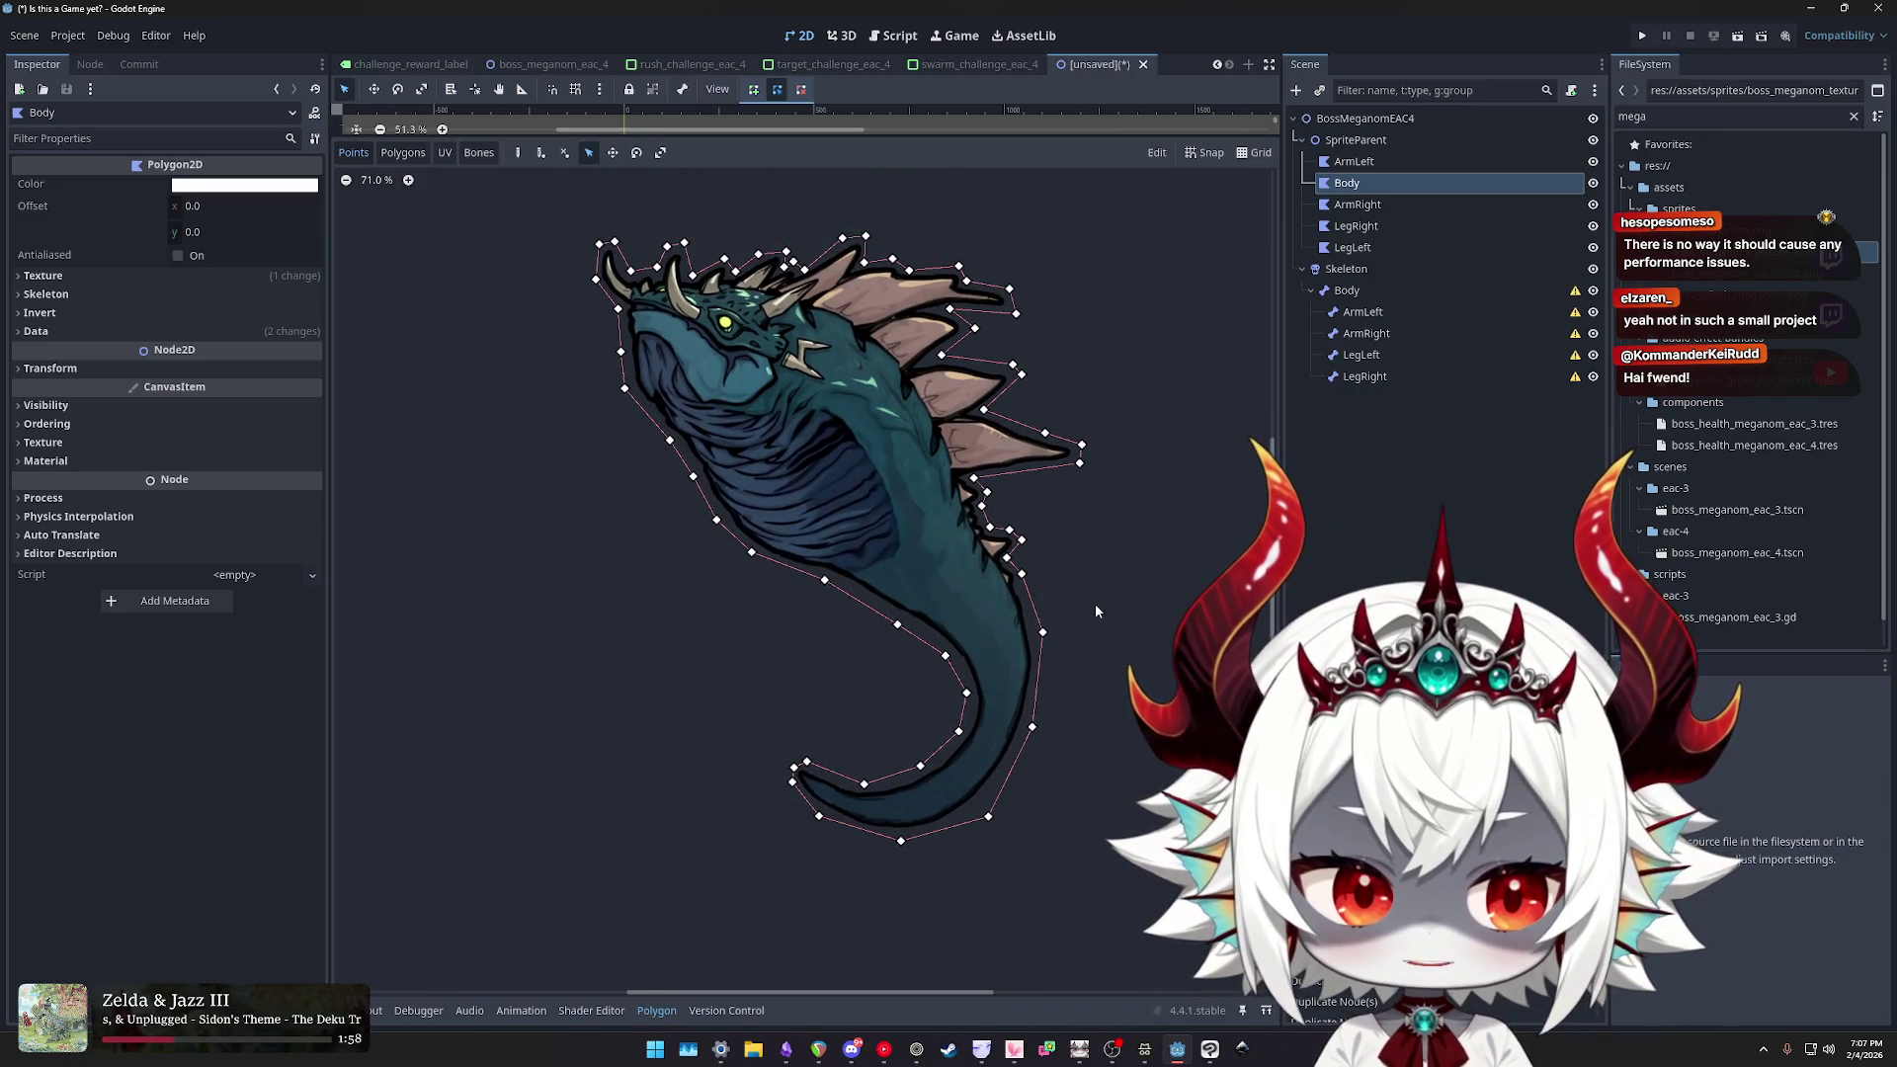
{"action": "scroll", "coordinate": [1113, 638], "scroll_direction": "up", "scroll_amount": 2}
{"action": "scroll", "coordinate": [1116, 605], "scroll_direction": "down", "scroll_amount": 3}
{"action": "left_click_drag", "start_coordinate": [1117, 597], "coordinate": [1077, 587]}
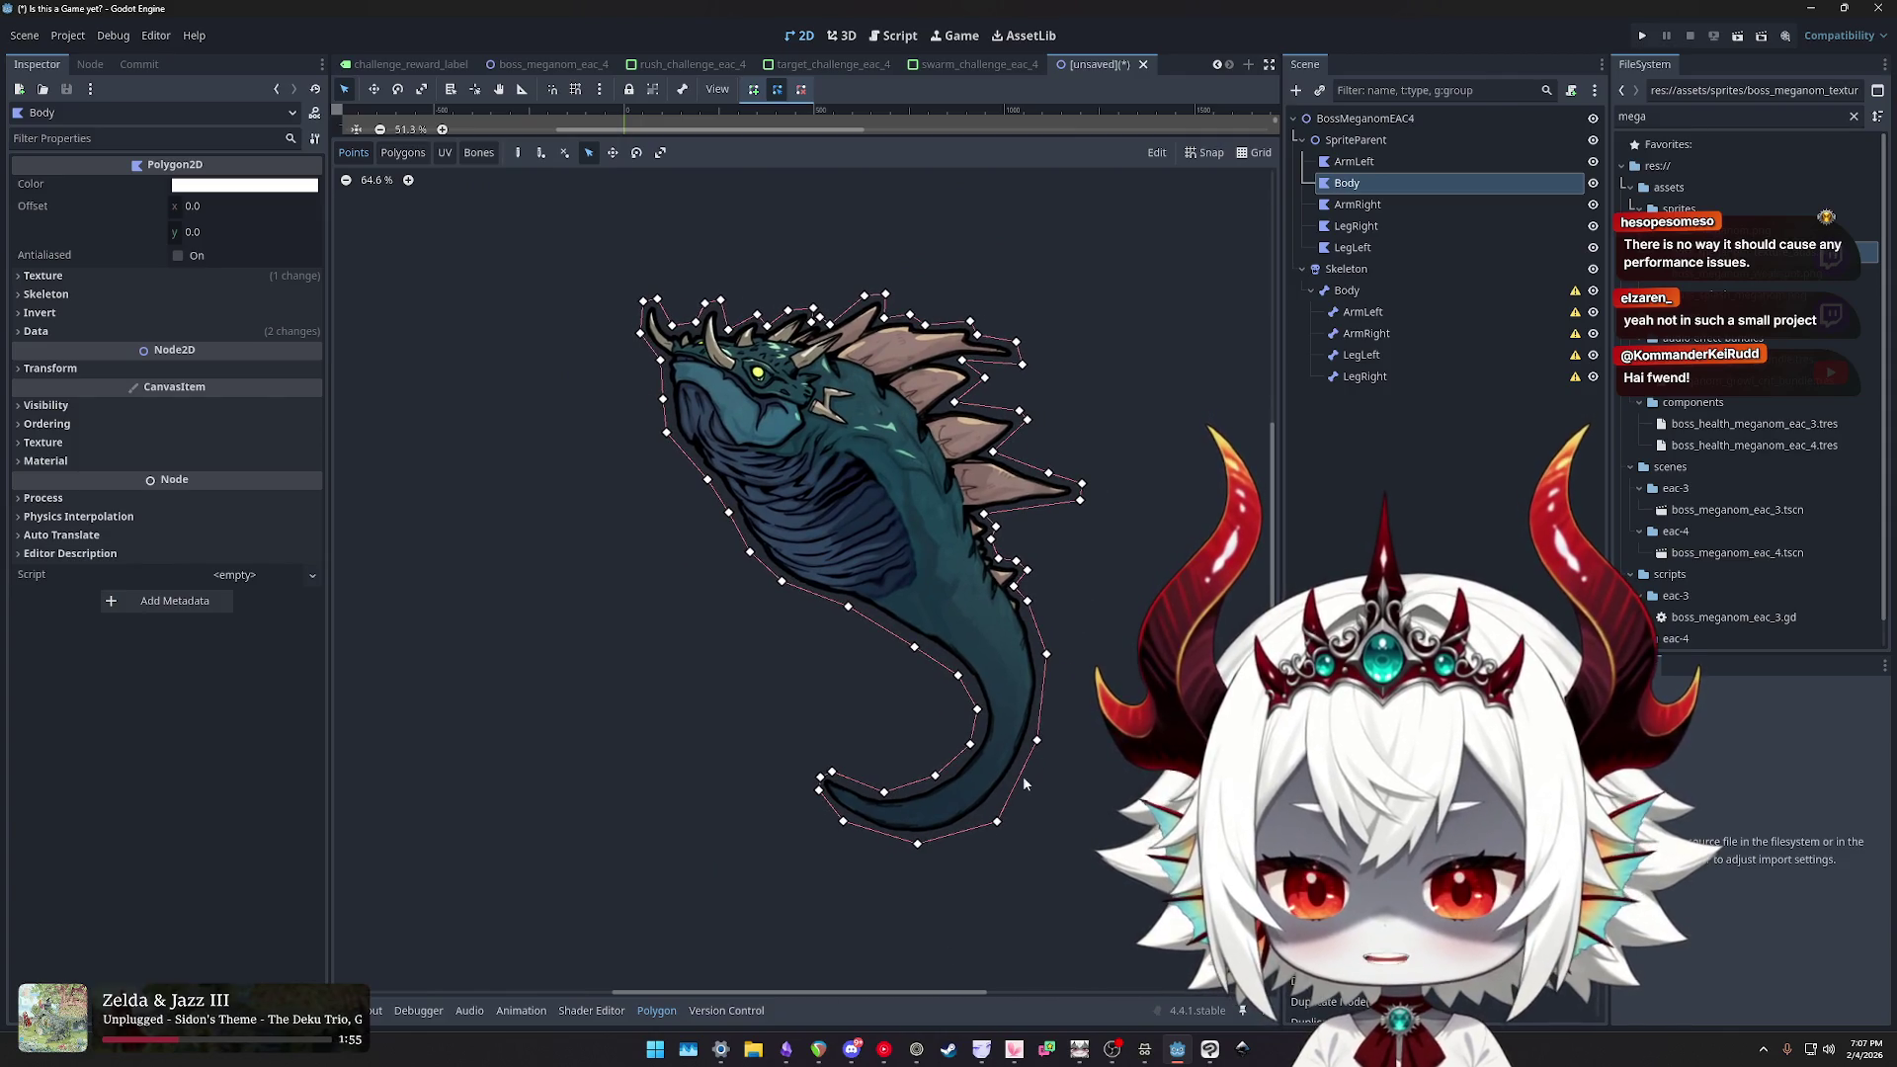
{"action": "scroll", "coordinate": [1008, 731], "scroll_direction": "up", "scroll_amount": 6}
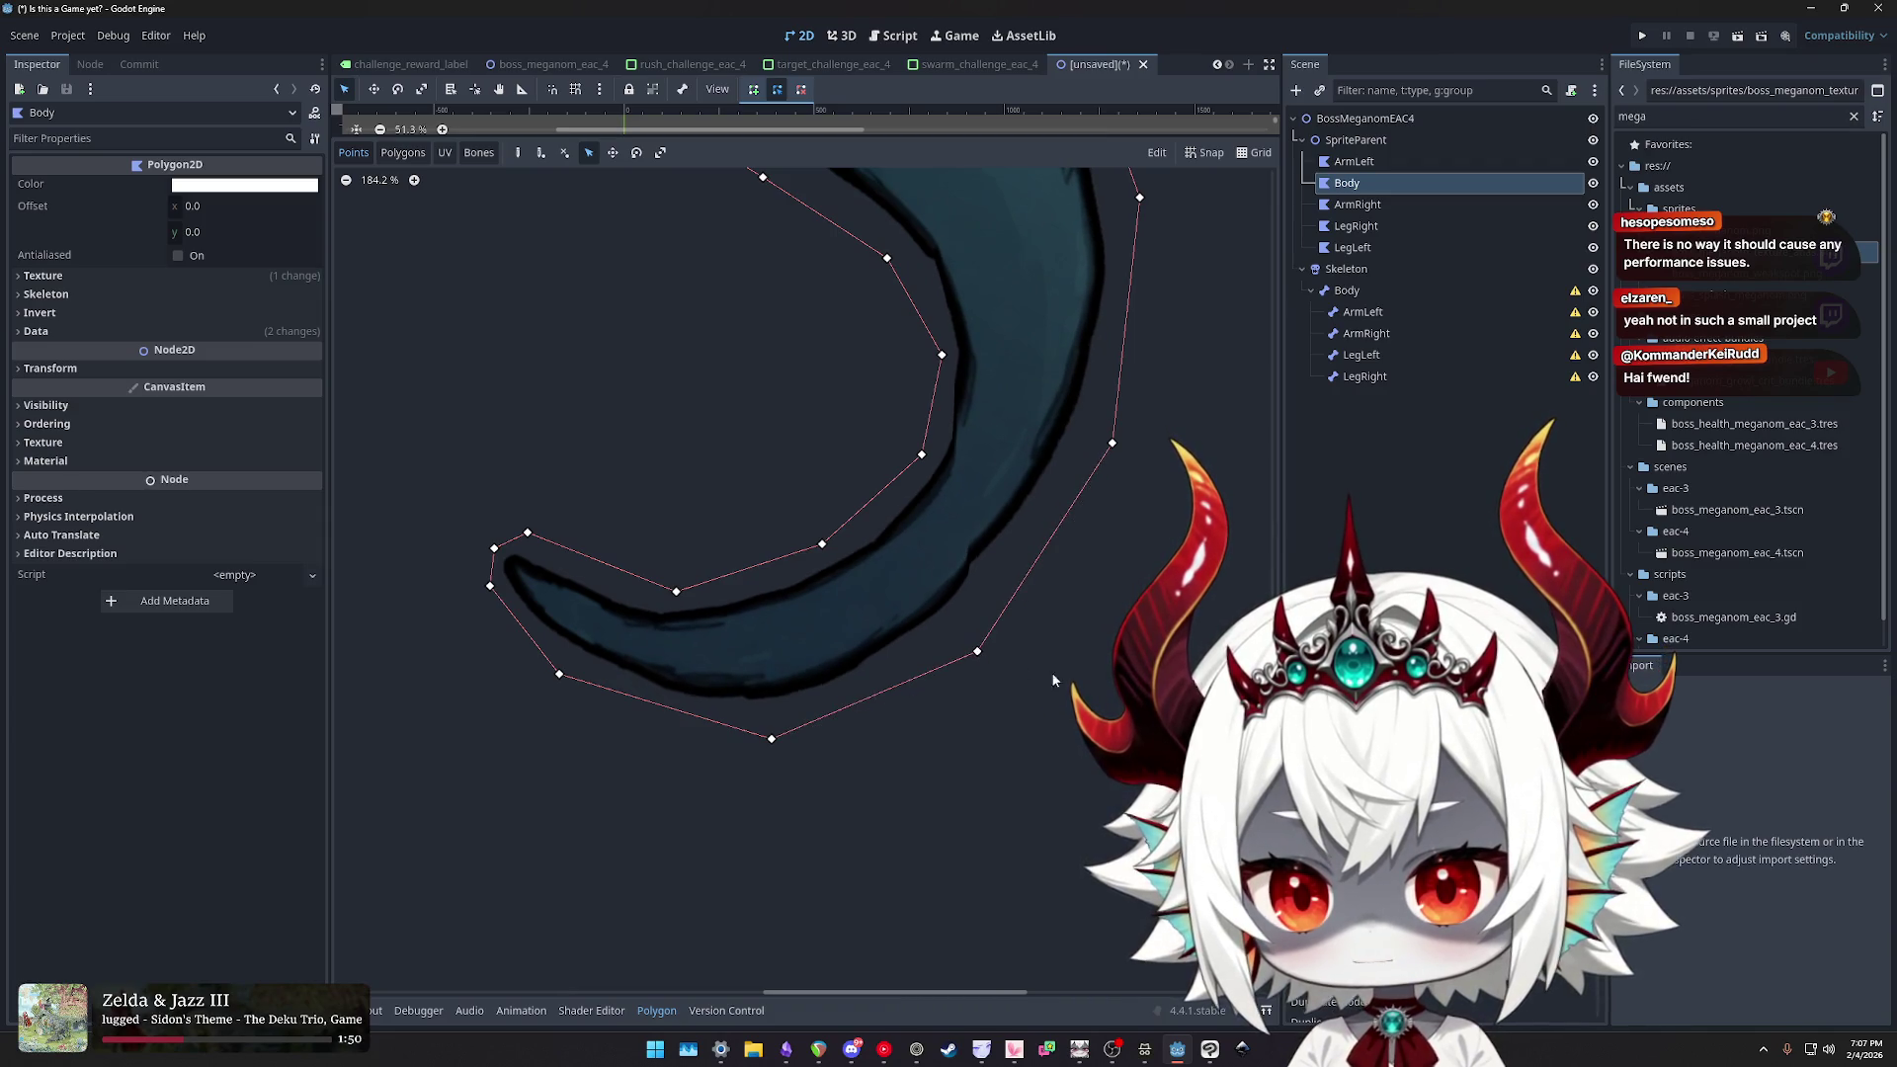
{"action": "left_click", "coordinate": [517, 152]}
{"action": "left_click", "coordinate": [999, 677]}
{"action": "scroll", "coordinate": [1022, 573], "scroll_direction": "down", "scroll_amount": 3}
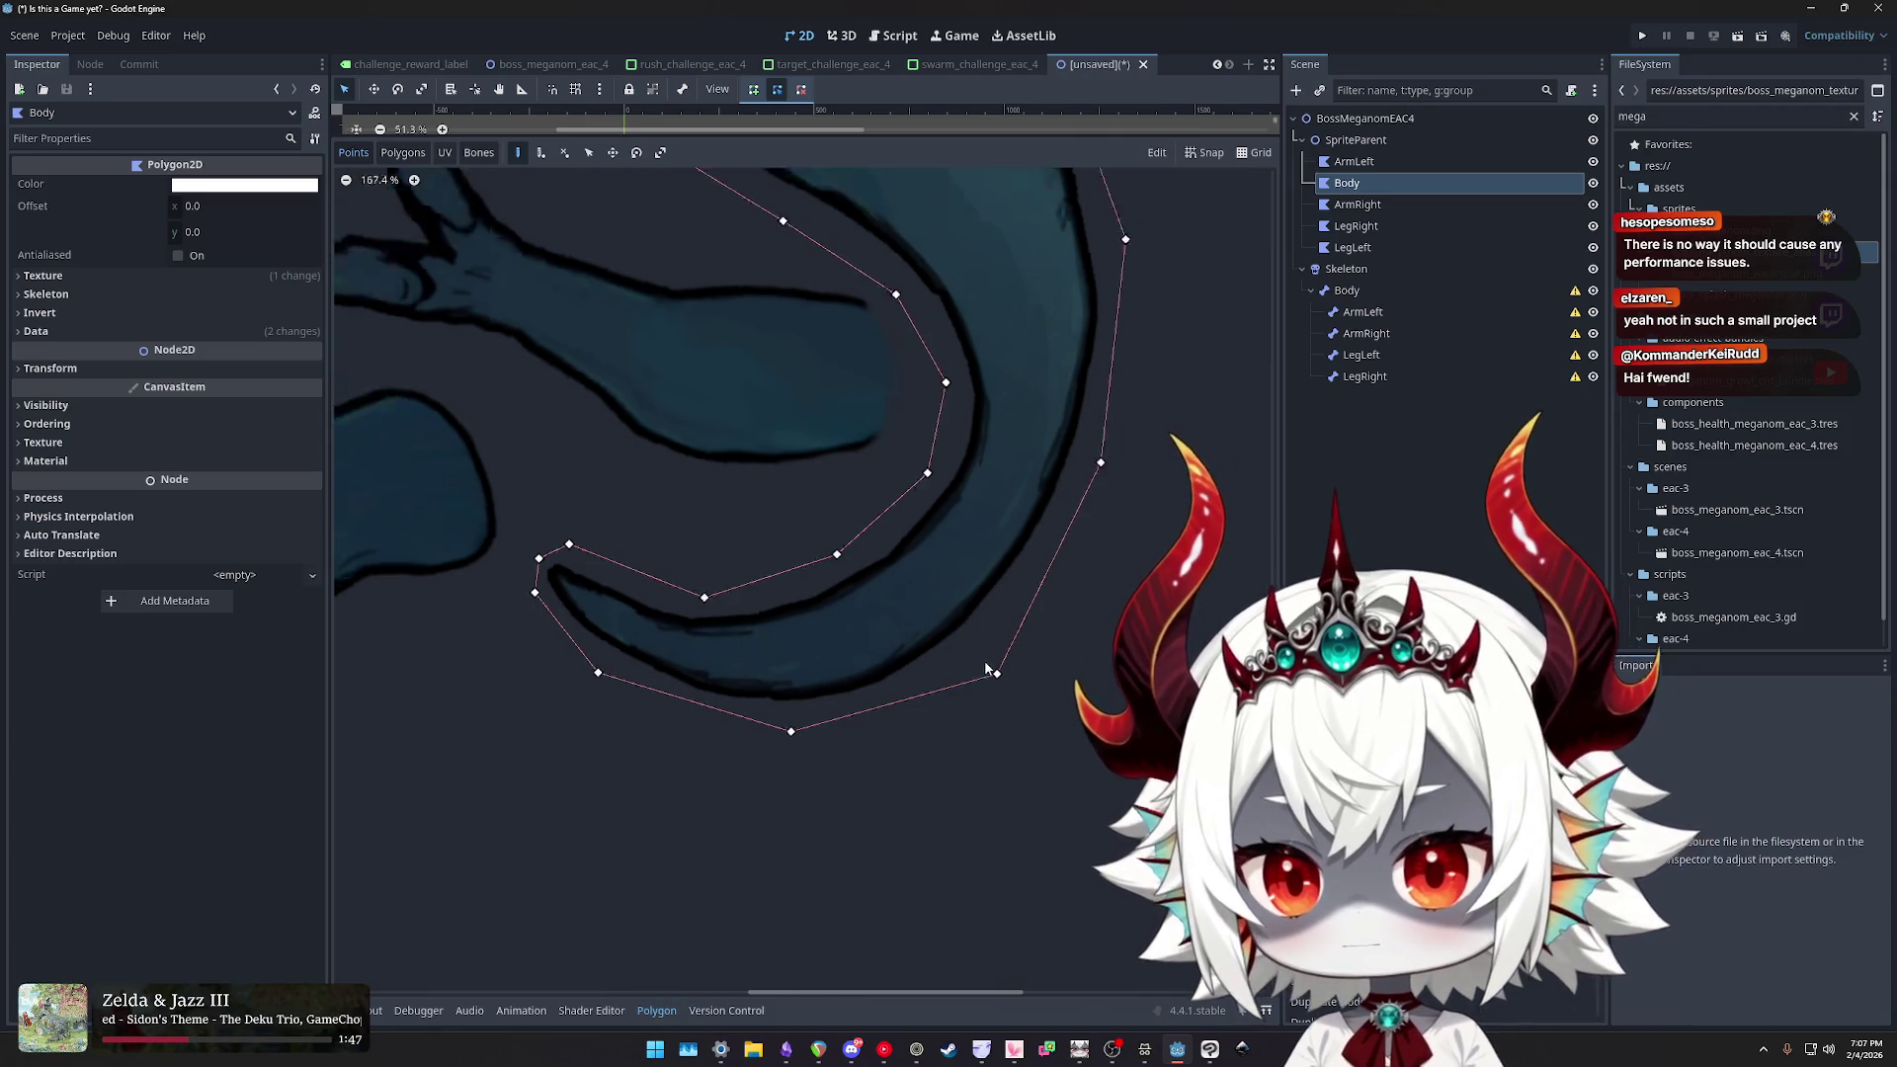
{"action": "left_click", "coordinate": [940, 689]}
{"action": "right_click", "coordinate": [944, 687]}
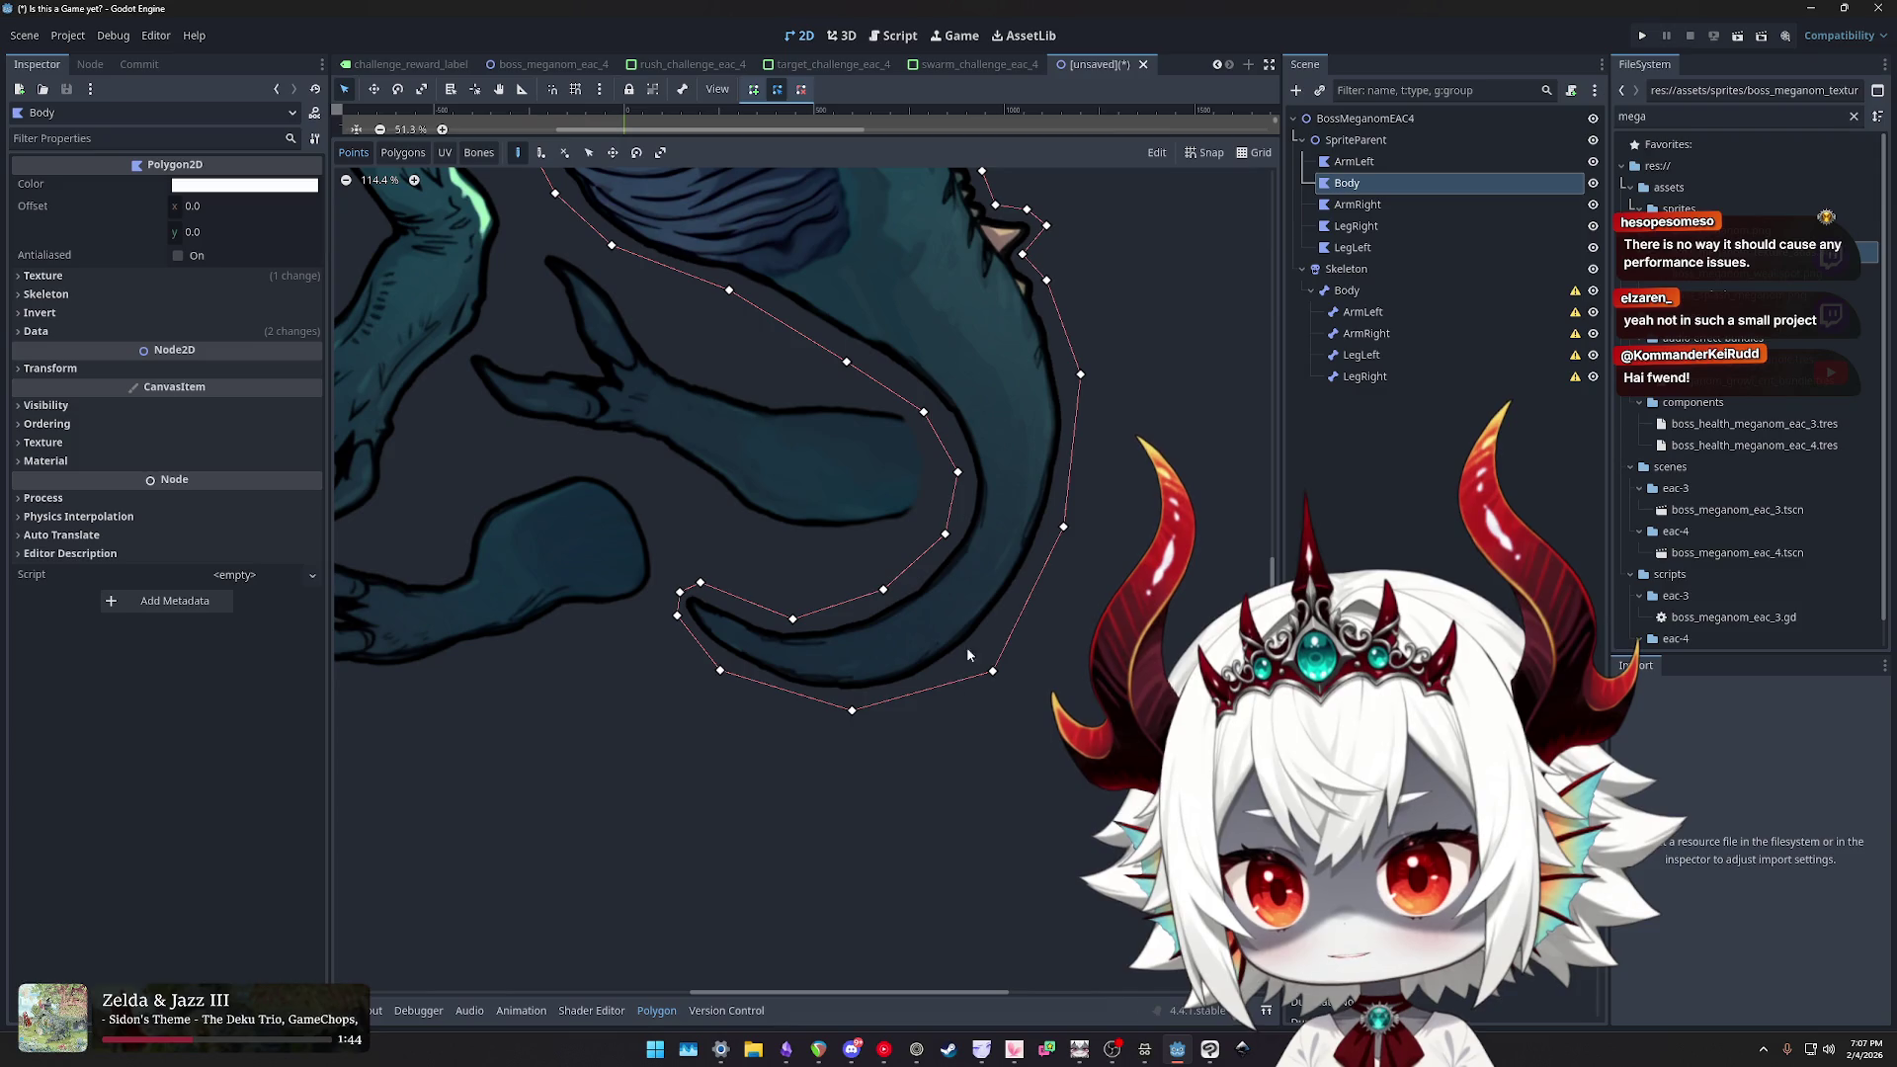
{"action": "left_click", "coordinate": [542, 155]}
{"action": "left_click", "coordinate": [925, 685]}
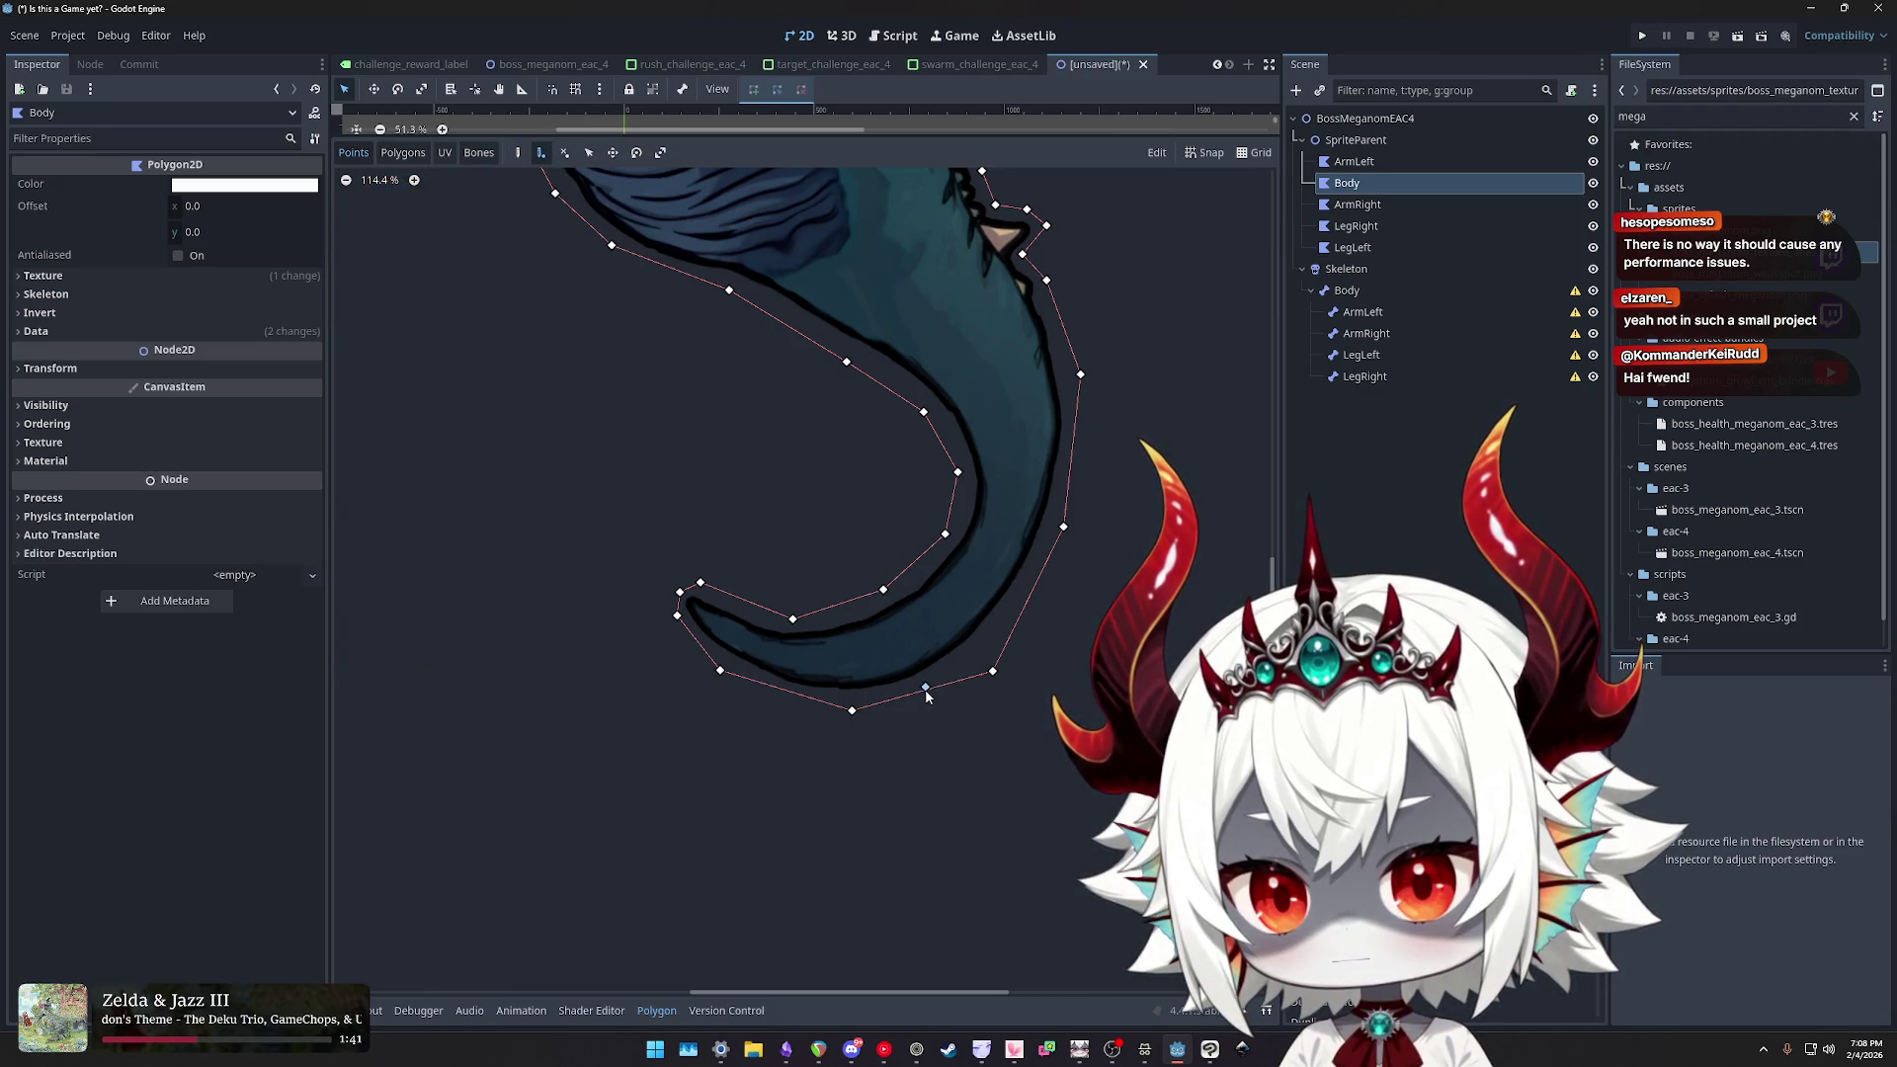
{"action": "right_click", "coordinate": [939, 688]}
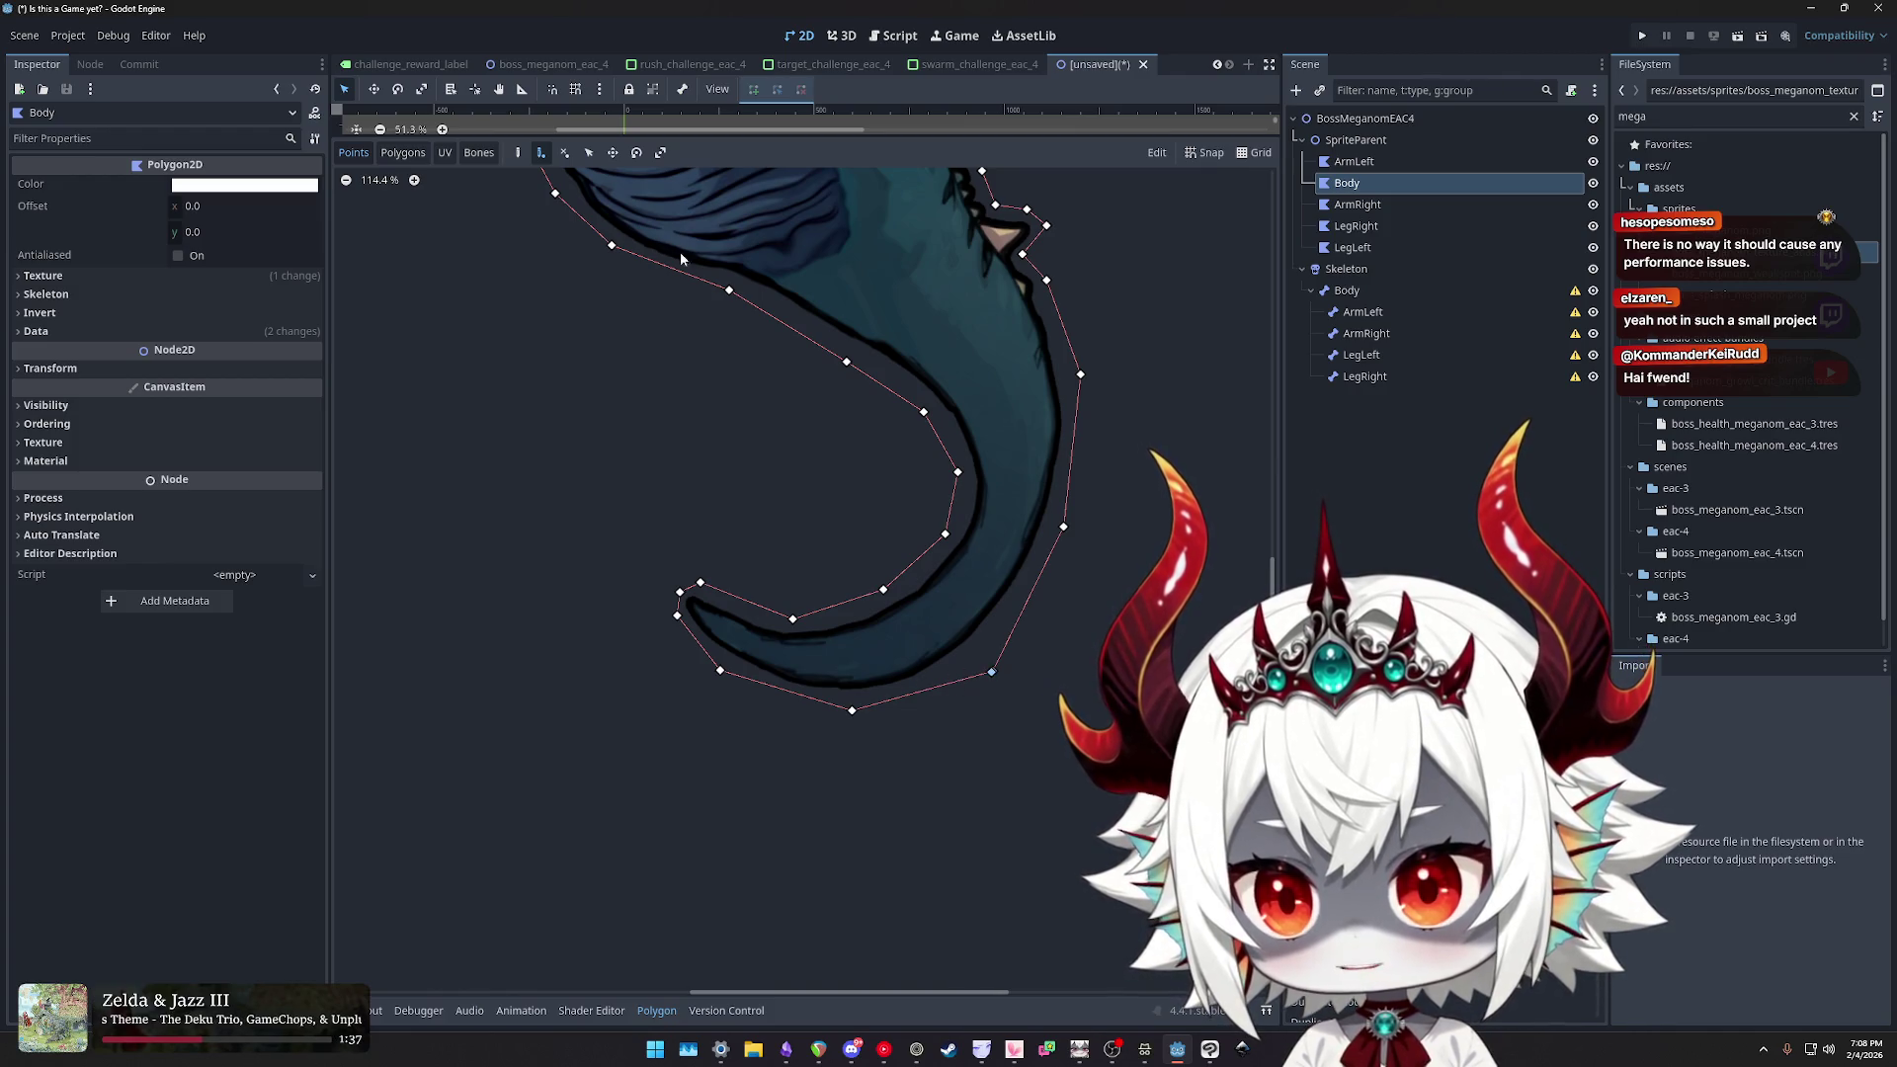
{"action": "left_click", "coordinate": [518, 154]}
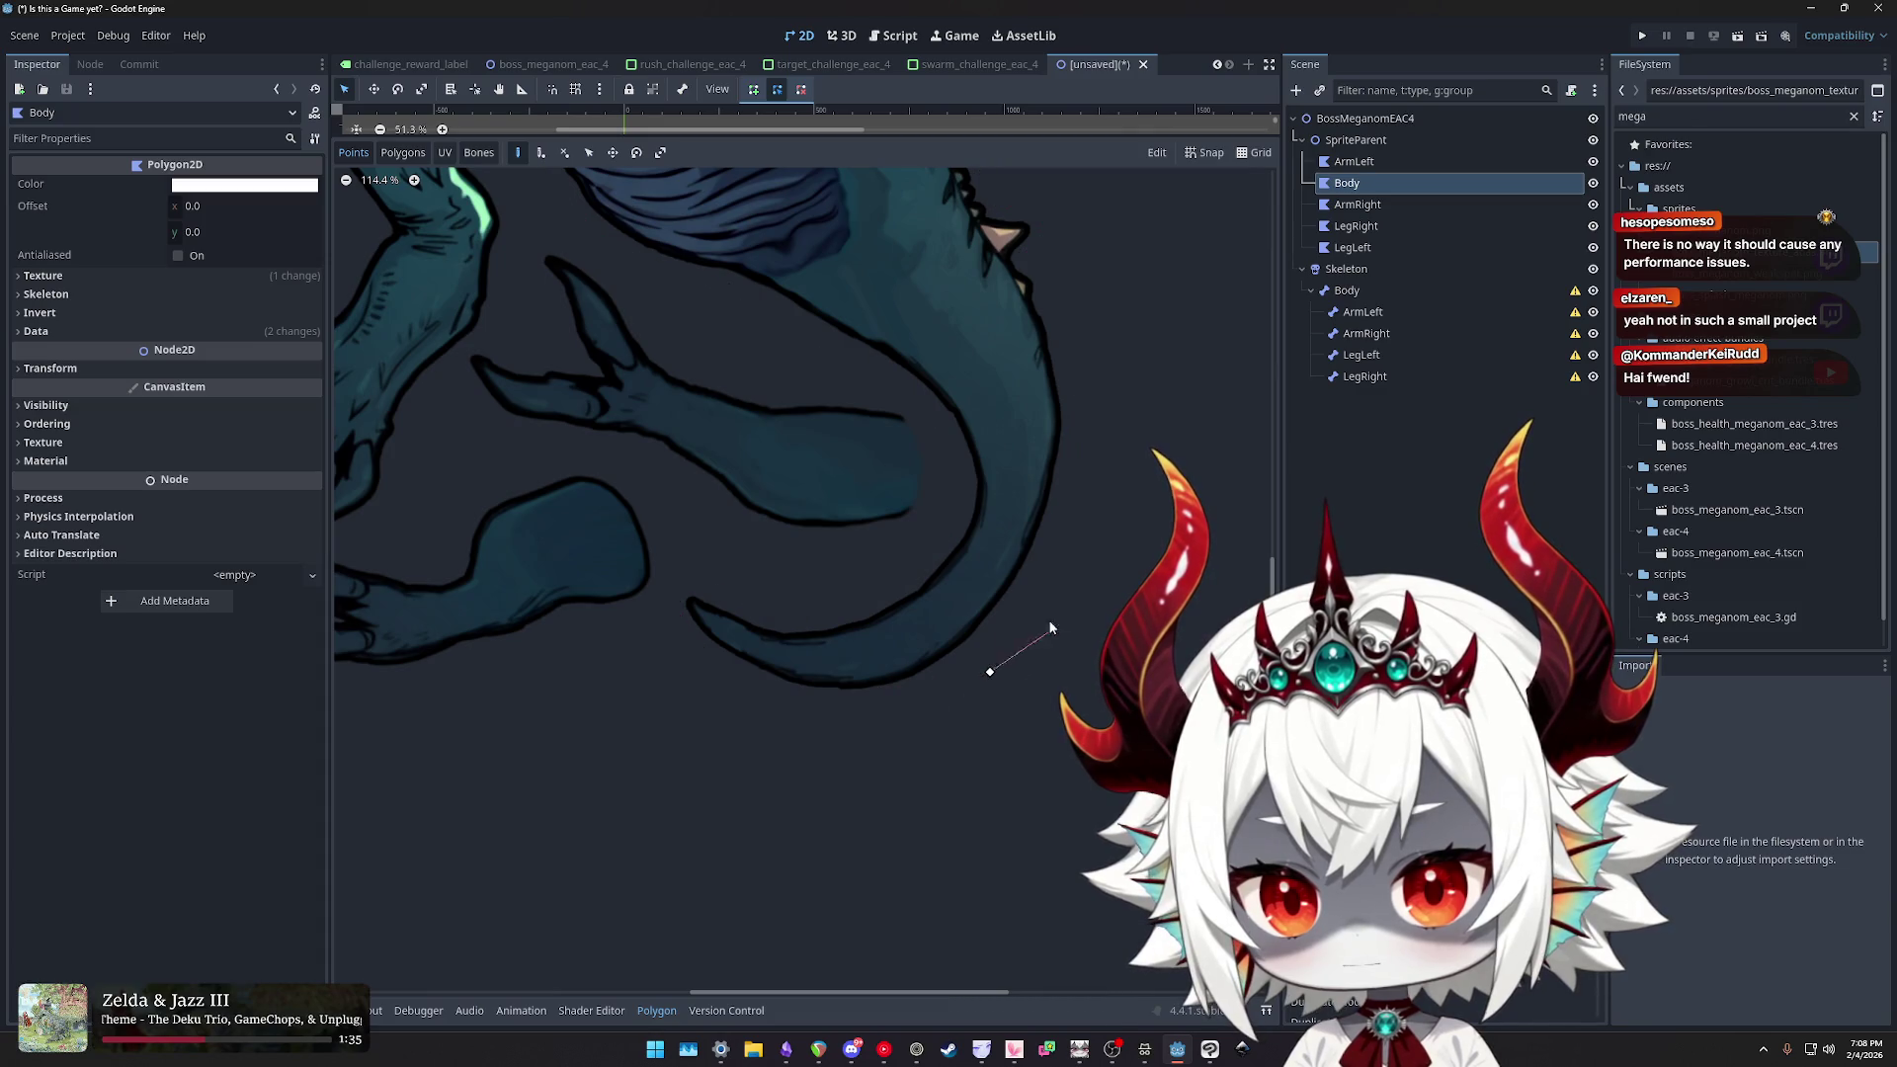
- Delete the stray vertex near the Body polygon's tail tip
{"action": "scroll", "coordinate": [1047, 495], "scroll_direction": "down", "scroll_amount": 3}
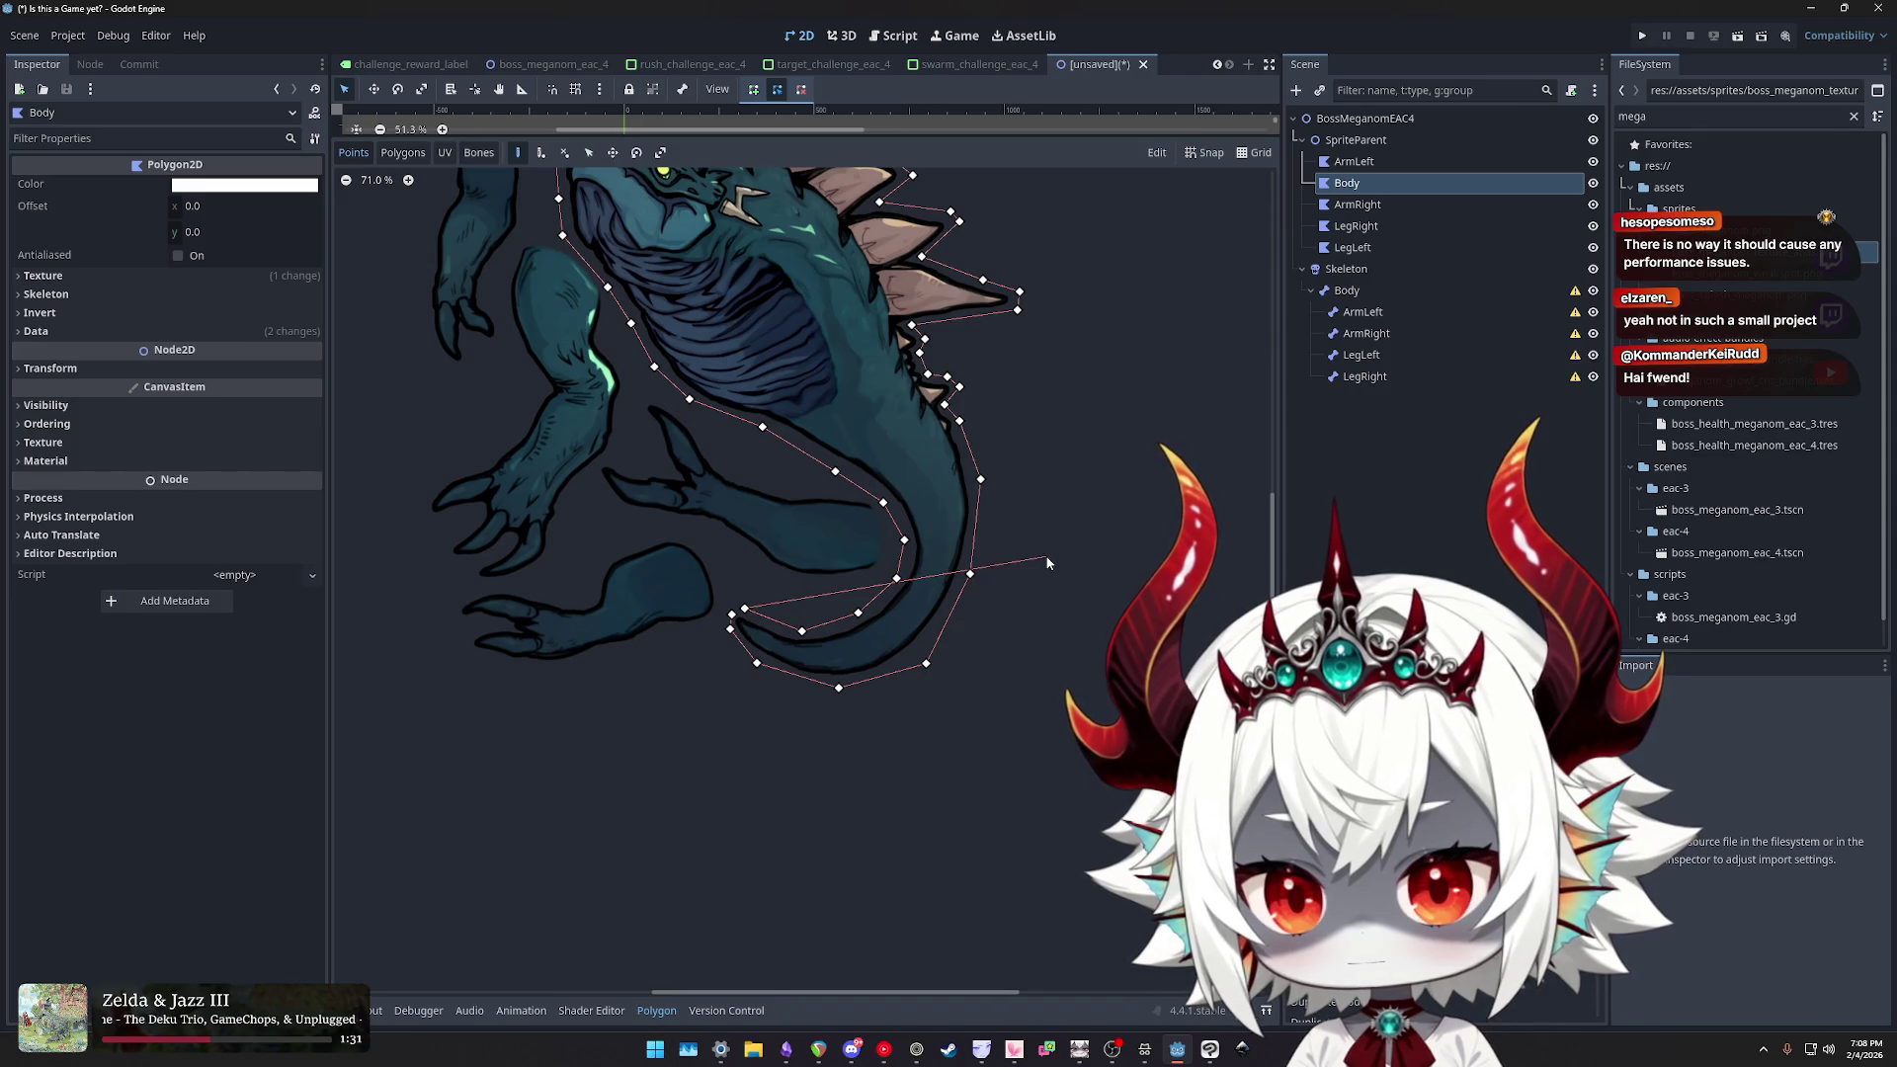
{"action": "scroll", "coordinate": [730, 630], "scroll_direction": "up", "scroll_amount": 2}
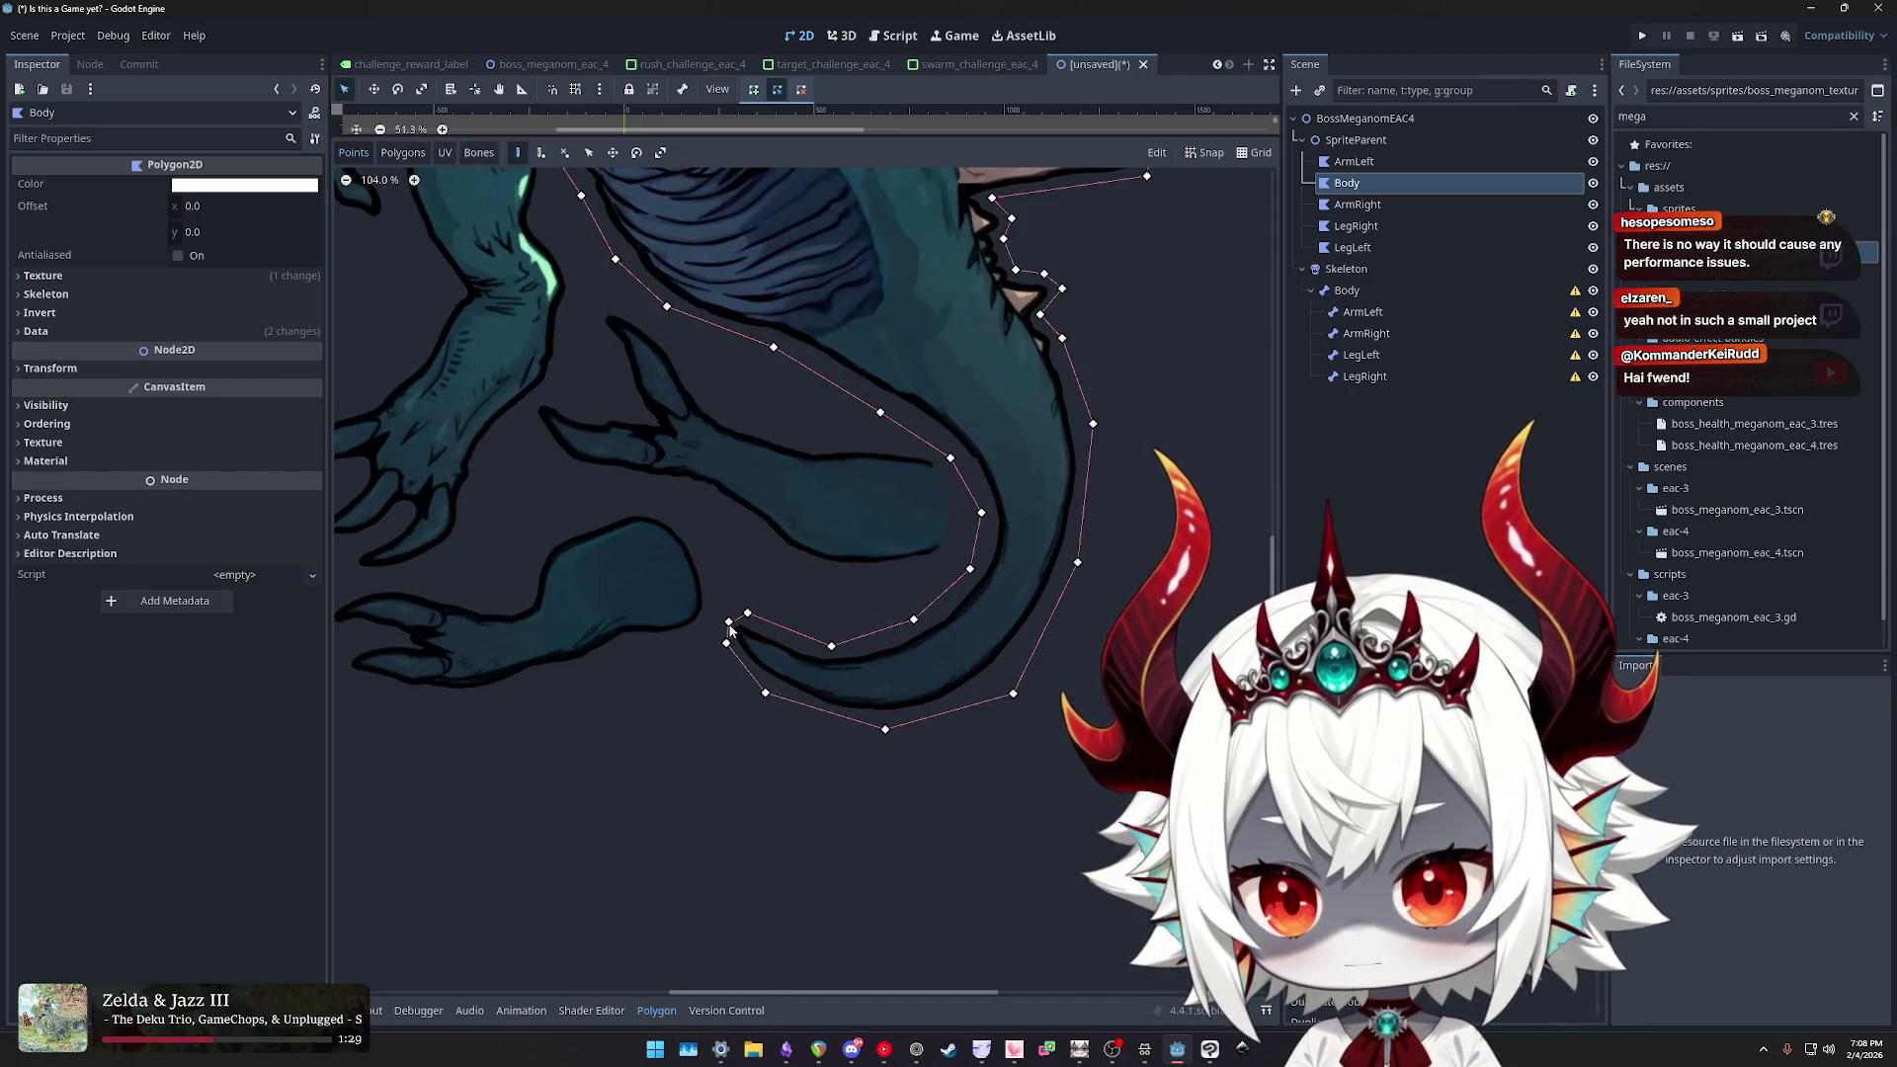
{"action": "right_click", "coordinate": [786, 629]}
{"action": "scroll", "coordinate": [855, 614], "scroll_direction": "down", "scroll_amount": 5}
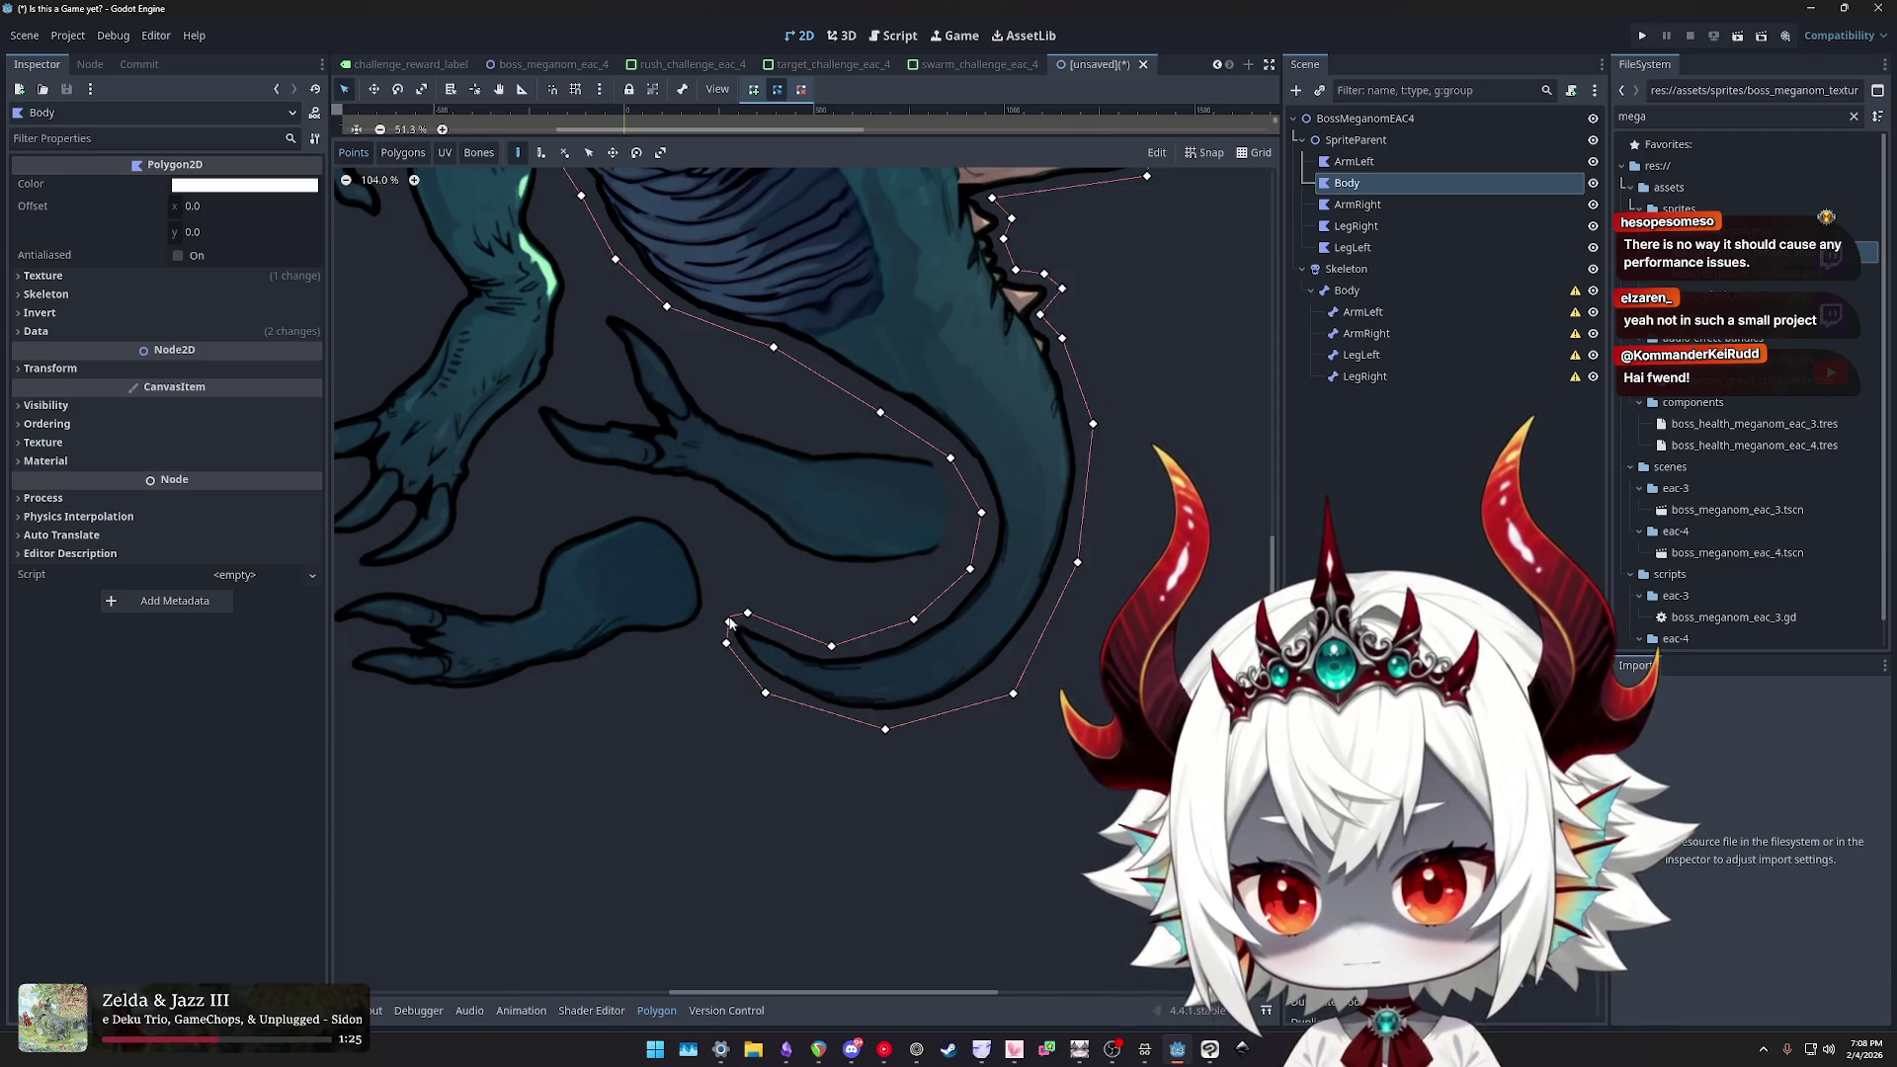
{"action": "scroll", "coordinate": [855, 615], "scroll_direction": "up", "scroll_amount": 2}
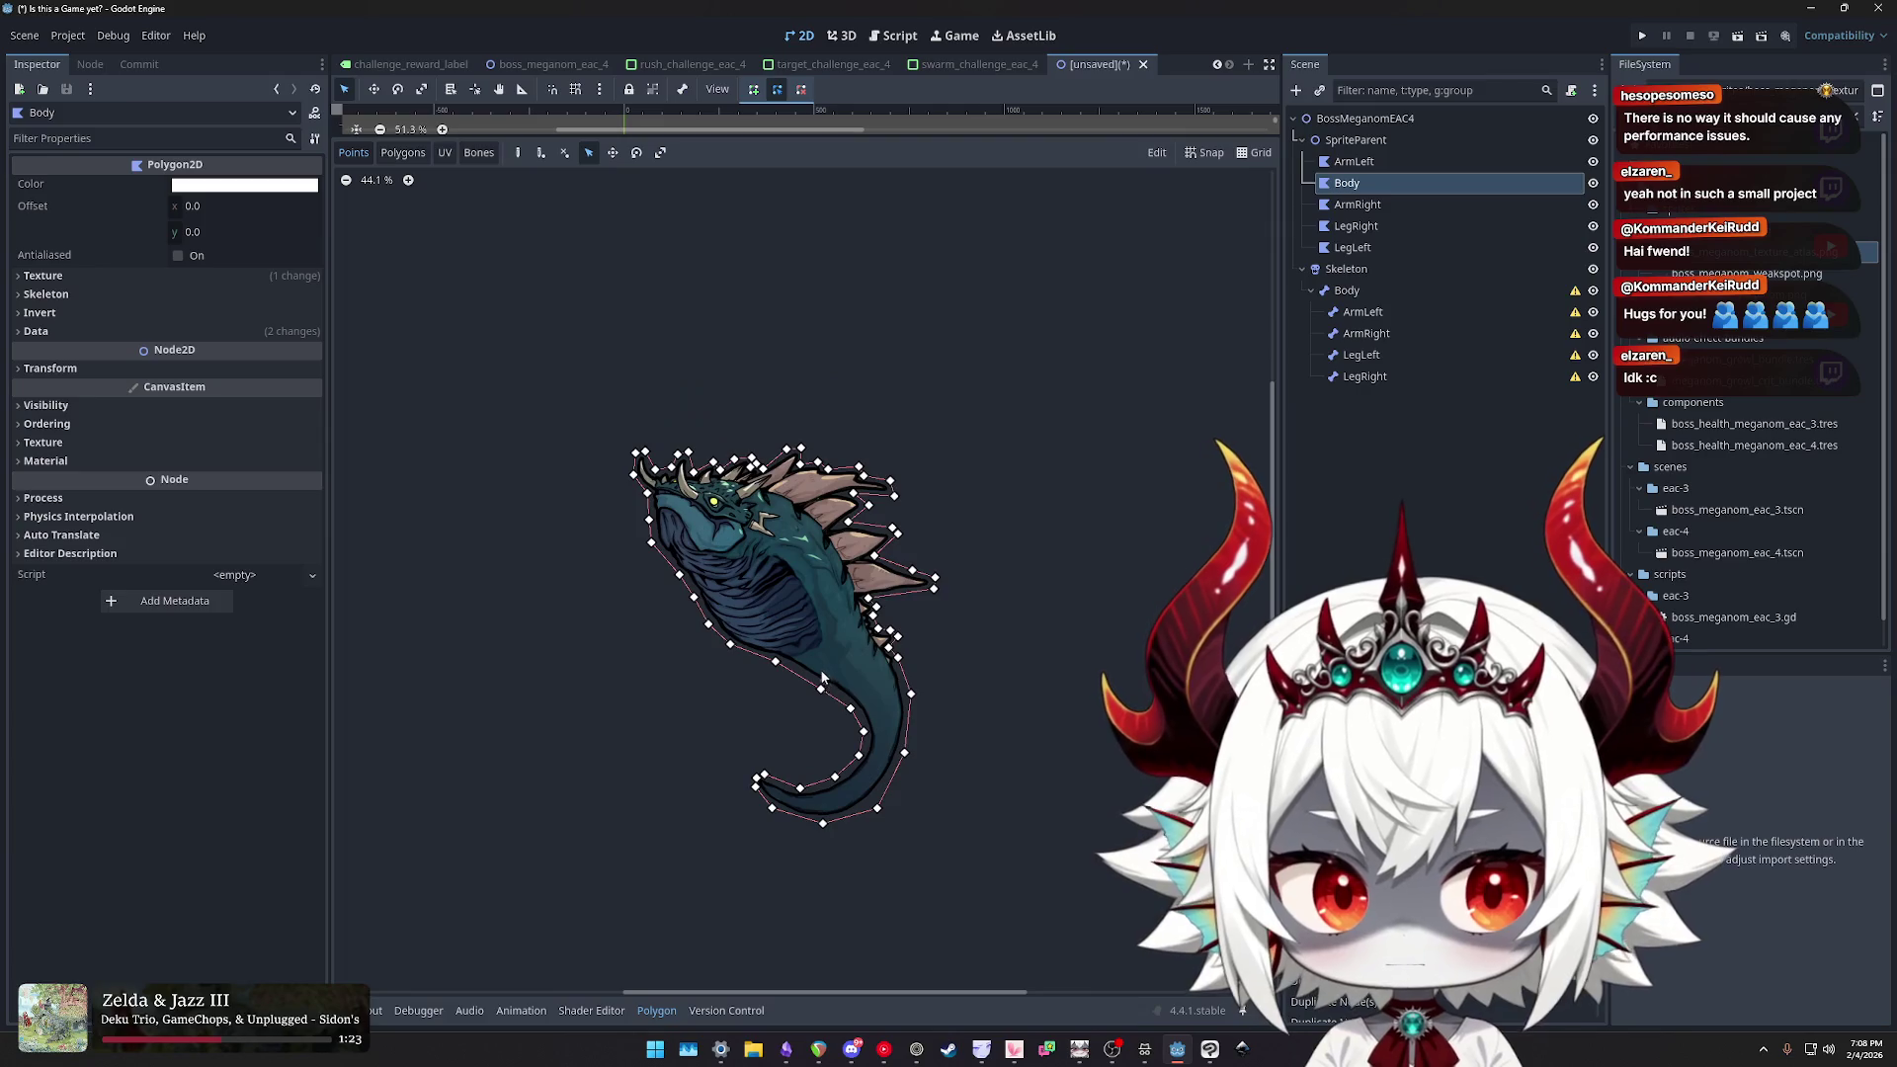
{"action": "scroll", "coordinate": [882, 589], "scroll_direction": "up", "scroll_amount": 2}
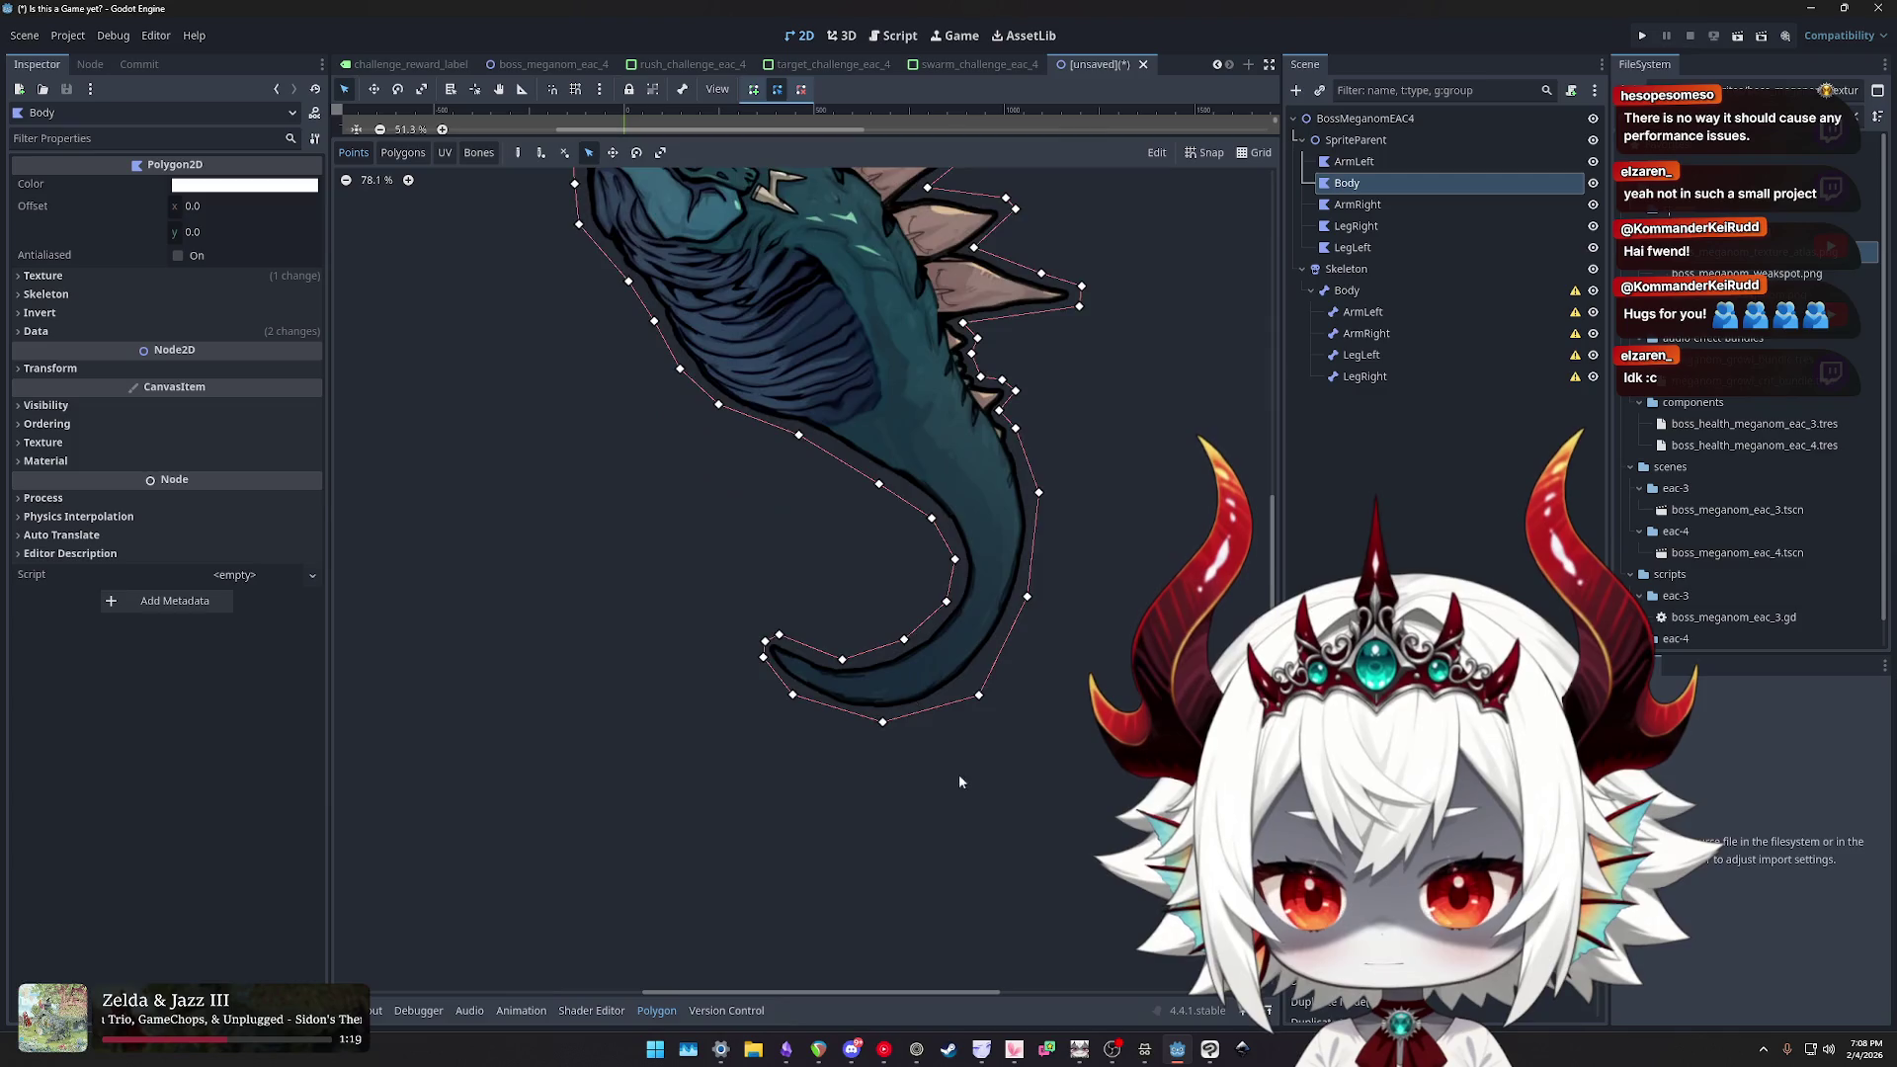
{"action": "scroll", "coordinate": [972, 667], "scroll_direction": "up", "scroll_amount": 6}
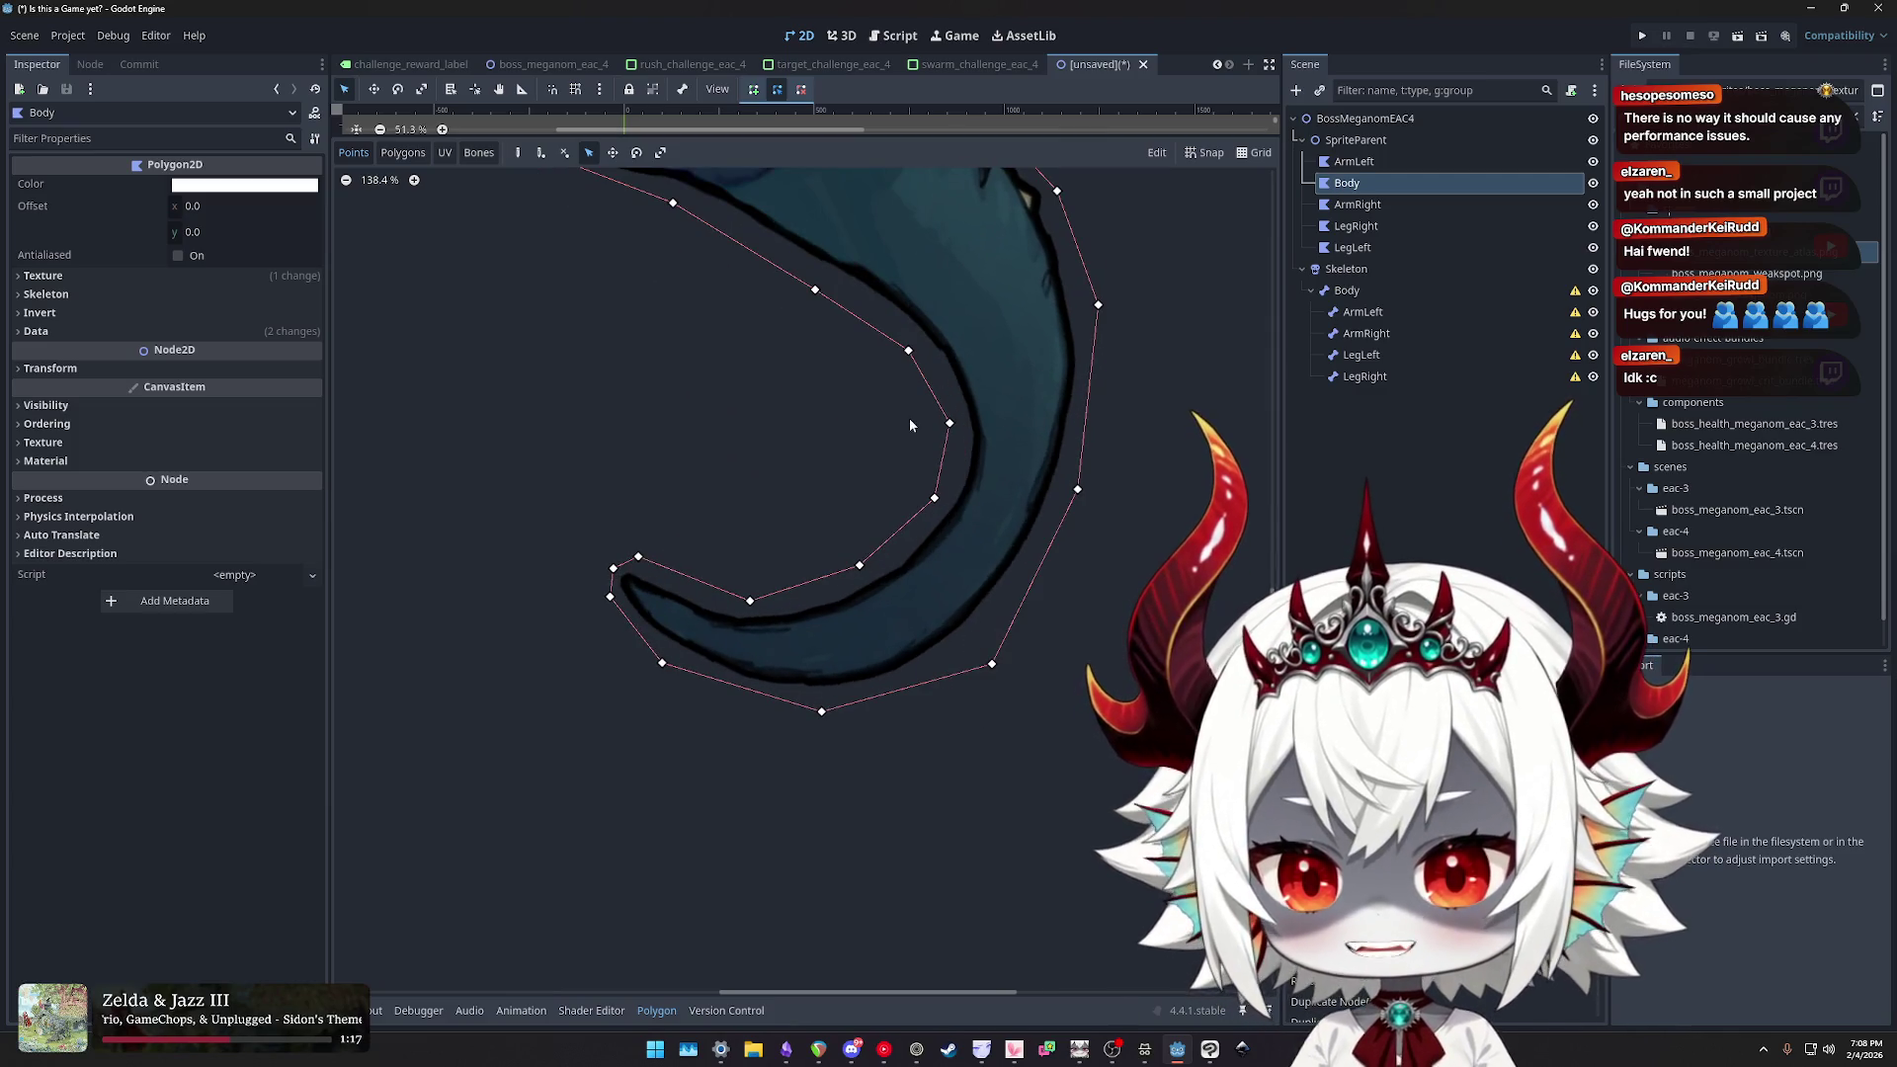
- Trial-move two tail outline vertices, cancel both moves, and recentre the creature
{"action": "left_click_drag", "start_coordinate": [911, 530], "coordinate": [857, 534]}
{"action": "right_click", "coordinate": [898, 553]}
{"action": "mouse_move", "coordinate": [969, 697]}
{"action": "left_mouse_down"}
{"action": "mouse_move", "coordinate": [909, 690]}
{"action": "mouse_move", "coordinate": [1006, 654]}
{"action": "mouse_move", "coordinate": [1107, 793]}
{"action": "left_mouse_up"}
{"action": "right_click", "coordinate": [1107, 794]}
{"action": "scroll", "coordinate": [1087, 589], "scroll_direction": "down", "scroll_amount": 5}
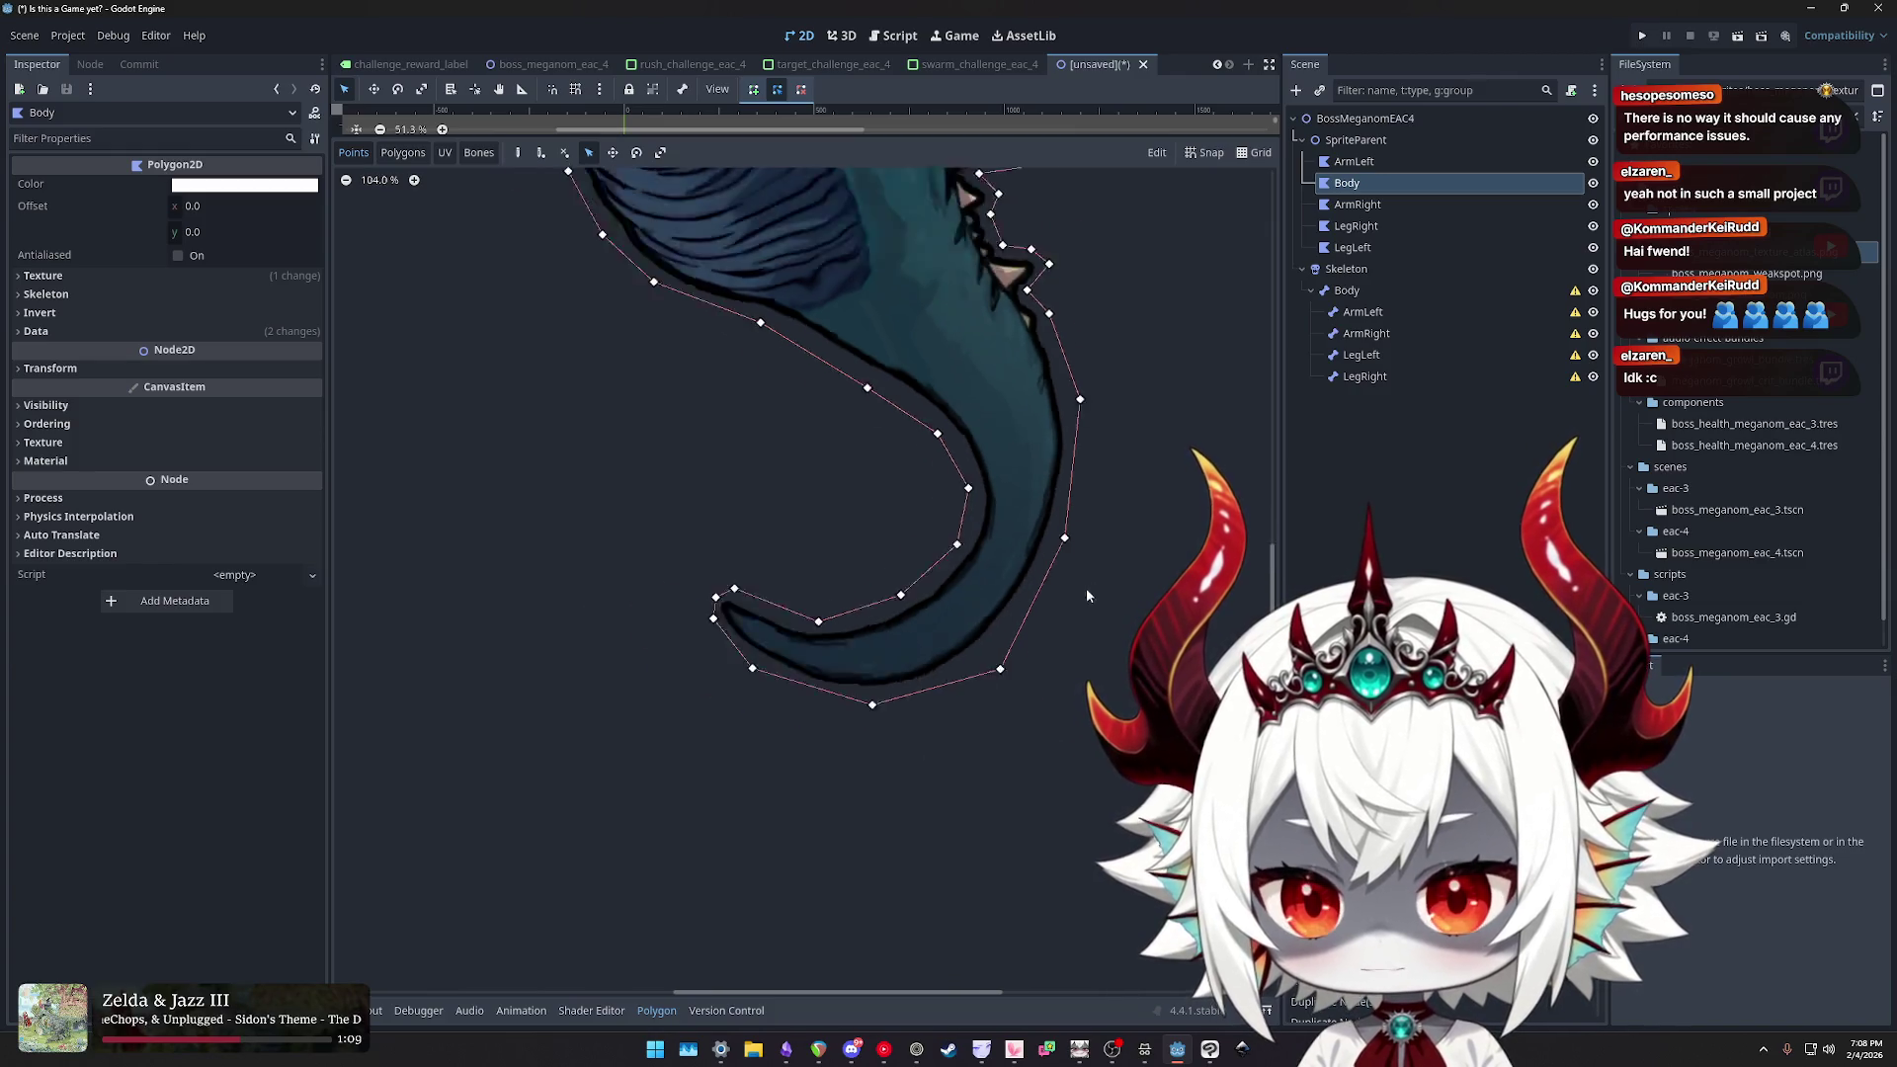
{"action": "scroll", "coordinate": [880, 593], "scroll_direction": "up", "scroll_amount": 5}
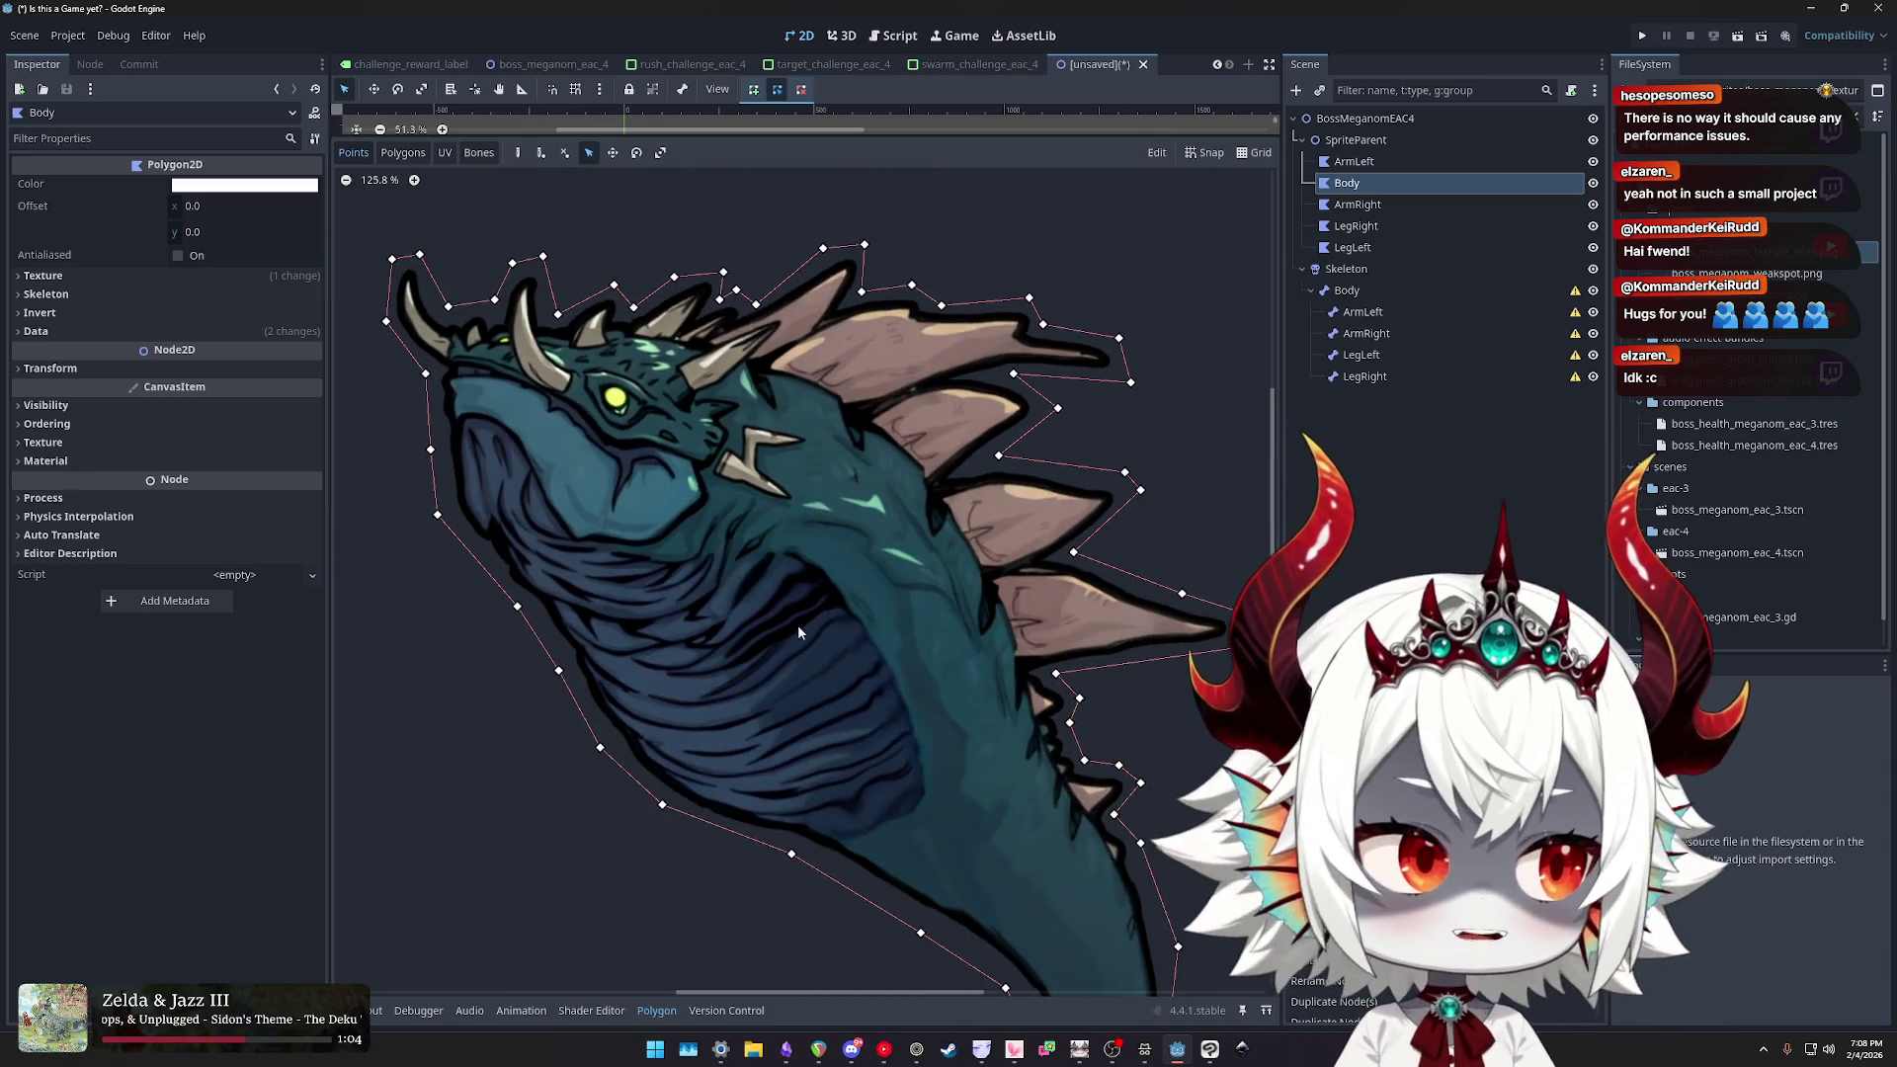
{"action": "scroll", "coordinate": [781, 605], "scroll_direction": "down", "scroll_amount": 3}
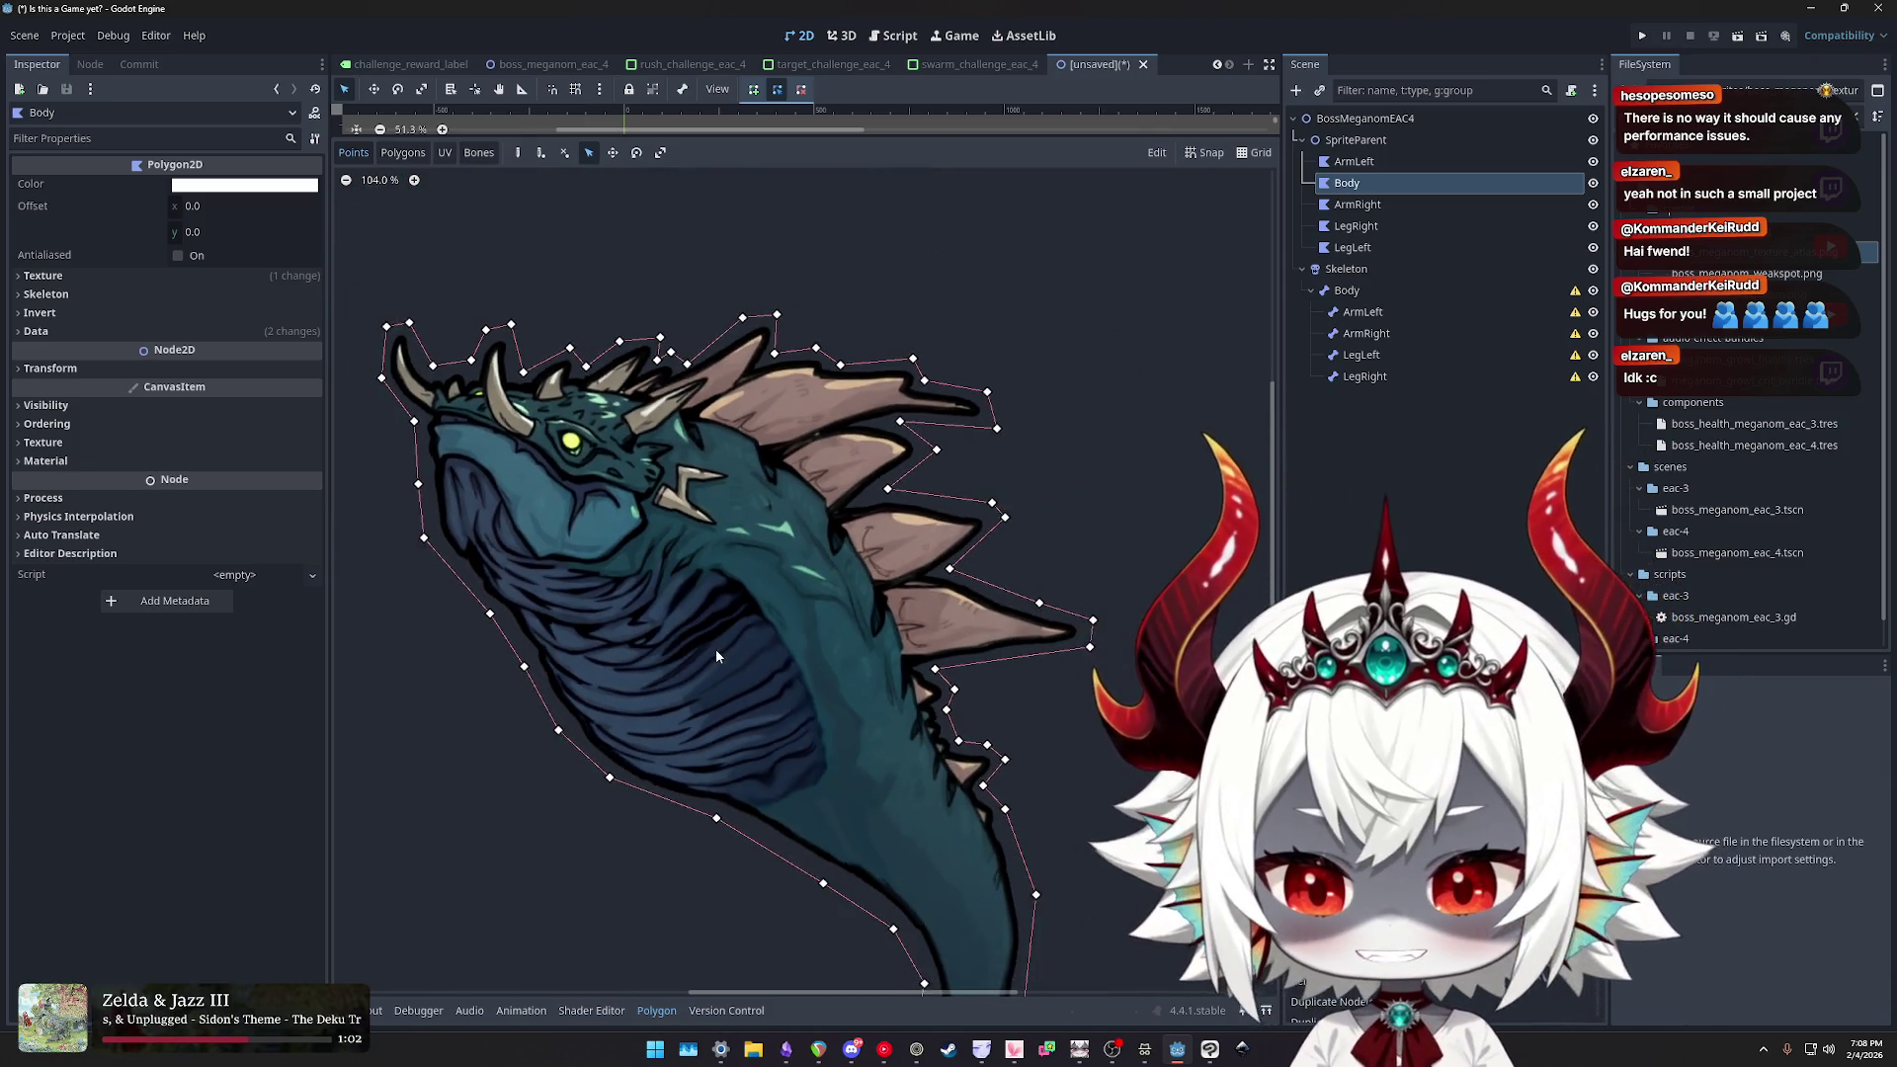
{"action": "scroll", "coordinate": [791, 633], "scroll_direction": "up", "scroll_amount": 2}
{"action": "scroll", "coordinate": [850, 624], "scroll_direction": "down", "scroll_amount": 2}
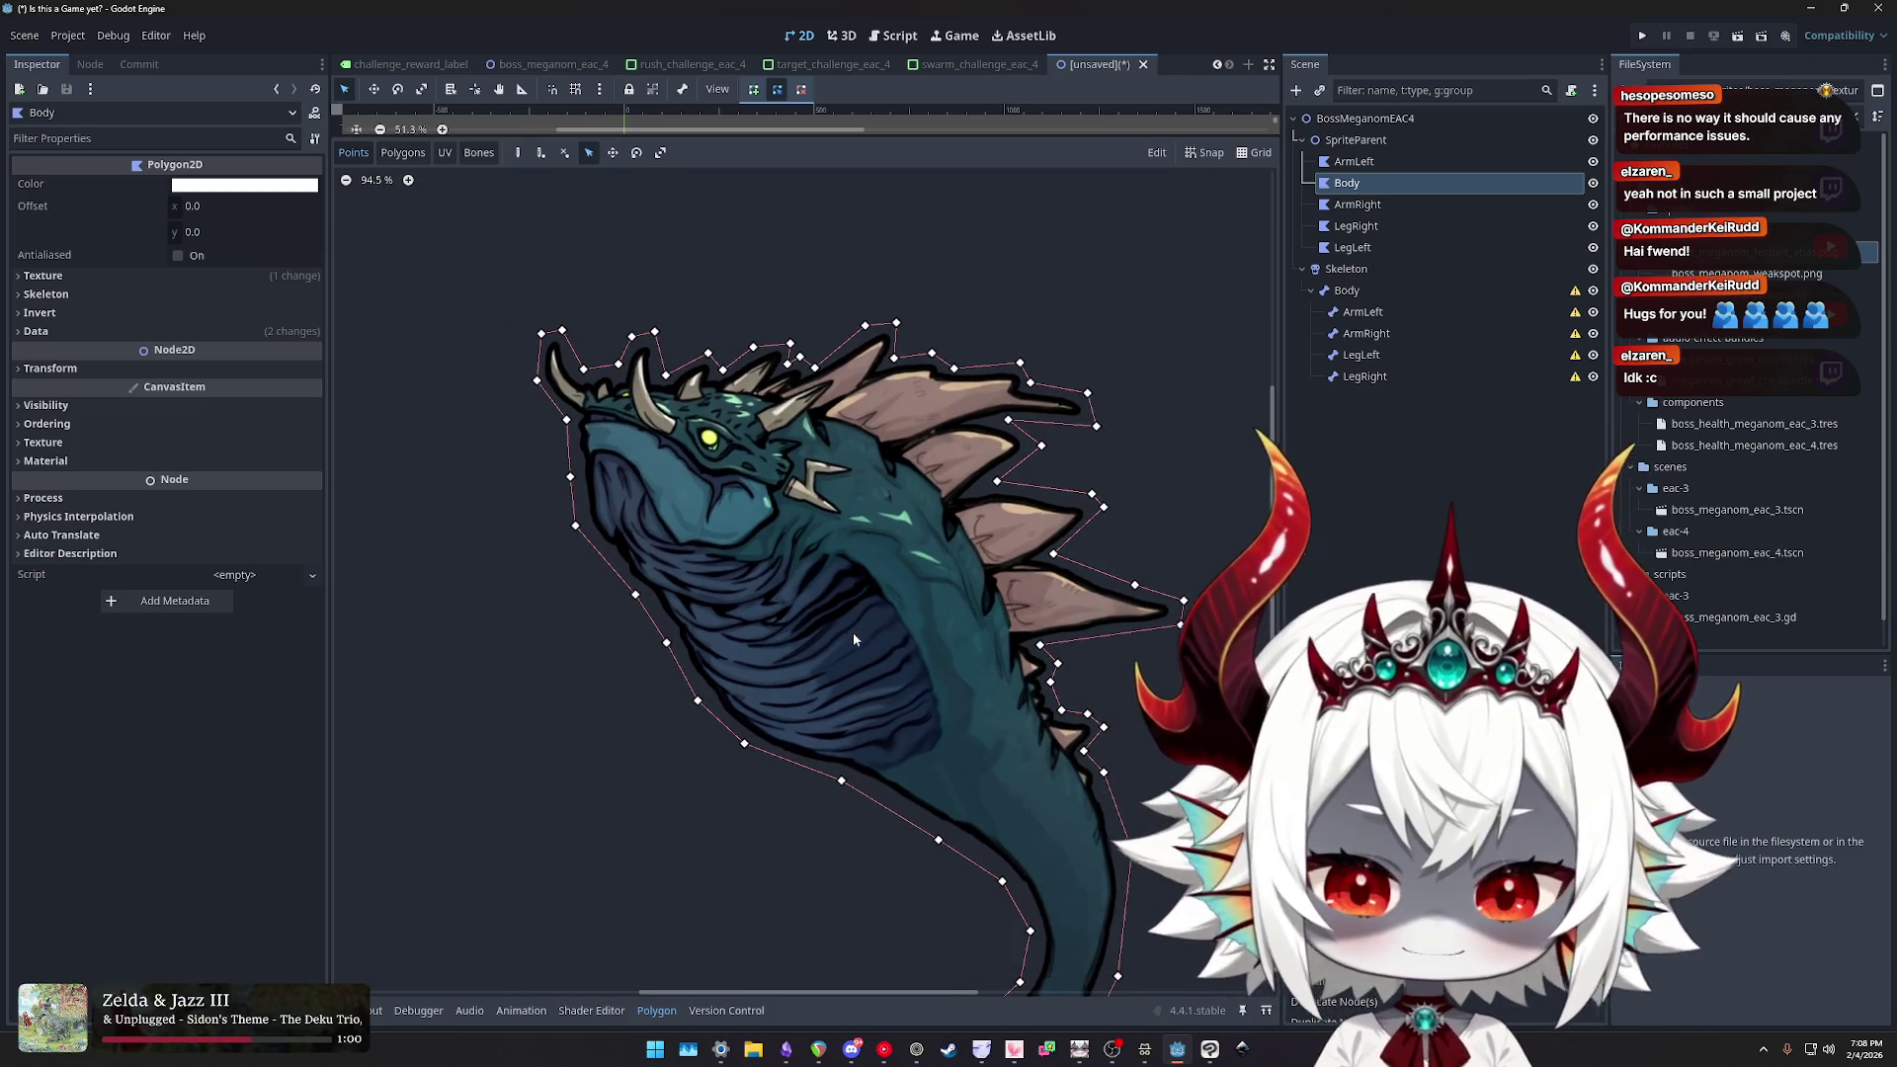
{"action": "scroll", "coordinate": [880, 644], "scroll_direction": "up", "scroll_amount": 1}
{"action": "scroll", "coordinate": [849, 634], "scroll_direction": "down", "scroll_amount": 1}
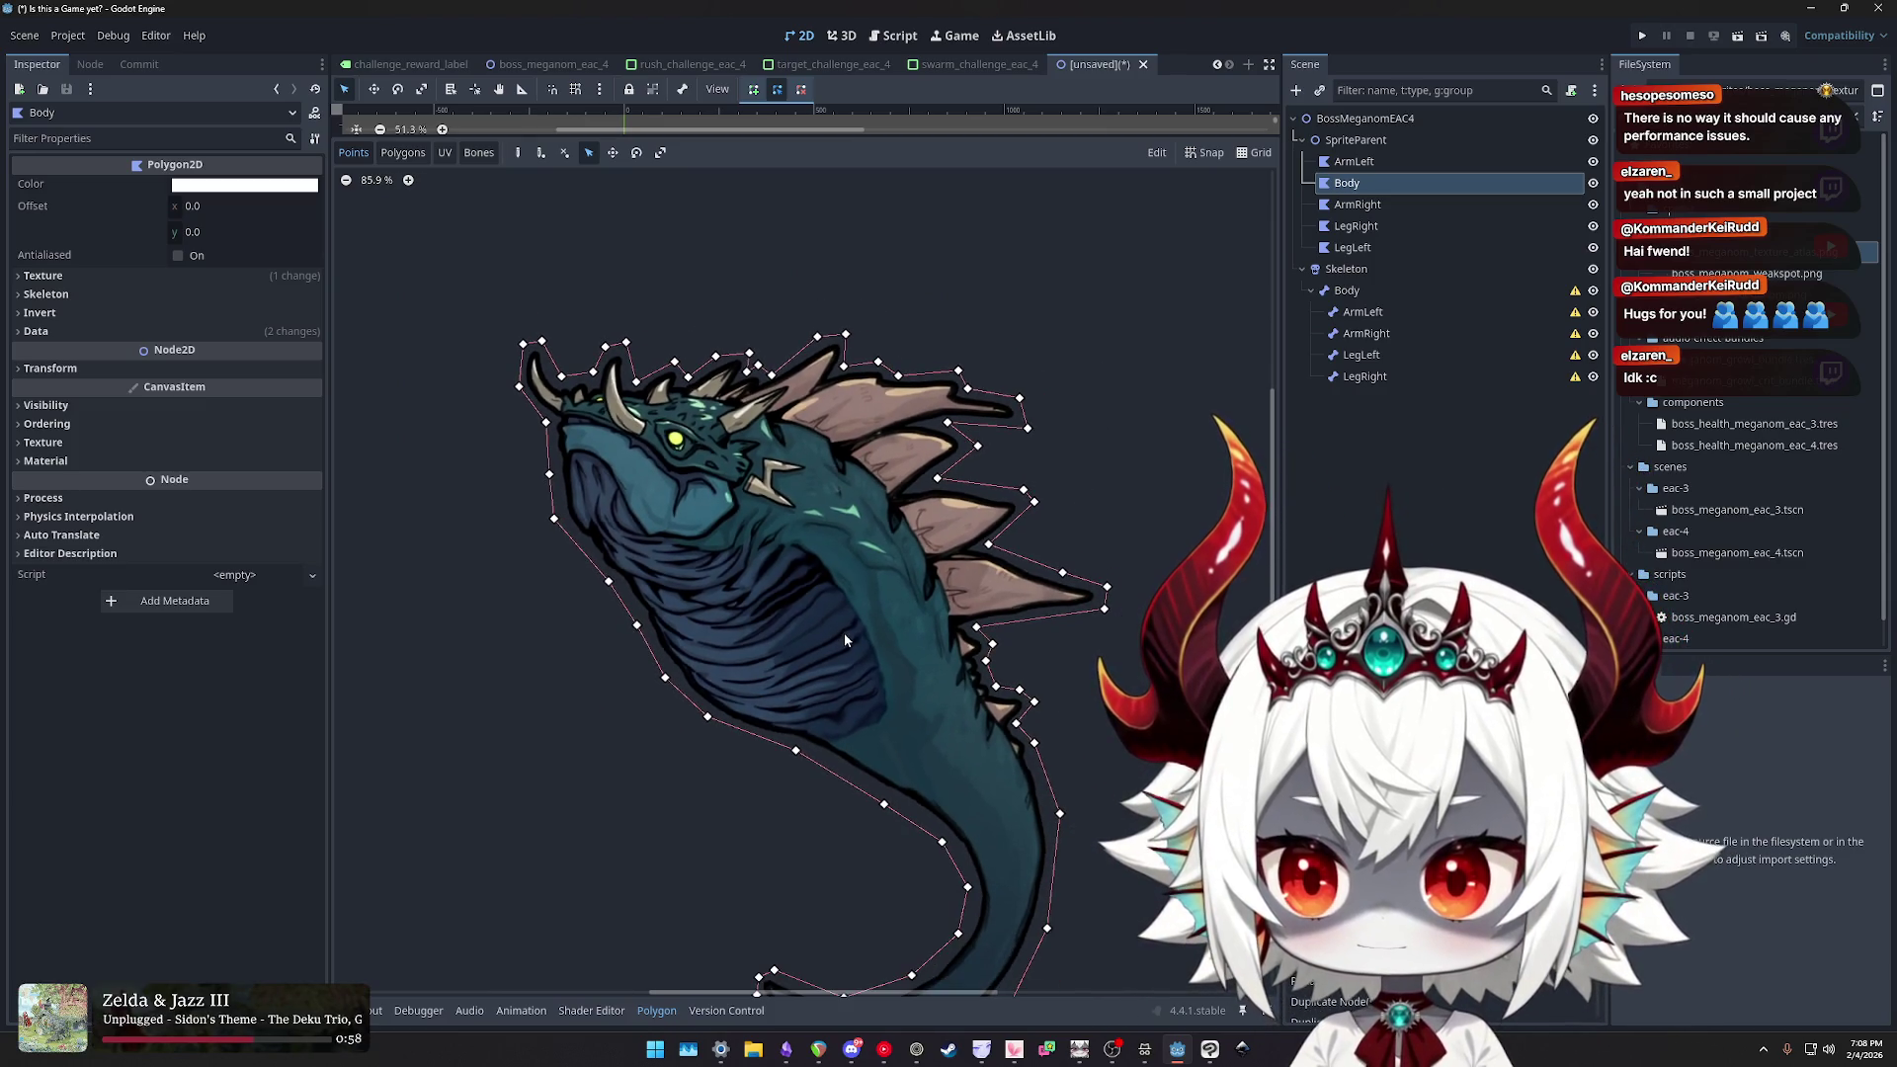
{"action": "left_click_drag", "start_coordinate": [844, 633], "coordinate": [815, 457]}
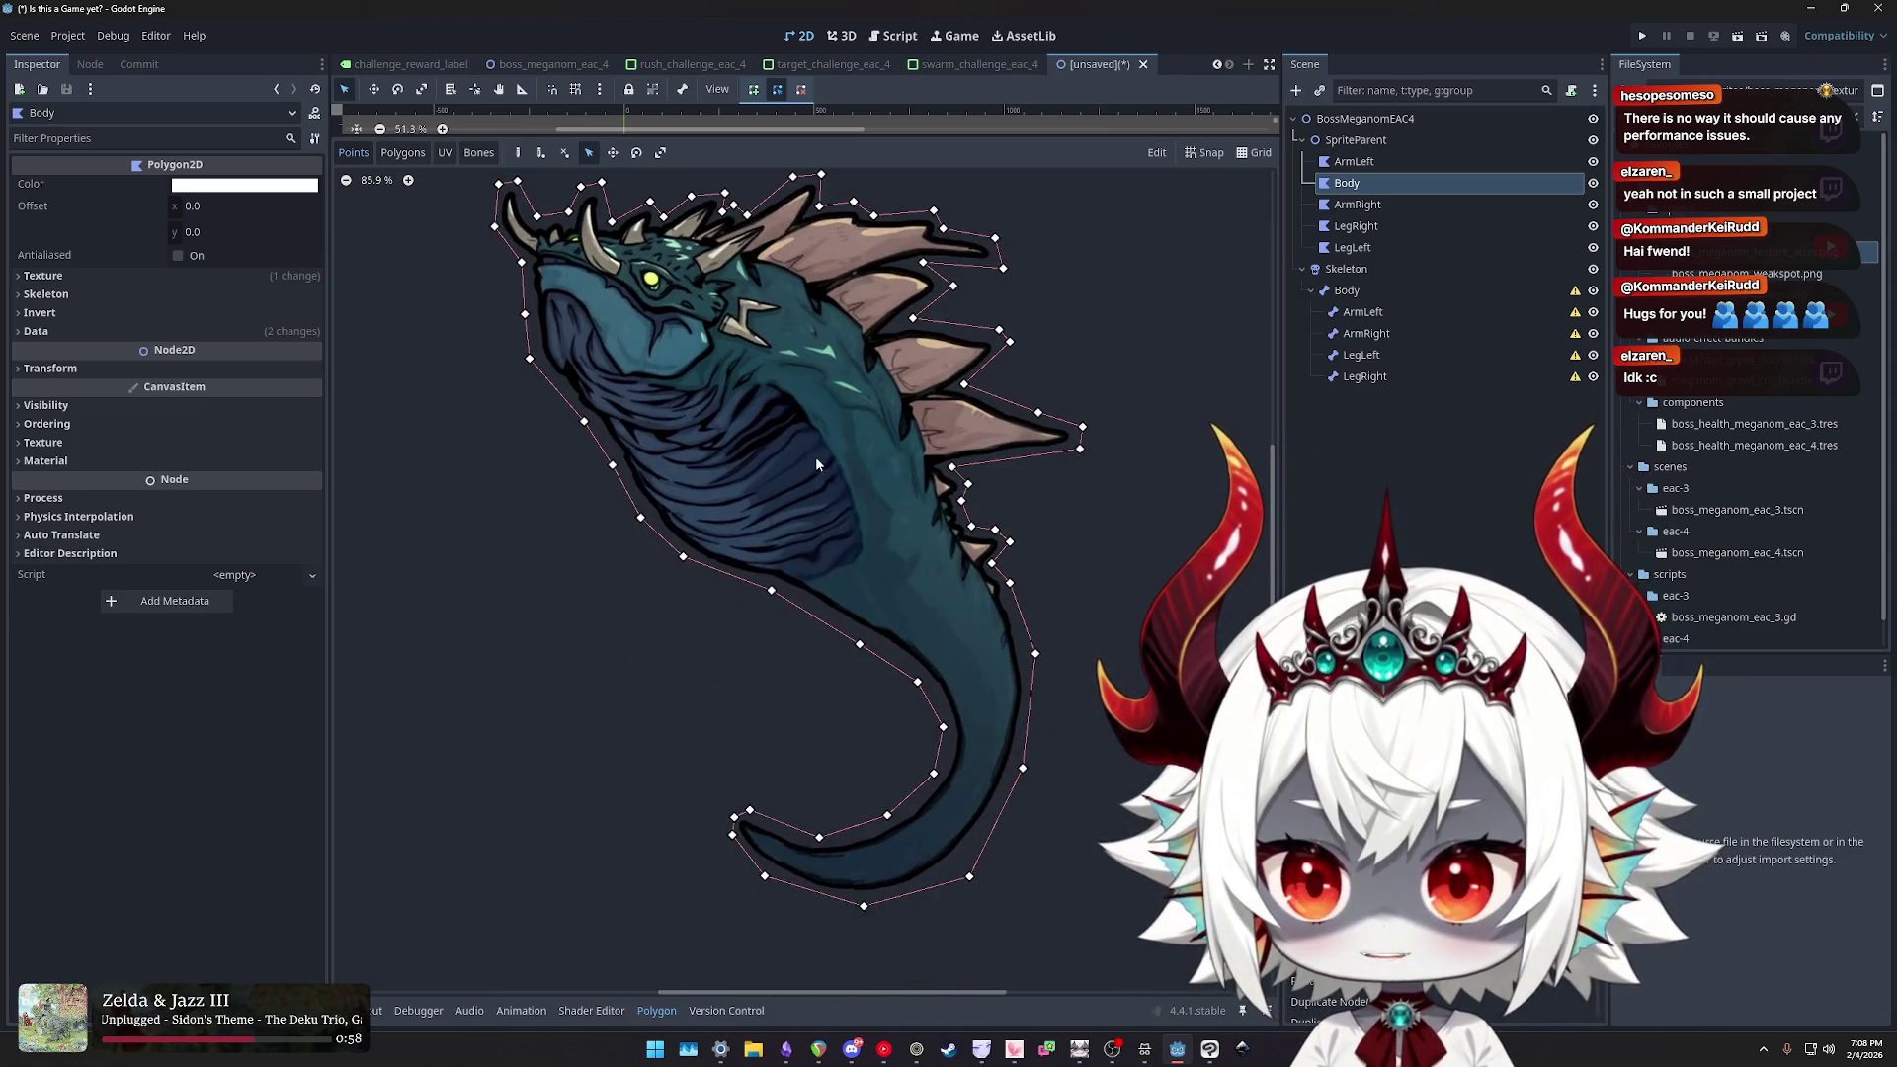
{"action": "left_click", "coordinate": [405, 156]}
- Attempt to close the Body polygon from the tail-tip vertex and dismiss the invalid polygon warning
{"action": "scroll", "coordinate": [806, 563], "scroll_direction": "down", "scroll_amount": 5}
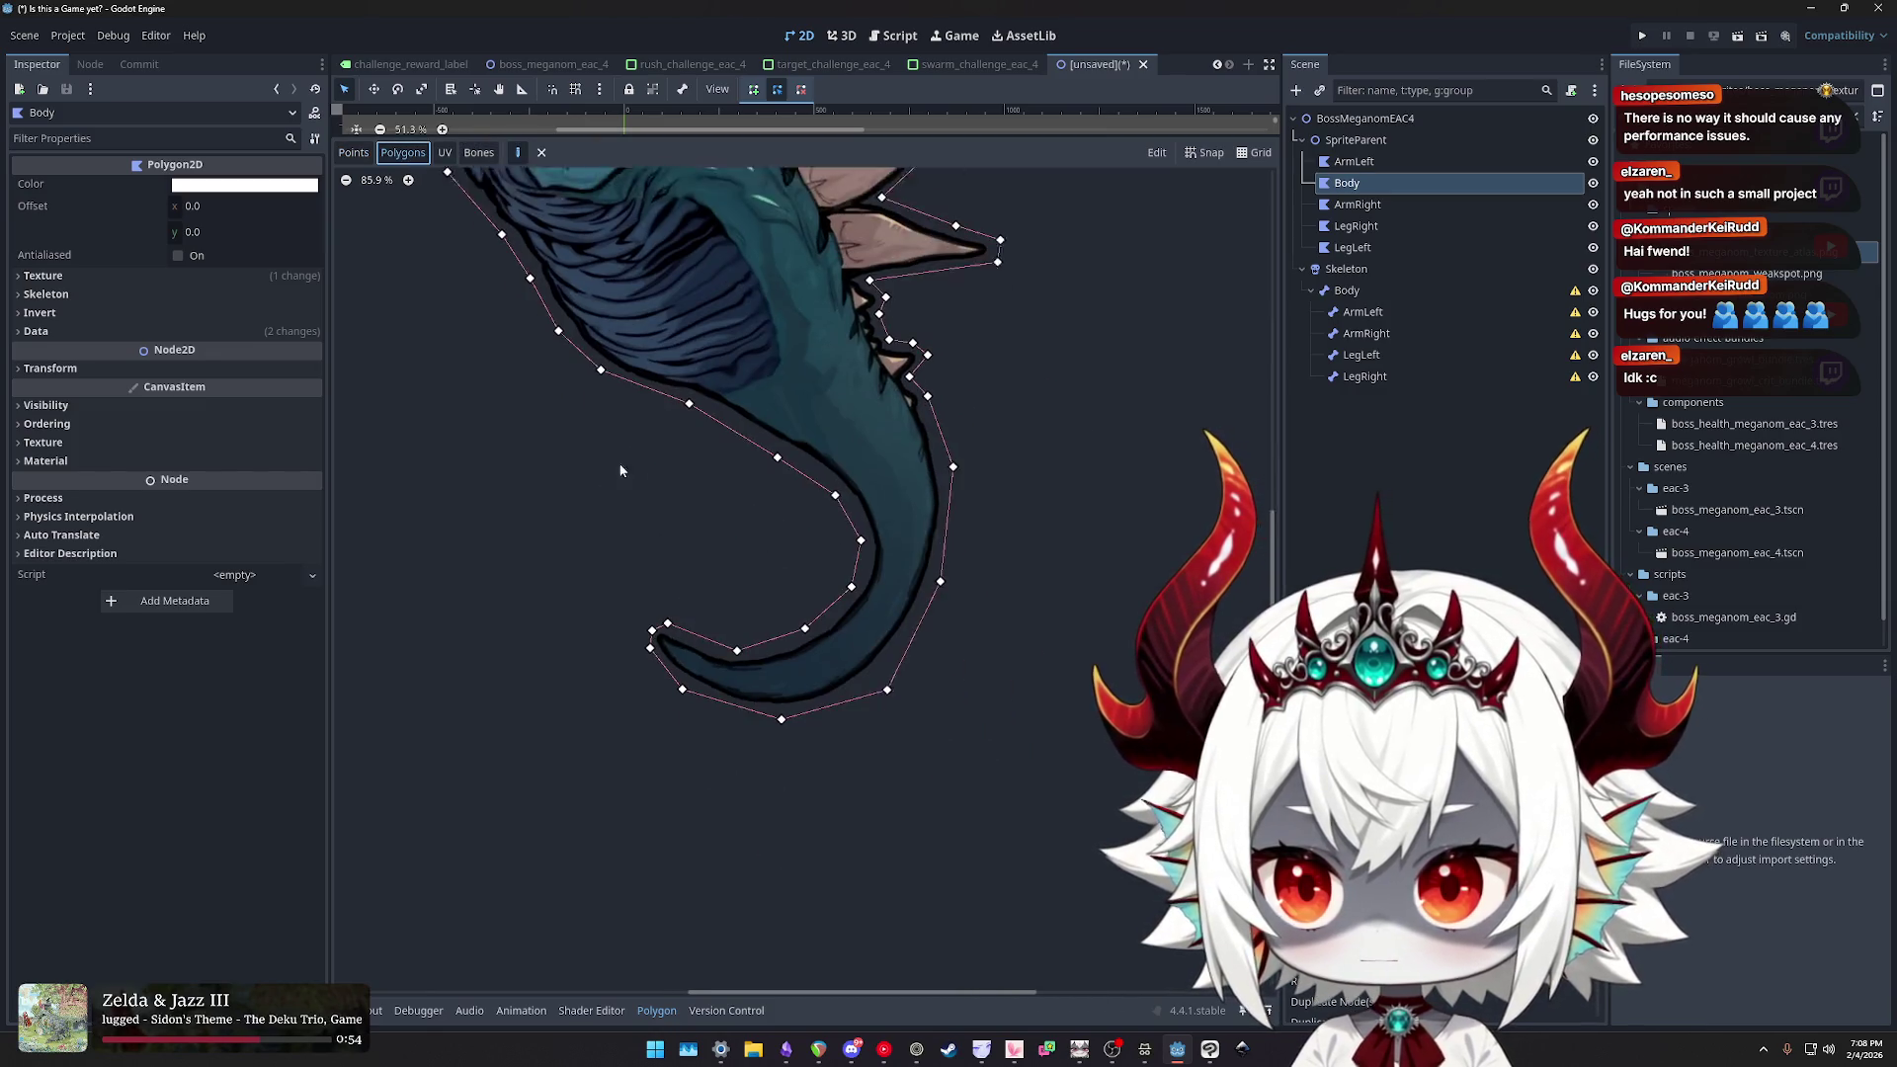
{"action": "left_click", "coordinate": [640, 600]}
{"action": "scroll", "coordinate": [839, 660], "scroll_direction": "up", "scroll_amount": 4}
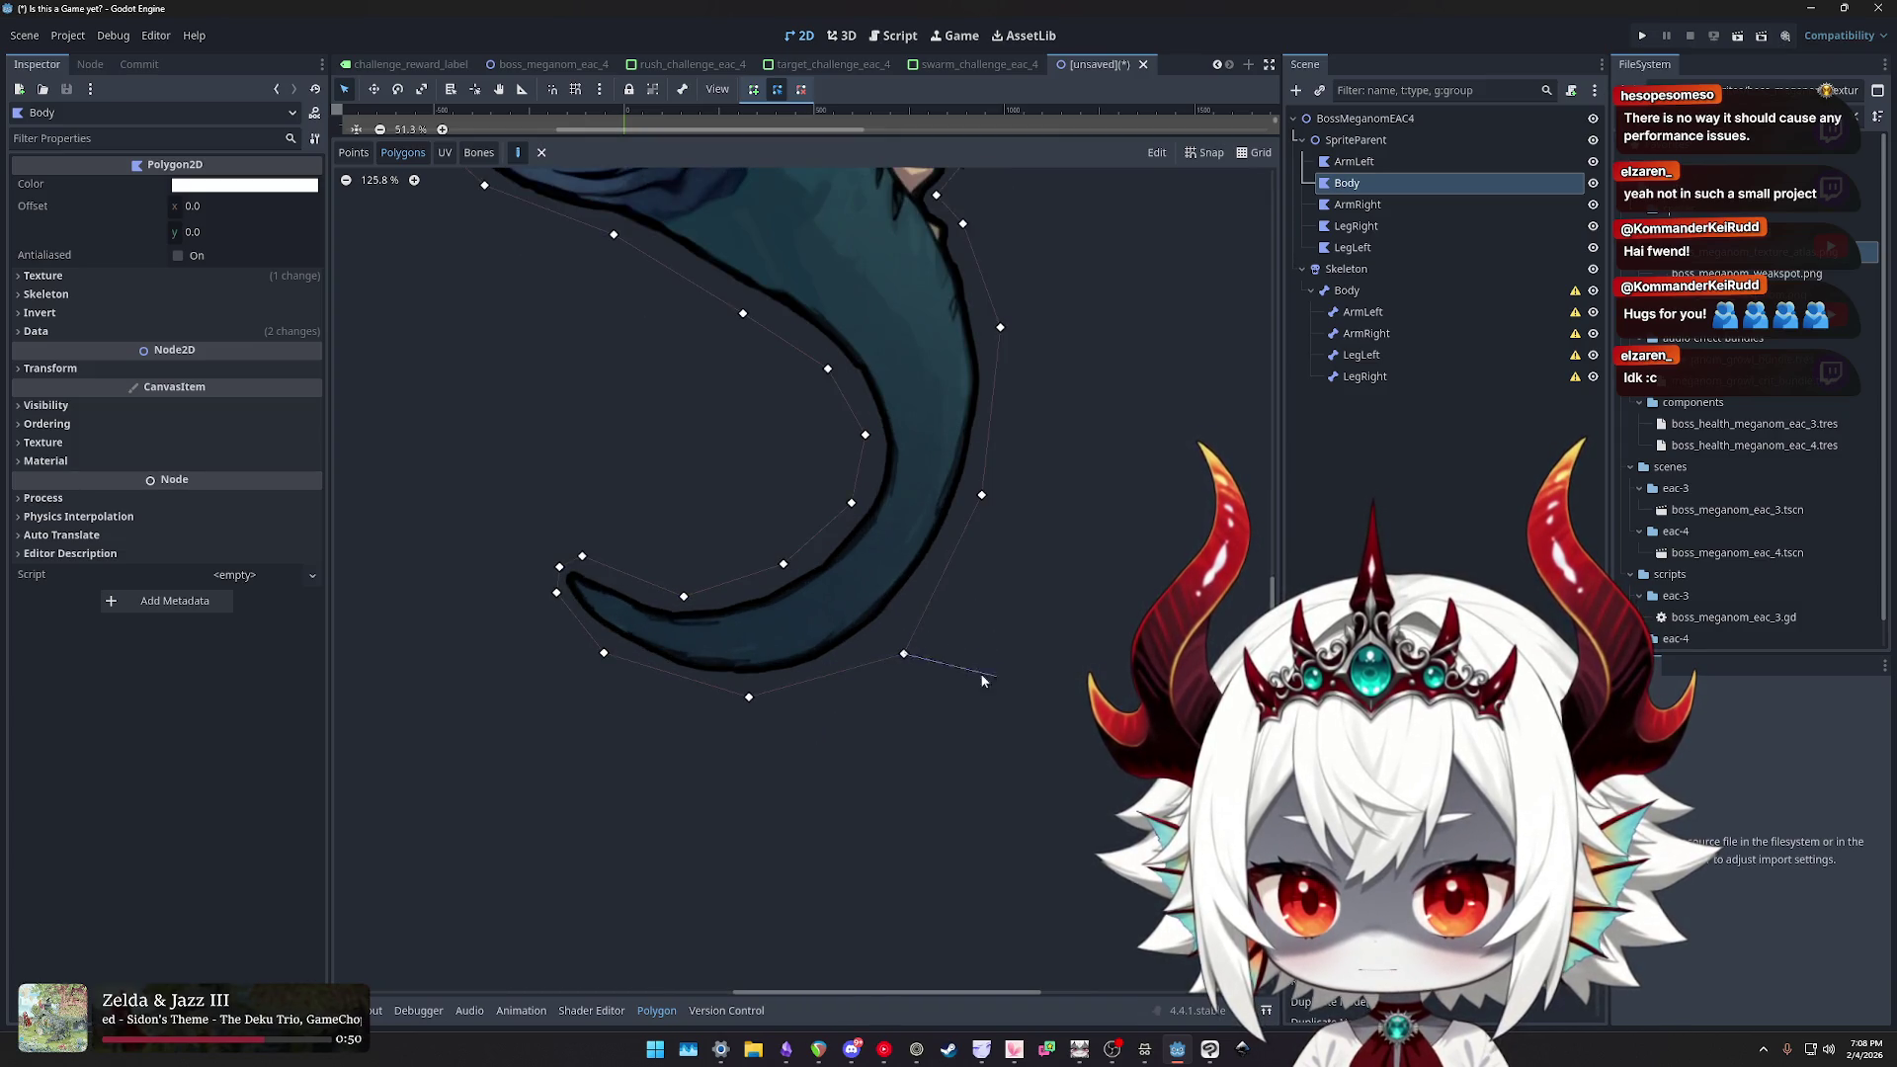
{"action": "left_click", "coordinate": [904, 654]}
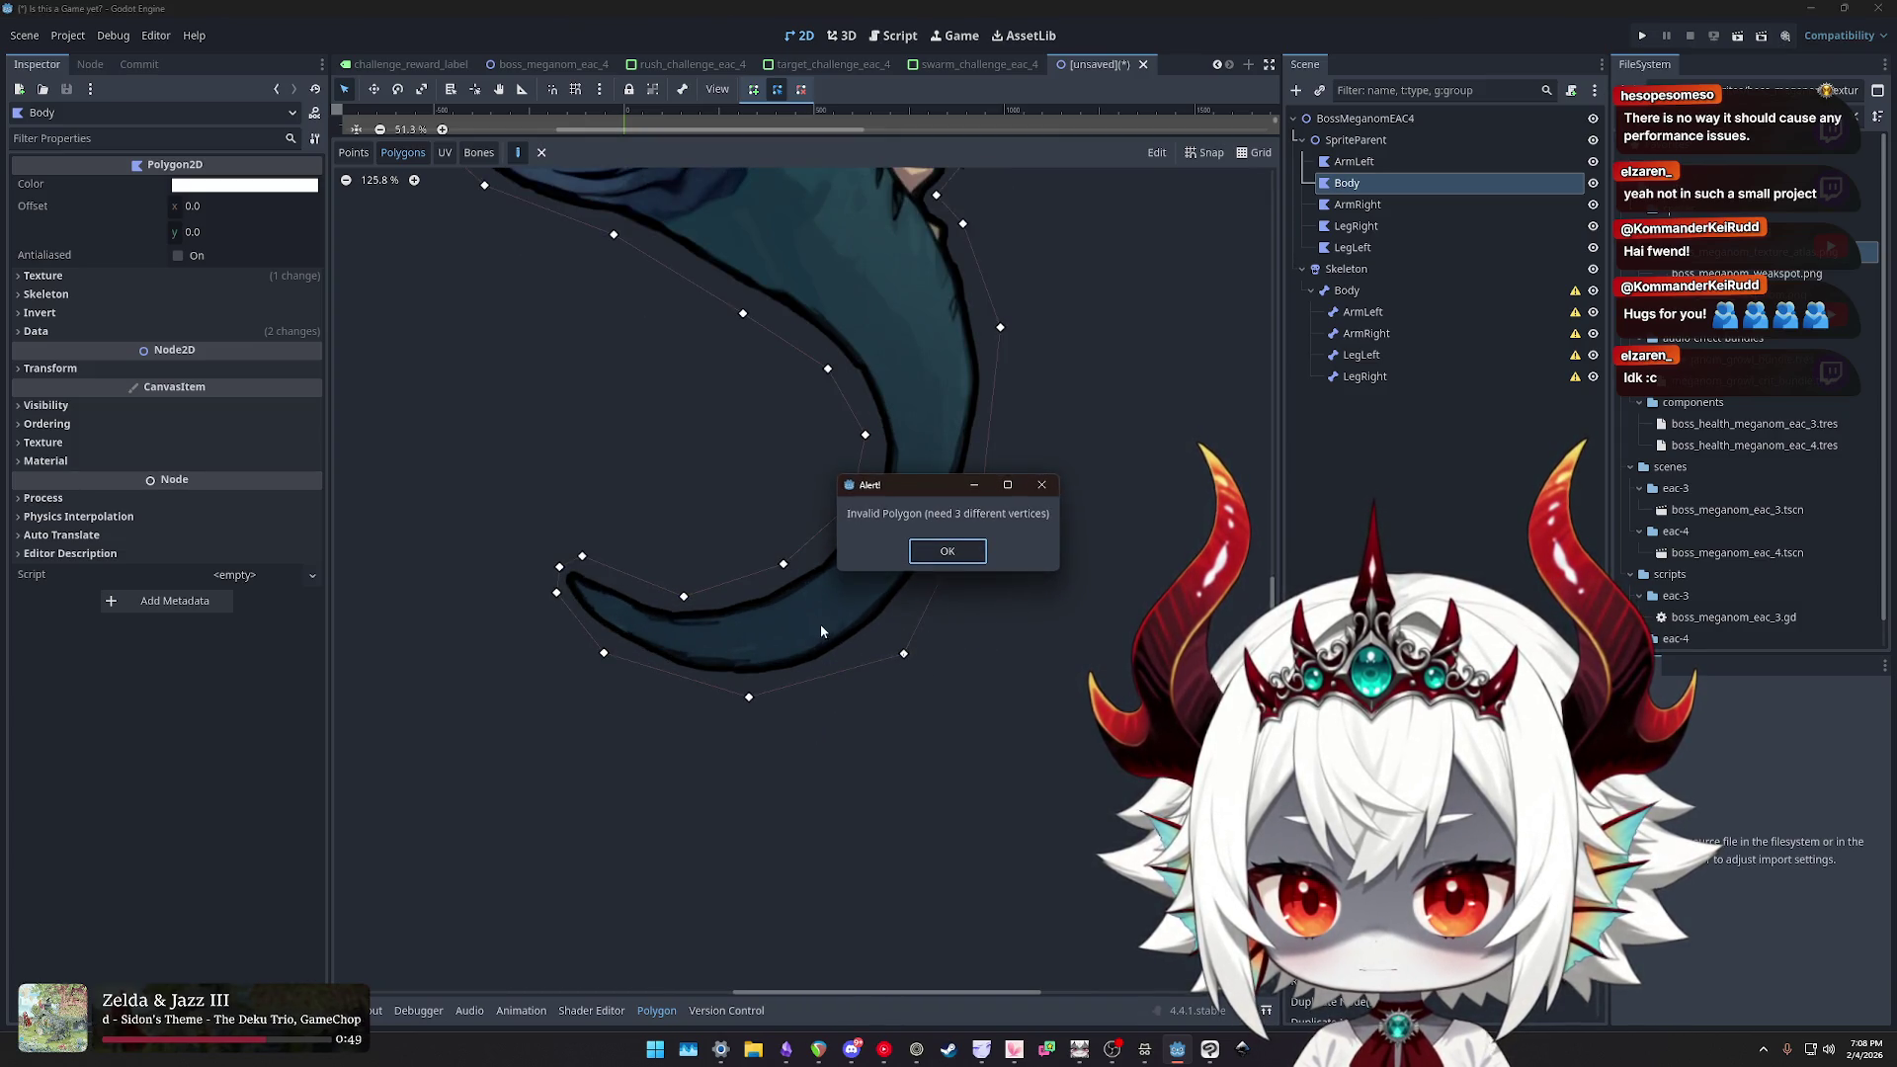
{"action": "left_click", "coordinate": [948, 548]}
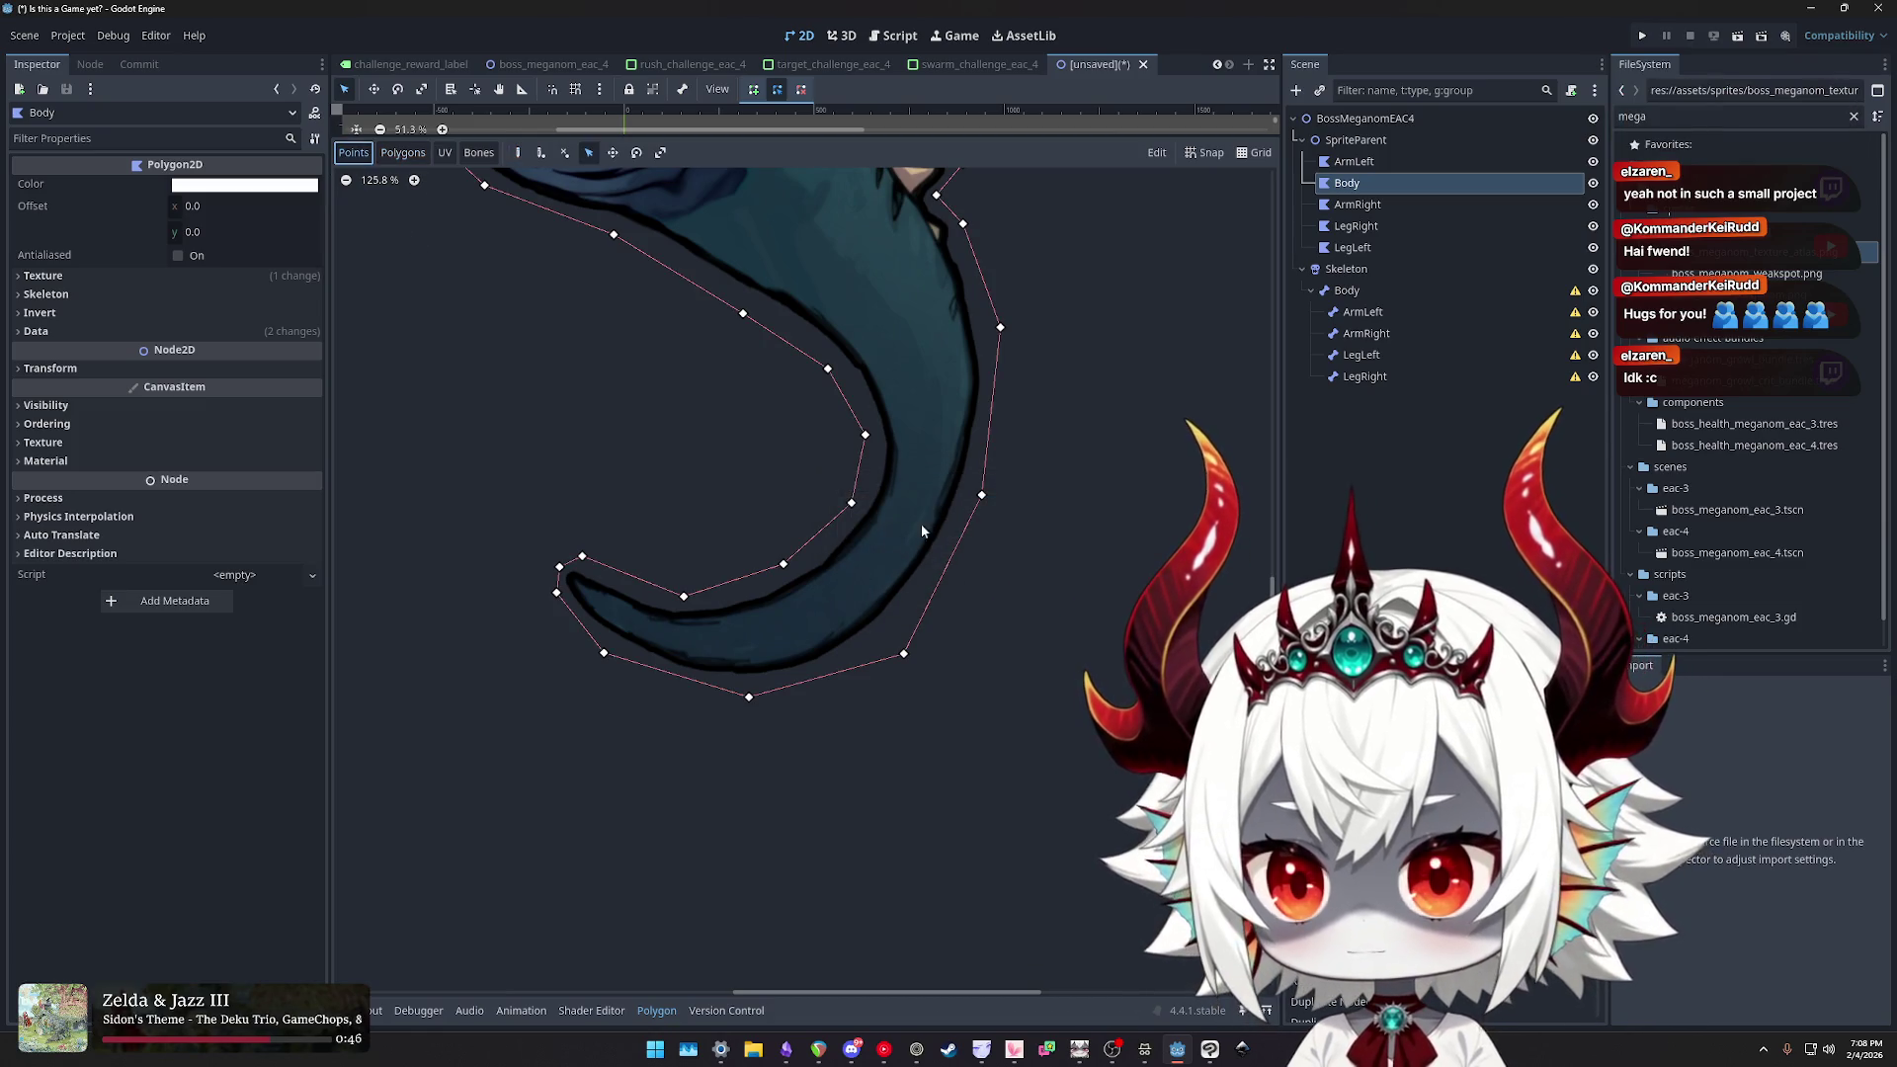
{"action": "scroll", "coordinate": [924, 529], "scroll_direction": "down", "scroll_amount": 1}
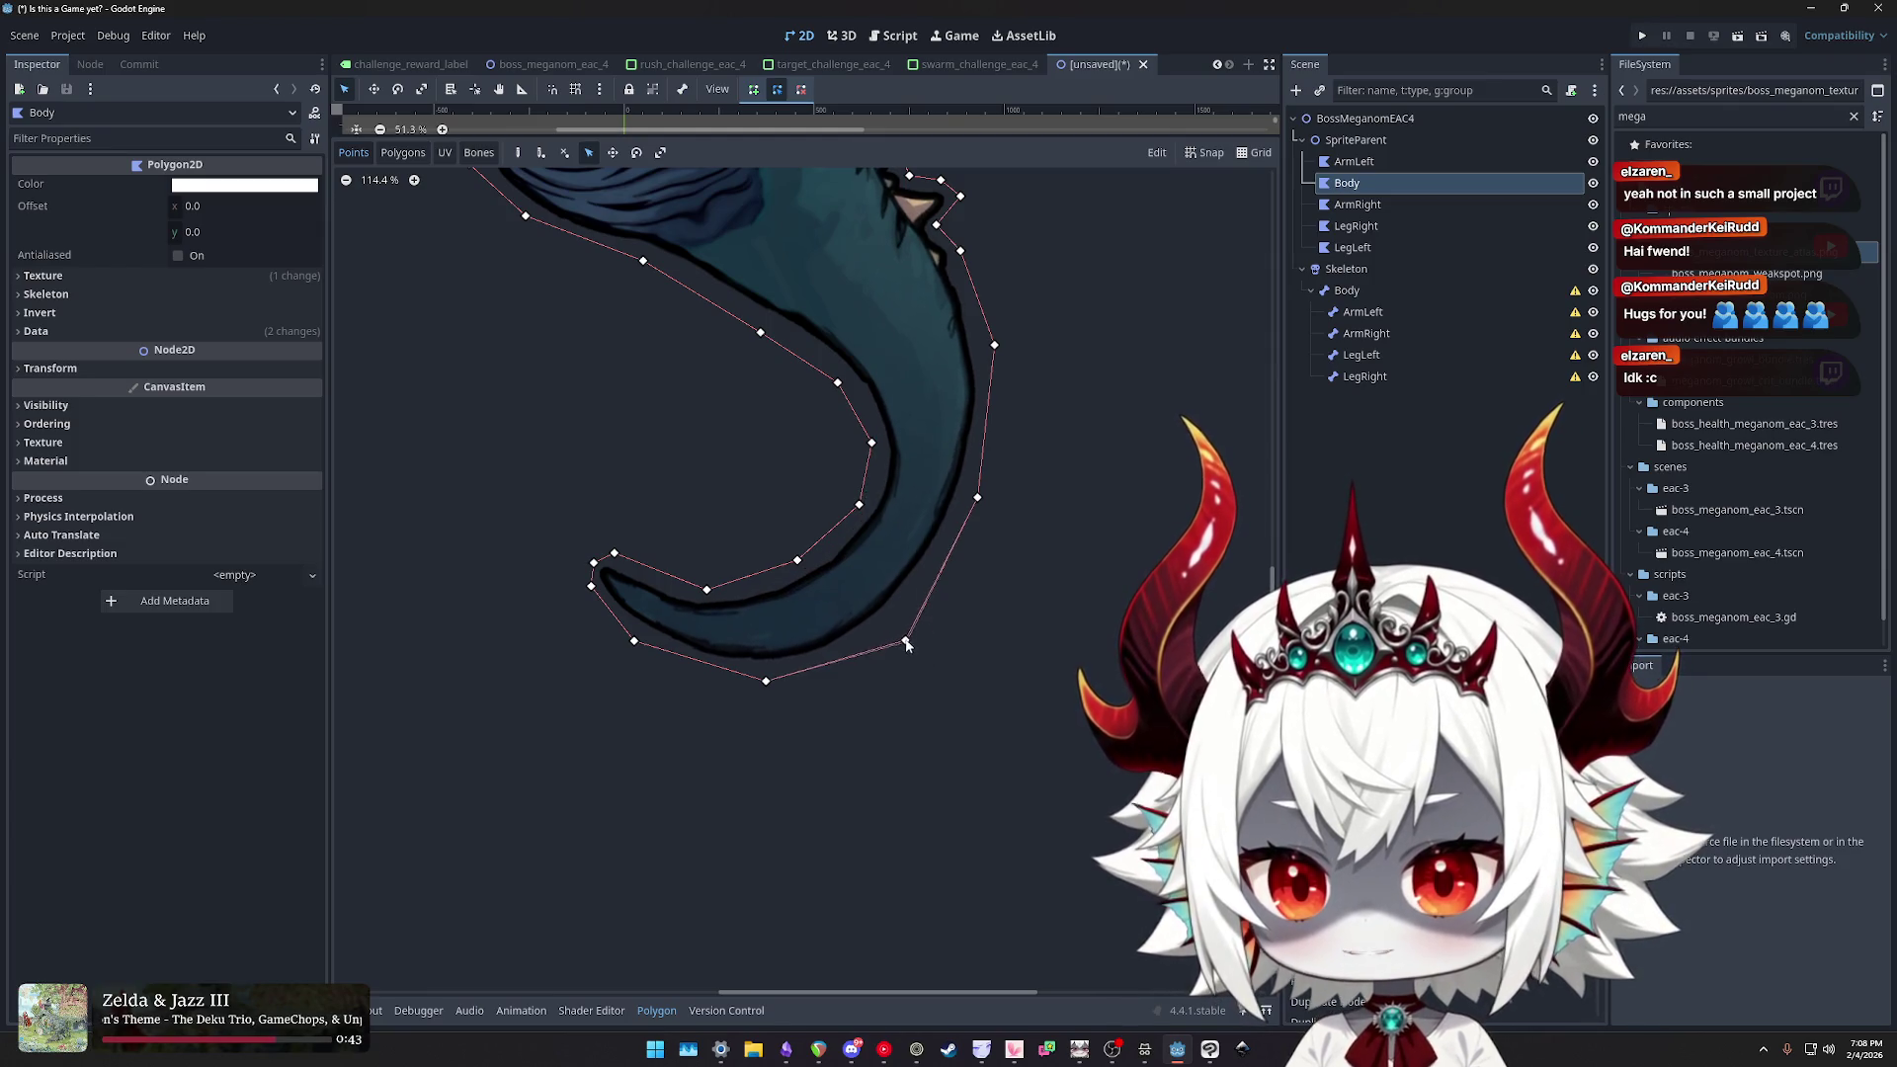
{"action": "scroll", "coordinate": [907, 645], "scroll_direction": "up", "scroll_amount": 4}
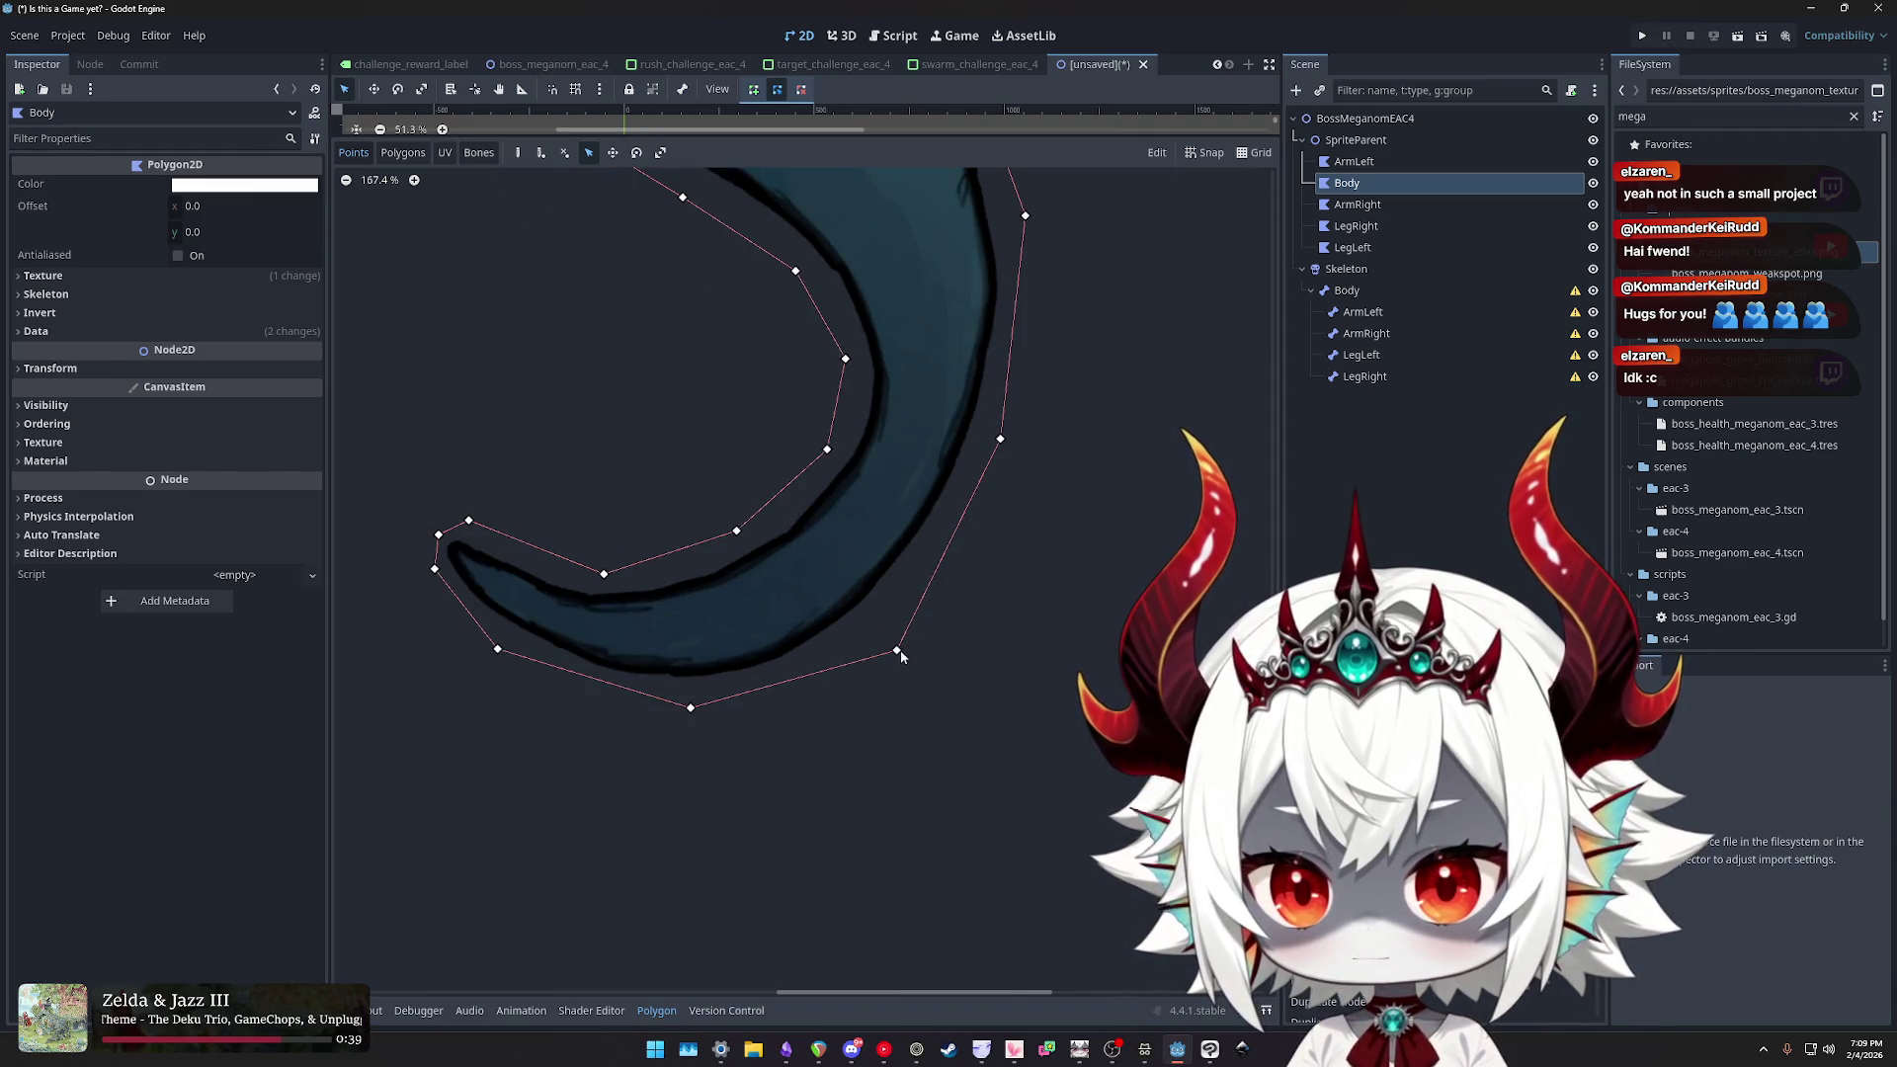
{"action": "left_click", "coordinate": [1156, 152]}
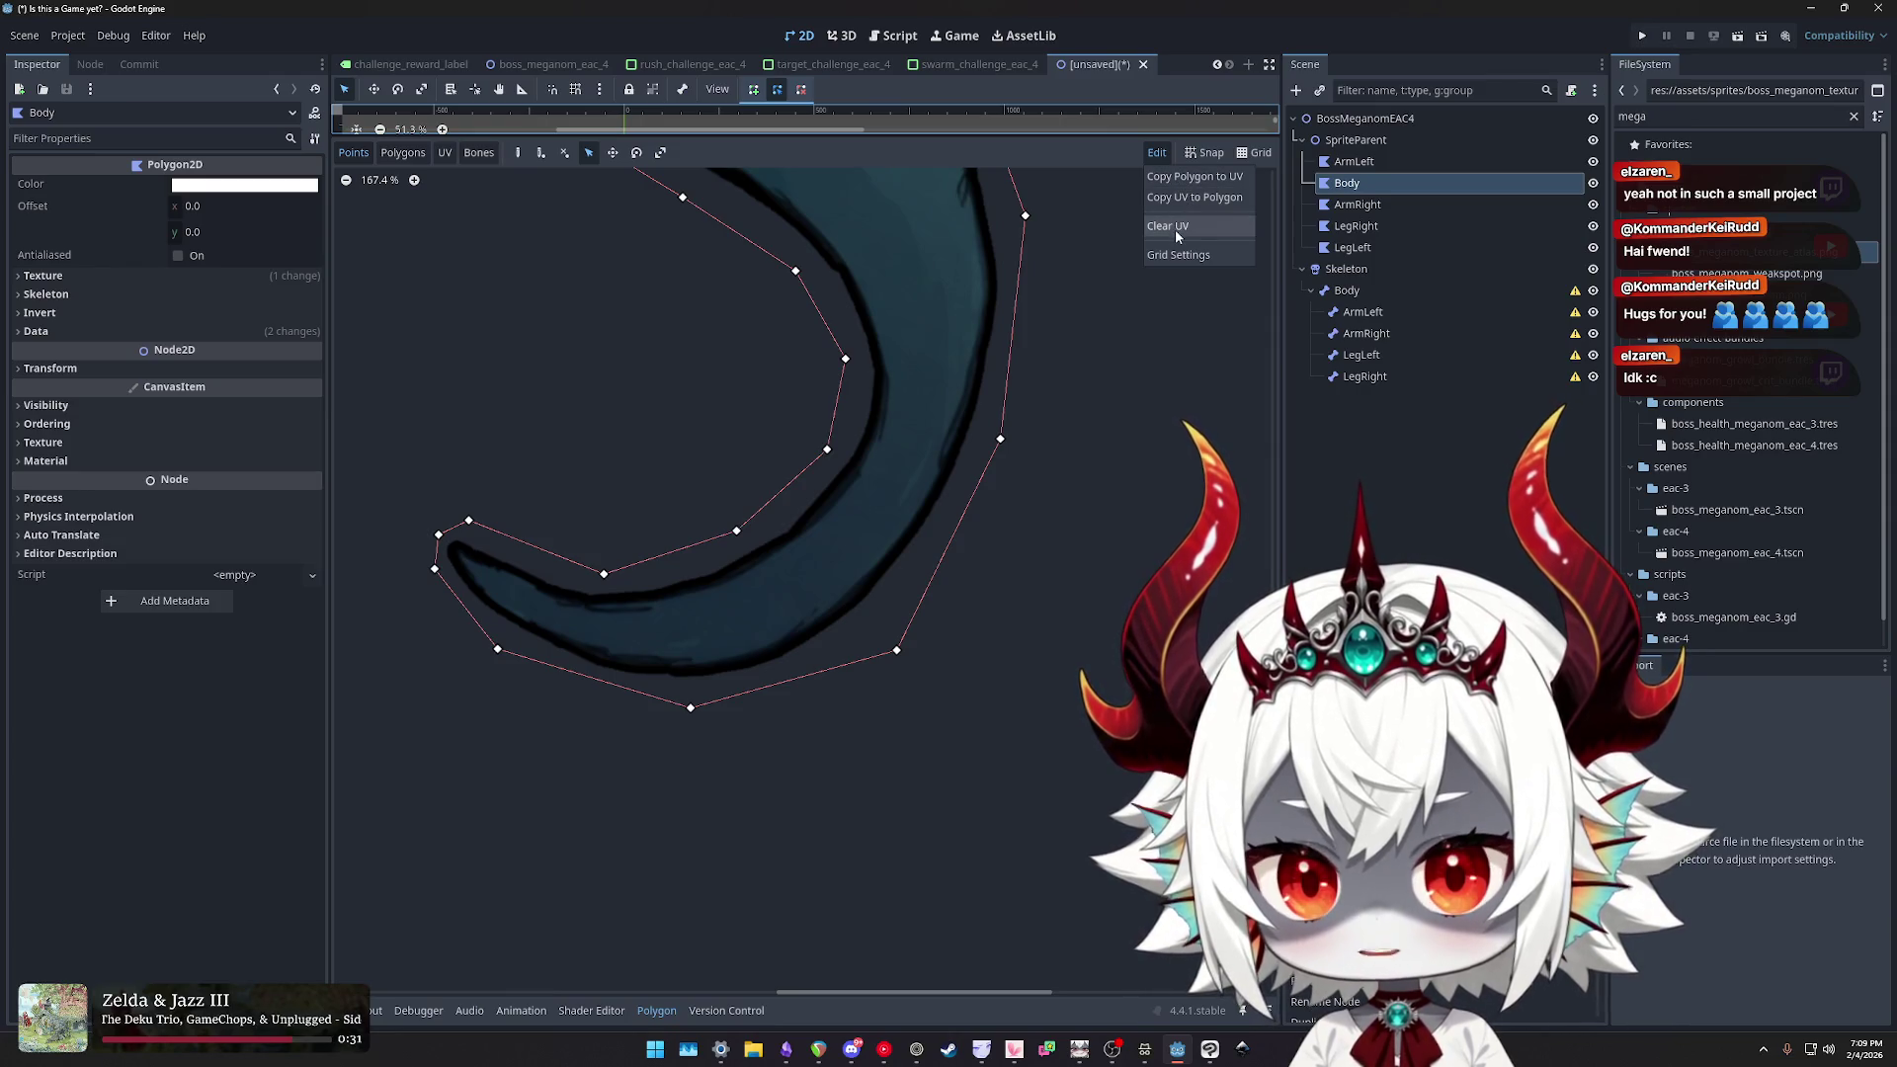
{"action": "key", "text": "Escape"}
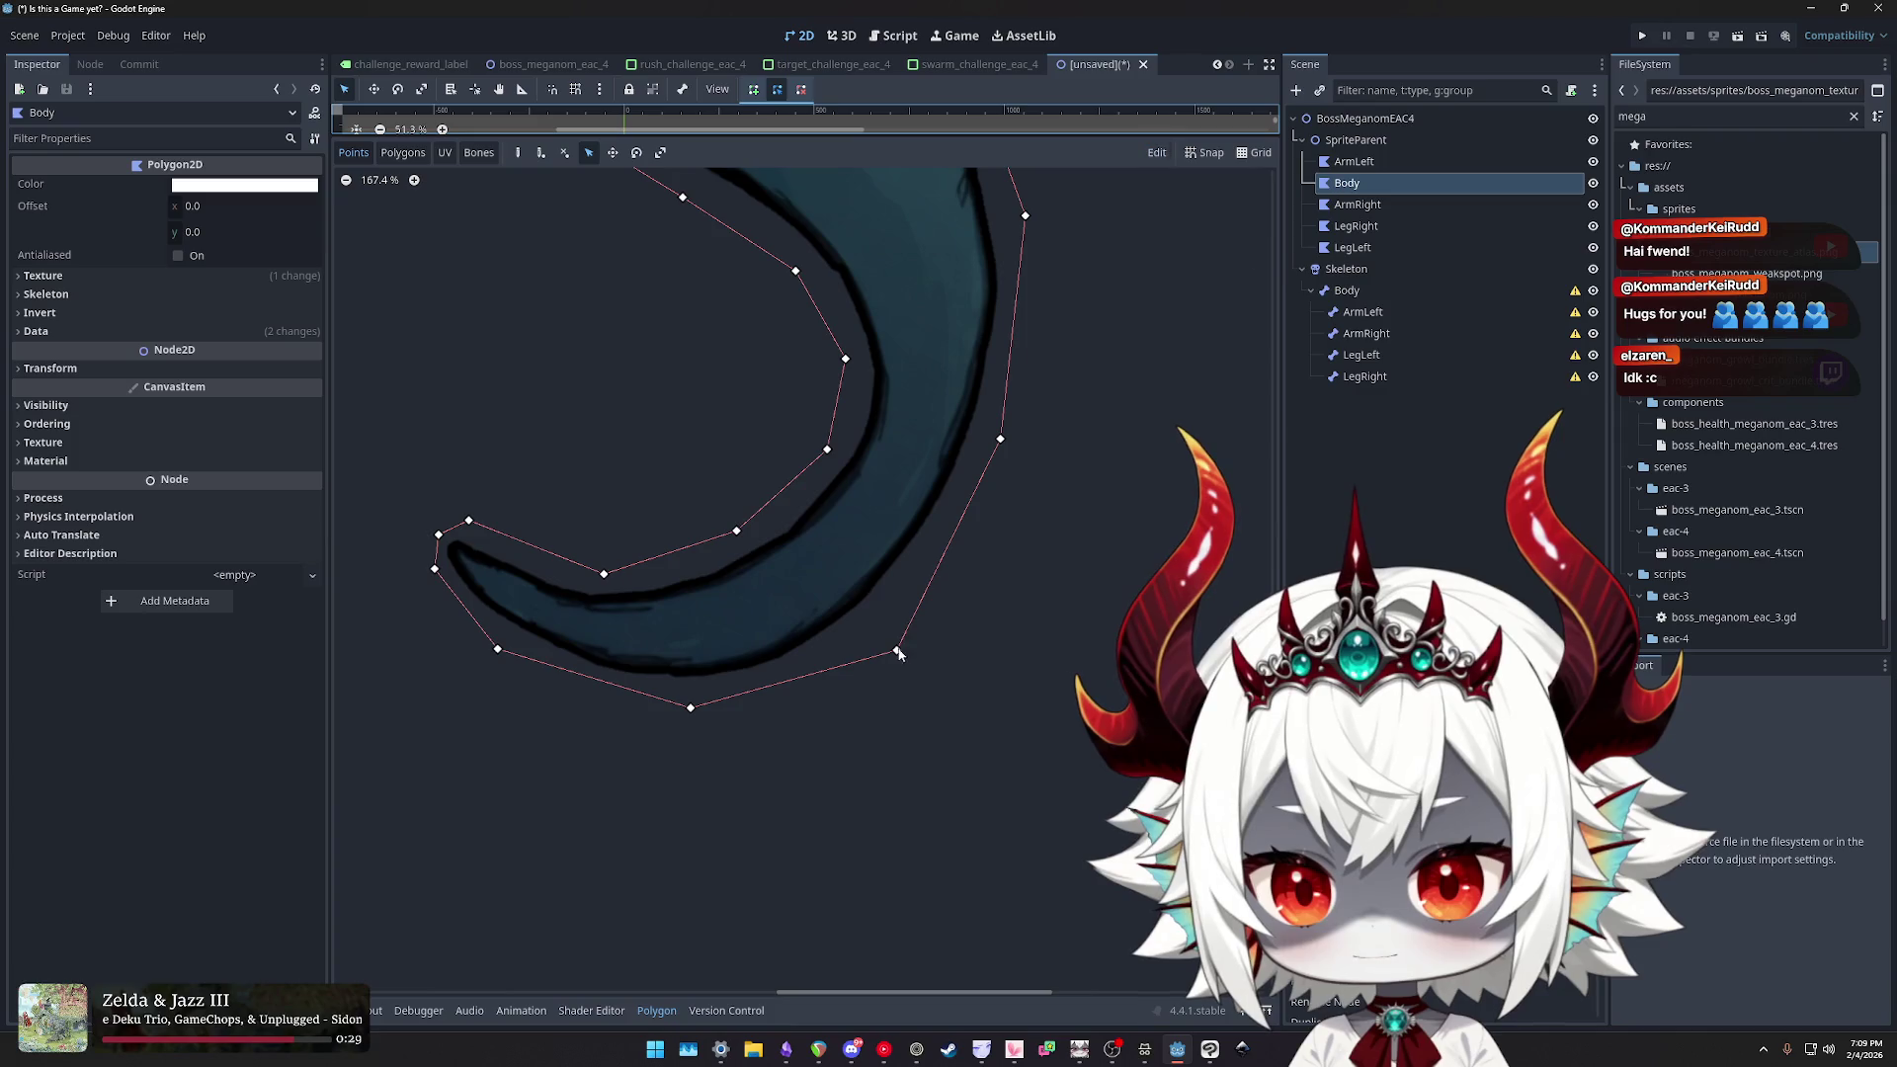
{"action": "left_click", "coordinate": [543, 155]}
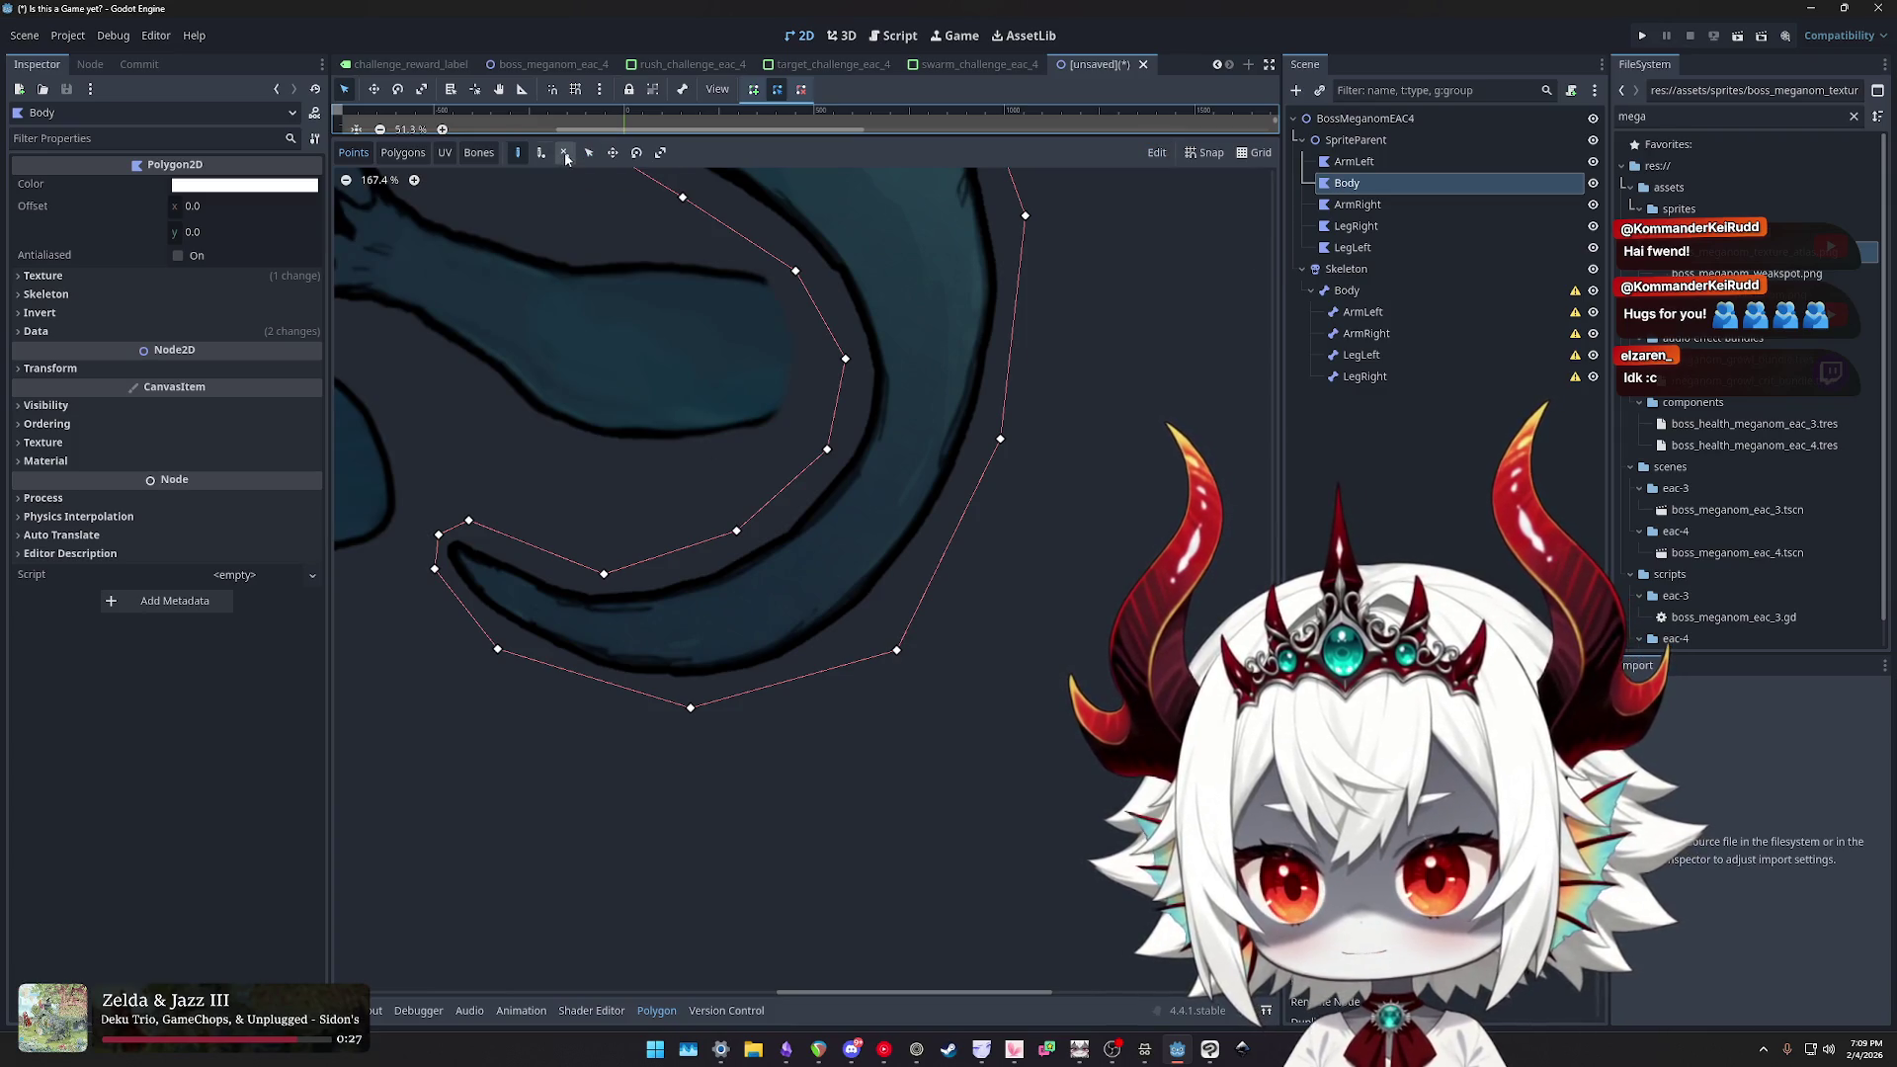
- Add the last tail point and close the Body outline at its first point
{"action": "left_click", "coordinate": [893, 655]}
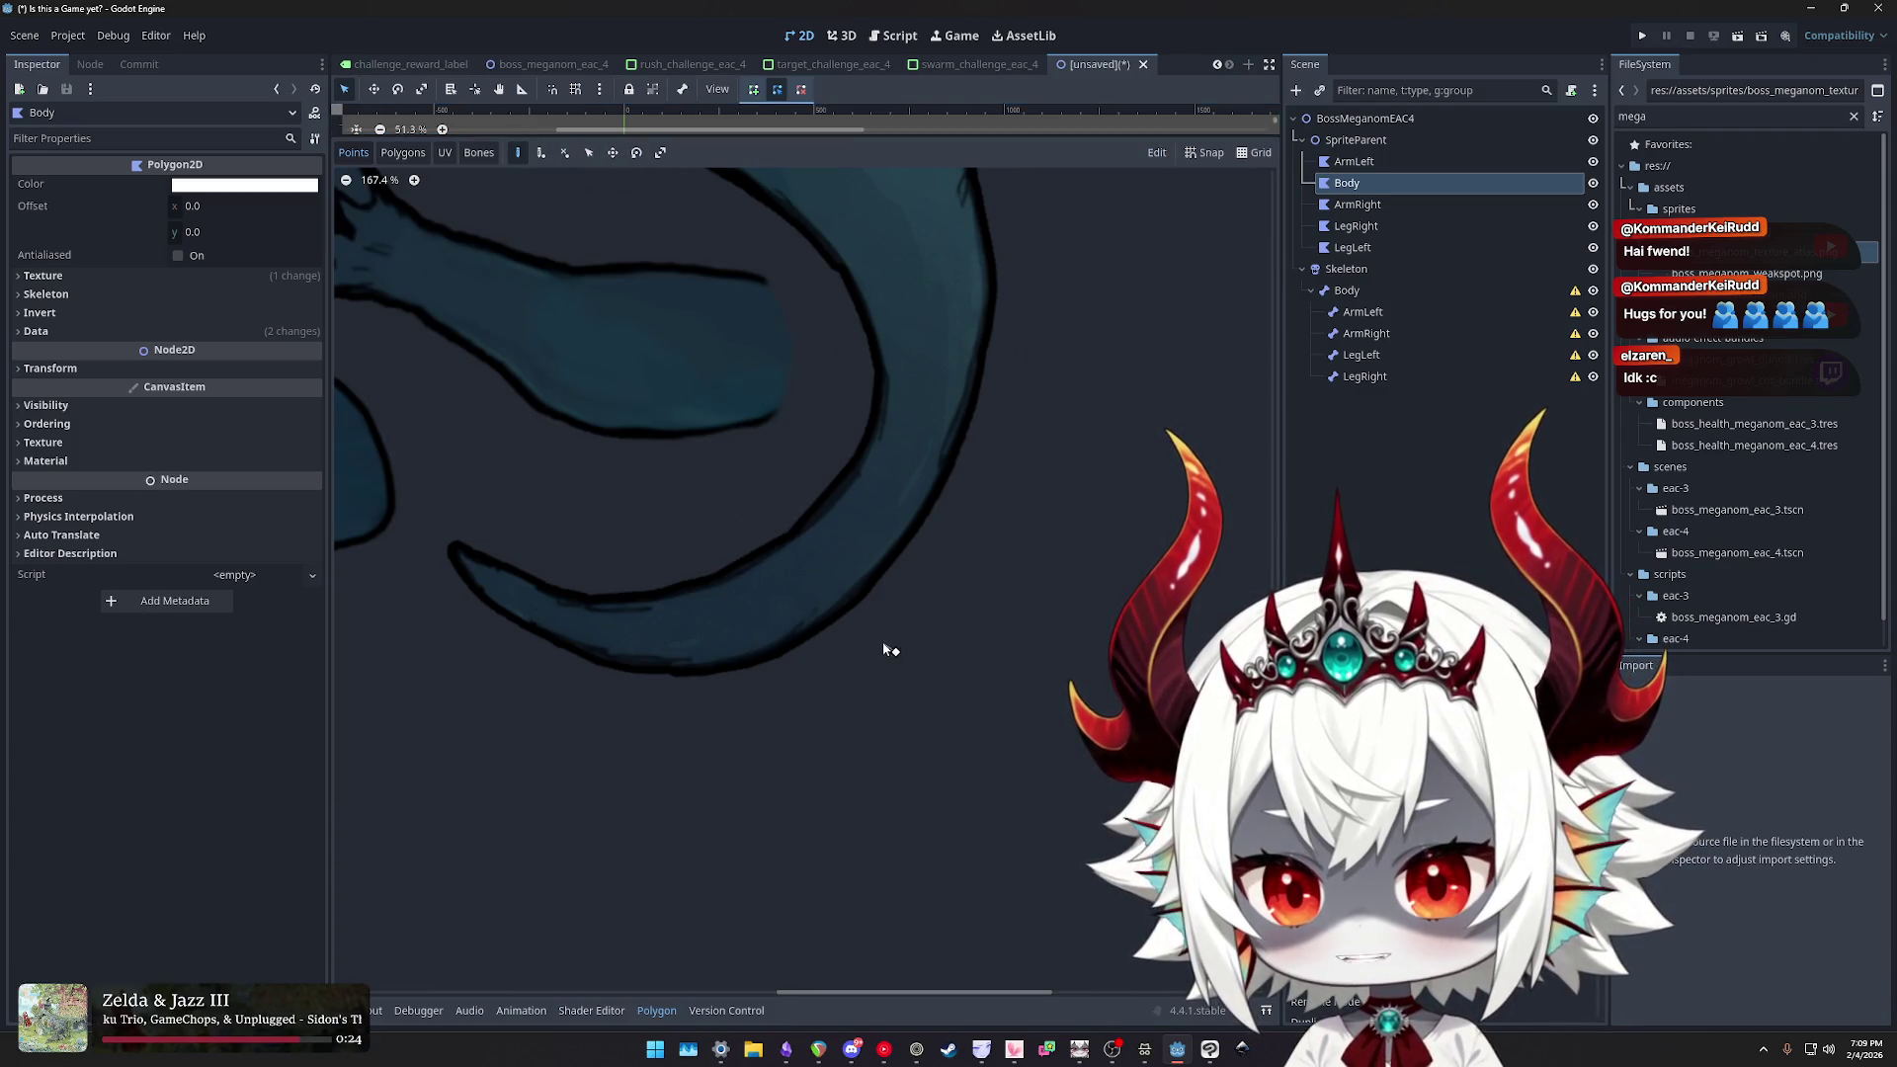
{"action": "scroll", "coordinate": [890, 648], "scroll_direction": "down", "scroll_amount": 3}
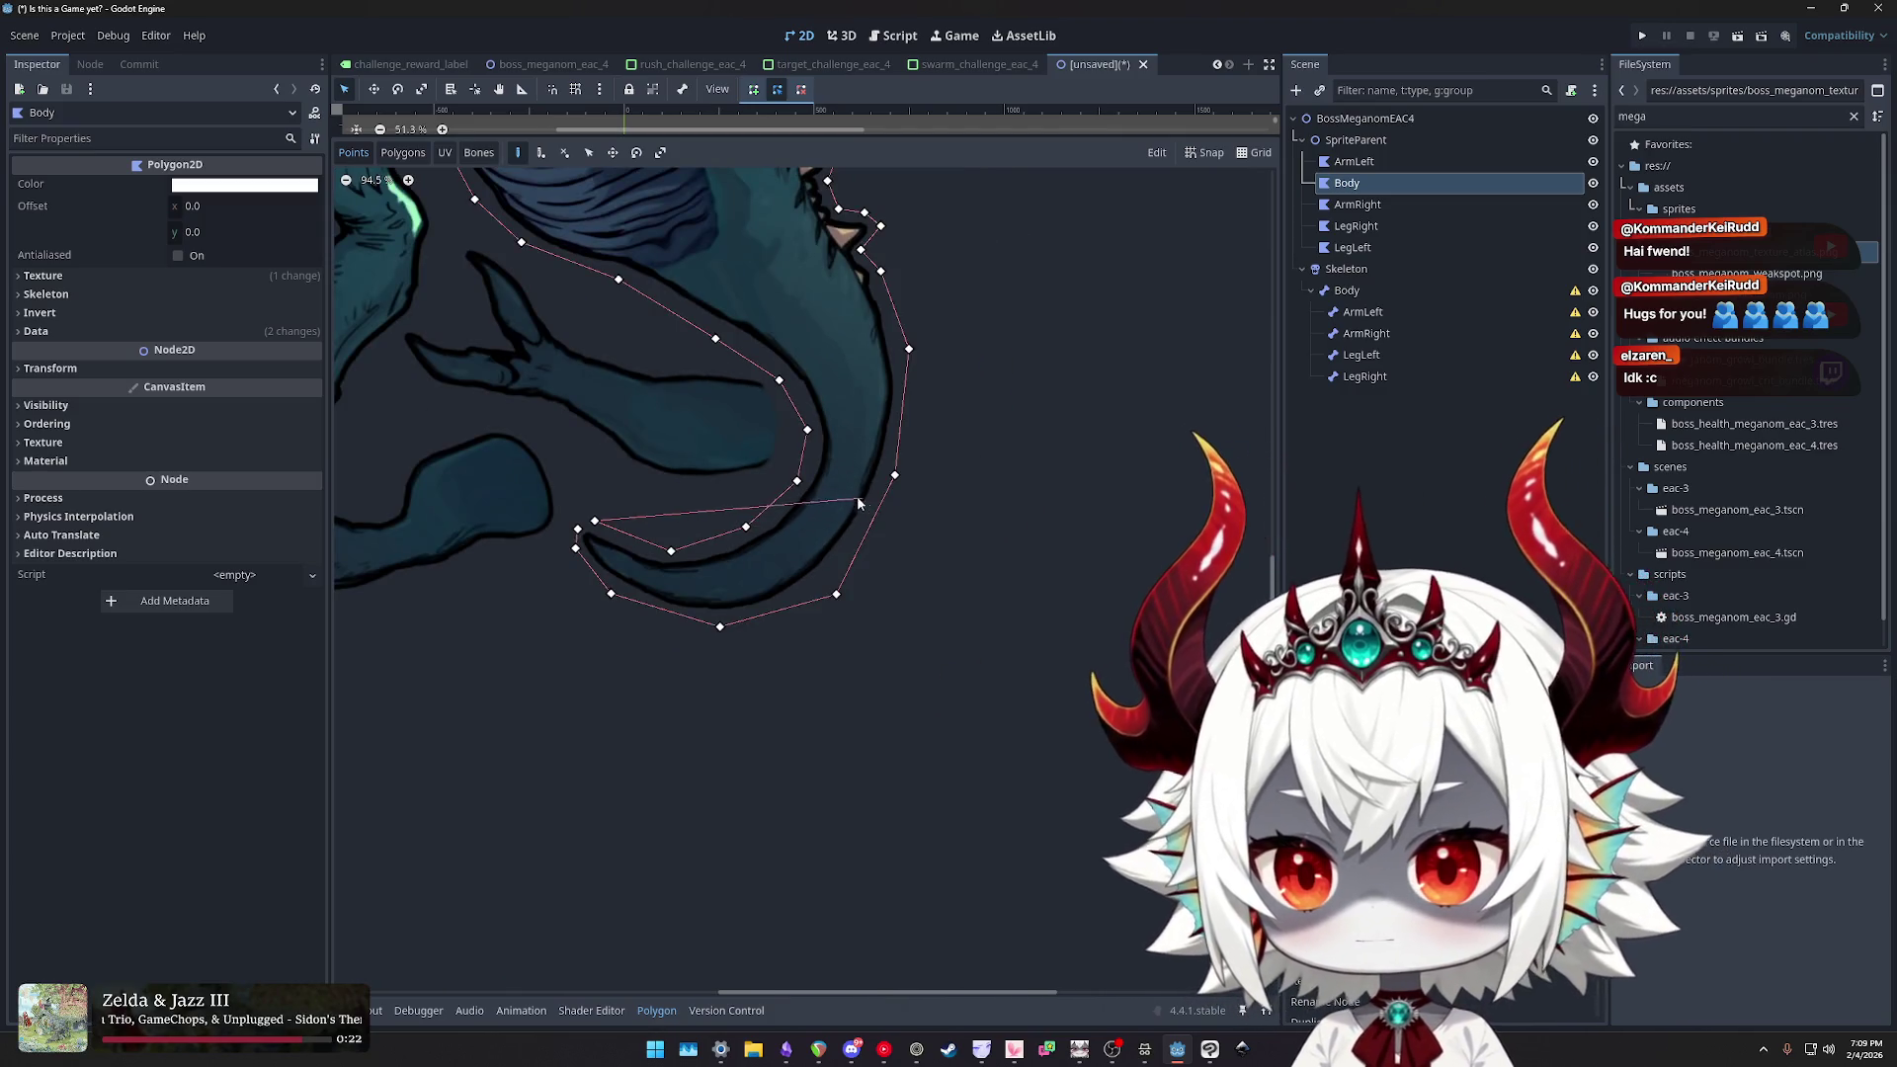
{"action": "left_click", "coordinate": [857, 495]}
{"action": "scroll", "coordinate": [756, 461], "scroll_direction": "down", "scroll_amount": 2}
{"action": "left_click_drag", "start_coordinate": [1043, 519], "coordinate": [1078, 577]}
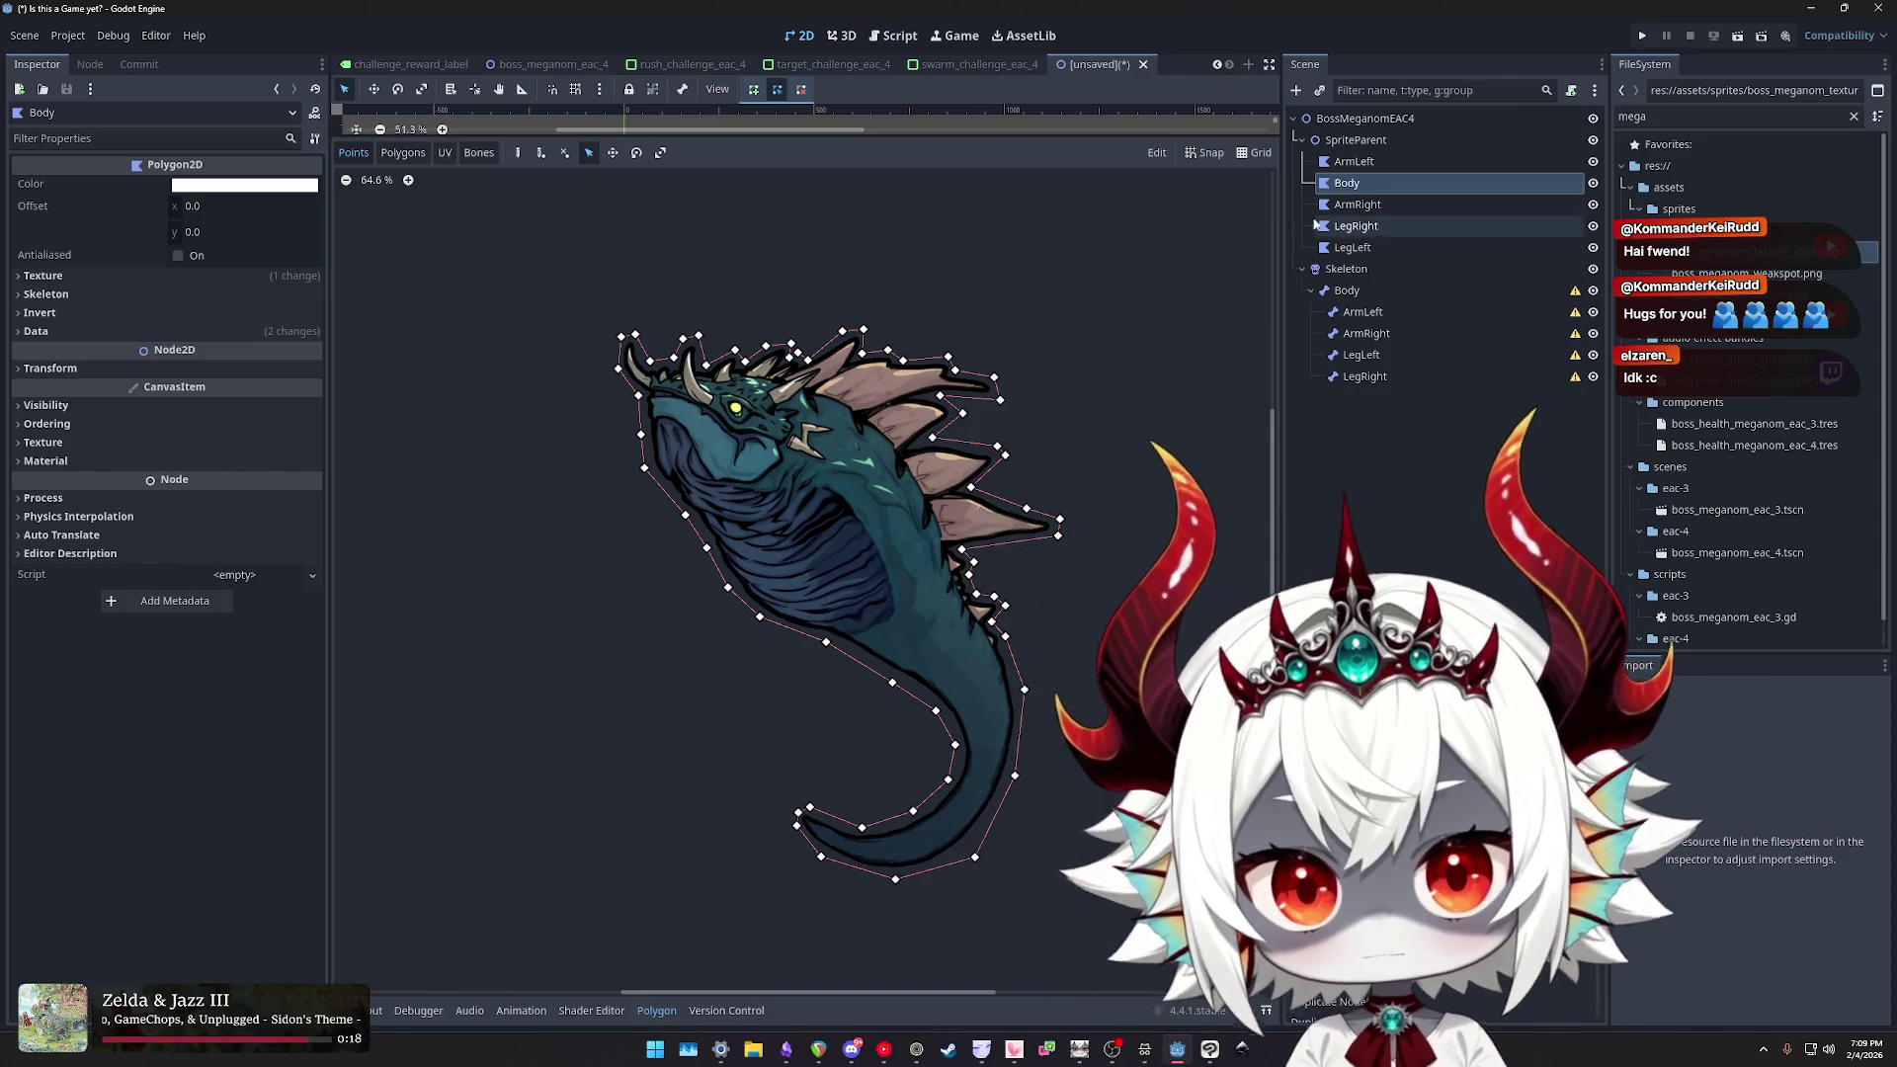
{"action": "left_click", "coordinate": [1357, 204]}
- Start the ArmRight outline at the arm's top edge and trace down the forearm around each claw
{"action": "left_click_drag", "start_coordinate": [840, 593], "coordinate": [978, 494]}
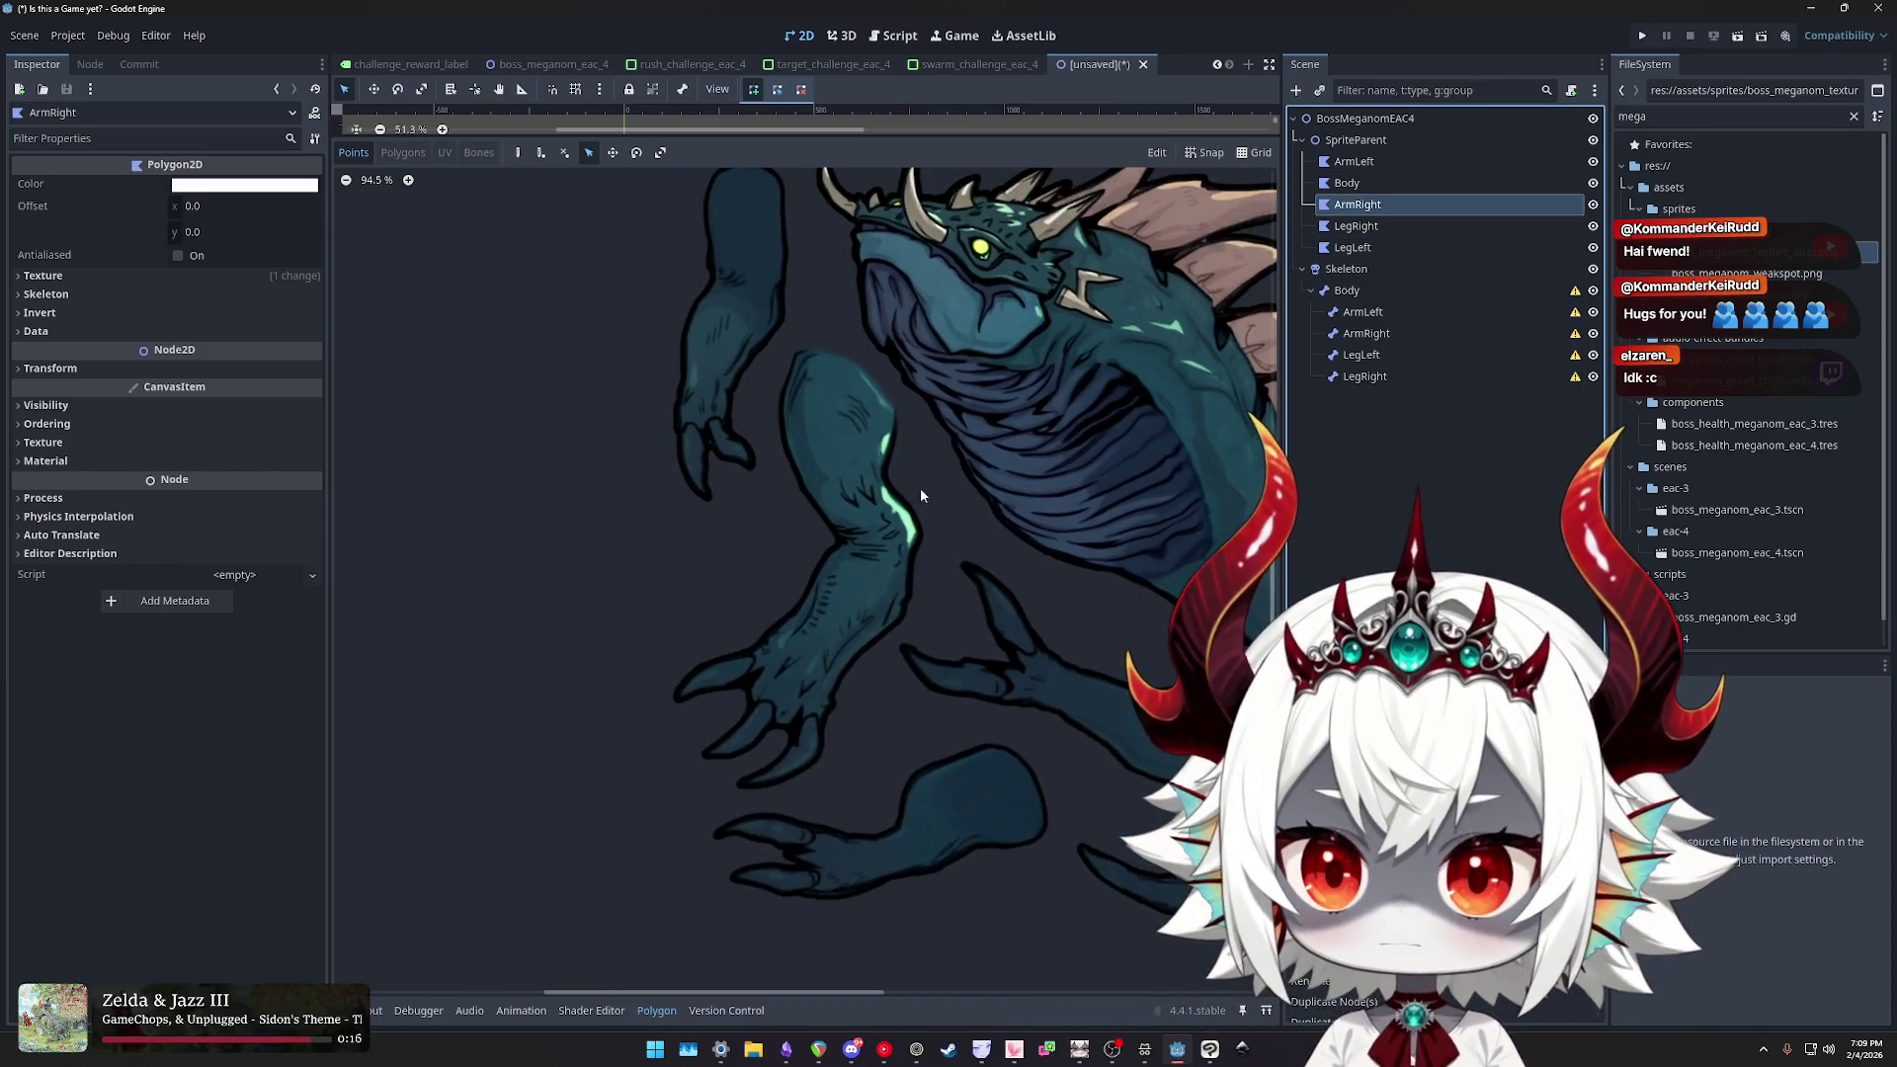
{"action": "scroll", "coordinate": [820, 364], "scroll_direction": "up", "scroll_amount": 3}
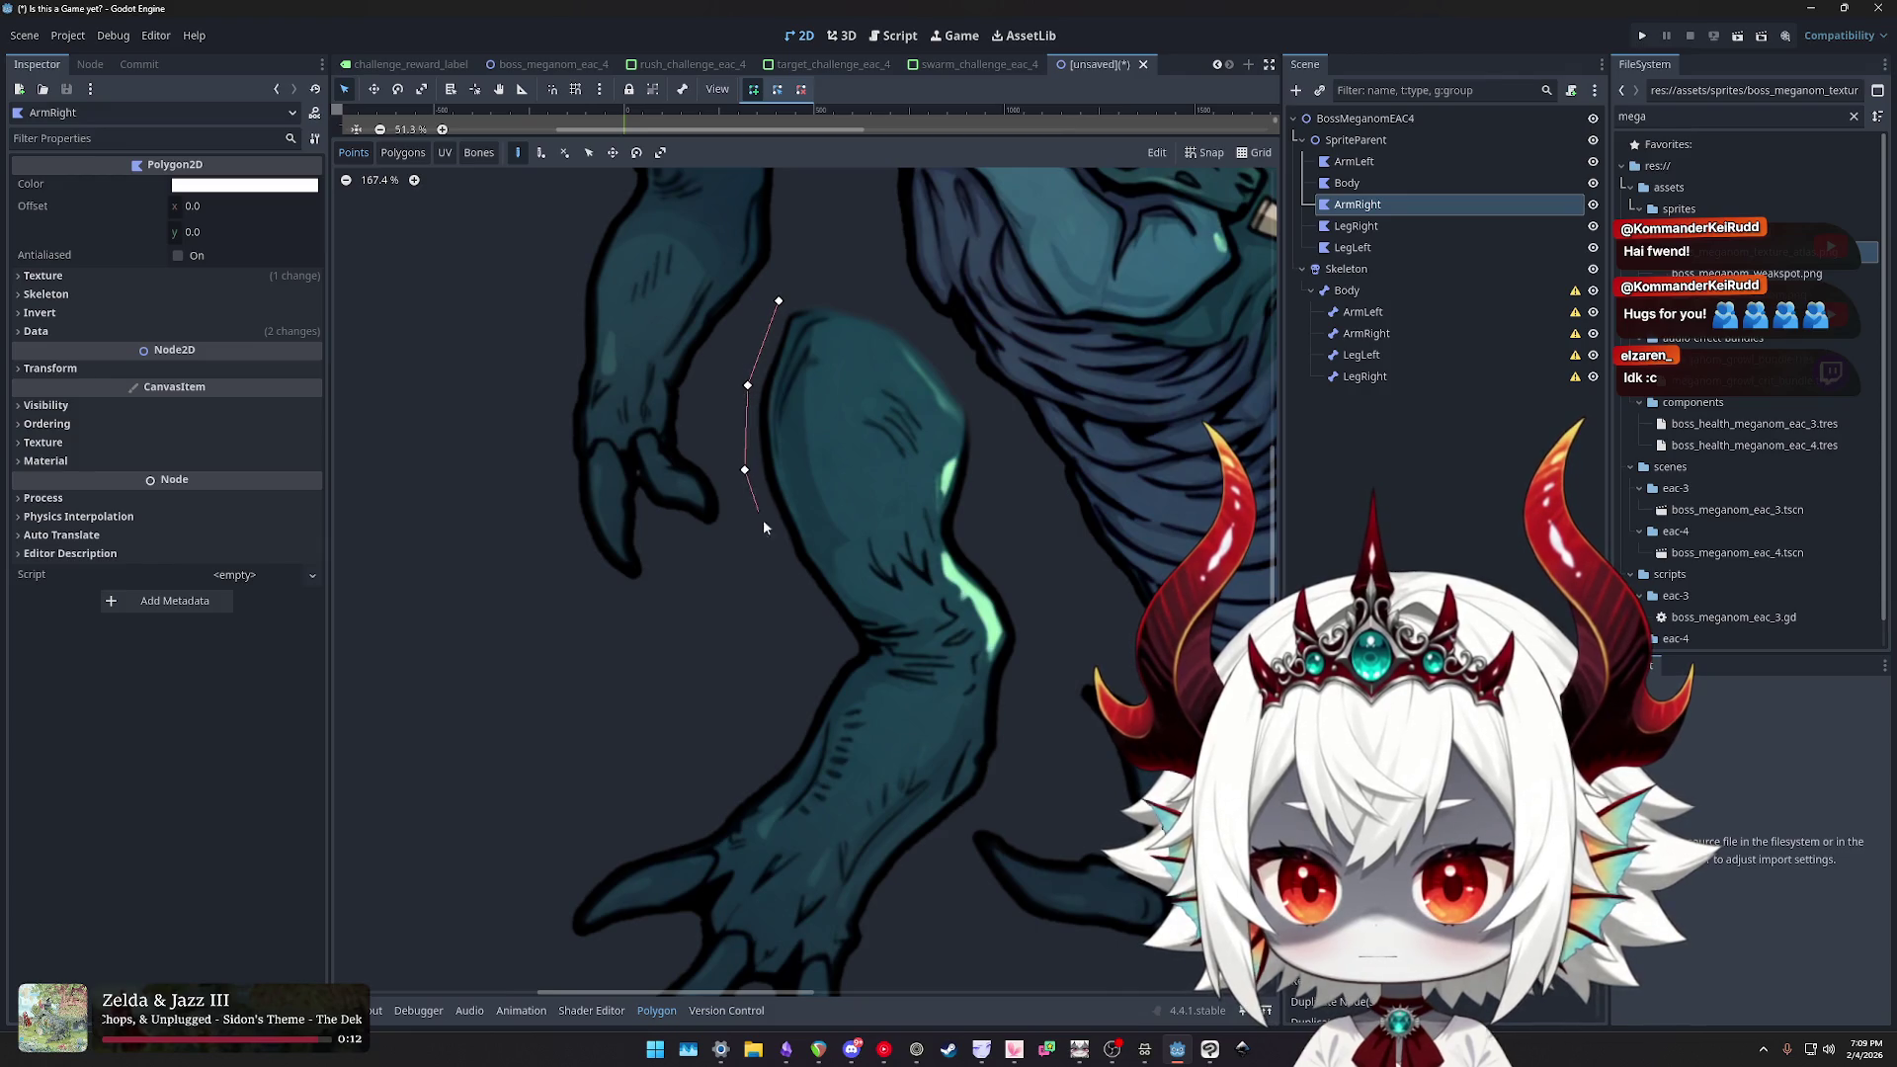
{"action": "left_click", "coordinate": [784, 574]}
{"action": "left_click", "coordinate": [841, 647]}
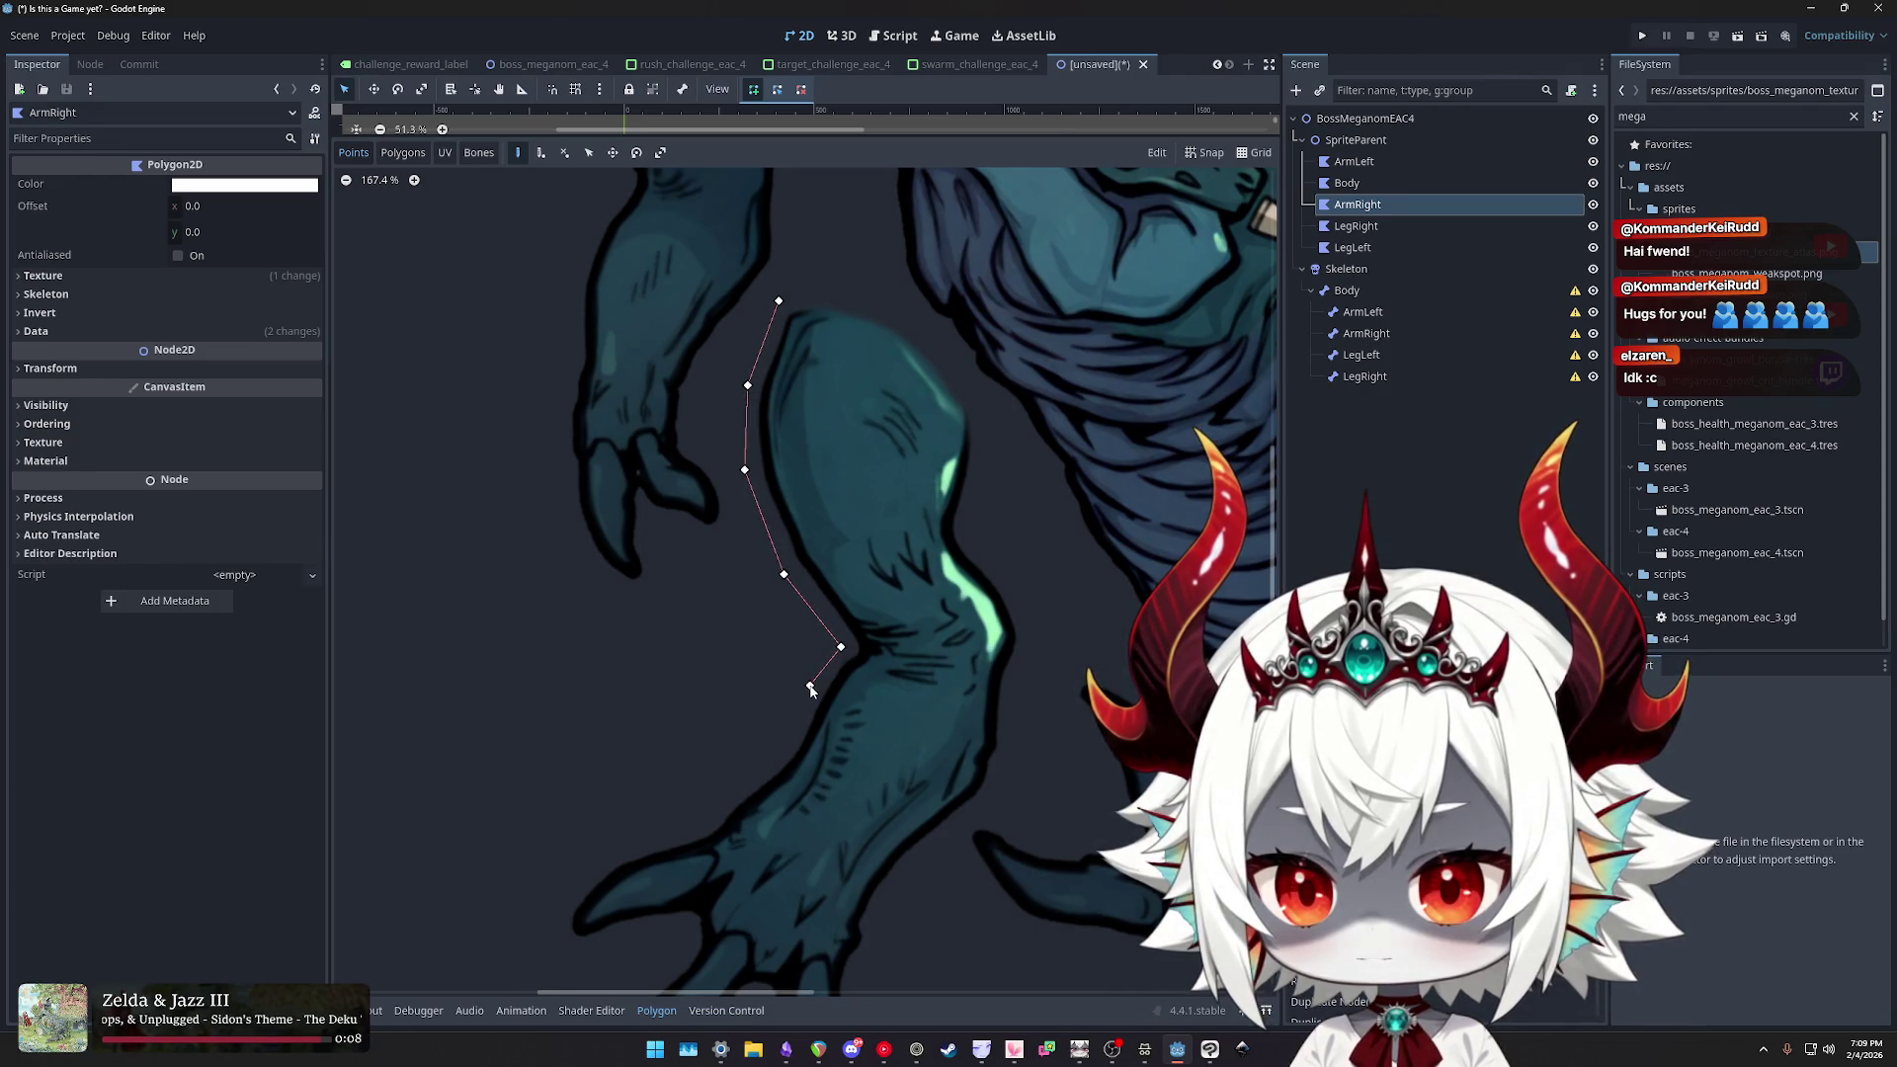
{"action": "left_click", "coordinate": [774, 751]}
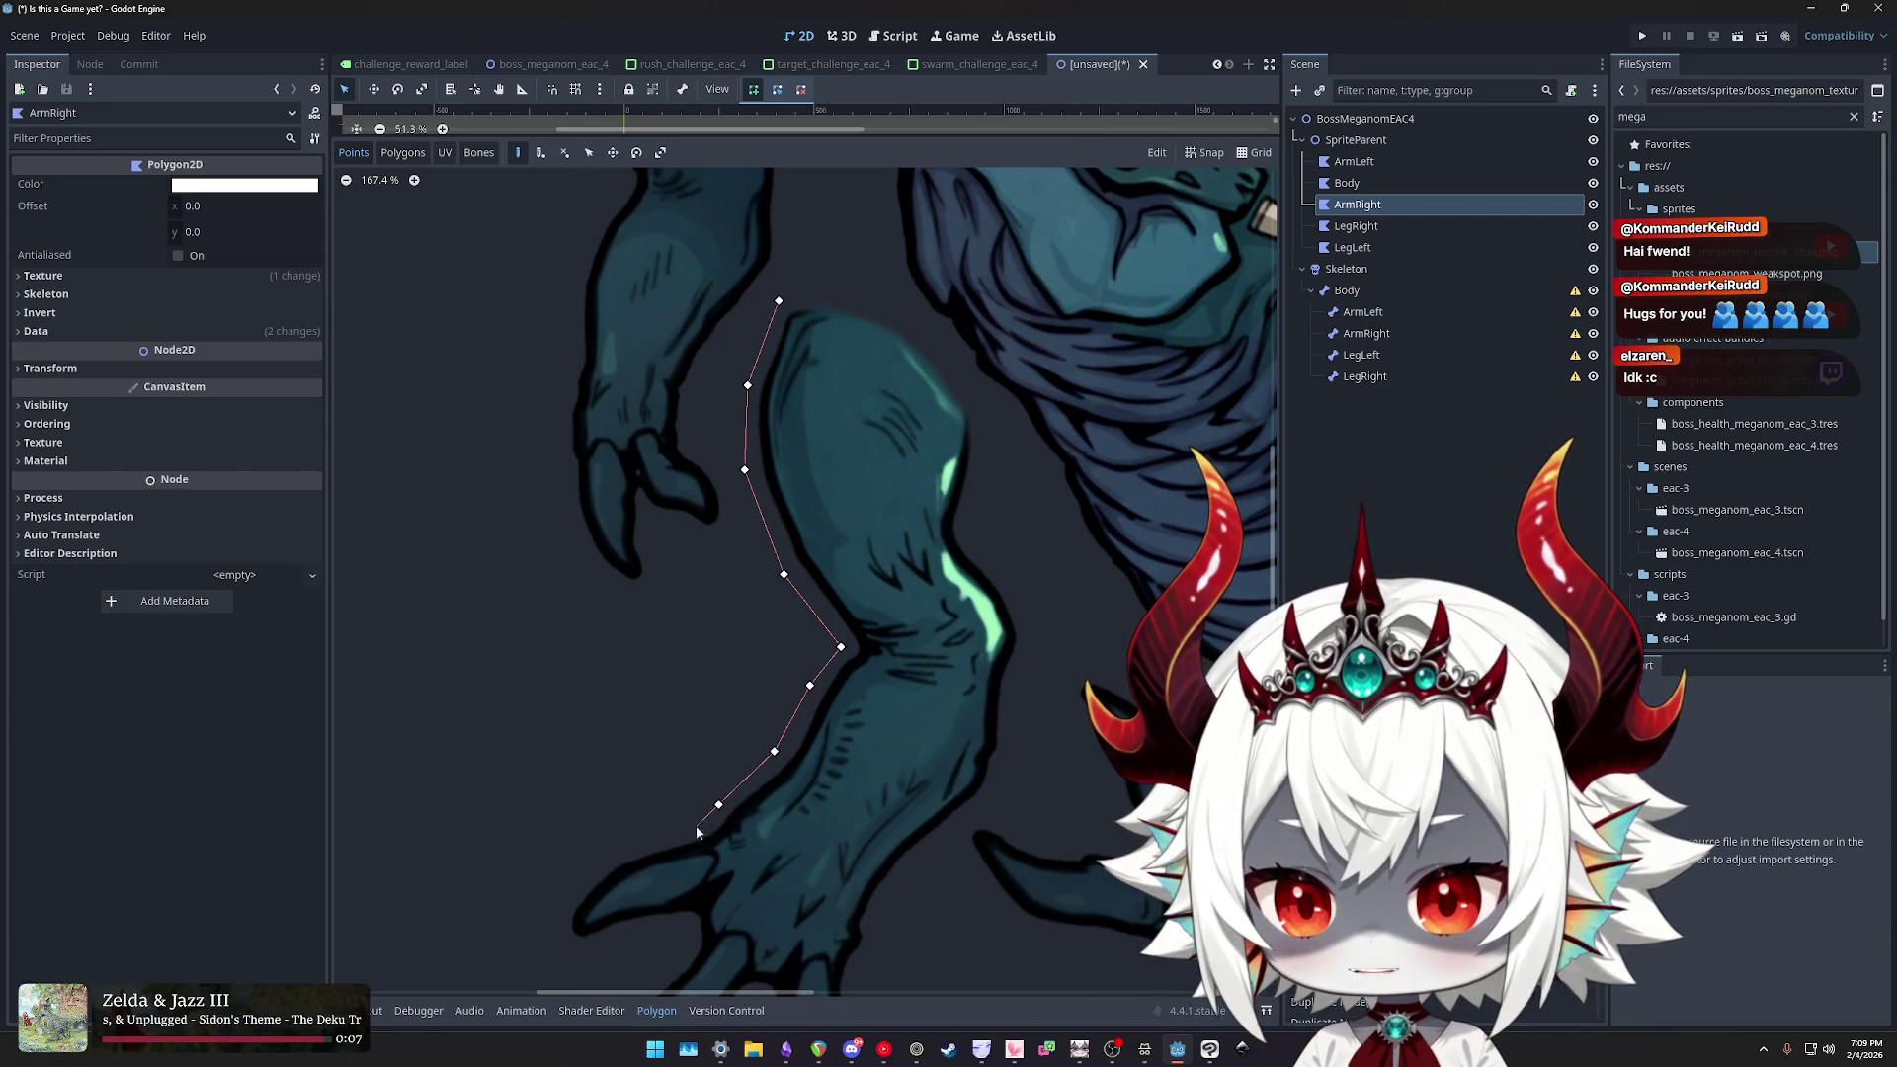
{"action": "left_click", "coordinate": [616, 852]}
{"action": "scroll", "coordinate": [679, 597], "scroll_direction": "down", "scroll_amount": 5}
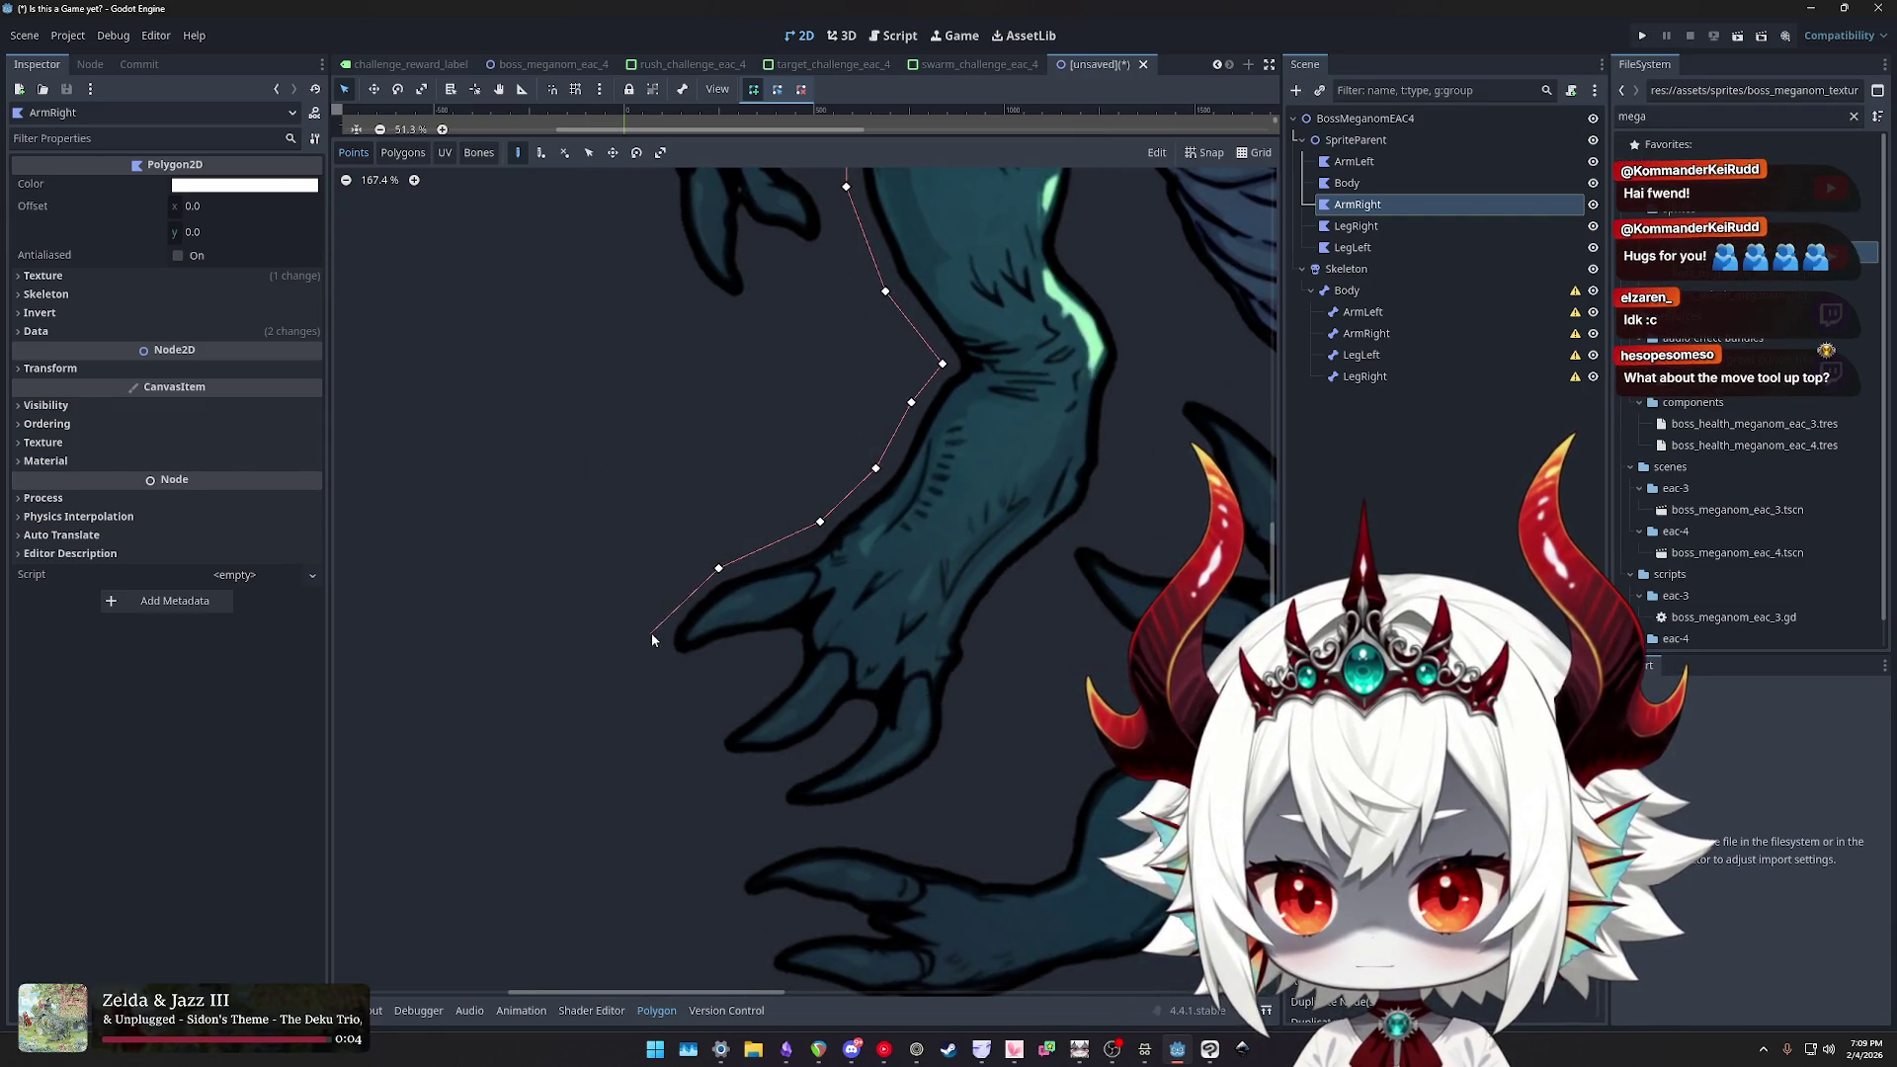
{"action": "left_click", "coordinate": [666, 670]}
{"action": "left_click", "coordinate": [786, 645]}
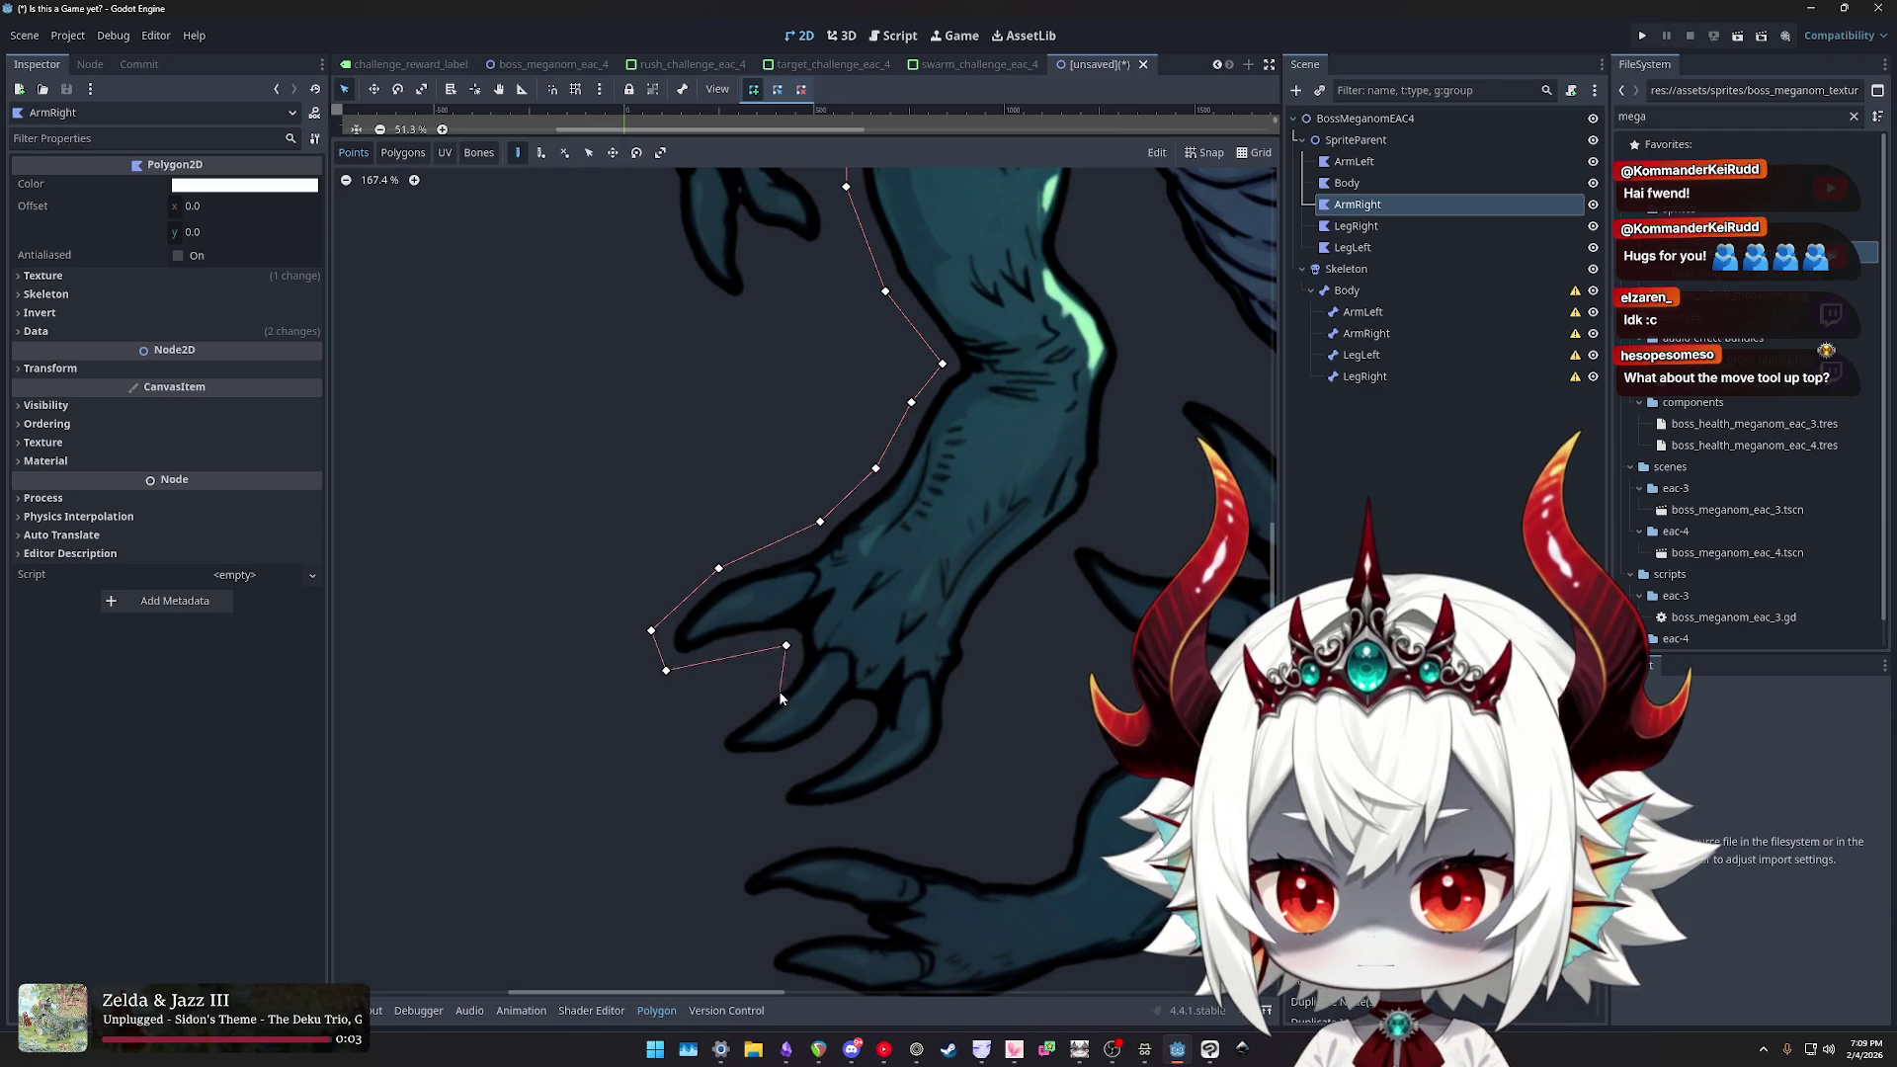
{"action": "left_click", "coordinate": [767, 688]}
{"action": "left_click", "coordinate": [703, 743]}
{"action": "left_click", "coordinate": [787, 761]}
{"action": "left_click", "coordinate": [864, 713]}
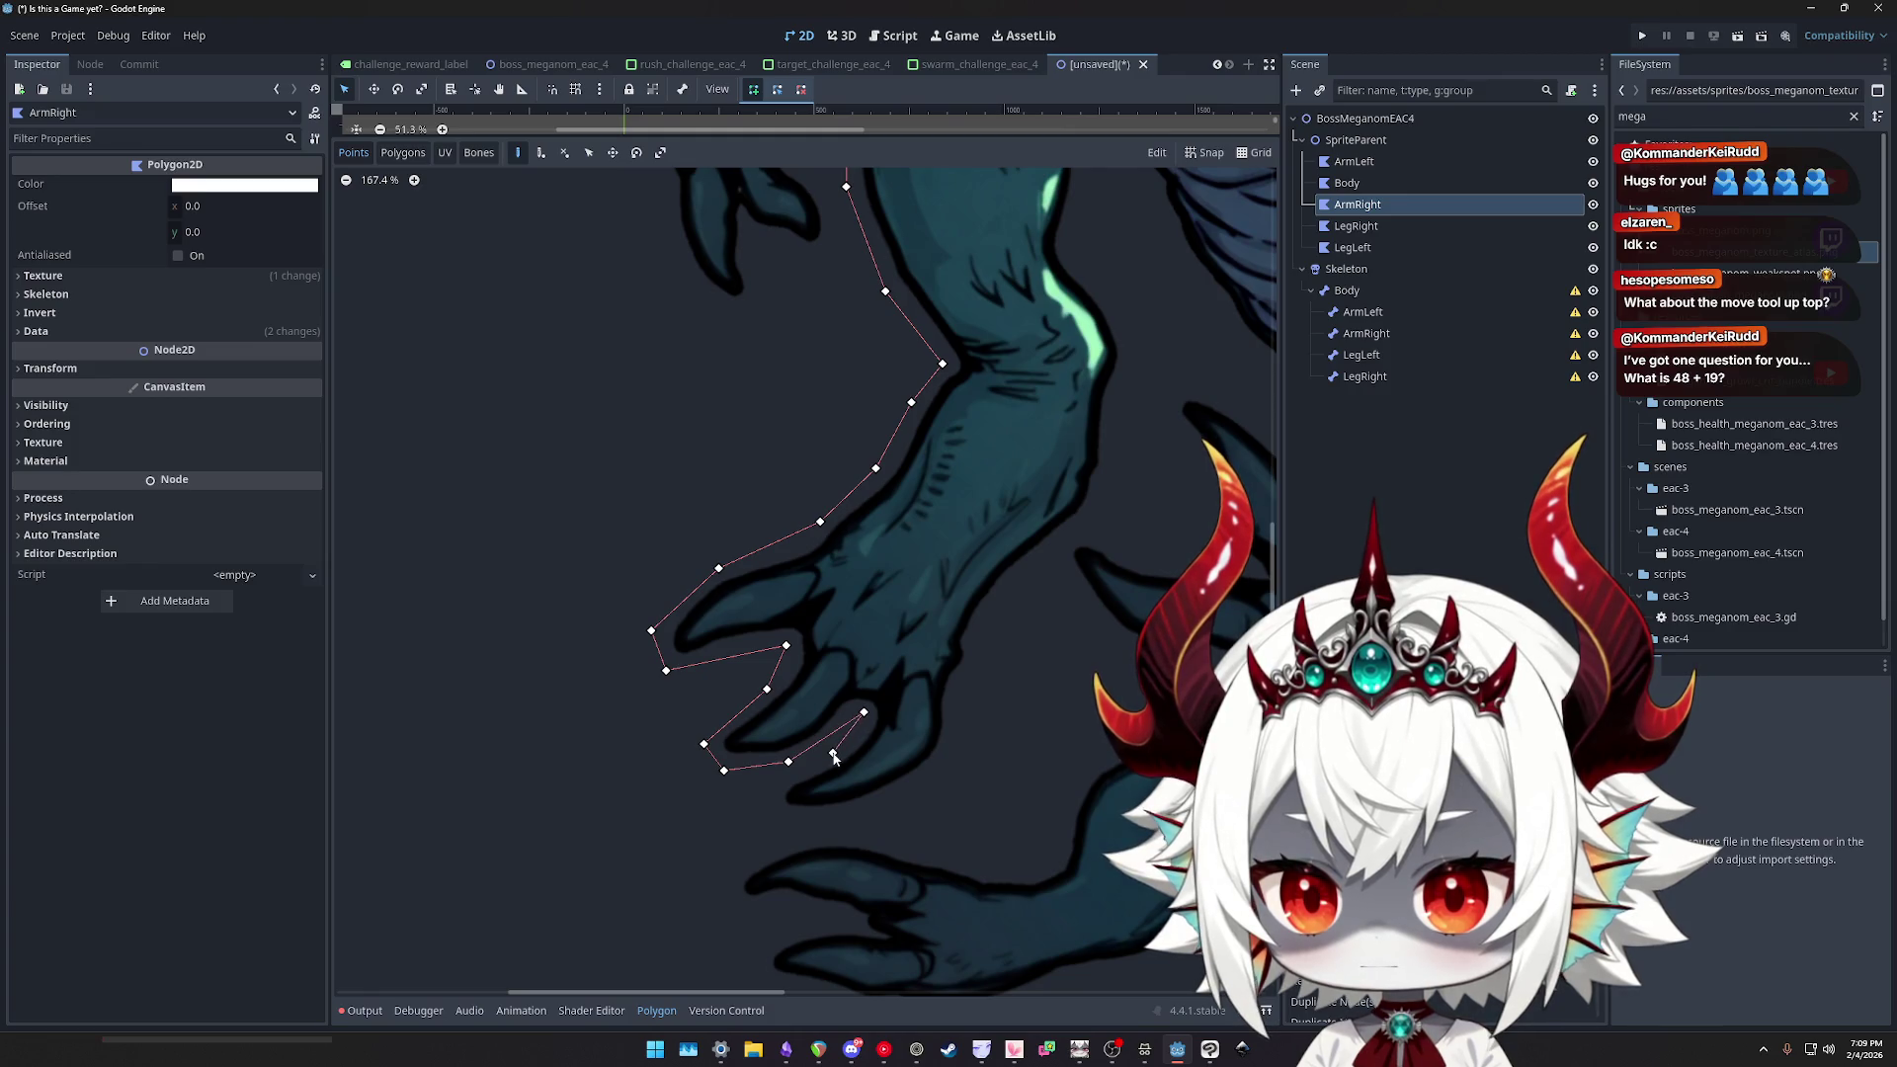
{"action": "left_click", "coordinate": [833, 754]}
{"action": "left_click", "coordinate": [880, 814]}
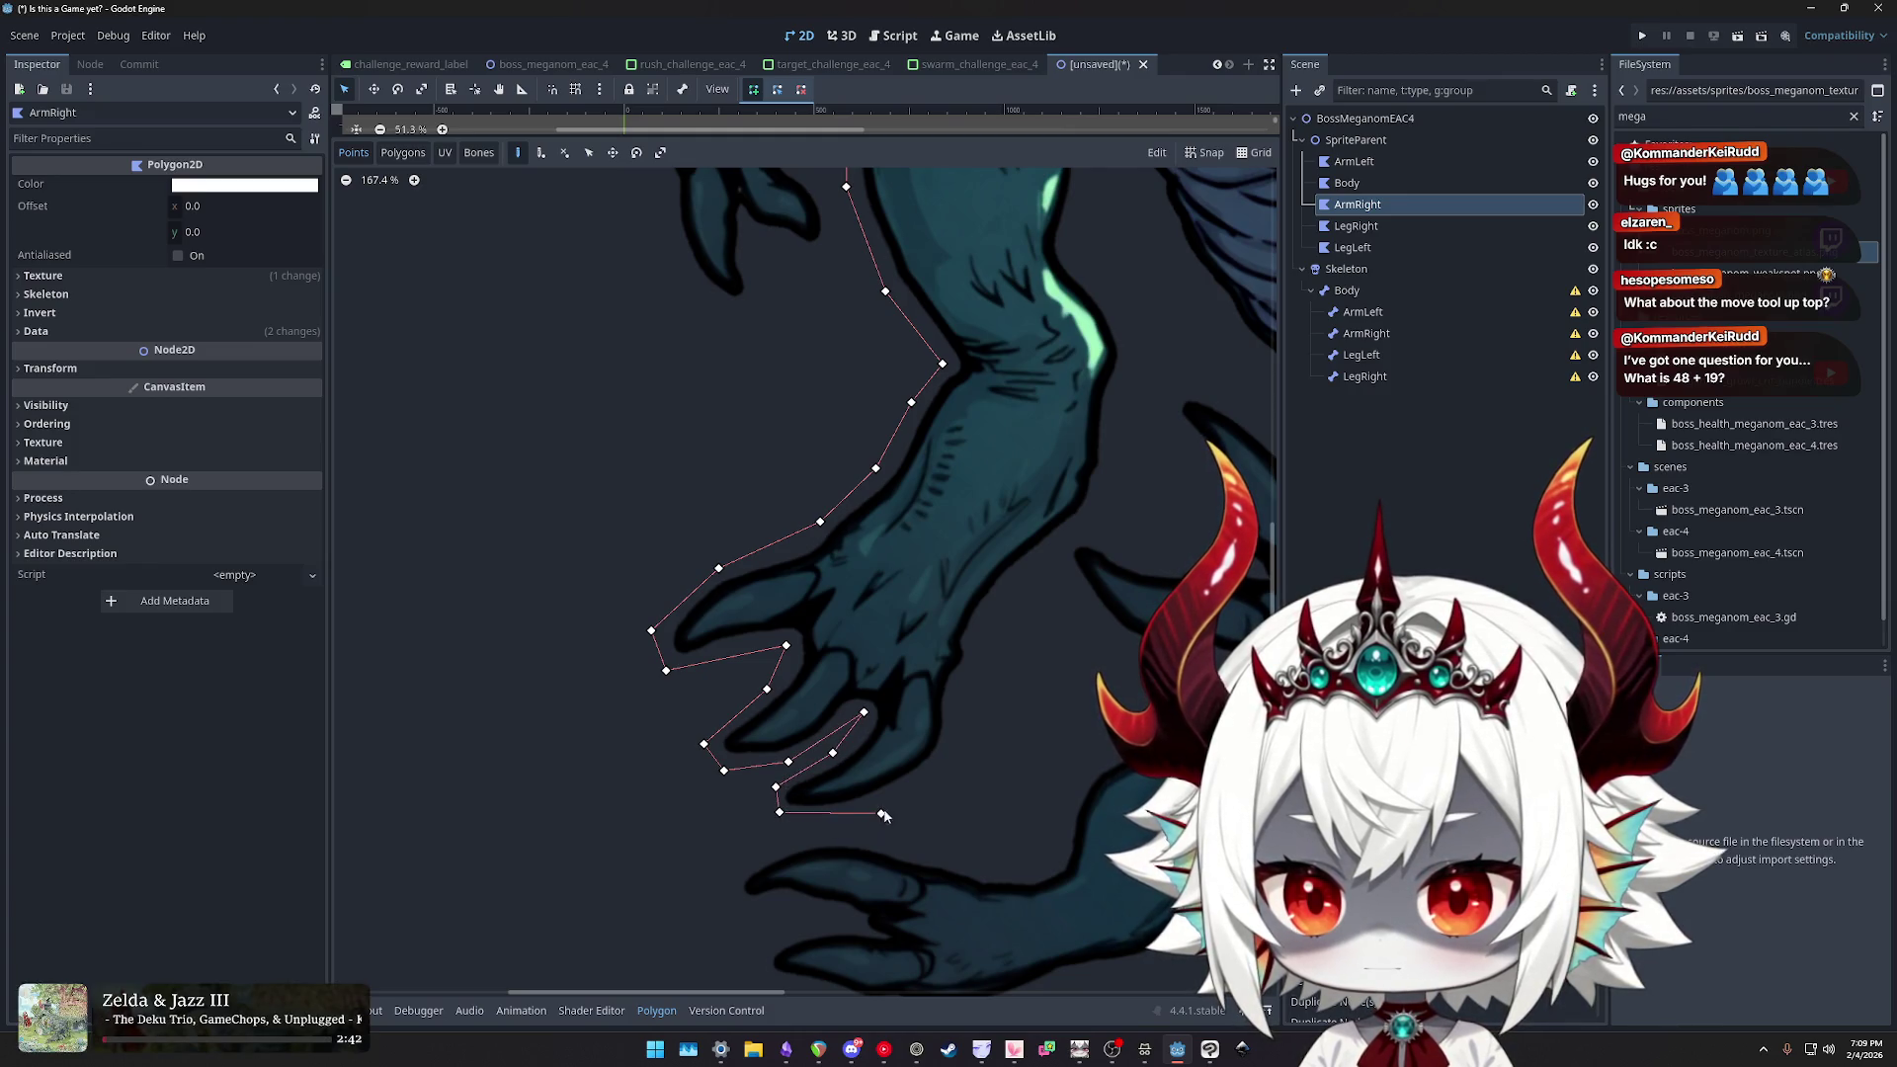
- Trace up the arm's right edge and across the shoulder, closing the ArmRight polygon at its first point
{"action": "left_click", "coordinate": [964, 692]}
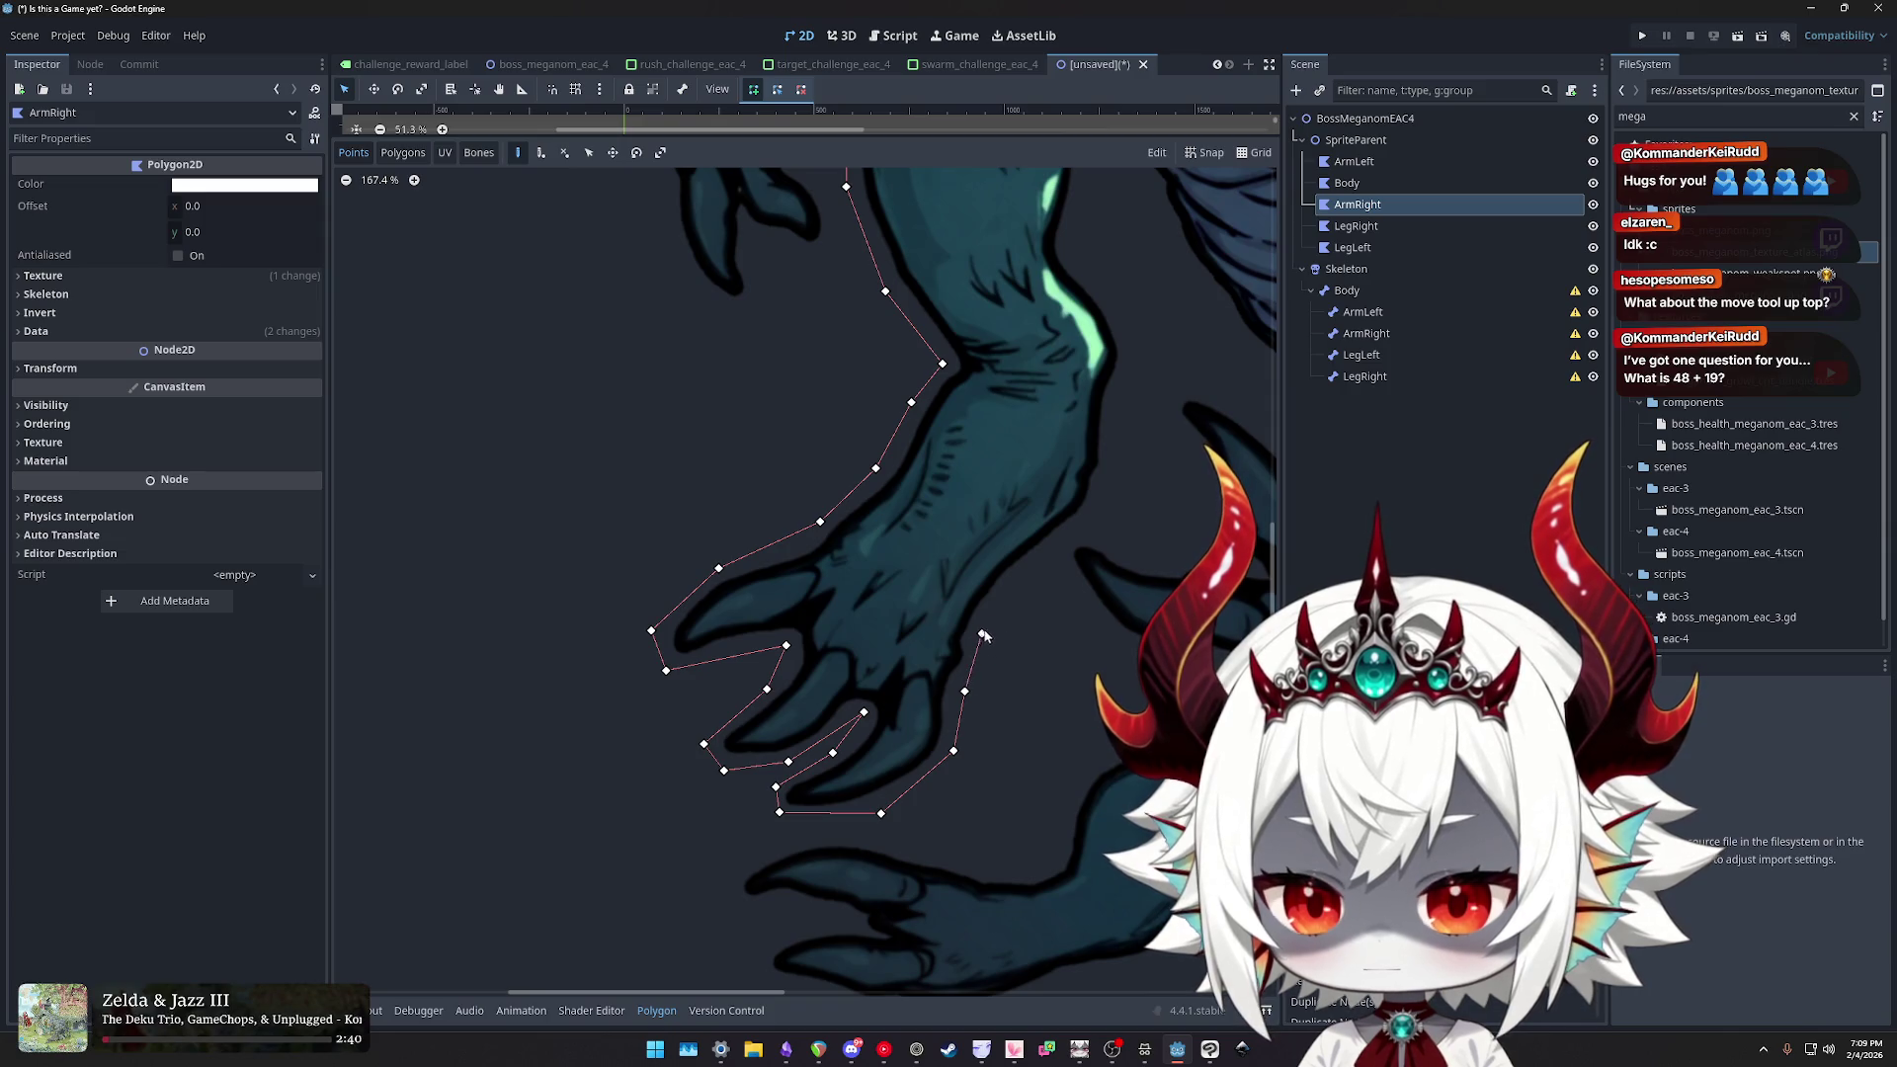
{"action": "left_click", "coordinate": [1099, 503]}
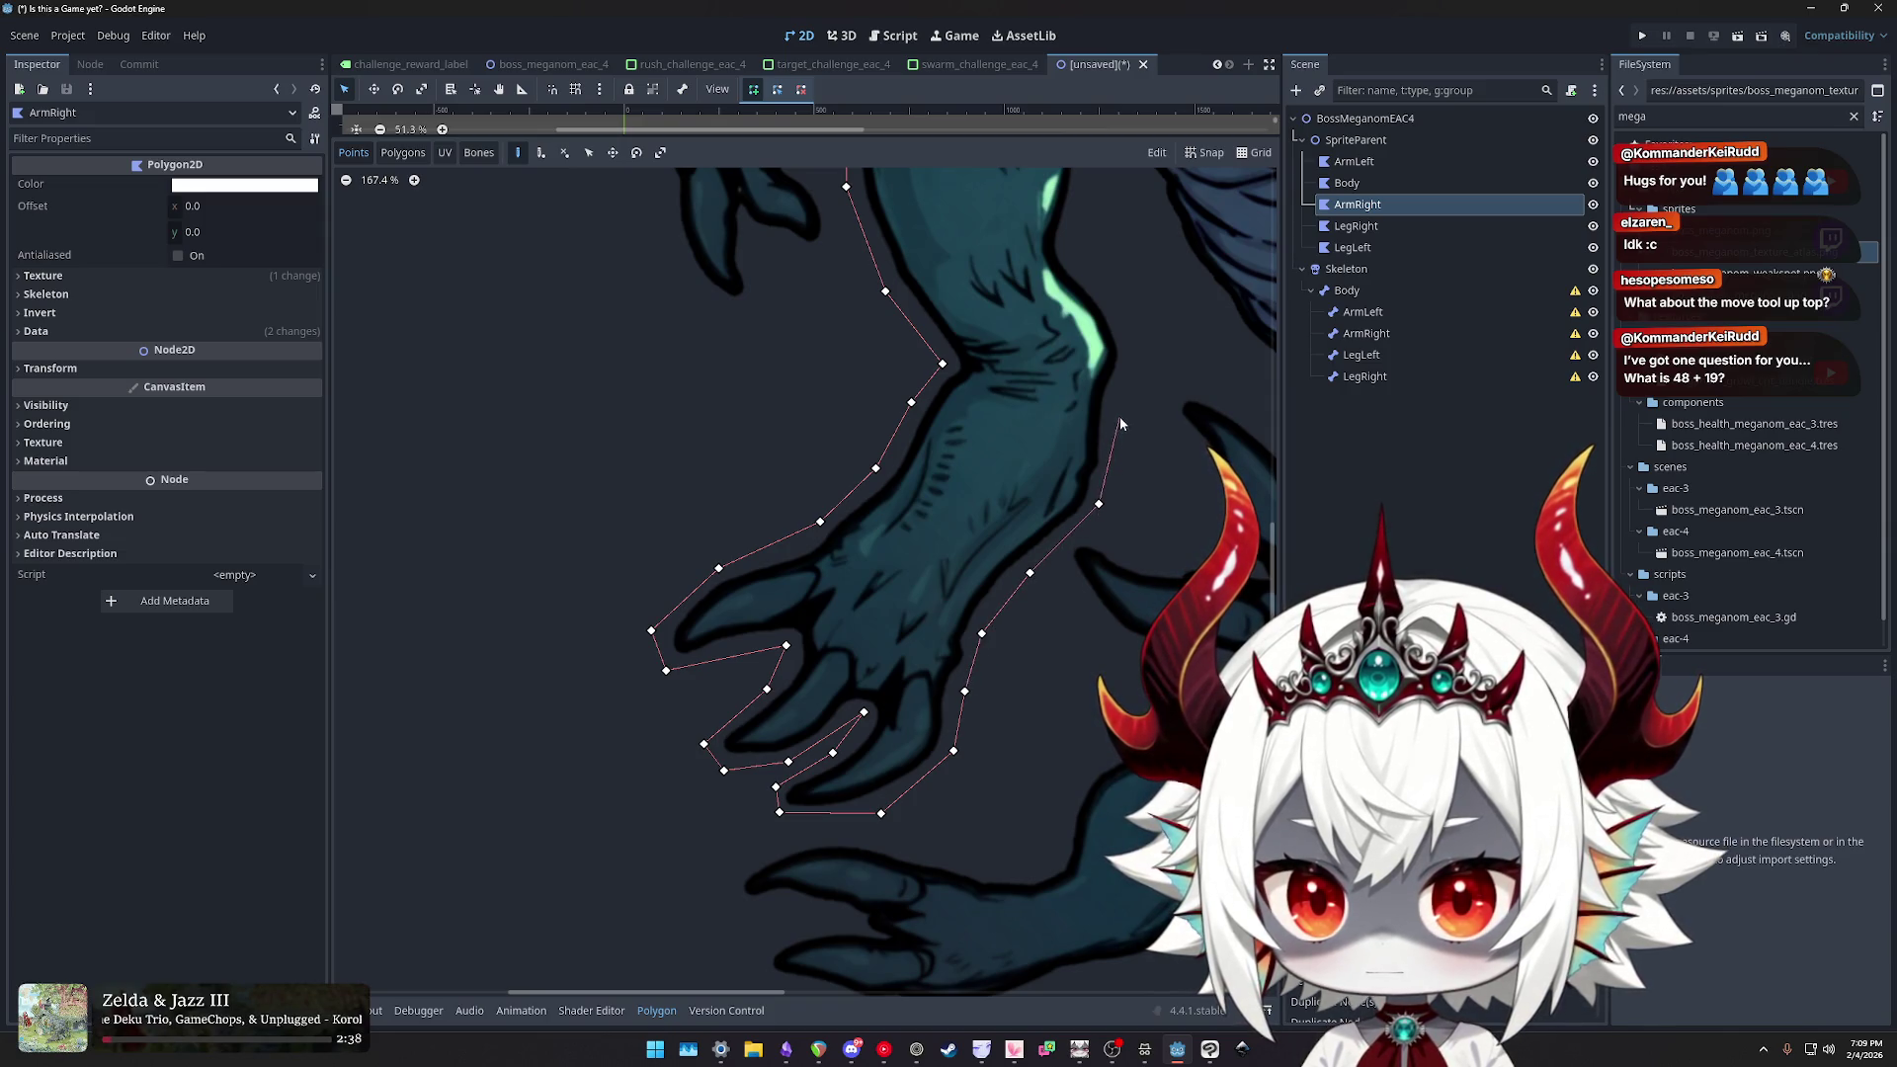
{"action": "left_click", "coordinate": [1113, 465]}
{"action": "left_click", "coordinate": [1115, 402]}
{"action": "scroll", "coordinate": [1117, 403], "scroll_direction": "up", "scroll_amount": 5}
{"action": "scroll", "coordinate": [1116, 403], "scroll_direction": "right", "scroll_amount": 3}
{"action": "left_click", "coordinate": [1000, 556]}
{"action": "left_click", "coordinate": [941, 478]}
{"action": "scroll", "coordinate": [941, 478], "scroll_direction": "up", "scroll_amount": 5}
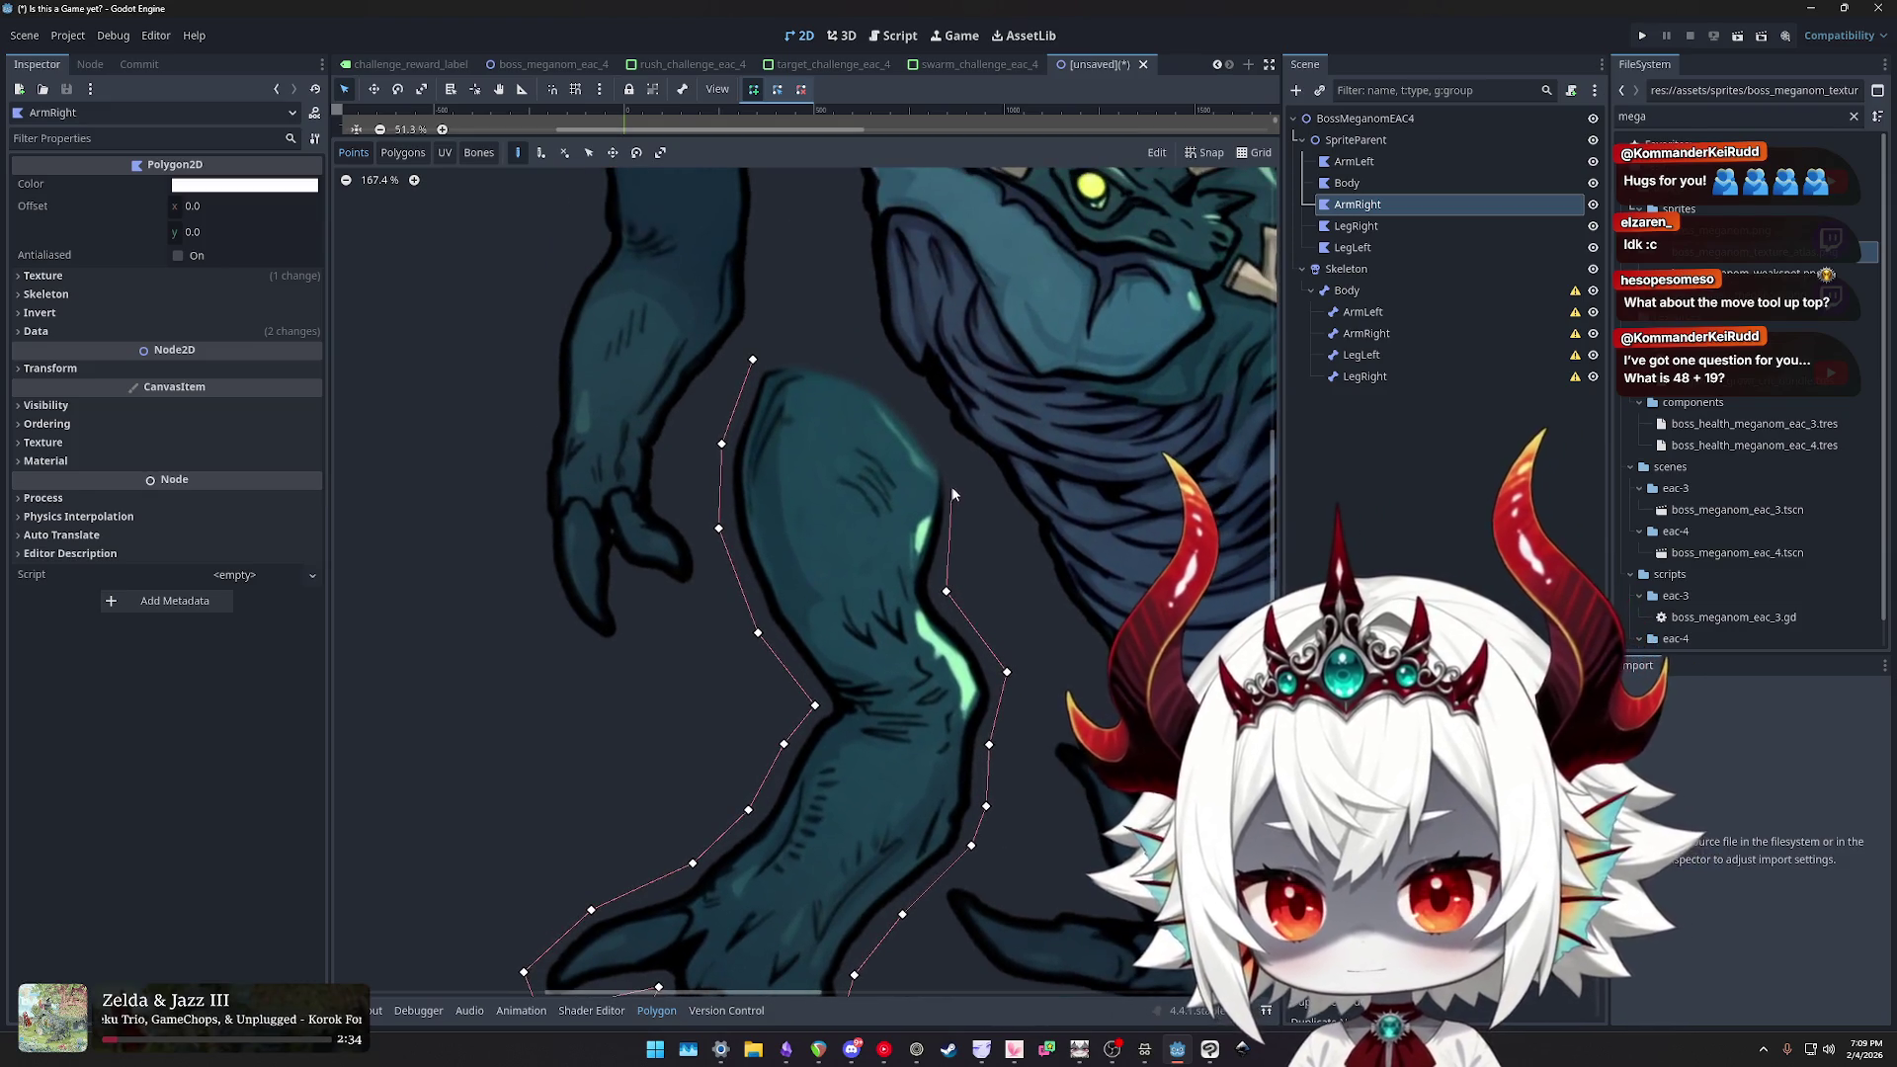
{"action": "left_click", "coordinate": [964, 470]}
{"action": "left_click", "coordinate": [915, 396]}
{"action": "left_click", "coordinate": [816, 346]}
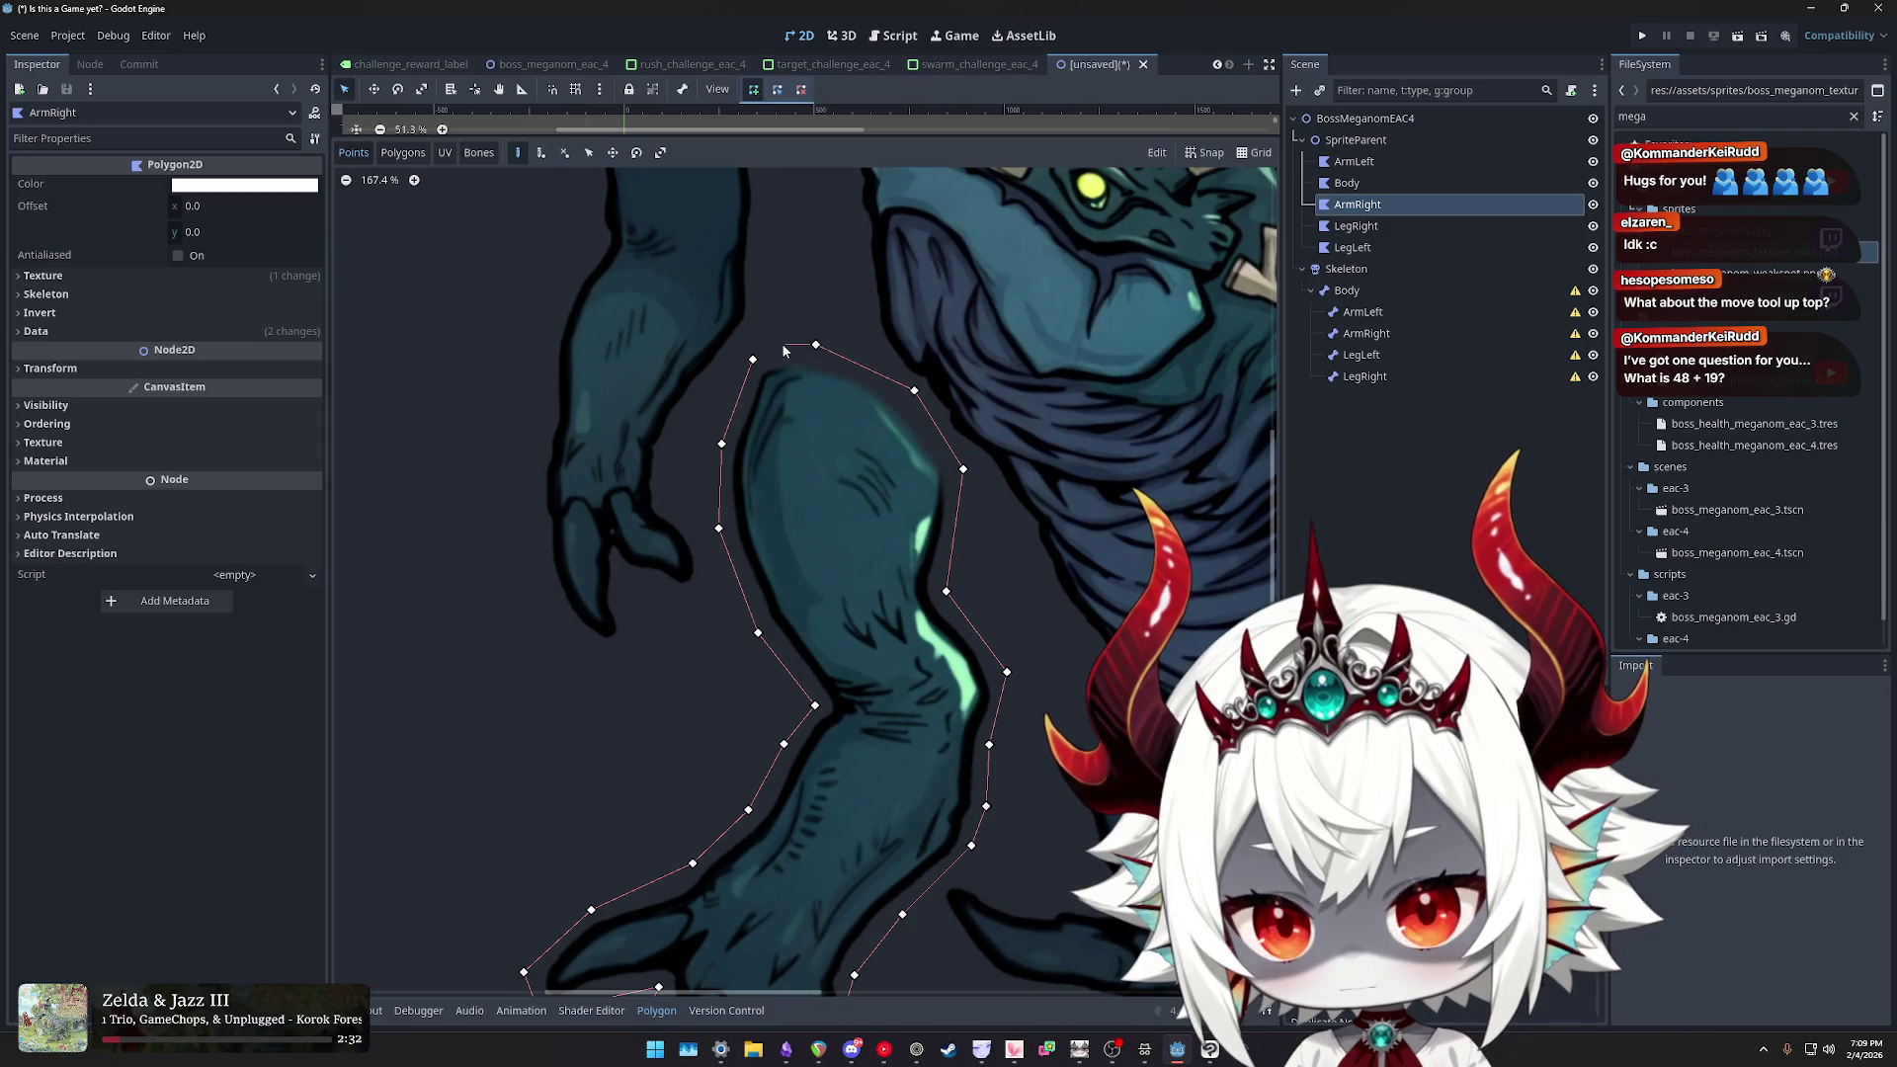
{"action": "left_click", "coordinate": [753, 360]}
{"action": "scroll", "coordinate": [859, 414], "scroll_direction": "down", "scroll_amount": 5}
{"action": "scroll", "coordinate": [875, 481], "scroll_direction": "down", "scroll_amount": 2}
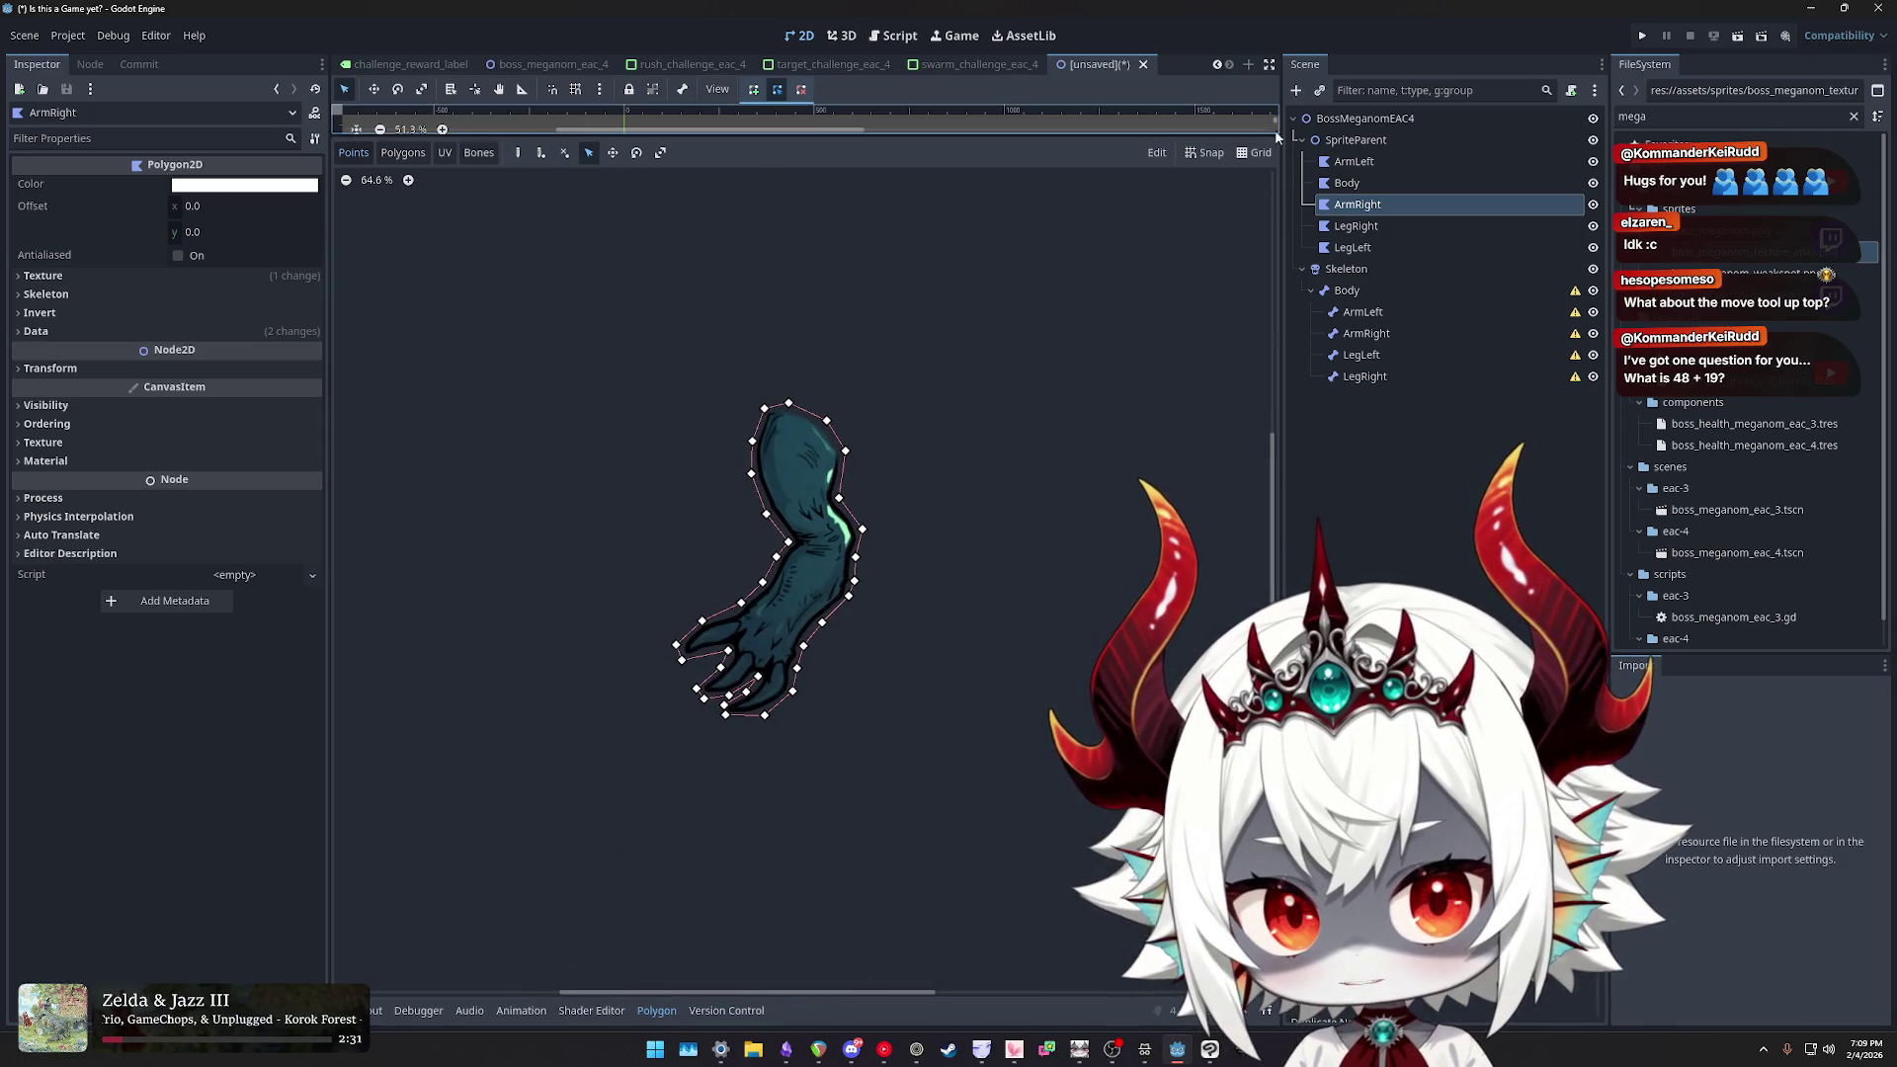
{"action": "left_click", "coordinate": [1369, 229]}
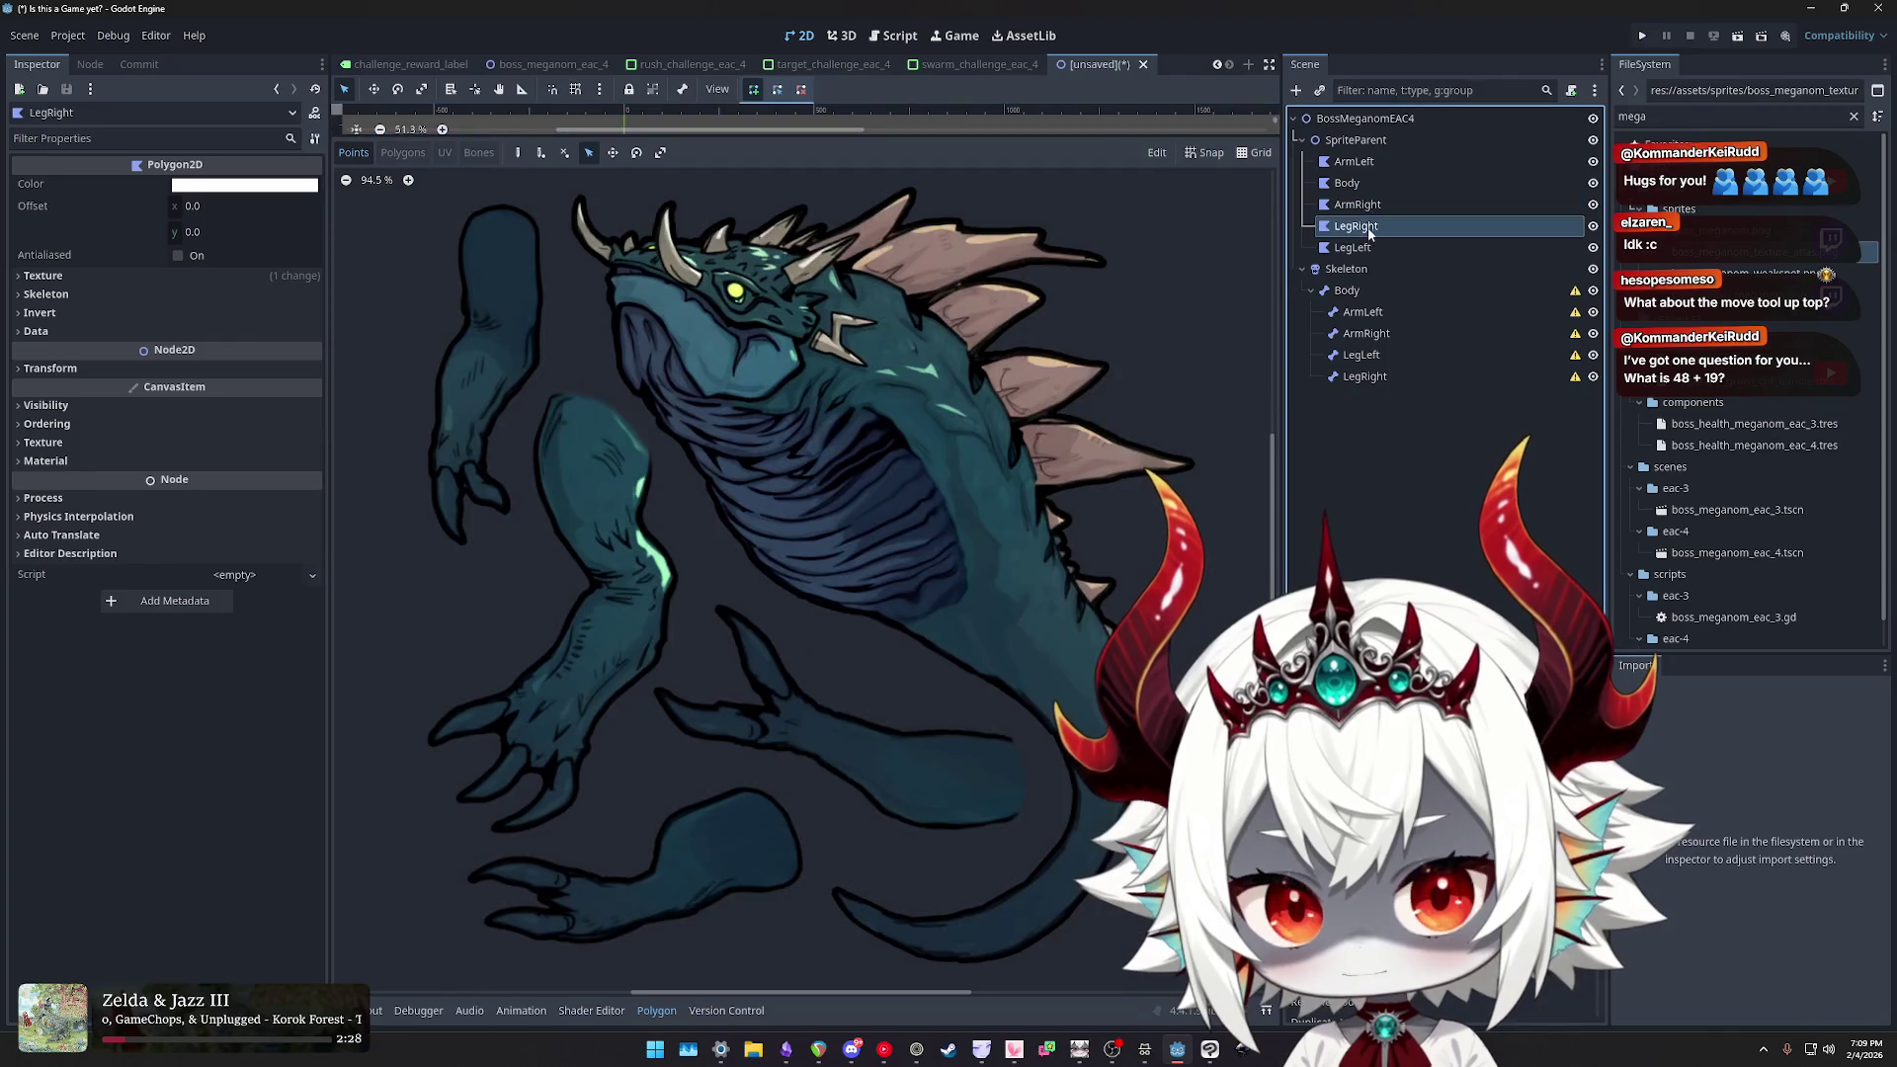
- With the Create Polygon tool on the zoomed-in leg, trace LegRight's upper edge toward the claws
{"action": "left_click", "coordinate": [518, 152]}
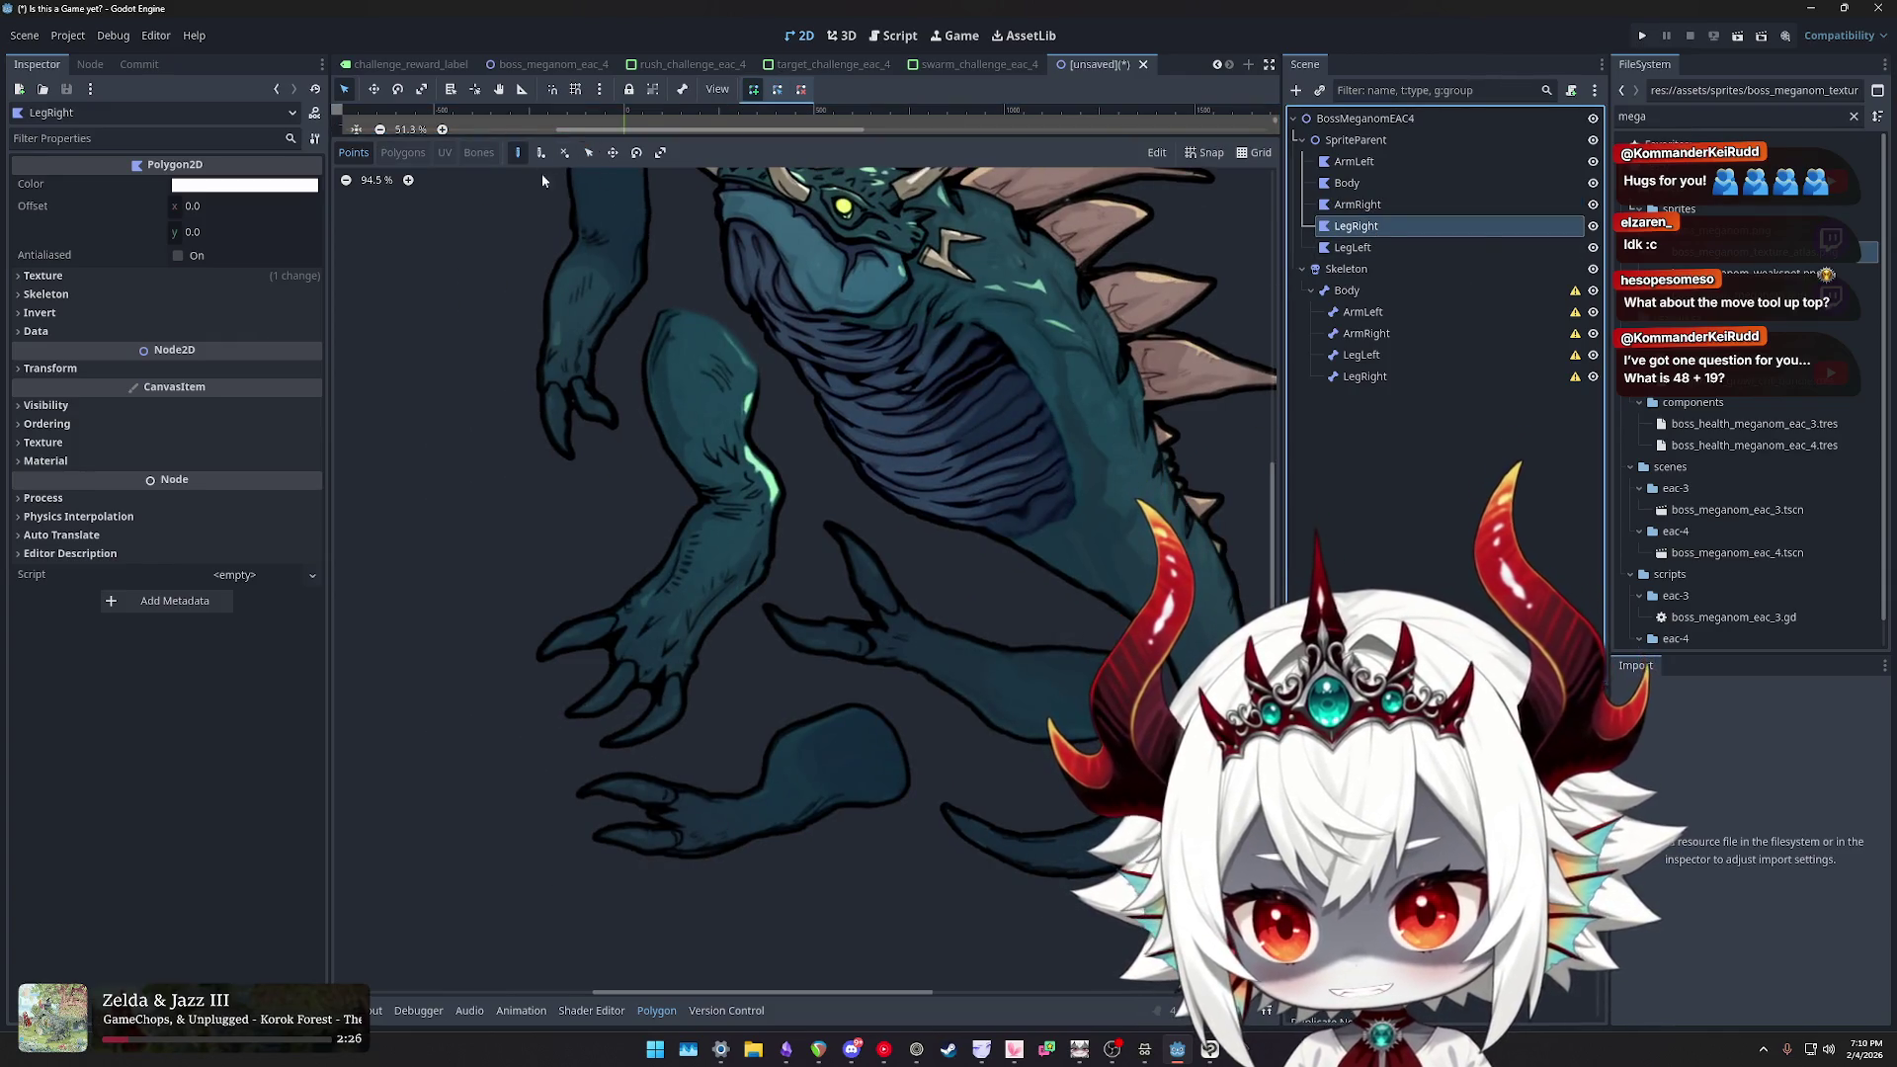
{"action": "scroll", "coordinate": [919, 459], "scroll_direction": "down", "scroll_amount": 2}
{"action": "scroll", "coordinate": [858, 597], "scroll_direction": "up", "scroll_amount": 3}
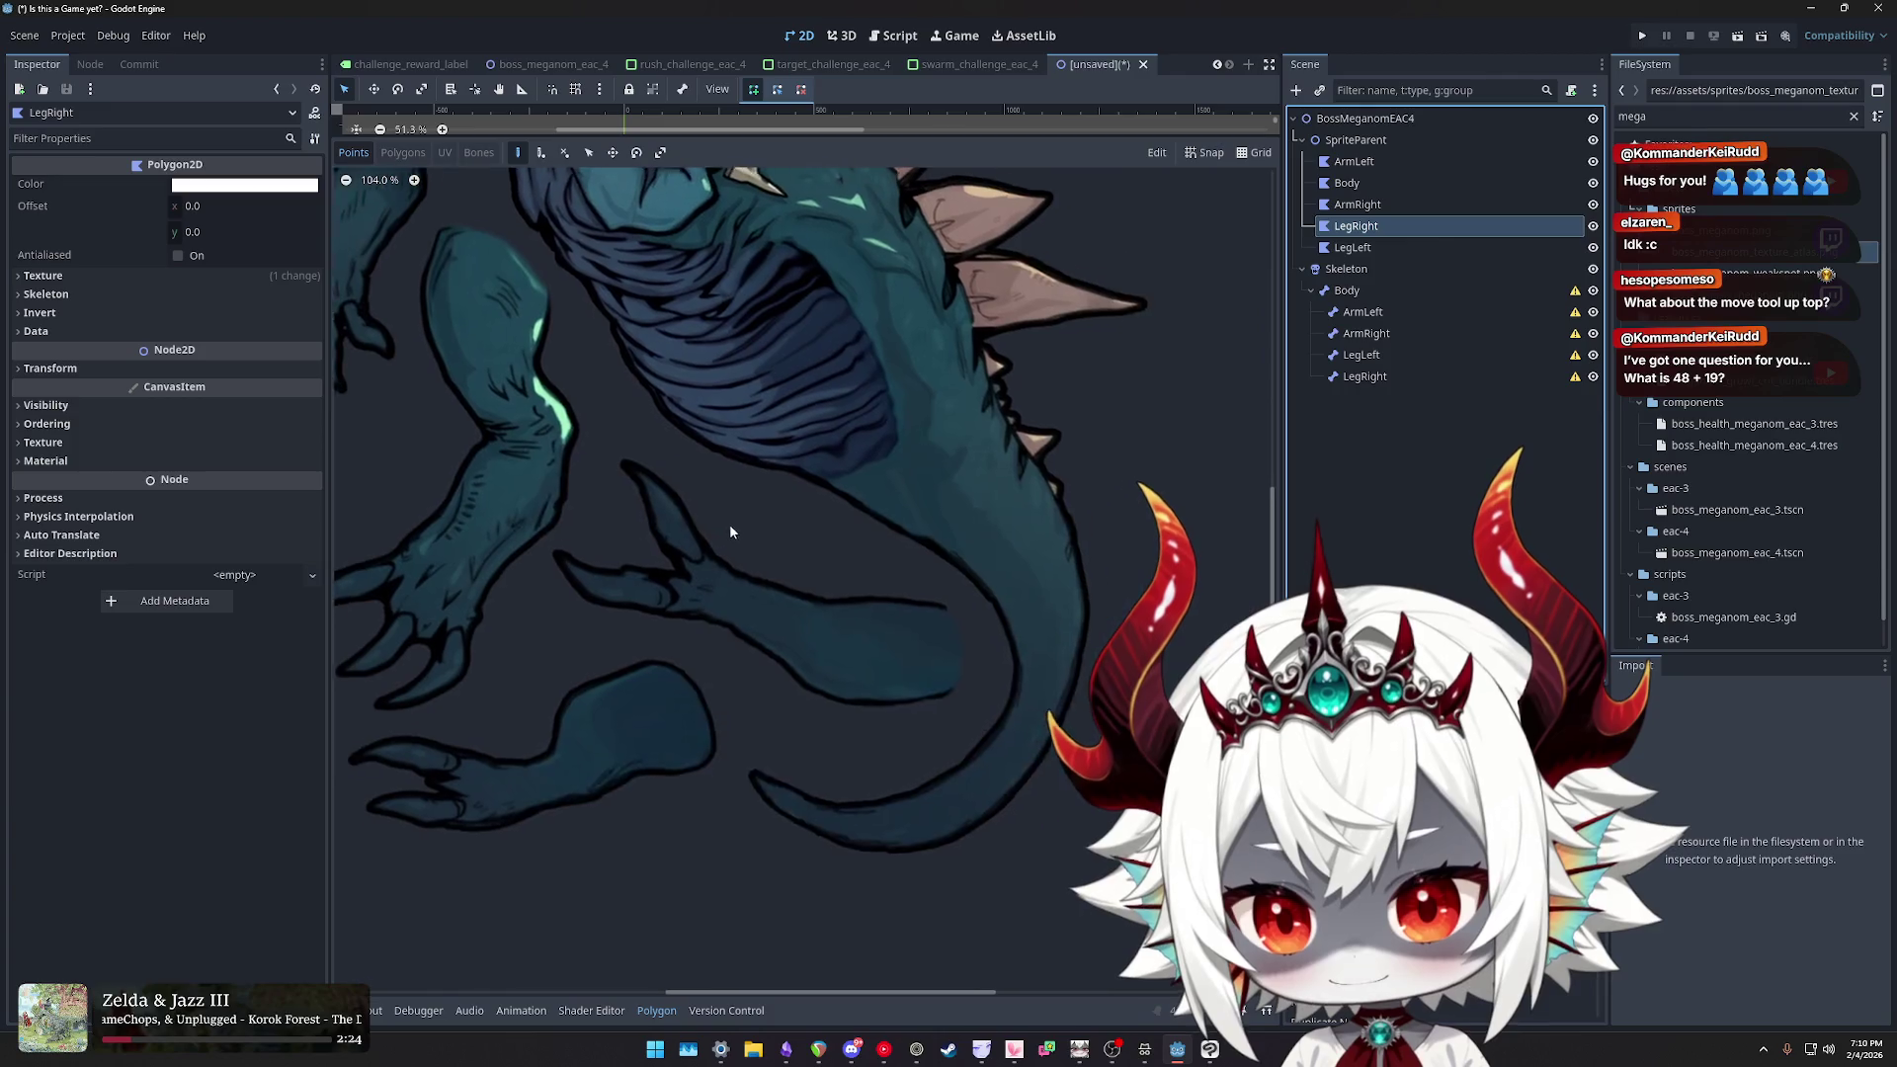
{"action": "scroll", "coordinate": [967, 539], "scroll_direction": "down", "scroll_amount": 3}
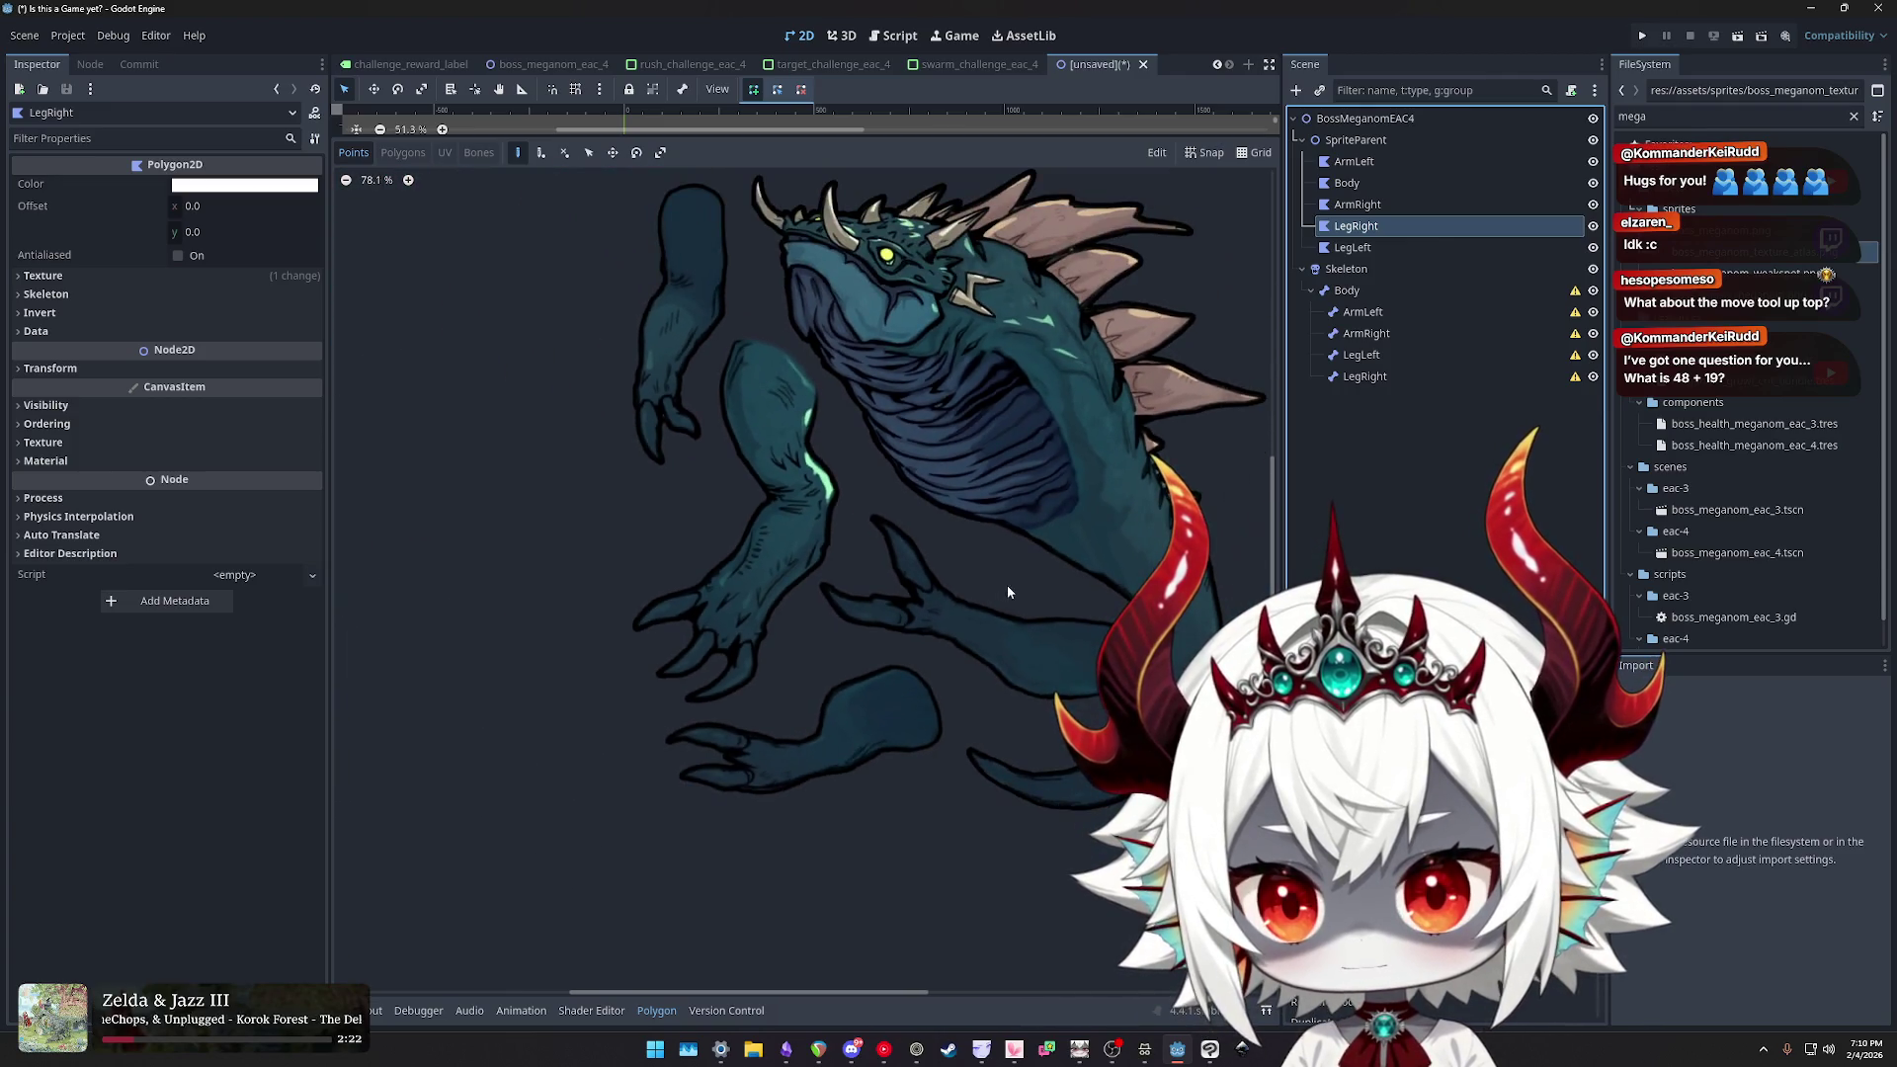
{"action": "scroll", "coordinate": [1003, 574], "scroll_direction": "up", "scroll_amount": 2}
{"action": "scroll", "coordinate": [924, 534], "scroll_direction": "up", "scroll_amount": 4}
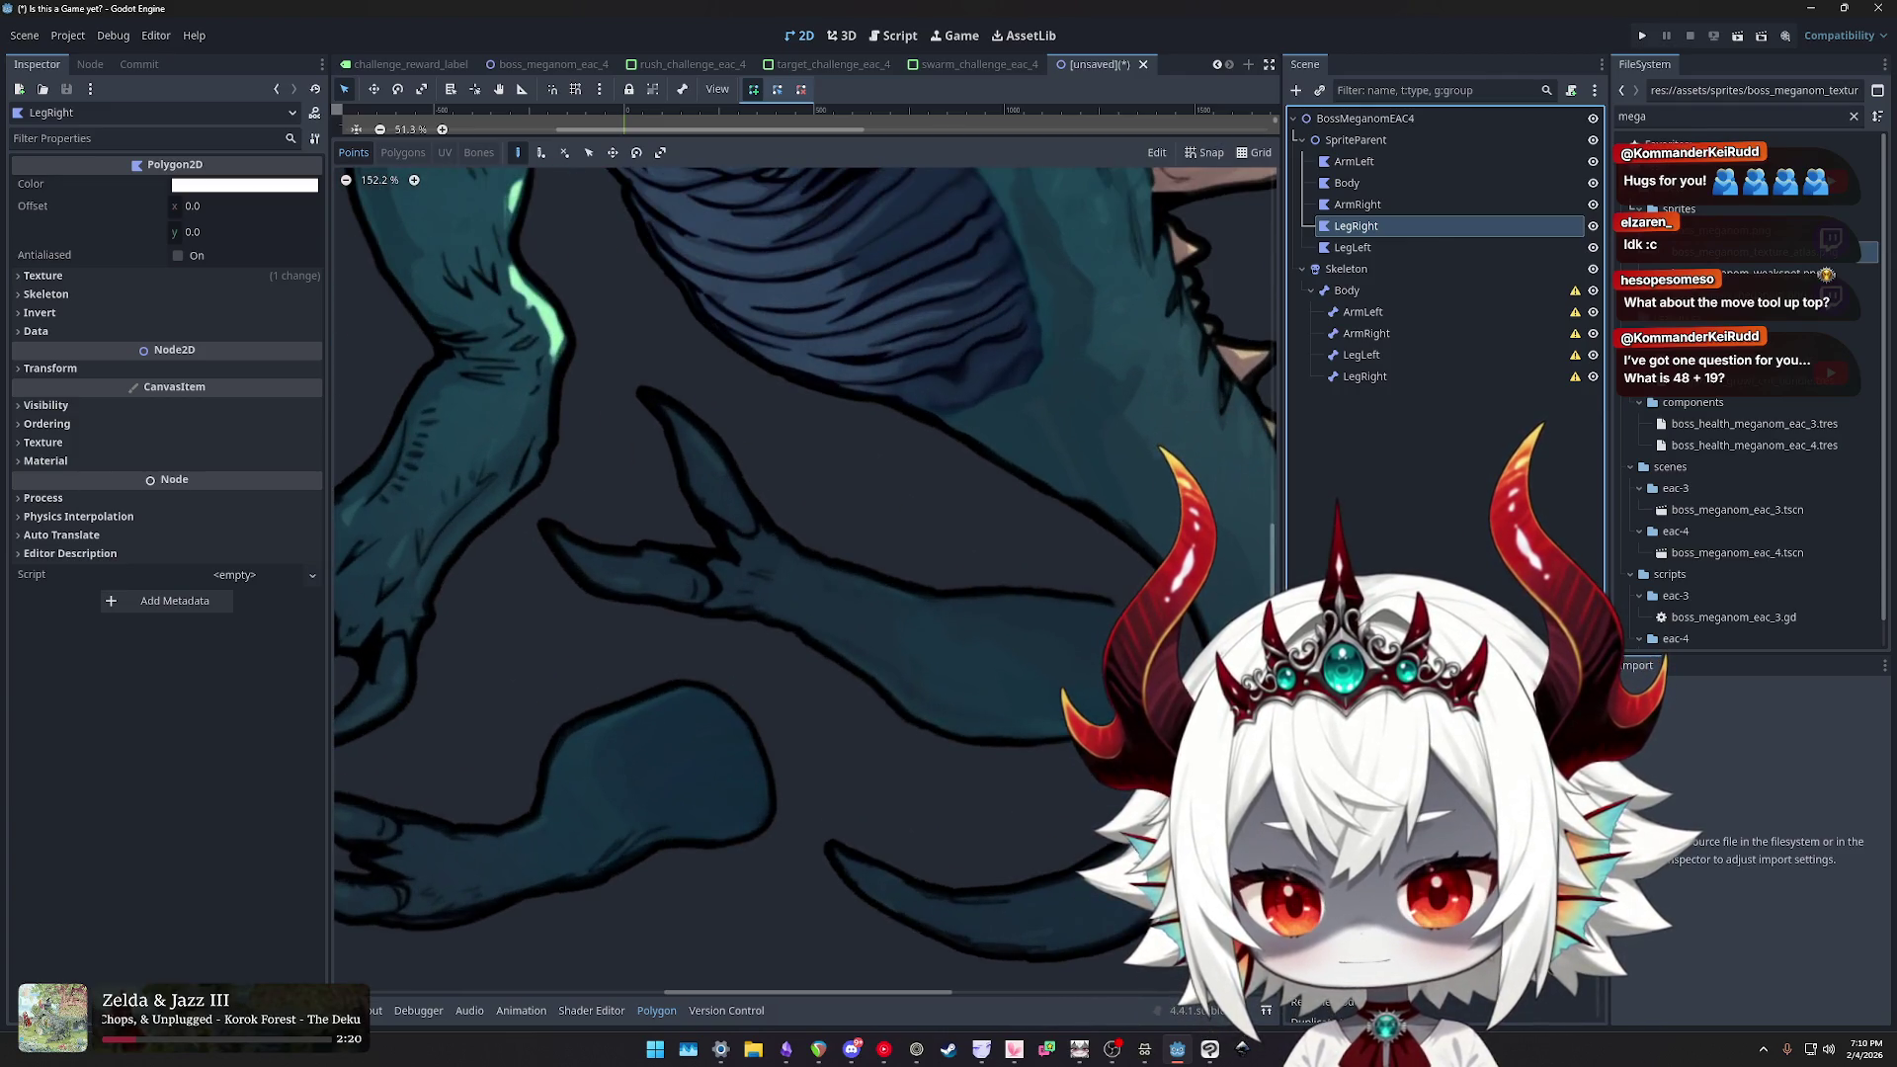
{"action": "left_click", "coordinate": [1124, 589]}
{"action": "left_click", "coordinate": [1027, 569]}
{"action": "left_click", "coordinate": [946, 576]}
{"action": "left_click", "coordinate": [812, 538]}
- Outline the raised claw, the lower claw and the front claw tip
{"action": "left_click", "coordinate": [766, 491]}
{"action": "left_click", "coordinate": [723, 417]}
{"action": "left_click", "coordinate": [640, 367]}
{"action": "left_click", "coordinate": [618, 396]}
{"action": "left_click", "coordinate": [651, 429]}
{"action": "left_click", "coordinate": [667, 491]}
{"action": "left_click", "coordinate": [693, 533]}
{"action": "left_click", "coordinate": [642, 527]}
{"action": "left_click", "coordinate": [620, 533]}
{"action": "left_click", "coordinate": [534, 507]}
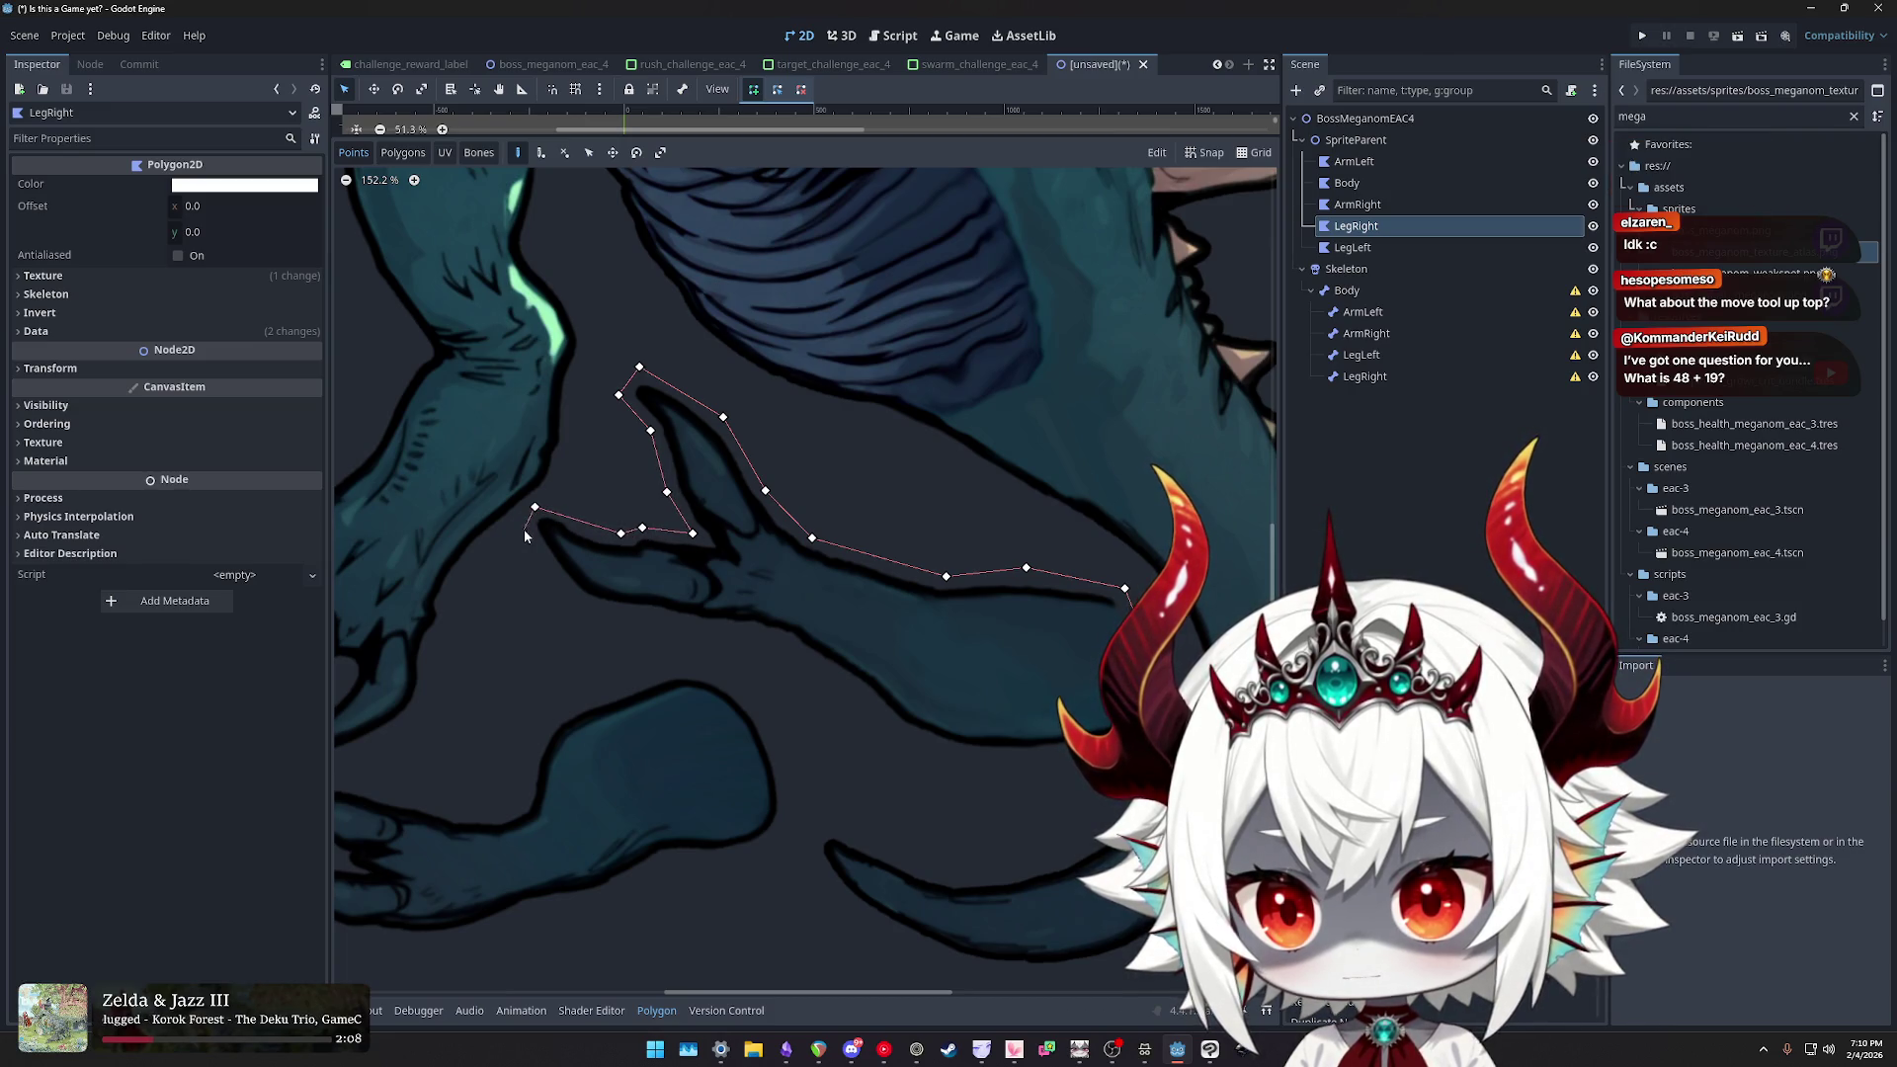
{"action": "left_click", "coordinate": [525, 535]}
- Trace the leg's lower edge and rounded end, closing the polygon at the first point
{"action": "left_click", "coordinate": [563, 595]}
{"action": "left_click", "coordinate": [606, 616]}
{"action": "left_click", "coordinate": [710, 629]}
{"action": "left_click", "coordinate": [781, 645]}
{"action": "left_click", "coordinate": [866, 705]}
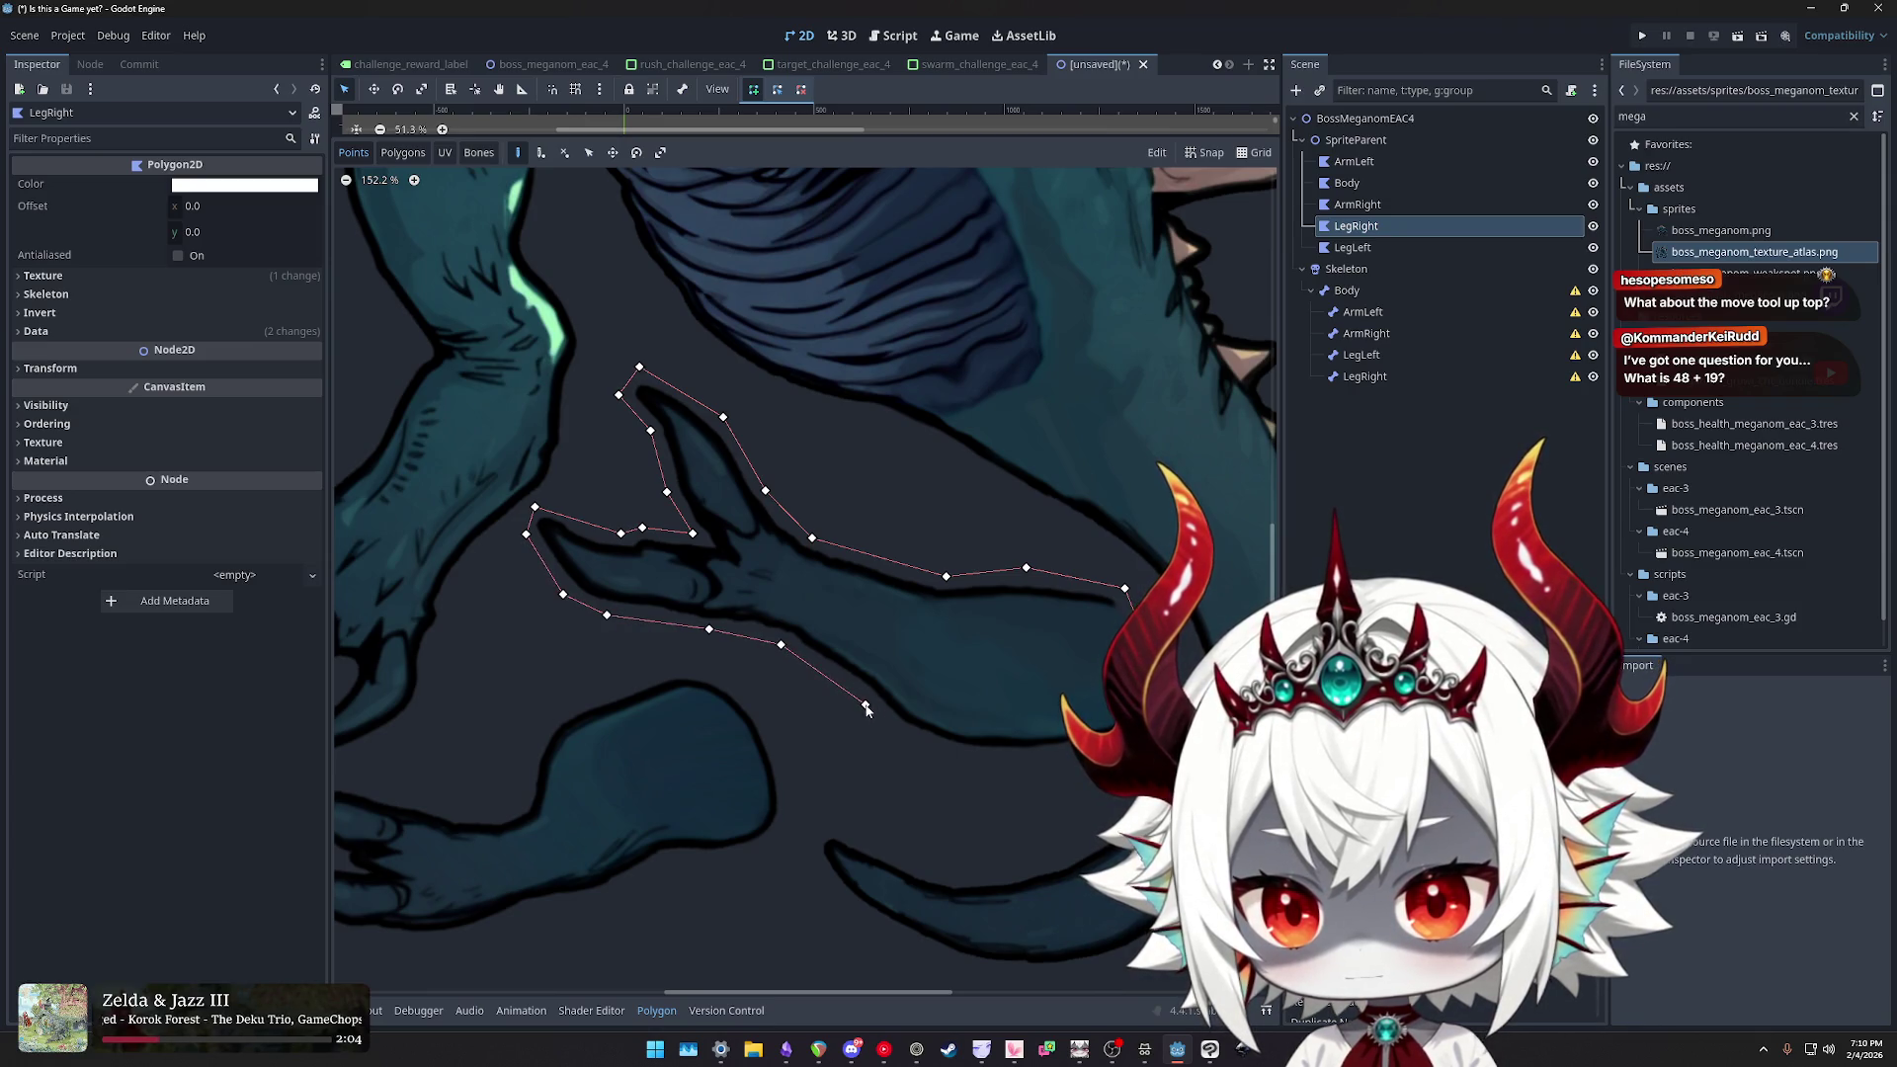
{"action": "left_click", "coordinate": [910, 743]}
{"action": "left_click", "coordinate": [1012, 767]}
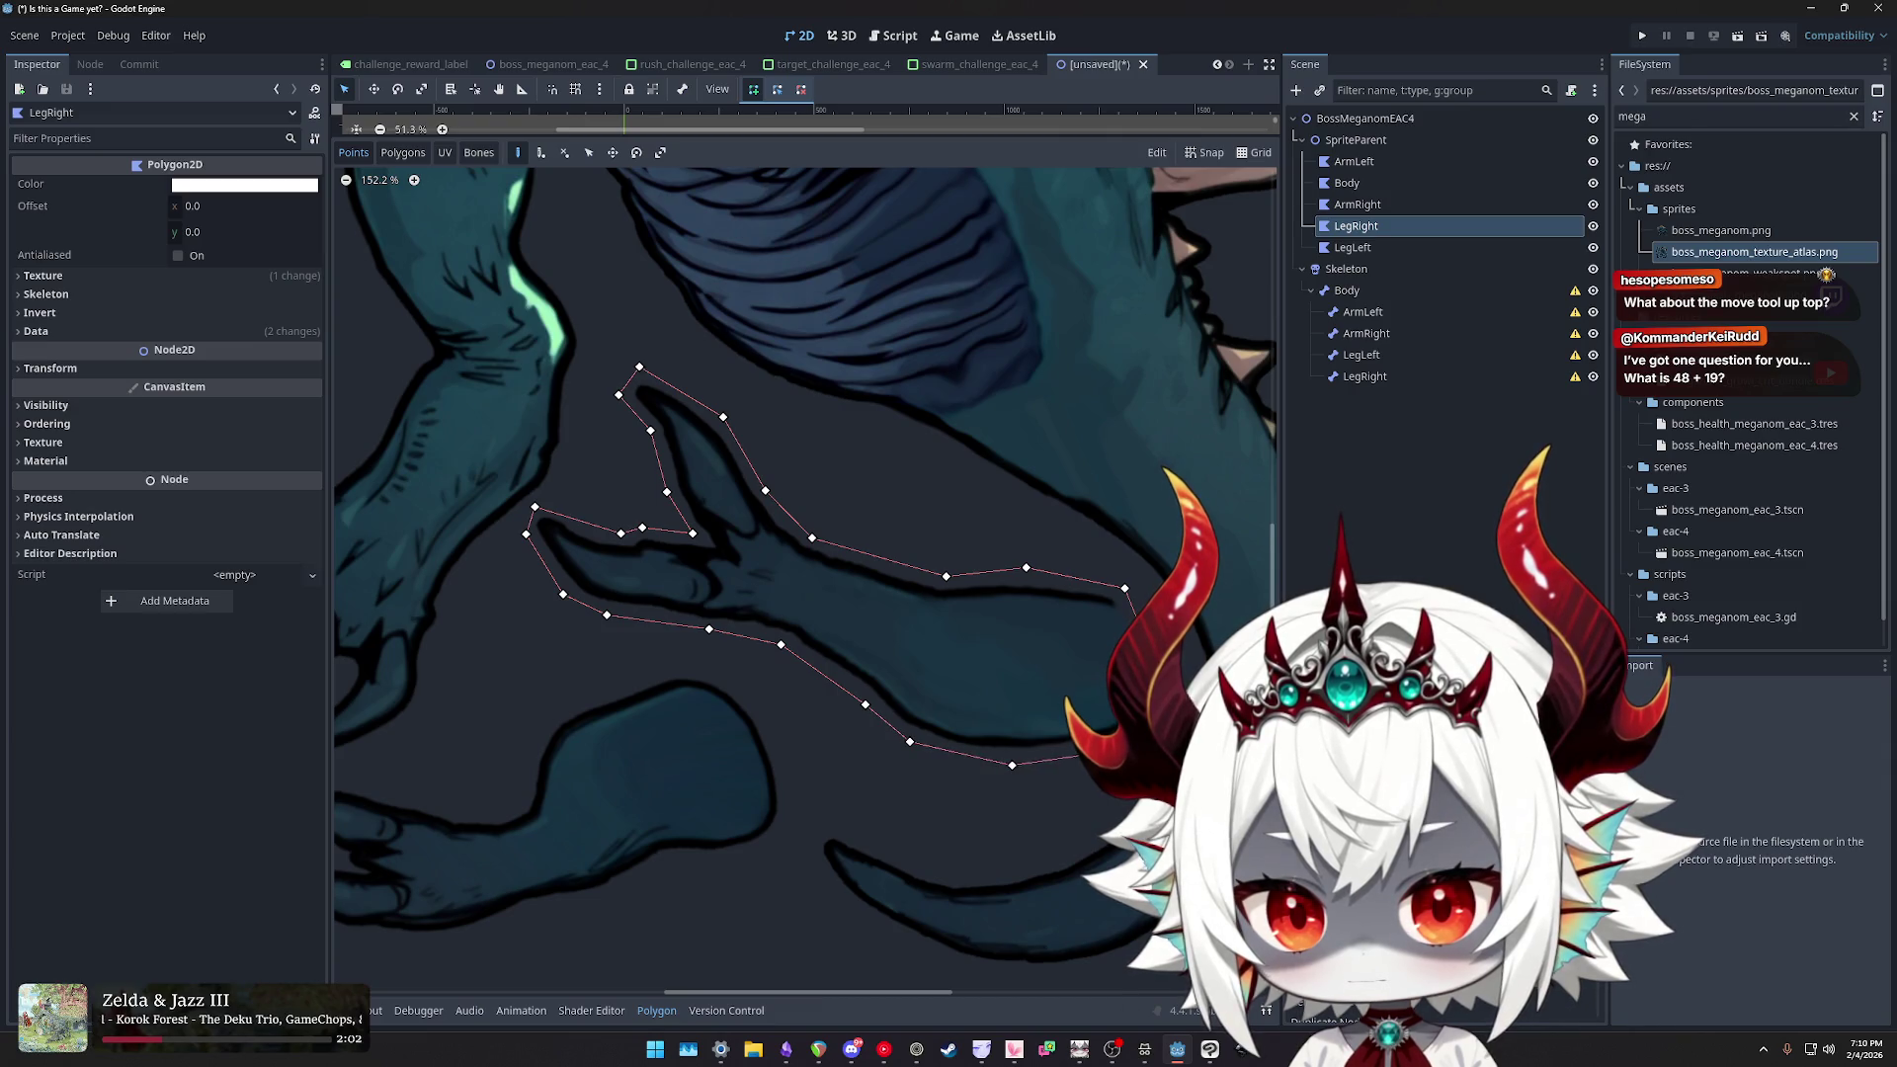
{"action": "left_click", "coordinate": [1140, 742]}
{"action": "left_click", "coordinate": [1154, 663]}
{"action": "left_click", "coordinate": [1125, 589]}
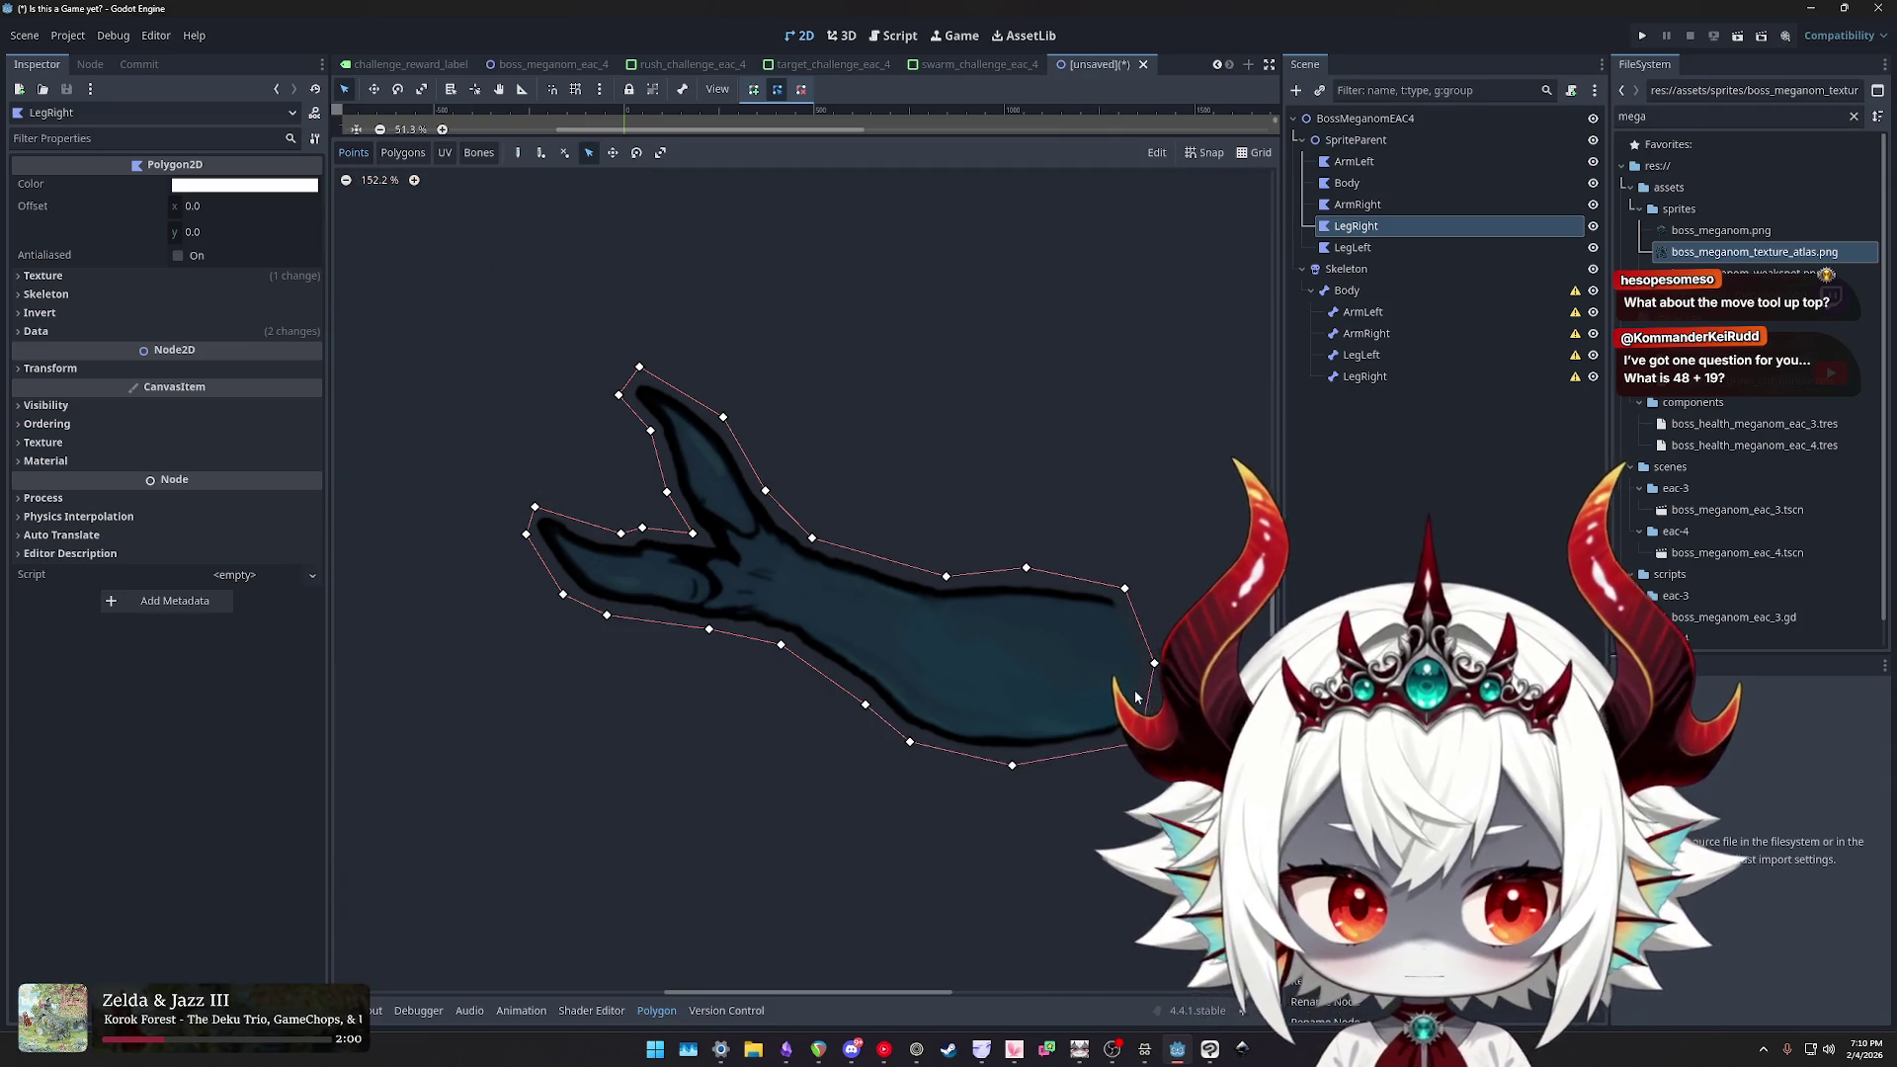
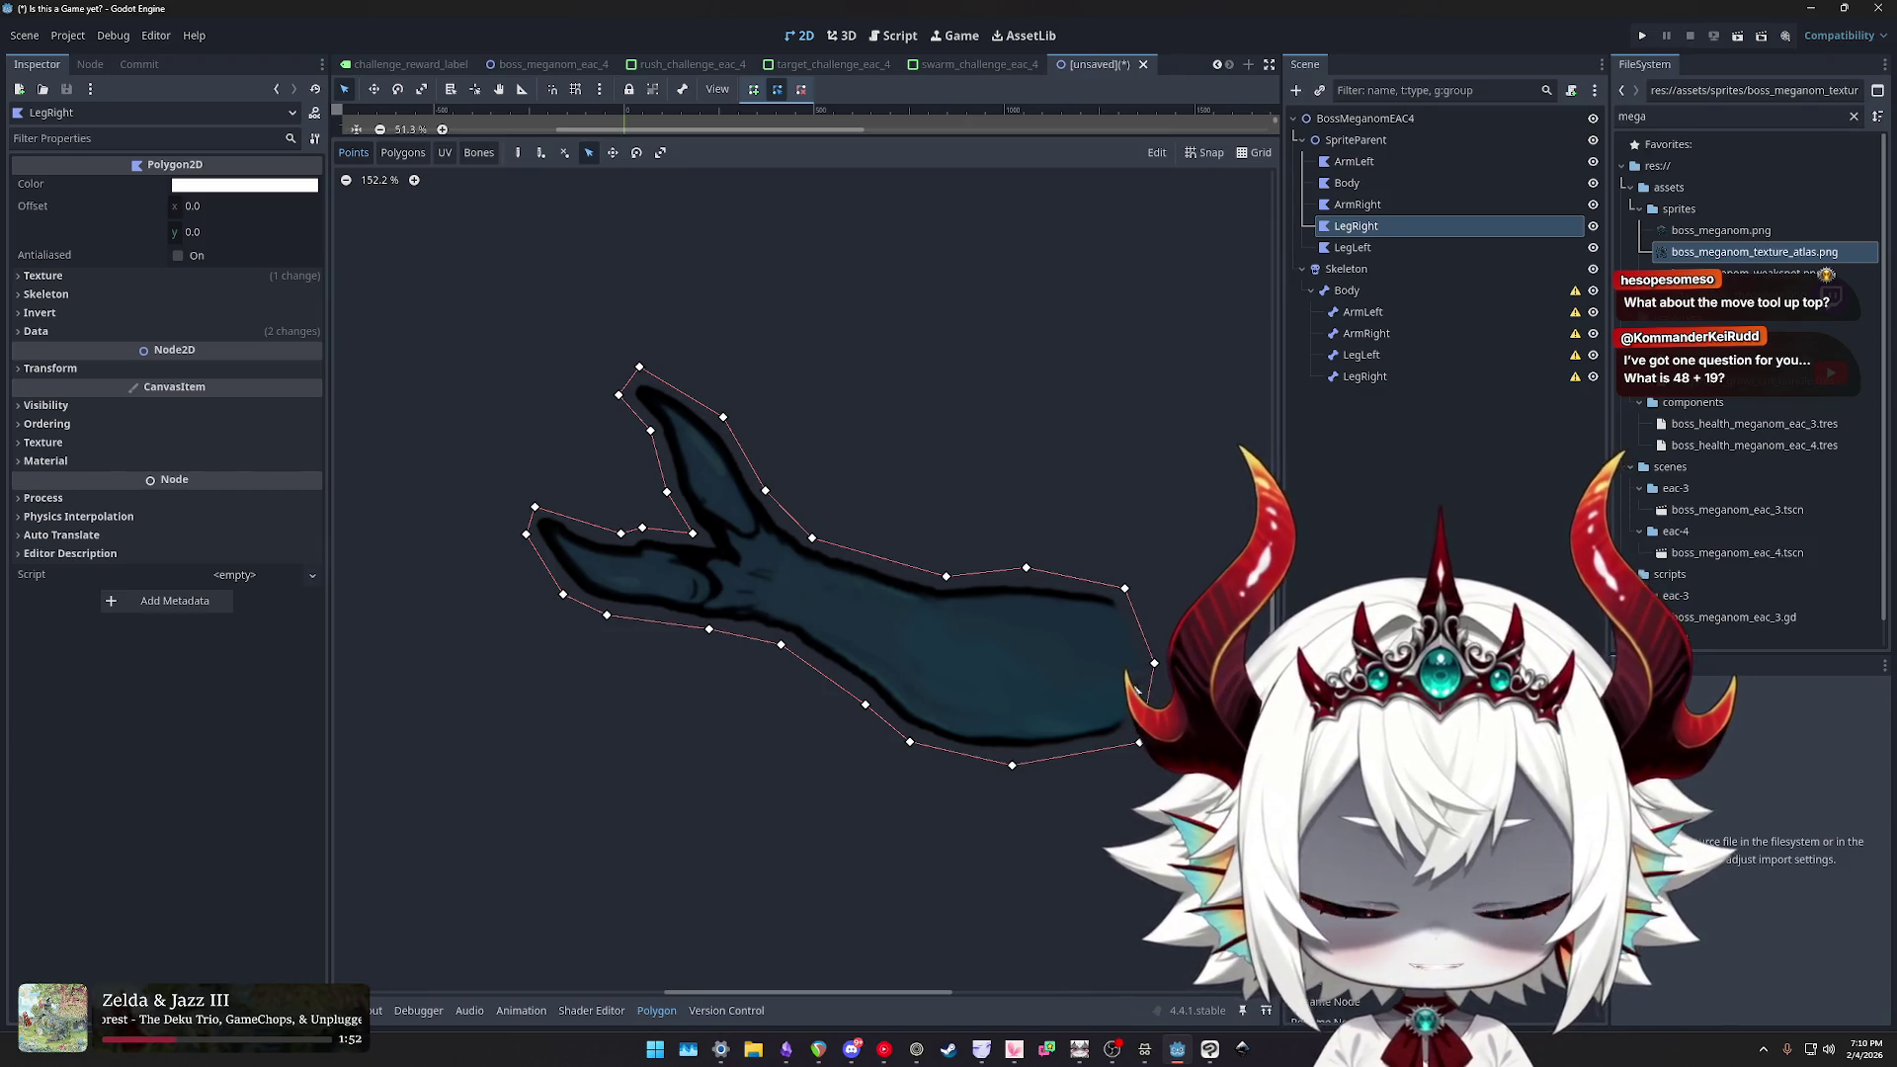
- Select LegLeft and start its outline with points along the leg's top edge
{"action": "scroll", "coordinate": [880, 514], "scroll_direction": "down", "scroll_amount": 2}
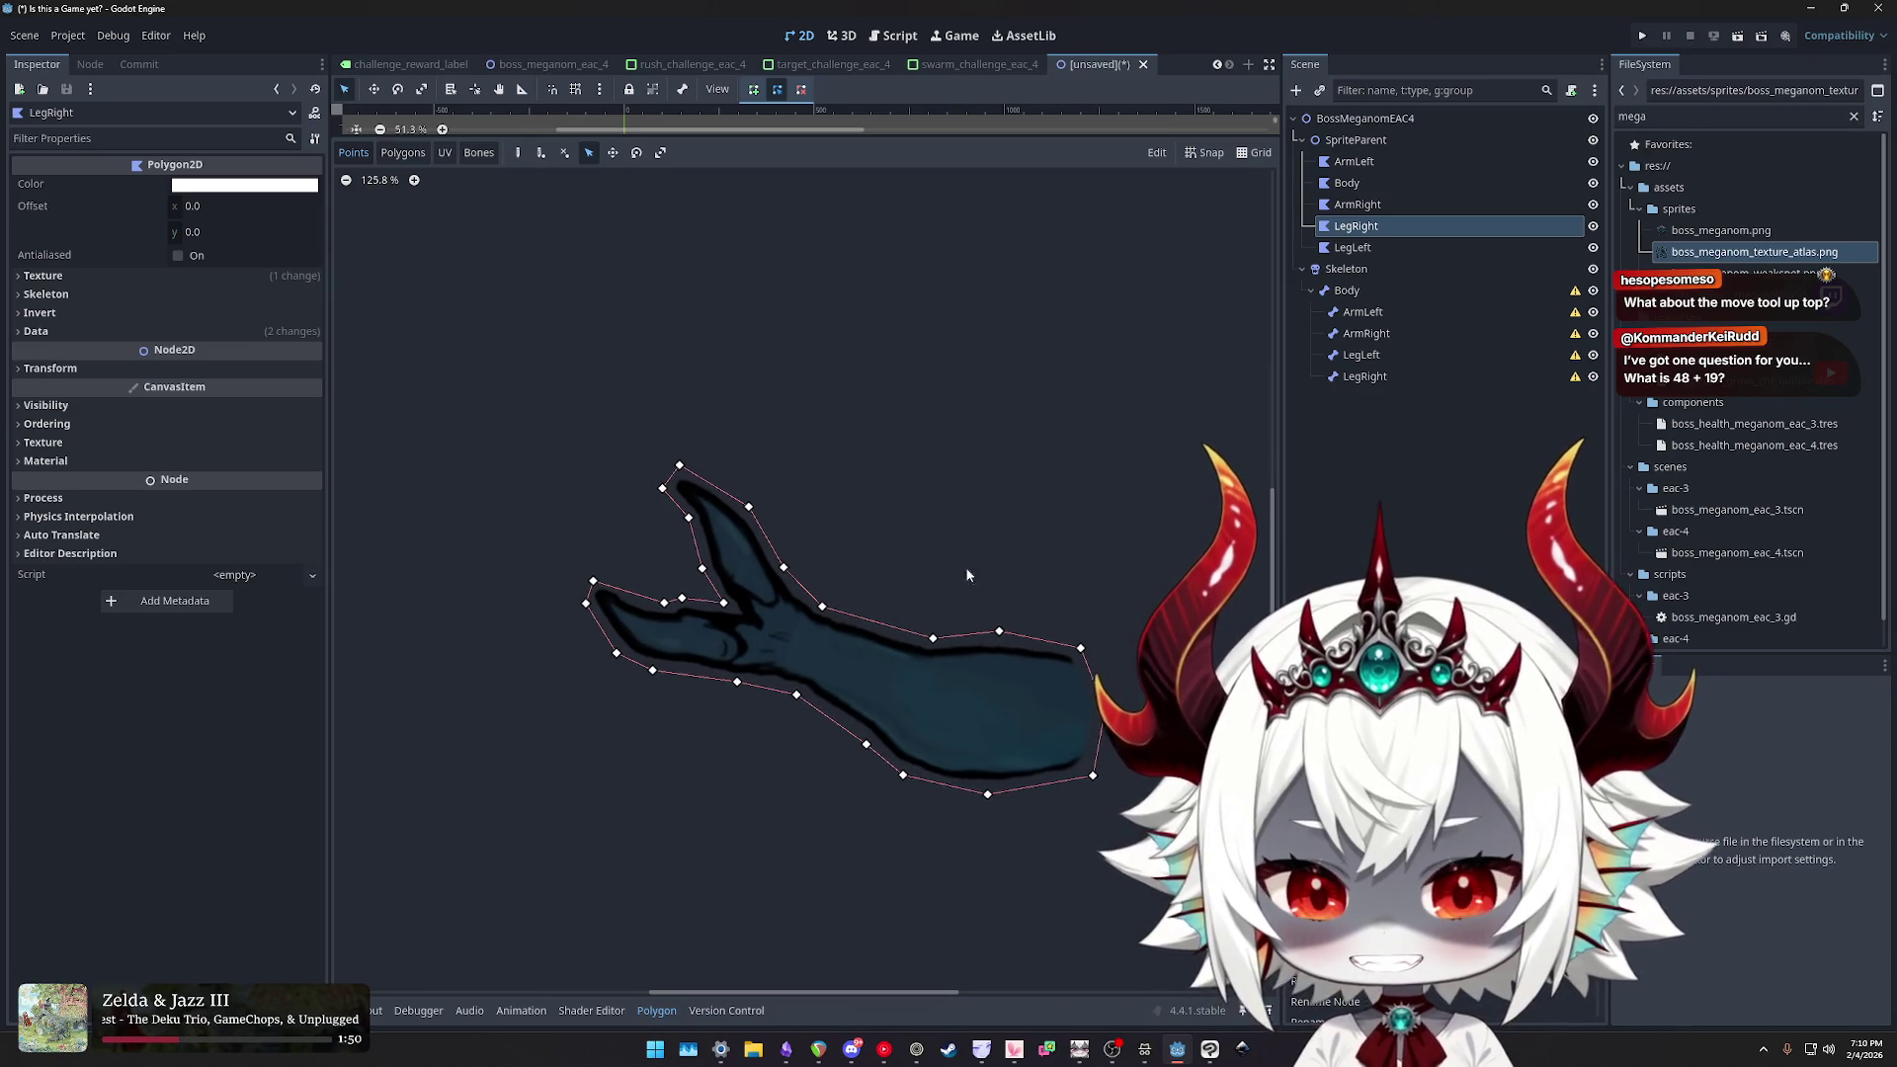
{"action": "left_click", "coordinate": [1353, 247]}
{"action": "scroll", "coordinate": [840, 593], "scroll_direction": "up", "scroll_amount": 3}
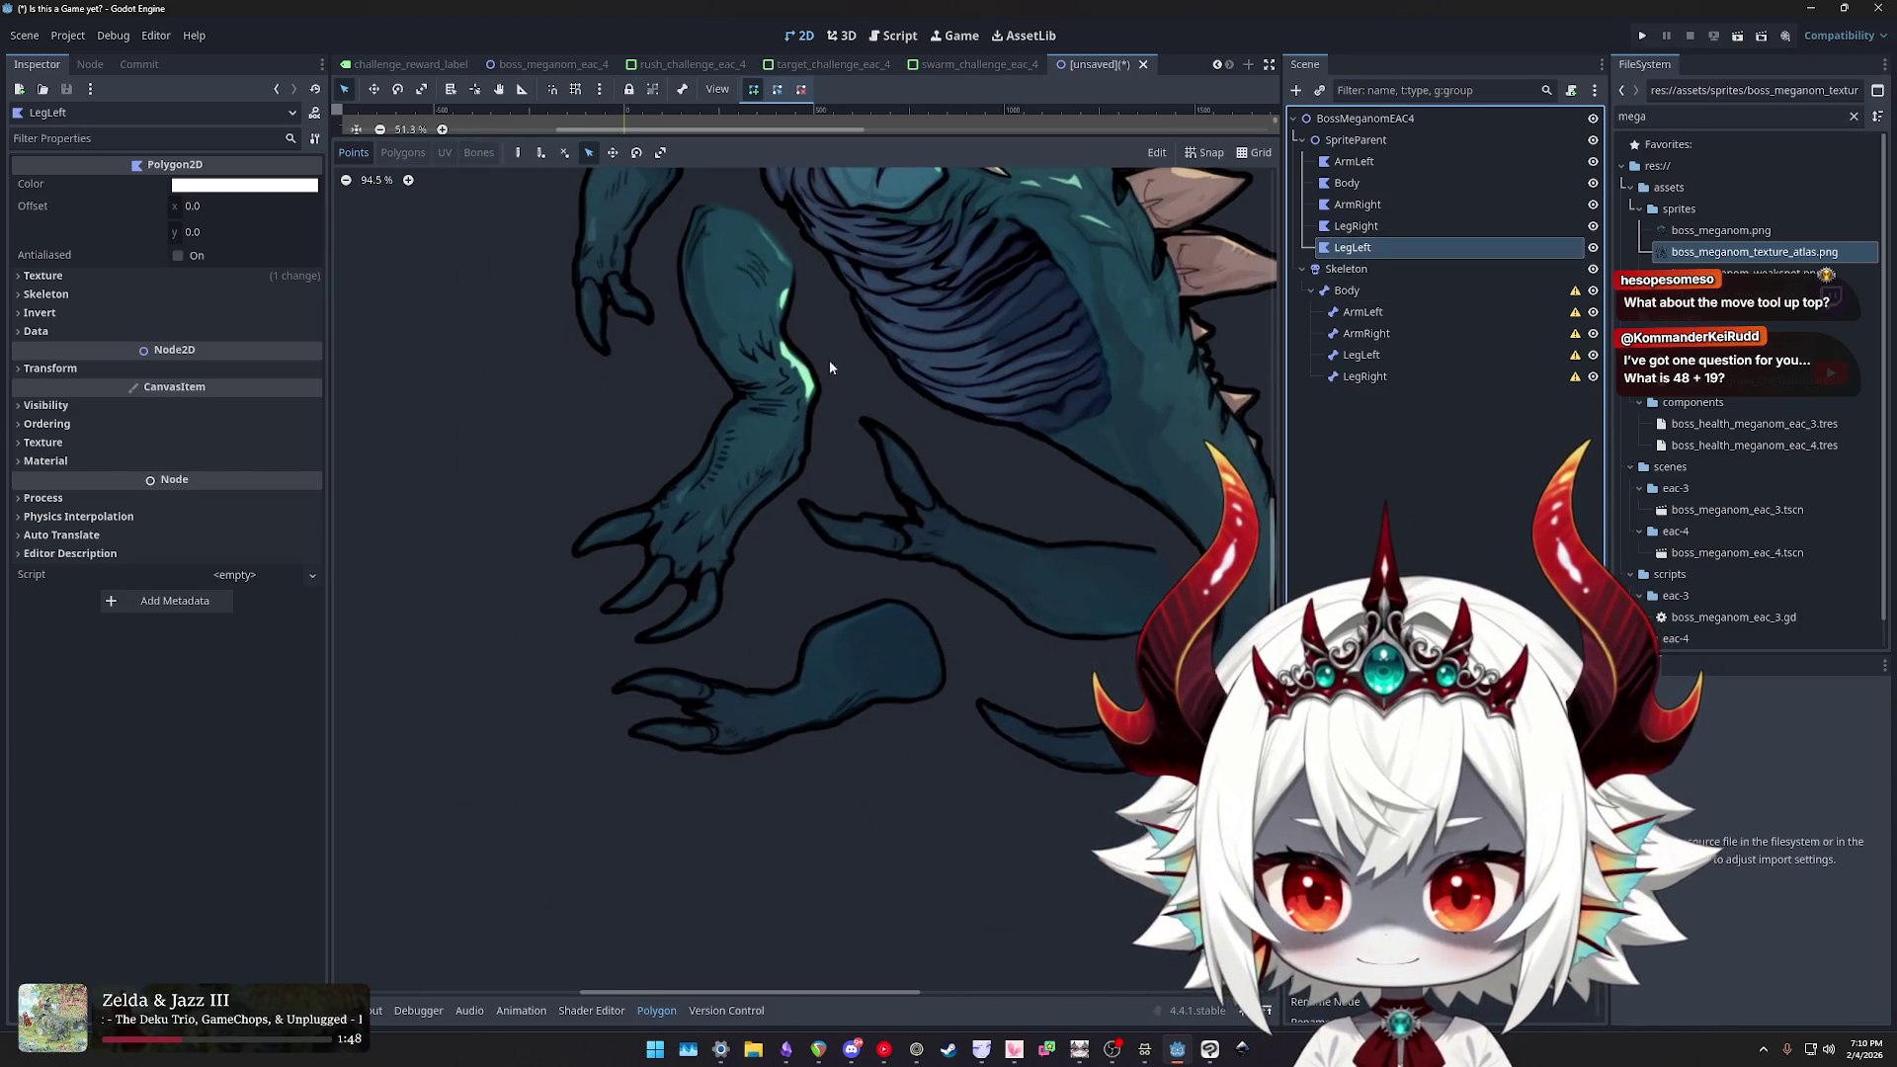
{"action": "scroll", "coordinate": [946, 614], "scroll_direction": "up", "scroll_amount": 4}
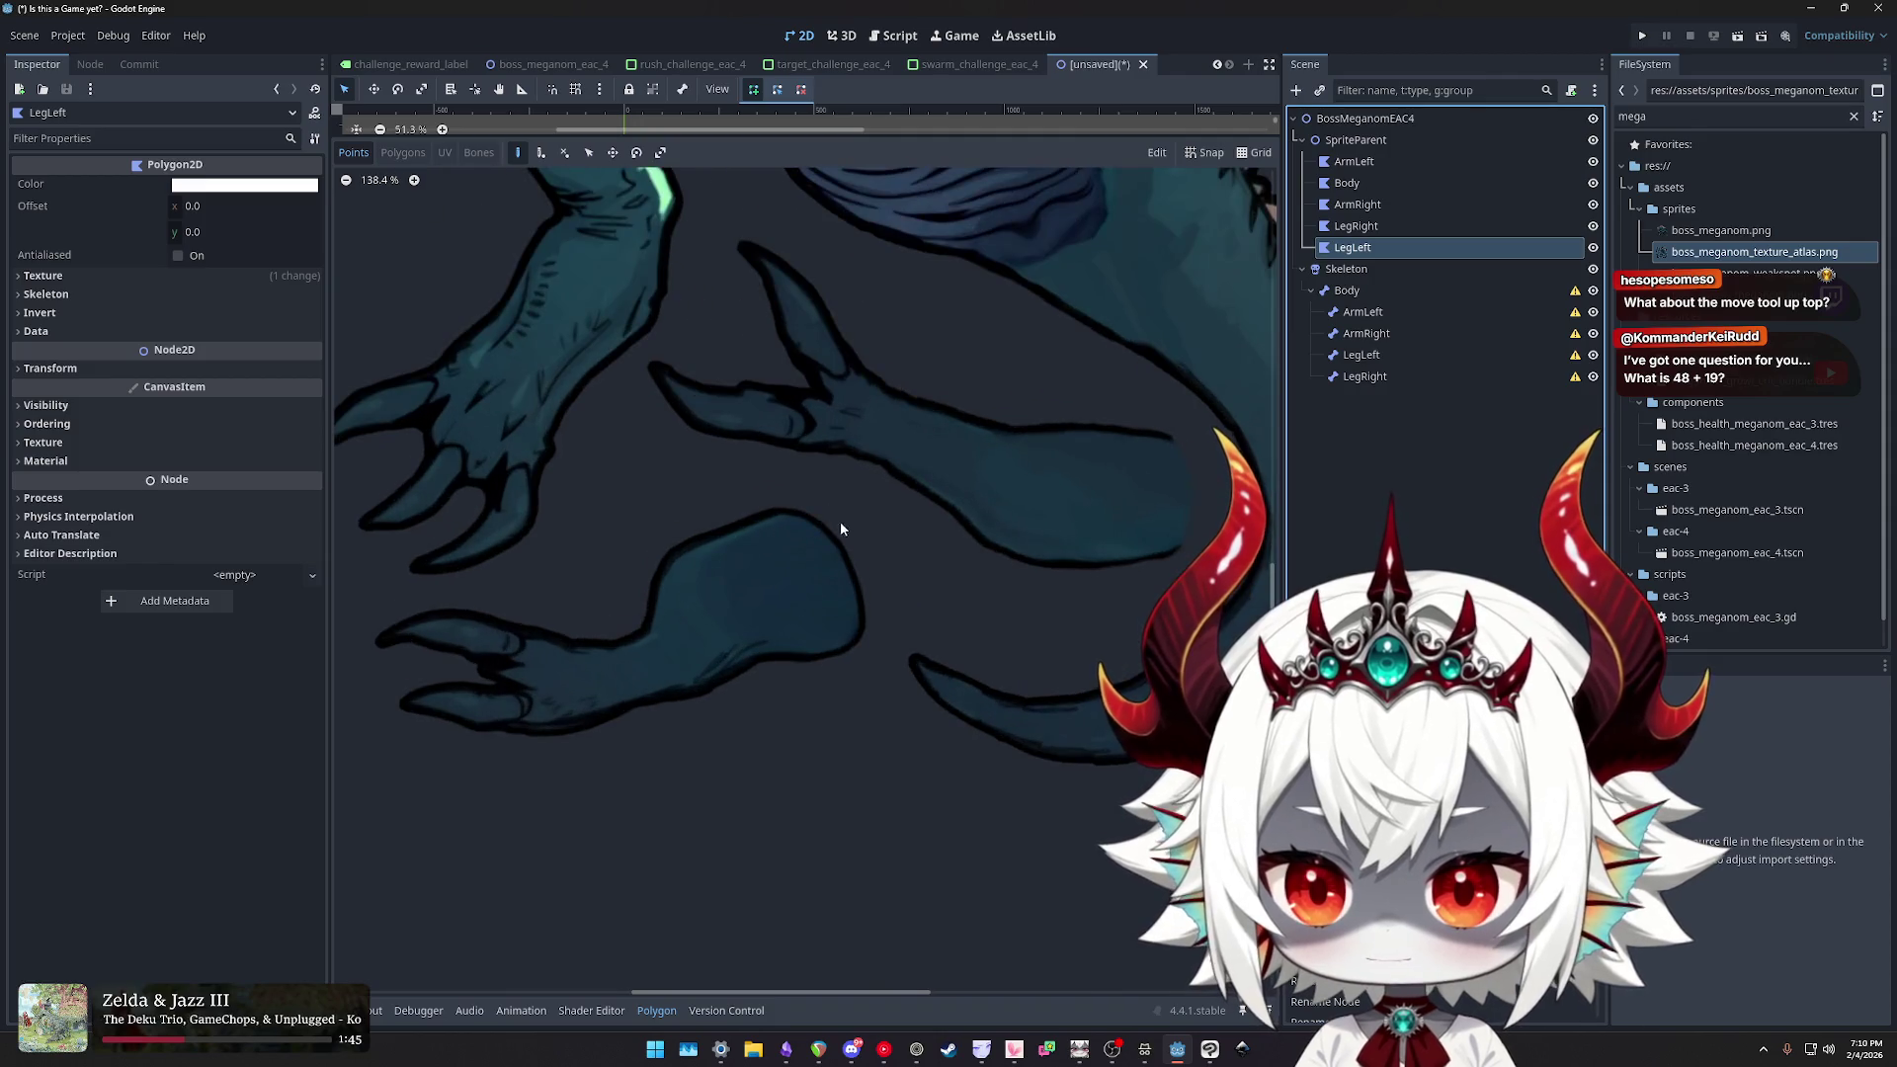
{"action": "left_click", "coordinate": [864, 563]}
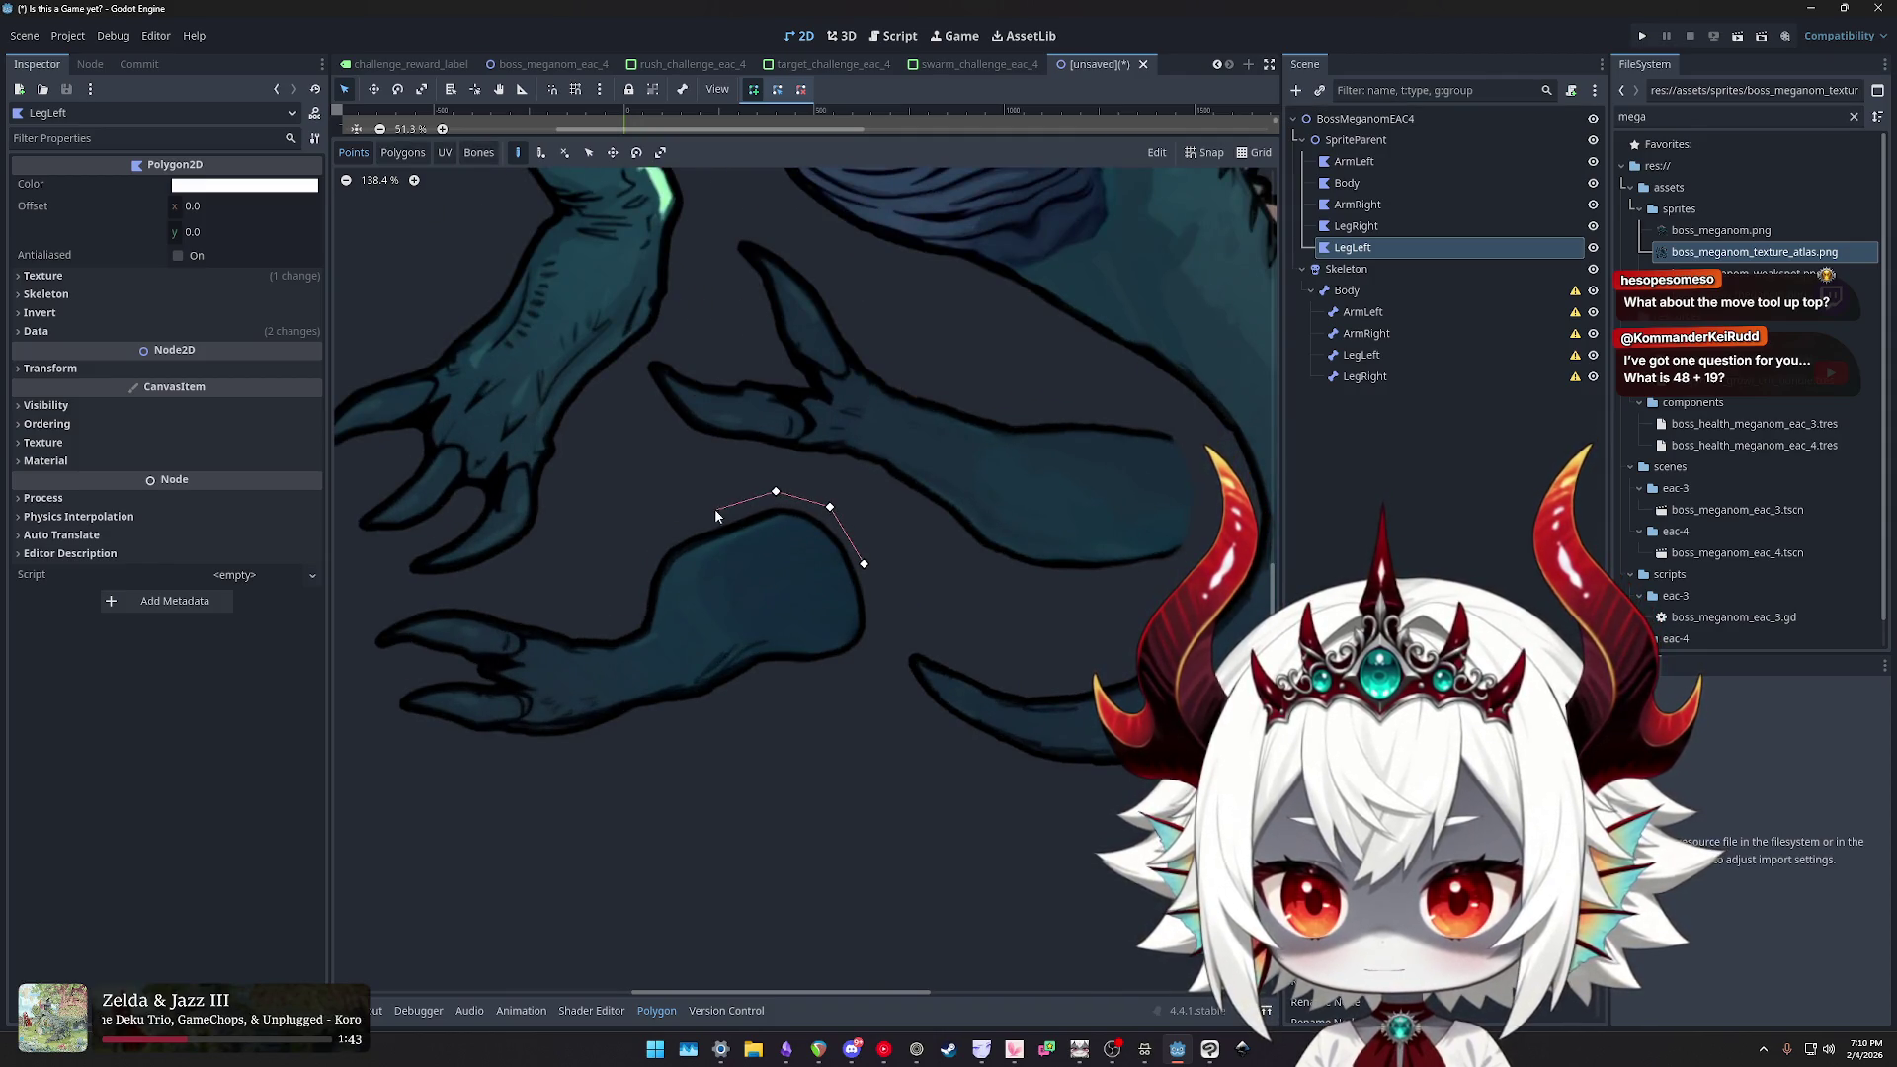
{"action": "left_click", "coordinate": [636, 583]}
{"action": "left_click", "coordinate": [630, 618]}
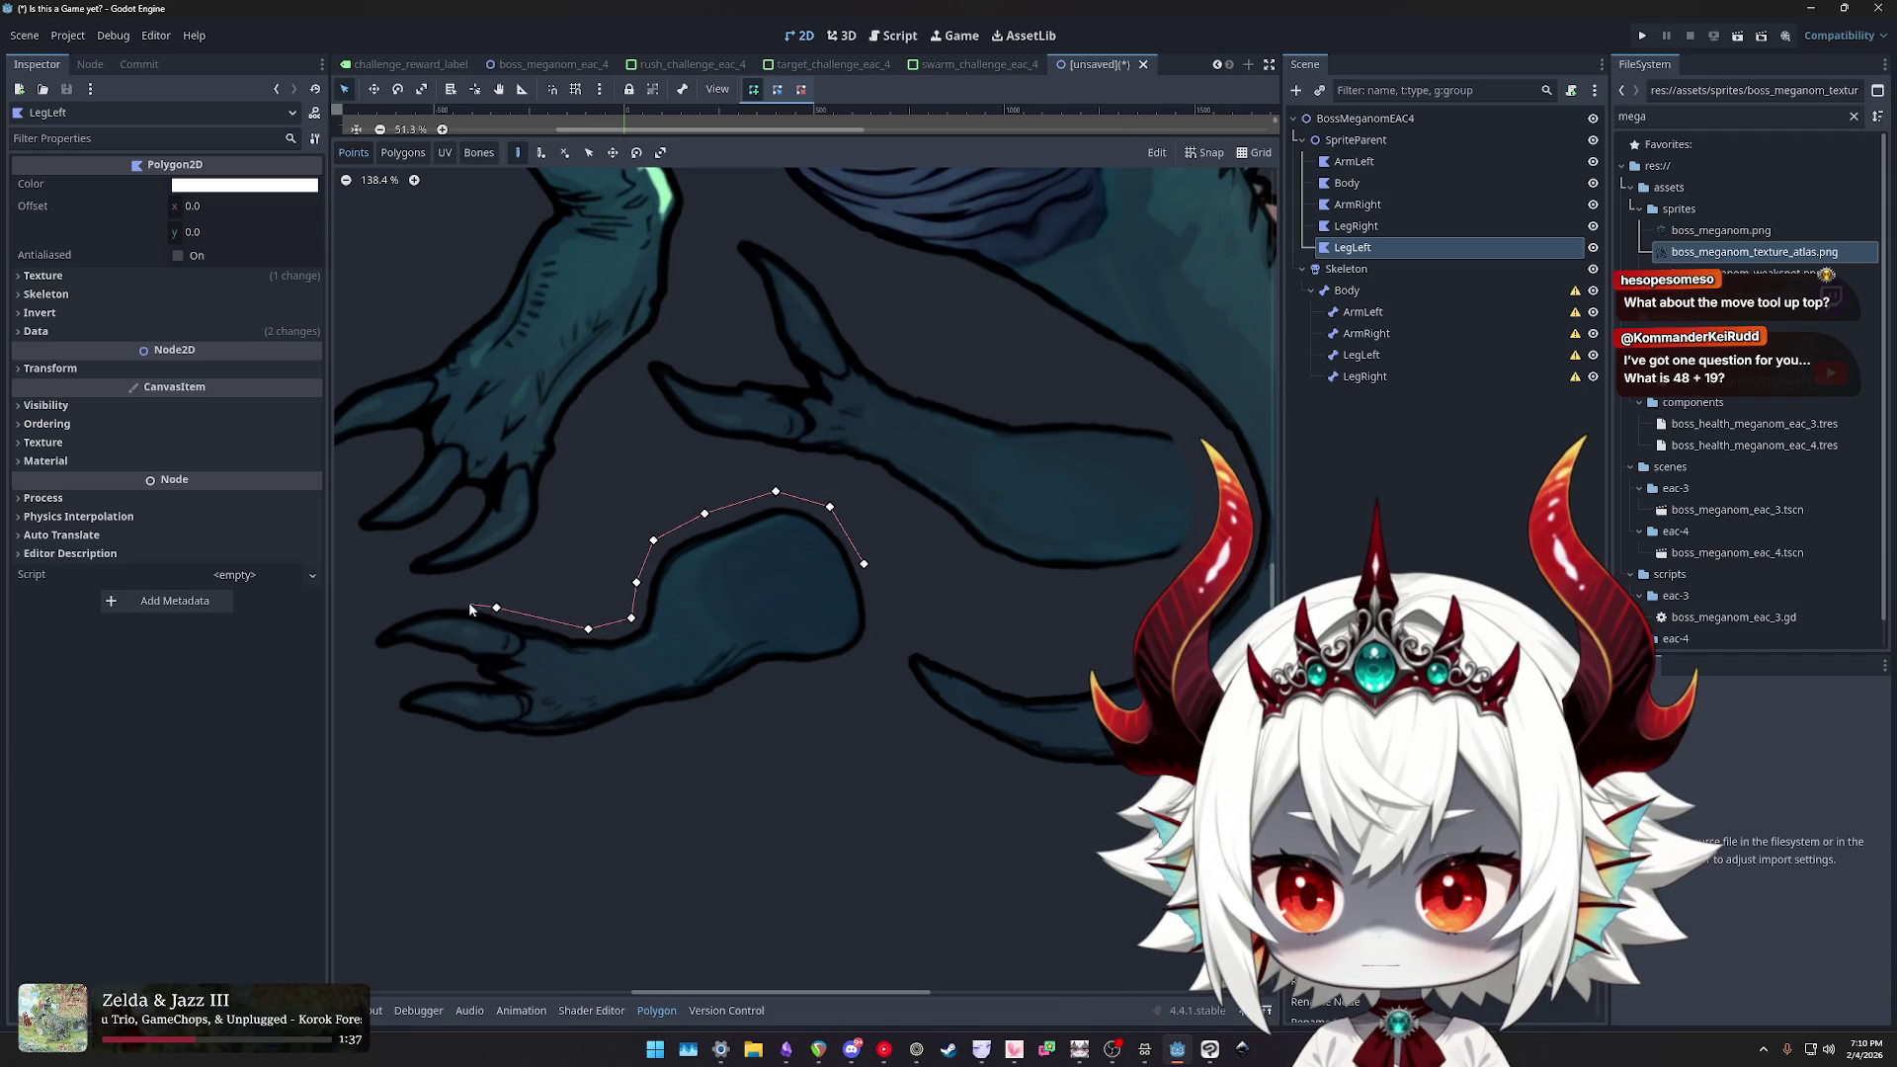
- Trace the outline around the toes, underside and back end, closing it at the first point
{"action": "left_click", "coordinate": [383, 659]}
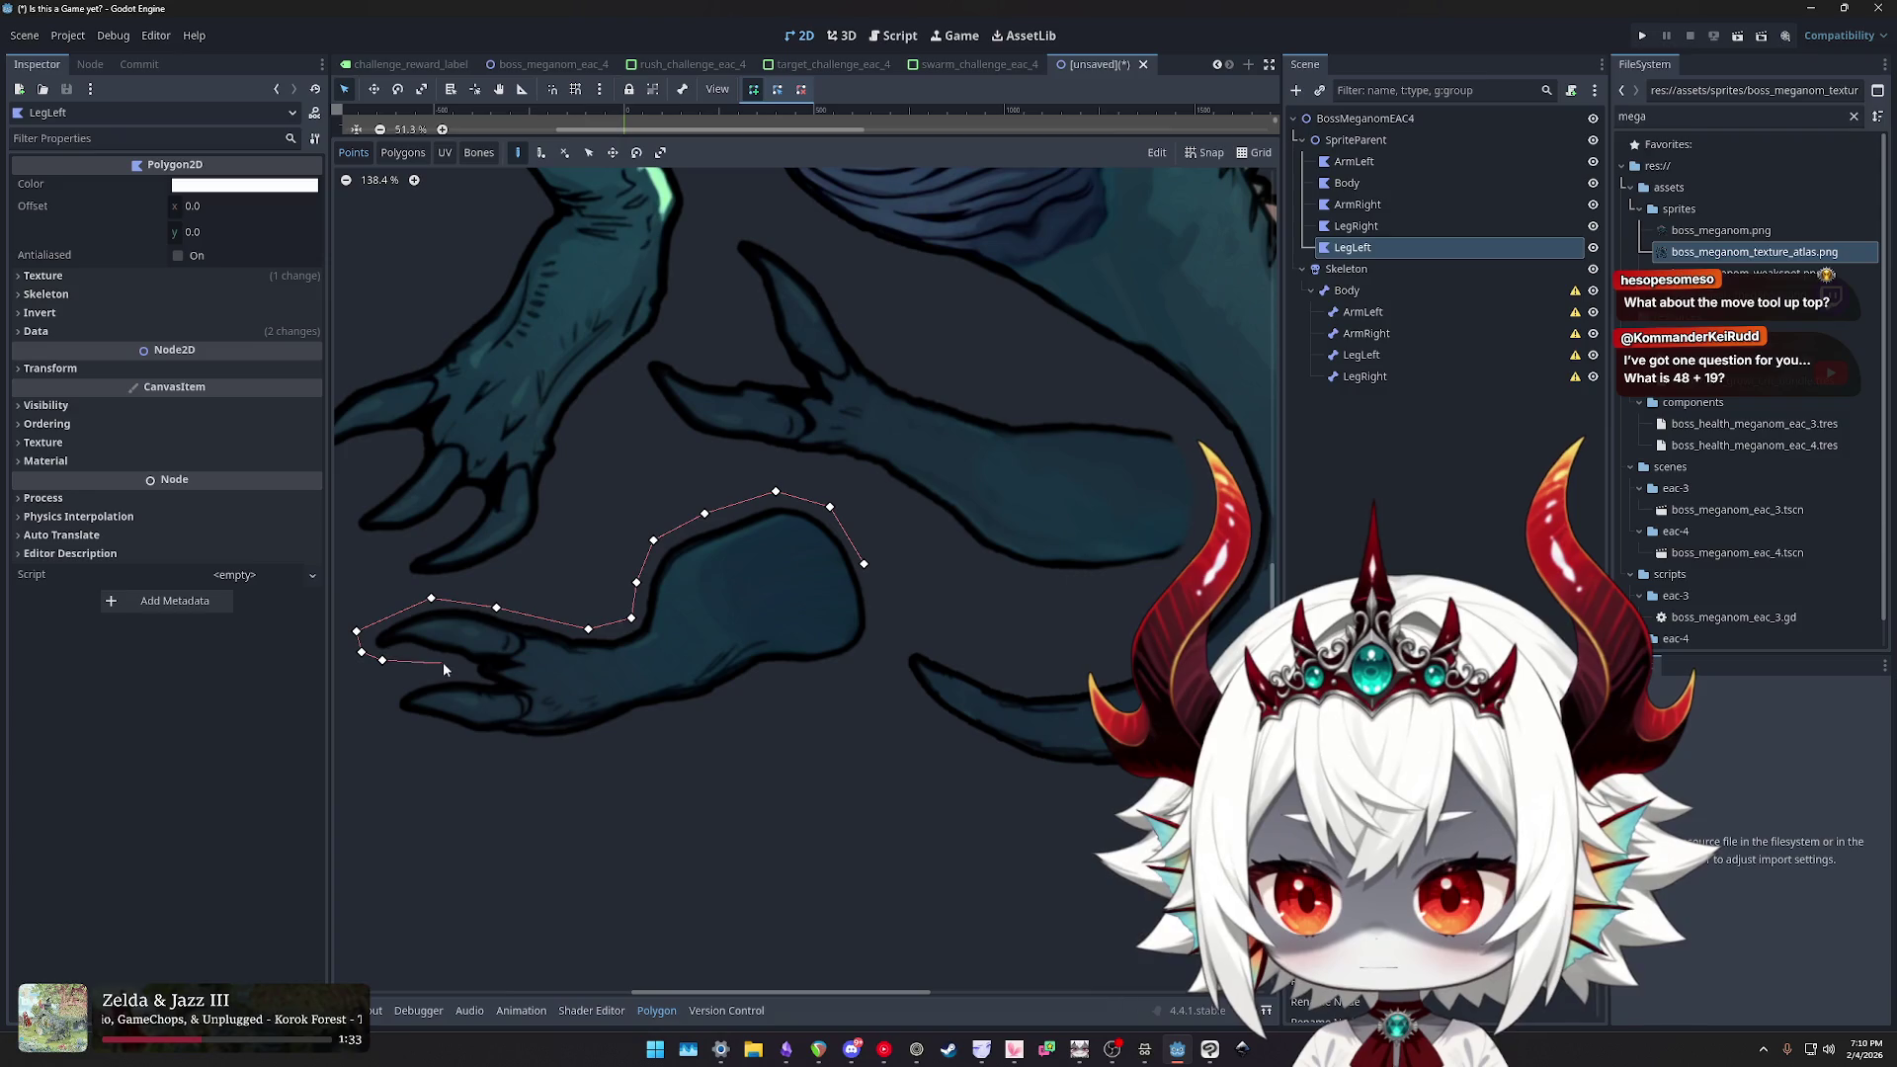
{"action": "left_click", "coordinate": [396, 686]}
{"action": "left_click", "coordinate": [386, 711]}
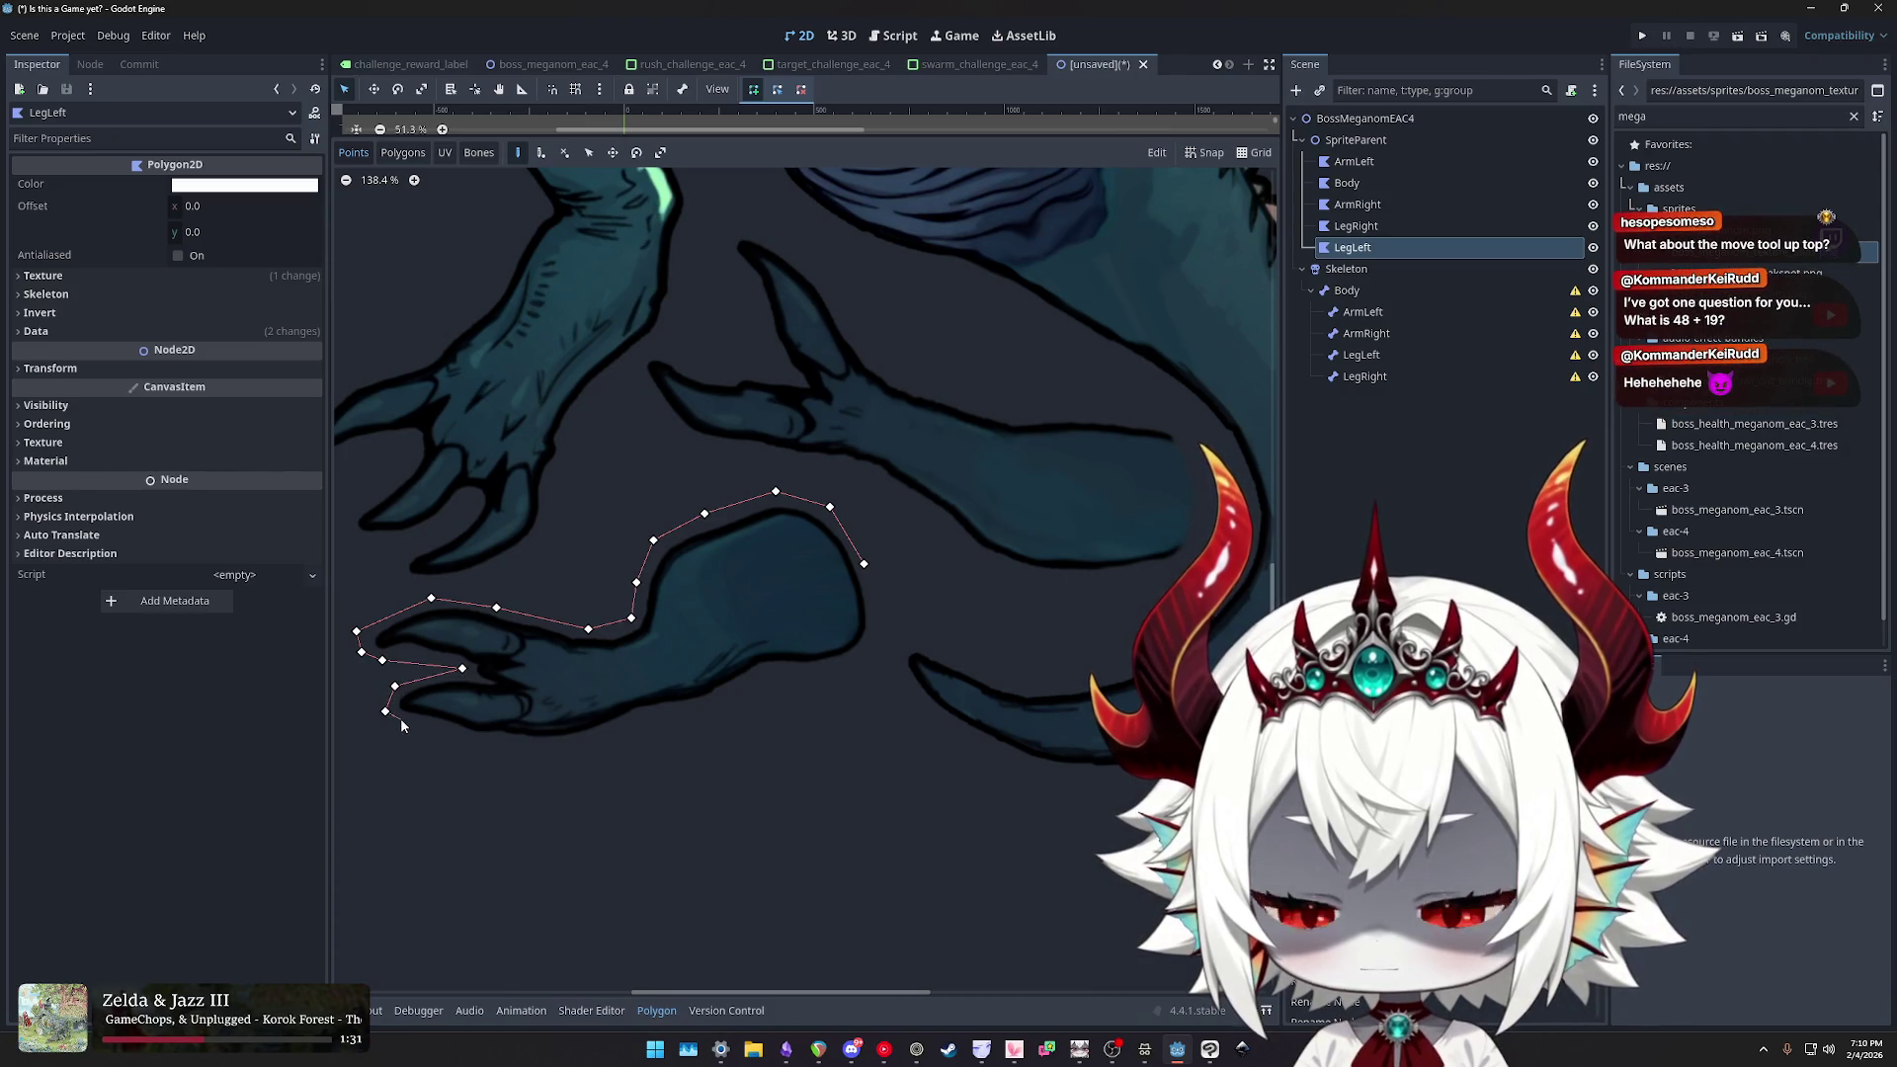
{"action": "left_click", "coordinate": [461, 736]}
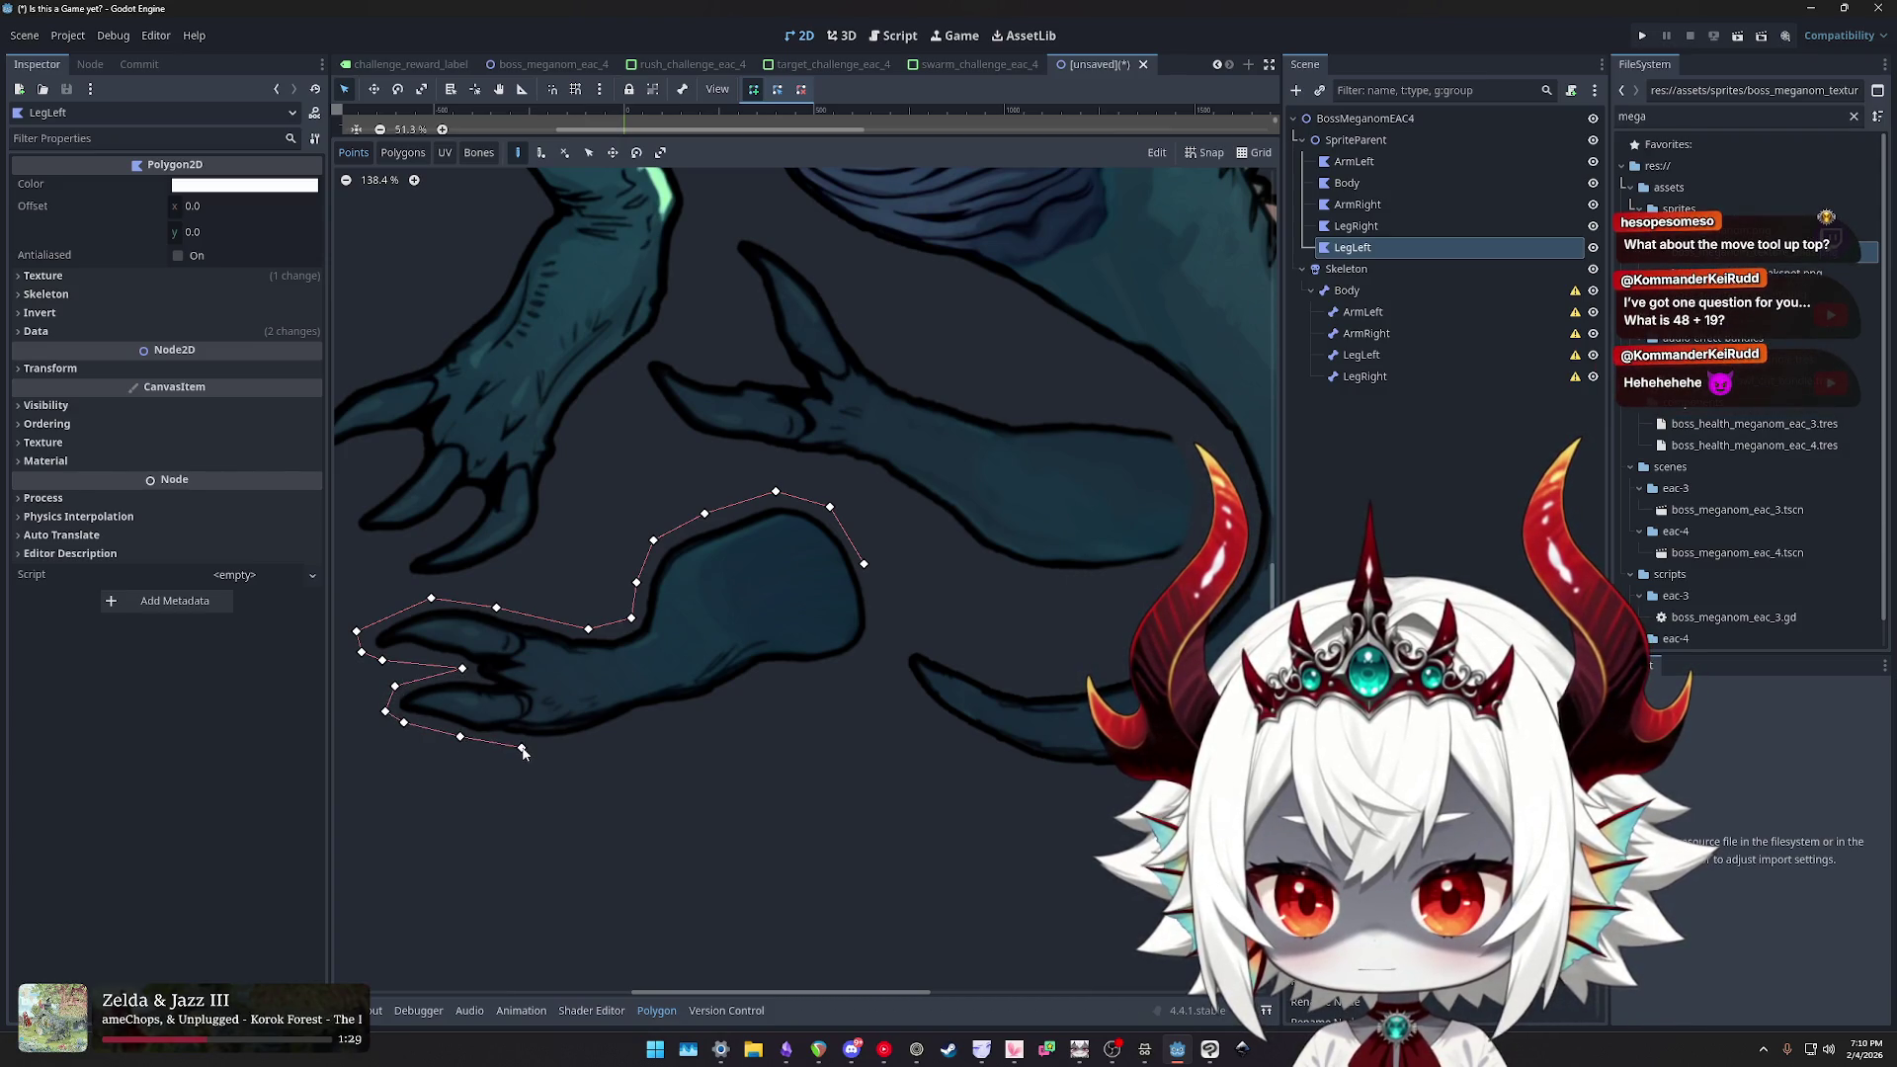
{"action": "left_click", "coordinate": [651, 720]}
{"action": "left_click", "coordinate": [728, 707]}
{"action": "left_click", "coordinate": [772, 674]}
{"action": "left_click", "coordinate": [886, 639]}
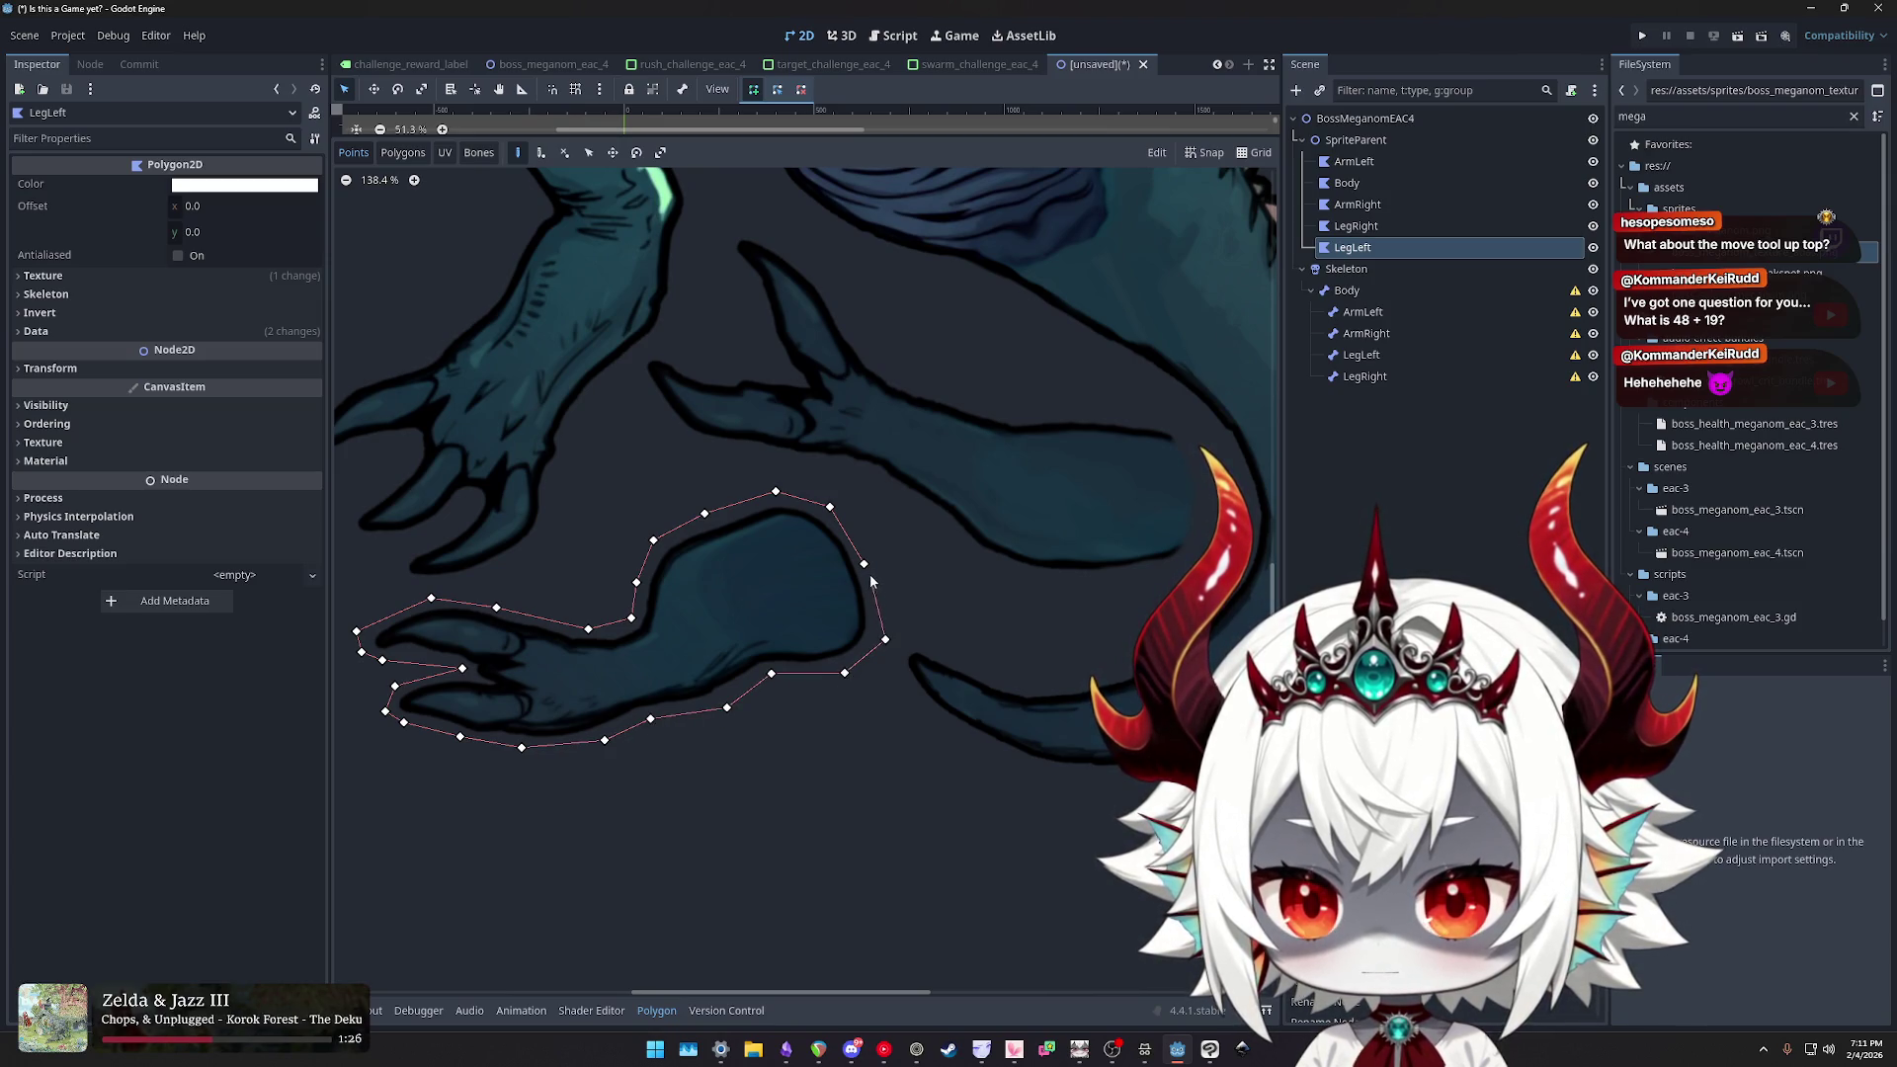
{"action": "left_click", "coordinate": [864, 564]}
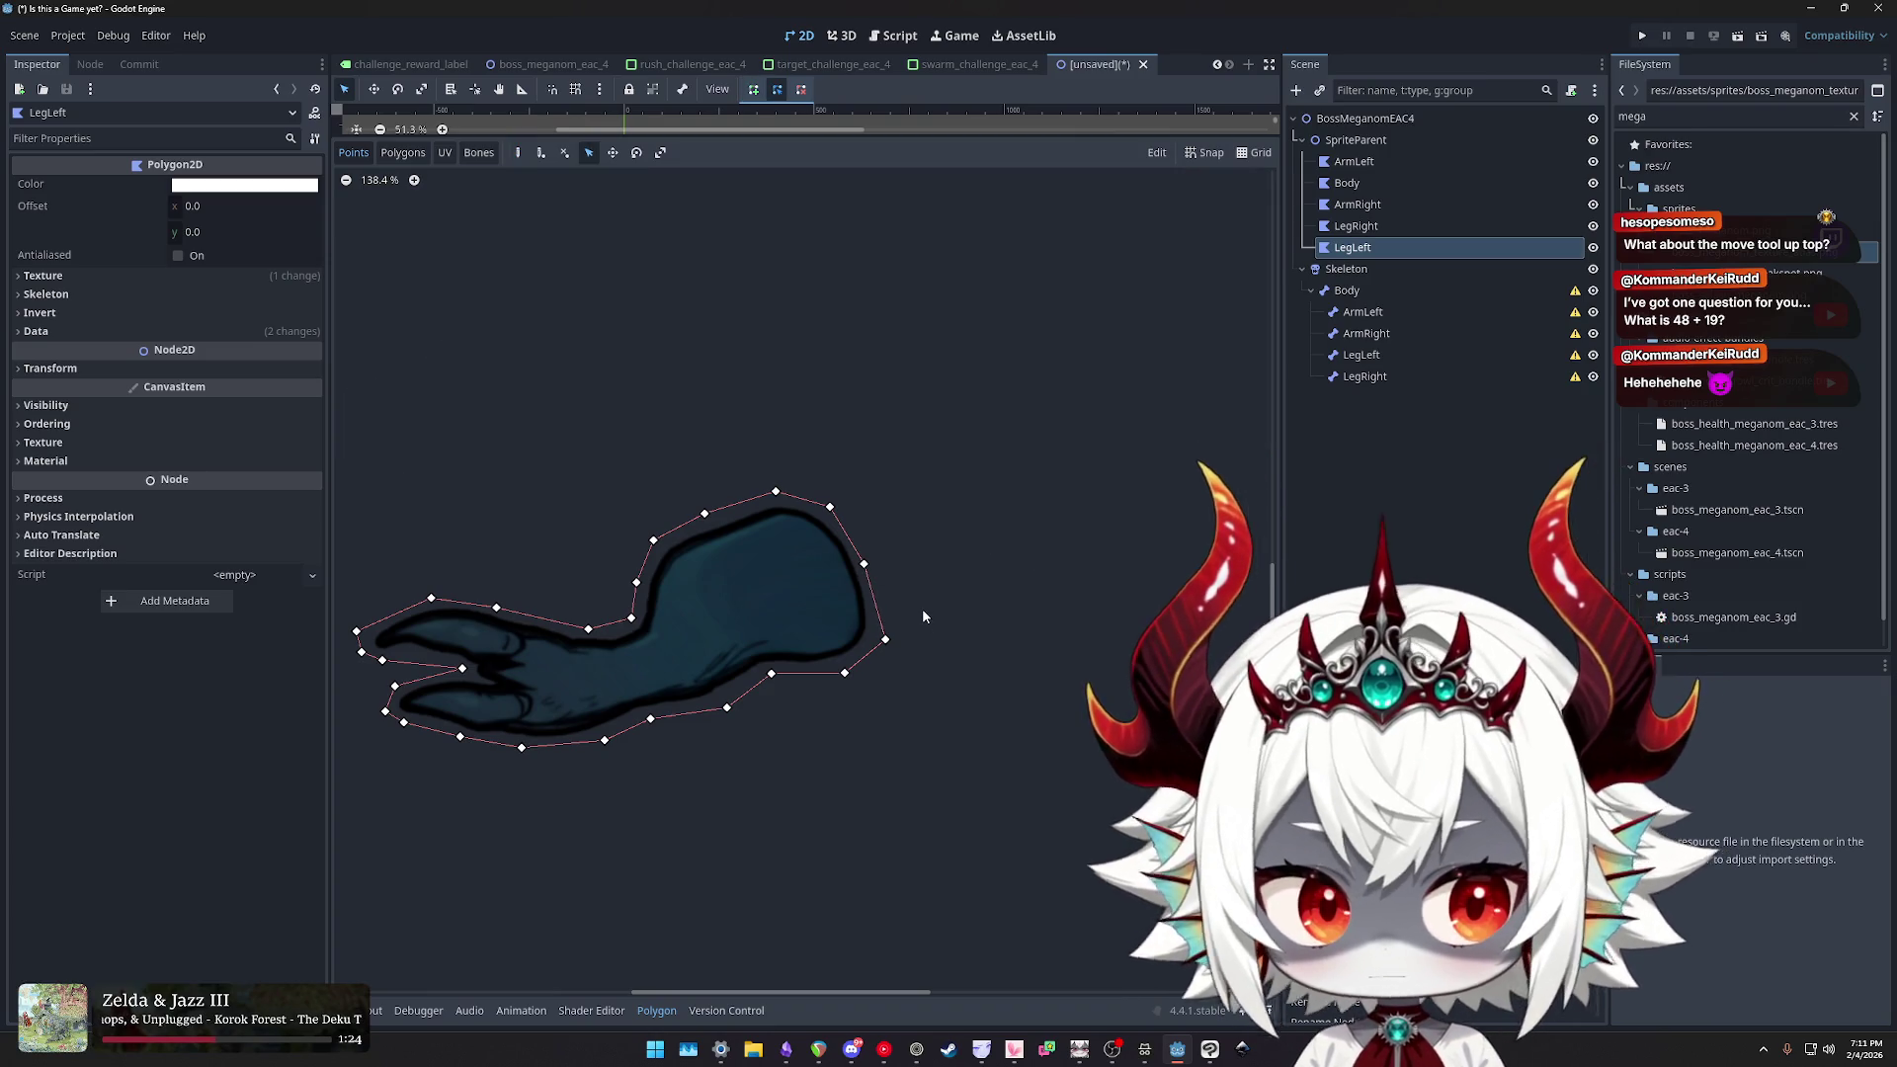
- Pan and zoom around the finished LegLeft polygon to inspect its outline
{"action": "scroll", "coordinate": [891, 520], "scroll_direction": "down", "scroll_amount": 5}
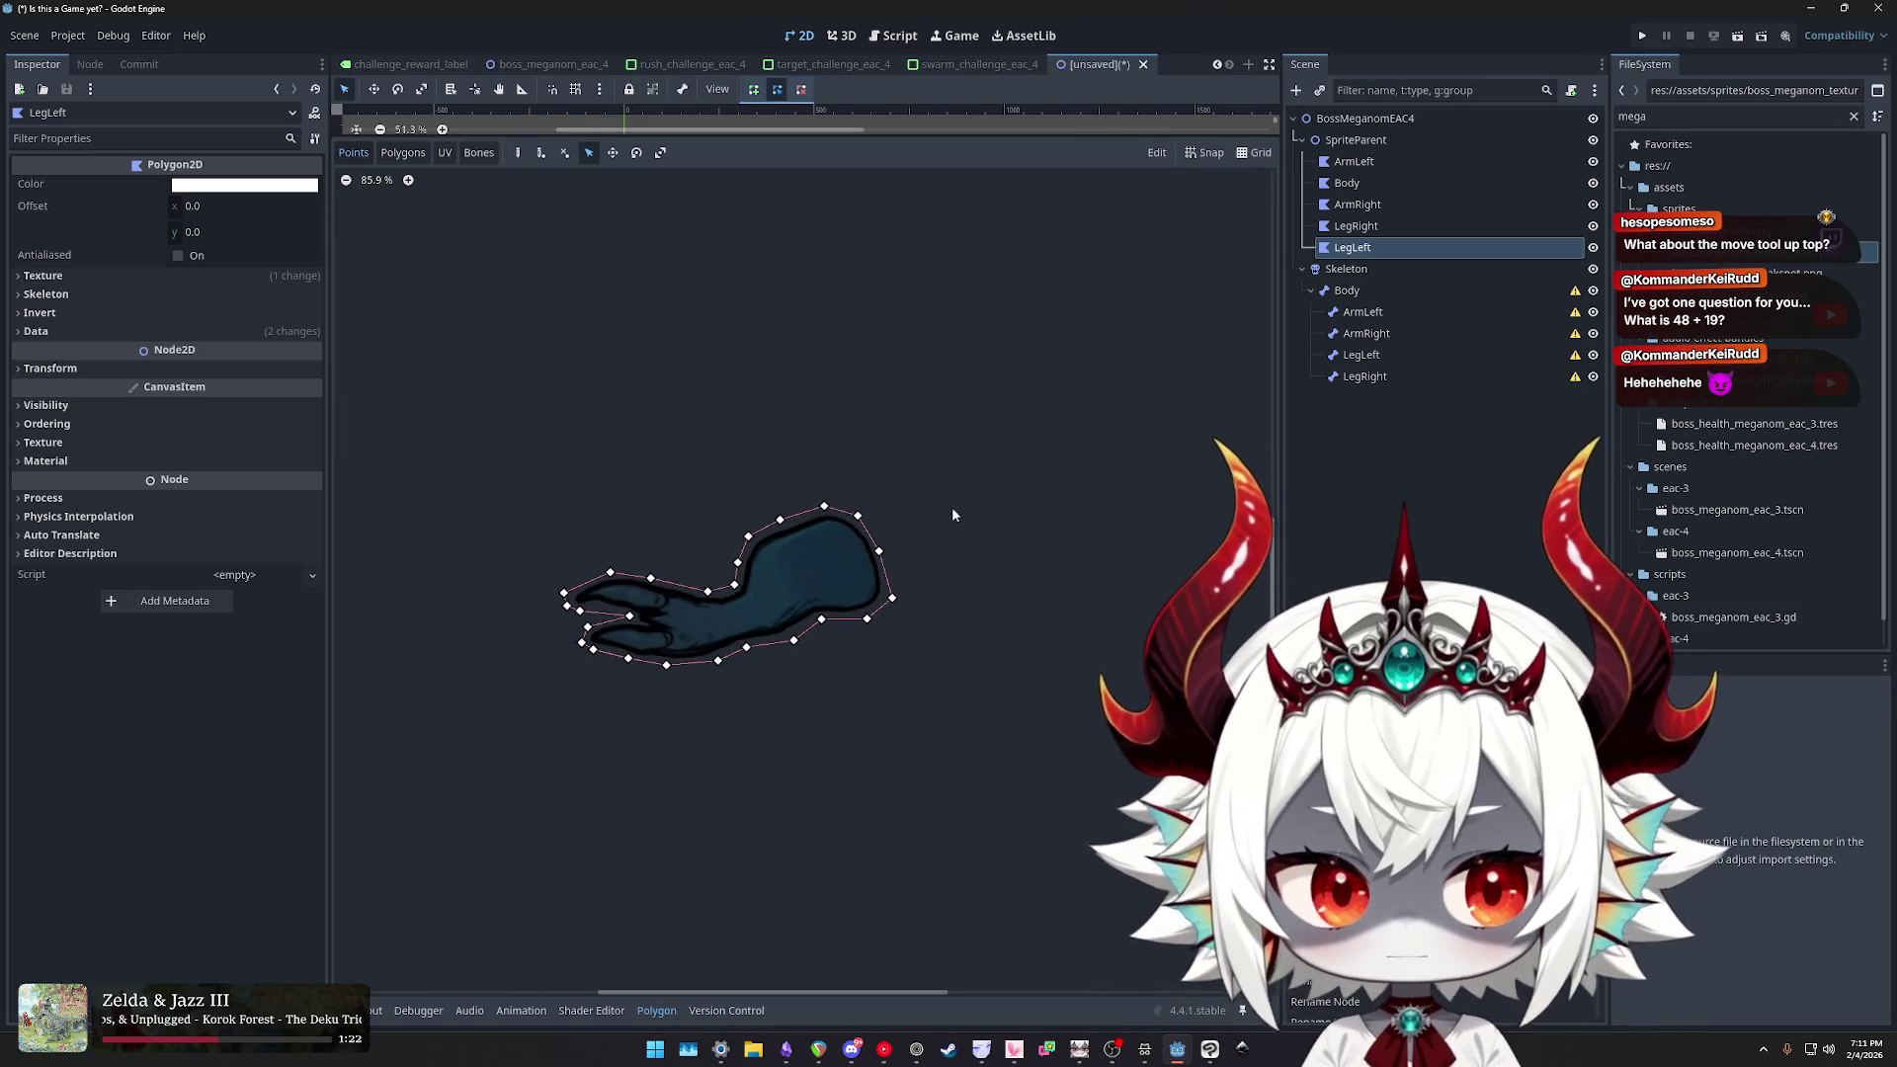
{"action": "scroll", "coordinate": [1048, 524], "scroll_direction": "up", "scroll_amount": 1}
{"action": "scroll", "coordinate": [1083, 561], "scroll_direction": "up", "scroll_amount": 1}
{"action": "left_click_drag", "start_coordinate": [1083, 561], "coordinate": [1109, 519]}
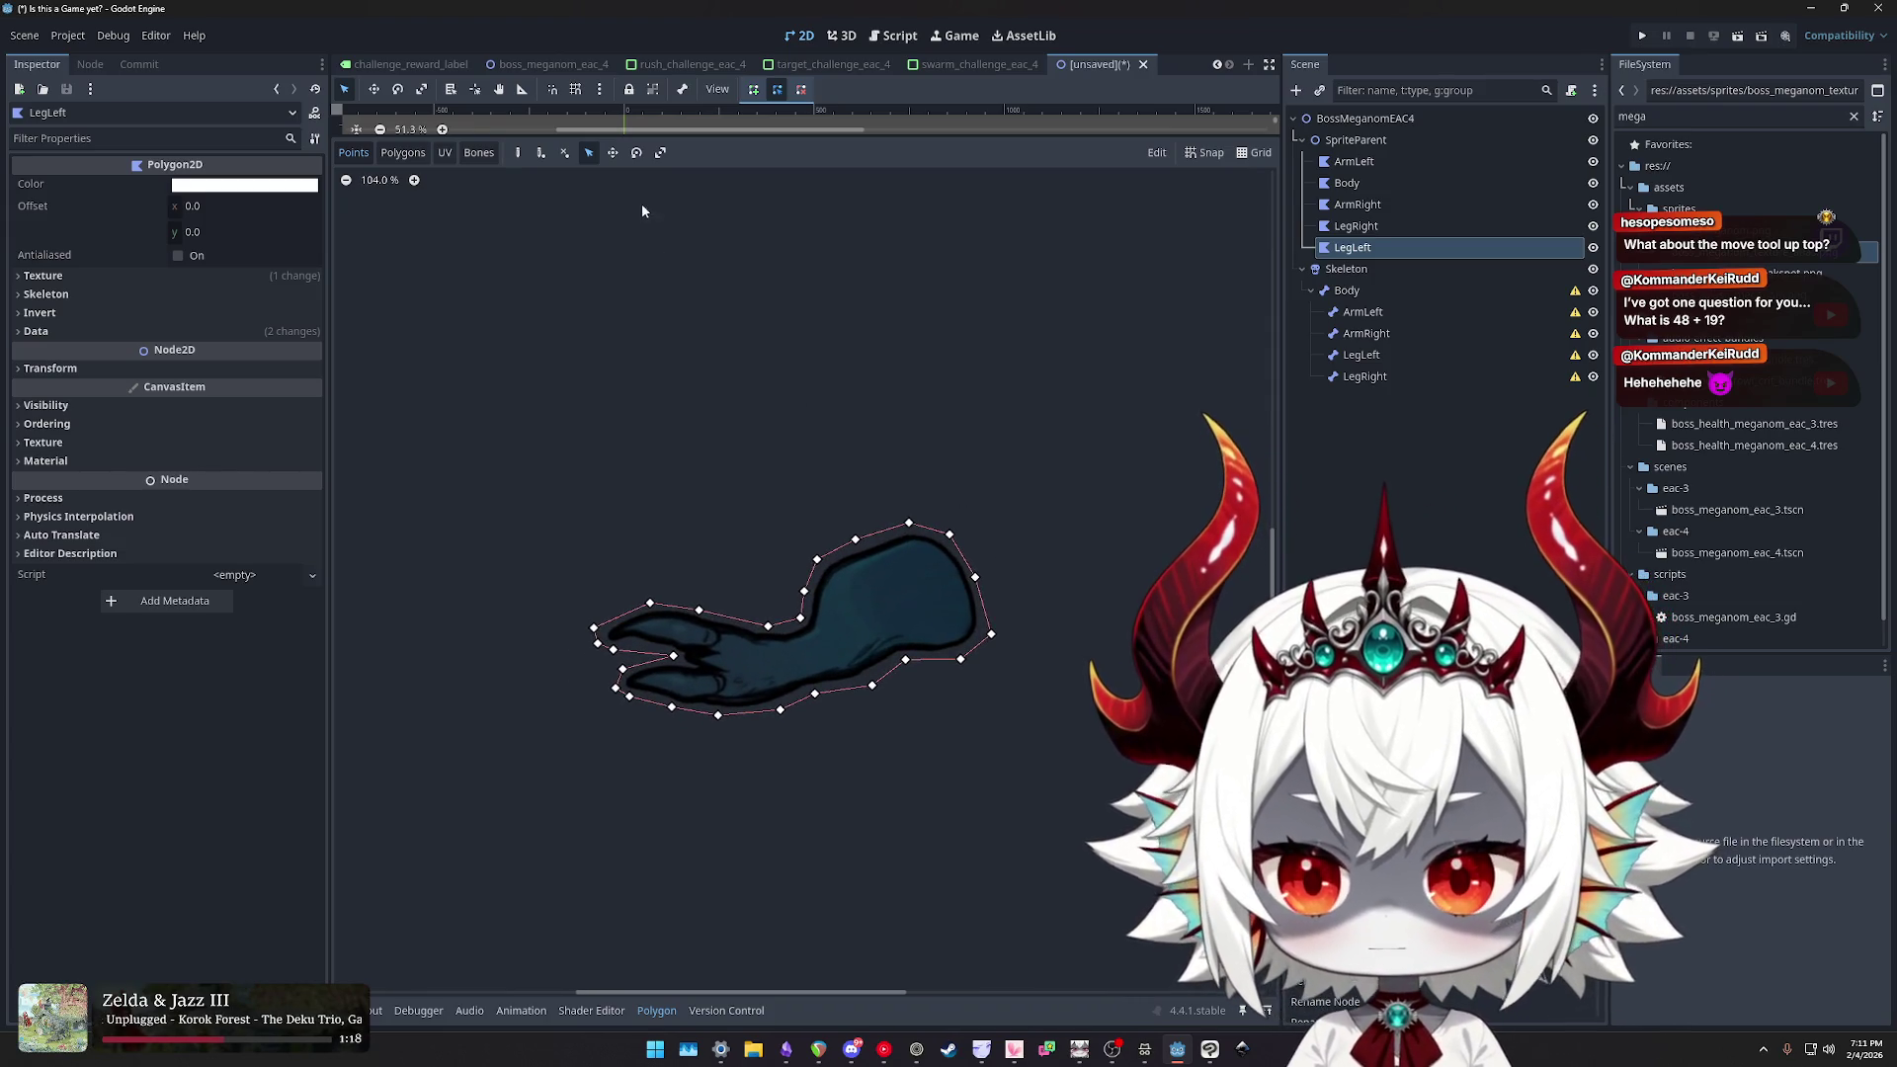
{"action": "left_click", "coordinate": [613, 153]}
{"action": "mouse_move", "coordinate": [827, 510]}
{"action": "left_mouse_down"}
{"action": "mouse_move", "coordinate": [926, 481]}
{"action": "mouse_move", "coordinate": [773, 472]}
{"action": "left_mouse_up"}
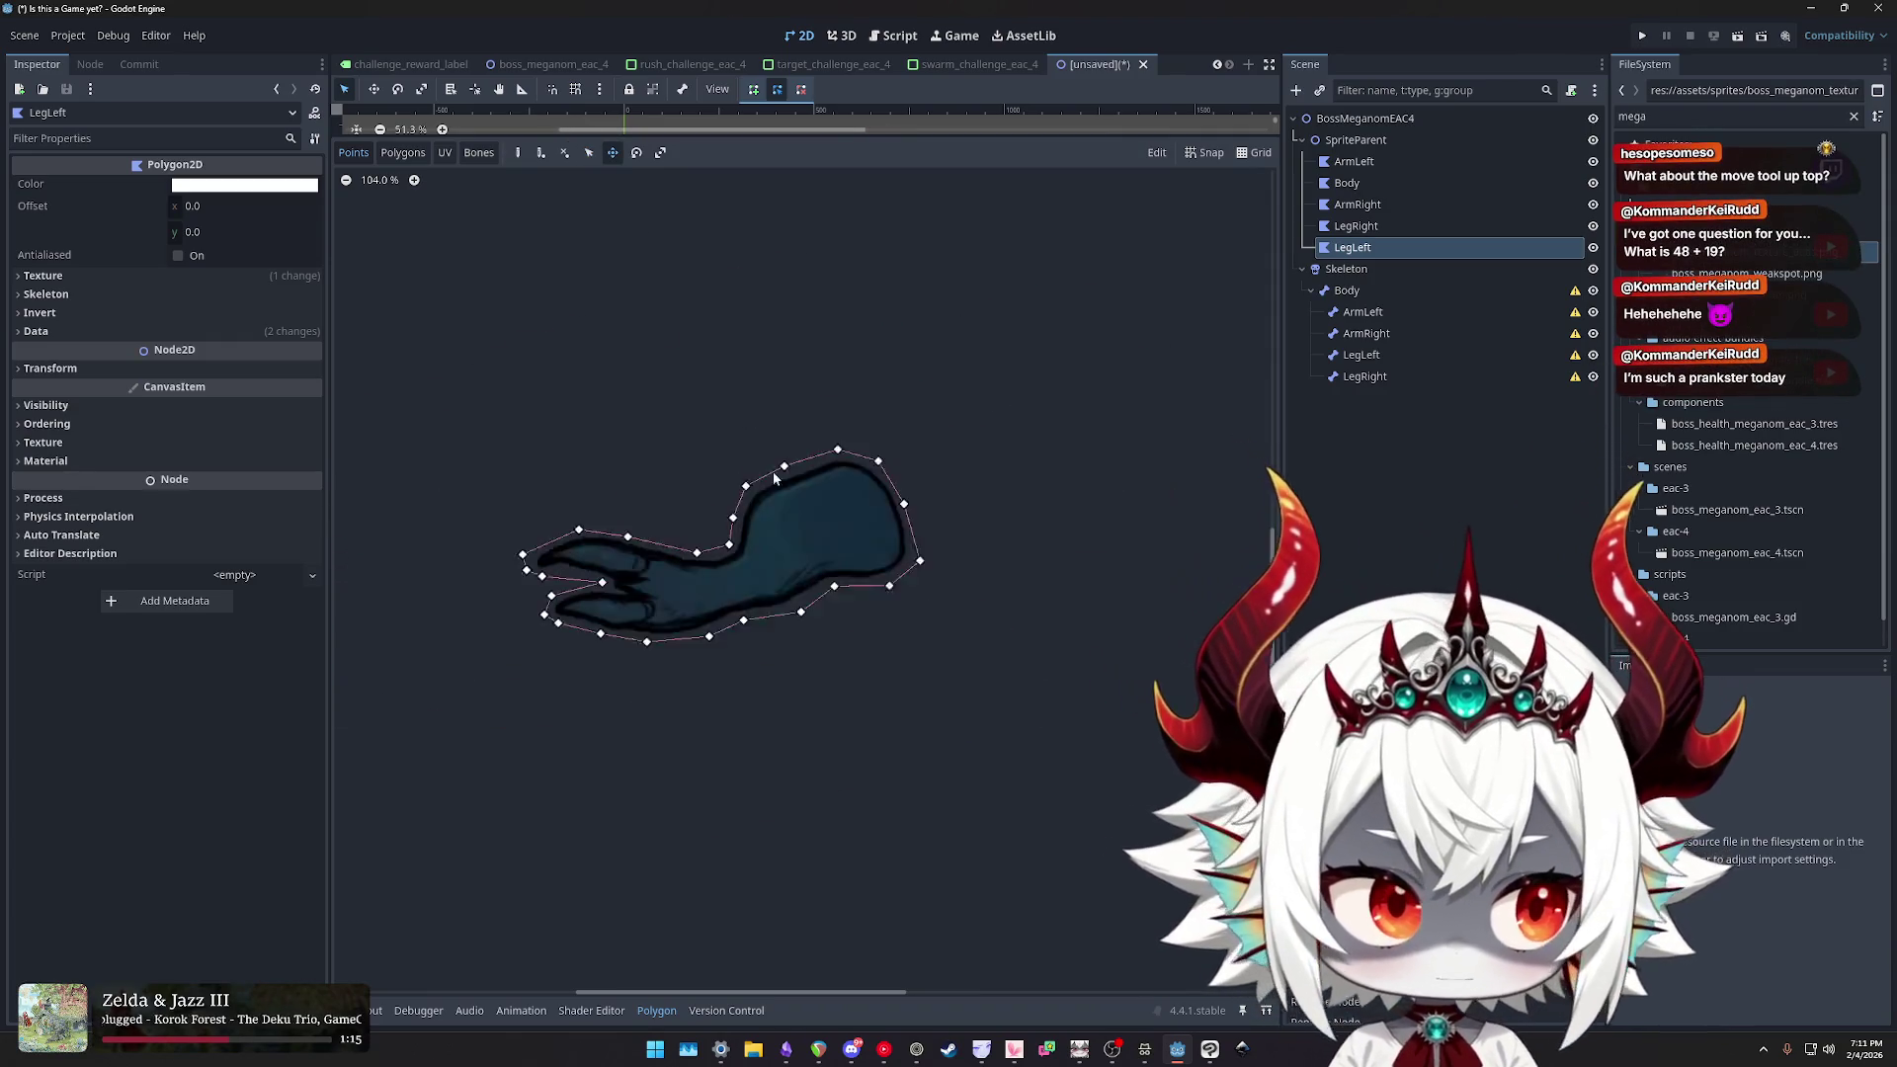
{"action": "left_click_drag", "start_coordinate": [781, 597], "coordinate": [880, 691]}
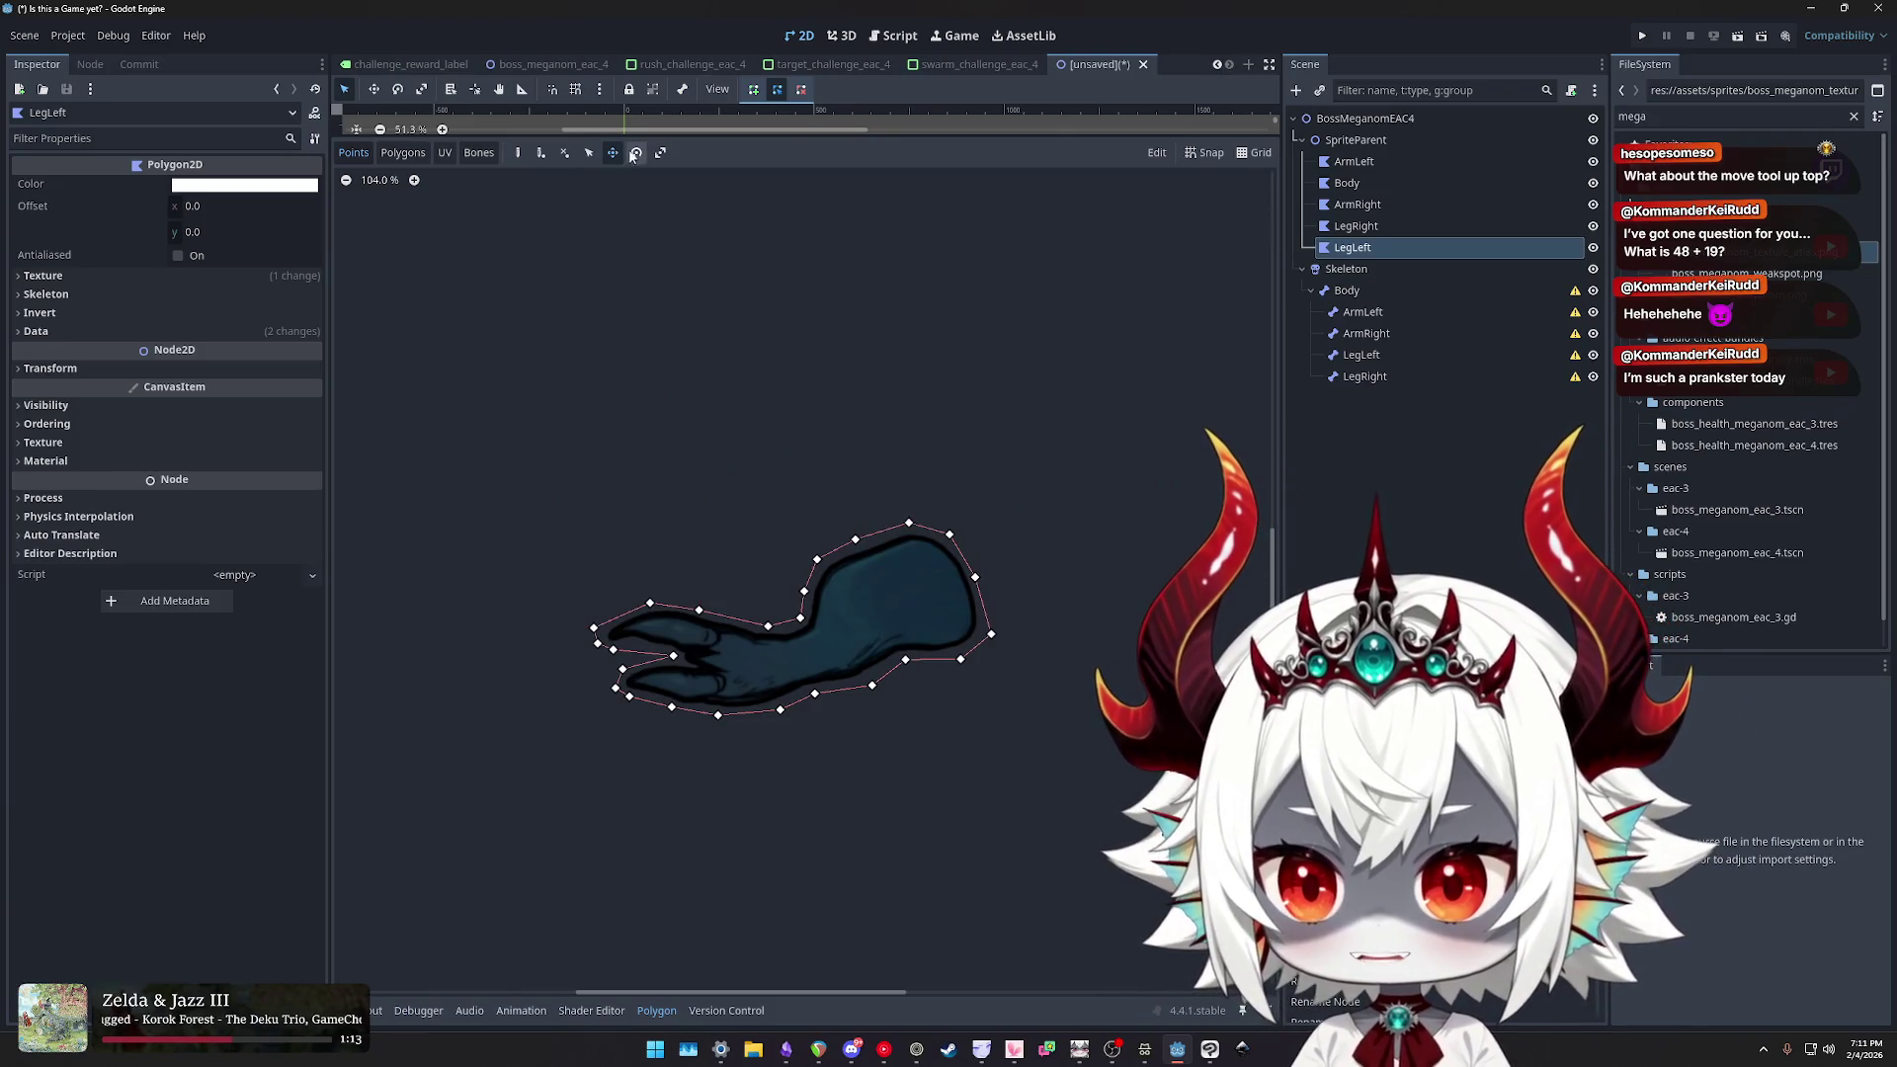
{"action": "mouse_move", "coordinate": [825, 605]}
{"action": "left_mouse_down"}
{"action": "mouse_move", "coordinate": [755, 638]}
{"action": "mouse_move", "coordinate": [682, 623]}
{"action": "mouse_move", "coordinate": [714, 547]}
{"action": "left_mouse_up"}
{"action": "scroll", "coordinate": [799, 478], "scroll_direction": "down", "scroll_amount": 6}
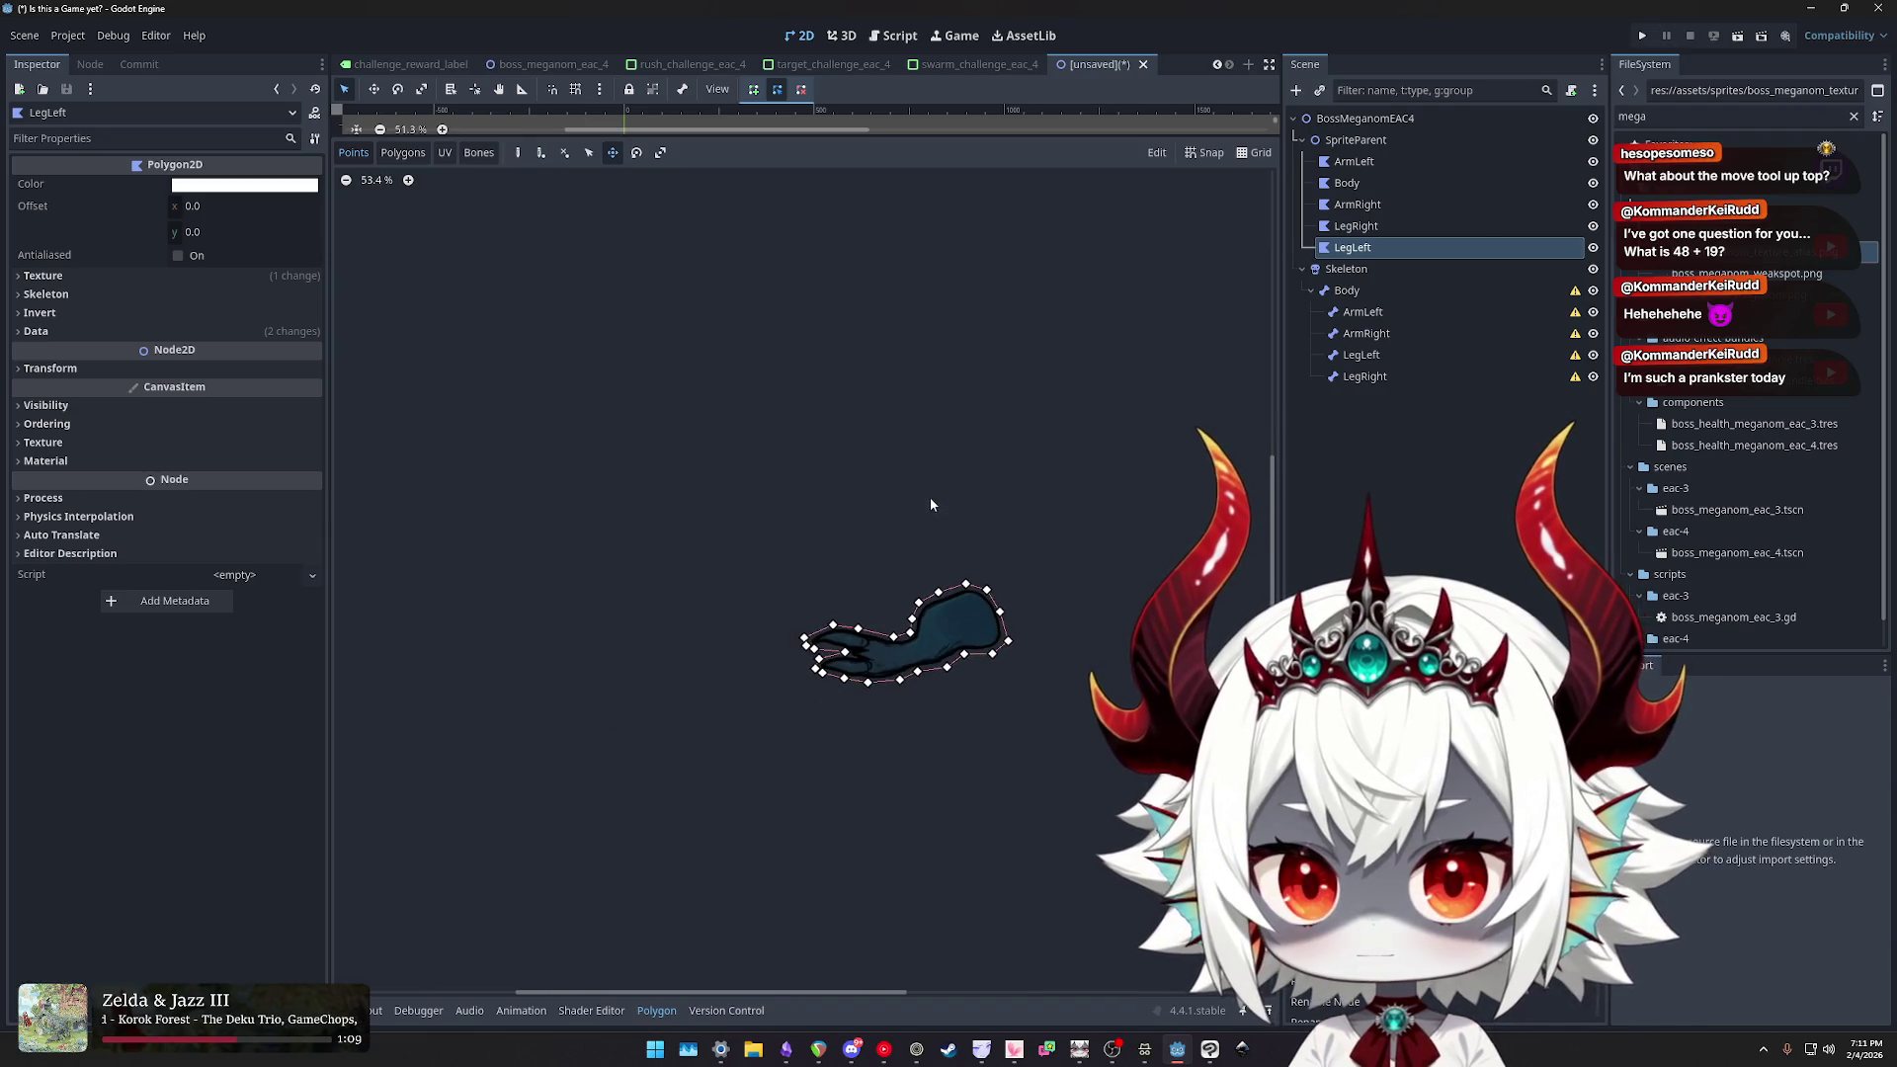
{"action": "mouse_move", "coordinate": [938, 505]}
{"action": "left_mouse_down"}
{"action": "mouse_move", "coordinate": [966, 498]}
{"action": "mouse_move", "coordinate": [781, 452]}
{"action": "left_mouse_up"}
{"action": "key", "text": "ctrl+z"}
{"action": "key", "text": "ctrl+shift+z"}
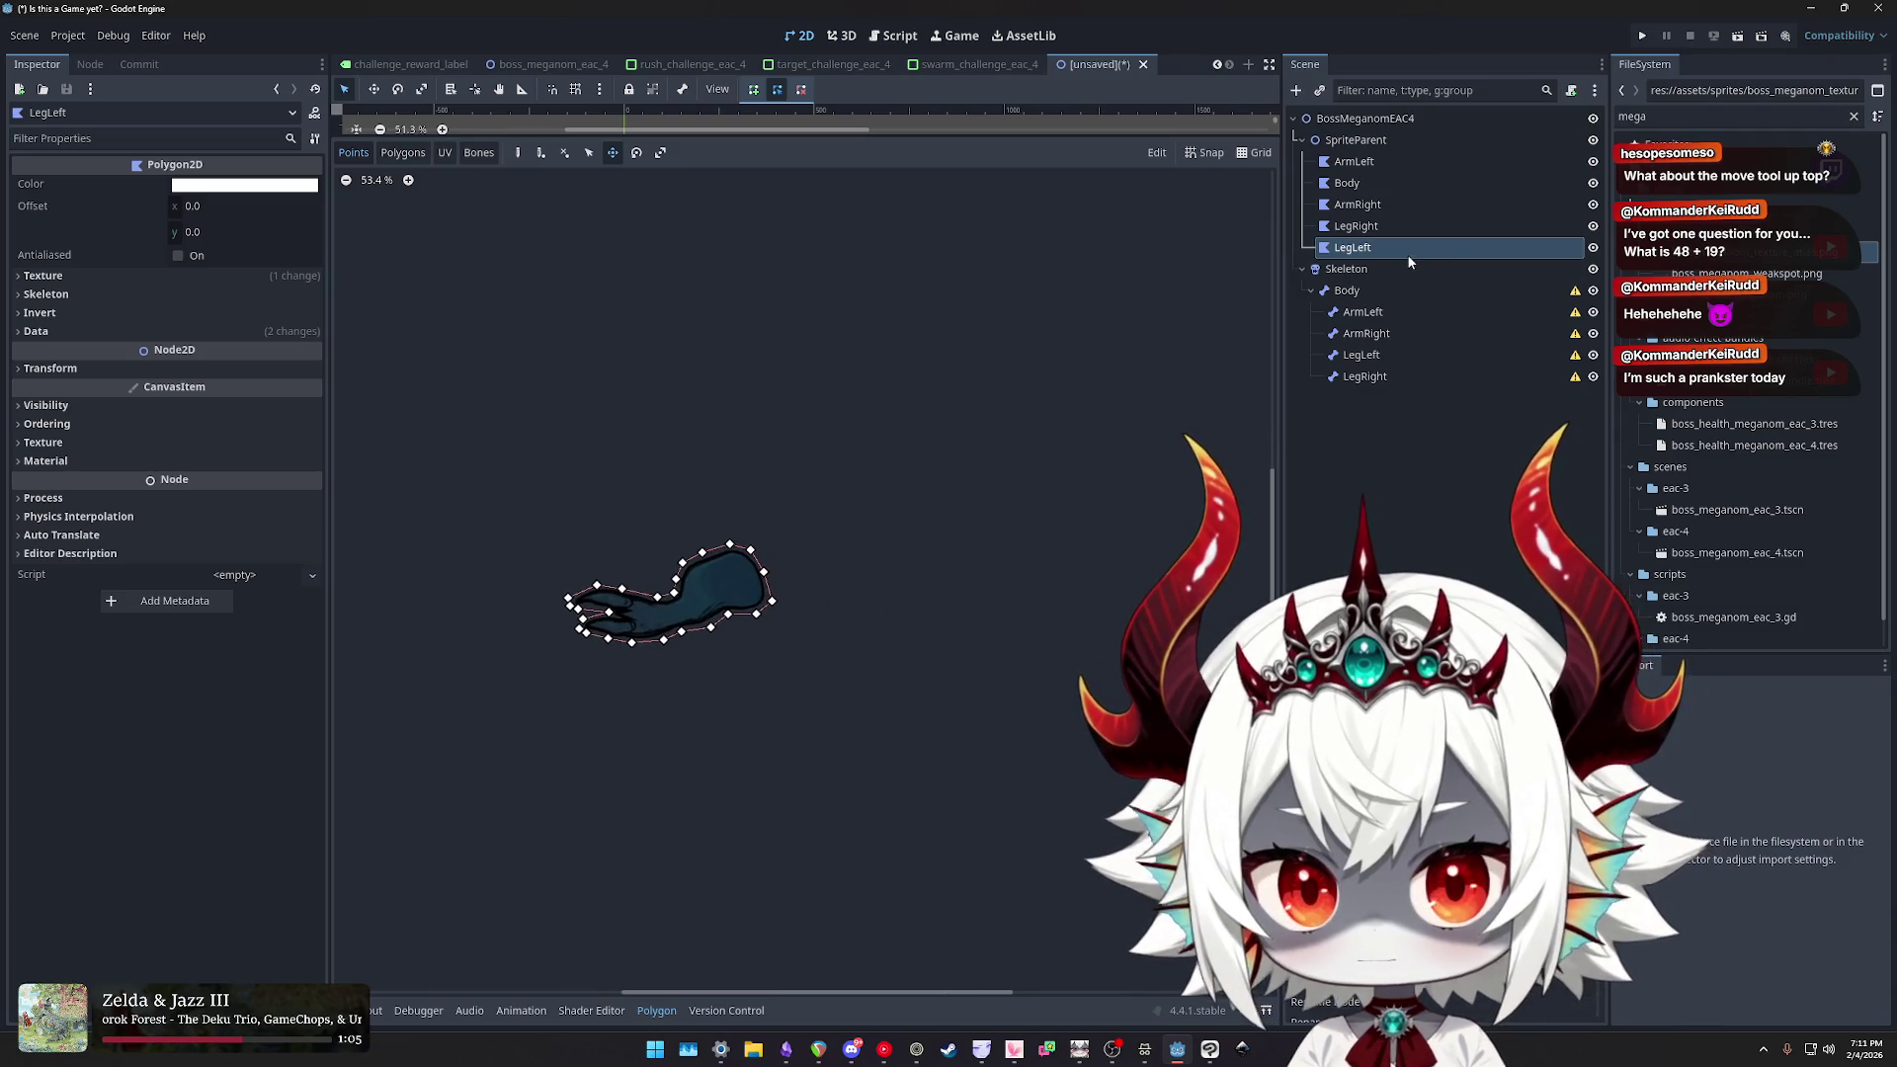
- Step through LegRight and ArmRight in the Scene tree to reach the Body polygon
{"action": "left_click", "coordinate": [1356, 225]}
{"action": "left_click", "coordinate": [1358, 204]}
{"action": "left_click", "coordinate": [1347, 183]}
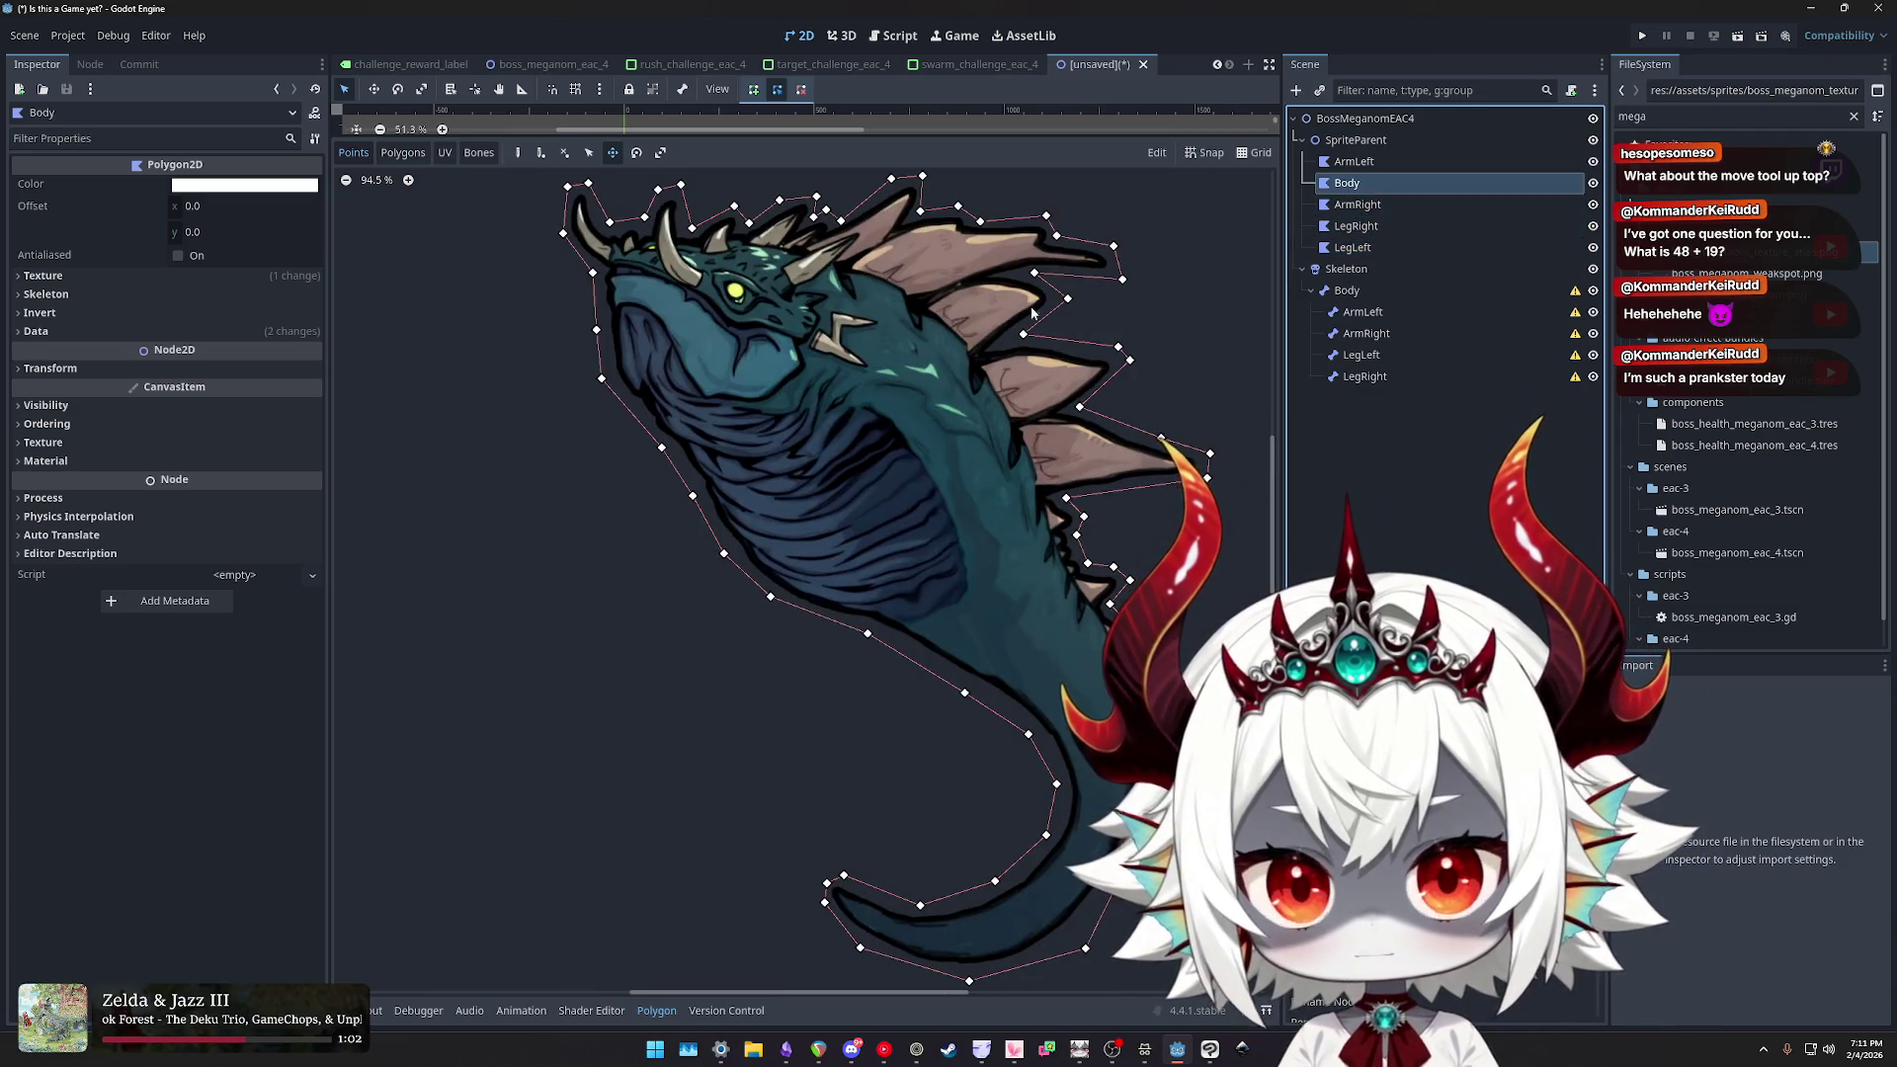
- Drag the Polygon panel divider down to reveal the 2D scene view of Body
{"action": "scroll", "coordinate": [924, 371], "scroll_direction": "down", "scroll_amount": 1}
{"action": "left_click_drag", "start_coordinate": [843, 392], "coordinate": [804, 428]}
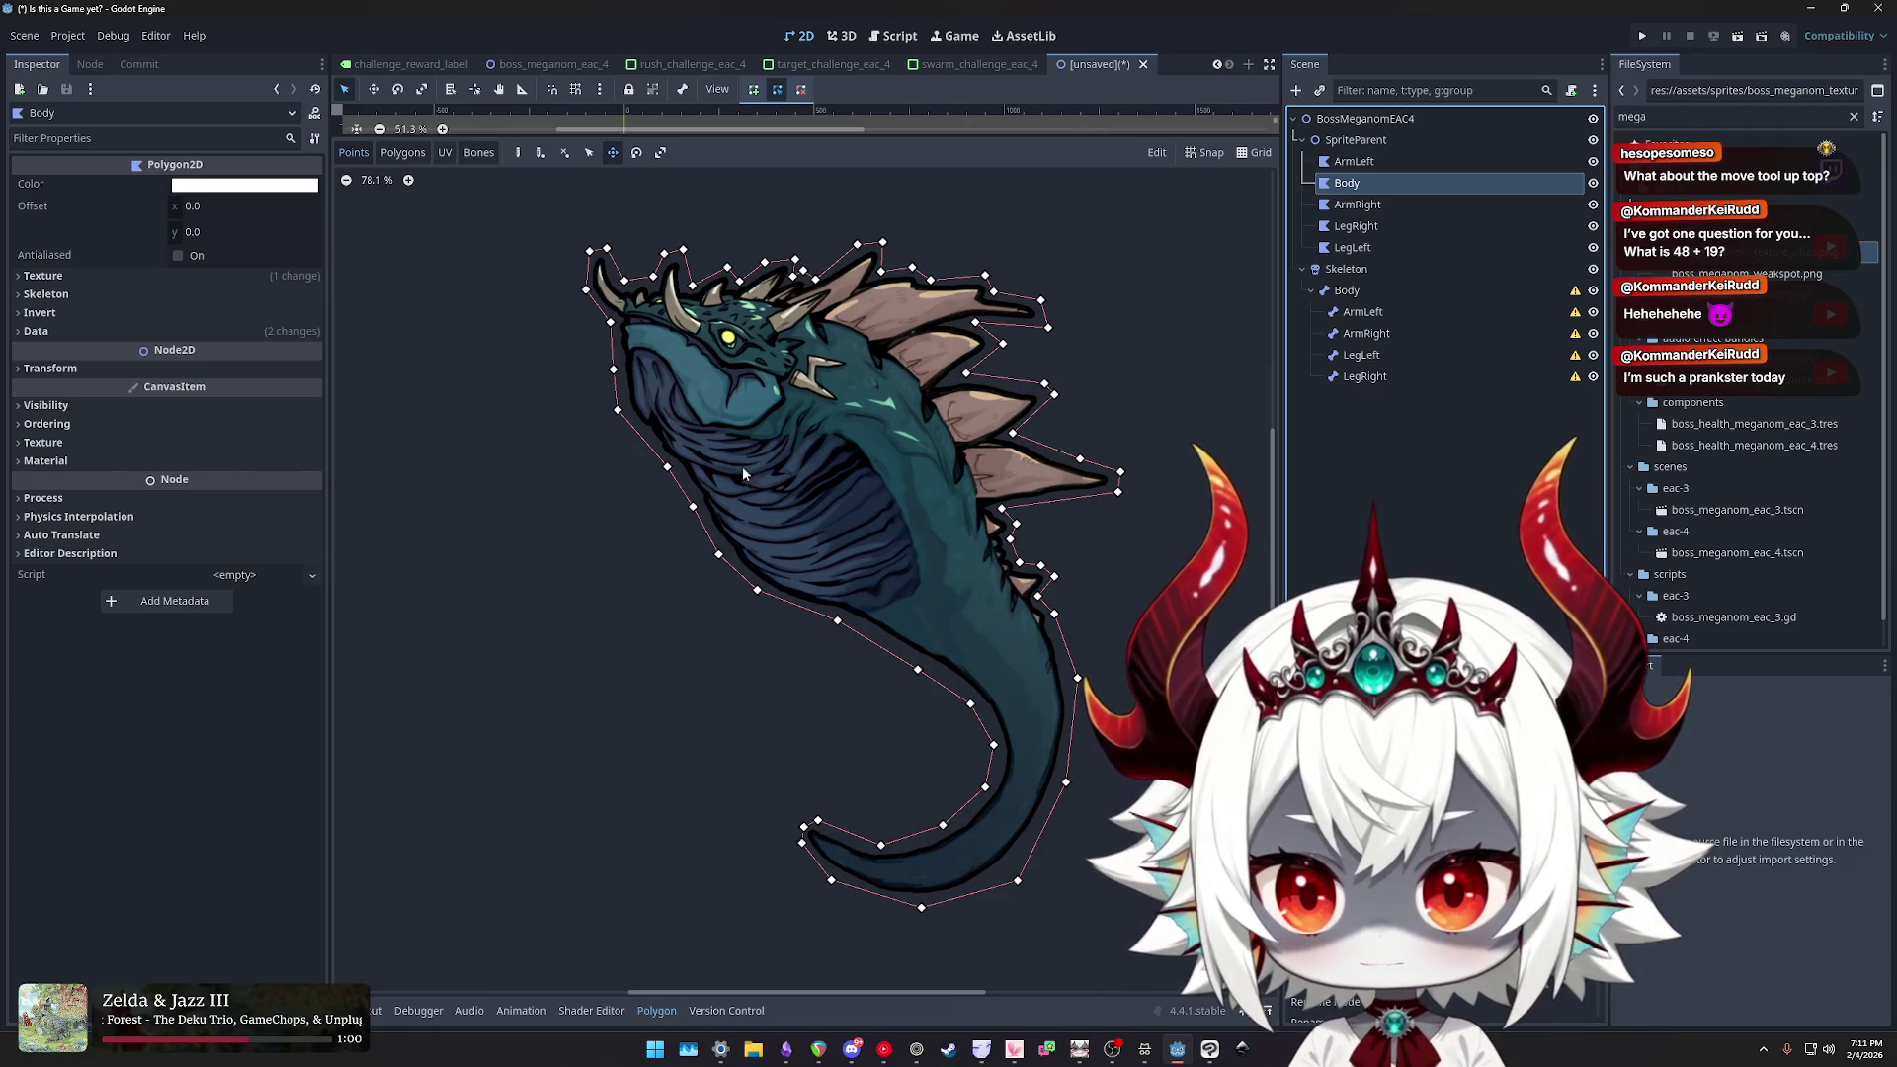
{"action": "mouse_move", "coordinate": [803, 356]}
{"action": "left_mouse_down"}
{"action": "mouse_move", "coordinate": [773, 427]}
{"action": "mouse_move", "coordinate": [823, 315]}
{"action": "left_mouse_up"}
{"action": "left_click", "coordinate": [878, 132]}
{"action": "left_click", "coordinate": [736, 131]}
{"action": "left_click_drag", "start_coordinate": [739, 135], "coordinate": [739, 748]}
{"action": "scroll", "coordinate": [798, 554], "scroll_direction": "down", "scroll_amount": 5}
{"action": "scroll", "coordinate": [714, 452], "scroll_direction": "up", "scroll_amount": 6}
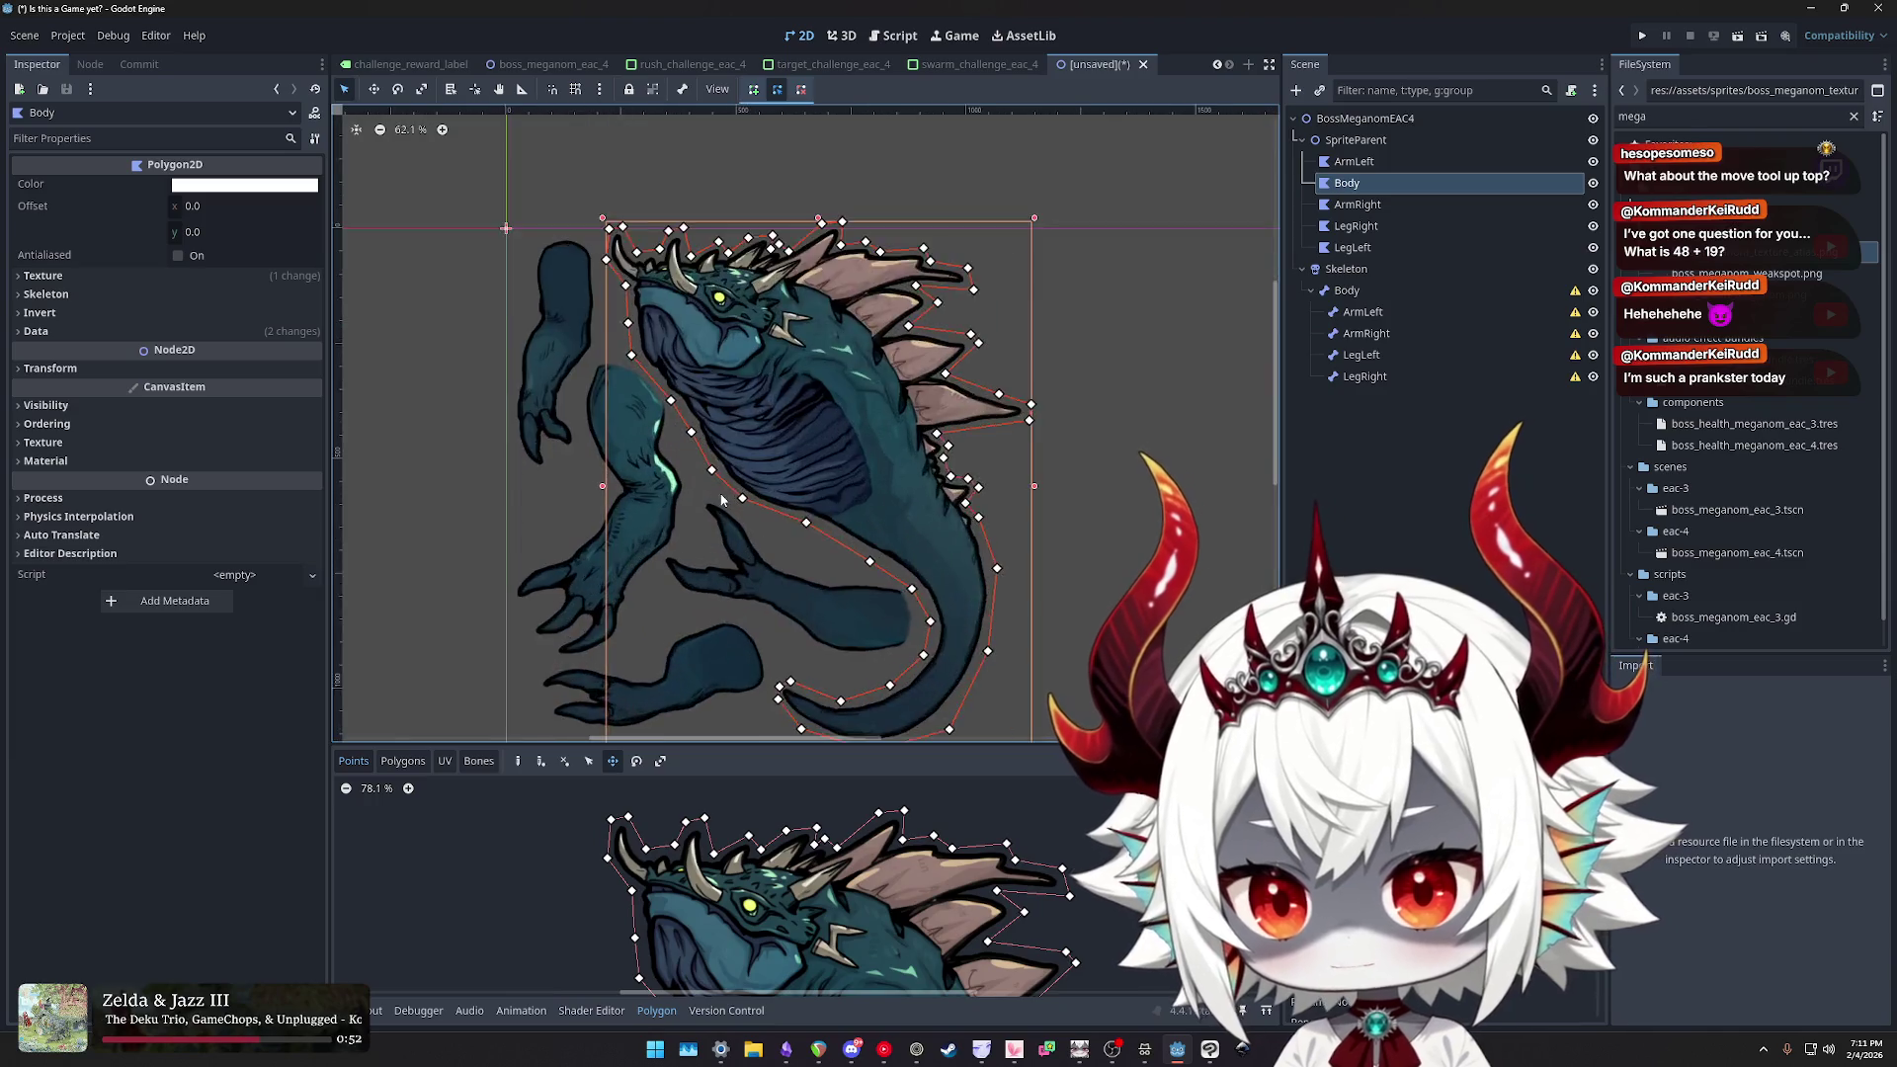
- Move Body outline points at the belly and tail, then deselect Body with Escape
{"action": "left_click_drag", "start_coordinate": [678, 474], "coordinate": [716, 476]}
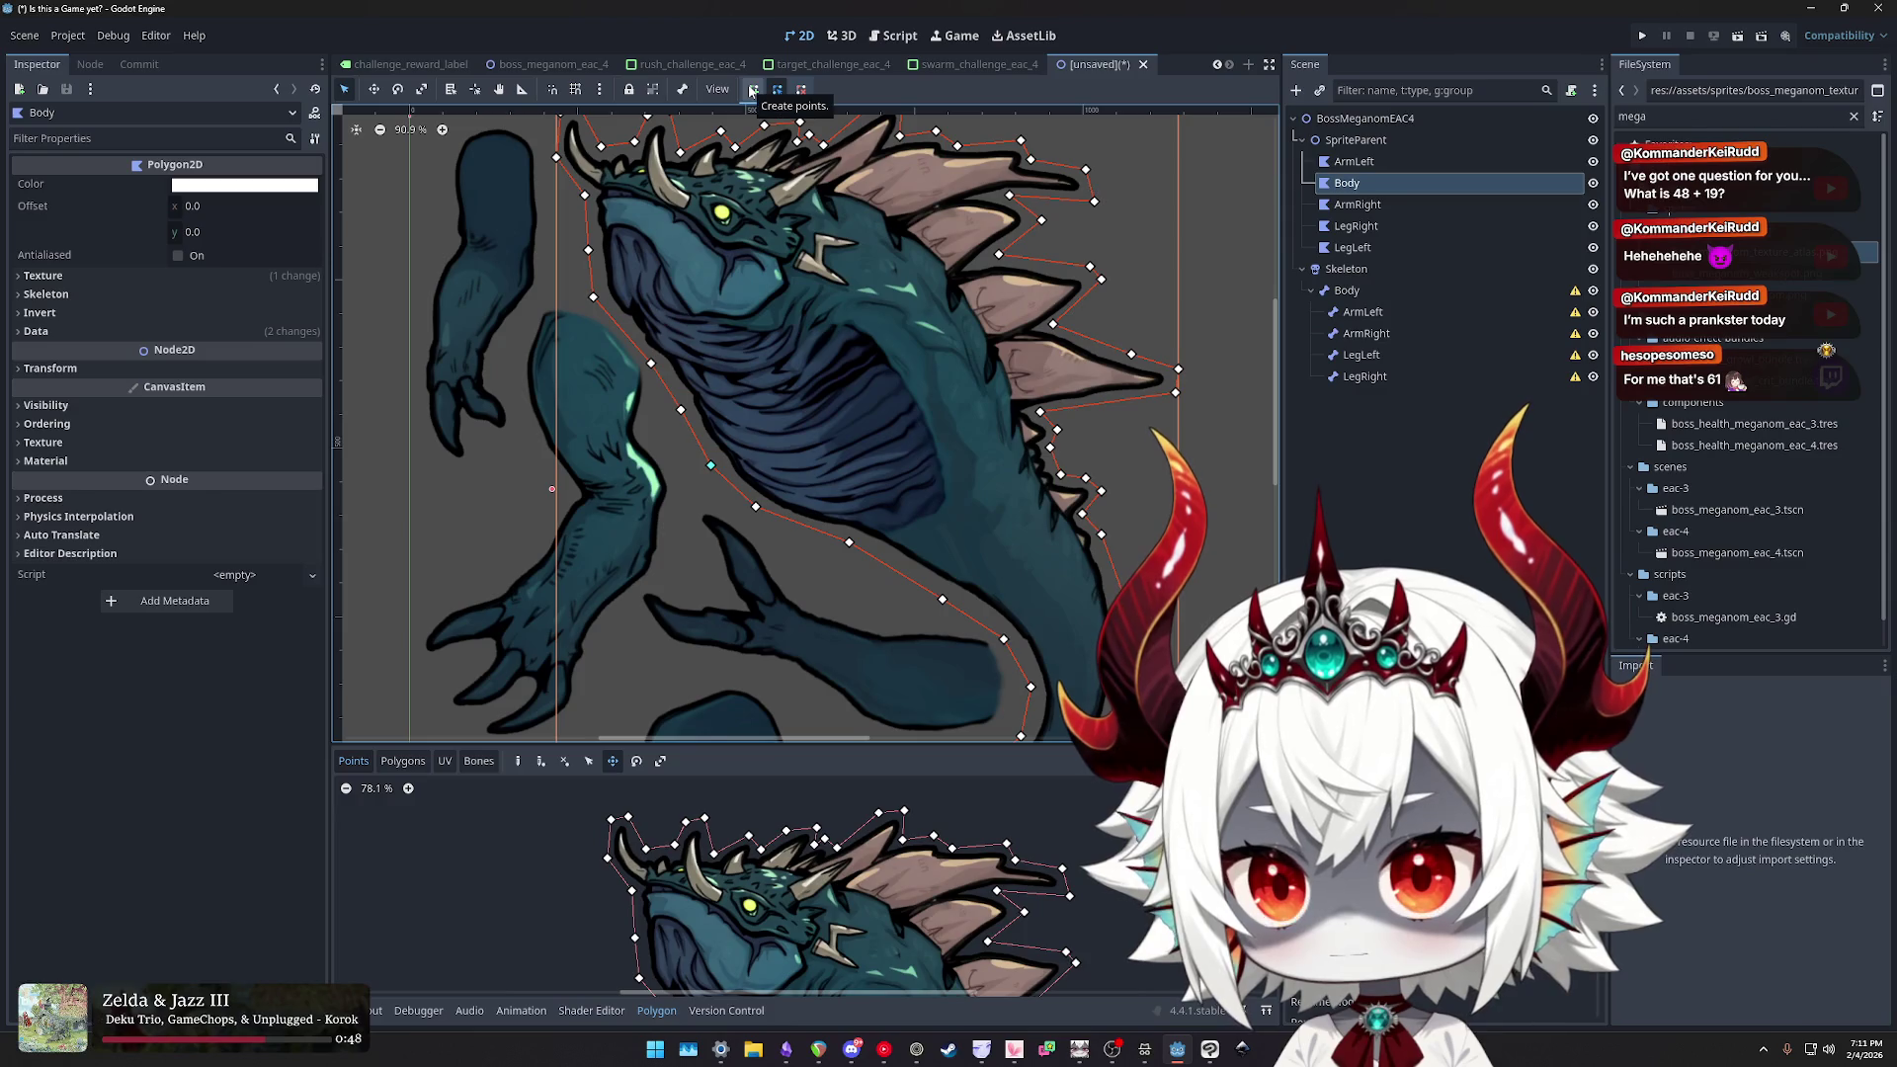
{"action": "left_click", "coordinate": [803, 90]}
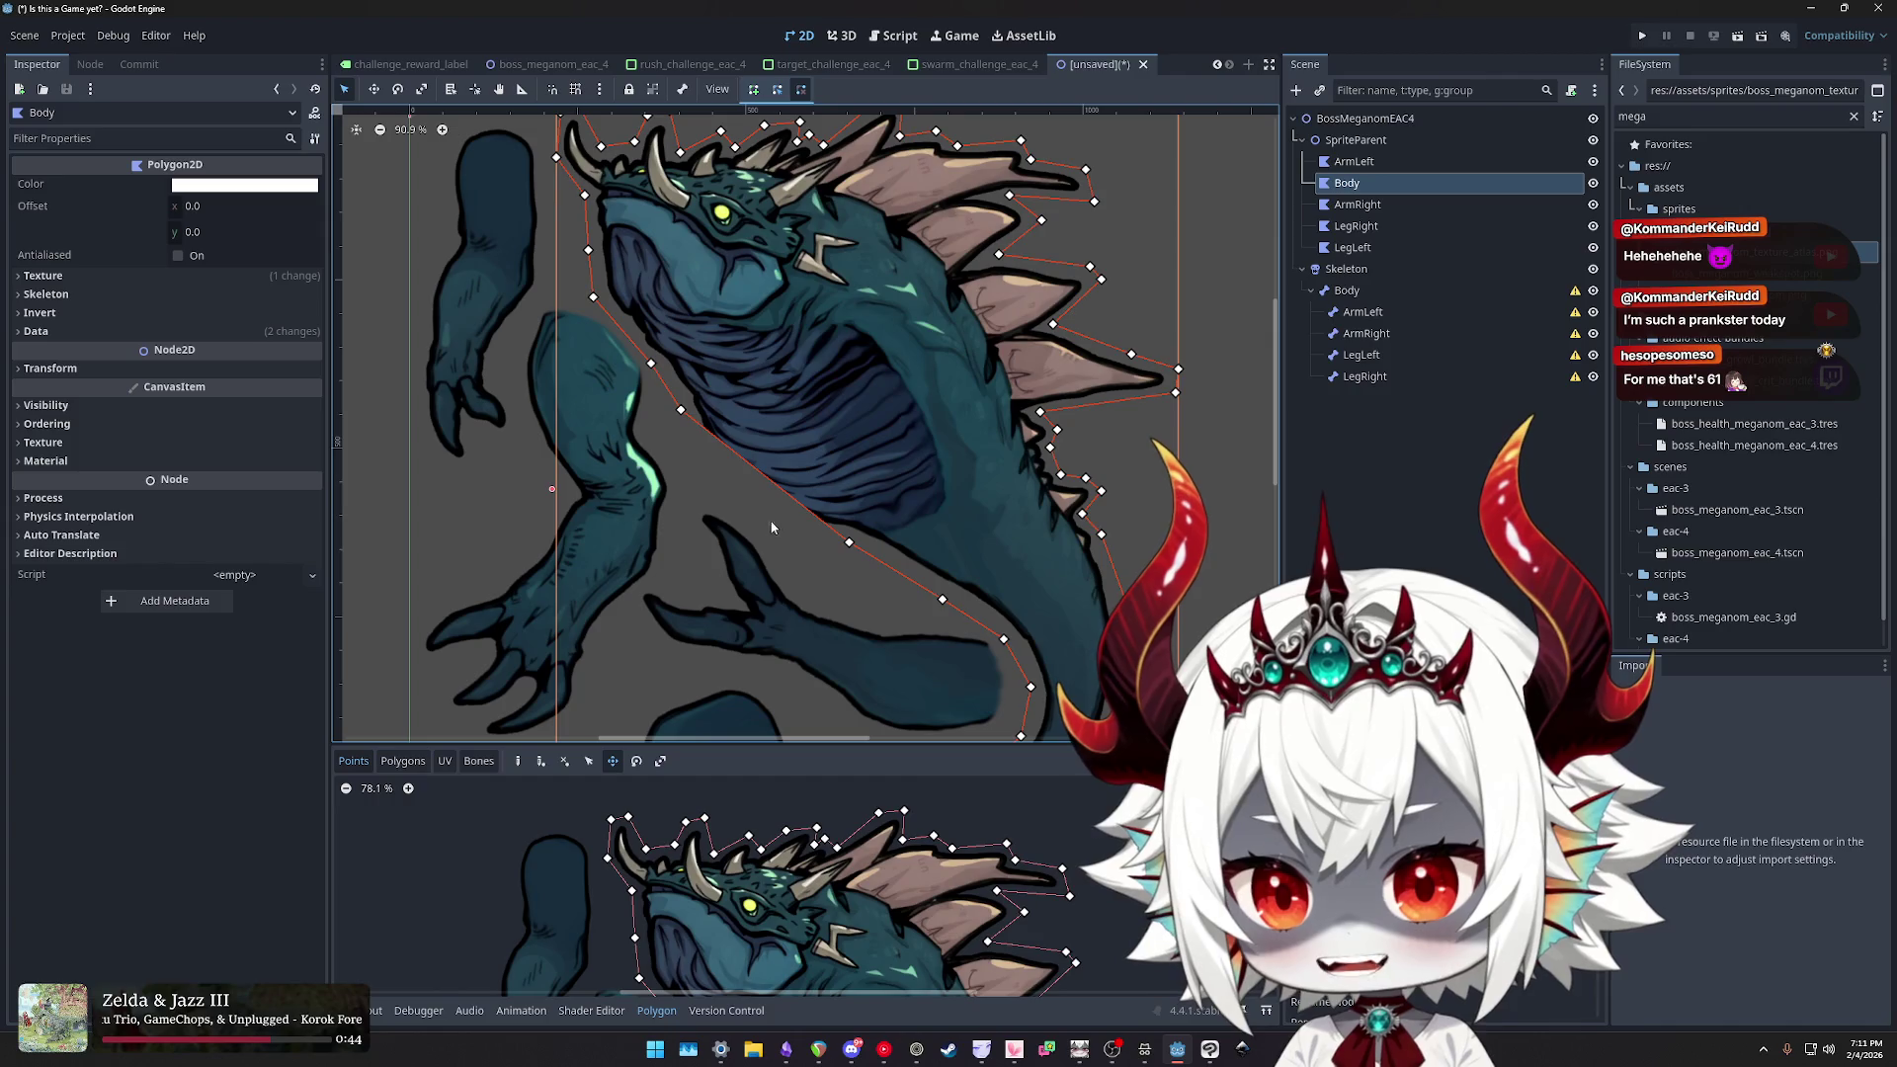
{"action": "scroll", "coordinate": [689, 245], "scroll_direction": "down", "scroll_amount": 2}
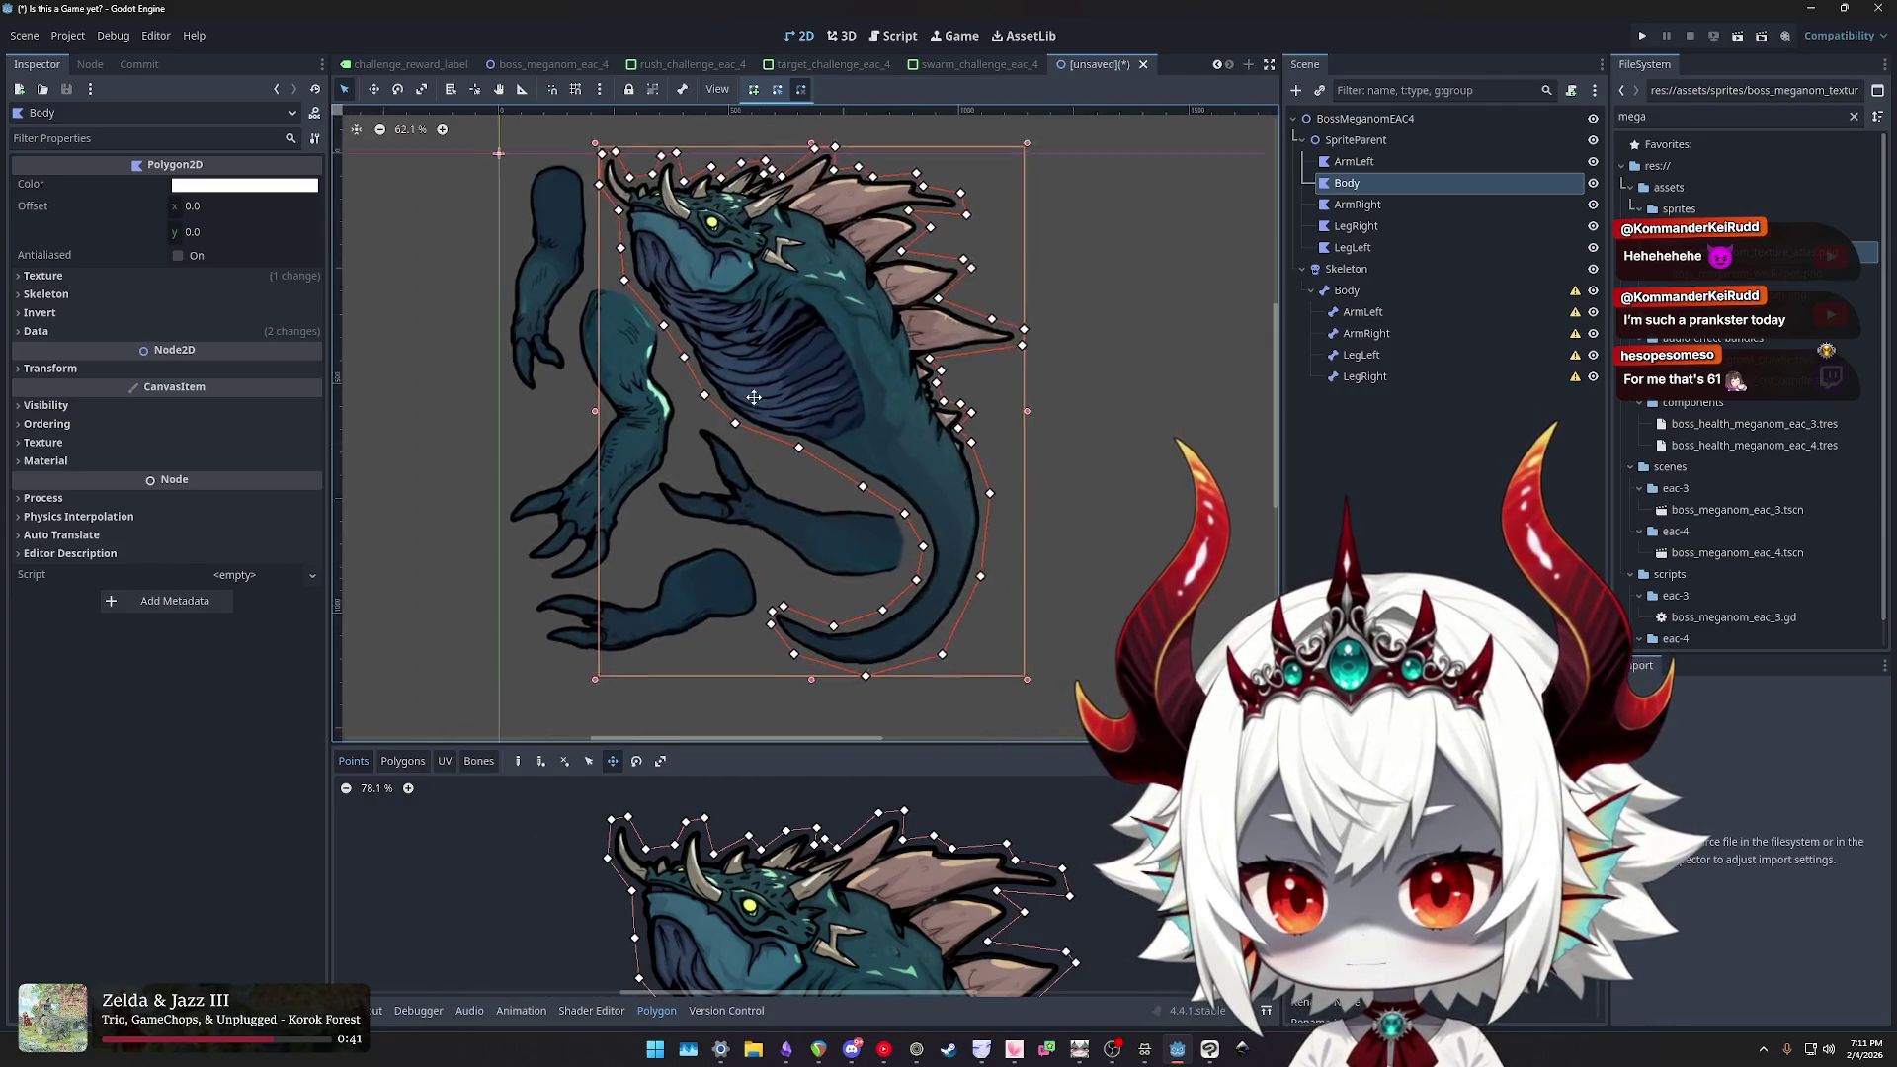
{"action": "scroll", "coordinate": [754, 397], "scroll_direction": "up", "scroll_amount": 1}
{"action": "left_click_drag", "start_coordinate": [780, 371], "coordinate": [783, 385]}
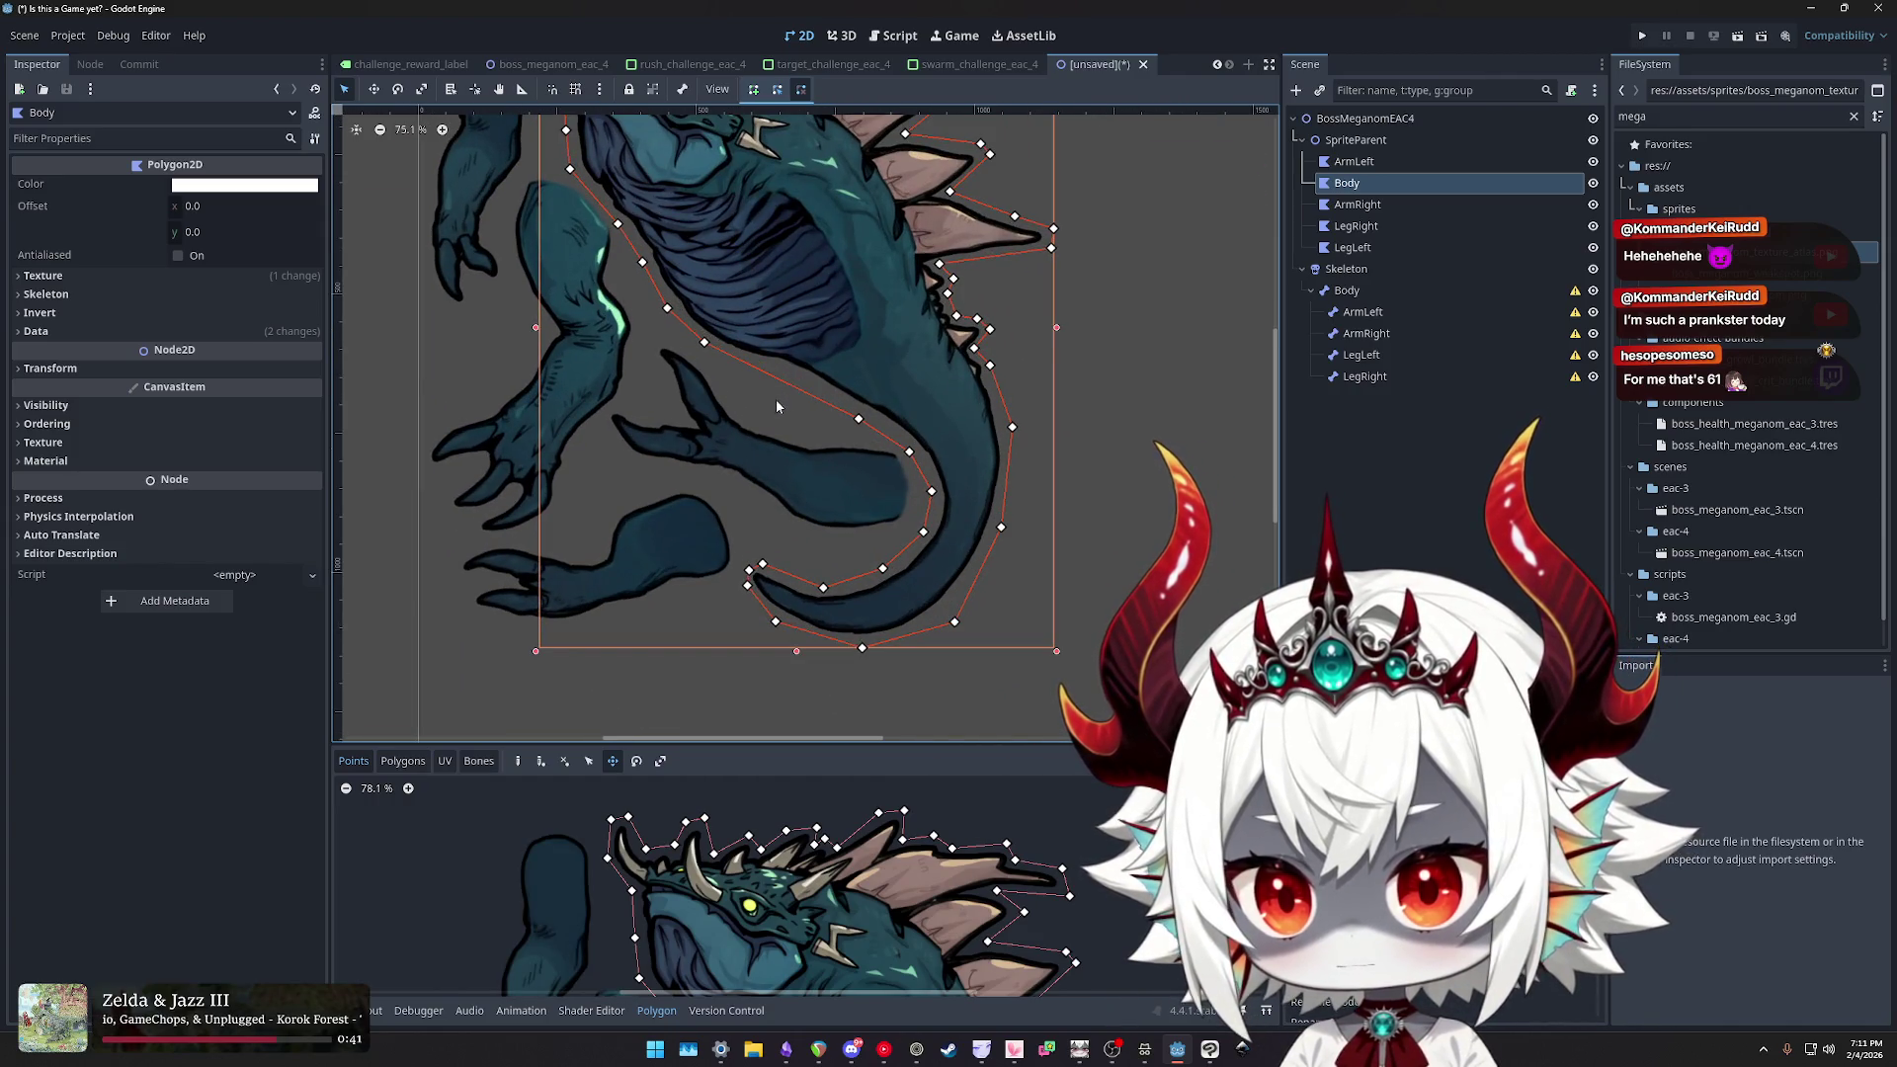
{"action": "left_click", "coordinate": [788, 386]}
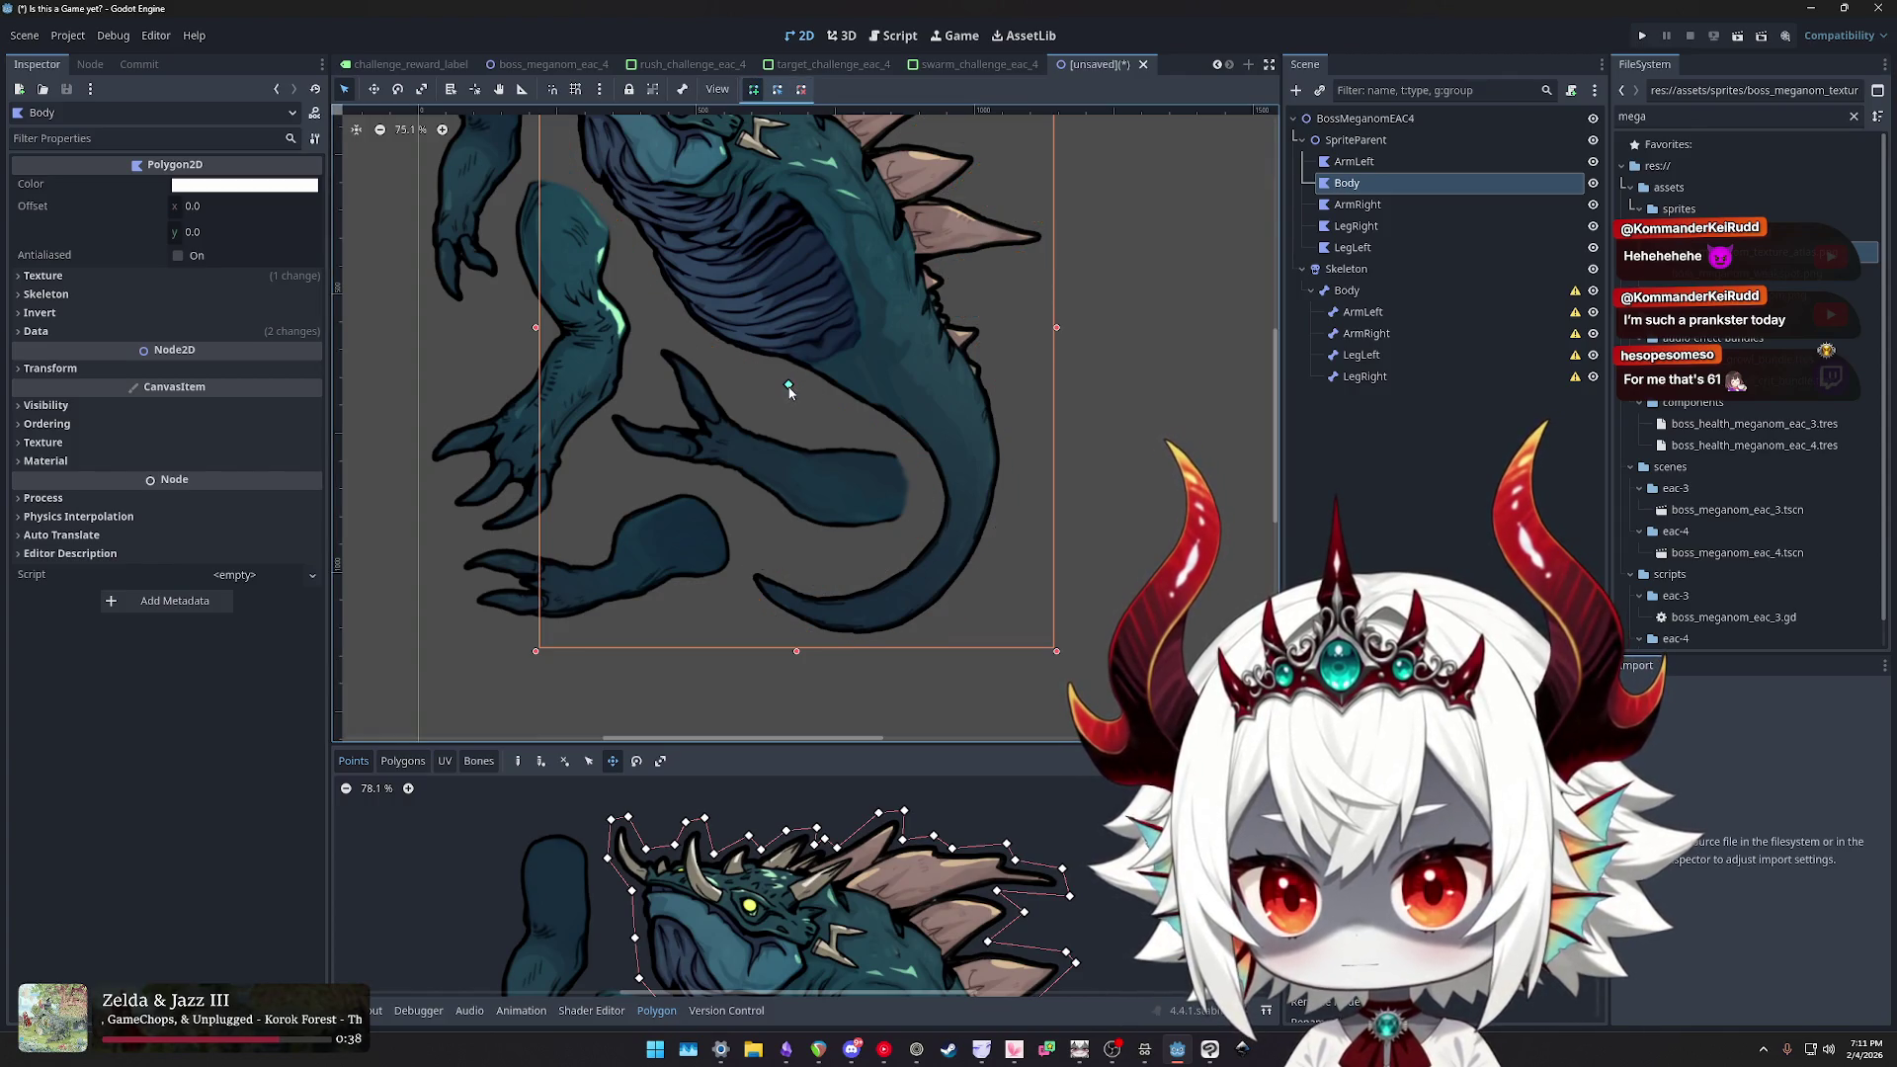
{"action": "key", "text": "Escape"}
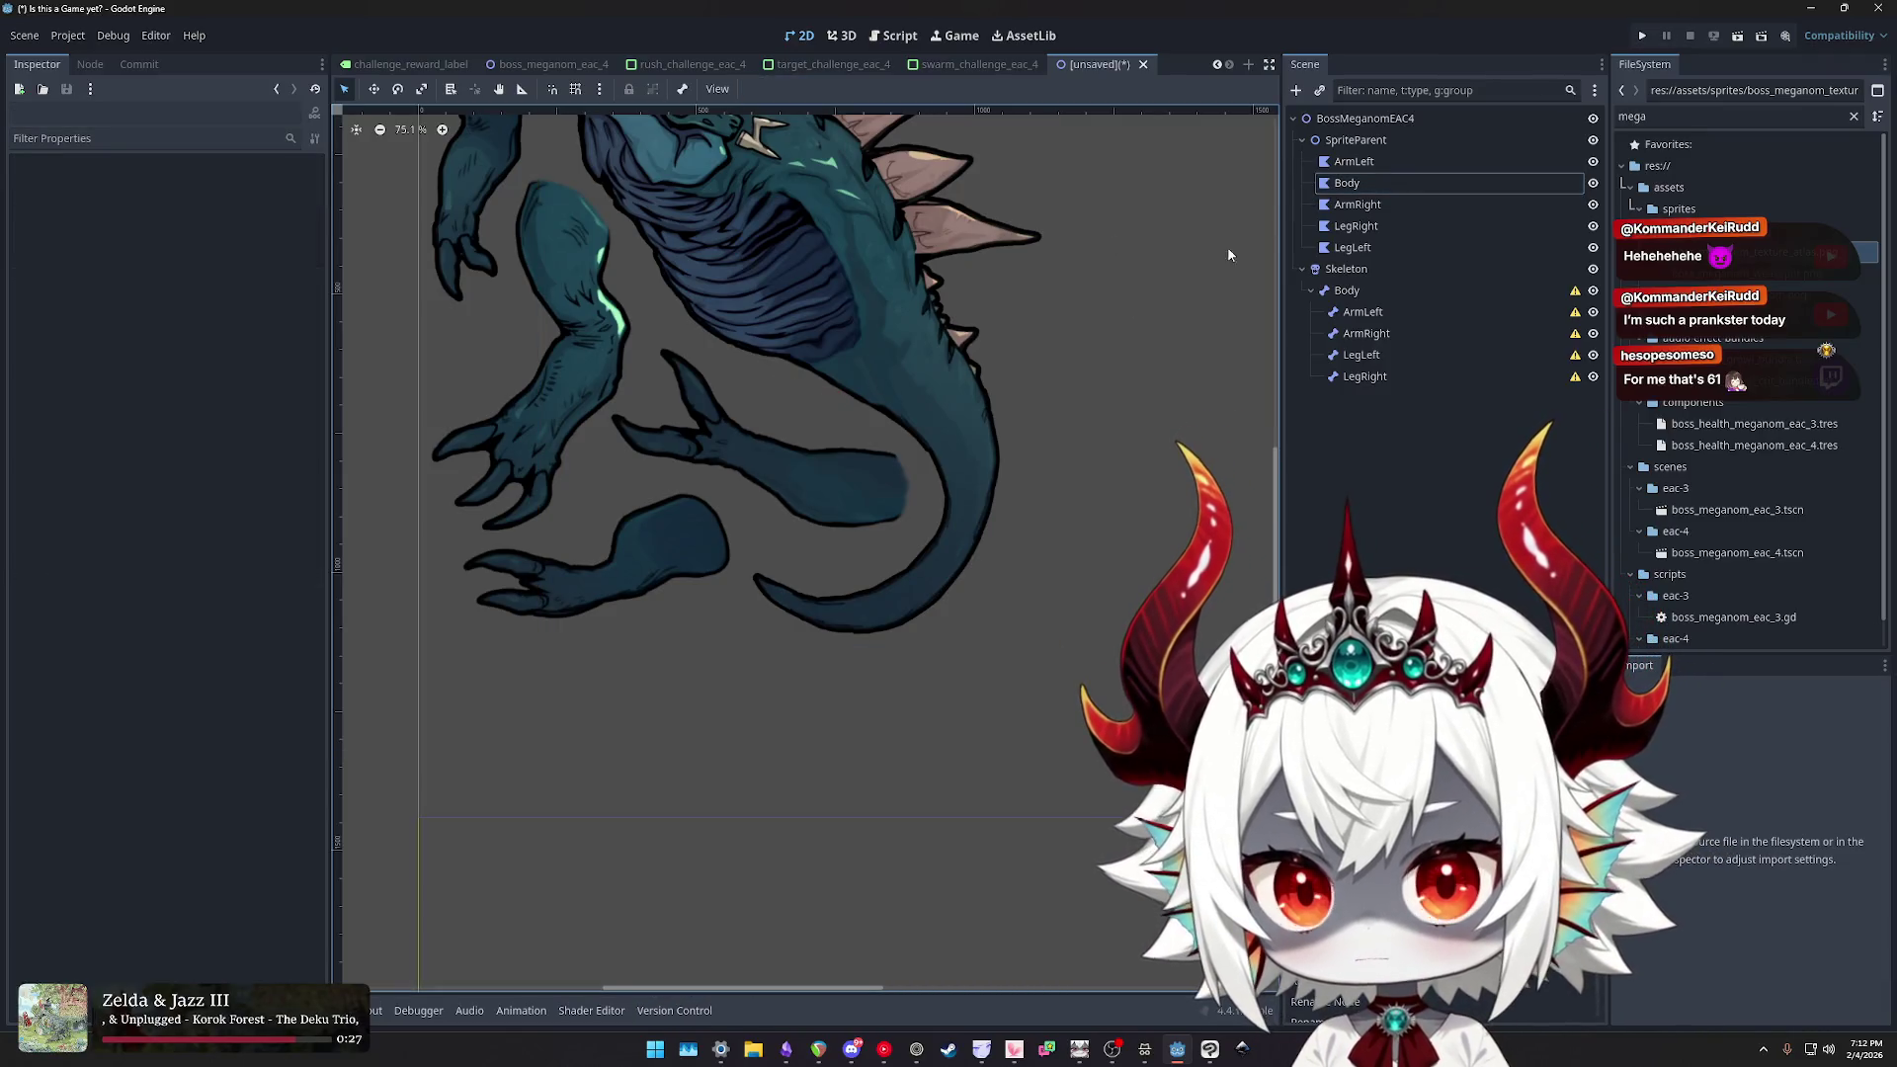
- Reselect Body and resize the polygon editor panel for a larger view of its outline
{"action": "left_click", "coordinate": [1348, 184]}
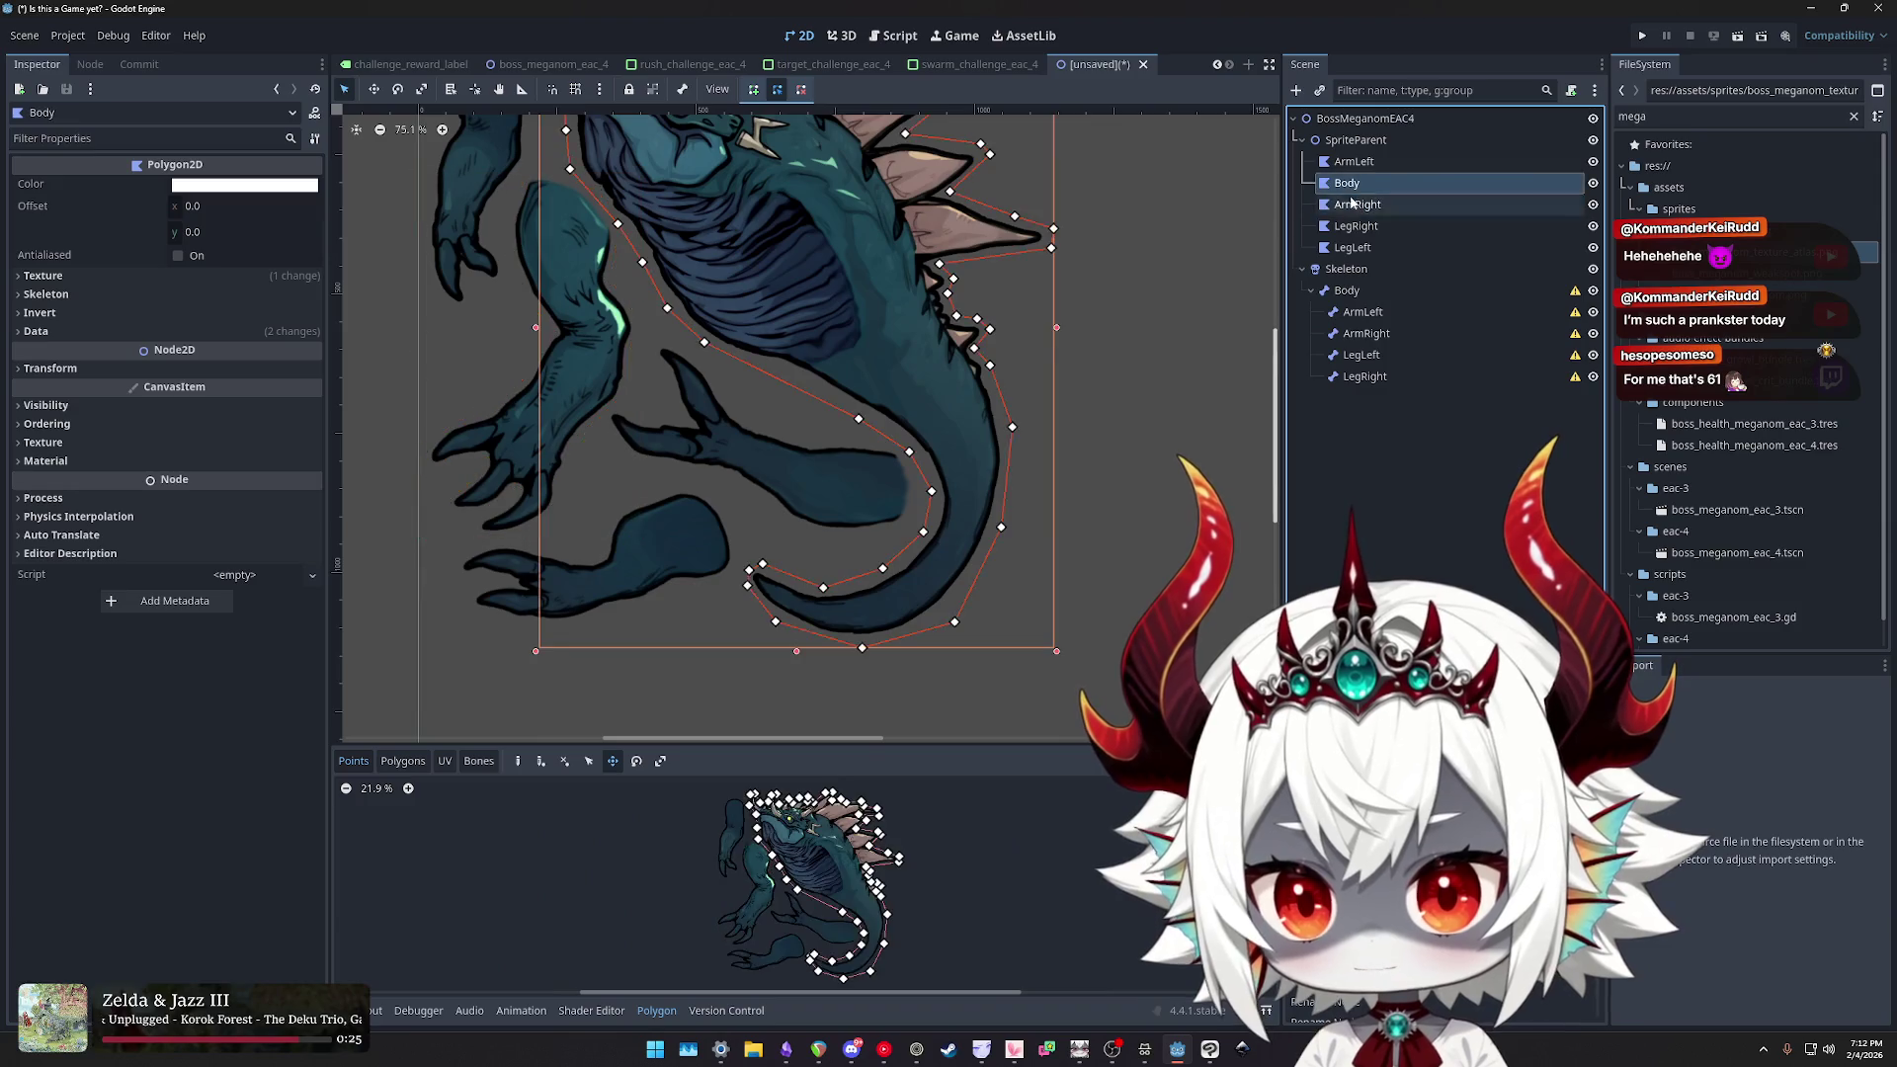
{"action": "scroll", "coordinate": [890, 237], "scroll_direction": "down", "scroll_amount": 3}
{"action": "scroll", "coordinate": [871, 226], "scroll_direction": "up", "scroll_amount": 5}
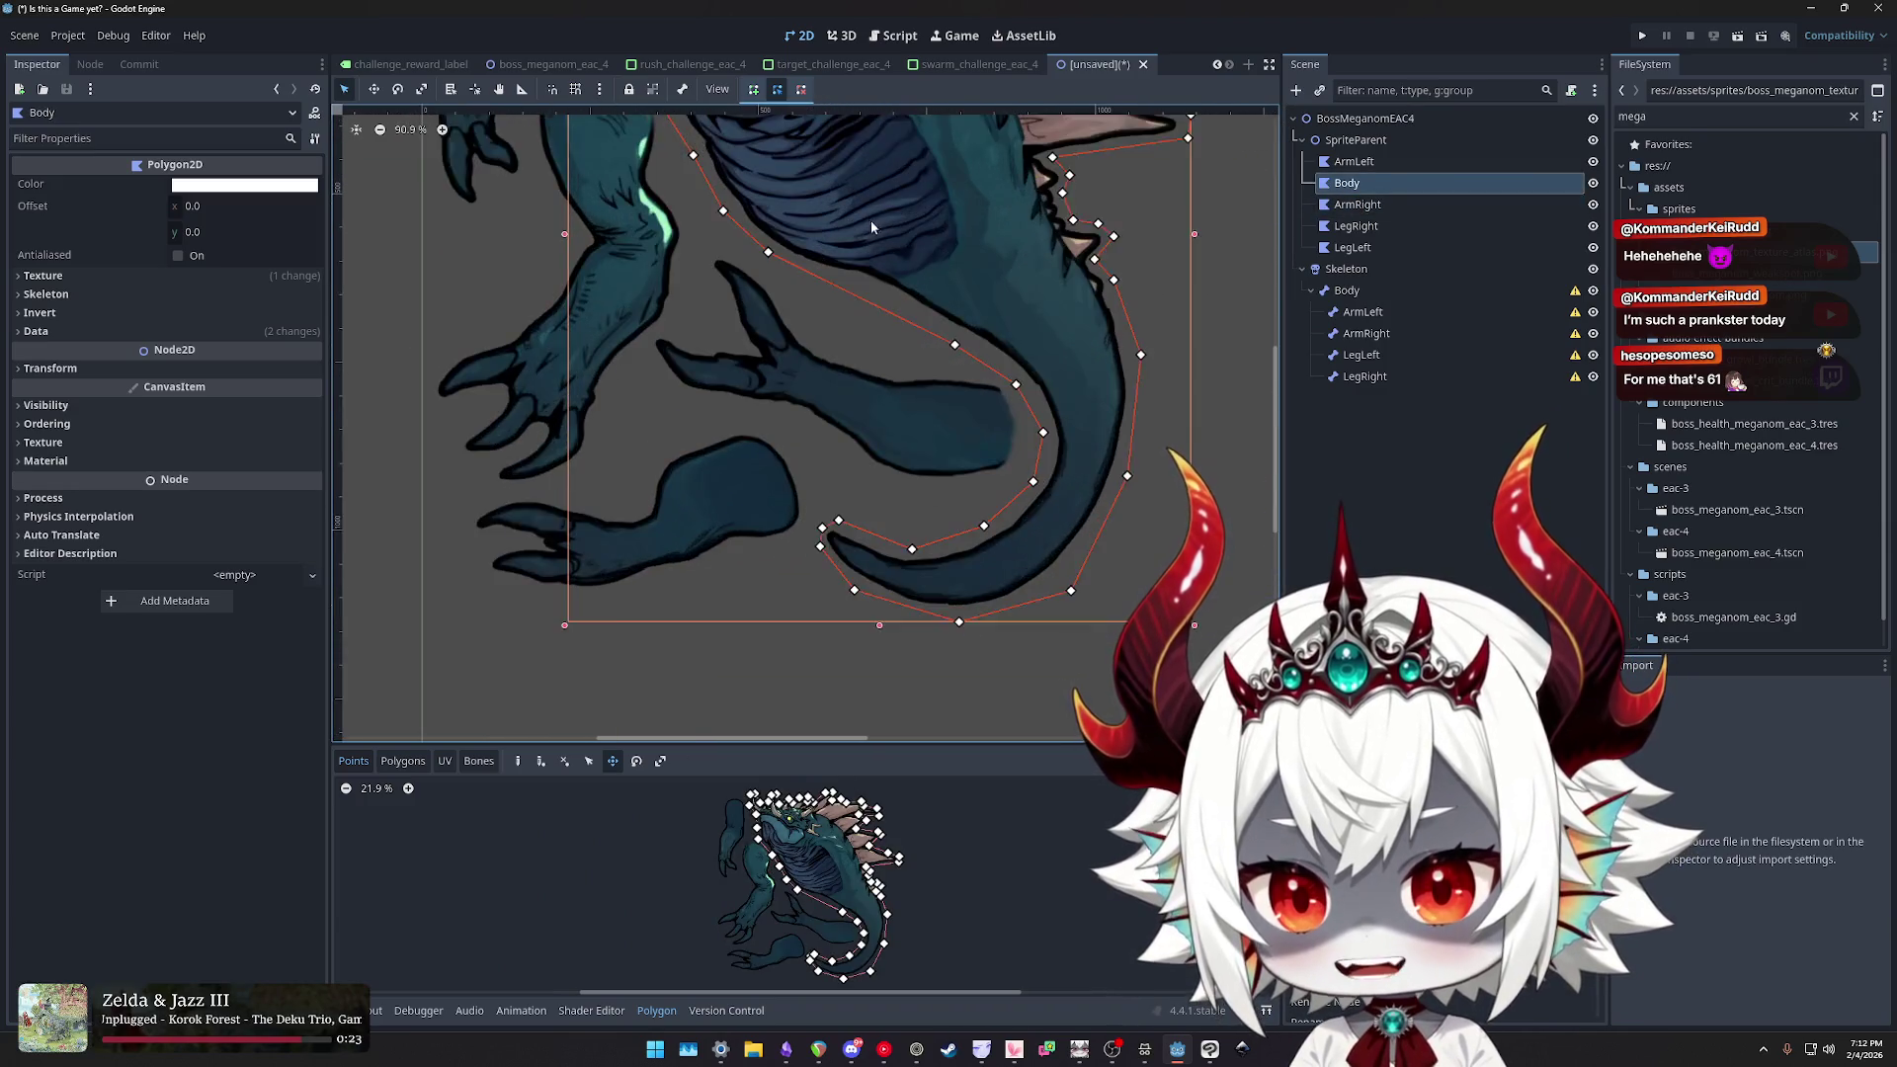
{"action": "scroll", "coordinate": [872, 226], "scroll_direction": "up", "scroll_amount": 3}
{"action": "left_click_drag", "start_coordinate": [838, 743], "coordinate": [851, 198]}
{"action": "scroll", "coordinate": [778, 307], "scroll_direction": "up", "scroll_amount": 8}
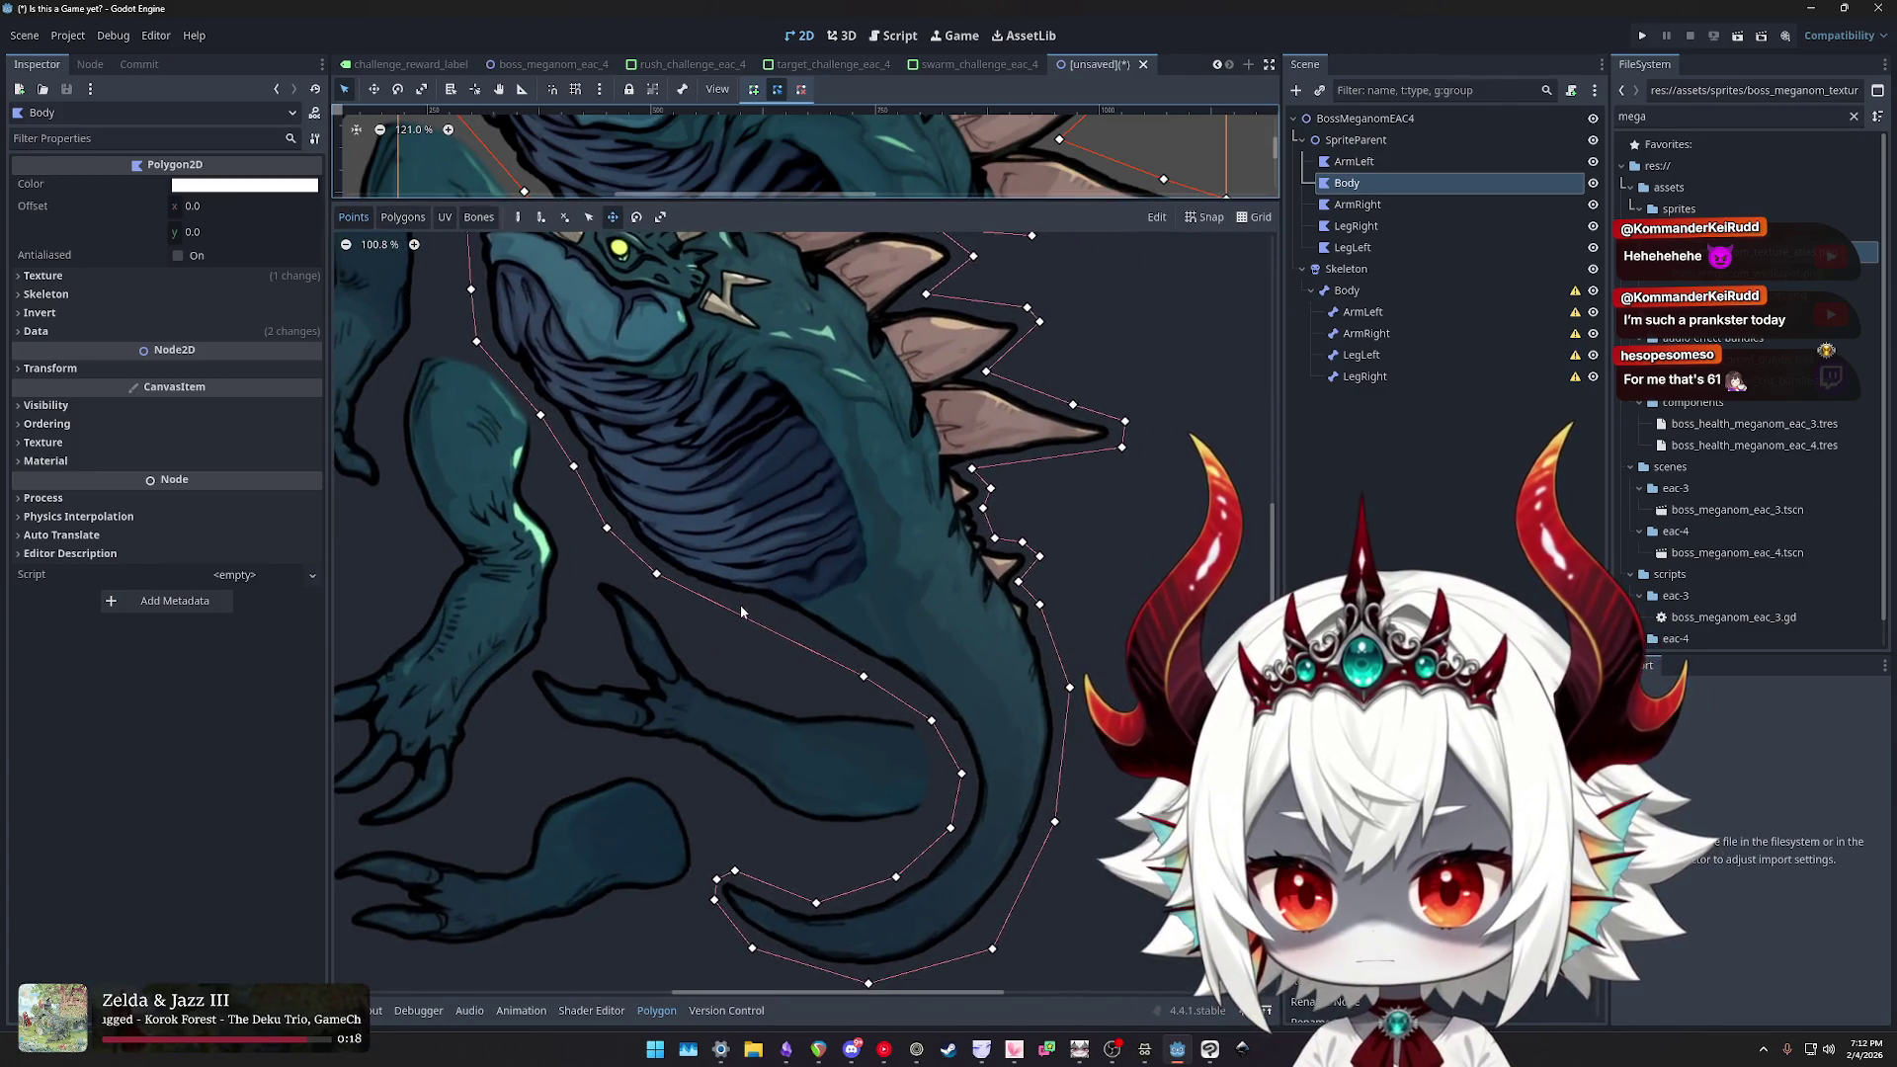
{"action": "scroll", "coordinate": [742, 610], "scroll_direction": "up", "scroll_amount": 2}
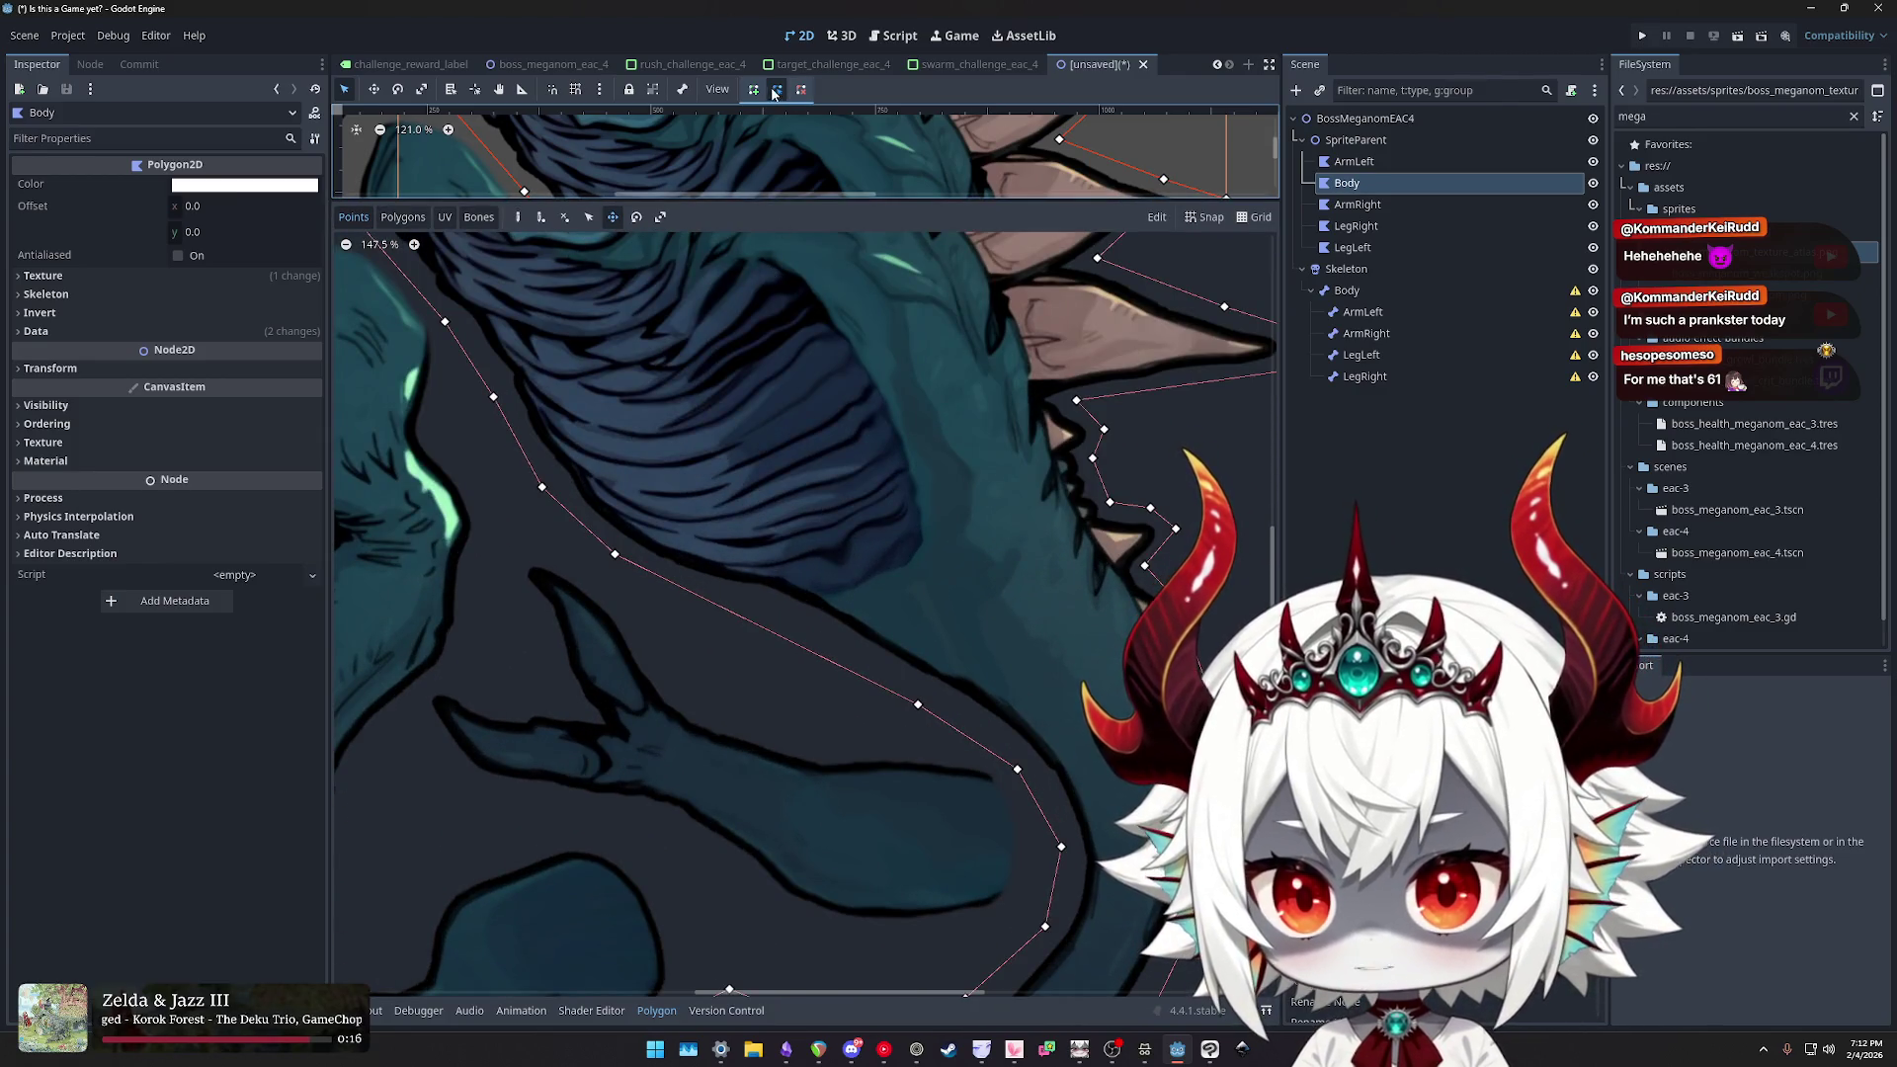
{"action": "left_click_drag", "start_coordinate": [977, 200], "coordinate": [919, 697]}
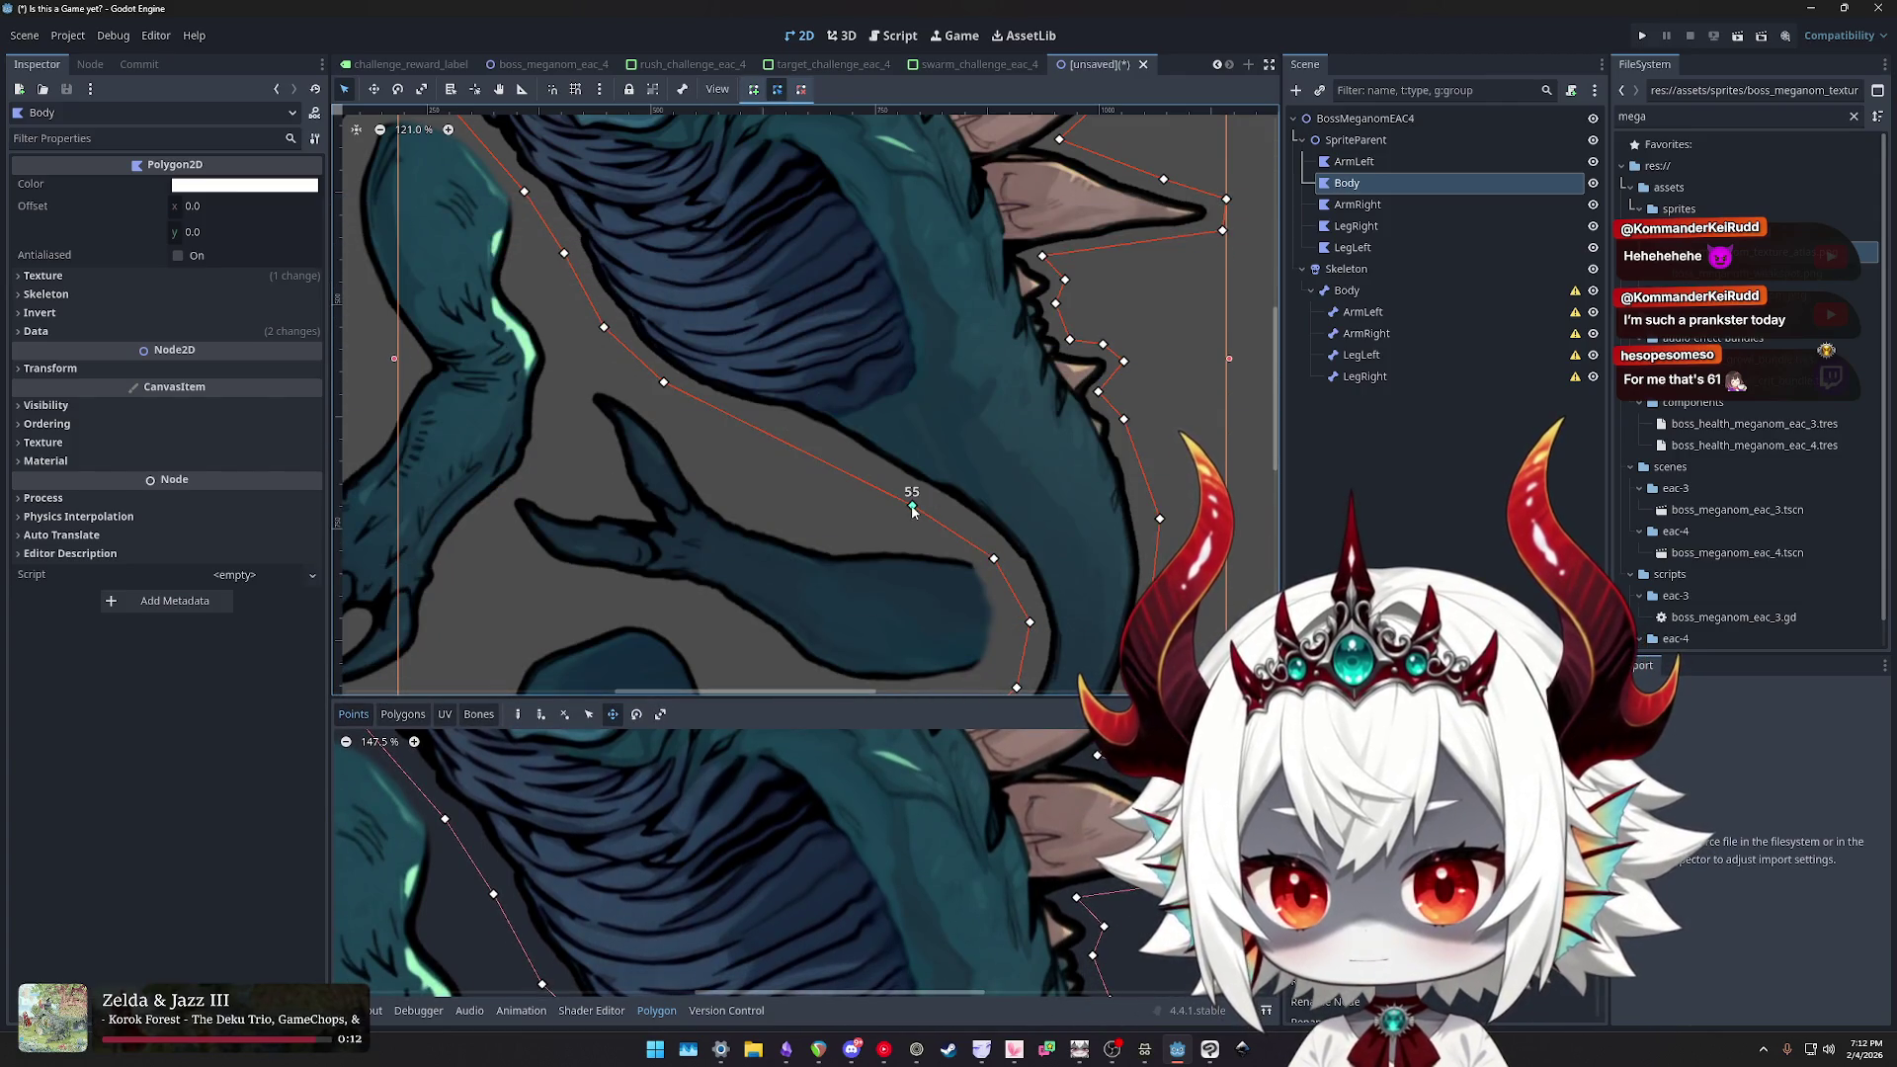
- Insert a new point on the Body's lower edge above the tail, undoing stray point moves
{"action": "left_click", "coordinate": [806, 455]}
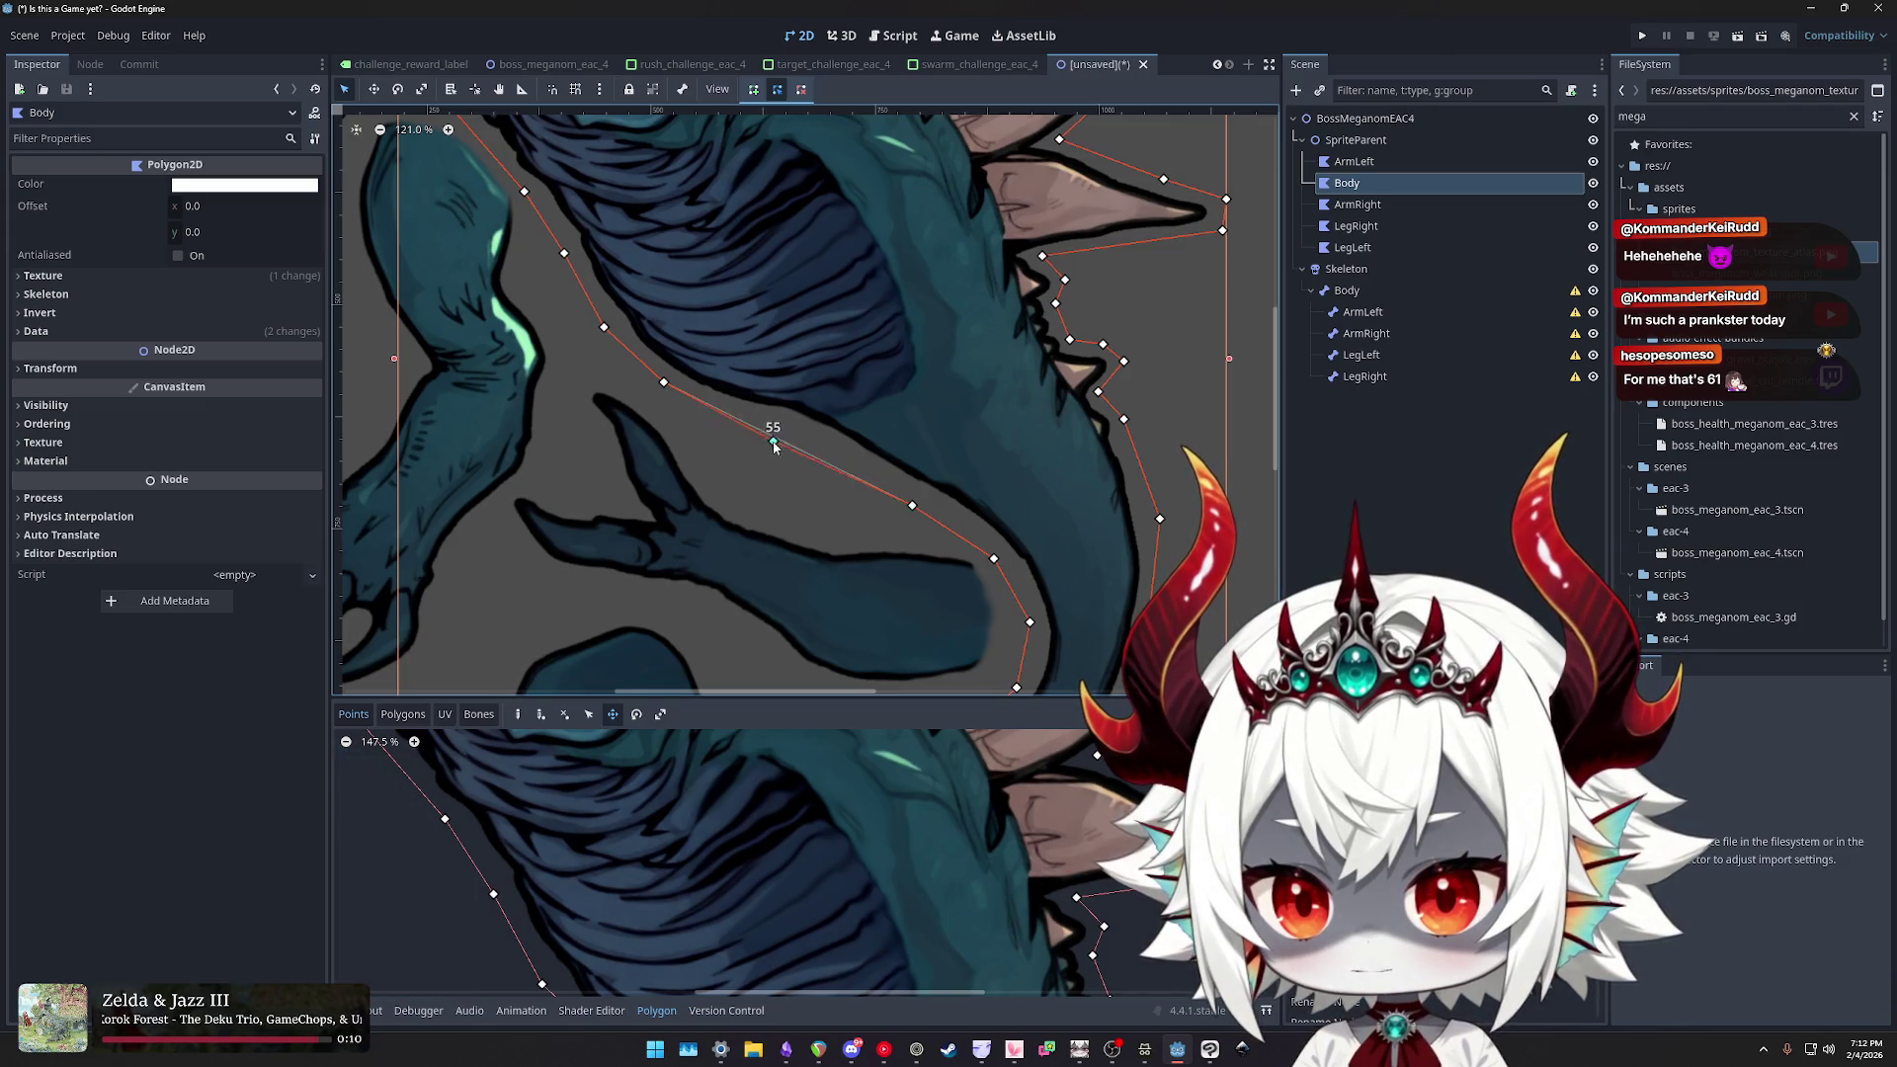
{"action": "left_click_drag", "start_coordinate": [790, 452], "coordinate": [788, 458]}
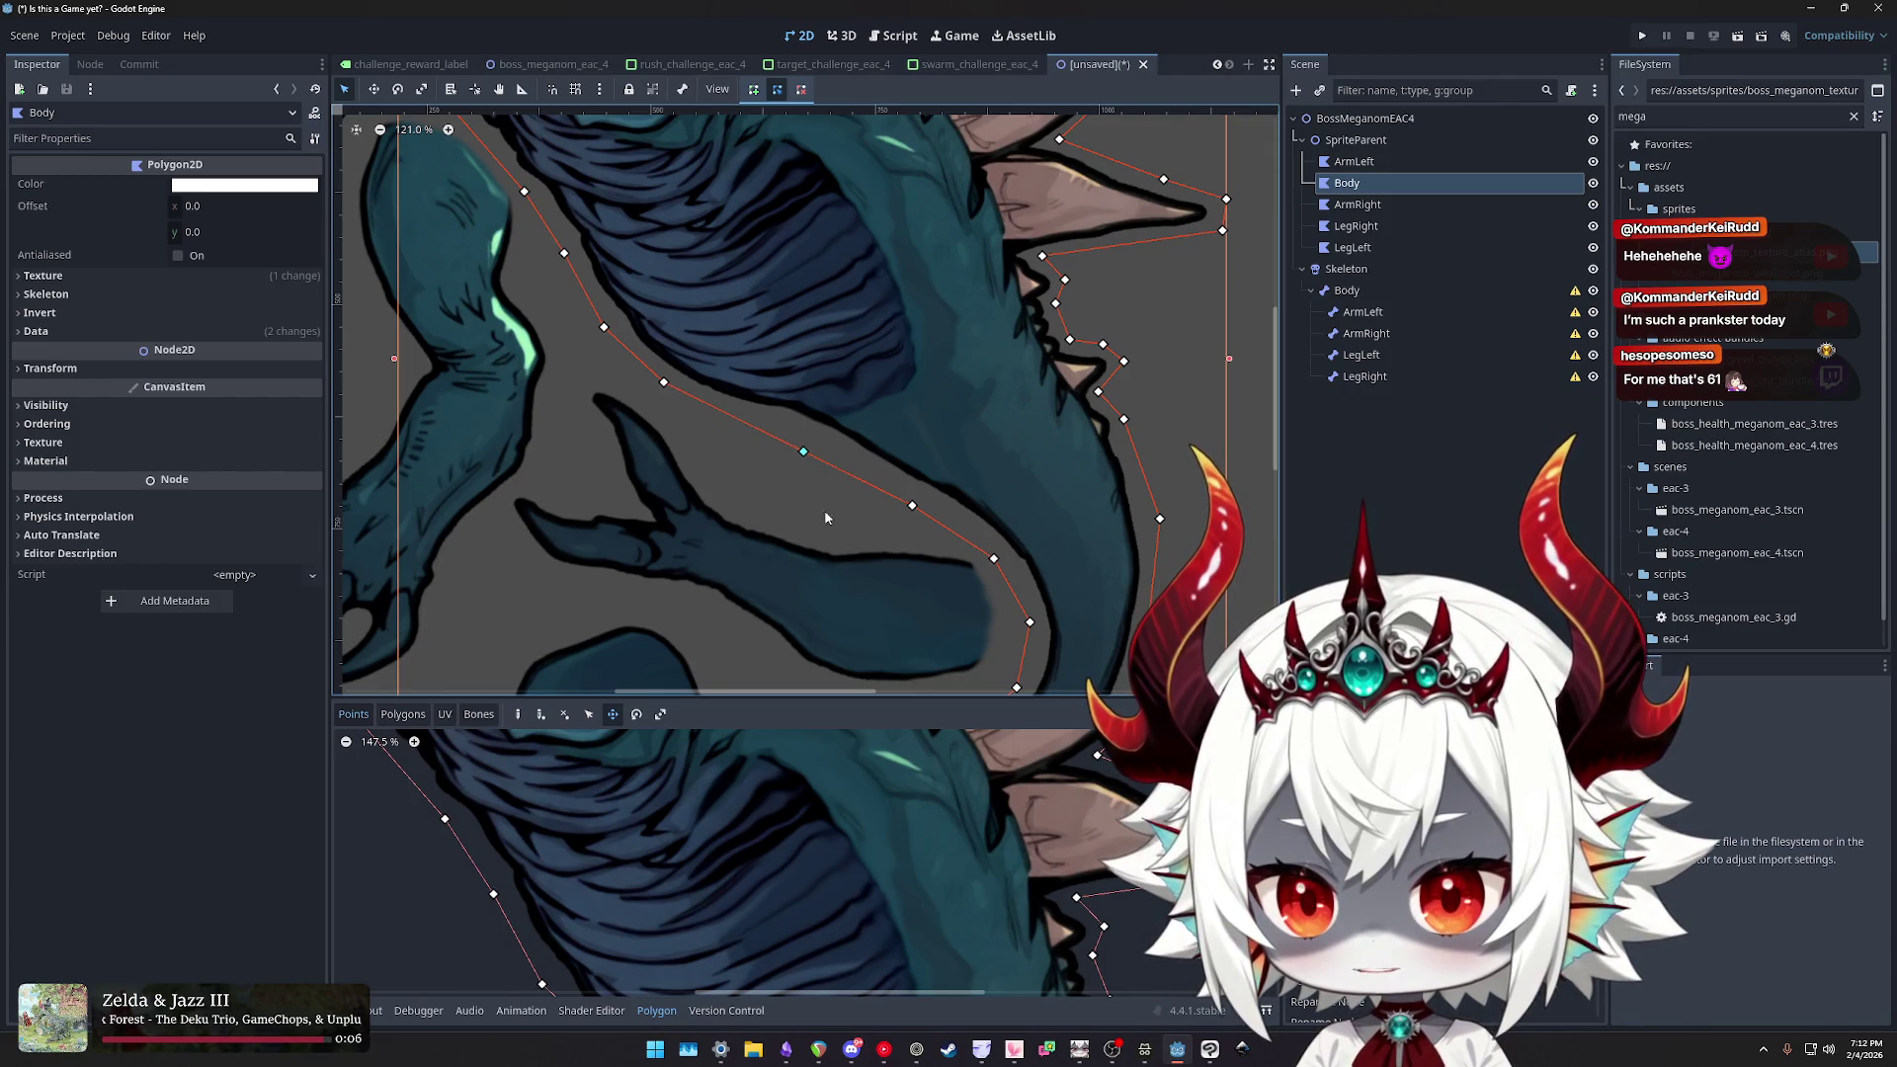
{"action": "scroll", "coordinate": [800, 484], "scroll_direction": "down", "scroll_amount": 3}
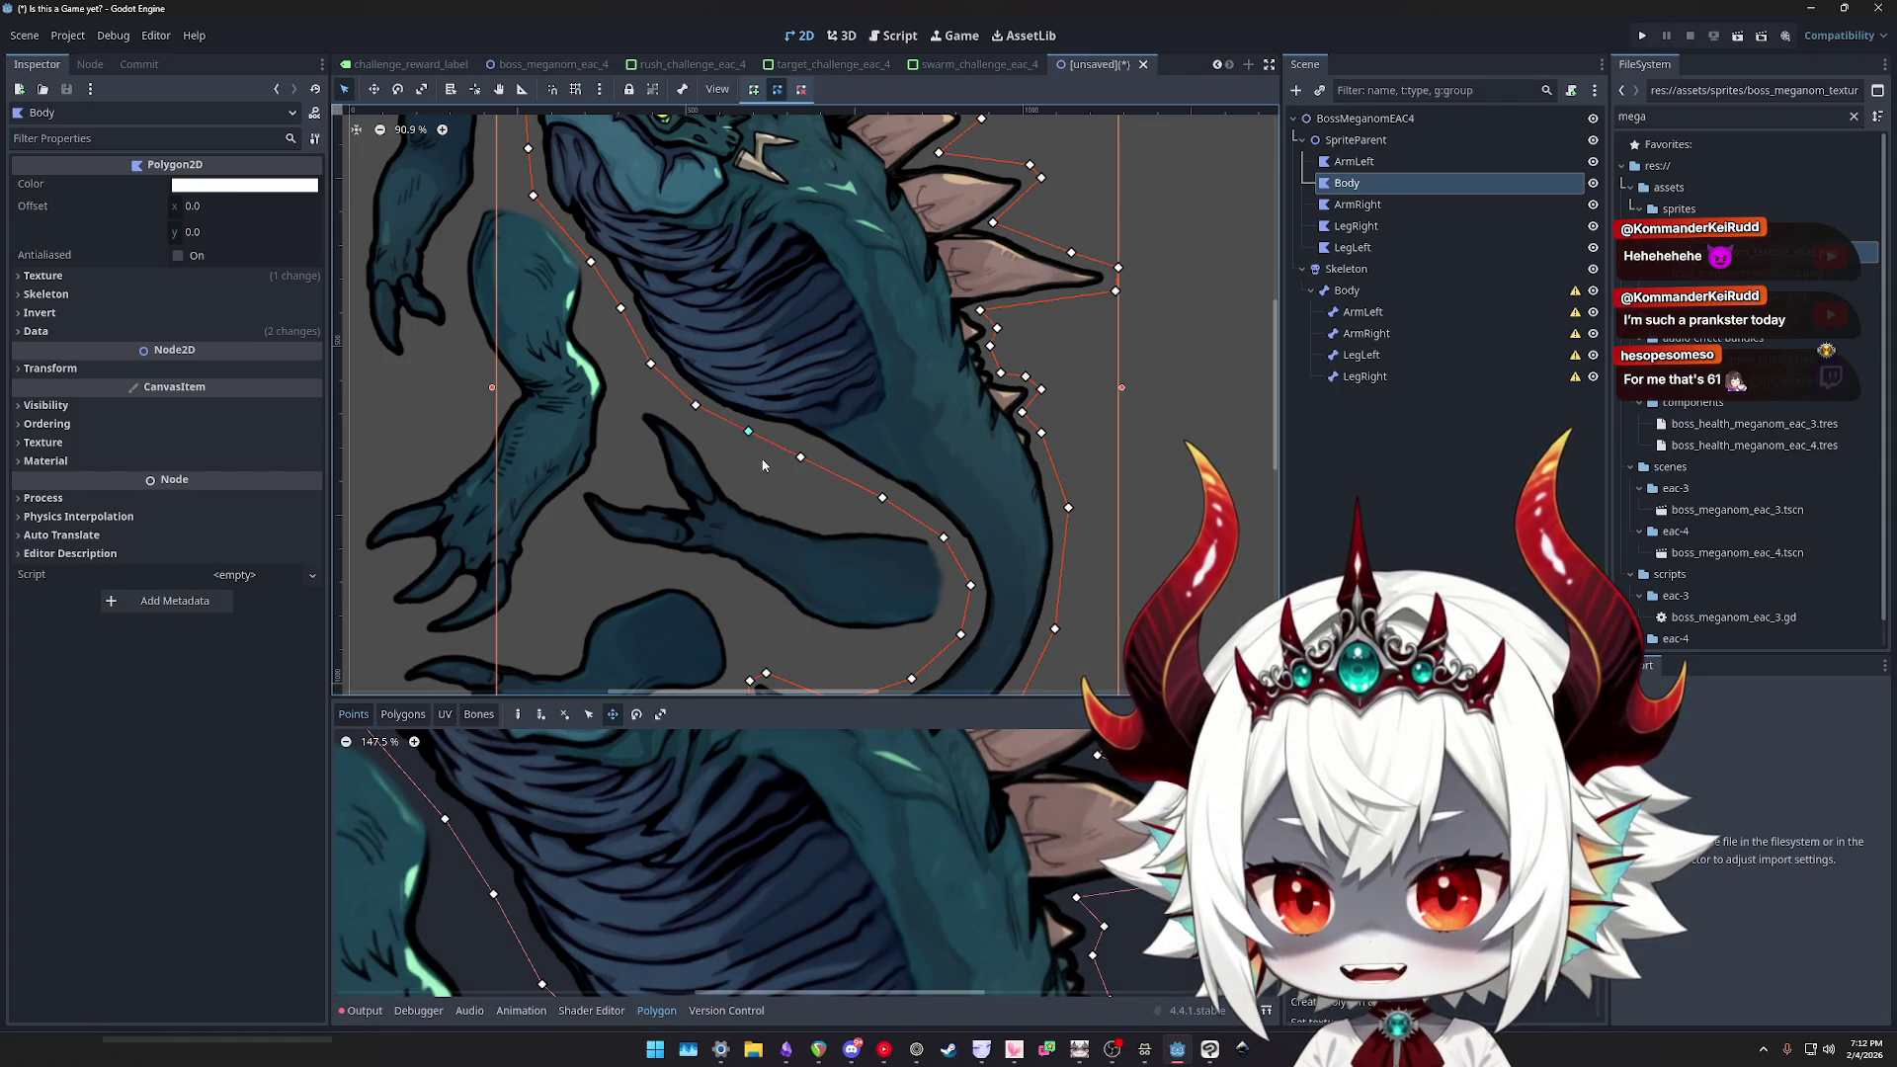
{"action": "scroll", "coordinate": [802, 468], "scroll_direction": "up", "scroll_amount": 8}
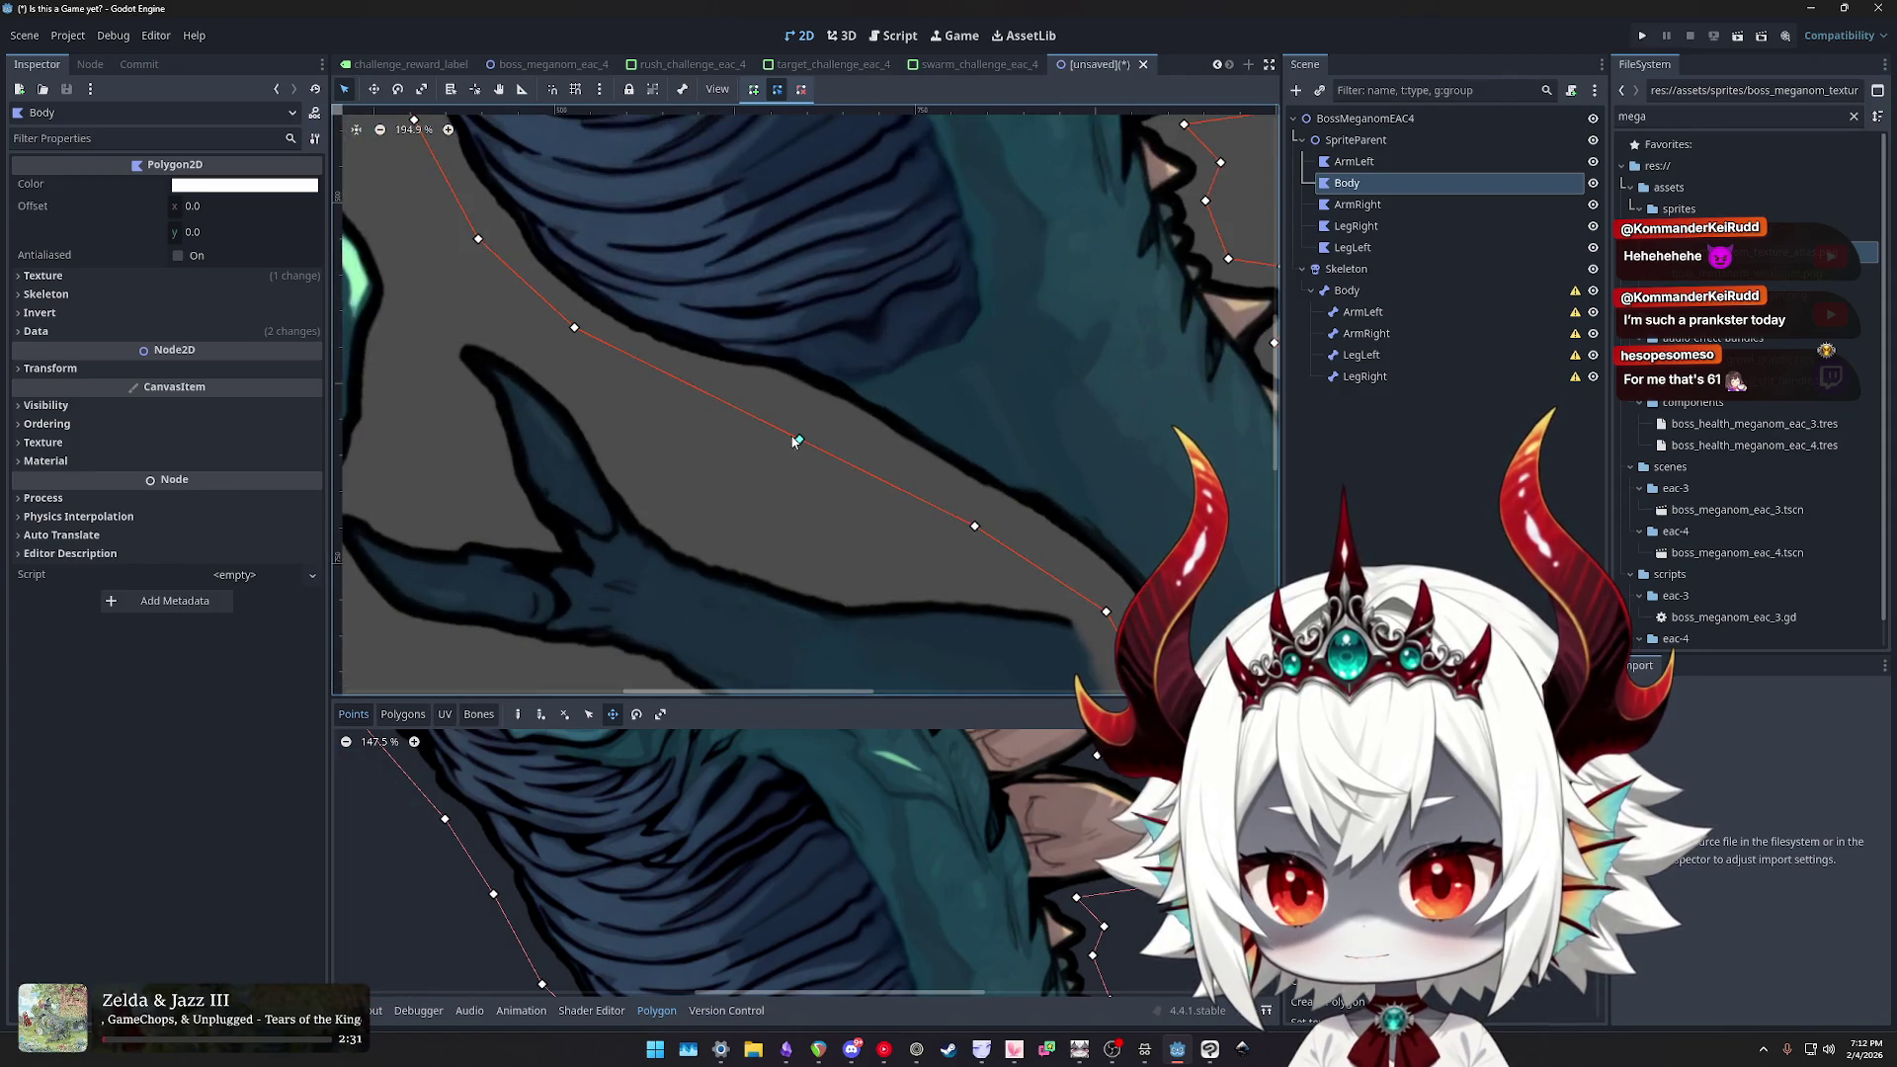
{"action": "left_click_drag", "start_coordinate": [791, 436], "coordinate": [731, 472]}
{"action": "key", "text": "ctrl+z"}
{"action": "mouse_move", "coordinate": [574, 327]}
{"action": "left_mouse_down"}
{"action": "mouse_move", "coordinate": [471, 368]}
{"action": "mouse_move", "coordinate": [549, 371]}
{"action": "mouse_move", "coordinate": [454, 376]}
{"action": "left_mouse_up"}
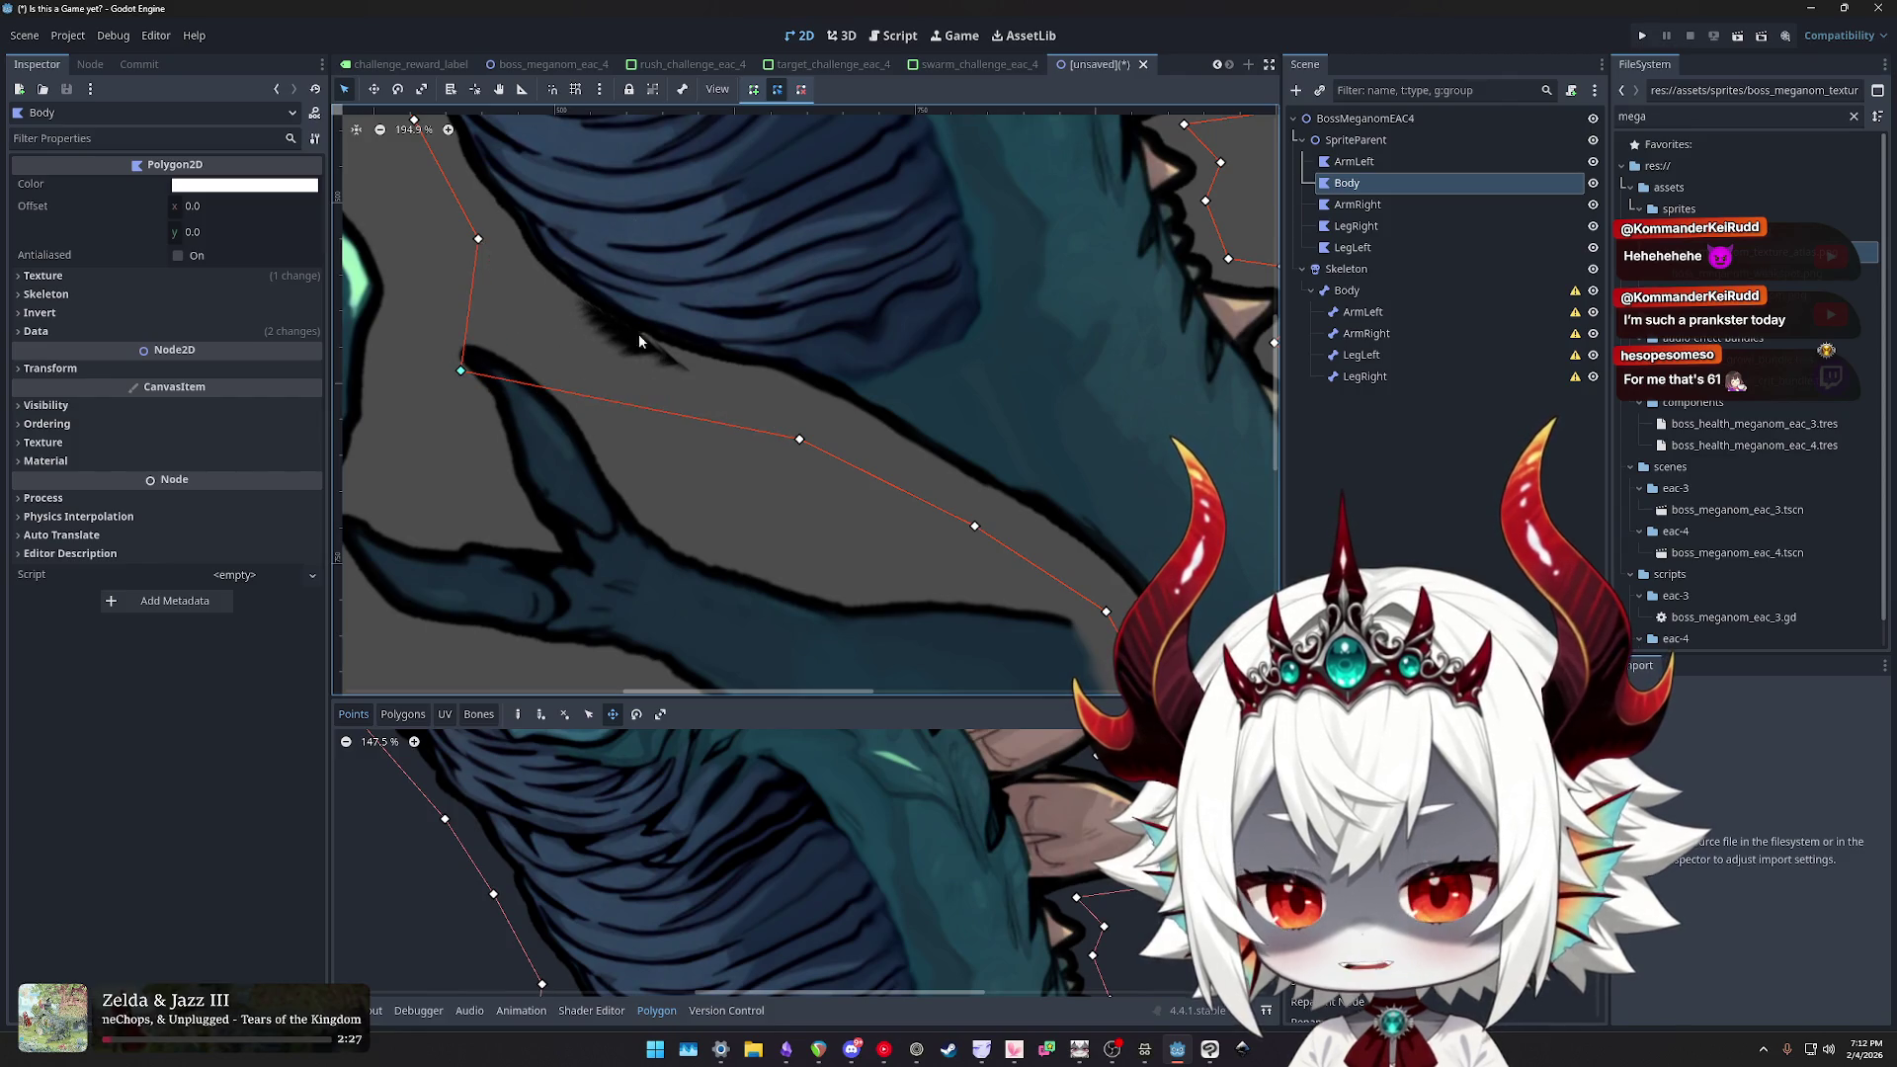
{"action": "key", "text": "ctrl+z"}
- Try repositioning point 55, cancelling each attempted move with a right-click
{"action": "left_click", "coordinate": [979, 532]}
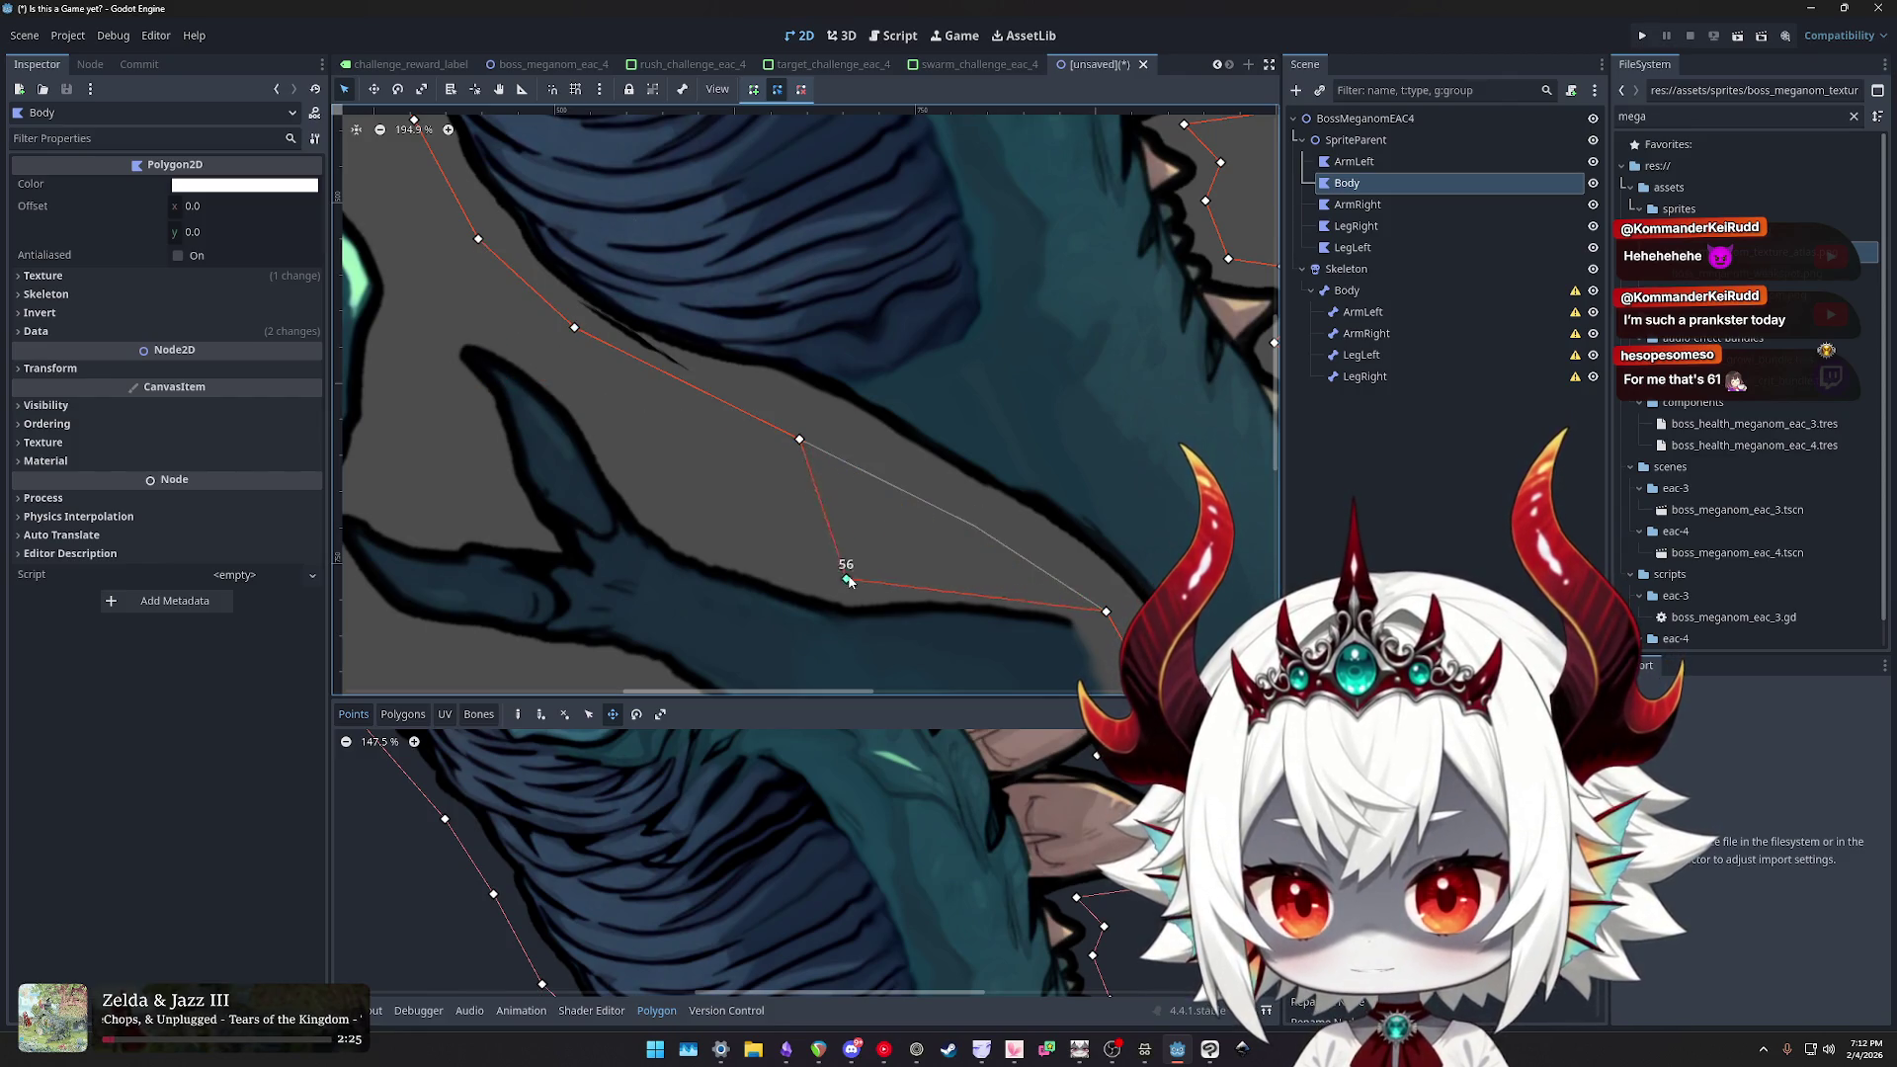
{"action": "mouse_move", "coordinate": [802, 441]}
{"action": "left_mouse_down"}
{"action": "mouse_move", "coordinate": [692, 470]}
{"action": "mouse_move", "coordinate": [781, 514]}
{"action": "left_mouse_up"}
{"action": "right_click", "coordinate": [799, 492]}
{"action": "left_click_drag", "start_coordinate": [801, 443], "coordinate": [855, 291]}
{"action": "right_click", "coordinate": [855, 291]}
{"action": "scroll", "coordinate": [860, 410], "scroll_direction": "down", "scroll_amount": 4}
{"action": "scroll", "coordinate": [885, 427], "scroll_direction": "right", "scroll_amount": 3}
{"action": "scroll", "coordinate": [840, 415], "scroll_direction": "down", "scroll_amount": 1}
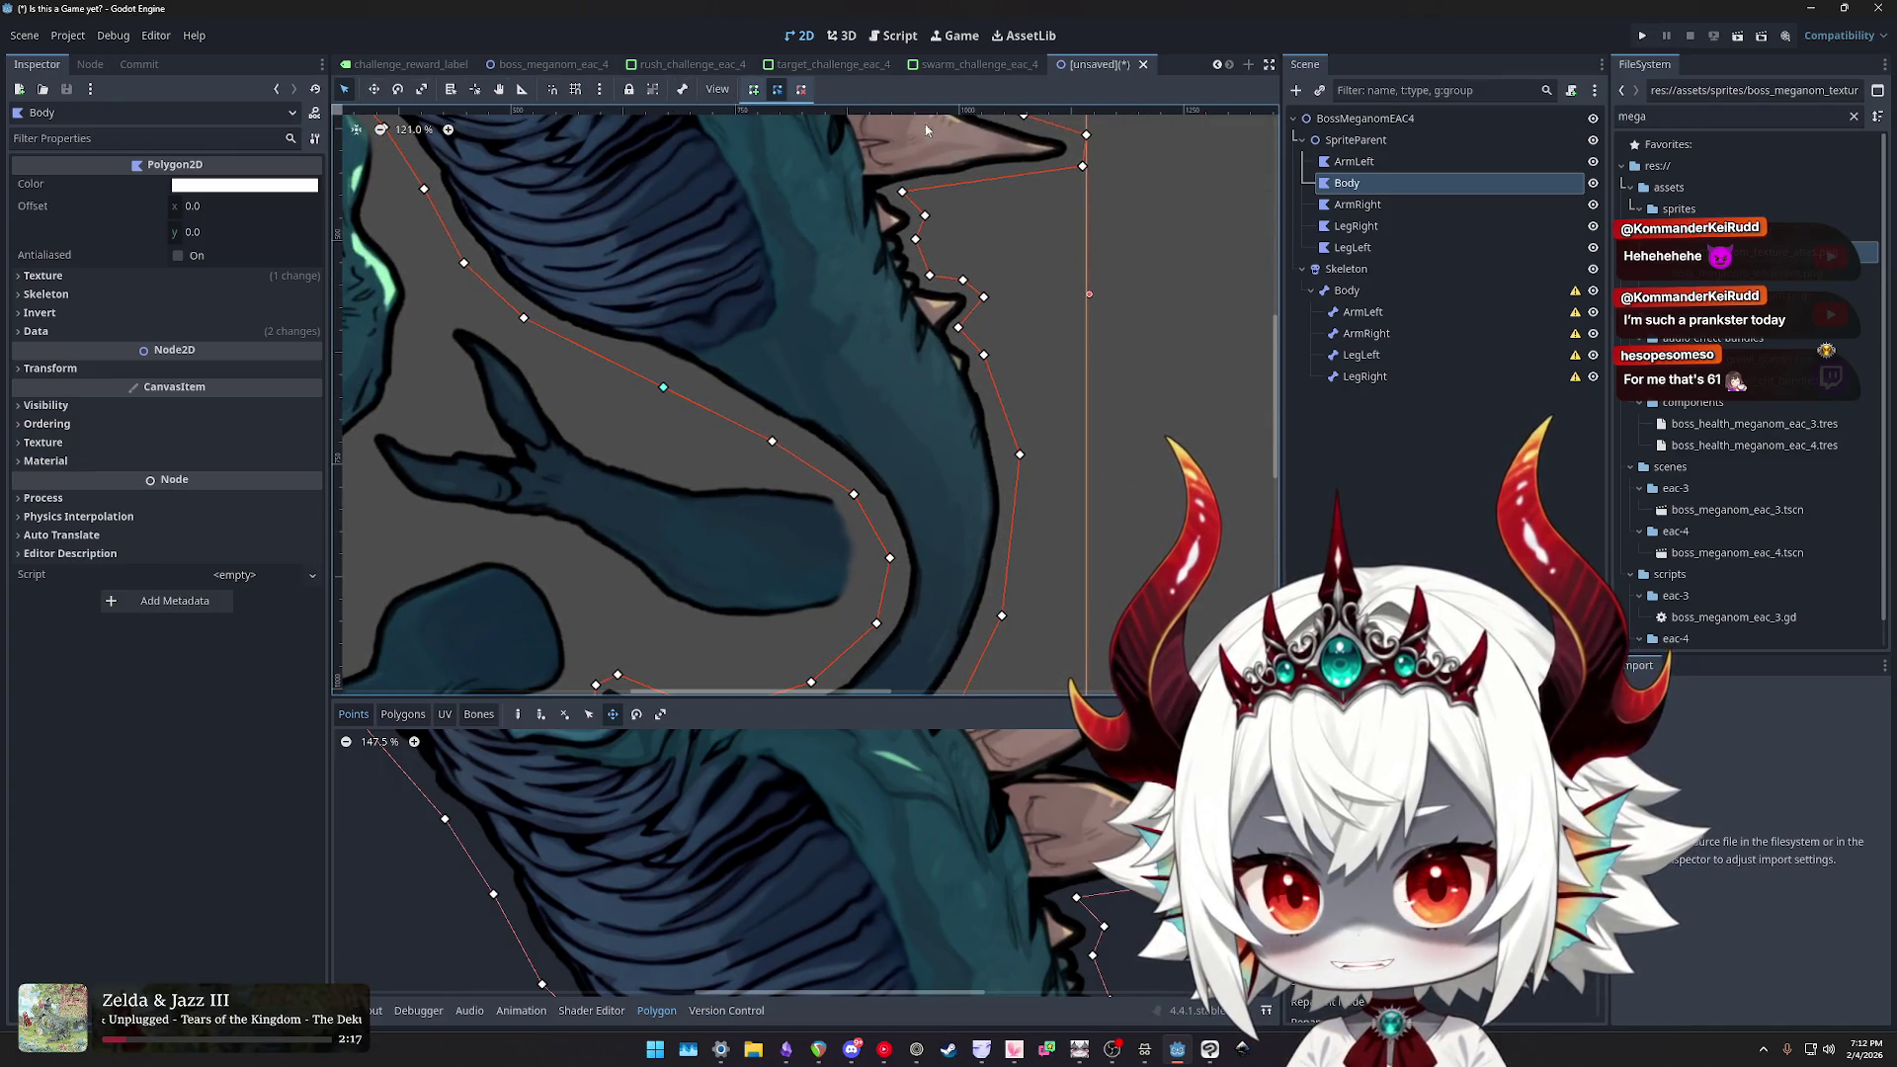
{"action": "scroll", "coordinate": [939, 454], "scroll_direction": "down", "scroll_amount": 7}
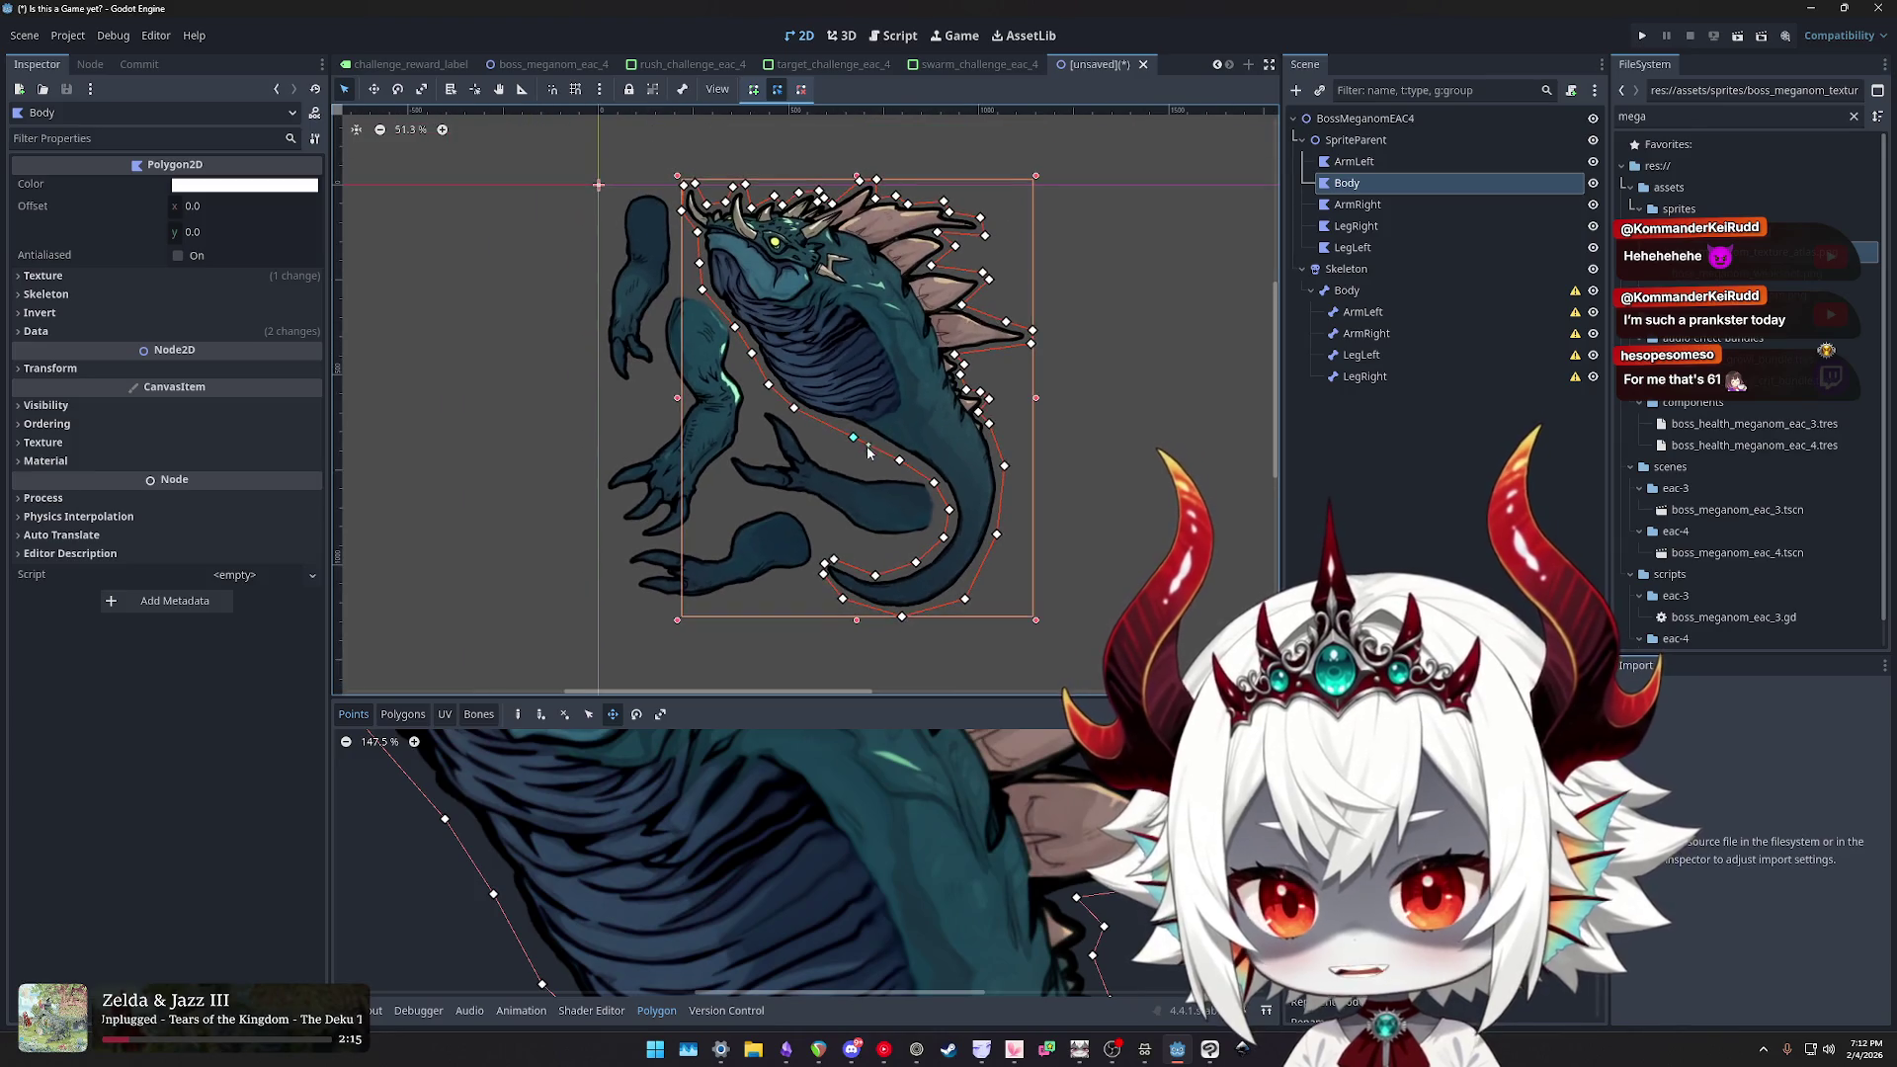
- Enlarge the polygon editing area and recentre the creature in the canvas
{"action": "scroll", "coordinate": [868, 452], "scroll_direction": "down", "scroll_amount": 2}
{"action": "scroll", "coordinate": [937, 837], "scroll_direction": "down", "scroll_amount": 4}
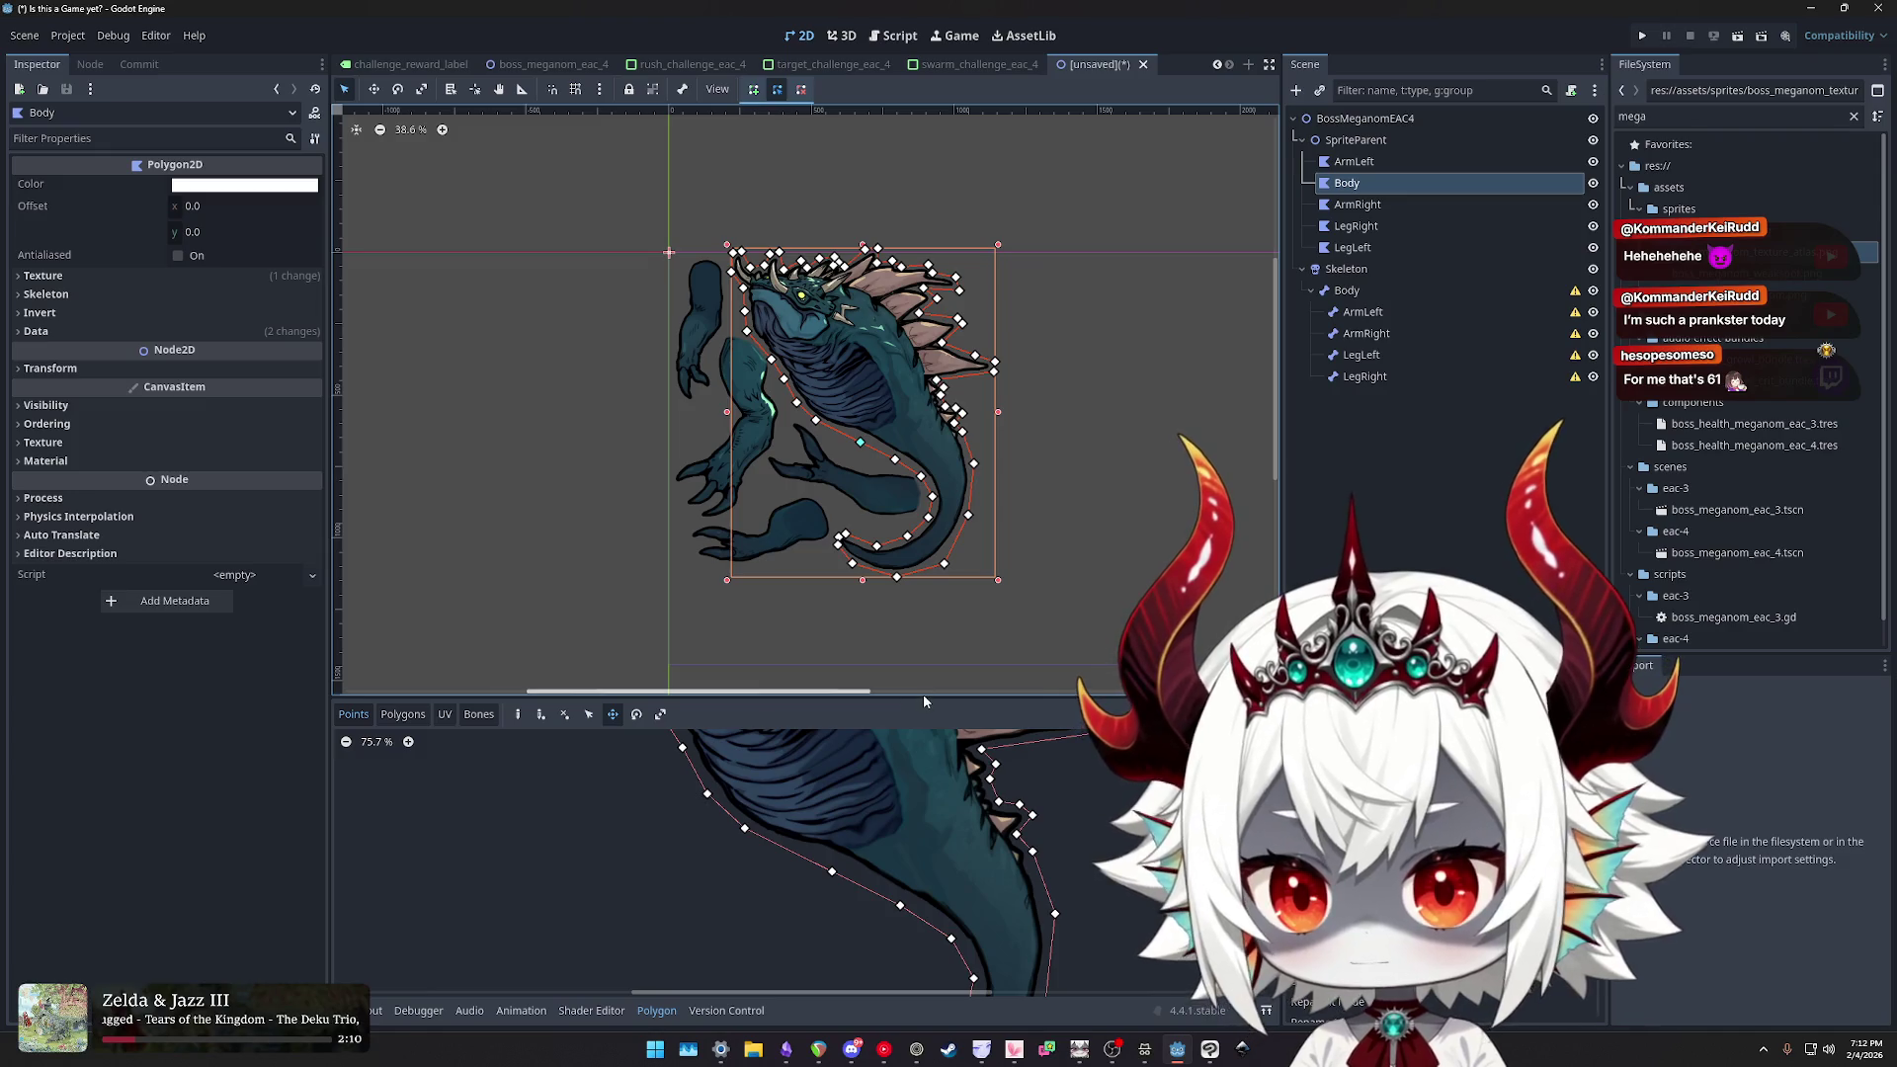
{"action": "left_click_drag", "start_coordinate": [923, 697], "coordinate": [930, 494]}
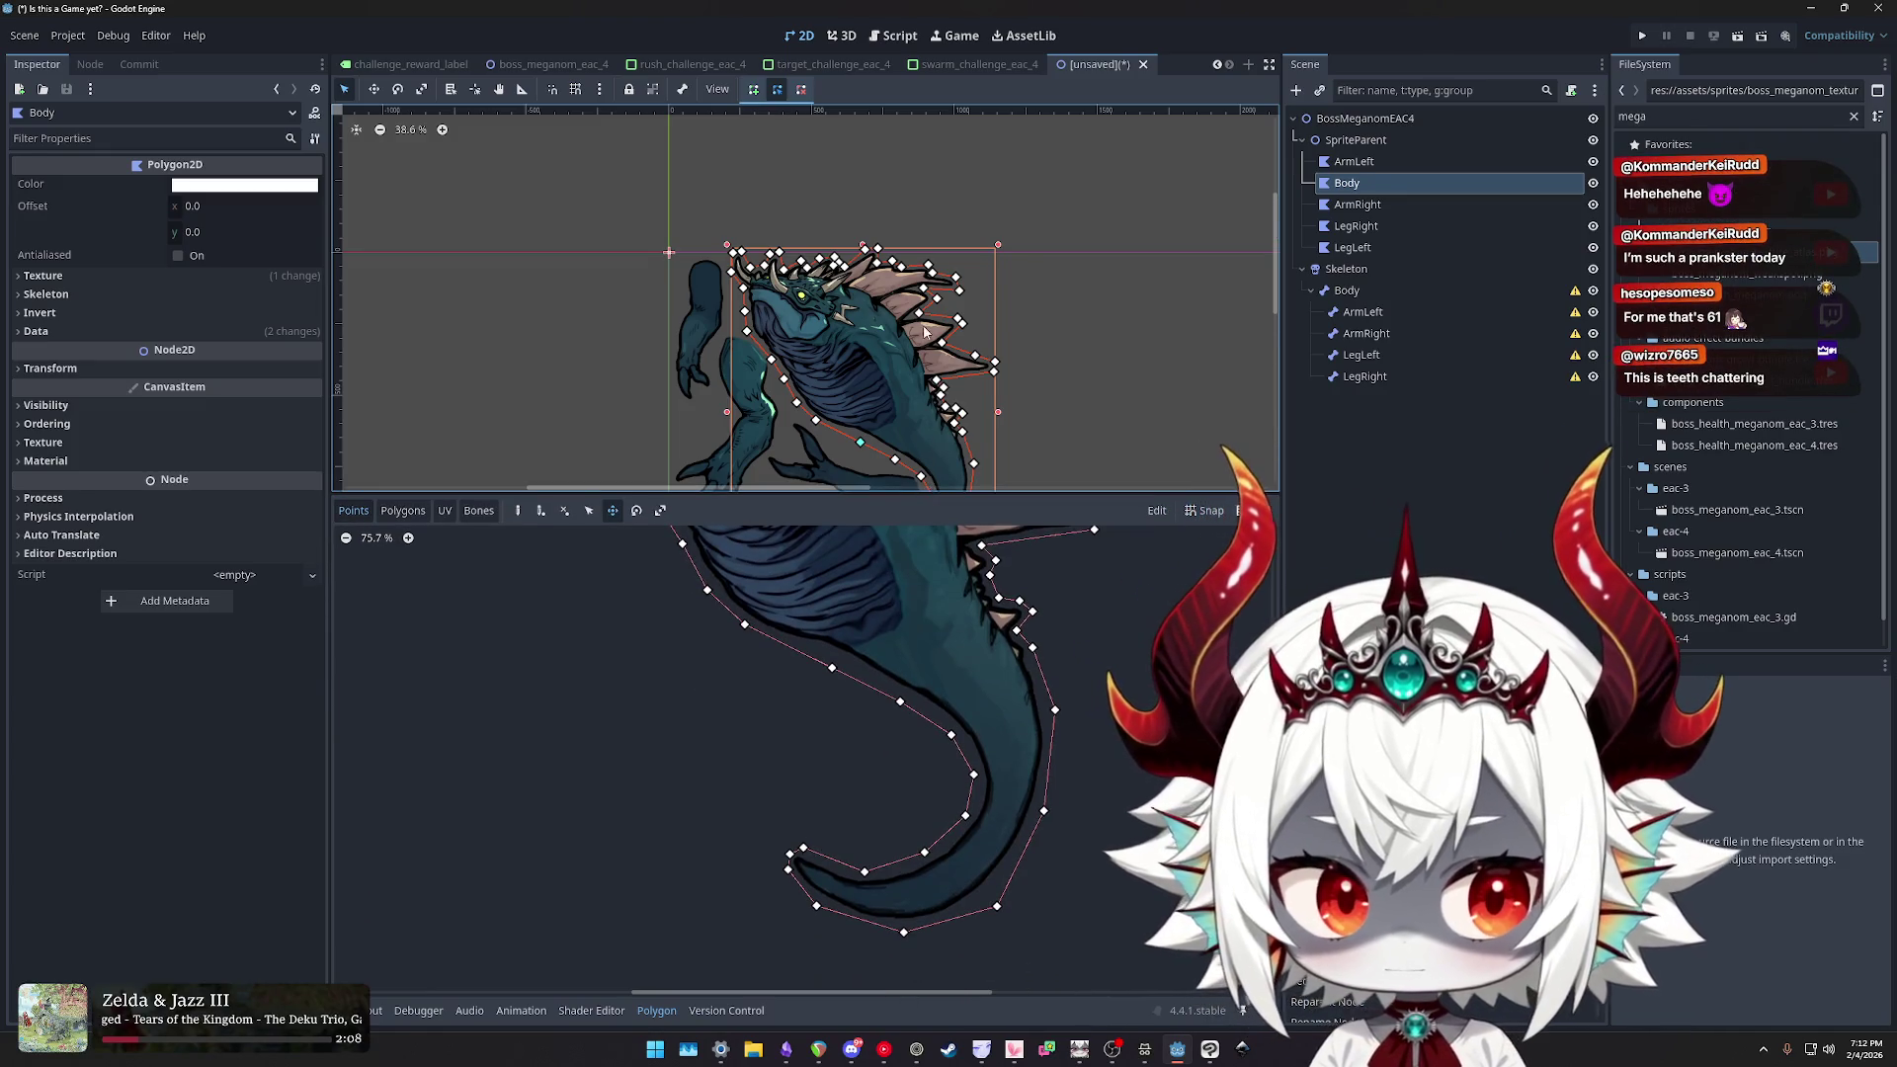
{"action": "scroll", "coordinate": [925, 331], "scroll_direction": "down", "scroll_amount": 2}
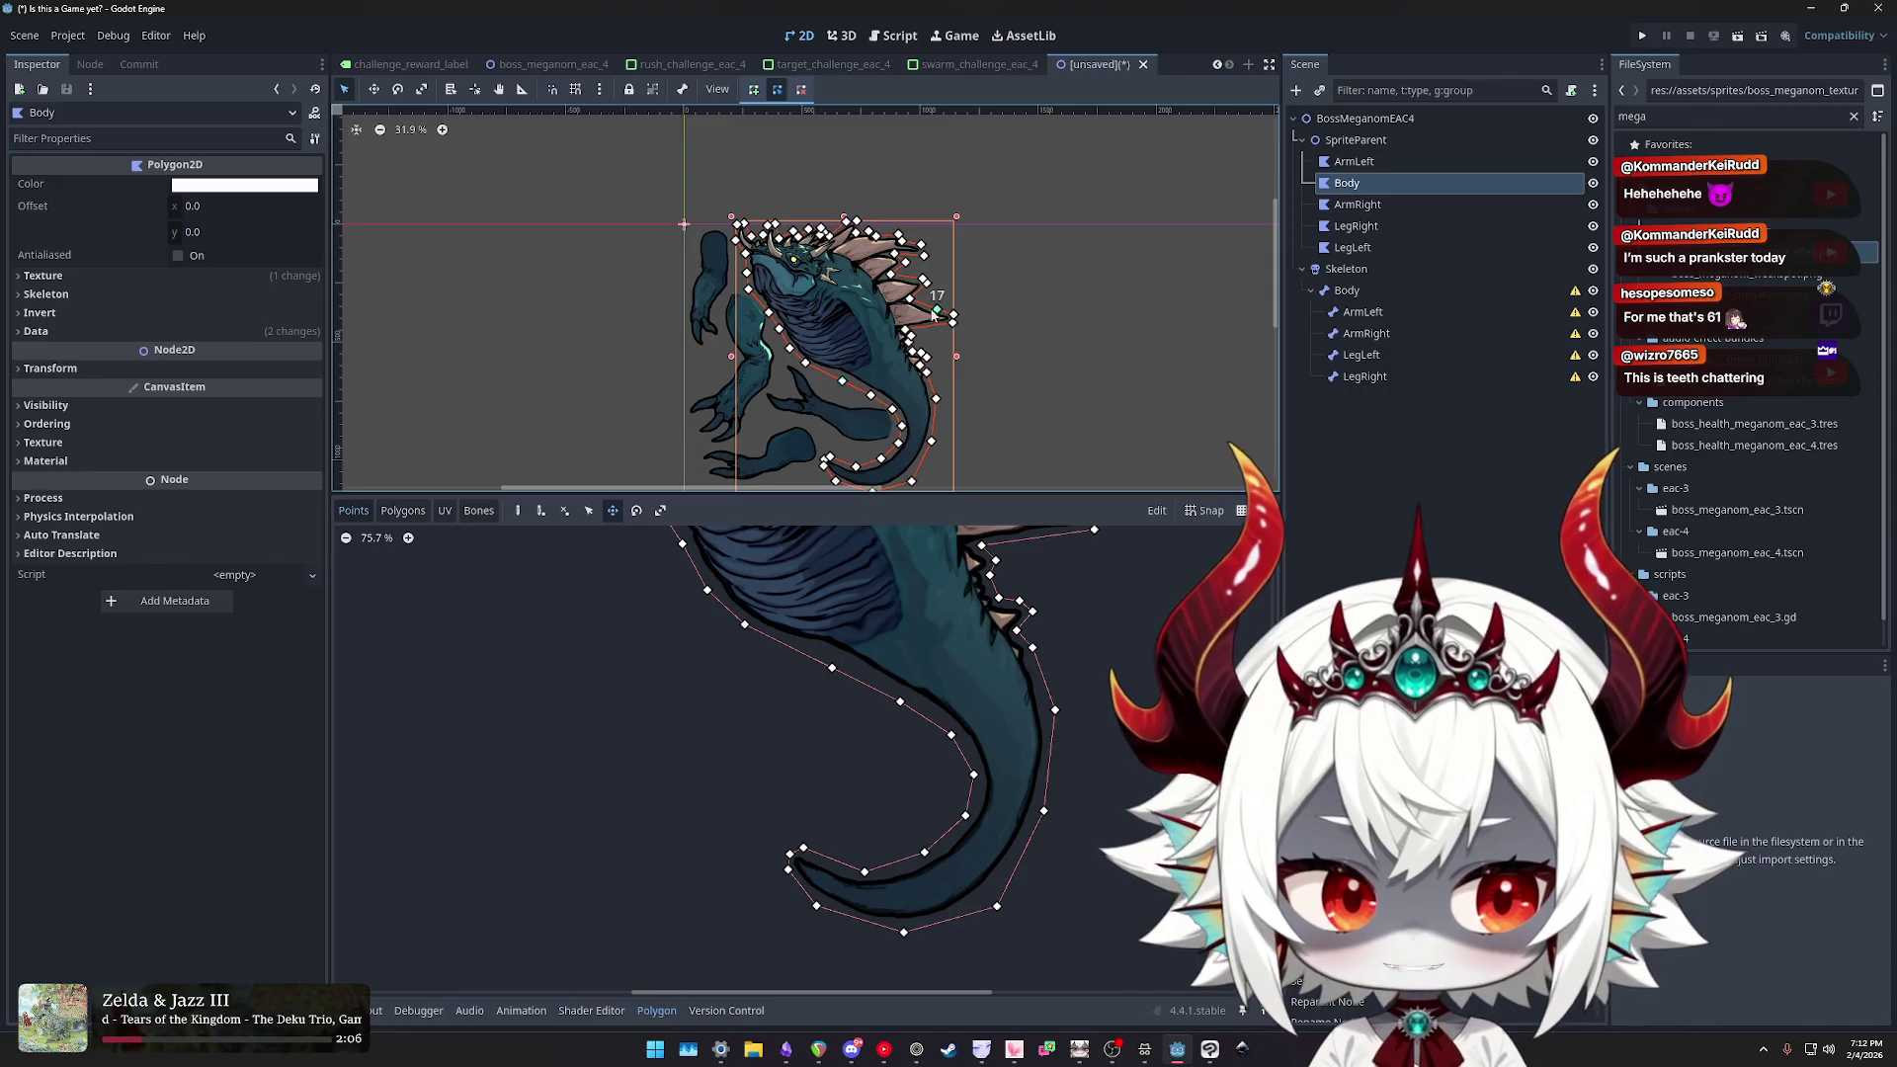
{"action": "left_click_drag", "start_coordinate": [933, 314], "coordinate": [980, 298]}
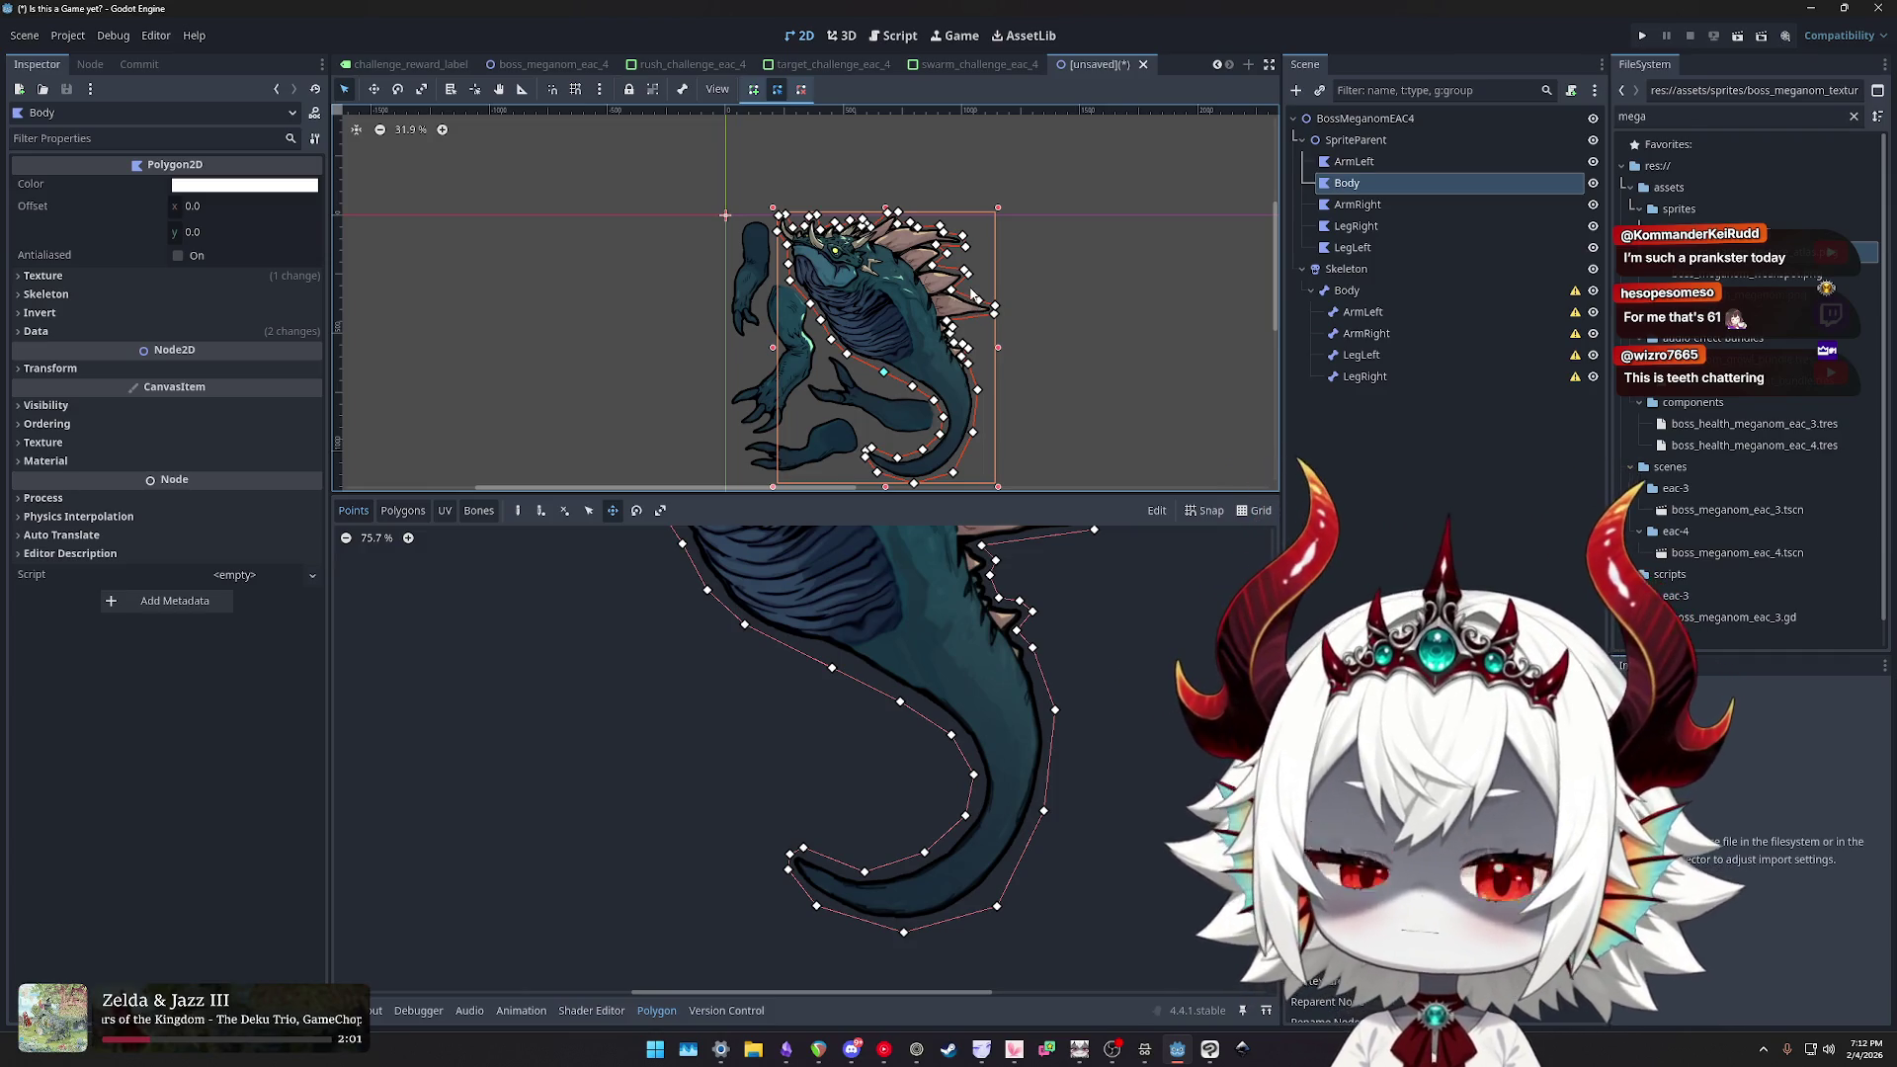
{"action": "mouse_move", "coordinate": [1010, 300]}
{"action": "left_mouse_down"}
{"action": "mouse_move", "coordinate": [1012, 339]}
{"action": "mouse_move", "coordinate": [1008, 239]}
{"action": "left_mouse_up"}
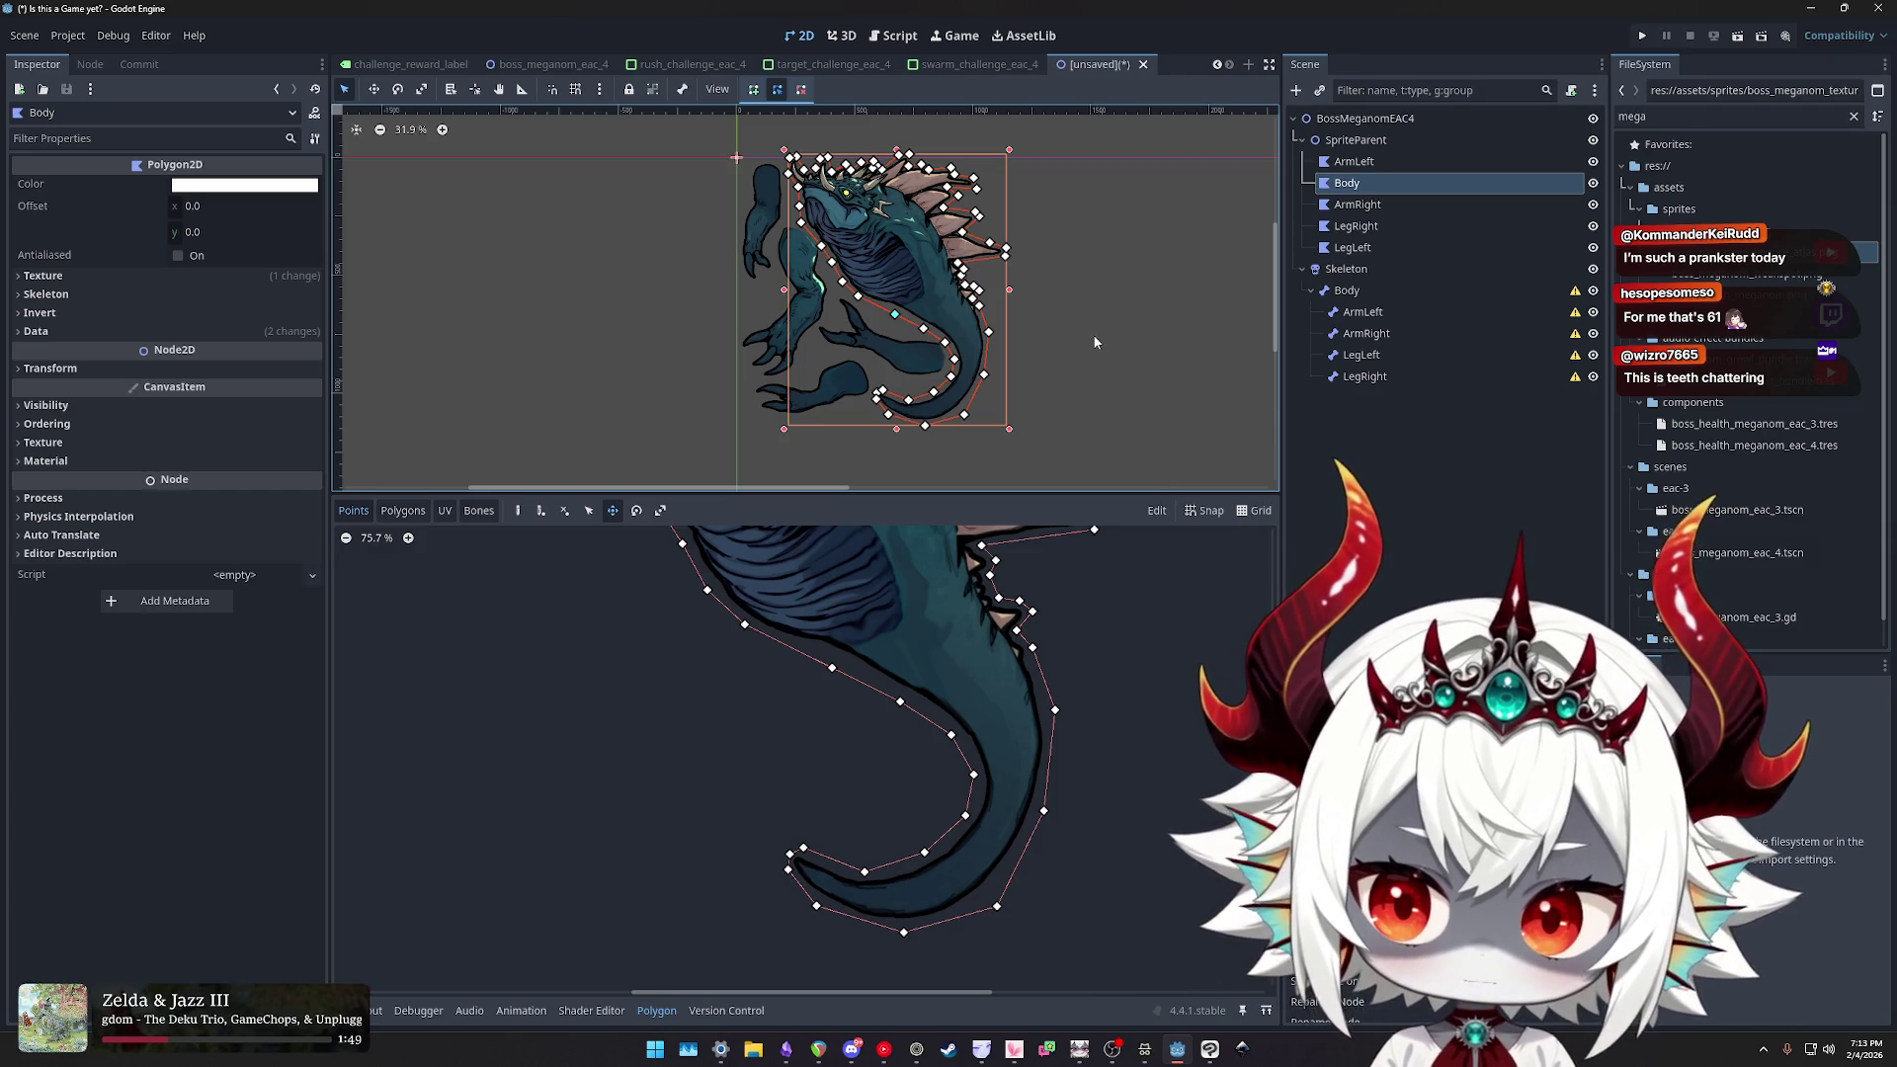
- Check the ArmRight, LegRight and Body polygons and the Skeleton's Body bone
{"action": "left_click", "coordinate": [1357, 205]}
{"action": "left_click", "coordinate": [1379, 227]}
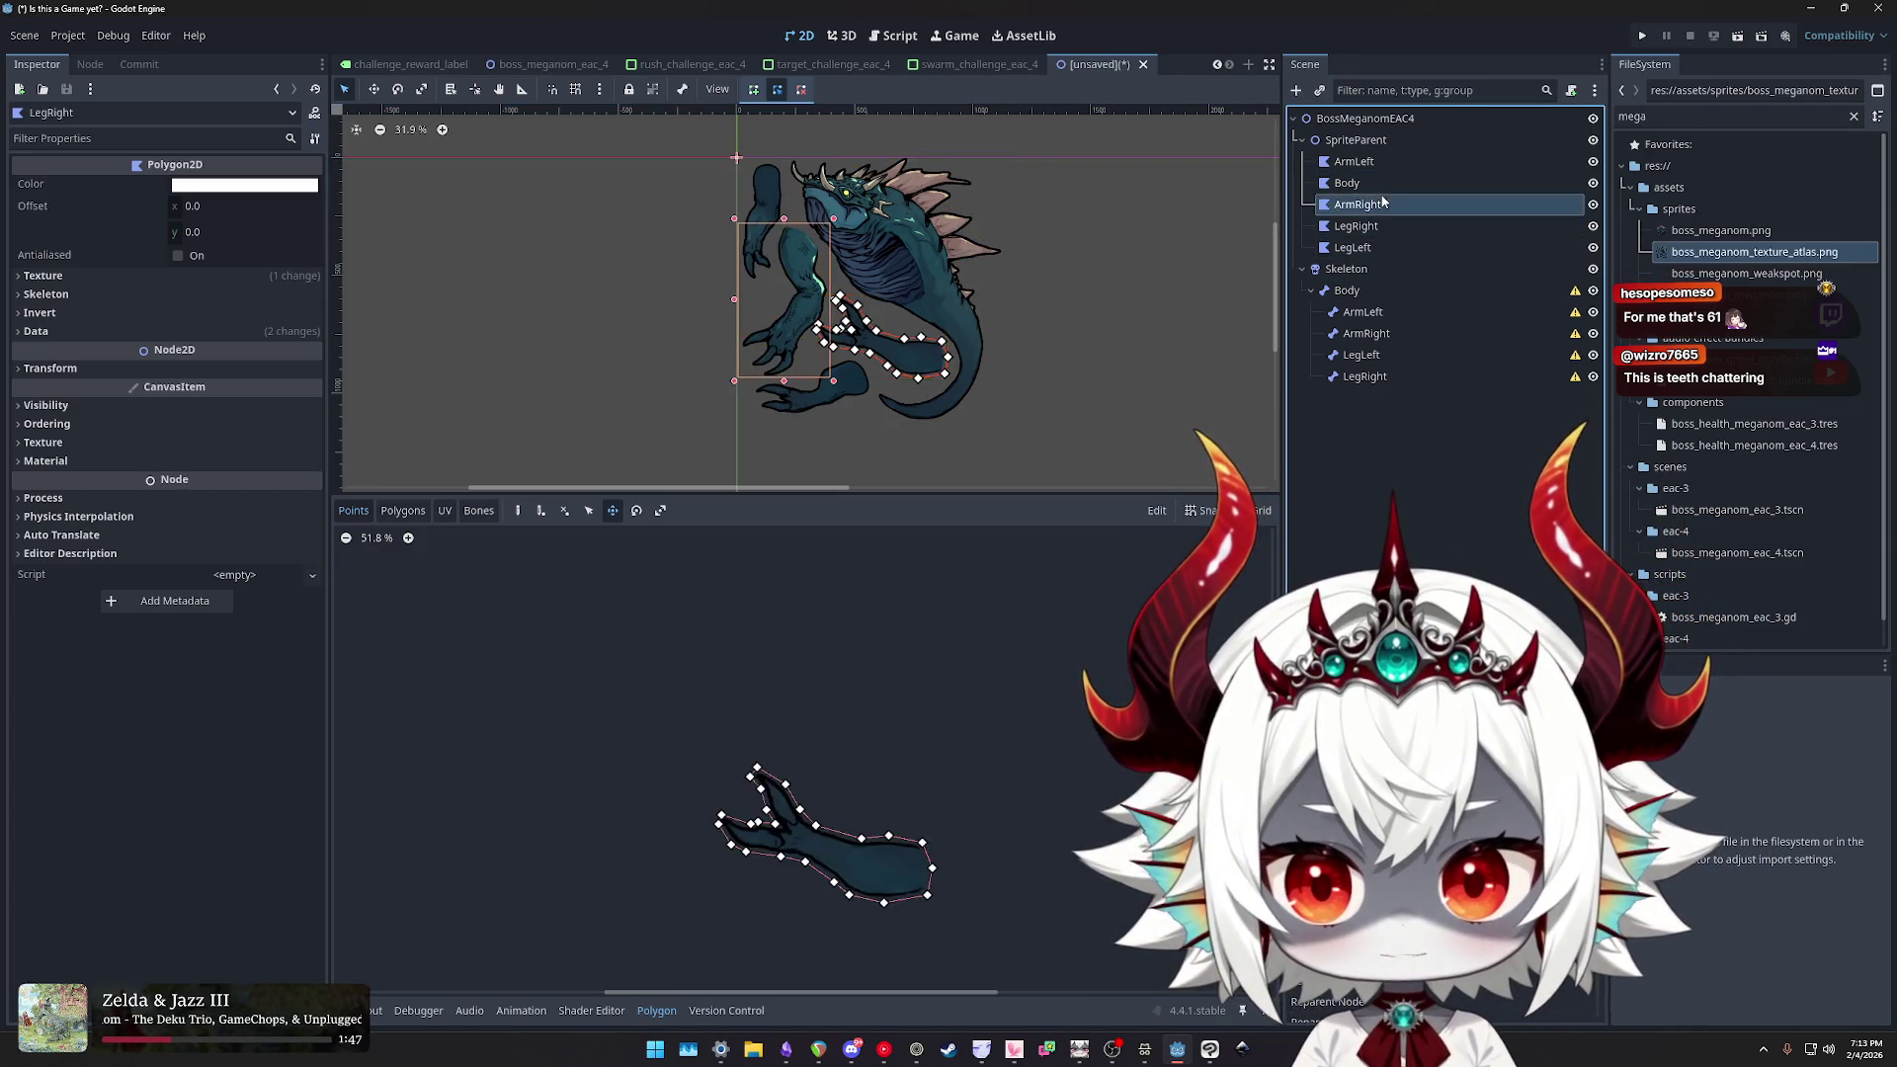
{"action": "left_click", "coordinate": [1382, 184]}
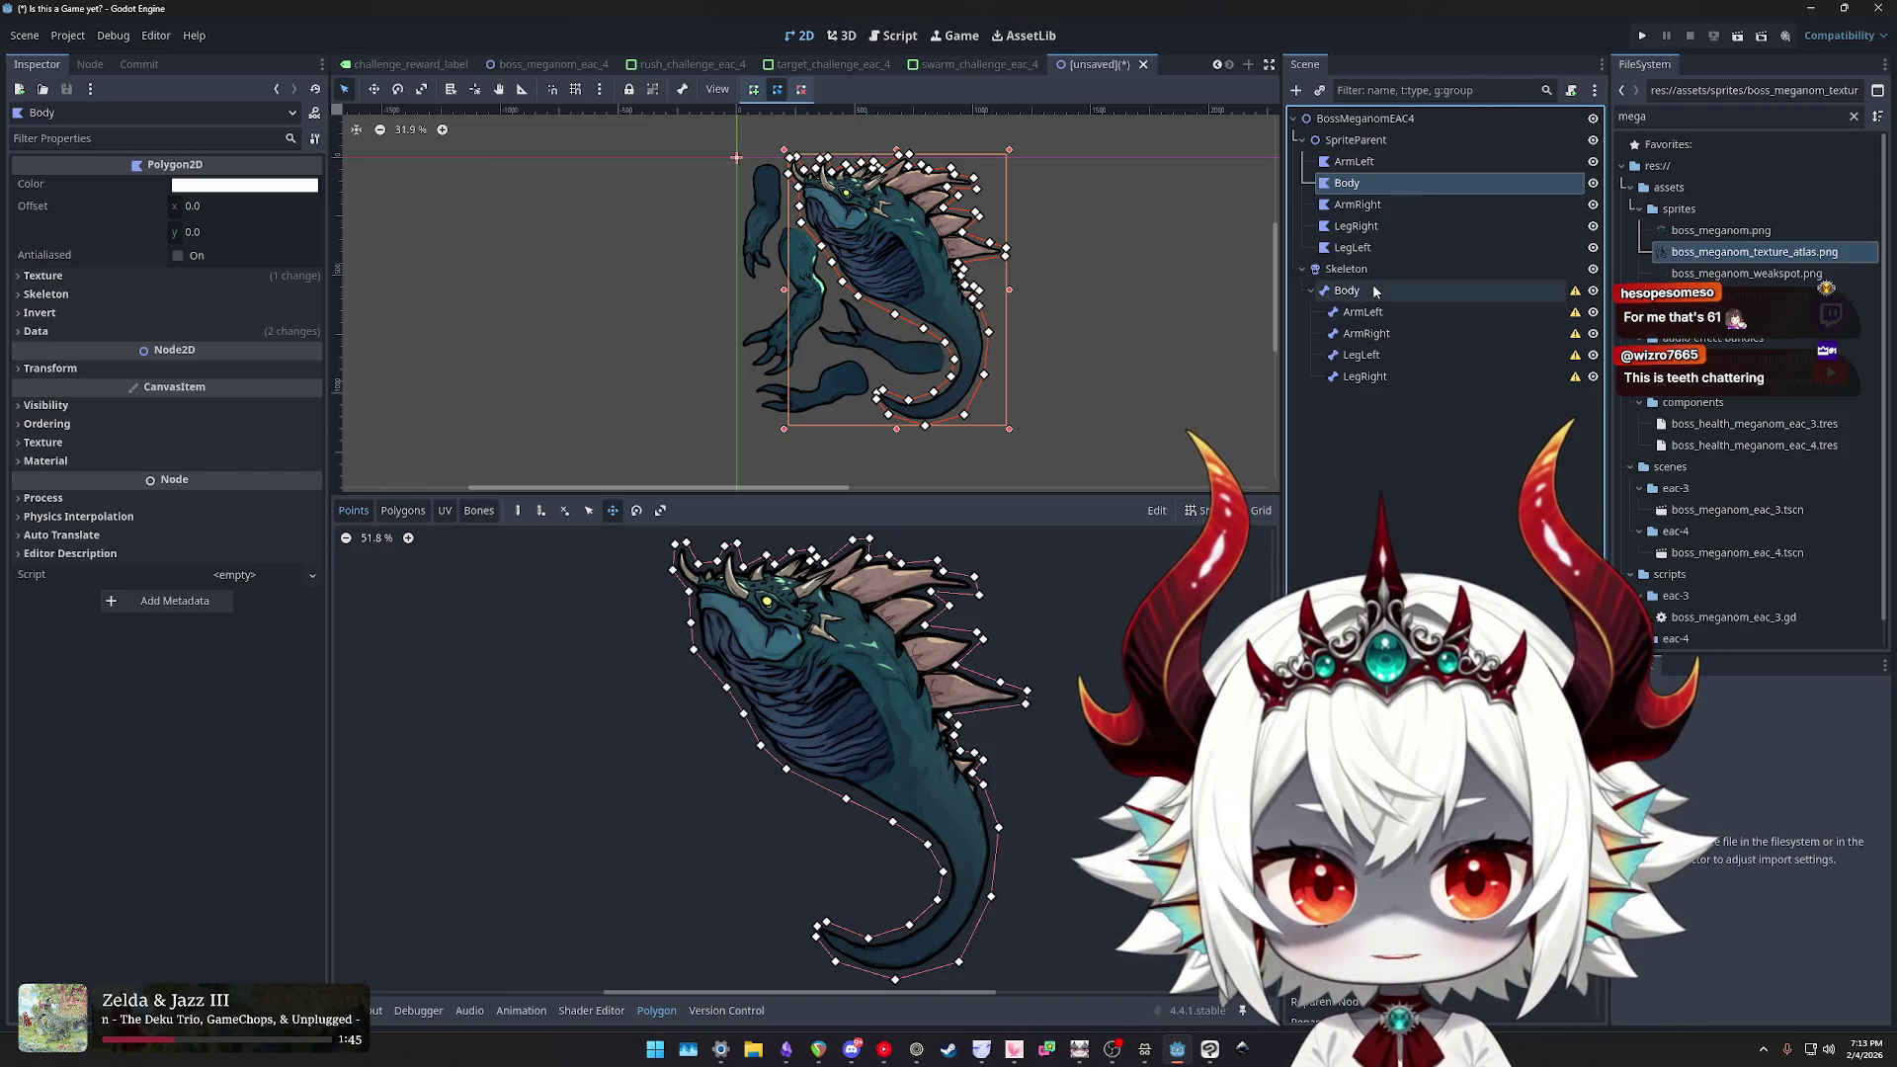
{"action": "left_click", "coordinate": [1366, 294]}
- Select ArmLeft through LegLeft and assign the Skeleton node to all five polygons
{"action": "left_click", "coordinate": [1354, 161]}
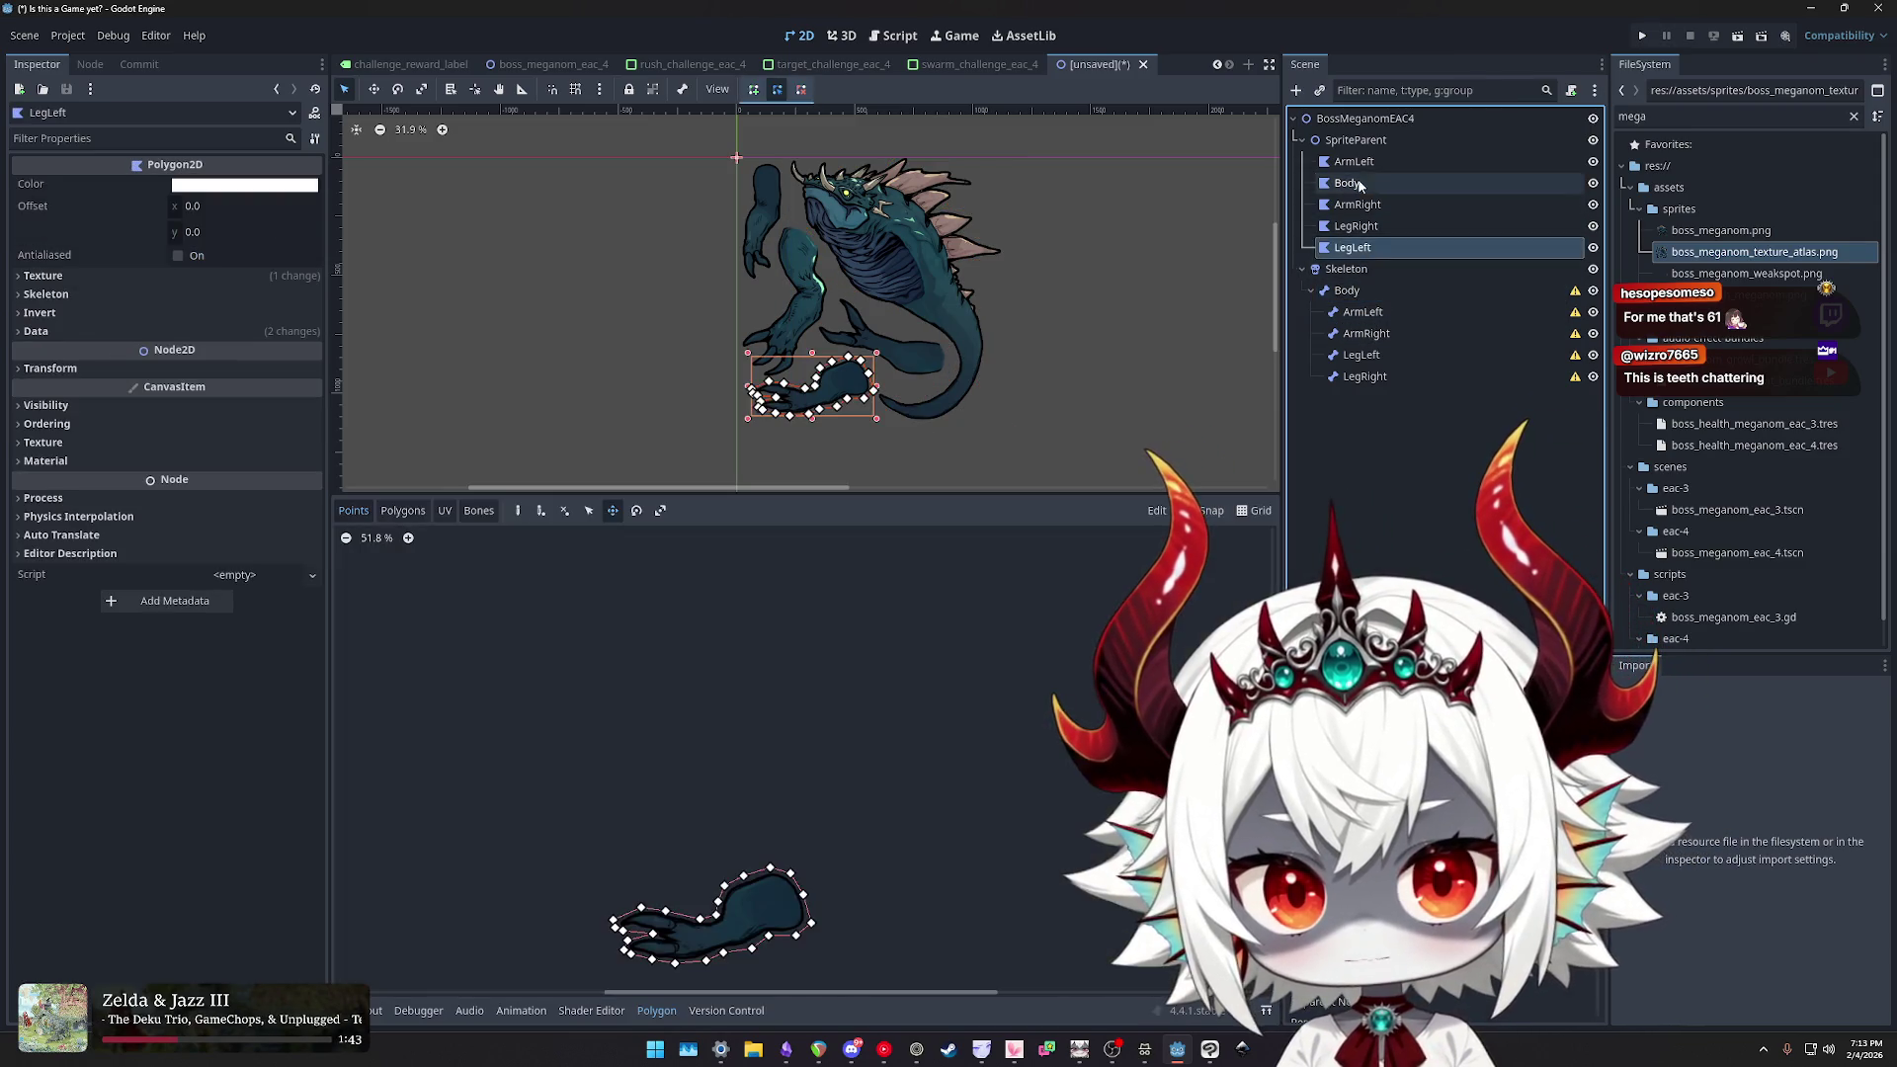
{"action": "left_click", "coordinate": [1353, 247], "text": "shift"}
{"action": "left_click", "coordinate": [46, 444]}
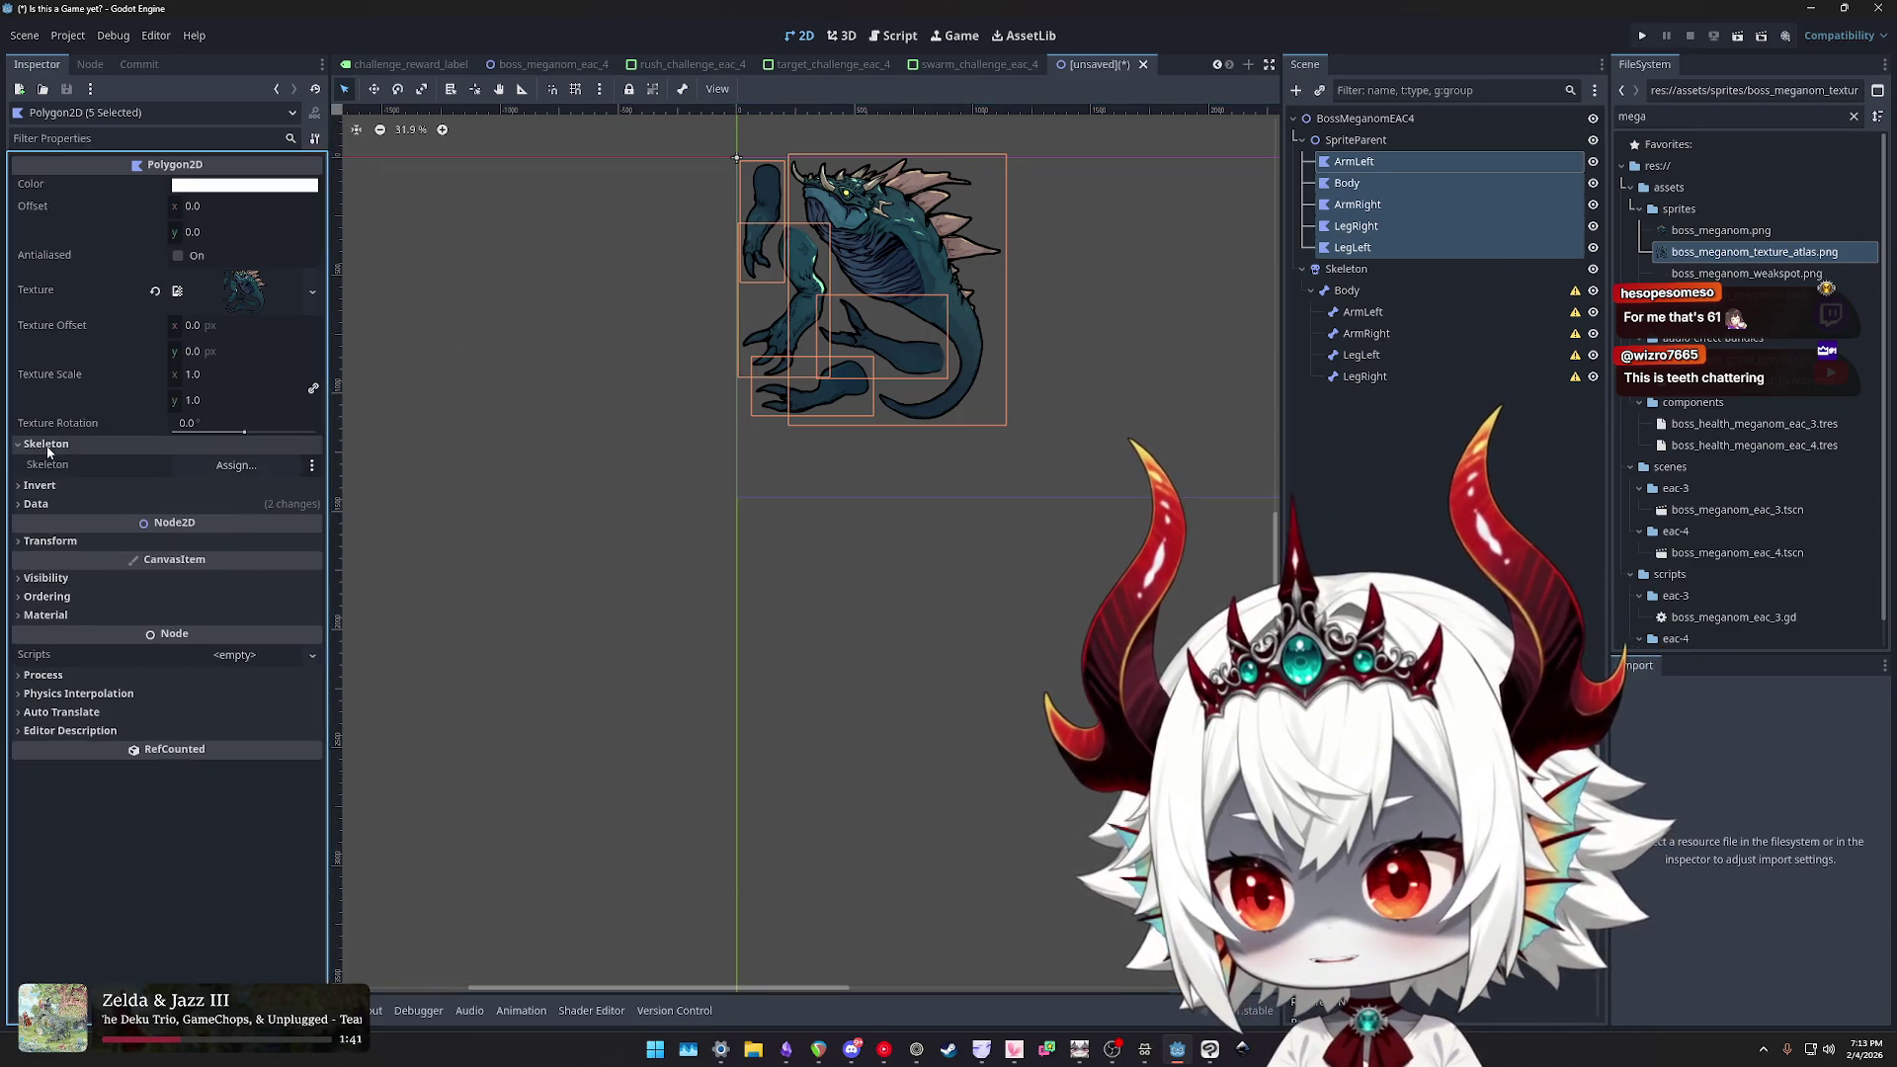
{"action": "left_click_drag", "start_coordinate": [1349, 282], "coordinate": [229, 471]}
- Switch between the scene tabs and save the unsaved skeleton scene with Ctrl+S
{"action": "left_click", "coordinate": [1431, 436]}
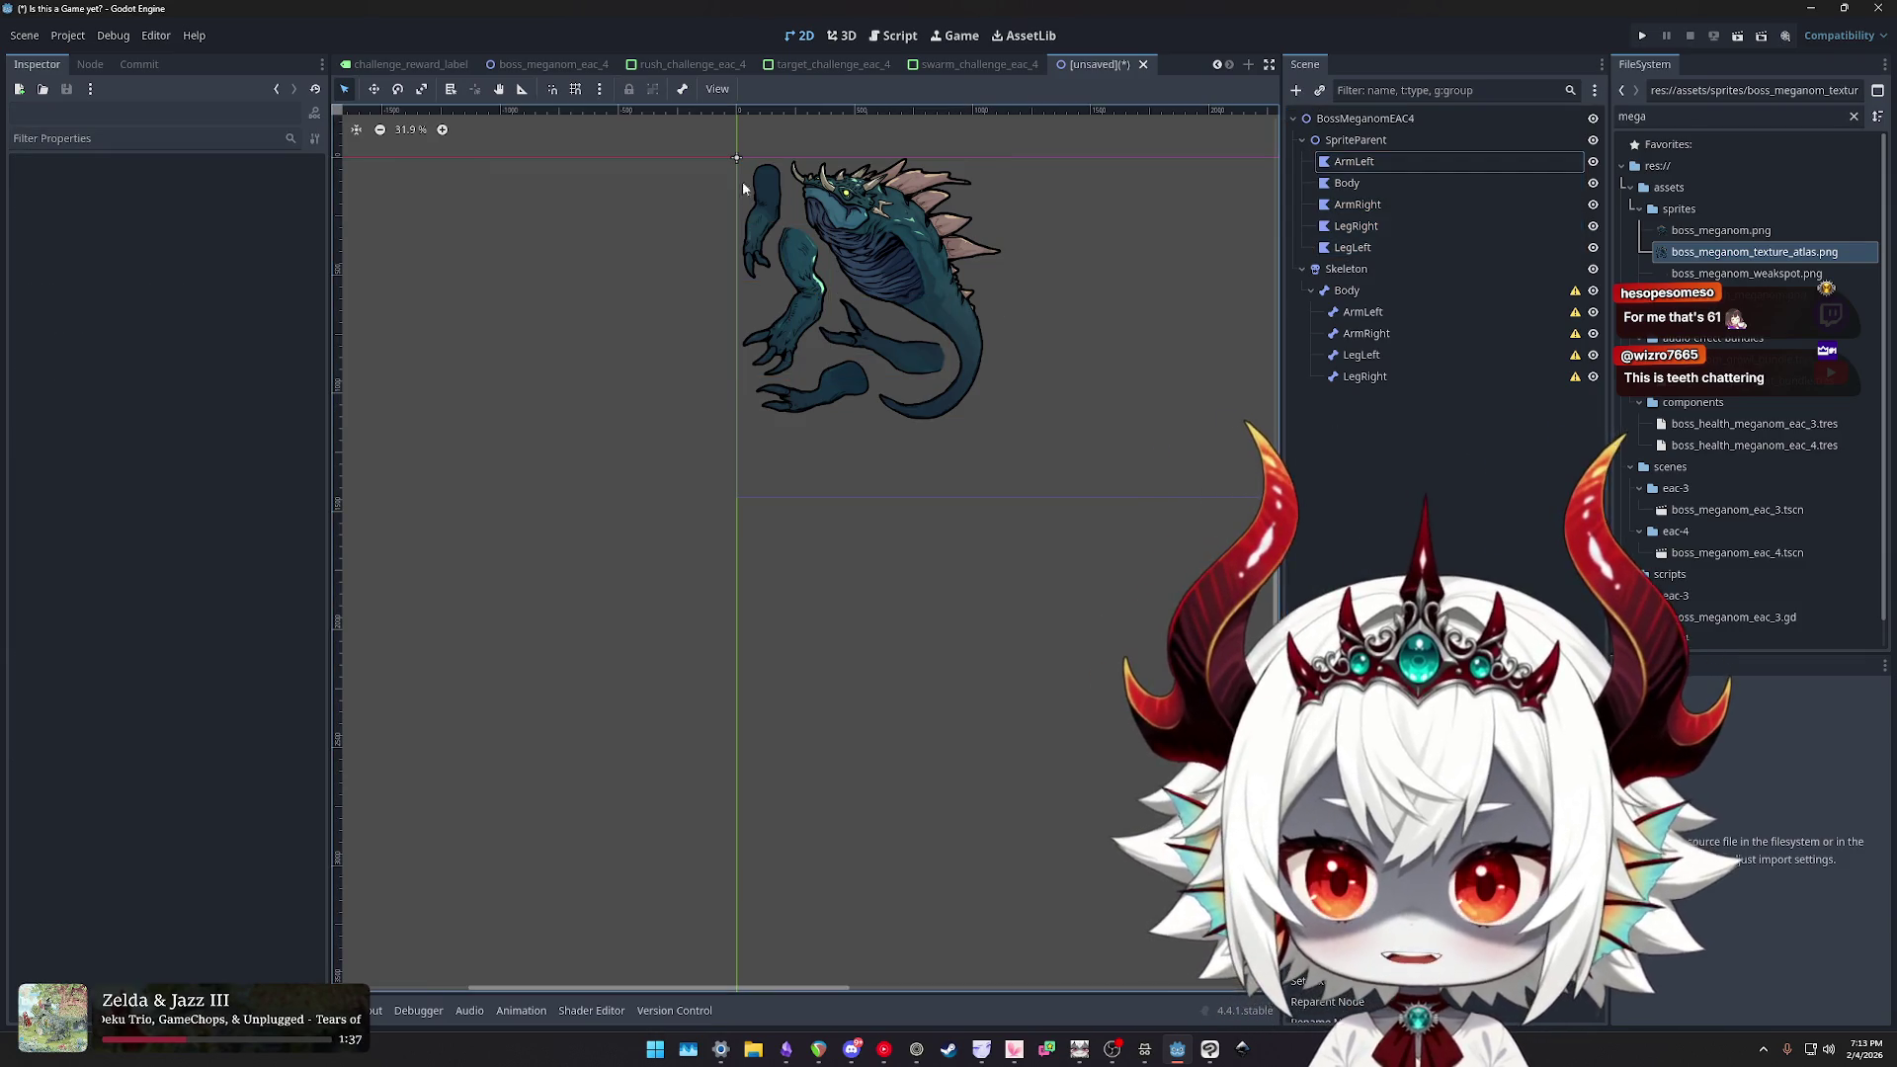
{"action": "left_click", "coordinate": [539, 65]}
{"action": "left_click", "coordinate": [1115, 64]}
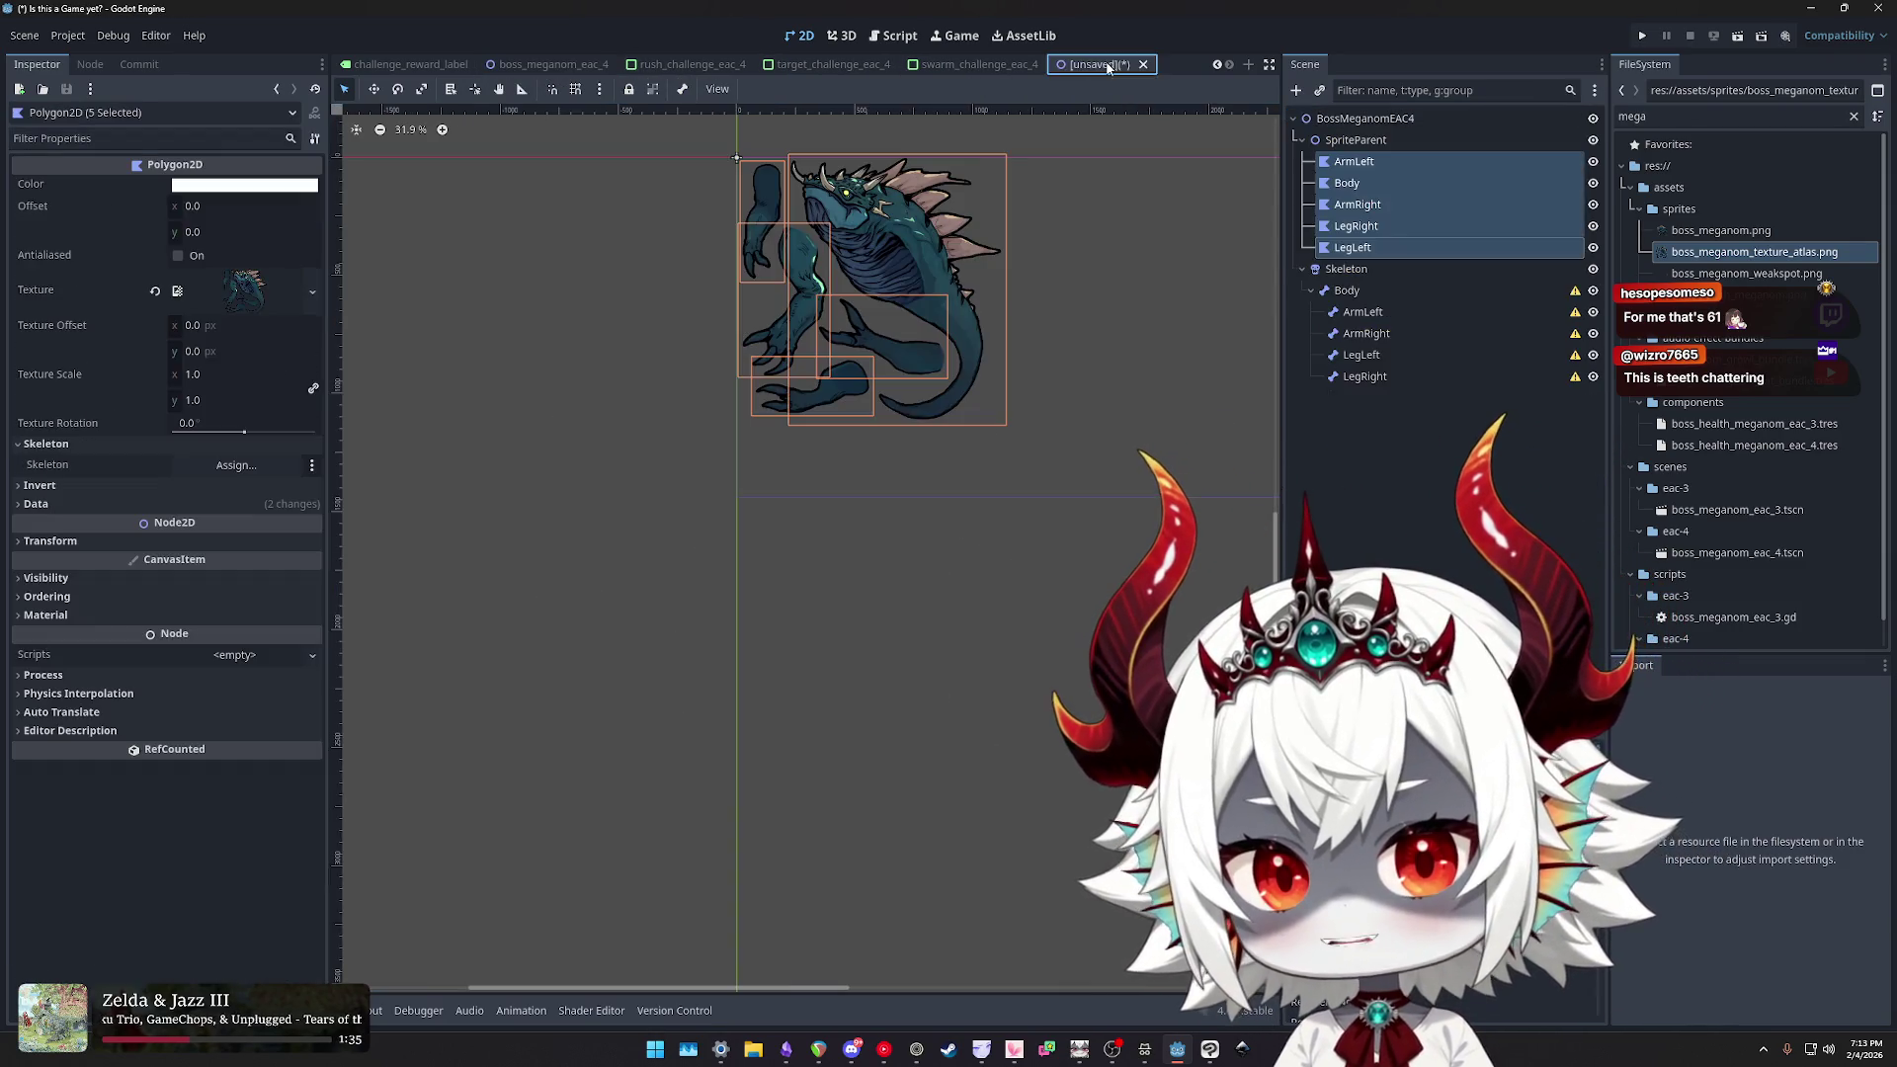
{"action": "key", "text": "ctrl+s"}
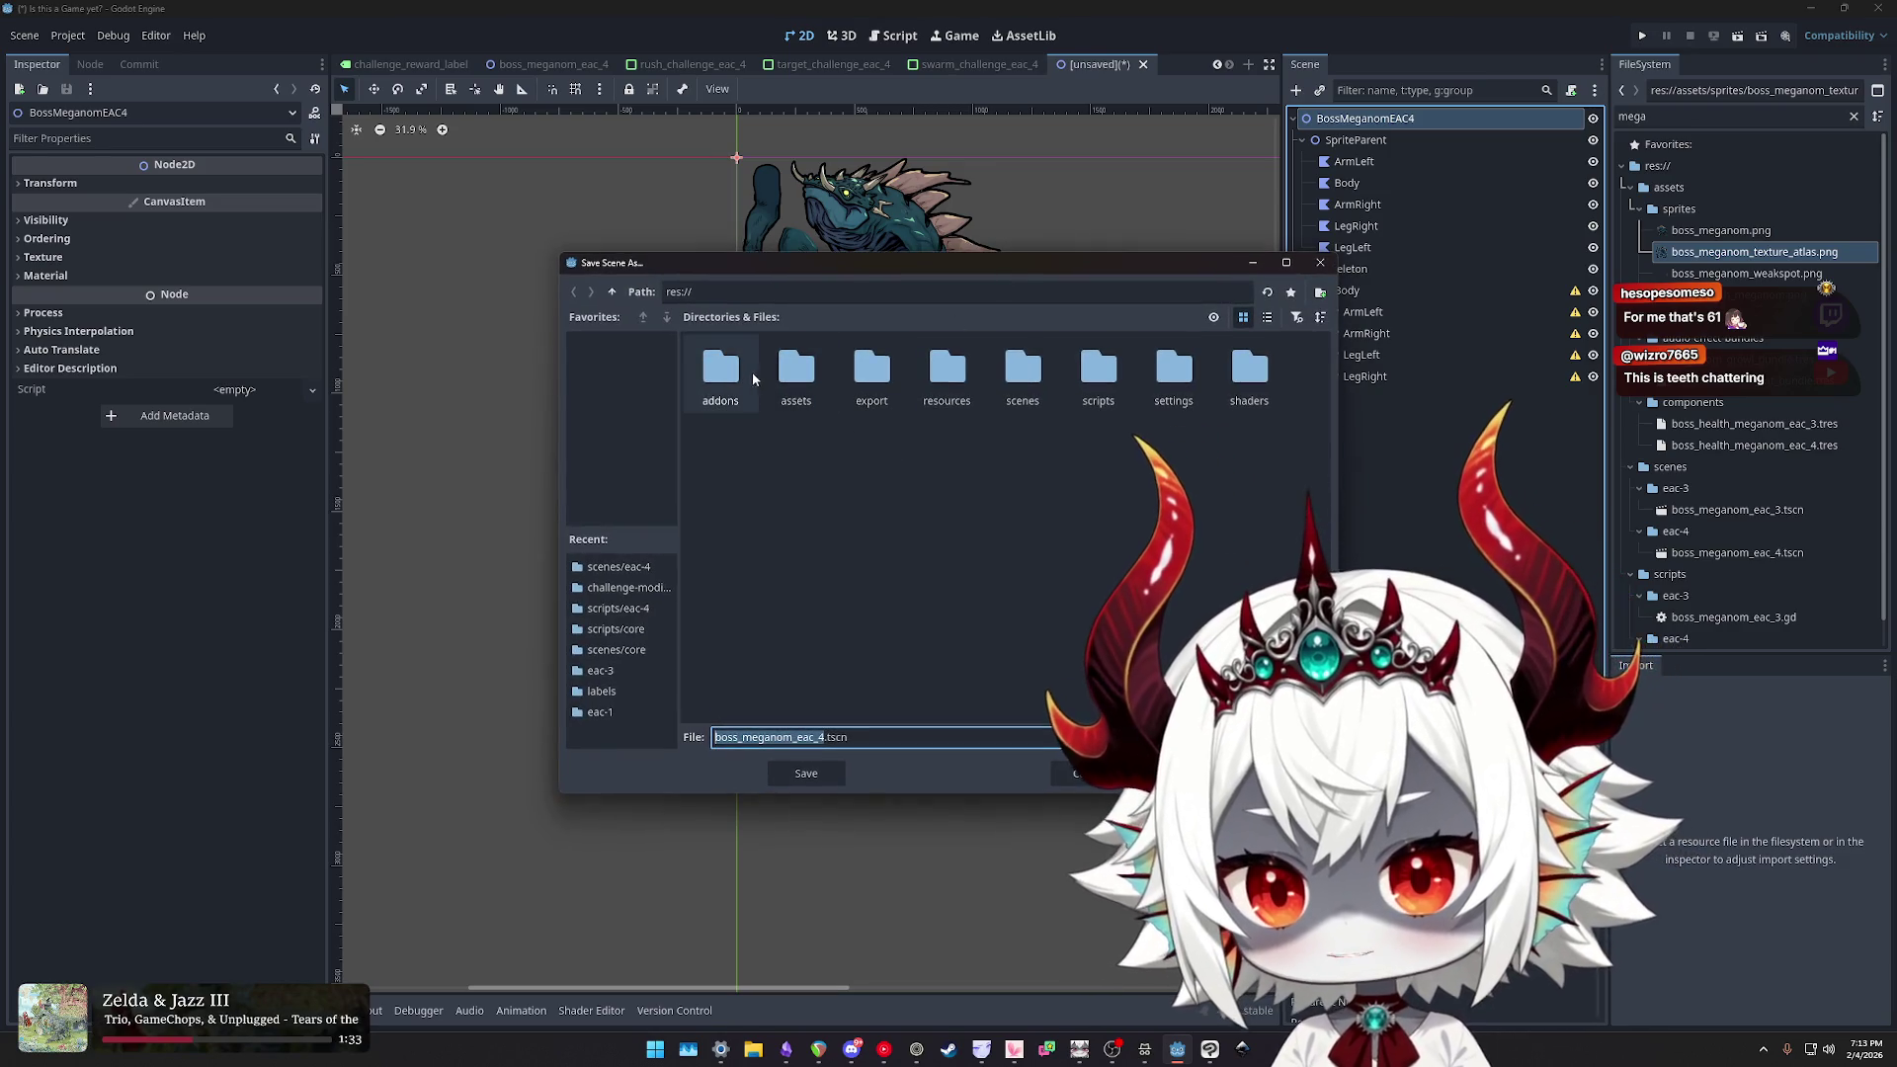
- Browse to res://scenes/eac-4 and save the scene as boss_meganom_animated_eac_4.tscn
{"action": "double_click", "coordinate": [814, 375]}
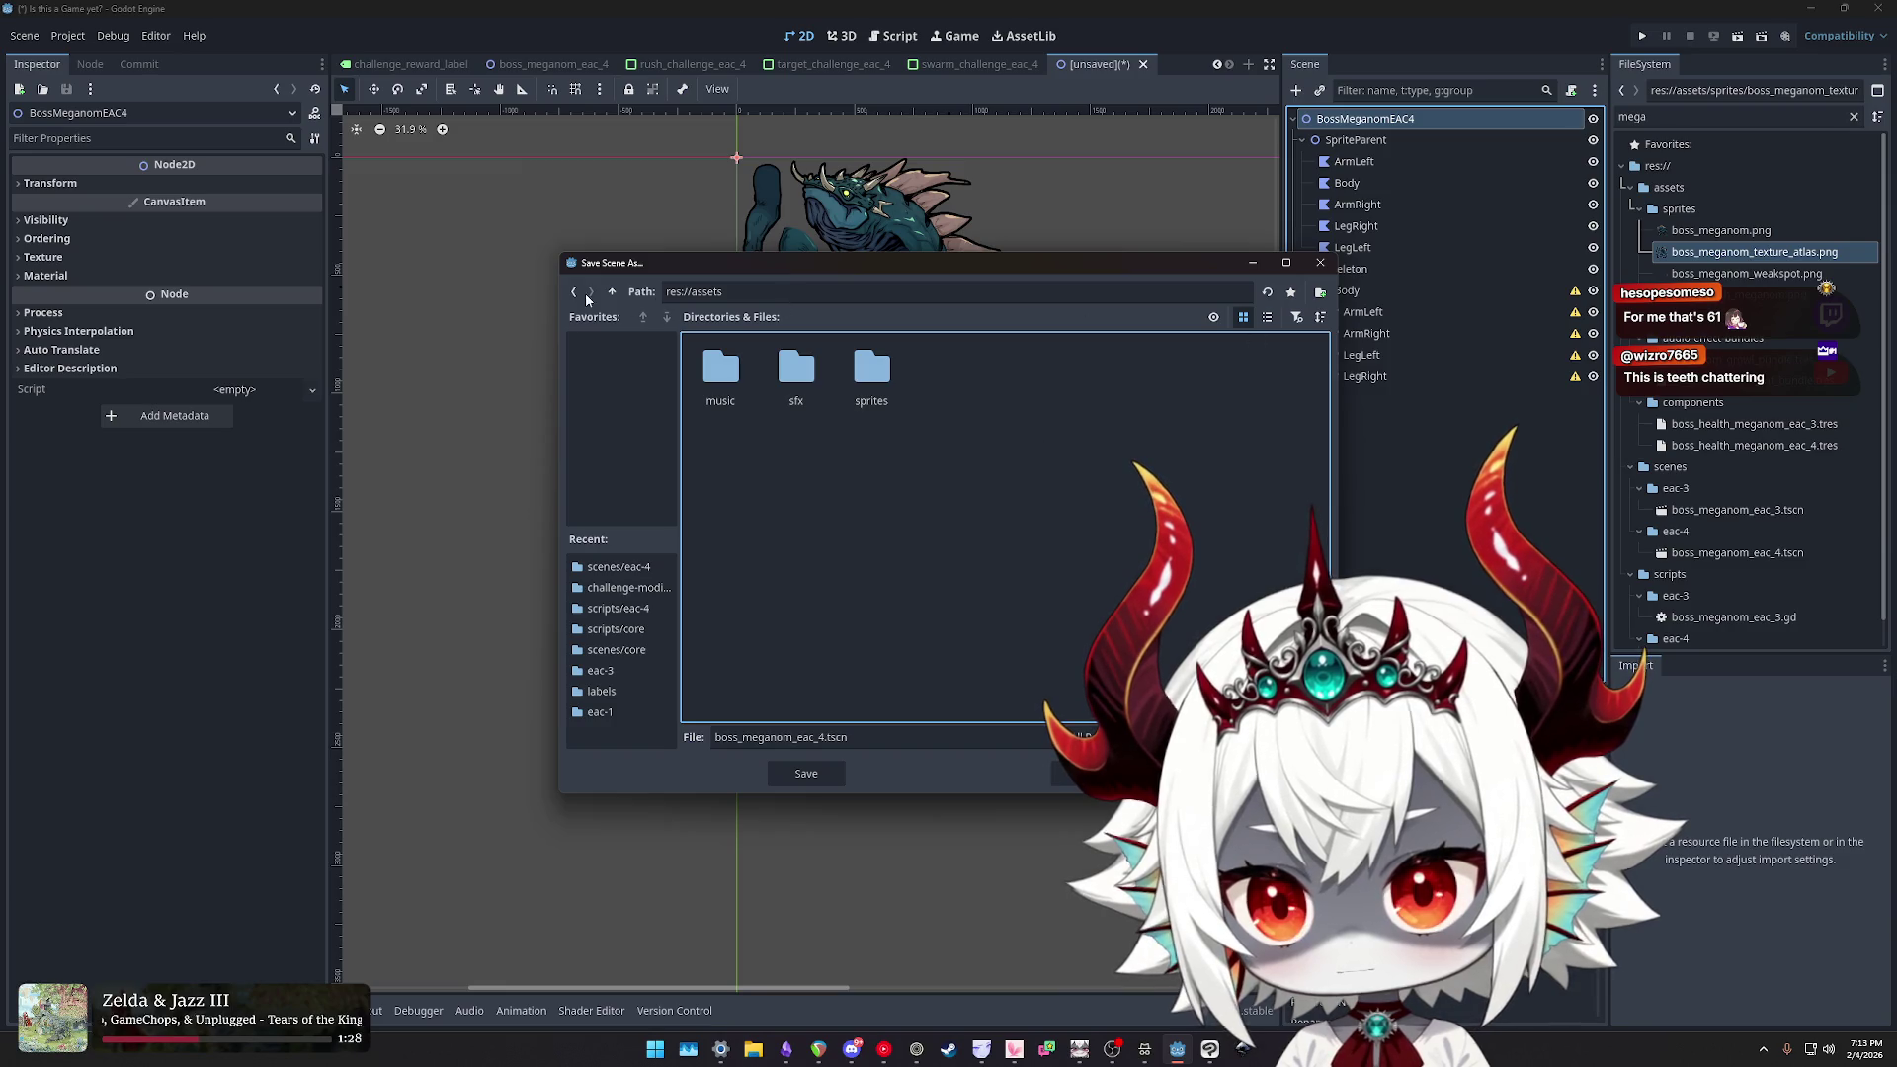
{"action": "left_click", "coordinate": [613, 293]}
{"action": "double_click", "coordinate": [1023, 374]}
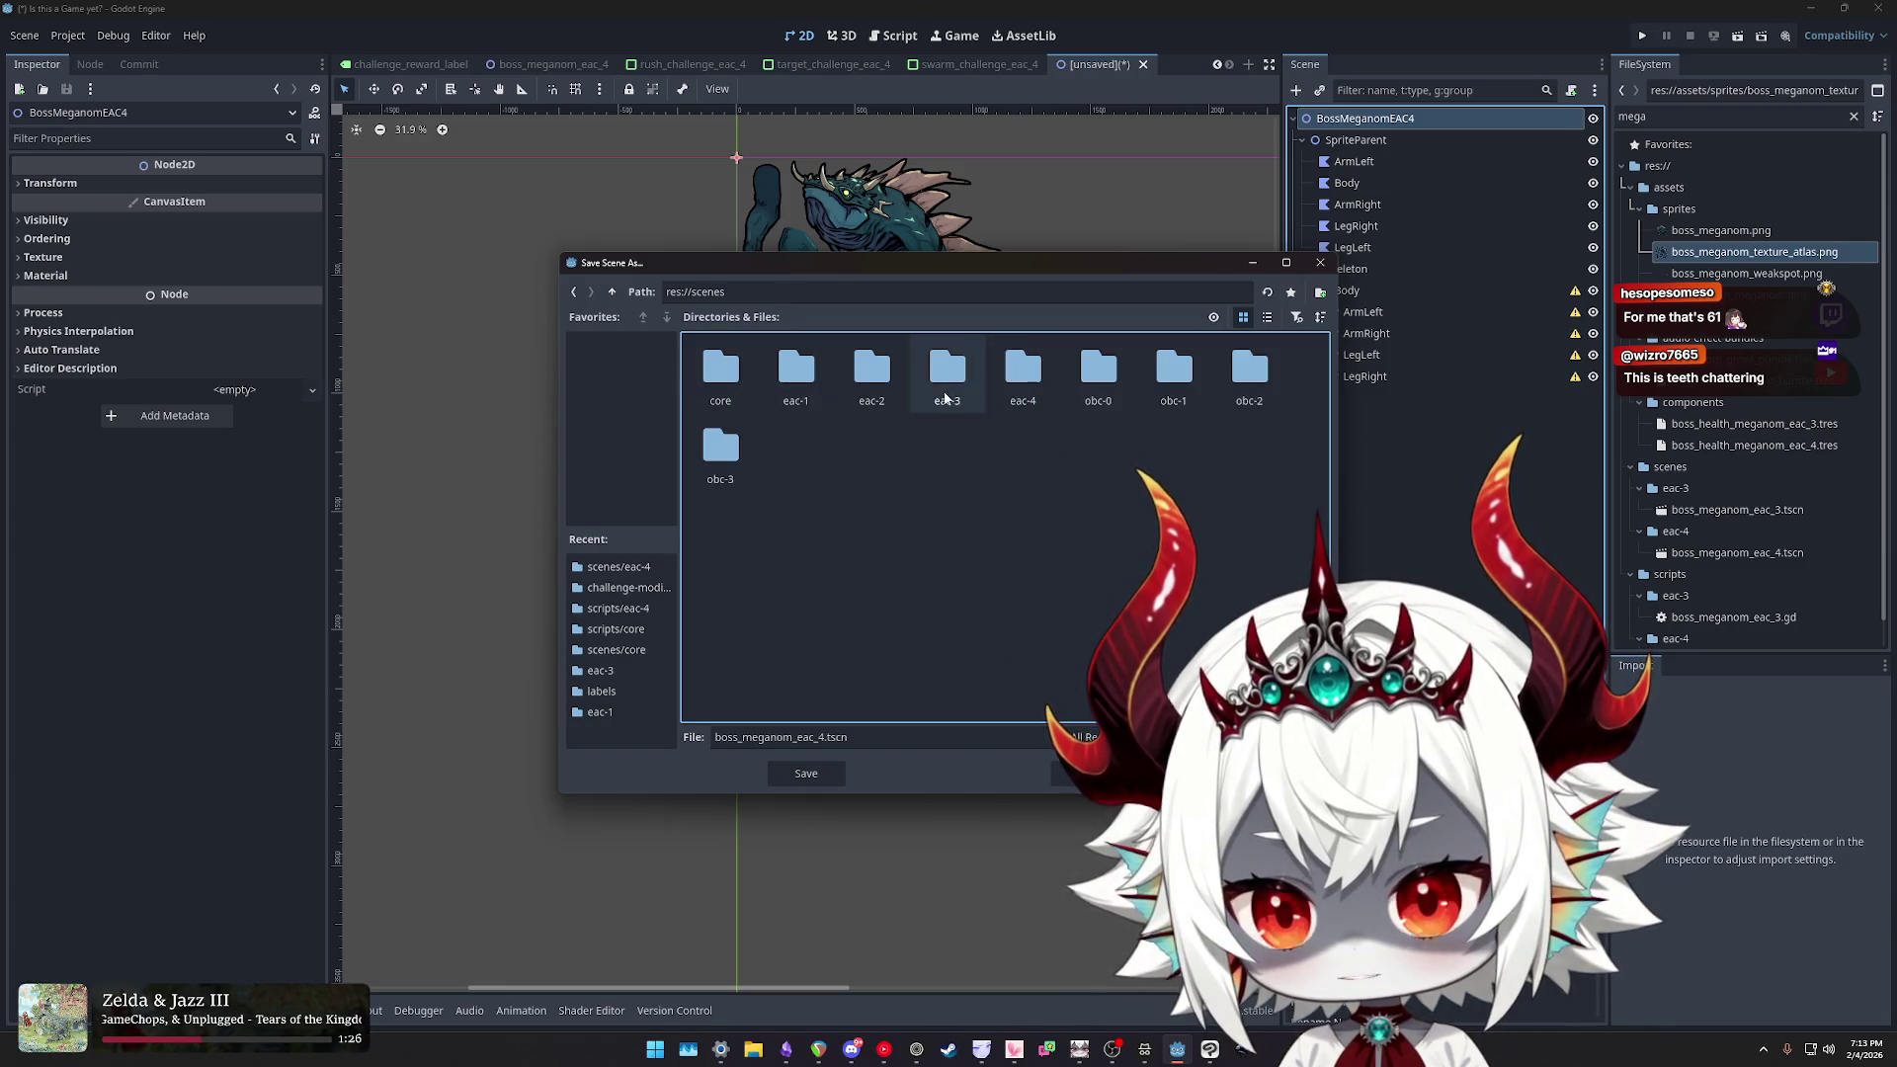
{"action": "double_click", "coordinate": [1018, 372]}
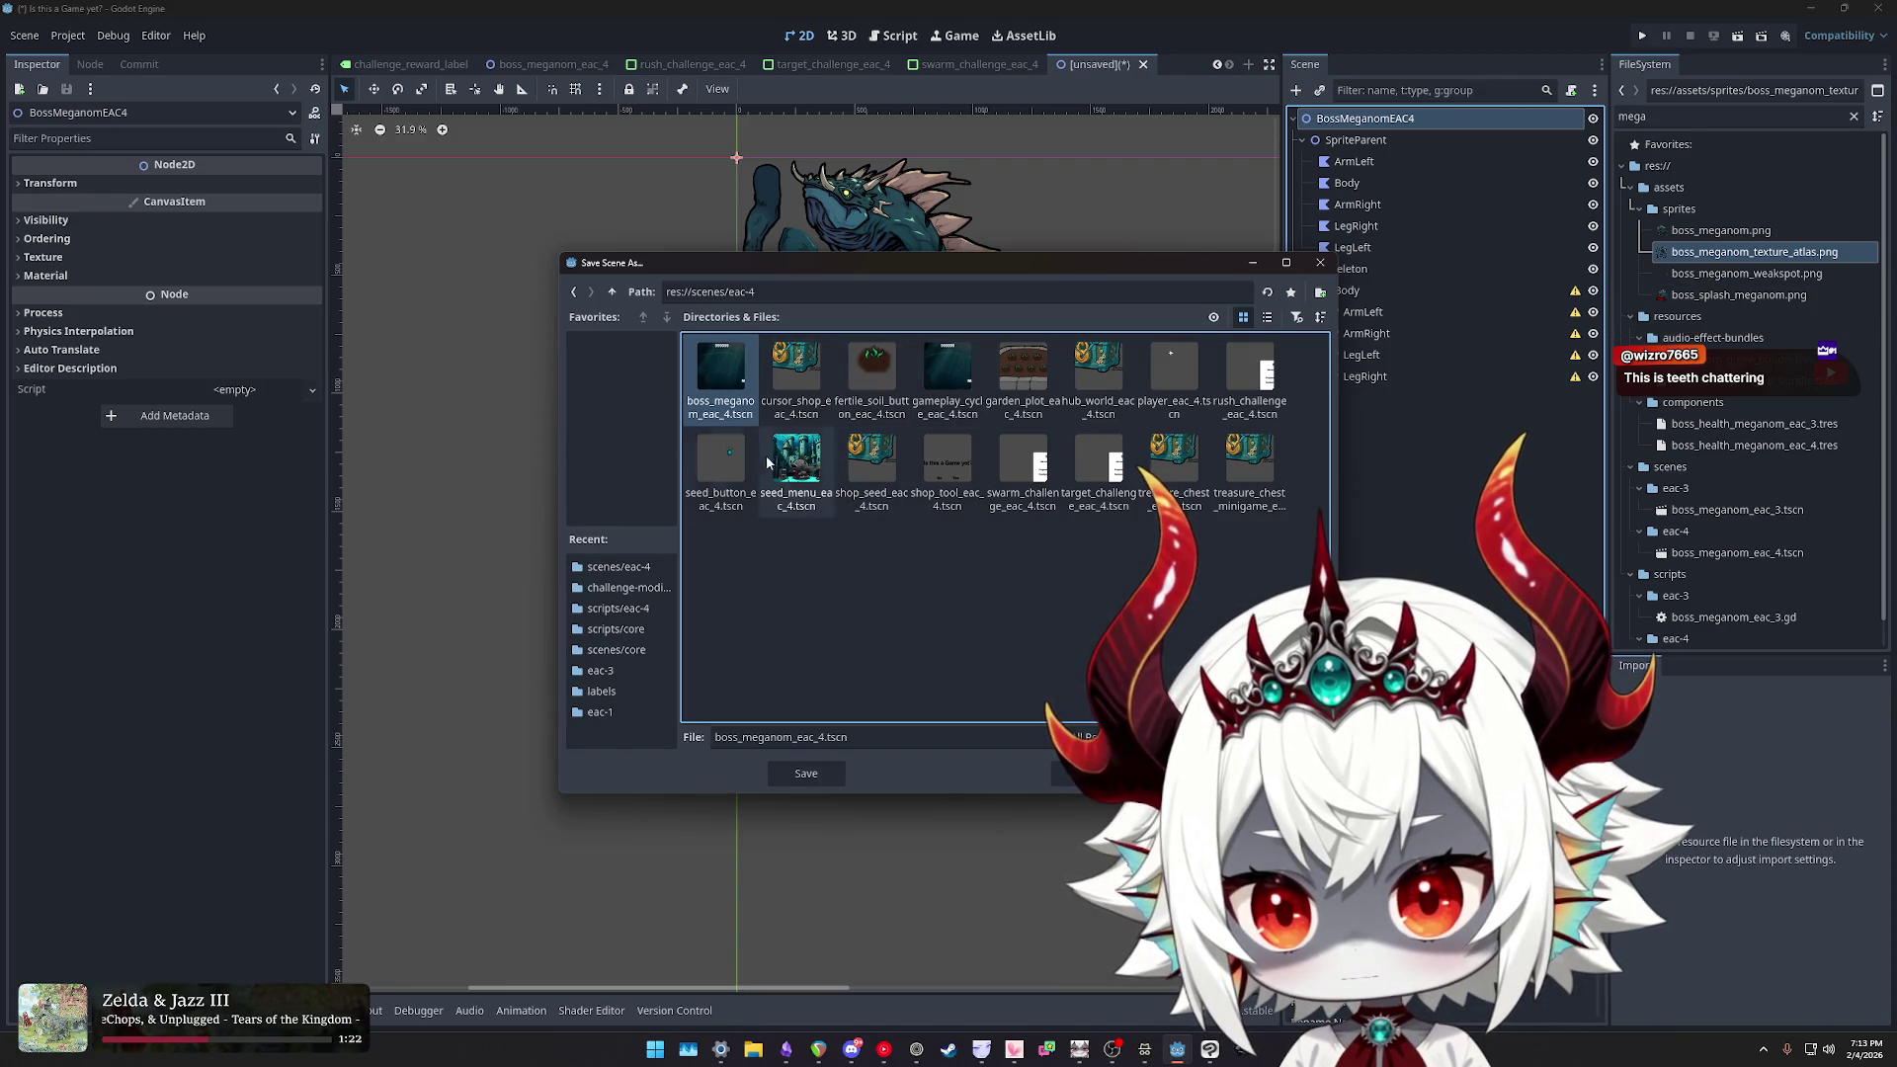
{"action": "left_click", "coordinate": [726, 376]}
{"action": "left_click", "coordinate": [822, 739]}
{"action": "key", "text": "Left"}
{"action": "key", "text": "Left"}
{"action": "key", "text": "Left"}
{"action": "type", "text": "animated"}
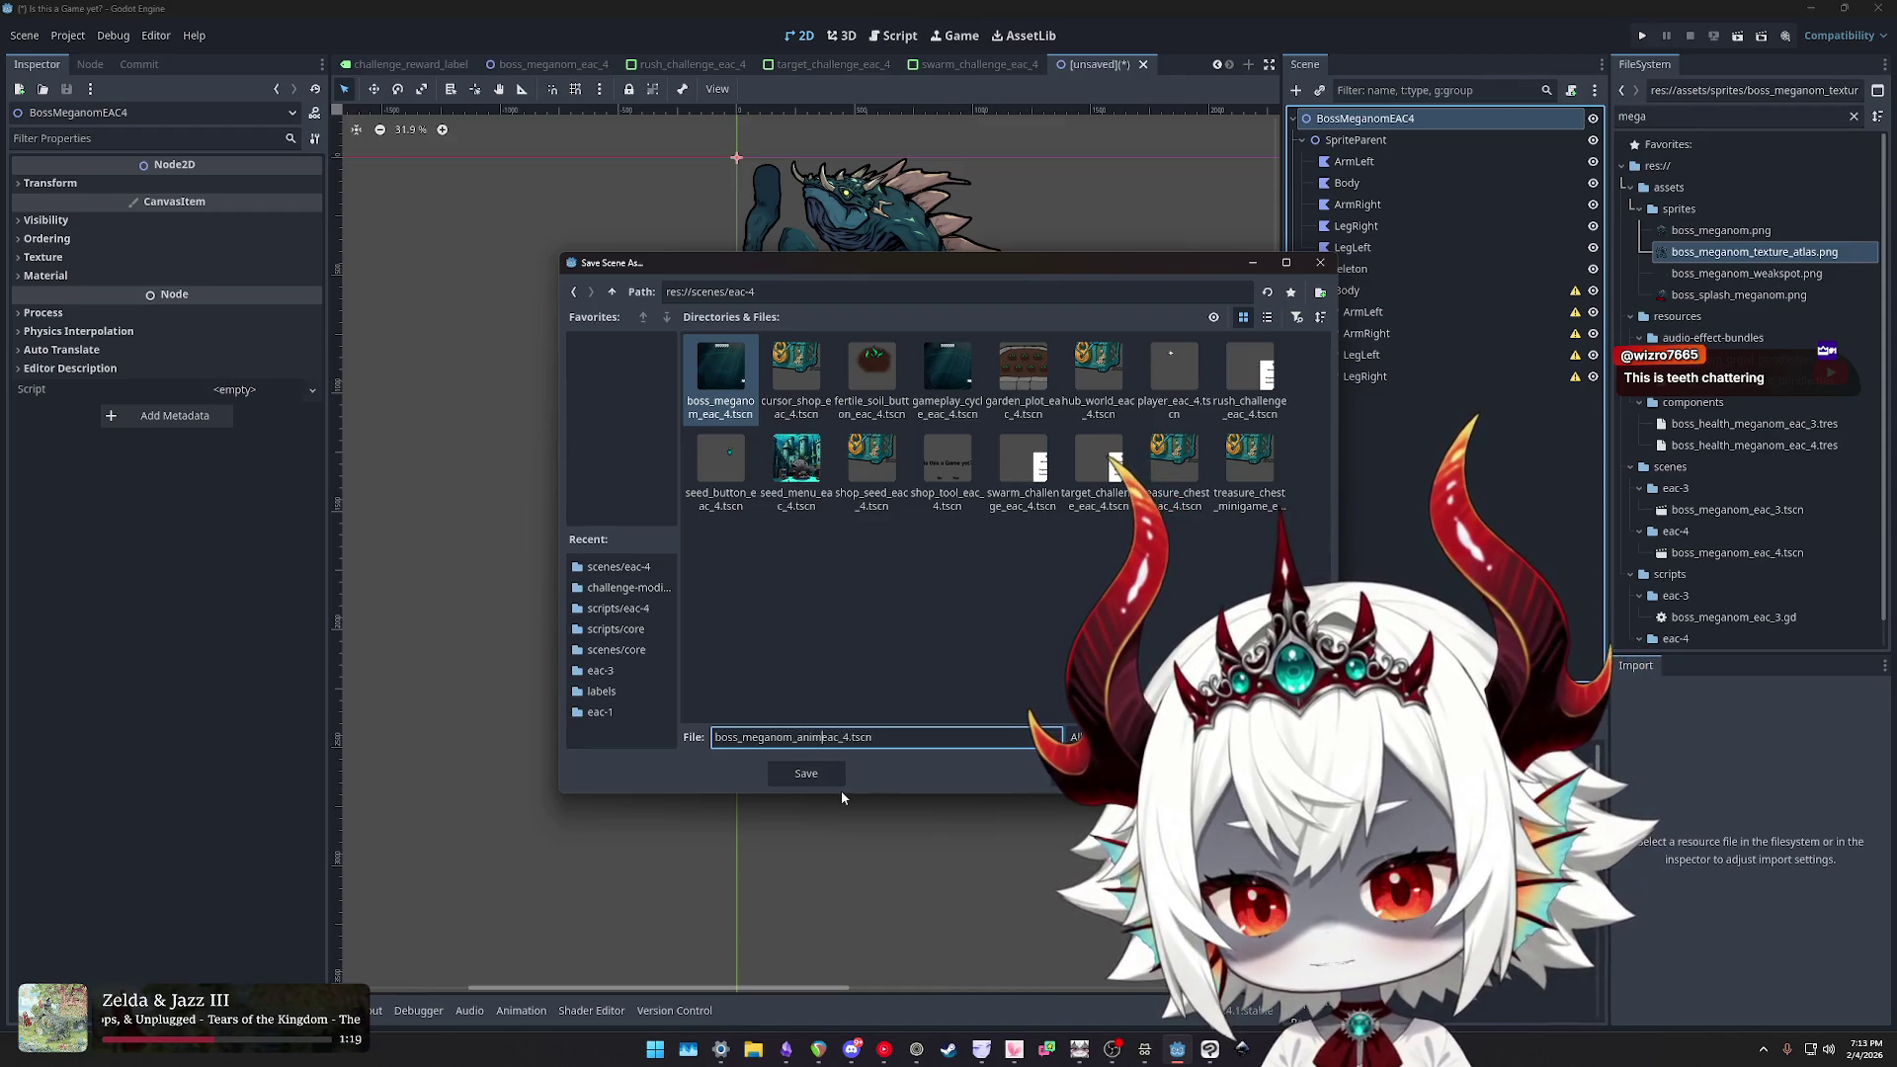
{"action": "type", "text": "_"}
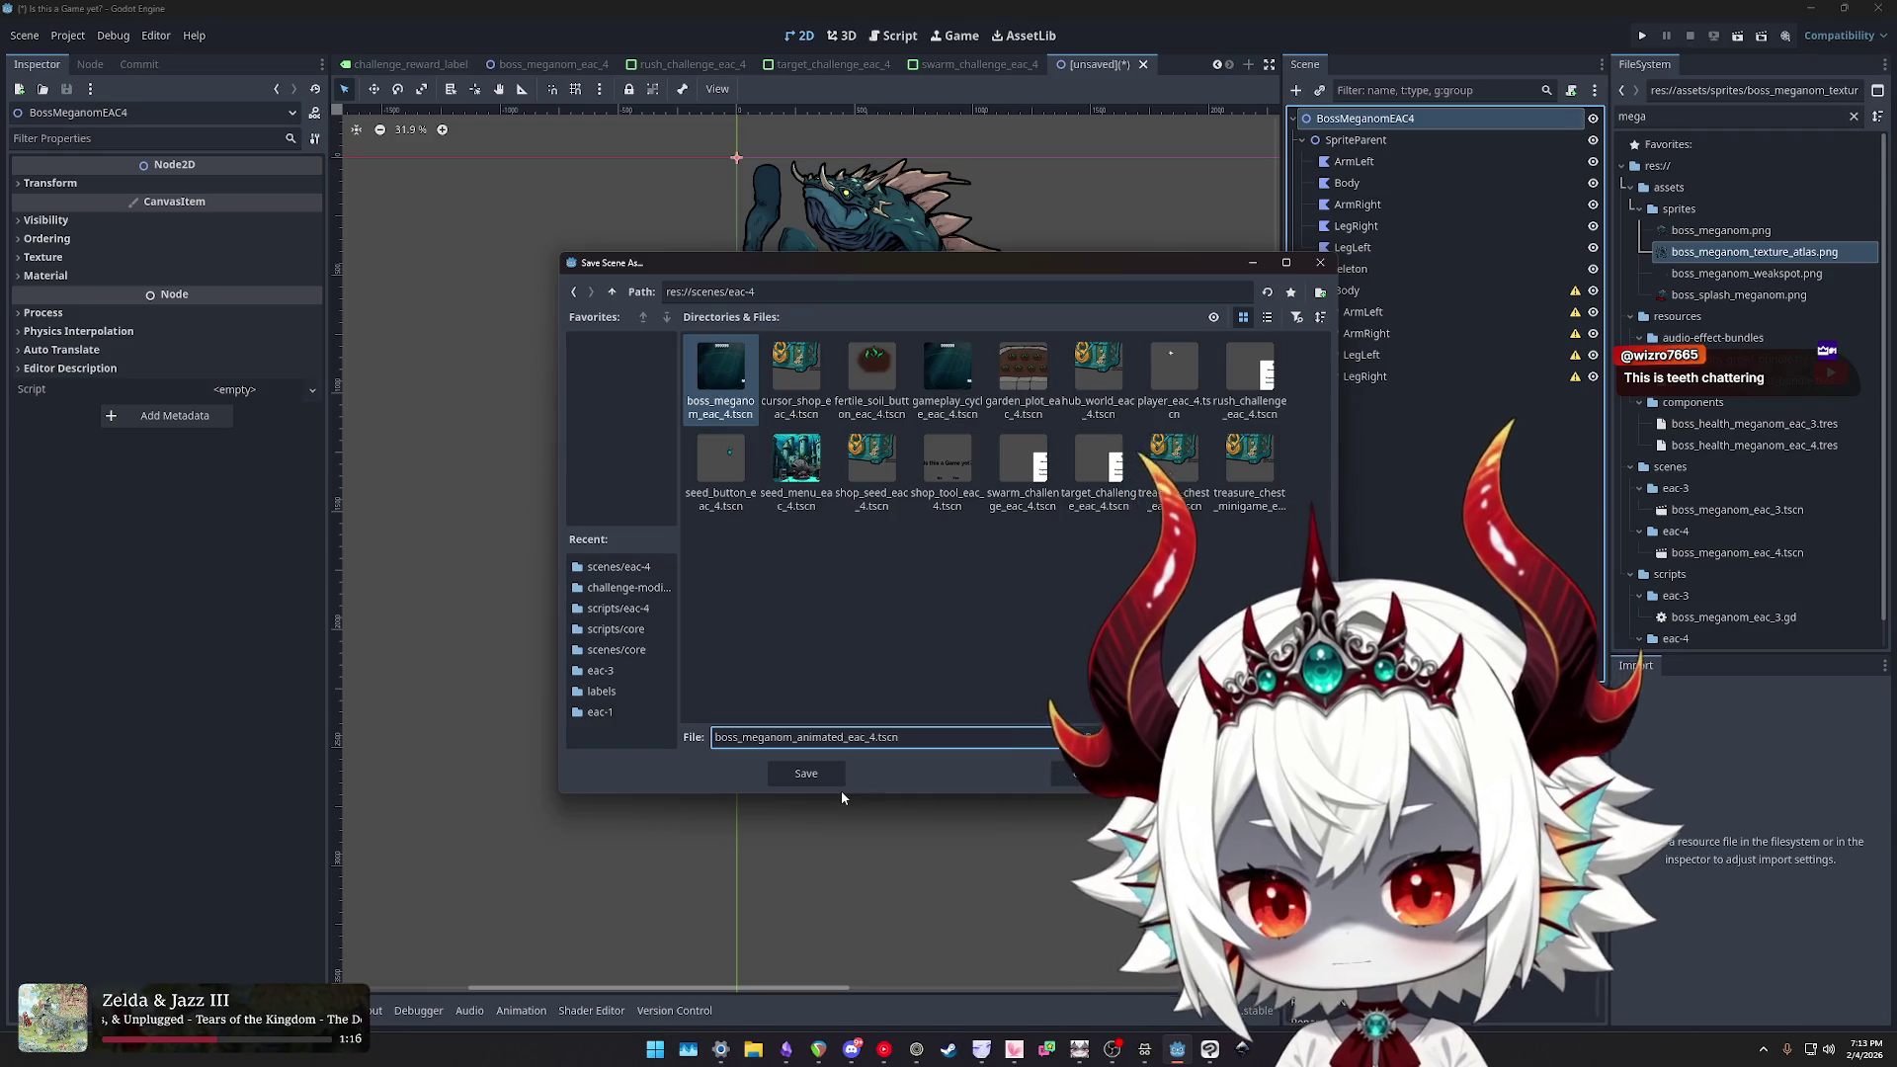
{"action": "key", "text": "Return"}
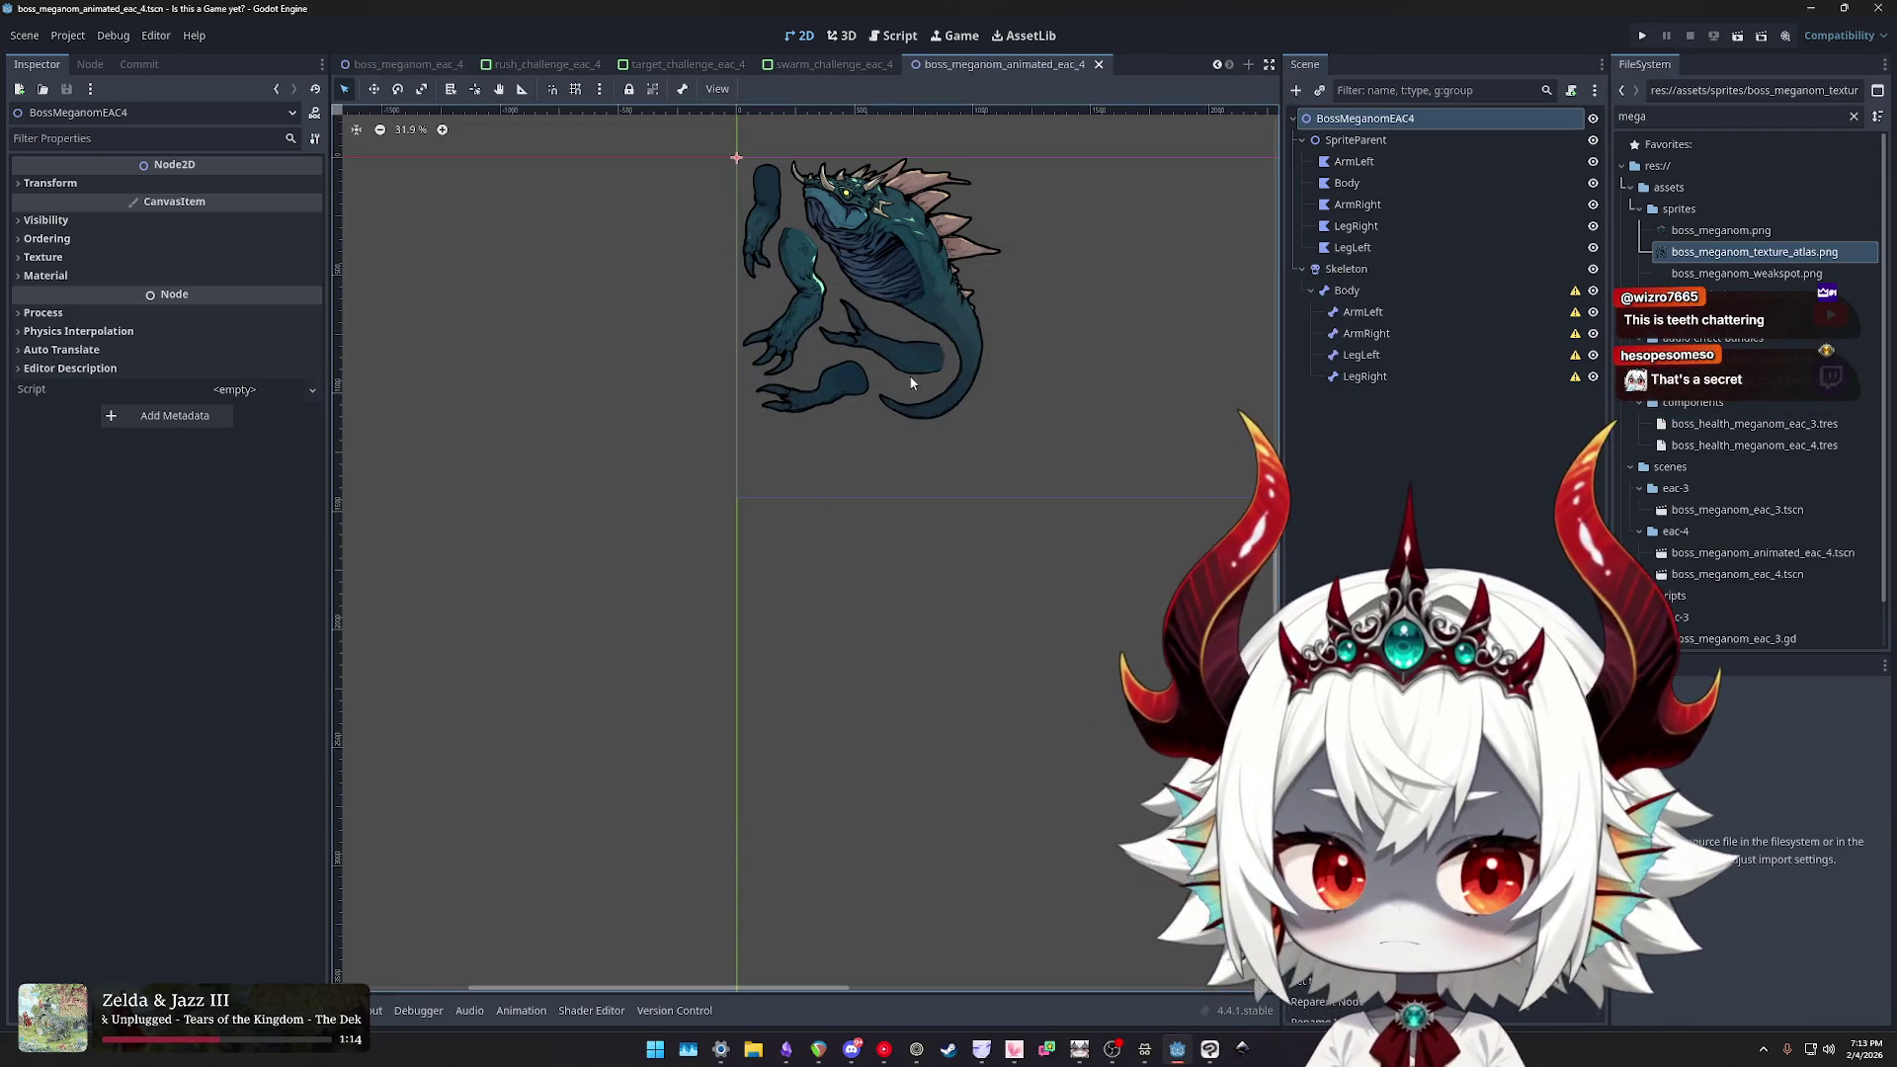
- Select the Body polygon, enlarge the canvas and rotate Body about its pivot toward horizontal
{"action": "scroll", "coordinate": [1032, 455], "scroll_direction": "up", "scroll_amount": 5}
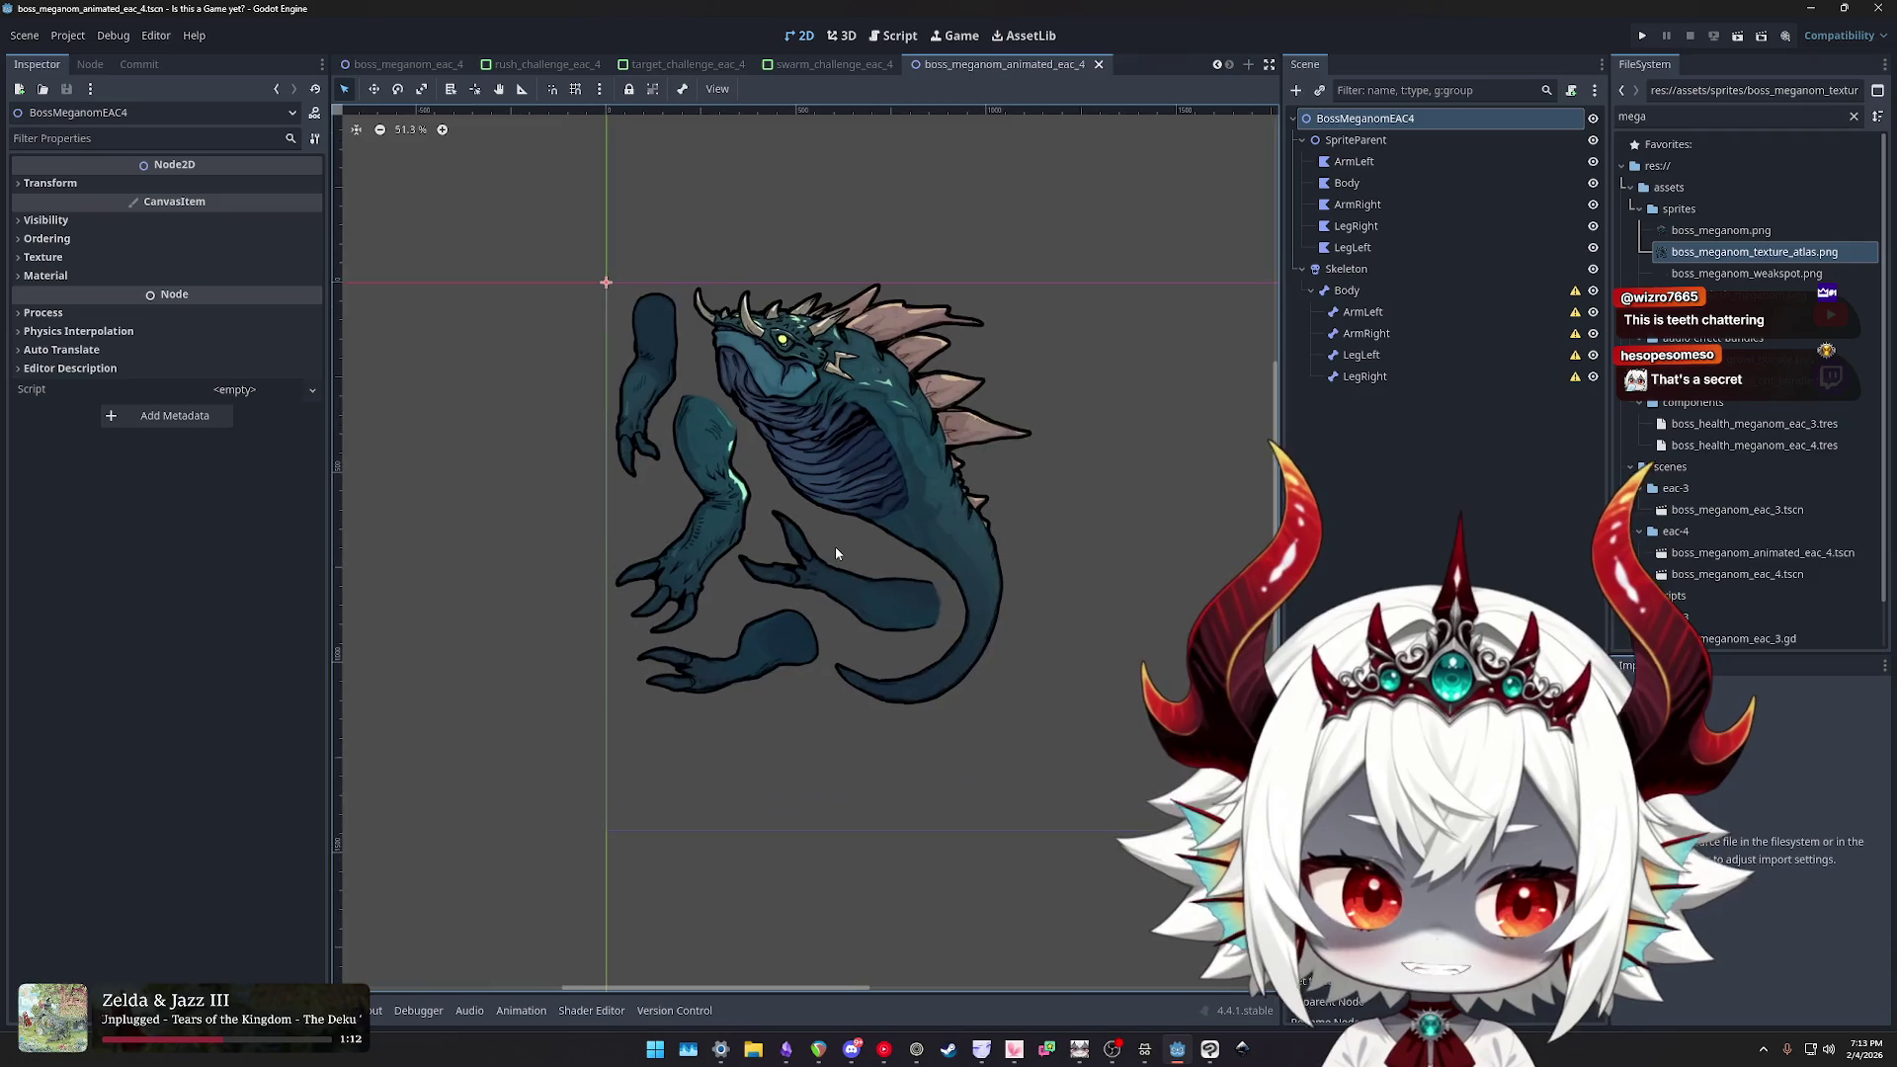
{"action": "scroll", "coordinate": [810, 475], "scroll_direction": "down", "scroll_amount": 1}
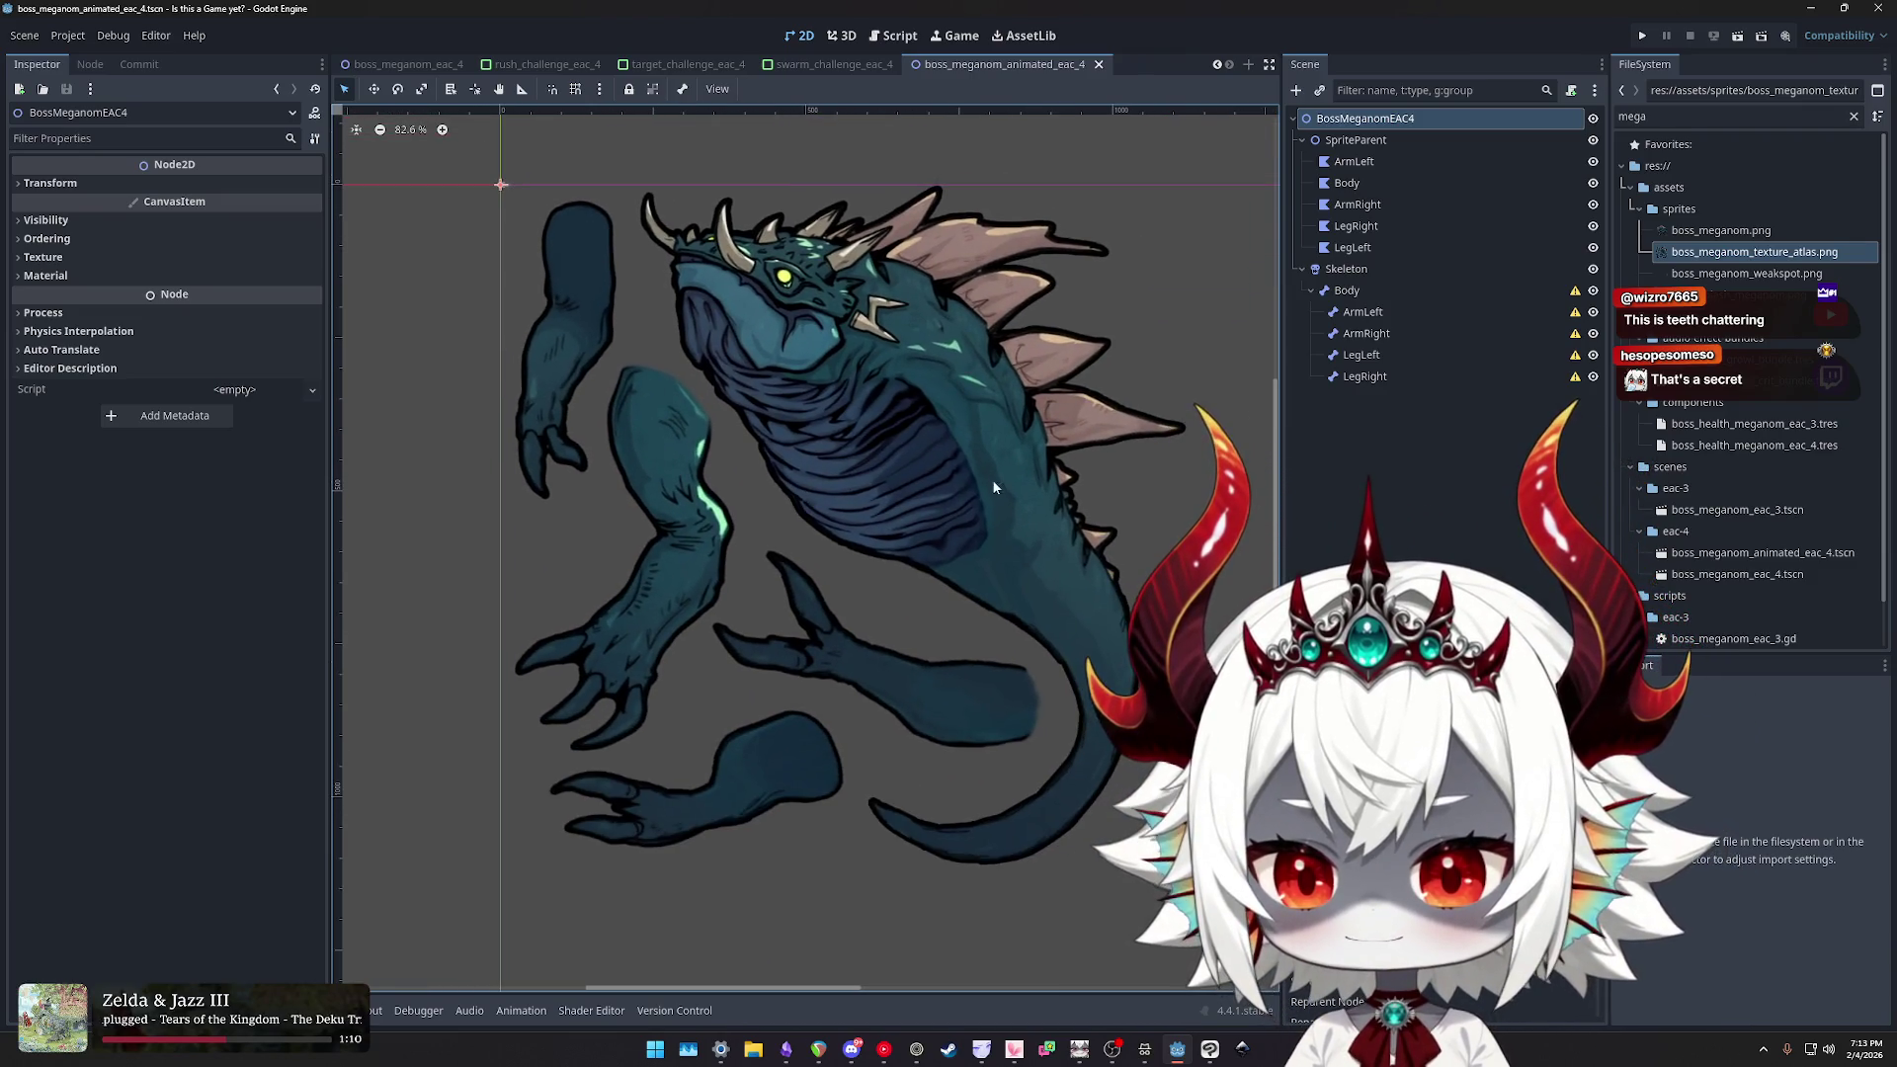
{"action": "left_click", "coordinate": [1406, 455]}
{"action": "left_click", "coordinate": [1356, 139]}
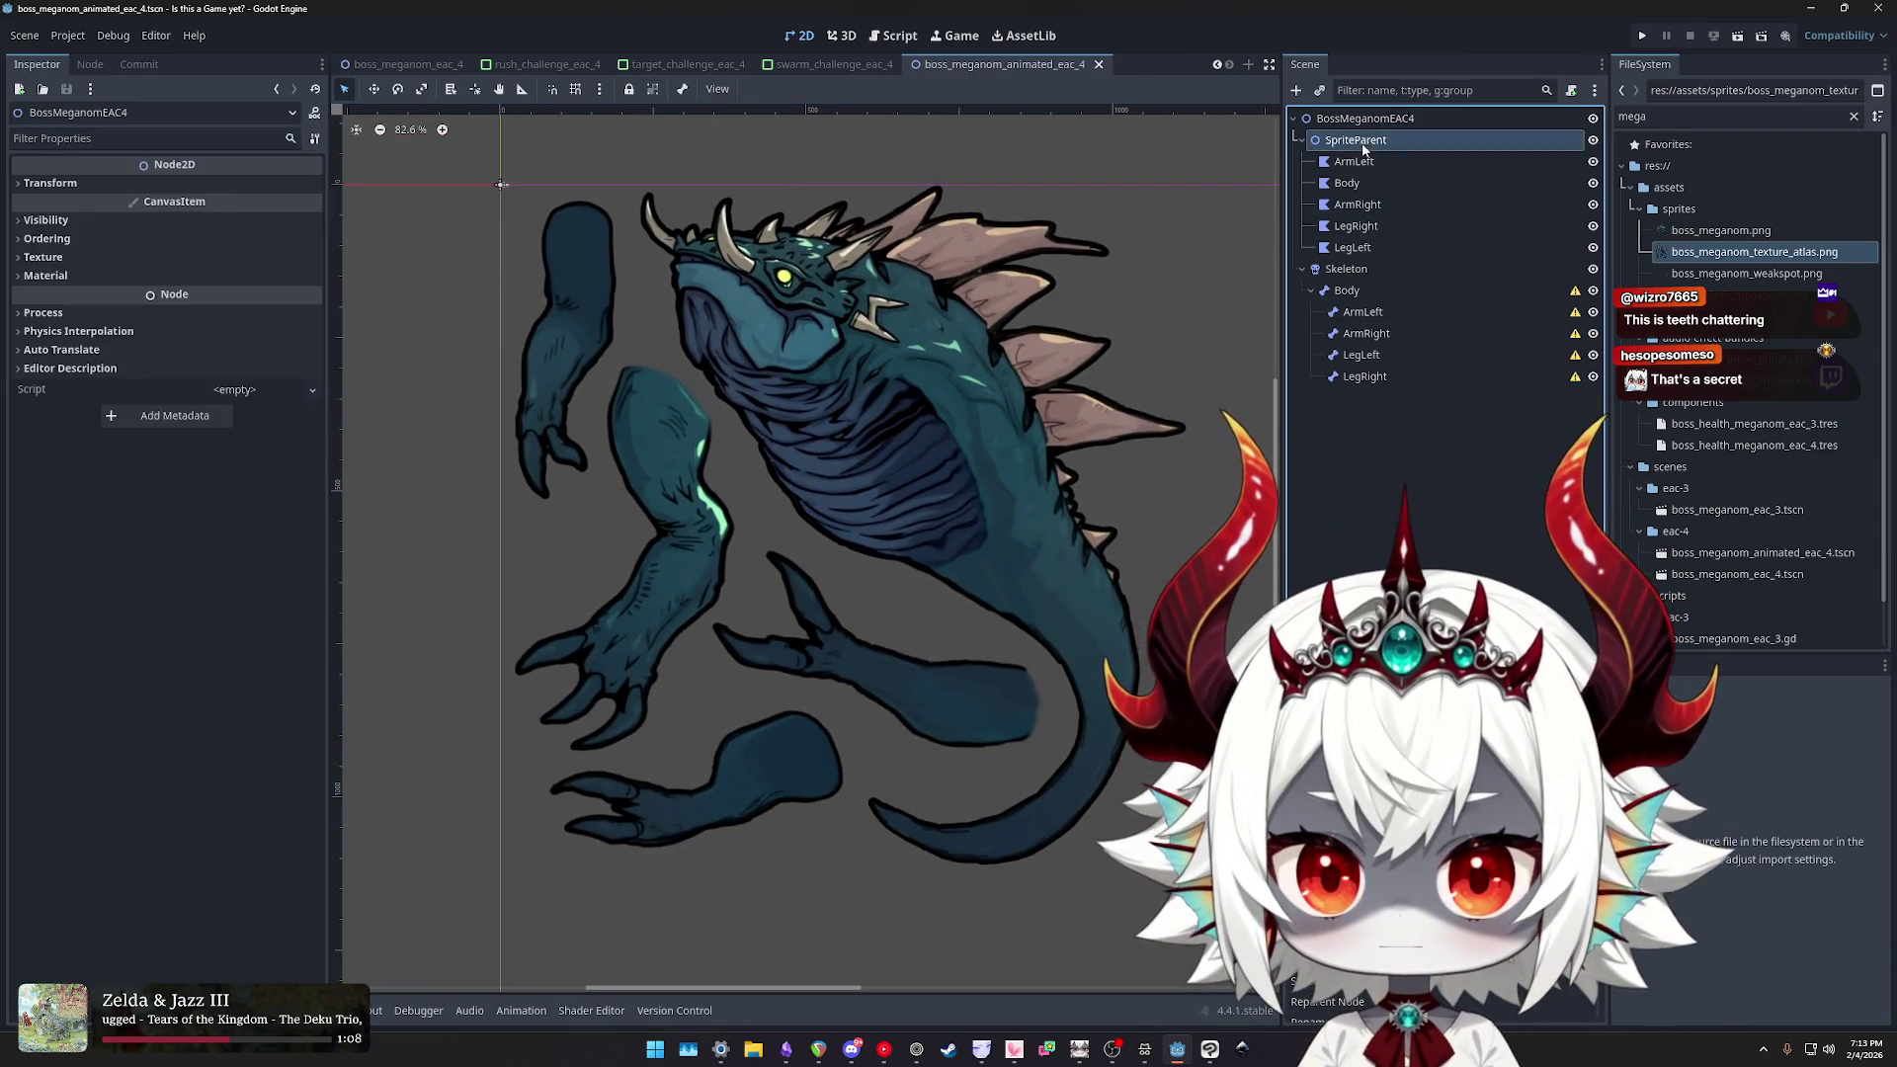
{"action": "left_click", "coordinate": [1354, 161]}
{"action": "left_click", "coordinate": [1358, 183]}
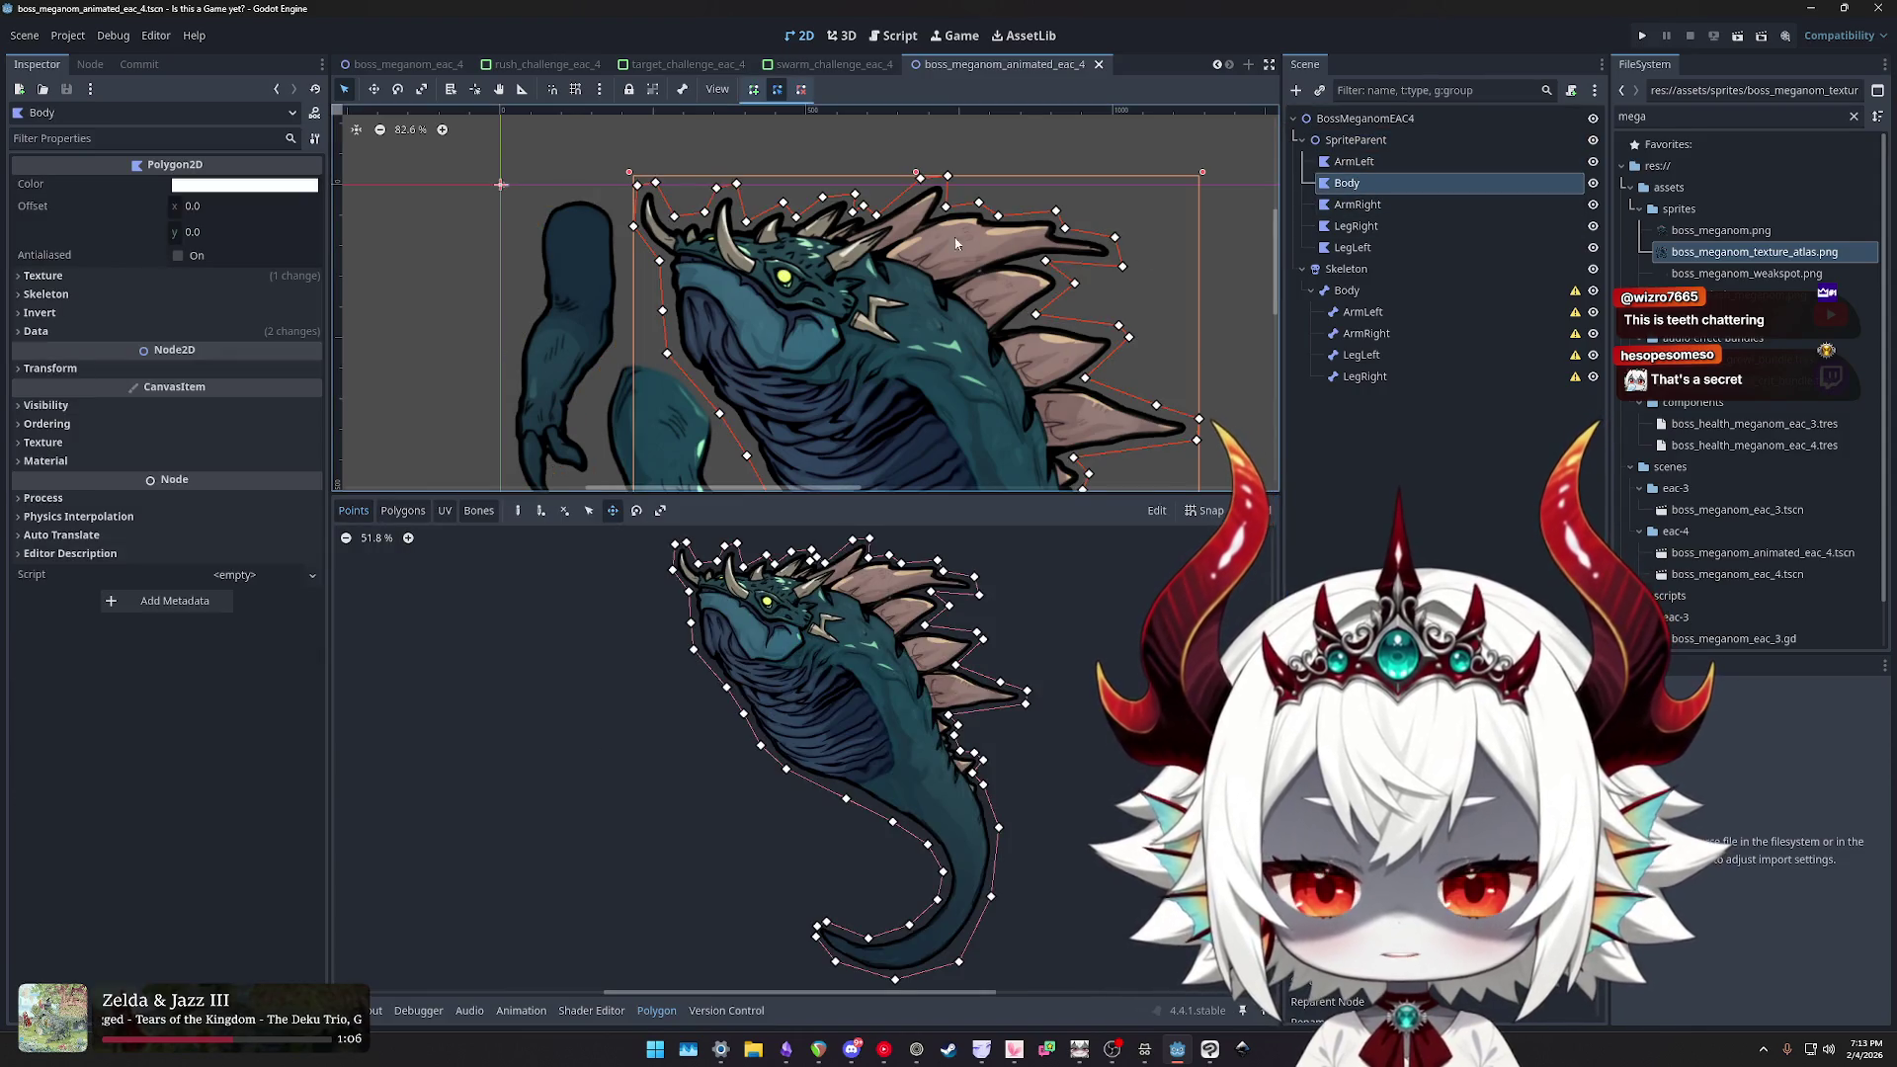
{"action": "scroll", "coordinate": [949, 395], "scroll_direction": "down", "scroll_amount": 1}
{"action": "left_click_drag", "start_coordinate": [1010, 494], "coordinate": [1021, 836]}
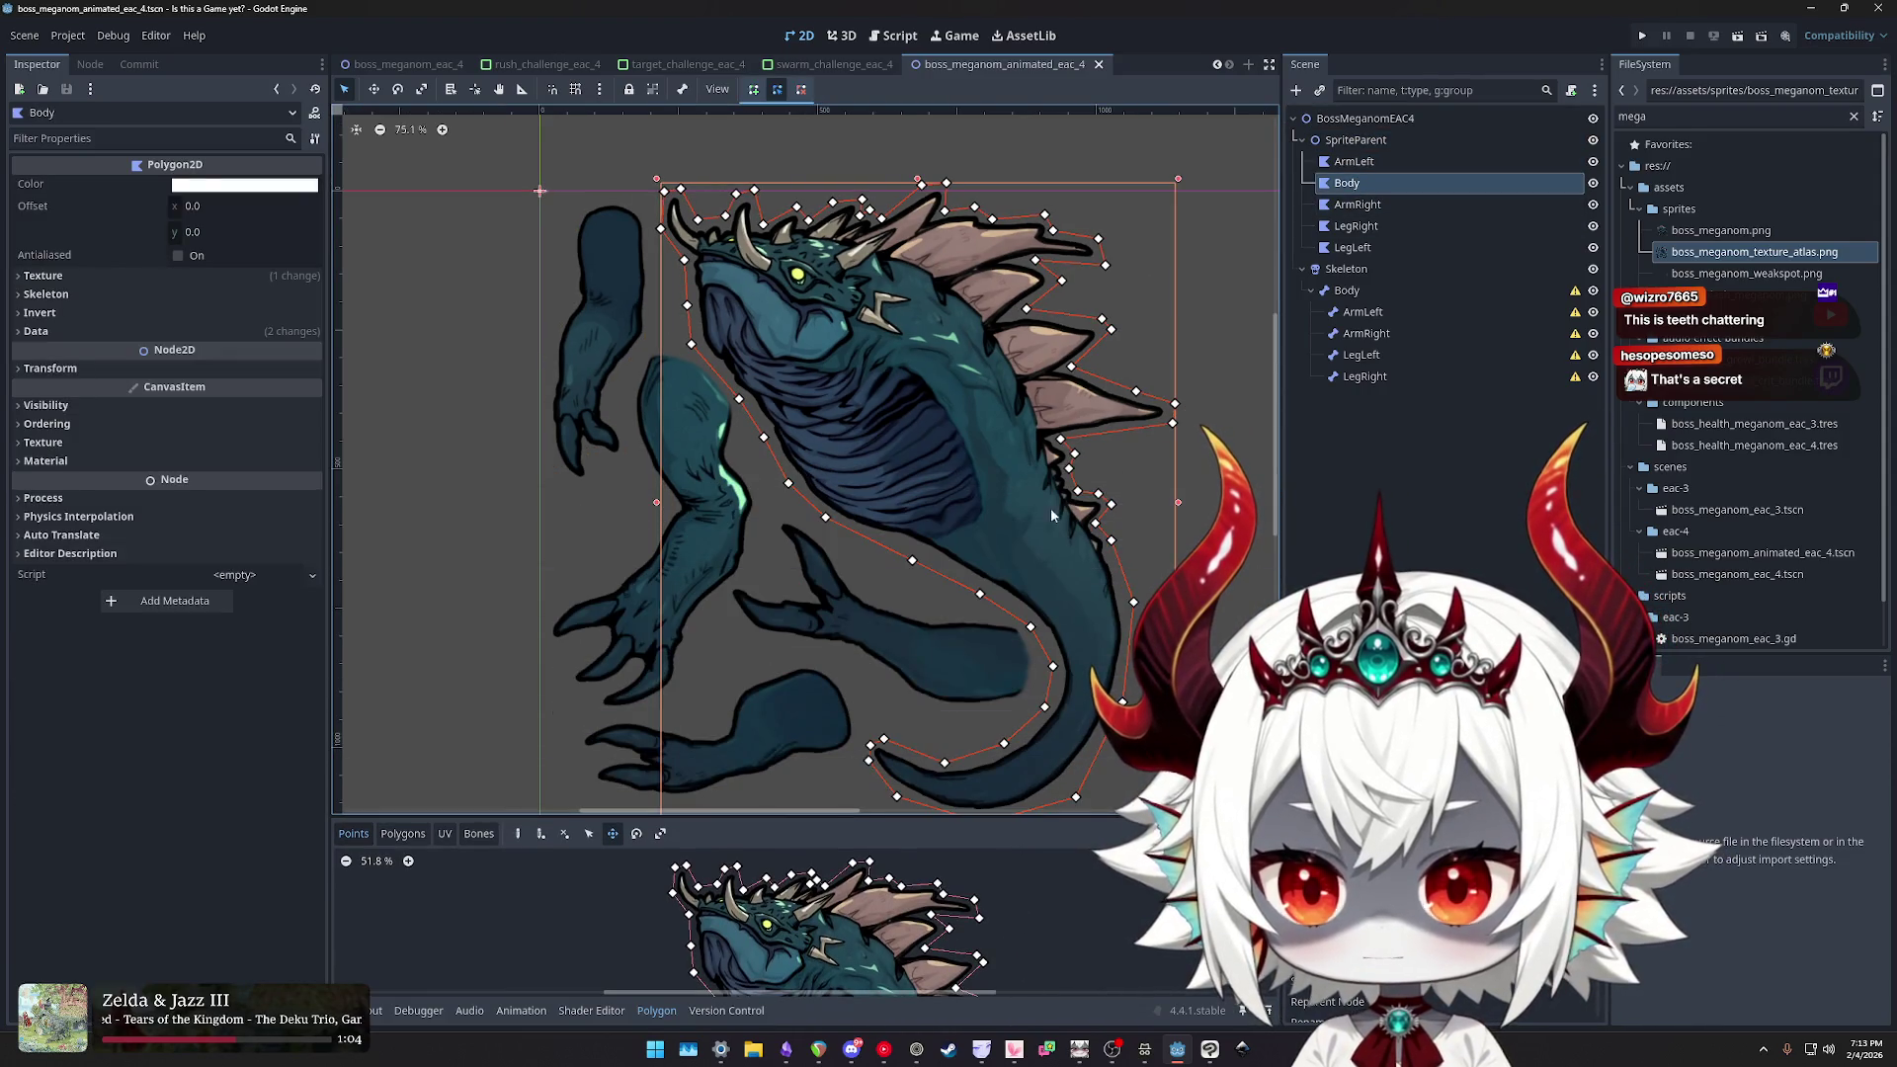
{"action": "scroll", "coordinate": [1106, 279], "scroll_direction": "down", "scroll_amount": 4}
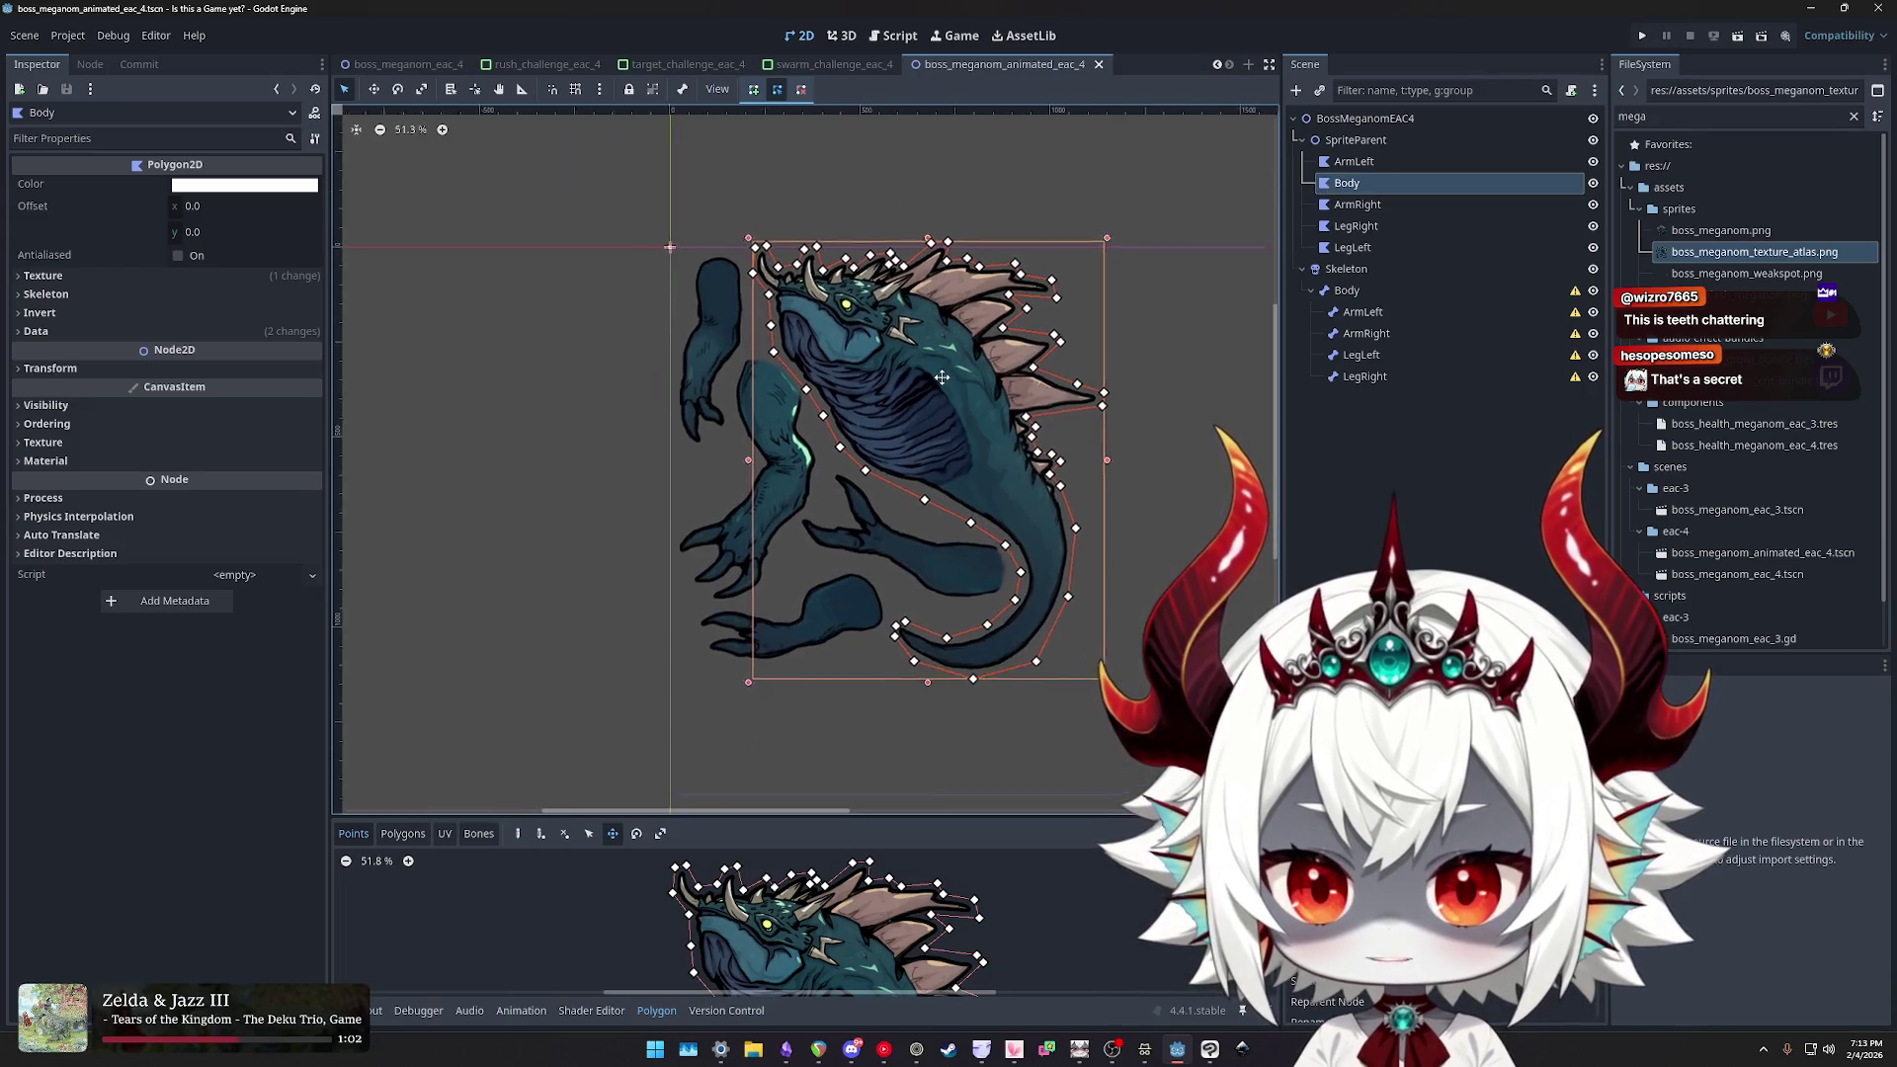
{"action": "mouse_move", "coordinate": [1145, 348]}
{"action": "left_mouse_down"}
{"action": "mouse_move", "coordinate": [1036, 151]}
{"action": "mouse_move", "coordinate": [869, 168]}
{"action": "mouse_move", "coordinate": [988, 168]}
{"action": "mouse_move", "coordinate": [746, 305]}
{"action": "mouse_move", "coordinate": [1071, 288]}
{"action": "mouse_move", "coordinate": [692, 288]}
{"action": "left_mouse_up"}
- Undo the stray Body move and move the ArmRight polygon up onto the body
{"action": "key", "text": "w"}
{"action": "key", "text": "ctrl+z"}
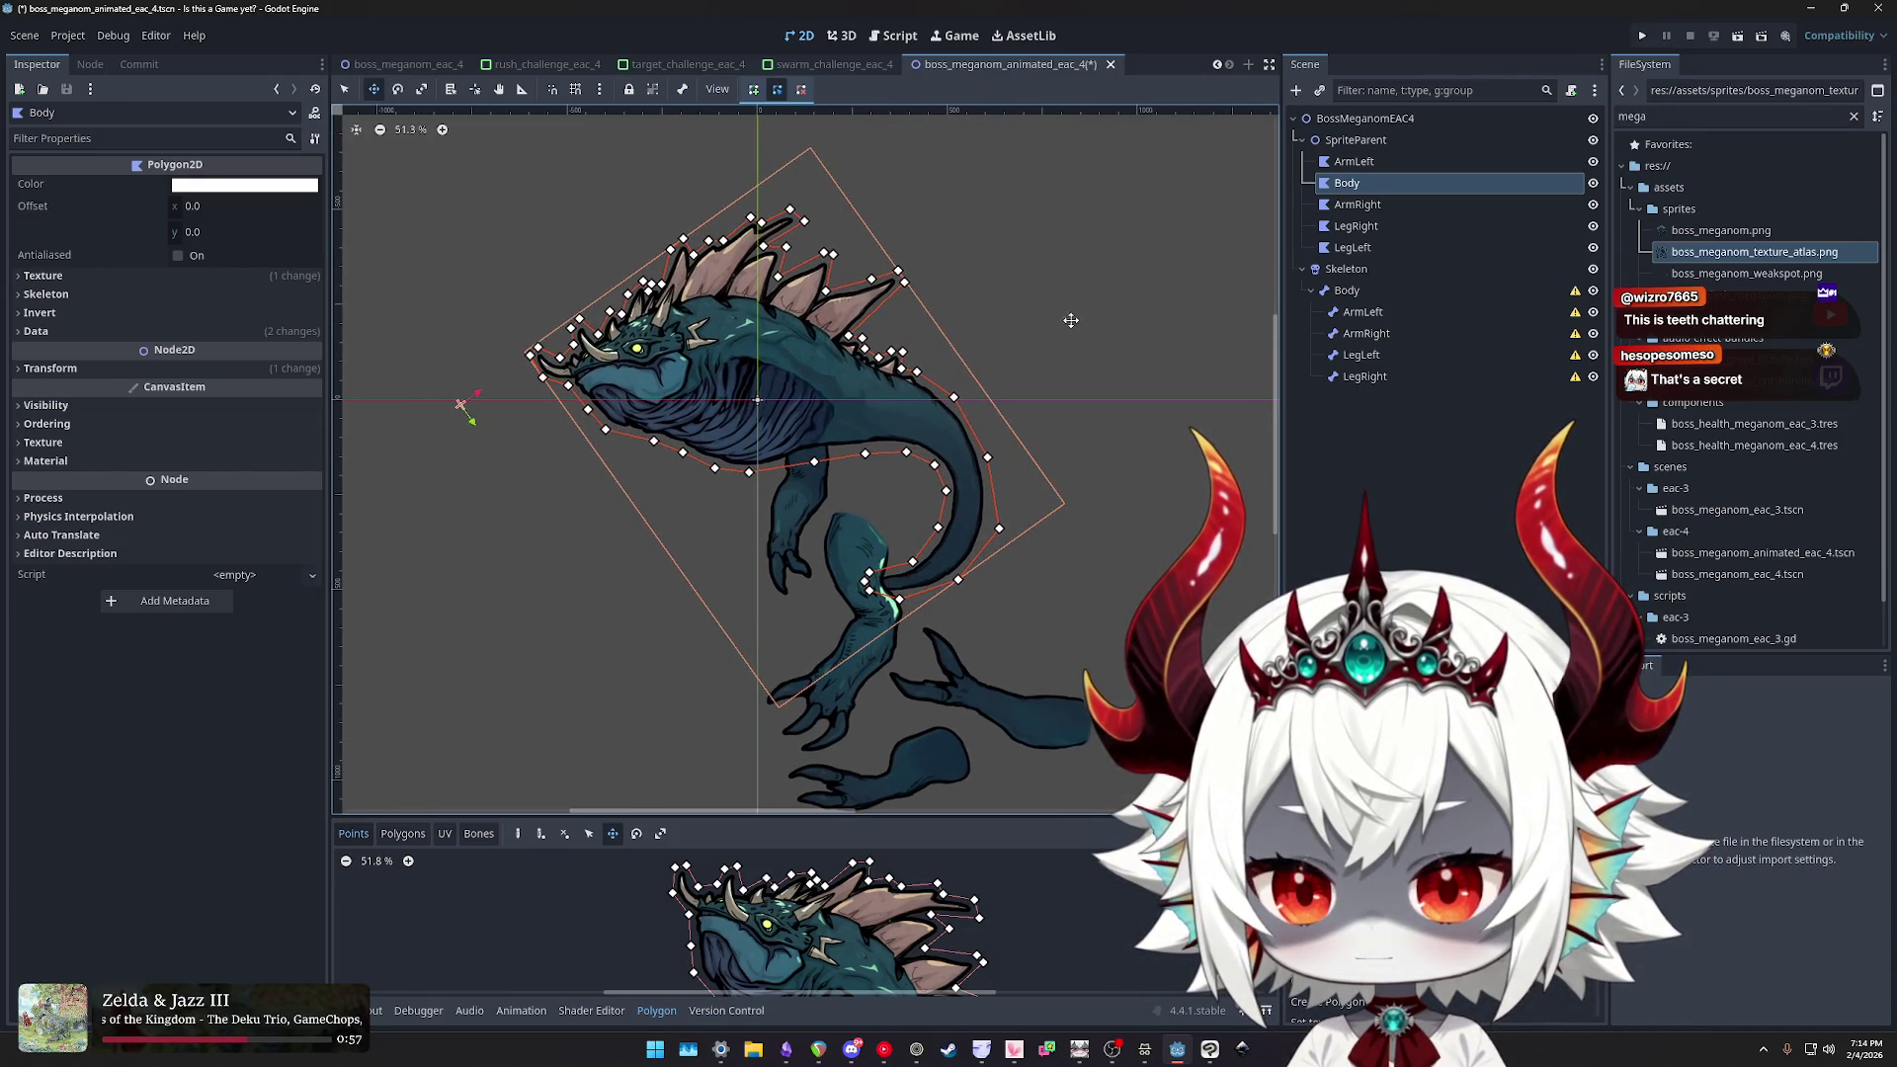
{"action": "left_click", "coordinate": [1357, 204]}
{"action": "mouse_move", "coordinate": [943, 547]}
{"action": "left_mouse_down"}
{"action": "mouse_move", "coordinate": [831, 378]}
{"action": "mouse_move", "coordinate": [821, 285]}
{"action": "mouse_move", "coordinate": [759, 372]}
{"action": "mouse_move", "coordinate": [774, 278]}
{"action": "mouse_move", "coordinate": [658, 393]}
{"action": "mouse_move", "coordinate": [795, 392]}
{"action": "mouse_move", "coordinate": [797, 424]}
{"action": "left_mouse_up"}
{"action": "scroll", "coordinate": [821, 283], "scroll_direction": "up", "scroll_amount": 2}
{"action": "key", "text": "w"}
{"action": "scroll", "coordinate": [658, 393], "scroll_direction": "up", "scroll_amount": 2}
{"action": "scroll", "coordinate": [657, 393], "scroll_direction": "up", "scroll_amount": 3}
{"action": "scroll", "coordinate": [840, 426], "scroll_direction": "down", "scroll_amount": 5}
- Rotate and nudge the right arm into place at the shoulder
{"action": "left_click_drag", "start_coordinate": [941, 369], "coordinate": [946, 396]}
{"action": "key", "text": "w"}
{"action": "mouse_move", "coordinate": [825, 468]}
{"action": "left_mouse_down"}
{"action": "mouse_move", "coordinate": [797, 396]}
{"action": "mouse_move", "coordinate": [869, 420]}
{"action": "left_mouse_up"}
{"action": "key", "text": "e"}
{"action": "scroll", "coordinate": [806, 415], "scroll_direction": "up", "scroll_amount": 5}
{"action": "key", "text": "w"}
{"action": "scroll", "coordinate": [890, 425], "scroll_direction": "down", "scroll_amount": 5}
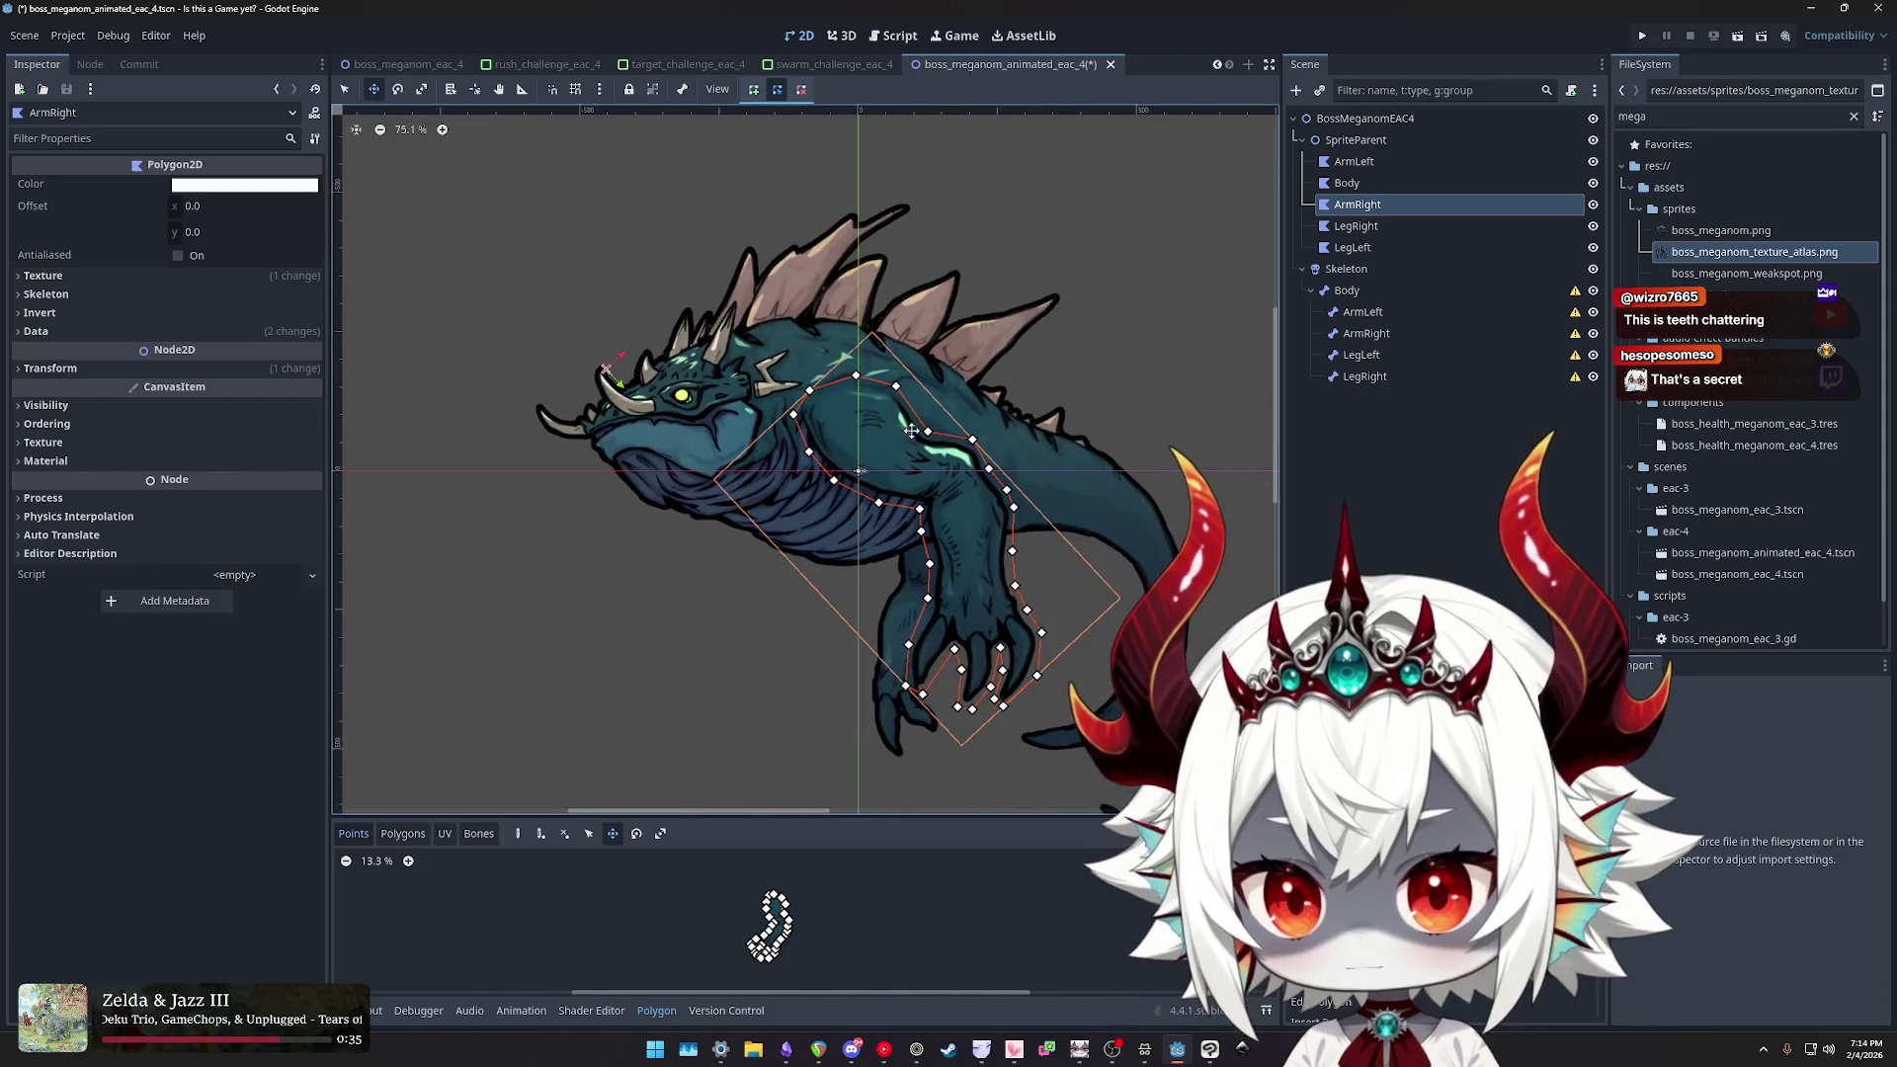
- Select ArmLeft, rotate it and move it onto the chest, reaching forward
{"action": "left_click", "coordinate": [1354, 161]}
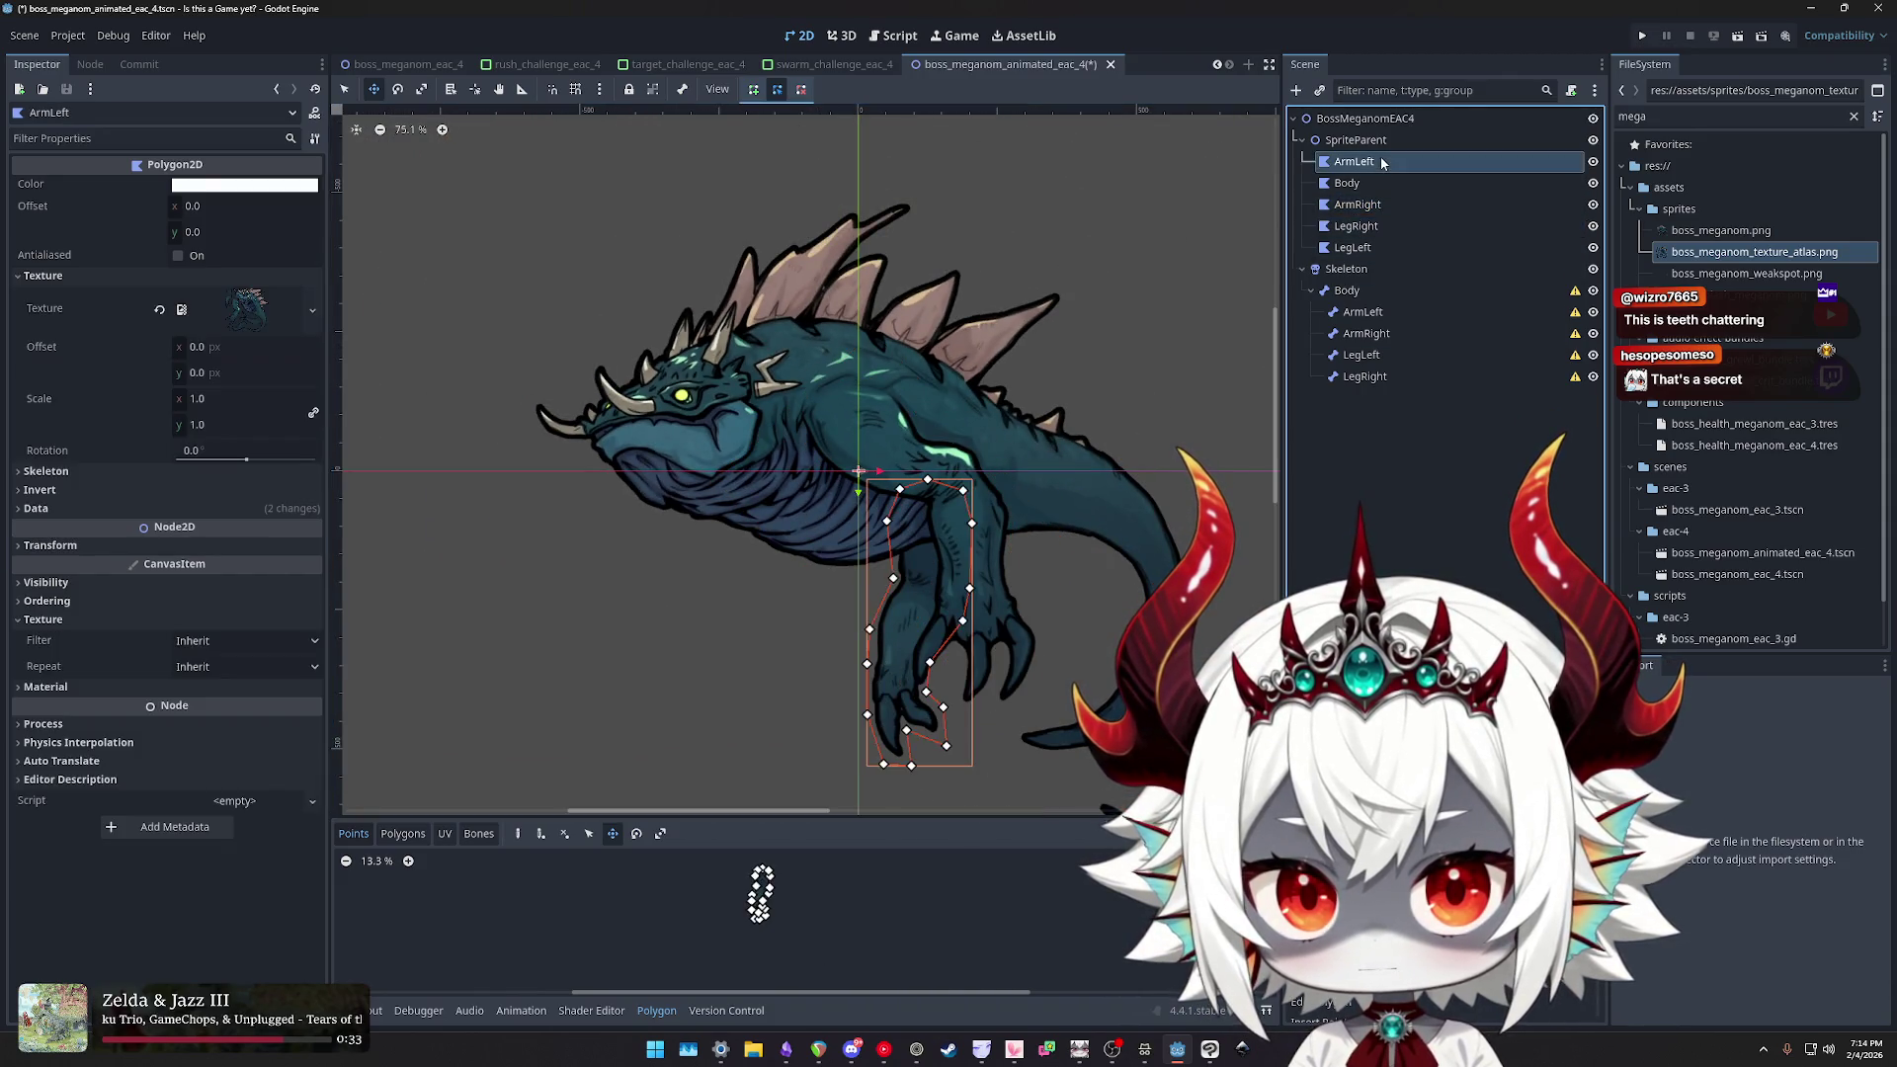
{"action": "left_click_drag", "start_coordinate": [918, 591], "coordinate": [704, 549]}
{"action": "left_click_drag", "start_coordinate": [775, 425], "coordinate": [801, 509]}
{"action": "key", "text": "w"}
{"action": "left_click_drag", "start_coordinate": [621, 355], "coordinate": [680, 353]}
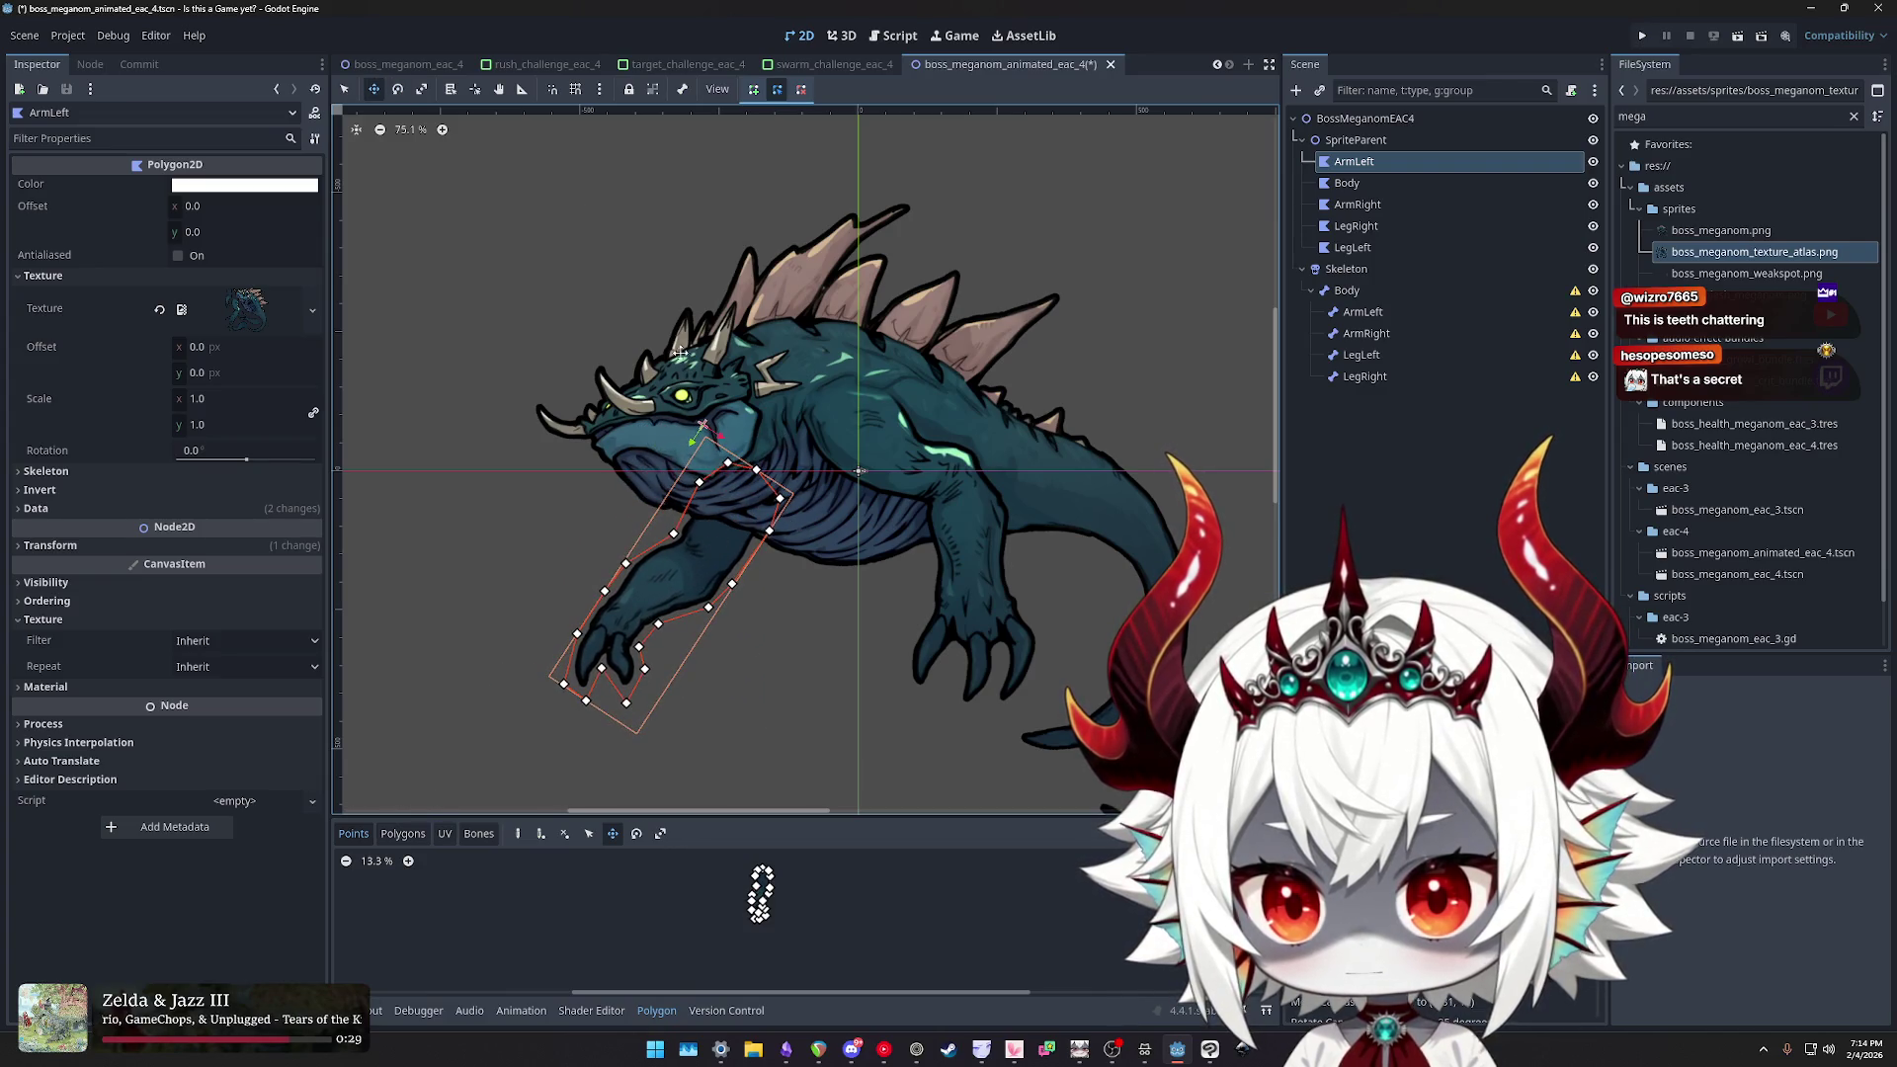
- Nudge ArmLeft up-right, then rotate the Body clockwise and raise it about 78 px
{"action": "left_click", "coordinate": [415, 63]}
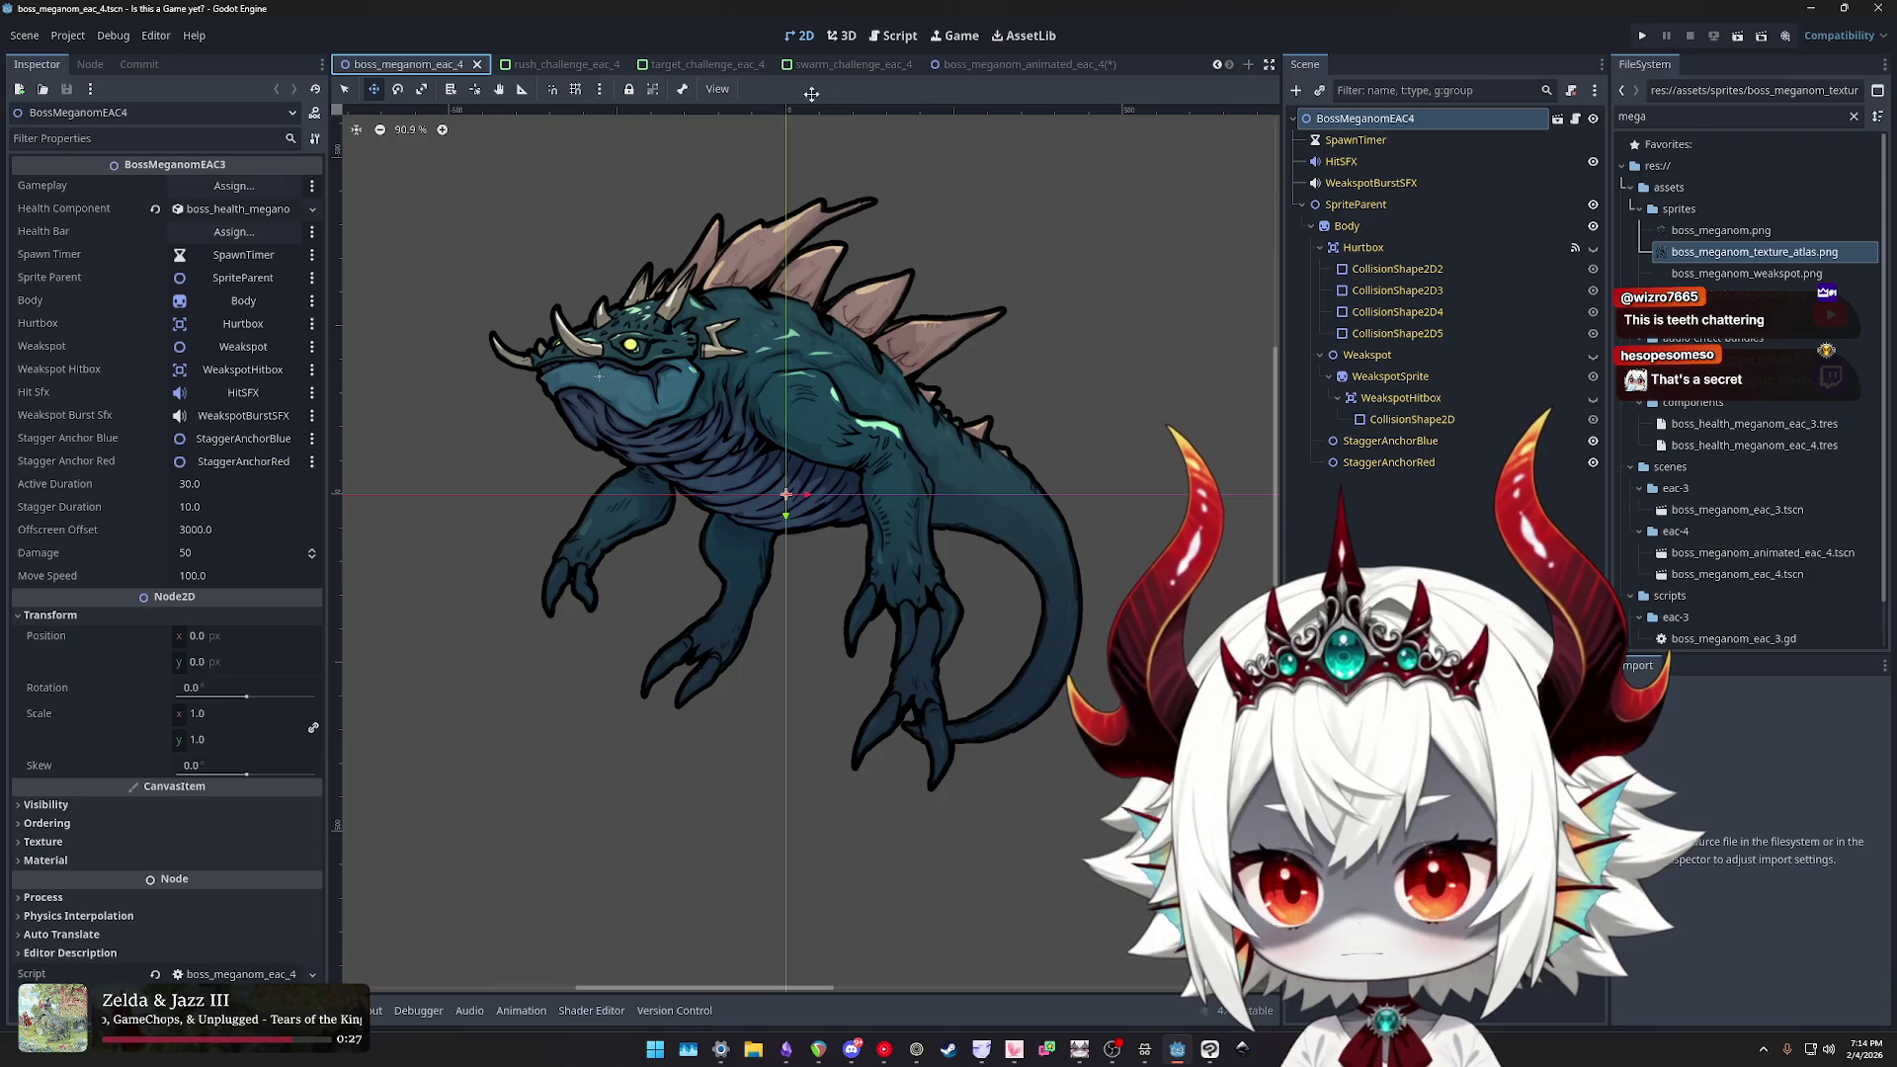
{"action": "left_click", "coordinate": [1023, 65]}
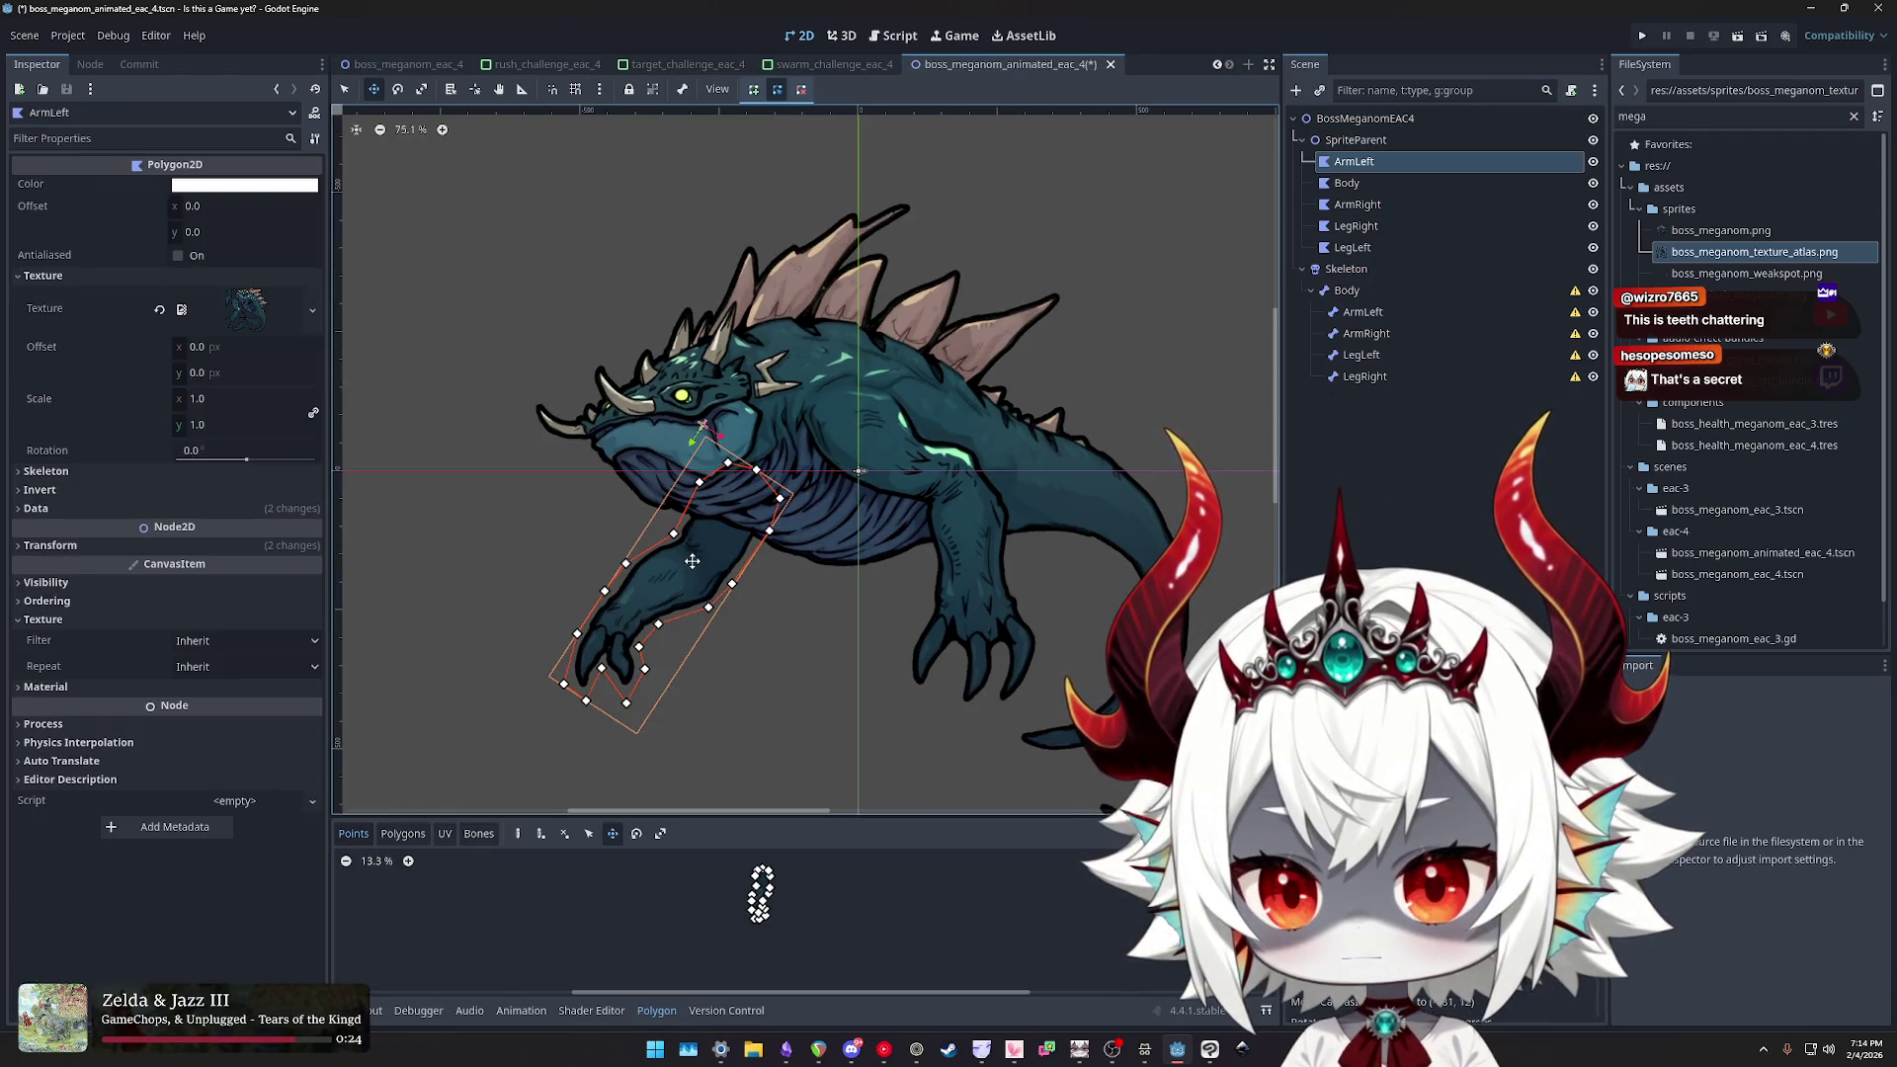
{"action": "left_click_drag", "start_coordinate": [689, 563], "coordinate": [698, 551]}
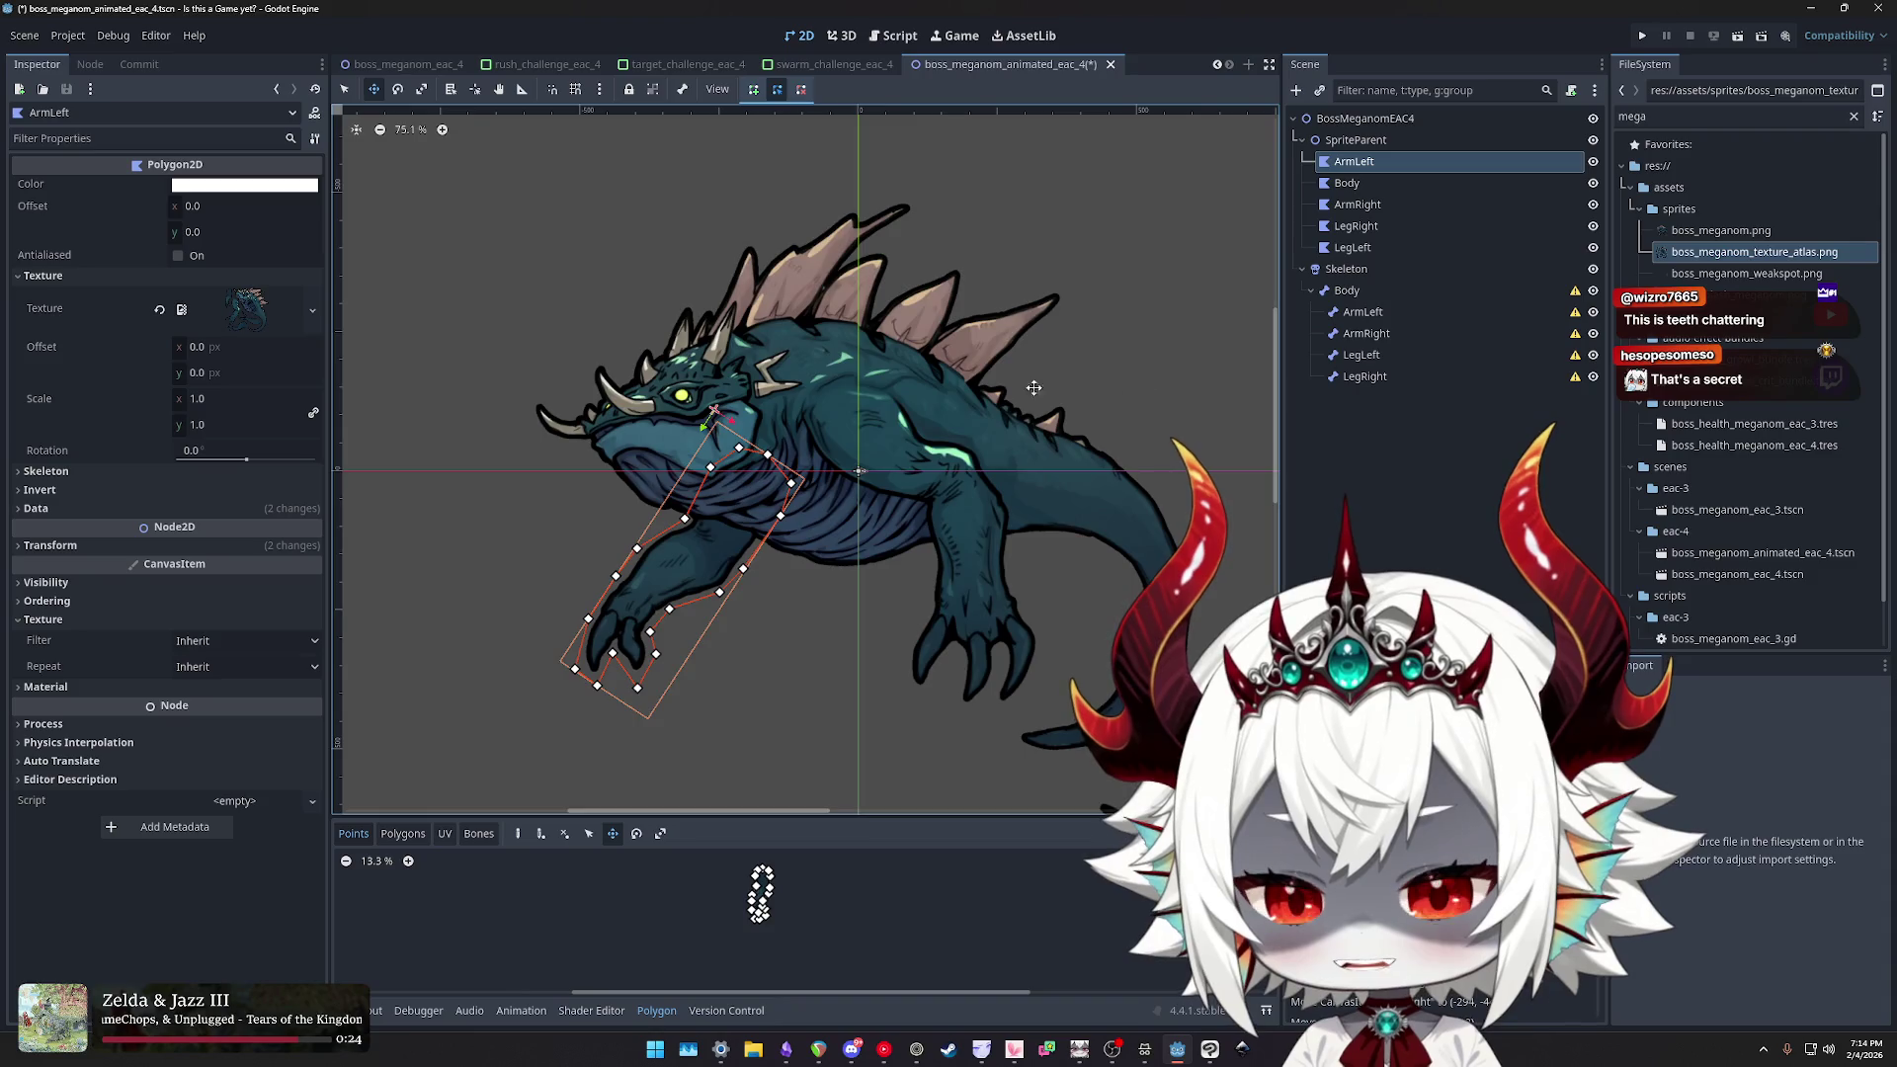
{"action": "left_click", "coordinate": [1384, 184]}
{"action": "key", "text": "e"}
{"action": "left_click_drag", "start_coordinate": [1150, 251], "coordinate": [1169, 369]}
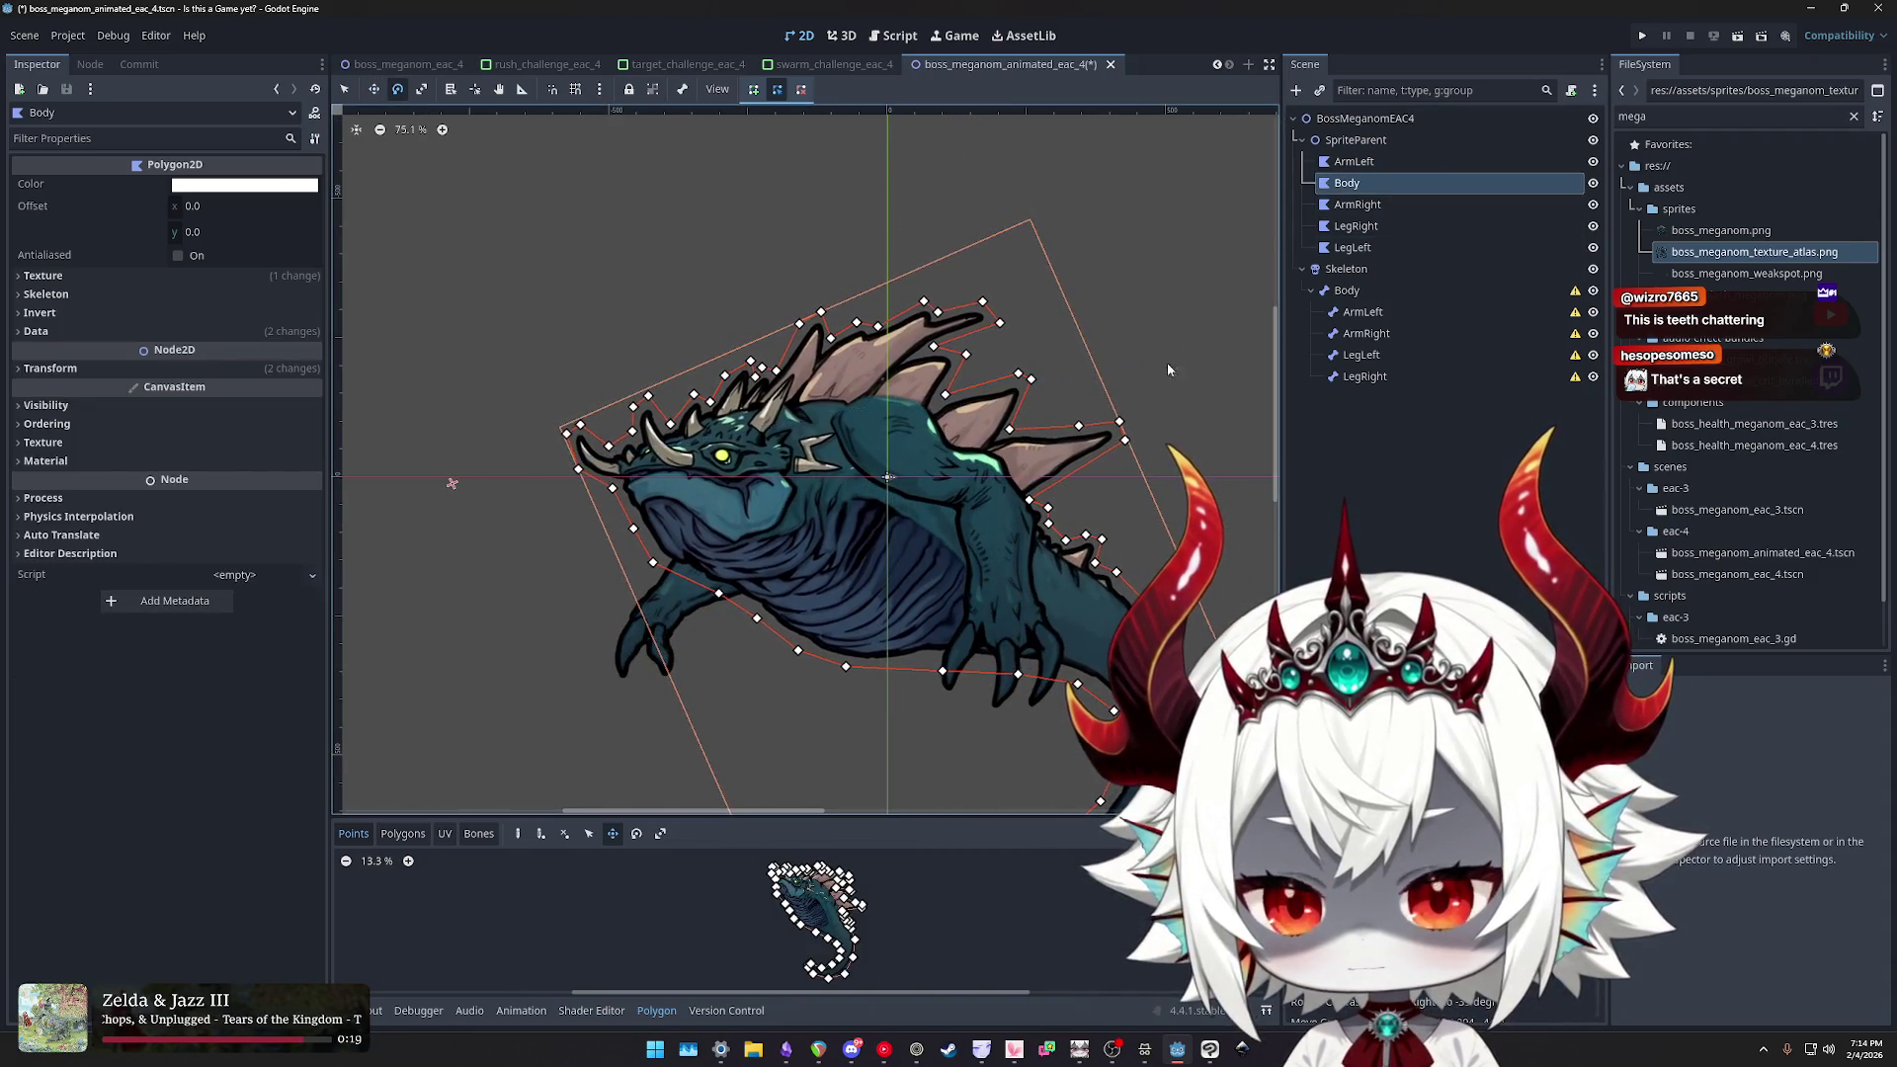
{"action": "mouse_move", "coordinate": [841, 573]}
{"action": "left_mouse_down"}
{"action": "mouse_move", "coordinate": [850, 496]}
{"action": "mouse_move", "coordinate": [959, 465]}
{"action": "mouse_move", "coordinate": [985, 487]}
{"action": "mouse_move", "coordinate": [965, 463]}
{"action": "left_mouse_up"}
- Rotate ArmRight at the shoulder and reposition it on the body, then view the original boss scene
{"action": "left_click", "coordinate": [1358, 205]}
{"action": "scroll", "coordinate": [953, 471], "scroll_direction": "up", "scroll_amount": 8}
{"action": "scroll", "coordinate": [965, 463], "scroll_direction": "down", "scroll_amount": 11}
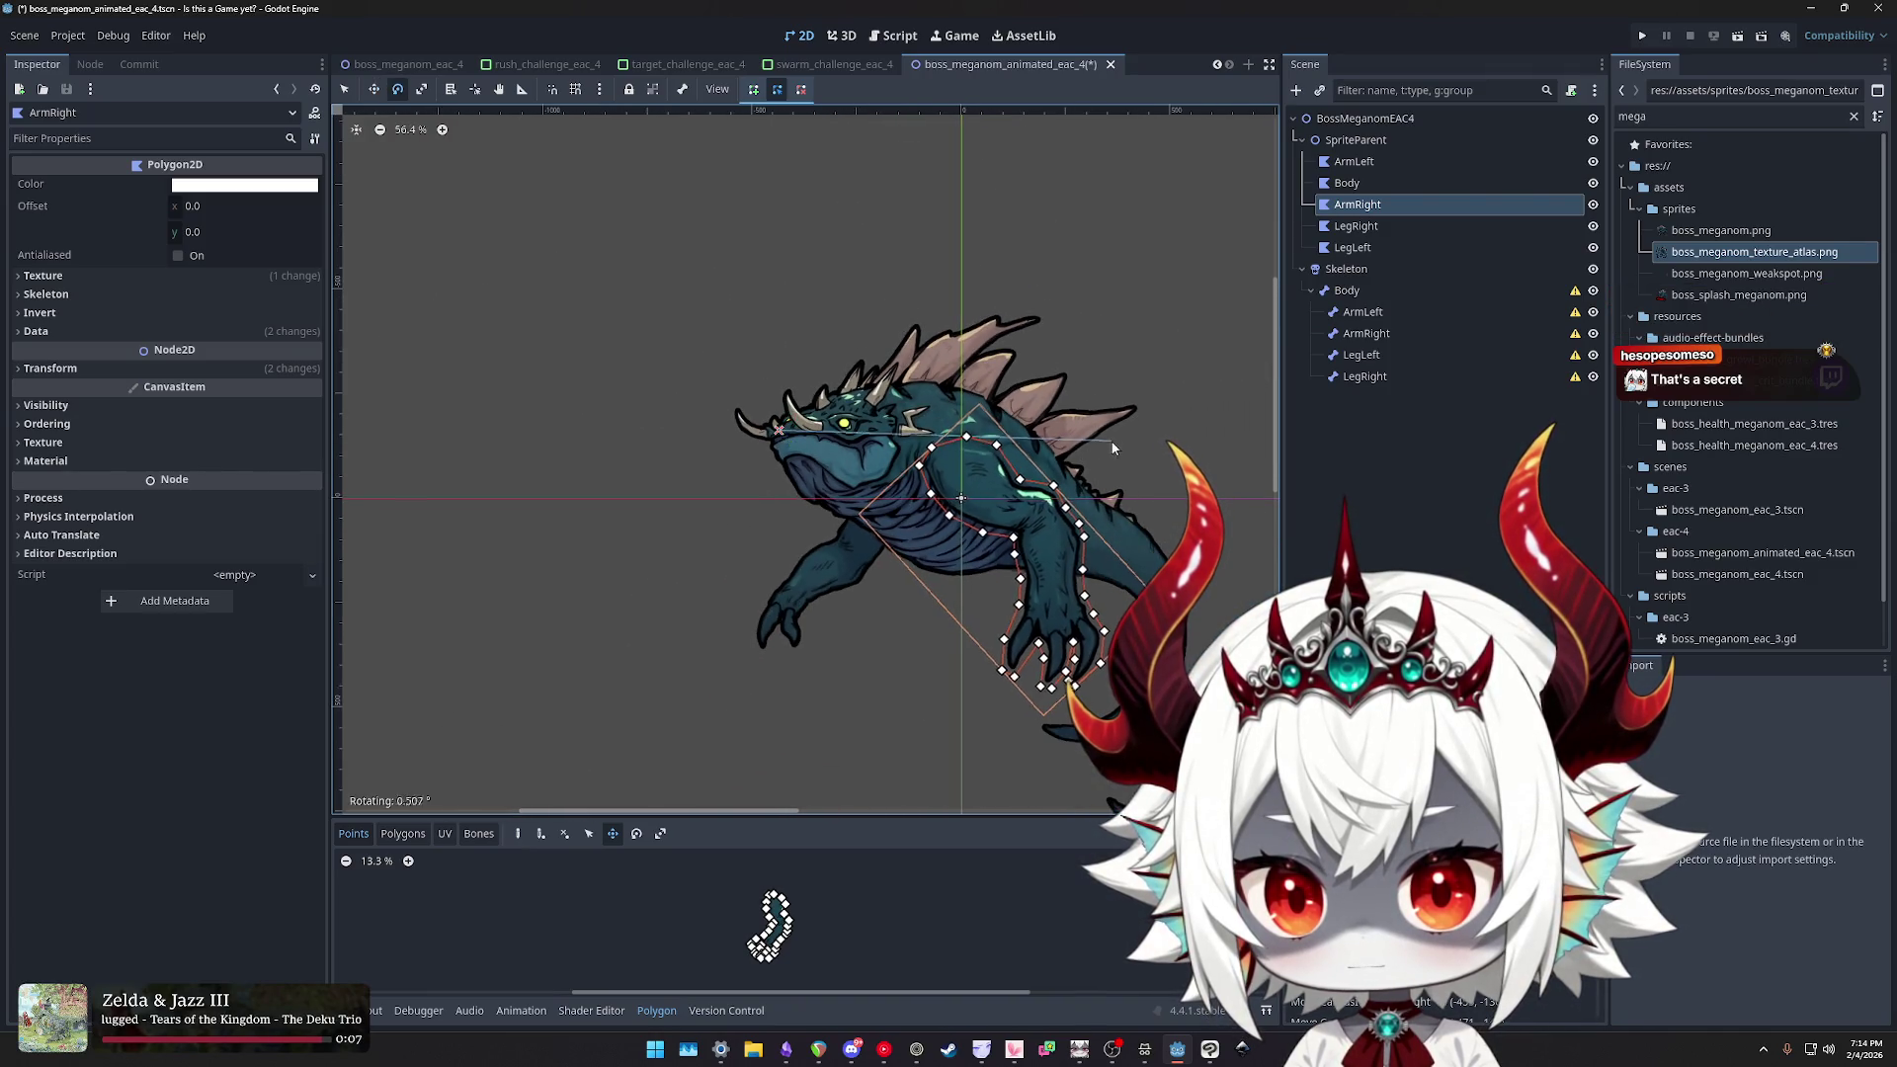
{"action": "left_click_drag", "start_coordinate": [1113, 449], "coordinate": [1111, 452]}
{"action": "scroll", "coordinate": [967, 476], "scroll_direction": "up", "scroll_amount": 10}
{"action": "key", "text": "w"}
{"action": "left_click_drag", "start_coordinate": [966, 477], "coordinate": [961, 452]}
{"action": "scroll", "coordinate": [961, 452], "scroll_direction": "down", "scroll_amount": 7}
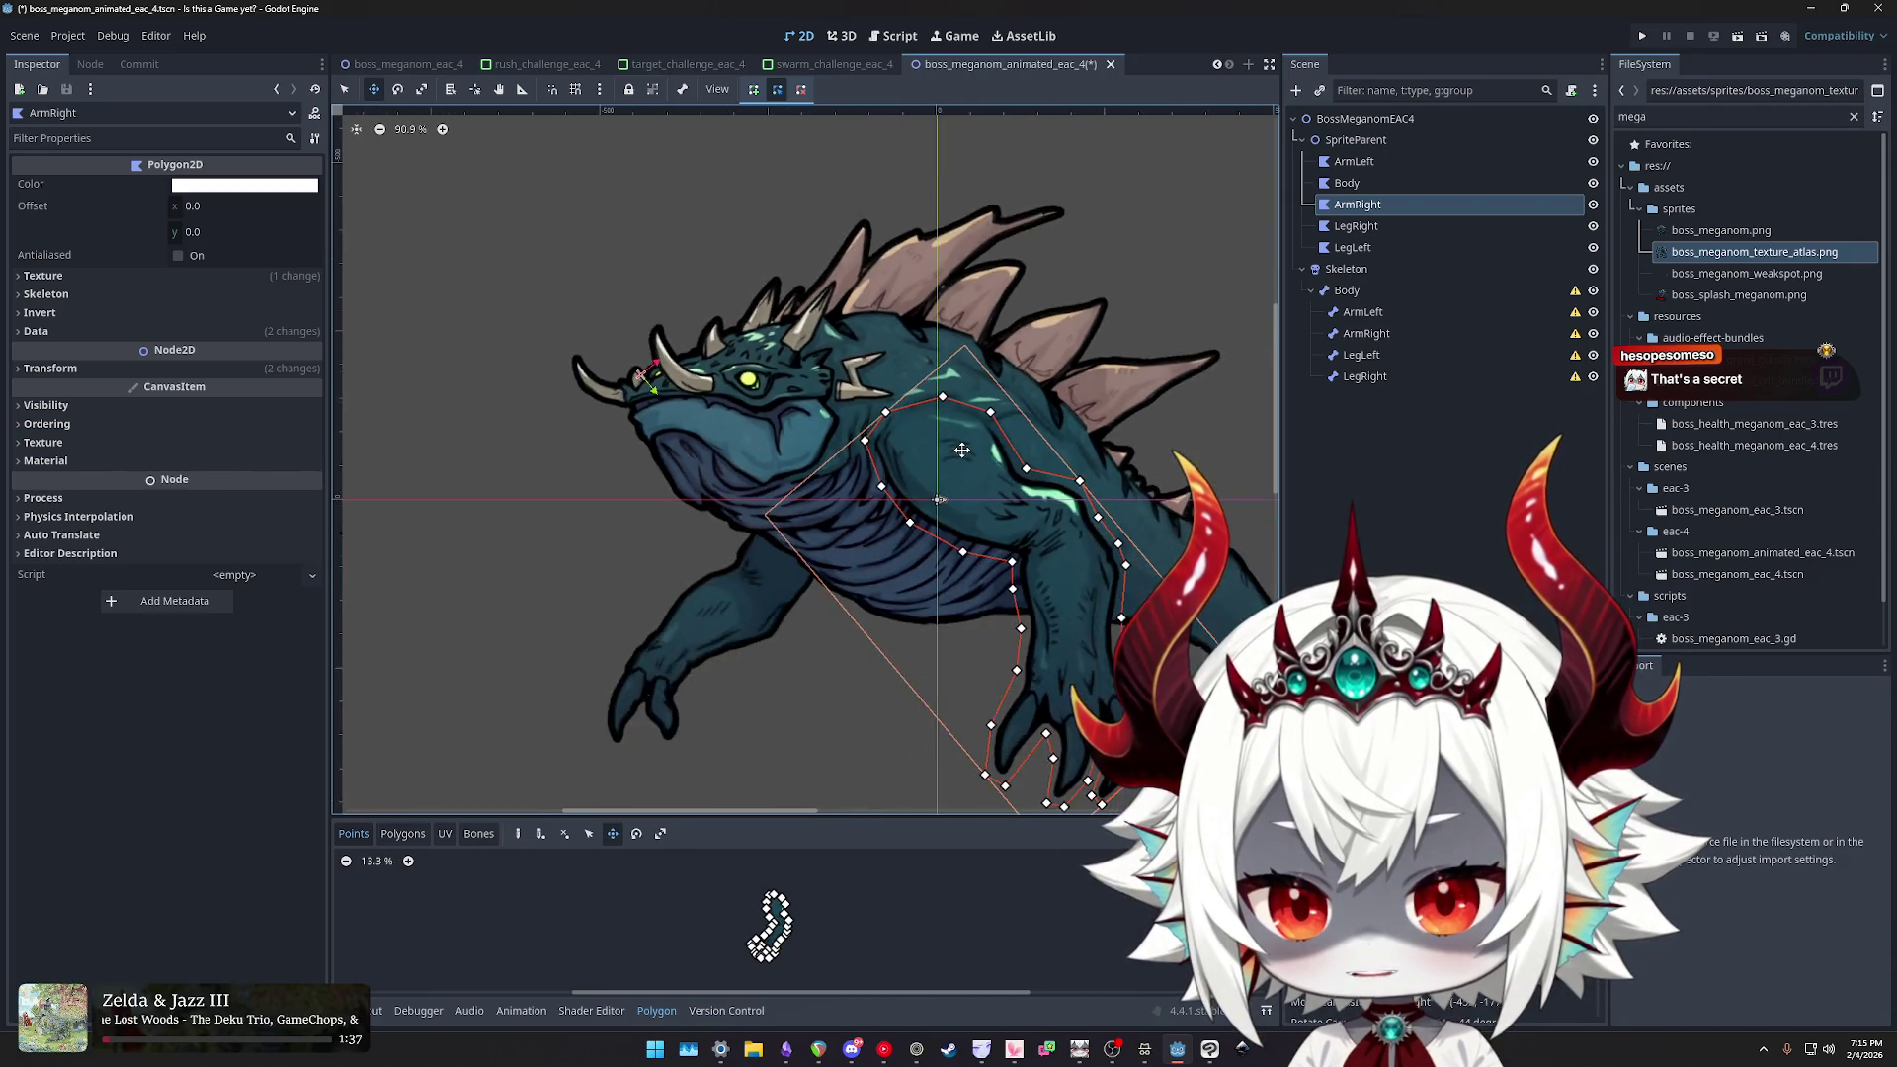
{"action": "left_click", "coordinate": [405, 64]}
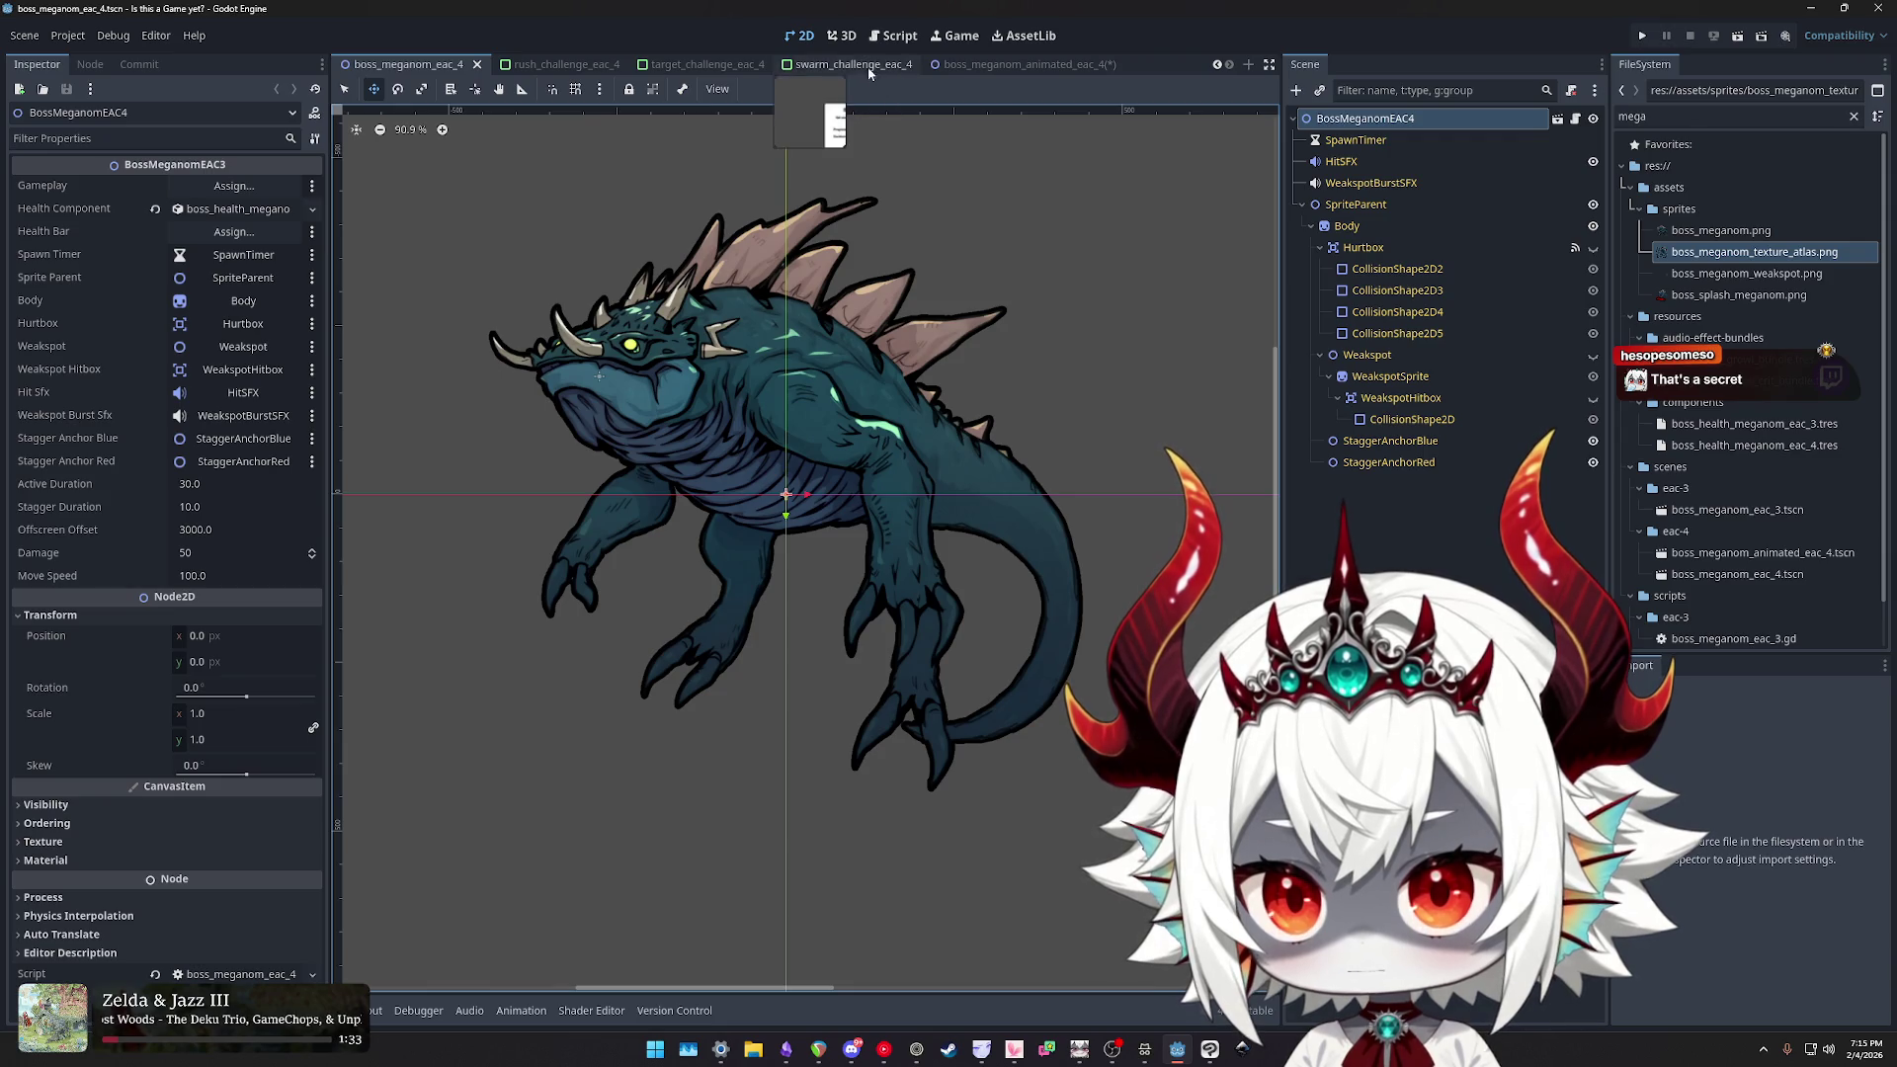
- Nudge ArmRight into place, checking it against the original boss scene
{"action": "left_click", "coordinate": [1010, 65]}
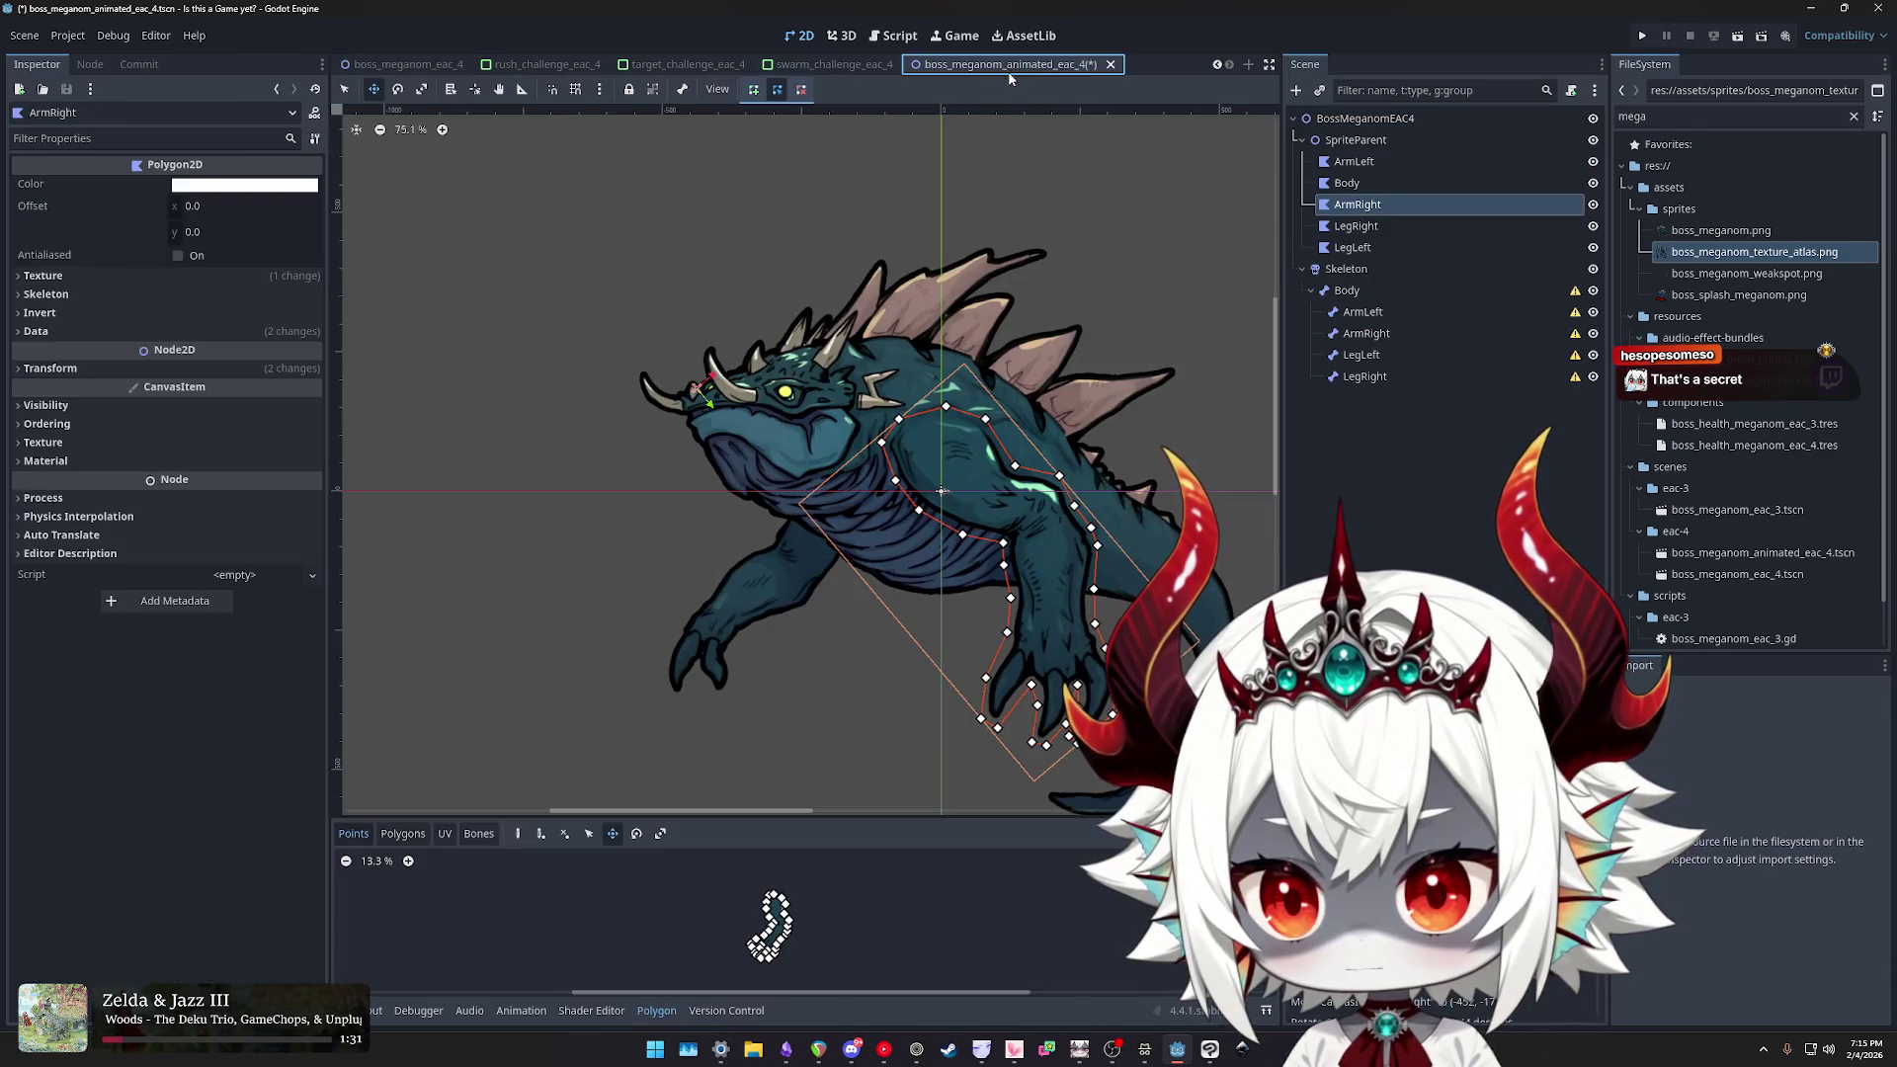
{"action": "left_click_drag", "start_coordinate": [966, 450], "coordinate": [962, 451]}
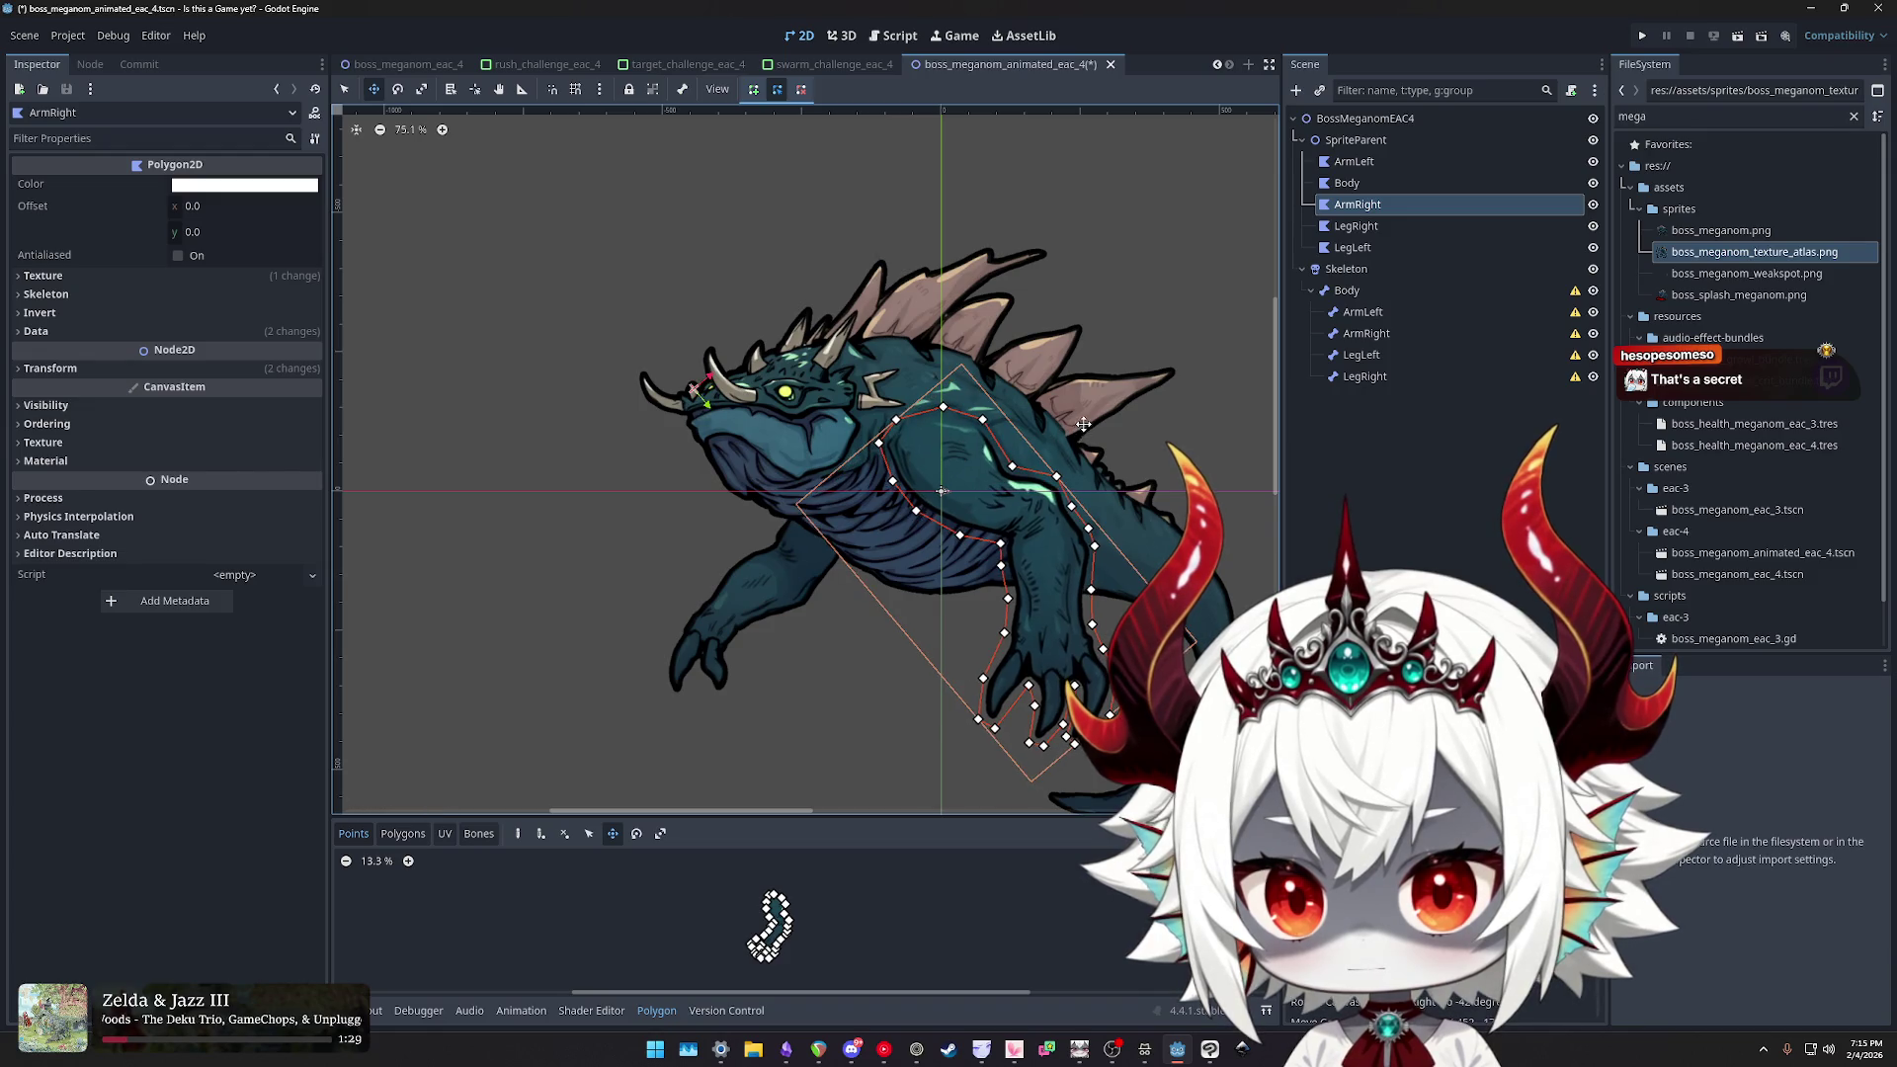
{"action": "key", "text": "ctrl+Tab"}
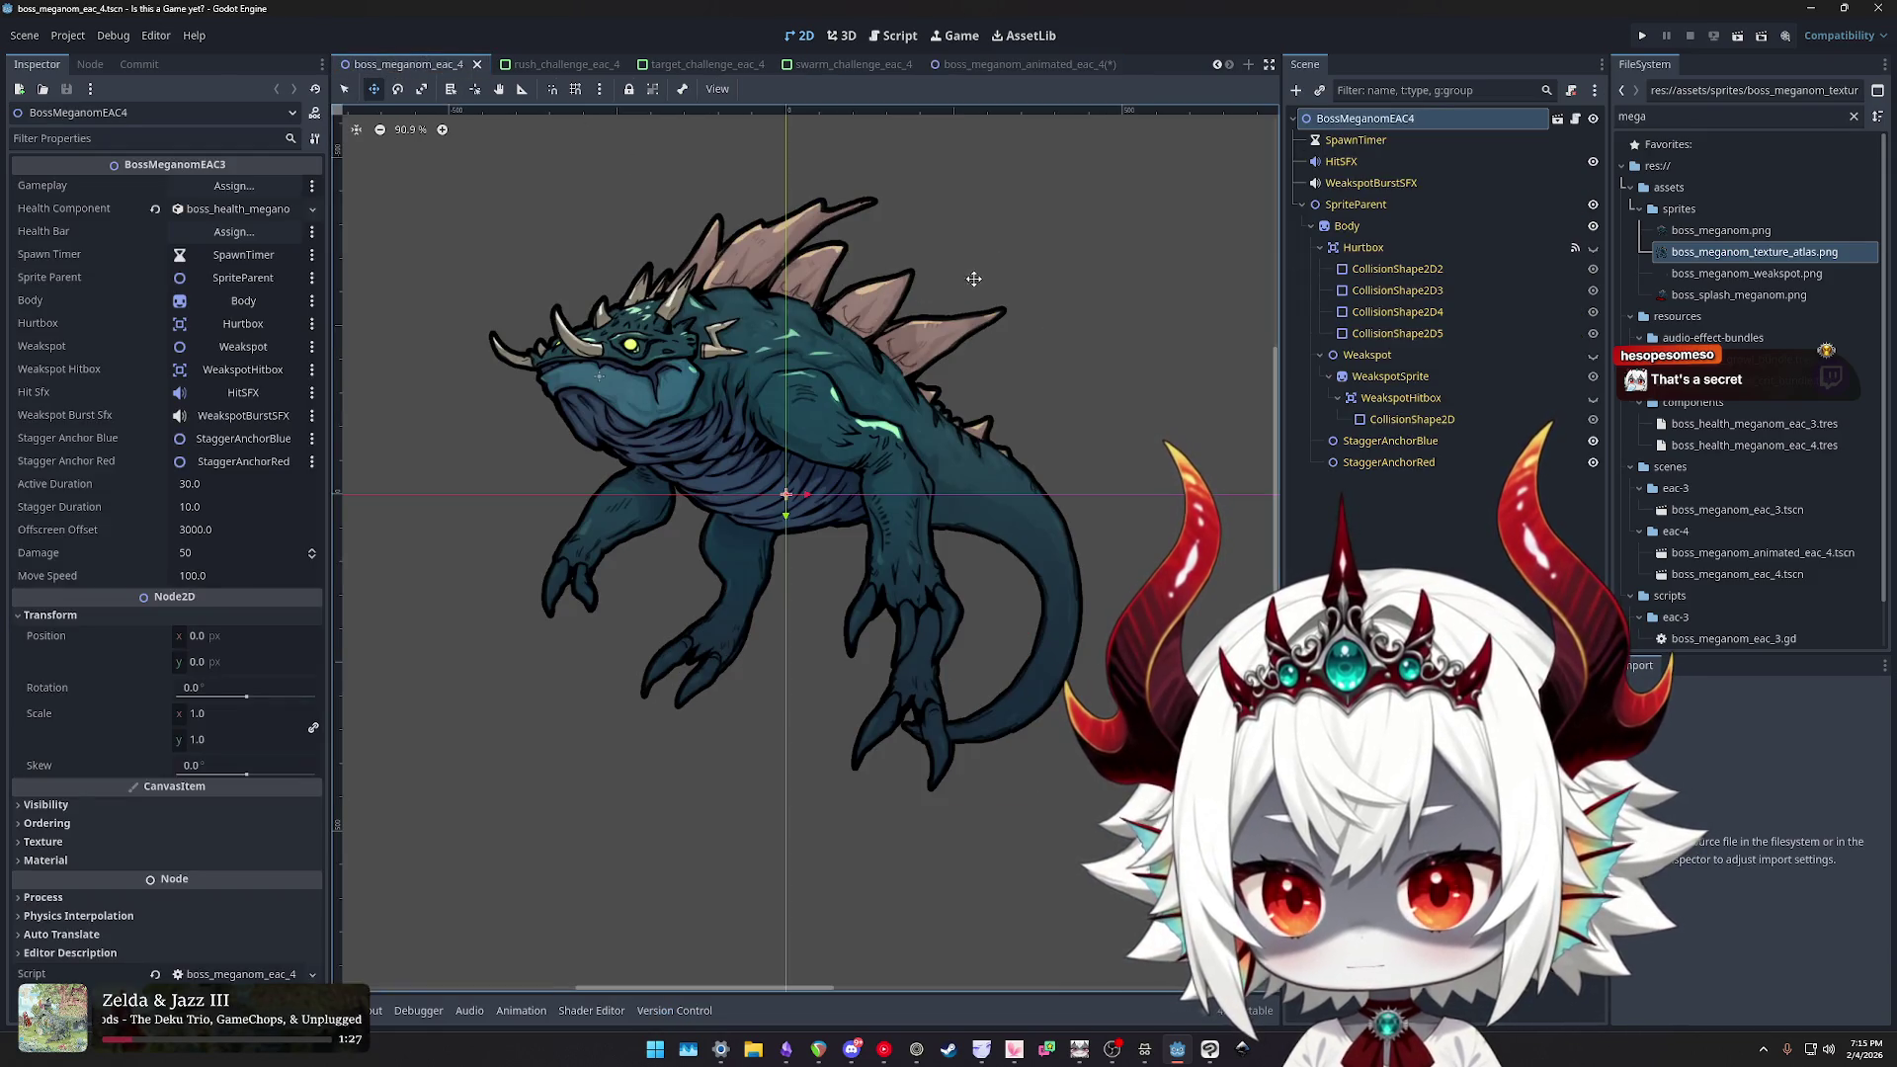
{"action": "left_click", "coordinate": [1047, 66]}
{"action": "scroll", "coordinate": [801, 445], "scroll_direction": "up", "scroll_amount": 2}
{"action": "mouse_move", "coordinate": [804, 440]}
{"action": "left_mouse_down"}
{"action": "mouse_move", "coordinate": [797, 462]}
{"action": "mouse_move", "coordinate": [840, 465]}
{"action": "left_mouse_up"}
{"action": "key", "text": "e"}
{"action": "key", "text": "w"}
{"action": "scroll", "coordinate": [838, 465], "scroll_direction": "down", "scroll_amount": 6}
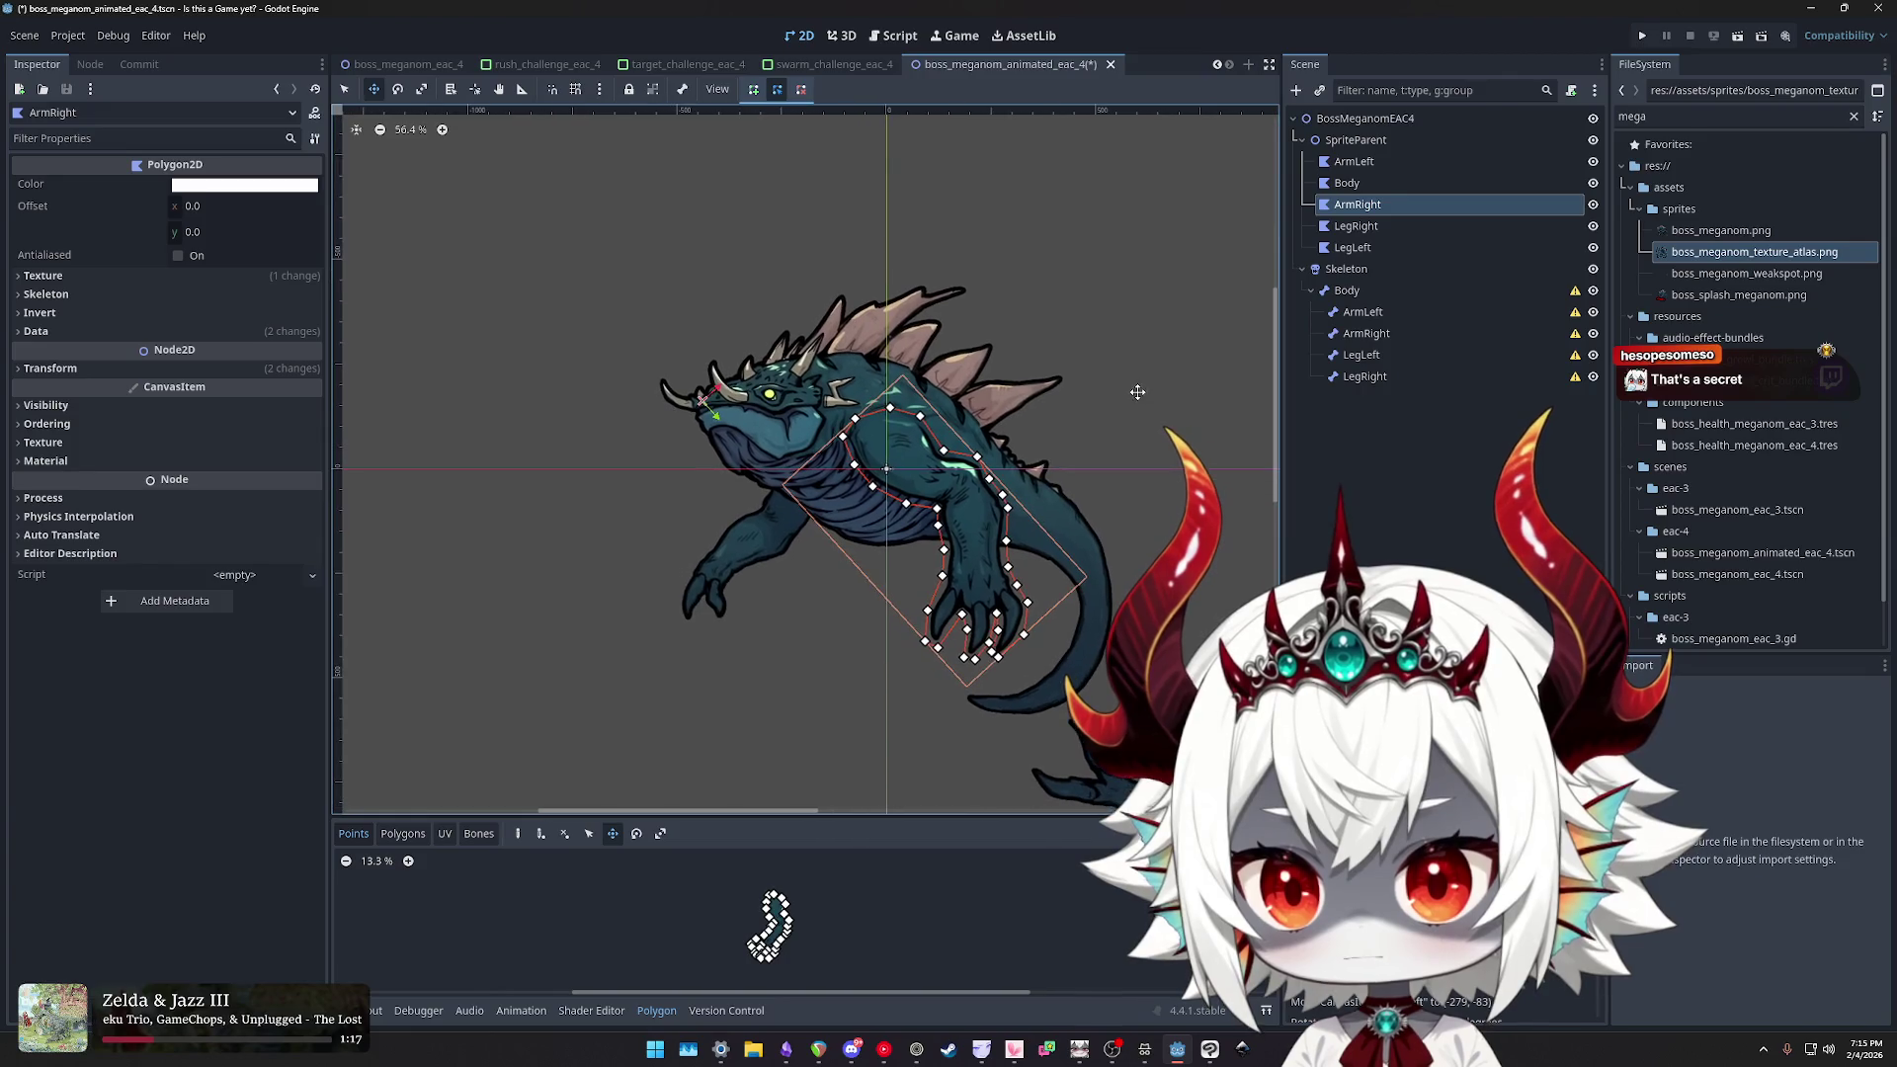
- Compare the animated boss pose with boss_meganom_eac_4 several times, then select ArmLeft
{"action": "left_click", "coordinate": [429, 65]}
{"action": "left_click", "coordinate": [1037, 67]}
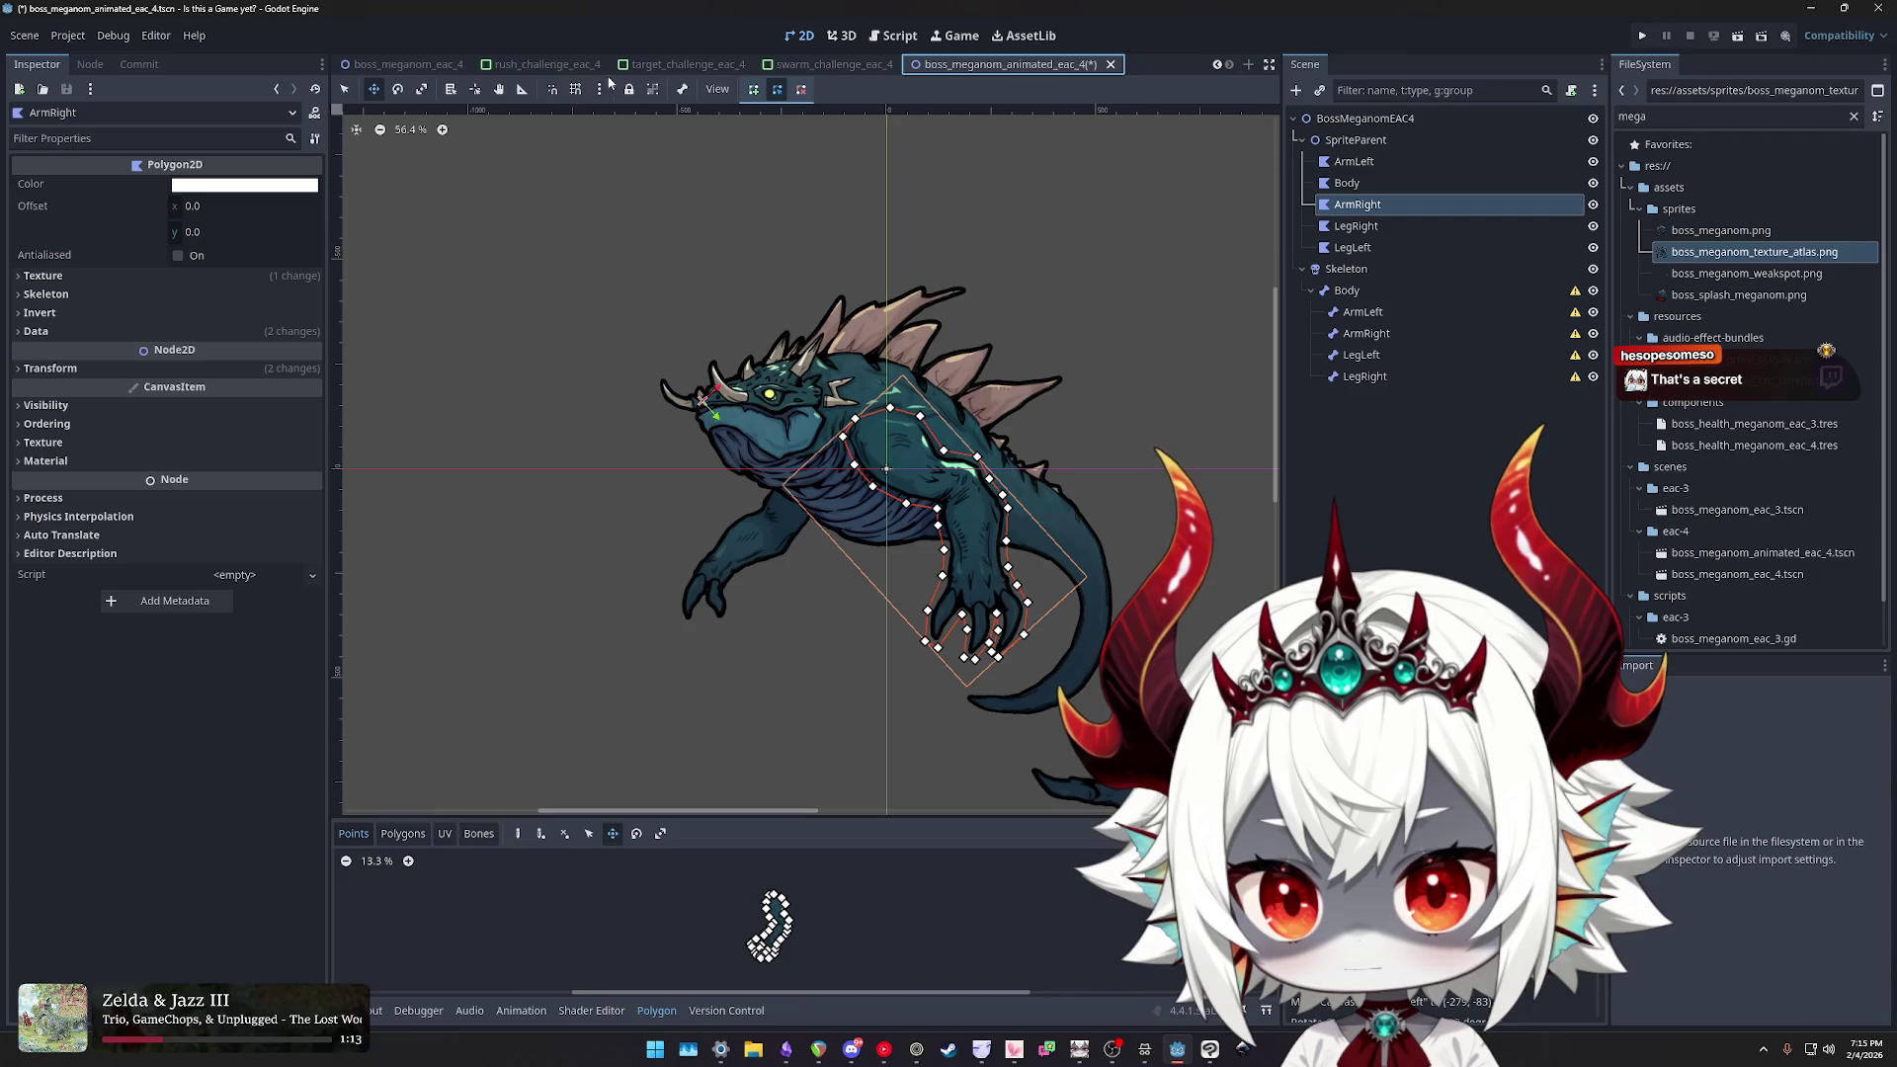
{"action": "left_click", "coordinate": [402, 64]}
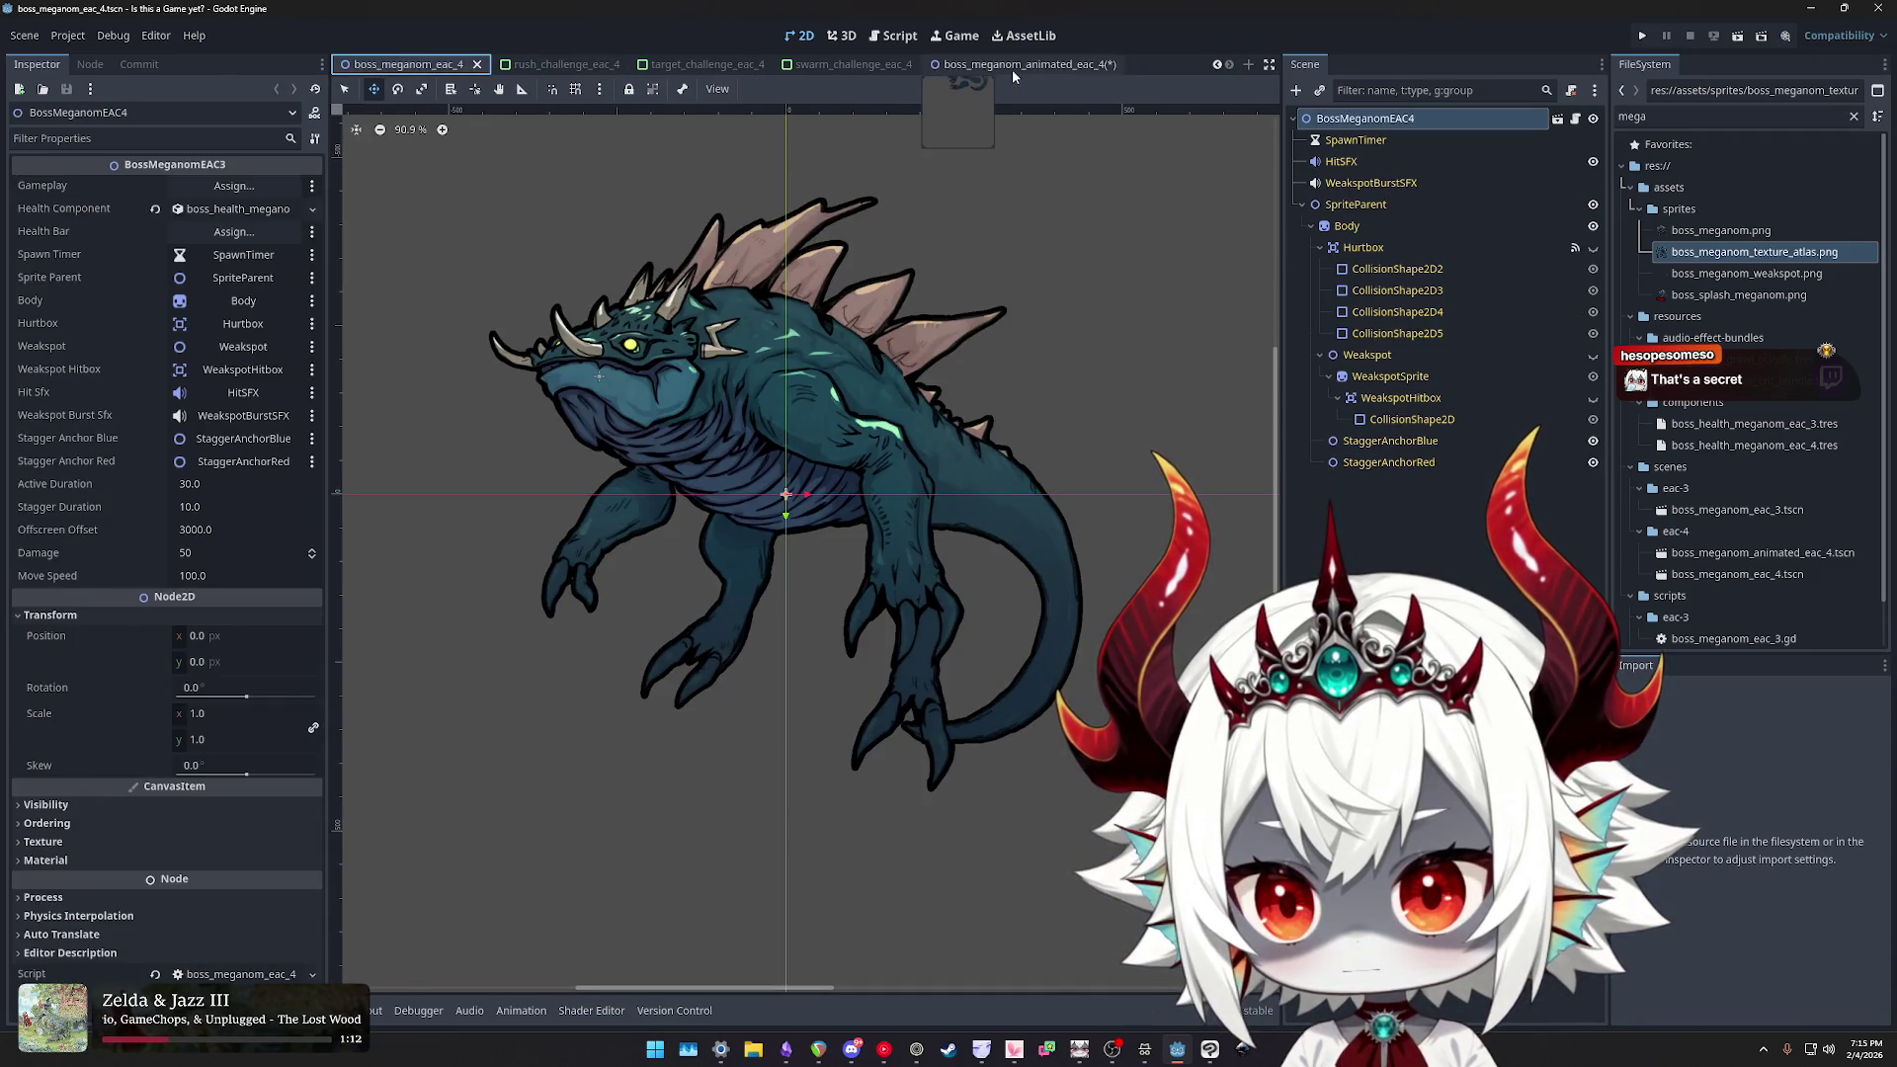
{"action": "left_click", "coordinate": [988, 67]}
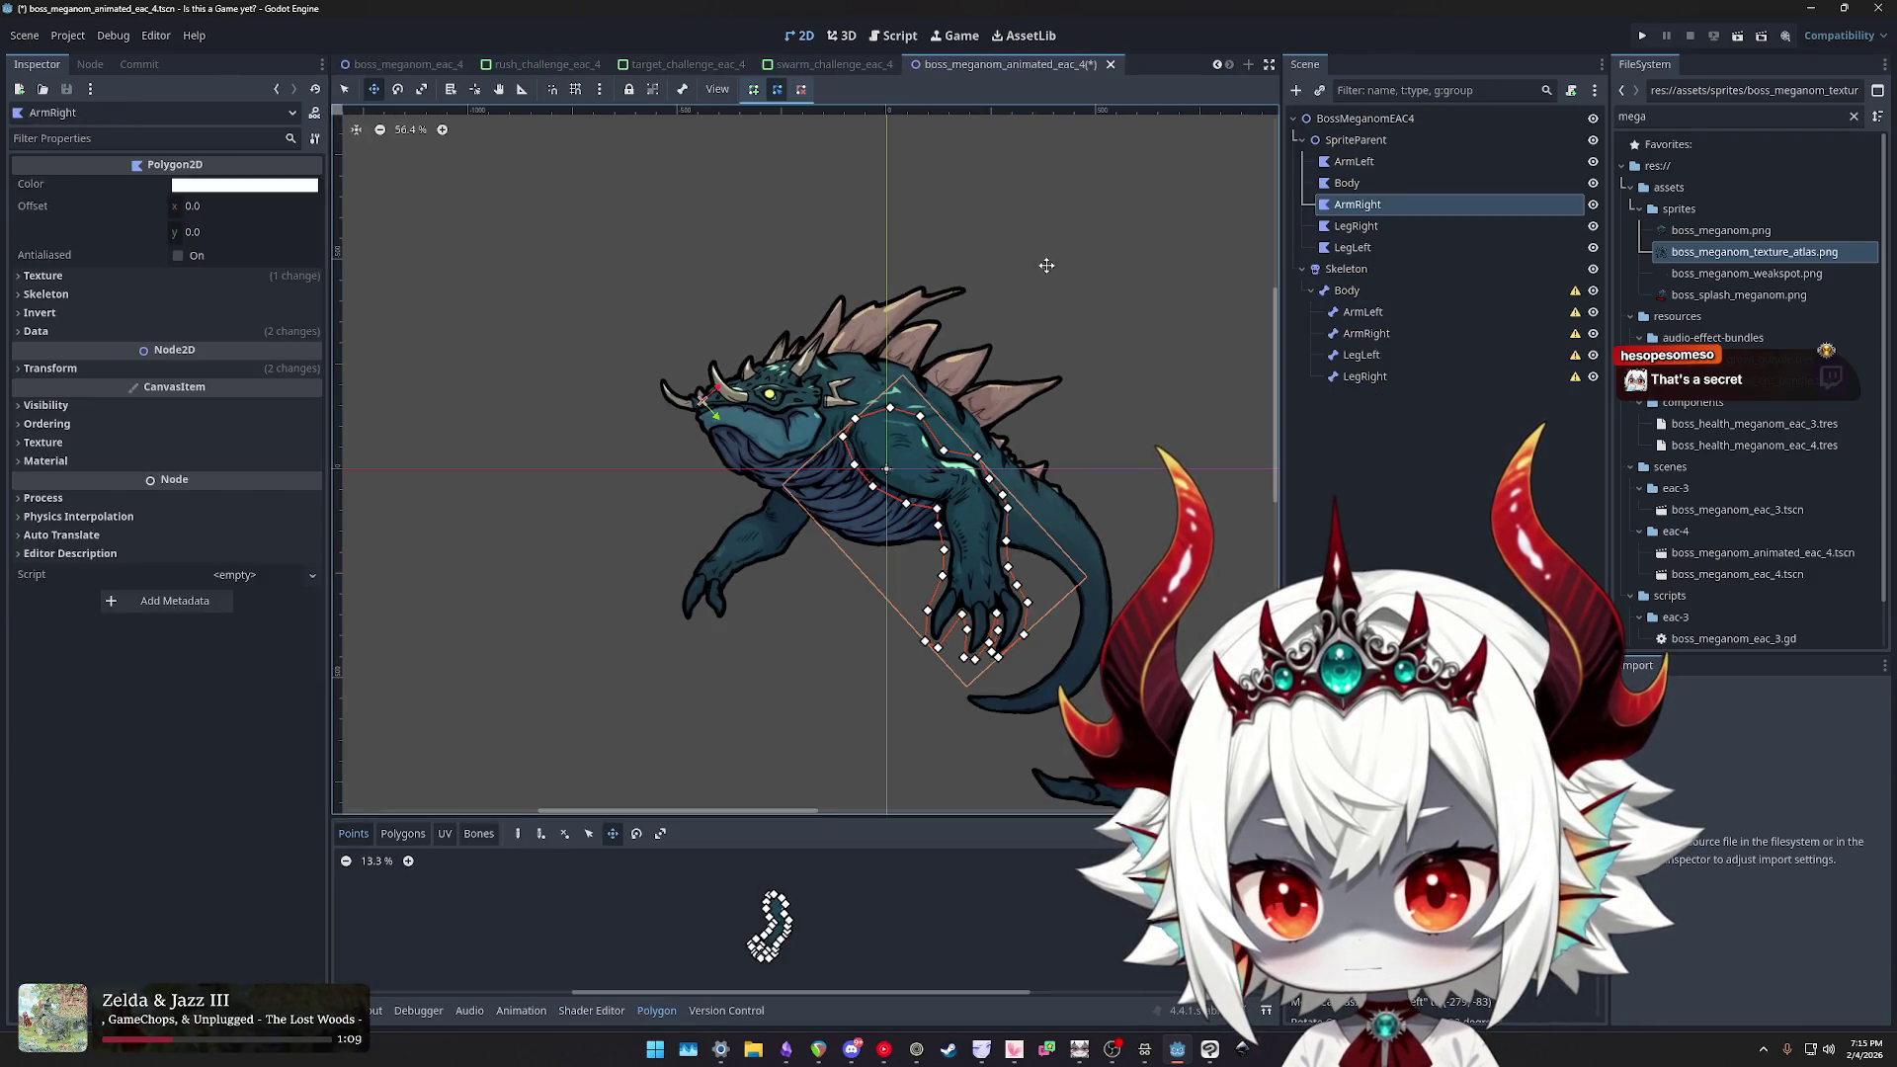
{"action": "scroll", "coordinate": [1032, 242], "scroll_direction": "up", "scroll_amount": 1}
{"action": "left_click", "coordinate": [417, 64]}
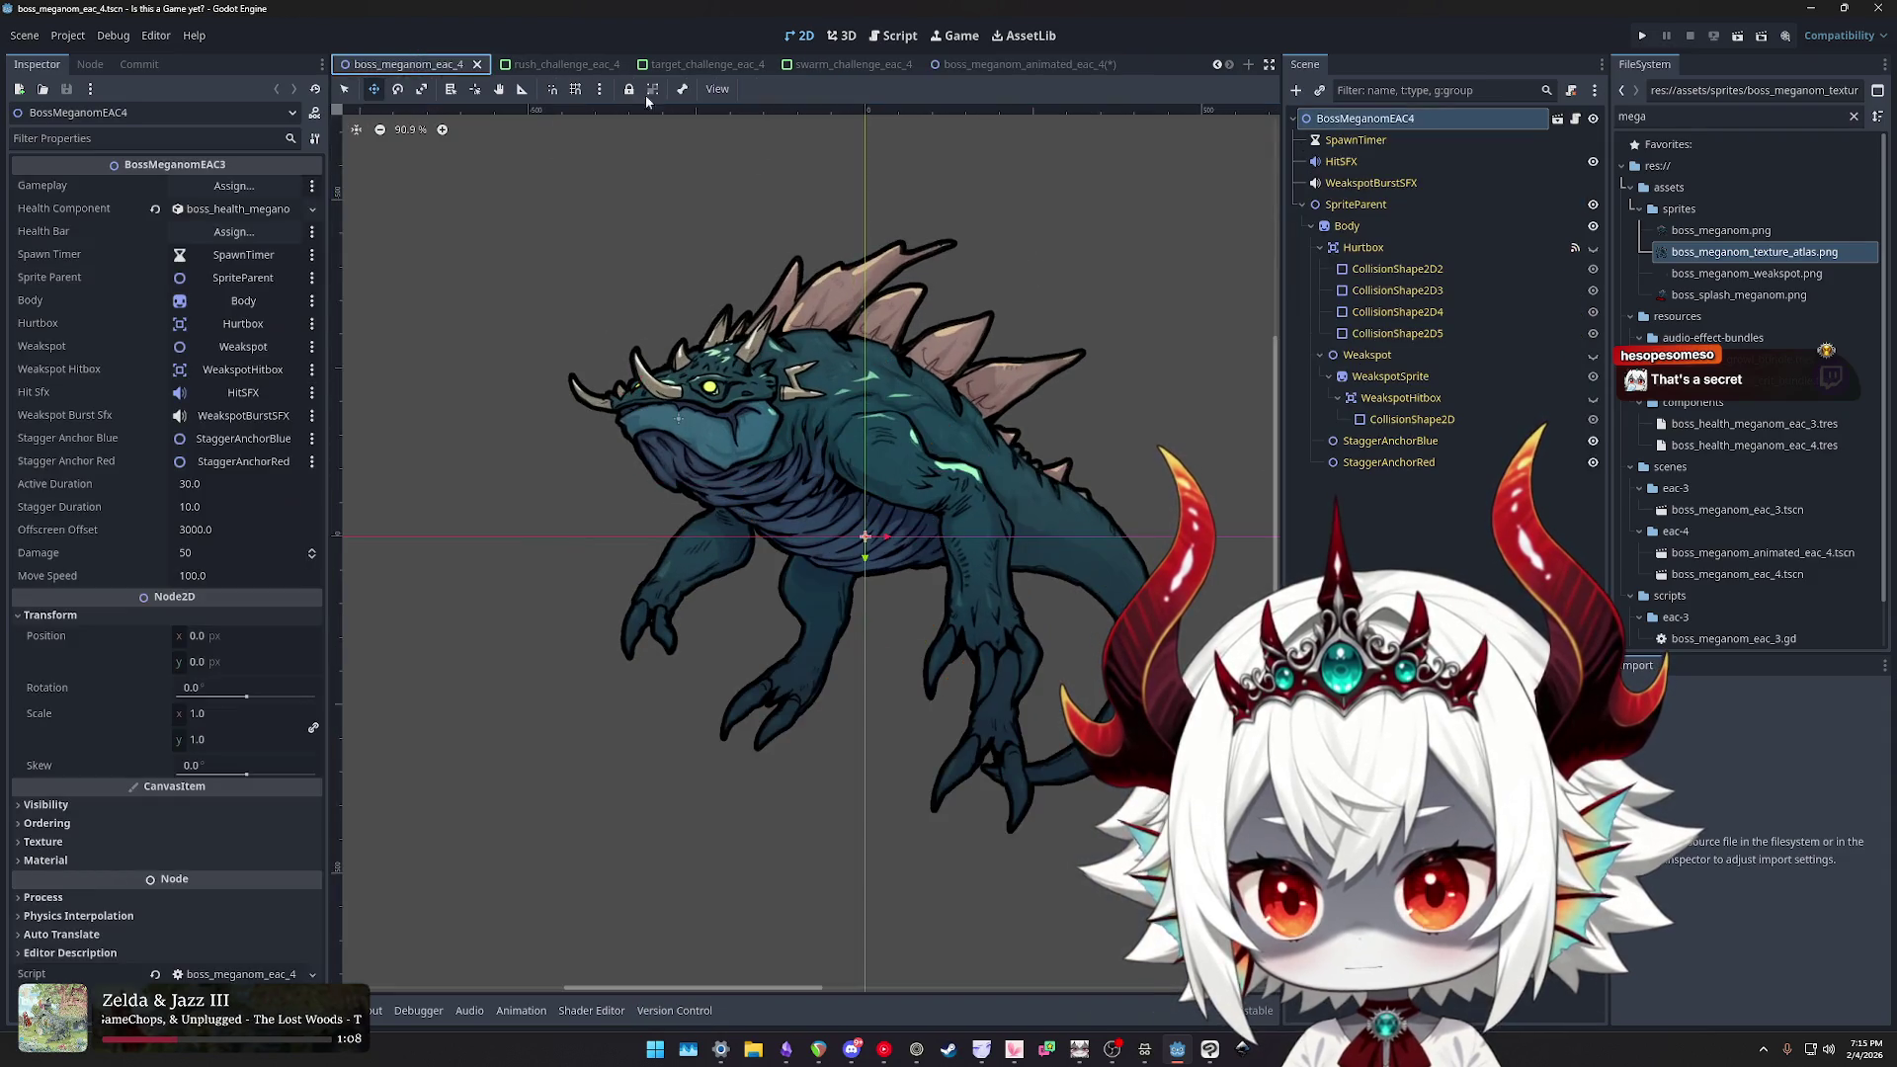
{"action": "left_click", "coordinate": [988, 64]}
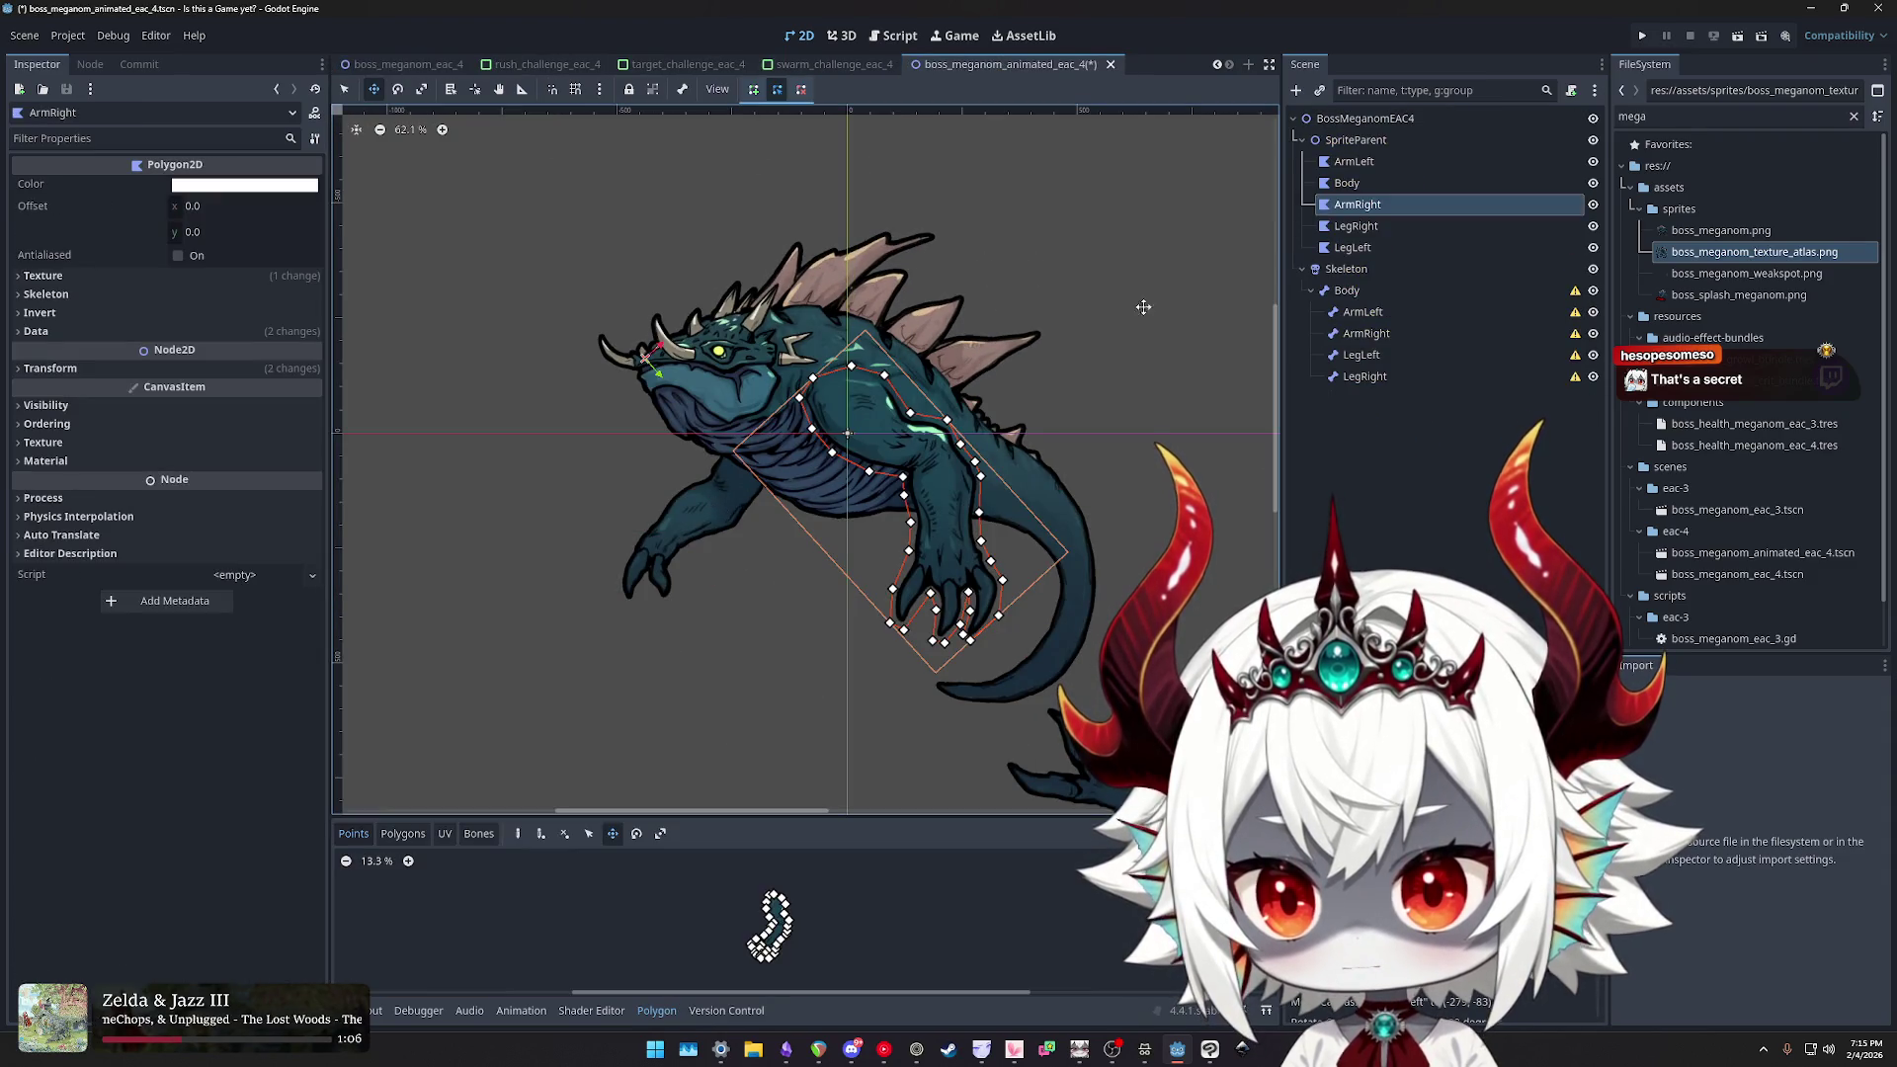
{"action": "left_click", "coordinate": [1369, 168]}
- Move ArmLeft up-right, and move and rotate LegRight up toward the hip
{"action": "left_click_drag", "start_coordinate": [708, 517], "coordinate": [723, 501]}
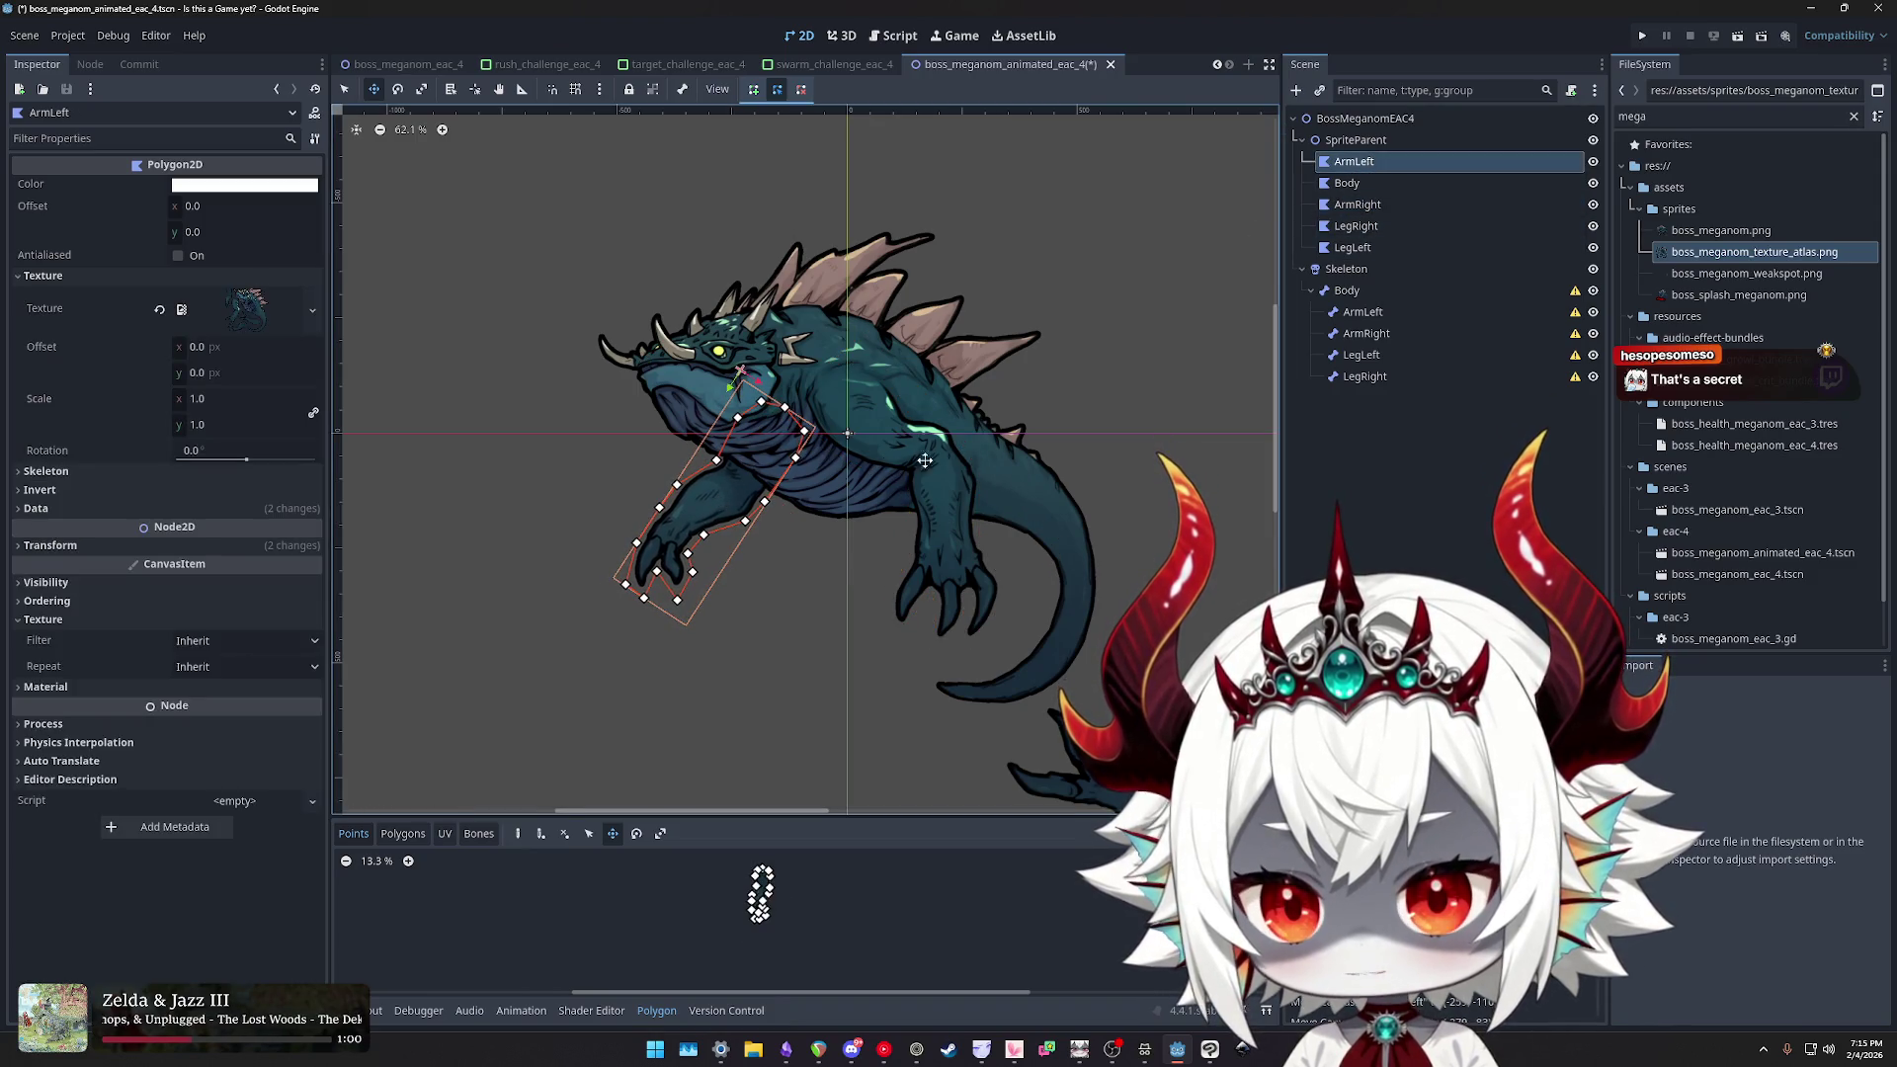
{"action": "scroll", "coordinate": [949, 513], "scroll_direction": "down", "scroll_amount": 4}
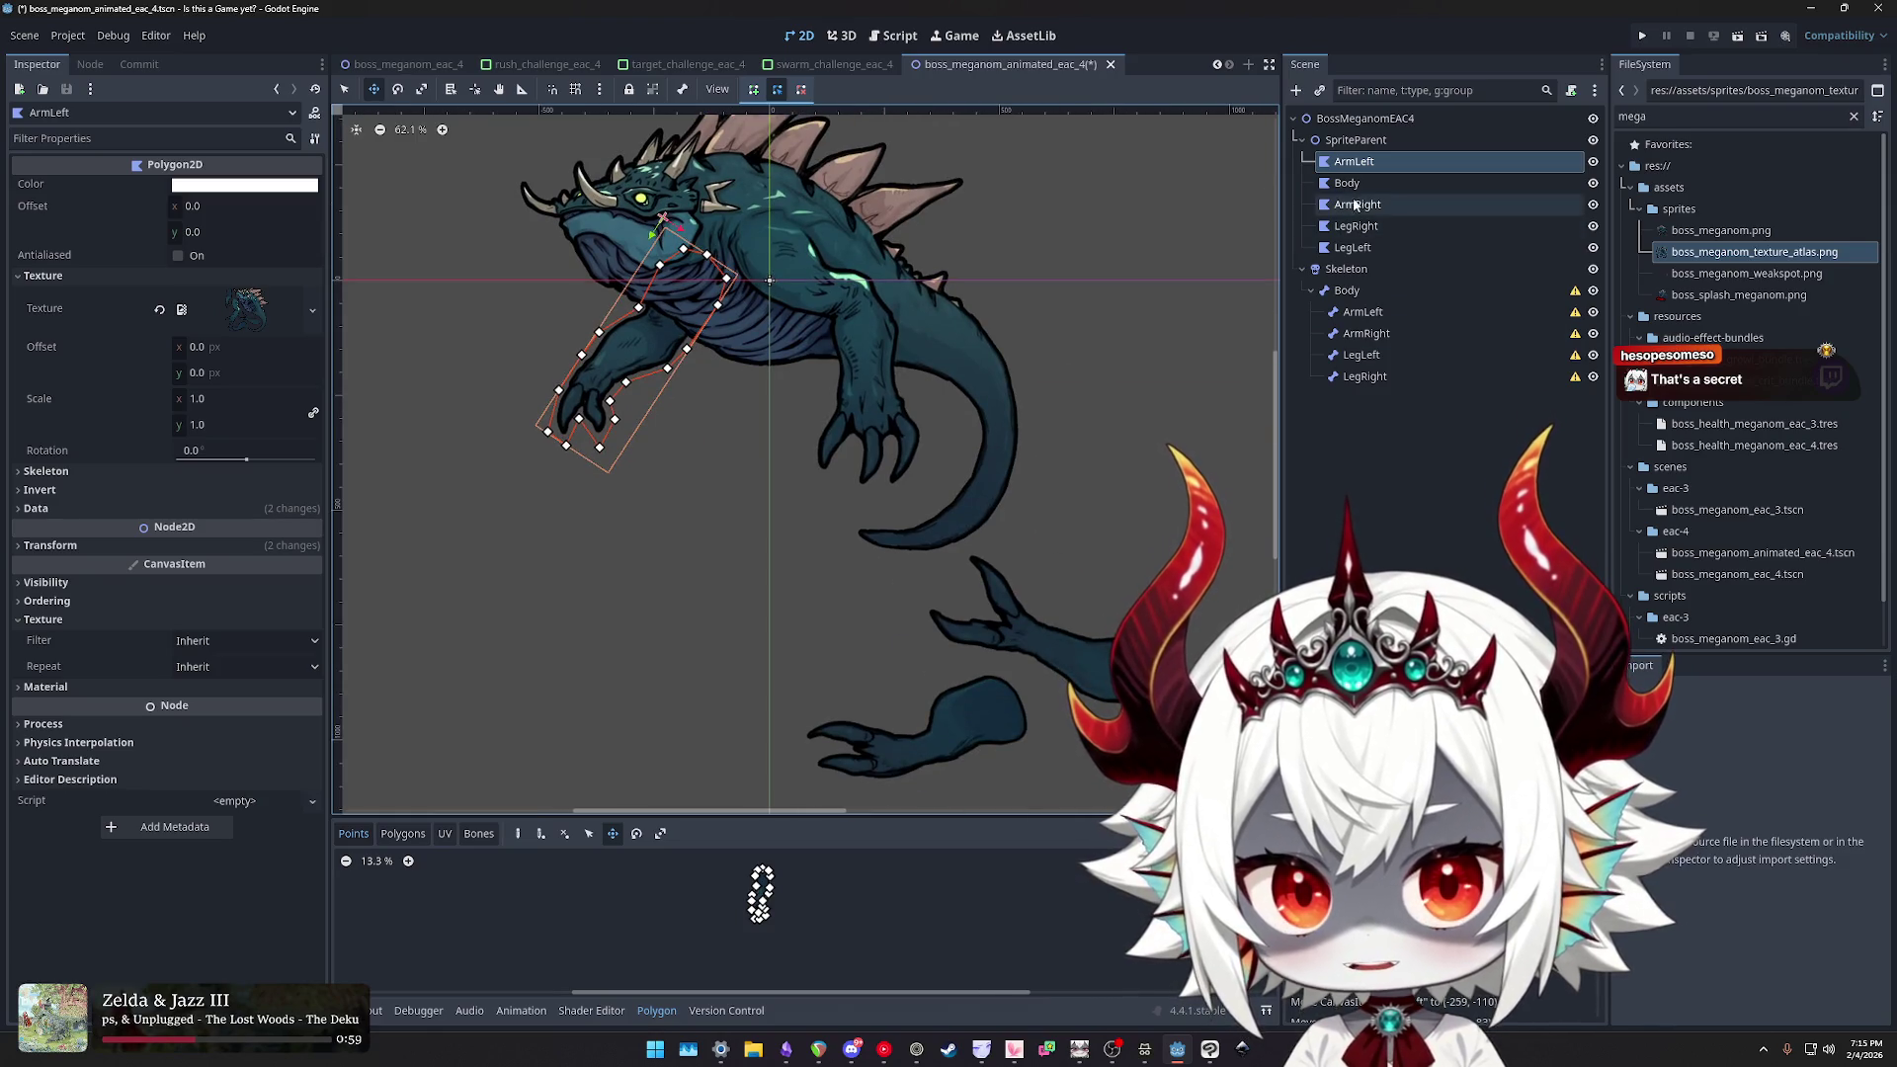
{"action": "left_click", "coordinate": [1356, 226]}
{"action": "mouse_move", "coordinate": [1065, 655]}
{"action": "left_mouse_down"}
{"action": "mouse_move", "coordinate": [695, 531]}
{"action": "mouse_move", "coordinate": [840, 297]}
{"action": "mouse_move", "coordinate": [820, 191]}
{"action": "mouse_move", "coordinate": [1105, 315]}
{"action": "mouse_move", "coordinate": [1017, 329]}
{"action": "mouse_move", "coordinate": [999, 466]}
{"action": "mouse_move", "coordinate": [1047, 368]}
{"action": "mouse_move", "coordinate": [801, 89]}
{"action": "mouse_move", "coordinate": [890, 296]}
{"action": "mouse_move", "coordinate": [1075, 573]}
{"action": "mouse_move", "coordinate": [953, 360]}
{"action": "mouse_move", "coordinate": [885, 317]}
{"action": "left_mouse_up"}
{"action": "key", "text": "e"}
{"action": "scroll", "coordinate": [1017, 329], "scroll_direction": "down", "scroll_amount": 3}
{"action": "mouse_move", "coordinate": [748, 474]}
{"action": "left_mouse_down"}
{"action": "mouse_move", "coordinate": [711, 425]}
{"action": "mouse_move", "coordinate": [921, 532]}
{"action": "mouse_move", "coordinate": [904, 521]}
{"action": "left_mouse_up"}
{"action": "scroll", "coordinate": [731, 450], "scroll_direction": "up", "scroll_amount": 16}
{"action": "scroll", "coordinate": [904, 521], "scroll_direction": "down", "scroll_amount": 12}
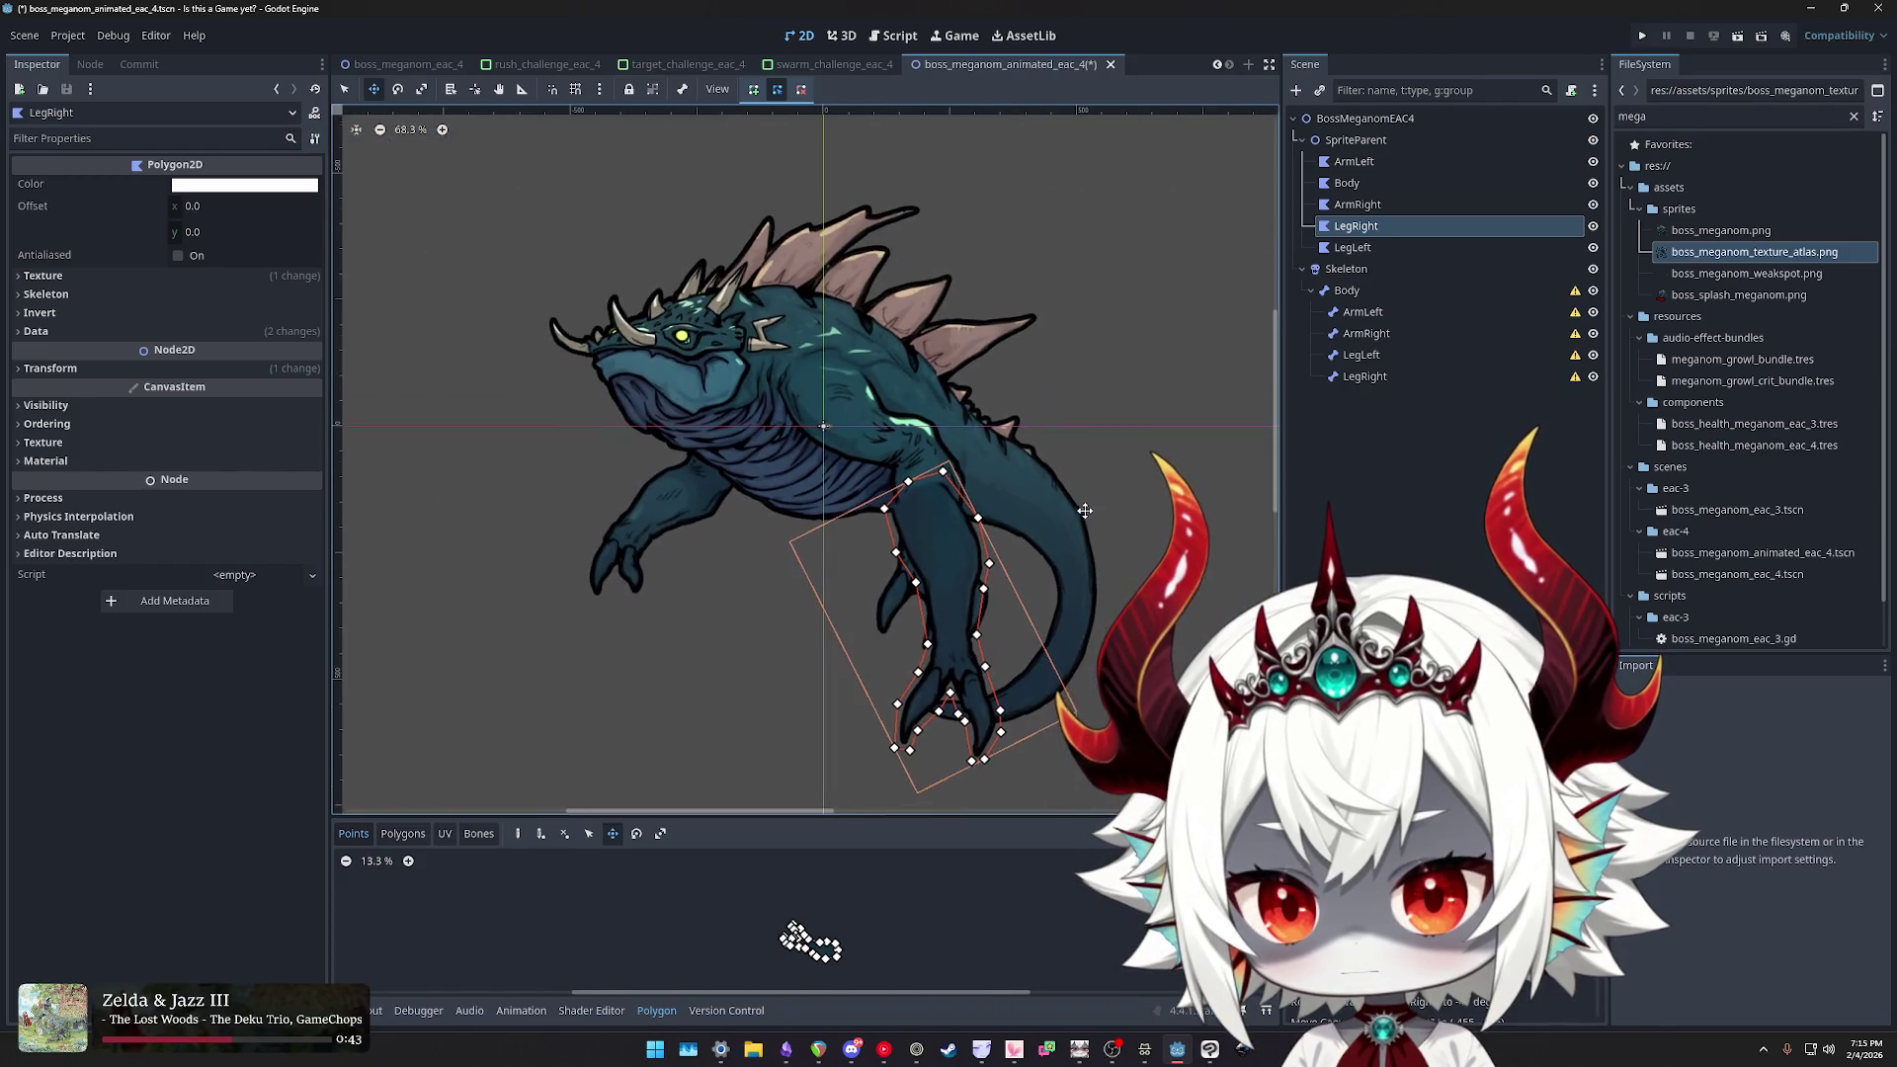
- Reorder the Scene tree so LegLeft sits right after ArmLeft, above ArmRight
{"action": "left_click", "coordinate": [1370, 206]}
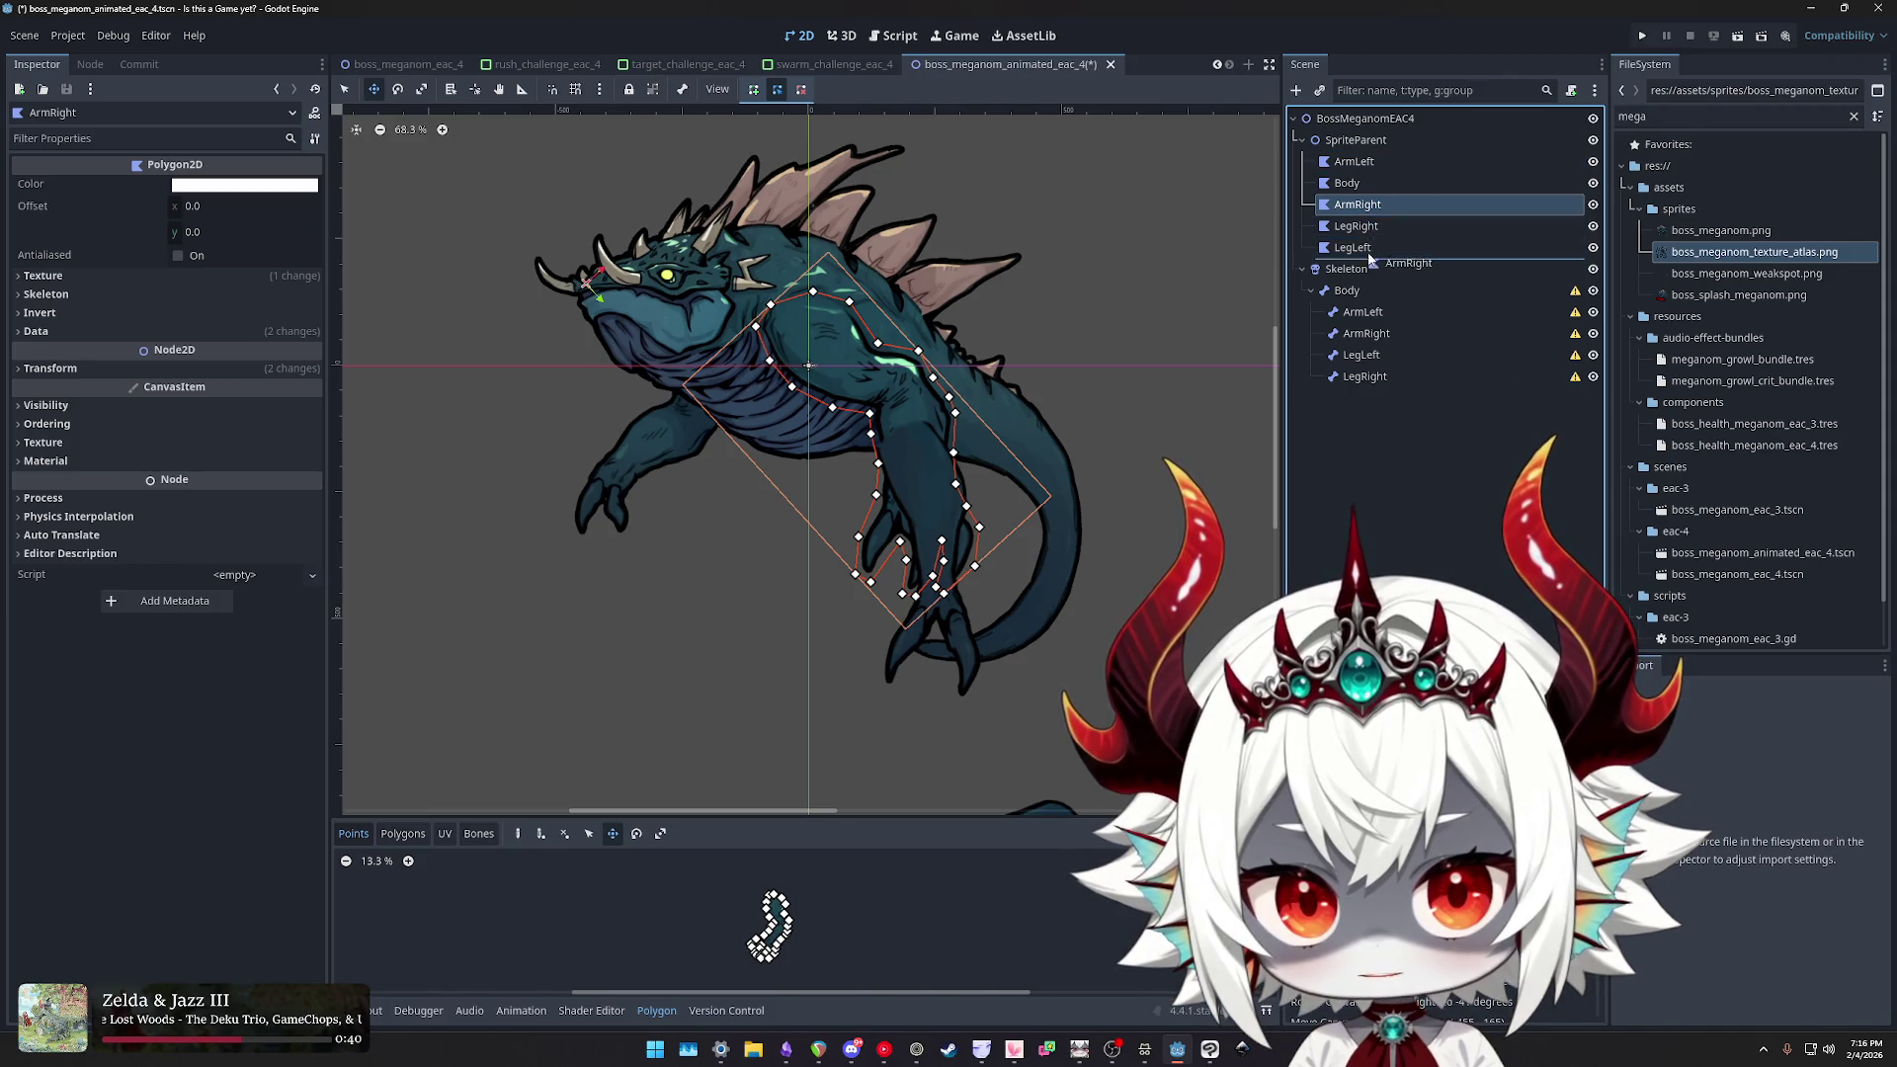
{"action": "left_click_drag", "start_coordinate": [1369, 259], "coordinate": [1370, 255]}
{"action": "left_click", "coordinate": [1358, 227]}
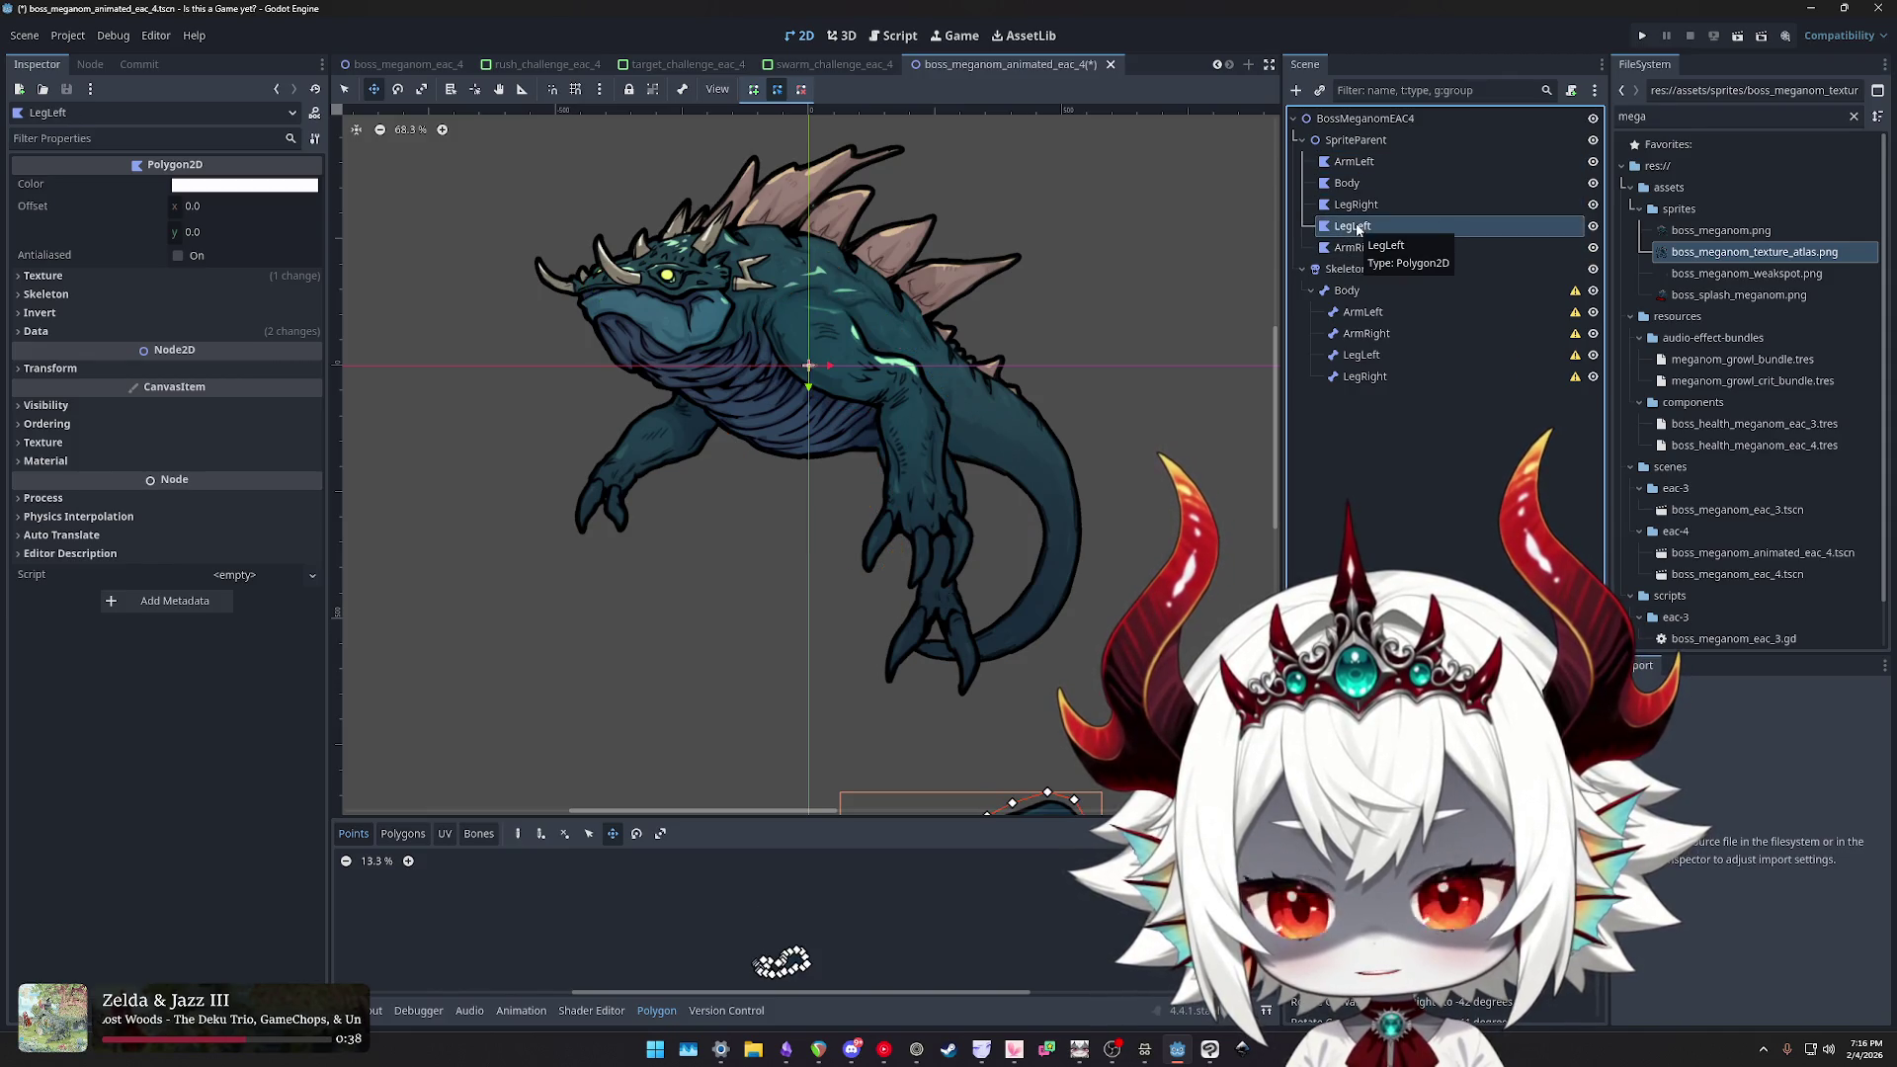
{"action": "left_click_drag", "start_coordinate": [1365, 164], "coordinate": [1368, 162]}
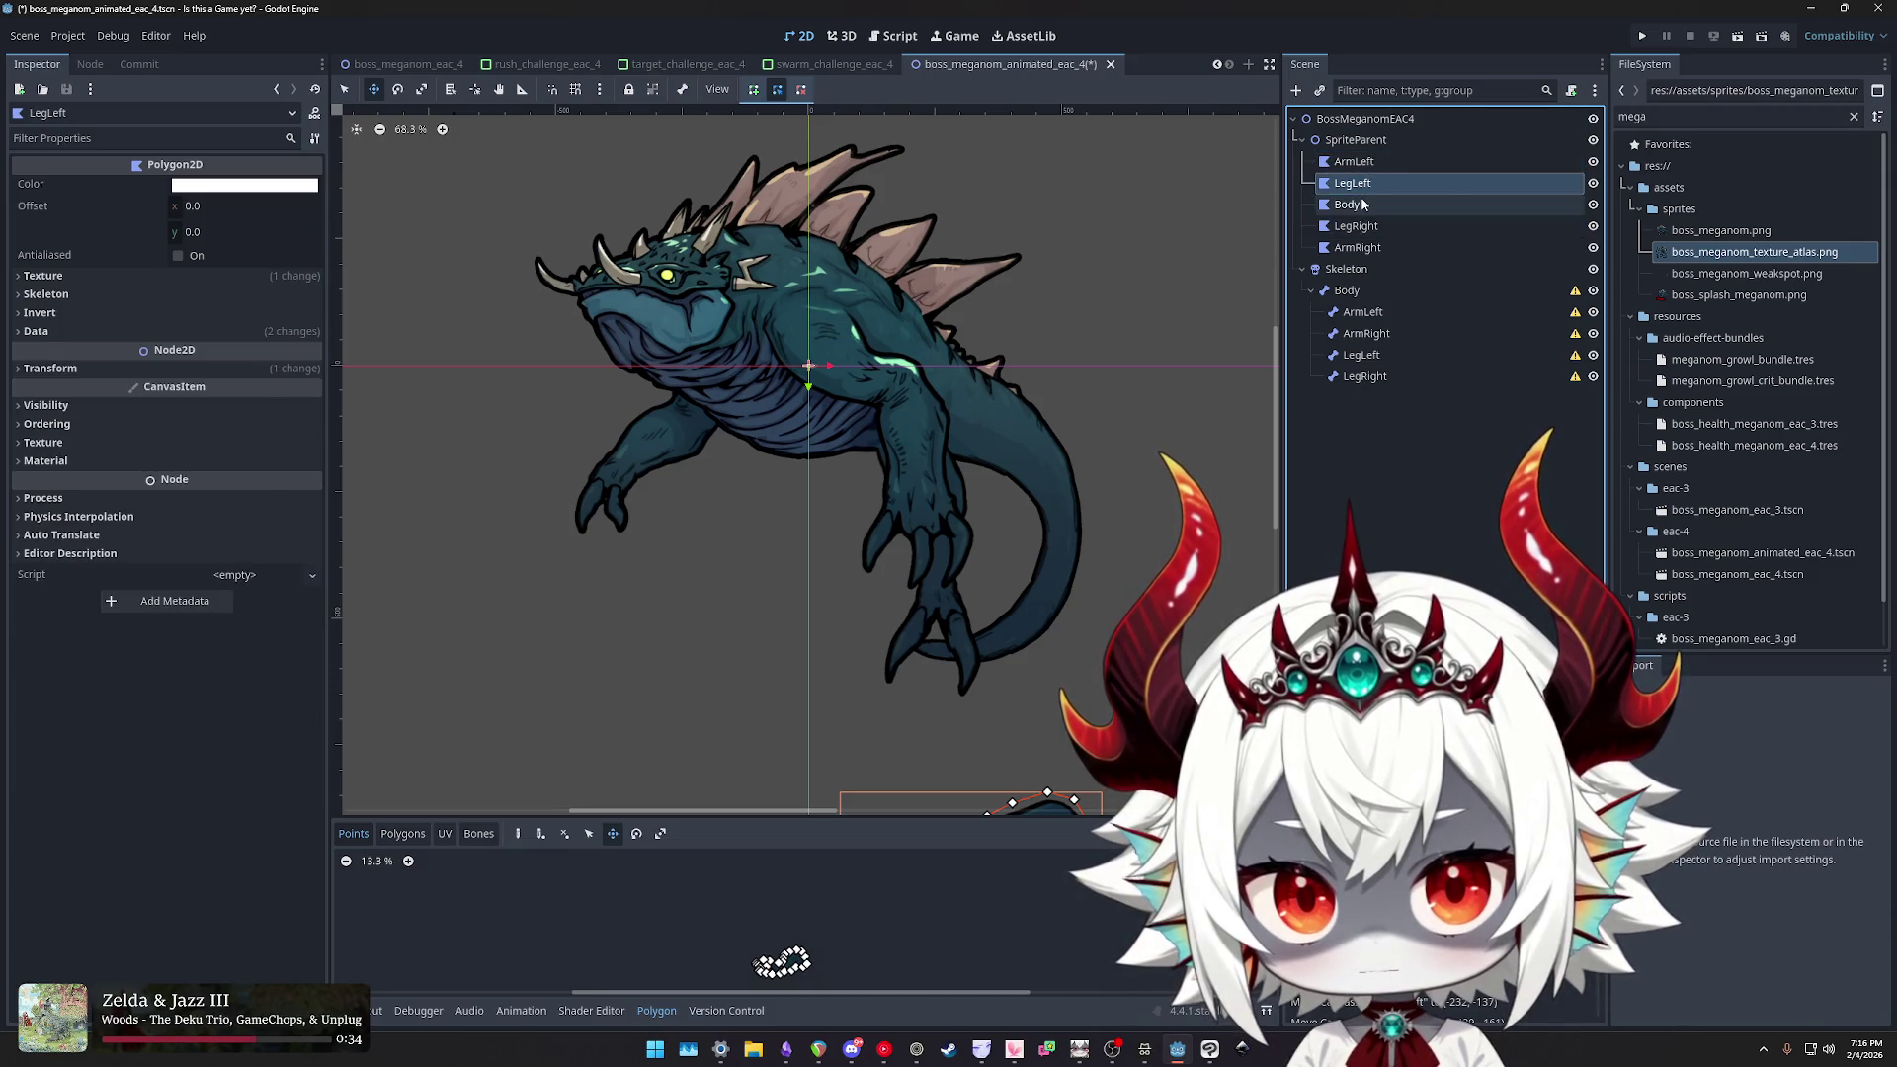
{"action": "scroll", "coordinate": [1029, 292], "scroll_direction": "down", "scroll_amount": 2}
- Move and rotate the LegLeft polygon onto the monster's front leg
{"action": "left_click_drag", "start_coordinate": [1014, 614], "coordinate": [819, 421]}
{"action": "left_click_drag", "start_coordinate": [1026, 492], "coordinate": [993, 279]}
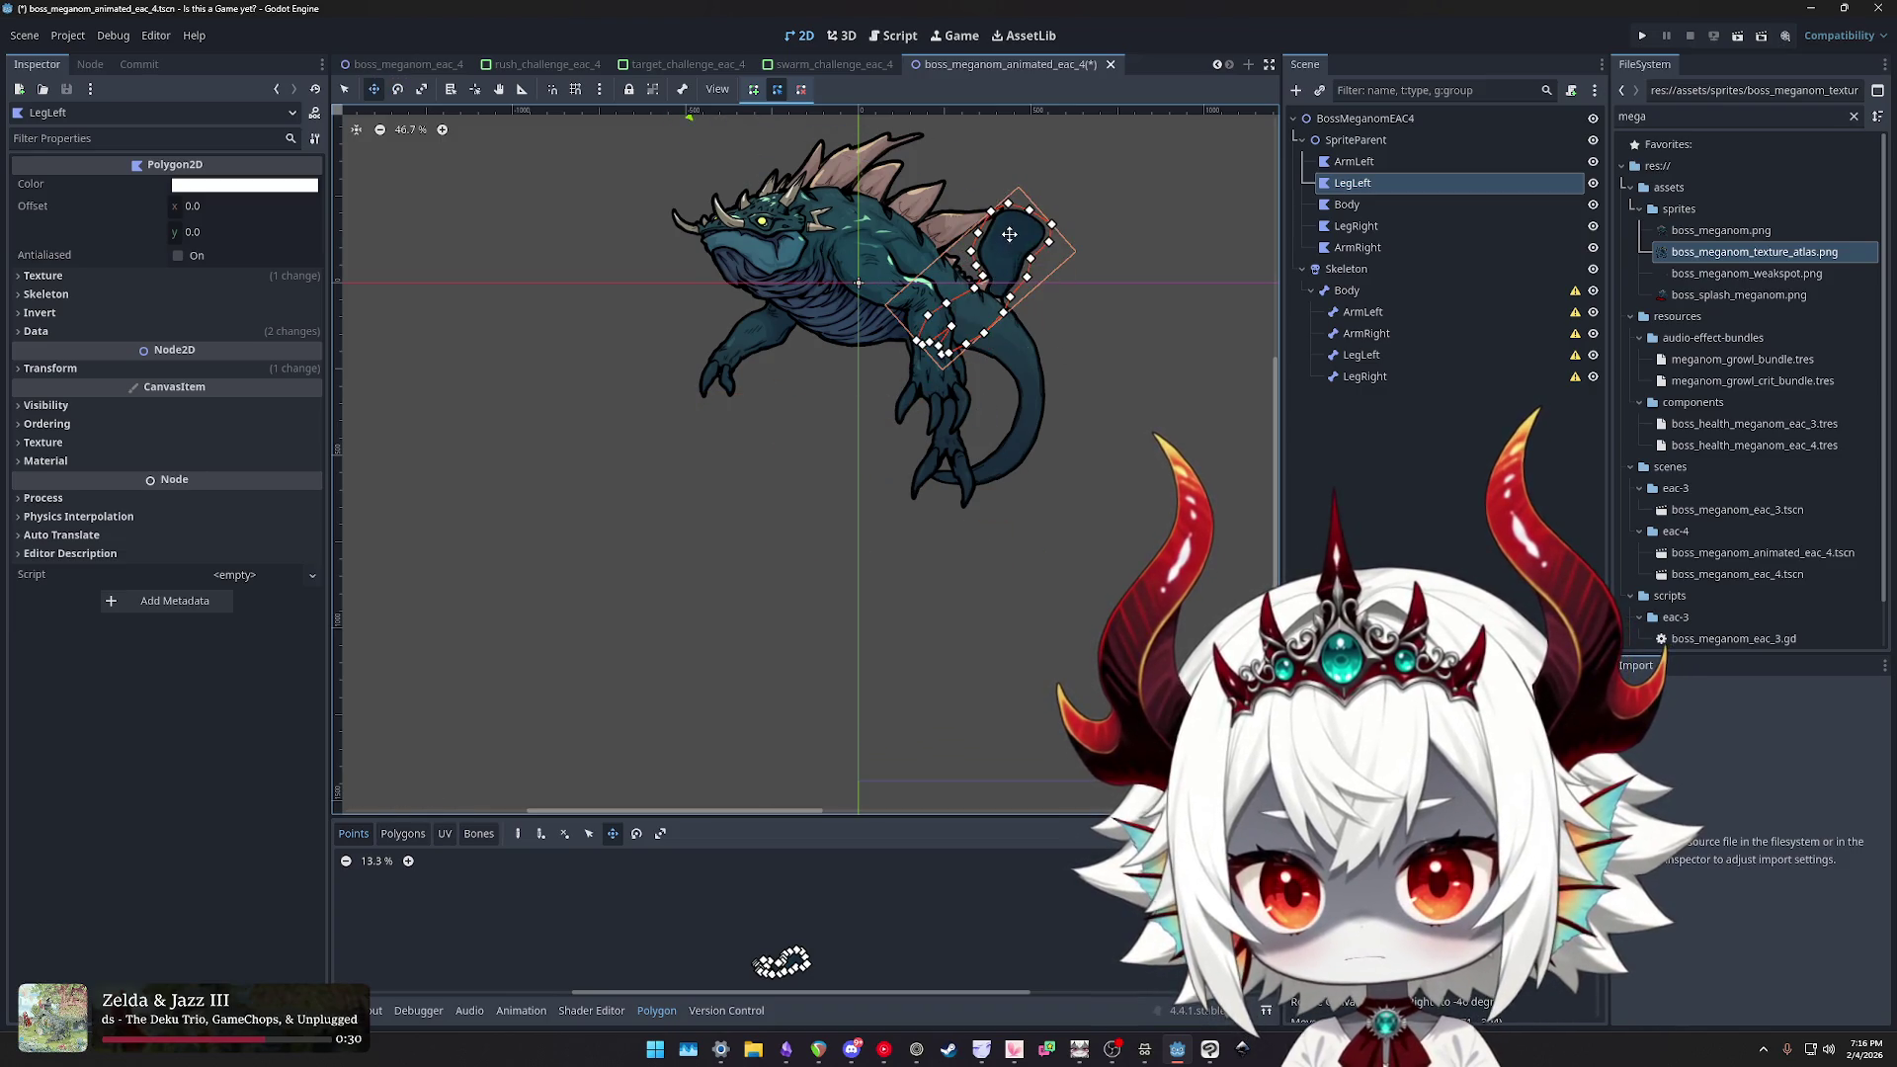
{"action": "key", "text": "ctrl+z"}
{"action": "key", "text": "e"}
{"action": "mouse_move", "coordinate": [751, 495]}
{"action": "left_mouse_down"}
{"action": "mouse_move", "coordinate": [1063, 305]}
{"action": "mouse_move", "coordinate": [874, 268]}
{"action": "mouse_move", "coordinate": [816, 371]}
{"action": "left_mouse_up"}
{"action": "scroll", "coordinate": [815, 378], "scroll_direction": "up", "scroll_amount": 5}
{"action": "left_click_drag", "start_coordinate": [1065, 292], "coordinate": [1065, 395]}
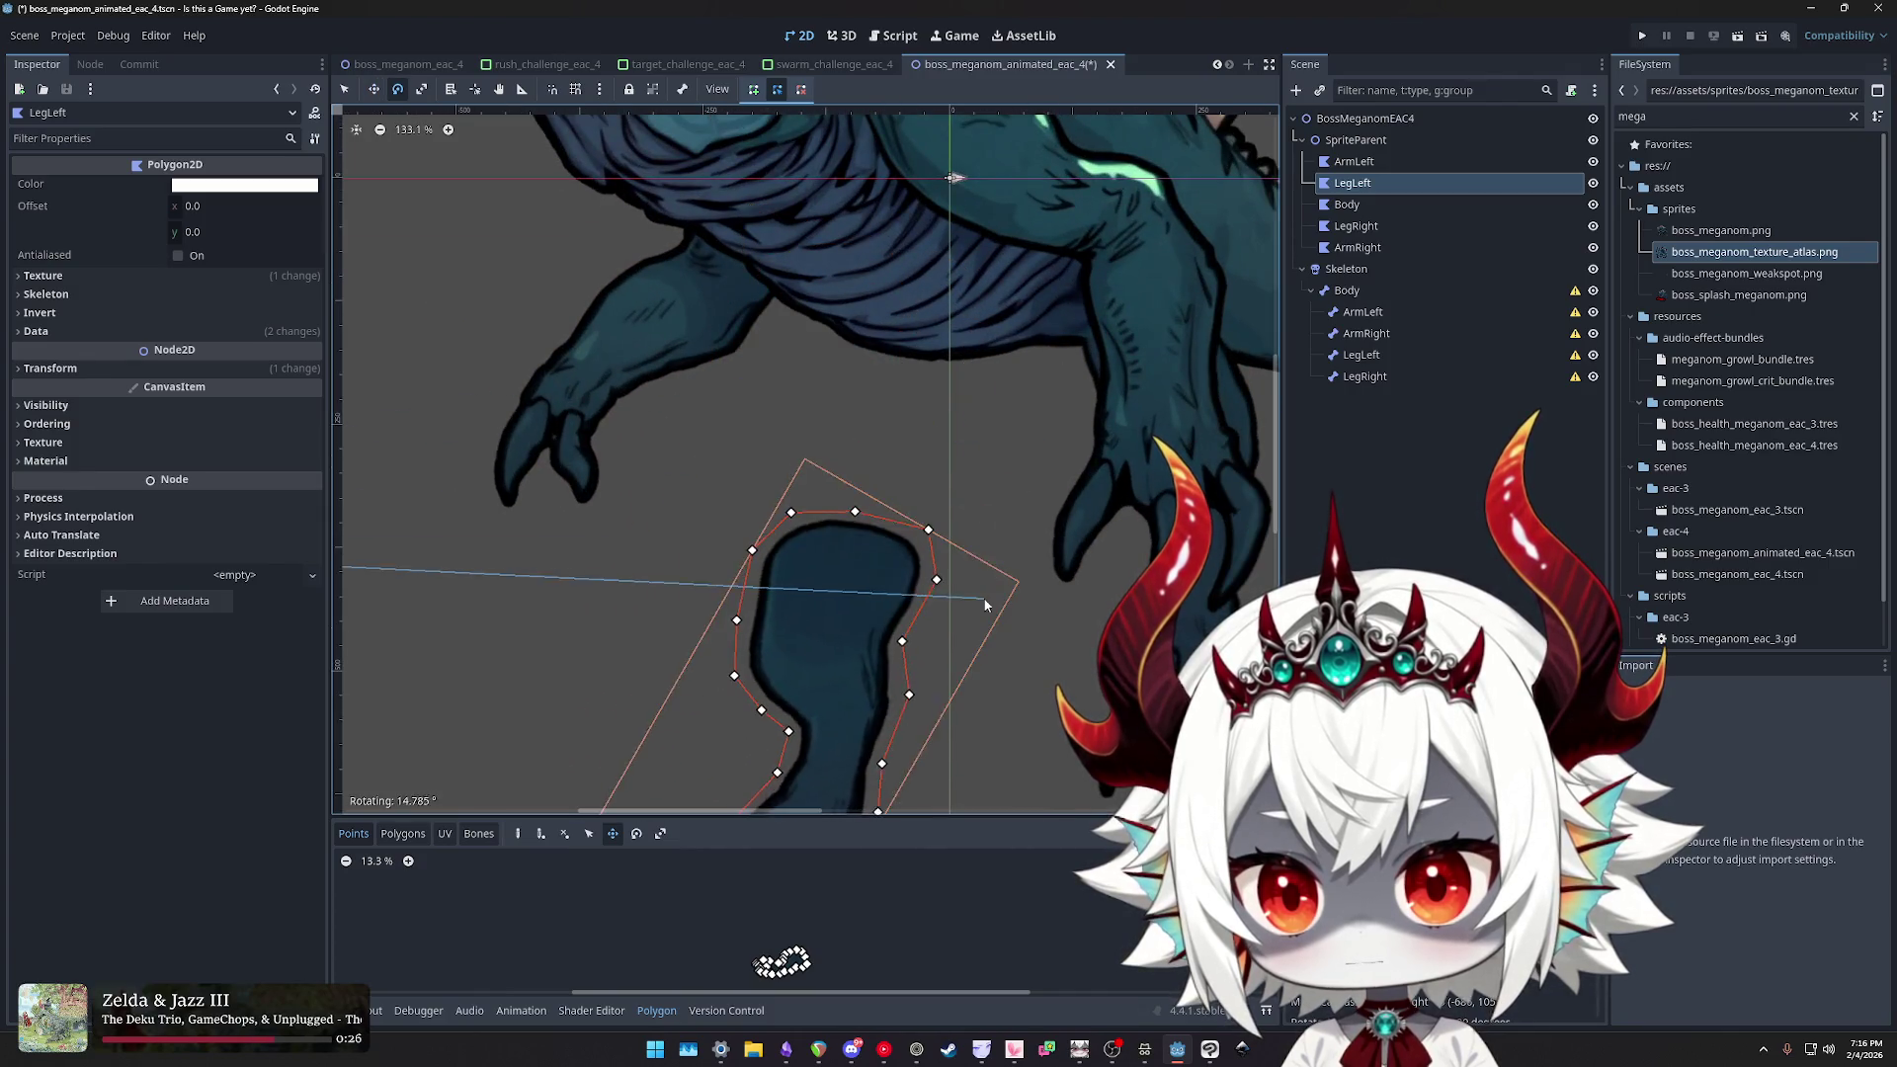
{"action": "key", "text": "w"}
{"action": "left_click_drag", "start_coordinate": [831, 589], "coordinate": [831, 420]}
{"action": "key", "text": "e"}
{"action": "left_click_drag", "start_coordinate": [1065, 395], "coordinate": [1065, 460]}
{"action": "key", "text": "w"}
{"action": "mouse_move", "coordinate": [805, 427]}
{"action": "left_mouse_down"}
{"action": "mouse_move", "coordinate": [843, 364]}
{"action": "mouse_move", "coordinate": [928, 390]}
{"action": "left_mouse_up"}
{"action": "scroll", "coordinate": [1029, 402], "scroll_direction": "down", "scroll_amount": 2}
{"action": "scroll", "coordinate": [1029, 402], "scroll_direction": "down", "scroll_amount": 1}
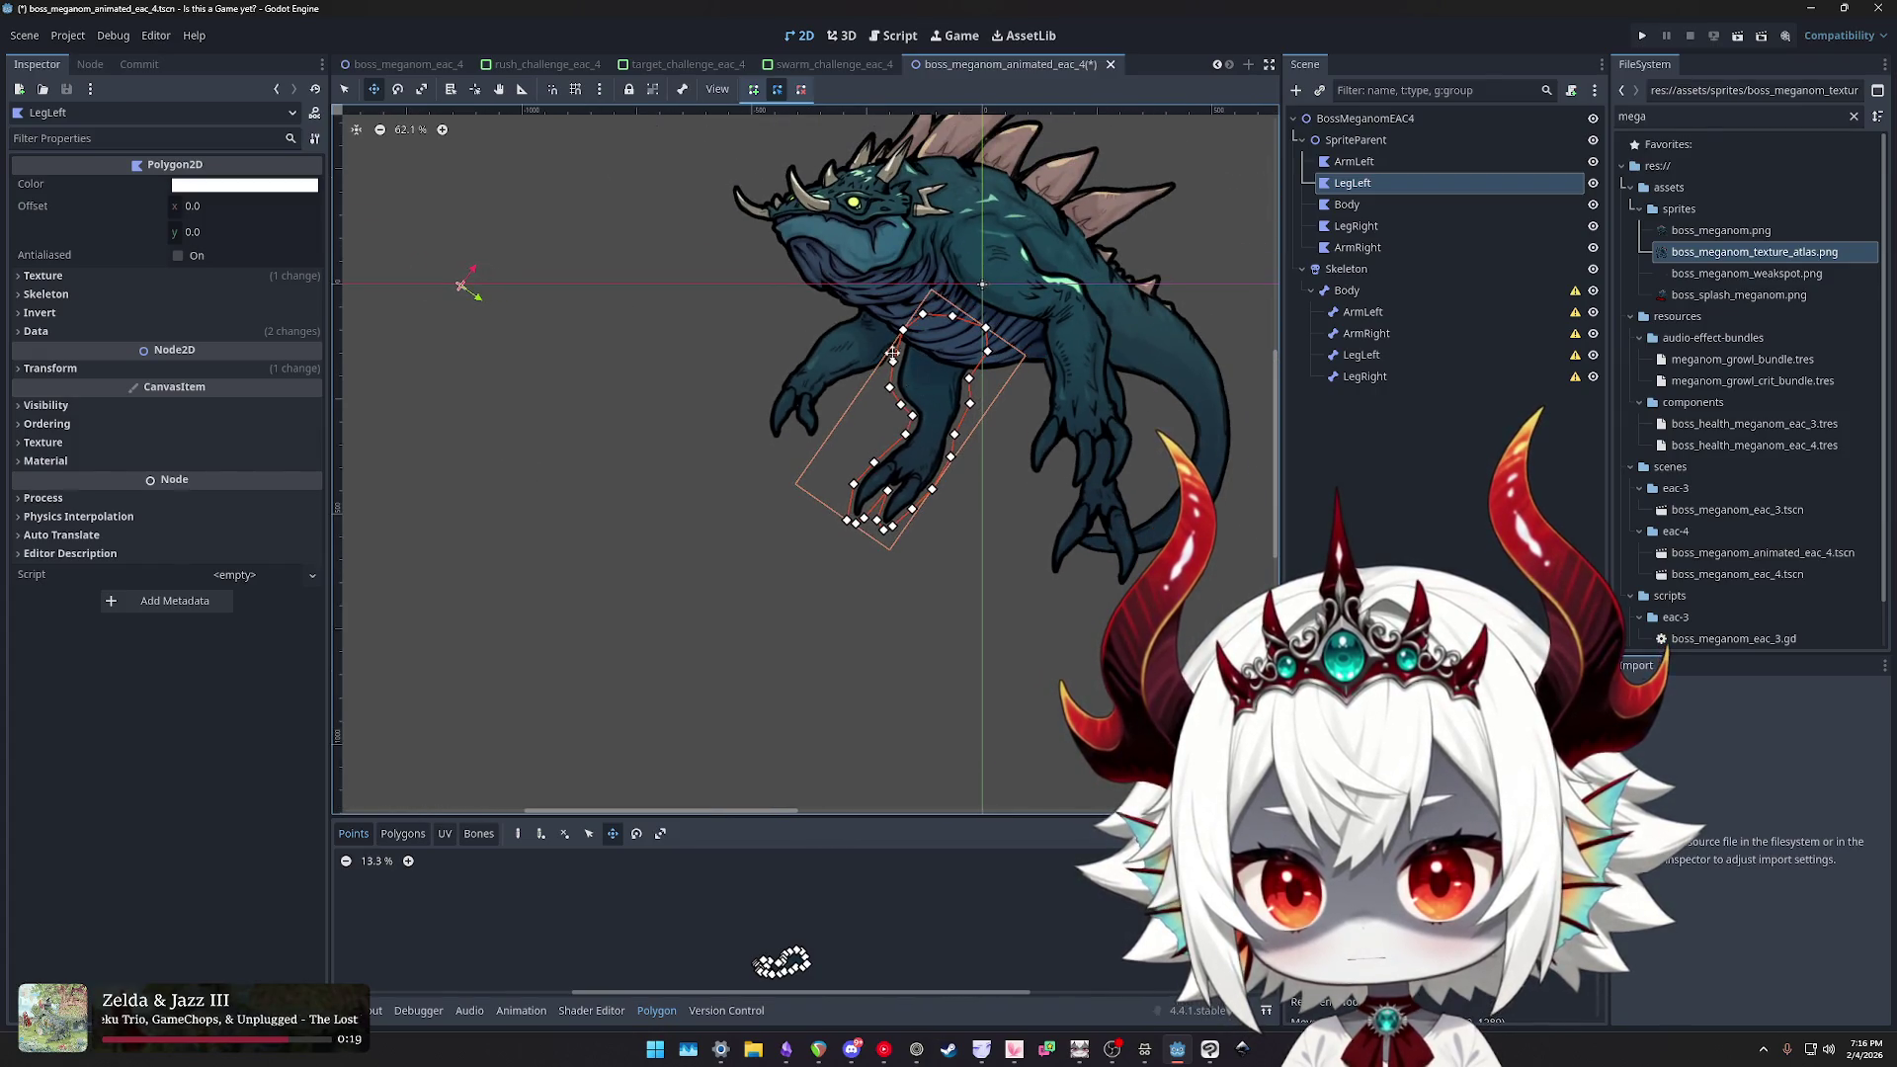
- Fine-tune LegLeft's angle and position, comparing against the original boss scene
{"action": "left_click", "coordinate": [424, 67]}
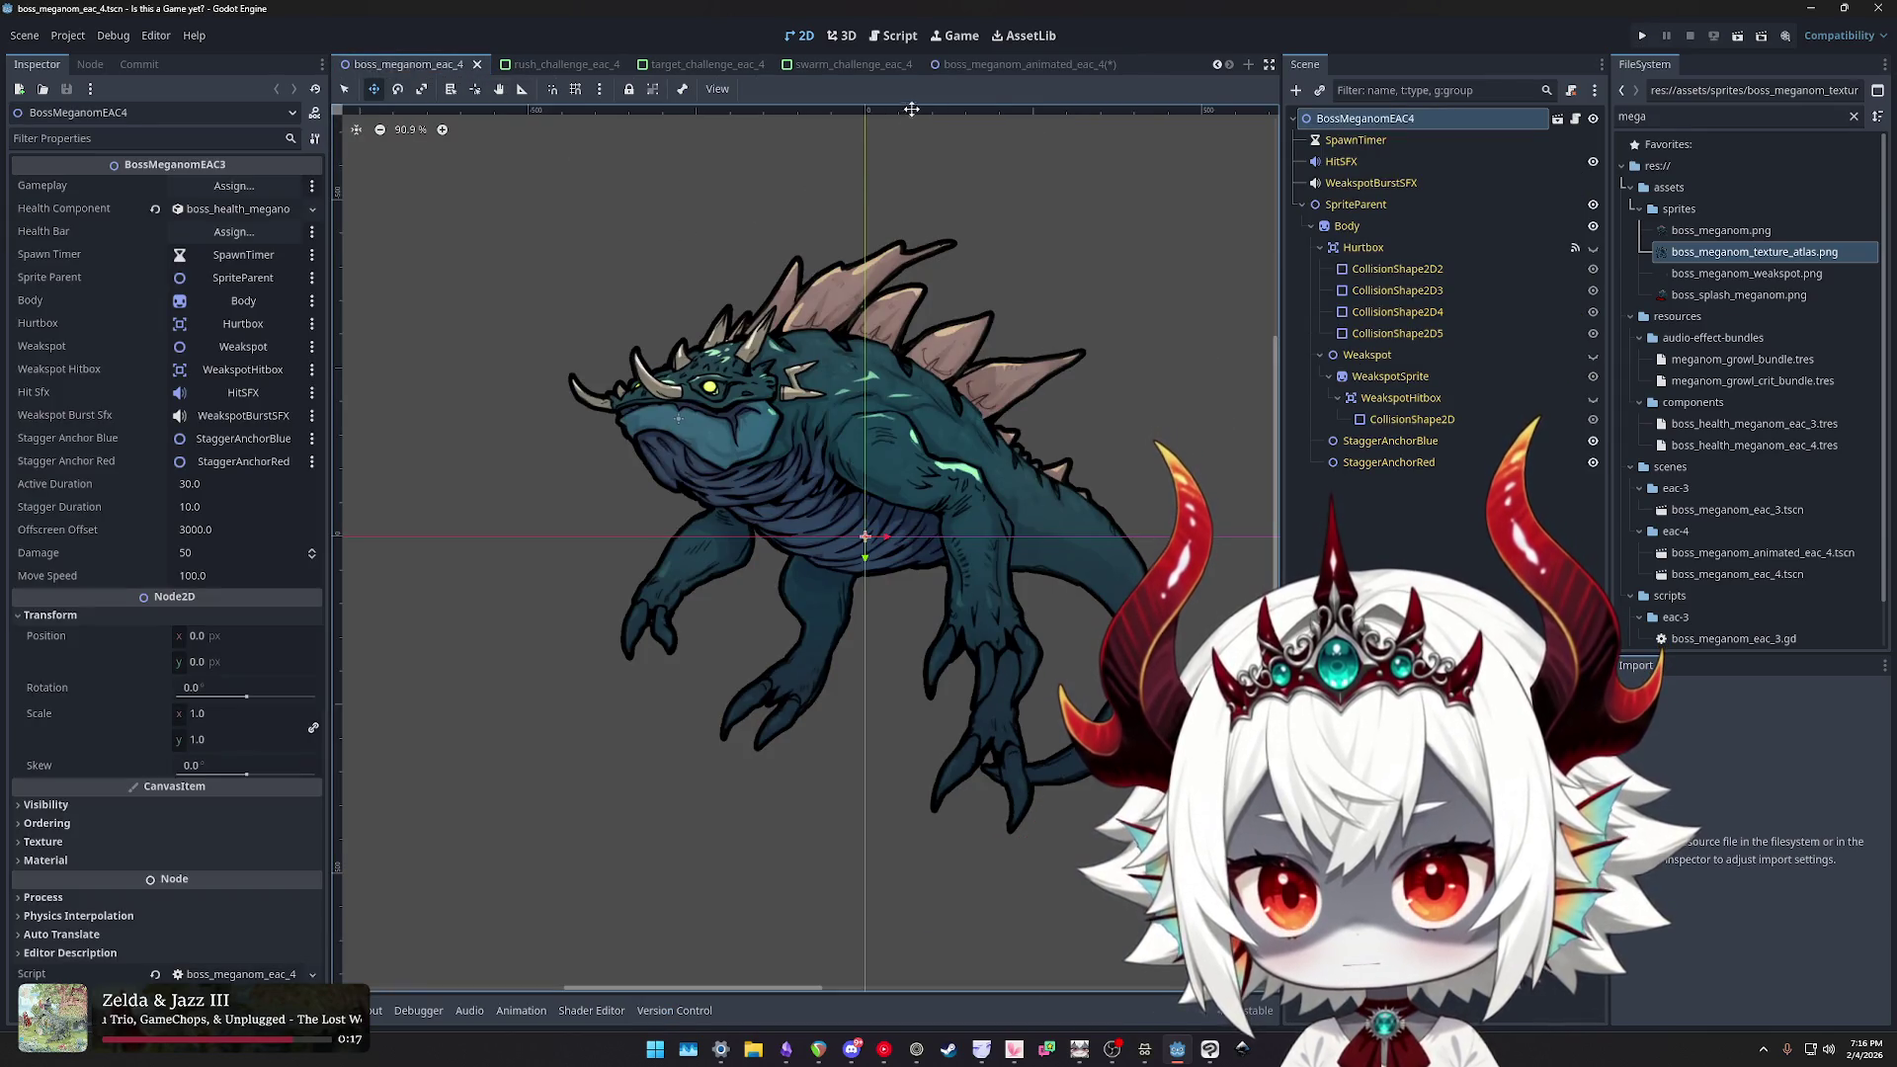
{"action": "left_click", "coordinate": [1027, 67]}
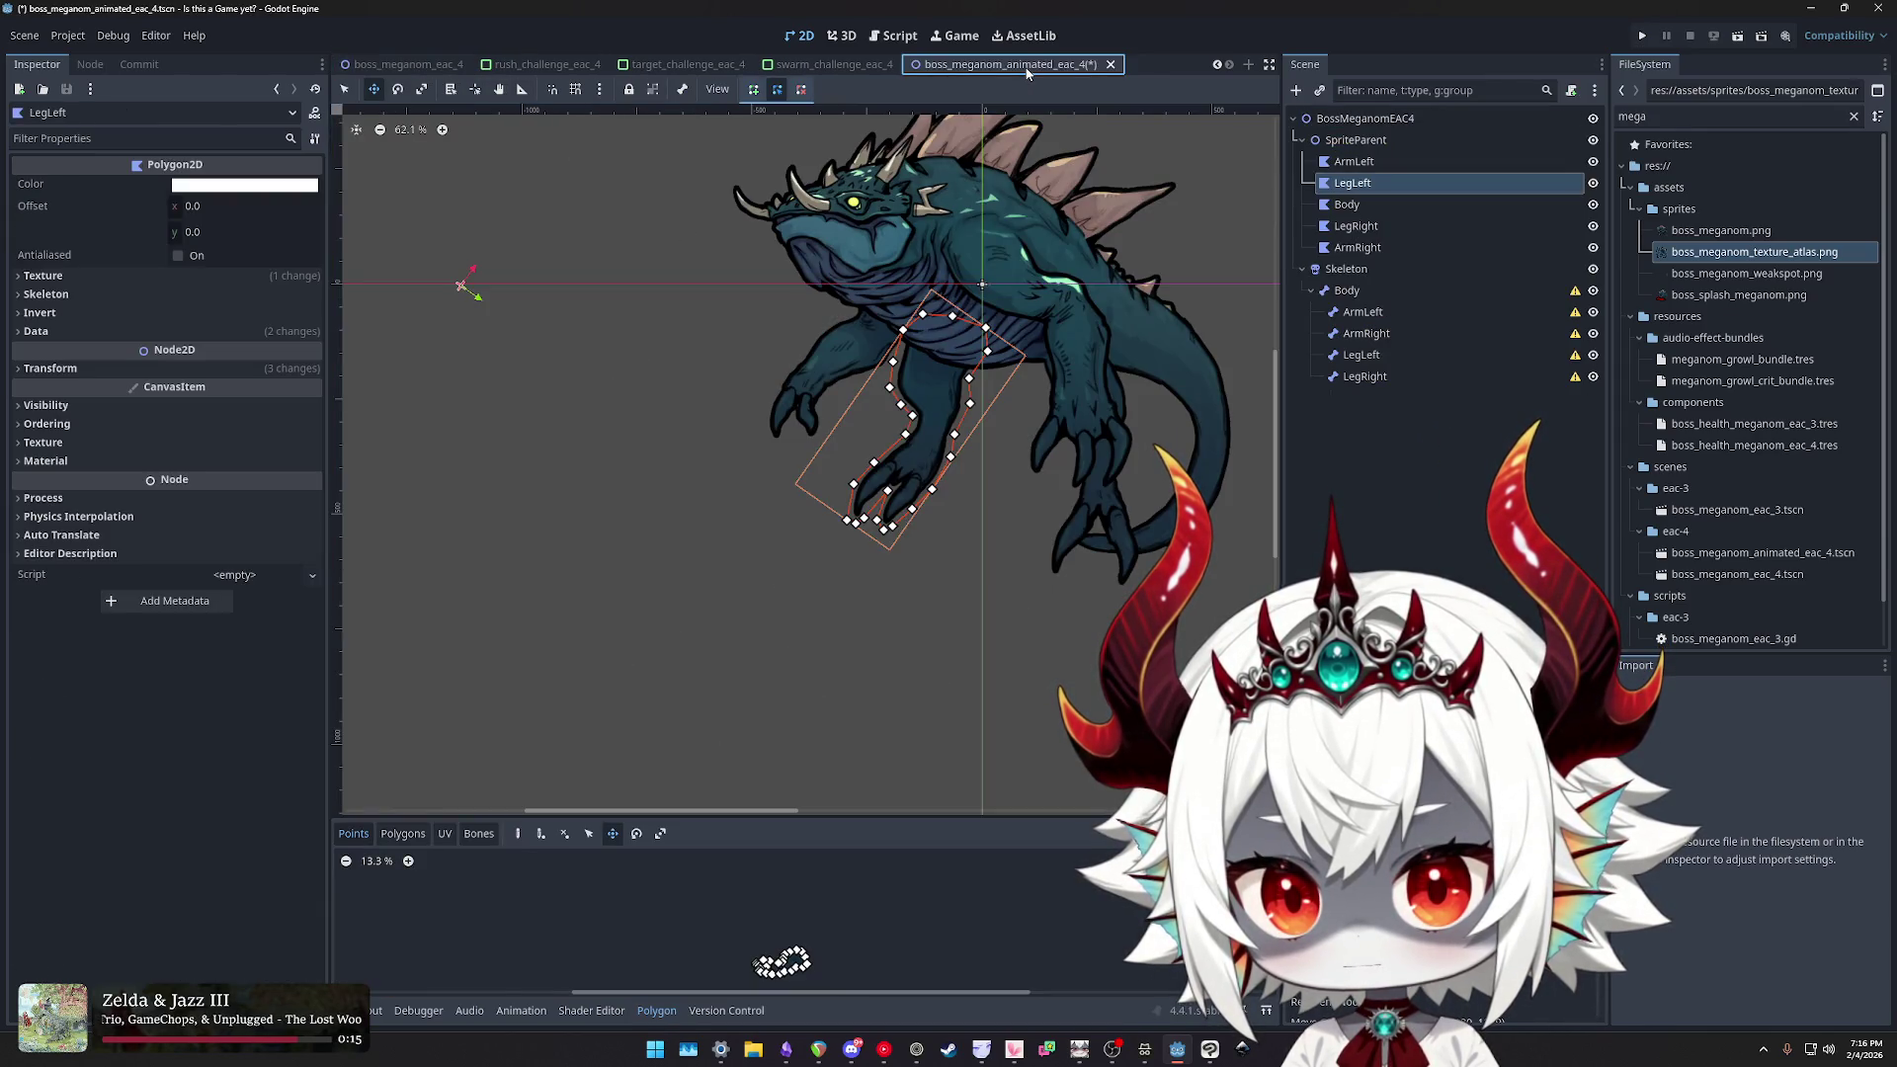
{"action": "left_click", "coordinate": [399, 65]}
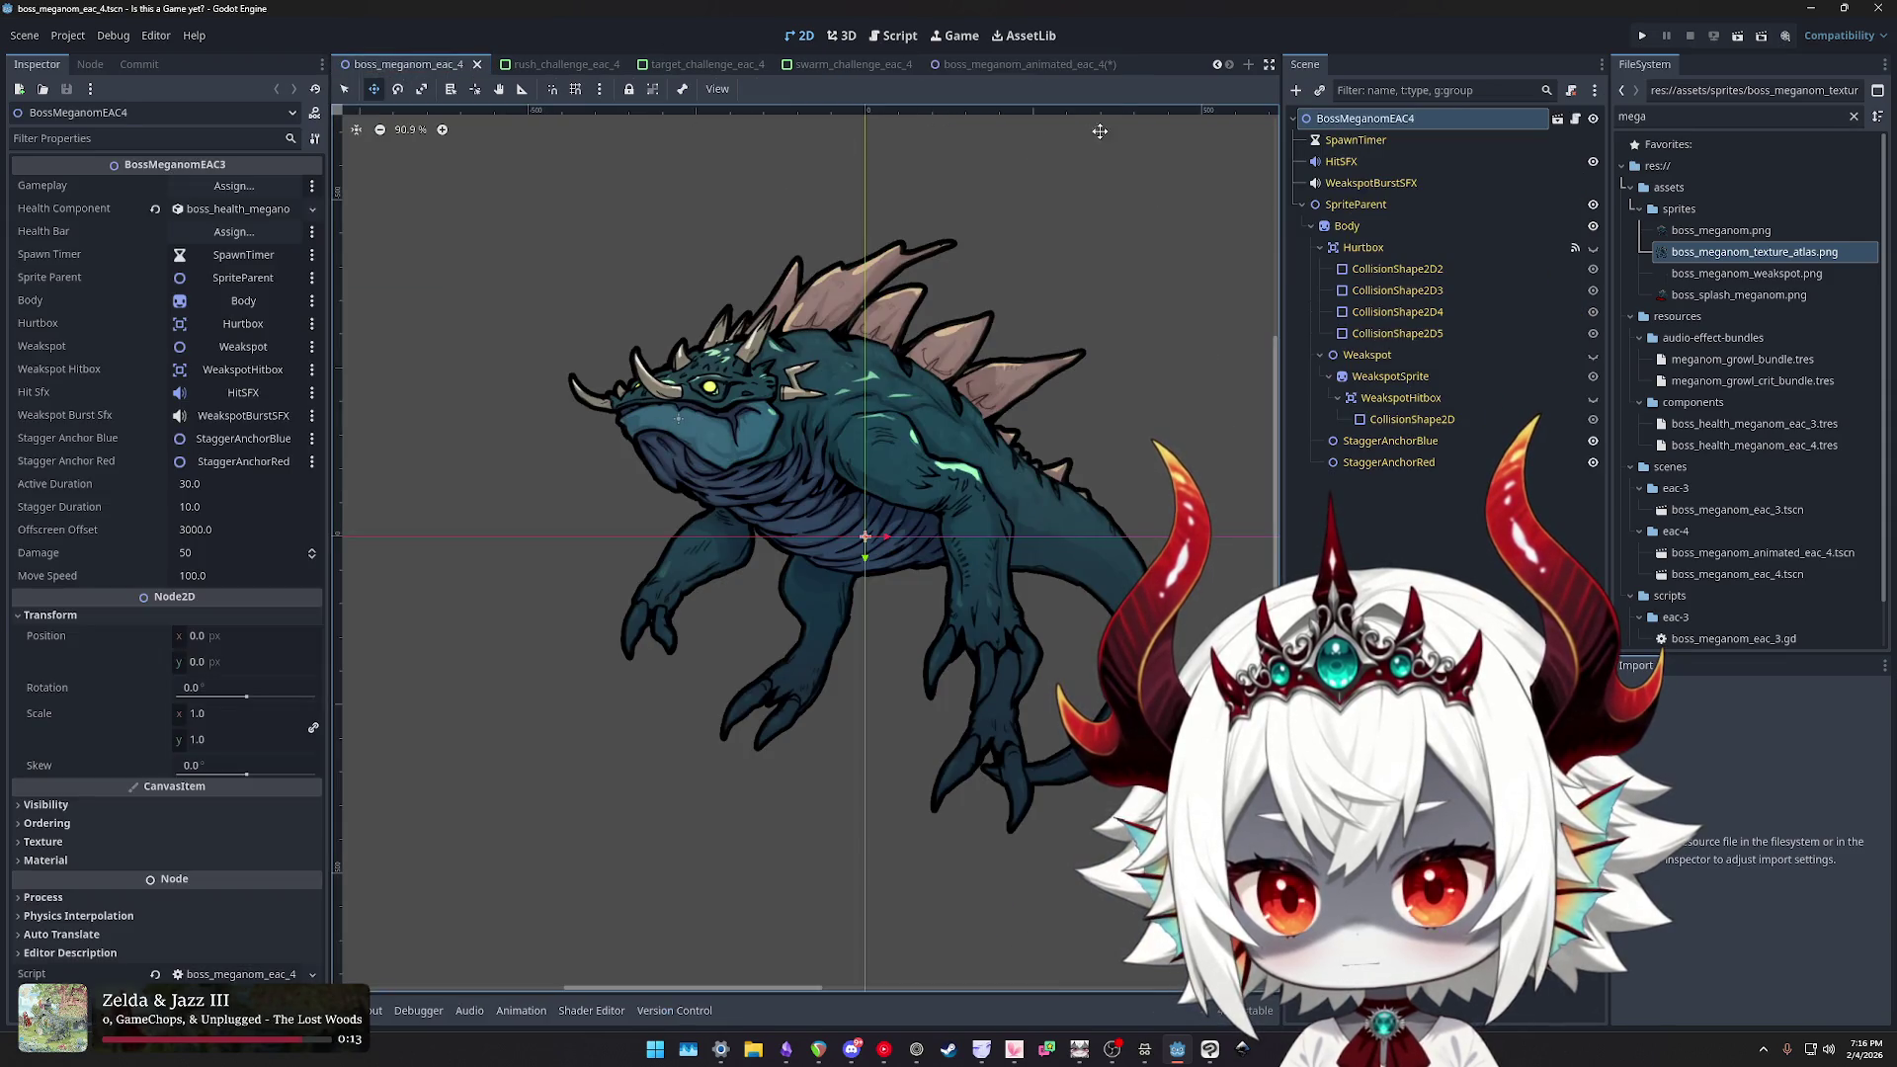
{"action": "left_click", "coordinate": [1077, 65]}
{"action": "key", "text": "e"}
{"action": "left_click_drag", "start_coordinate": [1024, 328], "coordinate": [1042, 364]}
{"action": "key", "text": "w"}
{"action": "left_click_drag", "start_coordinate": [925, 423], "coordinate": [941, 374]}
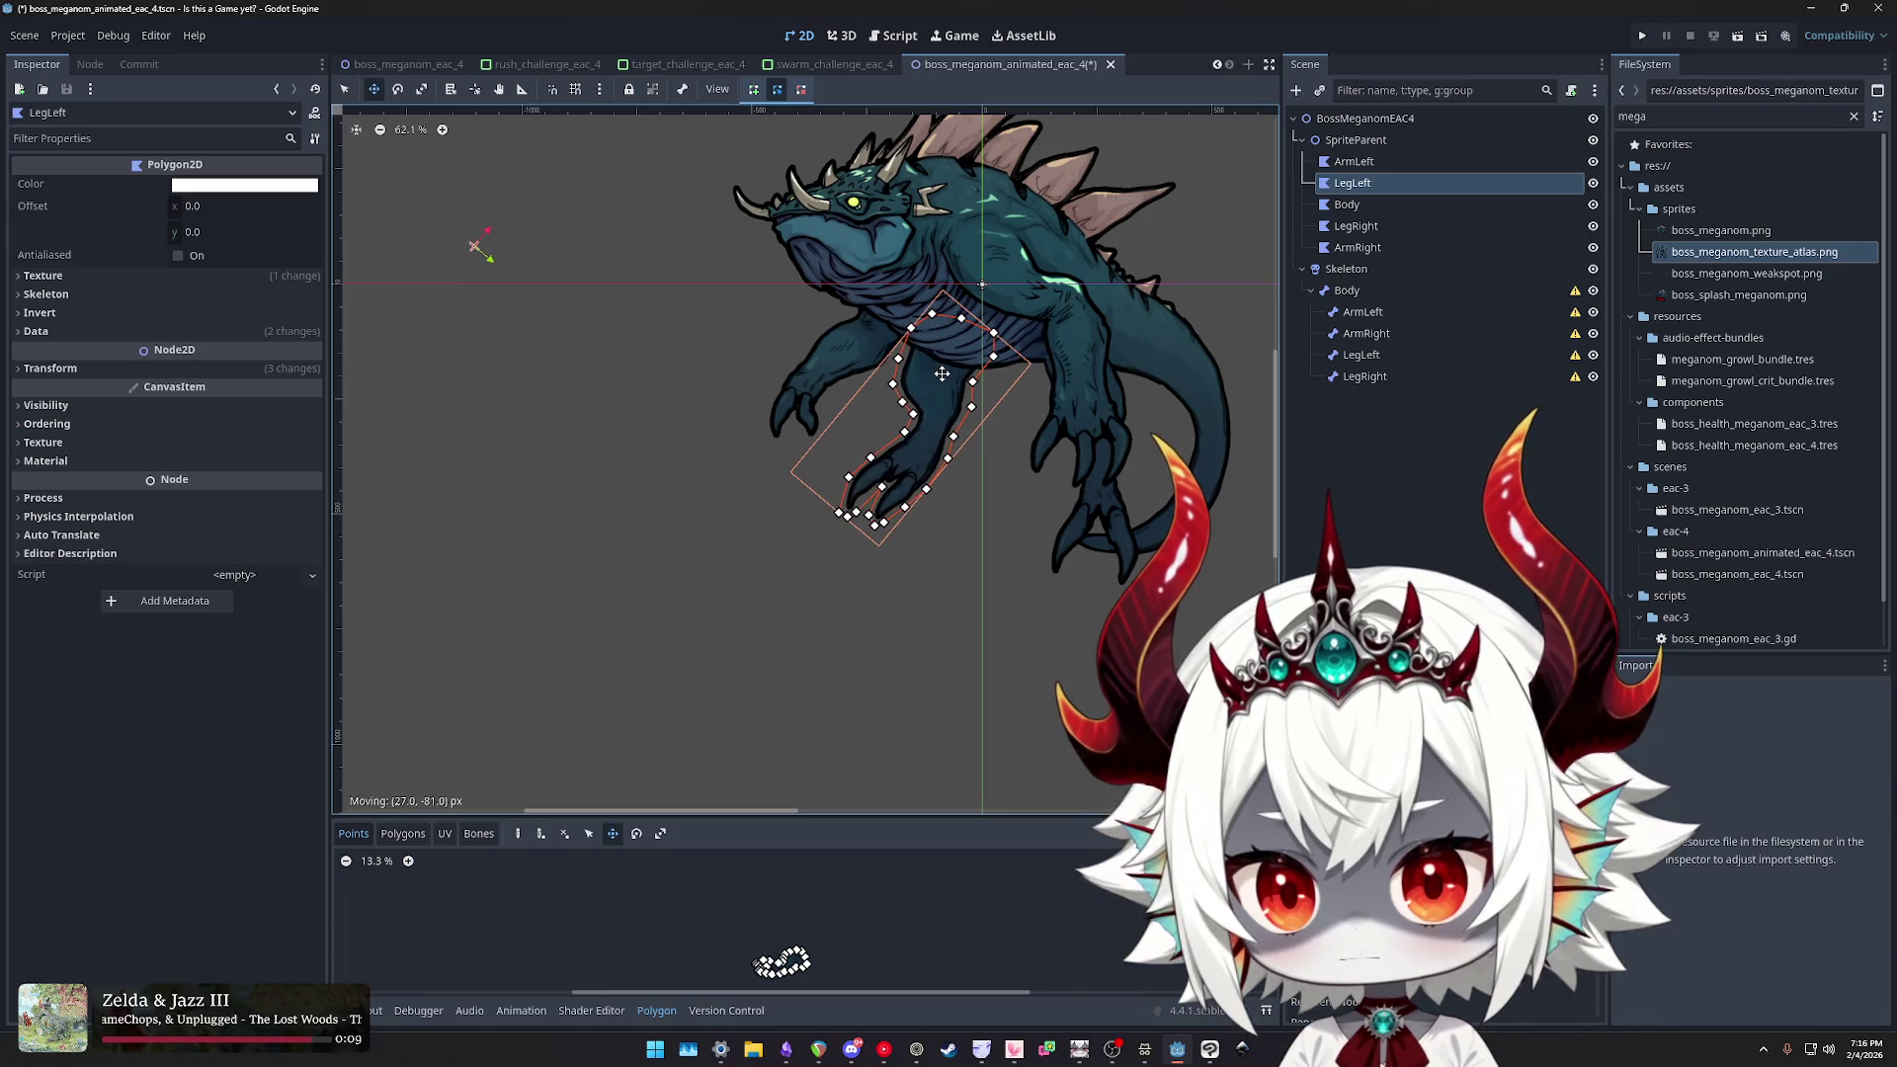
{"action": "left_click", "coordinate": [409, 67]}
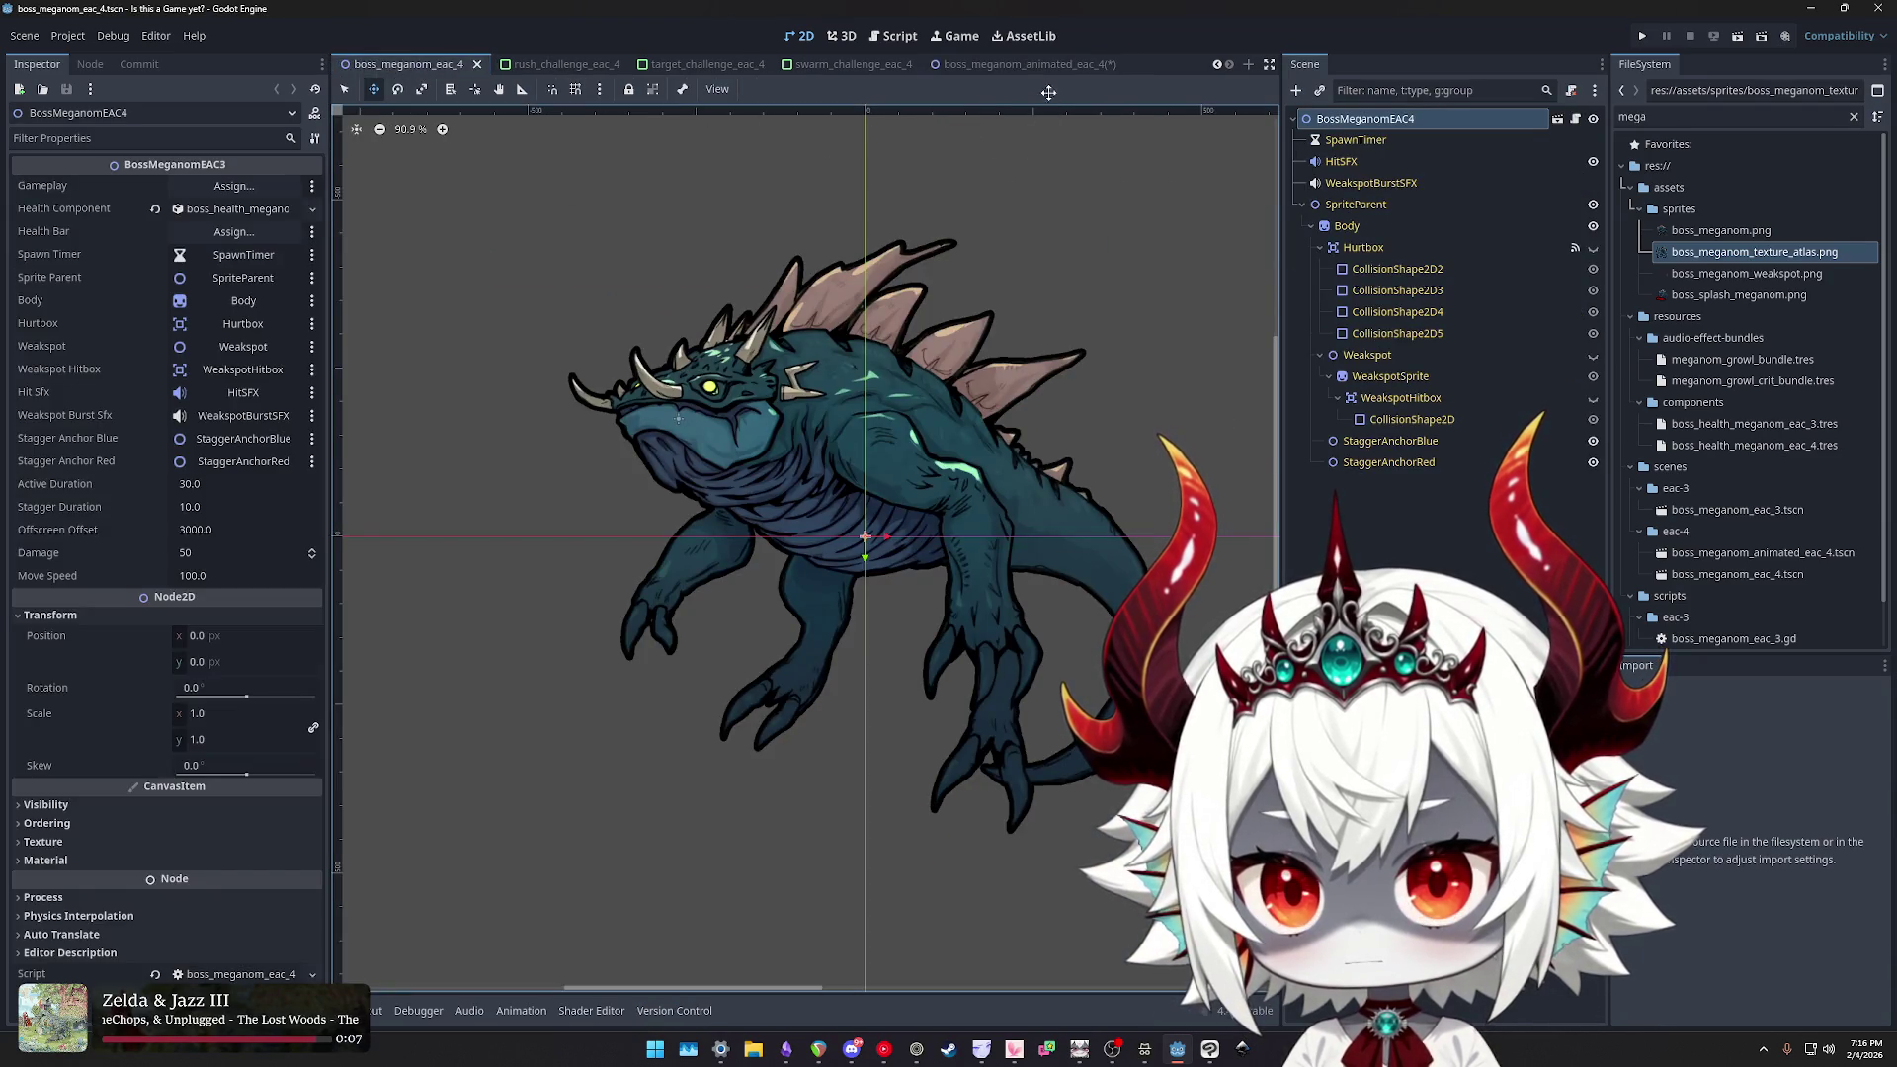
{"action": "left_click", "coordinate": [1019, 65]}
{"action": "left_click_drag", "start_coordinate": [929, 391], "coordinate": [945, 400]}
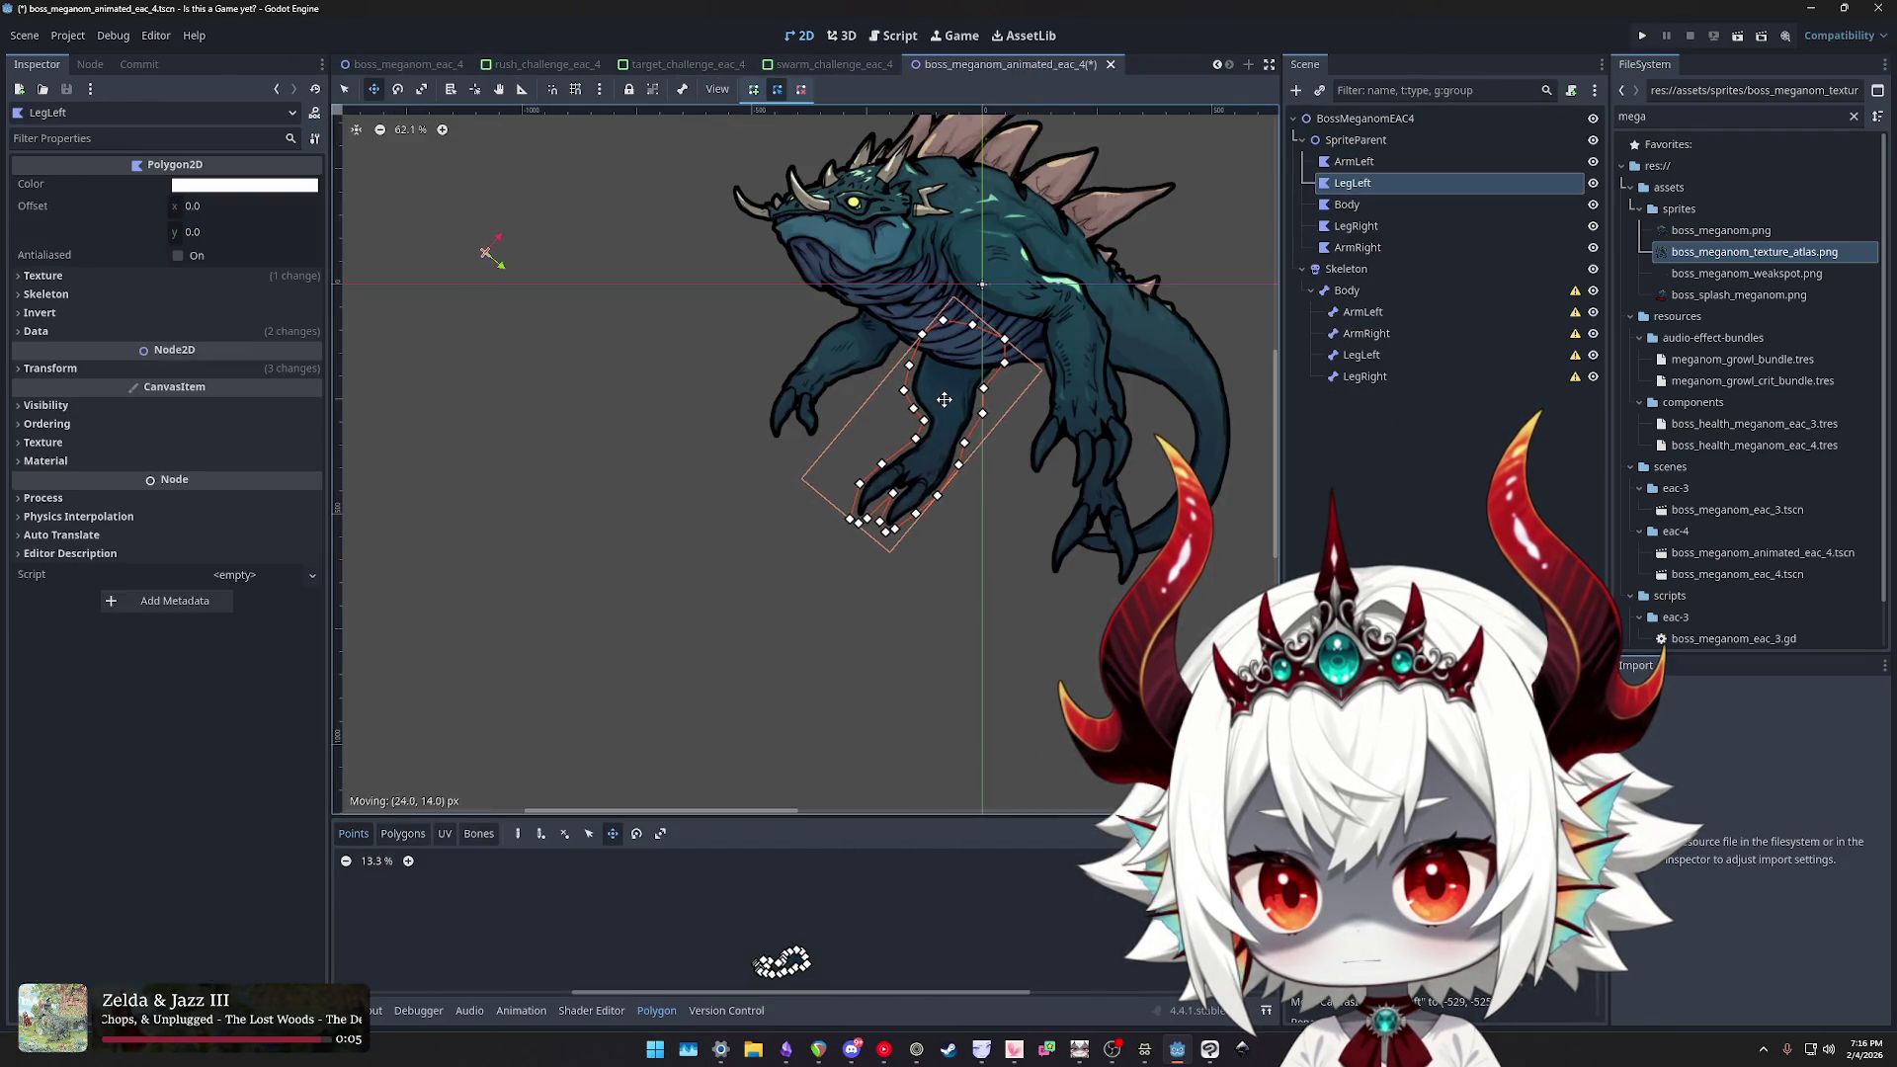
{"action": "scroll", "coordinate": [944, 398], "scroll_direction": "down", "scroll_amount": 2}
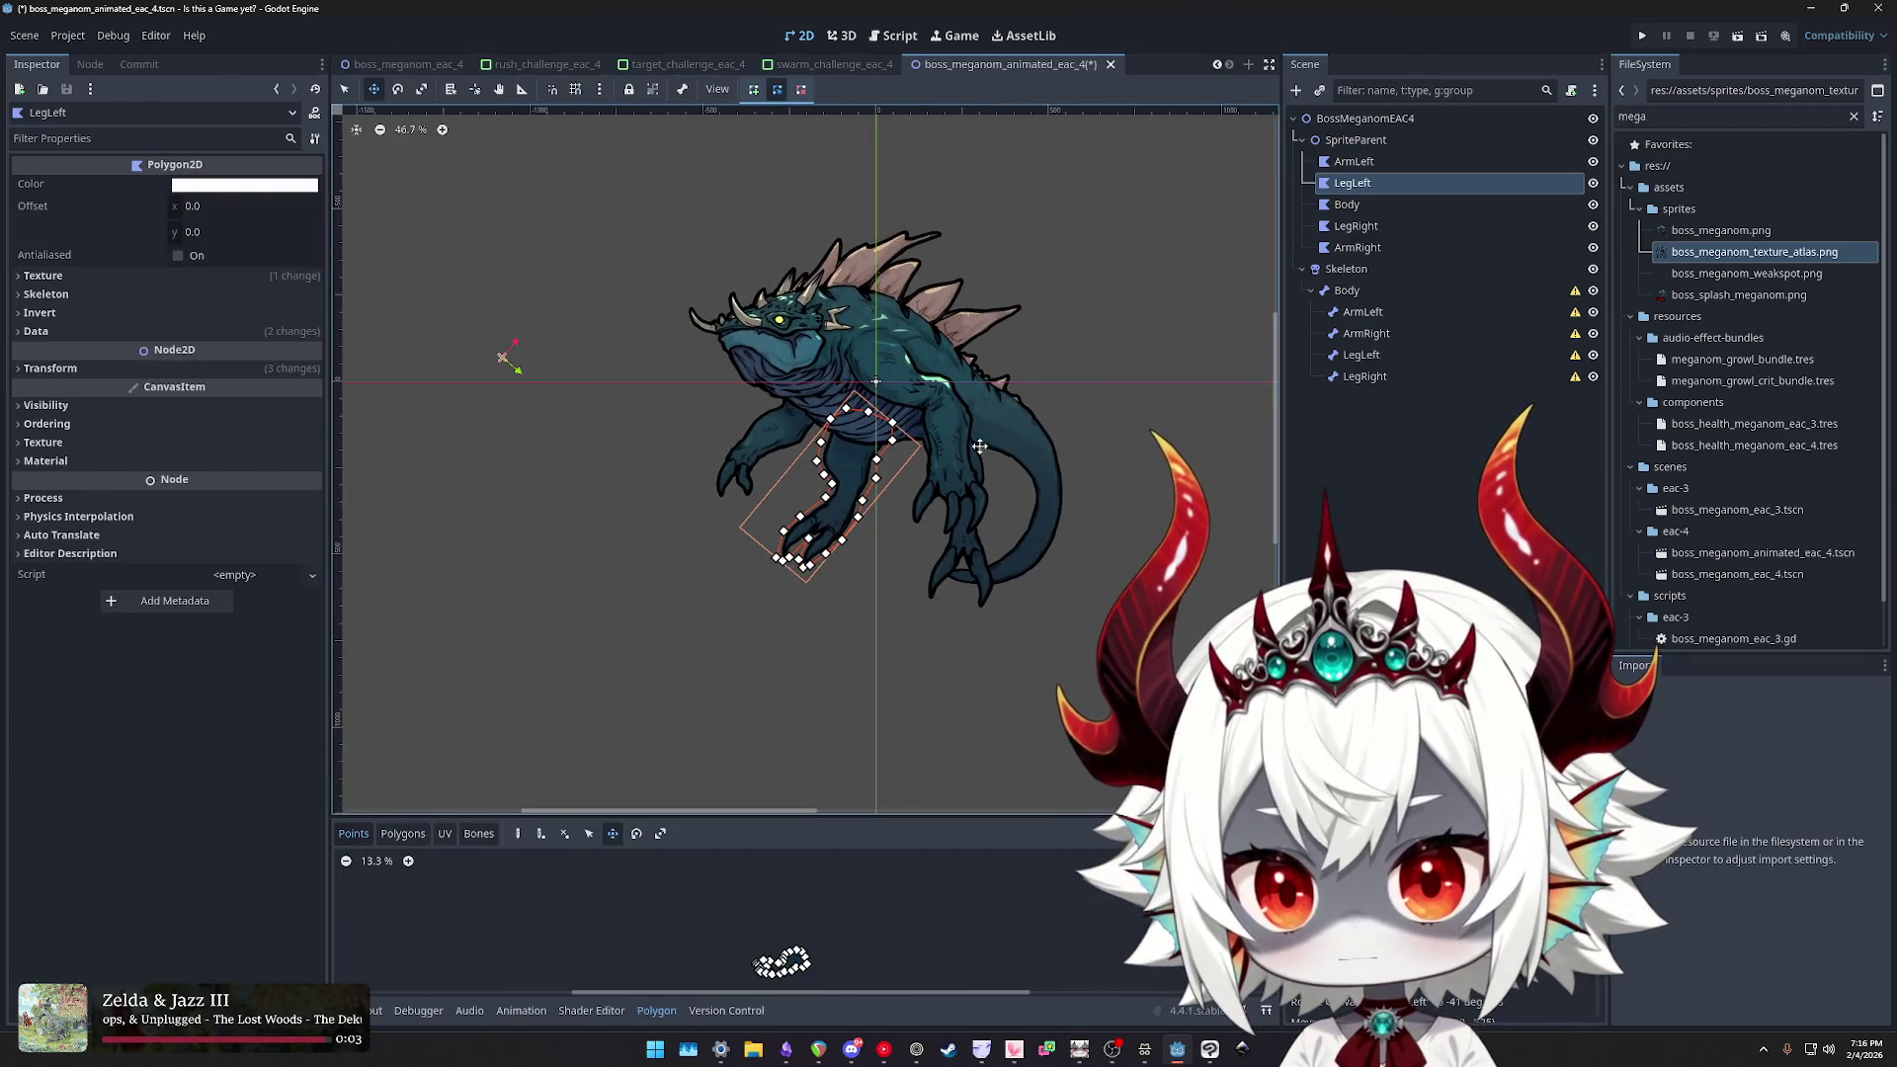
{"action": "scroll", "coordinate": [980, 447], "scroll_direction": "up", "scroll_amount": 2}
{"action": "left_click", "coordinate": [405, 64]}
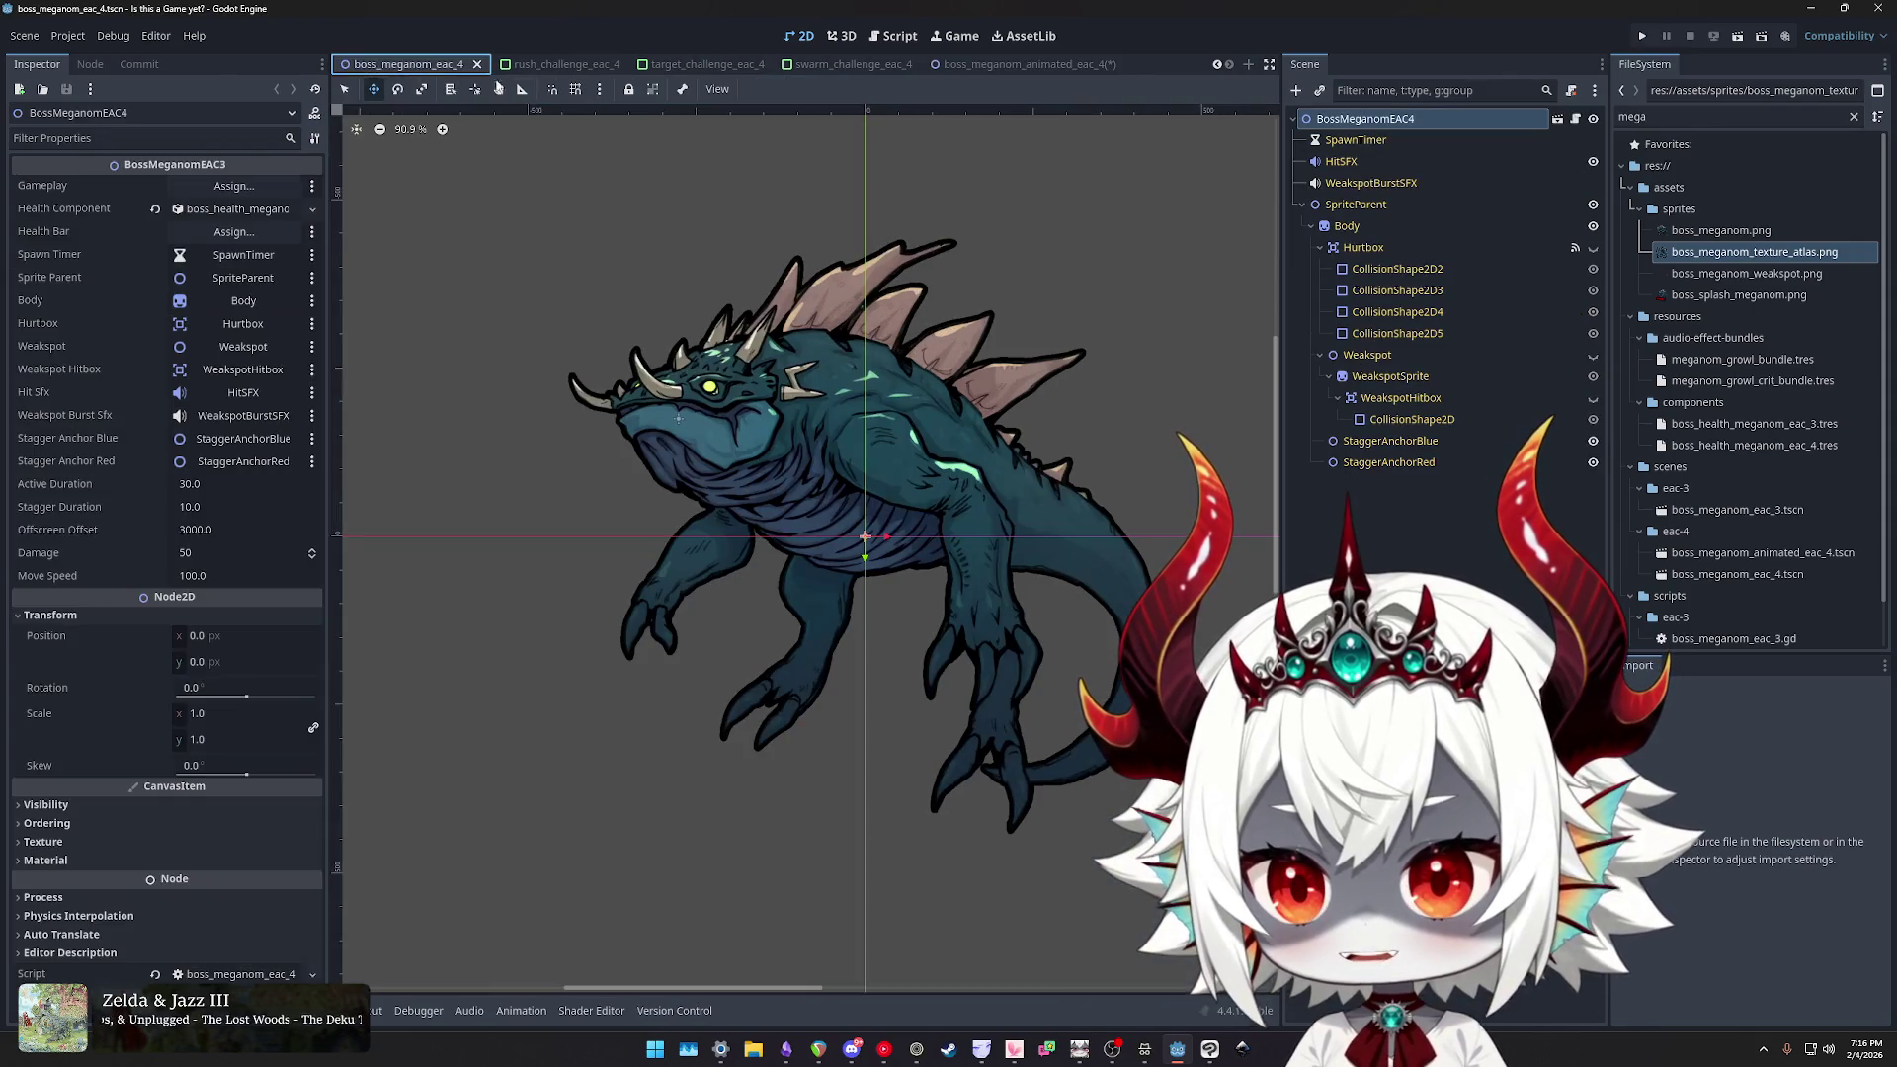
{"action": "left_click", "coordinate": [1000, 68]}
- Save the animated boss scene and frame the whole monster in view
{"action": "key", "text": "ctrl+s"}
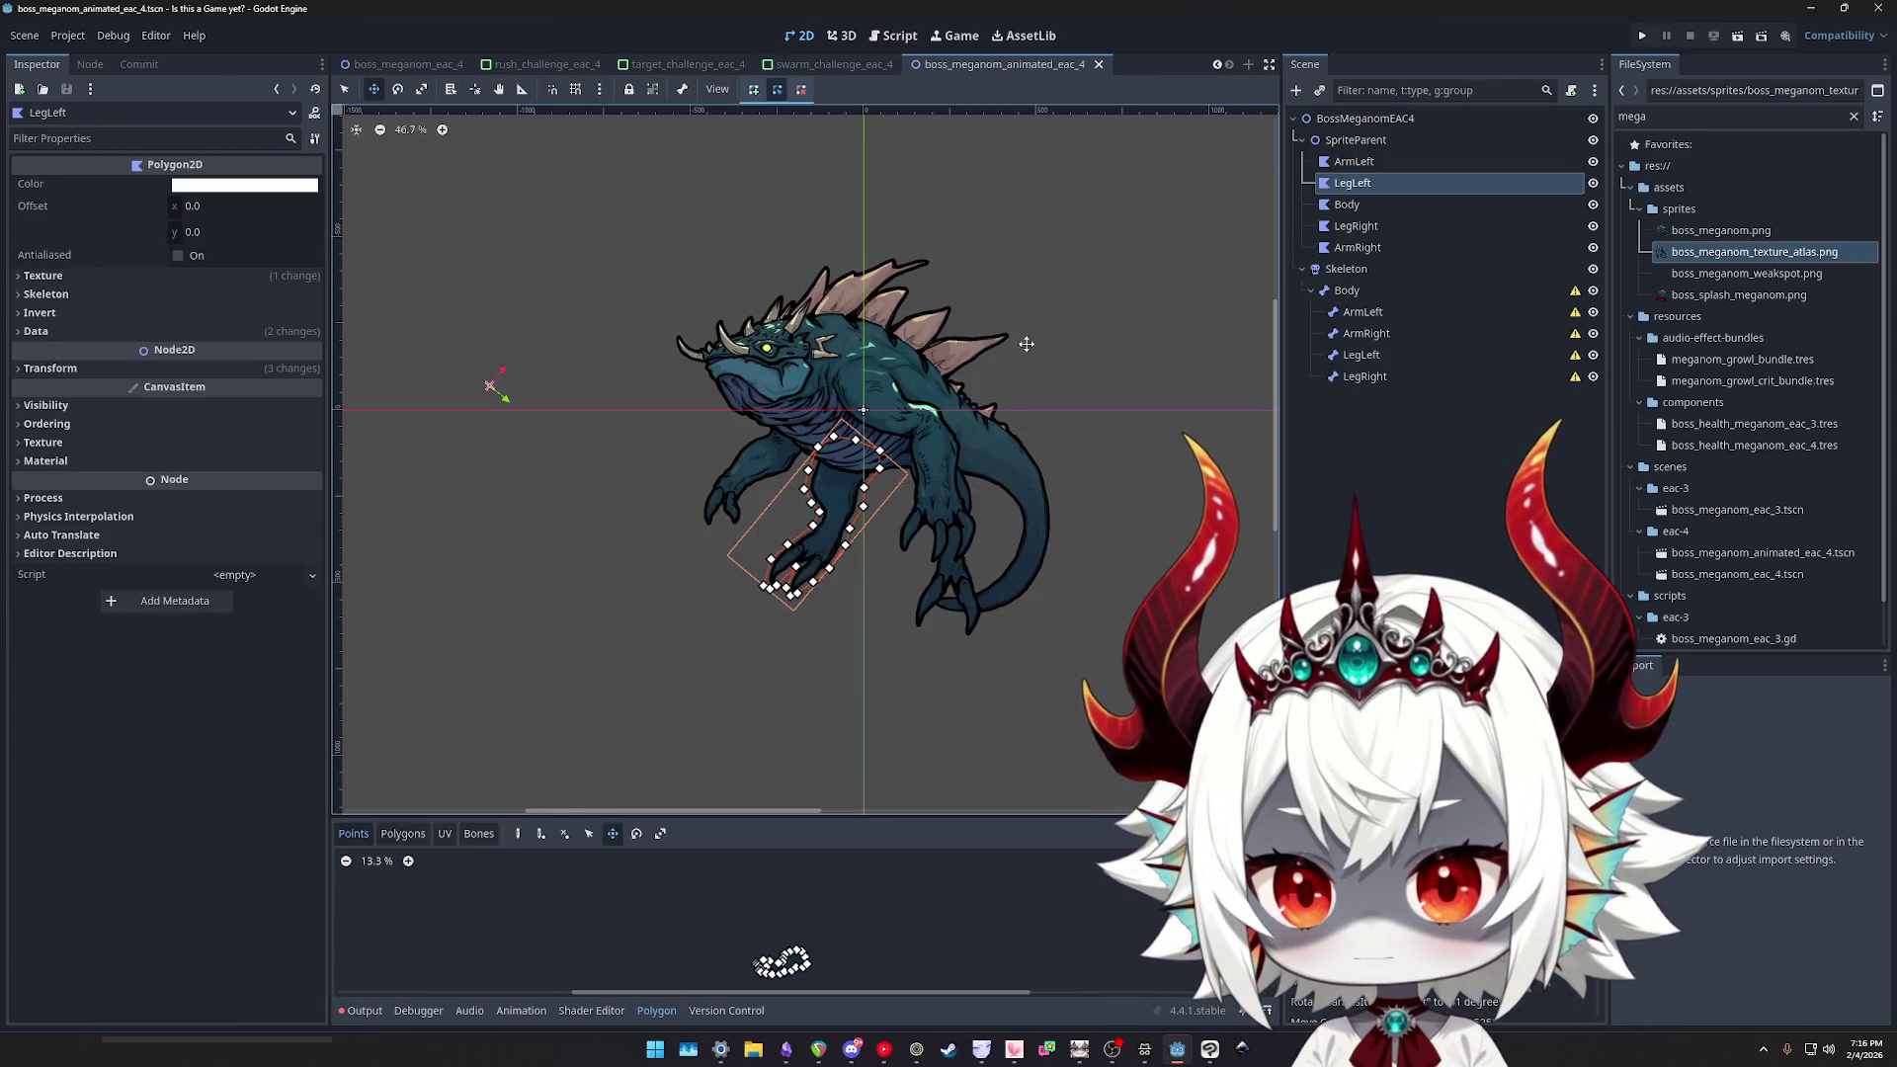
{"action": "scroll", "coordinate": [1028, 346], "scroll_direction": "up", "scroll_amount": 5}
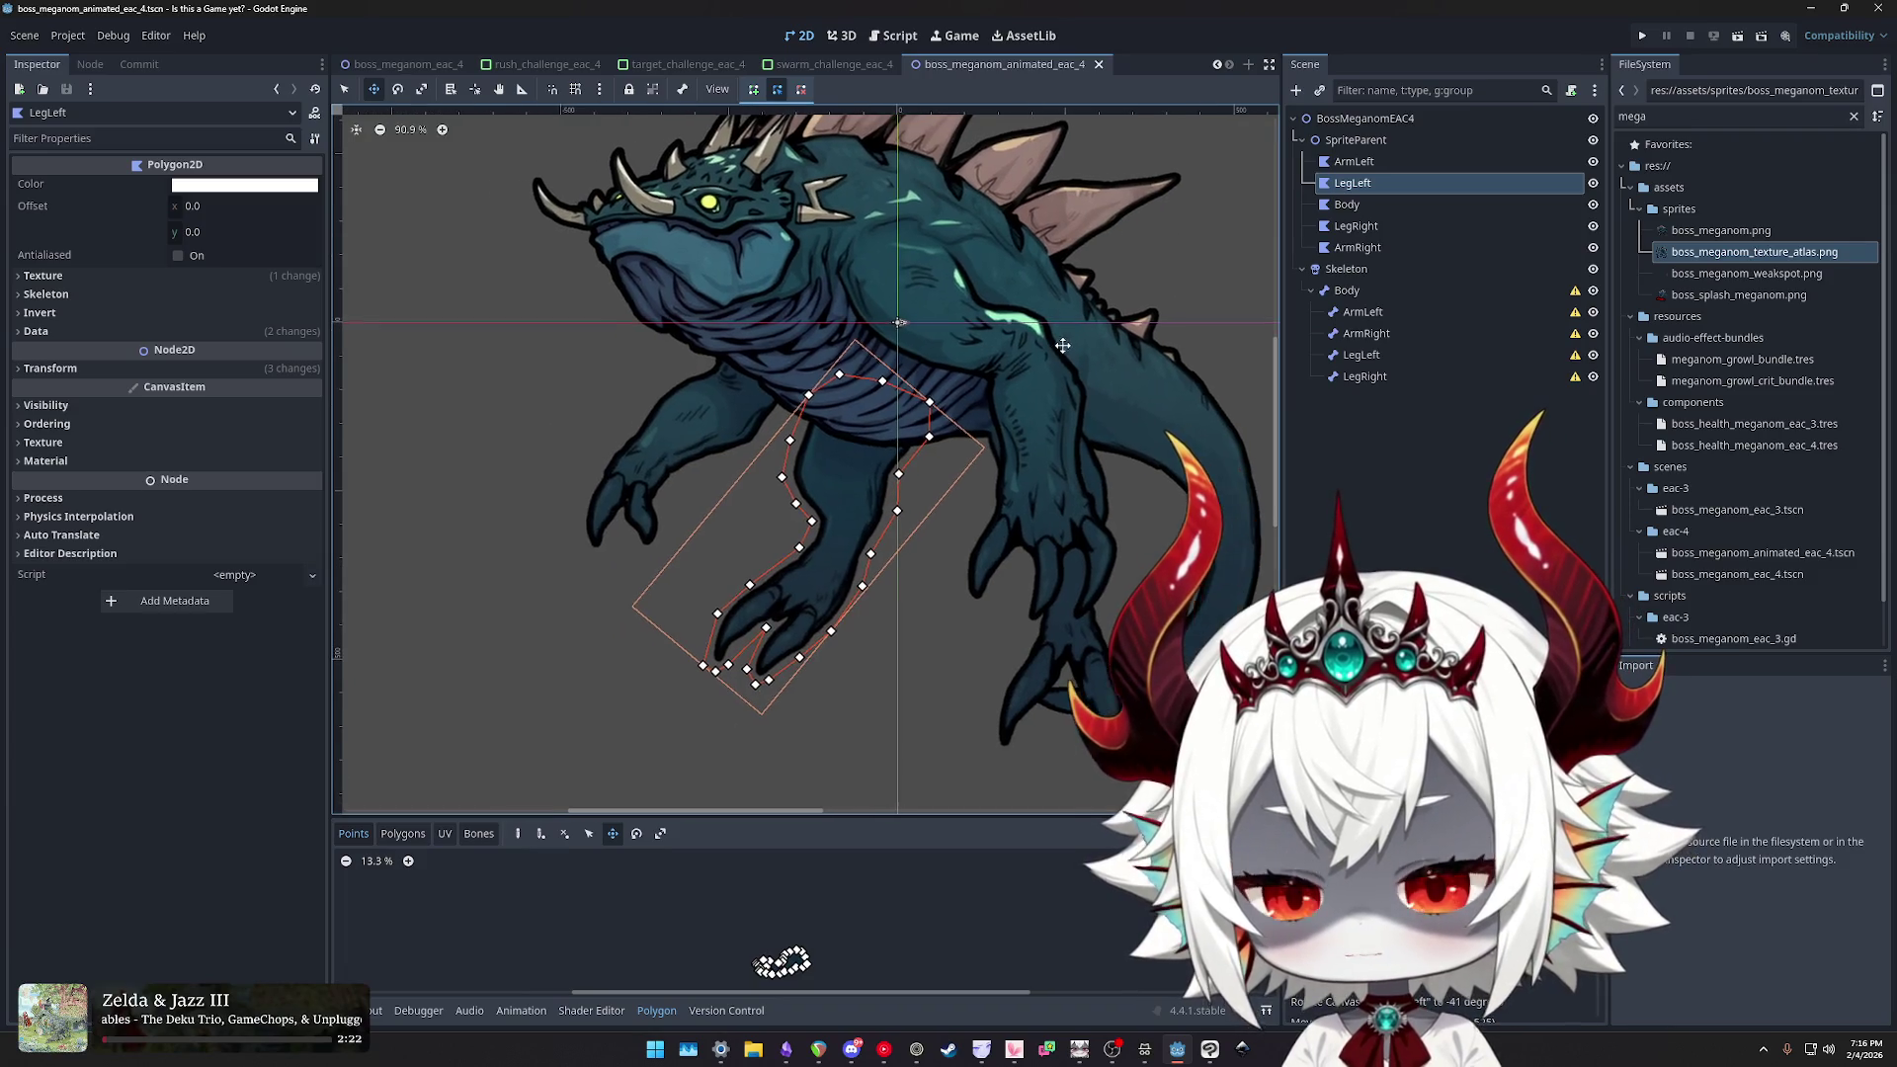
{"action": "scroll", "coordinate": [958, 361], "scroll_direction": "up", "scroll_amount": 7}
{"action": "scroll", "coordinate": [982, 372], "scroll_direction": "down", "scroll_amount": 6}
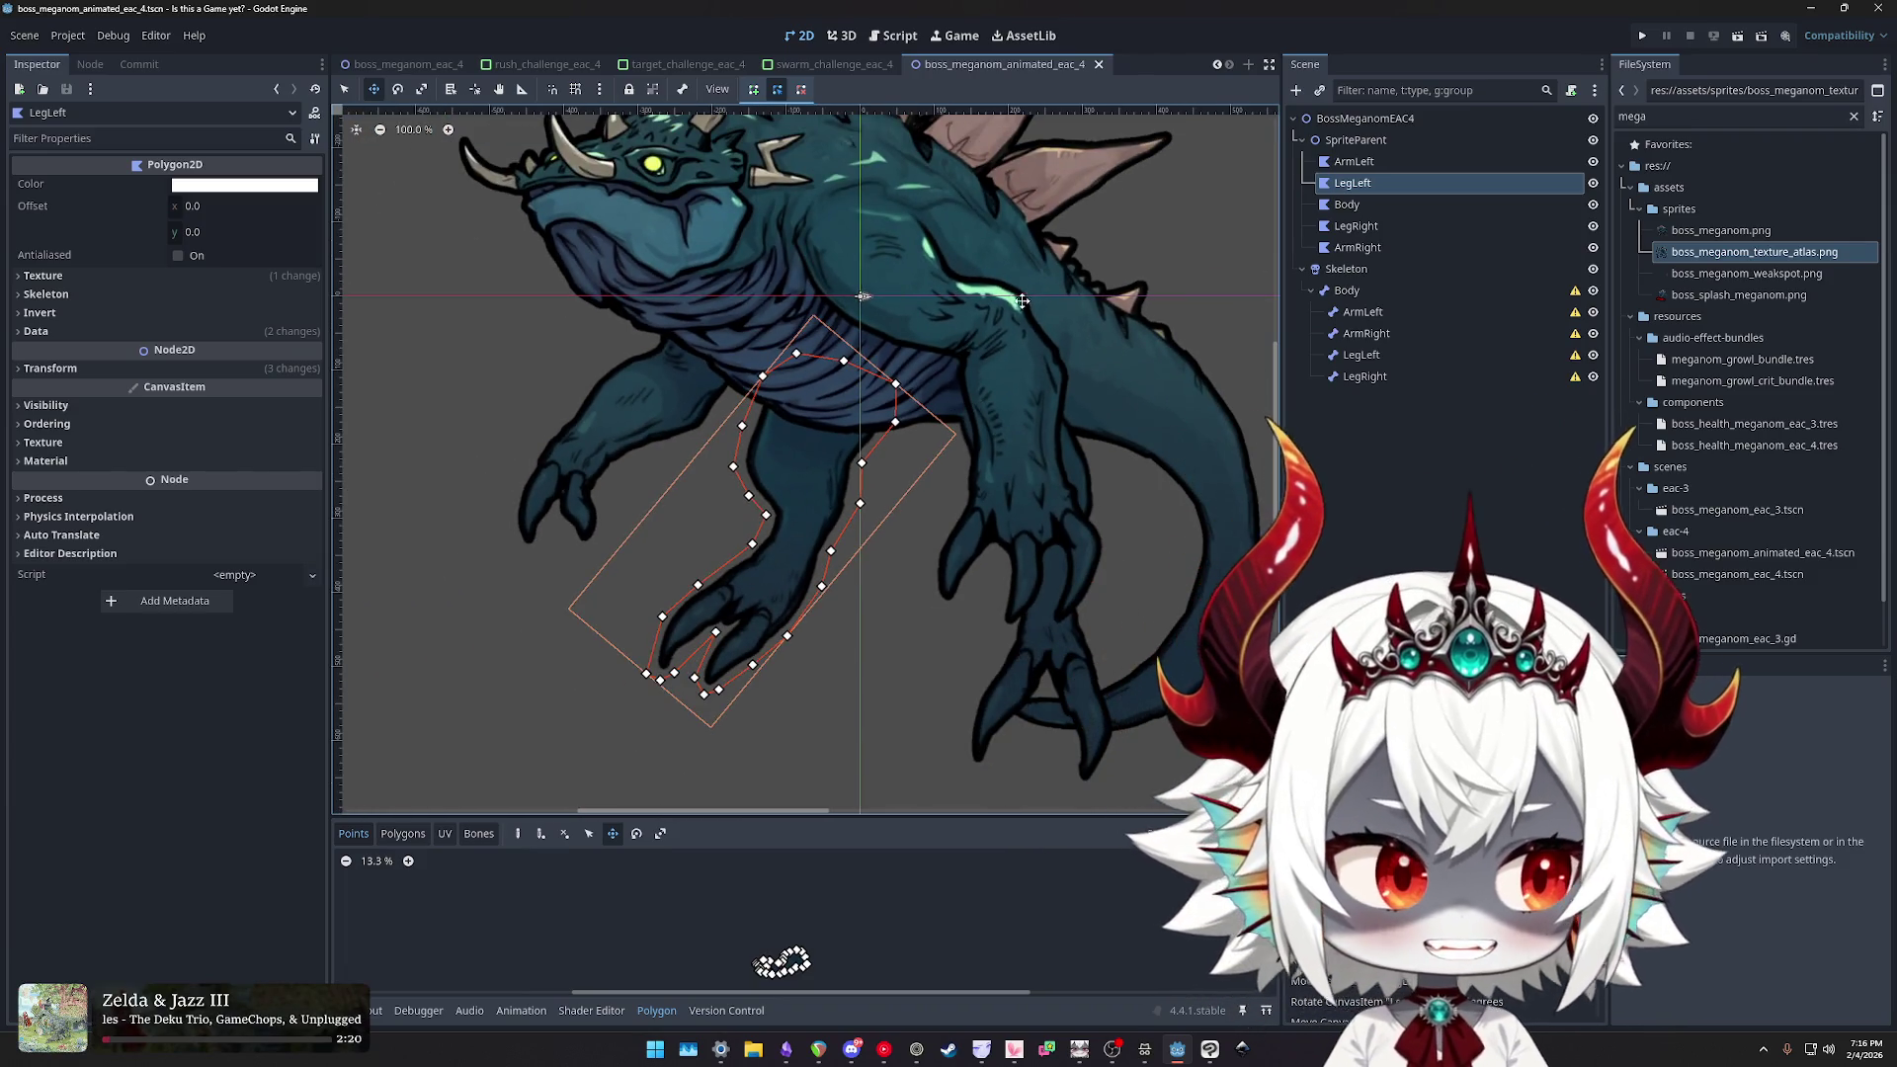
{"action": "scroll", "coordinate": [992, 324], "scroll_direction": "down", "scroll_amount": 4}
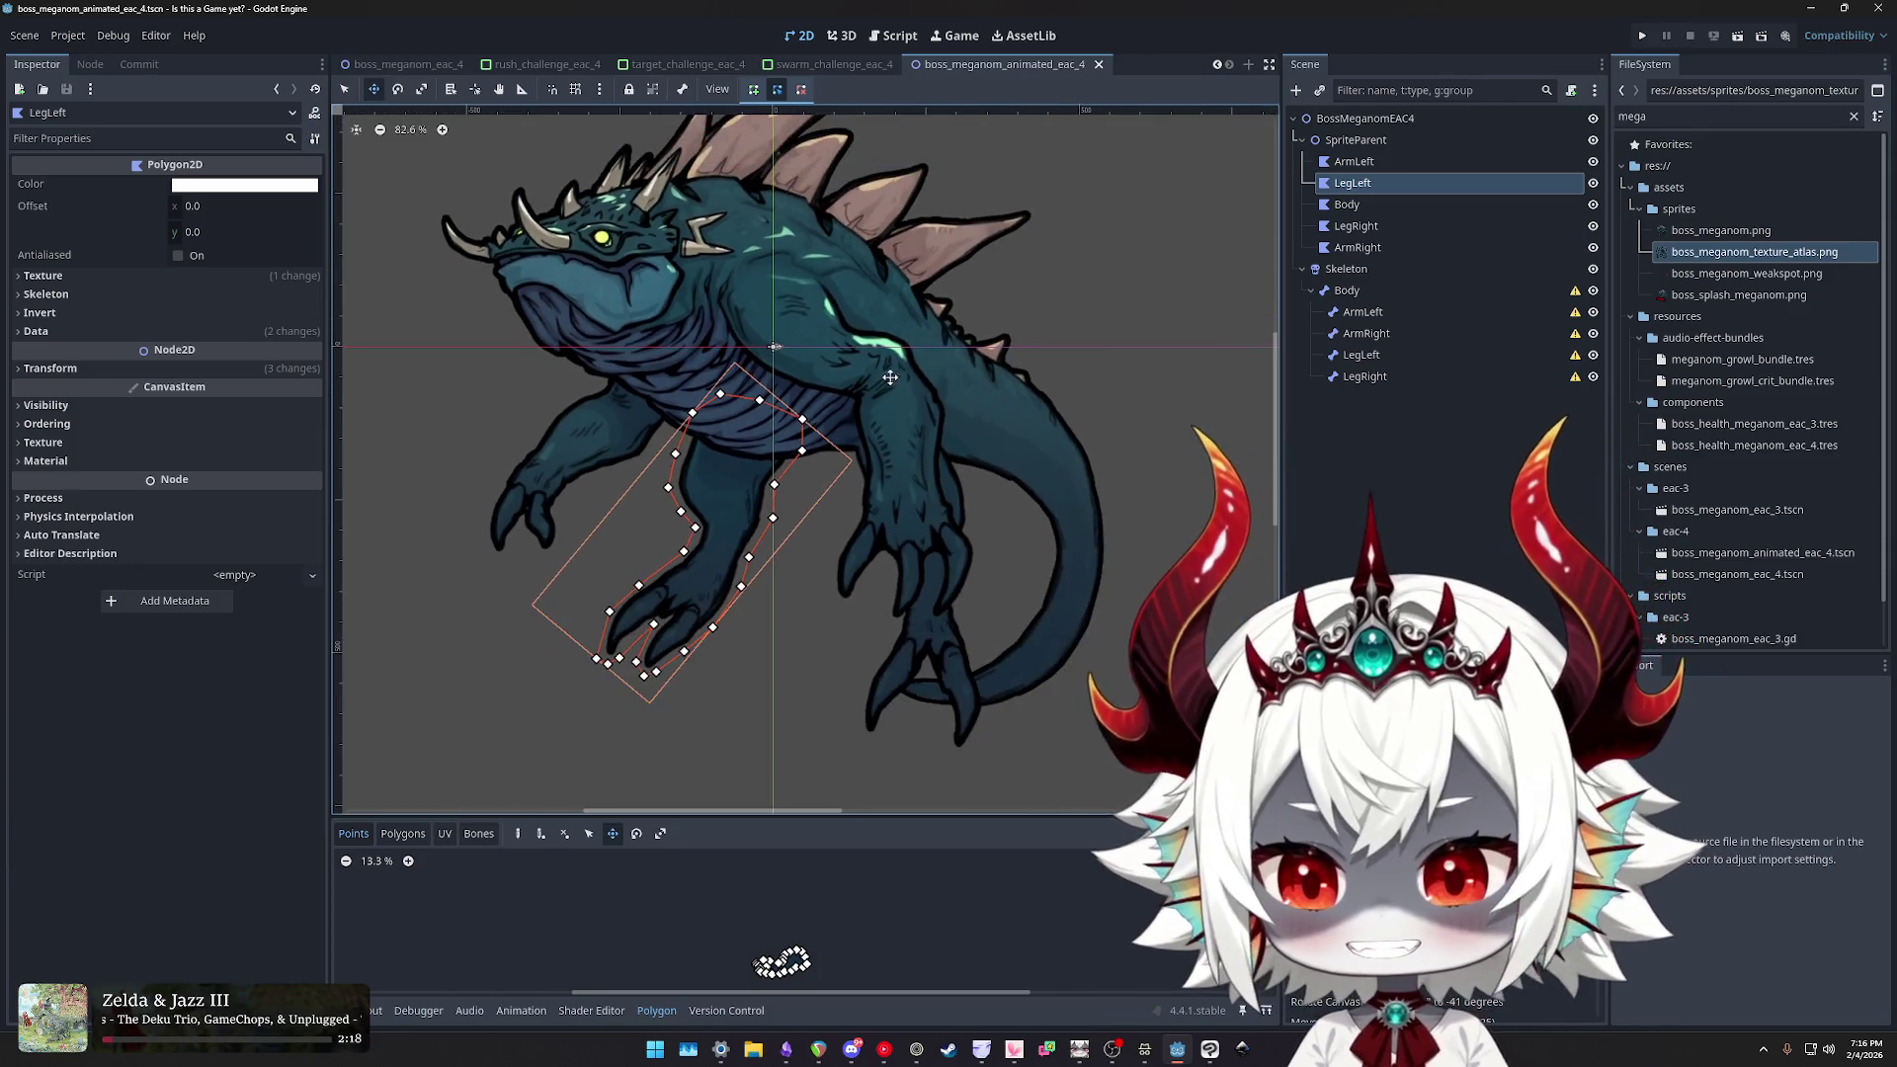
{"action": "left_click_drag", "start_coordinate": [958, 398], "coordinate": [965, 384]}
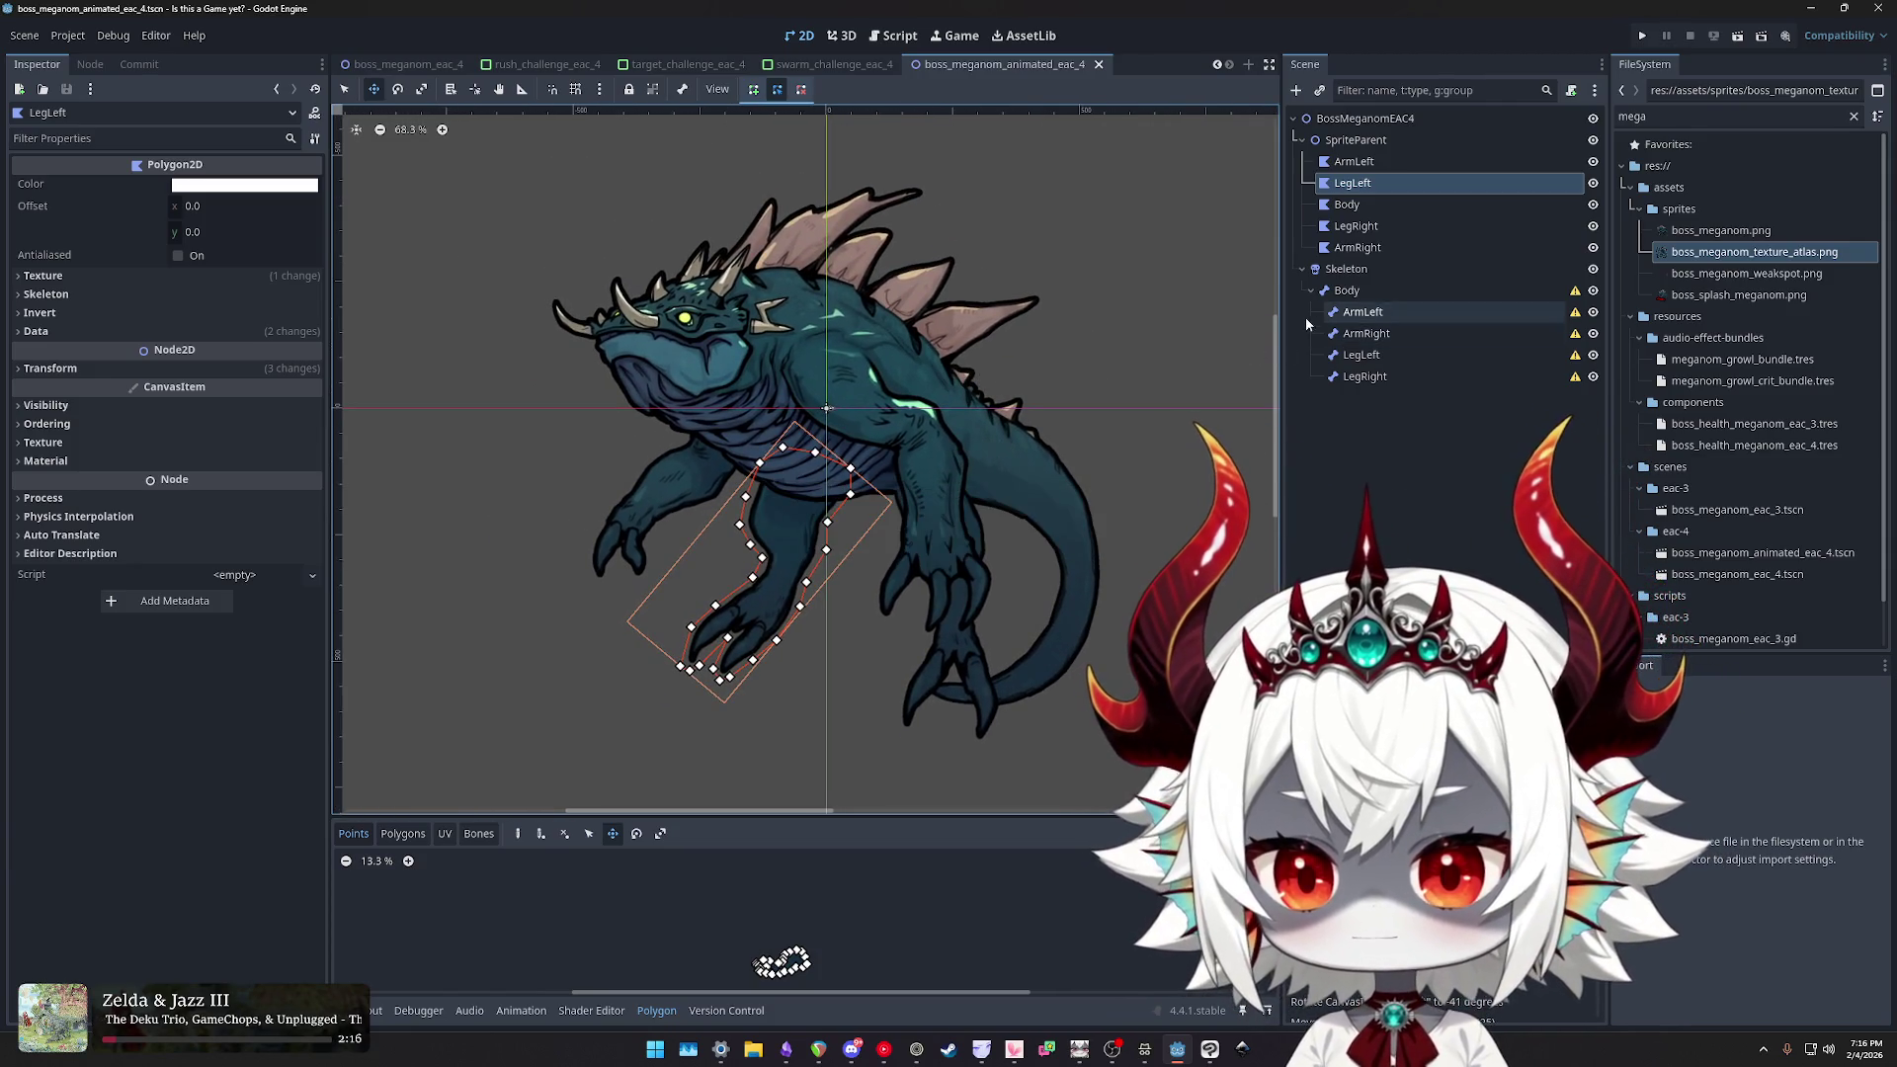
- Assign the Skeleton node to ArmLeft through ArmRight in the Inspector's Skeleton property
{"action": "left_click", "coordinate": [1354, 161]}
{"action": "left_click", "coordinate": [1359, 249], "text": "shift"}
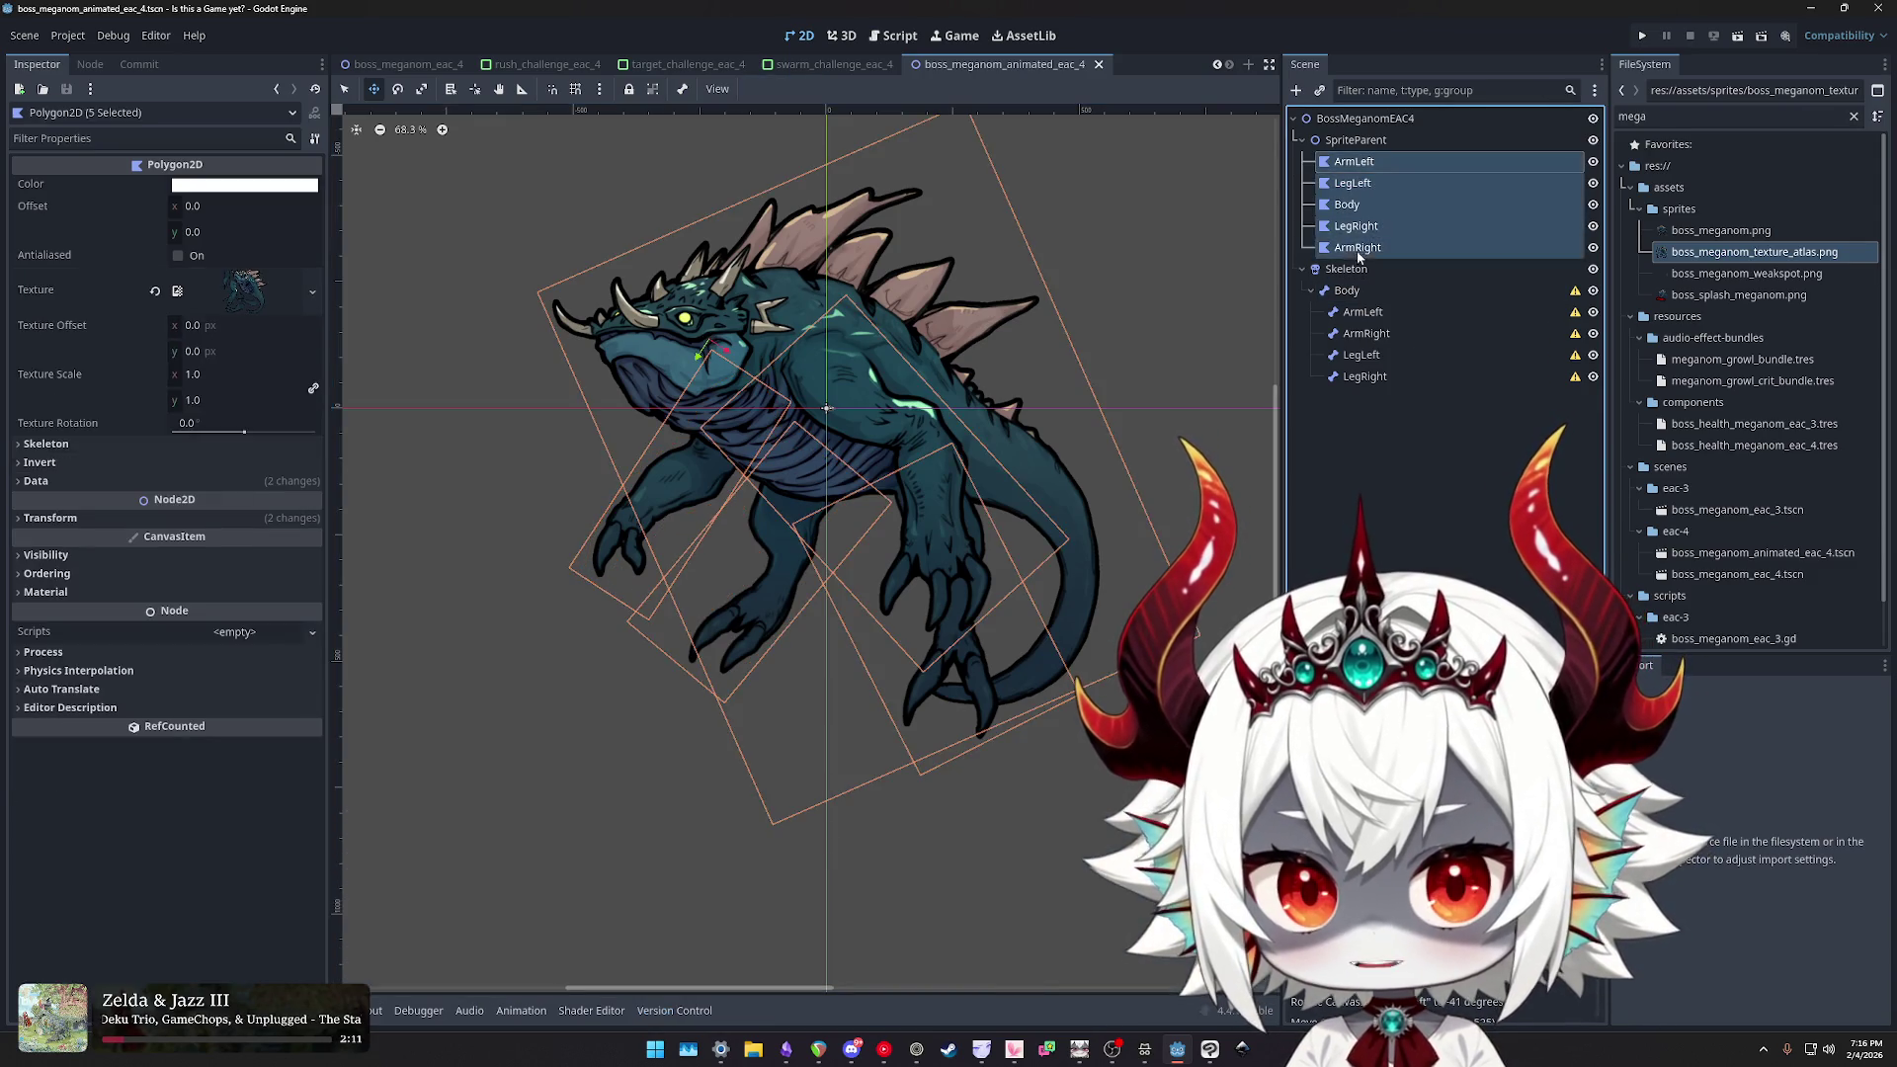
{"action": "left_click", "coordinate": [156, 444]}
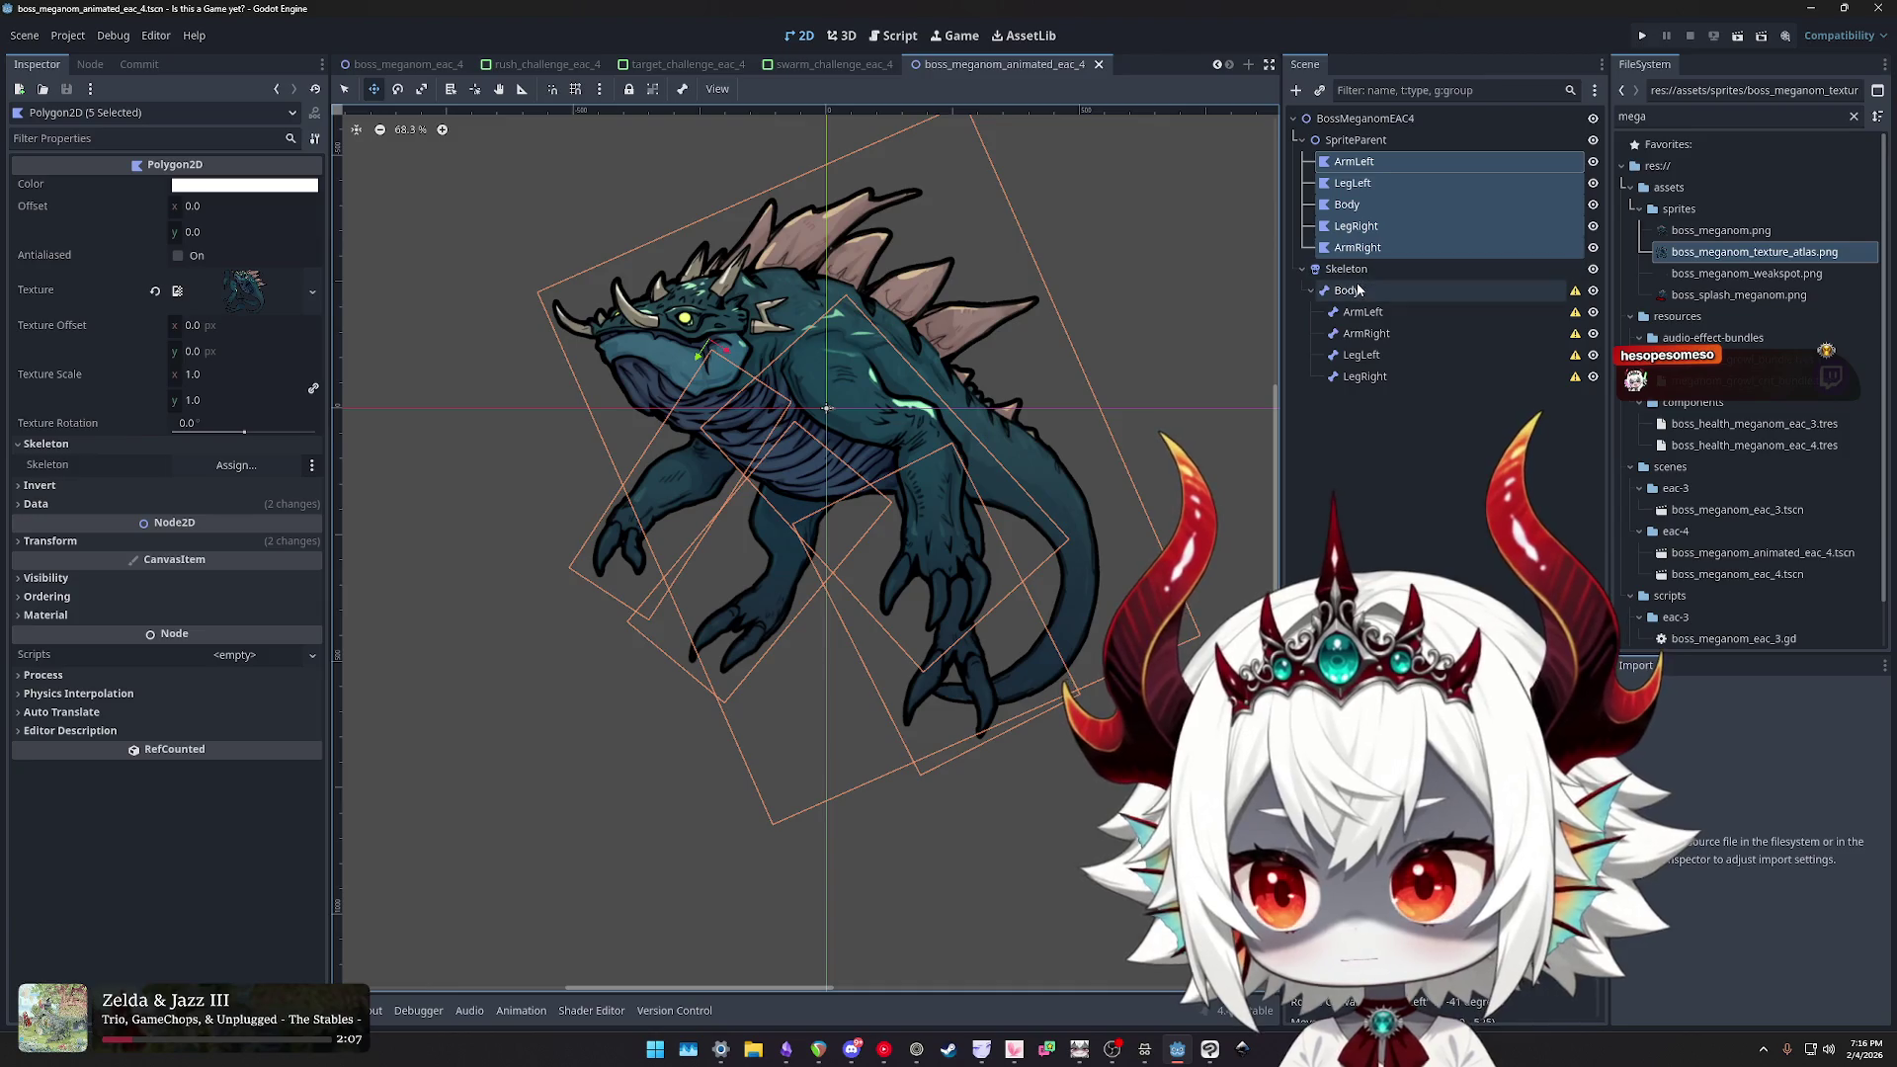
{"action": "left_click", "coordinate": [250, 468]}
{"action": "left_click", "coordinate": [885, 368]}
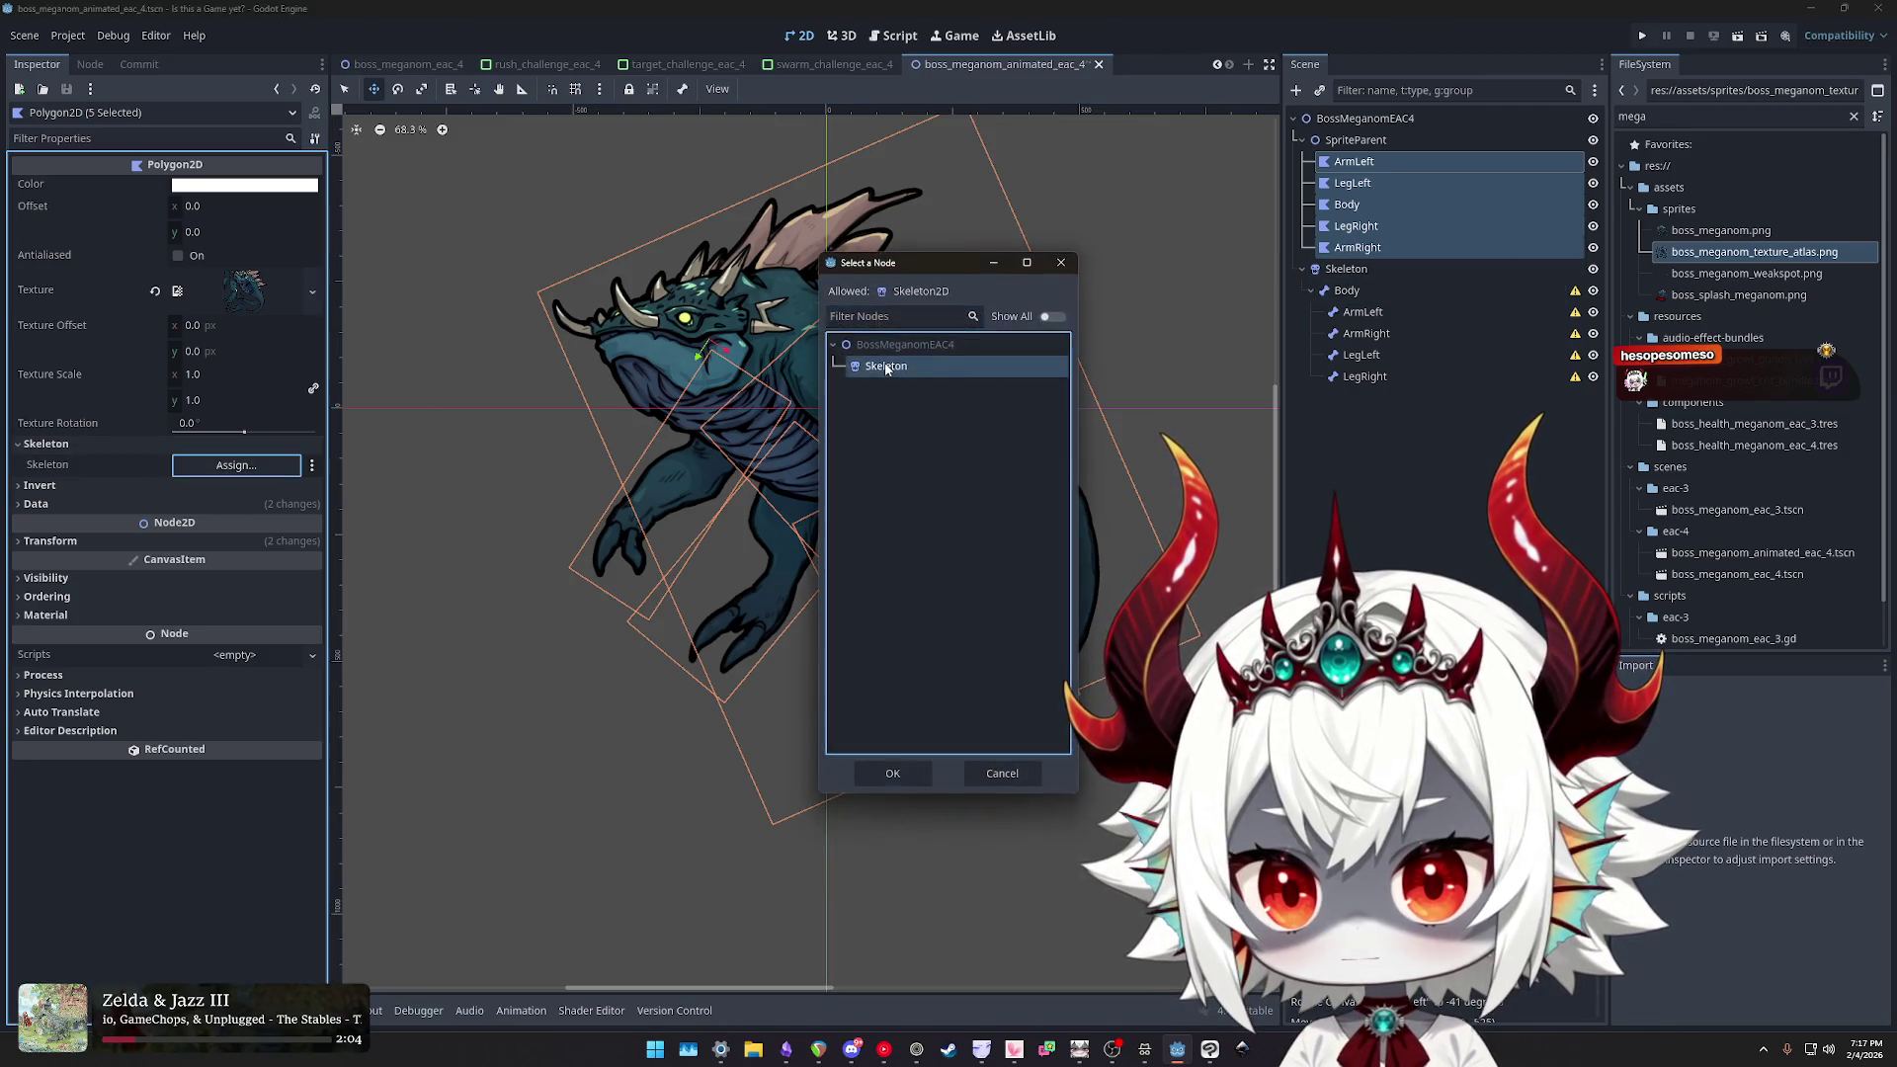
{"action": "left_click", "coordinate": [889, 771]}
{"action": "left_click", "coordinate": [1060, 372]}
- Save the animated boss scene and scroll around to review the assembled monster
{"action": "key", "text": "ctrl+s"}
{"action": "scroll", "coordinate": [1068, 450], "scroll_direction": "up", "scroll_amount": 2}
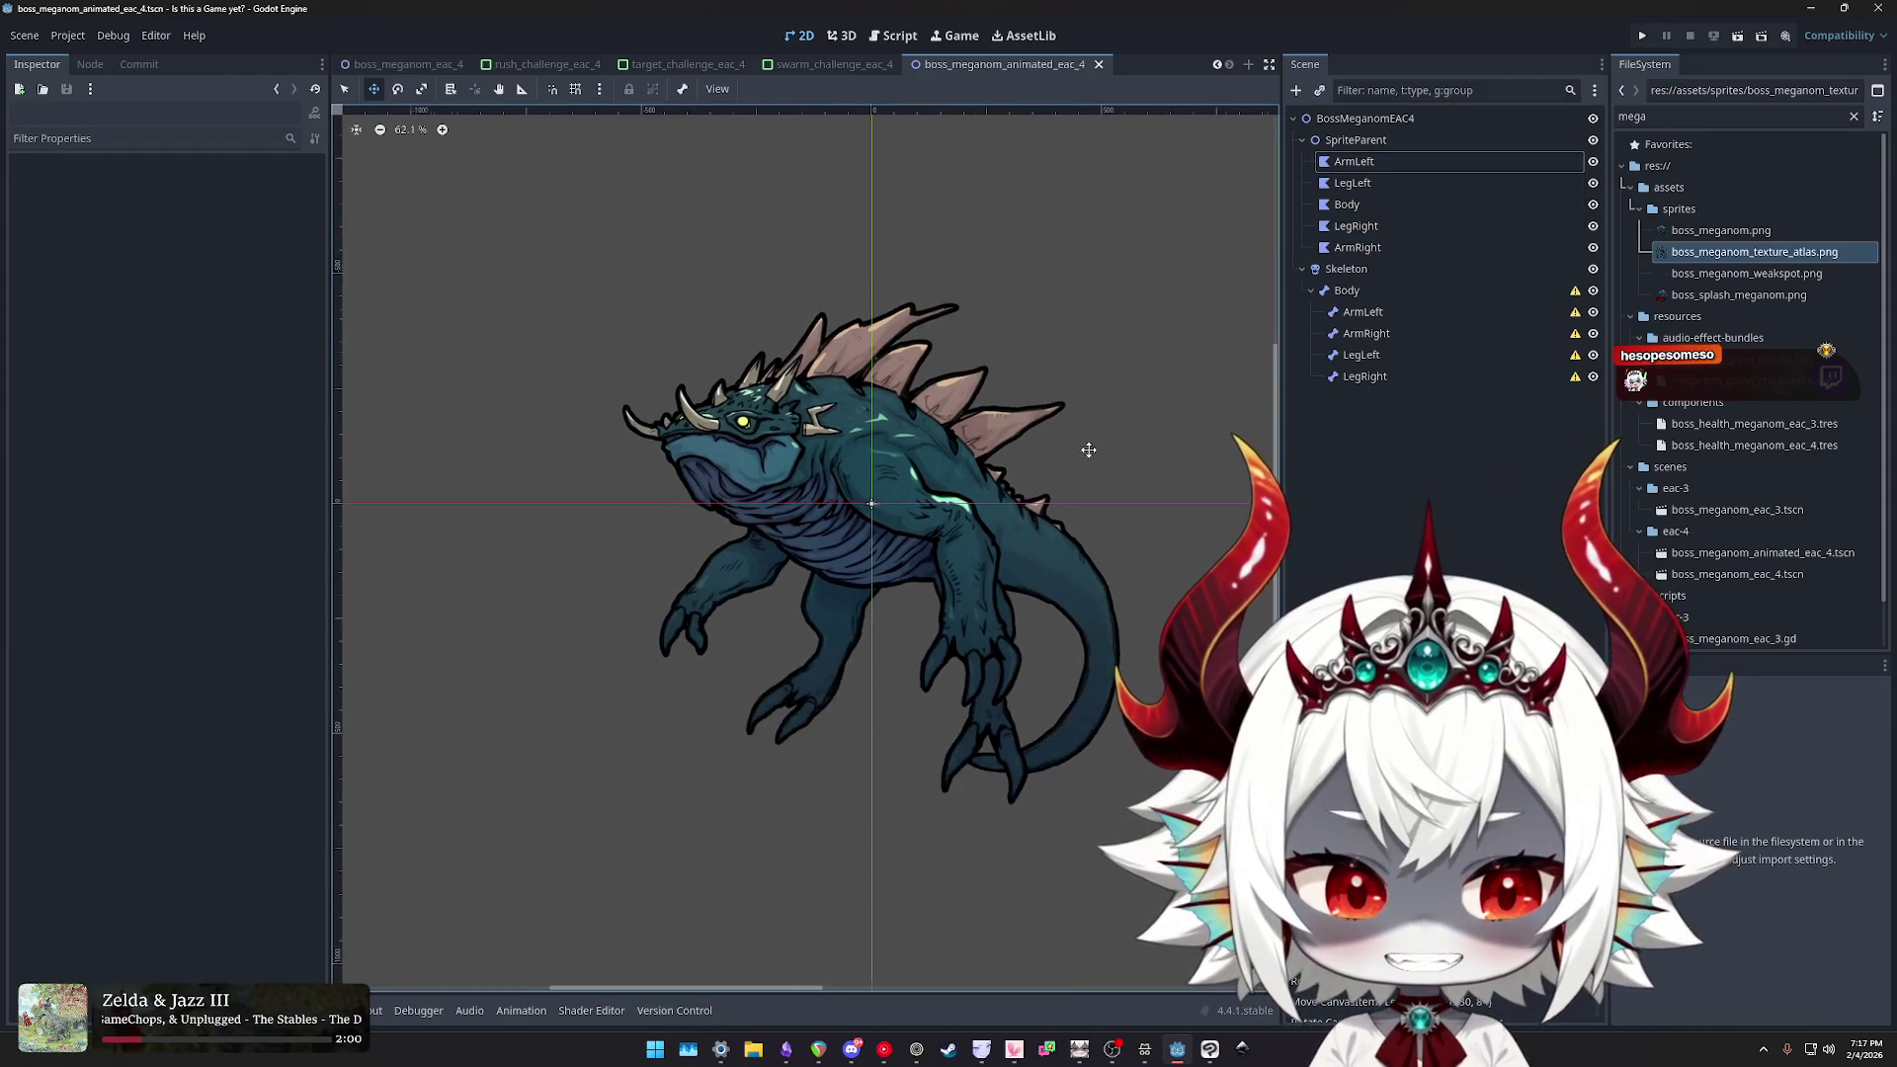
{"action": "scroll", "coordinate": [935, 497], "scroll_direction": "up", "scroll_amount": 1}
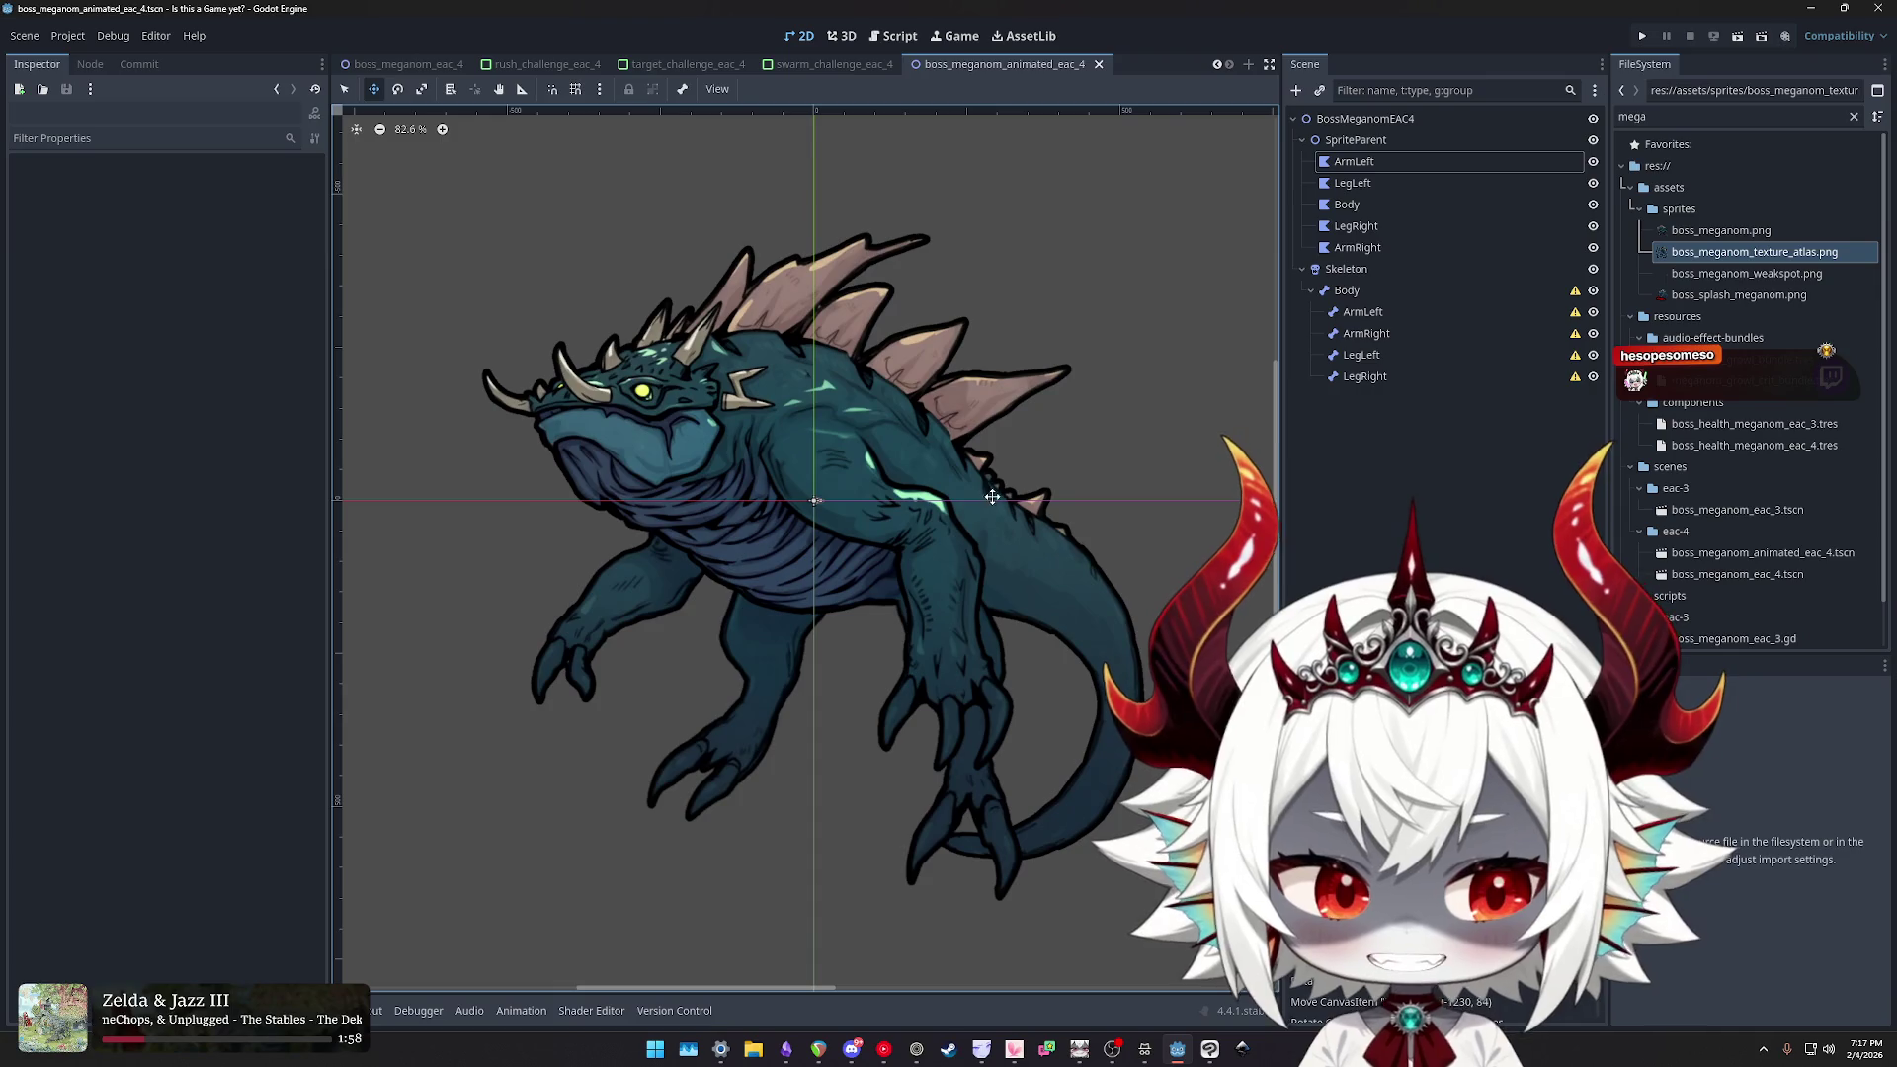
{"action": "scroll", "coordinate": [982, 561], "scroll_direction": "up", "scroll_amount": 1}
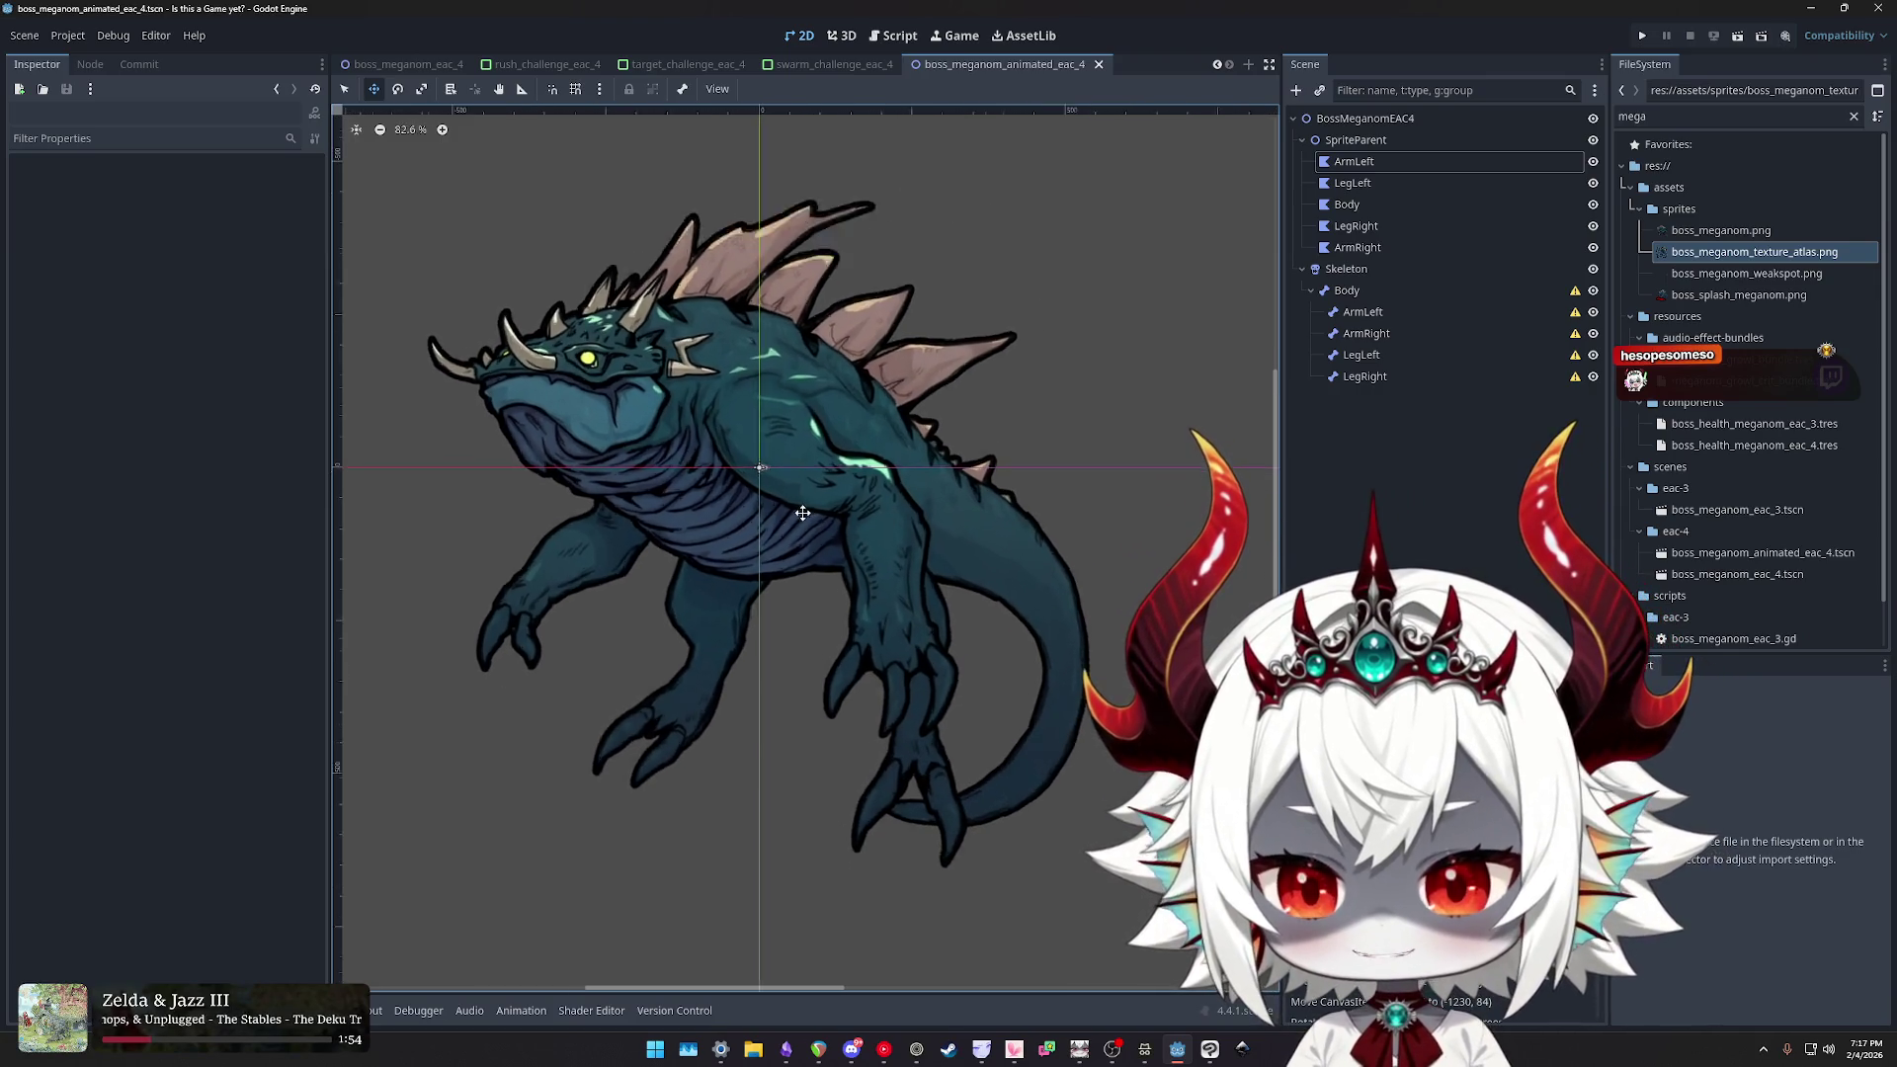
{"action": "scroll", "coordinate": [900, 489], "scroll_direction": "up", "scroll_amount": 1}
{"action": "scroll", "coordinate": [901, 484], "scroll_direction": "down", "scroll_amount": 2}
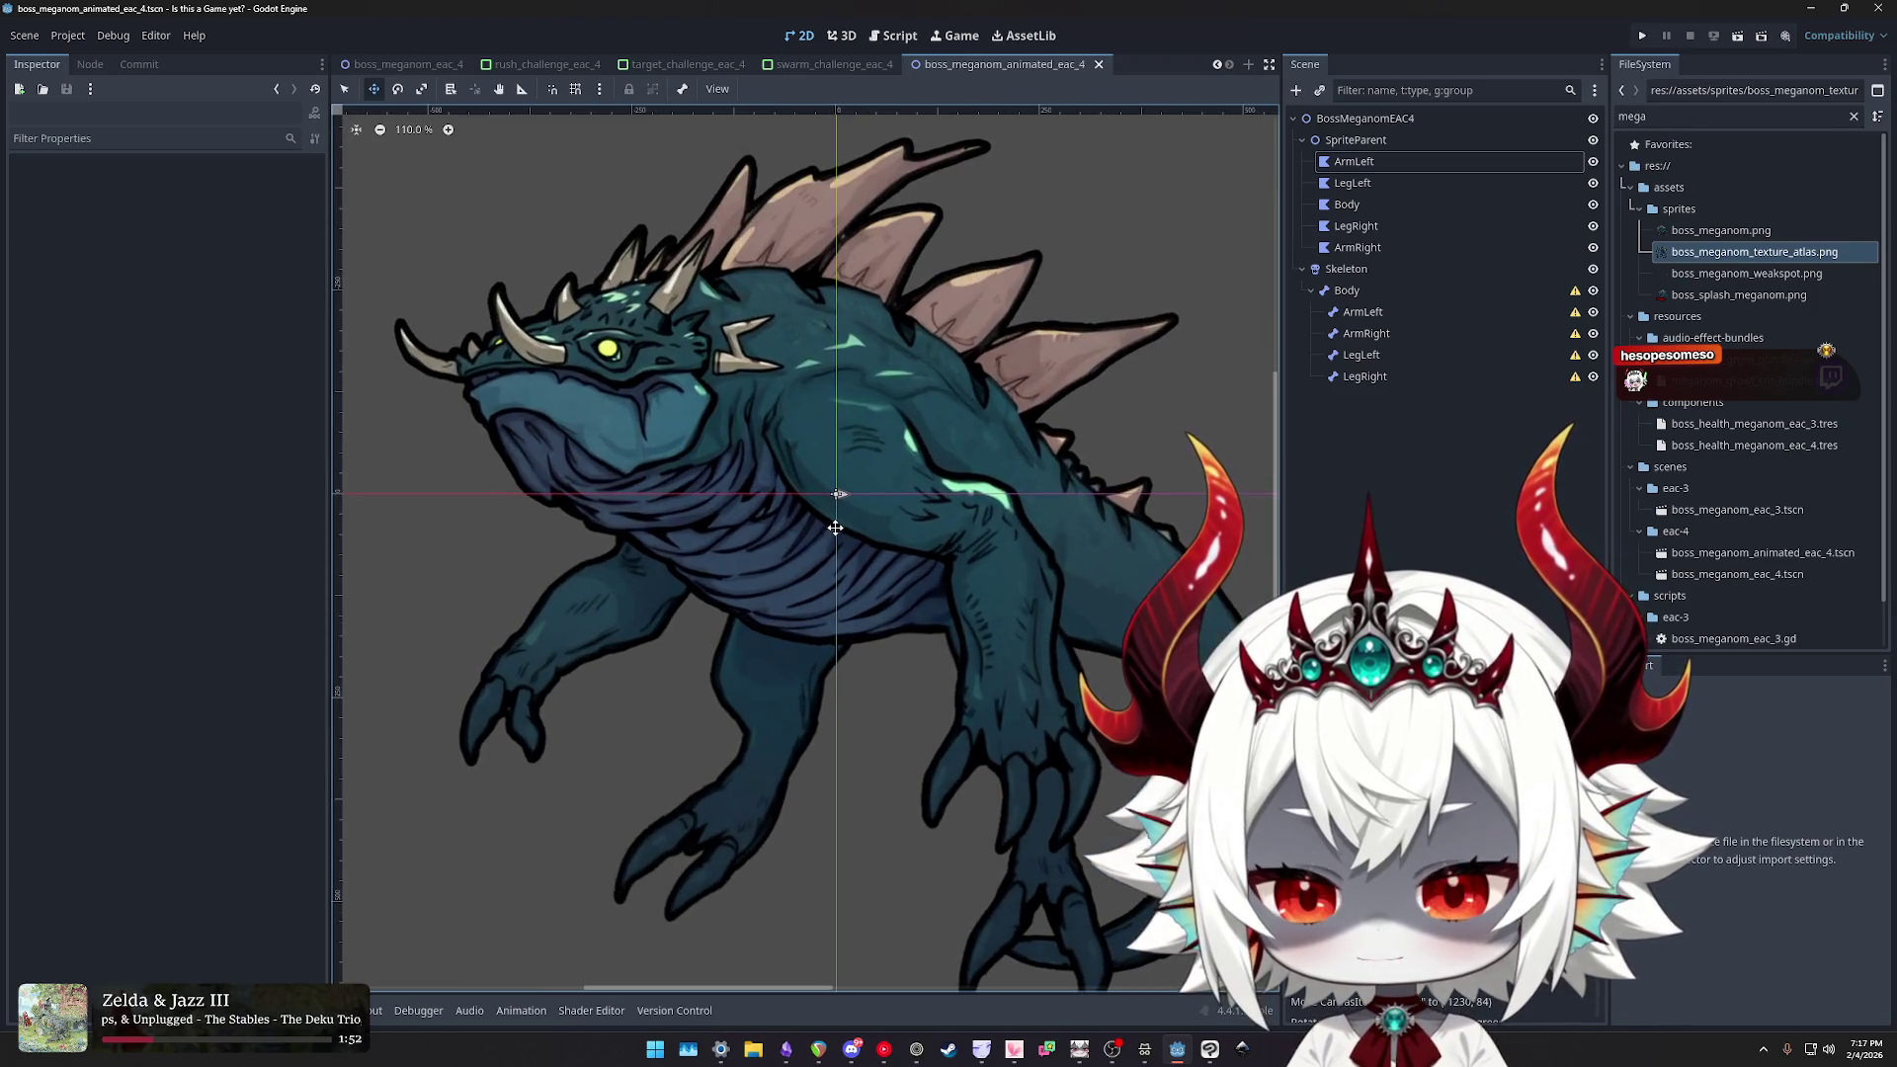
{"action": "scroll", "coordinate": [884, 476], "scroll_direction": "up", "scroll_amount": 1}
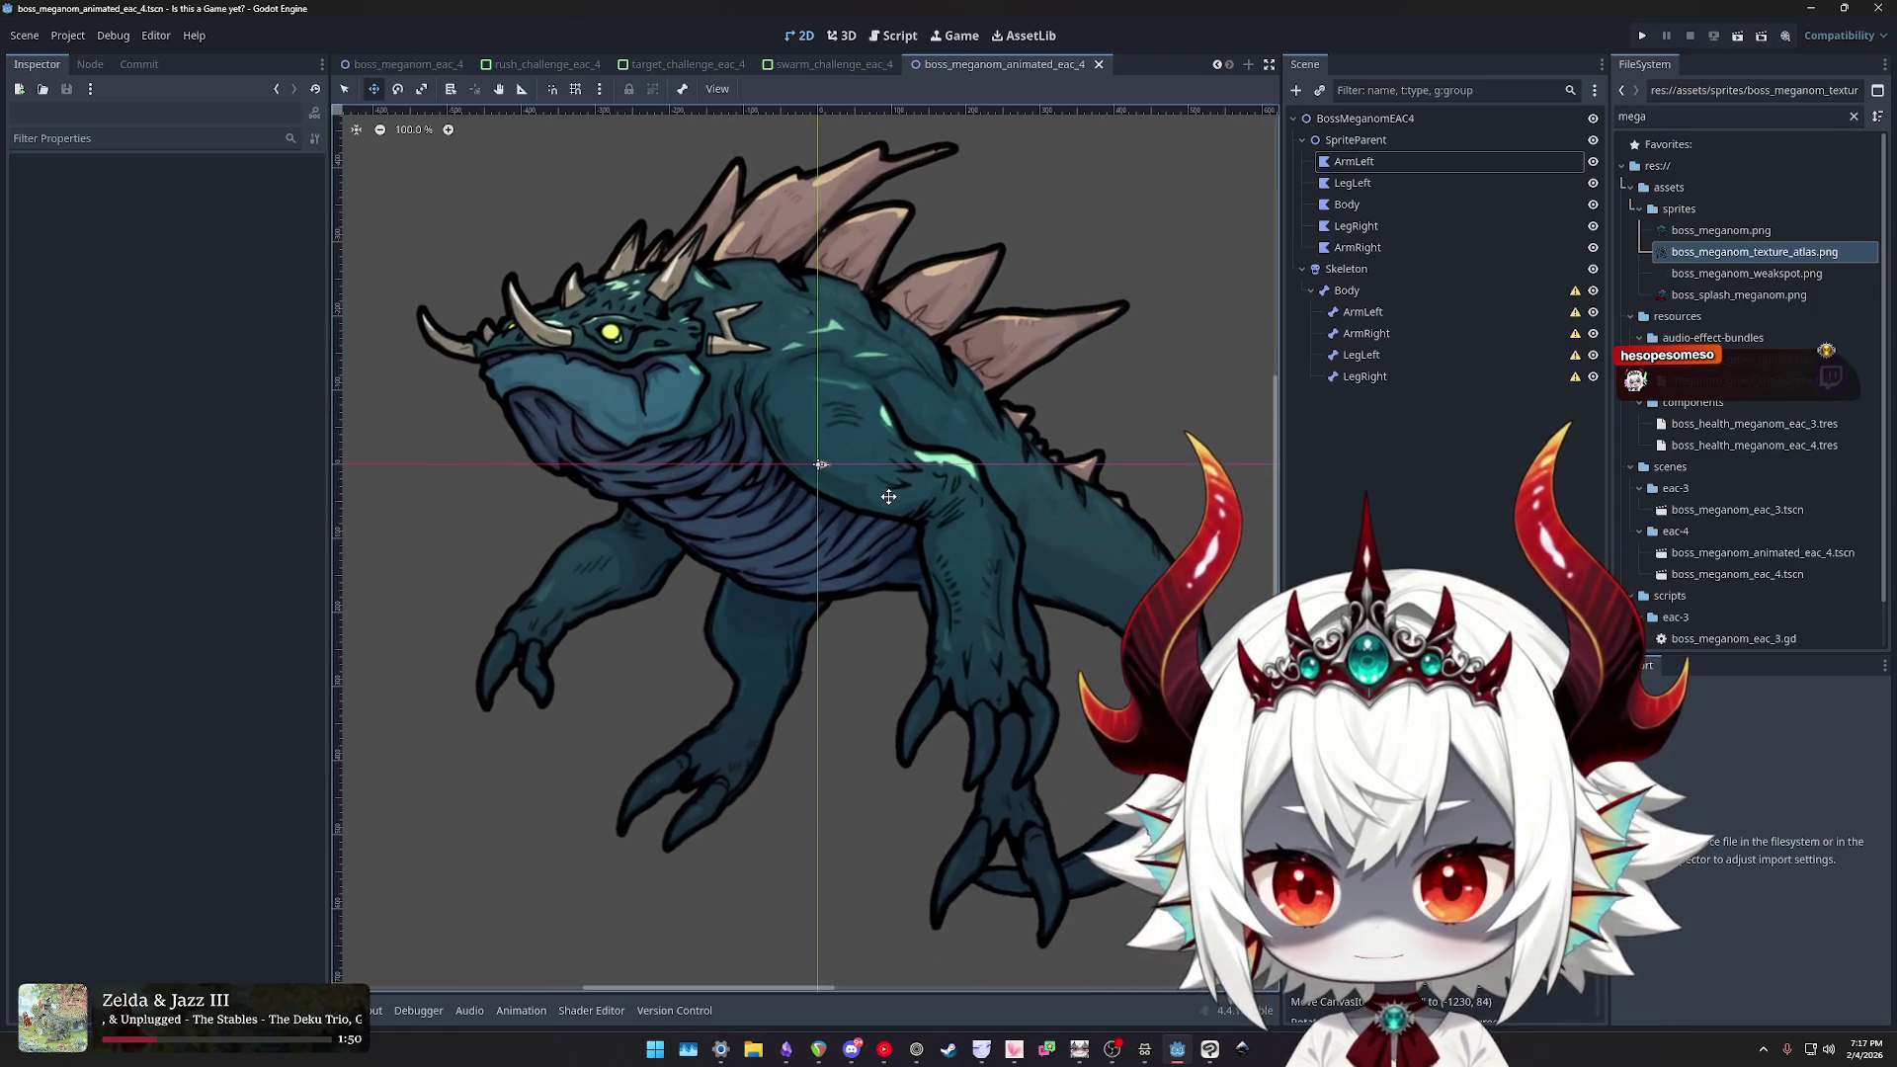
{"action": "scroll", "coordinate": [900, 499], "scroll_direction": "left", "scroll_amount": 1}
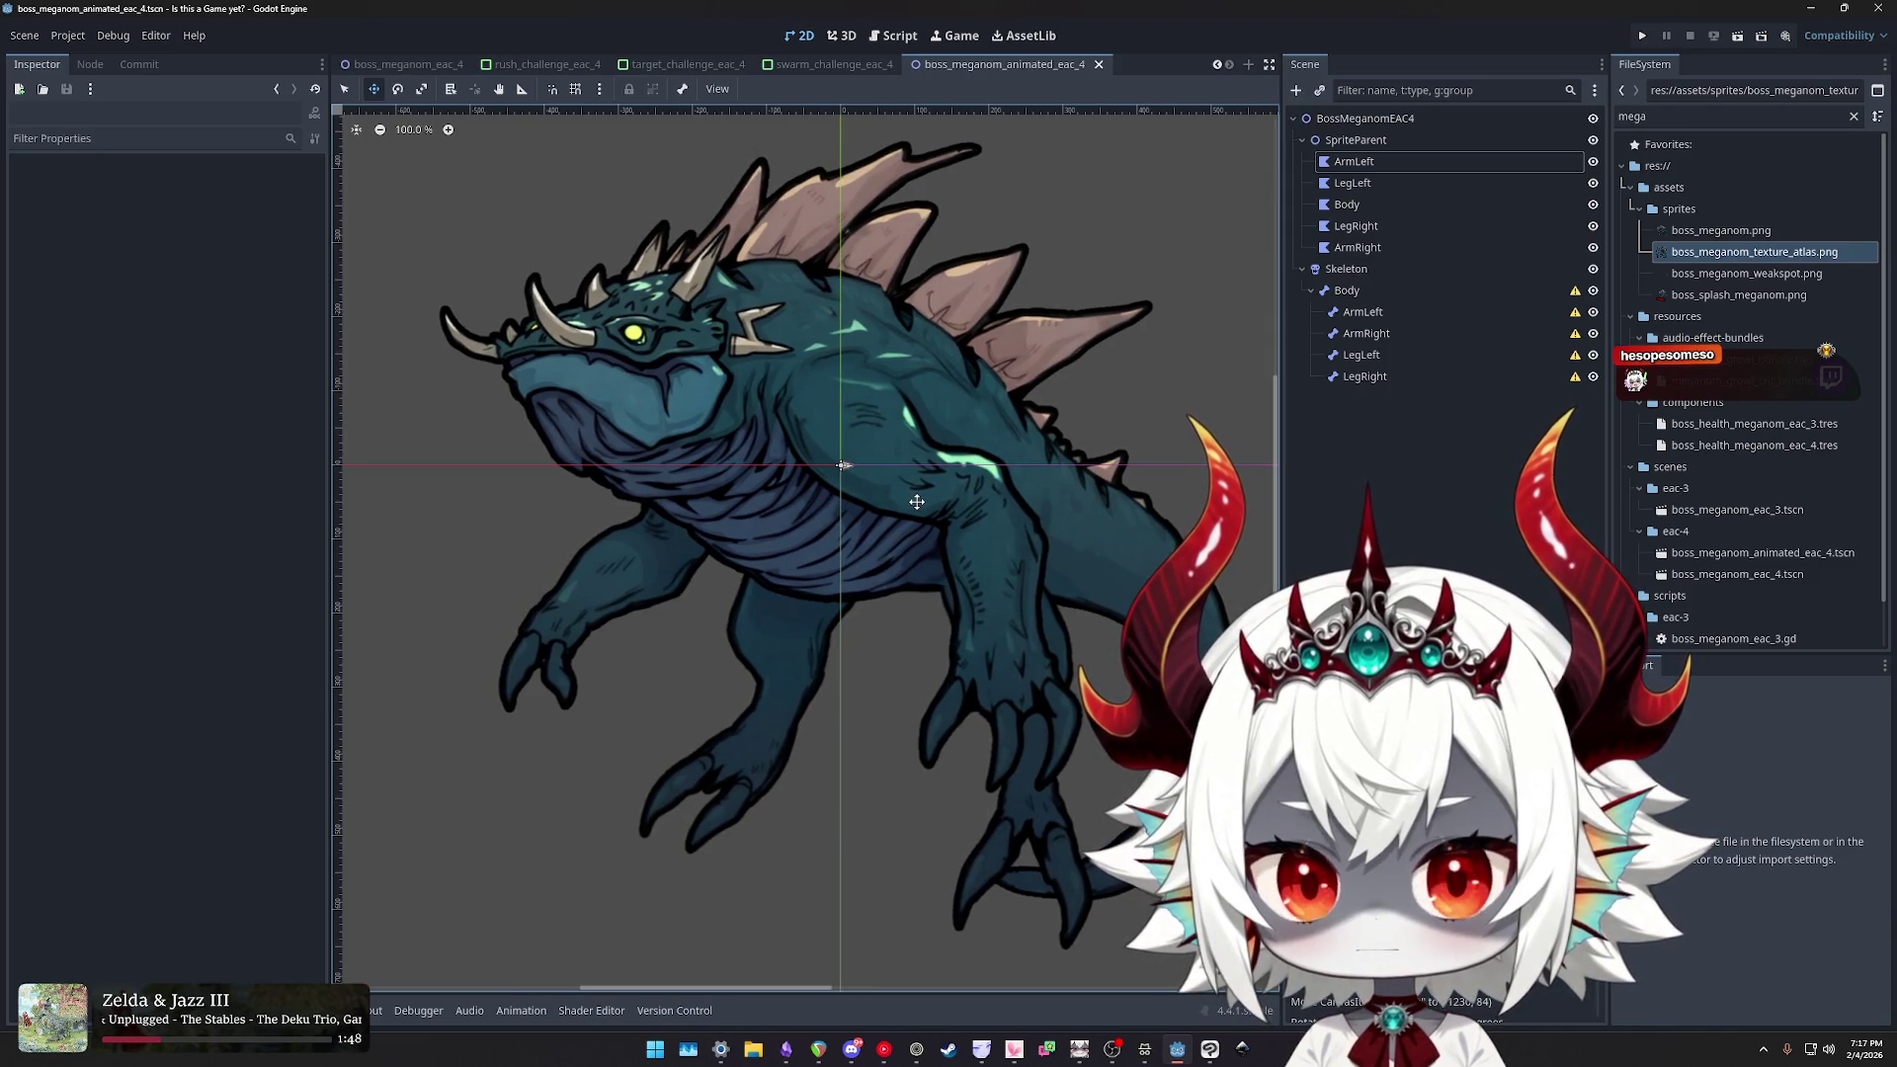
- Turn off the Body bone's auto-calculated length and angle, then adjust its angle and length
{"action": "left_click", "coordinate": [1362, 311]}
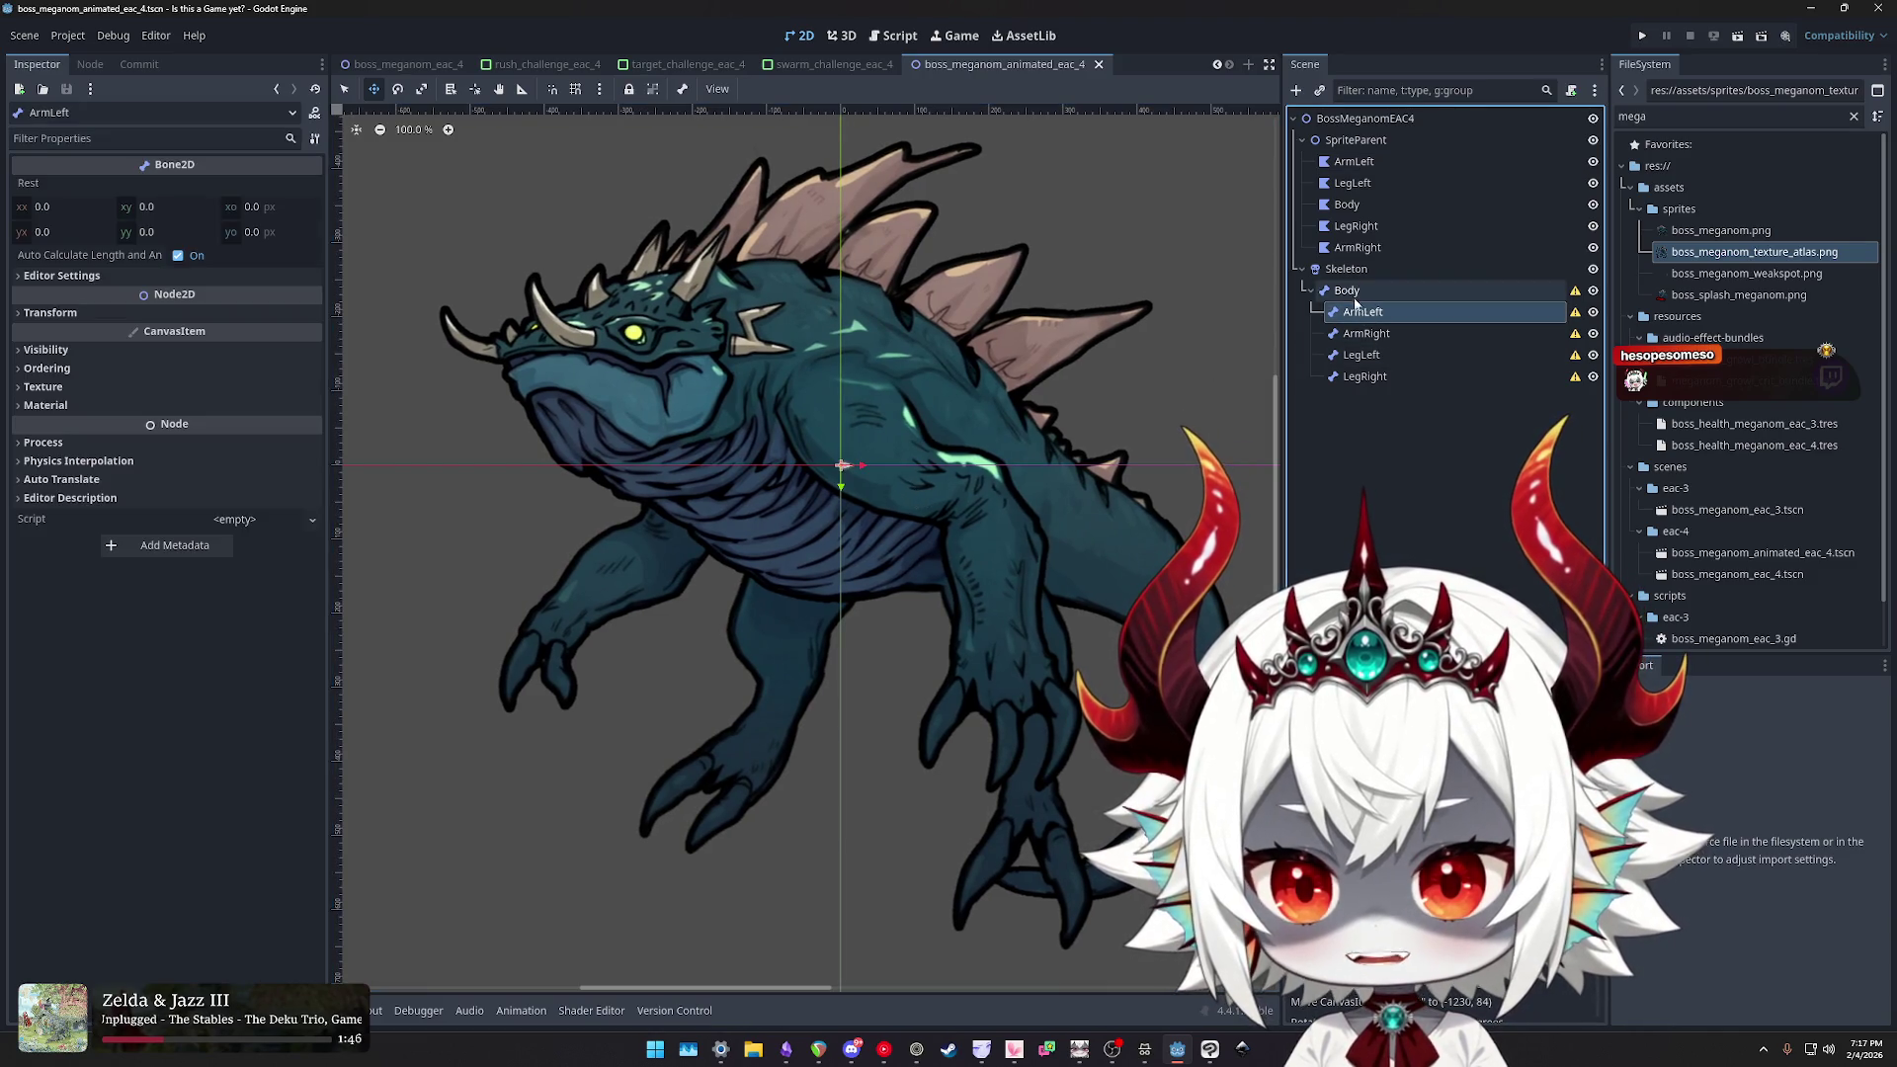
{"action": "left_click", "coordinate": [1348, 290]}
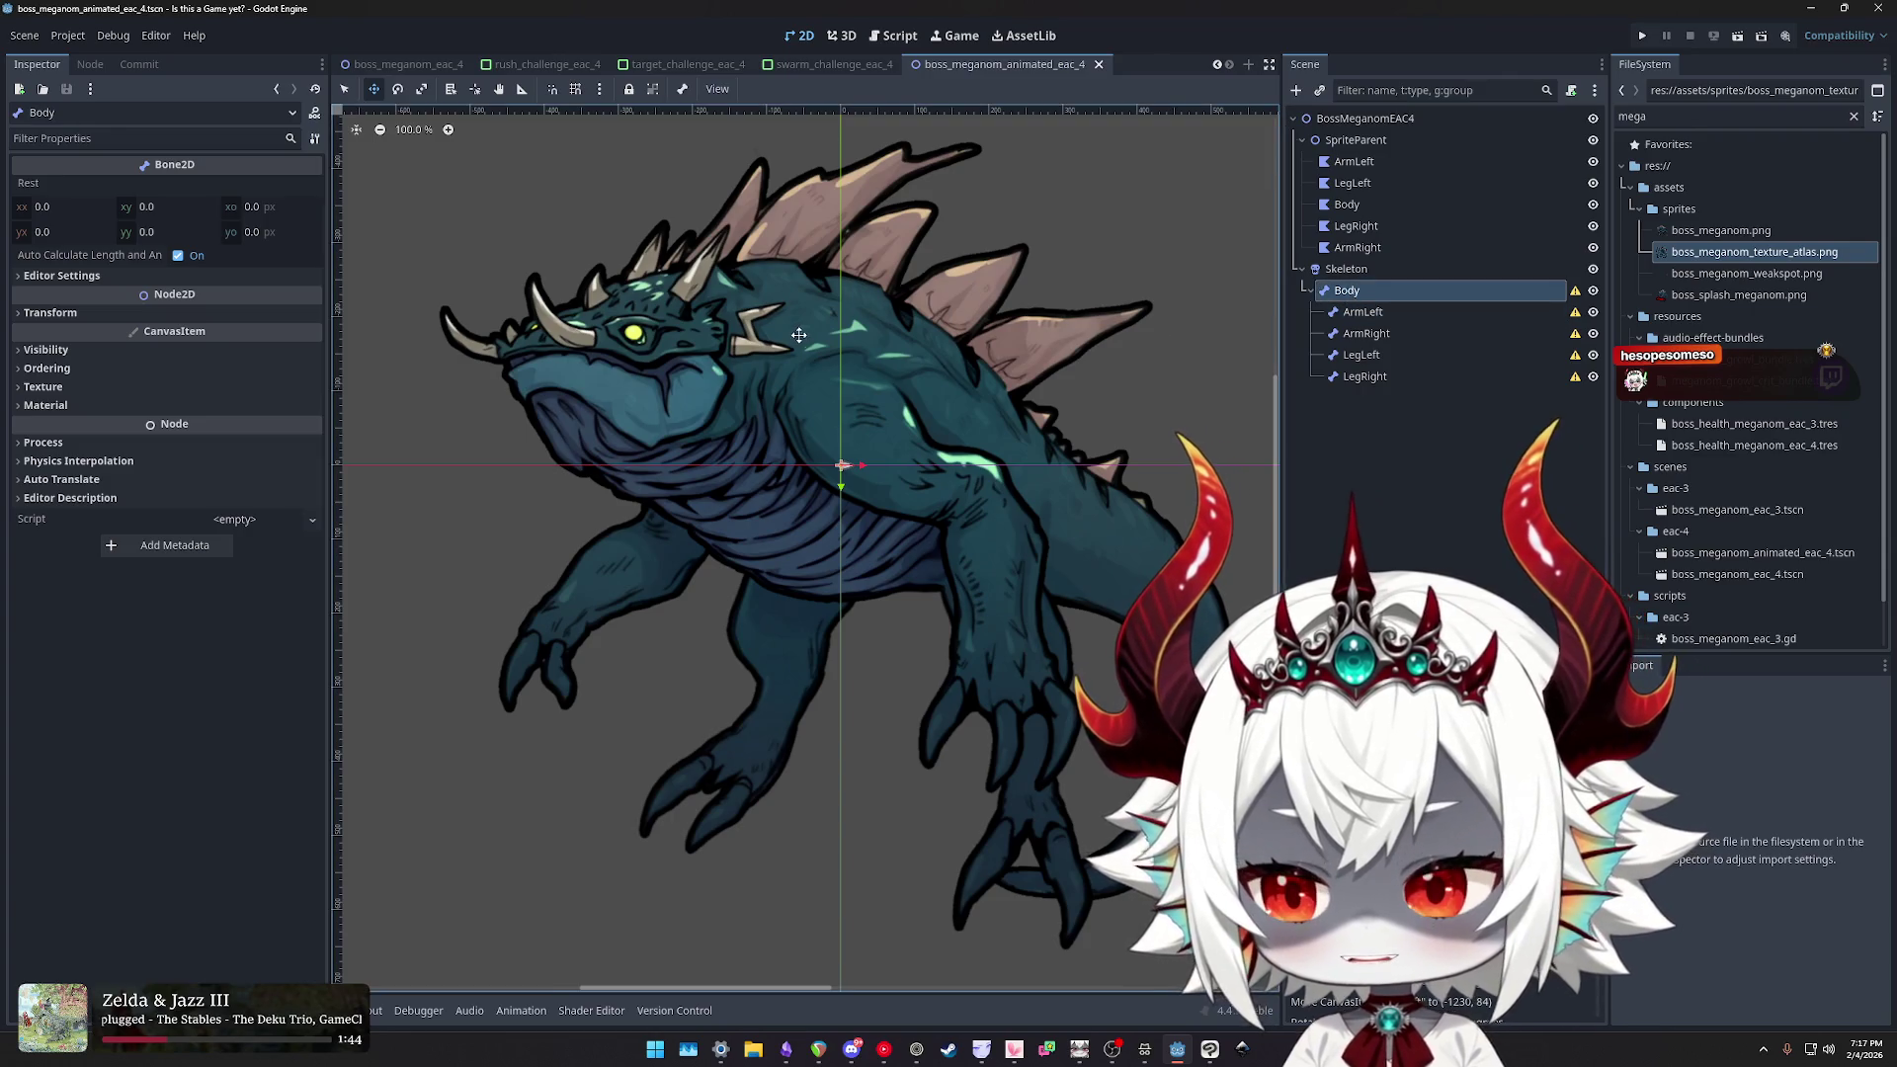
{"action": "left_click", "coordinate": [198, 258]}
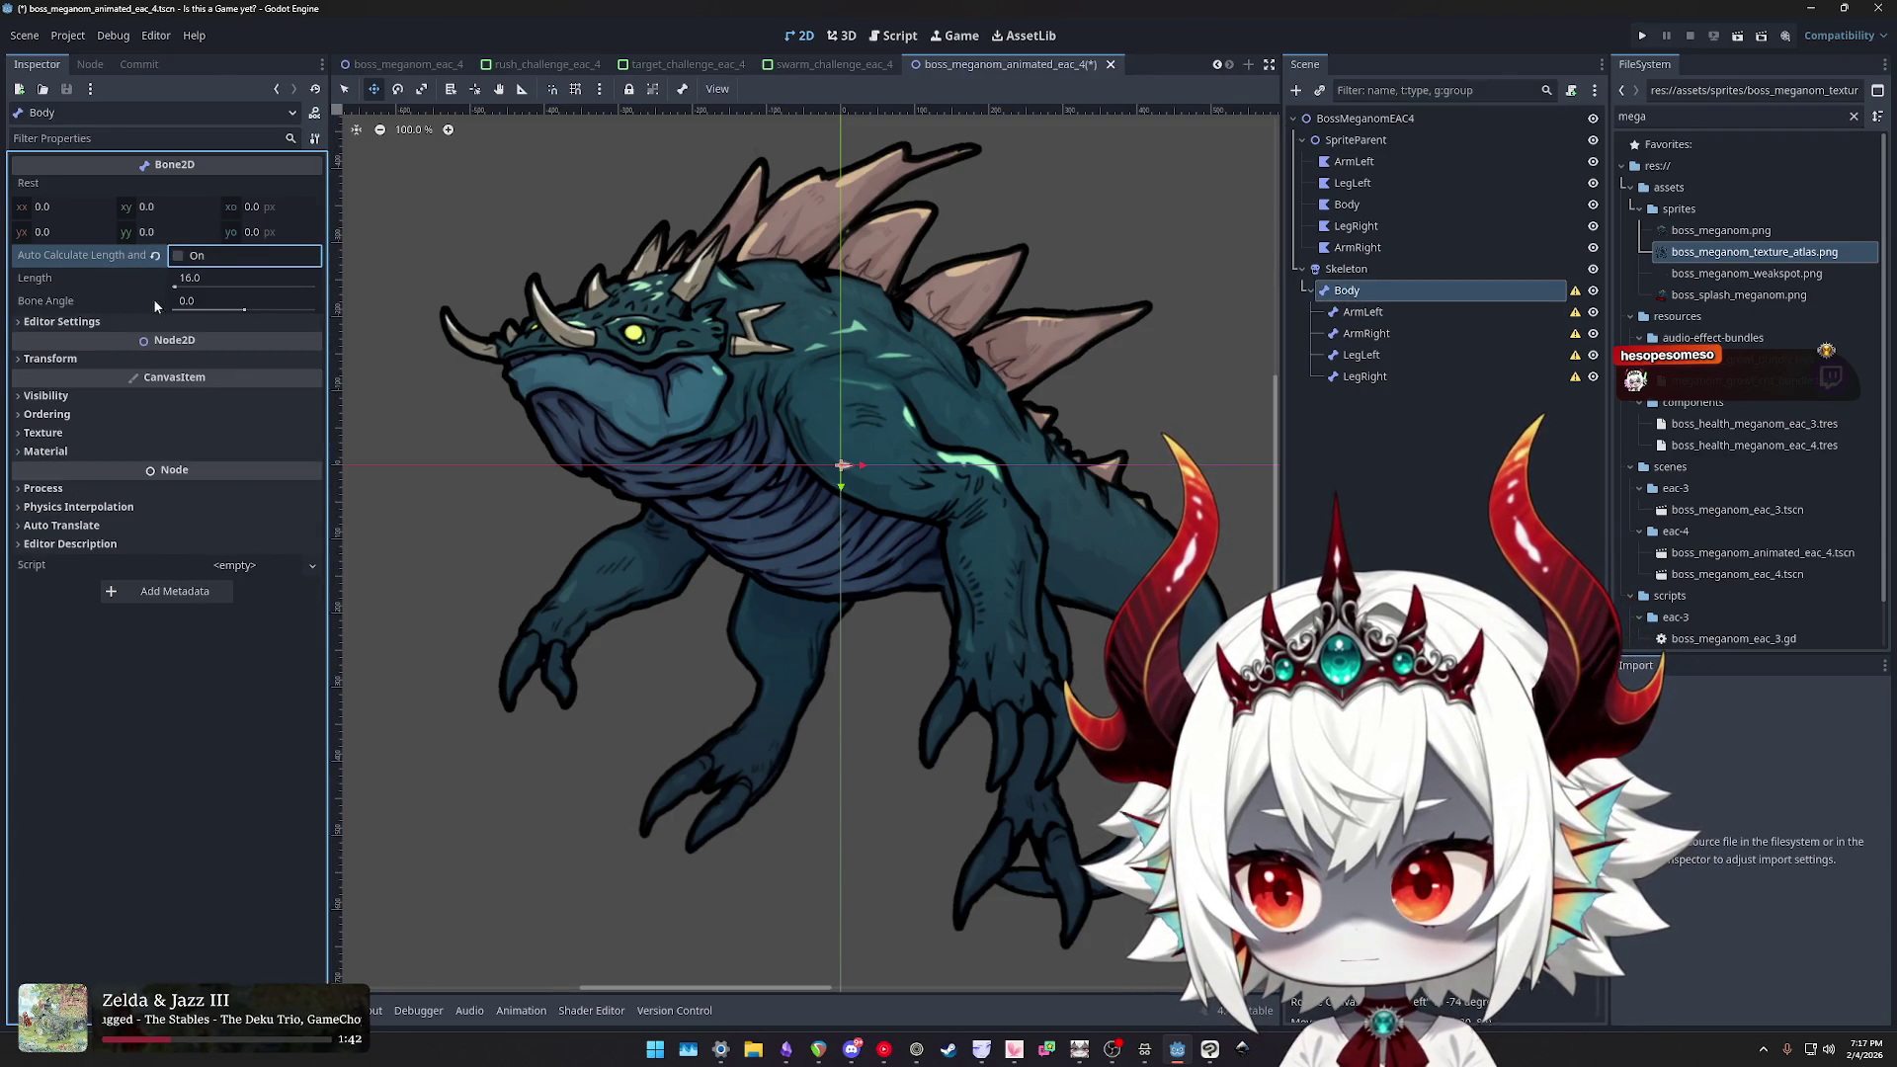
{"action": "left_click_drag", "start_coordinate": [235, 312], "coordinate": [233, 312]}
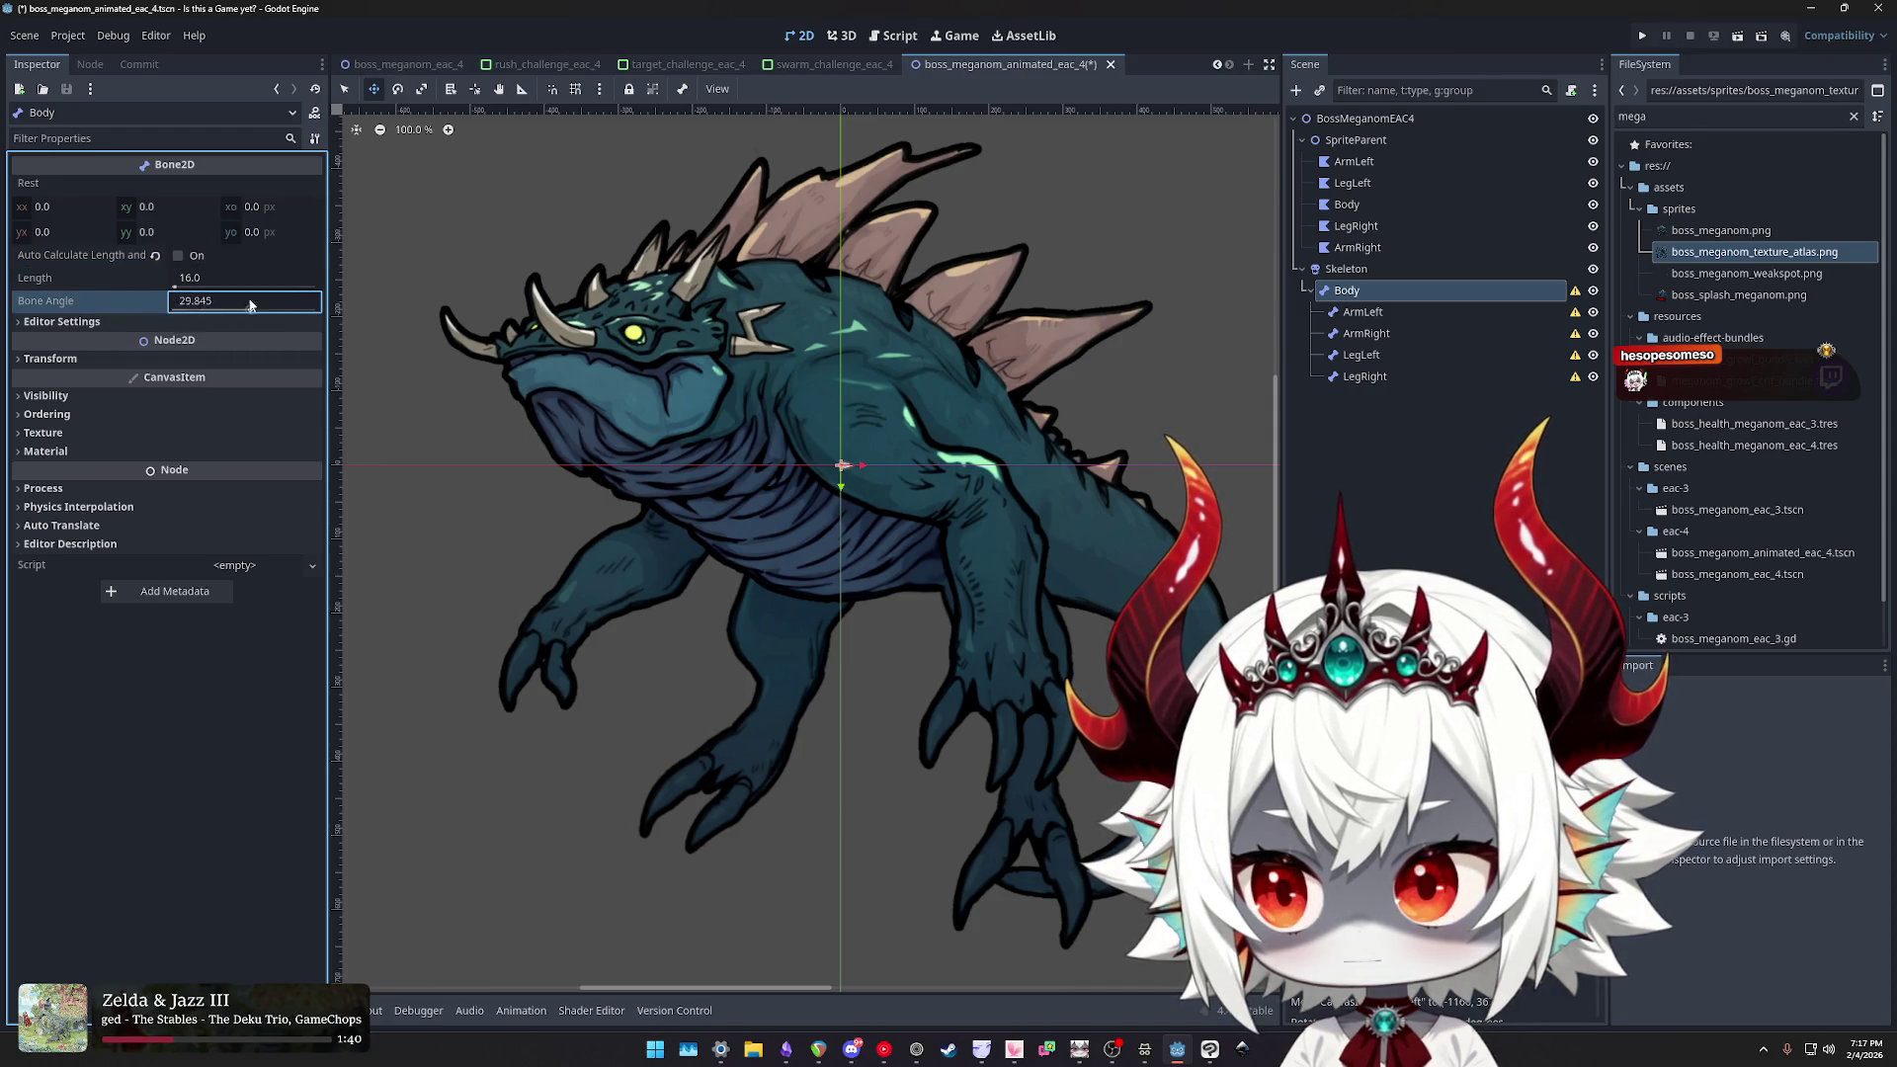
{"action": "type", "text": "-272.332"}
{"action": "key", "text": "Return"}
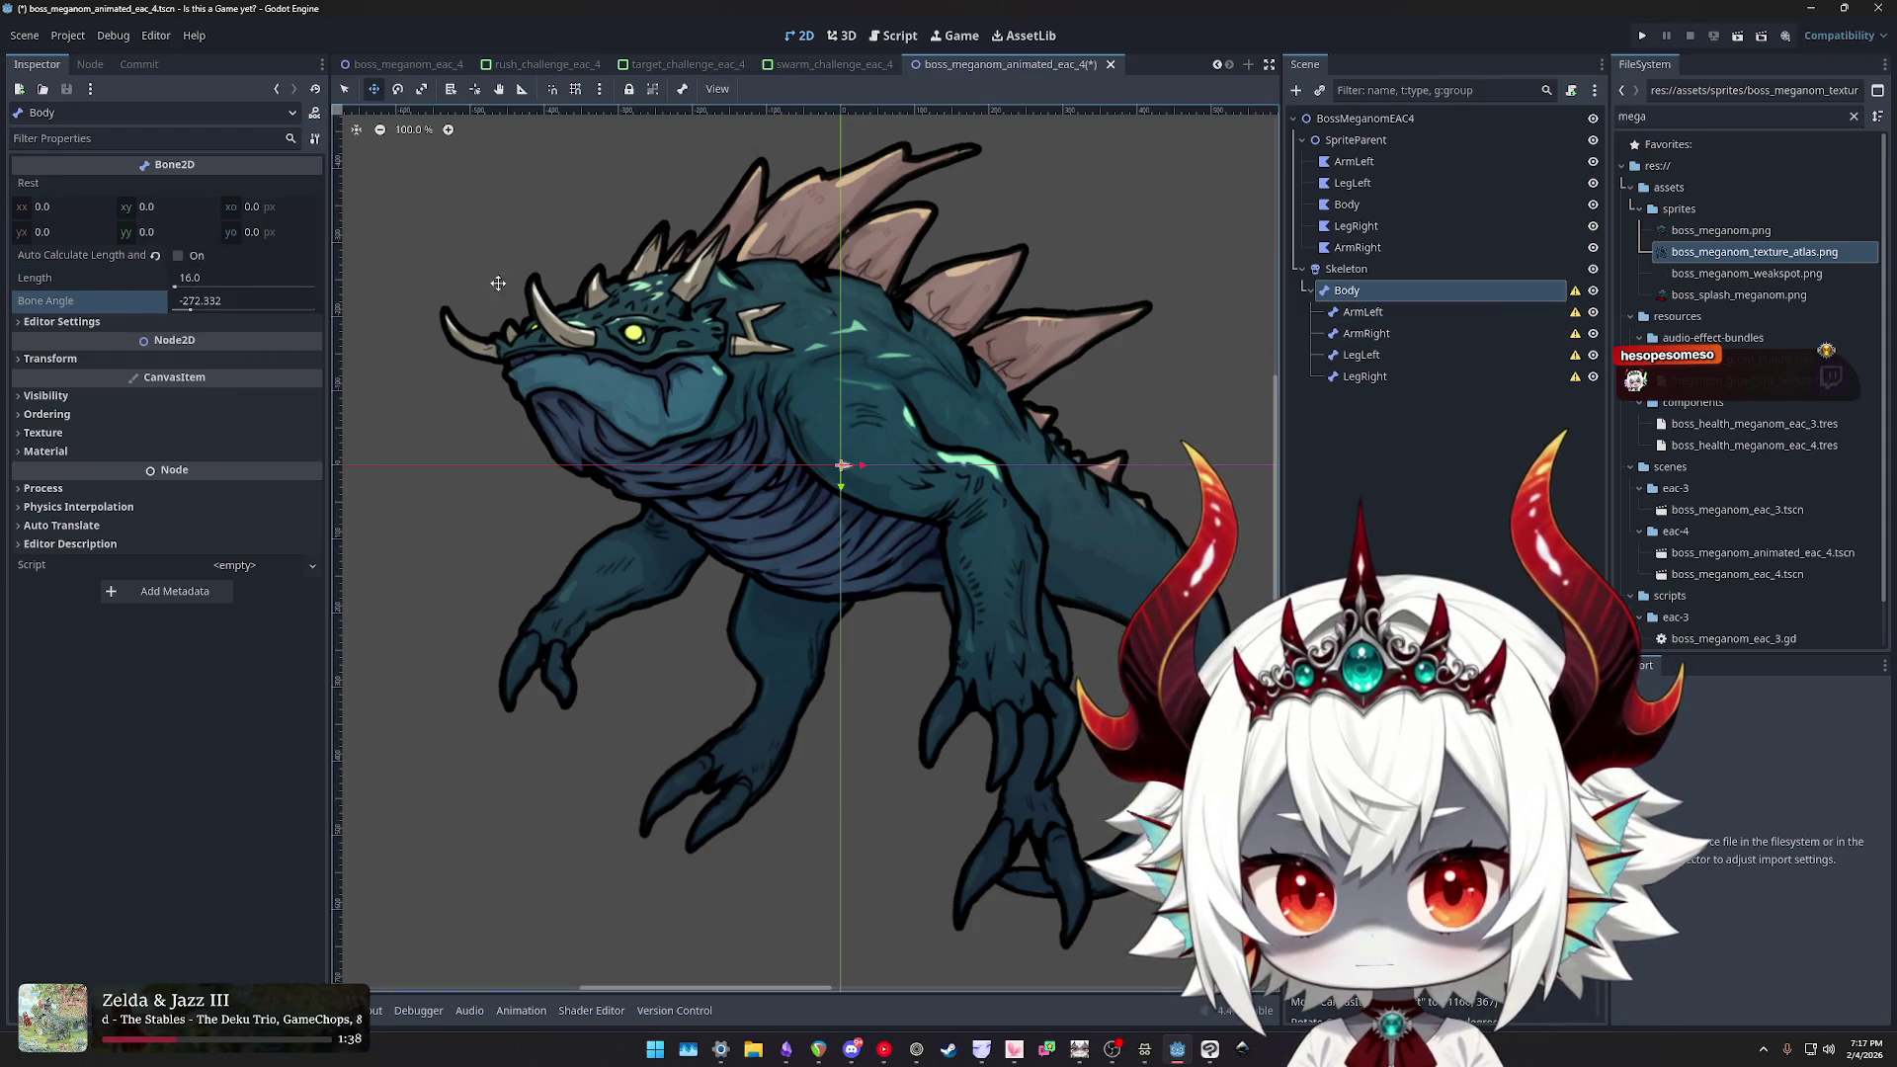
{"action": "left_click_drag", "start_coordinate": [177, 288], "coordinate": [269, 294]}
{"action": "key", "text": "Return"}
{"action": "scroll", "coordinate": [856, 365], "scroll_direction": "up", "scroll_amount": 1}
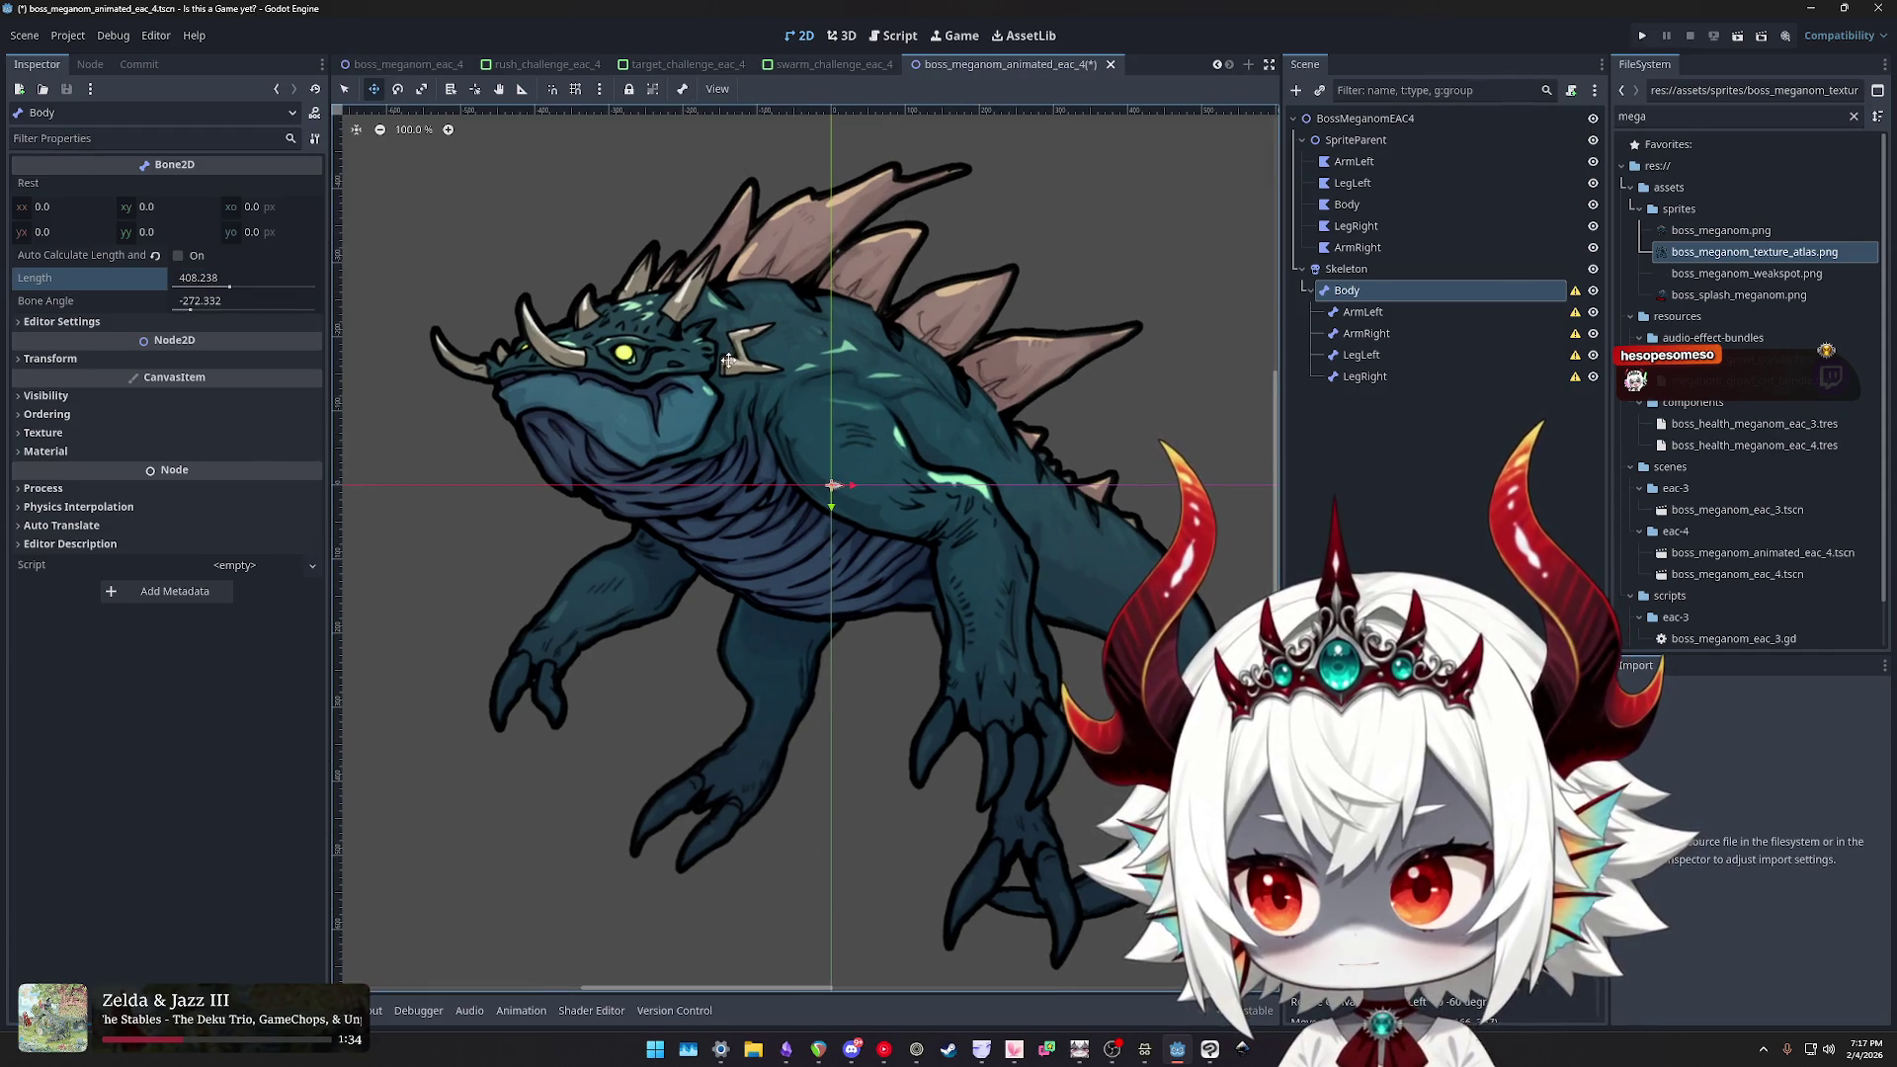
{"action": "scroll", "coordinate": [728, 361], "scroll_direction": "down", "scroll_amount": 1}
{"action": "left_click", "coordinate": [1367, 333]}
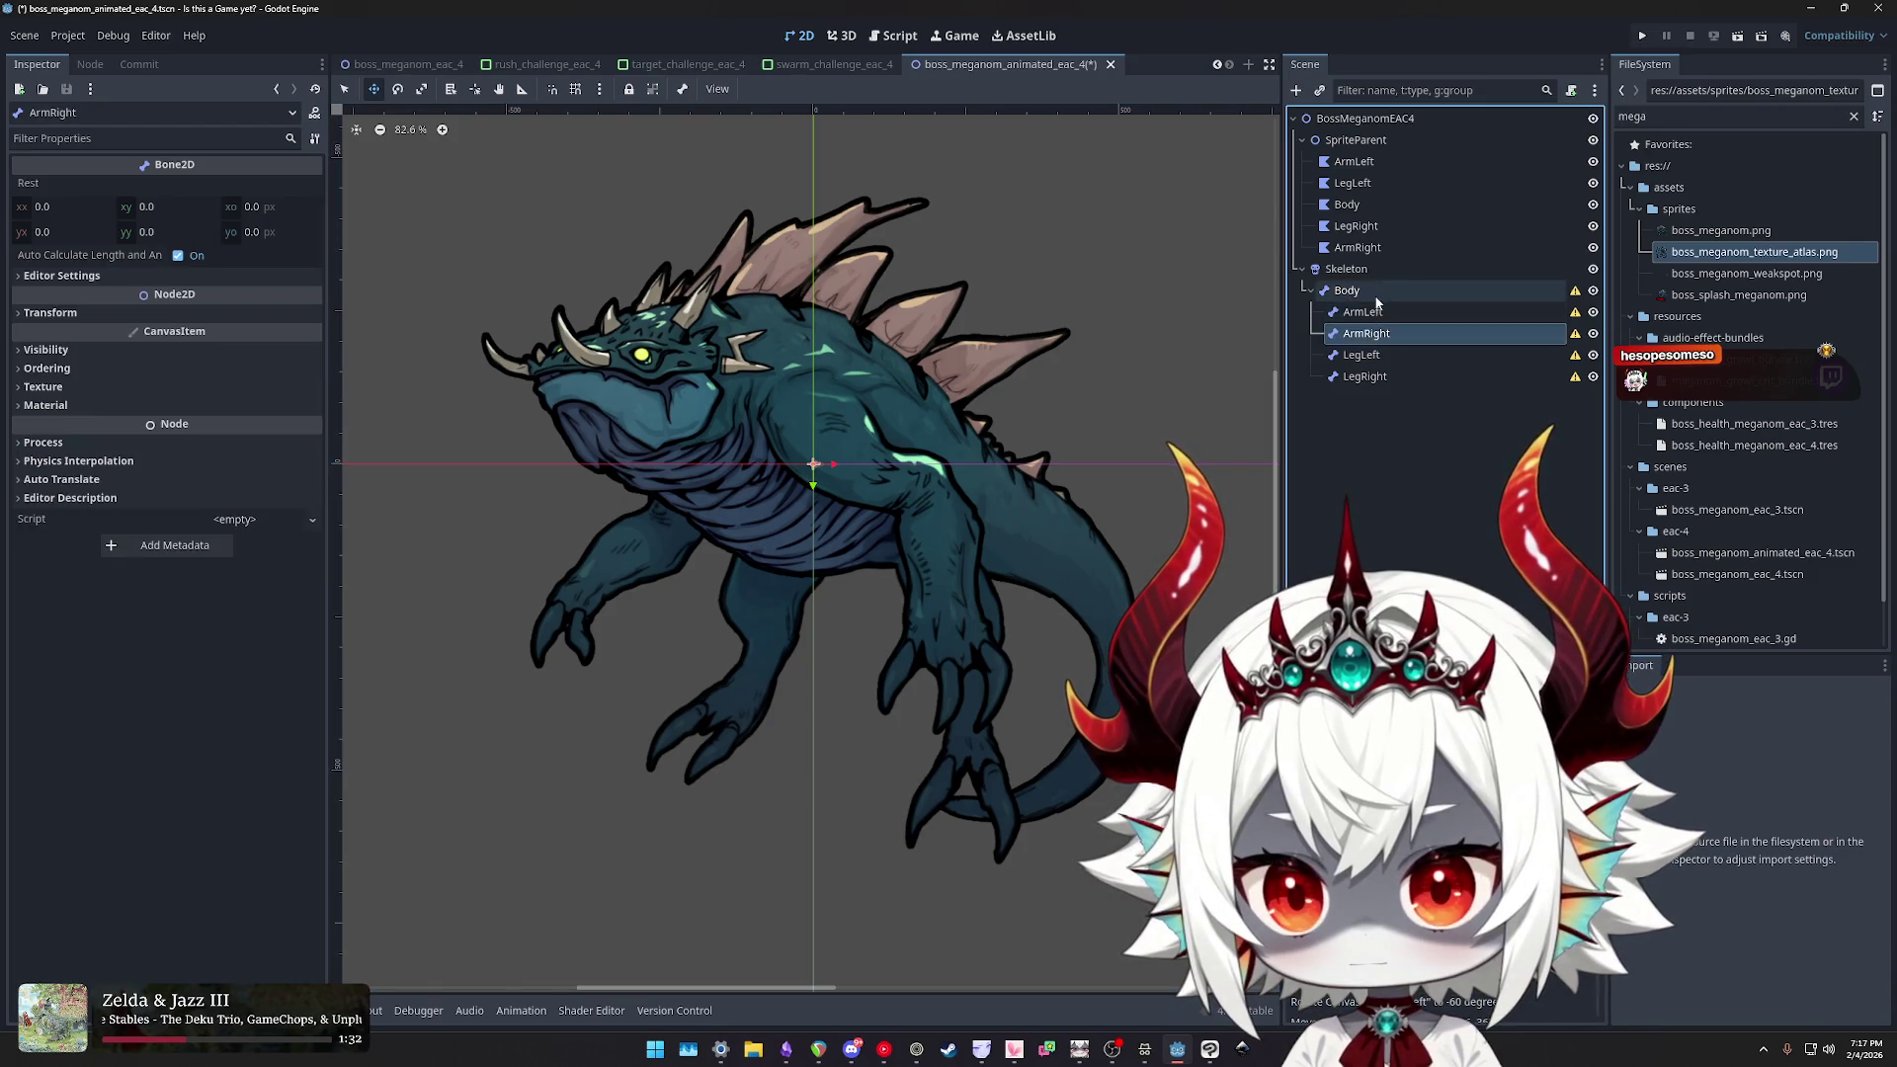
{"action": "left_click", "coordinate": [1376, 294]}
{"action": "left_click_drag", "start_coordinate": [200, 306], "coordinate": [325, 316]}
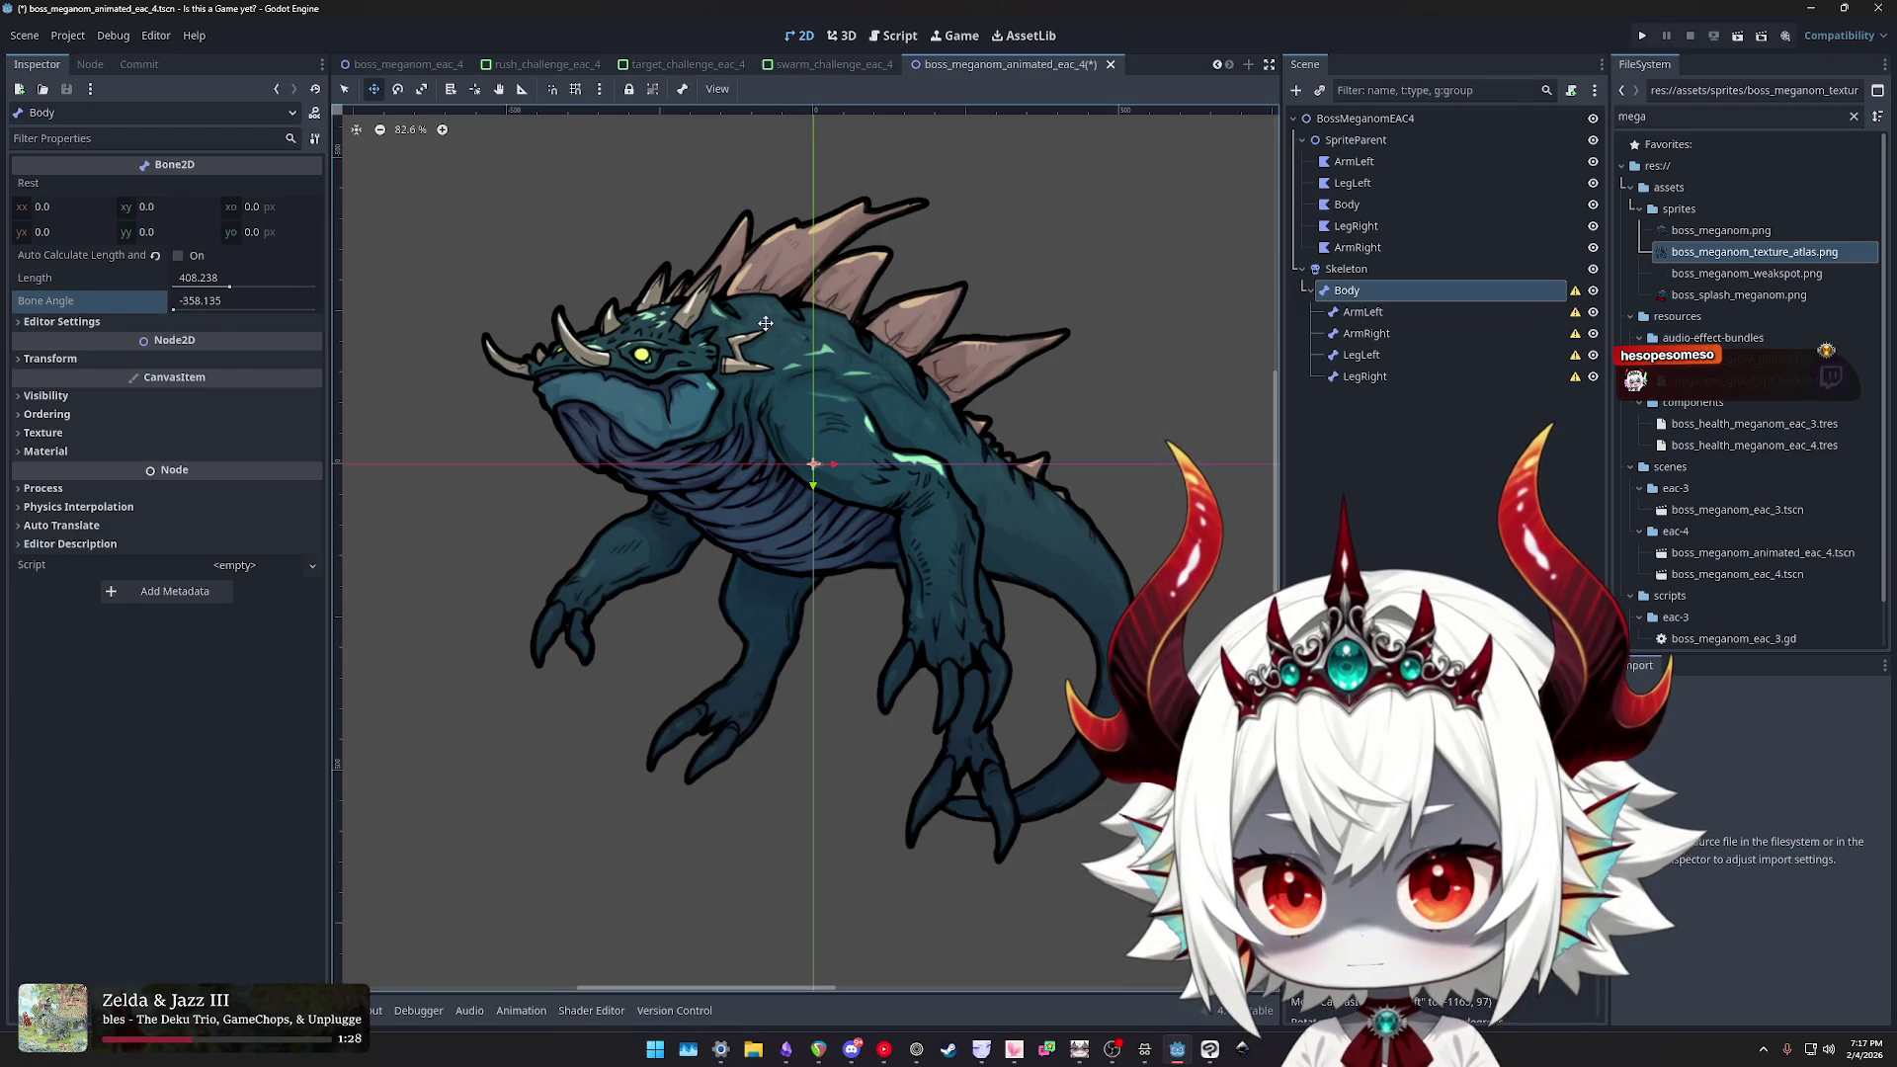
- Try moving the Body bone onto the chest, undo it, and shrink its length to 1
{"action": "left_click", "coordinate": [1356, 272]}
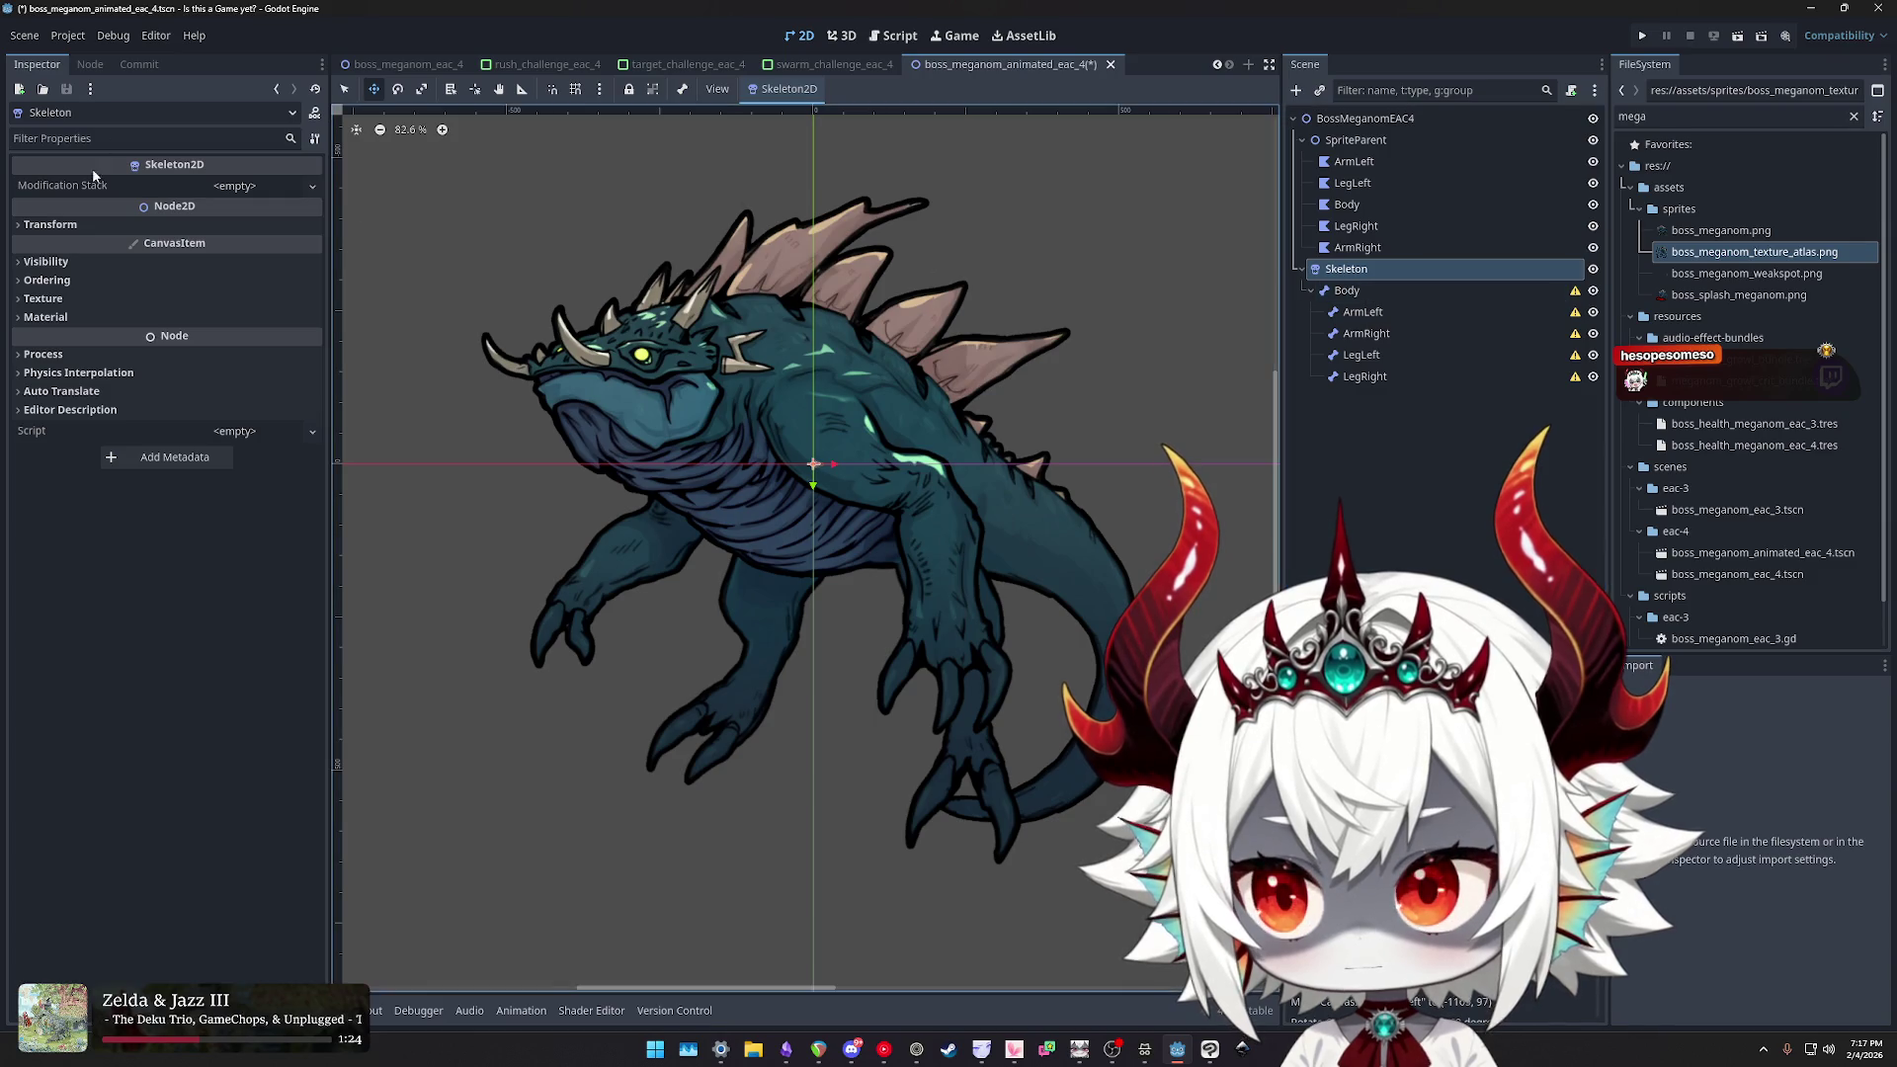
{"action": "left_click", "coordinate": [1347, 290]}
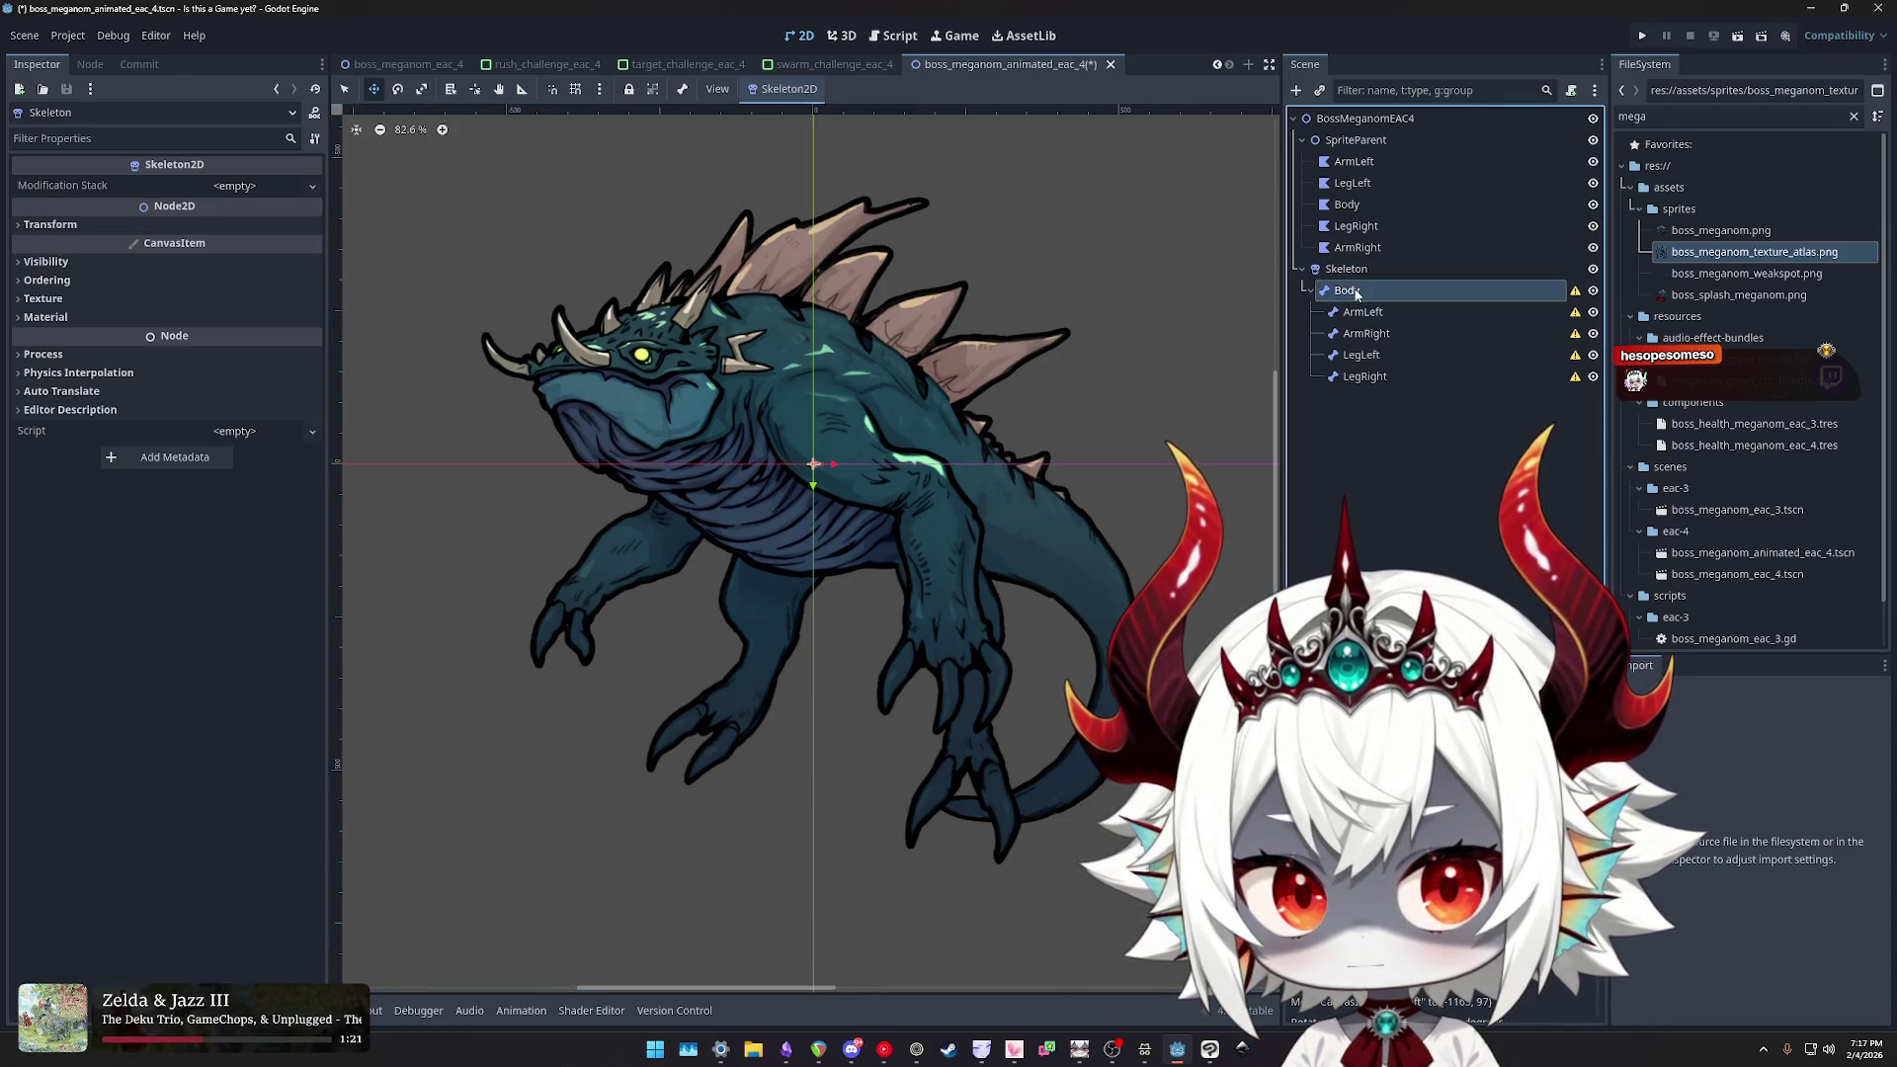
{"action": "left_click", "coordinate": [1364, 312]}
{"action": "left_click", "coordinate": [1369, 335]}
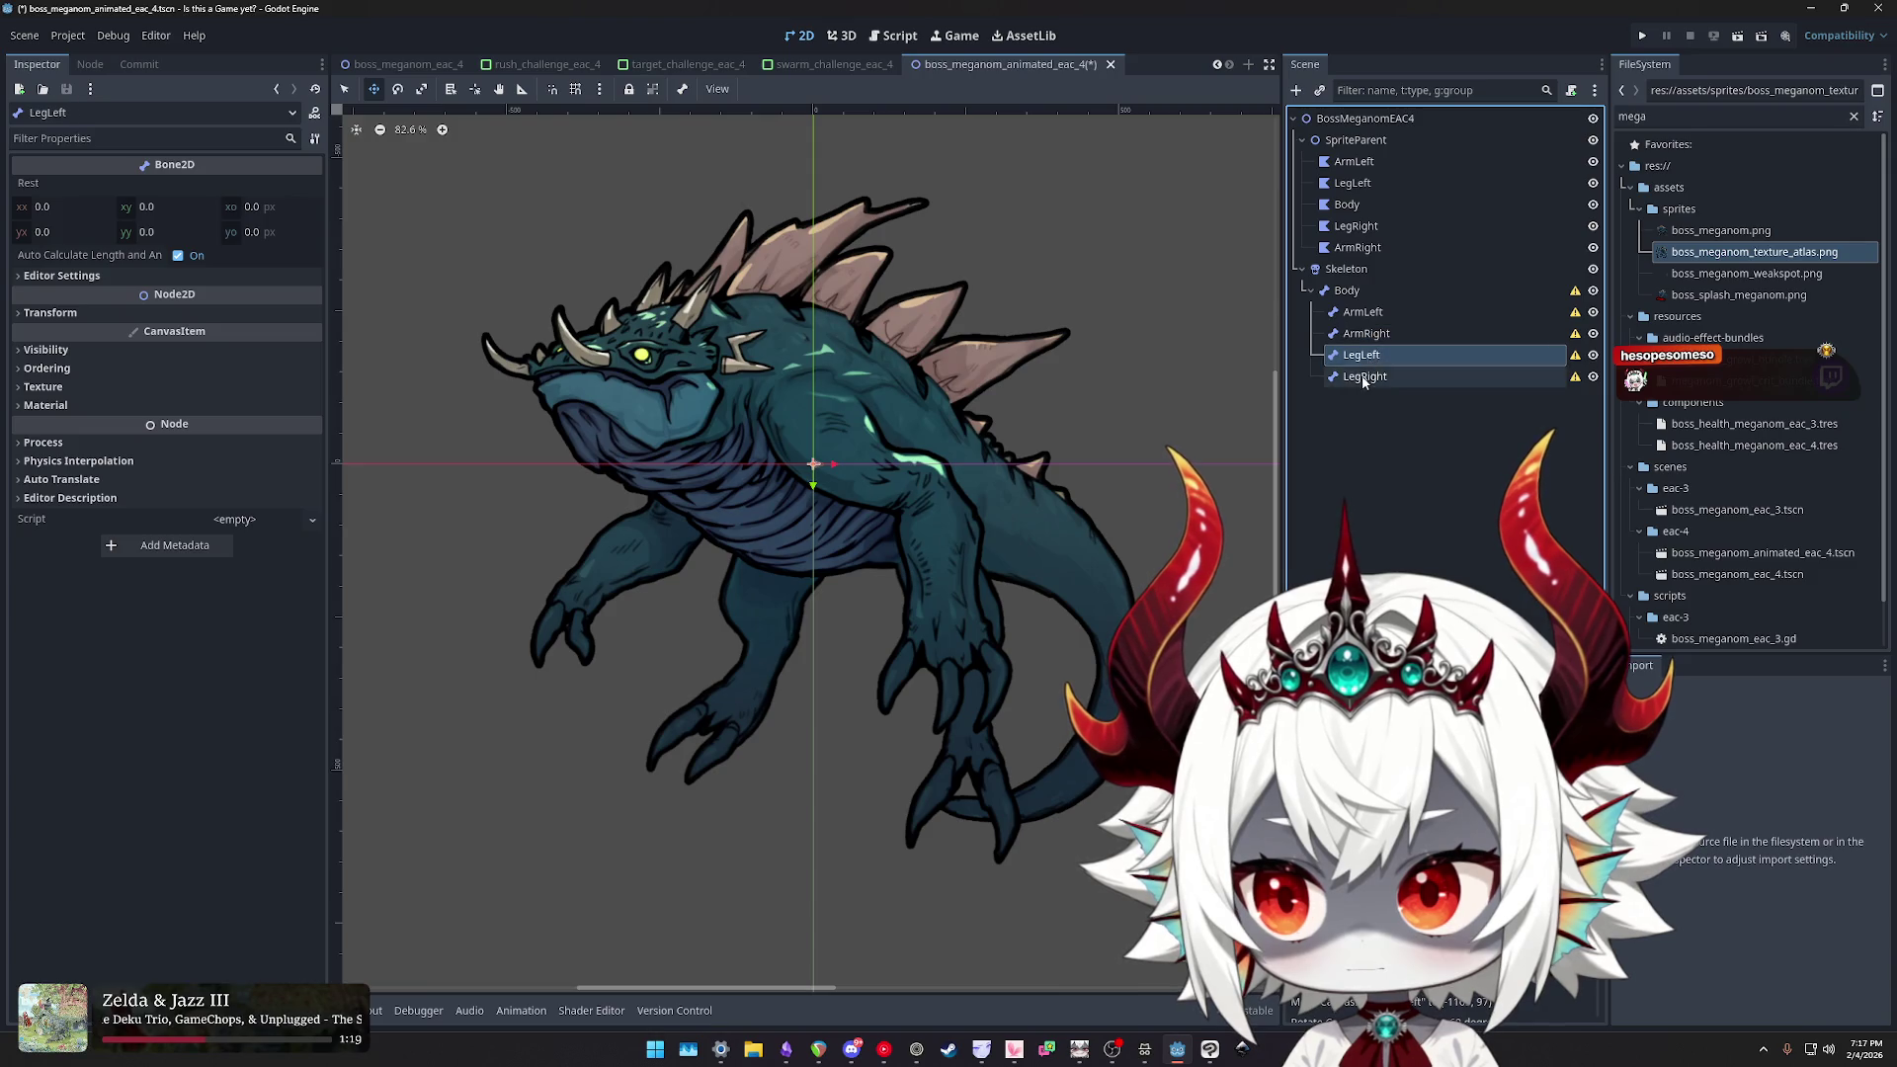
{"action": "left_click", "coordinate": [1347, 291]}
{"action": "left_click_drag", "start_coordinate": [848, 469], "coordinate": [714, 471]}
{"action": "scroll", "coordinate": [760, 483], "scroll_direction": "up", "scroll_amount": 5}
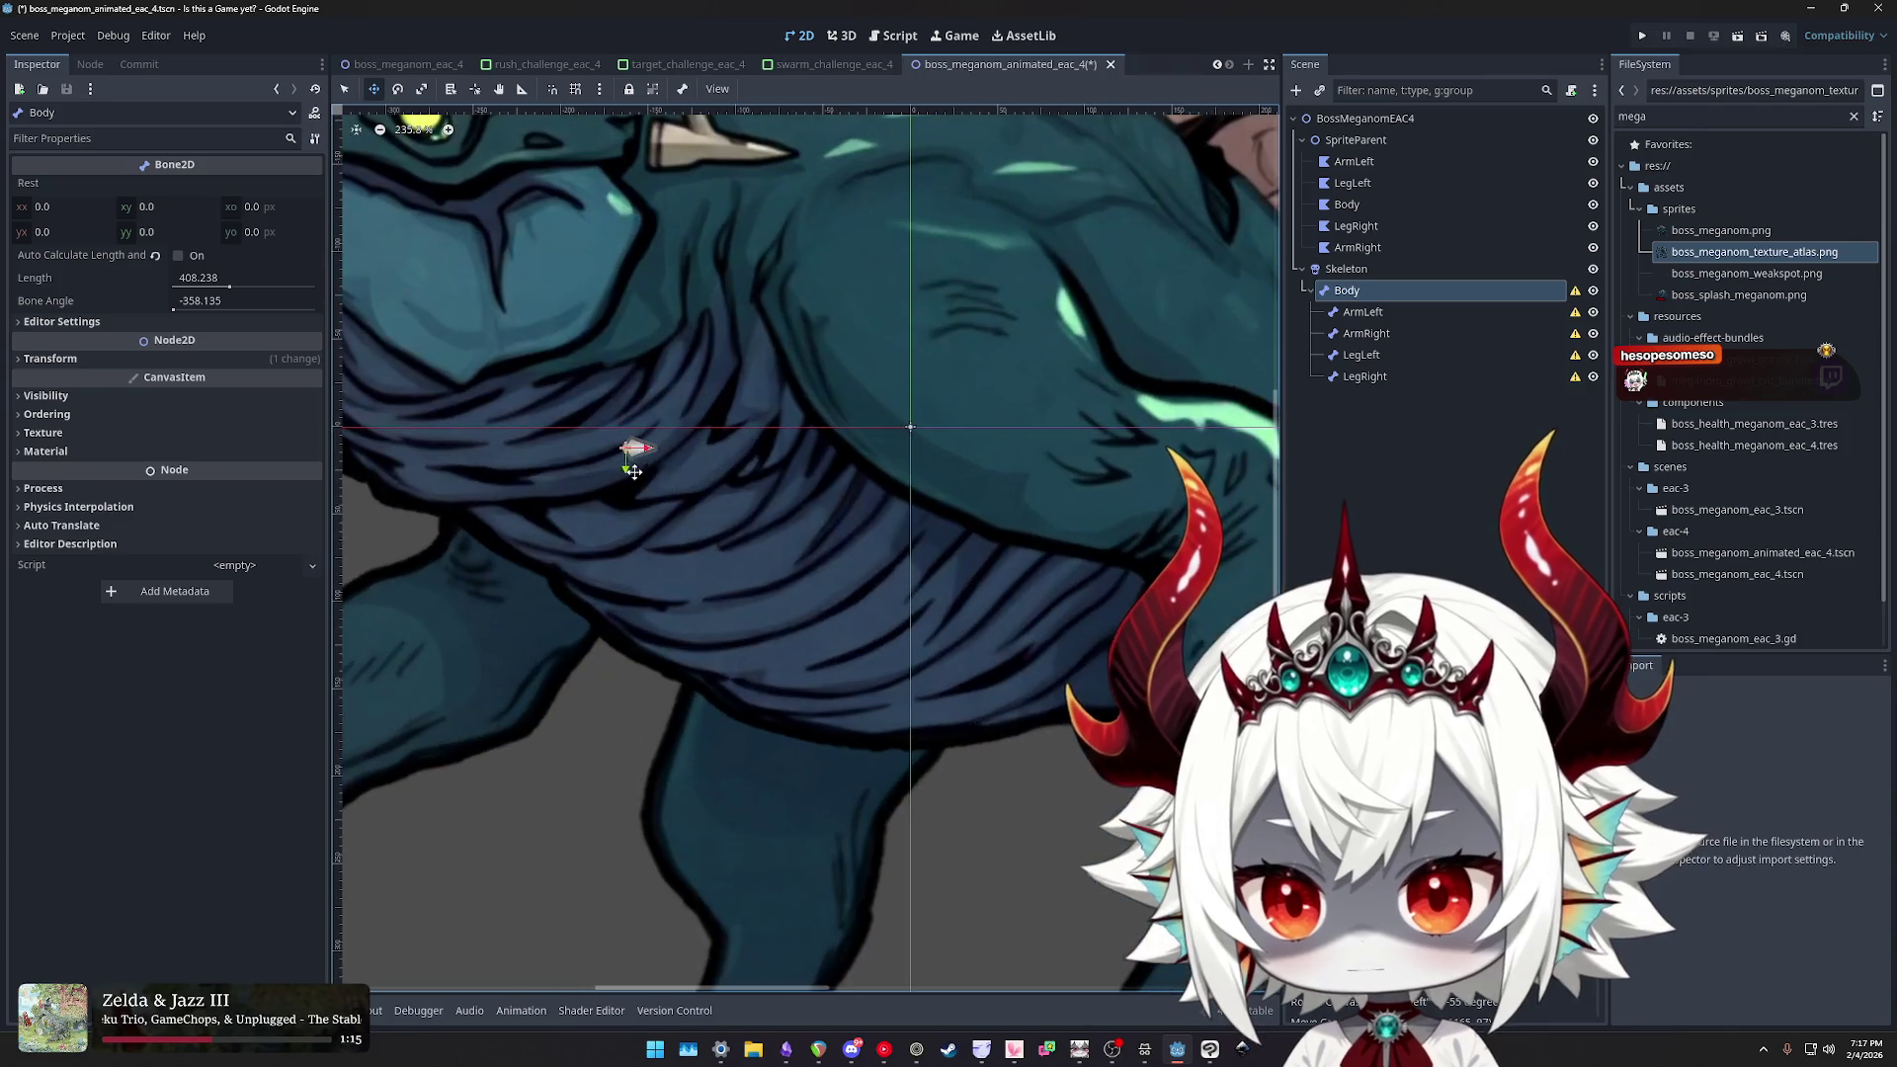
{"action": "key", "text": "ctrl+z"}
{"action": "left_click_drag", "start_coordinate": [183, 286], "coordinate": [331, 300]}
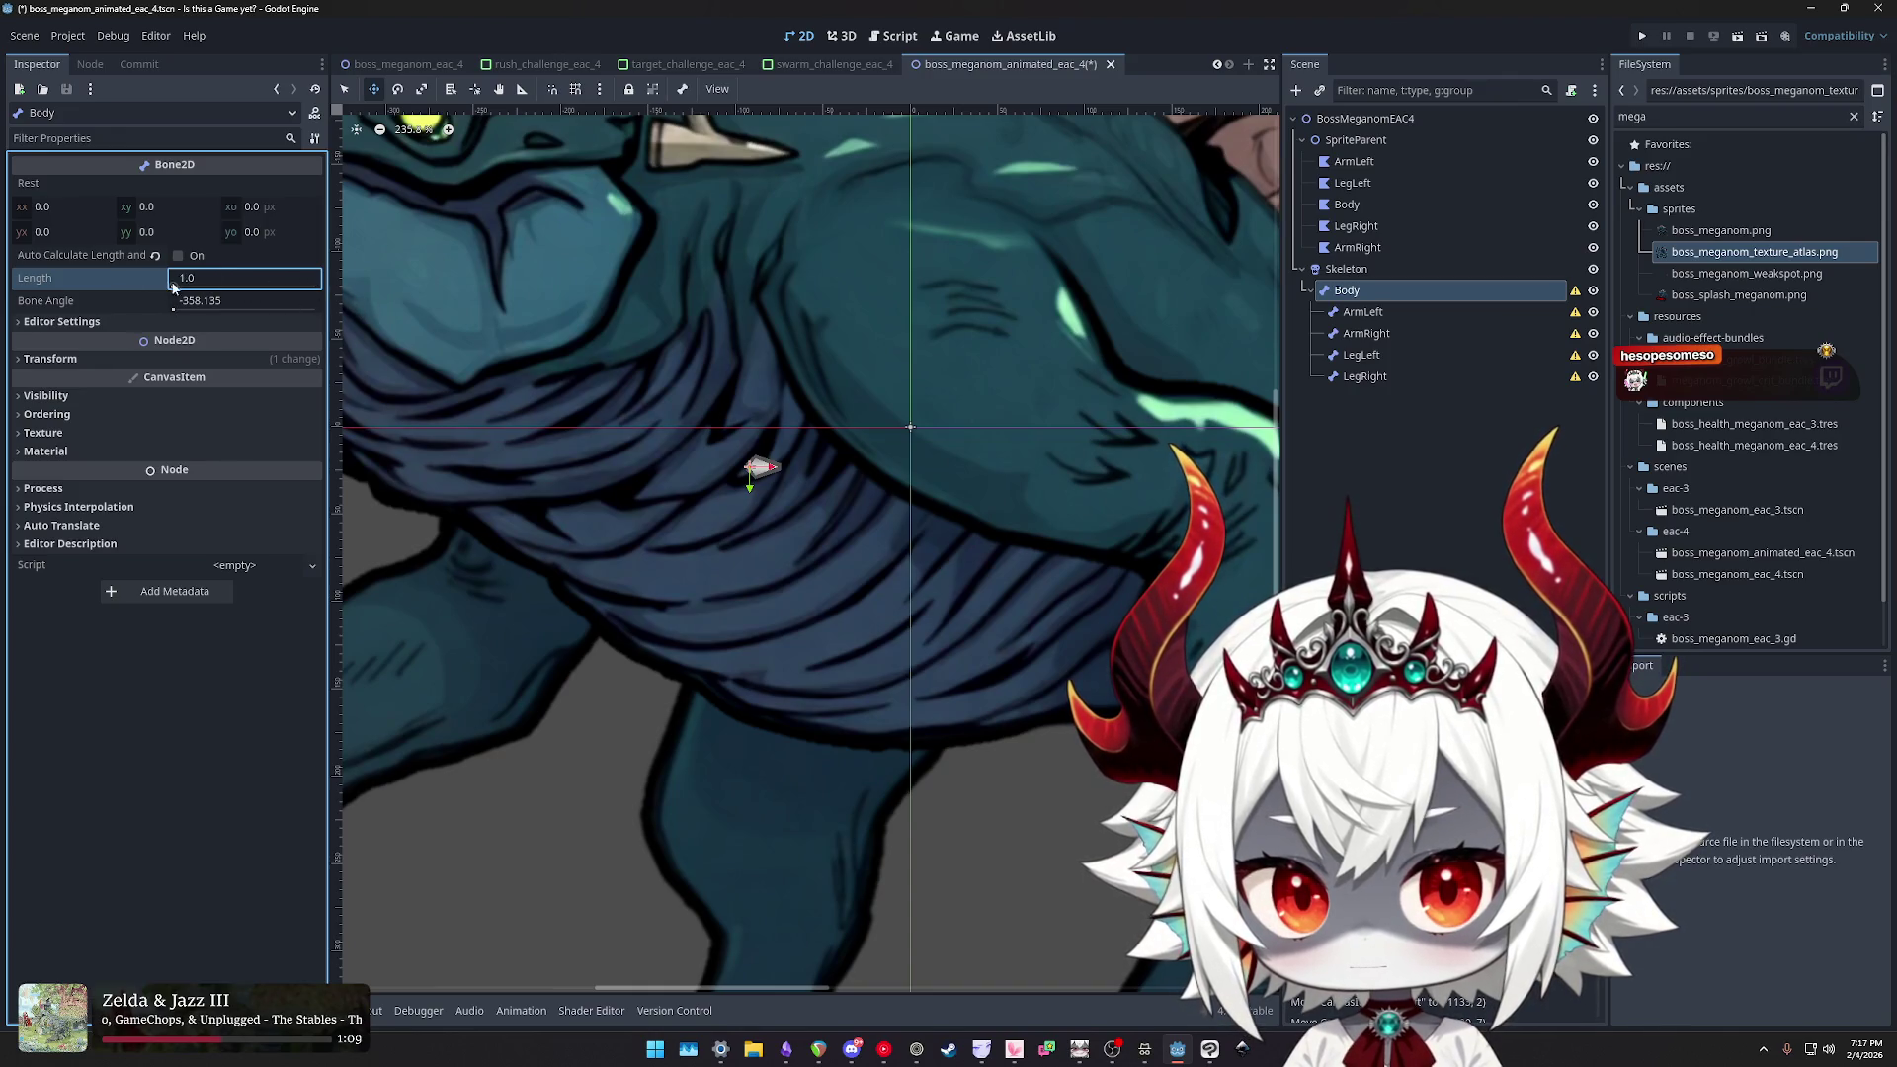
{"action": "left_click_drag", "start_coordinate": [215, 294], "coordinate": [172, 297]}
{"action": "left_click", "coordinate": [1345, 269]}
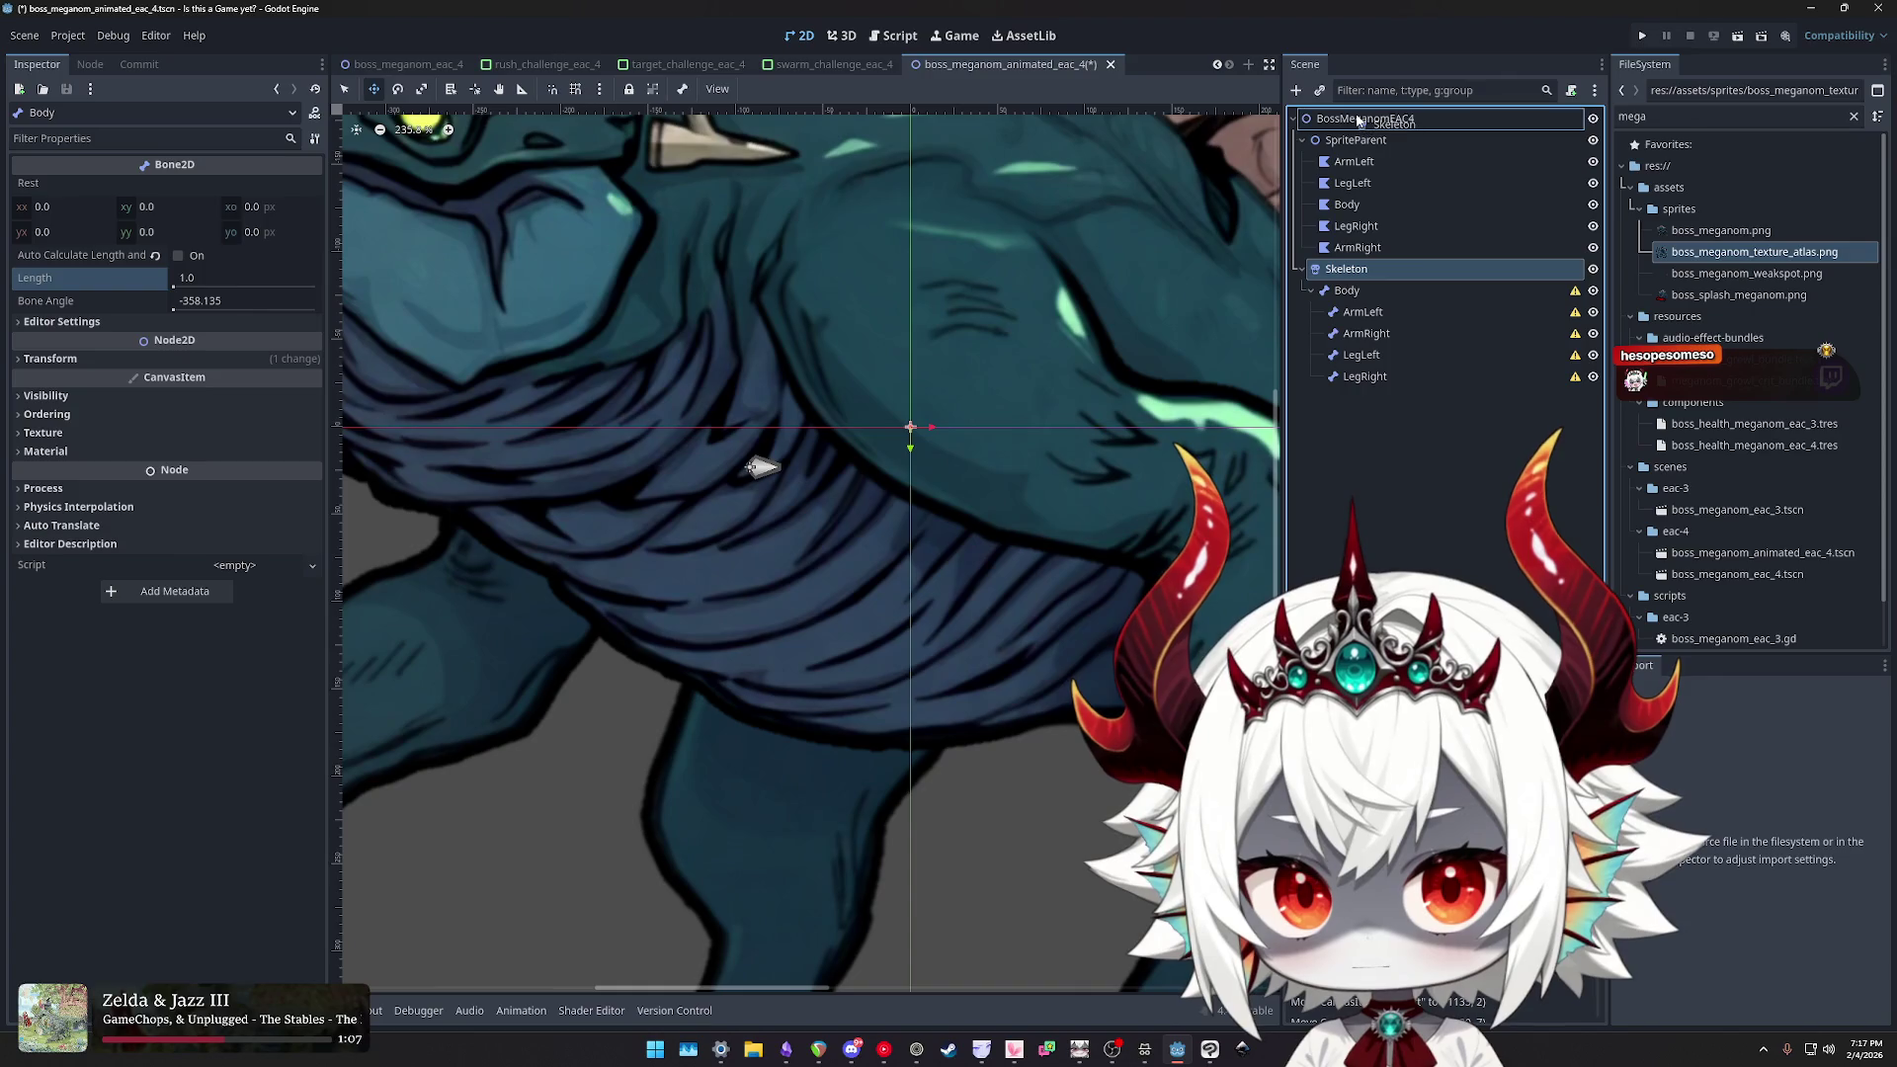
{"action": "left_click", "coordinate": [1362, 271]}
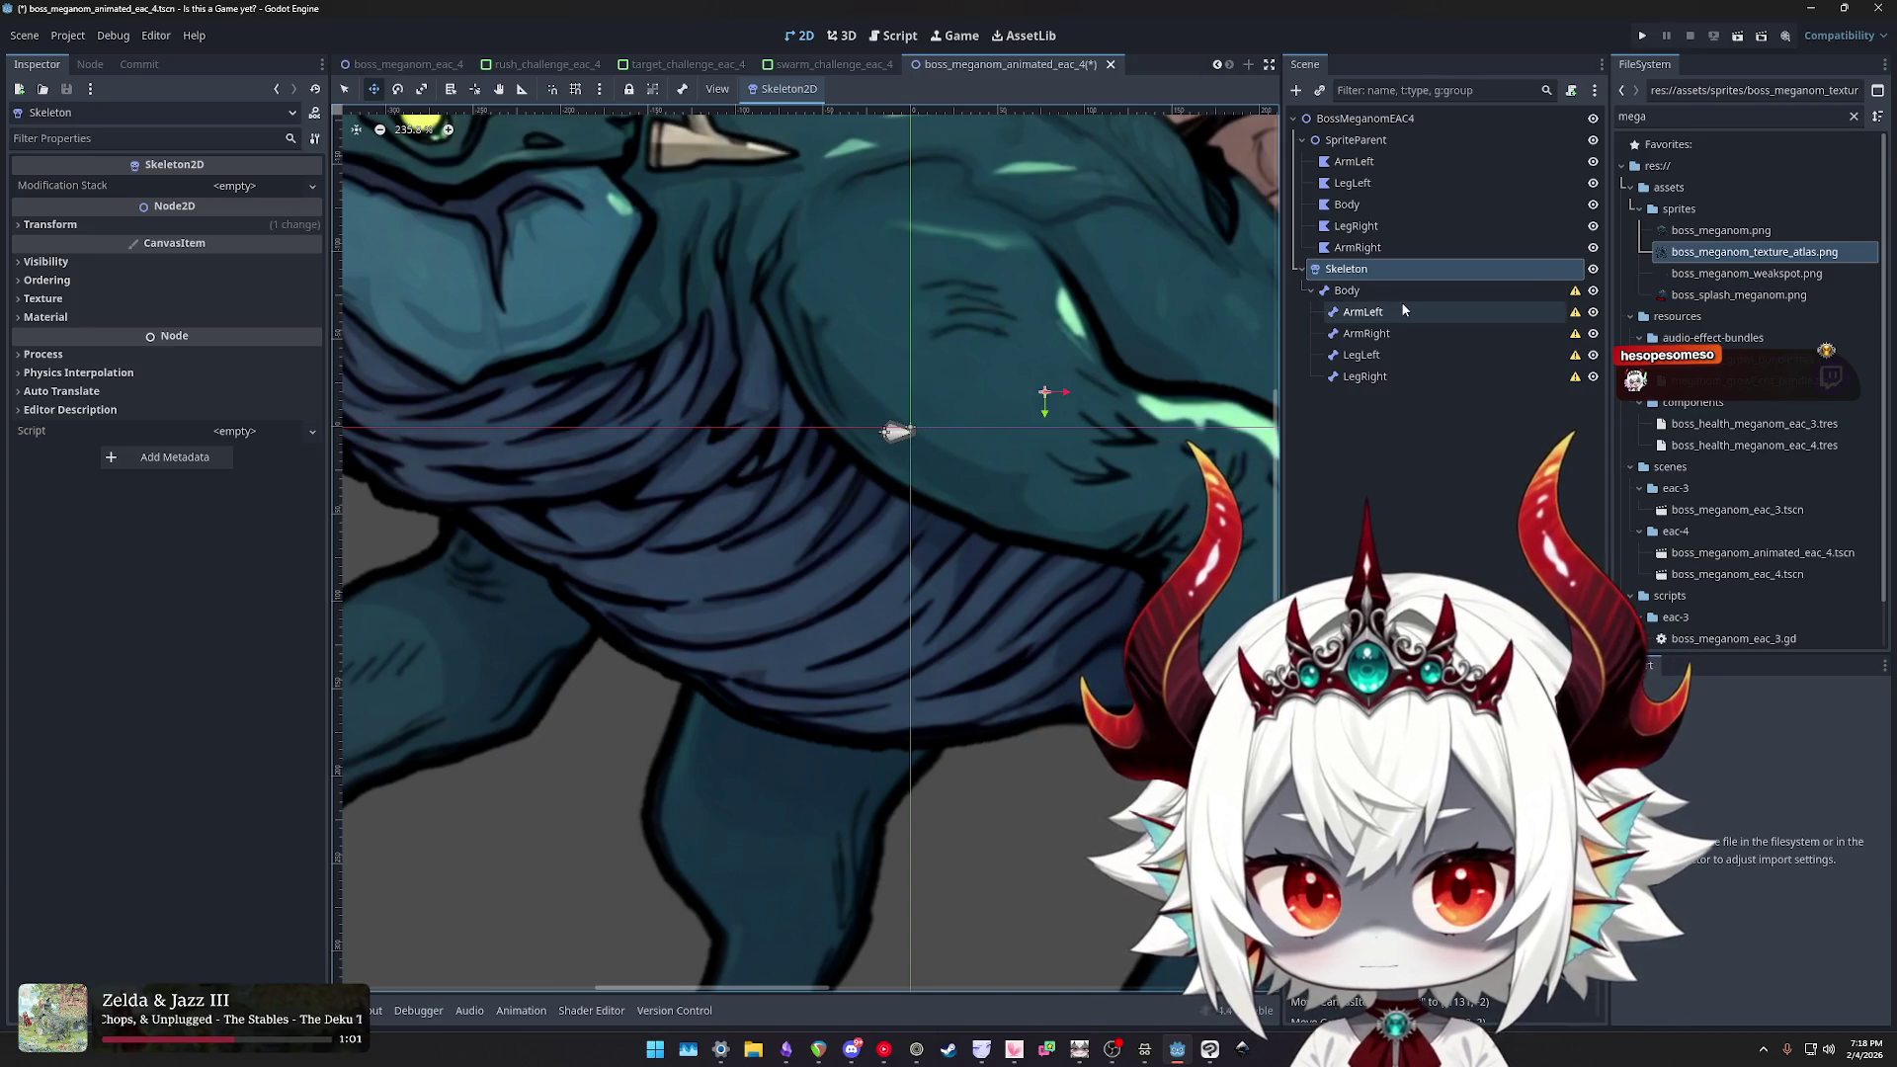
{"action": "left_click", "coordinate": [1372, 295]}
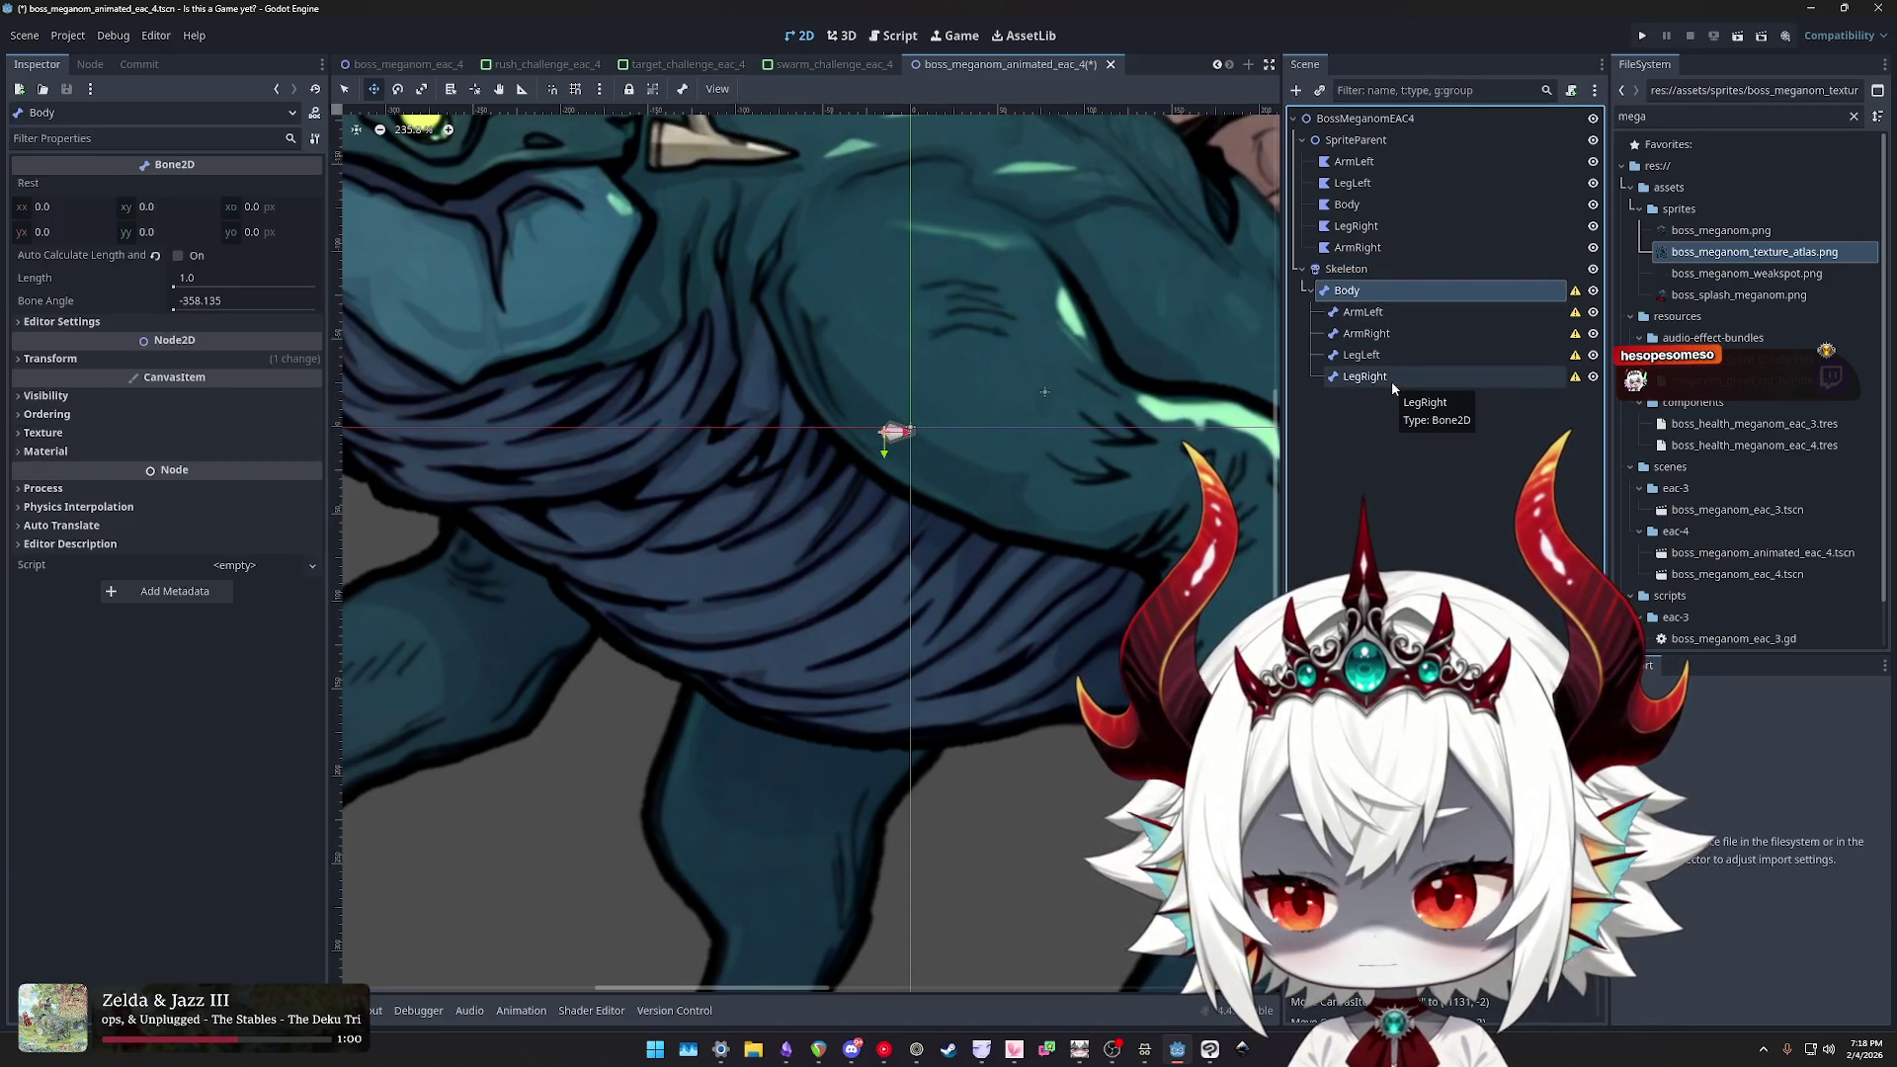
- Clear the Skeleton assignment on all five body-part polygons and save the scene
{"action": "left_click", "coordinate": [1354, 161]}
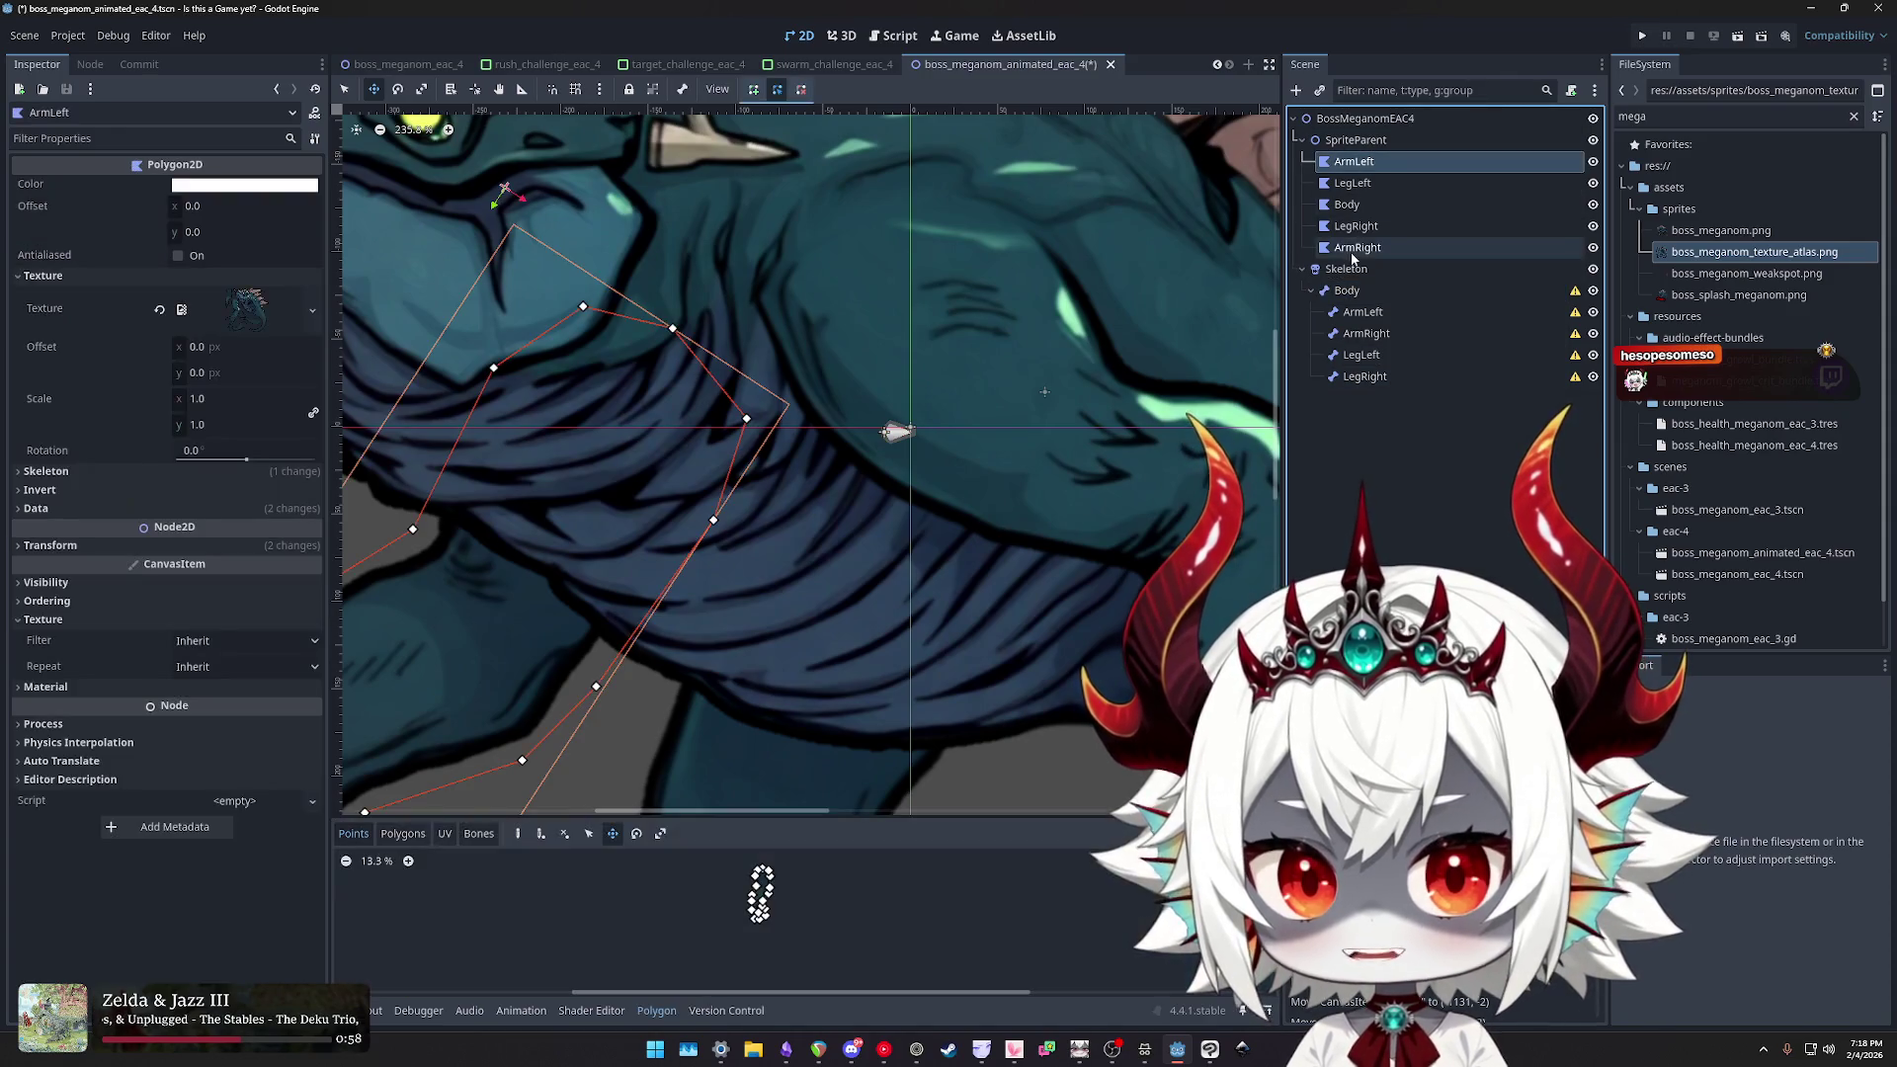
{"action": "left_click", "coordinate": [1358, 247], "text": "shift"}
{"action": "left_click", "coordinate": [46, 445]}
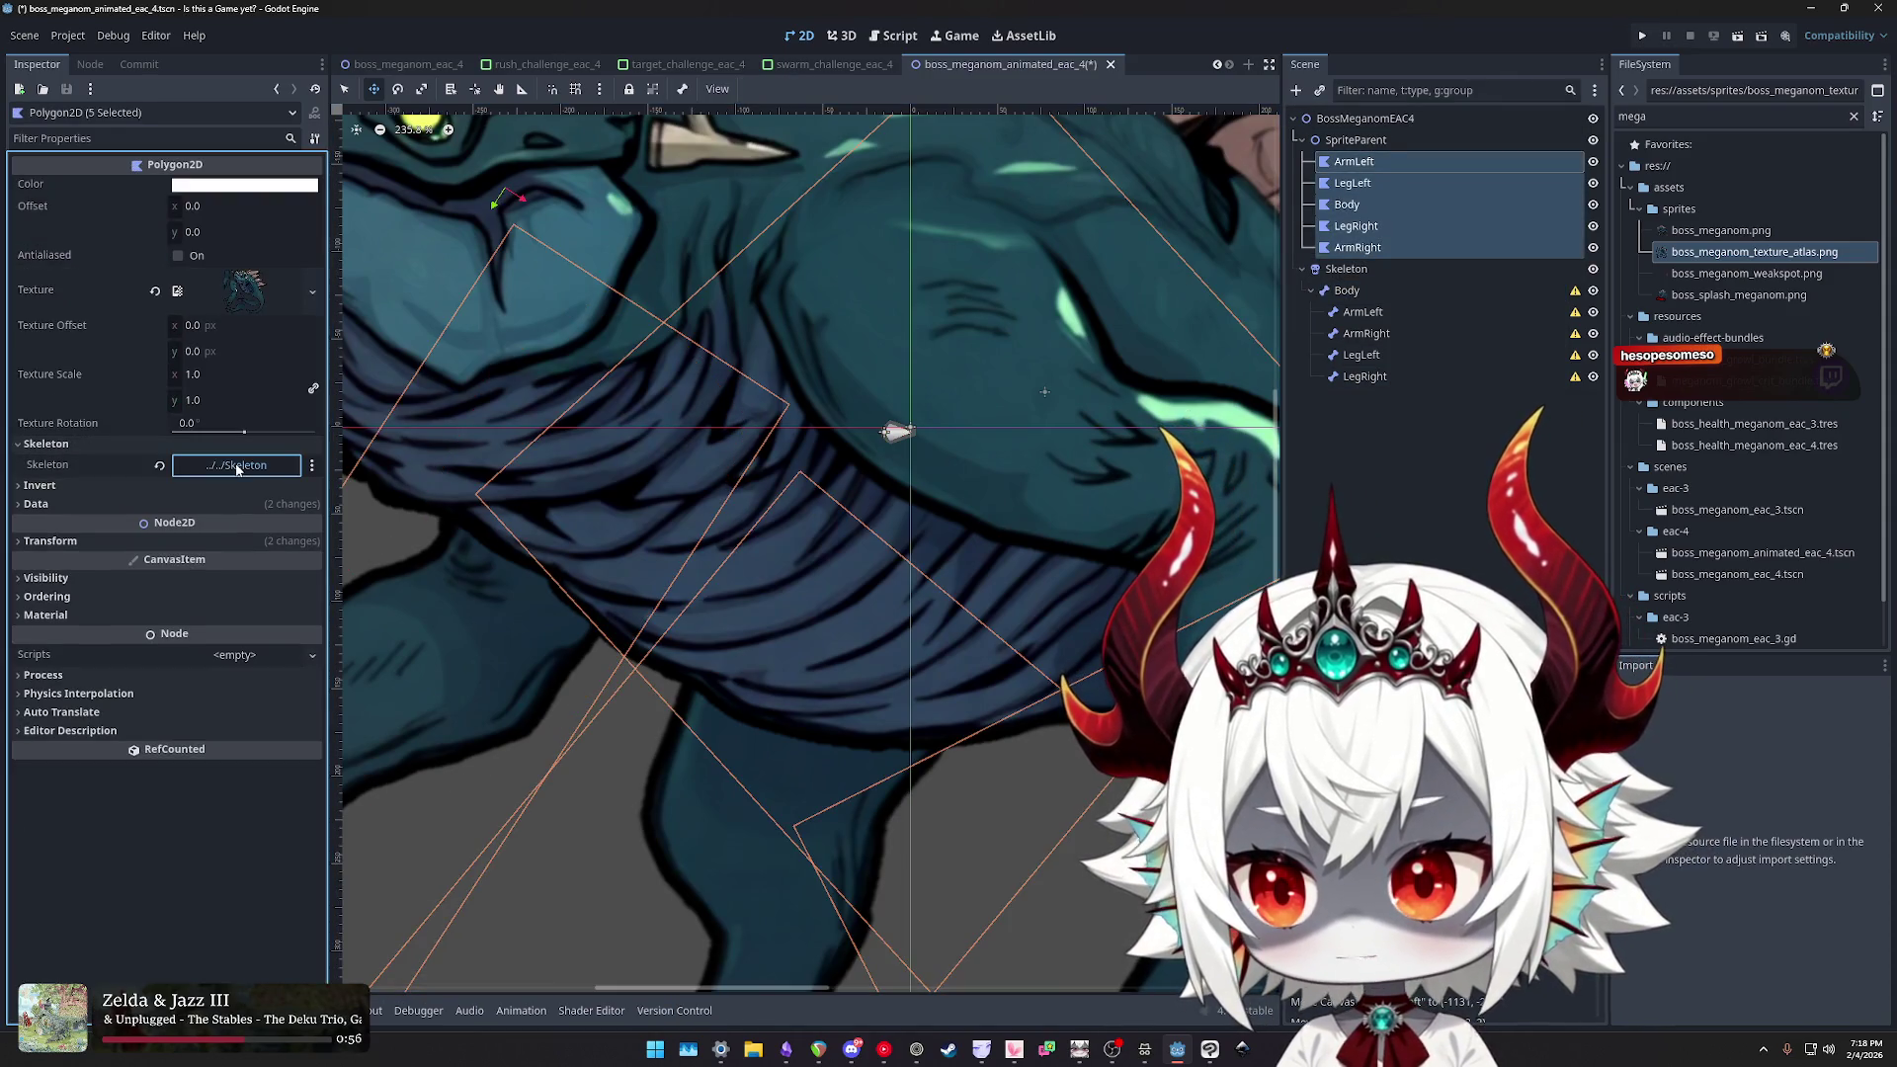
{"action": "left_click", "coordinate": [237, 466]}
{"action": "left_click", "coordinate": [1062, 262]}
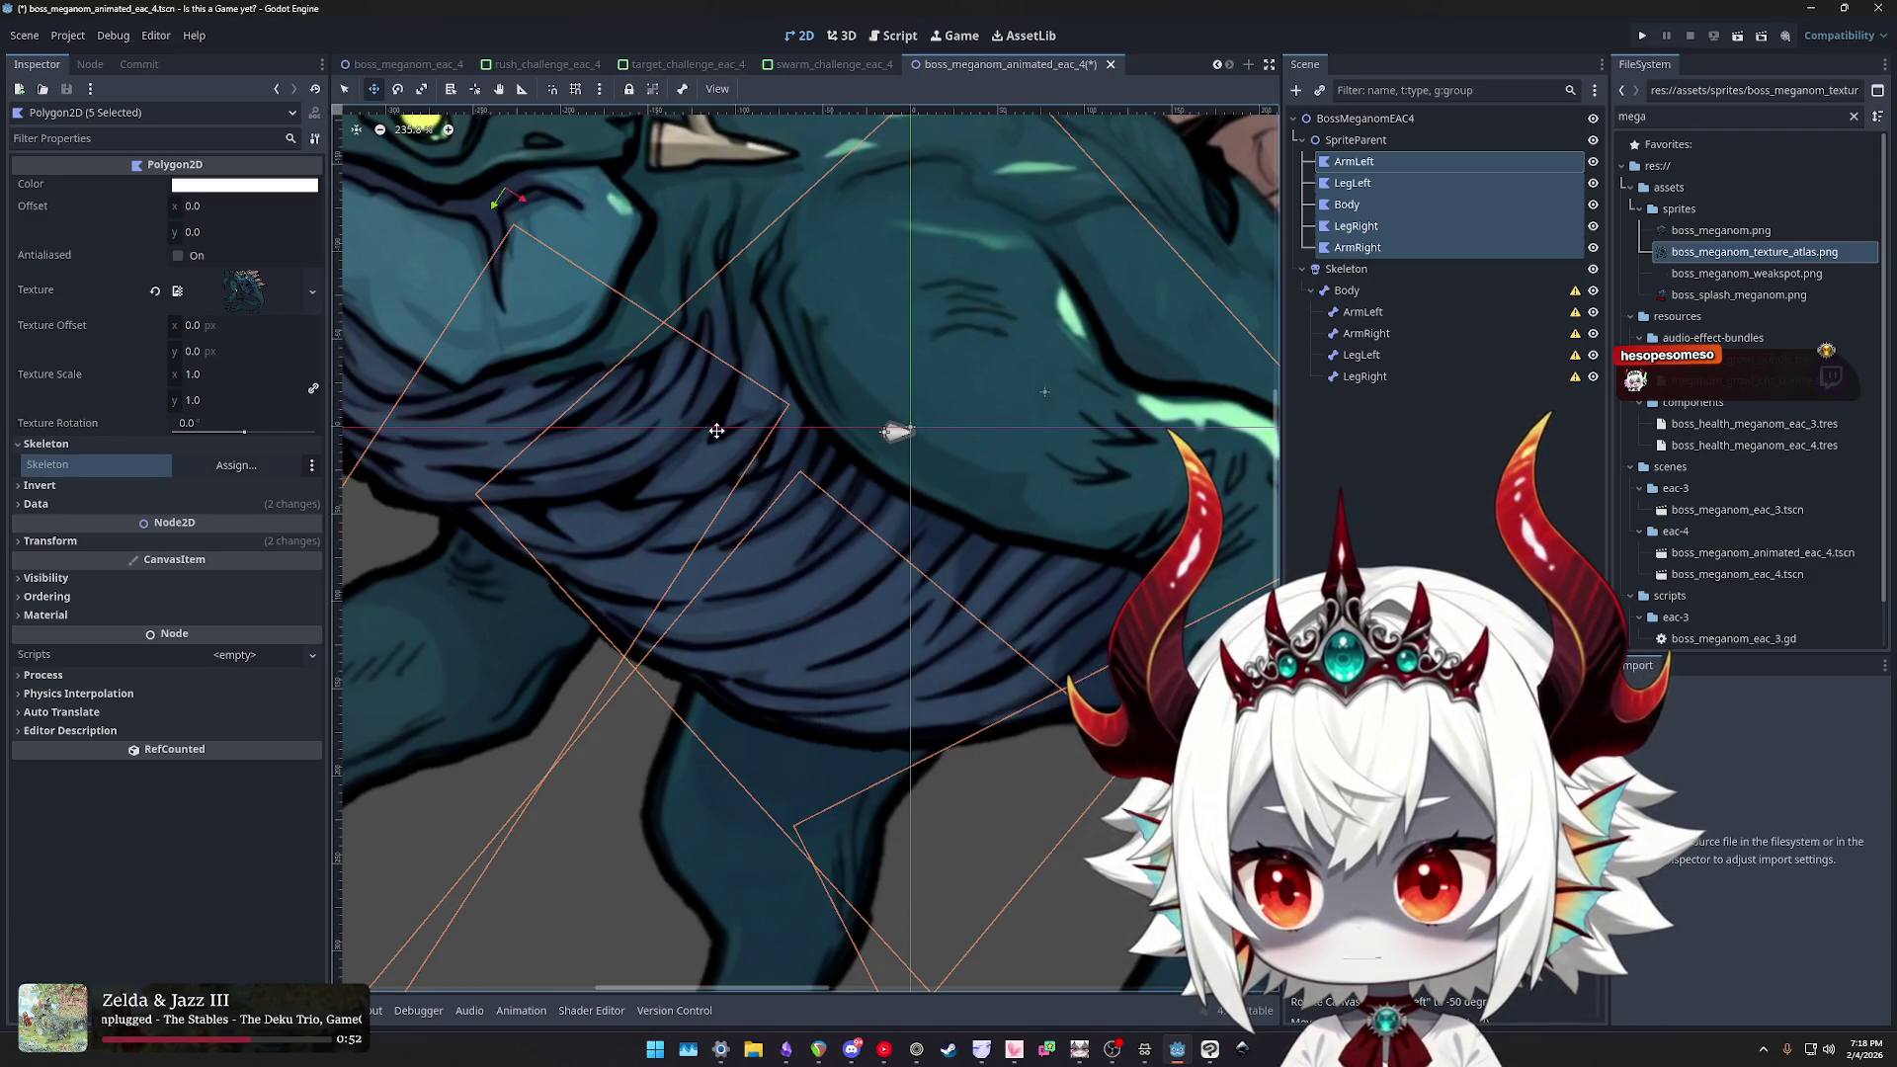
{"action": "left_click", "coordinate": [1346, 269]}
{"action": "key", "text": "ctrl+s"}
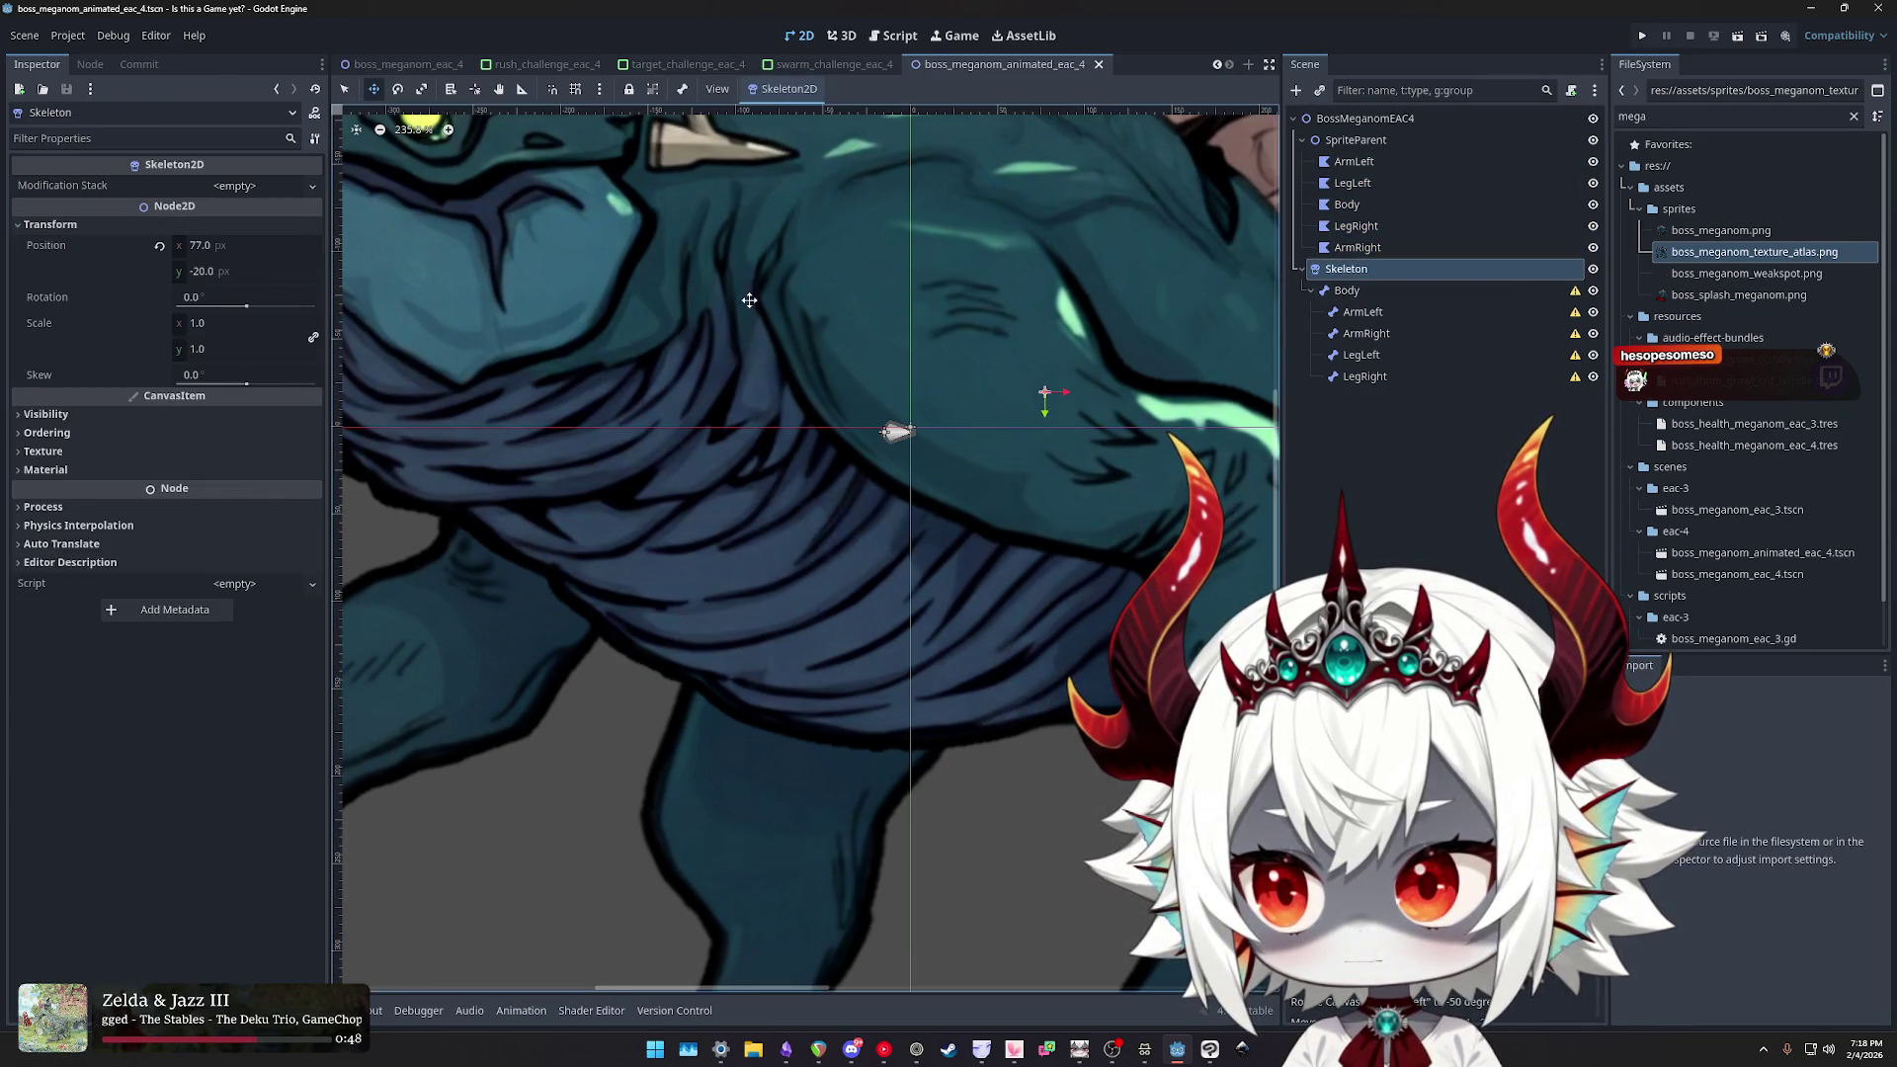
- Reset the Skeleton node's position to 0, 0
{"action": "left_click", "coordinate": [1348, 291]}
{"action": "left_click", "coordinate": [1353, 274]}
{"action": "left_click", "coordinate": [1353, 274]}
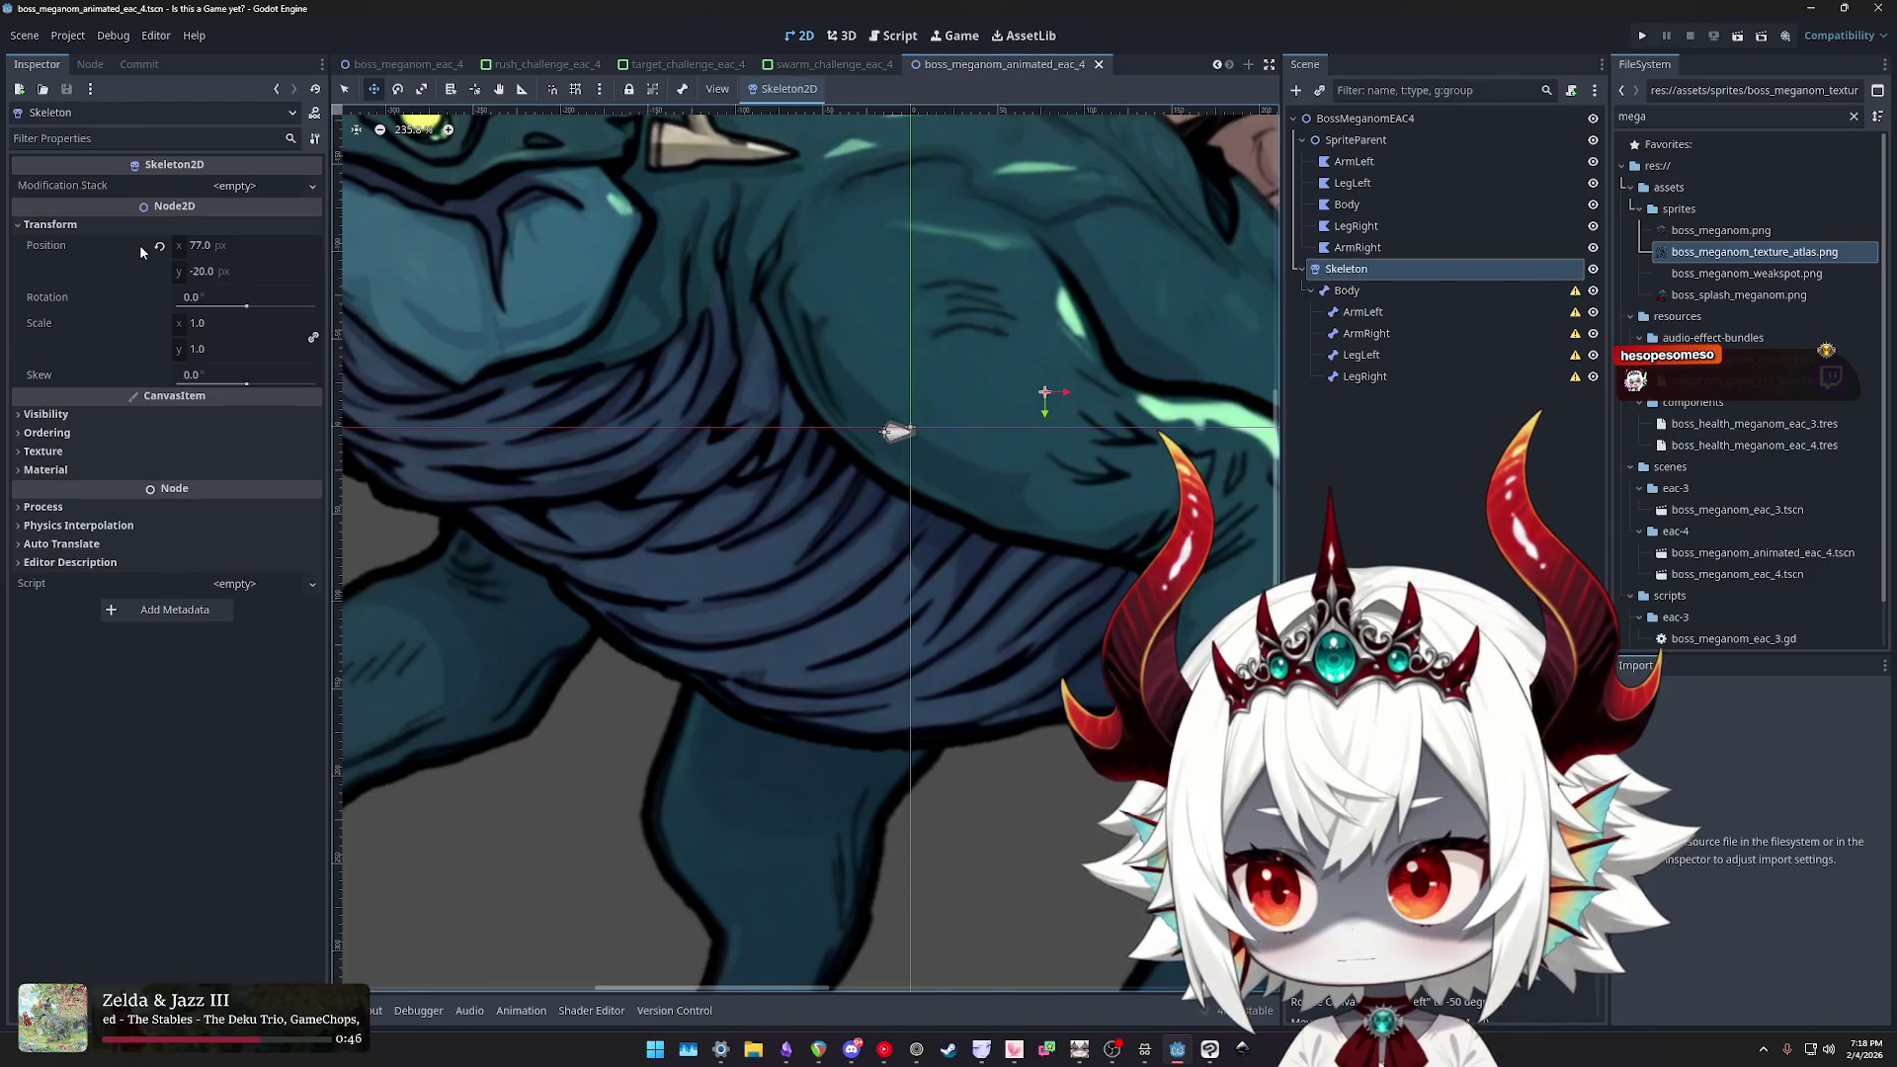
{"action": "left_click", "coordinate": [159, 246]}
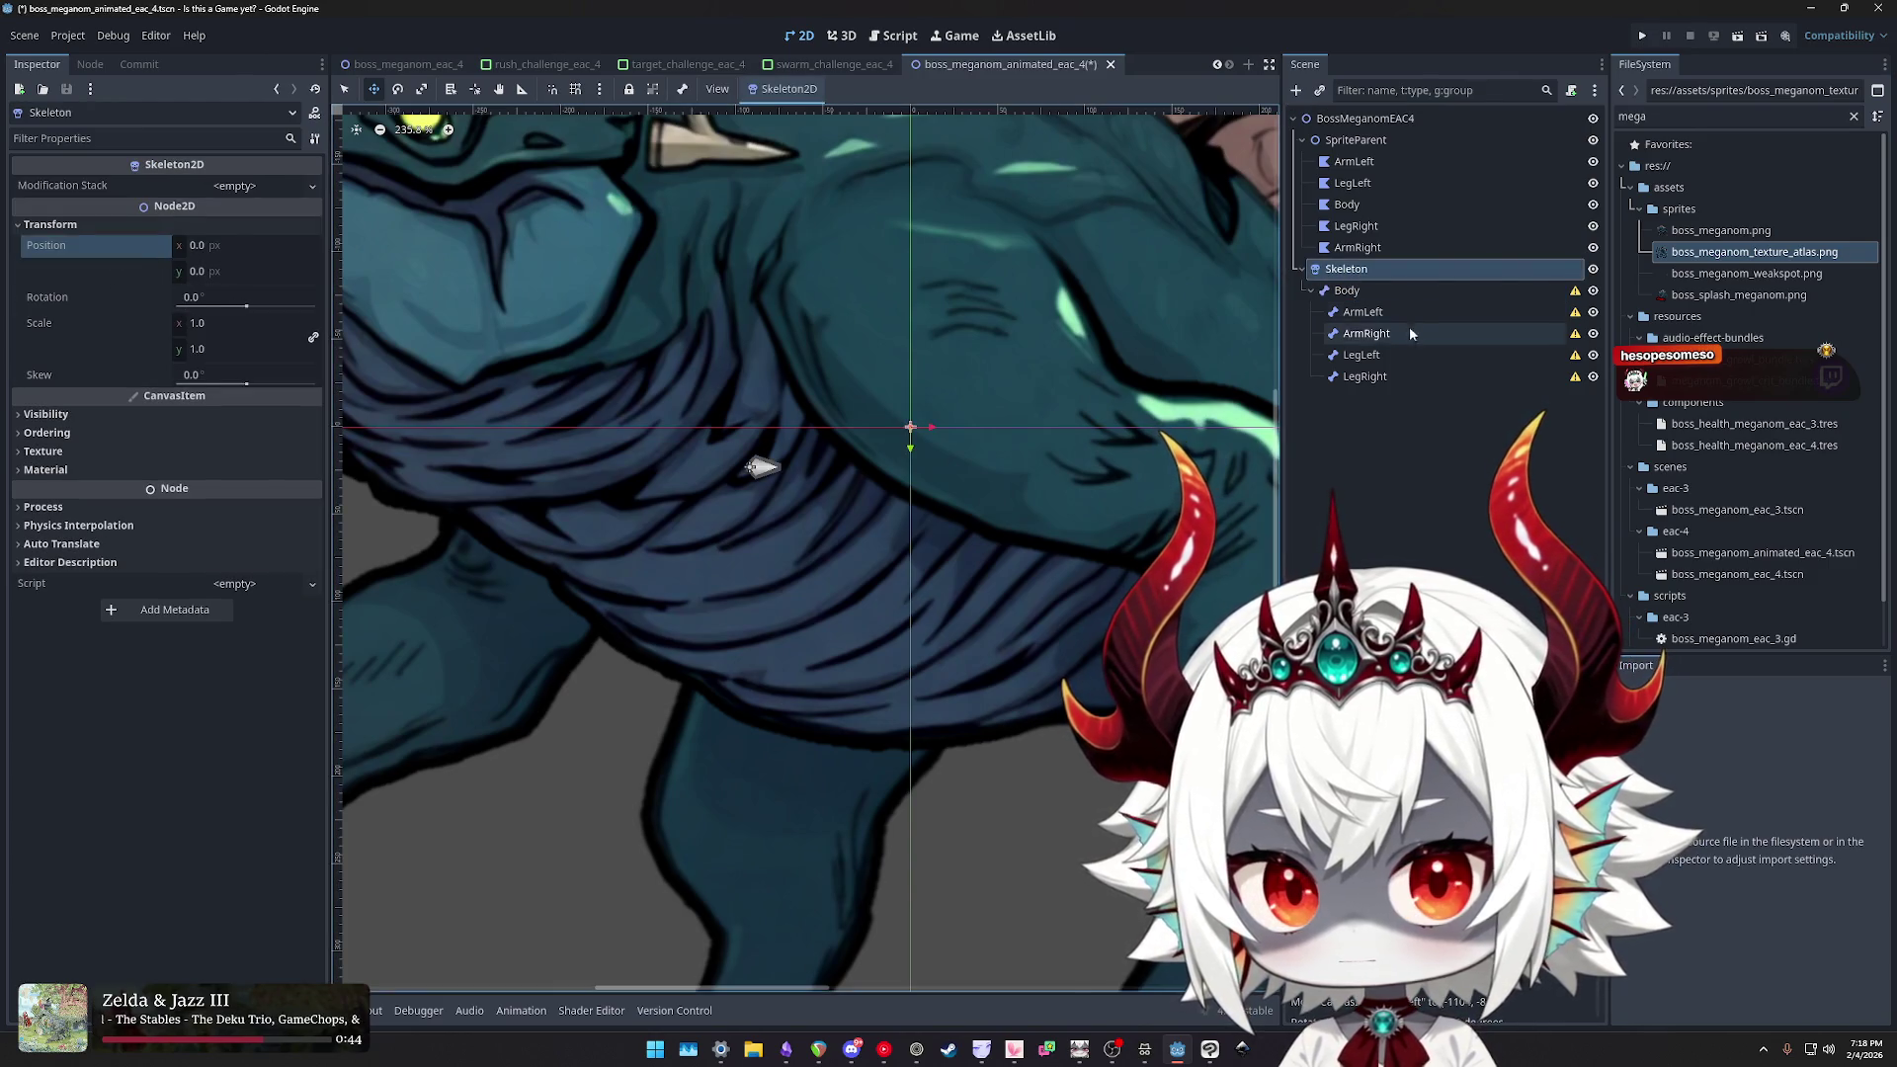
- Delete the Body bone with its child bones and start adding a child node to the Skeleton
{"action": "left_click", "coordinate": [1375, 292]}
{"action": "left_click_drag", "start_coordinate": [197, 307], "coordinate": [310, 303]}
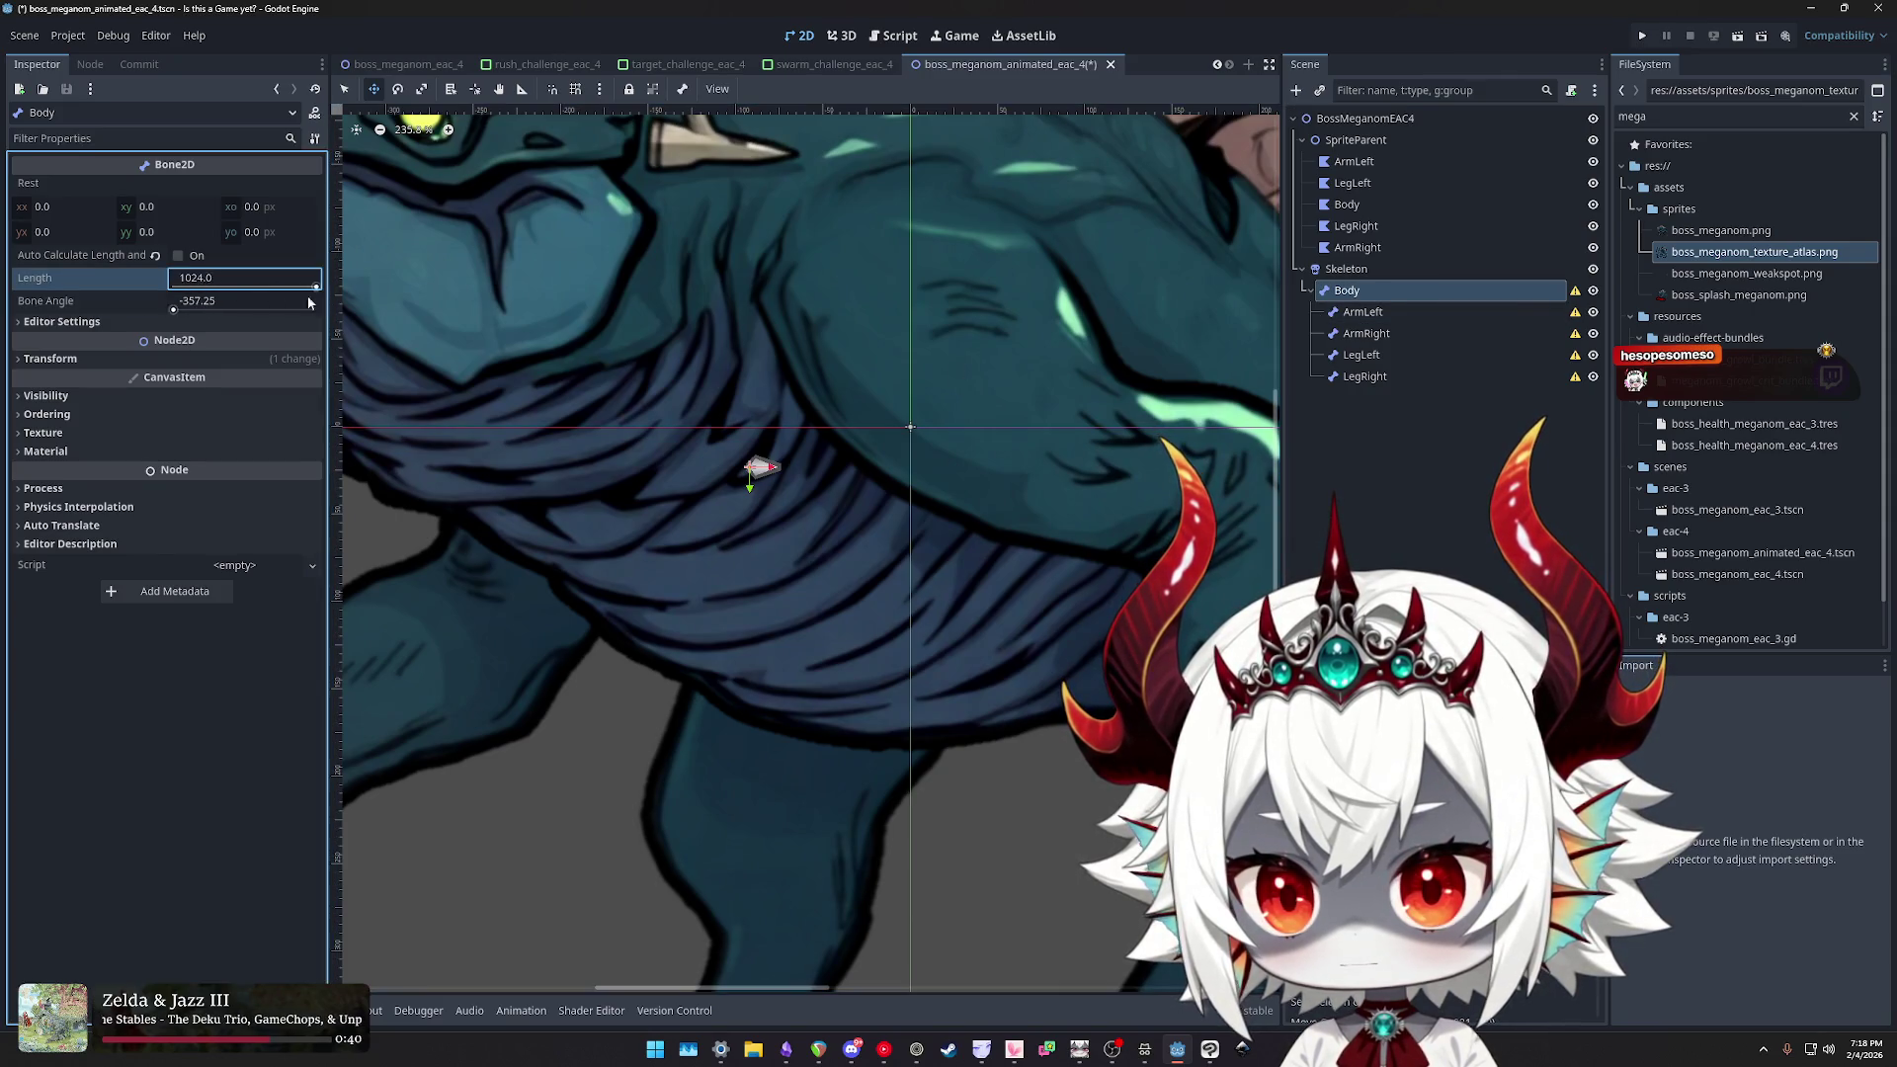
{"action": "left_click", "coordinate": [1362, 379], "text": "shift"}
{"action": "key", "text": "Delete"}
{"action": "key", "text": "Return"}
{"action": "left_click", "coordinate": [1346, 269]}
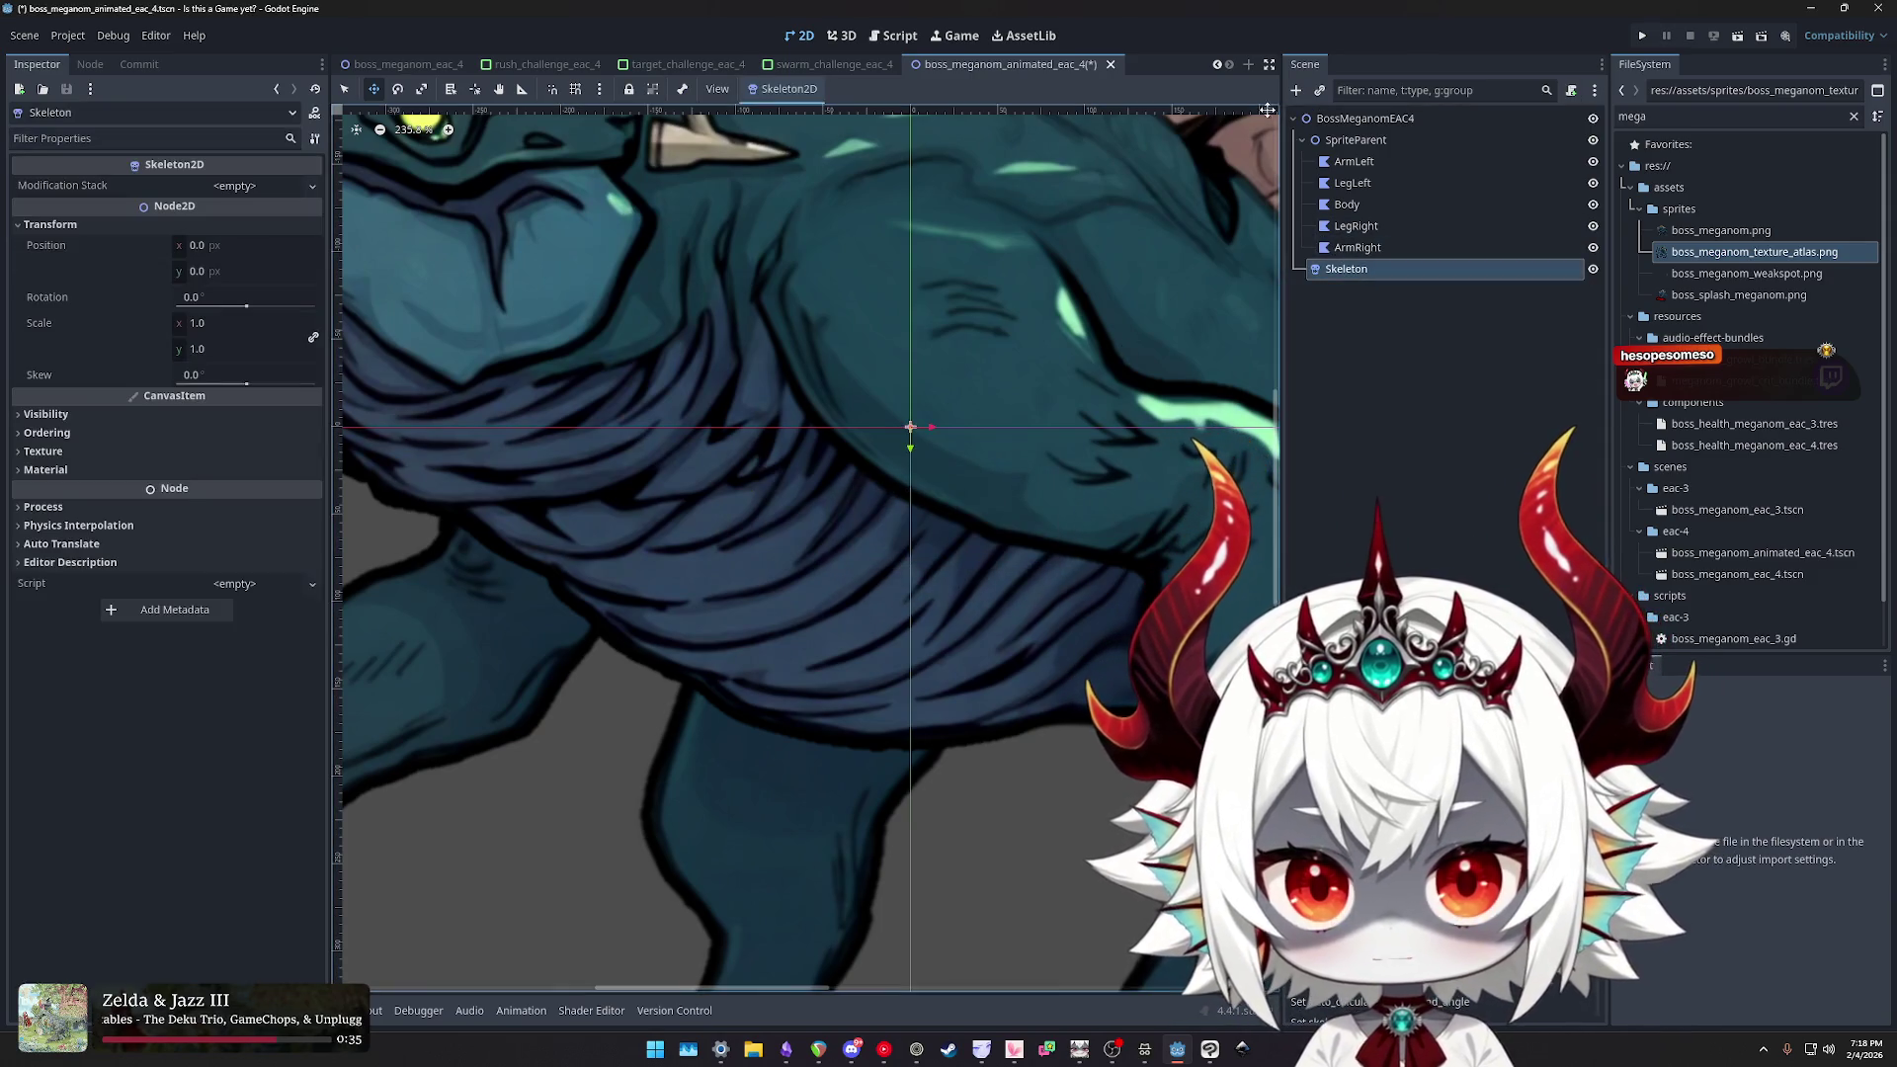
{"action": "left_click", "coordinate": [1296, 90]}
- Add a Bone2D under the Skeleton and turn off its automatic length and angle
{"action": "type", "text": "bone"}
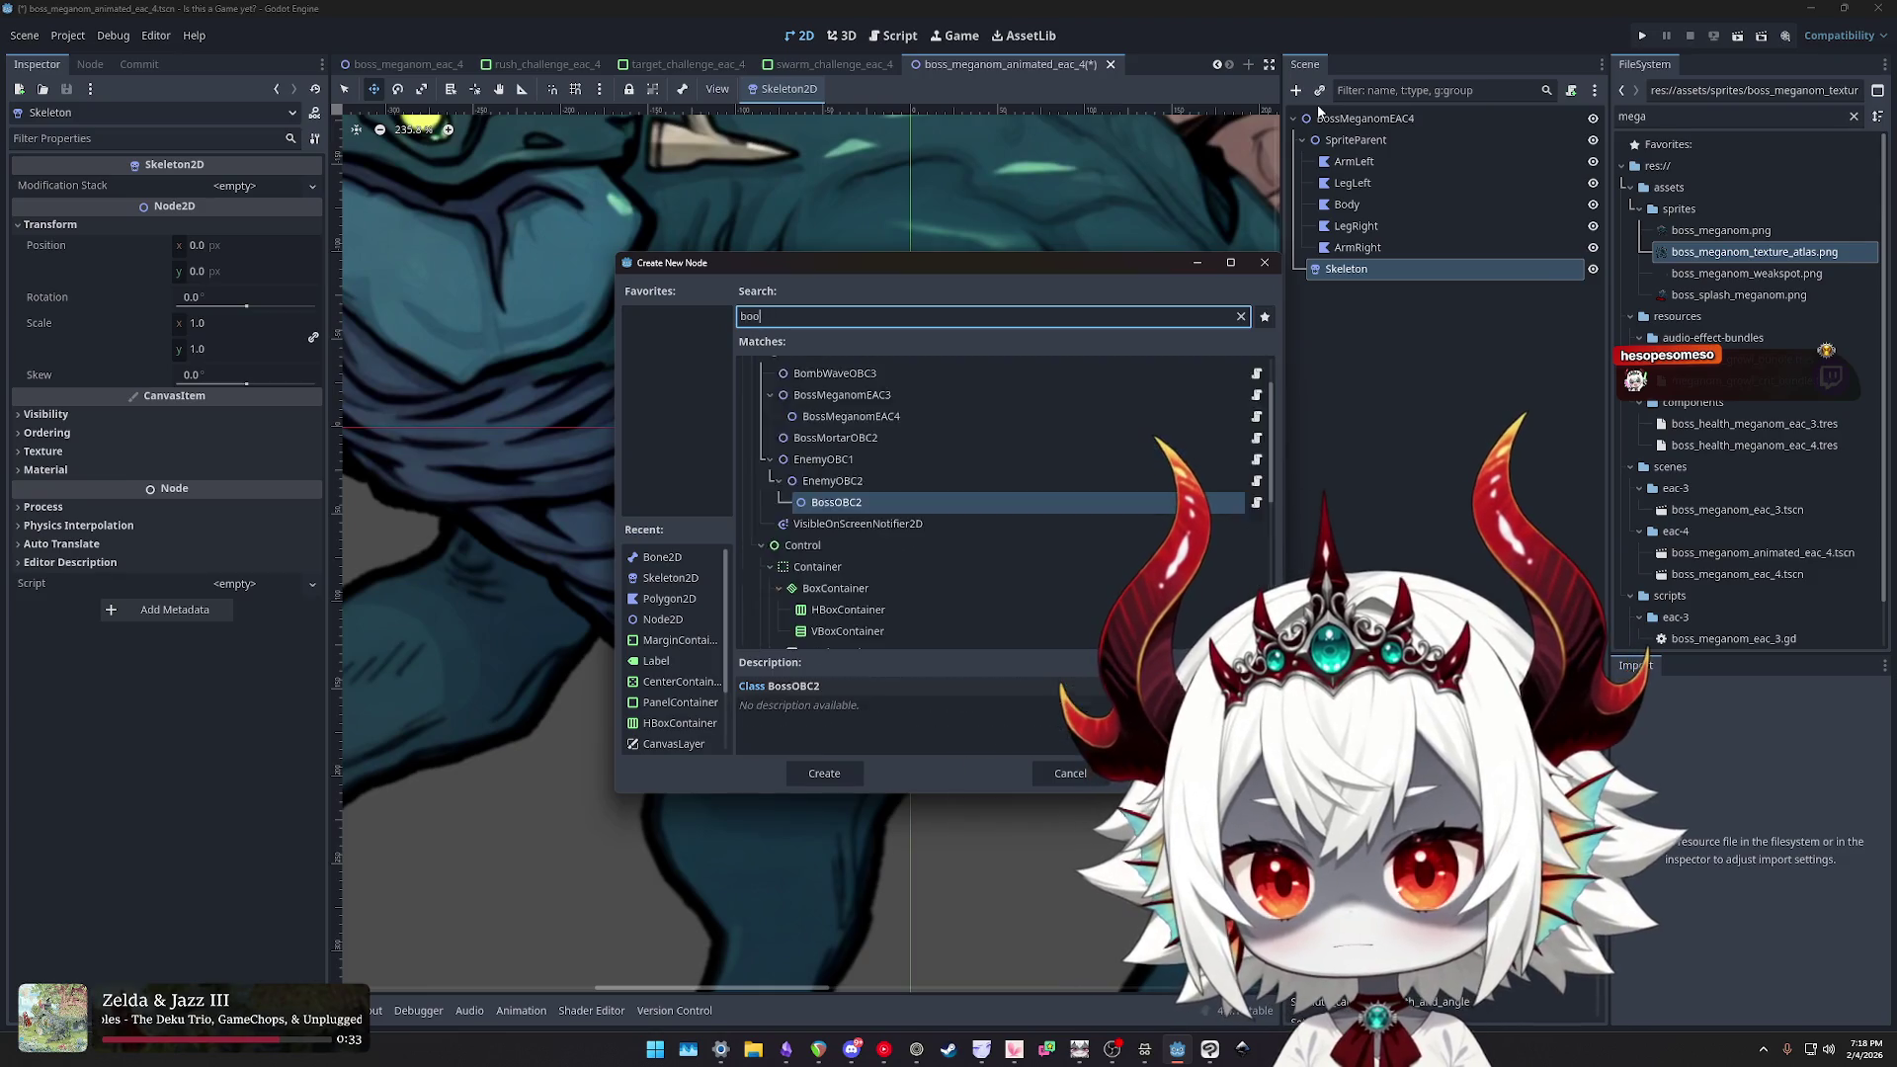
{"action": "key", "text": "Return"}
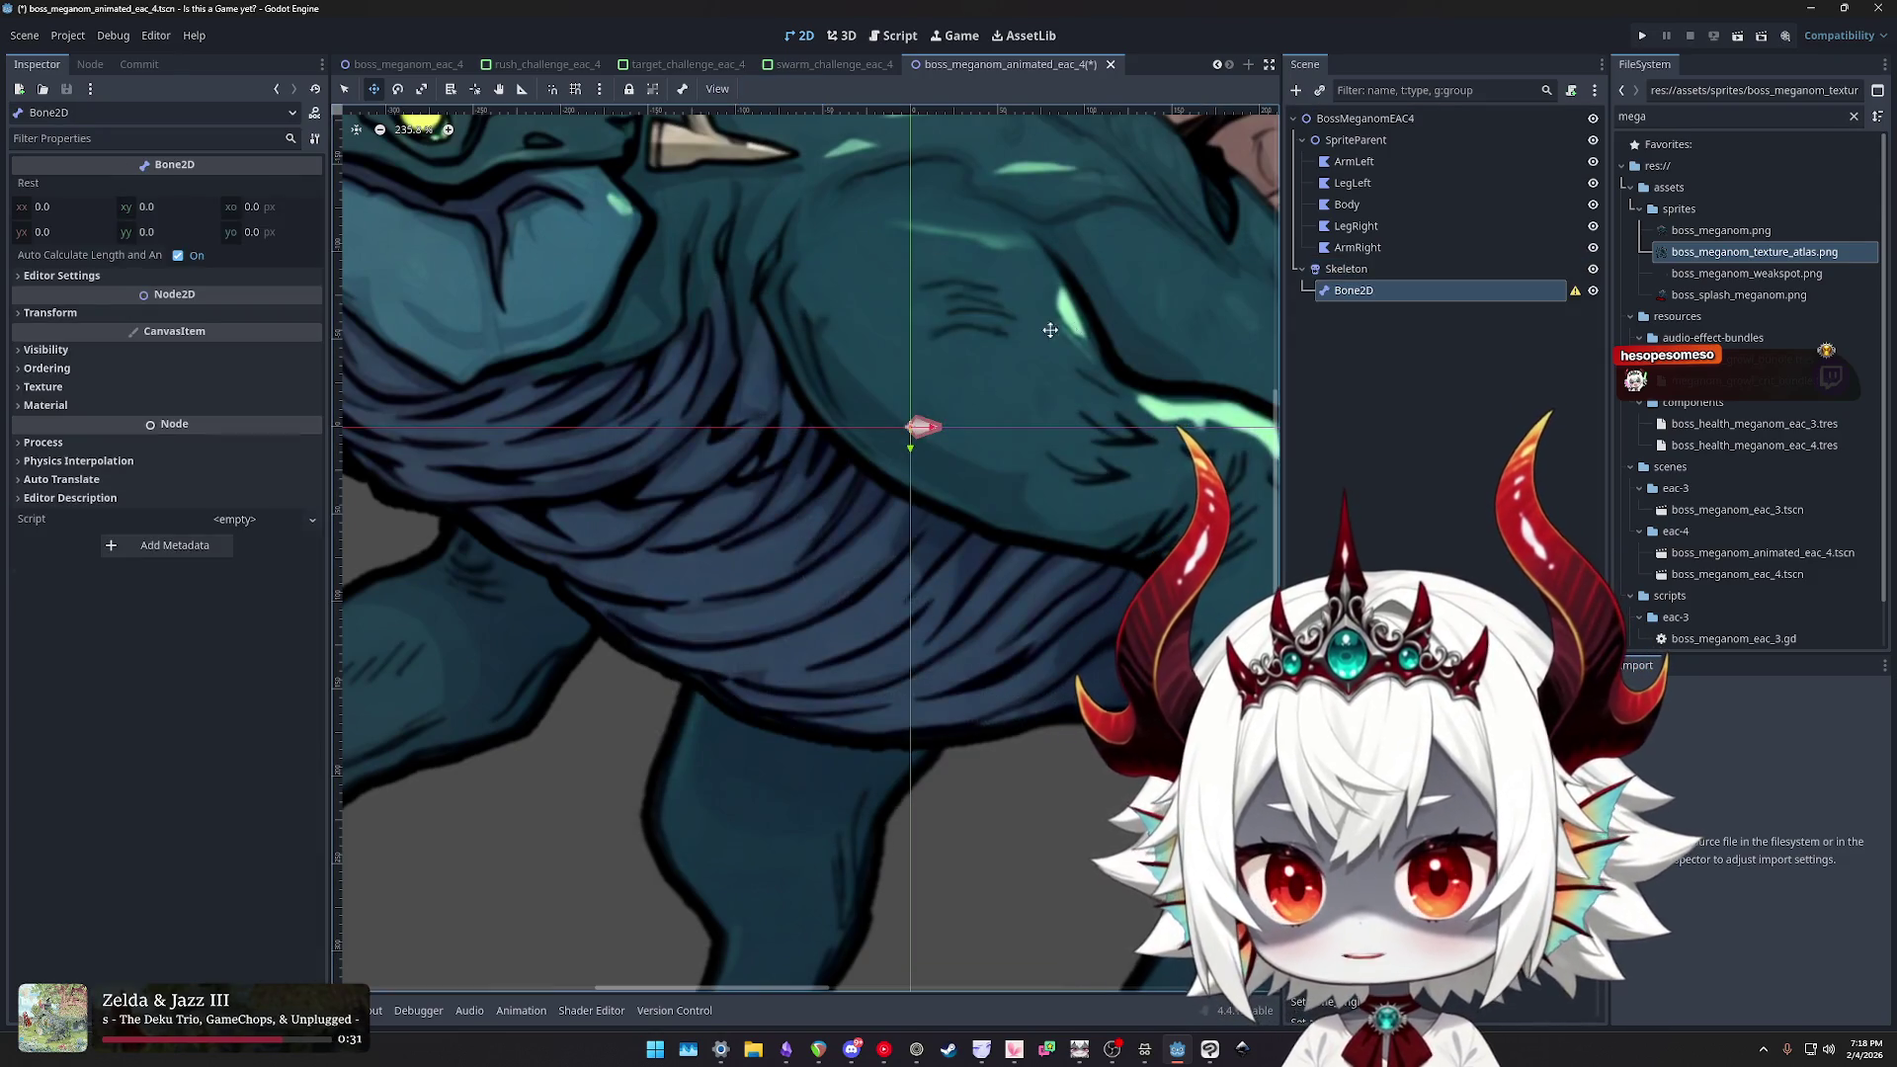
{"action": "left_click", "coordinate": [48, 275]}
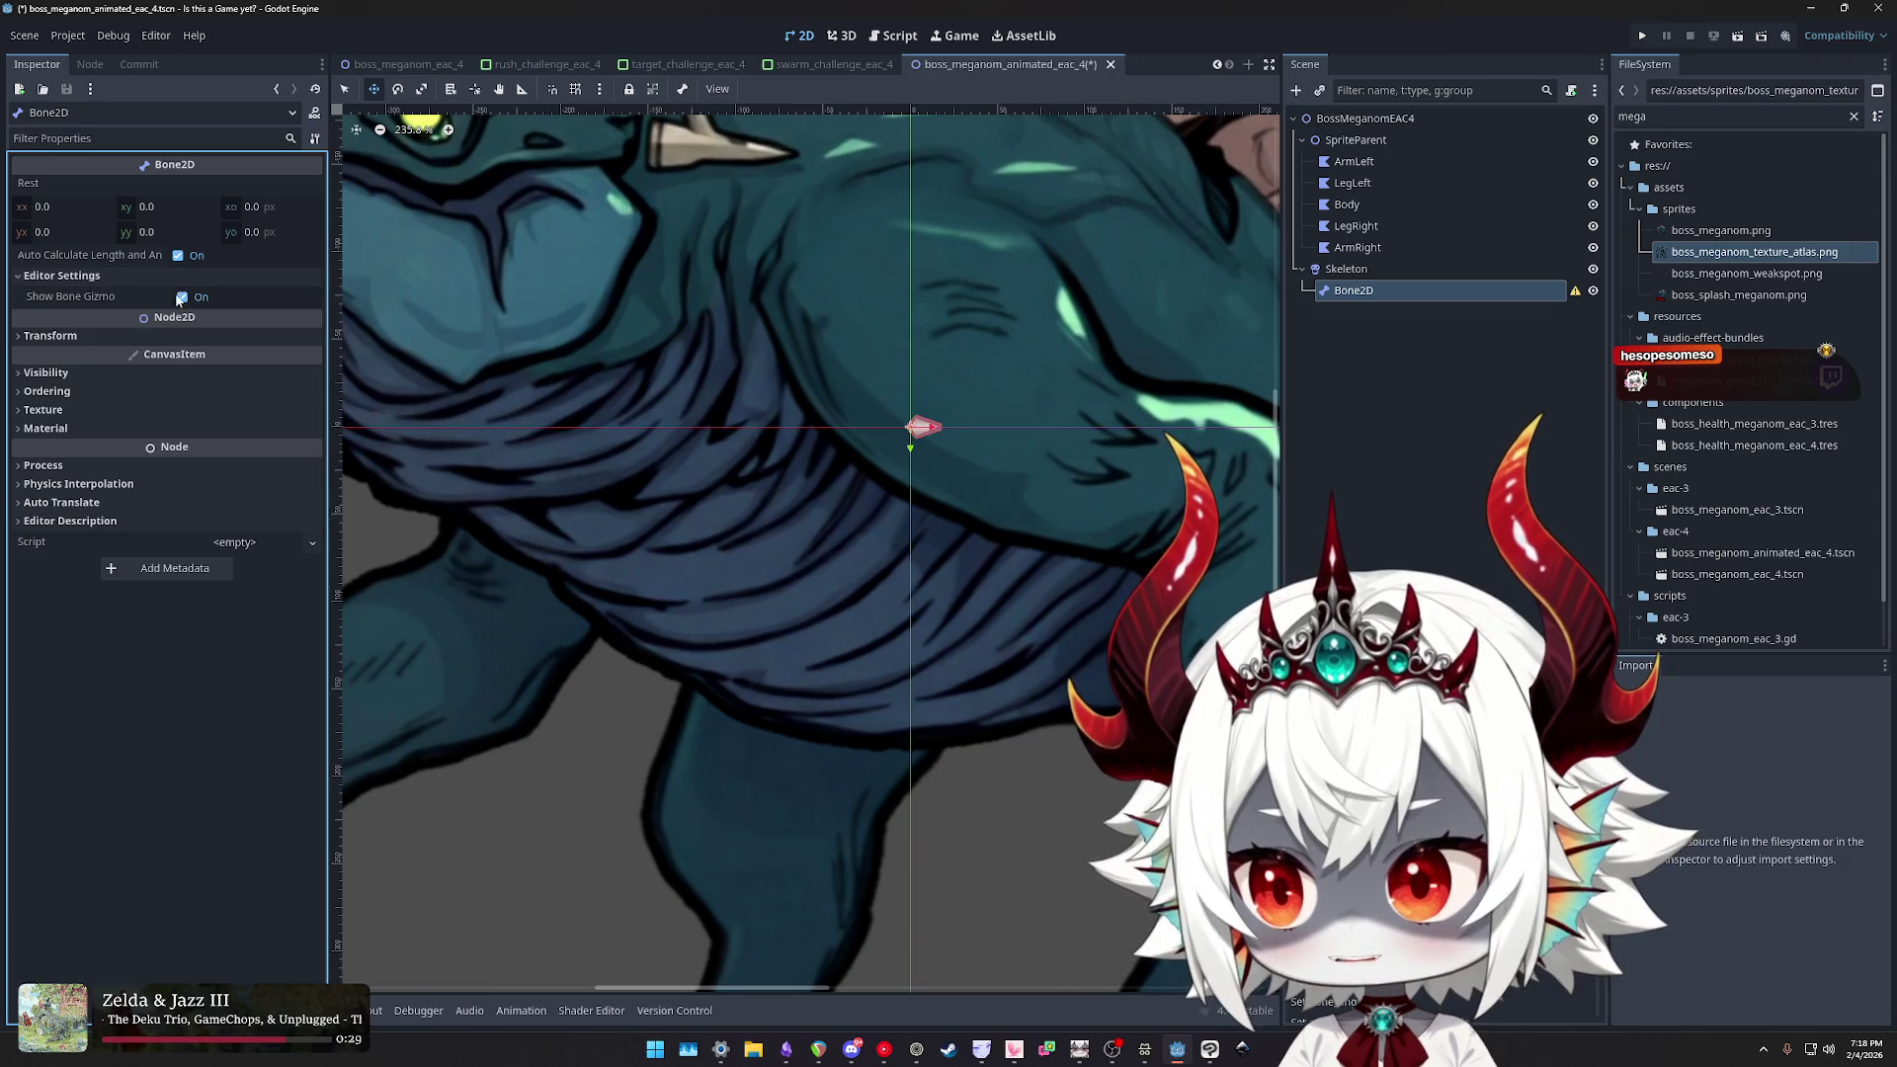
{"action": "left_click", "coordinate": [179, 256]}
{"action": "left_click_drag", "start_coordinate": [244, 311], "coordinate": [282, 316]}
{"action": "left_click_drag", "start_coordinate": [174, 287], "coordinate": [213, 288]}
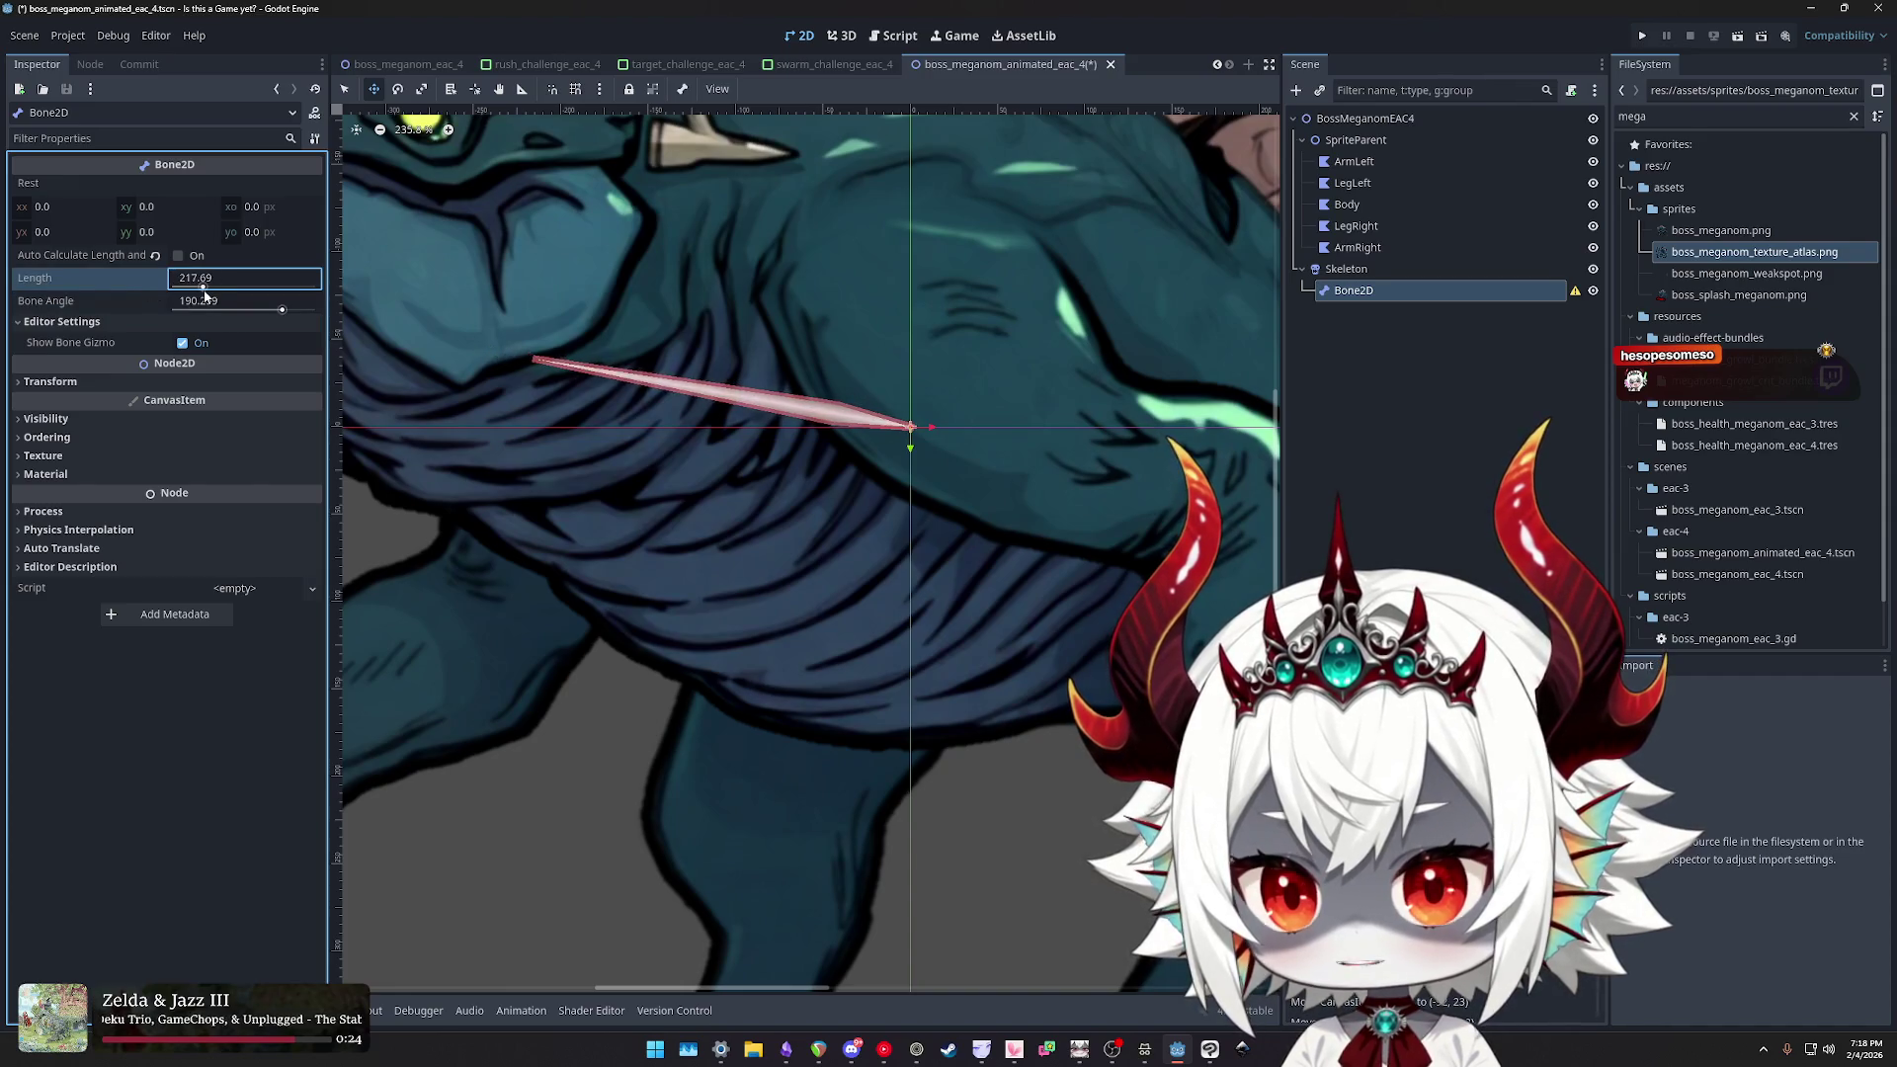
- Place the new bone at the creature's shoulder with length 344.902 and bone angle 197.721
{"action": "scroll", "coordinate": [751, 407], "scroll_direction": "down", "scroll_amount": 5}
{"action": "left_click_drag", "start_coordinate": [772, 405], "coordinate": [843, 432]}
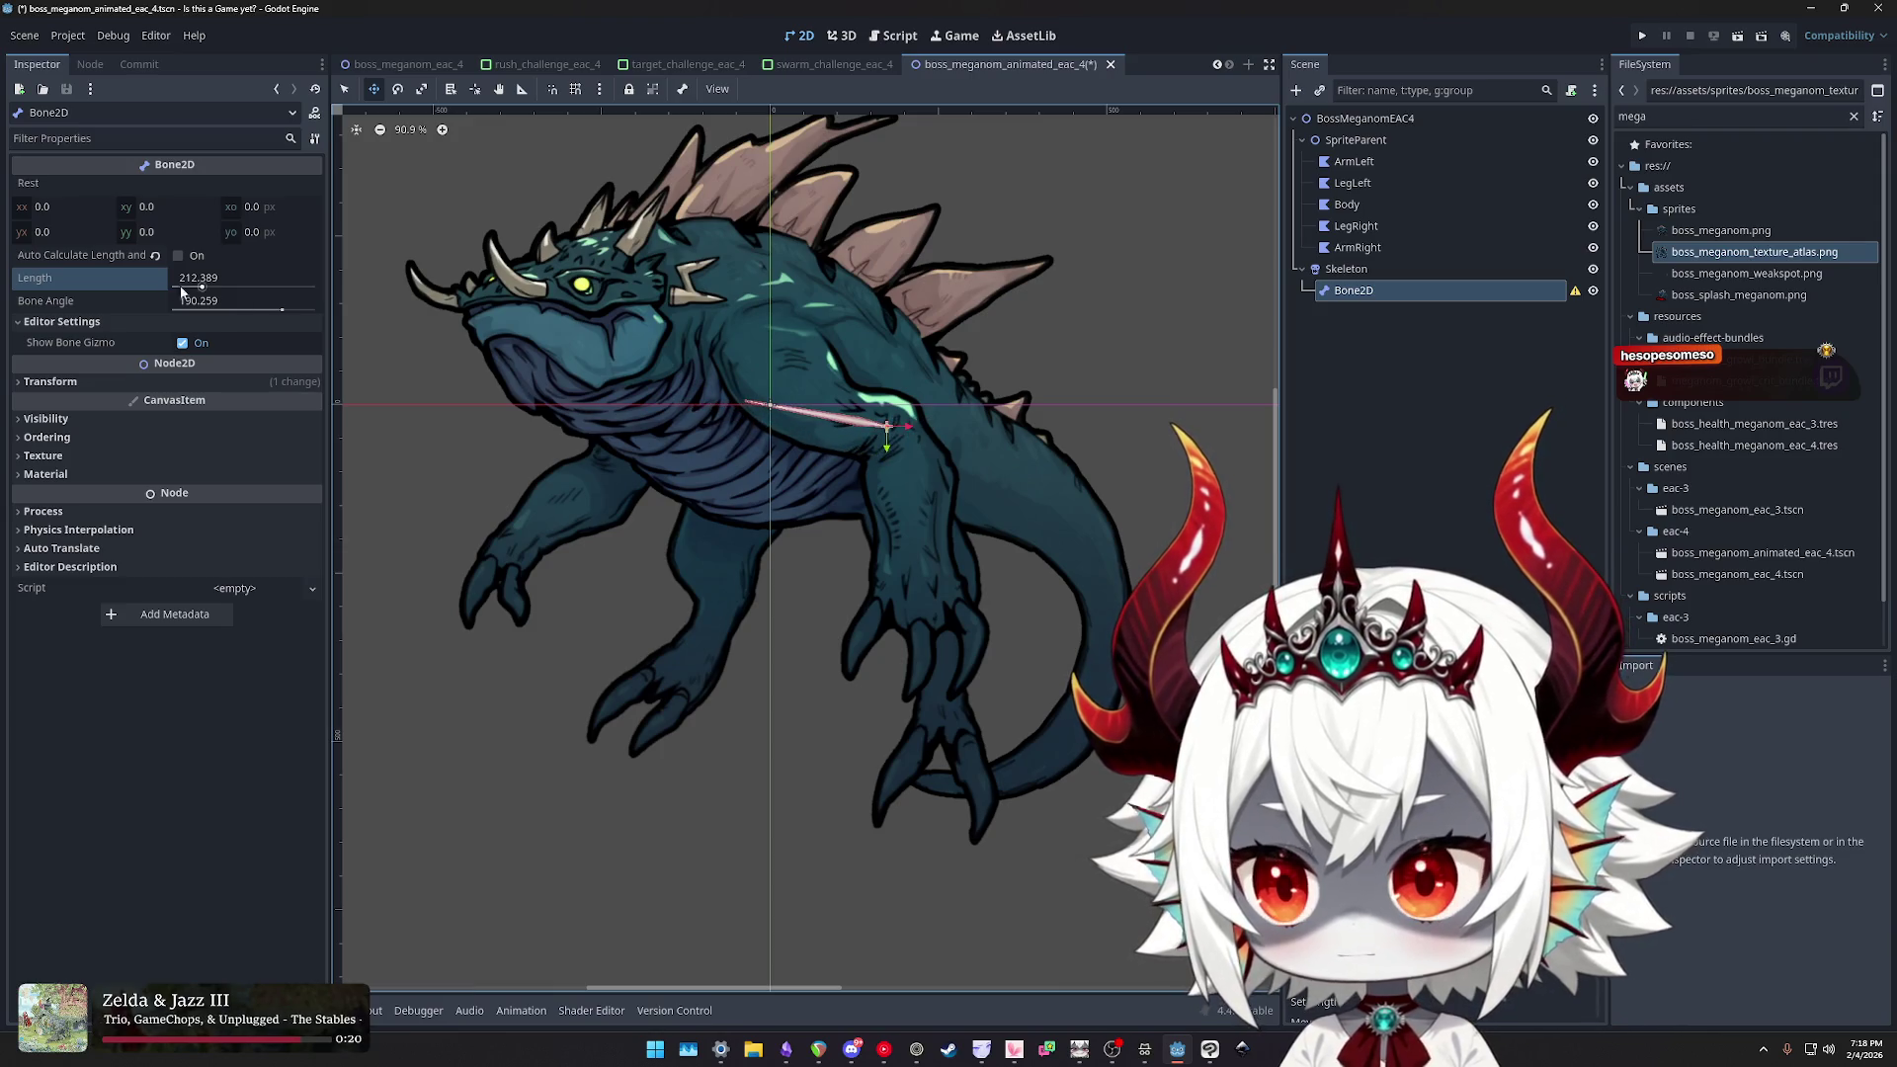
{"action": "mouse_move", "coordinate": [209, 291]}
{"action": "left_mouse_down"}
{"action": "mouse_move", "coordinate": [280, 312]}
{"action": "mouse_move", "coordinate": [172, 307]}
{"action": "mouse_move", "coordinate": [282, 315]}
{"action": "left_mouse_up"}
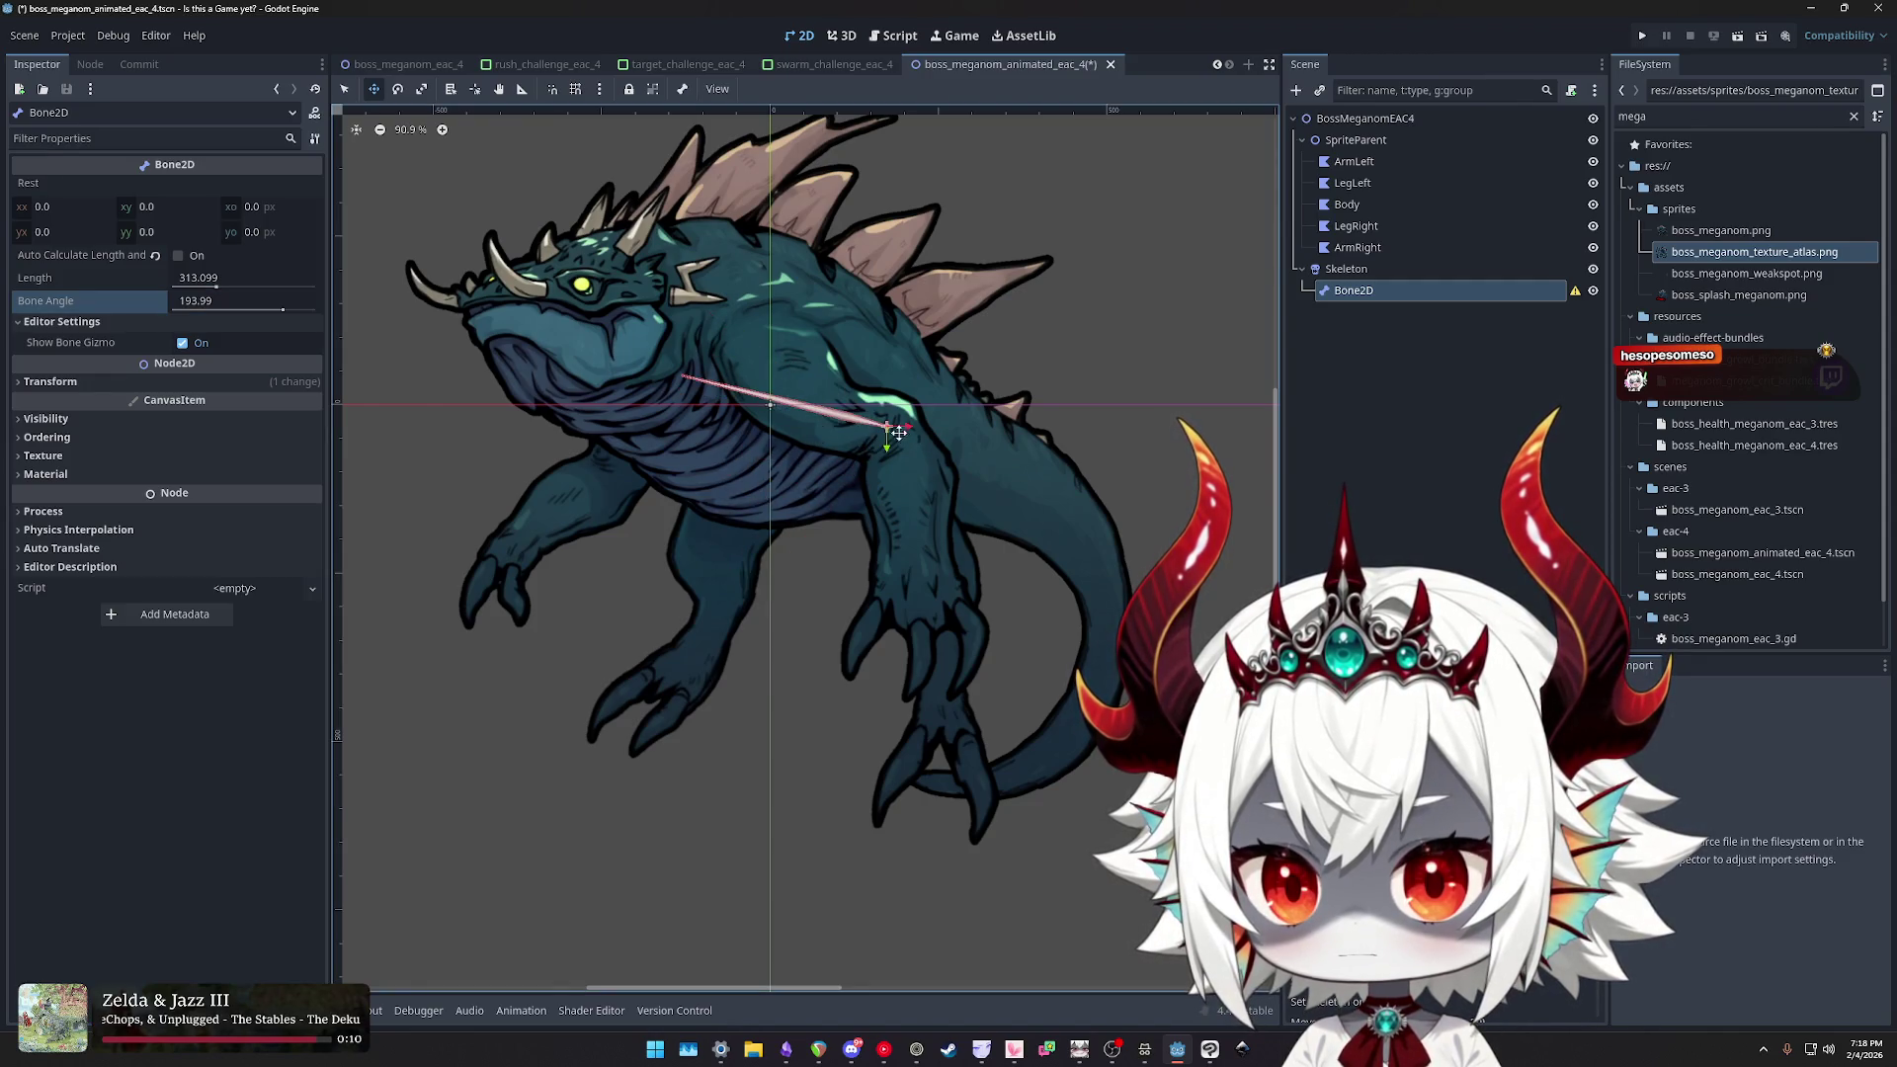
{"action": "left_click_drag", "start_coordinate": [889, 426], "coordinate": [871, 421]}
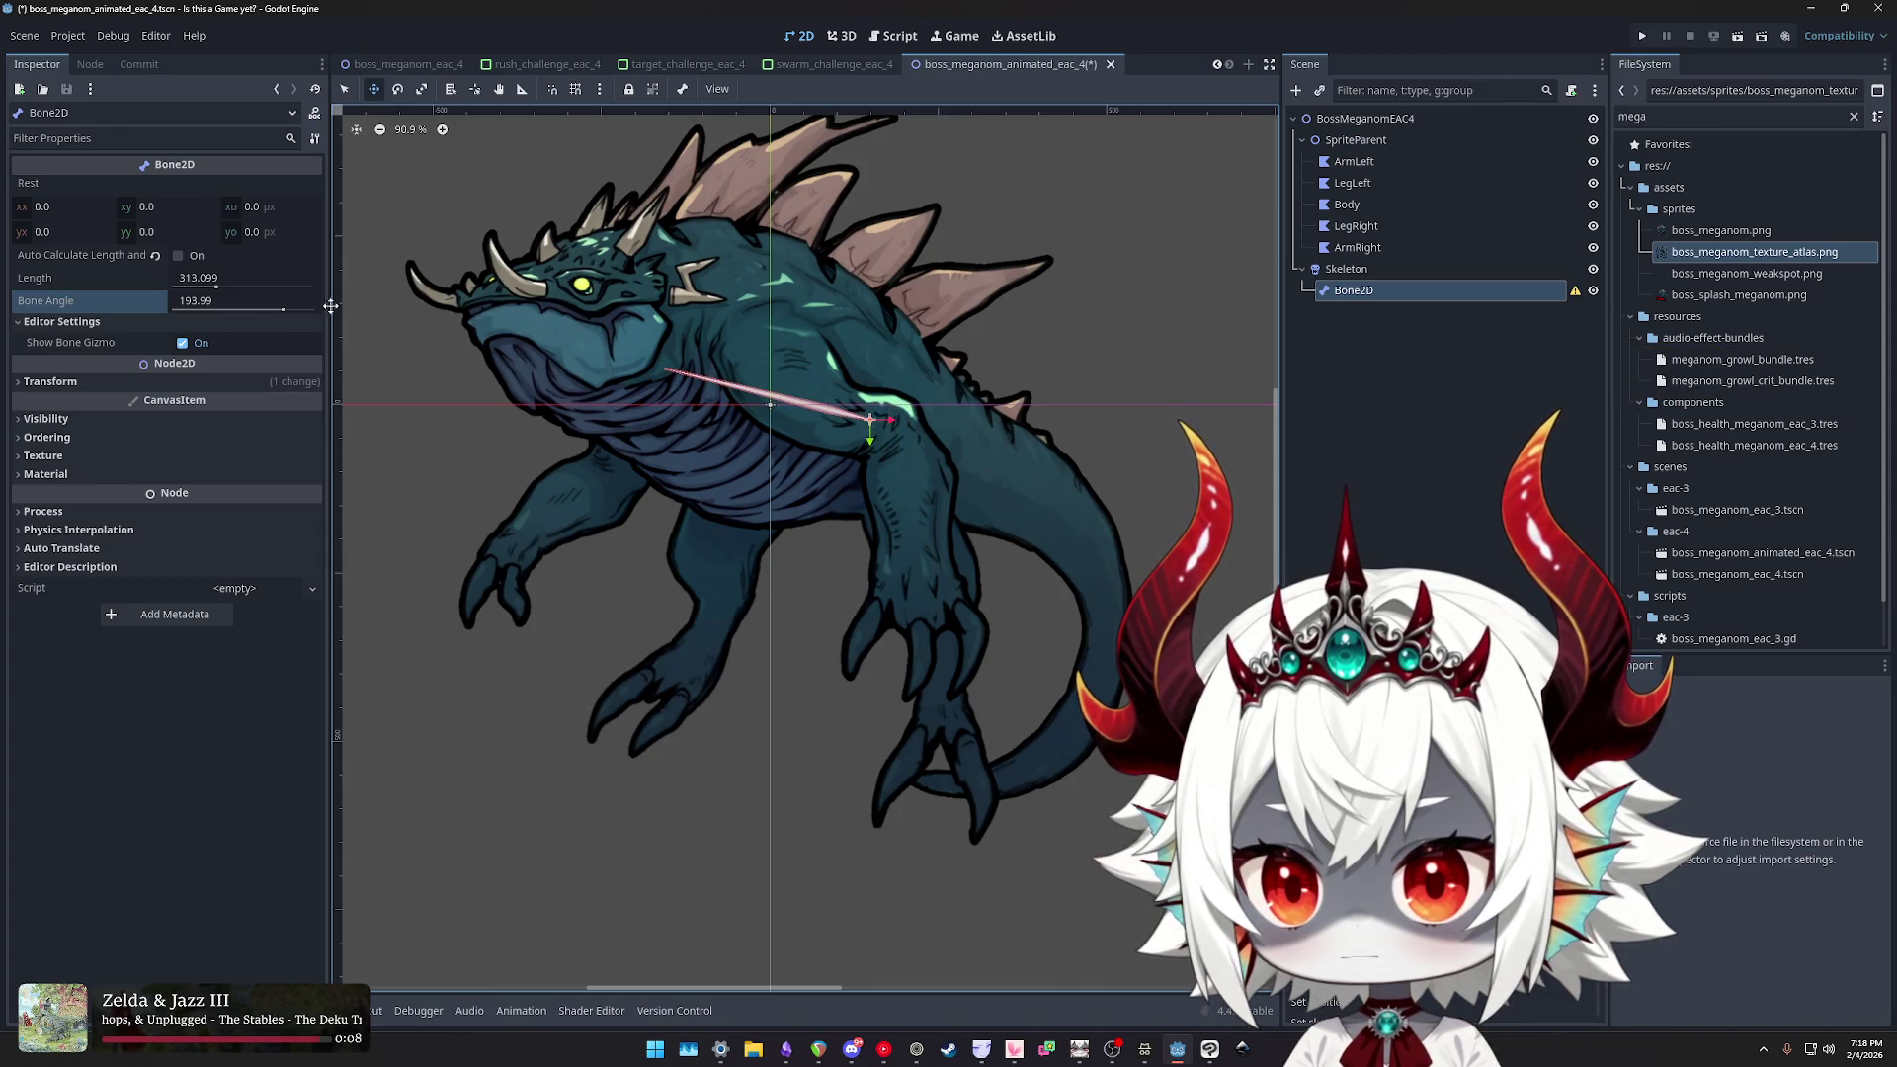
{"action": "left_click", "coordinate": [283, 312]}
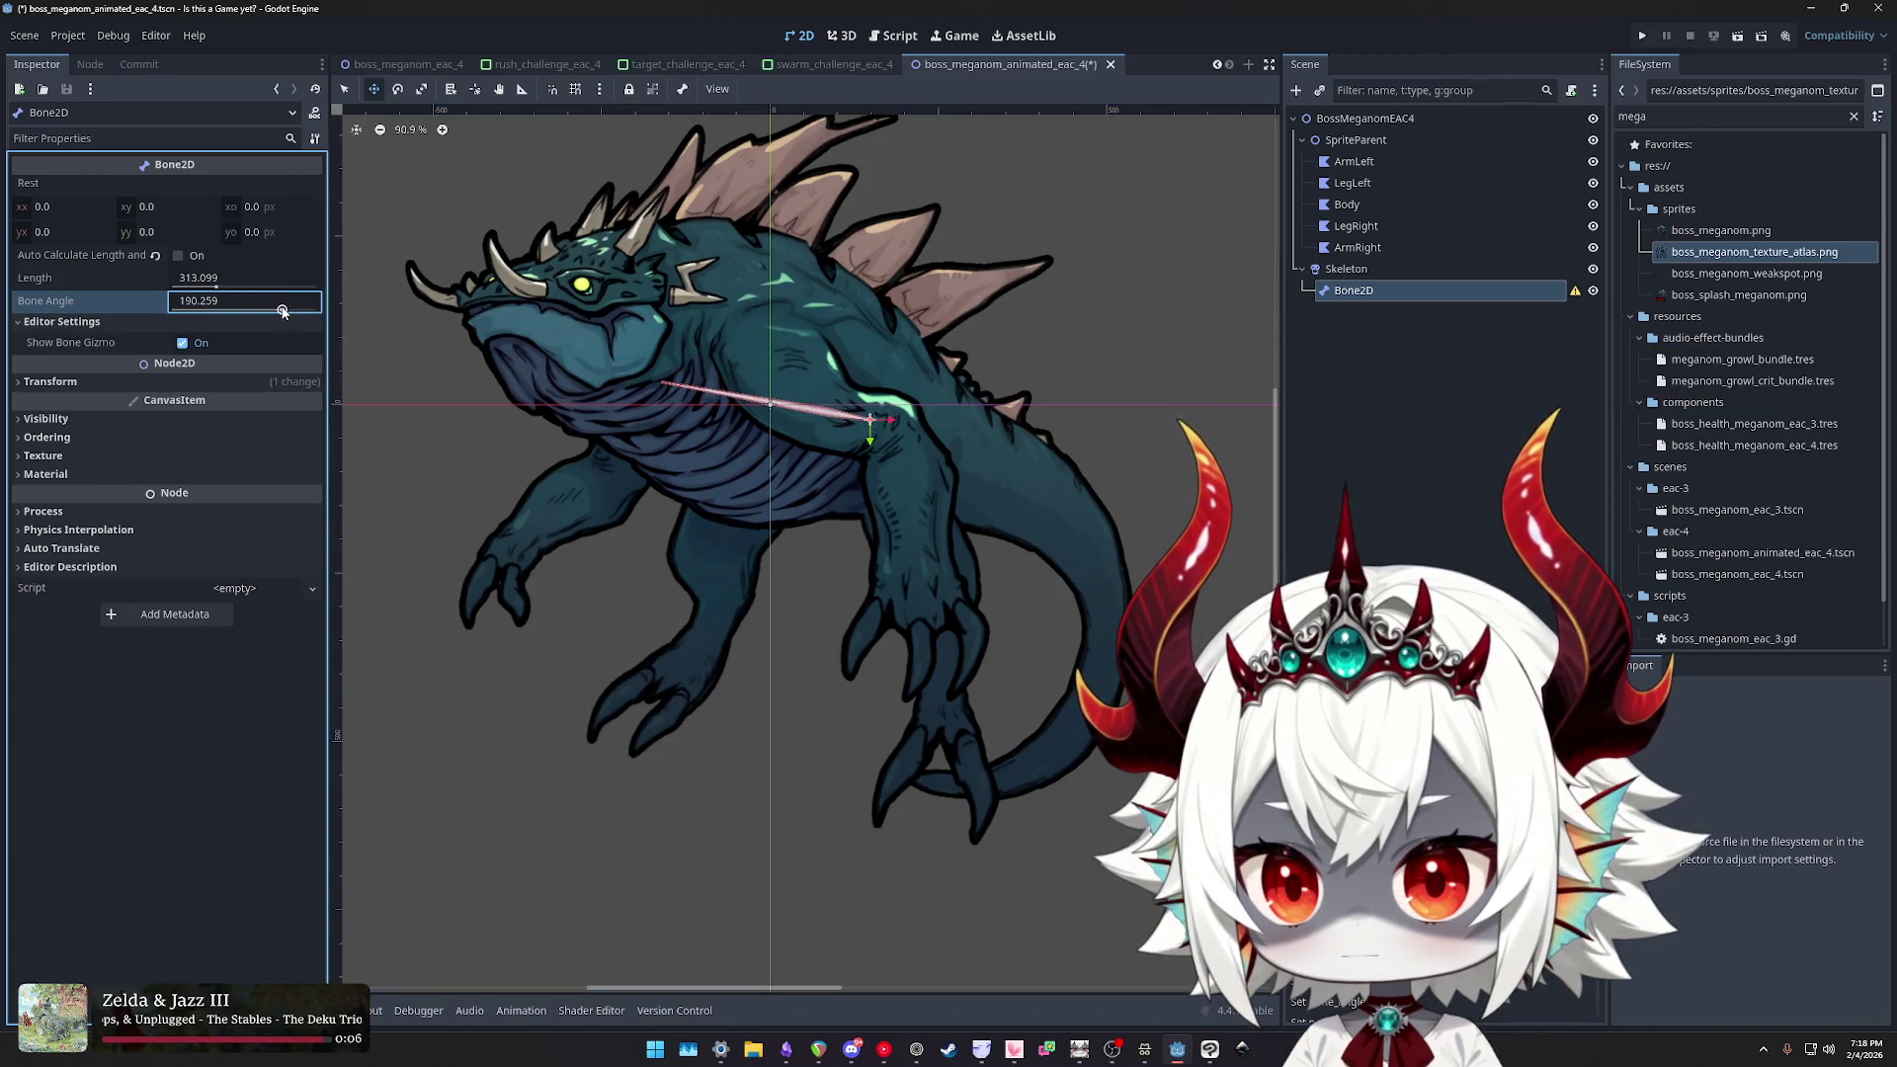
{"action": "left_click", "coordinate": [216, 285]}
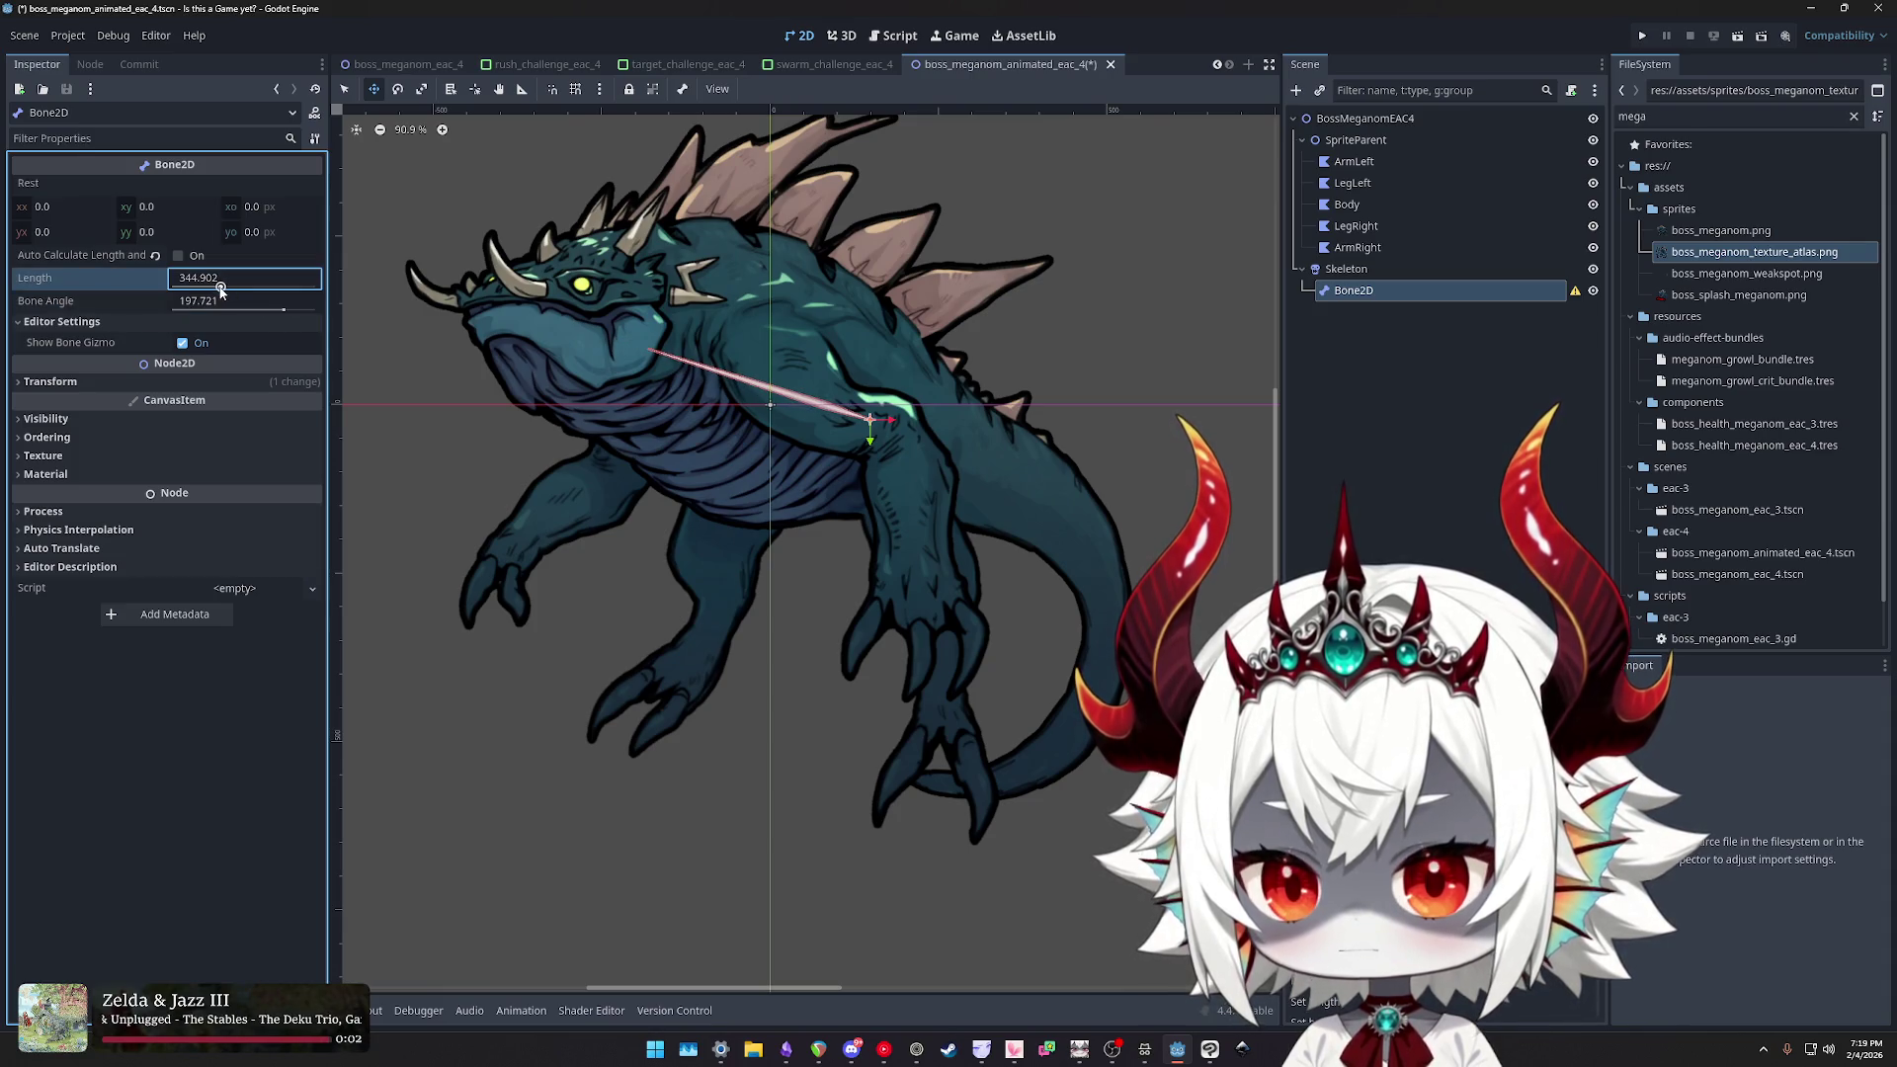
- Rename the new bone to Body
{"action": "double_click", "coordinate": [1352, 290]}
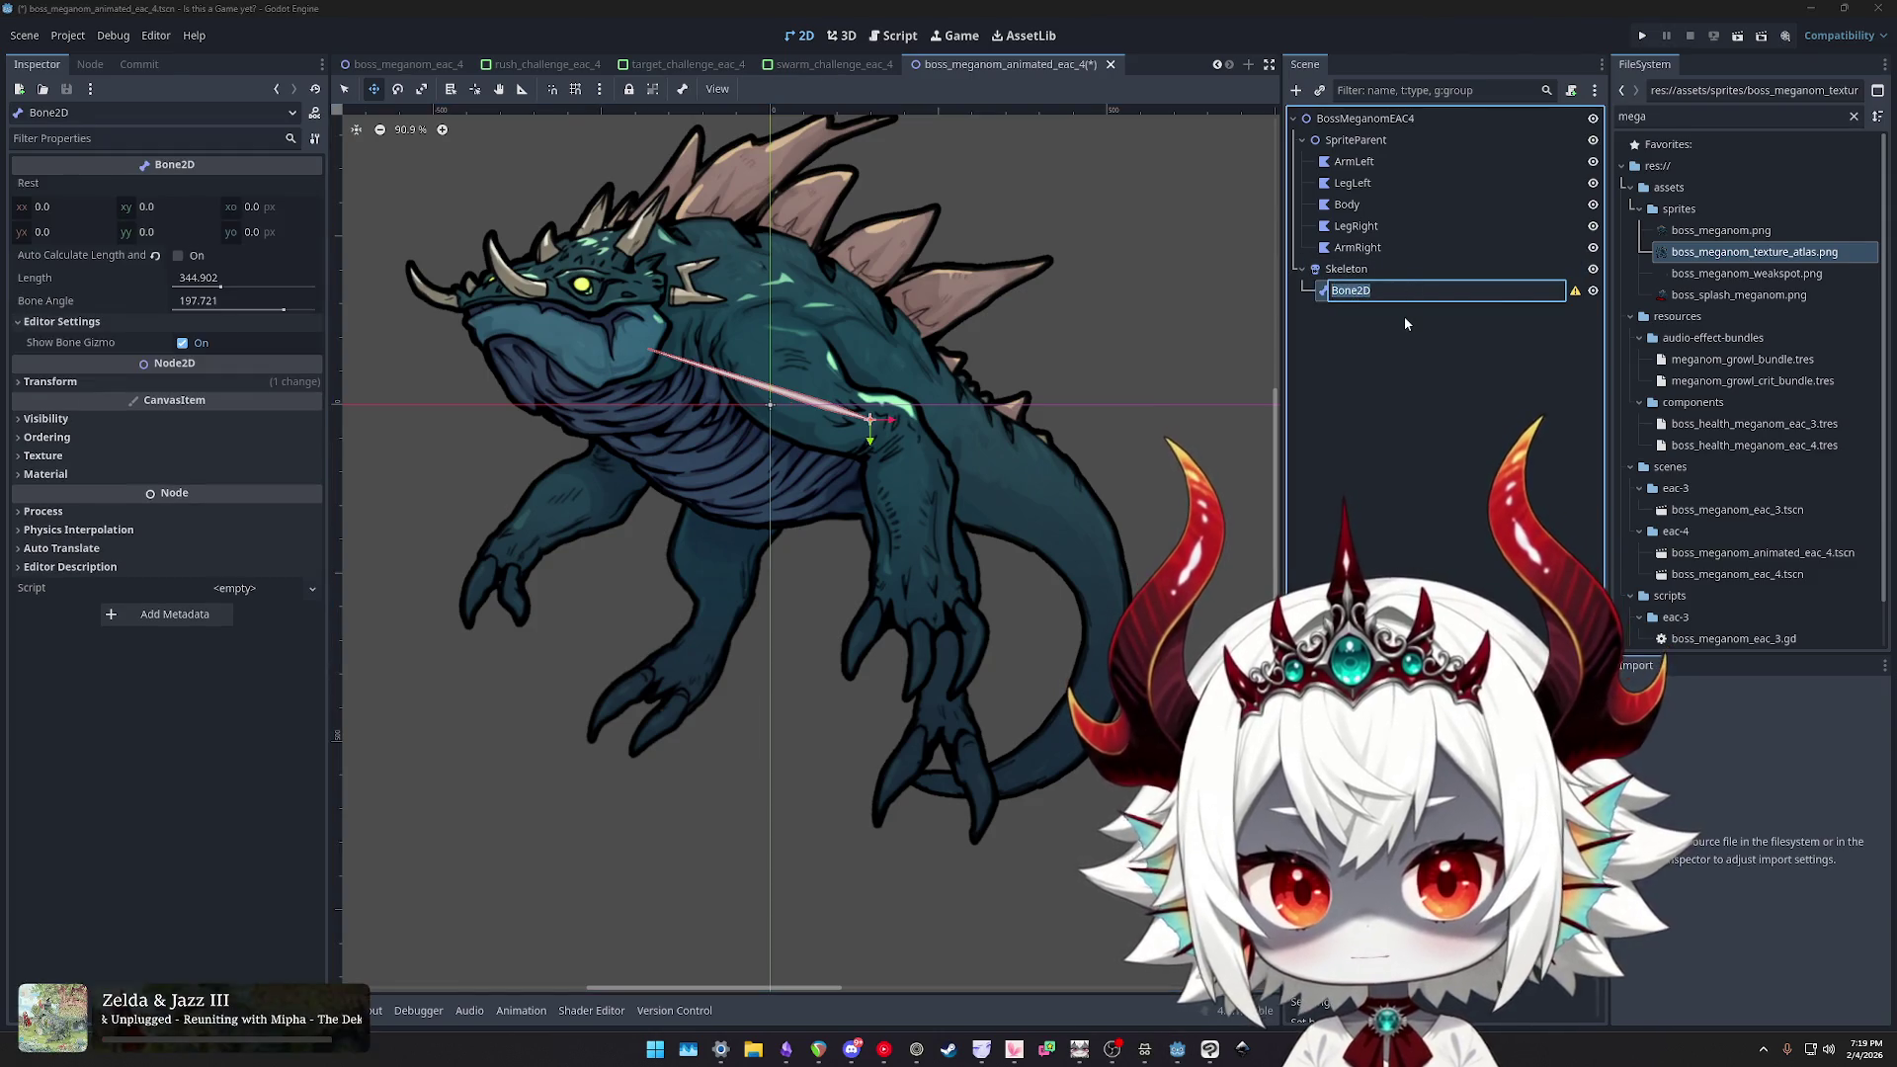
{"action": "type", "text": "Body"}
{"action": "key", "text": "Return"}
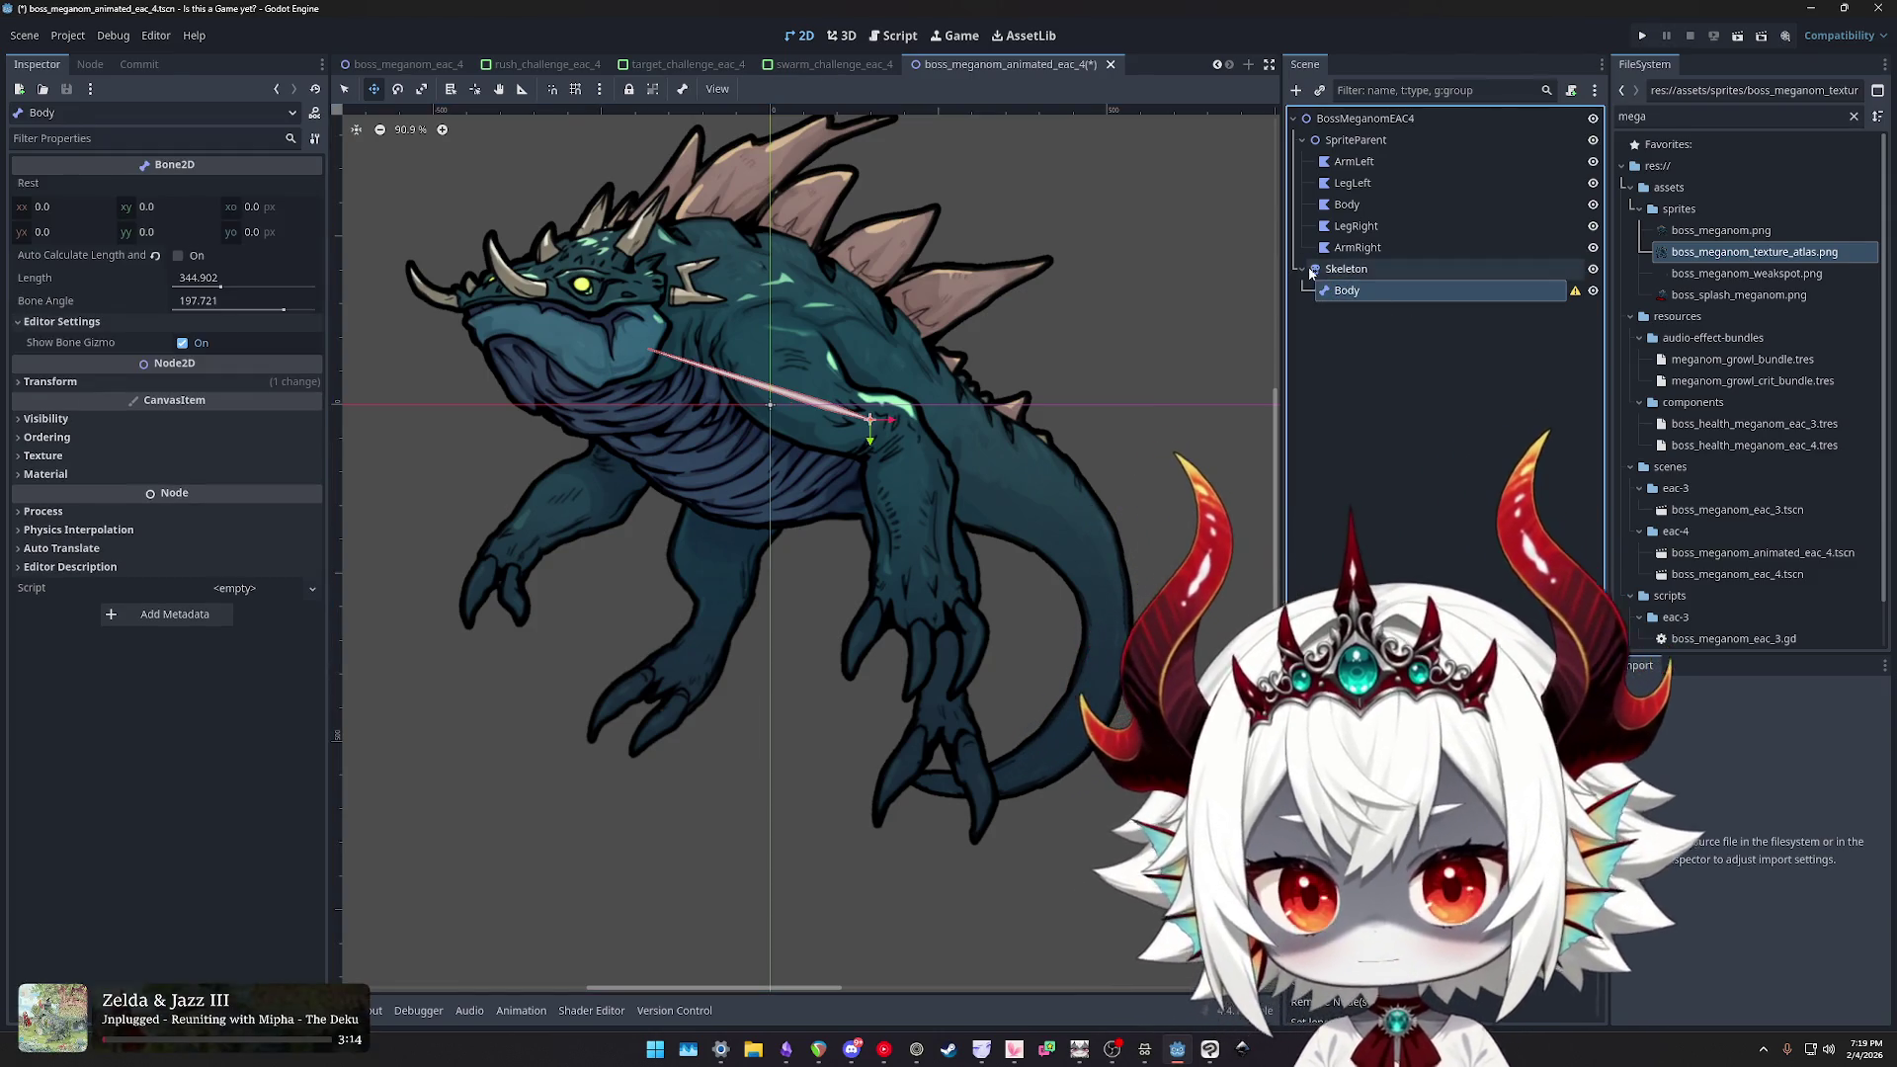
{"action": "left_click", "coordinate": [1358, 247]}
- Assign the Skeleton node to the five selected polygons, undoing a stray Body length change
{"action": "left_click", "coordinate": [1354, 161], "text": "shift"}
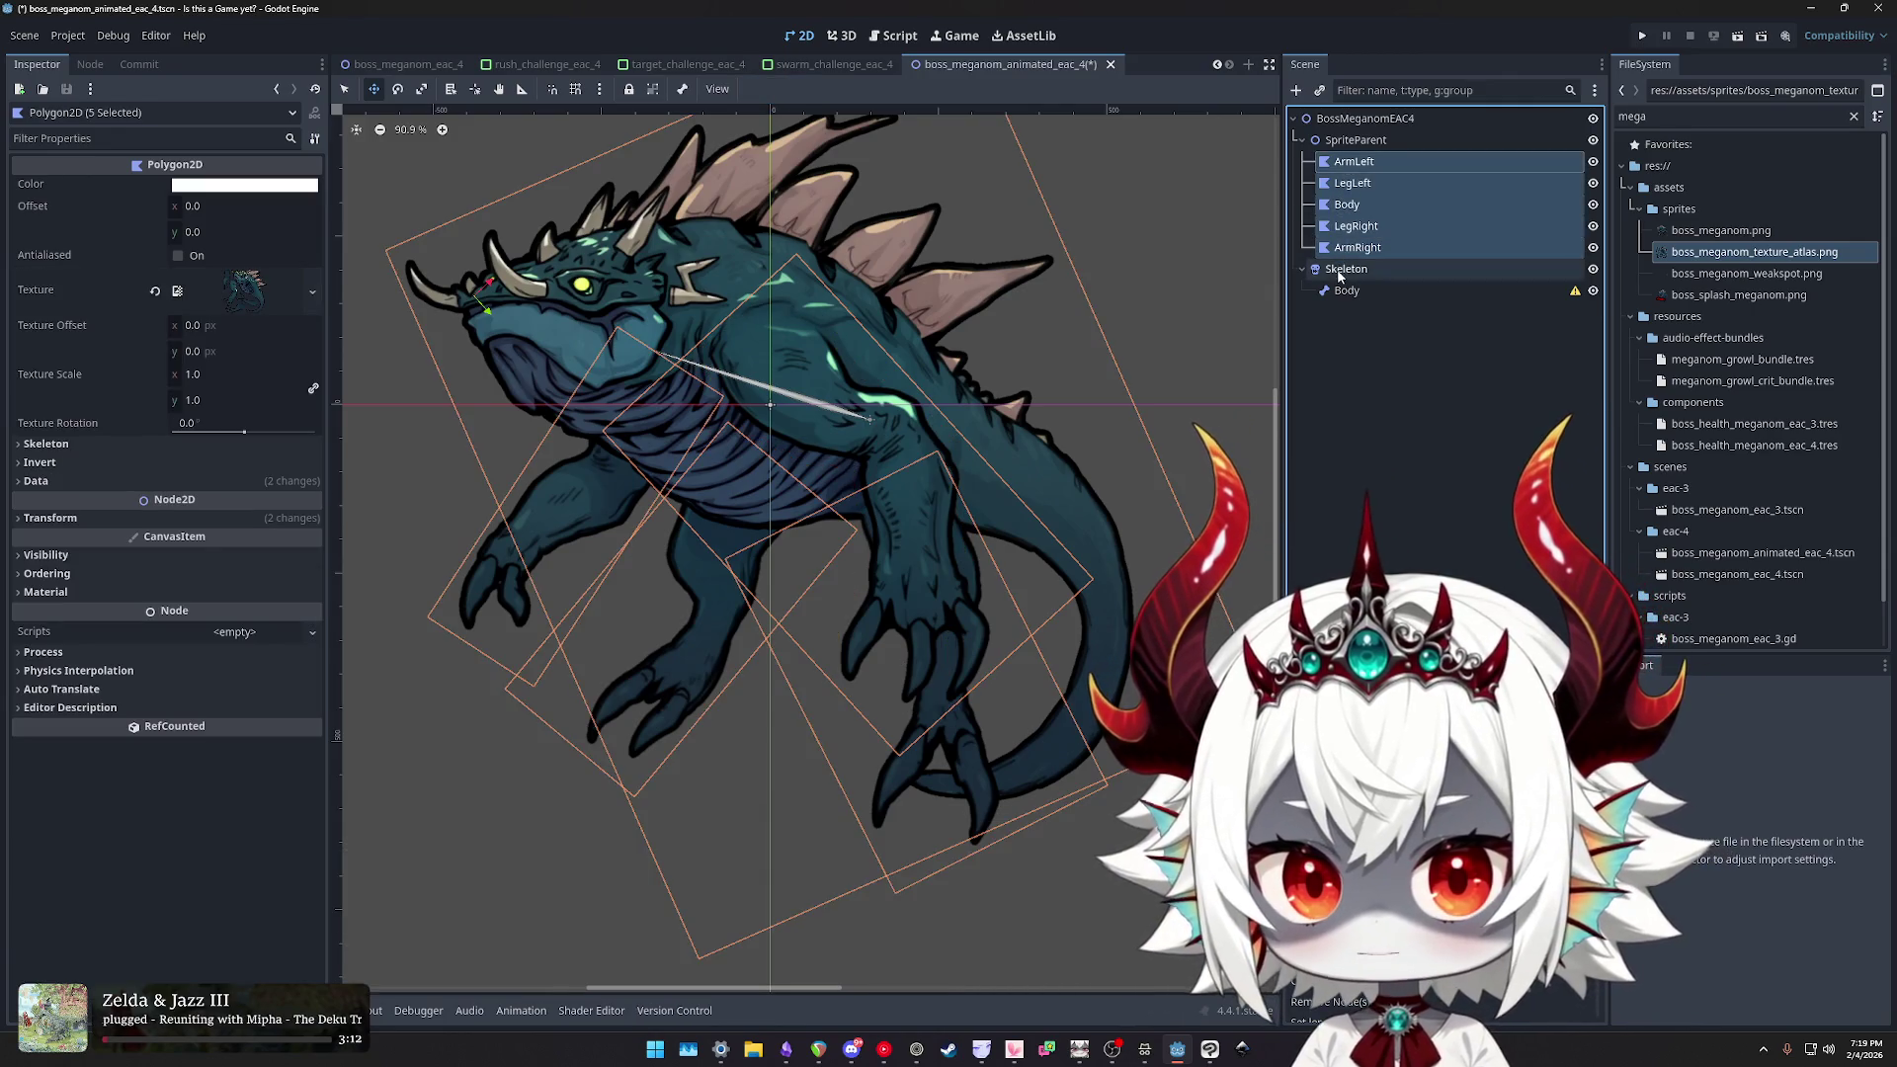
{"action": "left_click", "coordinate": [1341, 274]}
{"action": "key", "text": "ctrl+z"}
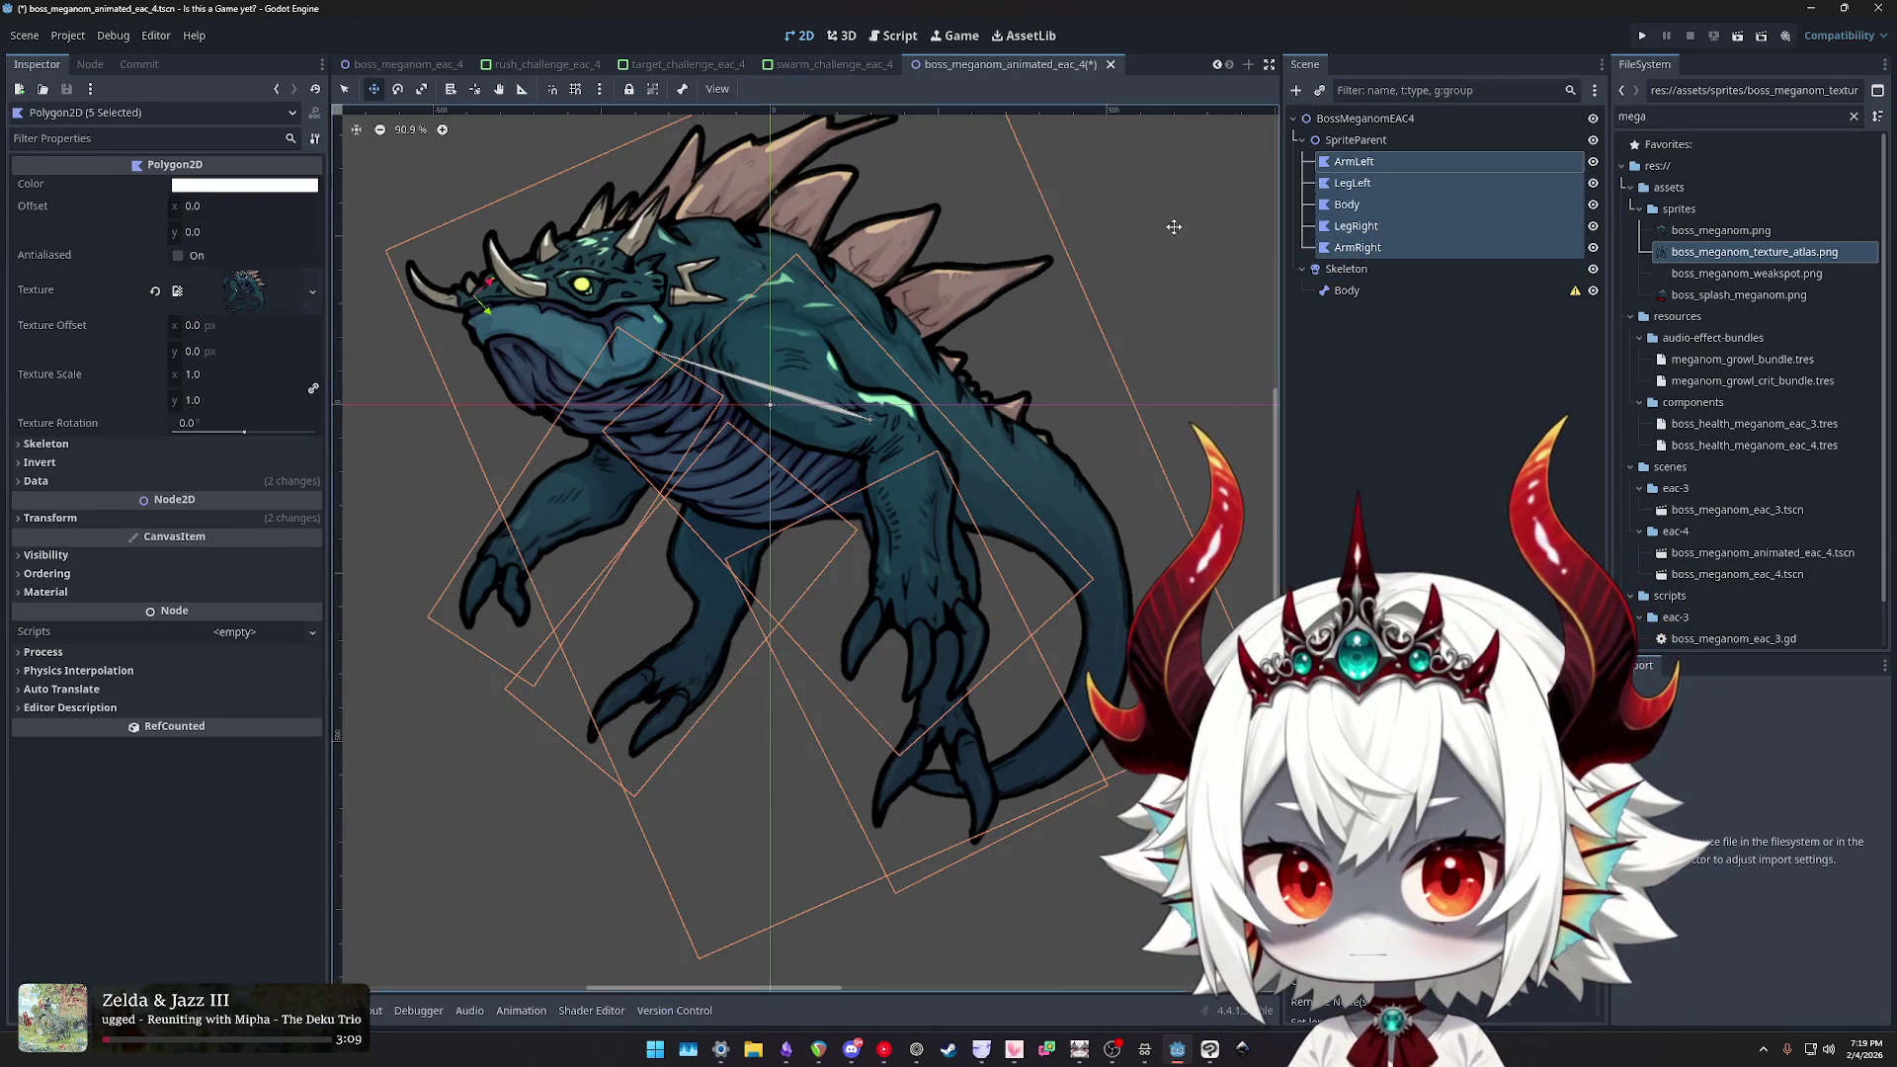
{"action": "left_click", "coordinate": [45, 443]}
{"action": "left_click", "coordinate": [247, 465]}
{"action": "double_click", "coordinate": [892, 369]}
{"action": "left_click", "coordinate": [1349, 291]}
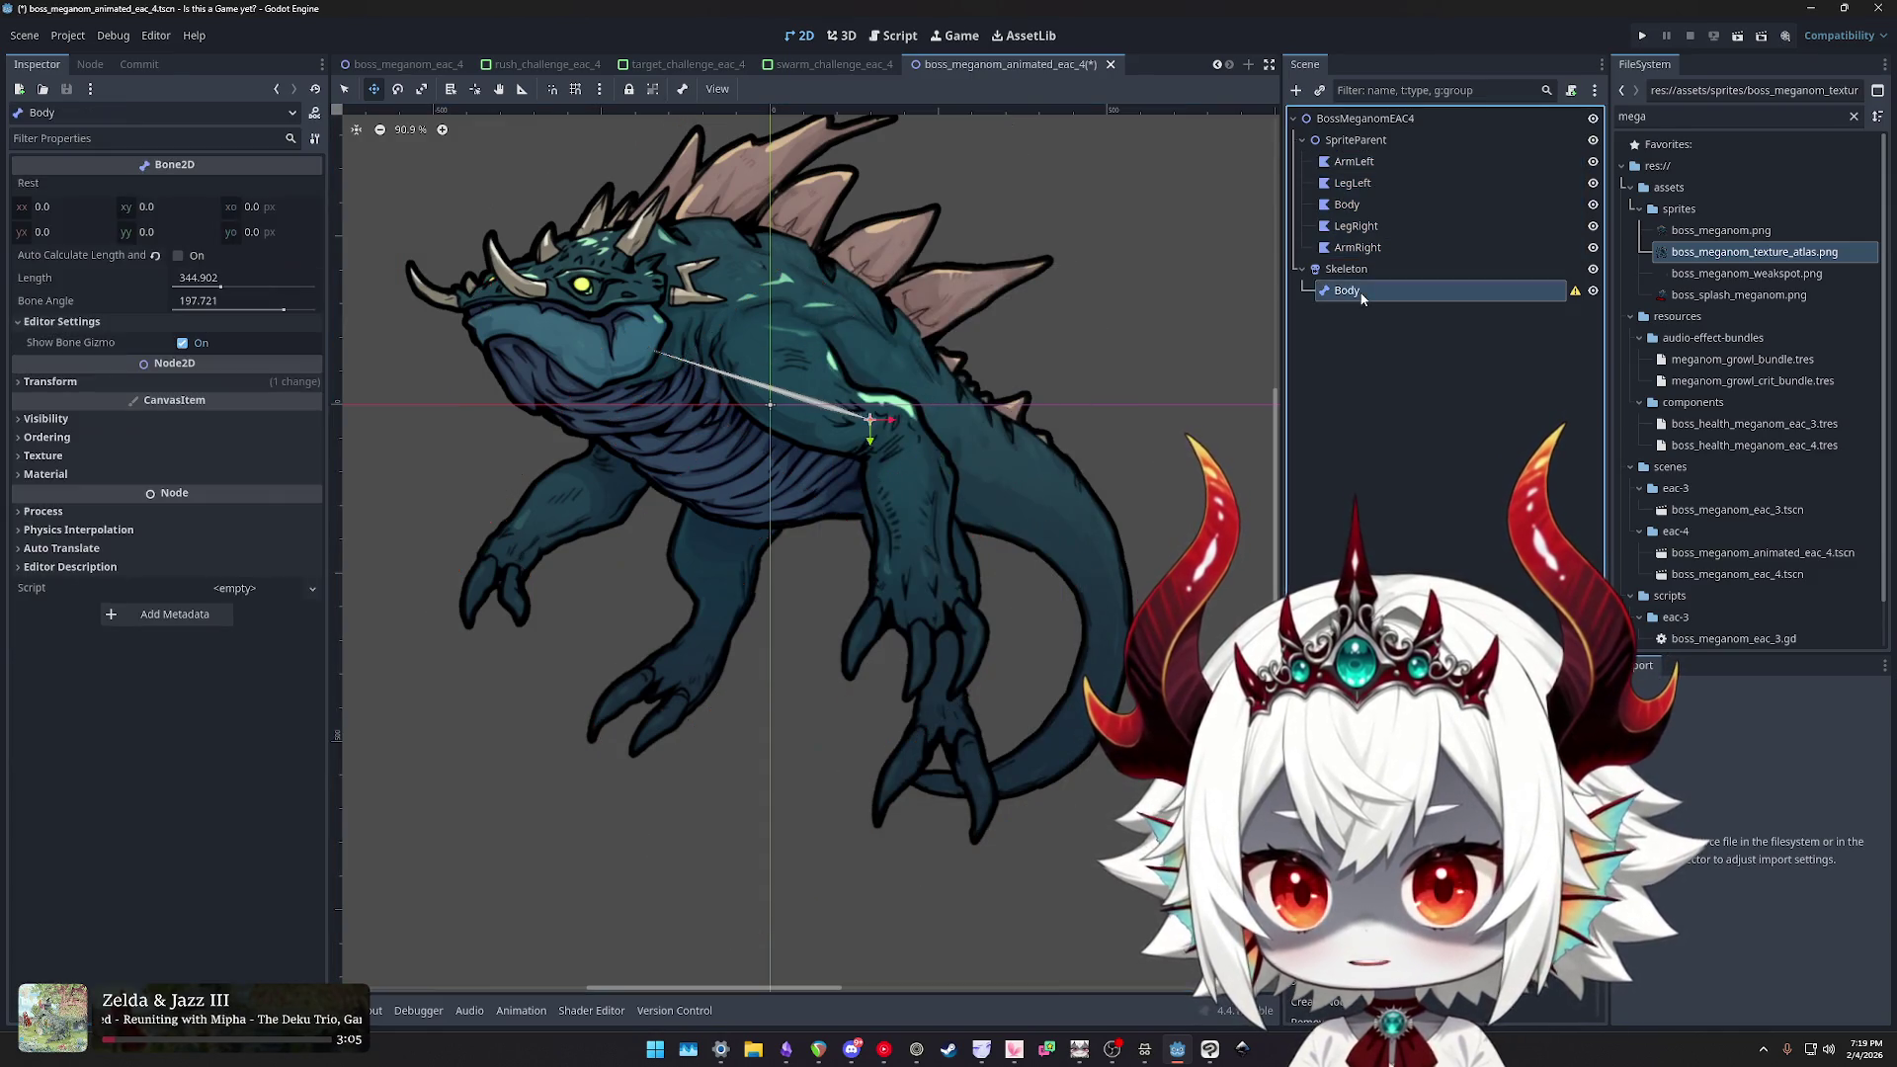
{"action": "left_click_drag", "start_coordinate": [219, 285], "coordinate": [275, 291]}
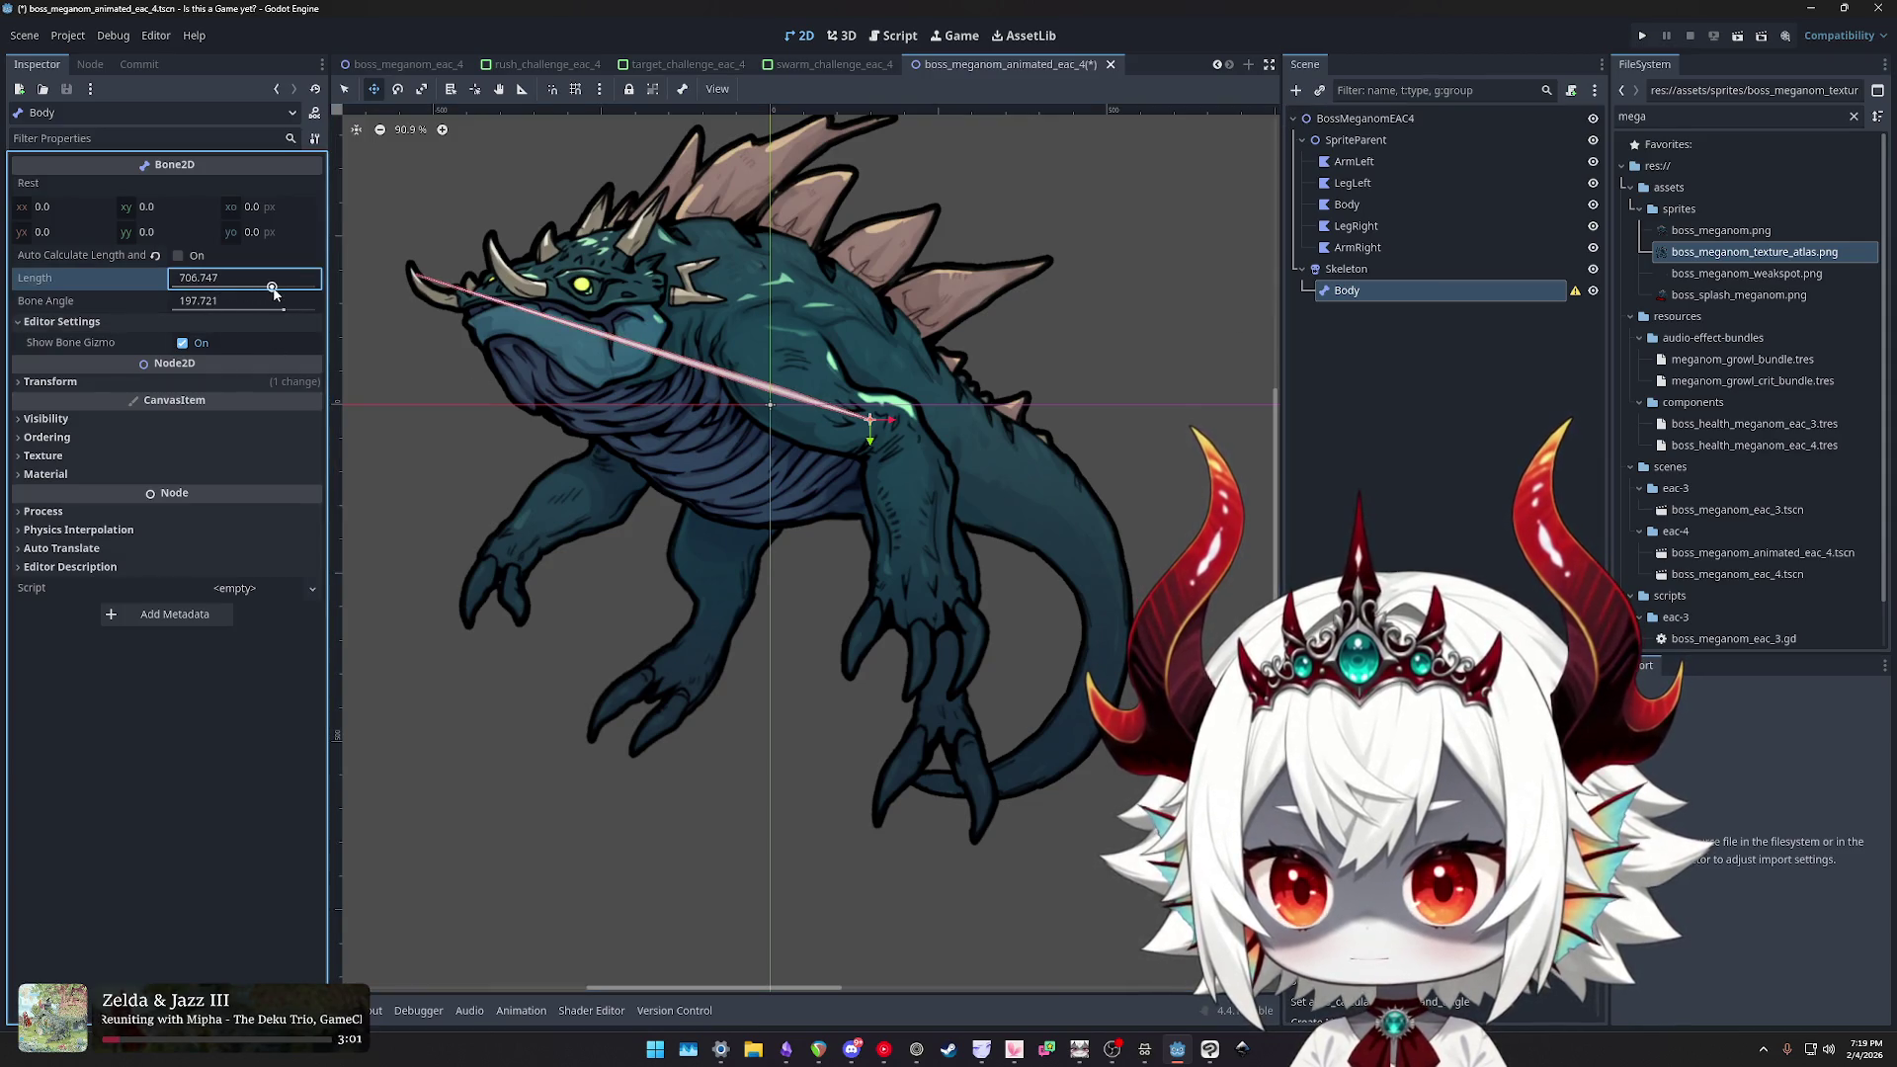
{"action": "key", "text": "ctrl+z"}
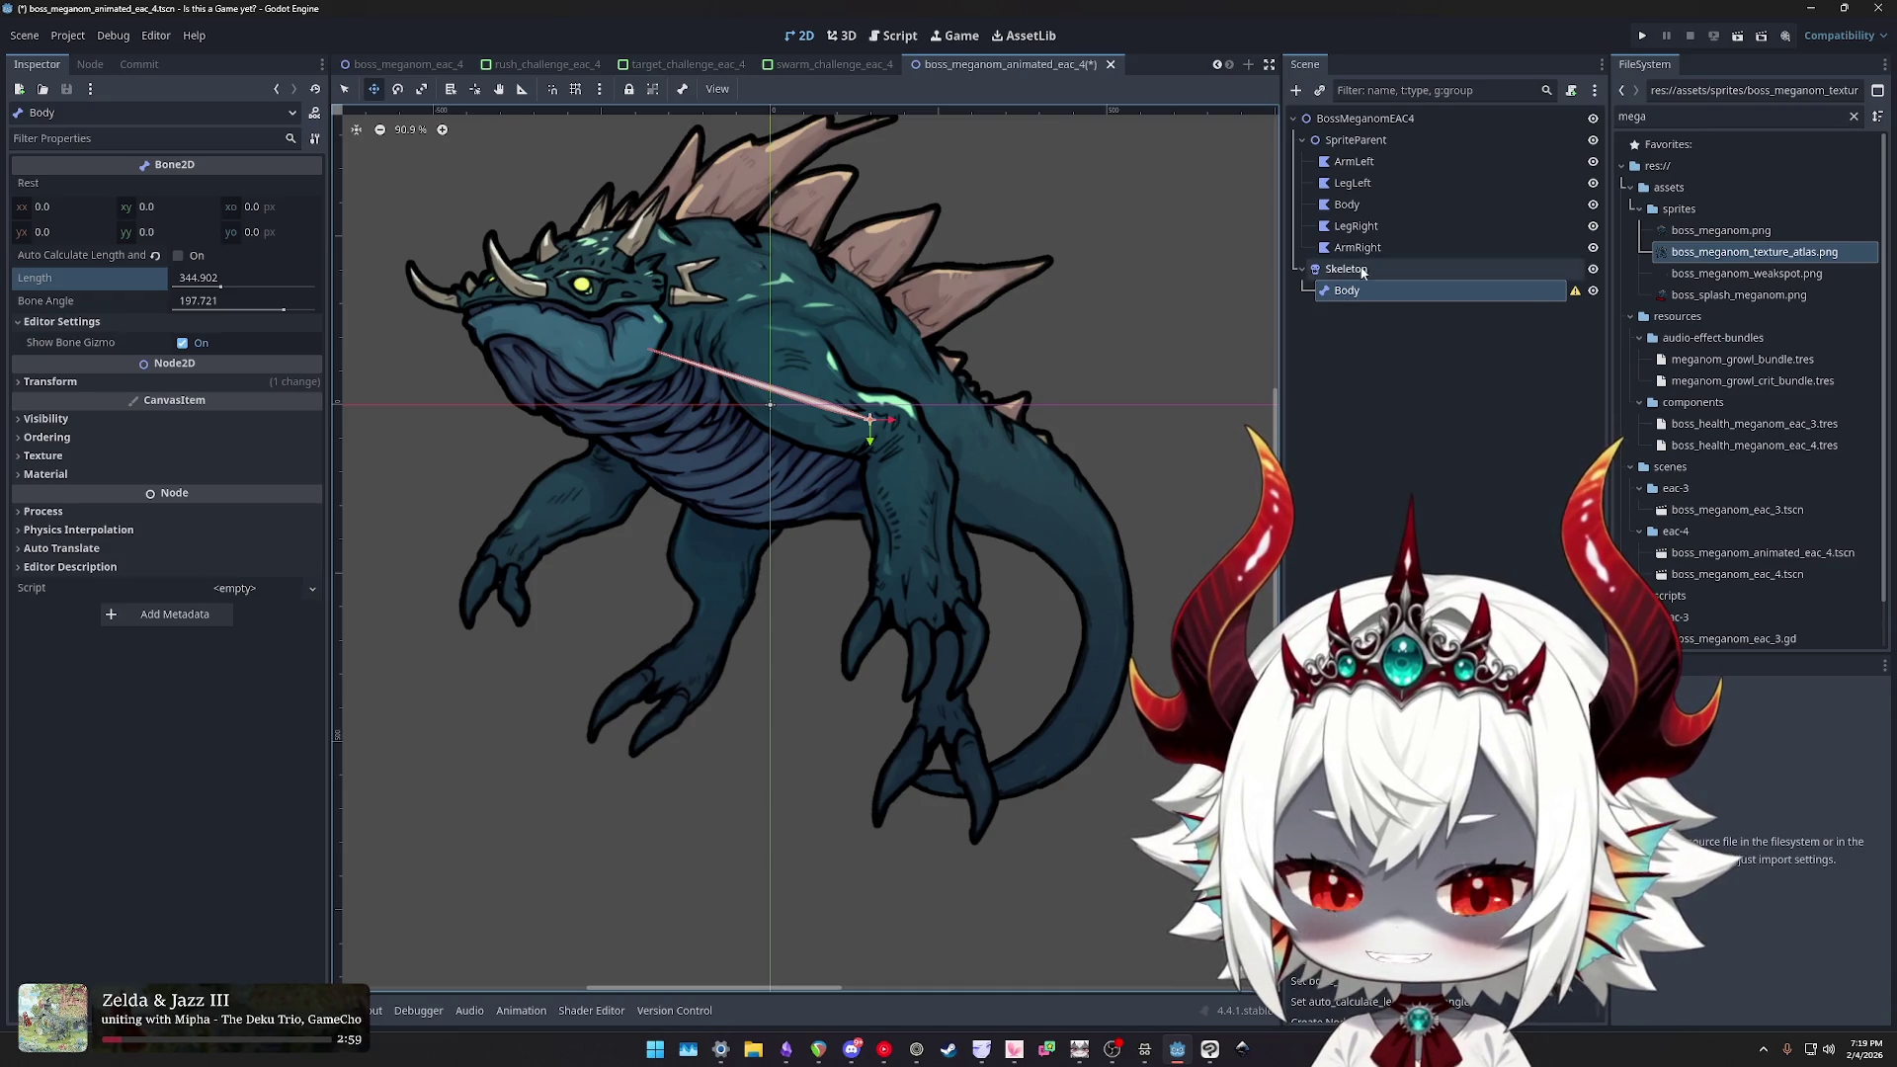
- Reselect the five polygons, bind them to Skeleton again, and test-rotate the Body bone
{"action": "left_click", "coordinate": [1367, 170]}
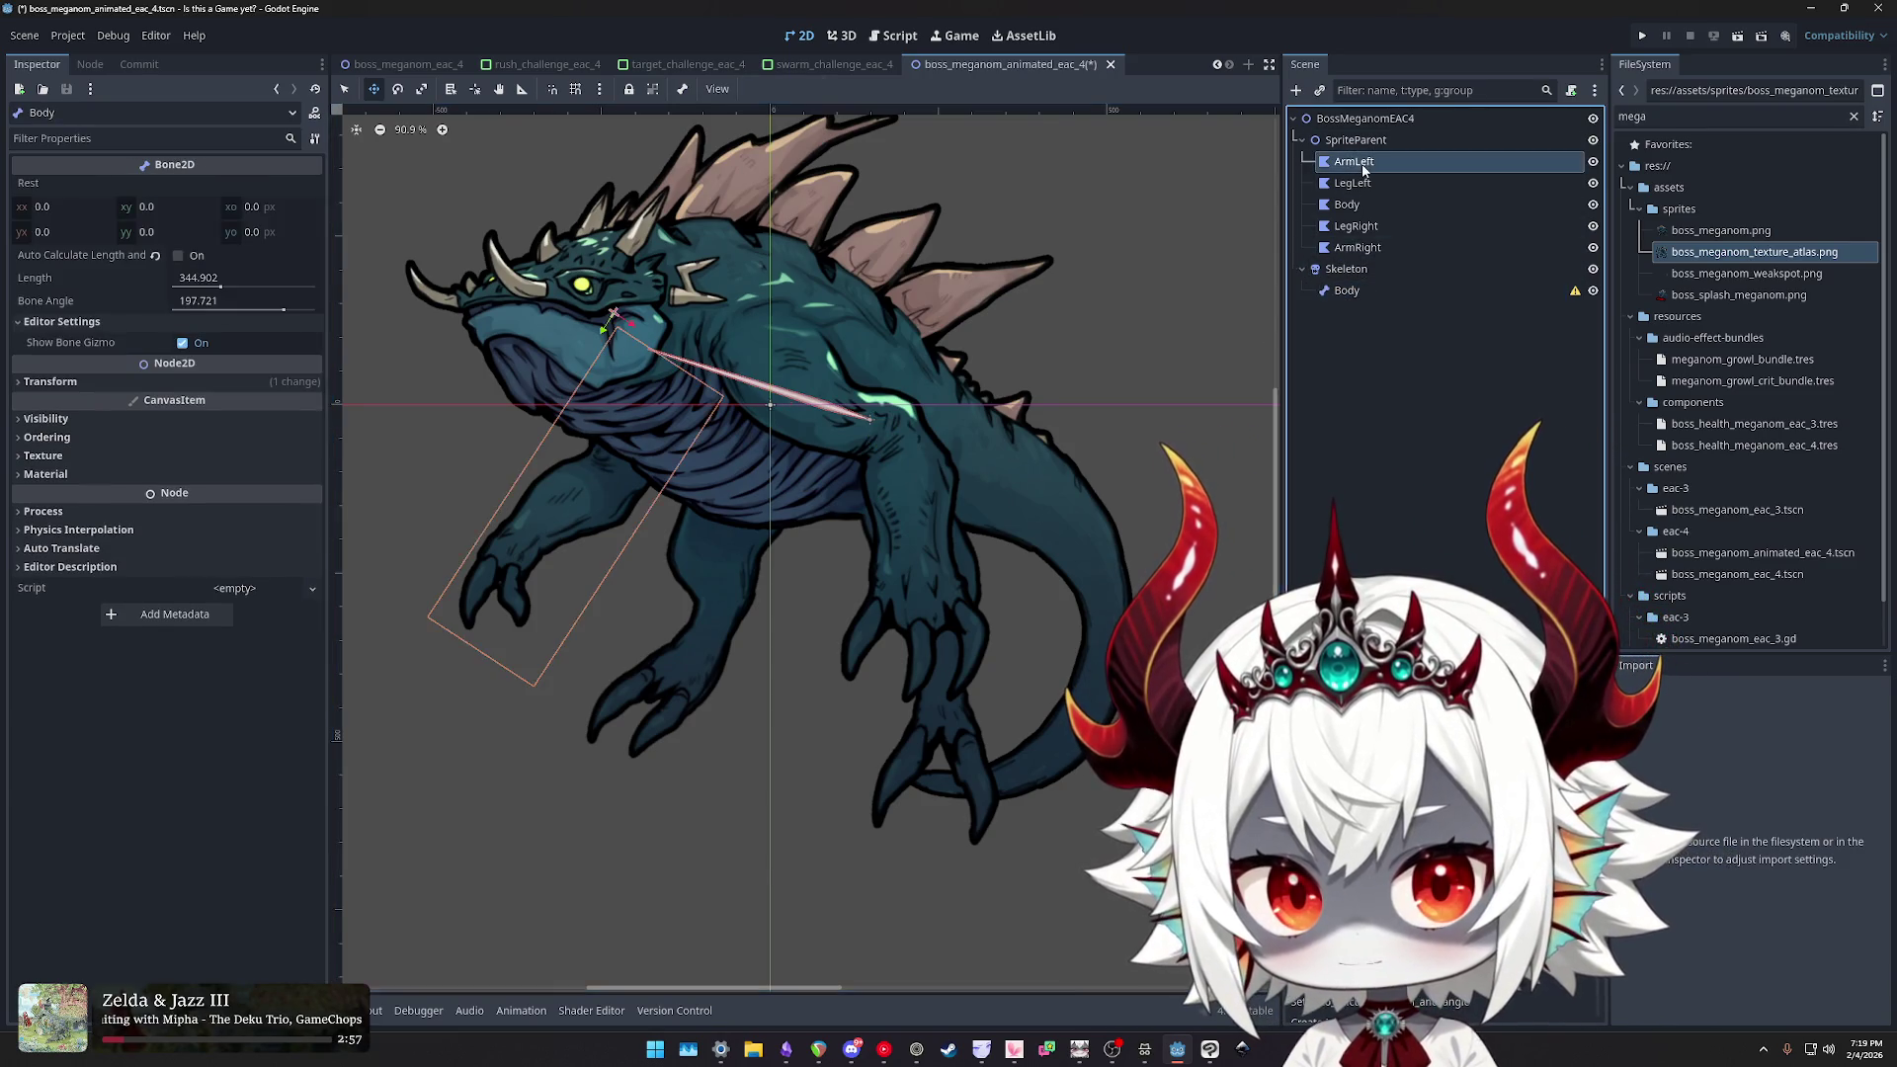
{"action": "left_click", "coordinate": [1358, 247], "text": "shift"}
{"action": "left_click", "coordinate": [47, 444]}
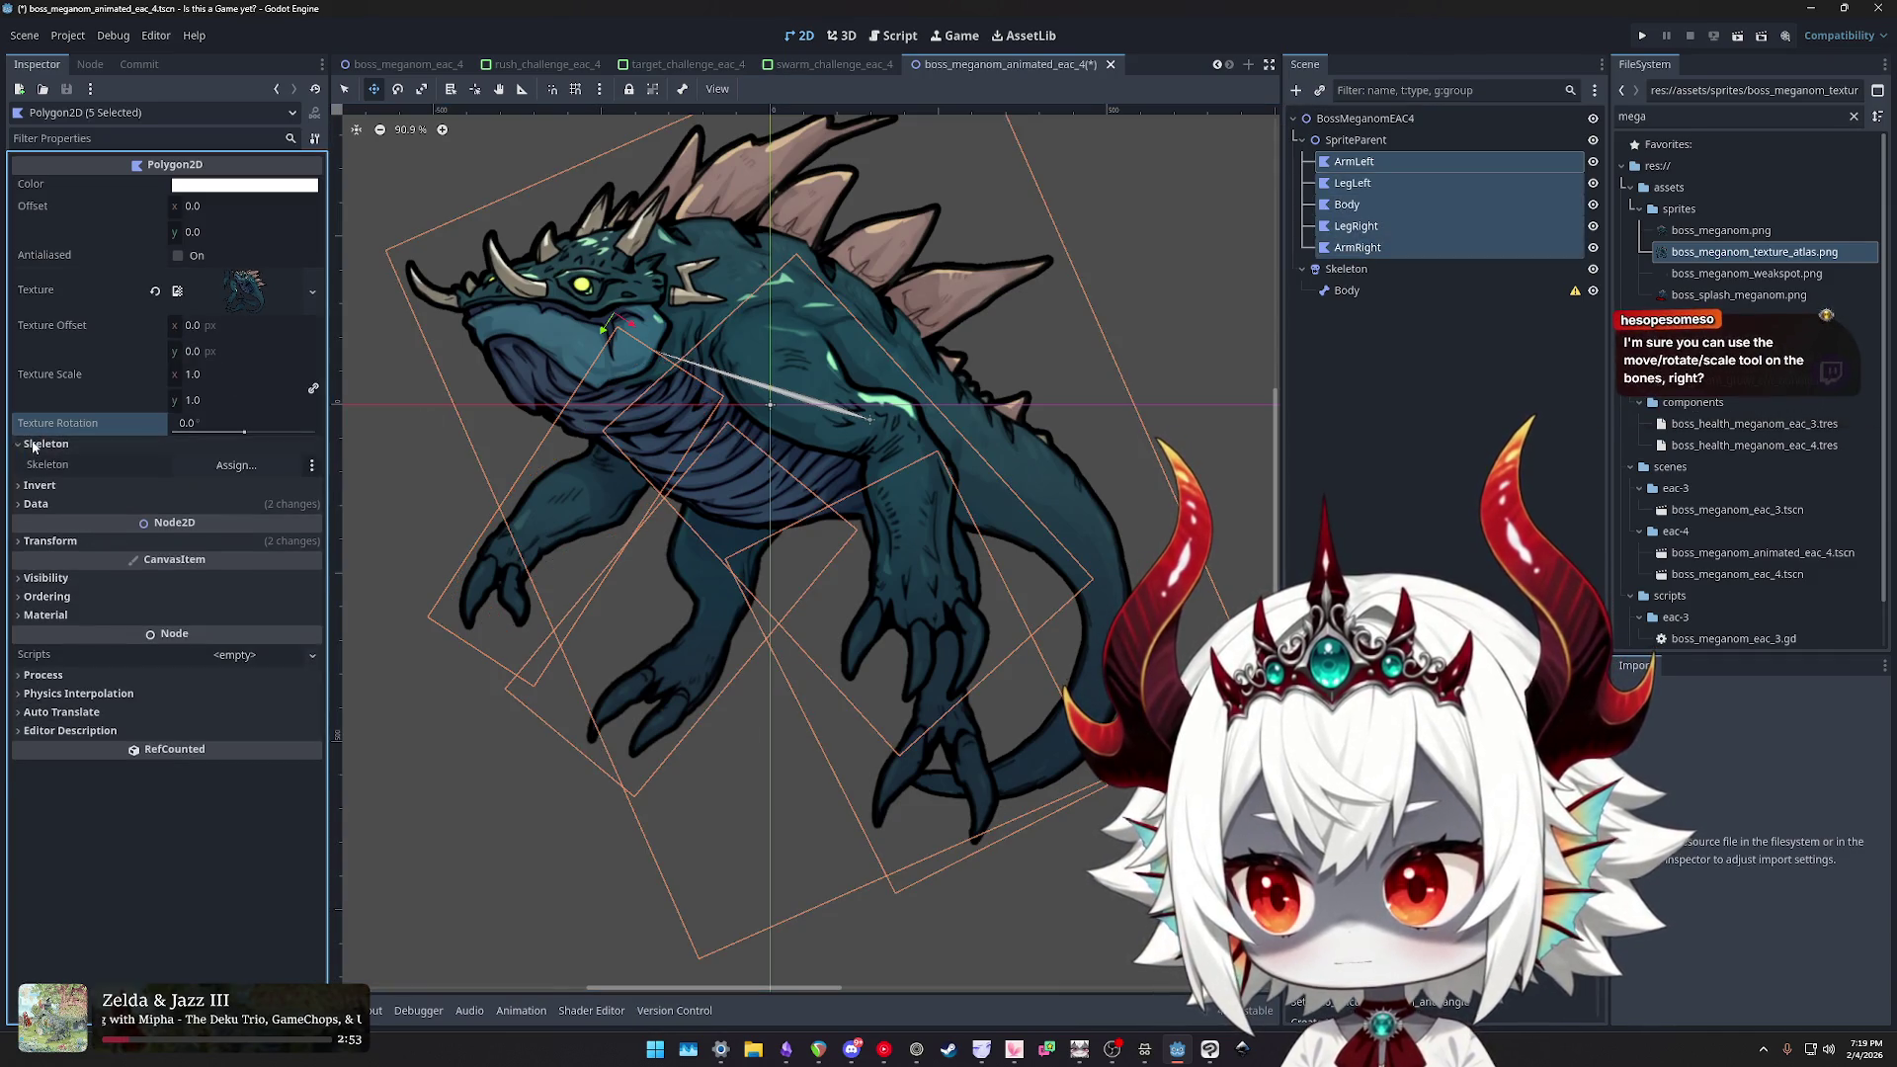
{"action": "left_click", "coordinate": [236, 464]}
{"action": "double_click", "coordinate": [887, 367]}
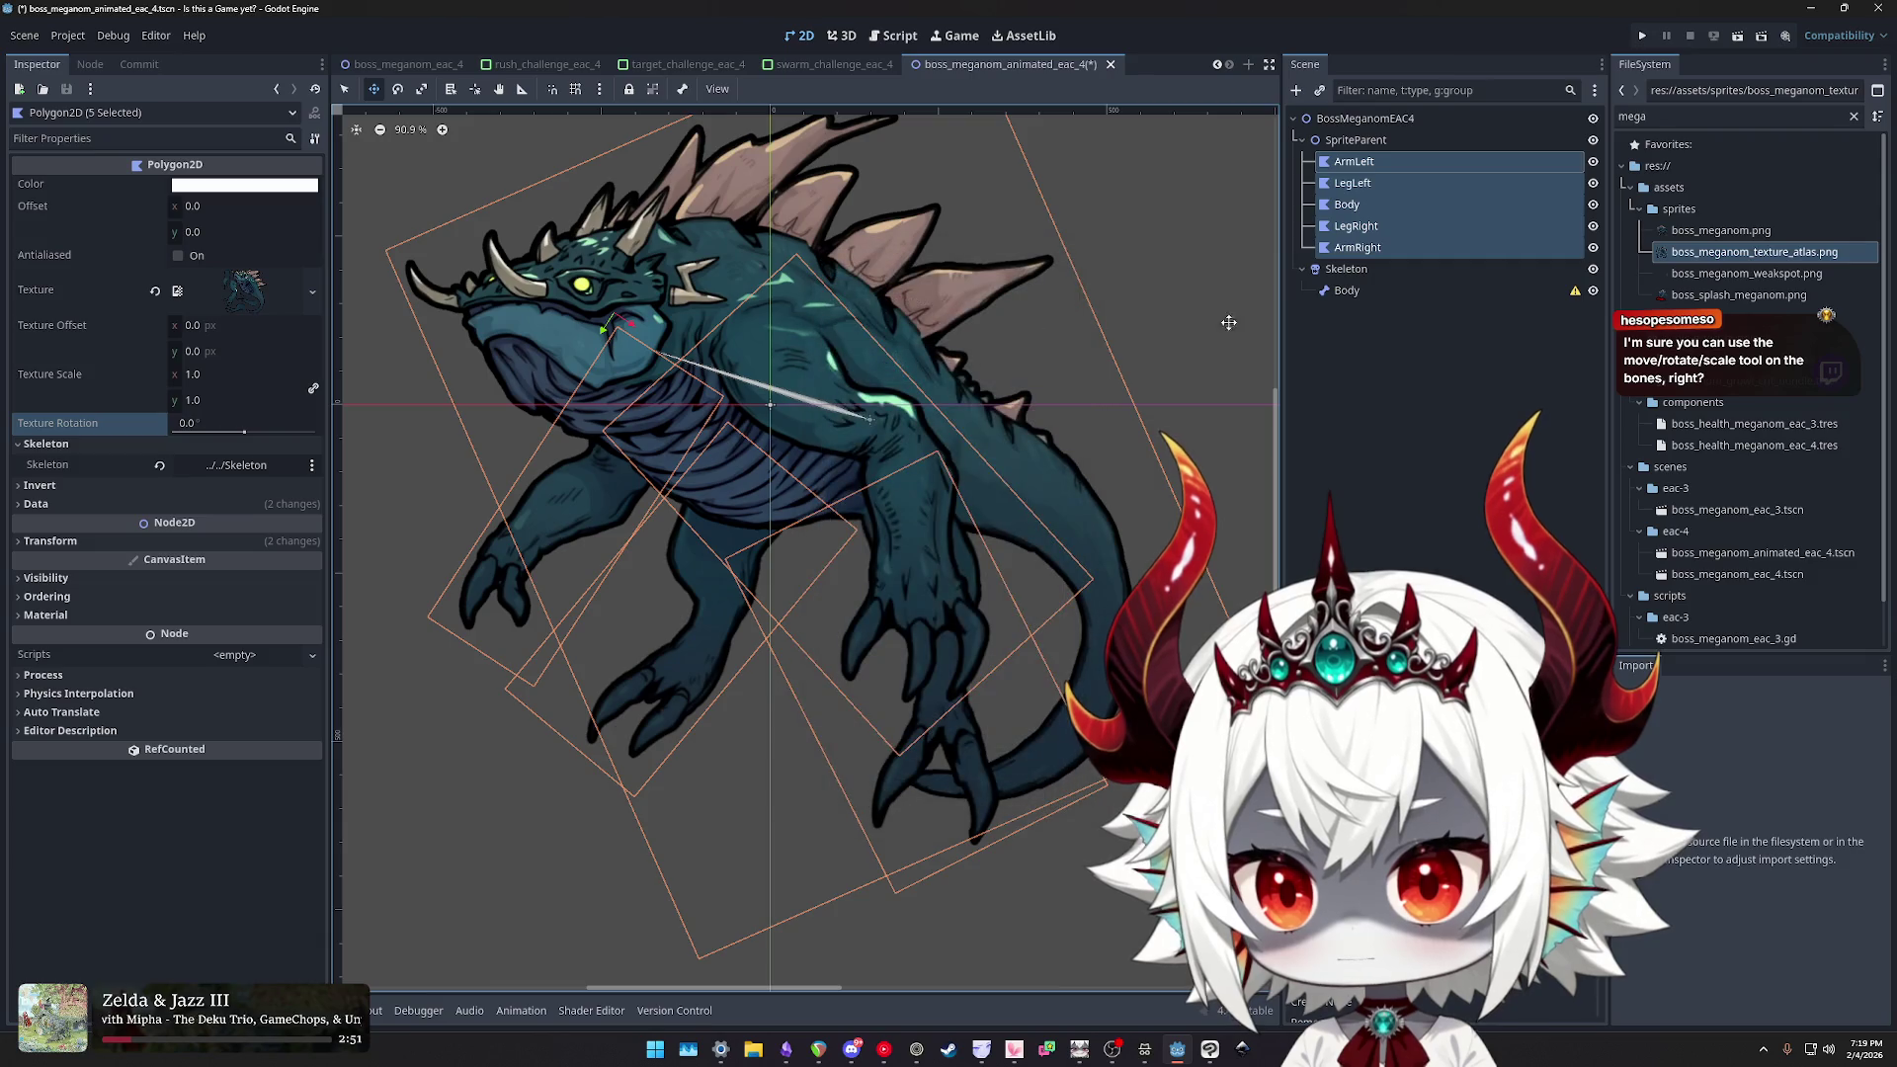
{"action": "left_click", "coordinate": [1359, 293]}
{"action": "scroll", "coordinate": [770, 388], "scroll_direction": "up", "scroll_amount": 3}
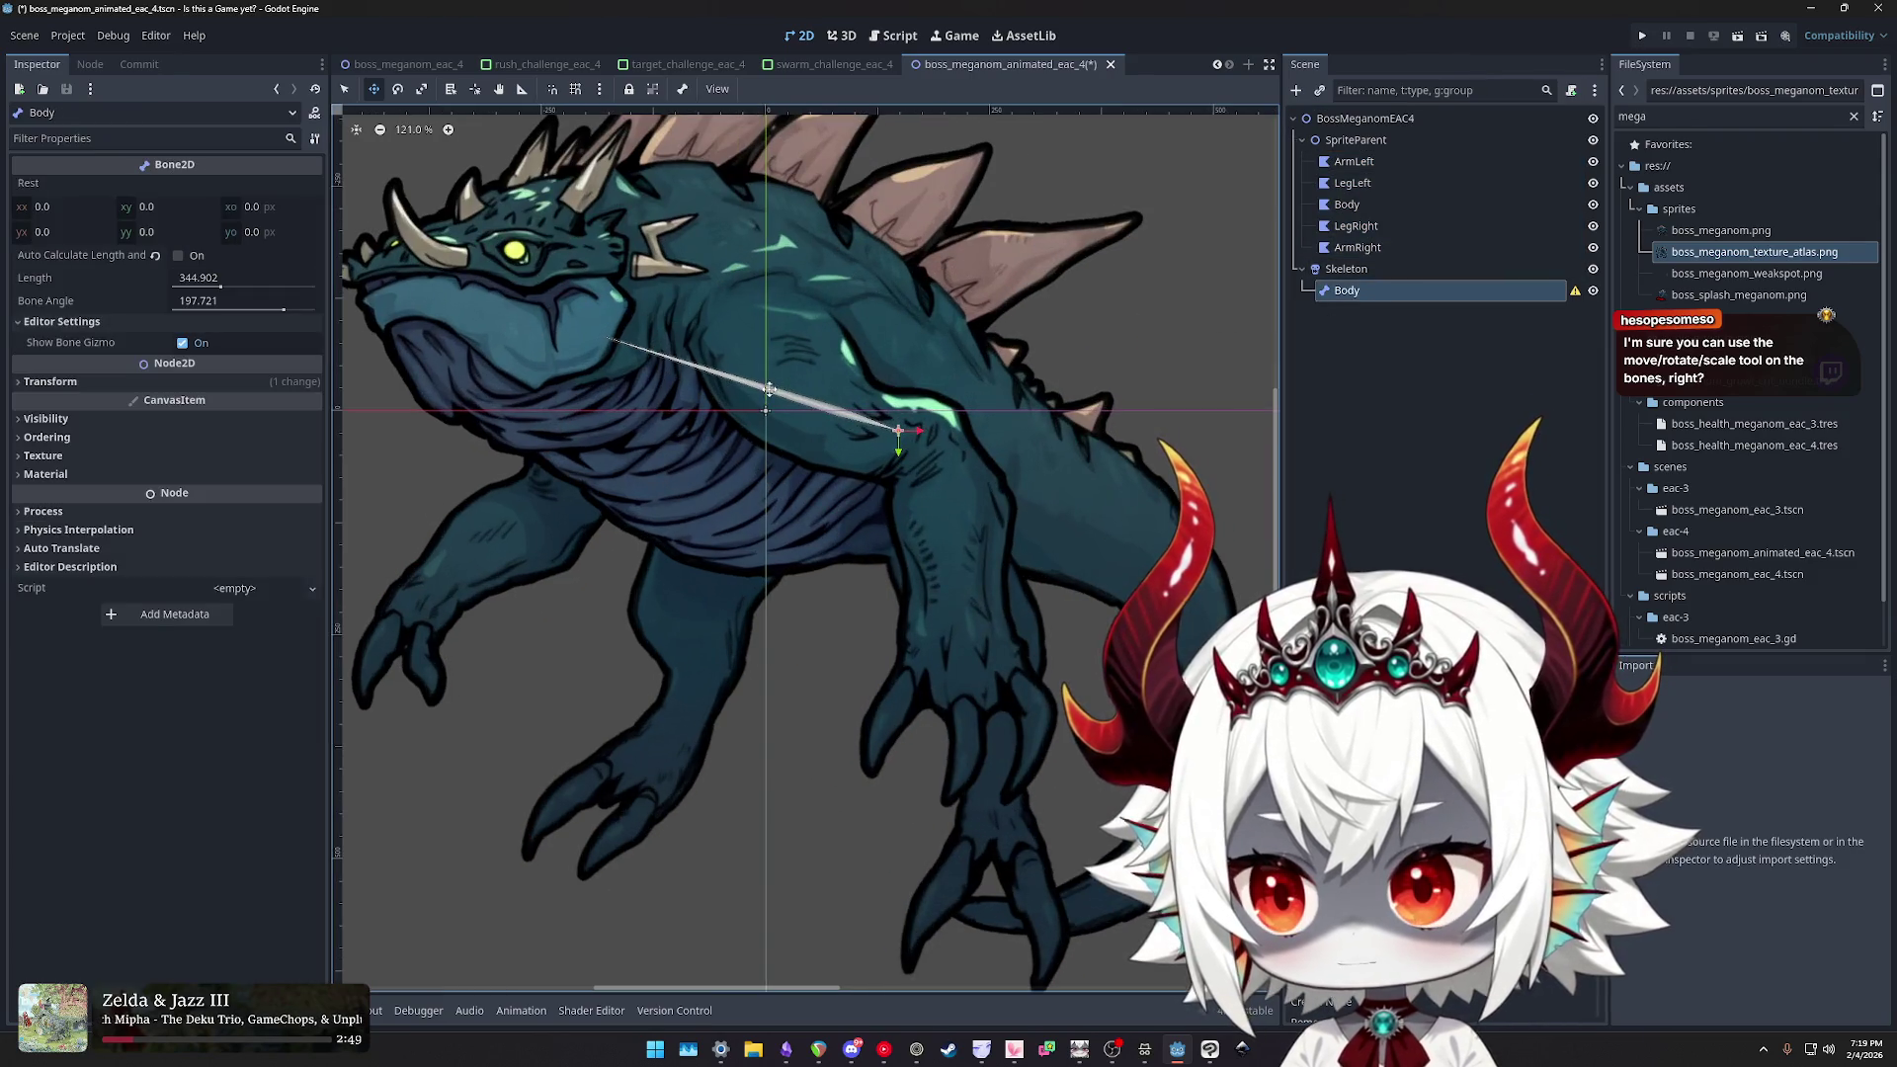
{"action": "mouse_move", "coordinate": [287, 312]}
{"action": "left_mouse_down"}
{"action": "mouse_move", "coordinate": [267, 313]}
{"action": "mouse_move", "coordinate": [284, 312]}
{"action": "left_mouse_up"}
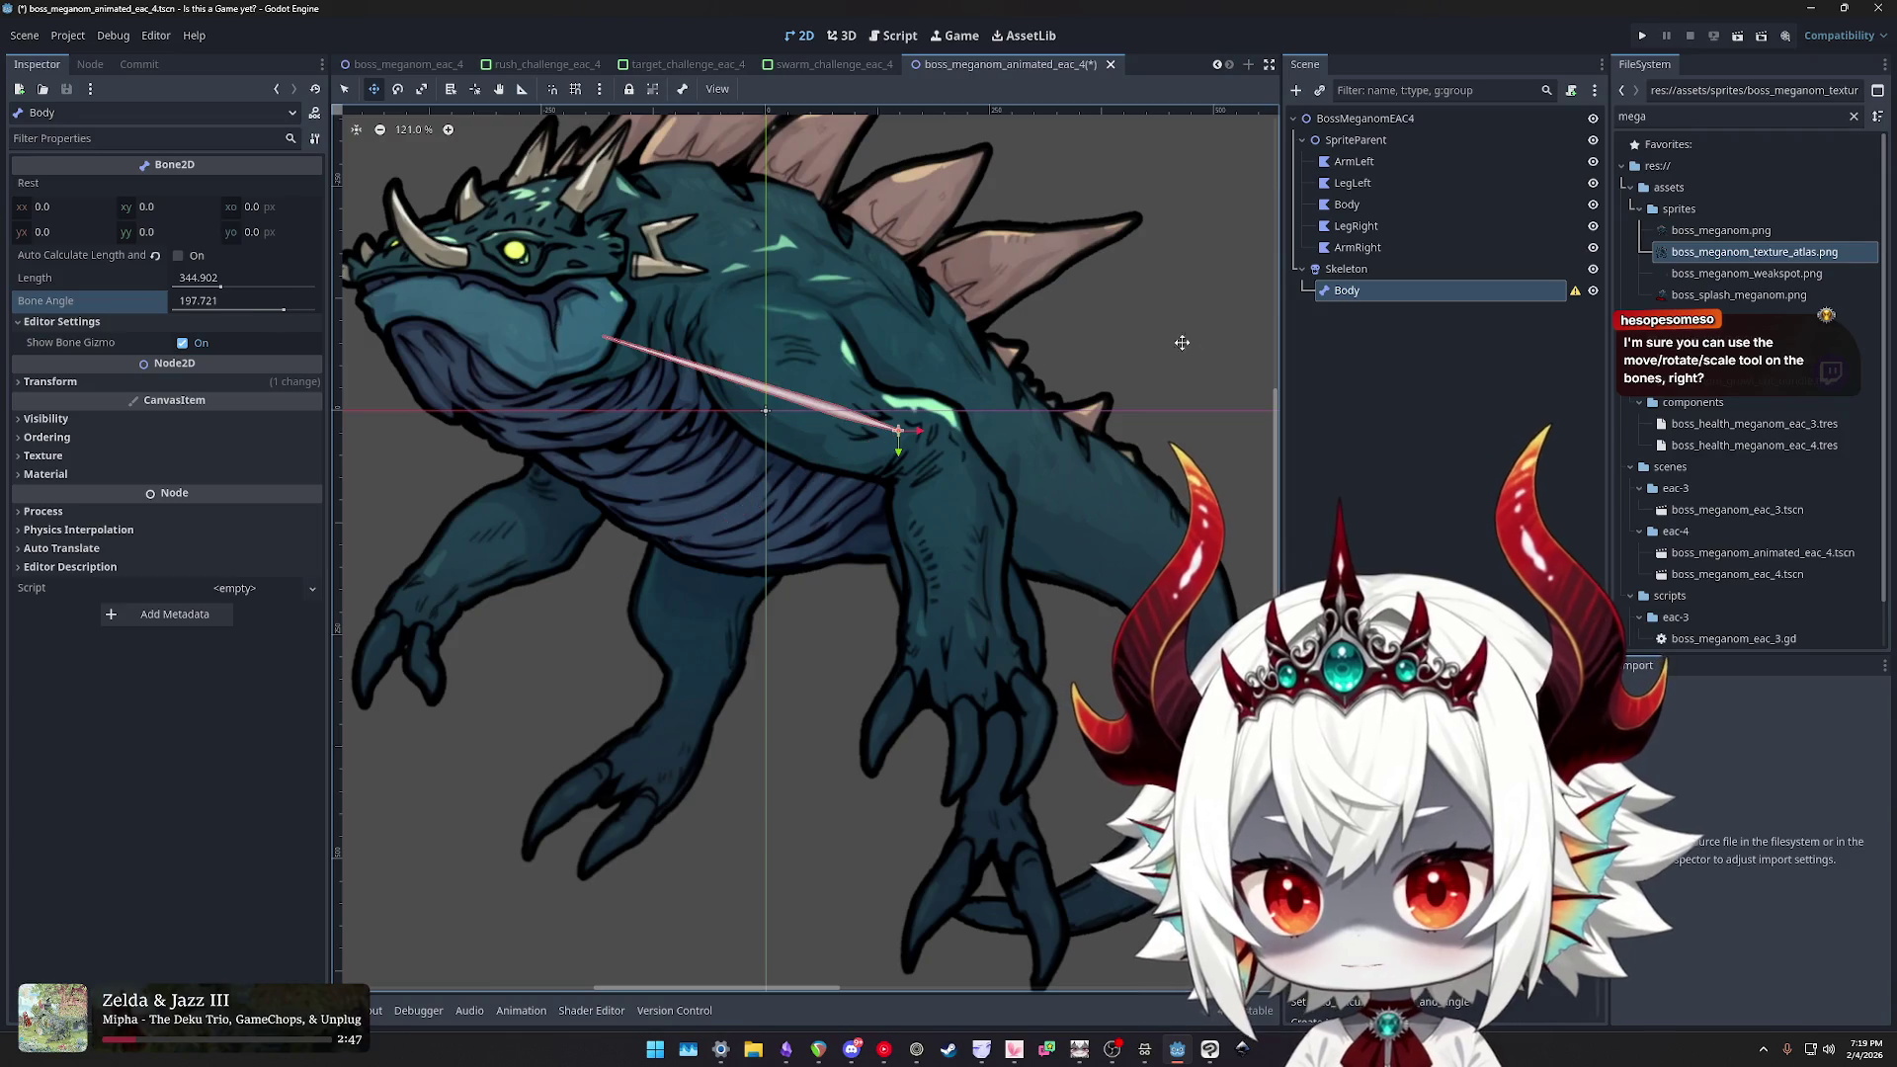
{"action": "left_click", "coordinate": [1354, 162]}
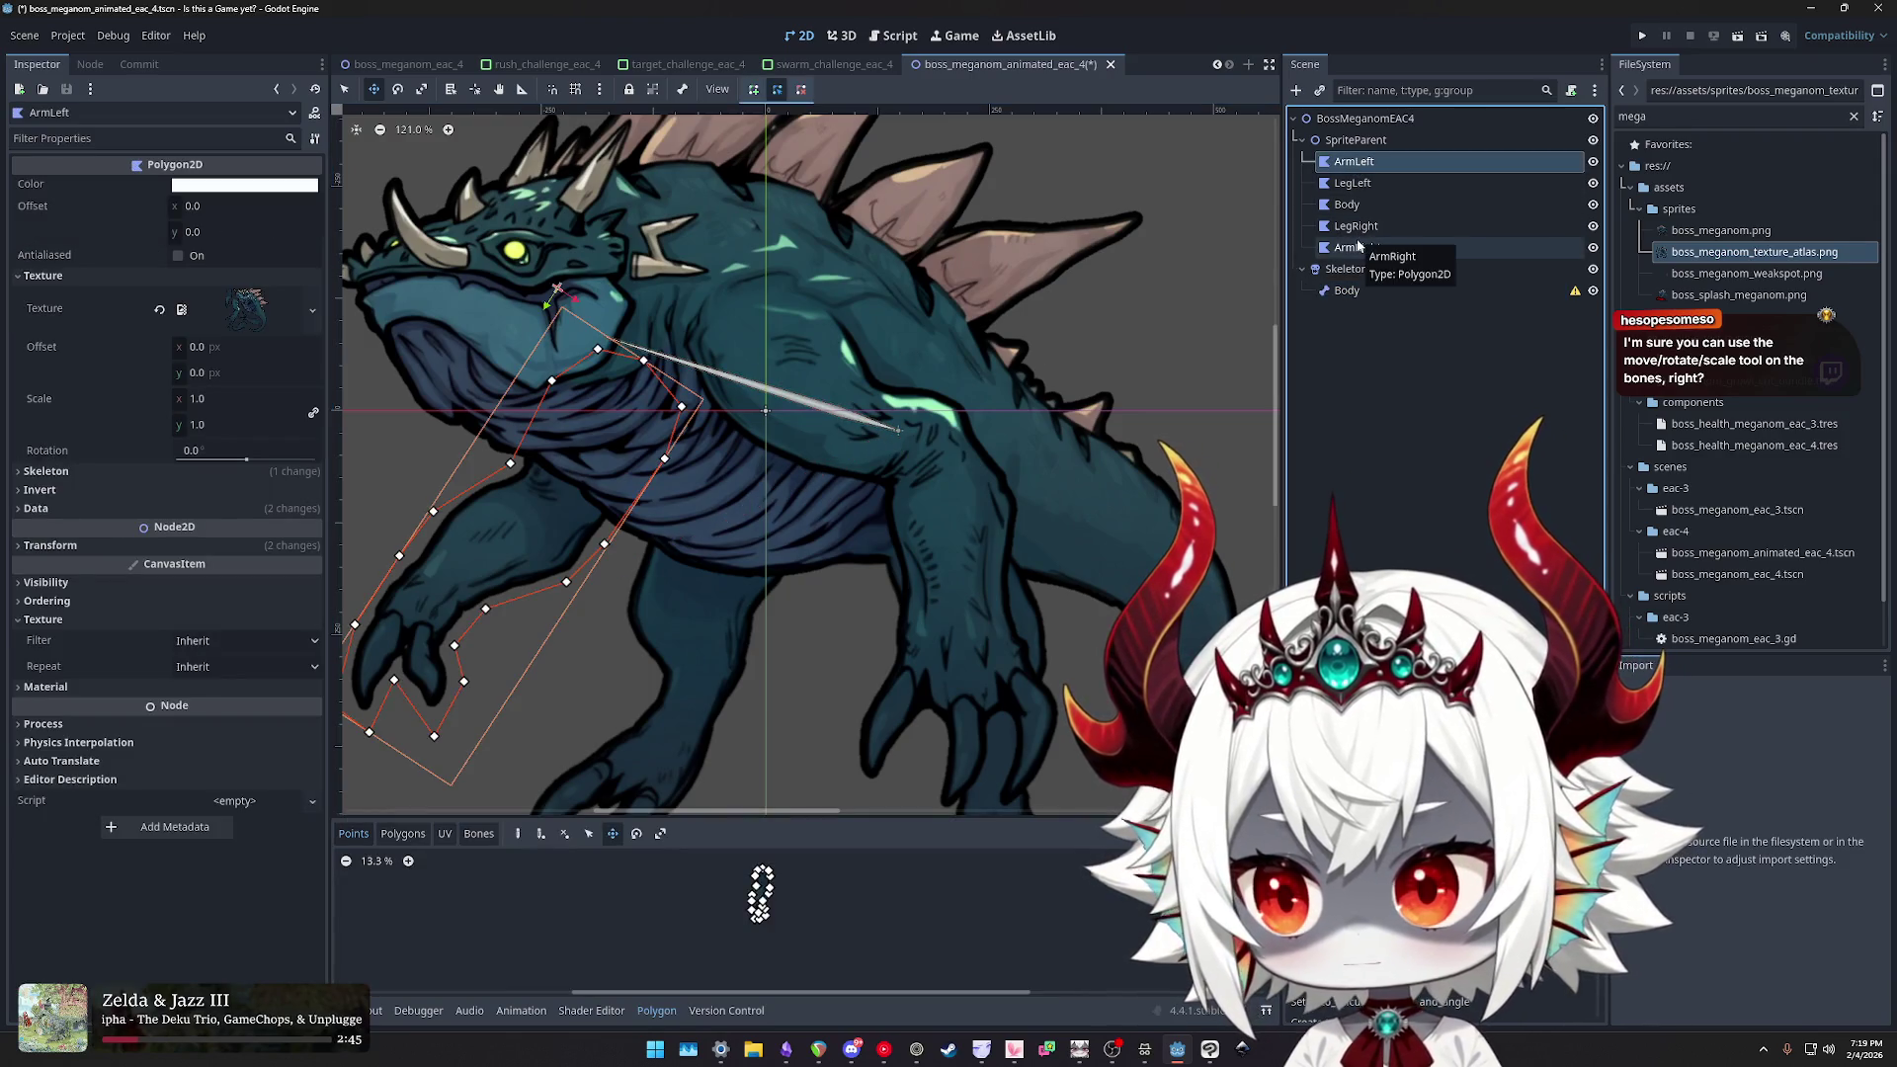
- Duplicate the Body bone and rename the copy ArmRight
{"action": "left_click", "coordinate": [1349, 290]}
{"action": "key", "text": "ctrl+d"}
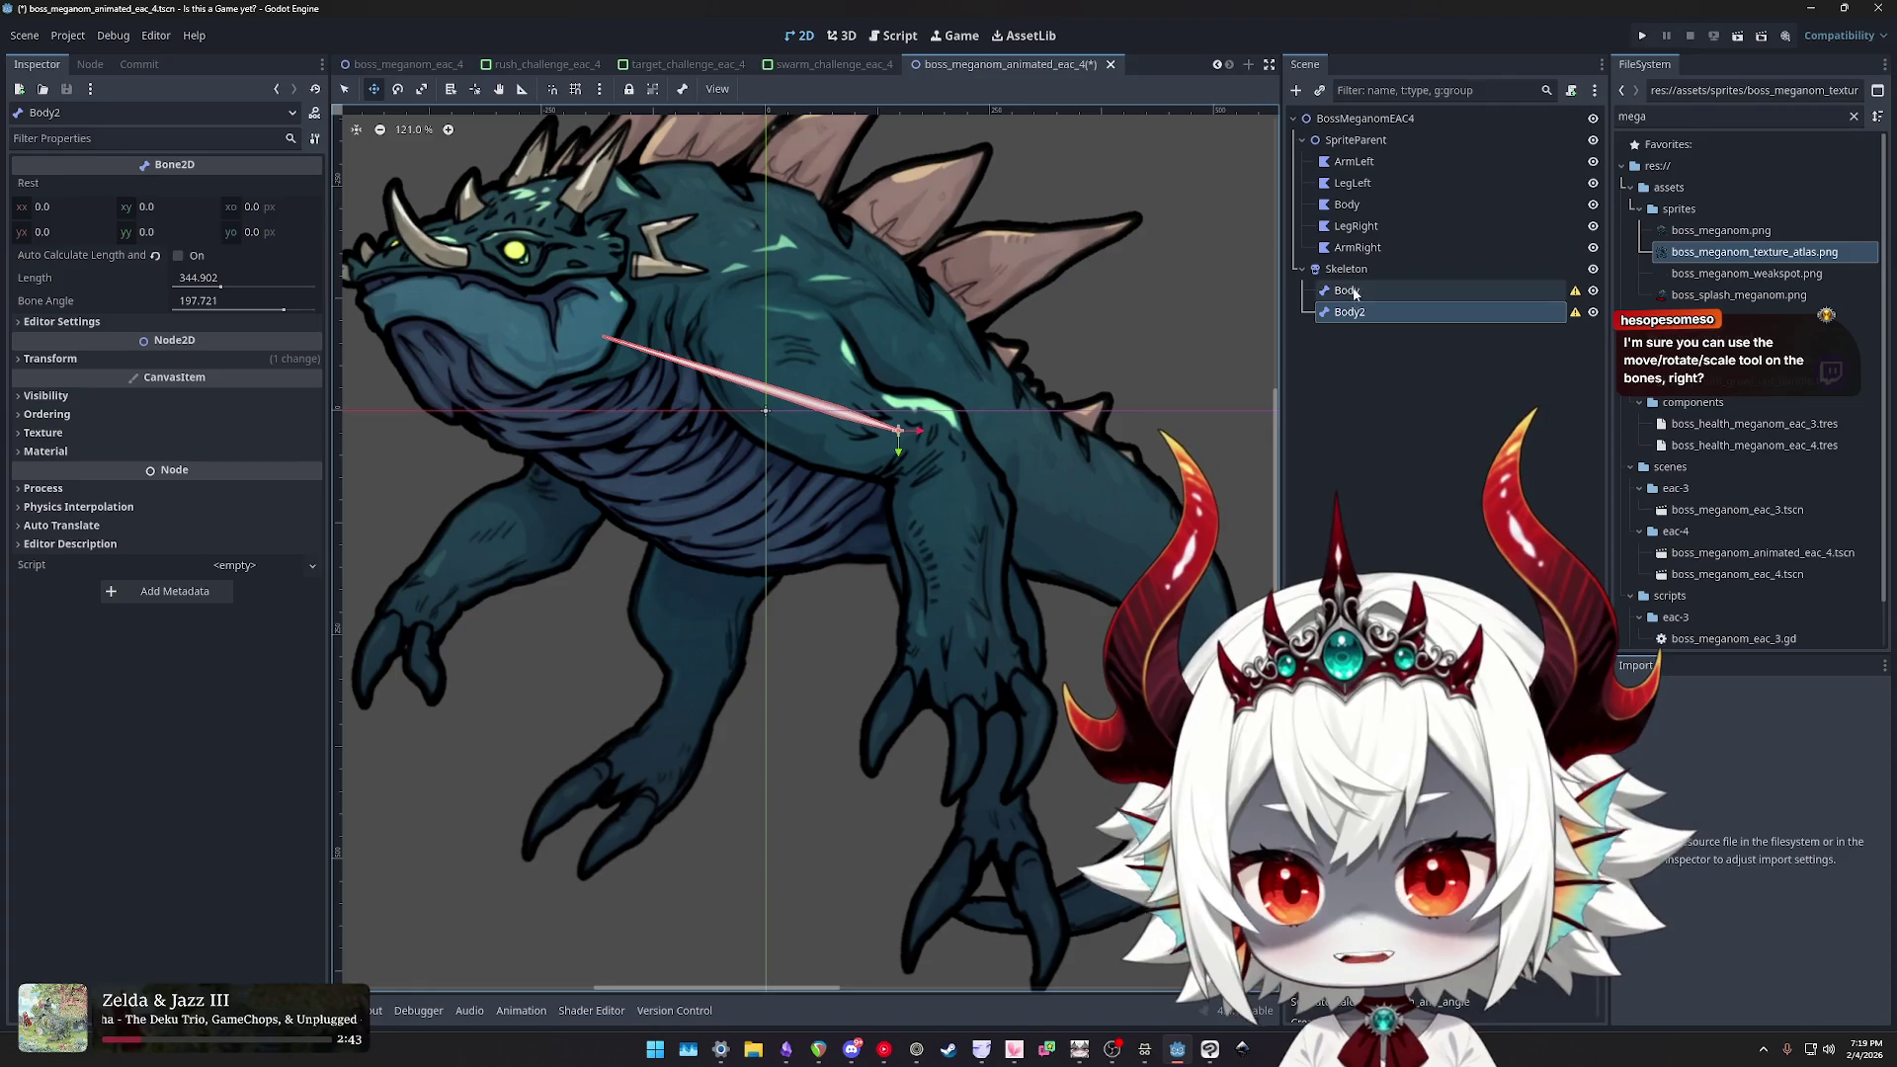
{"action": "double_click", "coordinate": [1357, 312]}
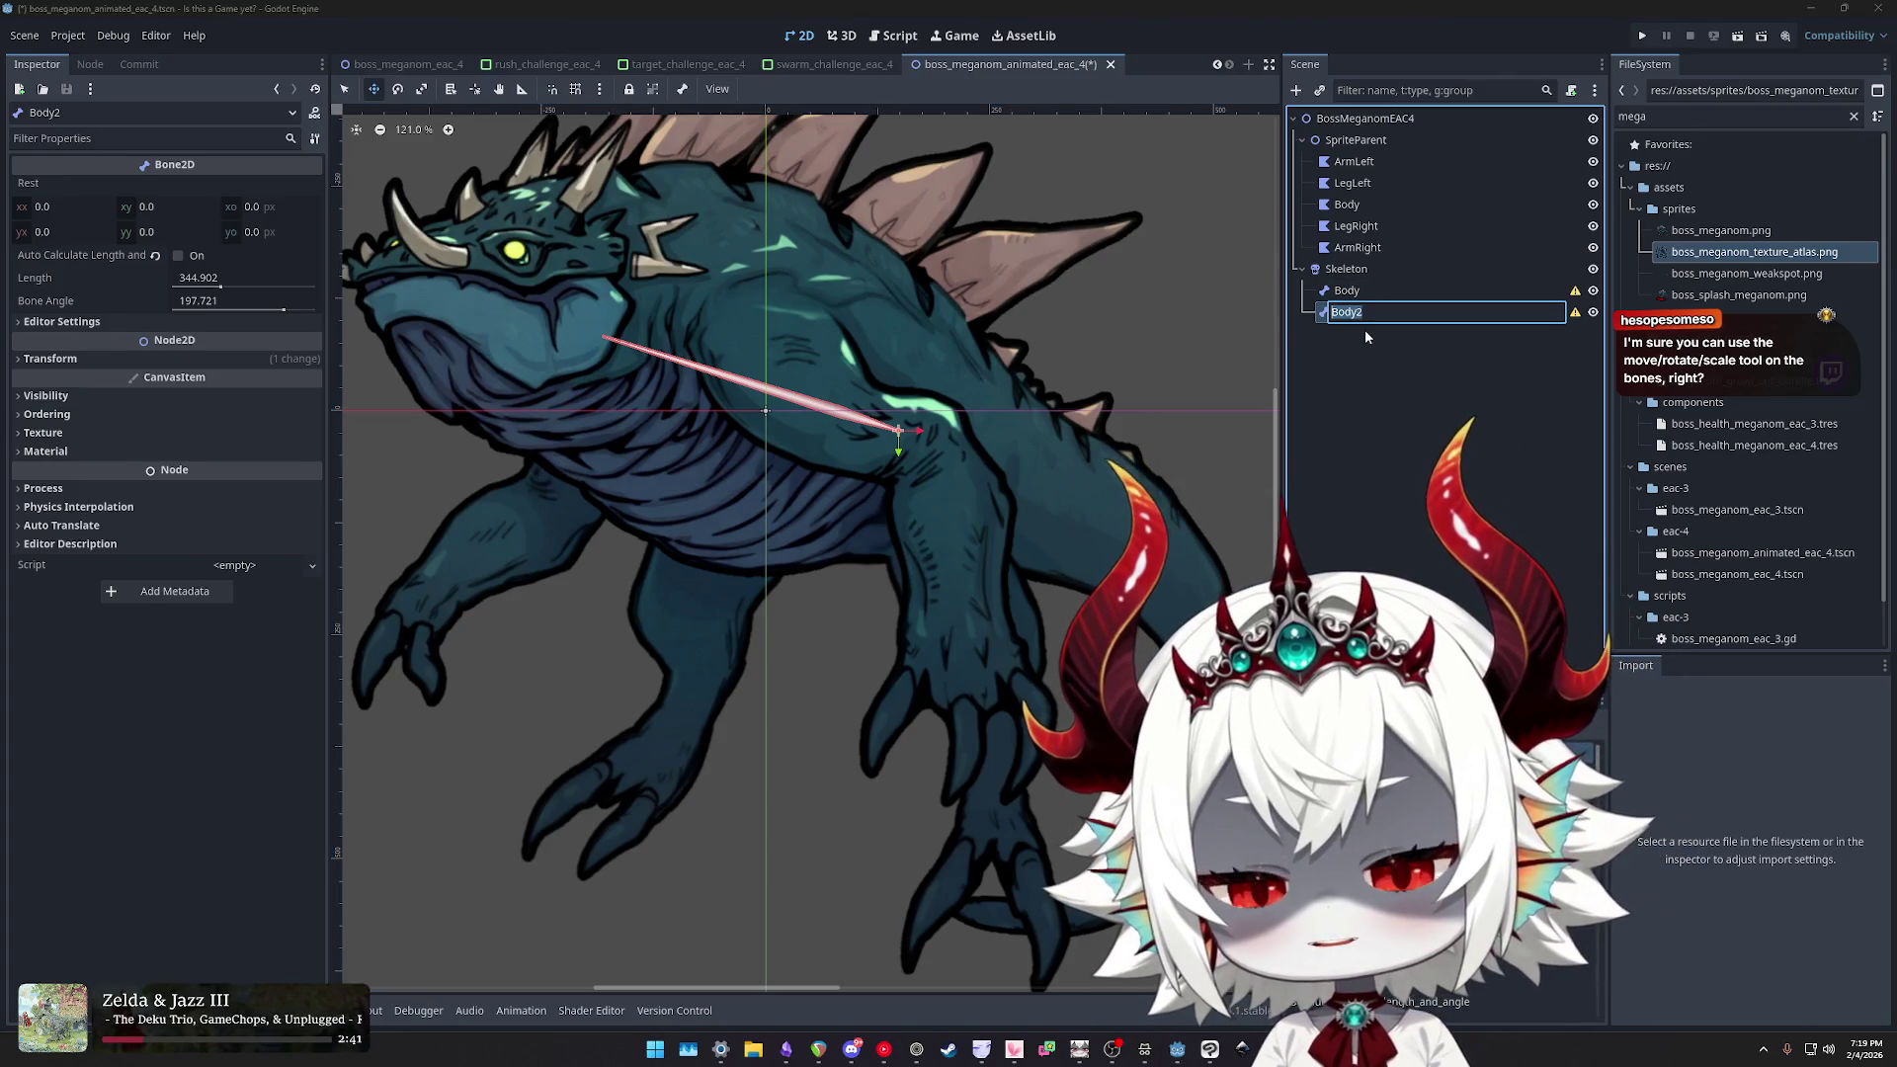
{"action": "type", "text": "ArmRight"}
{"action": "key", "text": "Return"}
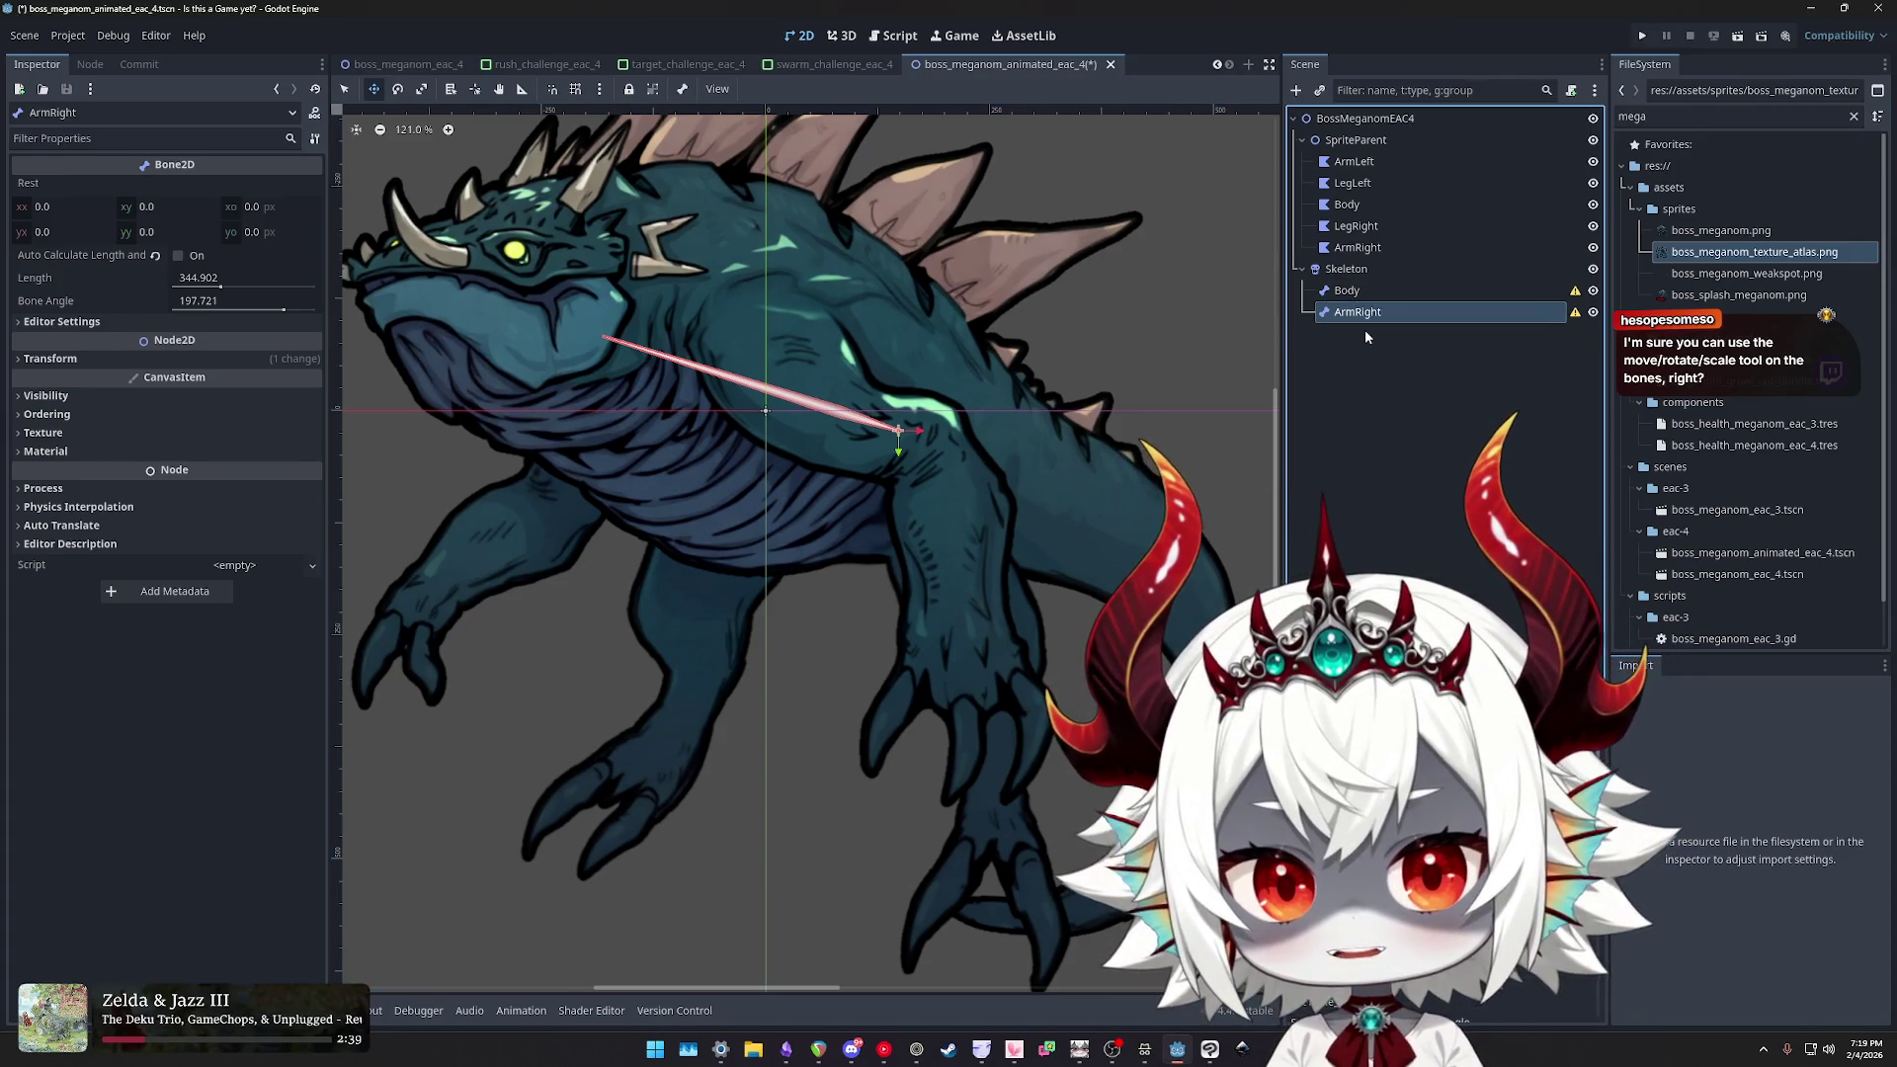
- Move ArmRight to the shoulder, shorten it to length 94.428, and angle it upward to 59.69
{"action": "left_click_drag", "start_coordinate": [749, 321], "coordinate": [769, 326]}
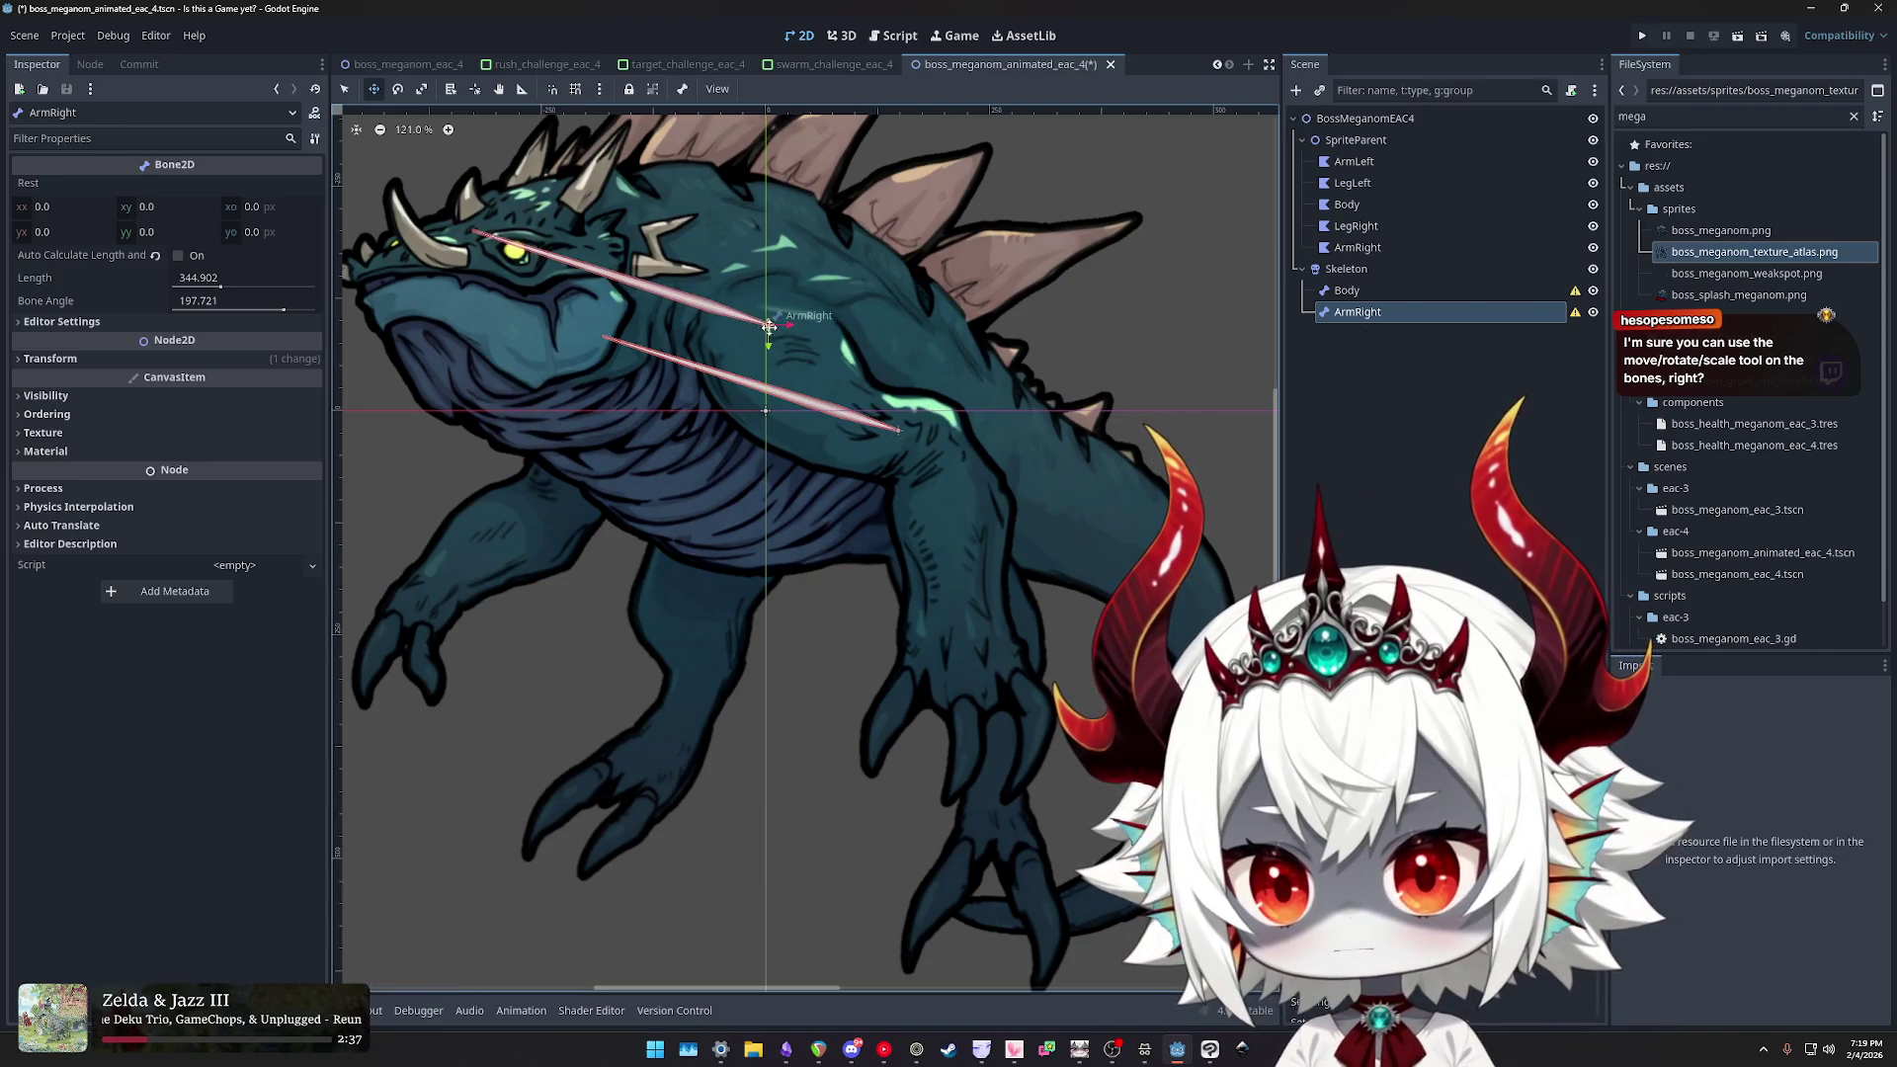
{"action": "left_click", "coordinate": [231, 309]}
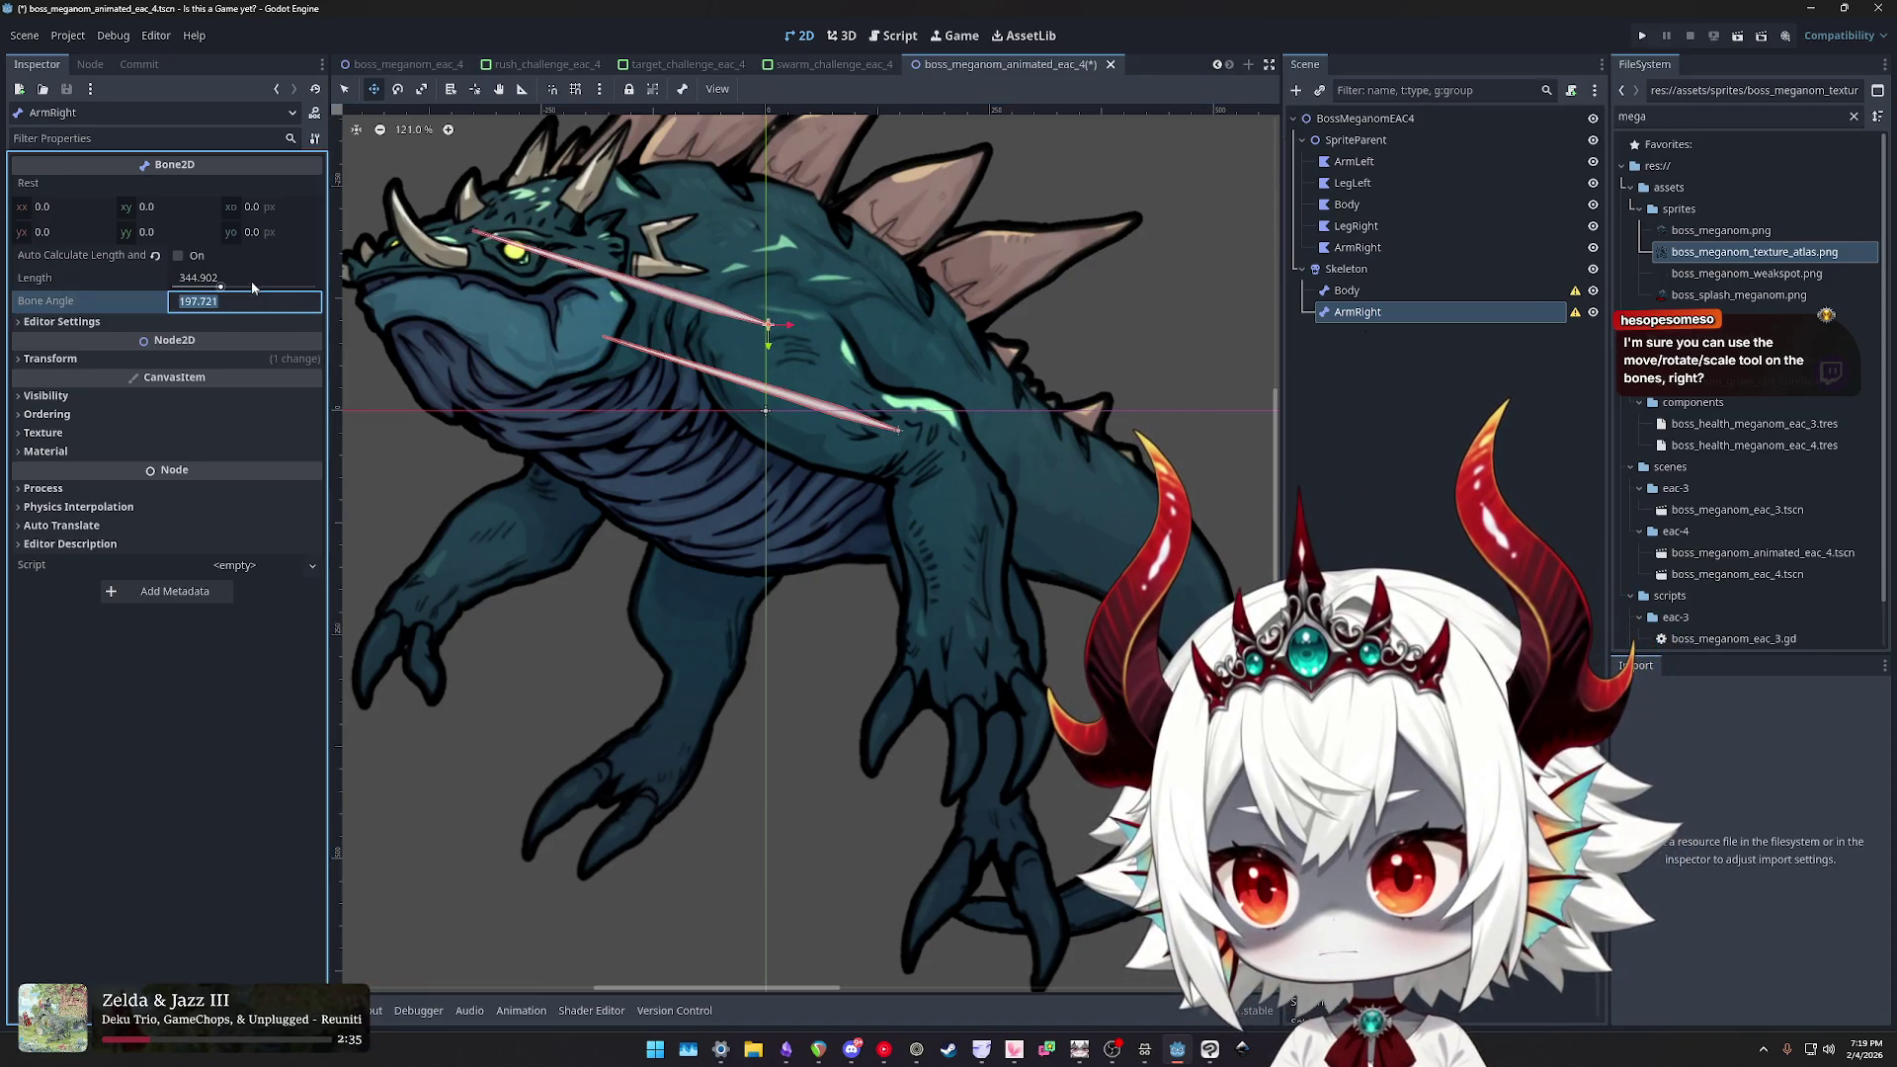
{"action": "mouse_move", "coordinate": [283, 313]}
{"action": "left_mouse_down"}
{"action": "mouse_move", "coordinate": [359, 326]}
{"action": "mouse_move", "coordinate": [190, 289]}
{"action": "left_mouse_up"}
{"action": "left_click", "coordinate": [230, 287]}
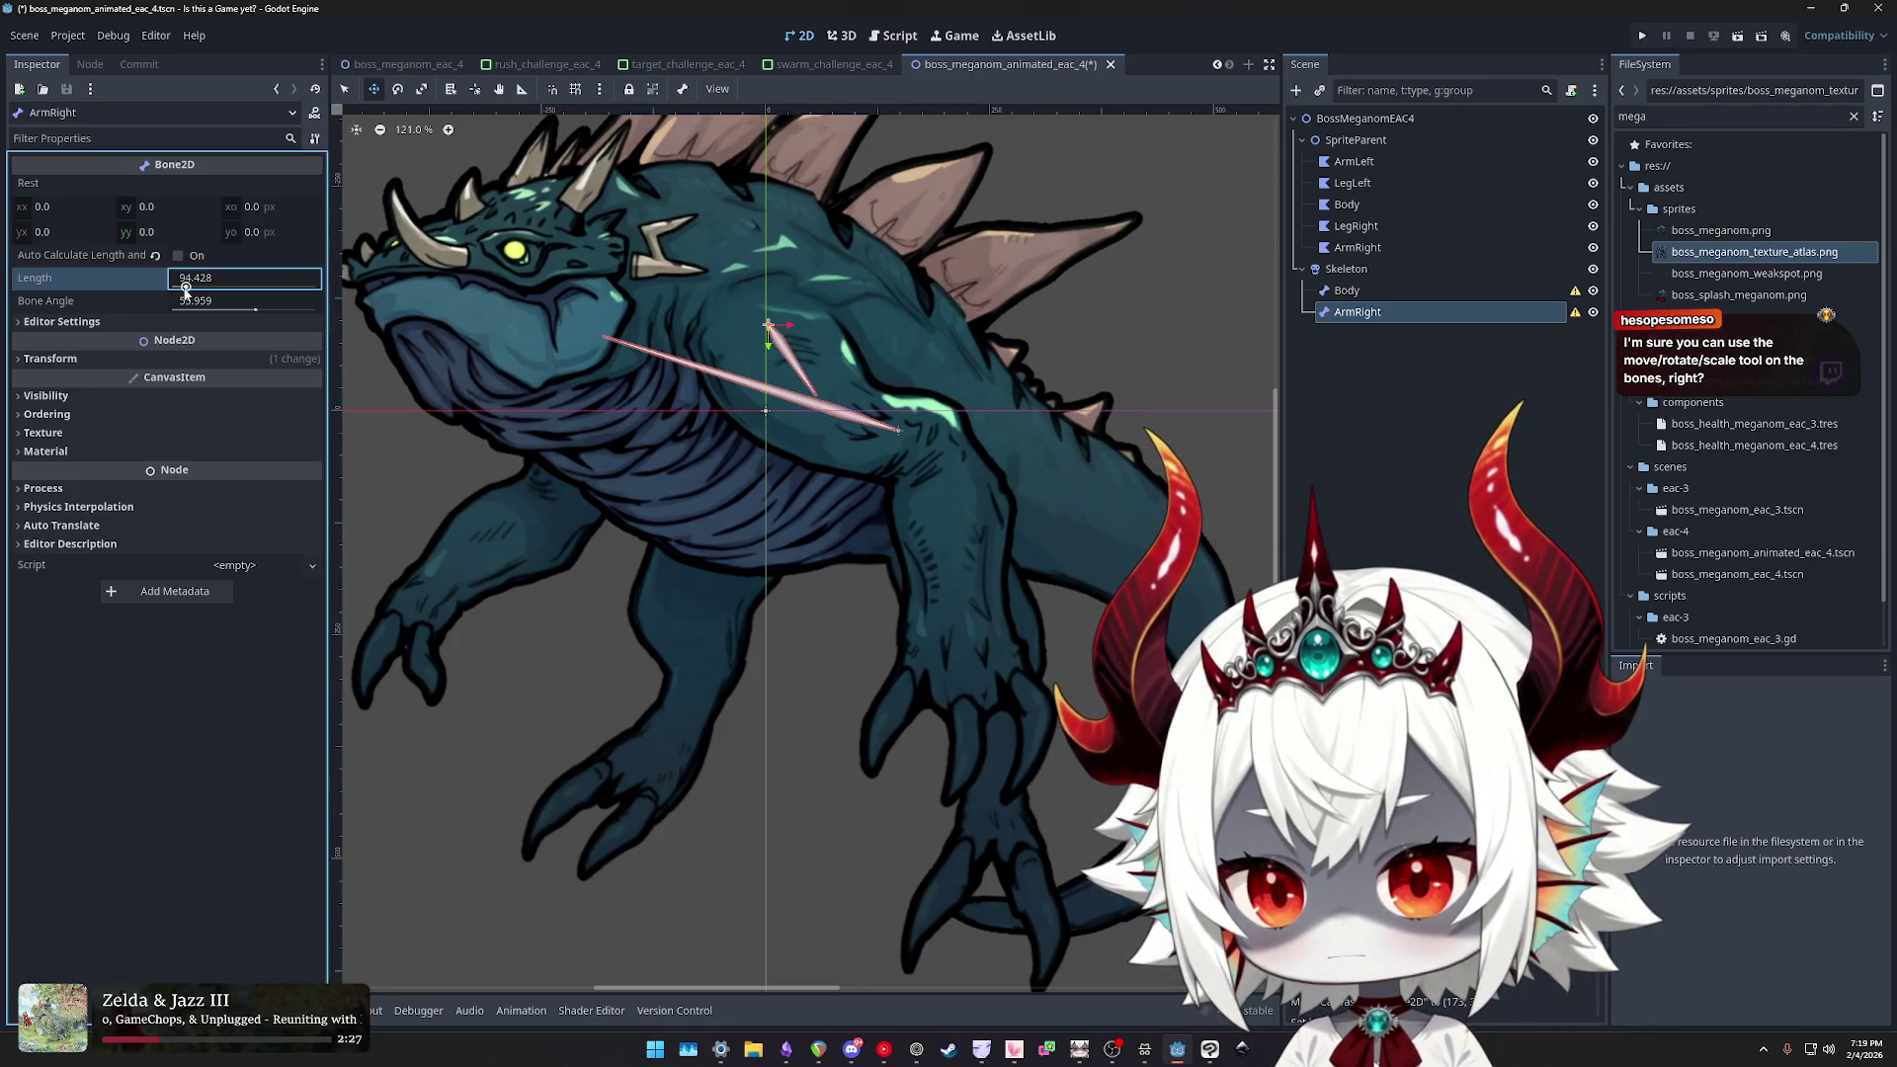
{"action": "left_click_drag", "start_coordinate": [769, 321], "coordinate": [759, 303]}
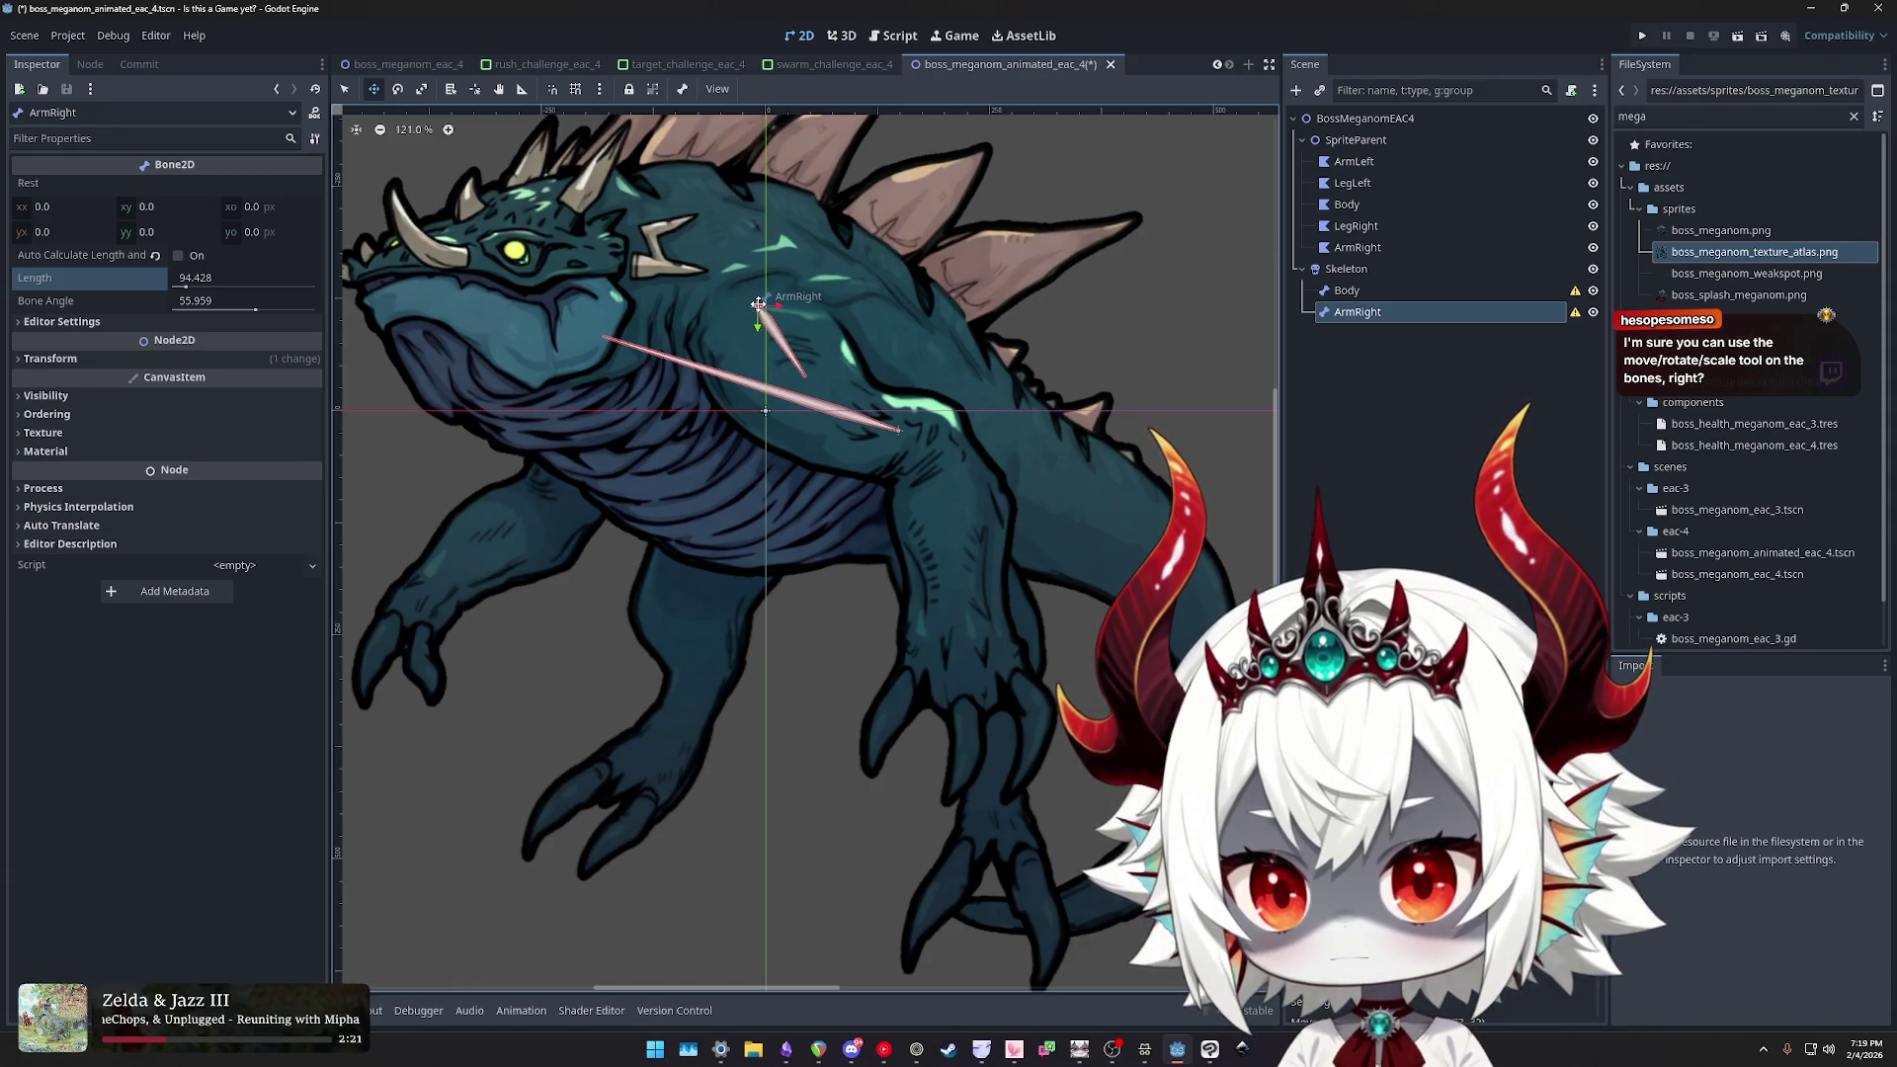
{"action": "left_click_drag", "start_coordinate": [256, 312], "coordinate": [258, 314]}
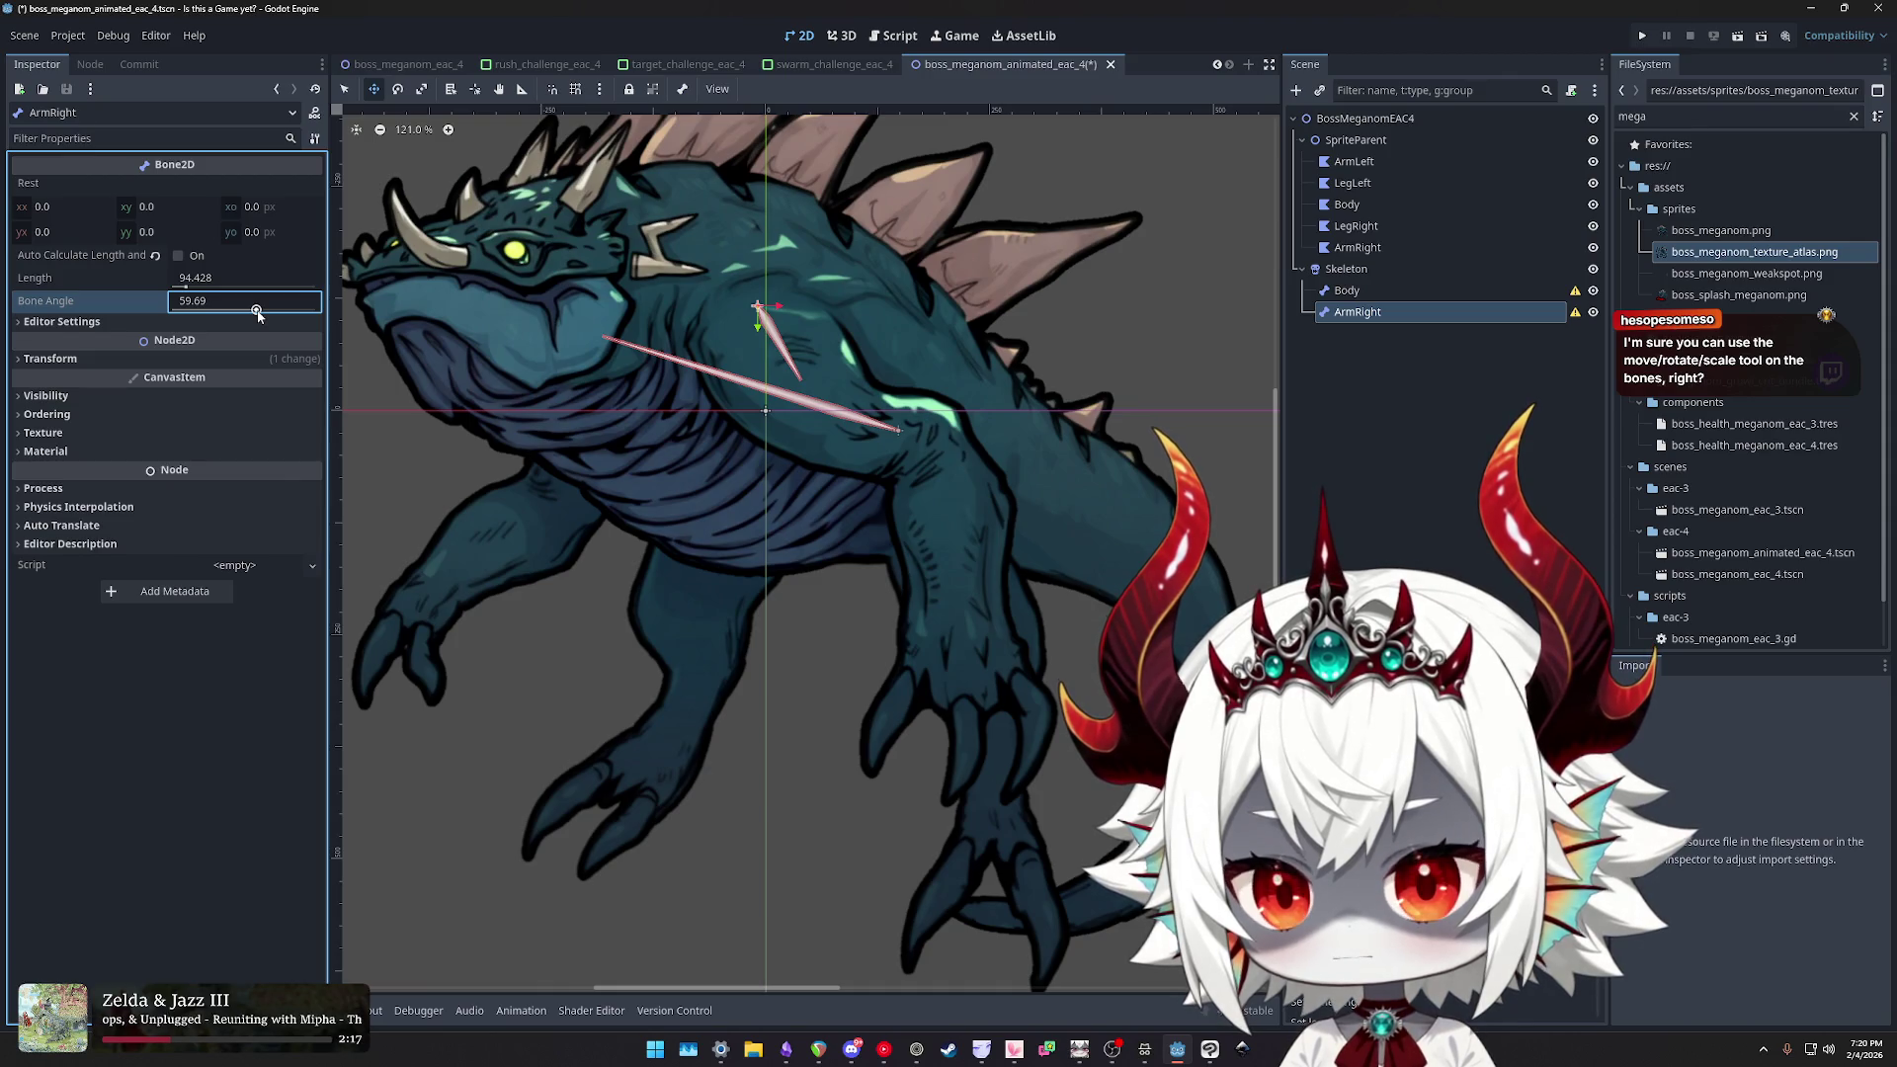
{"action": "left_click_drag", "start_coordinate": [756, 305], "coordinate": [757, 305]}
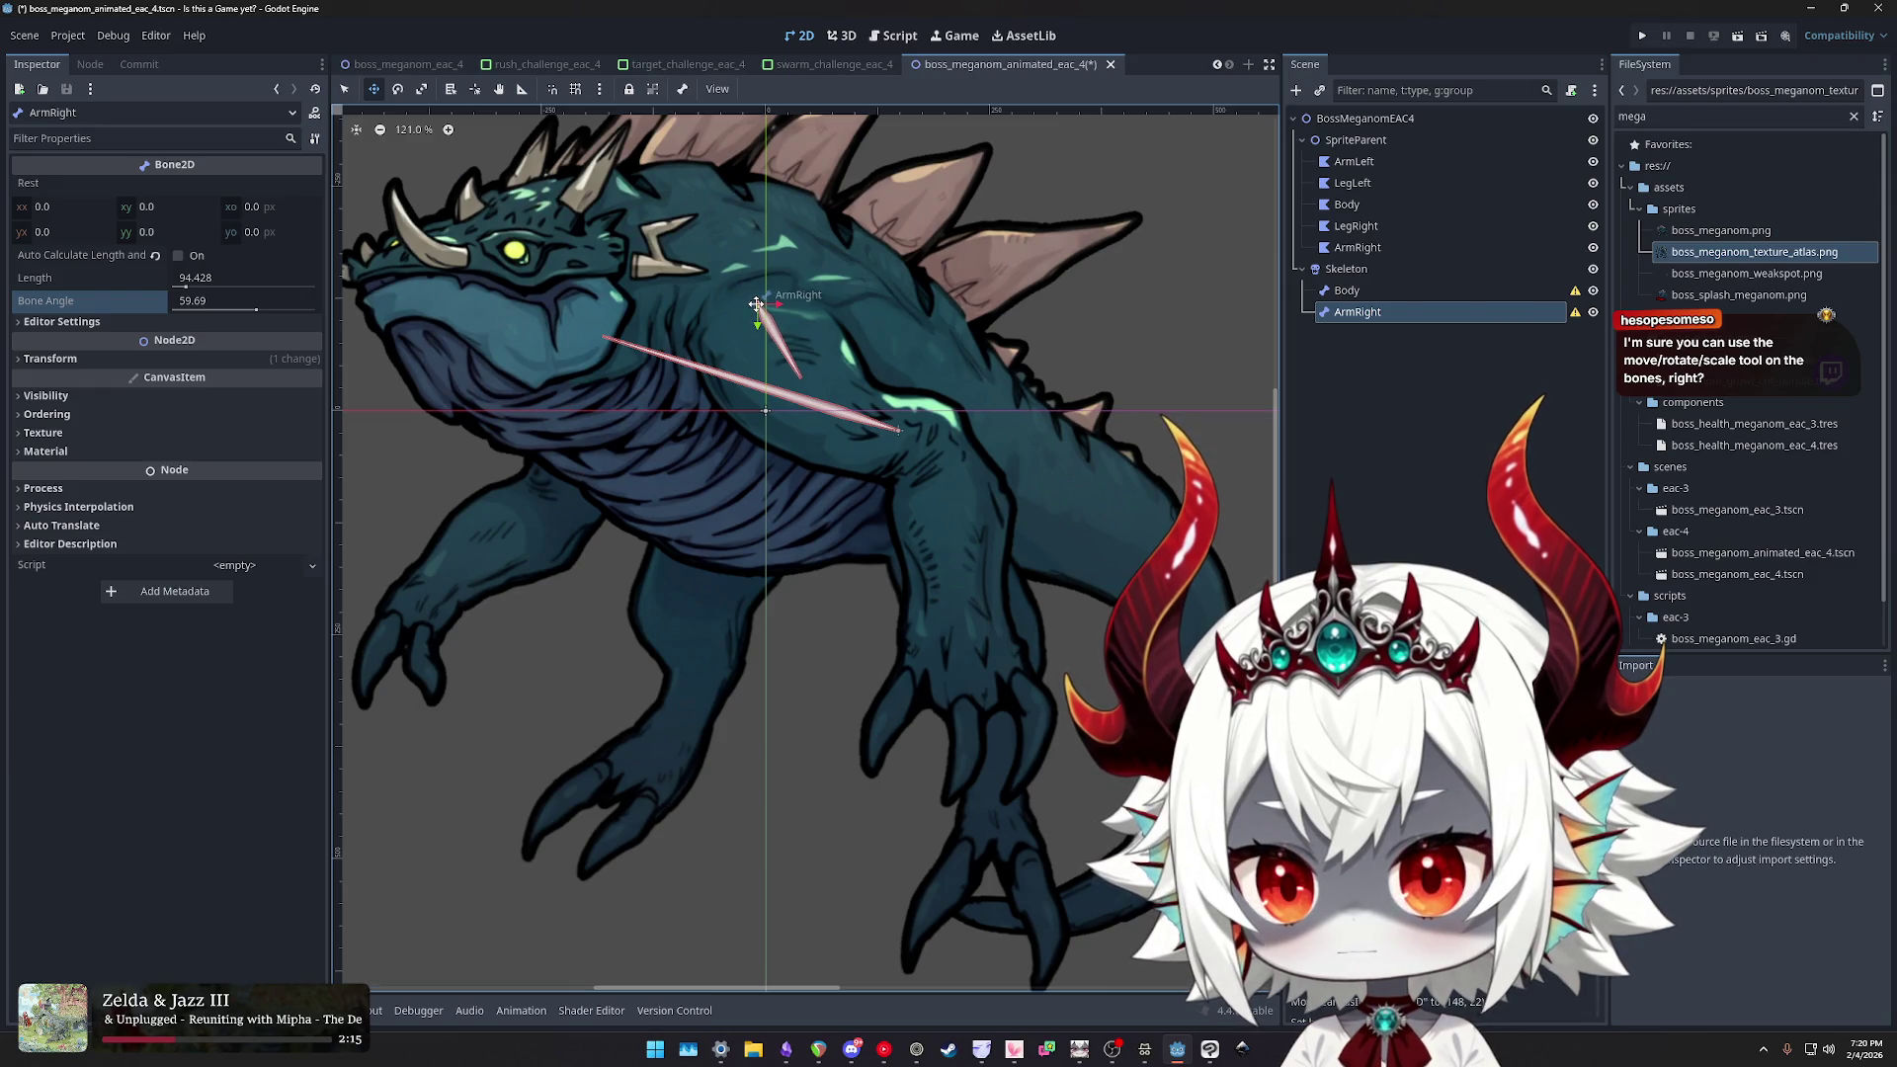
{"action": "left_click_drag", "start_coordinate": [256, 311], "coordinate": [256, 312]}
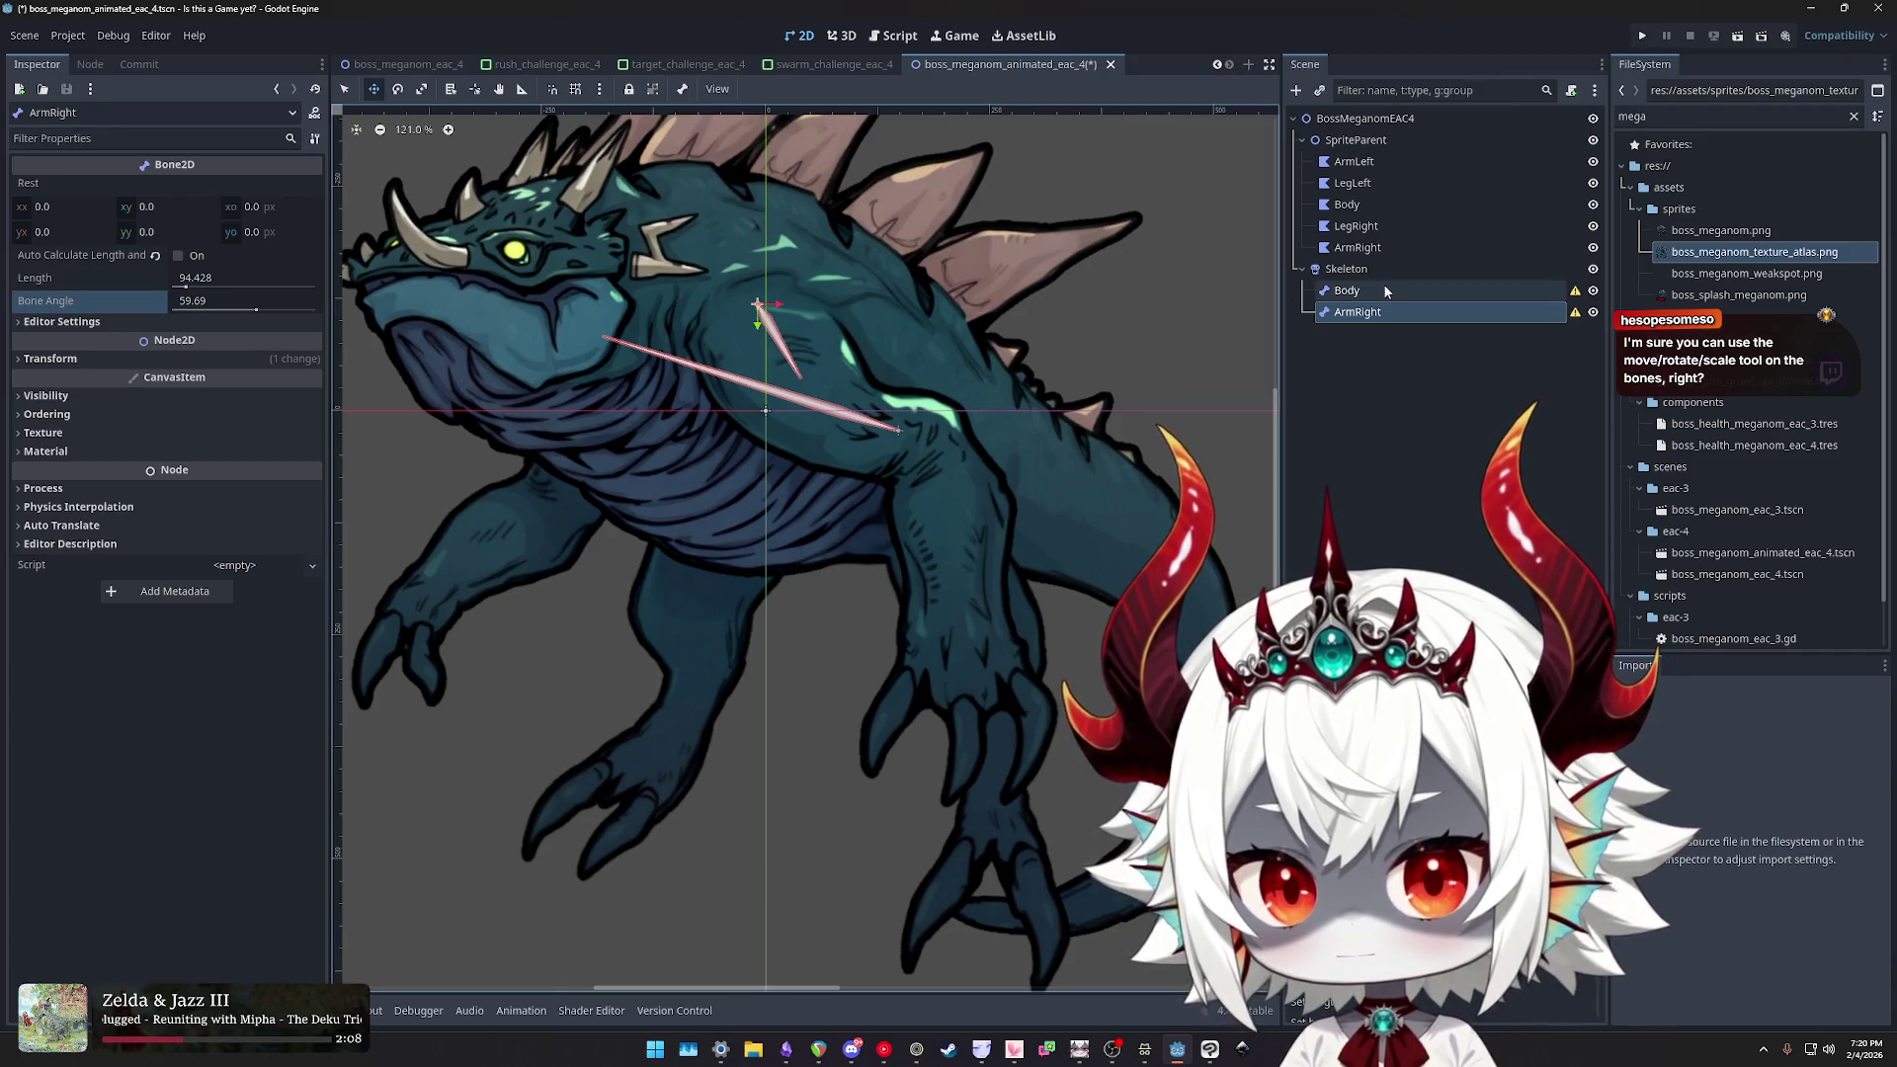
{"action": "key", "text": "ctrl+d"}
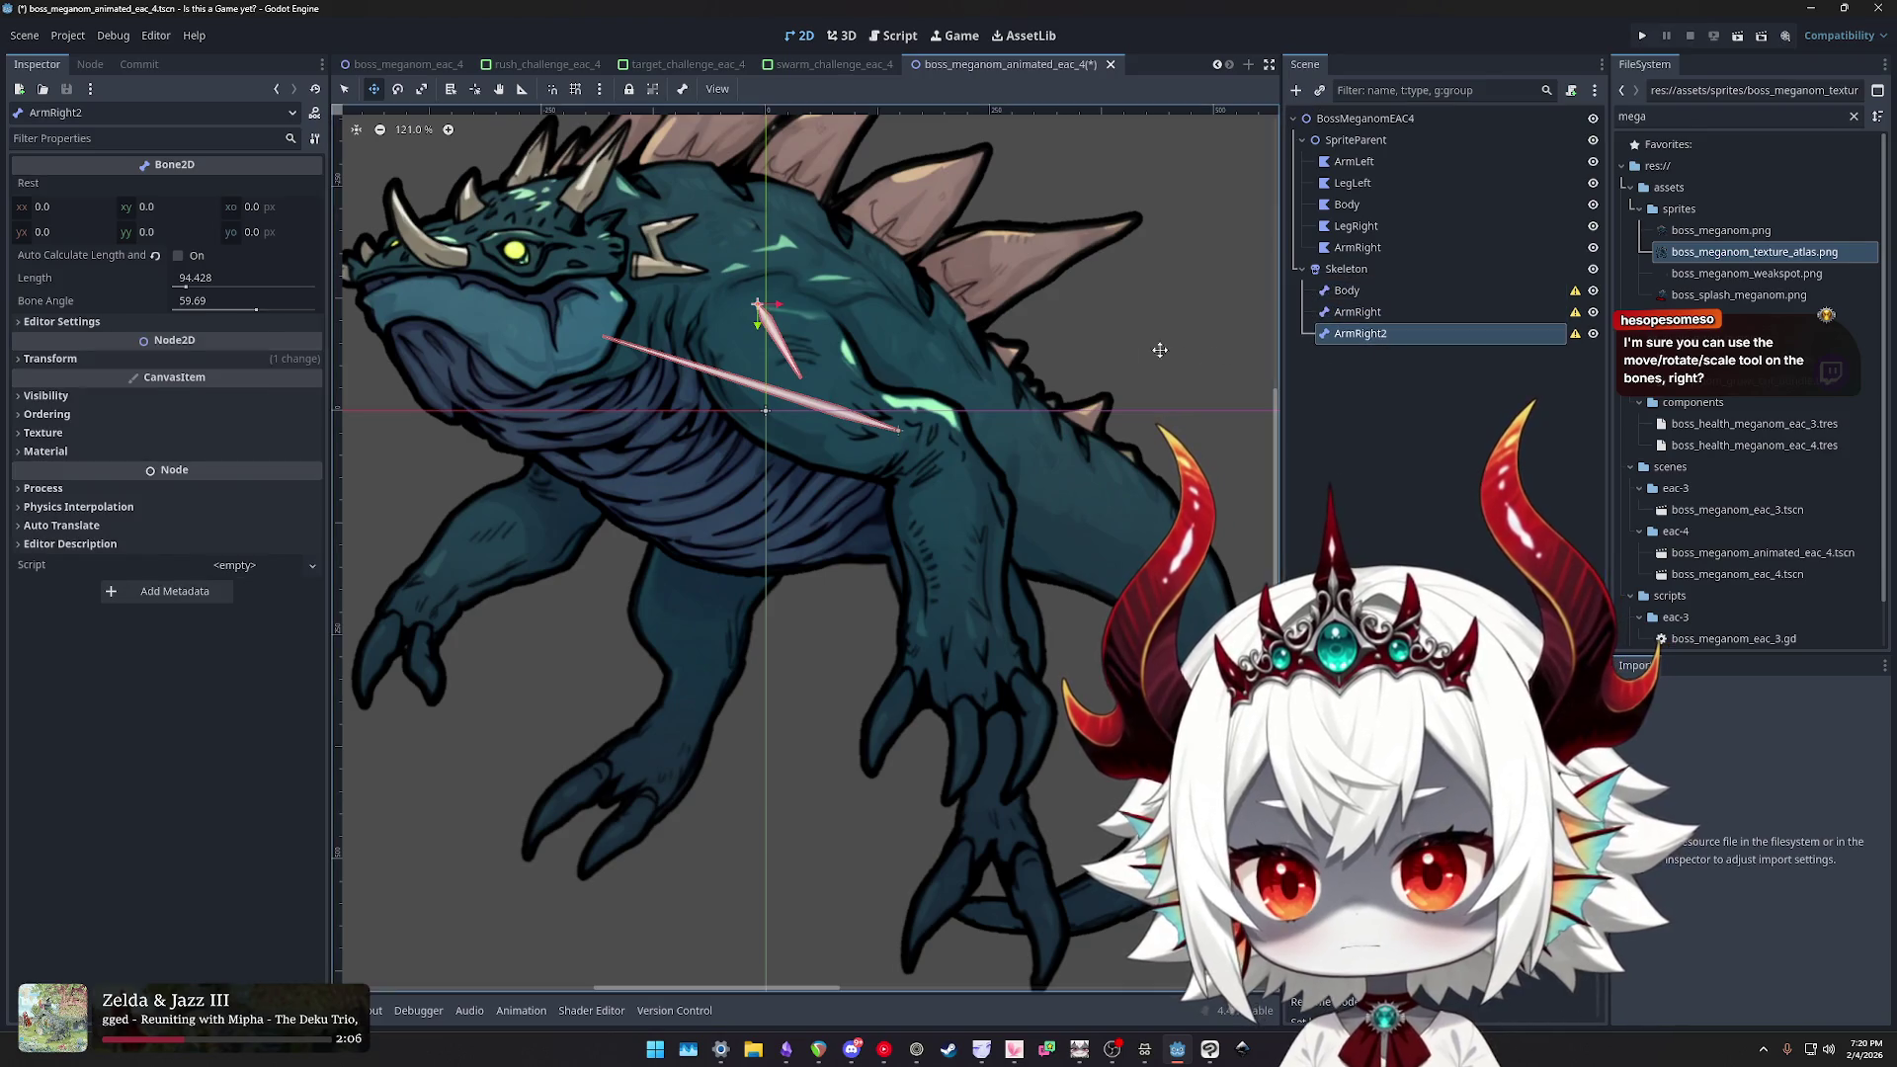
- Move the copied bone to the left arm, rename it ArmLeft, and reset its position
{"action": "mouse_move", "coordinate": [756, 301]}
{"action": "left_mouse_down"}
{"action": "mouse_move", "coordinate": [537, 469]}
{"action": "mouse_move", "coordinate": [591, 432]}
{"action": "left_mouse_up"}
{"action": "double_click", "coordinate": [1412, 333]}
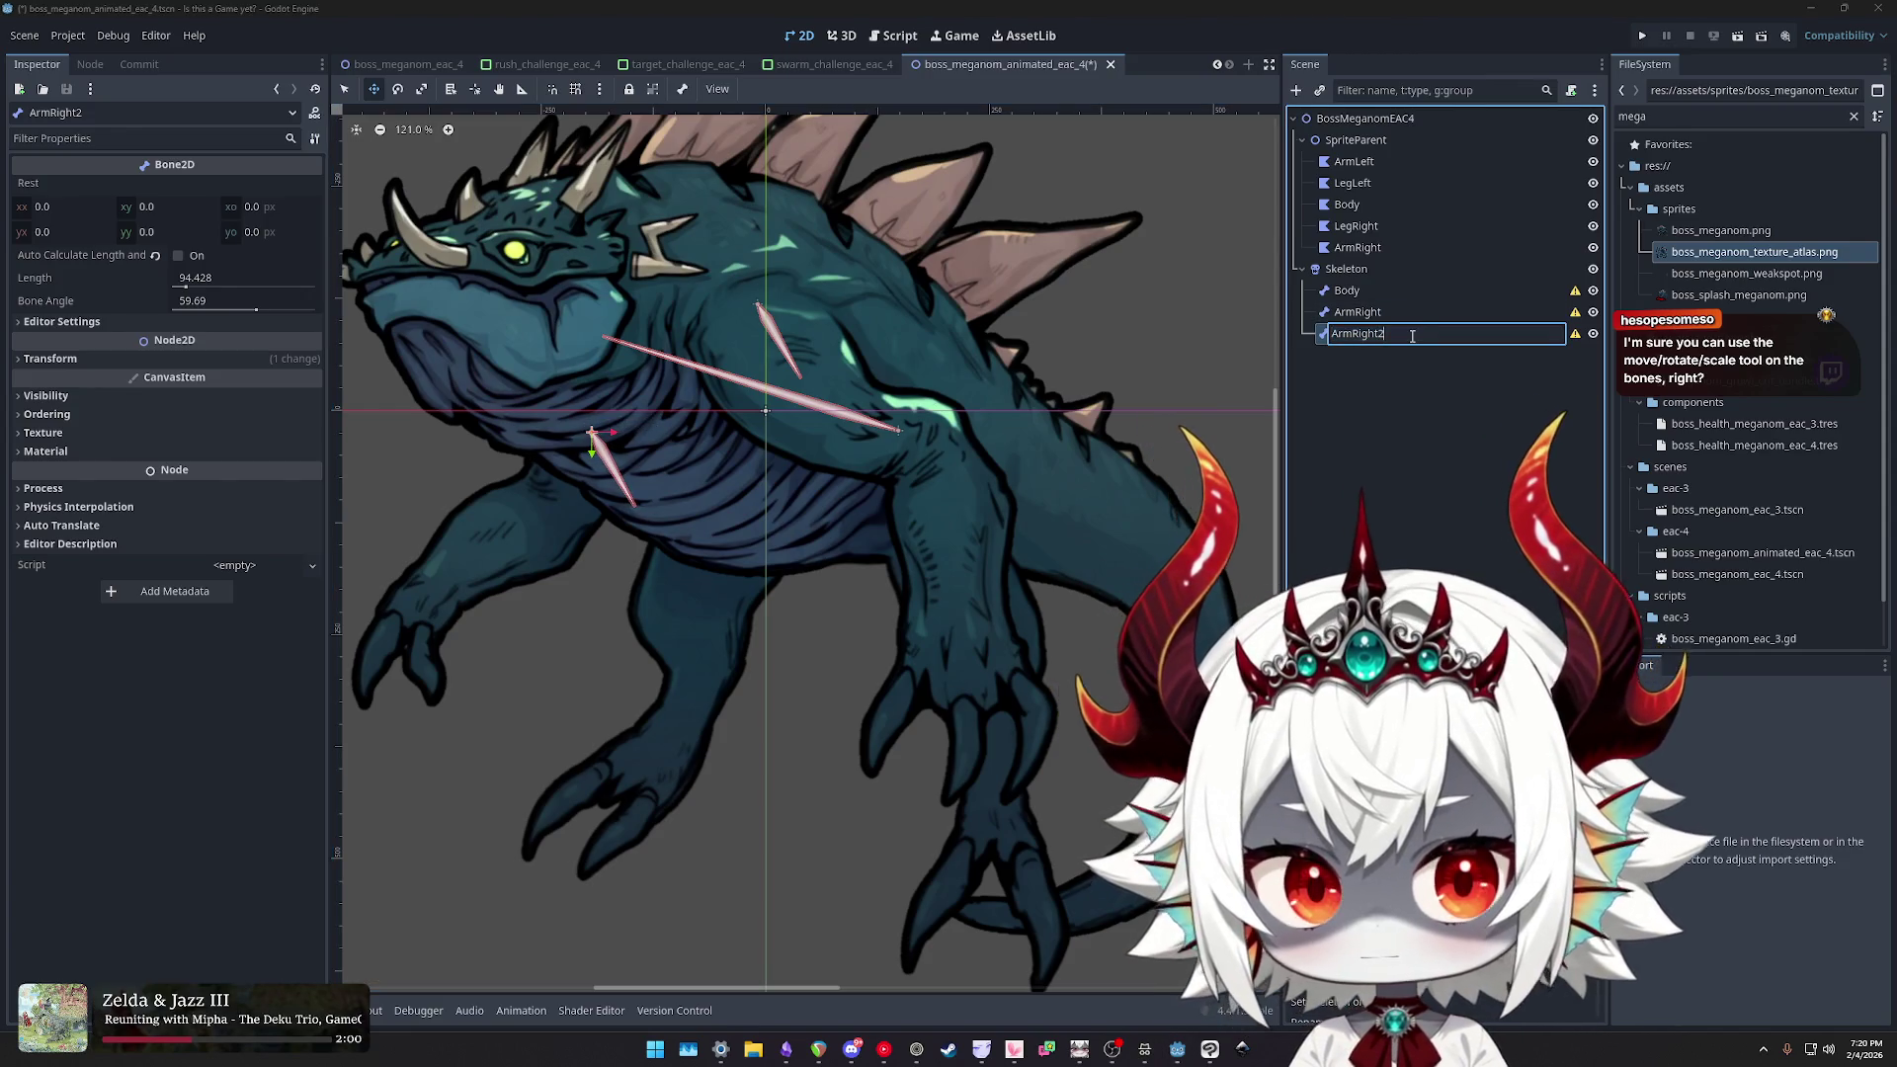
{"action": "key", "text": "BackSpace"}
{"action": "key", "text": "BackSpace"}
{"action": "key", "text": "BackSpace"}
{"action": "type", "text": "L"}
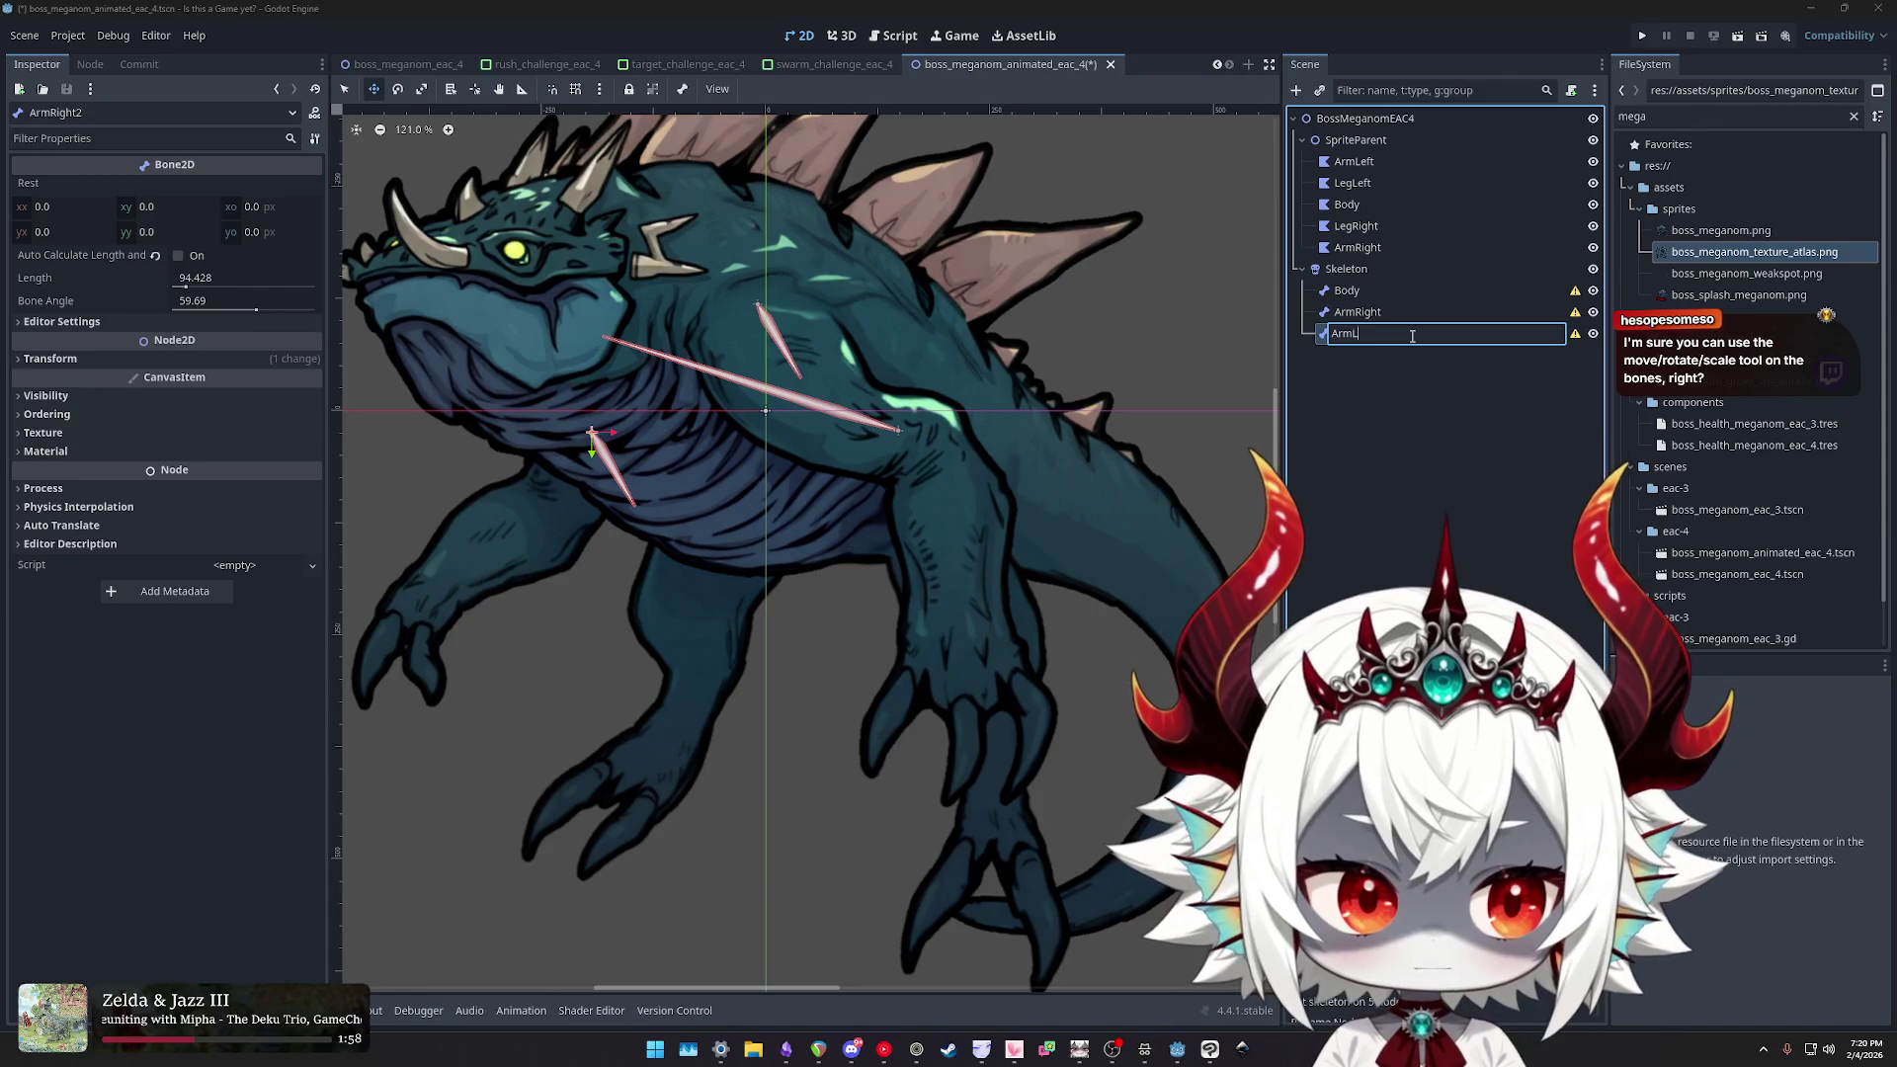
{"action": "type", "text": "eft"}
{"action": "key", "text": "Return"}
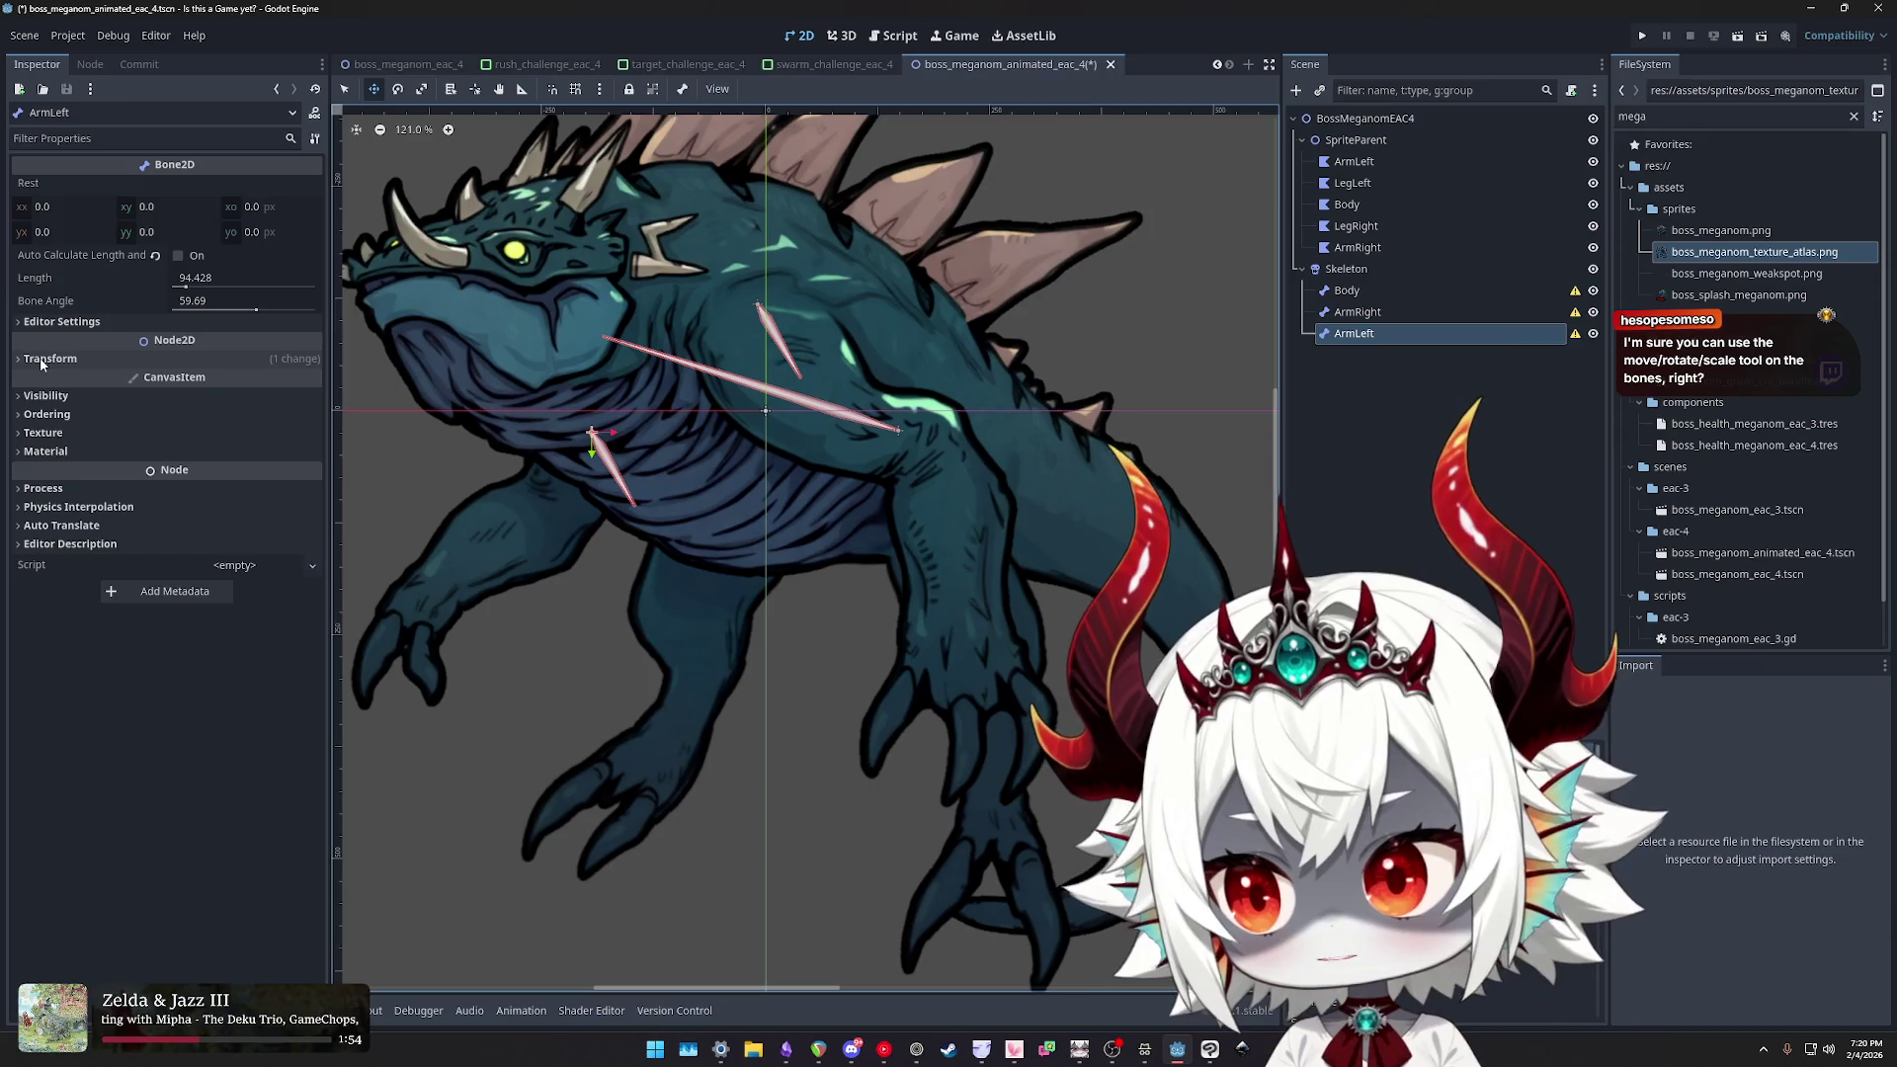
{"action": "left_click", "coordinate": [252, 358]}
{"action": "left_click", "coordinate": [161, 383]}
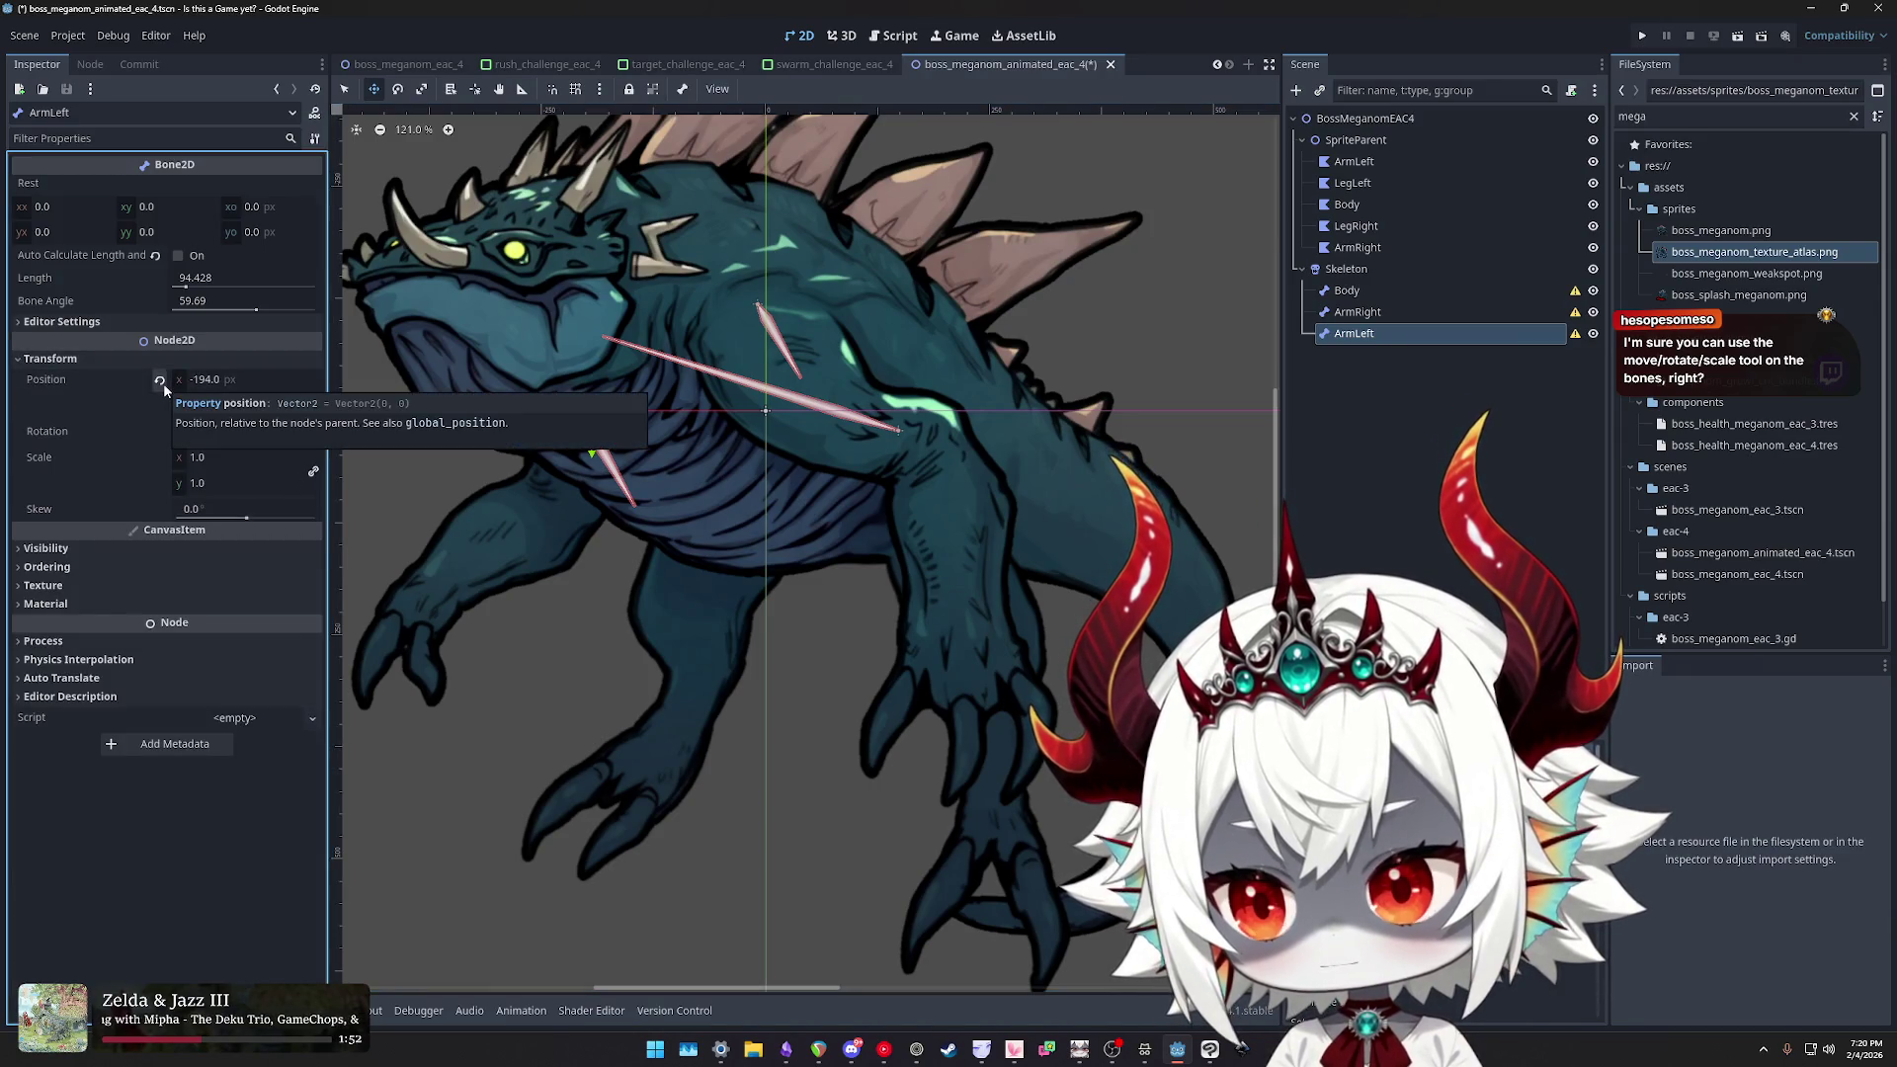
- Move the ArmRight bone down onto the chest and reset its rotation to zero
{"action": "left_click", "coordinate": [1371, 312]}
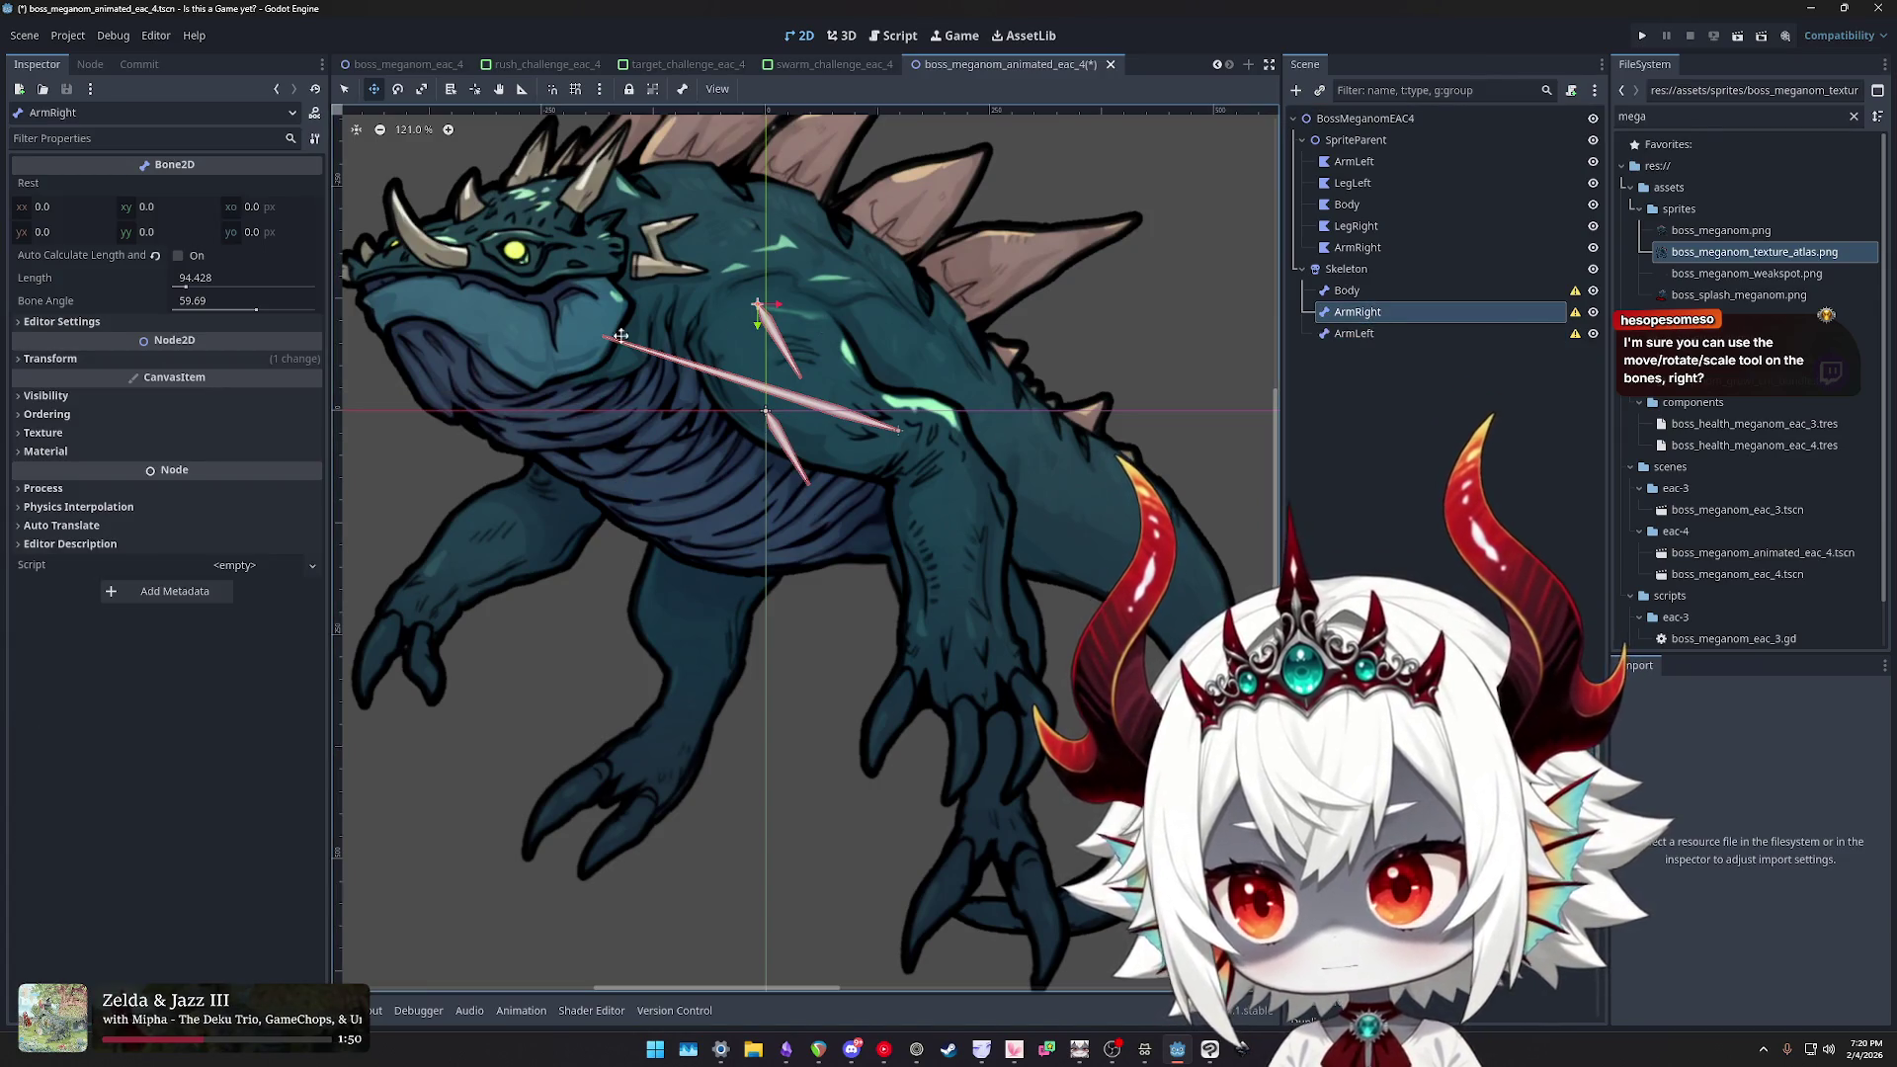
{"action": "left_click", "coordinate": [51, 359]}
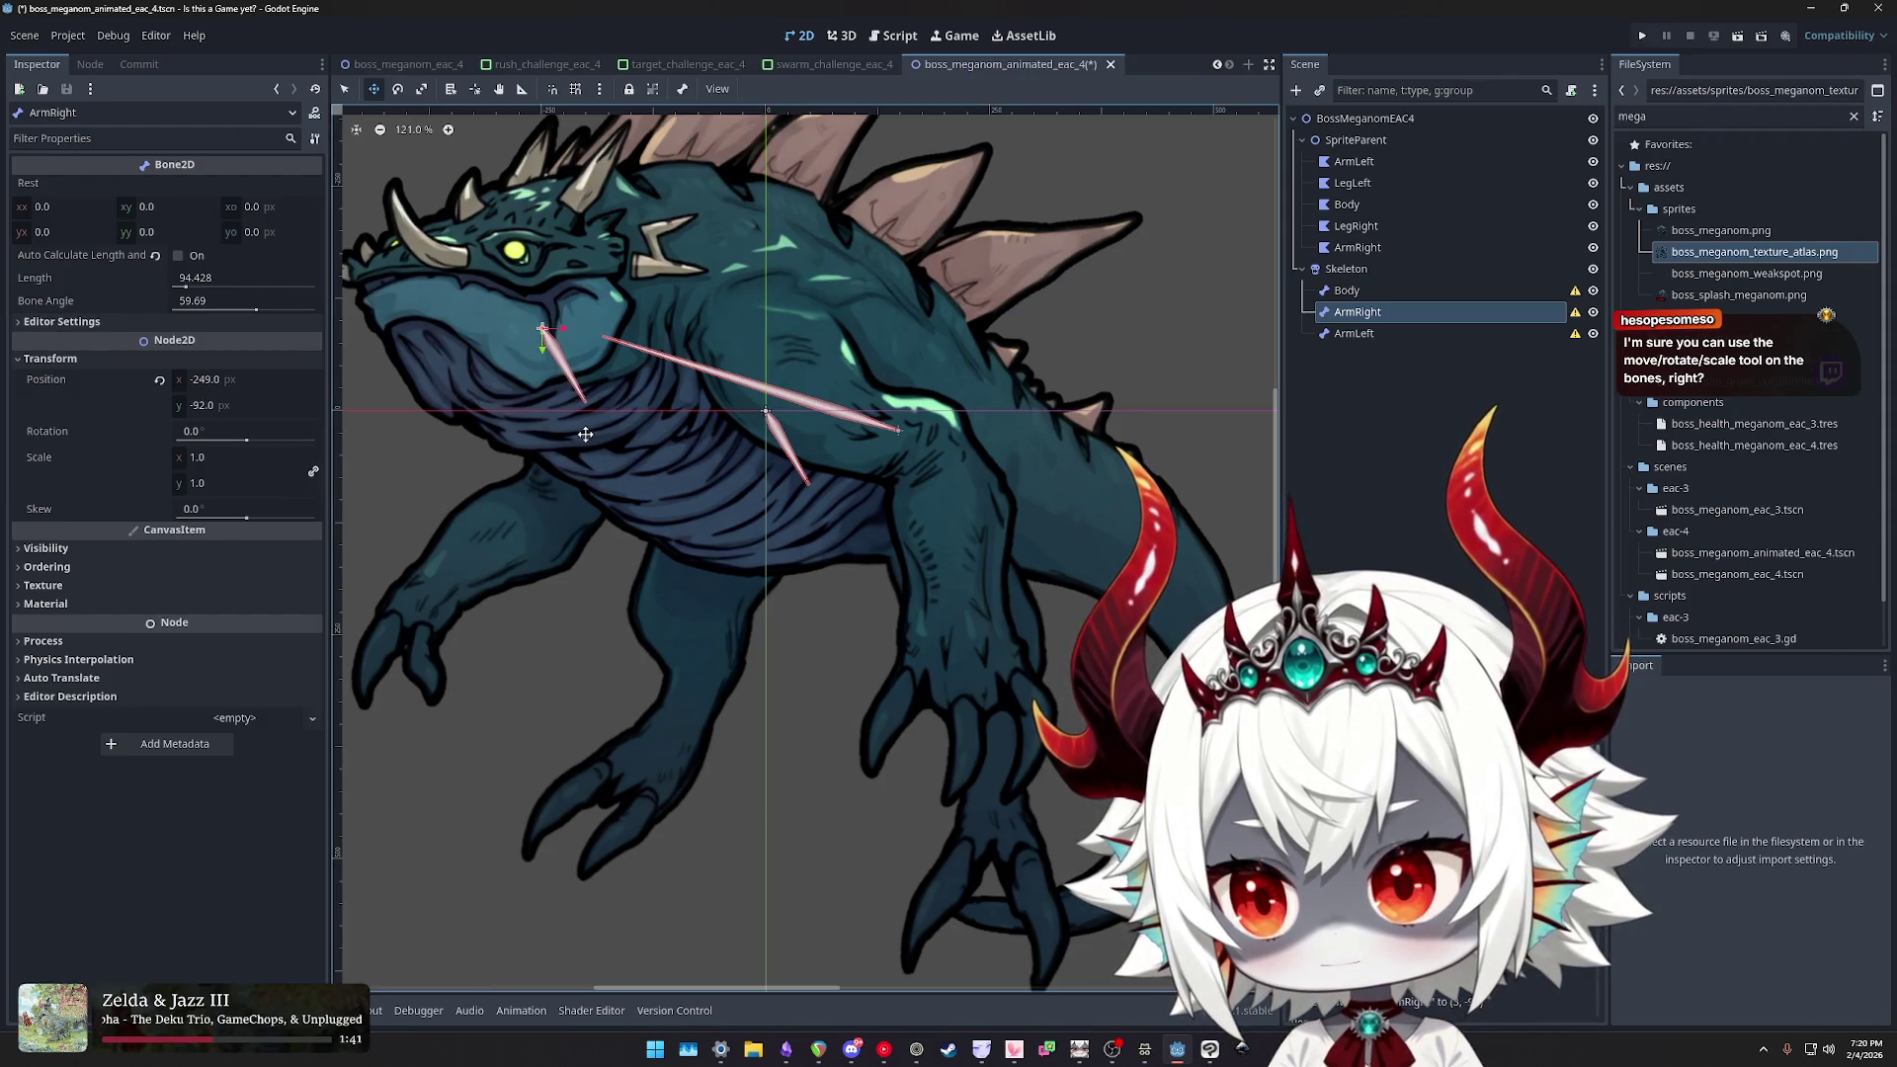
{"action": "left_click", "coordinate": [31, 281]}
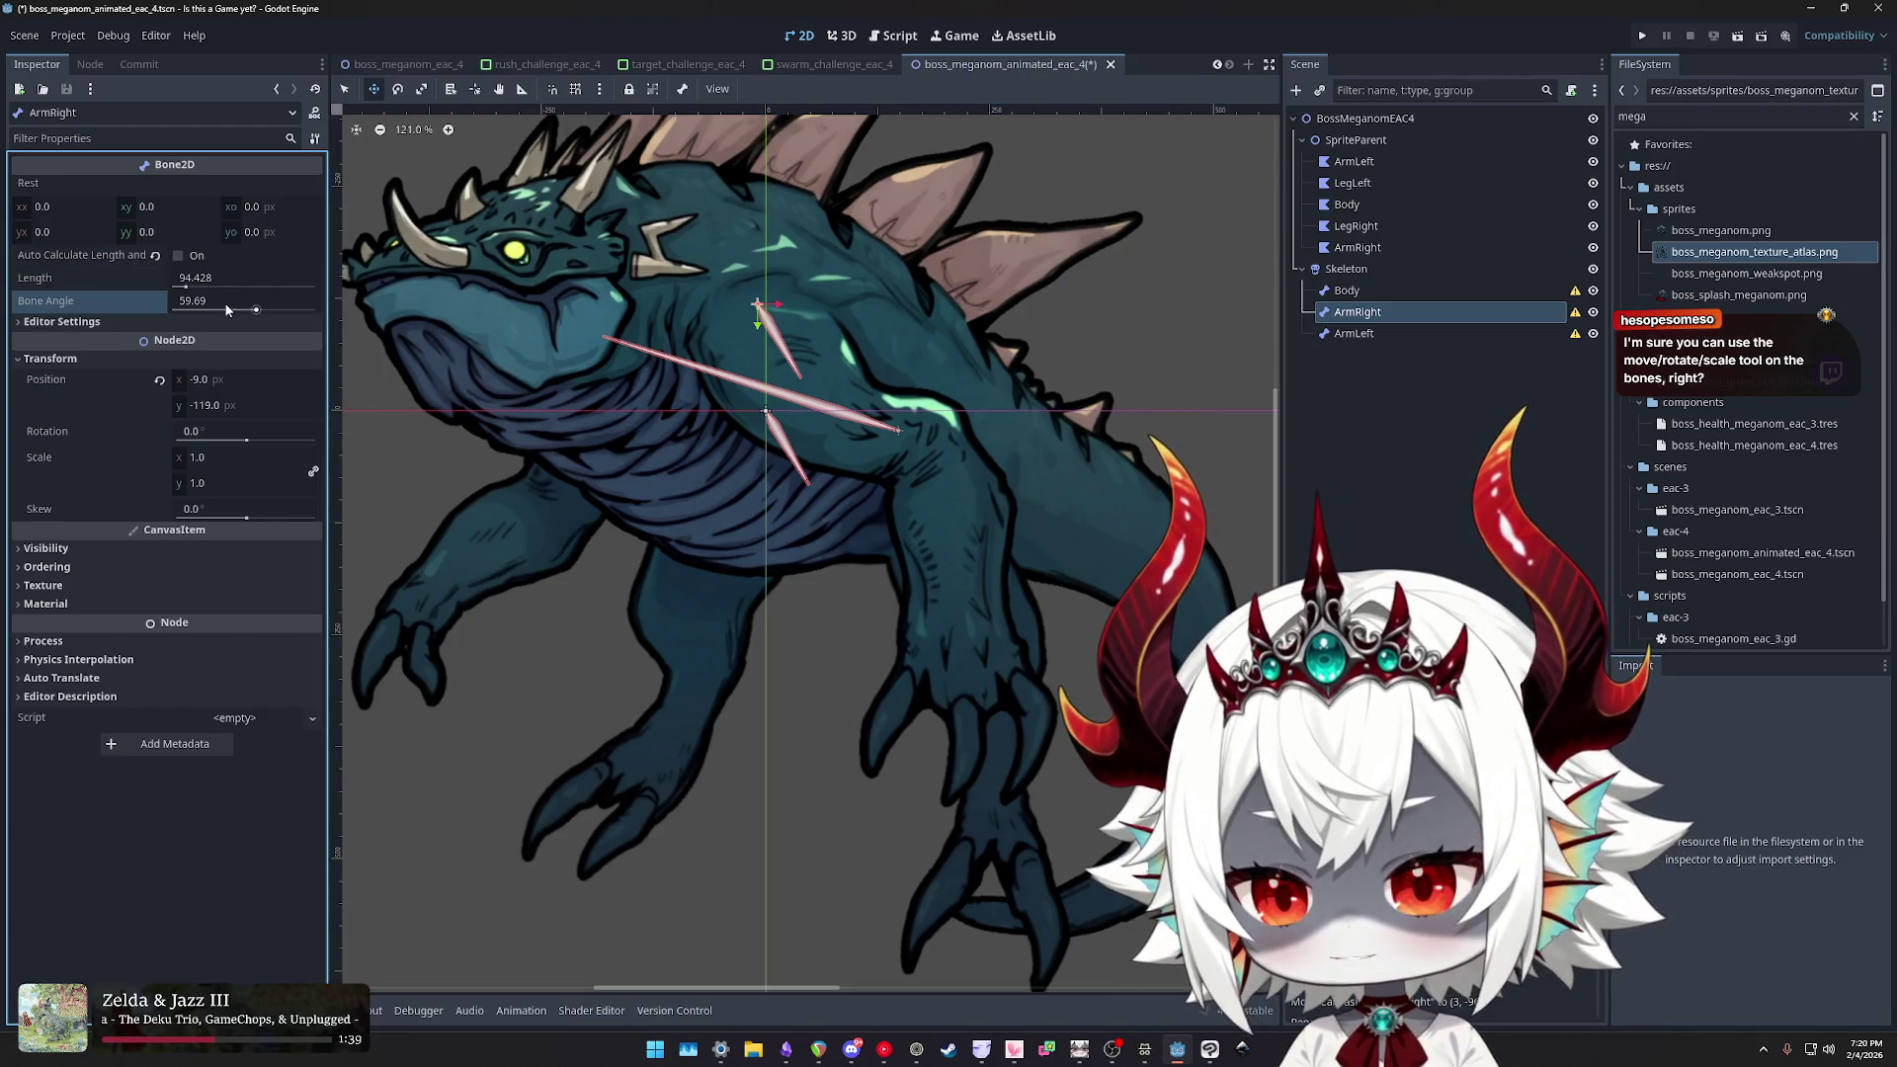
{"action": "left_click", "coordinate": [1359, 294]}
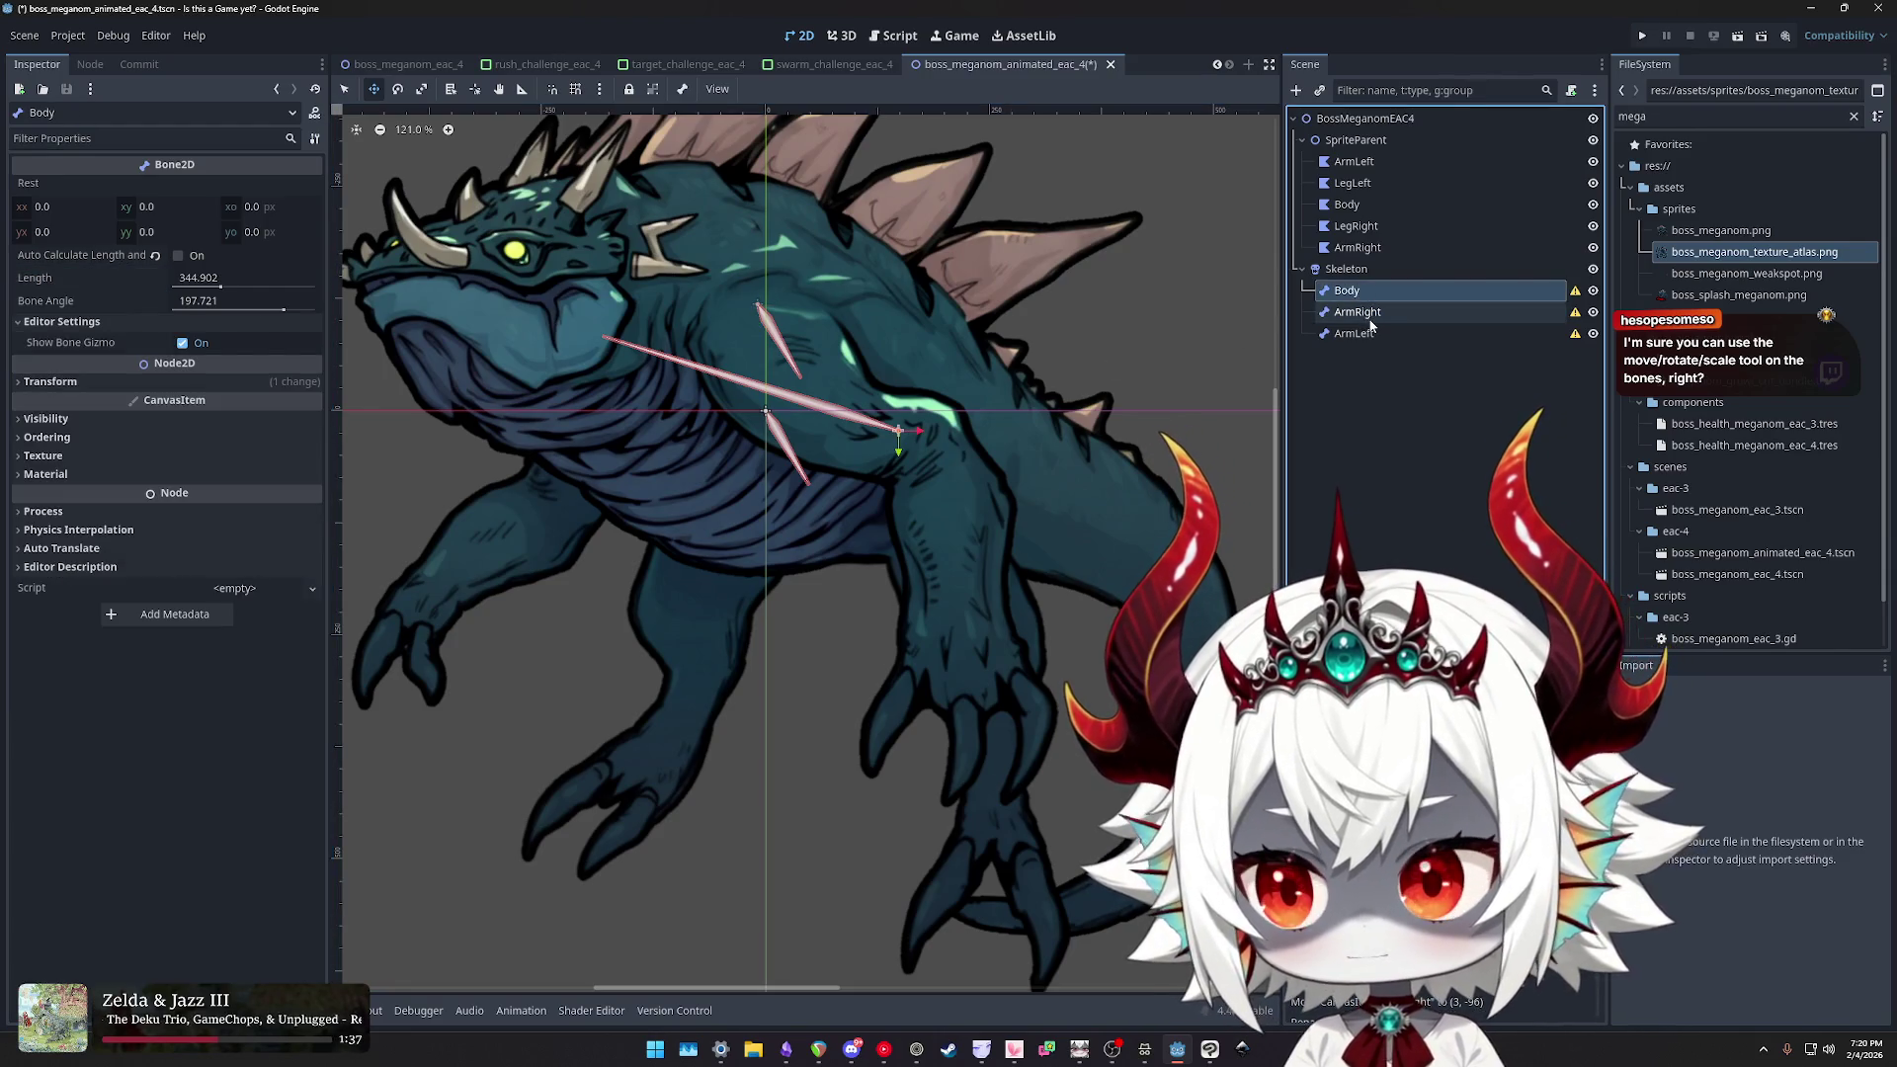
{"action": "left_click", "coordinate": [1369, 313]}
{"action": "left_click", "coordinate": [1365, 297]}
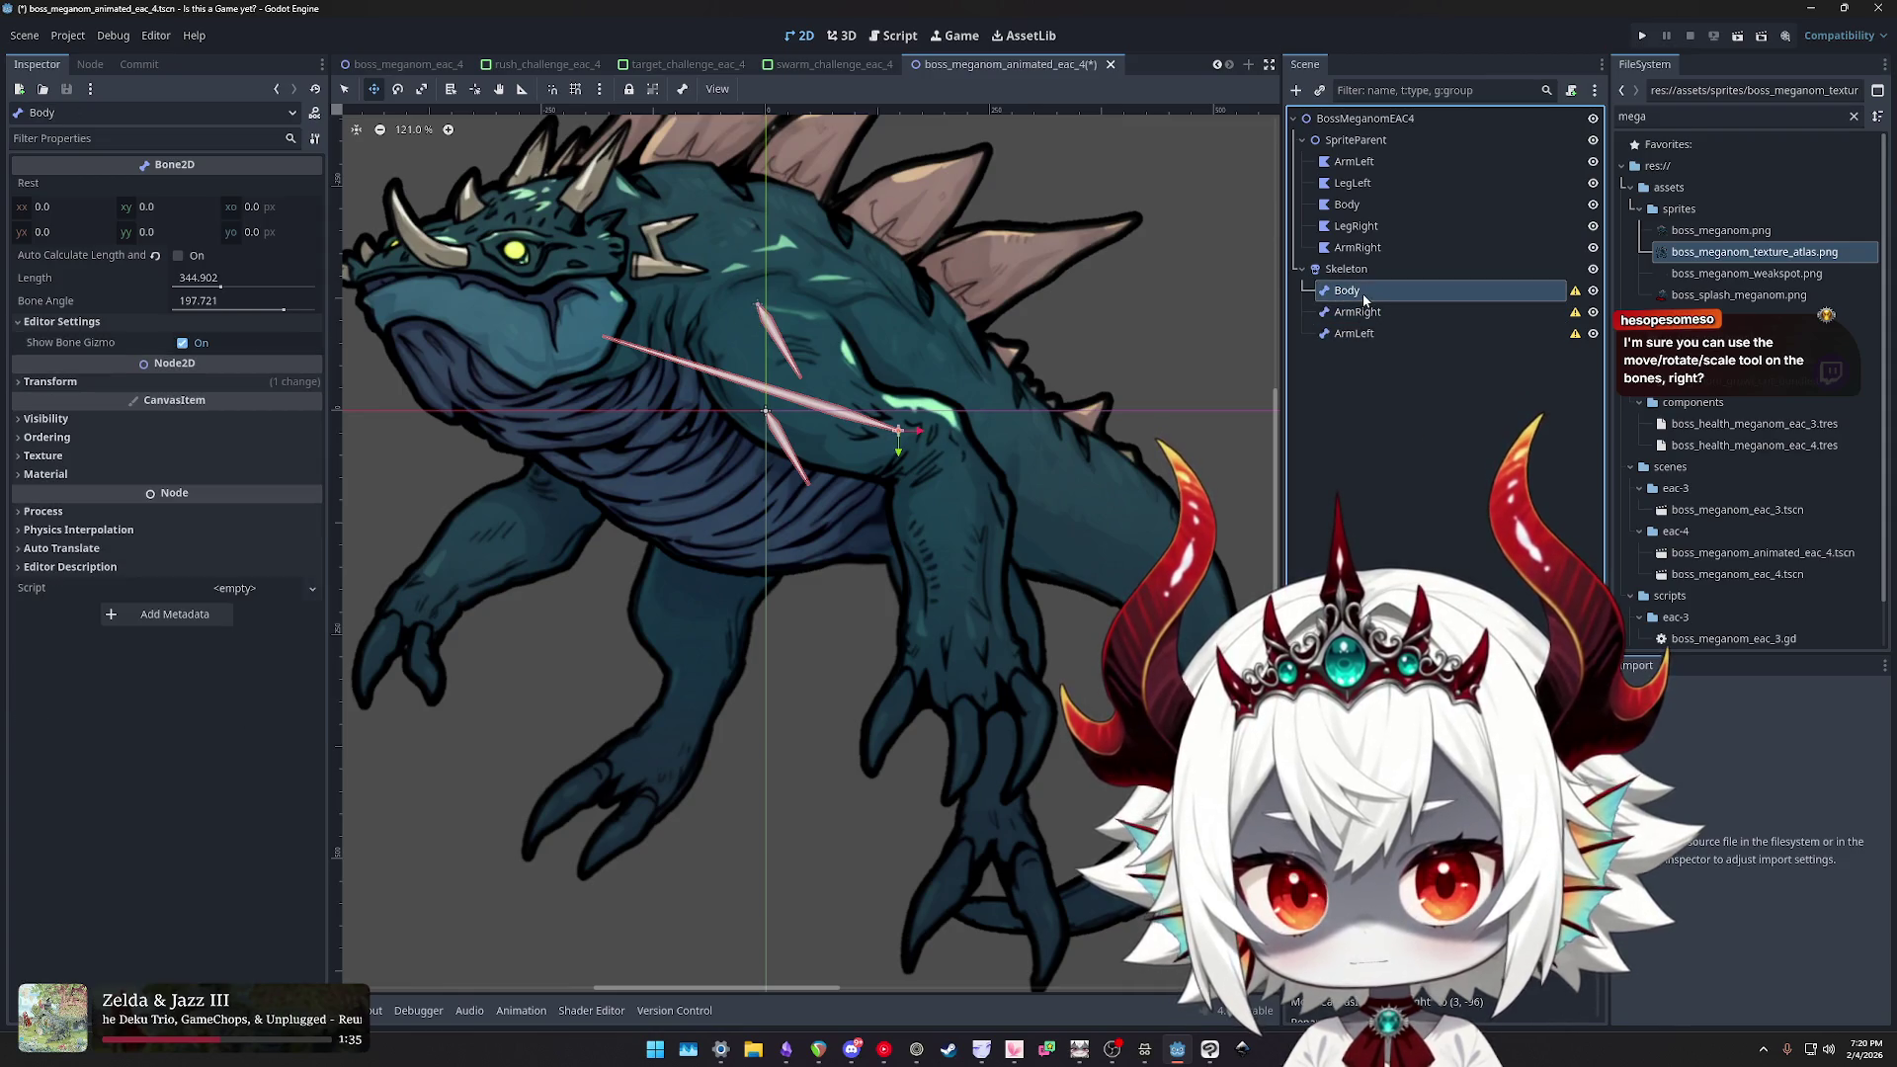
{"action": "left_click", "coordinate": [1359, 312]}
{"action": "mouse_move", "coordinate": [751, 282]}
{"action": "left_mouse_down"}
{"action": "mouse_move", "coordinate": [554, 375]}
{"action": "mouse_move", "coordinate": [579, 413]}
{"action": "mouse_move", "coordinate": [638, 399]}
{"action": "mouse_move", "coordinate": [658, 423]}
{"action": "mouse_move", "coordinate": [333, 464]}
{"action": "left_mouse_up"}
{"action": "key", "text": "e"}
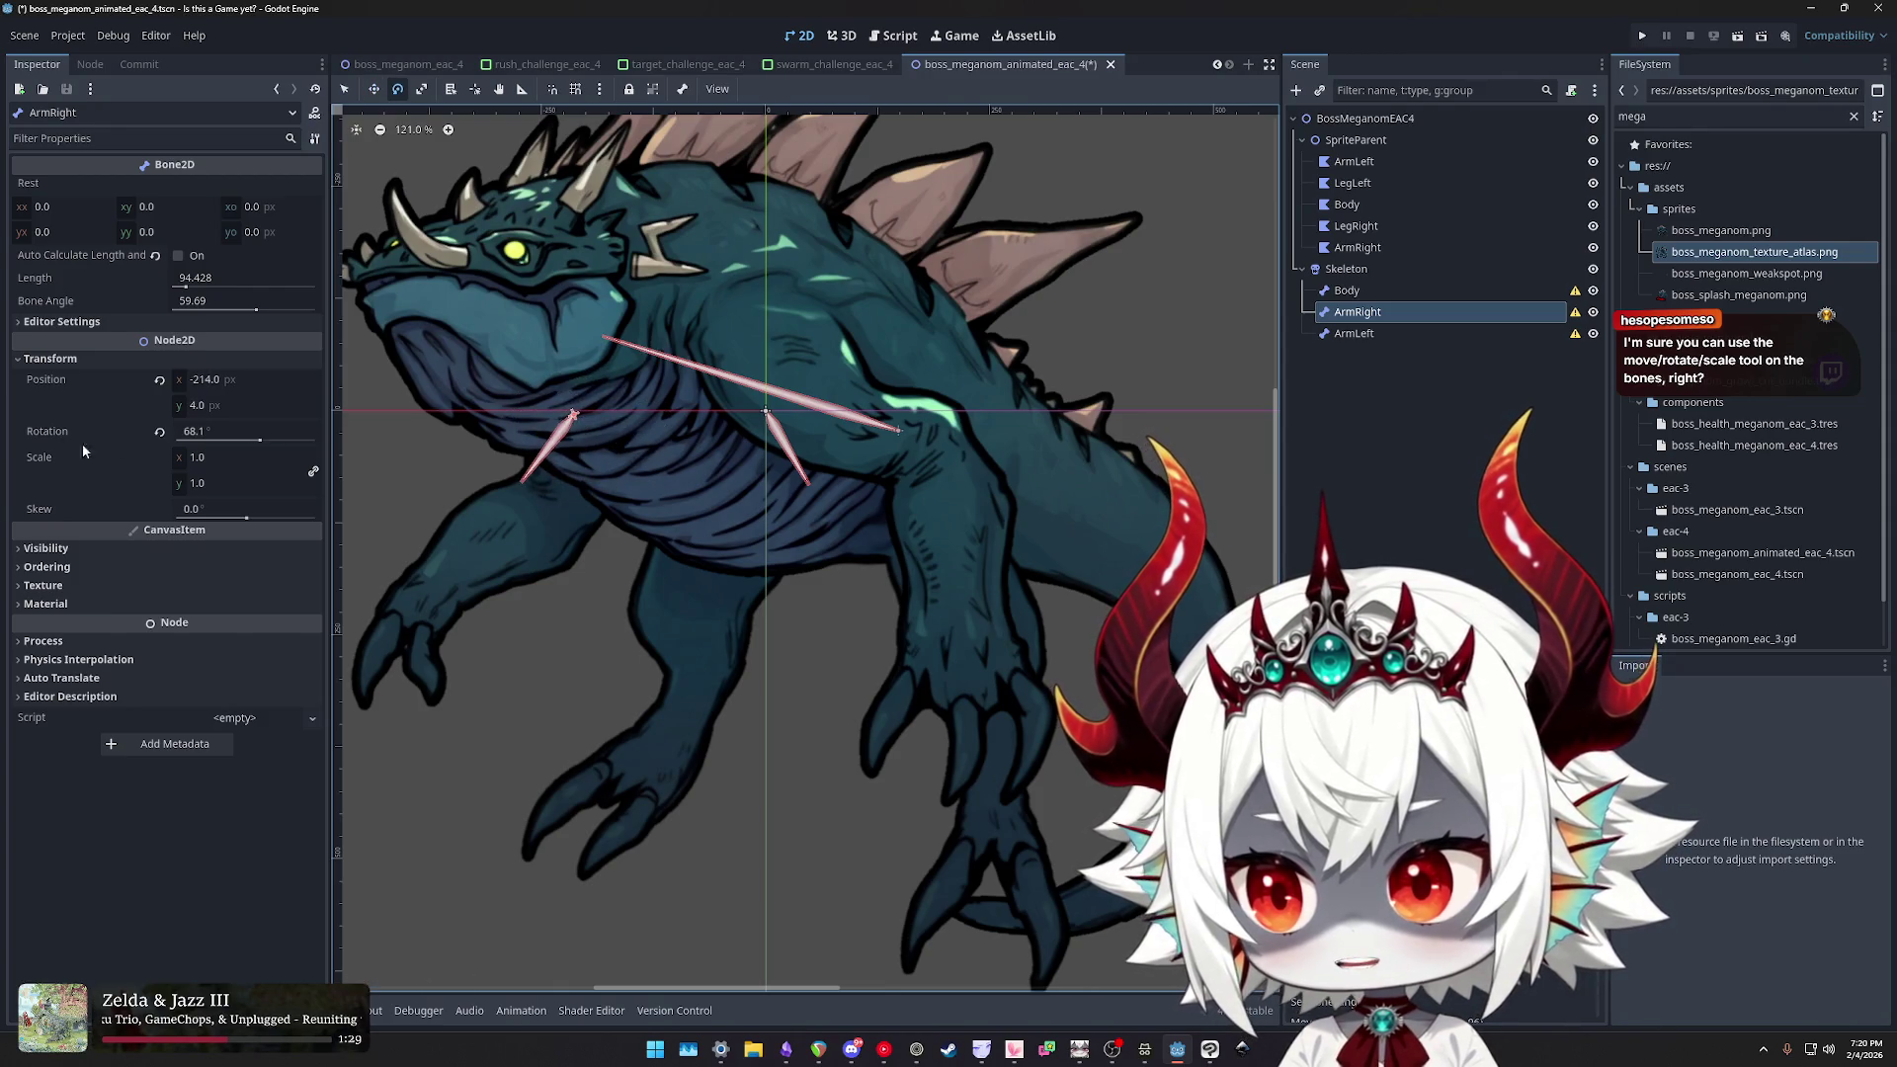
{"action": "left_click", "coordinate": [159, 432]}
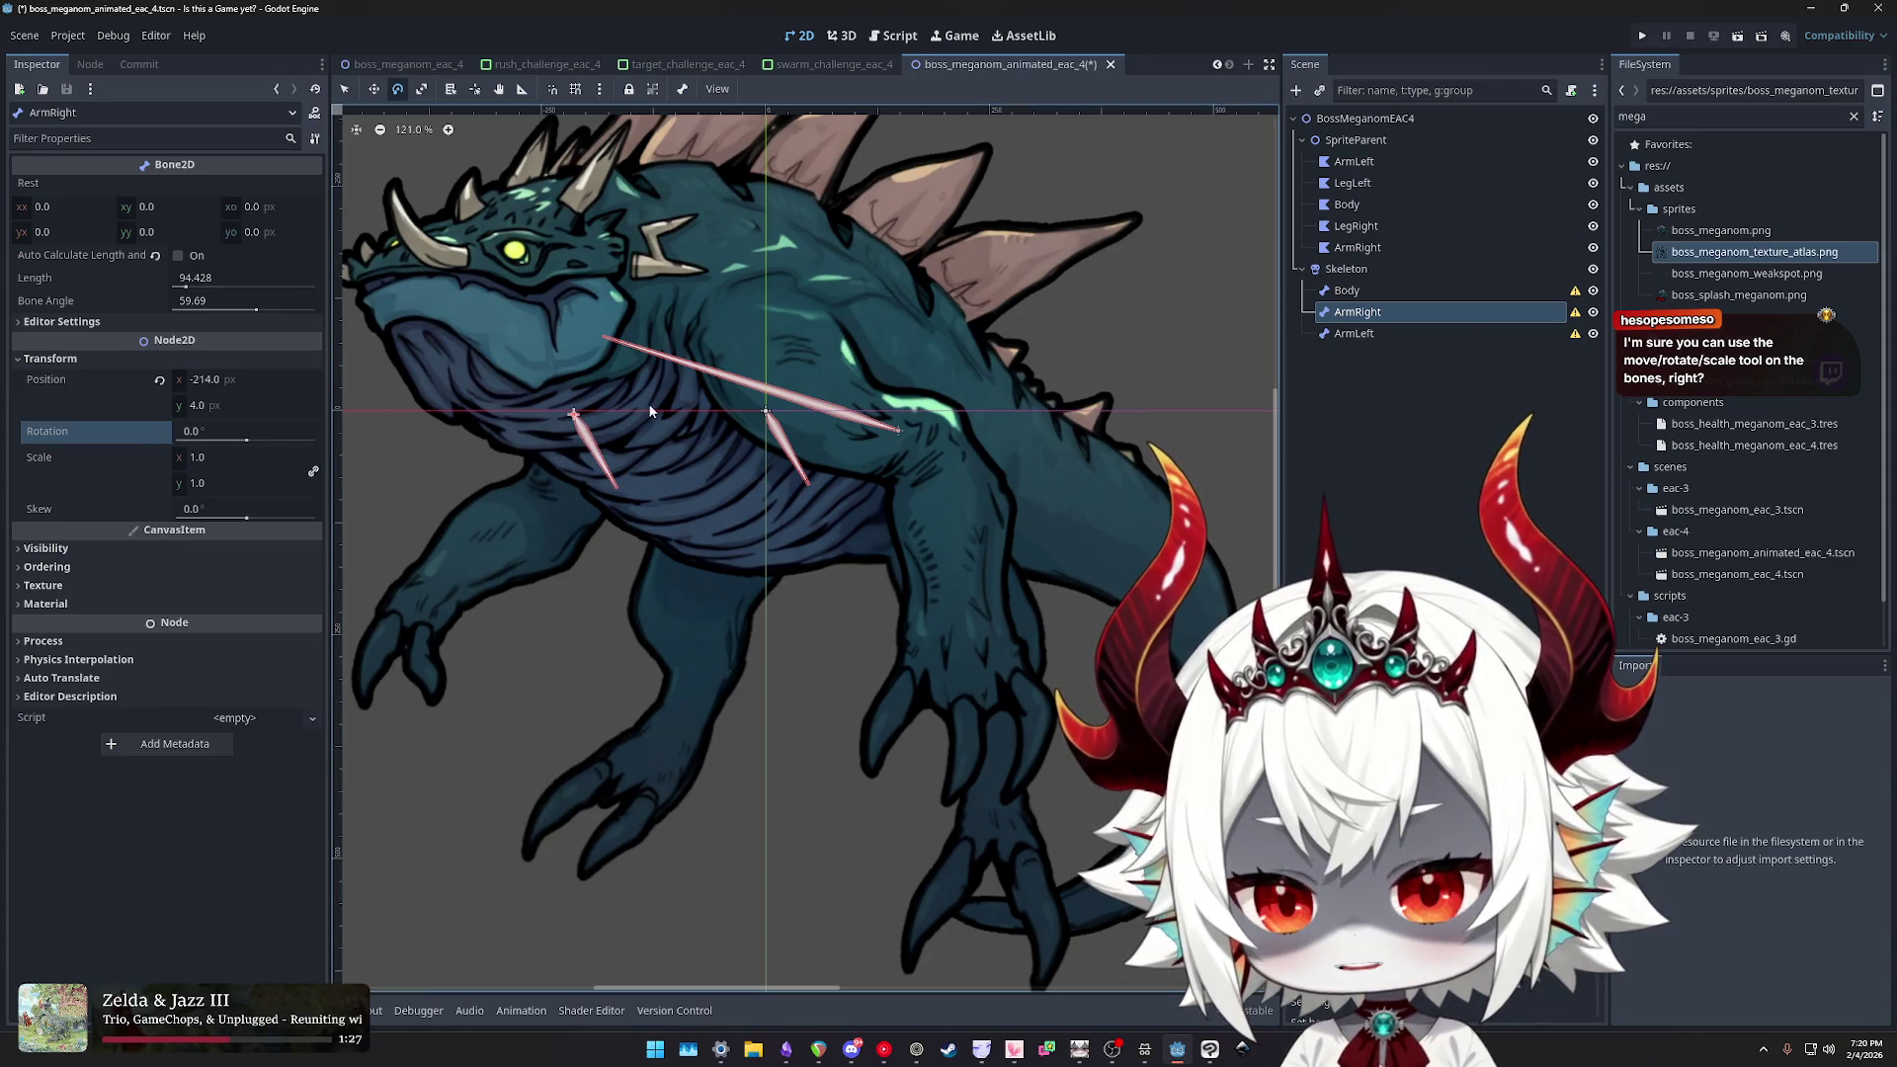
- Raise ArmRight's Bone Angle to about 115.6, cancelling a stray rotation and zeroing rotation again
{"action": "scroll", "coordinate": [664, 479], "scroll_direction": "up", "scroll_amount": 1}
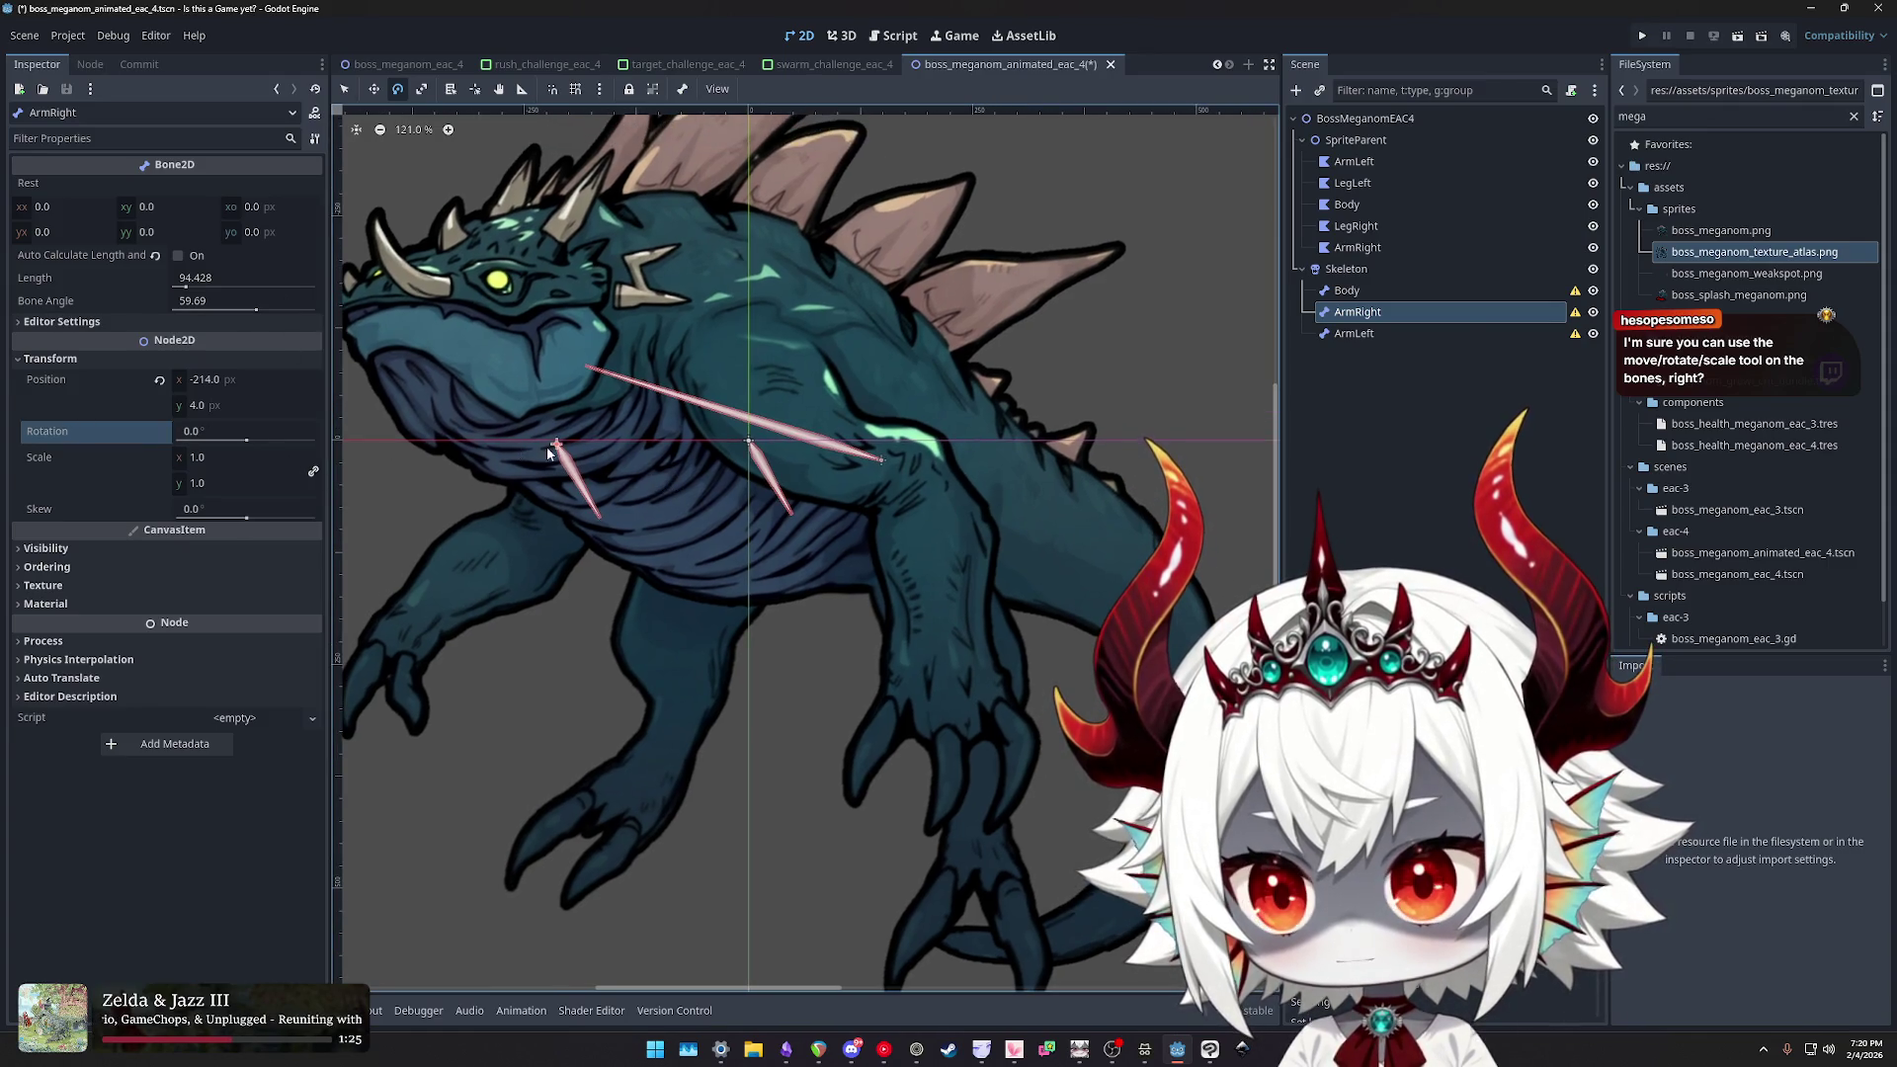
{"action": "left_click_drag", "start_coordinate": [563, 444], "coordinate": [591, 473]}
{"action": "right_click", "coordinate": [591, 473]}
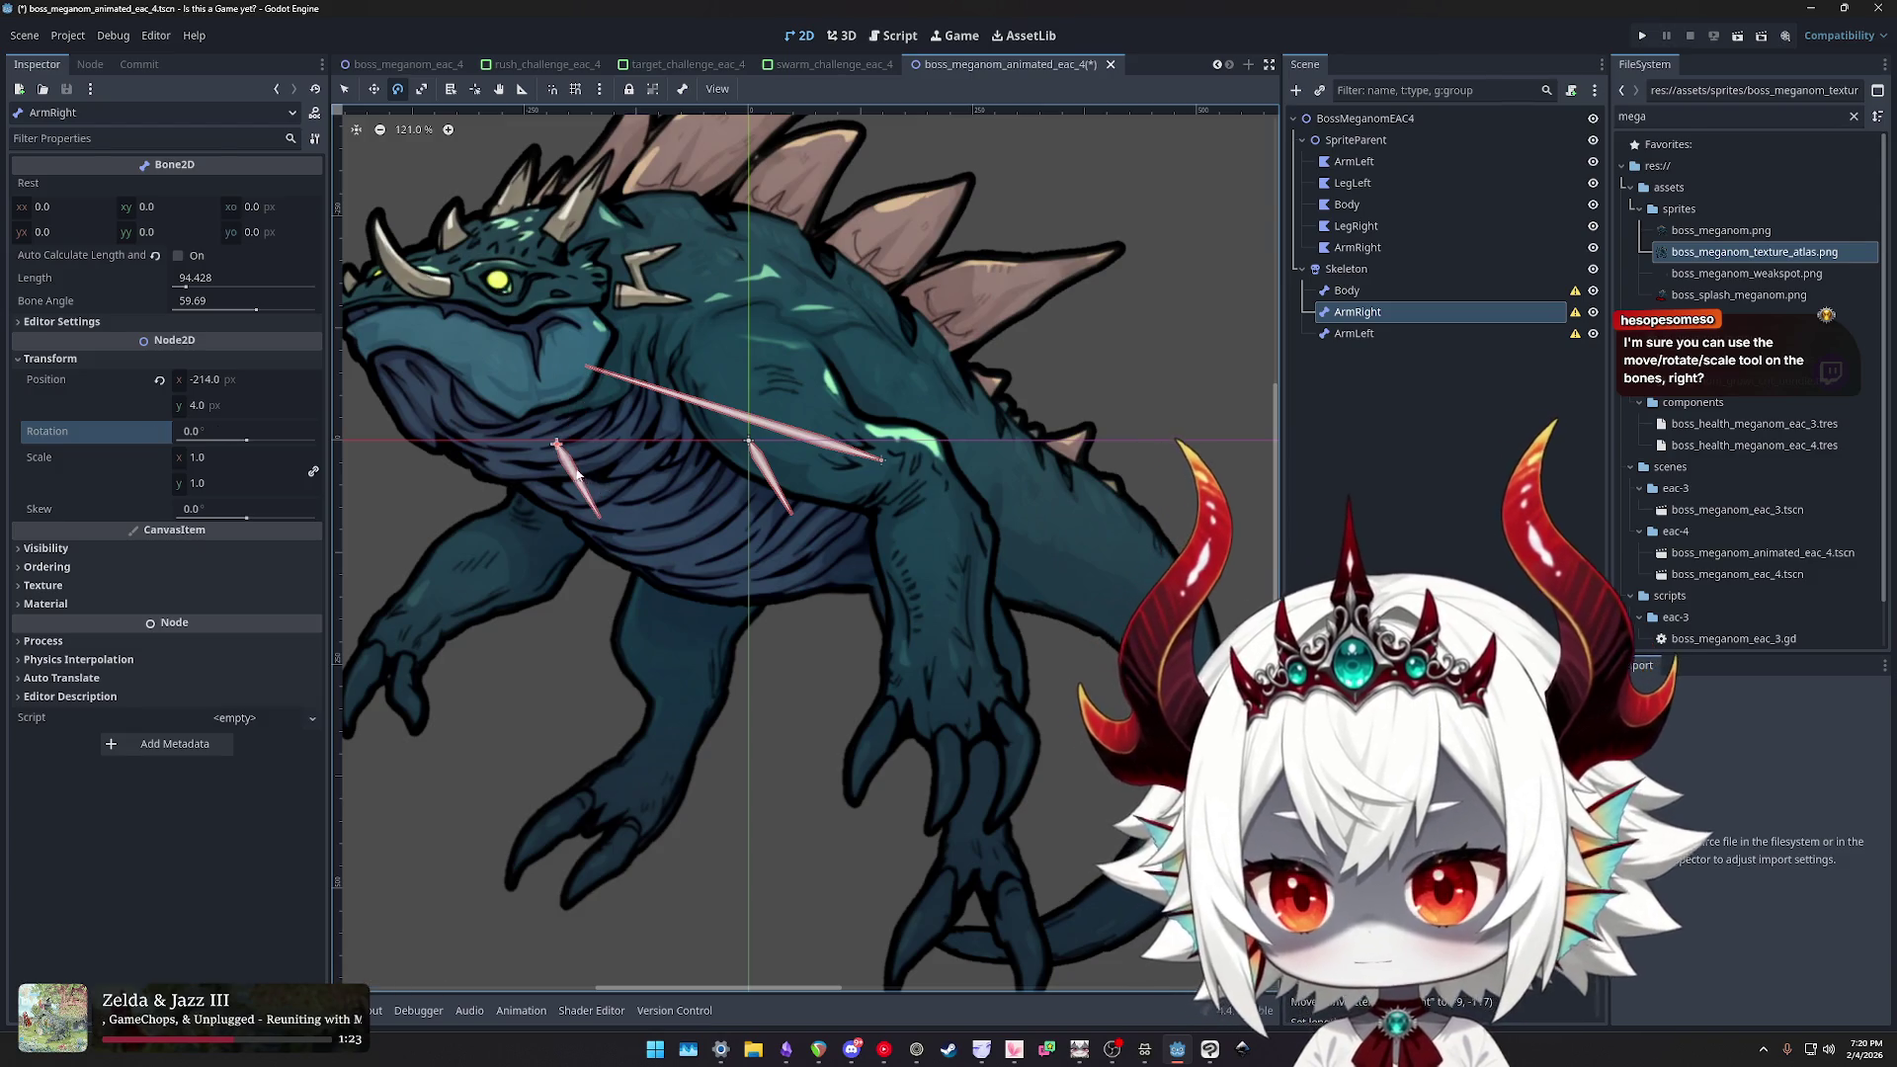
{"action": "scroll", "coordinate": [626, 424], "scroll_direction": "up", "scroll_amount": 1}
{"action": "left_click_drag", "start_coordinate": [255, 313], "coordinate": [265, 315]}
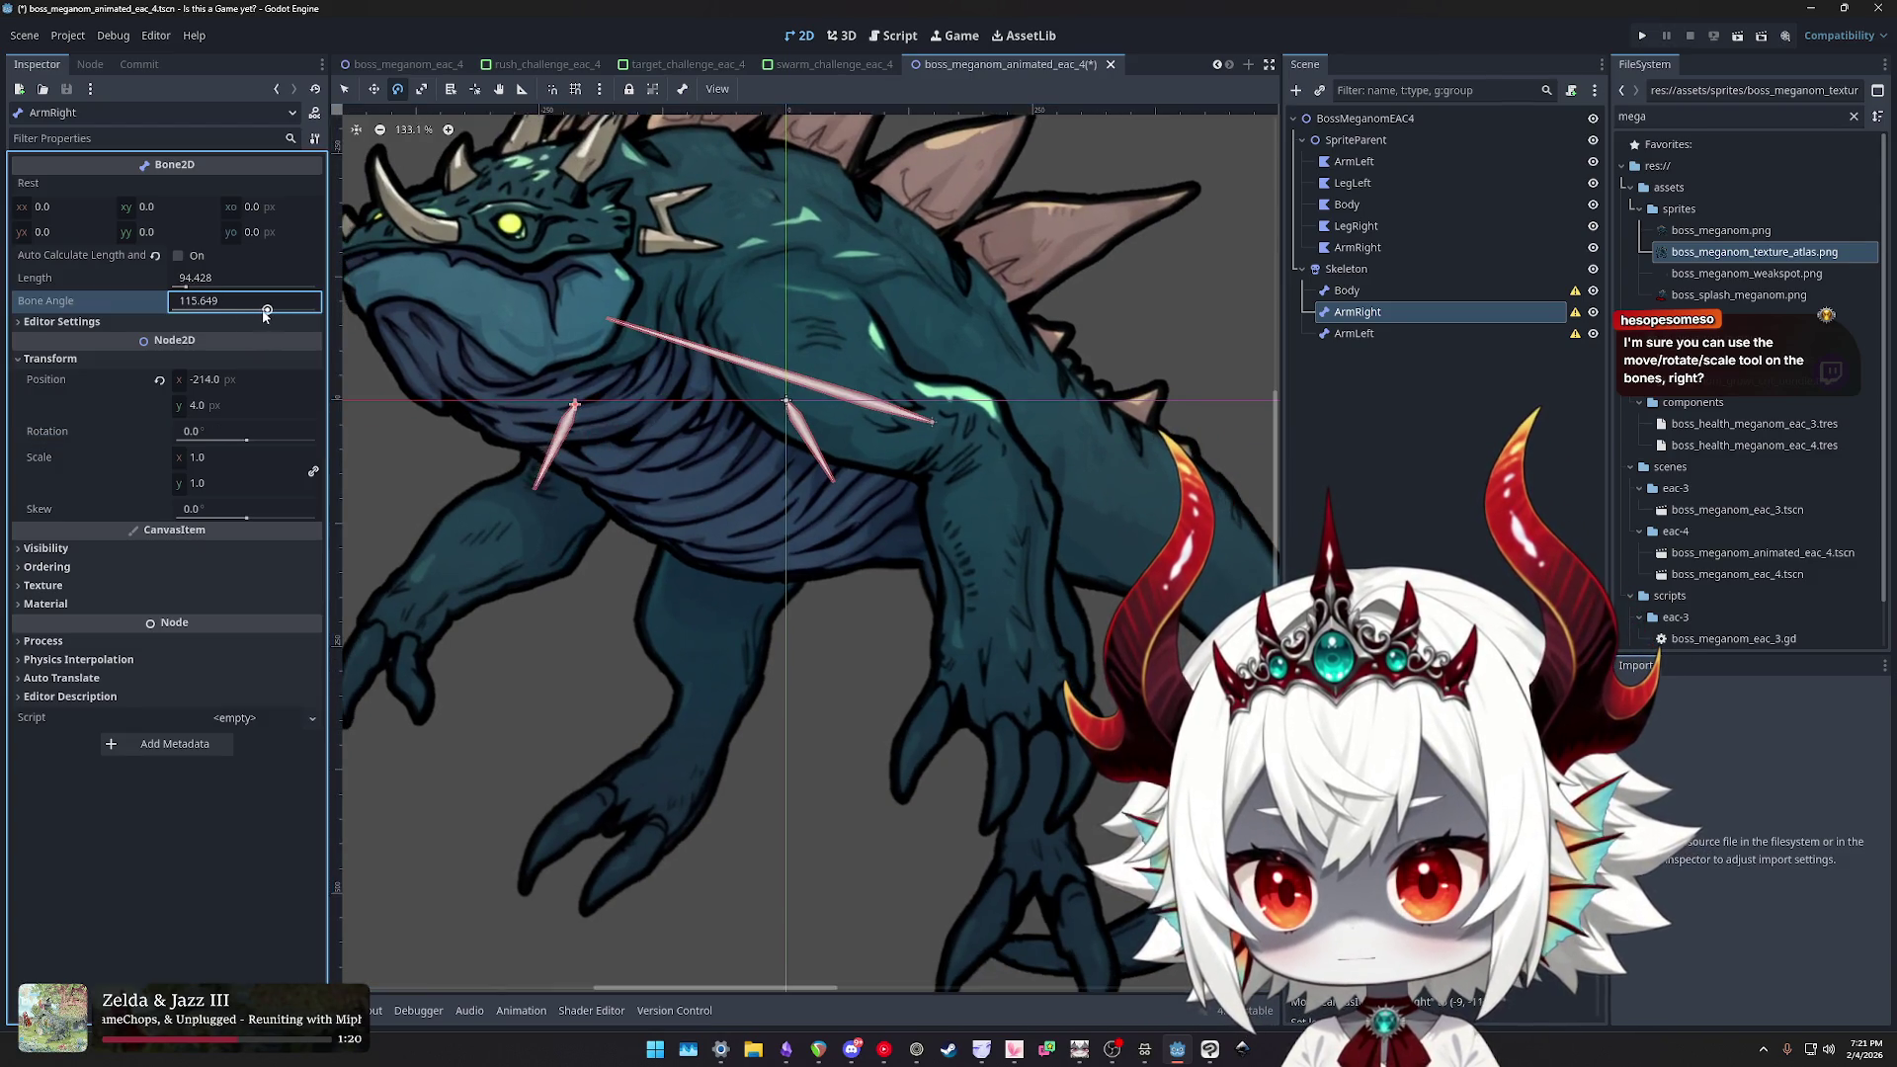
{"action": "left_click", "coordinate": [187, 285]}
{"action": "left_click", "coordinate": [552, 400]}
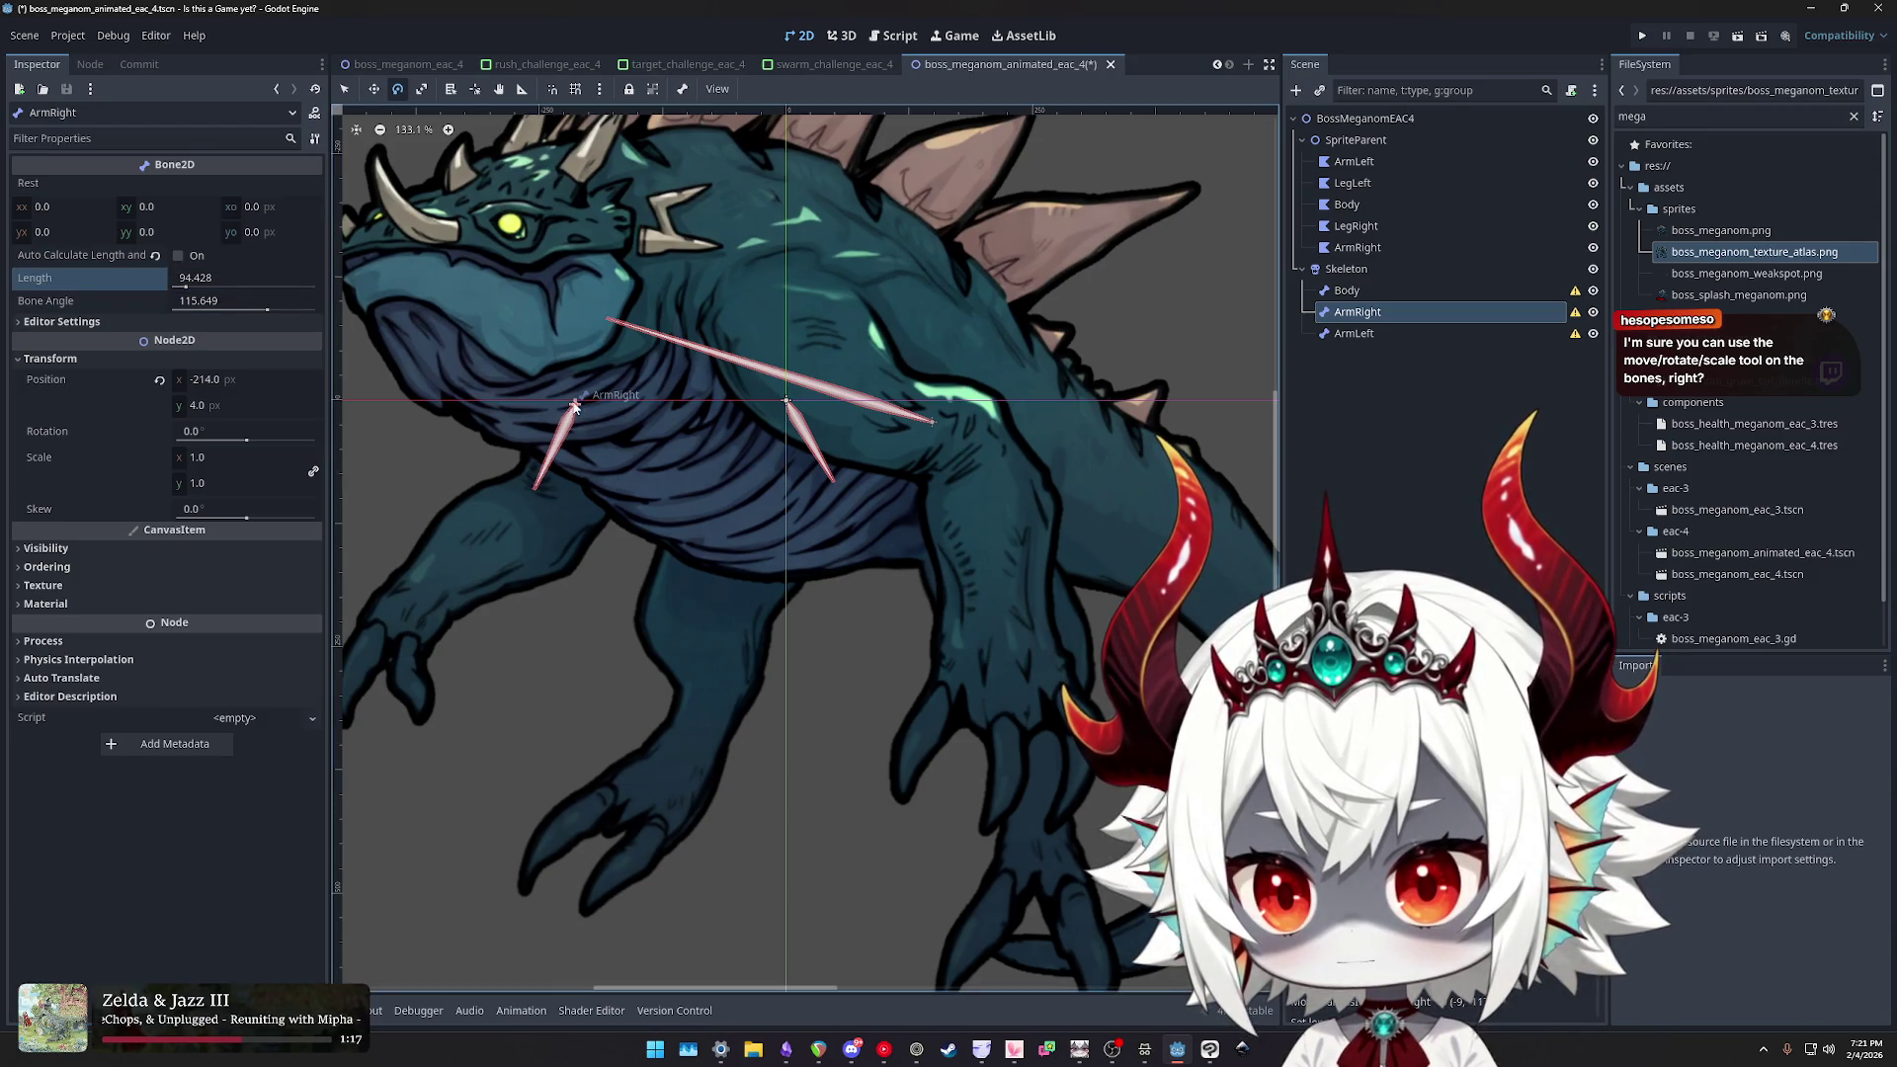
{"action": "mouse_move", "coordinate": [601, 405]}
{"action": "left_mouse_down"}
{"action": "mouse_move", "coordinate": [581, 401]}
{"action": "mouse_move", "coordinate": [612, 409]}
{"action": "left_mouse_up"}
{"action": "key", "text": "w"}
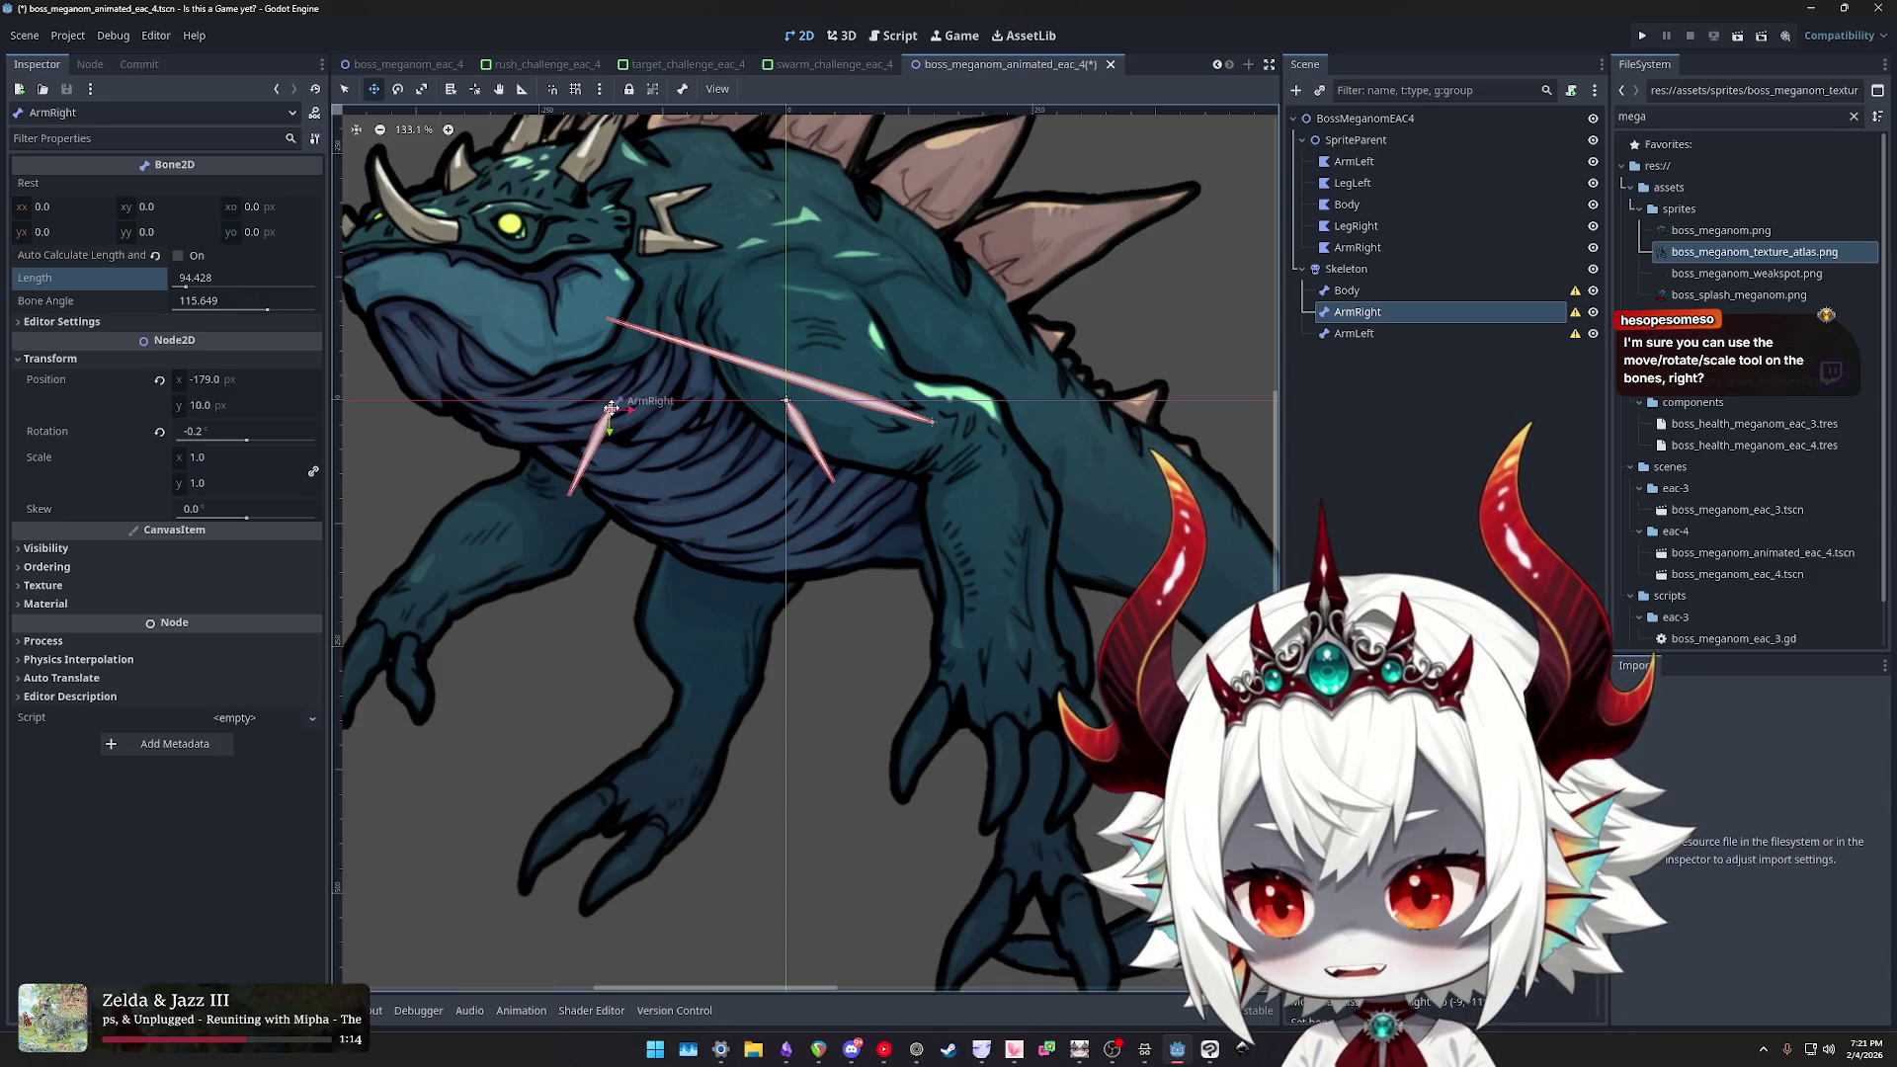
{"action": "left_click", "coordinate": [159, 433]}
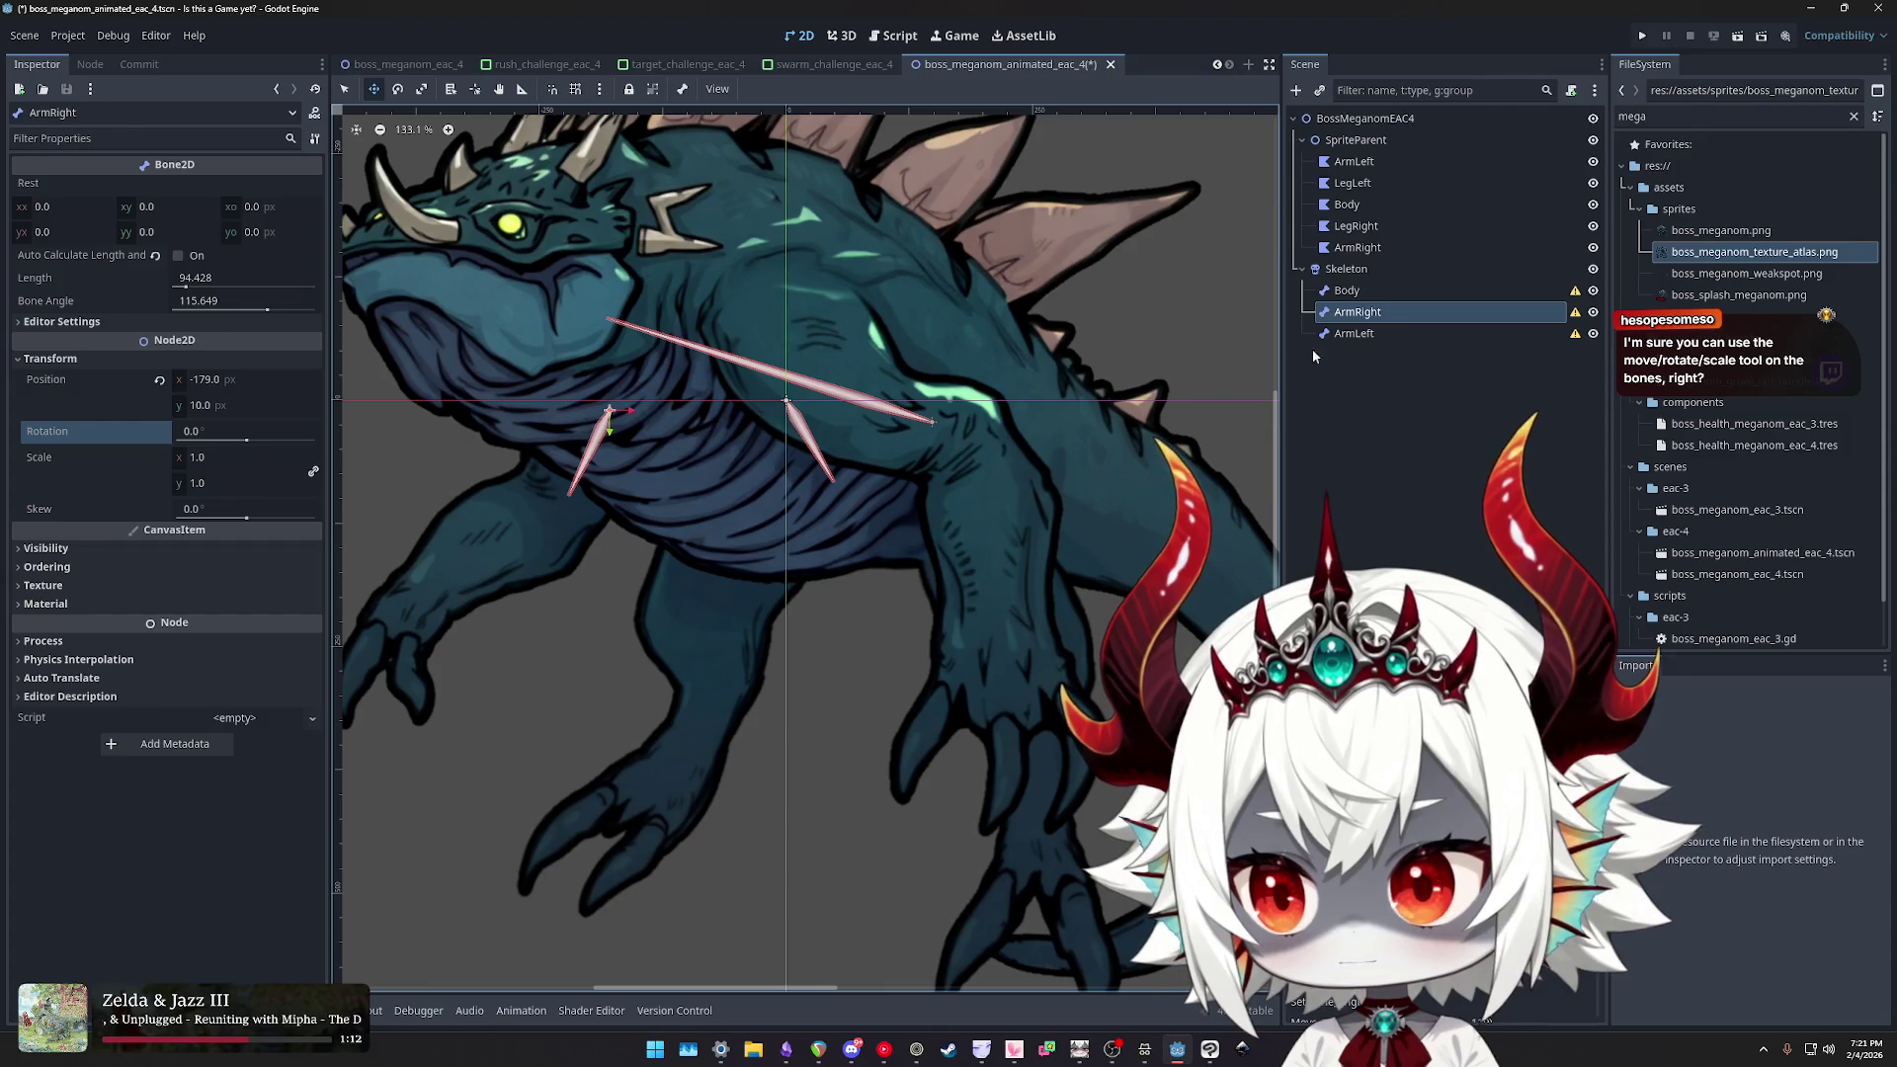
- Compare with ArmLeft, set ArmRight's Bone Angle to 119.515, and nudge it up-left
{"action": "left_click", "coordinate": [1354, 333]}
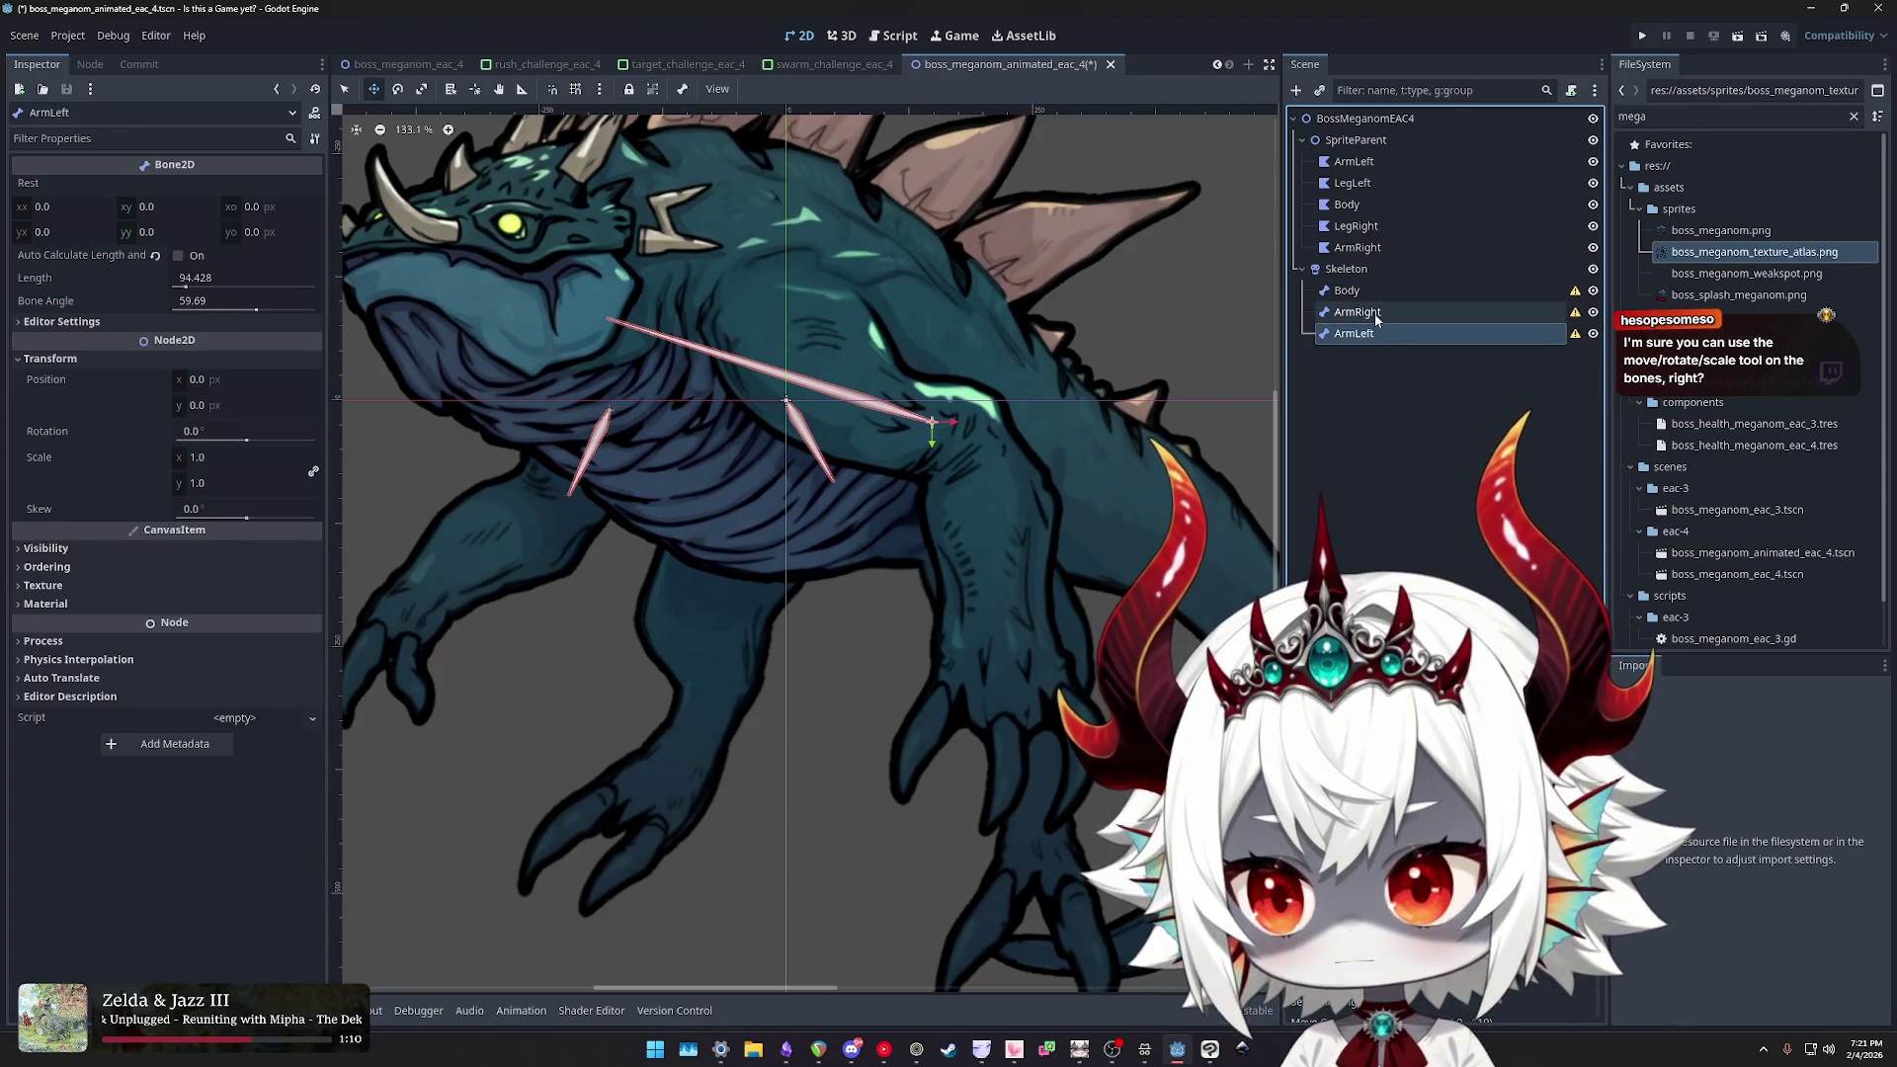
{"action": "left_click", "coordinate": [1376, 314]}
{"action": "left_click_drag", "start_coordinate": [270, 312], "coordinate": [229, 309]}
{"action": "key", "text": "Return"}
{"action": "left_click_drag", "start_coordinate": [615, 408], "coordinate": [606, 400]}
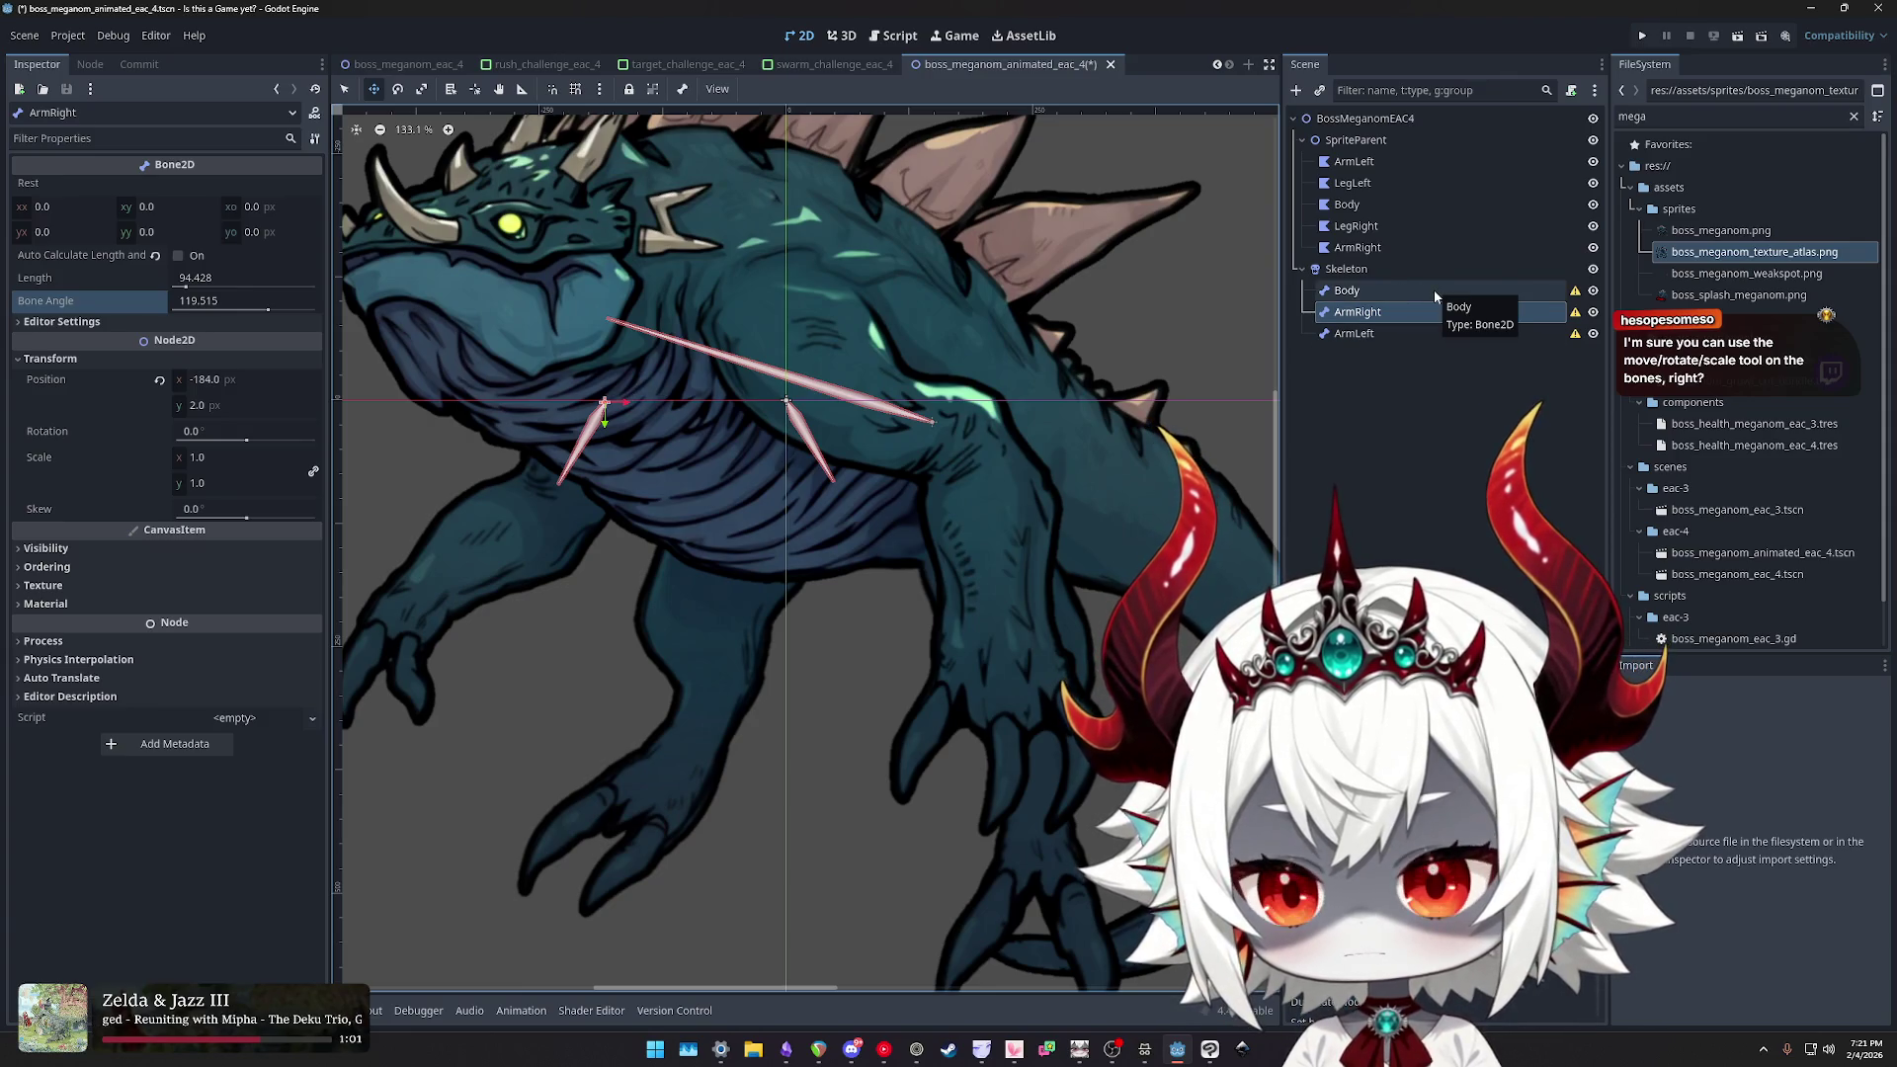
- Hide the Body sprite and move ArmRight up to the top of the left-hand arm
{"action": "left_click", "coordinate": [1593, 205]}
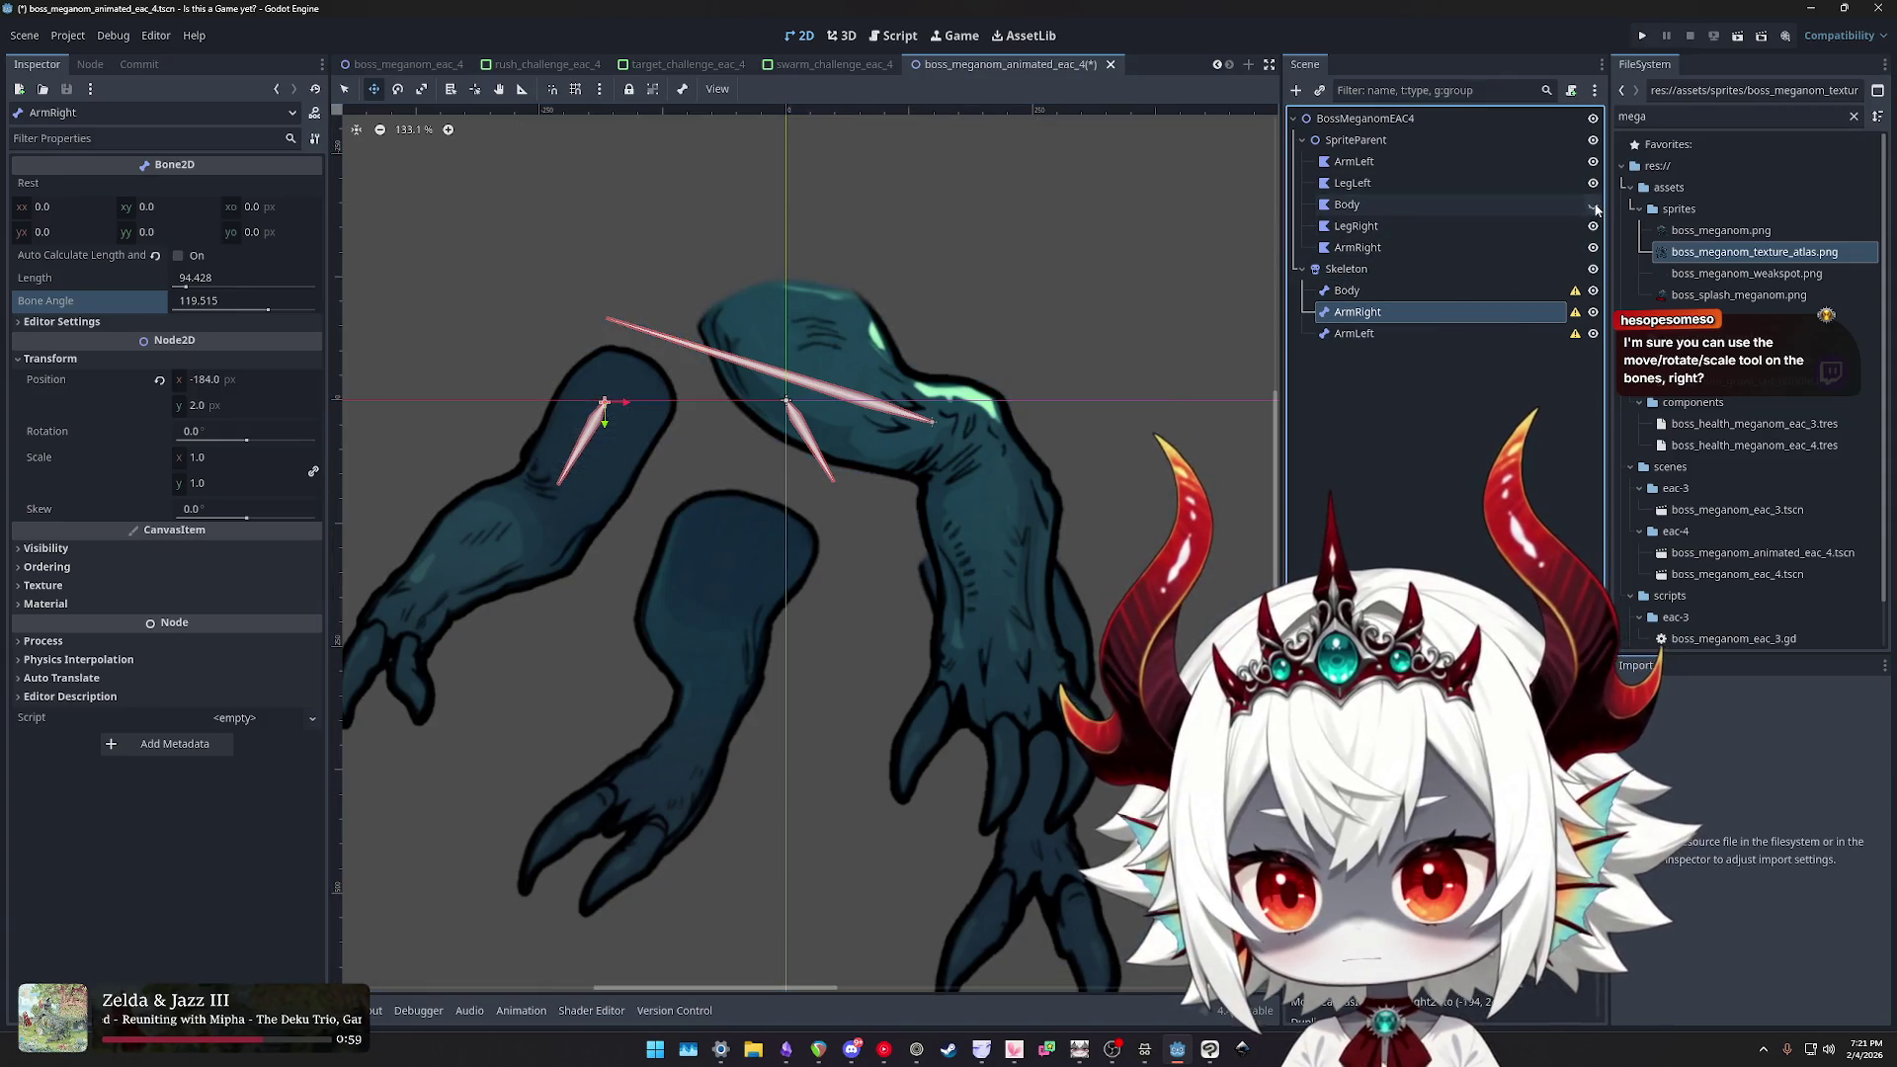
{"action": "left_click_drag", "start_coordinate": [605, 406], "coordinate": [640, 374]}
{"action": "scroll", "coordinate": [689, 453], "scroll_direction": "down", "scroll_amount": 1}
{"action": "left_click_drag", "start_coordinate": [690, 453], "coordinate": [822, 458]}
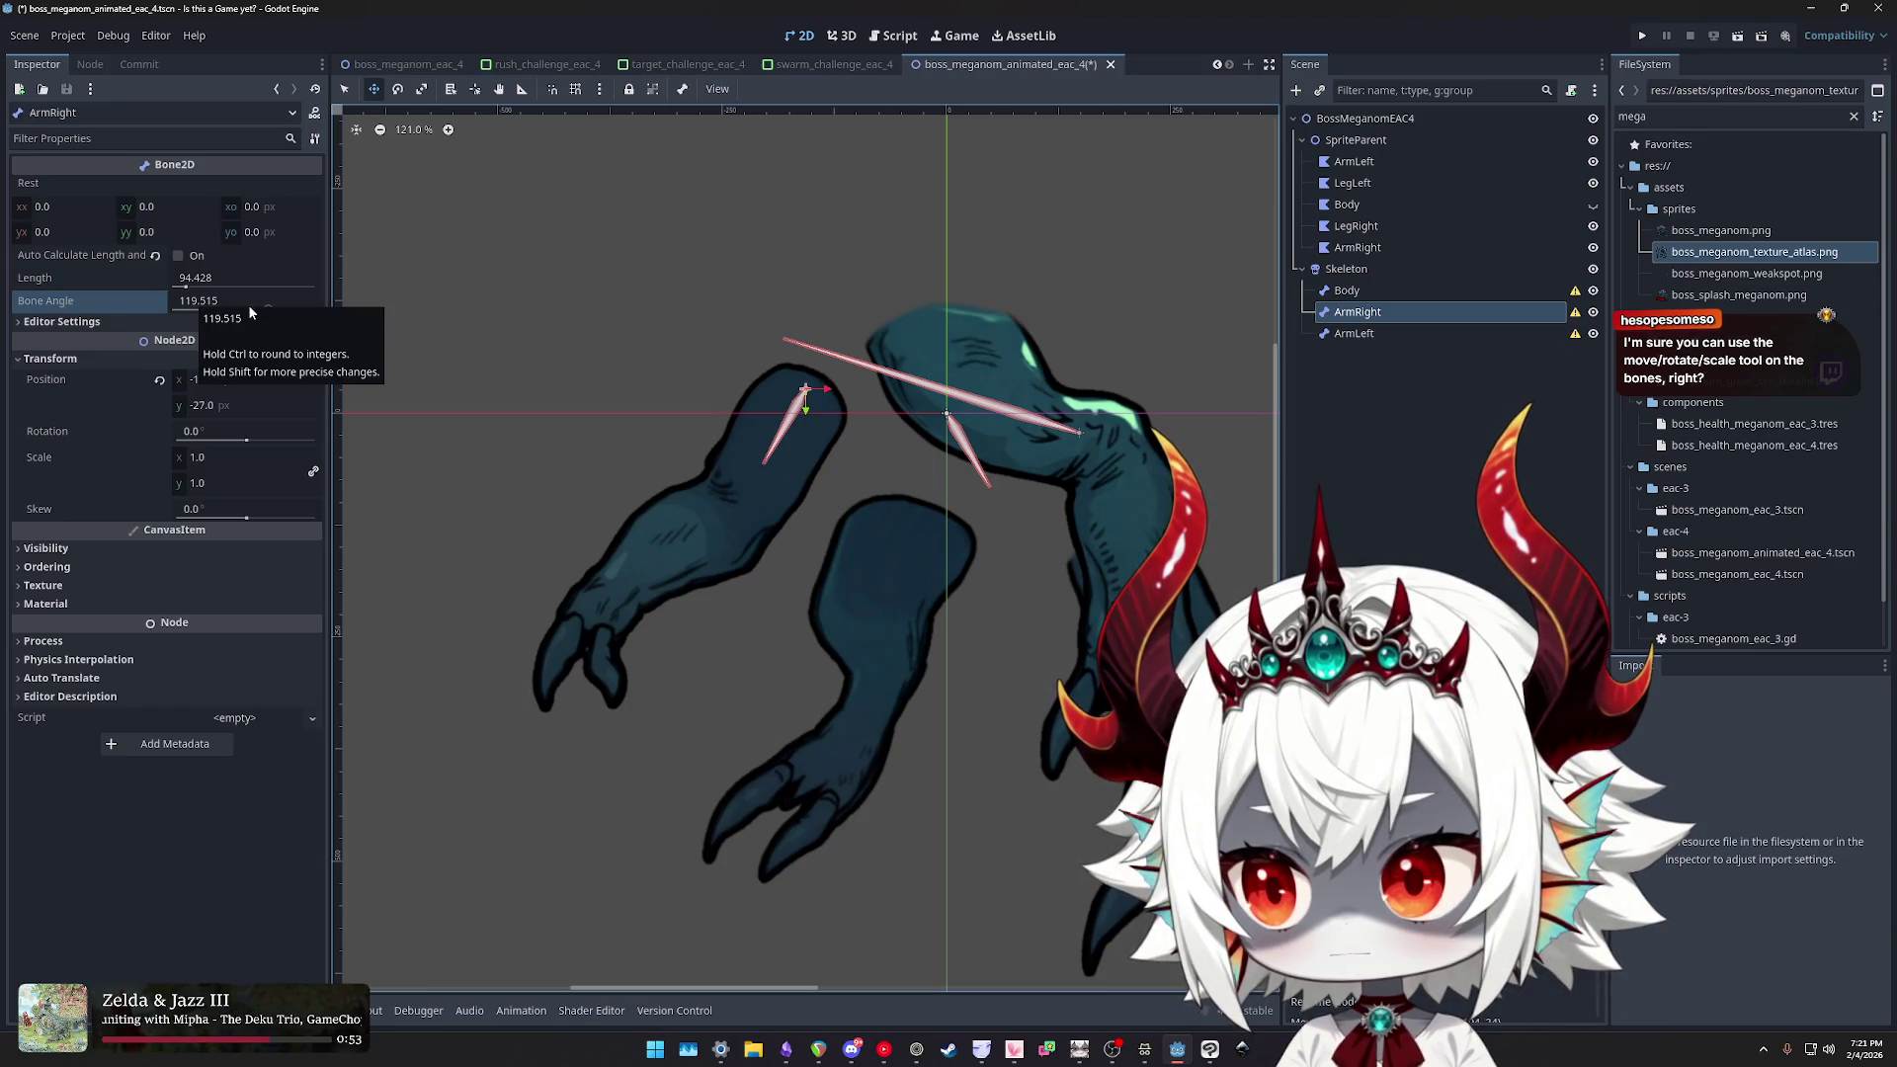
- Raise ArmRight's Bone Angle to 121.611 and check the ArmLeft bone
{"action": "left_click_drag", "start_coordinate": [265, 312], "coordinate": [270, 312]}
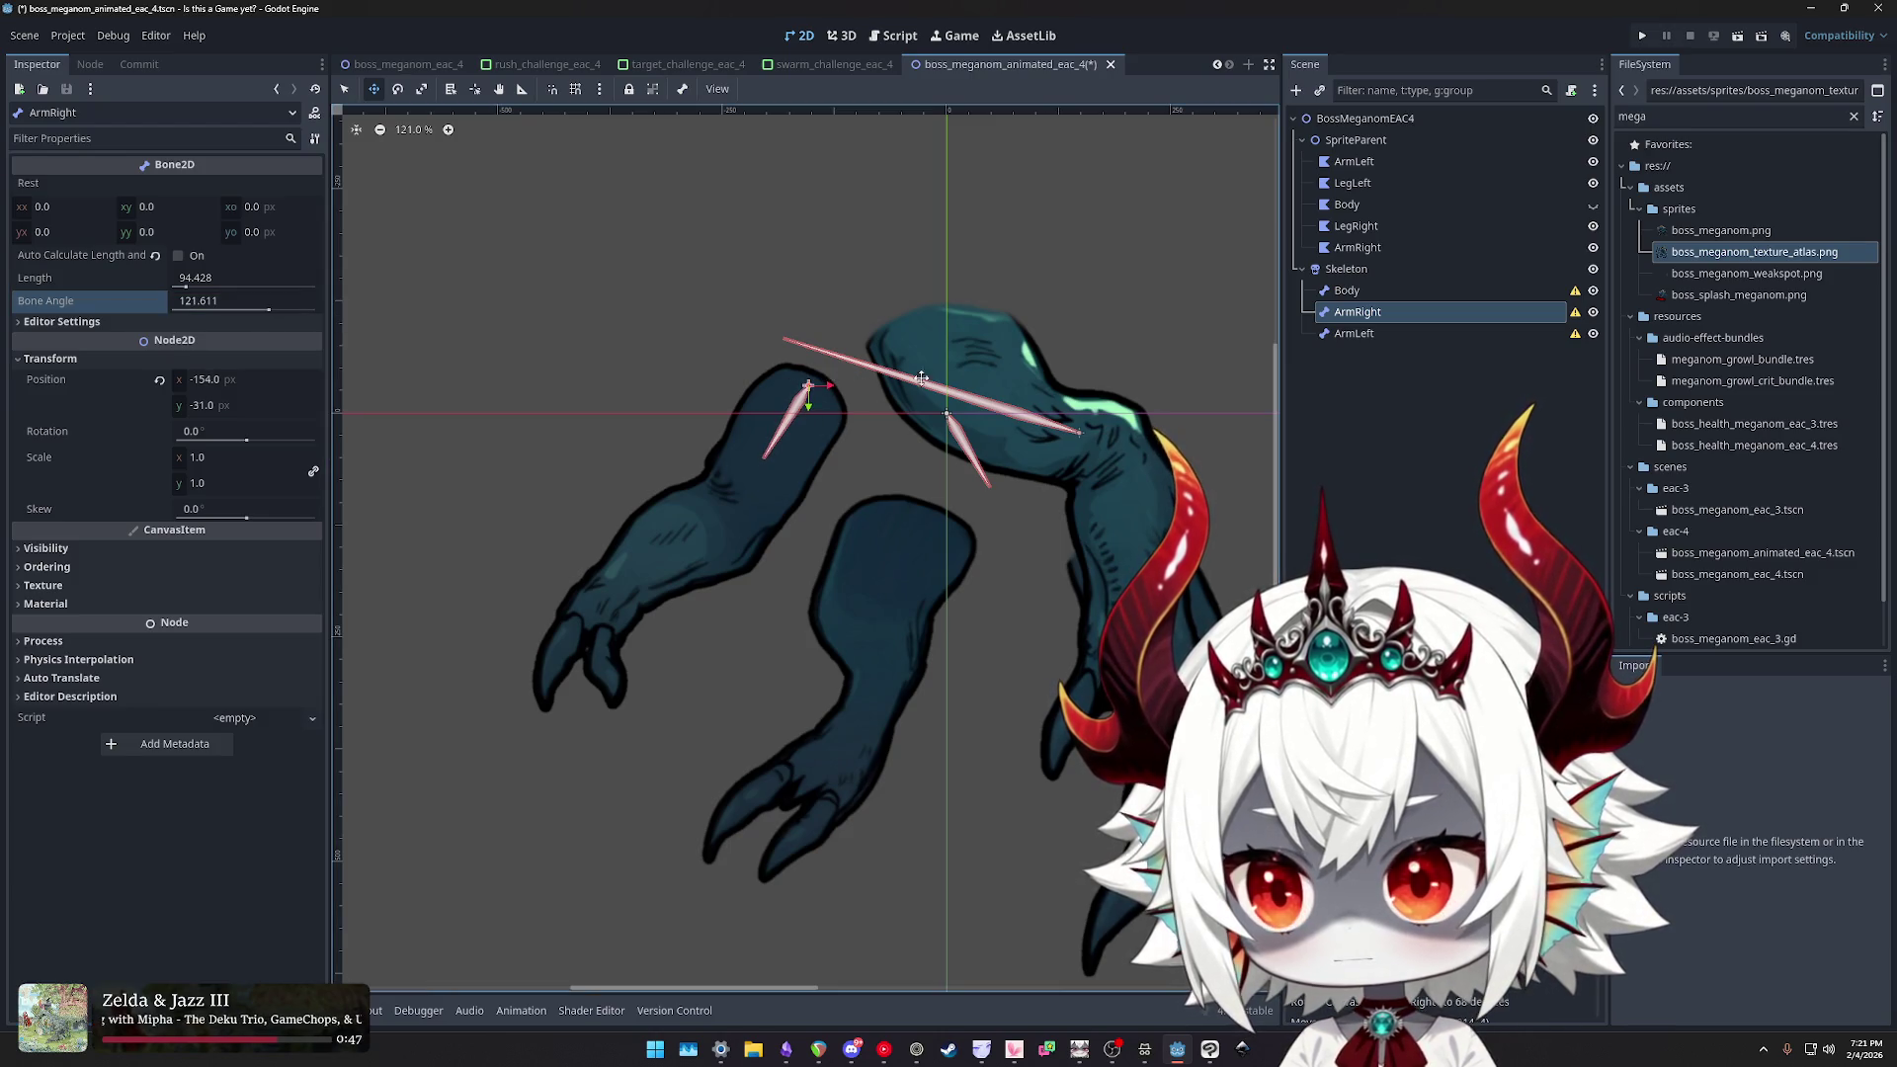
{"action": "left_click", "coordinate": [1369, 334]}
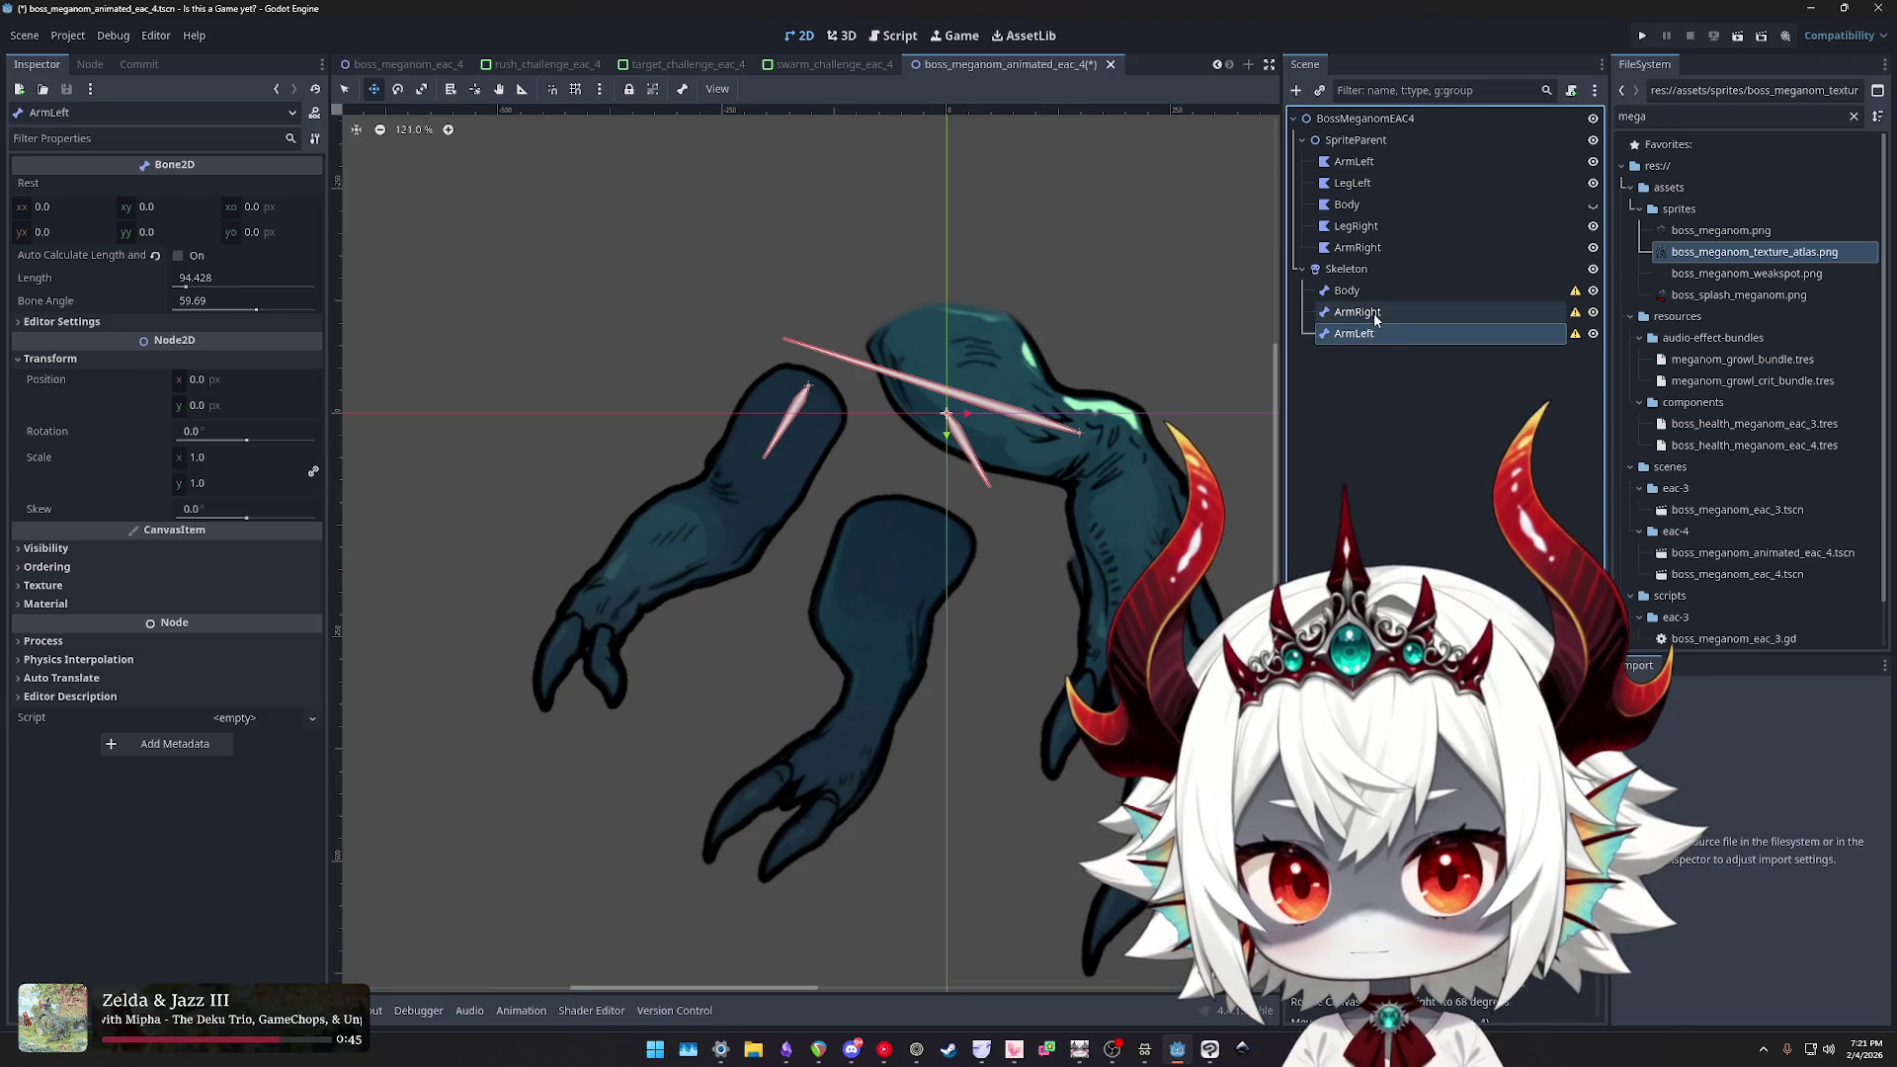
{"action": "left_click", "coordinate": [1370, 326]}
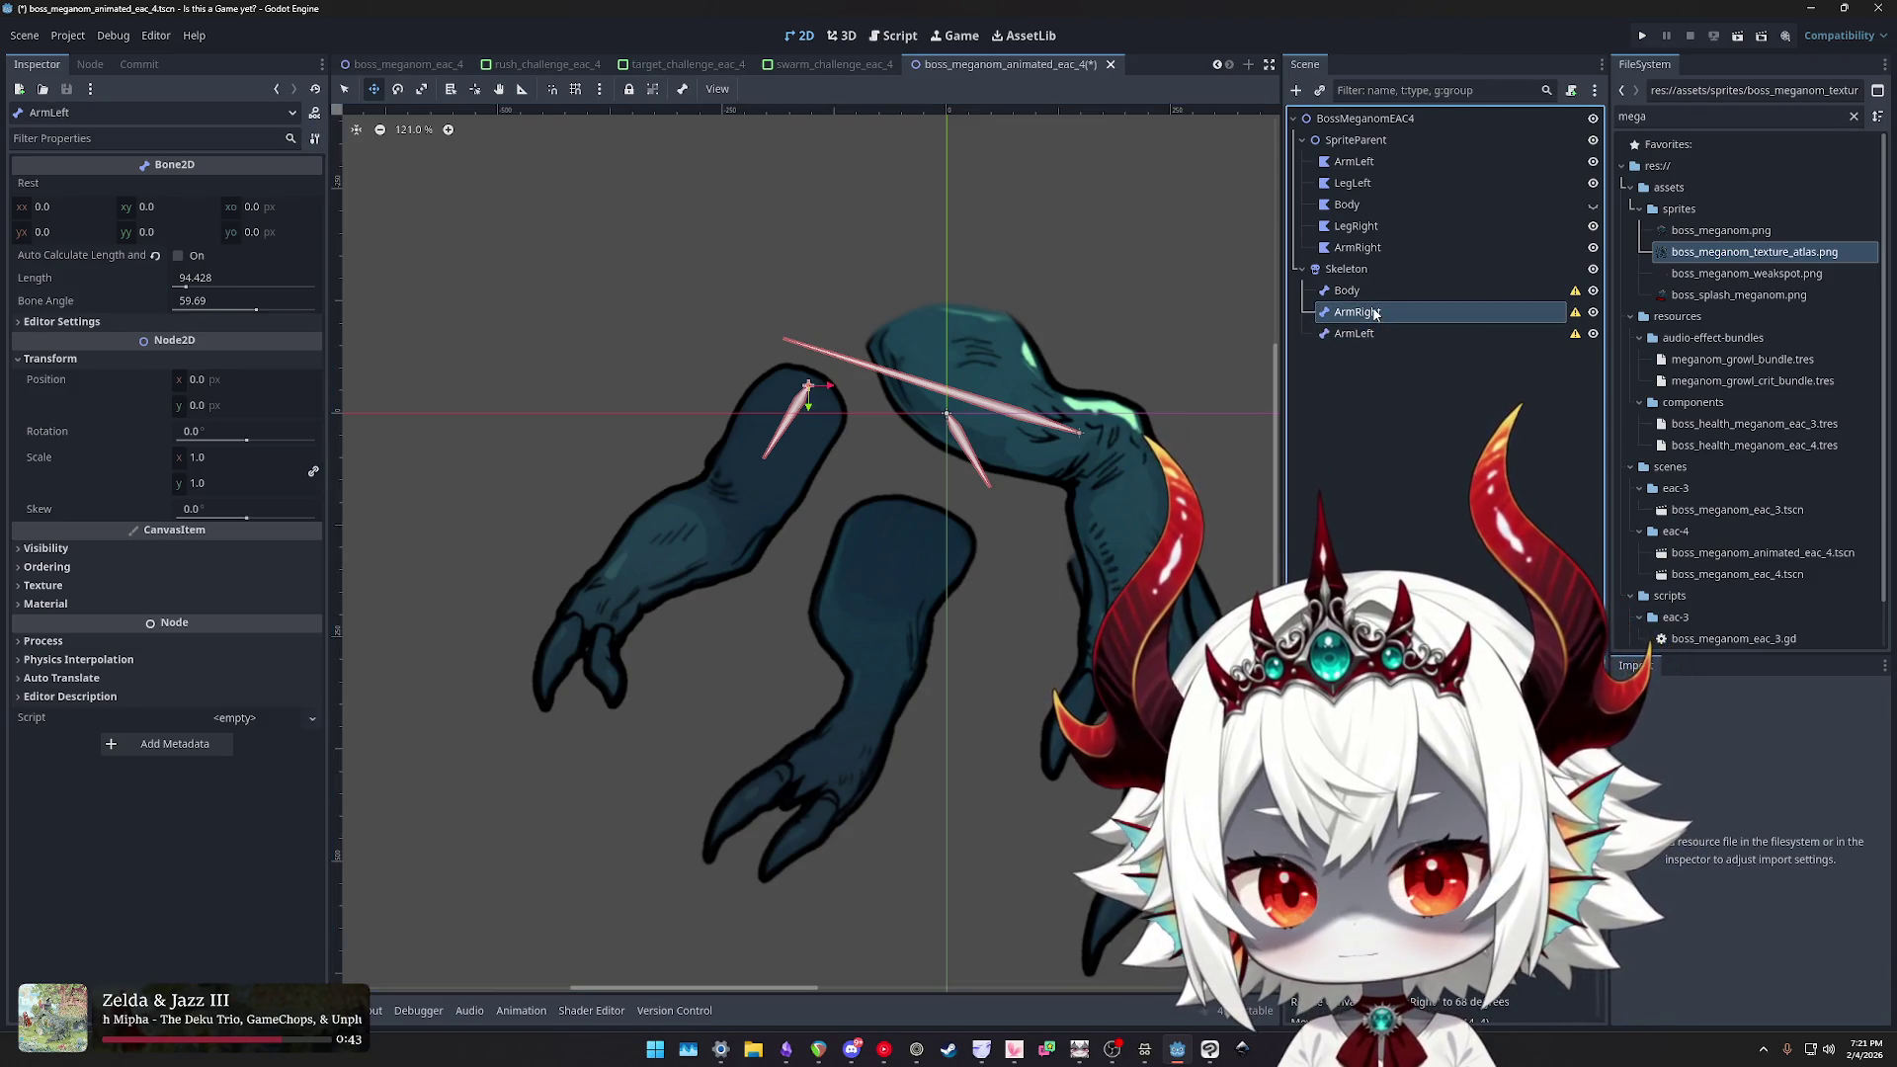
{"action": "double_click", "coordinate": [1367, 312]}
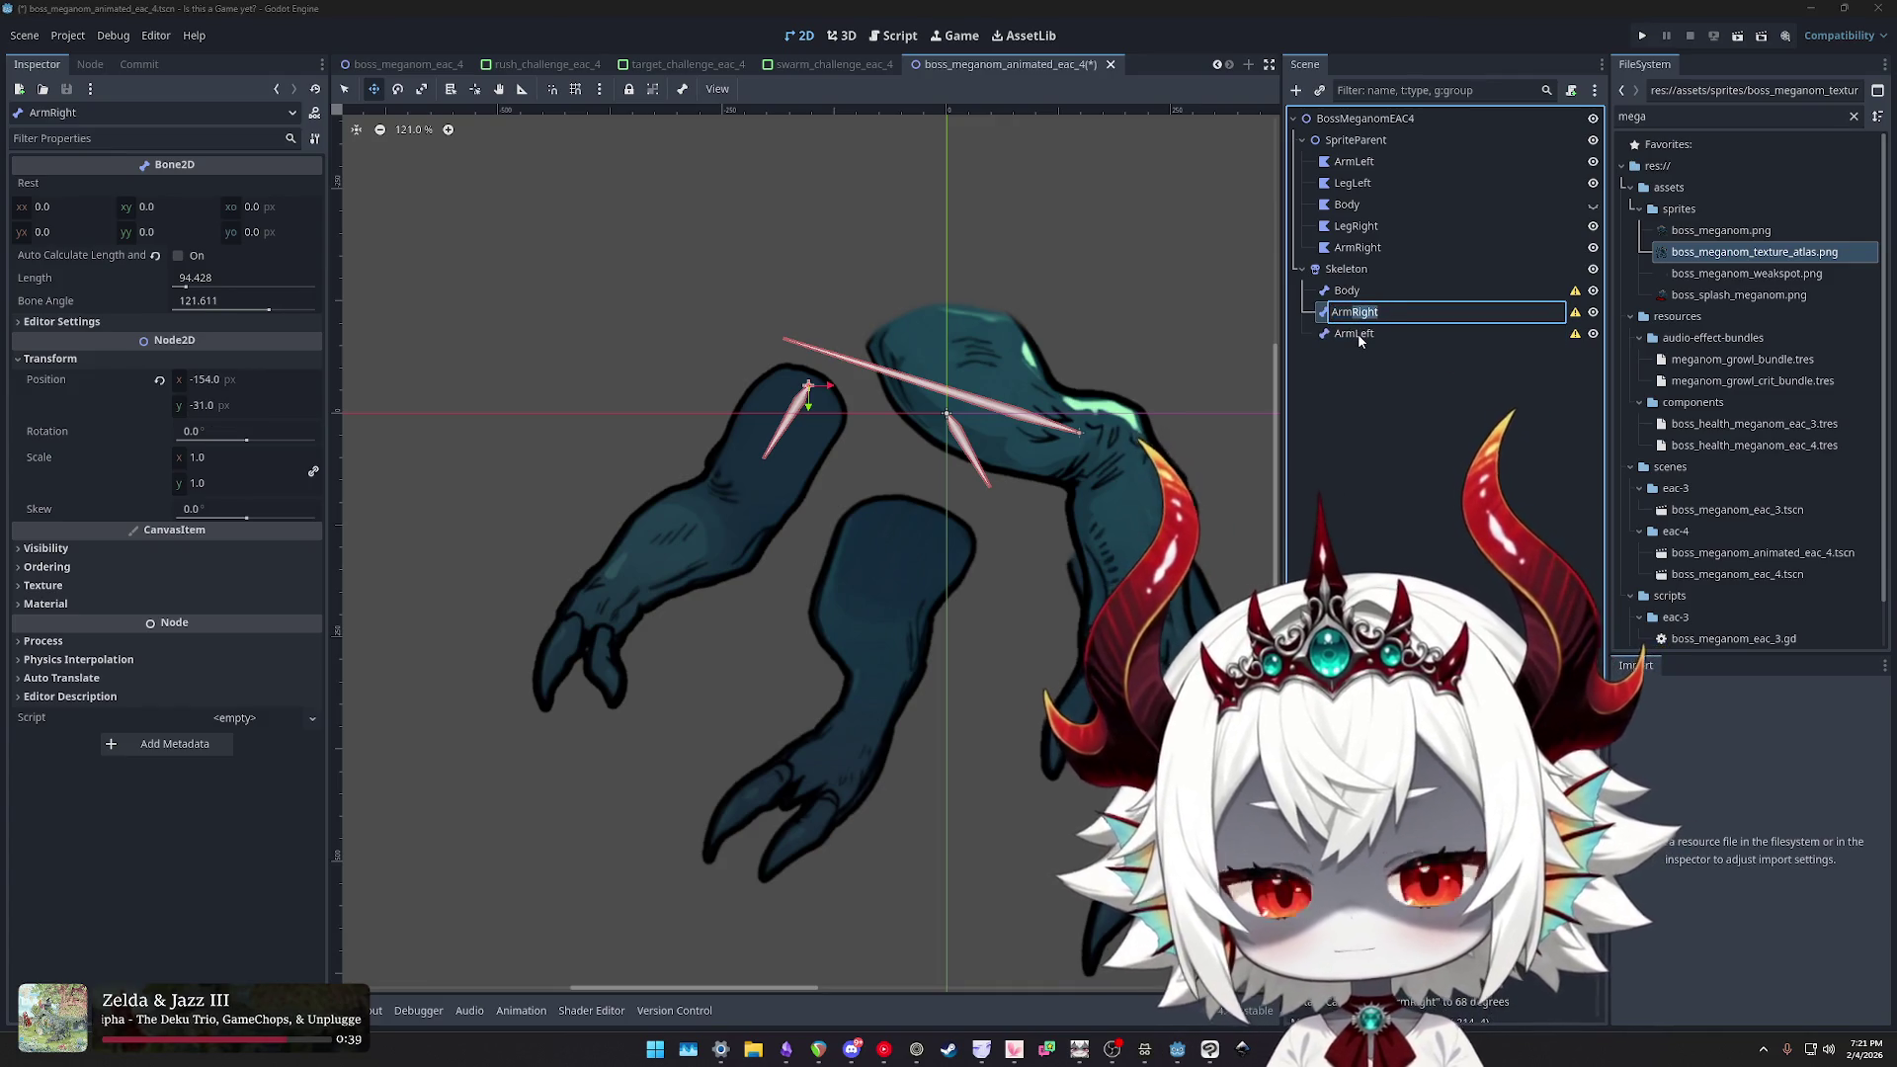
- Rename the ArmRight bone to ArmLeft2 and the ArmLeft bone to ArmRight
{"action": "type", "text": "Left"}
{"action": "key", "text": "Return"}
{"action": "left_click", "coordinate": [1384, 334]}
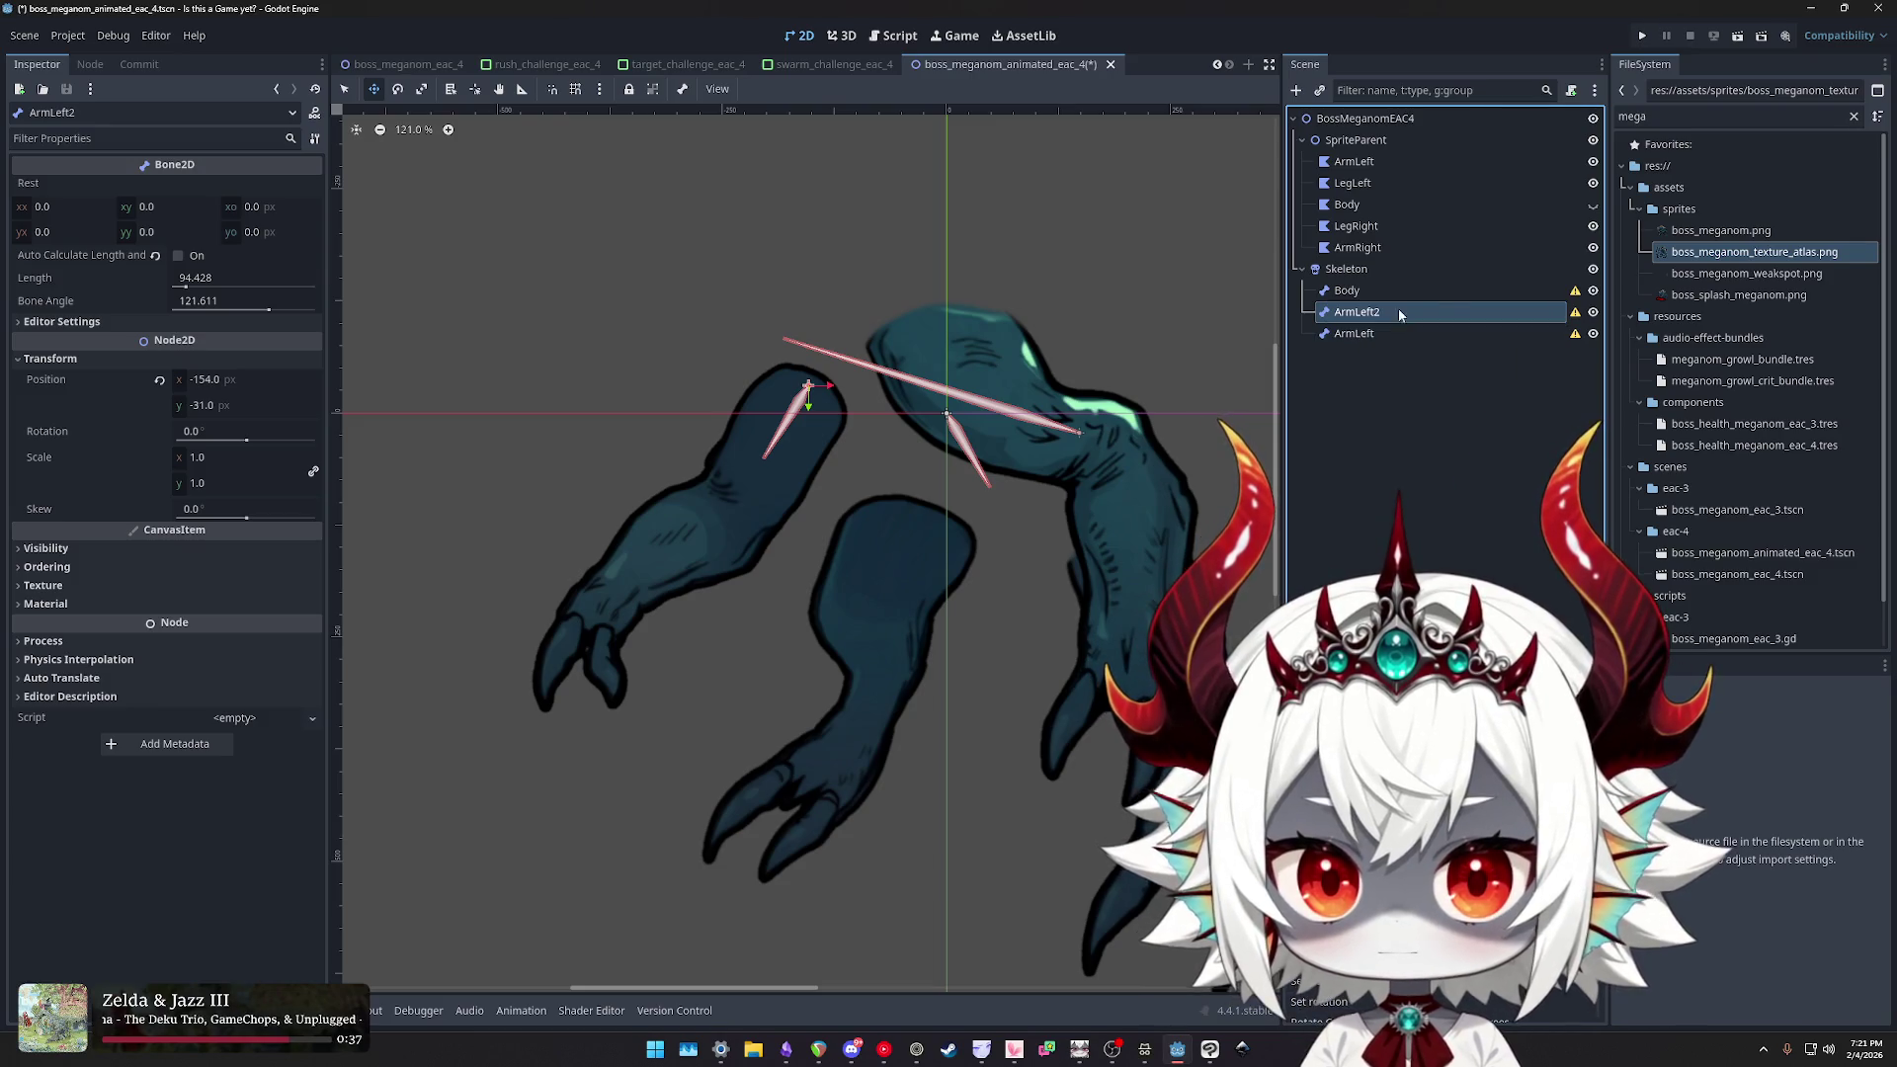
{"action": "double_click", "coordinate": [1411, 336]}
{"action": "left_click", "coordinate": [1409, 338]}
{"action": "key", "text": "BackSpace"}
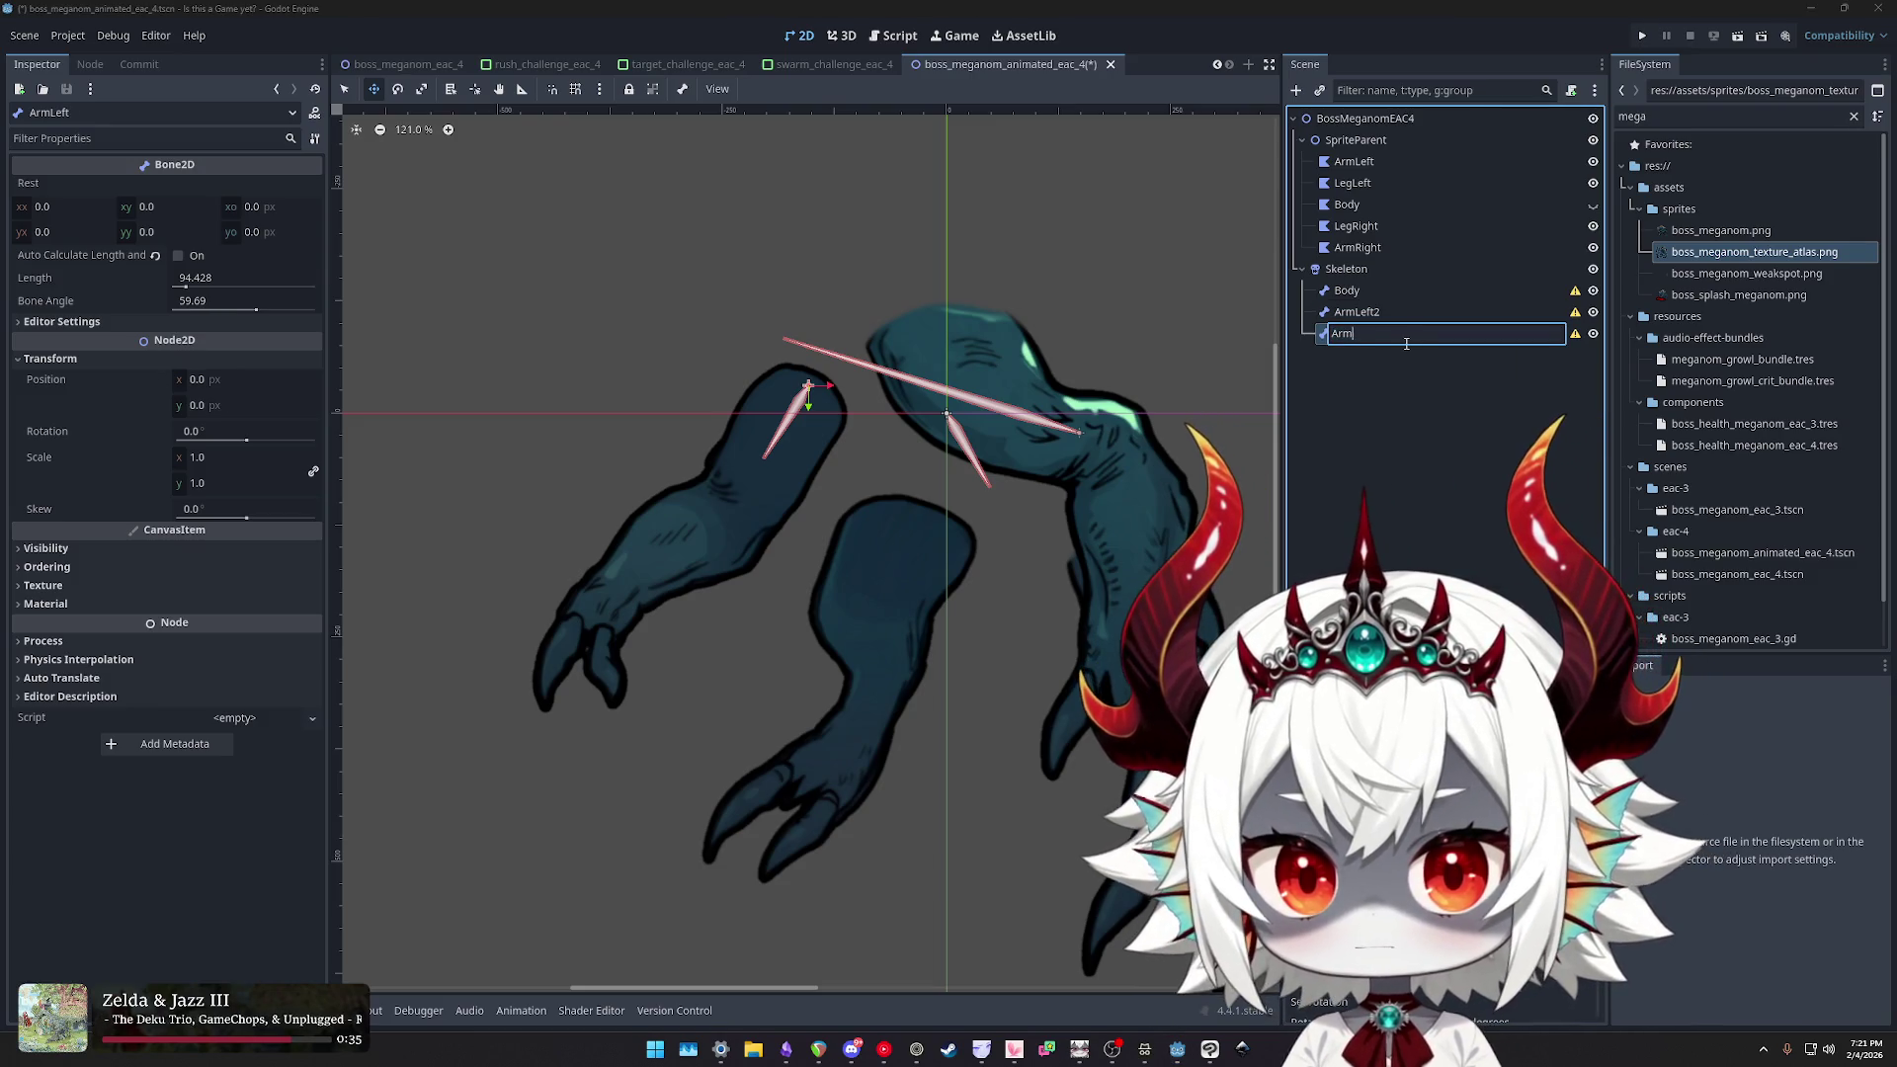
{"action": "type", "text": "t"}
{"action": "key", "text": "Return"}
- Place ArmRight at the top of the right-hand arm, raise its Bone Angle slightly, and save
{"action": "left_click_drag", "start_coordinate": [944, 424], "coordinate": [935, 314]}
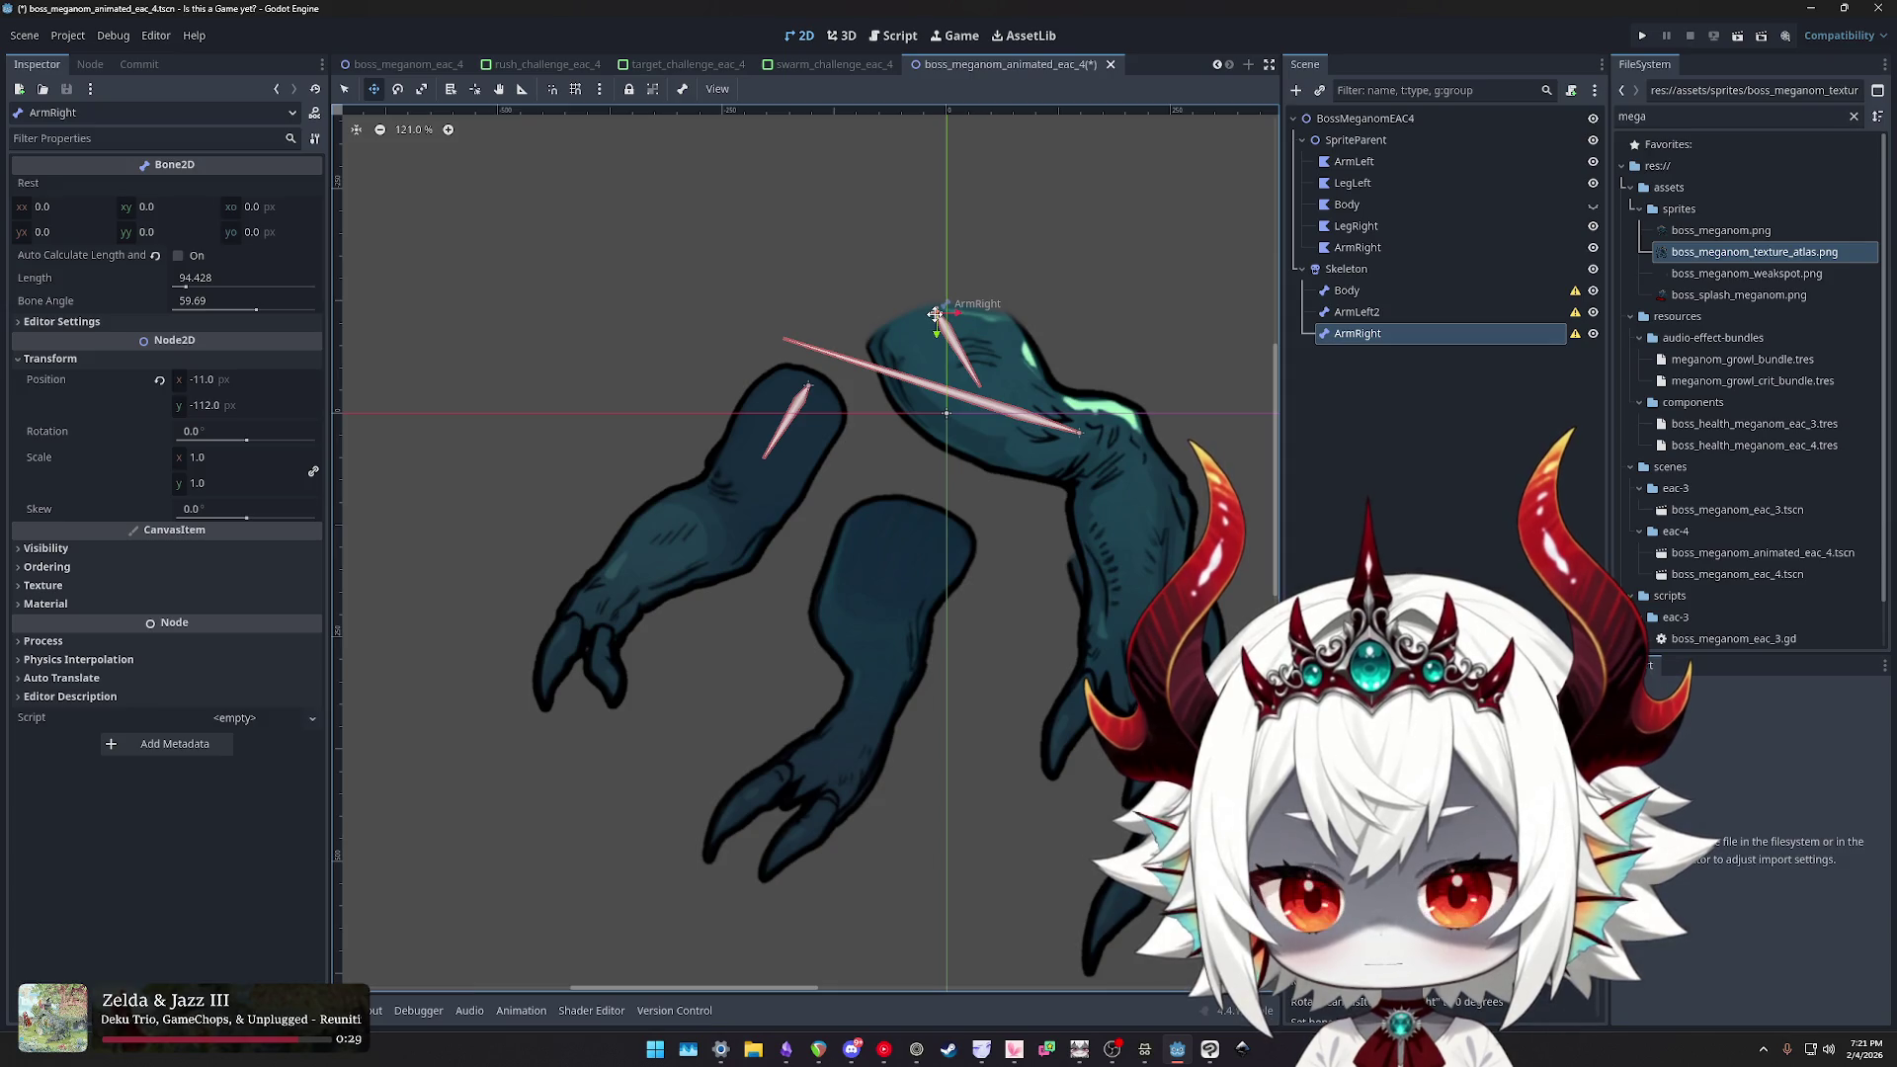
{"action": "left_click_drag", "start_coordinate": [229, 303], "coordinate": [247, 303]}
{"action": "left_click_drag", "start_coordinate": [937, 314], "coordinate": [947, 314]}
{"action": "key", "text": "ctrl+s"}
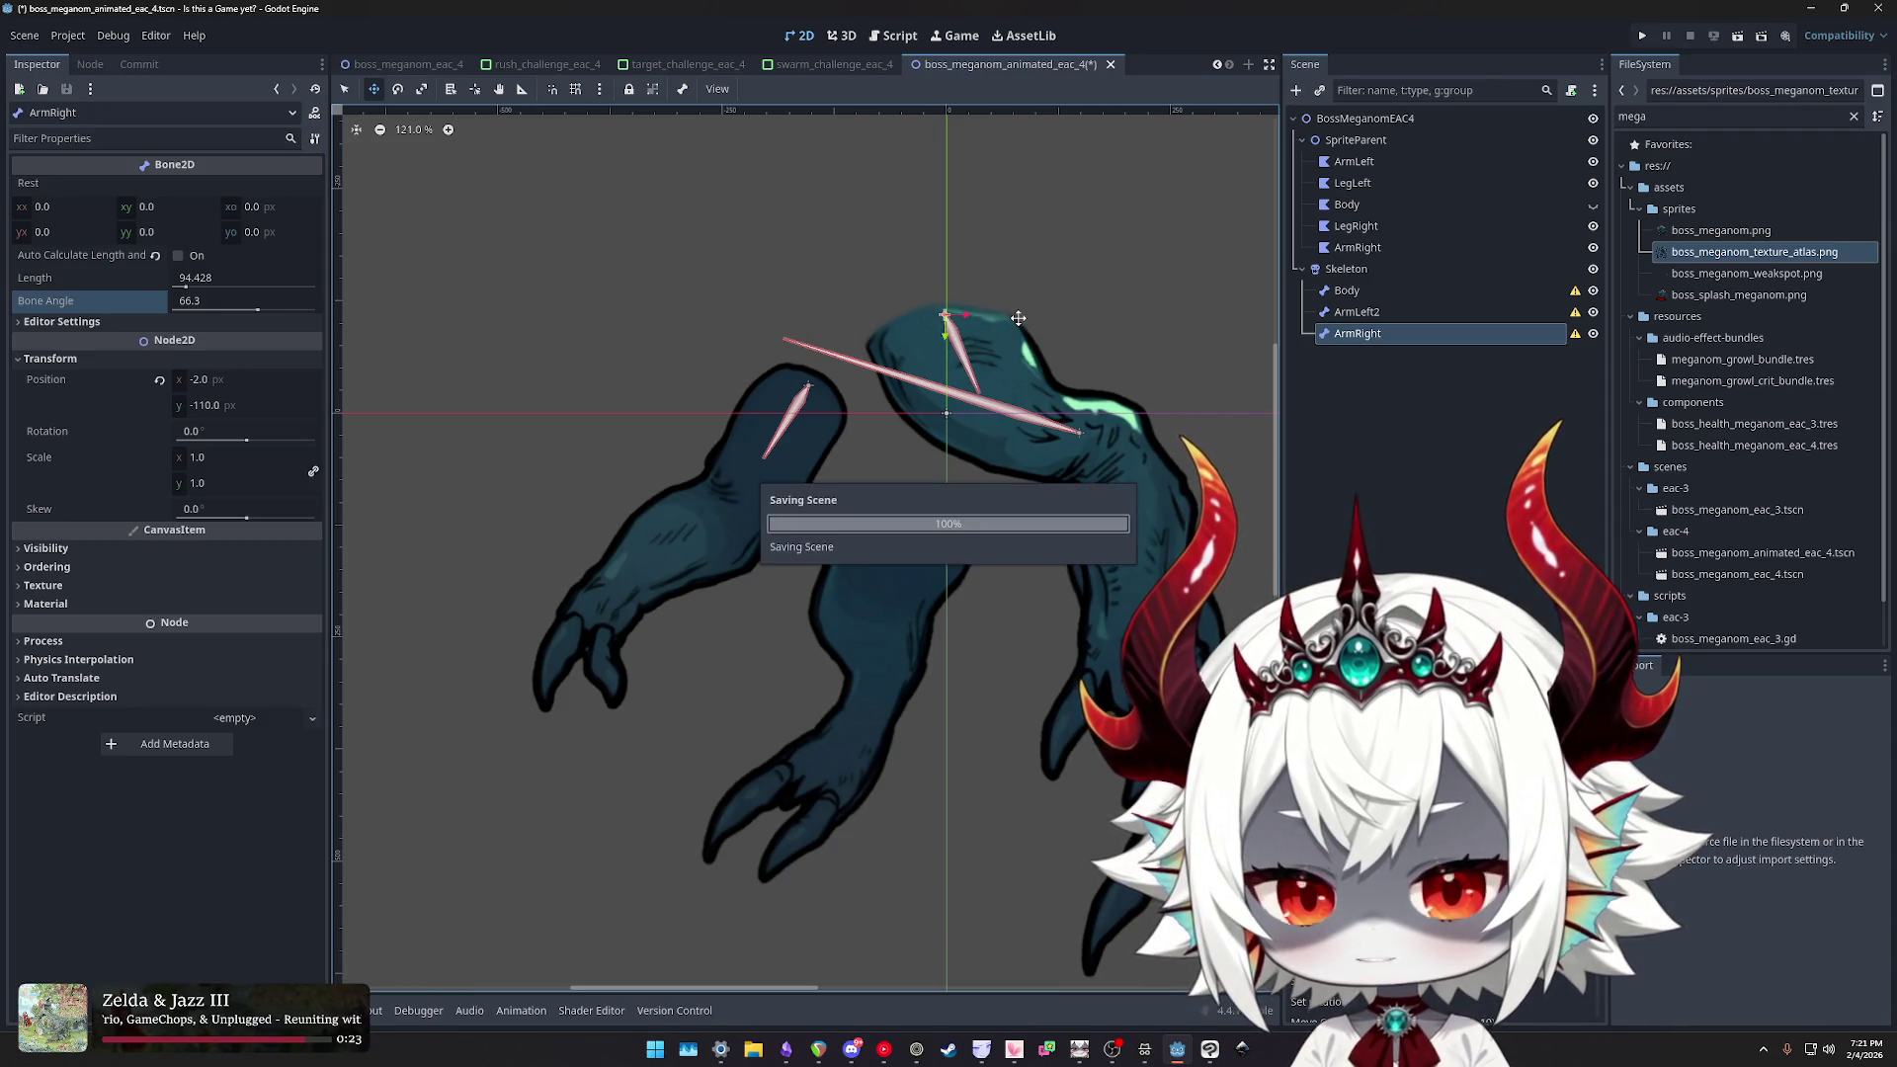
- Make both arm bones children of Body and rename ArmLeft2 to ArmLeft
{"action": "left_click", "coordinate": [1358, 312], "text": "shift"}
{"action": "left_click_drag", "start_coordinate": [1366, 314], "coordinate": [1366, 290]}
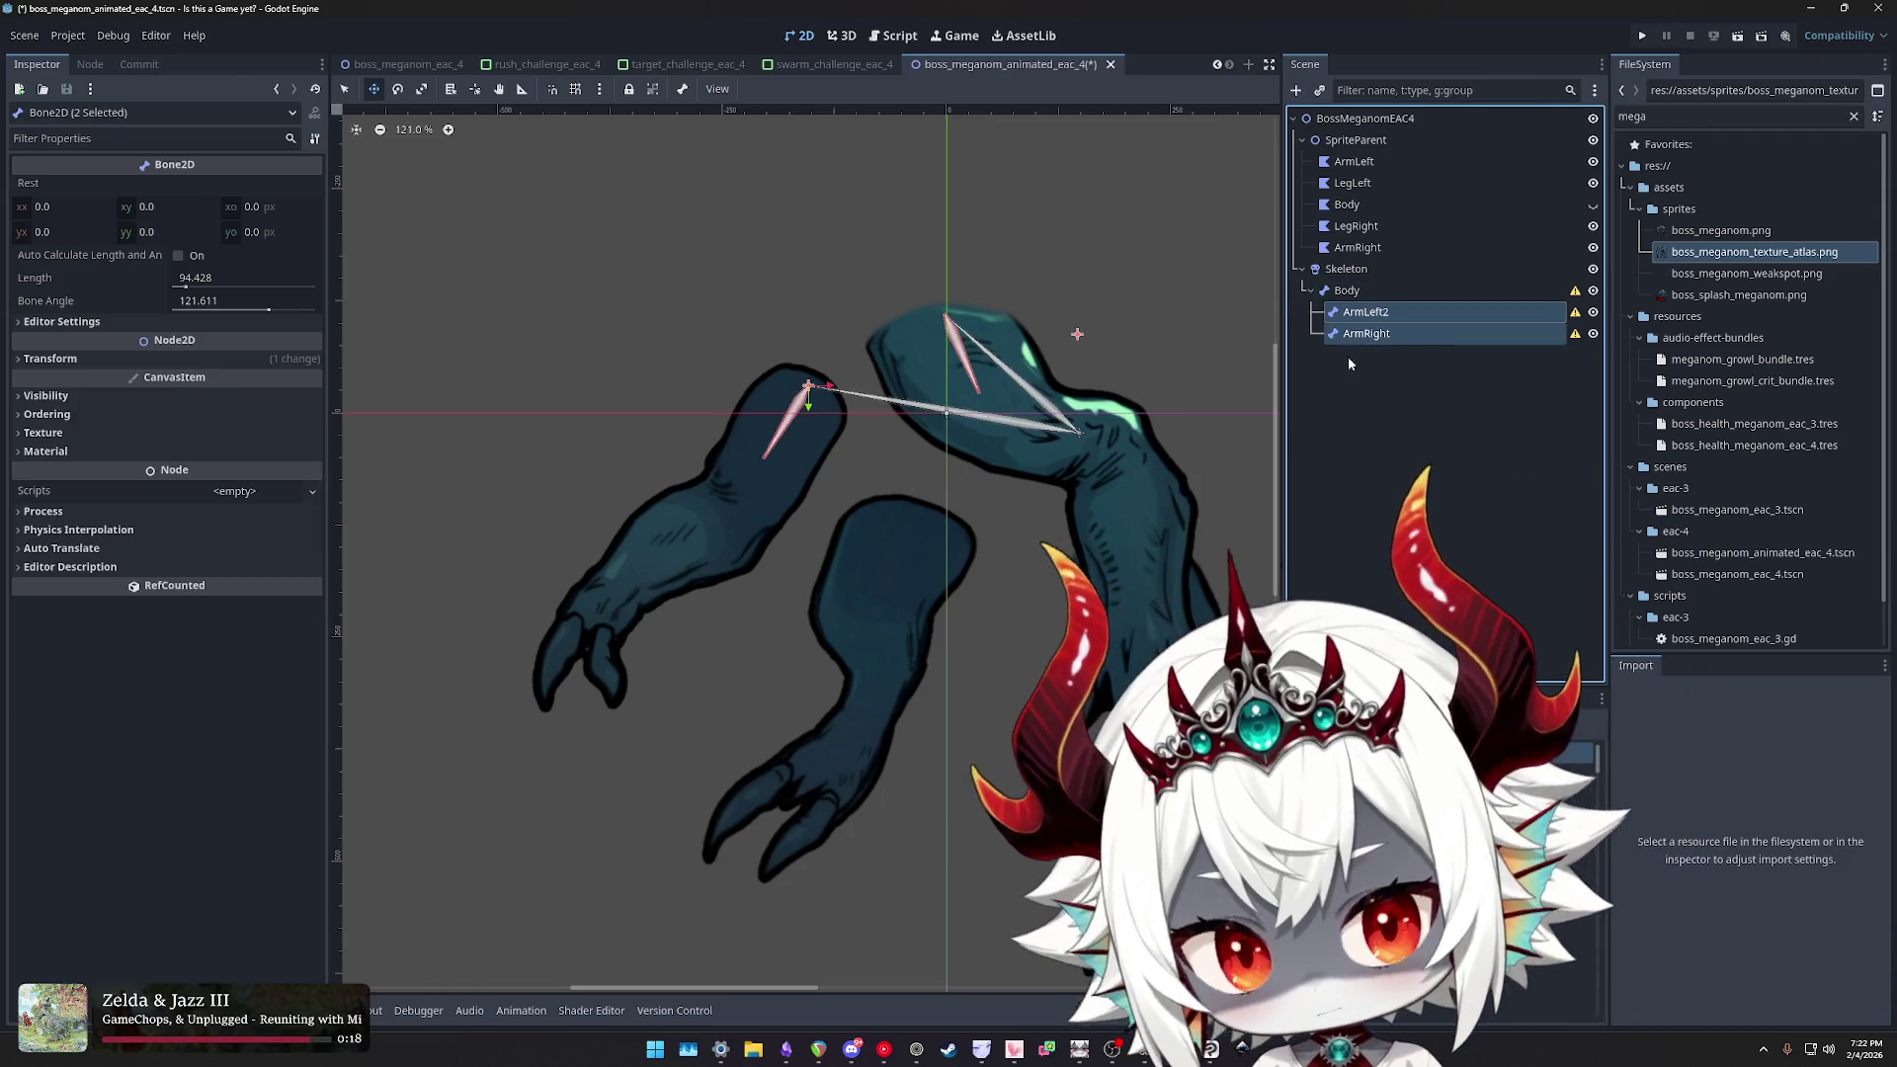
{"action": "left_click", "coordinate": [1383, 313]}
{"action": "double_click", "coordinate": [1365, 313]}
{"action": "type", "text": "ArmLeft"}
{"action": "key", "text": "Return"}
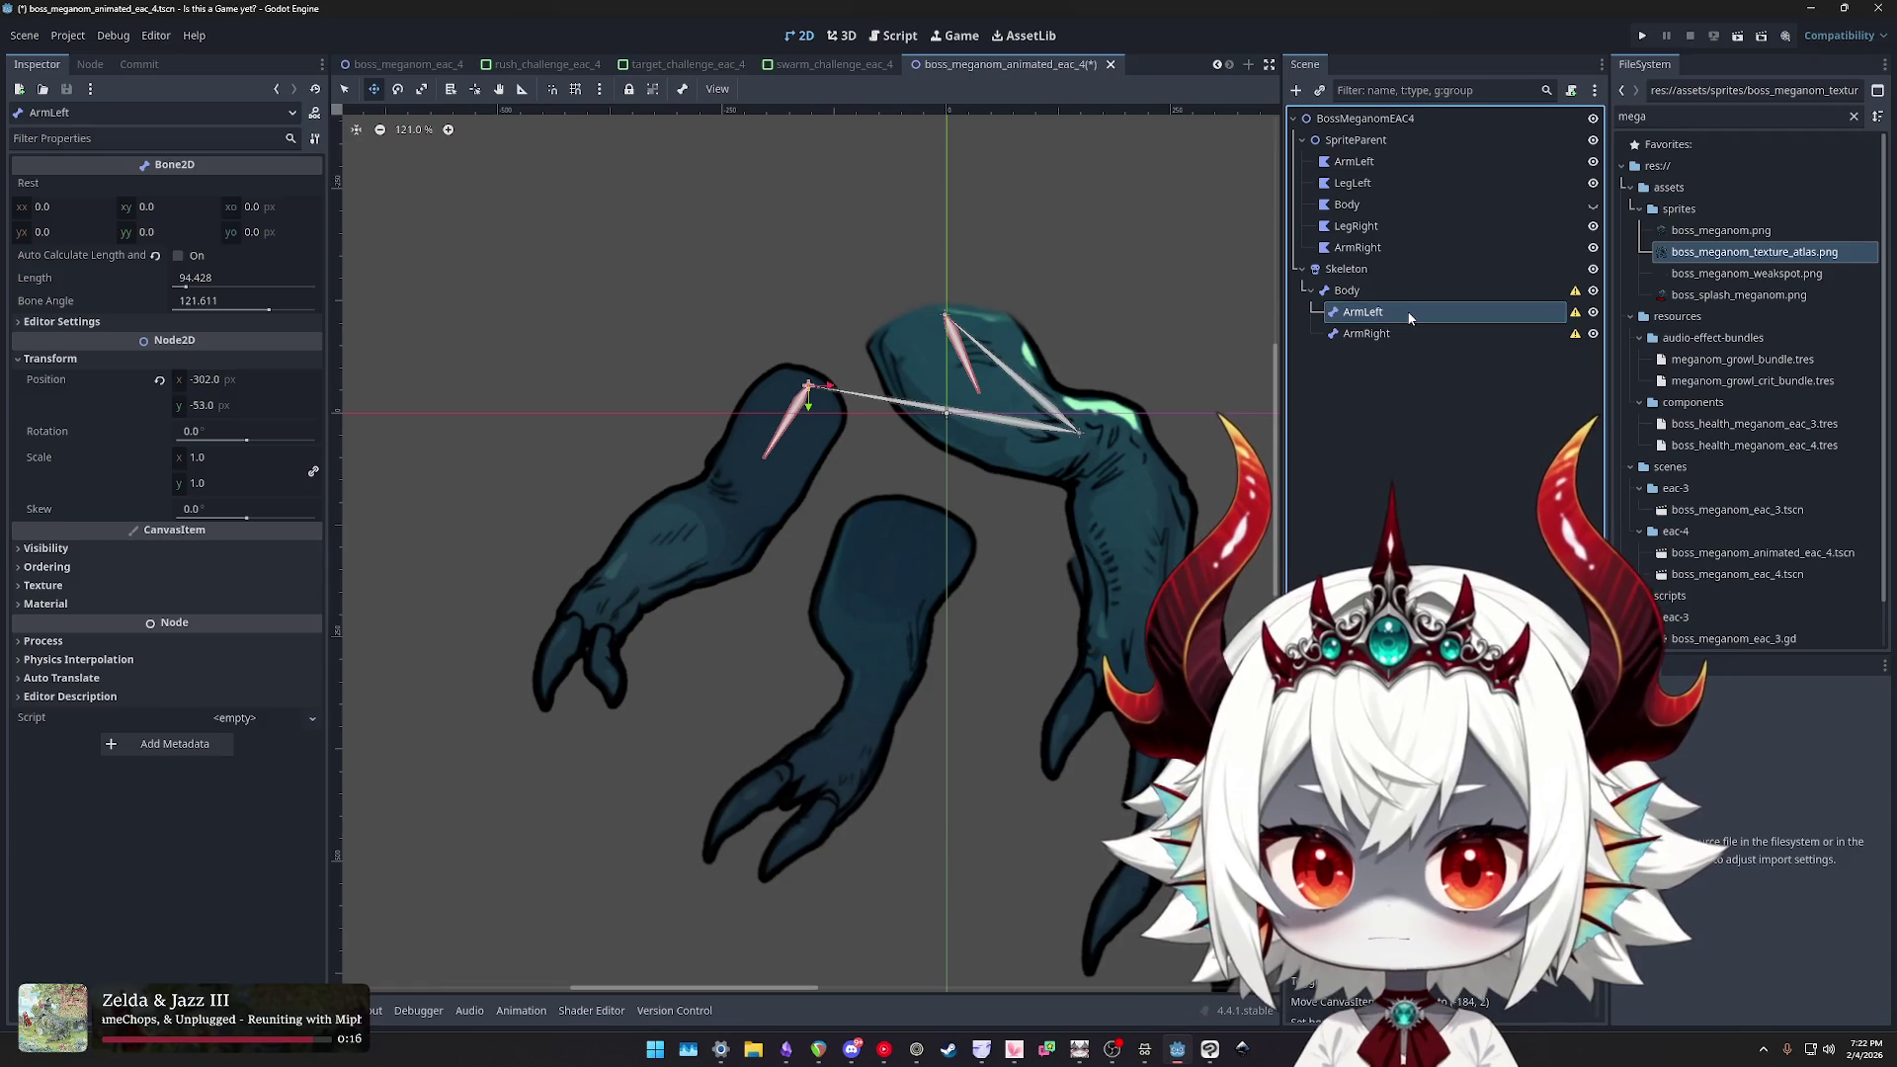
- Duplicate the ArmRight bone and rename the copy LegRight
{"action": "left_click", "coordinate": [1386, 334]}
{"action": "key", "text": "ctrl+d"}
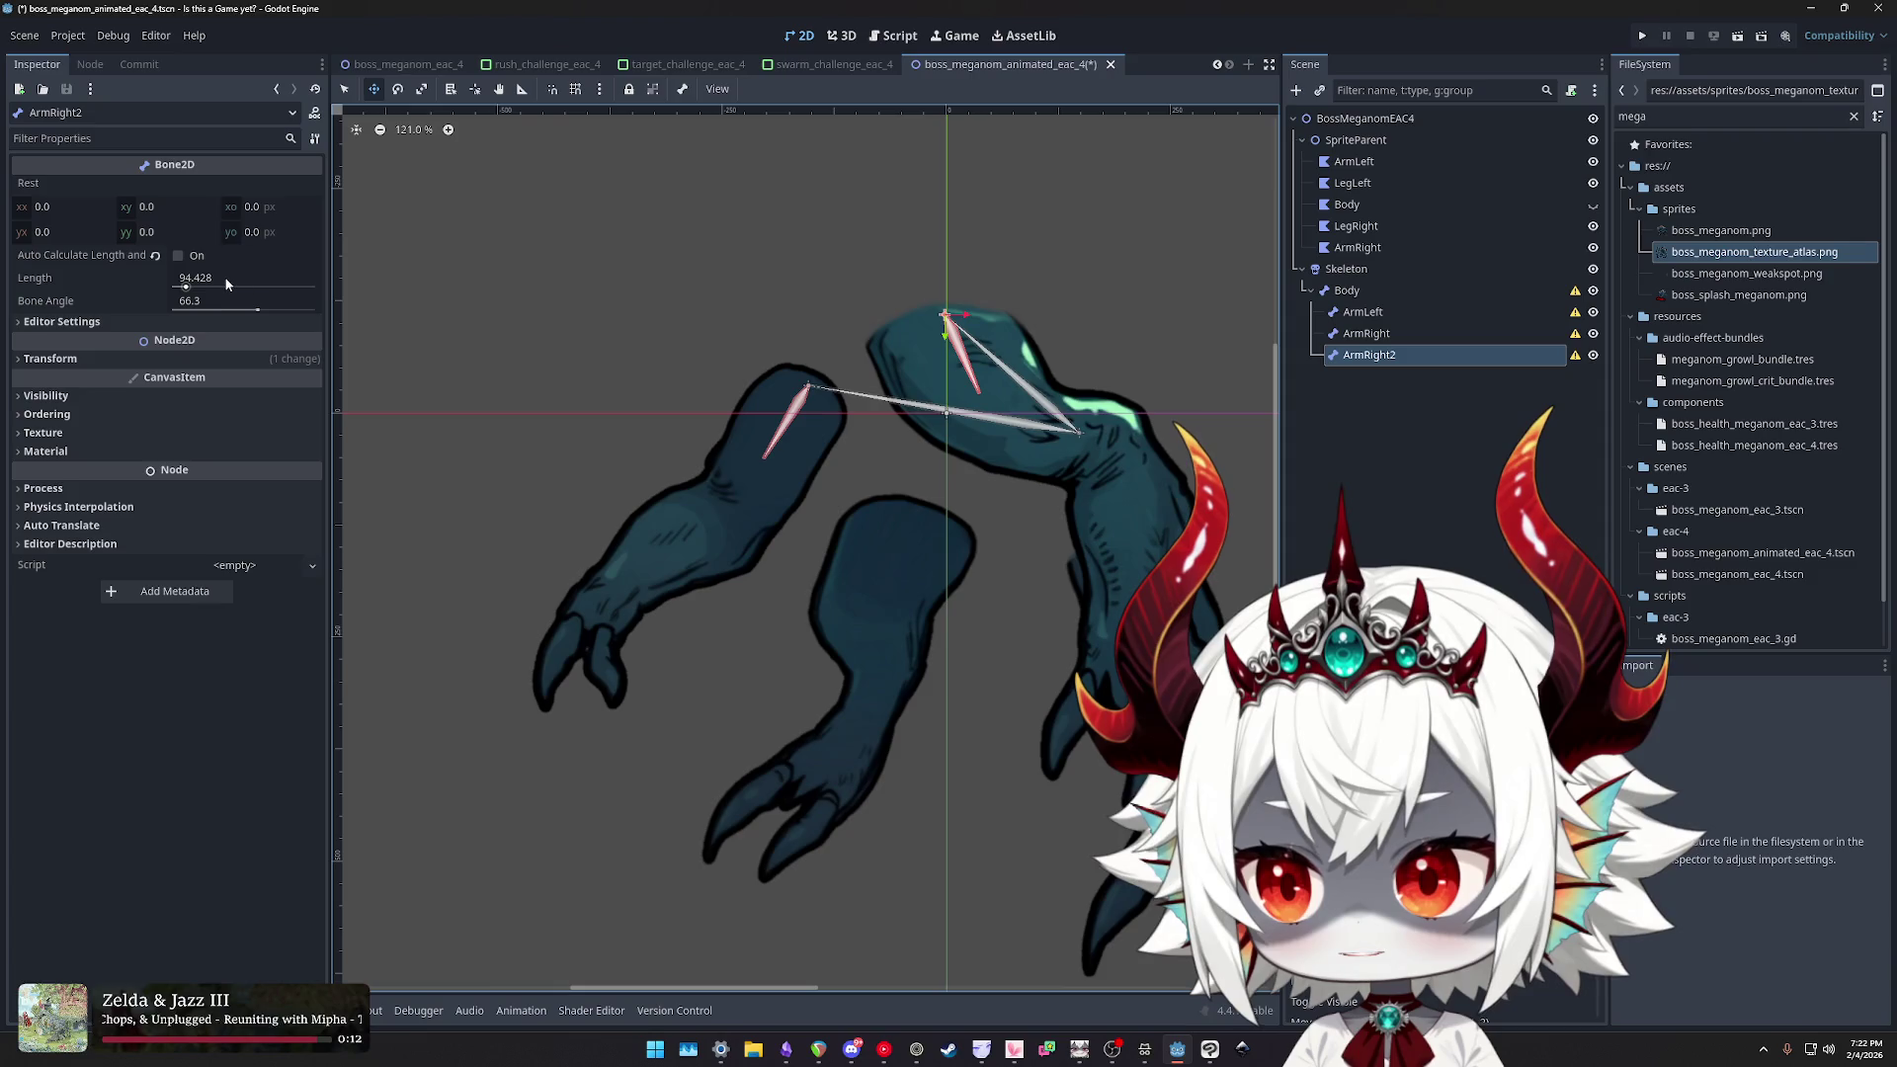
{"action": "double_click", "coordinate": [1438, 356]}
{"action": "key", "text": "BackSpace"}
{"action": "key", "text": "Home"}
{"action": "key", "text": "Delete"}
{"action": "key", "text": "Delete"}
{"action": "key", "text": "Delete"}
{"action": "type", "text": "Leg"}
{"action": "key", "text": "Return"}
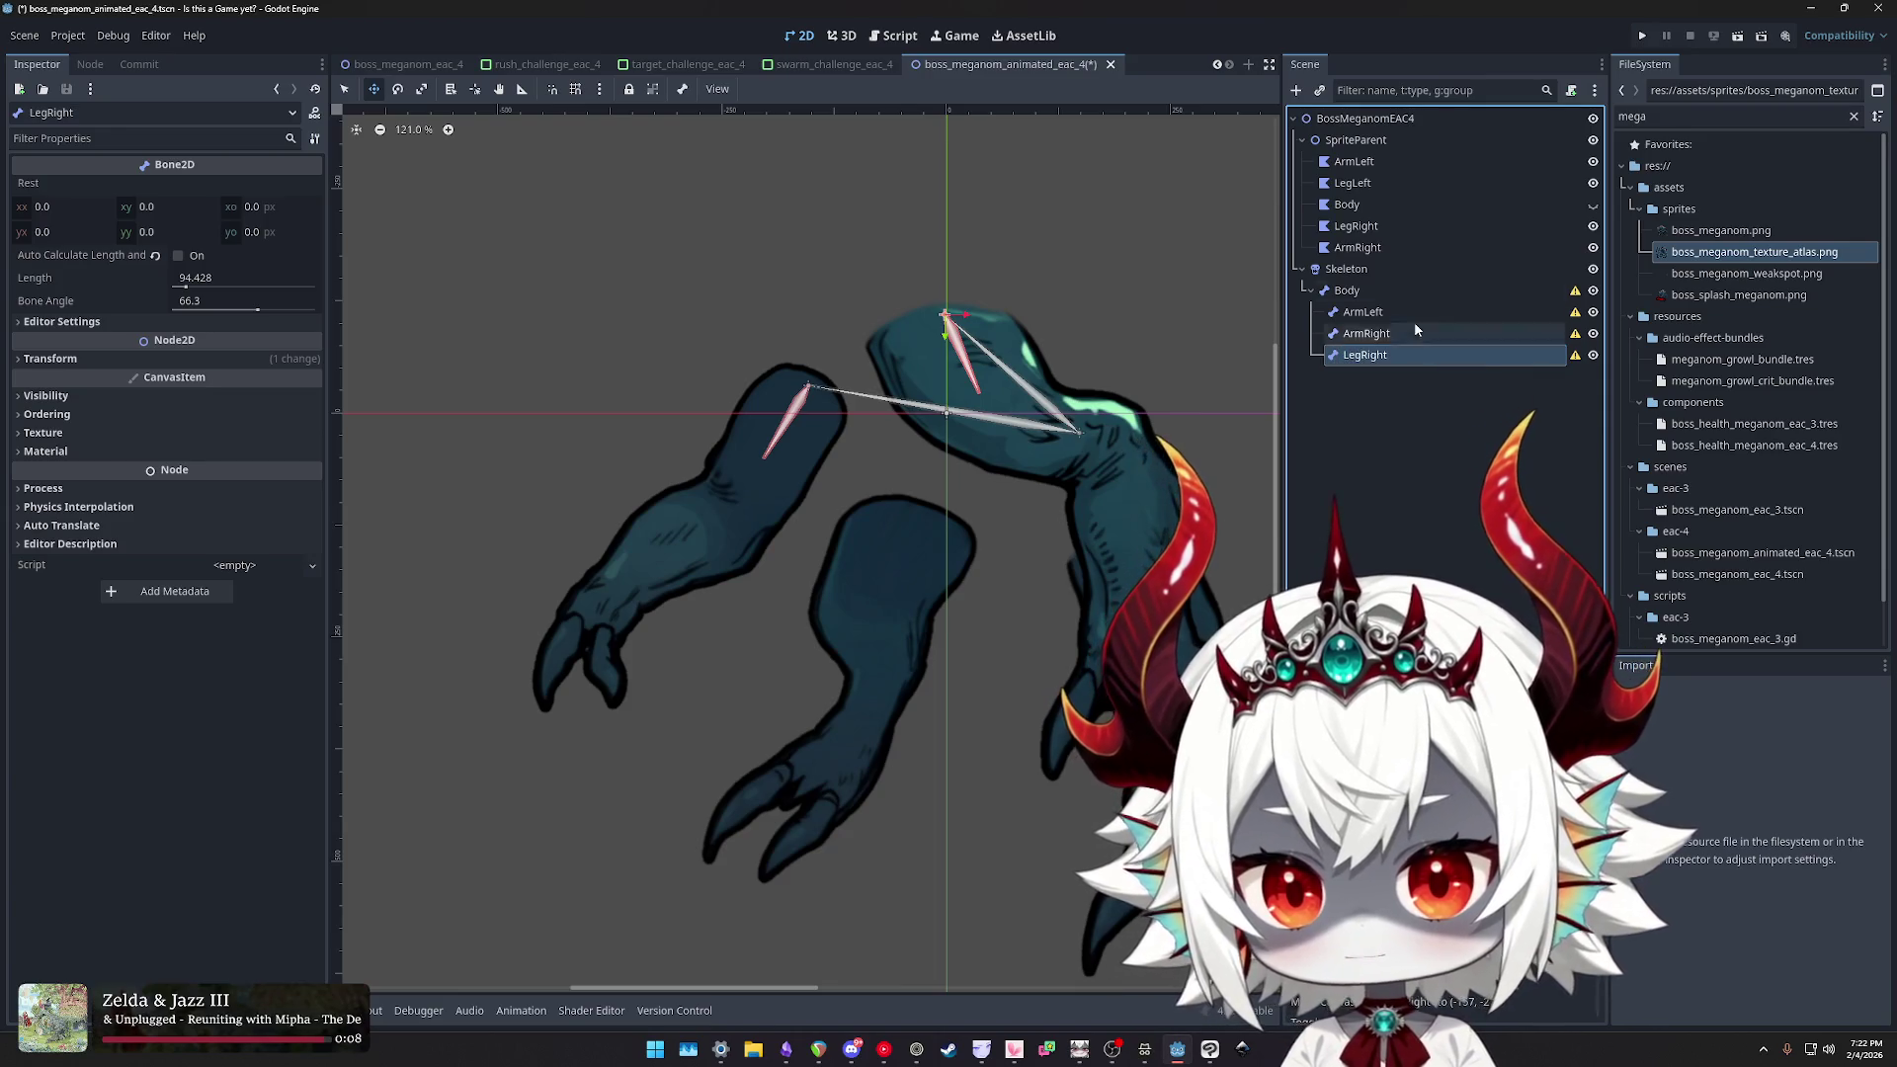
- Hide the ArmRight sprite, move LegRight onto the right leg, and duplicate it as LegLeft
{"action": "left_click", "coordinate": [1593, 247]}
{"action": "mouse_move", "coordinate": [947, 314]}
{"action": "left_mouse_down"}
{"action": "mouse_move", "coordinate": [1034, 383]}
{"action": "mouse_move", "coordinate": [1114, 525]}
{"action": "left_mouse_up"}
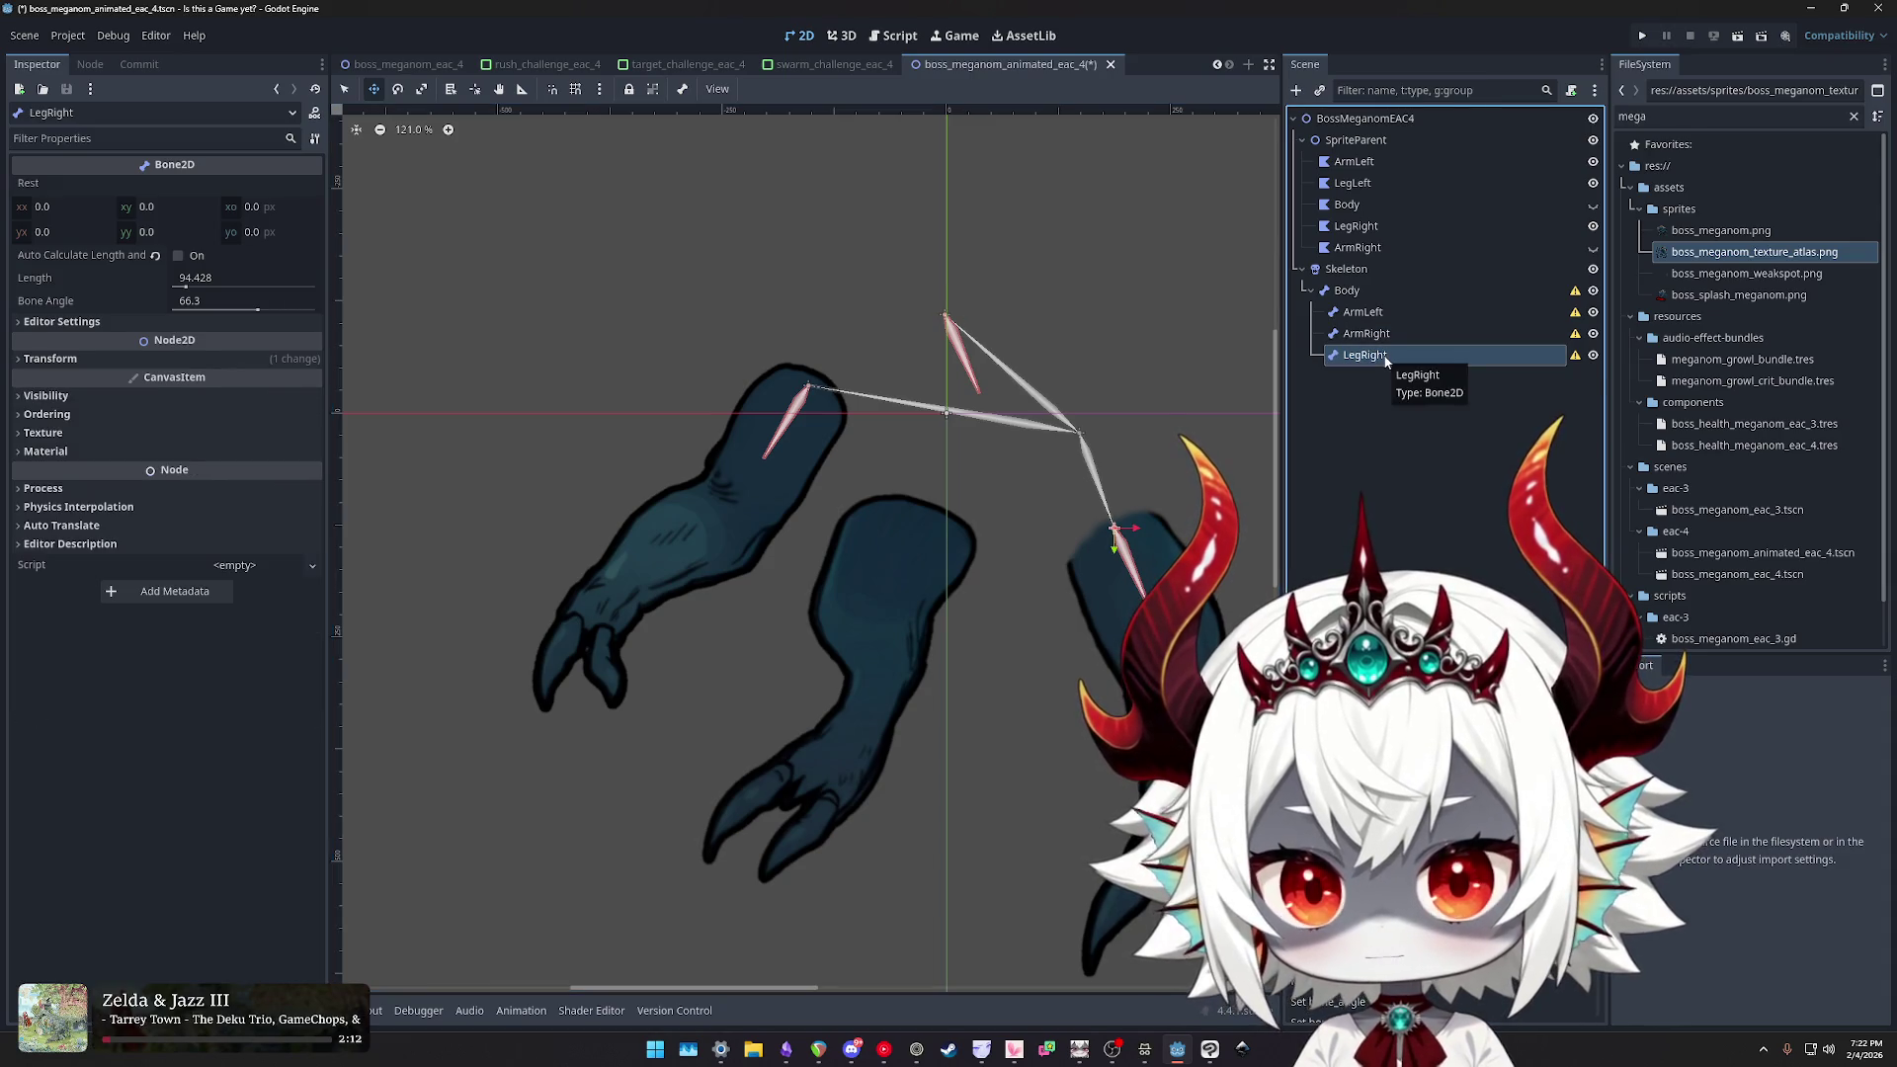
{"action": "key", "text": "ctrl+d"}
{"action": "double_click", "coordinate": [1361, 386]}
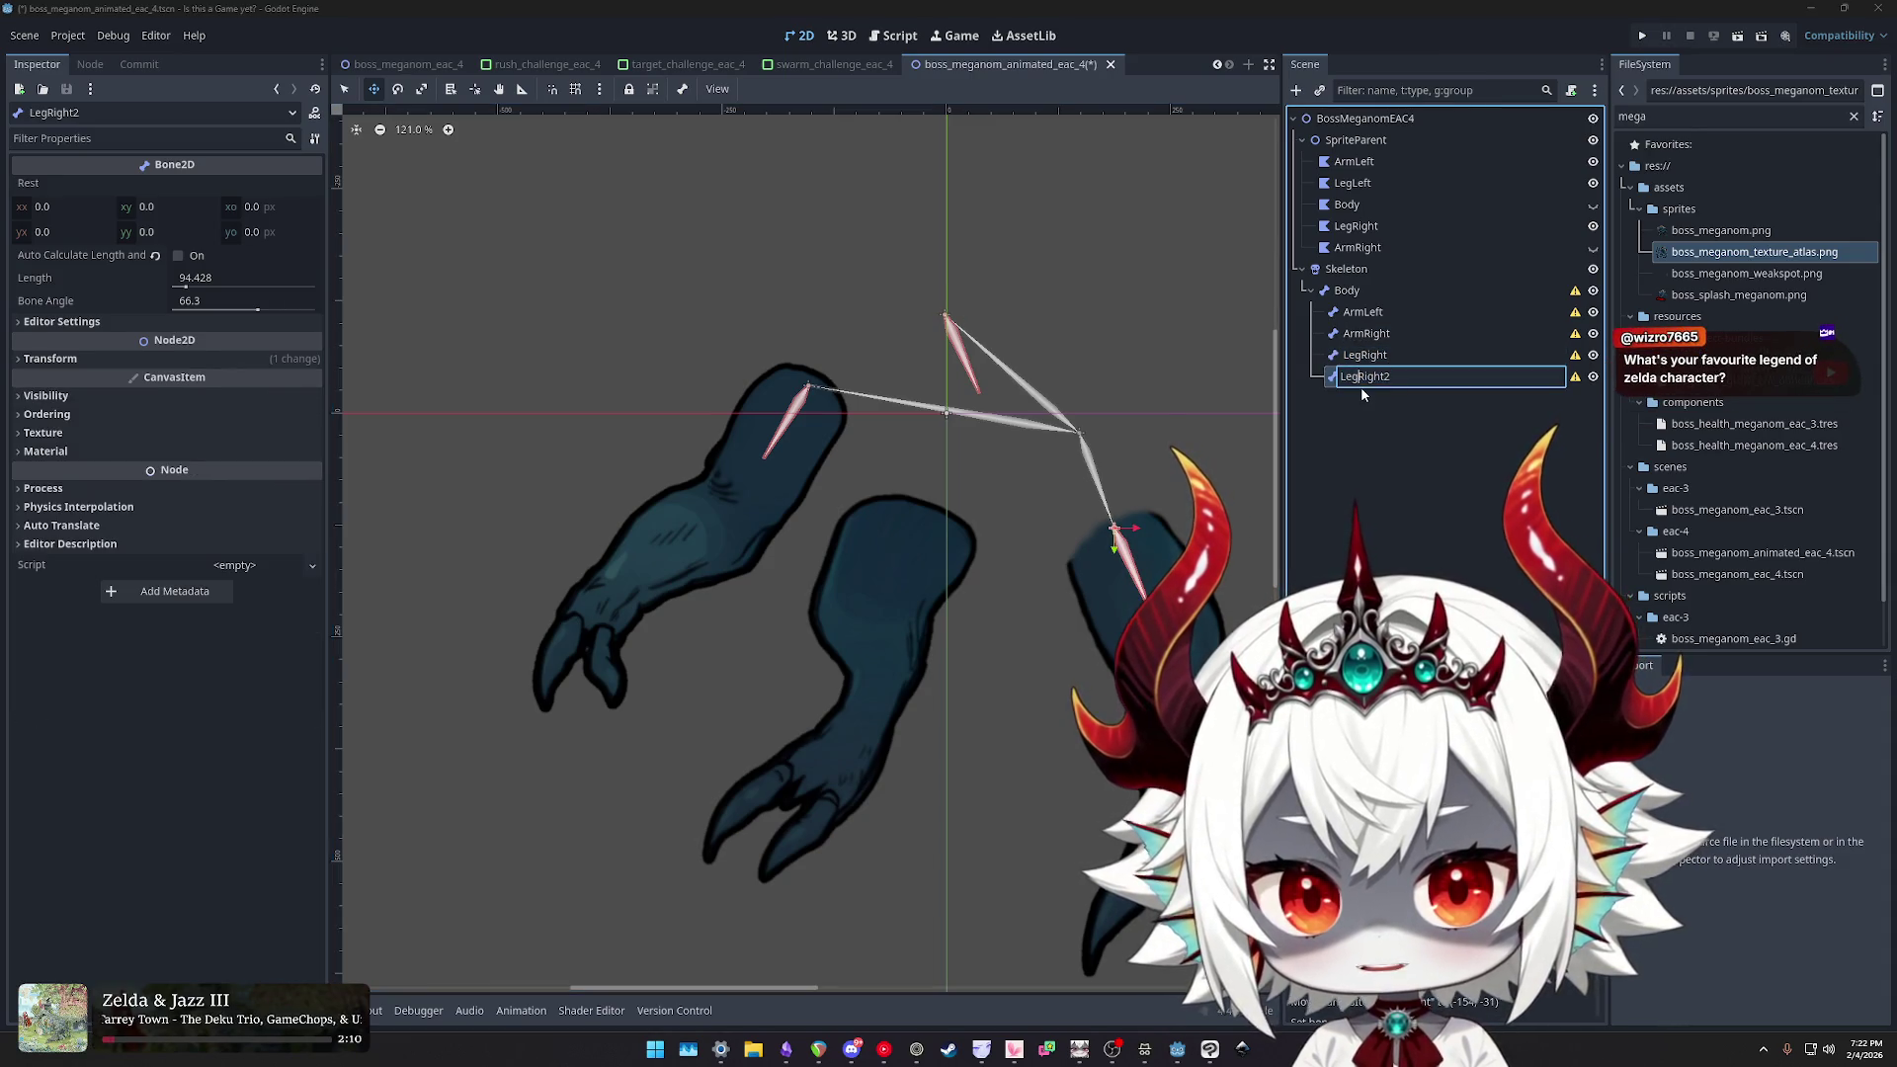
{"action": "type", "text": "LegLeft"}
{"action": "key", "text": "Return"}
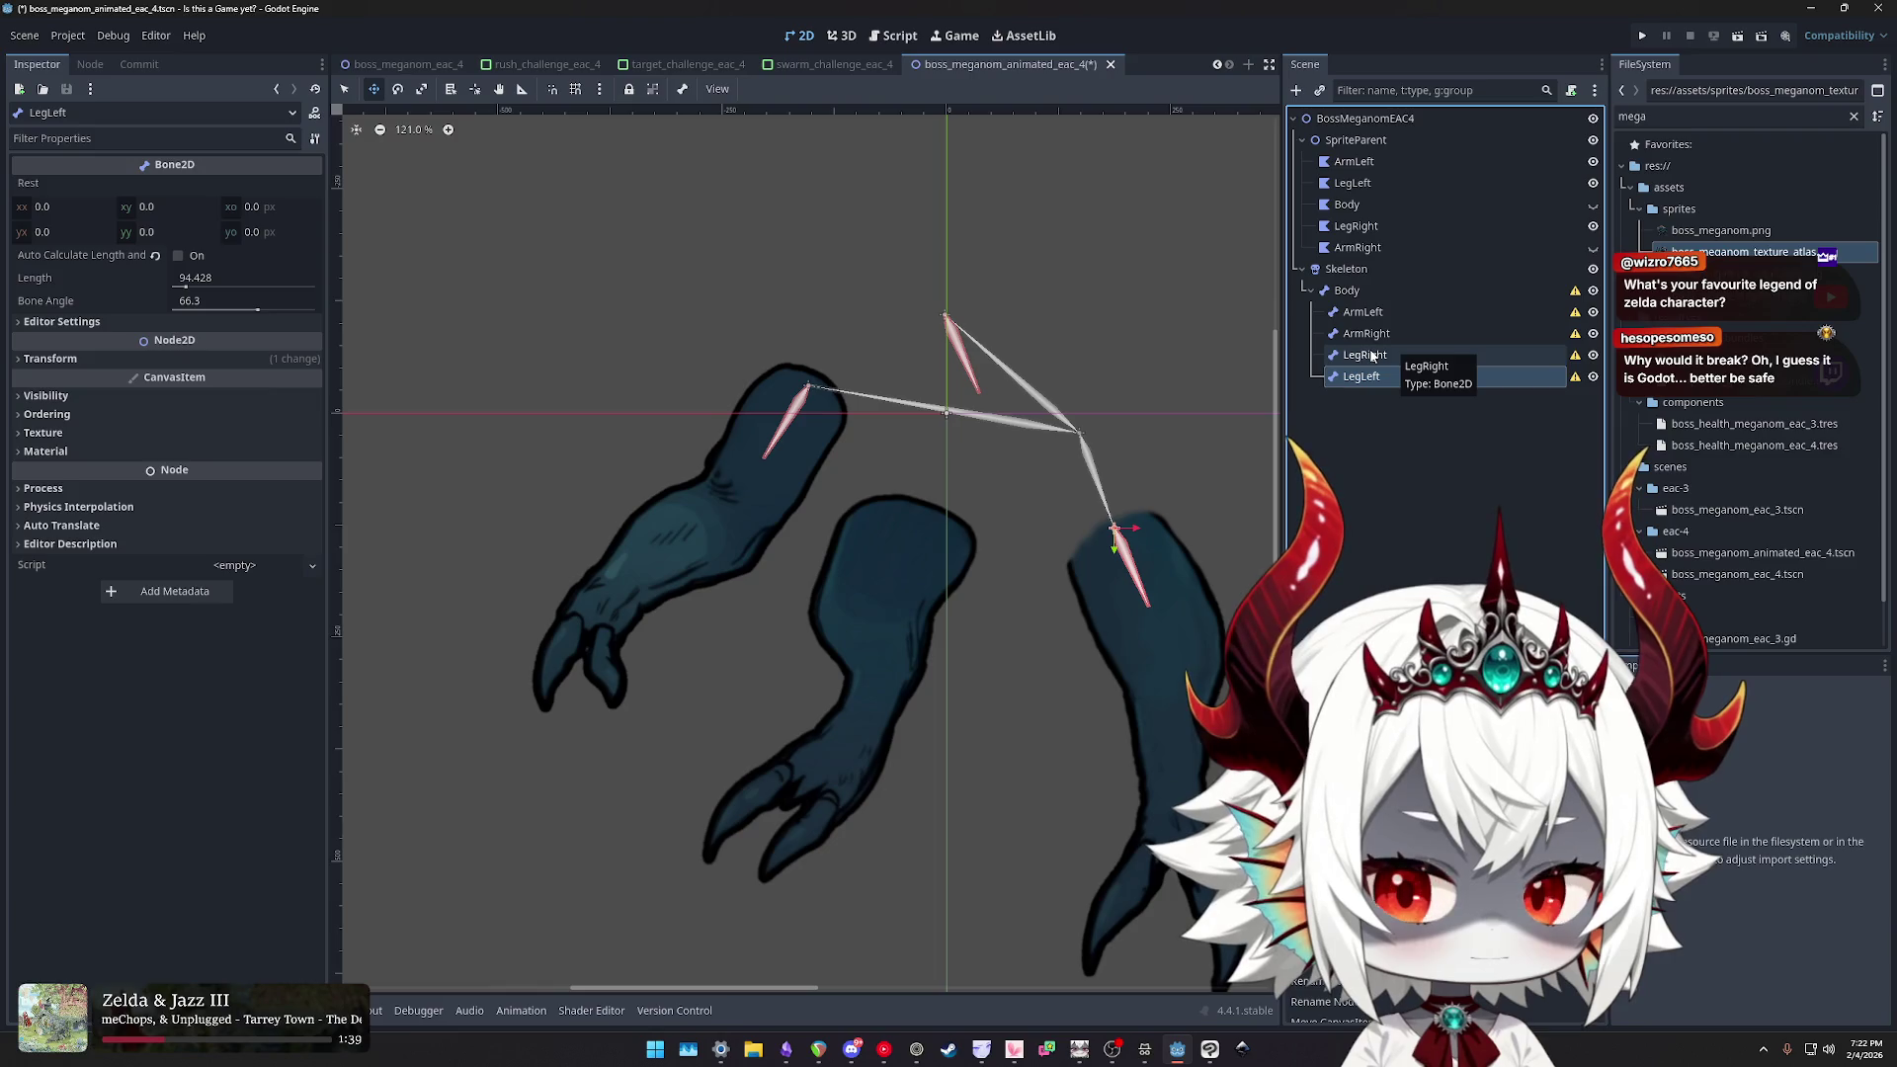
{"action": "mouse_move", "coordinate": [1186, 364]}
{"action": "left_mouse_down"}
{"action": "mouse_move", "coordinate": [1233, 351]}
{"action": "mouse_move", "coordinate": [1122, 357]}
{"action": "mouse_move", "coordinate": [1103, 321]}
{"action": "left_mouse_up"}
{"action": "left_click_drag", "start_coordinate": [1088, 435], "coordinate": [1024, 414]}
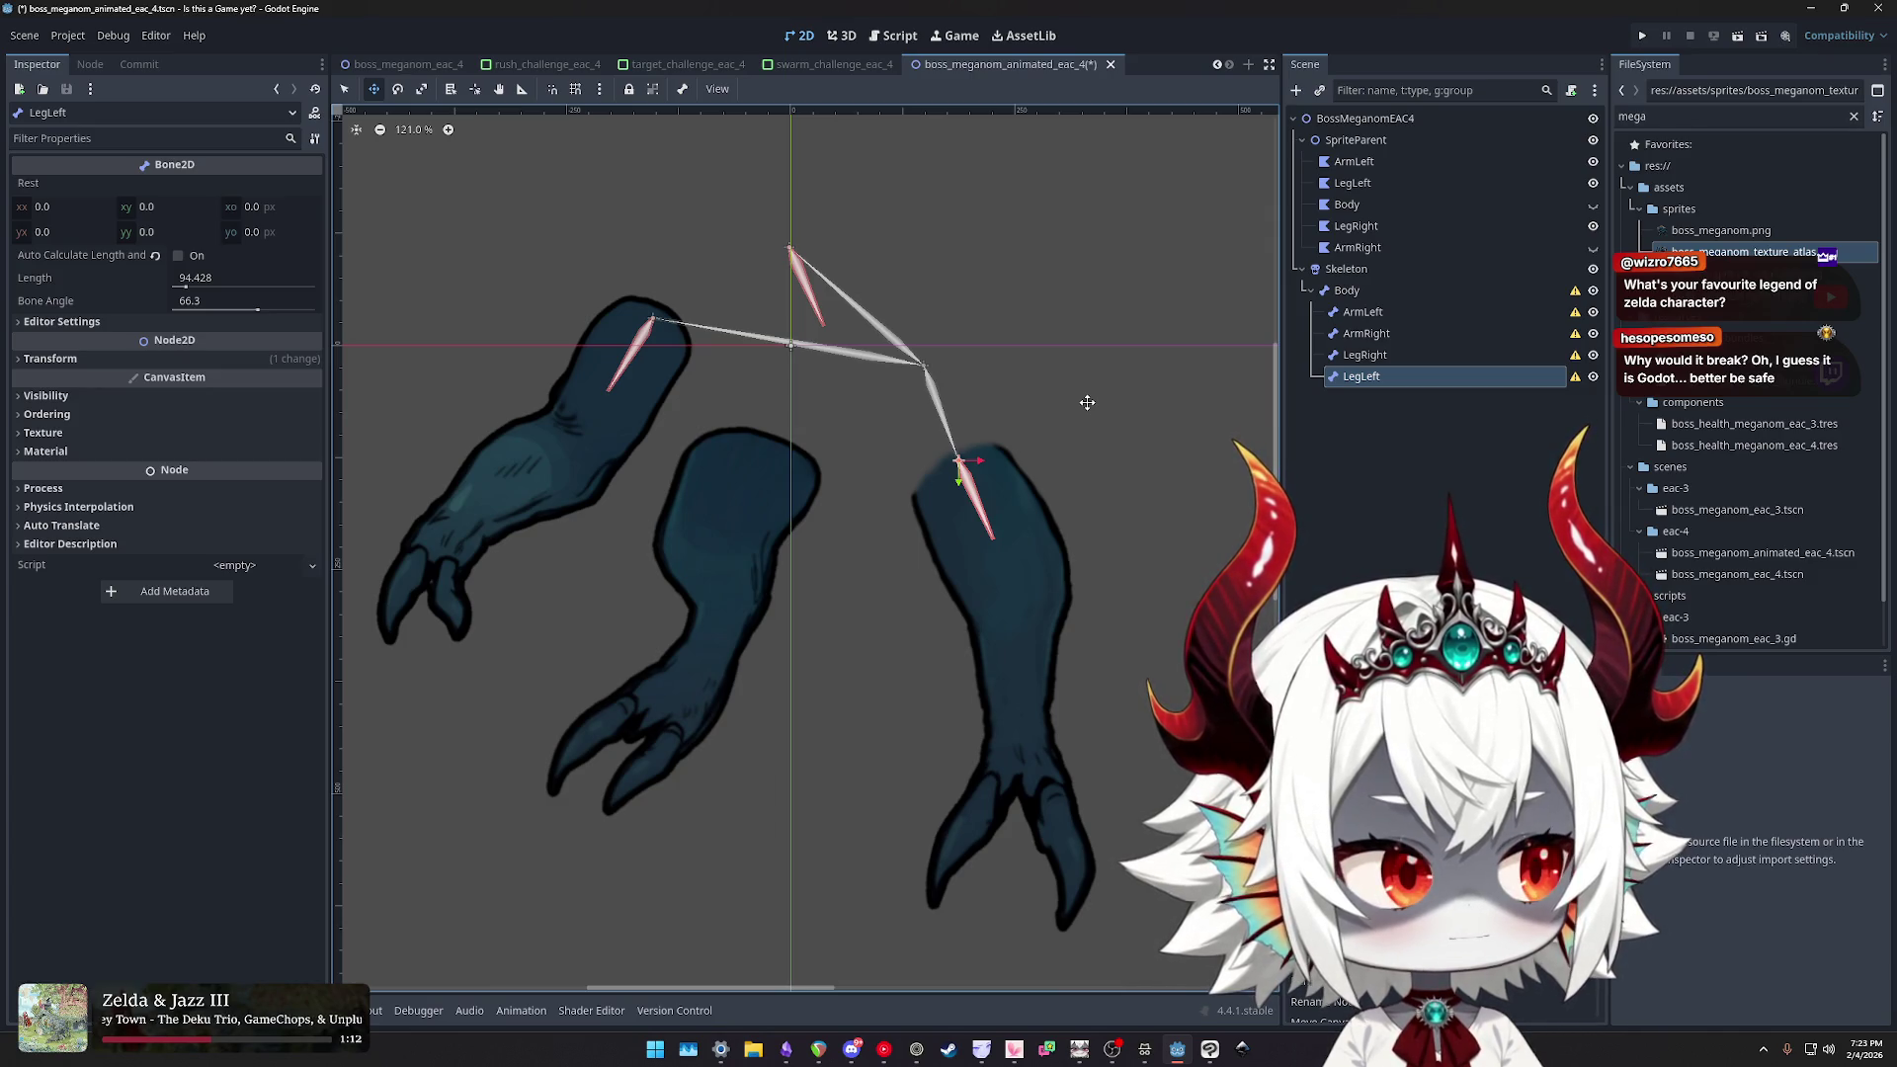
{"action": "mouse_move", "coordinate": [1087, 402]}
{"action": "left_mouse_down"}
{"action": "mouse_move", "coordinate": [1165, 402]}
{"action": "mouse_move", "coordinate": [1032, 381]}
{"action": "left_mouse_up"}
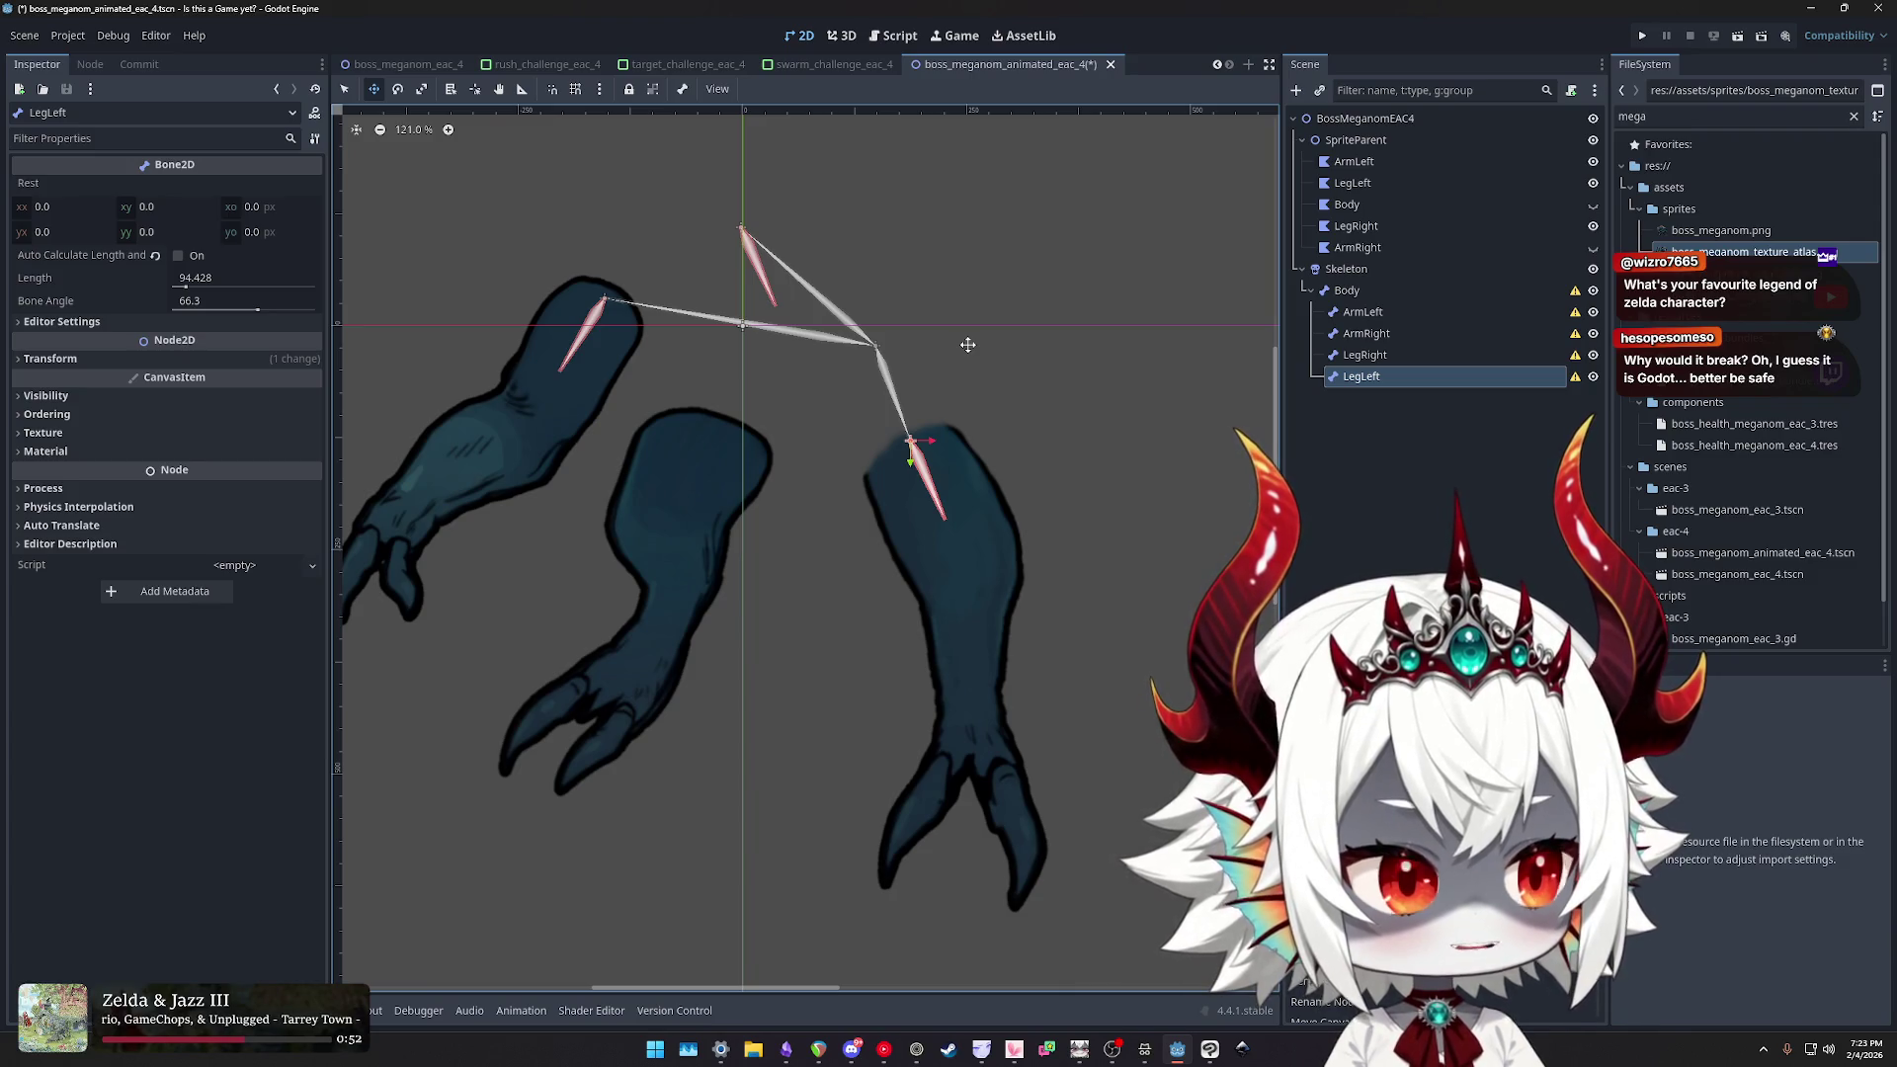
{"action": "mouse_move", "coordinate": [967, 345]}
{"action": "left_mouse_down"}
{"action": "mouse_move", "coordinate": [1114, 359]}
{"action": "mouse_move", "coordinate": [1054, 356]}
{"action": "left_mouse_up"}
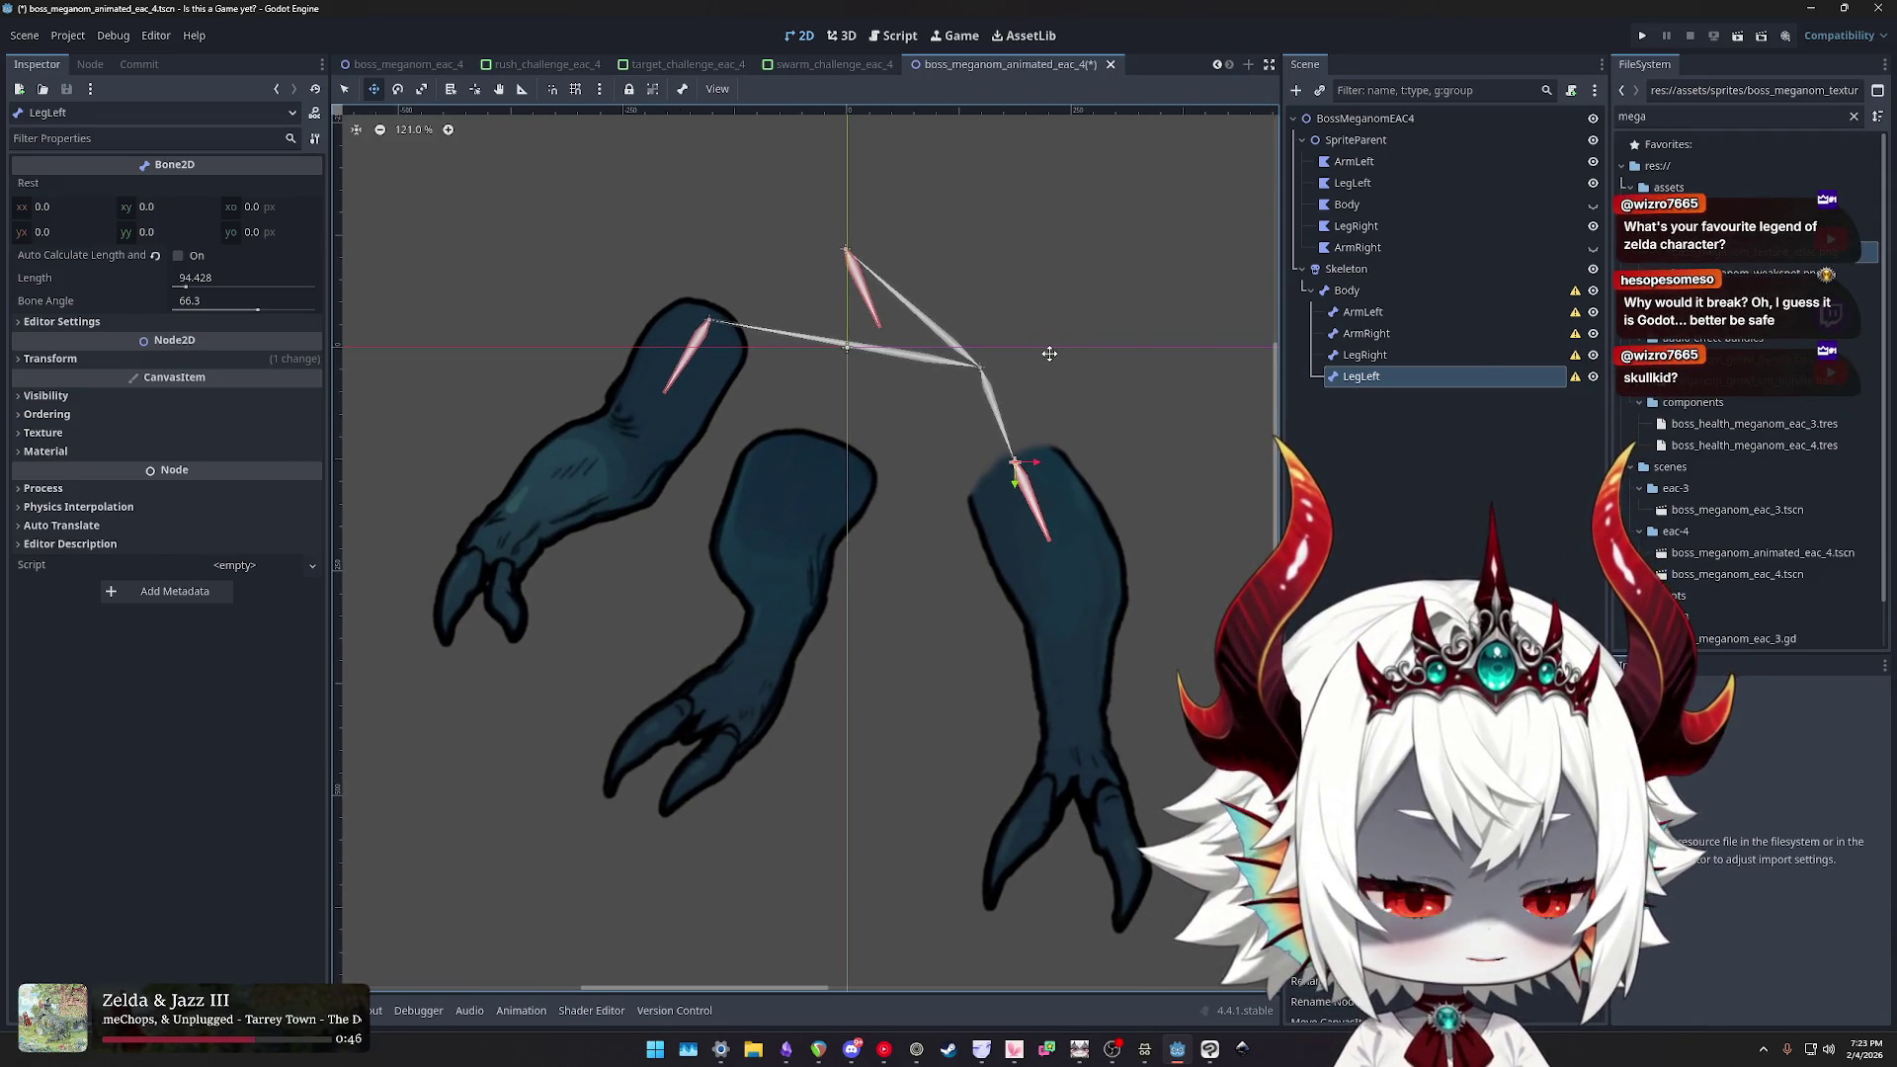
{"action": "mouse_move", "coordinate": [1049, 353]}
{"action": "left_mouse_down"}
{"action": "mouse_move", "coordinate": [1108, 378]}
{"action": "mouse_move", "coordinate": [1079, 383]}
{"action": "left_mouse_up"}
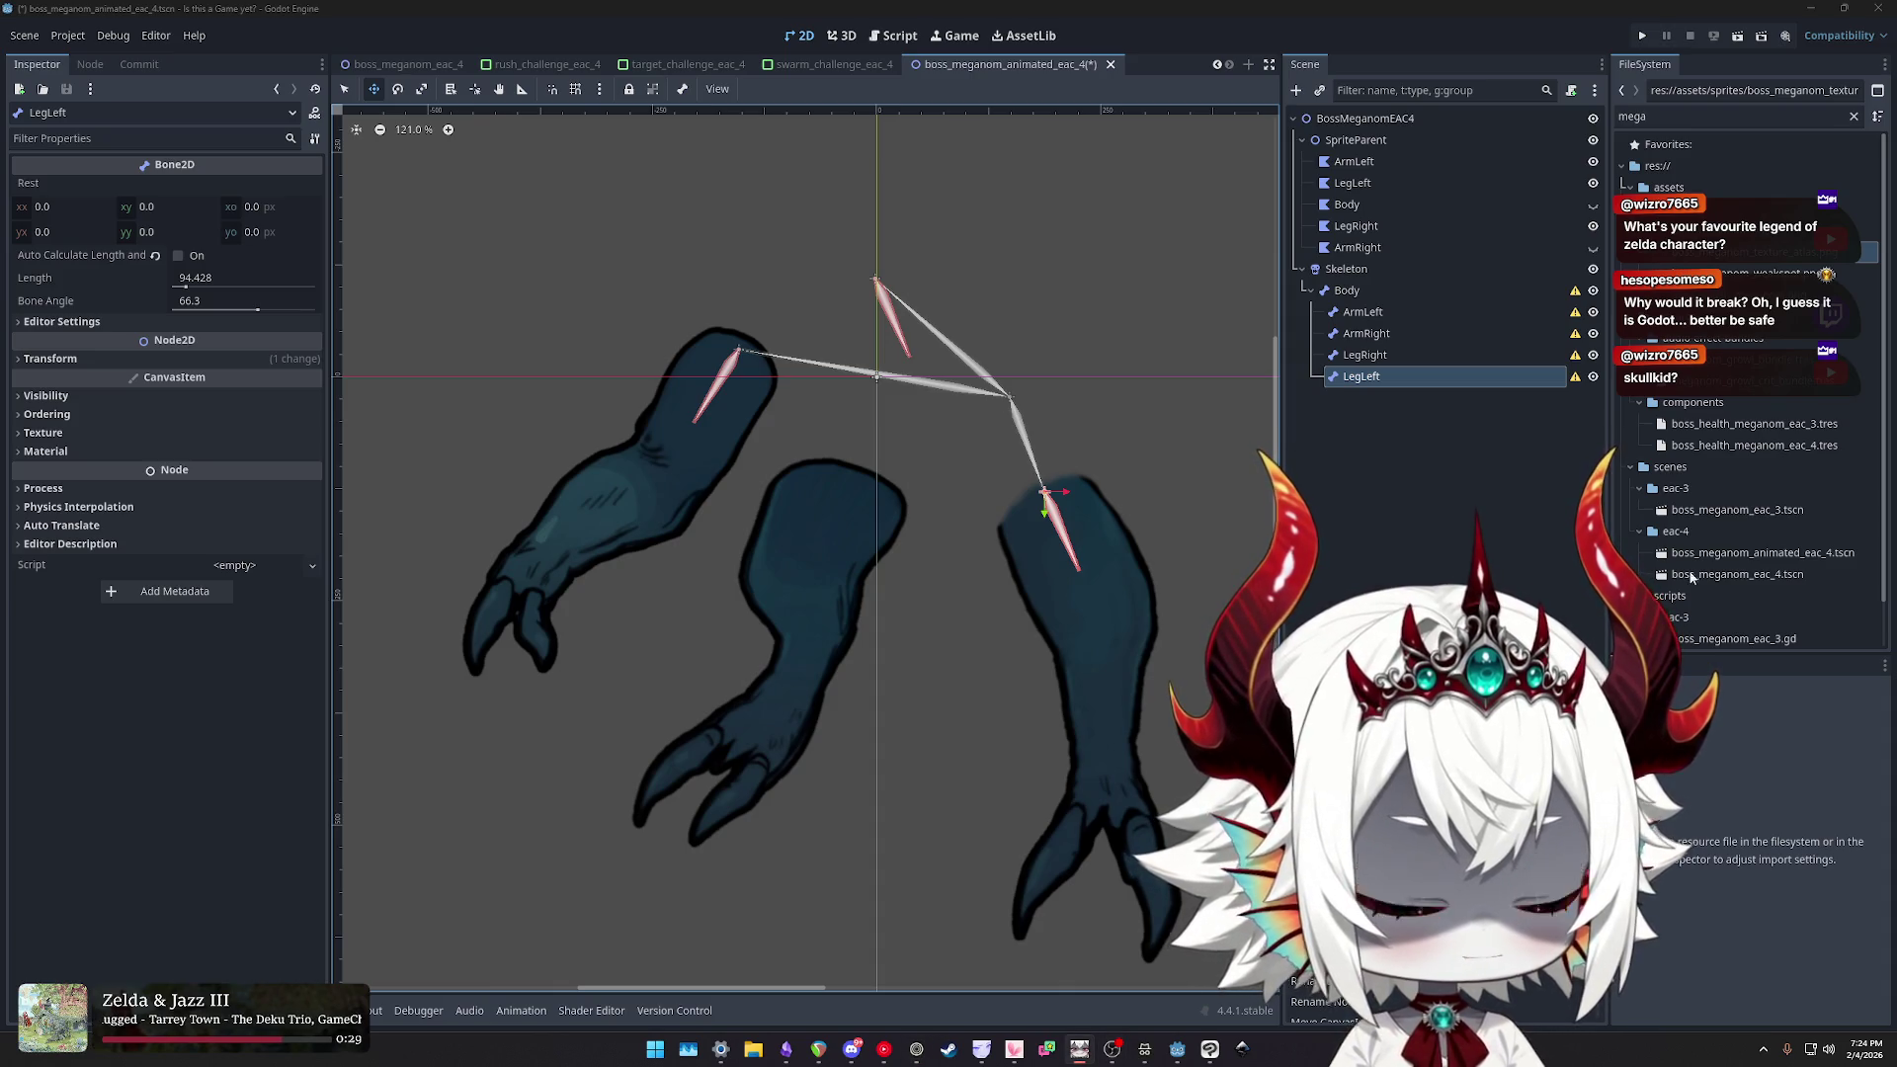
- Move the LegLeft bone onto the middle leg and roughly adjust its Bone Angle
{"action": "scroll", "coordinate": [1136, 395], "scroll_direction": "up", "scroll_amount": 4}
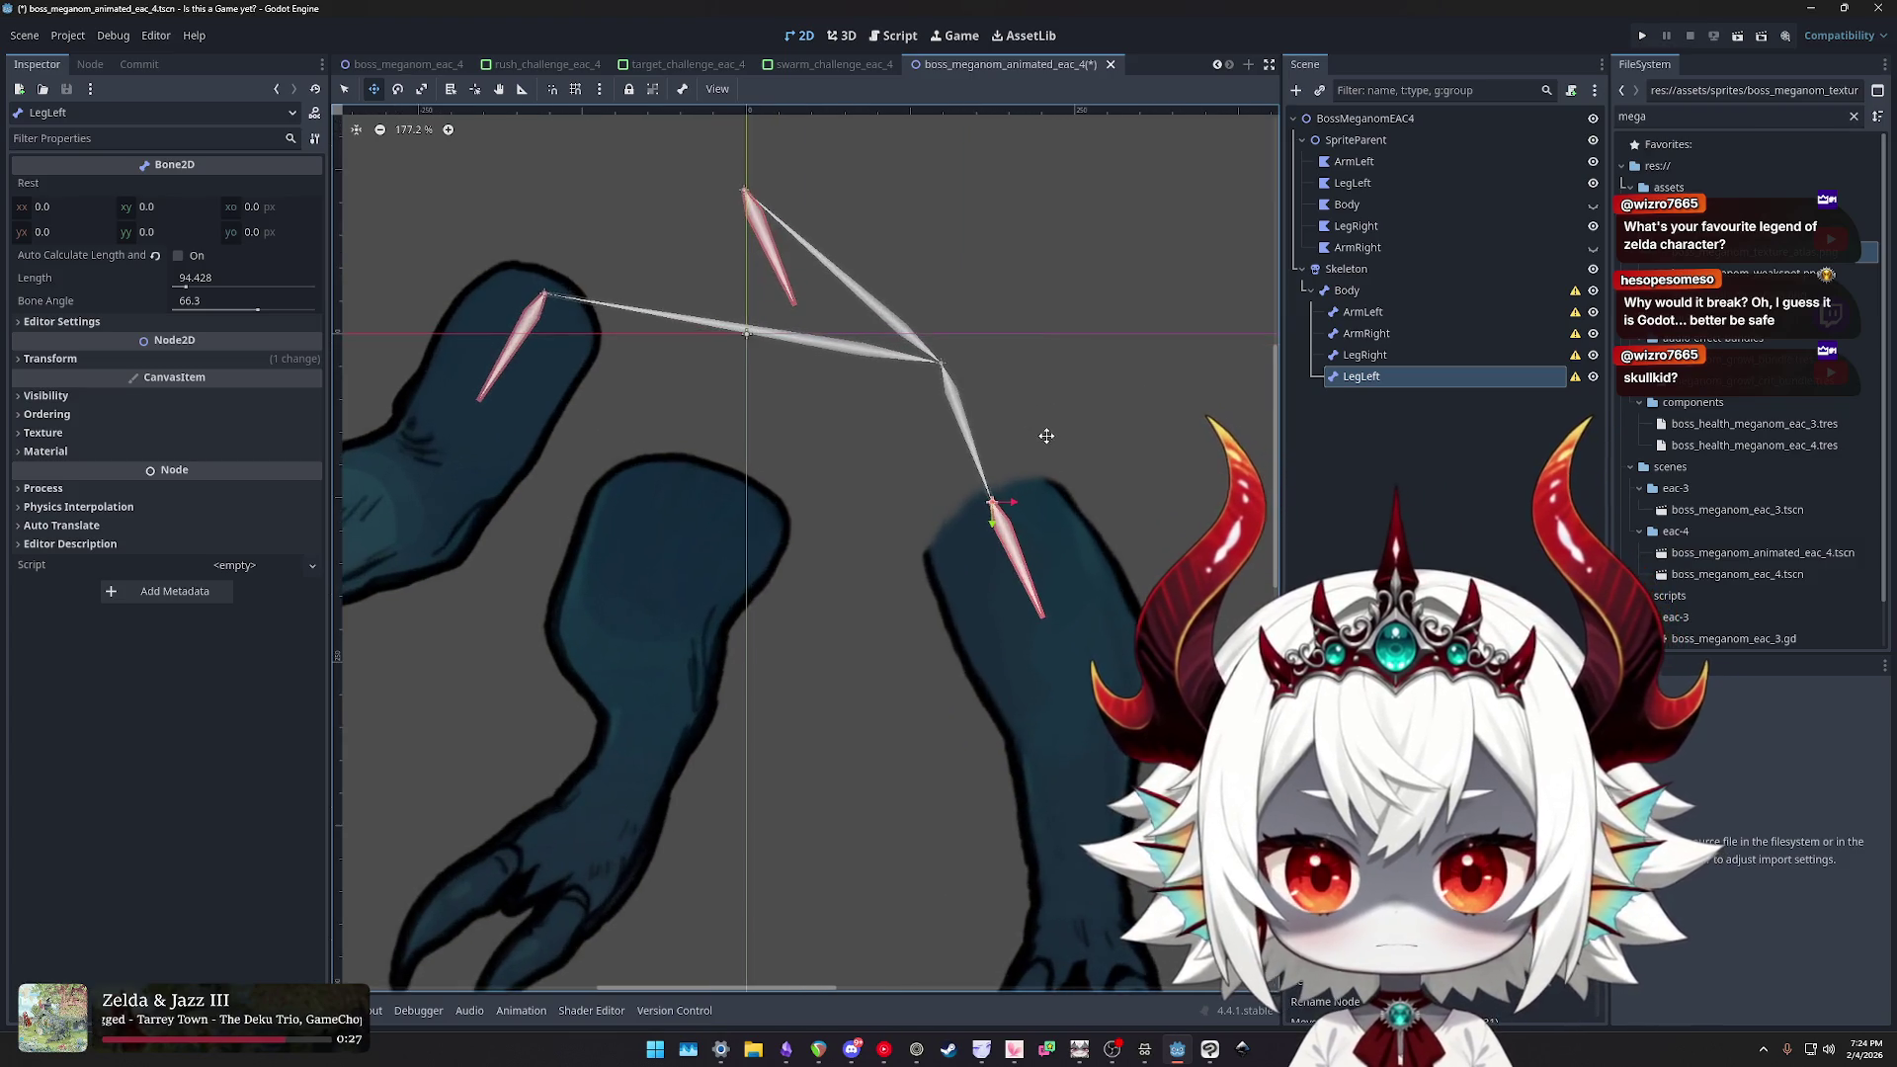
{"action": "scroll", "coordinate": [1047, 436], "scroll_direction": "down", "scroll_amount": 2}
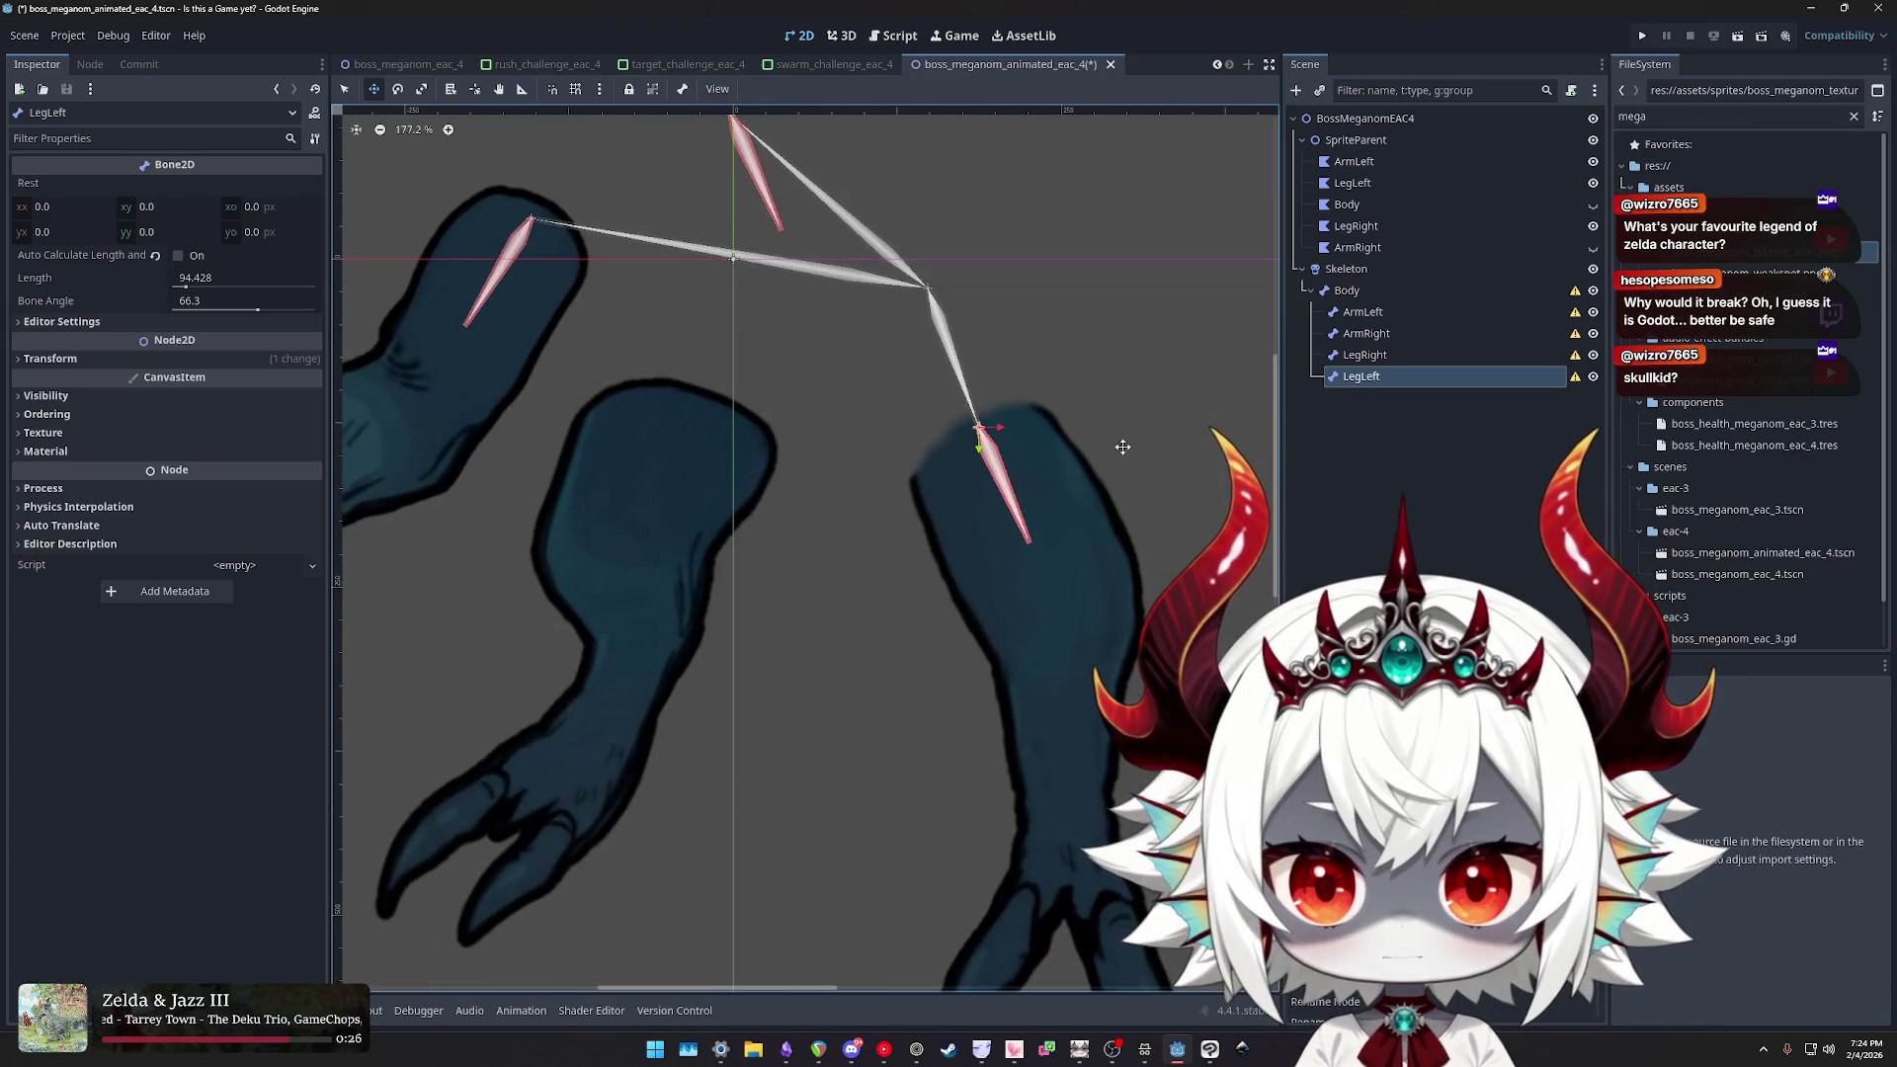
{"action": "mouse_move", "coordinate": [981, 427]}
{"action": "left_mouse_down"}
{"action": "mouse_move", "coordinate": [672, 399]}
{"action": "mouse_move", "coordinate": [682, 411]}
{"action": "left_mouse_up"}
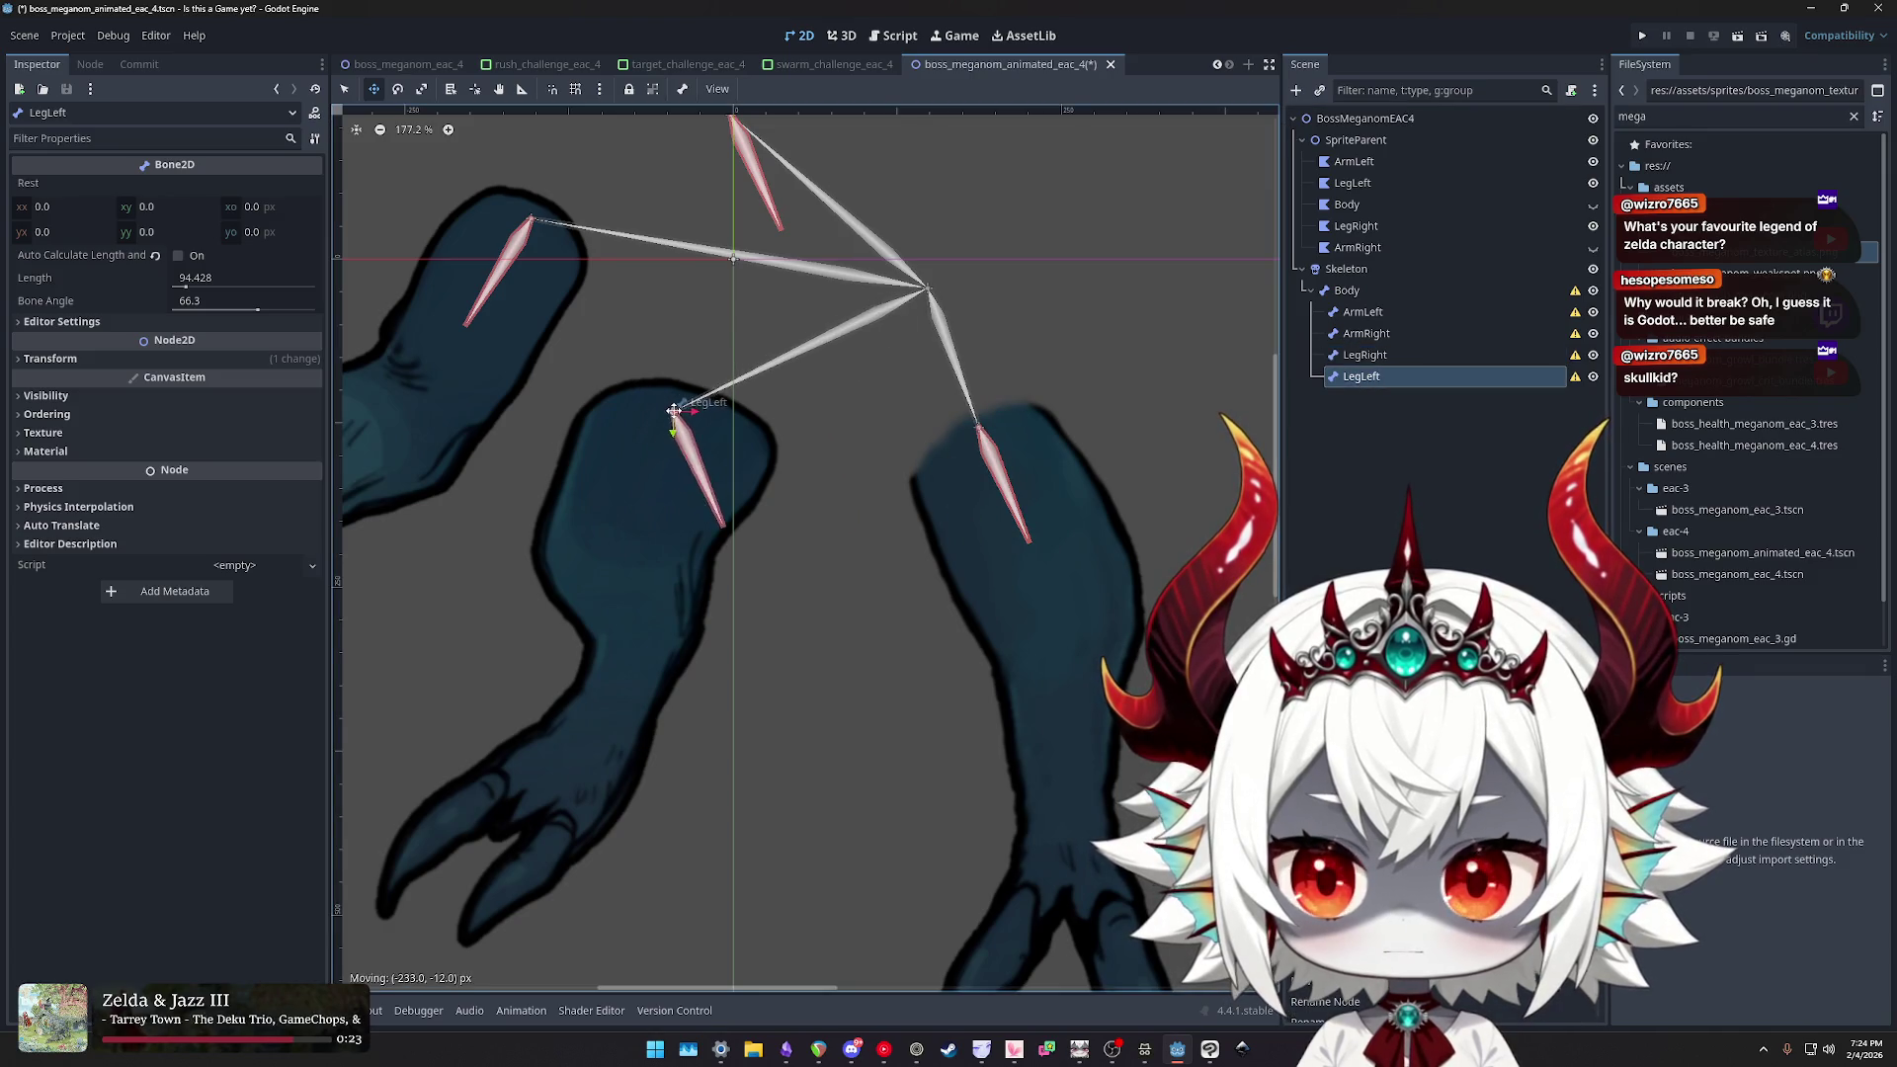
{"action": "left_click", "coordinate": [216, 300]}
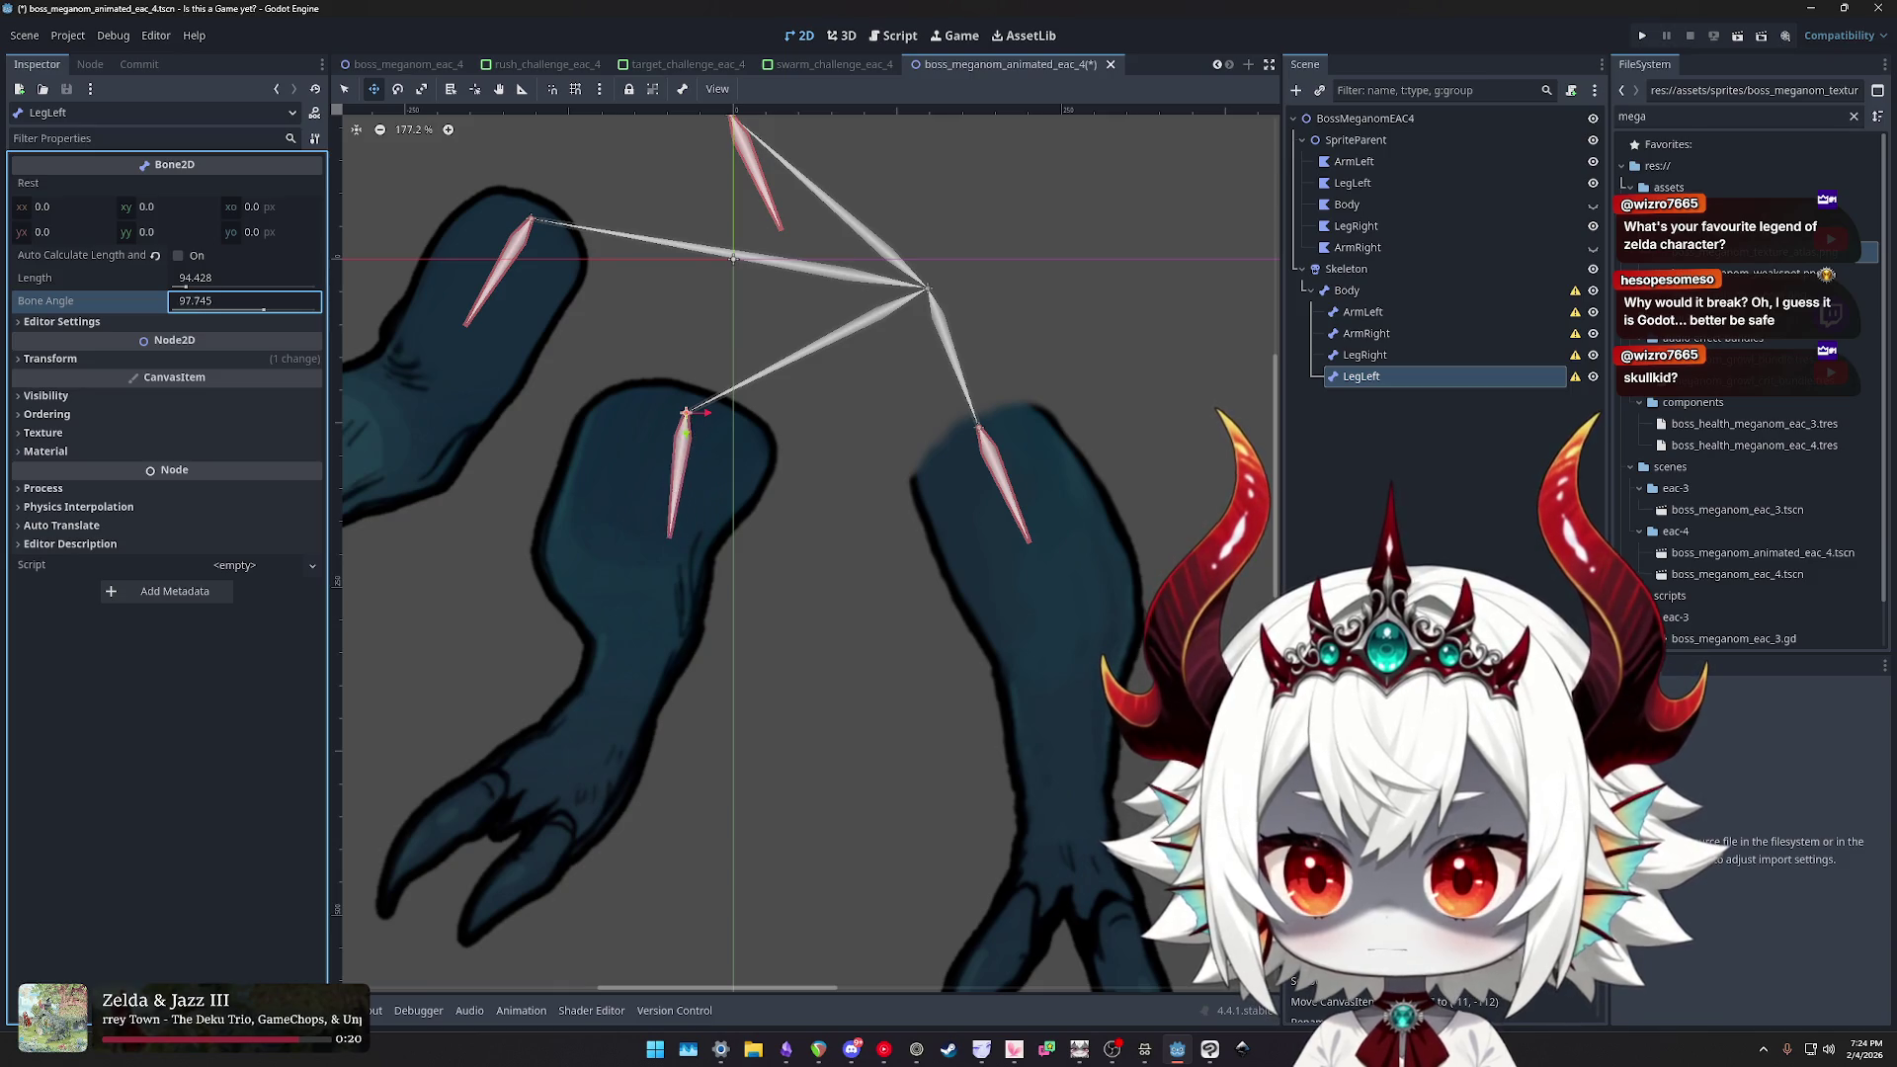
{"action": "left_click_drag", "start_coordinate": [686, 412], "coordinate": [681, 407]}
{"action": "left_click_drag", "start_coordinate": [230, 308], "coordinate": [215, 309]}
{"action": "left_click_drag", "start_coordinate": [681, 402], "coordinate": [682, 402]}
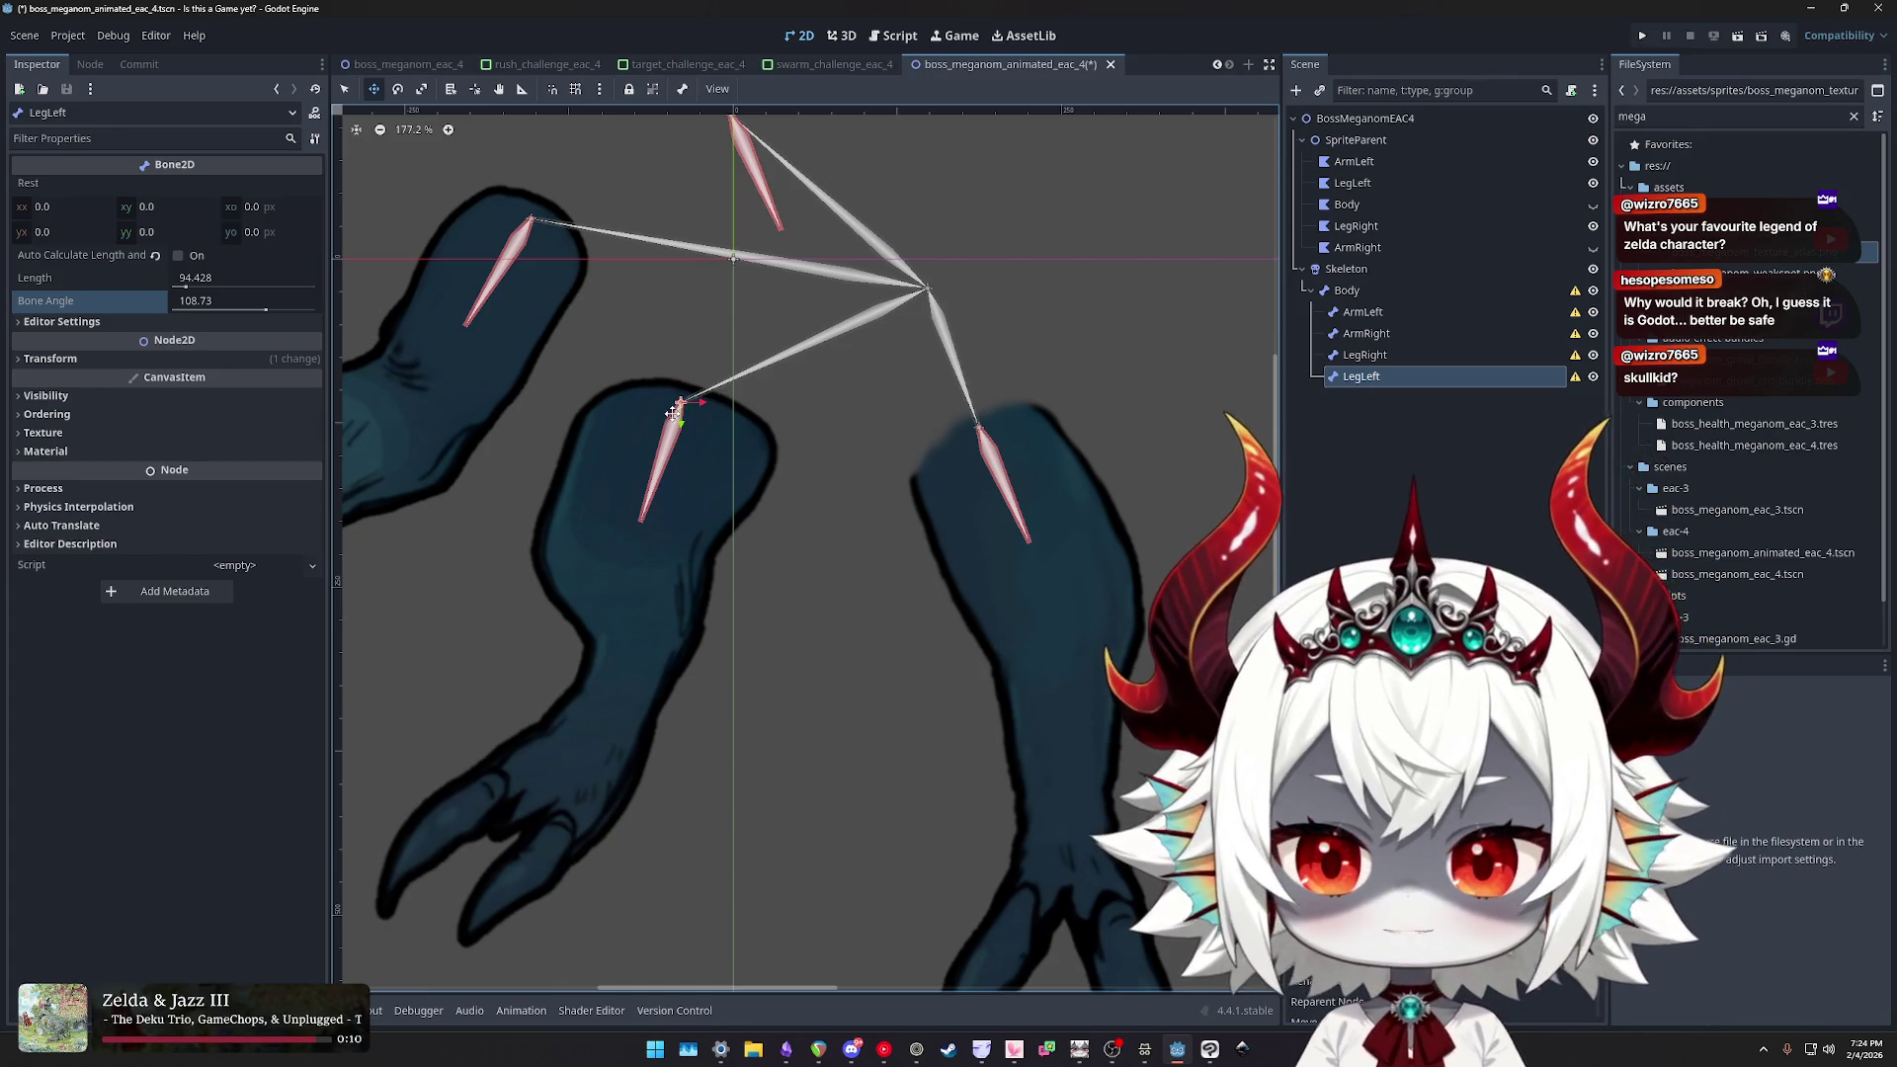
{"action": "left_click_drag", "start_coordinate": [673, 413], "coordinate": [679, 405]}
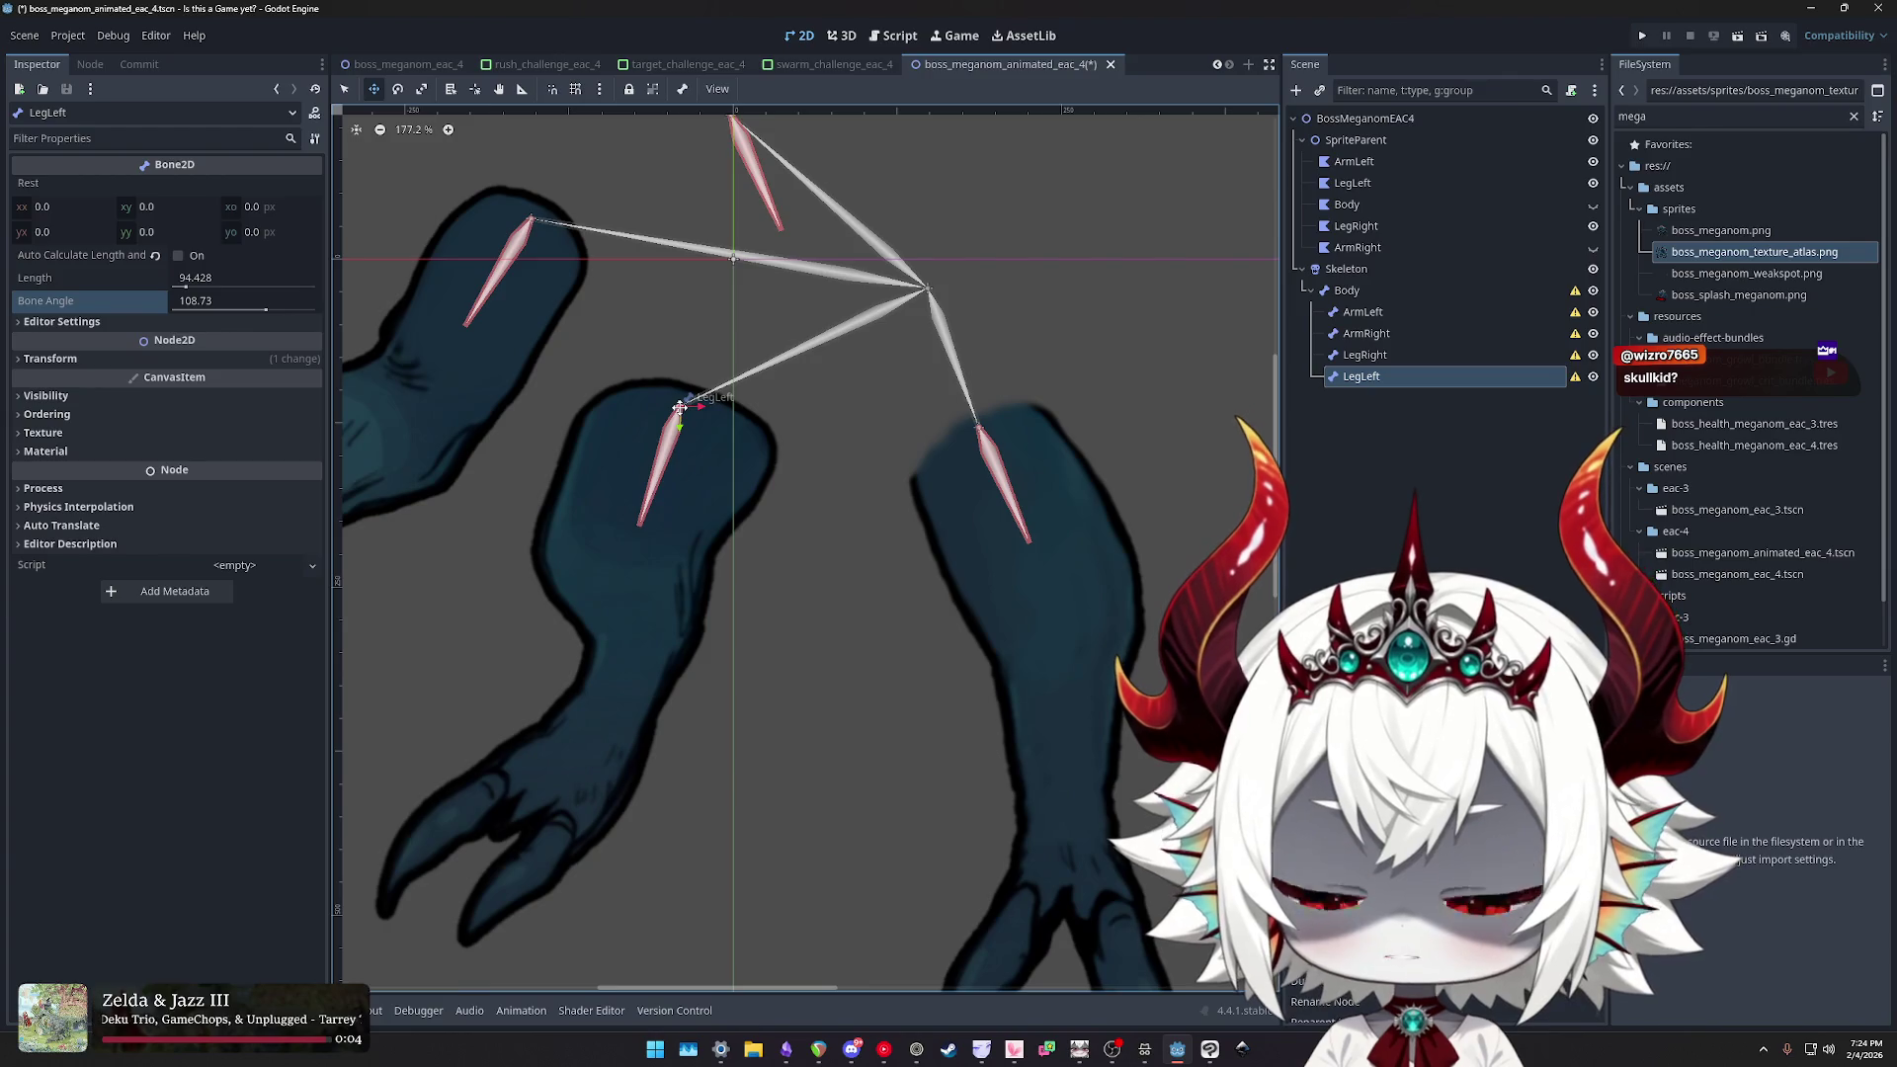
- Fine-tune LegLeft along the middle leg to bone angle 114.145 and save the scene
{"action": "scroll", "coordinate": [692, 425], "scroll_direction": "up", "scroll_amount": 2}
{"action": "left_click", "coordinate": [214, 302]}
{"action": "left_click_drag", "start_coordinate": [681, 427], "coordinate": [687, 428]}
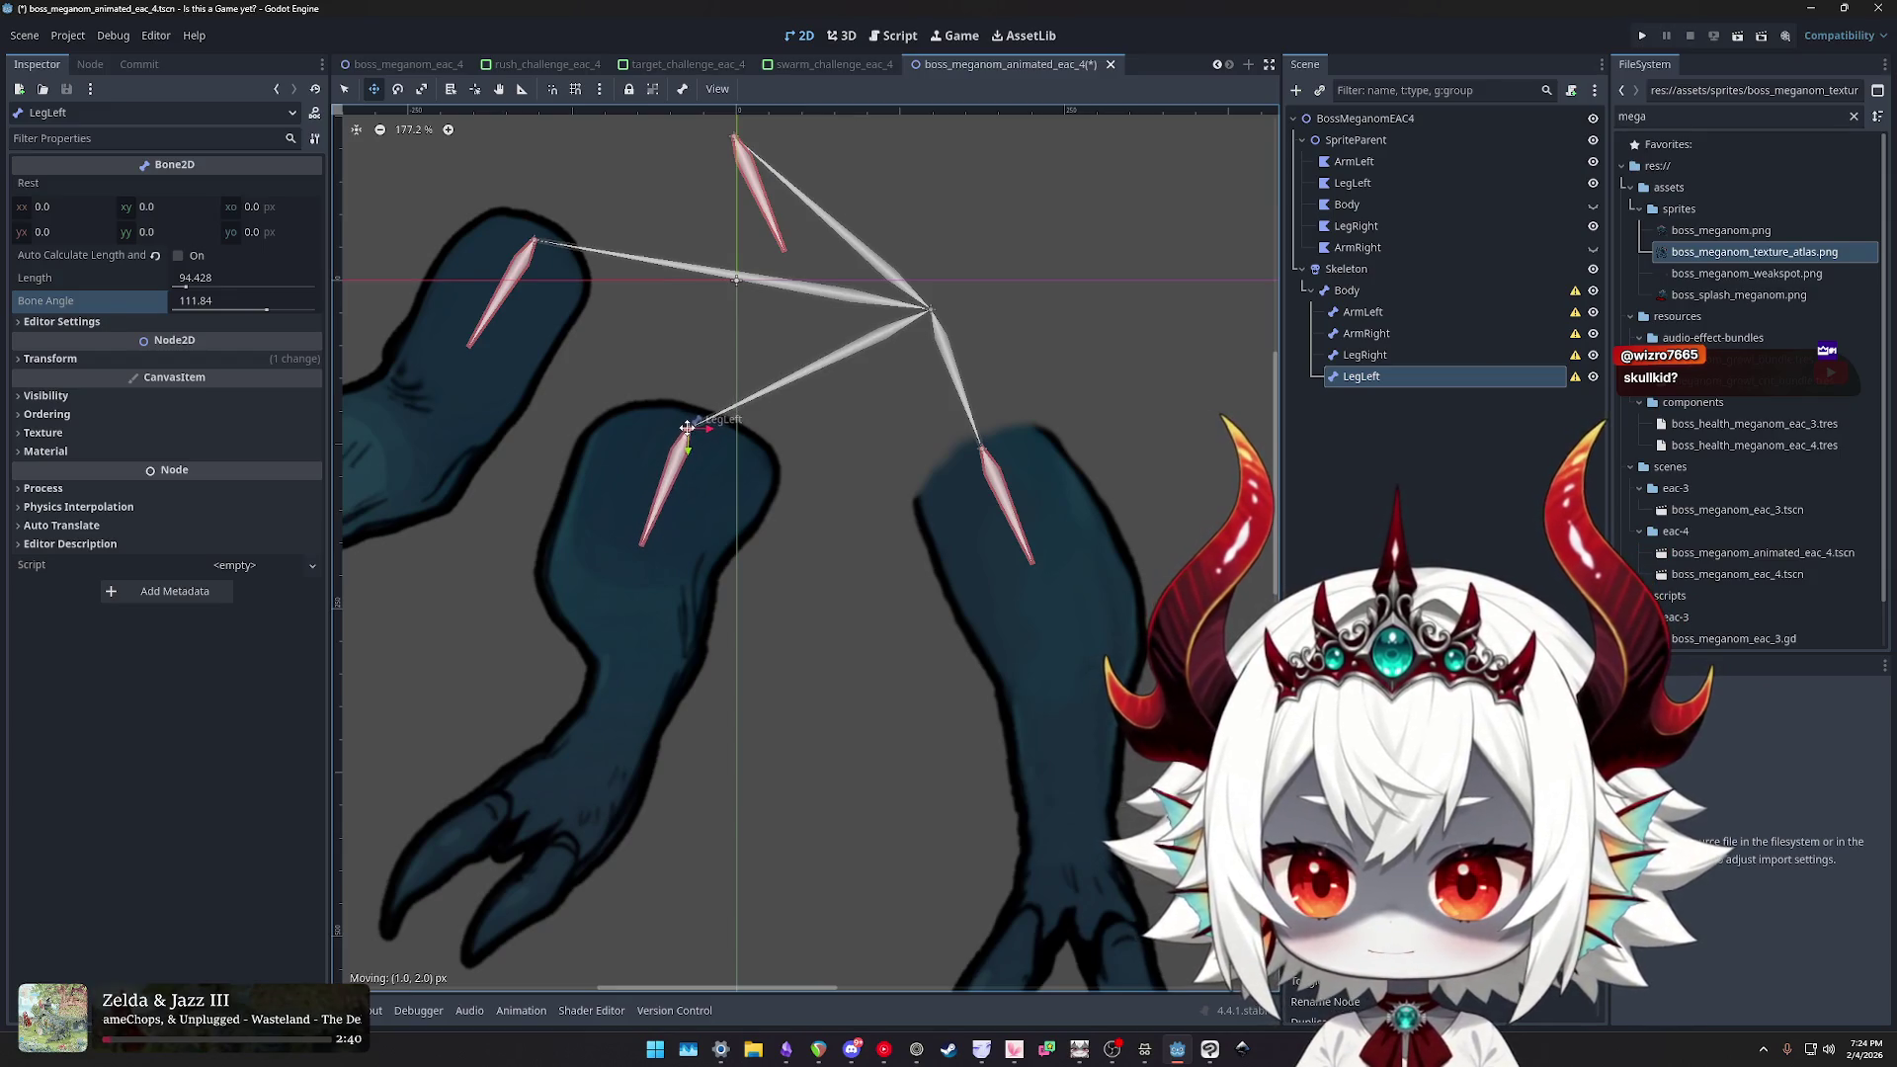
{"action": "scroll", "coordinate": [709, 475], "scroll_direction": "down", "scroll_amount": 1}
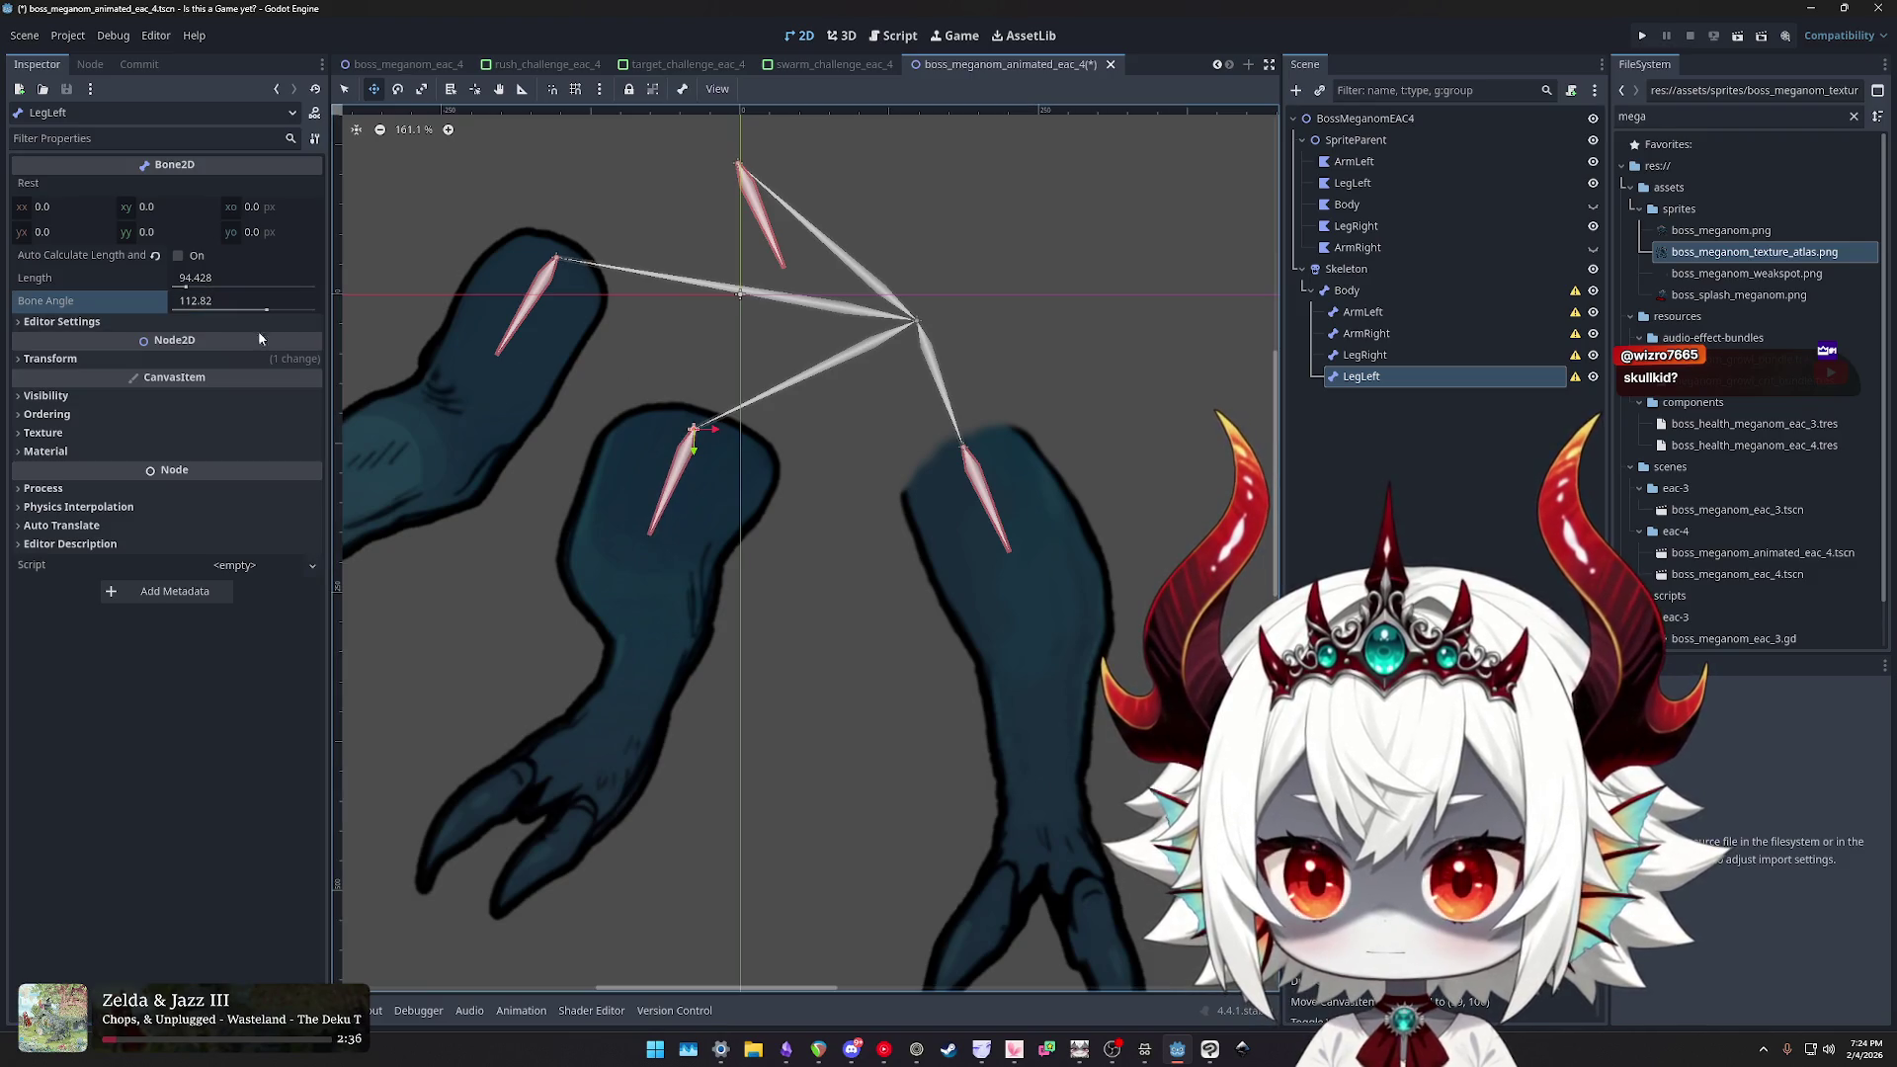
{"action": "left_click_drag", "start_coordinate": [678, 426], "coordinate": [695, 429]}
{"action": "scroll", "coordinate": [1050, 436], "scroll_direction": "down", "scroll_amount": 5}
{"action": "key", "text": "ctrl+s"}
{"action": "left_click", "coordinate": [1363, 311]}
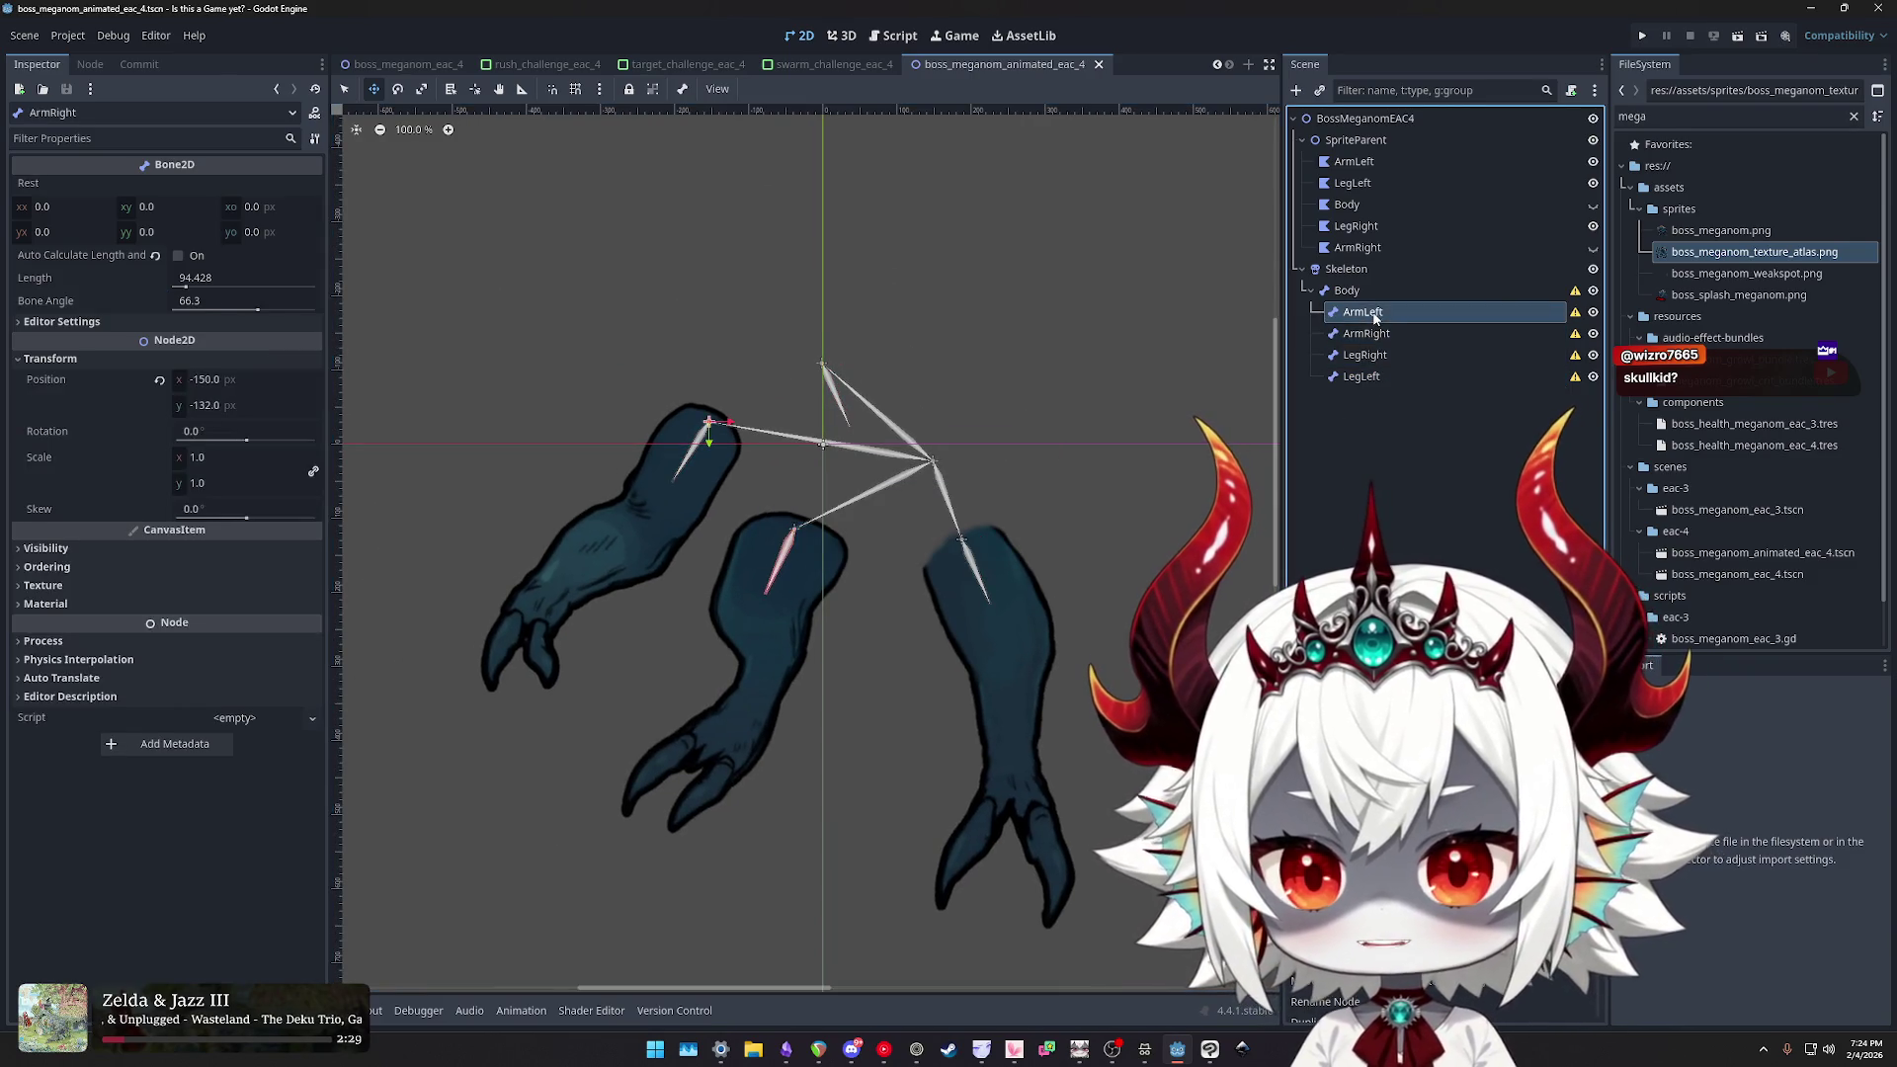
{"action": "left_click", "coordinate": [1366, 293]}
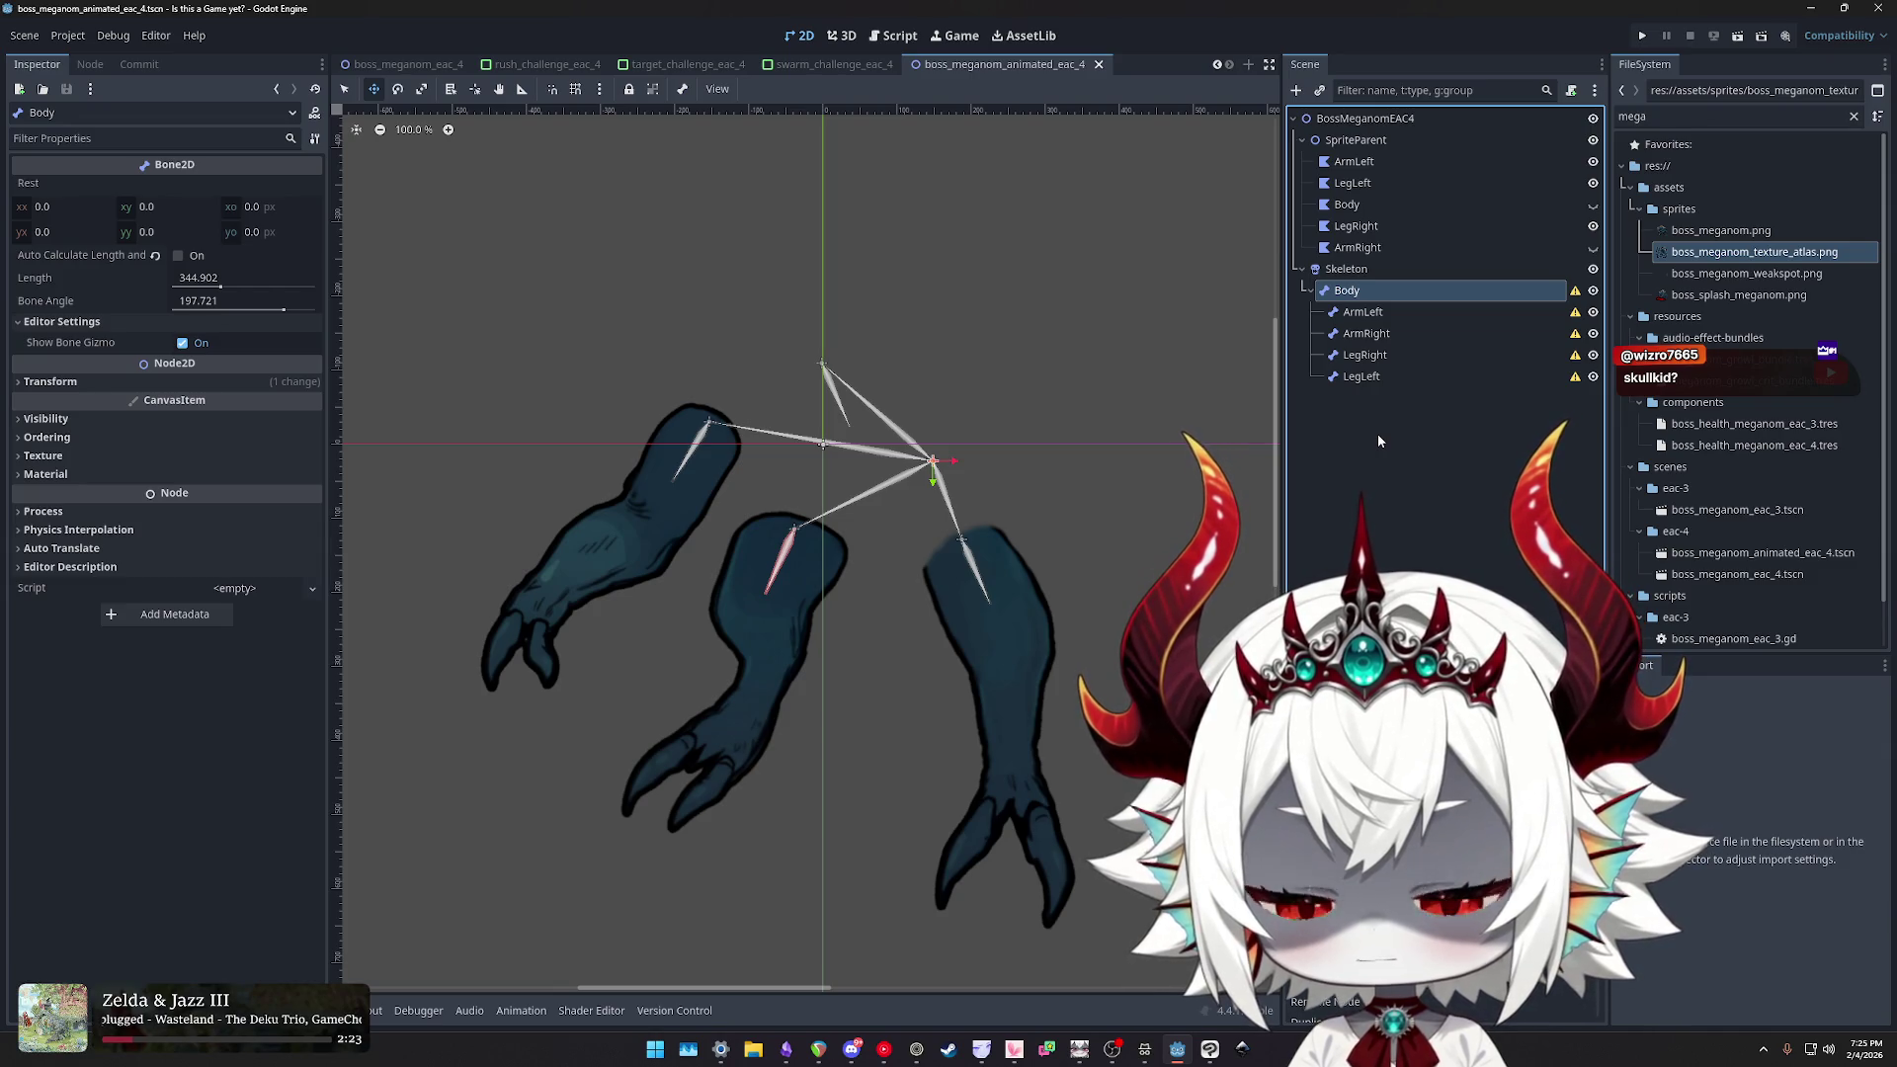
- Turn the Body sprite's visibility back on in the Scene tree and save
{"action": "left_click", "coordinate": [1593, 205]}
{"action": "scroll", "coordinate": [1008, 323], "scroll_direction": "down", "scroll_amount": 1}
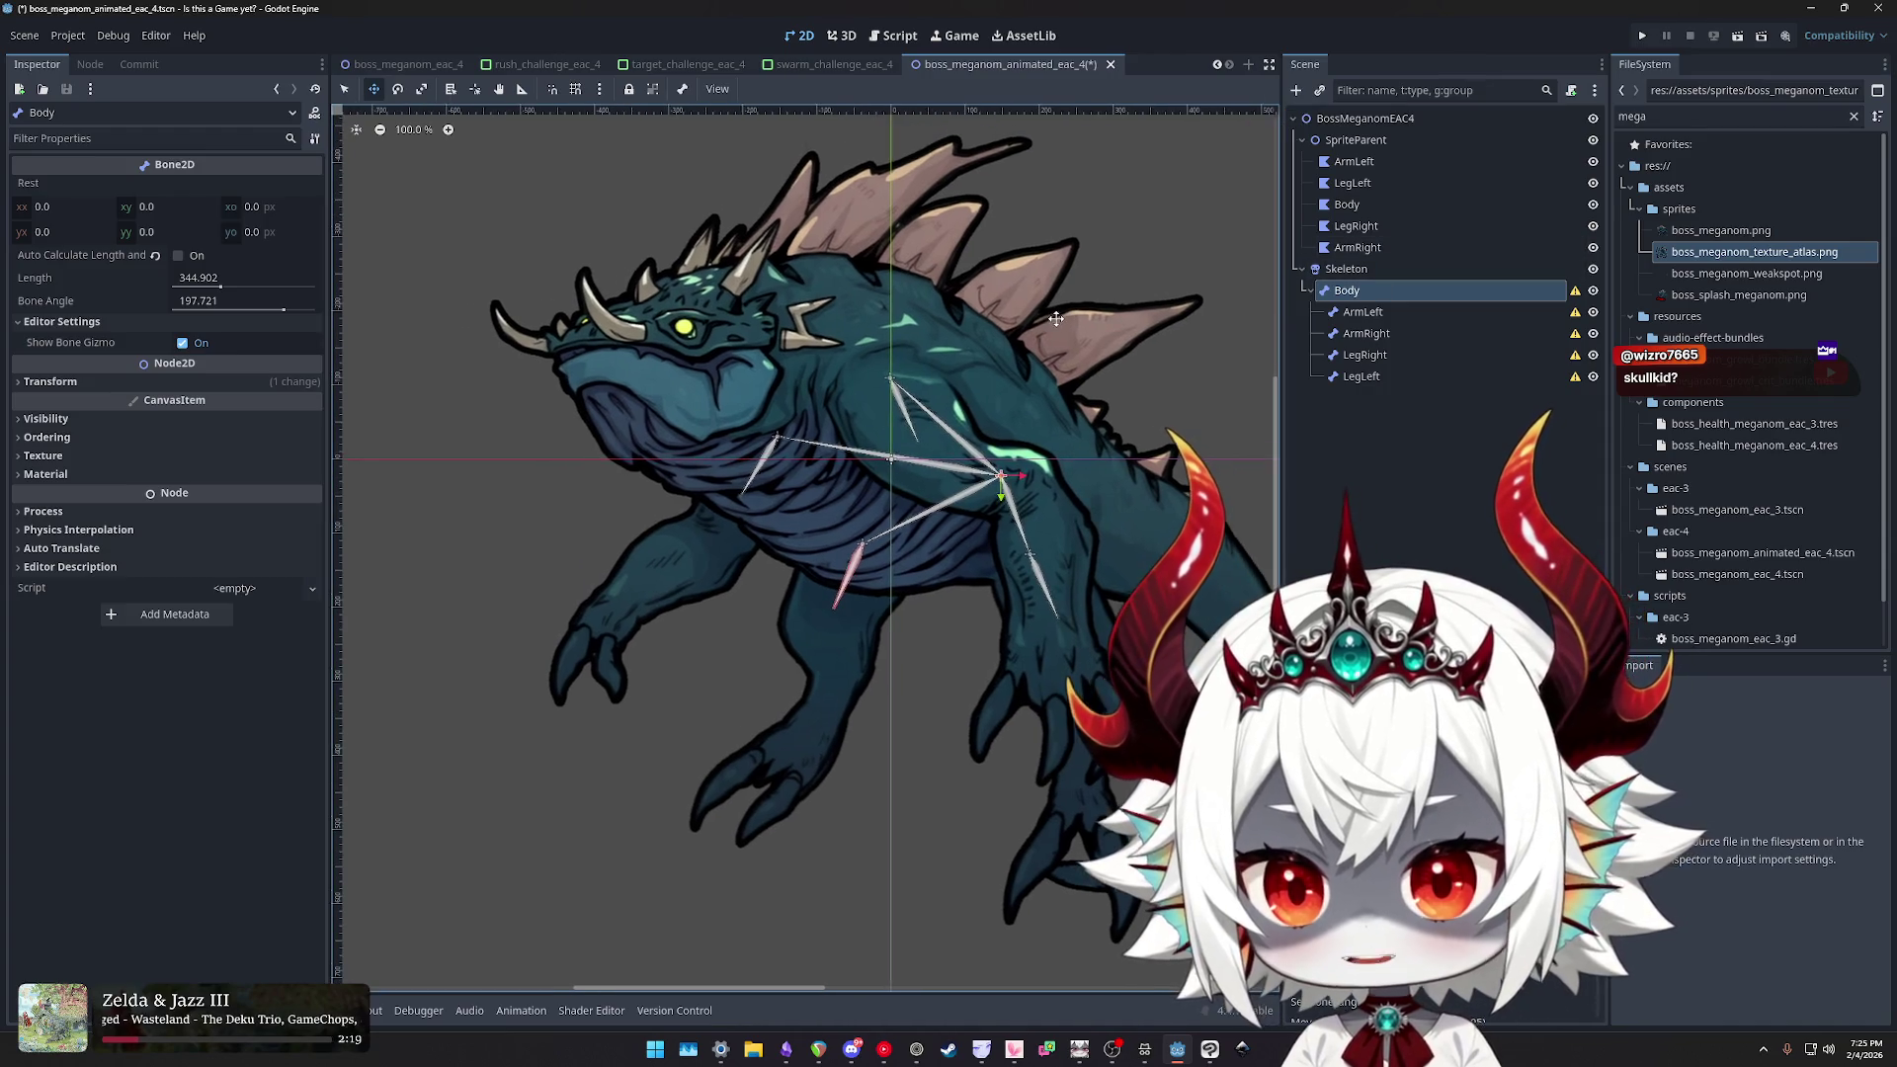
{"action": "key", "text": "ctrl+s"}
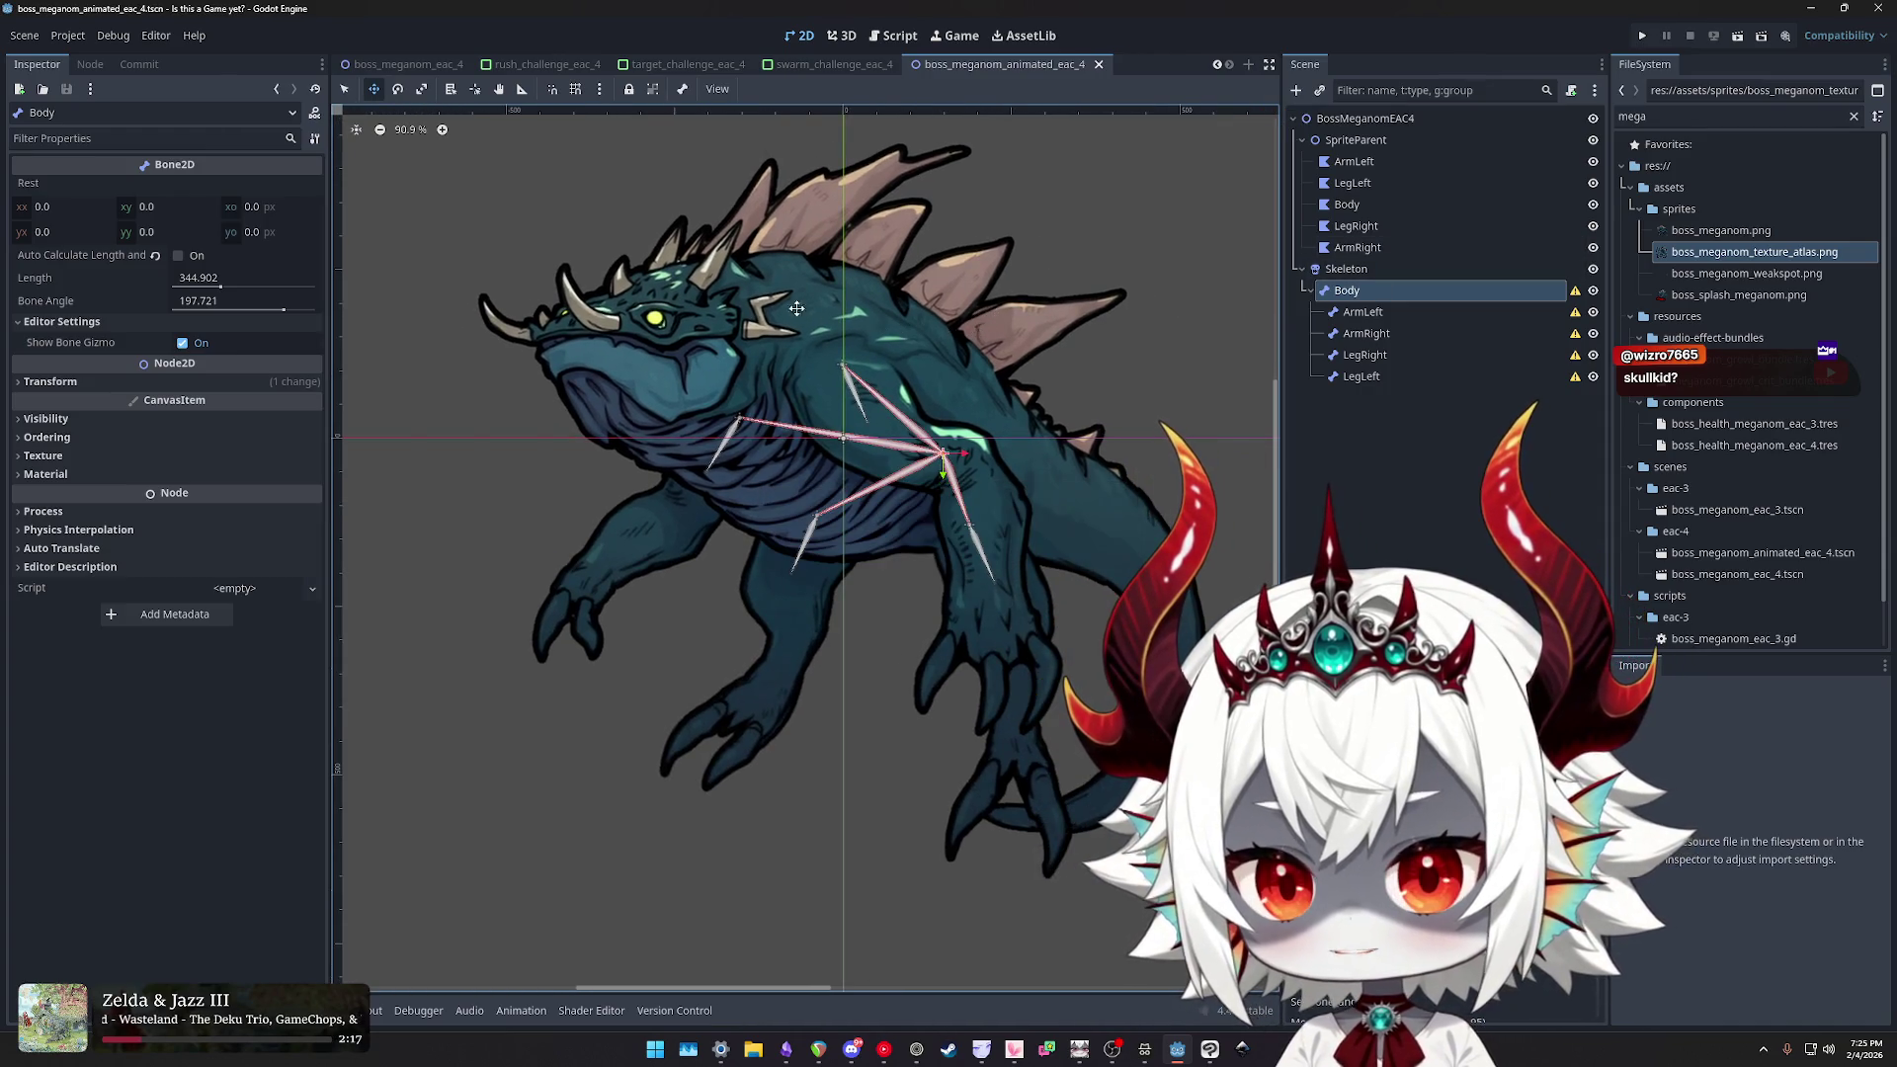
- Open the ArmLeft polygon's Bones tab and sync the skeleton's bones to it
{"action": "left_click", "coordinate": [1354, 161]}
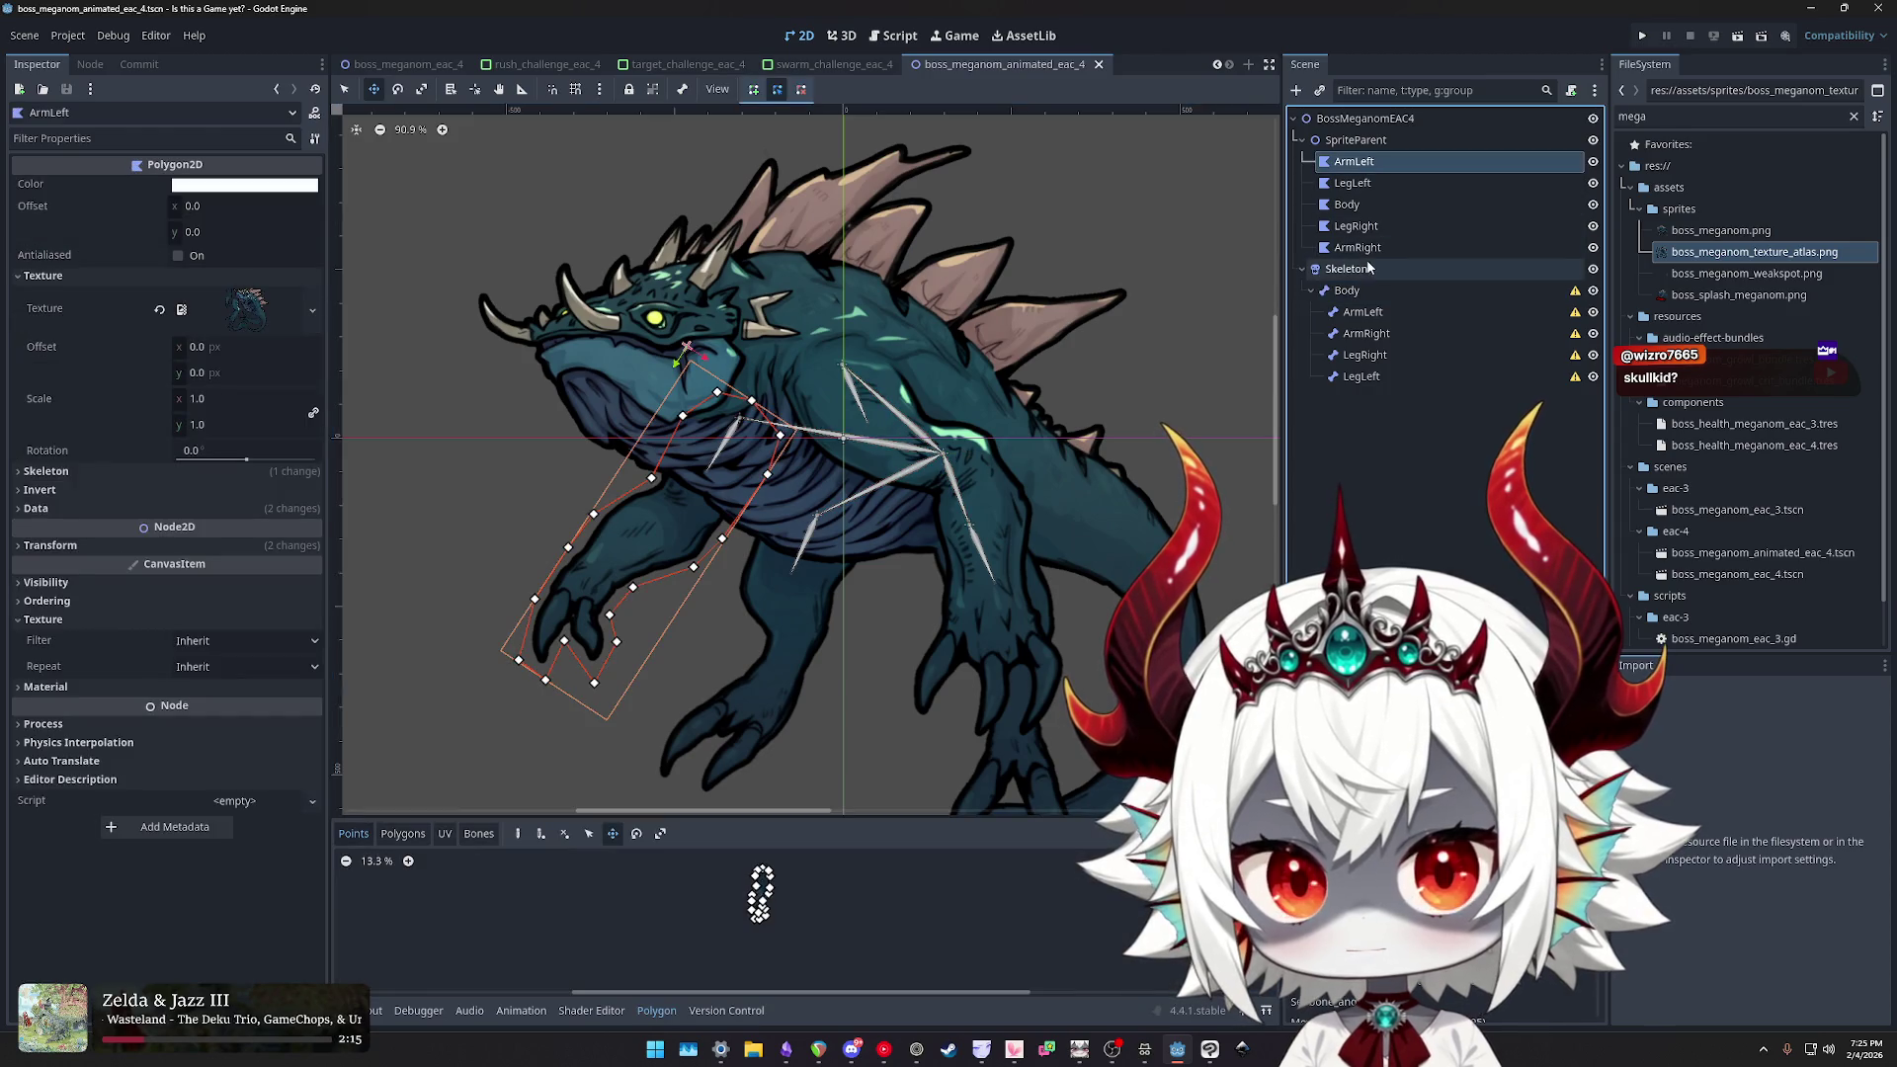
{"action": "left_click_drag", "start_coordinate": [714, 817], "coordinate": [707, 473]}
{"action": "left_click", "coordinate": [478, 485]}
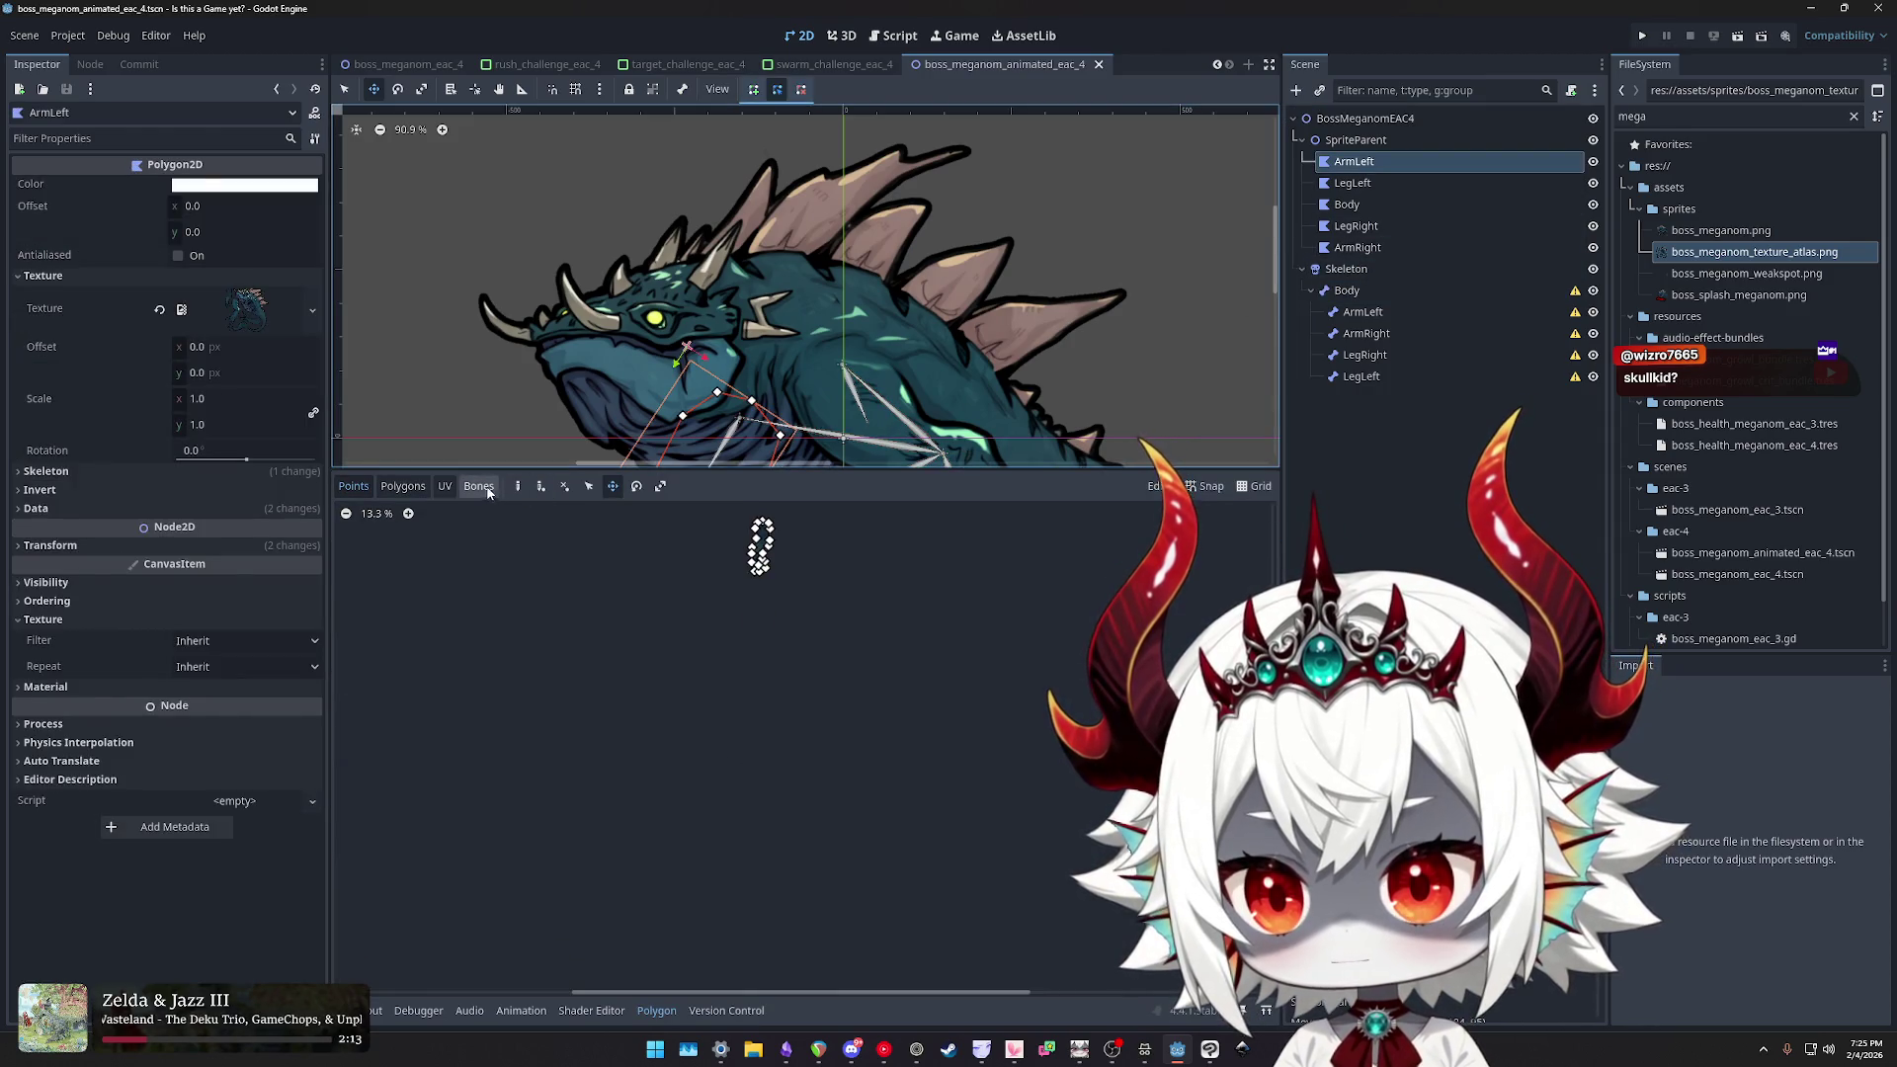
{"action": "left_click", "coordinate": [1172, 512]}
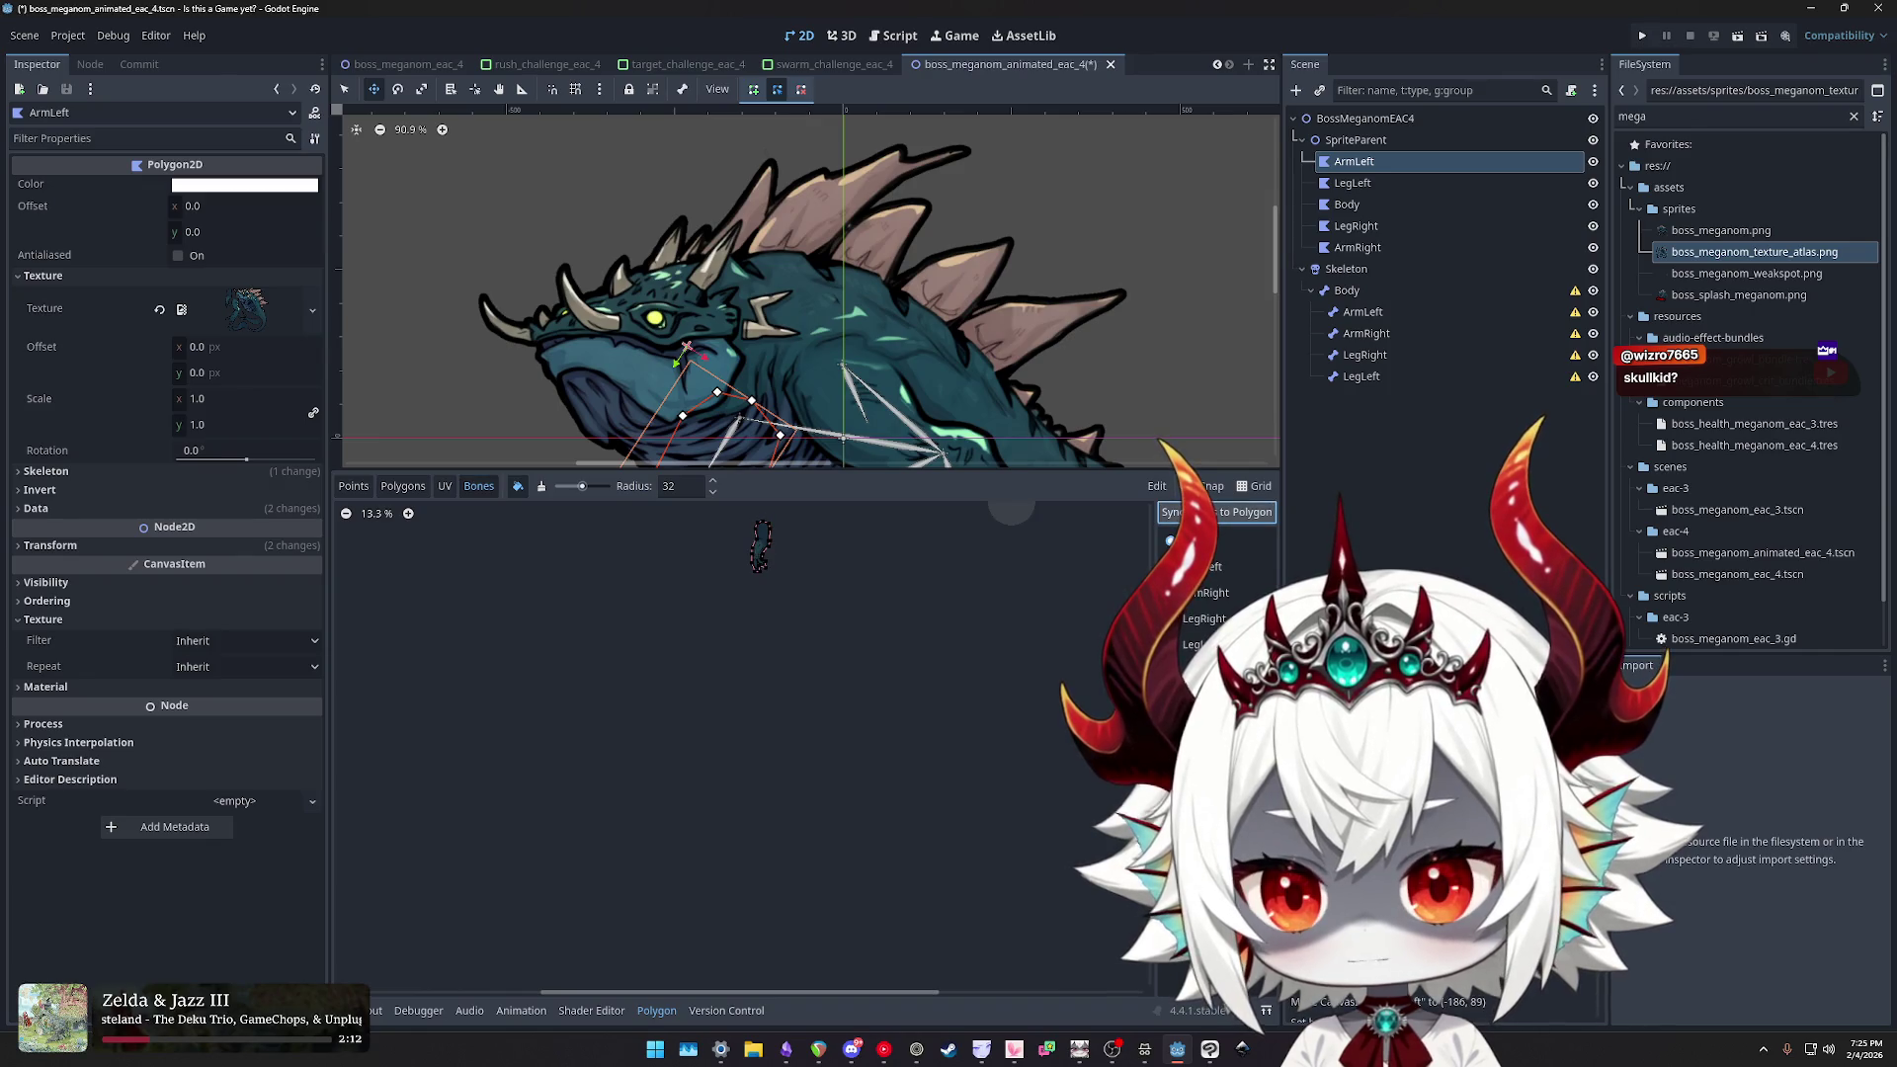
{"action": "scroll", "coordinate": [808, 569], "scroll_direction": "up", "scroll_amount": 8}
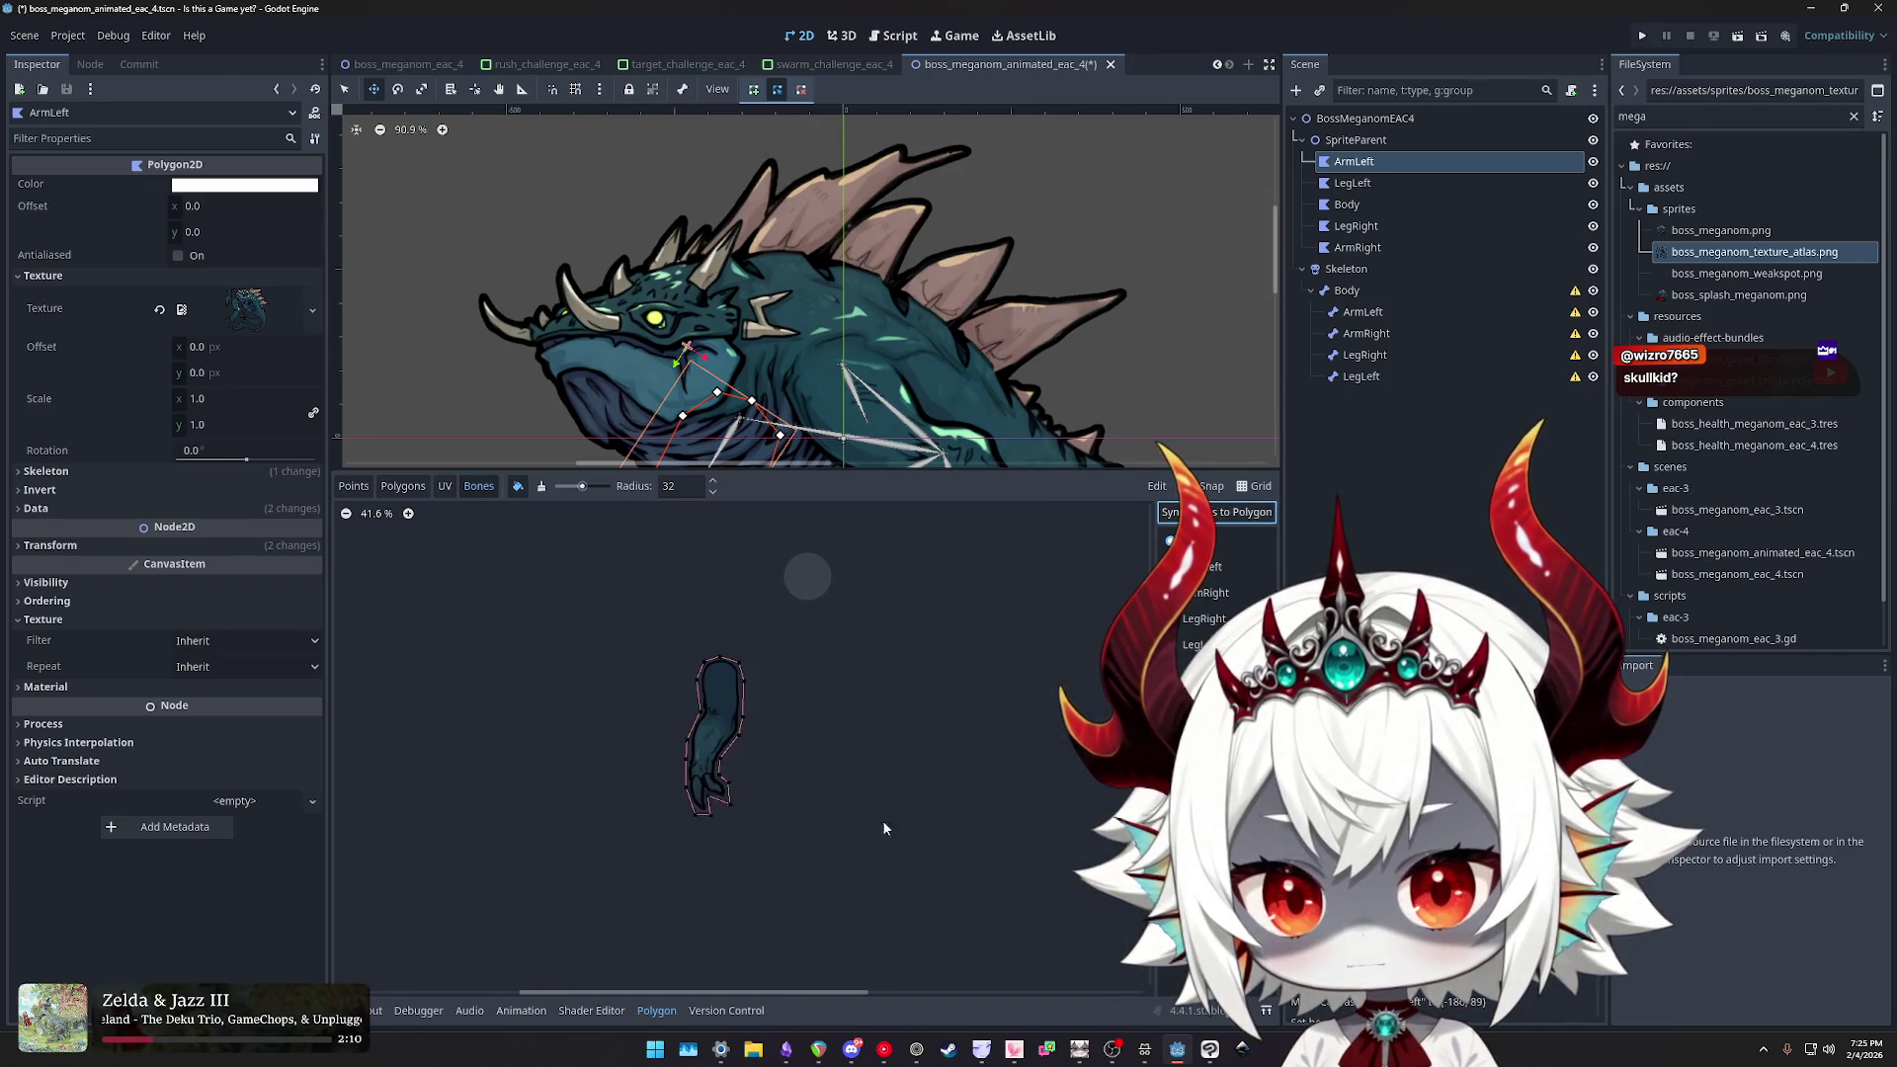
{"action": "scroll", "coordinate": [812, 748], "scroll_direction": "up", "scroll_amount": 1}
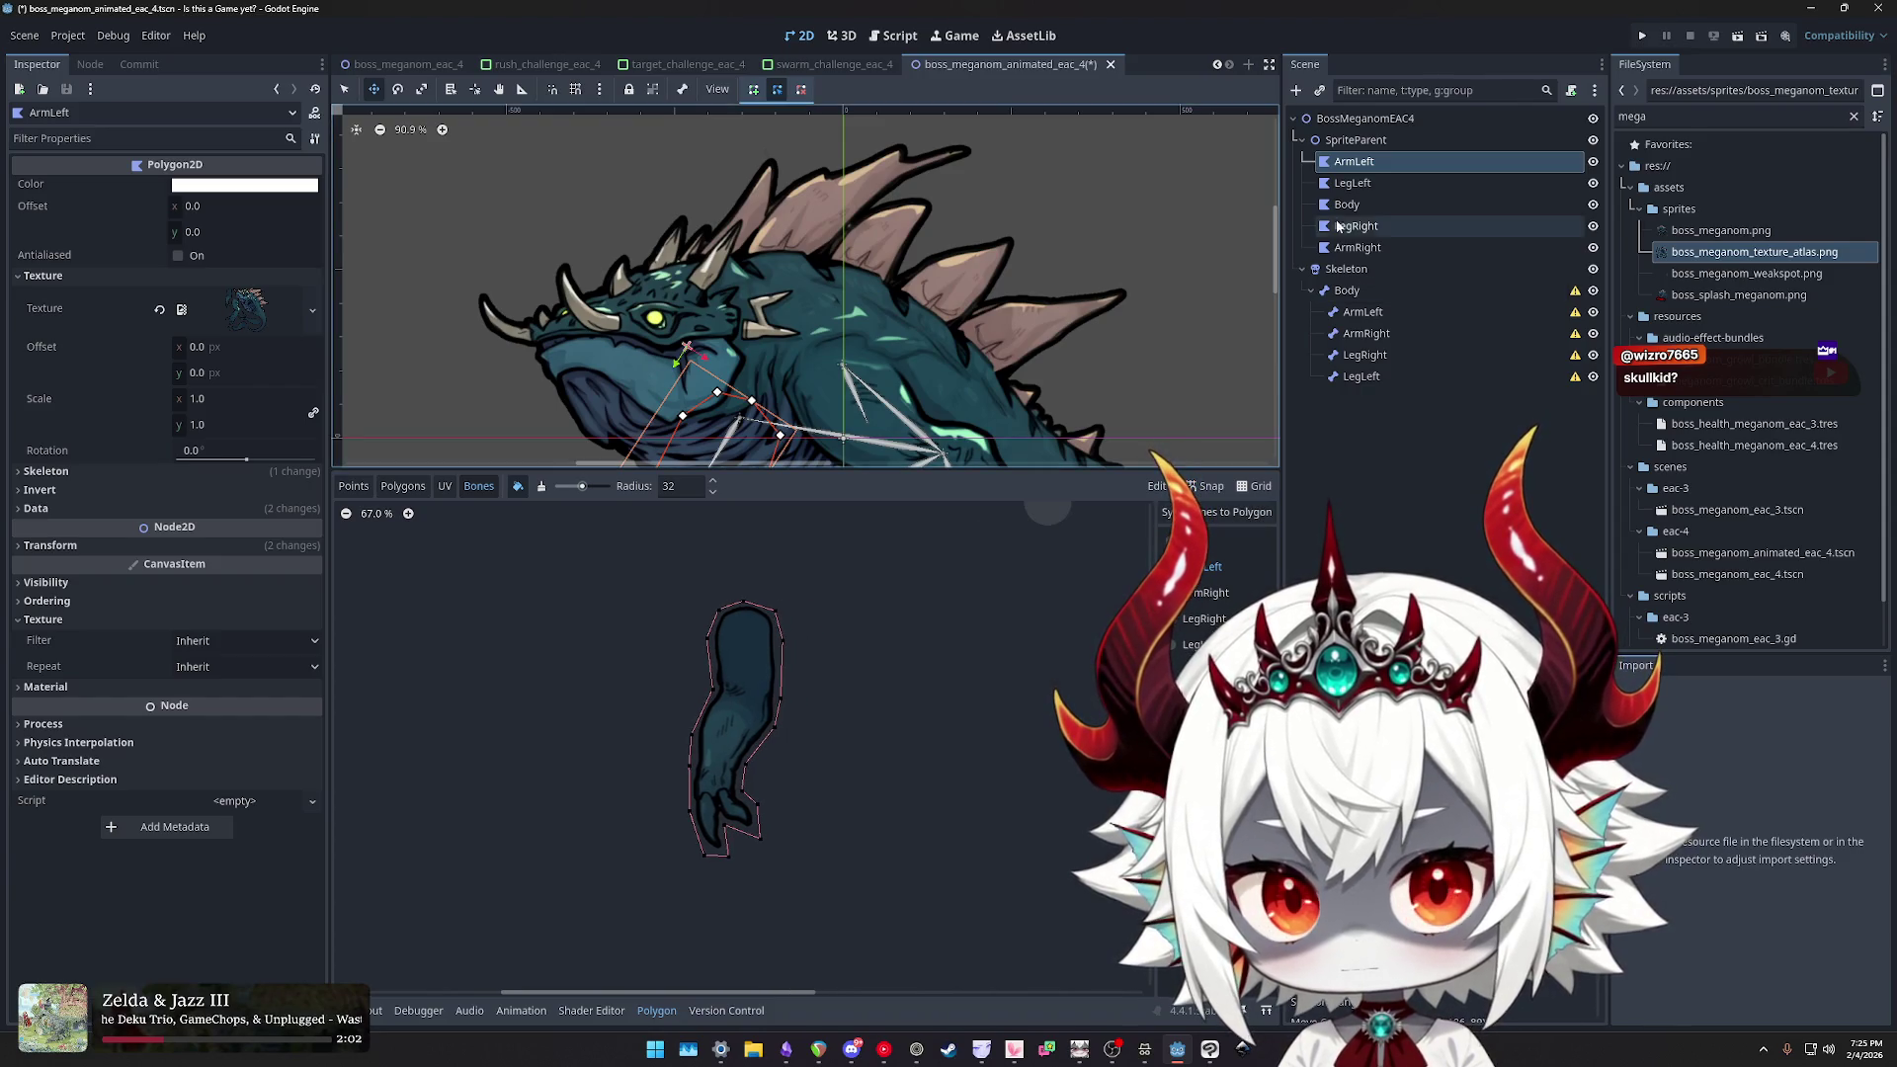
- Sync bones to the LegLeft polygon and choose the LegLeft bone for weight painting
{"action": "left_click", "coordinate": [1352, 183]}
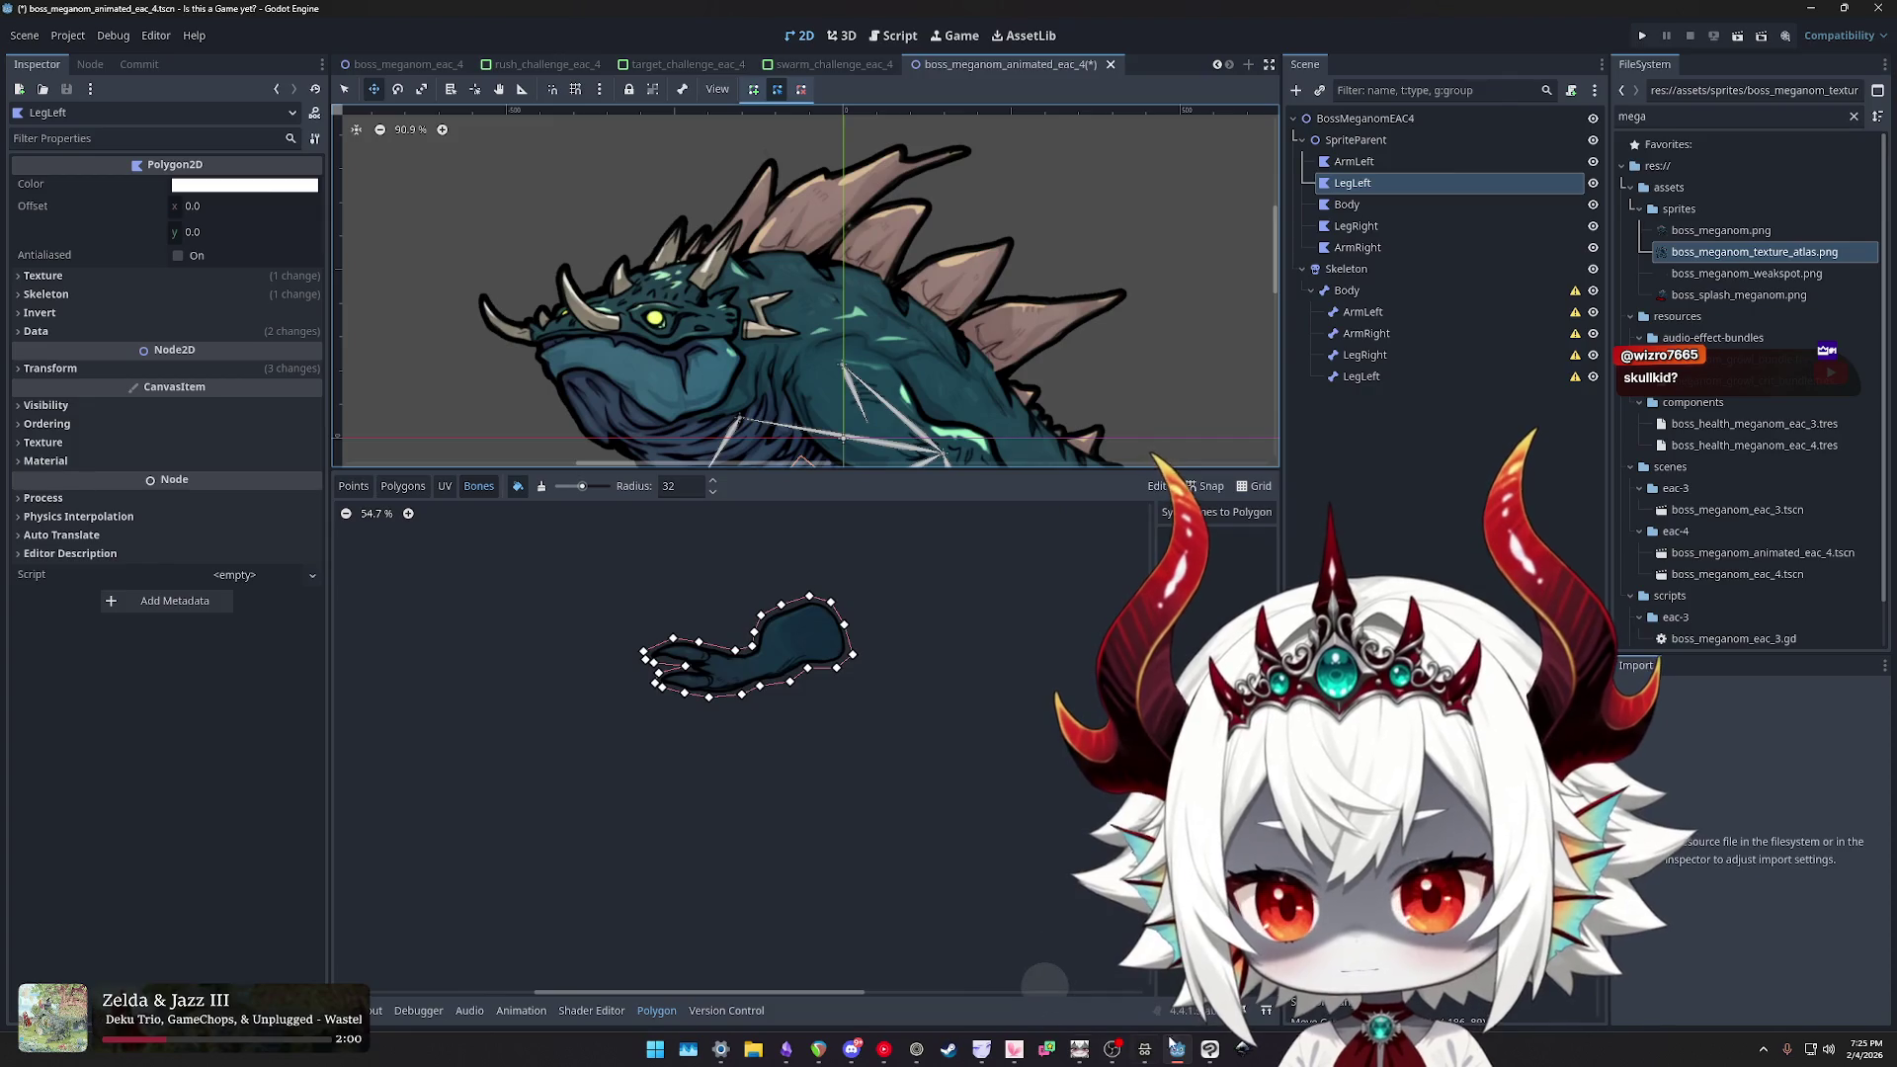
{"action": "left_click", "coordinate": [1205, 513]}
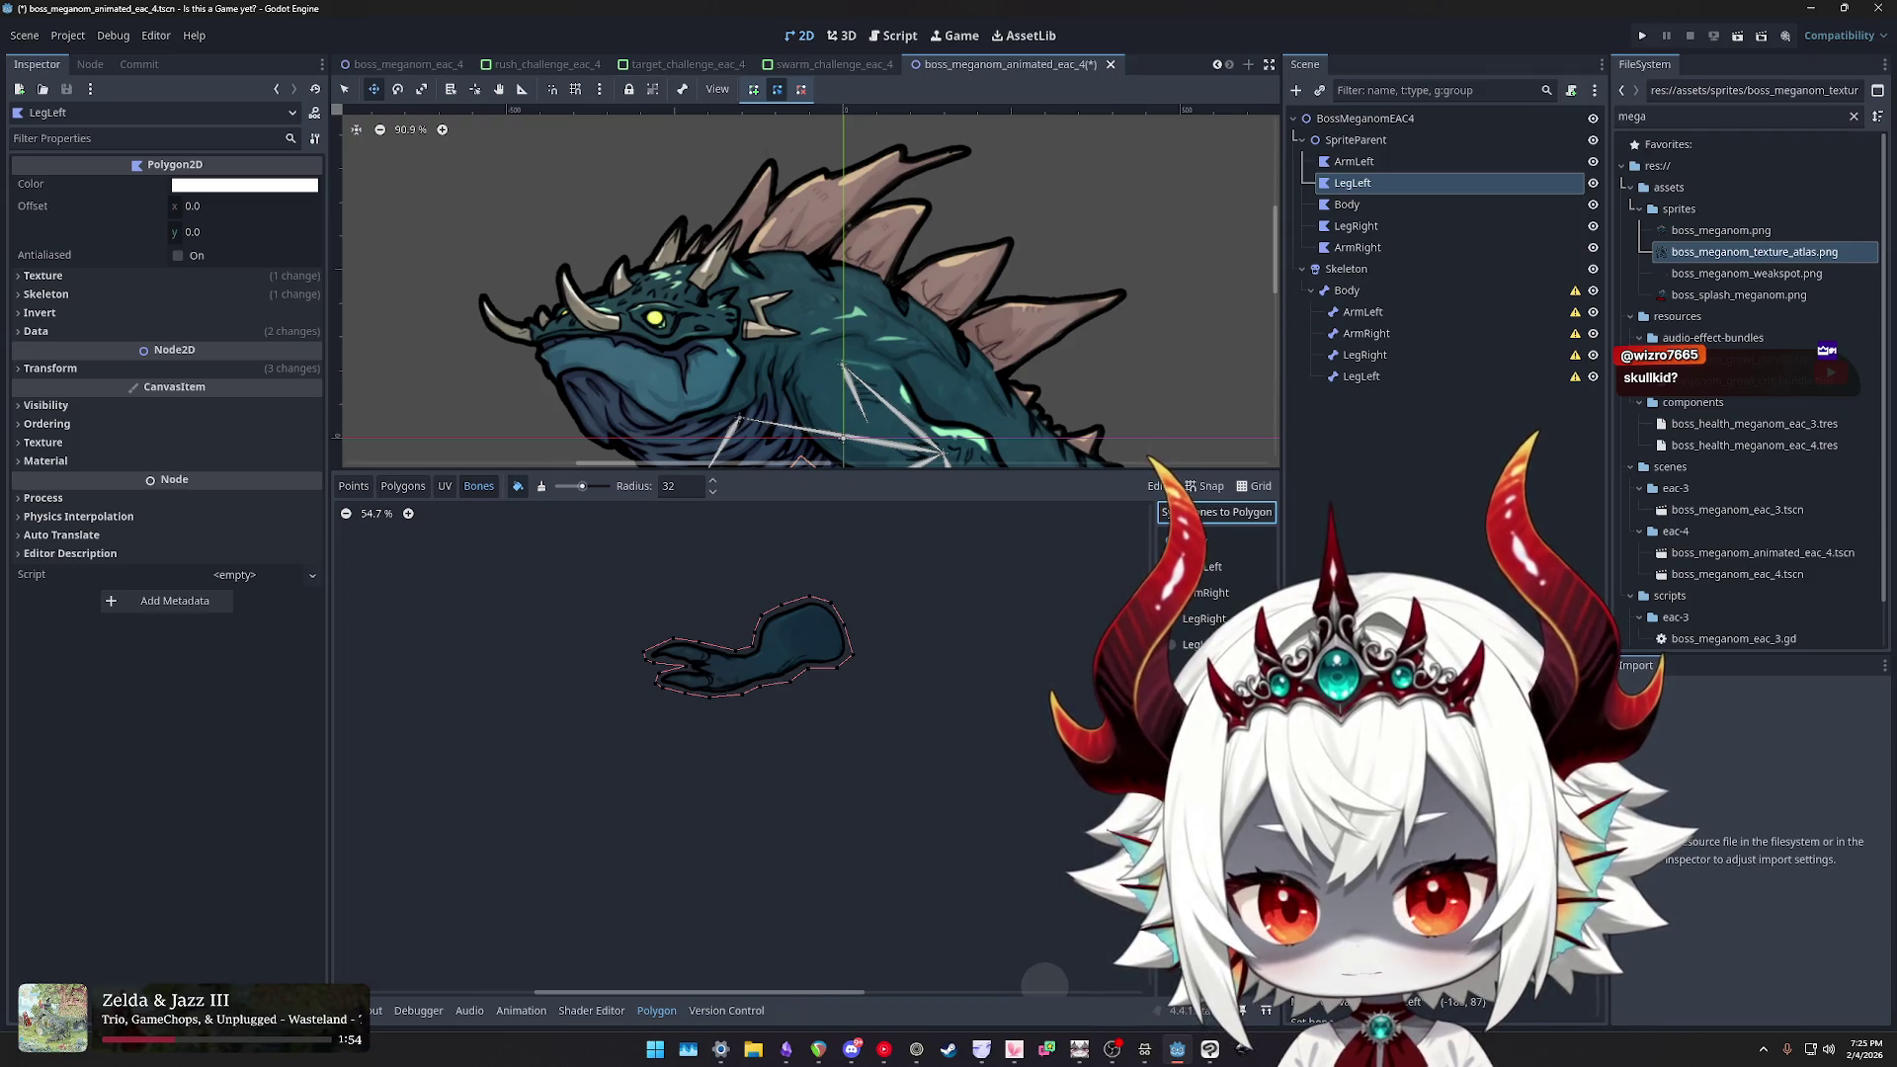
{"action": "left_click", "coordinate": [1196, 644]}
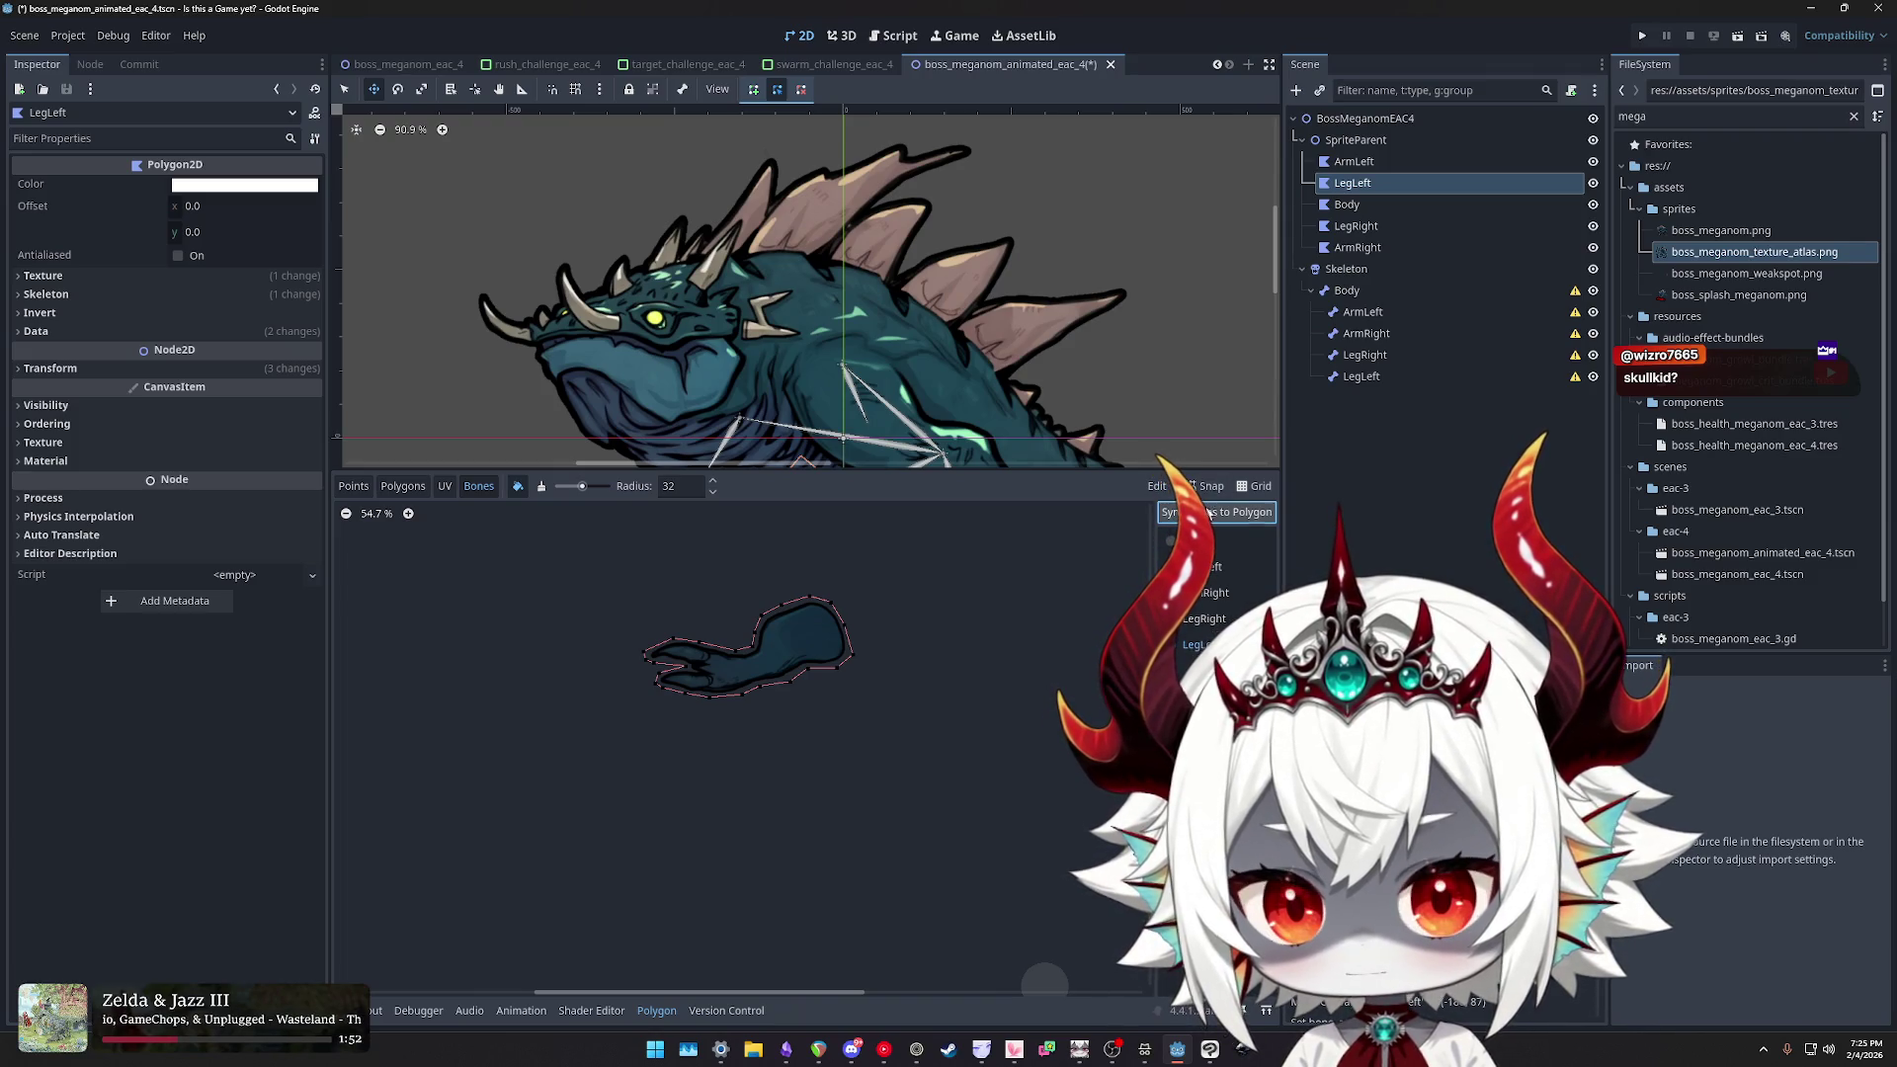
{"action": "left_click", "coordinate": [1363, 209]}
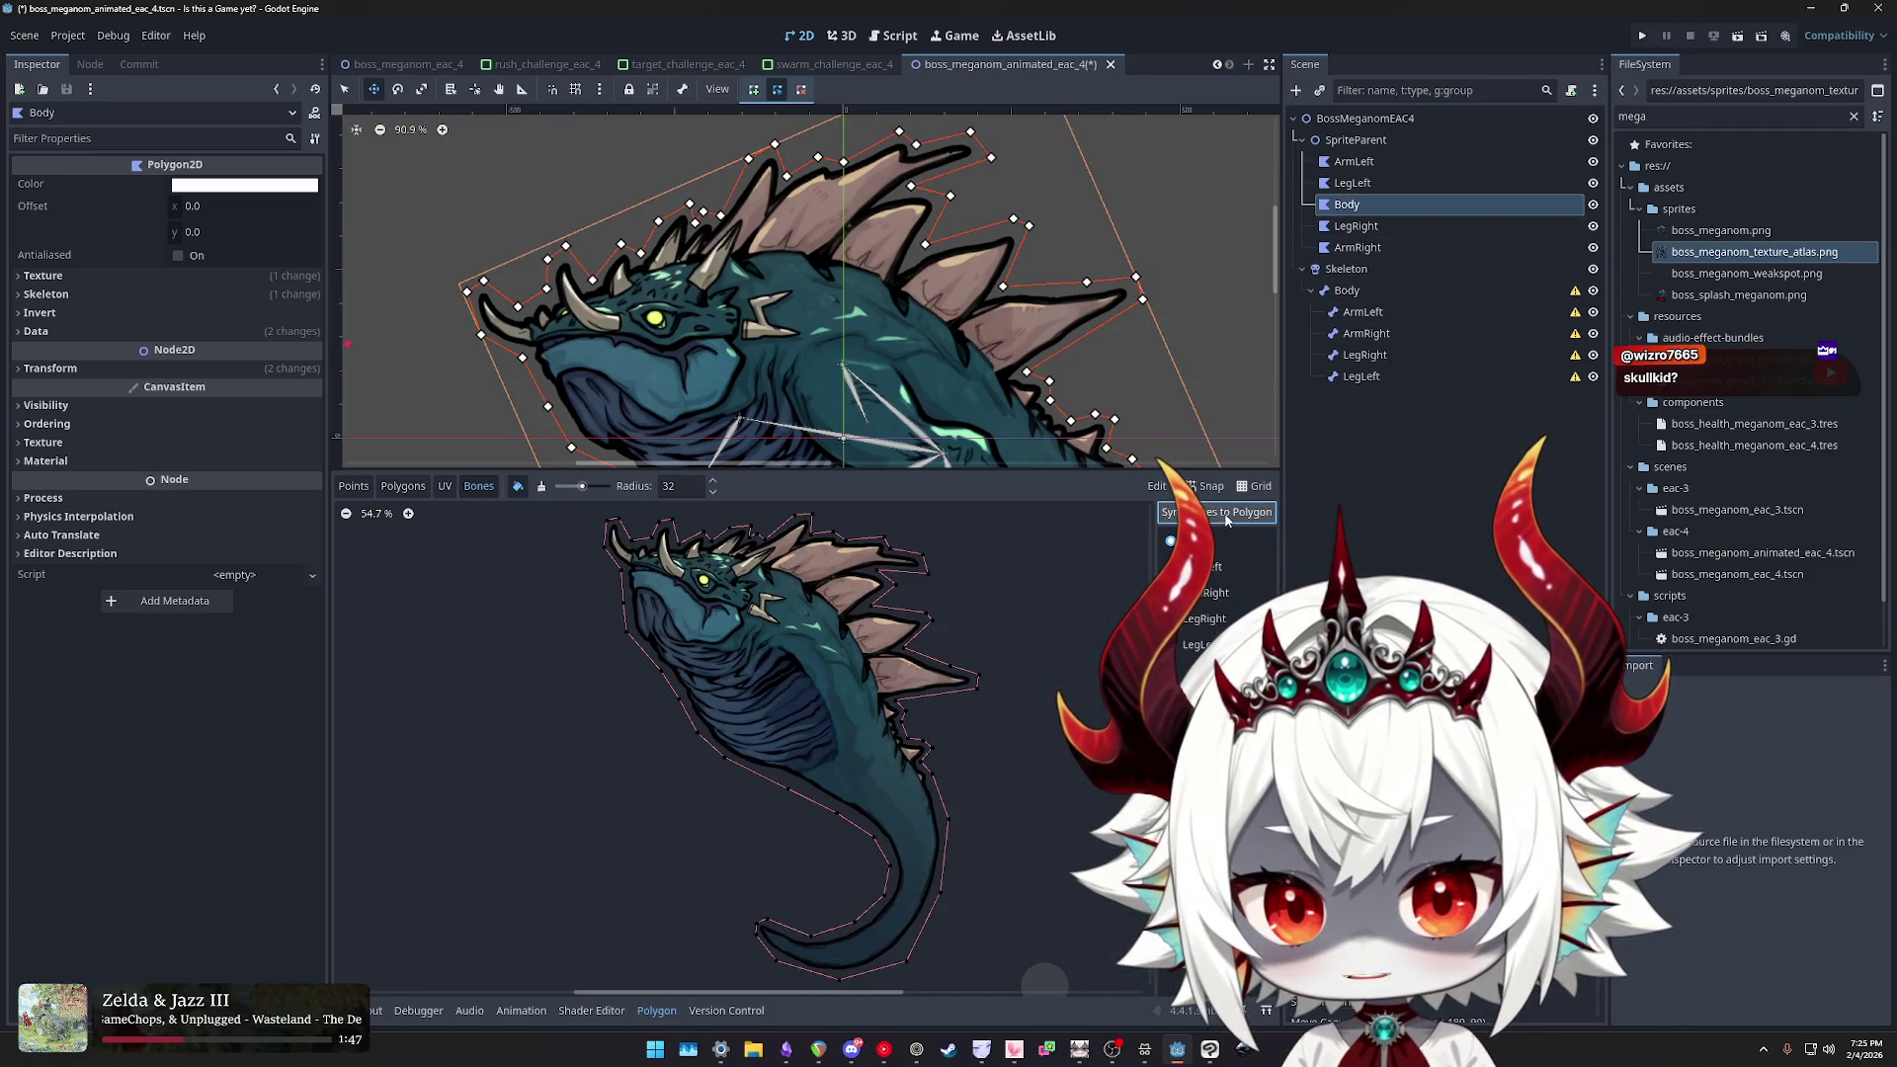
- Sync bones to the LegRight polygon and choose the LegRight bone for painting
{"action": "left_click", "coordinate": [1356, 226]}
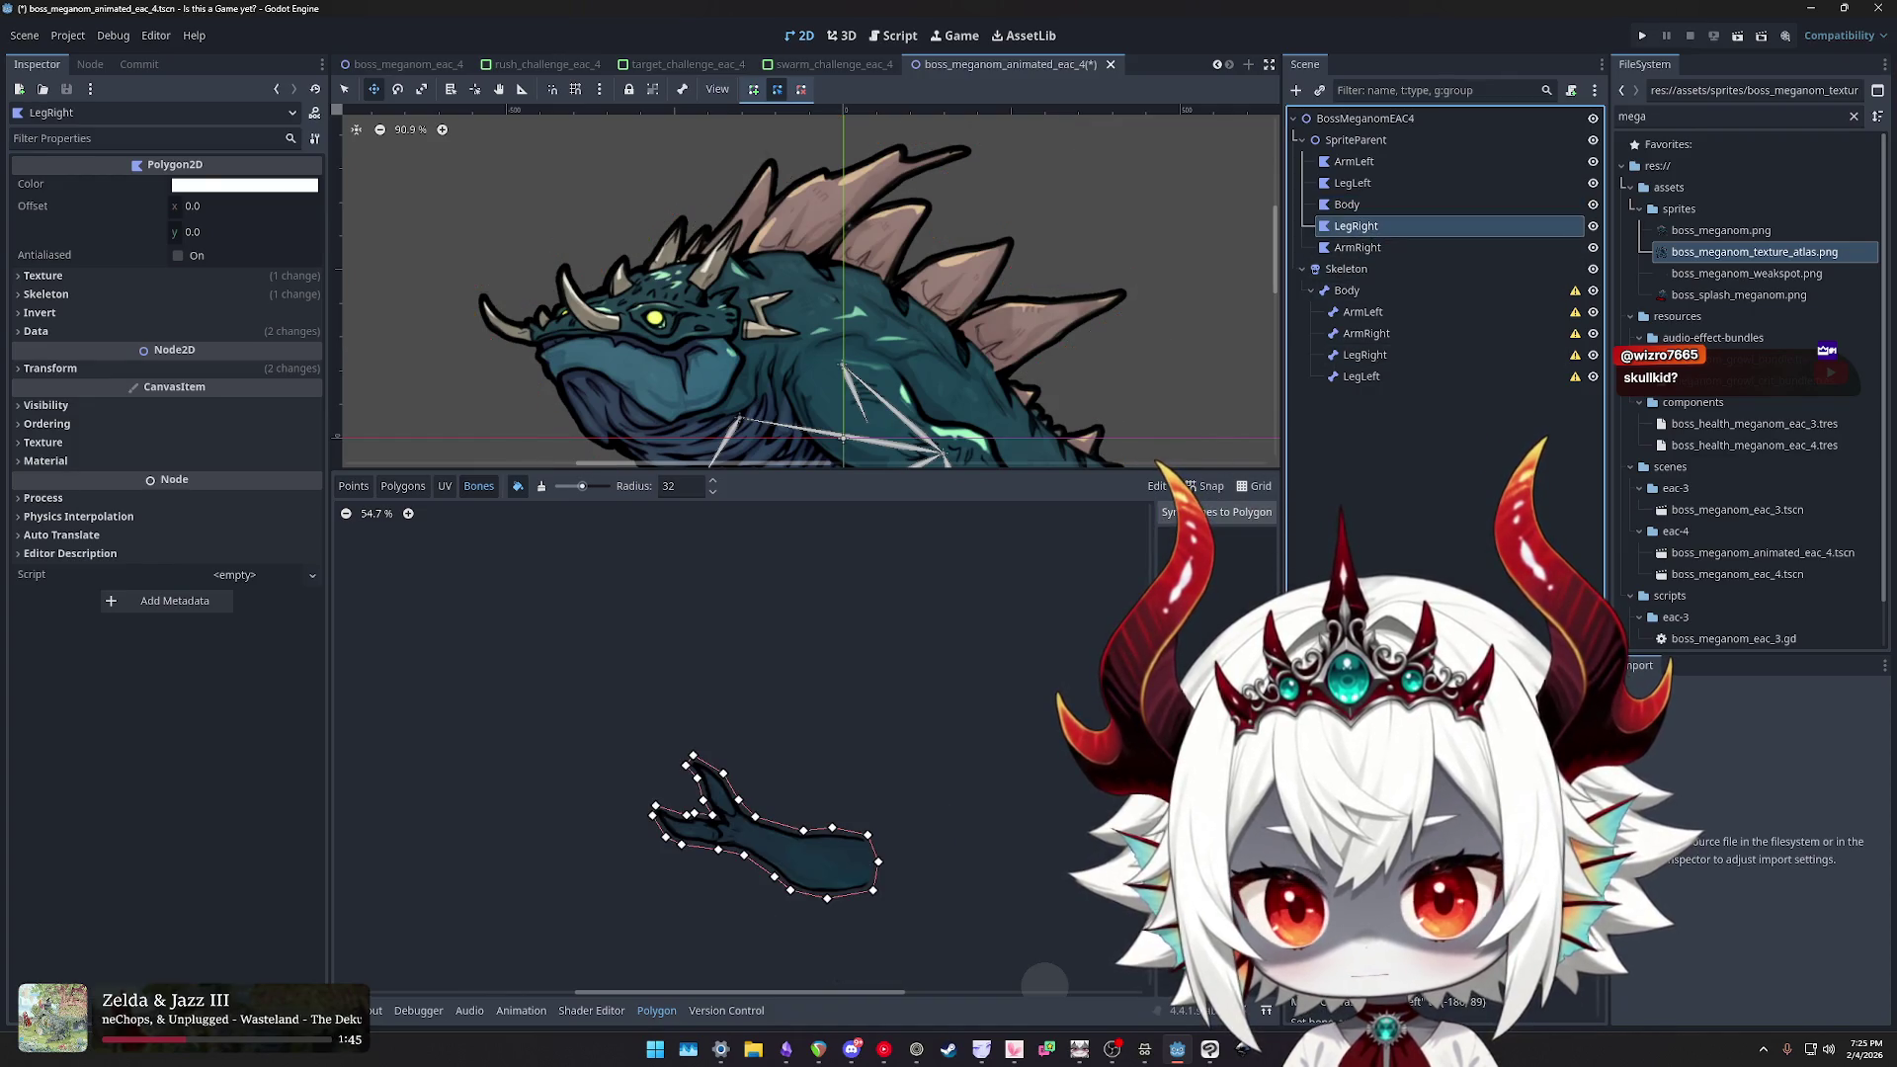
{"action": "left_click", "coordinate": [1216, 511]}
{"action": "left_click", "coordinate": [1204, 619]}
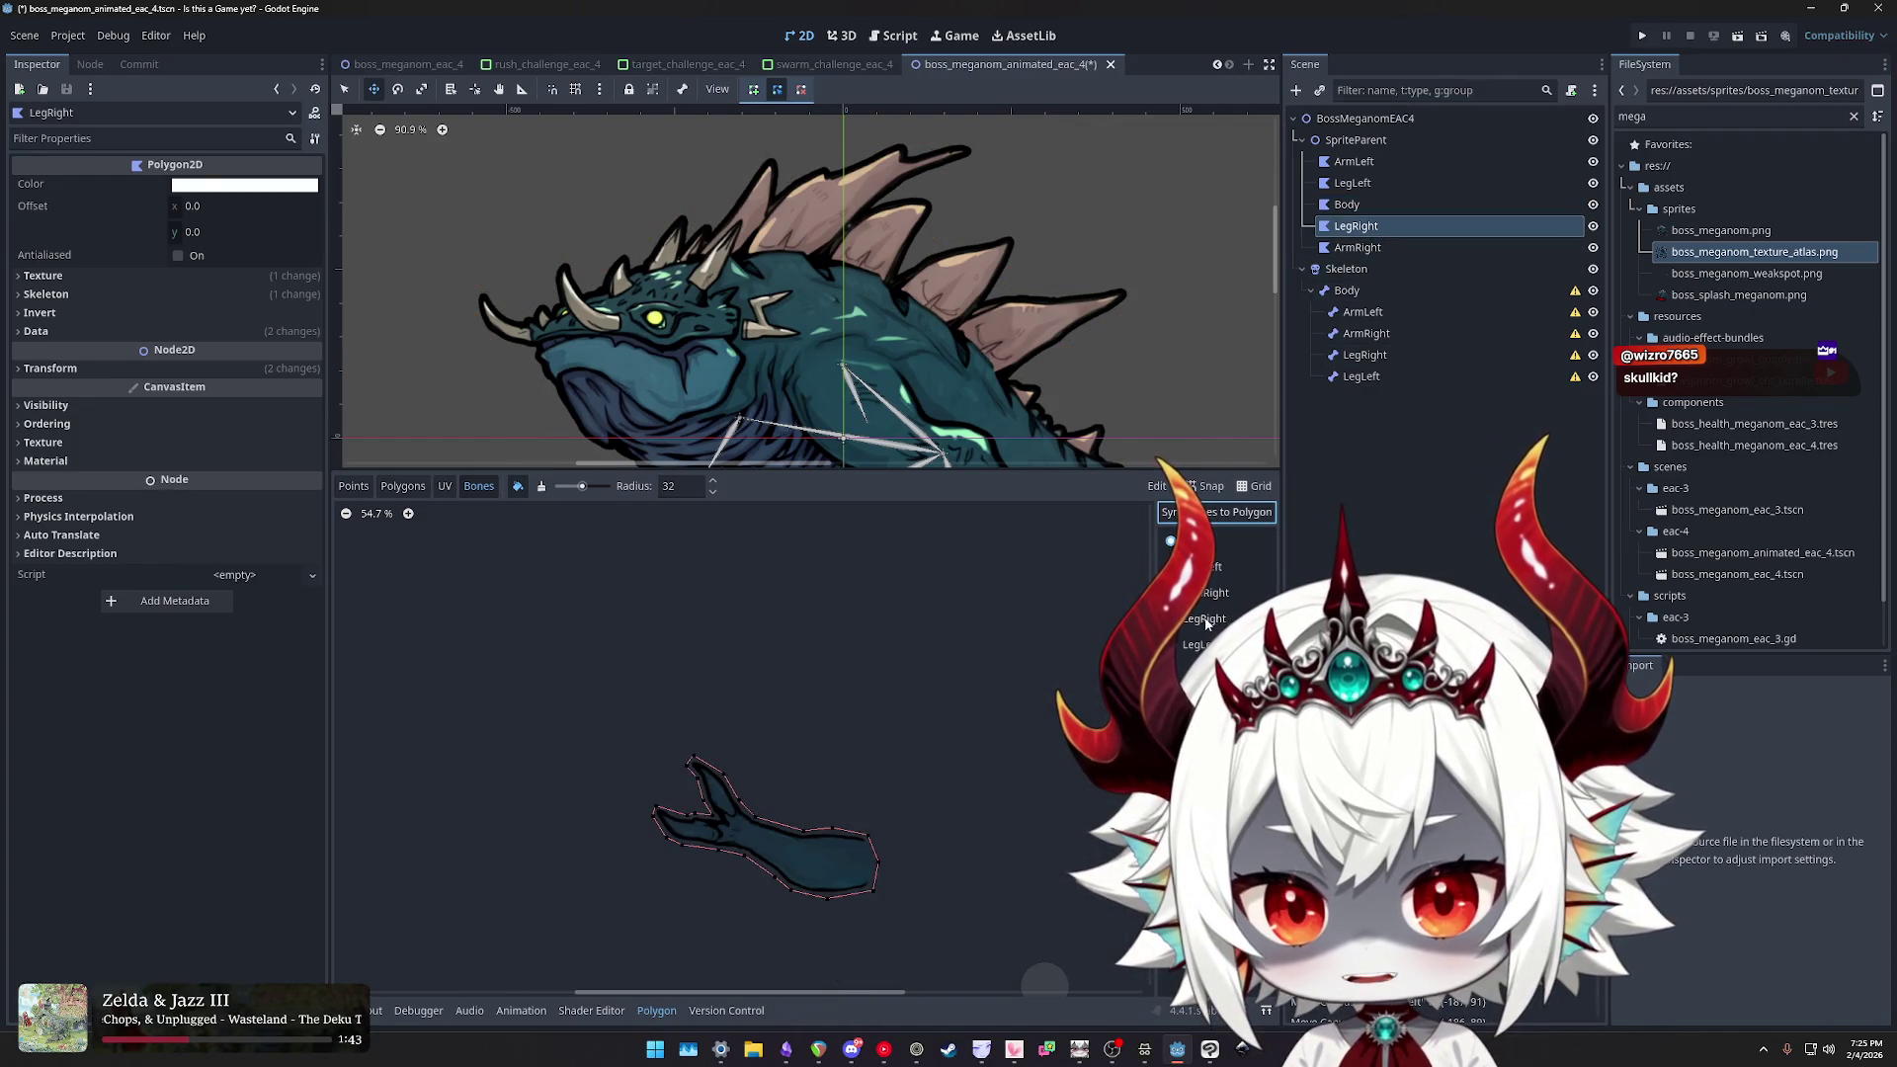
- Sync bones to the ArmRight polygon, choose the ArmRight bone, and save the scene
{"action": "left_click", "coordinate": [1368, 248]}
{"action": "left_click", "coordinate": [1216, 512]}
{"action": "left_click", "coordinate": [1203, 594]}
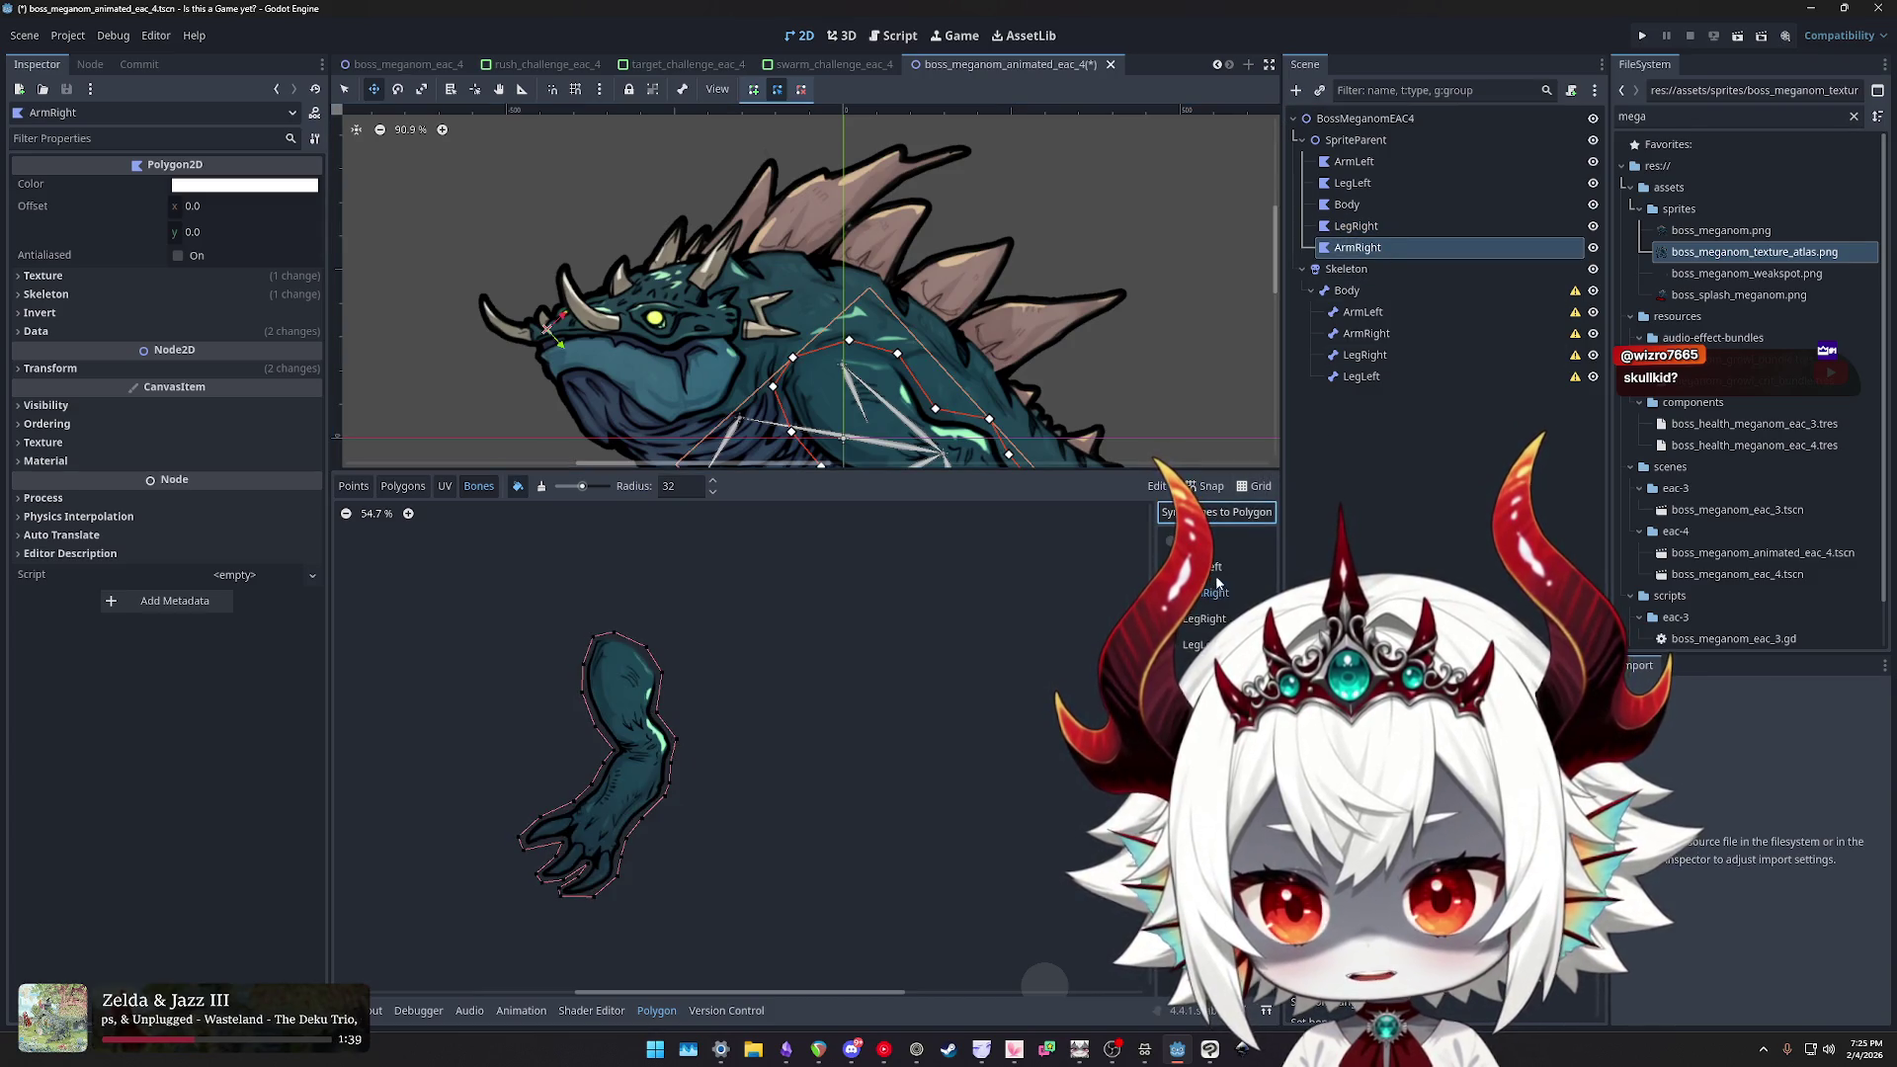
{"action": "scroll", "coordinate": [935, 738], "scroll_direction": "down", "scroll_amount": 3}
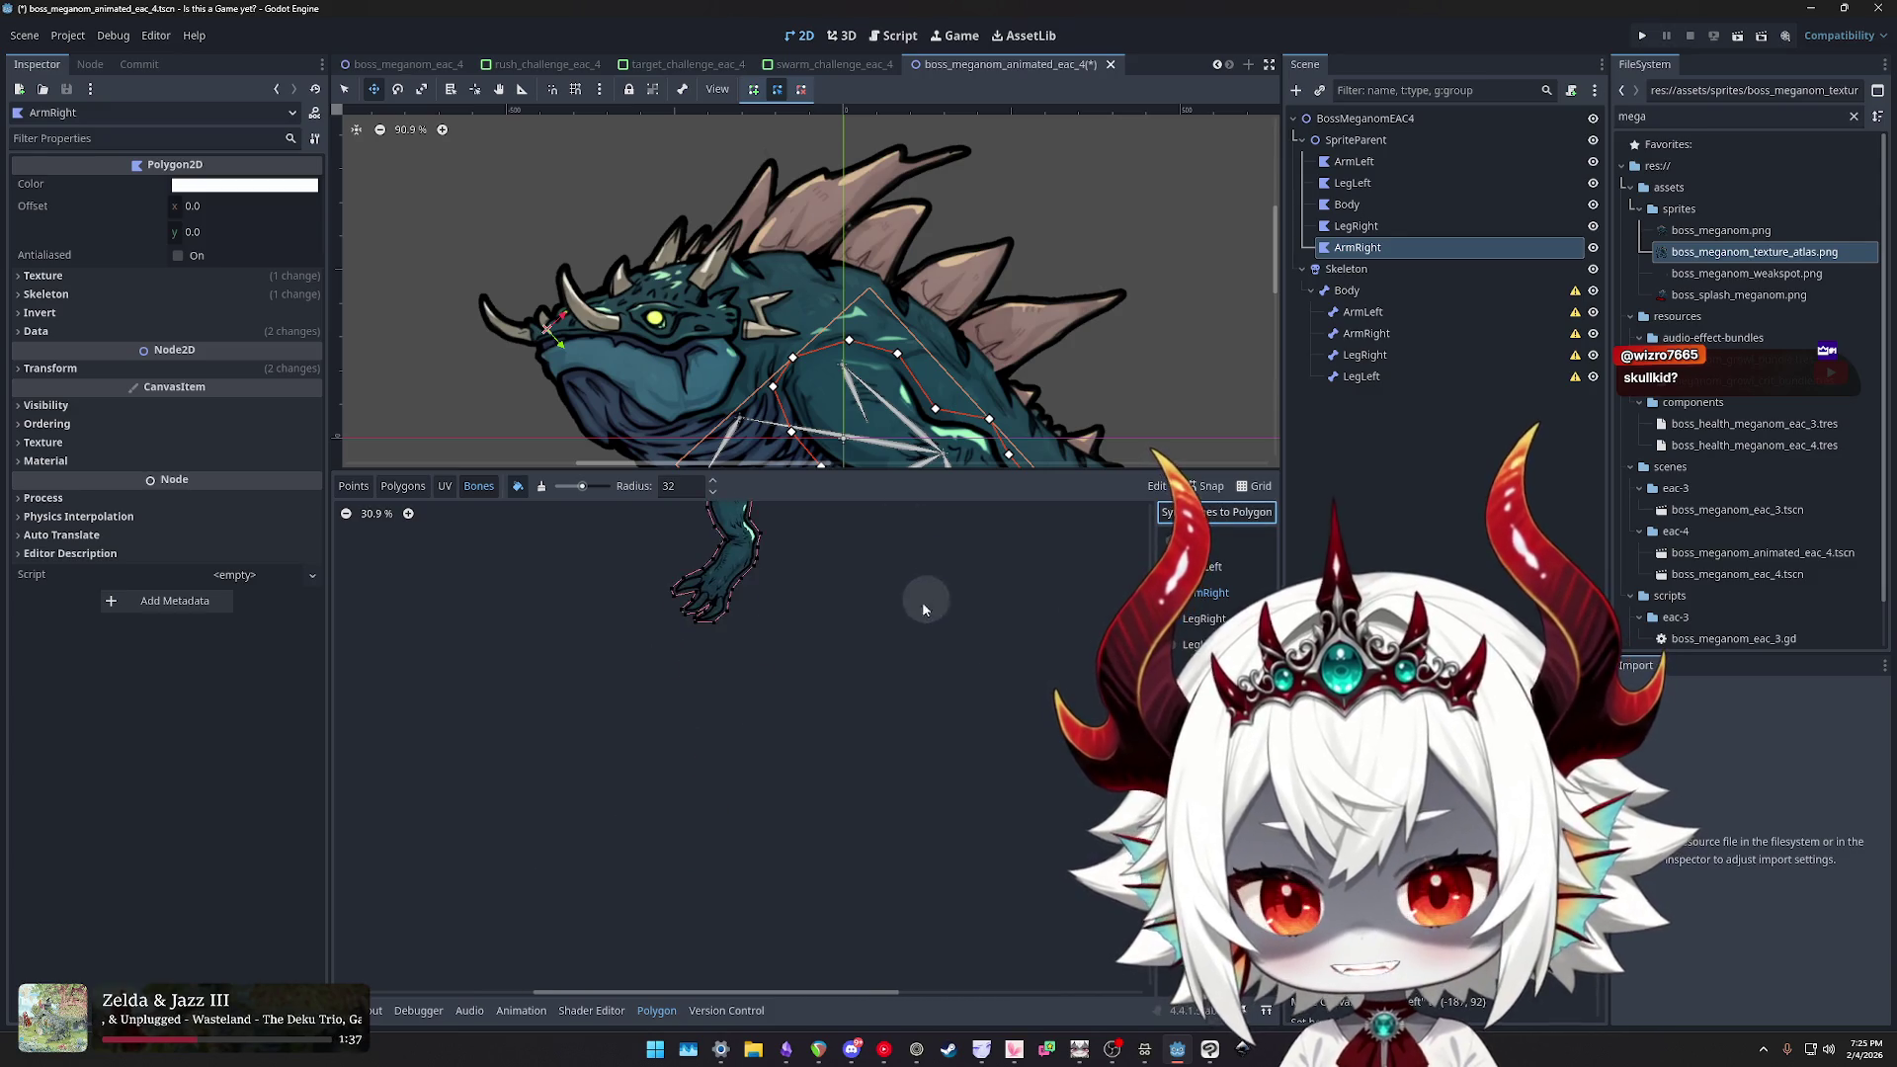
{"action": "scroll", "coordinate": [904, 691], "scroll_direction": "down", "scroll_amount": 2}
{"action": "scroll", "coordinate": [898, 666], "scroll_direction": "up", "scroll_amount": 4}
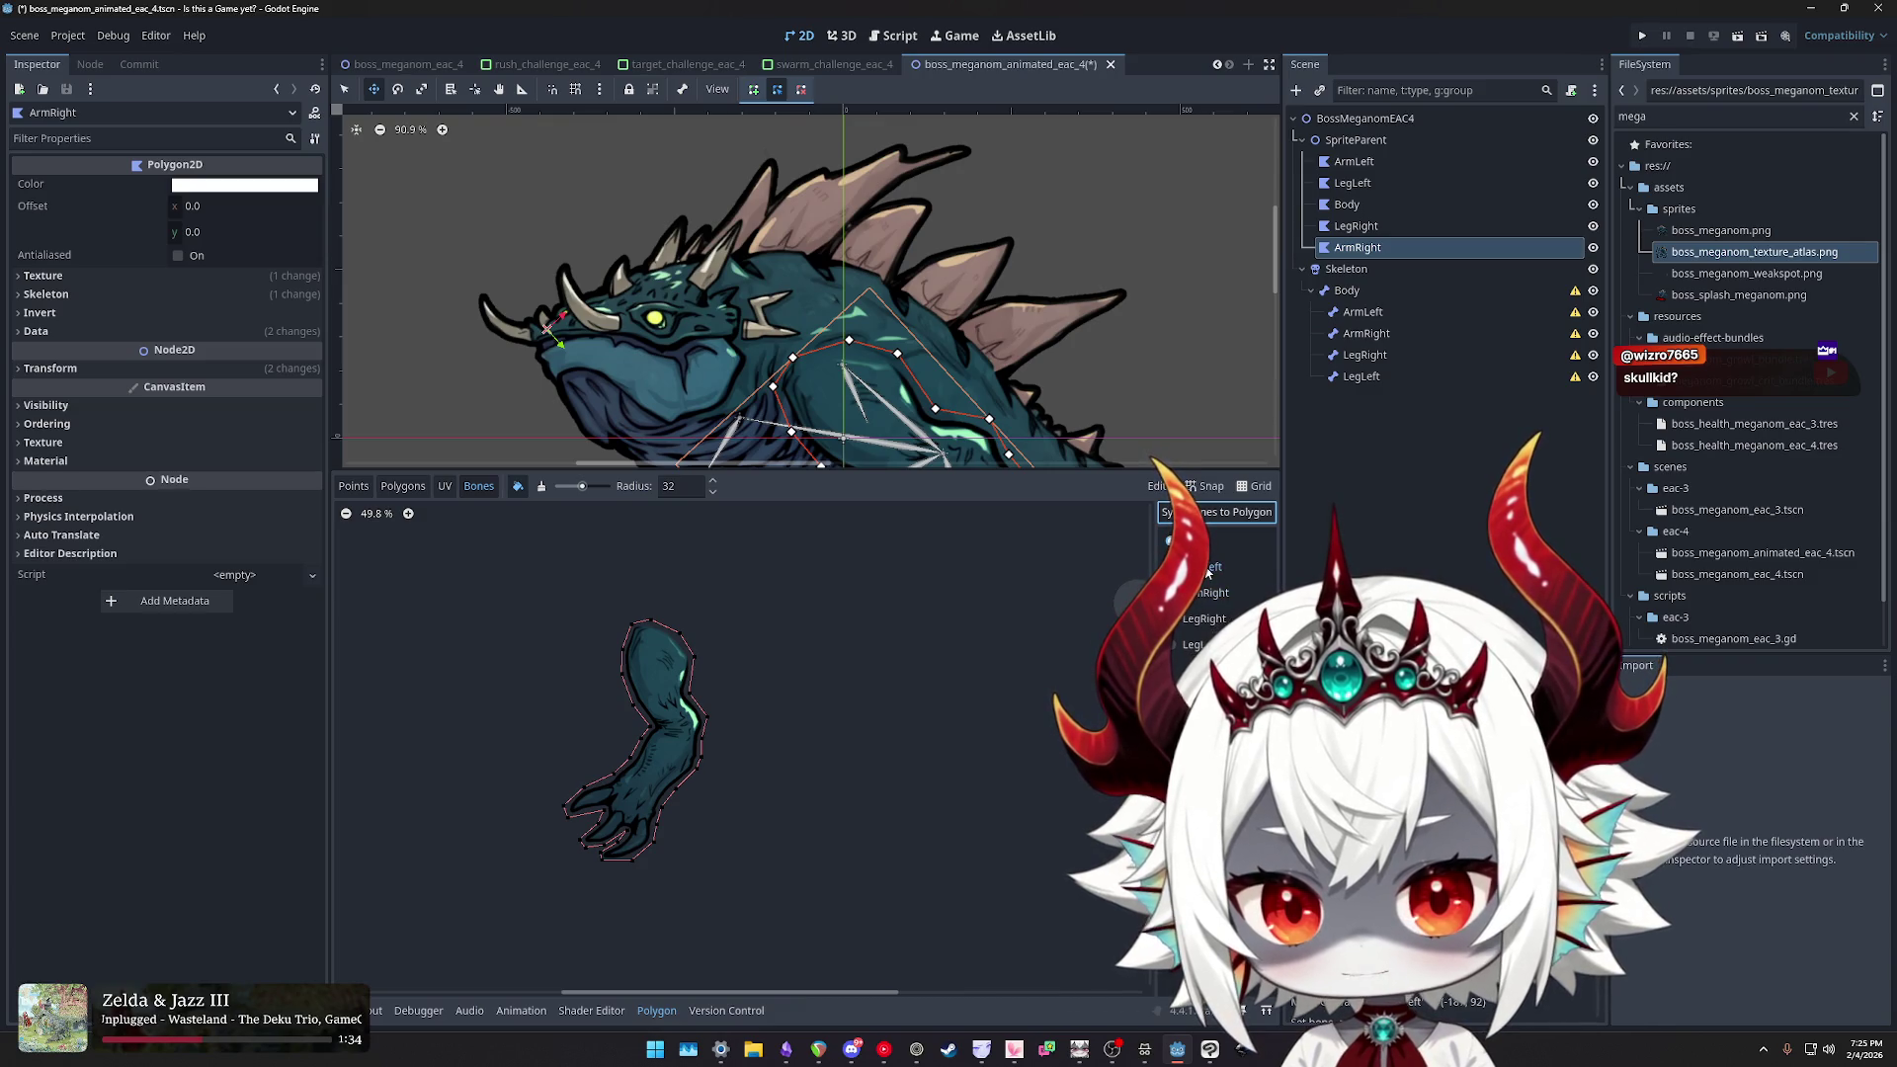
{"action": "key", "text": "ctrl+s"}
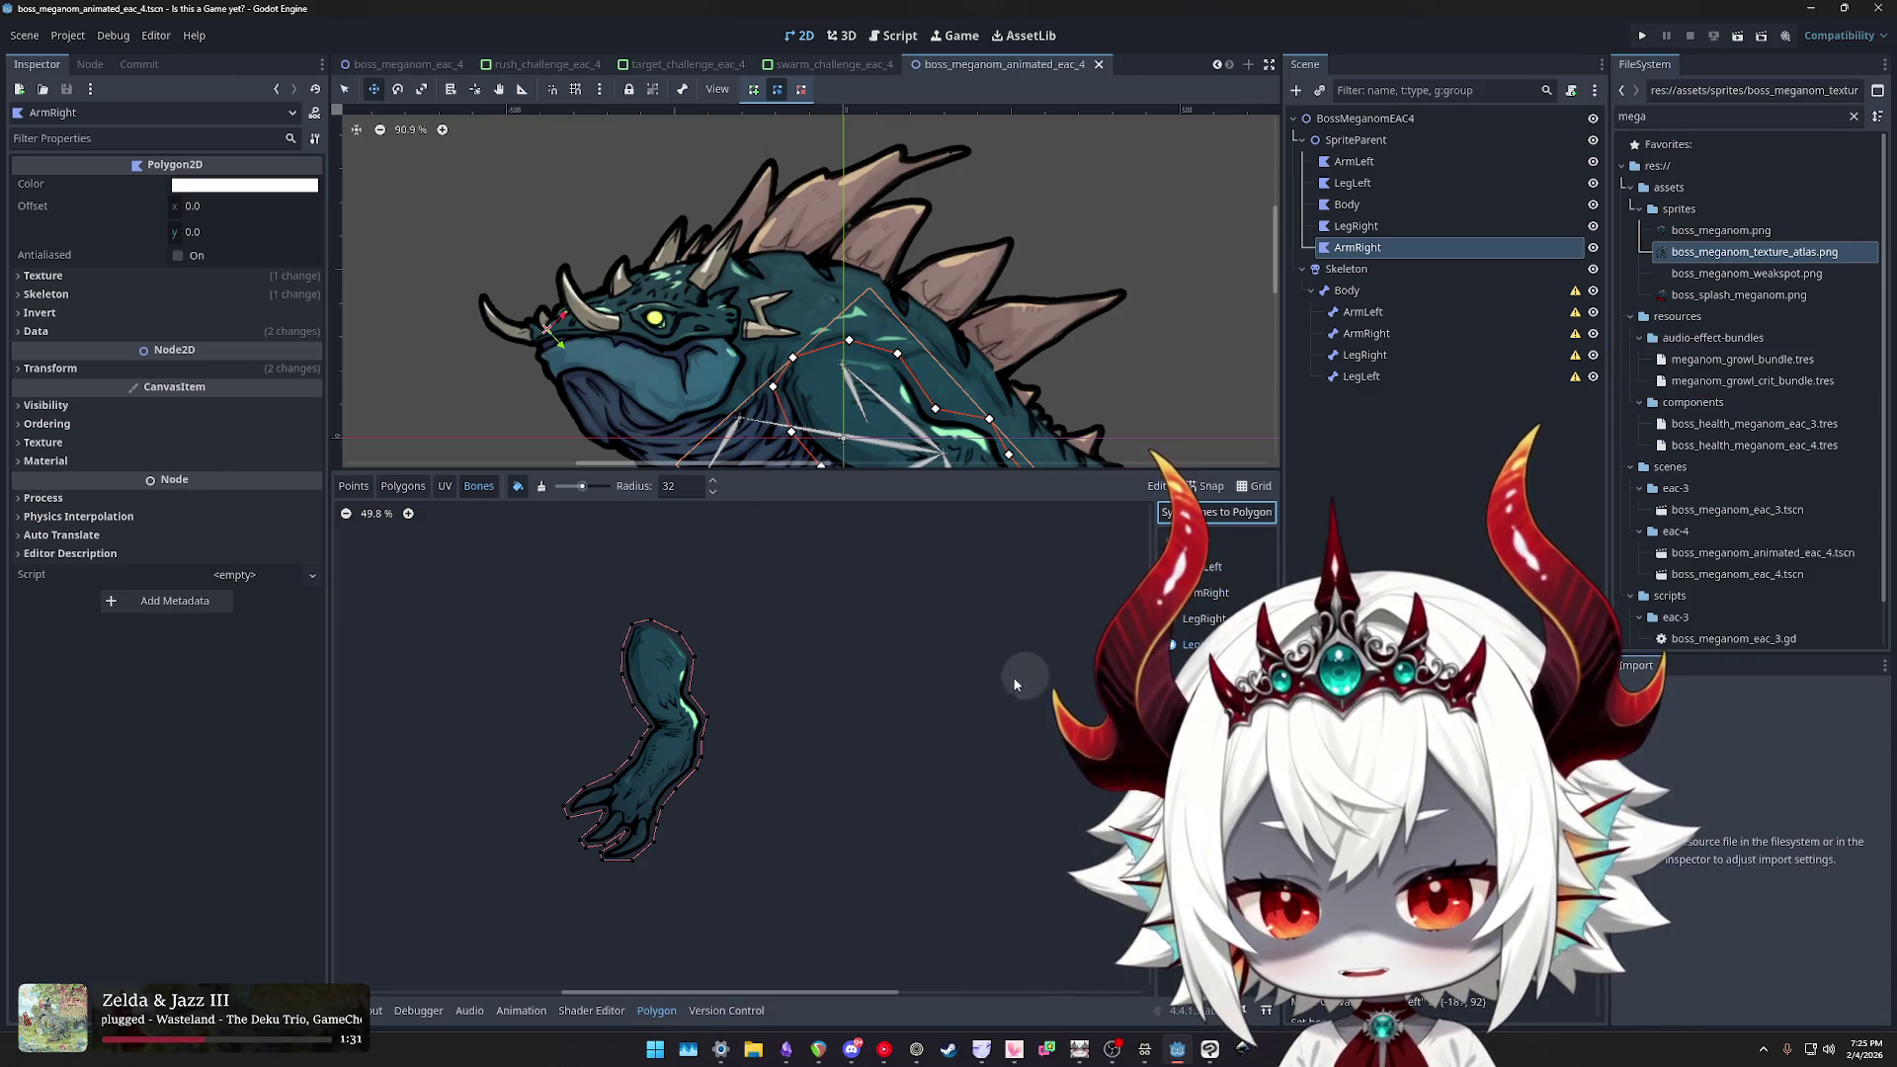
- Check the arm polygon's Points and UV views, then return to the Bones weights view
{"action": "scroll", "coordinate": [893, 672], "scroll_direction": "down", "scroll_amount": 3}
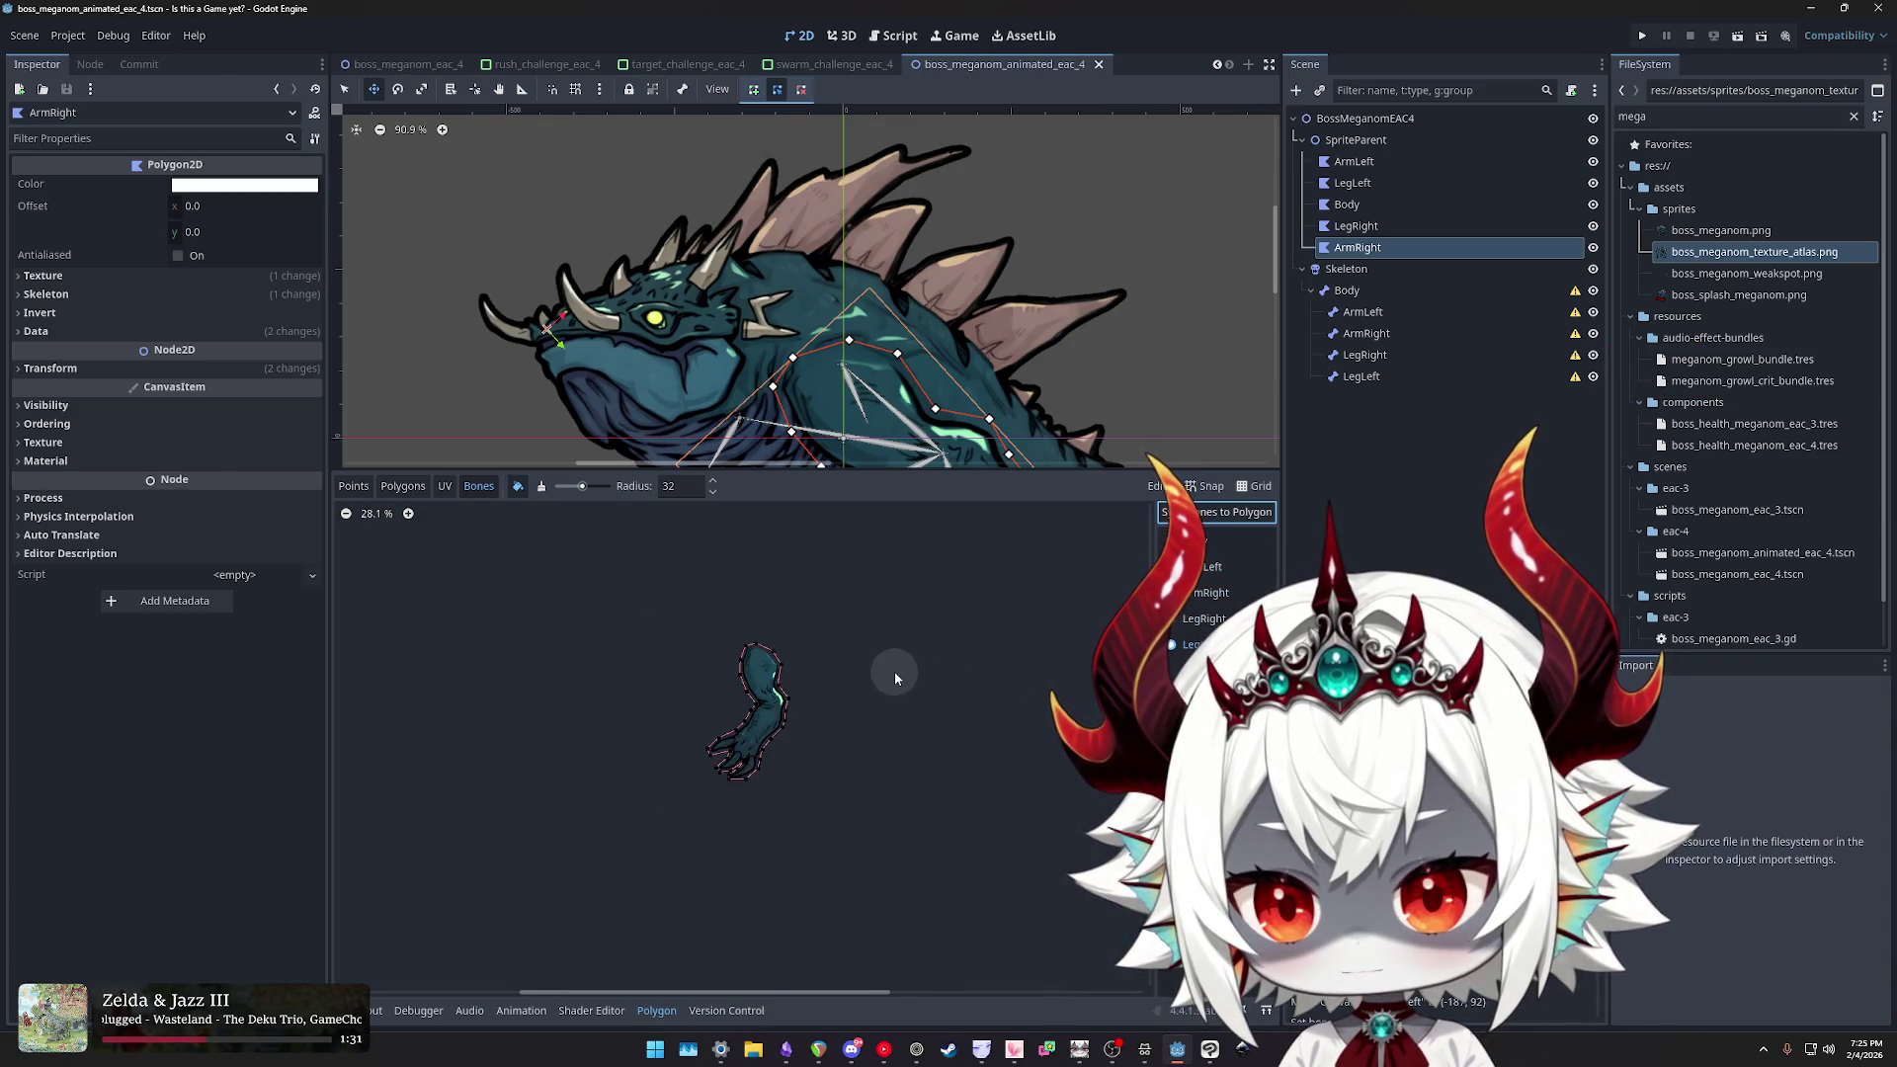
{"action": "left_click", "coordinate": [353, 485]}
{"action": "left_click", "coordinate": [445, 485]}
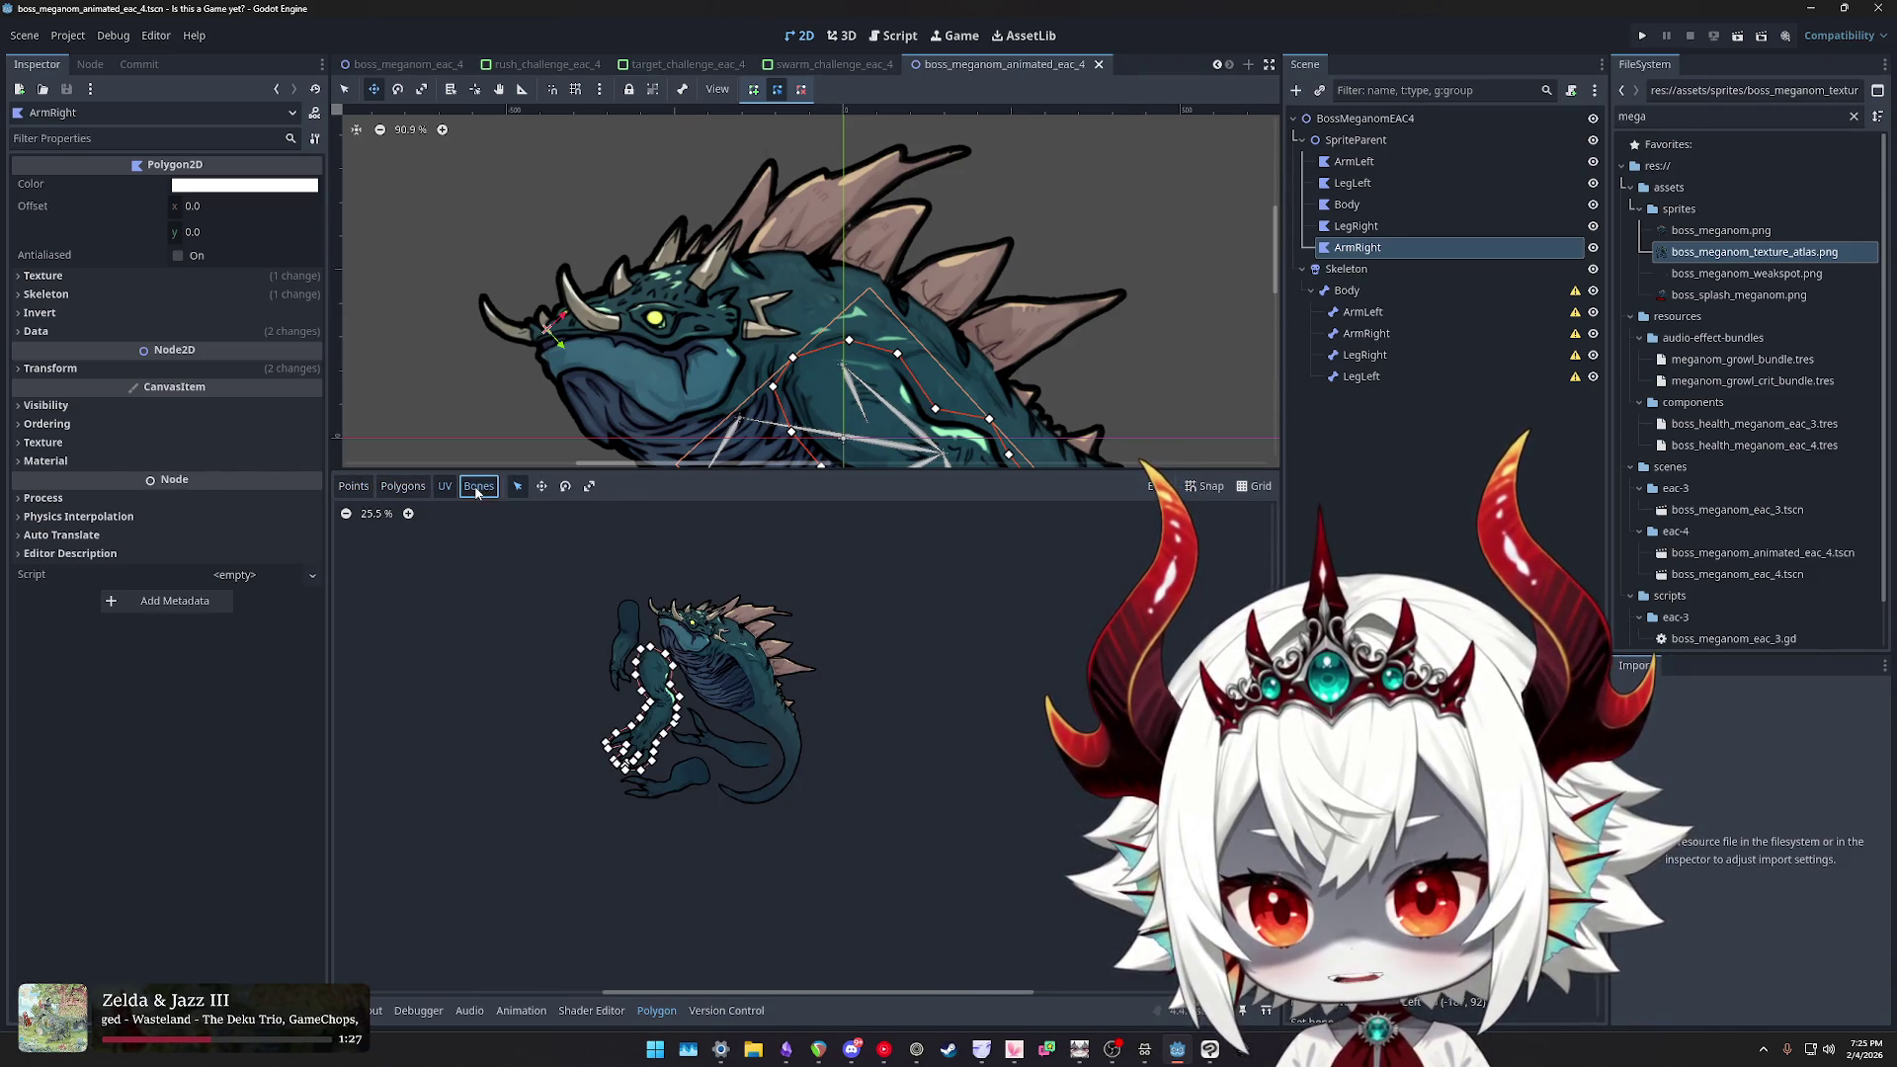
{"action": "left_click", "coordinate": [471, 487]}
{"action": "scroll", "coordinate": [771, 656], "scroll_direction": "up", "scroll_amount": 5}
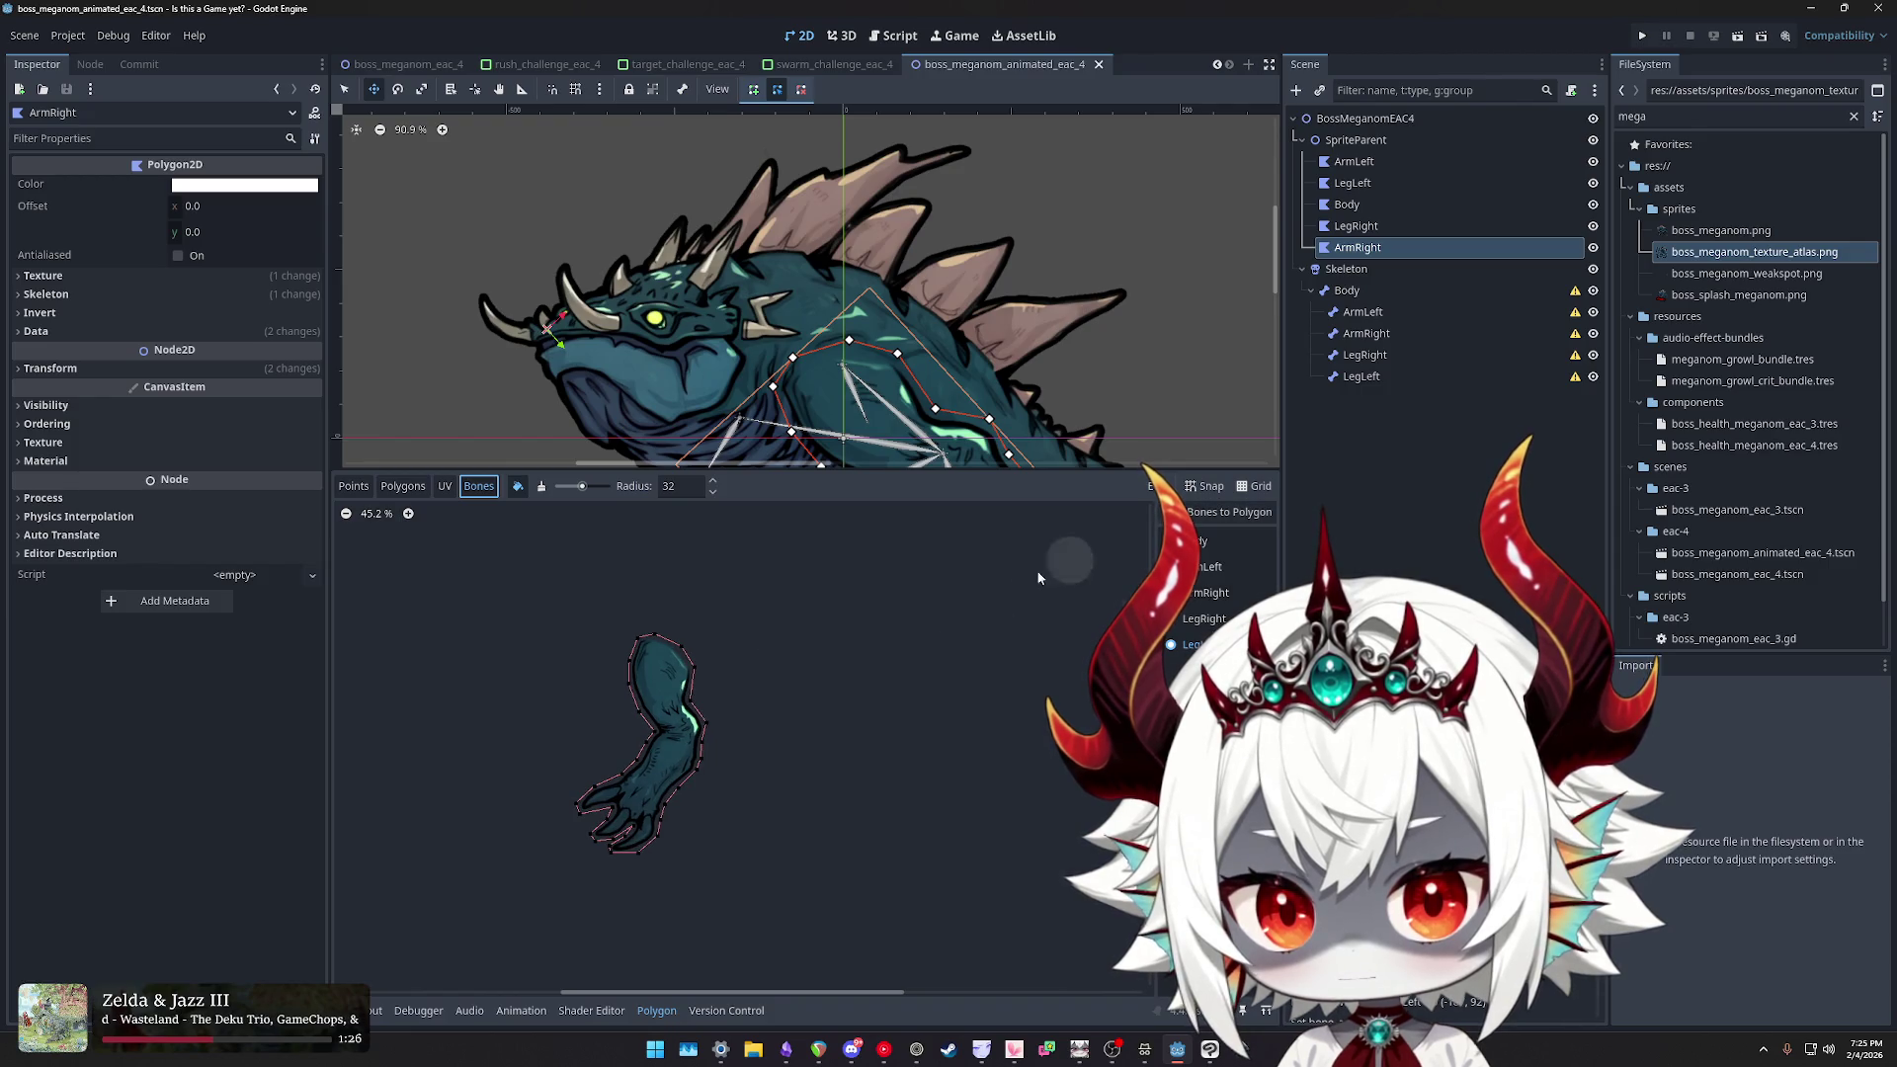
{"action": "scroll", "coordinate": [623, 745], "scroll_direction": "up", "scroll_amount": 6}
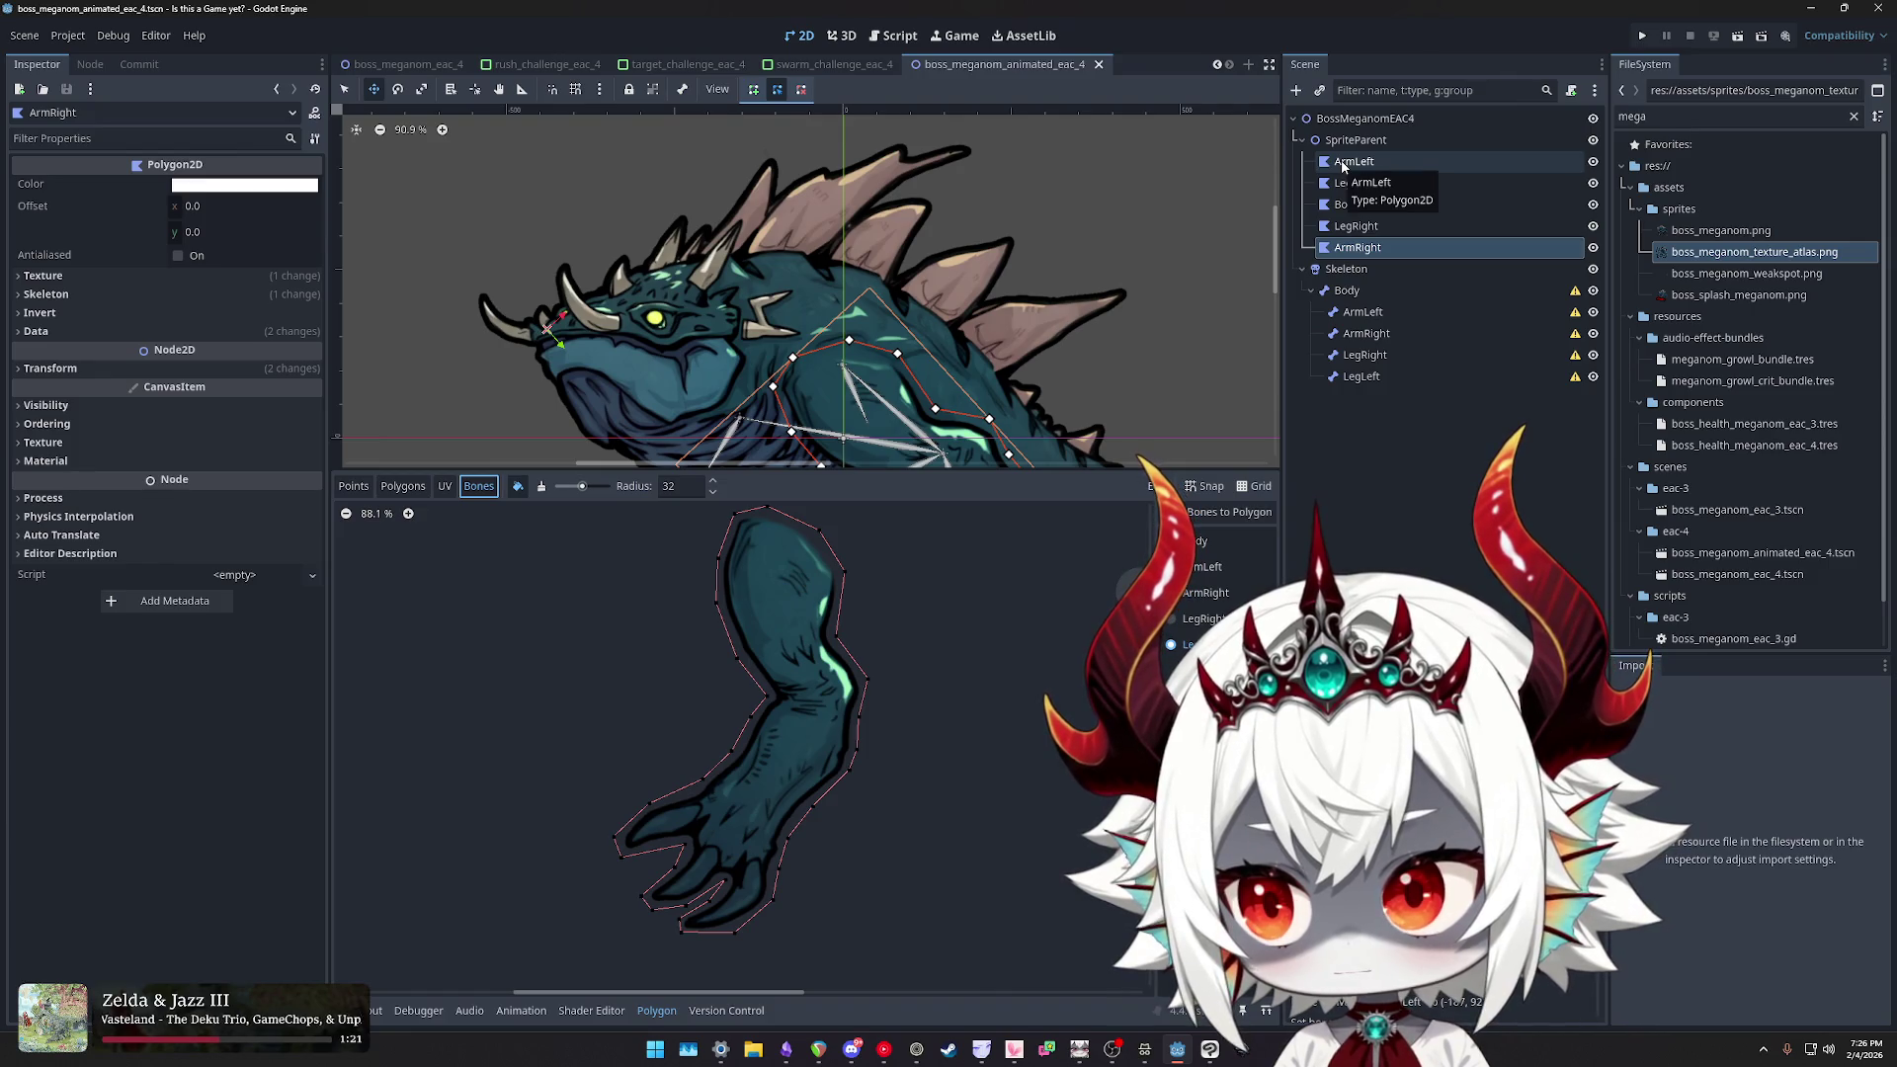
{"action": "left_click", "coordinate": [1357, 291]}
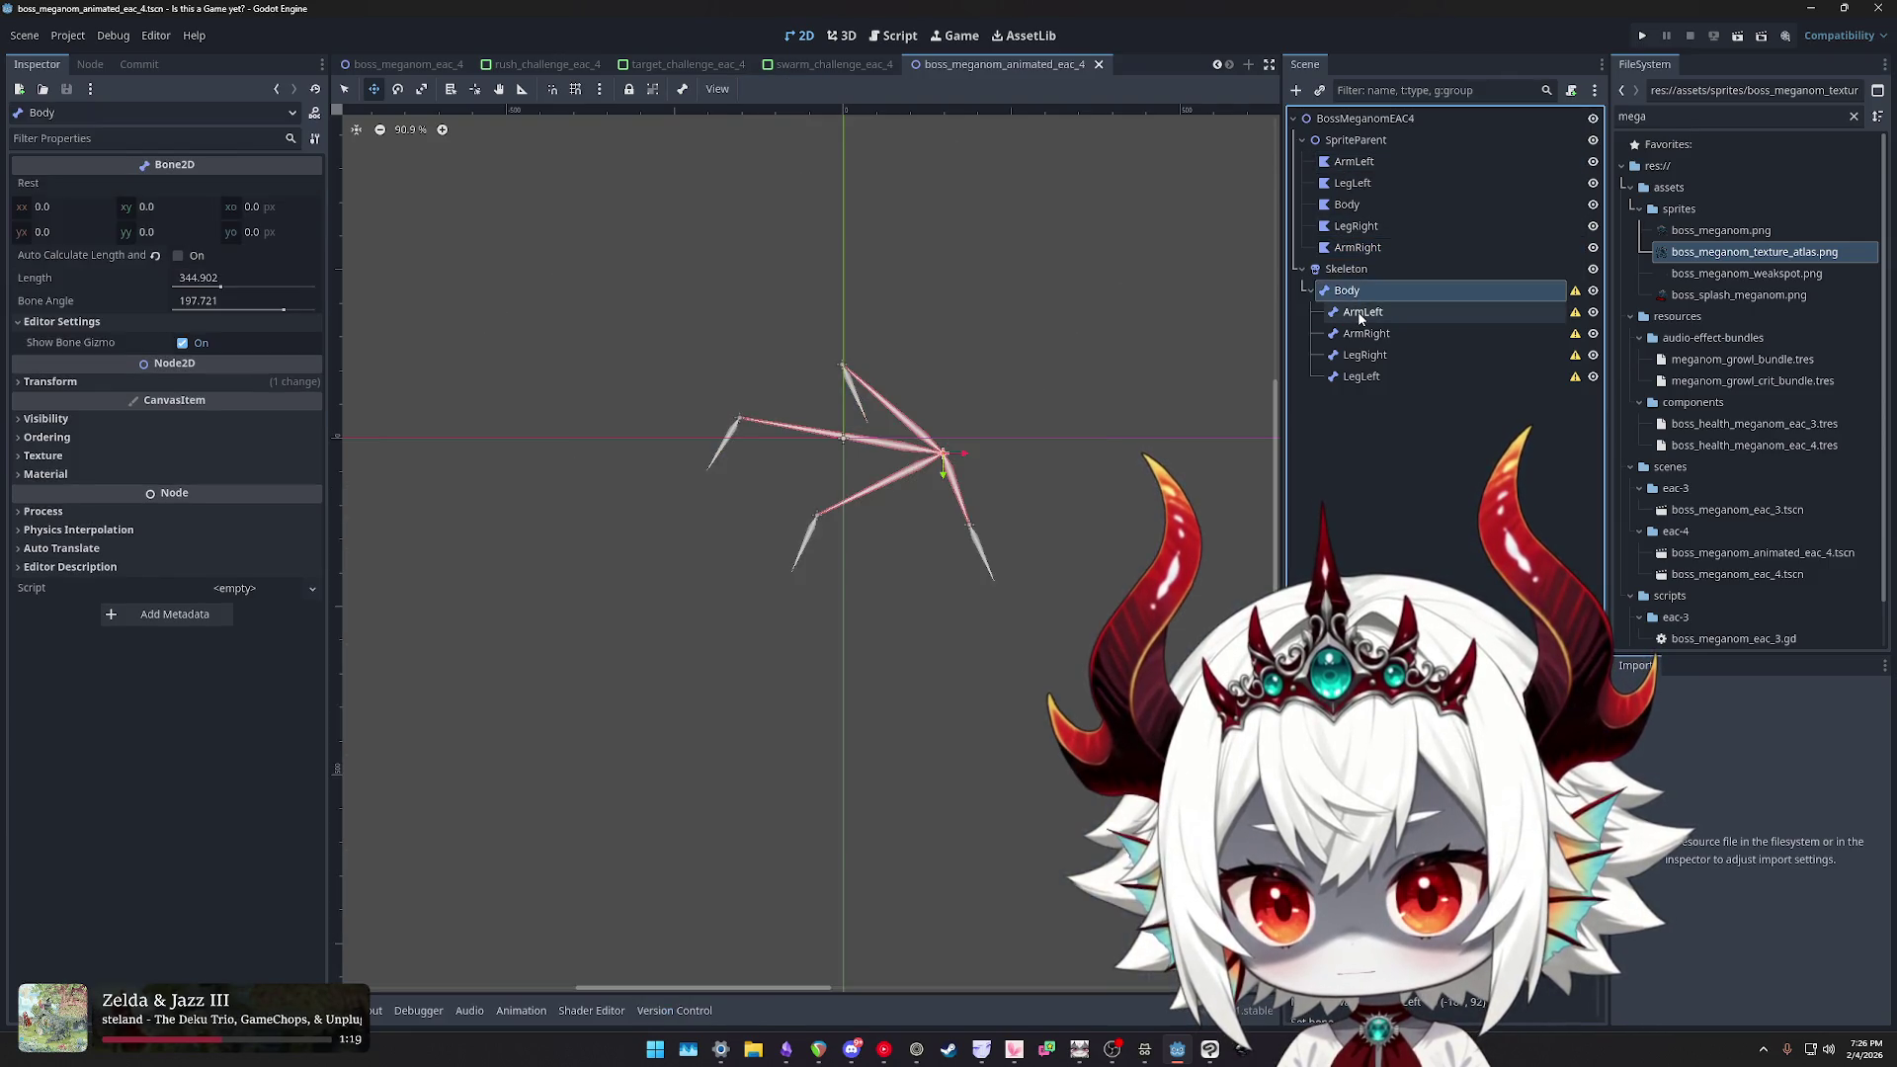
- Step between the Body bone and the ArmLeft polygon, then switch to the Godot docs
{"action": "key", "text": "Down"}
{"action": "key", "text": "Down"}
{"action": "key", "text": "Down"}
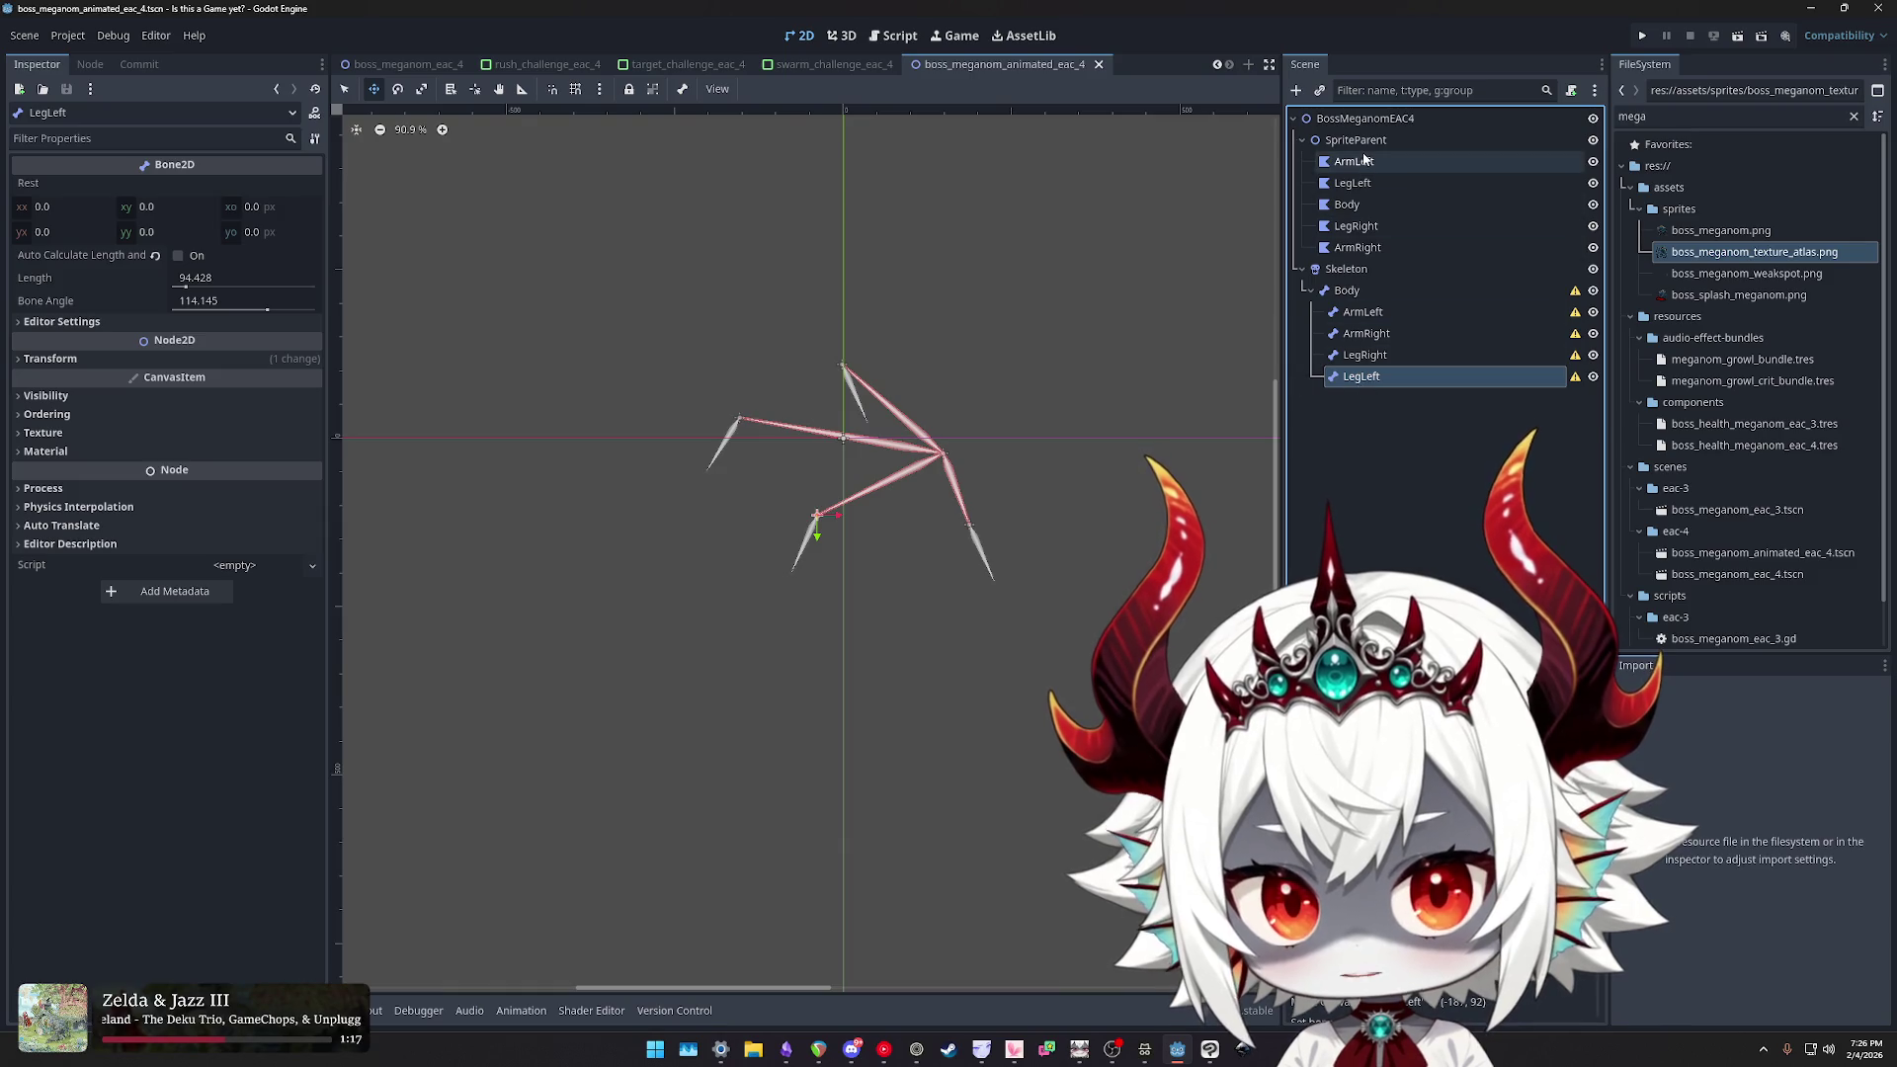
{"action": "left_click", "coordinate": [1354, 161]}
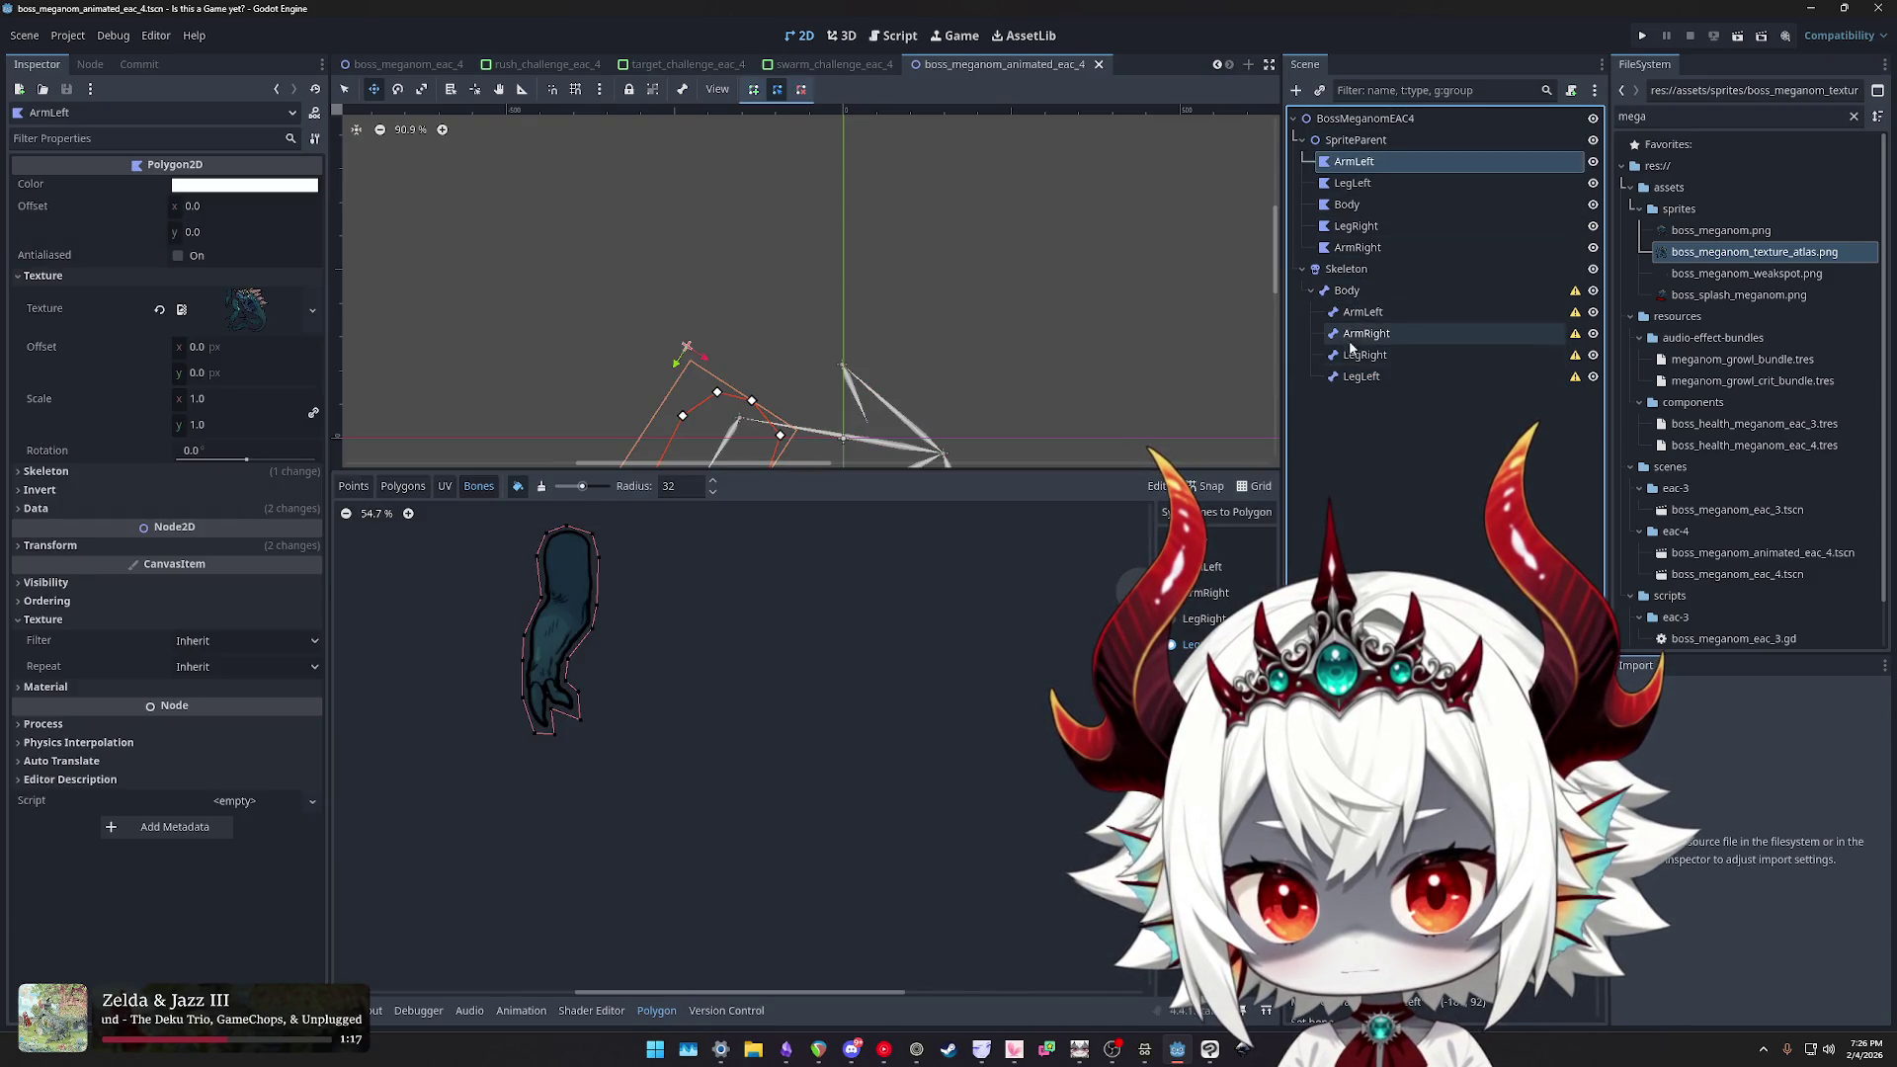
{"action": "left_click", "coordinate": [1358, 295]}
{"action": "key", "text": "Up"}
{"action": "key", "text": "Up"}
{"action": "key", "text": "Up"}
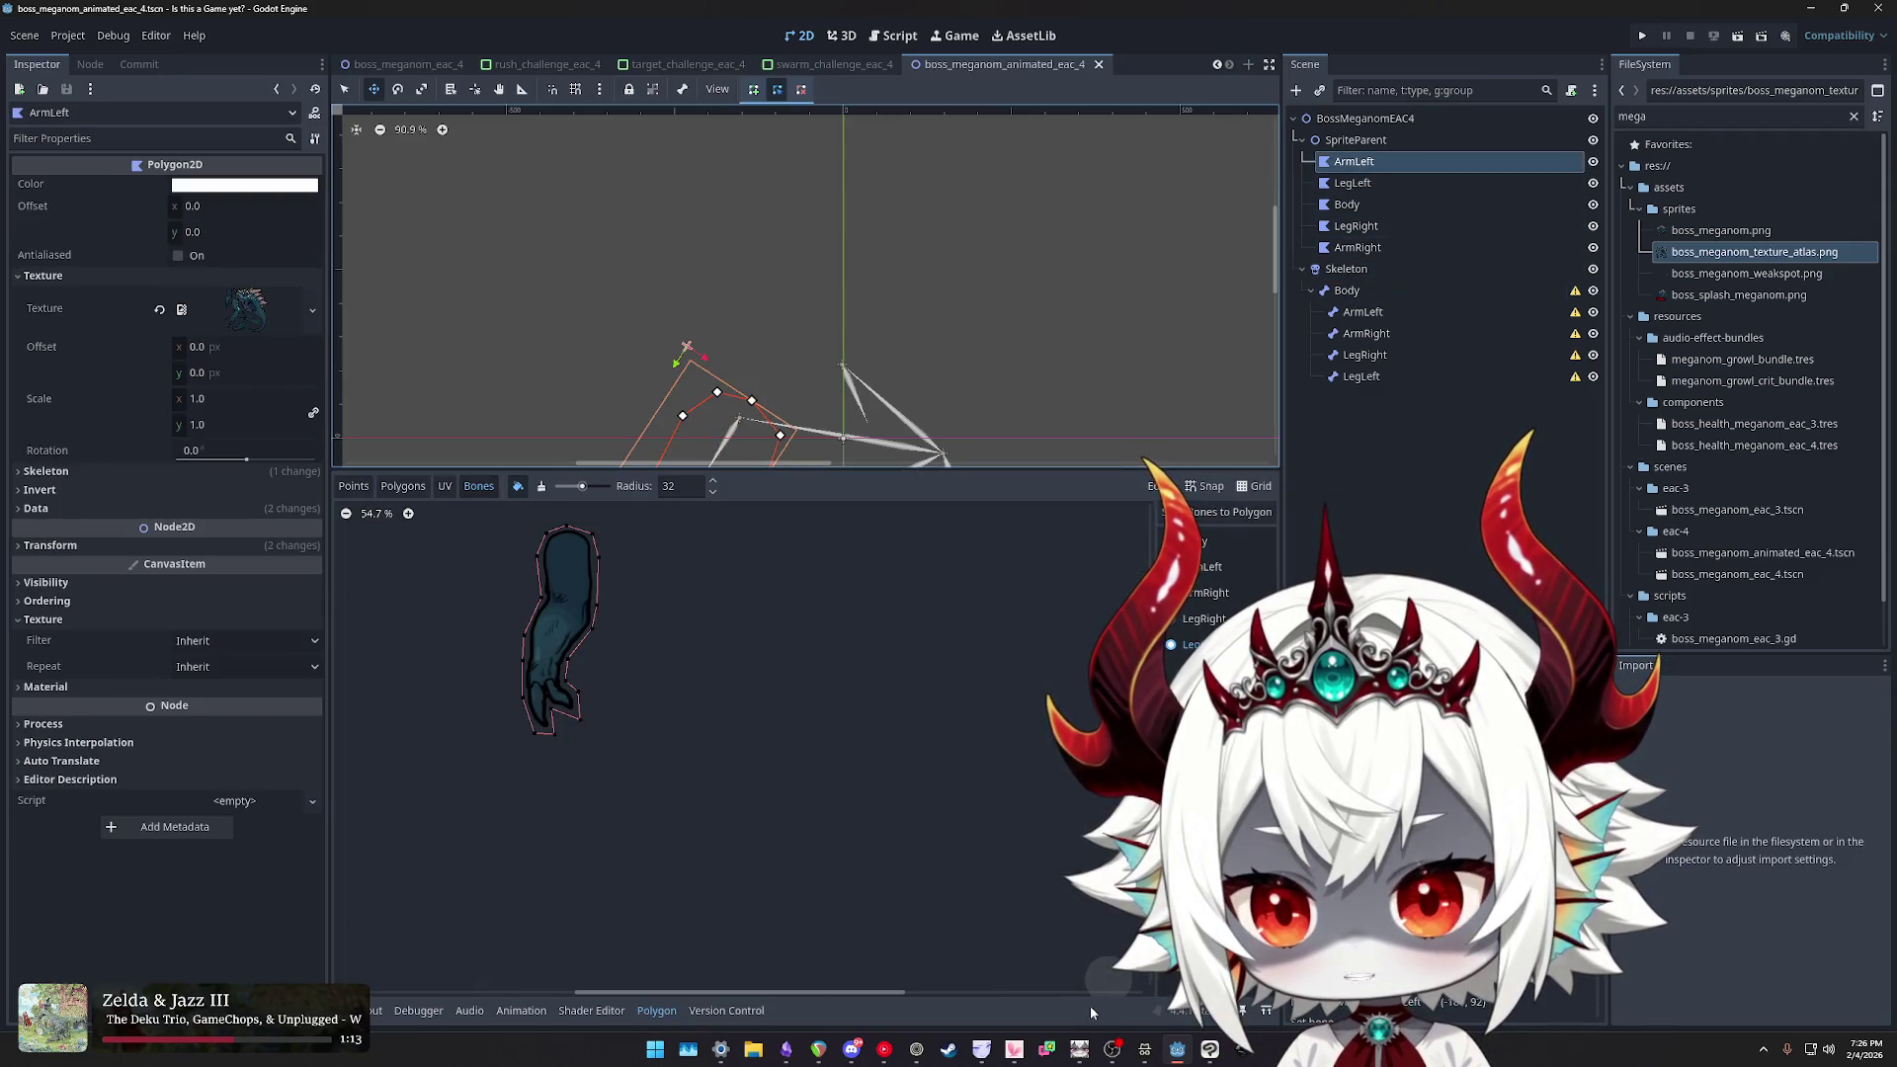
{"action": "left_click", "coordinate": [1146, 1050]}
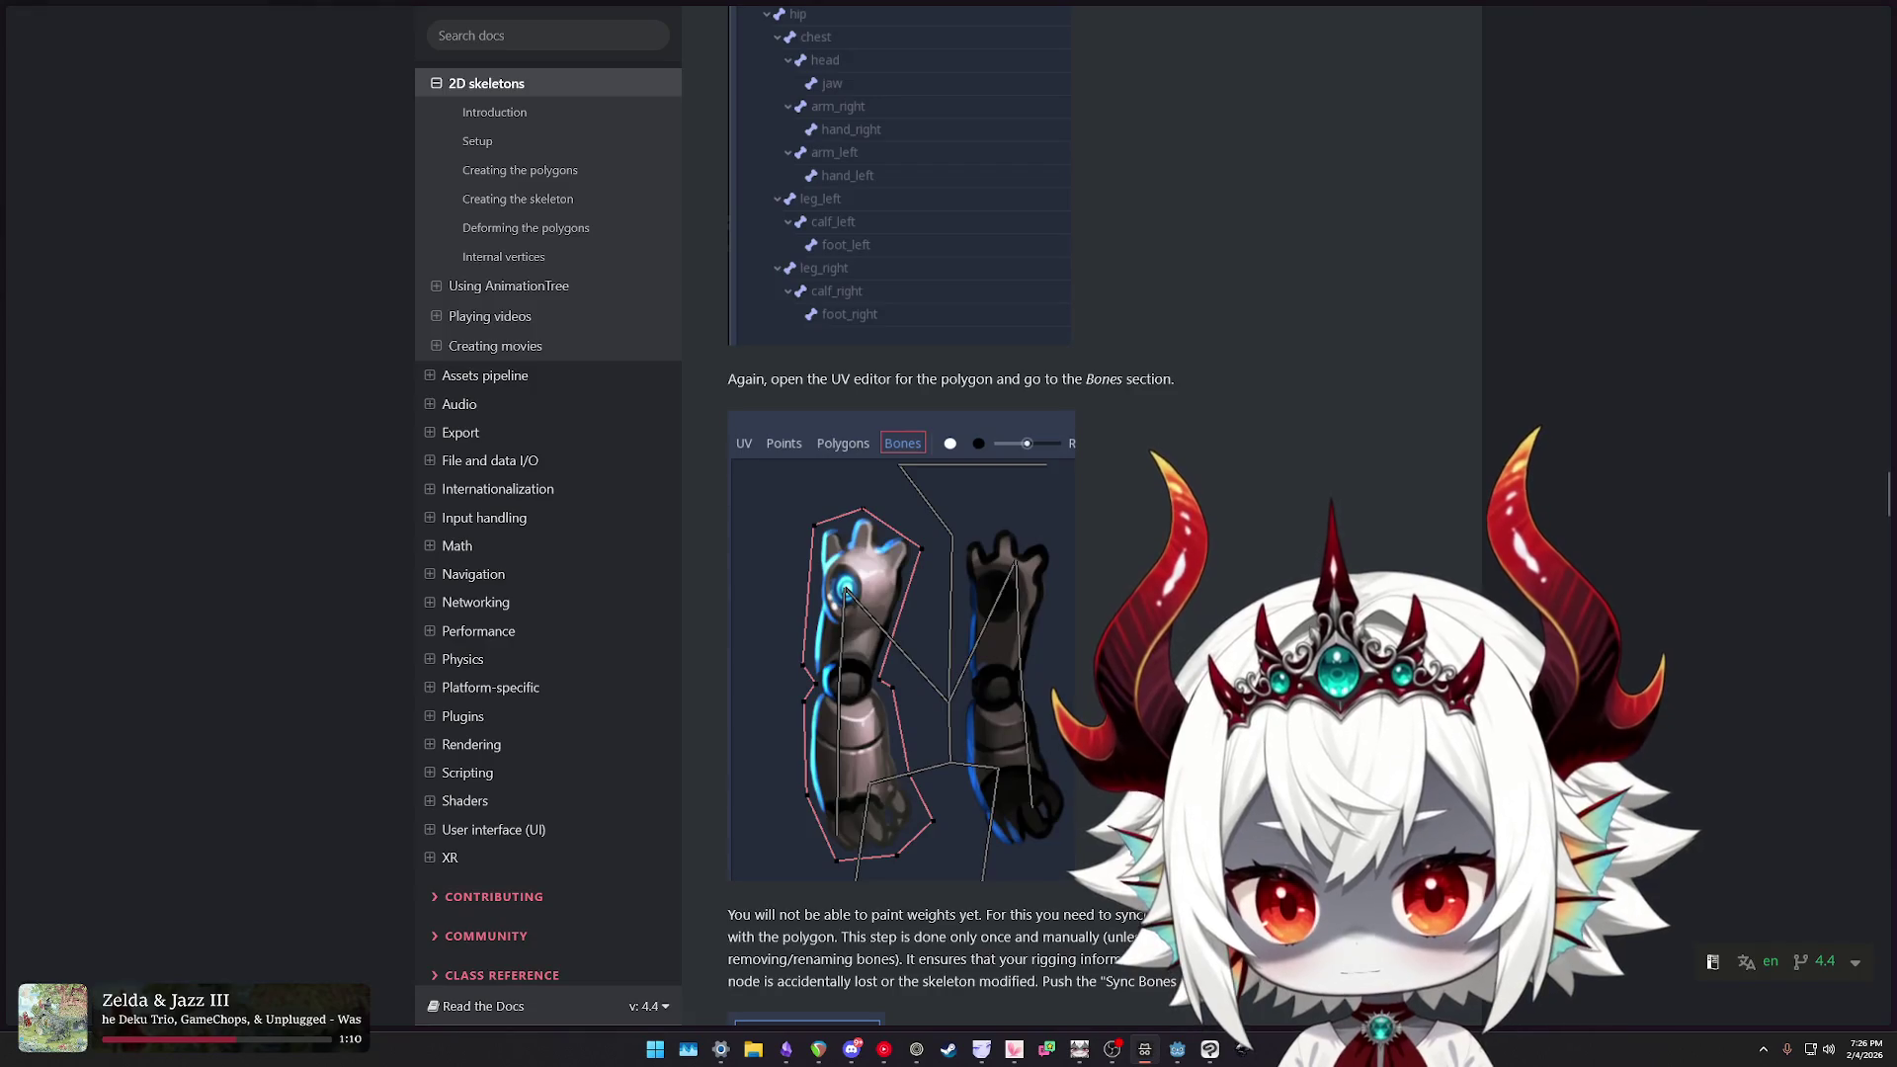
- Scroll the 2D skeletons page and highlight the step about opening the UV editor
{"action": "scroll", "coordinate": [994, 524], "scroll_direction": "down", "scroll_amount": 1}
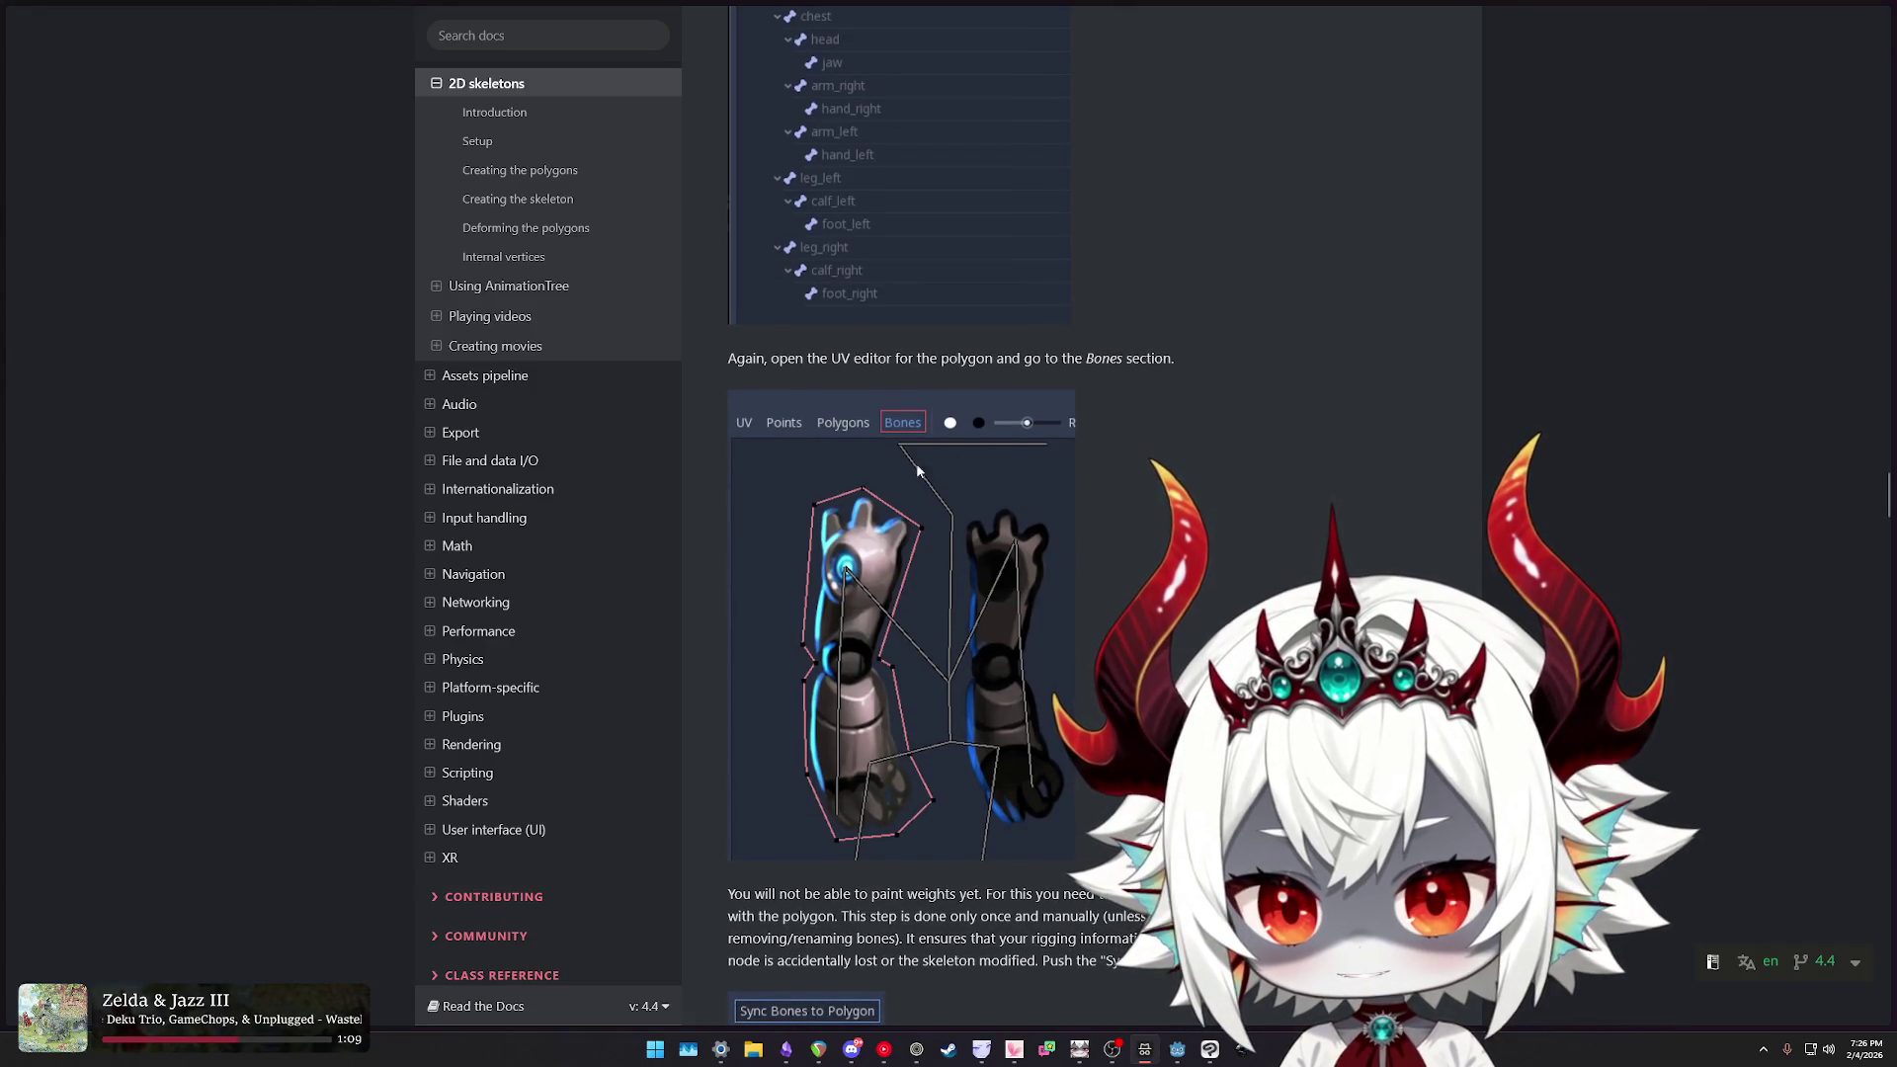
{"action": "scroll", "coordinate": [994, 525], "scroll_direction": "down", "scroll_amount": 1}
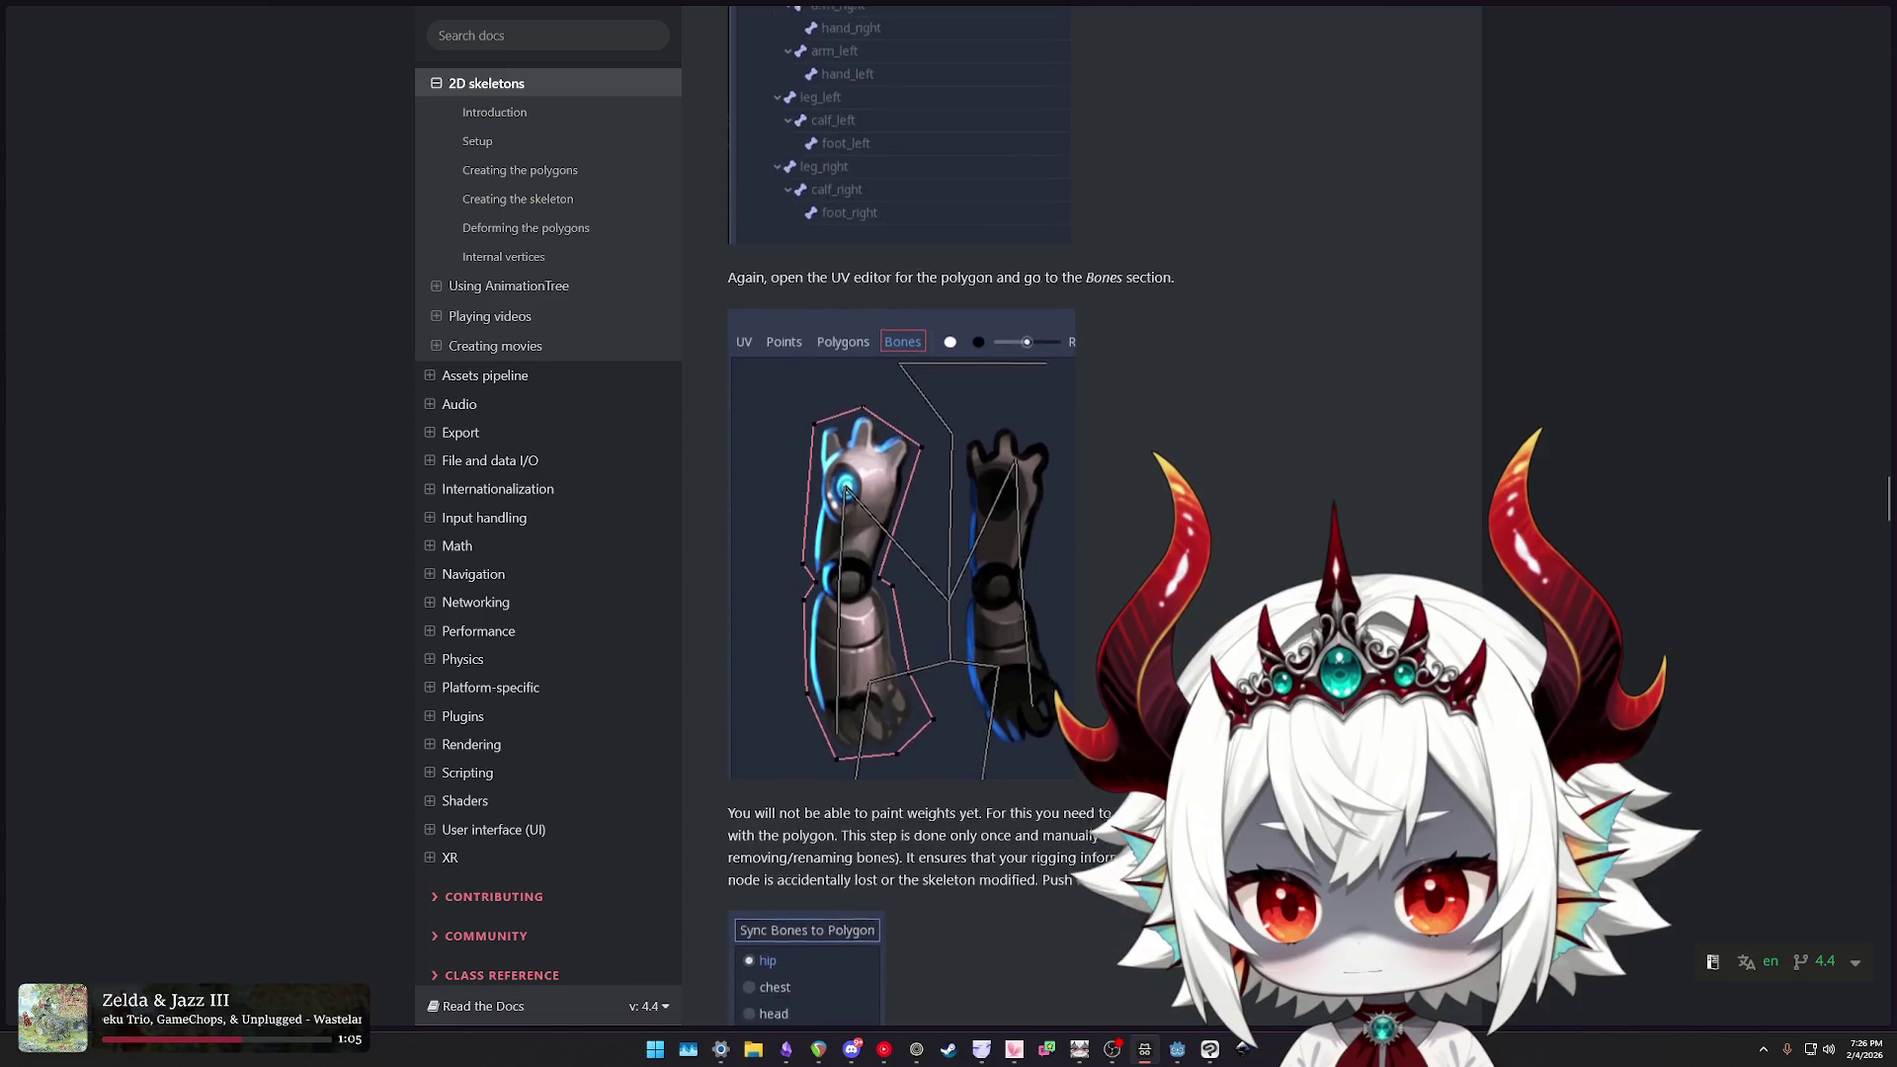
{"action": "scroll", "coordinate": [994, 525], "scroll_direction": "down", "scroll_amount": 4}
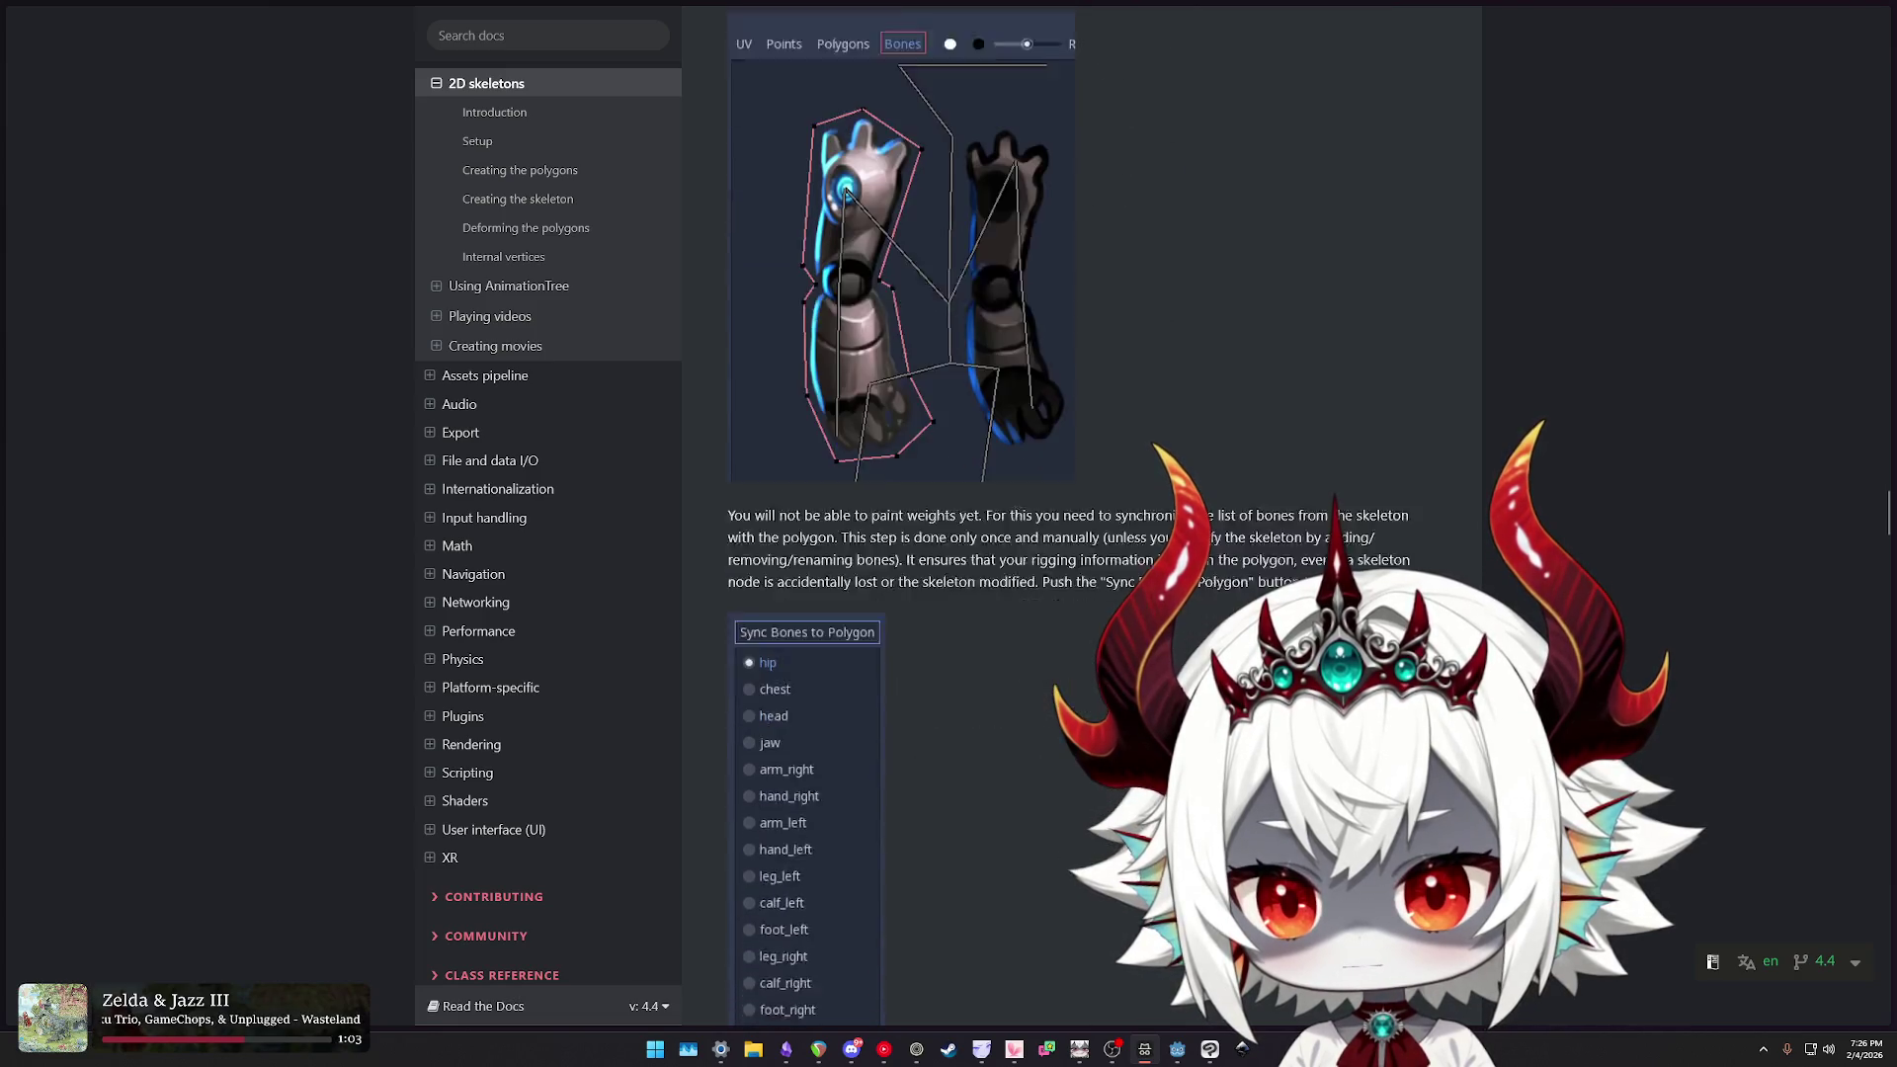
{"action": "scroll", "coordinate": [994, 524], "scroll_direction": "down", "scroll_amount": 4}
{"action": "scroll", "coordinate": [994, 525], "scroll_direction": "down", "scroll_amount": 5}
{"action": "scroll", "coordinate": [994, 524], "scroll_direction": "up", "scroll_amount": 7}
{"action": "scroll", "coordinate": [1190, 624], "scroll_direction": "up", "scroll_amount": 10}
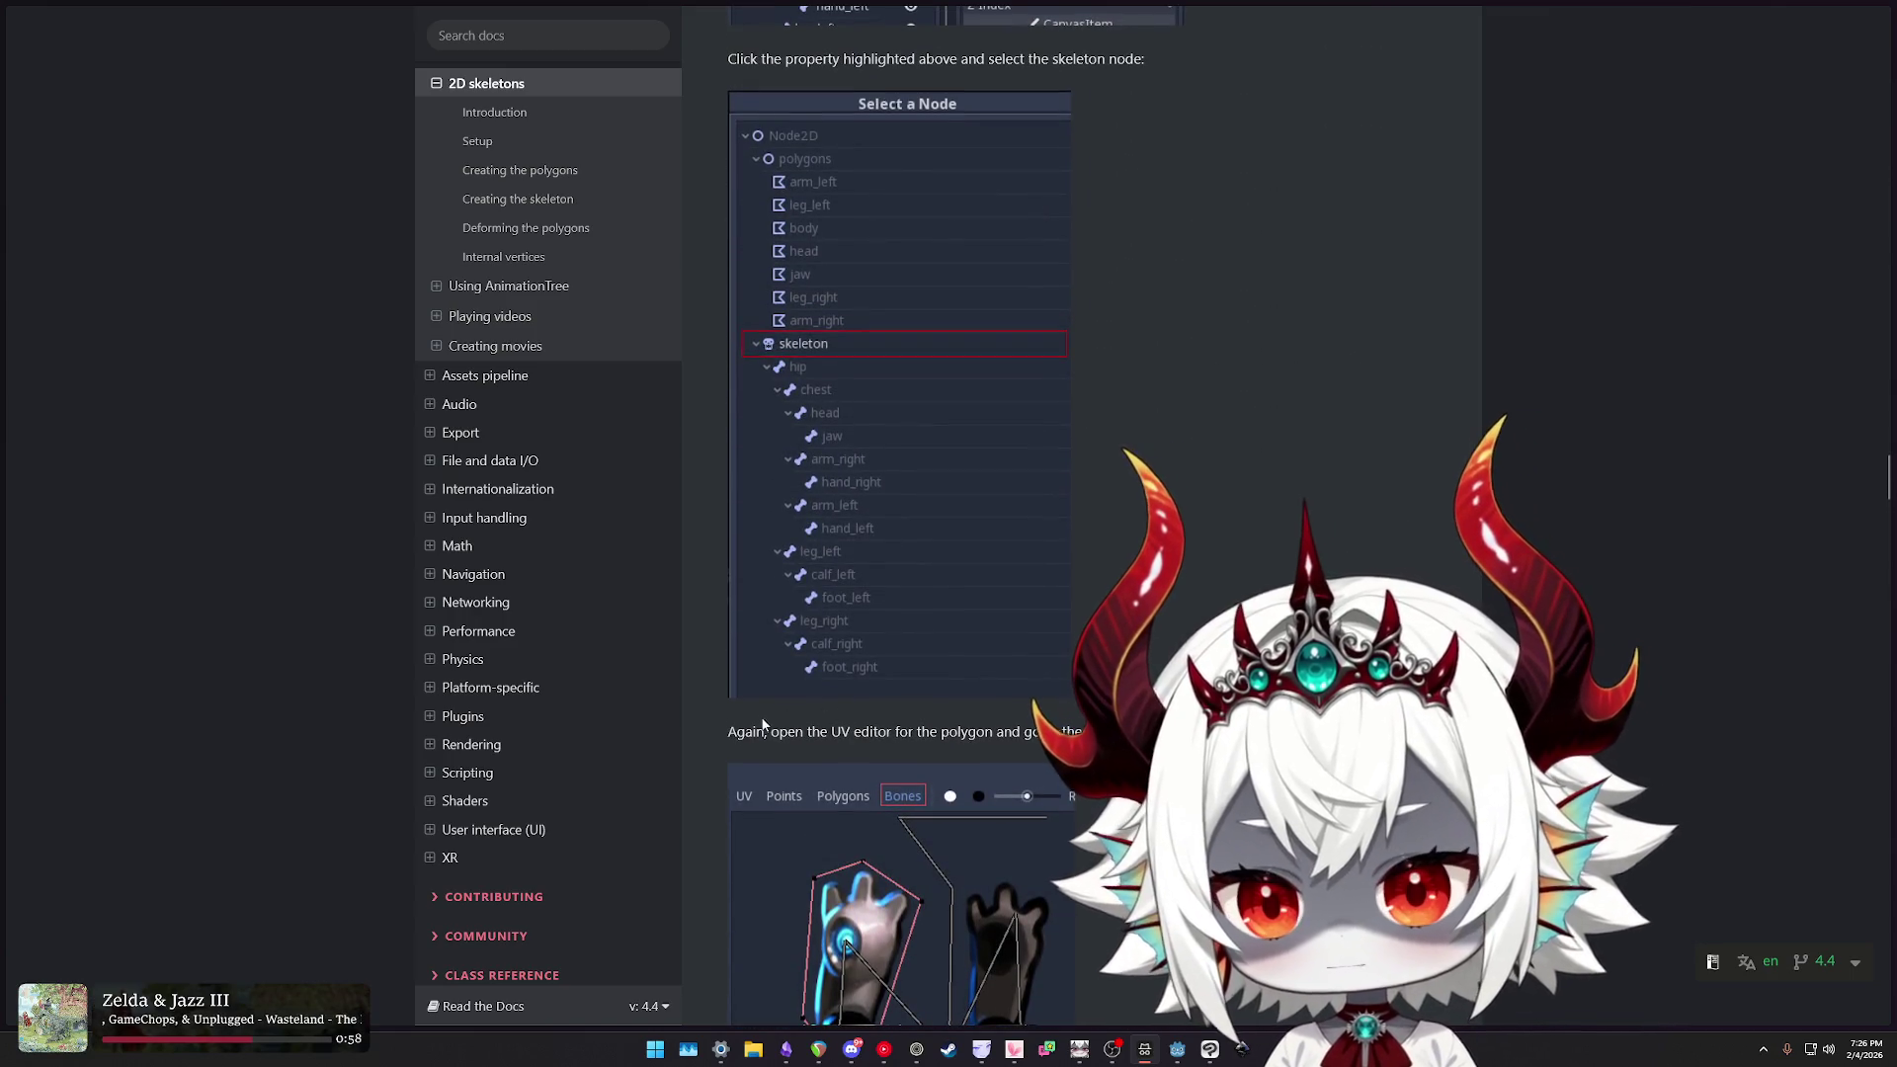
{"action": "left_click_drag", "start_coordinate": [767, 732], "coordinate": [1082, 732]}
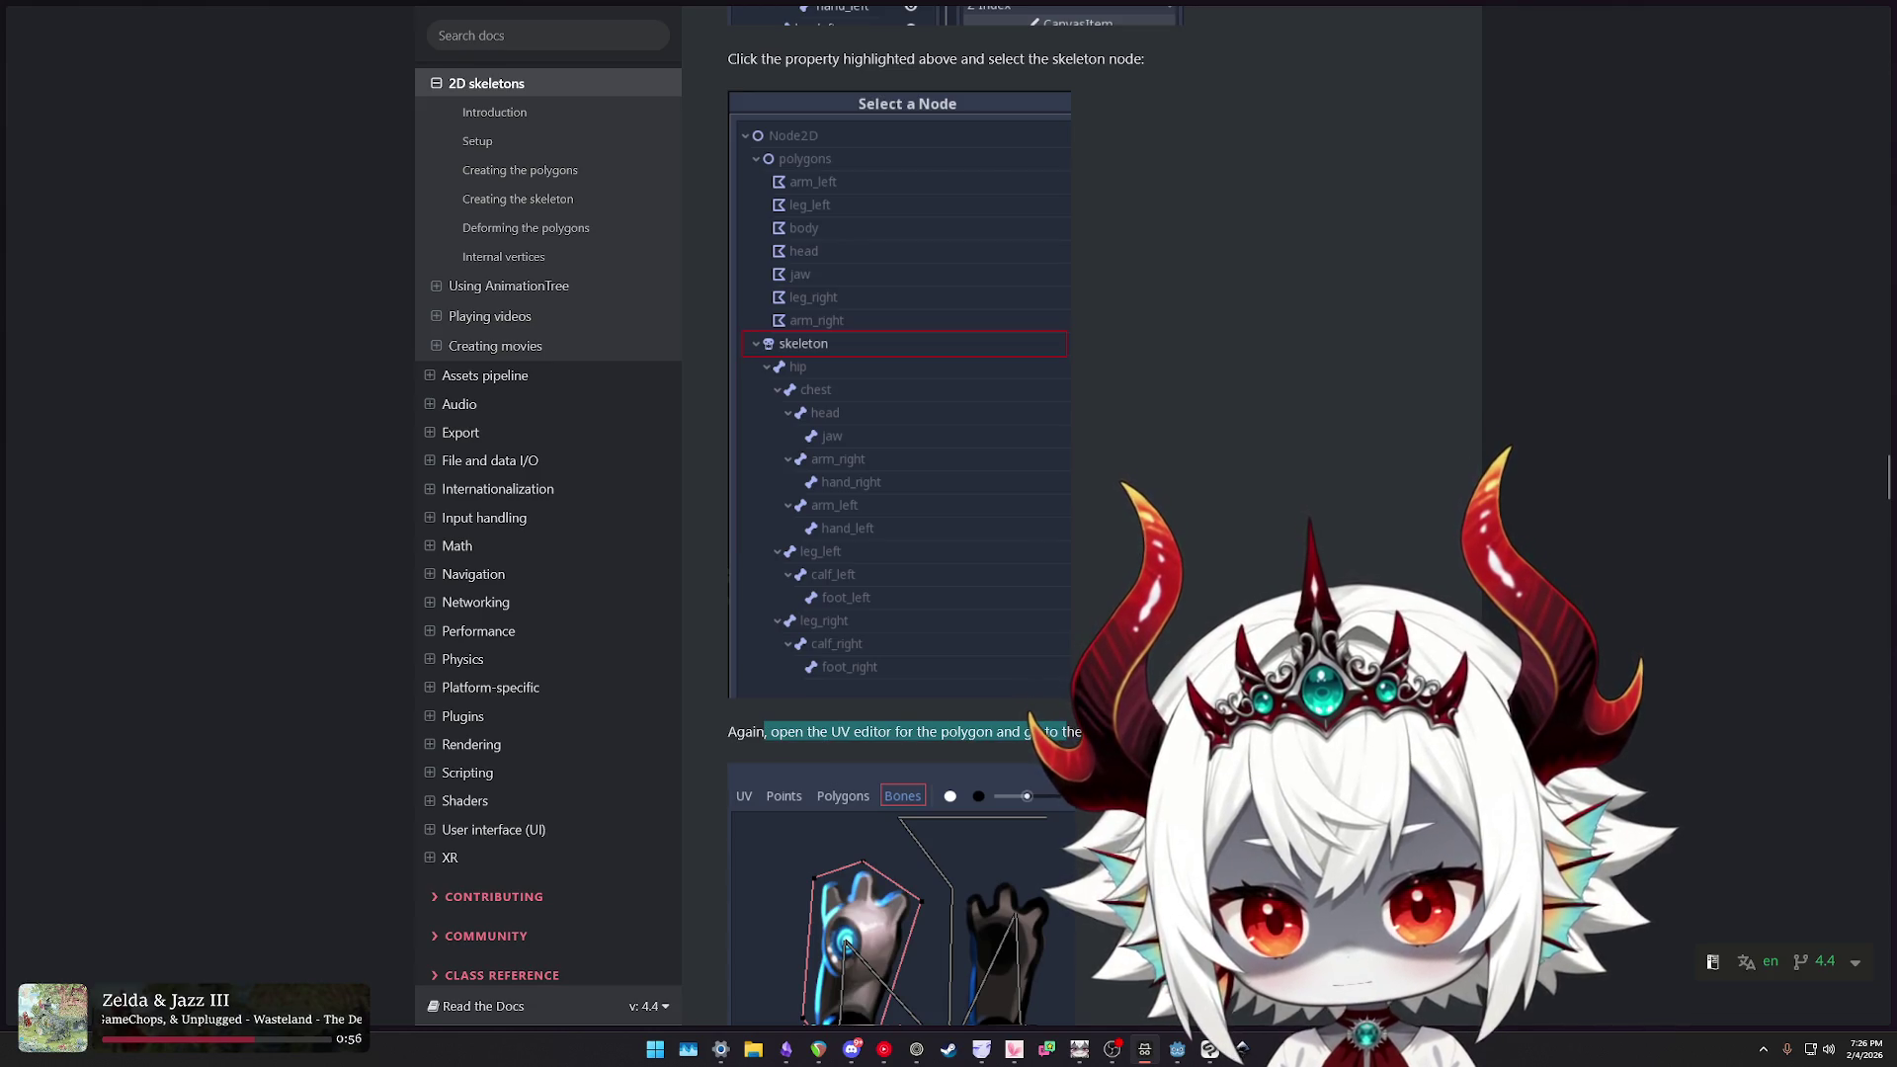
- Highlight the notes on syncing the bone list, syncing only once, and a lost skeleton node
{"action": "scroll", "coordinate": [770, 519], "scroll_direction": "down", "scroll_amount": 8}
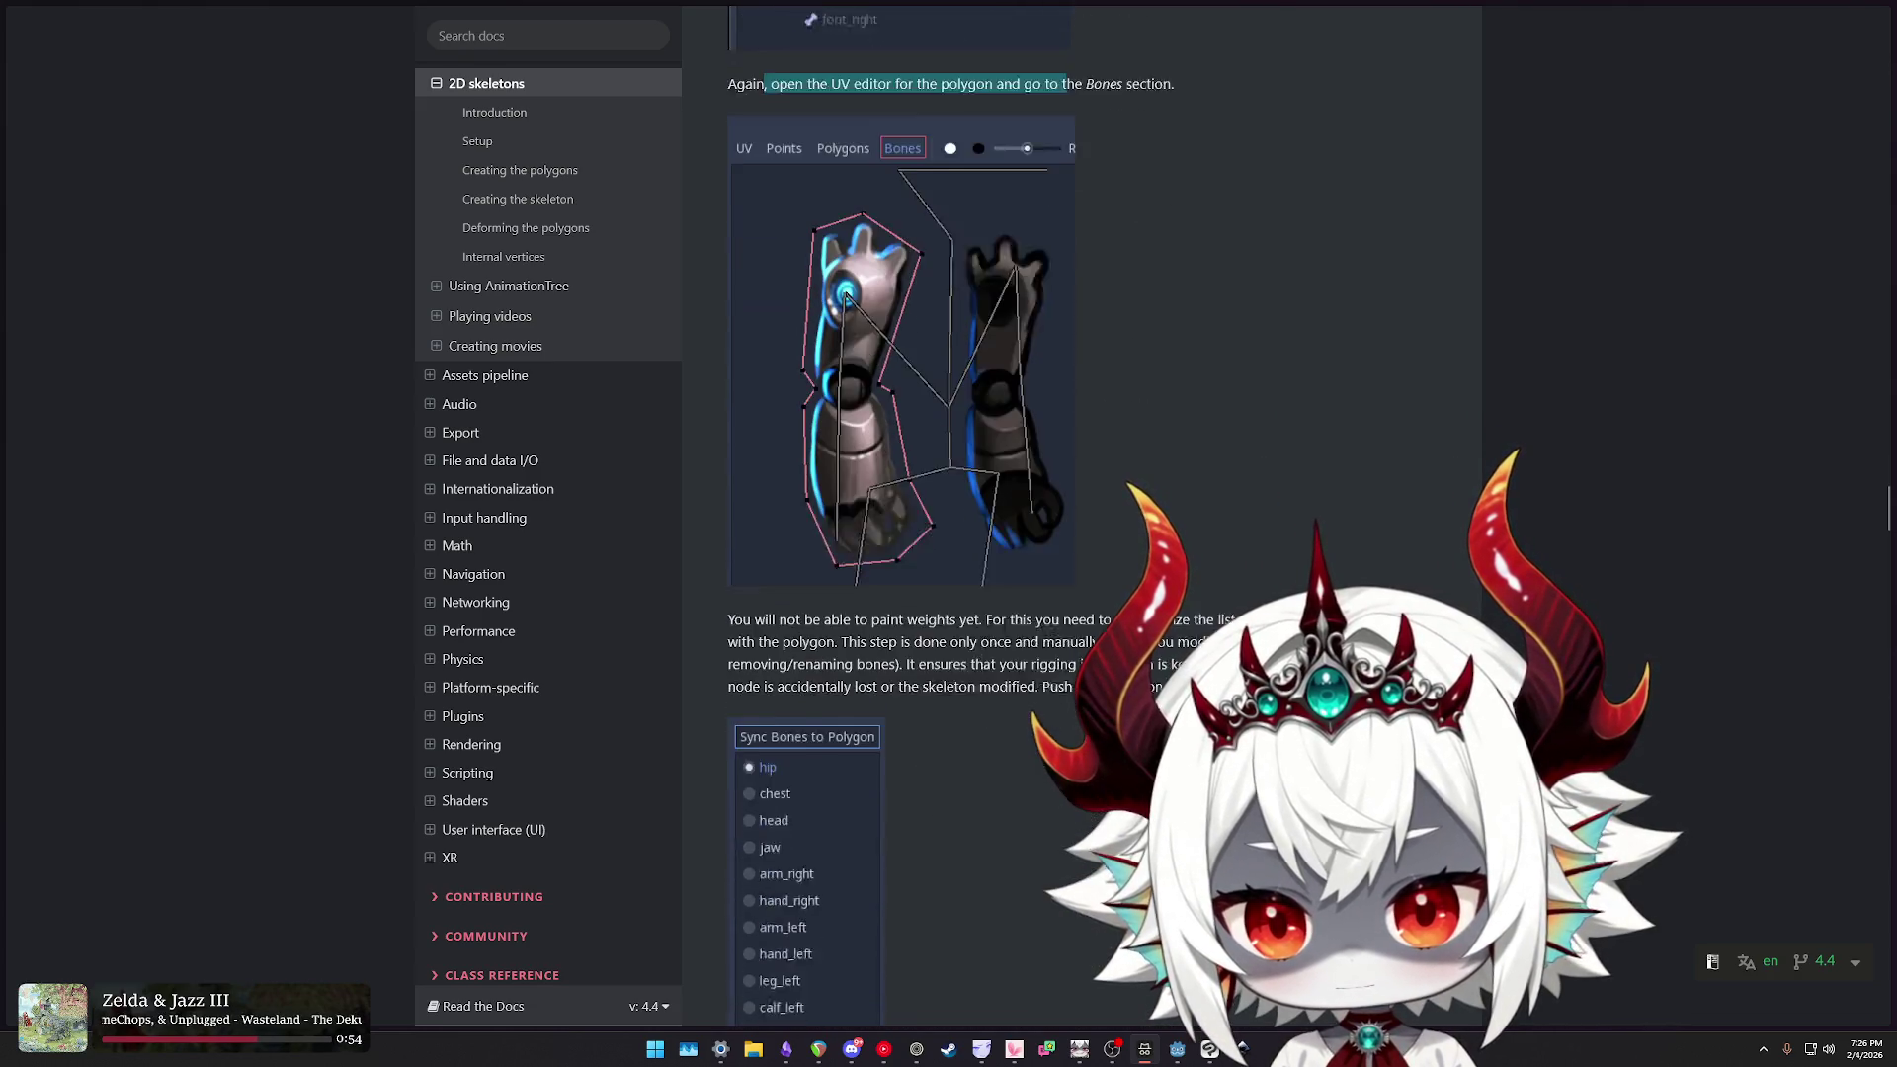
{"action": "left_click_drag", "start_coordinate": [770, 519], "coordinate": [1408, 521]}
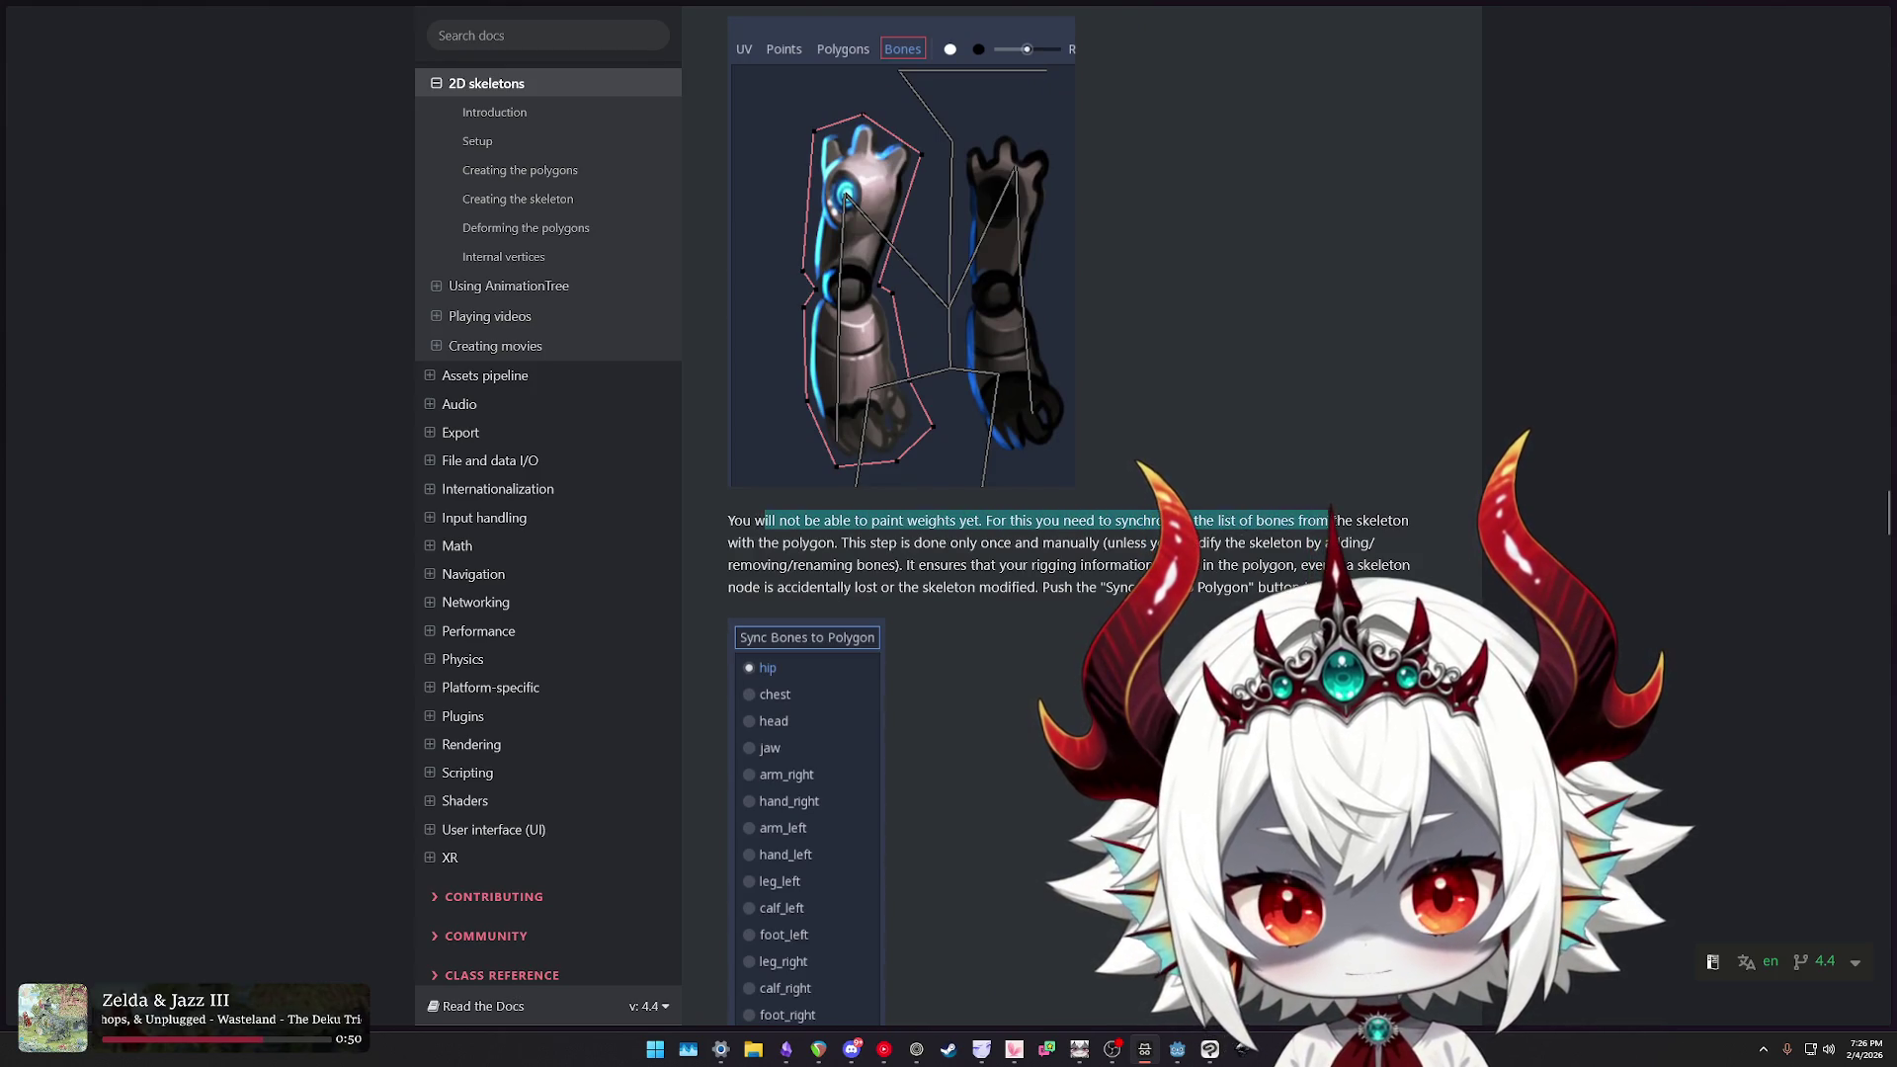
{"action": "mouse_move", "coordinate": [841, 542]}
{"action": "left_mouse_down"}
{"action": "mouse_move", "coordinate": [1062, 522]}
{"action": "mouse_move", "coordinate": [1374, 542]}
{"action": "left_mouse_up"}
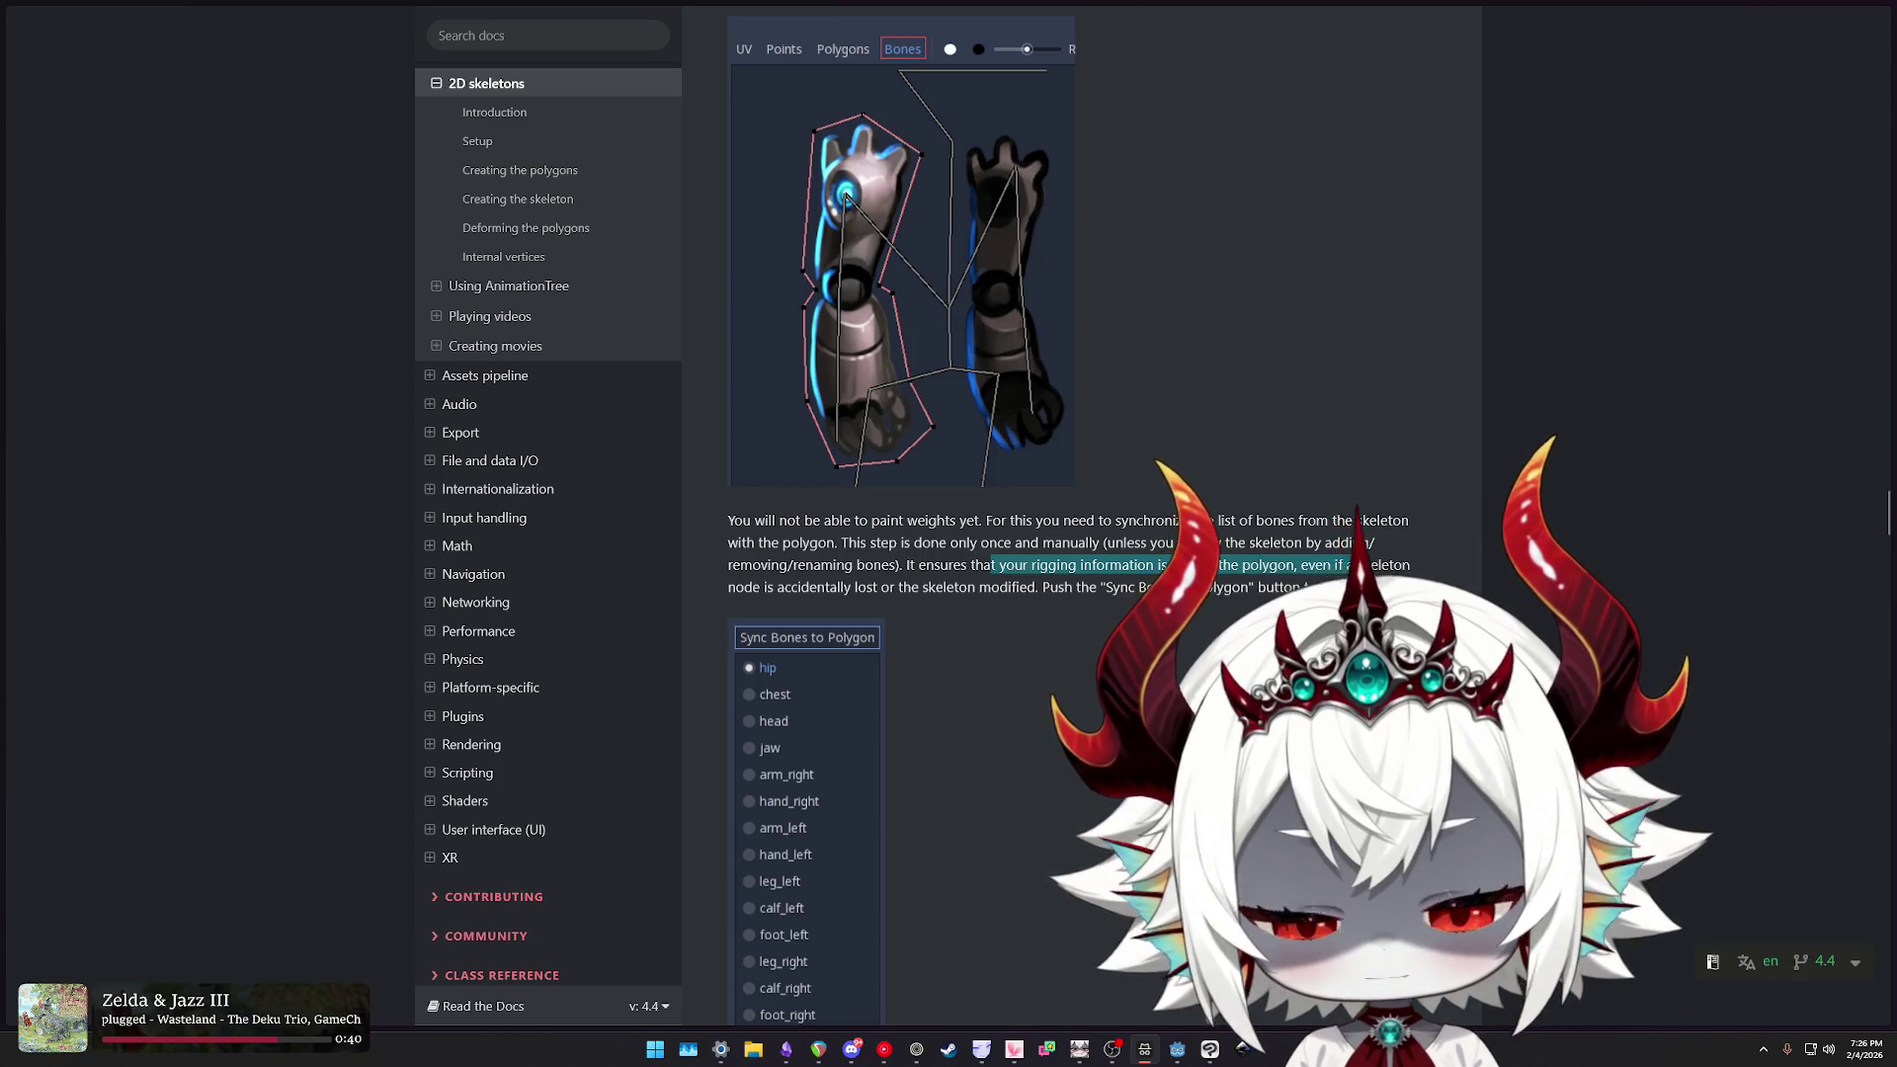
{"action": "left_click_drag", "start_coordinate": [764, 587], "coordinate": [1256, 589]}
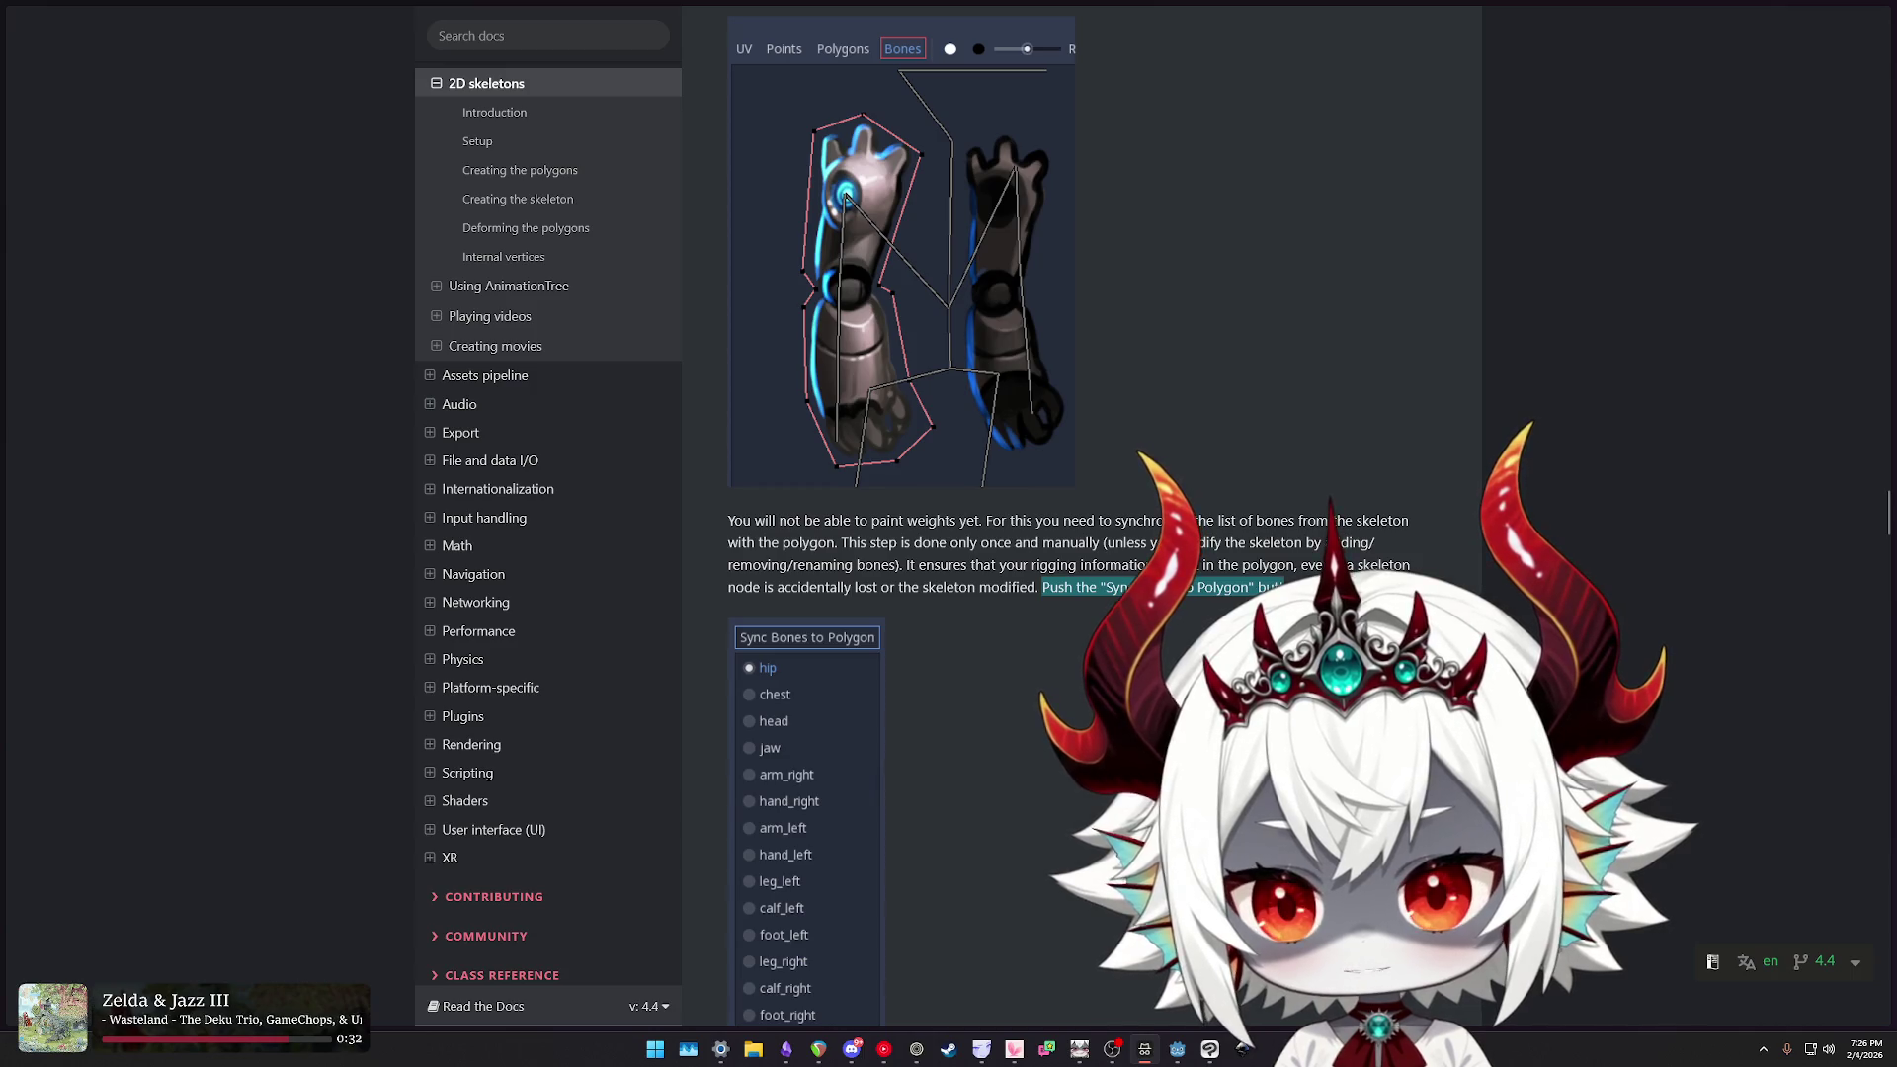
{"action": "scroll", "coordinate": [1285, 587], "scroll_direction": "down", "scroll_amount": 5}
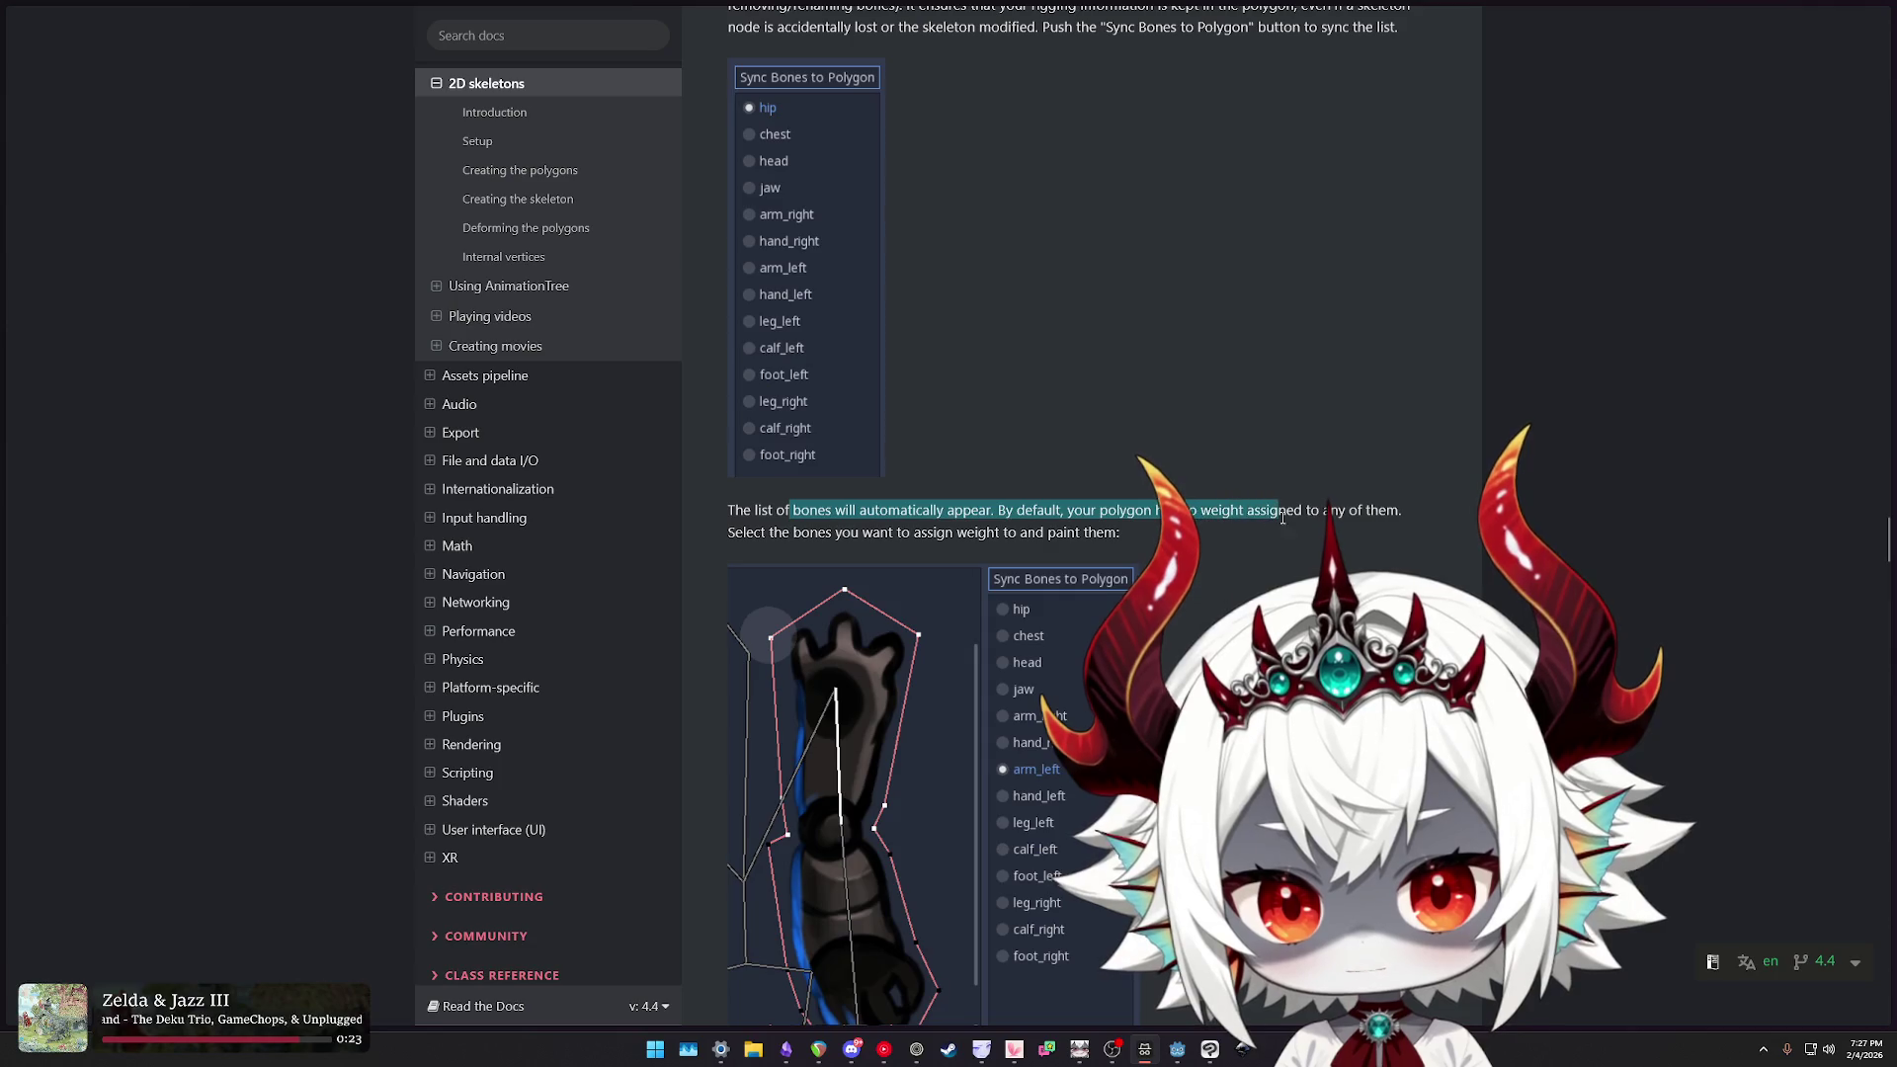
- Highlight the instruction to select bones to paint and read on about weight values
{"action": "left_click_drag", "start_coordinate": [777, 534], "coordinate": [839, 534]}
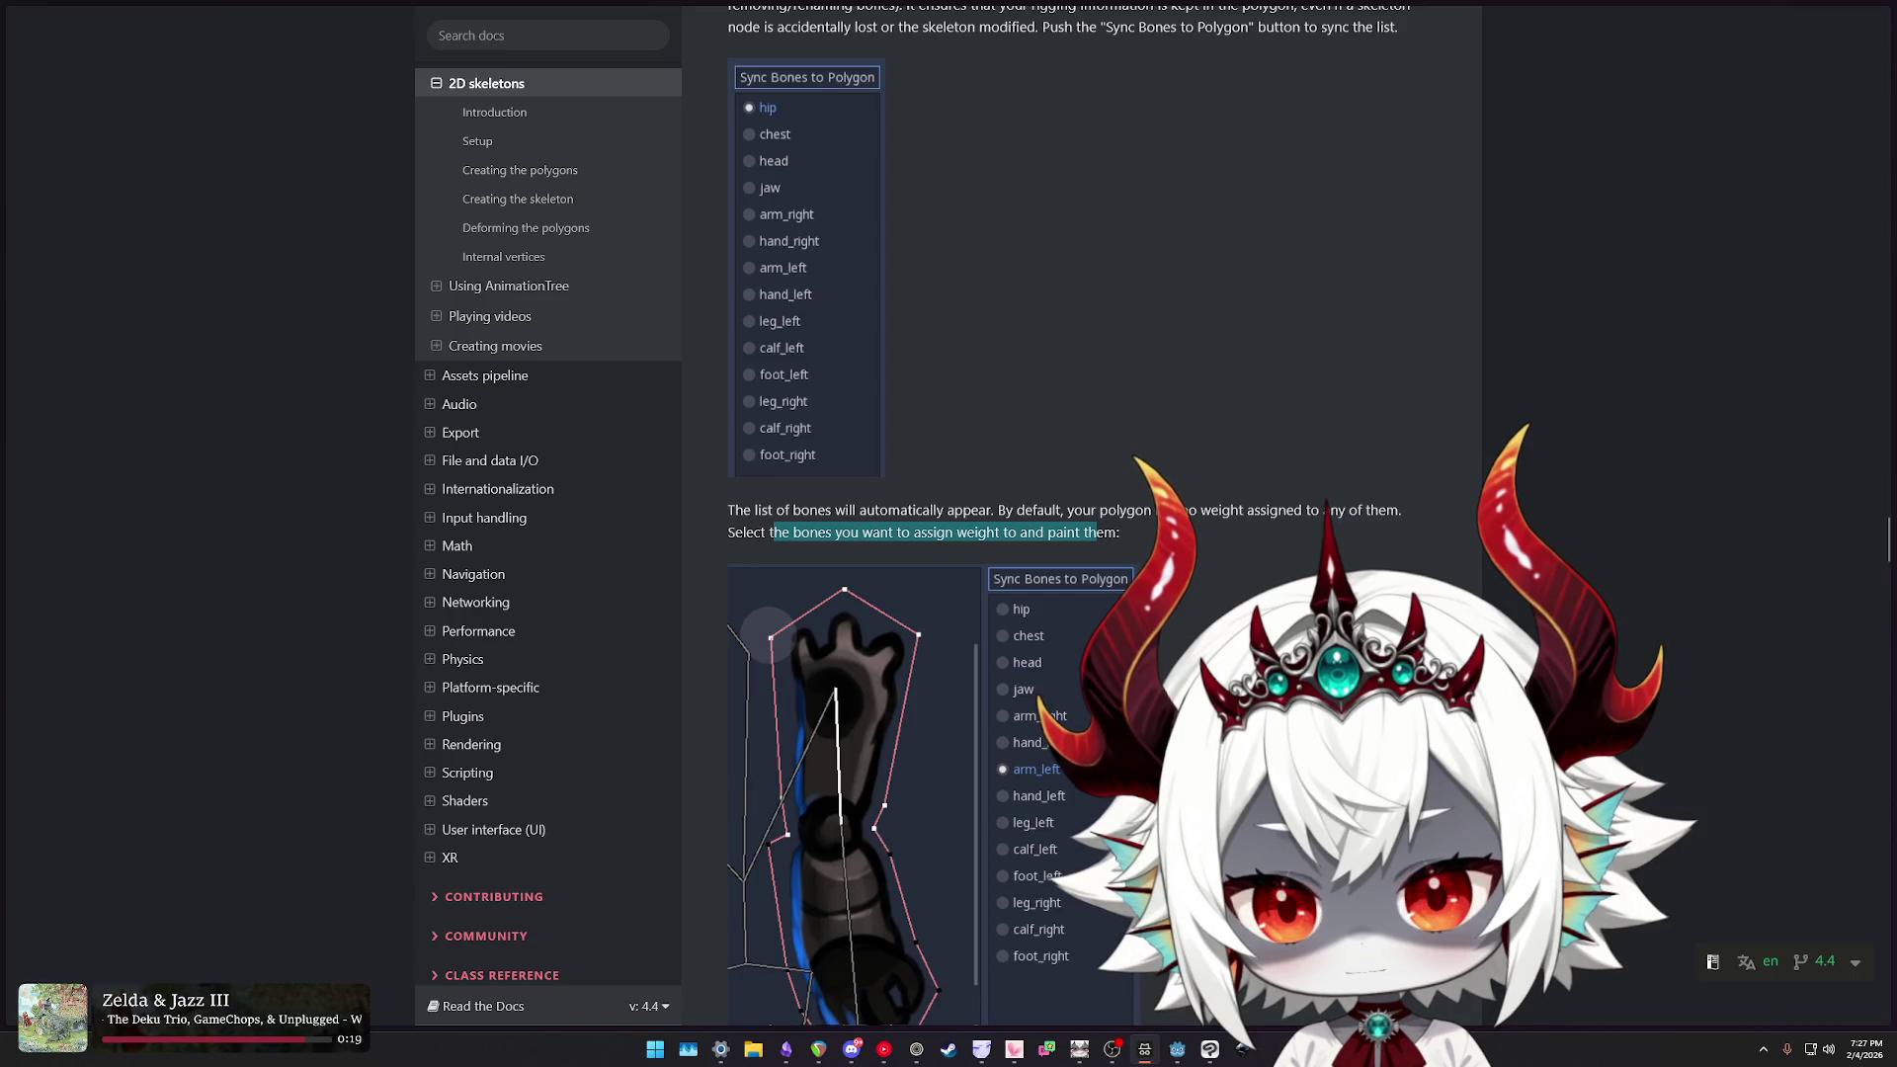
{"action": "scroll", "coordinate": [1015, 797], "scroll_direction": "down", "scroll_amount": 5}
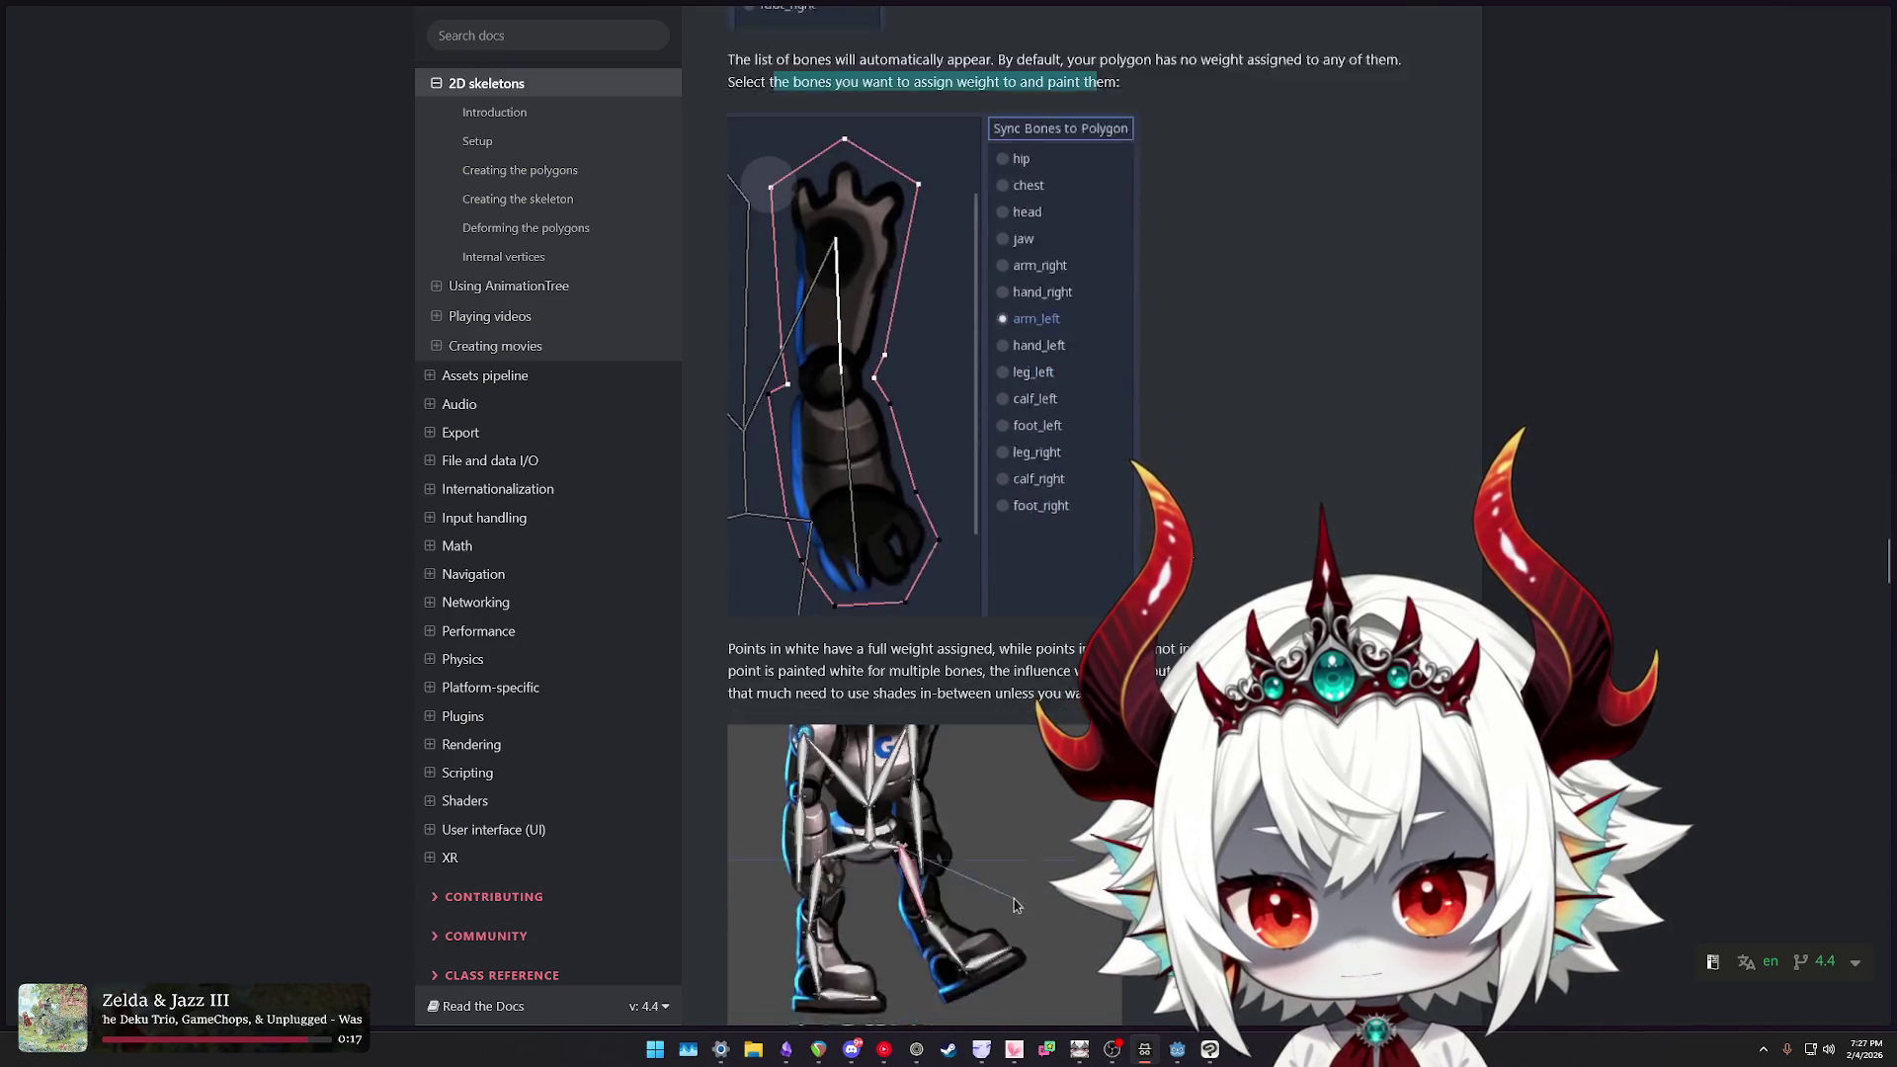
{"action": "scroll", "coordinate": [1064, 534], "scroll_direction": "up", "scroll_amount": 3}
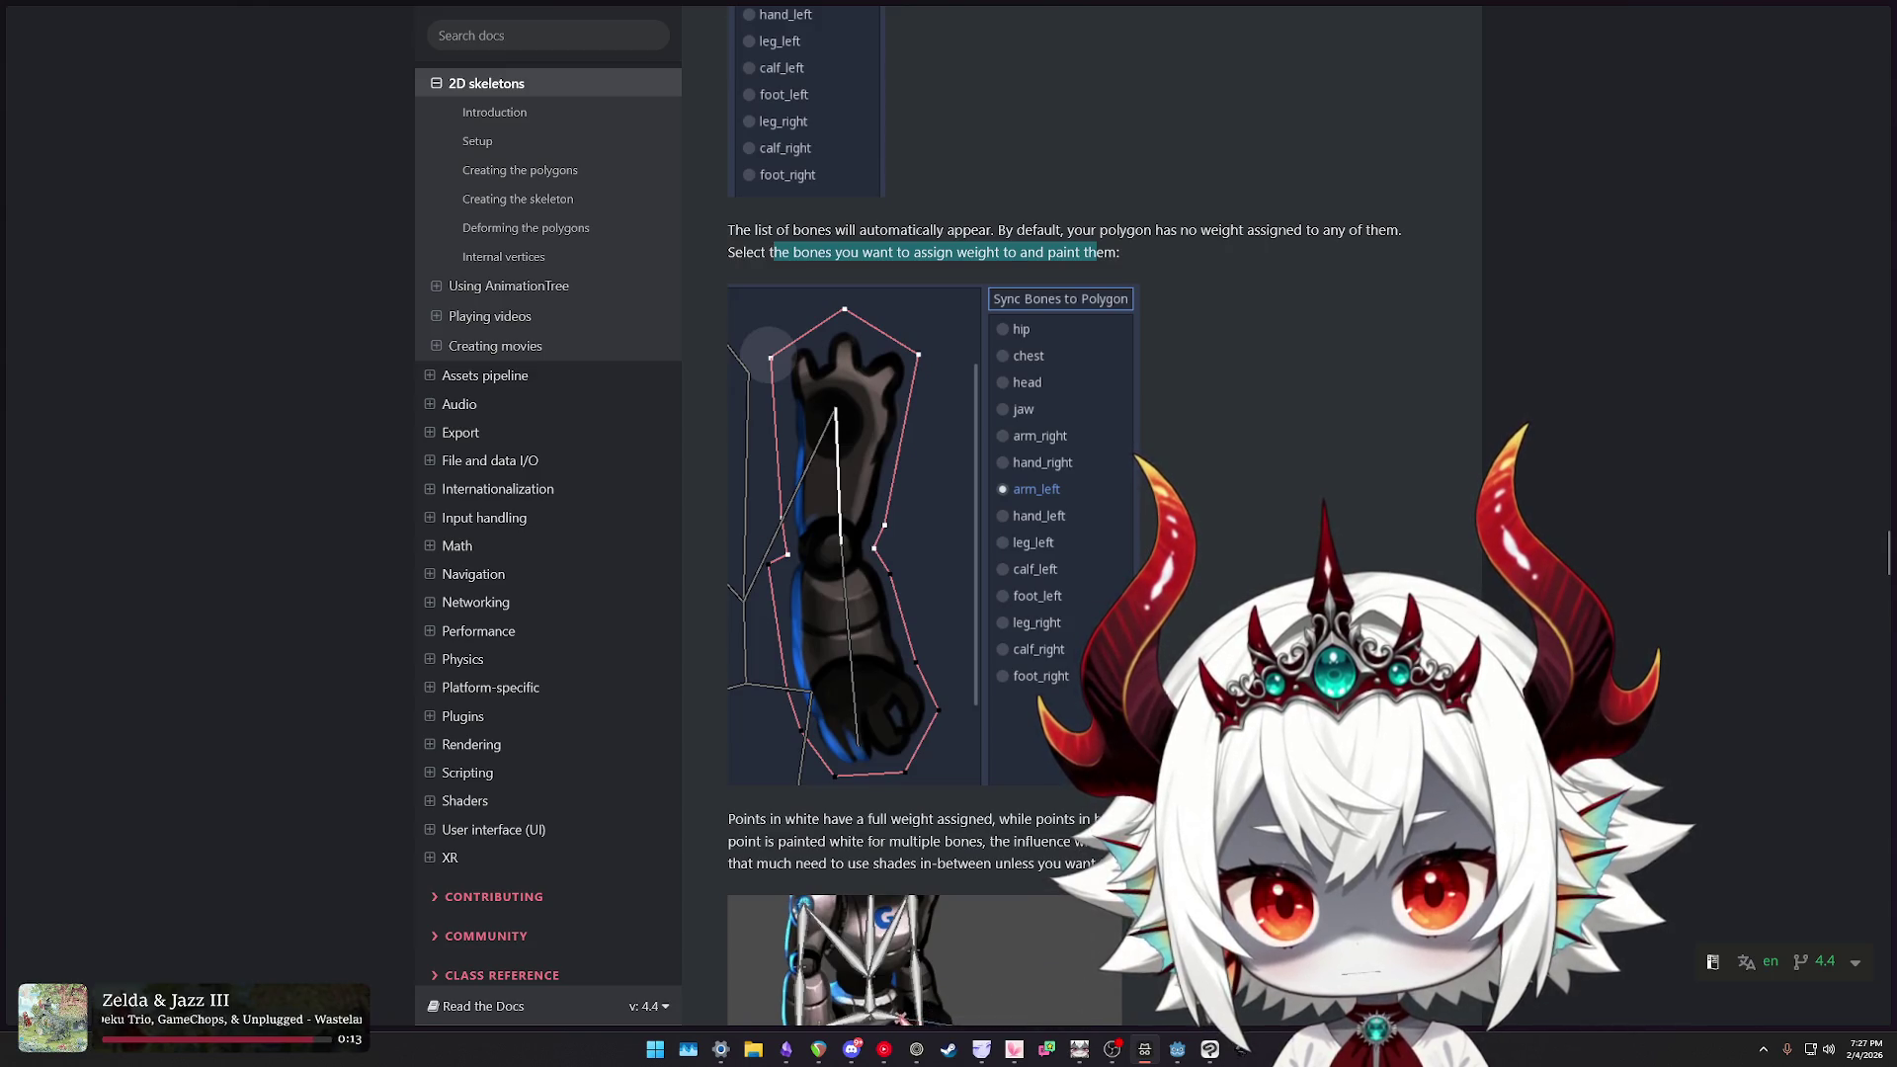
{"action": "scroll", "coordinate": [805, 543], "scroll_direction": "down", "scroll_amount": 3}
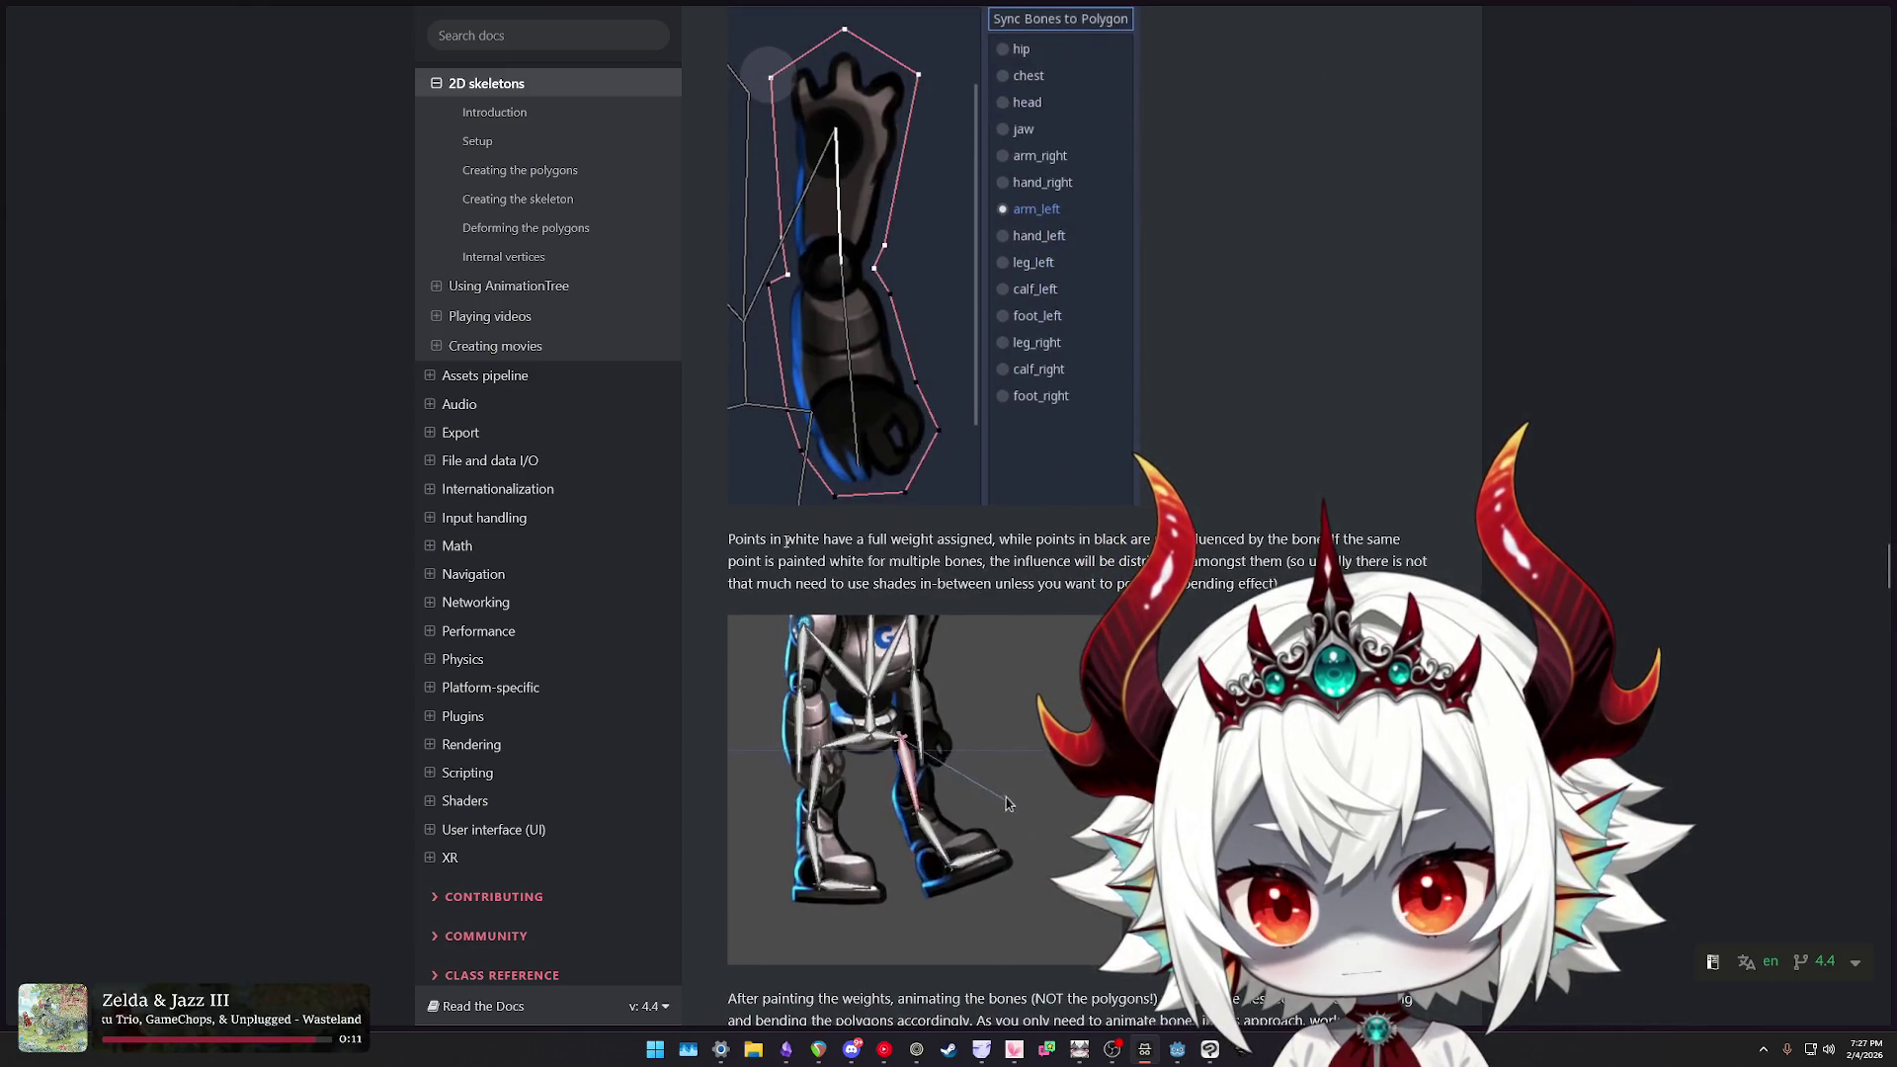
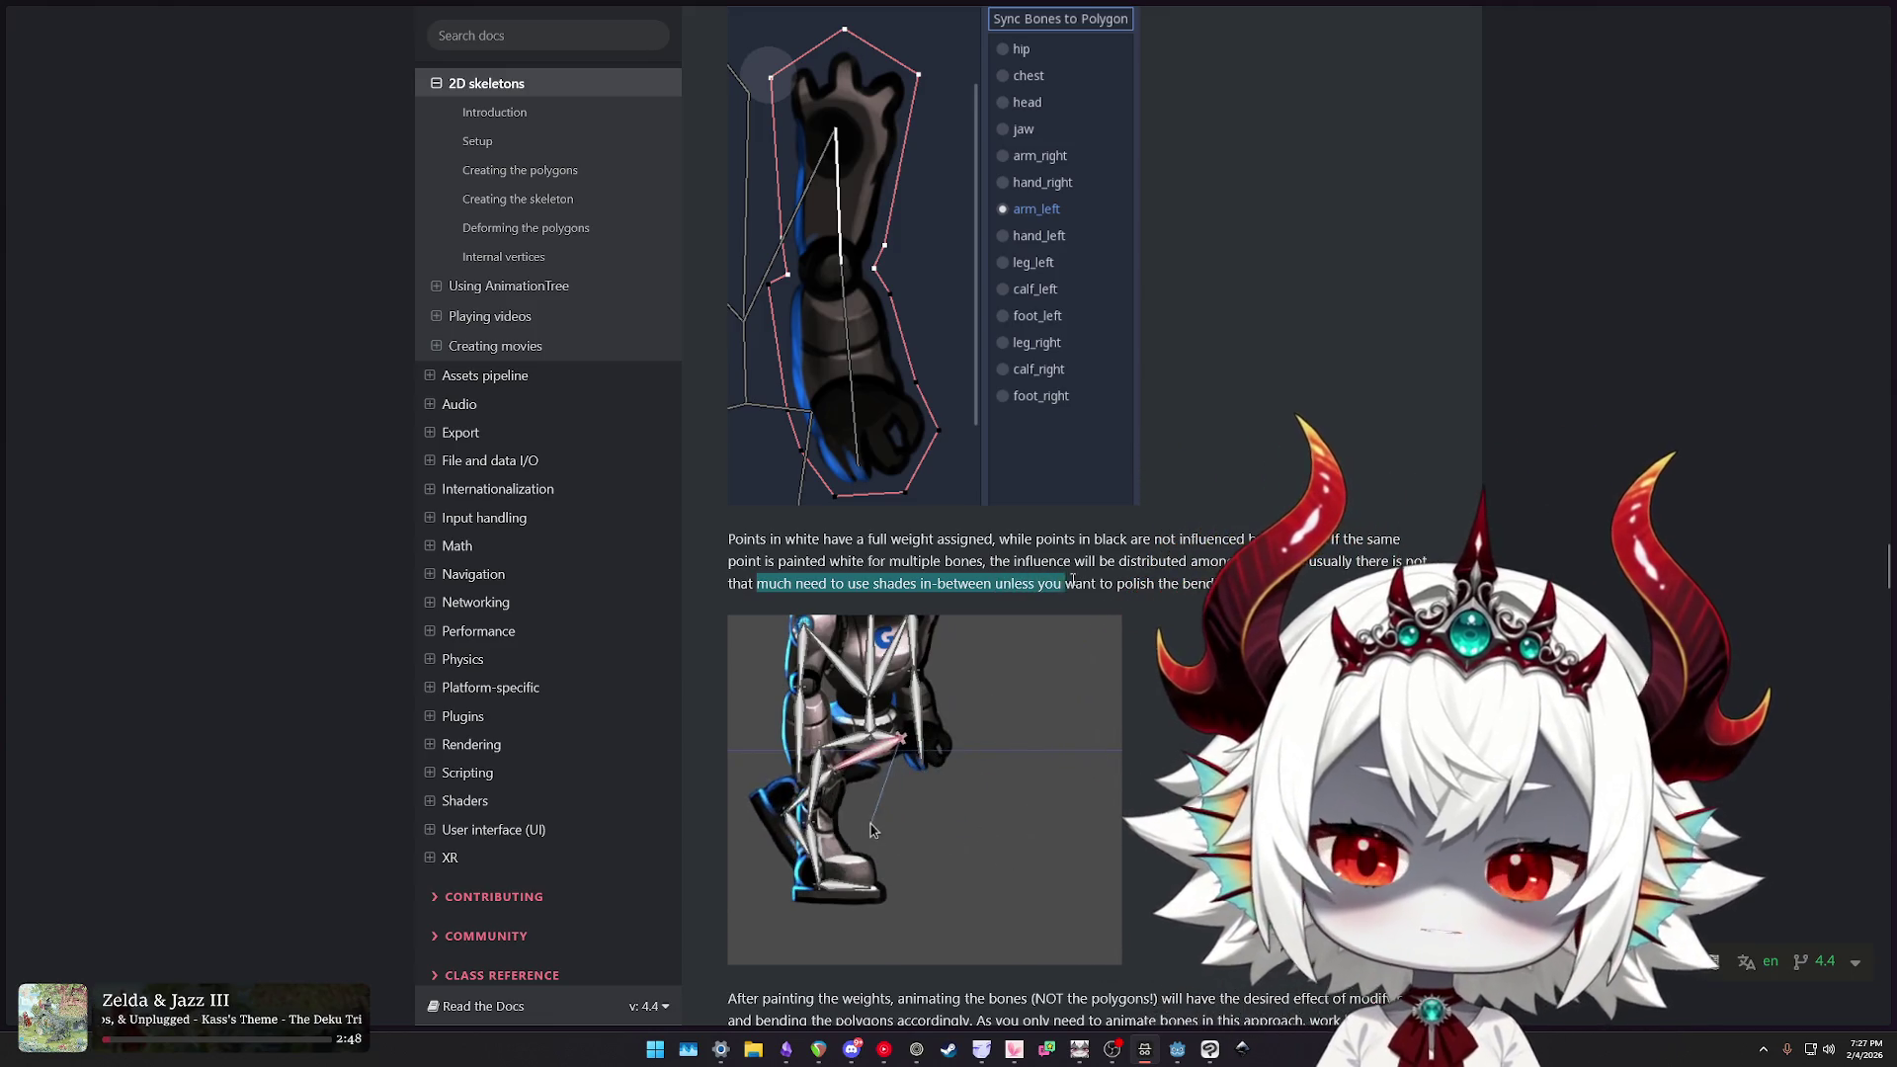
- Scroll past the weight-painting GIFs on the 2D skeletons docs page, then return to Godot
{"action": "scroll", "coordinate": [1008, 512], "scroll_direction": "down", "scroll_amount": 3}
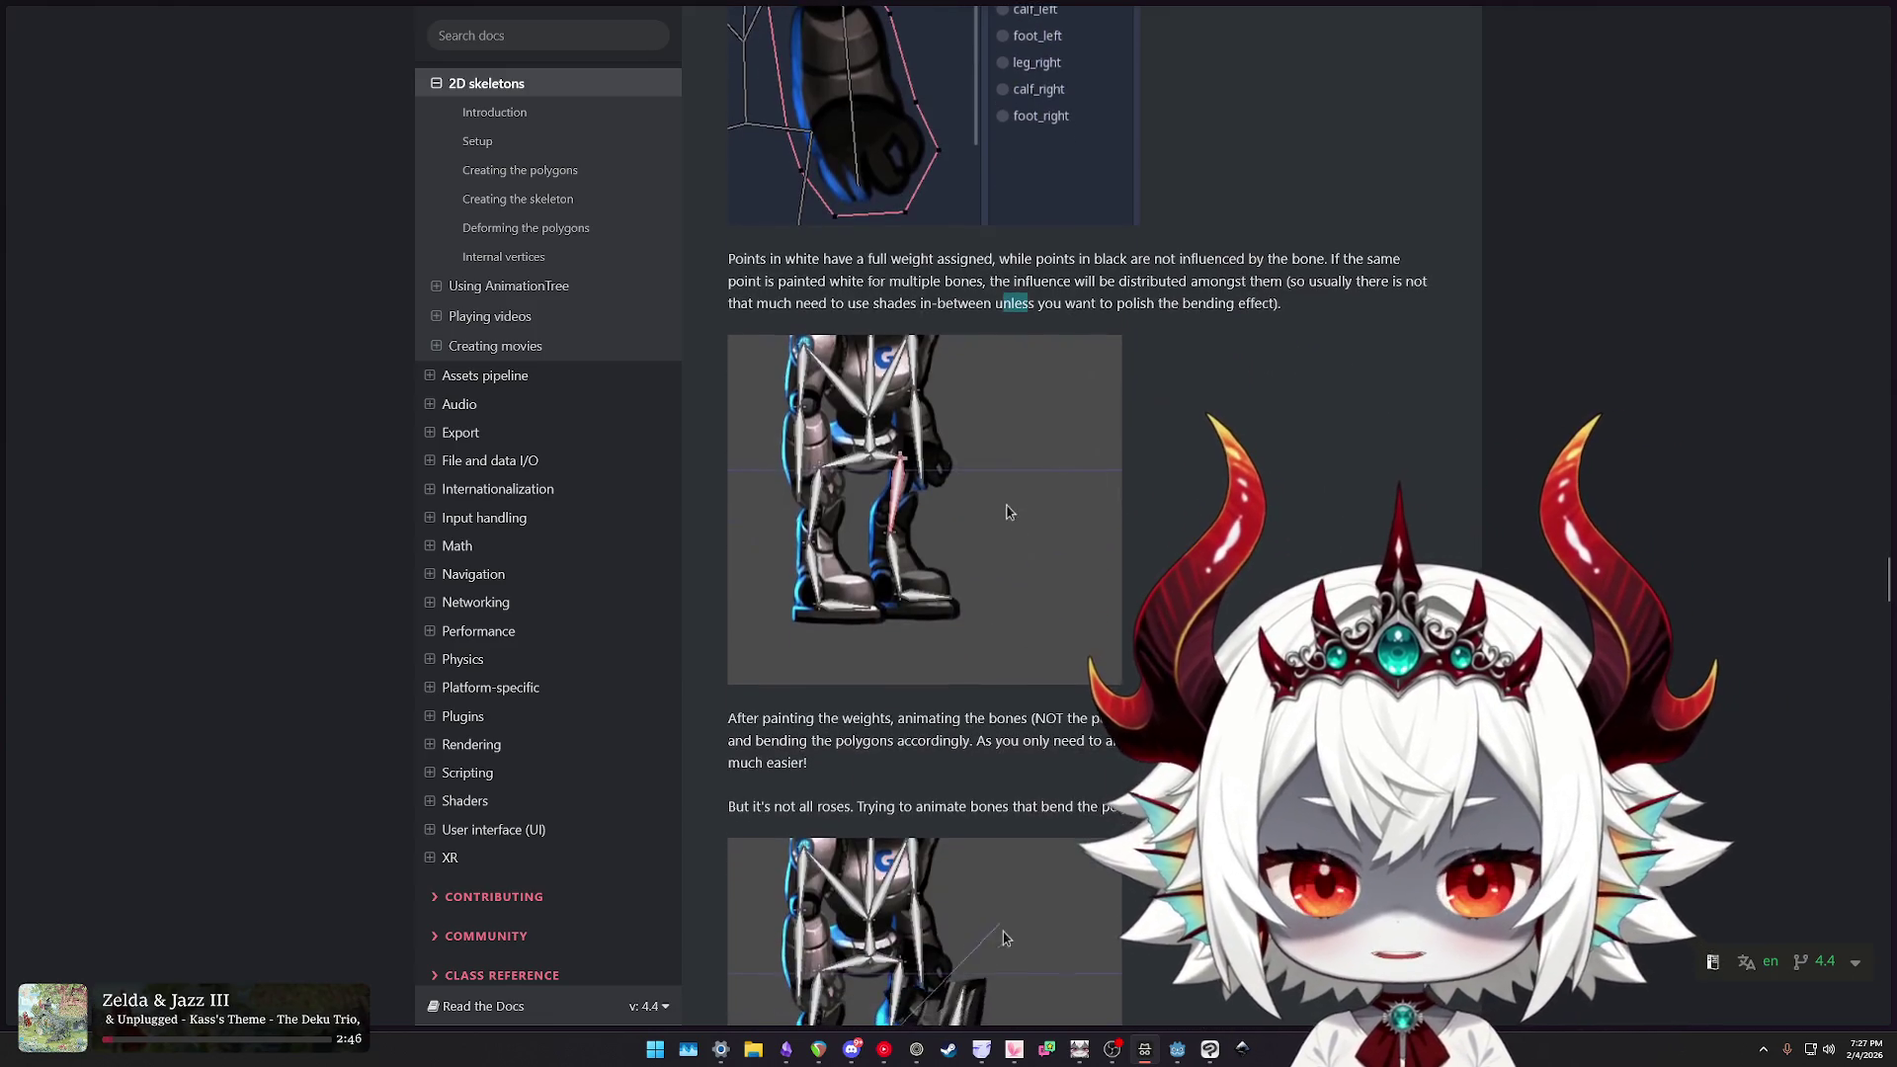
{"action": "scroll", "coordinate": [1008, 512], "scroll_direction": "down", "scroll_amount": 1}
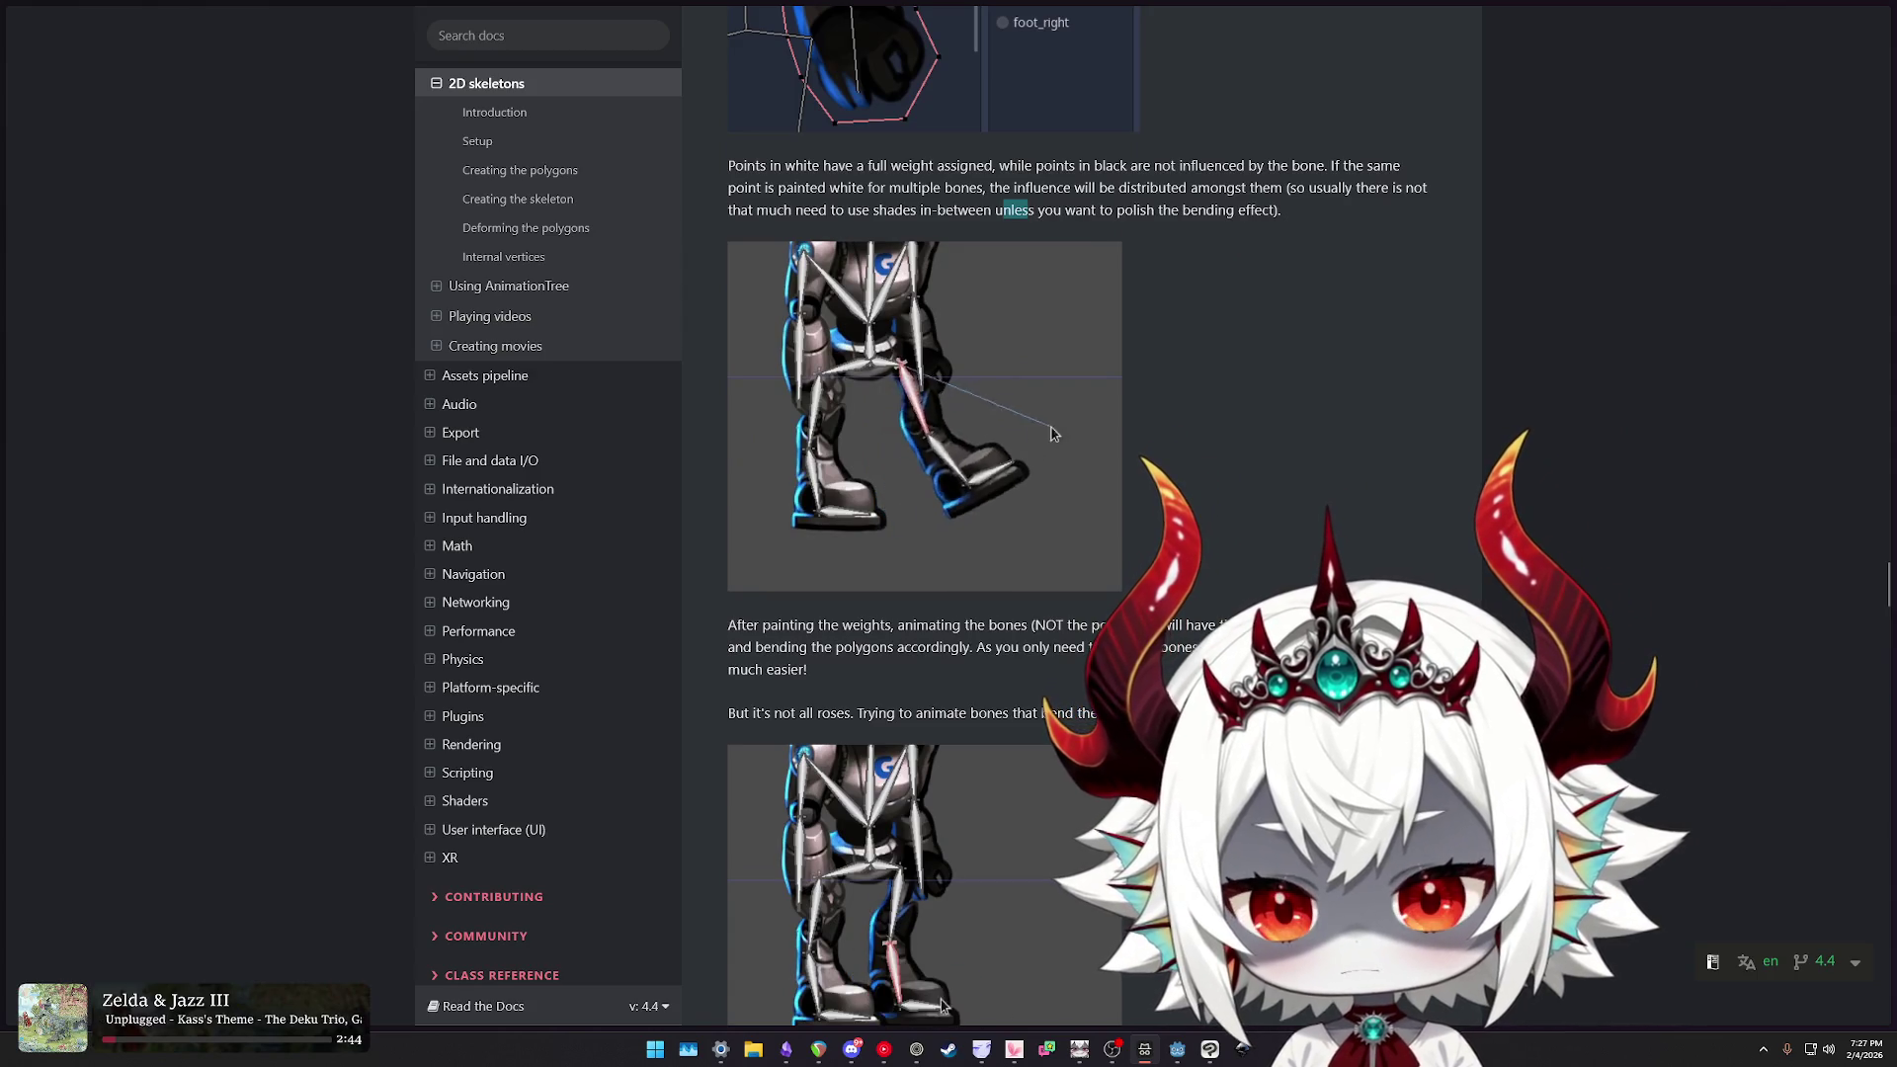
{"action": "key", "text": "alt+Tab"}
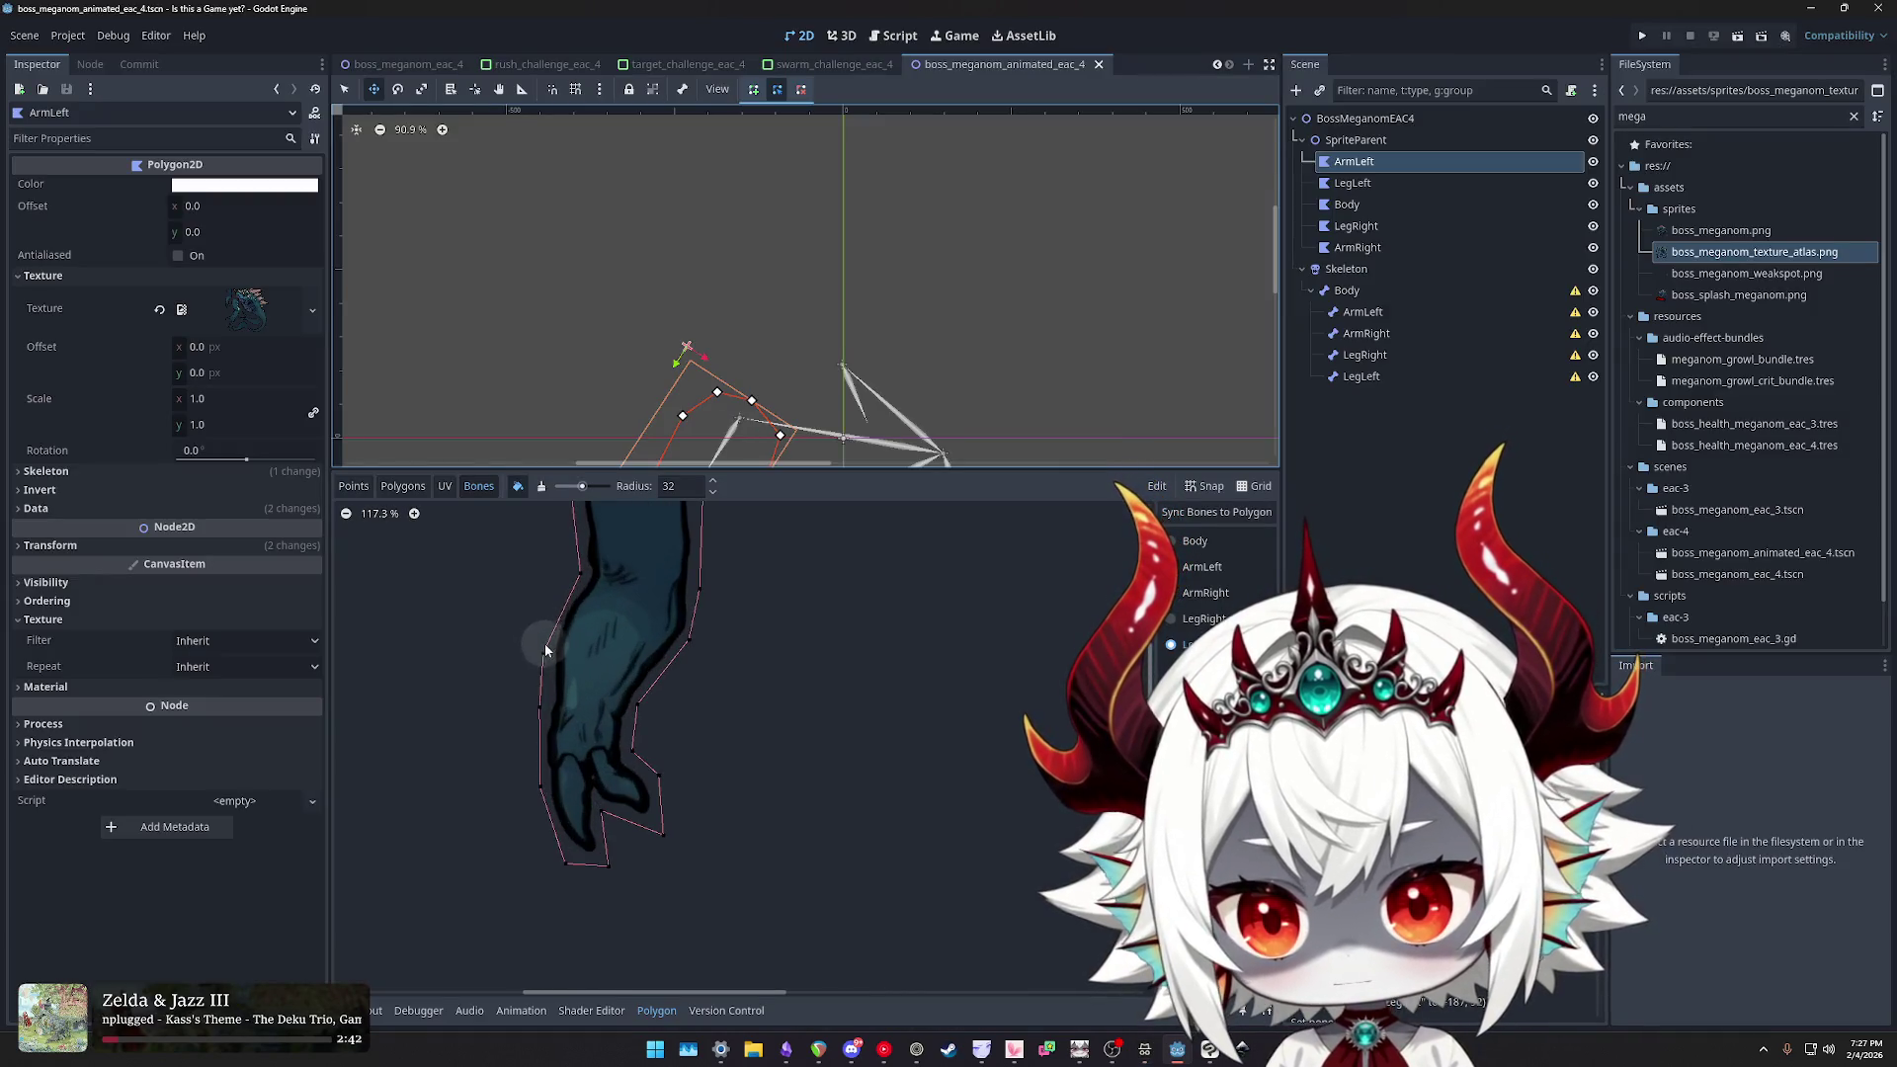
- Paint bone weight on ArmLeft near the wrist, bring the whole arm into view, and lower the paint strength
{"action": "left_click_drag", "start_coordinate": [612, 716], "coordinate": [652, 692]}
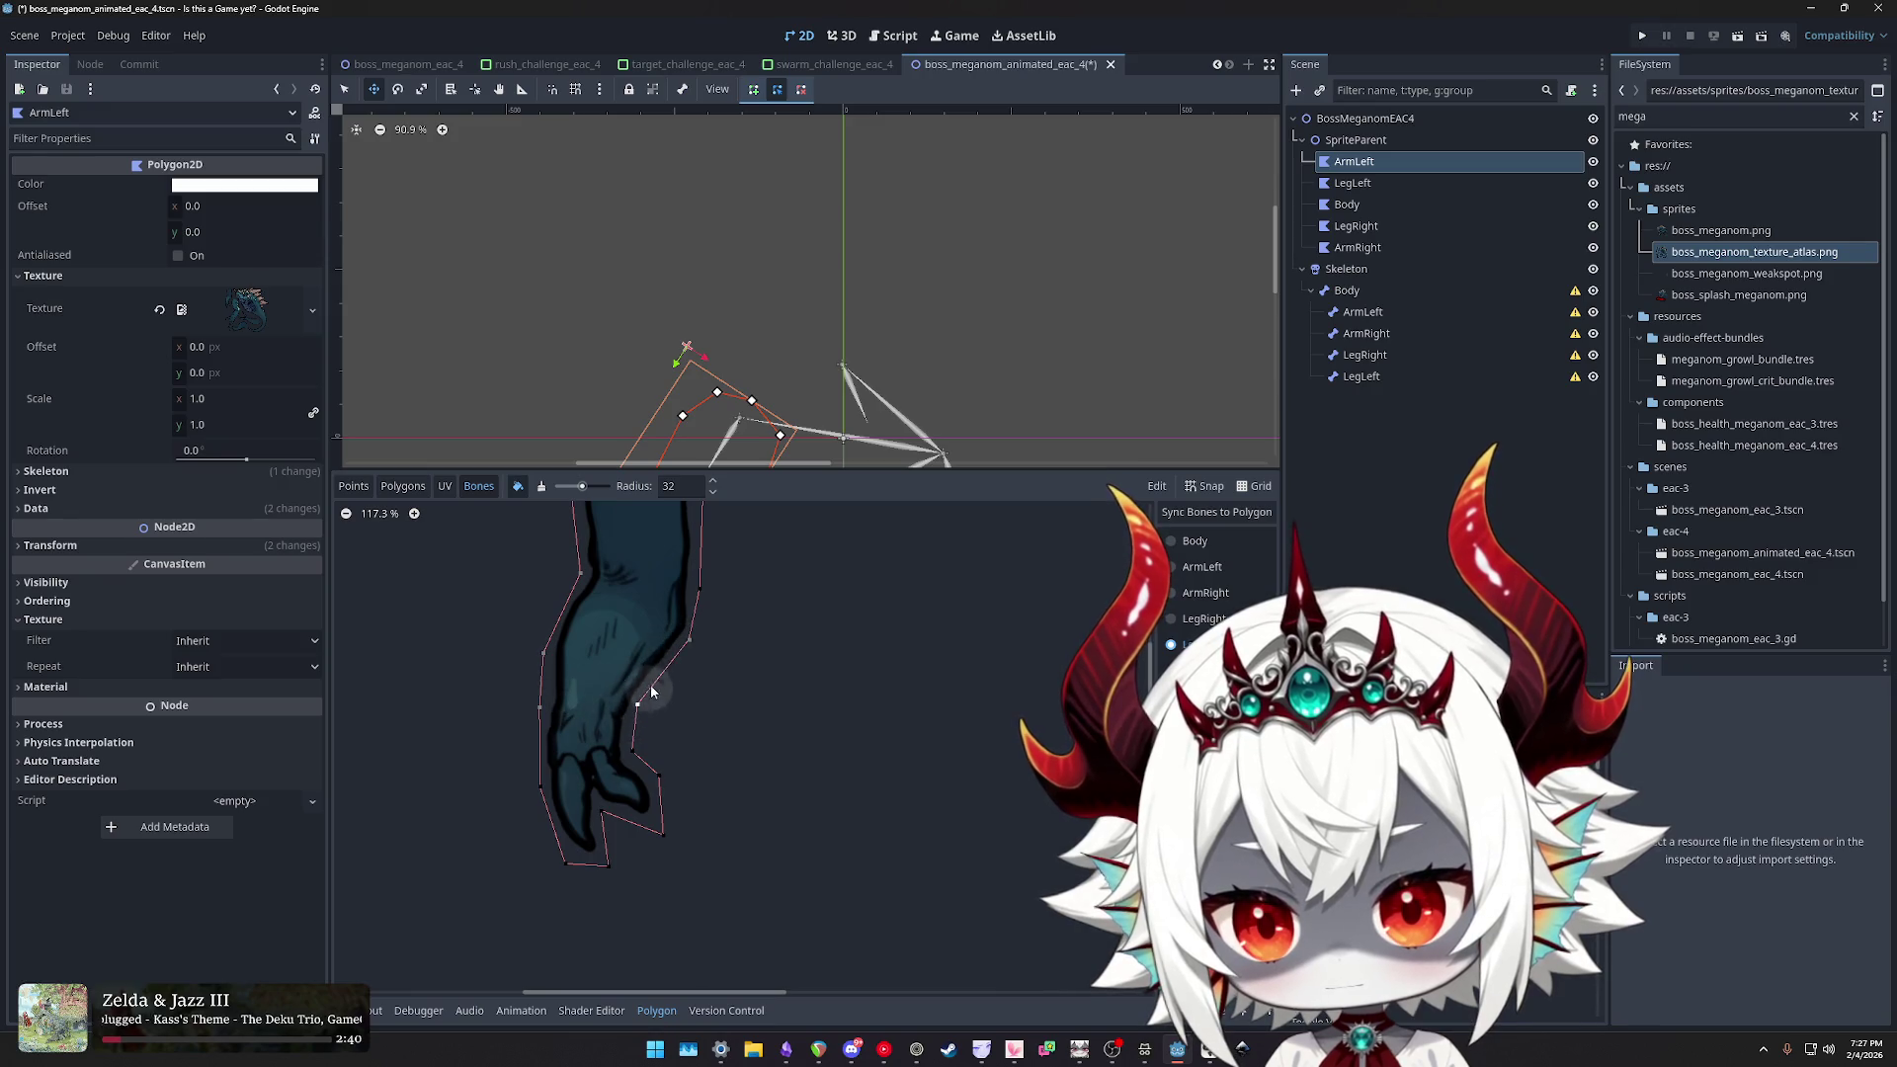
{"action": "scroll", "coordinate": [711, 567], "scroll_direction": "down", "scroll_amount": 1}
{"action": "mouse_move", "coordinate": [840, 656]}
{"action": "left_mouse_down"}
{"action": "mouse_move", "coordinate": [960, 770]}
{"action": "mouse_move", "coordinate": [934, 702]}
{"action": "left_mouse_up"}
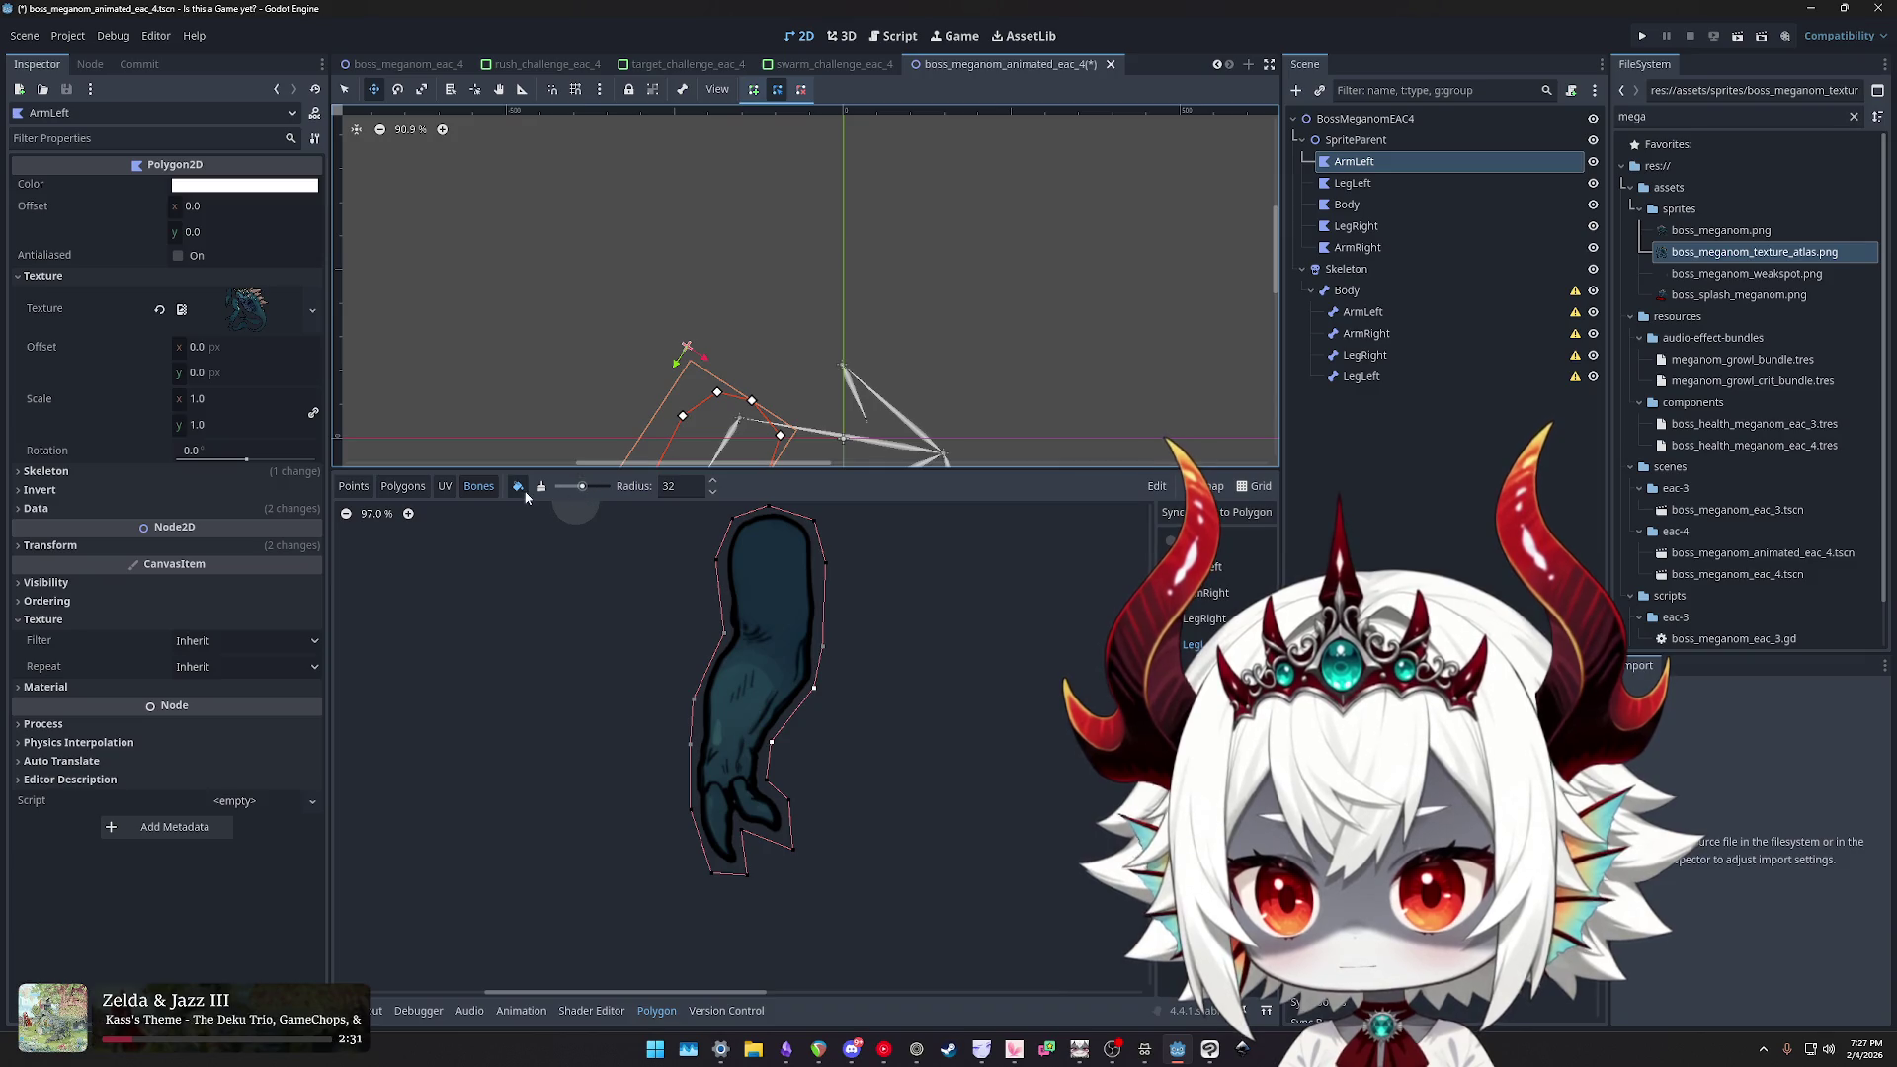
{"action": "left_click_drag", "start_coordinate": [572, 490], "coordinate": [565, 491]}
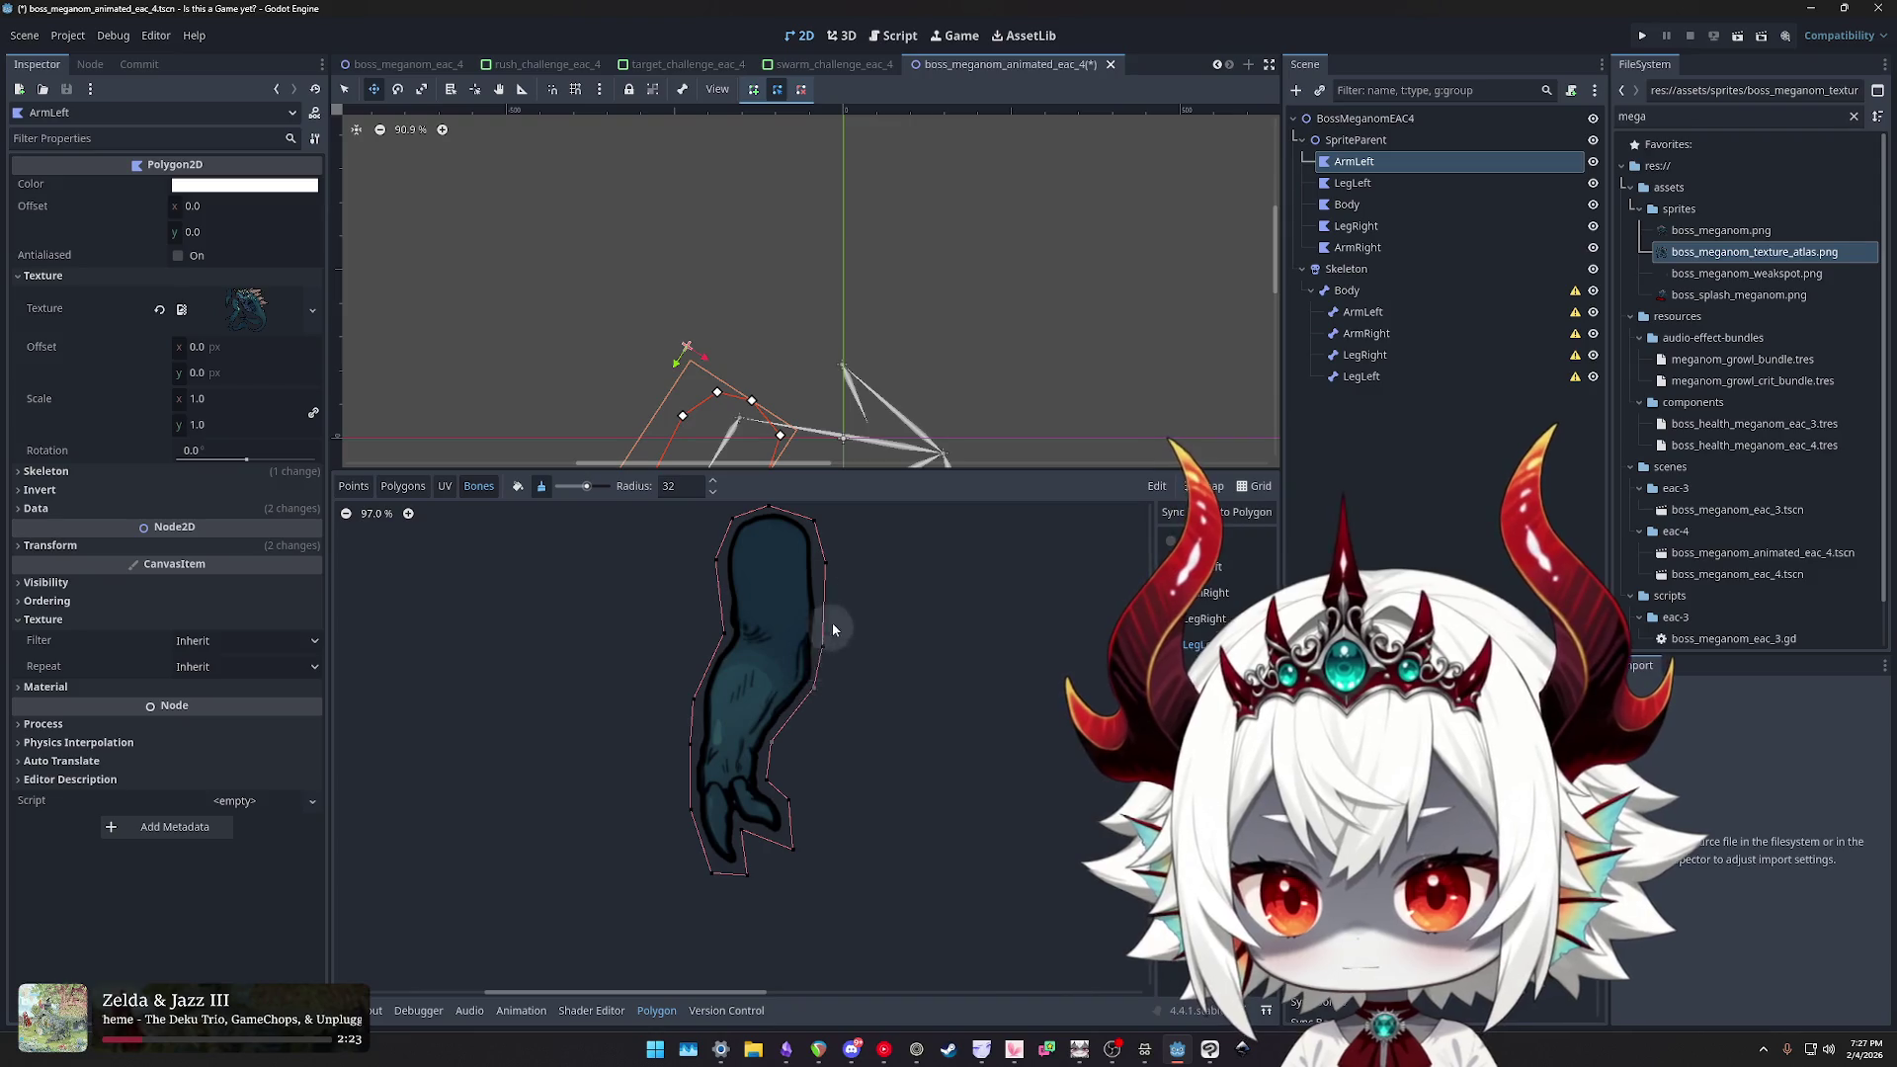
{"action": "scroll", "coordinate": [874, 705], "scroll_direction": "down", "scroll_amount": 15}
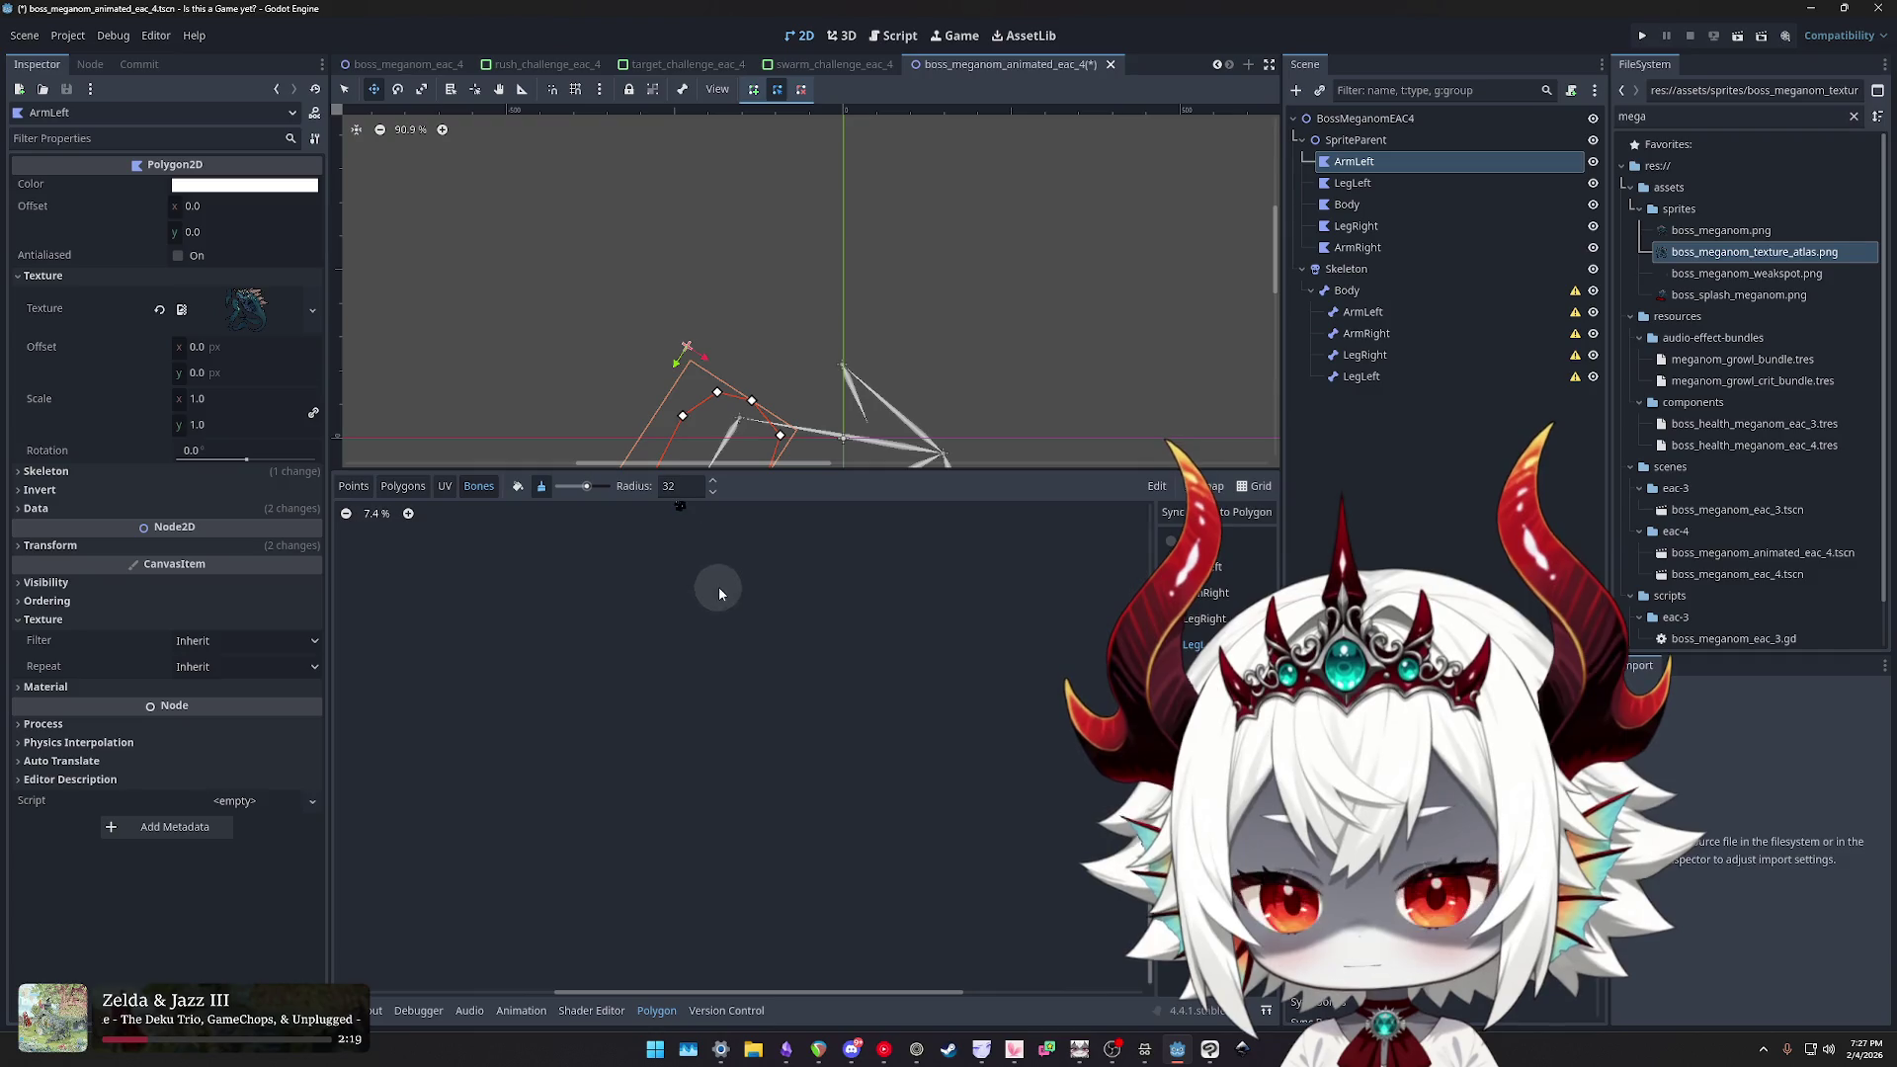
{"action": "scroll", "coordinate": [801, 754], "scroll_direction": "up", "scroll_amount": 3}
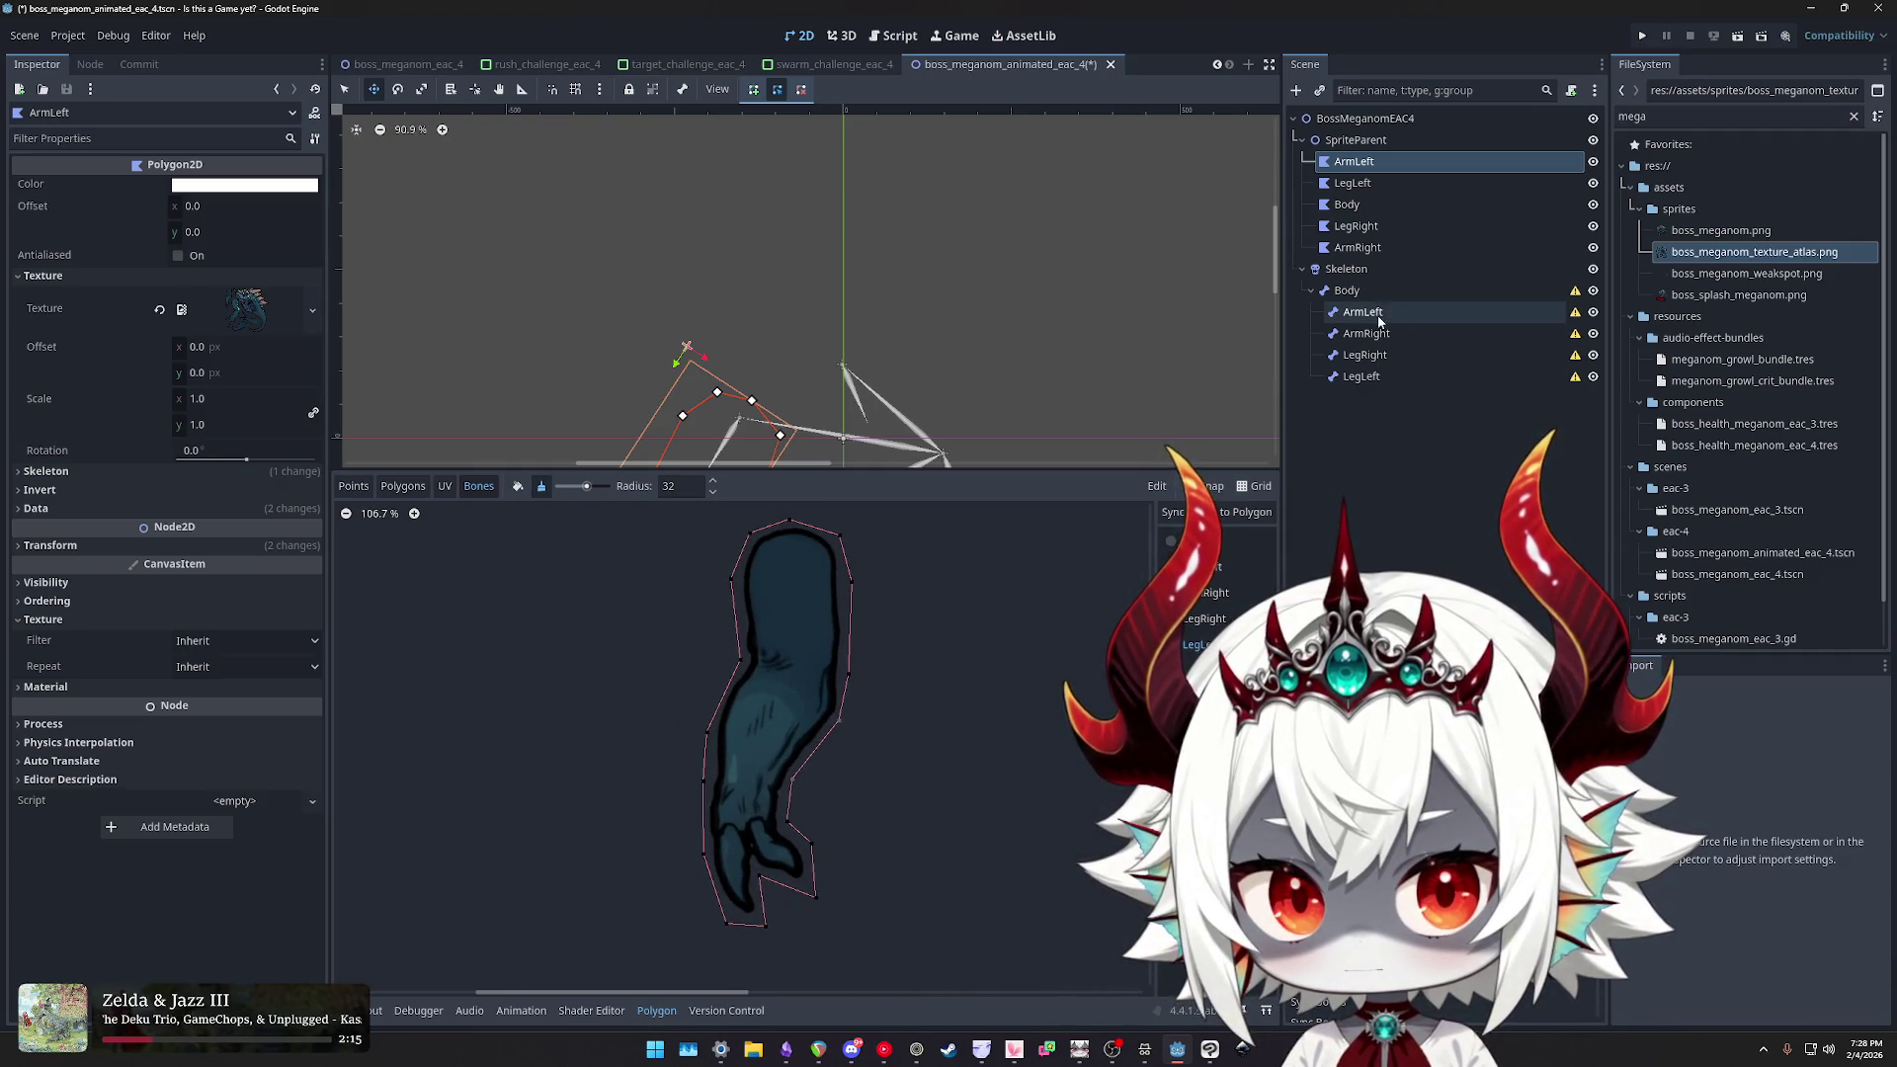
- Select all five body-part polygons, ArmLeft through ArmRight, in the Scene tree
{"action": "left_click", "coordinate": [1379, 317]}
{"action": "left_click", "coordinate": [1375, 334]}
{"action": "left_click", "coordinate": [1373, 355]}
{"action": "left_click", "coordinate": [1373, 375]}
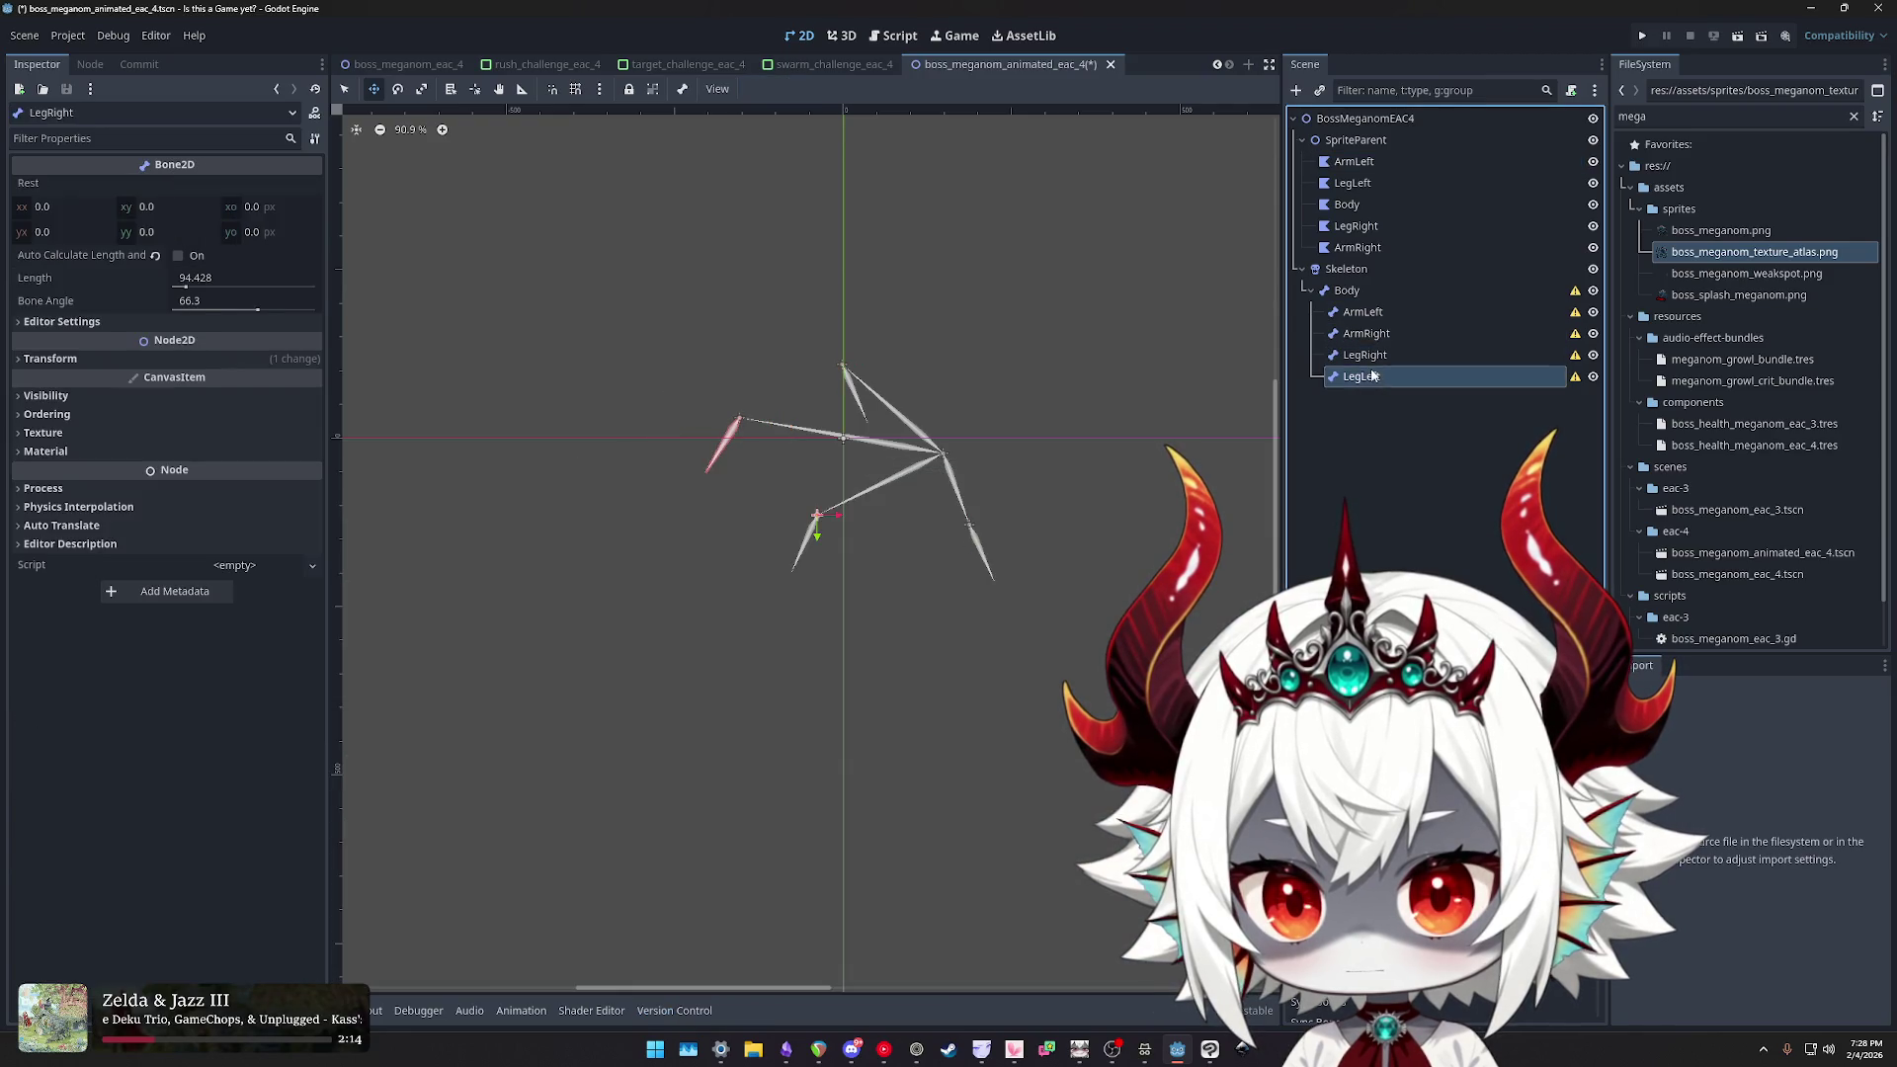
{"action": "left_click", "coordinate": [1372, 295]}
{"action": "key", "text": "Up"}
{"action": "key", "text": "Up"}
{"action": "key", "text": "Up"}
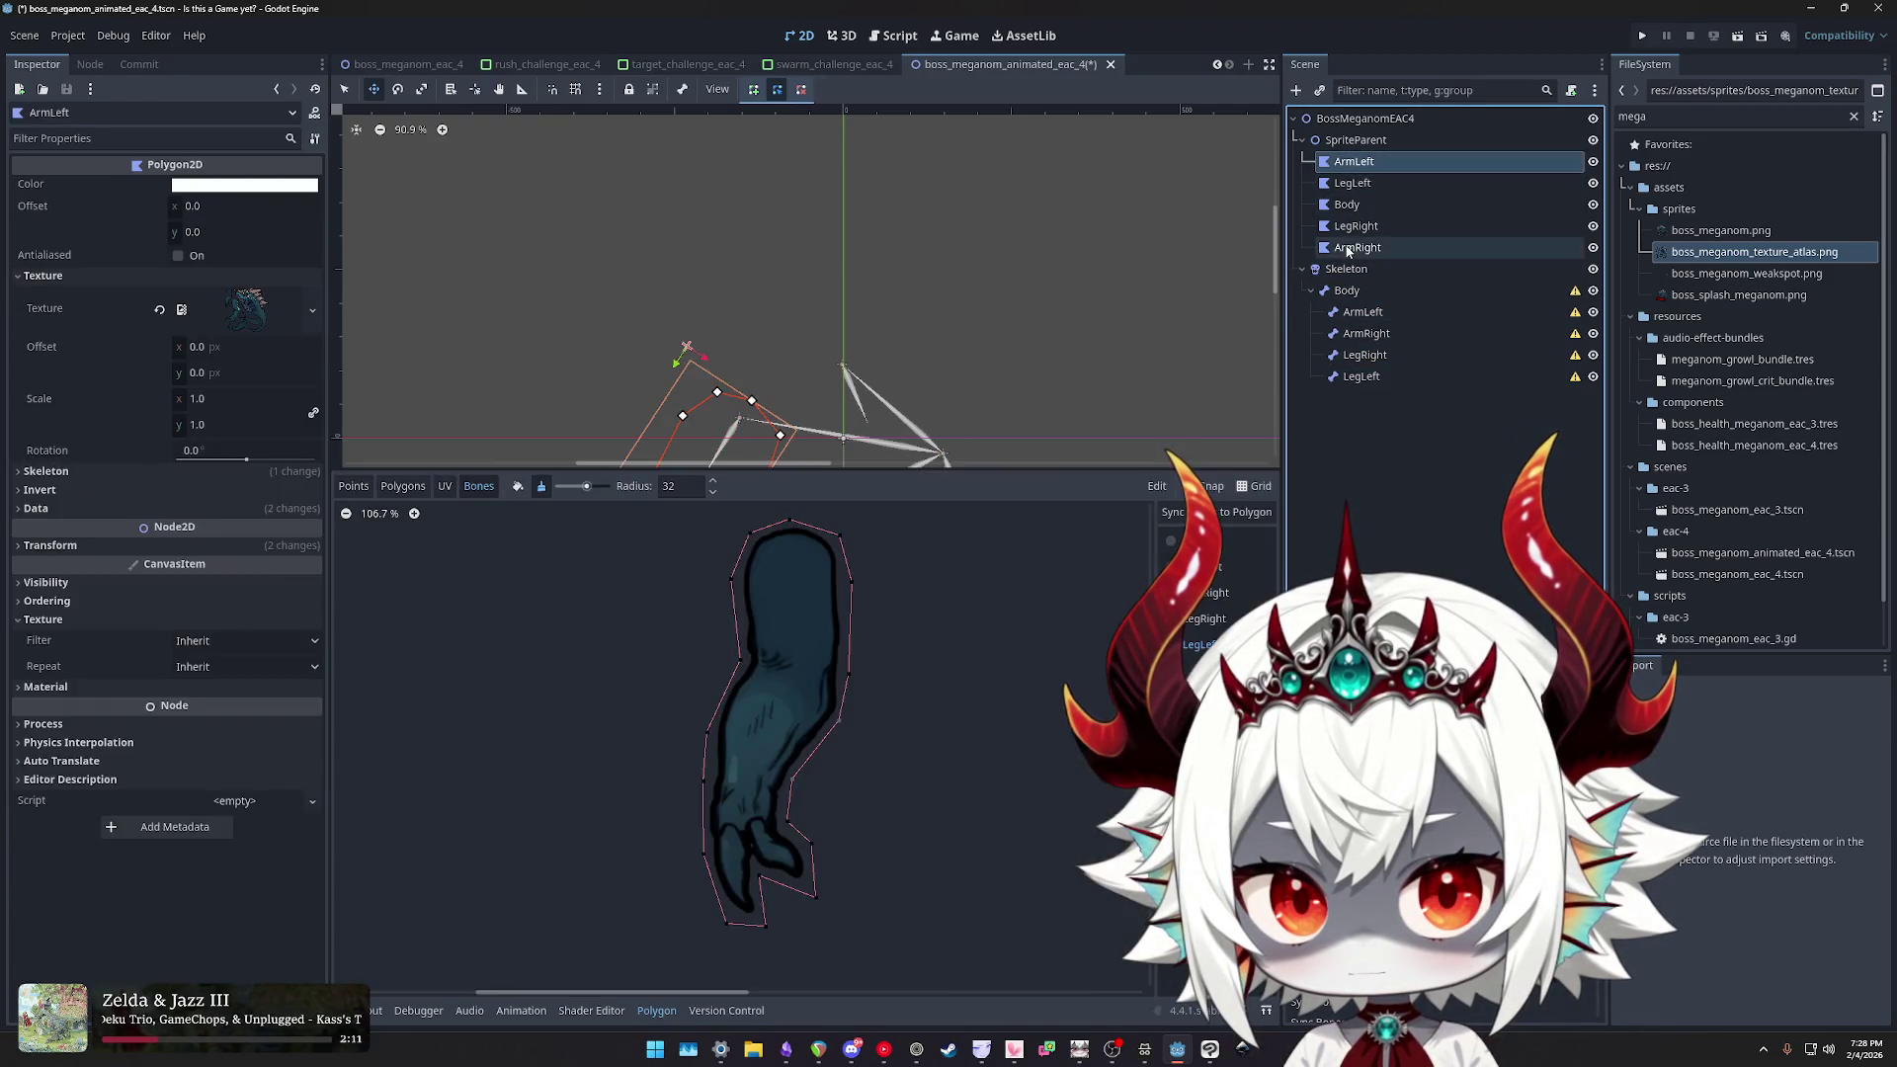
{"action": "left_click", "coordinate": [1350, 251], "text": "shift"}
{"action": "left_click", "coordinate": [83, 445]}
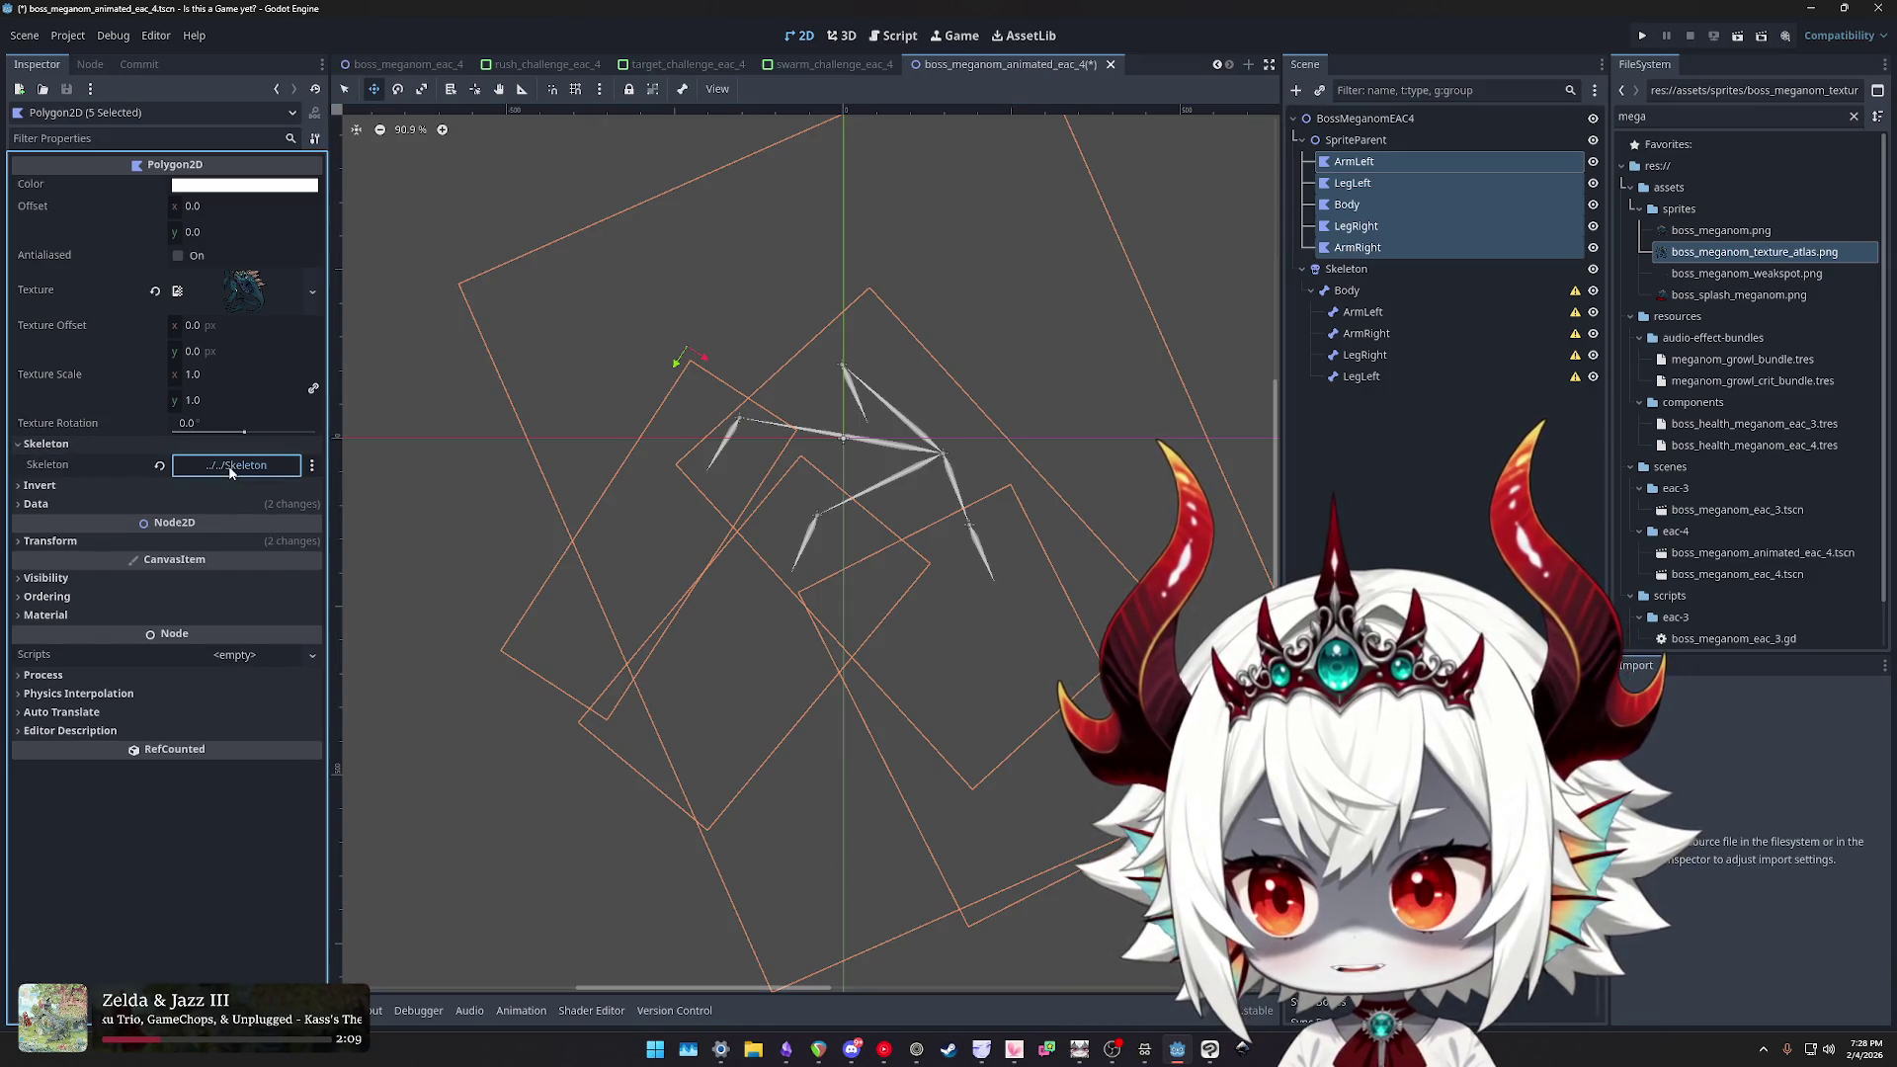
- Clear the five polygons' Skeleton property, then reassign the Skeleton node to them
{"action": "left_click", "coordinate": [230, 469]}
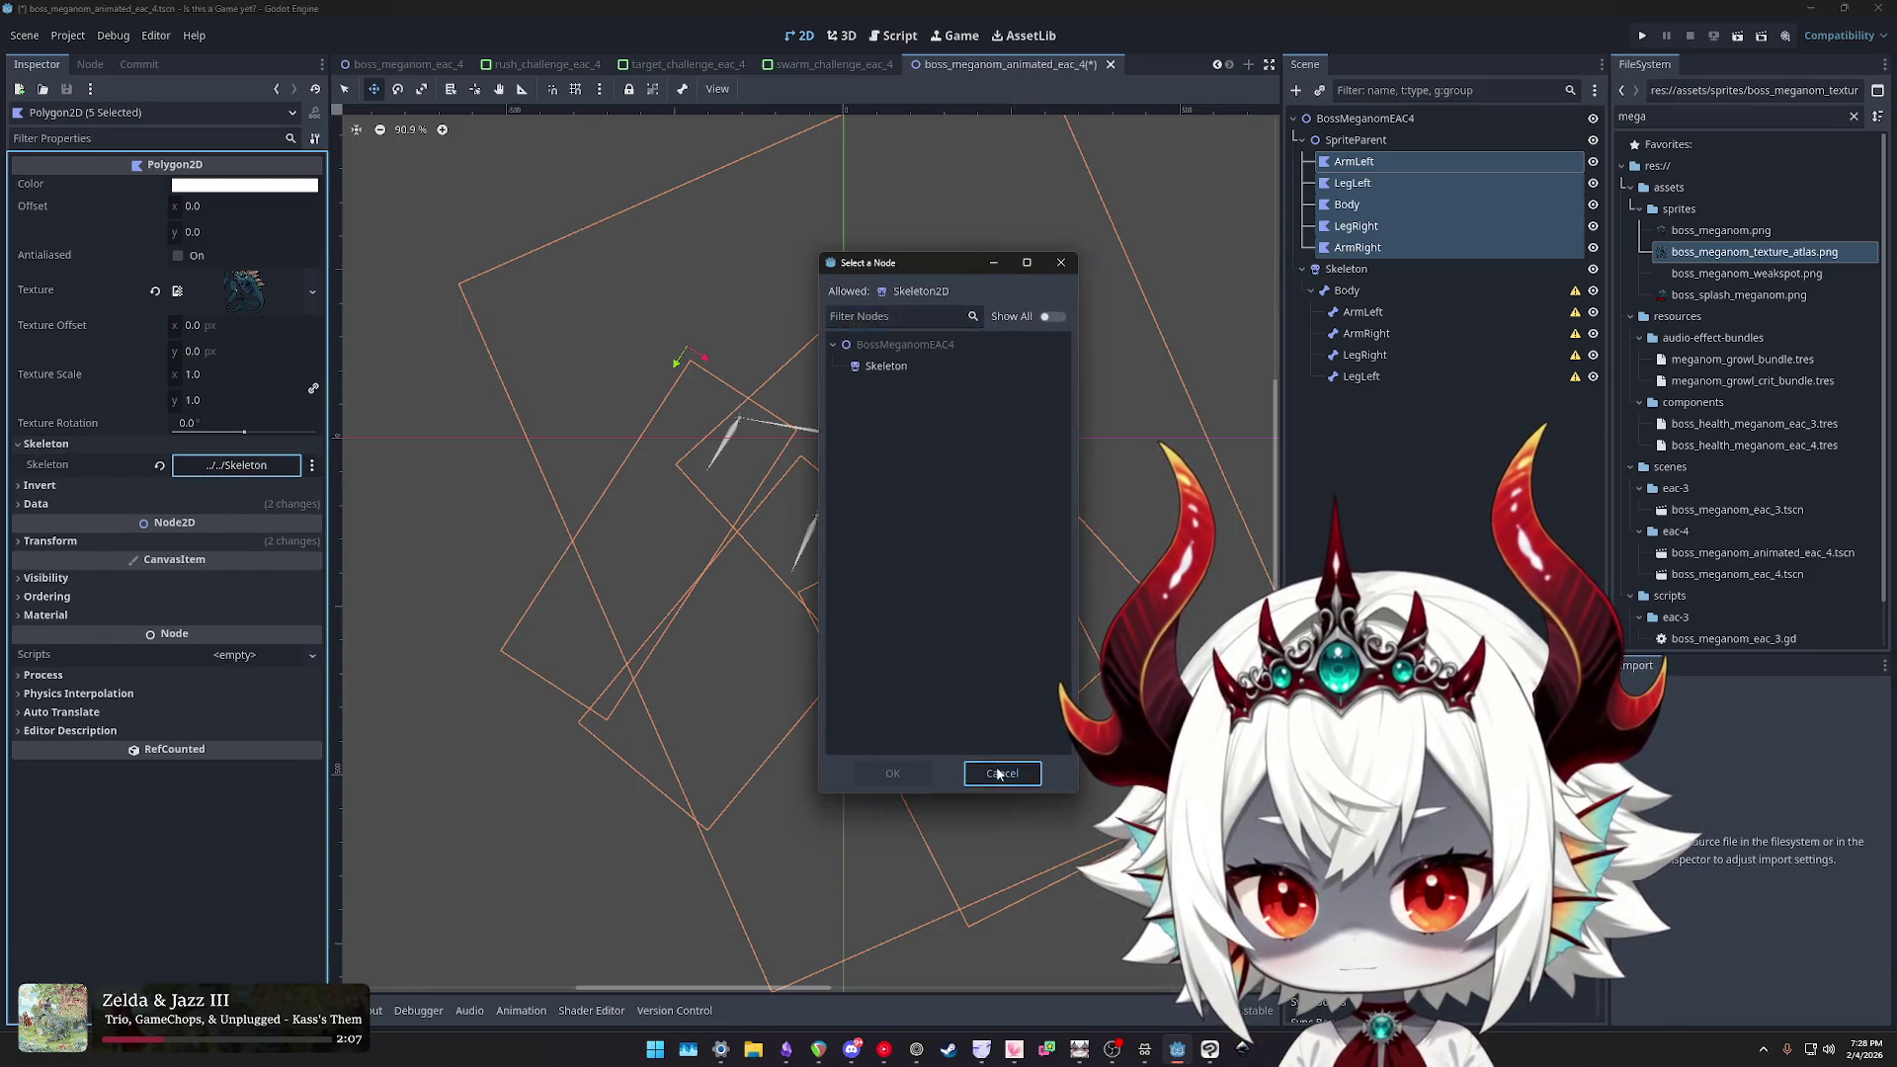
{"action": "key", "text": "Escape"}
{"action": "left_click", "coordinate": [159, 464]}
{"action": "left_click", "coordinate": [236, 465]}
{"action": "double_click", "coordinate": [887, 367]}
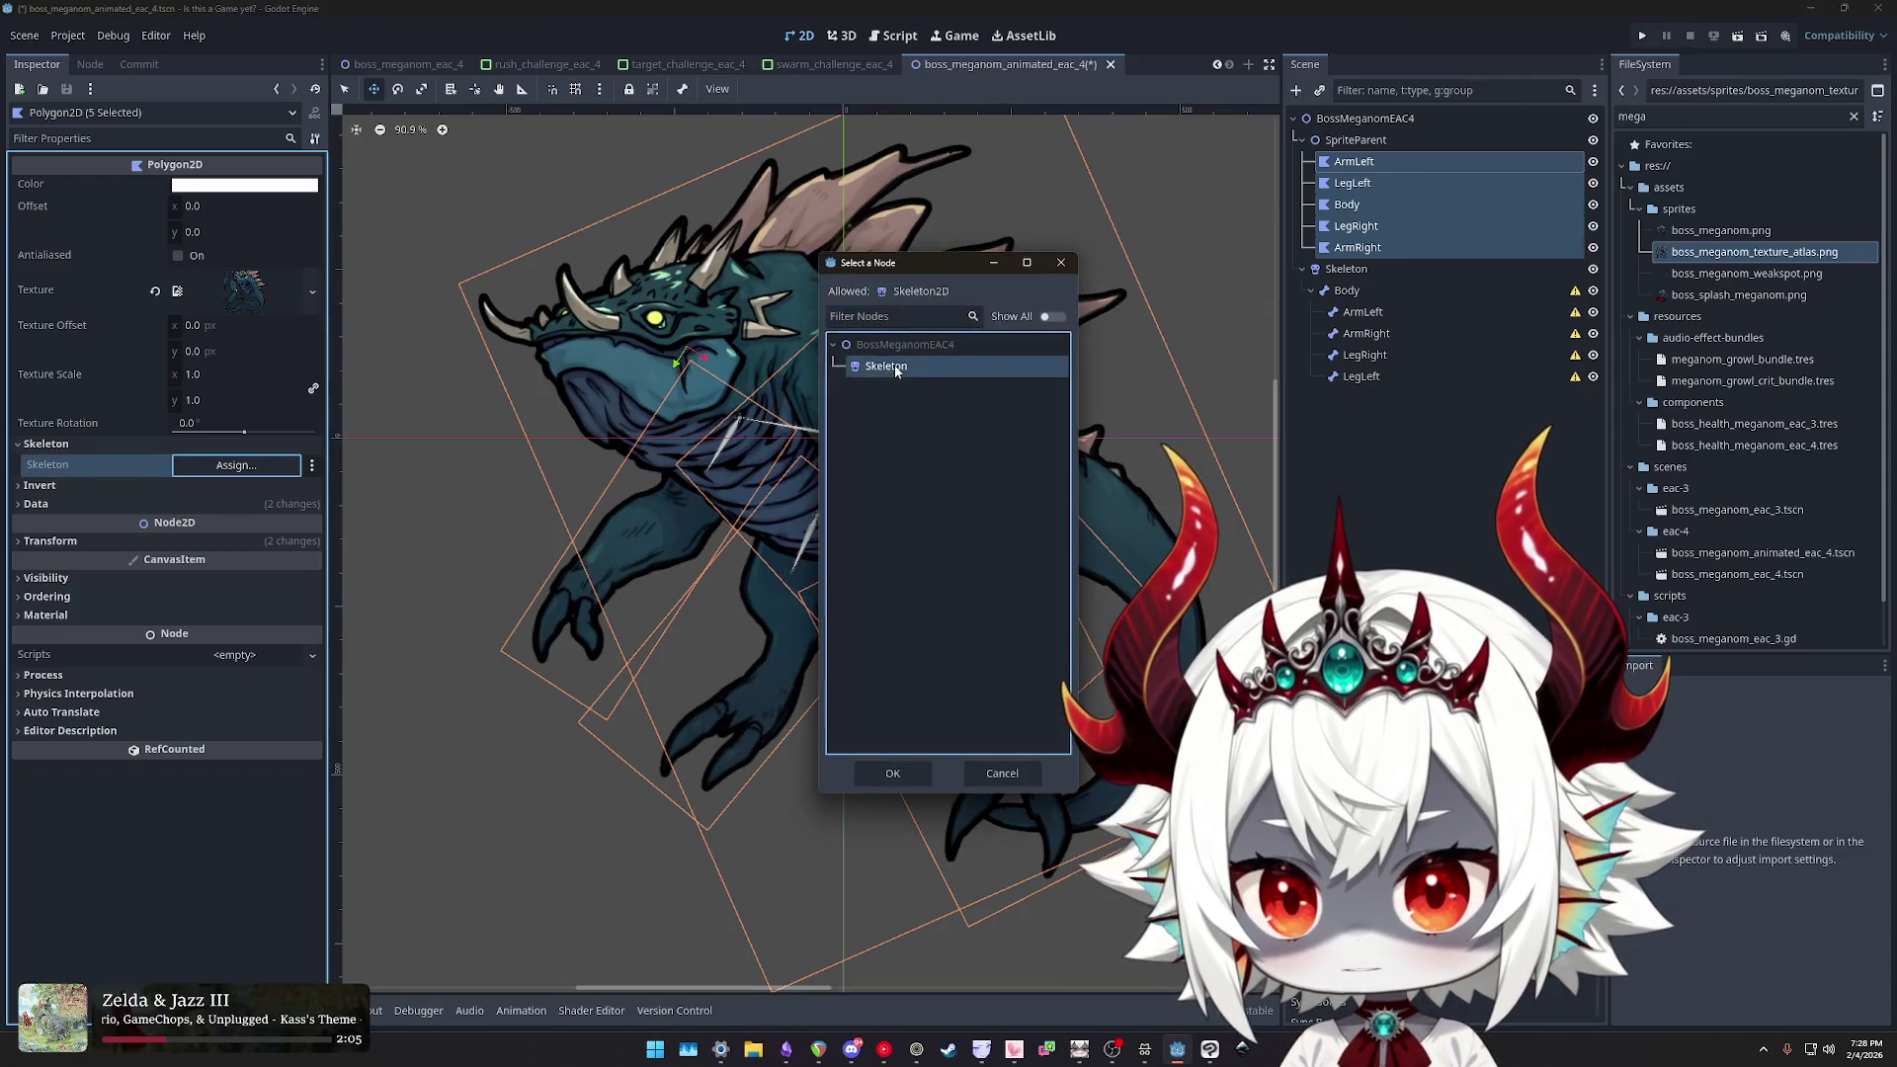
{"action": "scroll", "coordinate": [1033, 436], "scroll_direction": "down", "scroll_amount": 8}
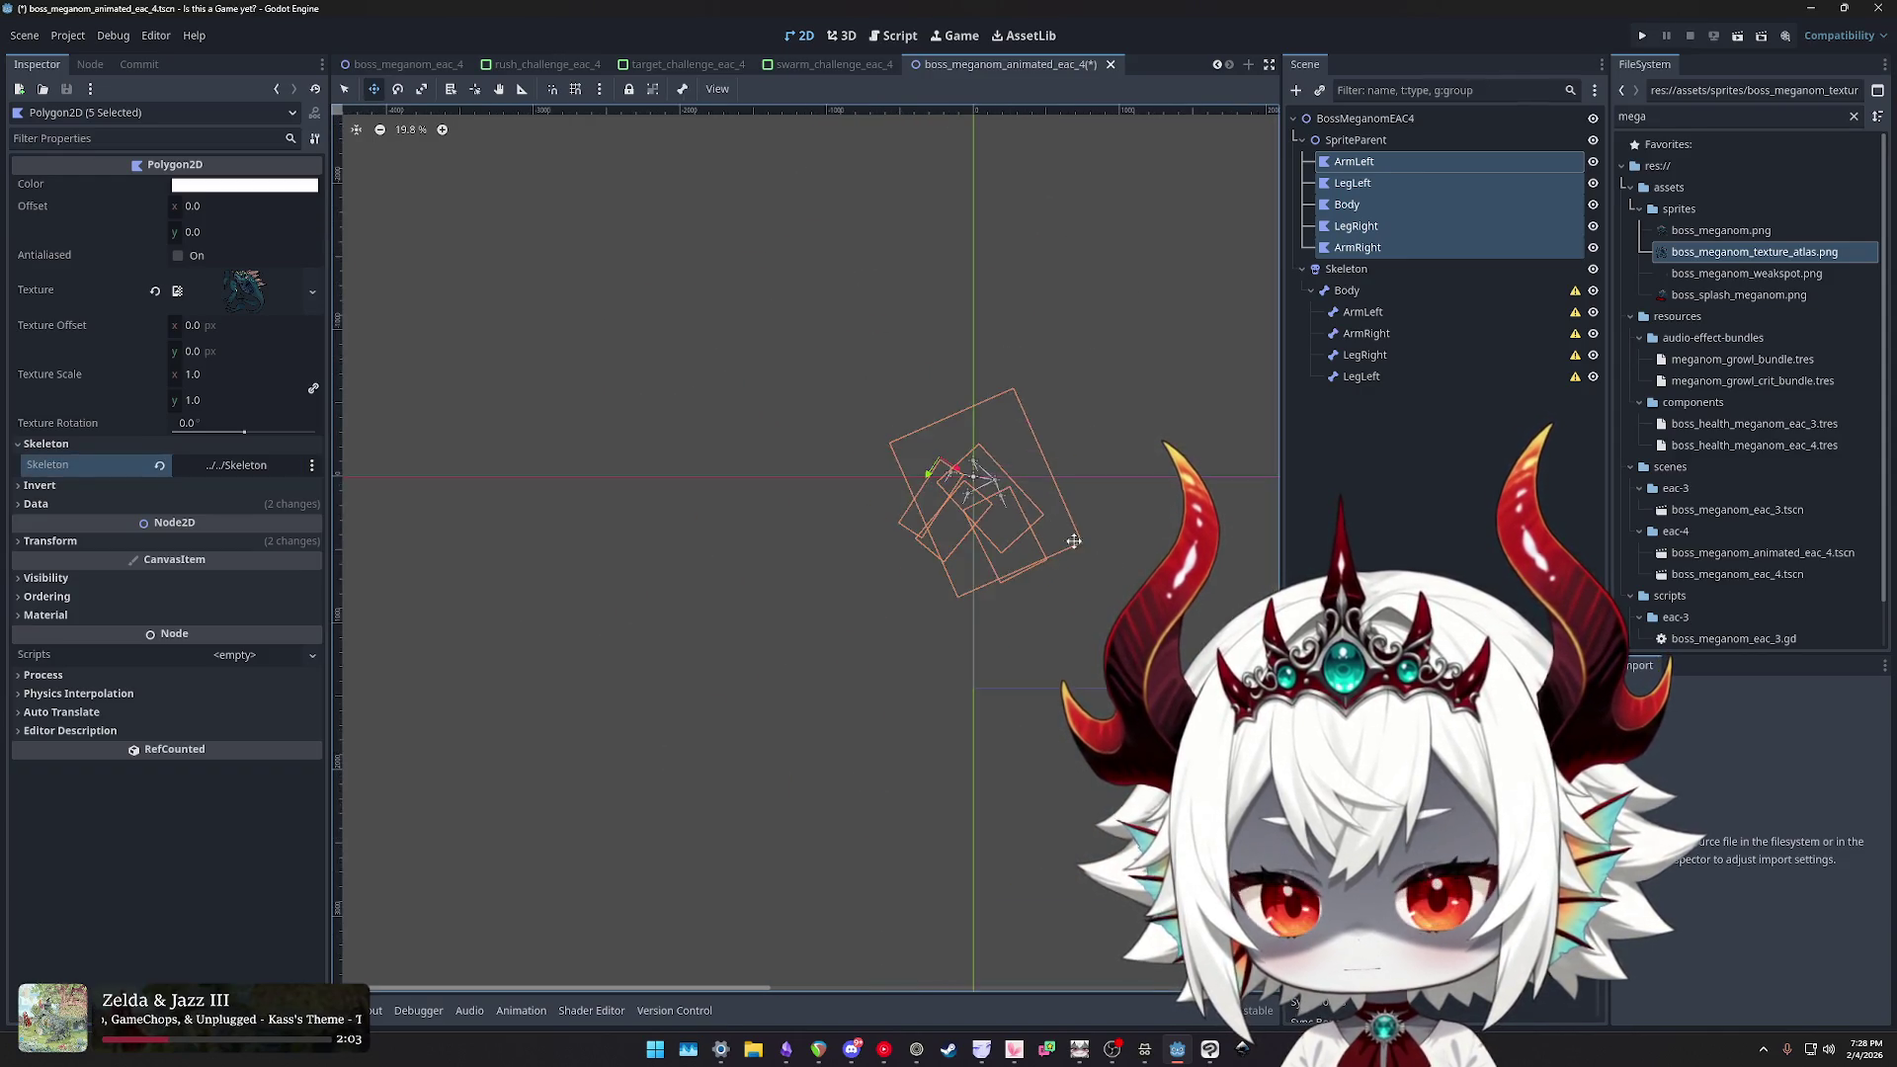
{"action": "scroll", "coordinate": [744, 467], "scroll_direction": "up", "scroll_amount": 7}
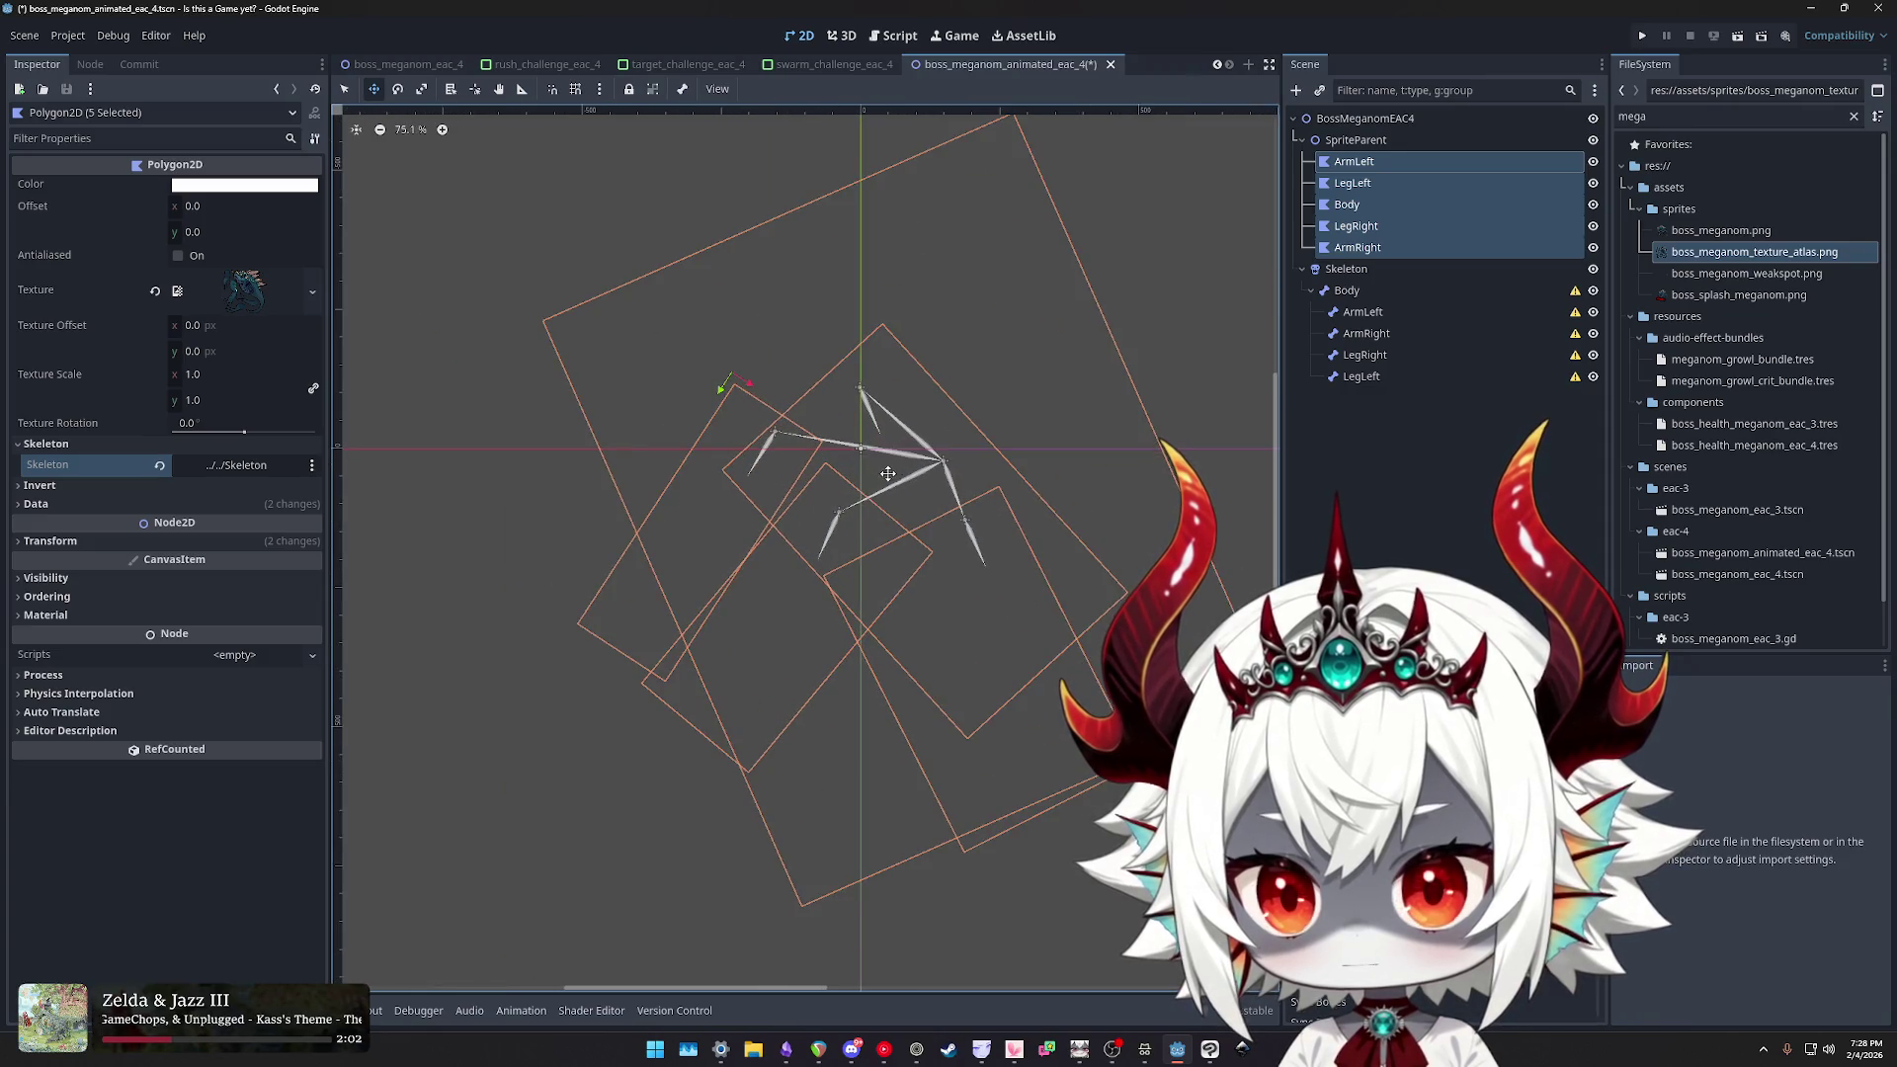
- Reselect all five body-part polygons together and save the scene
{"action": "left_click", "coordinate": [1372, 291]}
{"action": "left_click", "coordinate": [1374, 162]}
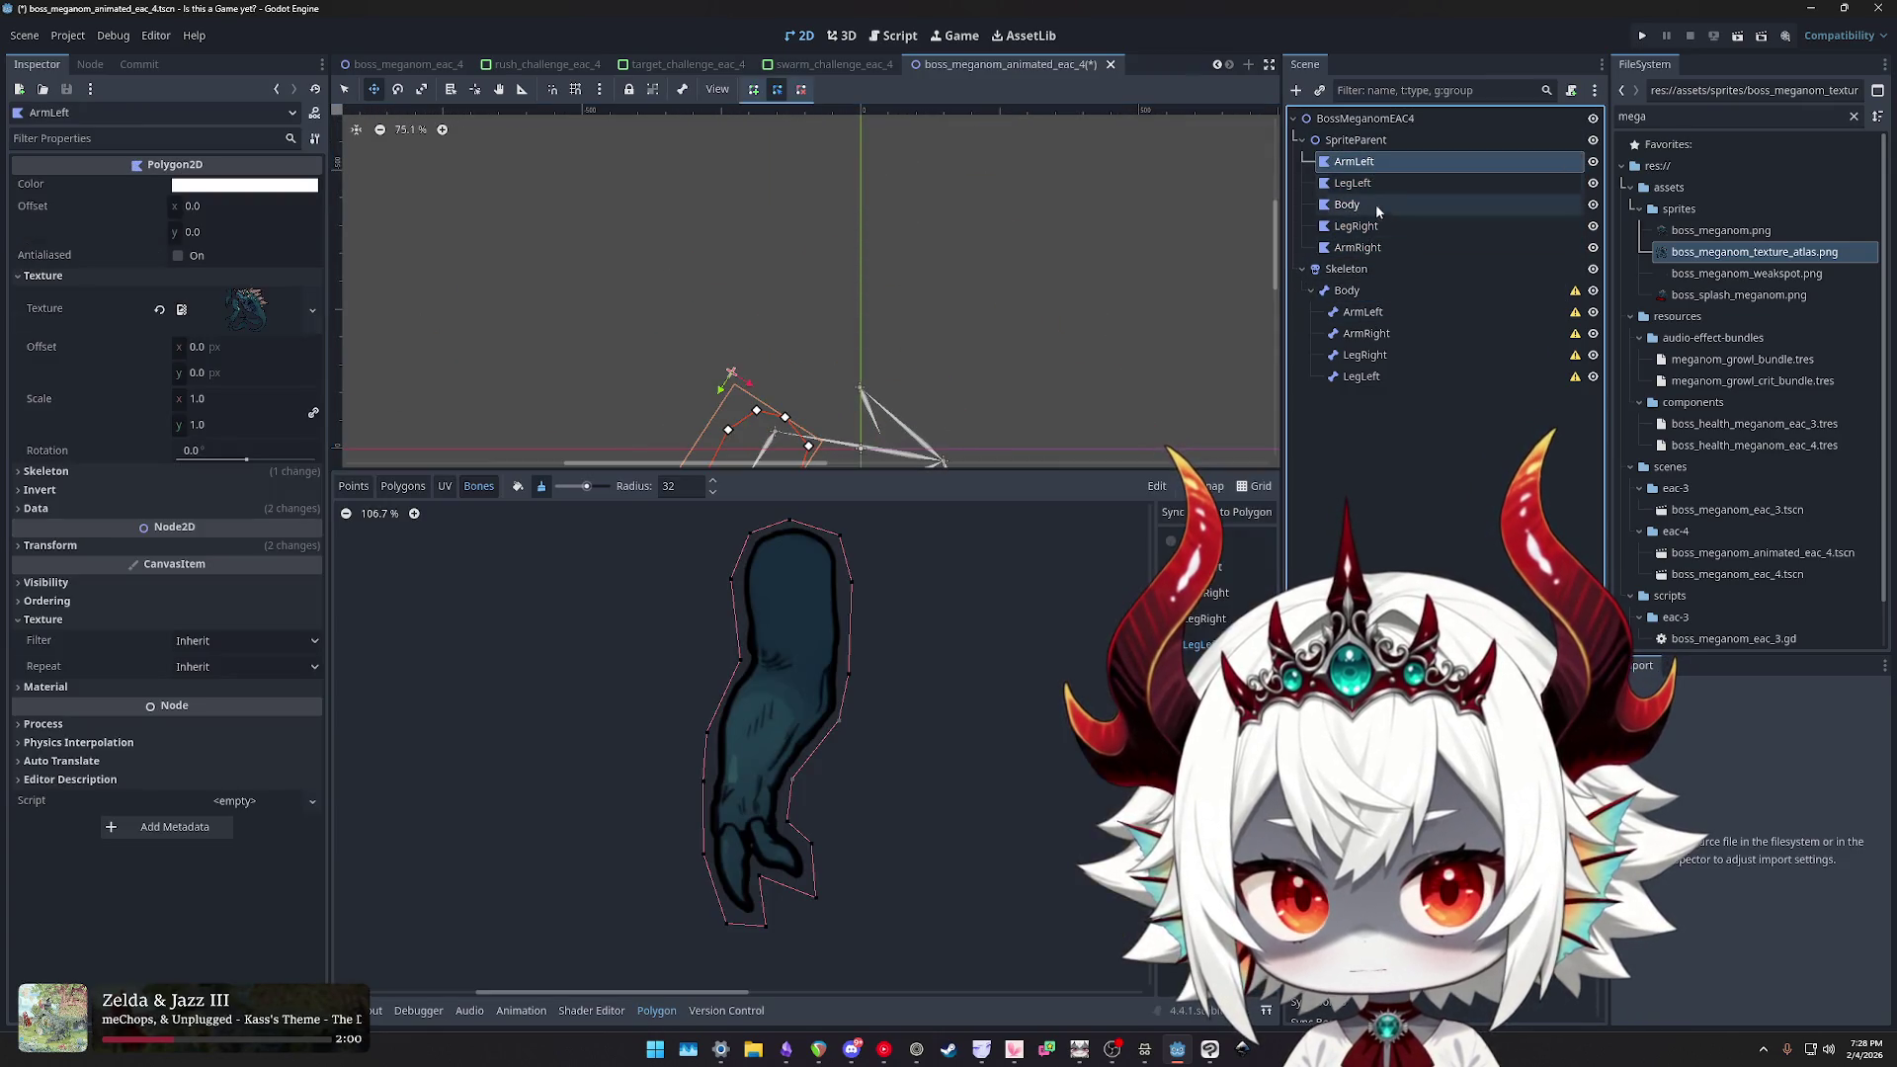
{"action": "scroll", "coordinate": [1020, 375], "scroll_direction": "down", "scroll_amount": 3}
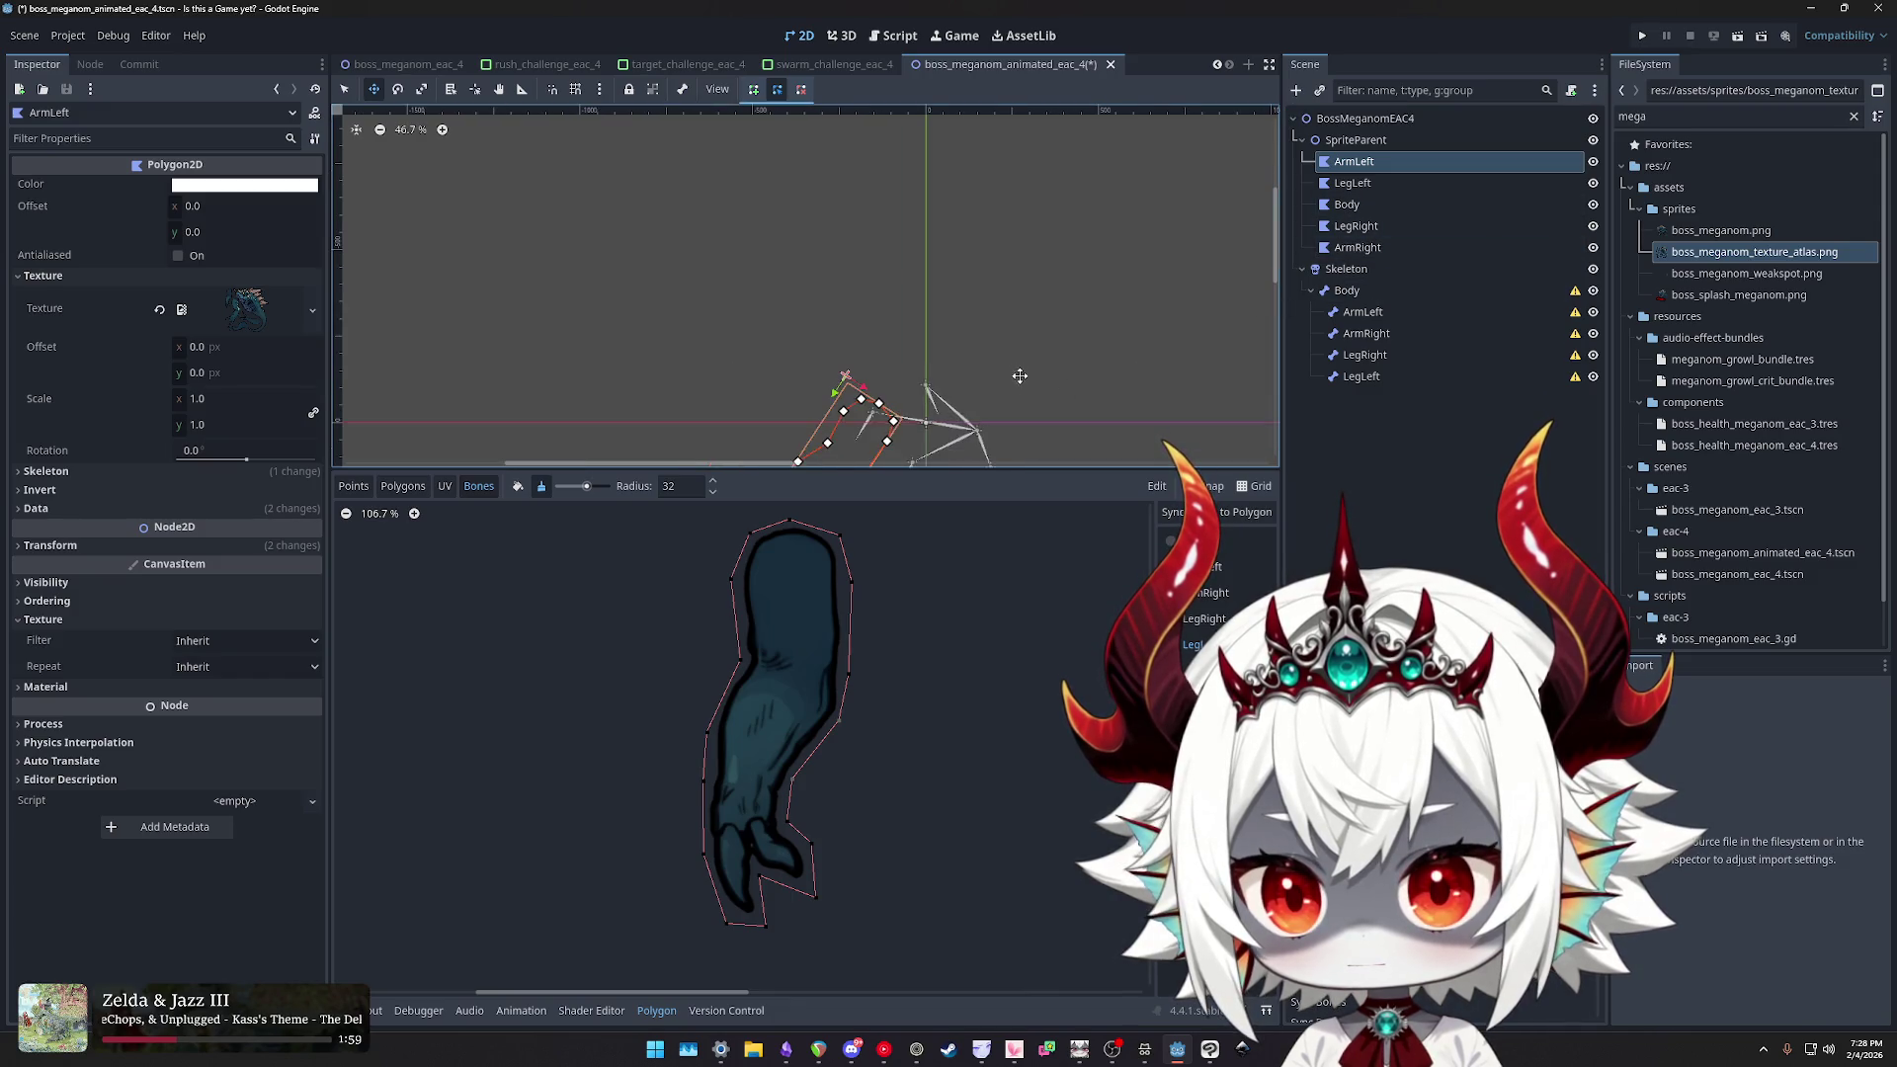
{"action": "left_click", "coordinate": [1363, 225]}
{"action": "left_click", "coordinate": [1373, 249]}
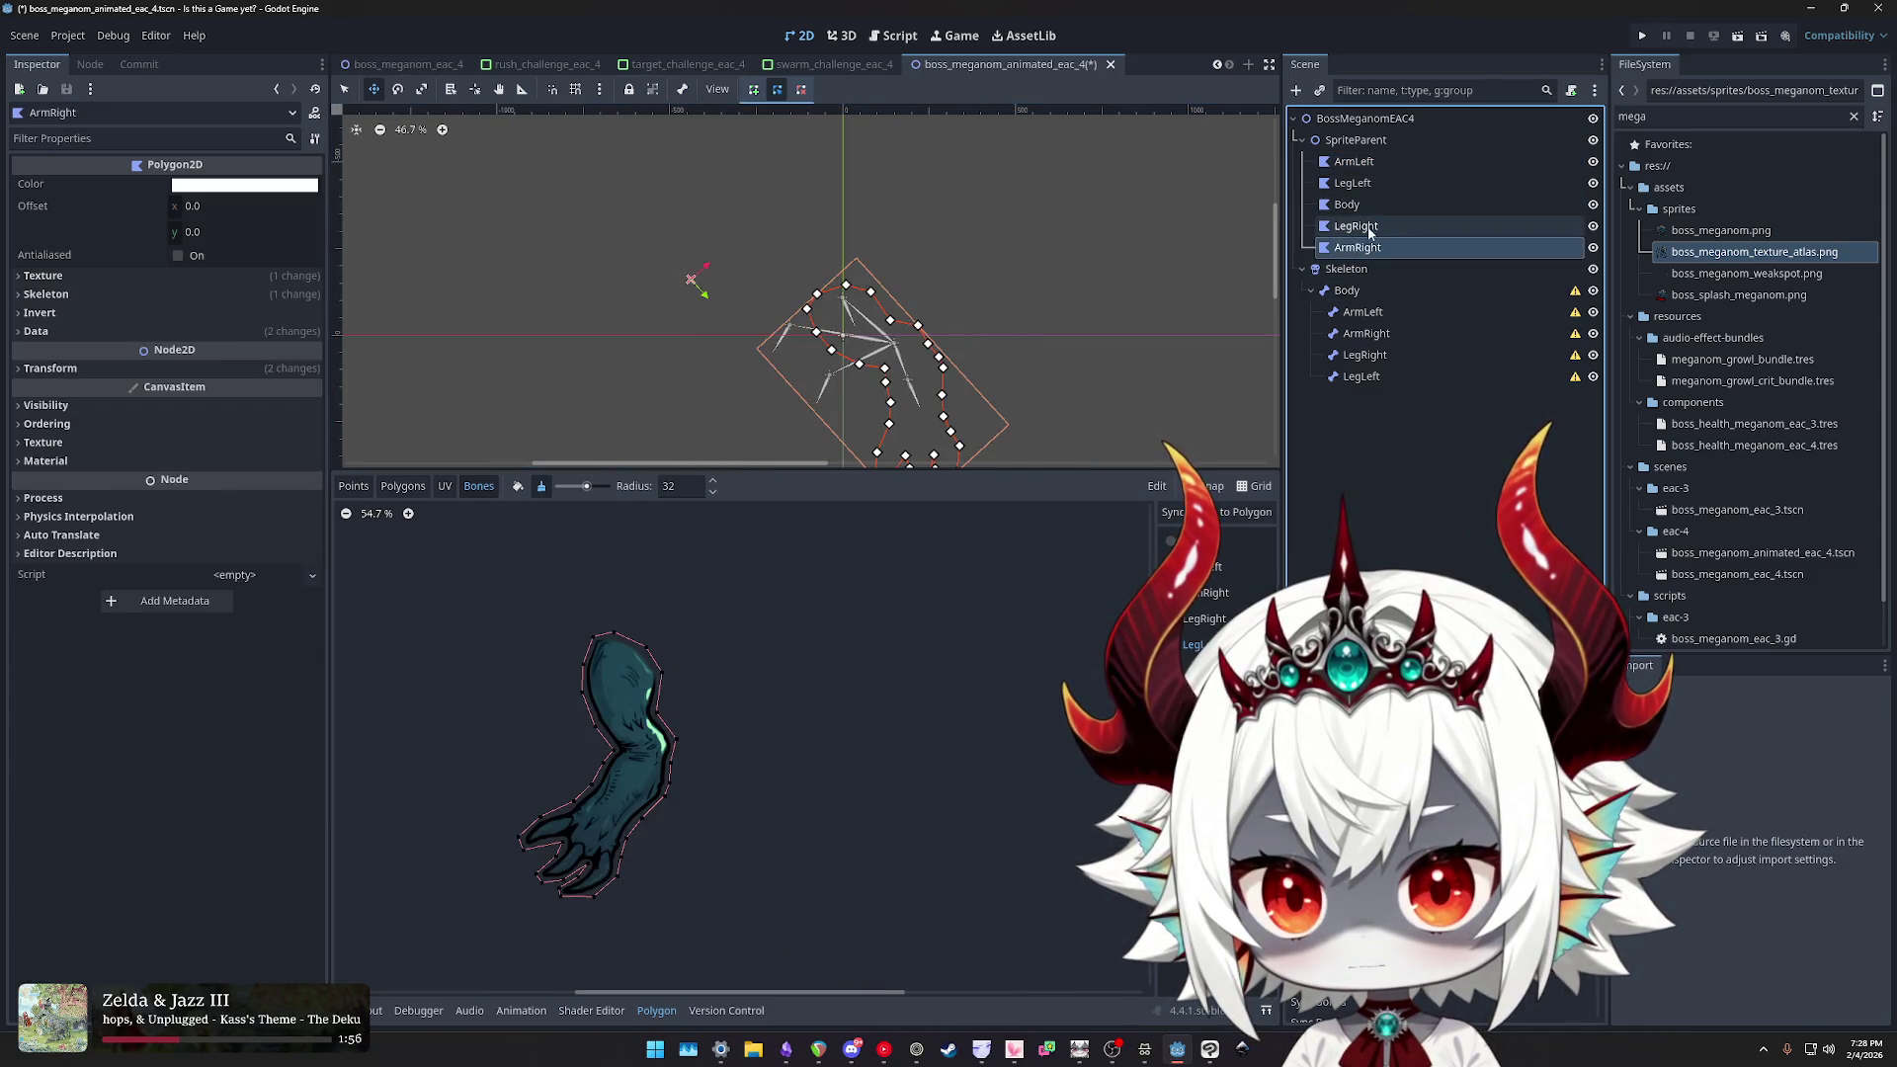
{"action": "left_click", "coordinate": [1358, 163]}
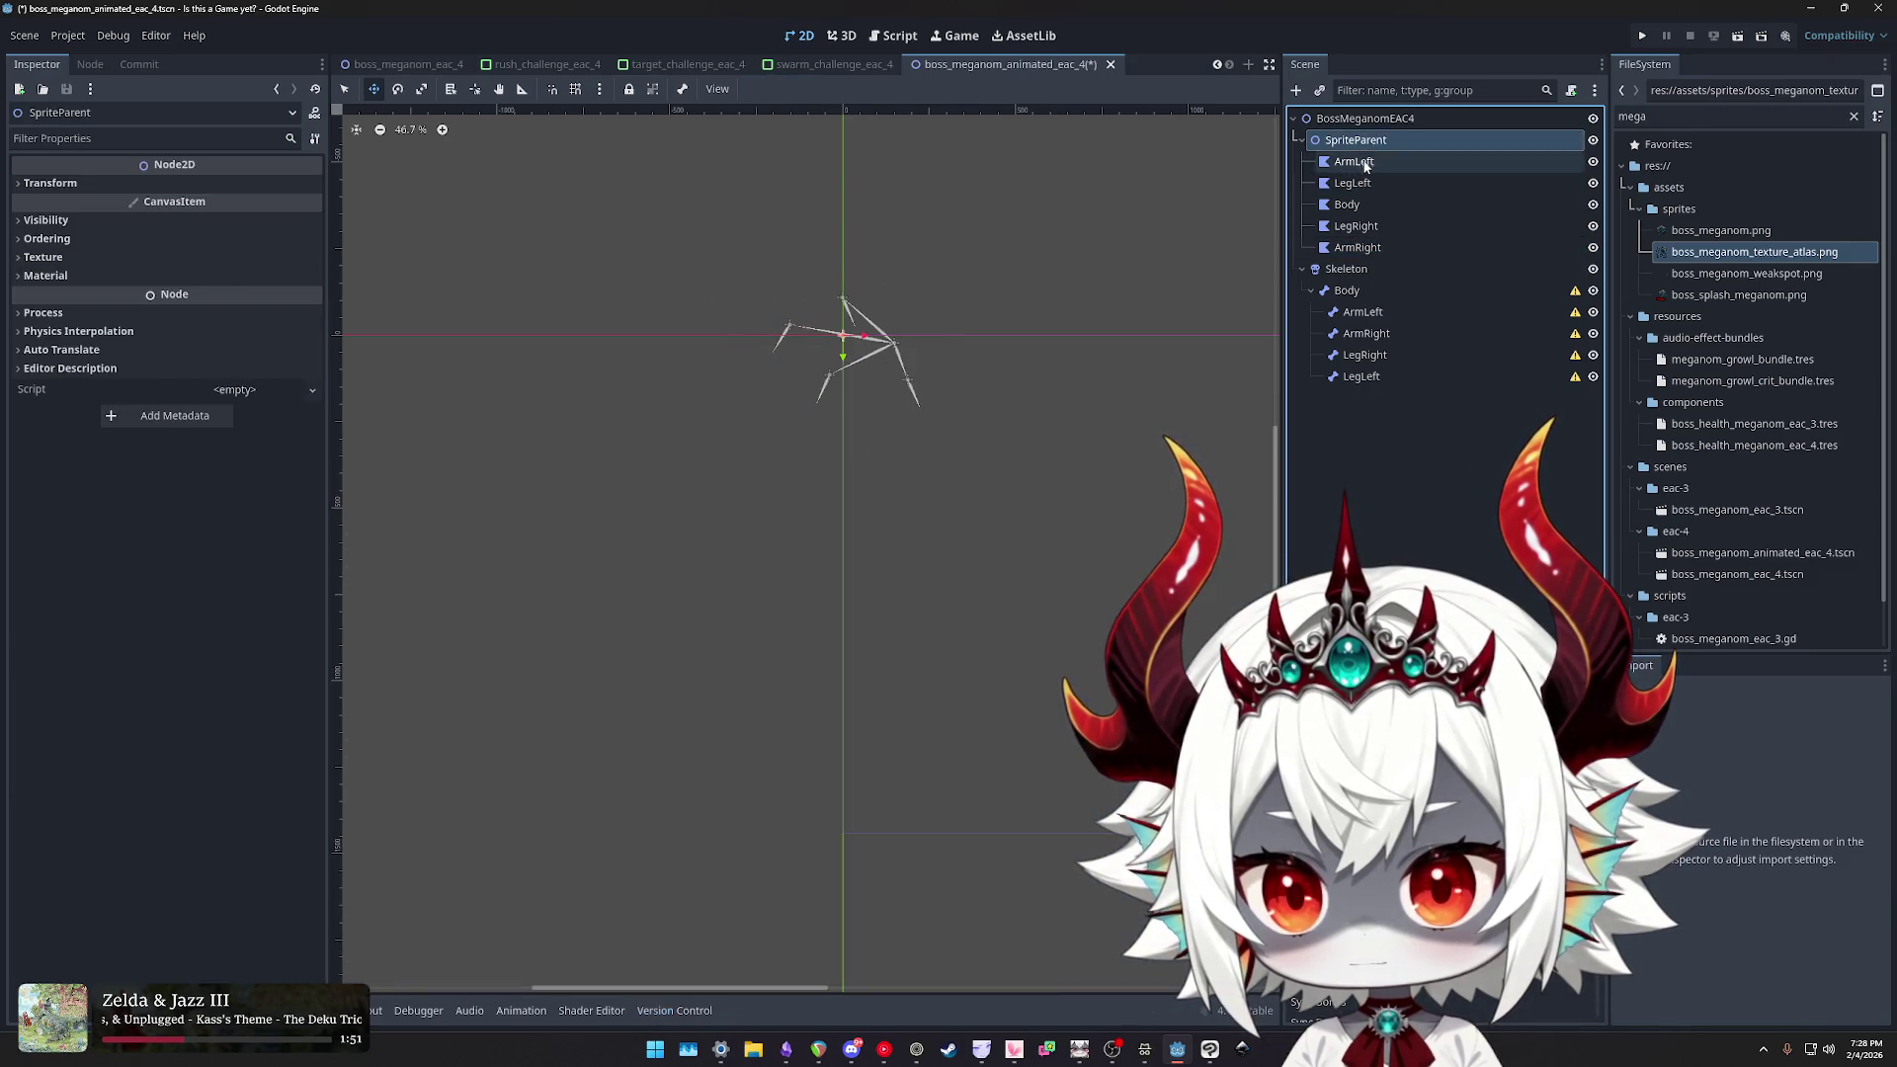
{"action": "left_click", "coordinate": [1361, 167]}
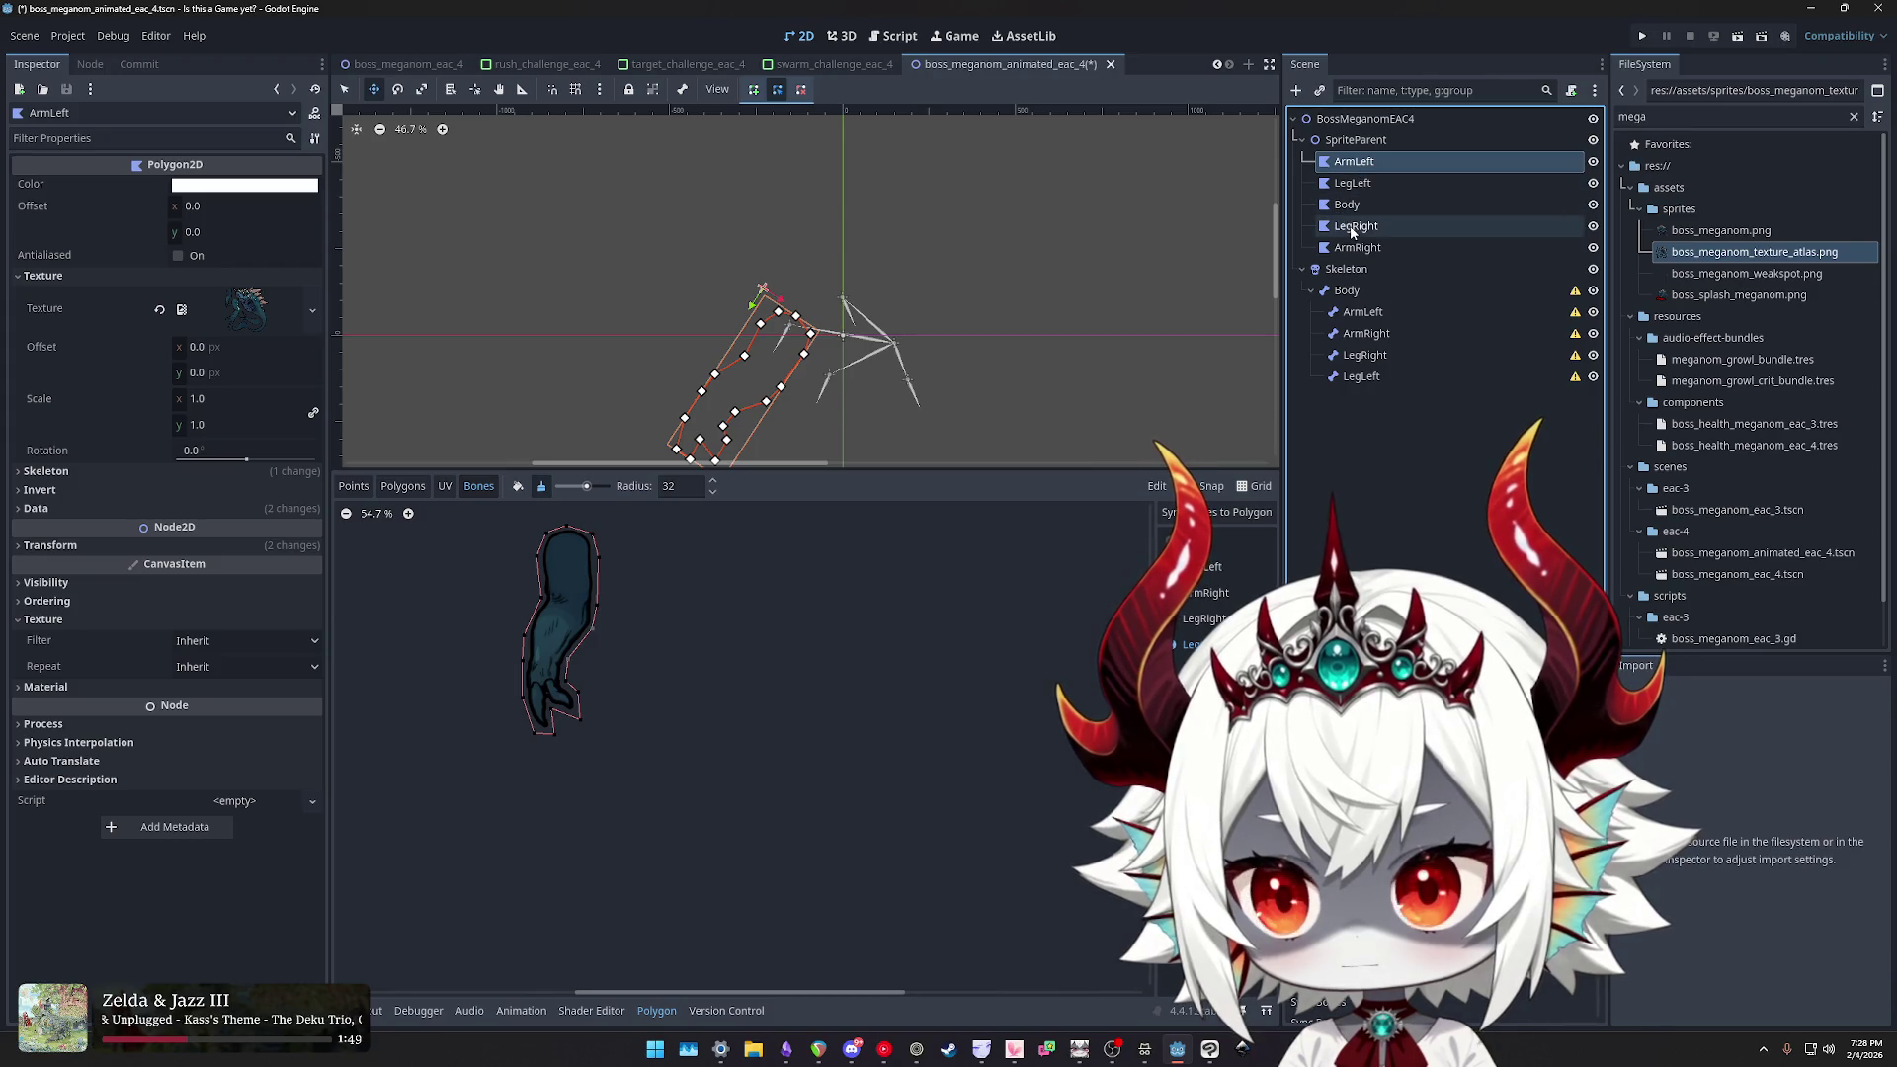
{"action": "left_click", "coordinate": [1359, 249], "text": "shift"}
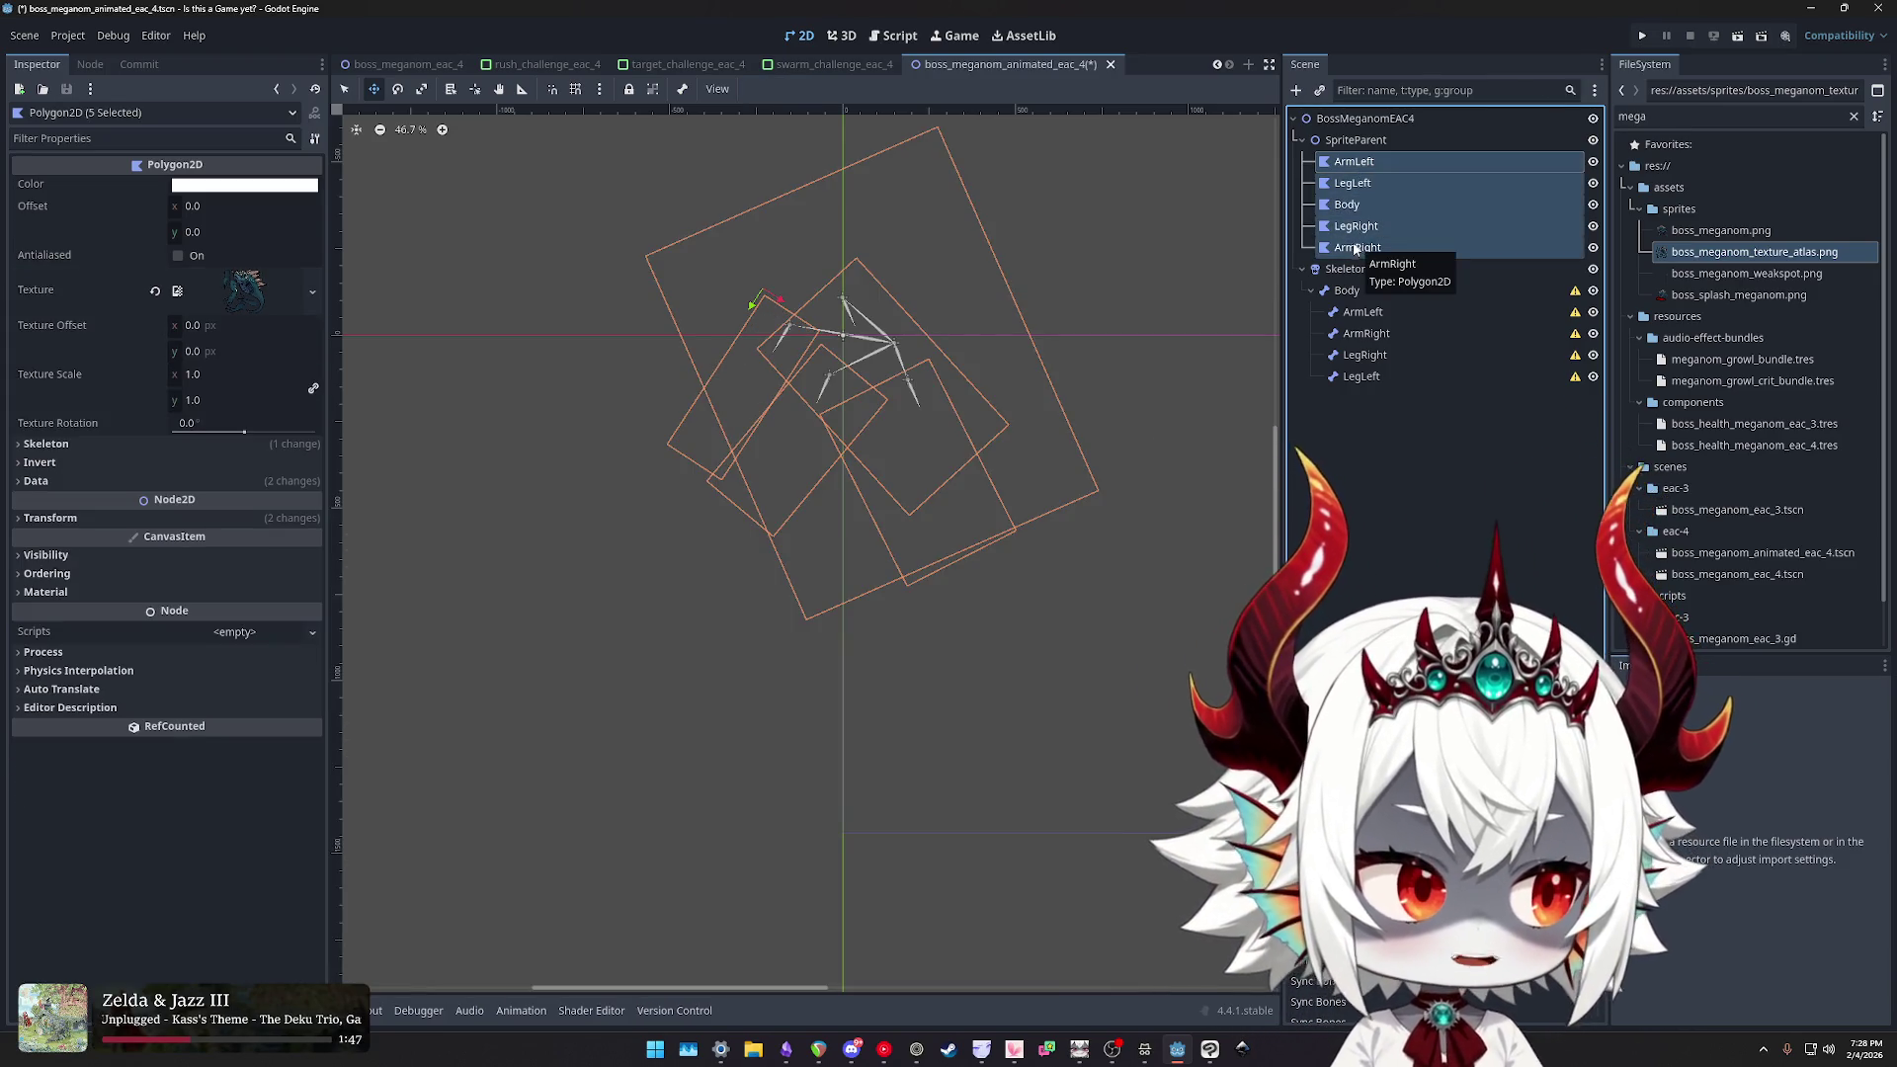
{"action": "scroll", "coordinate": [866, 407], "scroll_direction": "up", "scroll_amount": 4}
{"action": "key", "text": "ctrl+s"}
- Clear the Skeleton property from all five polygons, save, and select ArmLeft for editing
{"action": "left_click", "coordinate": [107, 444]}
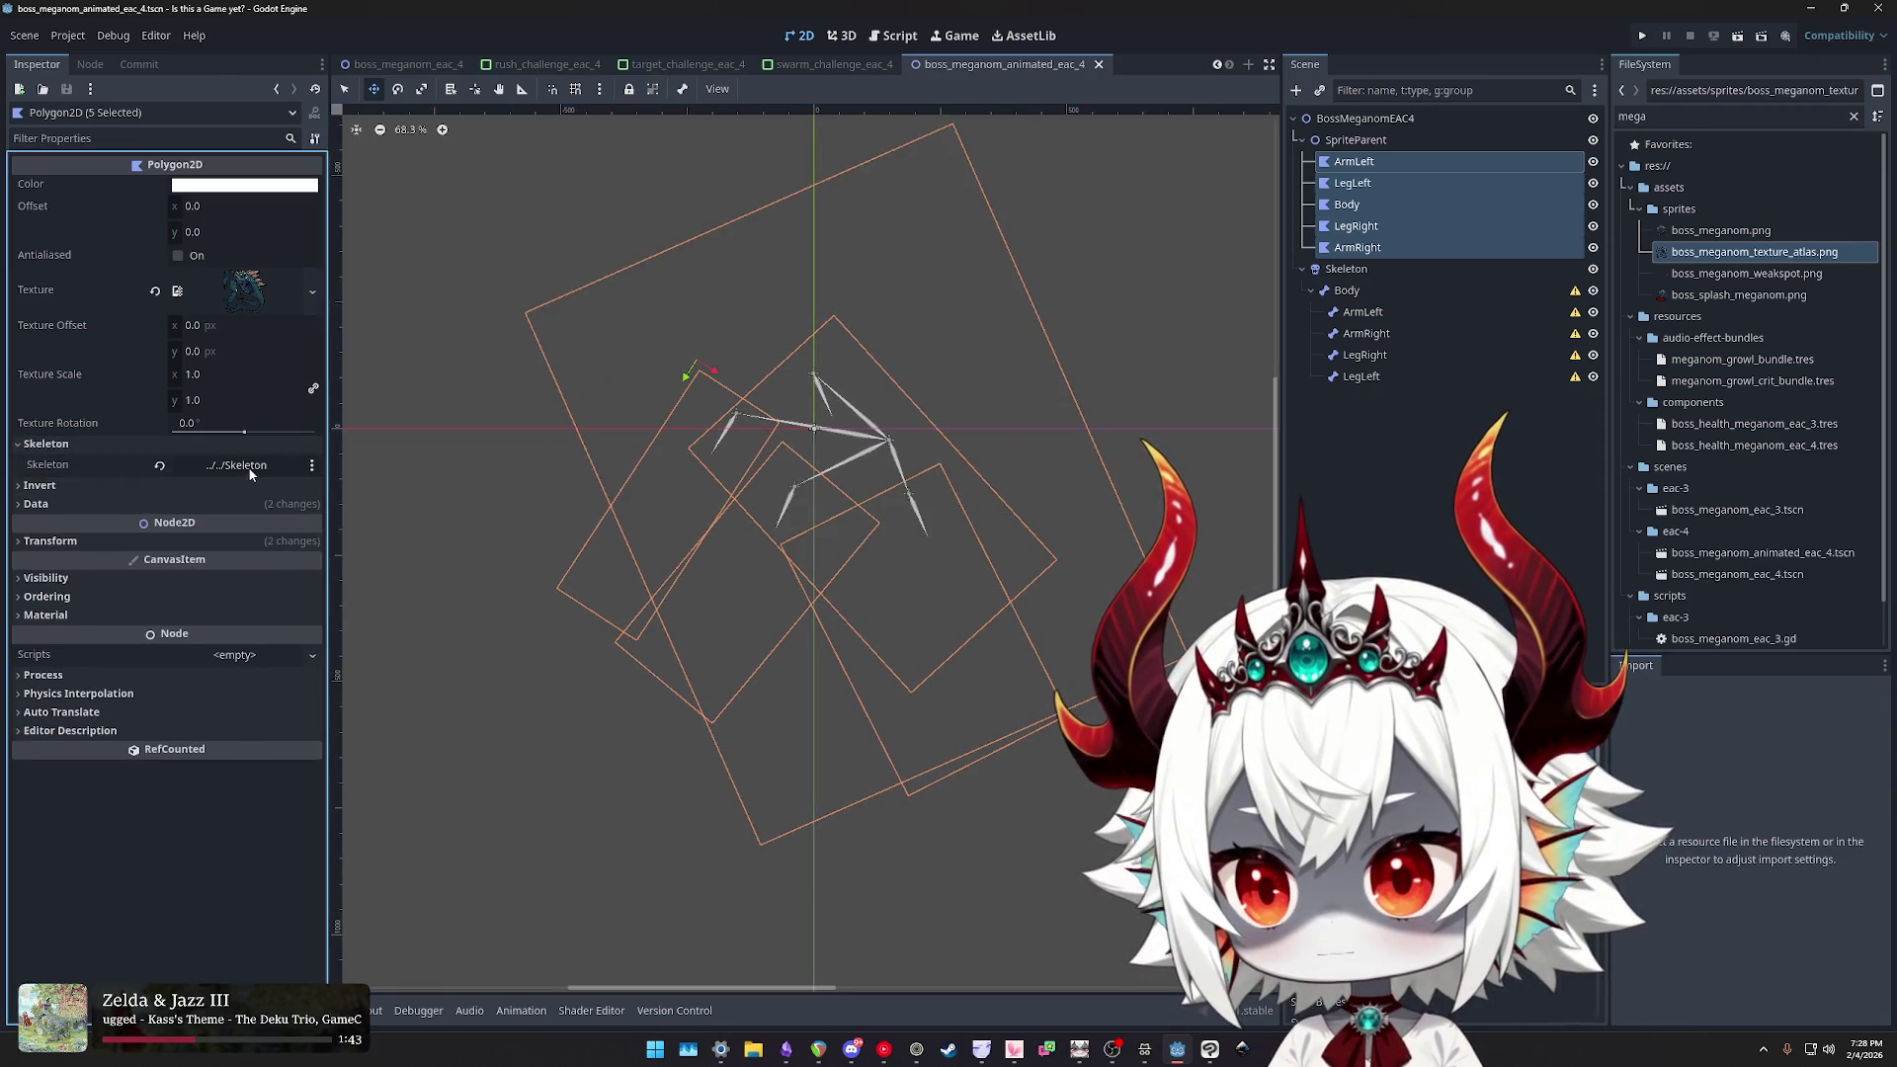
{"action": "left_click", "coordinate": [159, 465]}
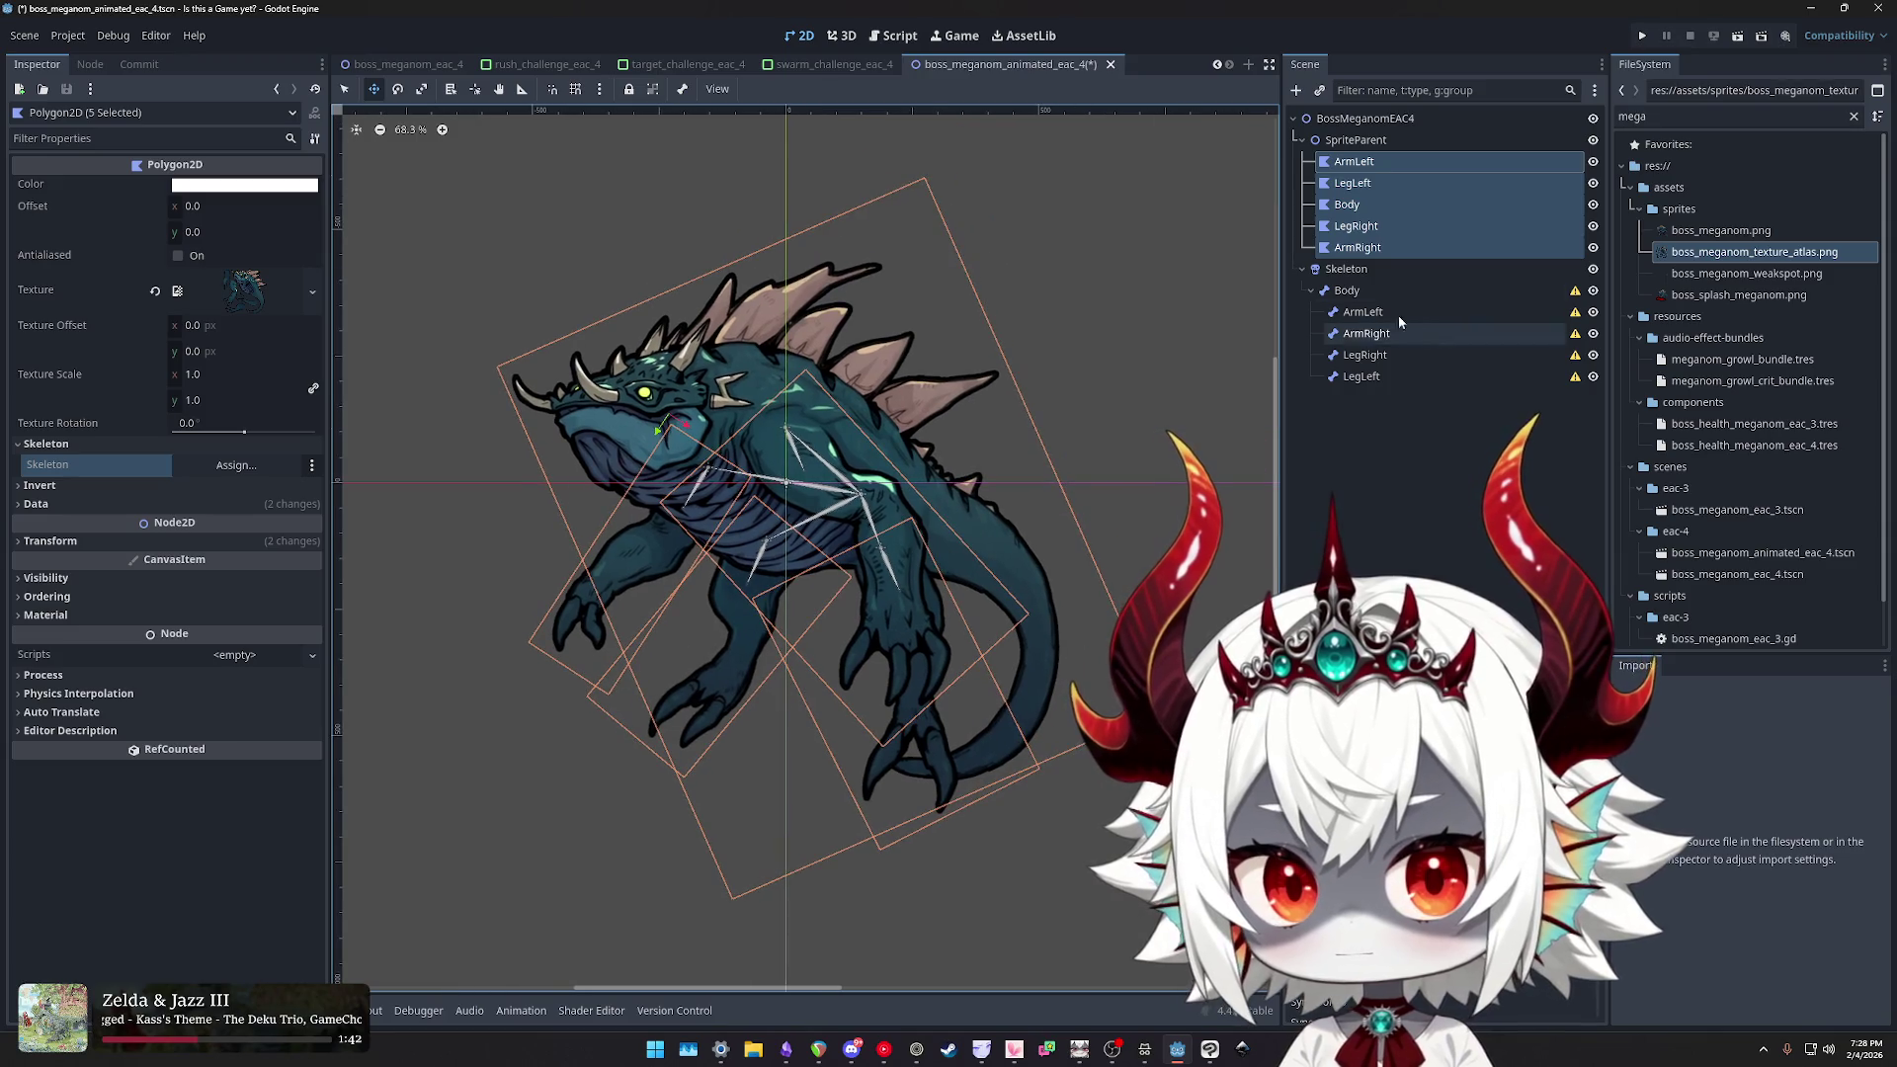
{"action": "left_click", "coordinate": [1350, 293]}
{"action": "left_click", "coordinate": [1362, 312]}
{"action": "left_click", "coordinate": [1362, 376]}
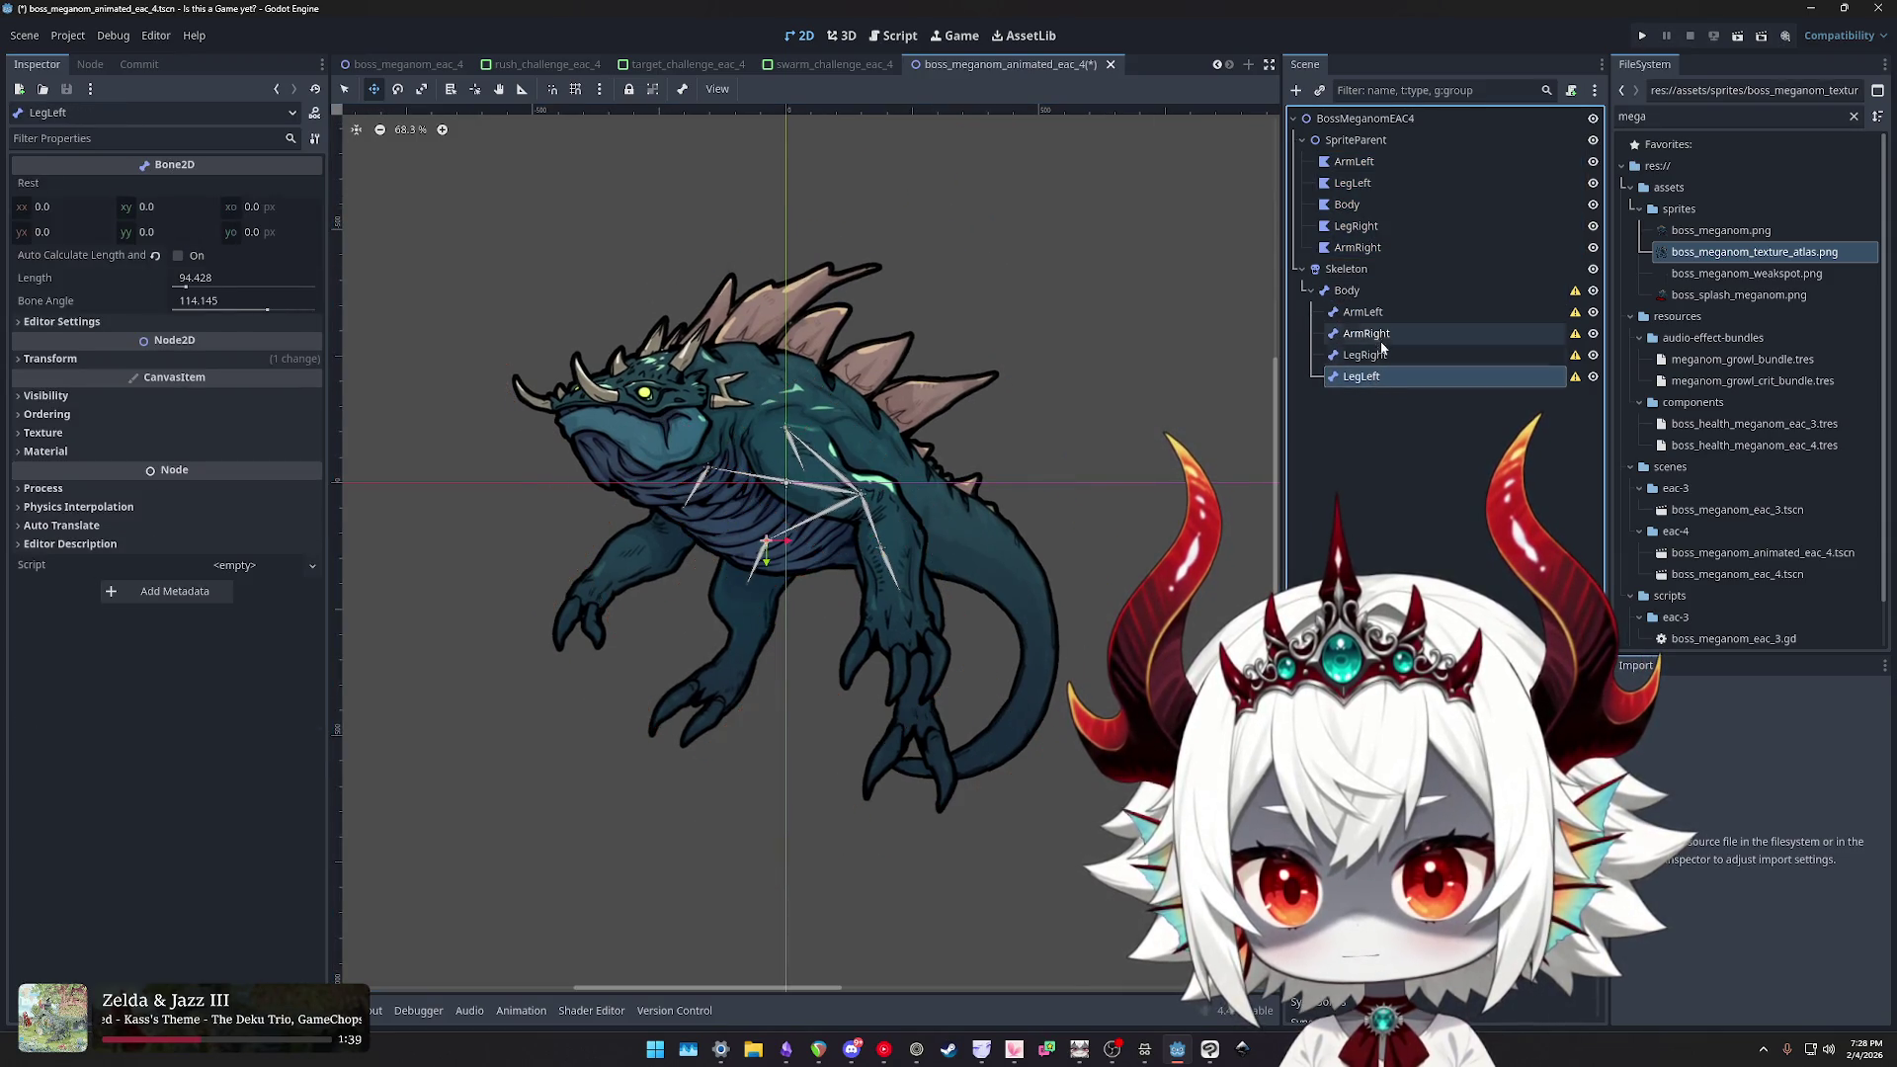
{"action": "key", "text": "ctrl+s"}
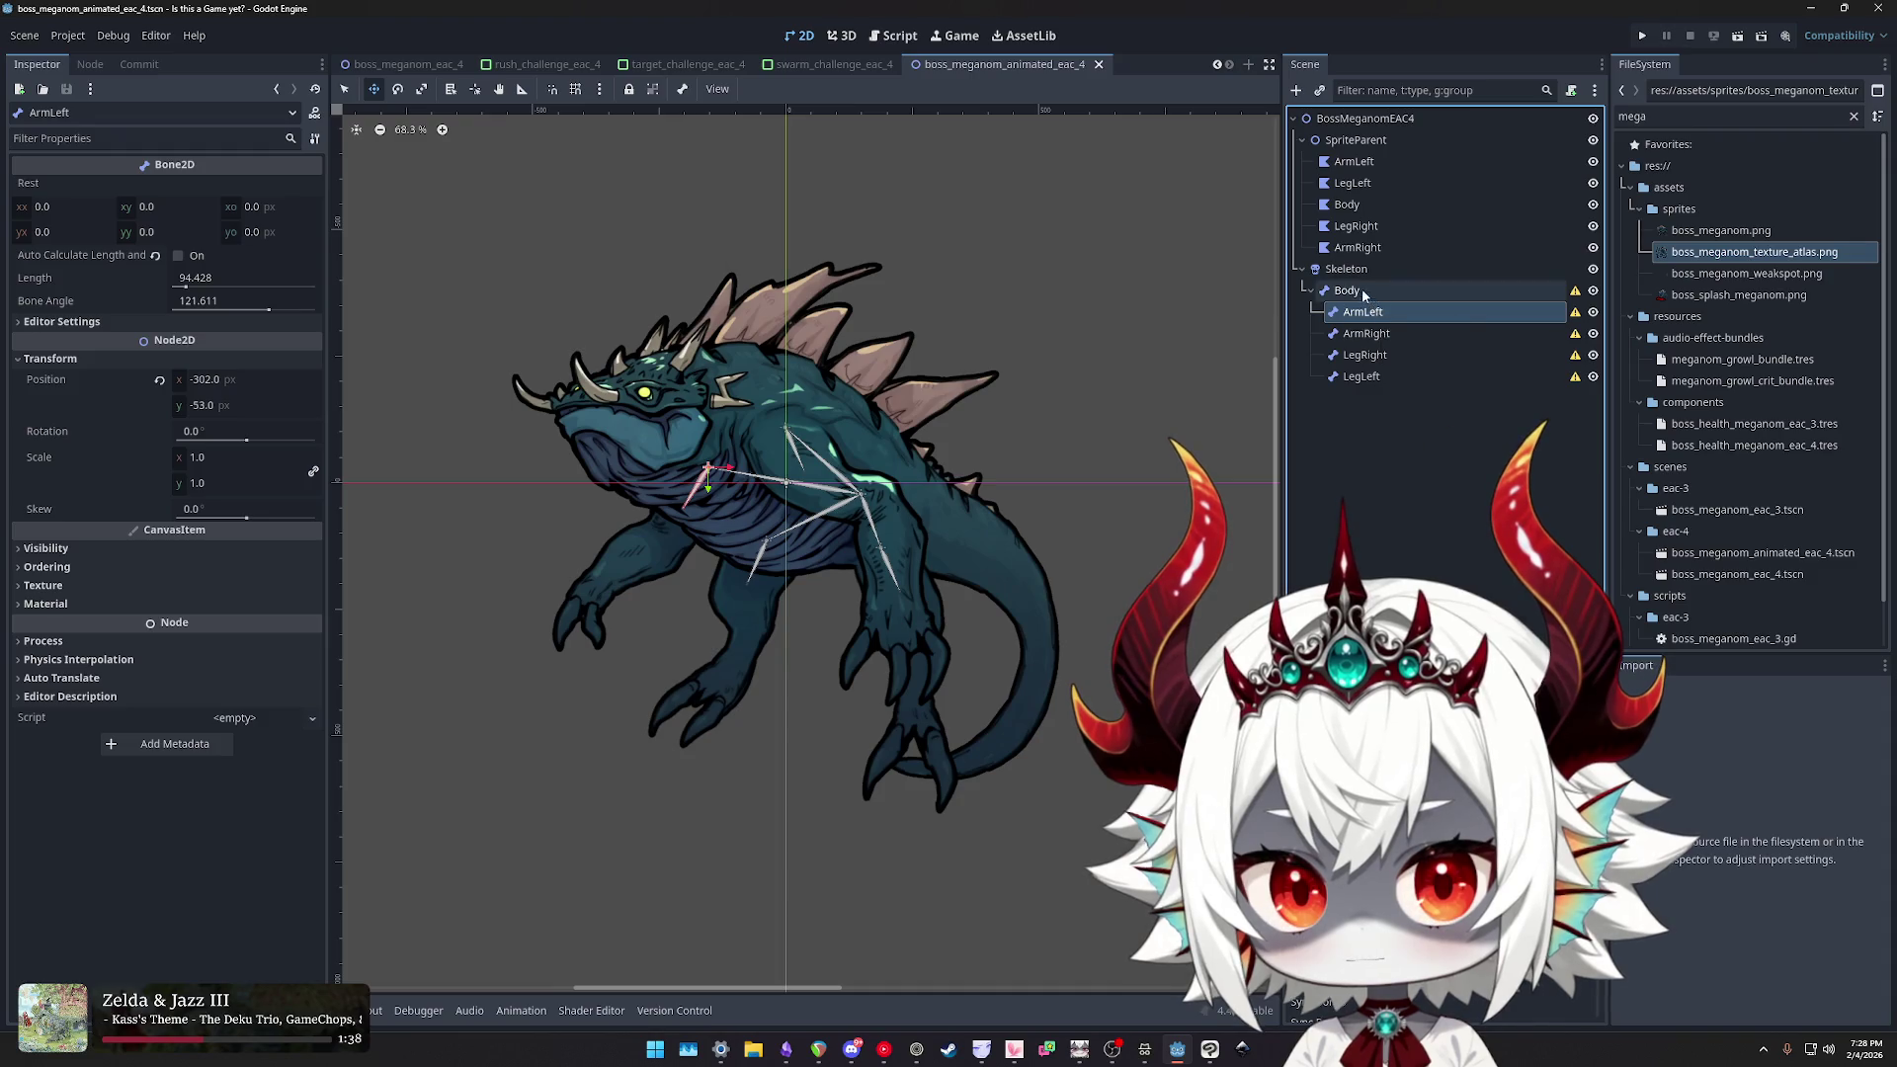
{"action": "left_click", "coordinate": [1336, 165]}
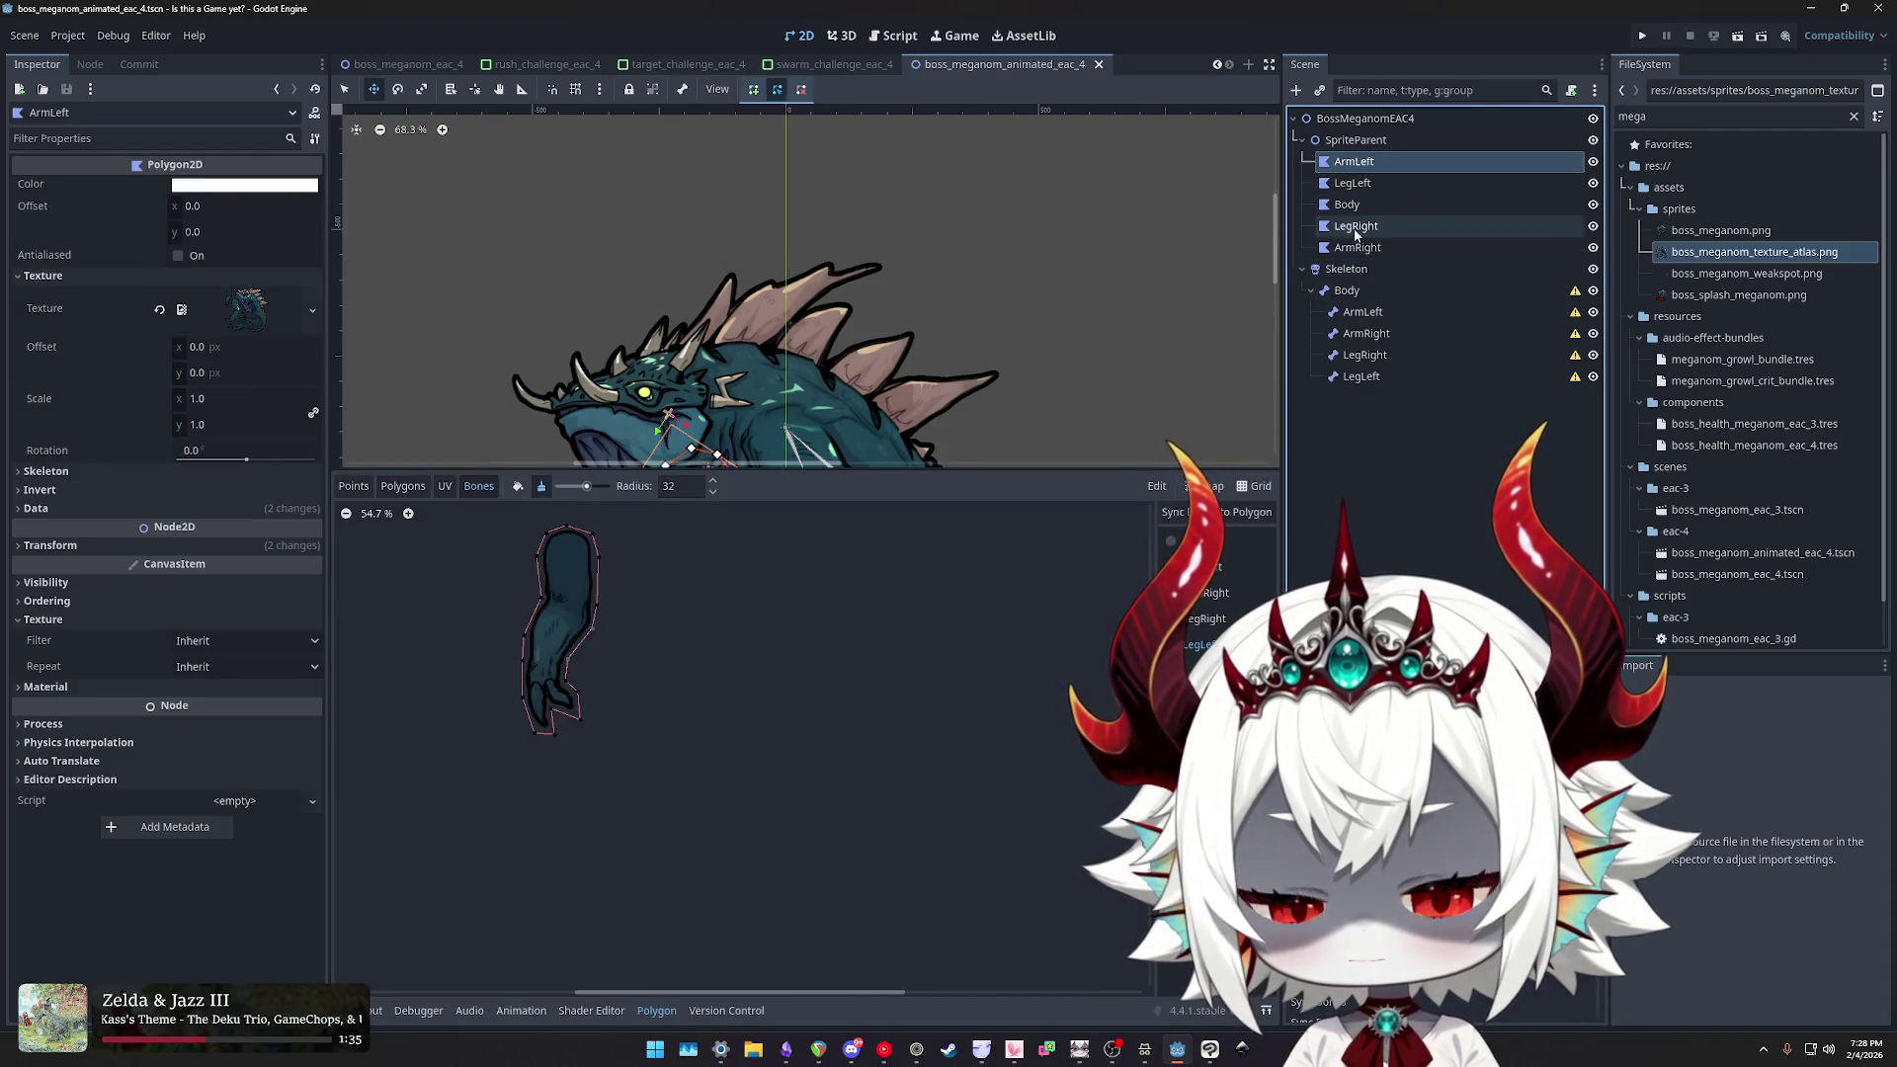
- Show ArmLeft's polygon points, drag the splitter down to enlarge the 2D view, and select LegLeft
{"action": "left_click", "coordinate": [354, 486]}
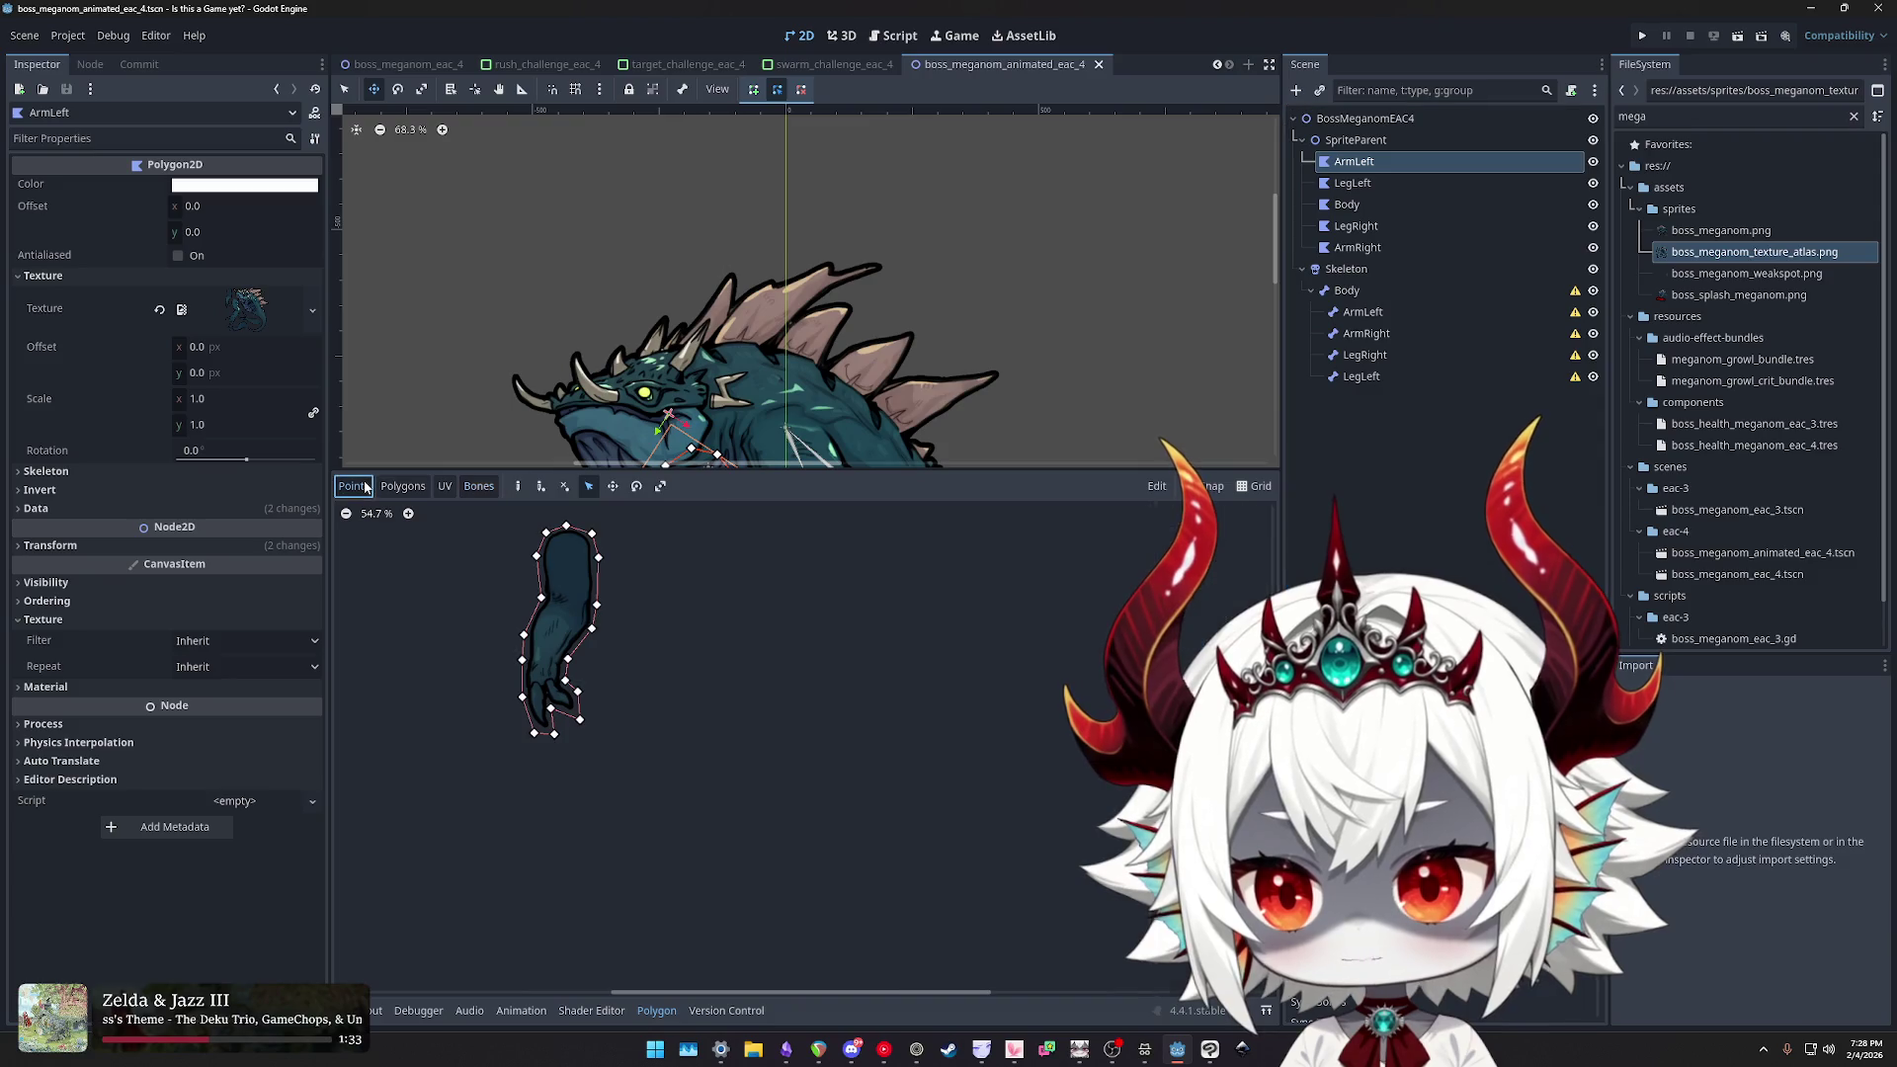
{"action": "scroll", "coordinate": [1089, 420], "scroll_direction": "down", "scroll_amount": 1}
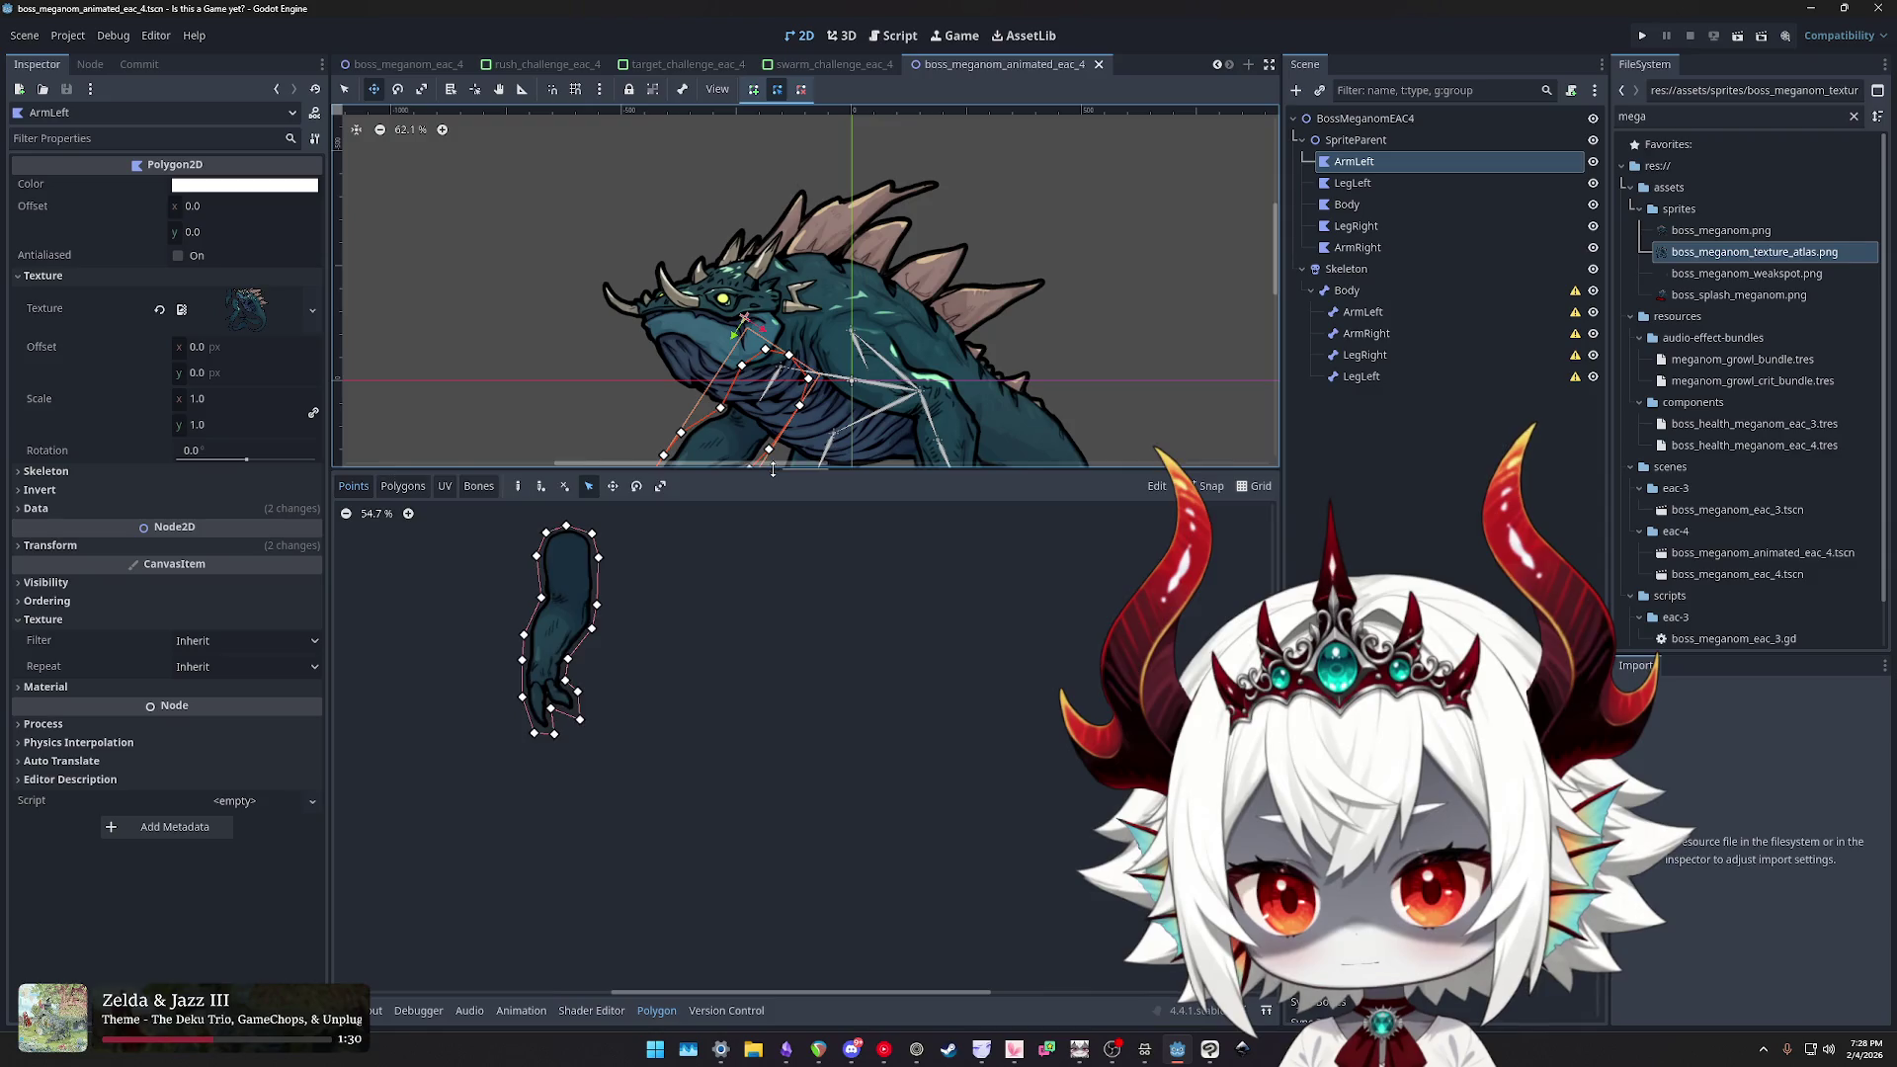
{"action": "left_click_drag", "start_coordinate": [774, 470], "coordinate": [774, 819]}
{"action": "left_click", "coordinate": [1364, 186]}
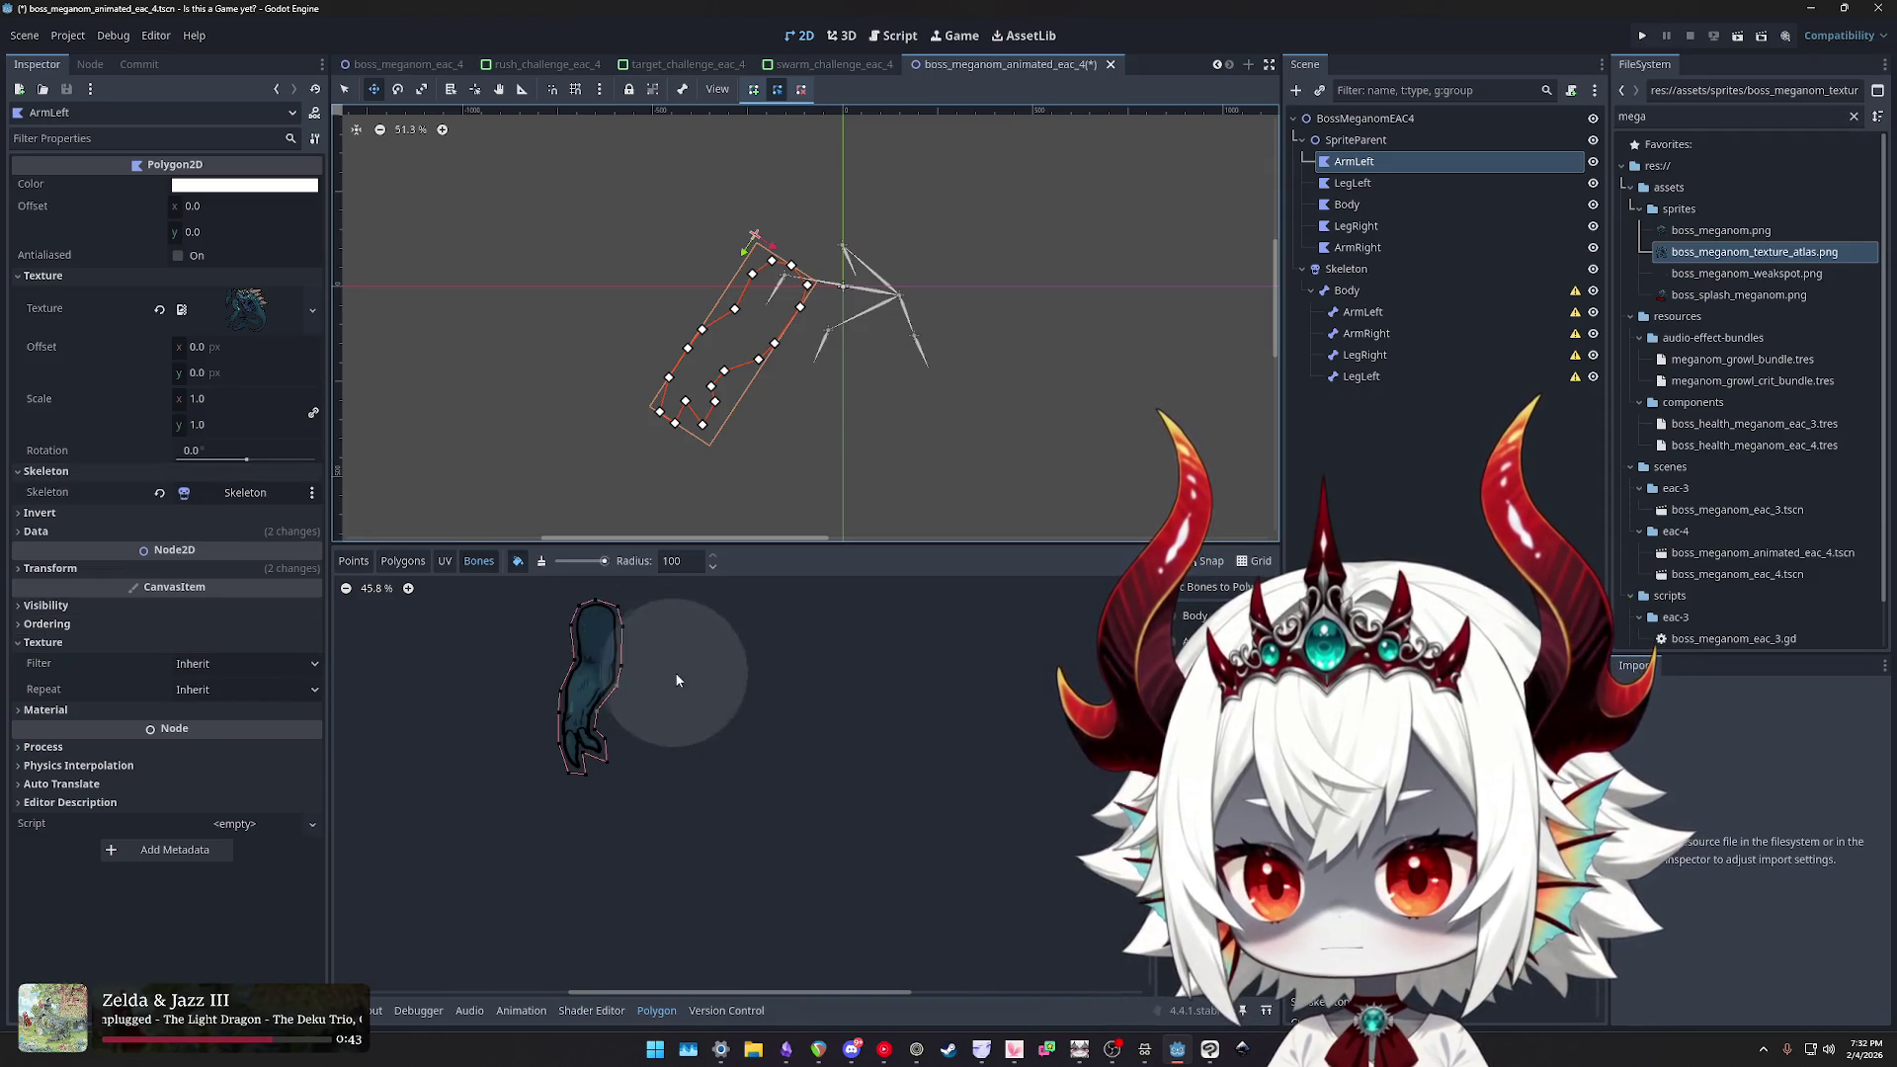
- Switch to unpainting weights, review LegLeft and Body with the Body bone's weights, then select Skeleton
{"action": "left_click", "coordinate": [518, 561]}
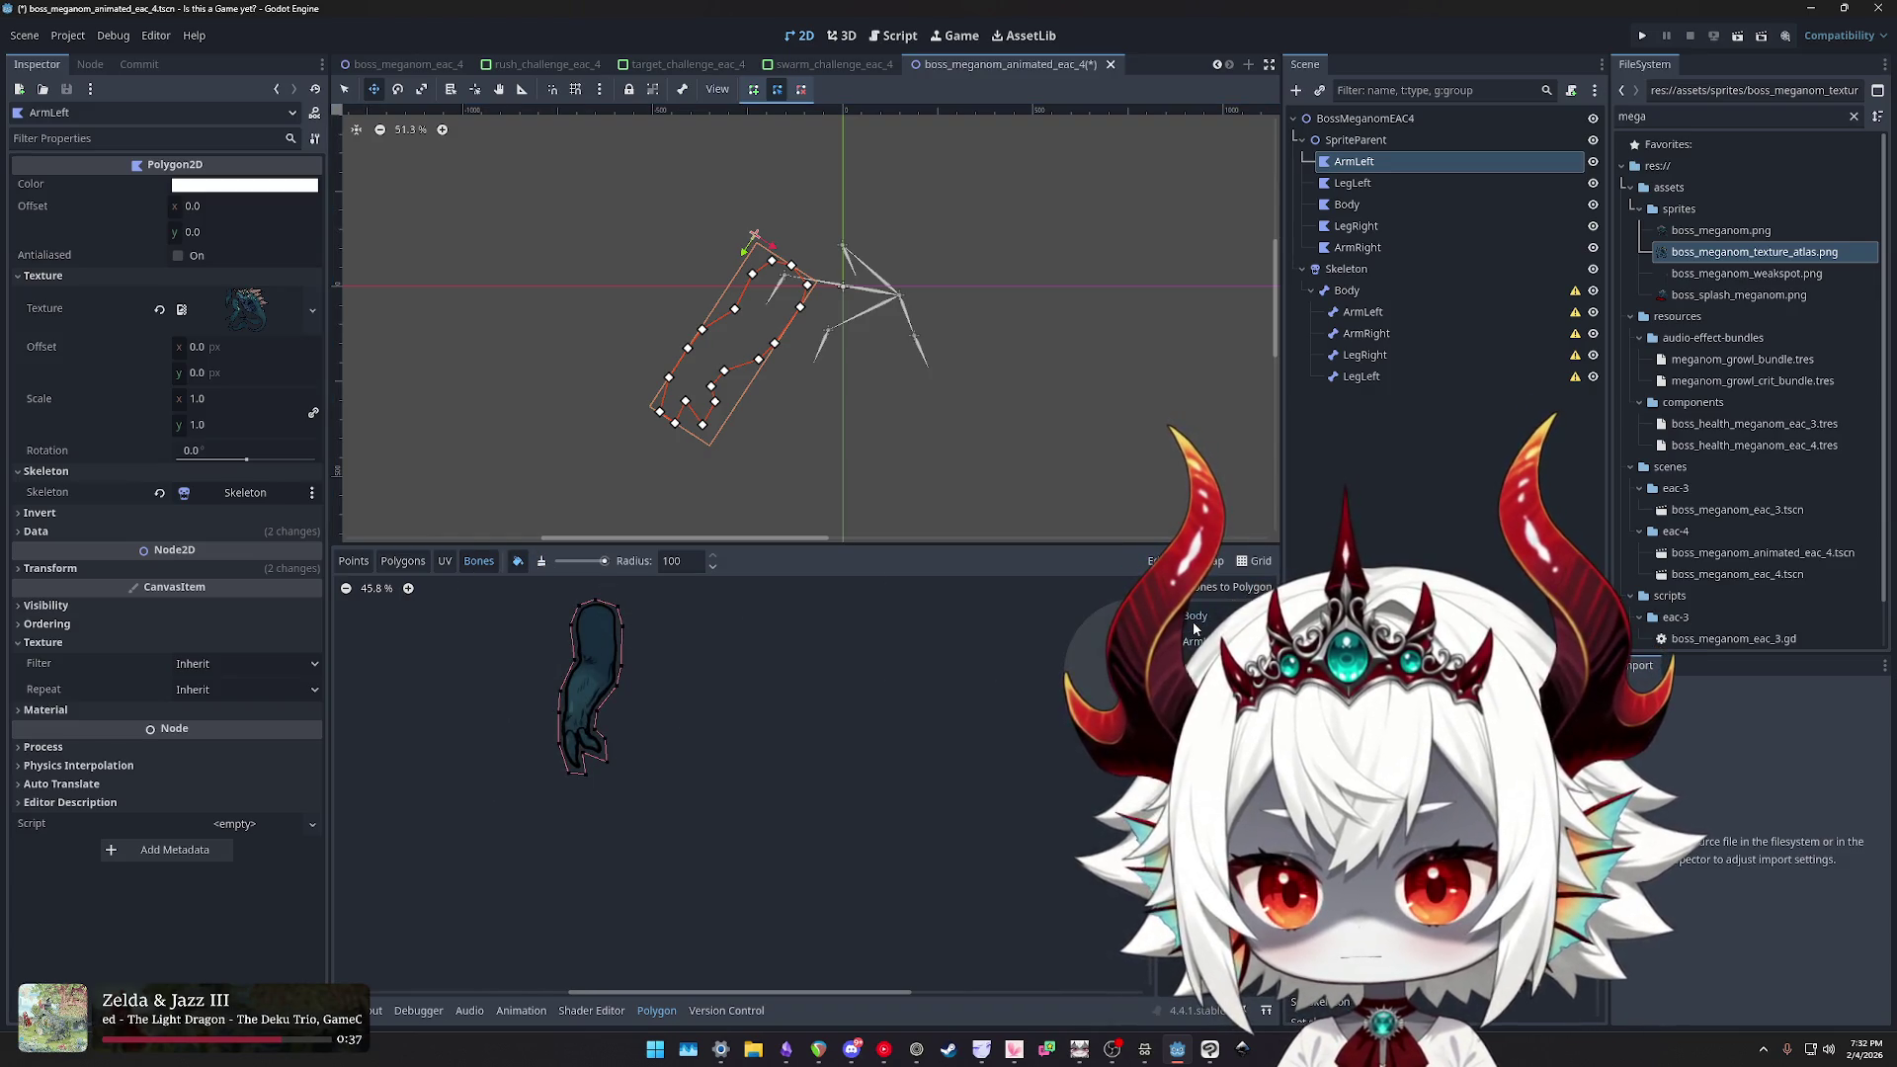
{"action": "left_click", "coordinate": [1352, 183]}
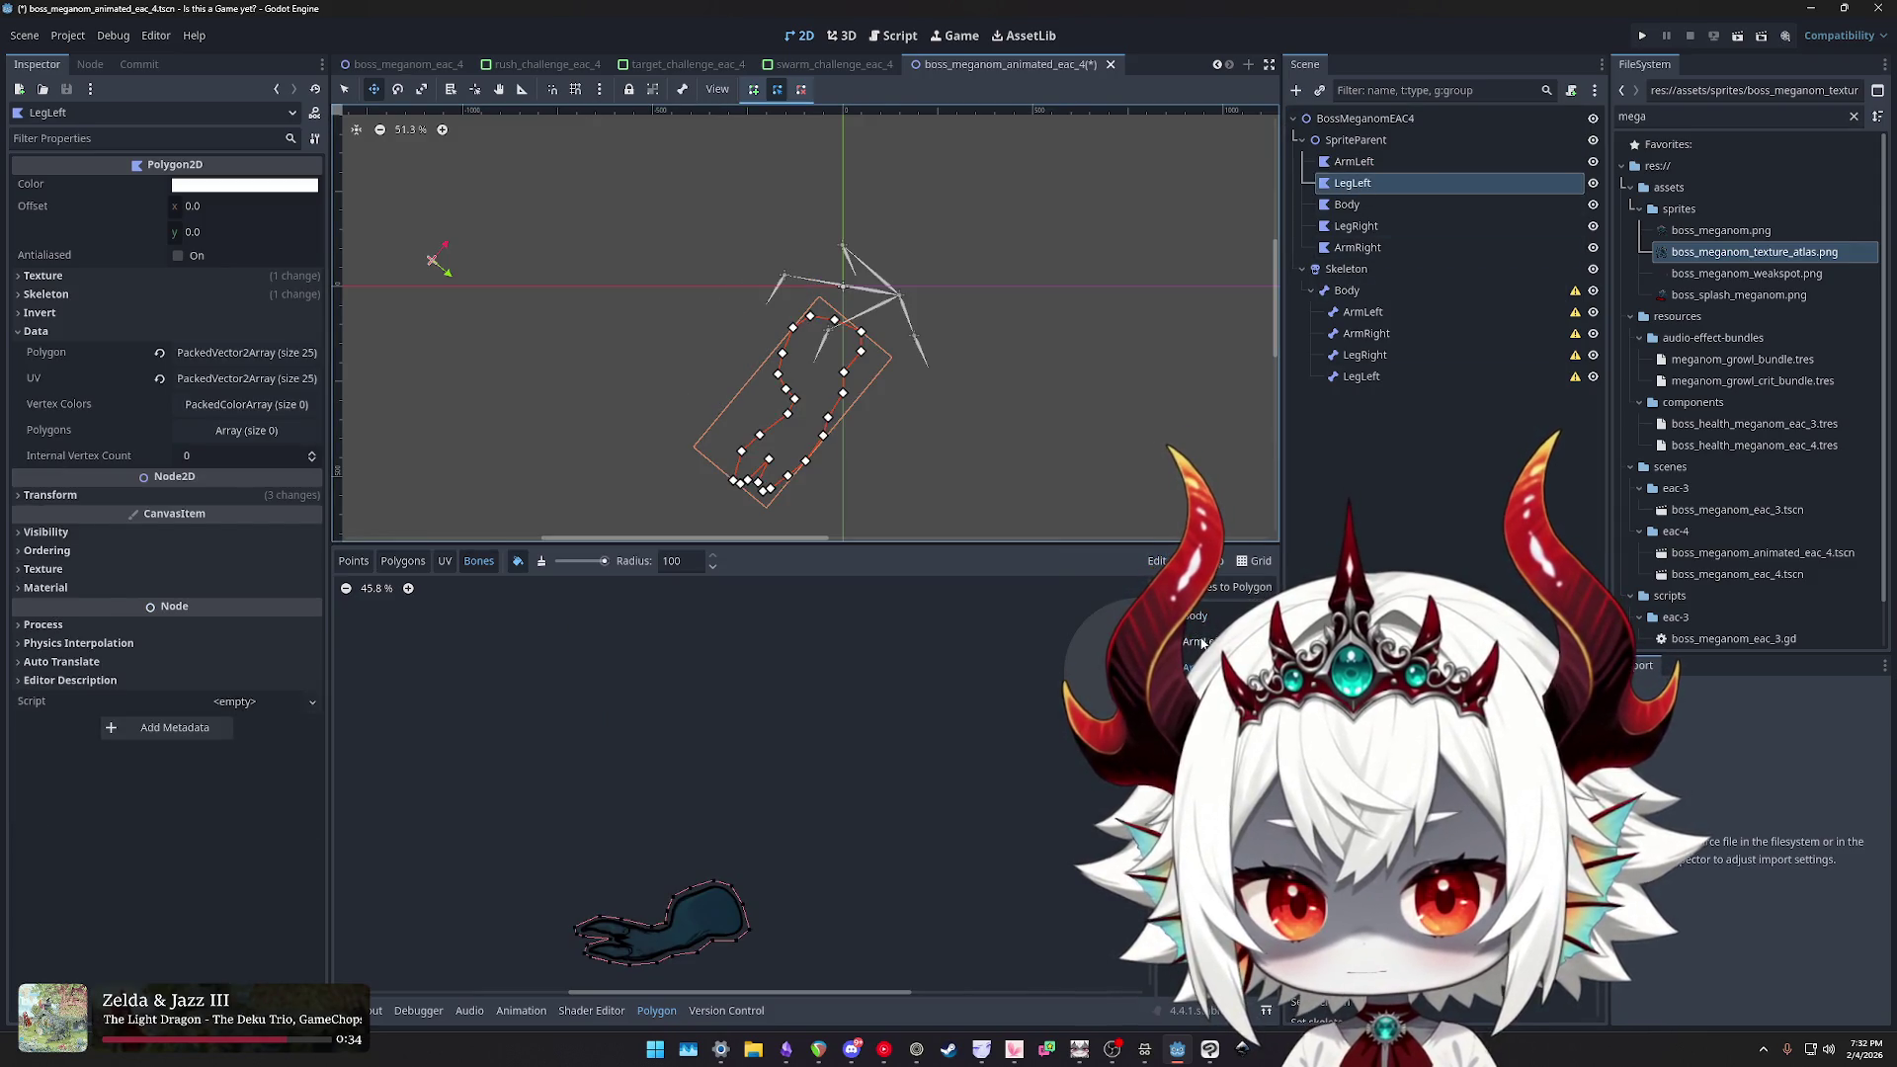
{"action": "left_click", "coordinate": [1361, 208]}
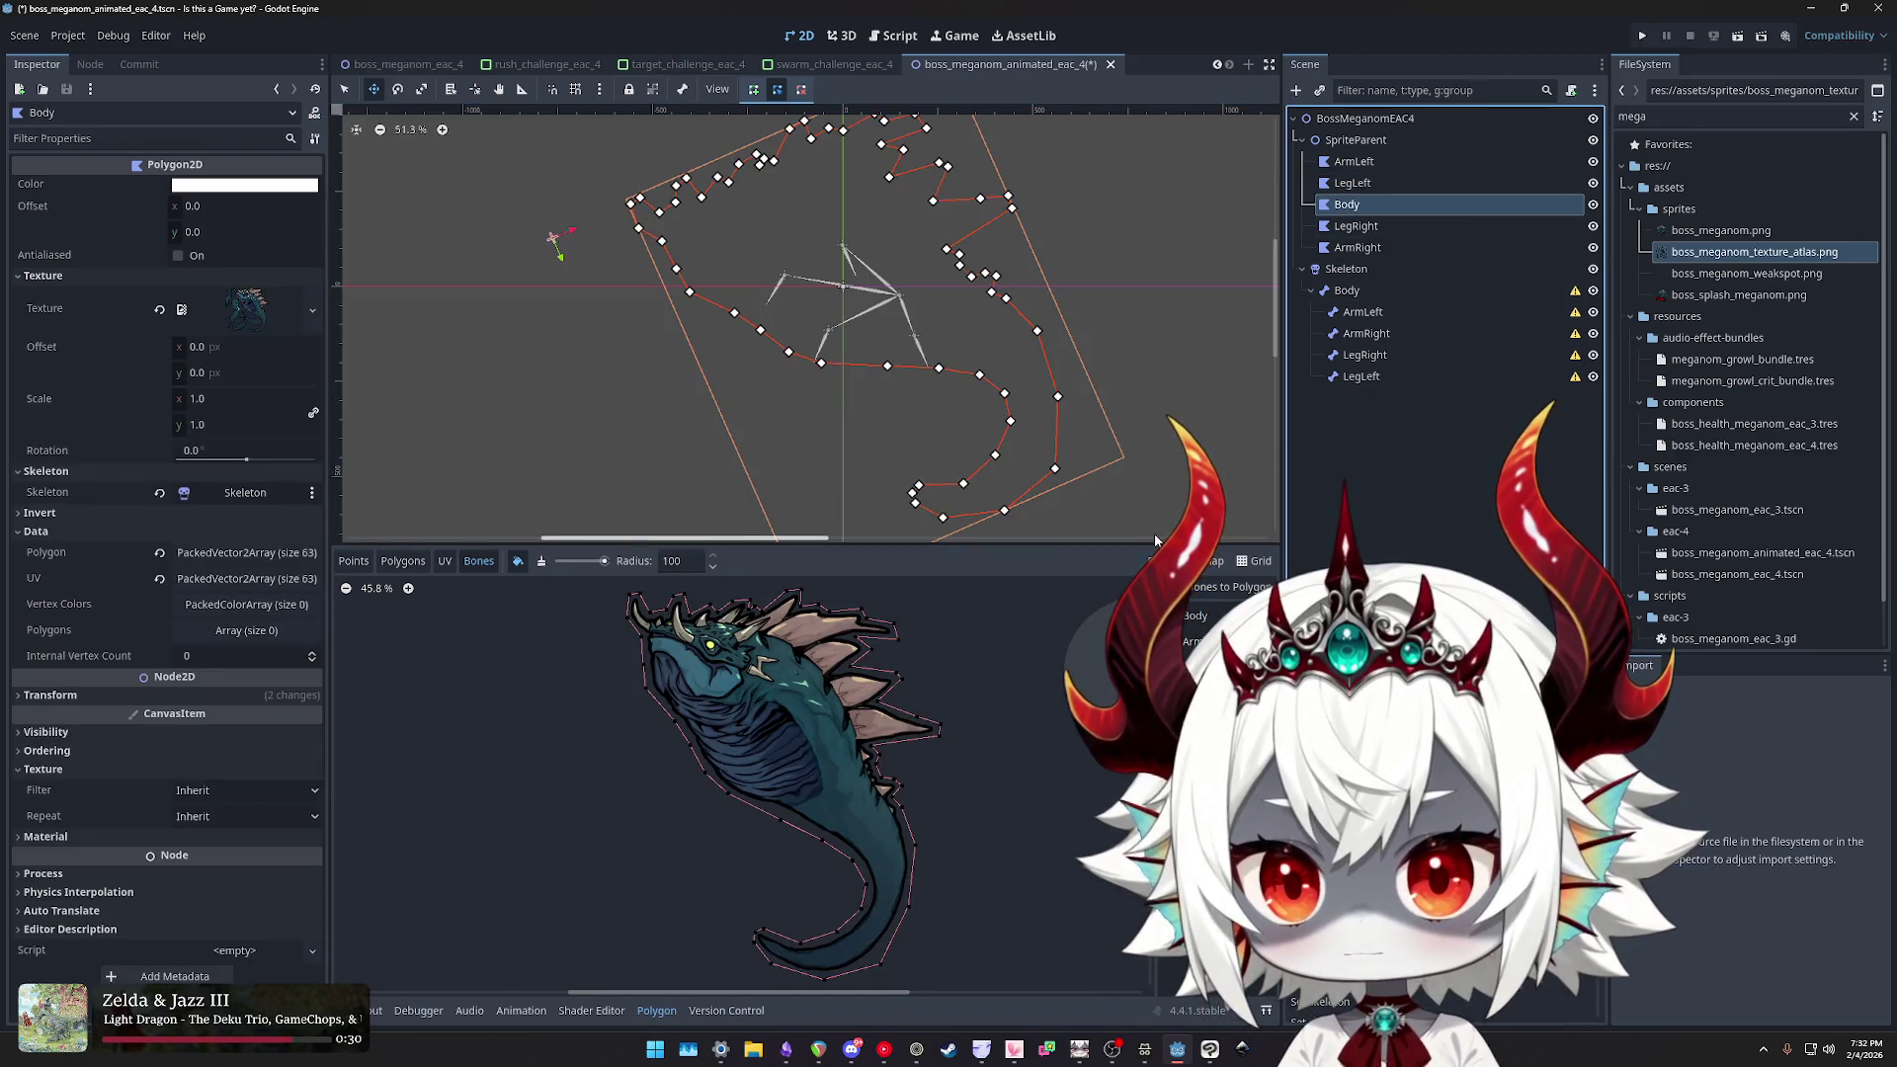
{"action": "left_click", "coordinate": [1353, 183]}
{"action": "left_click", "coordinate": [1347, 204]}
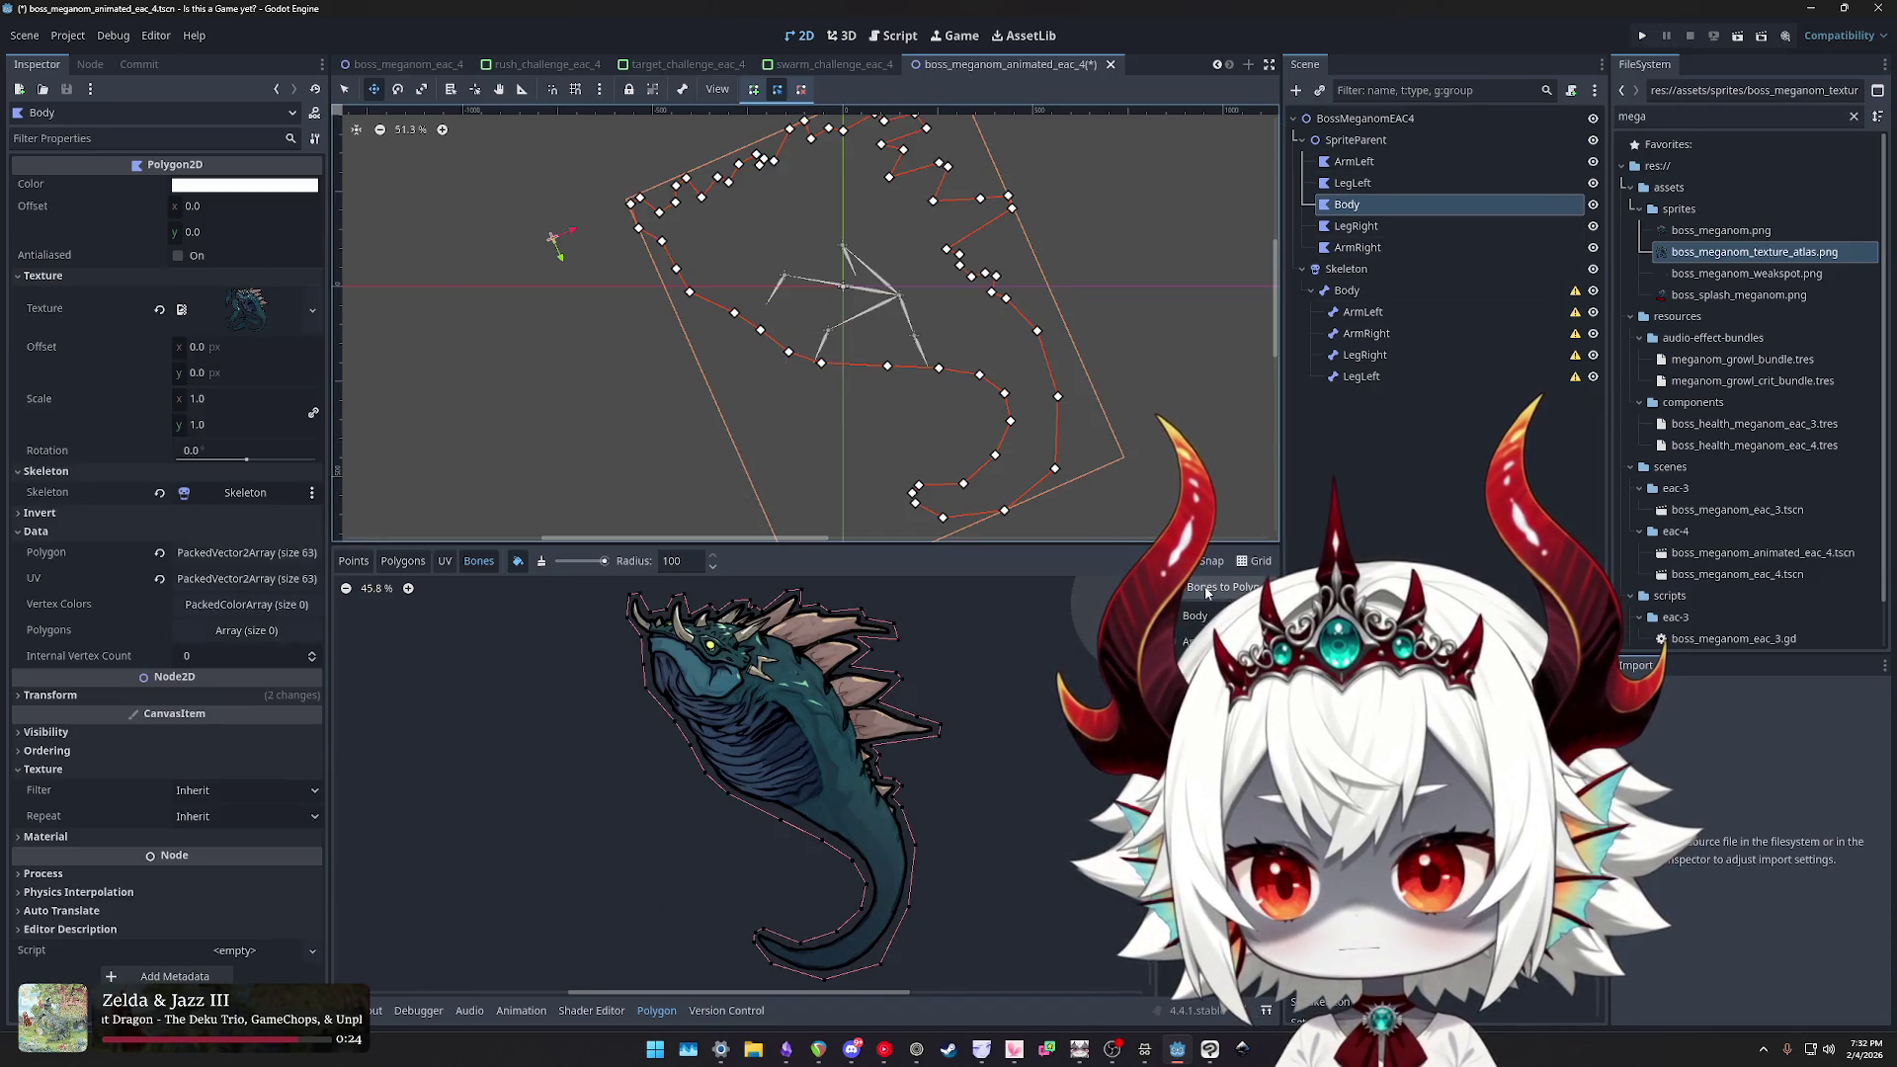
{"action": "left_click", "coordinate": [1201, 618]}
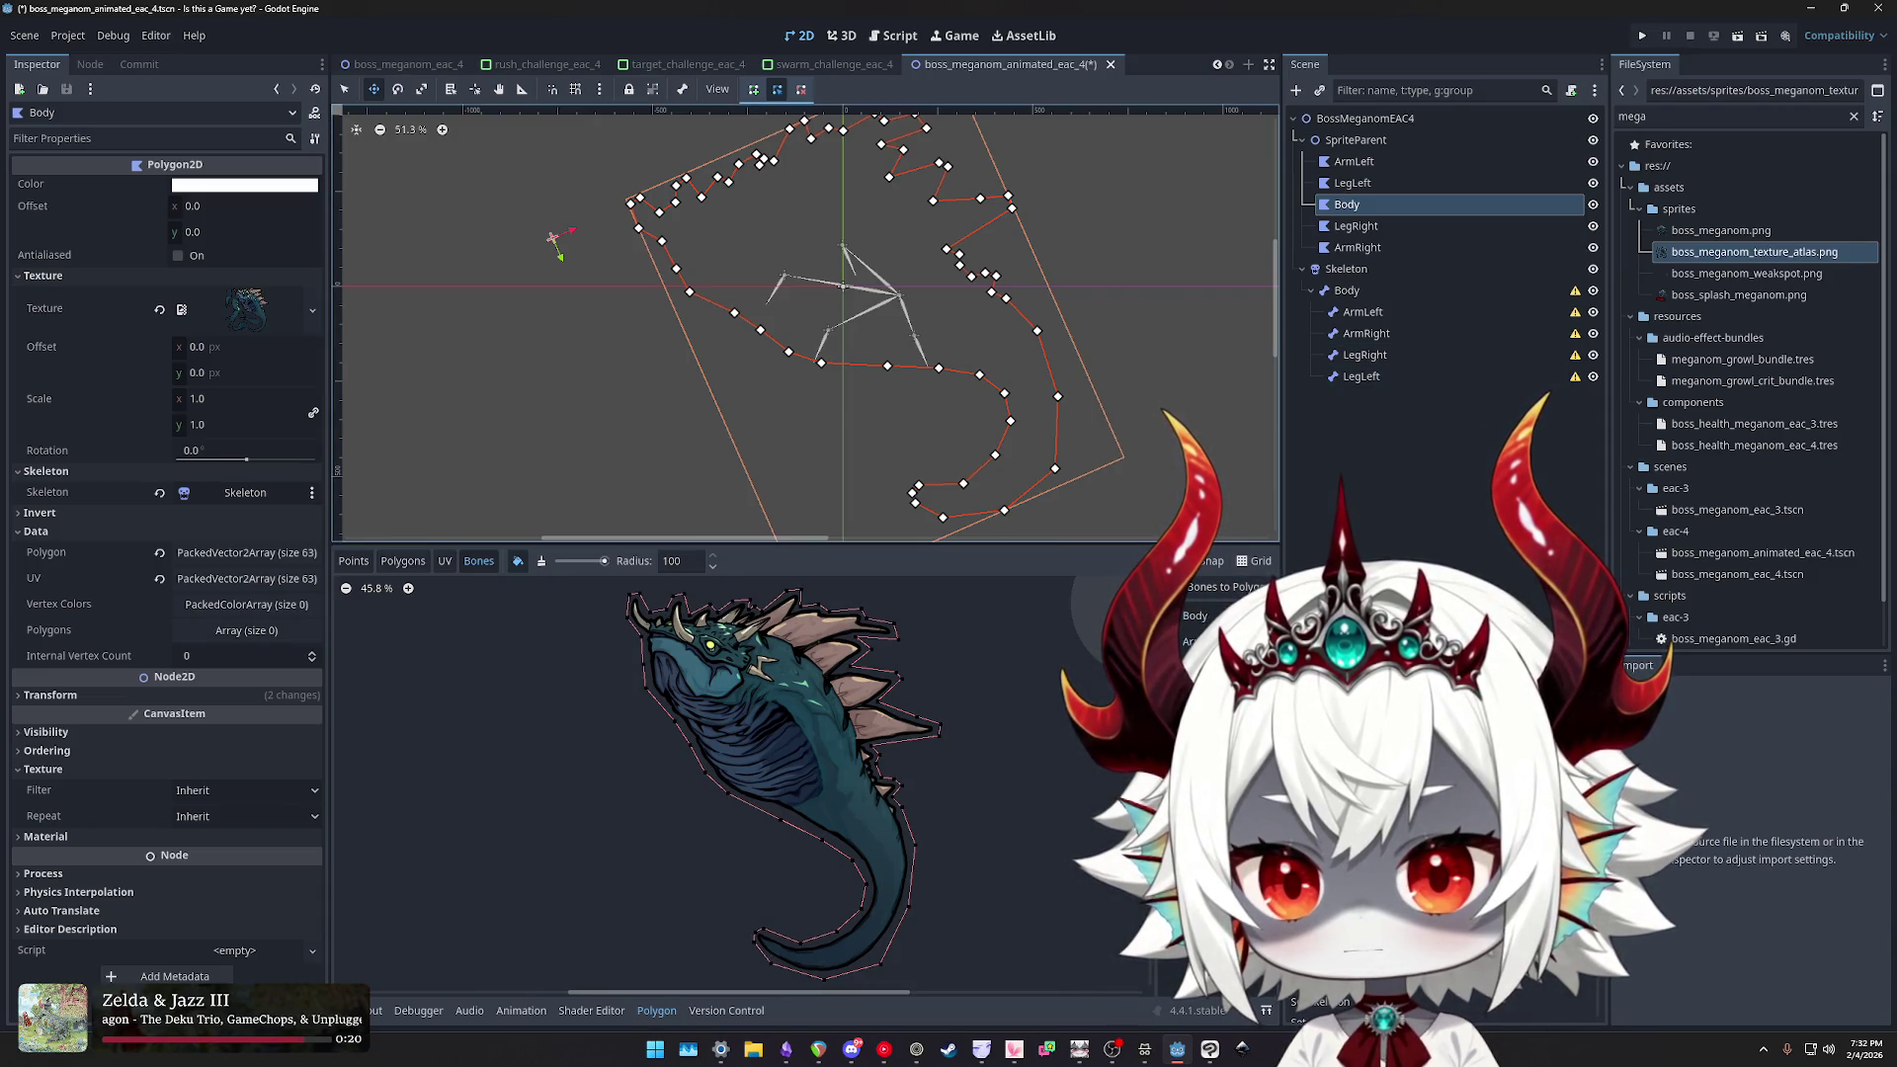
{"action": "left_click", "coordinate": [1357, 225]}
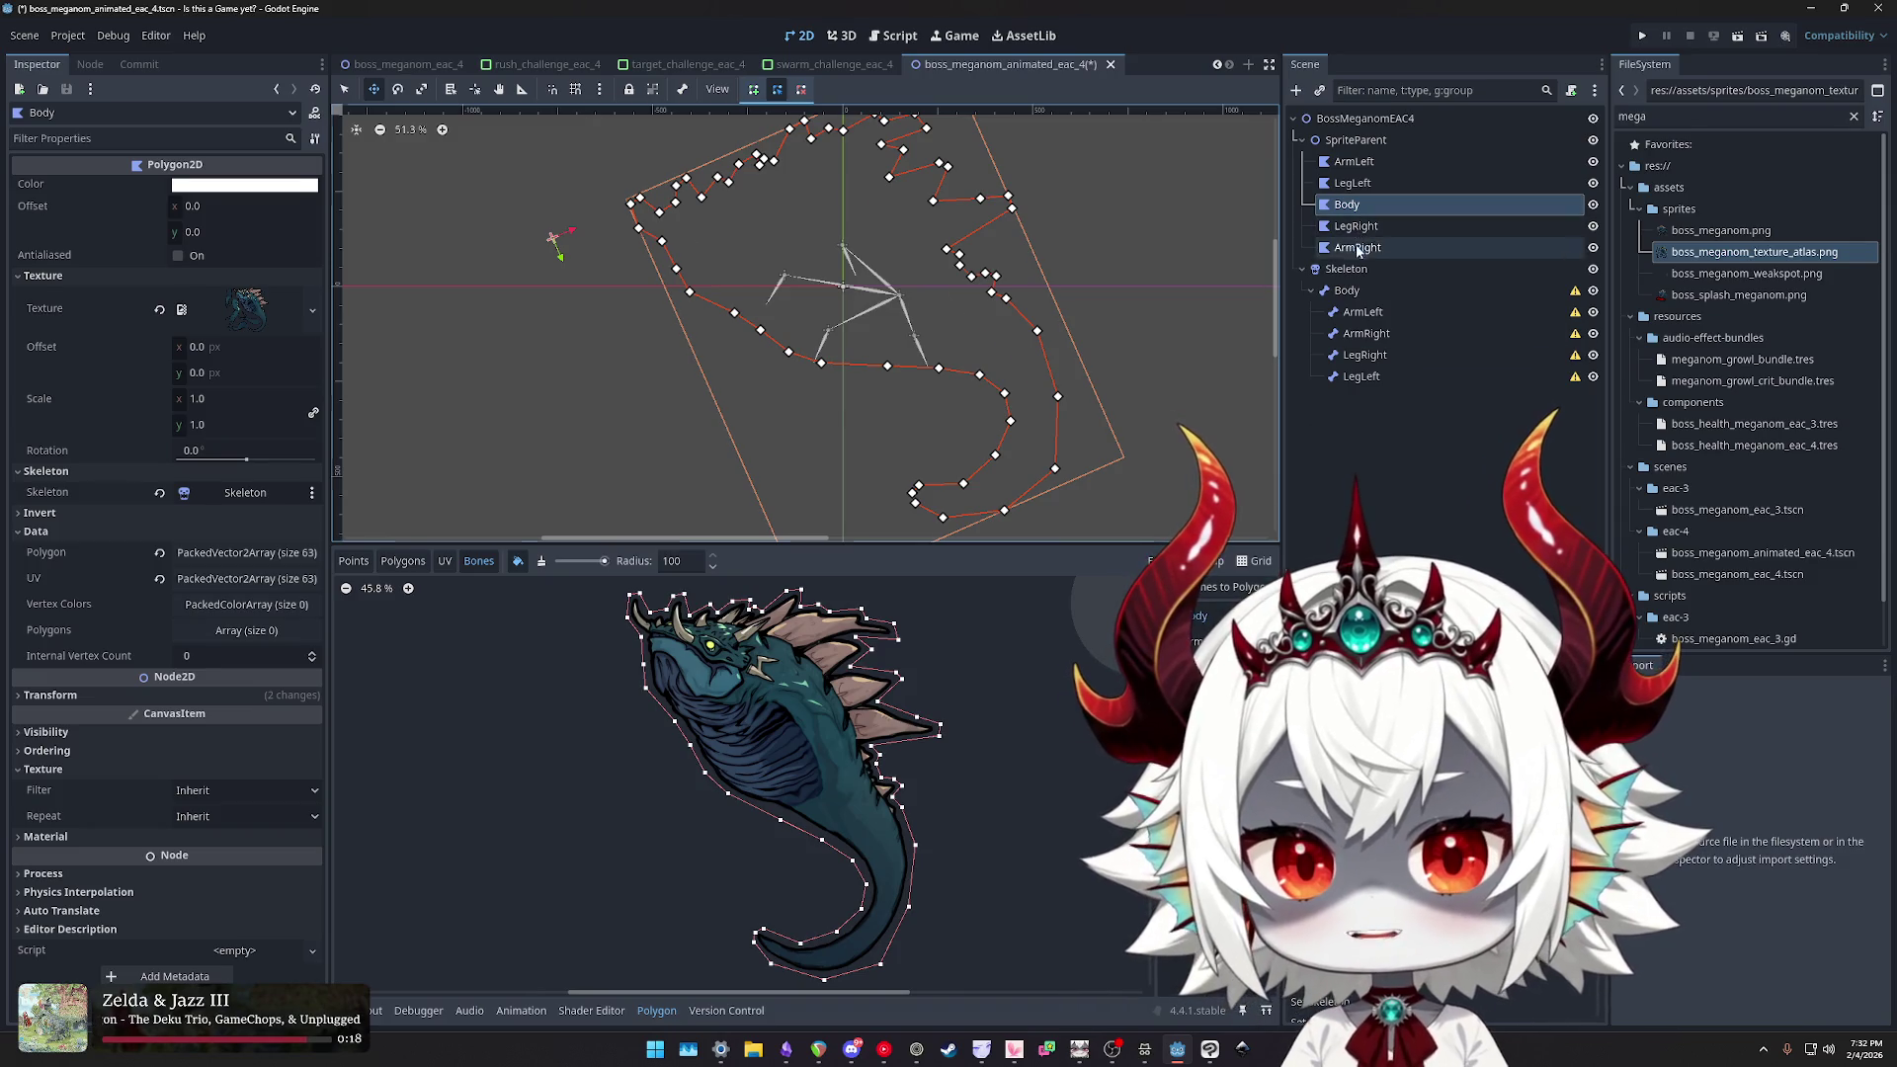
{"action": "left_click", "coordinate": [1346, 269]}
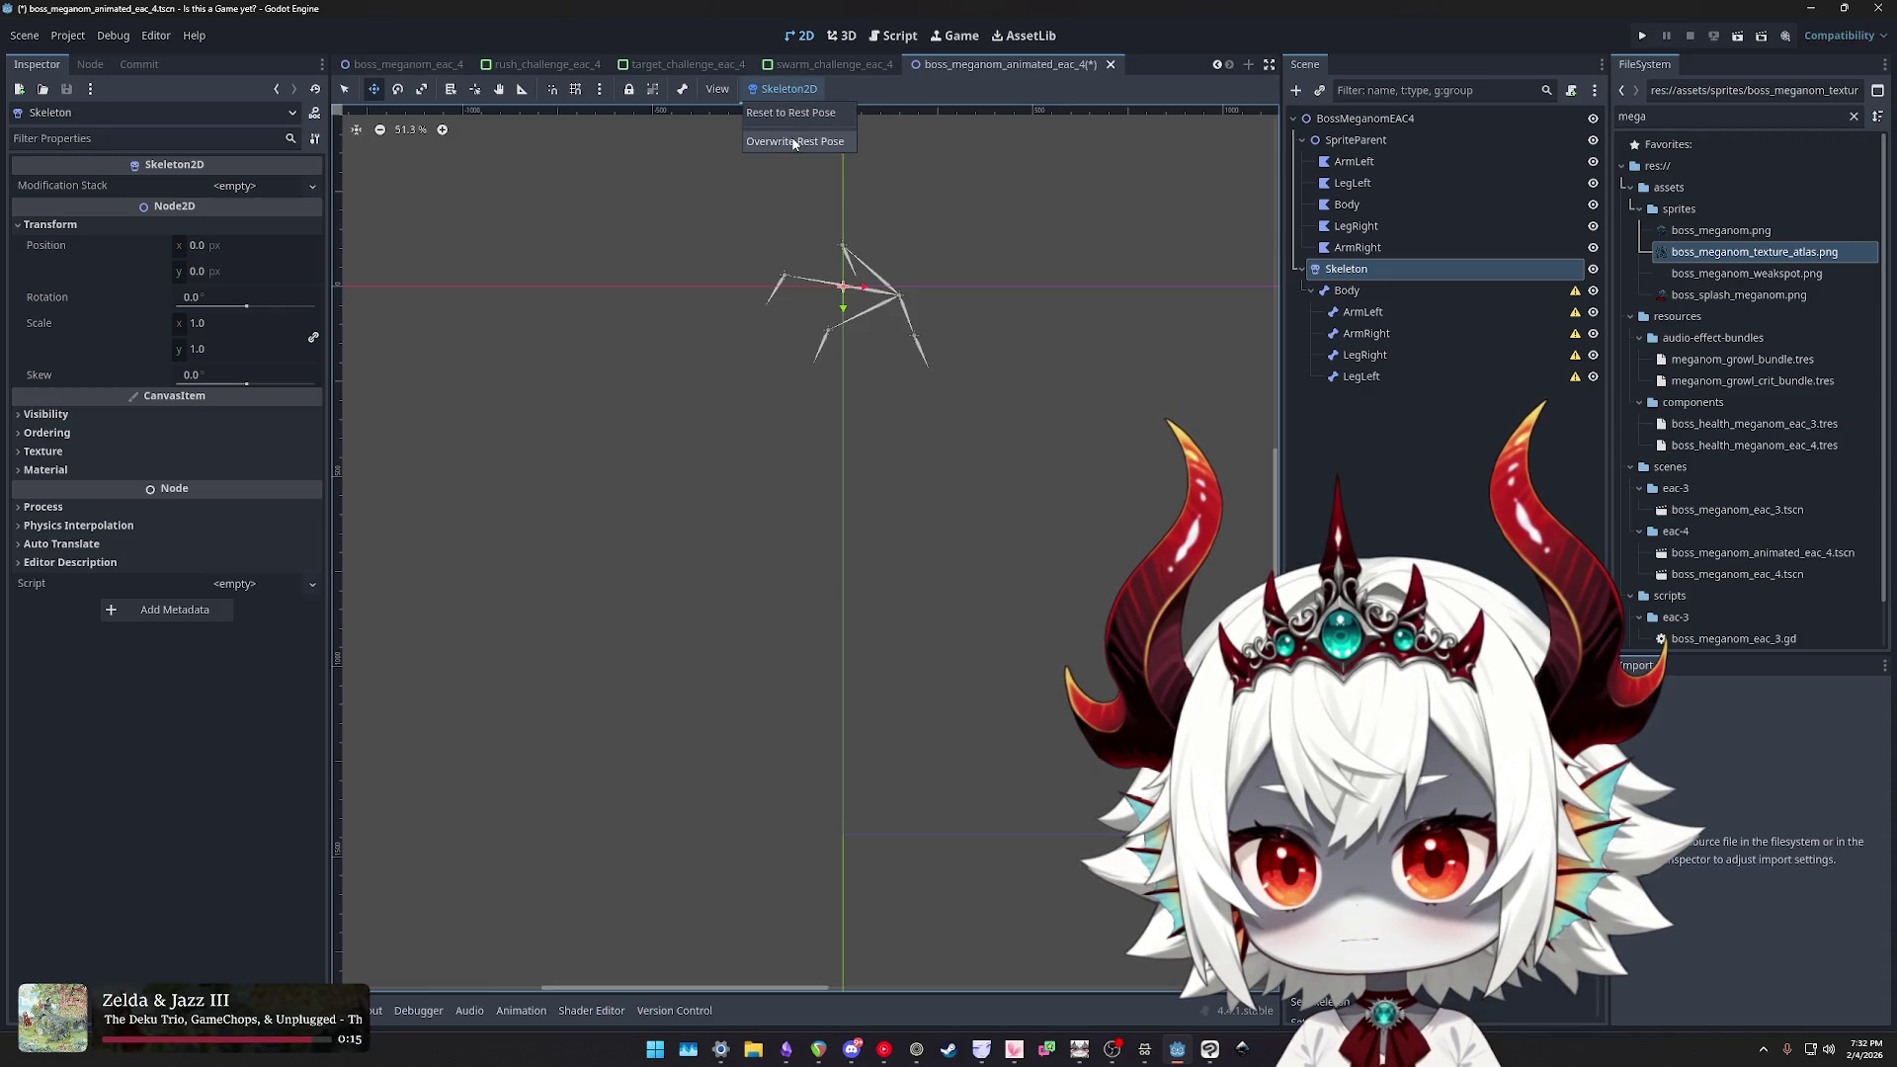
- Overwrite the Skeleton's rest pose with the current pose and bring the left arm into view
{"action": "left_click", "coordinate": [793, 141]}
{"action": "scroll", "coordinate": [1070, 253], "scroll_direction": "up", "scroll_amount": 5}
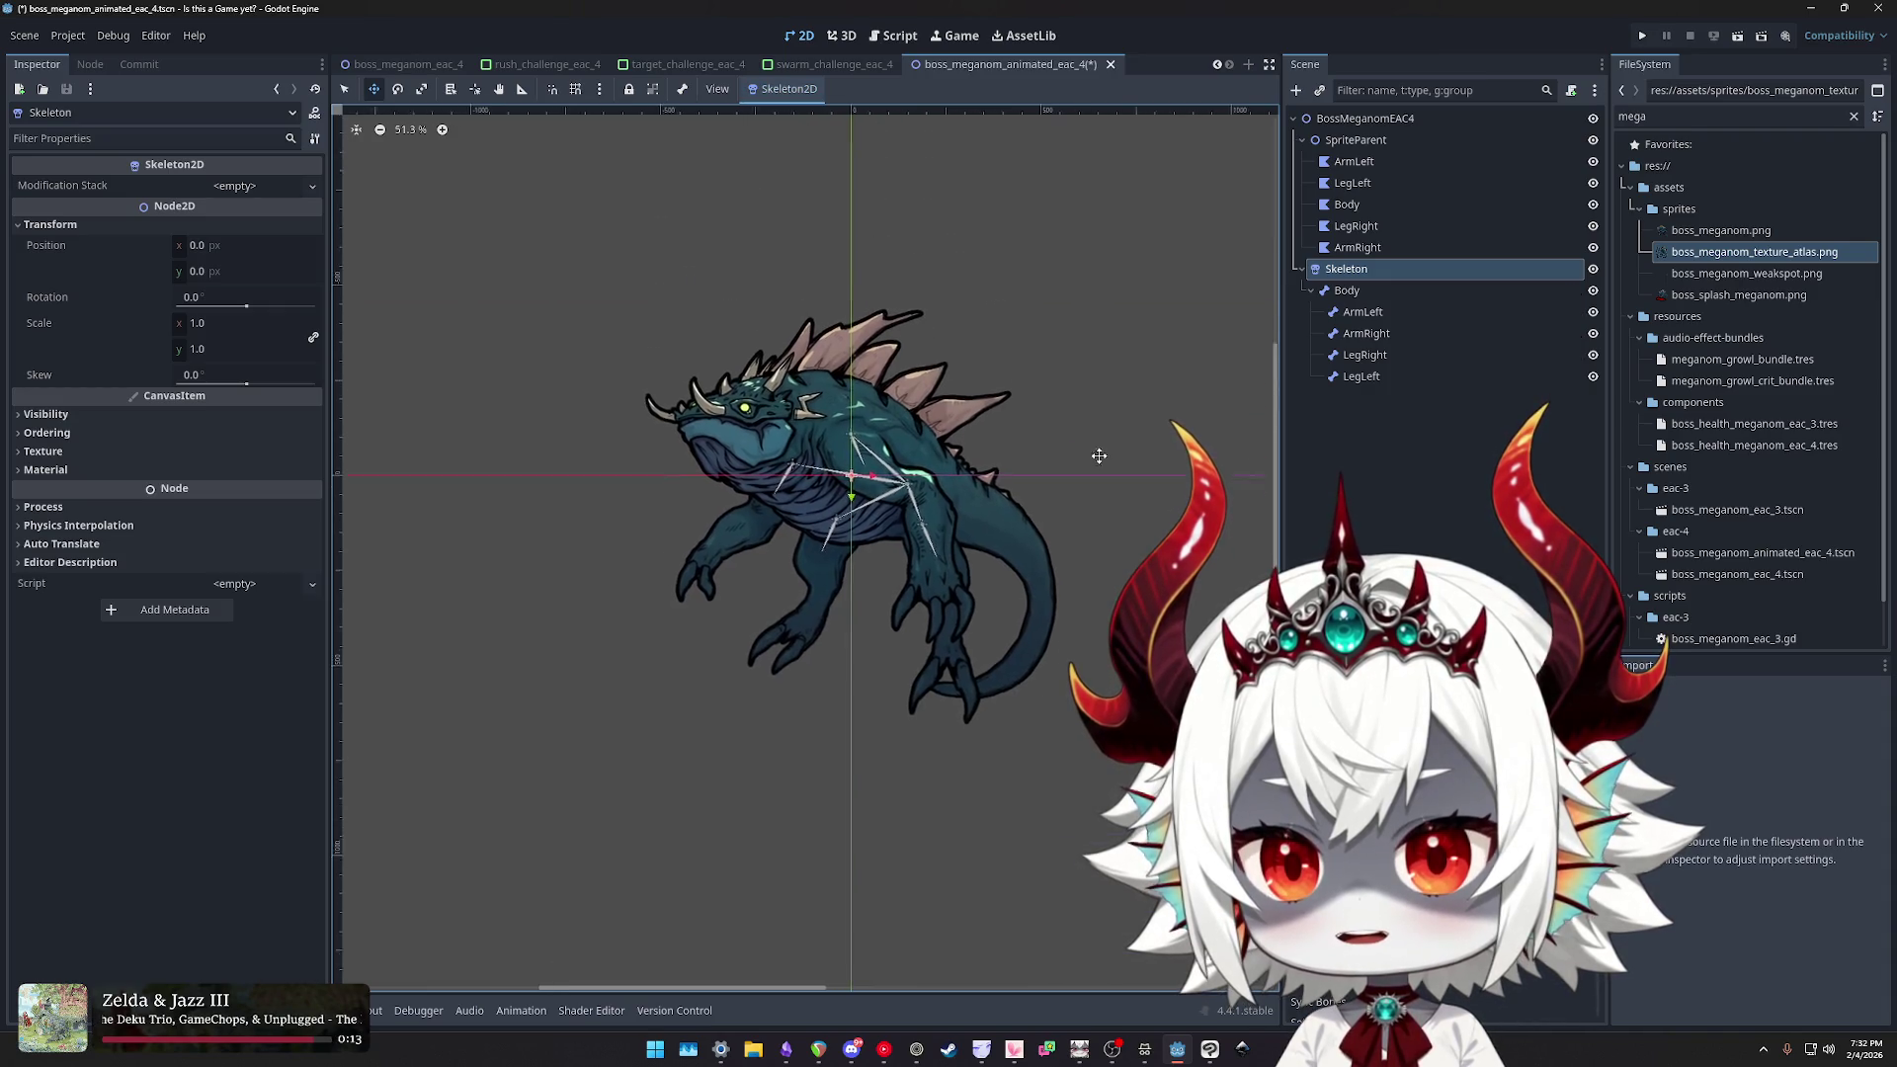
{"action": "left_click_drag", "start_coordinate": [989, 395], "coordinate": [985, 390]}
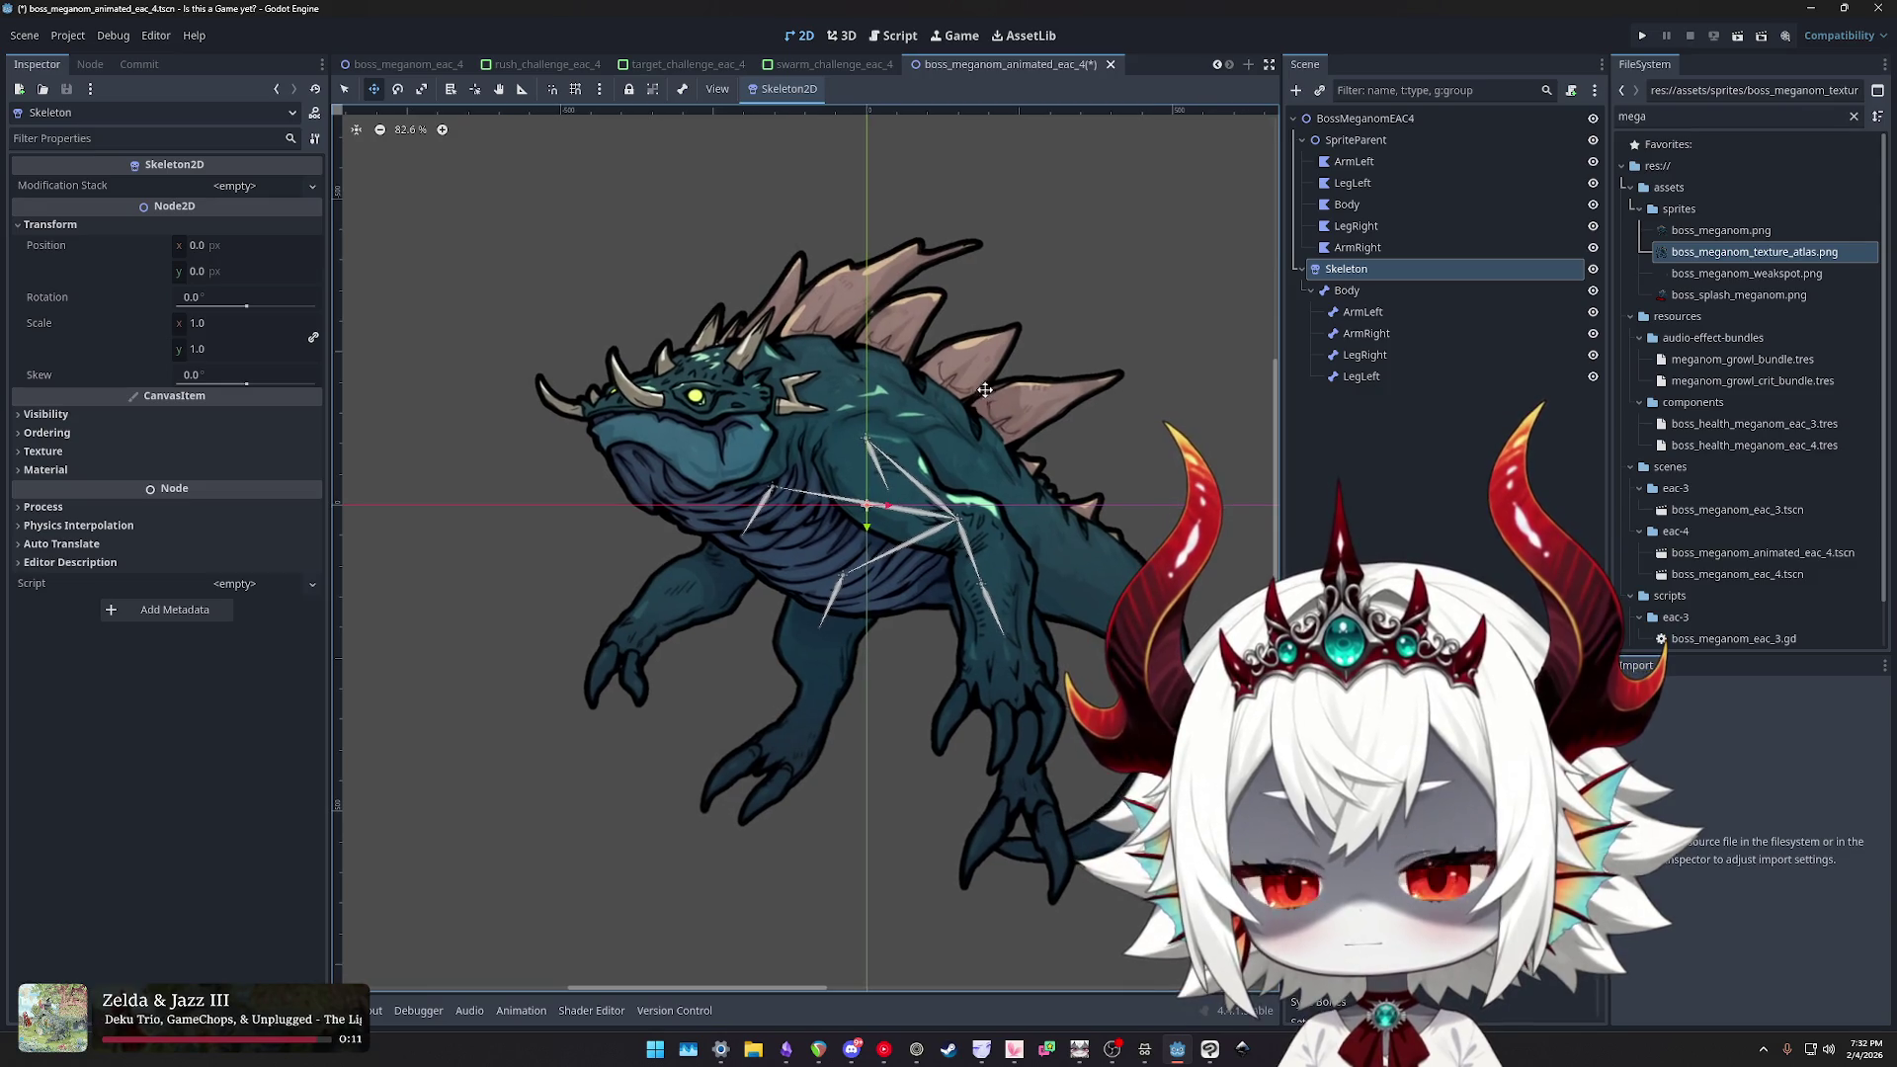
{"action": "left_click", "coordinate": [1347, 291]}
{"action": "key", "text": "Down"}
{"action": "key", "text": "Down"}
{"action": "key", "text": "Down"}
{"action": "left_click", "coordinate": [1355, 312]}
{"action": "key", "text": "Up"}
{"action": "key", "text": "Up"}
{"action": "key", "text": "Up"}
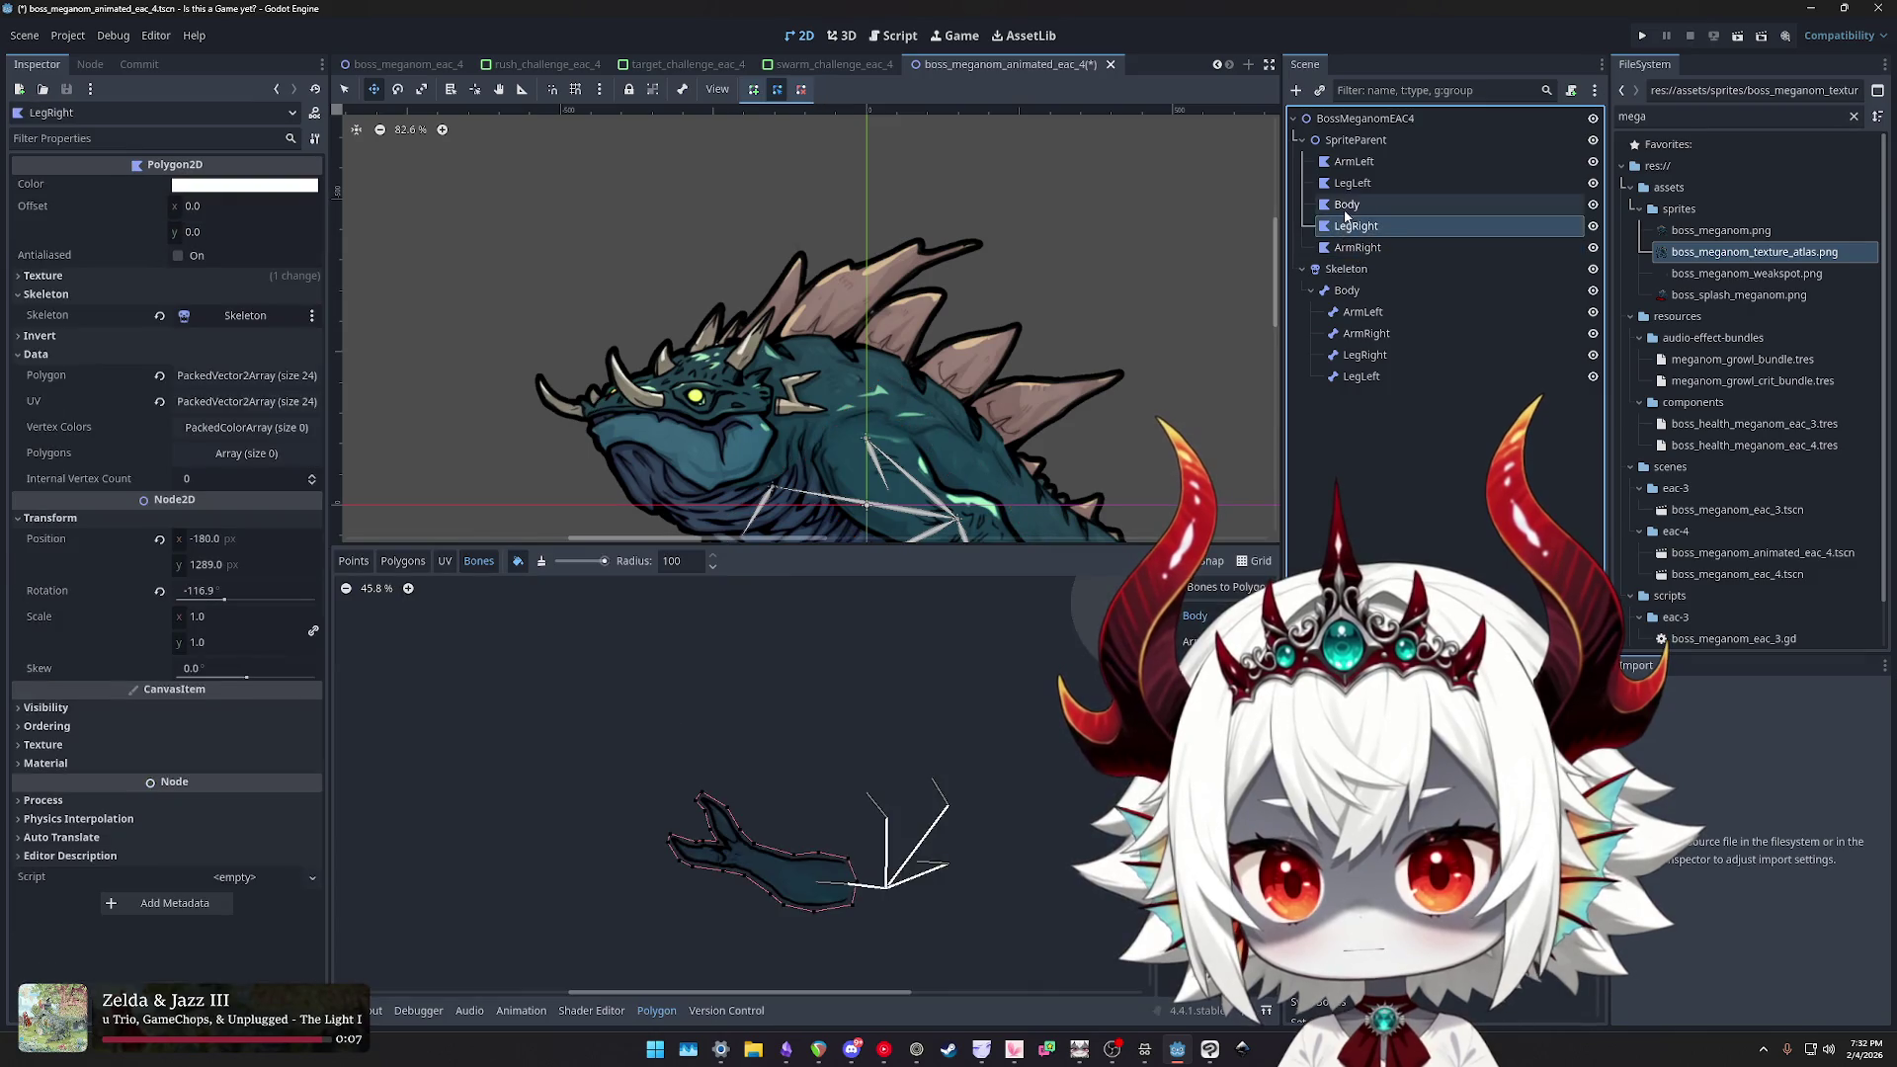
{"action": "key", "text": "Up"}
{"action": "key", "text": "Up"}
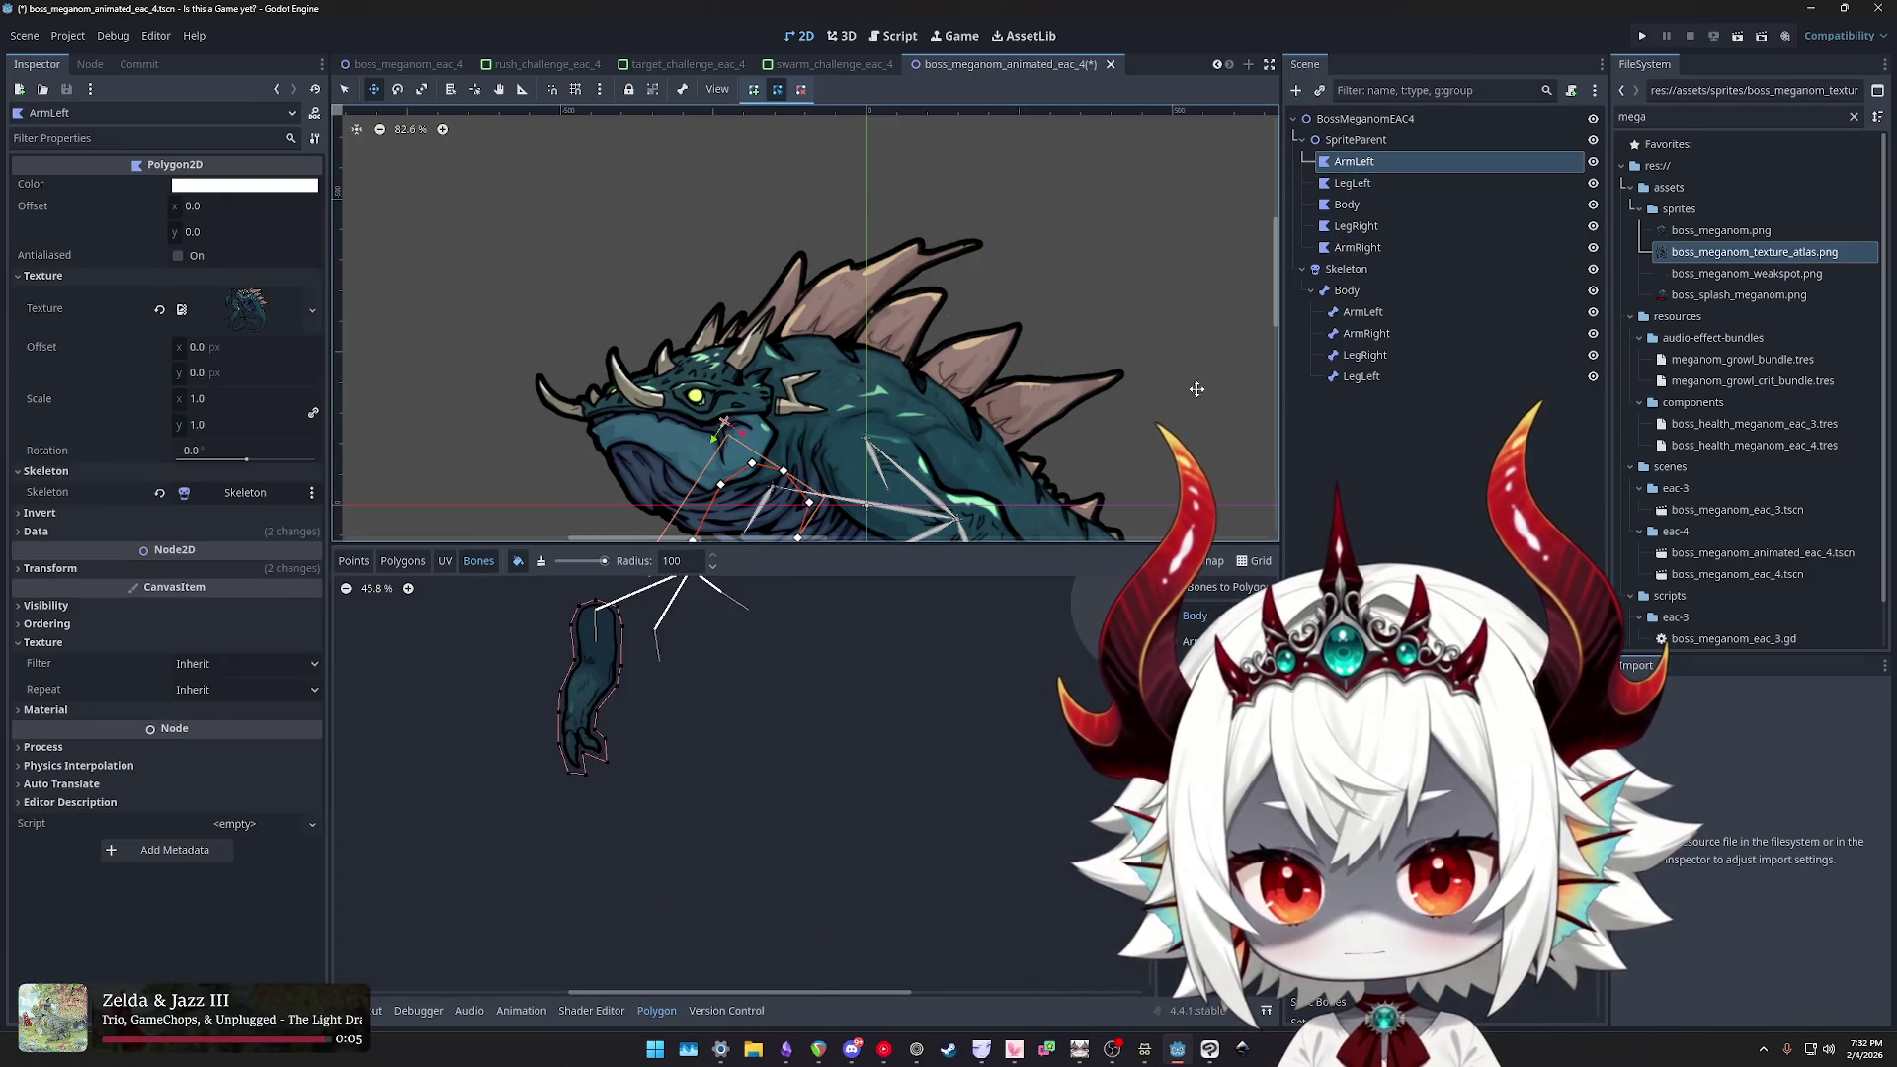
{"action": "left_click_drag", "start_coordinate": [833, 714], "coordinate": [932, 753]}
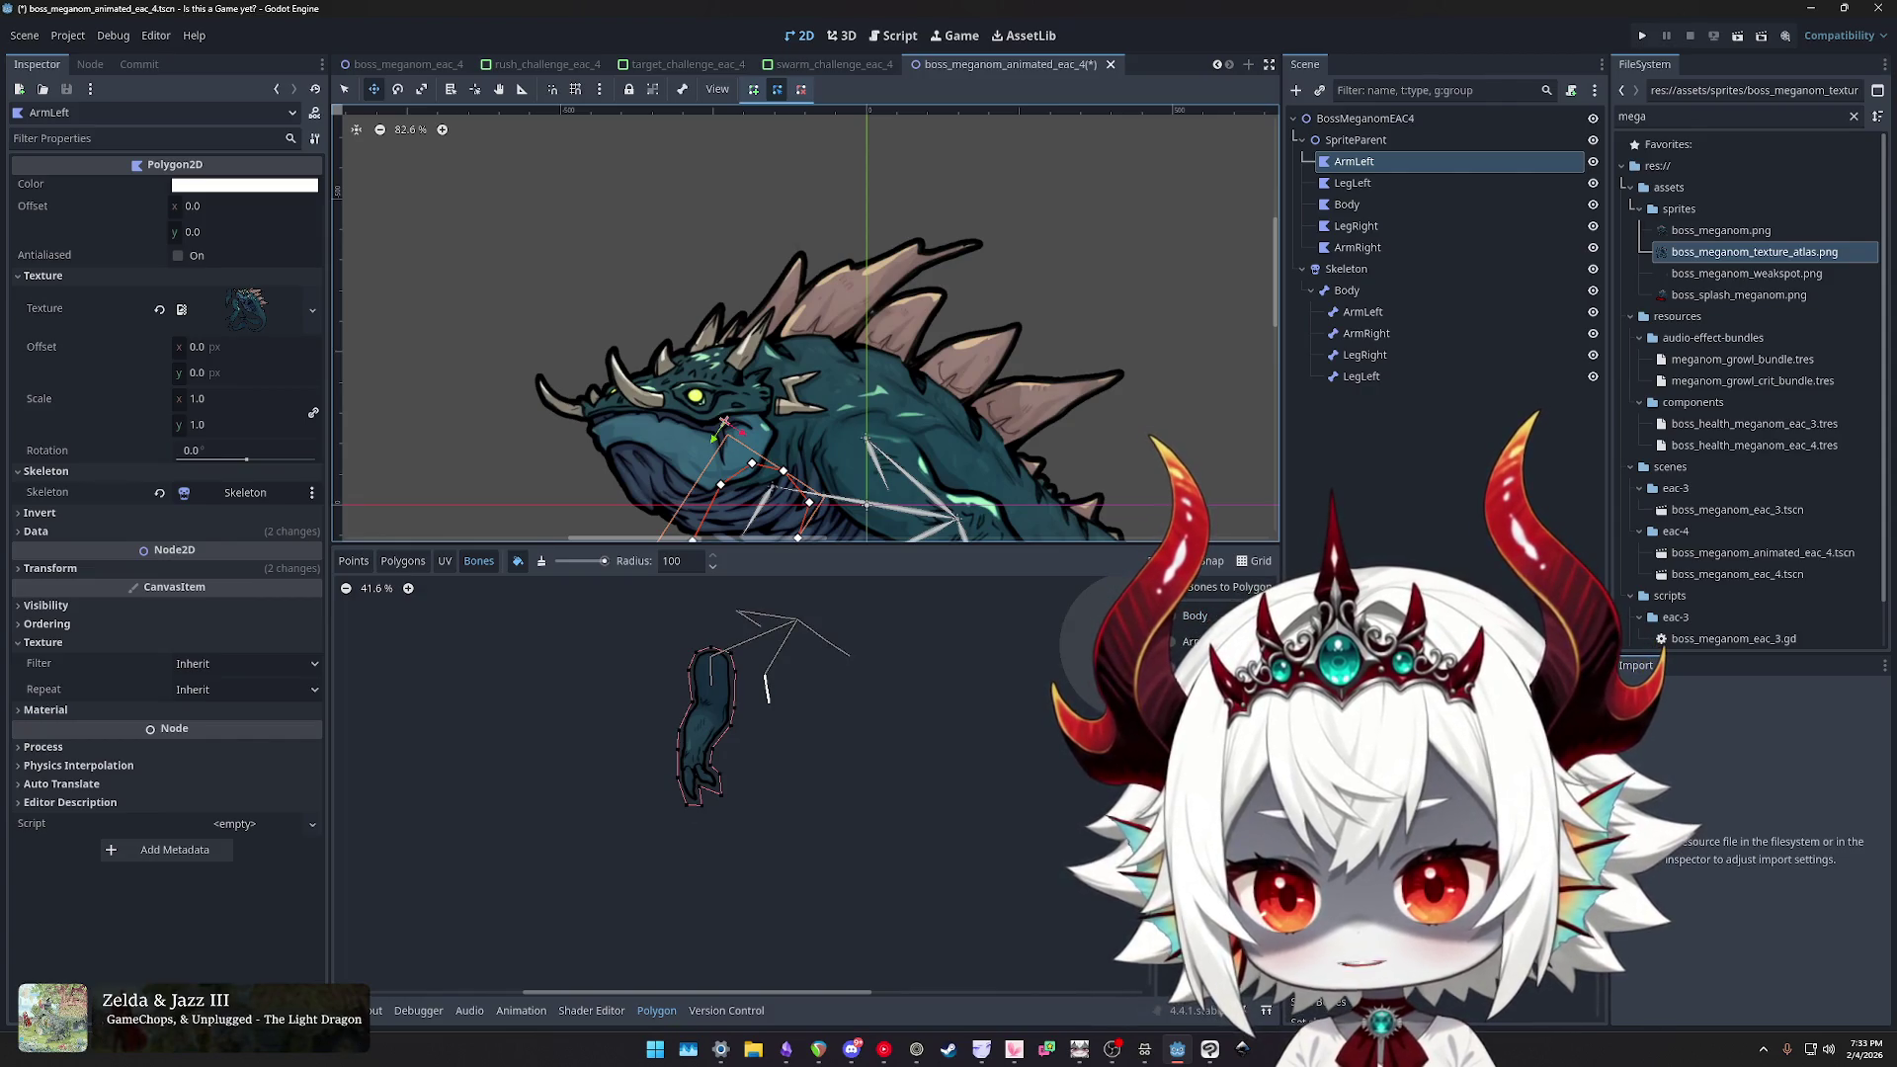
- Save the scene and sync the skeleton's bones to the Body polygon
{"action": "left_click", "coordinate": [1353, 183]}
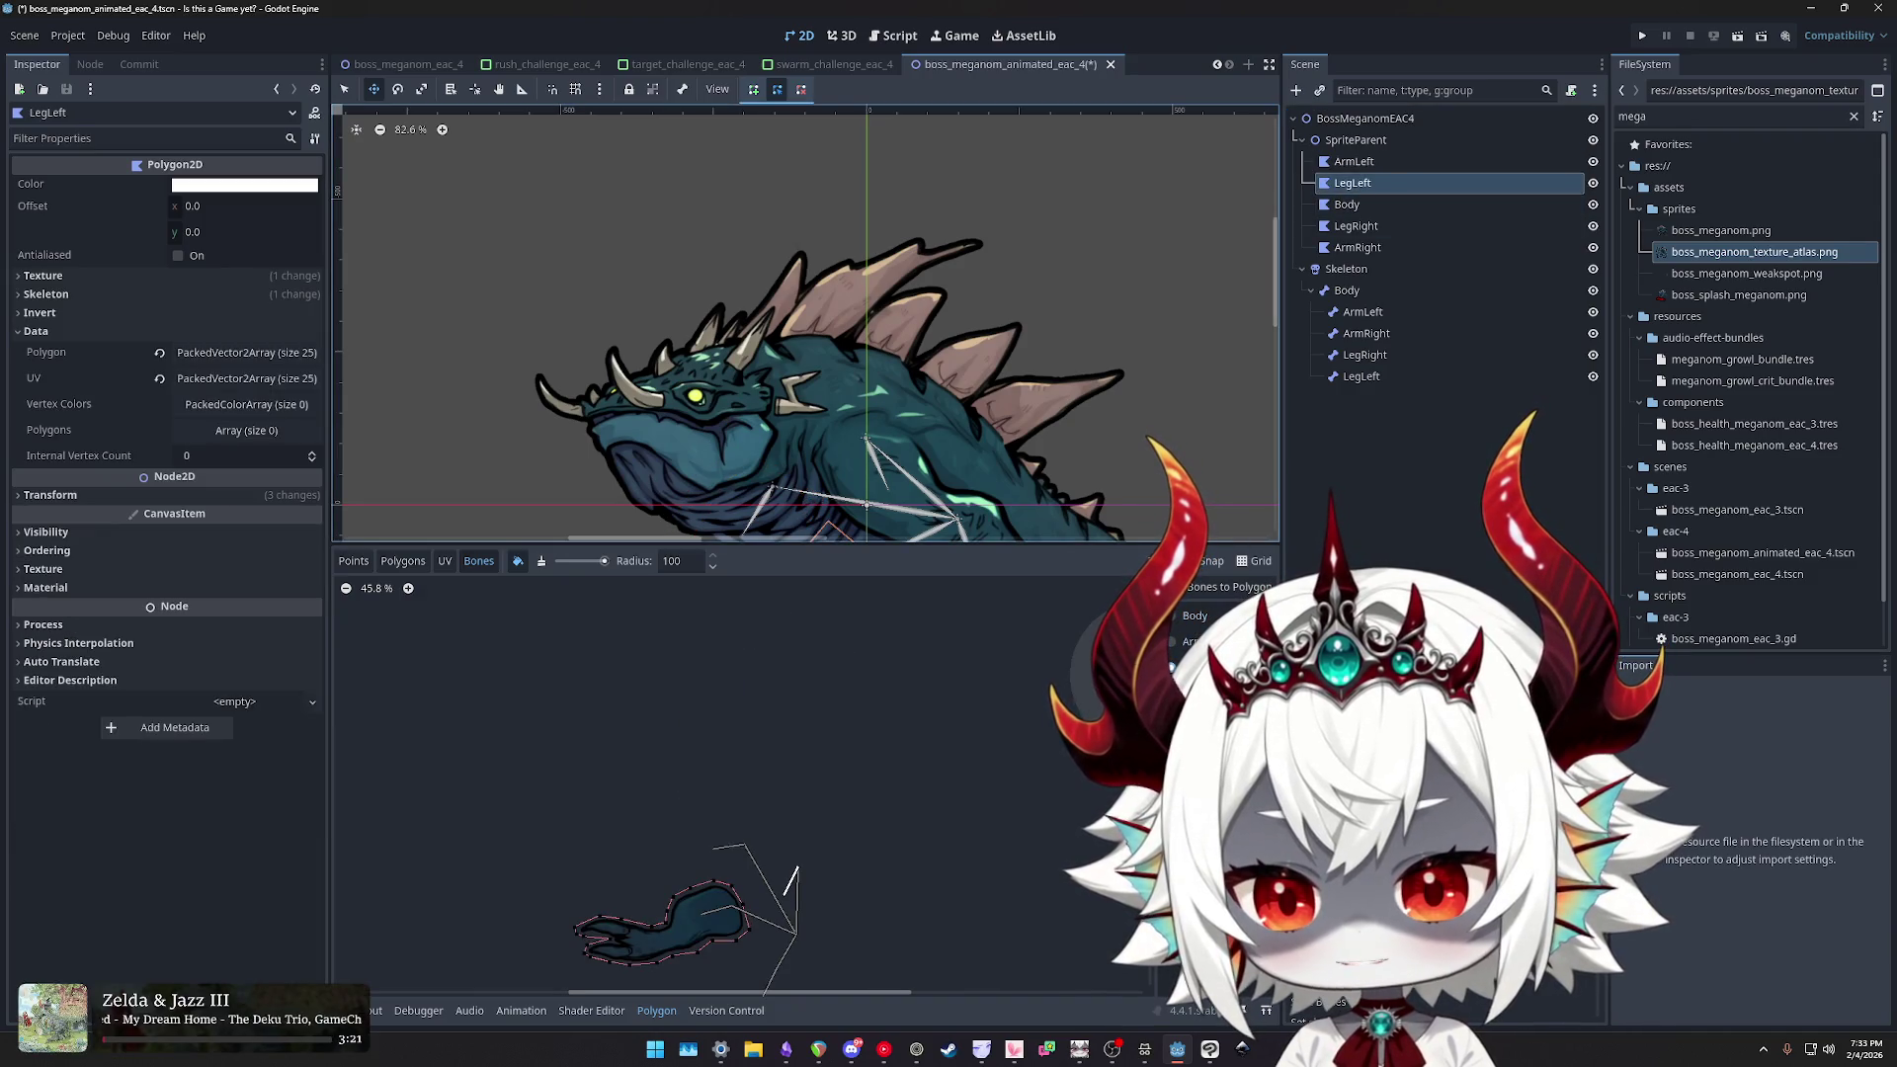
{"action": "key", "text": "ctrl+s"}
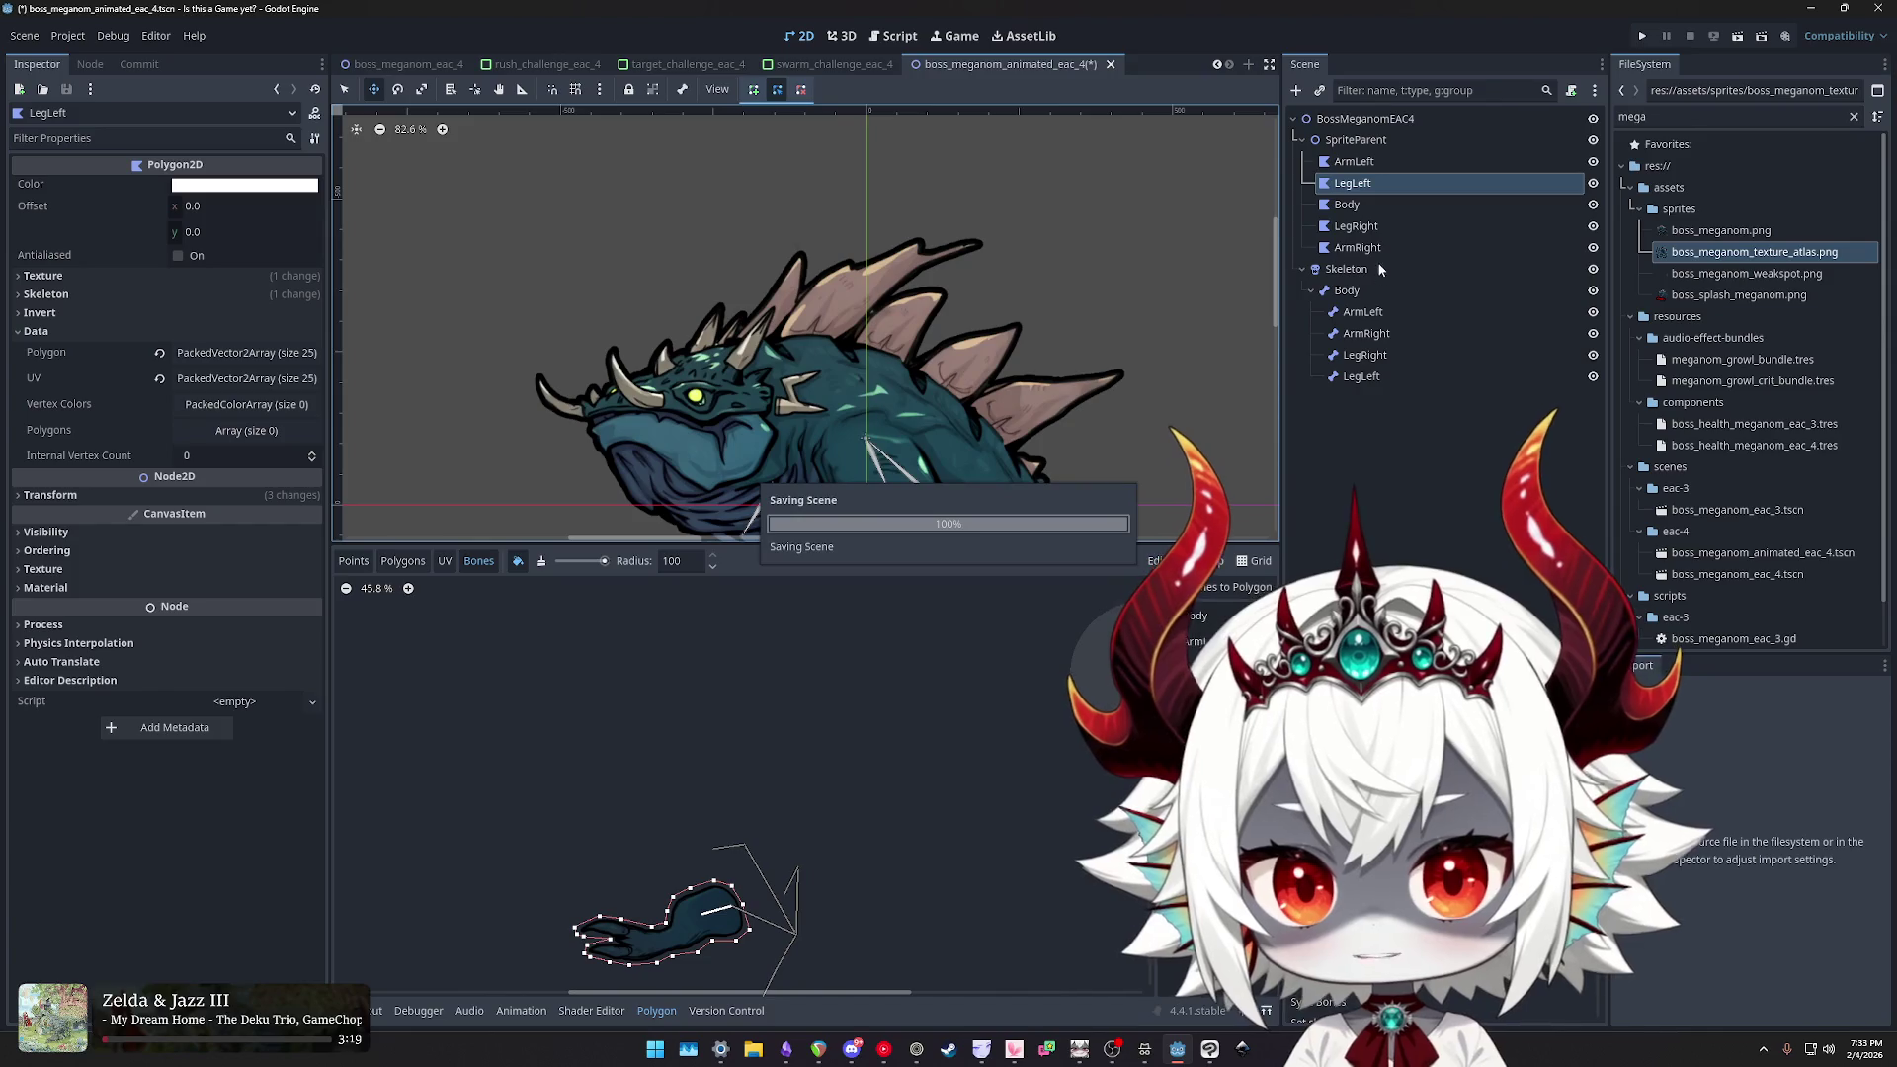
{"action": "left_click", "coordinate": [1347, 205]}
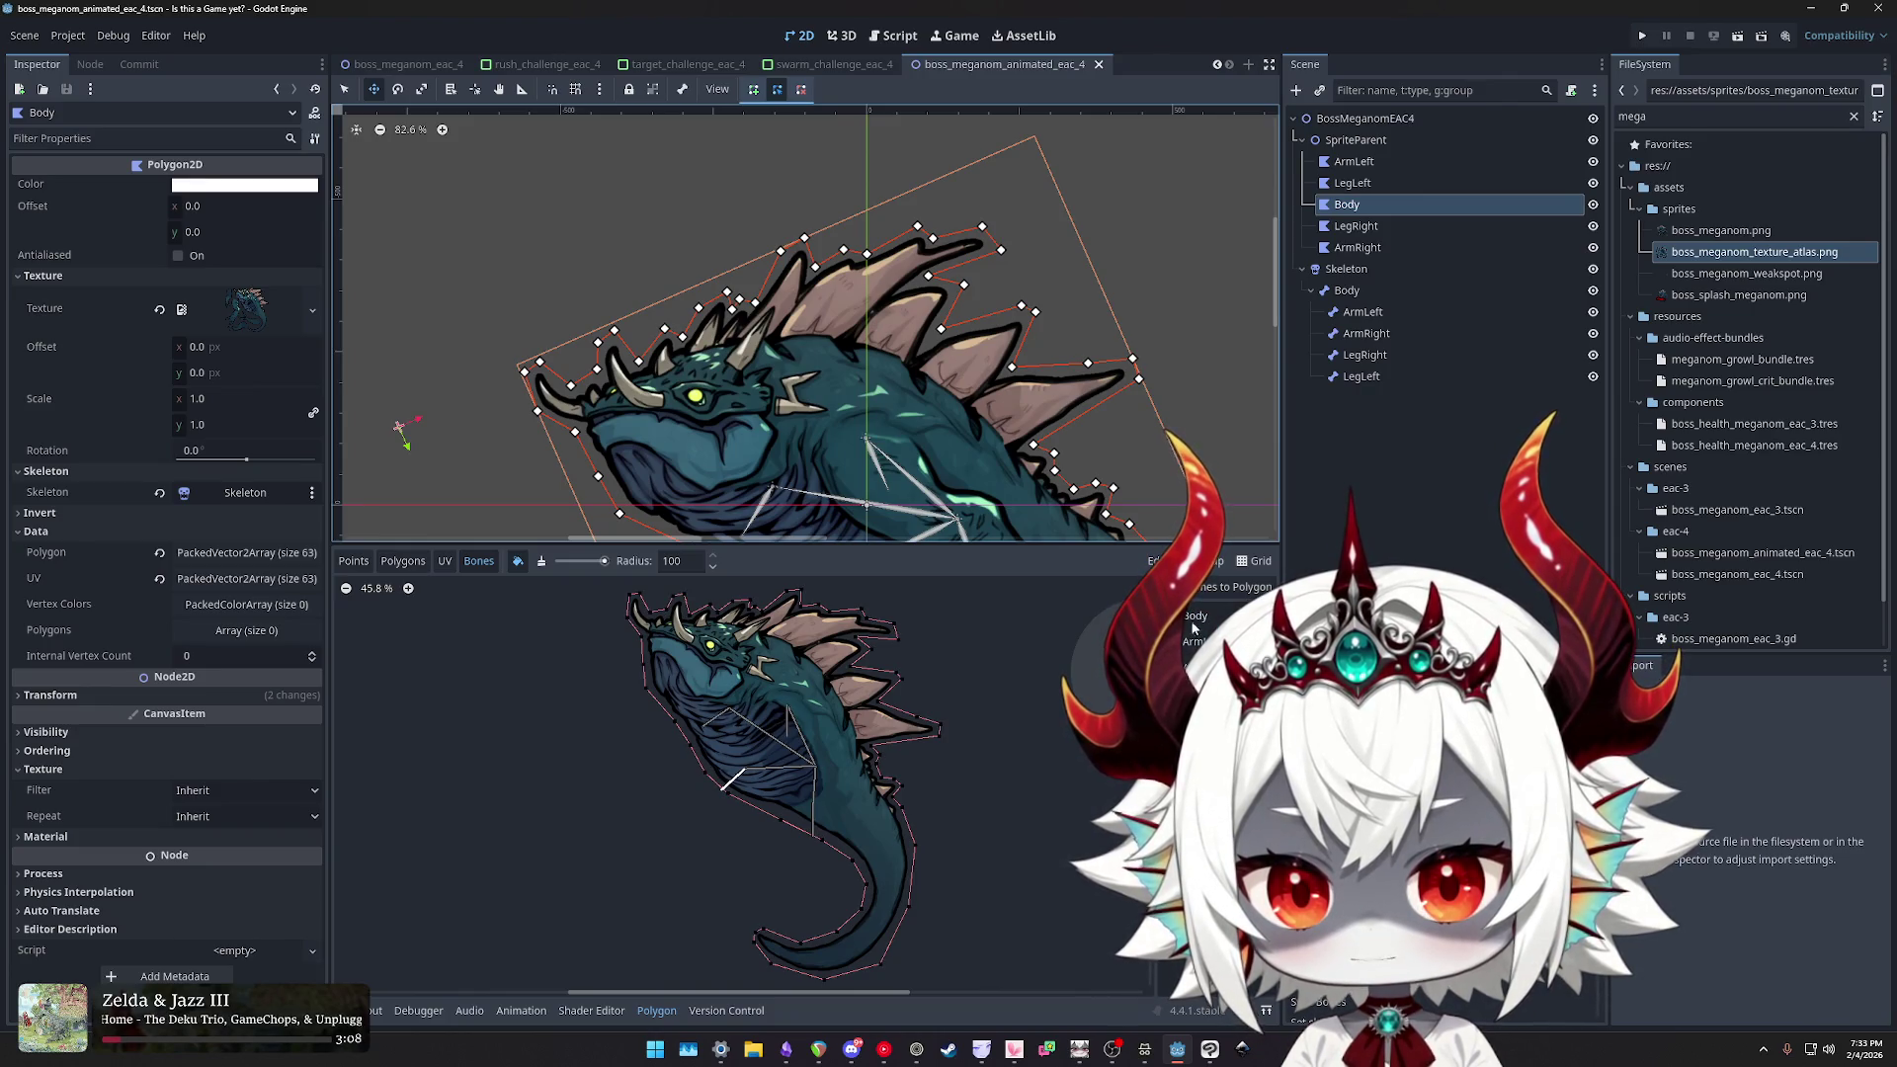
{"action": "left_click", "coordinate": [1212, 591]}
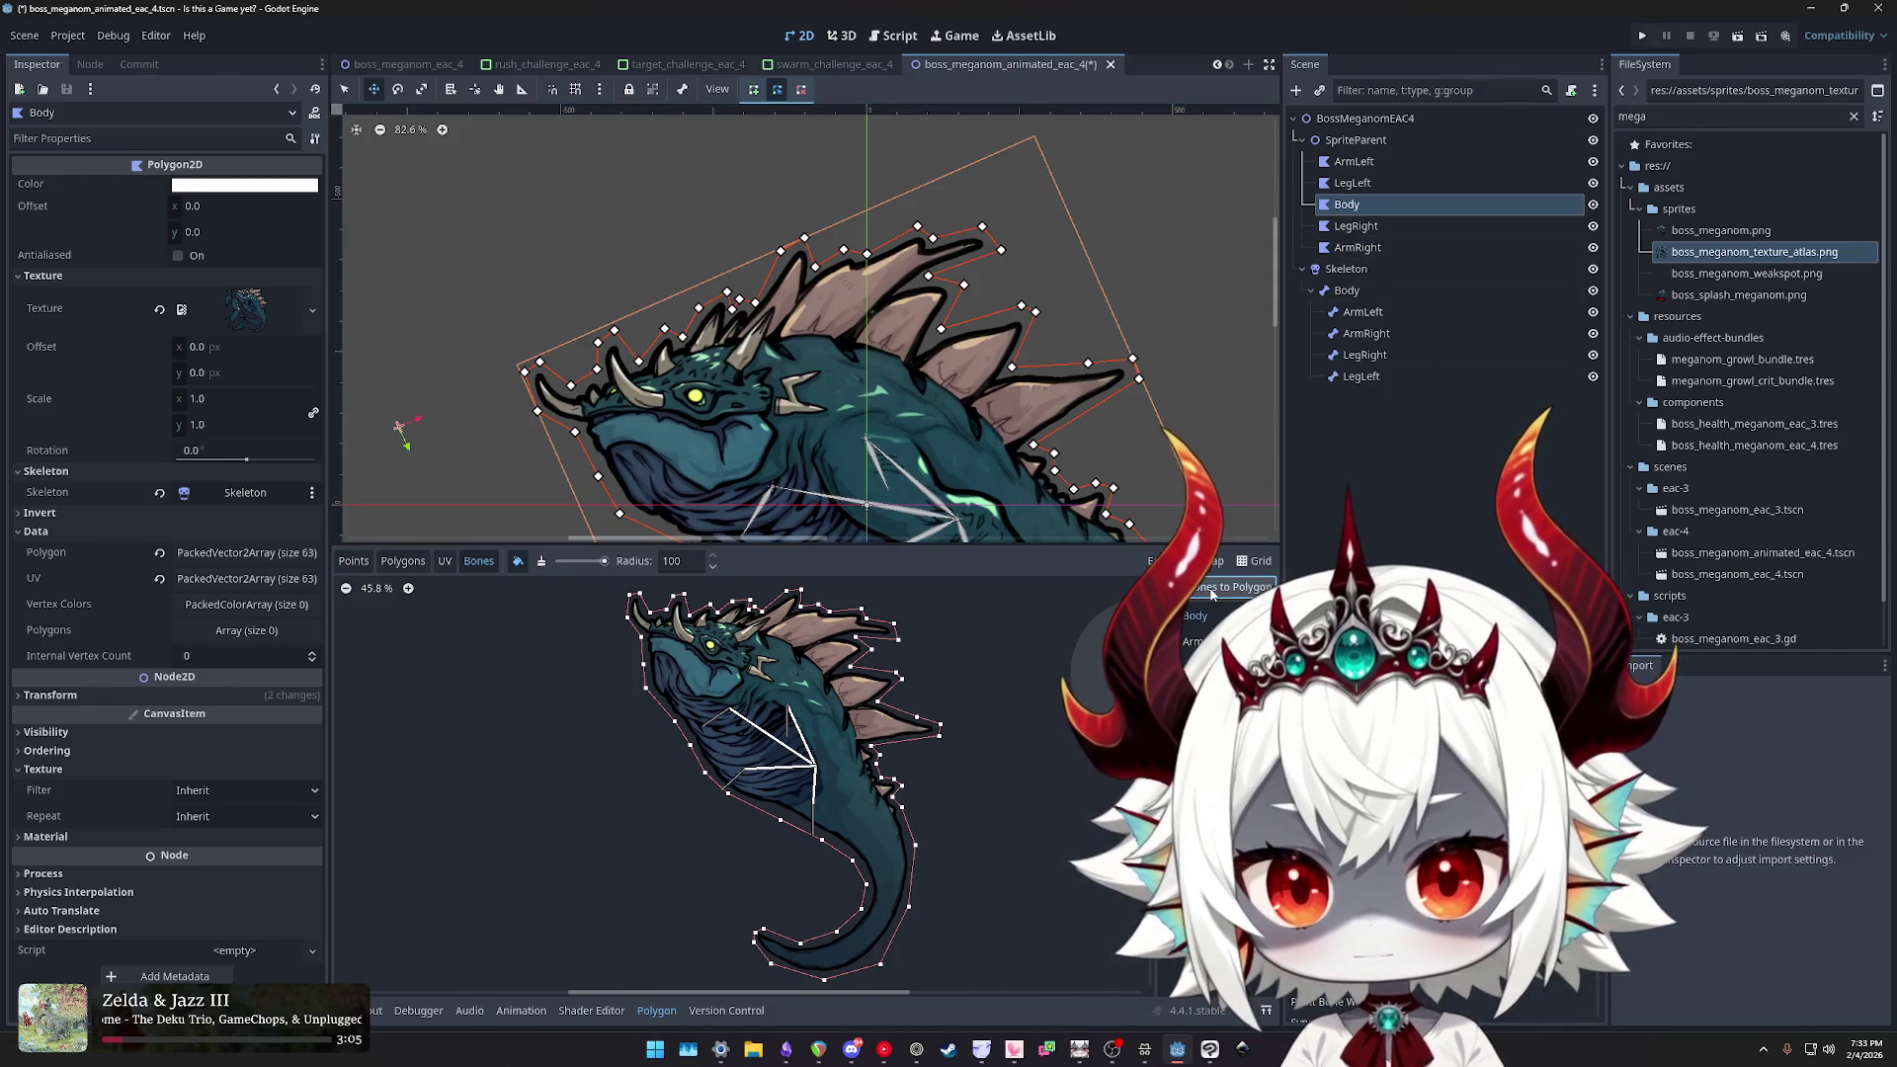
- Step through the polygons to ArmRight, cancelling a rename so it stays ArmRight
{"action": "left_click", "coordinate": [1359, 187]}
{"action": "left_click", "coordinate": [1360, 170]}
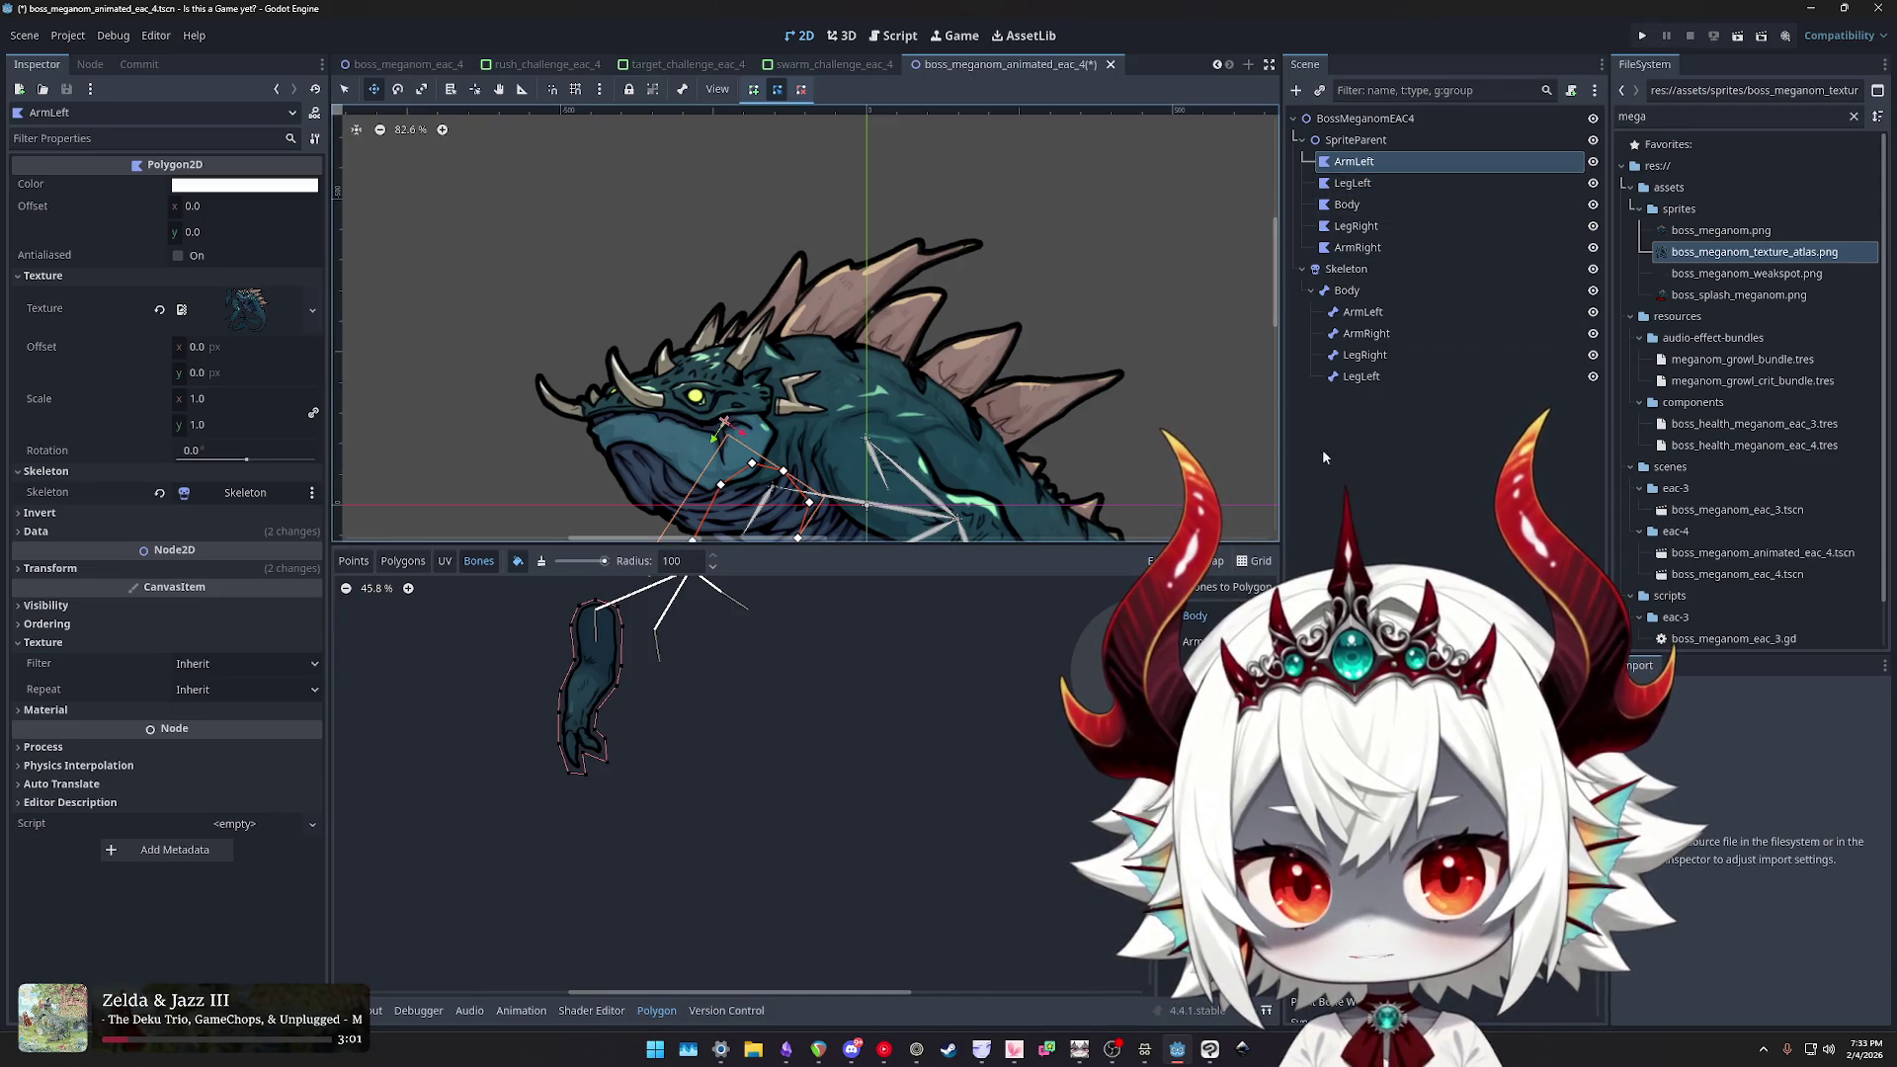
{"action": "left_click", "coordinate": [1367, 187]}
{"action": "left_click", "coordinate": [1371, 227]}
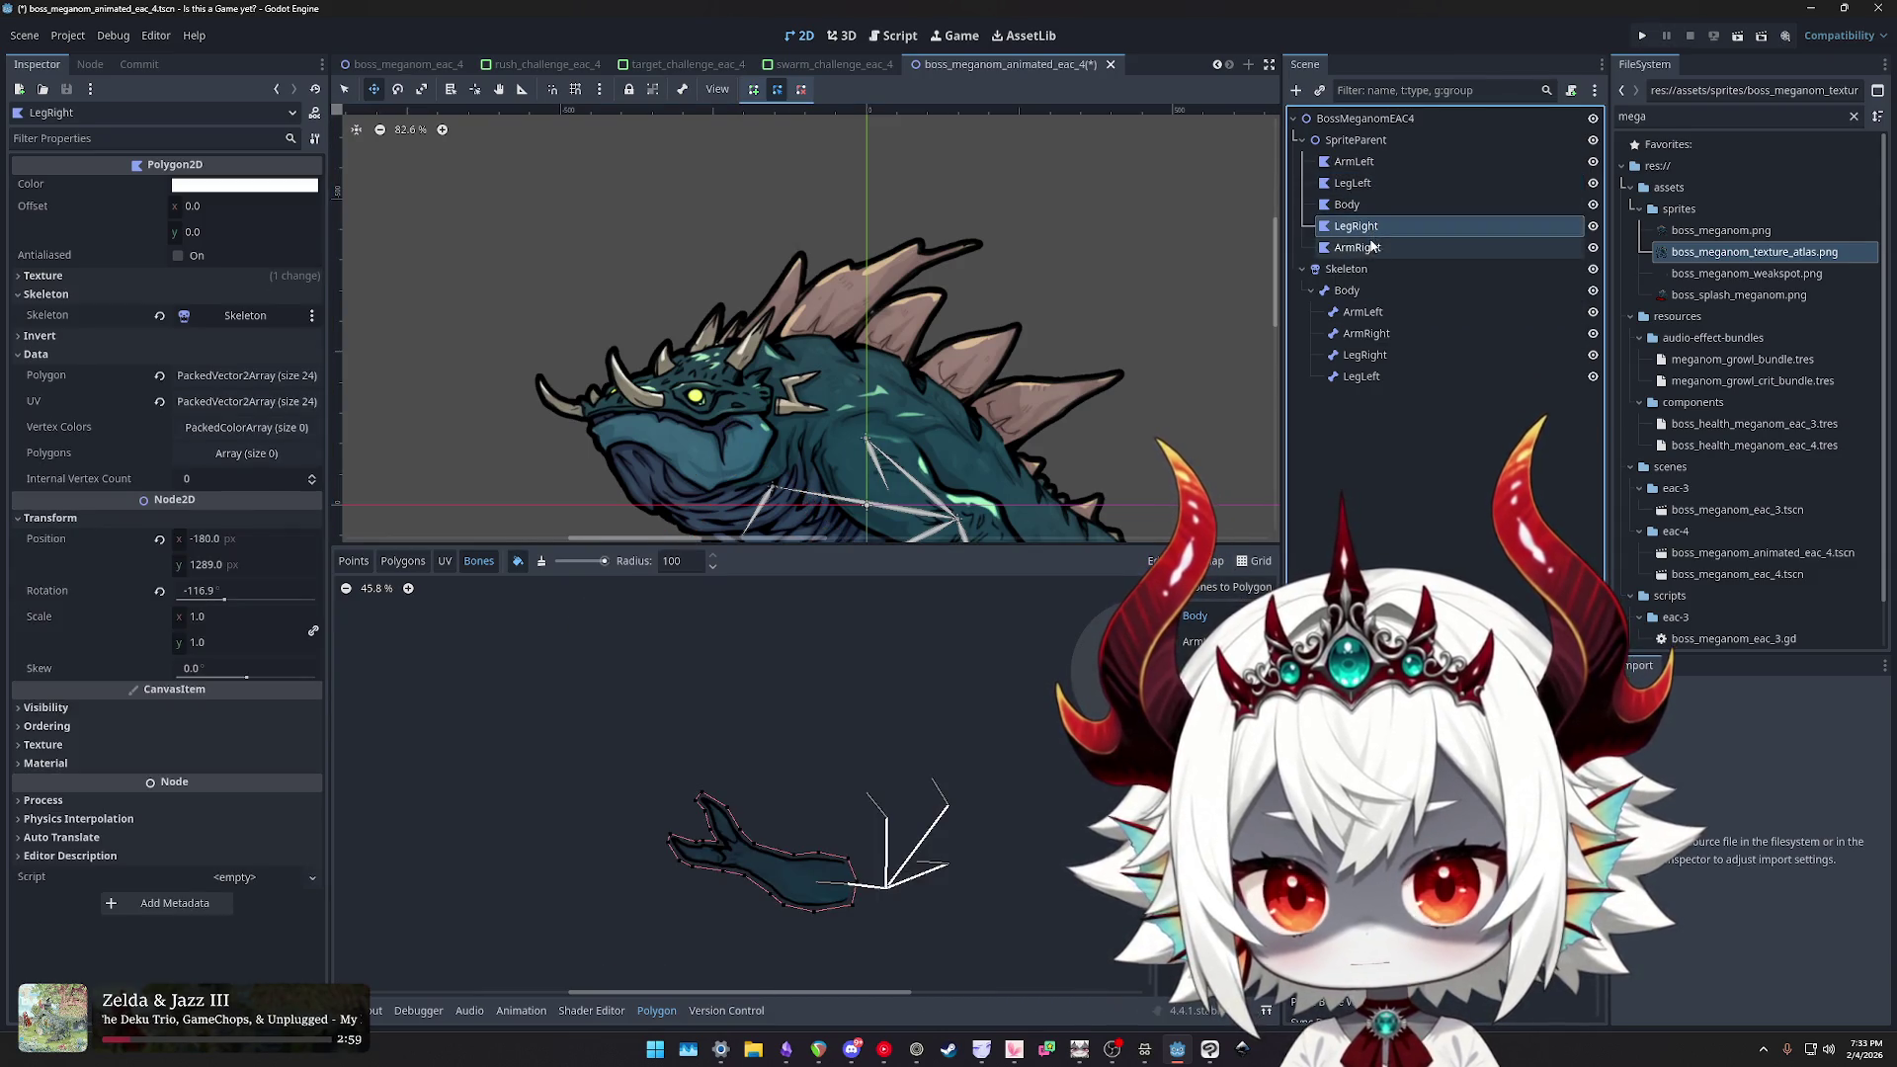
{"action": "left_click", "coordinate": [1372, 247]}
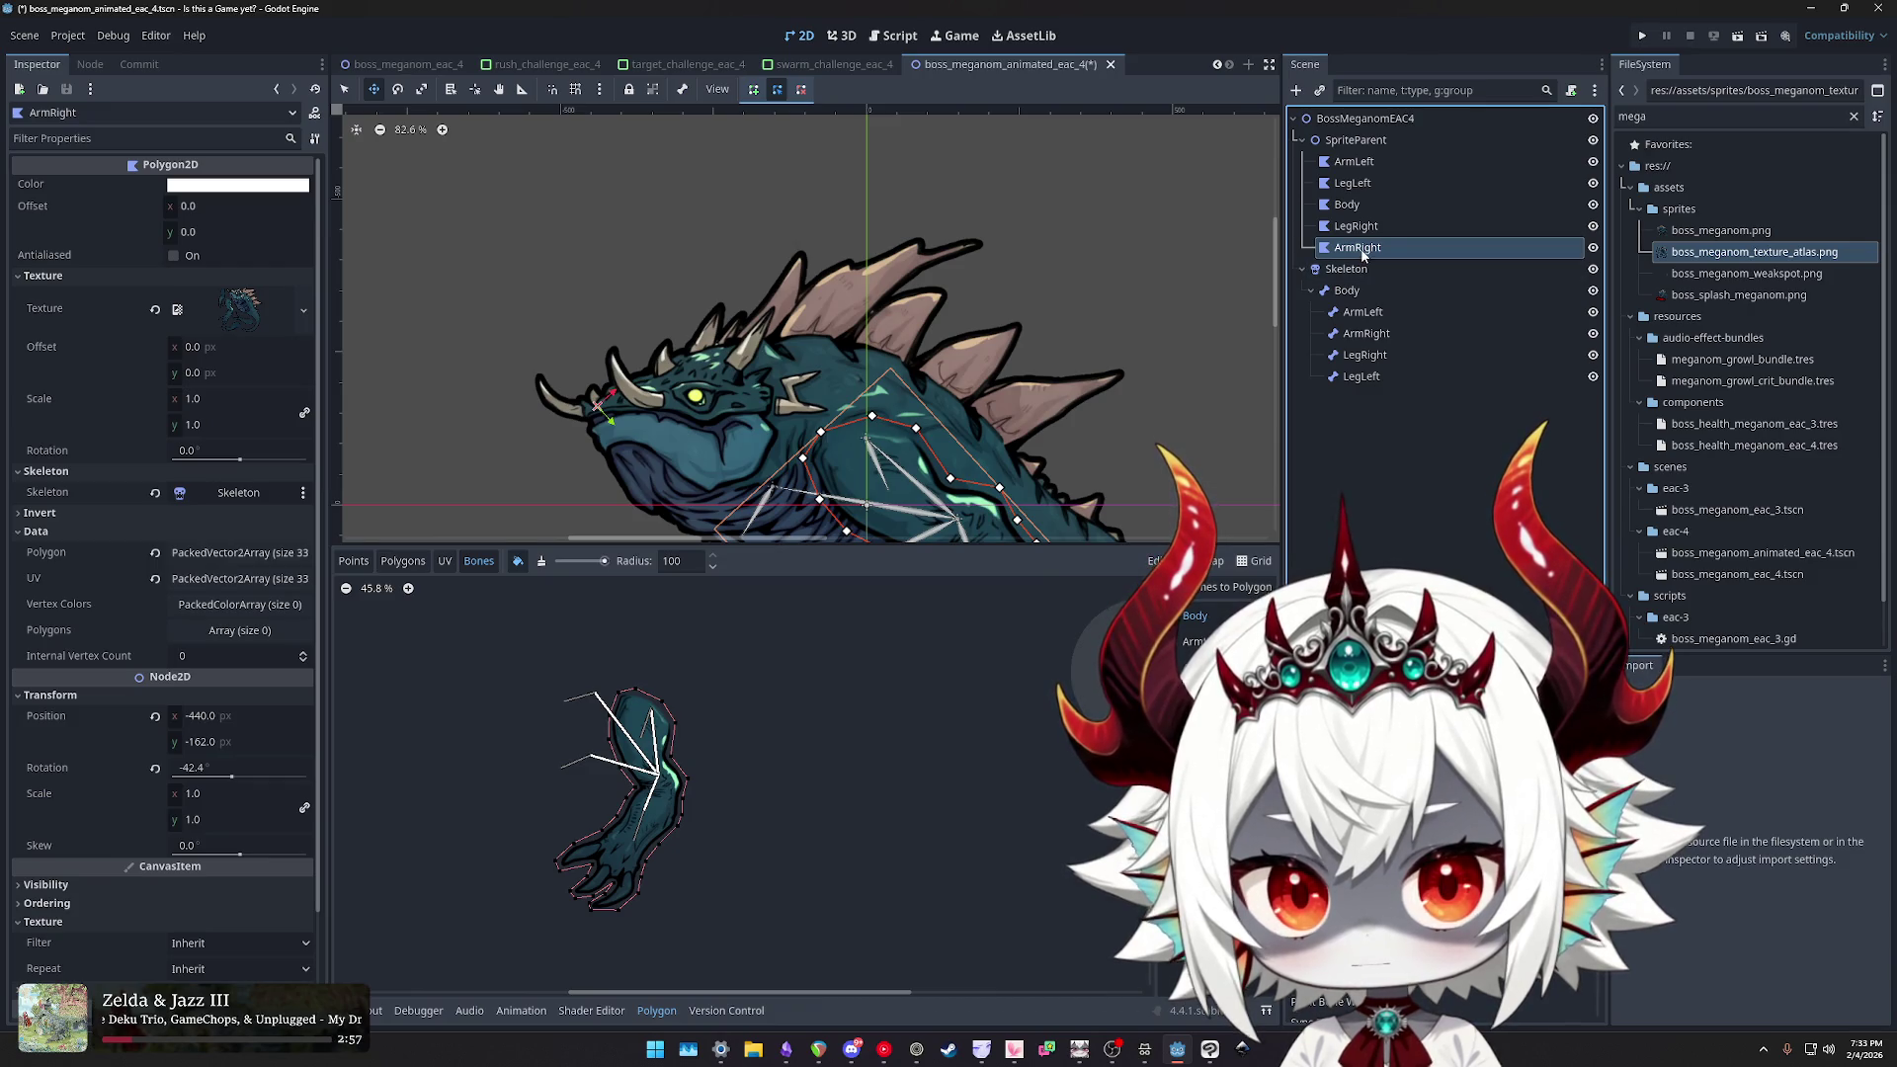
{"action": "double_click", "coordinate": [1372, 248]}
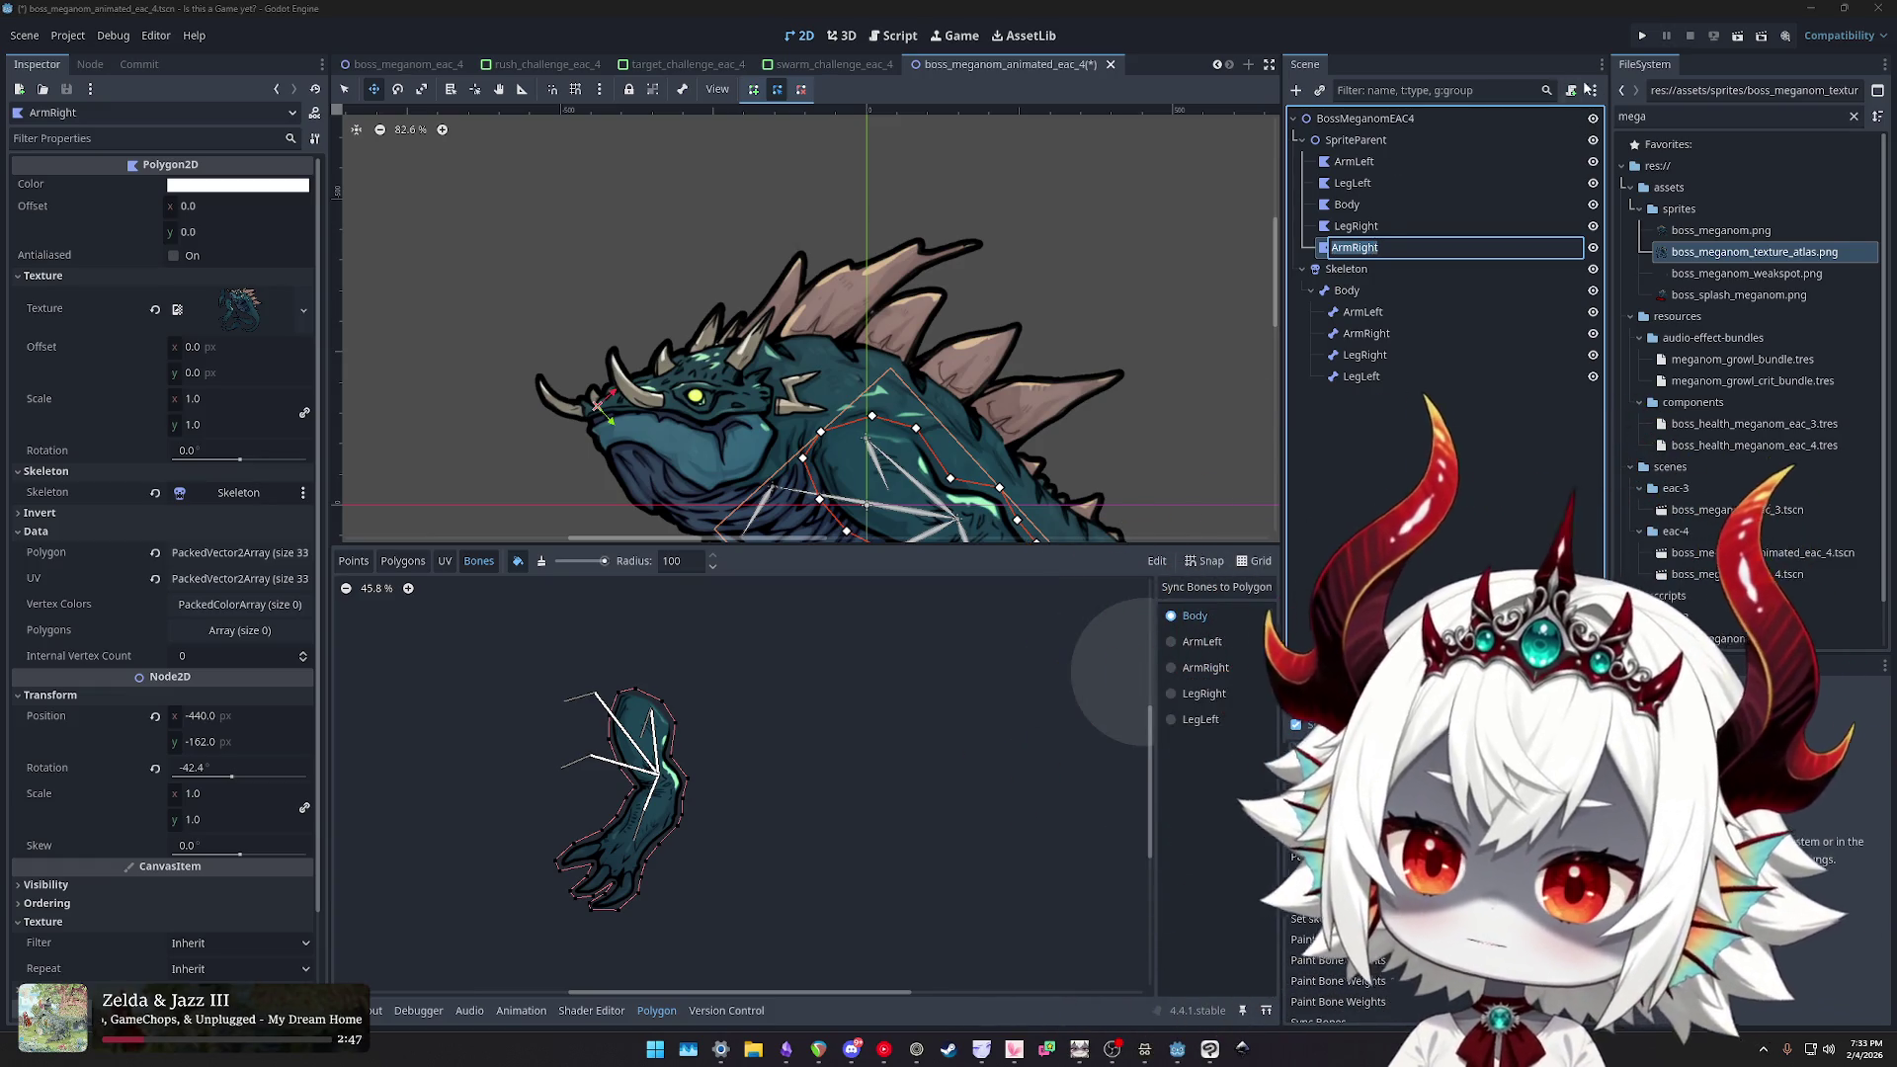
{"action": "key", "text": "Escape"}
{"action": "left_click", "coordinate": [1361, 226]}
{"action": "left_click", "coordinate": [1362, 247]}
{"action": "scroll", "coordinate": [992, 419], "scroll_direction": "down", "scroll_amount": 6}
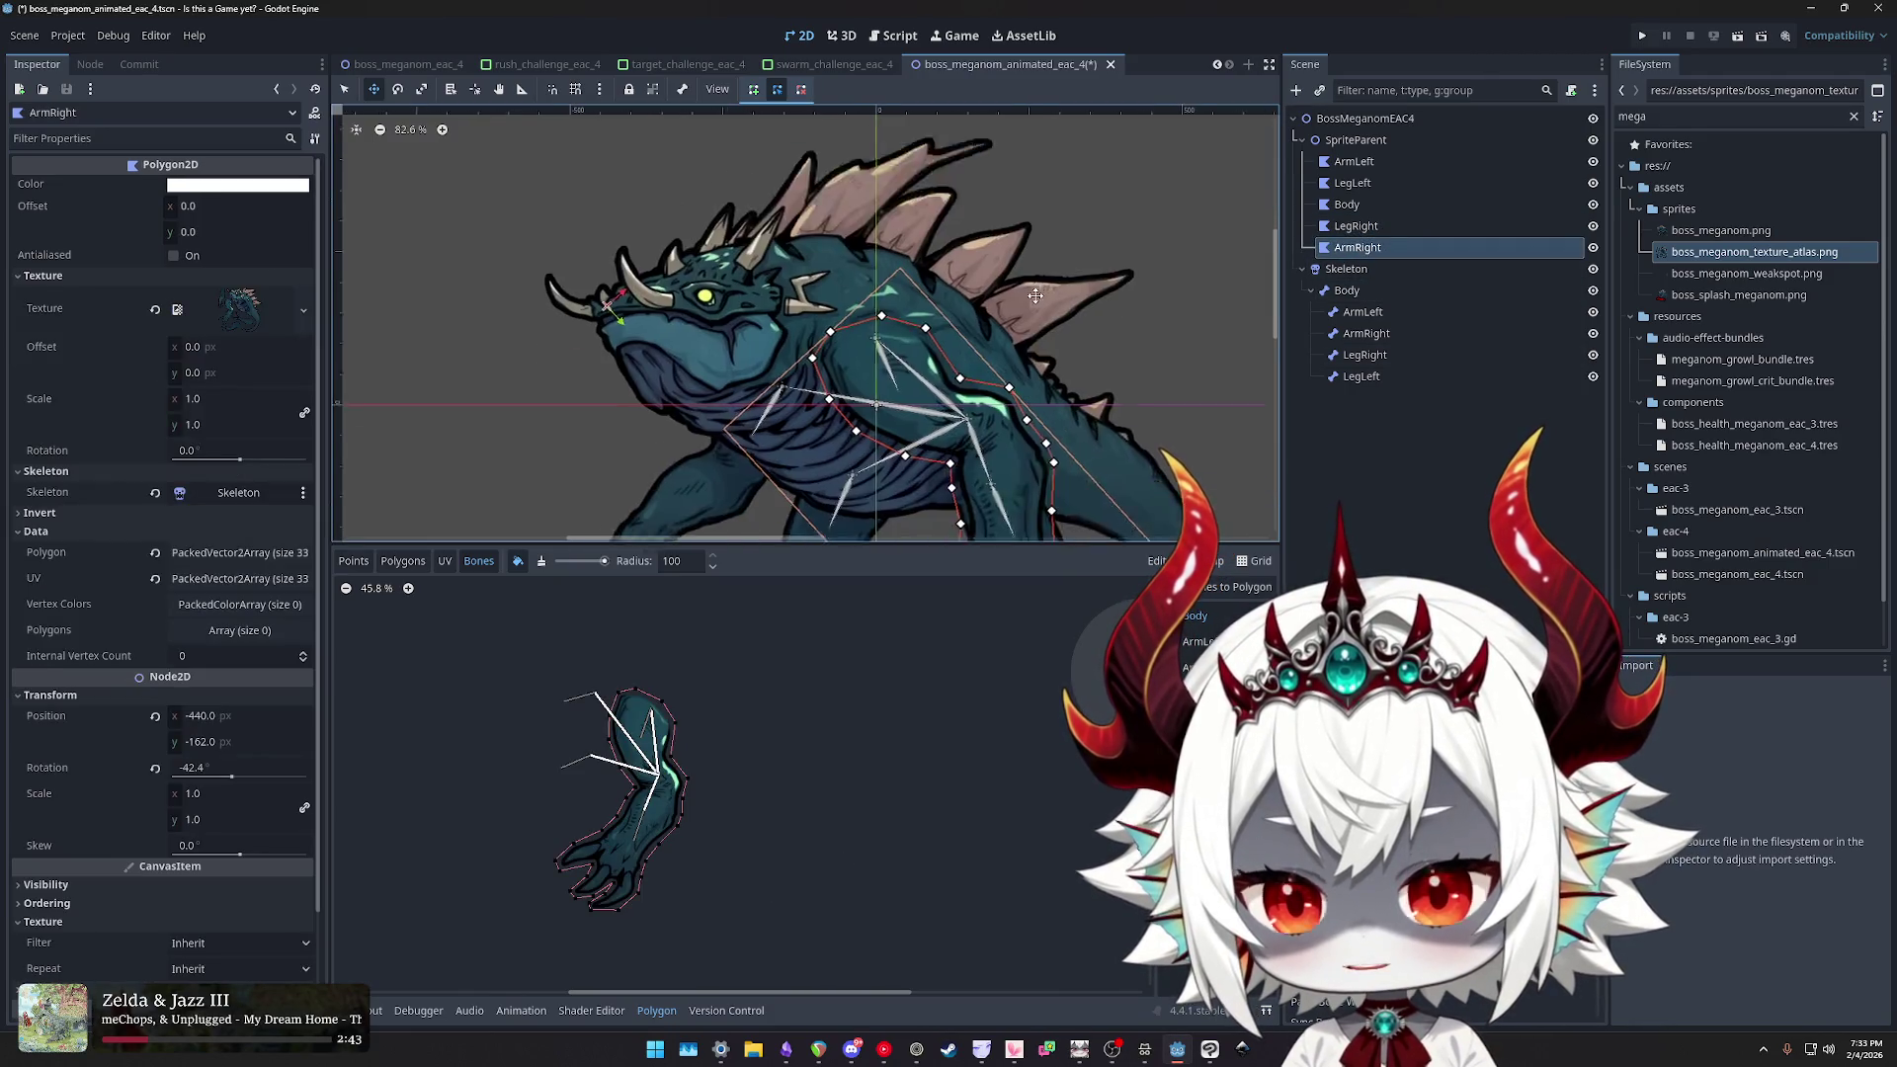
{"action": "scroll", "coordinate": [1050, 251], "scroll_direction": "up", "scroll_amount": 1}
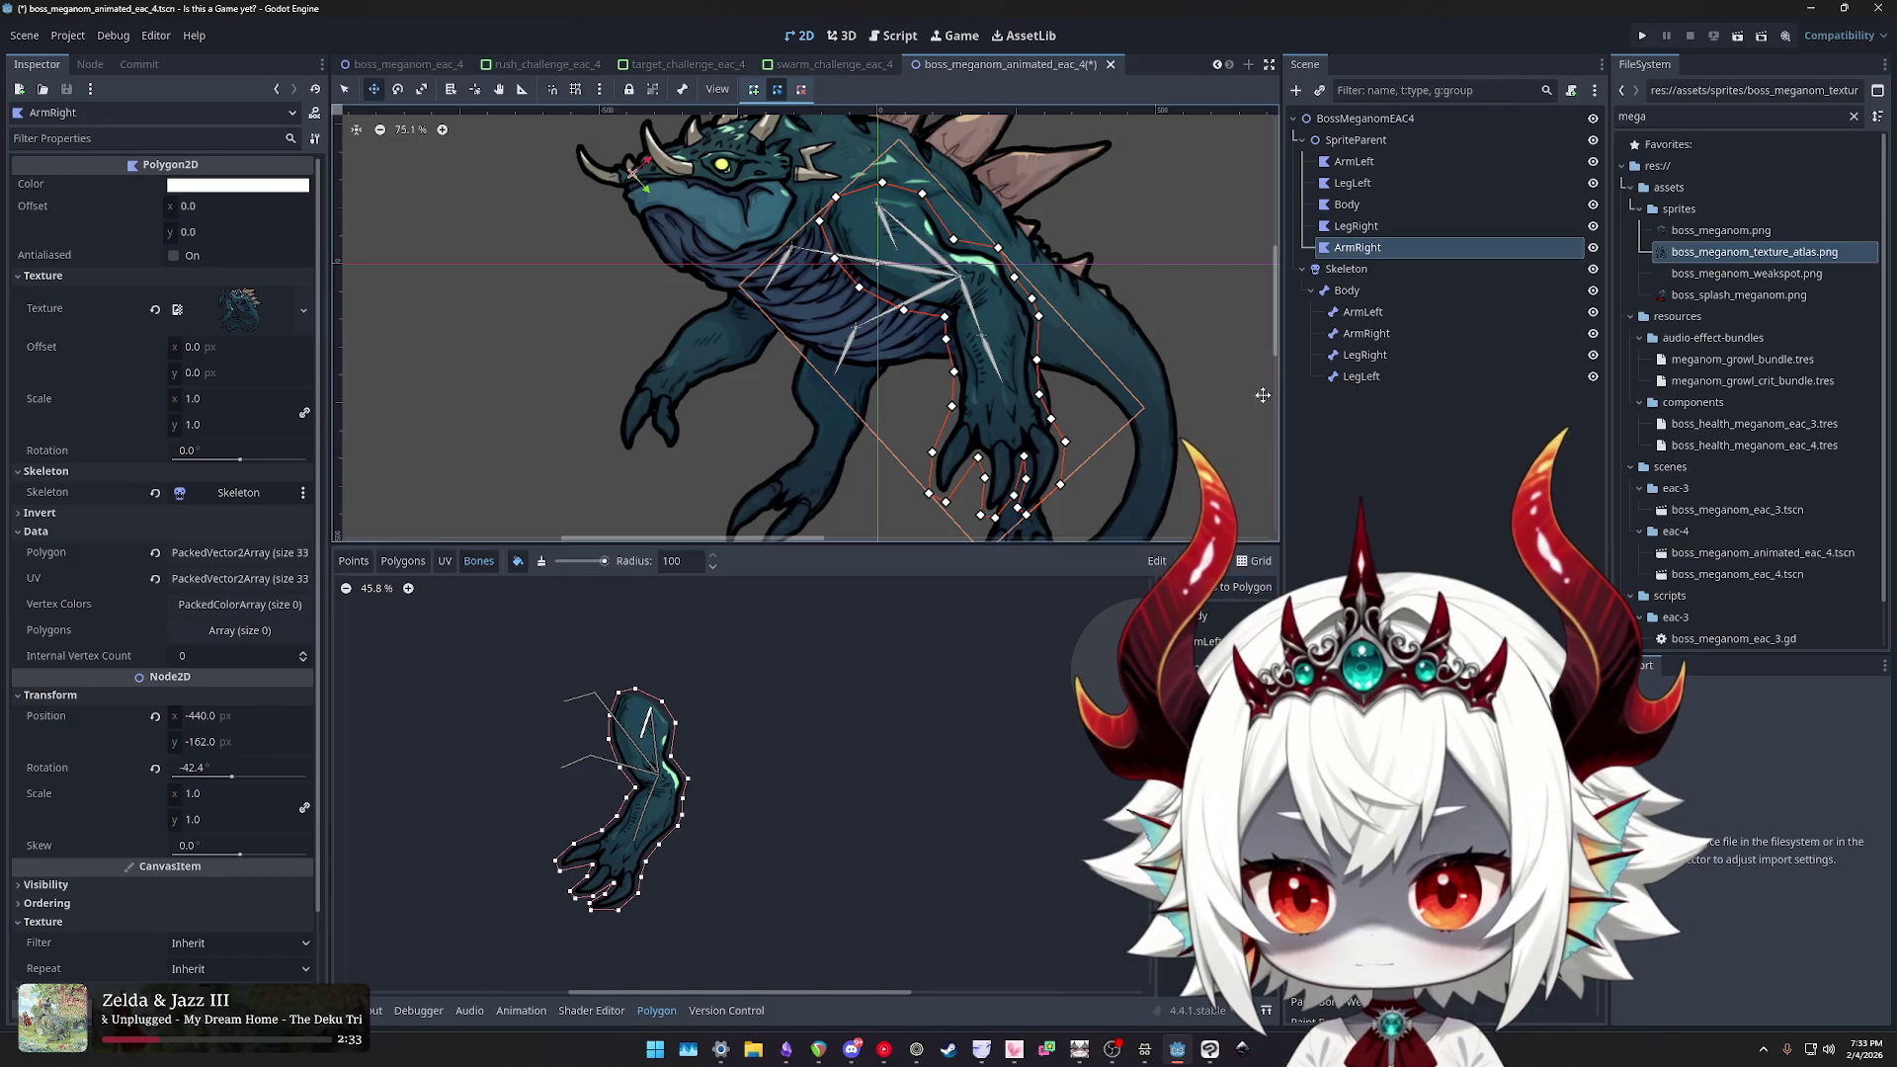
- Review LegRight, LegLeft, ArmLeft and ArmRight, finishing on Body zoomed out to about 51%
{"action": "left_click", "coordinate": [1352, 226]}
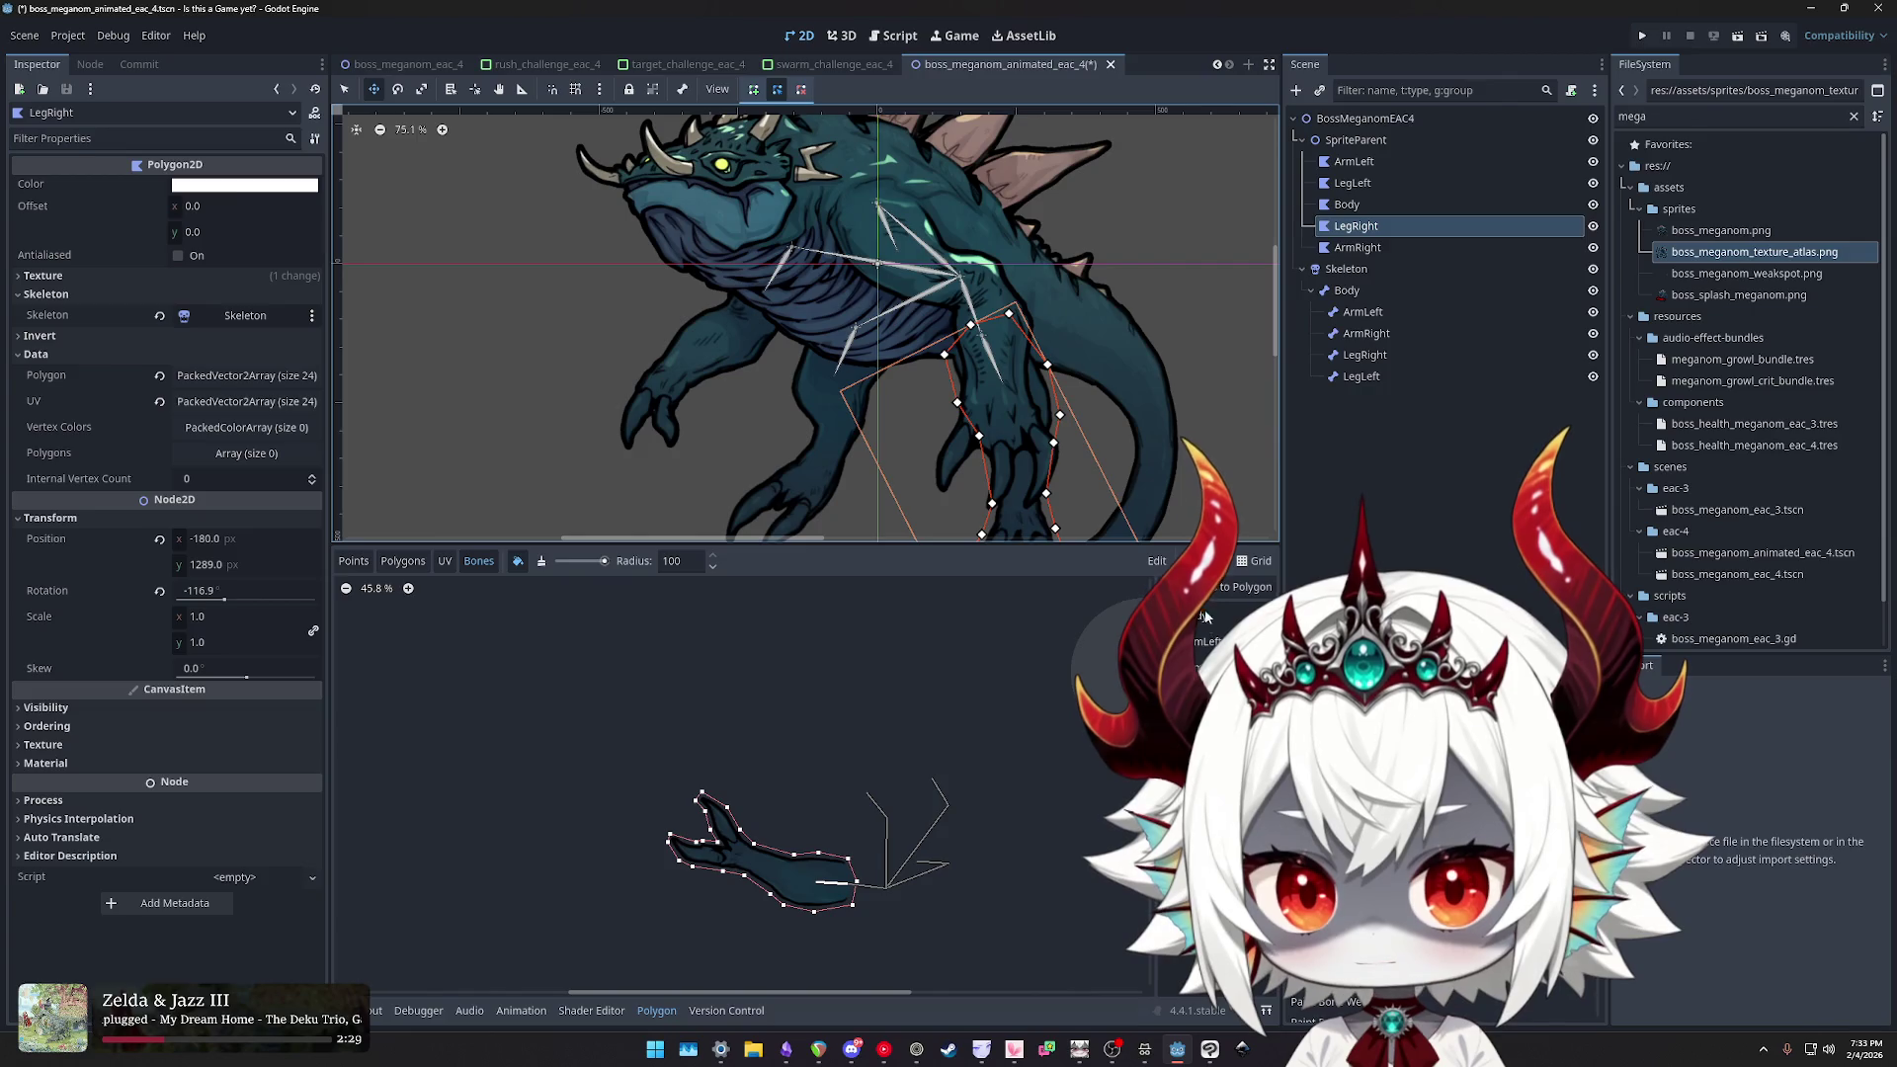
{"action": "key", "text": "Up"}
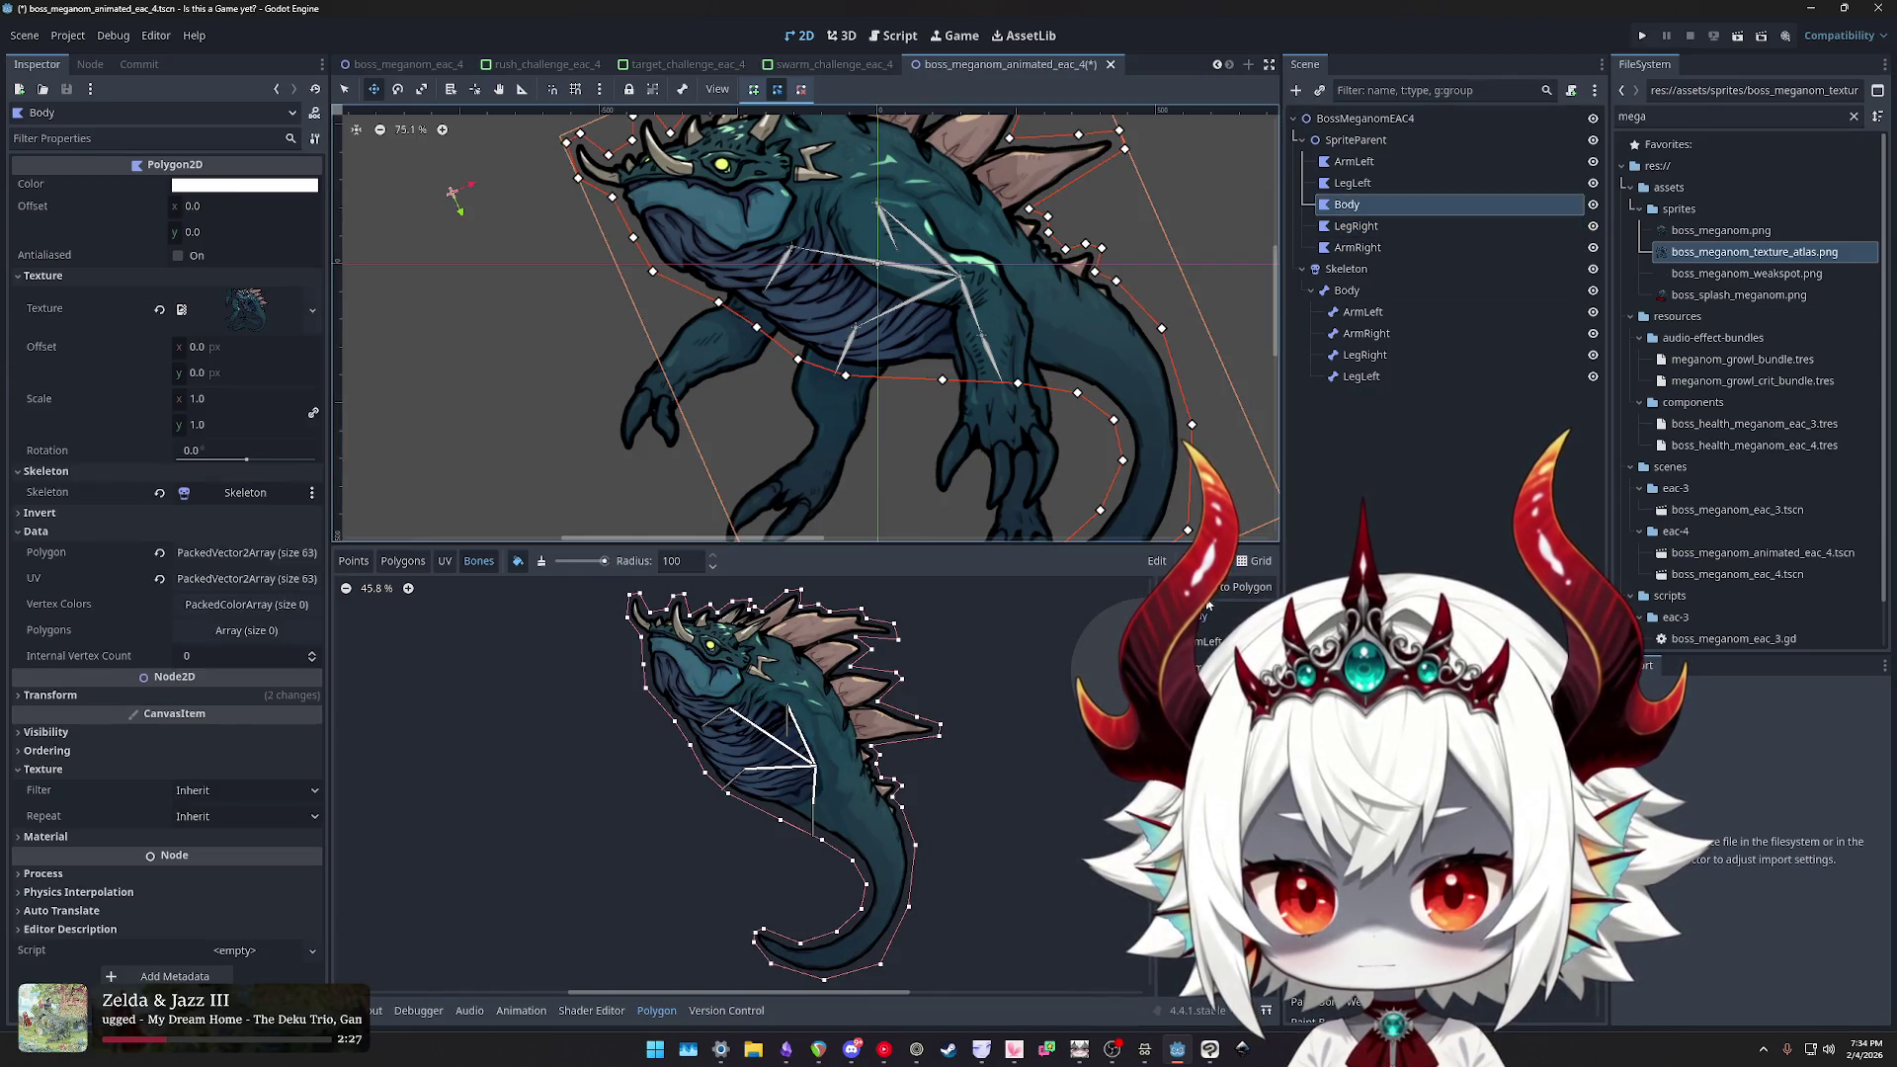
{"action": "key", "text": "Up"}
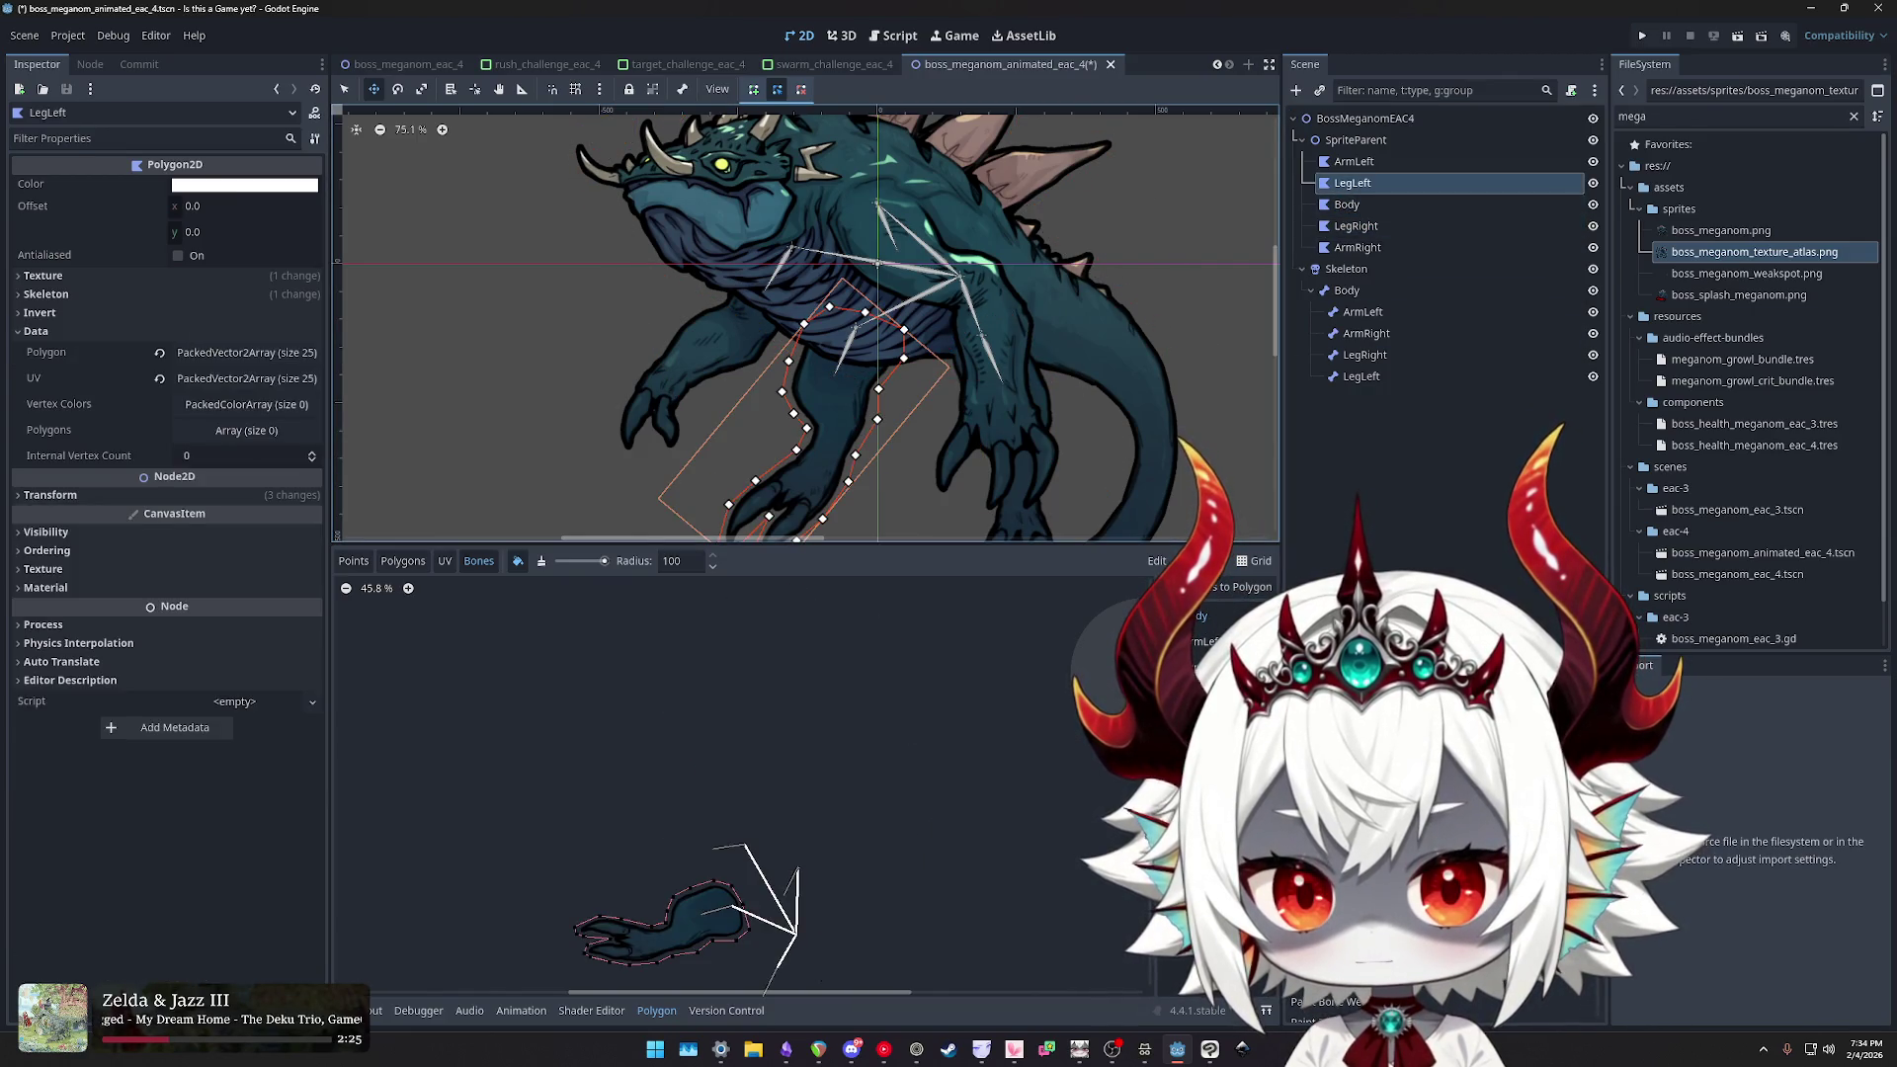
{"action": "left_click", "coordinate": [1356, 163]}
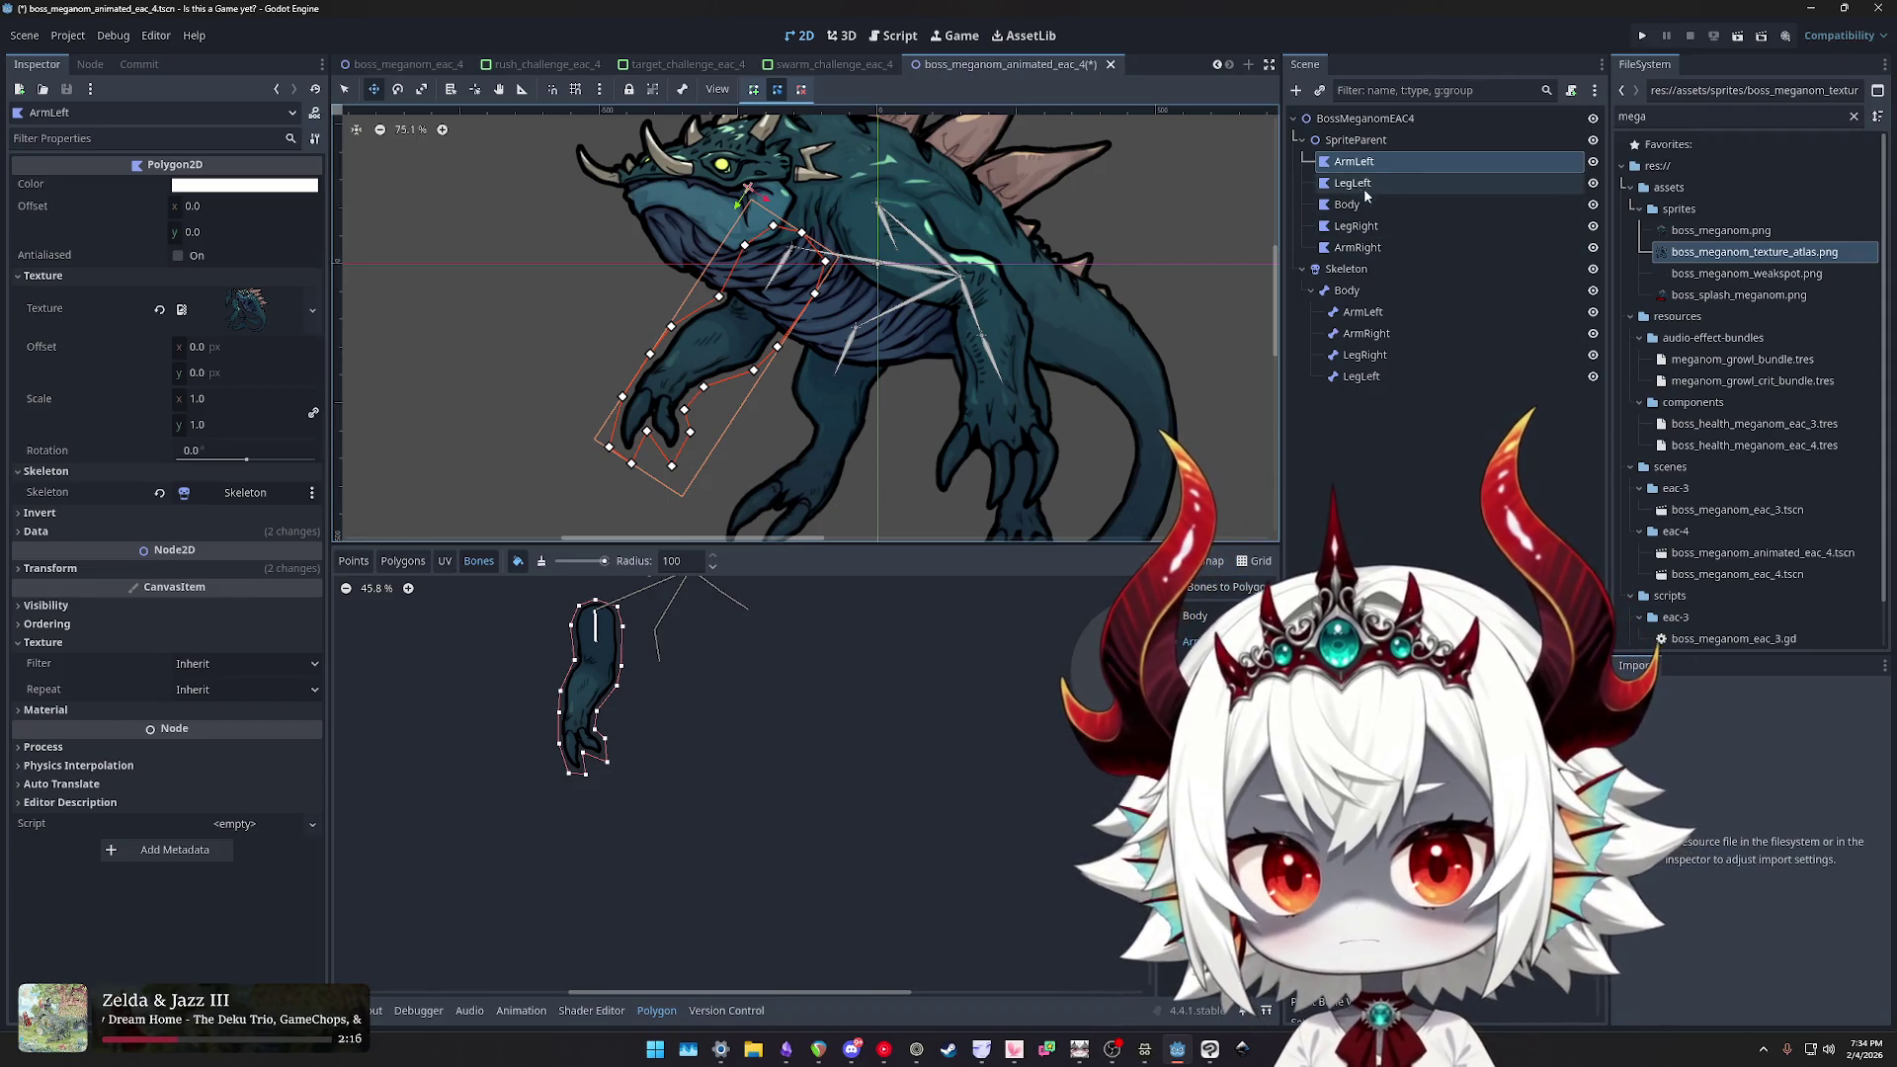
{"action": "left_click", "coordinate": [1344, 205]}
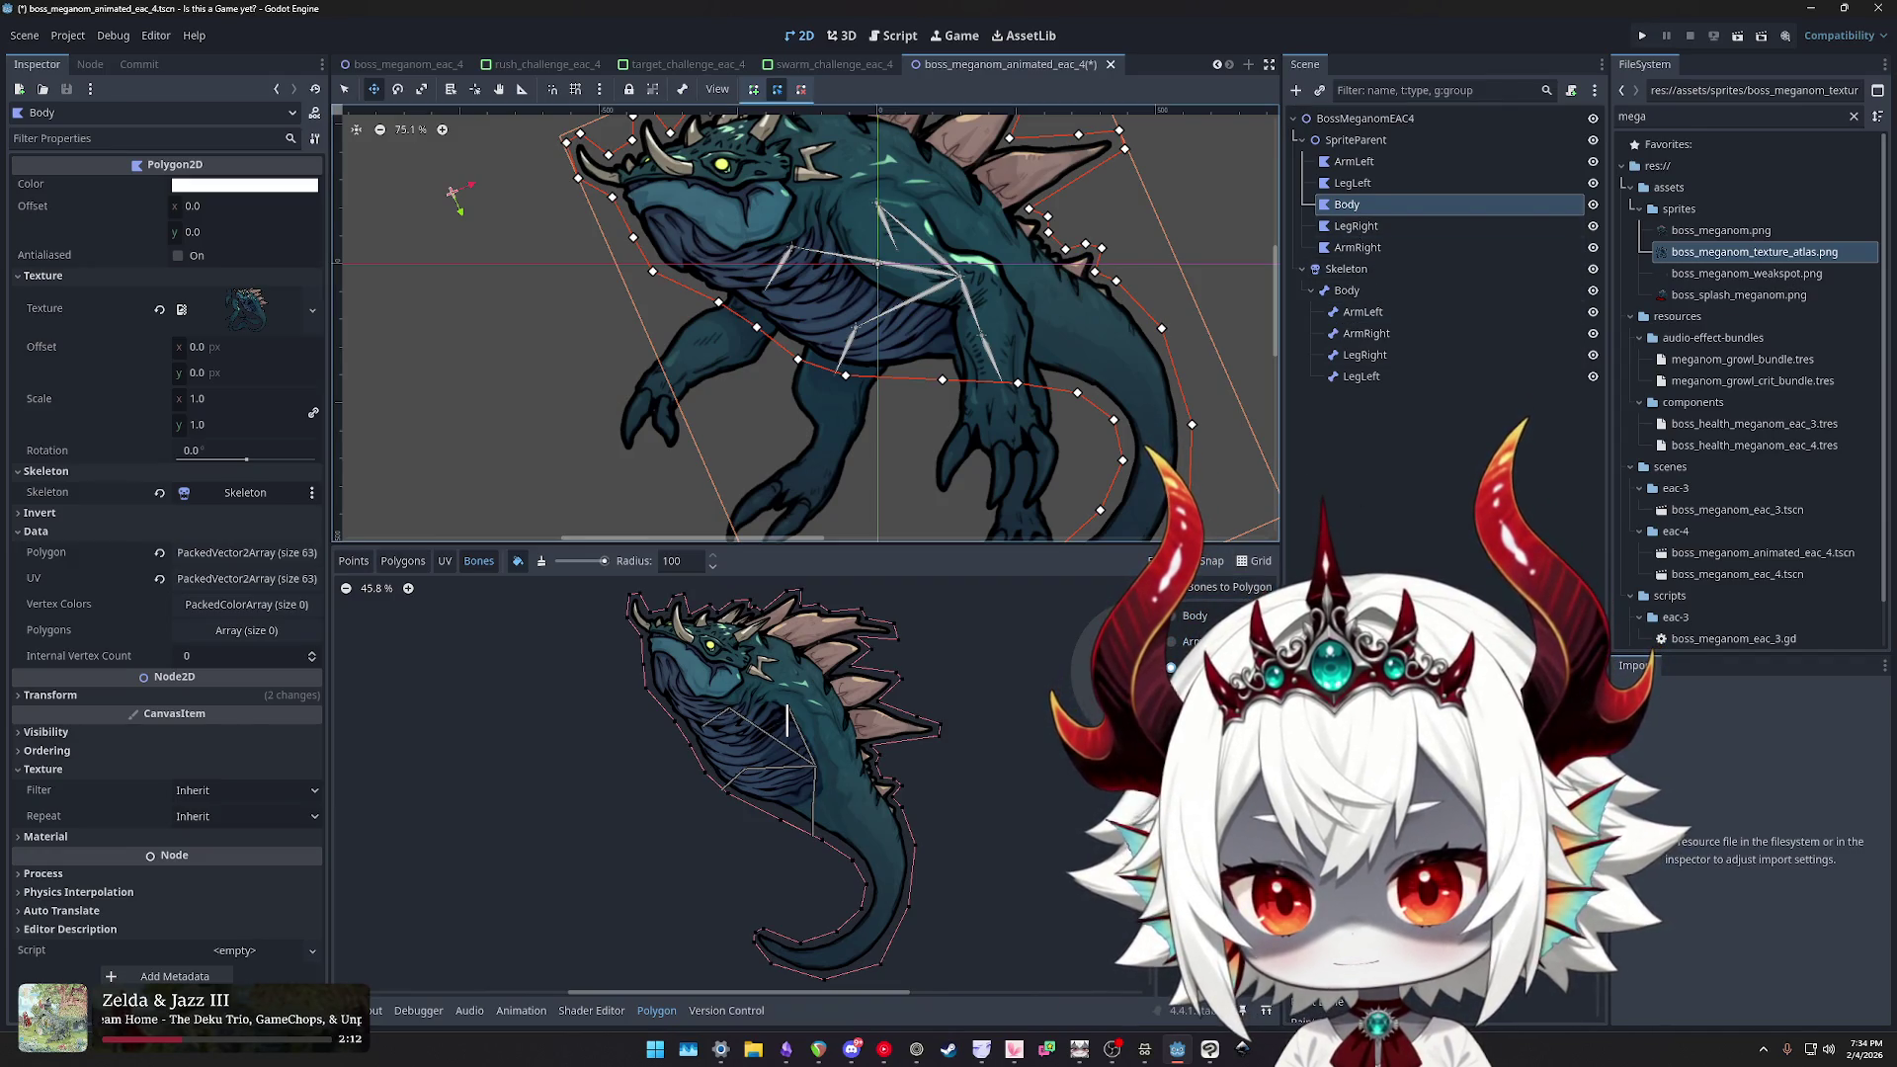
{"action": "left_click", "coordinate": [1356, 226]}
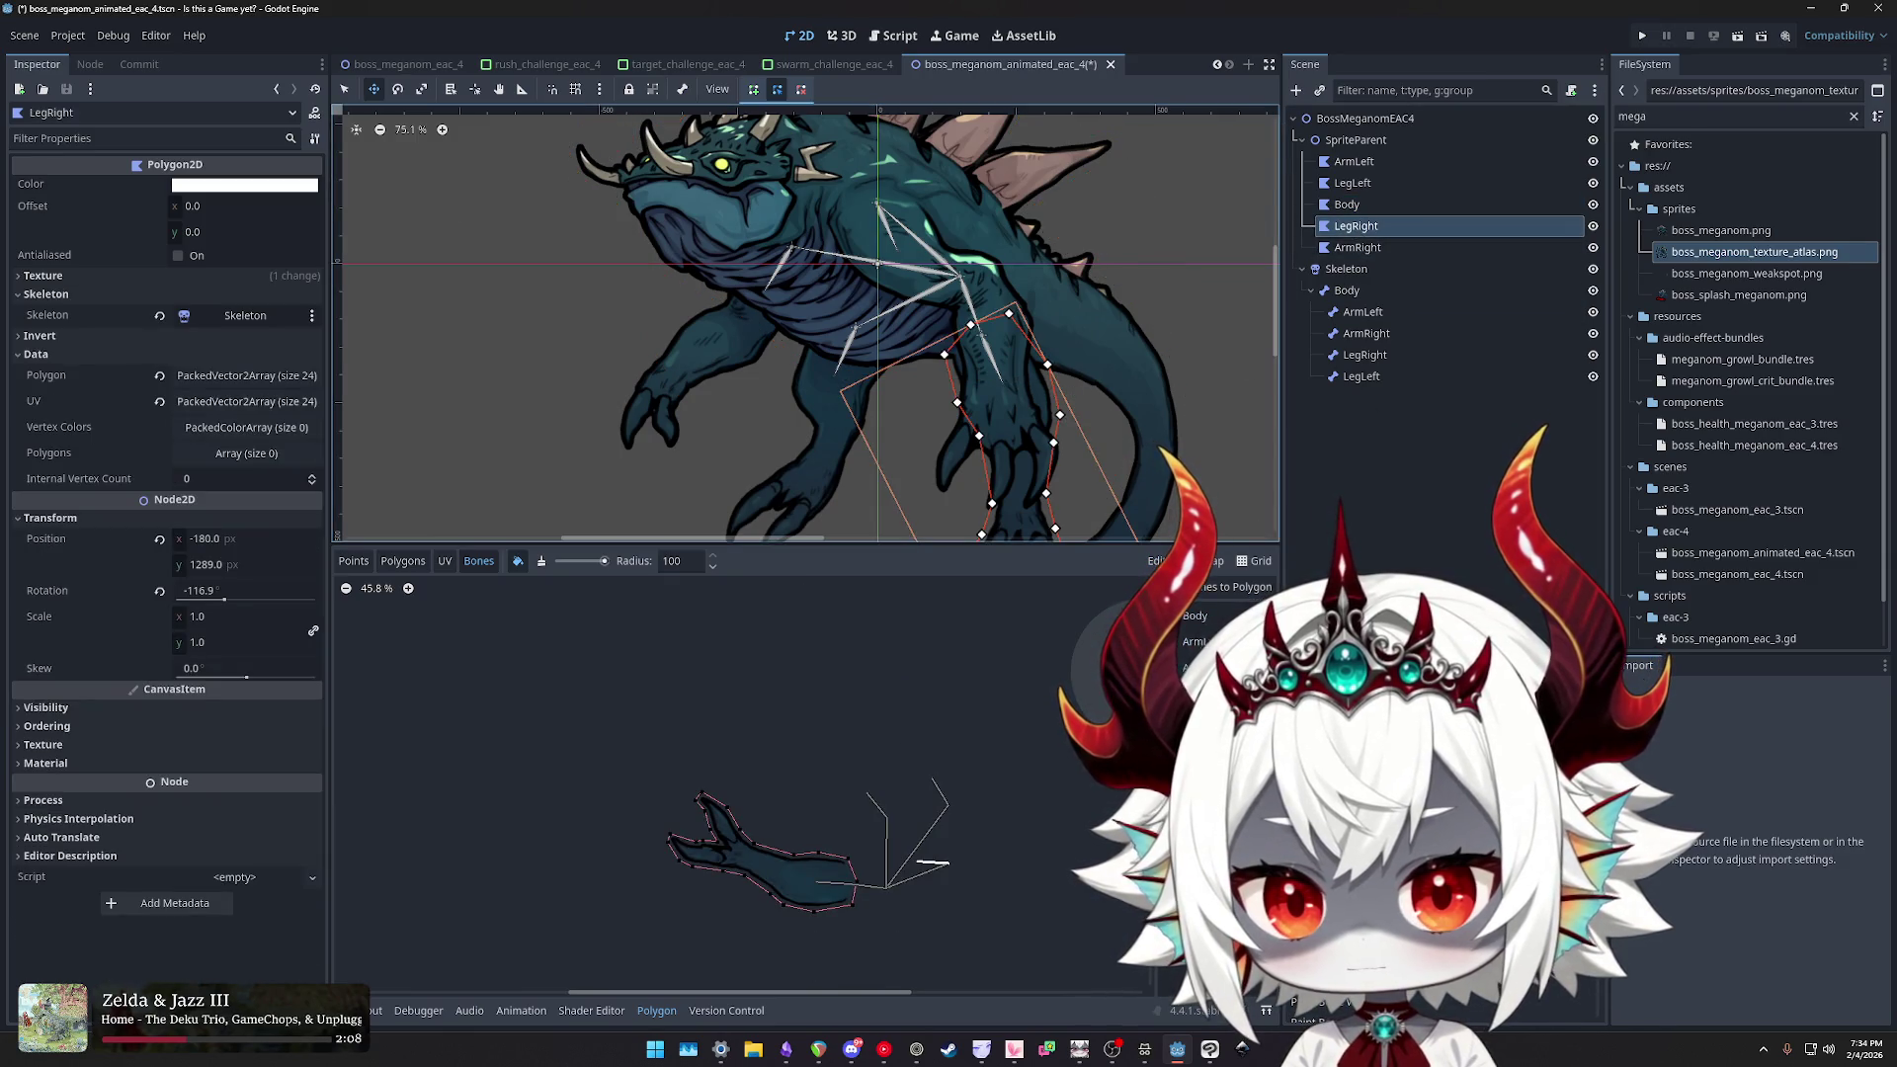
{"action": "left_click", "coordinate": [1357, 247]}
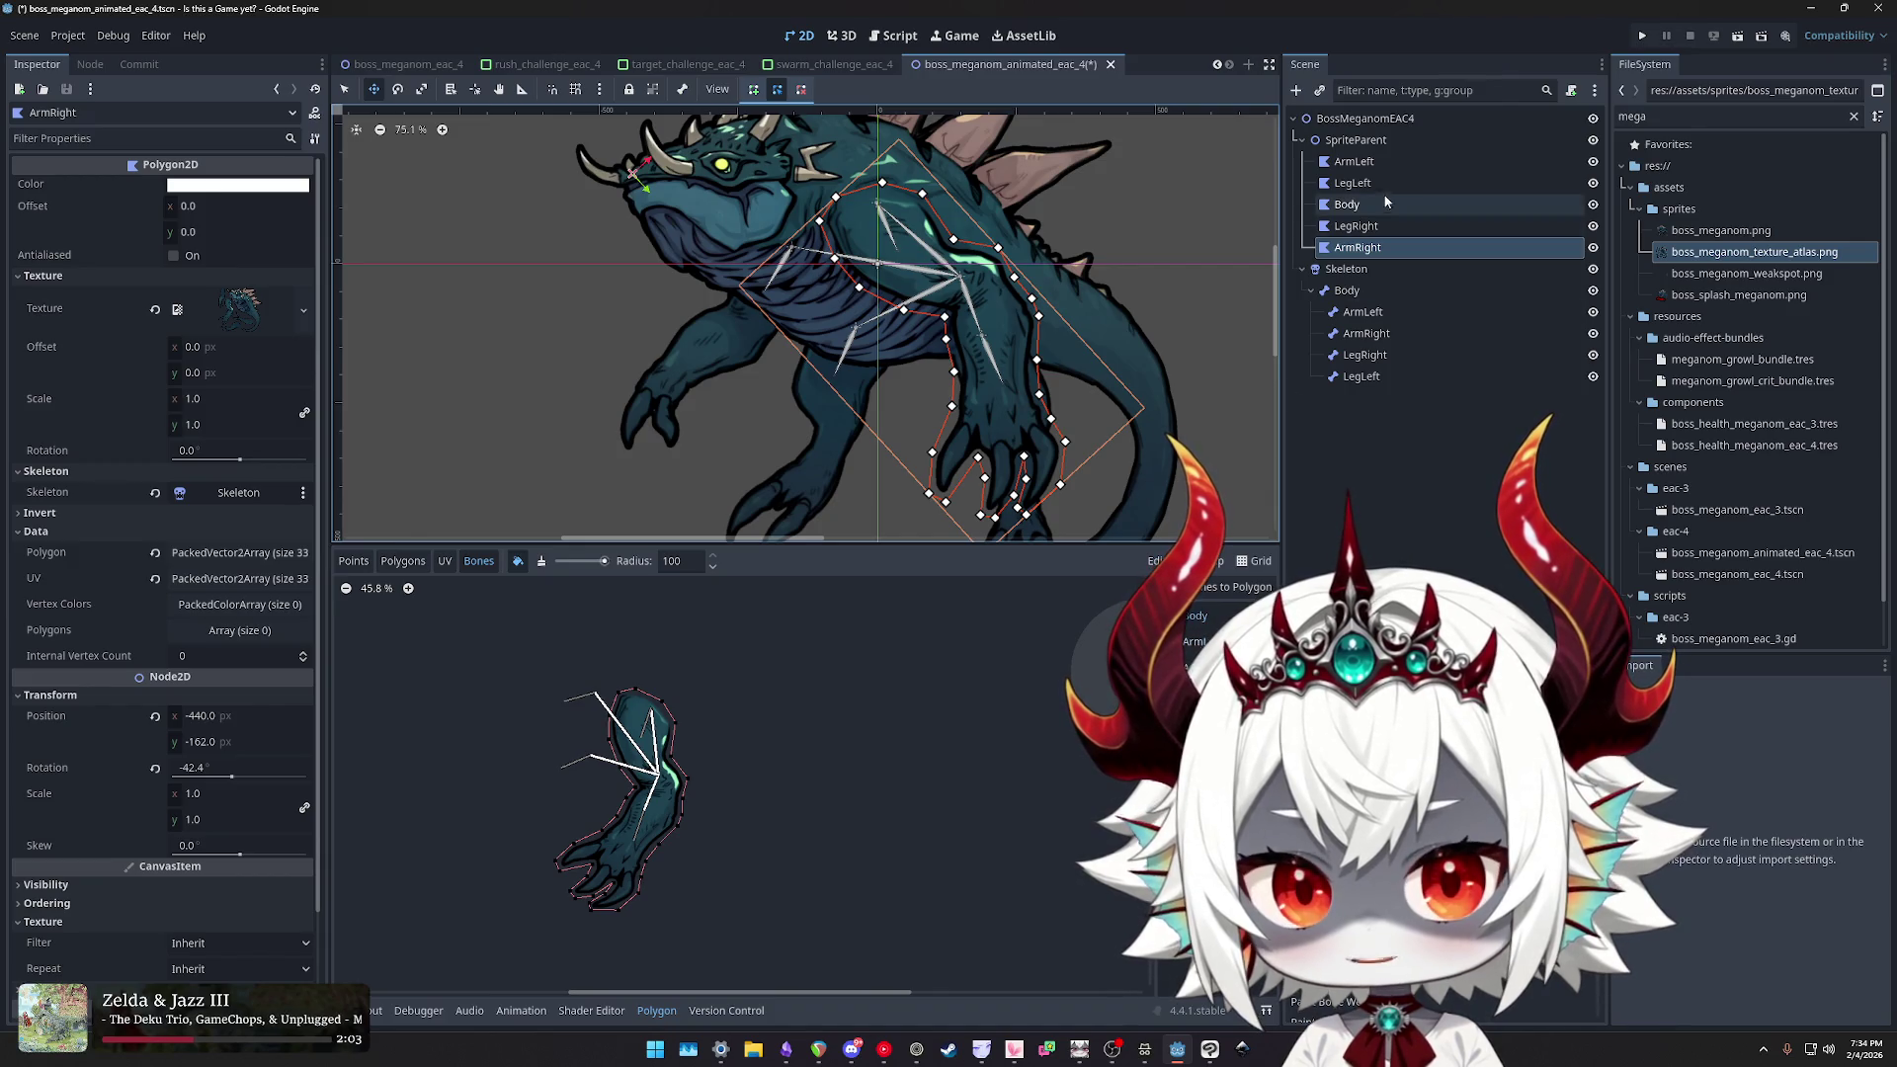
{"action": "left_click", "coordinate": [1347, 204]}
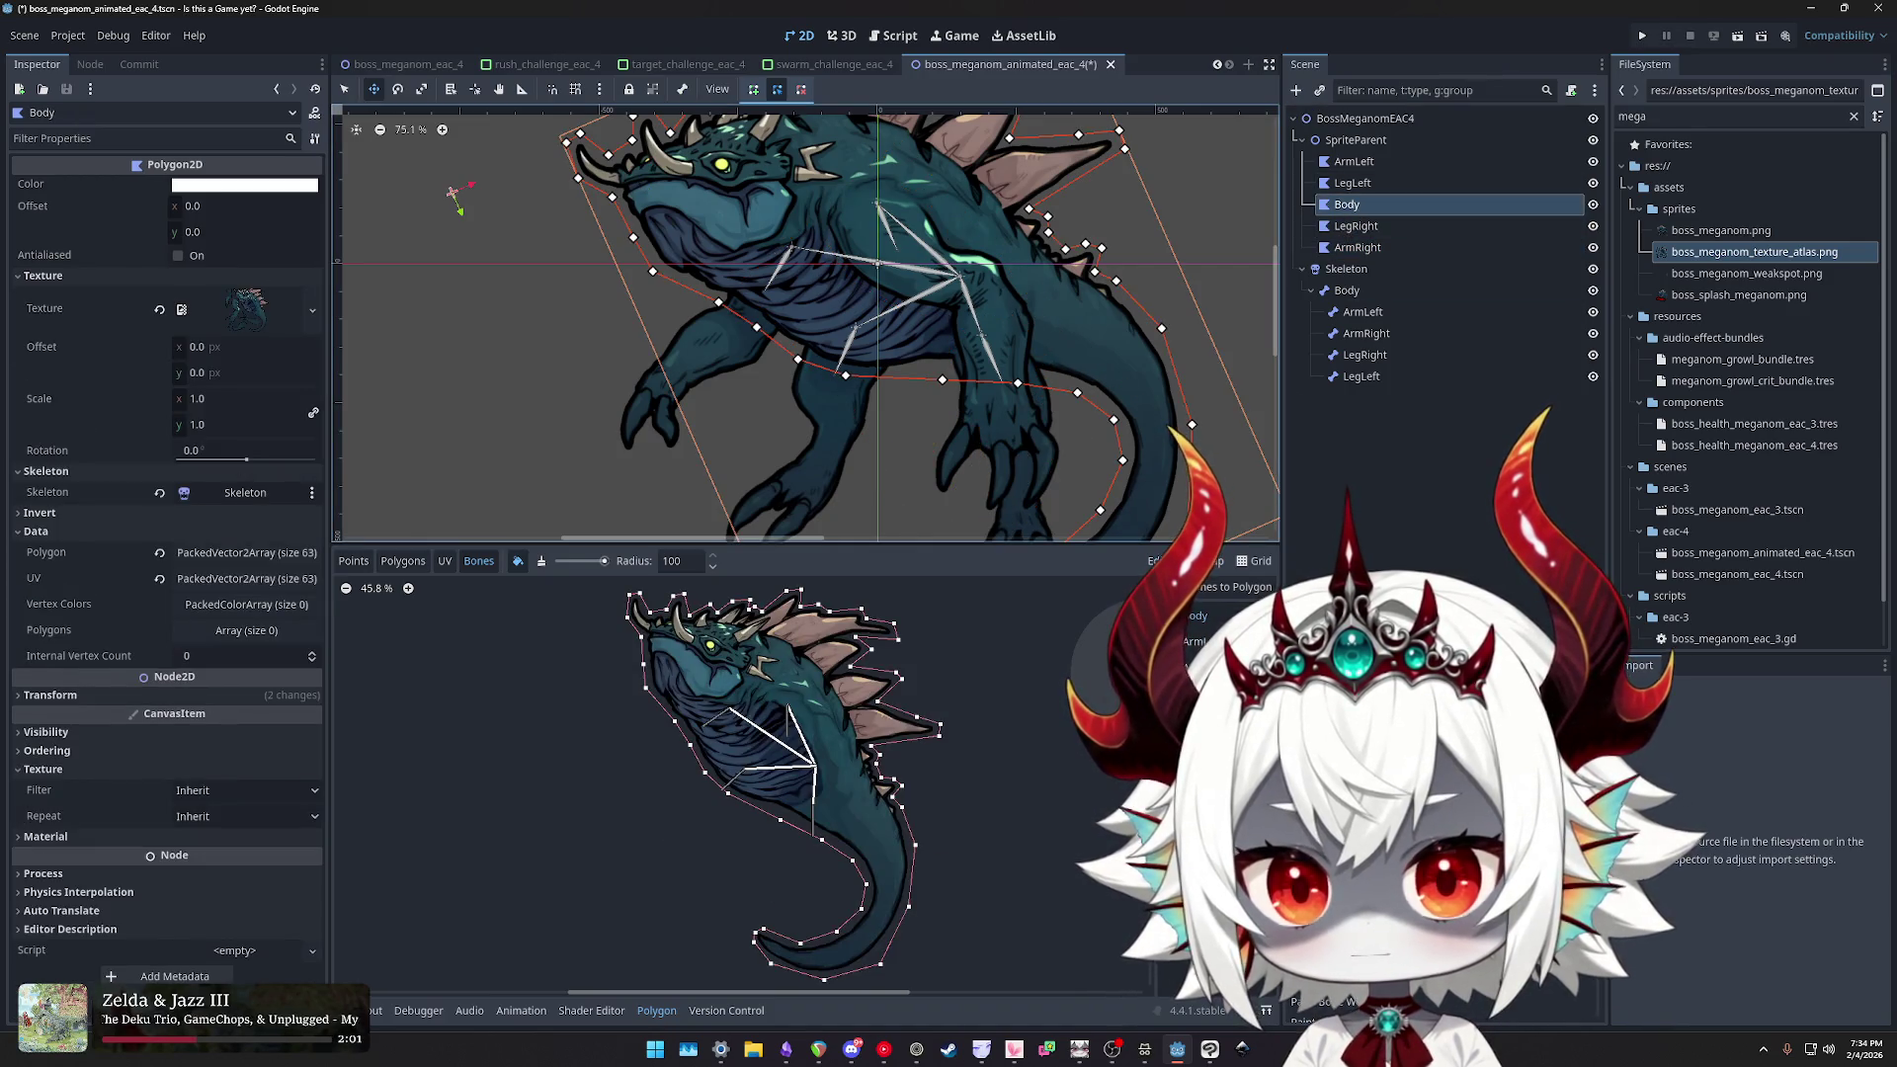
{"action": "scroll", "coordinate": [978, 336], "scroll_direction": "down", "scroll_amount": 4}
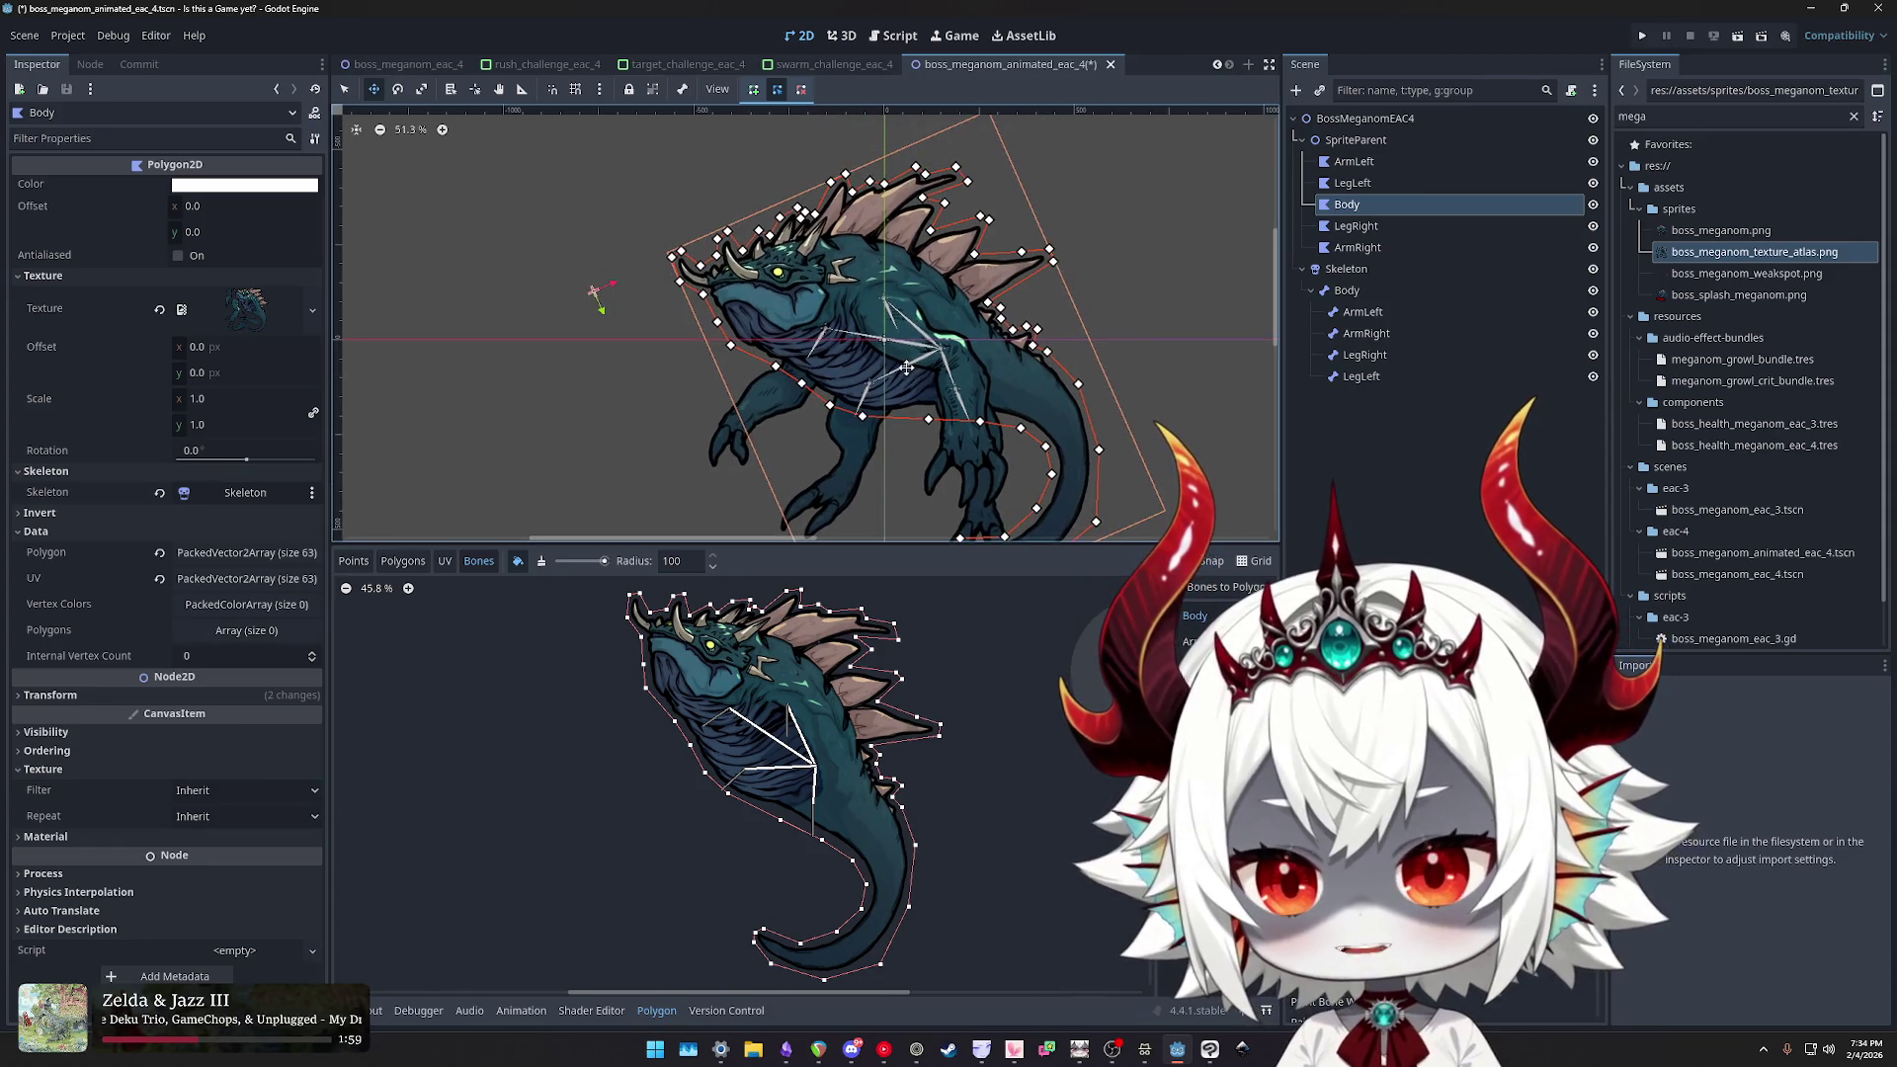
- Select the ArmRight bone and measure a distance across the creature with the ruler
{"action": "left_click", "coordinate": [1363, 312]}
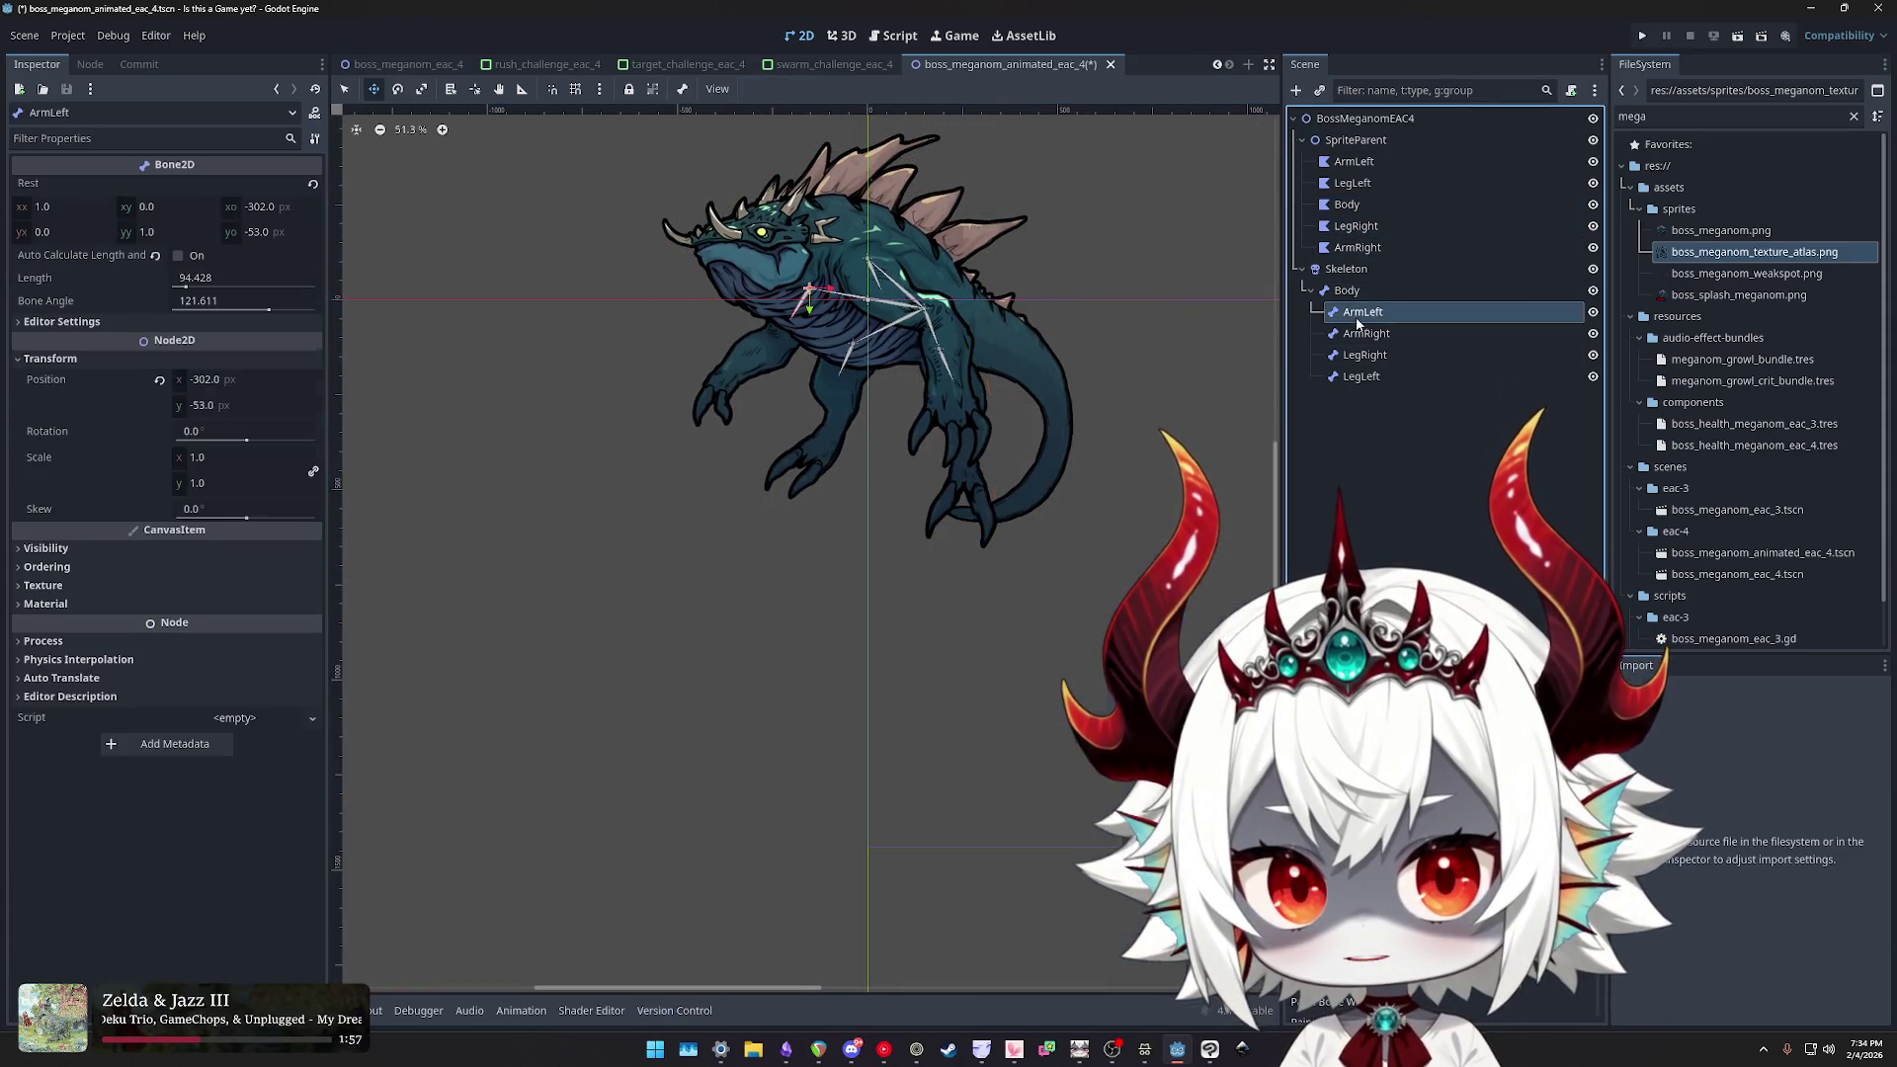
{"action": "left_click", "coordinate": [1348, 290]}
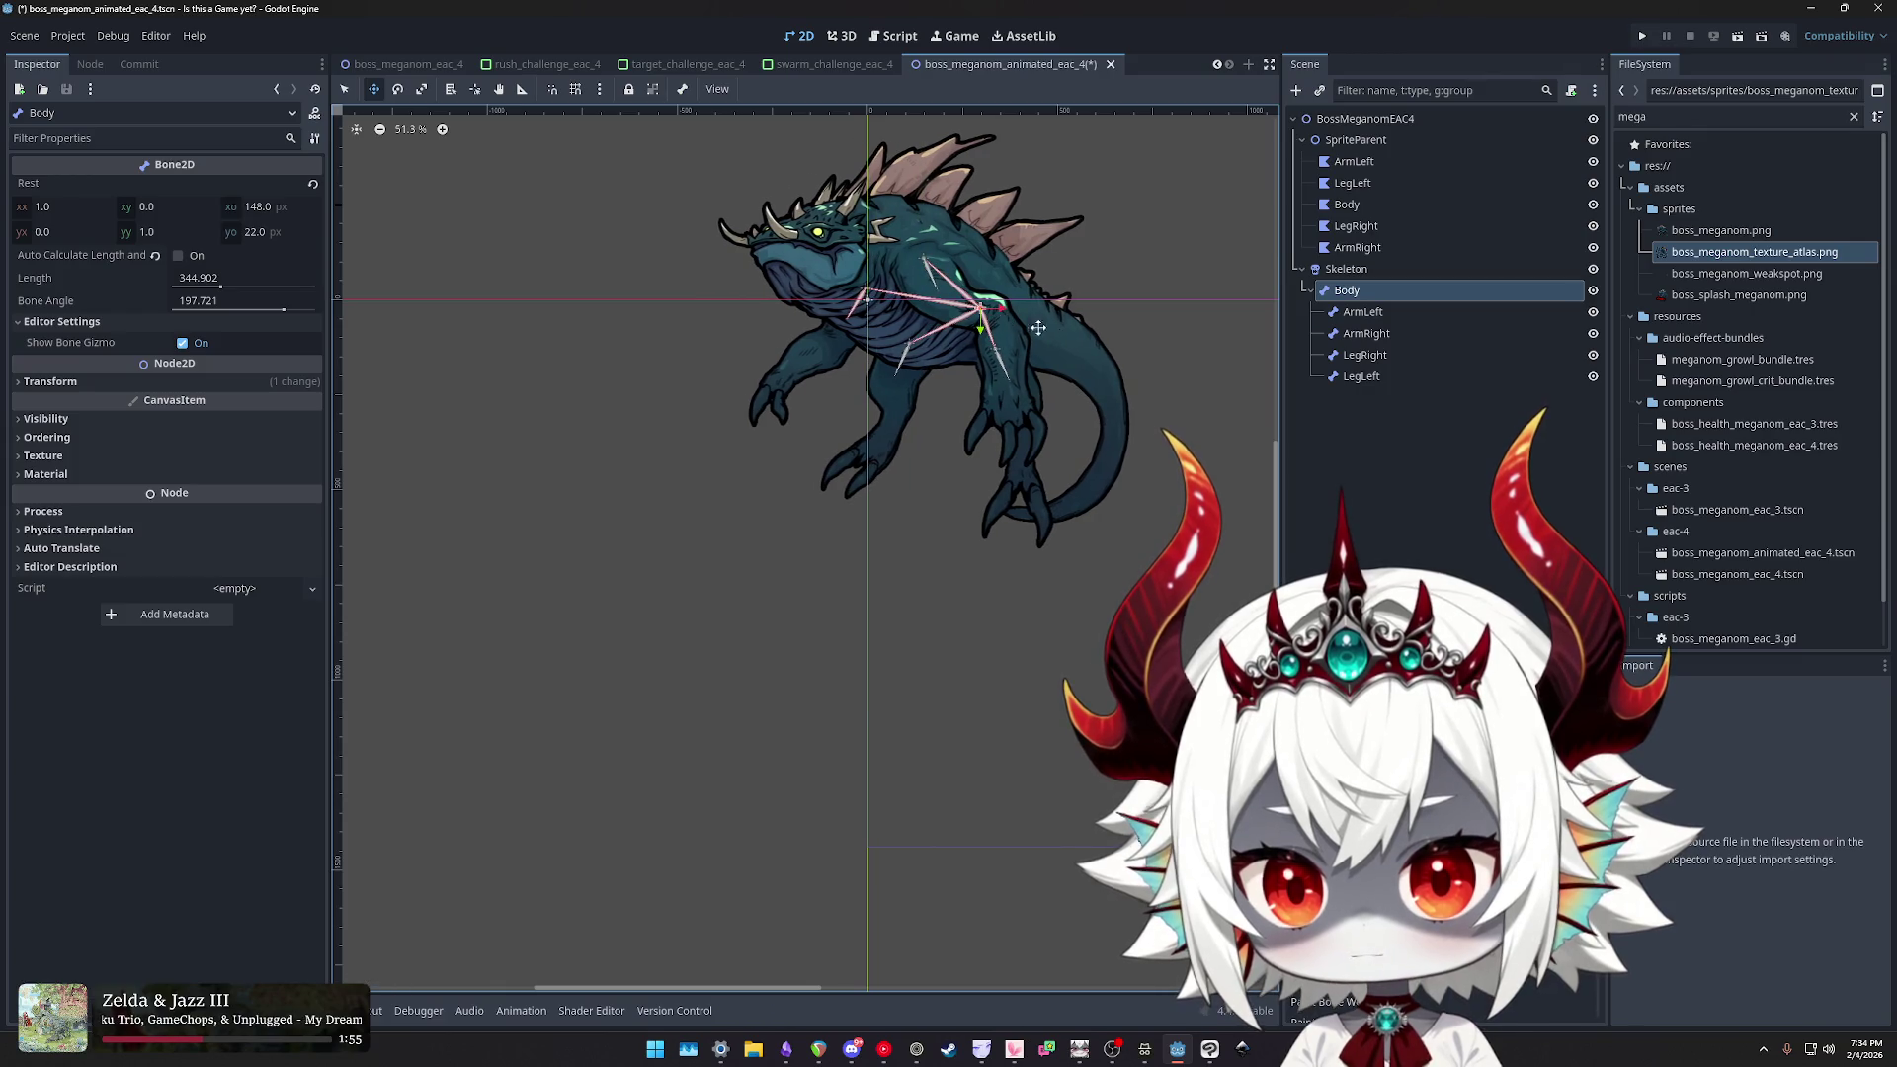
{"action": "scroll", "coordinate": [1125, 412], "scroll_direction": "up", "scroll_amount": 2}
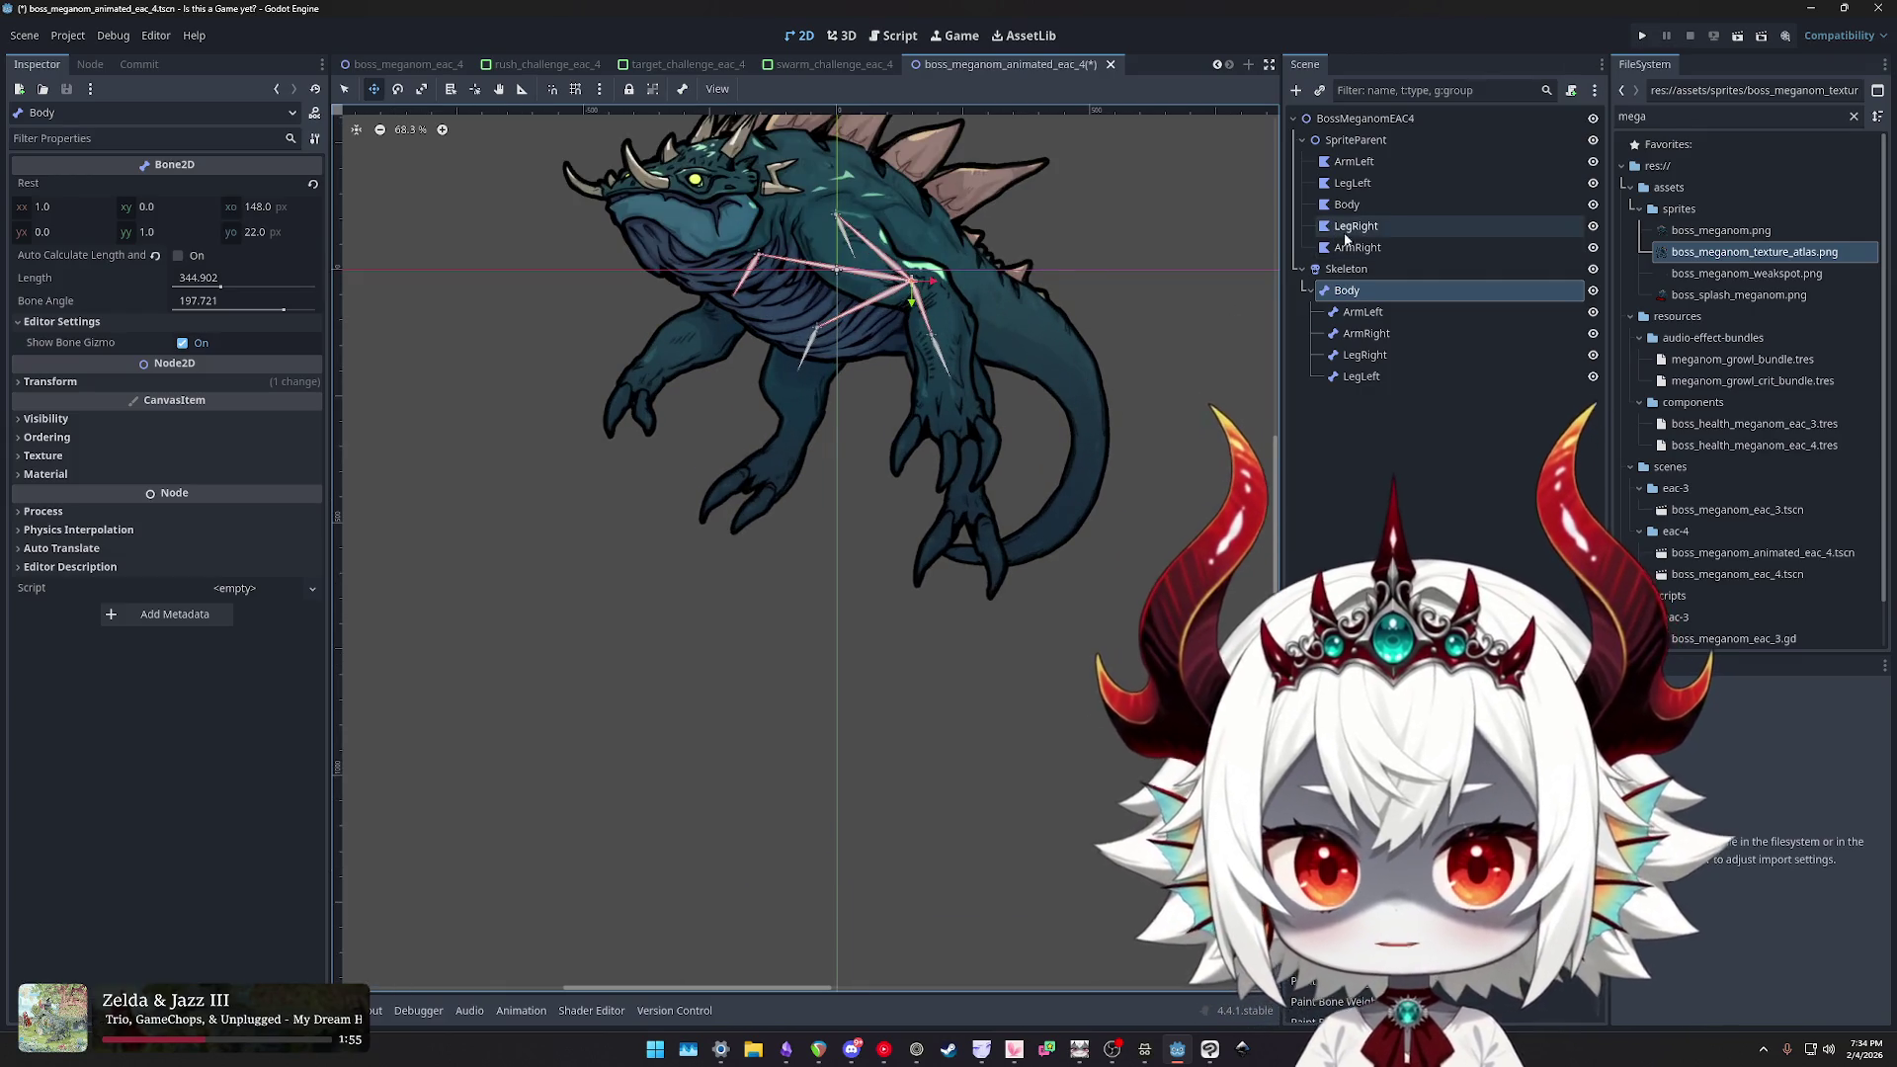
{"action": "left_click", "coordinate": [1362, 312]}
{"action": "left_click", "coordinate": [1364, 333]}
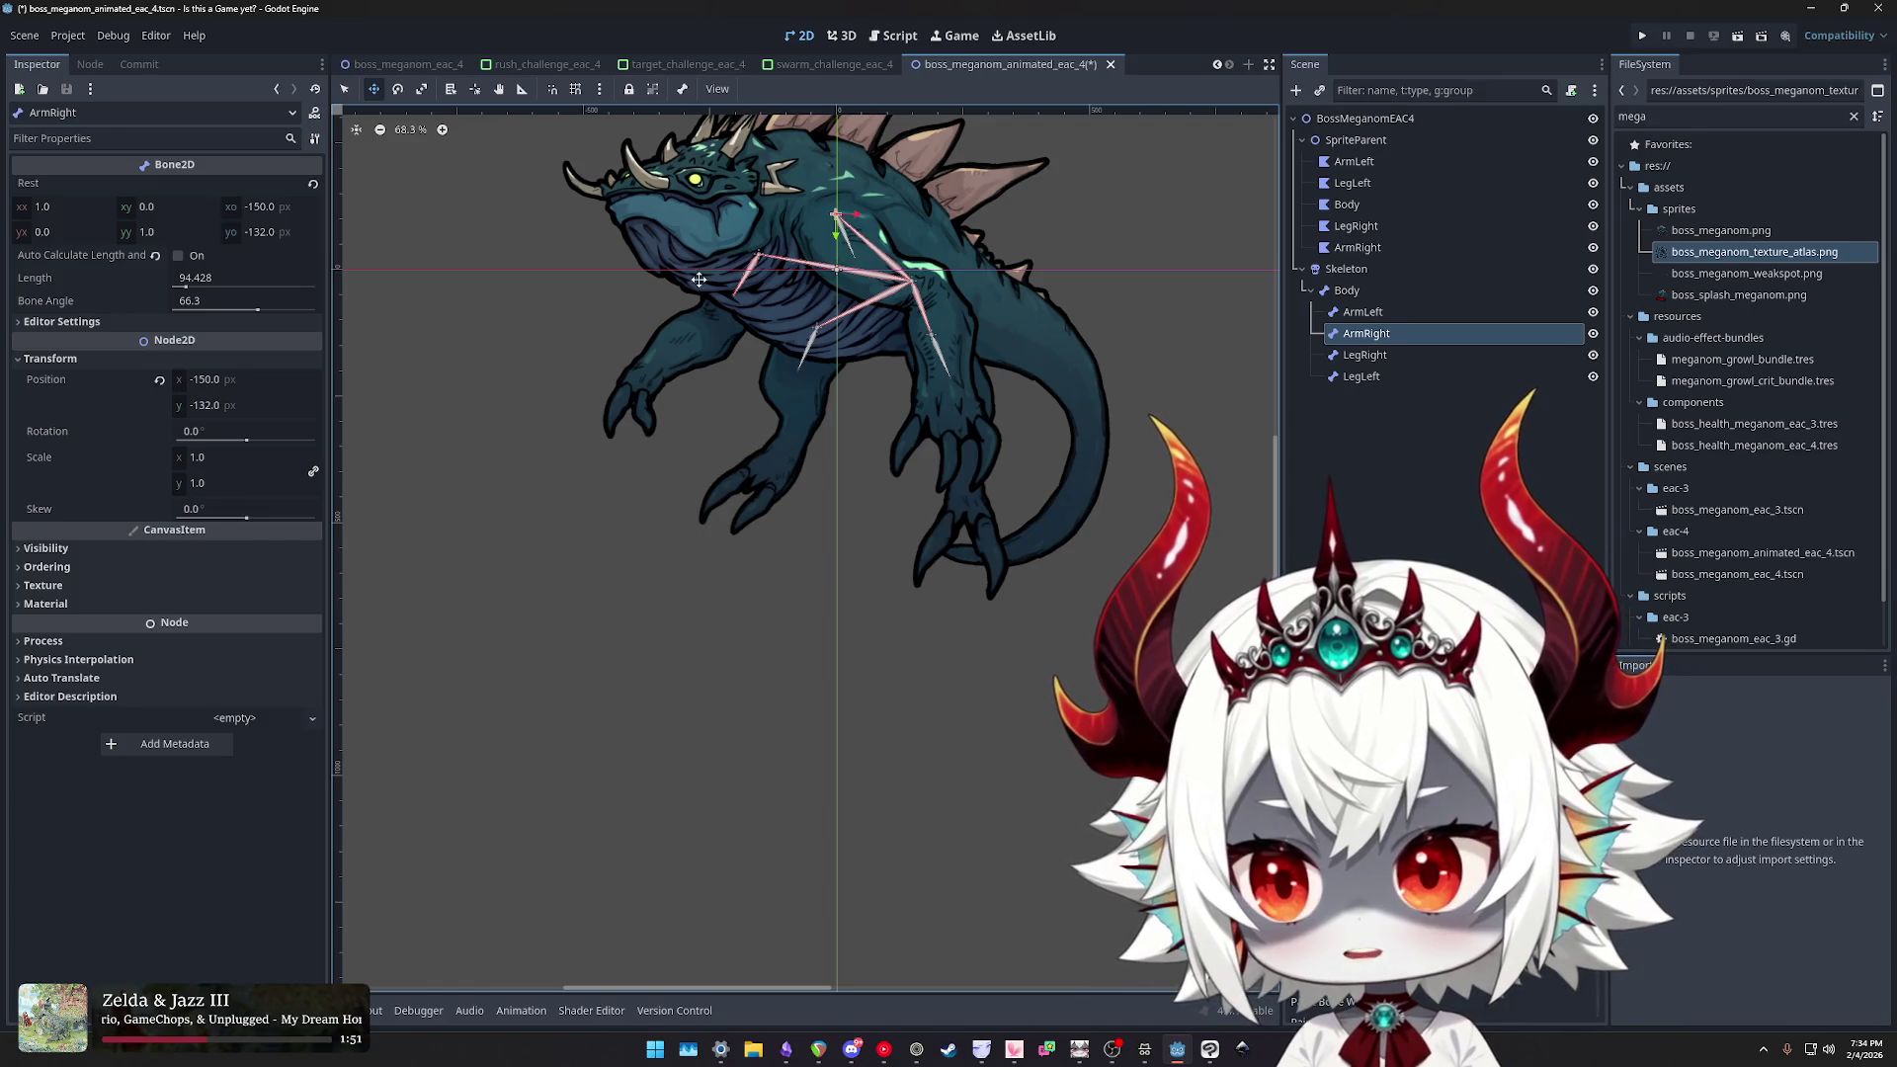
{"action": "left_click", "coordinate": [258, 312]}
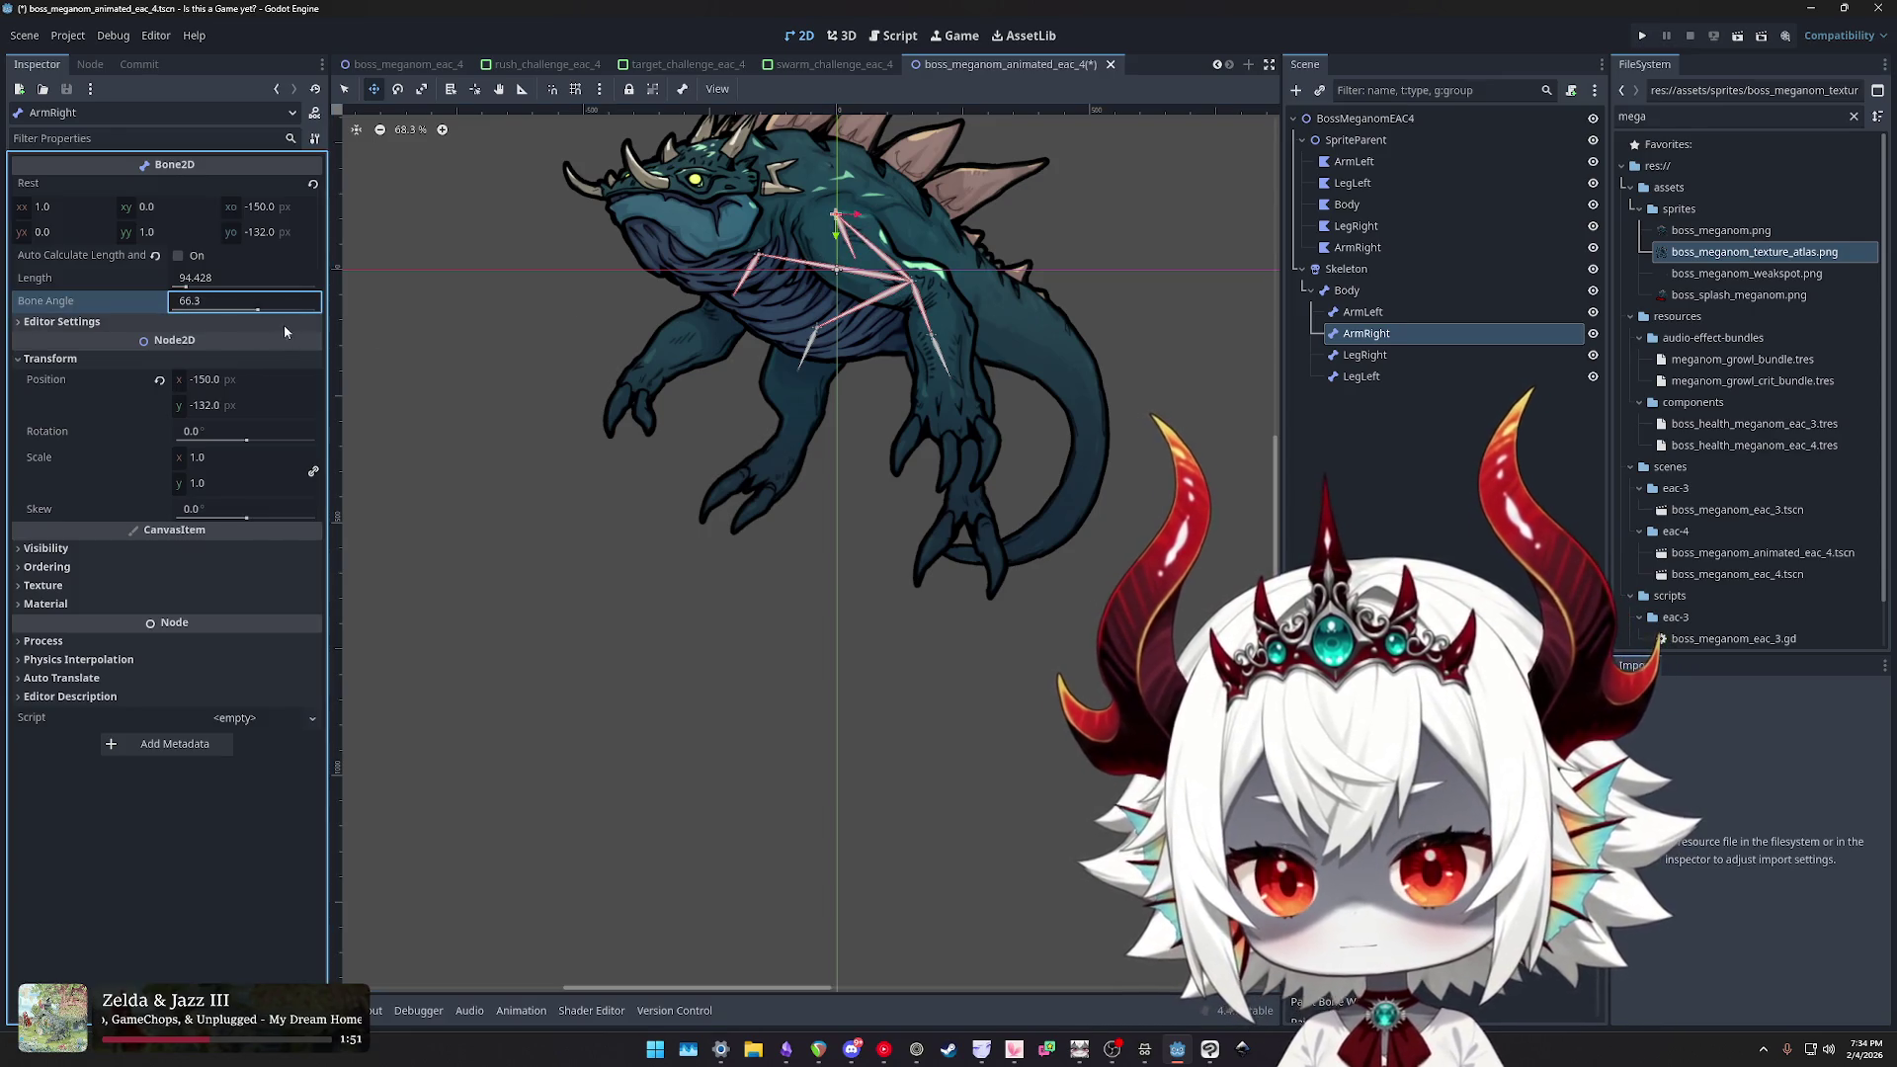
{"action": "key", "text": "r"}
{"action": "mouse_move", "coordinate": [1105, 344]}
{"action": "left_mouse_down"}
{"action": "mouse_move", "coordinate": [1018, 425]}
{"action": "mouse_move", "coordinate": [932, 374]}
{"action": "mouse_move", "coordinate": [1047, 405]}
{"action": "mouse_move", "coordinate": [1250, 221]}
{"action": "mouse_move", "coordinate": [1216, 393]}
{"action": "mouse_move", "coordinate": [881, 542]}
{"action": "mouse_move", "coordinate": [1372, 397]}
{"action": "mouse_move", "coordinate": [471, 347]}
{"action": "mouse_move", "coordinate": [494, 247]}
{"action": "left_mouse_up"}
- Rotate the Body bone and back, then rotate the leg bones, LegLeft about 59°, to test deformation
{"action": "left_click_drag", "start_coordinate": [1021, 446], "coordinate": [1166, 406]}
{"action": "mouse_move", "coordinate": [940, 490]}
{"action": "left_mouse_down"}
{"action": "mouse_move", "coordinate": [870, 543]}
{"action": "mouse_move", "coordinate": [921, 565]}
{"action": "mouse_move", "coordinate": [1030, 558]}
{"action": "mouse_move", "coordinate": [988, 514]}
{"action": "left_mouse_up"}
{"action": "left_click", "coordinate": [1364, 312]}
{"action": "mouse_move", "coordinate": [934, 346]}
{"action": "left_mouse_down"}
{"action": "mouse_move", "coordinate": [959, 635]}
{"action": "mouse_move", "coordinate": [1037, 553]}
{"action": "mouse_move", "coordinate": [998, 573]}
{"action": "left_mouse_up"}
{"action": "left_click", "coordinate": [1364, 377]}
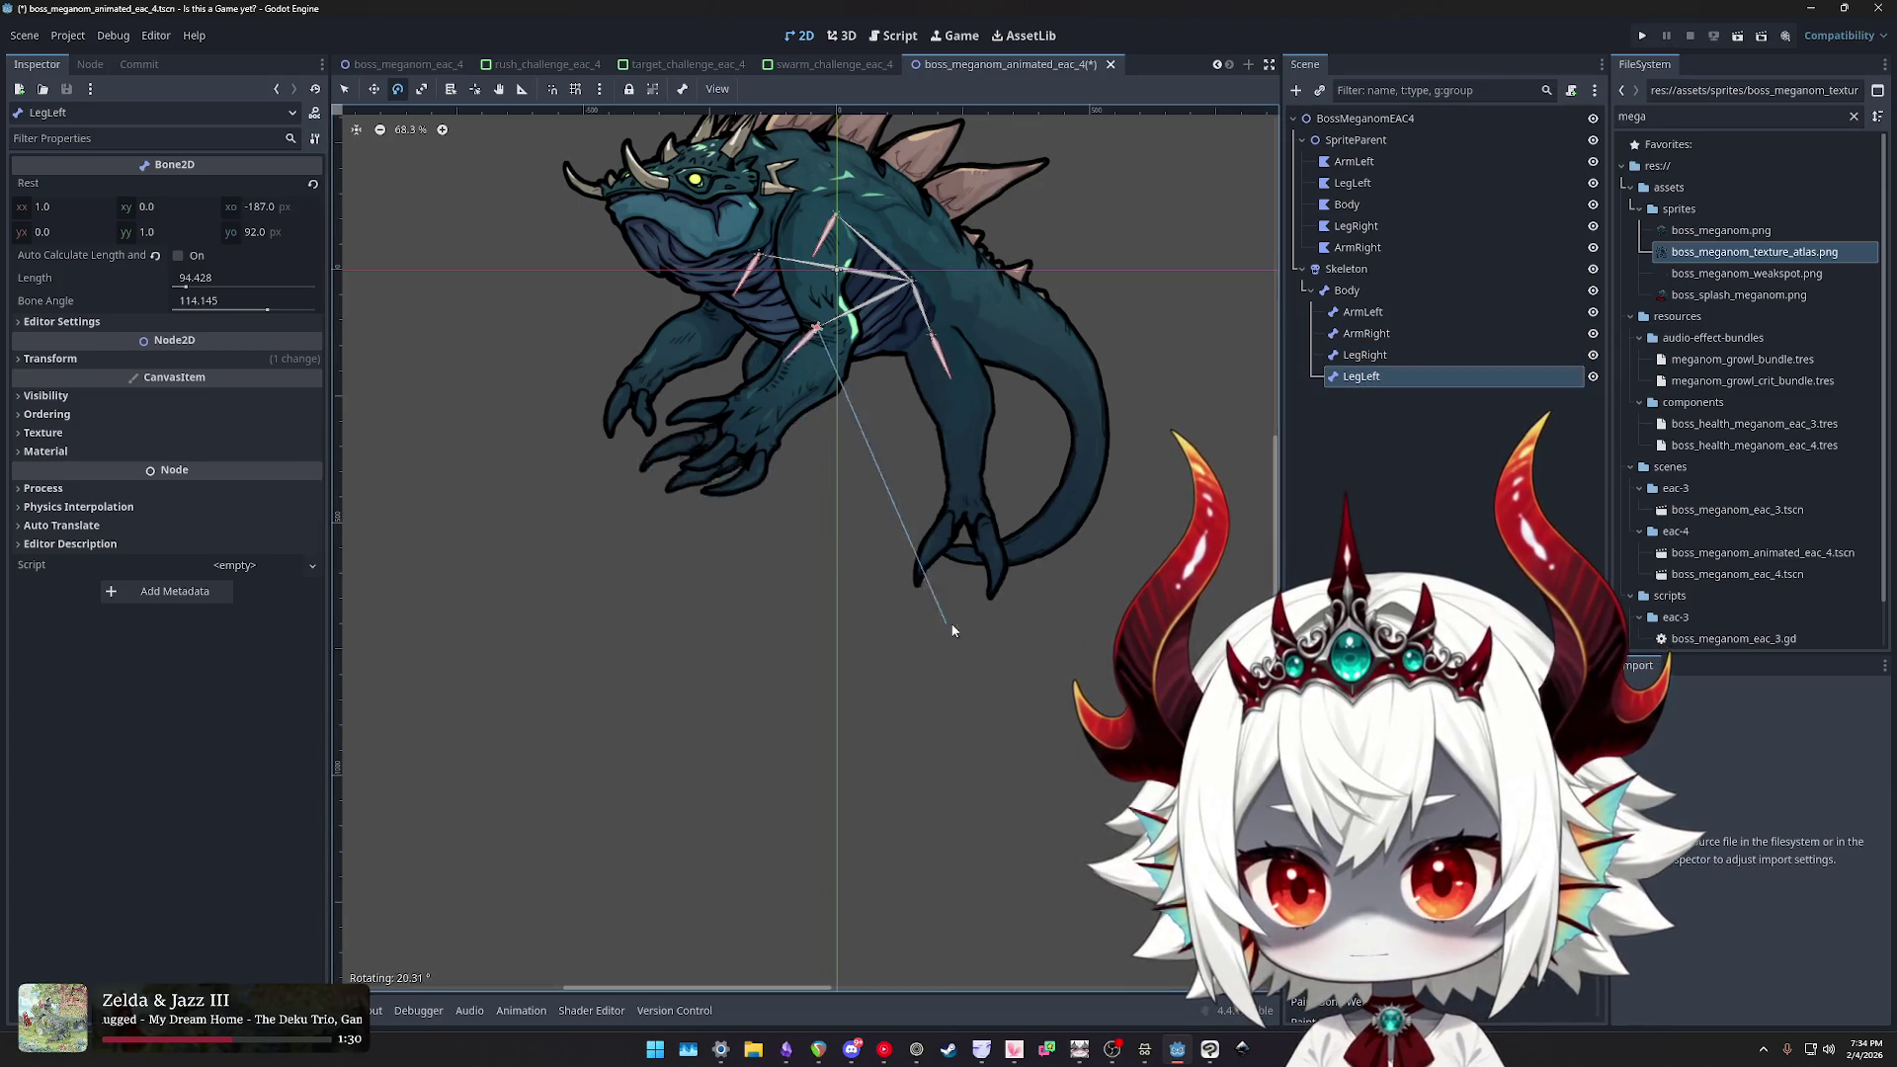
{"action": "scroll", "coordinate": [982, 568], "scroll_direction": "up", "scroll_amount": 1}
{"action": "scroll", "coordinate": [993, 544], "scroll_direction": "up", "scroll_amount": 10}
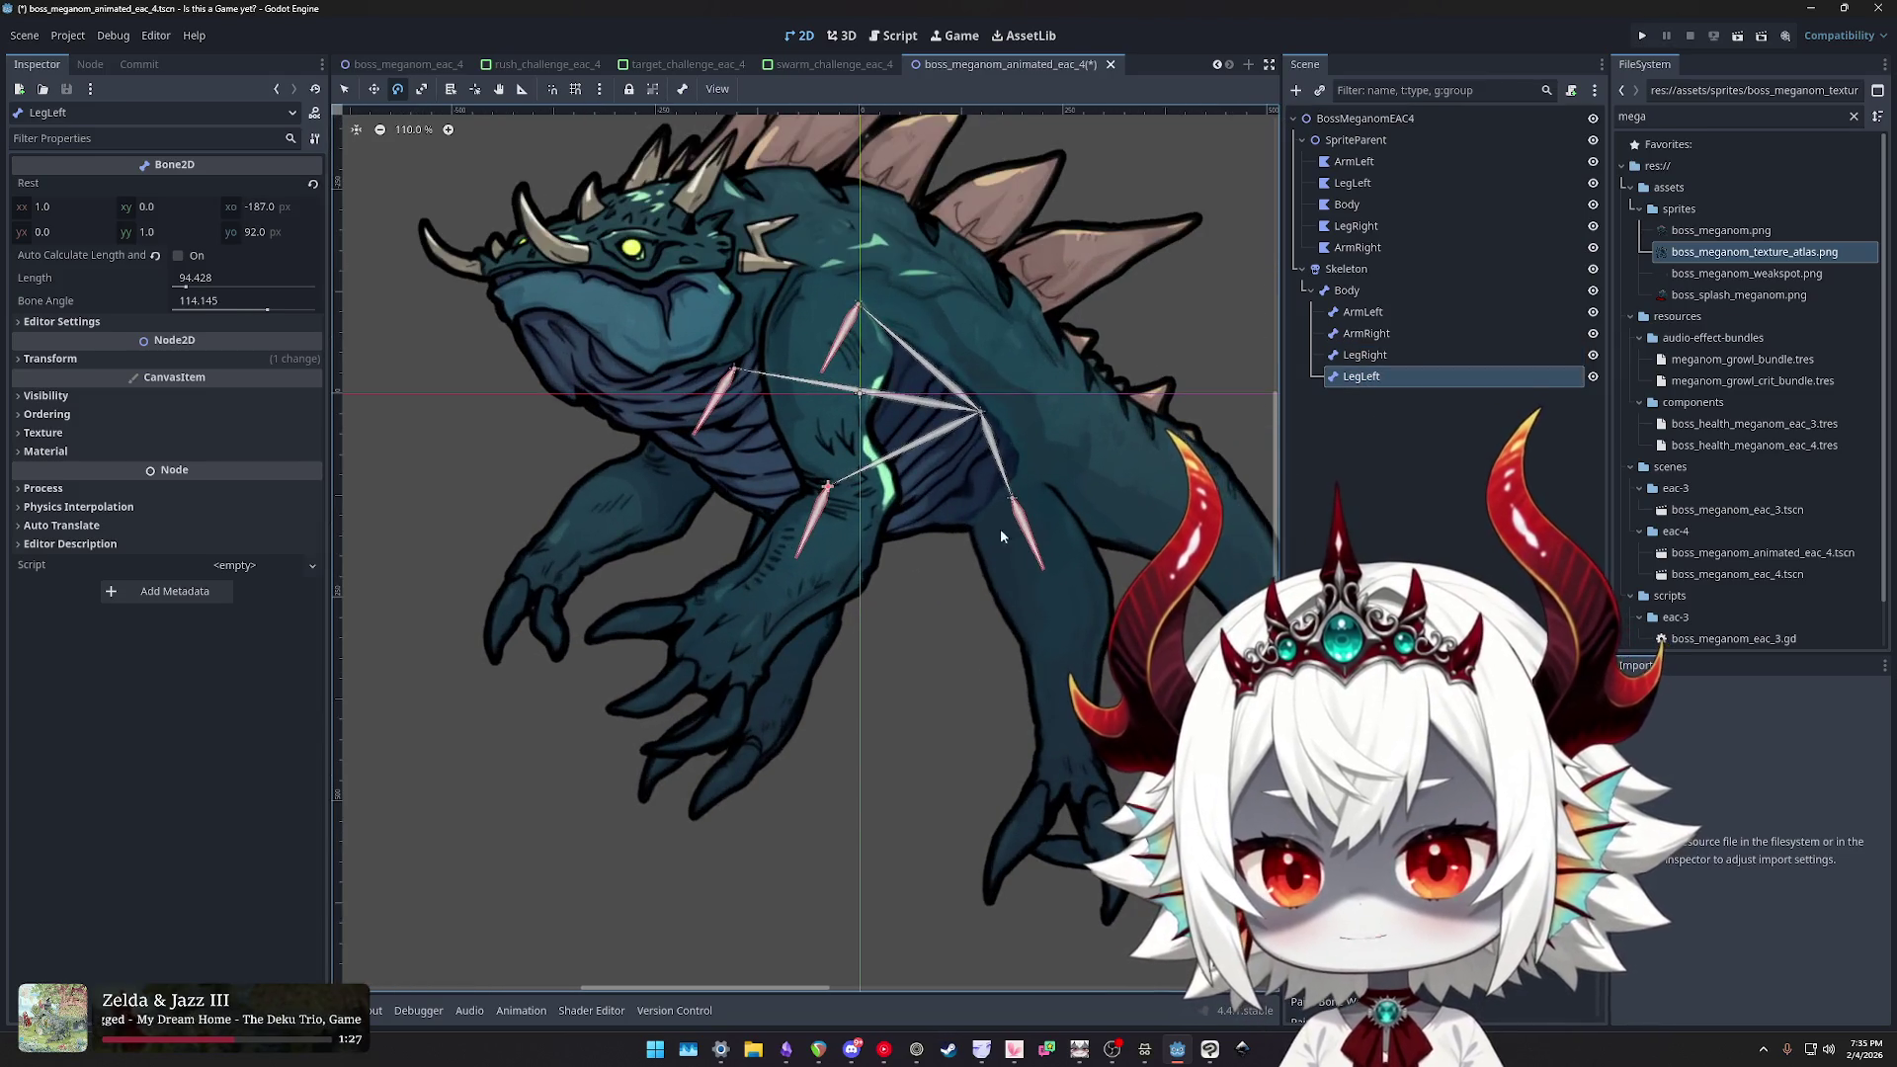
{"action": "scroll", "coordinate": [933, 471], "scroll_direction": "down", "scroll_amount": 10}
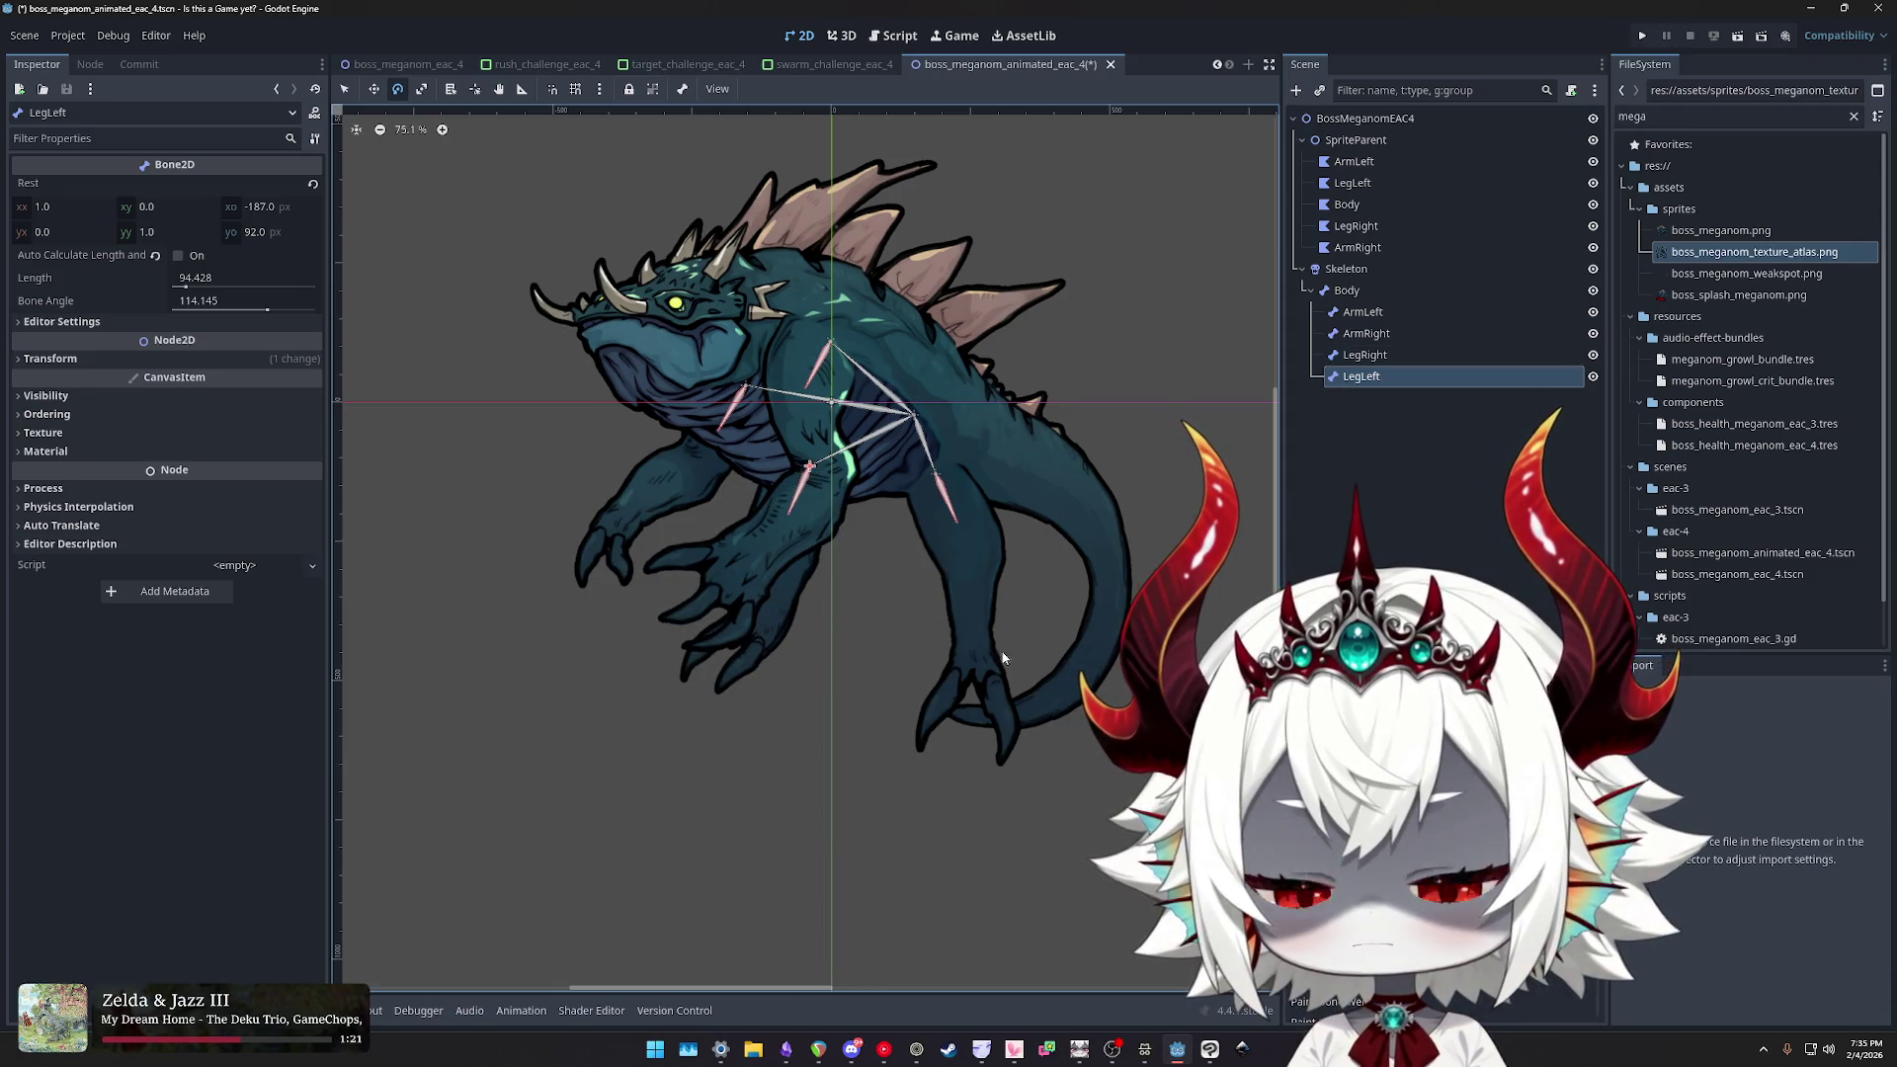
{"action": "left_click_drag", "start_coordinate": [890, 648], "coordinate": [1299, 532]}
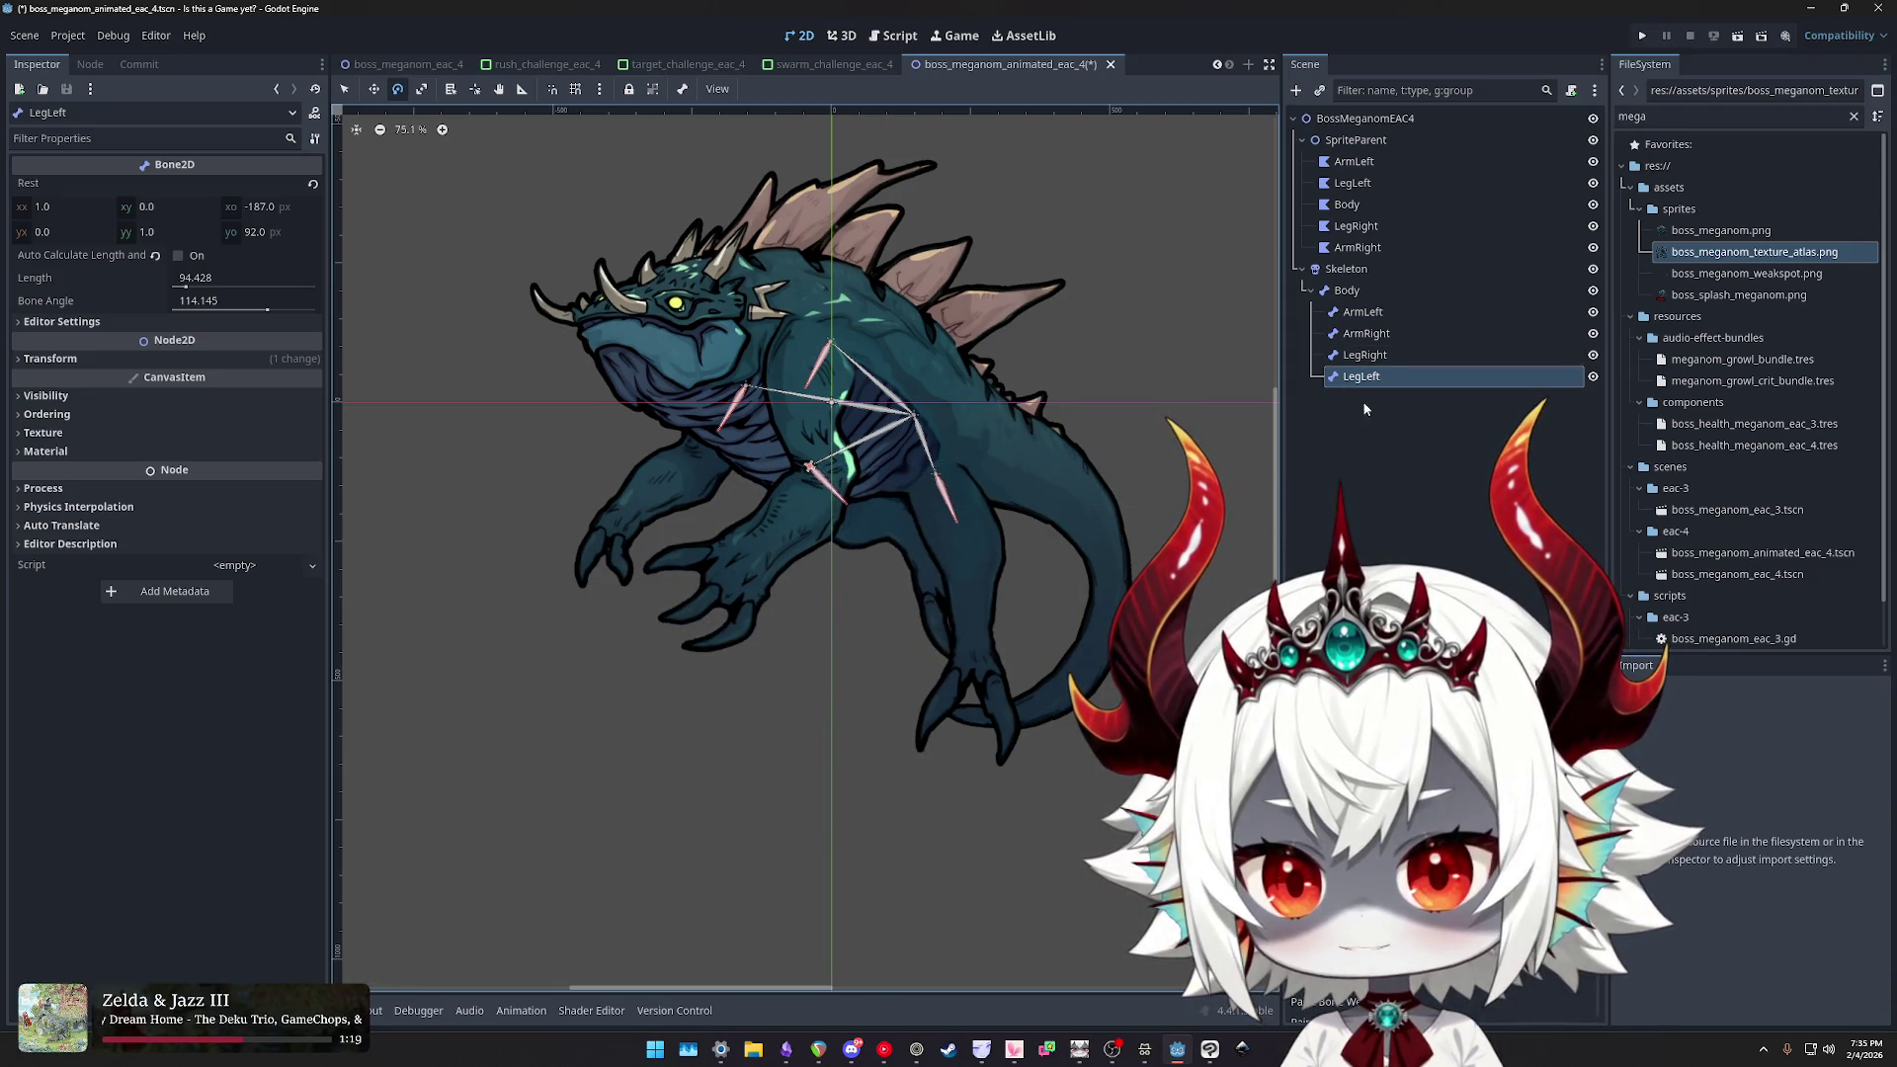
{"action": "left_click", "coordinate": [1364, 354]}
{"action": "mouse_move", "coordinate": [1083, 813]}
{"action": "left_mouse_down"}
{"action": "mouse_move", "coordinate": [1188, 649]}
{"action": "mouse_move", "coordinate": [1004, 655]}
{"action": "mouse_move", "coordinate": [1130, 581]}
{"action": "left_mouse_up"}
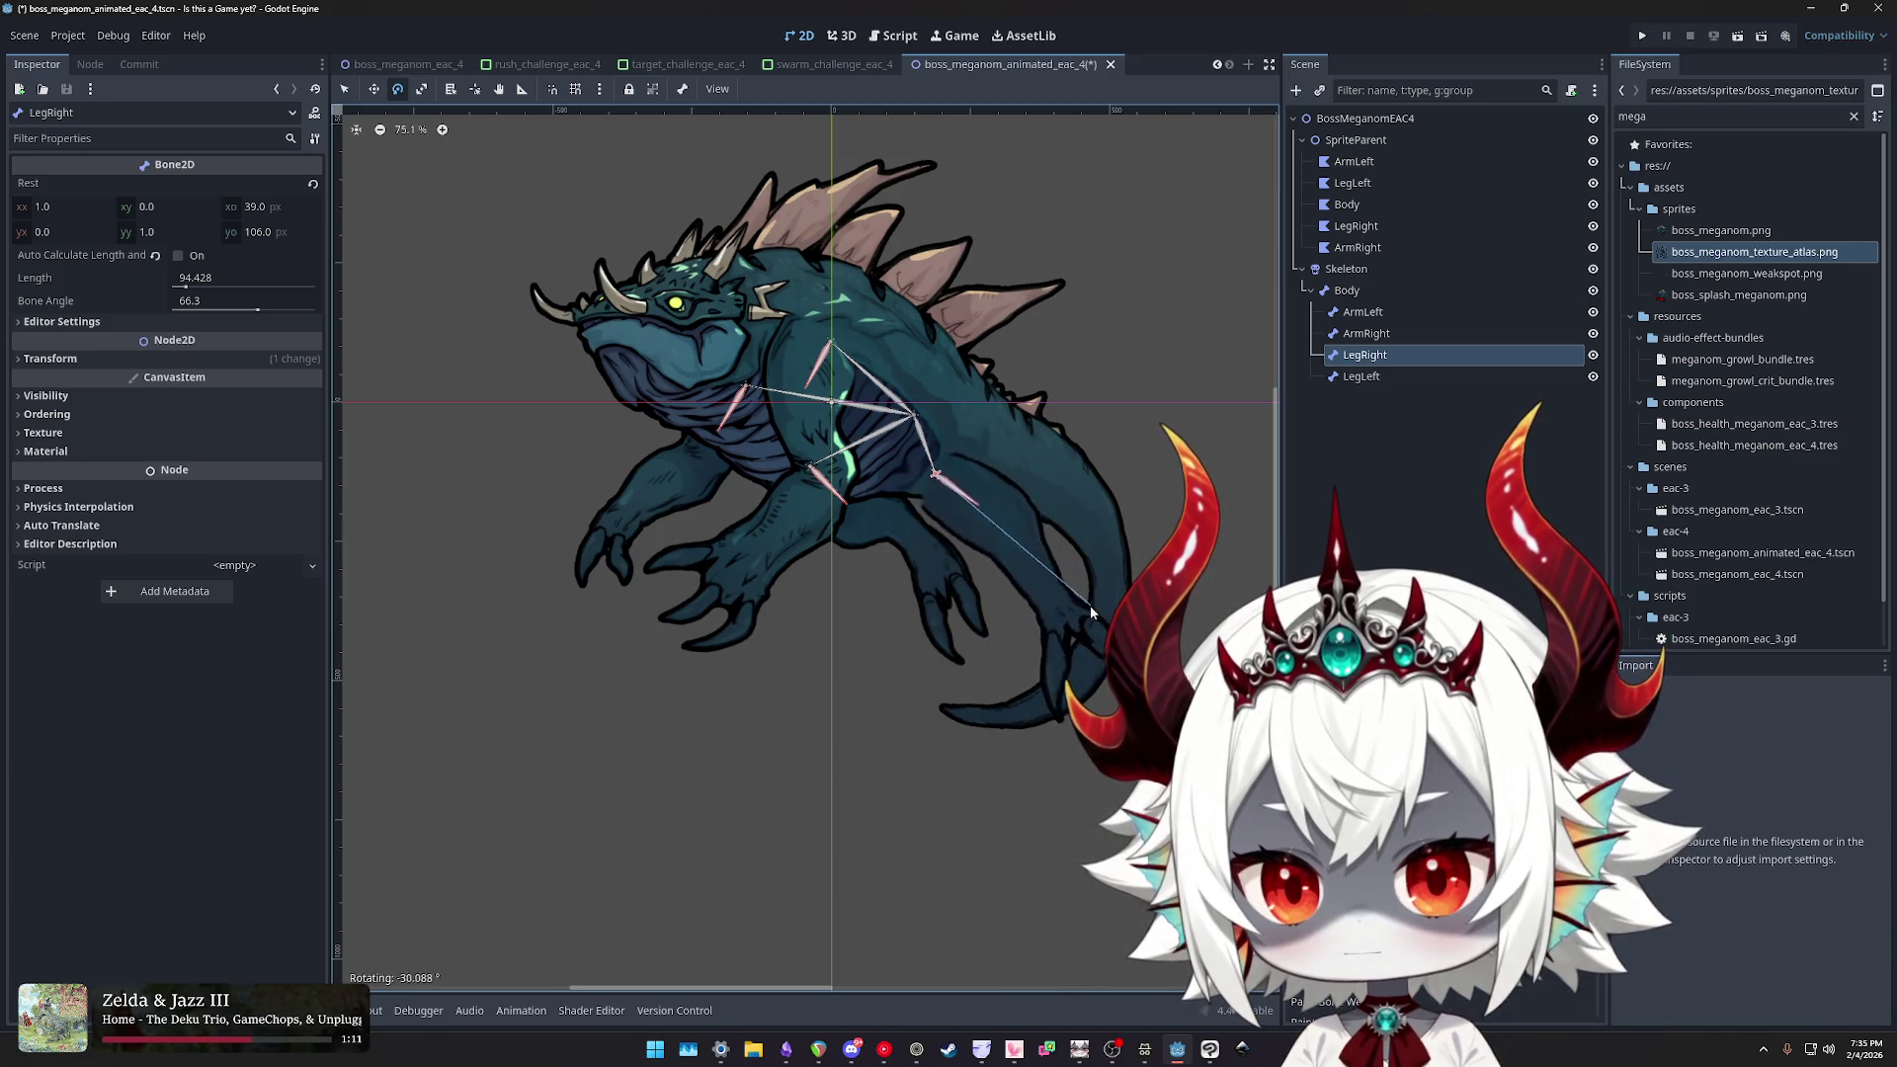
- Rotate ArmLeft down to -71.1° and rotate ArmRight to test the arms' deformation
{"action": "left_click", "coordinate": [1356, 311]}
{"action": "mouse_move", "coordinate": [941, 678]}
{"action": "left_mouse_down"}
{"action": "mouse_move", "coordinate": [1186, 514]}
{"action": "mouse_move", "coordinate": [1284, 264]}
{"action": "left_mouse_up"}
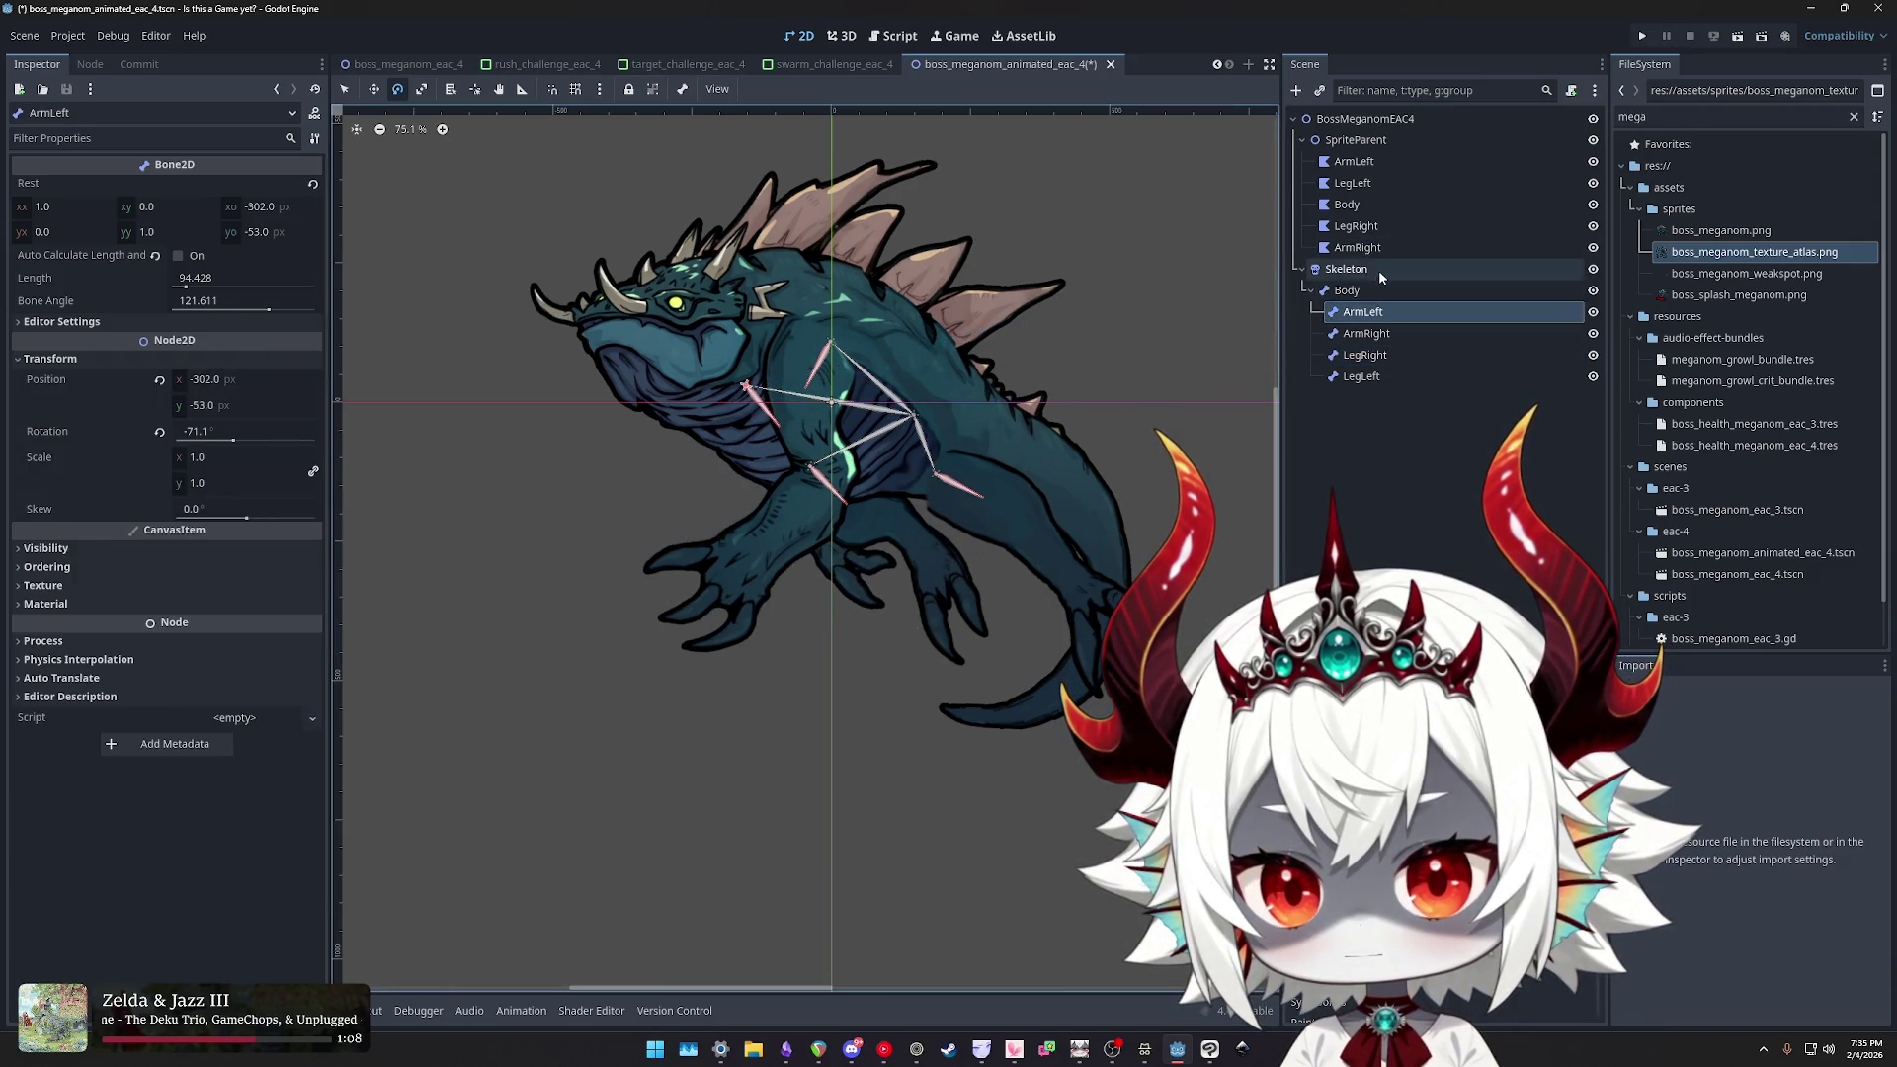
{"action": "left_click", "coordinate": [1367, 333]}
{"action": "mouse_move", "coordinate": [869, 573]}
{"action": "left_mouse_down"}
{"action": "mouse_move", "coordinate": [1136, 553]}
{"action": "mouse_move", "coordinate": [1340, 494]}
{"action": "left_mouse_up"}
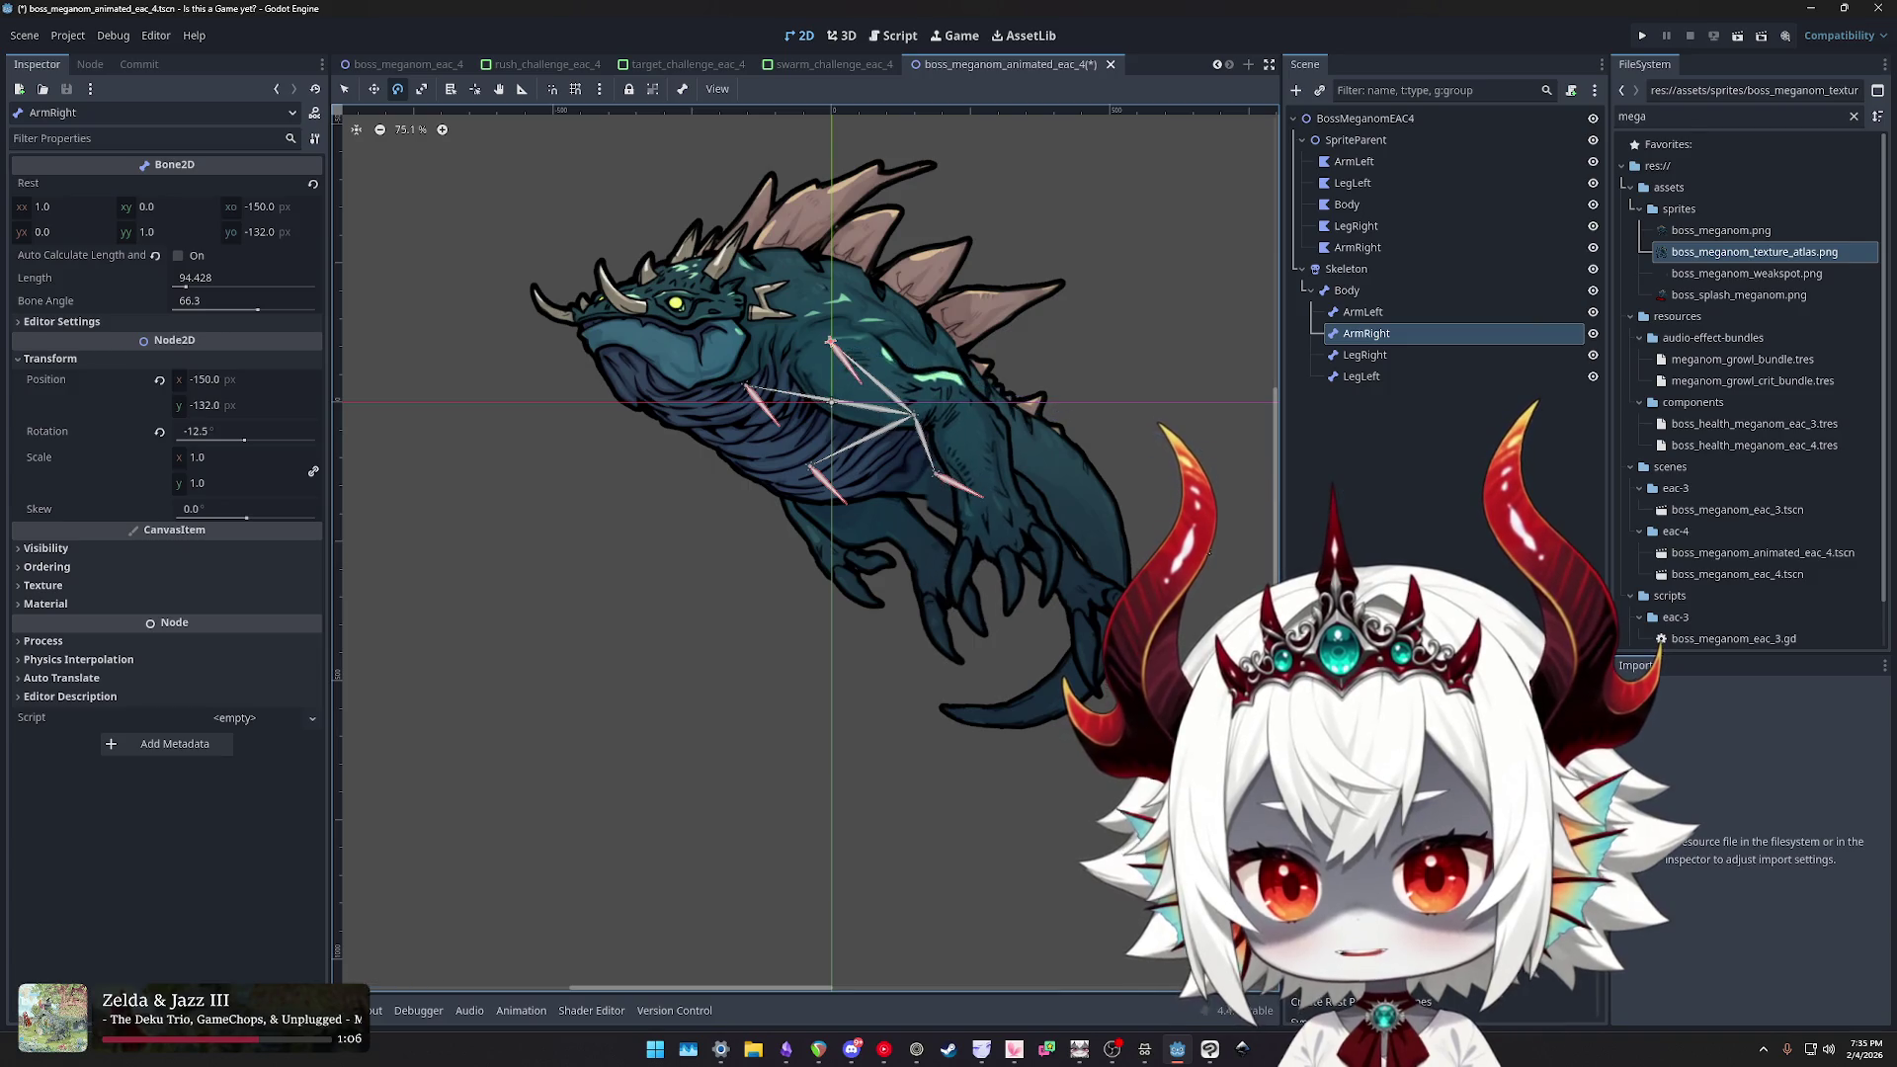
{"action": "scroll", "coordinate": [1105, 528], "scroll_direction": "down", "scroll_amount": 3}
{"action": "scroll", "coordinate": [1105, 528], "scroll_direction": "up", "scroll_amount": 4}
{"action": "scroll", "coordinate": [1183, 484], "scroll_direction": "up", "scroll_amount": 1}
{"action": "scroll", "coordinate": [1078, 372], "scroll_direction": "down", "scroll_amount": 2}
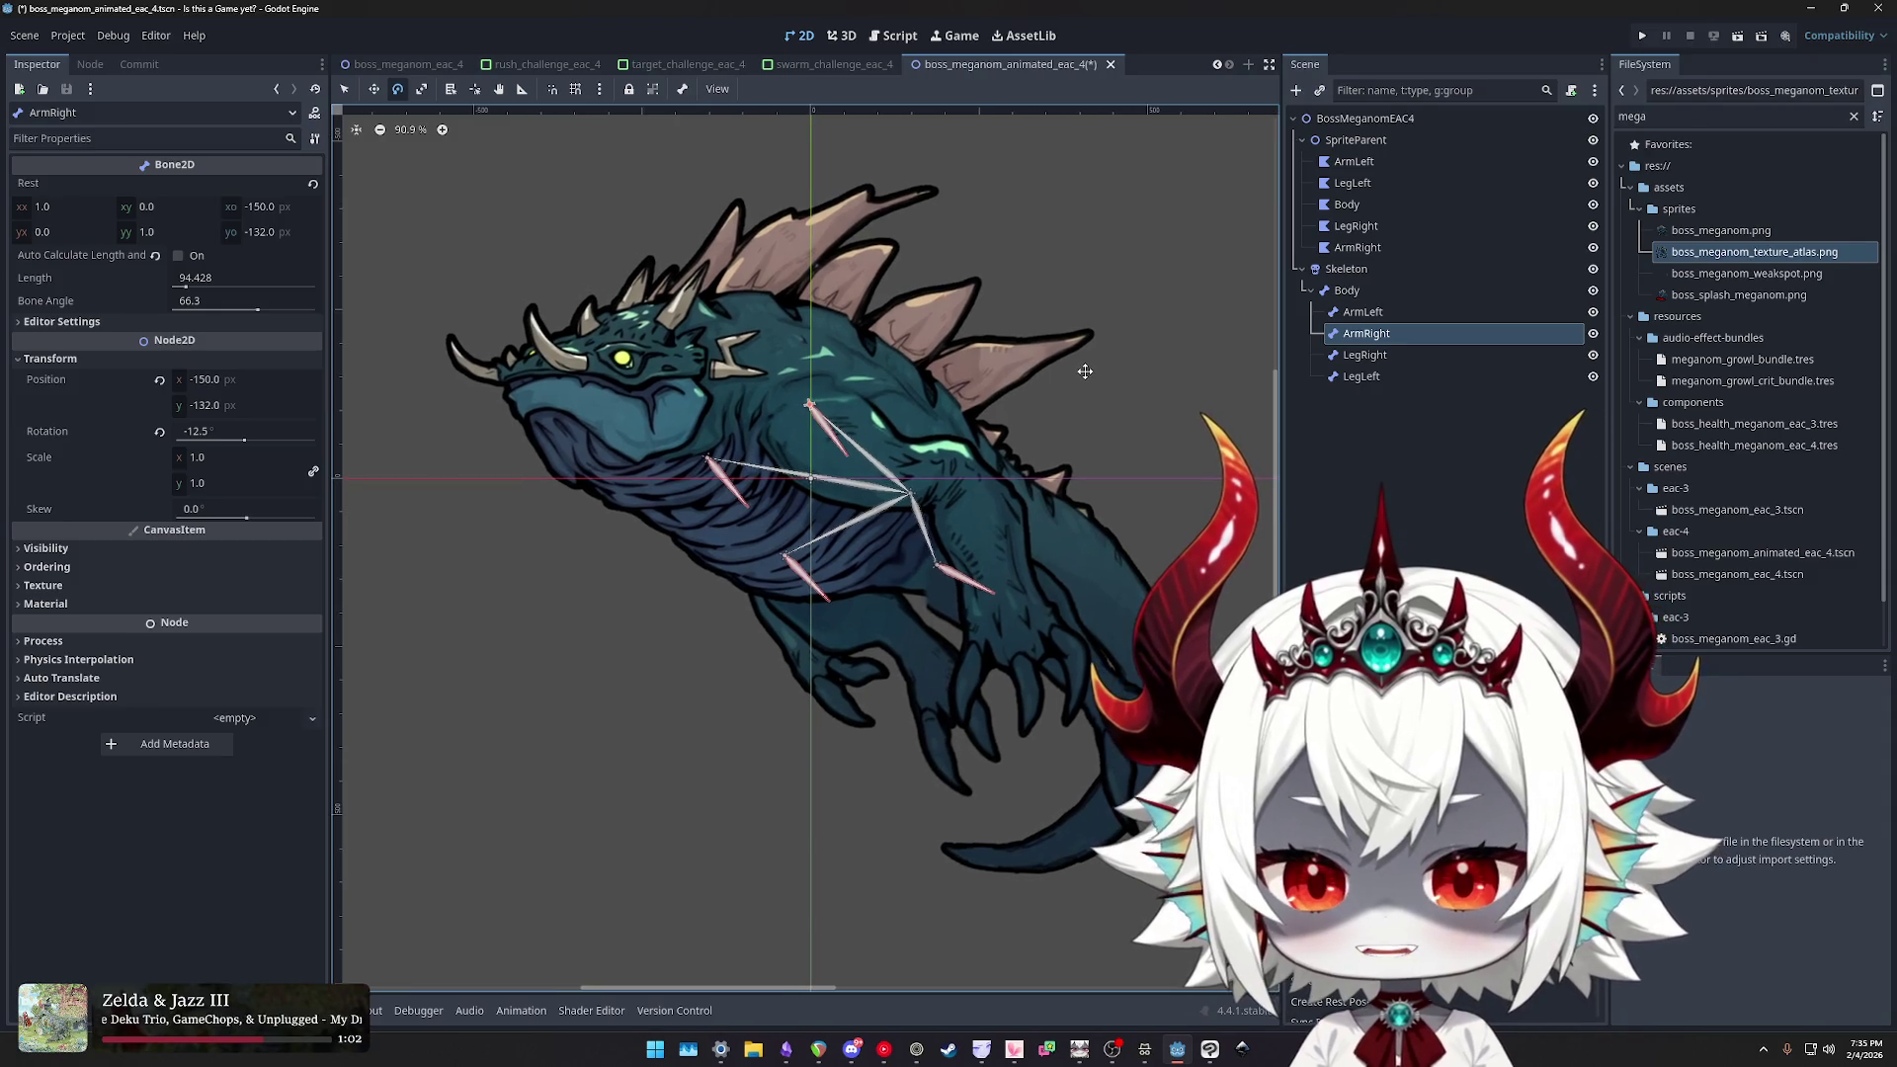
{"action": "scroll", "coordinate": [1085, 377], "scroll_direction": "up", "scroll_amount": 1}
{"action": "scroll", "coordinate": [1085, 378], "scroll_direction": "down", "scroll_amount": 2}
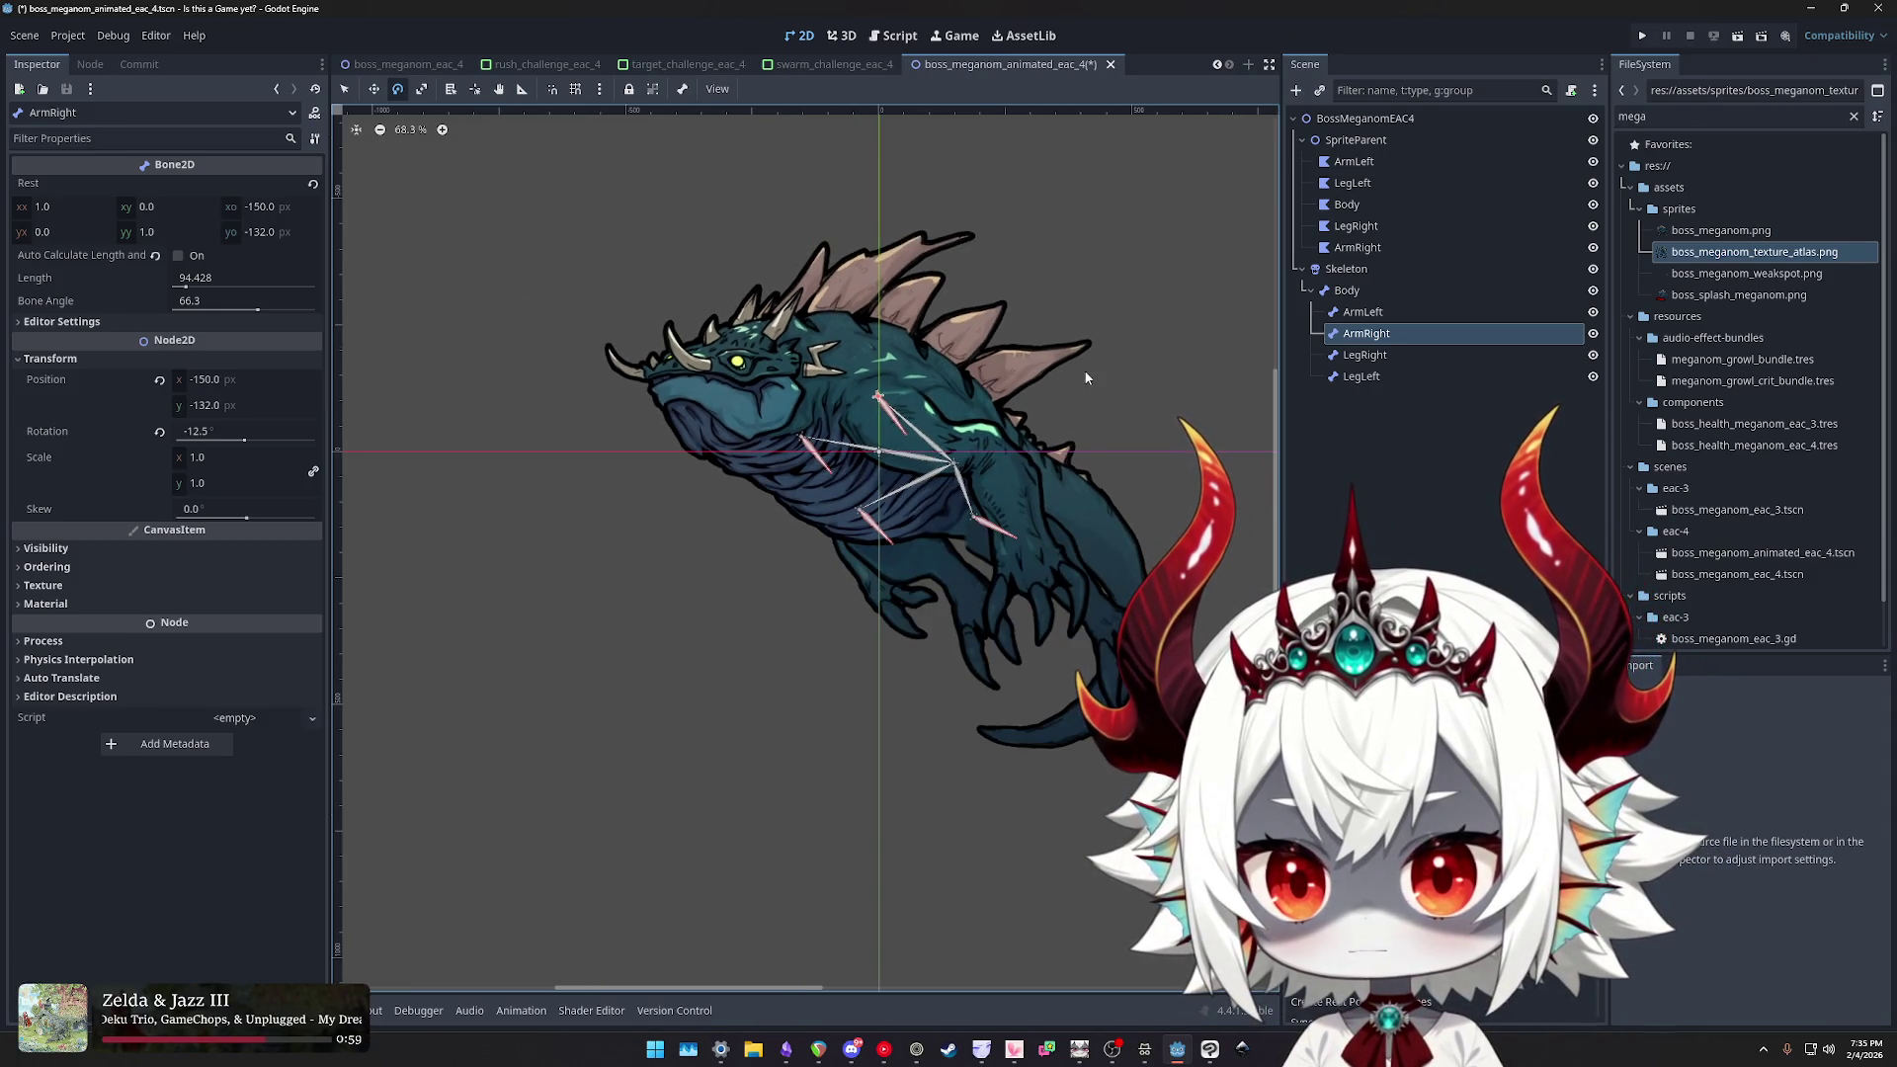
{"action": "scroll", "coordinate": [1113, 471], "scroll_direction": "up", "scroll_amount": 2}
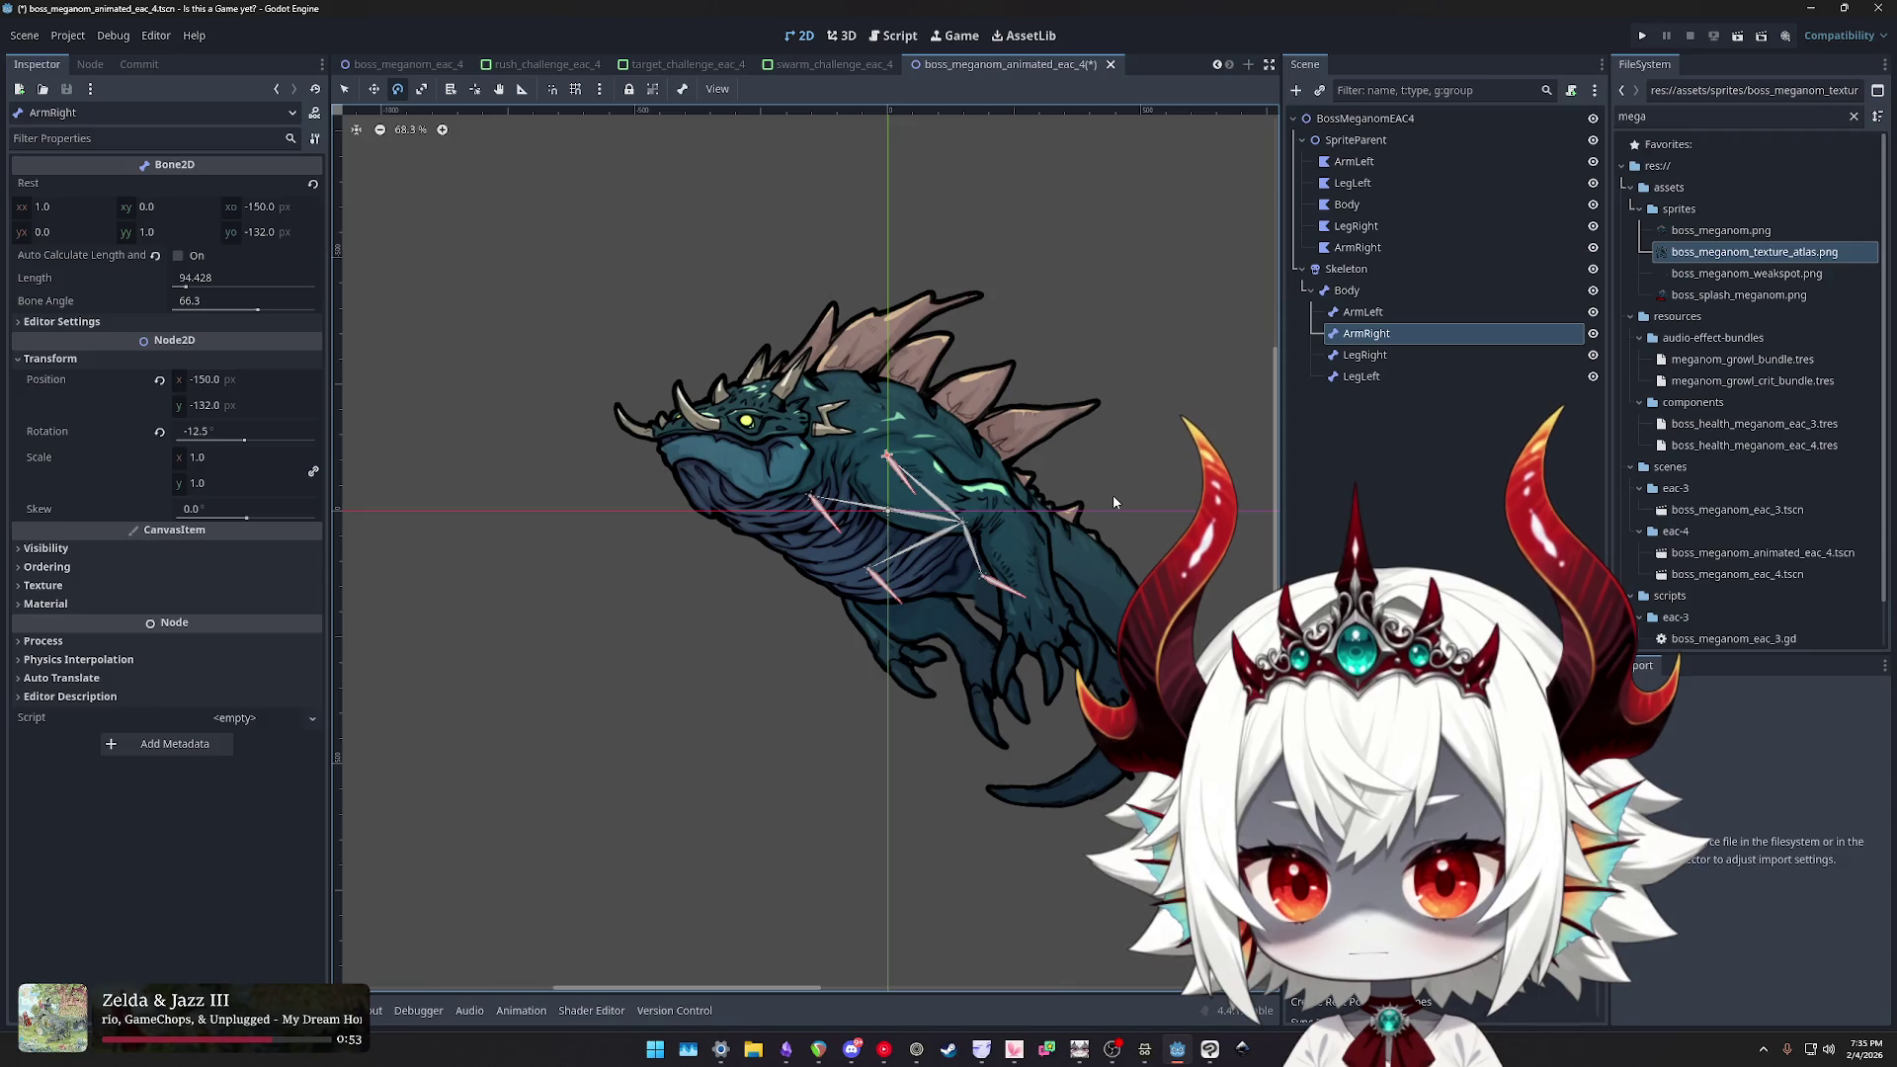
{"action": "scroll", "coordinate": [989, 548], "scroll_direction": "down", "scroll_amount": 2}
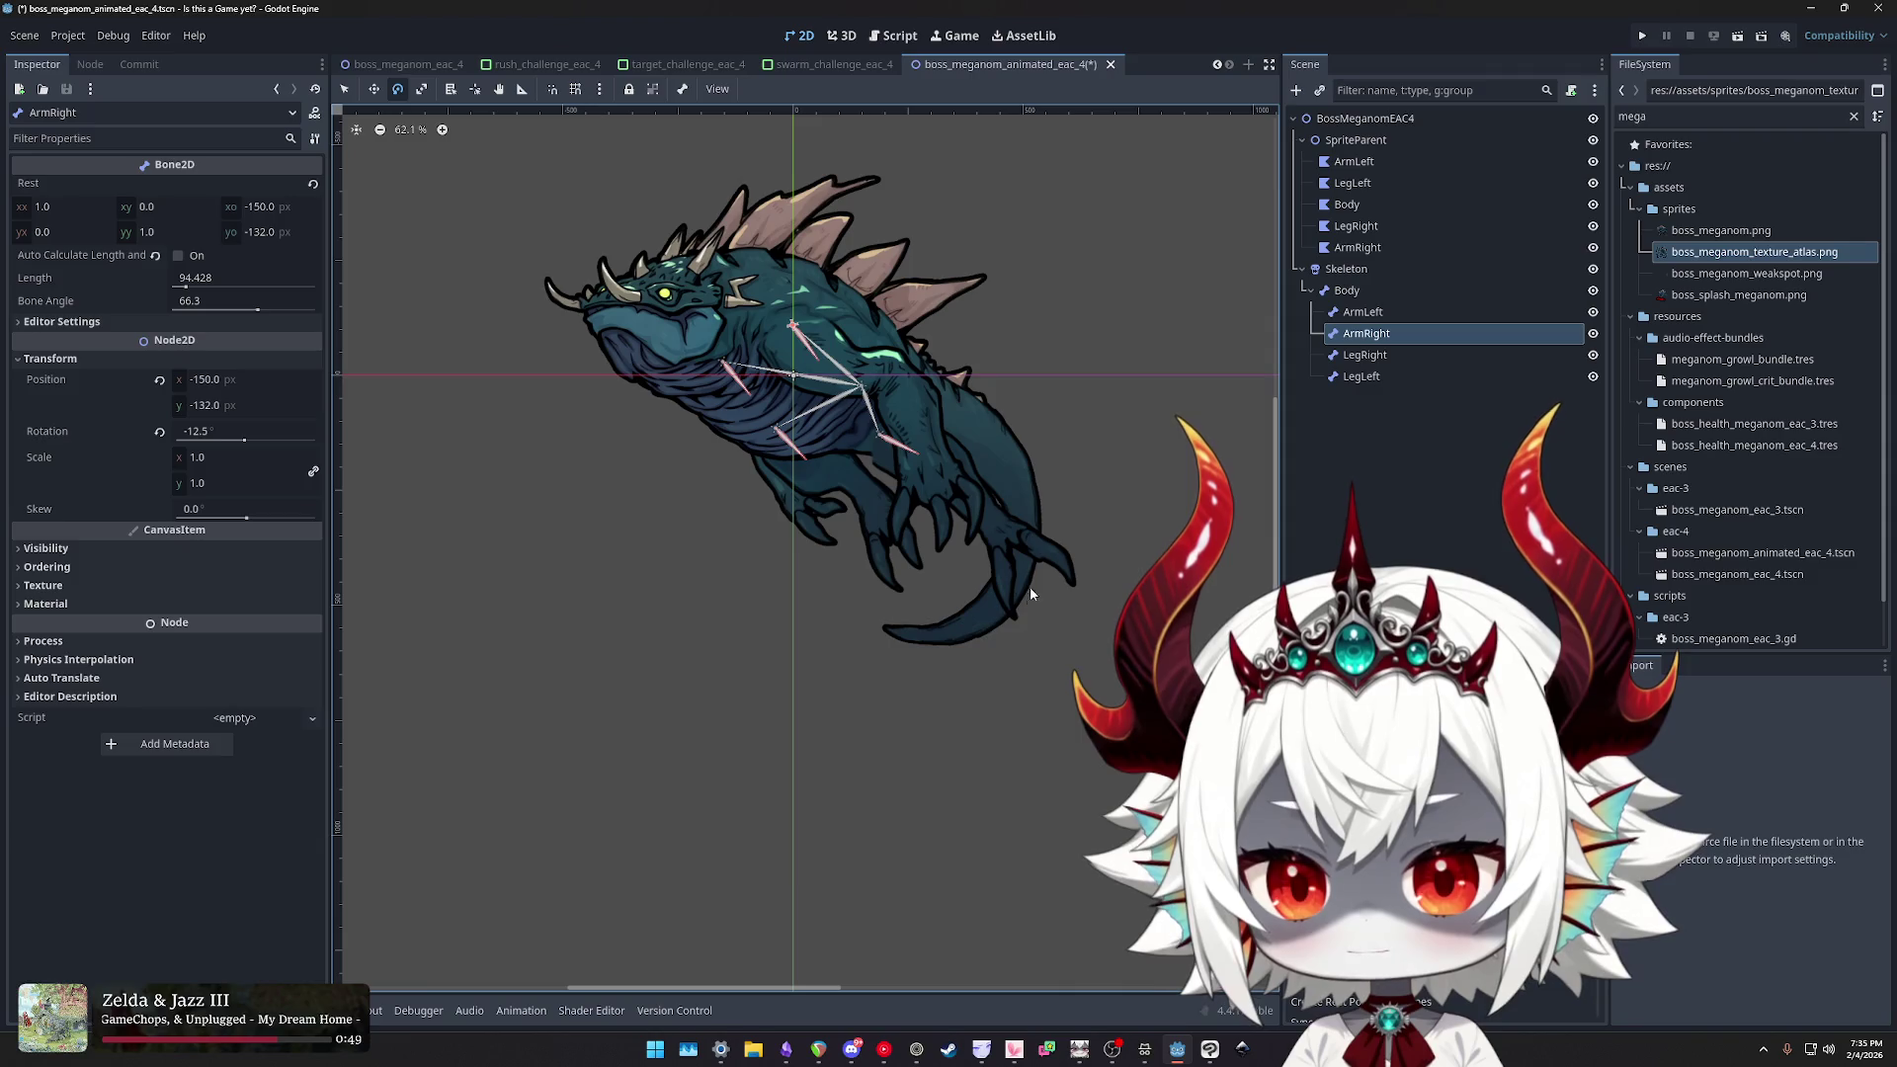
{"action": "scroll", "coordinate": [1117, 525], "scroll_direction": "down", "scroll_amount": 1}
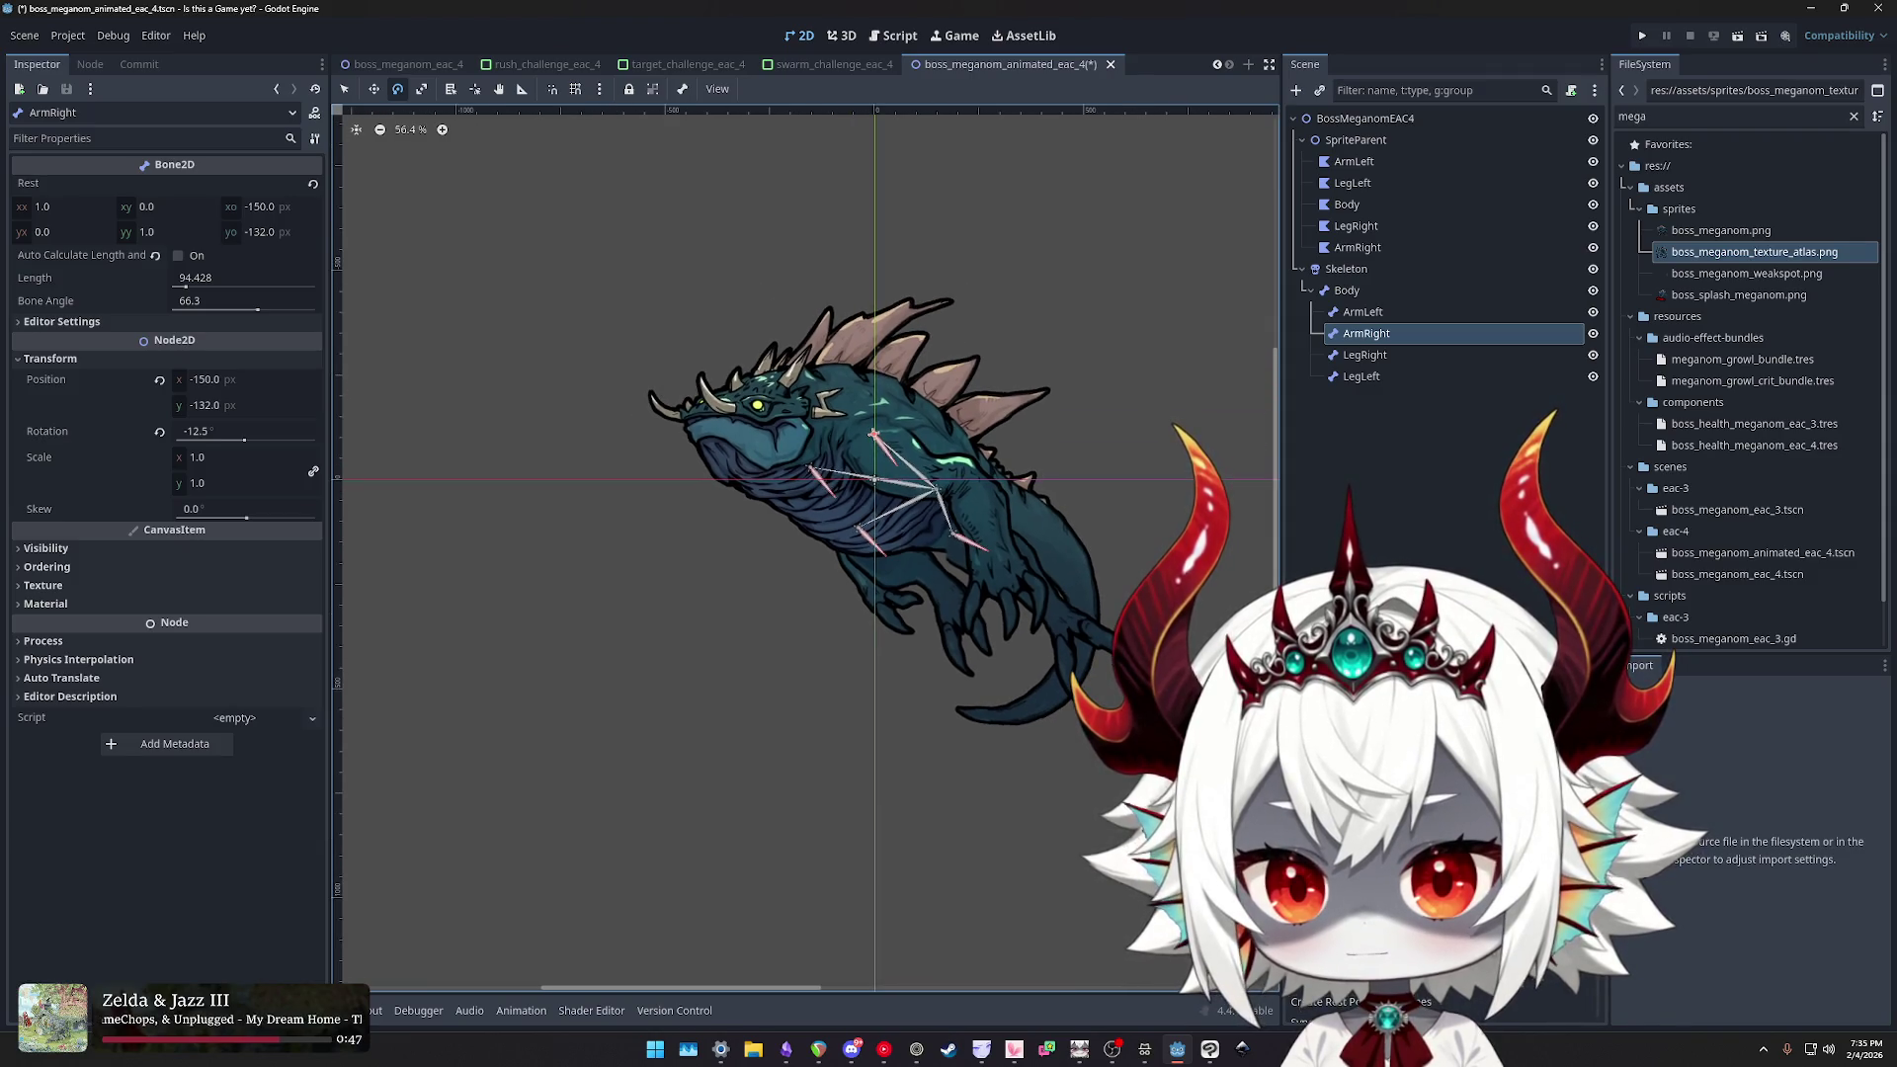
{"action": "scroll", "coordinate": [1111, 538], "scroll_direction": "up", "scroll_amount": 4}
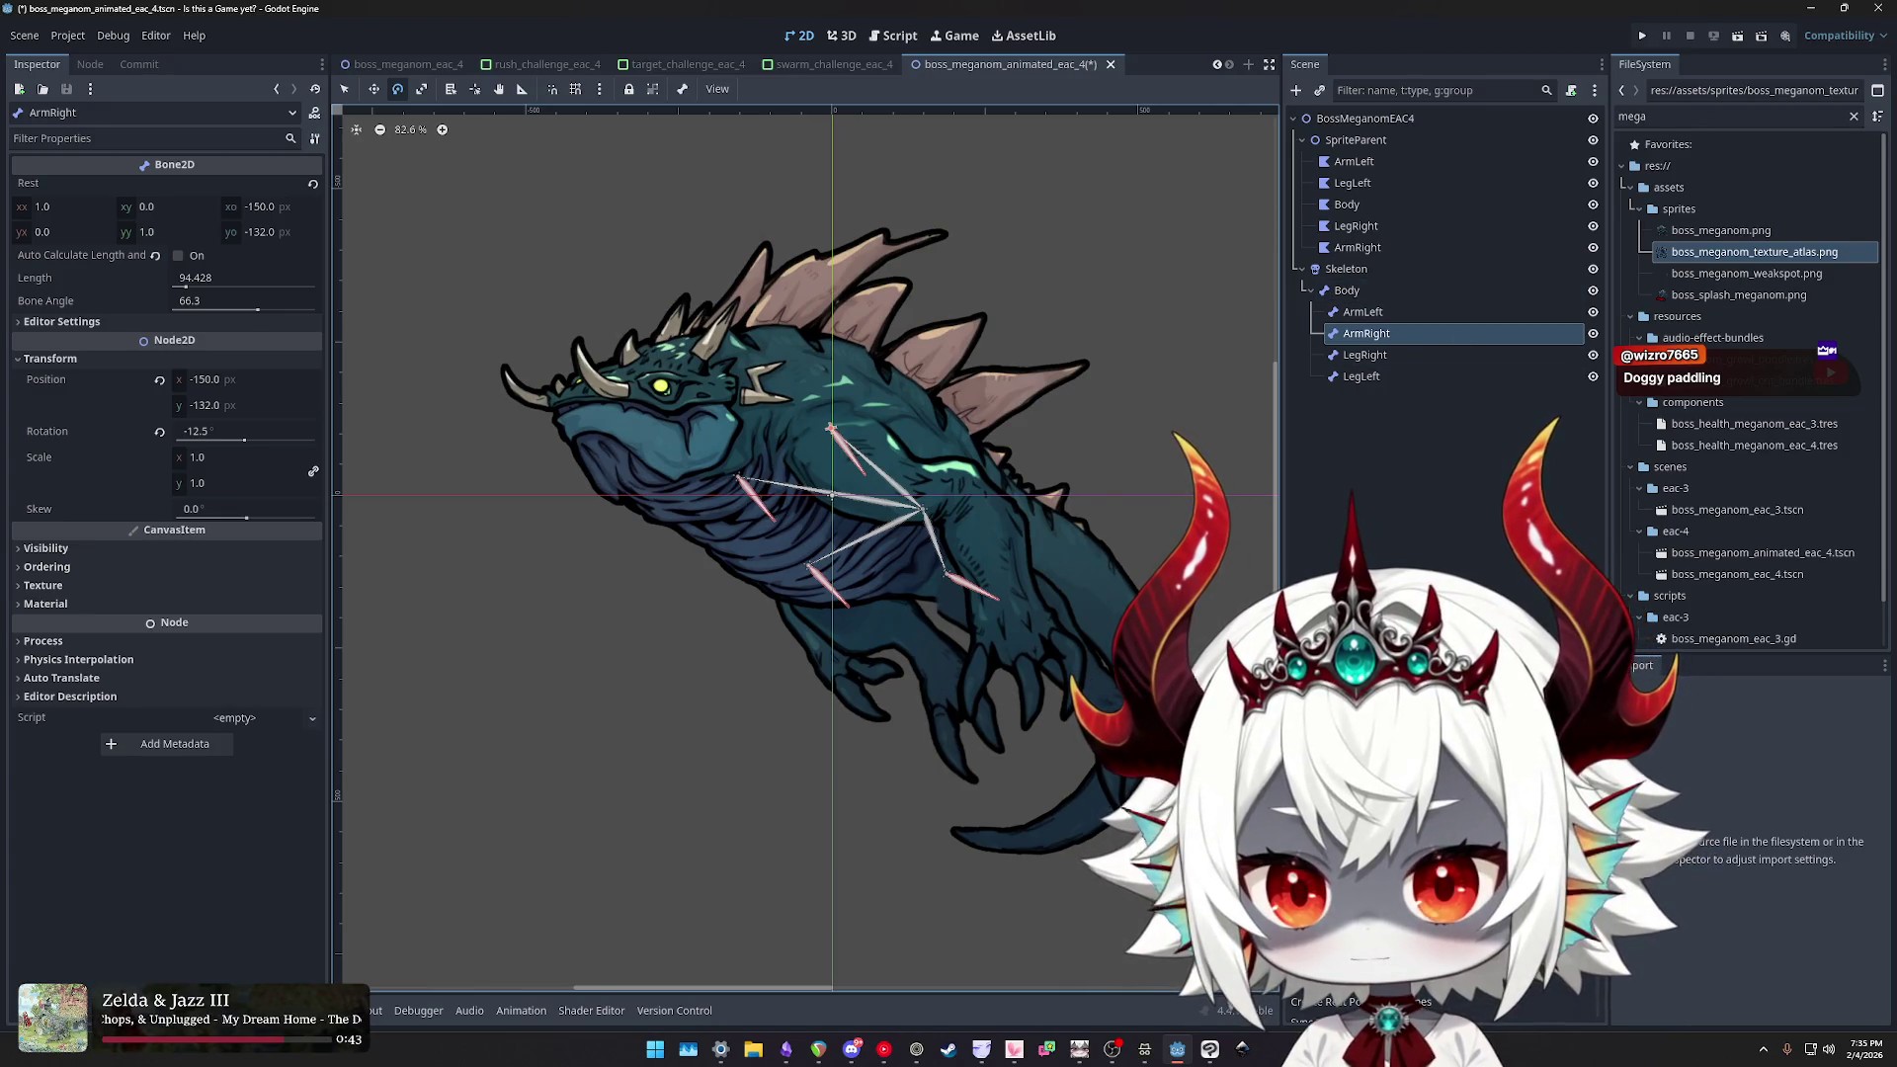
- Nudge ArmRight to -9.0°, then swing ArmLeft down and undo it back to rest rotation
{"action": "mouse_move", "coordinate": [901, 809]}
{"action": "left_mouse_down"}
{"action": "mouse_move", "coordinate": [883, 813]}
{"action": "mouse_move", "coordinate": [1110, 721]}
{"action": "mouse_move", "coordinate": [731, 791]}
{"action": "left_mouse_up"}
{"action": "left_click", "coordinate": [1374, 316]}
{"action": "mouse_move", "coordinate": [860, 771]}
{"action": "left_mouse_down"}
{"action": "mouse_move", "coordinate": [988, 776]}
{"action": "mouse_move", "coordinate": [682, 761]}
{"action": "mouse_move", "coordinate": [744, 766]}
{"action": "mouse_move", "coordinate": [389, 691]}
{"action": "mouse_move", "coordinate": [360, 635]}
{"action": "mouse_move", "coordinate": [986, 796]}
{"action": "mouse_move", "coordinate": [497, 680]}
{"action": "mouse_move", "coordinate": [542, 298]}
{"action": "mouse_move", "coordinate": [508, 754]}
{"action": "mouse_move", "coordinate": [508, 305]}
{"action": "mouse_move", "coordinate": [480, 792]}
{"action": "mouse_move", "coordinate": [633, 978]}
{"action": "mouse_move", "coordinate": [850, 988]}
{"action": "mouse_move", "coordinate": [554, 988]}
{"action": "mouse_move", "coordinate": [606, 1018]}
{"action": "mouse_move", "coordinate": [1042, 824]}
{"action": "left_mouse_up"}
{"action": "key", "text": "ctrl+z"}
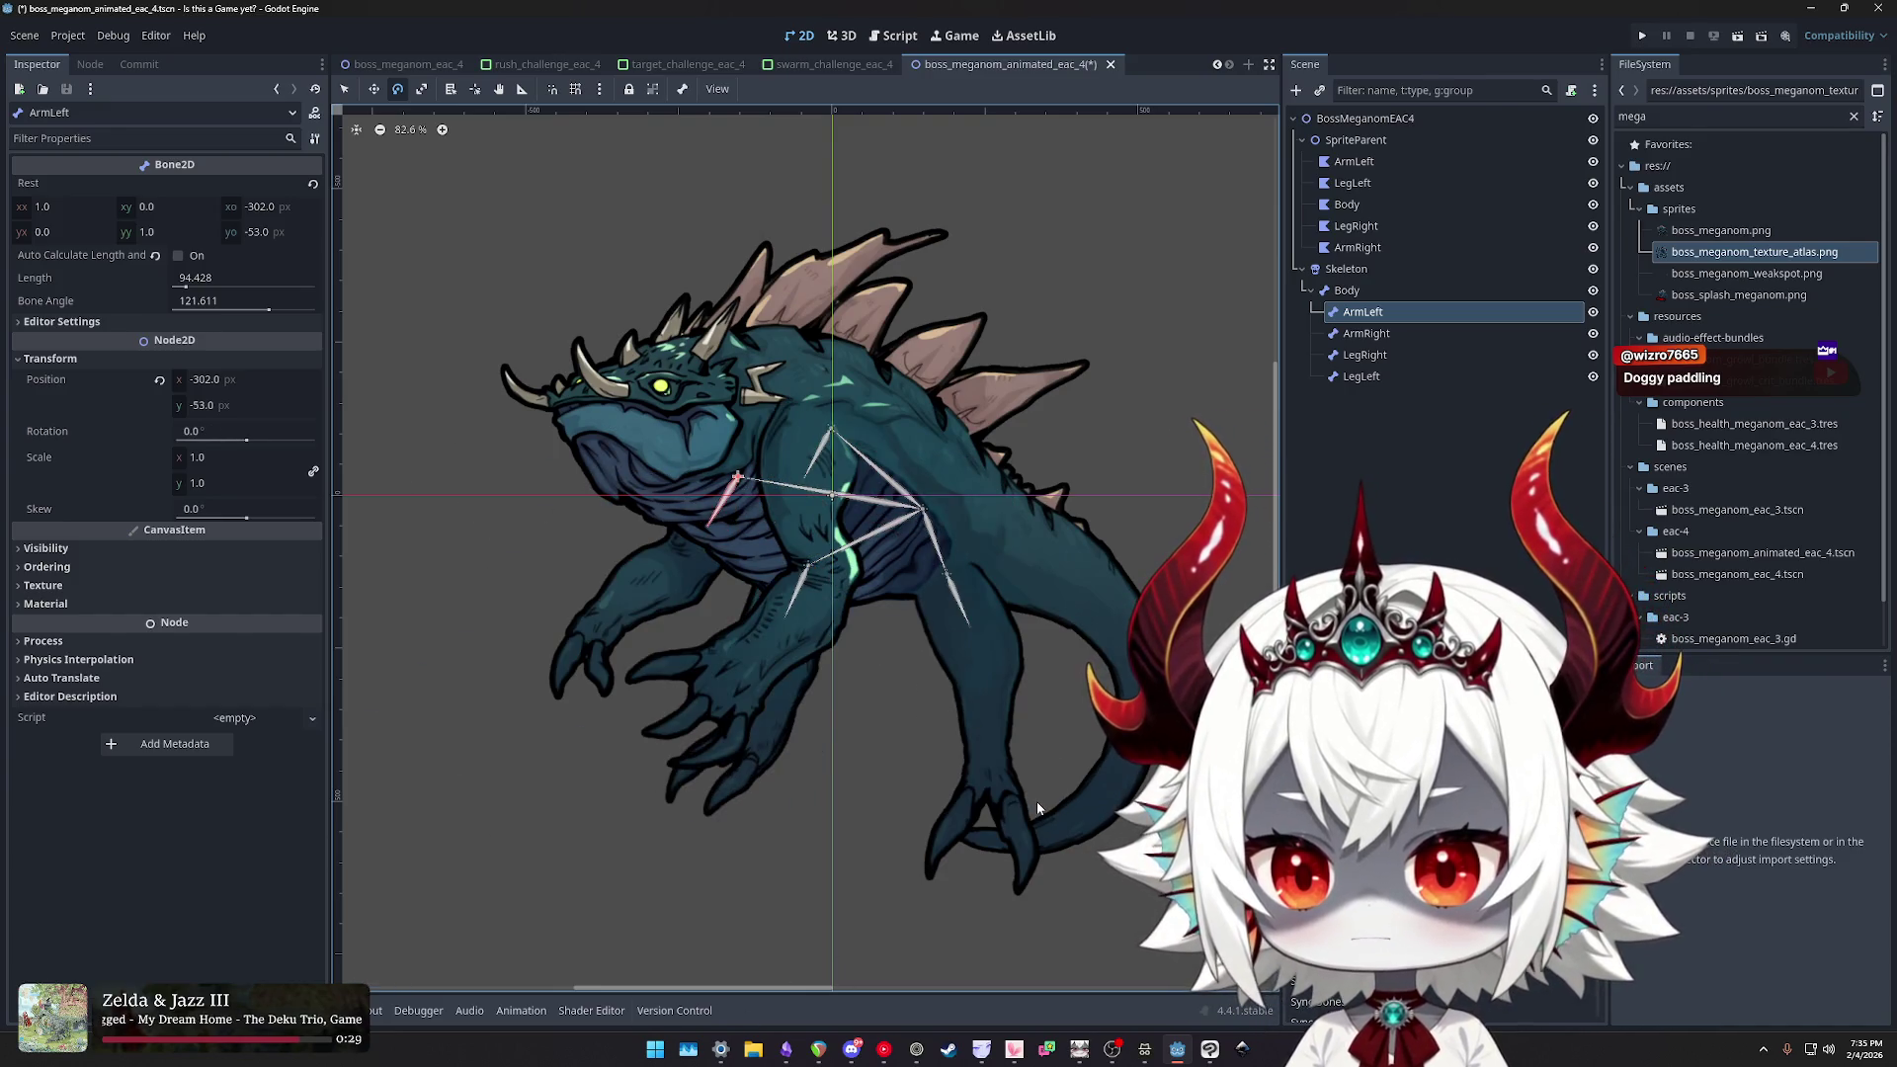
- Reset ArmRight's rotation to 0, check the other bones, and save boss_meganom_animated_eac_4.tscn
{"action": "left_click", "coordinate": [1365, 355]}
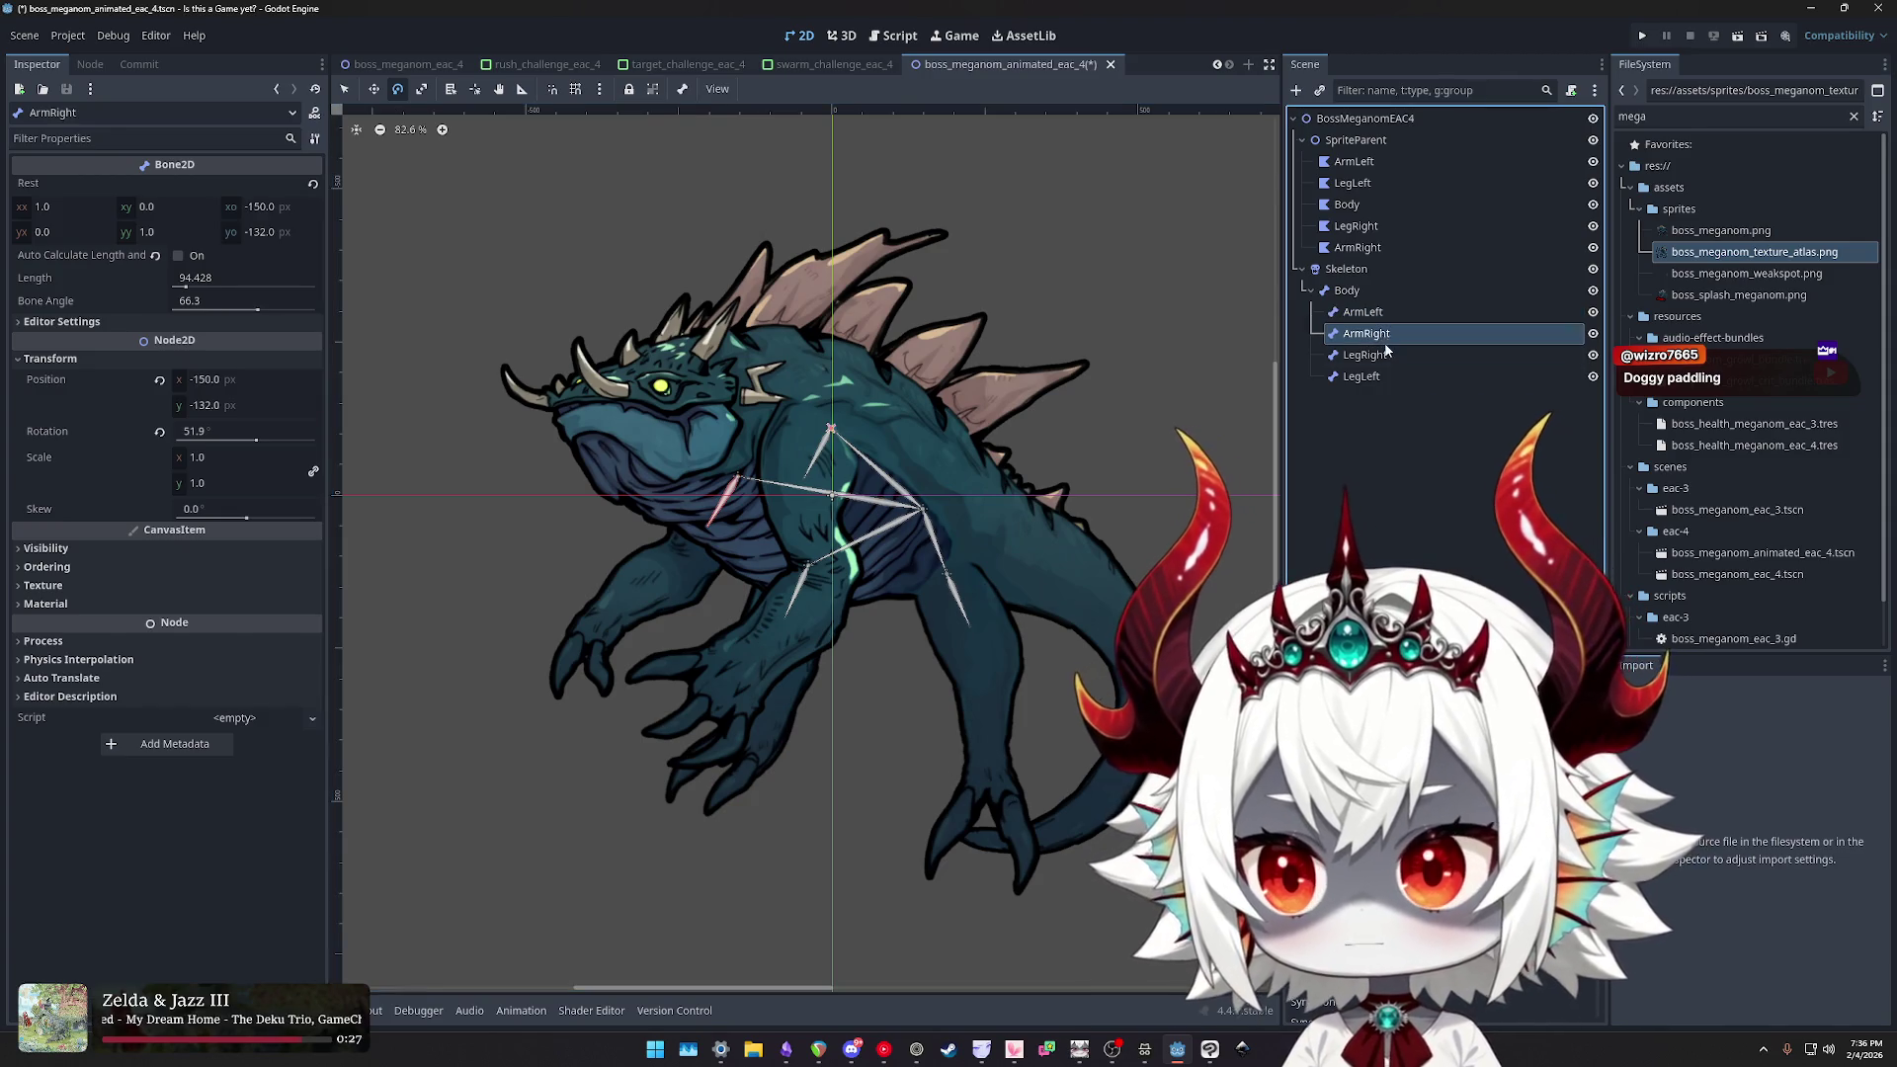
{"action": "left_click", "coordinate": [1378, 336]}
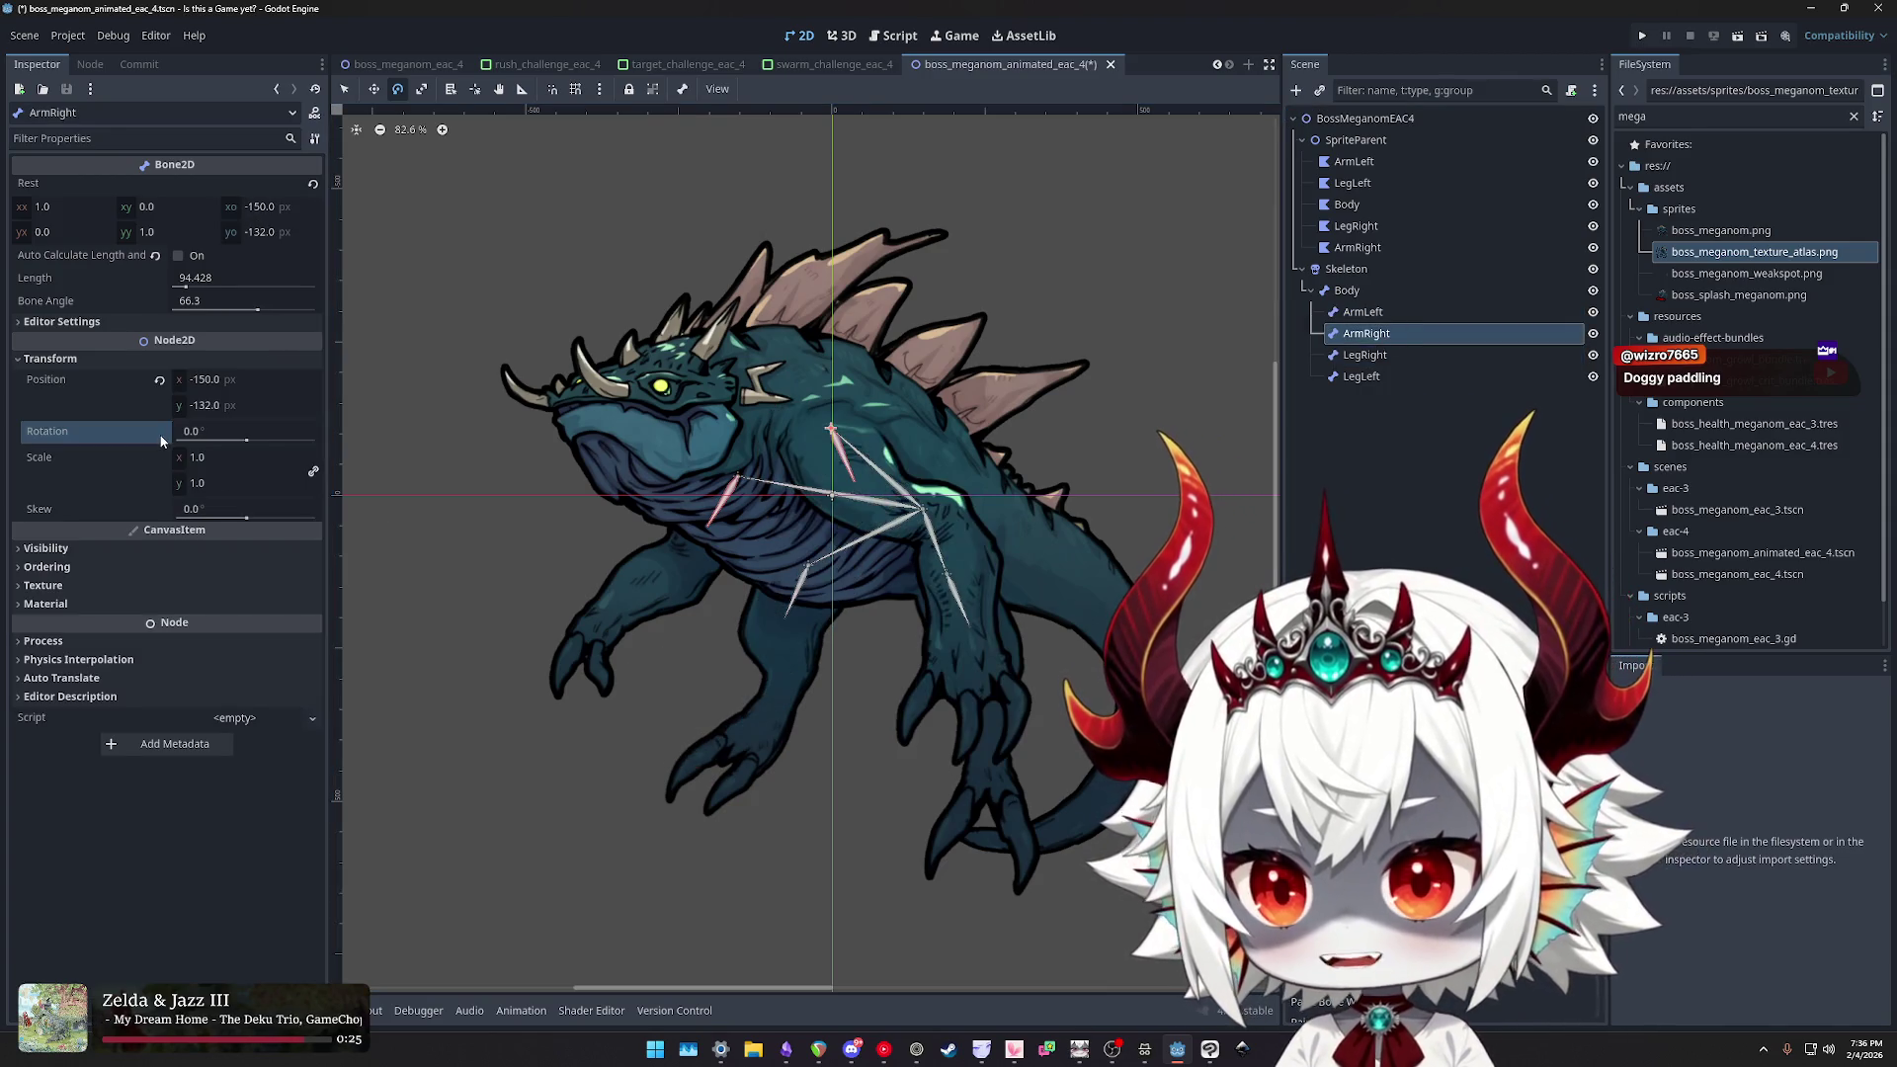
{"action": "left_click", "coordinate": [1360, 356]}
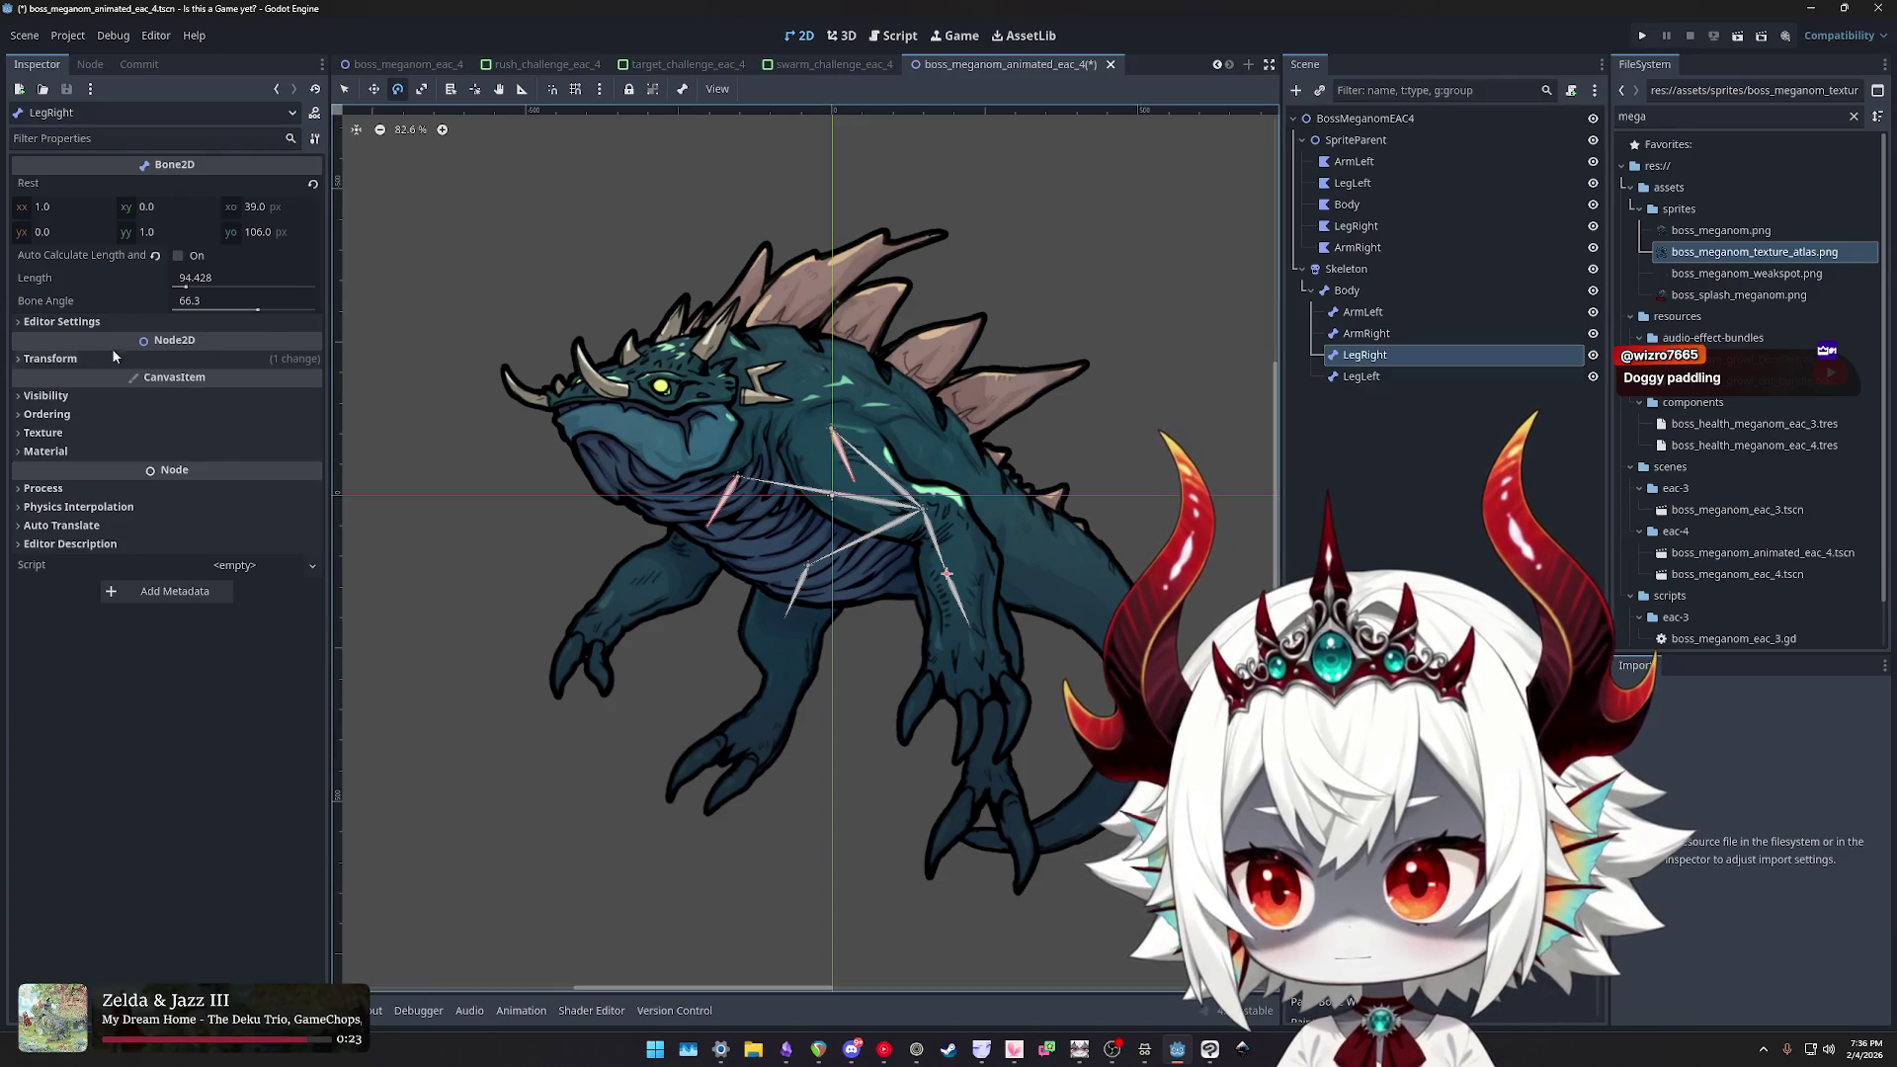
{"action": "left_click", "coordinate": [1355, 378]}
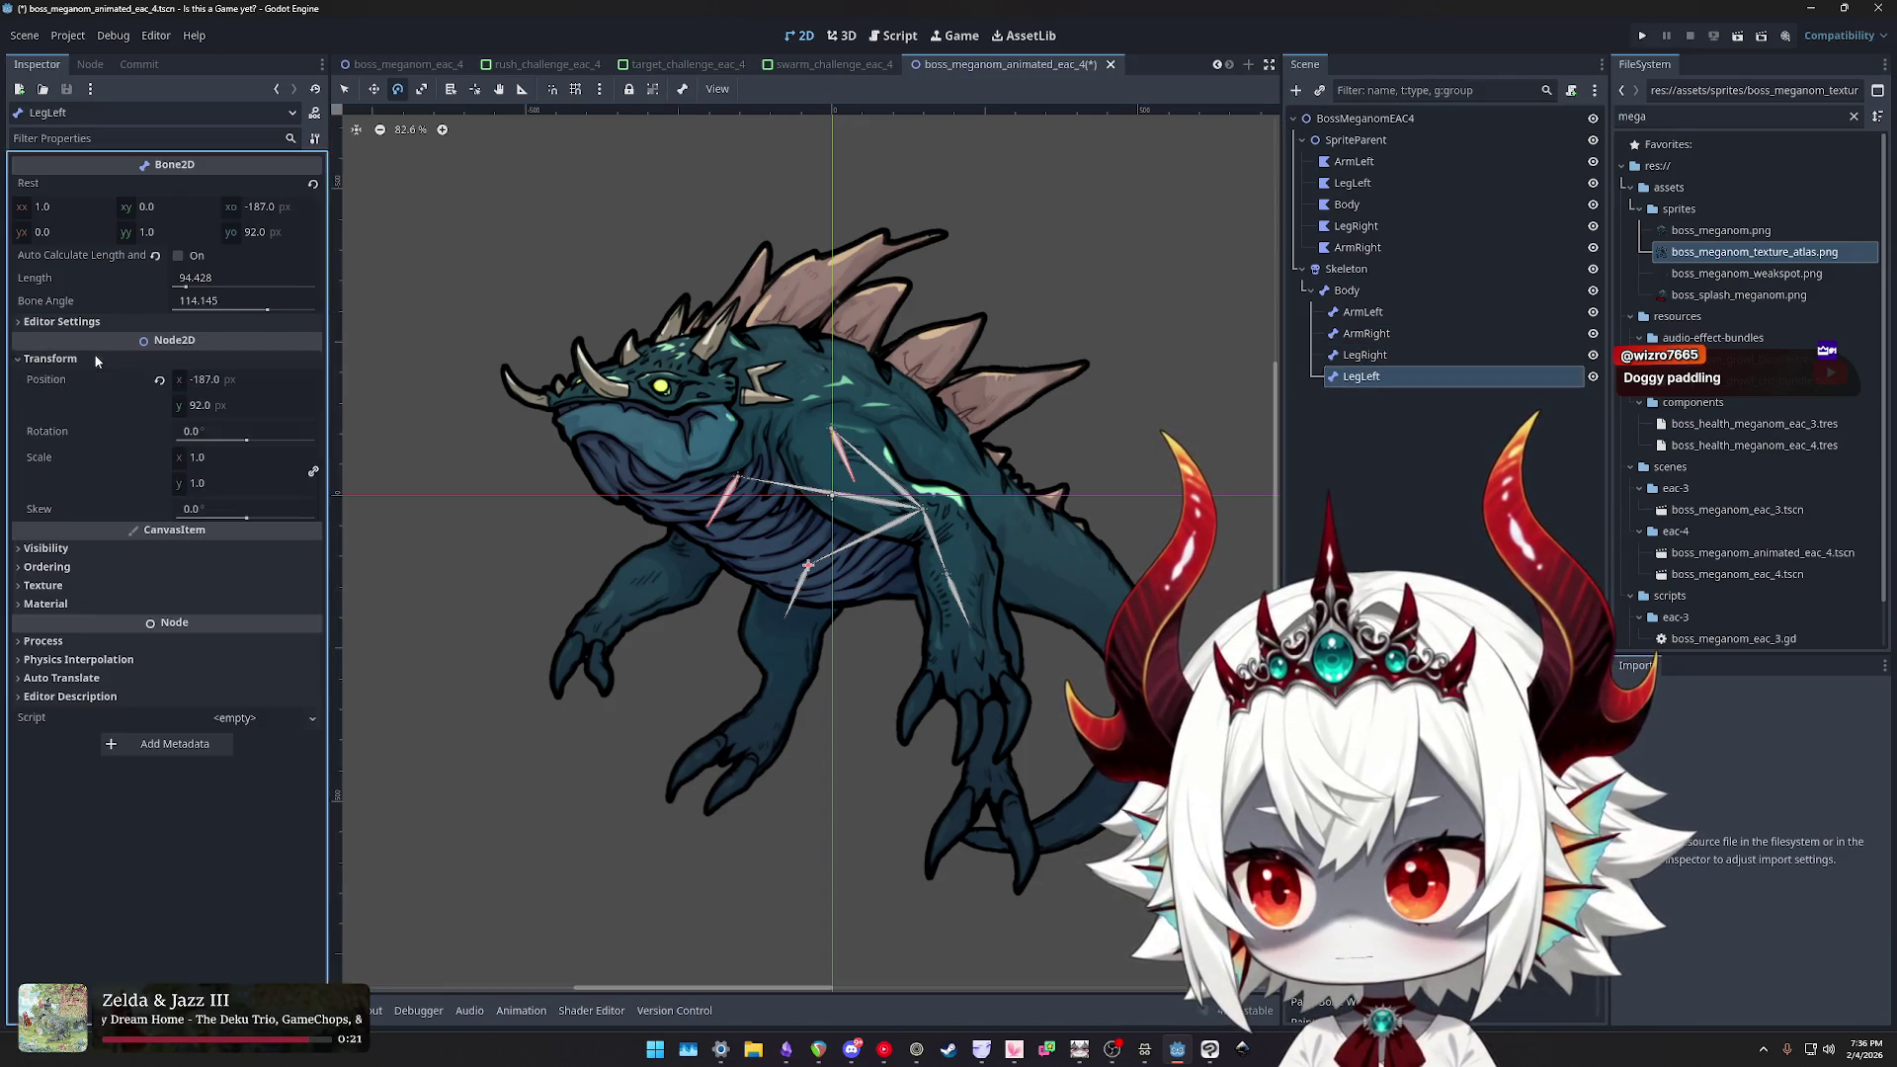
{"action": "left_click", "coordinate": [1364, 313]}
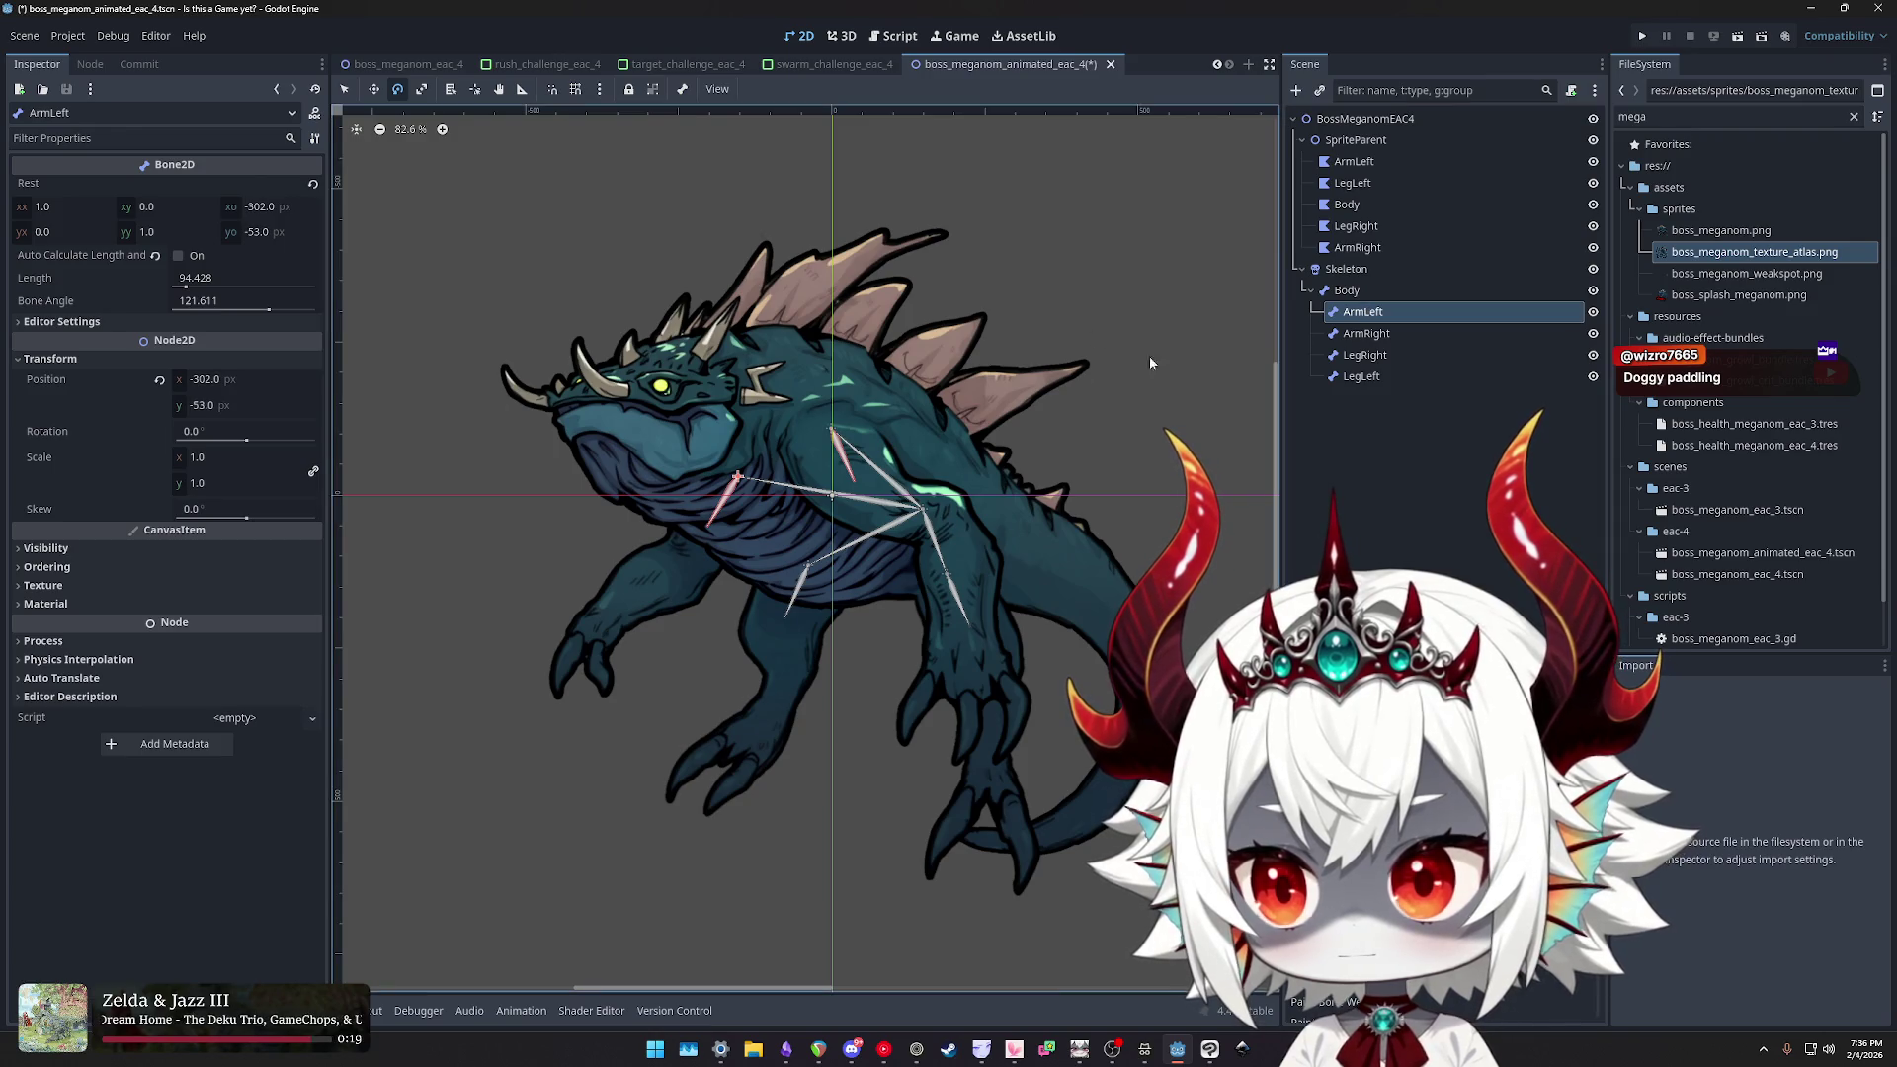
{"action": "left_click", "coordinate": [1352, 292]}
{"action": "key", "text": "ctrl+s"}
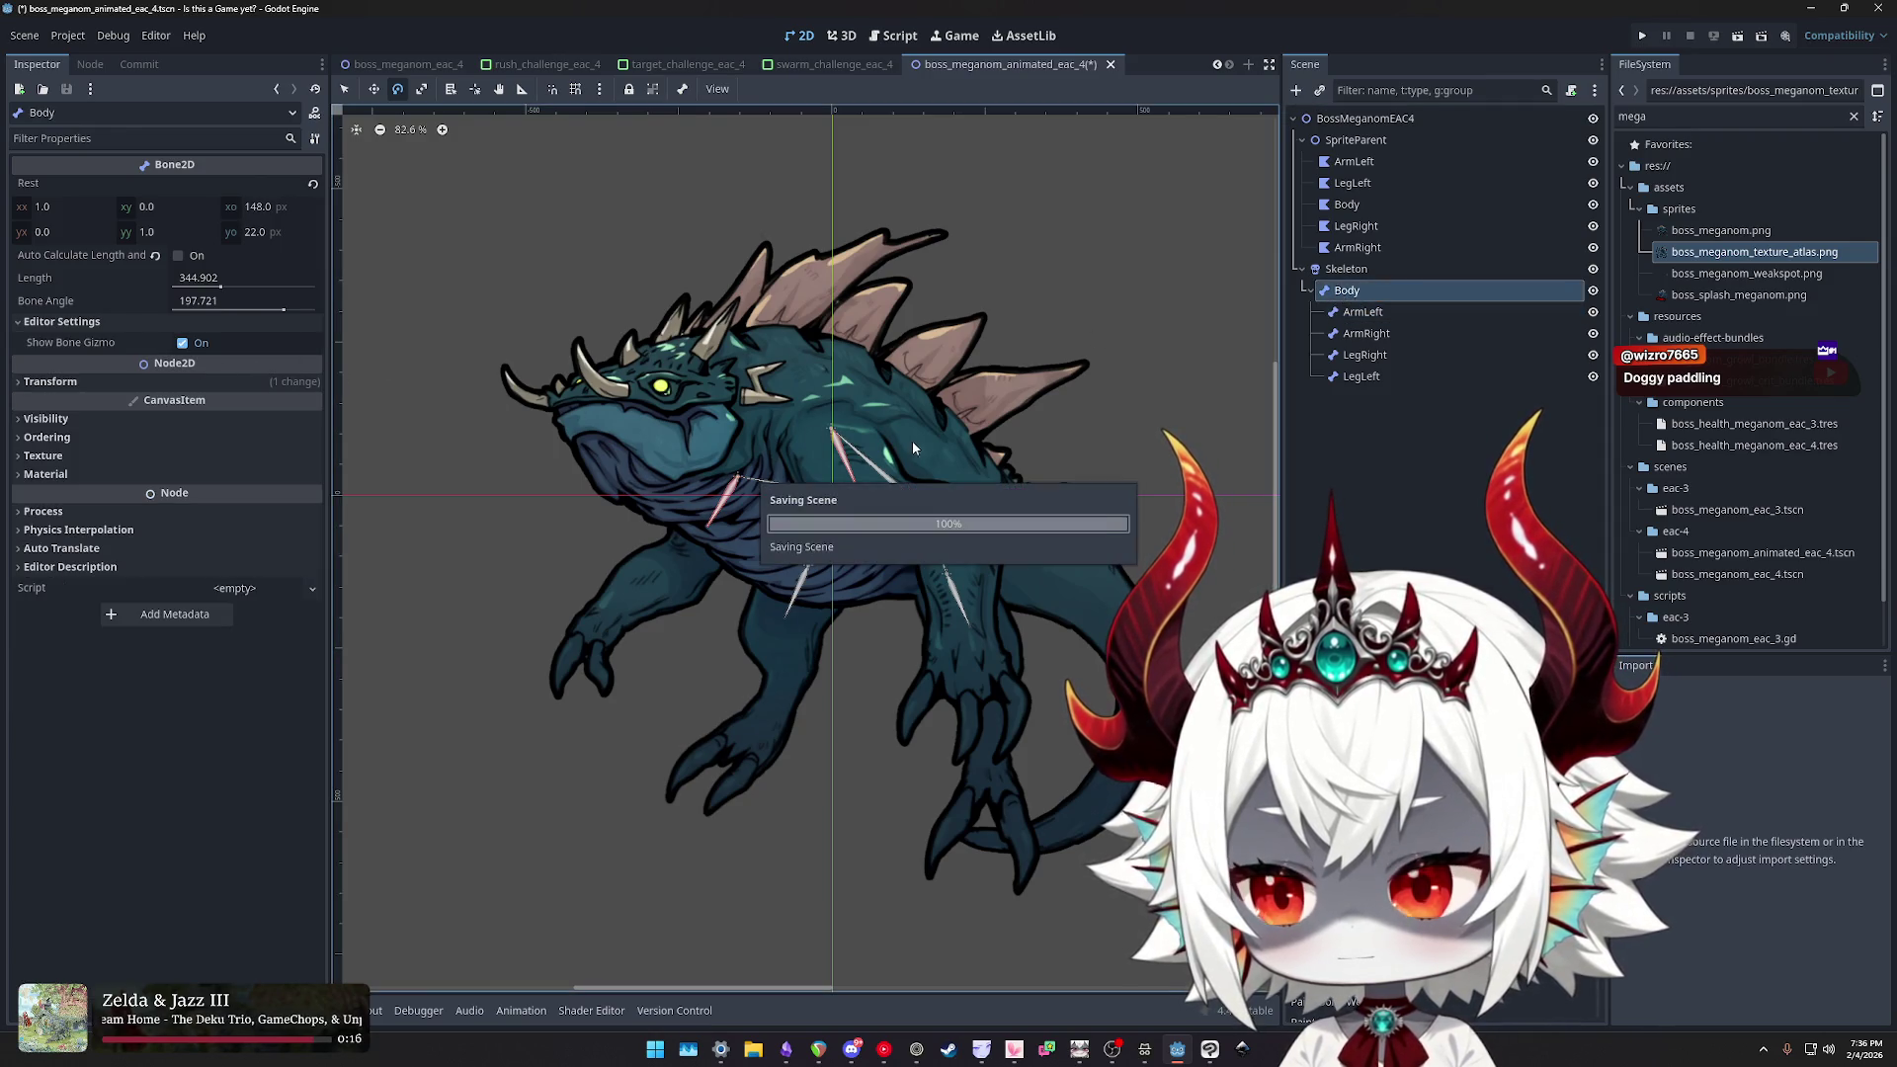
- Inspect the Body bone's transform values, then select the ArmLeft bone
{"action": "left_click", "coordinate": [49, 381]}
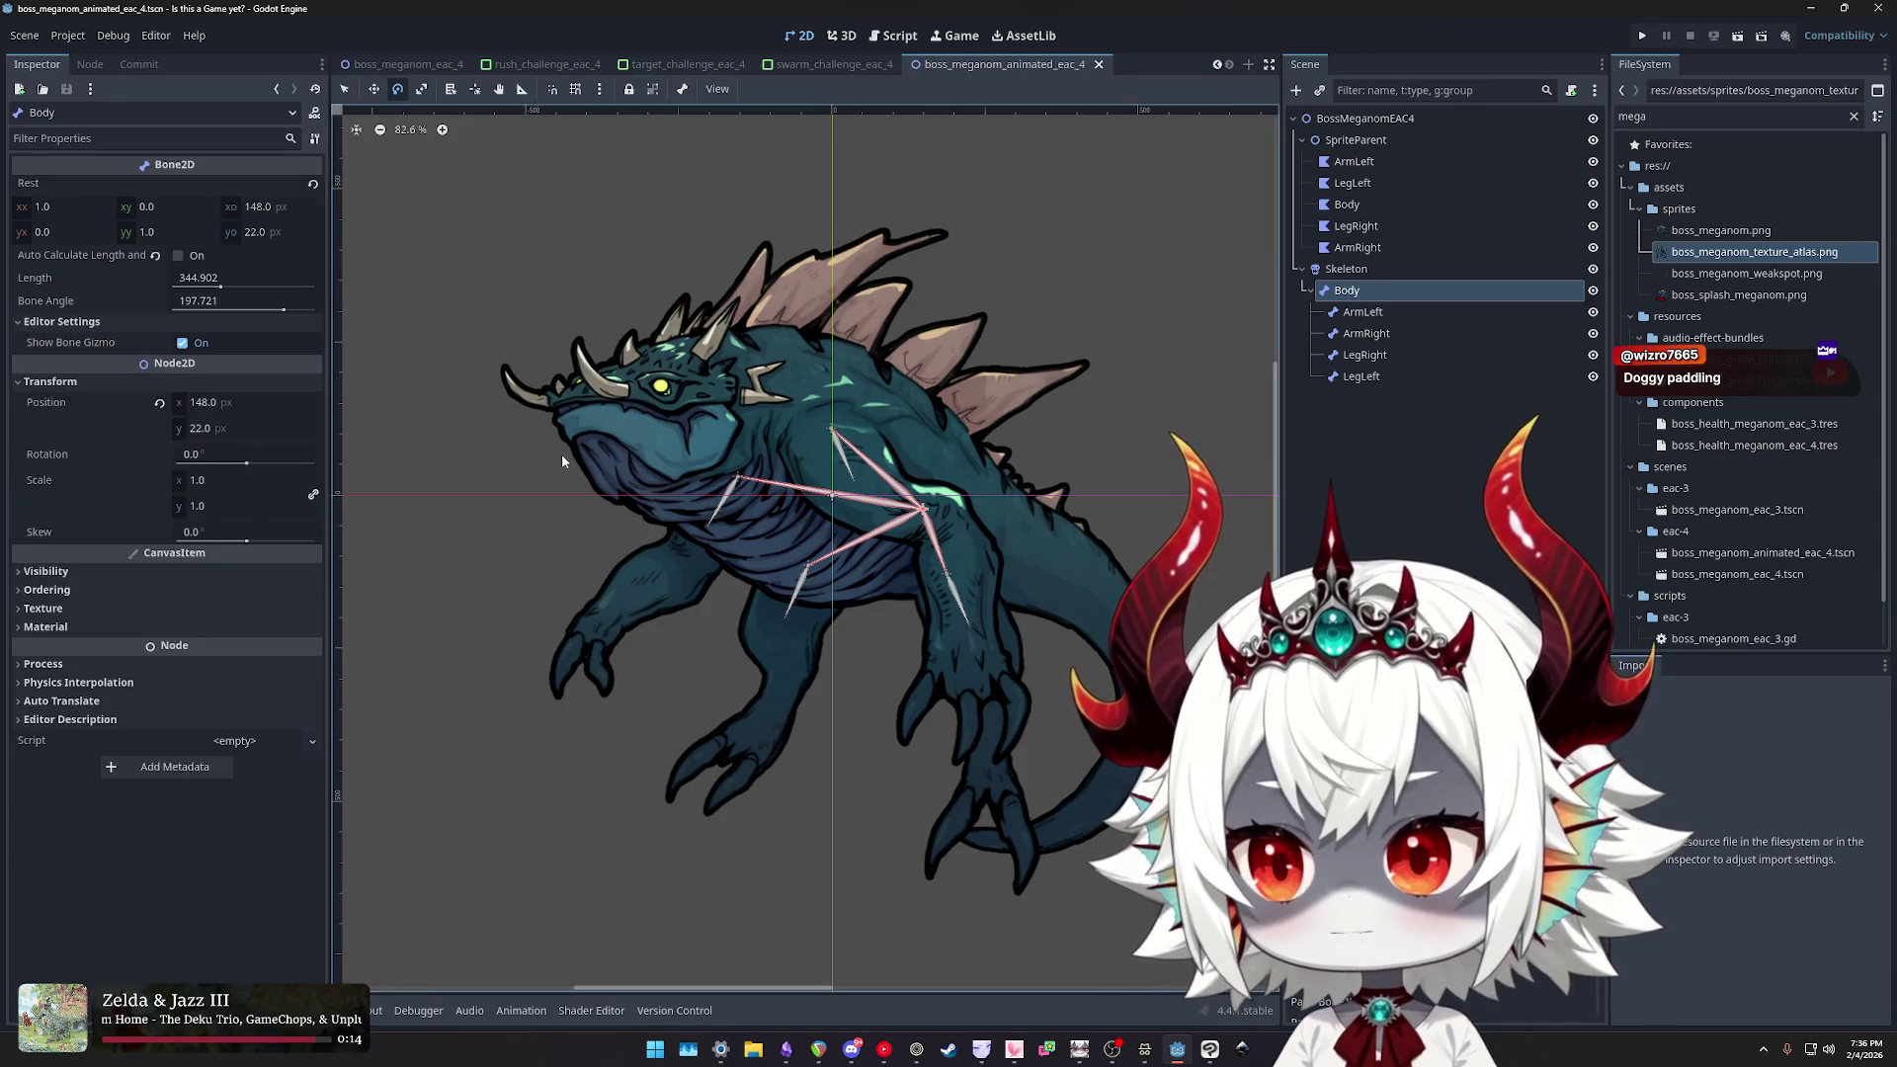
{"action": "scroll", "coordinate": [965, 519], "scroll_direction": "down", "scroll_amount": 1}
{"action": "scroll", "coordinate": [958, 519], "scroll_direction": "right", "scroll_amount": 2}
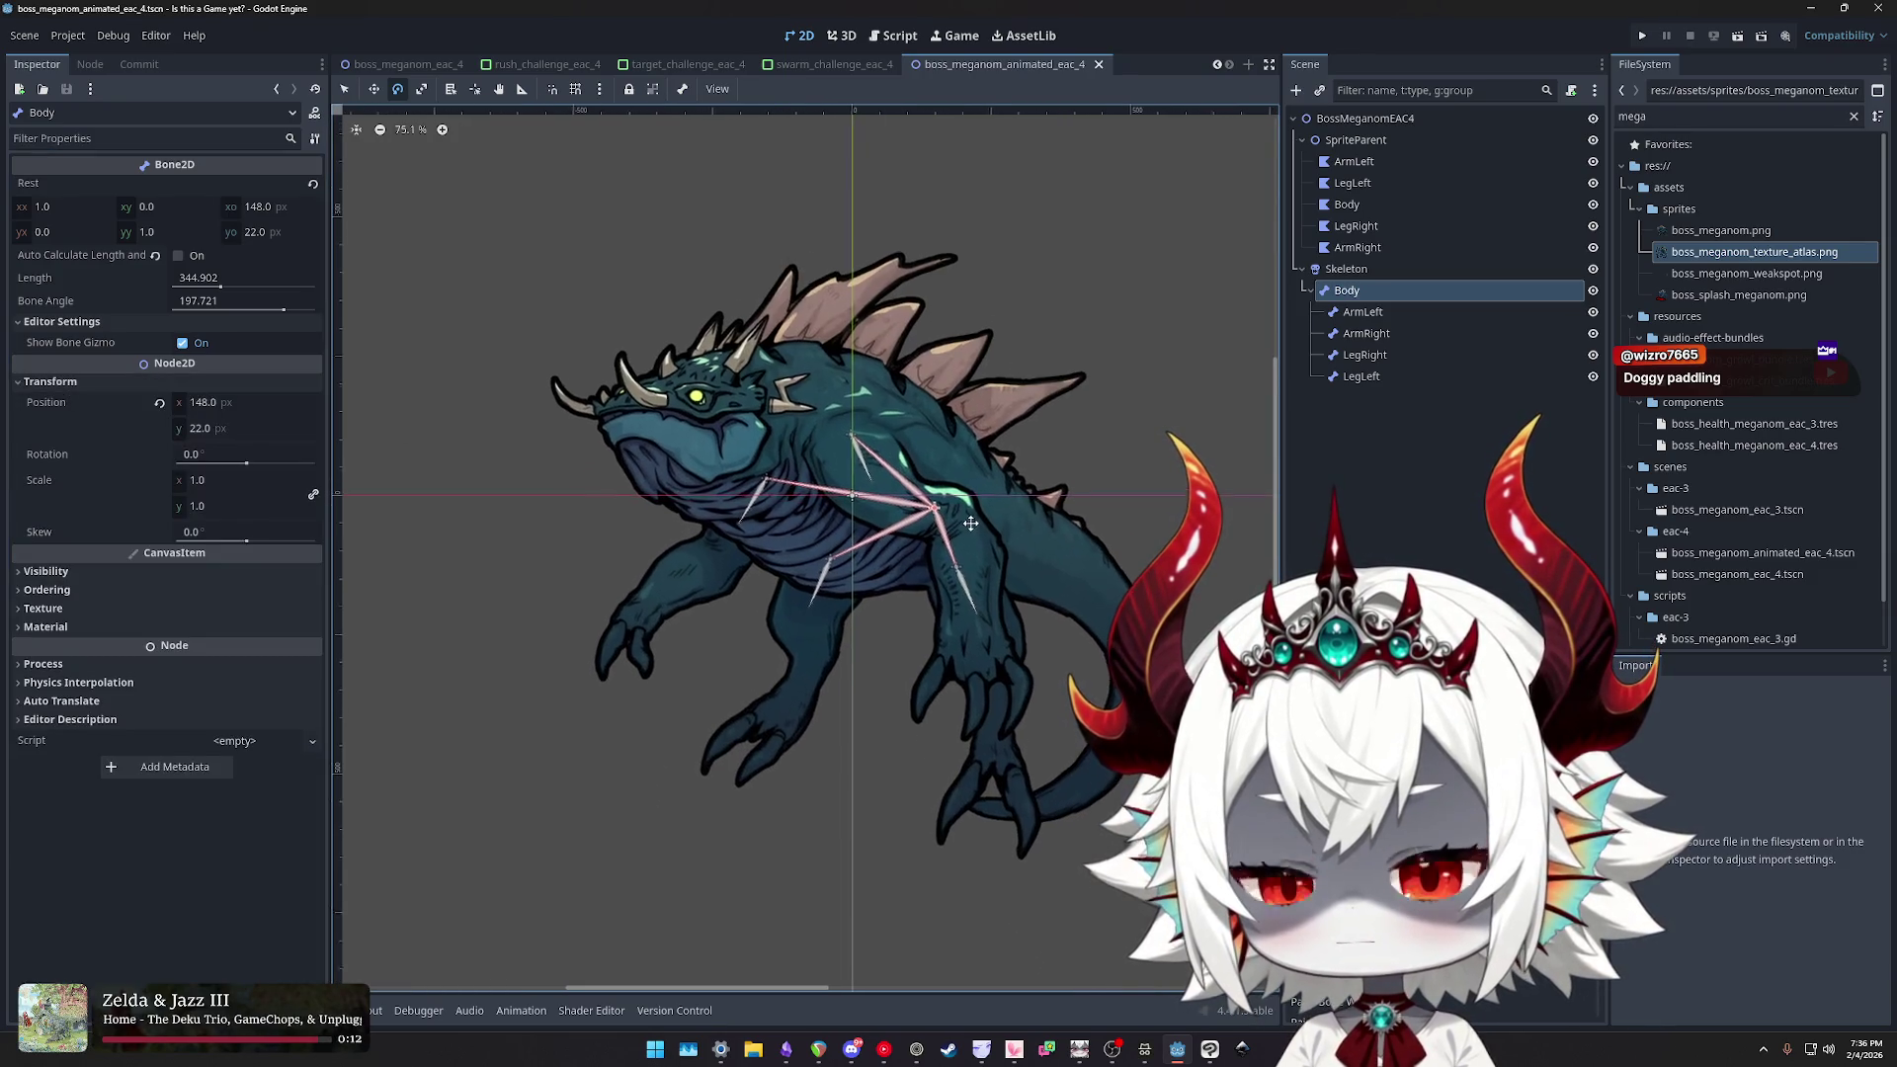
{"action": "left_click", "coordinate": [1356, 314]}
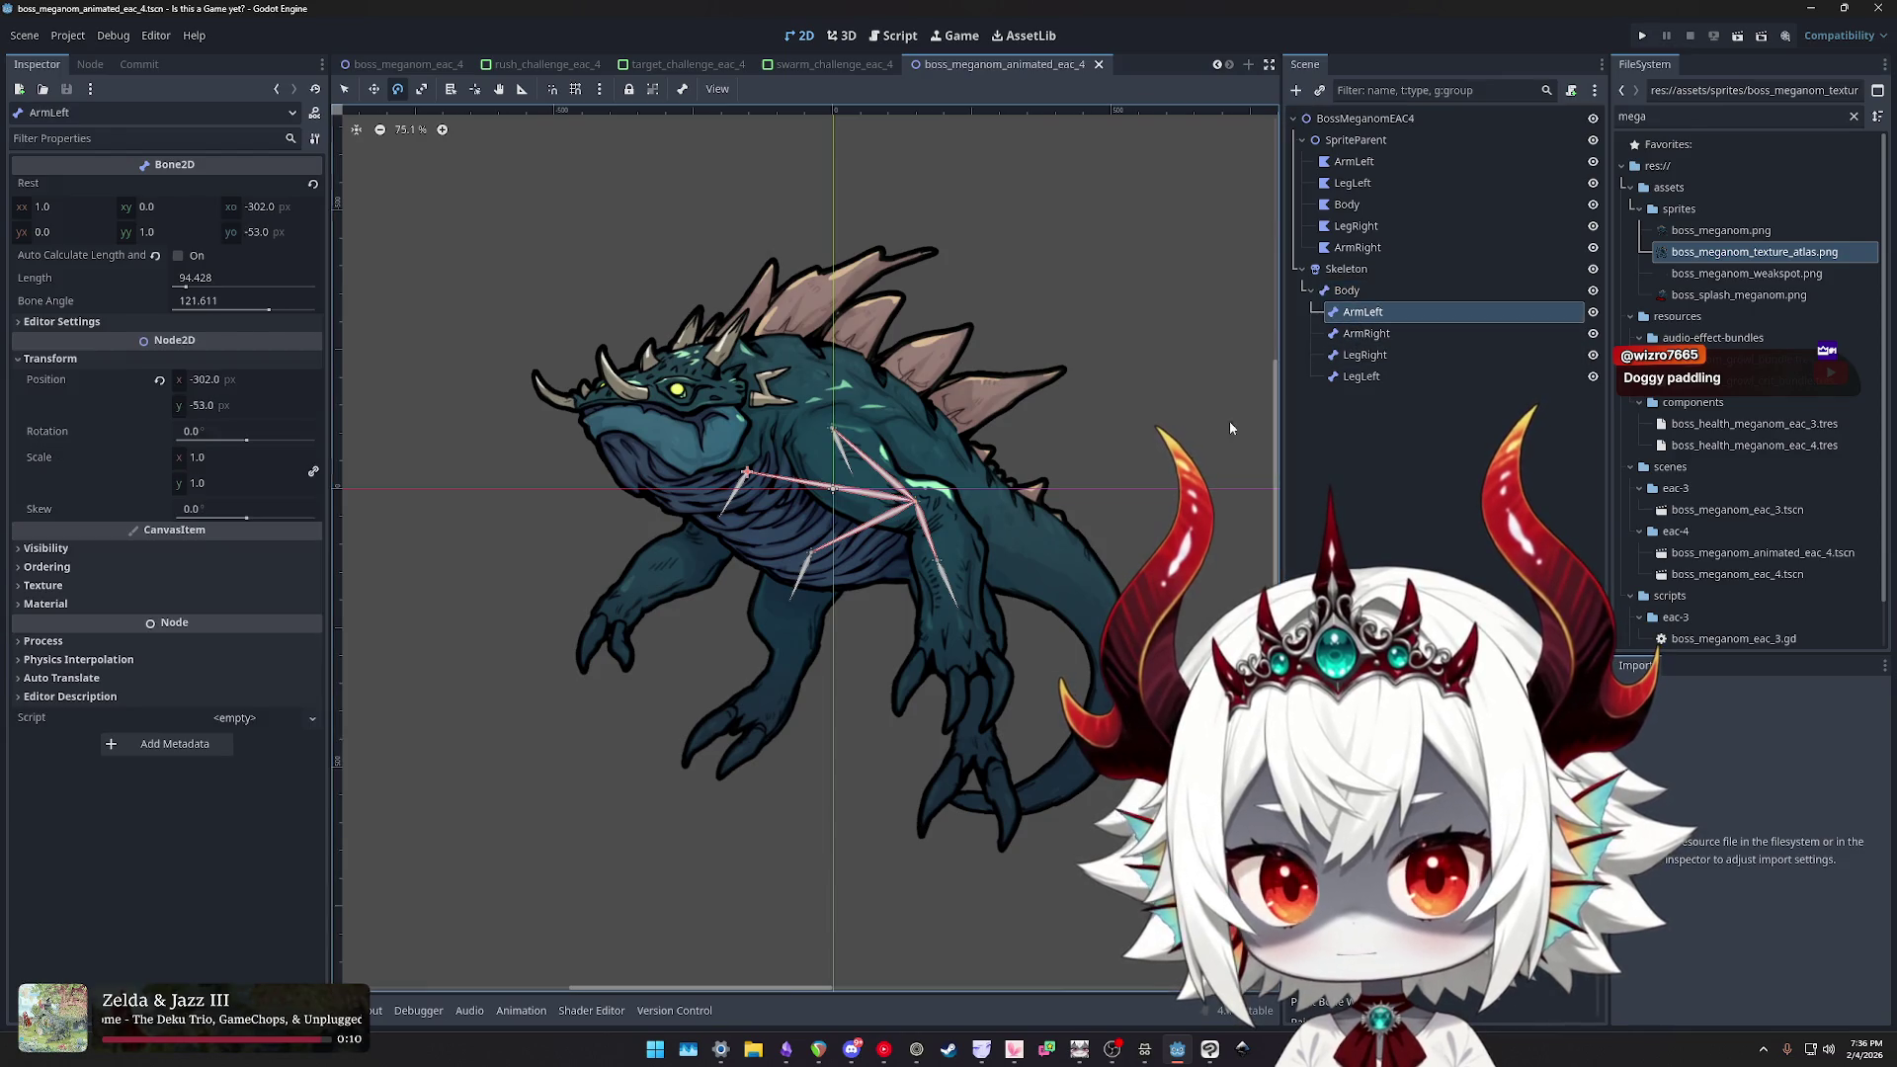
- Open the LegRight polygon and zoom and pan across the monster's body and head to inspect its mesh
{"action": "left_click", "coordinate": [1329, 226]}
{"action": "scroll", "coordinate": [929, 400], "scroll_direction": "down", "scroll_amount": 1}
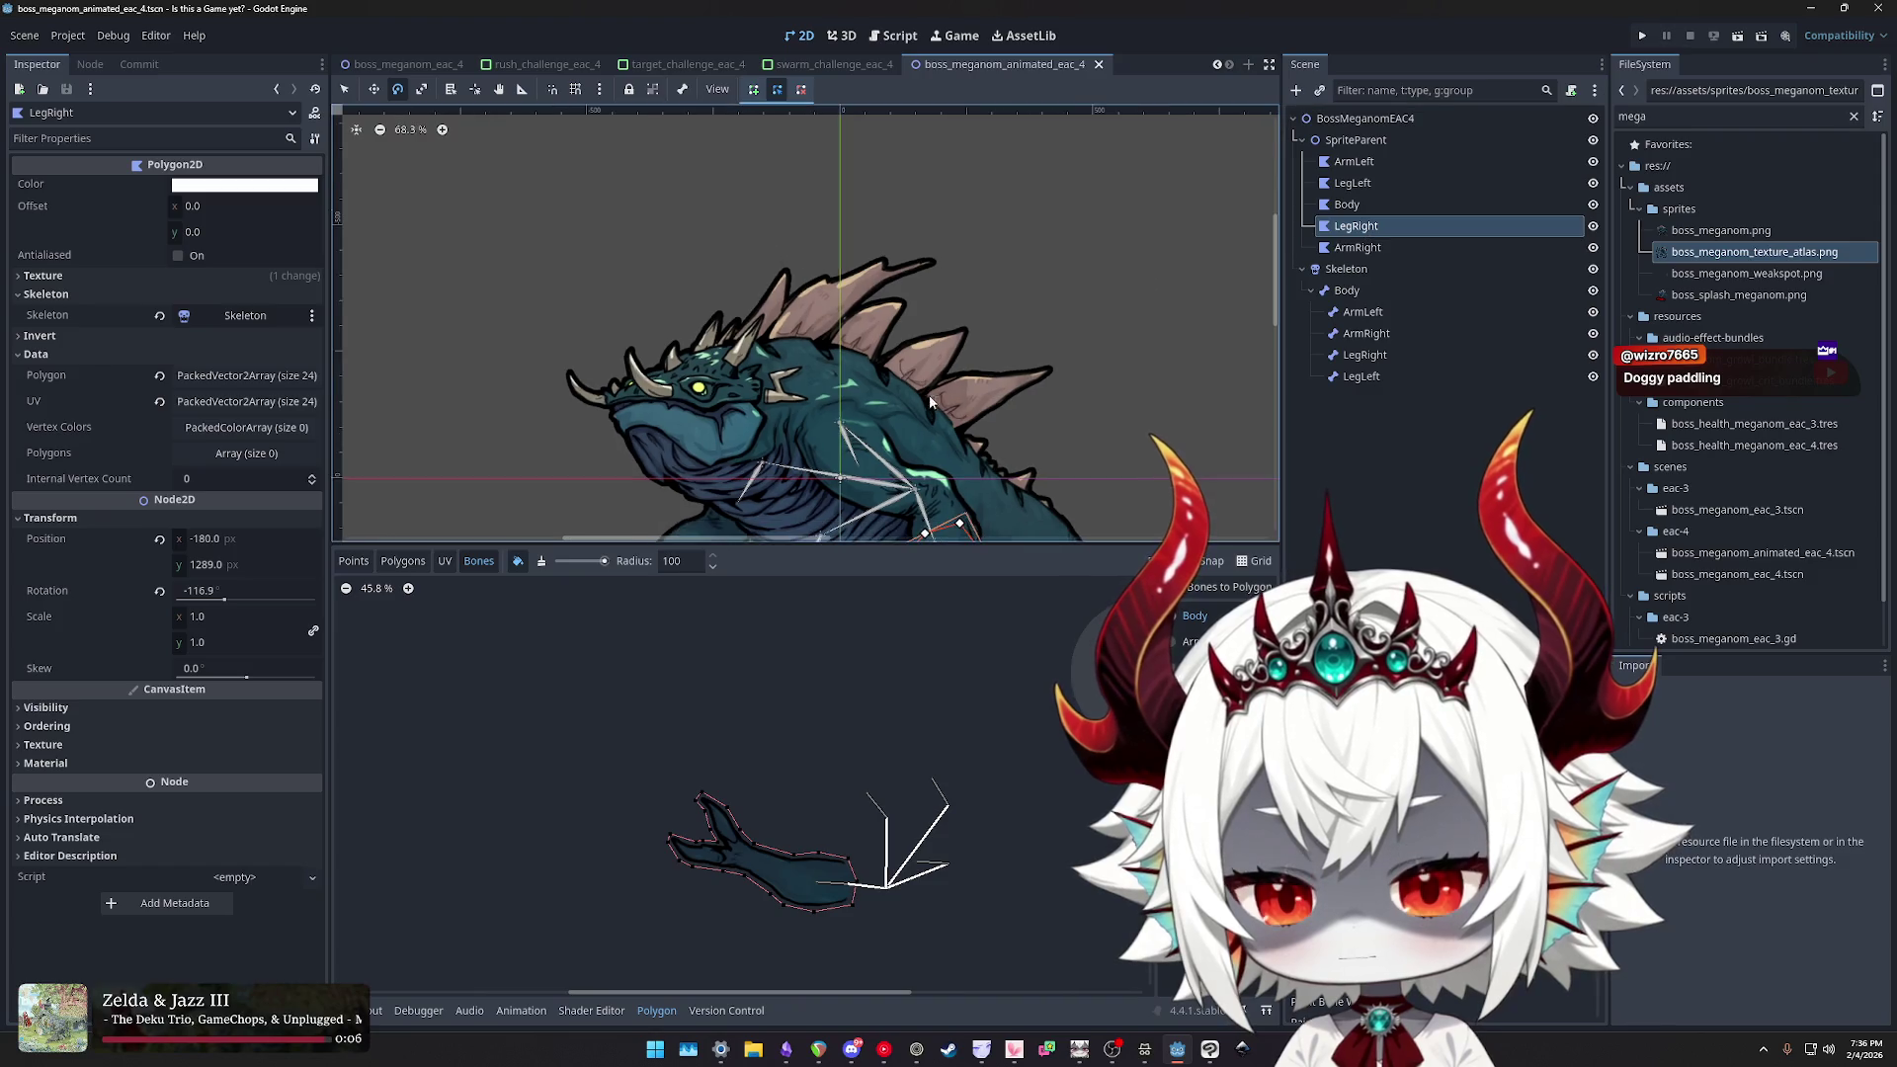
{"action": "scroll", "coordinate": [929, 400], "scroll_direction": "down", "scroll_amount": 2}
{"action": "scroll", "coordinate": [1022, 311], "scroll_direction": "up", "scroll_amount": 2}
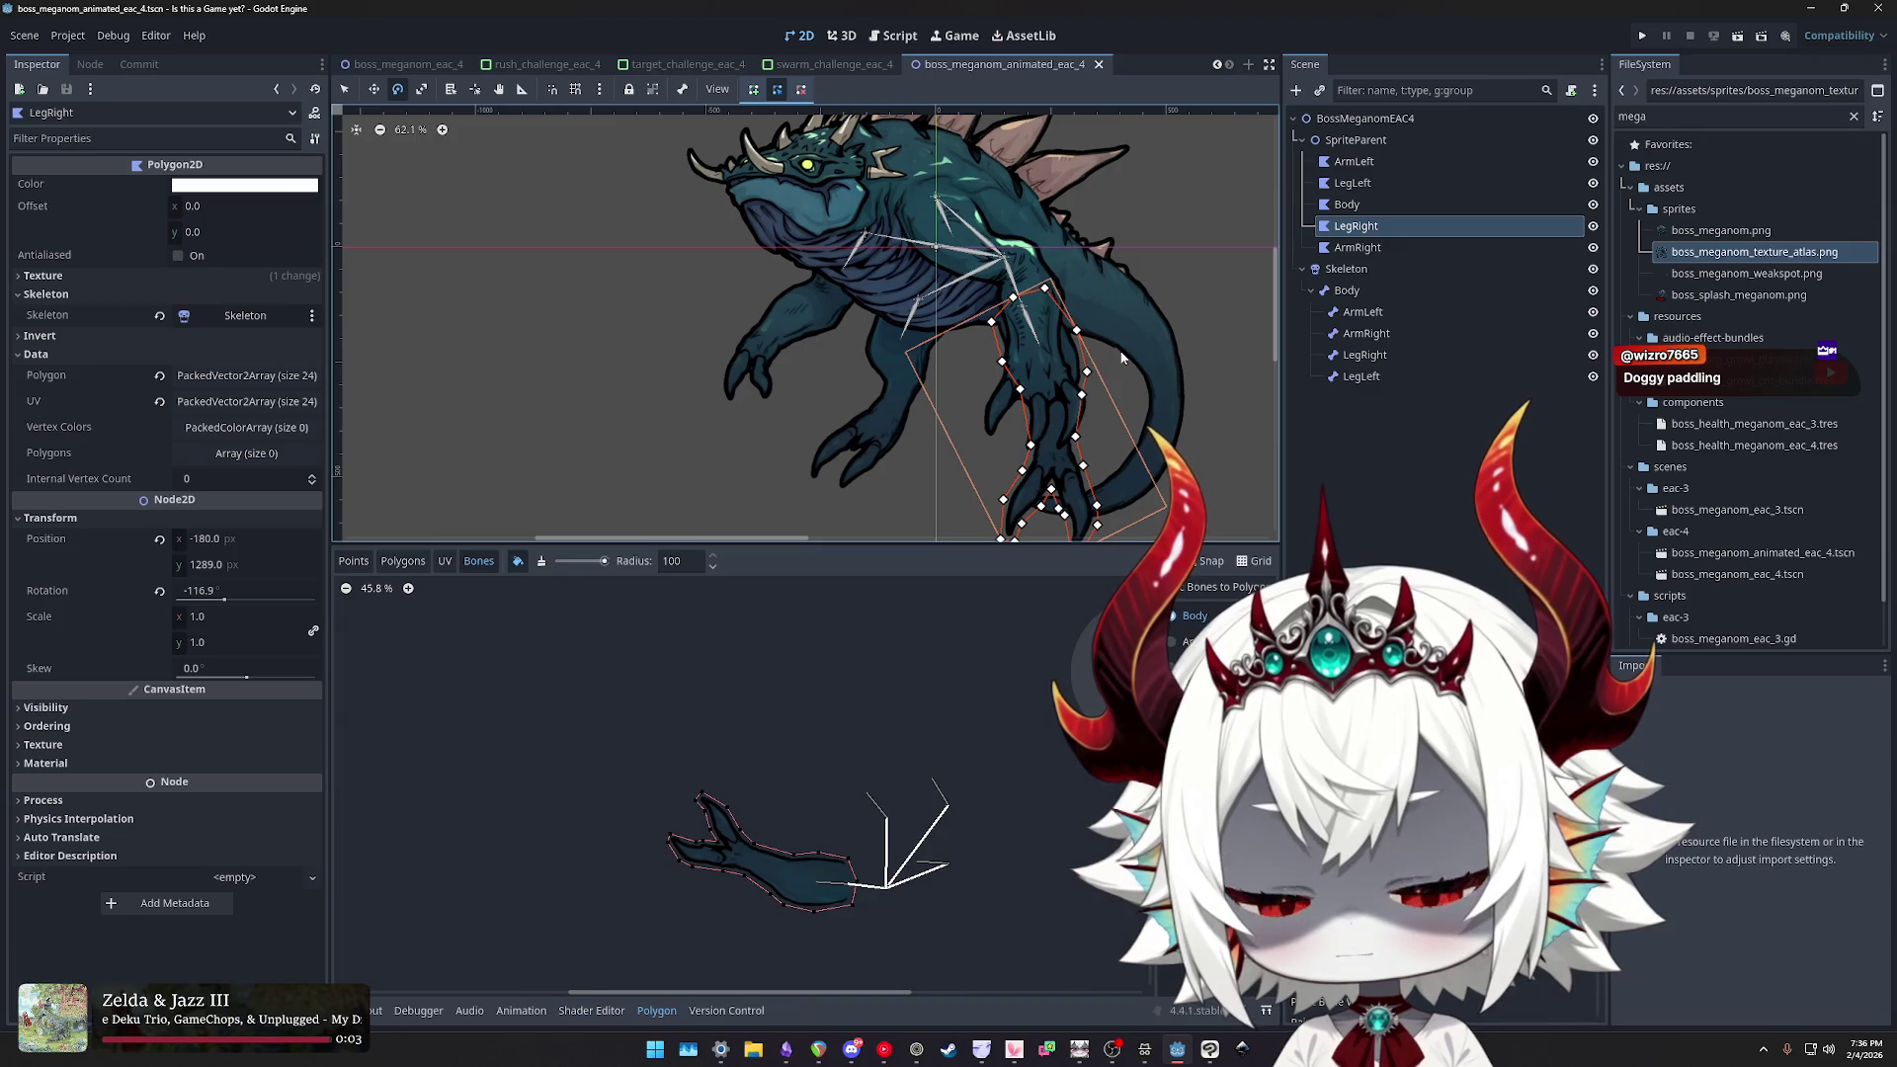
{"action": "mouse_move", "coordinate": [1128, 339]}
{"action": "left_mouse_down"}
{"action": "mouse_move", "coordinate": [1042, 331]}
{"action": "mouse_move", "coordinate": [1057, 294]}
{"action": "mouse_move", "coordinate": [1081, 345]}
{"action": "left_mouse_up"}
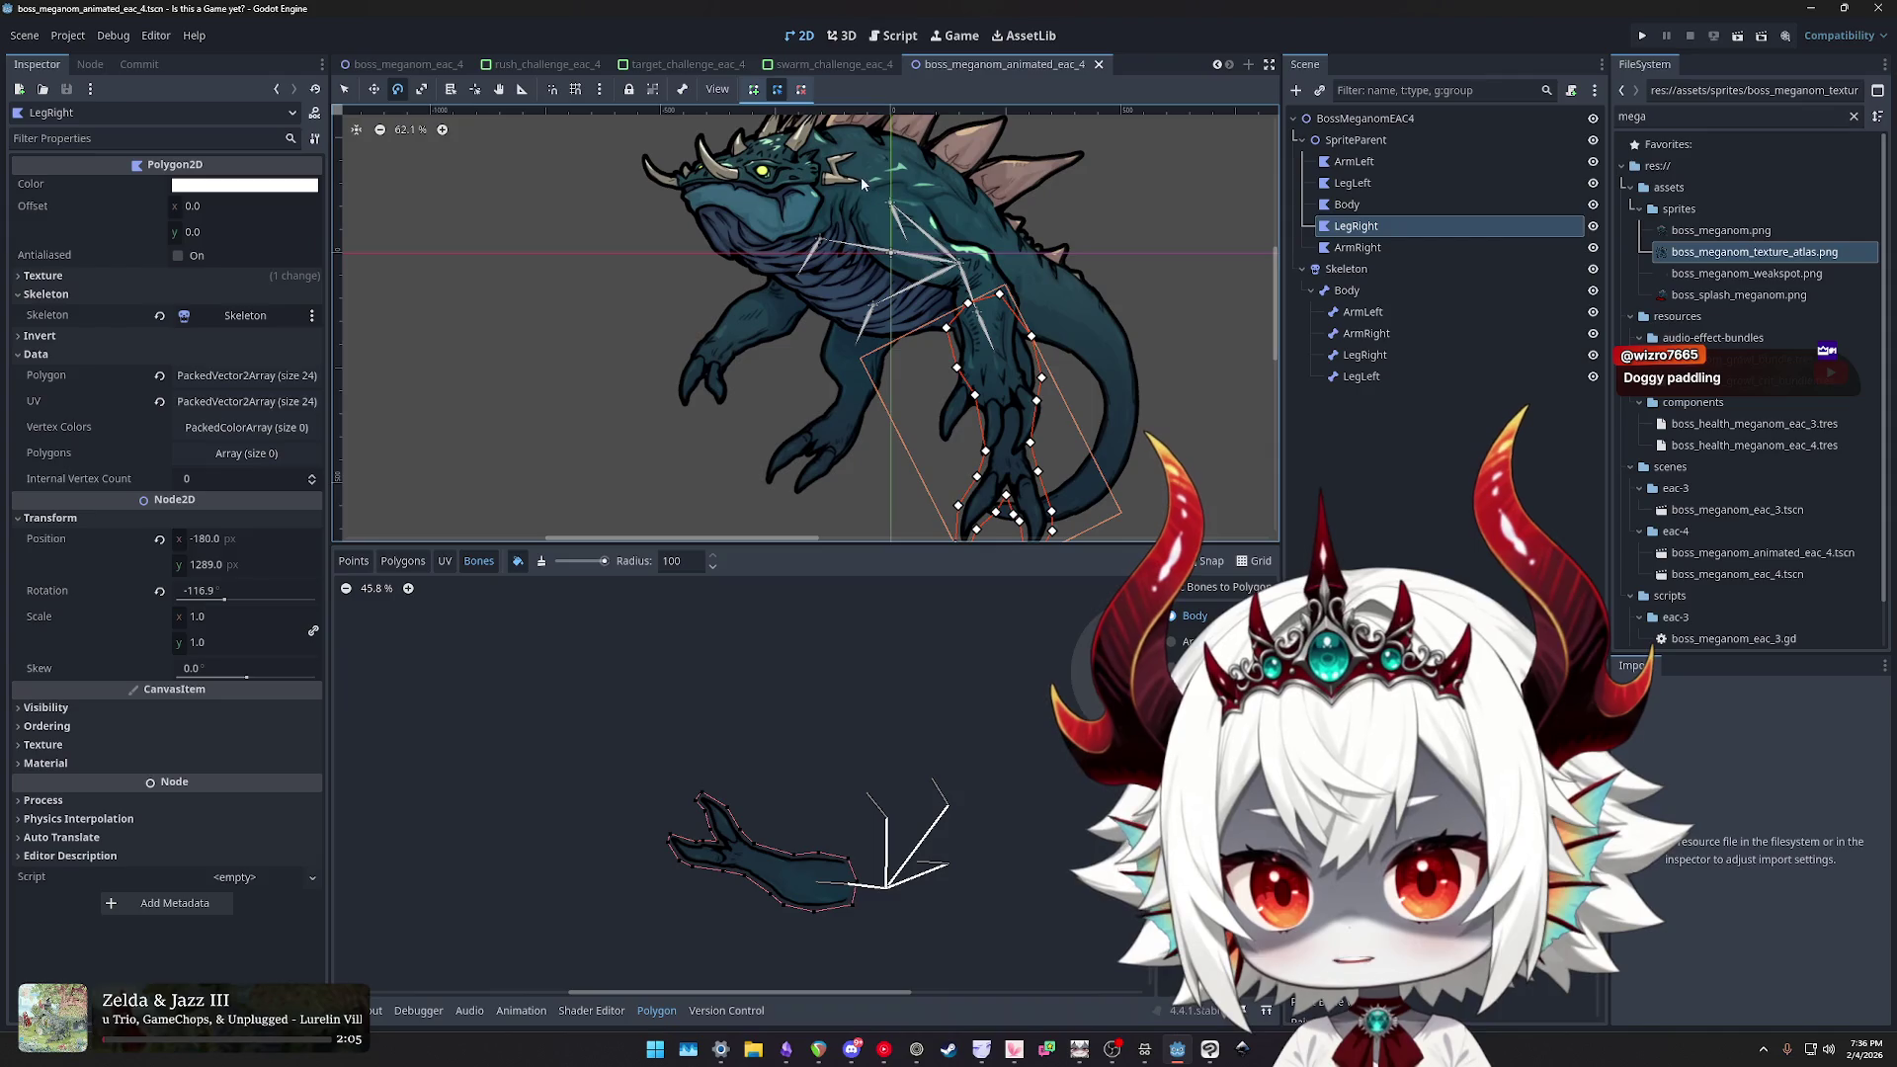
{"action": "scroll", "coordinate": [888, 255], "scroll_direction": "up", "scroll_amount": 5}
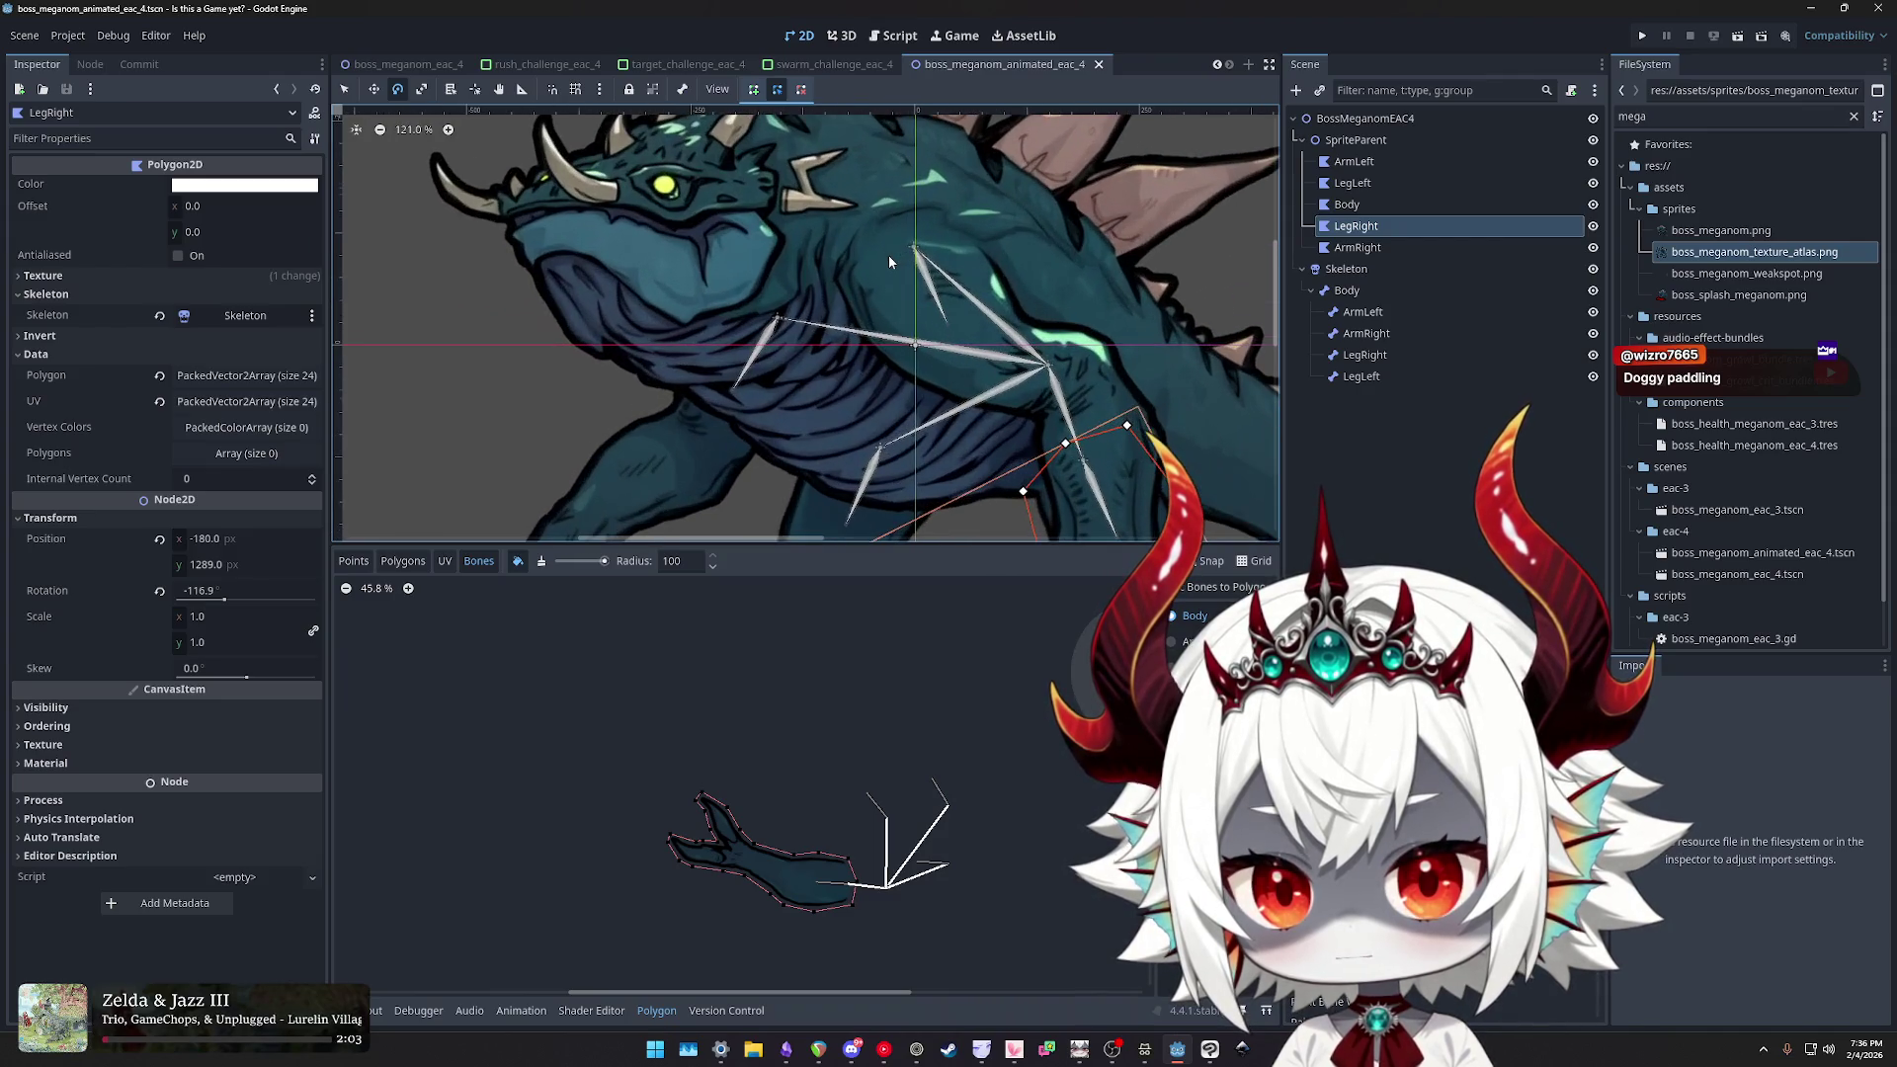
{"action": "left_click_drag", "start_coordinate": [889, 257], "coordinate": [861, 261]}
- Frame the right leg polygon fully, then switch the editor to the Body polygon
{"action": "scroll", "coordinate": [861, 265], "scroll_direction": "down", "scroll_amount": 6}
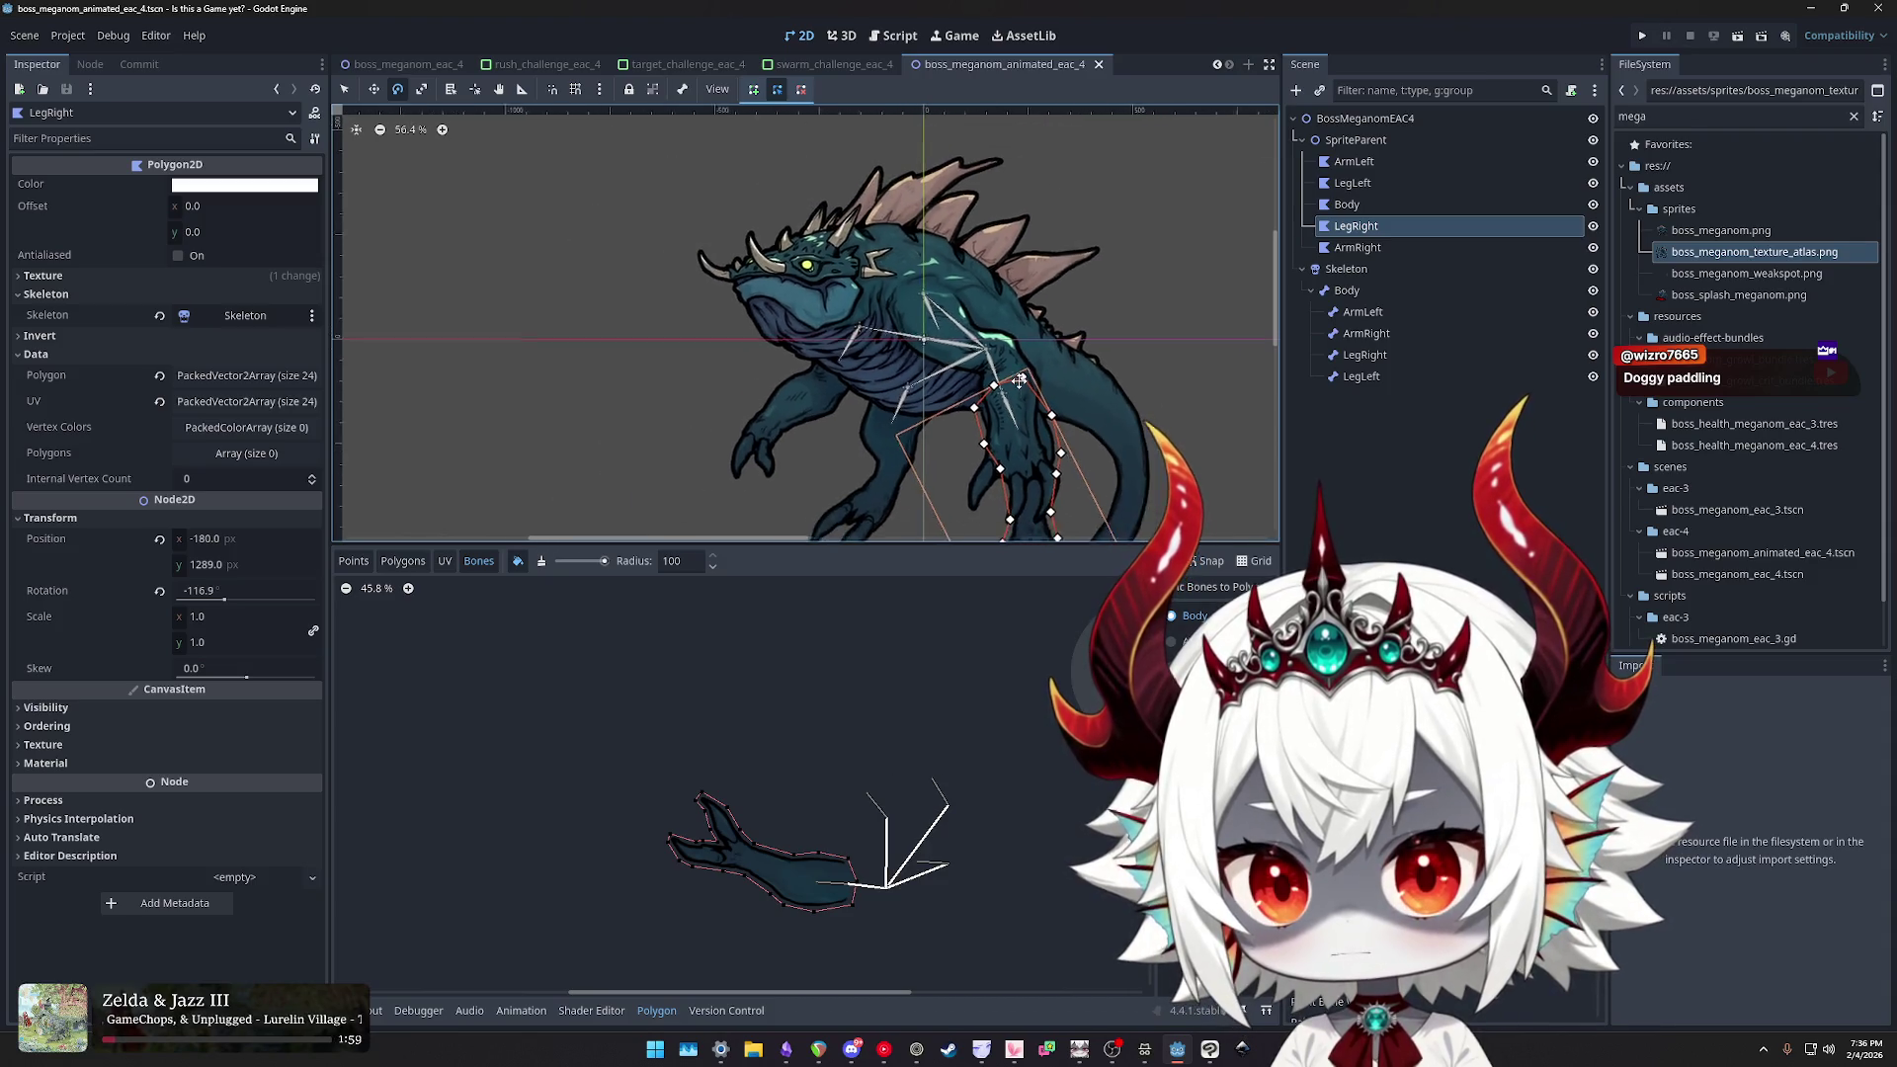
{"action": "scroll", "coordinate": [926, 298], "scroll_direction": "up", "scroll_amount": 3}
{"action": "scroll", "coordinate": [926, 298], "scroll_direction": "up", "scroll_amount": 3}
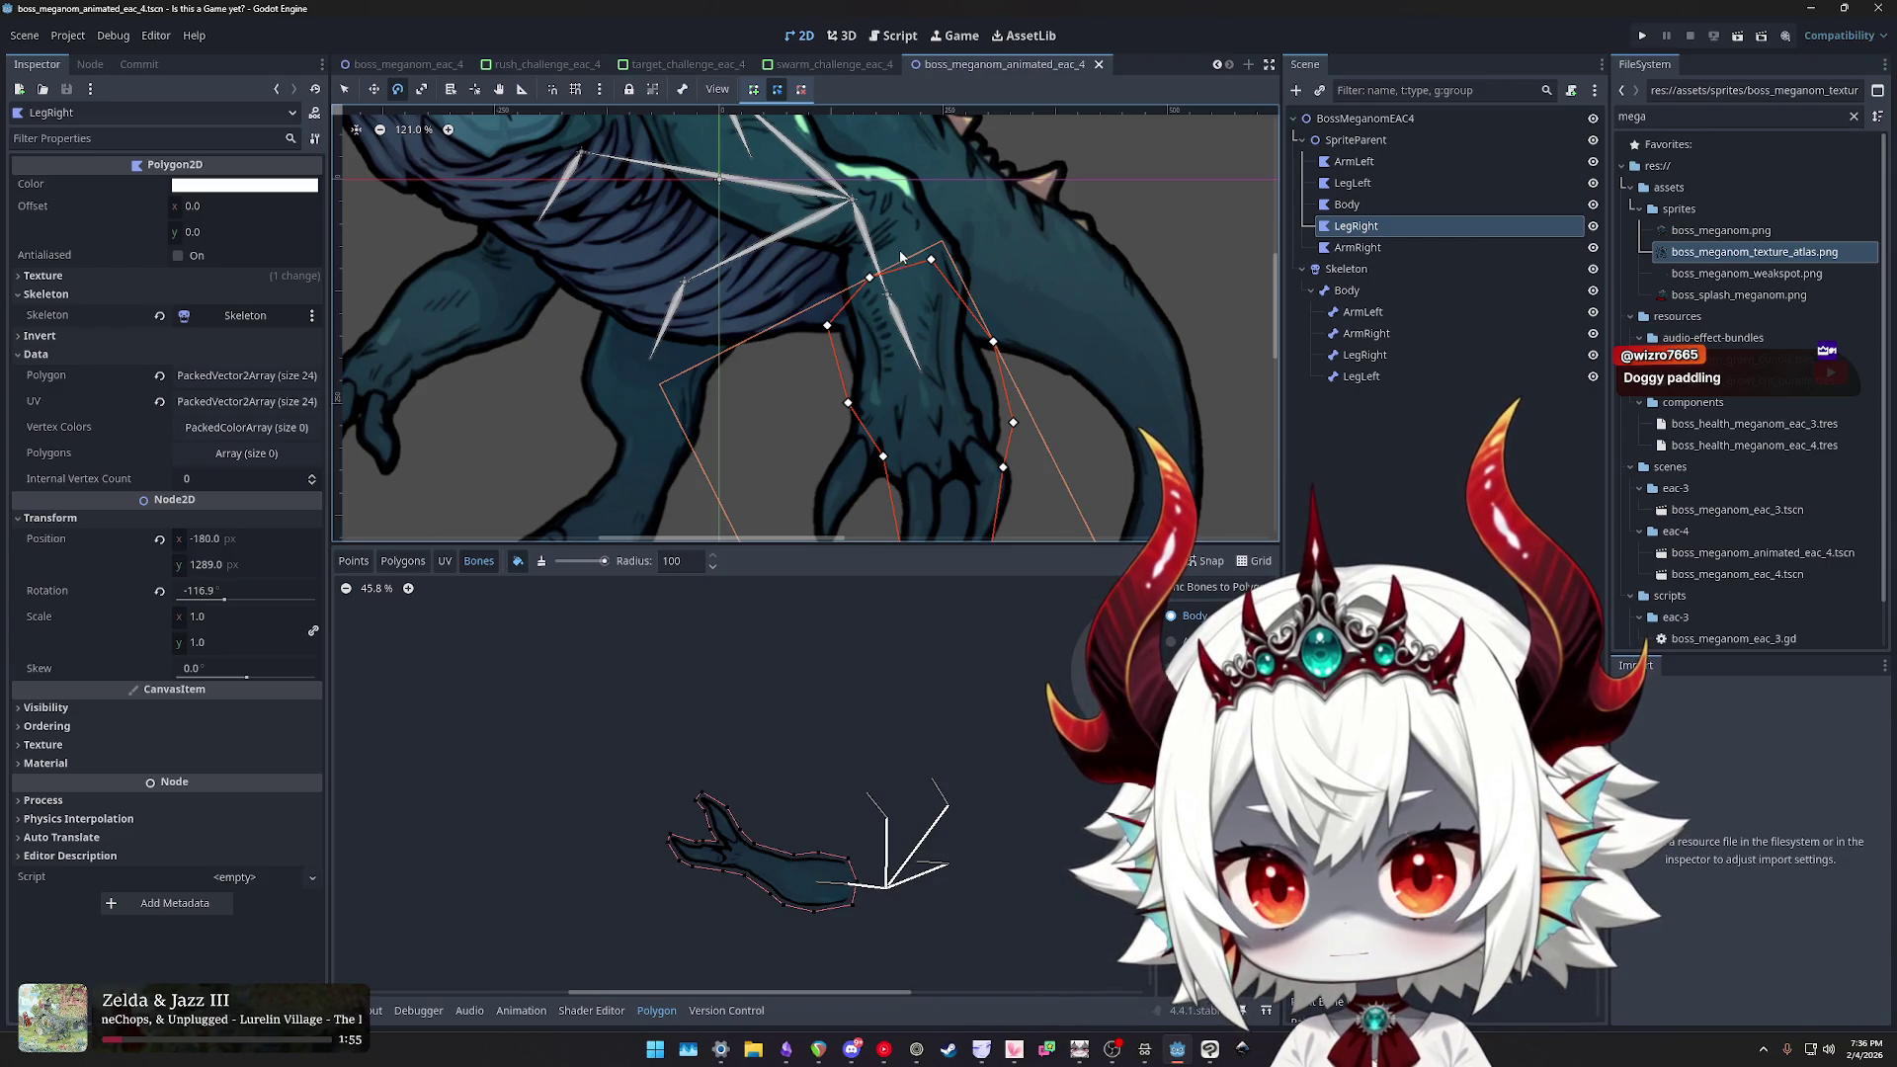
{"action": "scroll", "coordinate": [909, 254], "scroll_direction": "down", "scroll_amount": 9}
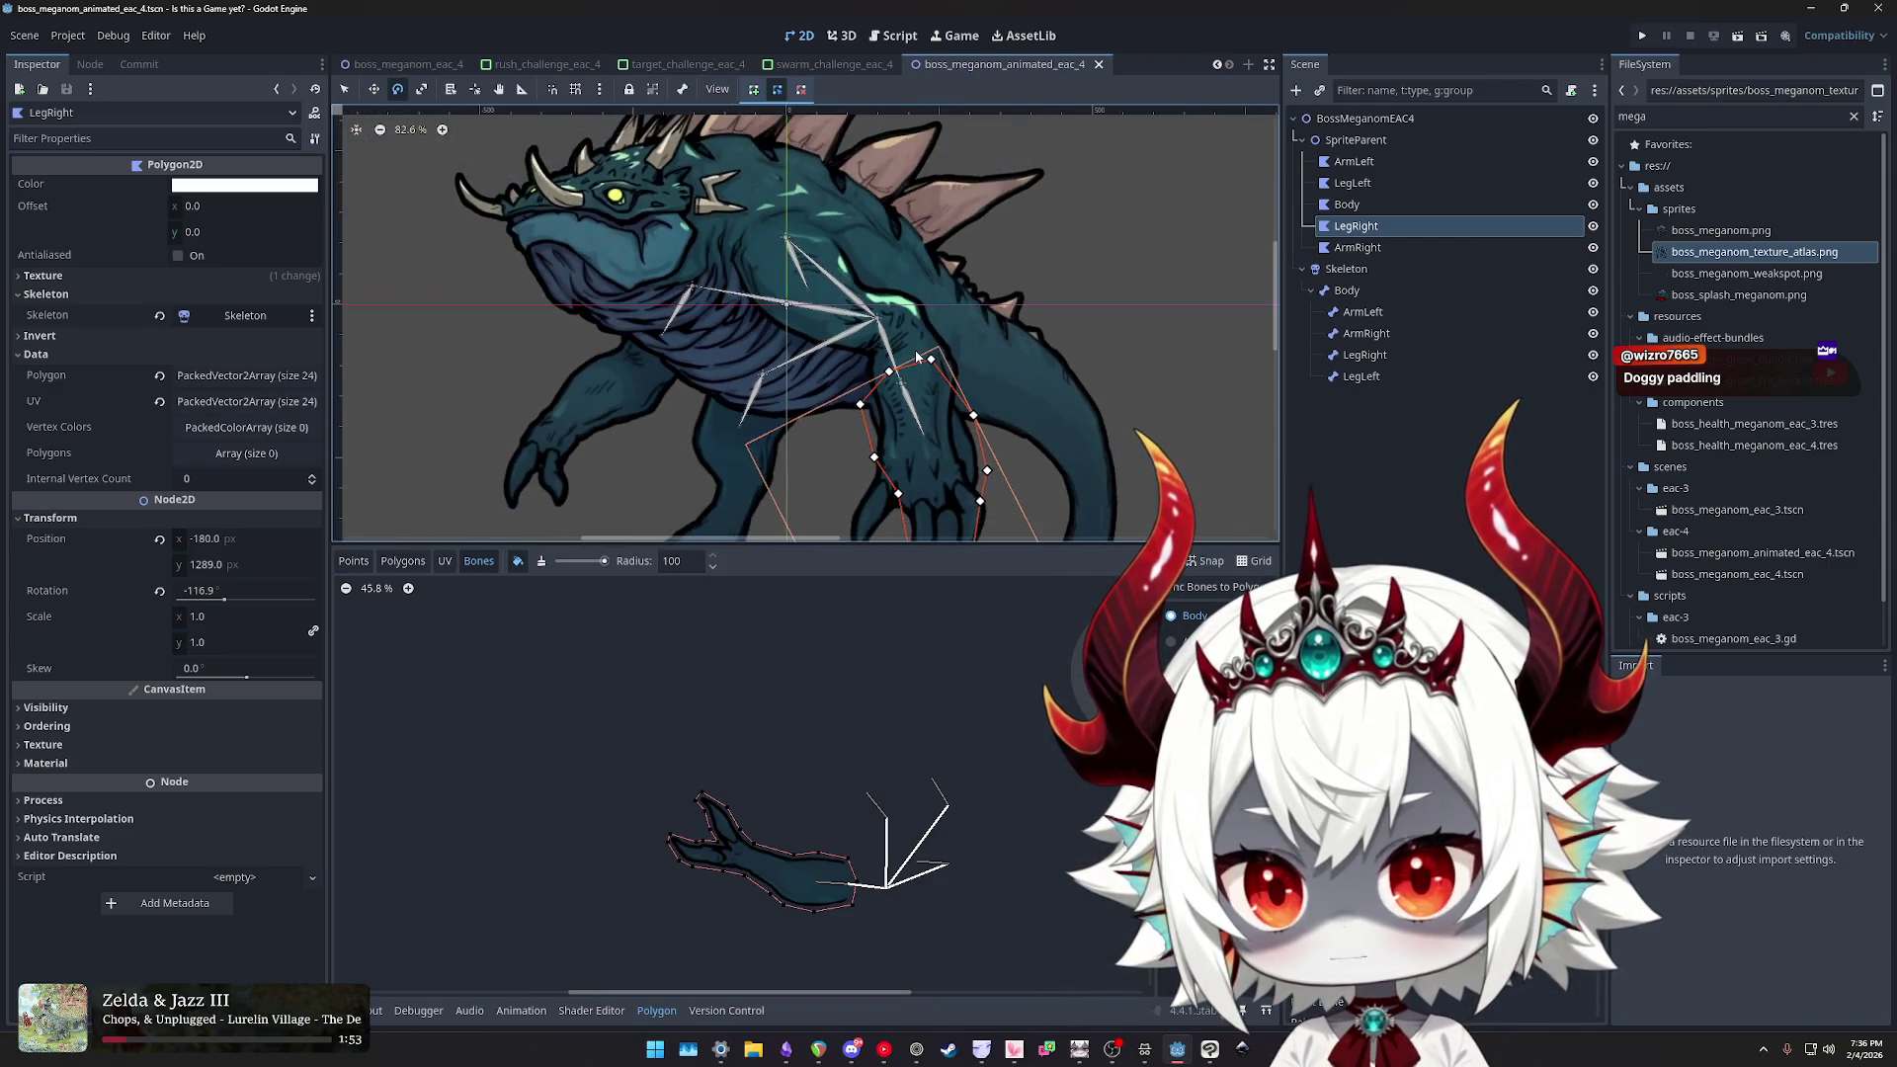
{"action": "scroll", "coordinate": [900, 281], "scroll_direction": "up", "scroll_amount": 5}
{"action": "mouse_move", "coordinate": [900, 281]}
{"action": "left_mouse_down"}
{"action": "mouse_move", "coordinate": [900, 319]}
{"action": "mouse_move", "coordinate": [949, 308]}
{"action": "left_mouse_up"}
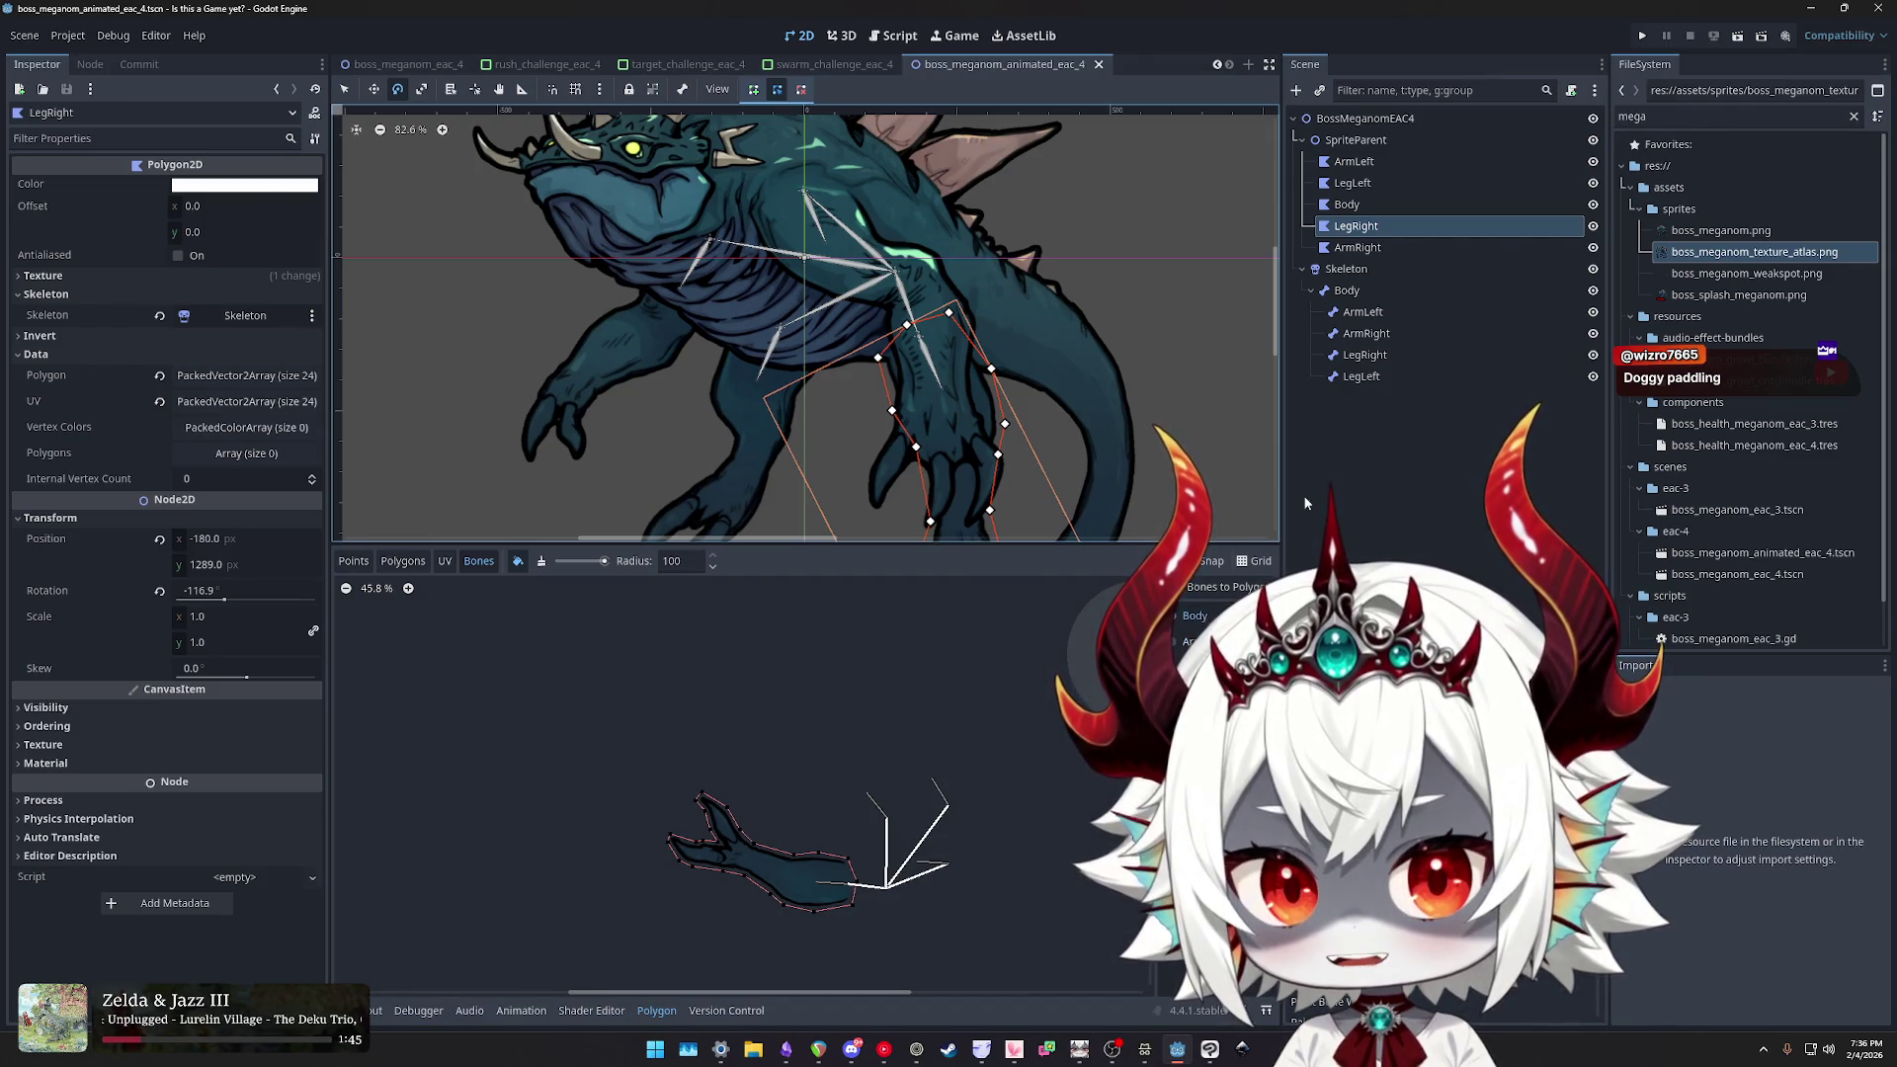
{"action": "left_click", "coordinate": [1335, 205]}
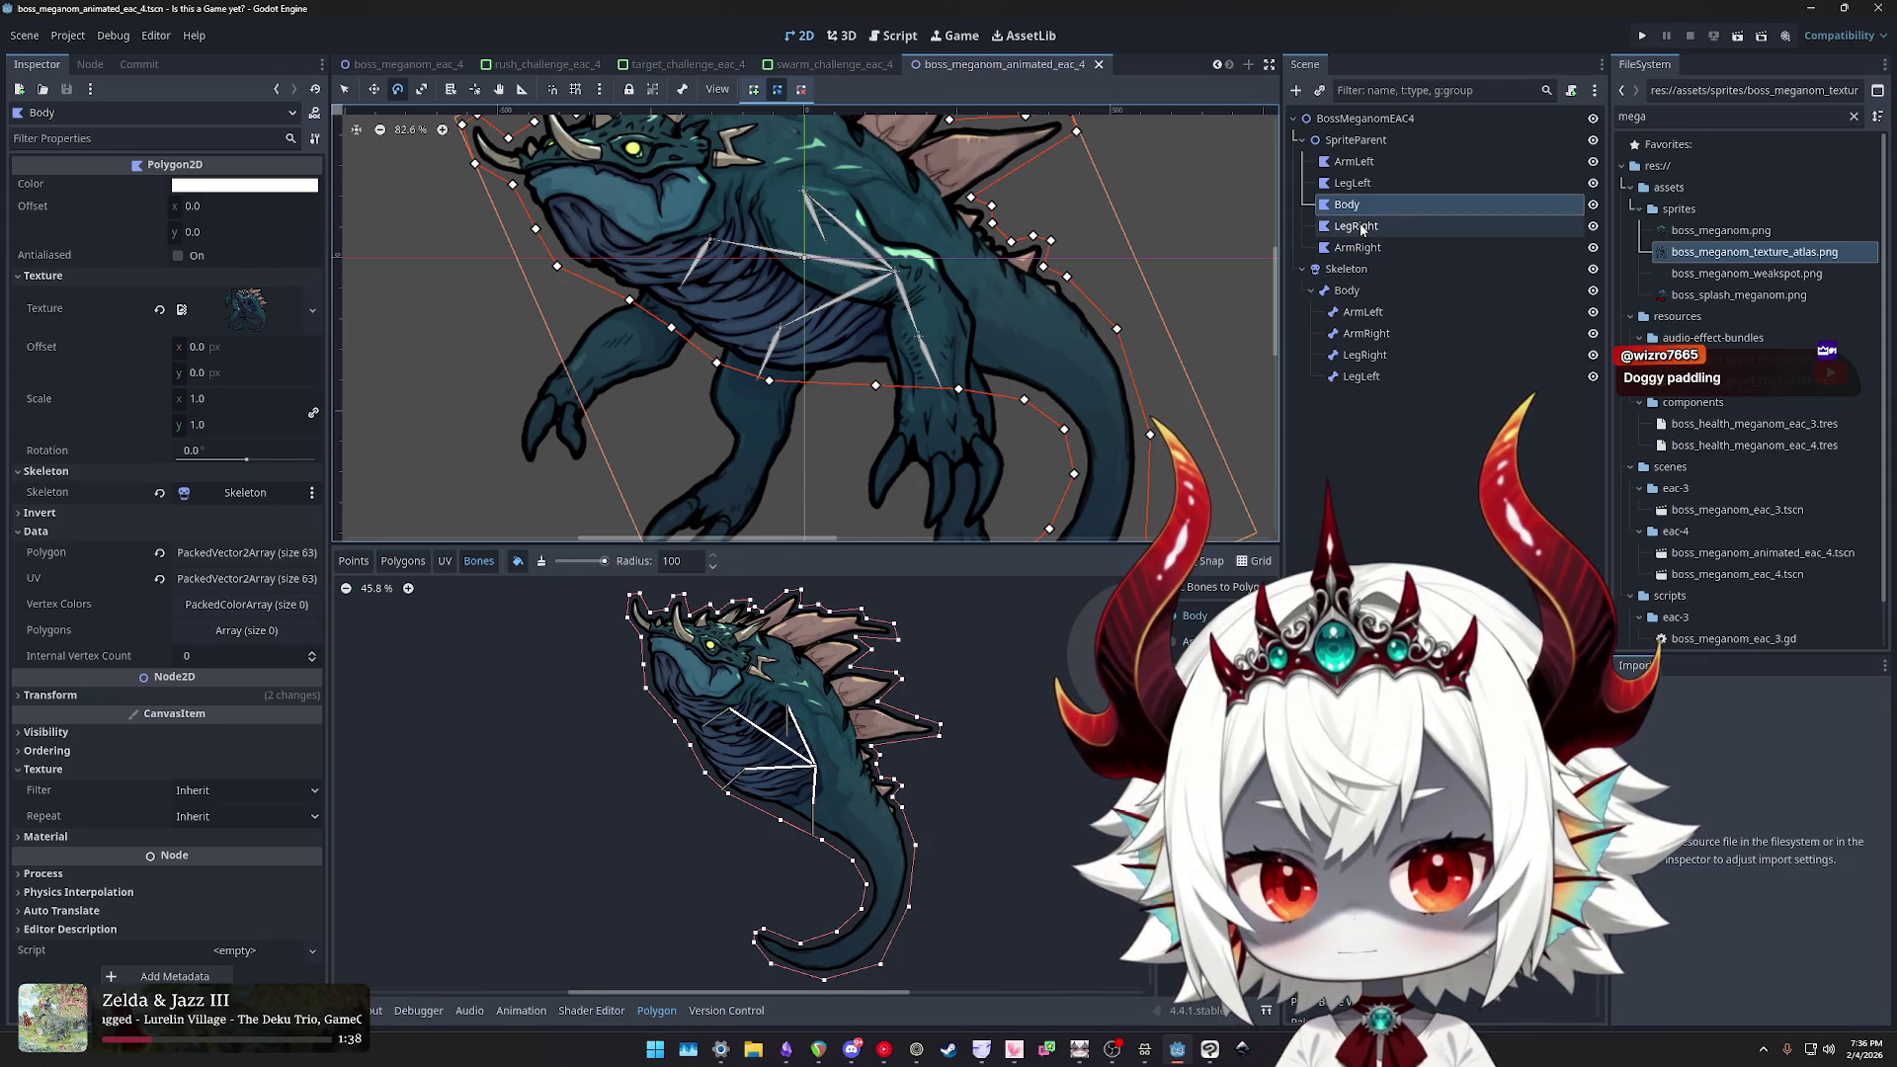
- Zoom the view and show the Body polygon's weights for another bone
{"action": "scroll", "coordinate": [1047, 381], "scroll_direction": "down", "scroll_amount": 2}
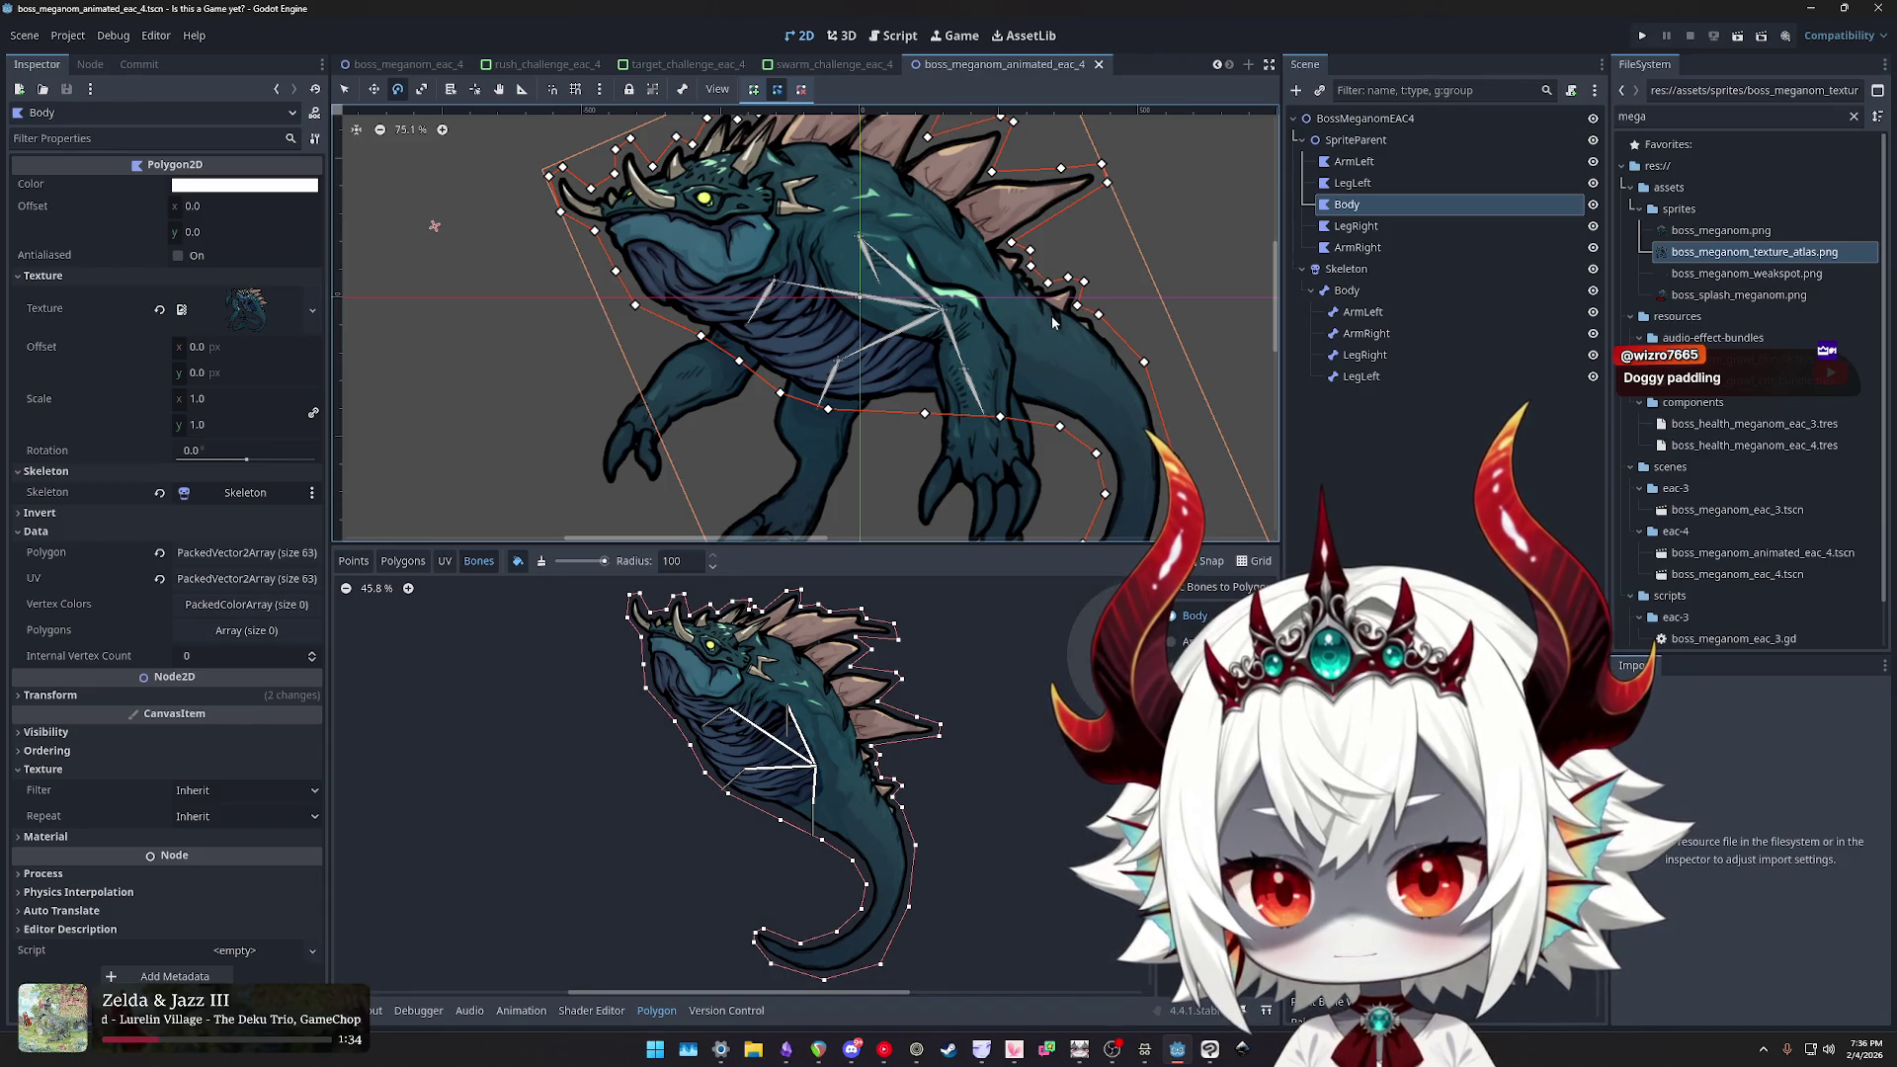
{"action": "scroll", "coordinate": [897, 256], "scroll_direction": "up", "scroll_amount": 4}
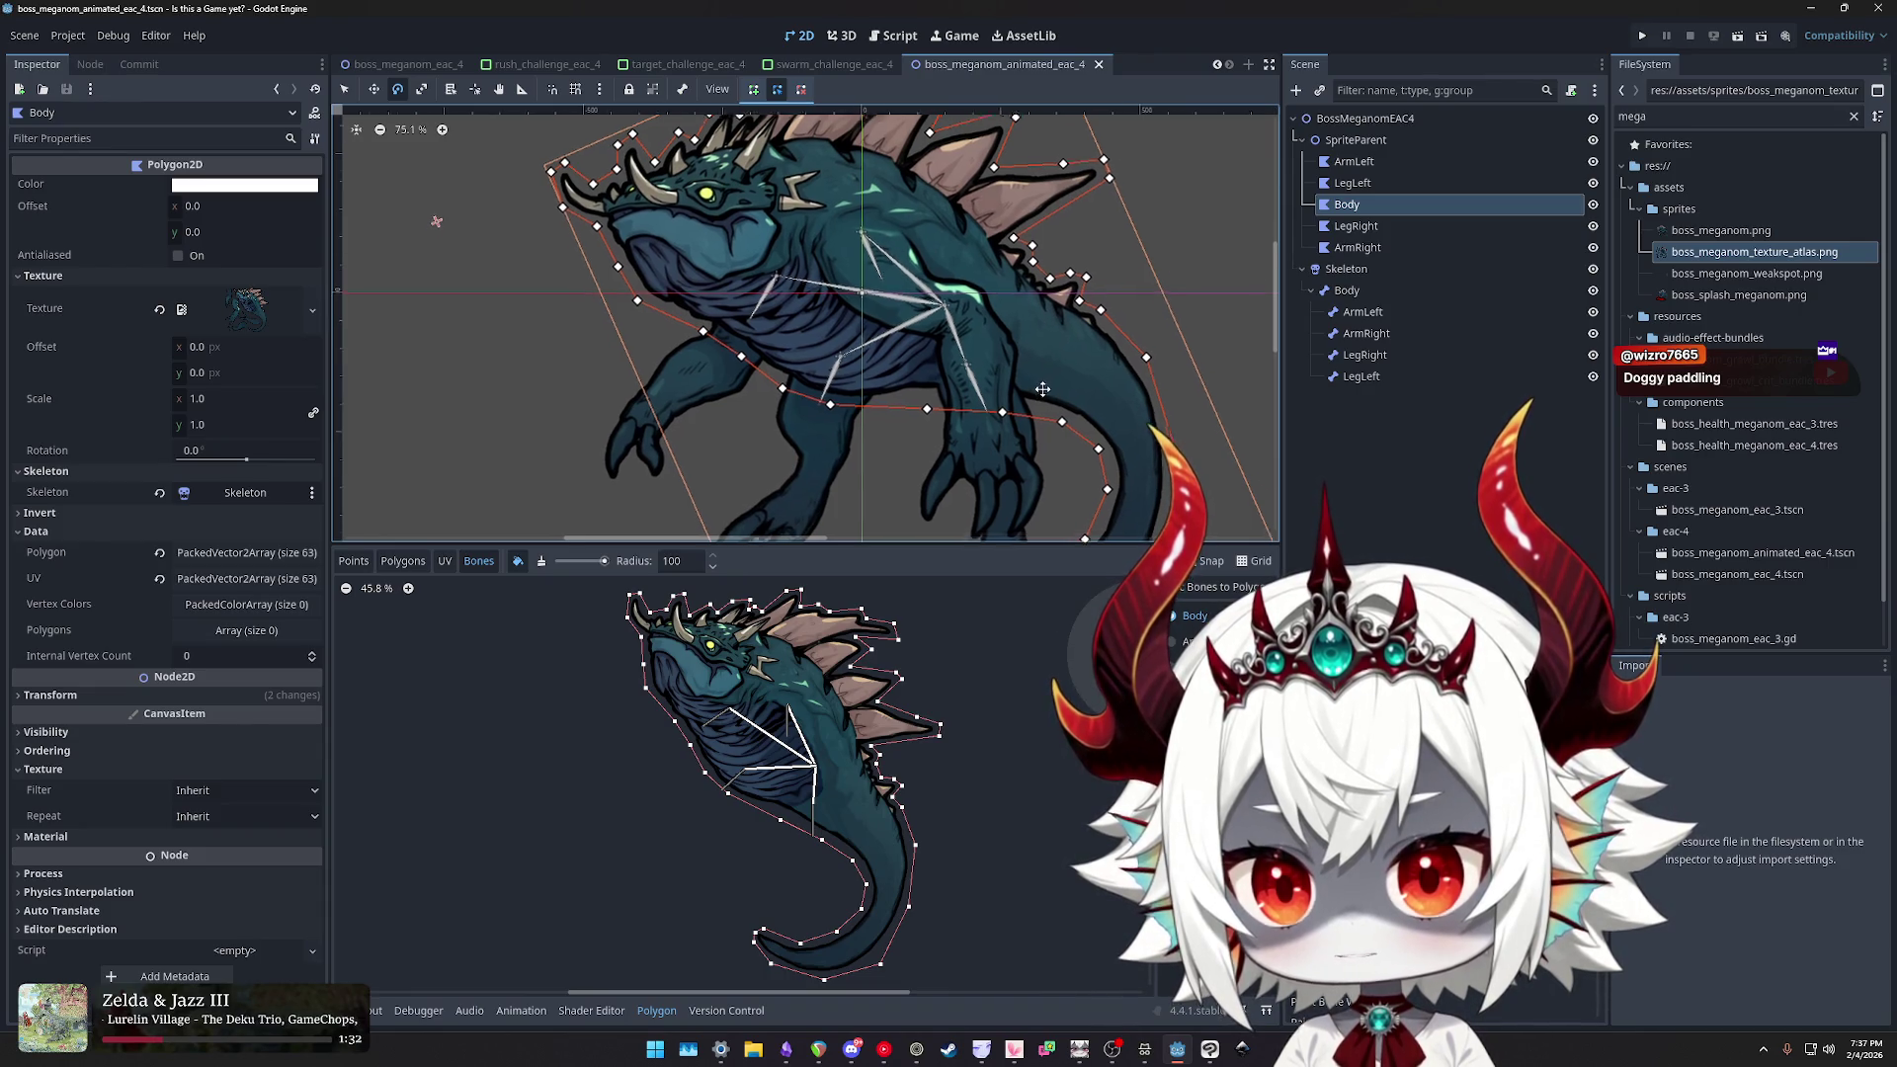
{"action": "scroll", "coordinate": [1117, 539], "scroll_direction": "down", "scroll_amount": 4}
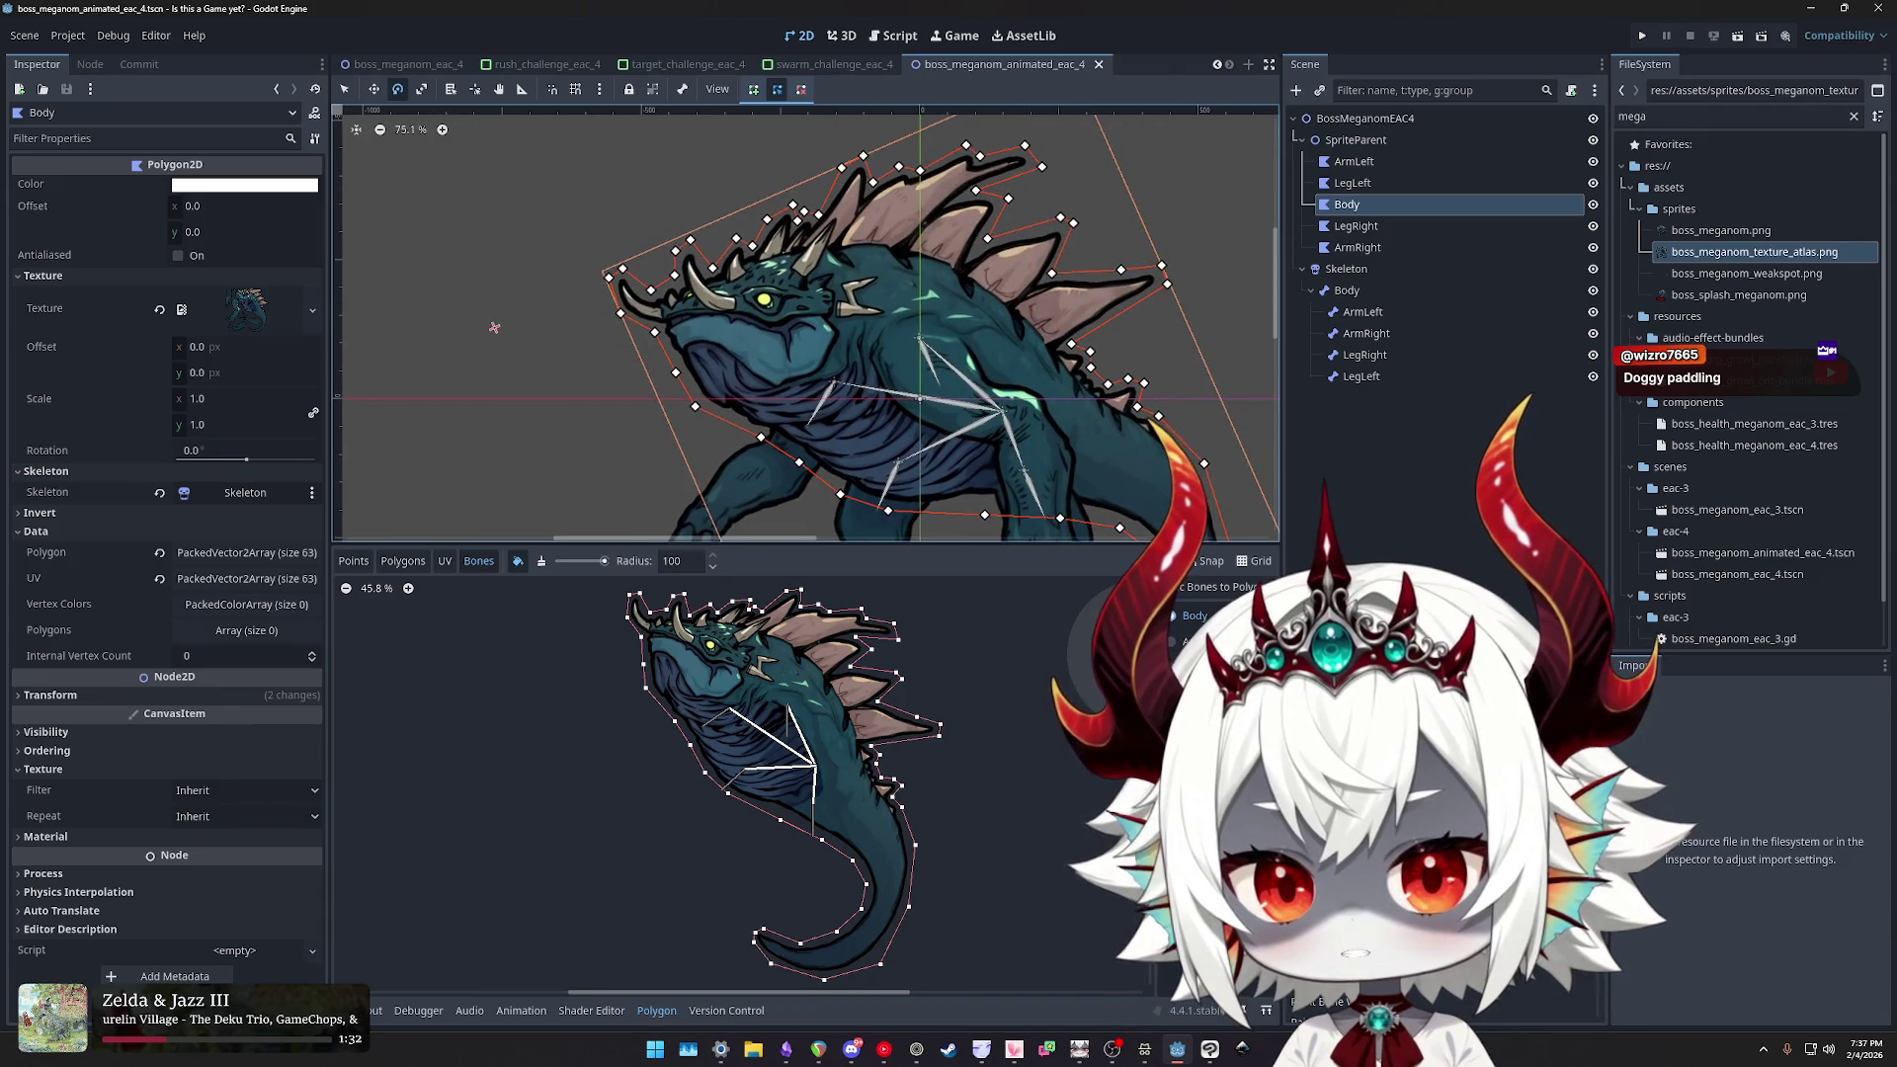
{"action": "left_click", "coordinate": [1191, 667]}
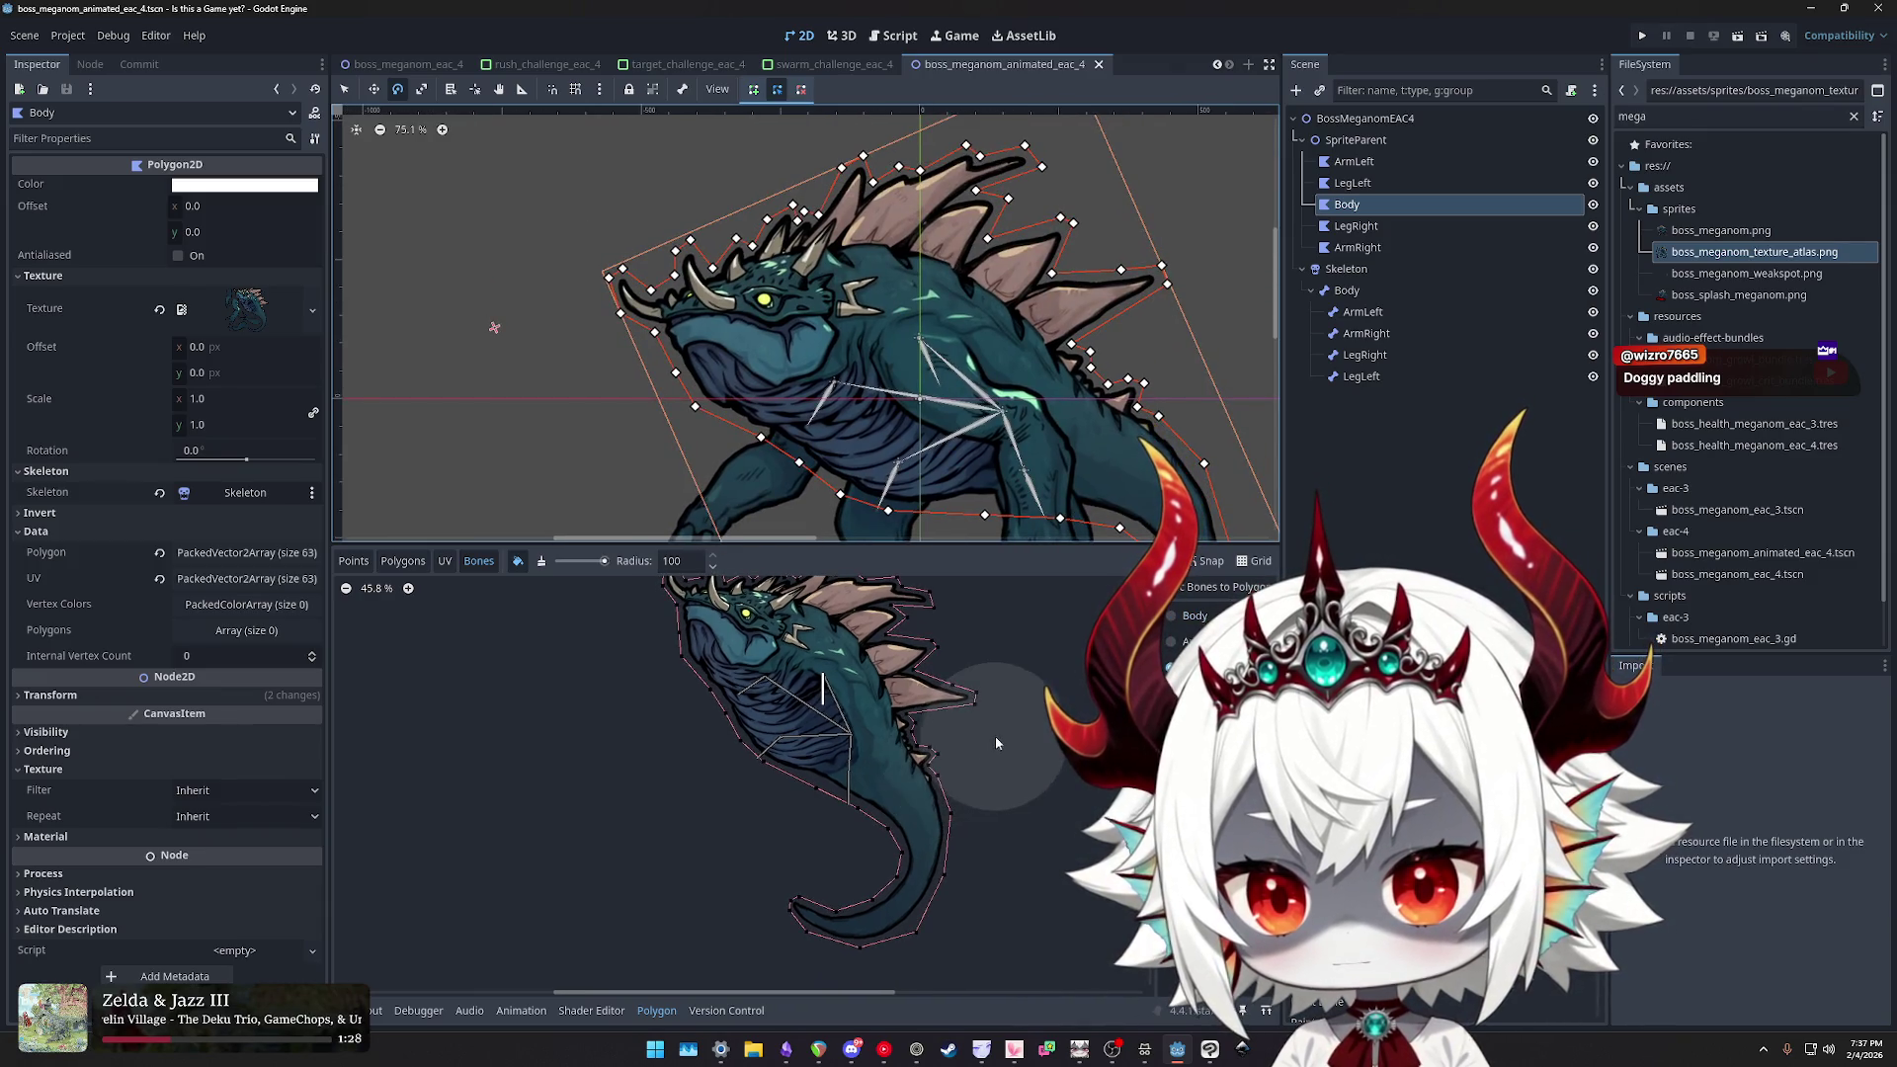
- Adjust the zoom and load the ArmRight polygon into the polygon editor
{"action": "scroll", "coordinate": [917, 736], "scroll_direction": "up", "scroll_amount": 2}
{"action": "scroll", "coordinate": [917, 736], "scroll_direction": "down", "scroll_amount": 2}
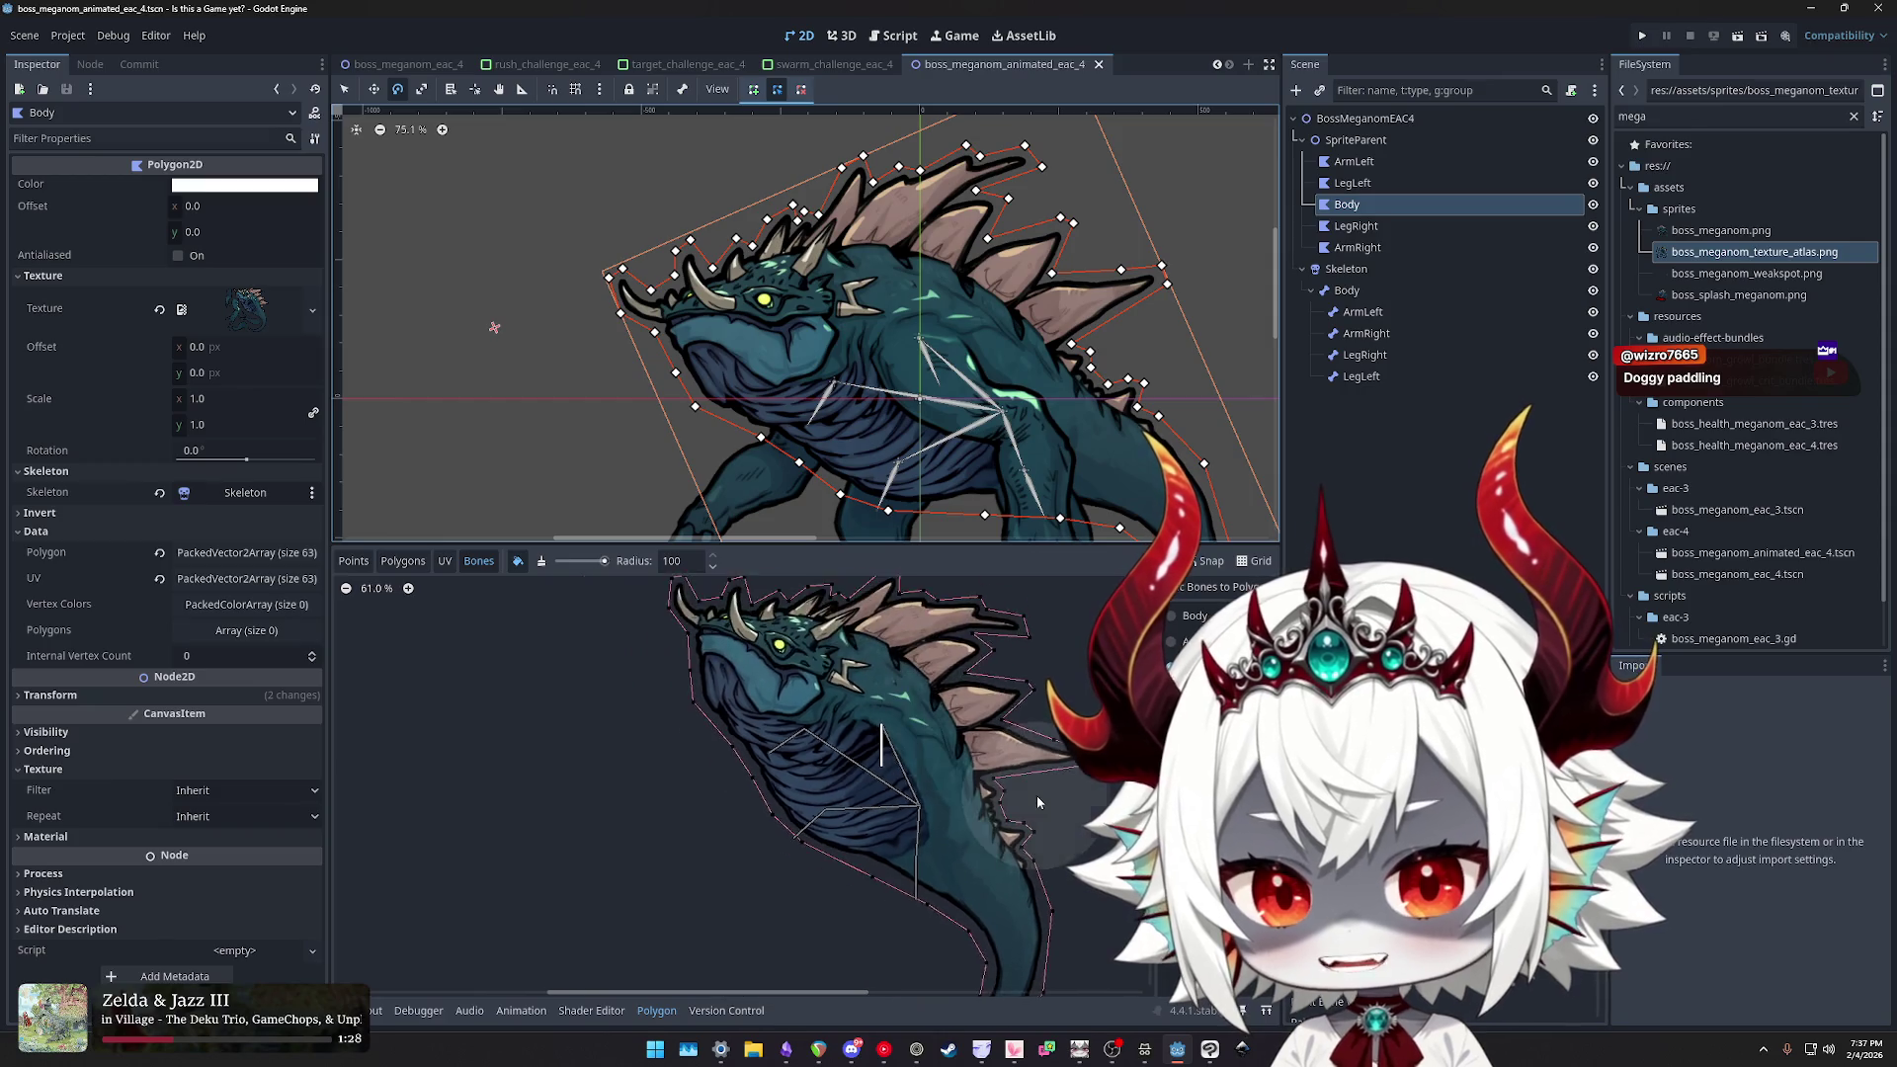
{"action": "scroll", "coordinate": [949, 692], "scroll_direction": "down", "scroll_amount": 9}
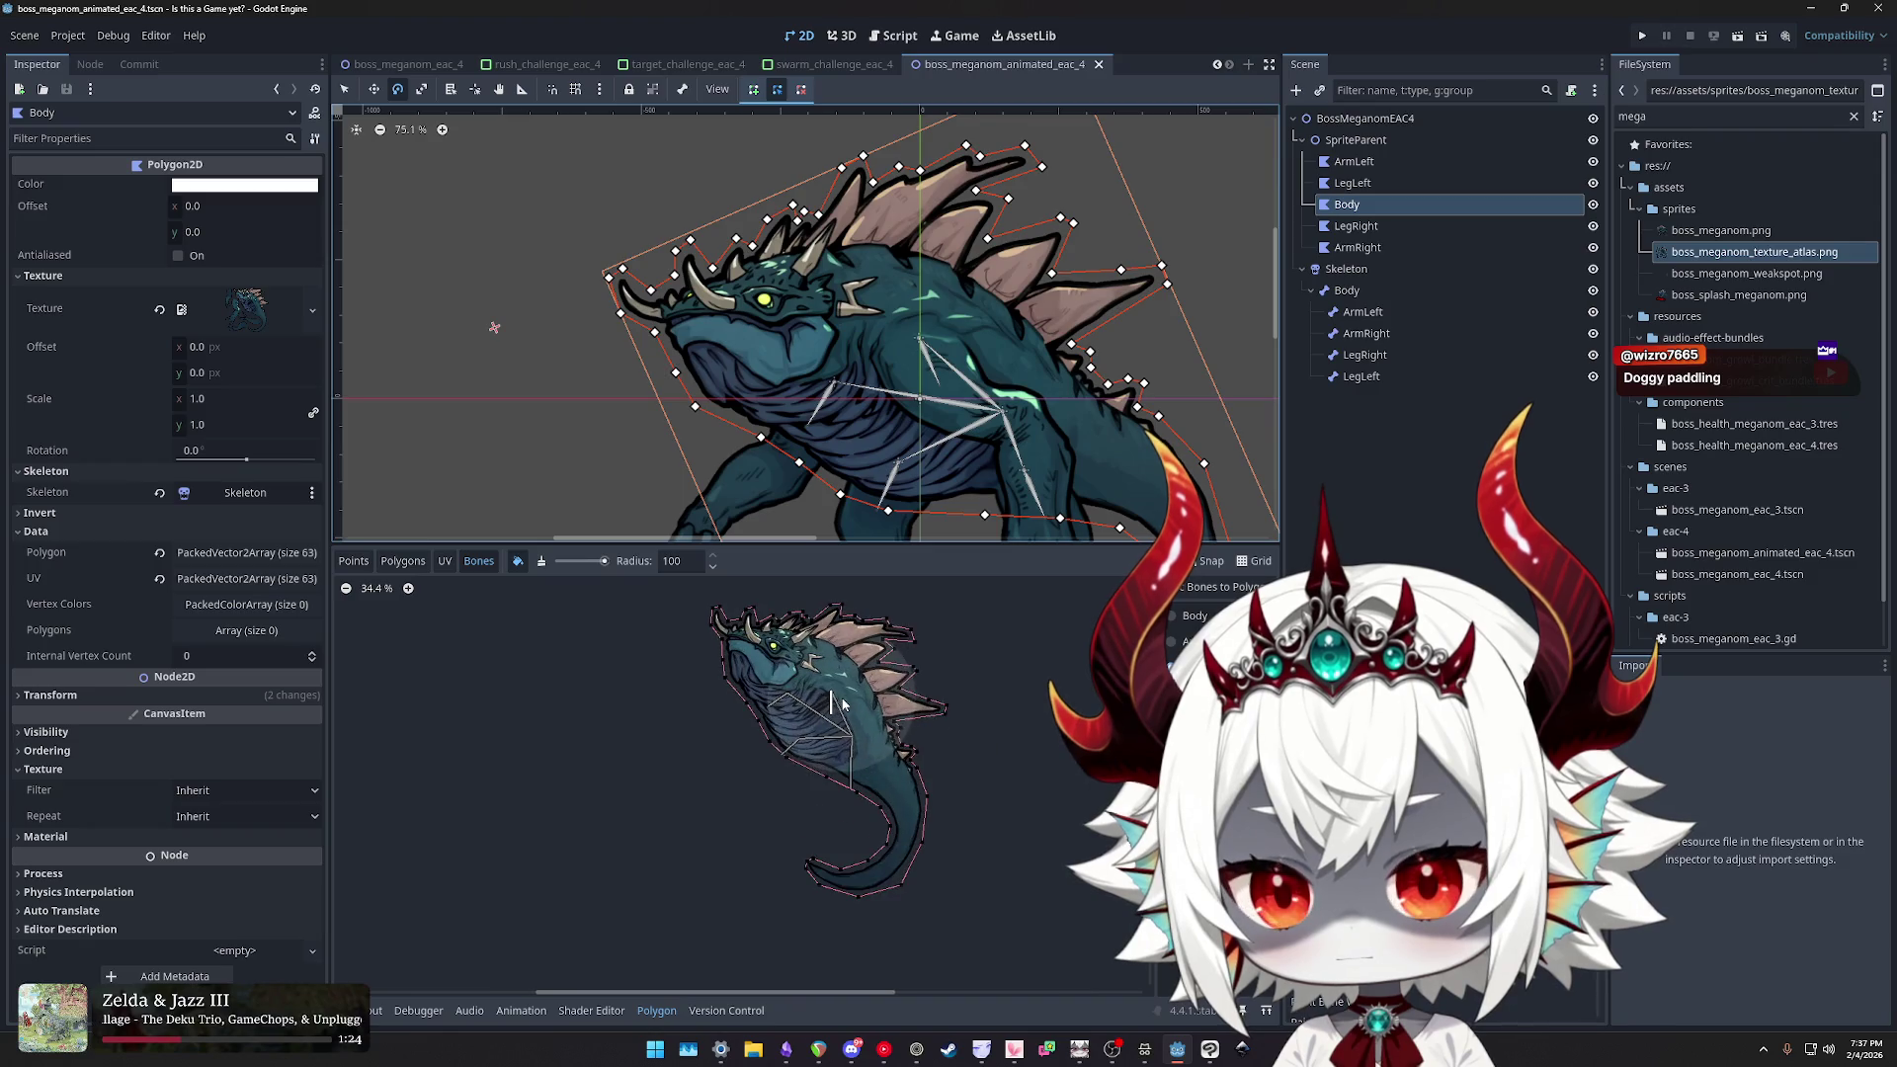
{"action": "left_click", "coordinate": [1354, 248]}
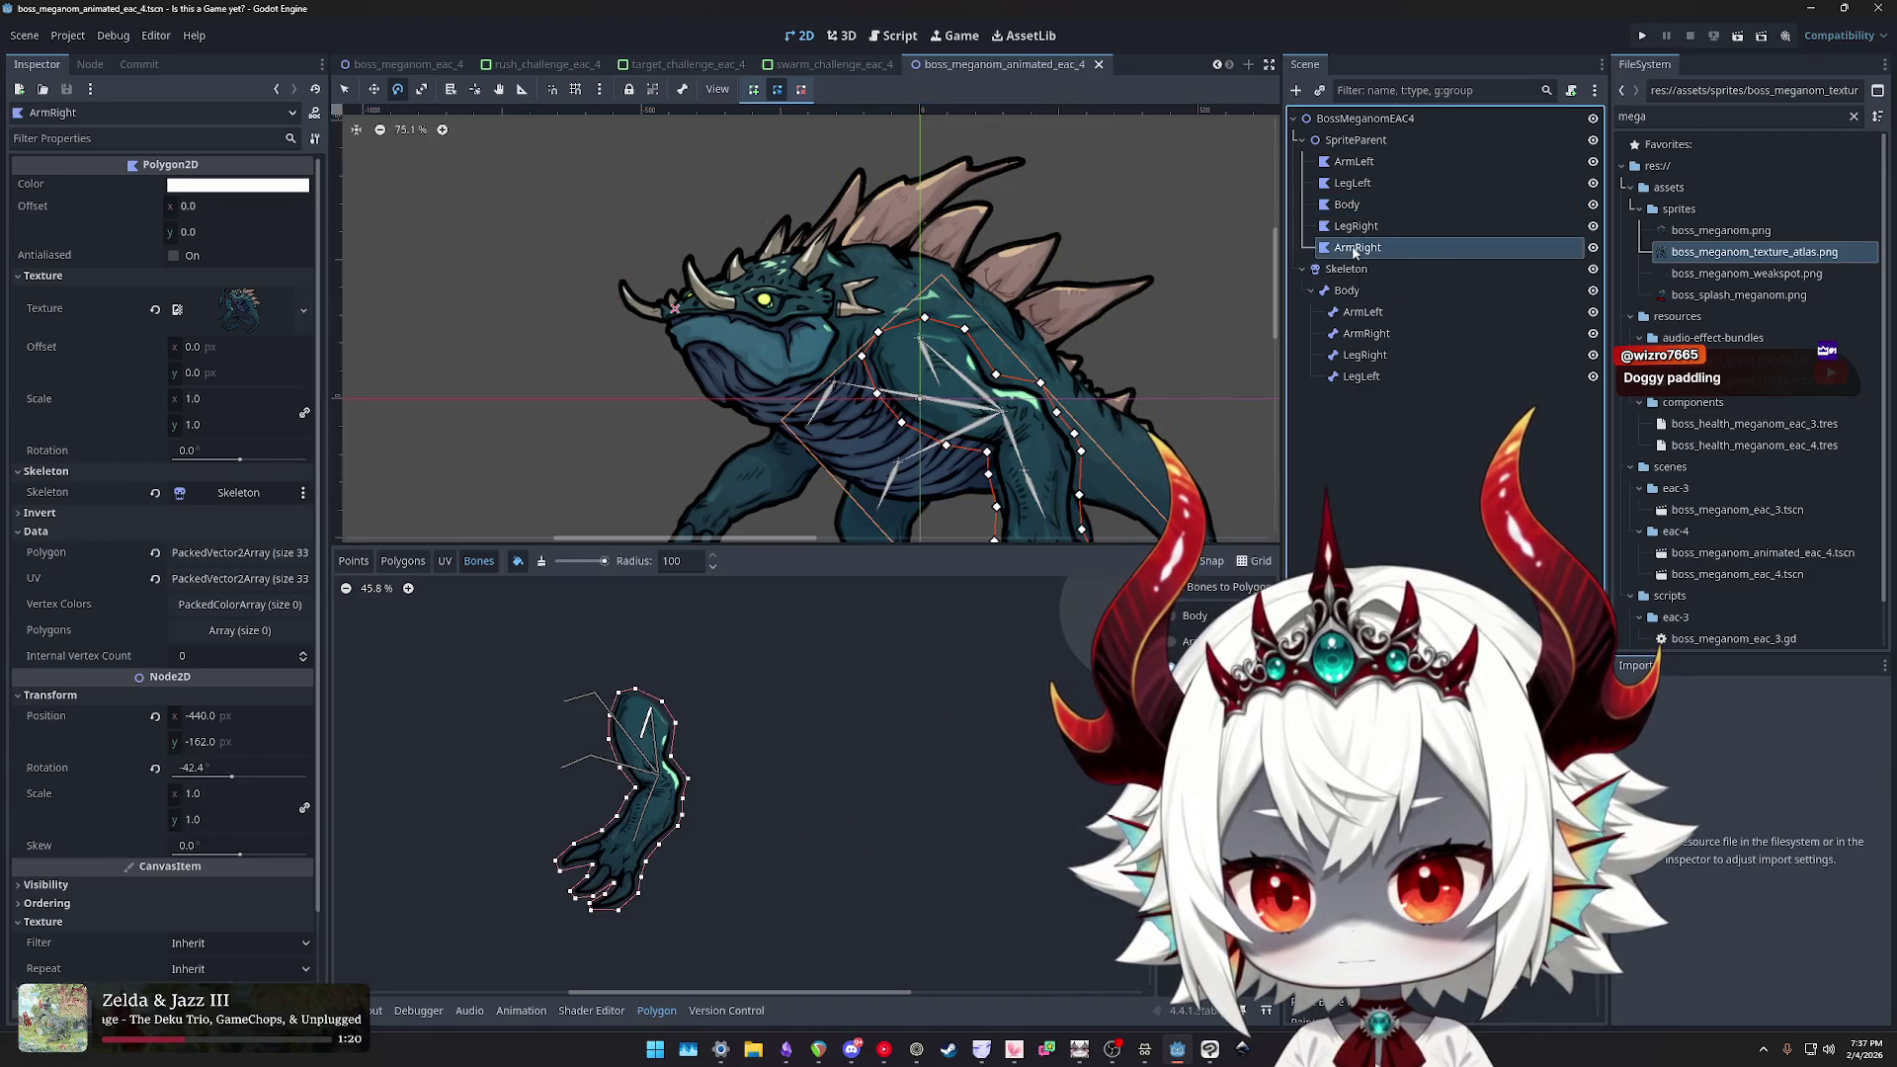
{"action": "left_click", "coordinate": [1356, 227]}
{"action": "left_click", "coordinate": [1355, 248]}
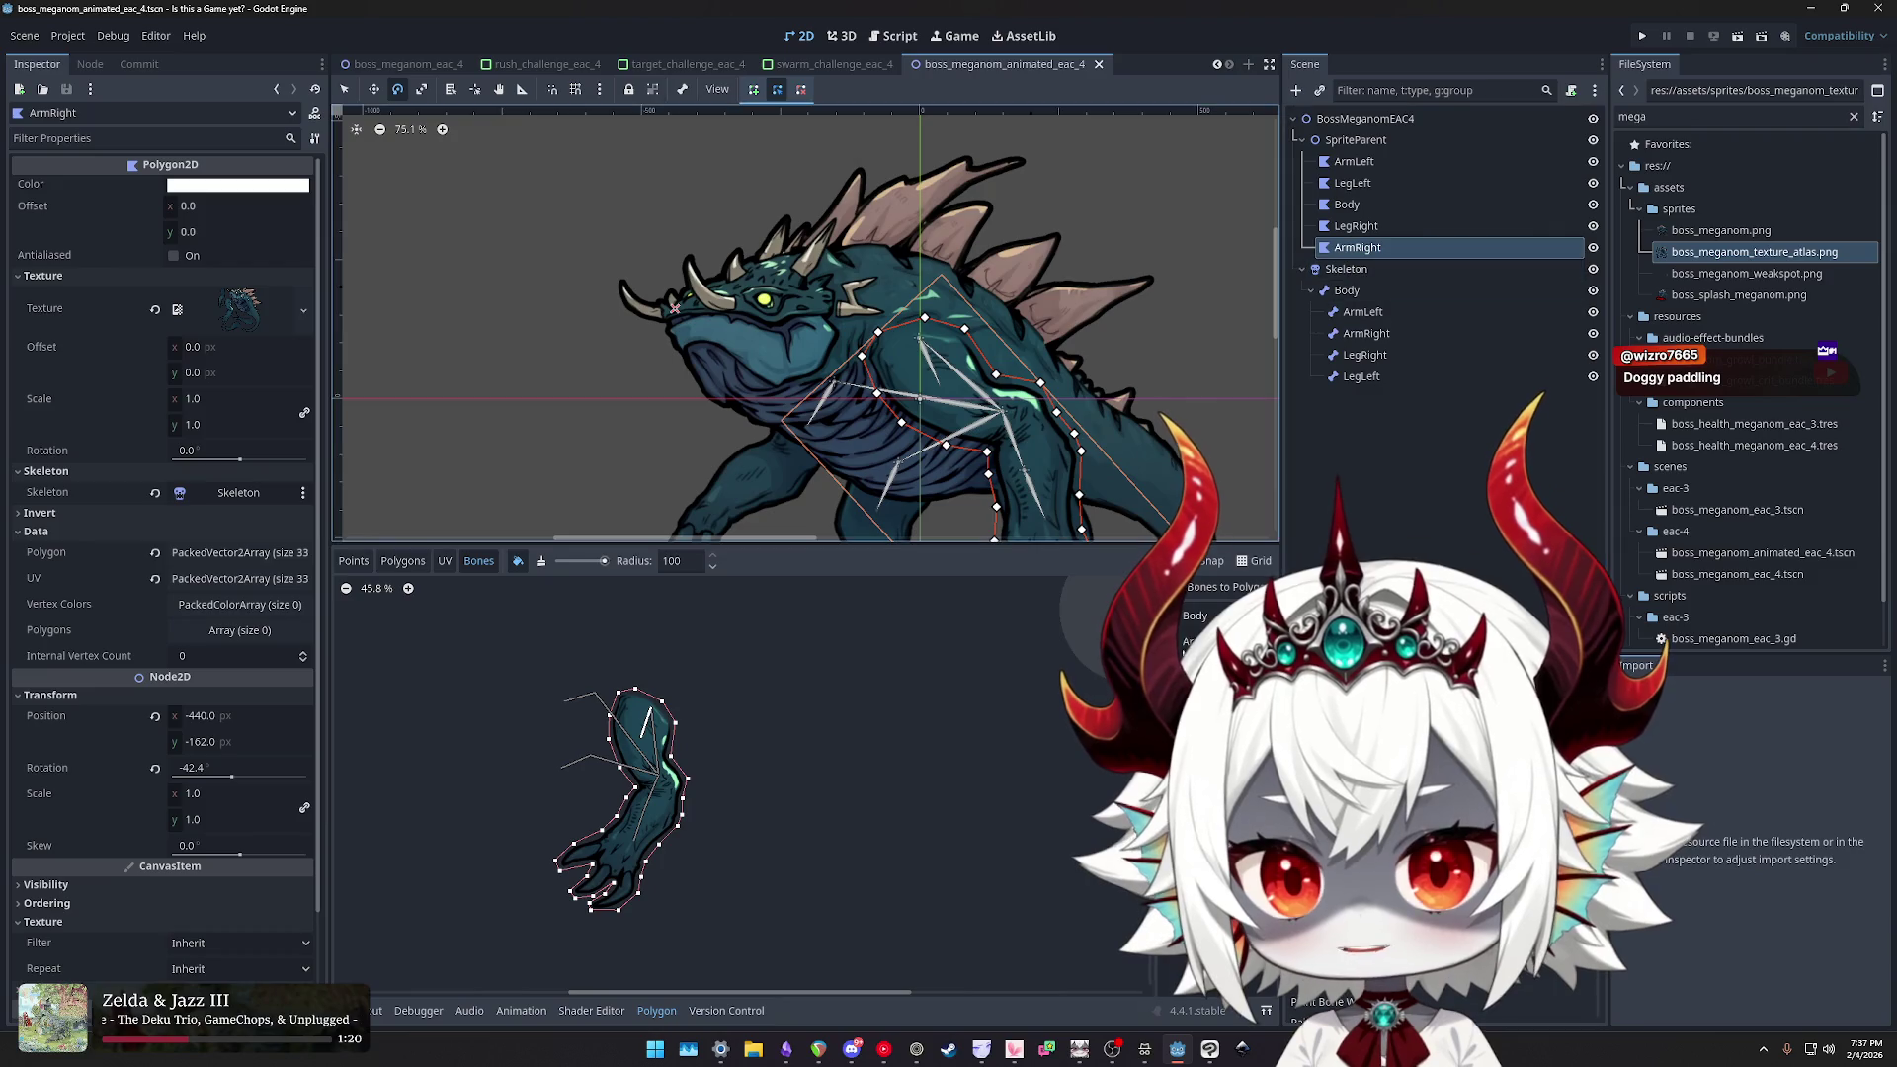
{"action": "mouse_move", "coordinate": [836, 730]}
{"action": "left_mouse_down"}
{"action": "mouse_move", "coordinate": [926, 690]}
{"action": "mouse_move", "coordinate": [846, 668]}
{"action": "left_mouse_up"}
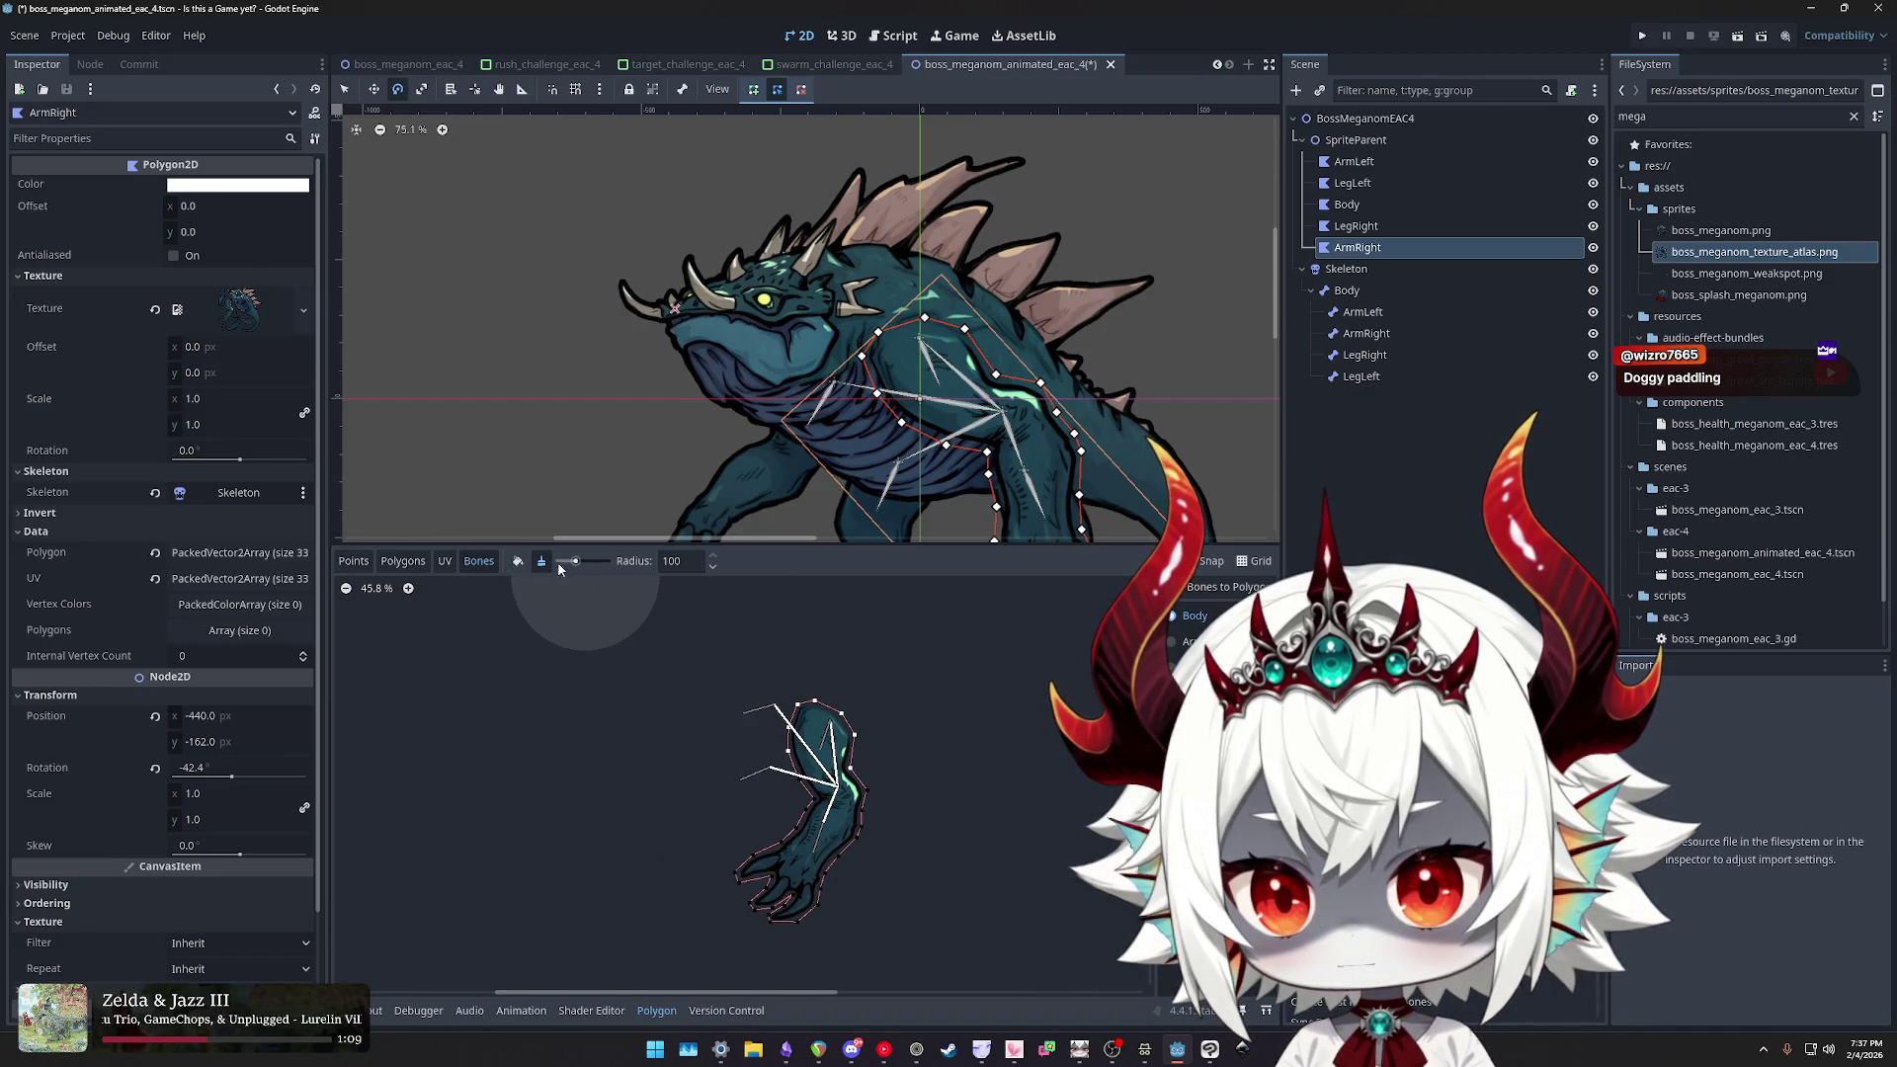
{"action": "scroll", "coordinate": [957, 809], "scroll_direction": "up", "scroll_amount": 2}
{"action": "left_click_drag", "start_coordinate": [957, 809], "coordinate": [1004, 732]}
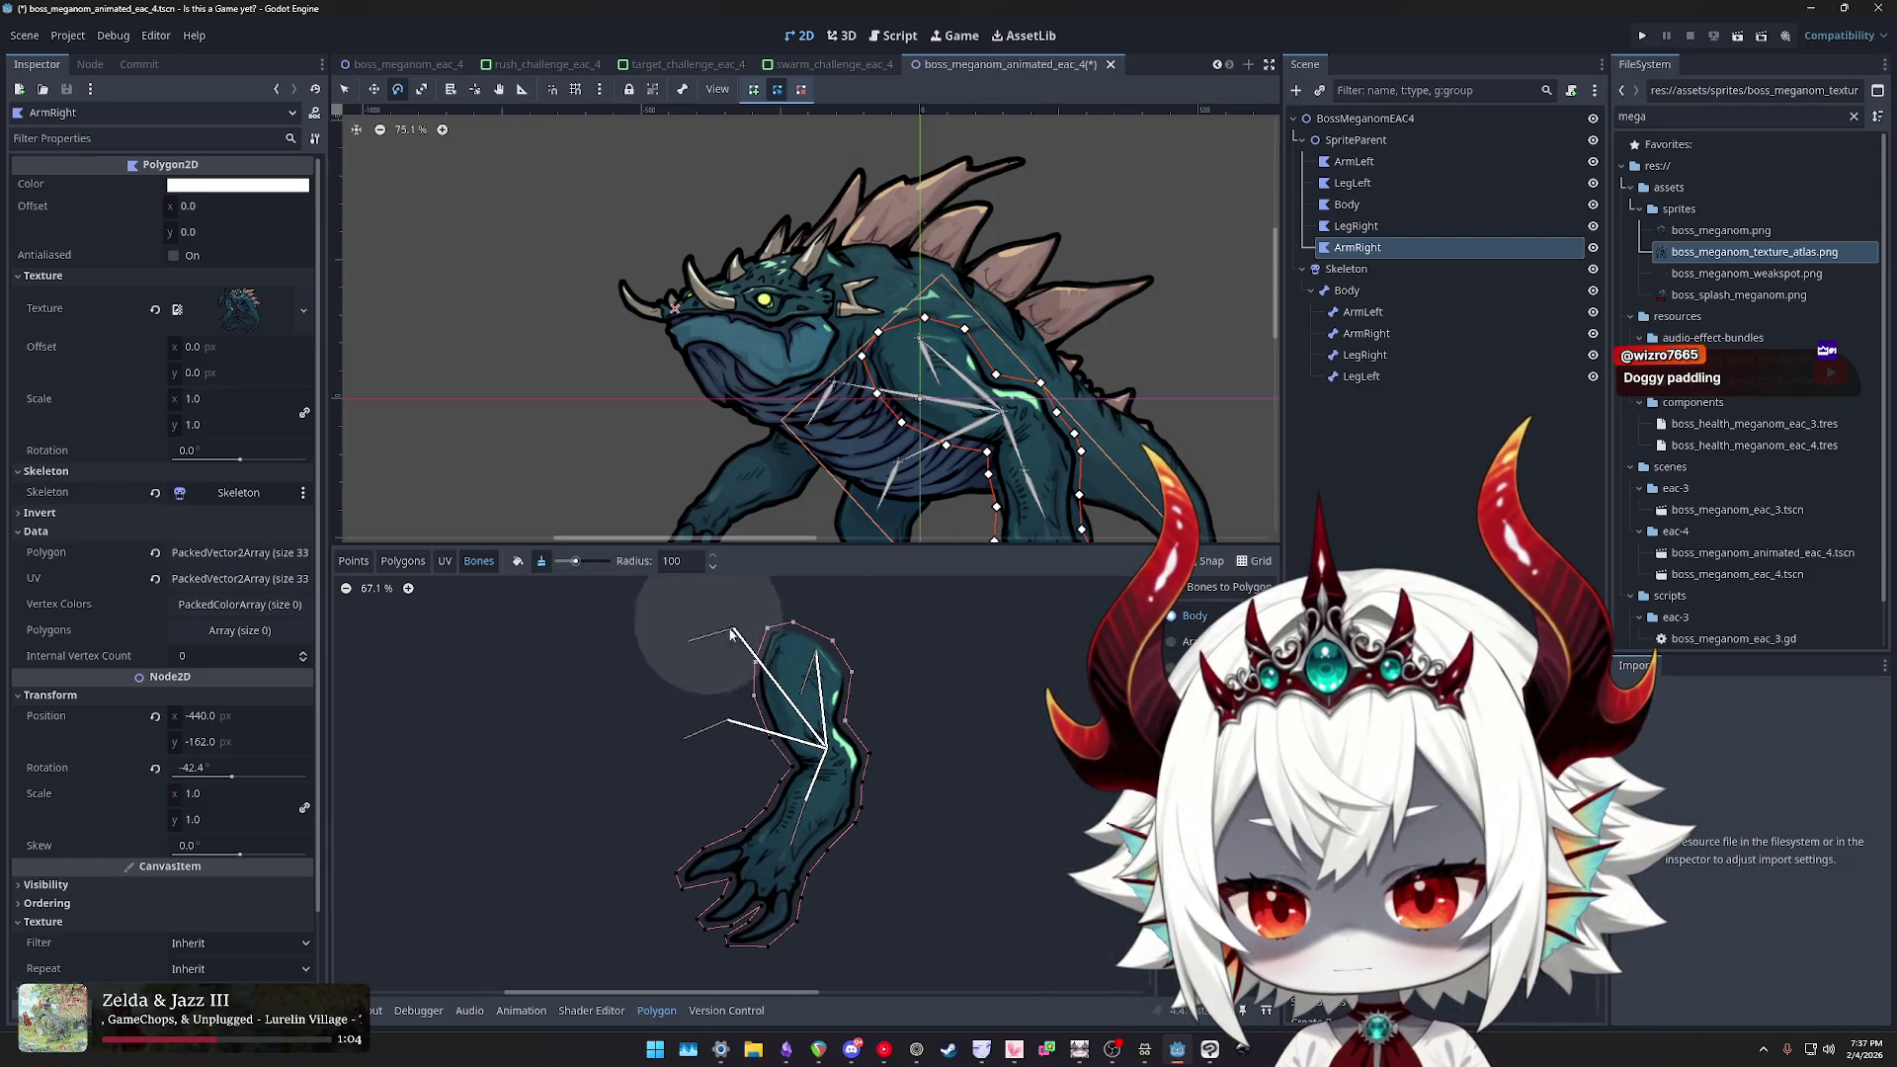
{"action": "left_click", "coordinate": [515, 561]}
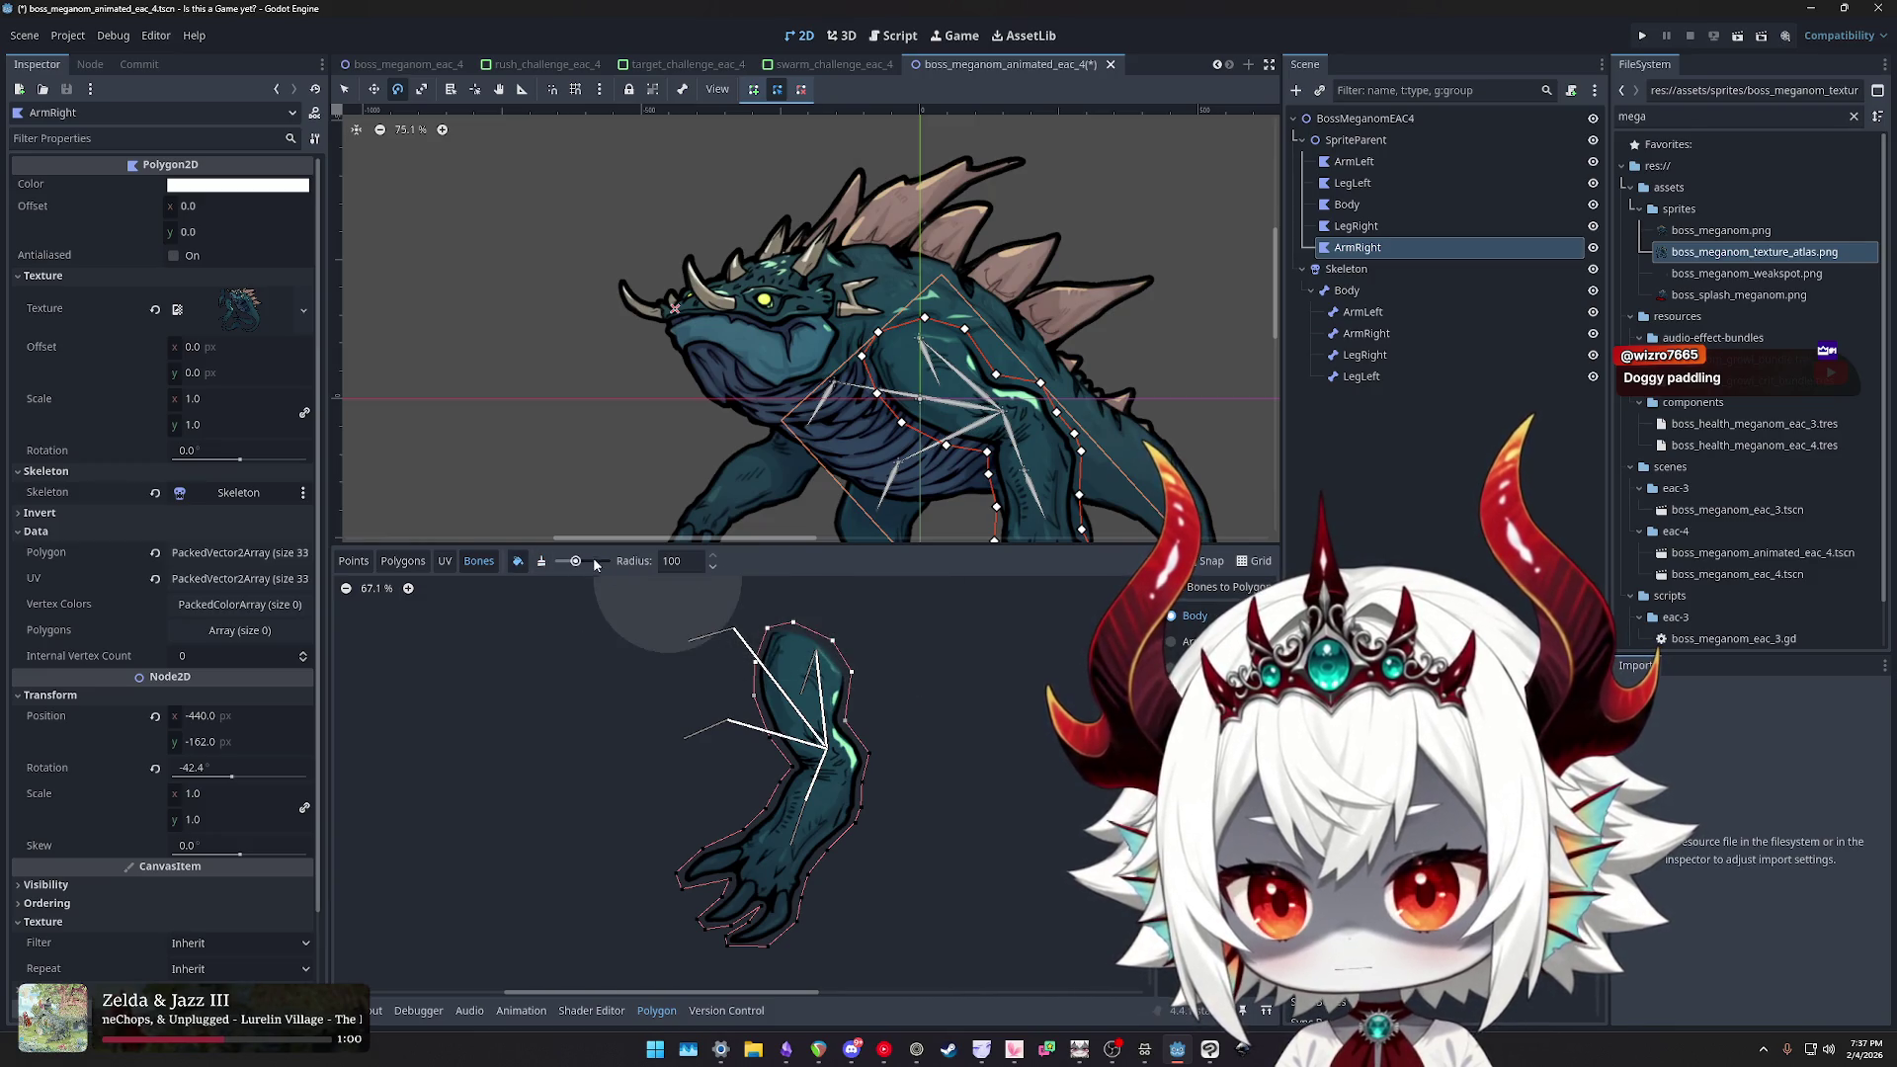
{"action": "left_click", "coordinate": [541, 562]}
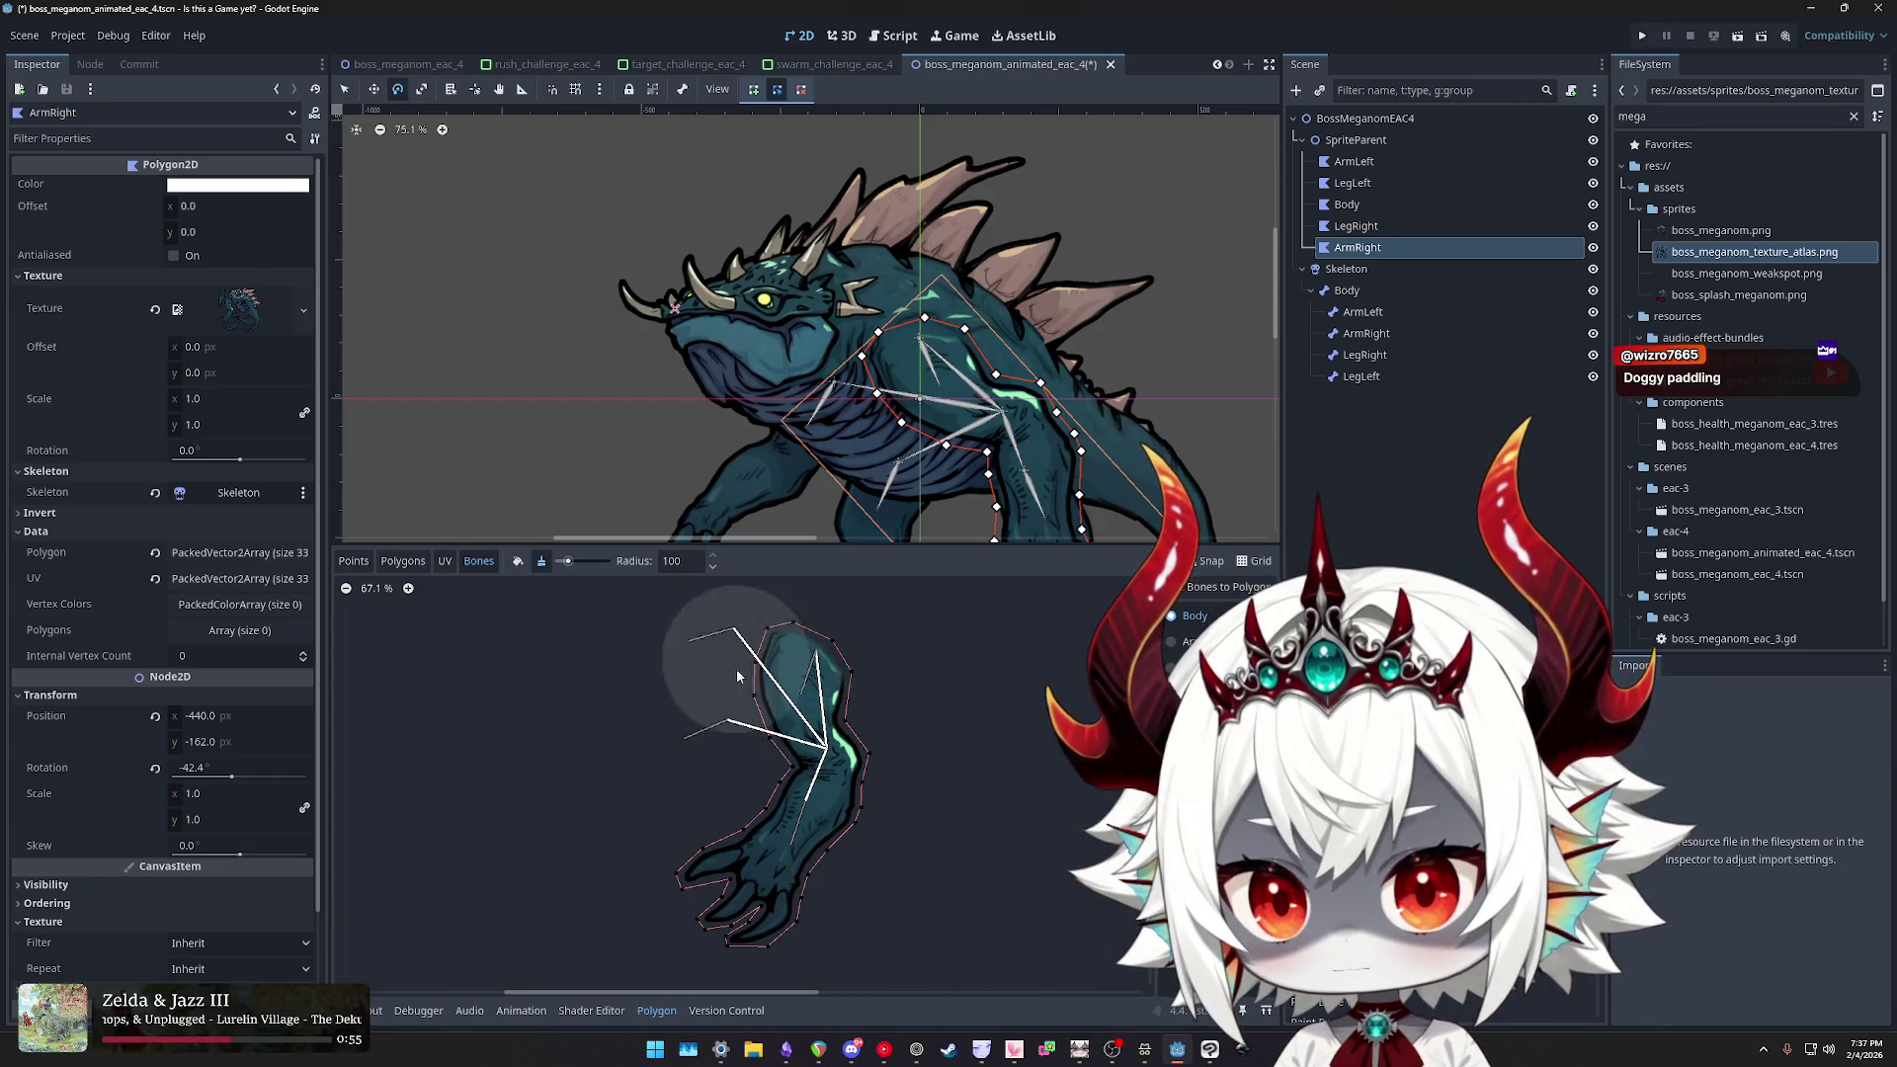
{"action": "scroll", "coordinate": [944, 646], "scroll_direction": "down", "scroll_amount": 1}
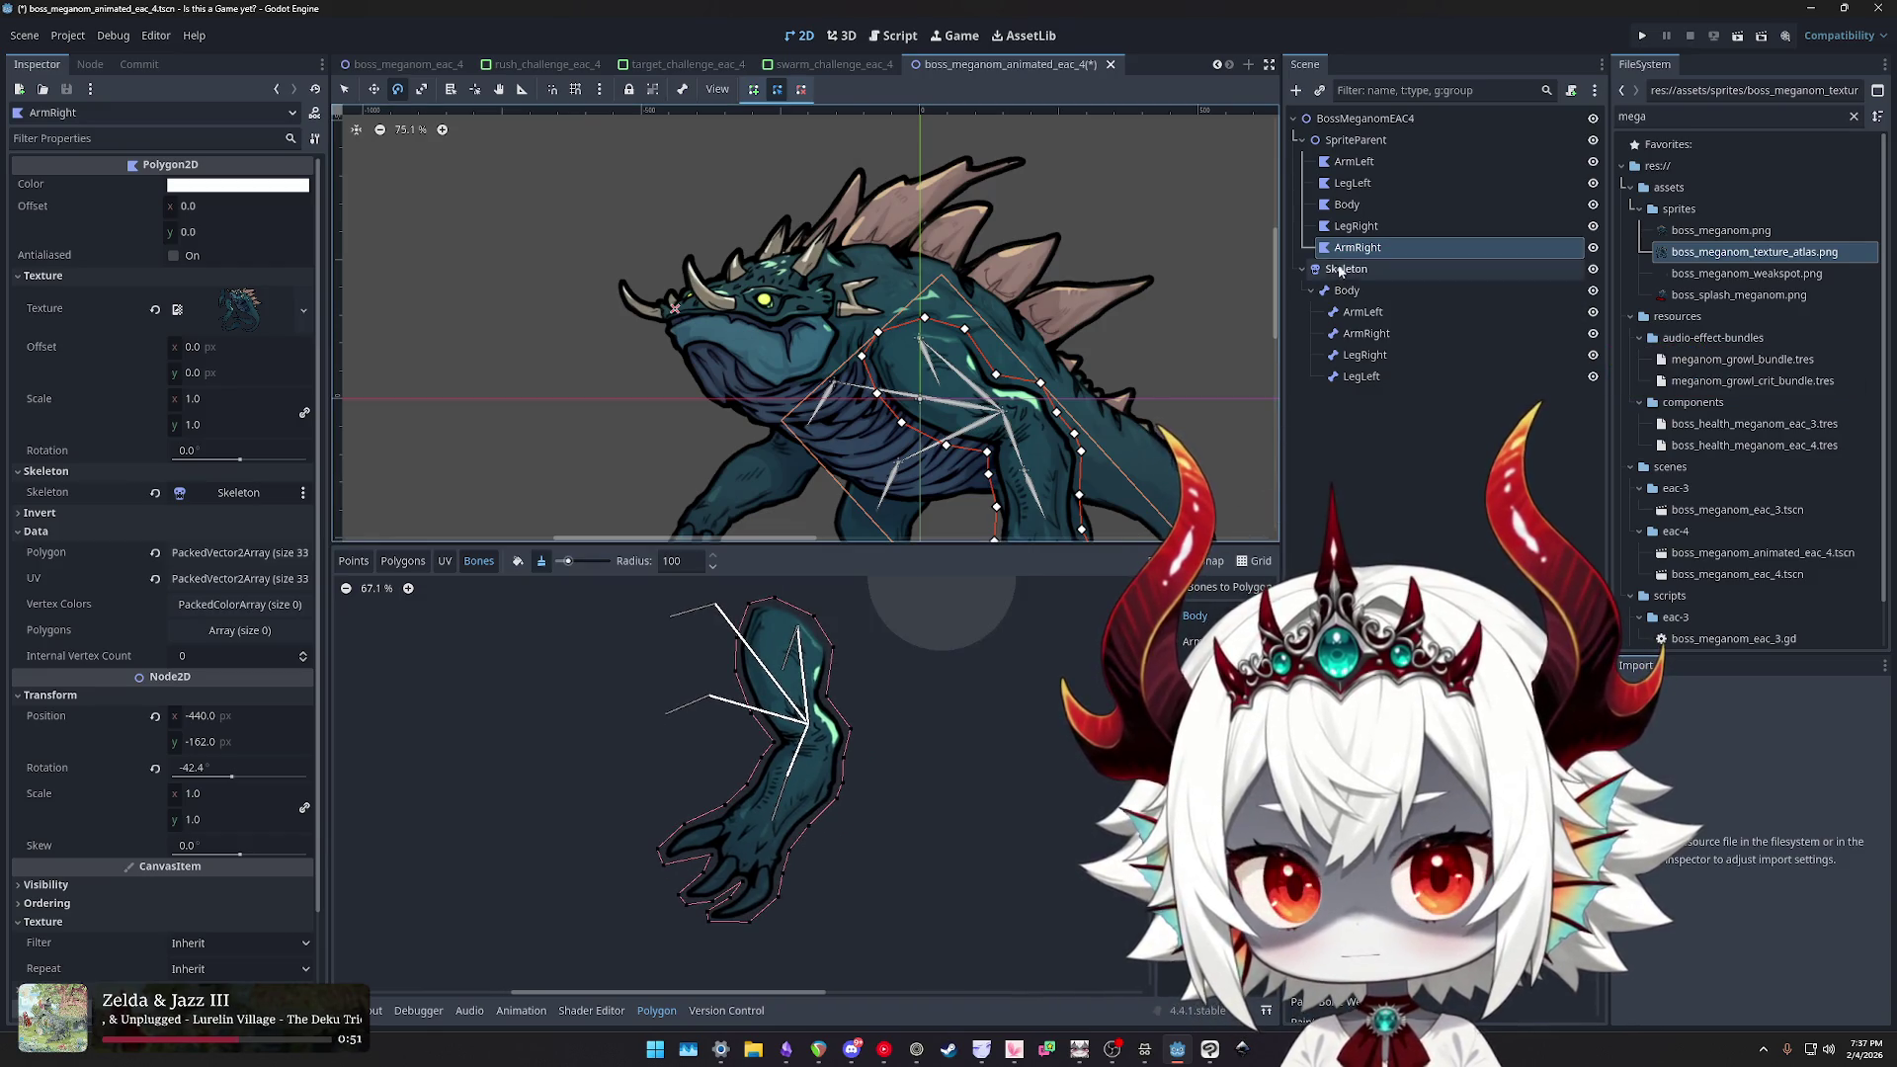
{"action": "left_click", "coordinate": [1356, 225]}
{"action": "scroll", "coordinate": [1068, 396], "scroll_direction": "down", "scroll_amount": 2}
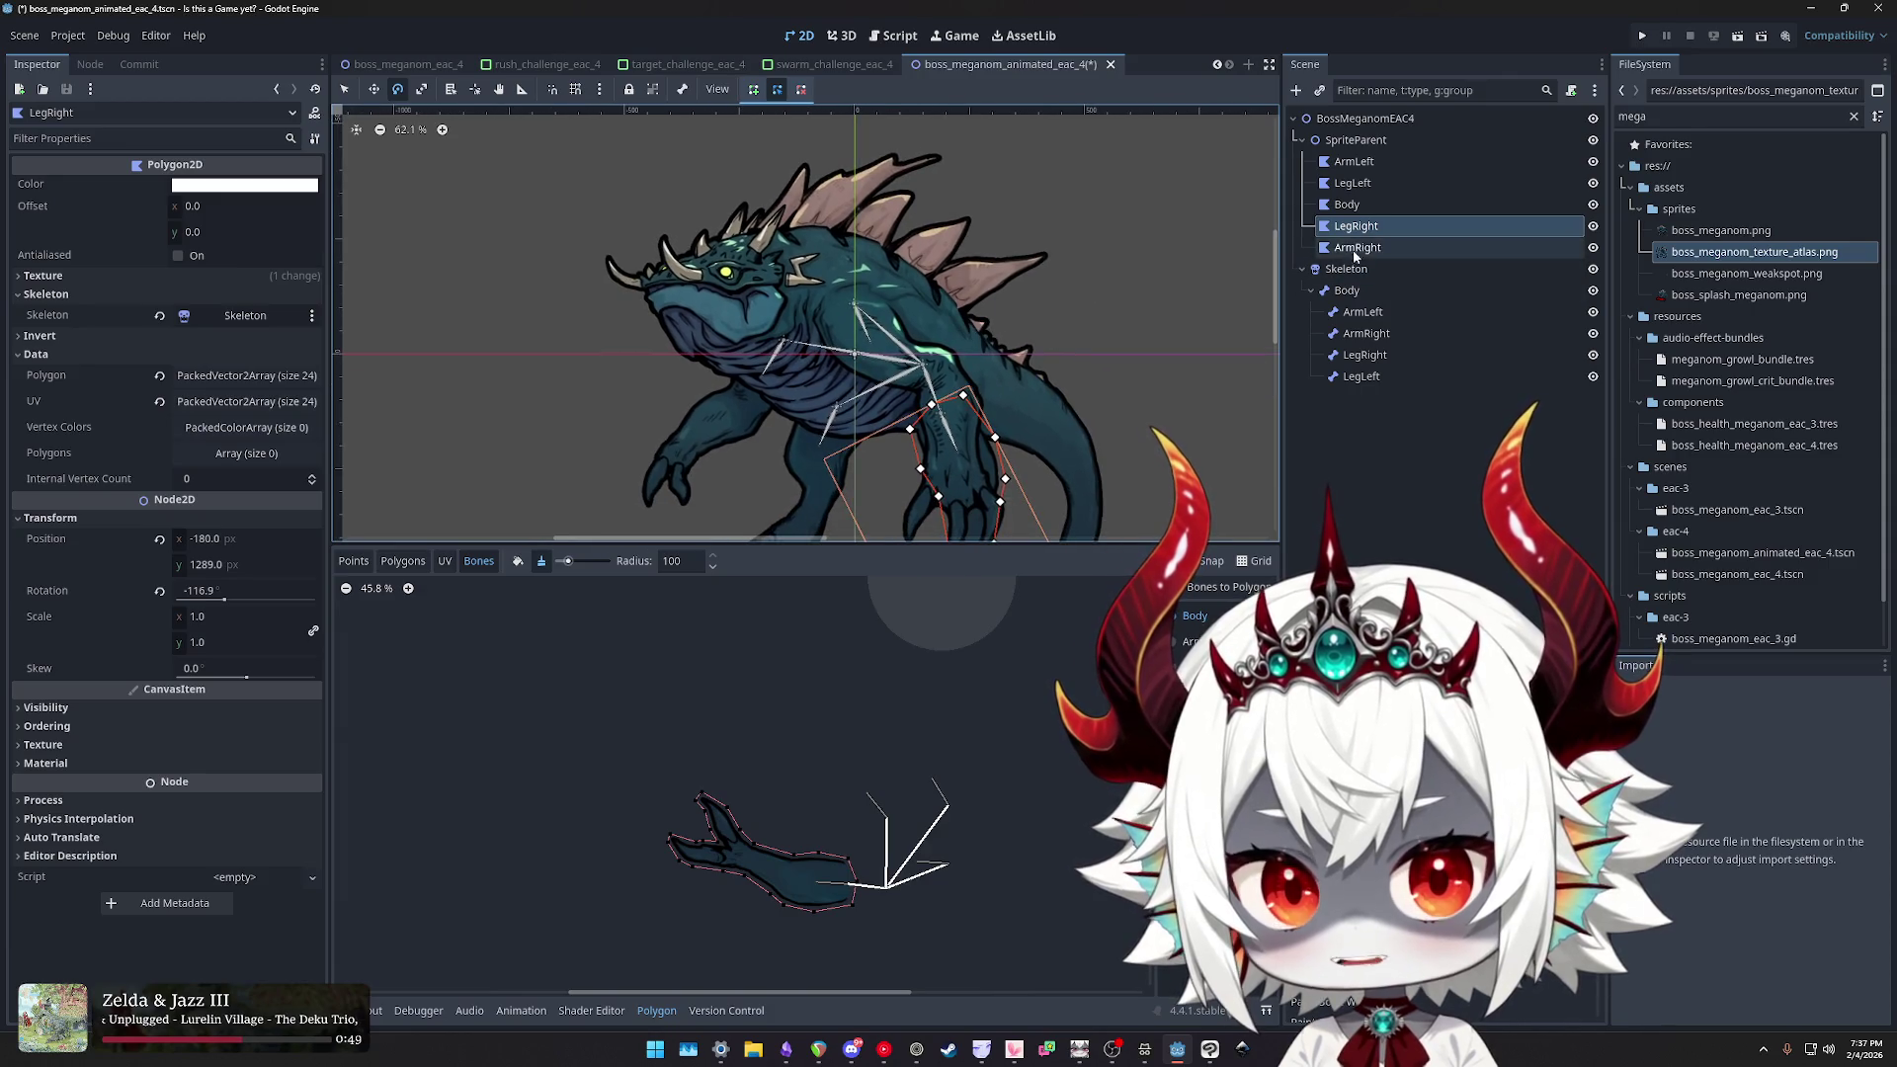
{"action": "left_click", "coordinate": [1056, 450]}
{"action": "mouse_move", "coordinate": [1069, 427]}
{"action": "left_mouse_down"}
{"action": "mouse_move", "coordinate": [1156, 407]}
{"action": "mouse_move", "coordinate": [1190, 291]}
{"action": "left_mouse_up"}
{"action": "key", "text": "ctrl+z"}
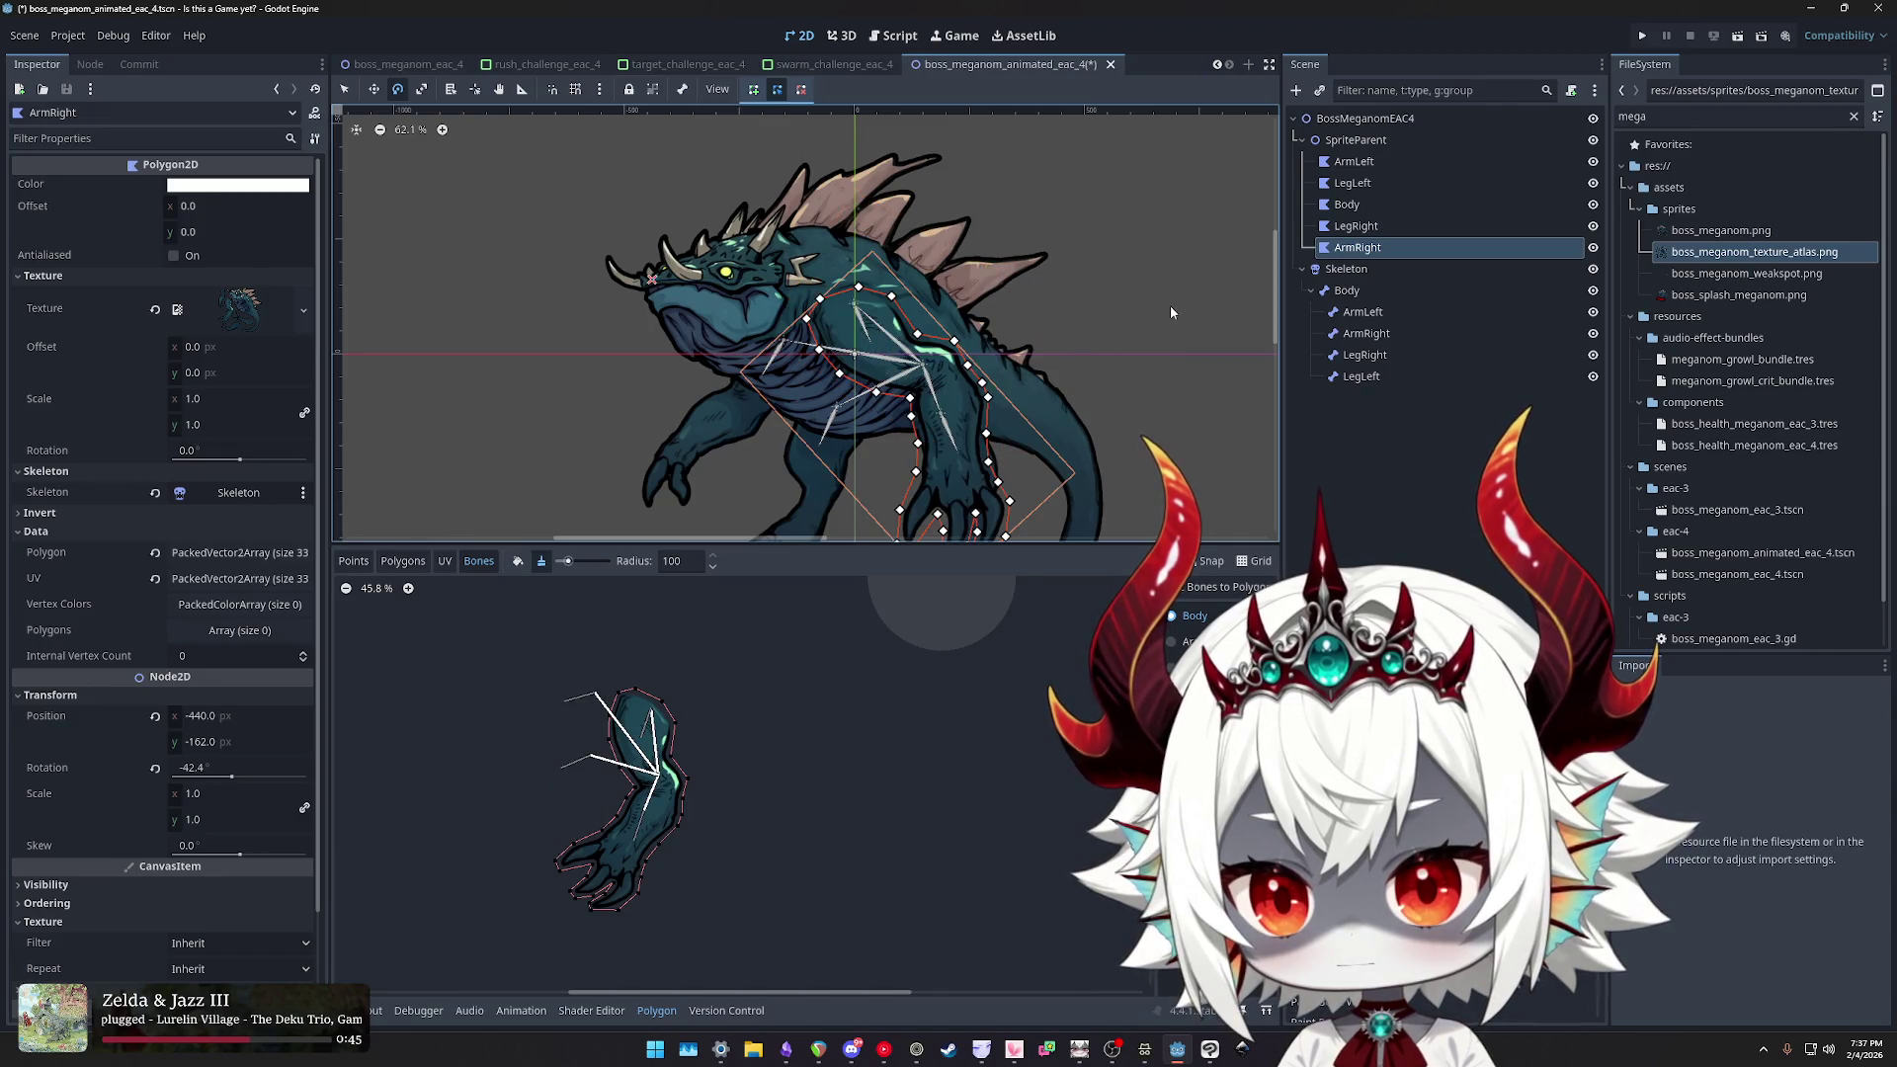
{"action": "scroll", "coordinate": [1107, 405], "scroll_direction": "down", "scroll_amount": 2}
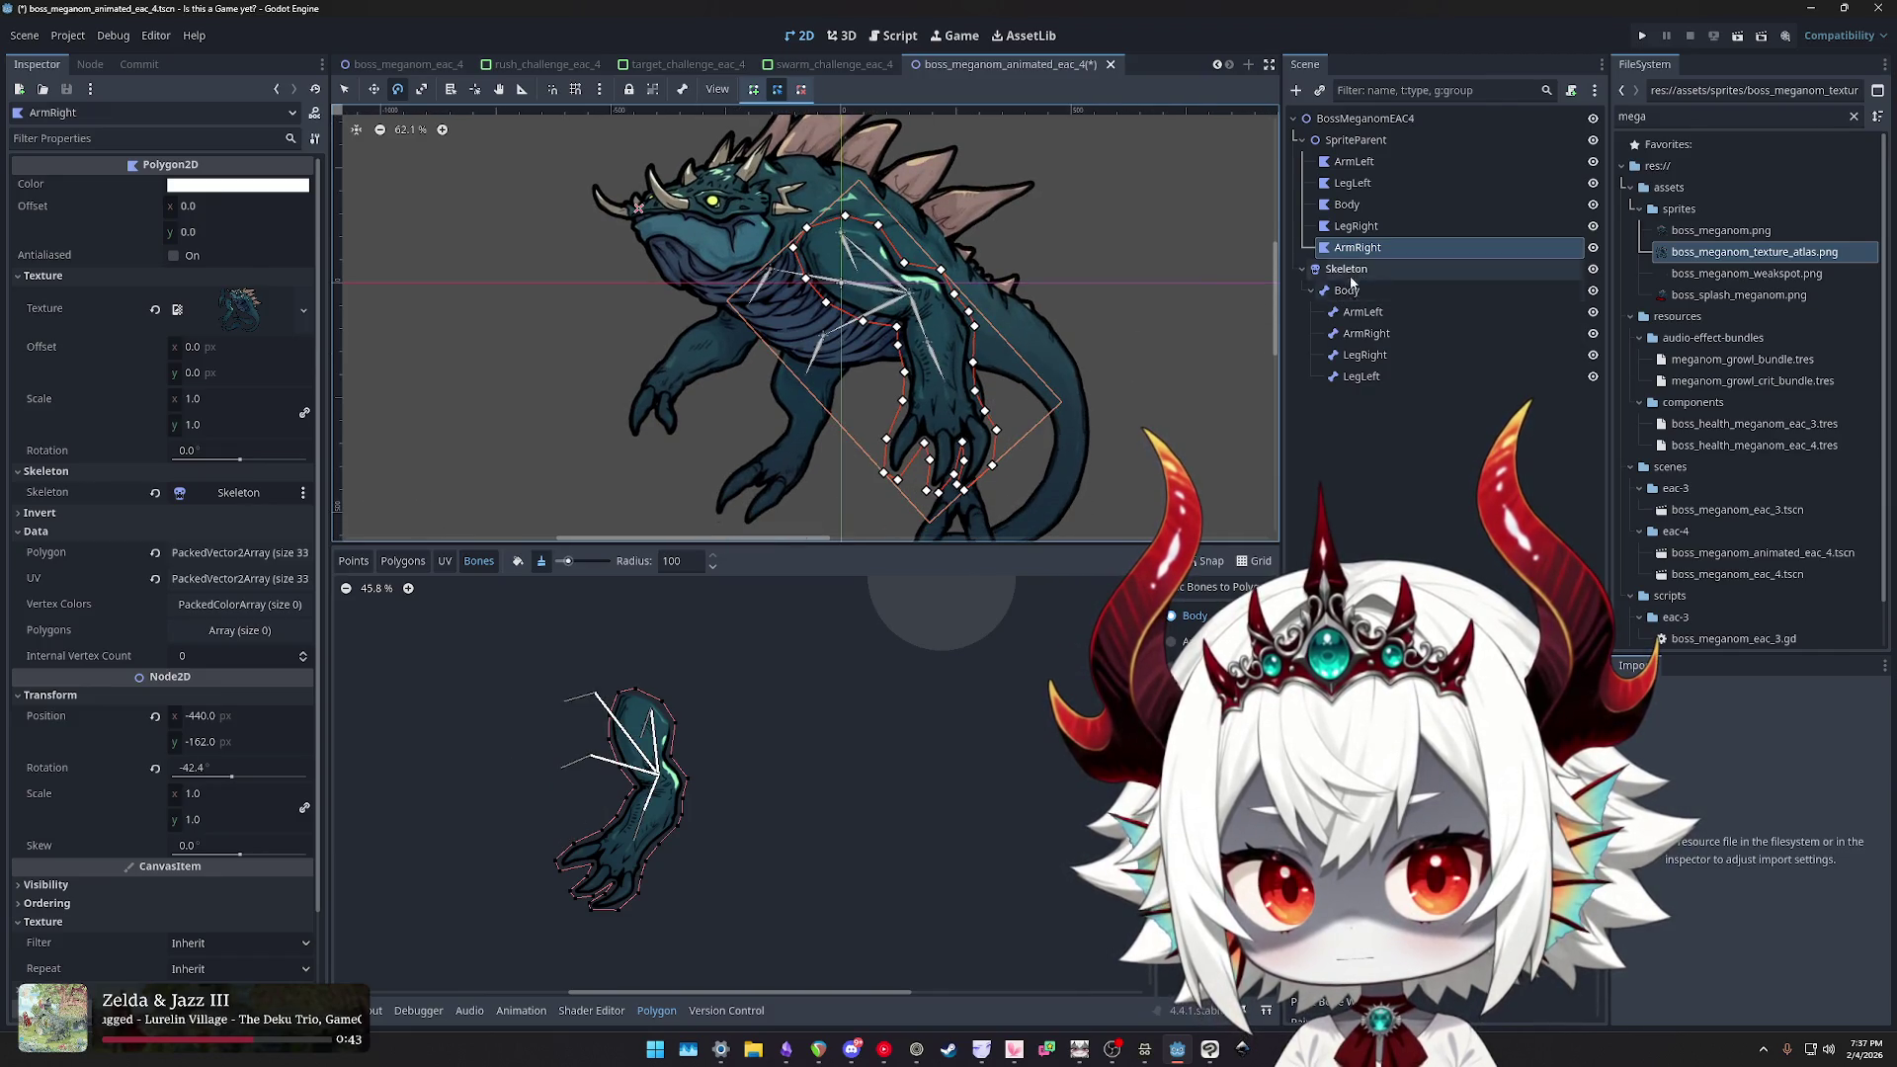
{"action": "left_click", "coordinate": [1367, 333]}
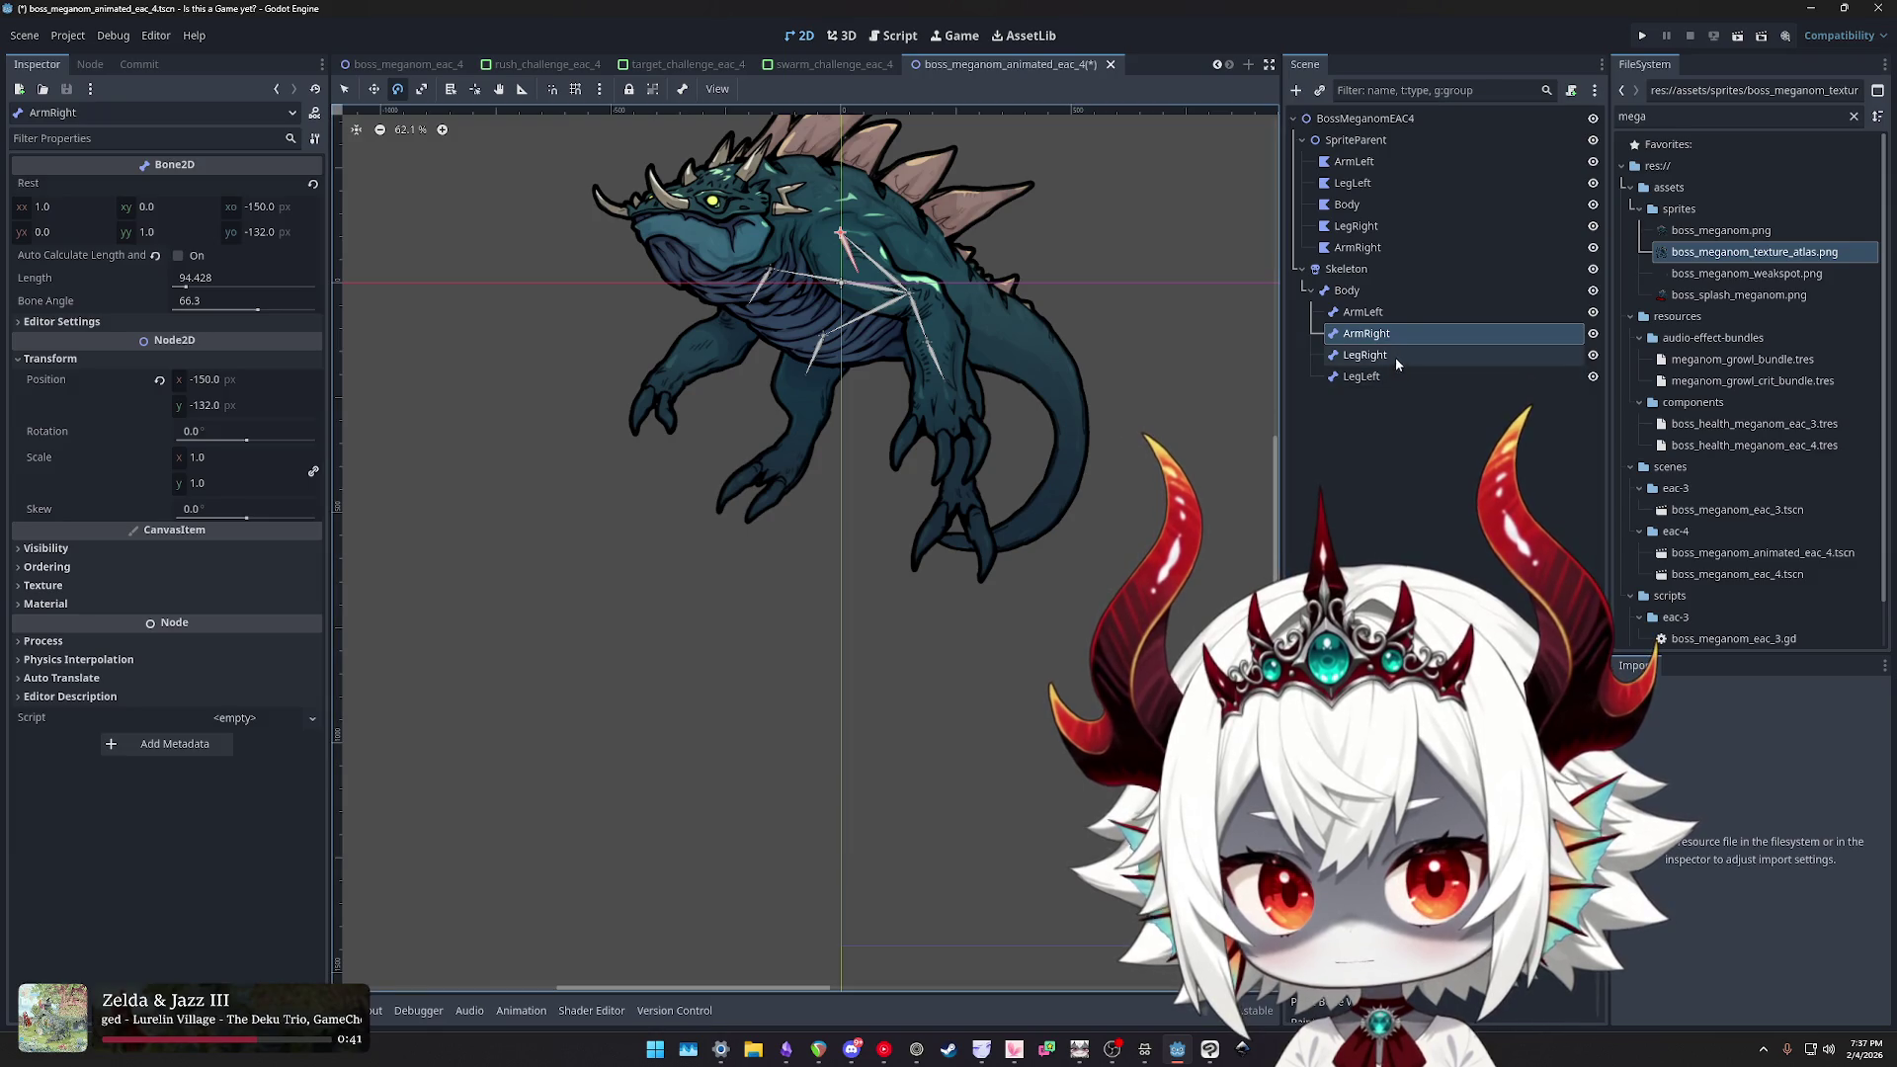
- Test-rotate the ArmRight bone, then reopen the ArmRight polygon's bone weights and zoom in
{"action": "left_click_drag", "start_coordinate": [1027, 526], "coordinate": [1107, 465]}
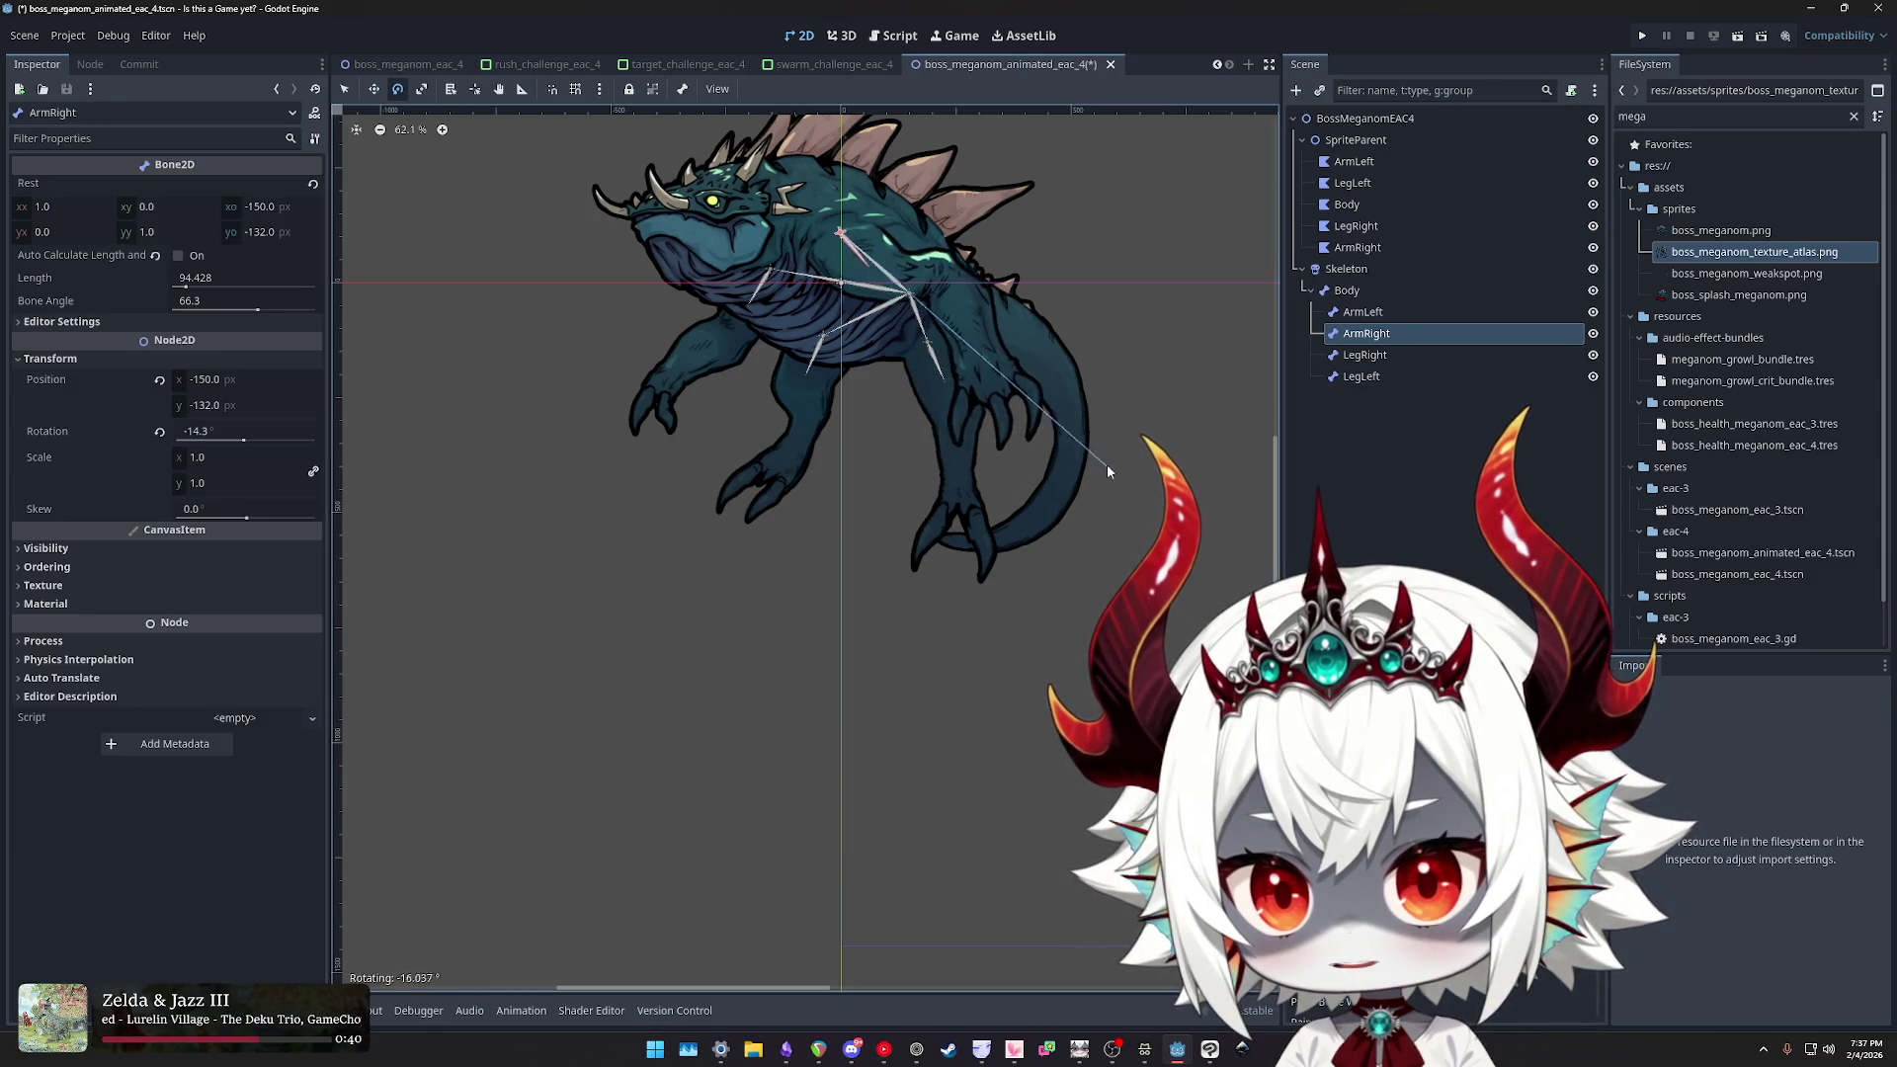
{"action": "left_click", "coordinate": [1360, 248]}
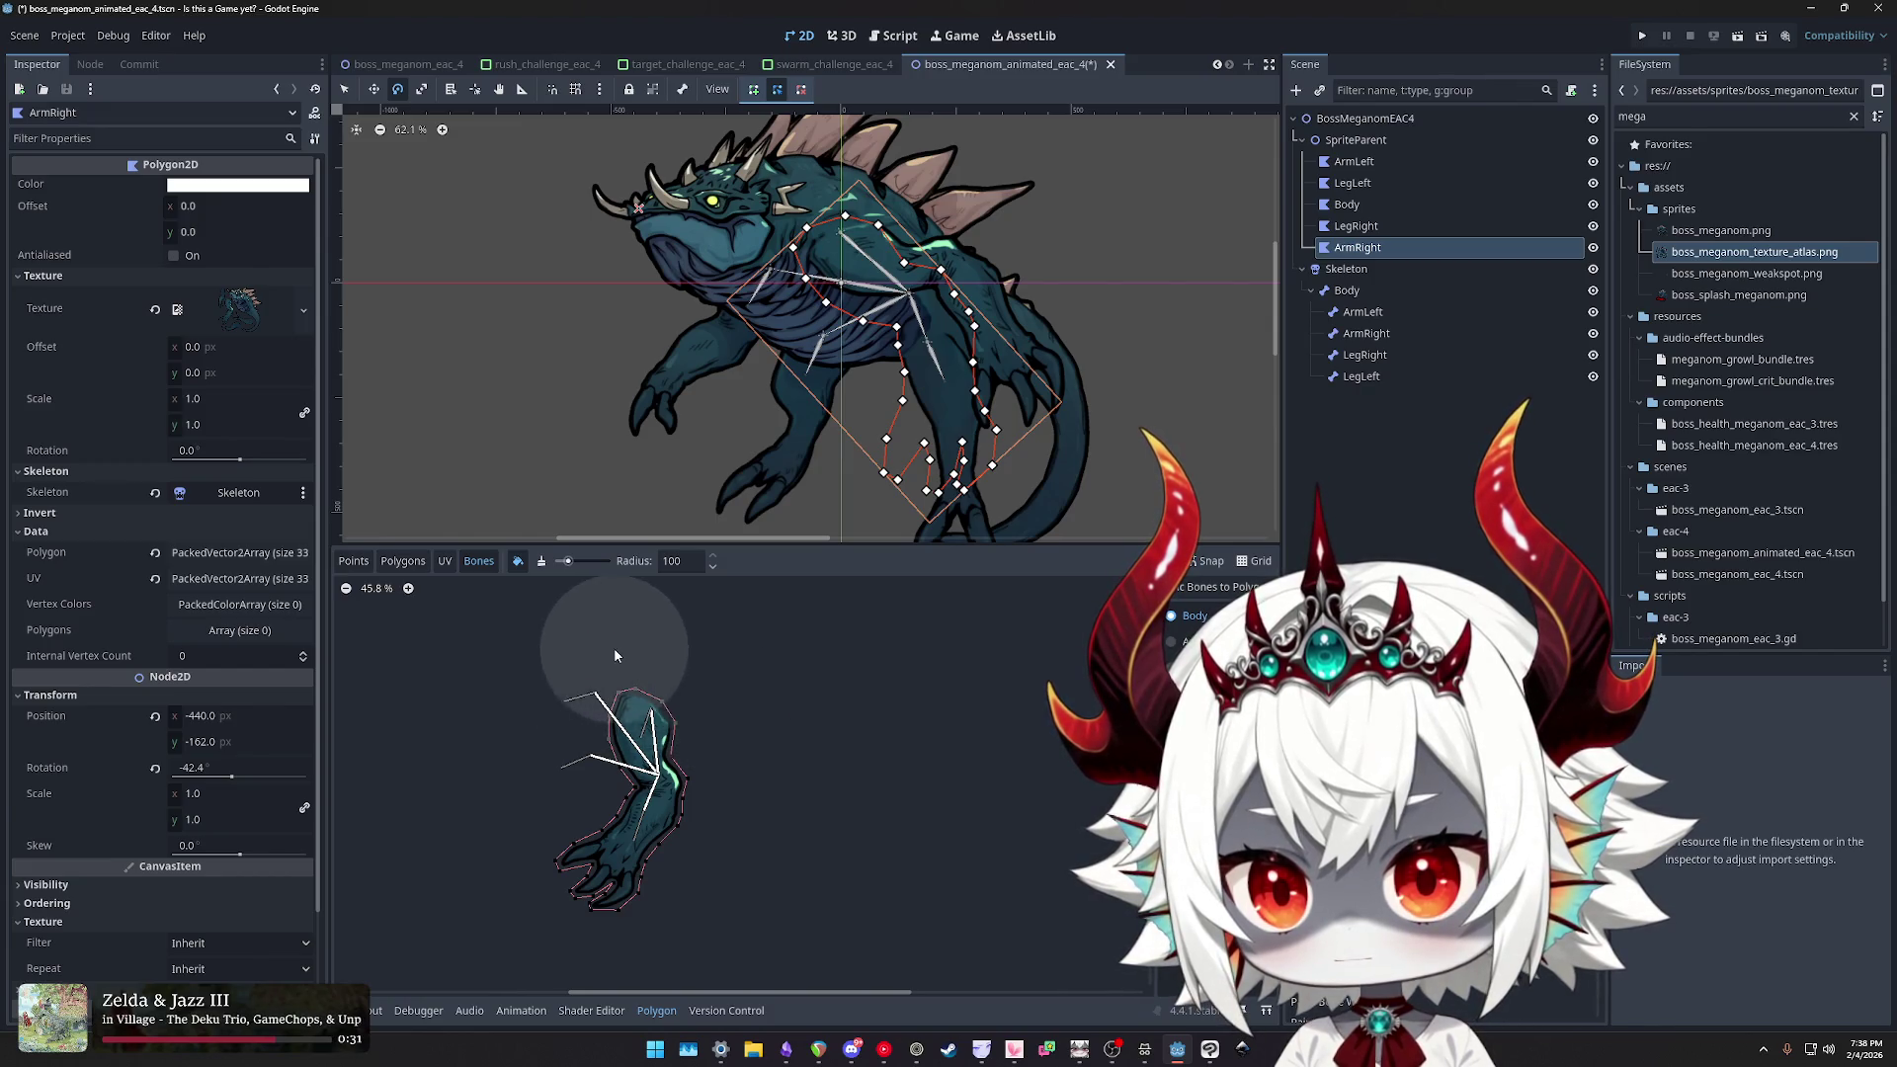
{"action": "scroll", "coordinate": [820, 251], "scroll_direction": "up", "scroll_amount": 2}
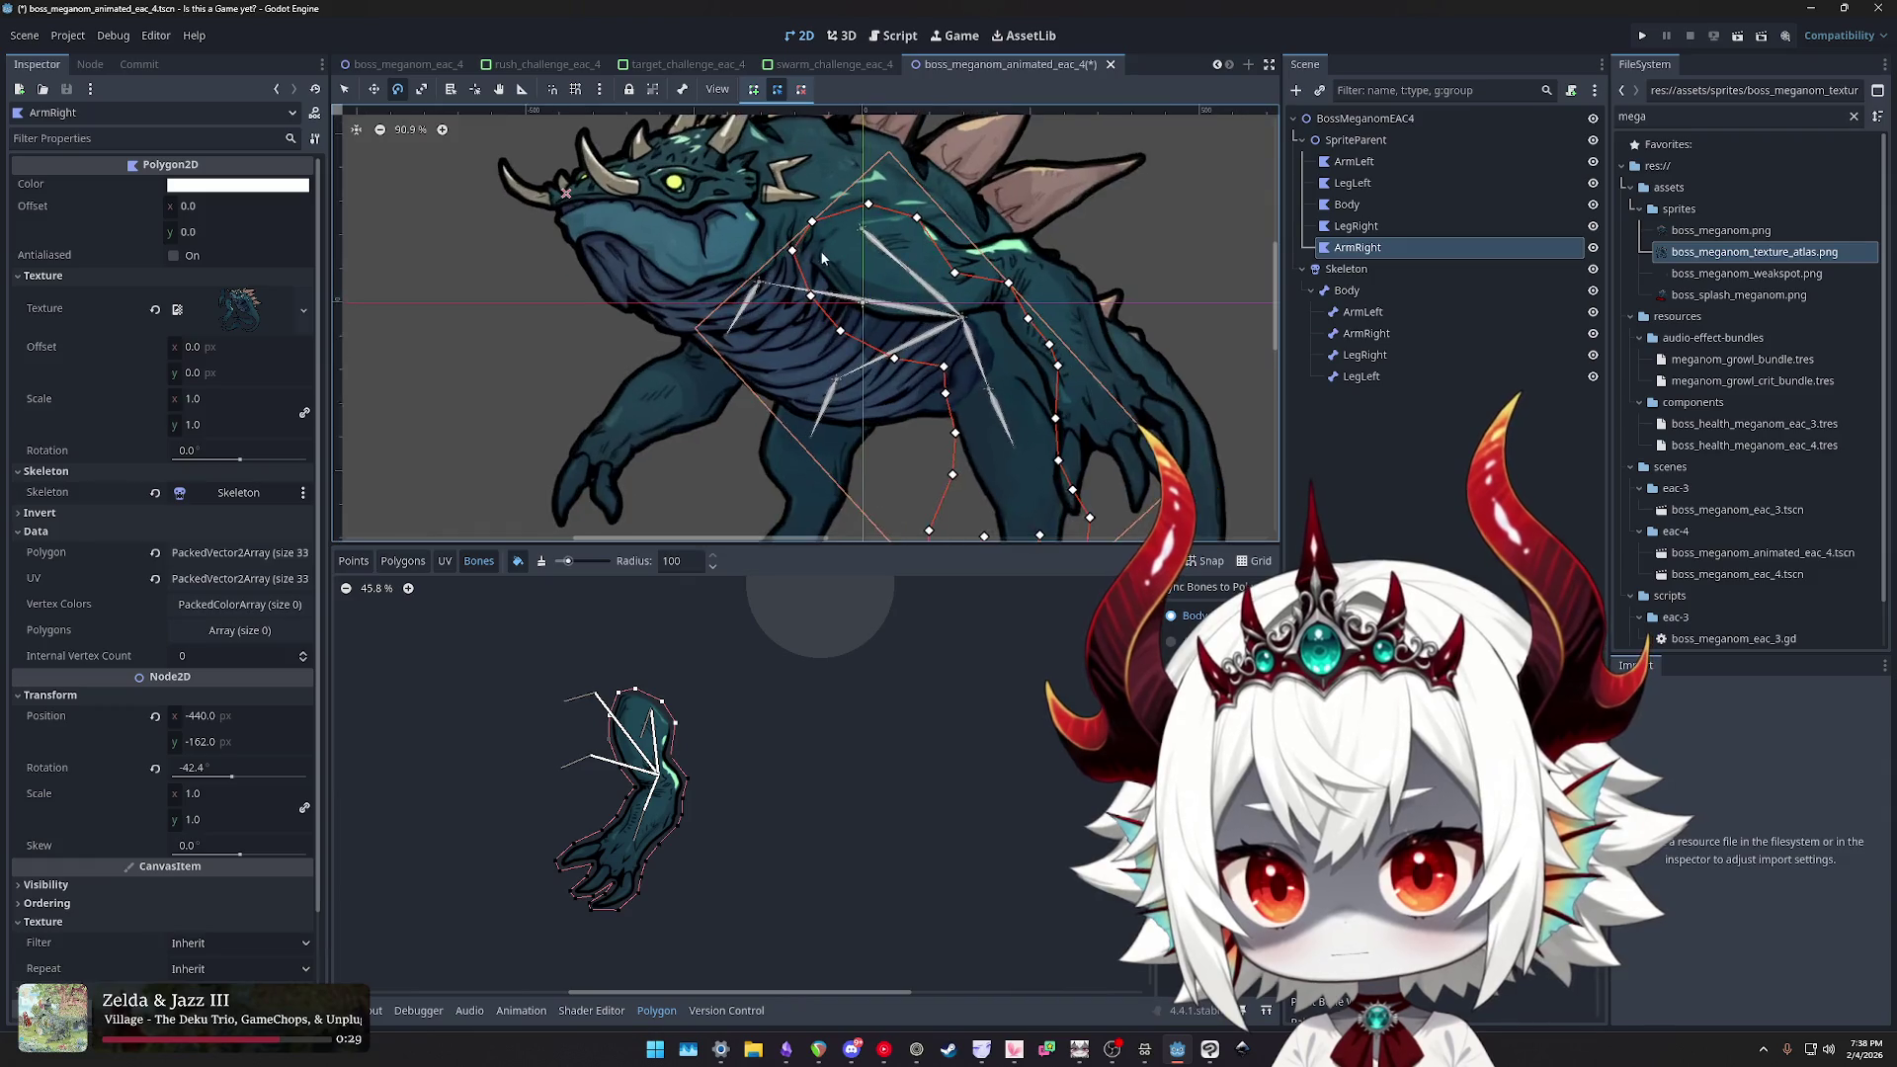
{"action": "scroll", "coordinate": [820, 251], "scroll_direction": "up", "scroll_amount": 3}
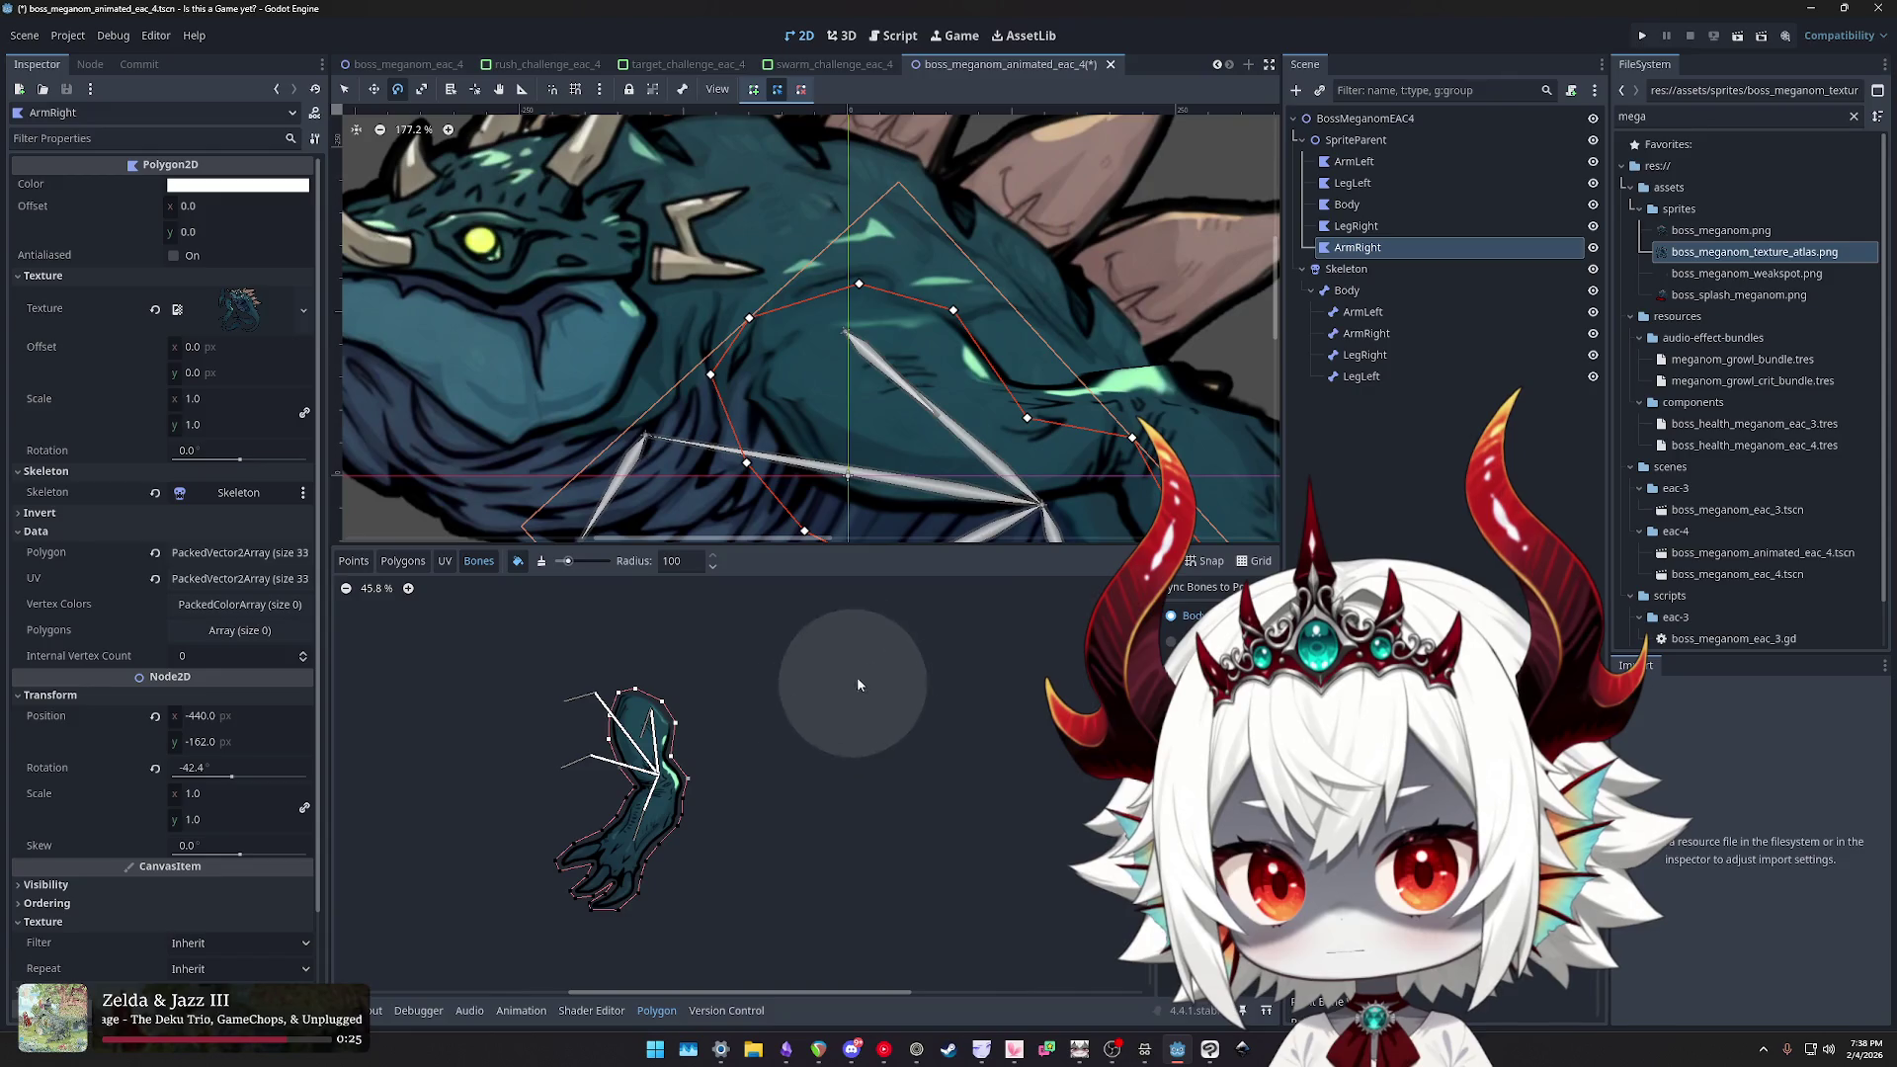
{"action": "scroll", "coordinate": [874, 402], "scroll_direction": "down", "scroll_amount": 2}
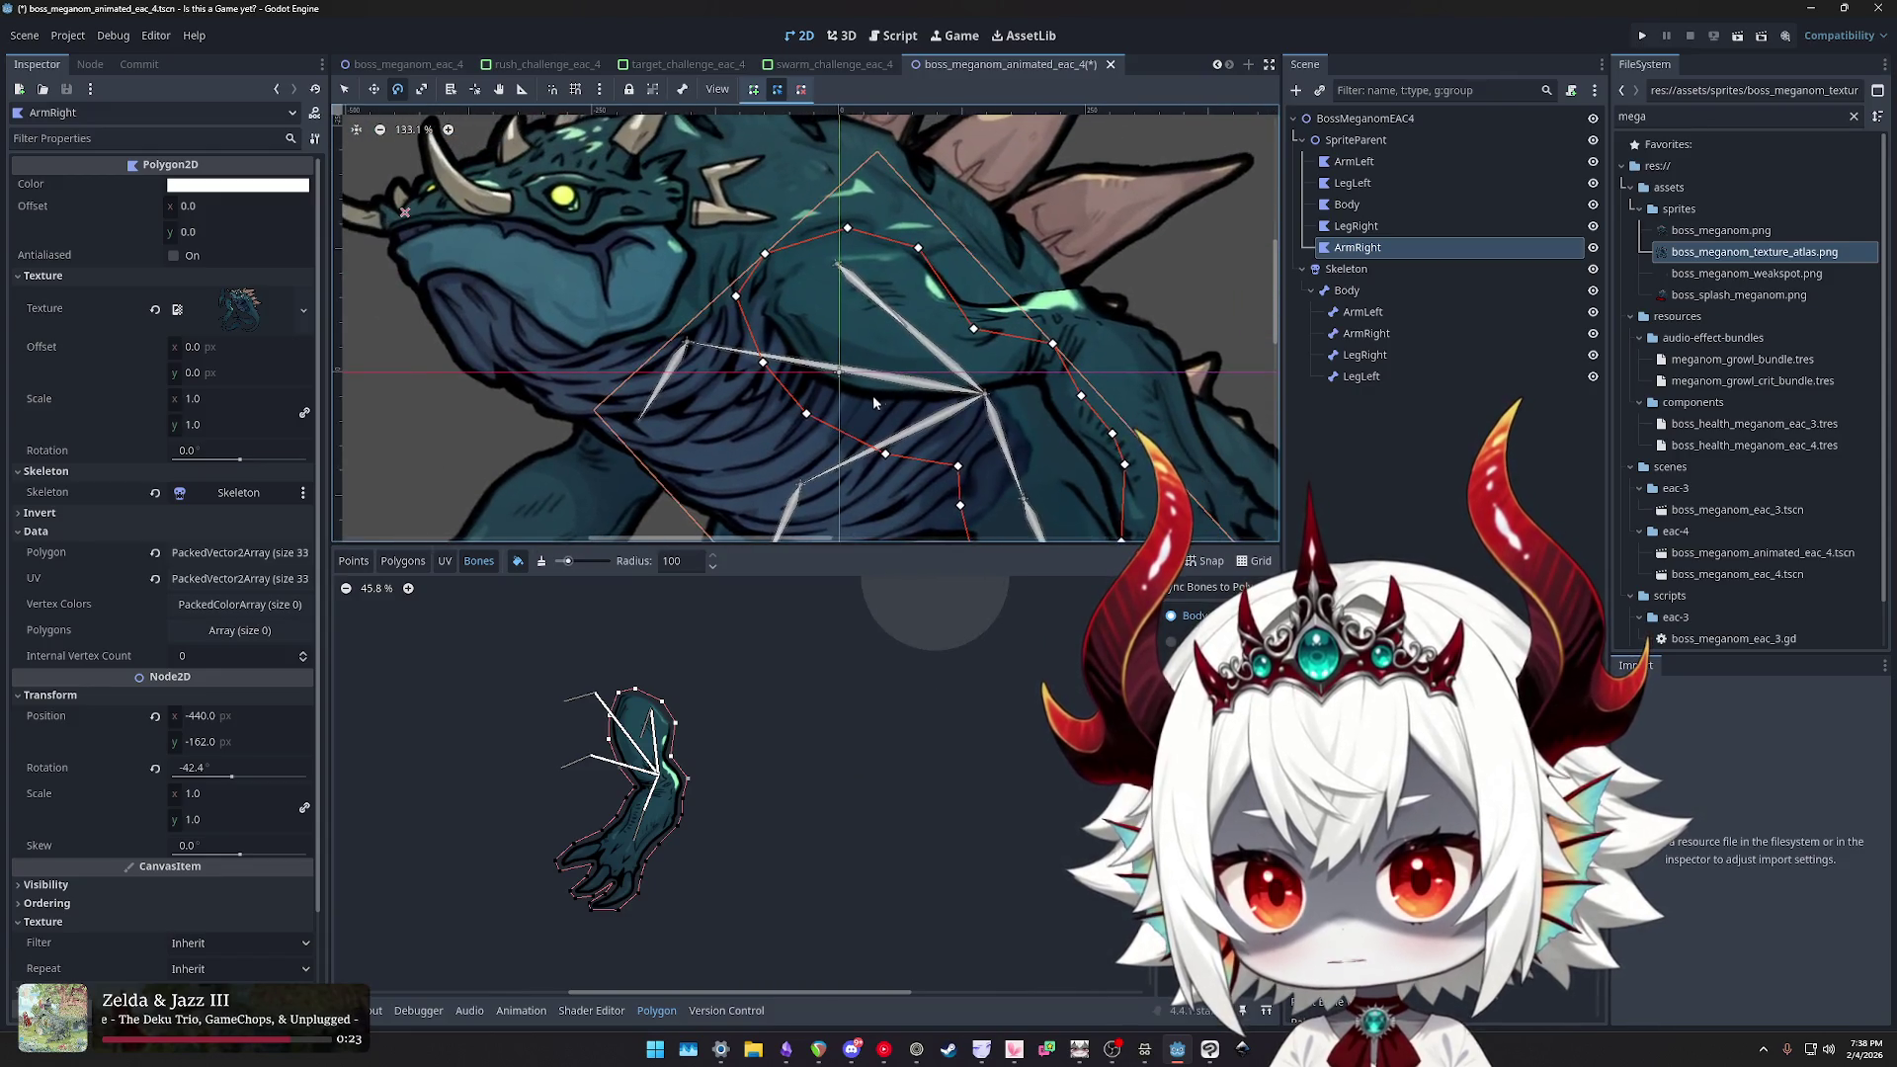
- Switch the weight brush to Unpaint Weights
{"action": "scroll", "coordinate": [874, 402], "scroll_direction": "up", "scroll_amount": 1}
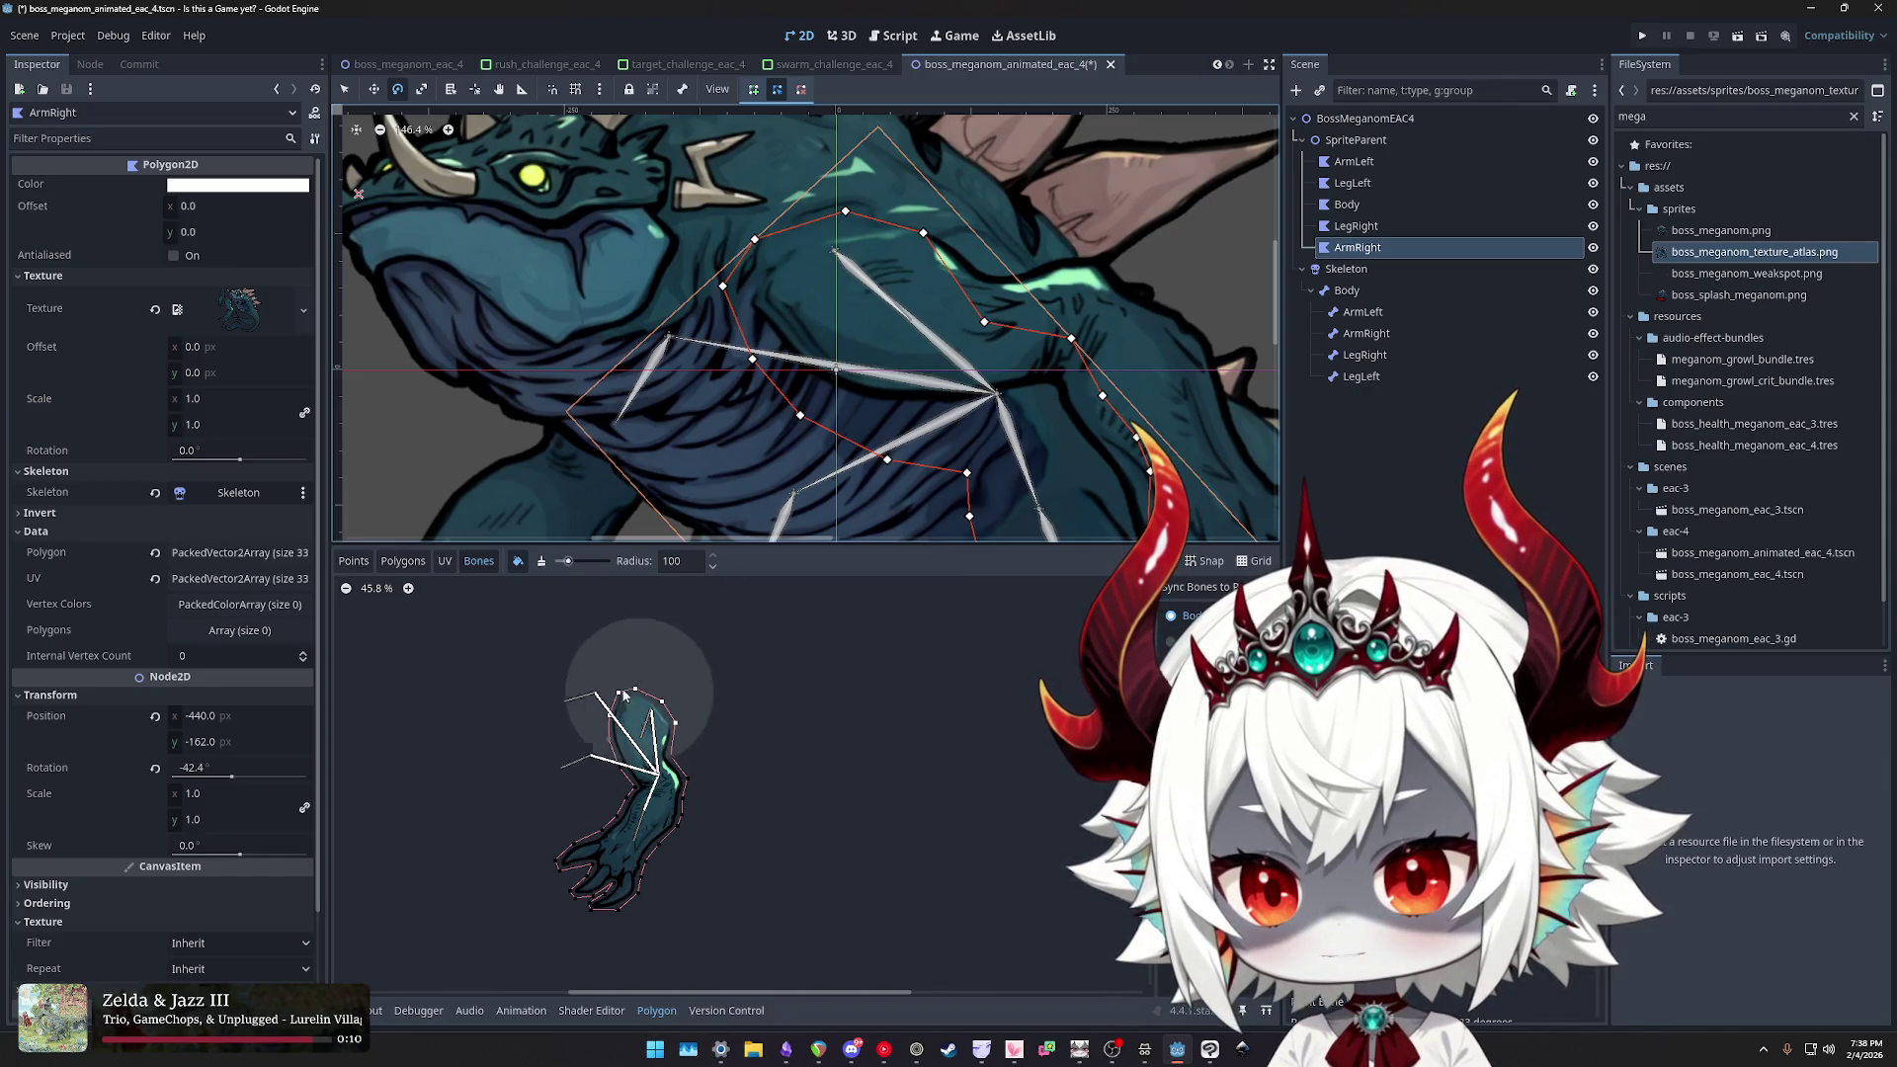
{"action": "scroll", "coordinate": [780, 811], "scroll_direction": "down", "scroll_amount": 1}
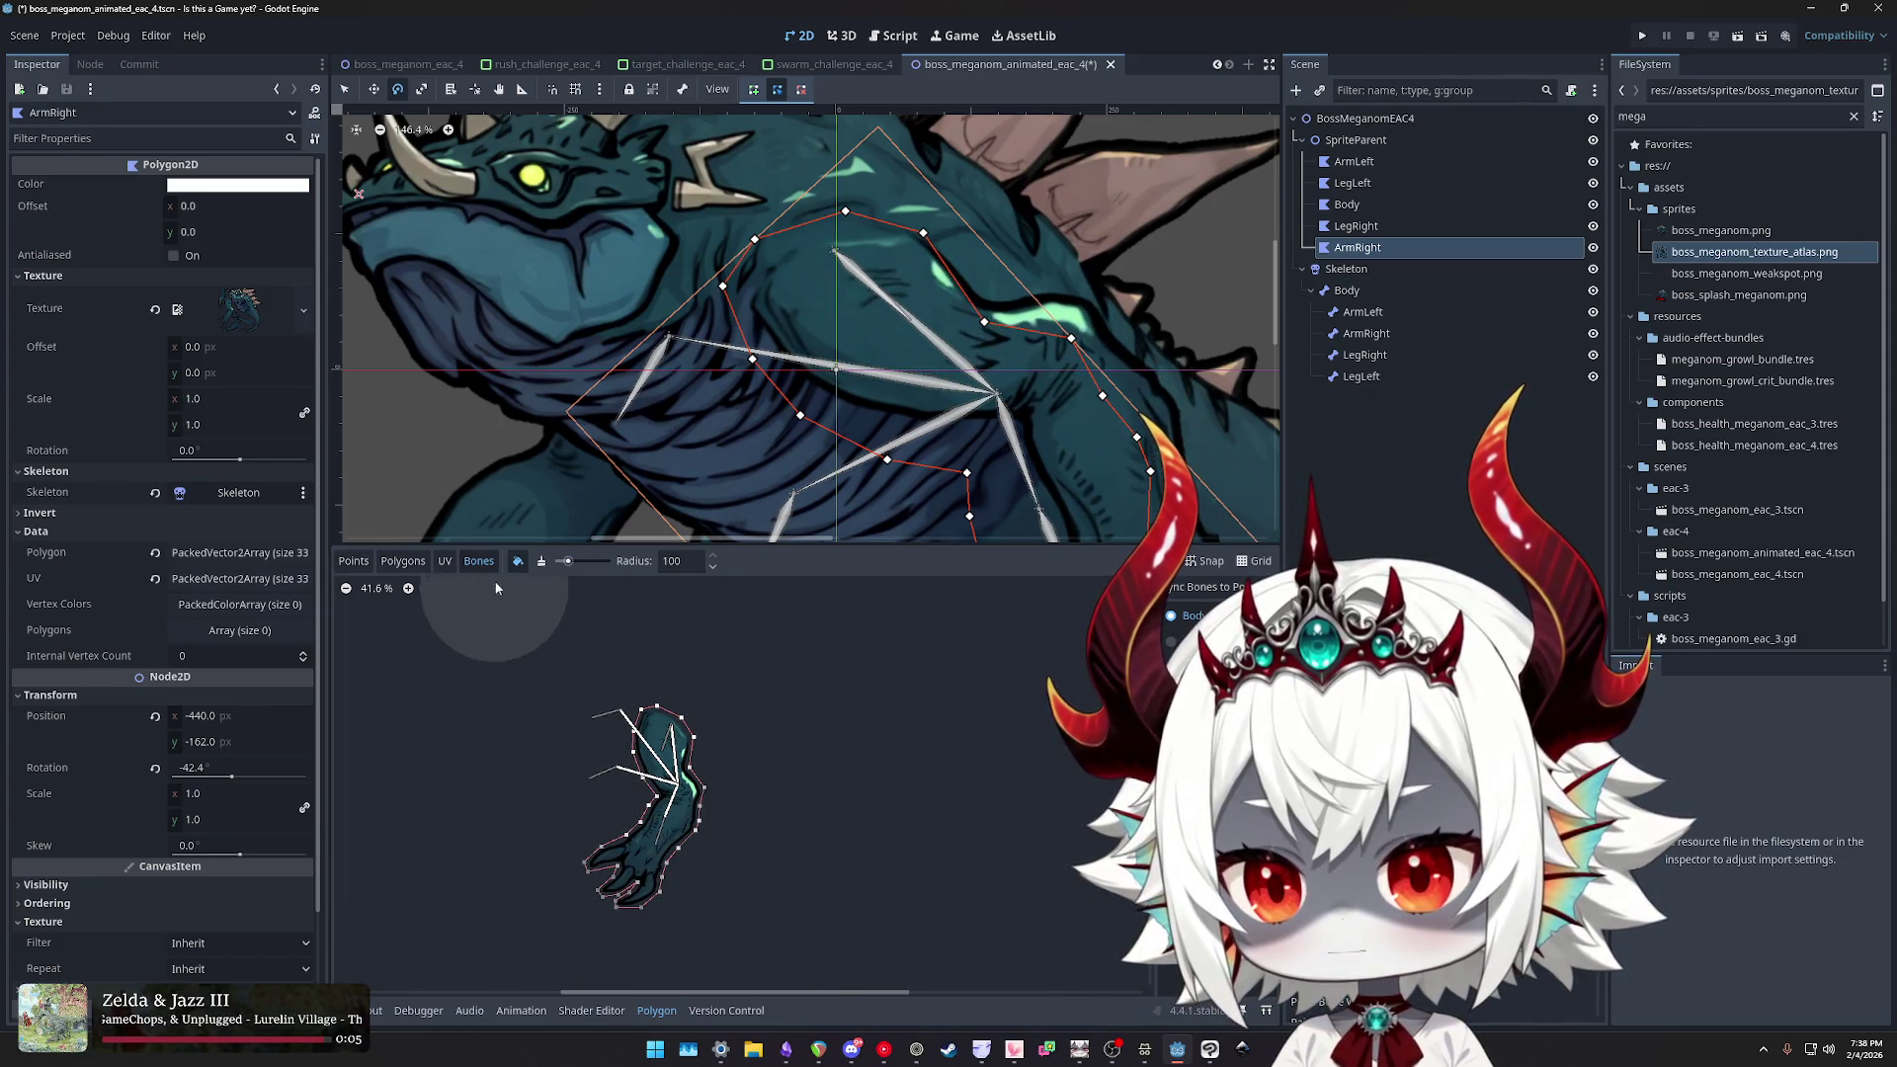
{"action": "left_click", "coordinate": [540, 561]}
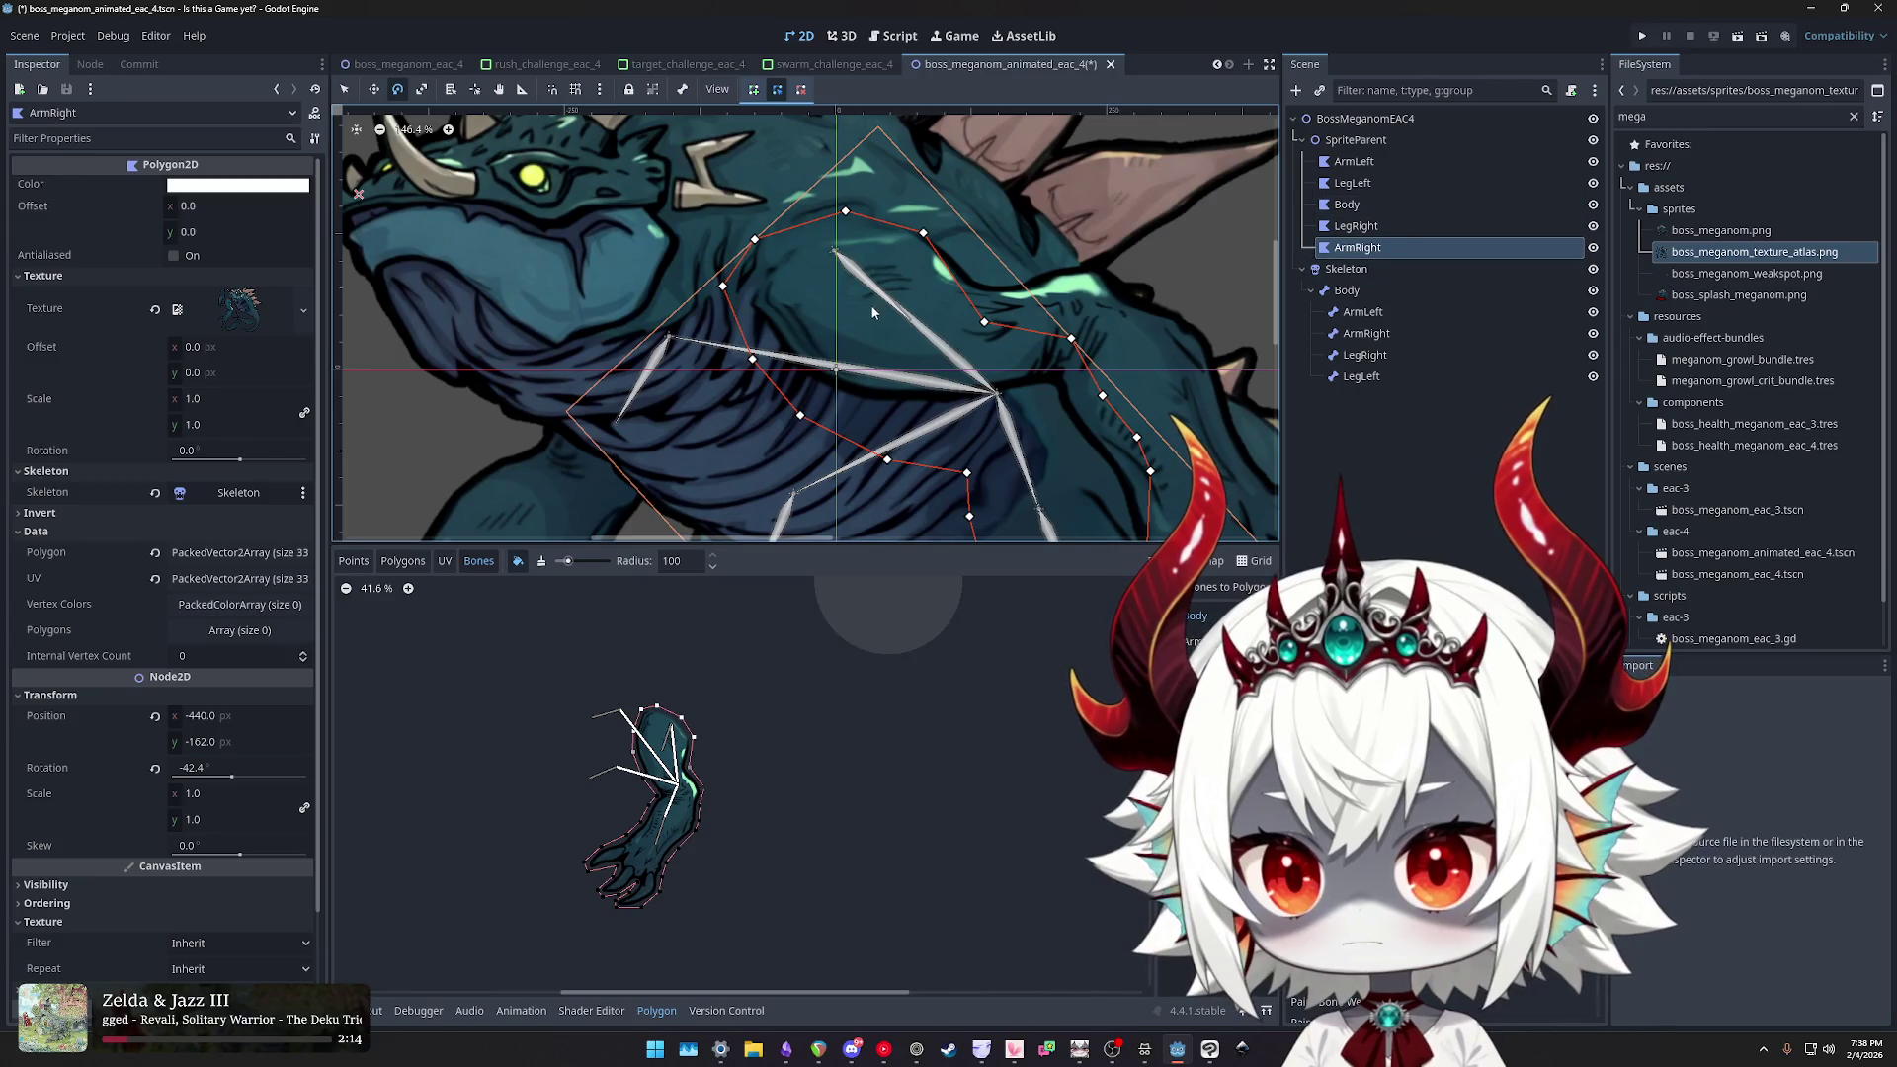
- Test-swing the ArmRight bone around the shoulder and cancel the rotation
{"action": "left_click", "coordinate": [1366, 333]}
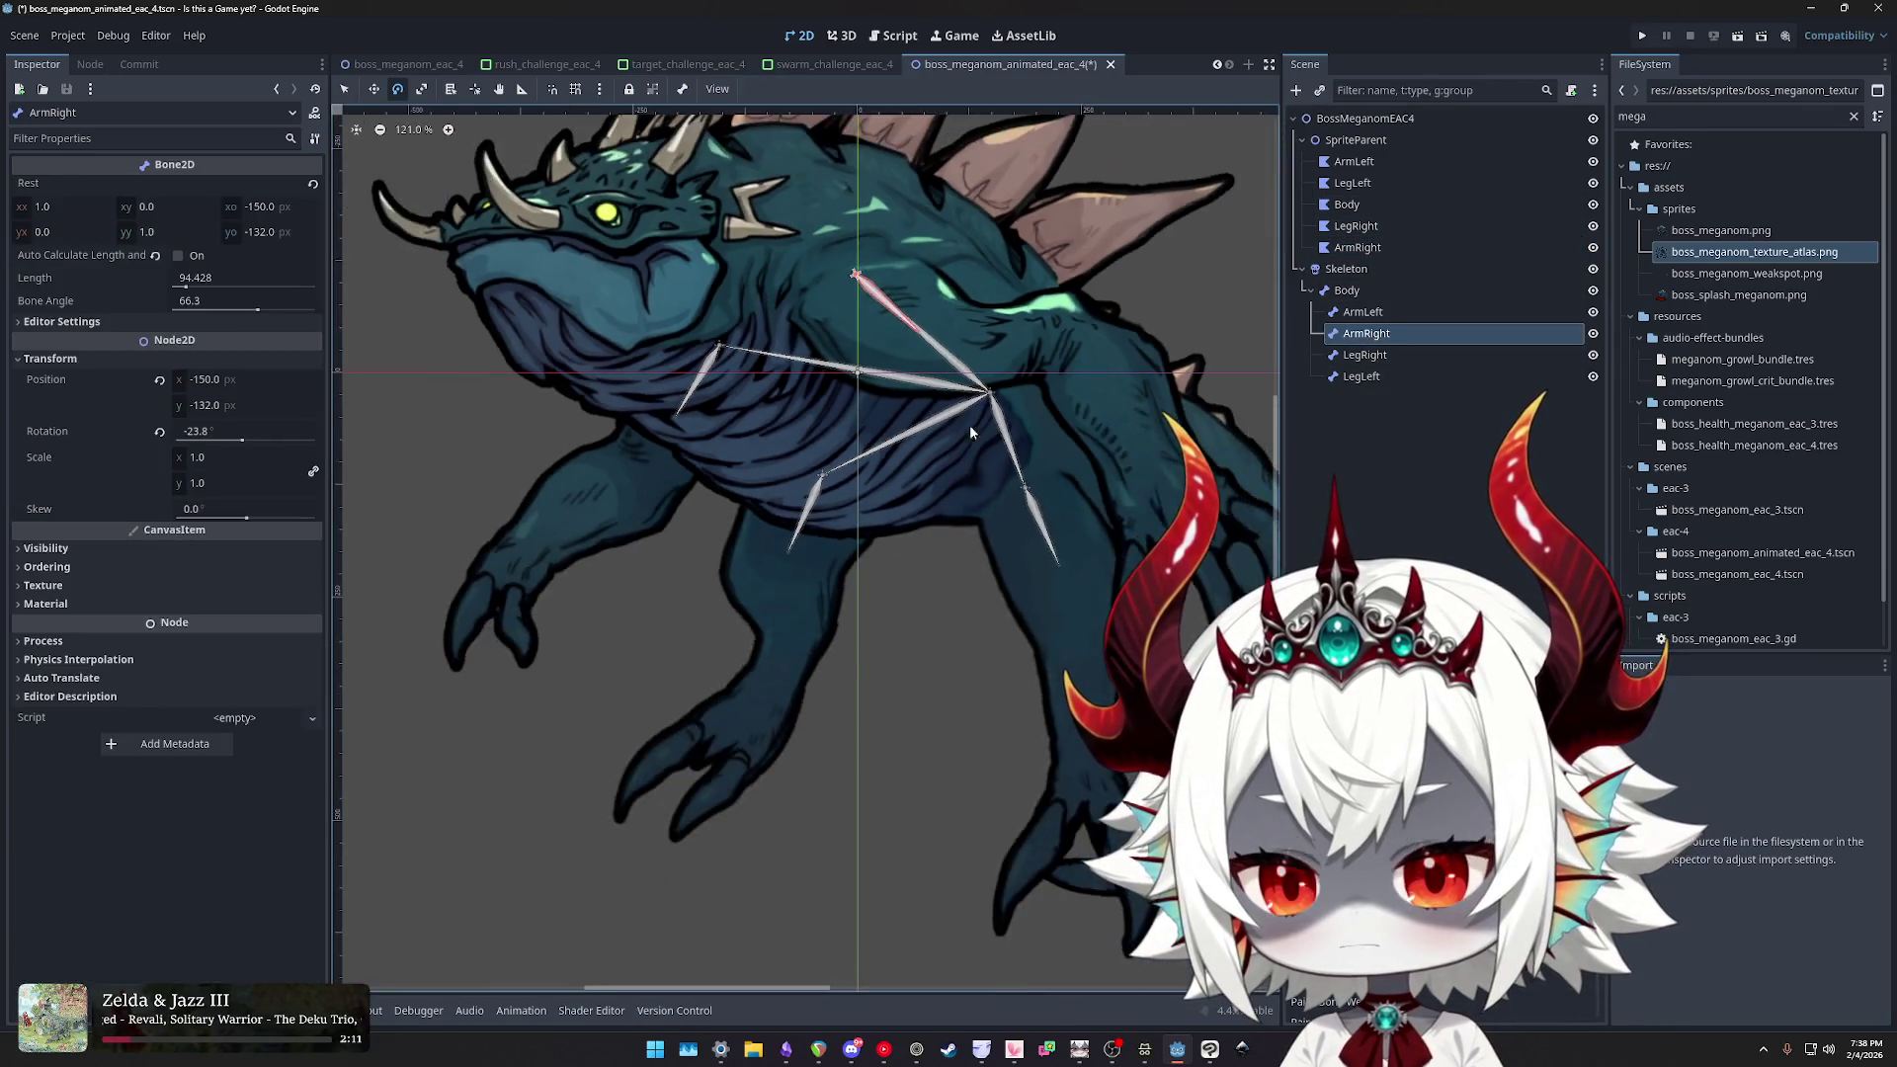
{"action": "mouse_move", "coordinate": [788, 413]}
{"action": "left_mouse_down"}
{"action": "mouse_move", "coordinate": [974, 550]}
{"action": "mouse_move", "coordinate": [1064, 402]}
{"action": "mouse_move", "coordinate": [767, 636]}
{"action": "mouse_move", "coordinate": [274, 604]}
{"action": "mouse_move", "coordinate": [210, 425]}
{"action": "mouse_move", "coordinate": [346, 296]}
{"action": "mouse_move", "coordinate": [692, 643]}
{"action": "mouse_move", "coordinate": [875, 591]}
{"action": "mouse_move", "coordinate": [350, 483]}
{"action": "mouse_move", "coordinate": [987, 601]}
{"action": "mouse_move", "coordinate": [917, 554]}
{"action": "left_mouse_up"}
{"action": "key", "text": "Escape"}
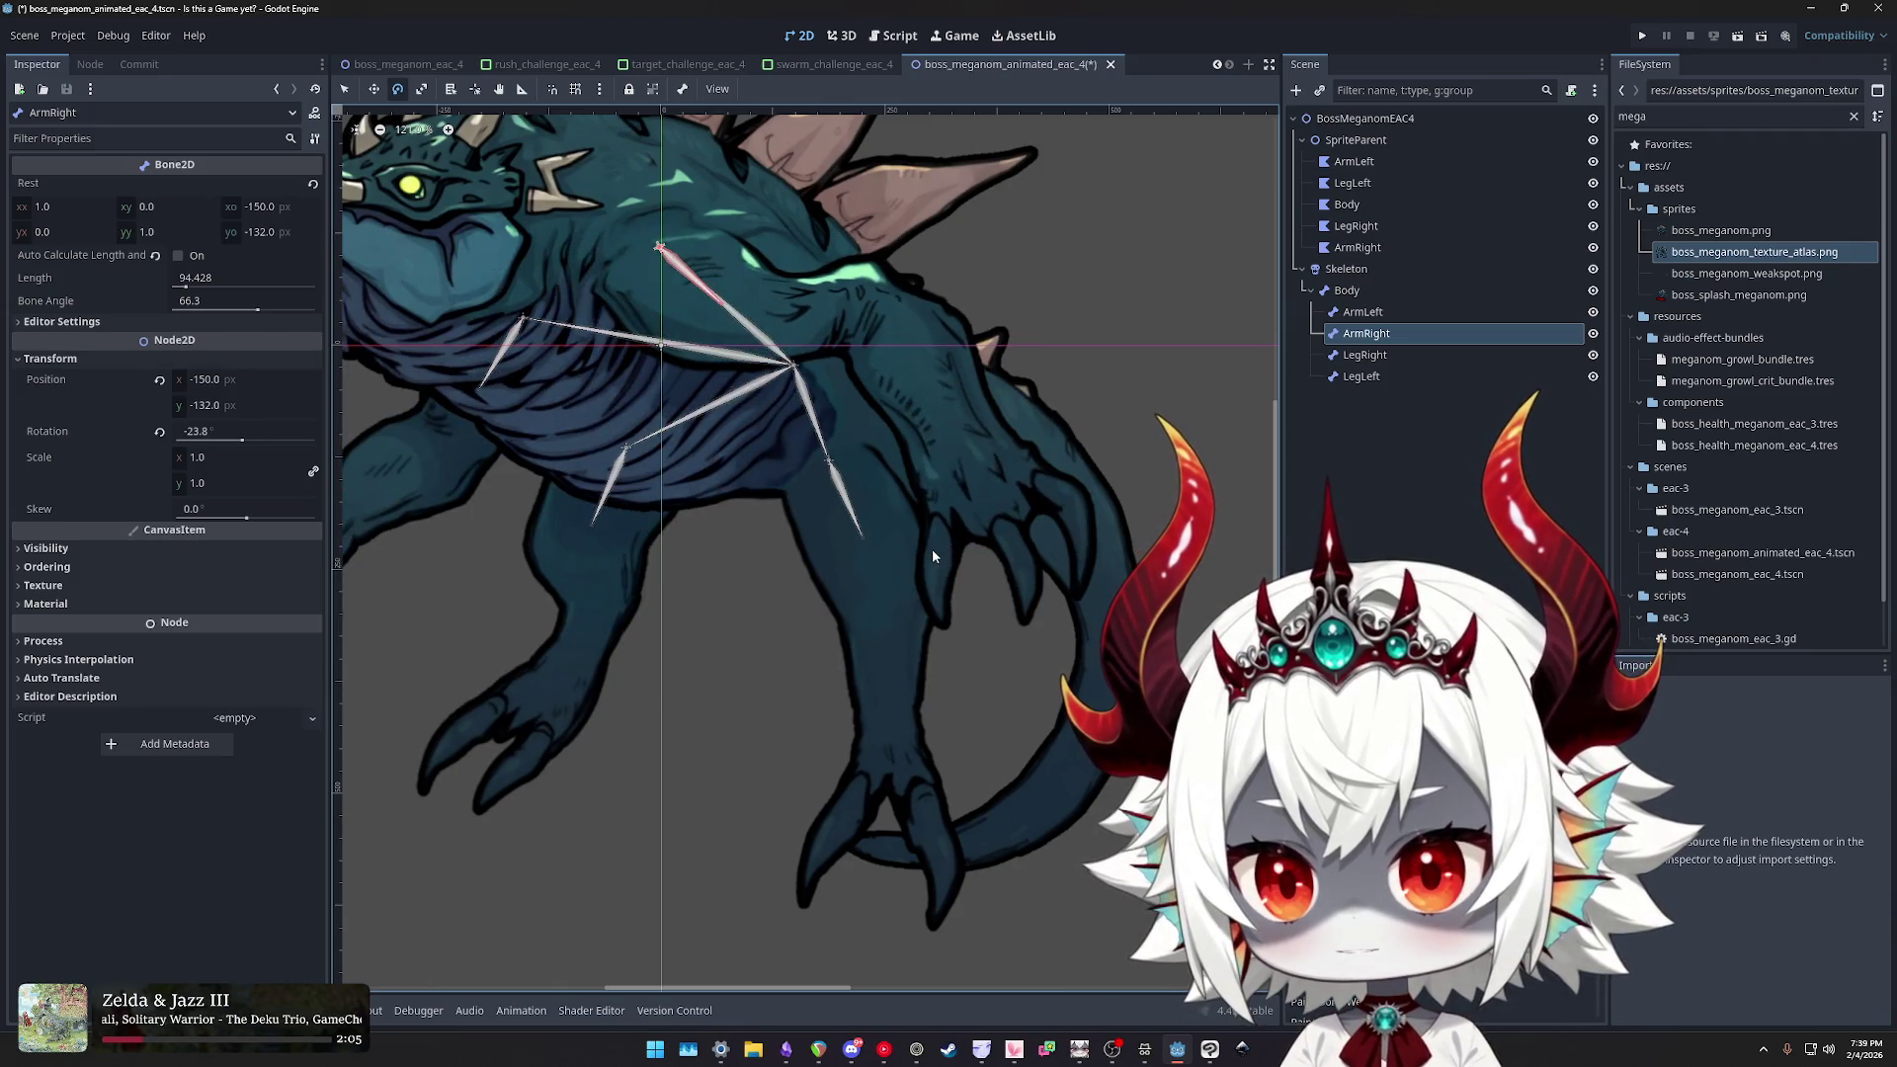
- Return to painting ArmRight weights with a stronger brush and recentre the arm polygon
{"action": "left_click", "coordinate": [1358, 247]}
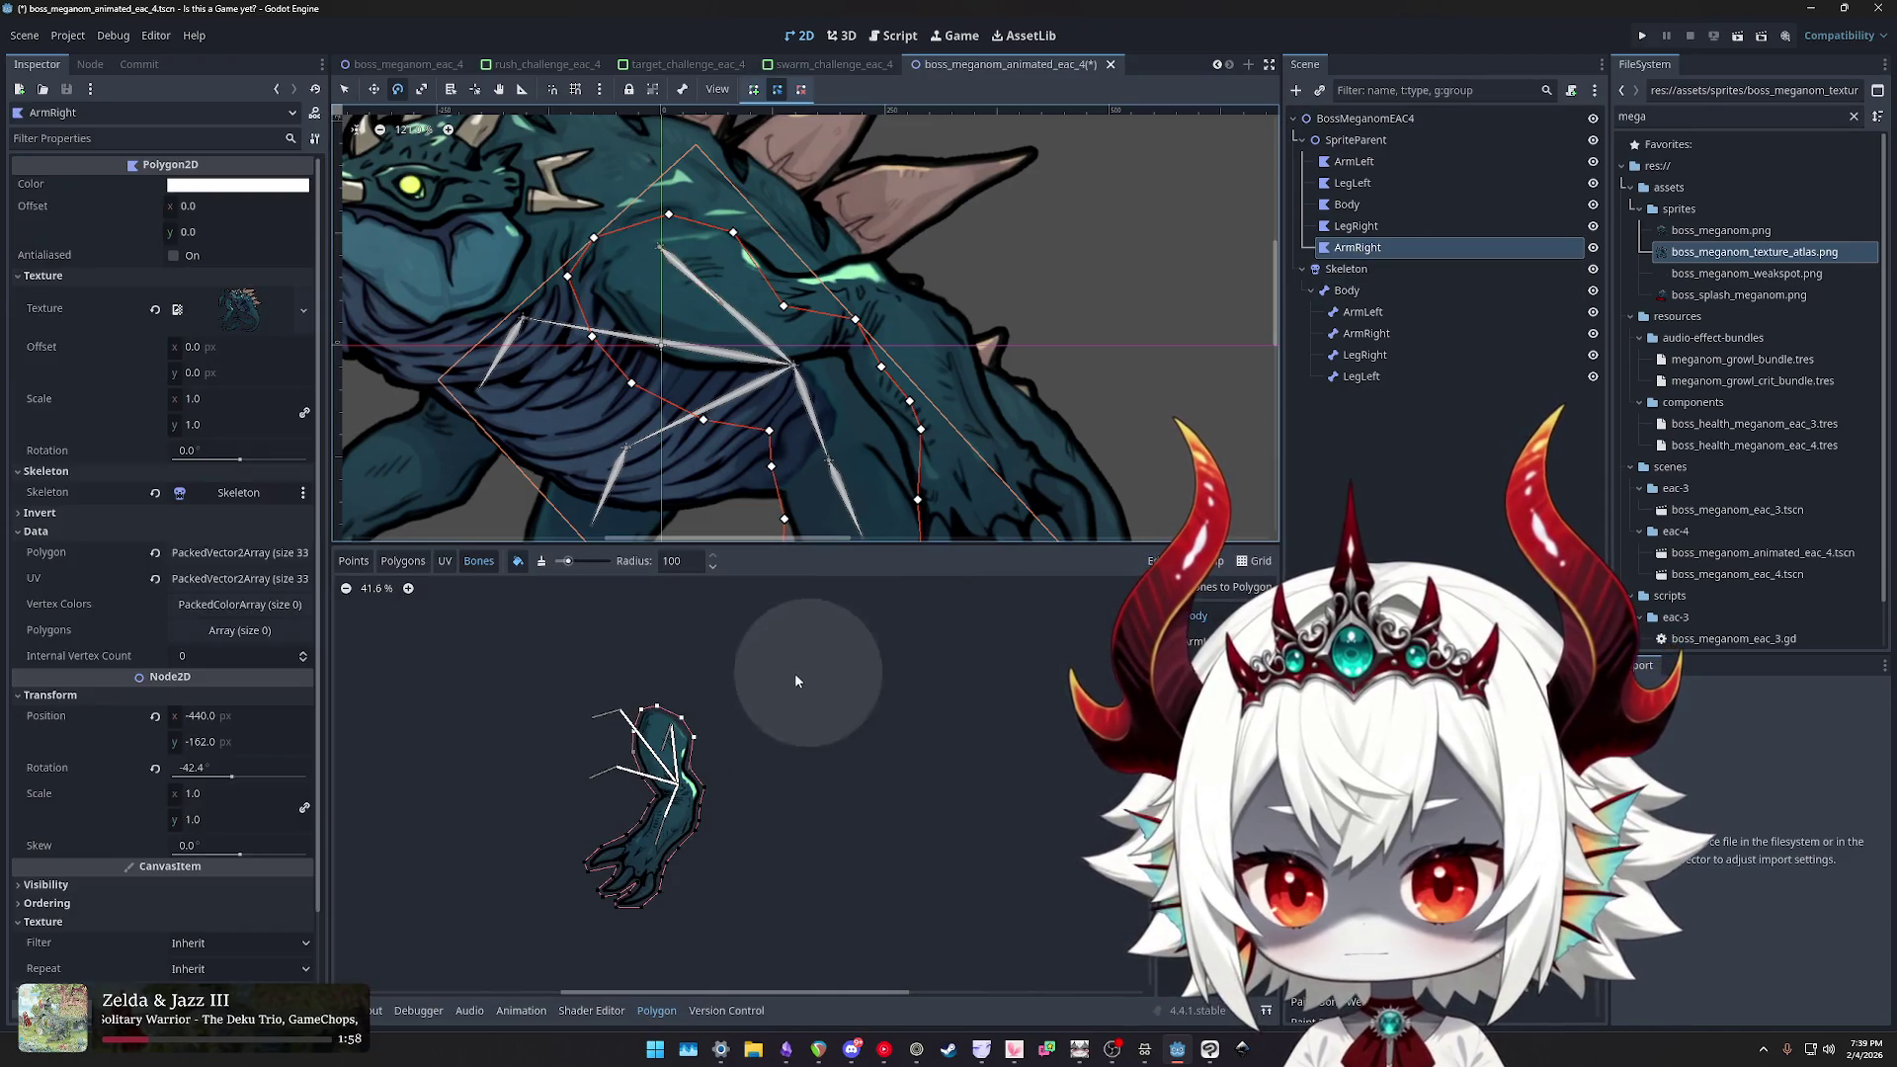
{"action": "left_click", "coordinate": [542, 561]}
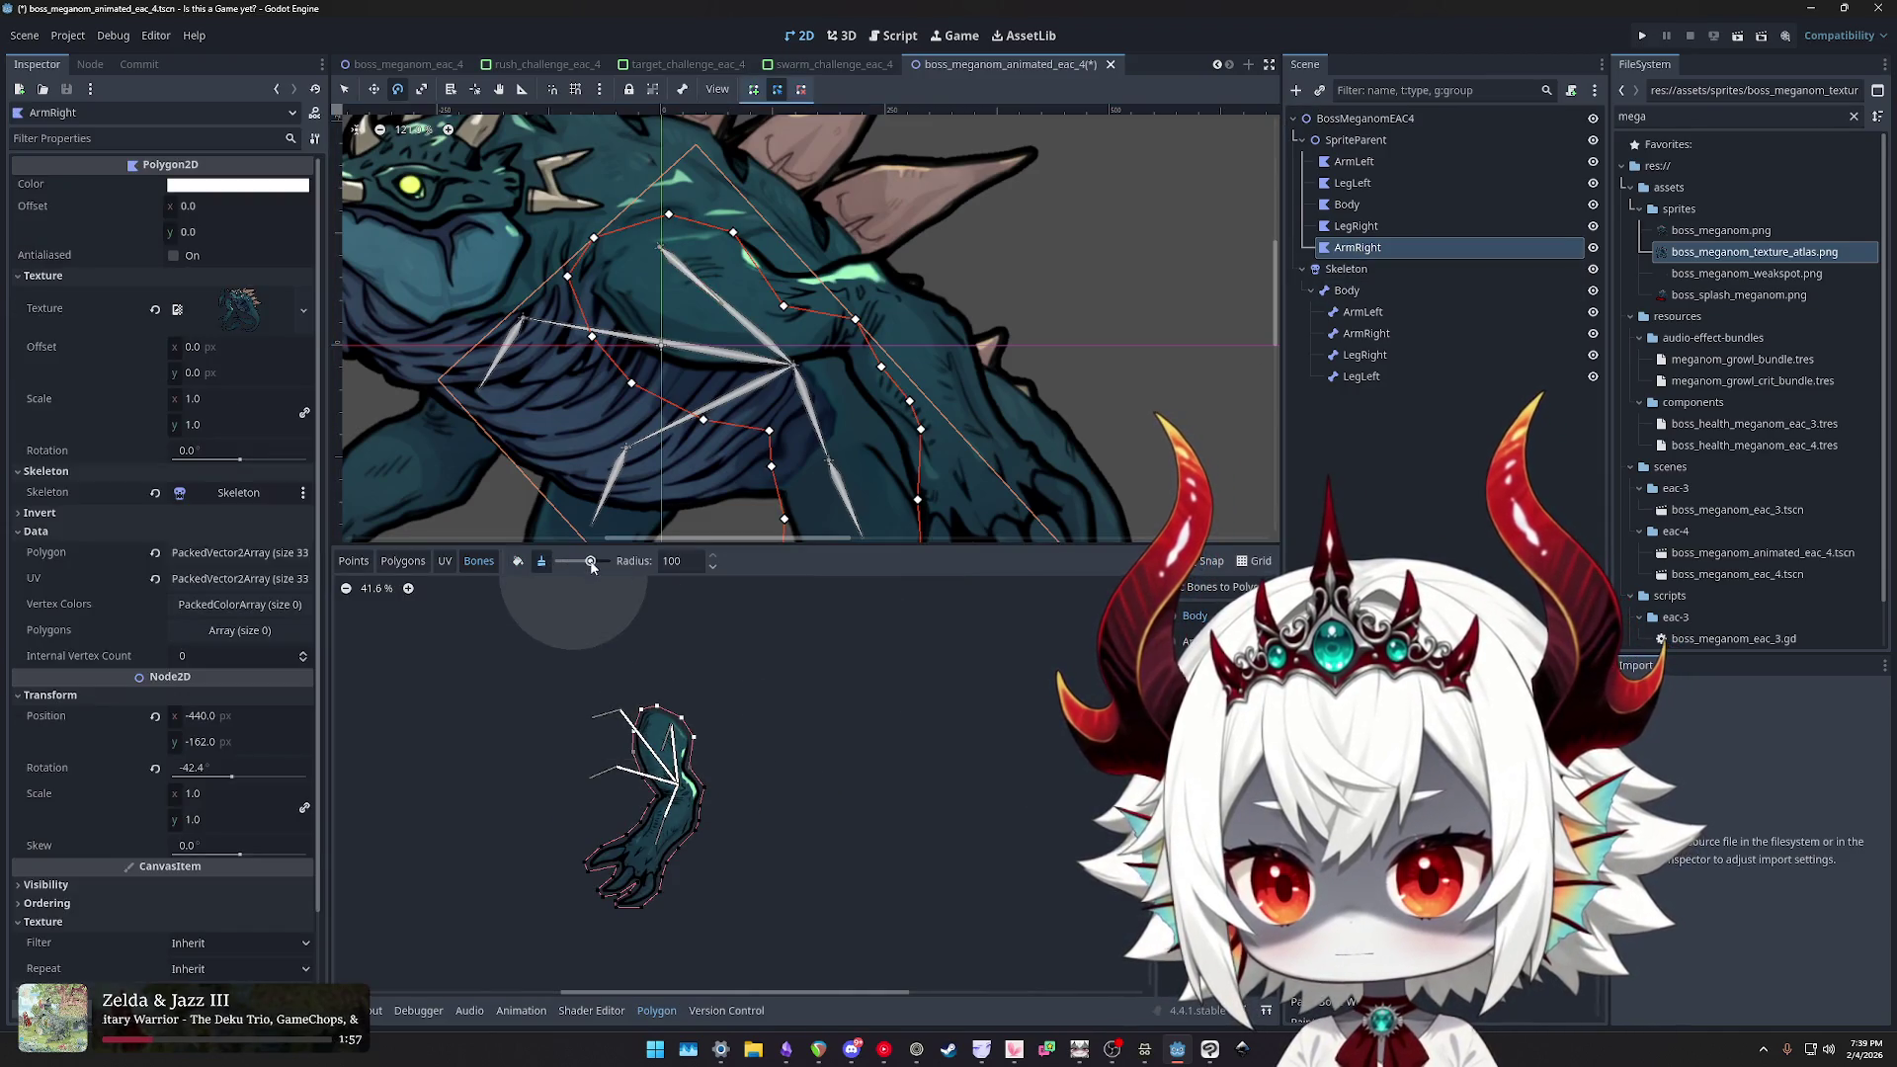
{"action": "left_click_drag", "start_coordinate": [569, 561], "coordinate": [589, 560]}
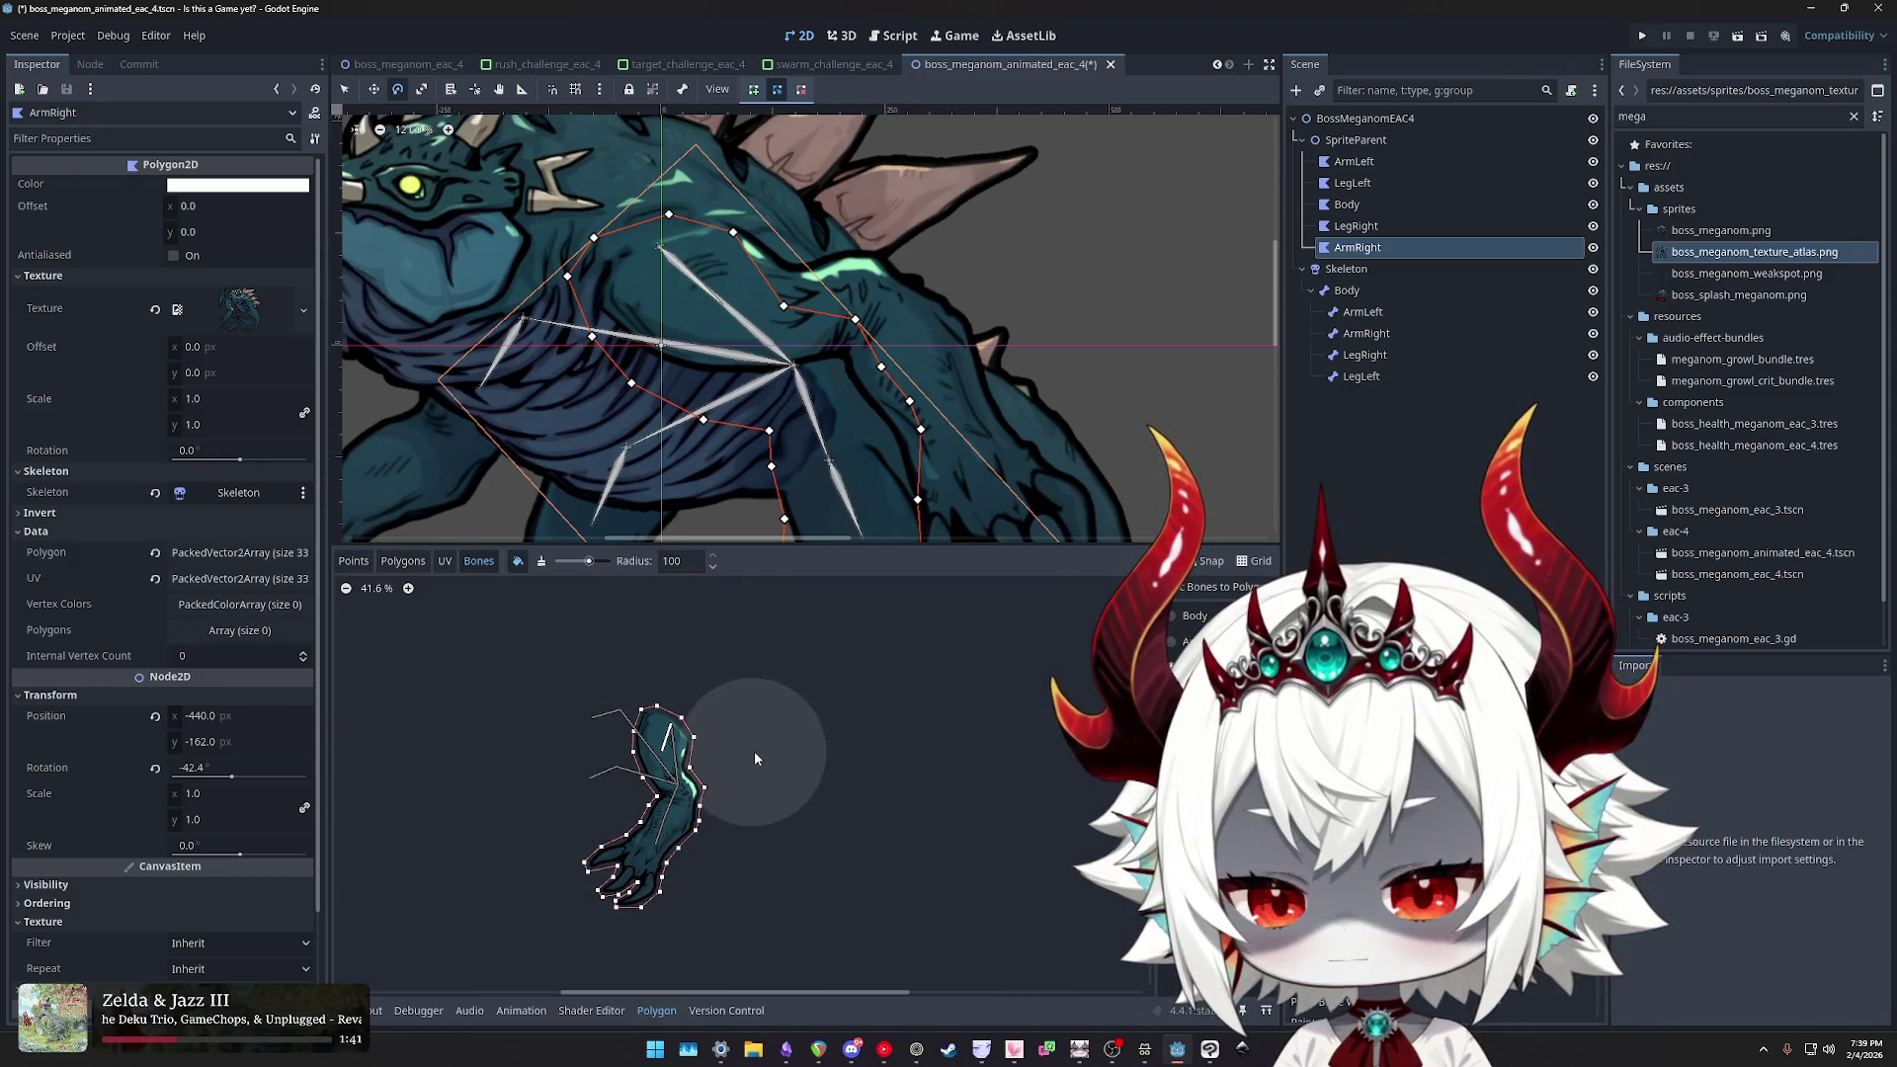
{"action": "left_click_drag", "start_coordinate": [755, 755], "coordinate": [896, 733]}
{"action": "scroll", "coordinate": [879, 728], "scroll_direction": "up", "scroll_amount": 1}
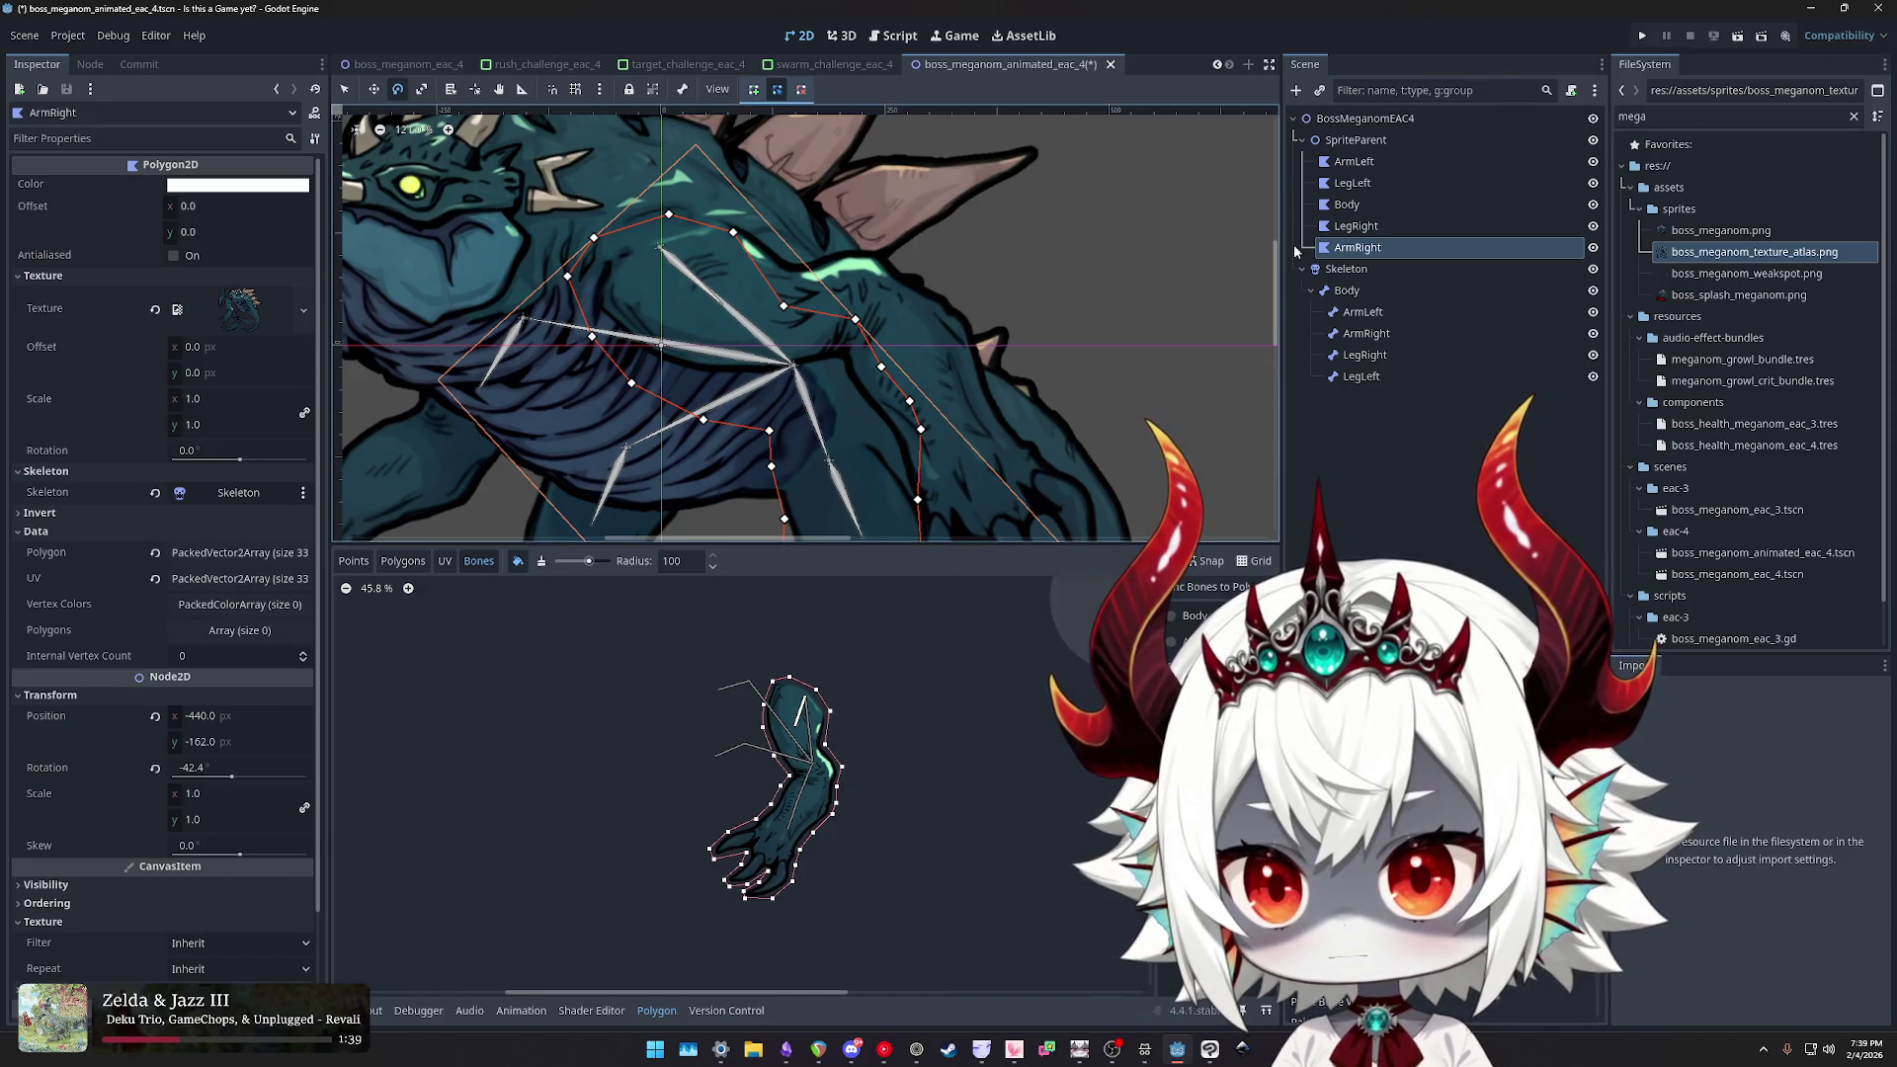
{"action": "left_click", "coordinate": [1357, 226]}
{"action": "left_click", "coordinate": [1358, 247]}
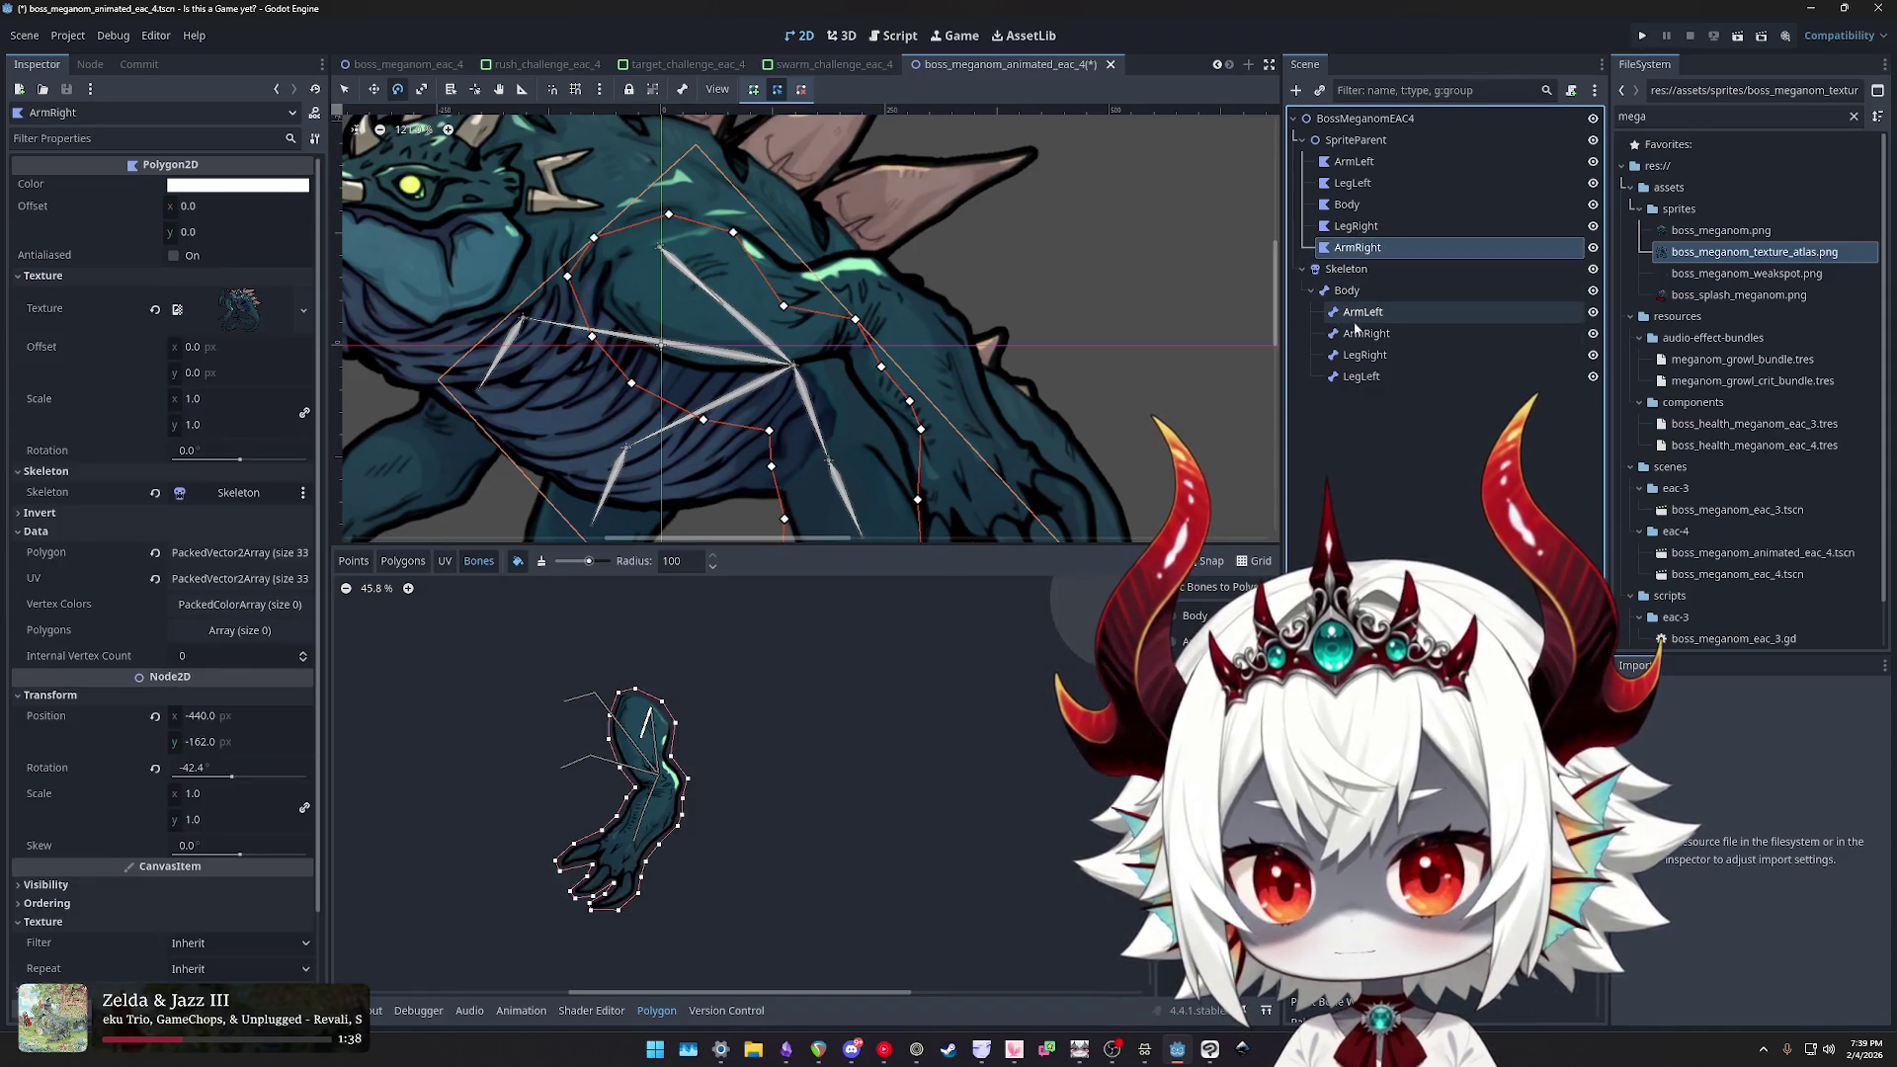
- Reset the ArmRight bone's rotation to 0
{"action": "scroll", "coordinate": [866, 325], "scroll_direction": "down", "scroll_amount": 3}
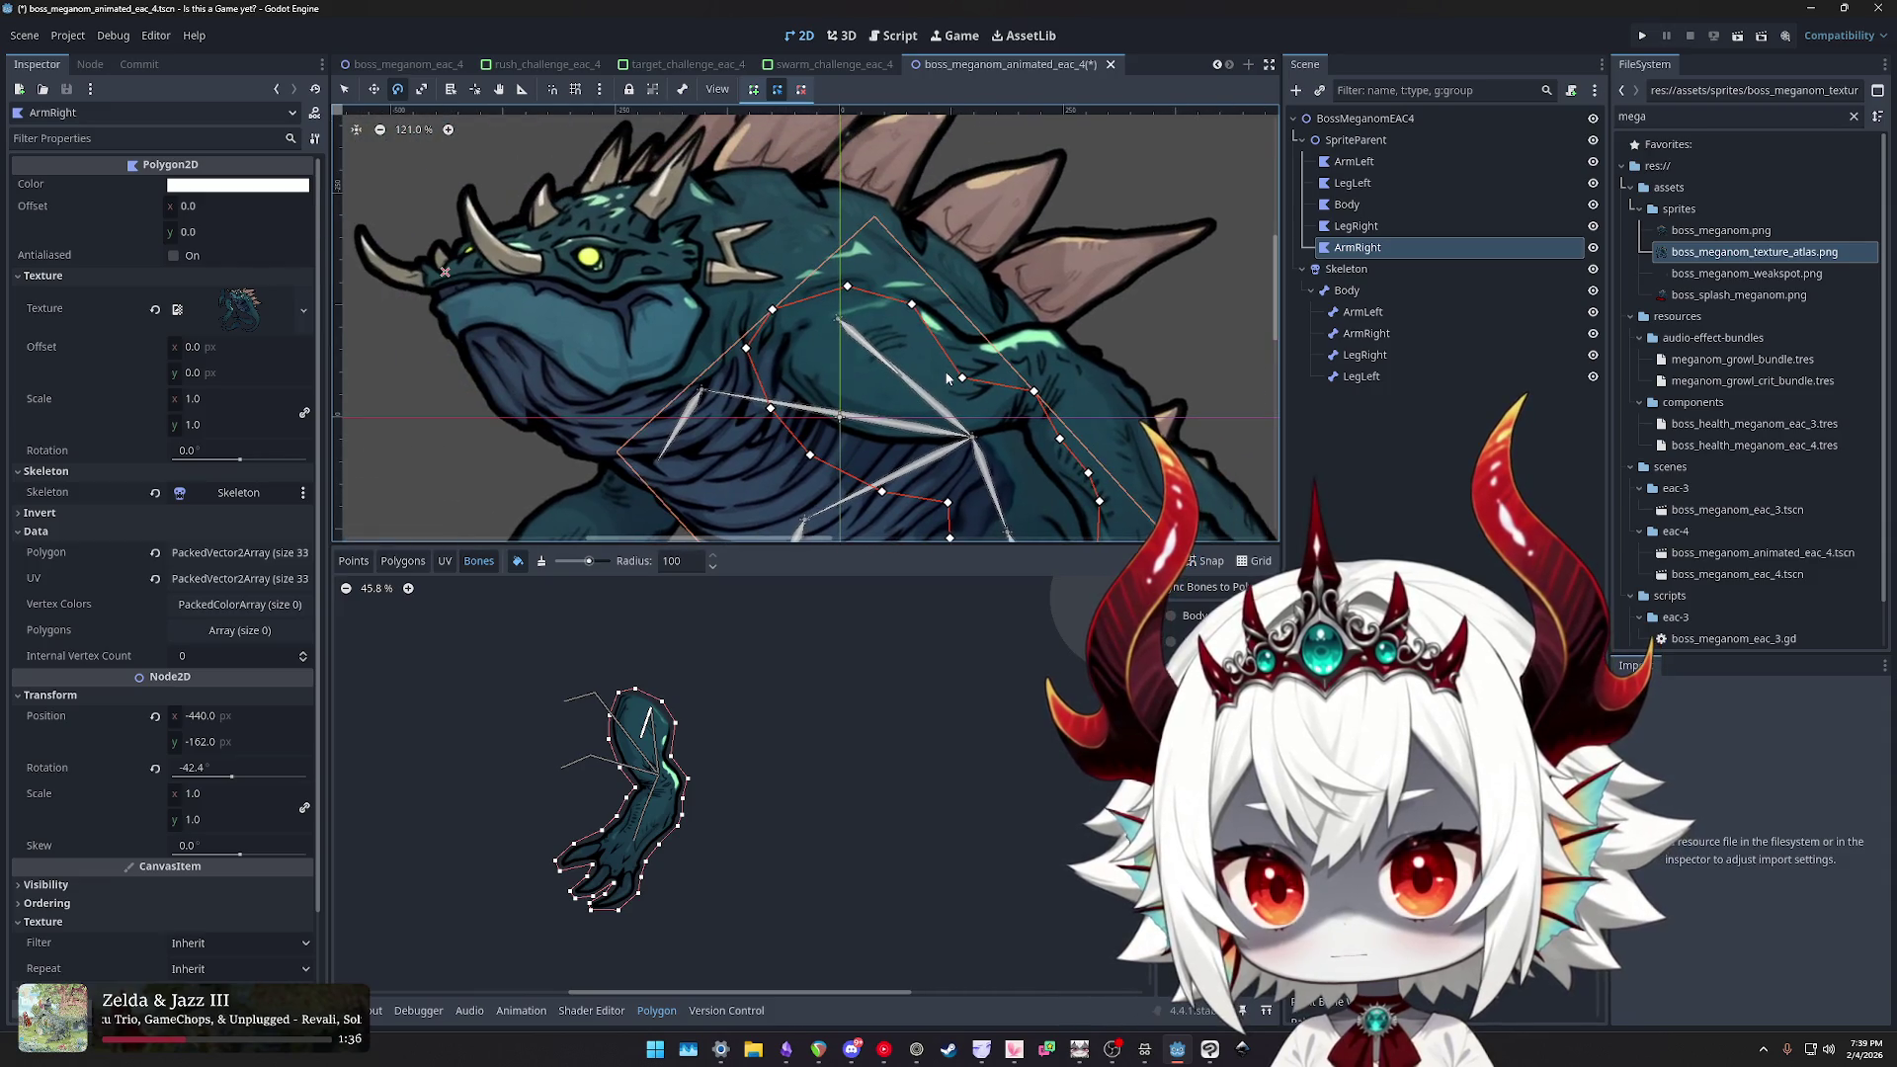
{"action": "scroll", "coordinate": [865, 325], "scroll_direction": "down", "scroll_amount": 2}
{"action": "left_click_drag", "start_coordinate": [866, 325], "coordinate": [807, 181]}
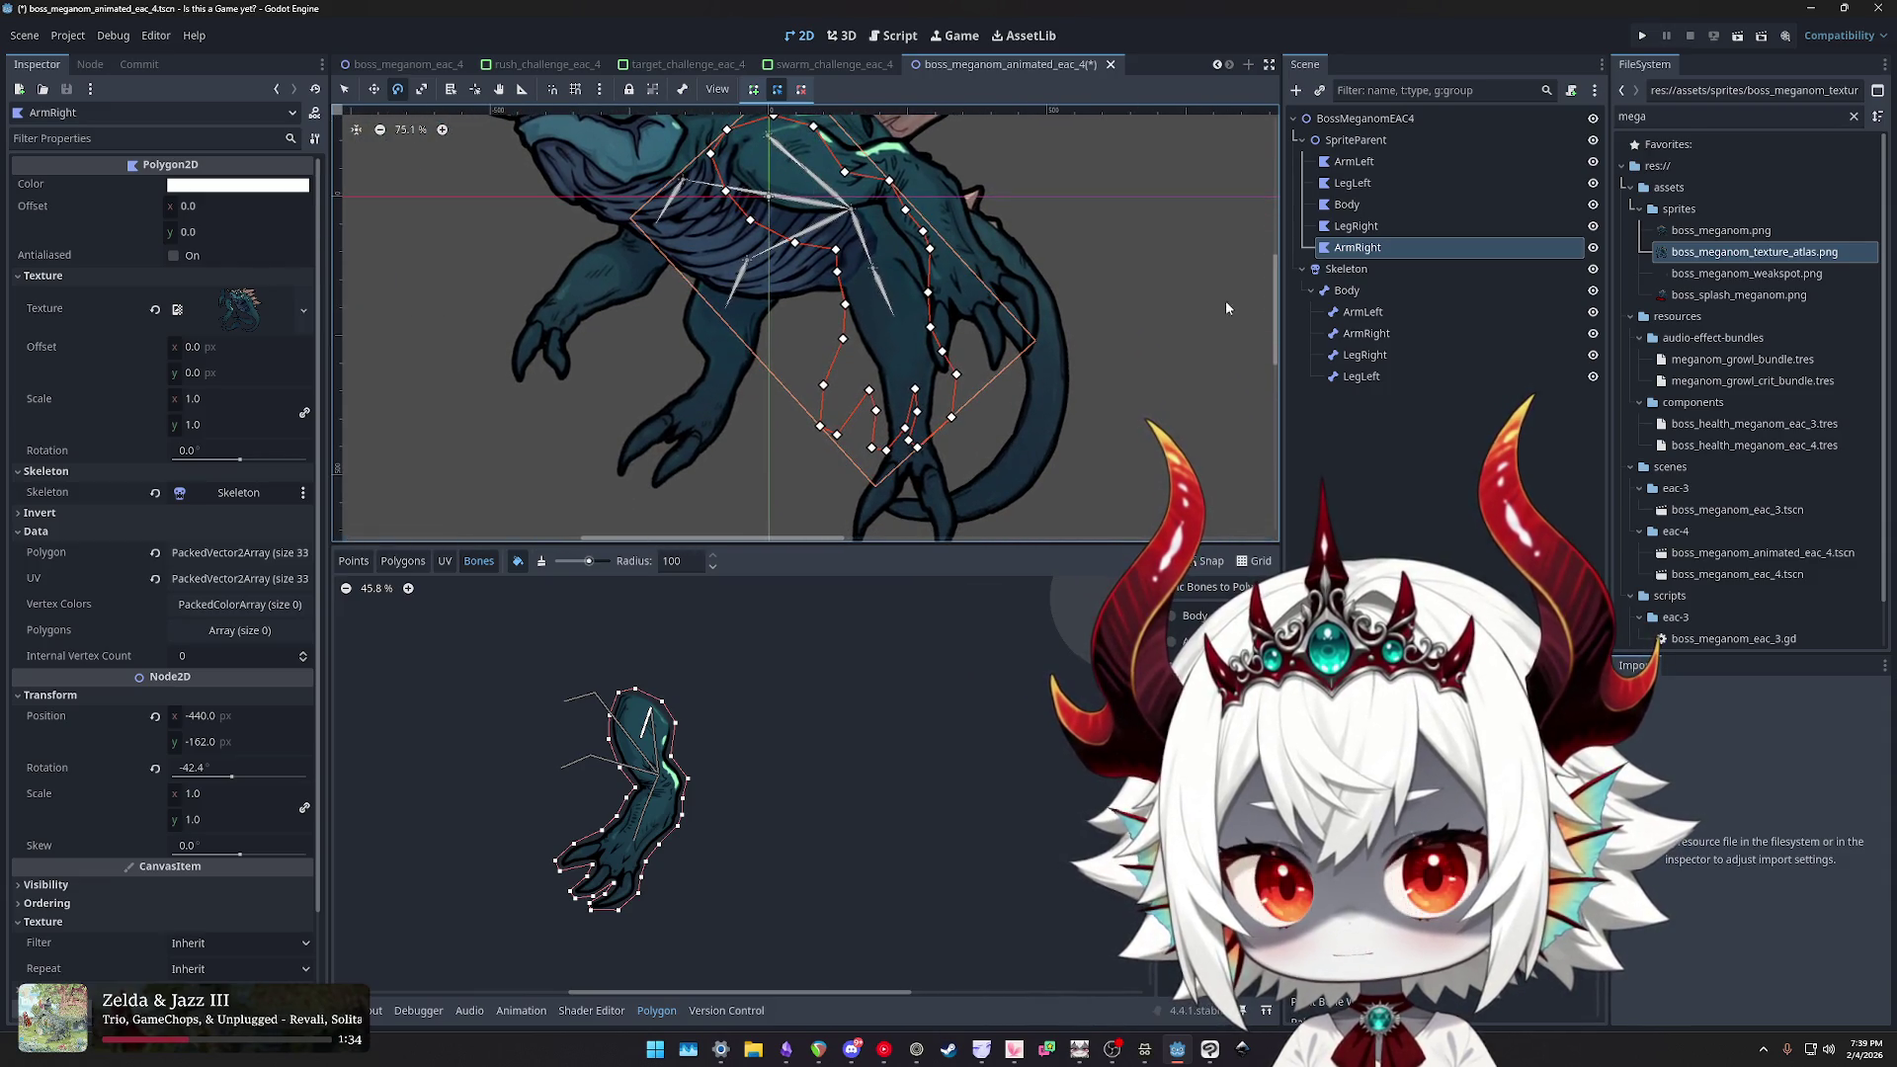
{"action": "left_click", "coordinate": [1364, 357]}
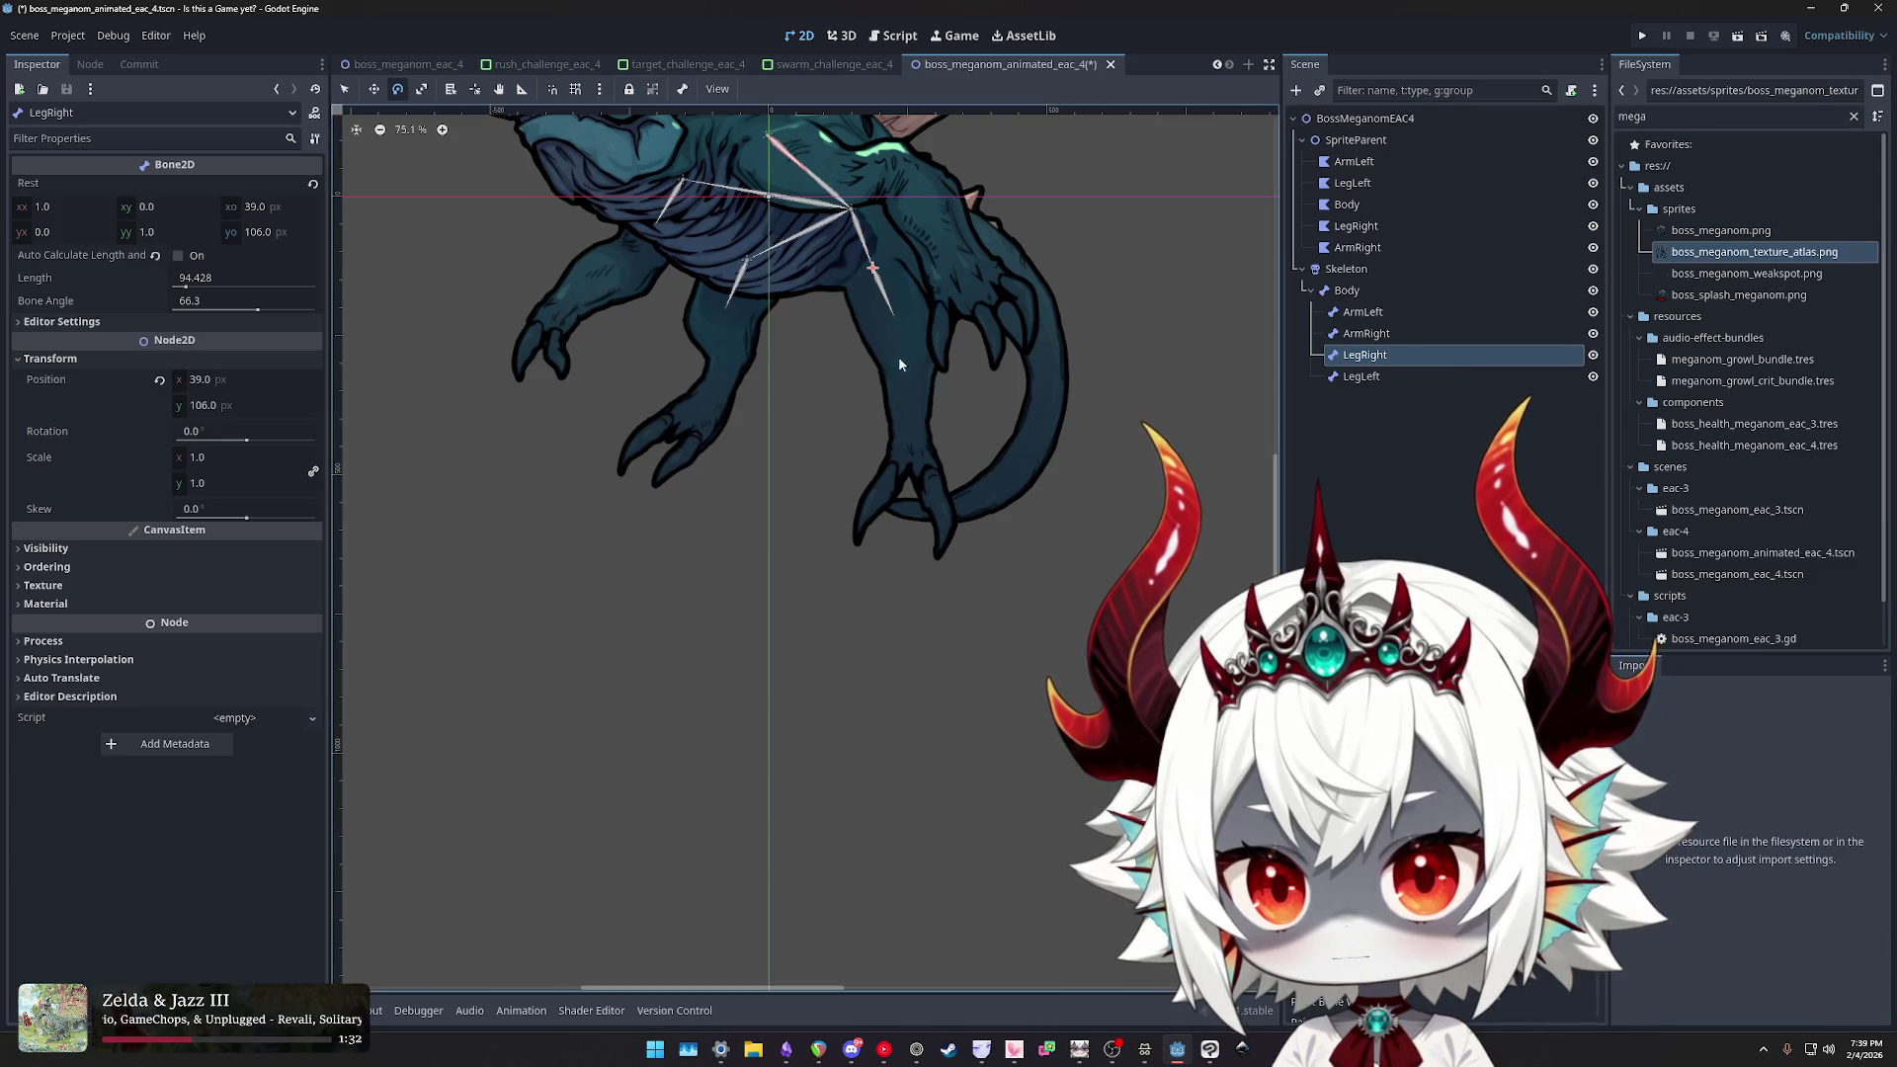
{"action": "left_click", "coordinate": [1365, 334]}
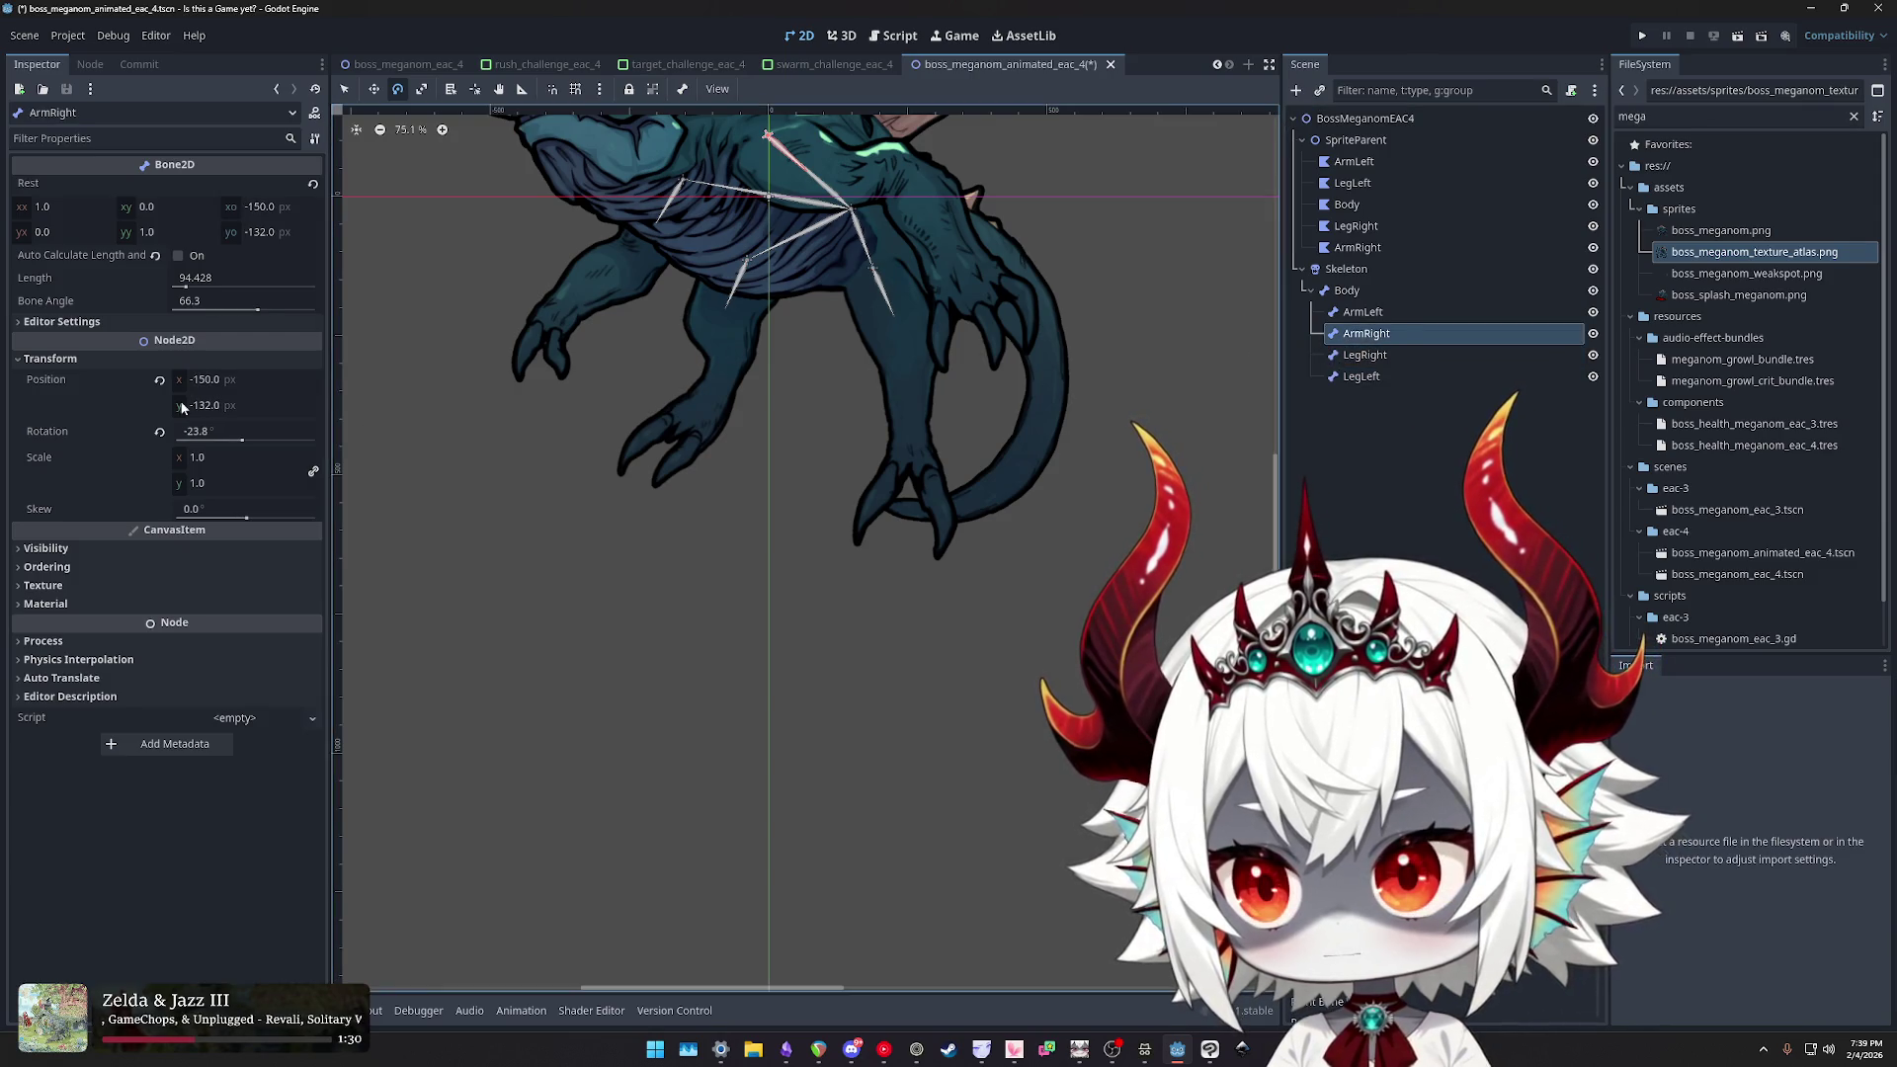
{"action": "left_click", "coordinate": [158, 435]}
- Reselect the ArmRight polygon and save the scene
{"action": "scroll", "coordinate": [437, 389], "scroll_direction": "up", "scroll_amount": 5}
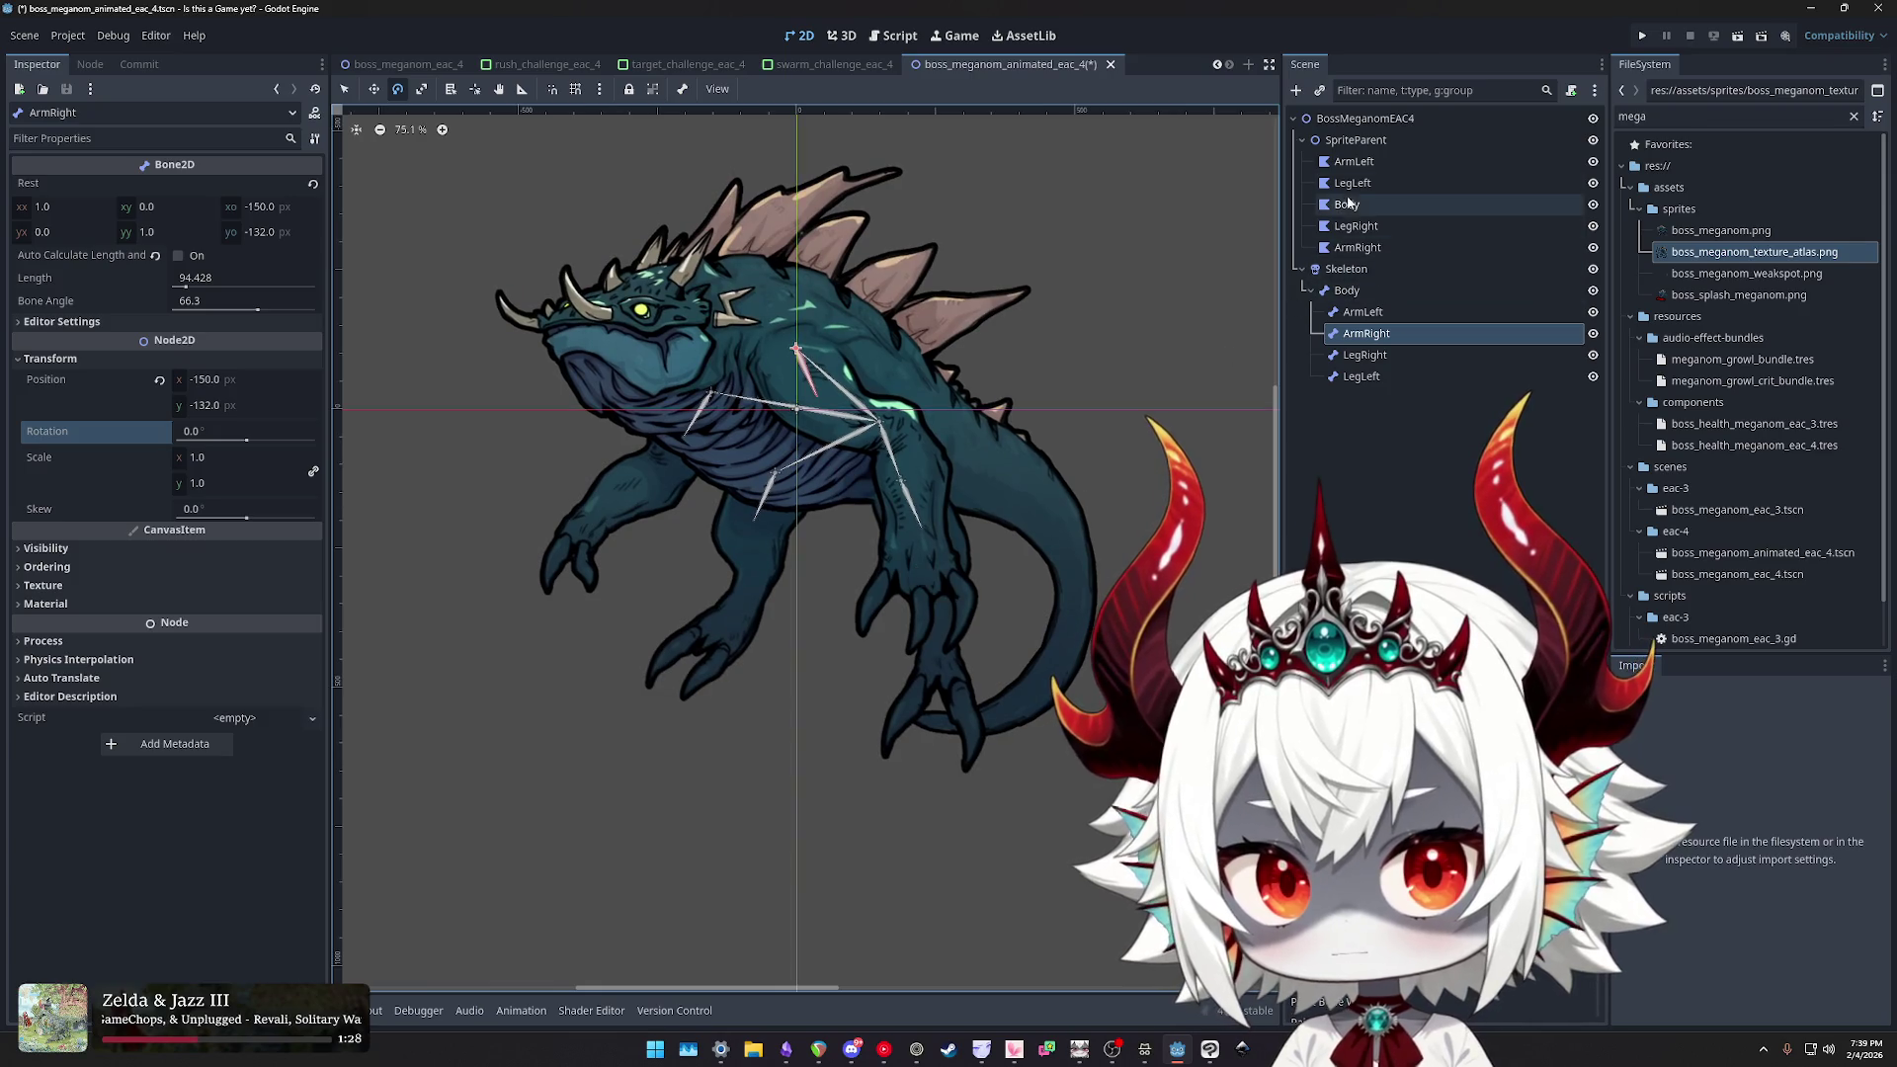
{"action": "scroll", "coordinate": [917, 366], "scroll_direction": "up", "scroll_amount": 2}
{"action": "left_click", "coordinate": [1356, 248]}
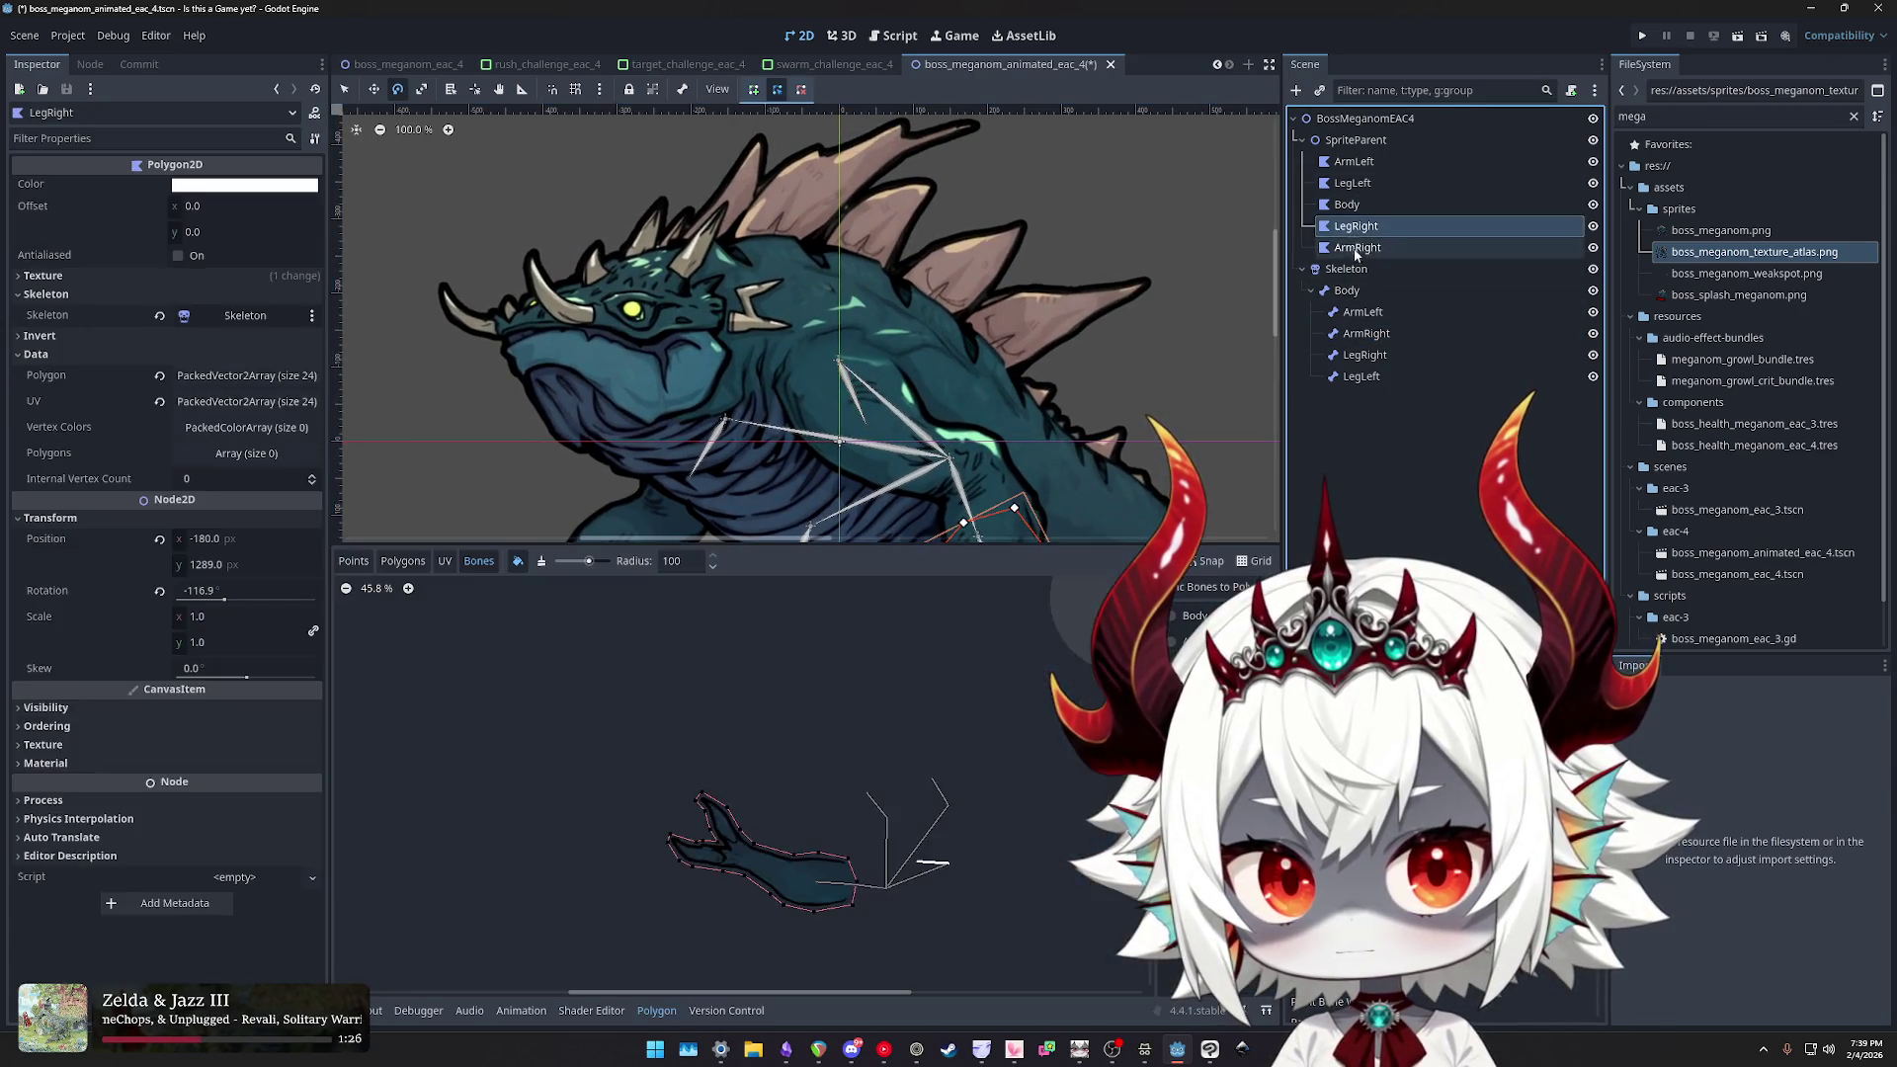
{"action": "scroll", "coordinate": [940, 294], "scroll_direction": "down", "scroll_amount": 5}
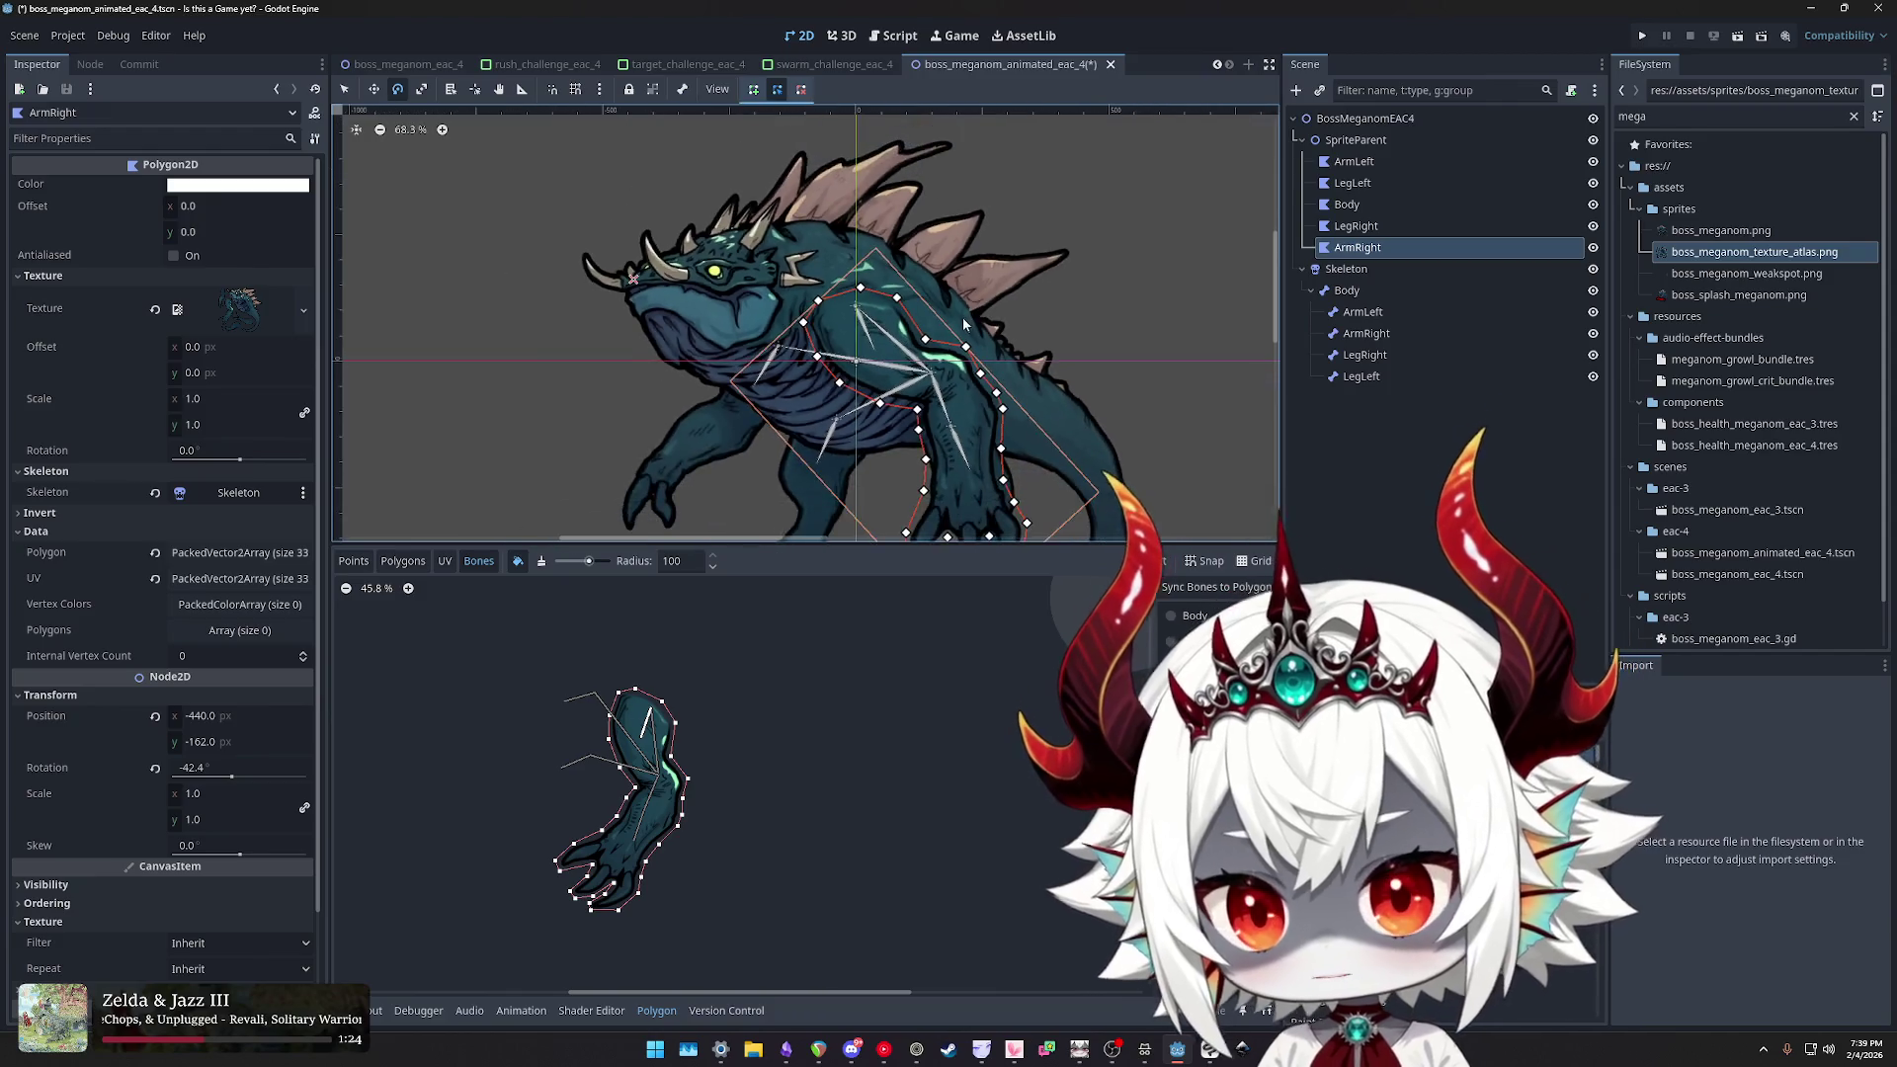
{"action": "key", "text": "ctrl+s"}
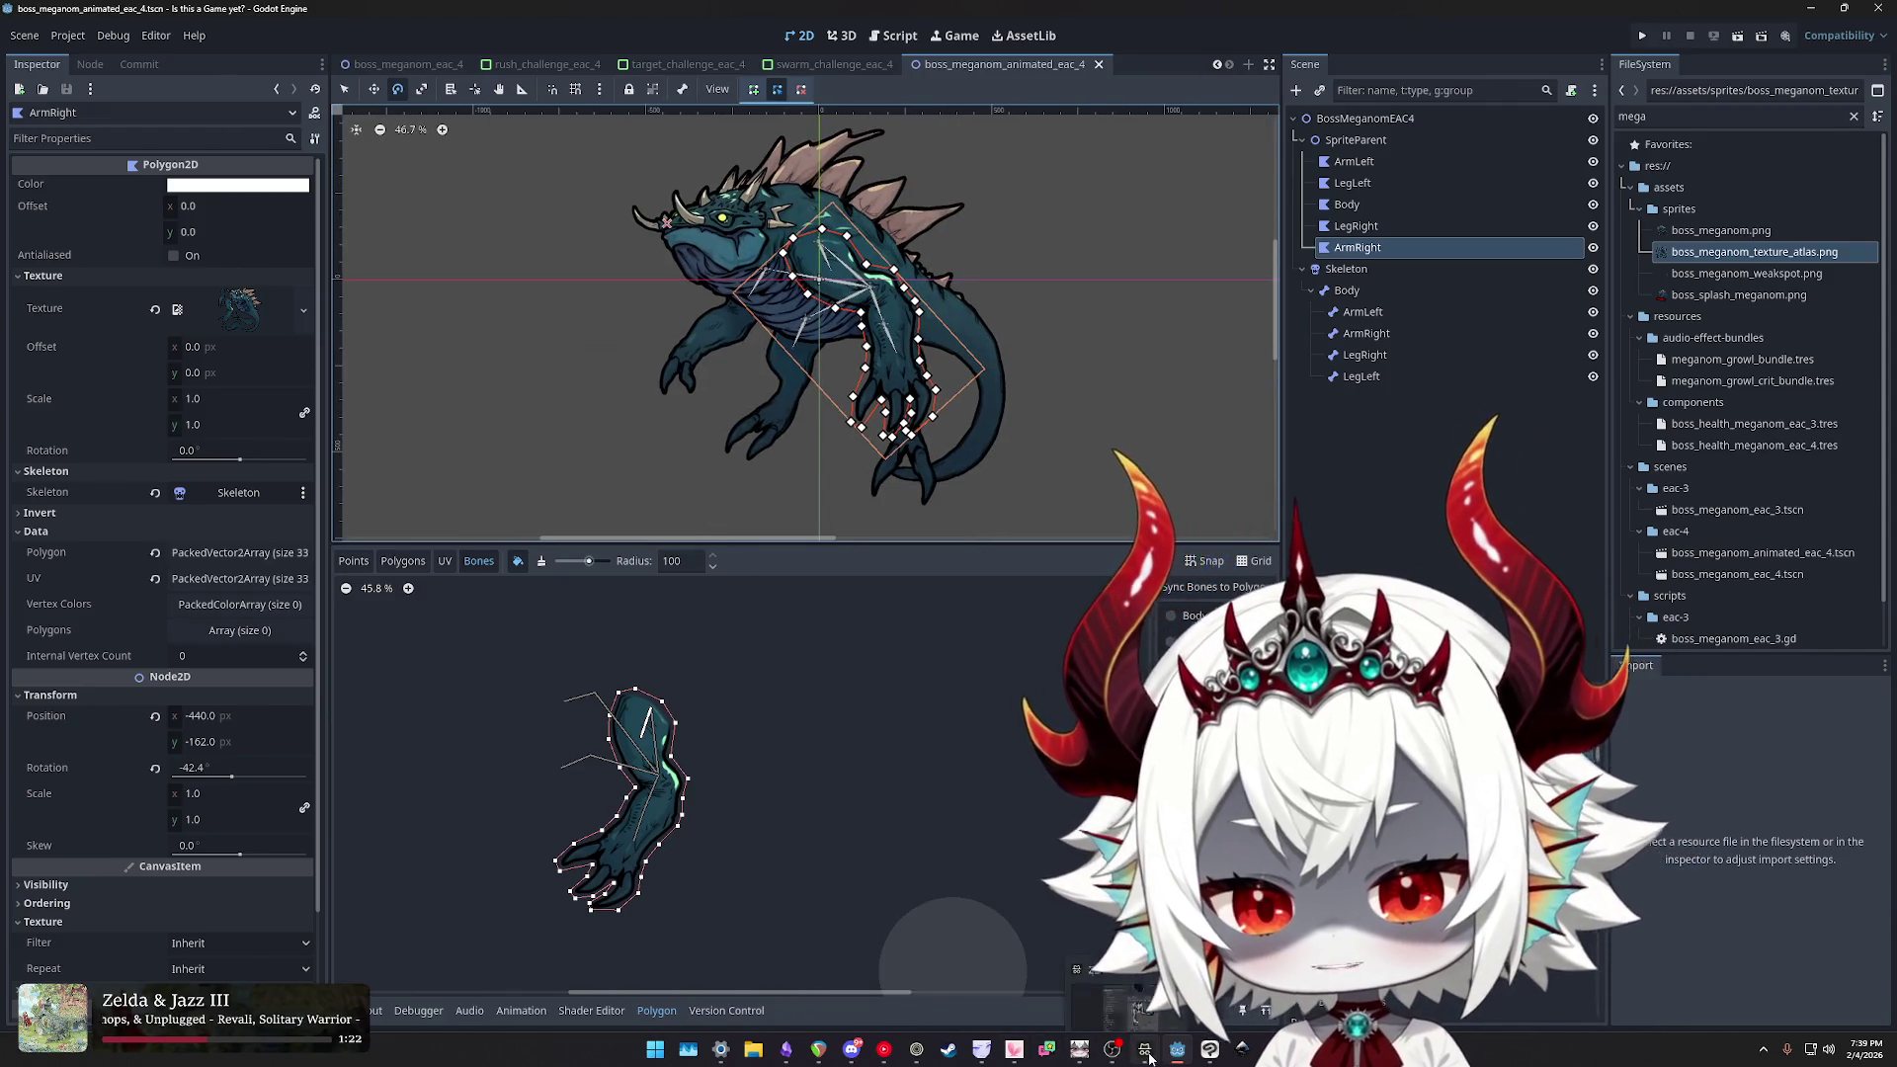
- In the 2D skeletons docs, highlight the weight-painting and animating-bones passages
{"action": "left_click", "coordinate": [1147, 1052]}
{"action": "left_click_drag", "start_coordinate": [1003, 170], "coordinate": [1355, 181]}
{"action": "mouse_move", "coordinate": [929, 188]}
{"action": "left_mouse_down"}
{"action": "mouse_move", "coordinate": [732, 188]}
{"action": "mouse_move", "coordinate": [1265, 245]}
{"action": "left_mouse_up"}
{"action": "scroll", "coordinate": [759, 256], "scroll_direction": "down", "scroll_amount": 3}
{"action": "mouse_move", "coordinate": [761, 256]}
{"action": "left_mouse_down"}
{"action": "mouse_move", "coordinate": [1250, 255]}
{"action": "mouse_move", "coordinate": [1309, 276]}
{"action": "left_mouse_up"}
- Highlight the docs' lines on modifying and bending polygons and the 'not all roses' warning
{"action": "left_click", "coordinate": [1221, 252]}
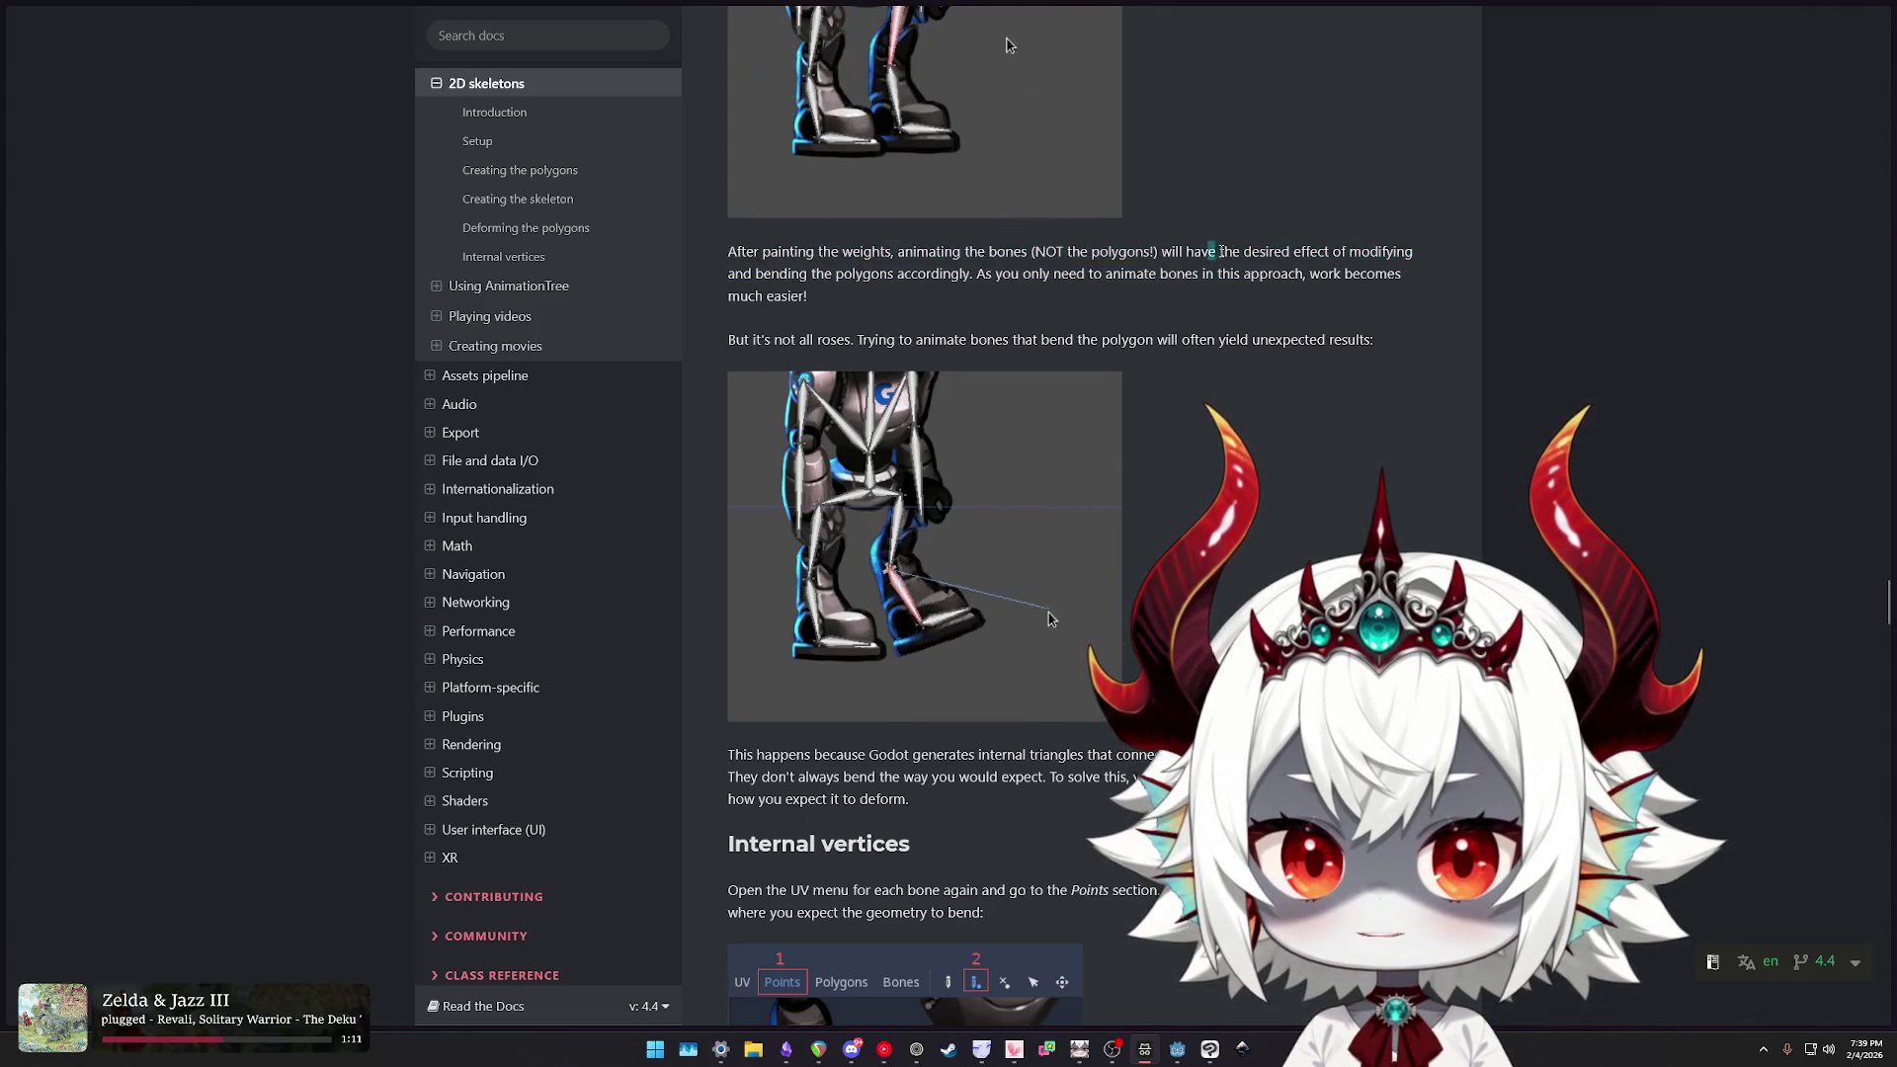
{"action": "left_click_drag", "start_coordinate": [772, 275], "coordinate": [1102, 275]}
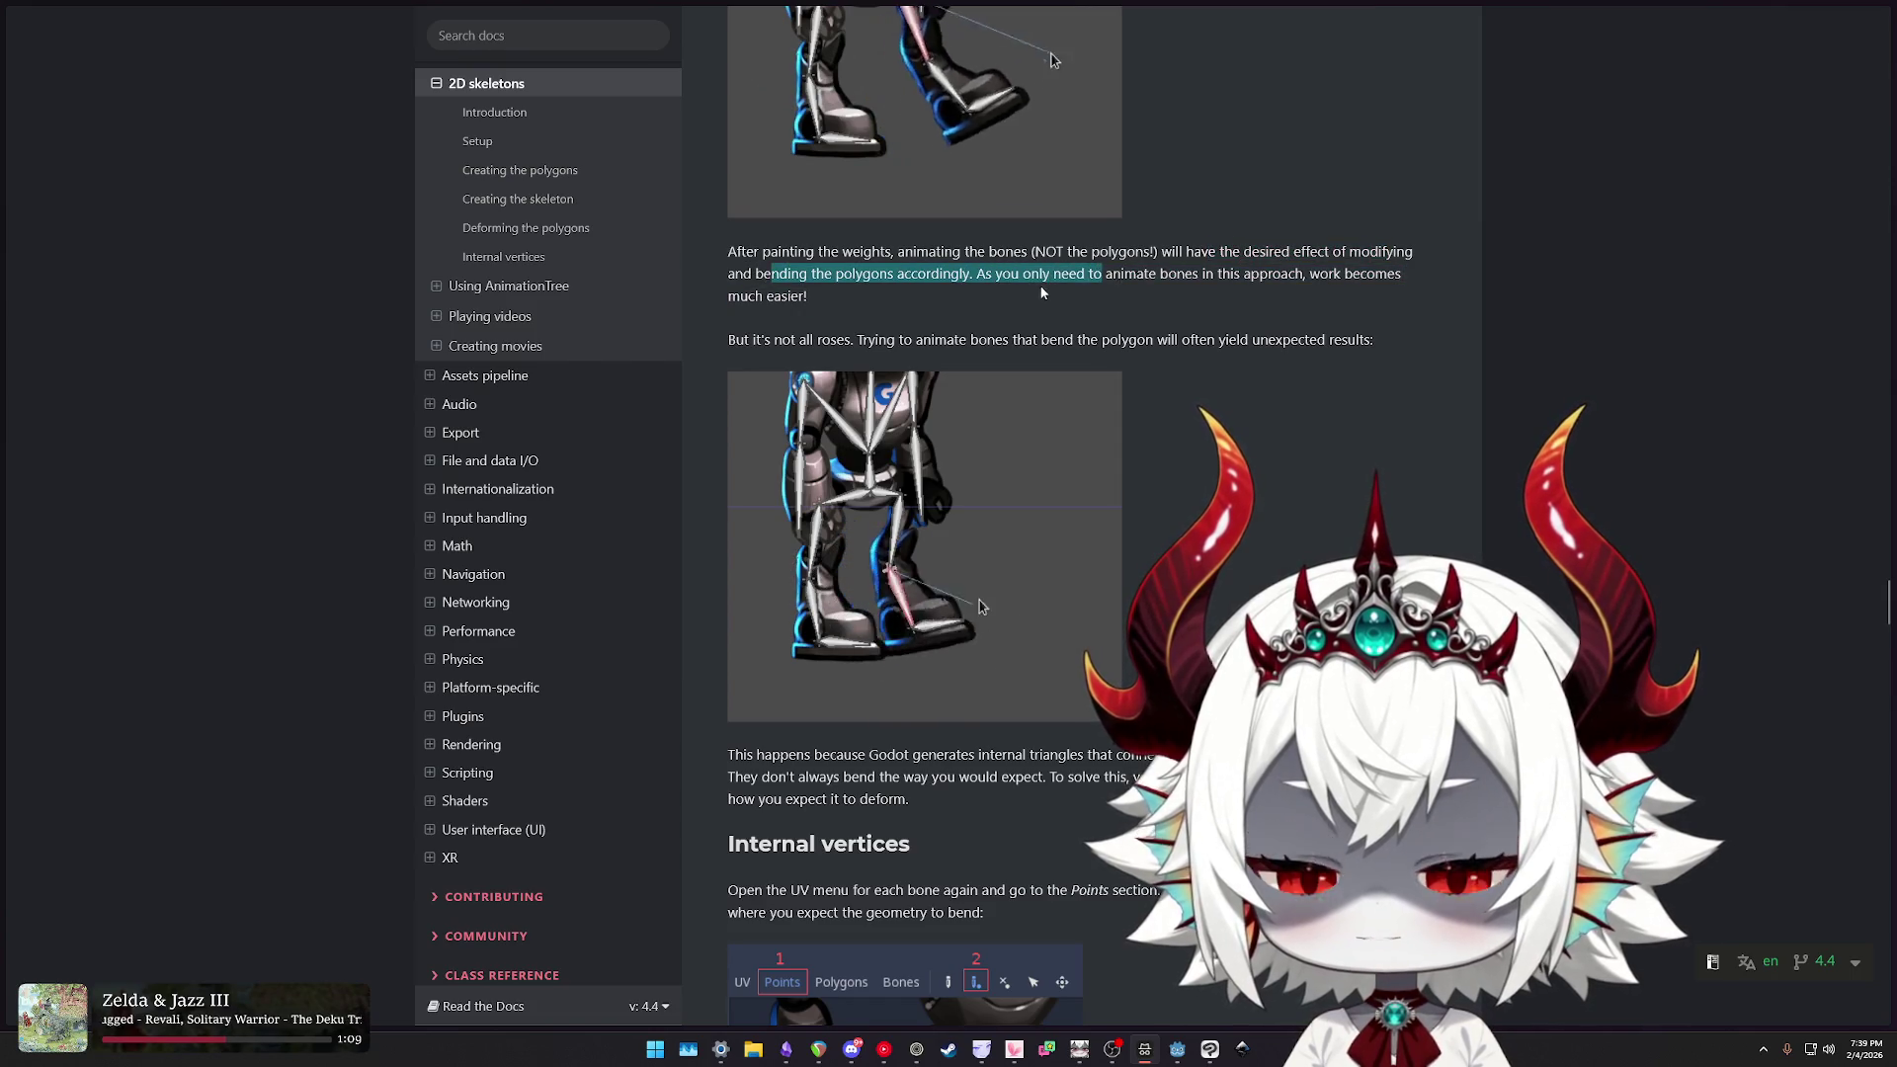
{"action": "scroll", "coordinate": [1020, 334], "scroll_direction": "up", "scroll_amount": 4}
{"action": "scroll", "coordinate": [989, 356], "scroll_direction": "down", "scroll_amount": 3}
{"action": "left_click_drag", "start_coordinate": [986, 367], "coordinate": [1250, 345]}
{"action": "left_click", "coordinate": [913, 395]}
{"action": "left_click_drag", "start_coordinate": [913, 394], "coordinate": [729, 367]}
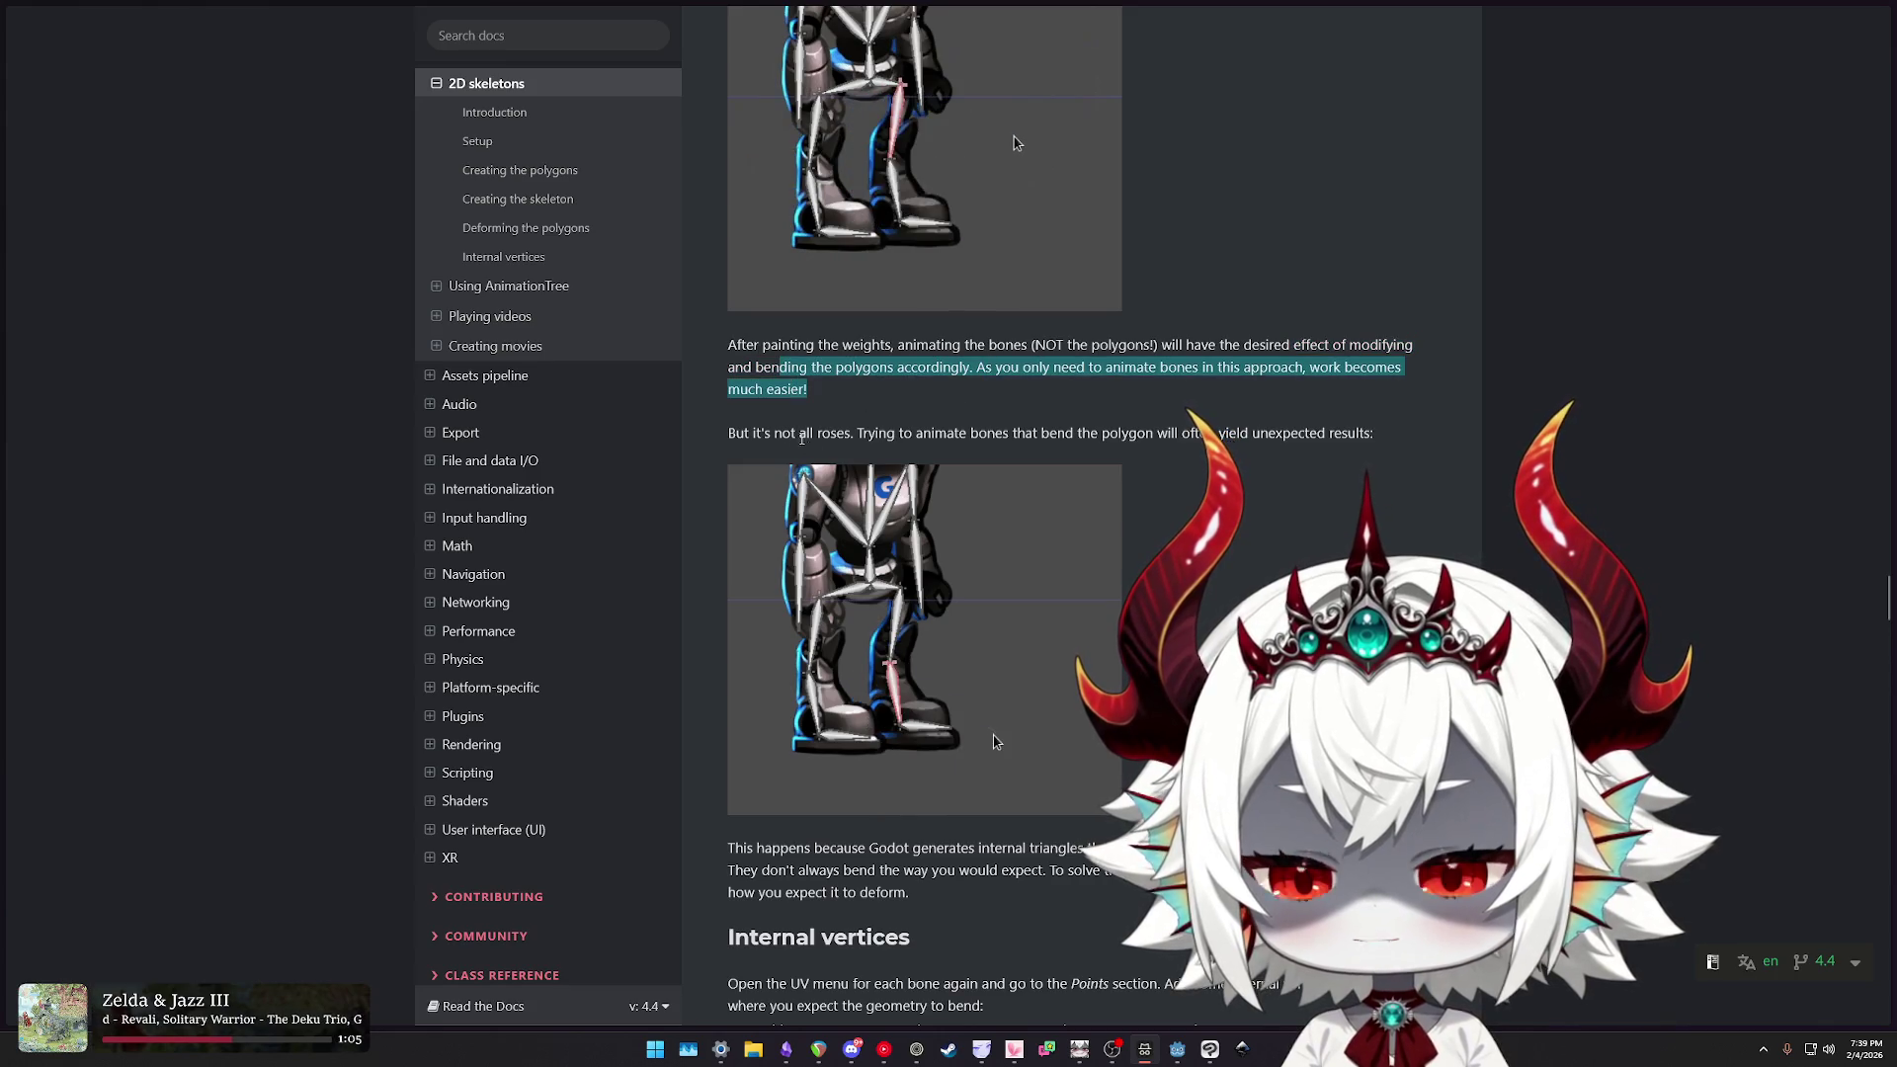
{"action": "left_click", "coordinate": [751, 435]}
{"action": "left_click_drag", "start_coordinate": [751, 435], "coordinate": [1221, 435]}
{"action": "left_click", "coordinate": [884, 435]}
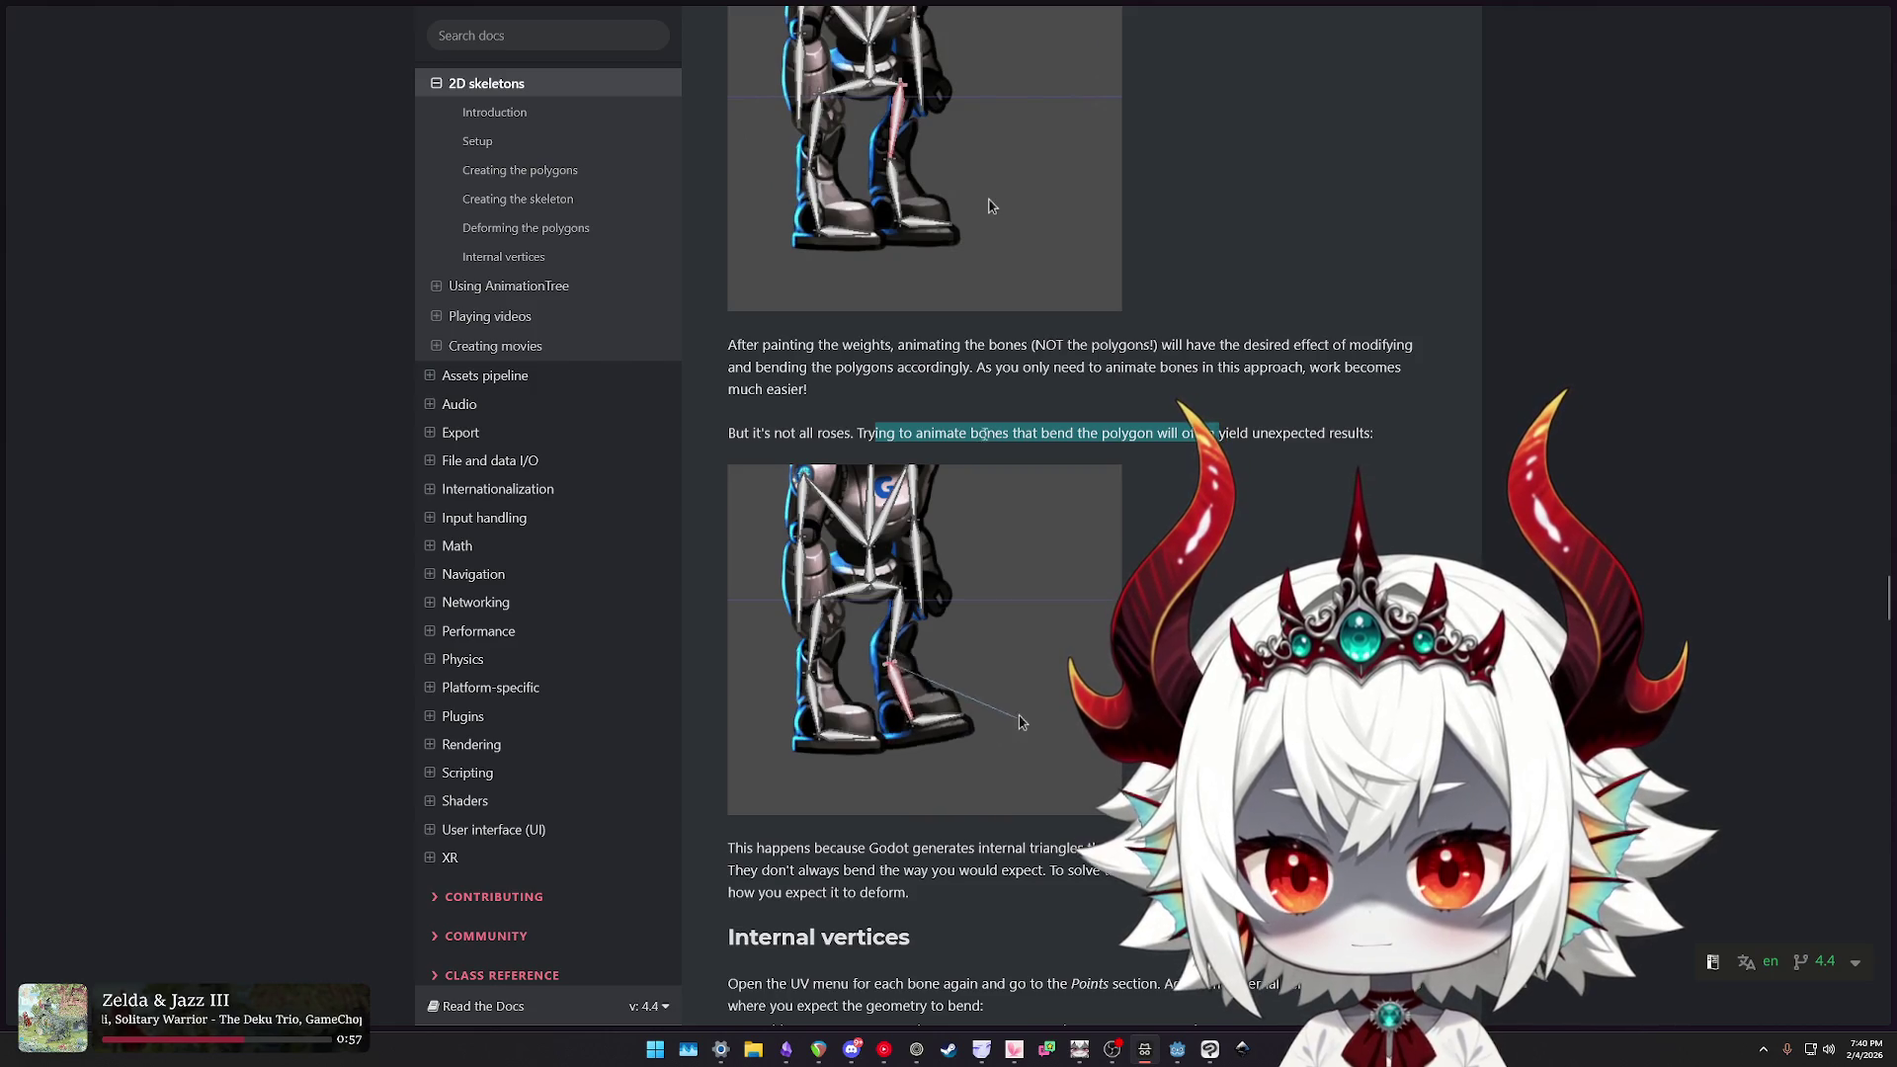
- Highlight the internal triangles explanation, the geometry-hints advice and the UV menu Points instruction
{"action": "scroll", "coordinate": [1192, 454], "scroll_direction": "down", "scroll_amount": 3}
{"action": "left_click_drag", "start_coordinate": [772, 476], "coordinate": [838, 479]}
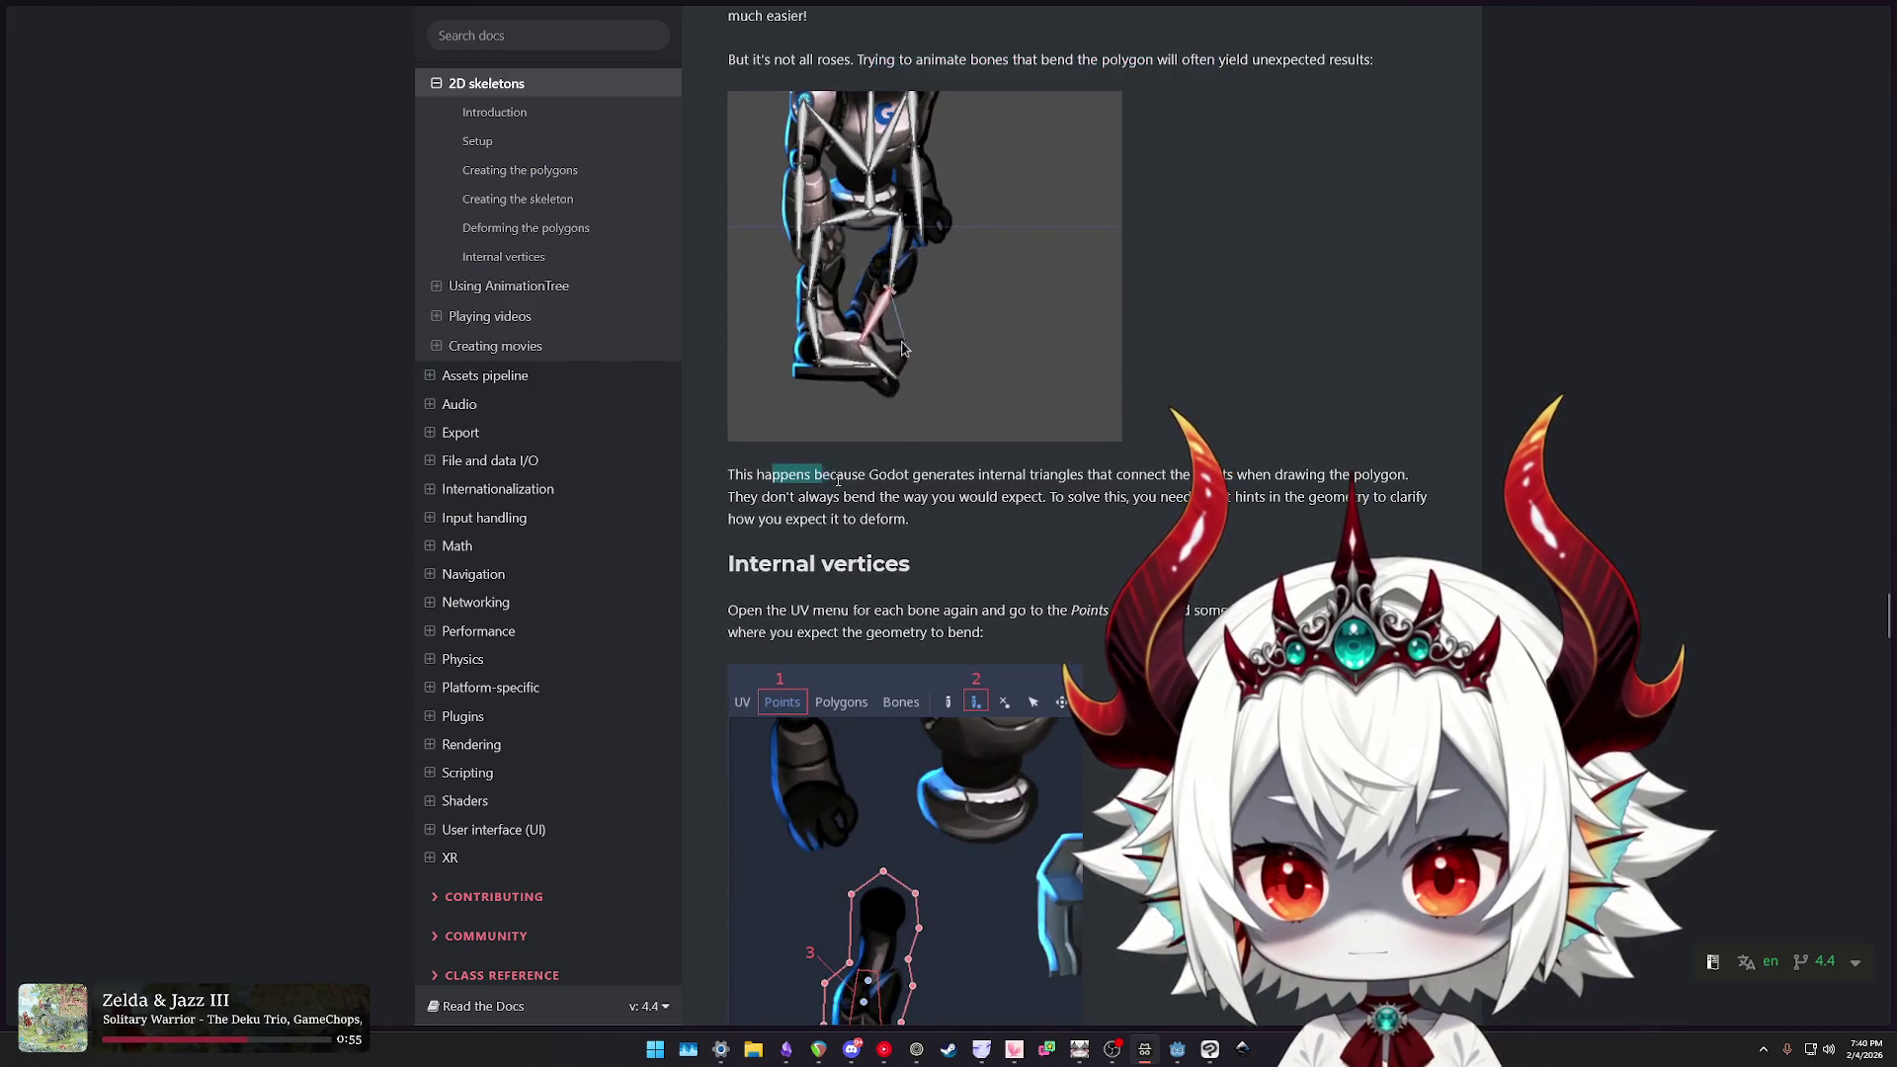
{"action": "left_click_drag", "start_coordinate": [1120, 482], "coordinate": [1311, 479]}
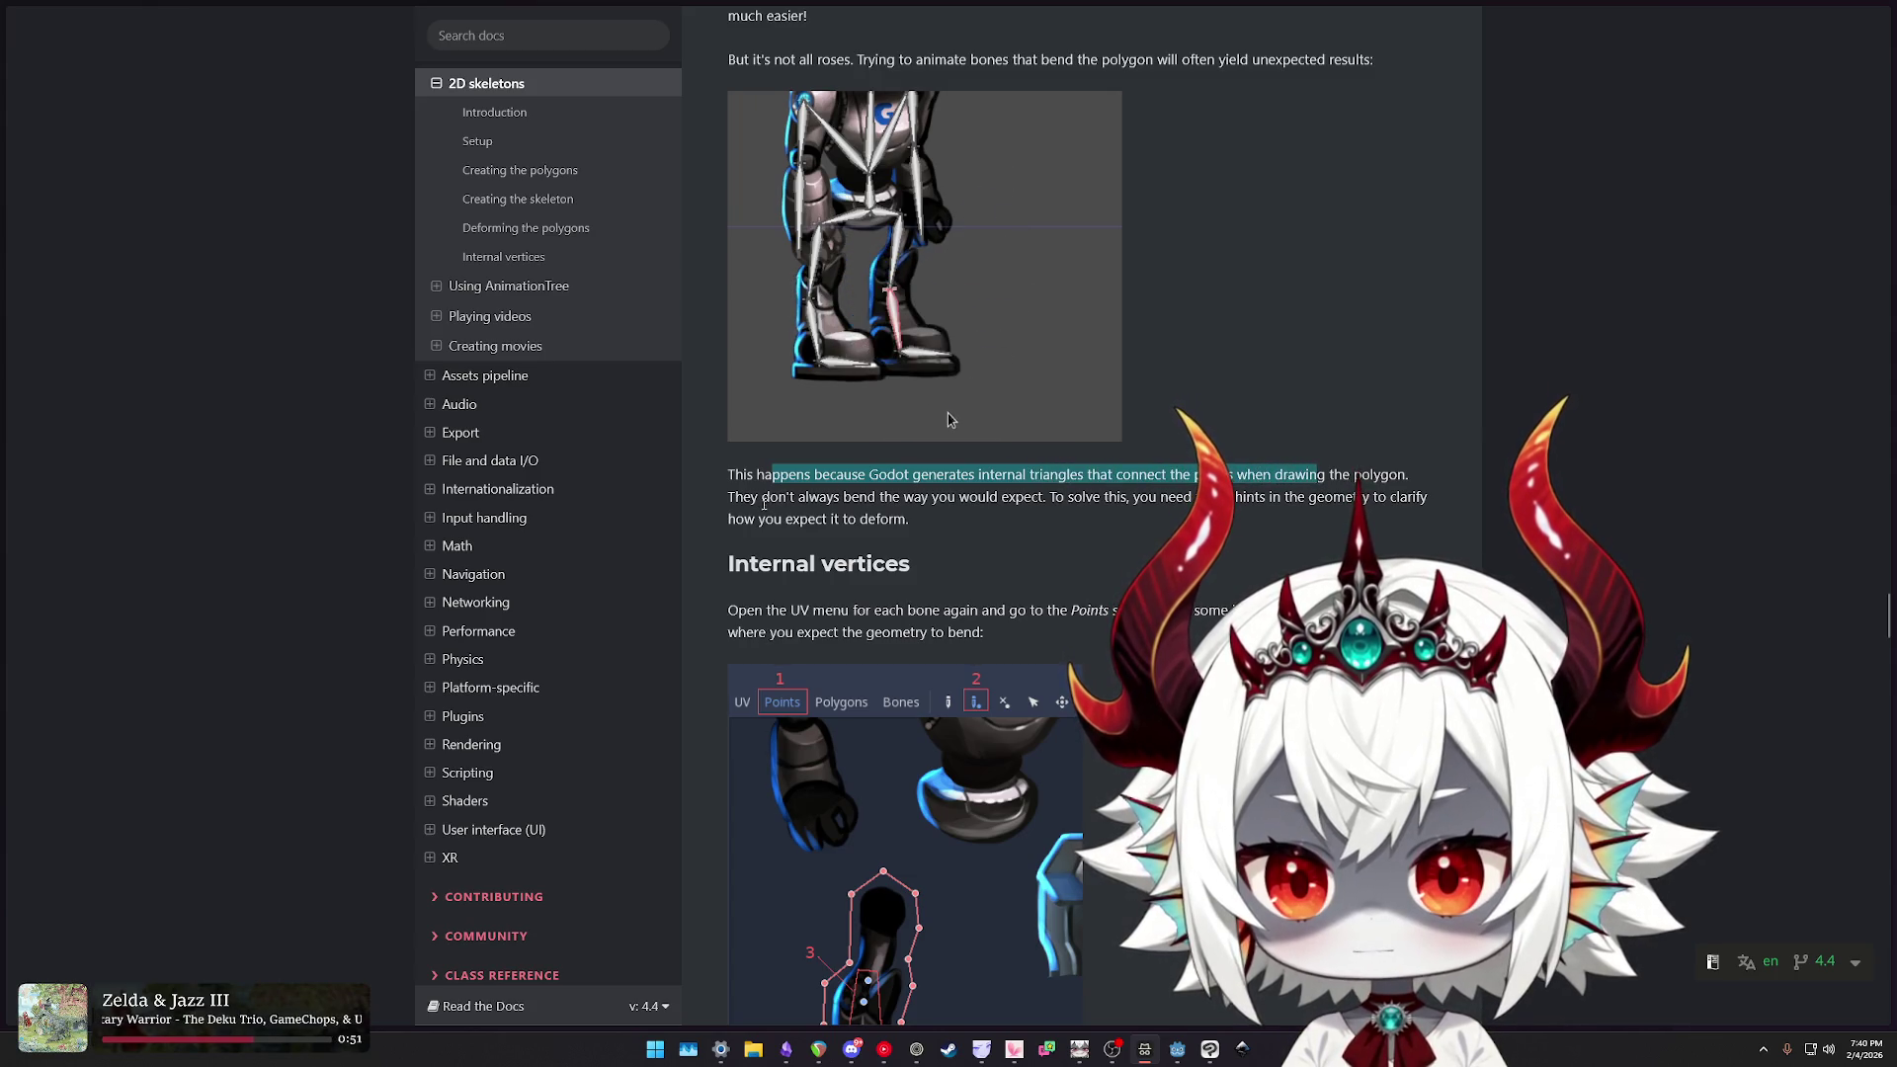
{"action": "left_click_drag", "start_coordinate": [761, 499], "coordinate": [879, 499]}
{"action": "left_click_drag", "start_coordinate": [1069, 497], "coordinate": [1364, 497]}
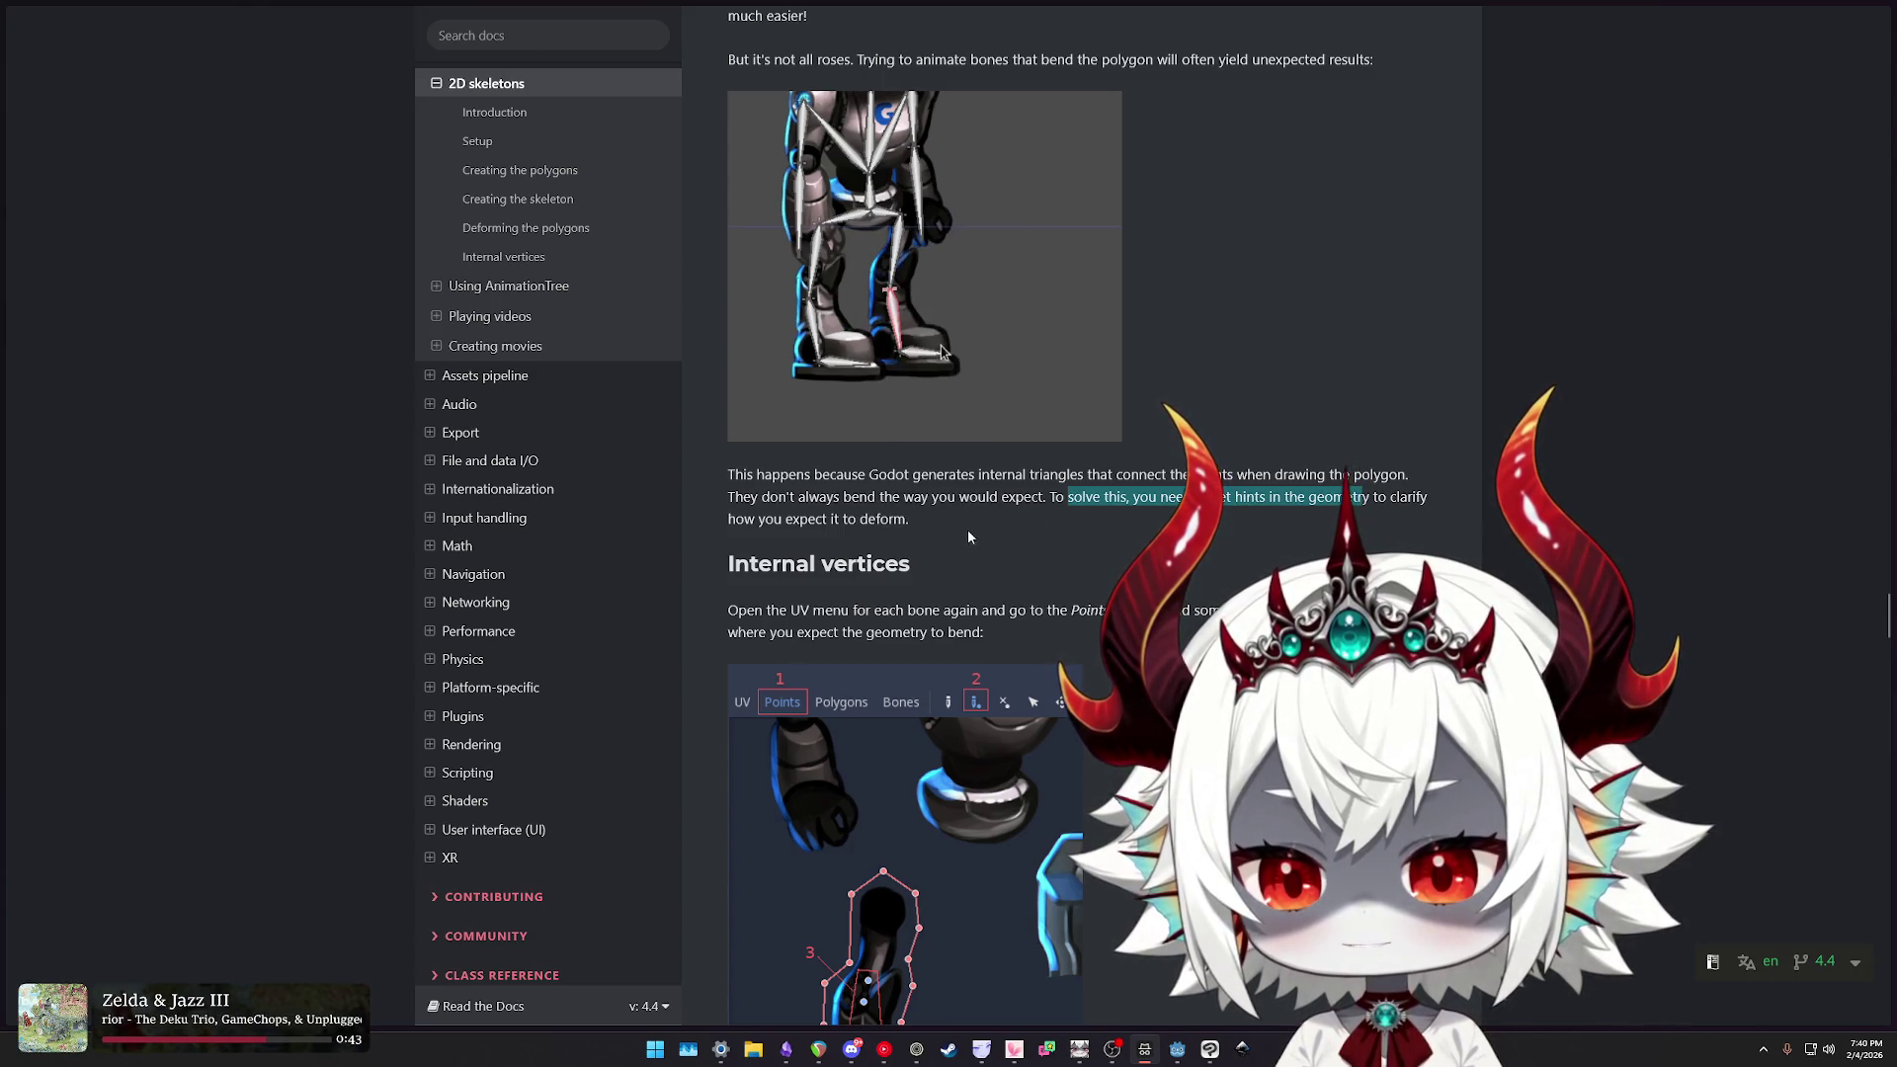
{"action": "scroll", "coordinate": [964, 524], "scroll_direction": "down", "scroll_amount": 1}
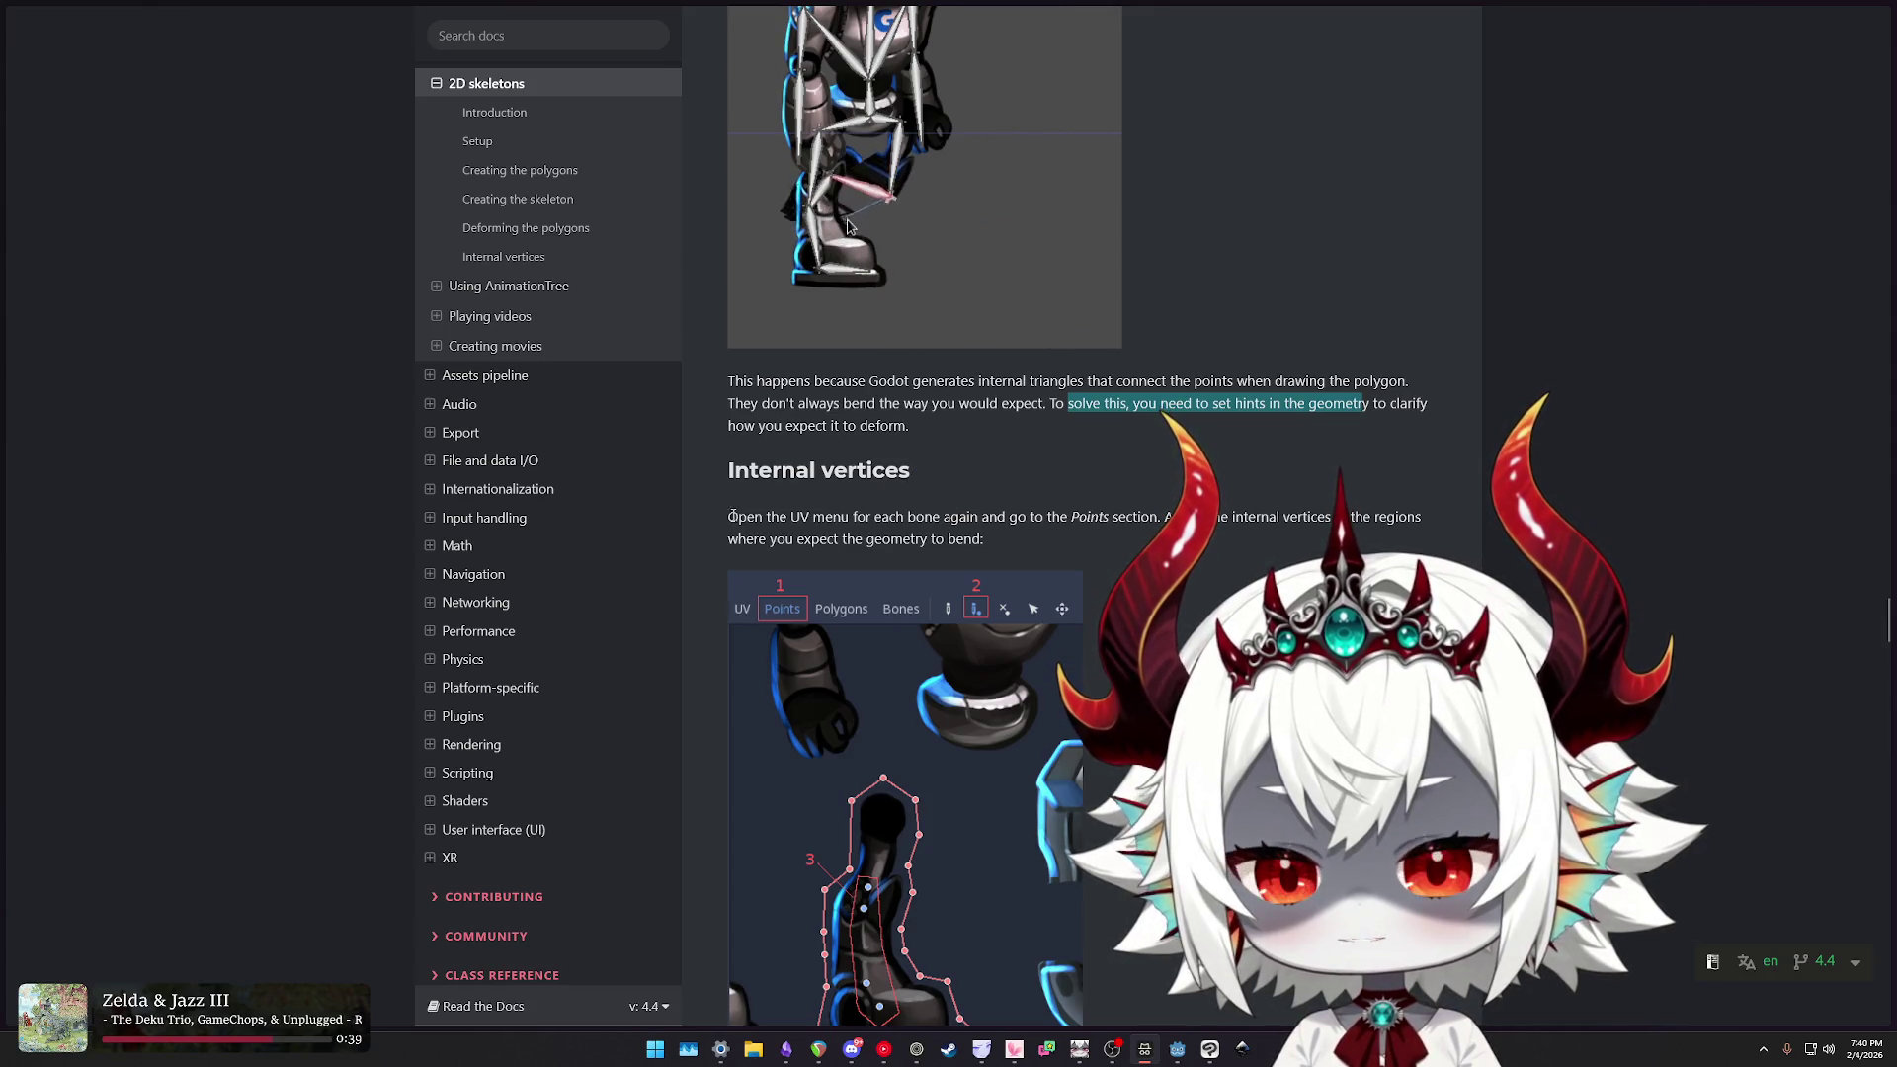
{"action": "left_click_drag", "start_coordinate": [733, 516], "coordinate": [786, 515]}
{"action": "left_click_drag", "start_coordinate": [1031, 514], "coordinate": [1191, 516]}
{"action": "left_click", "coordinate": [1165, 518]}
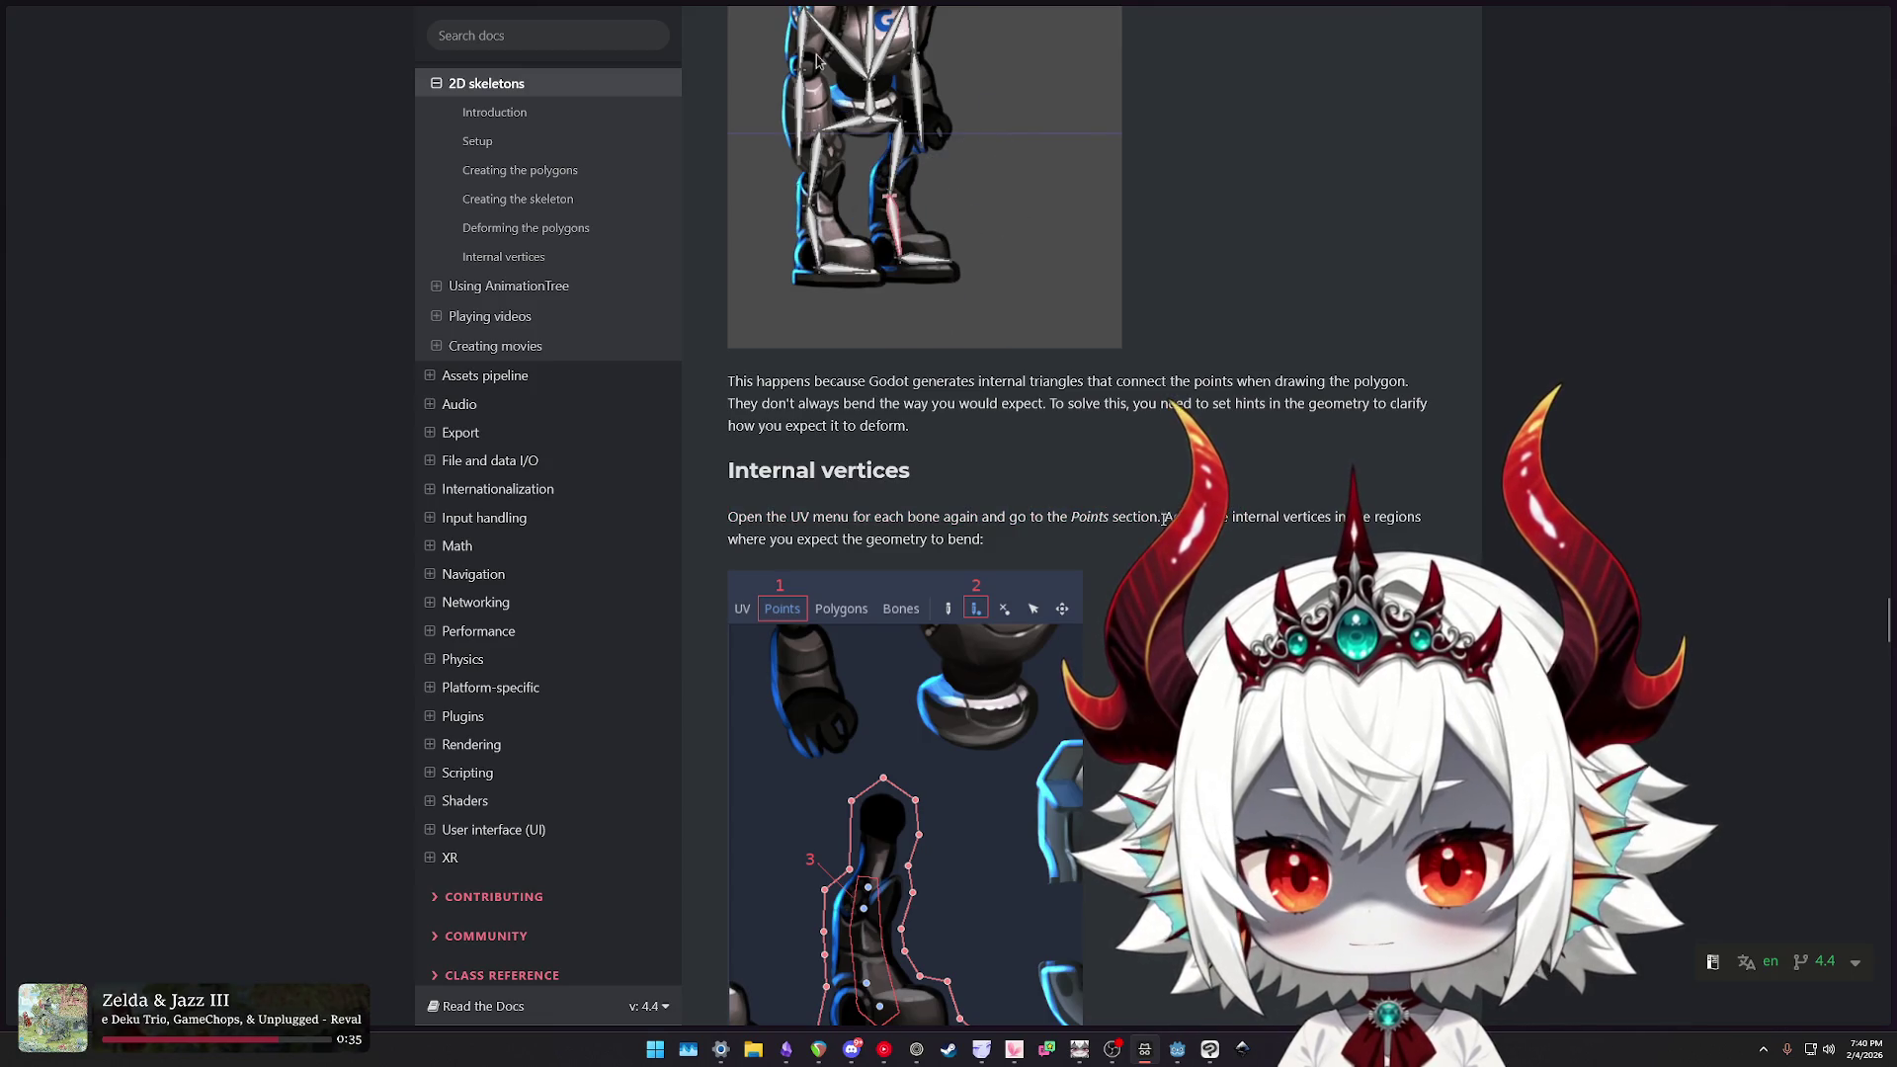
- Highlight where geometry should bend, and the advice to redraw polygons and experiment
{"action": "scroll", "coordinate": [995, 275], "scroll_direction": "down", "scroll_amount": 1}
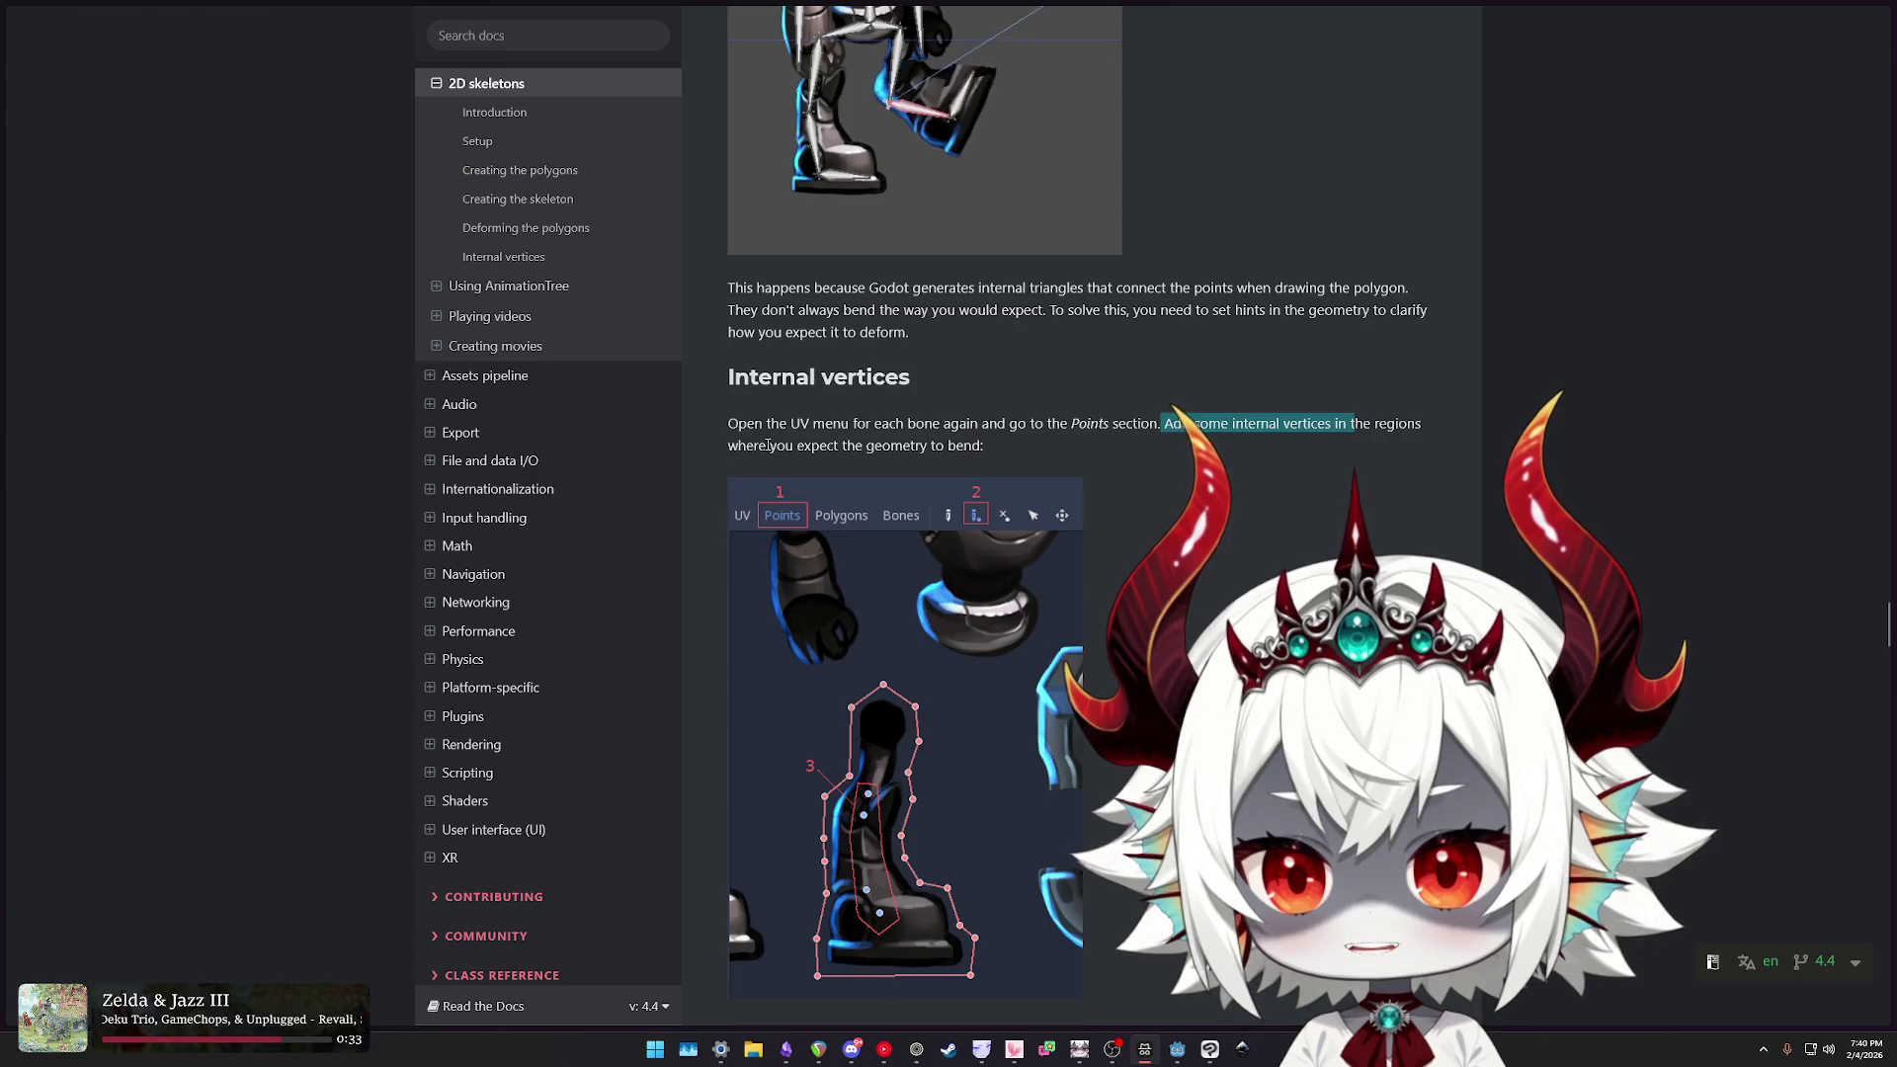
{"action": "left_click", "coordinate": [1051, 152]}
{"action": "left_click_drag", "start_coordinate": [771, 446], "coordinate": [997, 459]}
{"action": "scroll", "coordinate": [1172, 476], "scroll_direction": "down", "scroll_amount": 2}
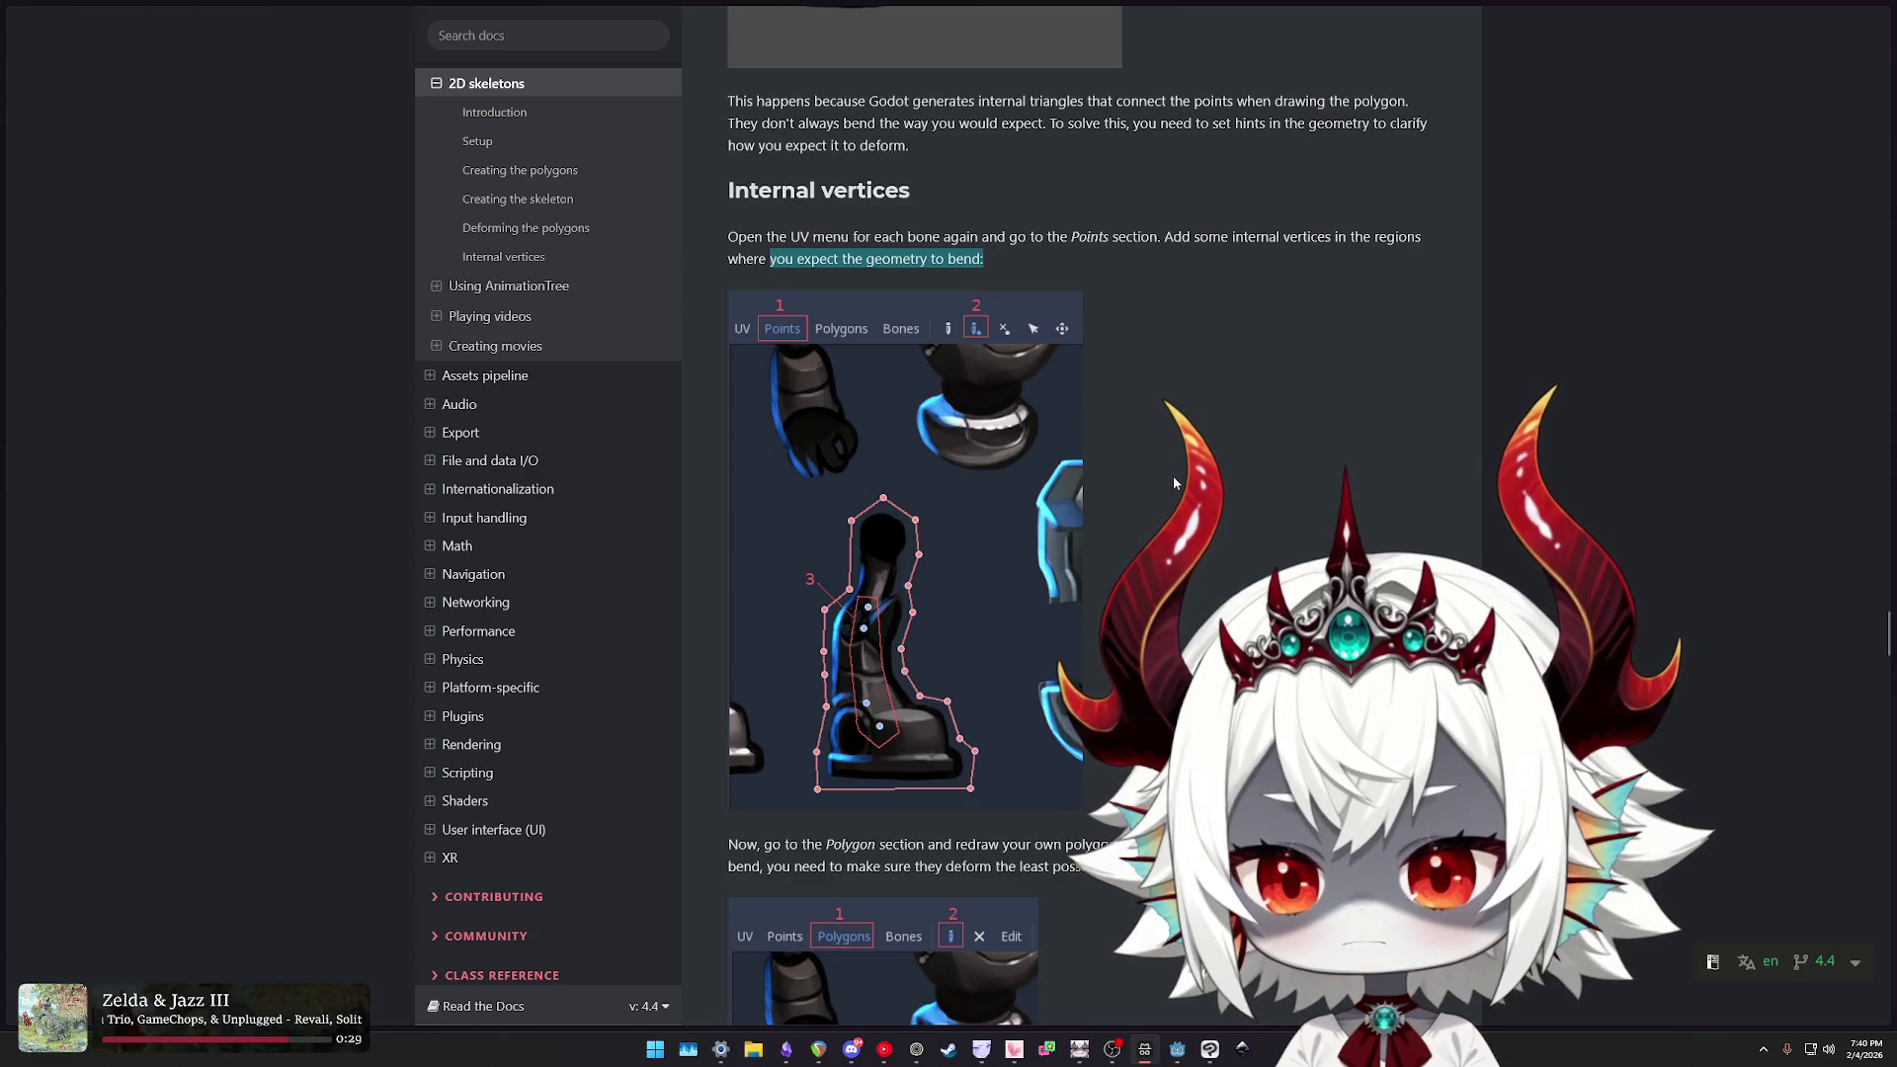
{"action": "scroll", "coordinate": [1173, 483], "scroll_direction": "down", "scroll_amount": 2}
{"action": "scroll", "coordinate": [1172, 477], "scroll_direction": "down", "scroll_amount": 2}
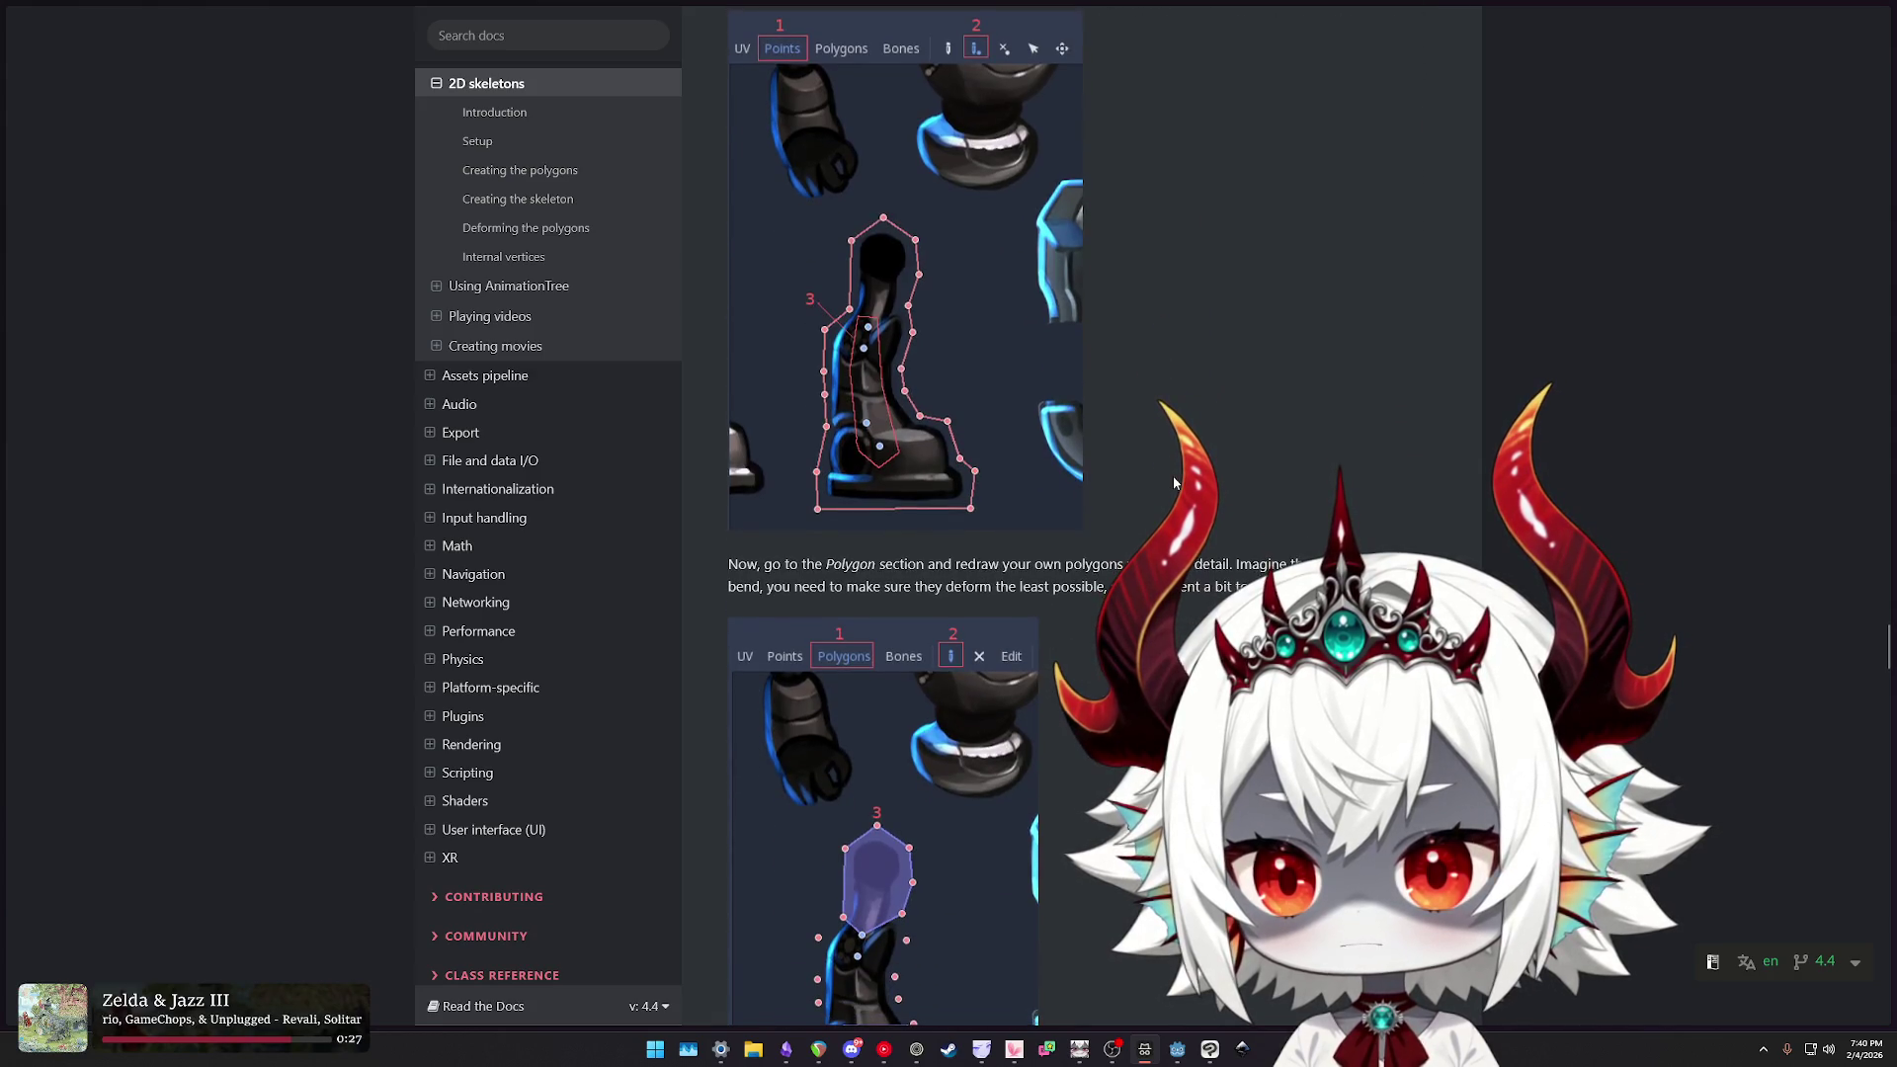
{"action": "left_click_drag", "start_coordinate": [826, 472], "coordinate": [929, 473]}
{"action": "left_click_drag", "start_coordinate": [1120, 472], "coordinate": [1225, 472]}
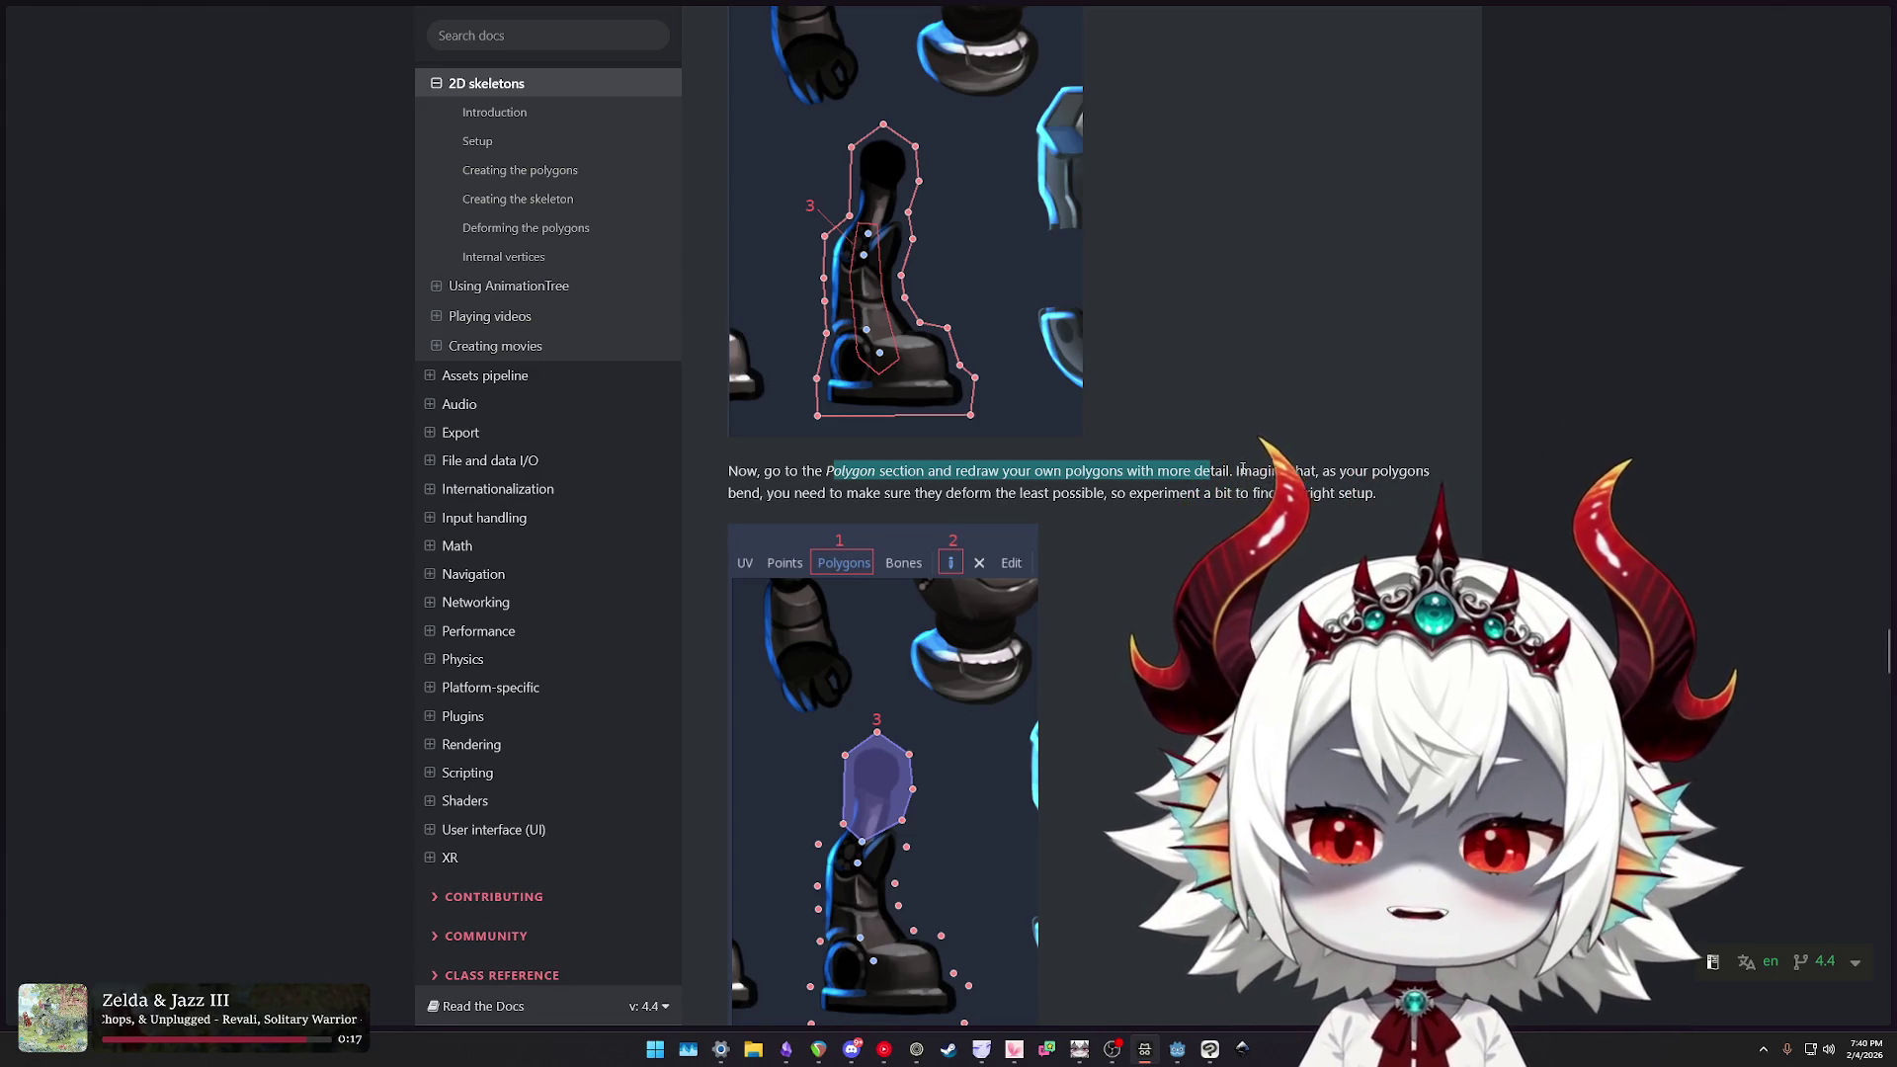
{"action": "left_click_drag", "start_coordinate": [794, 493], "coordinate": [1349, 493]}
- Skim the rest of the Internal vertices section and return to the Godot editor
{"action": "scroll", "coordinate": [1205, 565], "scroll_direction": "down", "scroll_amount": 2}
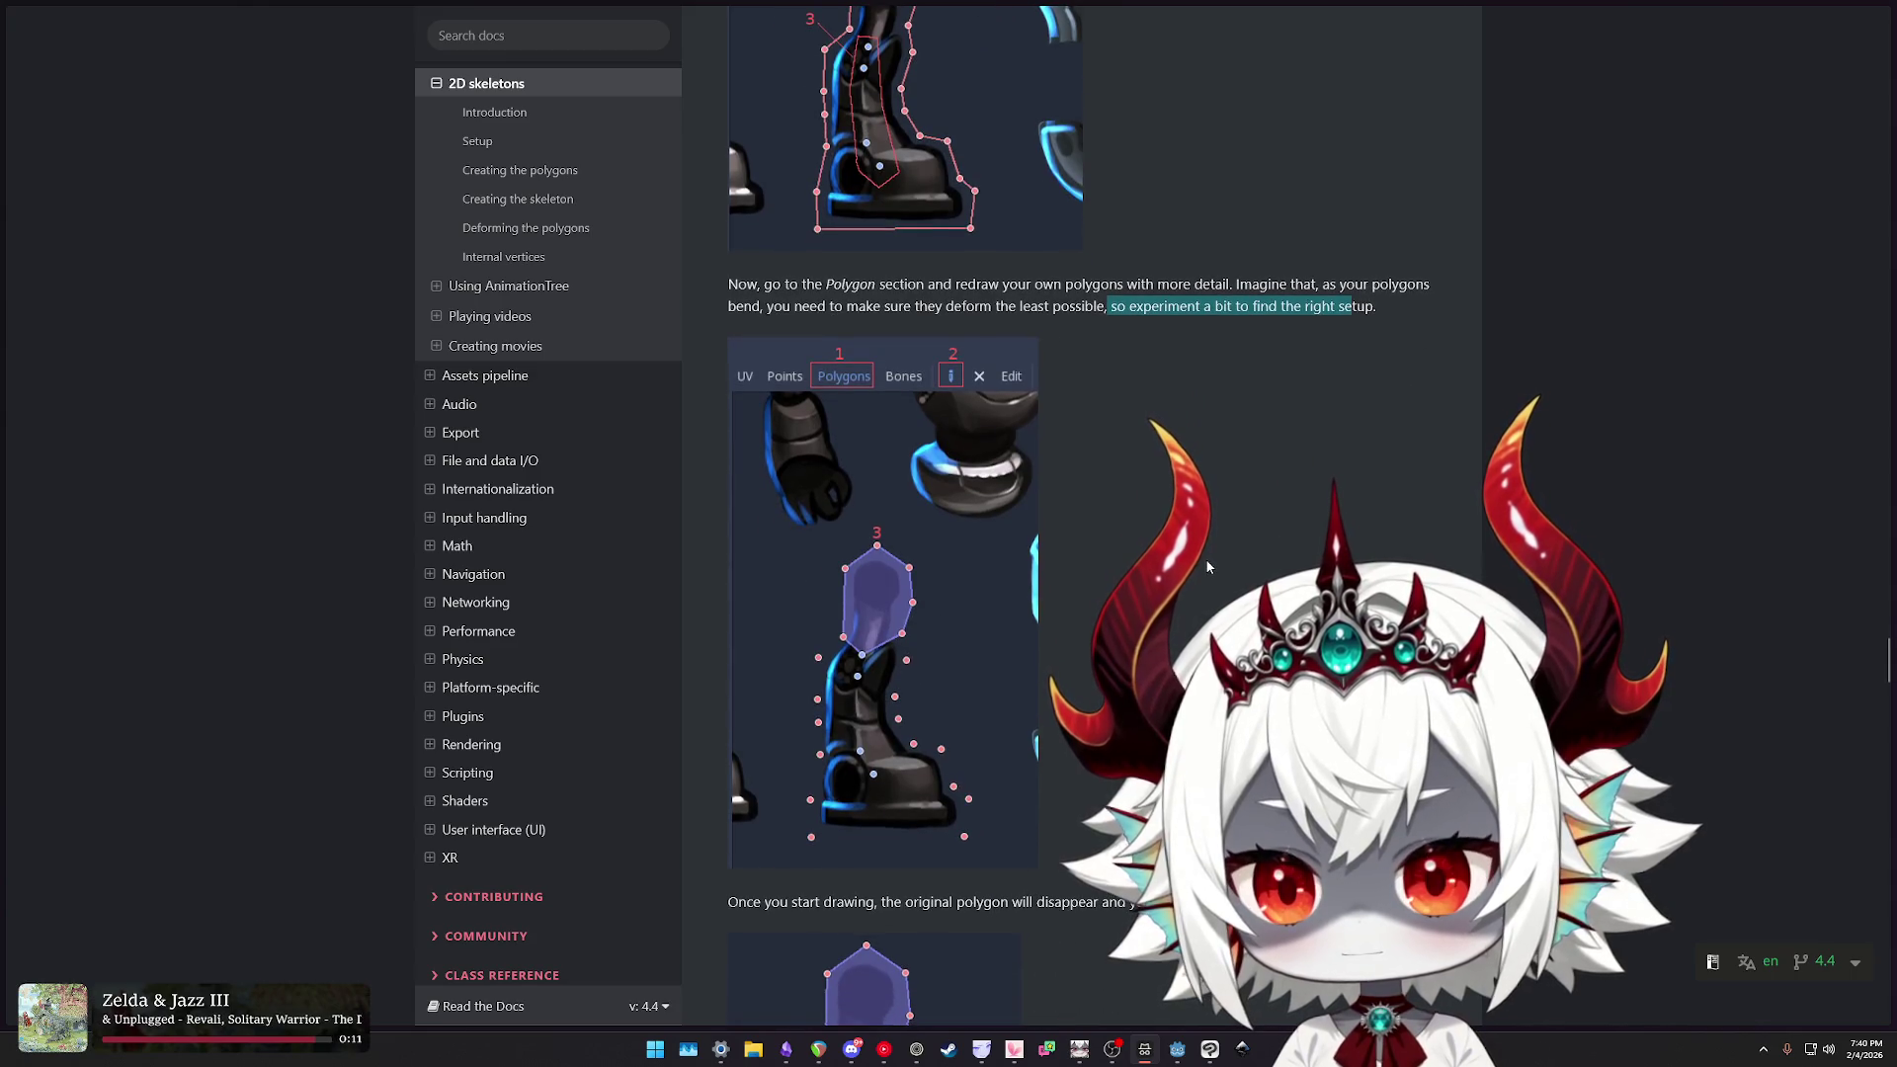
{"action": "scroll", "coordinate": [1206, 562], "scroll_direction": "down", "scroll_amount": 2}
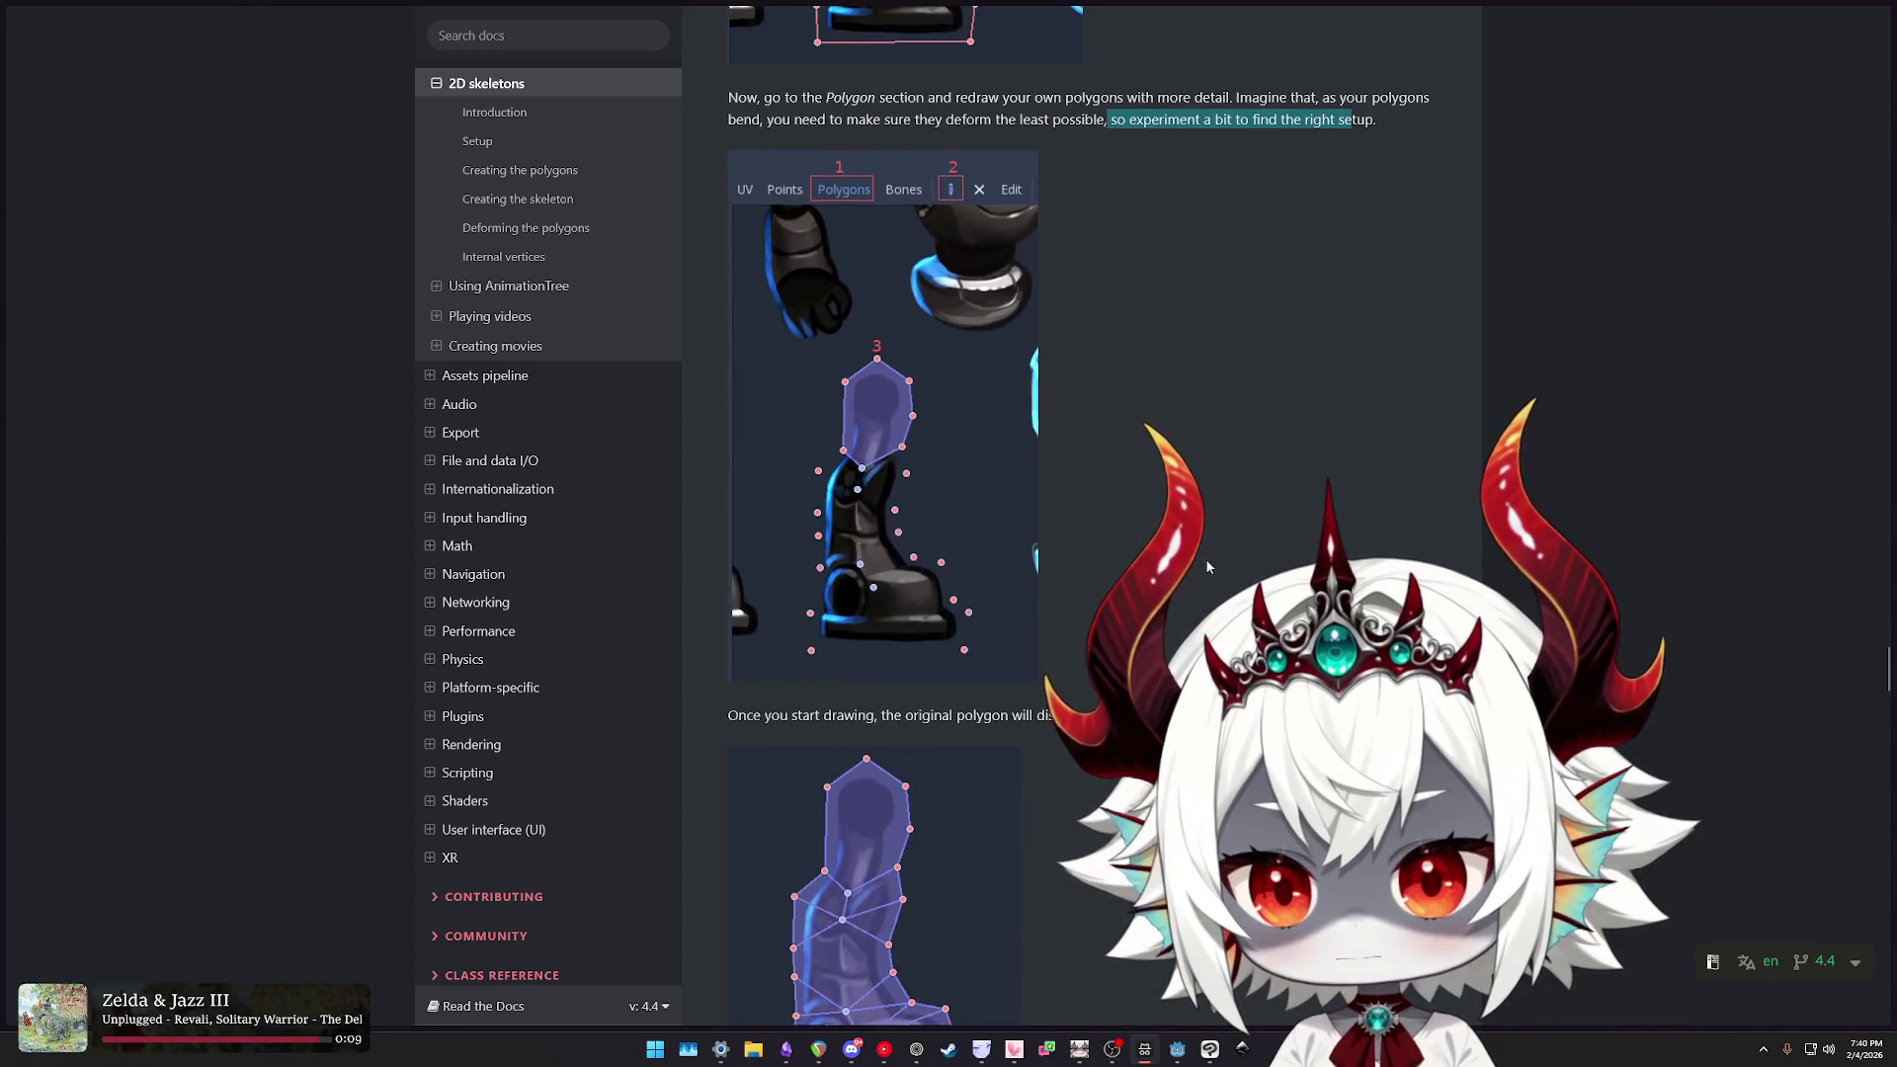
{"action": "scroll", "coordinate": [1206, 561], "scroll_direction": "down", "scroll_amount": 1}
{"action": "left_click_drag", "start_coordinate": [754, 622], "coordinate": [1211, 621]}
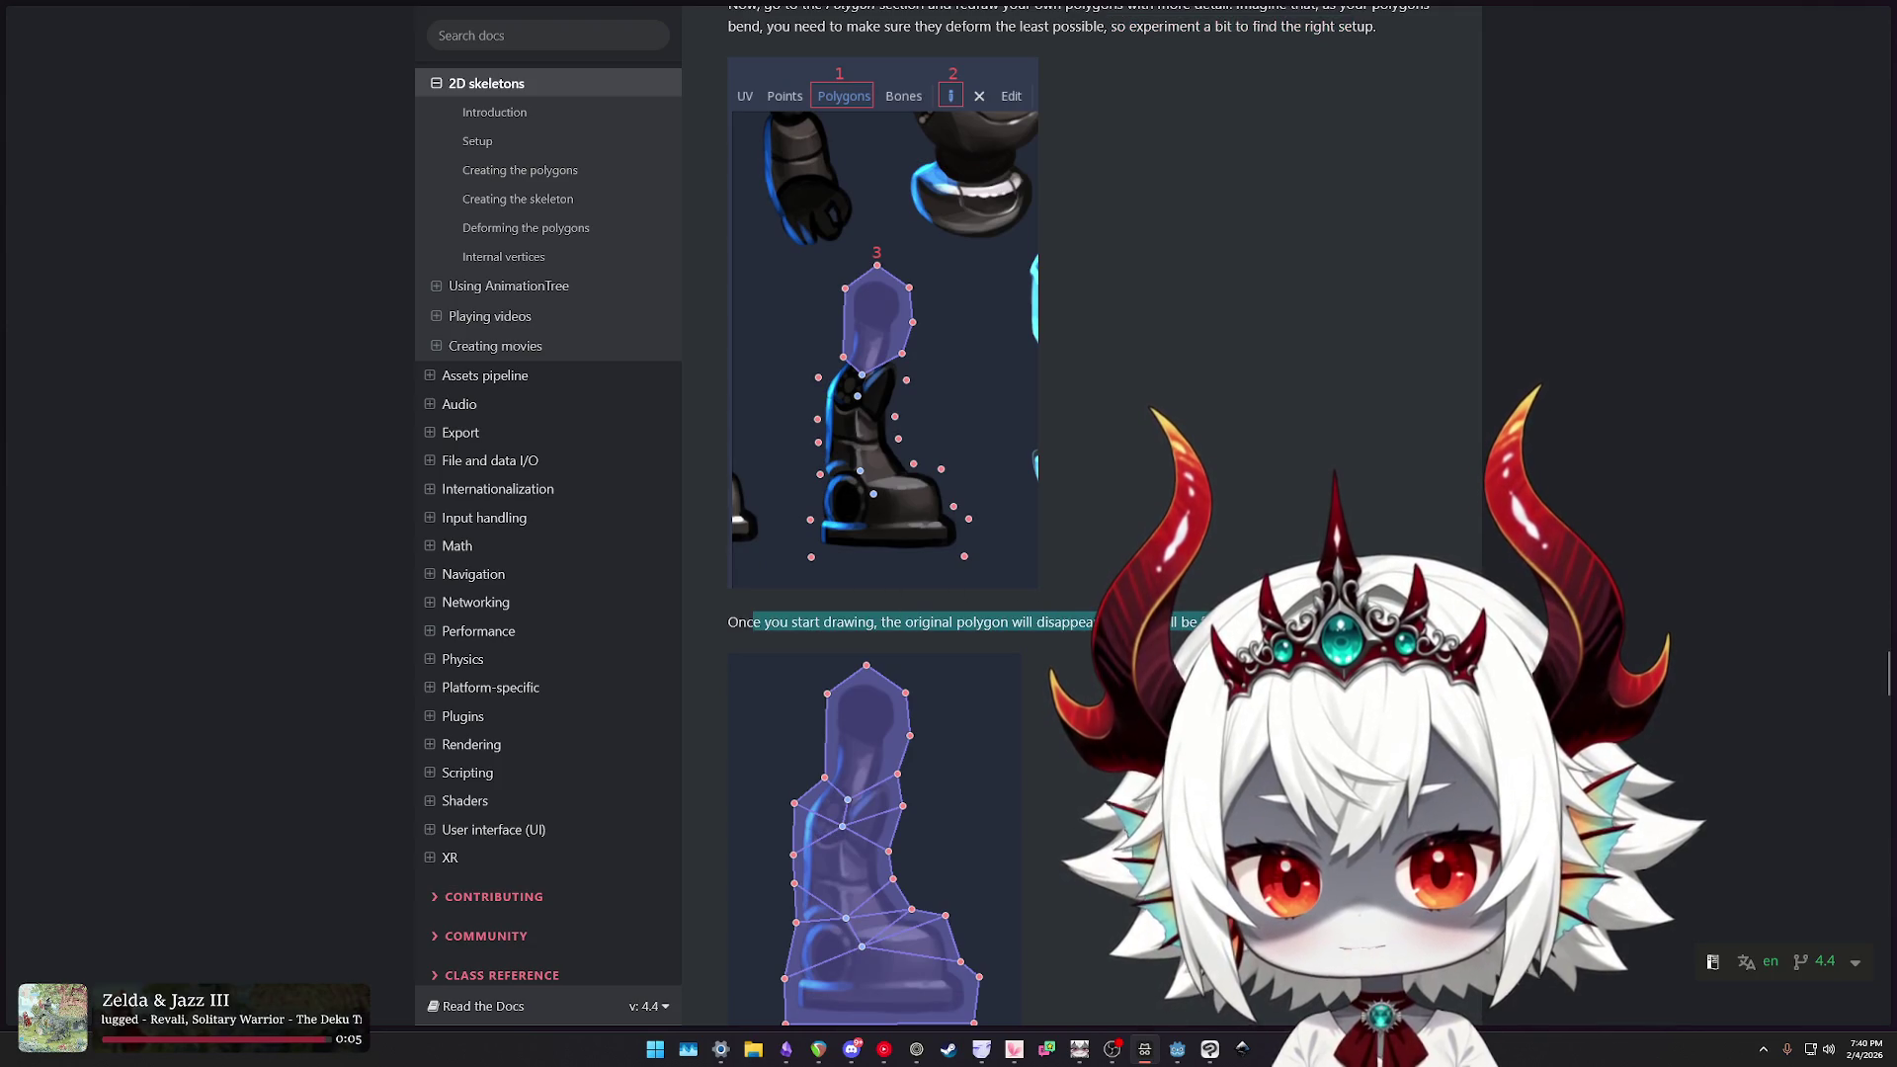
{"action": "scroll", "coordinate": [1058, 931], "scroll_direction": "down", "scroll_amount": 4}
{"action": "scroll", "coordinate": [1058, 930], "scroll_direction": "up", "scroll_amount": 1}
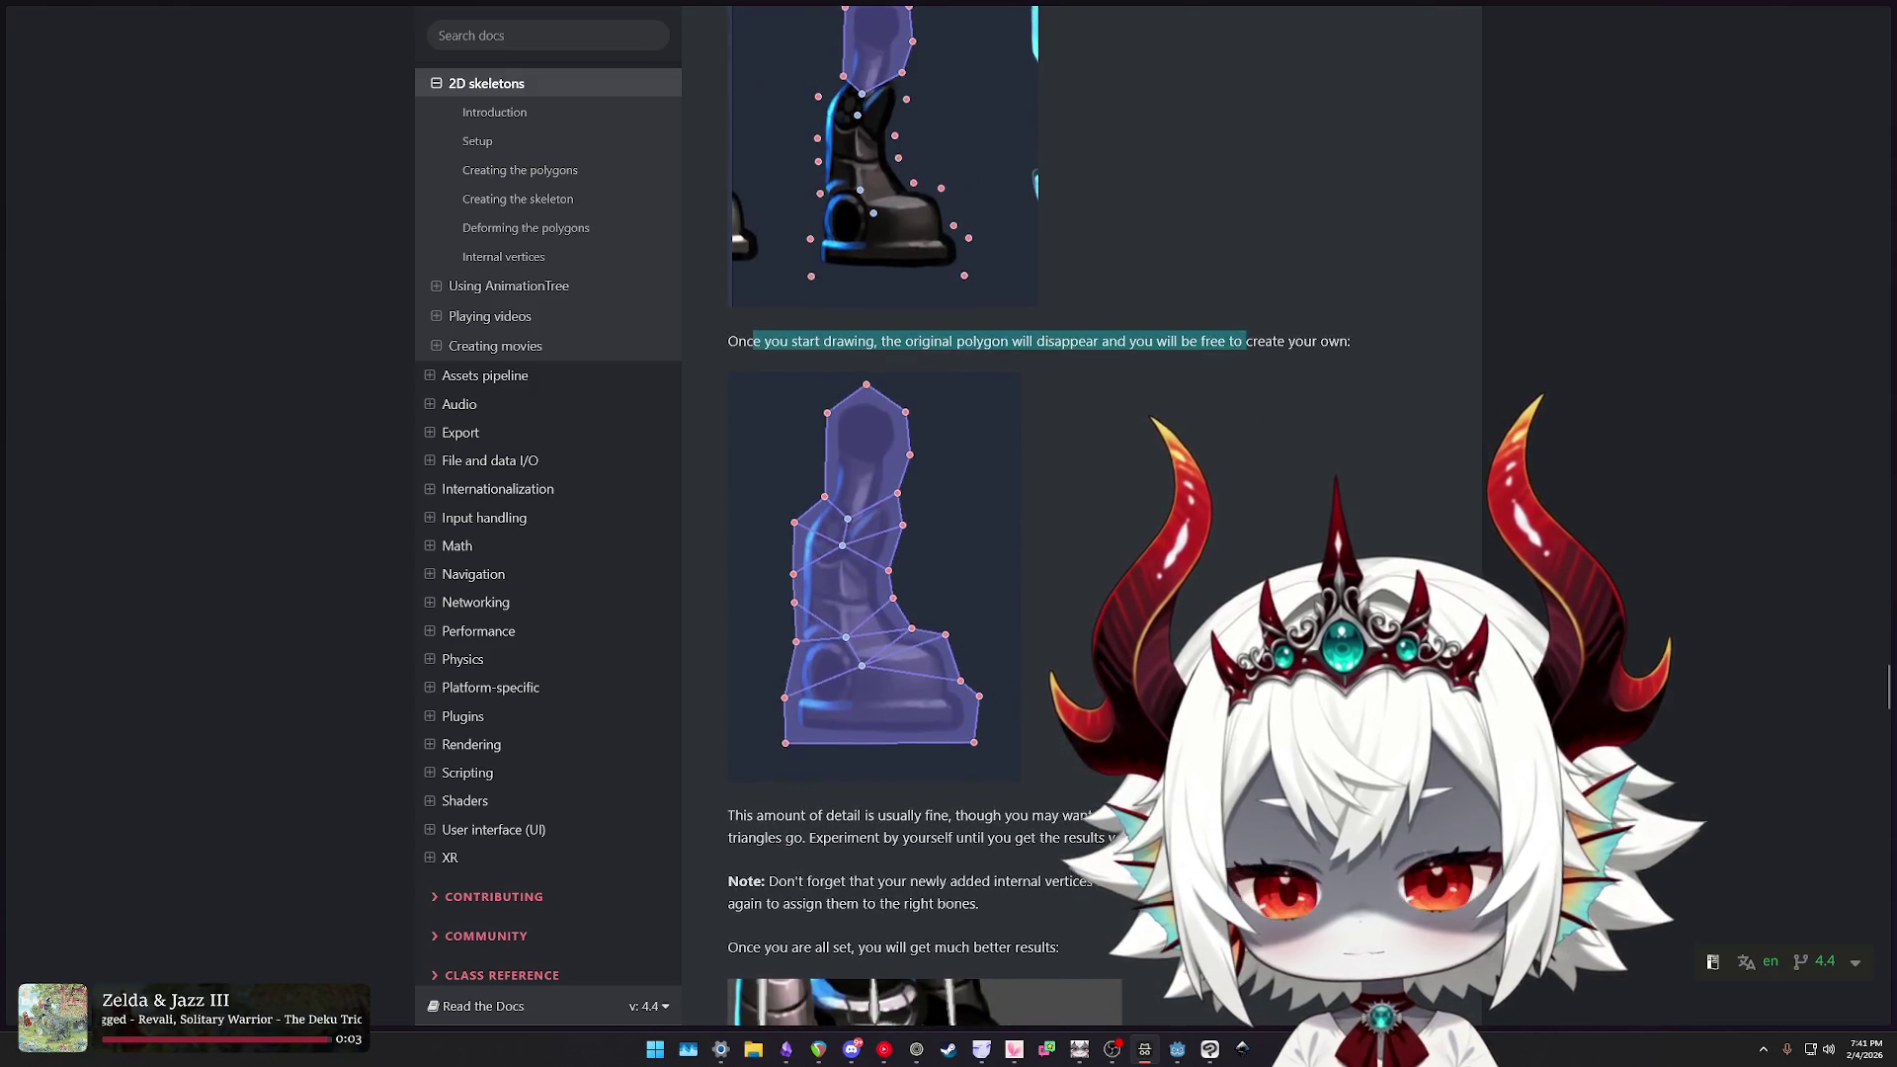
{"action": "scroll", "coordinate": [1058, 931], "scroll_direction": "up", "scroll_amount": 2}
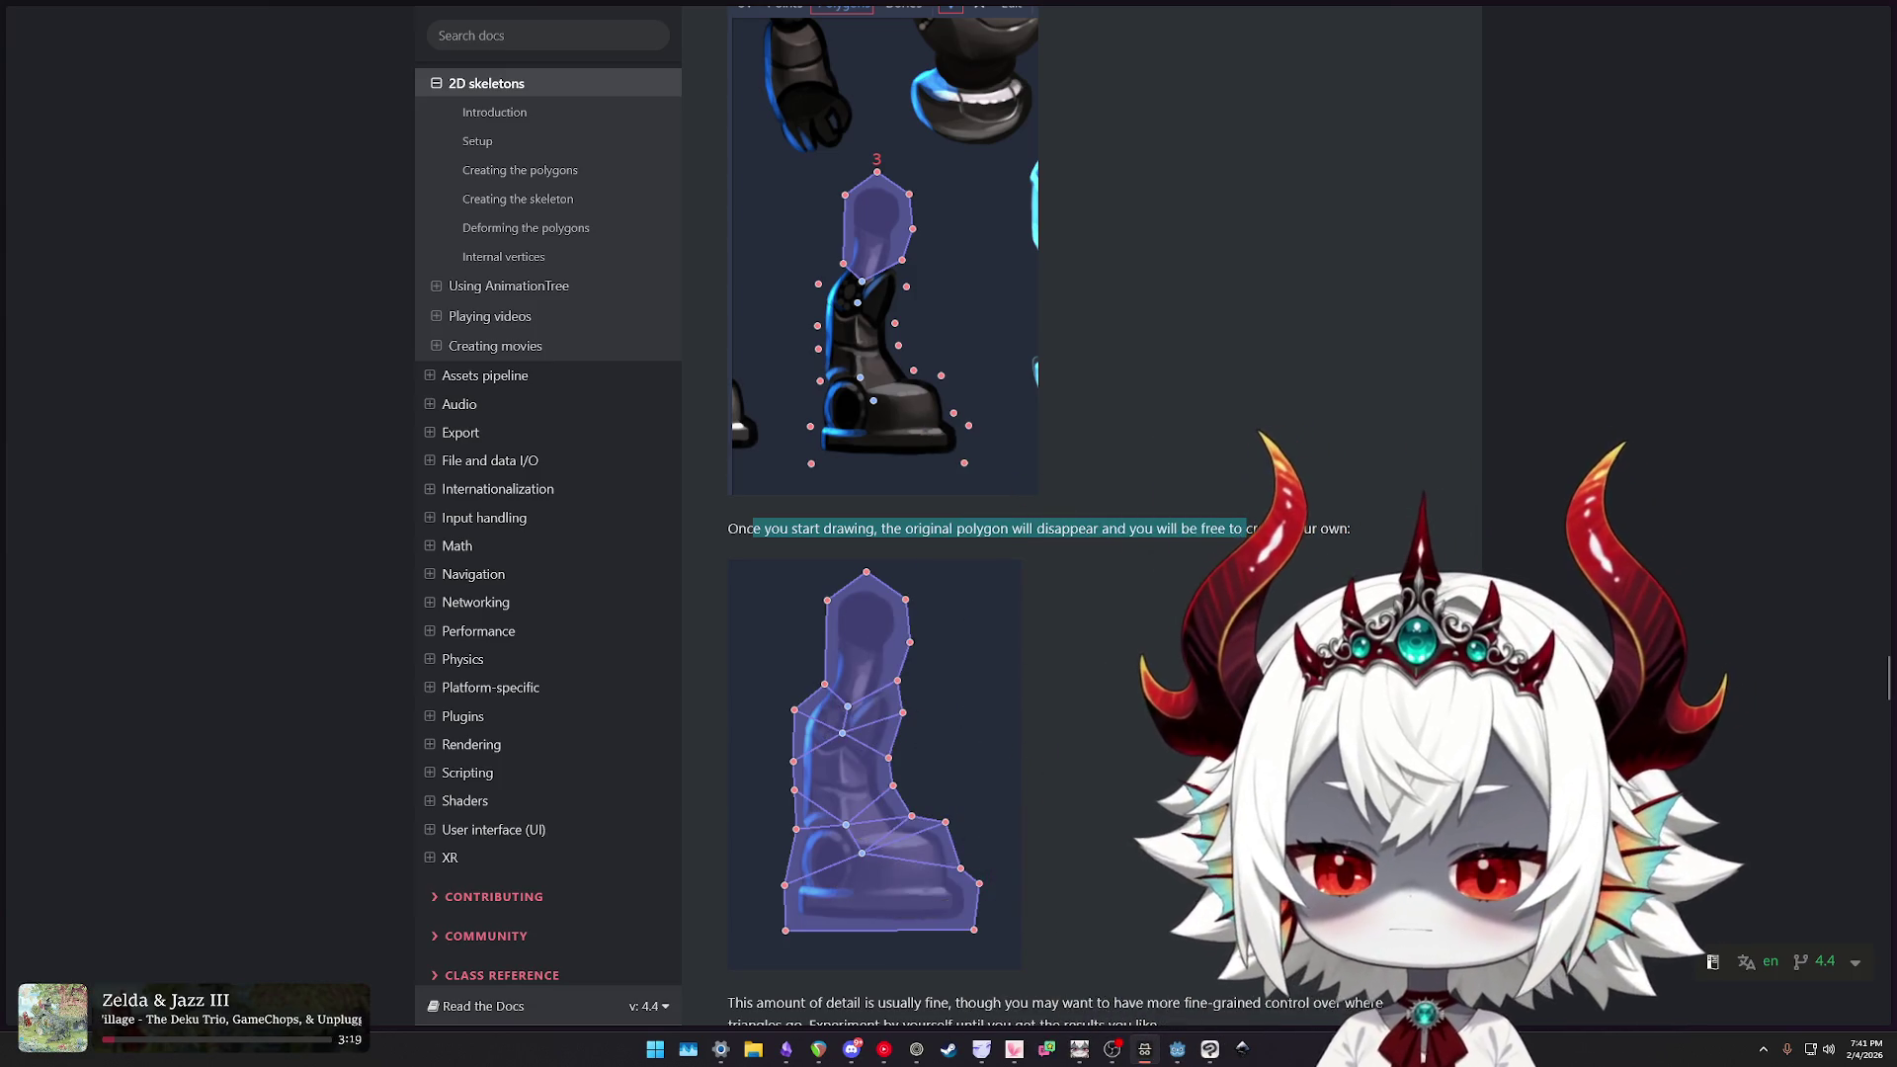
{"action": "key", "text": "alt+Tab"}
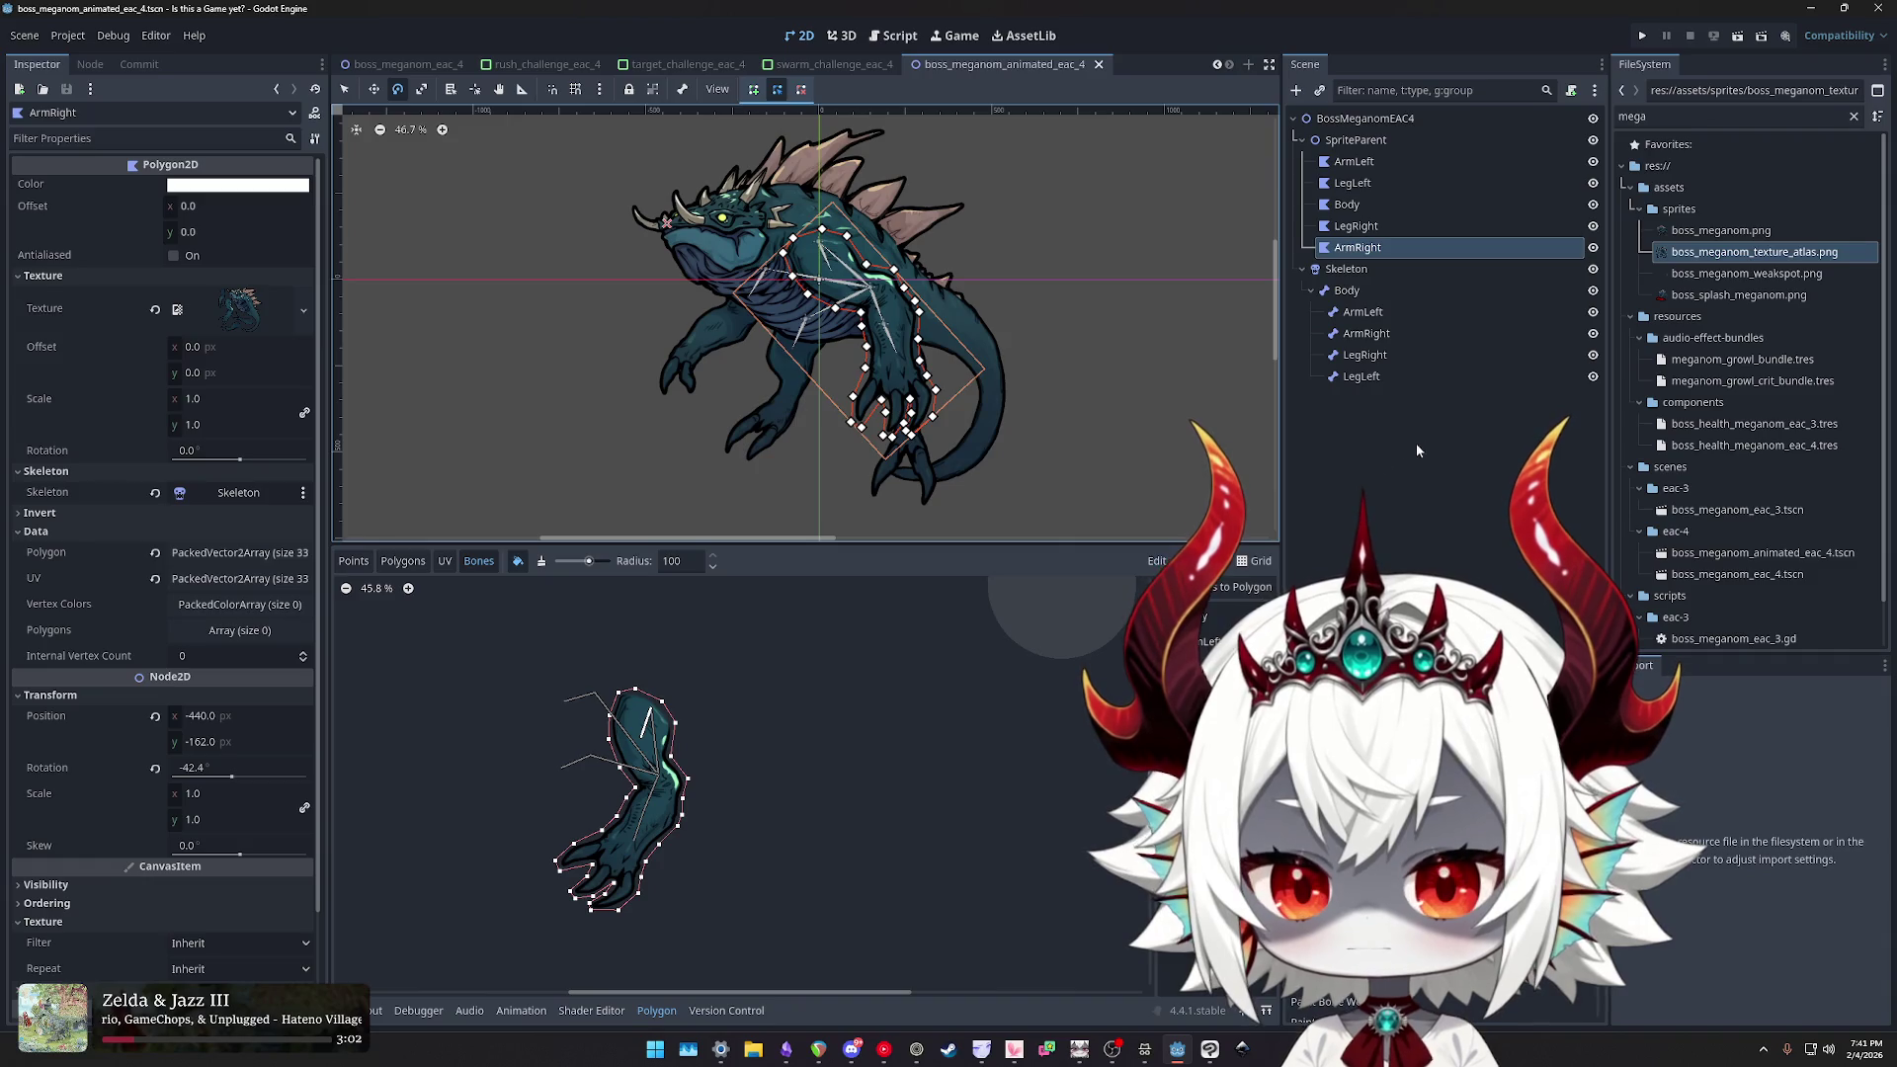
- In the Points tab, add an internal vertex near the top of the arm
{"action": "mouse_move", "coordinate": [813, 751]}
{"action": "left_mouse_down"}
{"action": "mouse_move", "coordinate": [933, 700]}
{"action": "mouse_move", "coordinate": [891, 732]}
{"action": "left_mouse_up"}
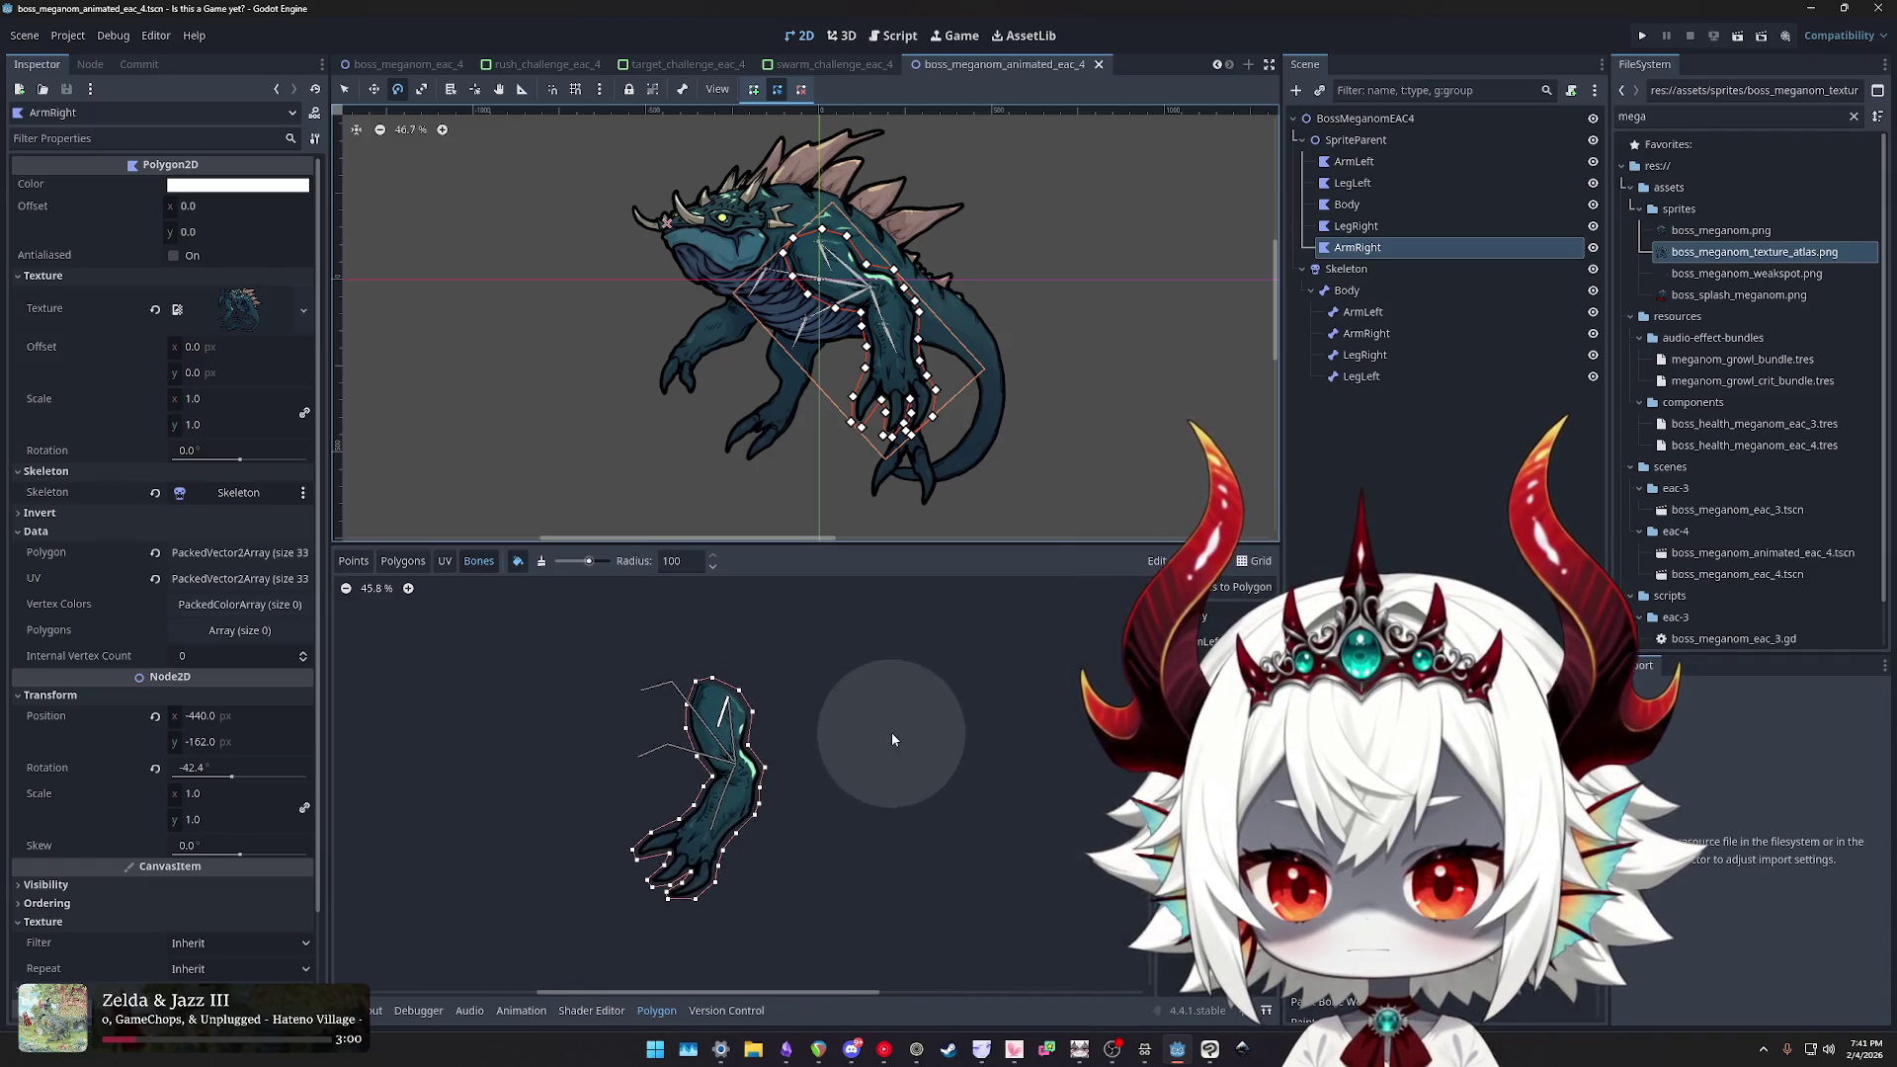
{"action": "left_click", "coordinate": [353, 561]}
{"action": "scroll", "coordinate": [677, 704], "scroll_direction": "up", "scroll_amount": 5}
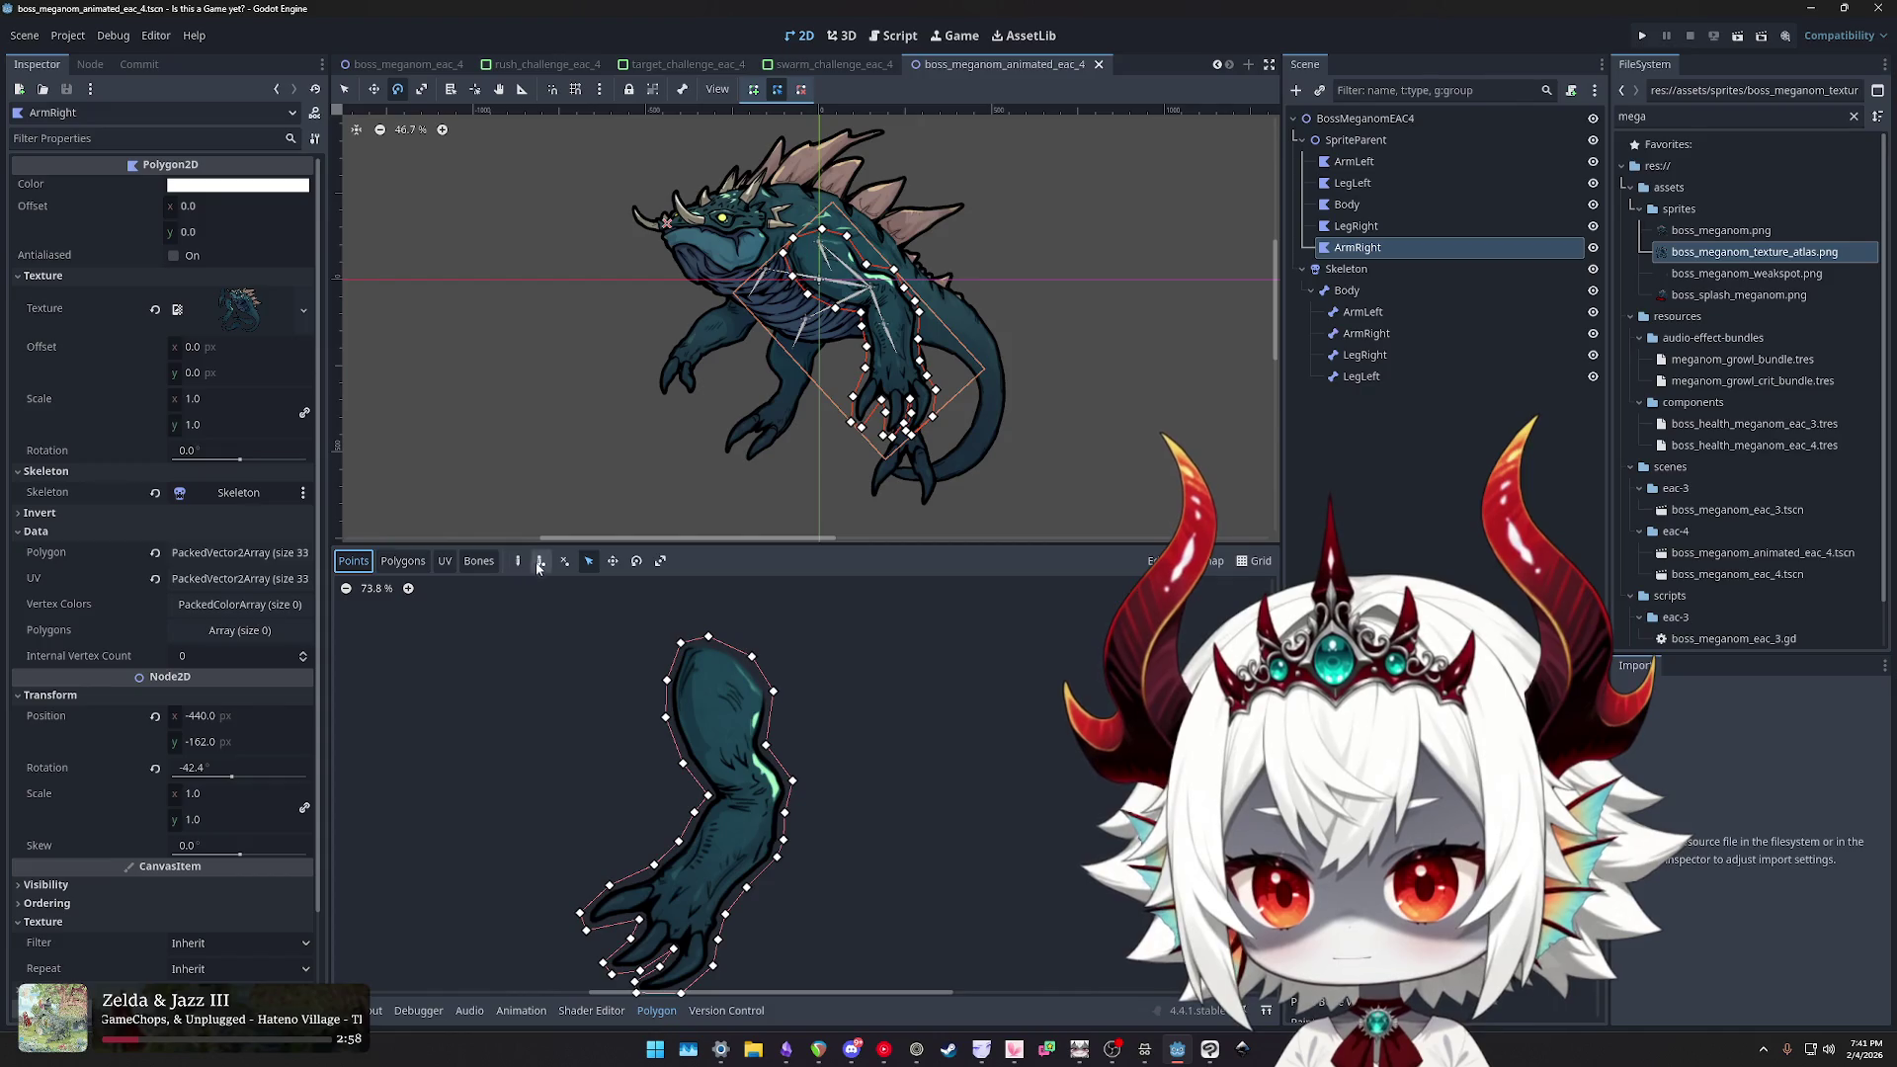
{"action": "scroll", "coordinate": [604, 730], "scroll_direction": "up", "scroll_amount": 4}
{"action": "mouse_move", "coordinate": [769, 632]}
{"action": "left_mouse_down"}
{"action": "mouse_move", "coordinate": [755, 745]}
{"action": "mouse_move", "coordinate": [793, 652]}
{"action": "left_mouse_up"}
{"action": "left_click", "coordinate": [753, 657]}
- Reset zoom to 100% and add internal vertices down the arm and inside the hand
{"action": "scroll", "coordinate": [789, 660], "scroll_direction": "up", "scroll_amount": 1}
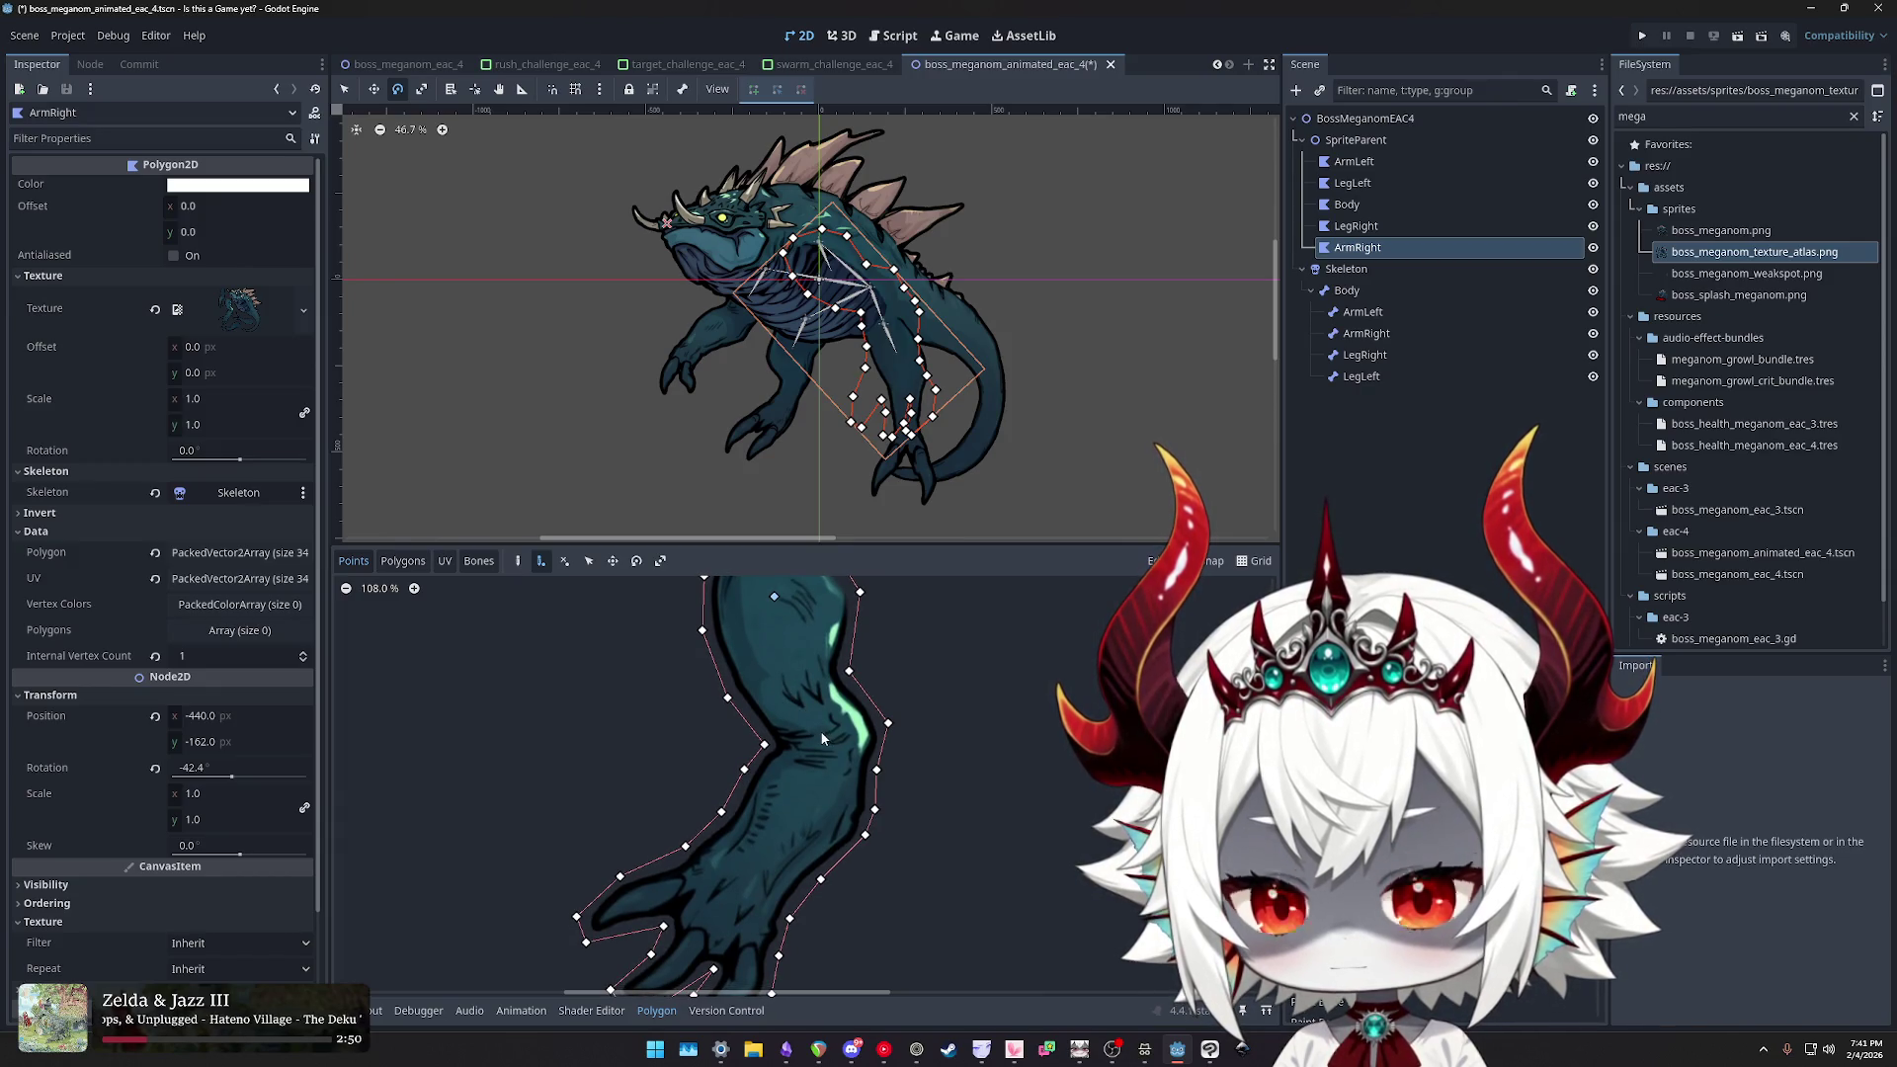
{"action": "scroll", "coordinate": [807, 721], "scroll_direction": "up", "scroll_amount": 5}
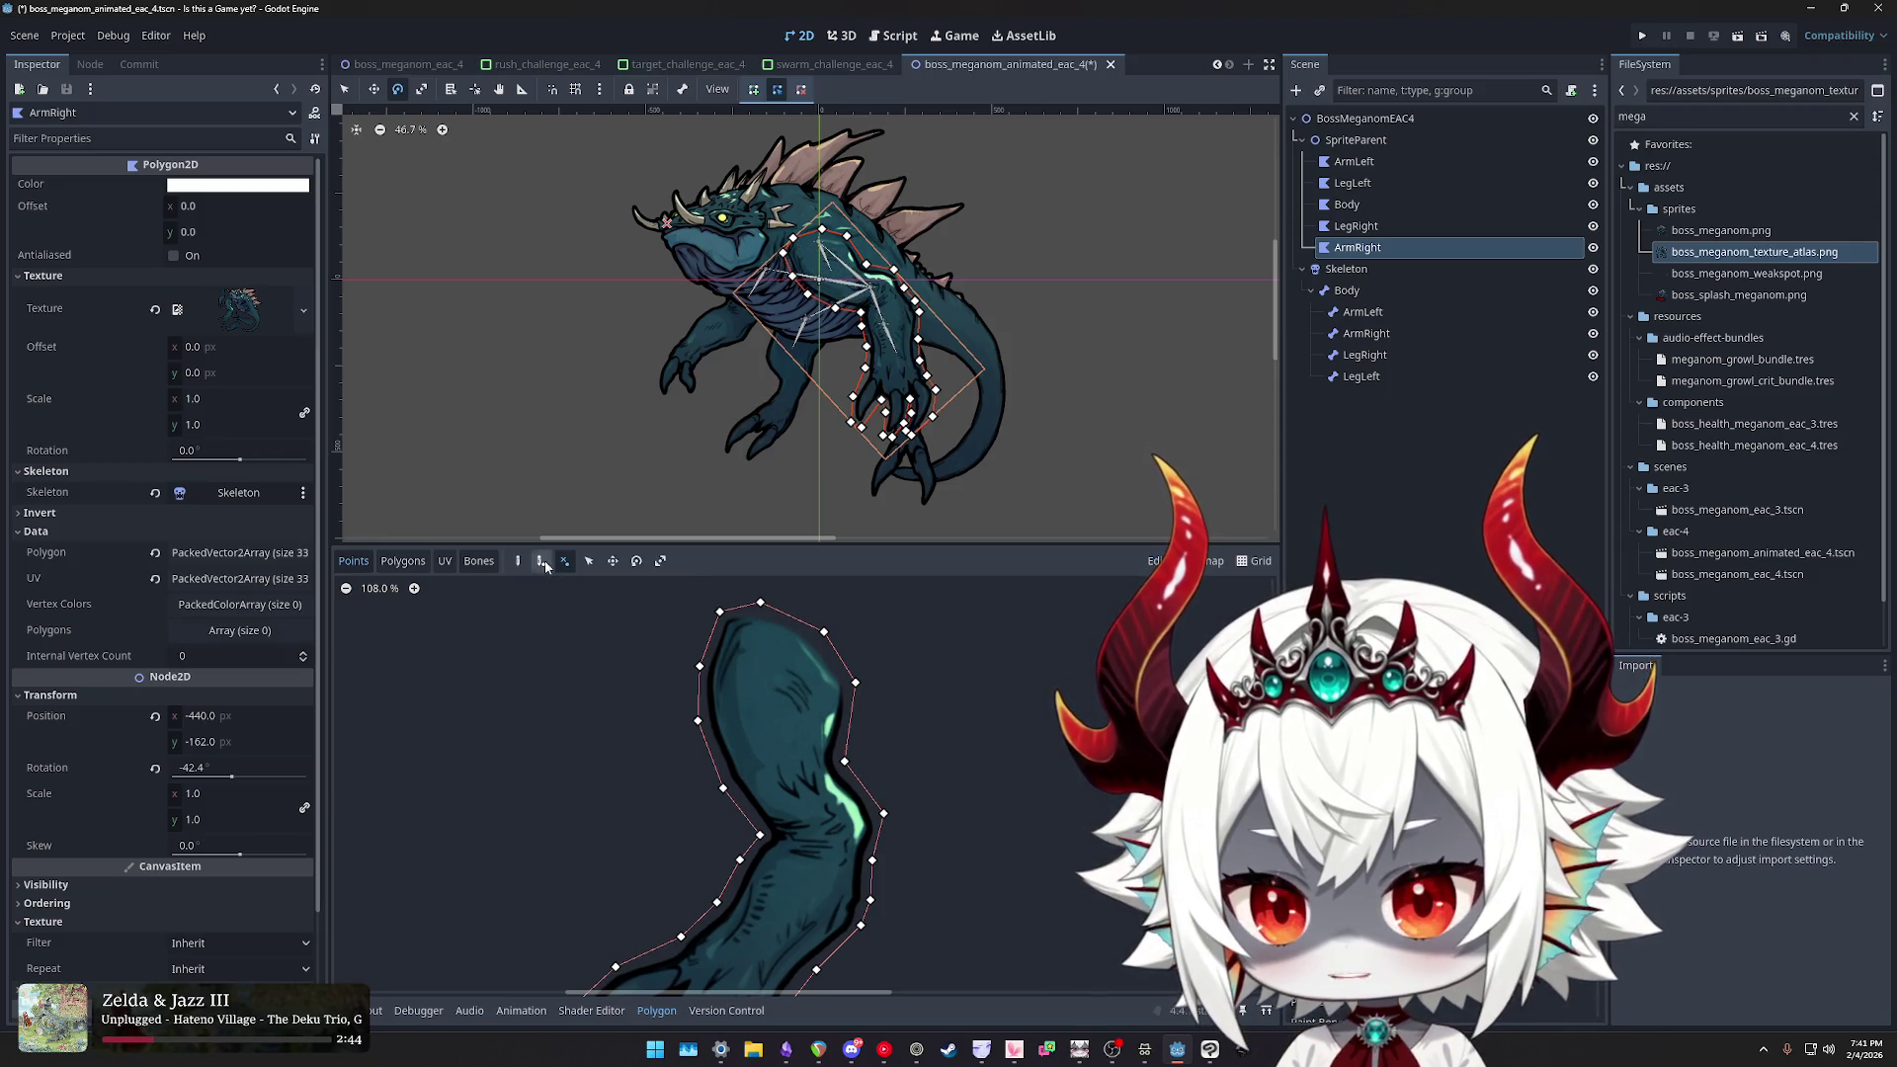
{"action": "key", "text": "ctrl+minus"}
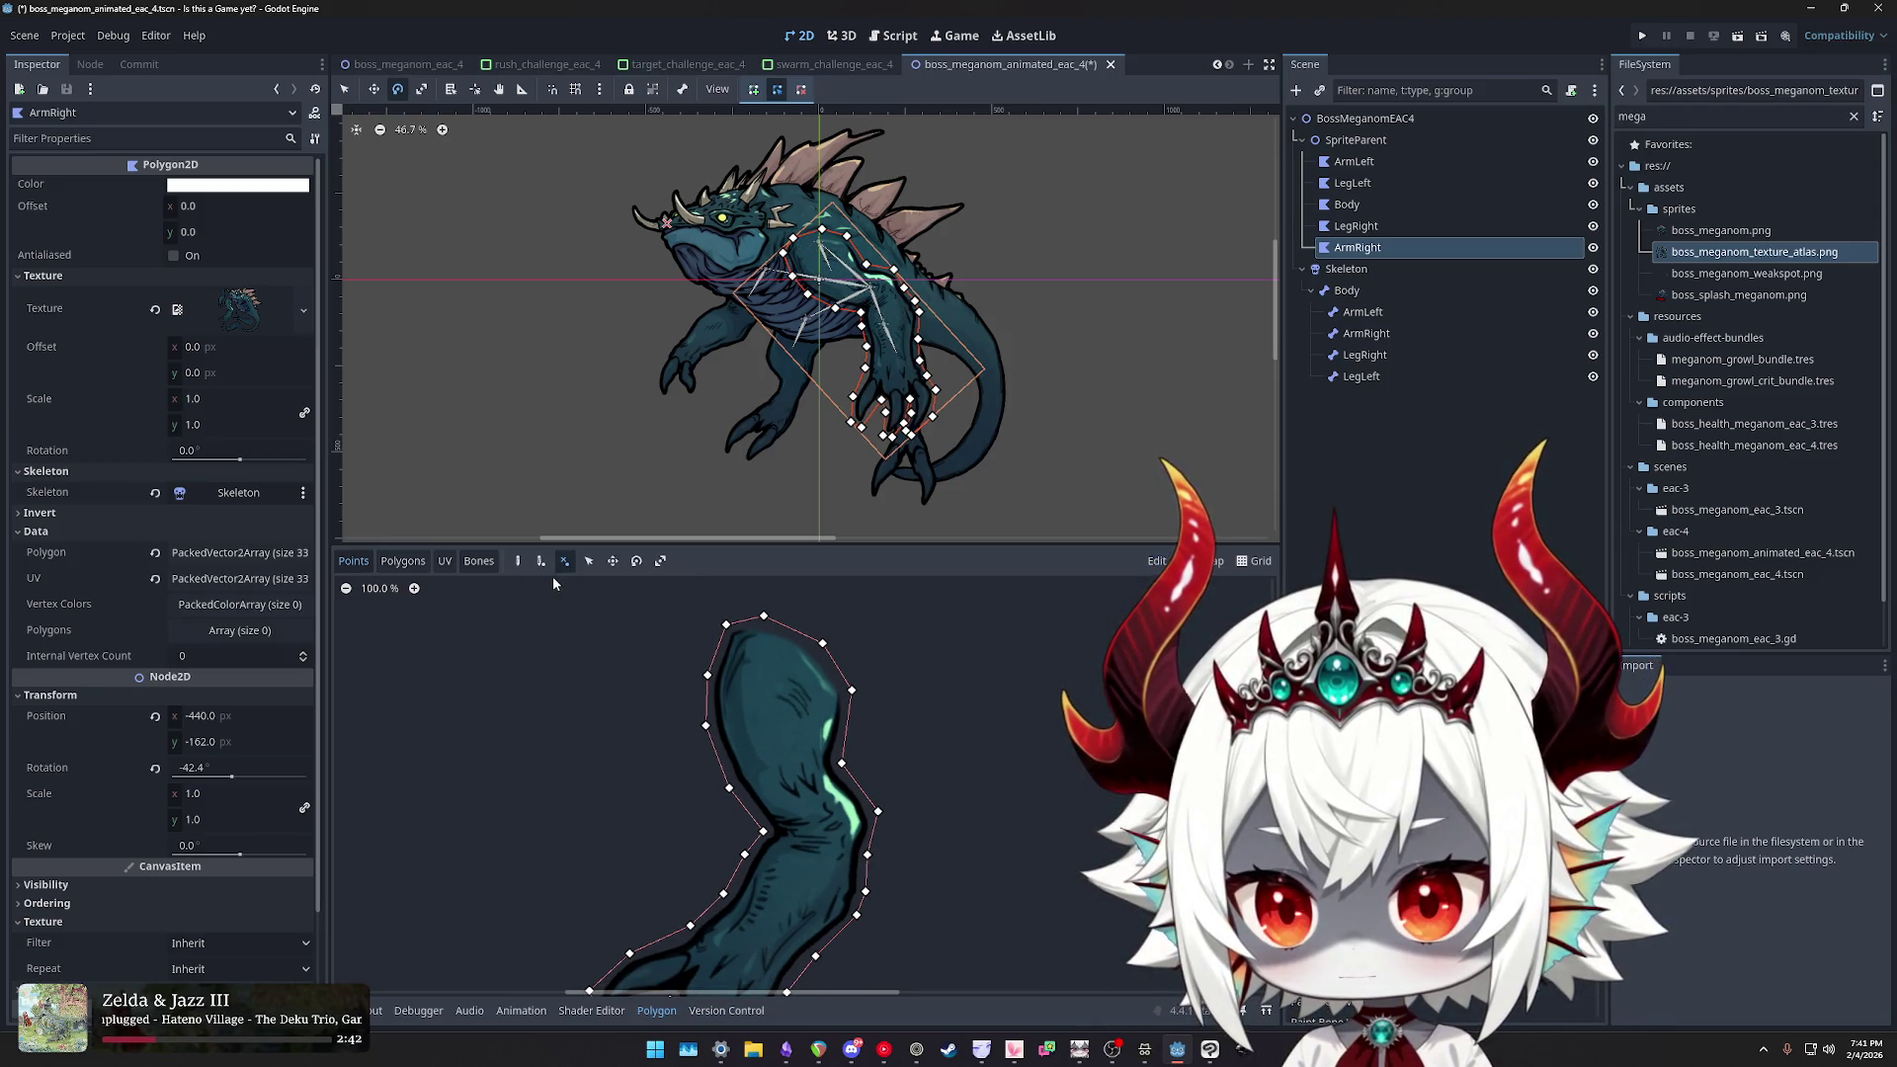
{"action": "left_click", "coordinate": [776, 689]}
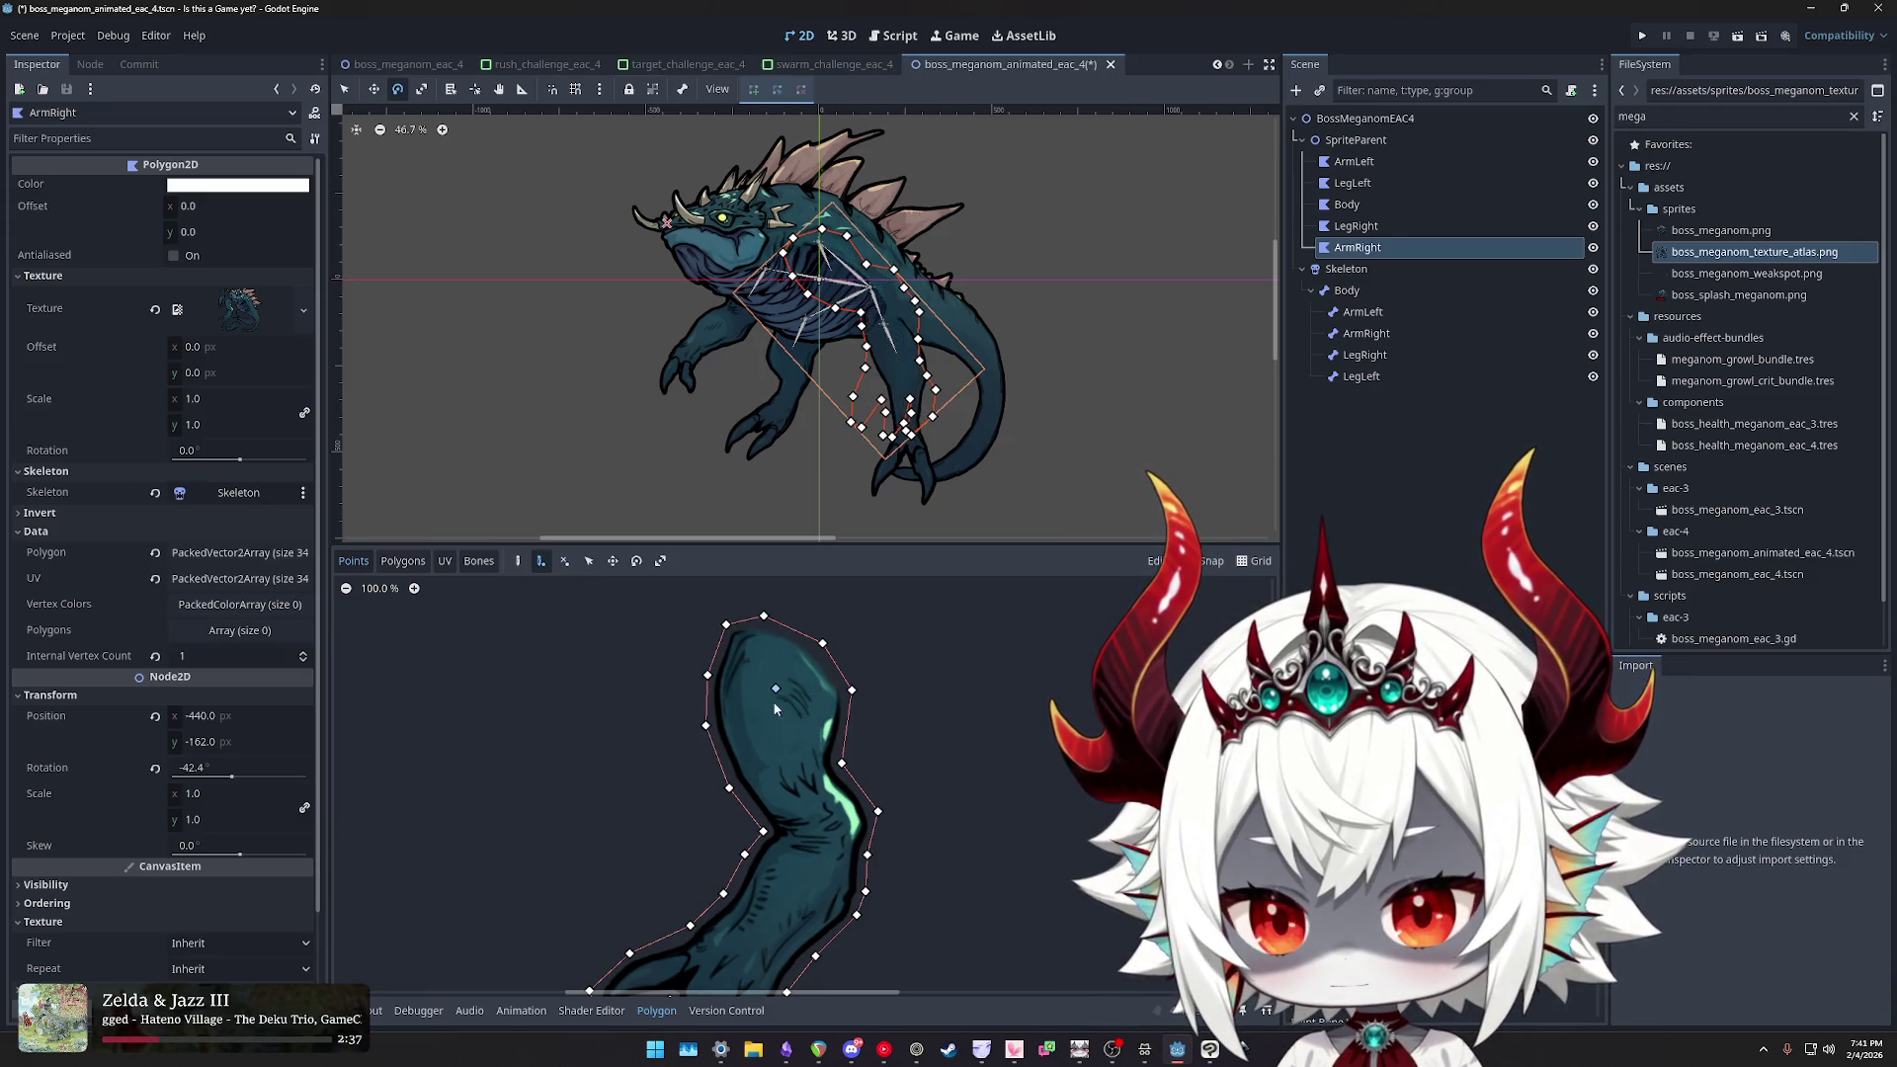
{"action": "left_click", "coordinate": [781, 753]}
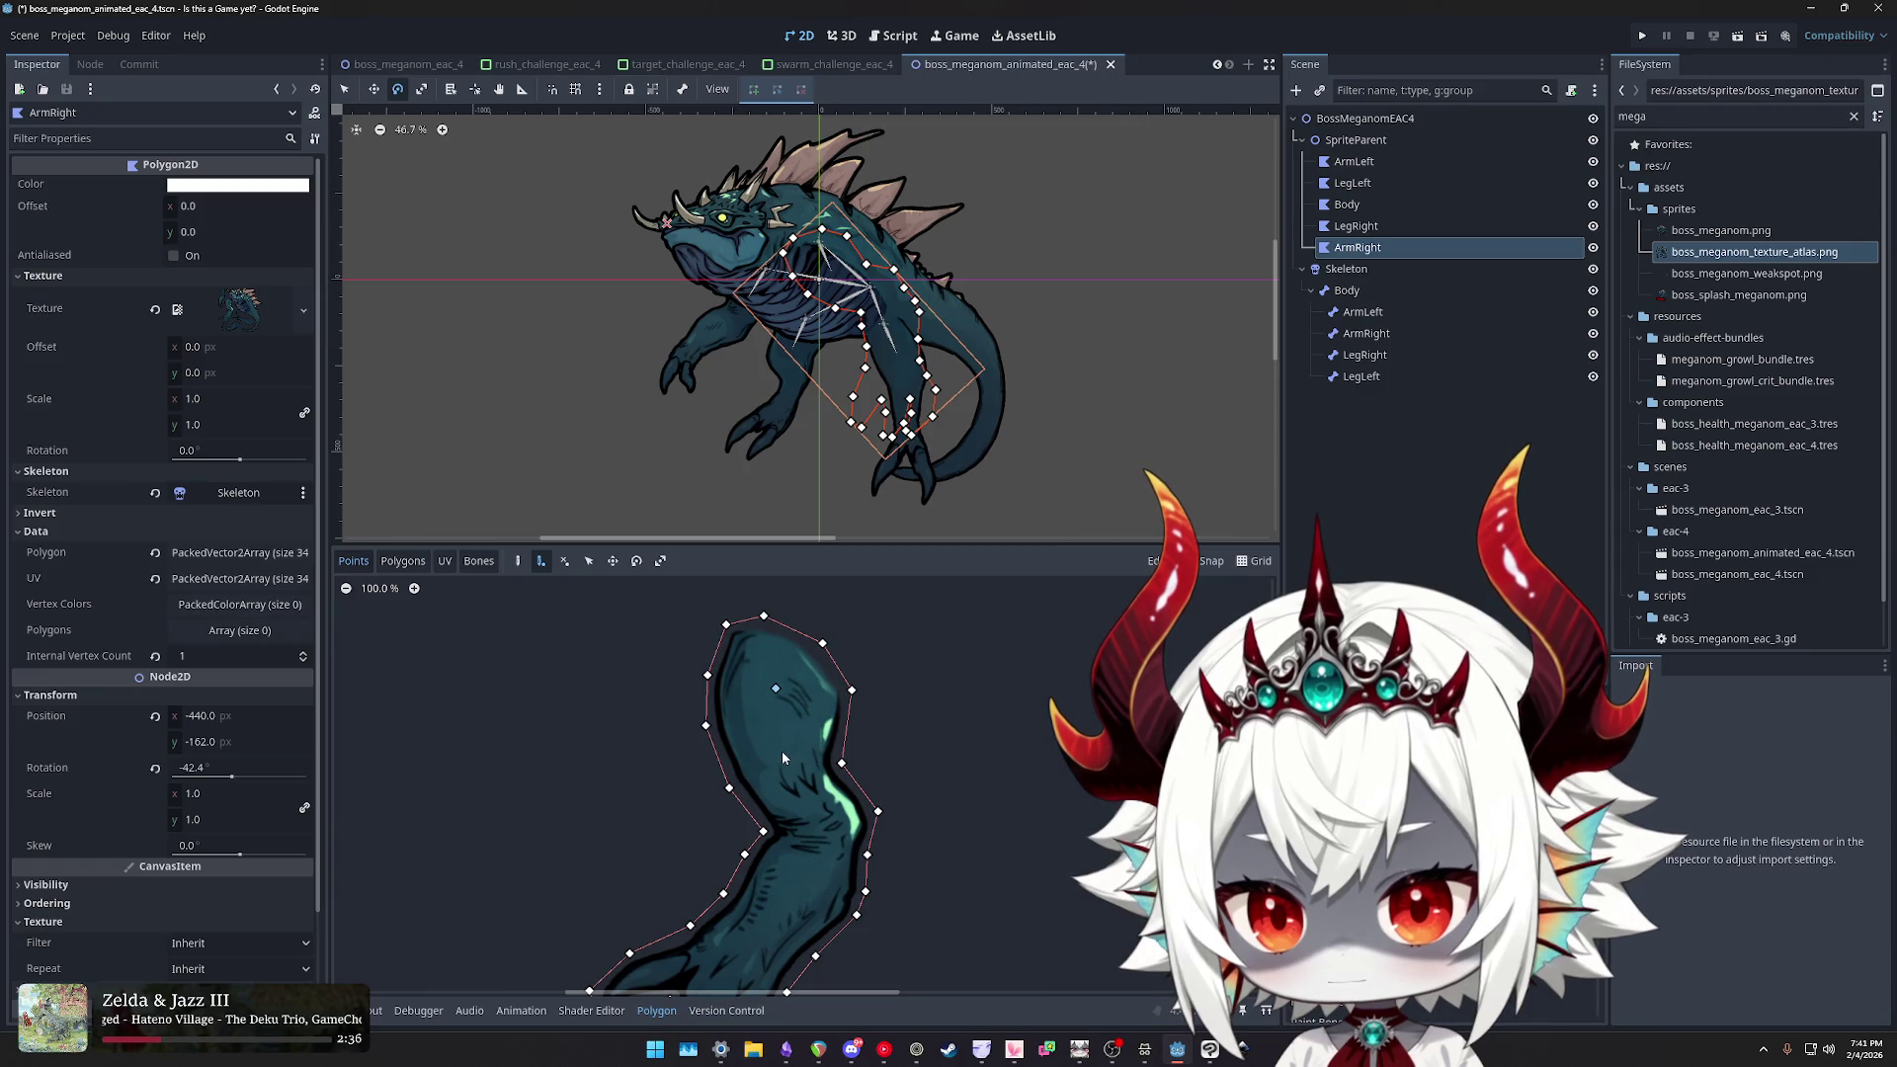
{"action": "left_click", "coordinate": [807, 802]}
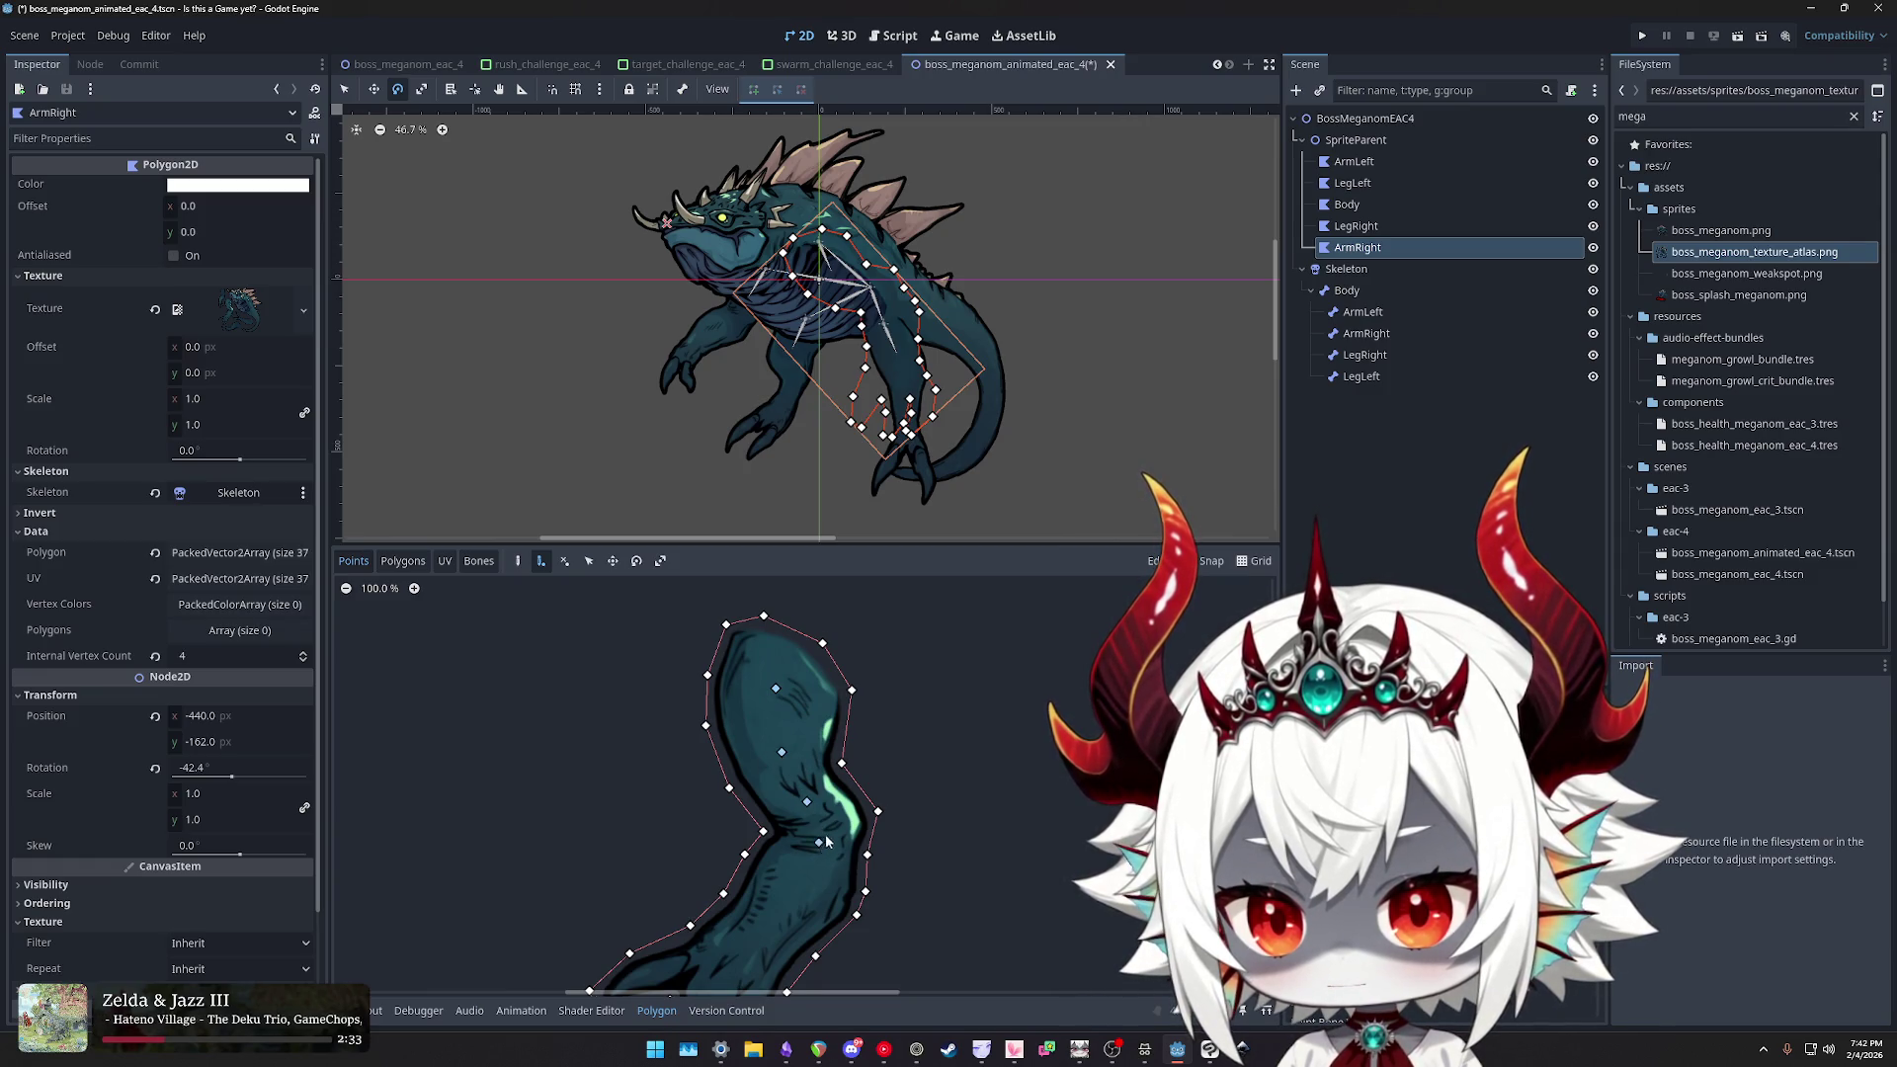
{"action": "left_click_drag", "start_coordinate": [826, 841], "coordinate": [881, 622]}
{"action": "left_click", "coordinate": [841, 684]}
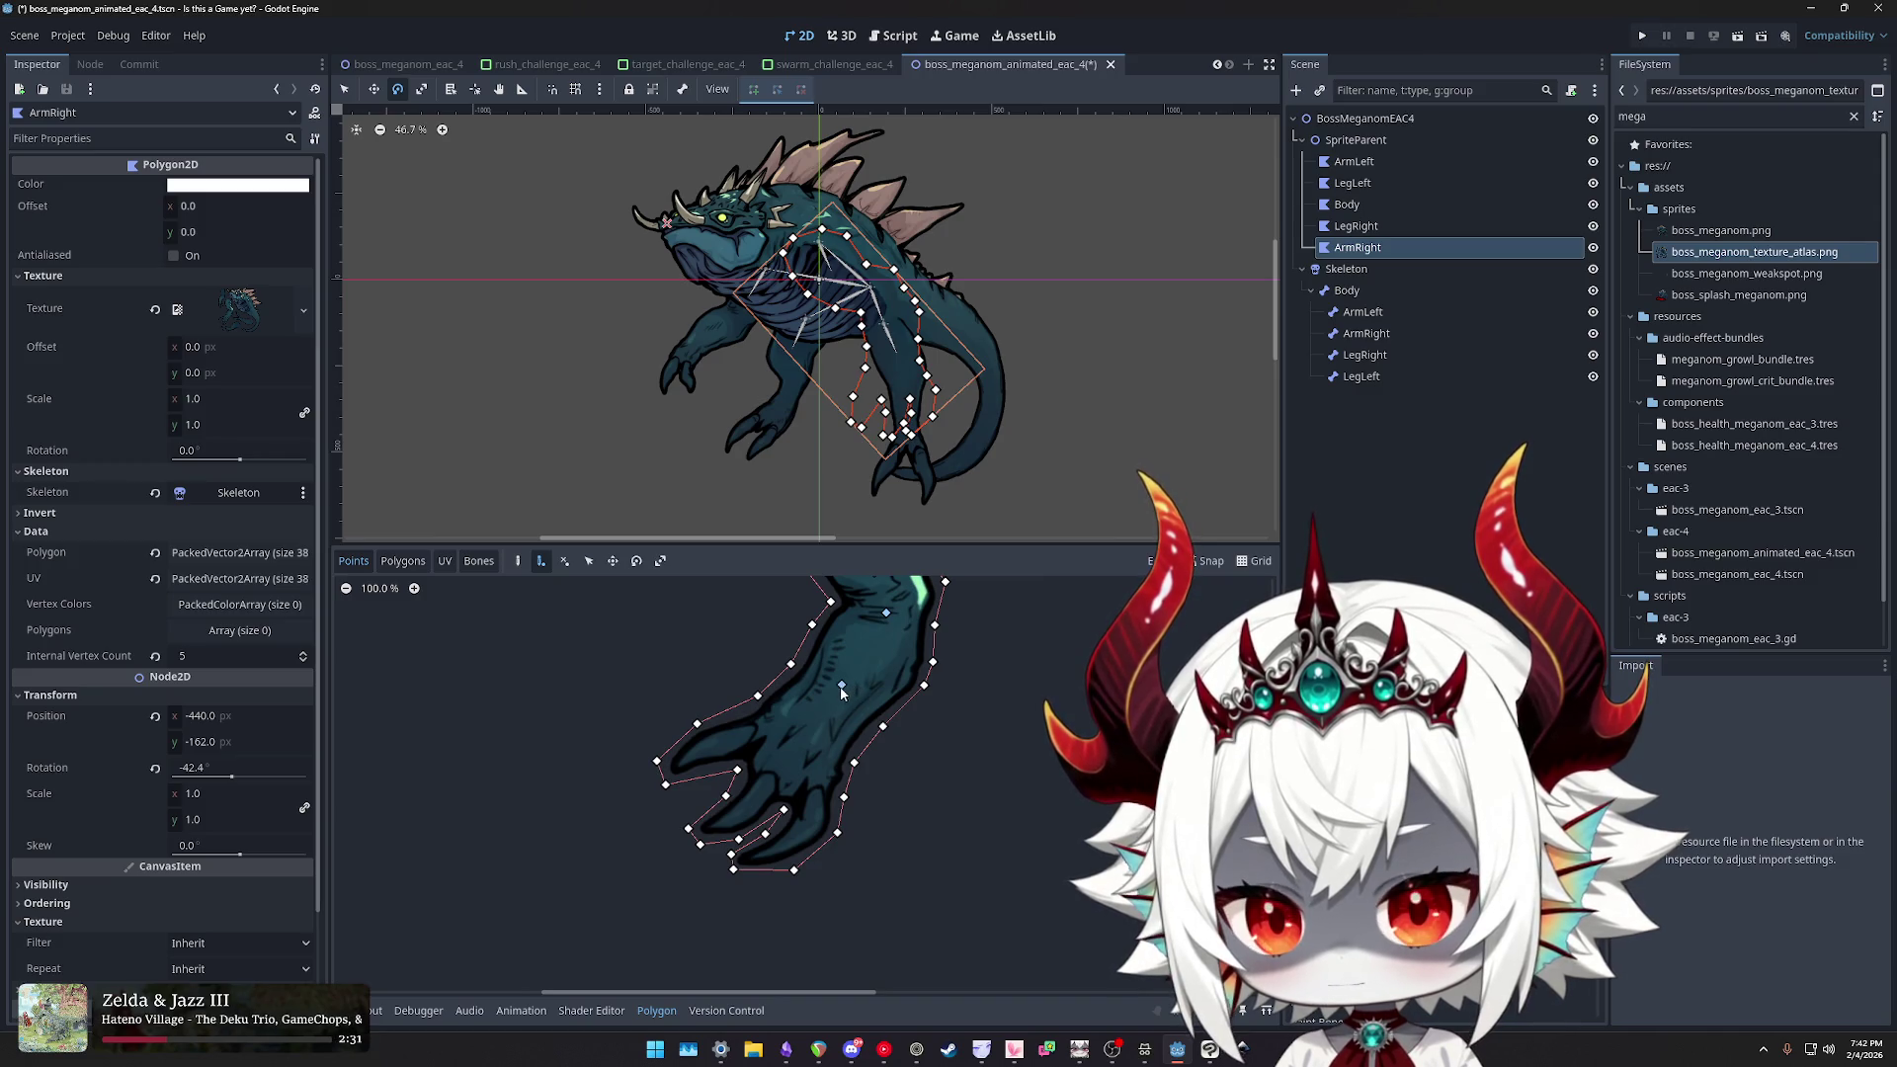
- Bring the 2D skeletons docs back up and scroll down
{"action": "scroll", "coordinate": [826, 770], "scroll_direction": "up", "scroll_amount": 3}
{"action": "scroll", "coordinate": [969, 715], "scroll_direction": "down", "scroll_amount": 3, "text": "ctrl"}
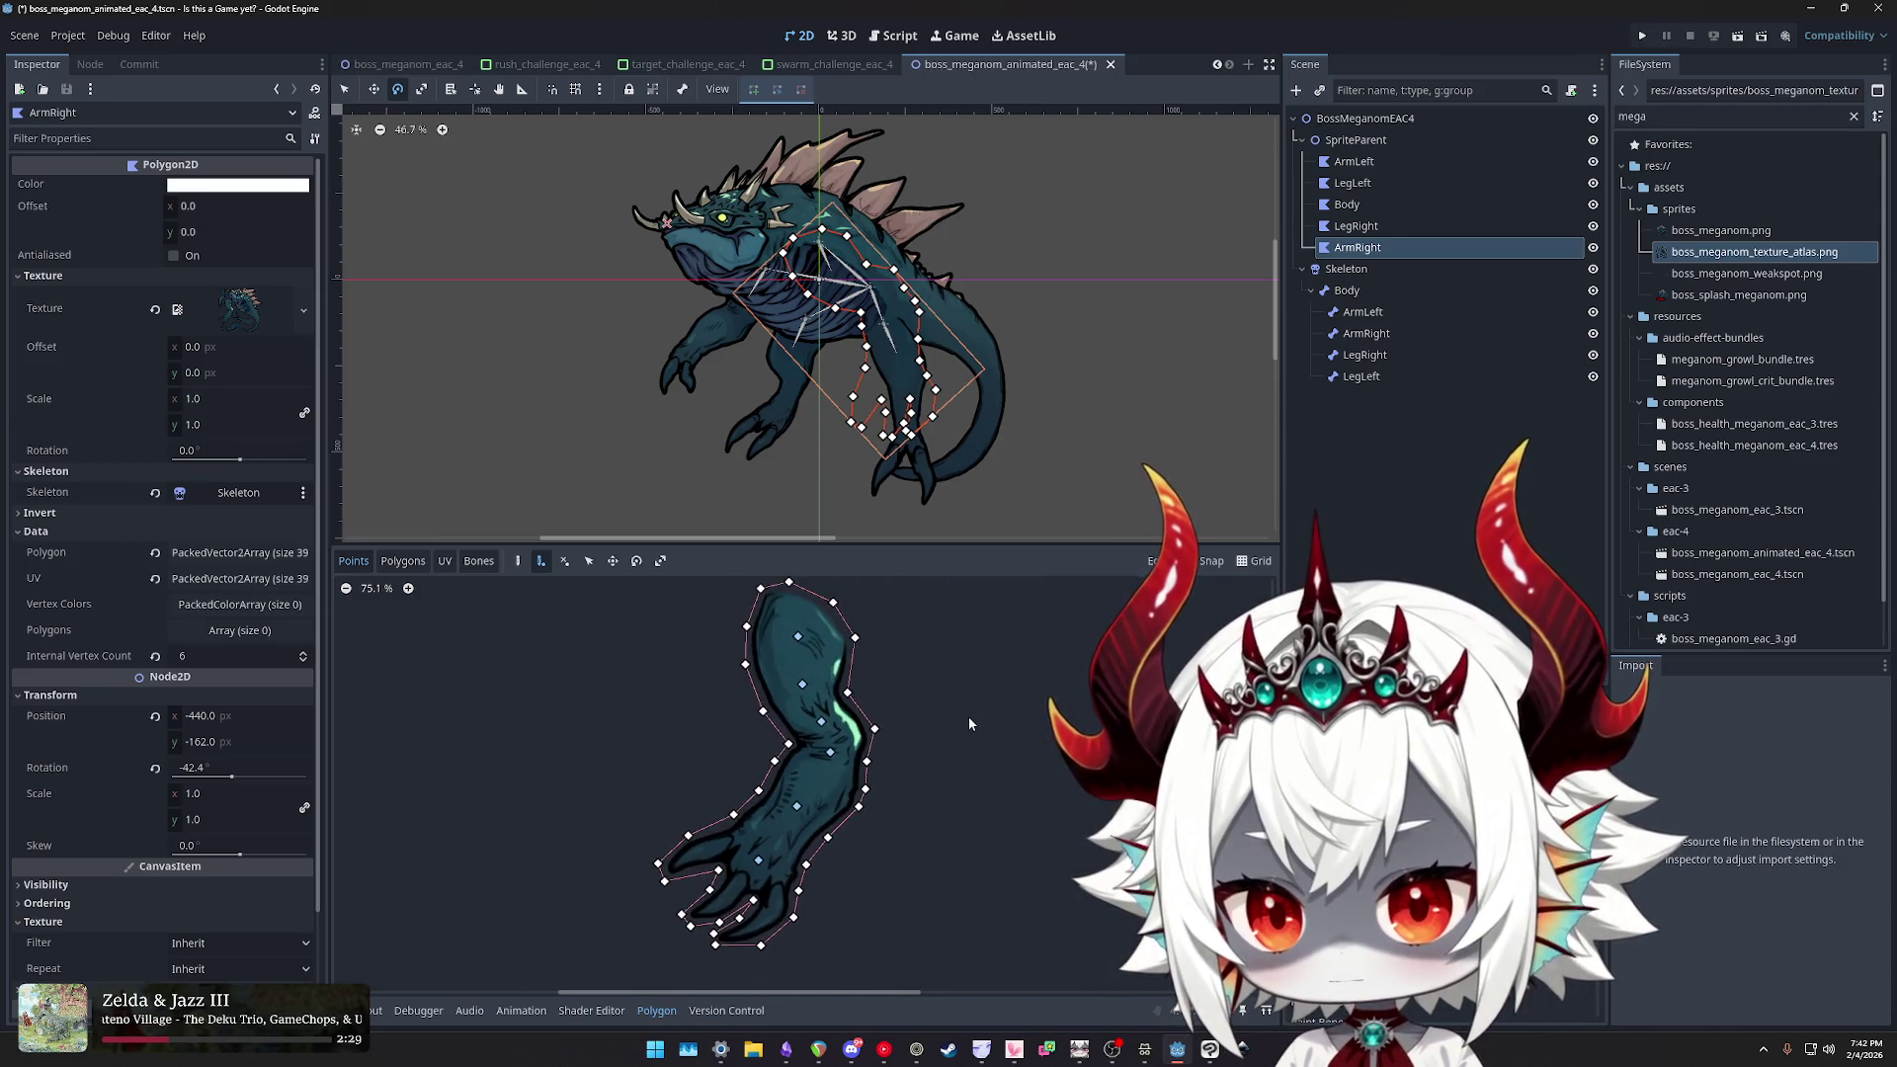
{"action": "left_click", "coordinate": [1146, 1051]}
{"action": "scroll", "coordinate": [845, 129], "scroll_direction": "down", "scroll_amount": 10}
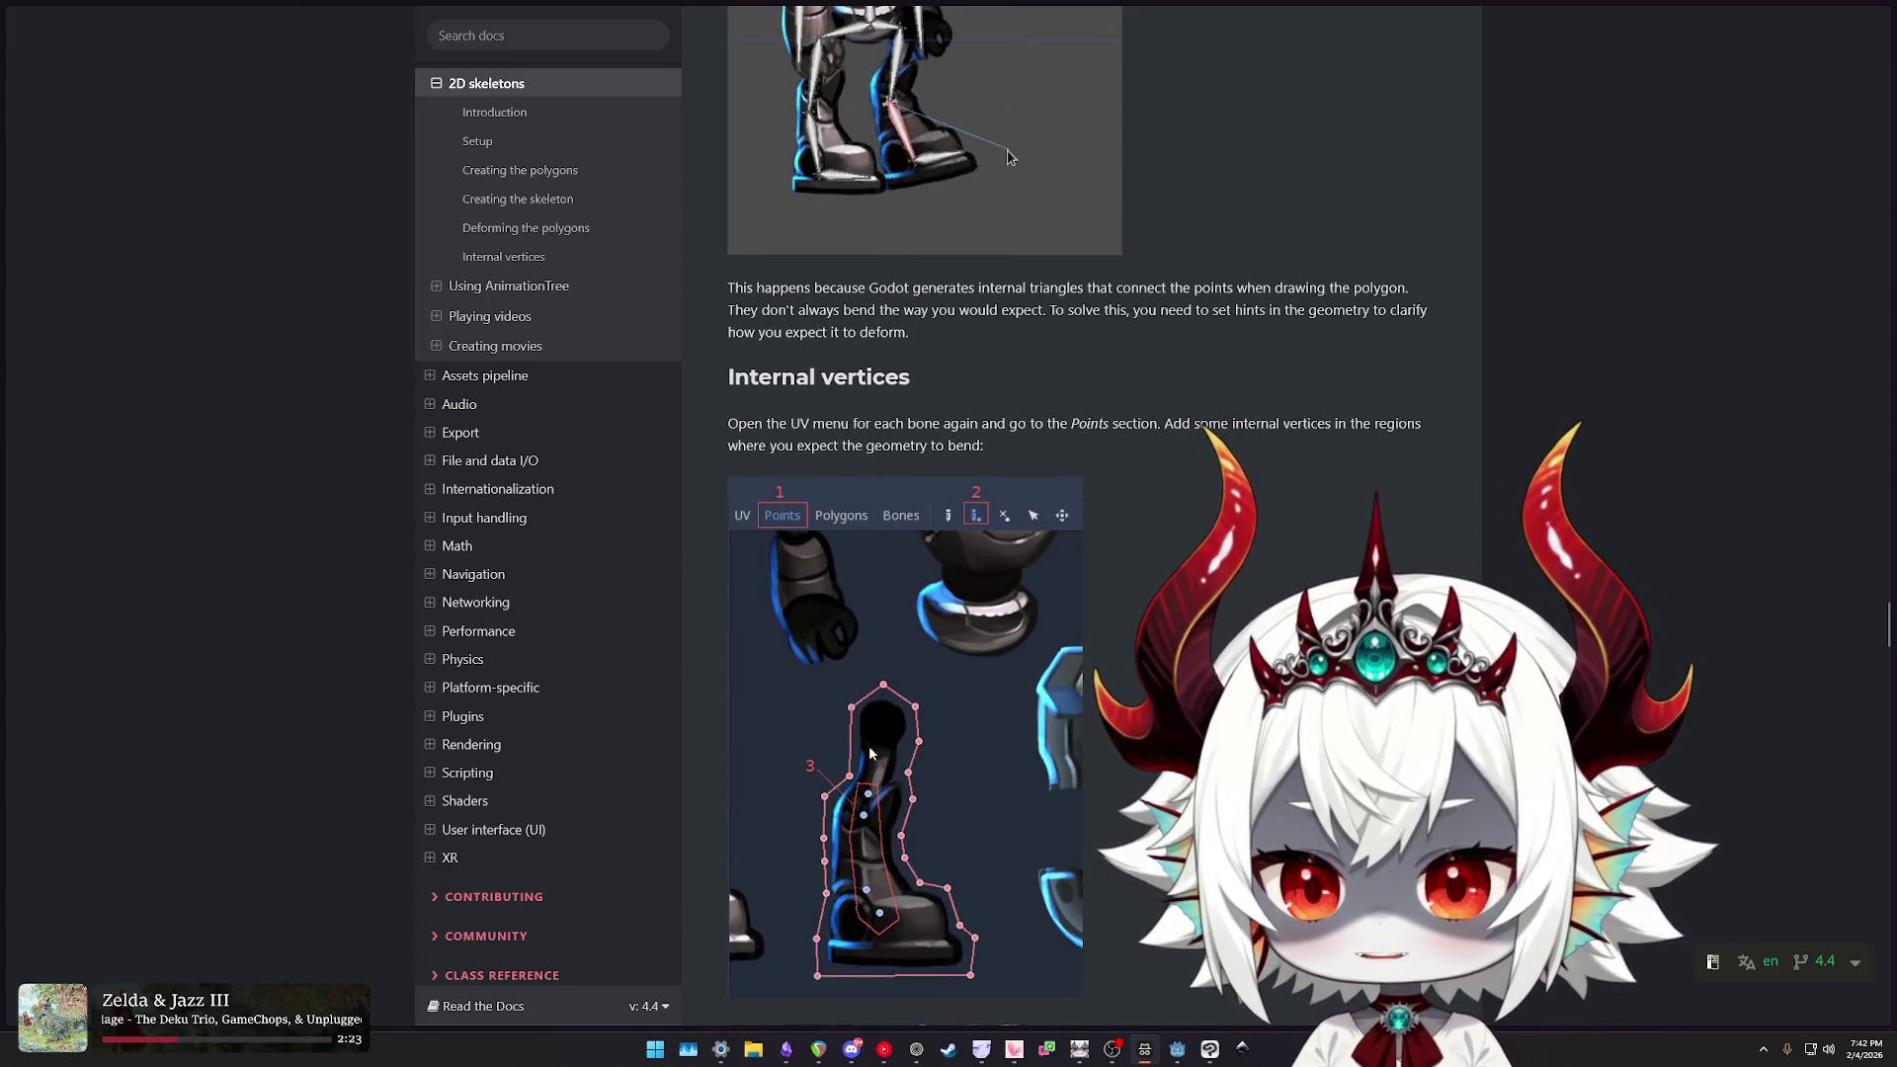
- Highlight the docs' 'go to the Polygon section' step, then put ArmRight's editor in Polygons mode
{"action": "scroll", "coordinate": [869, 745], "scroll_direction": "down", "scroll_amount": 5}
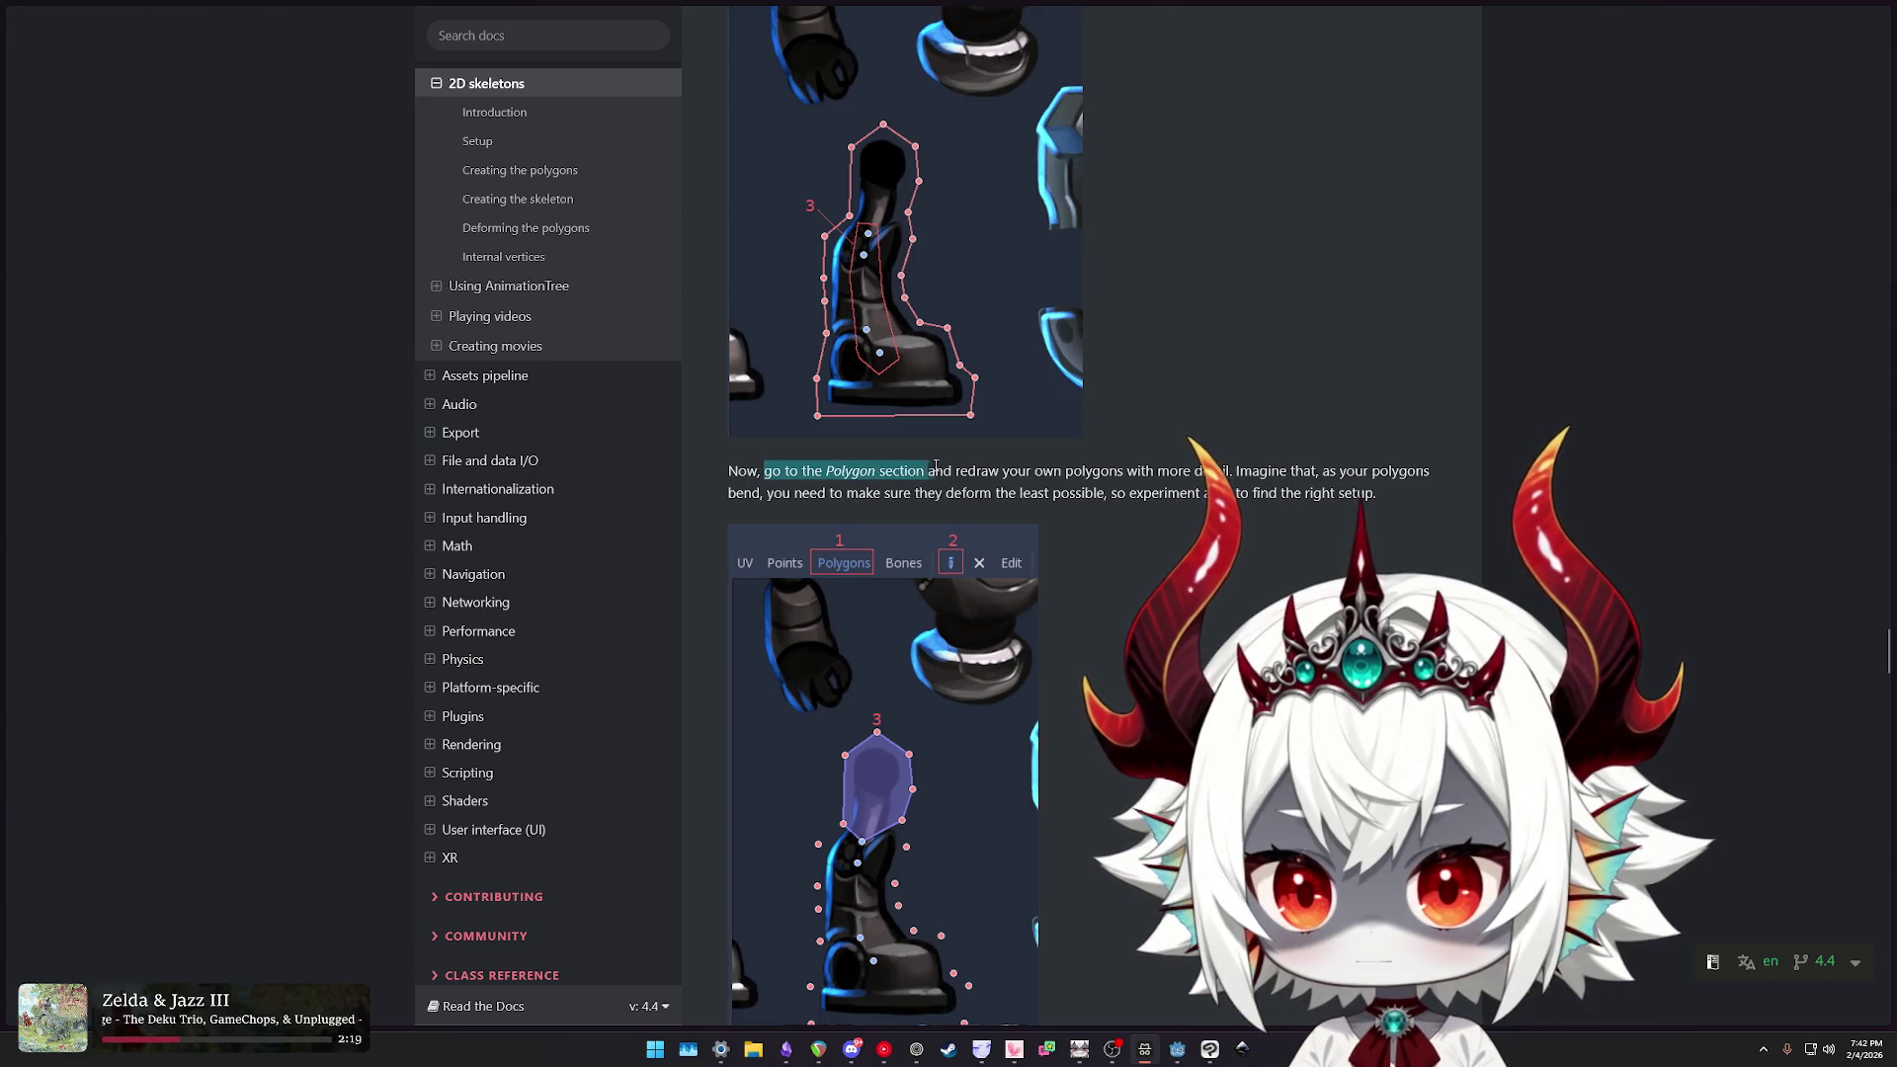
{"action": "left_click_drag", "start_coordinate": [935, 468], "coordinate": [1124, 477]}
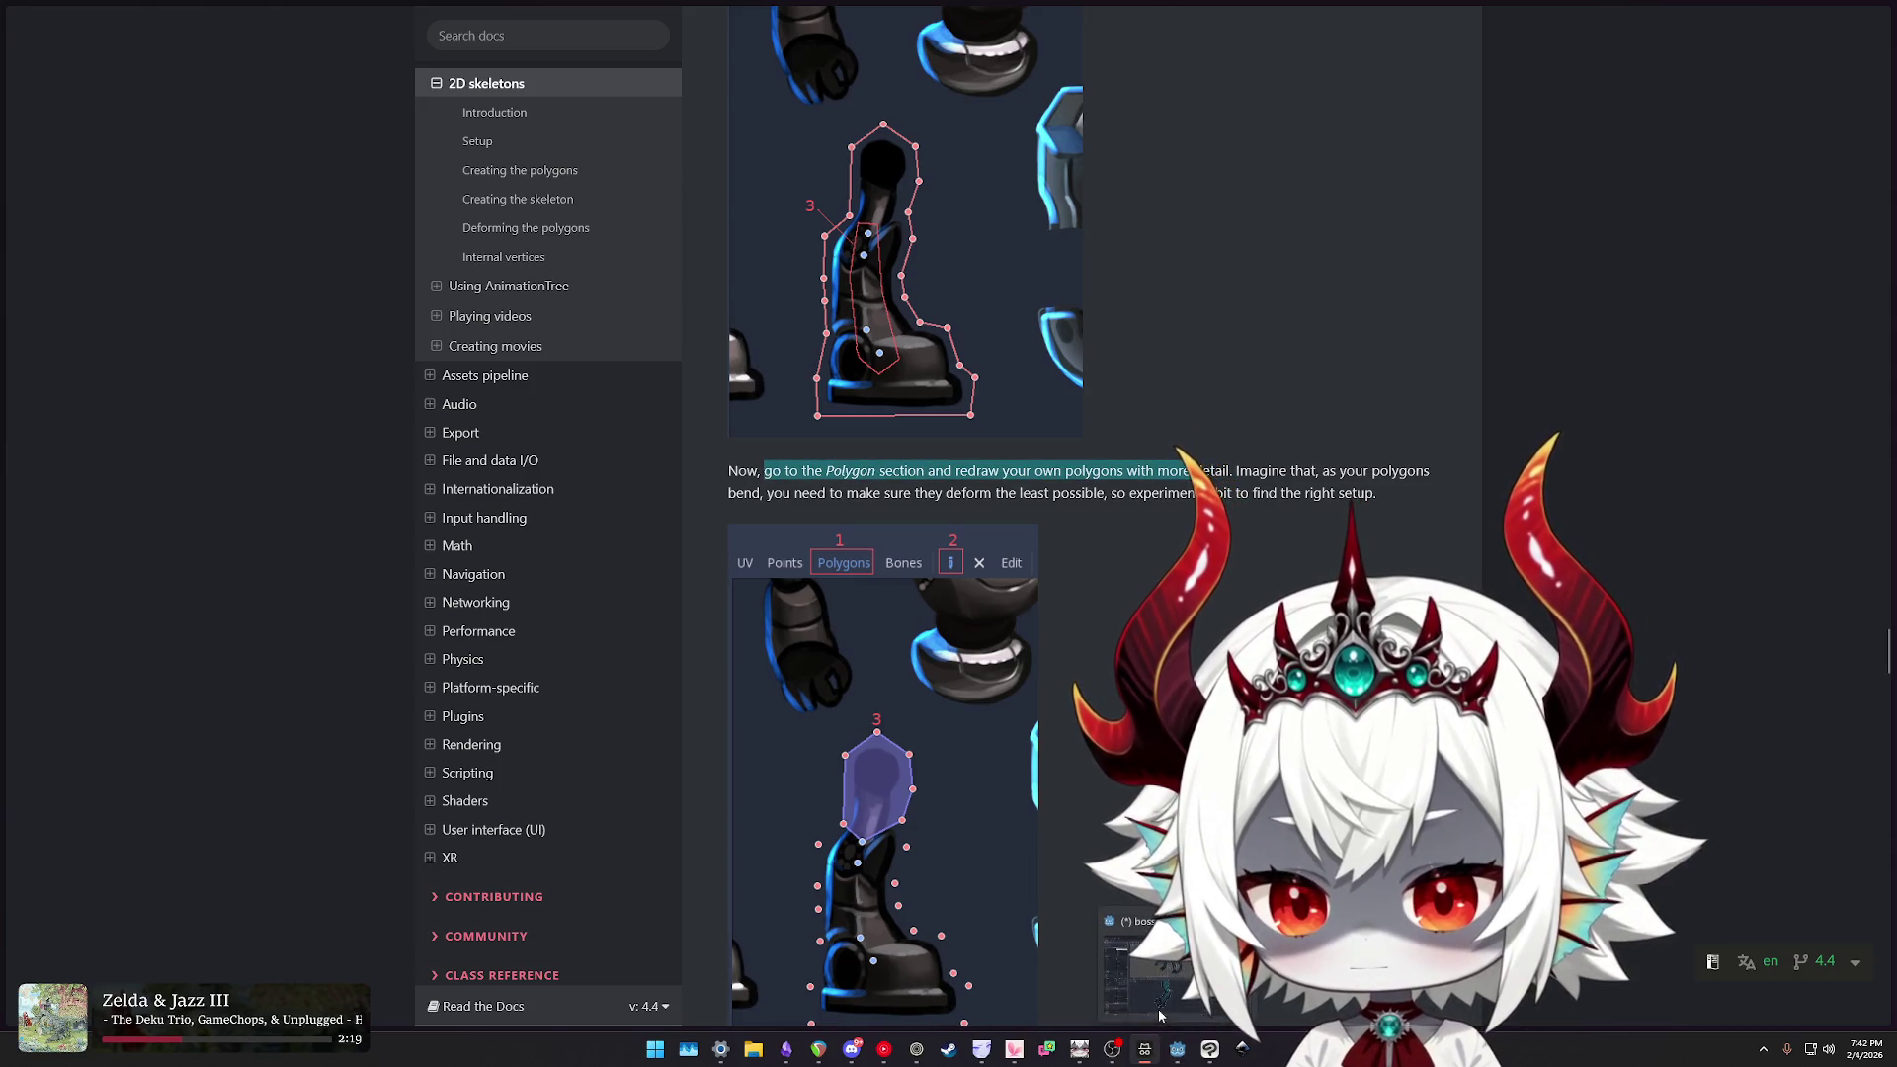
{"action": "key", "text": "alt+Tab"}
{"action": "left_click", "coordinate": [405, 562]}
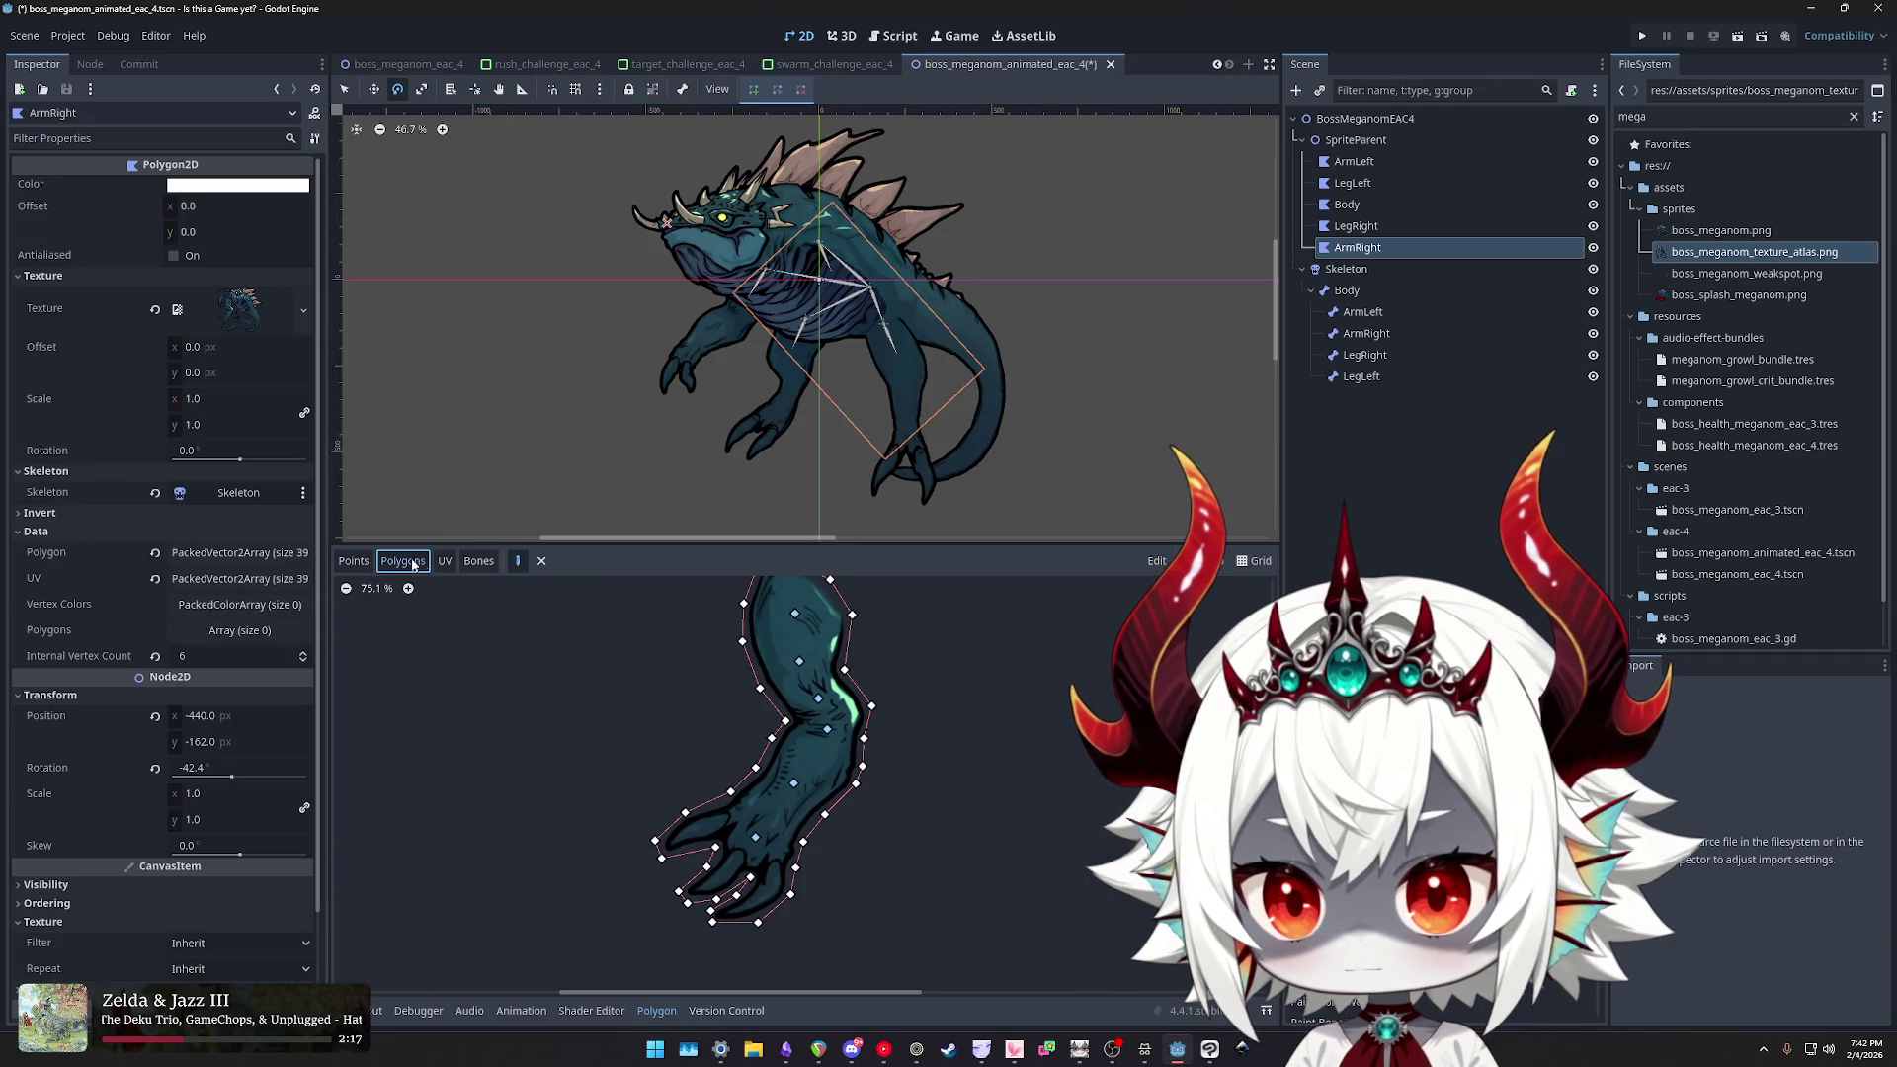
- Begin a polygon at the arm's top vertex, then zoom and pan the editor in on the arm
{"action": "scroll", "coordinate": [801, 616], "scroll_direction": "up", "scroll_amount": 2}
{"action": "left_click", "coordinate": [859, 658]}
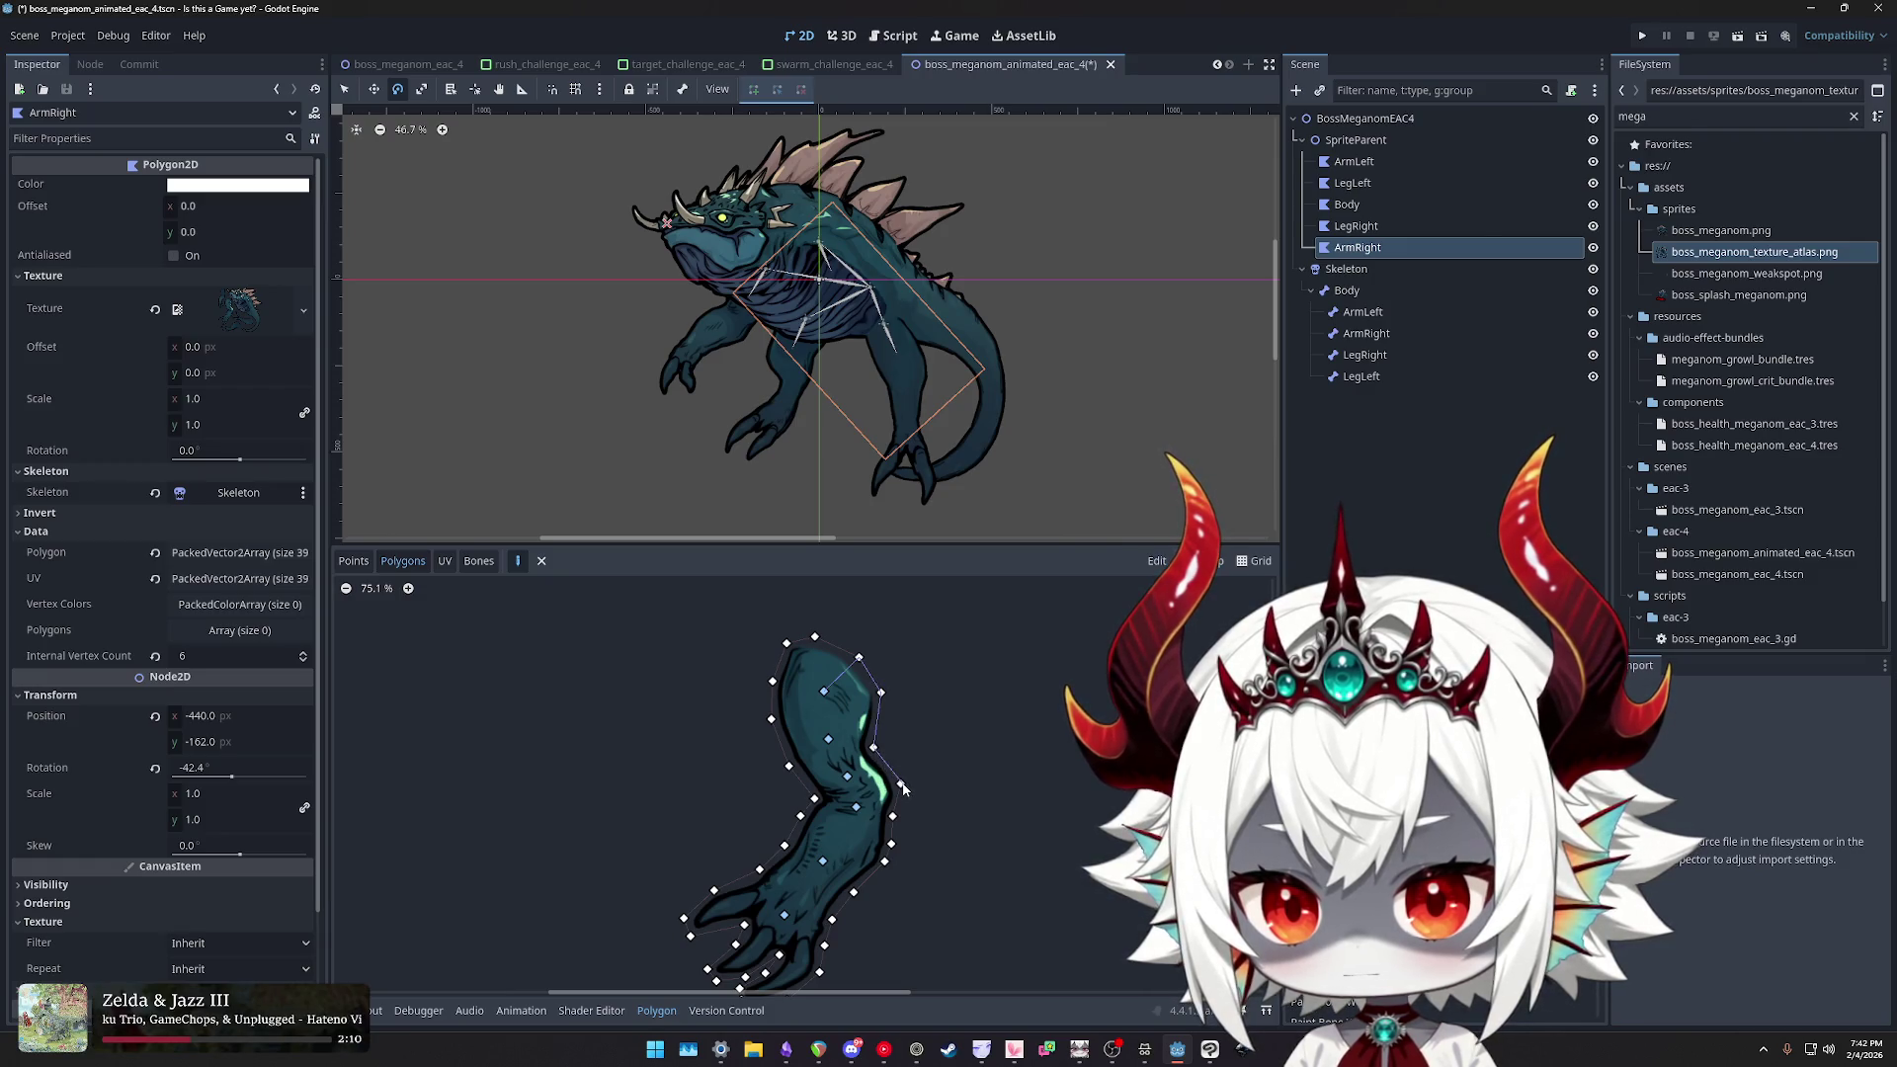
{"action": "left_click_drag", "start_coordinate": [911, 796], "coordinate": [933, 616]}
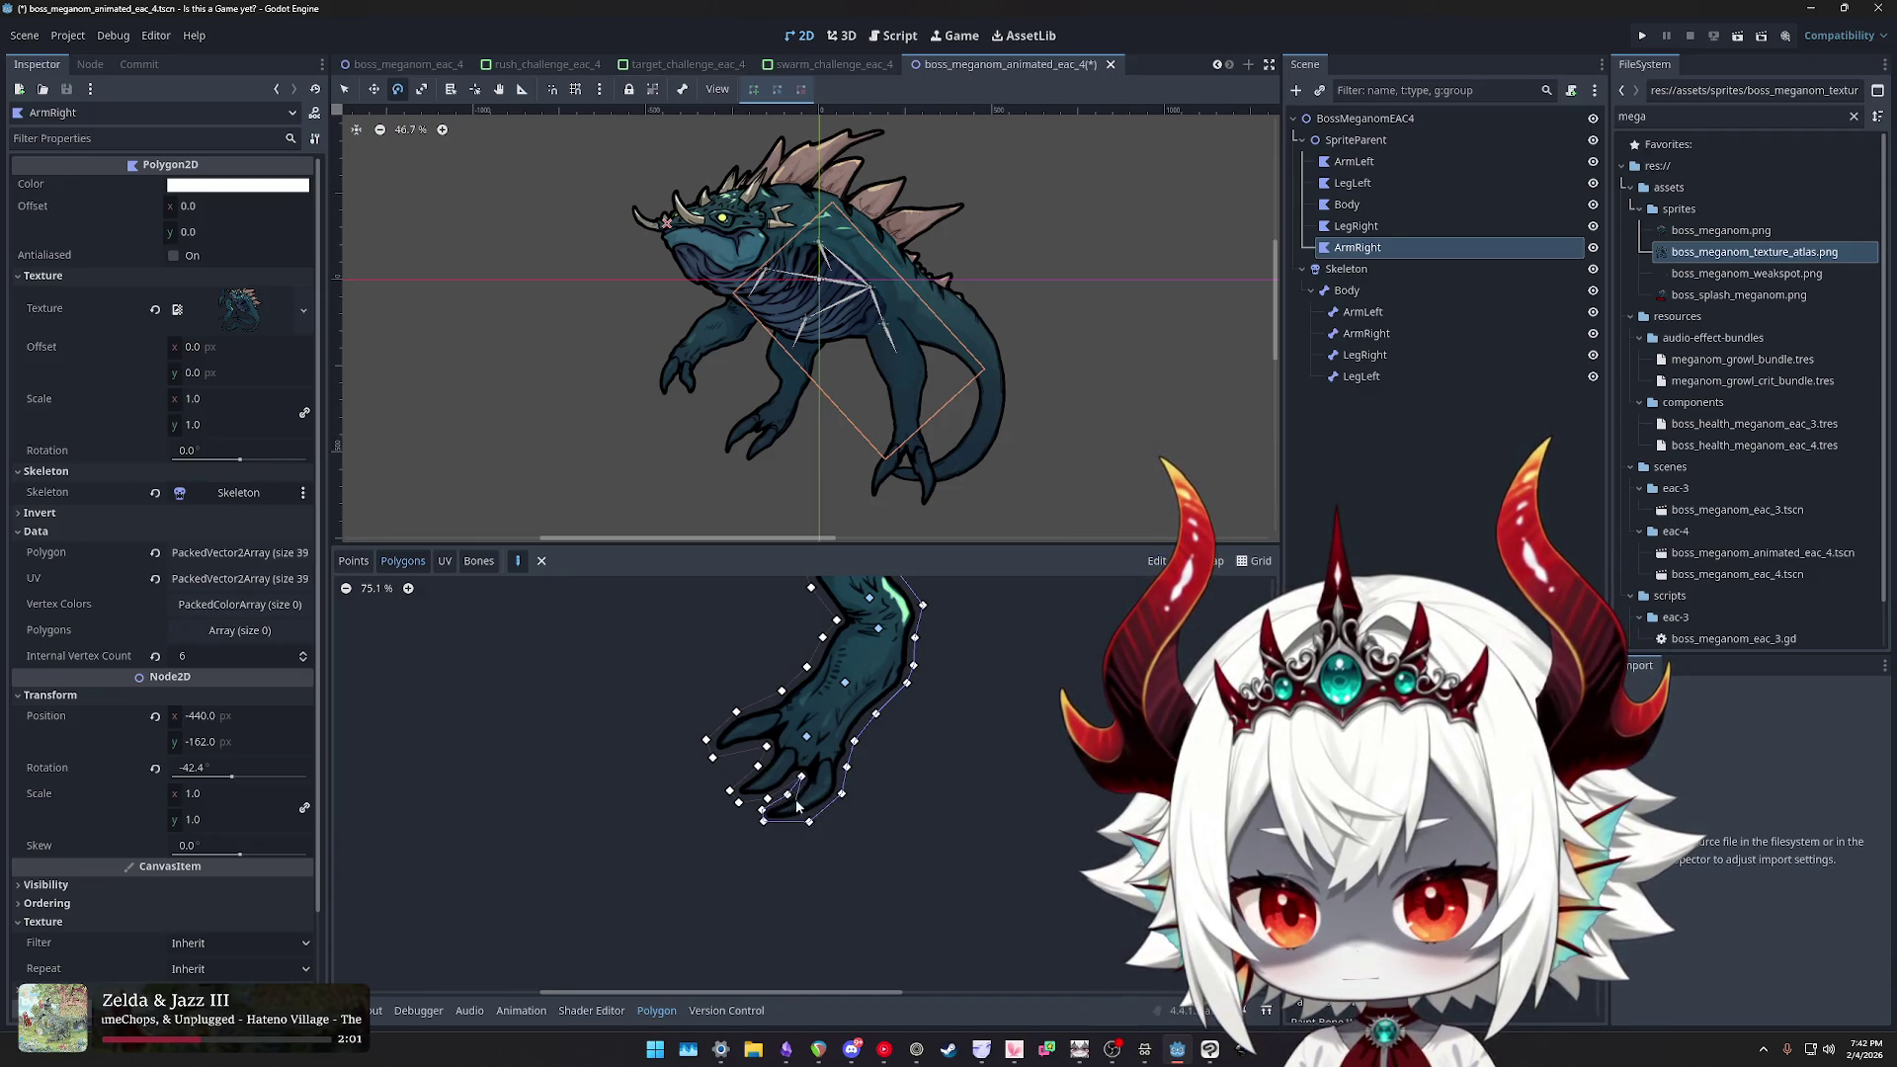
{"action": "scroll", "coordinate": [950, 816], "scroll_direction": "up", "scroll_amount": 3}
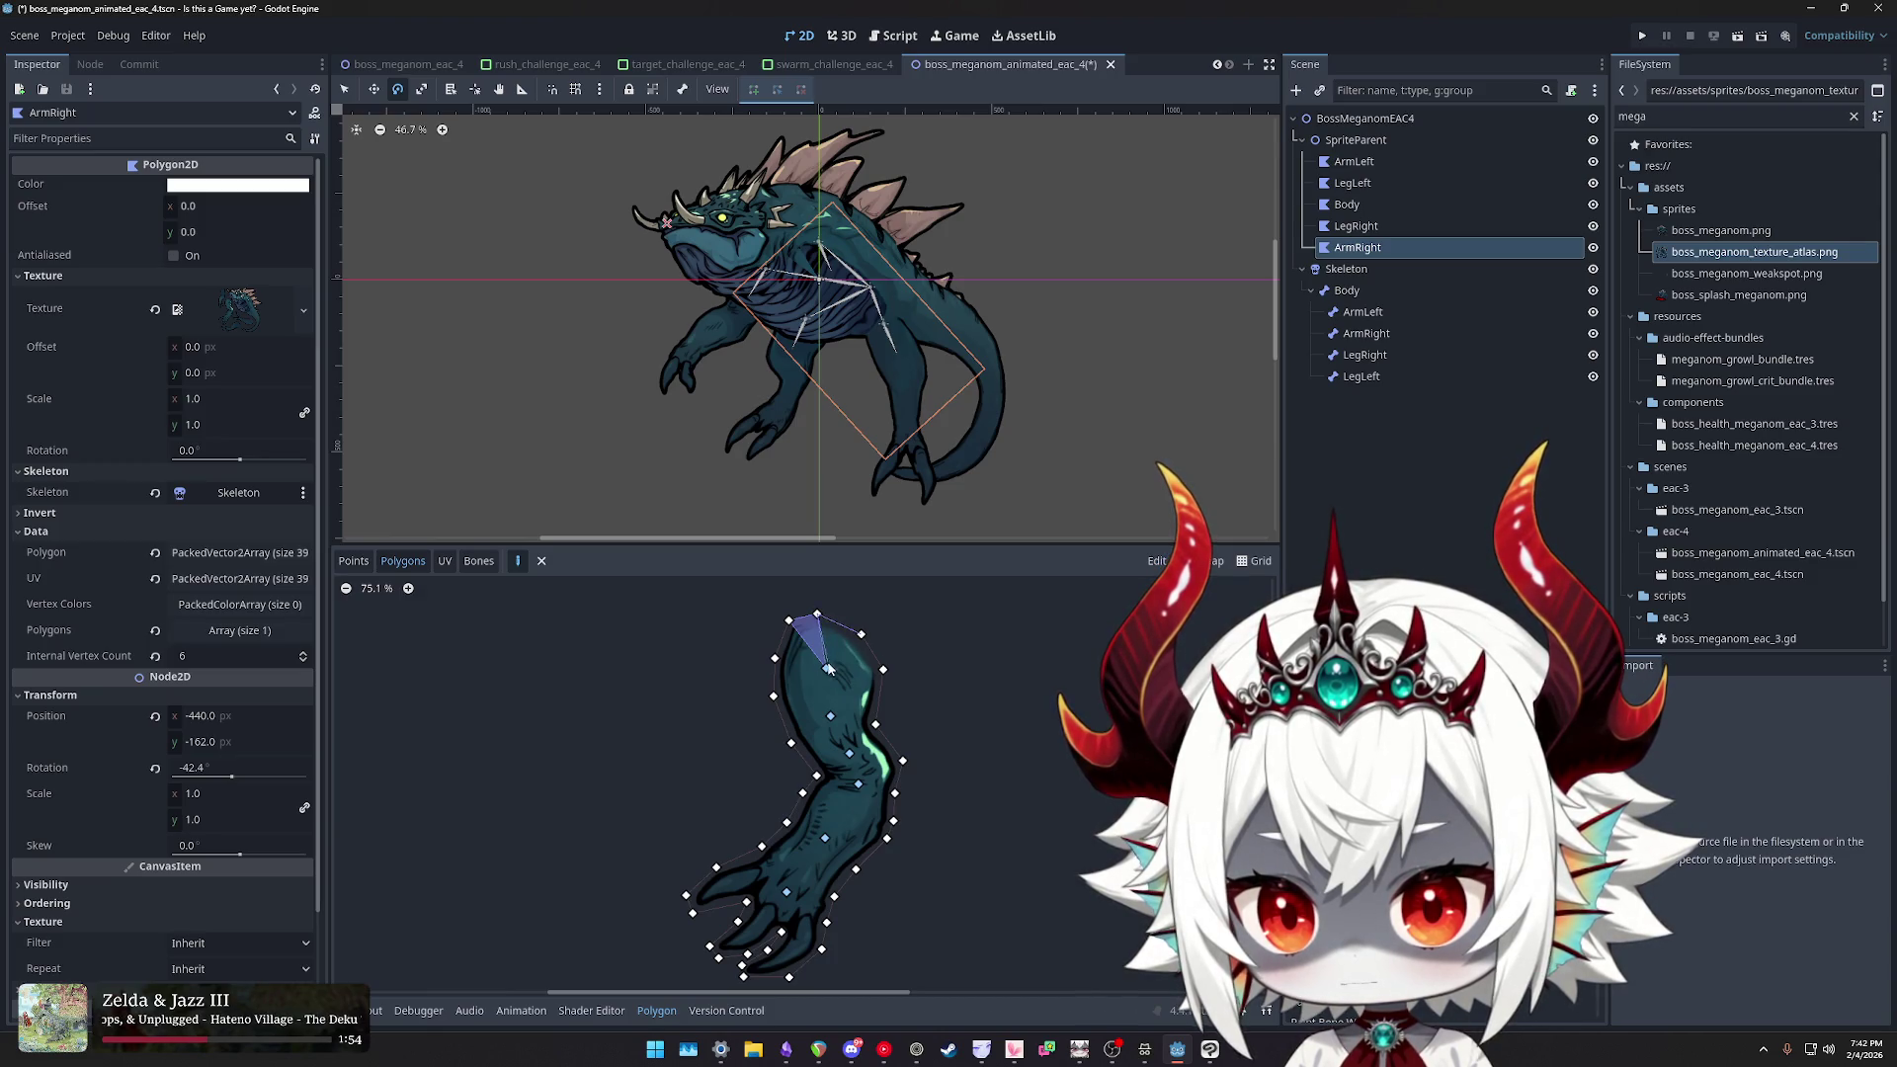
{"action": "scroll", "coordinate": [948, 690], "scroll_direction": "up", "scroll_amount": 2}
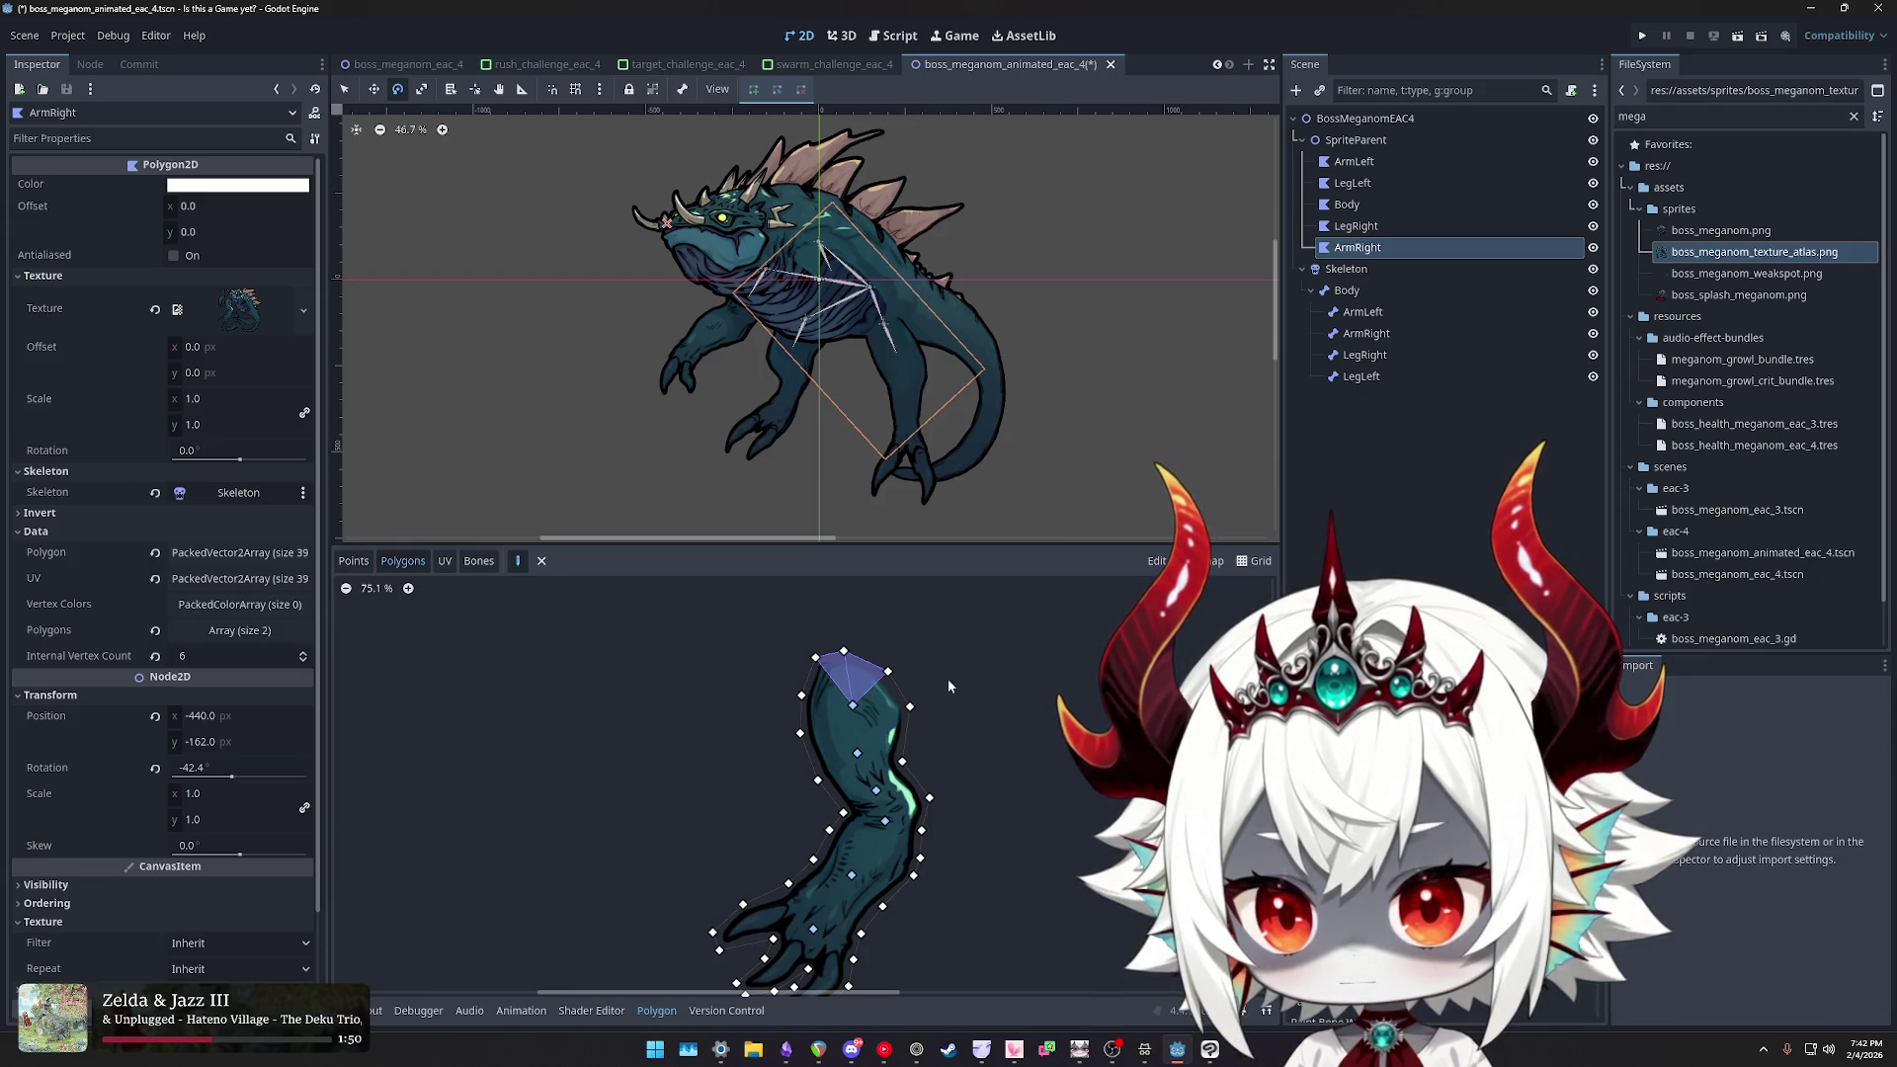
{"action": "scroll", "coordinate": [947, 679], "scroll_direction": "right", "scroll_amount": 2}
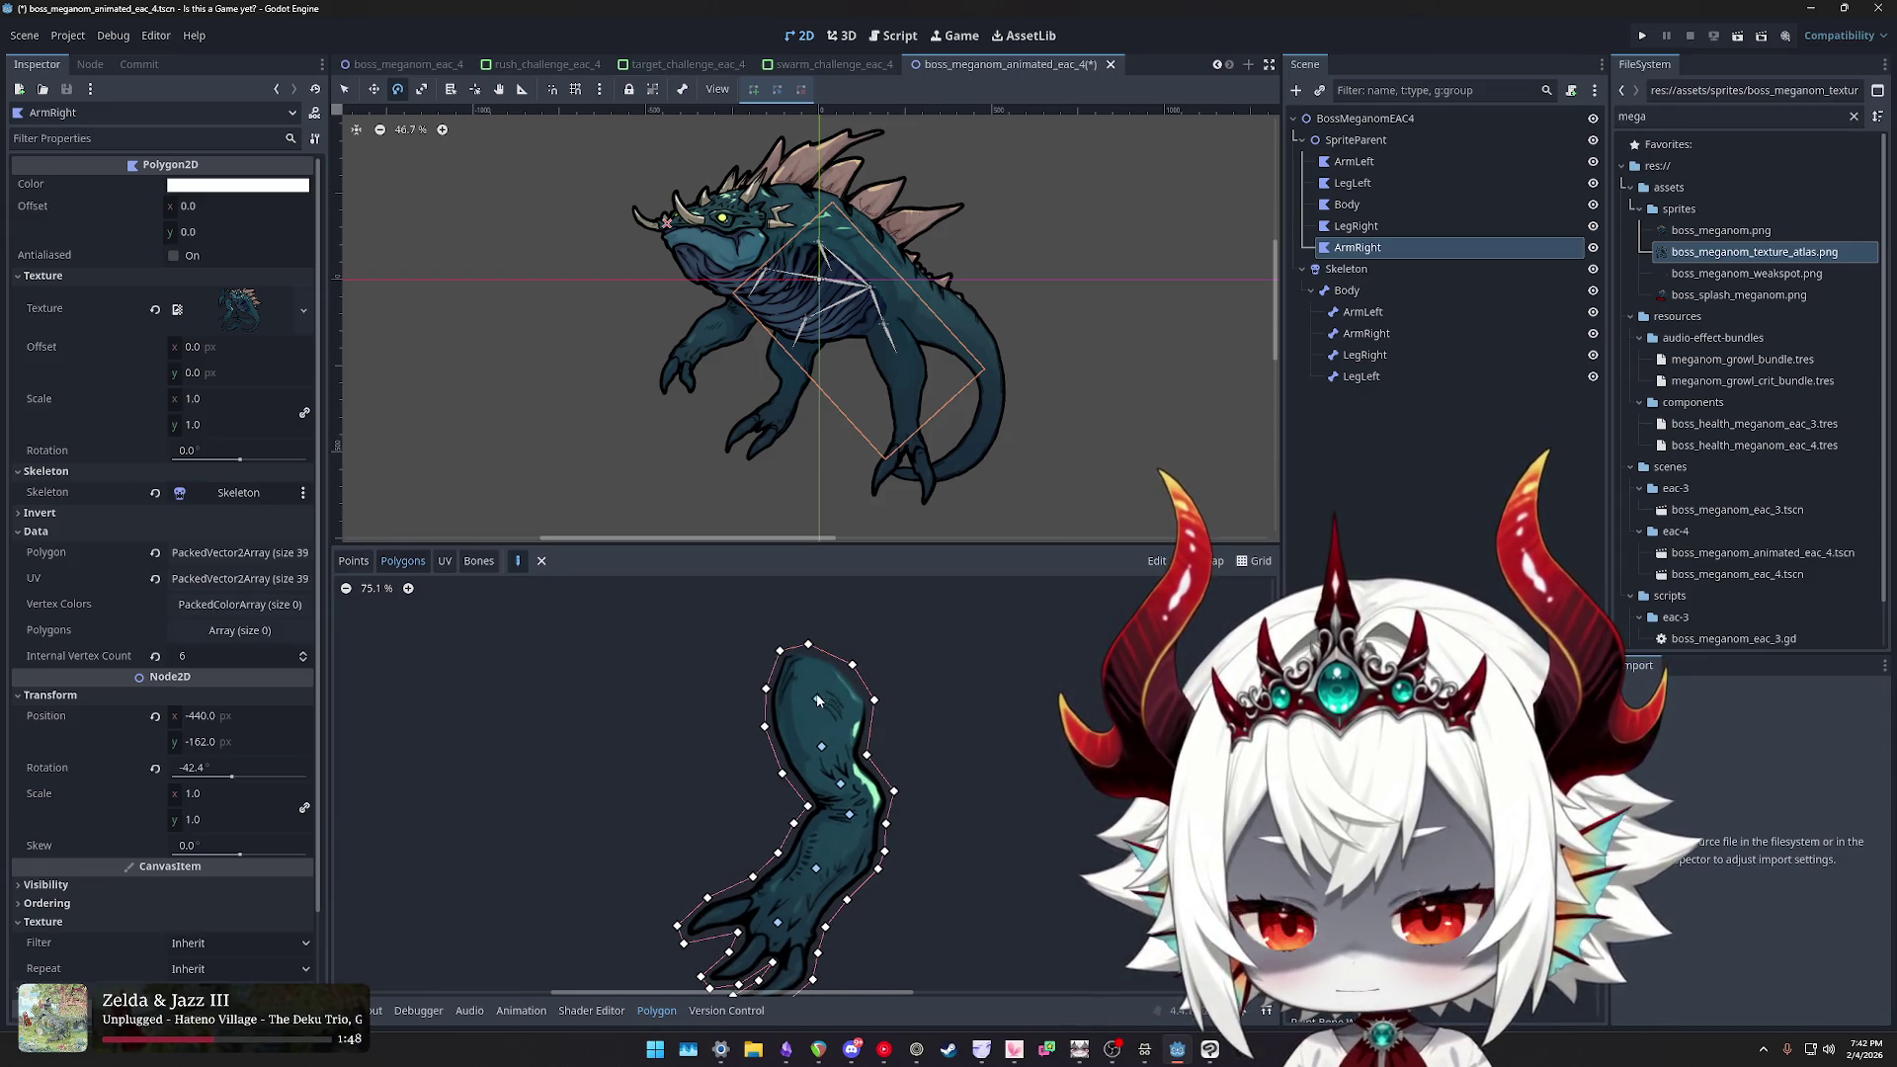
{"action": "scroll", "coordinate": [818, 703], "scroll_direction": "up", "scroll_amount": 5}
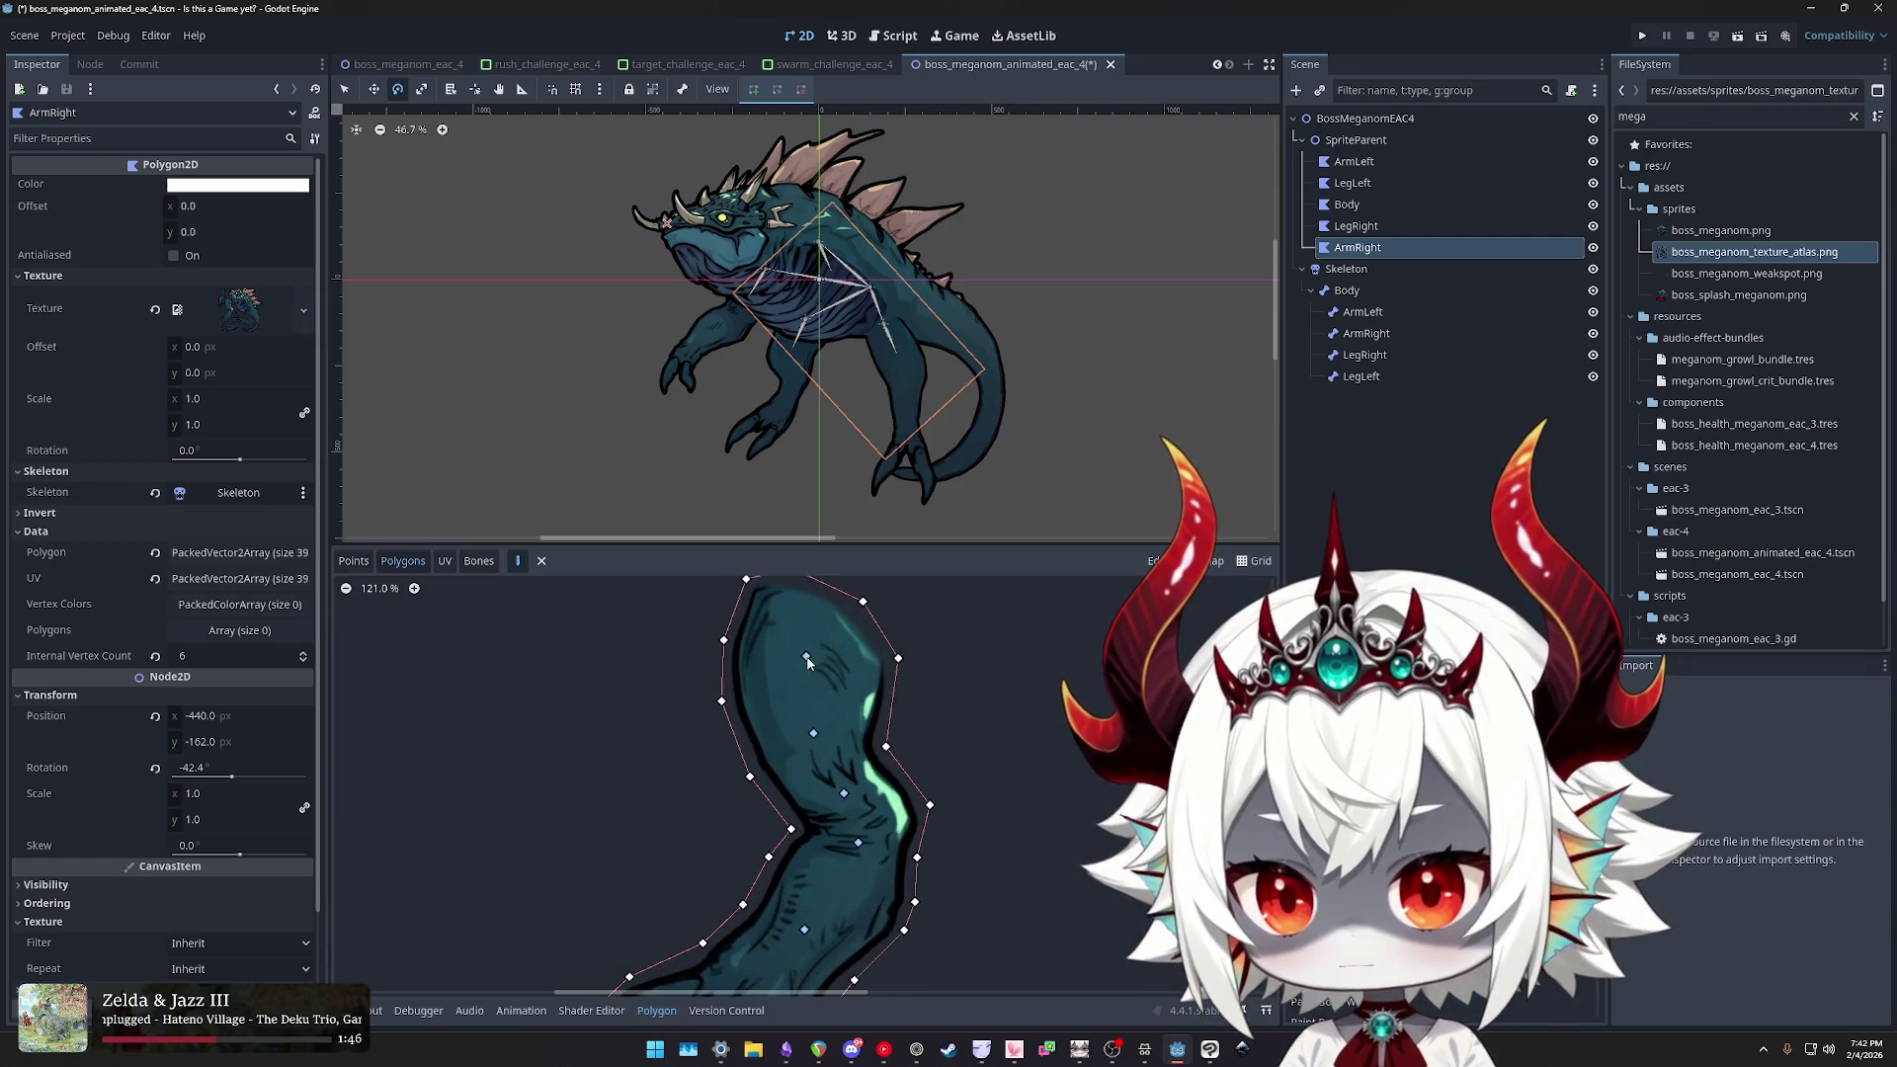
- Delete the internal vertices inside the arm with the Remove Points tool
{"action": "scroll", "coordinate": [823, 664], "scroll_direction": "right", "scroll_amount": 2}
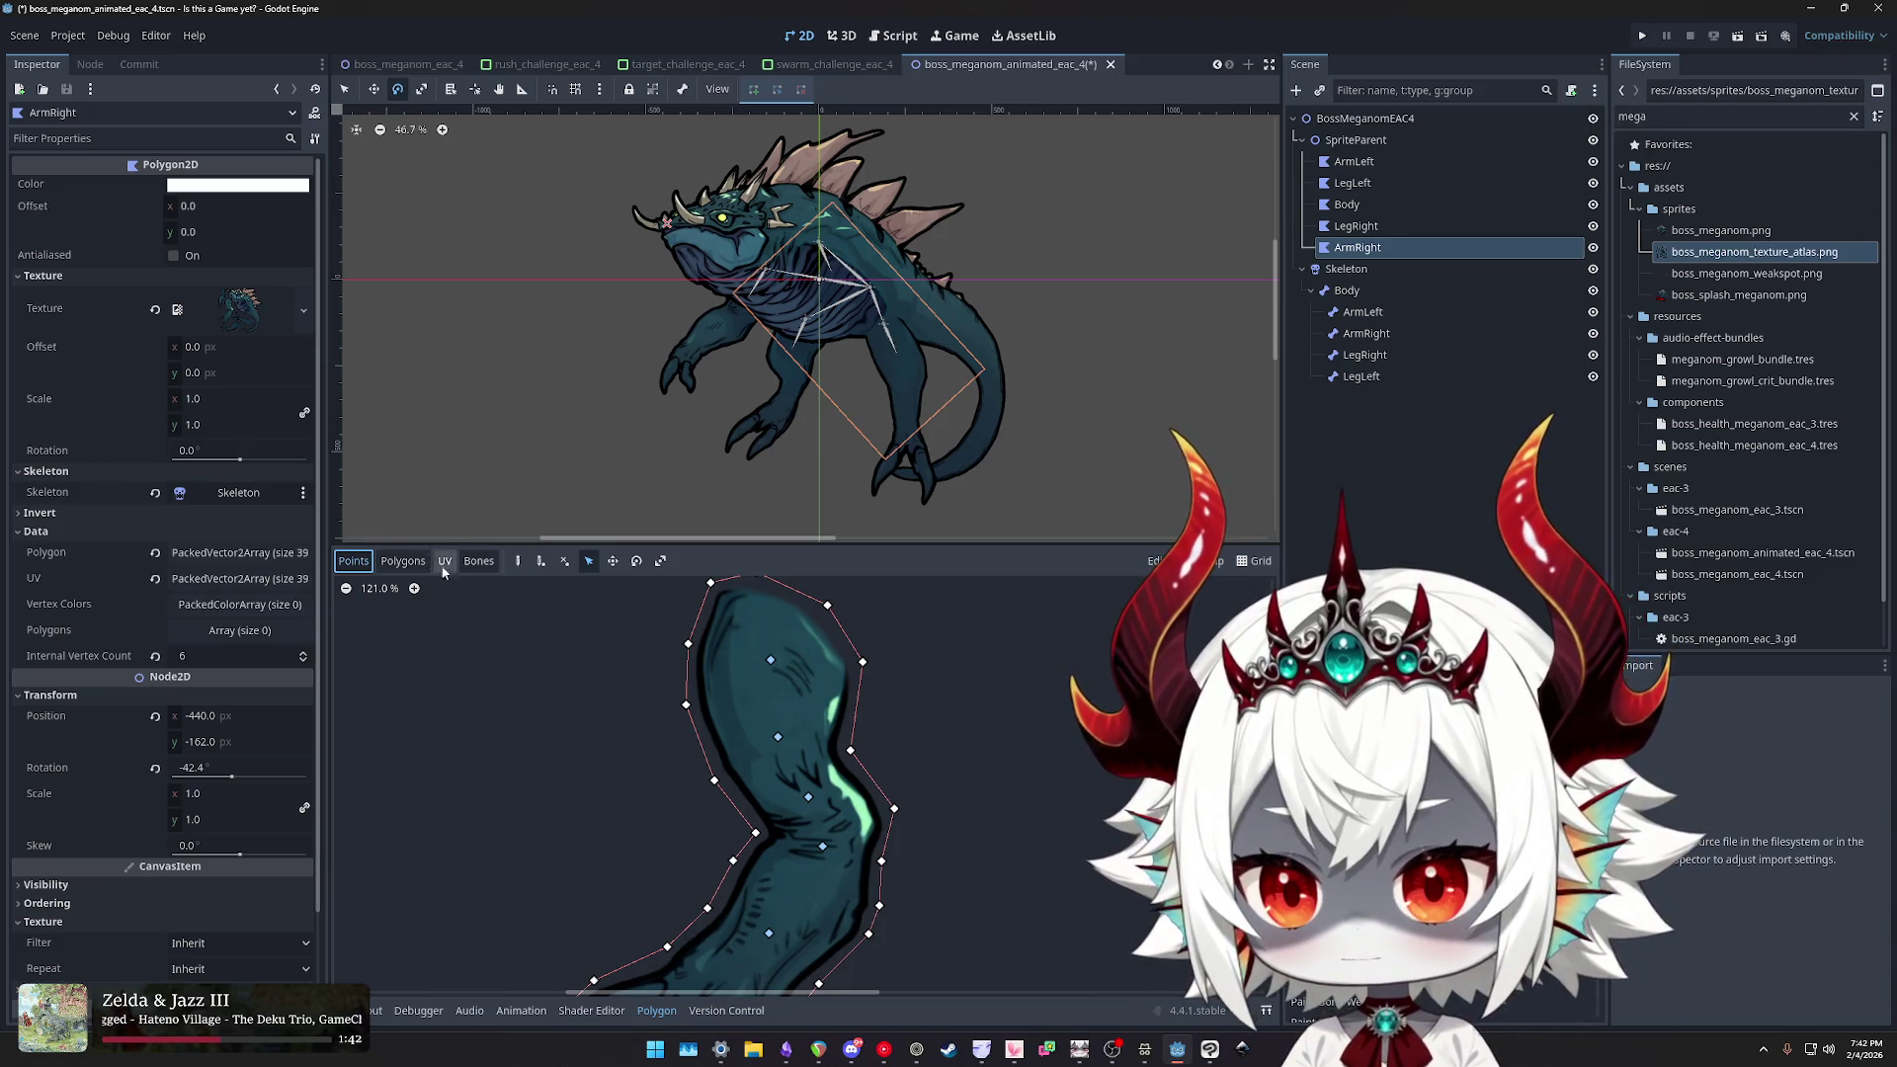
{"action": "left_click", "coordinate": [564, 561]}
{"action": "left_click", "coordinate": [771, 661]}
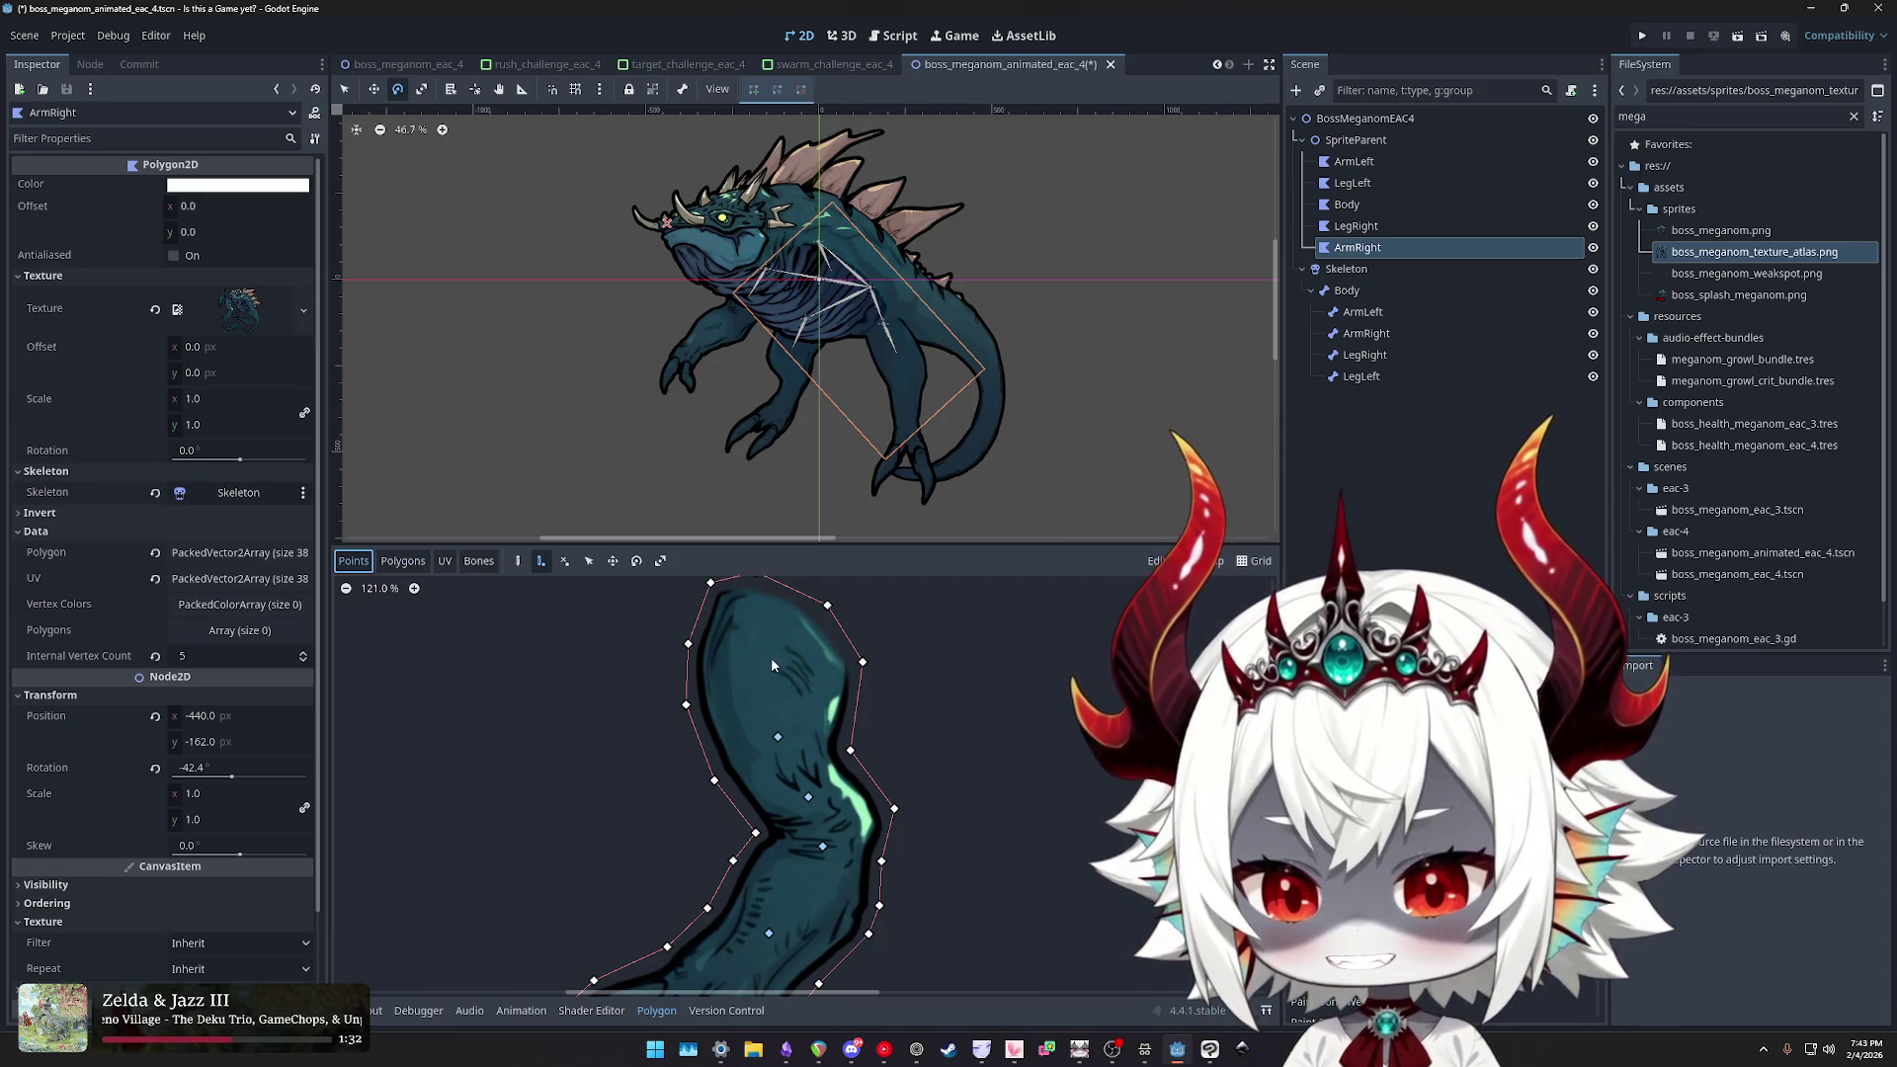
{"action": "scroll", "coordinate": [775, 662], "scroll_direction": "down", "scroll_amount": 3}
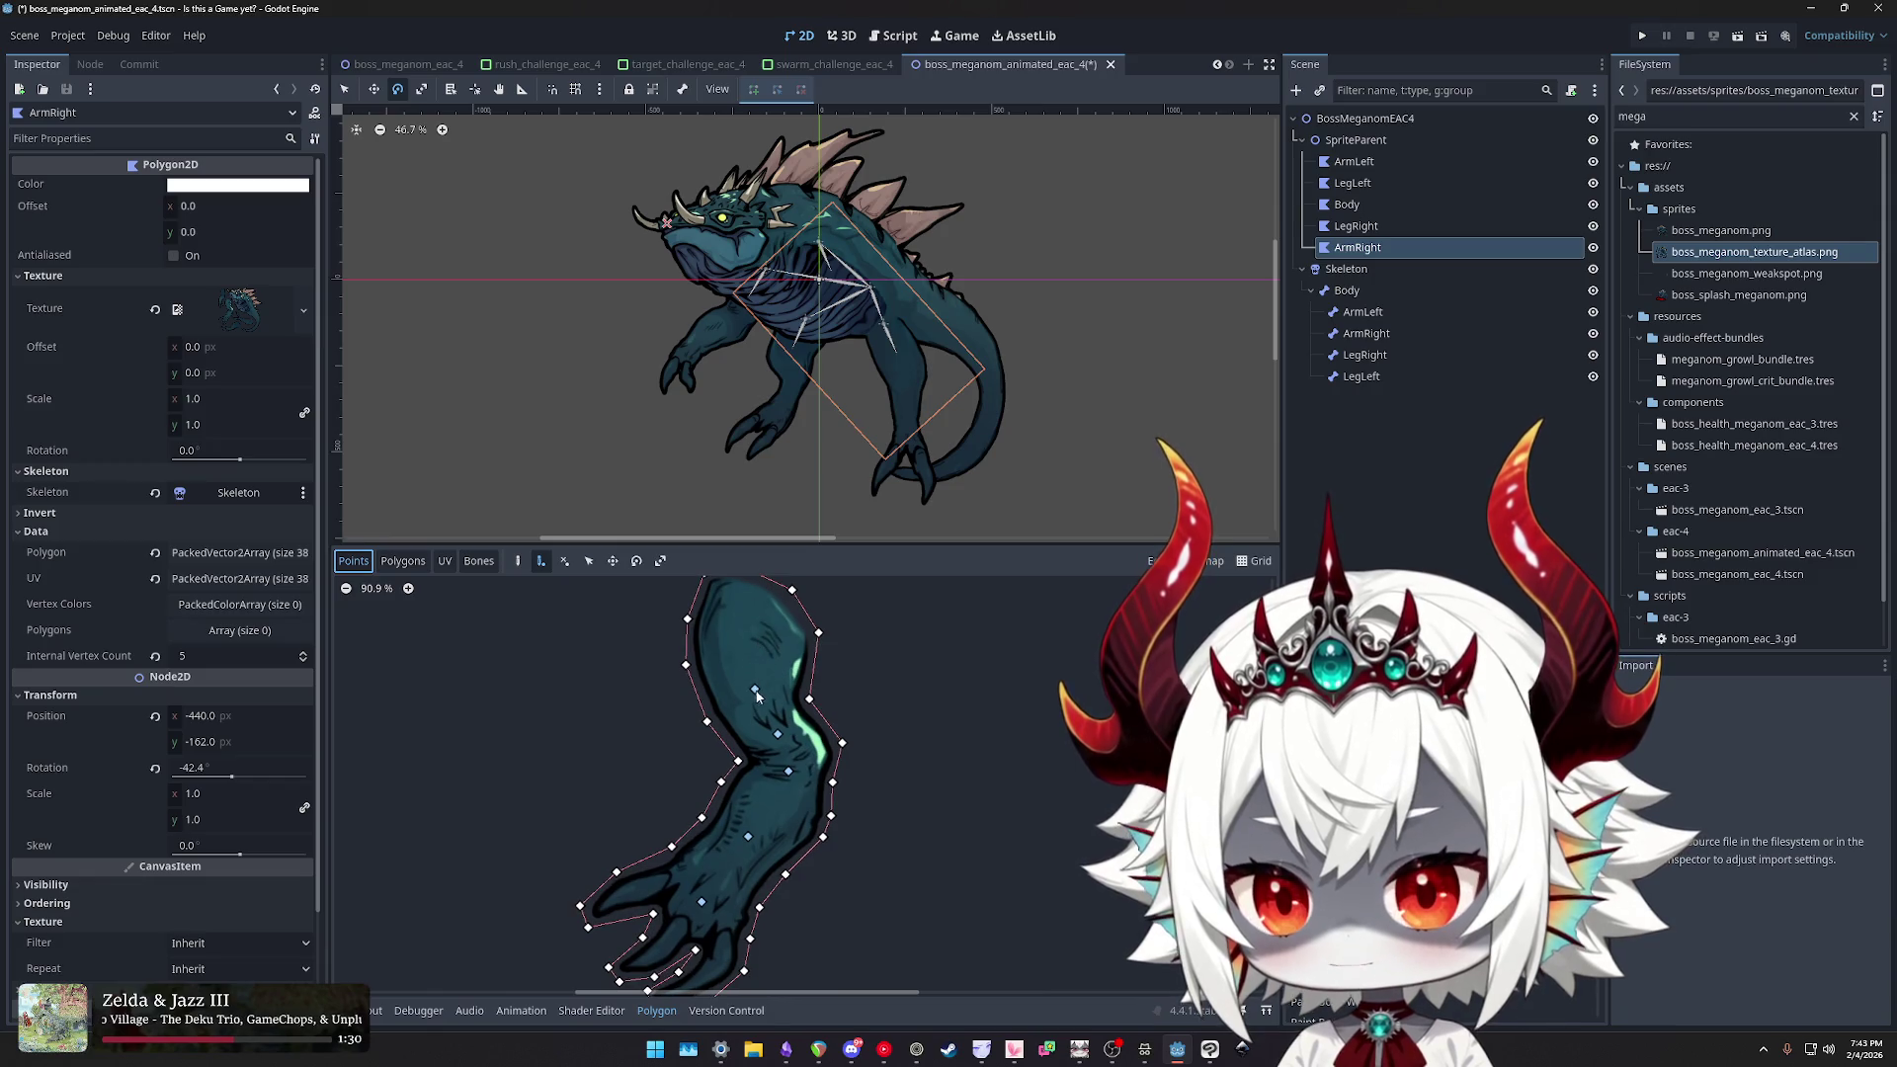
{"action": "left_click", "coordinate": [565, 561]}
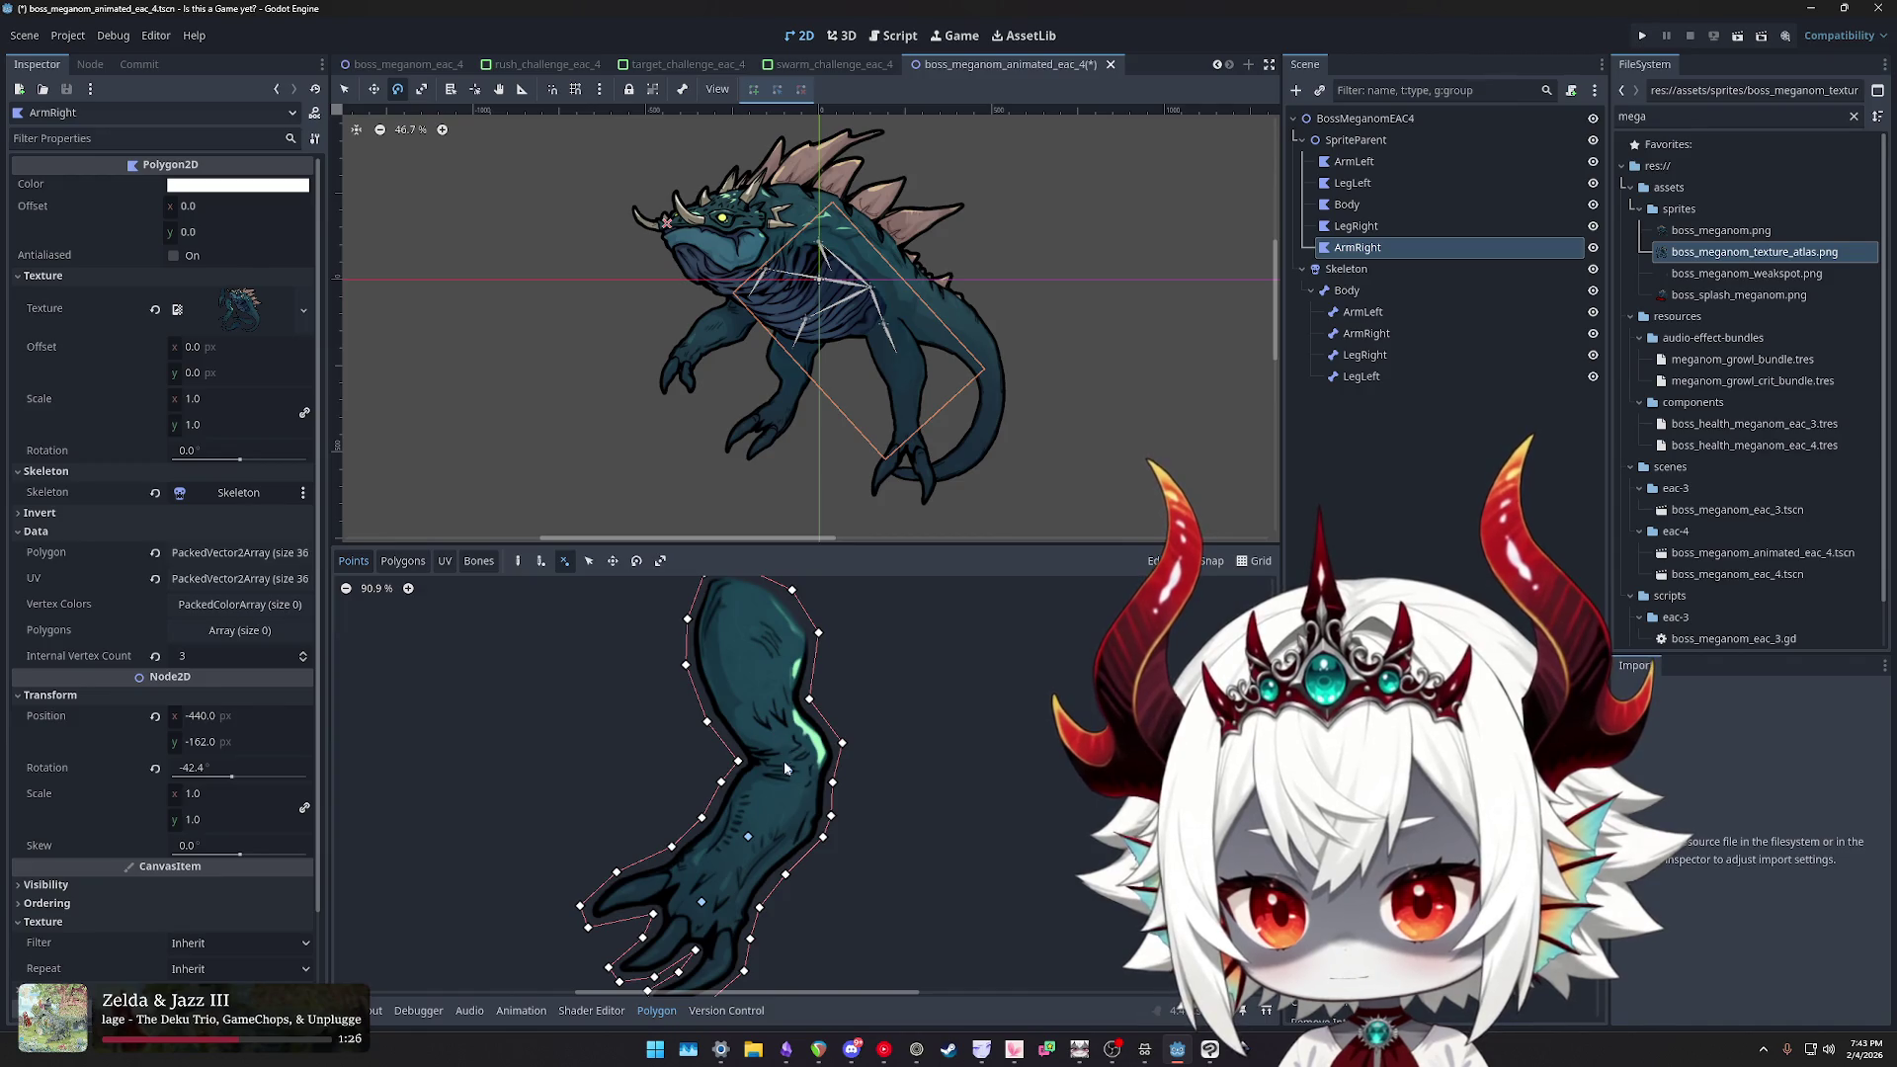
{"action": "left_click", "coordinate": [703, 904]}
- Adjust the zoom and switch back to the Create Internal Vertex tool
{"action": "scroll", "coordinate": [755, 773], "scroll_direction": "up", "scroll_amount": 5}
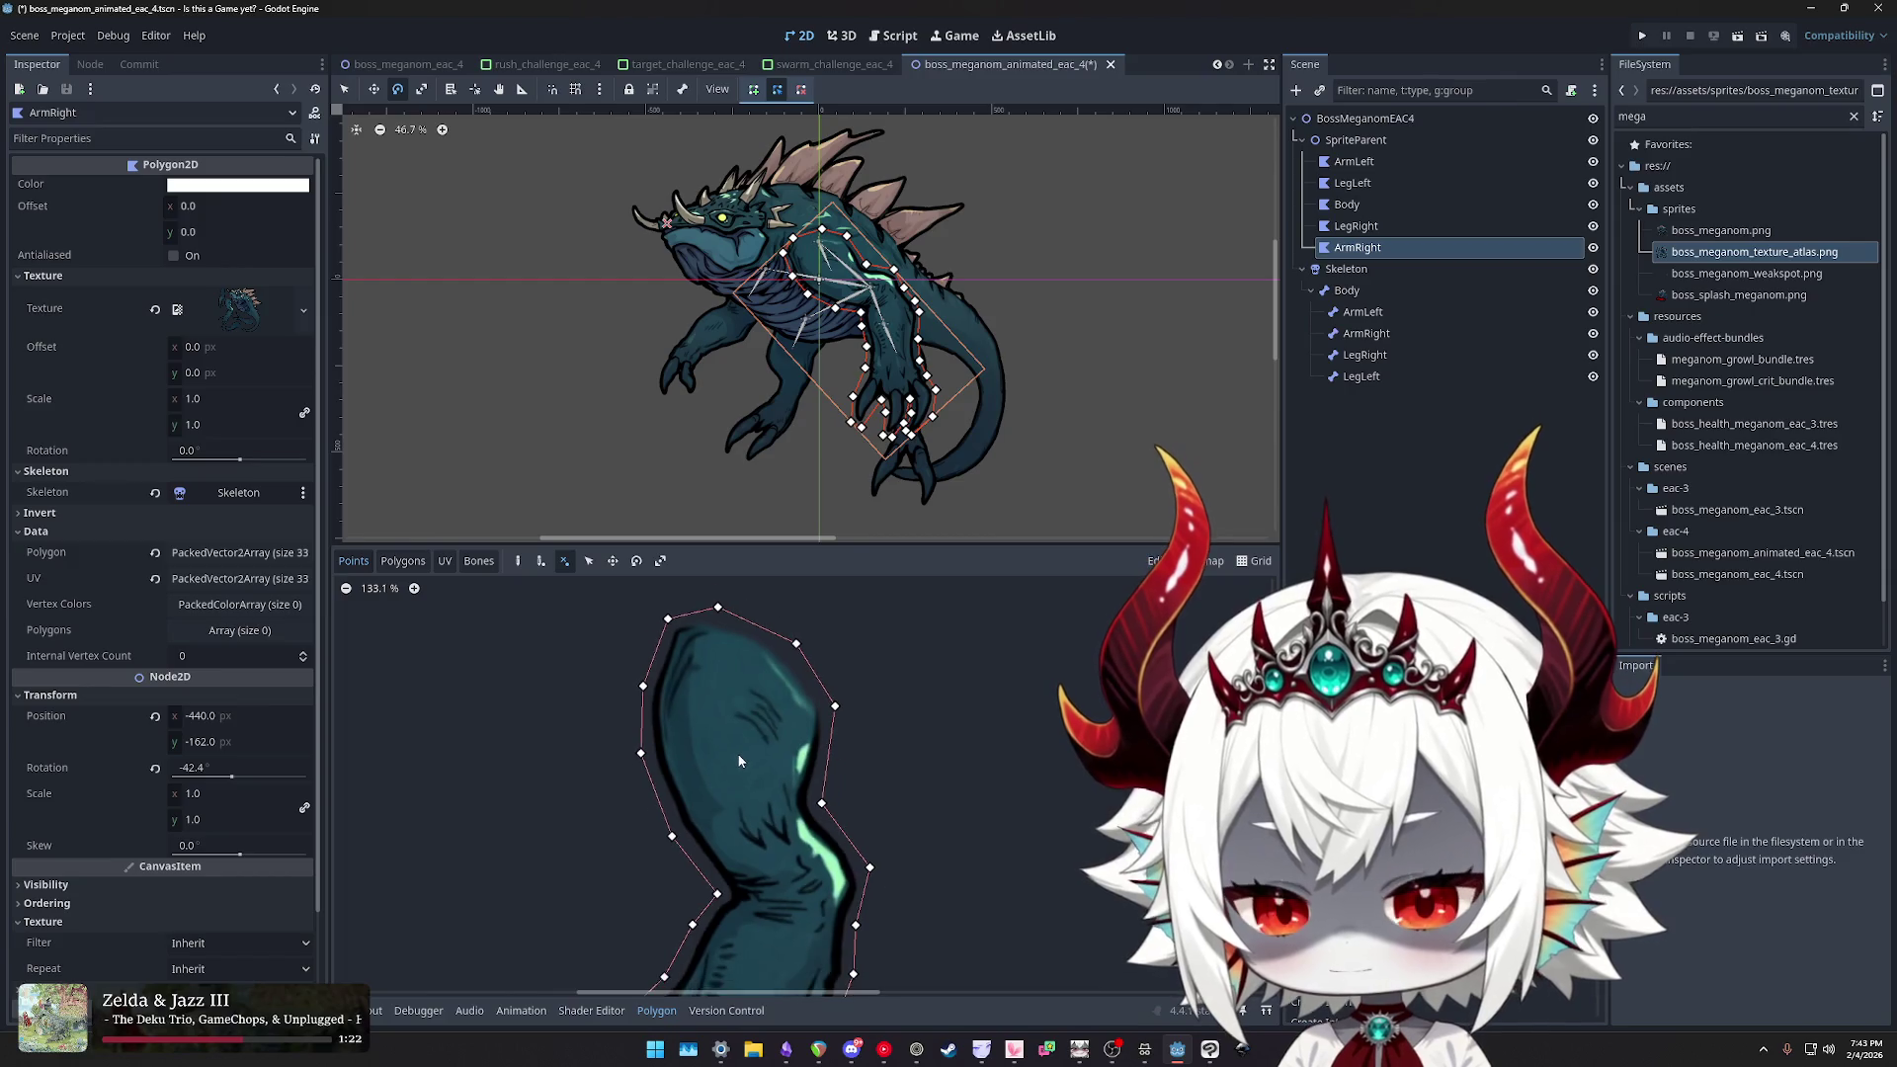
{"action": "scroll", "coordinate": [723, 705], "scroll_direction": "down", "scroll_amount": 1}
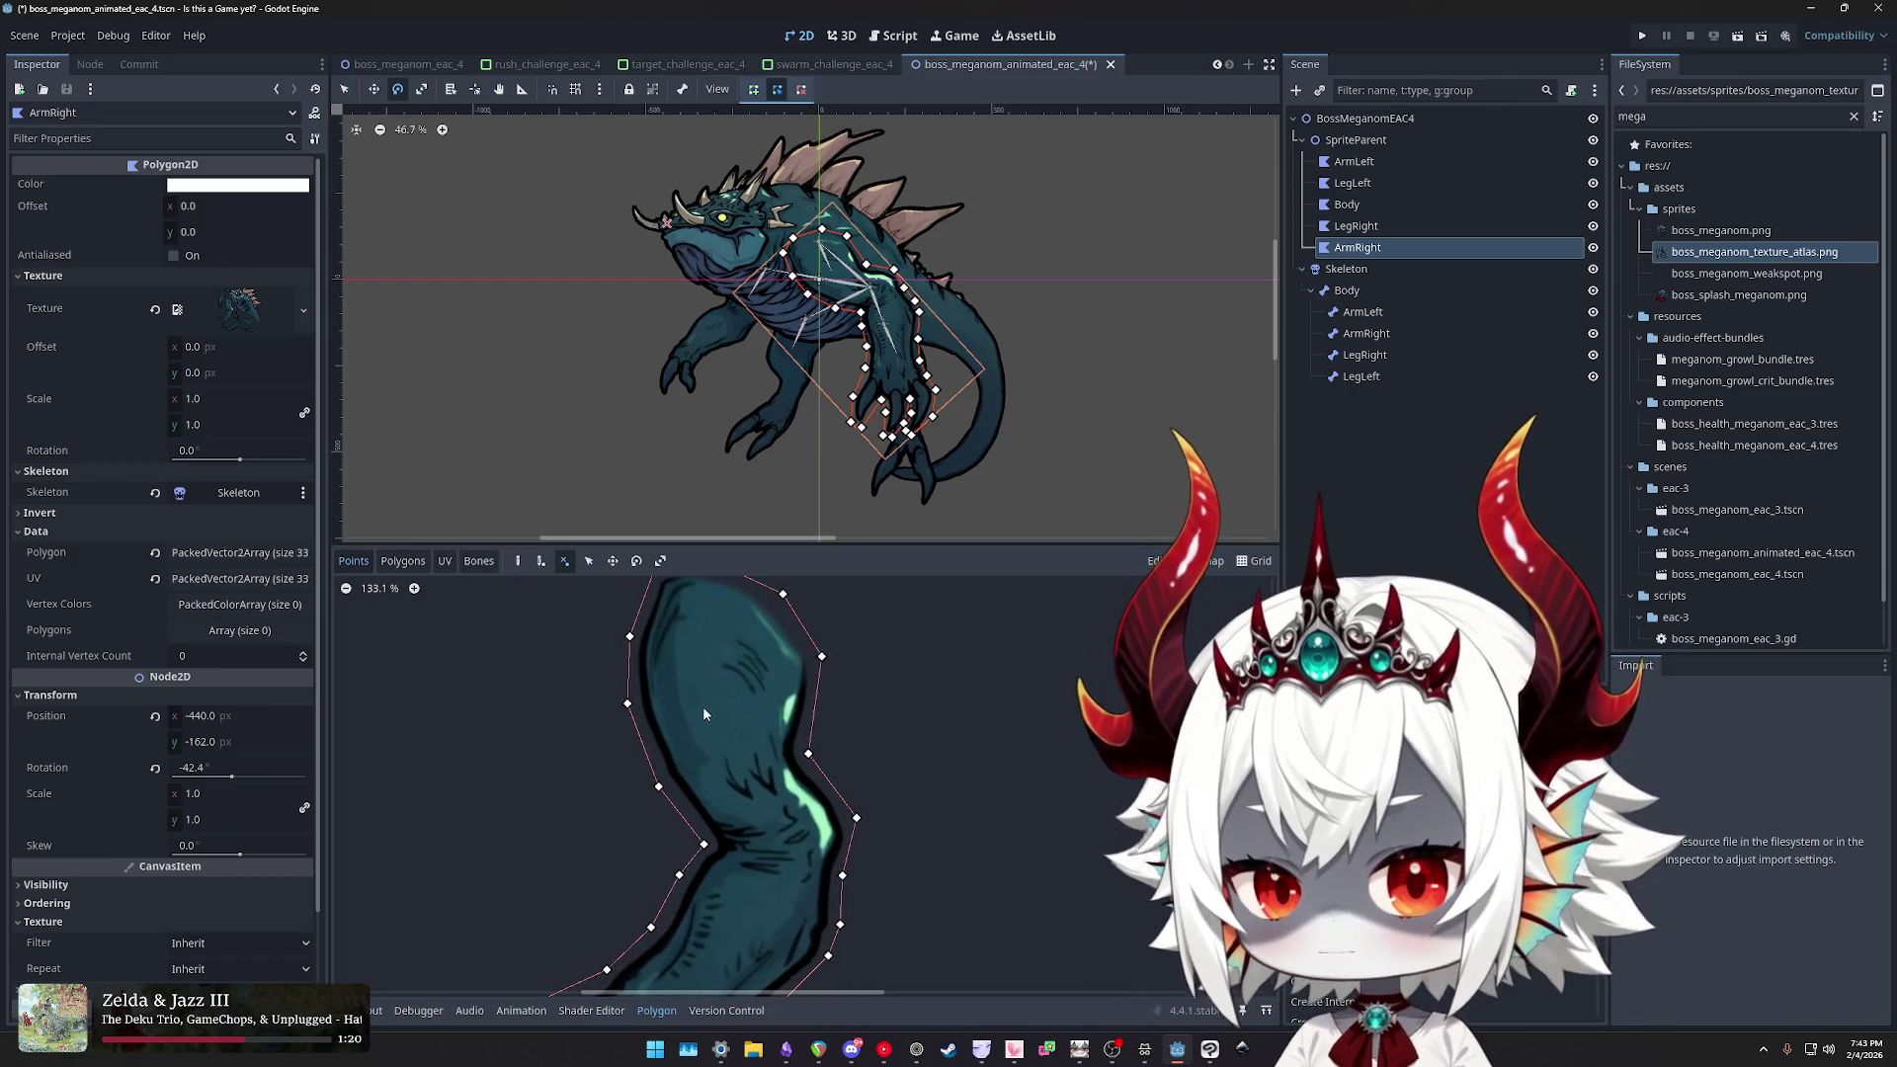
{"action": "left_click", "coordinate": [541, 563]}
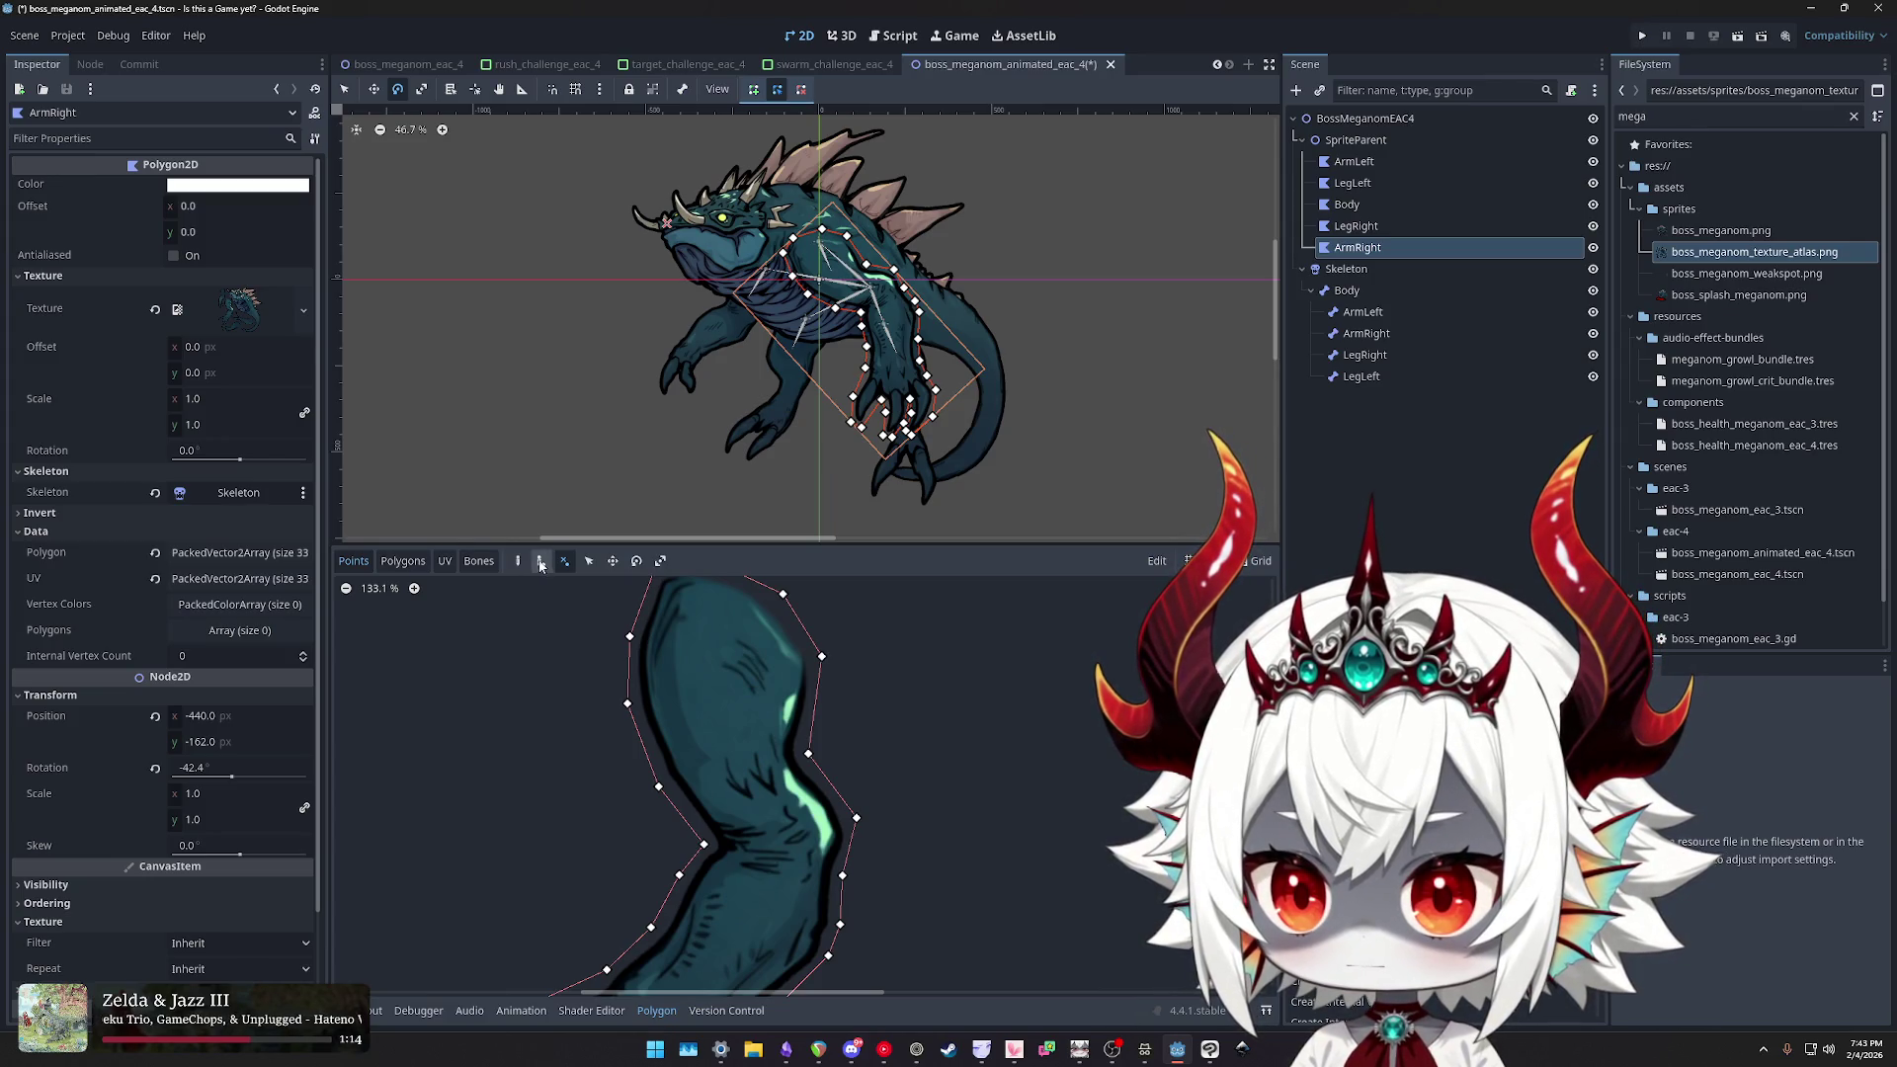
- Place internal vertices down the middle of ArmRight's upper arm, forearm and wrist
{"action": "left_click", "coordinate": [737, 767]}
{"action": "left_click_drag", "start_coordinate": [779, 793], "coordinate": [747, 666]}
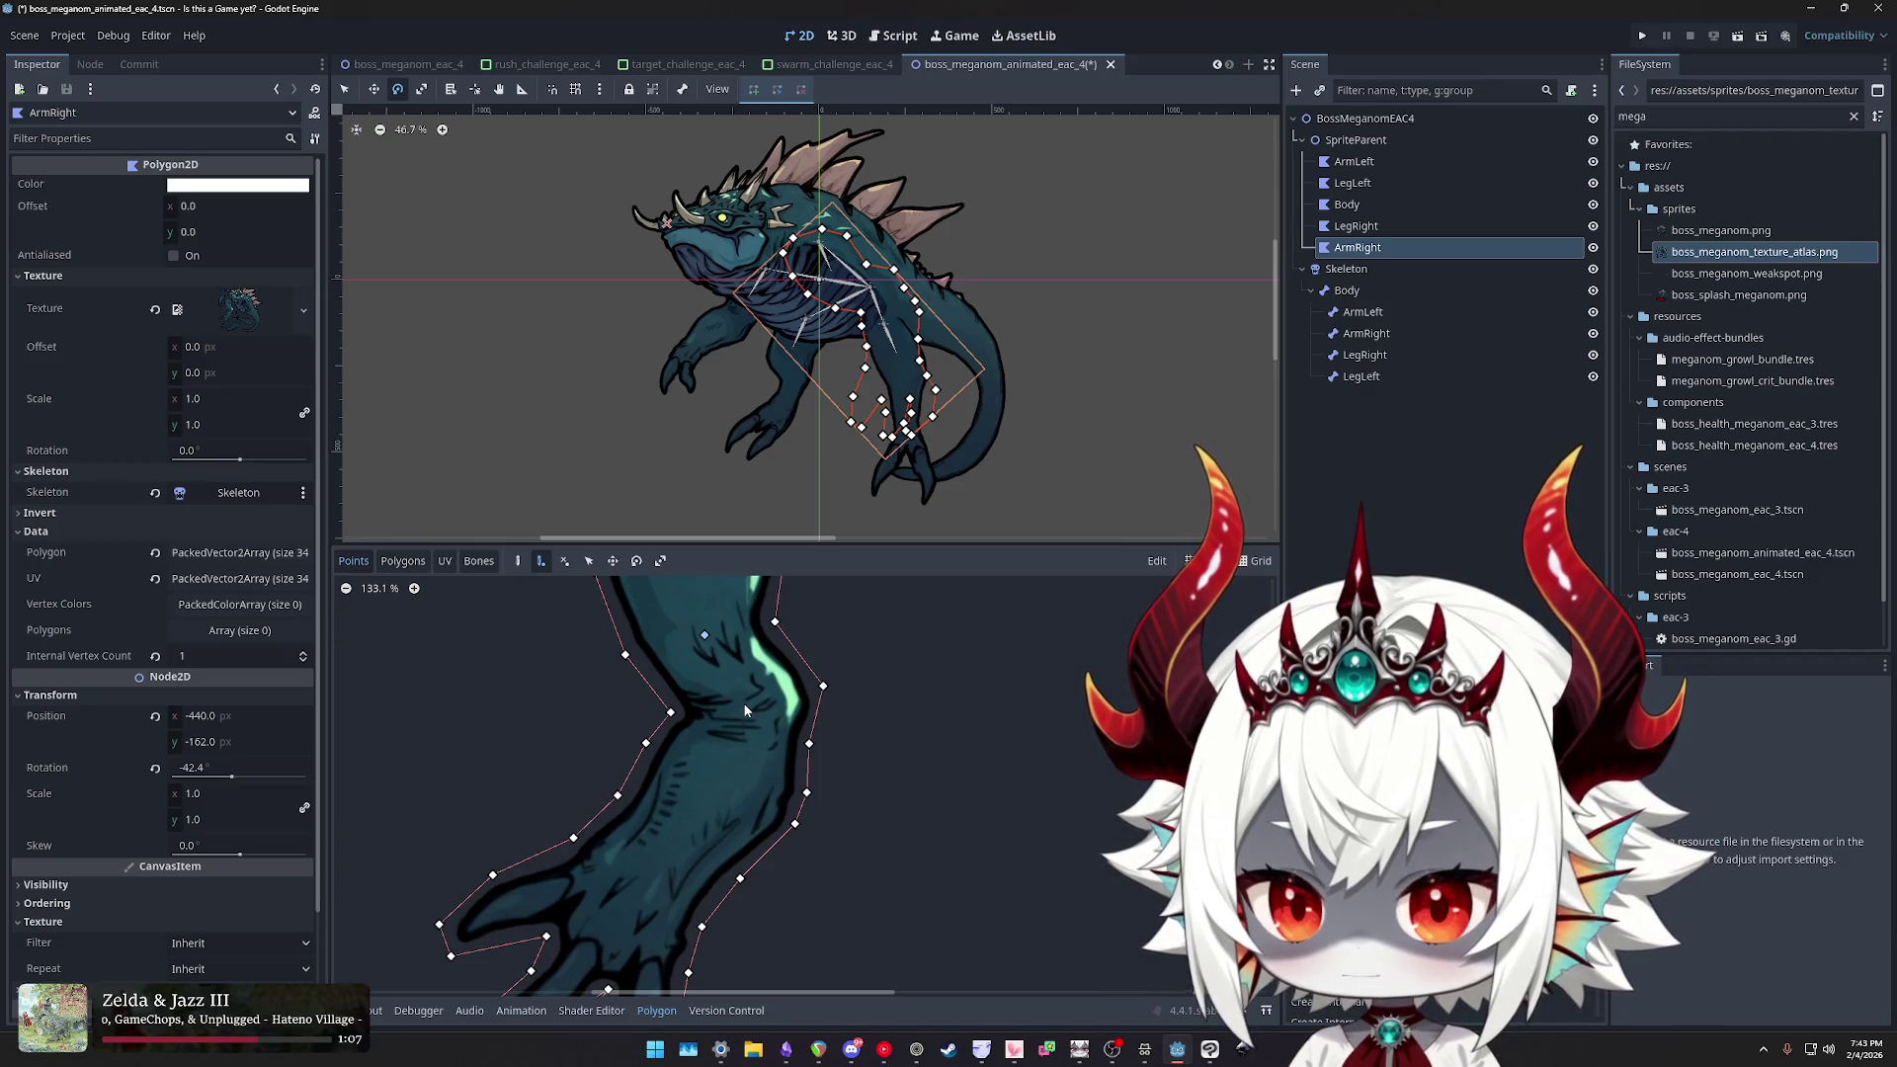
{"action": "left_click", "coordinate": [745, 706]}
{"action": "scroll", "coordinate": [761, 769], "scroll_direction": "down", "scroll_amount": 4}
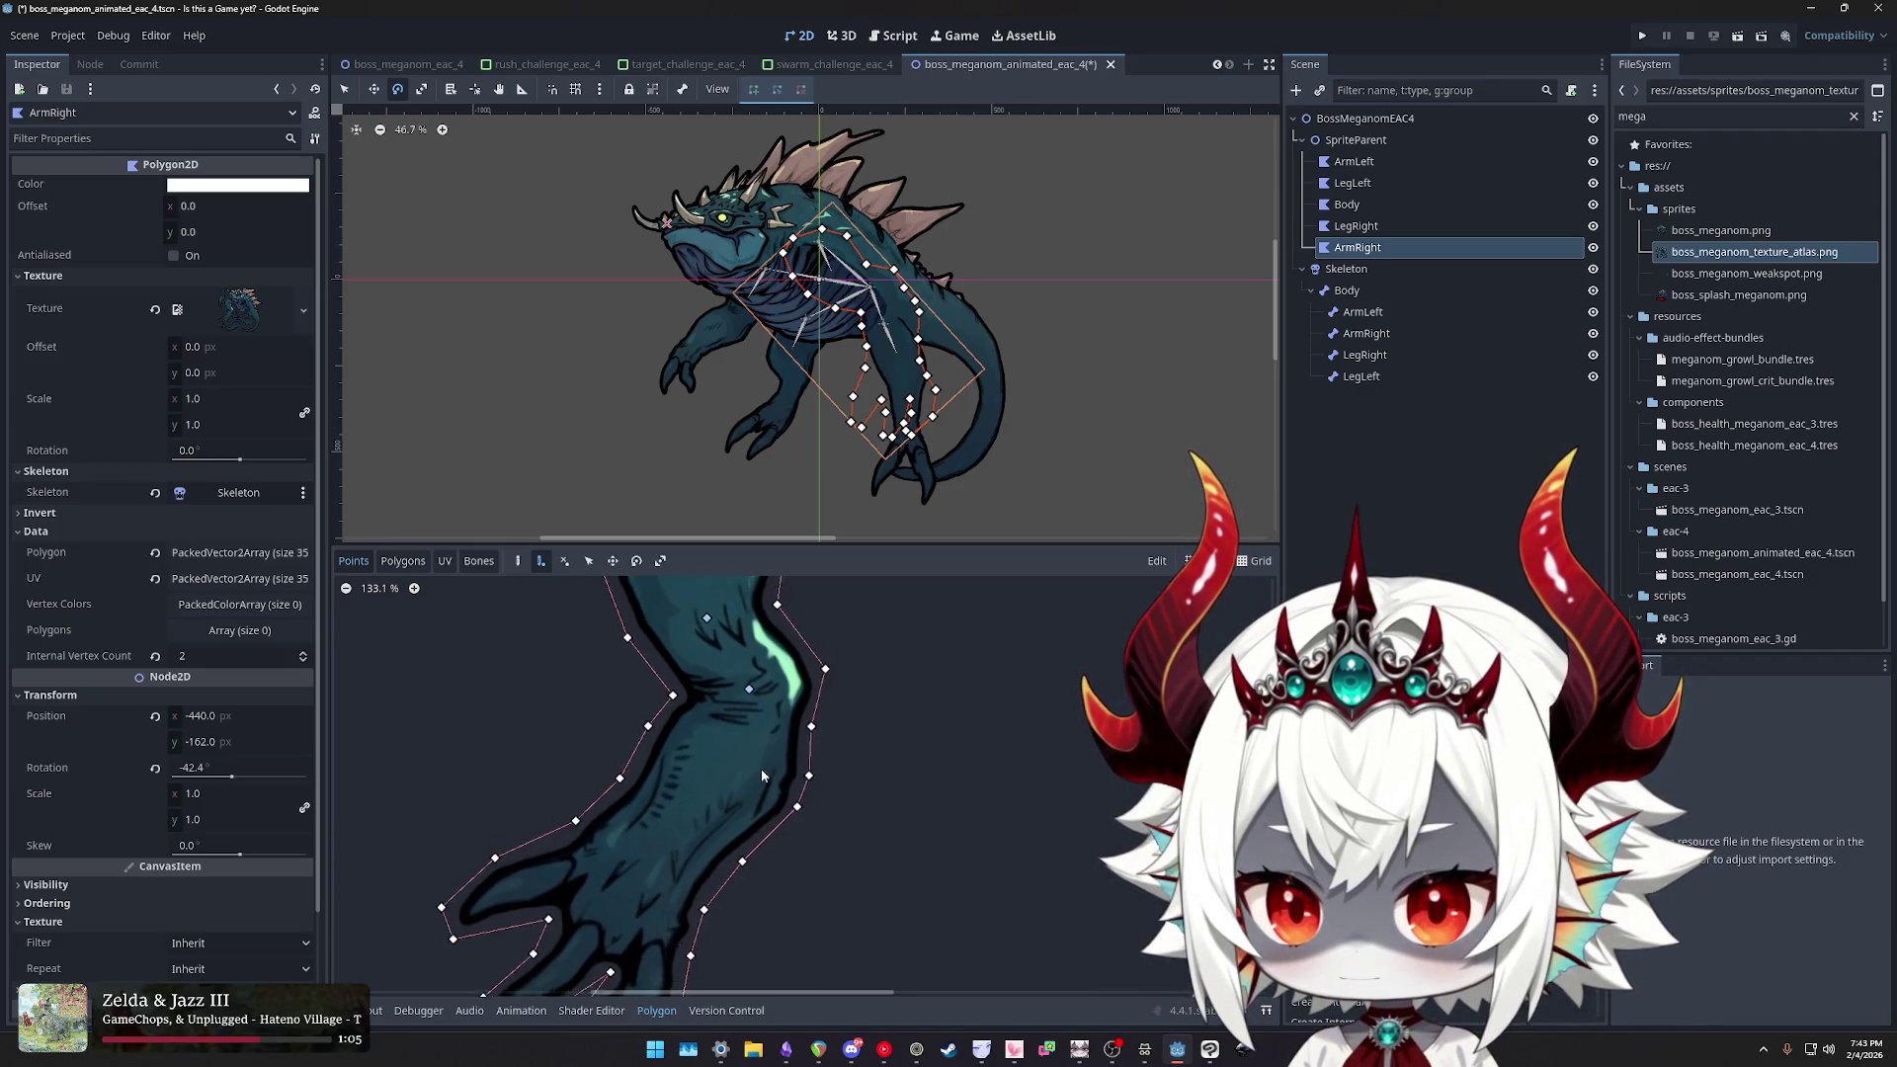
{"action": "scroll", "coordinate": [775, 699], "scroll_direction": "up", "scroll_amount": 3}
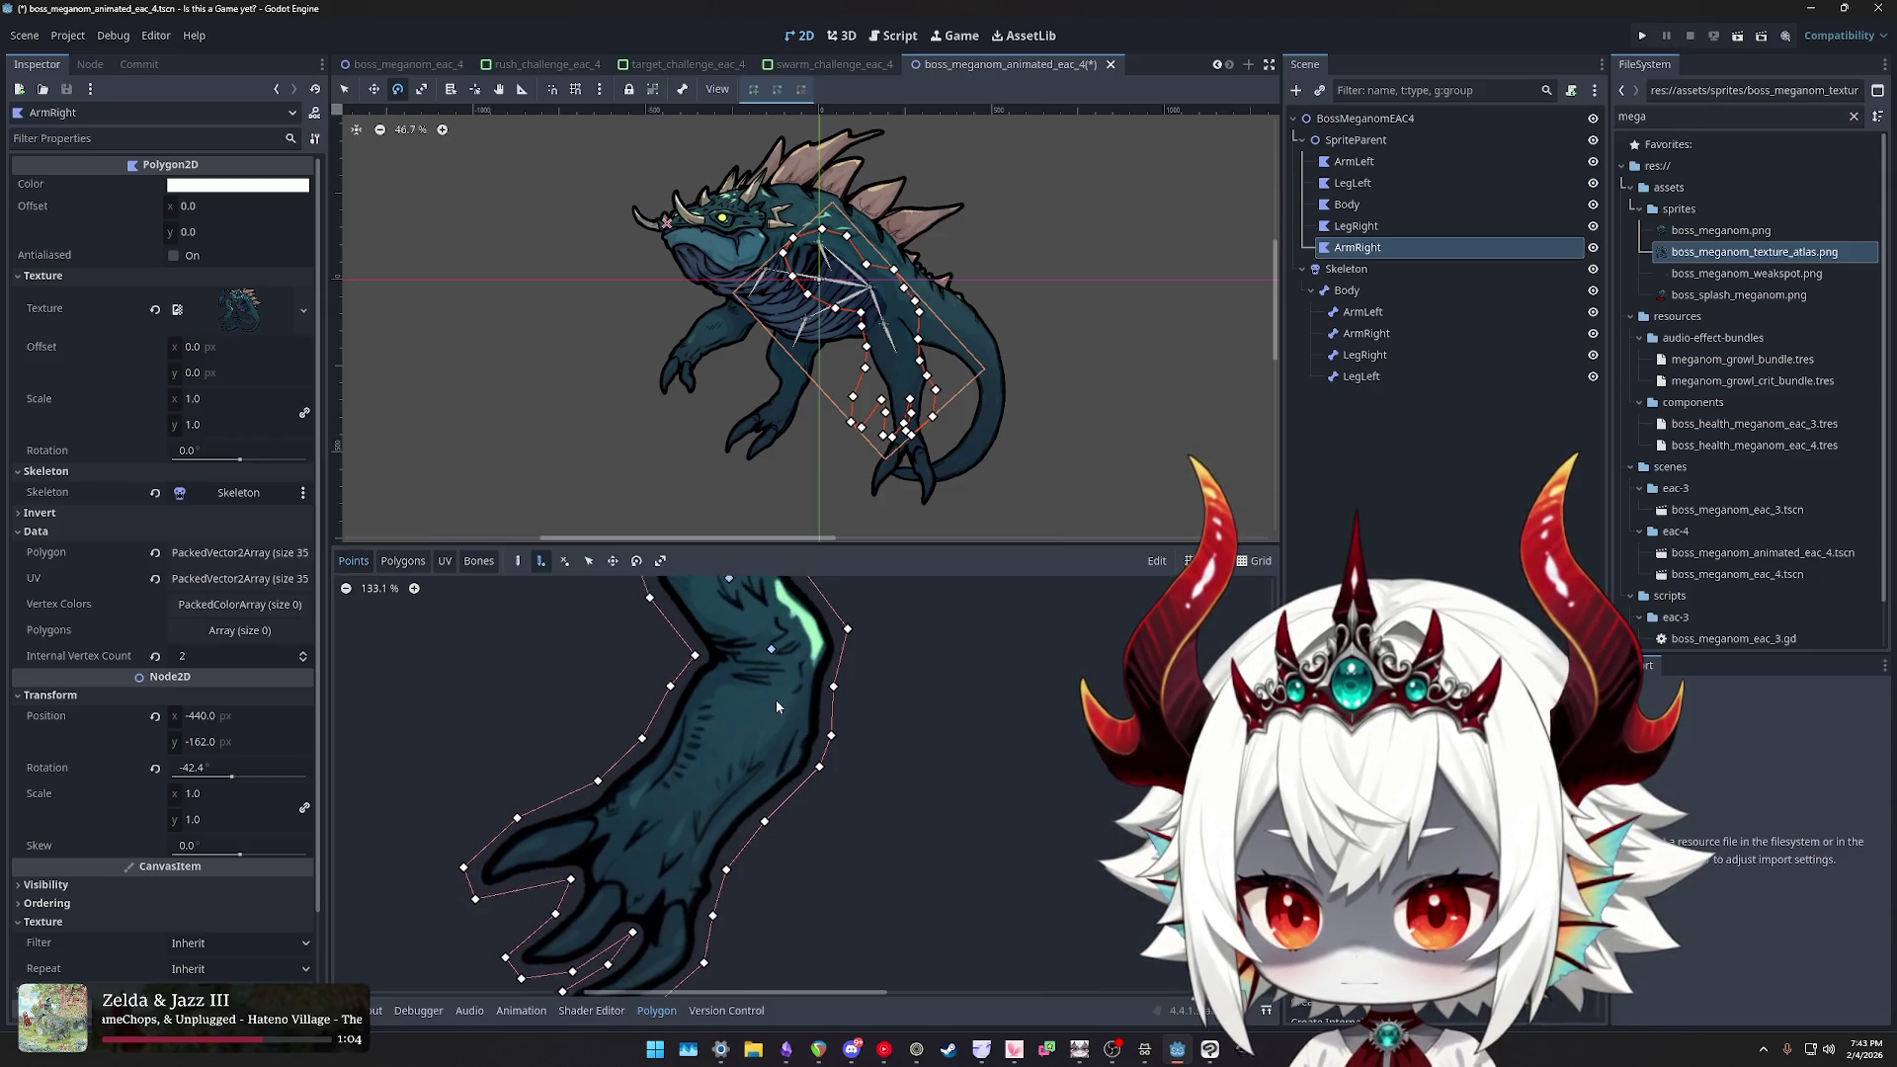
{"action": "scroll", "coordinate": [739, 706], "scroll_direction": "down", "scroll_amount": 1}
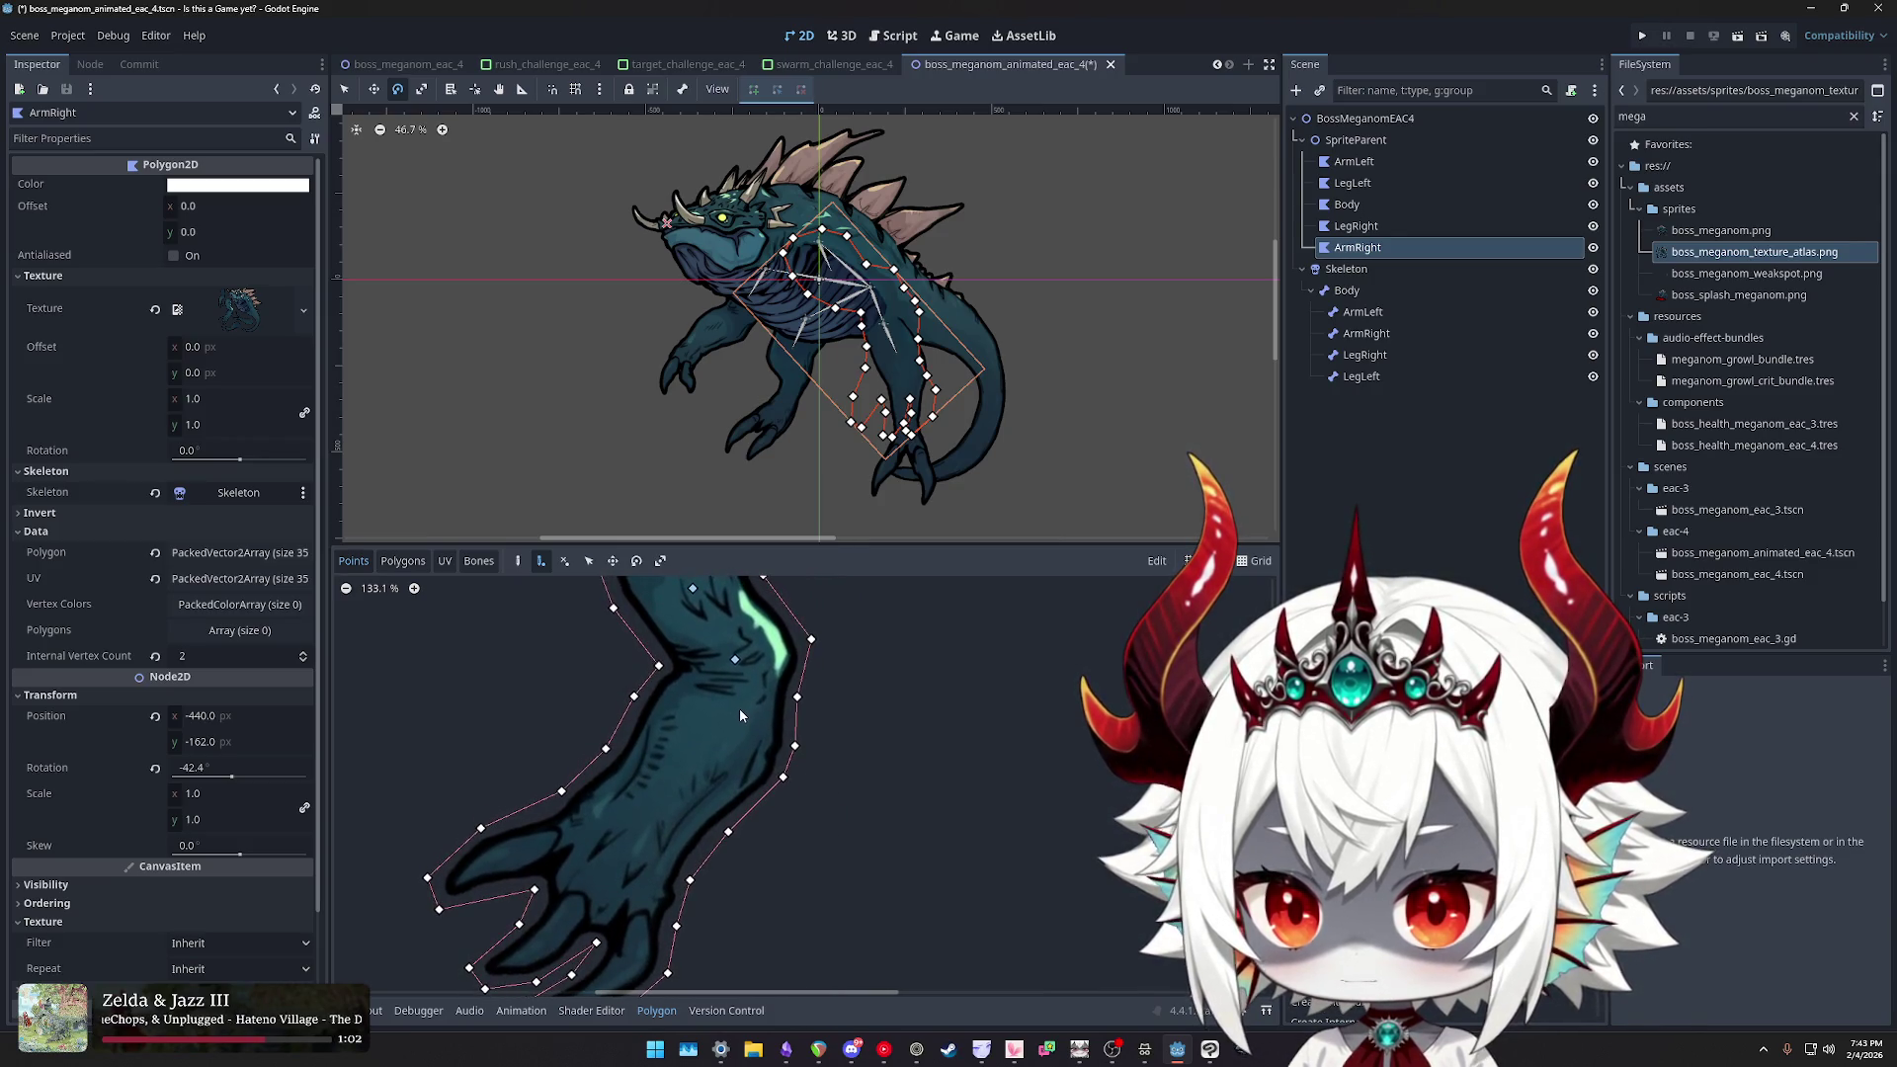
{"action": "left_click", "coordinate": [726, 683]}
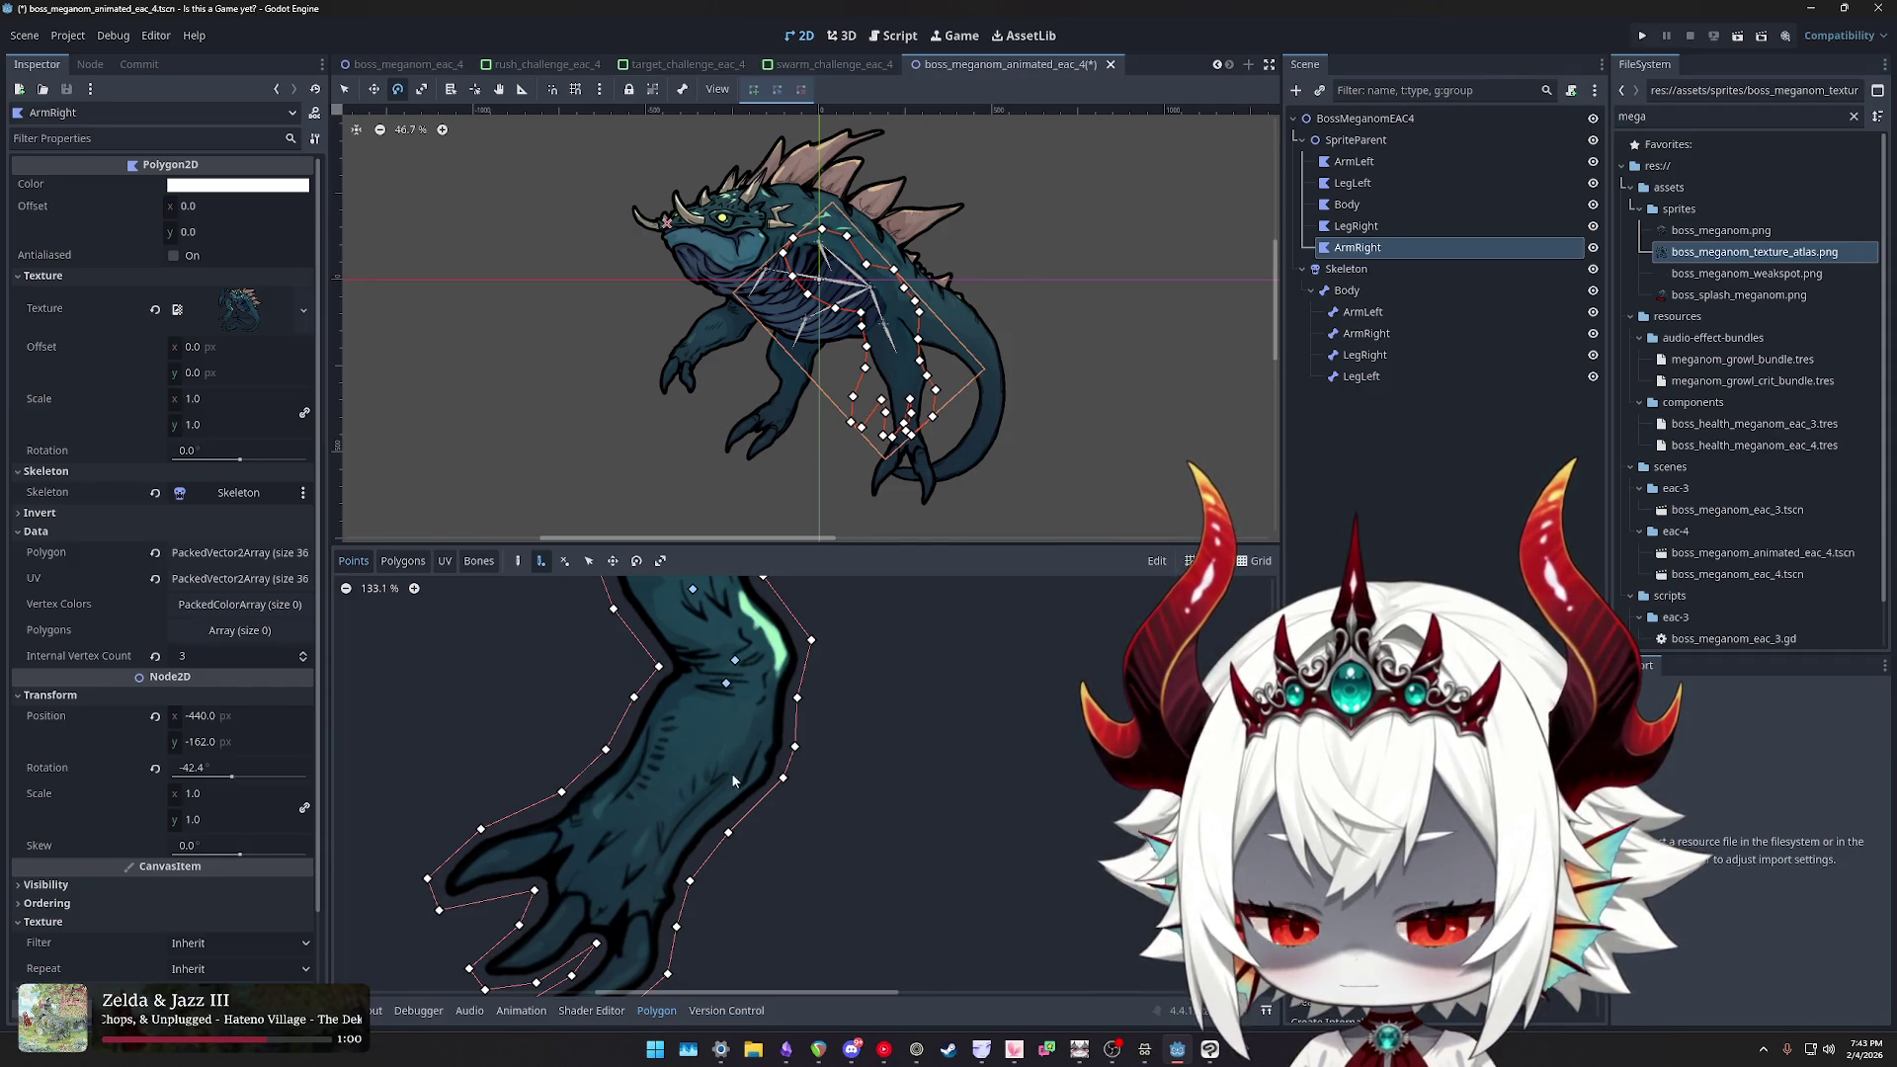
{"action": "scroll", "coordinate": [732, 751], "scroll_direction": "down", "scroll_amount": 2}
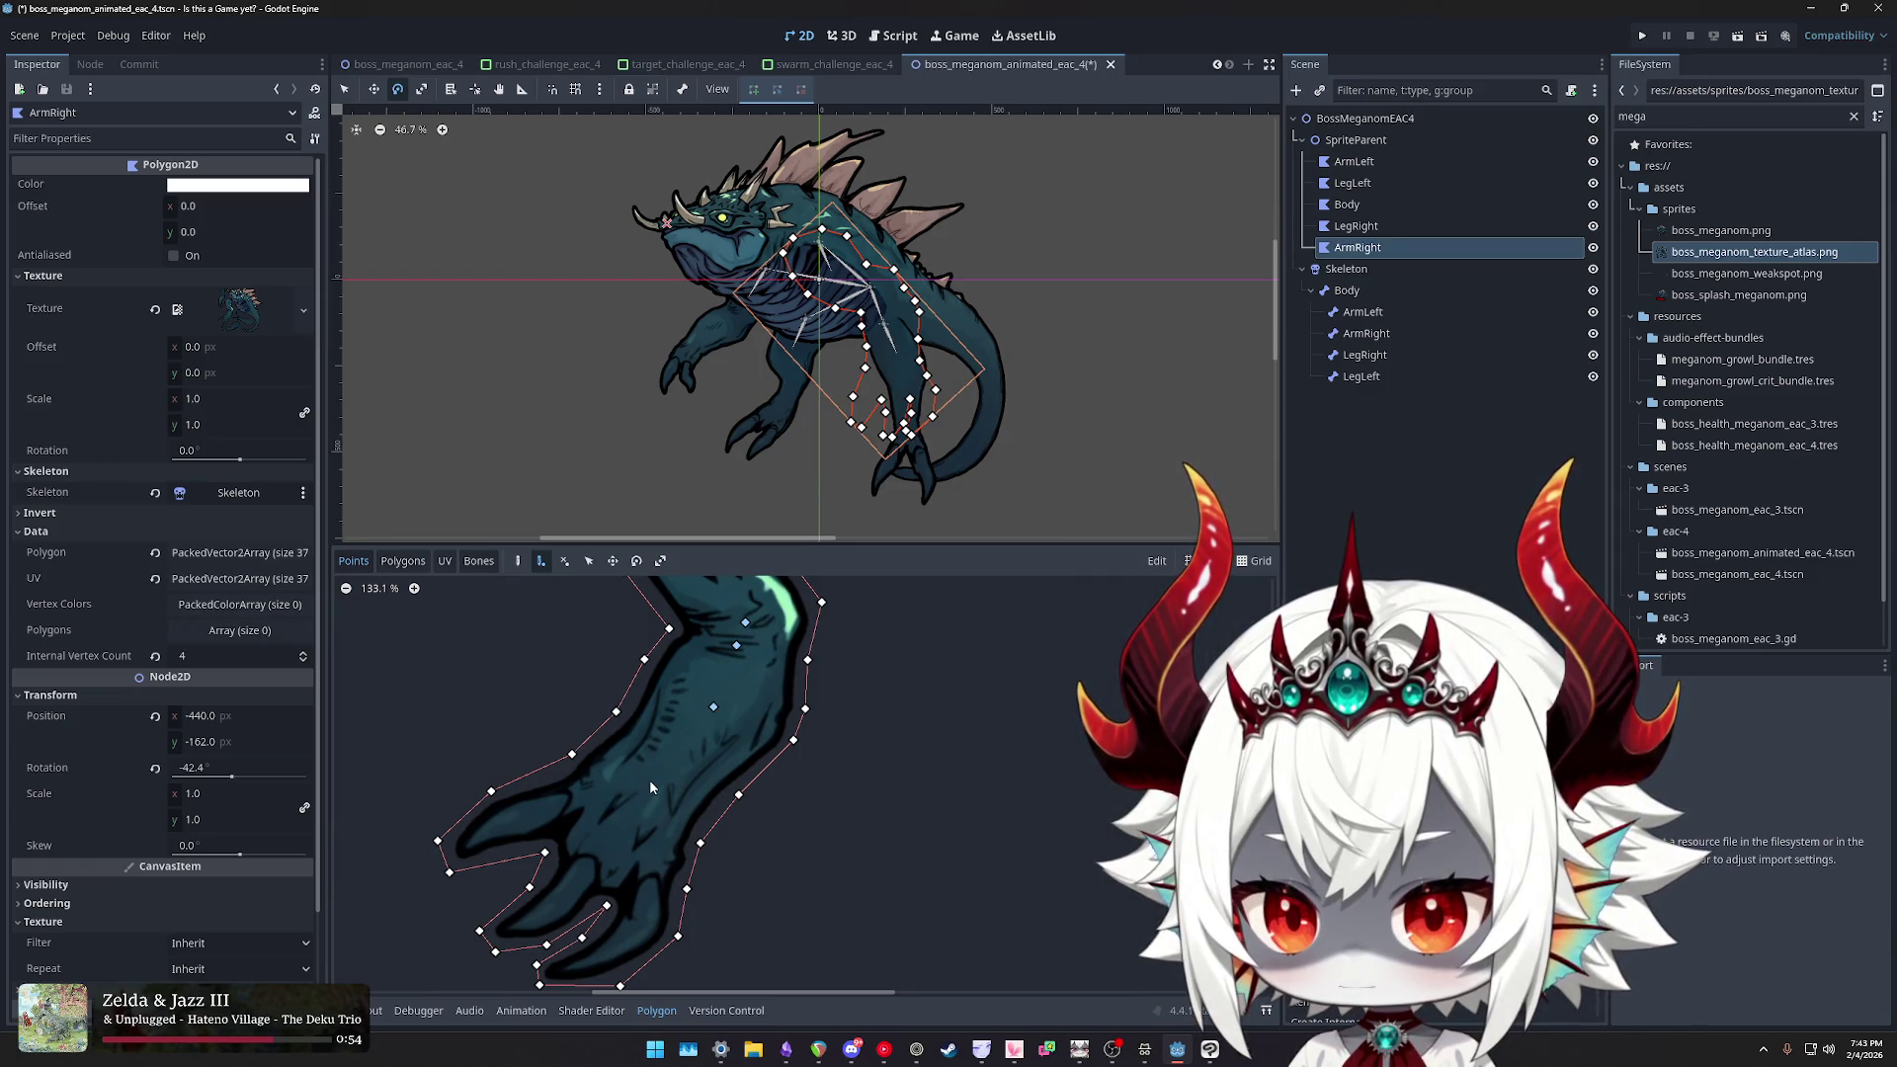
{"action": "scroll", "coordinate": [629, 847], "scroll_direction": "down", "scroll_amount": 4}
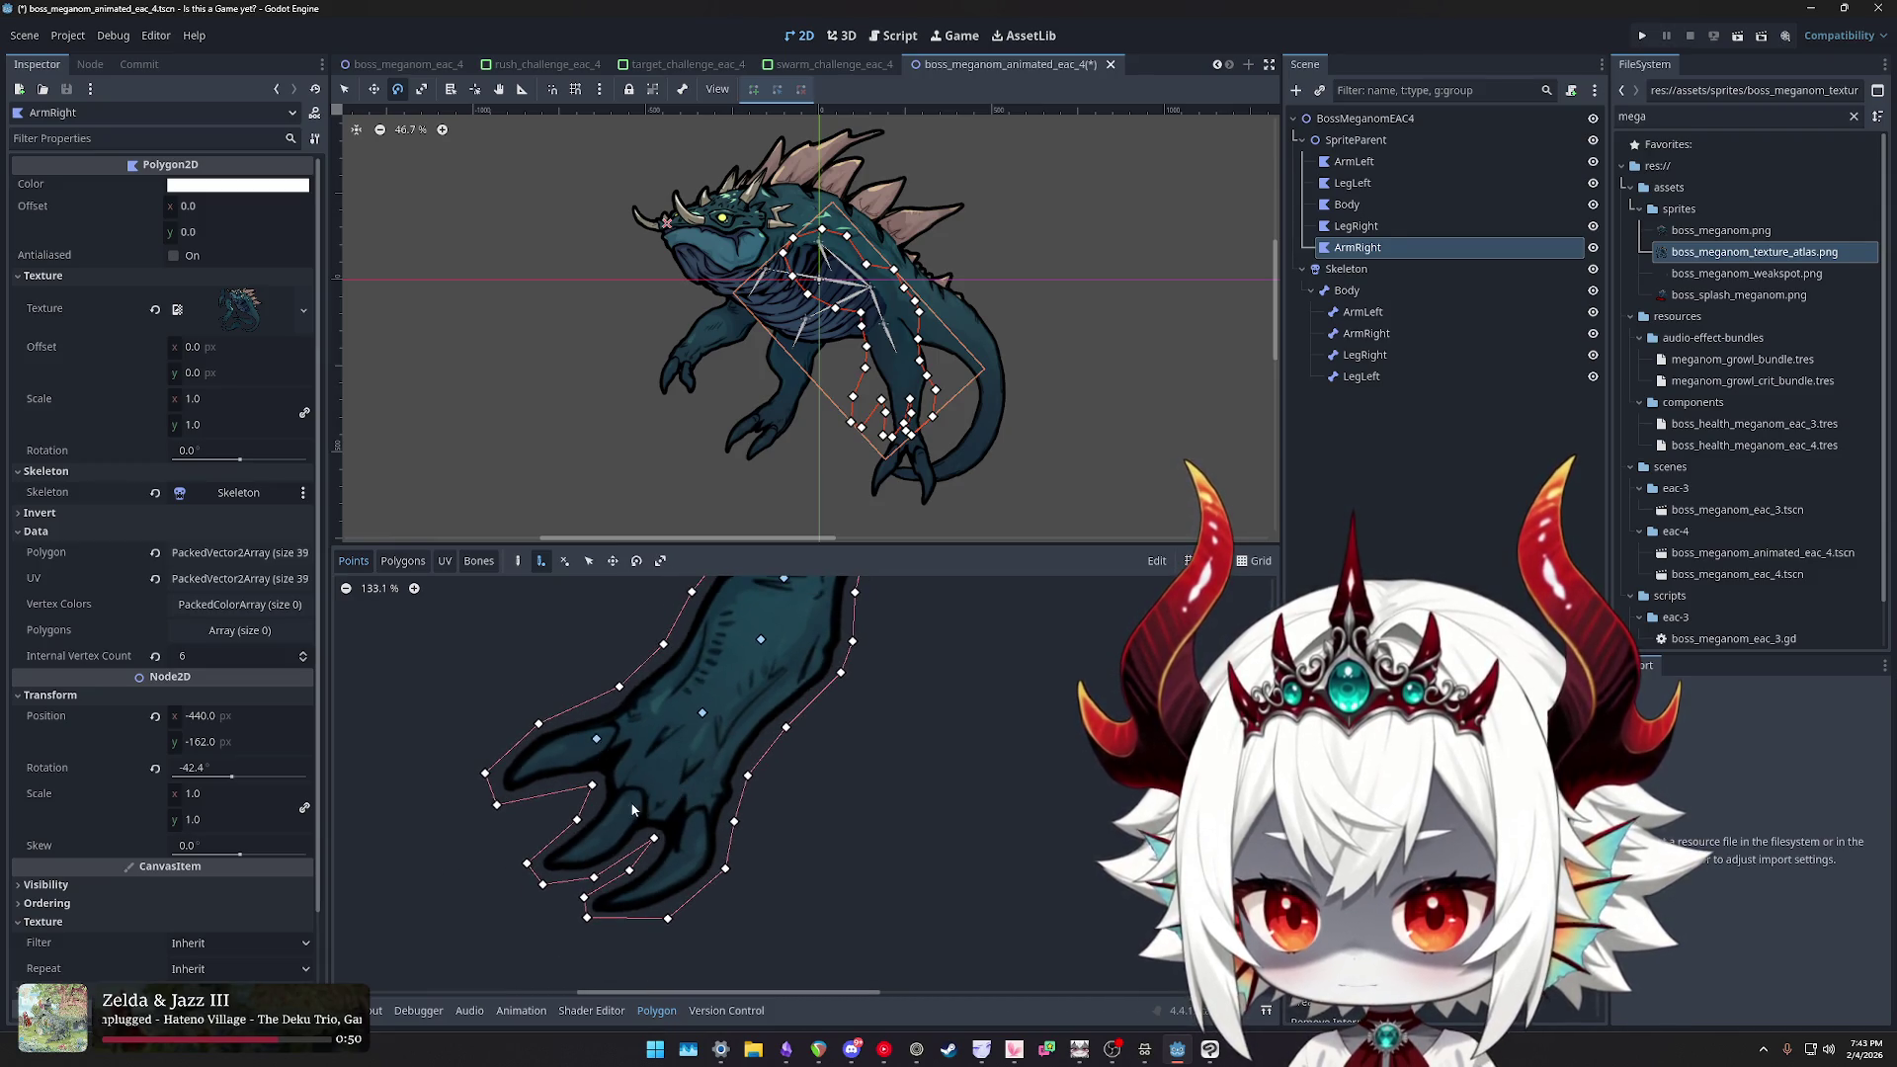
{"action": "scroll", "coordinate": [708, 762], "scroll_direction": "up", "scroll_amount": 4}
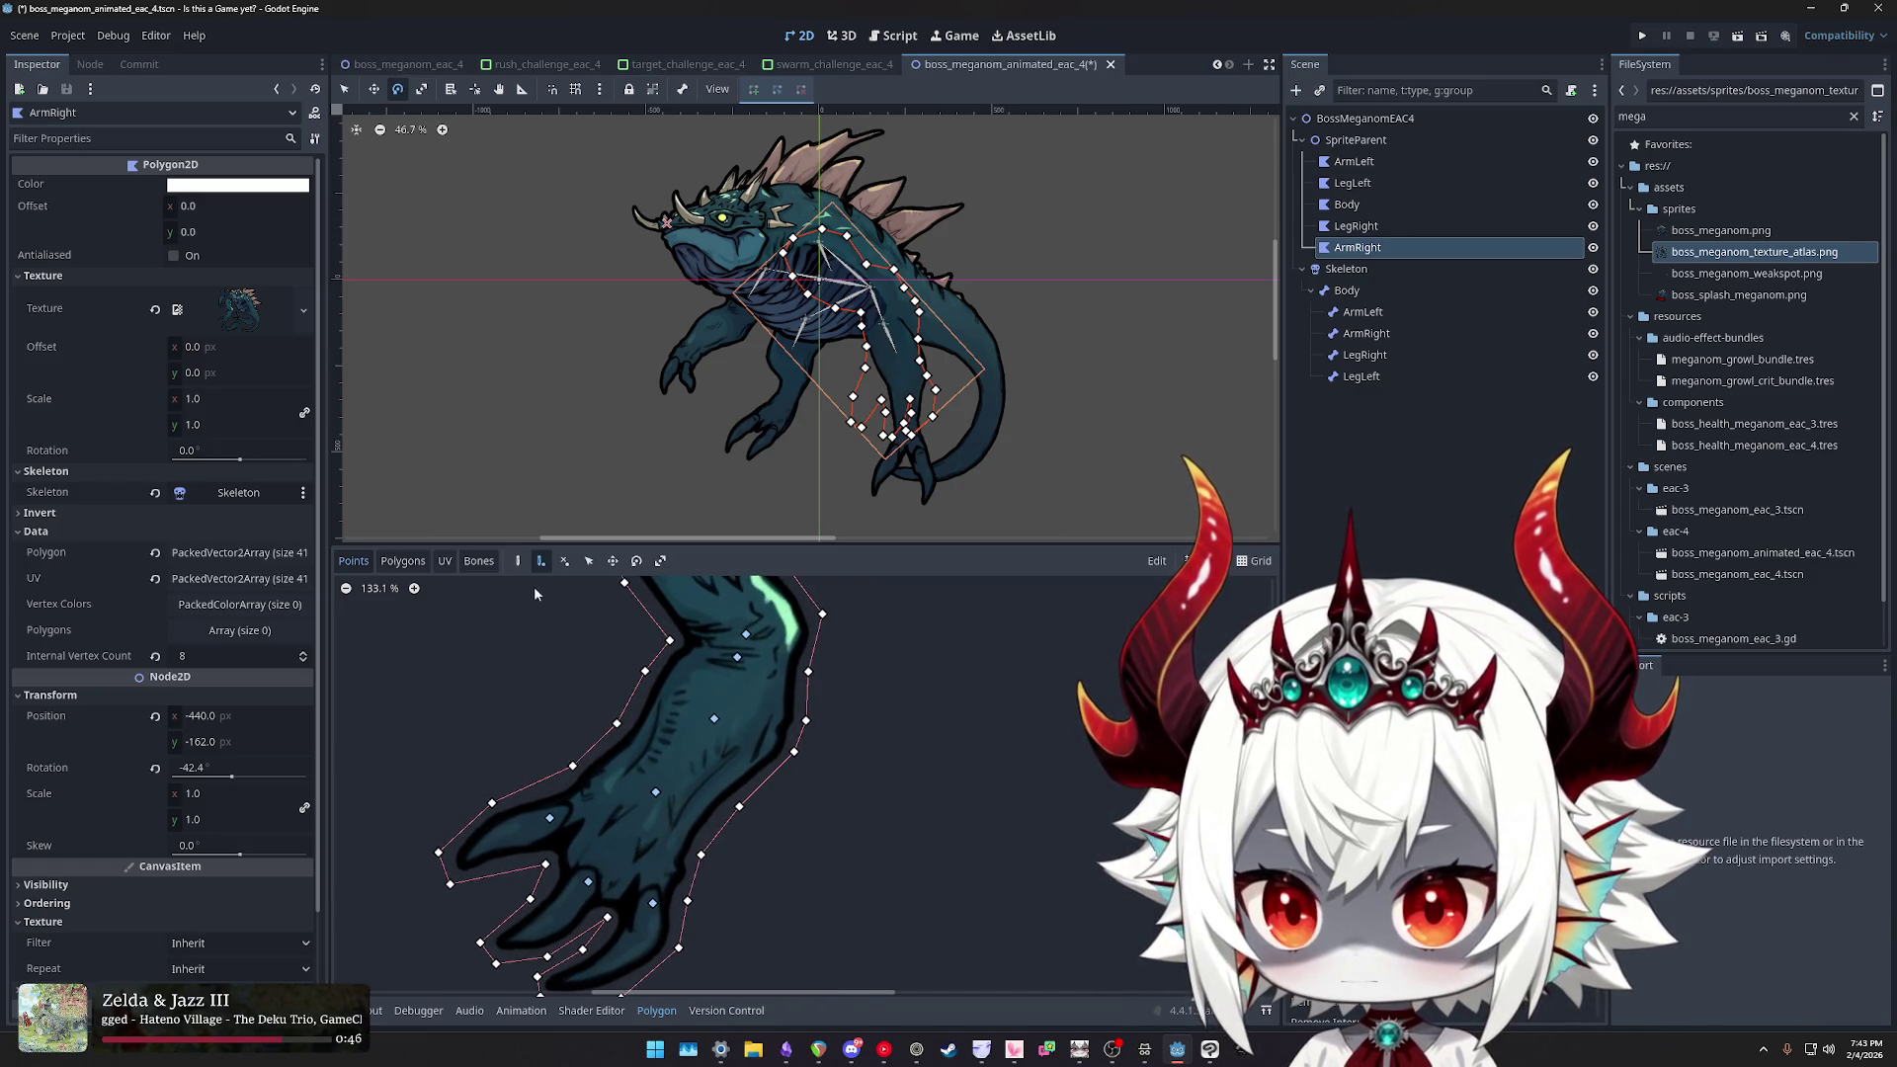
{"action": "left_click", "coordinate": [403, 560]}
- Draw a custom polygon around ArmRight's upper arm, closing it at the starting interior vertex
{"action": "scroll", "coordinate": [682, 778], "scroll_direction": "up", "scroll_amount": 6}
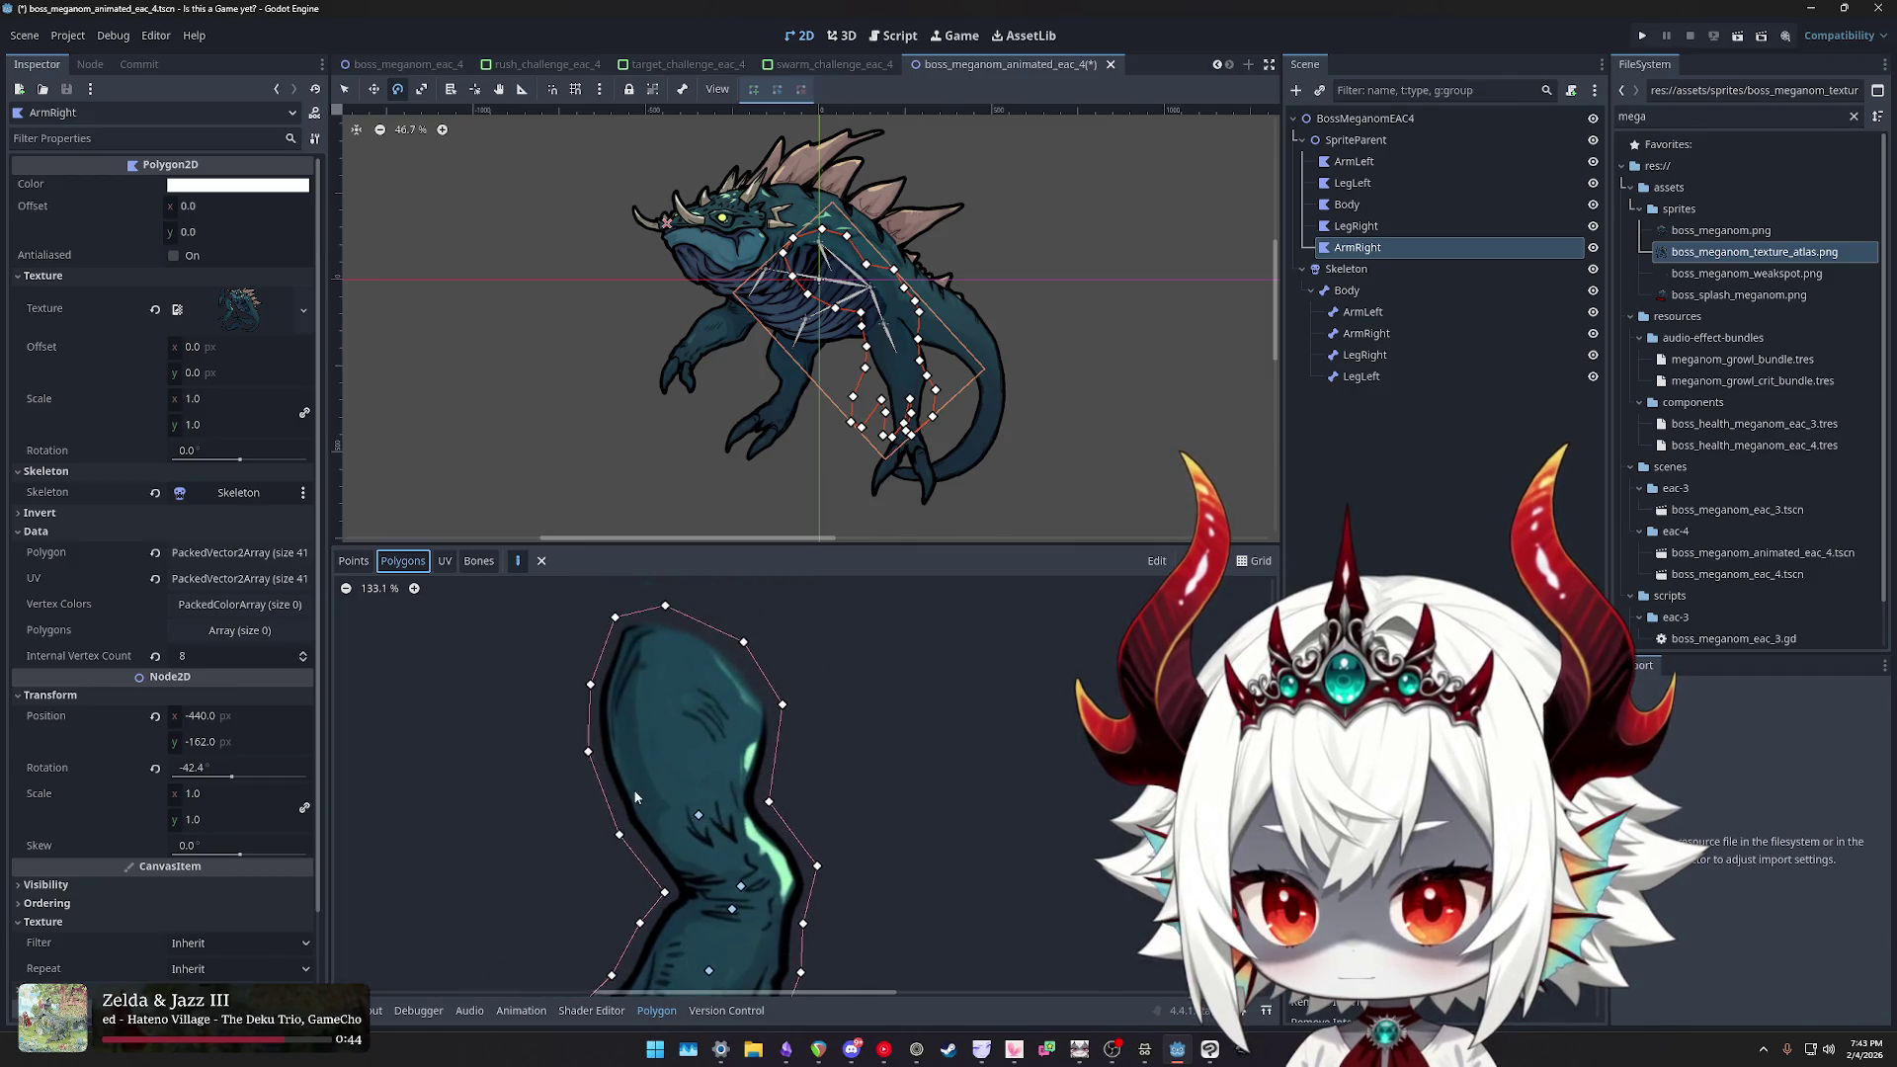
{"action": "left_click", "coordinate": [699, 827]}
{"action": "left_click", "coordinate": [771, 814]}
{"action": "left_click", "coordinate": [783, 714]}
{"action": "left_click", "coordinate": [744, 653]}
{"action": "left_click", "coordinate": [666, 618]}
{"action": "left_click", "coordinate": [616, 628]}
{"action": "left_click", "coordinate": [591, 695]}
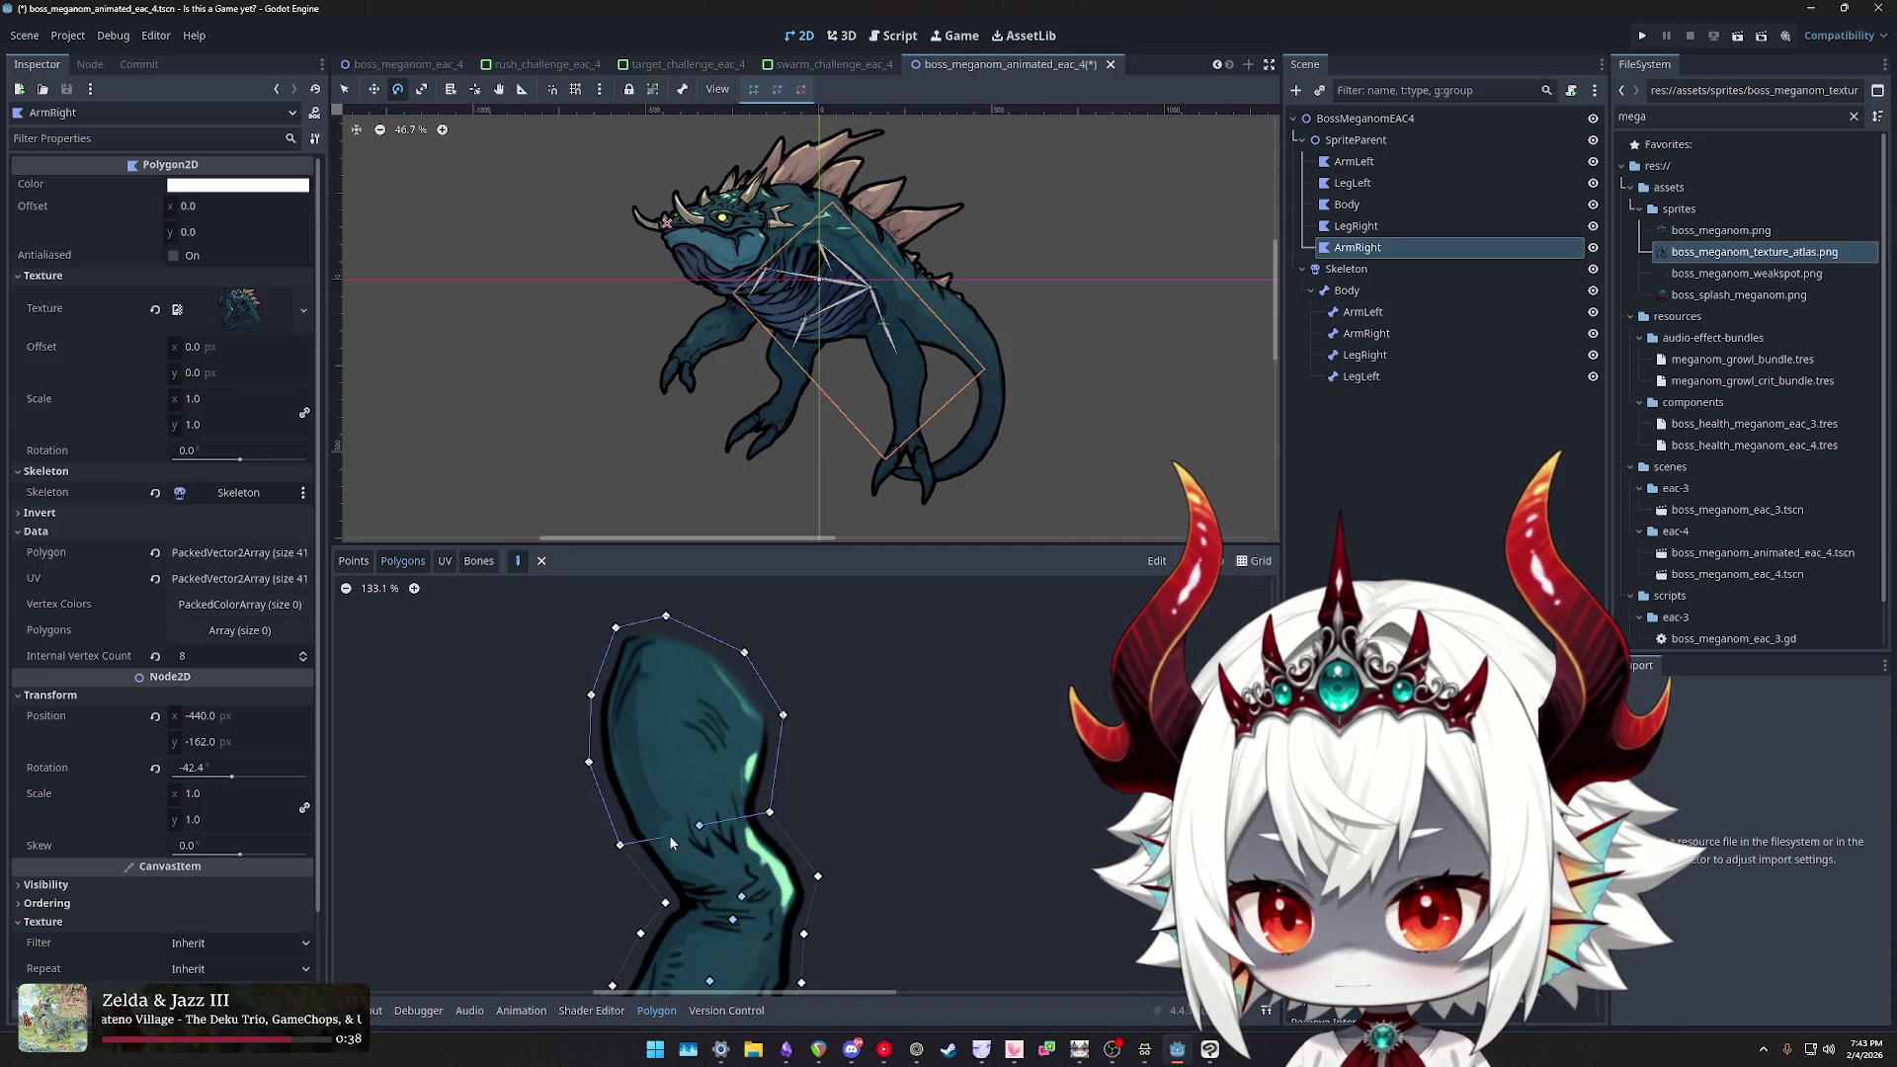
{"action": "left_click", "coordinate": [699, 828]}
- Add second and third polygons below the upper arm using shared edge and inner vertices
{"action": "scroll", "coordinate": [740, 848], "scroll_direction": "down", "scroll_amount": 5}
{"action": "left_click", "coordinate": [684, 634]}
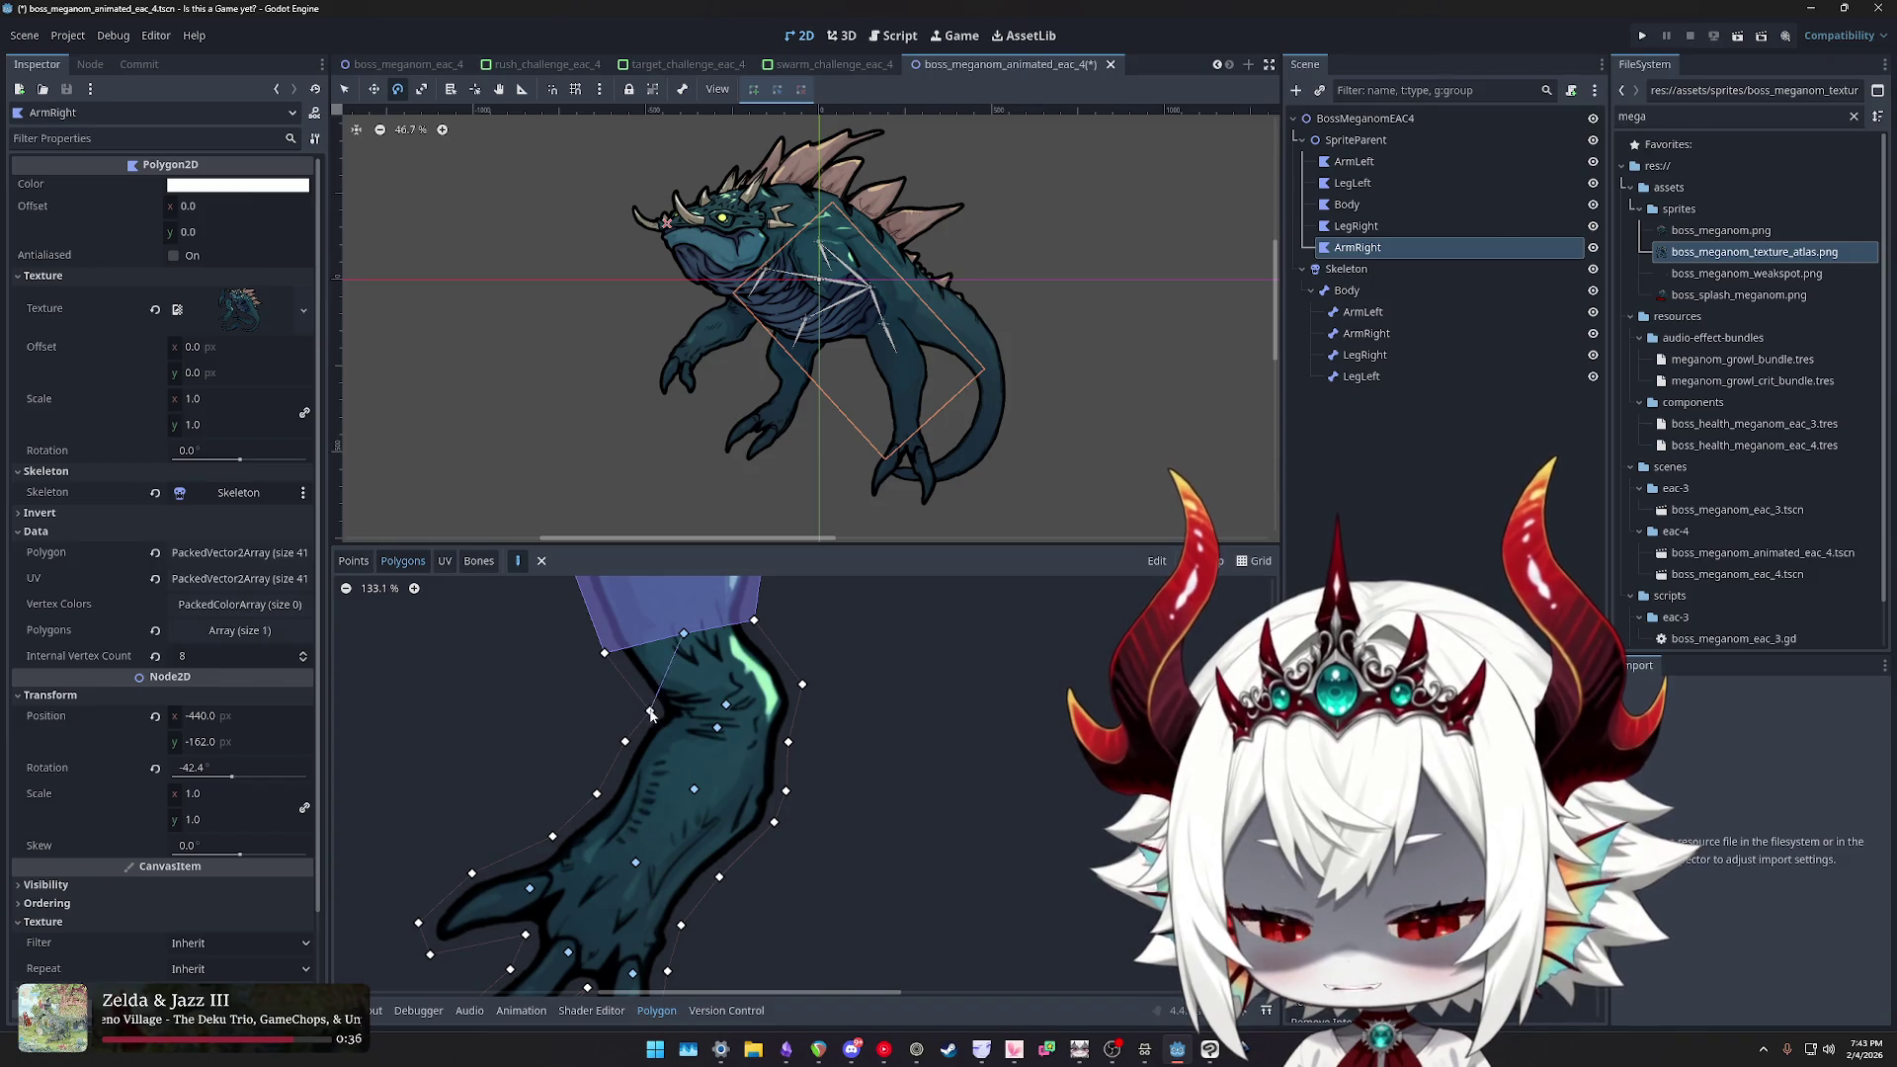
{"action": "left_click", "coordinate": [650, 712]}
{"action": "left_click", "coordinate": [606, 654]}
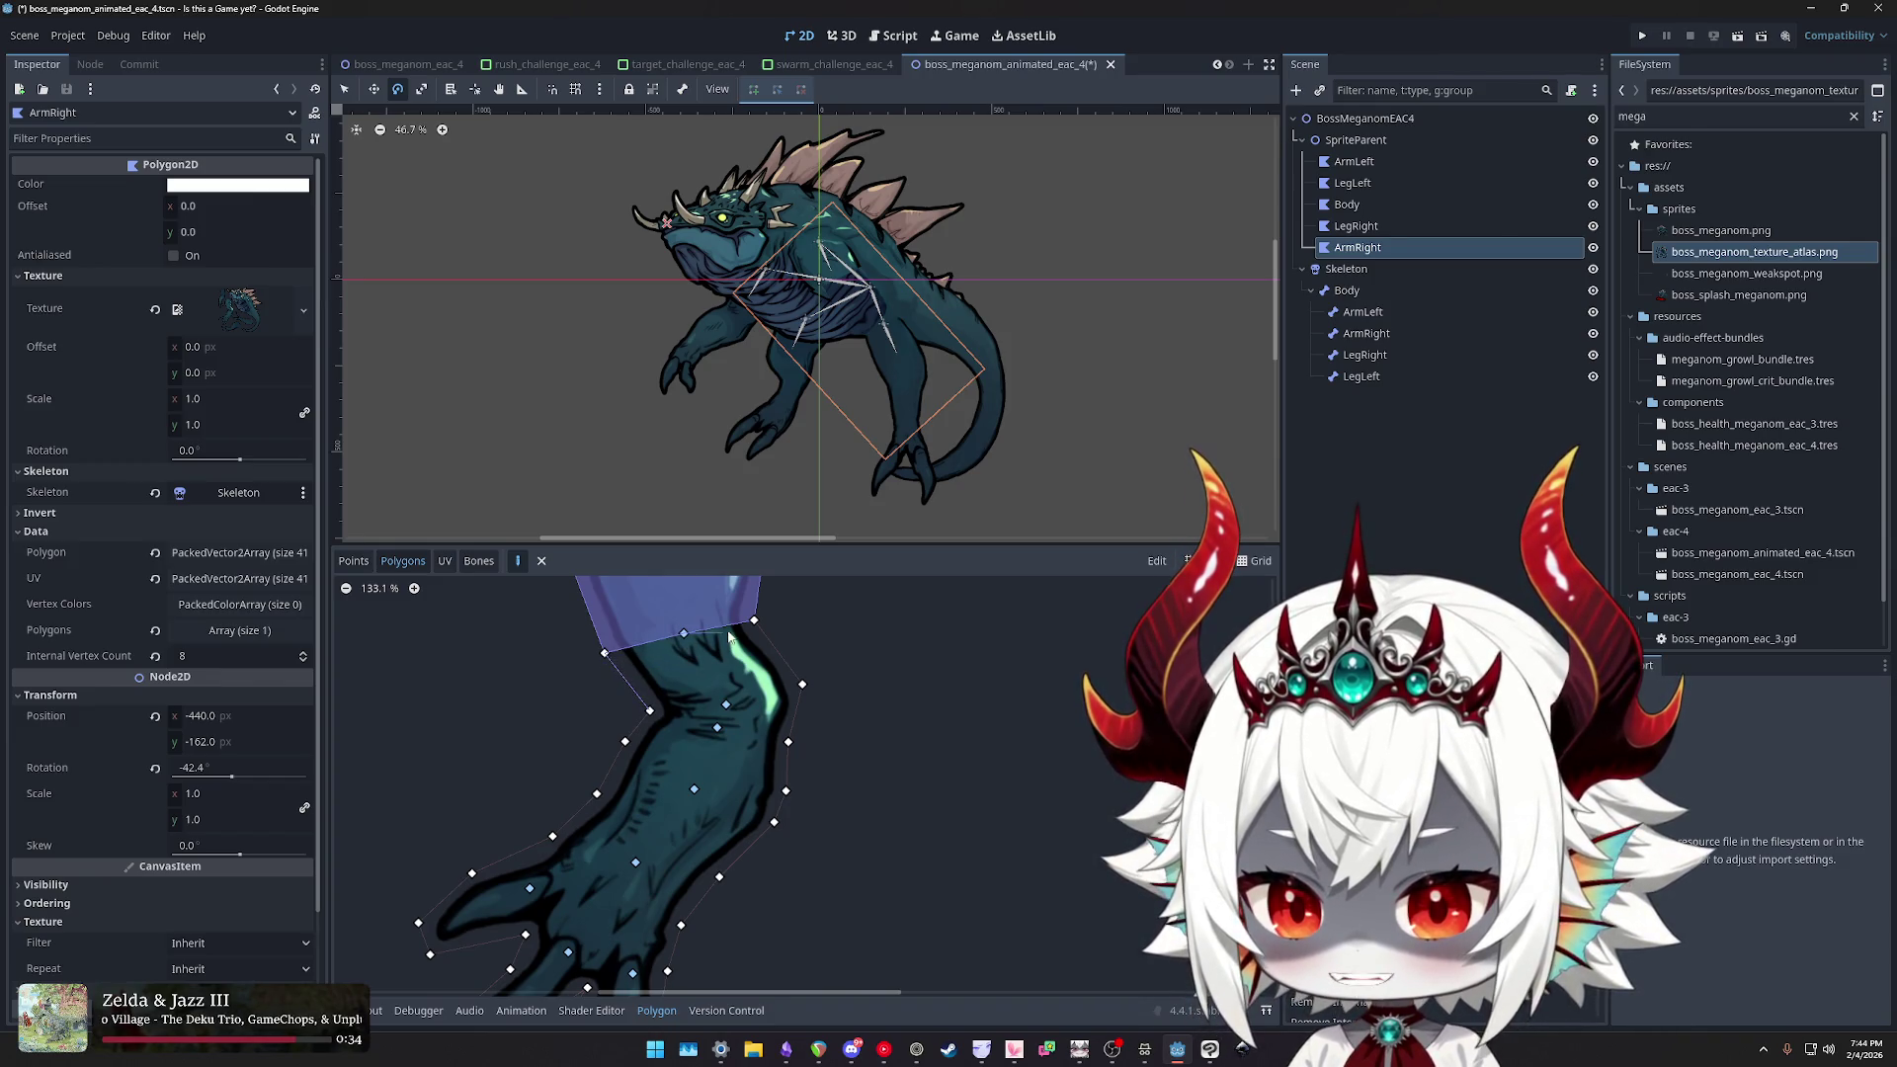
{"action": "left_click", "coordinate": [801, 685]}
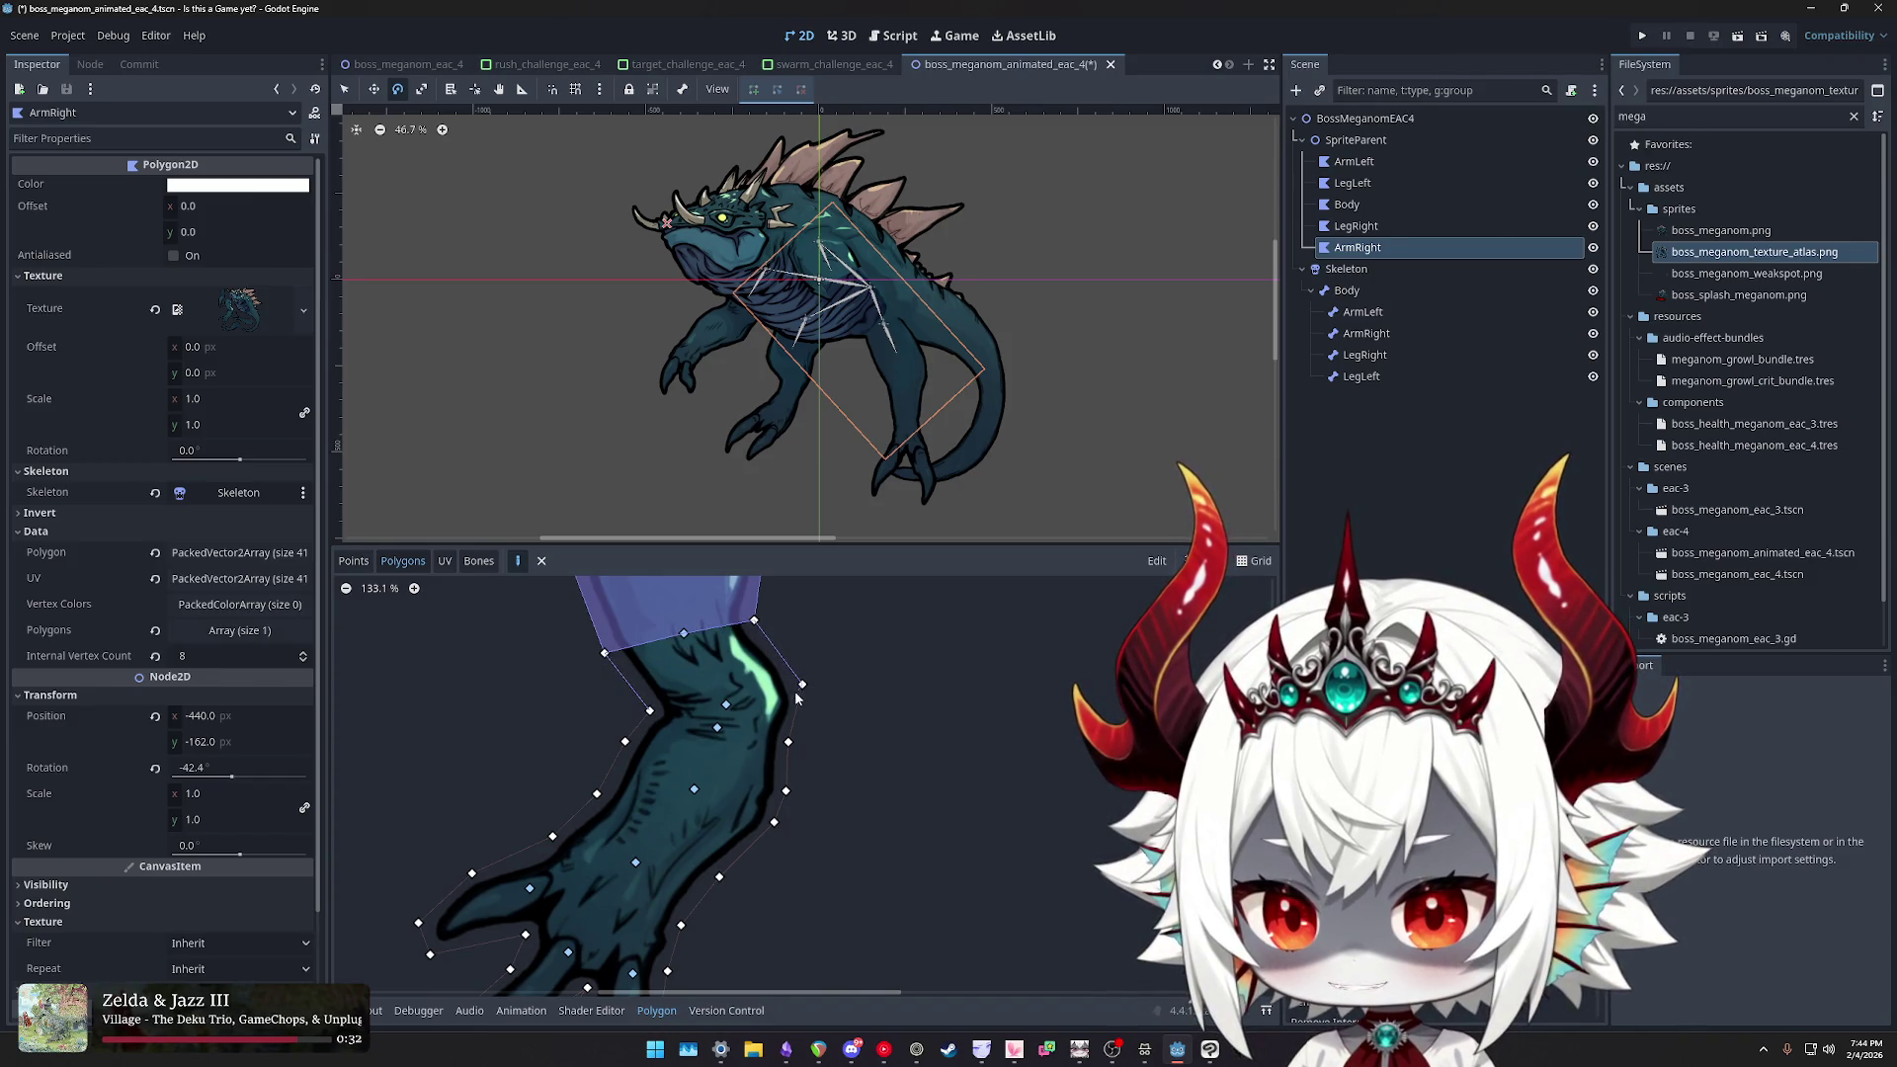
{"action": "left_click", "coordinate": [728, 708]}
{"action": "scroll", "coordinate": [682, 691], "scroll_direction": "down", "scroll_amount": 3}
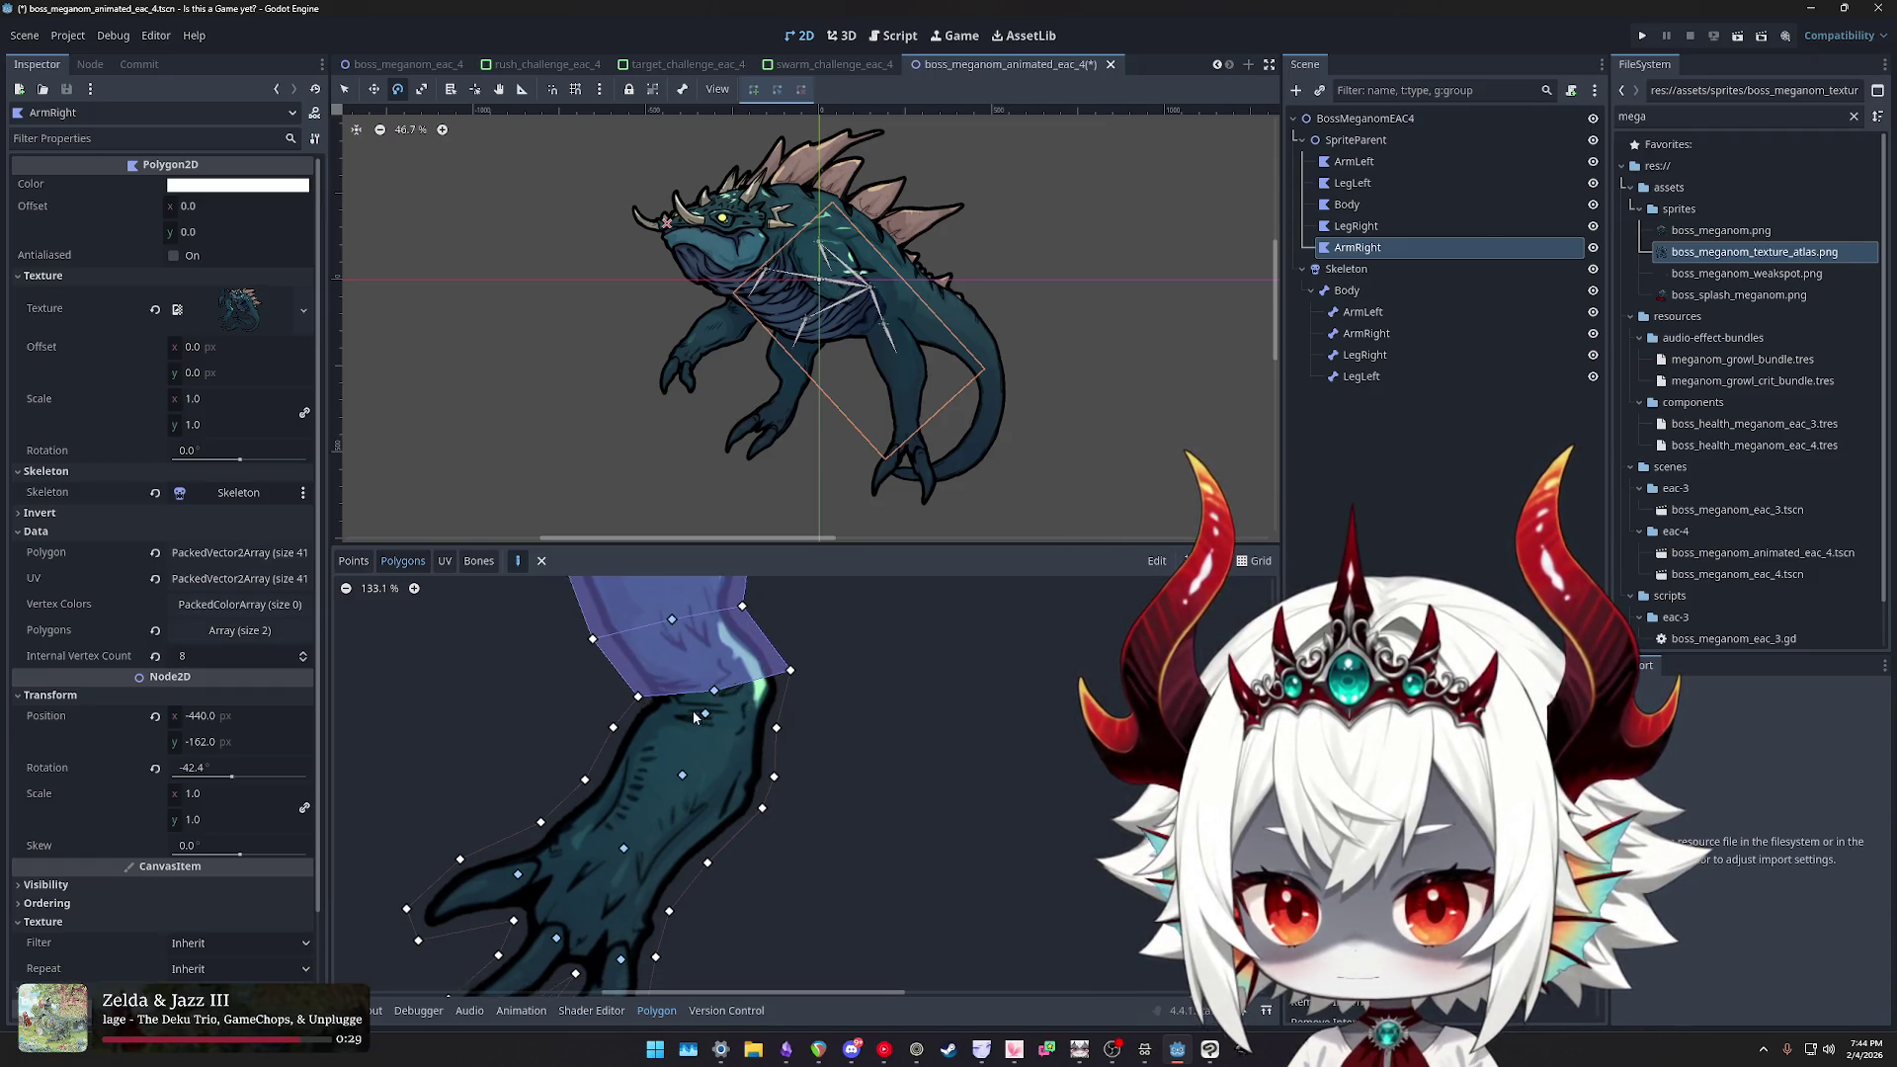
{"action": "left_click", "coordinate": [629, 669]}
{"action": "left_click", "coordinate": [696, 684]}
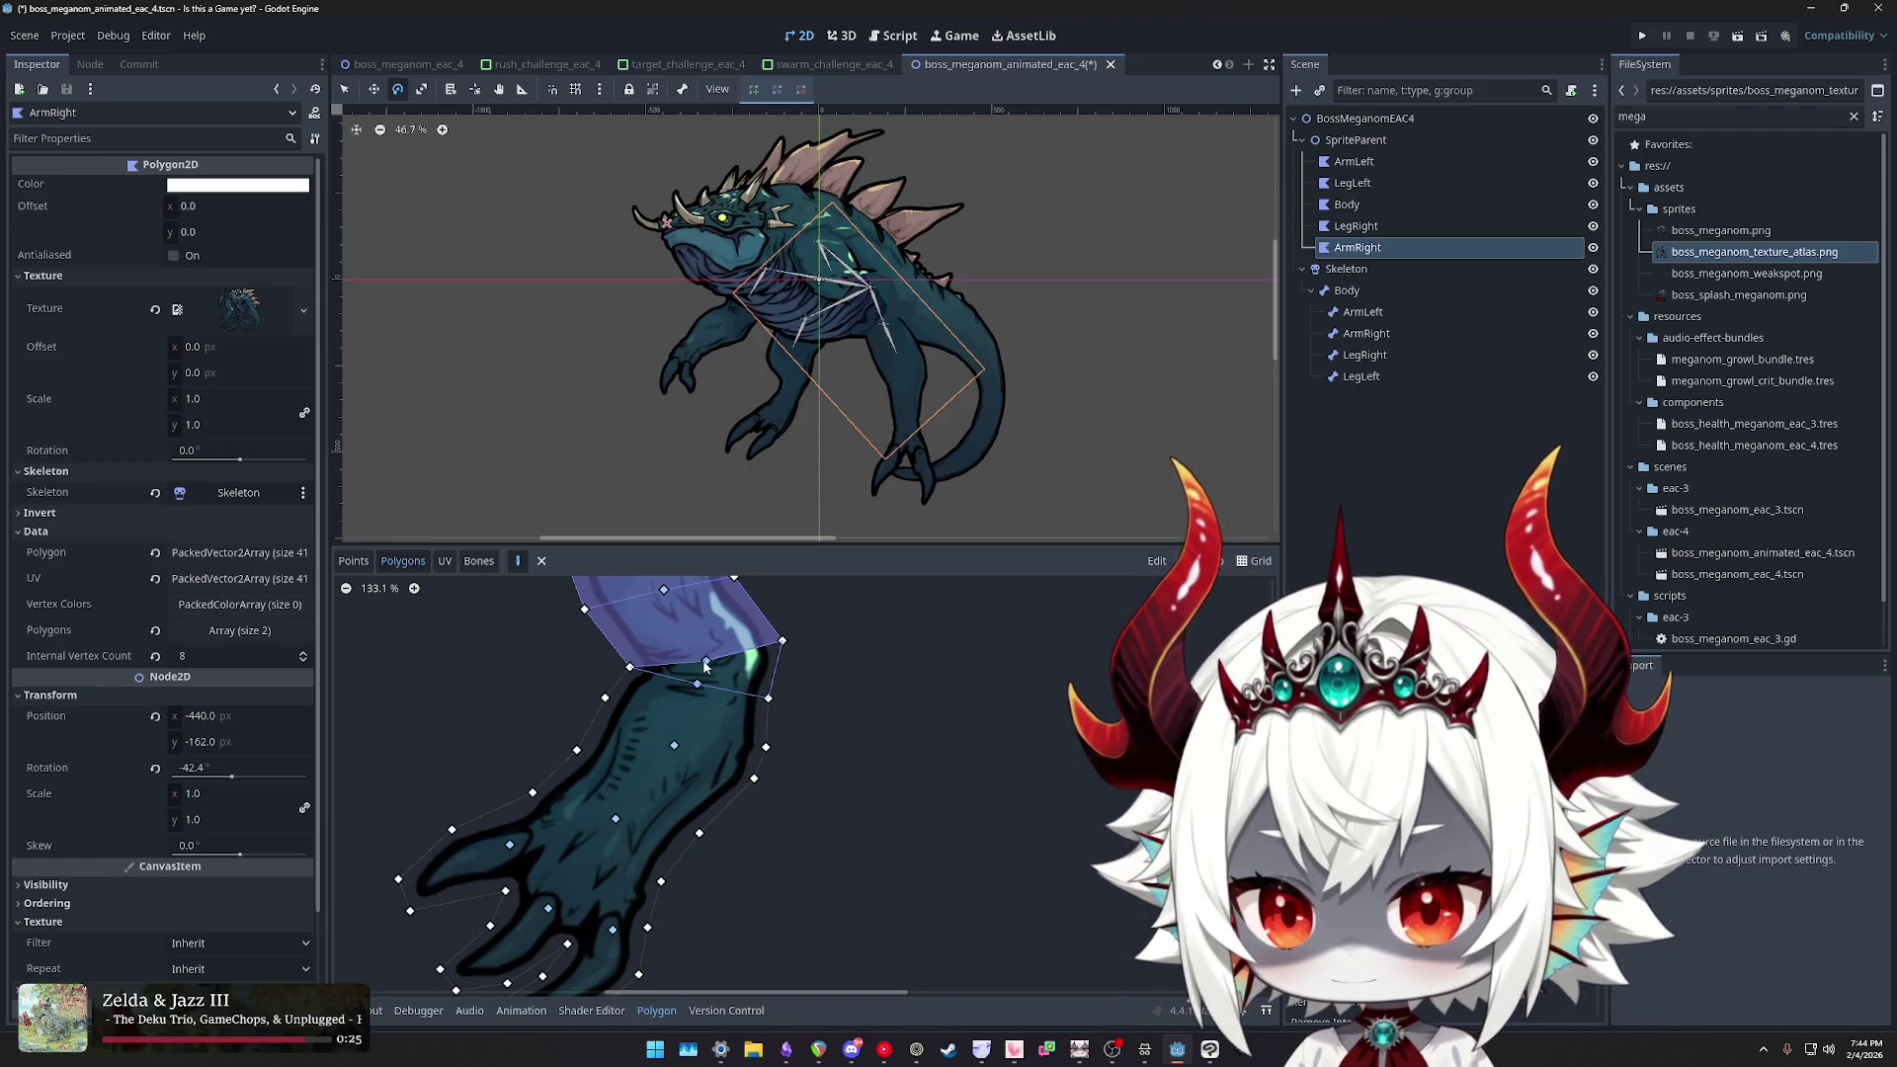
{"action": "left_click", "coordinate": [629, 669]}
- Draw a lower-arm polygon spanning from the left vertex to the right edge
{"action": "mouse_move", "coordinate": [687, 726]}
{"action": "left_mouse_down"}
{"action": "mouse_move", "coordinate": [721, 684]}
{"action": "mouse_move", "coordinate": [727, 737]}
{"action": "left_mouse_up"}
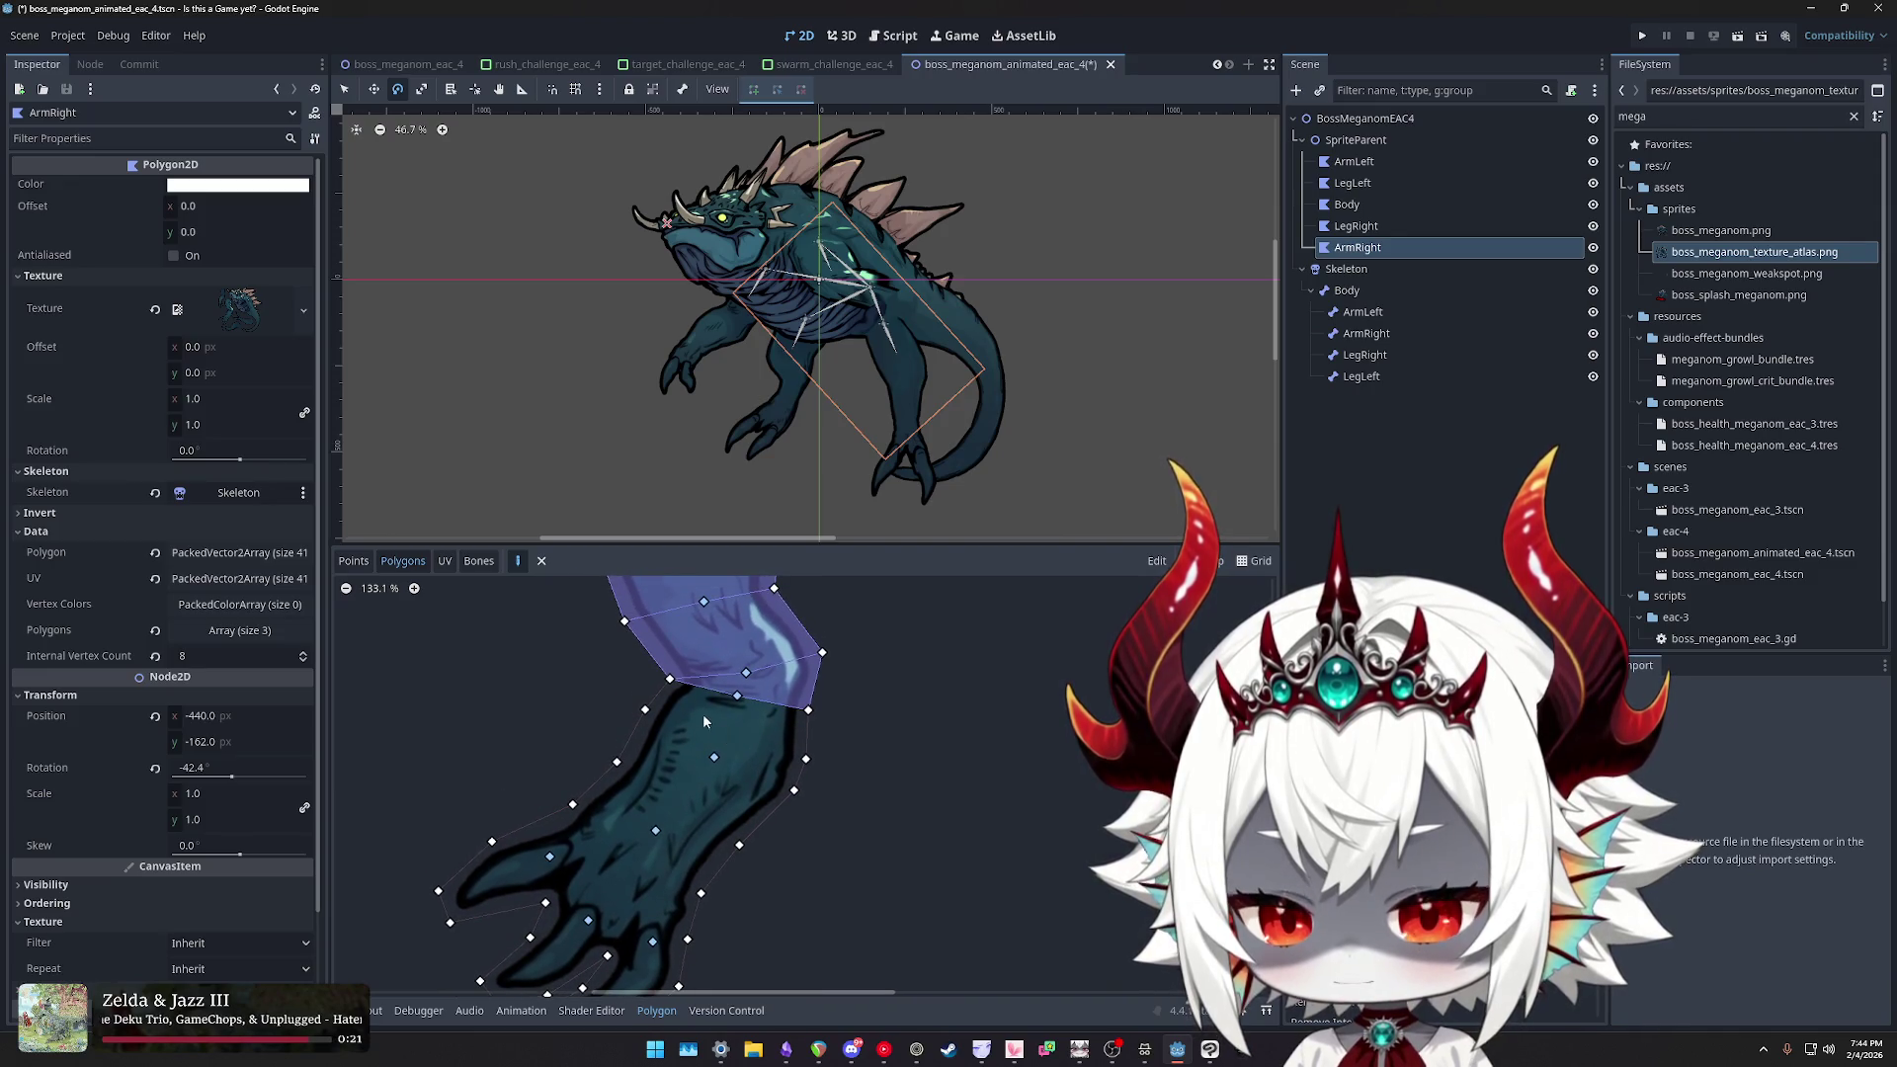
{"action": "left_click", "coordinate": [645, 711]}
{"action": "left_click", "coordinate": [795, 791]}
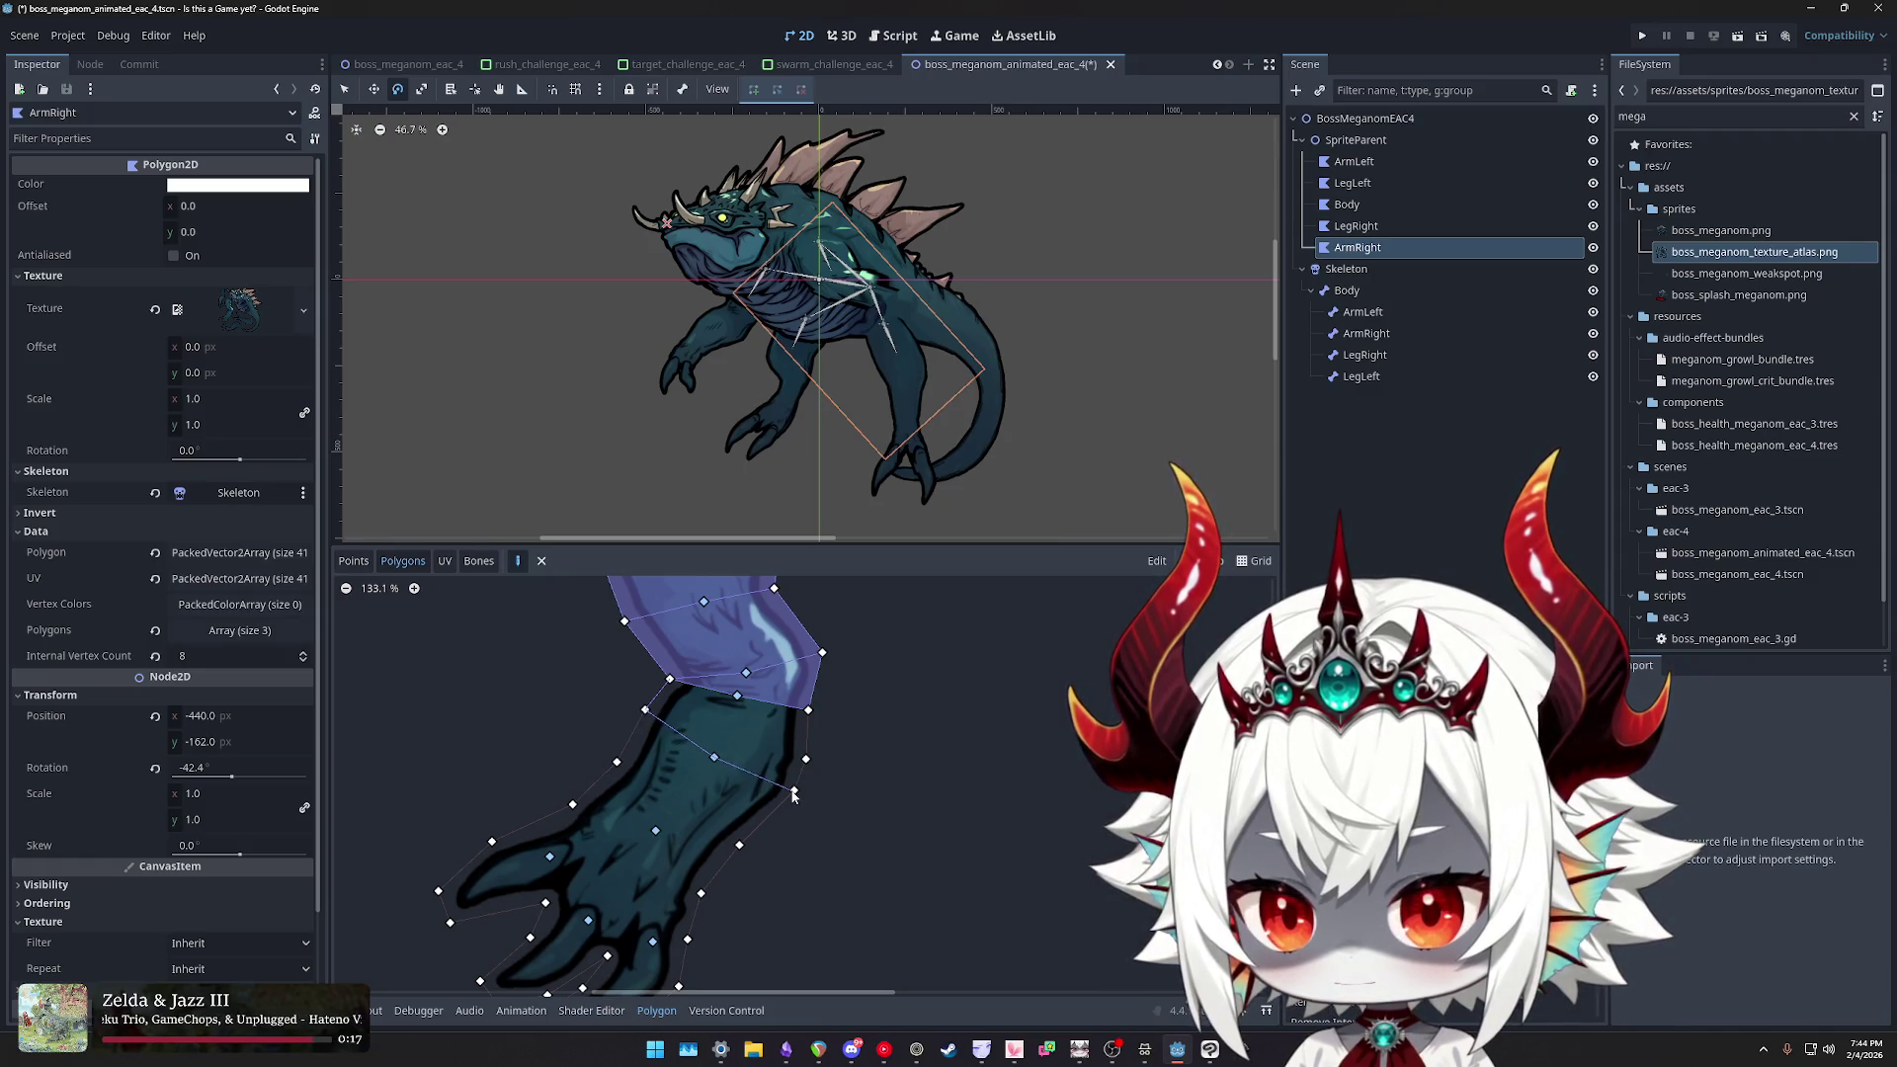
{"action": "scroll", "coordinate": [761, 743], "scroll_direction": "down", "scroll_amount": 3}
{"action": "scroll", "coordinate": [774, 734], "scroll_direction": "left", "scroll_amount": 1}
{"action": "left_click", "coordinate": [717, 692]}
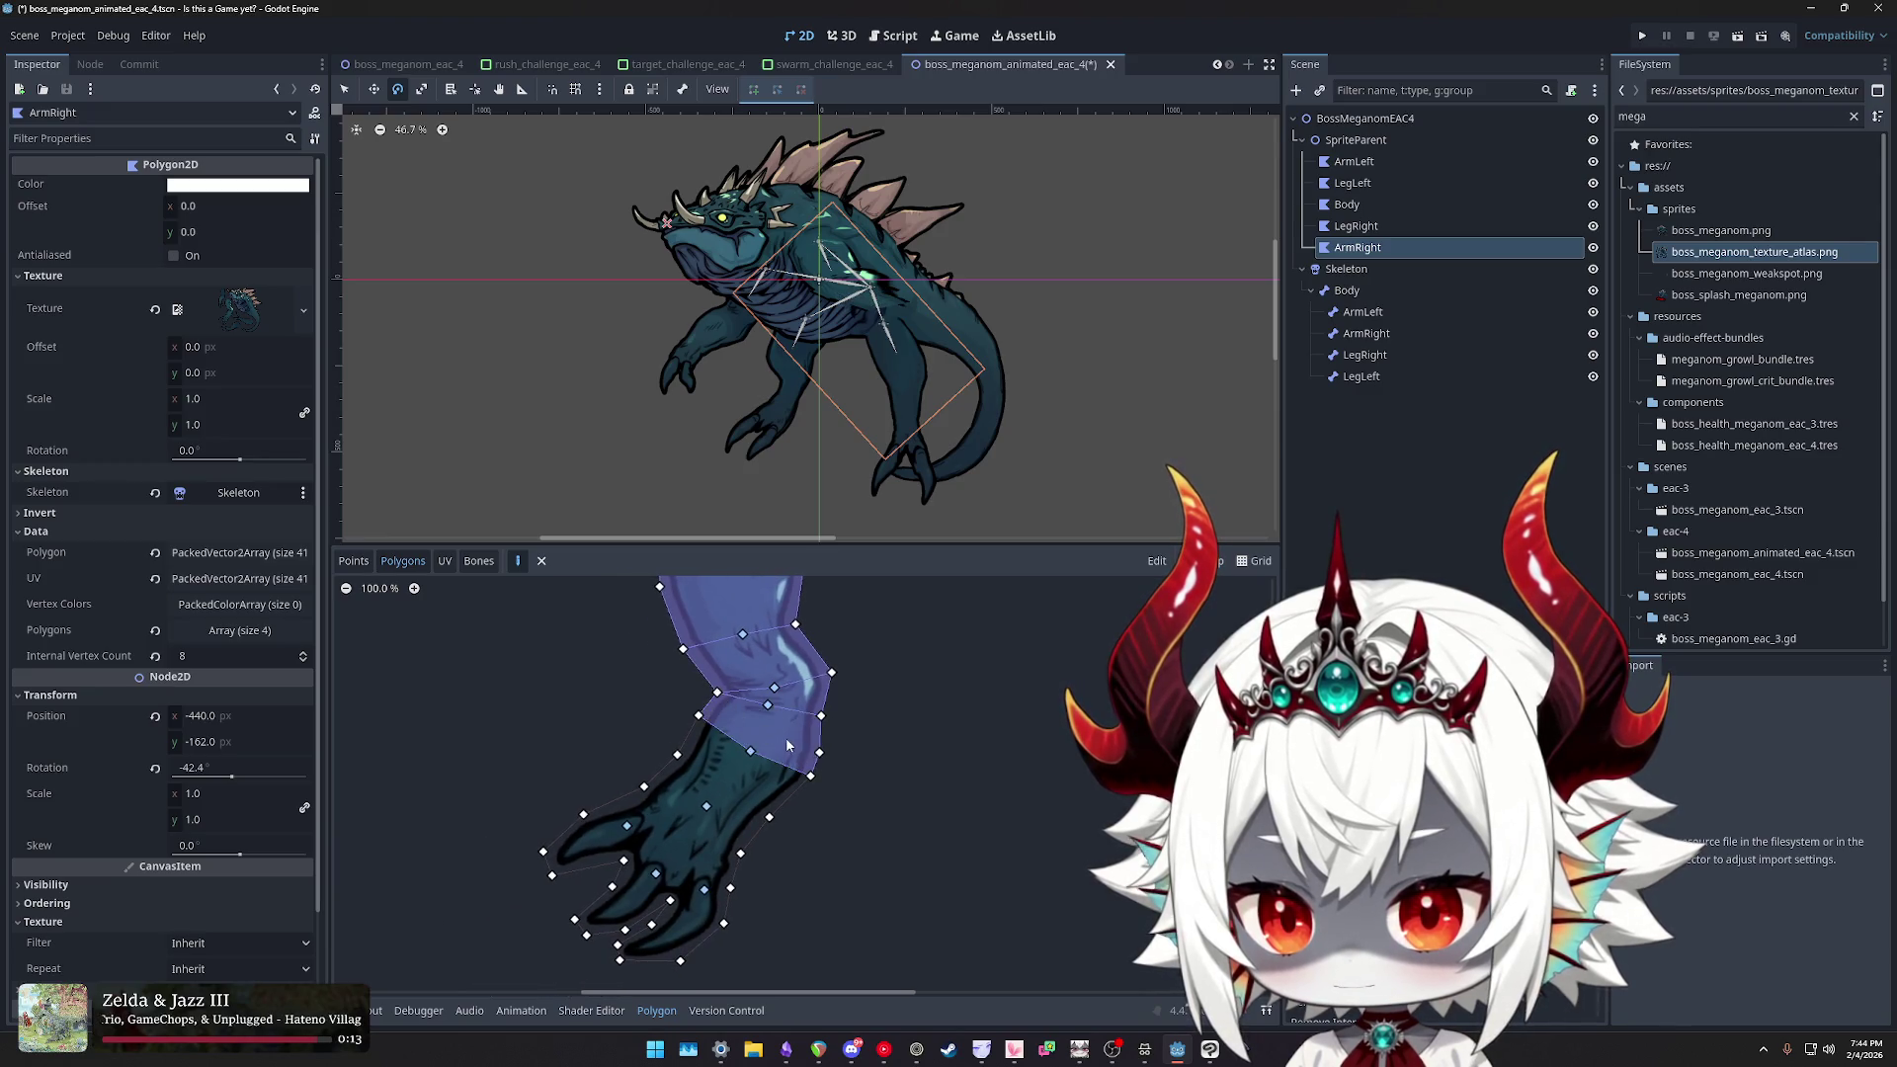
- Add another polygon covering the lower arm just above the hand
{"action": "scroll", "coordinate": [719, 721], "scroll_direction": "down", "scroll_amount": 1}
{"action": "left_click", "coordinate": [713, 695]}
{"action": "left_click", "coordinate": [692, 733]}
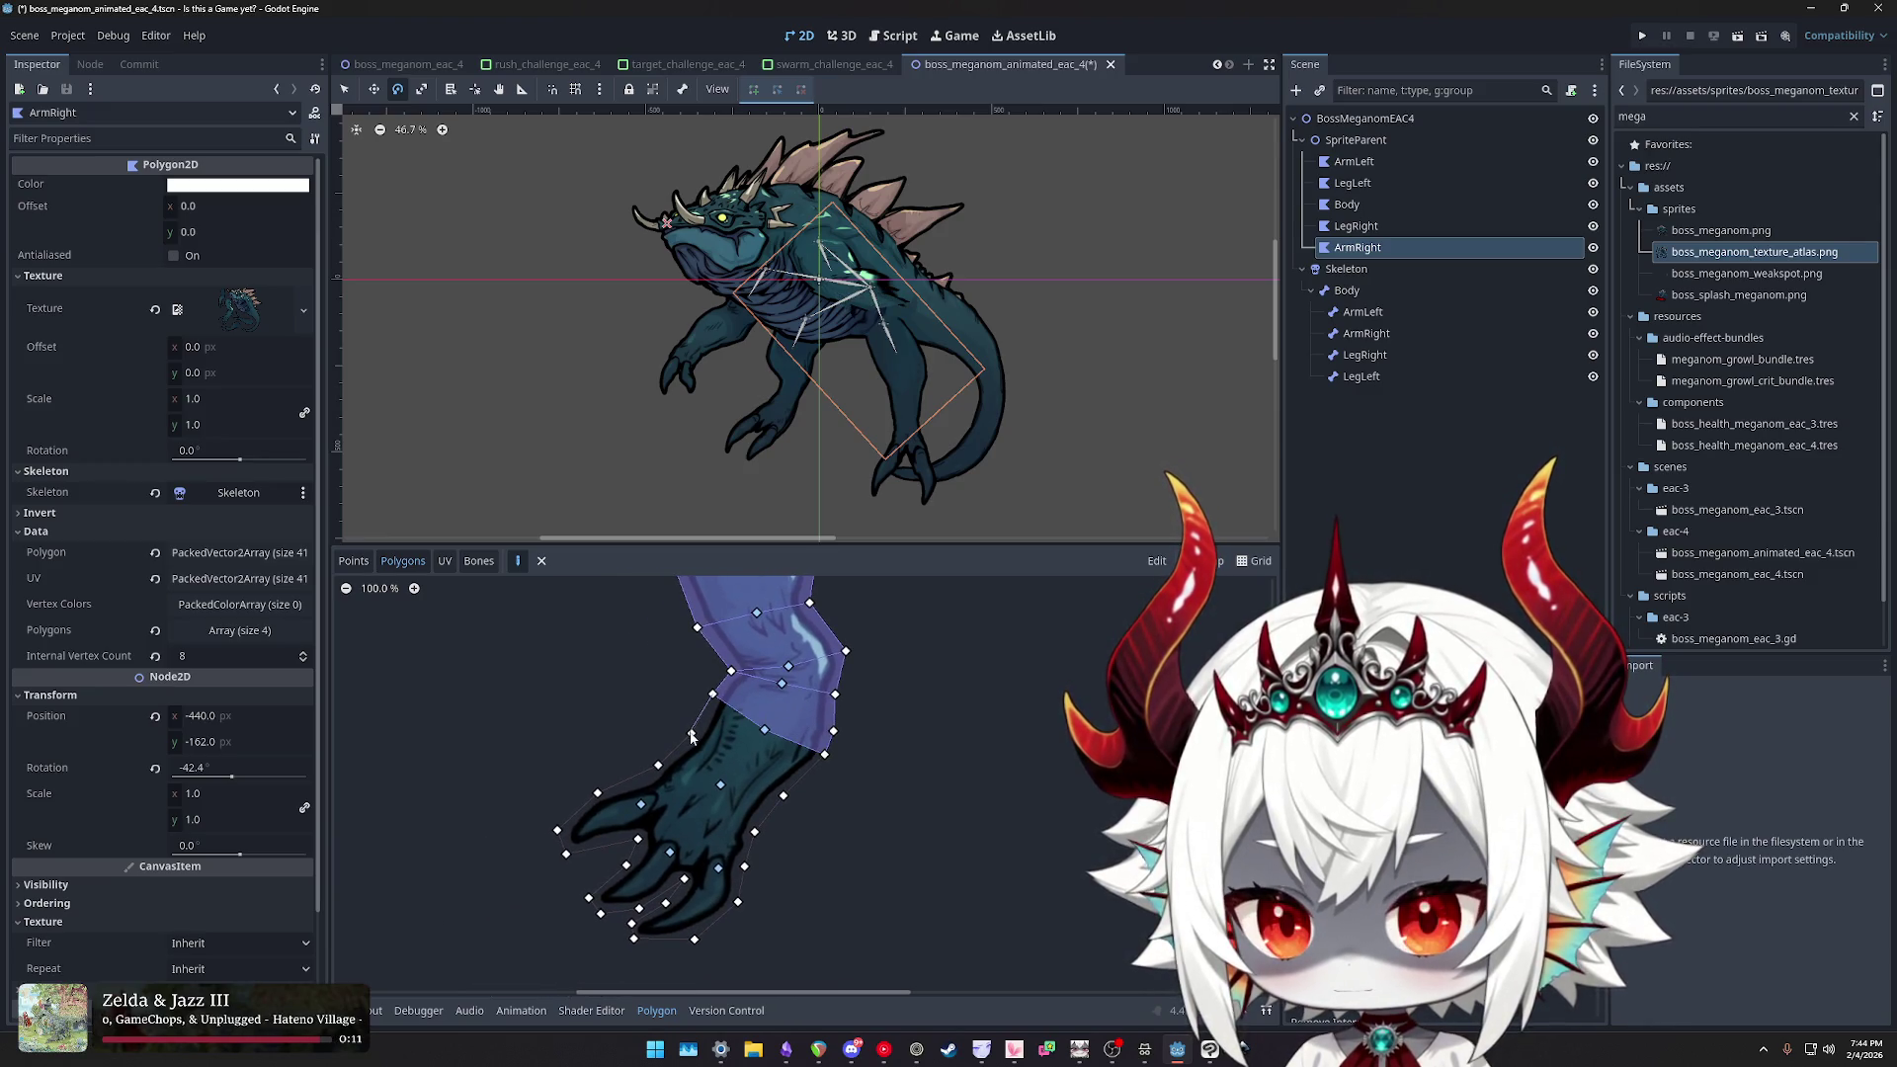
{"action": "left_click", "coordinate": [784, 795]}
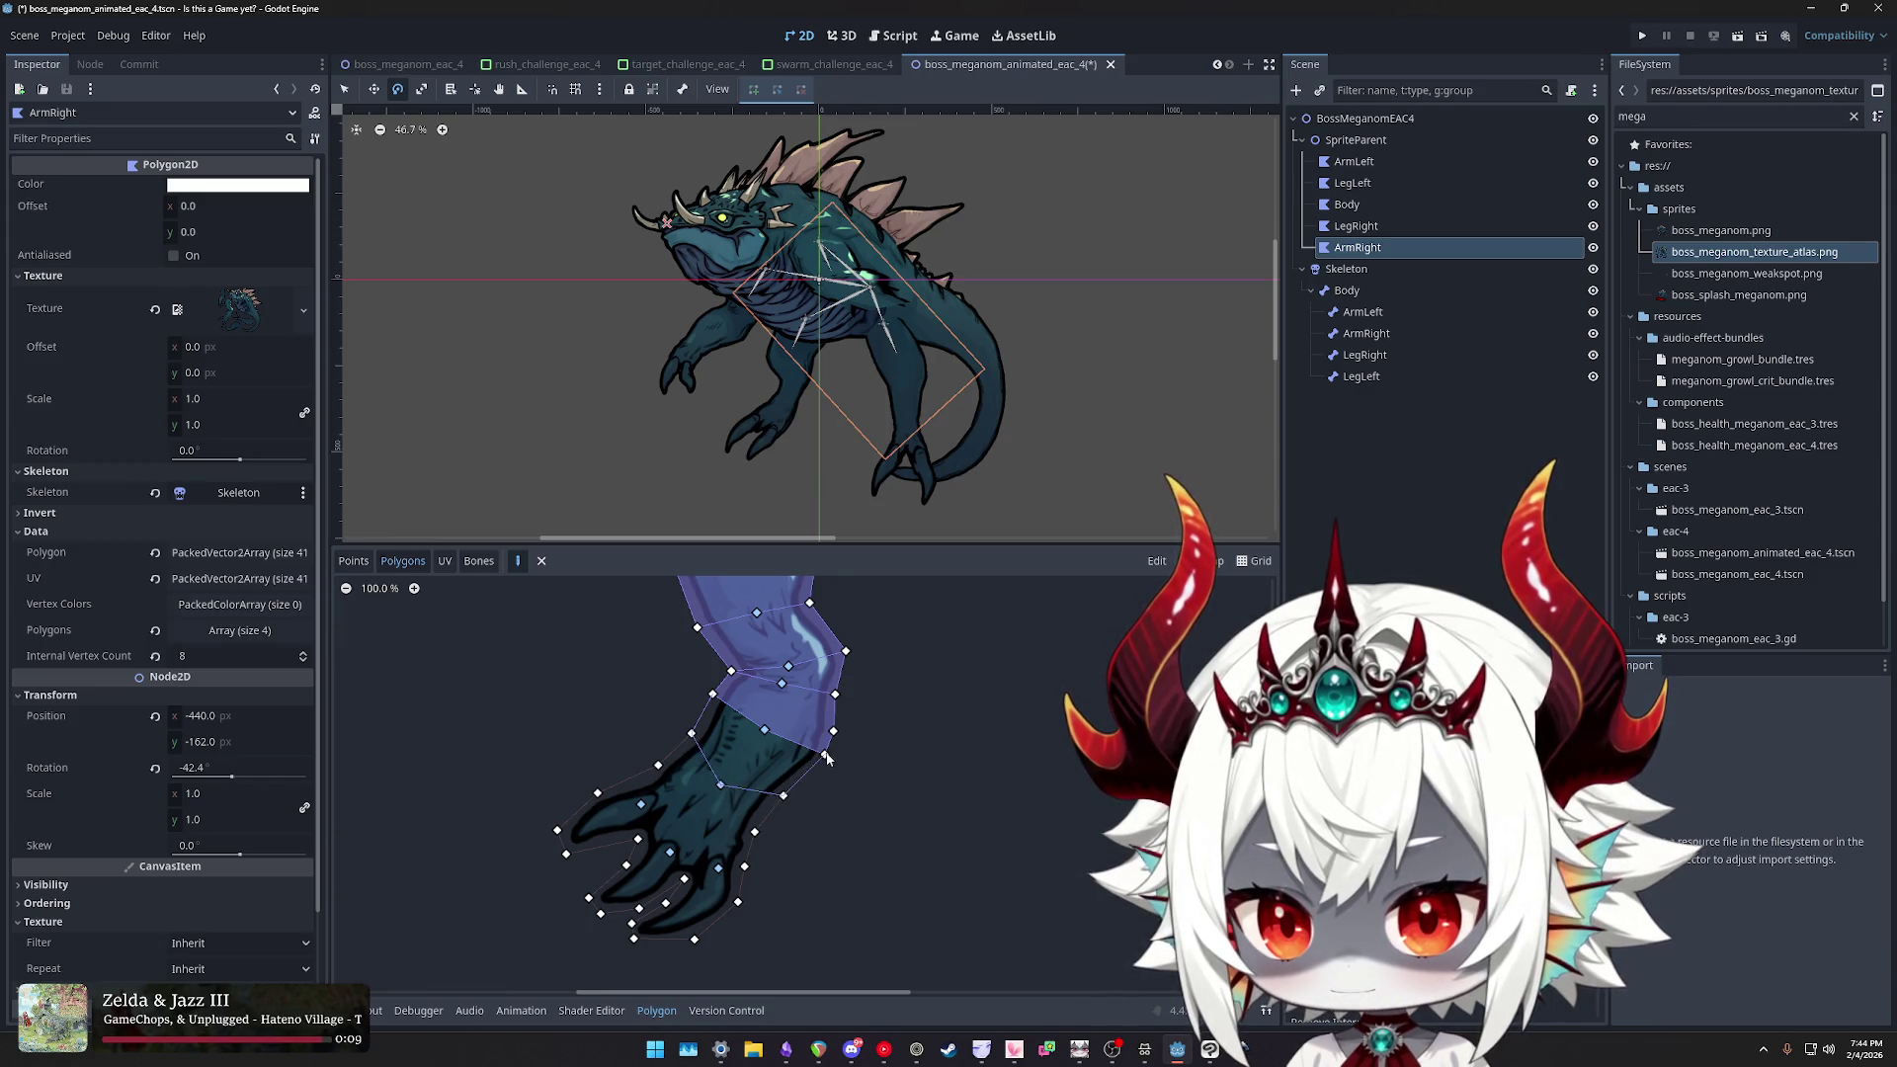
{"action": "left_click", "coordinate": [712, 695]}
{"action": "scroll", "coordinate": [764, 718], "scroll_direction": "down", "scroll_amount": 1}
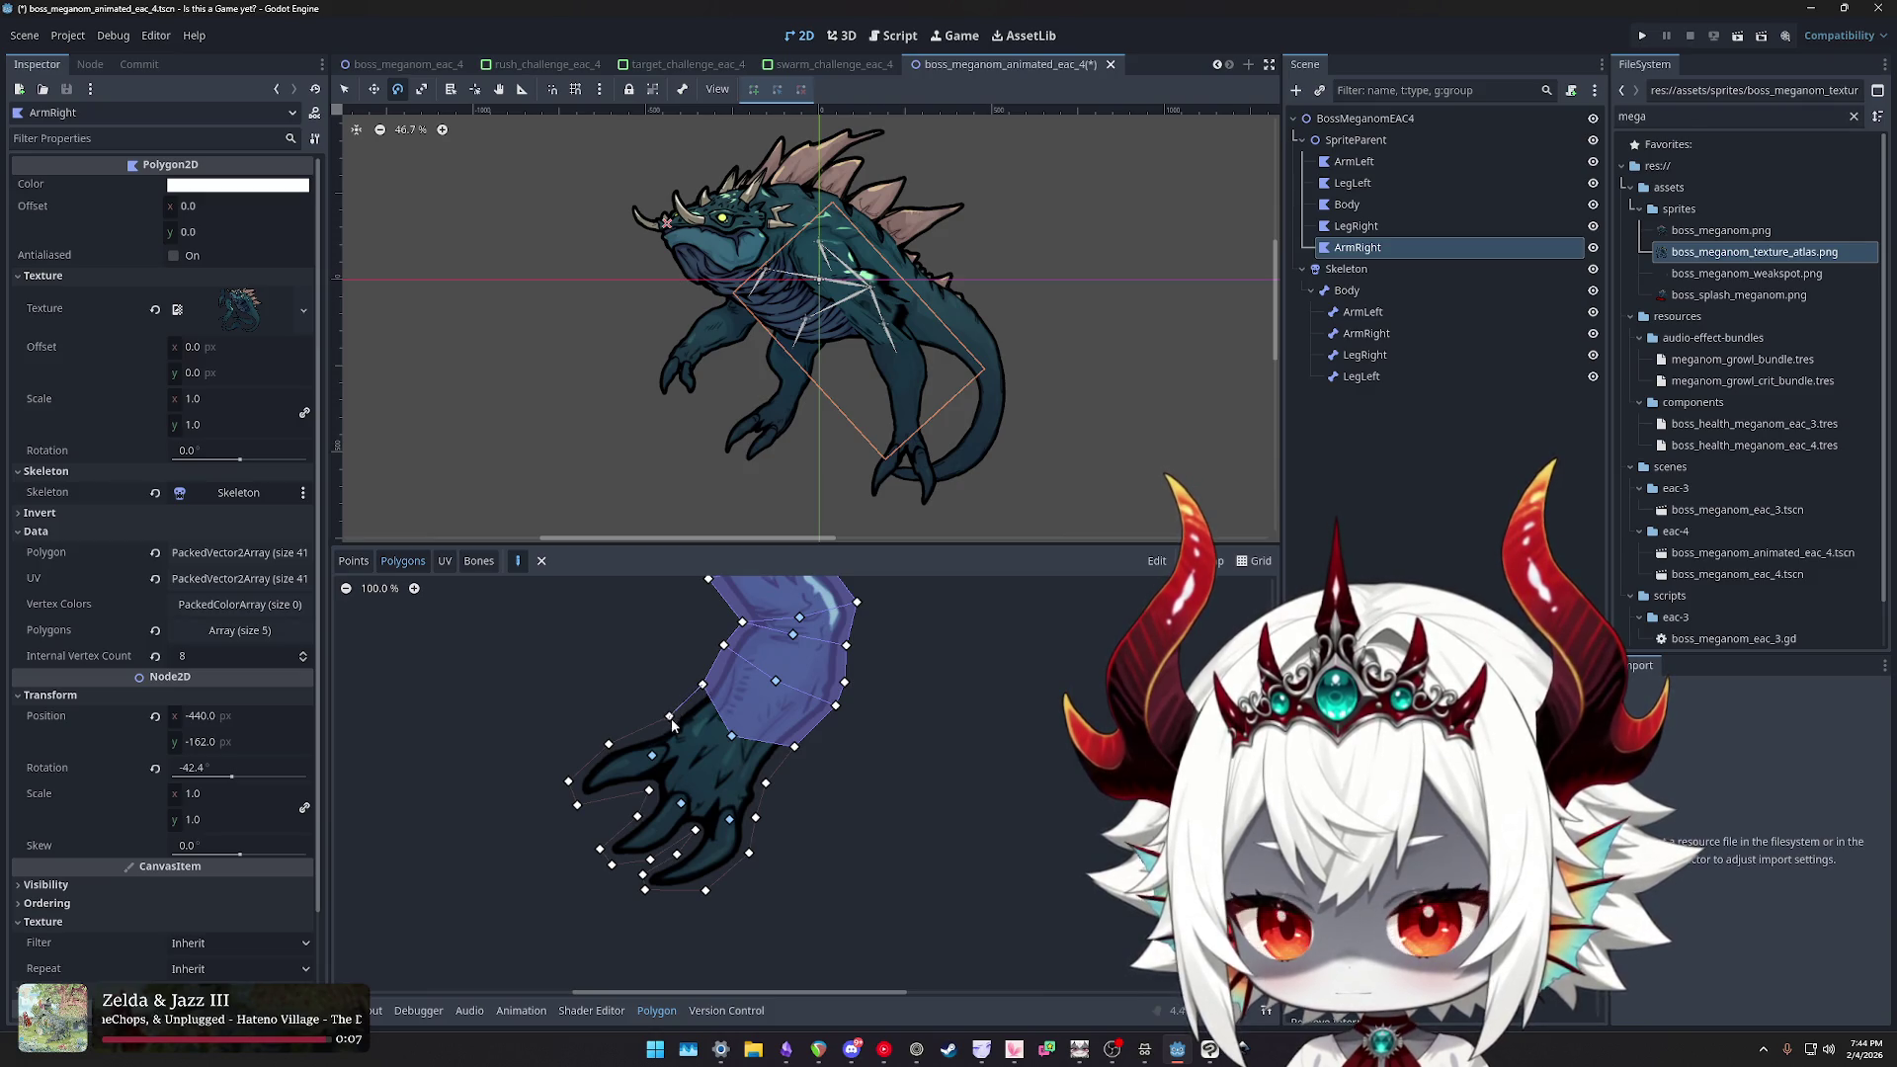
- Draw a custom polygon over the hand along the claw base
{"action": "left_click", "coordinate": [653, 756]}
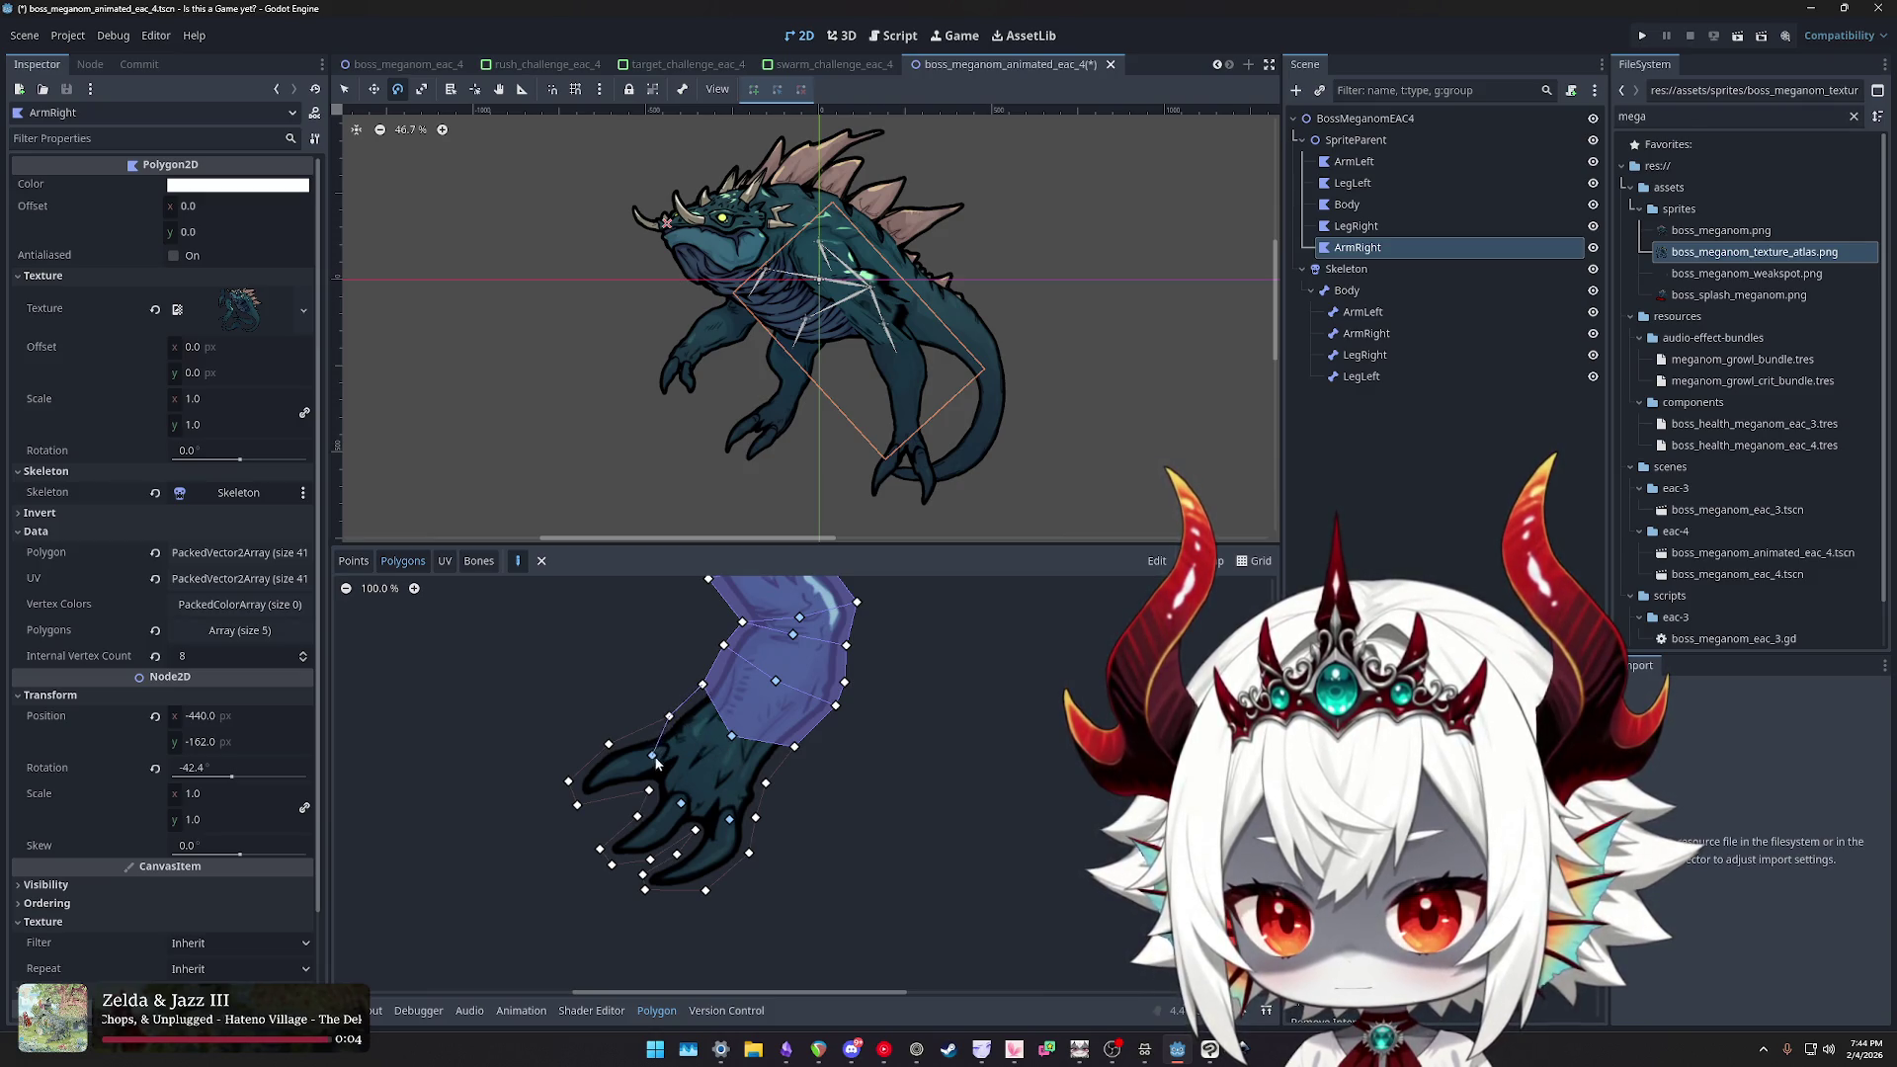
{"action": "left_click", "coordinate": [681, 803]}
{"action": "left_click", "coordinate": [731, 819]}
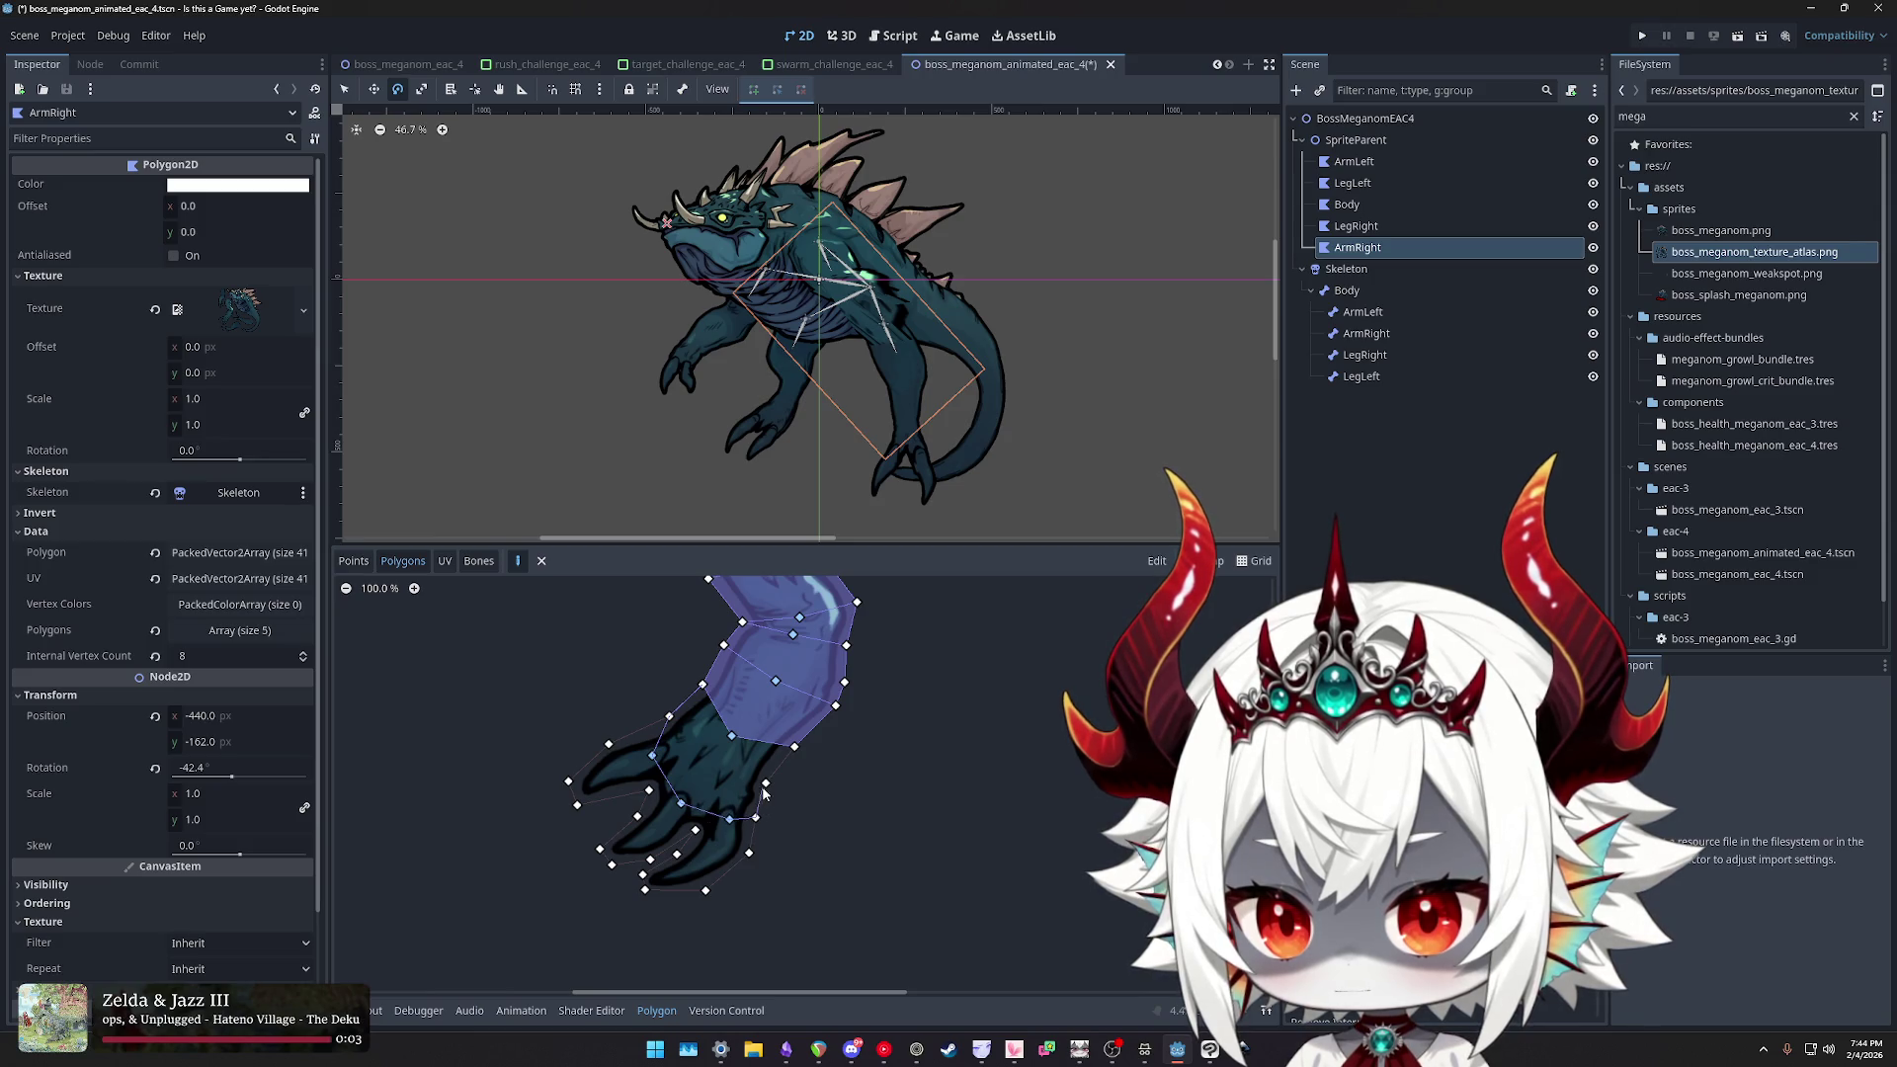
{"action": "left_click", "coordinate": [766, 782]}
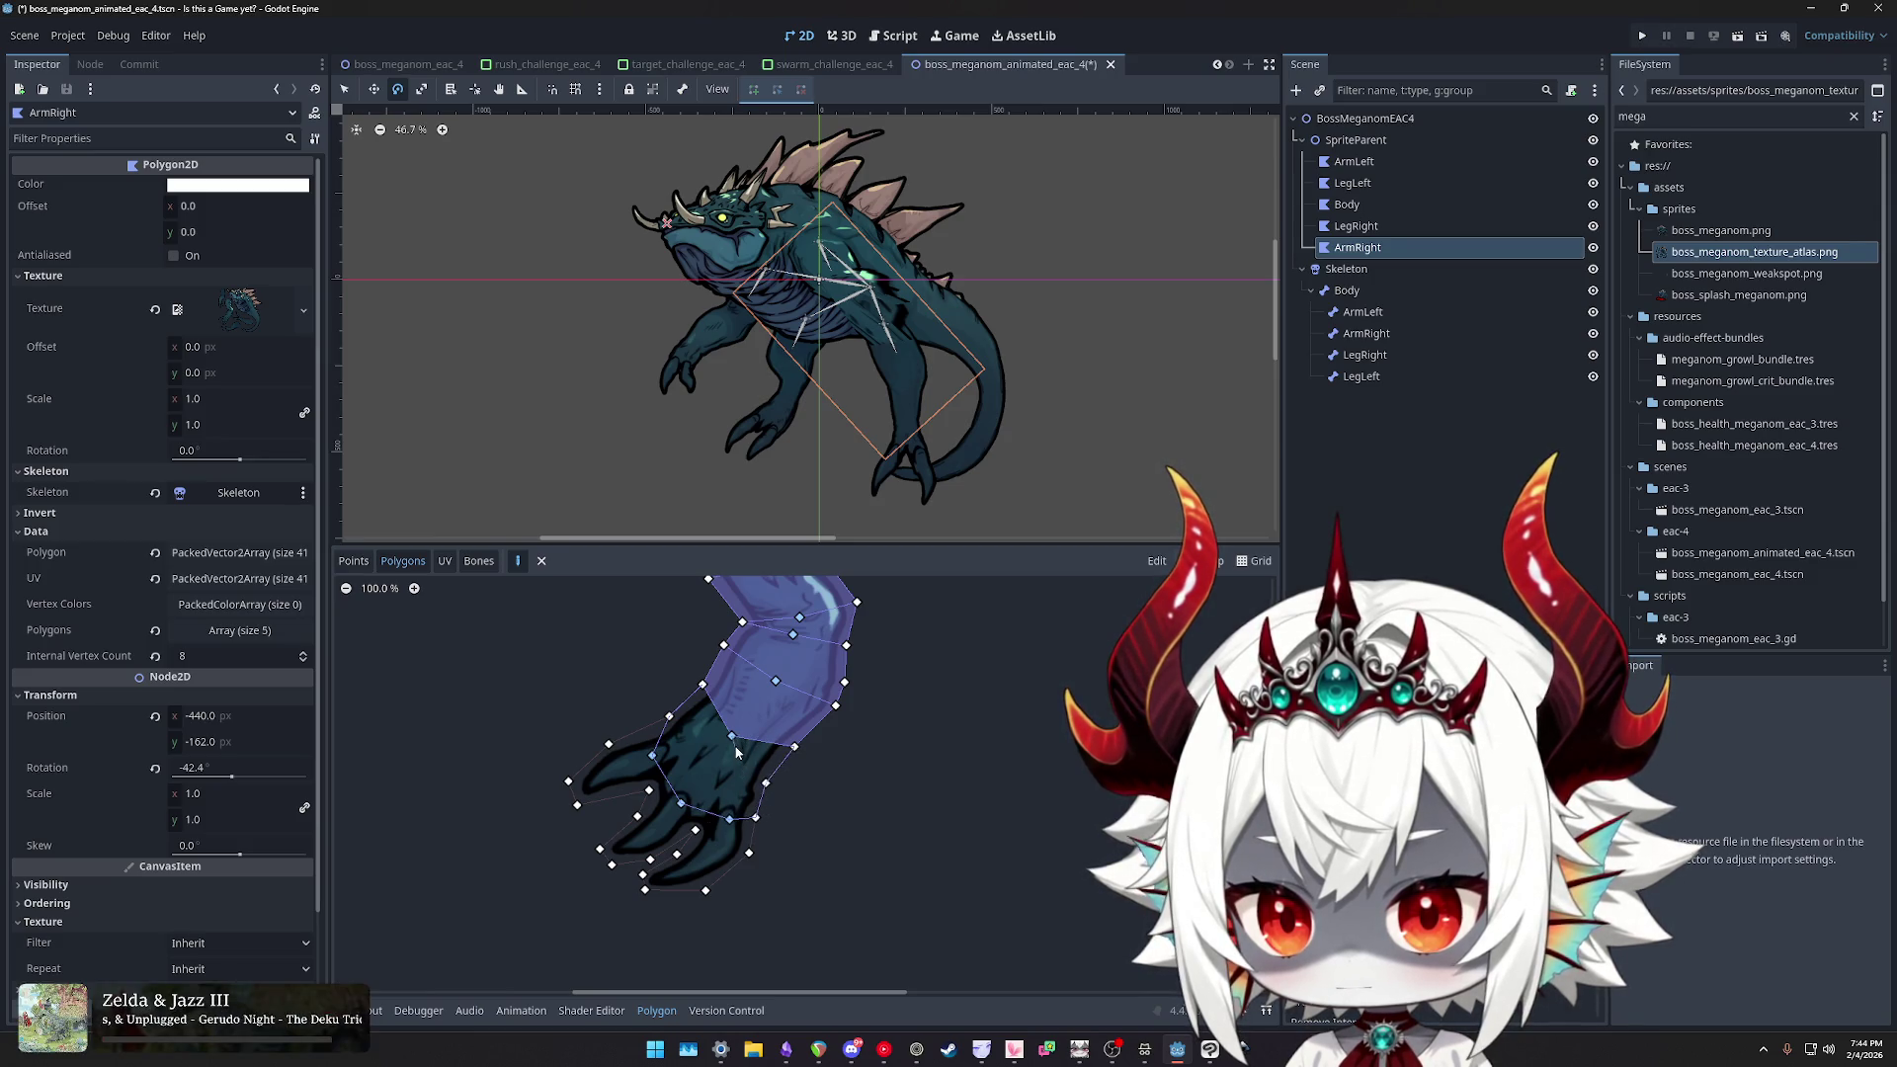
{"action": "left_click", "coordinate": [702, 683]}
{"action": "scroll", "coordinate": [724, 753], "scroll_direction": "up", "scroll_amount": 2}
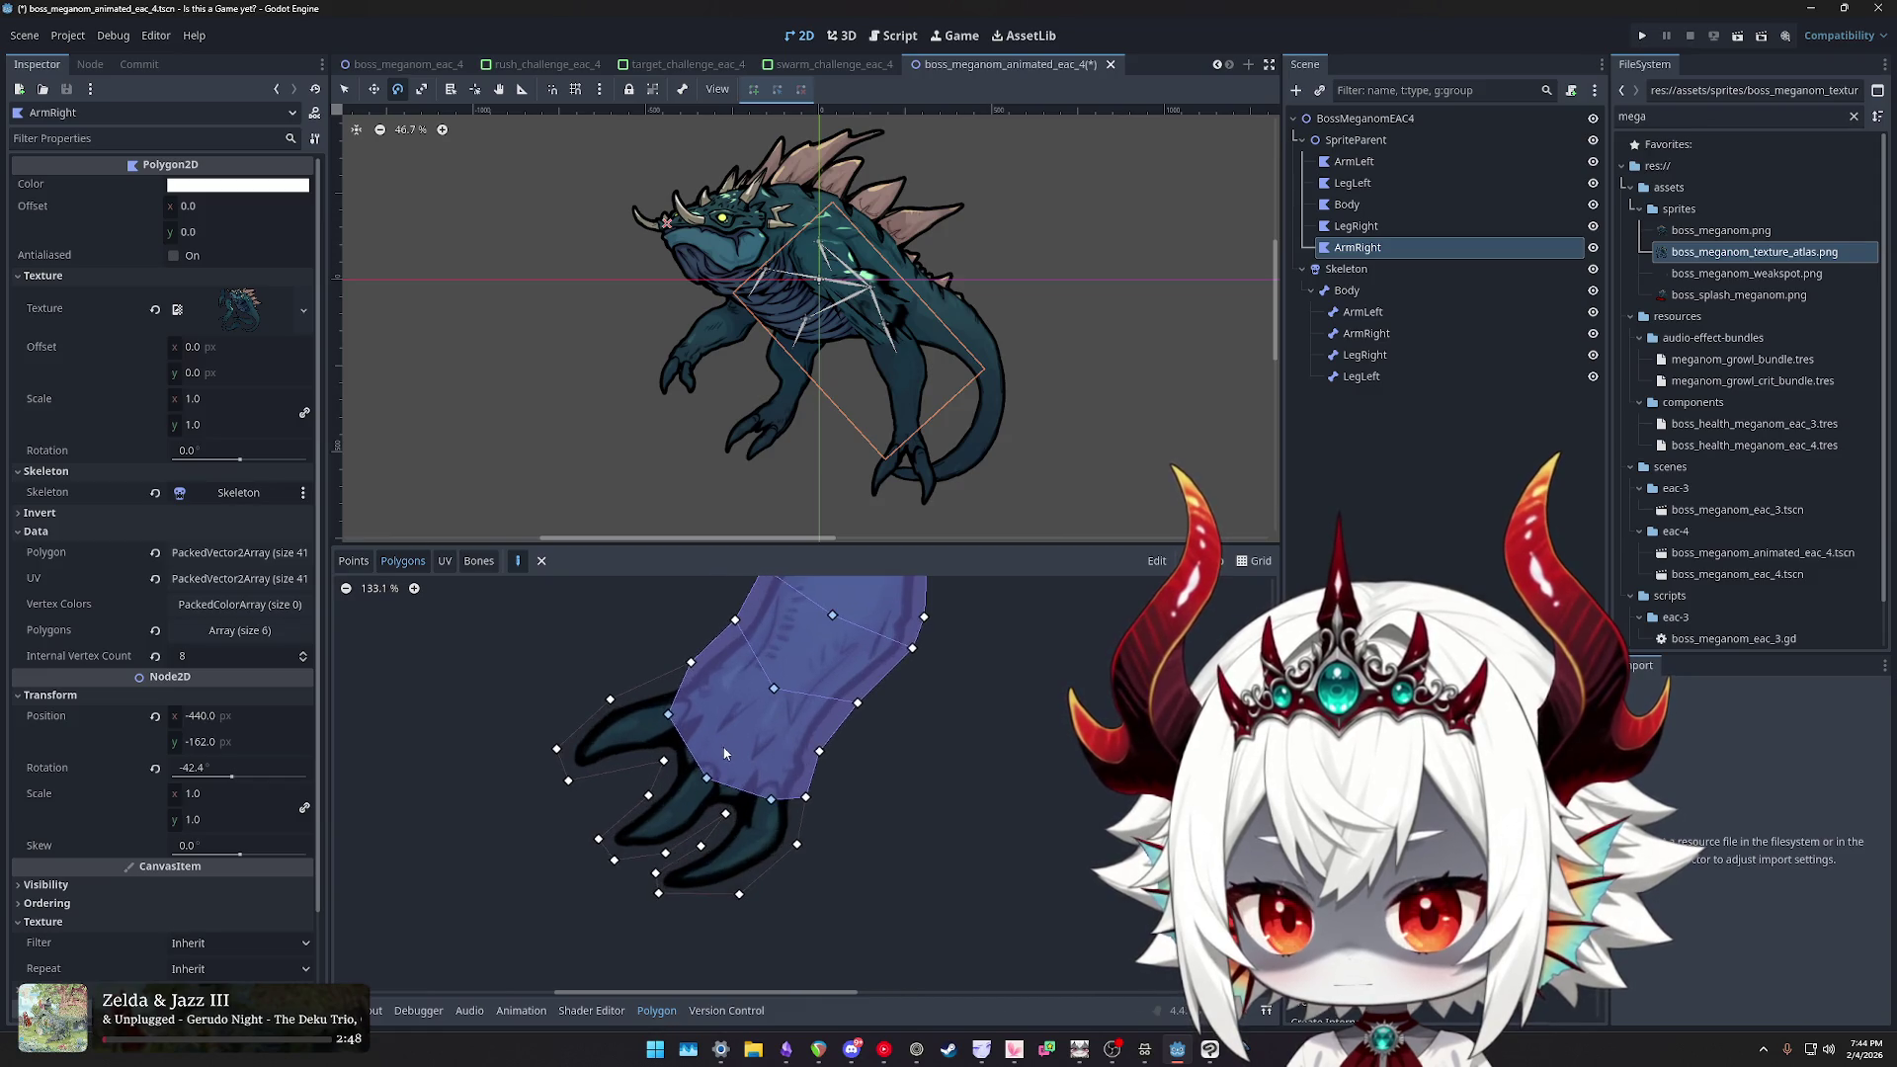
{"action": "scroll", "coordinate": [733, 722], "scroll_direction": "down", "scroll_amount": 6}
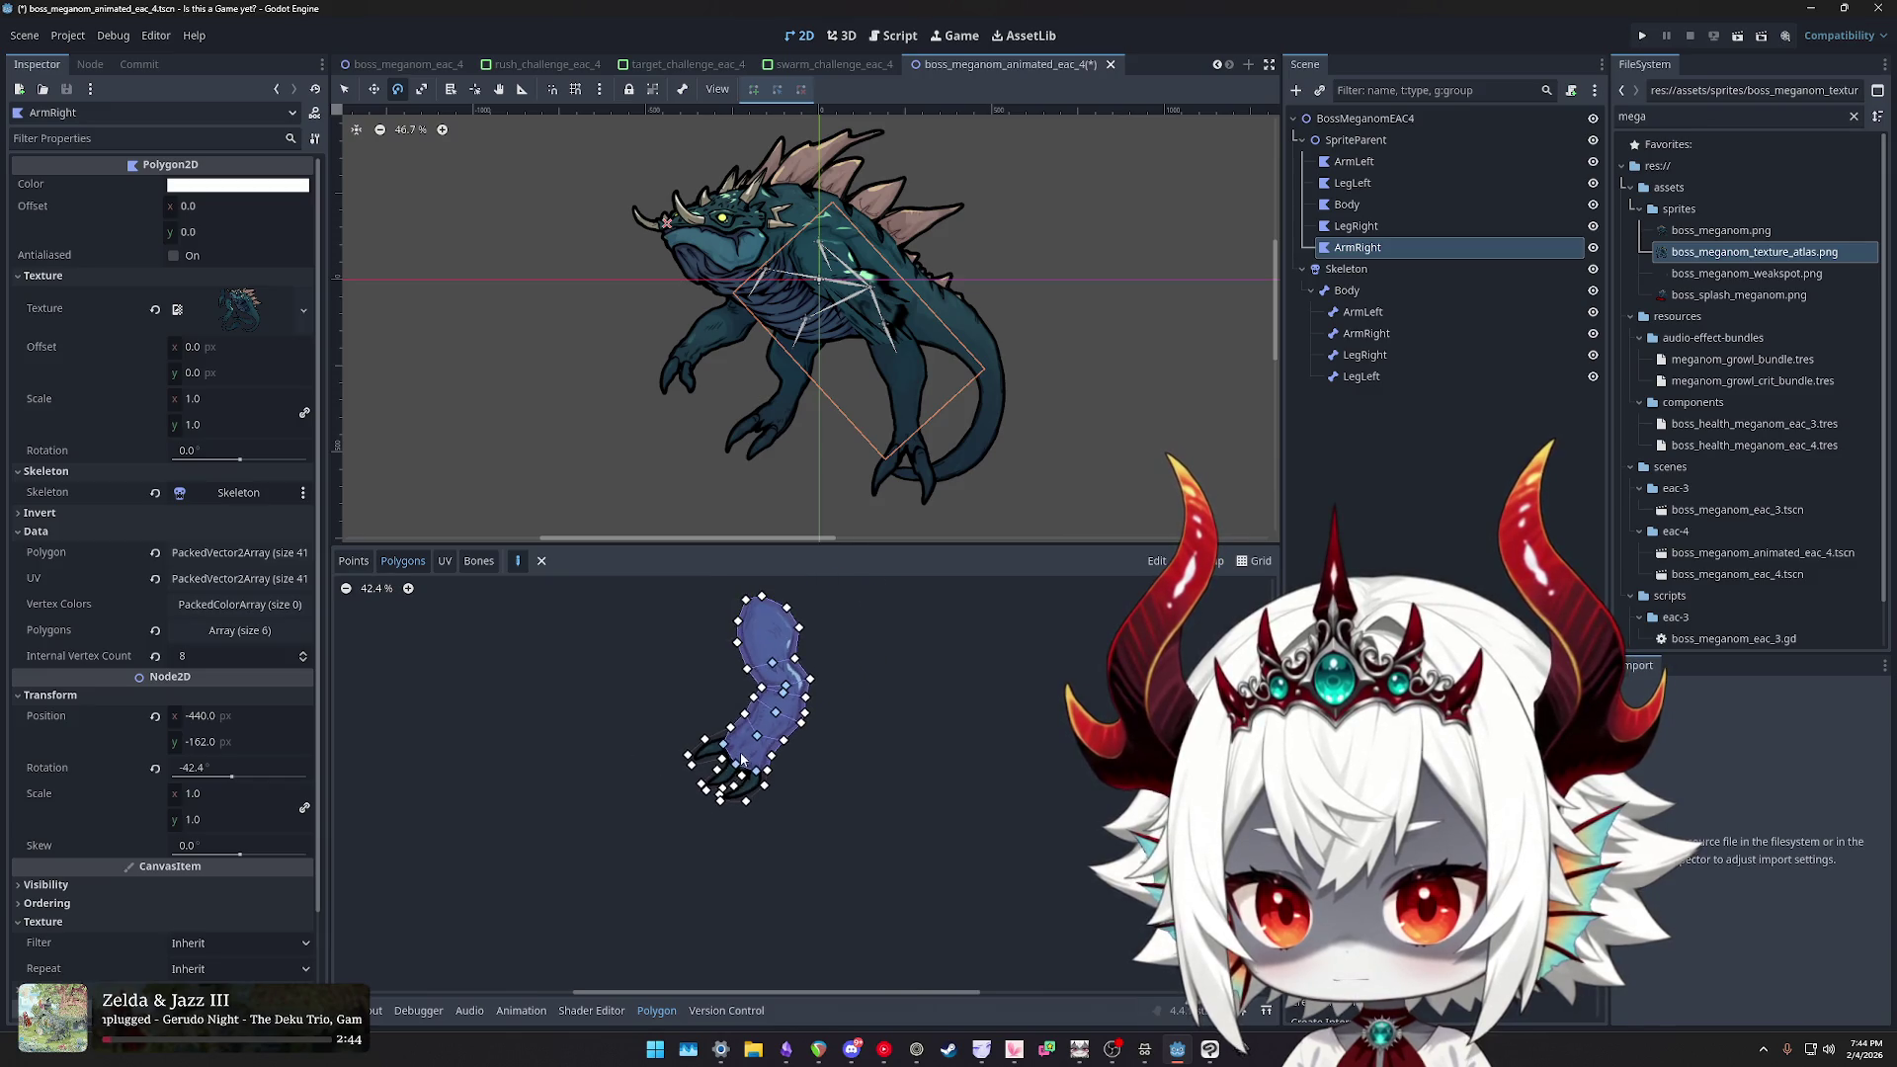
{"action": "scroll", "coordinate": [740, 751], "scroll_direction": "up", "scroll_amount": 5}
- Draw a polygon along the upper claw edge out to its tip
{"action": "left_click", "coordinate": [719, 681]}
{"action": "left_click", "coordinate": [644, 714]}
{"action": "left_click", "coordinate": [596, 759]}
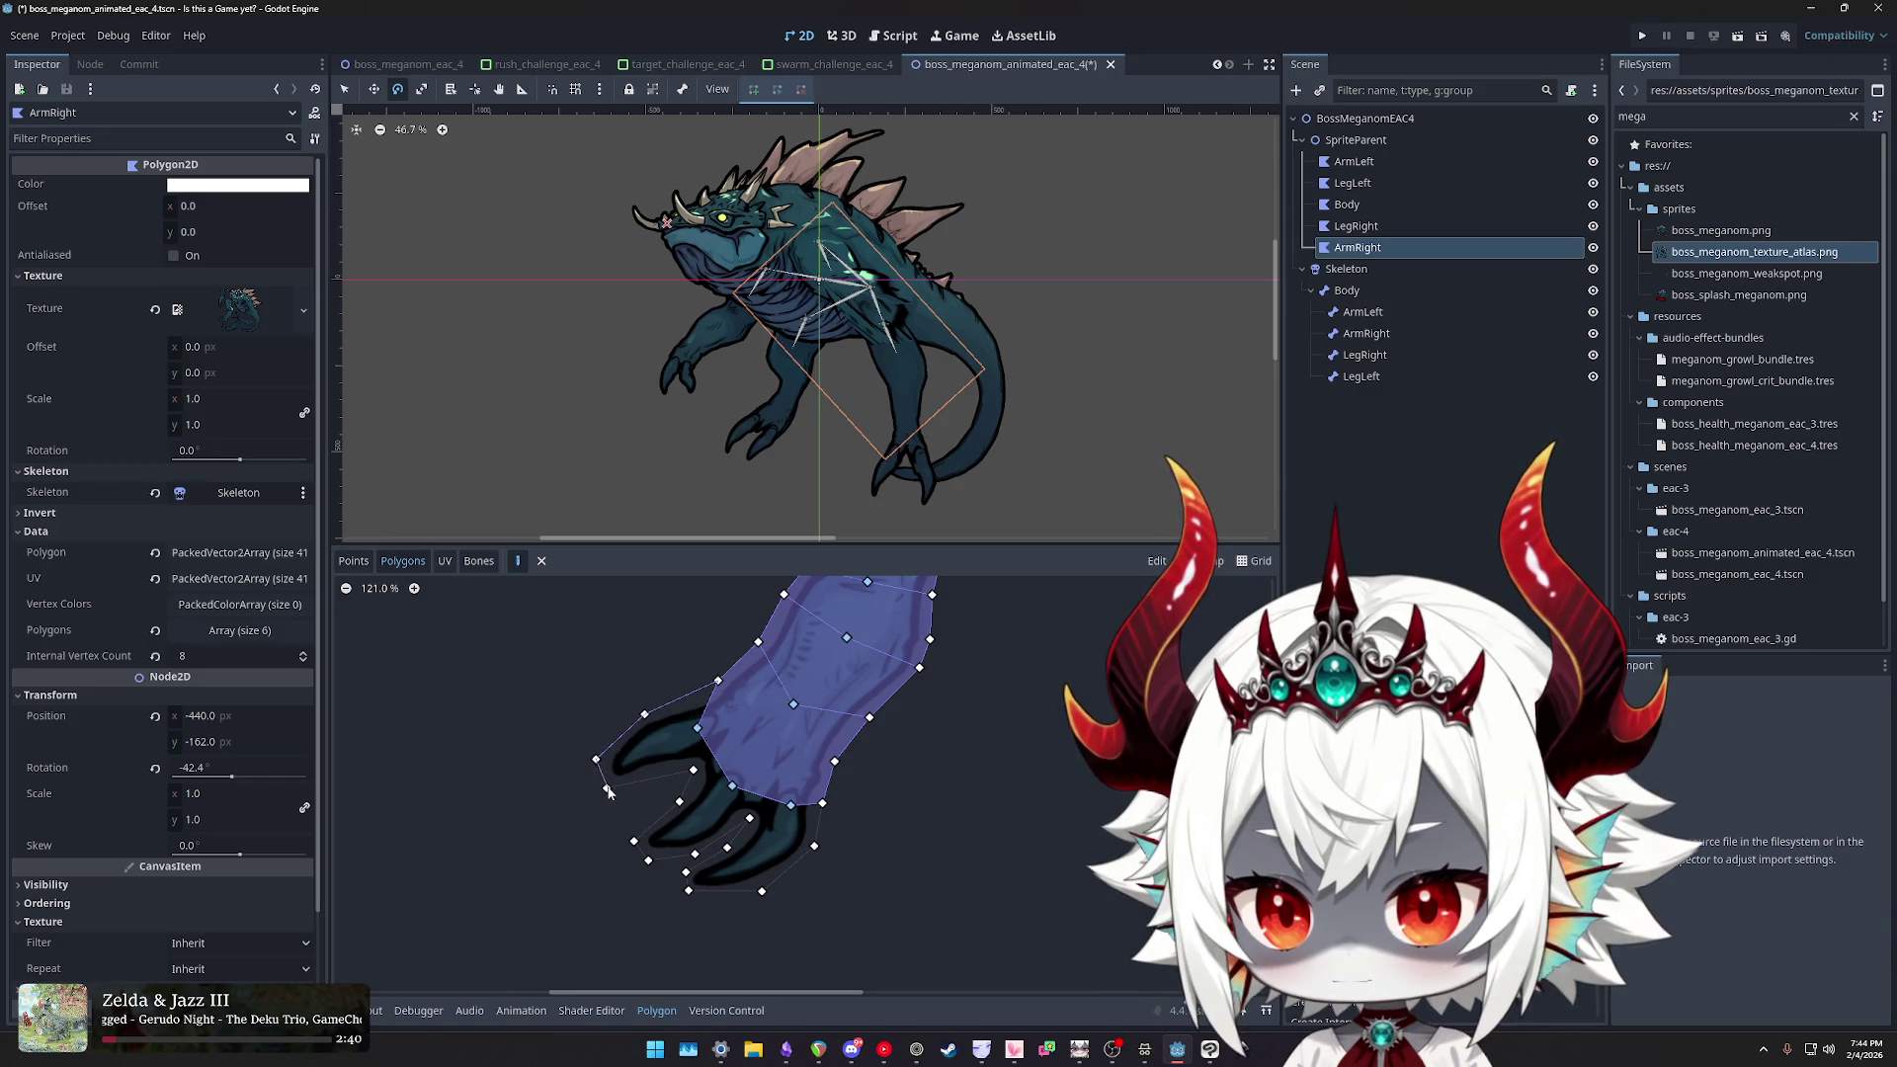
{"action": "left_click", "coordinate": [607, 789]}
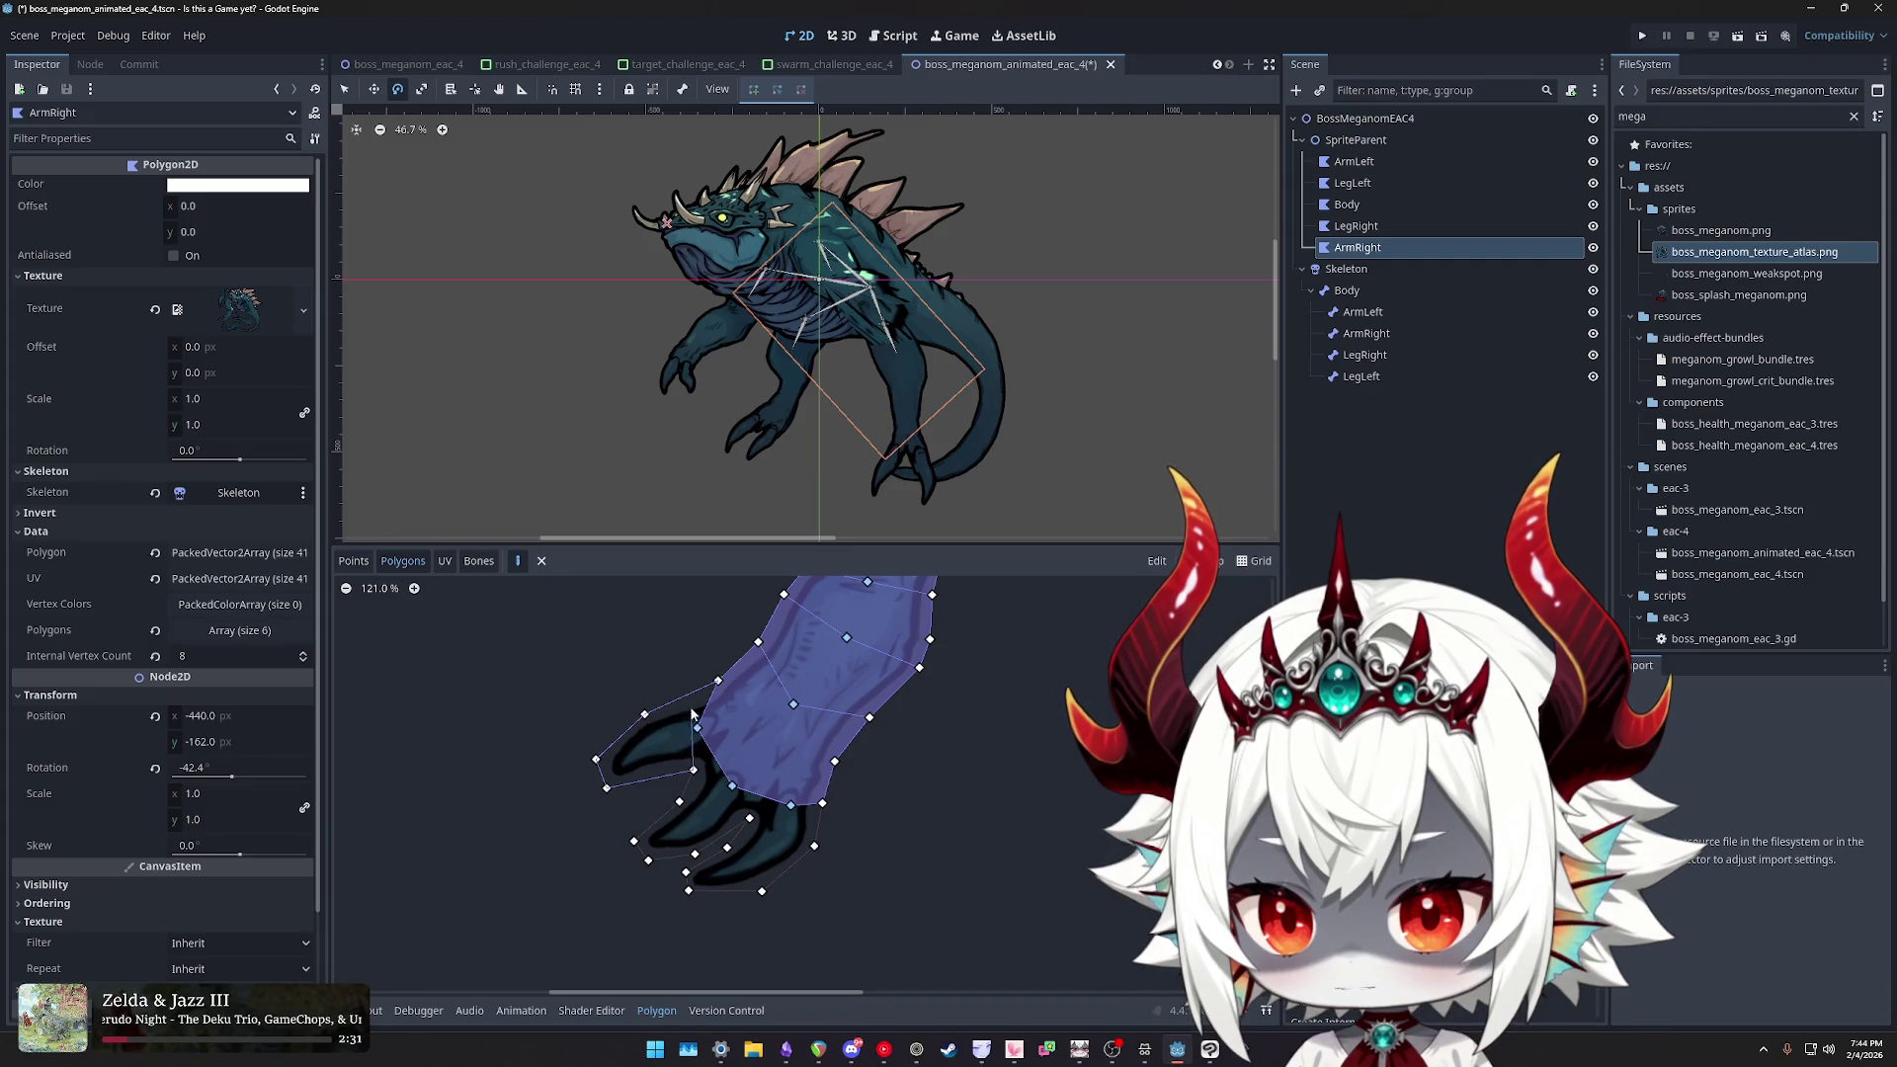
{"action": "left_click", "coordinate": [733, 787]}
{"action": "left_click", "coordinate": [699, 730]}
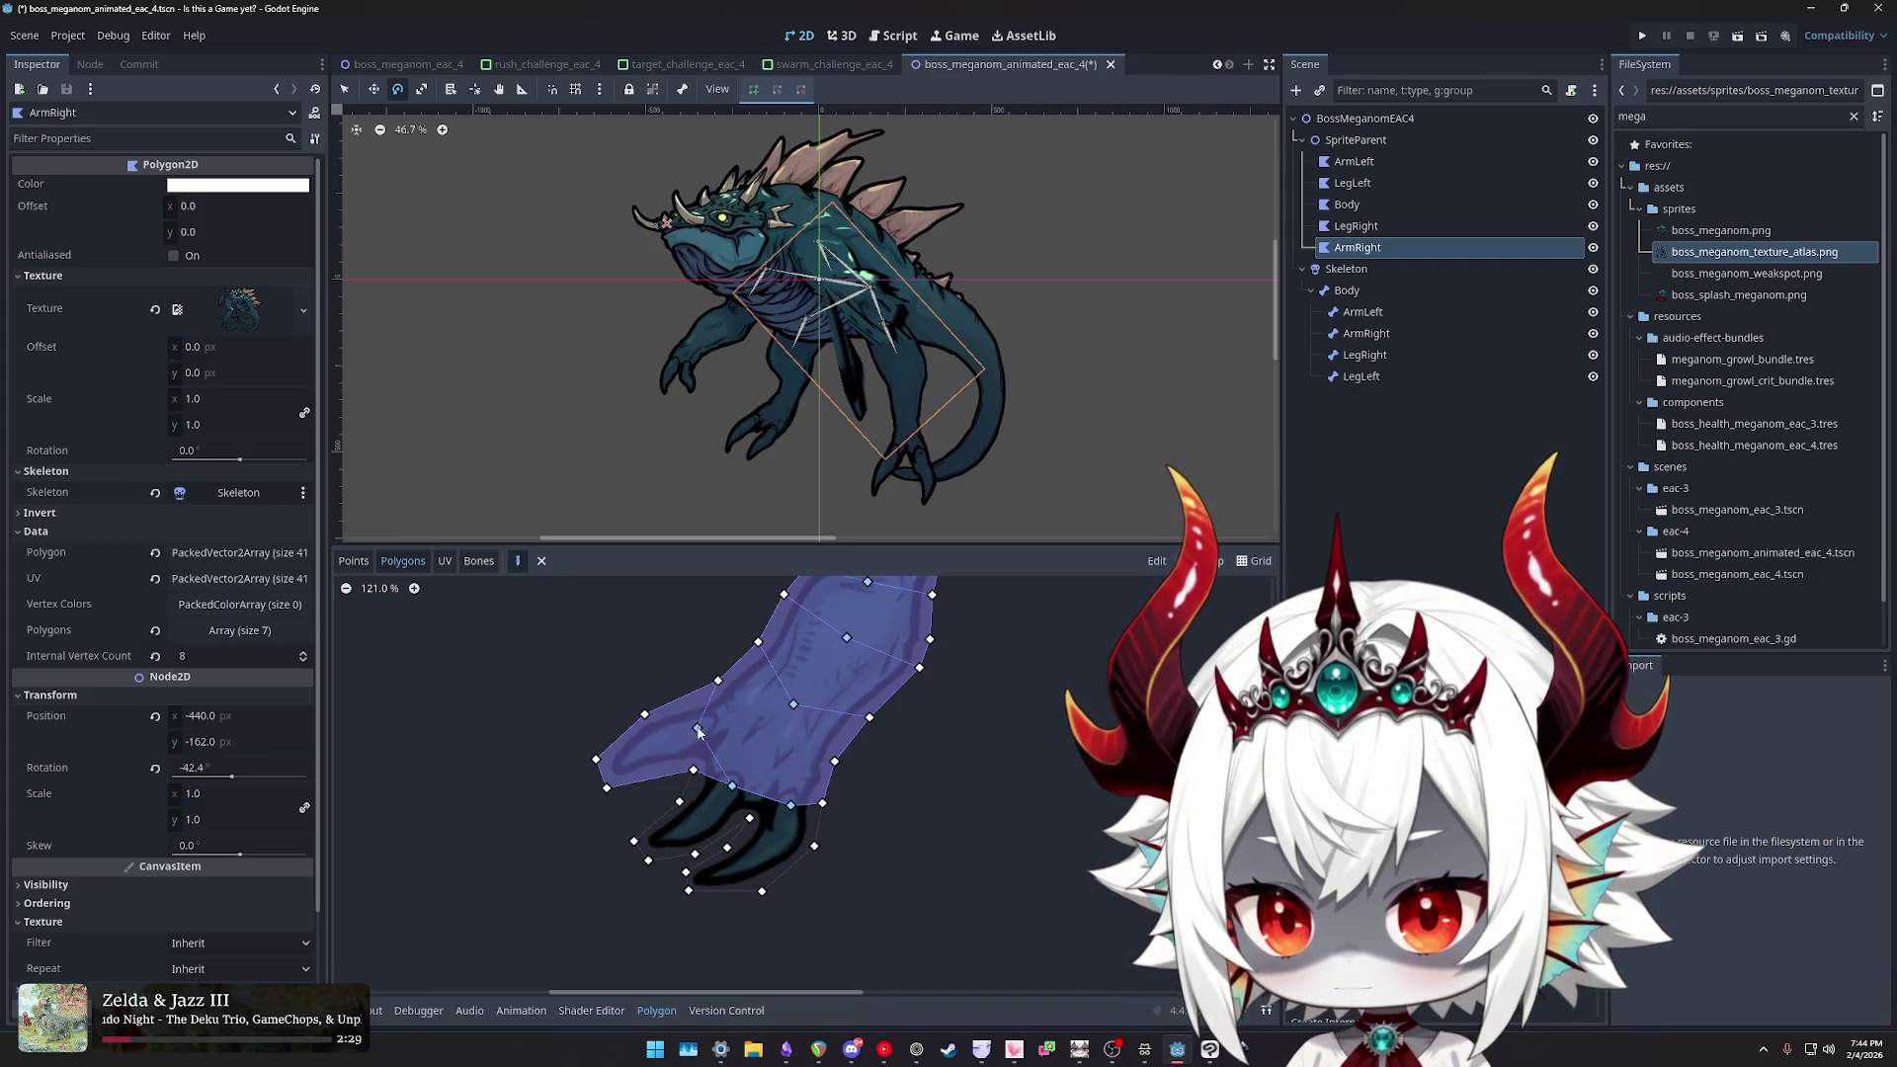
{"action": "left_click_drag", "start_coordinate": [745, 759], "coordinate": [685, 681]}
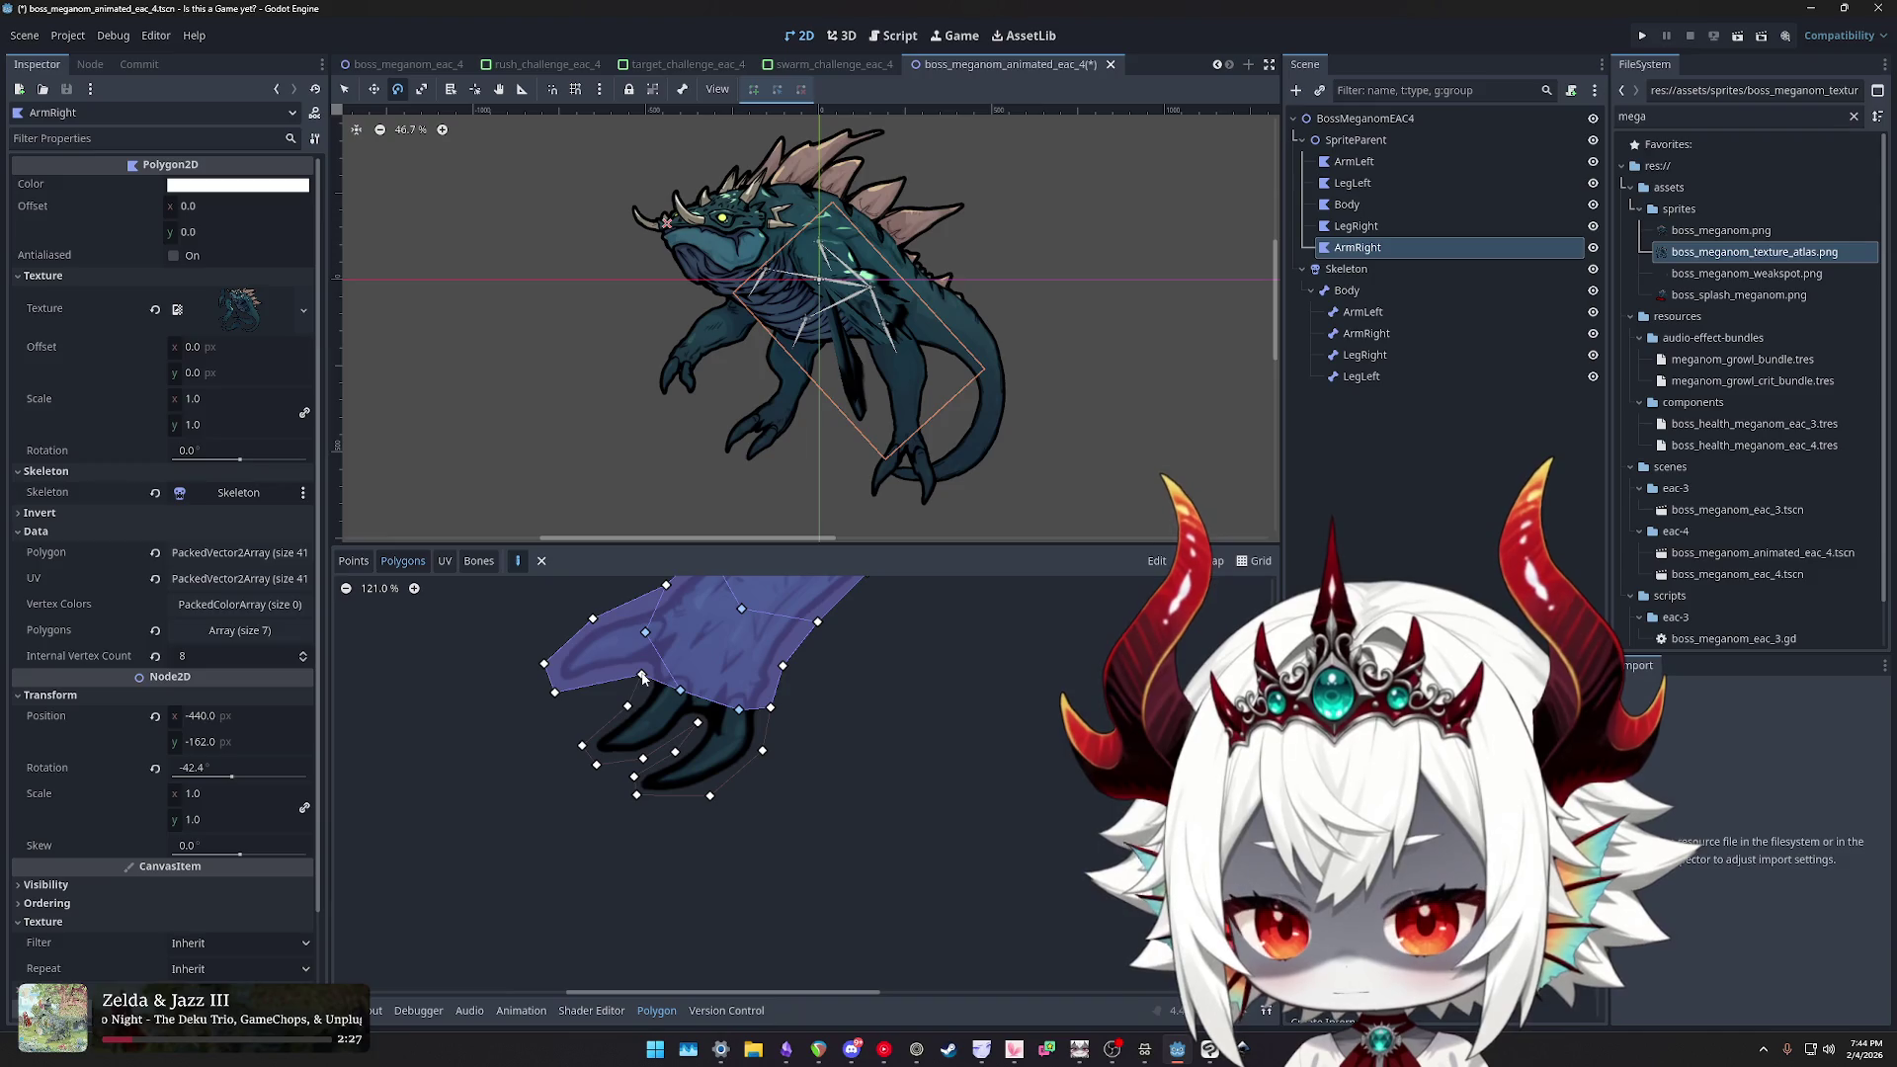
- Outline the second claw with its own polygon
{"action": "left_click", "coordinate": [626, 706]}
{"action": "left_click", "coordinate": [582, 745]}
{"action": "left_click", "coordinate": [595, 764]}
{"action": "left_click", "coordinate": [642, 759]}
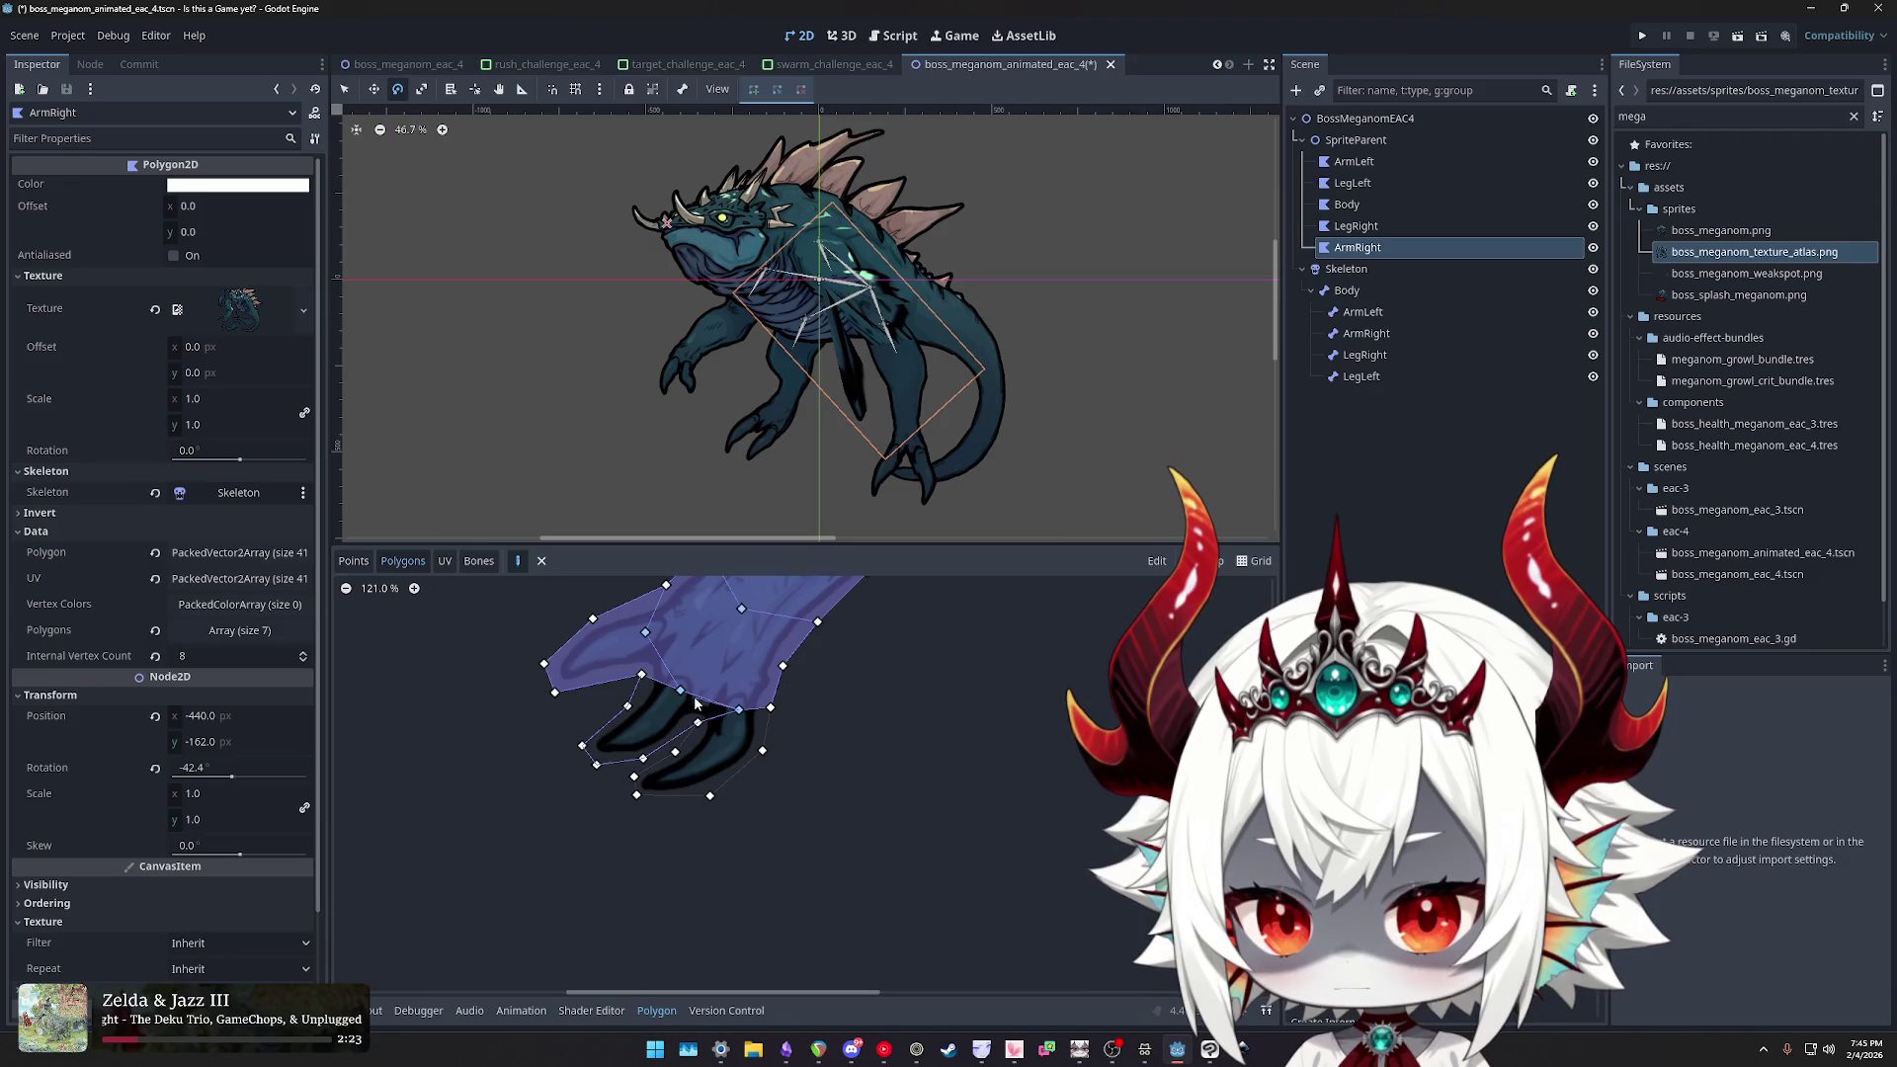
{"action": "left_click", "coordinate": [641, 675]}
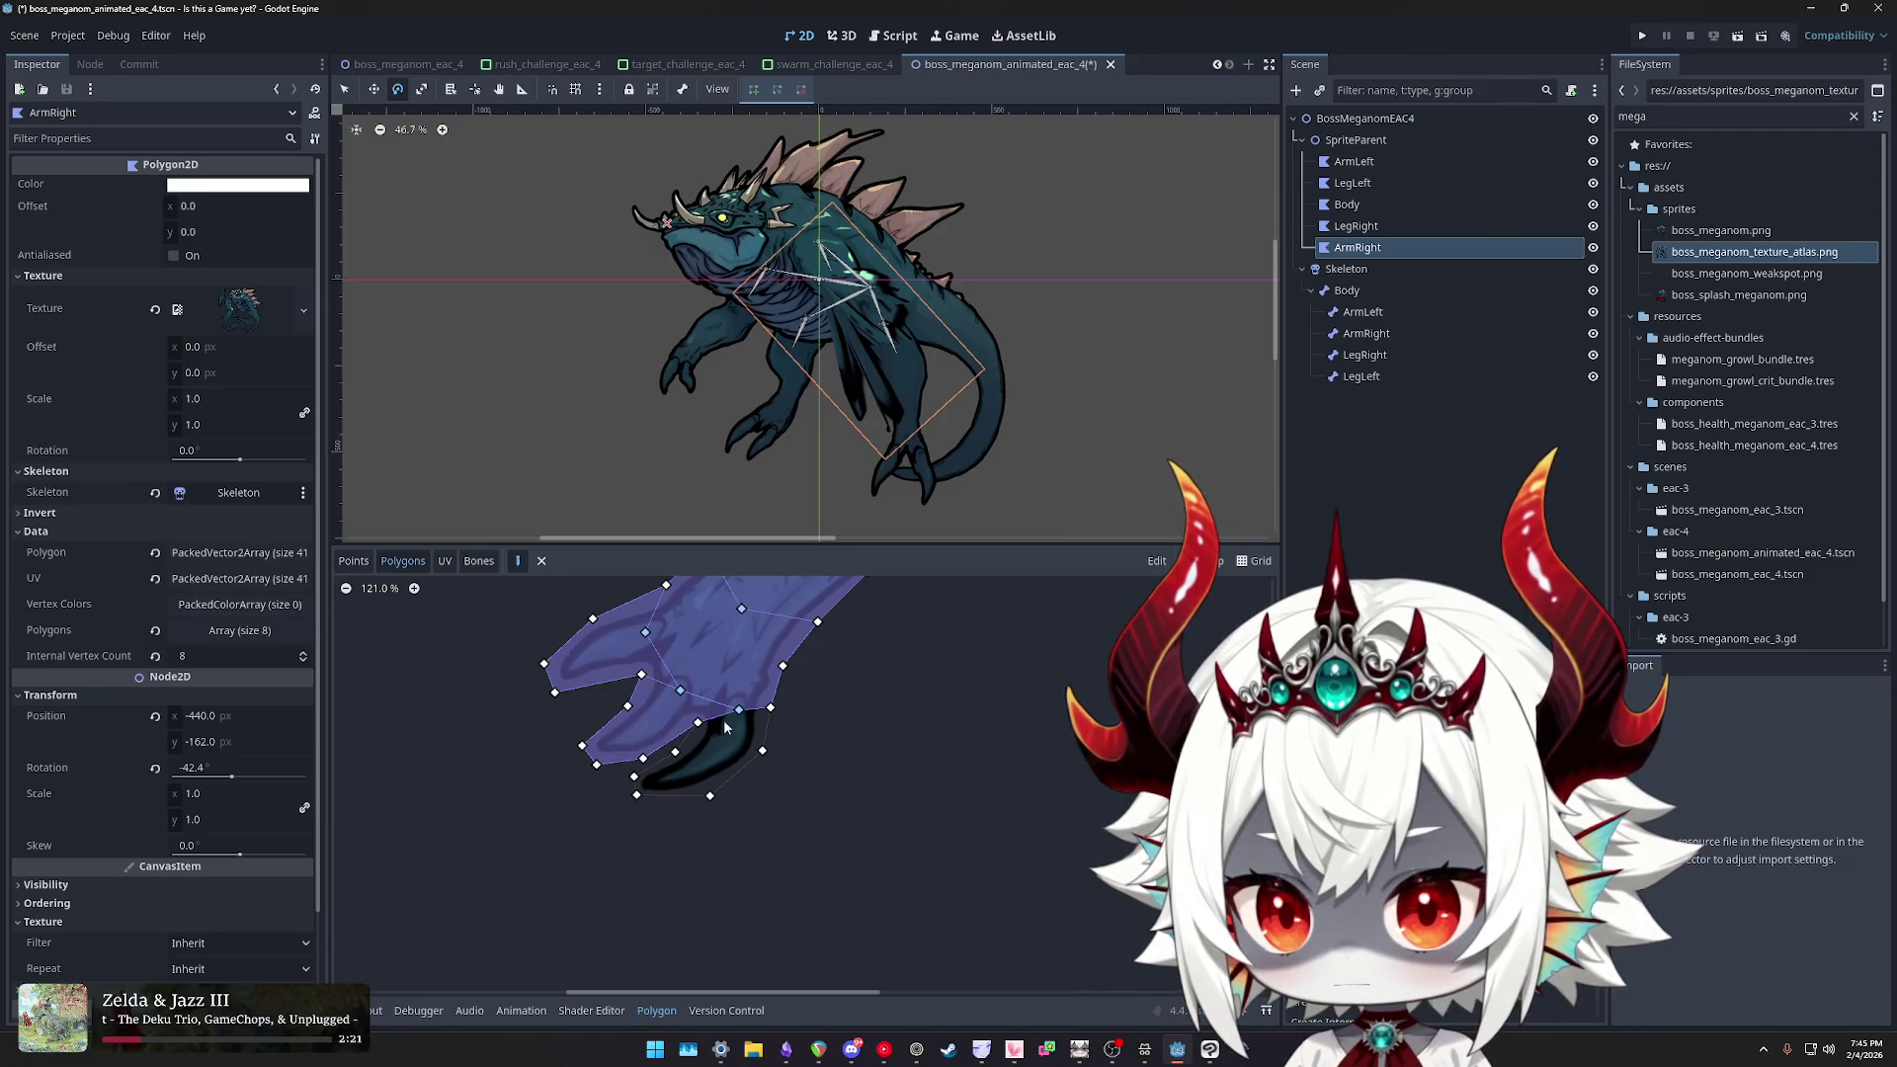
- Outline the lowest claw with a polygon
{"action": "left_click", "coordinate": [710, 795]}
{"action": "left_click", "coordinate": [762, 751]}
{"action": "left_click", "coordinate": [771, 707]}
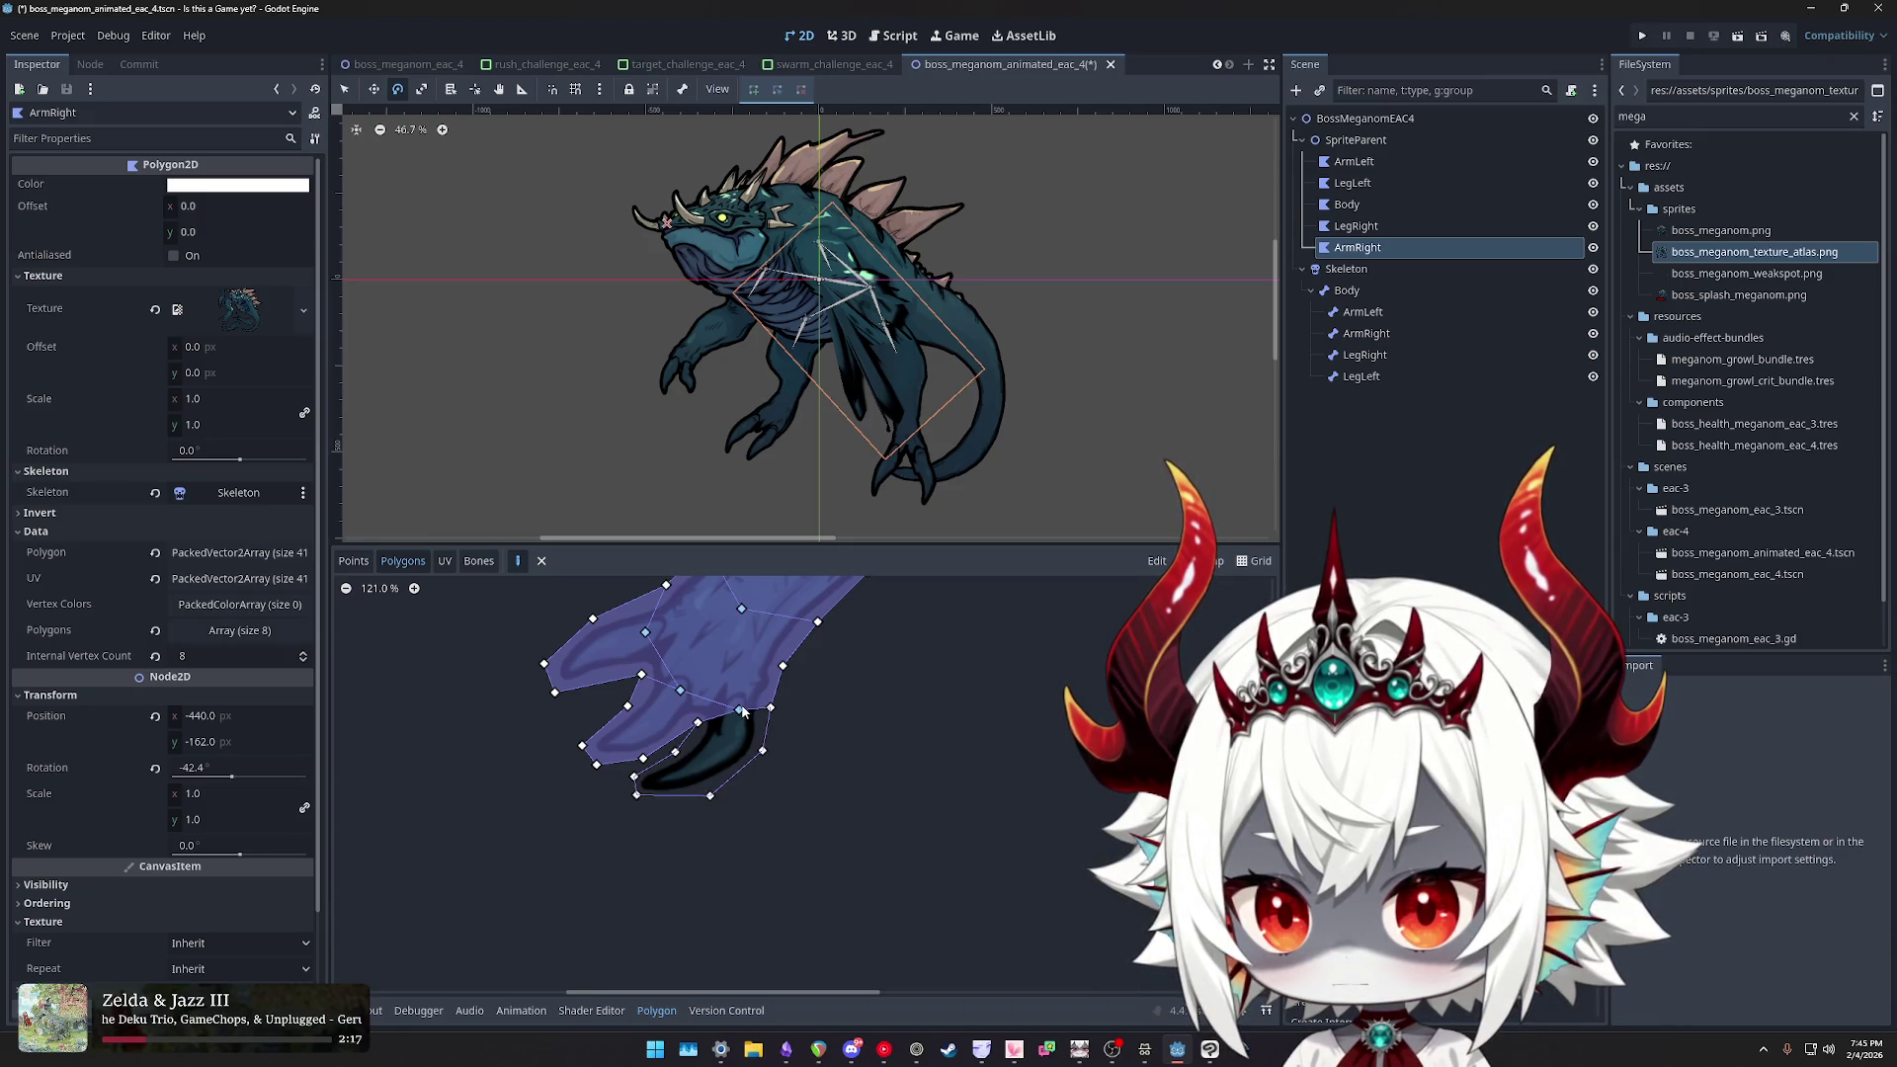
{"action": "left_click", "coordinate": [696, 722]}
{"action": "scroll", "coordinate": [824, 755], "scroll_direction": "down", "scroll_amount": 4}
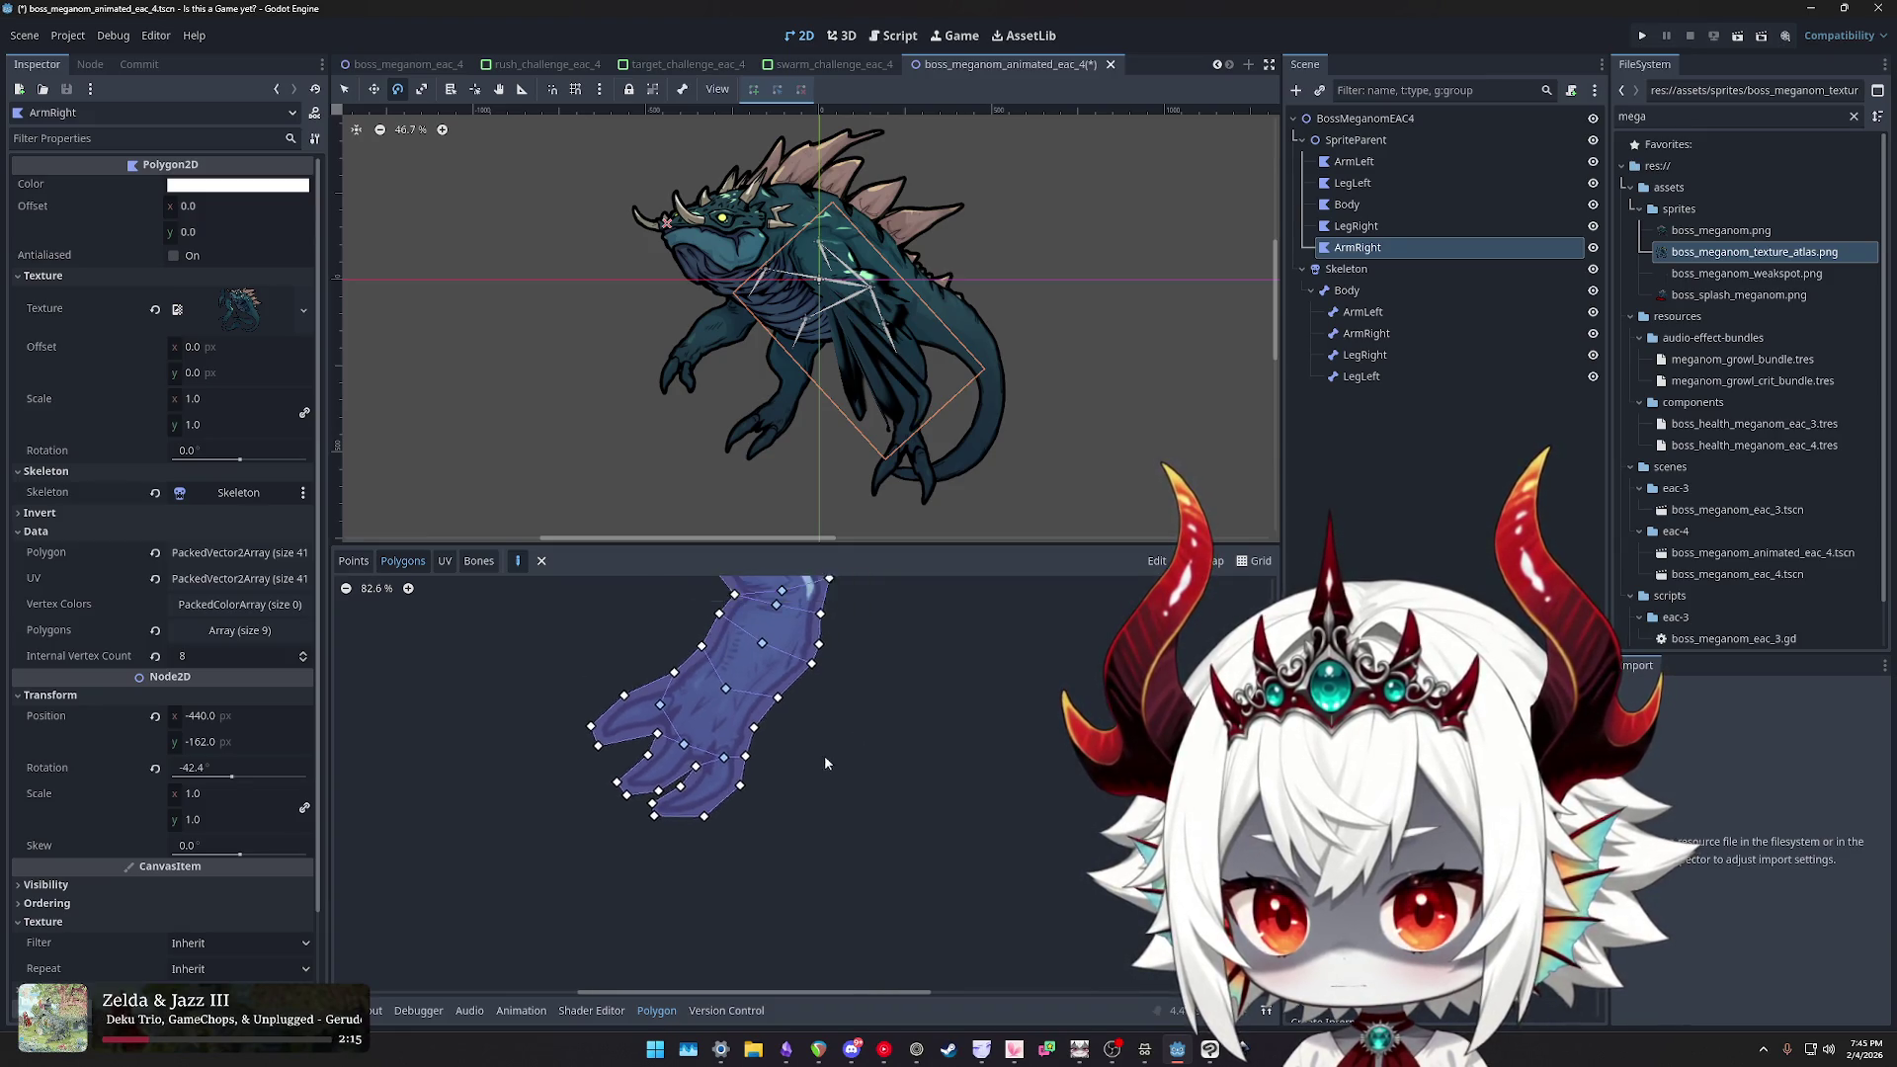
{"action": "scroll", "coordinate": [738, 798], "scroll_direction": "up", "scroll_amount": 11}
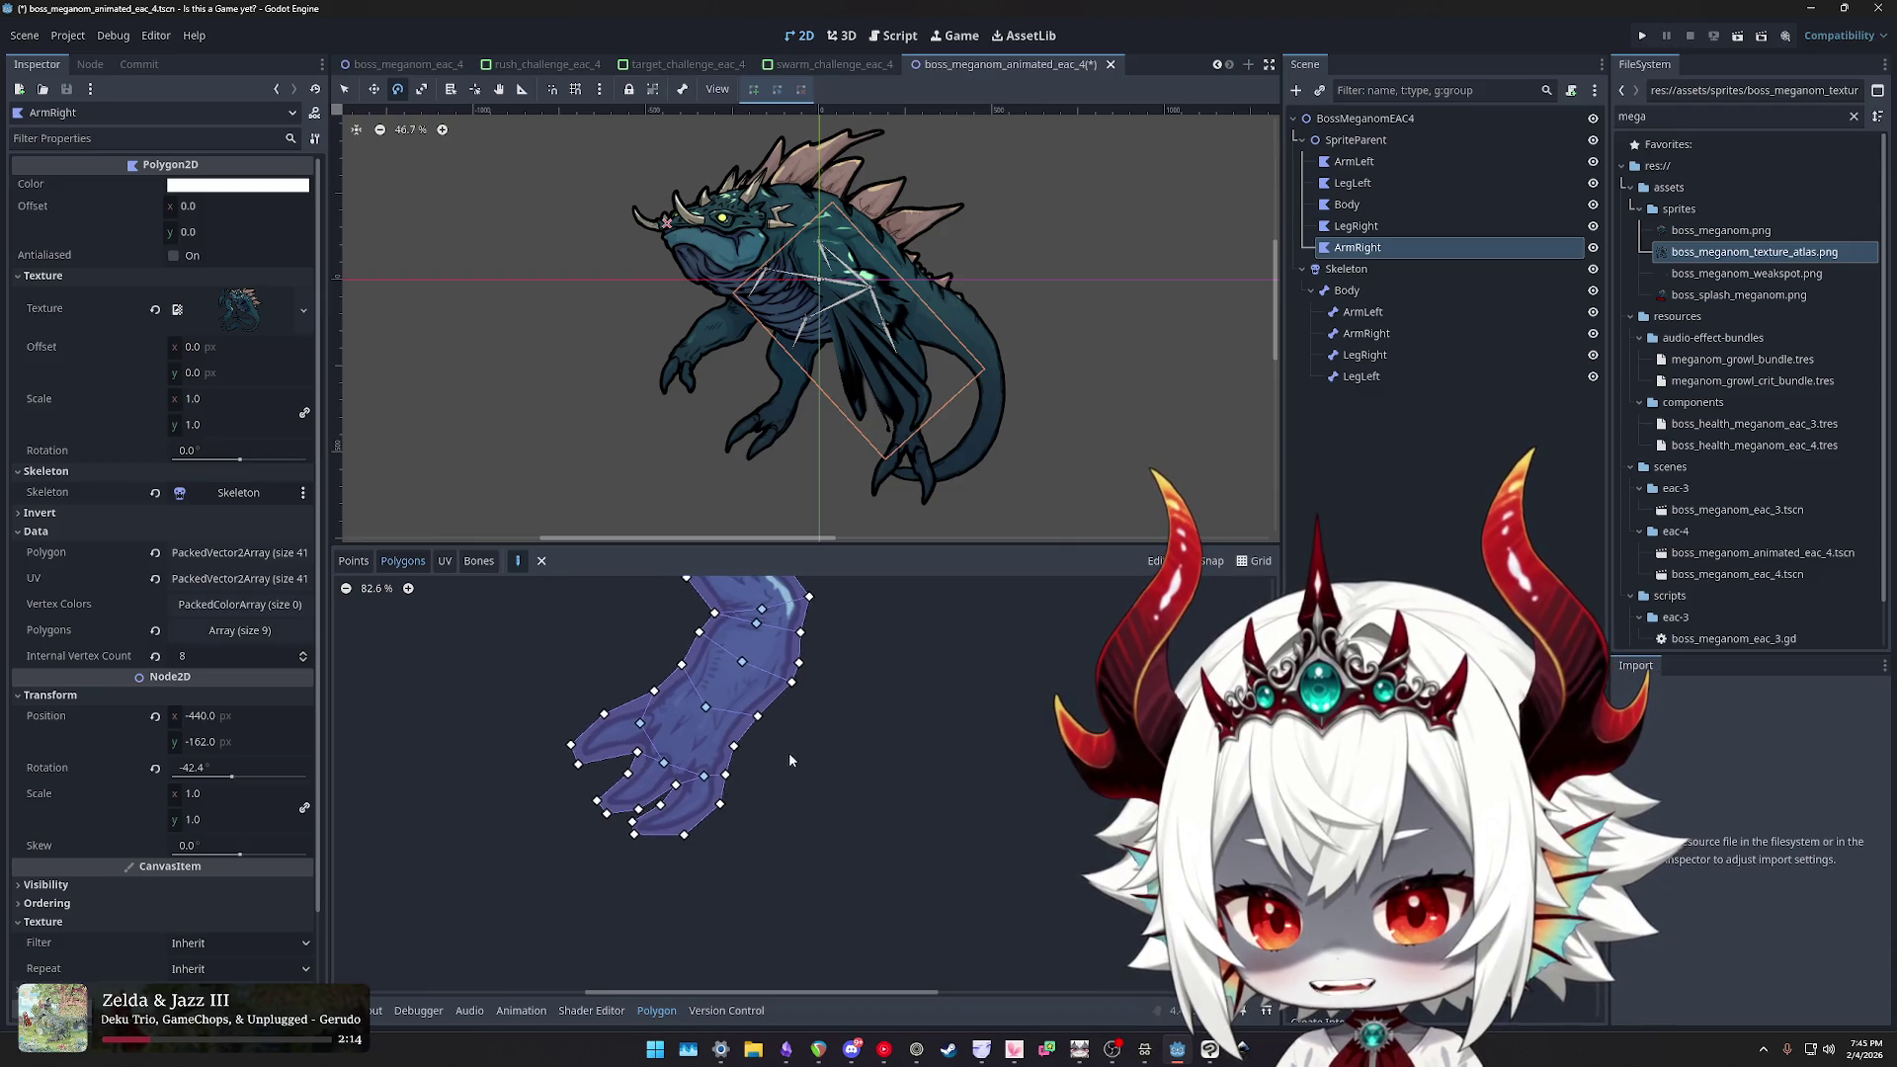
- Delete the three claw polygons to rebuild them
{"action": "right_click", "coordinate": [656, 781]}
{"action": "right_click", "coordinate": [671, 772]}
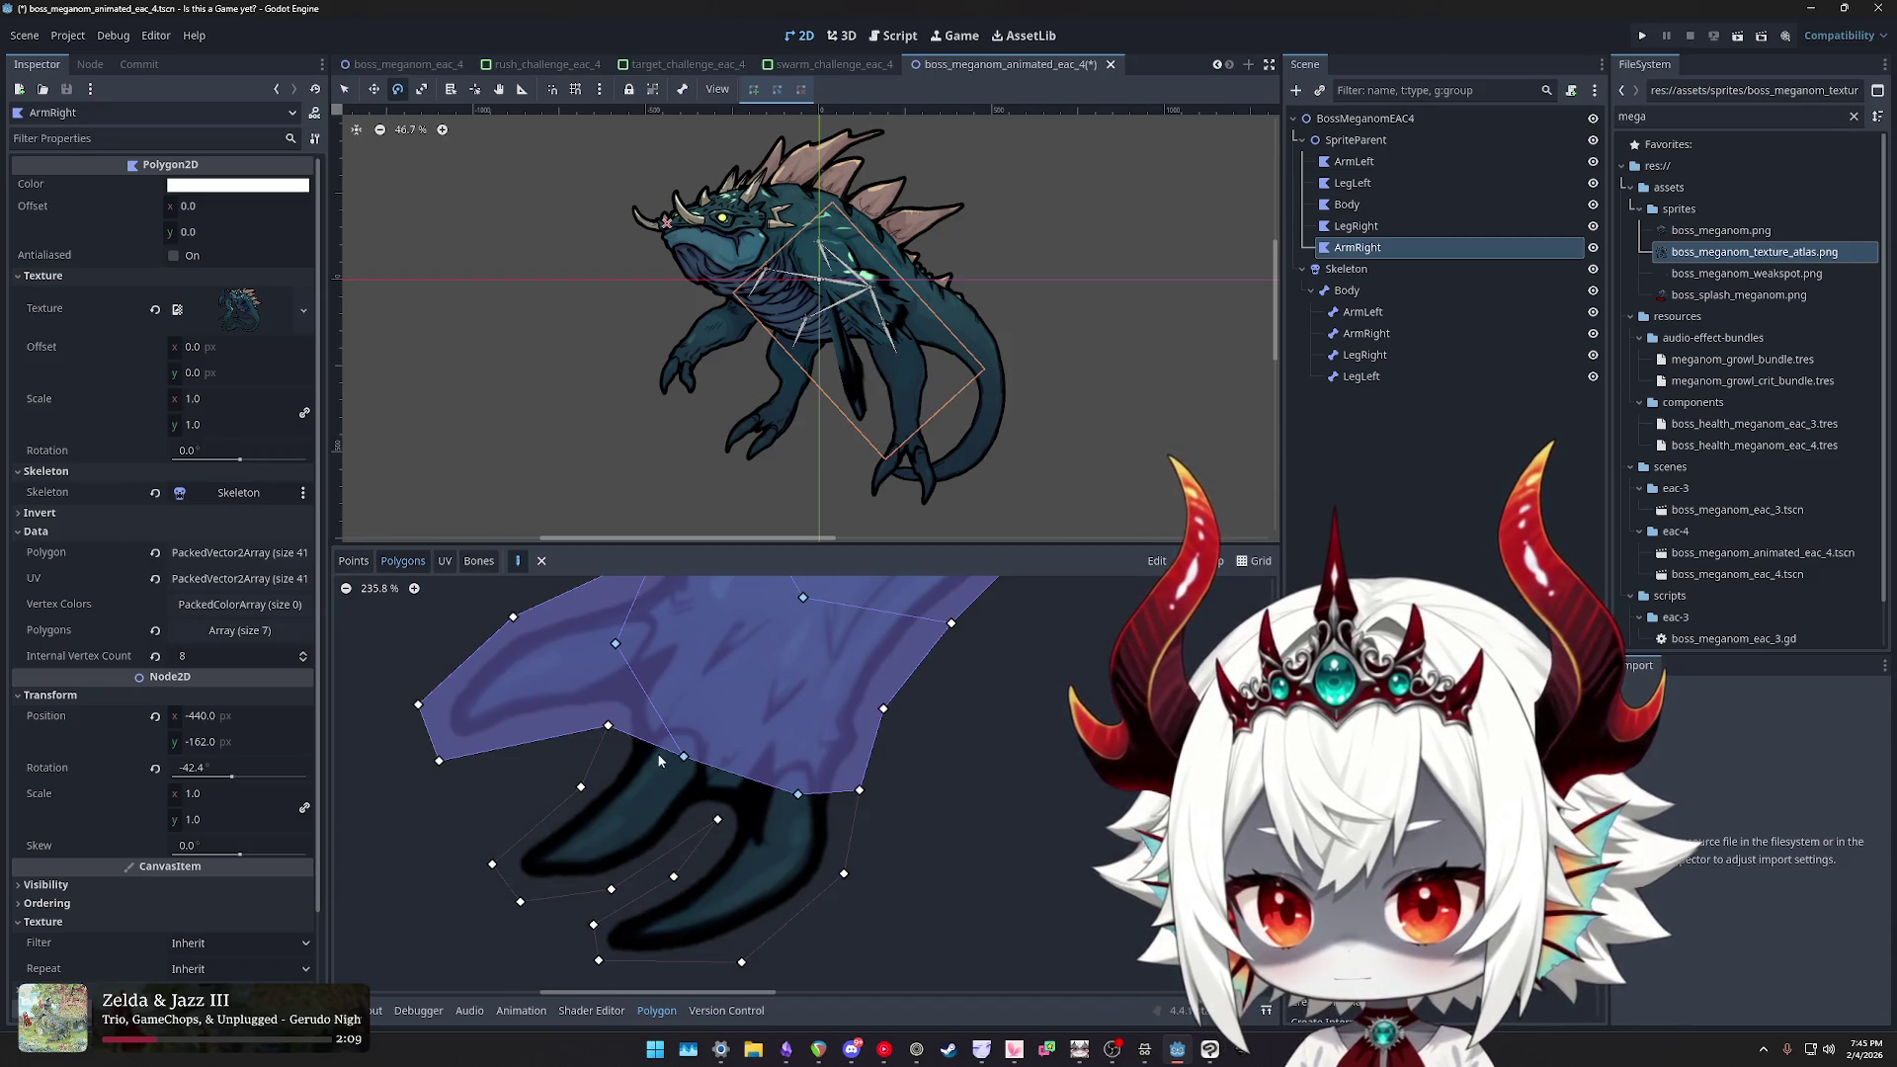
{"action": "right_click", "coordinate": [660, 757]}
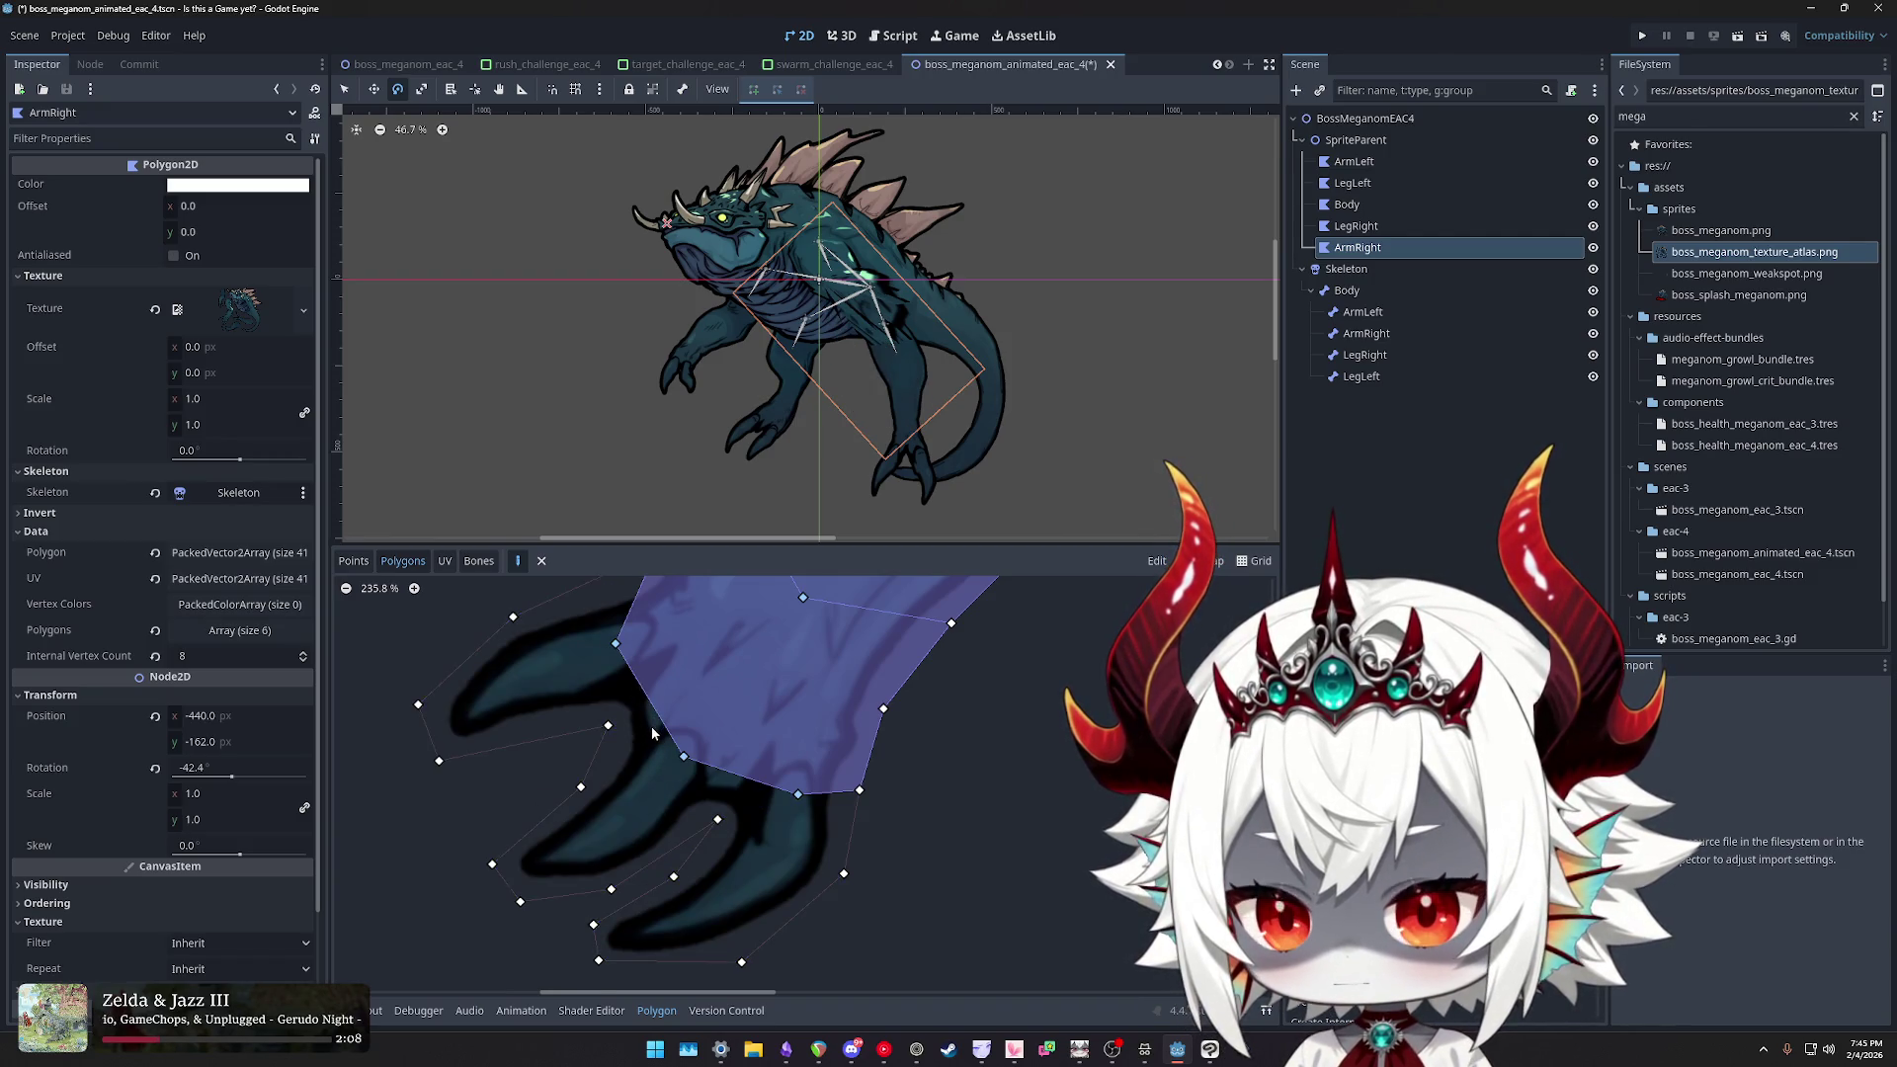
{"action": "scroll", "coordinate": [650, 727], "scroll_direction": "down", "scroll_amount": 4}
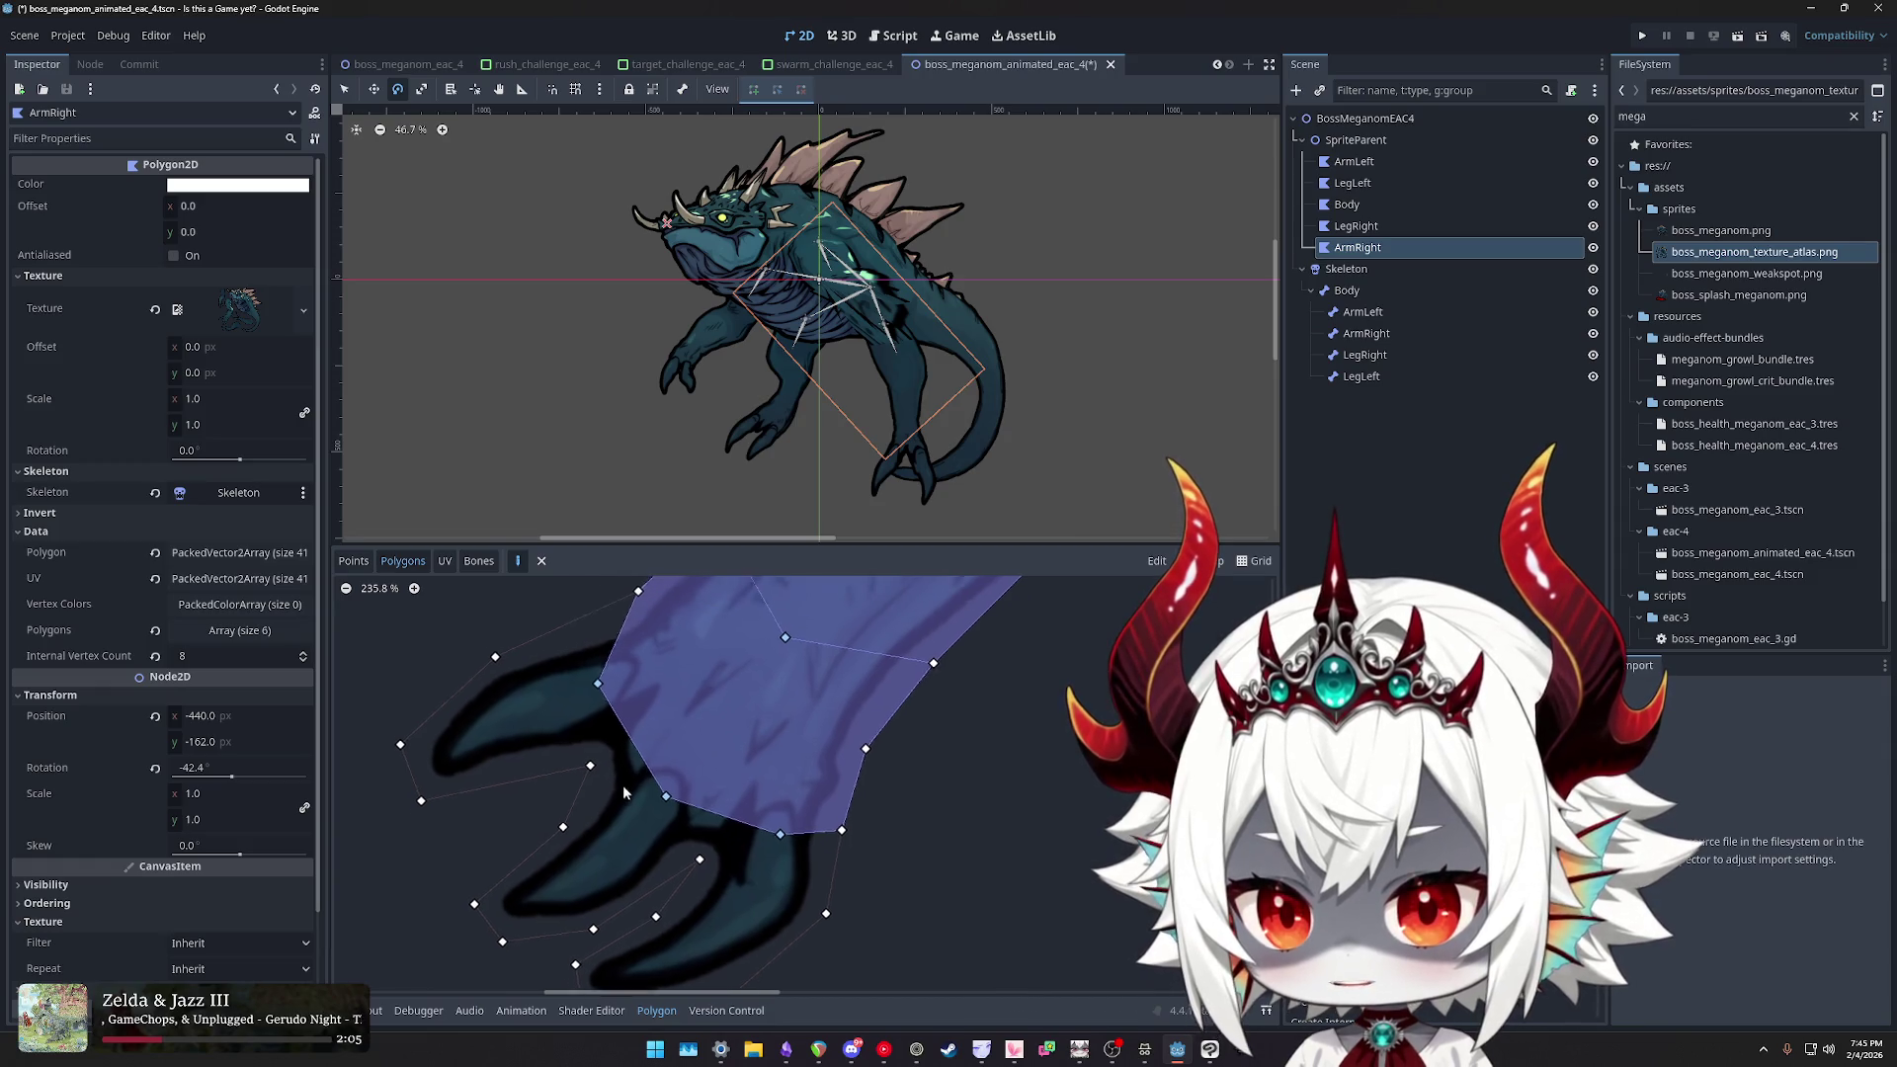
{"action": "key", "text": "ctrl+z"}
{"action": "key", "text": "ctrl+z"}
{"action": "key", "text": "ctrl+z"}
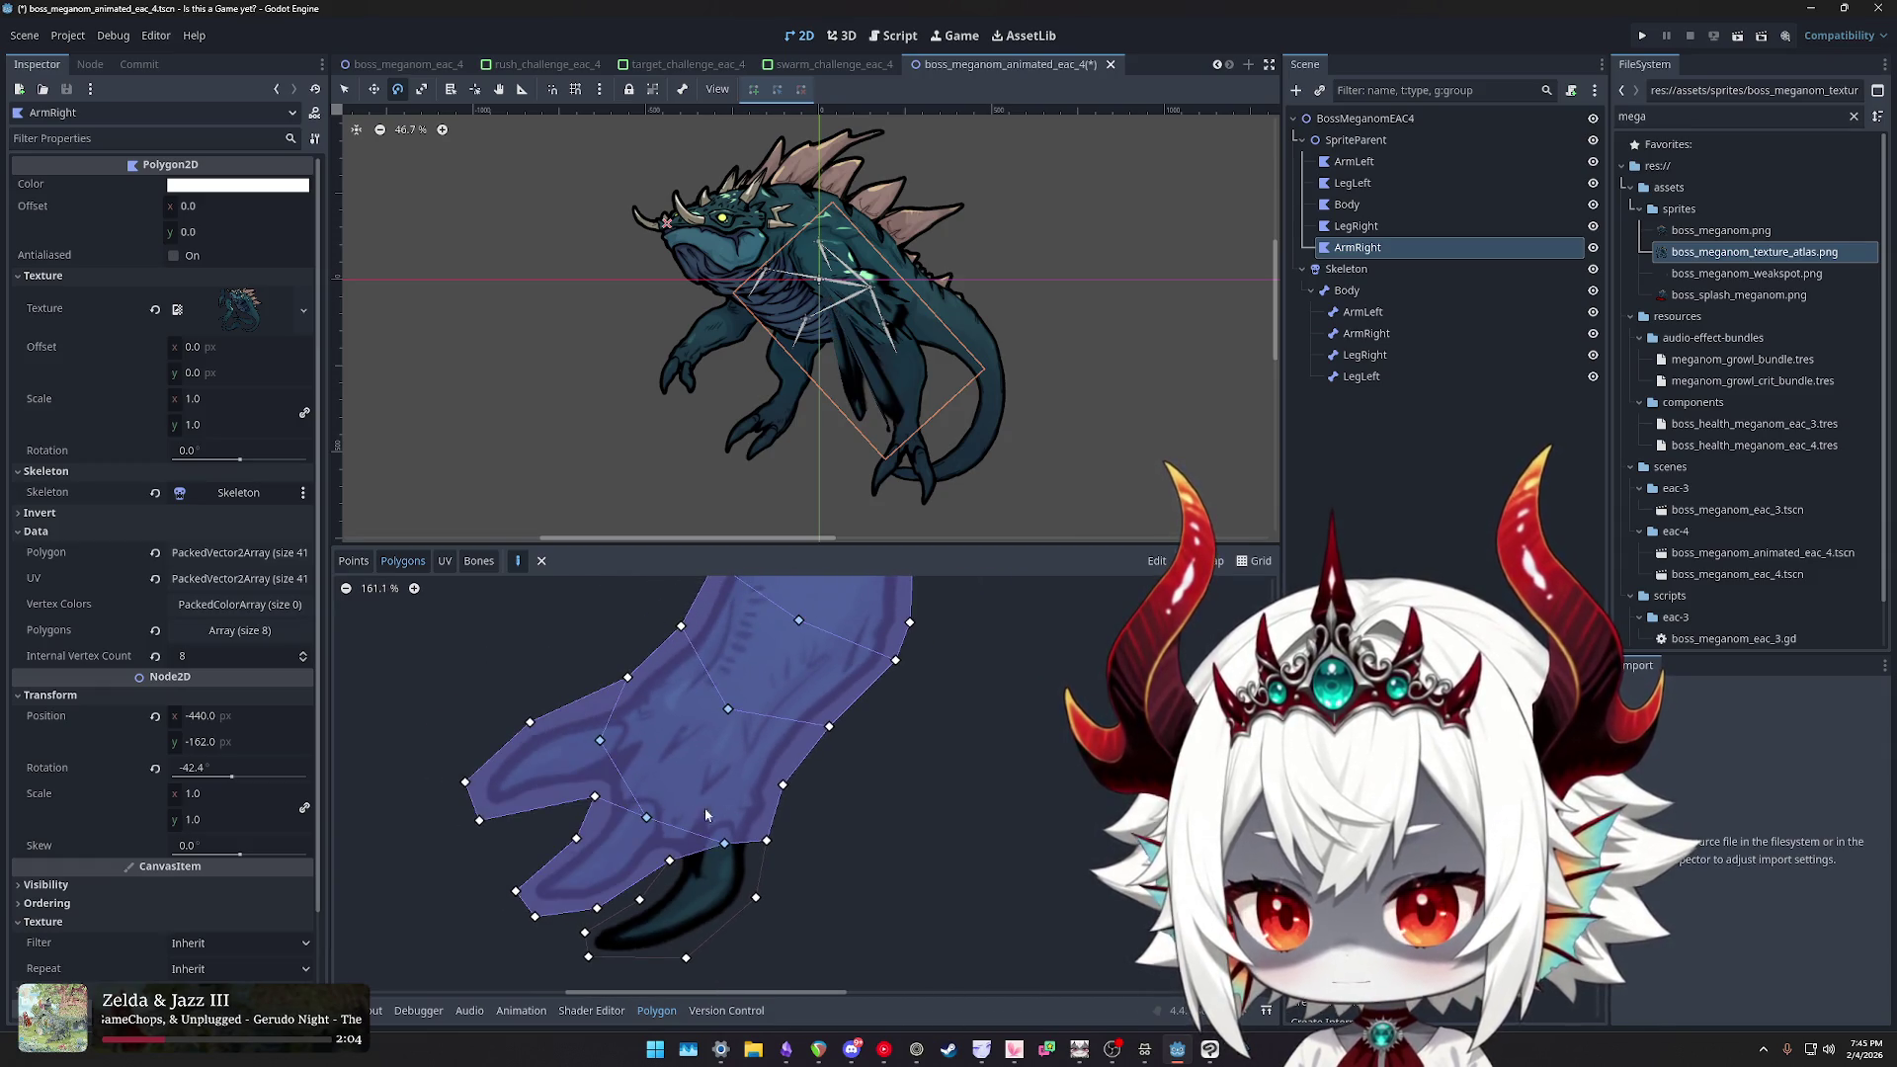
{"action": "key", "text": "ctrl+shift+z"}
{"action": "key", "text": "ctrl+shift+z"}
{"action": "key", "text": "ctrl+shift+z"}
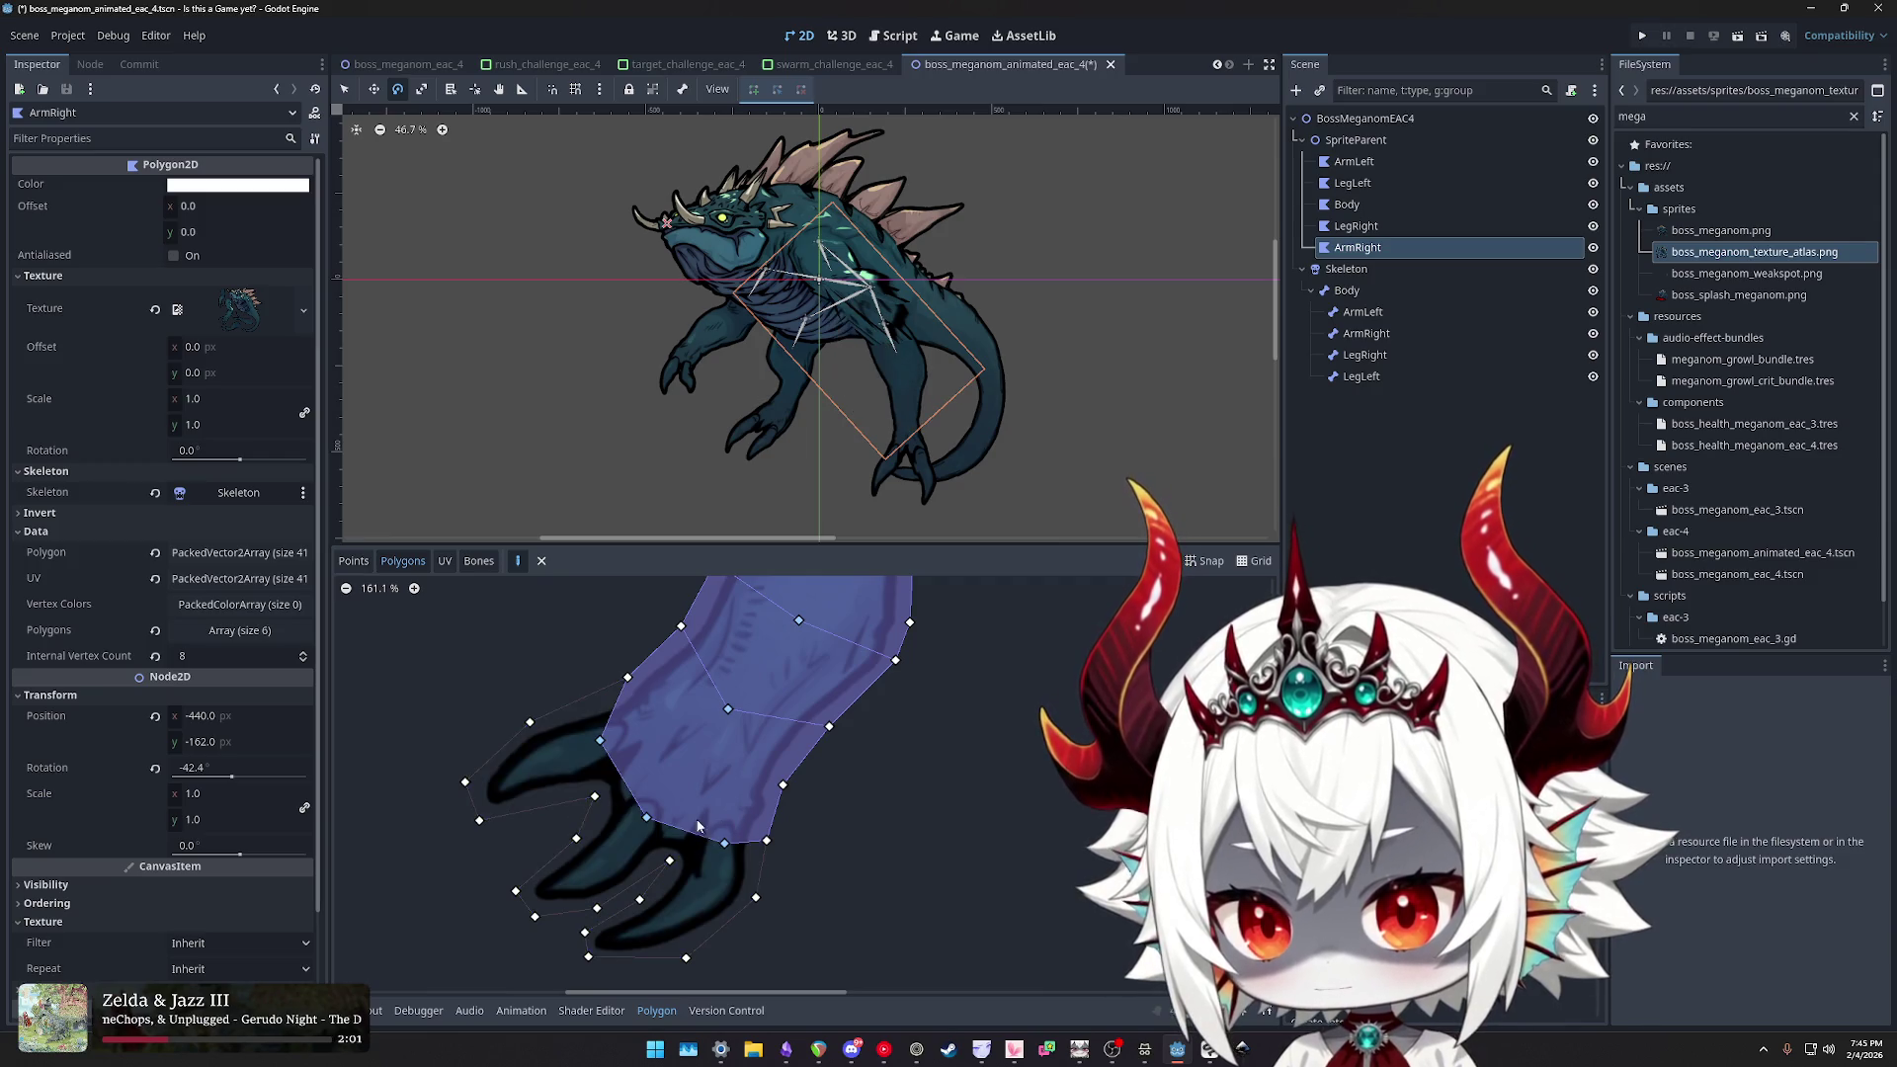
- Redraw the upper claw polygon after undoing a misplaced first attempt
{"action": "left_click", "coordinate": [594, 797]}
{"action": "left_click", "coordinate": [467, 781]}
{"action": "left_click", "coordinate": [531, 726]}
{"action": "key", "text": "ctrl+z"}
{"action": "left_click", "coordinate": [600, 740]}
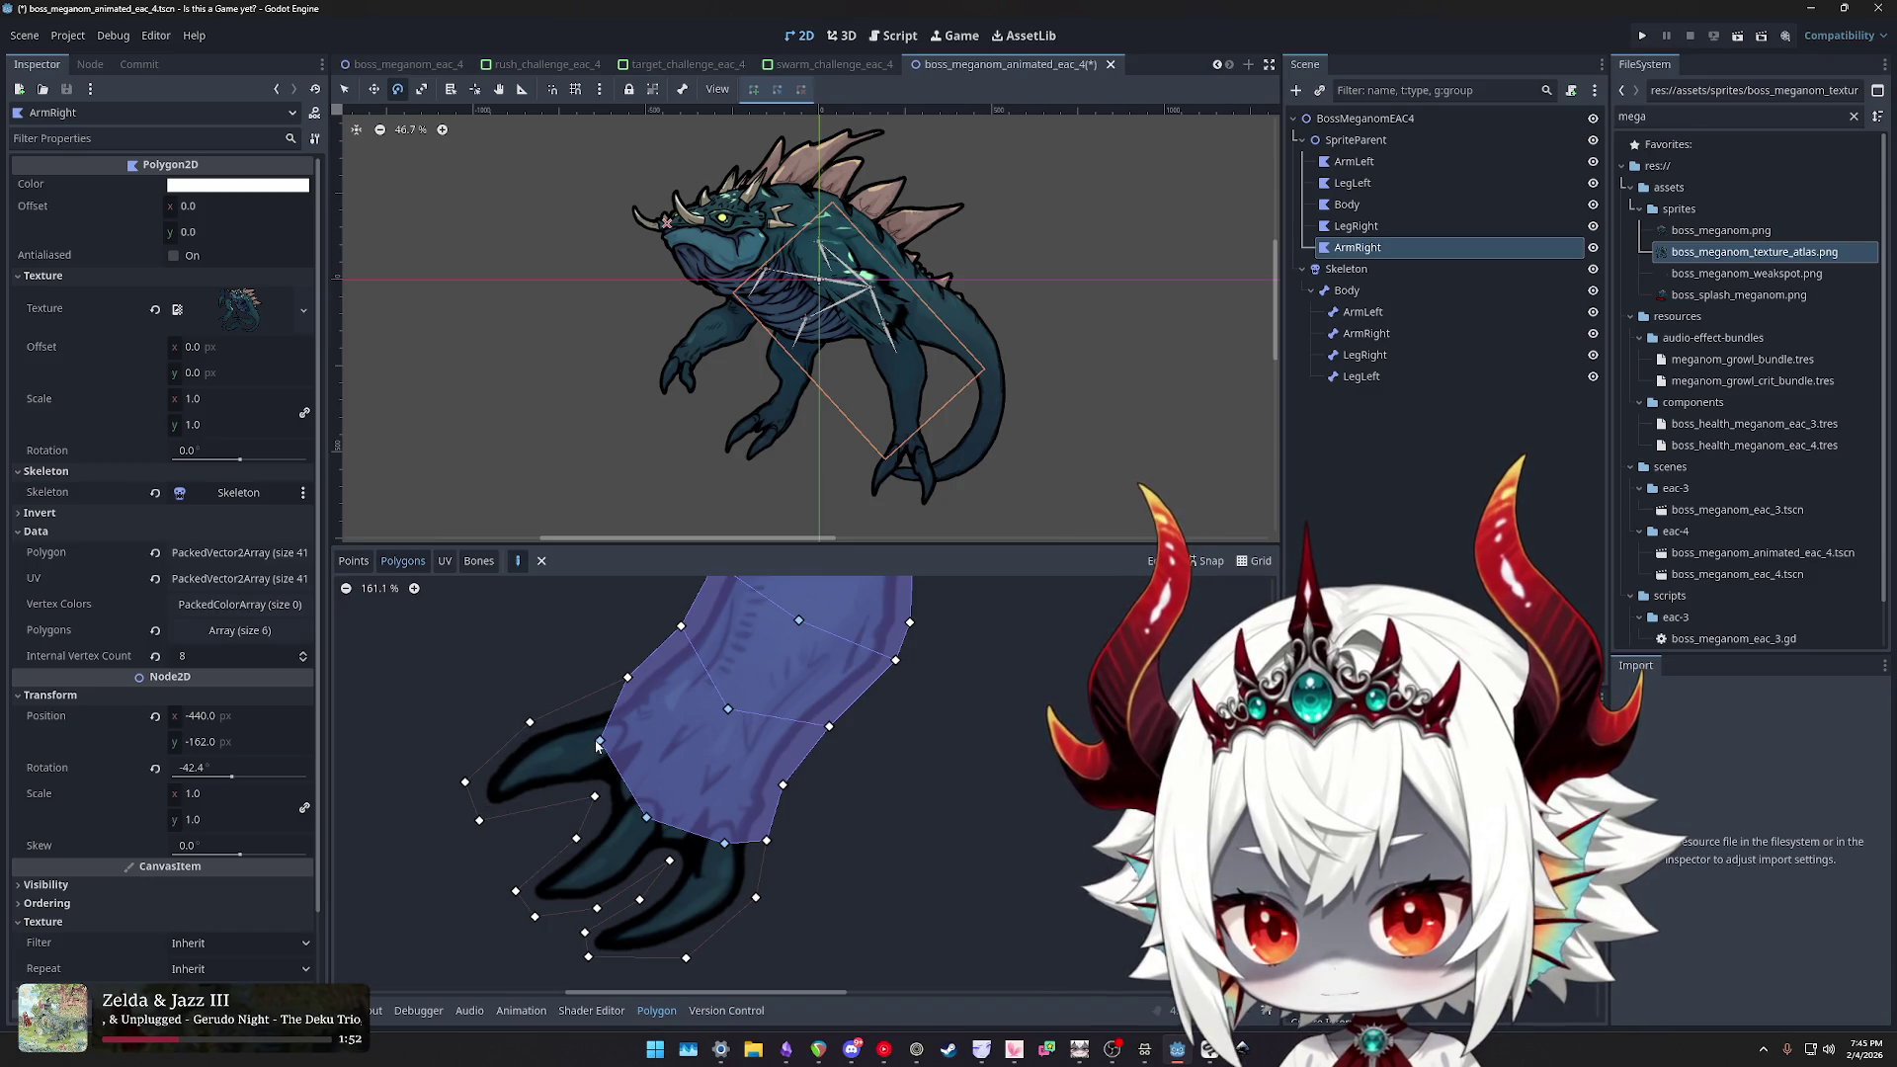
{"action": "left_click", "coordinate": [595, 797]}
{"action": "left_click", "coordinate": [465, 782]}
{"action": "left_click", "coordinate": [530, 722]}
{"action": "left_click", "coordinate": [627, 678]}
{"action": "left_click", "coordinate": [601, 741]}
- Outline the middle finger with a polygon running back toward the wrist
{"action": "scroll", "coordinate": [628, 762], "scroll_direction": "up", "scroll_amount": 1}
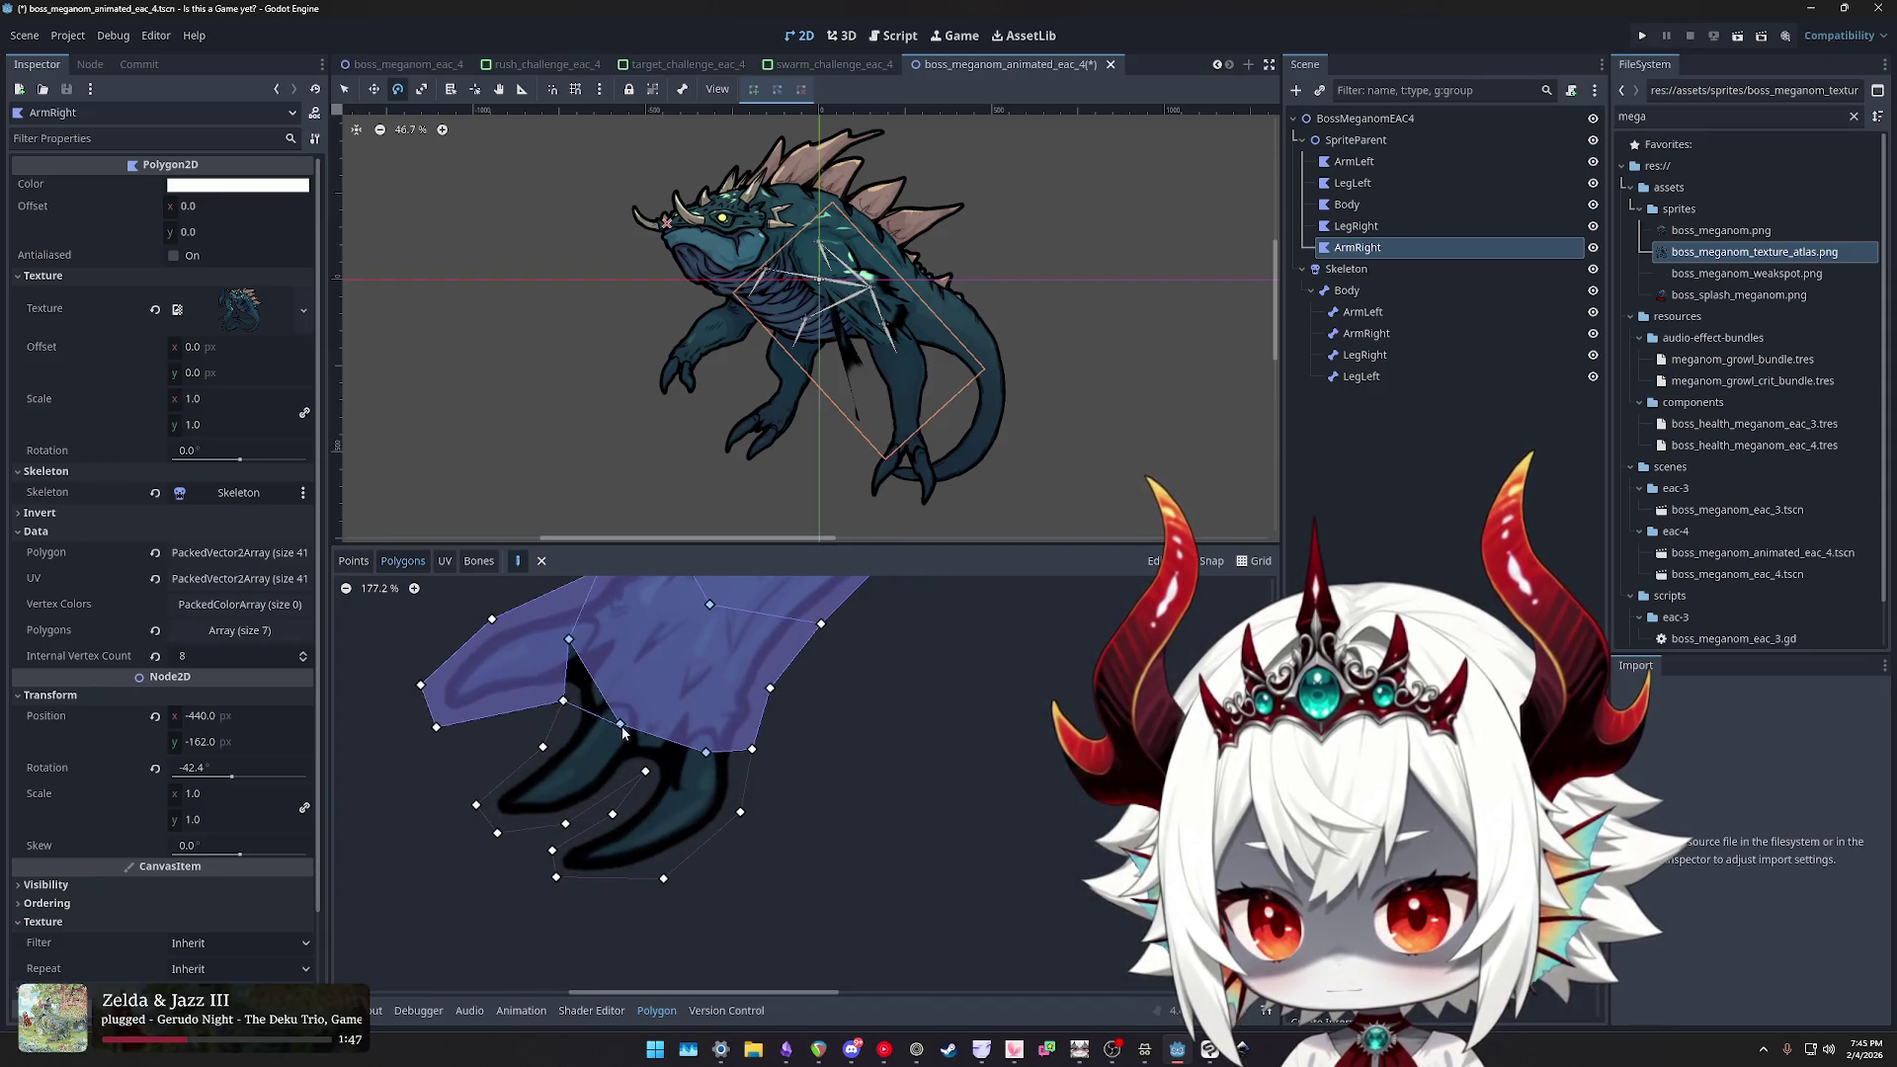
{"action": "scroll", "coordinate": [607, 666], "scroll_direction": "down", "scroll_amount": 2}
{"action": "scroll", "coordinate": [607, 666], "scroll_direction": "right", "scroll_amount": 2}
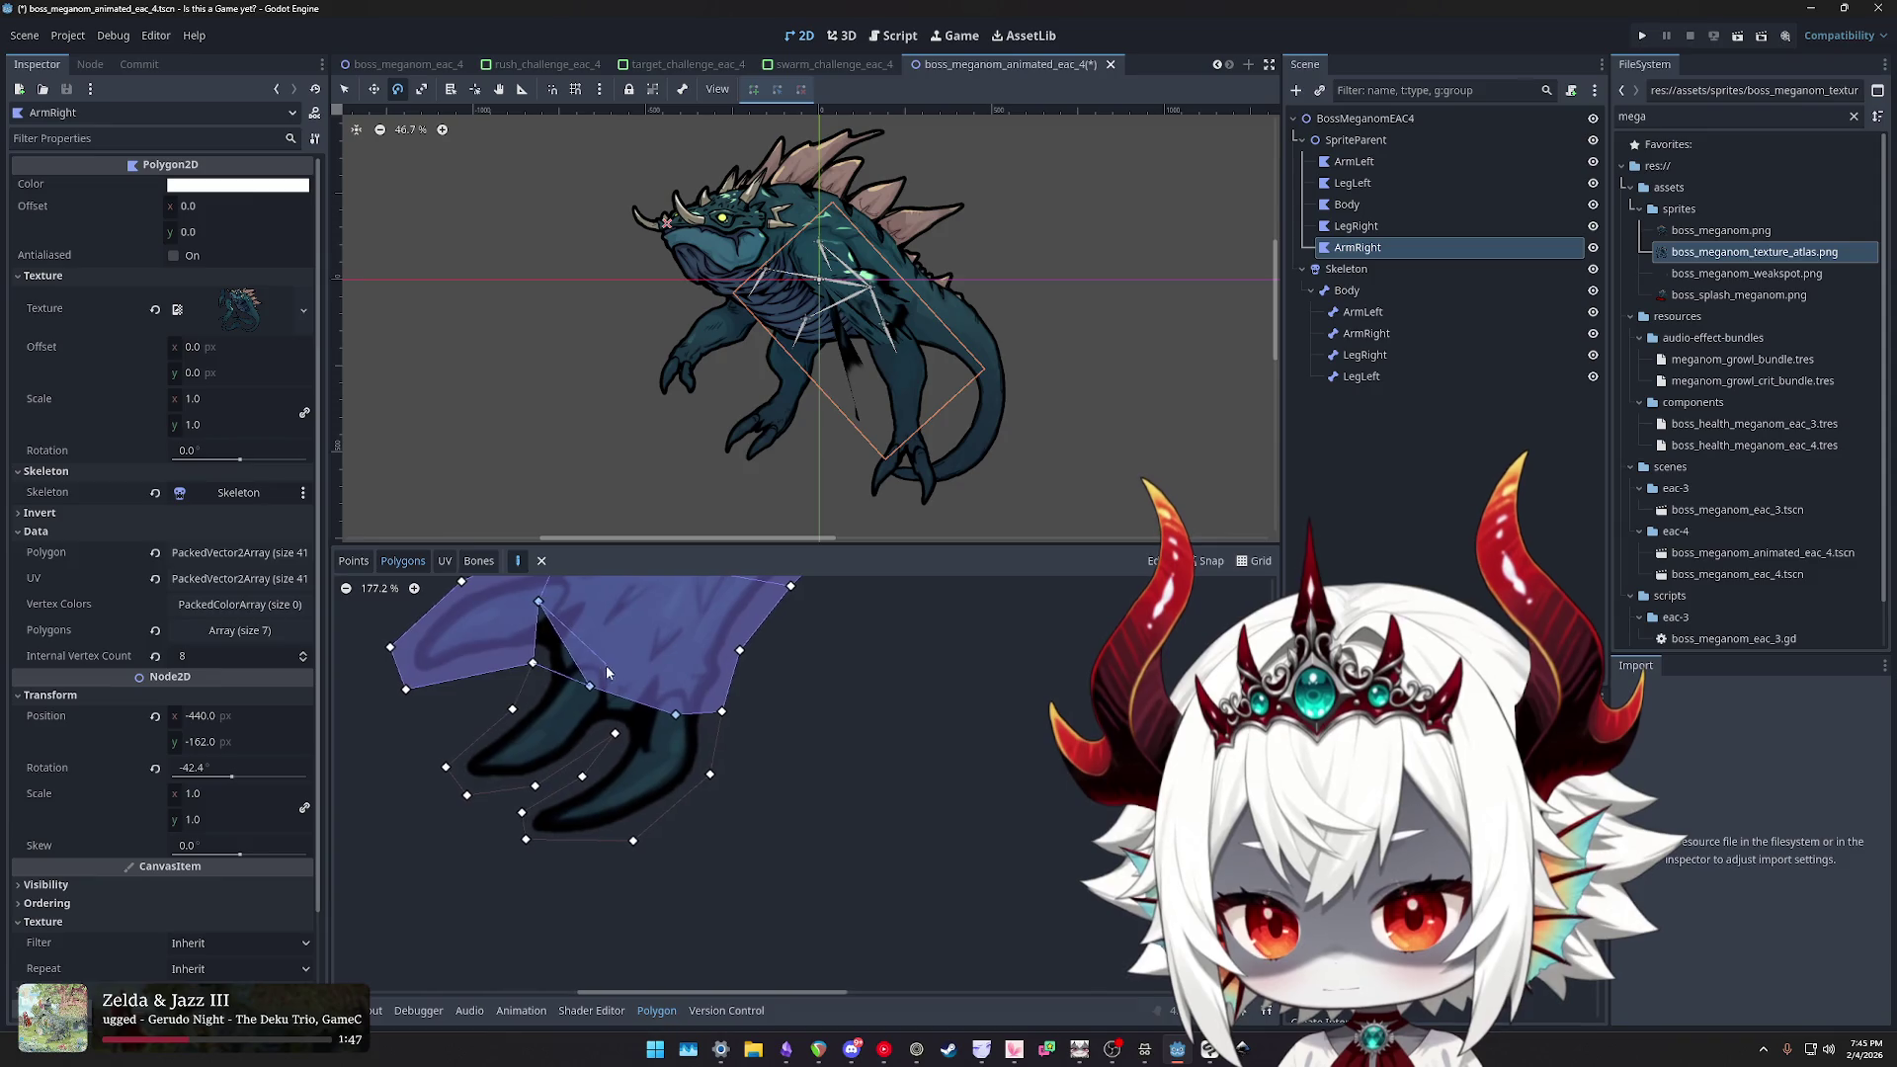
{"action": "left_click", "coordinate": [530, 662]}
{"action": "left_click", "coordinate": [509, 709]}
{"action": "left_click", "coordinate": [442, 766]}
{"action": "left_click", "coordinate": [463, 793]}
{"action": "left_click", "coordinate": [532, 784]}
{"action": "left_click", "coordinate": [611, 732]}
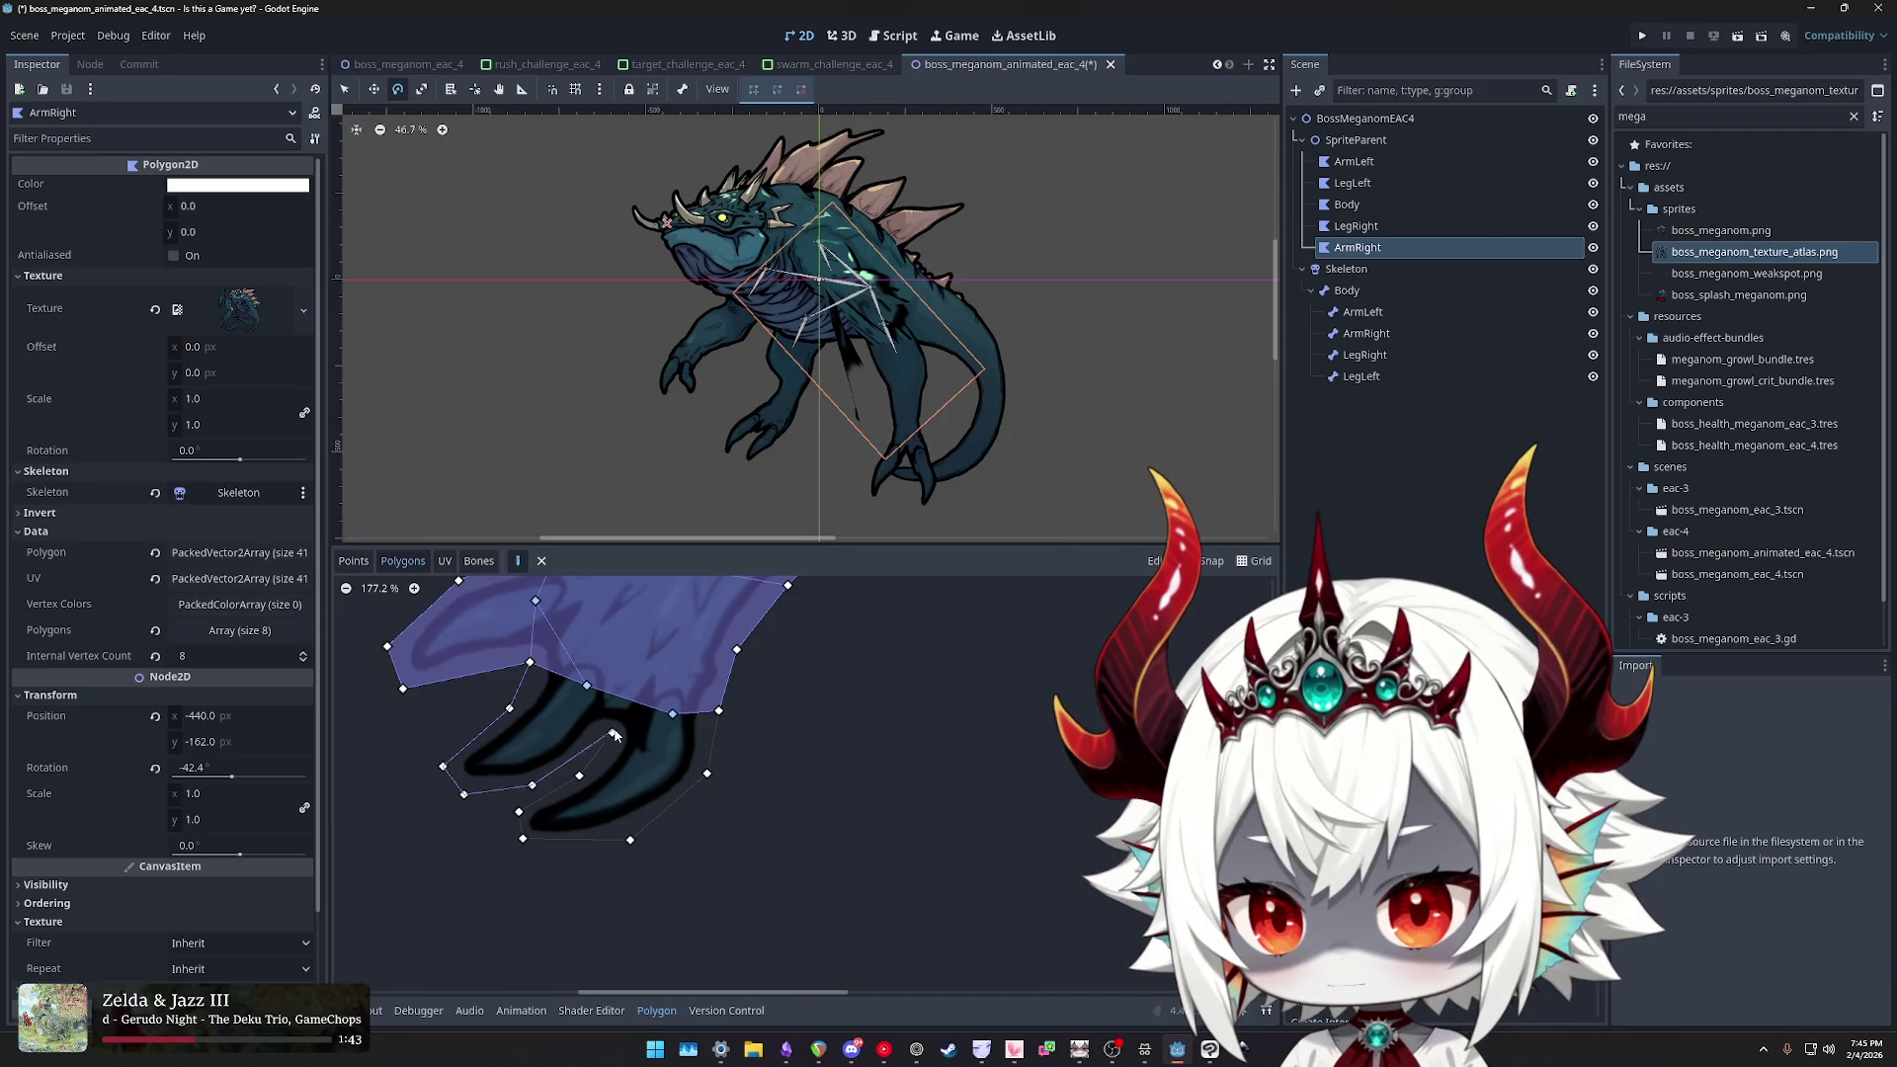
{"action": "left_click", "coordinate": [587, 685]}
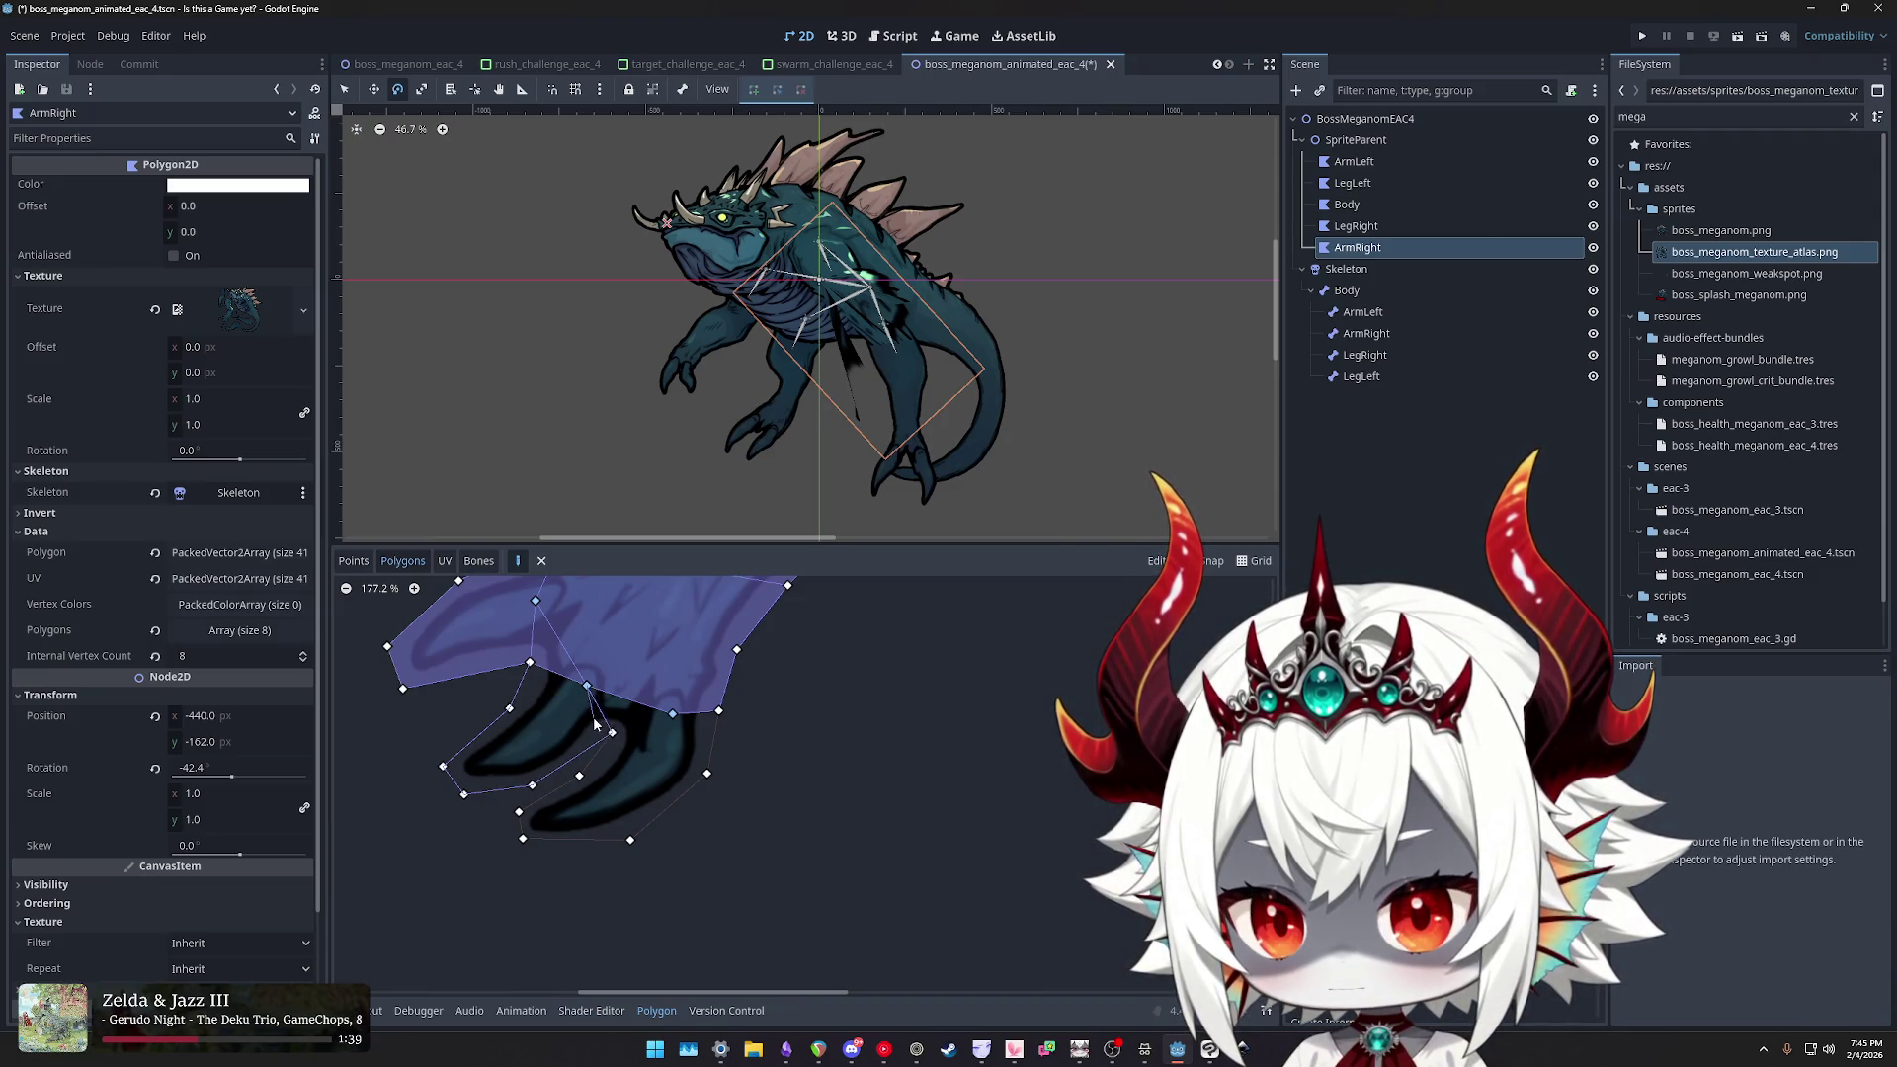
{"action": "left_click", "coordinate": [530, 662]}
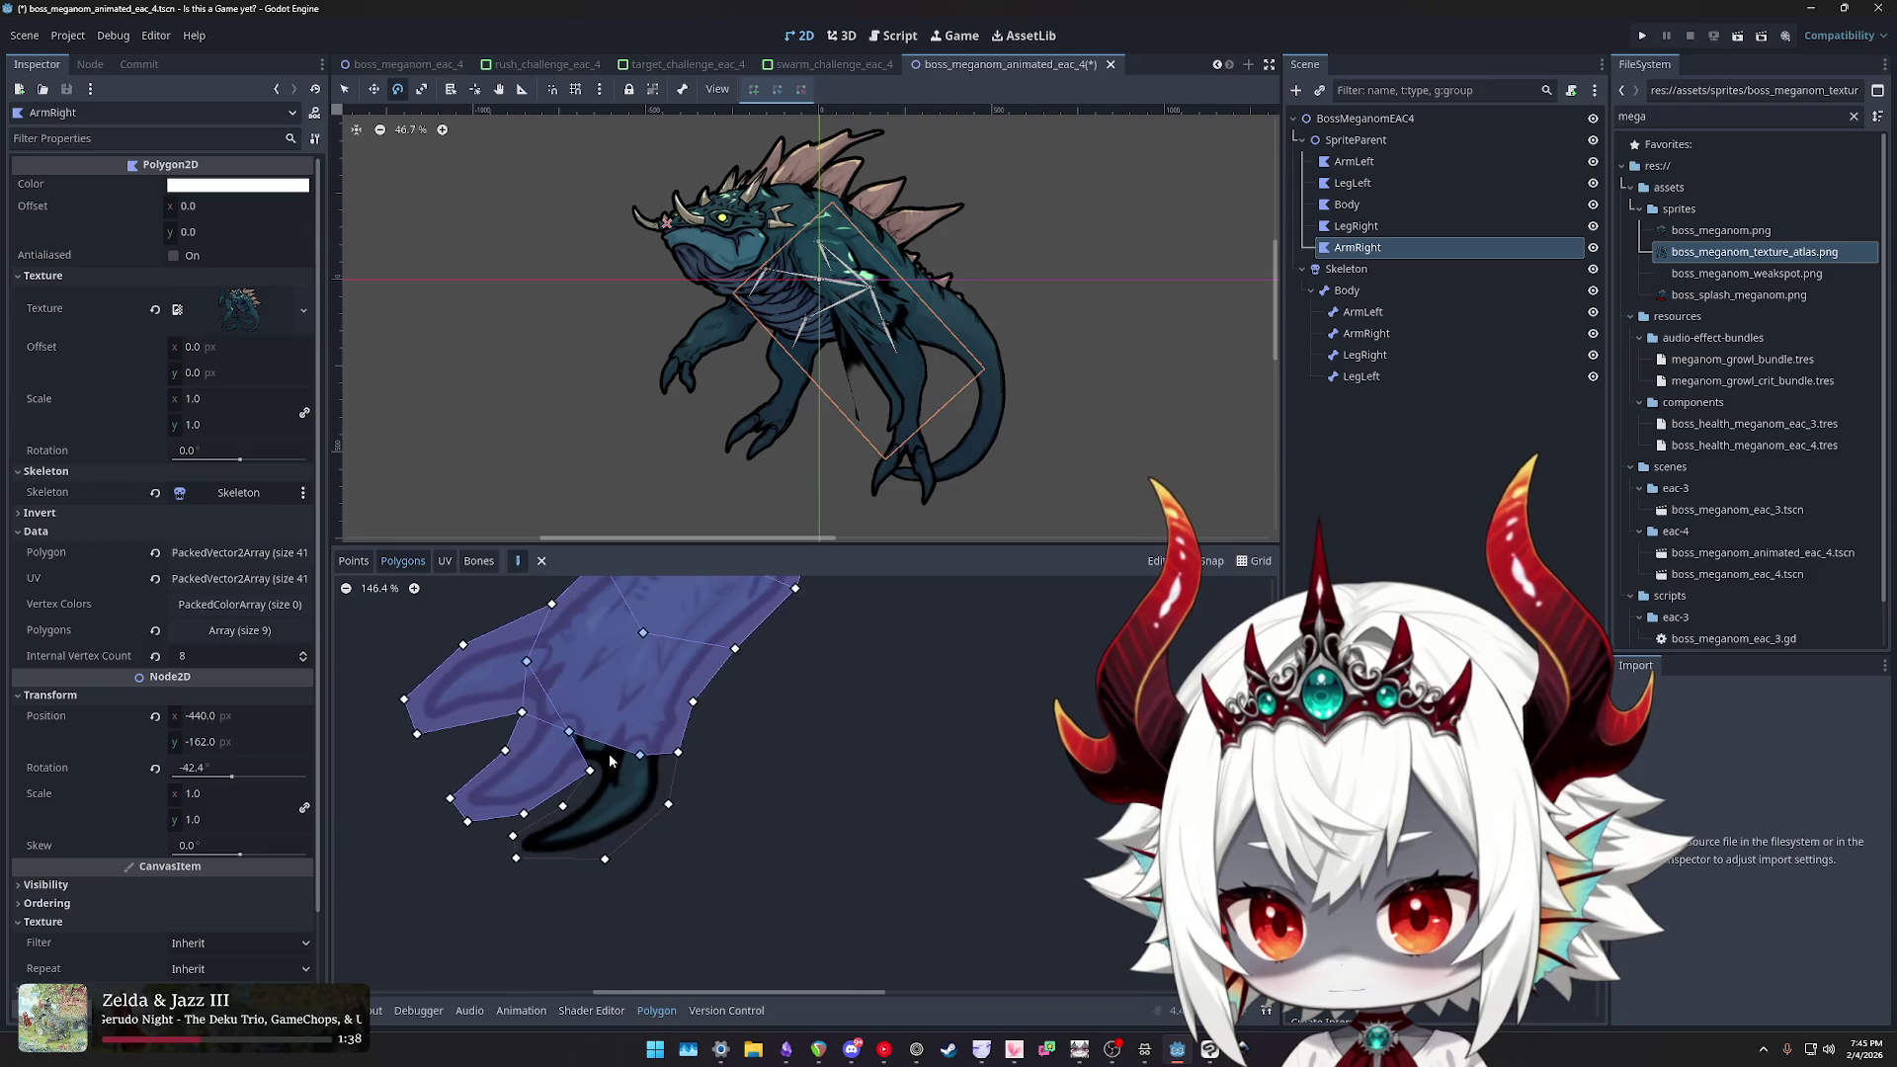
- Add a small polygon between the claws and one around the lowest claw's tip
{"action": "left_click", "coordinate": [636, 734]}
{"action": "left_click", "coordinate": [577, 755]}
{"action": "left_click", "coordinate": [543, 796]}
{"action": "left_click", "coordinate": [496, 806]}
{"action": "left_click", "coordinate": [482, 833]}
{"action": "left_click", "coordinate": [487, 858]}
{"action": "left_click", "coordinate": [593, 862]}
{"action": "left_click", "coordinate": [671, 794]}
{"action": "left_click", "coordinate": [682, 731]}
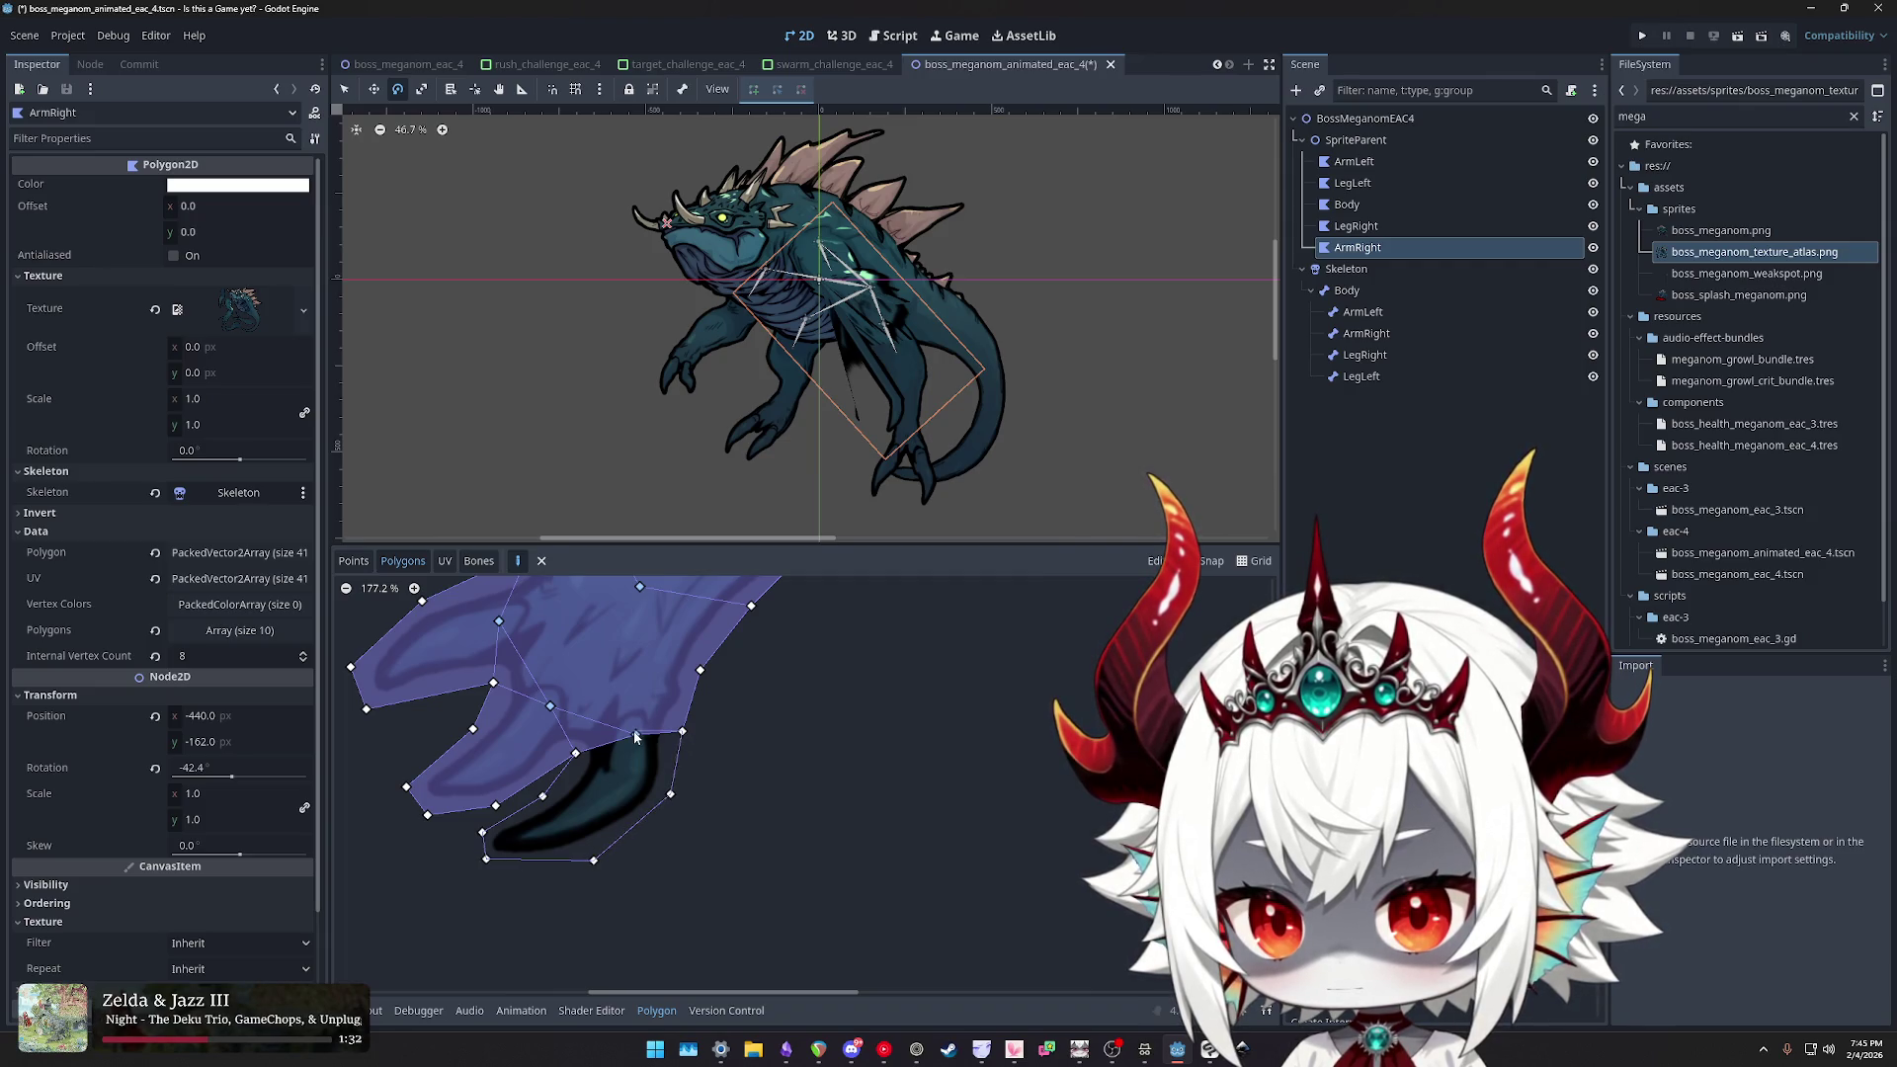
{"action": "left_click", "coordinate": [637, 734]}
{"action": "scroll", "coordinate": [599, 764], "scroll_direction": "down", "scroll_amount": 5}
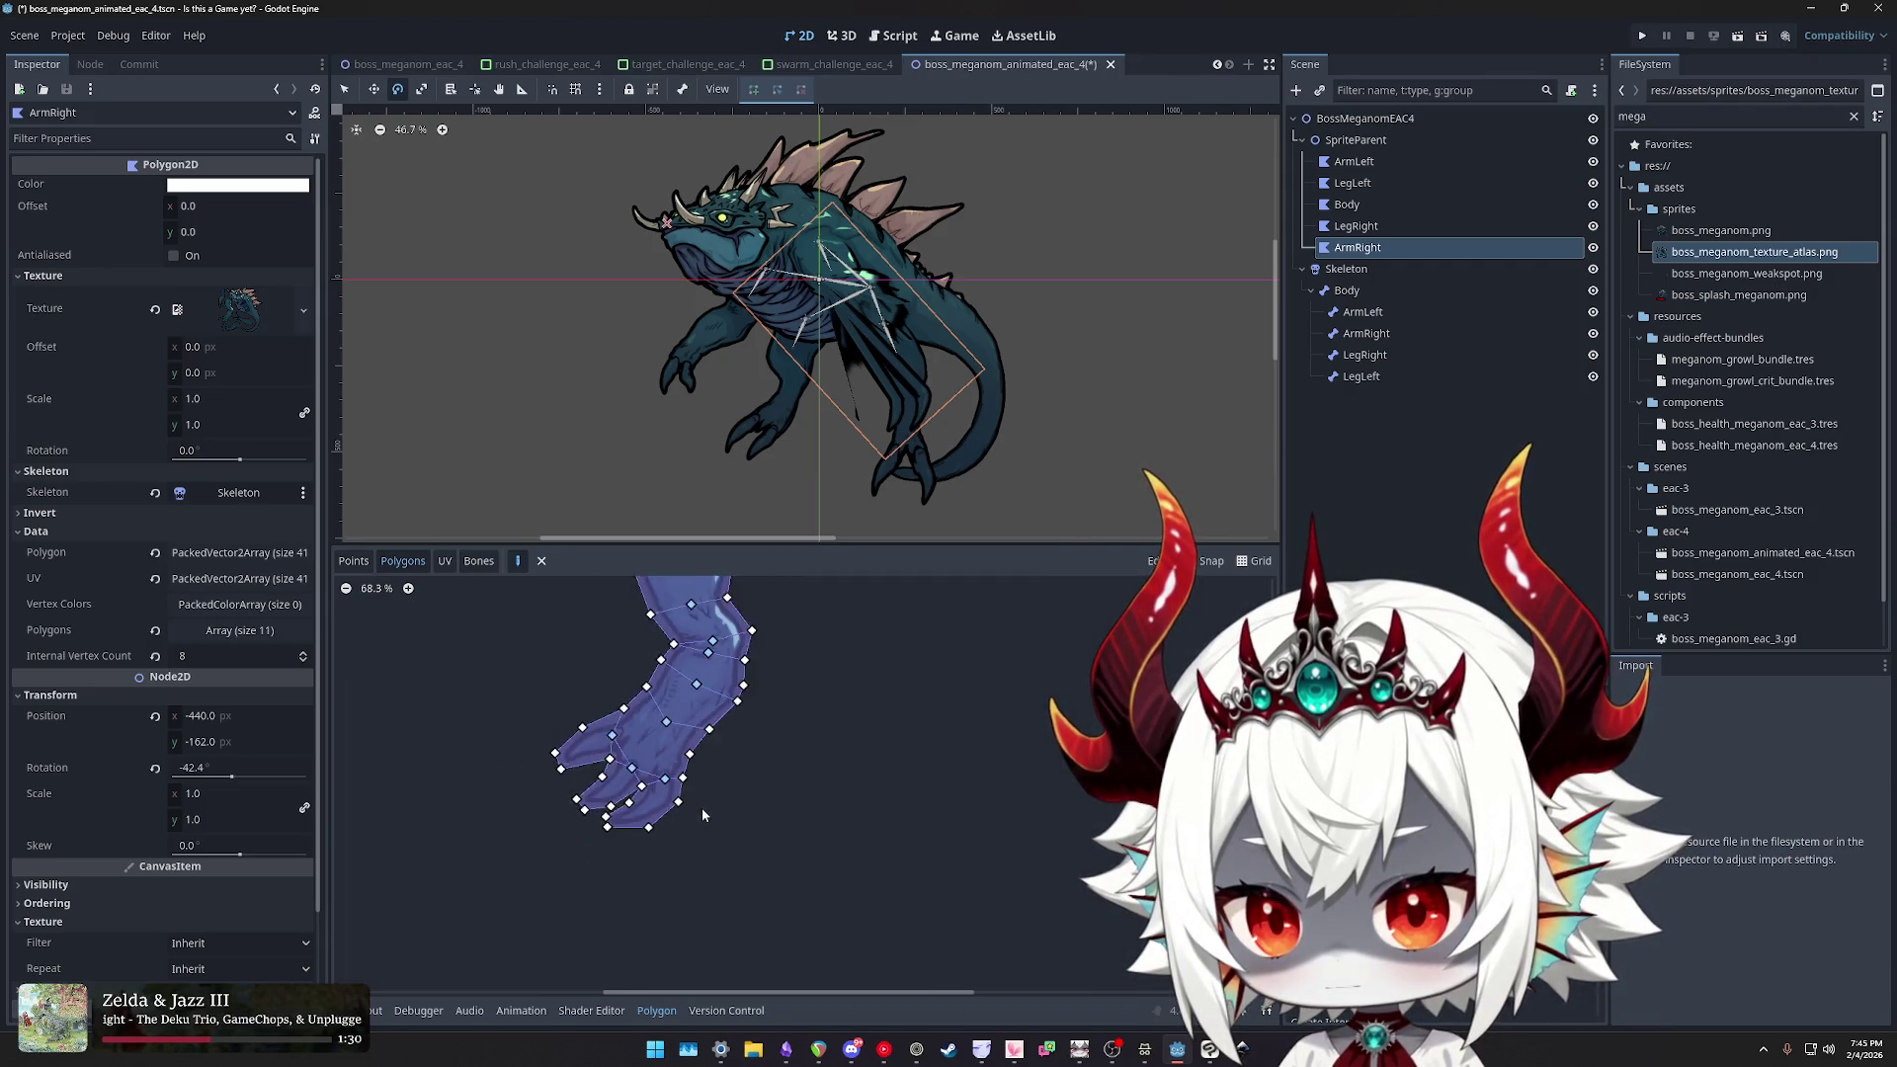
{"action": "left_click_drag", "start_coordinate": [773, 726], "coordinate": [763, 790]}
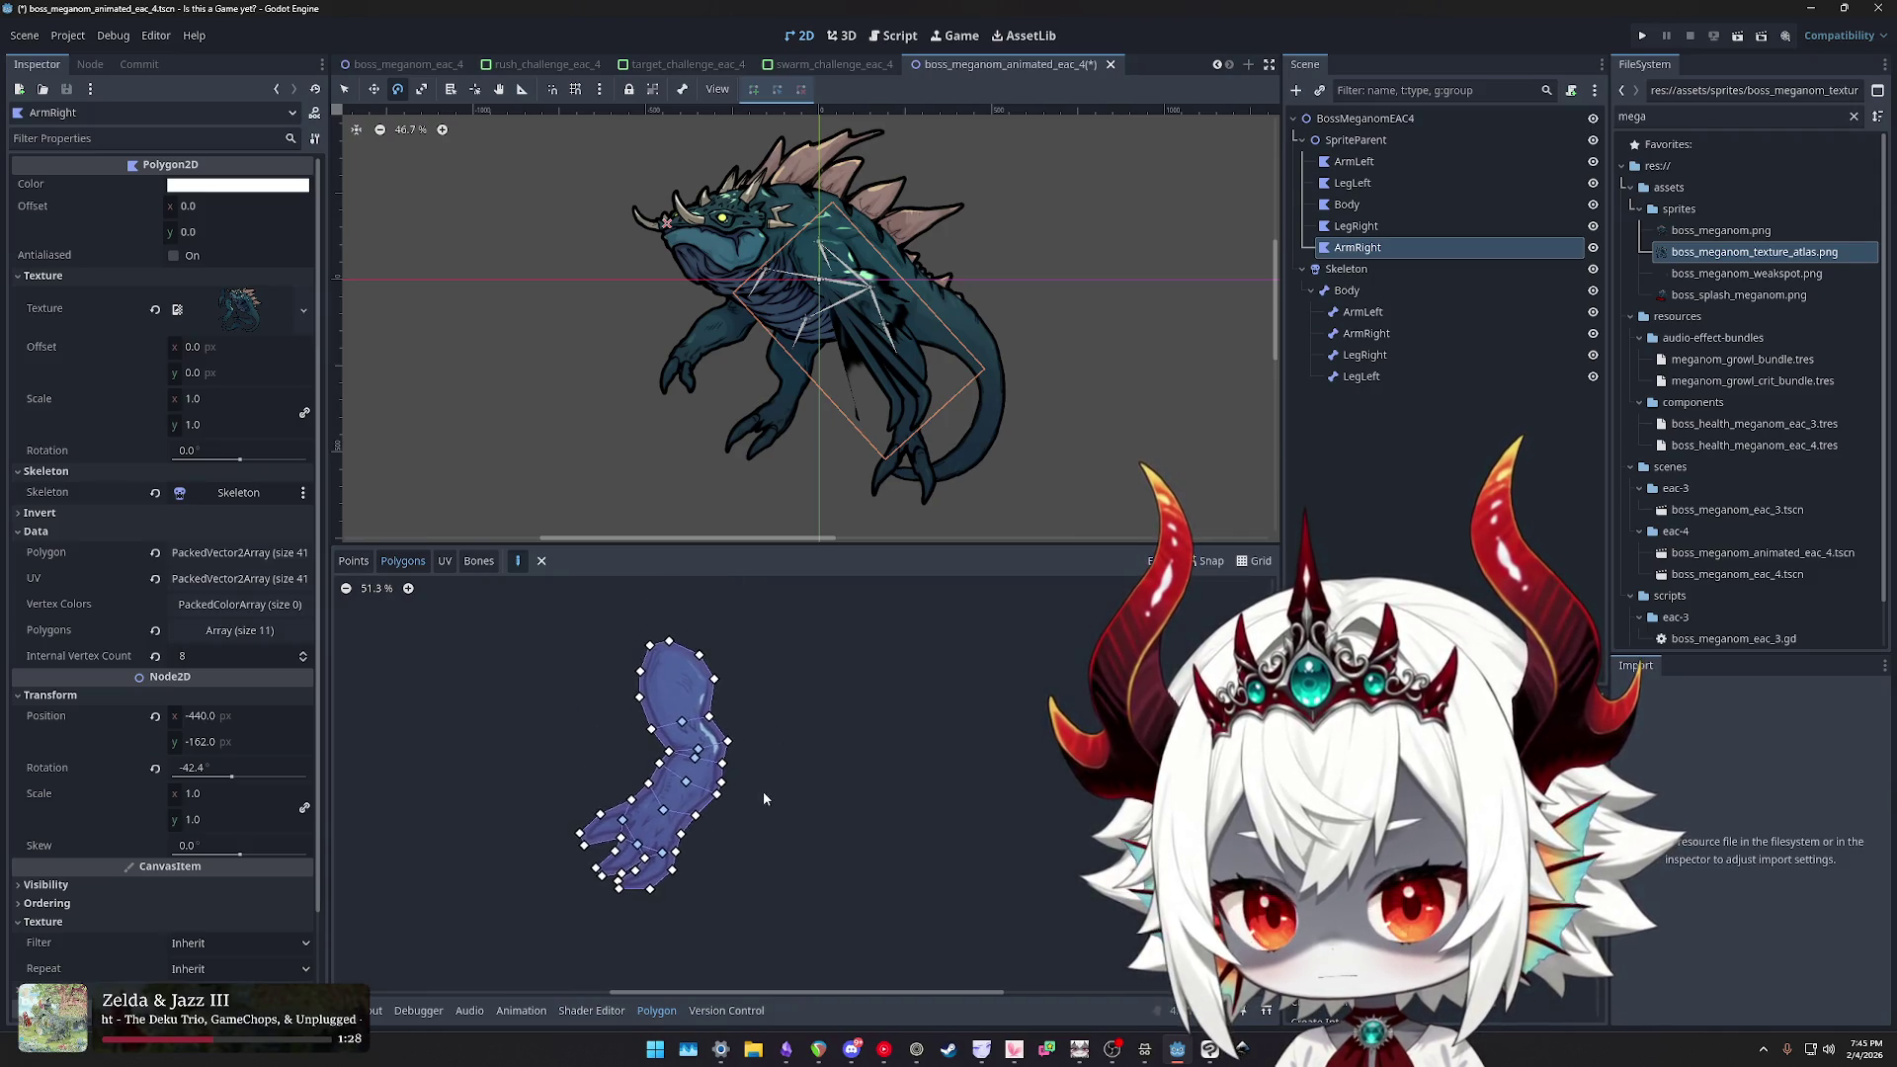
- Save the scene and review the arm polygon's UV and bone-weight views
{"action": "key", "text": "ctrl+s"}
{"action": "left_click", "coordinate": [445, 560]}
{"action": "left_click", "coordinate": [478, 561]}
{"action": "left_click", "coordinate": [353, 561]}
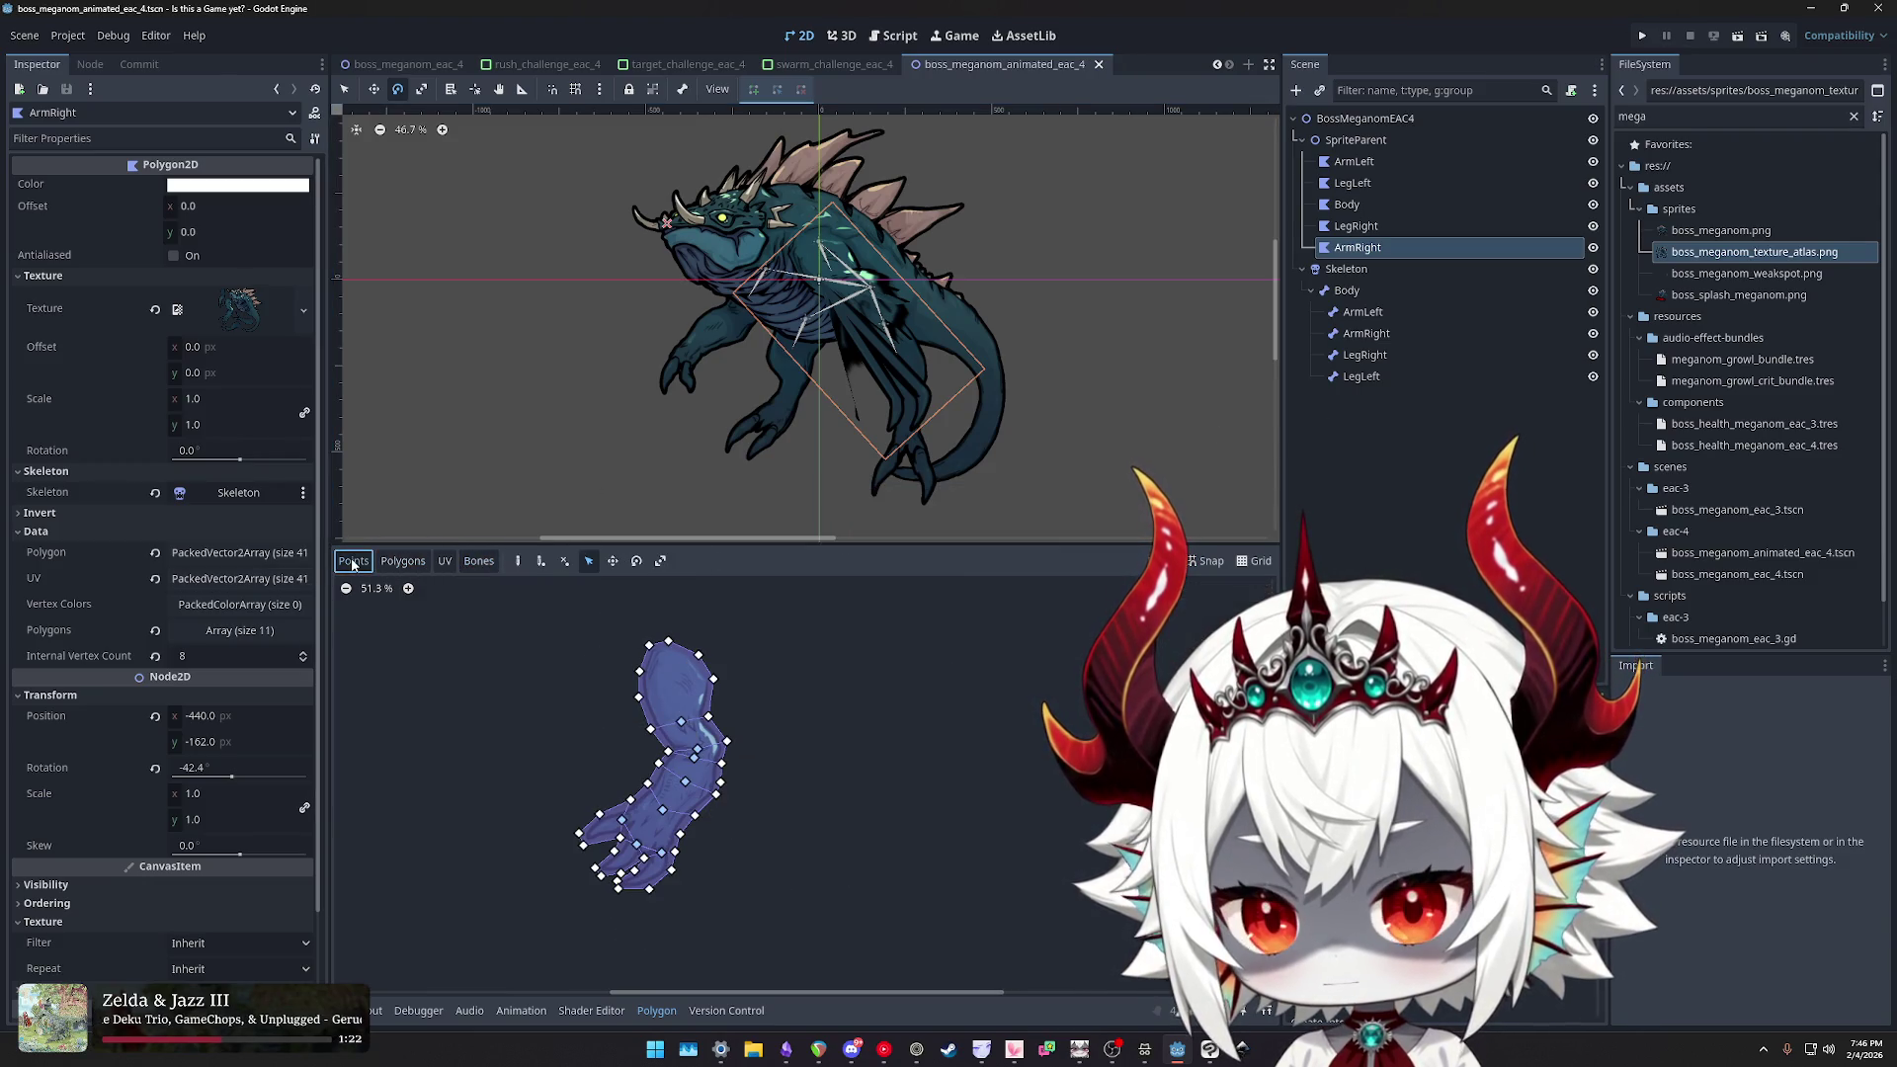
- Select the ArmRight bone and polygon, giving the scene view more height
{"action": "left_click", "coordinate": [1365, 355]}
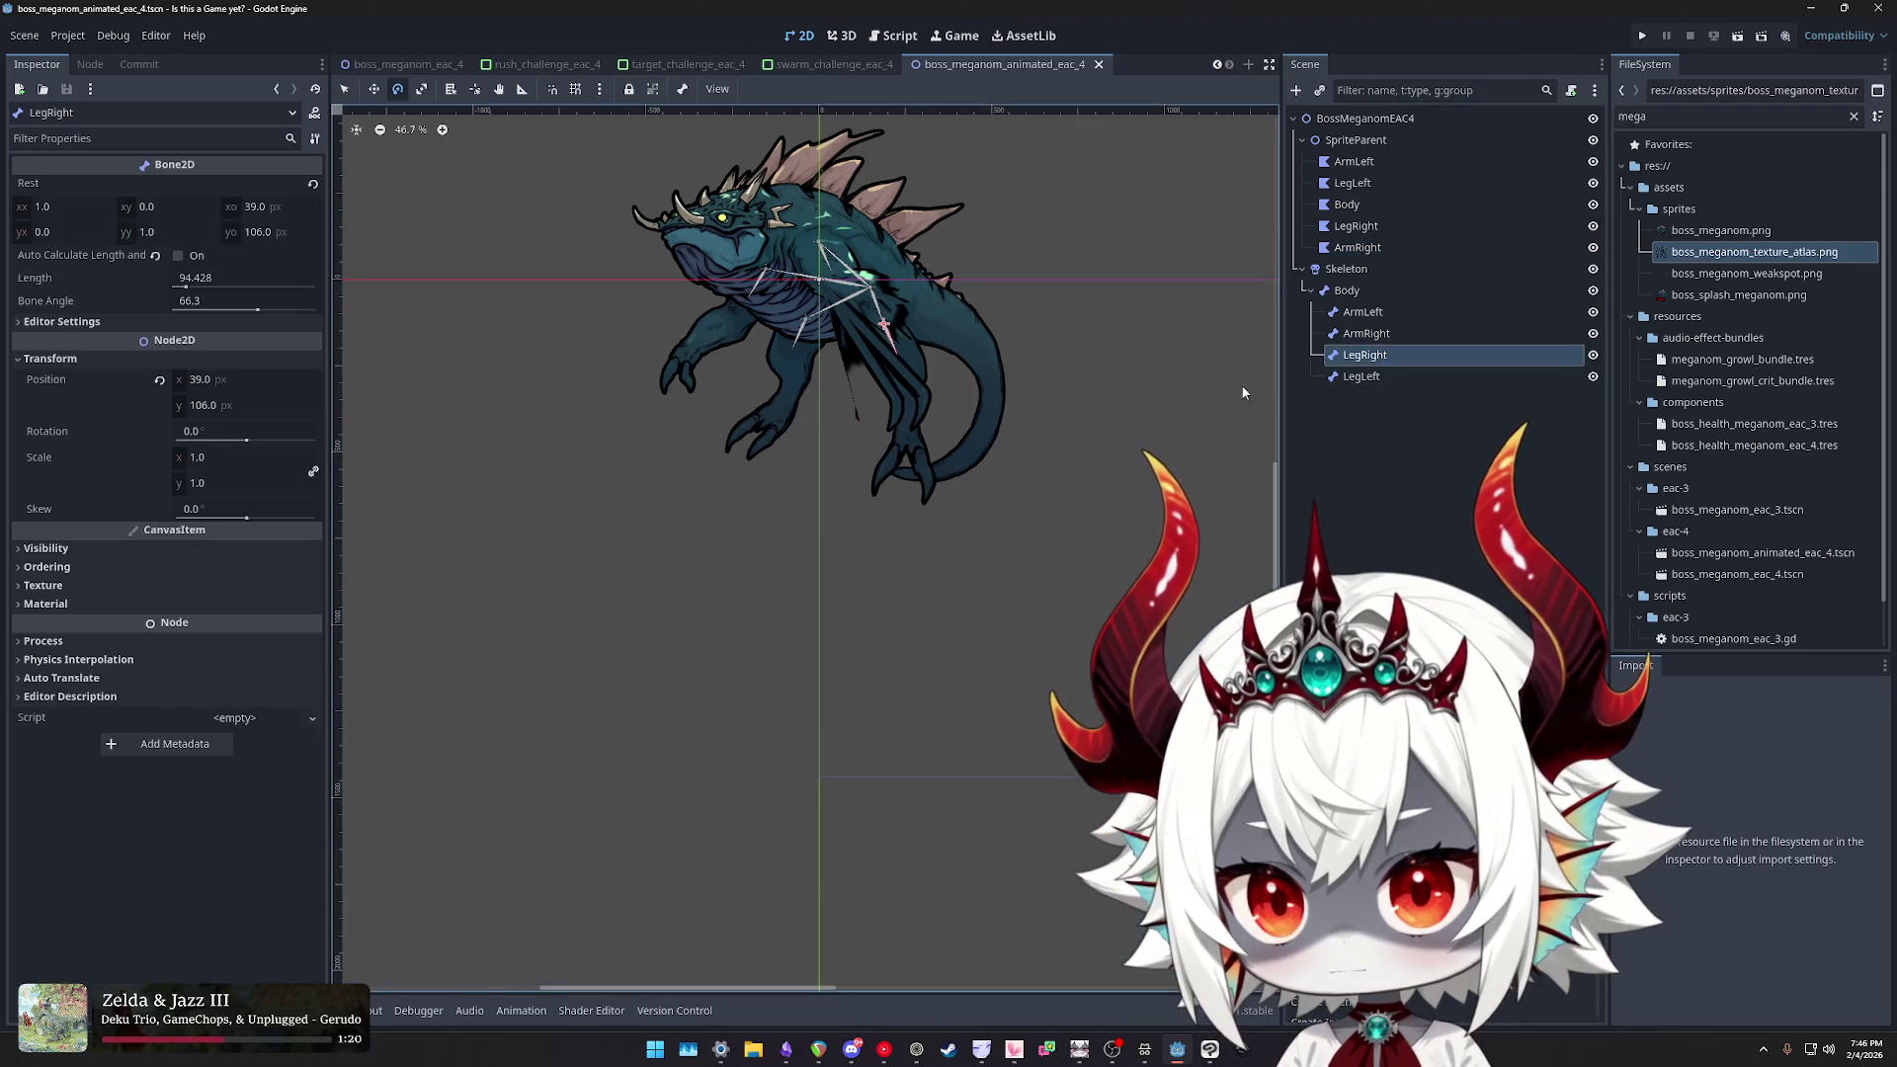
{"action": "scroll", "coordinate": [868, 341], "scroll_direction": "up", "scroll_amount": 4}
{"action": "scroll", "coordinate": [868, 341], "scroll_direction": "up", "scroll_amount": 3}
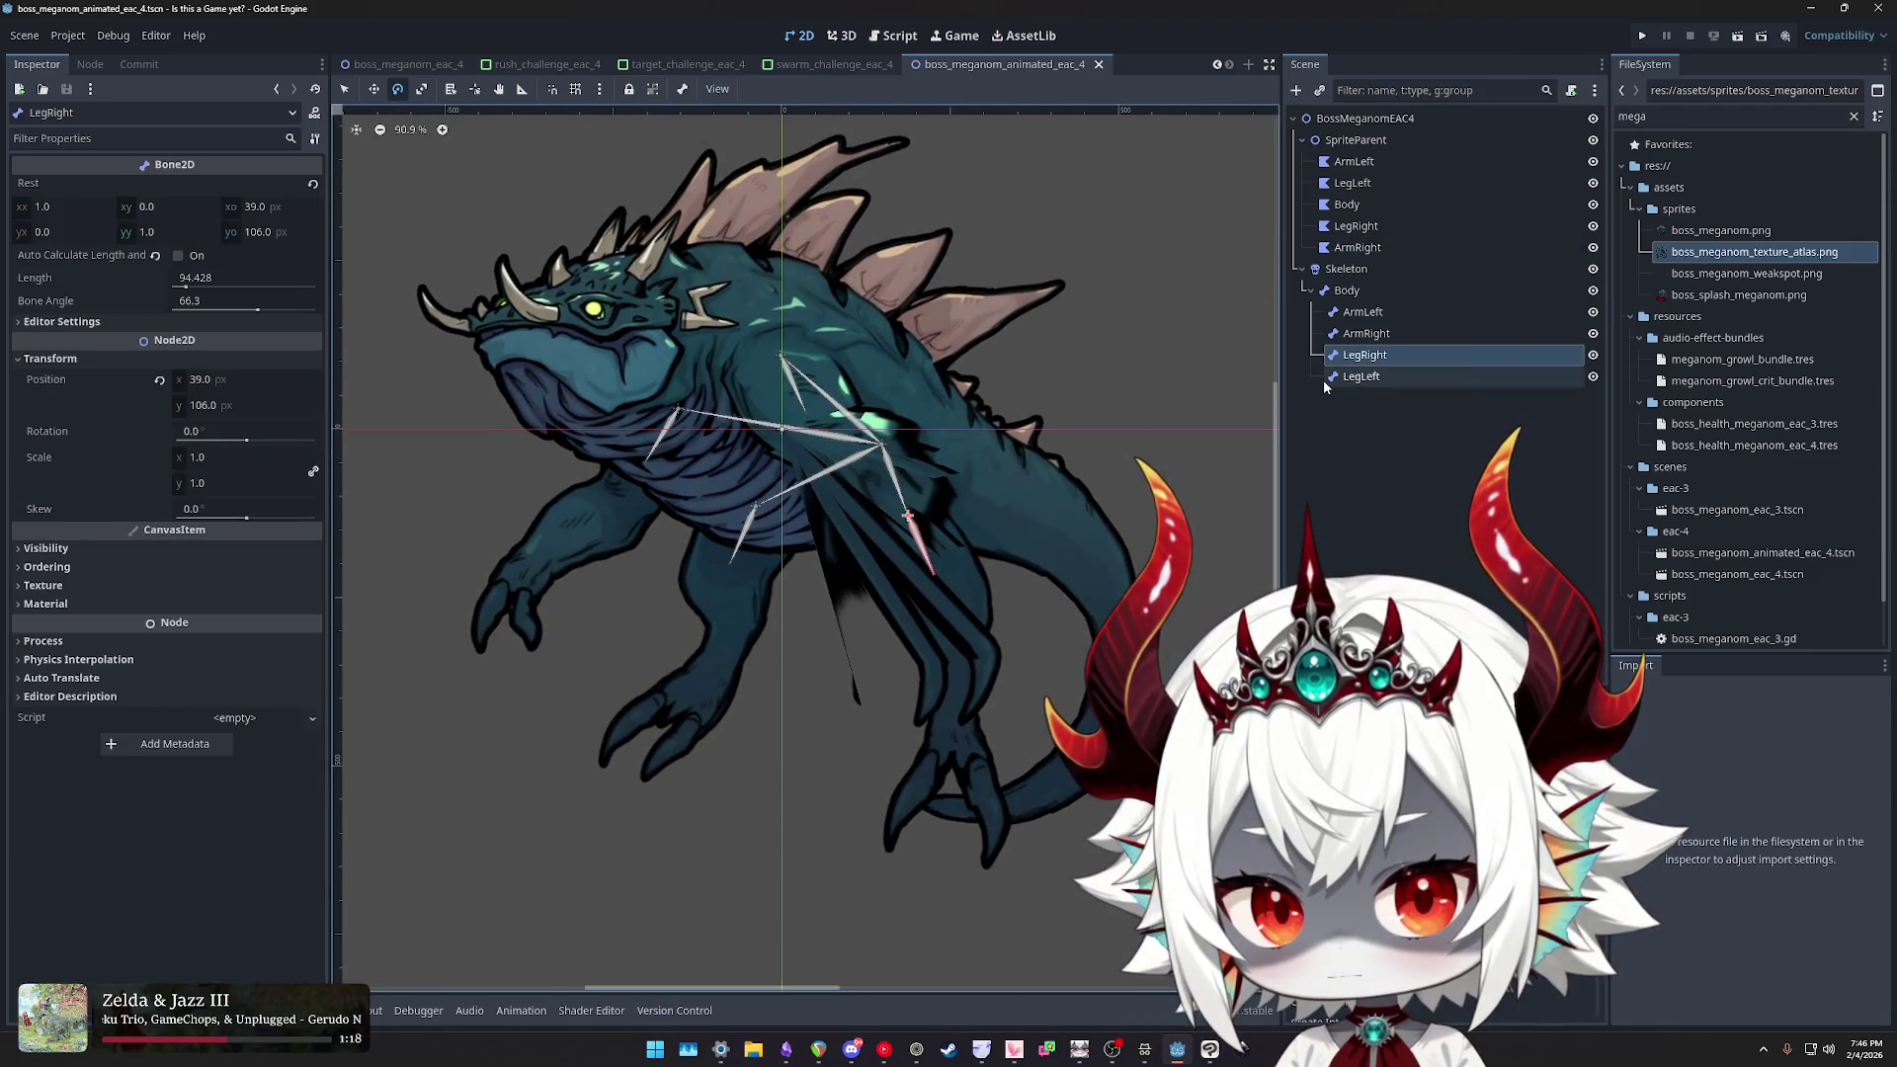
{"action": "left_click", "coordinate": [1364, 334]}
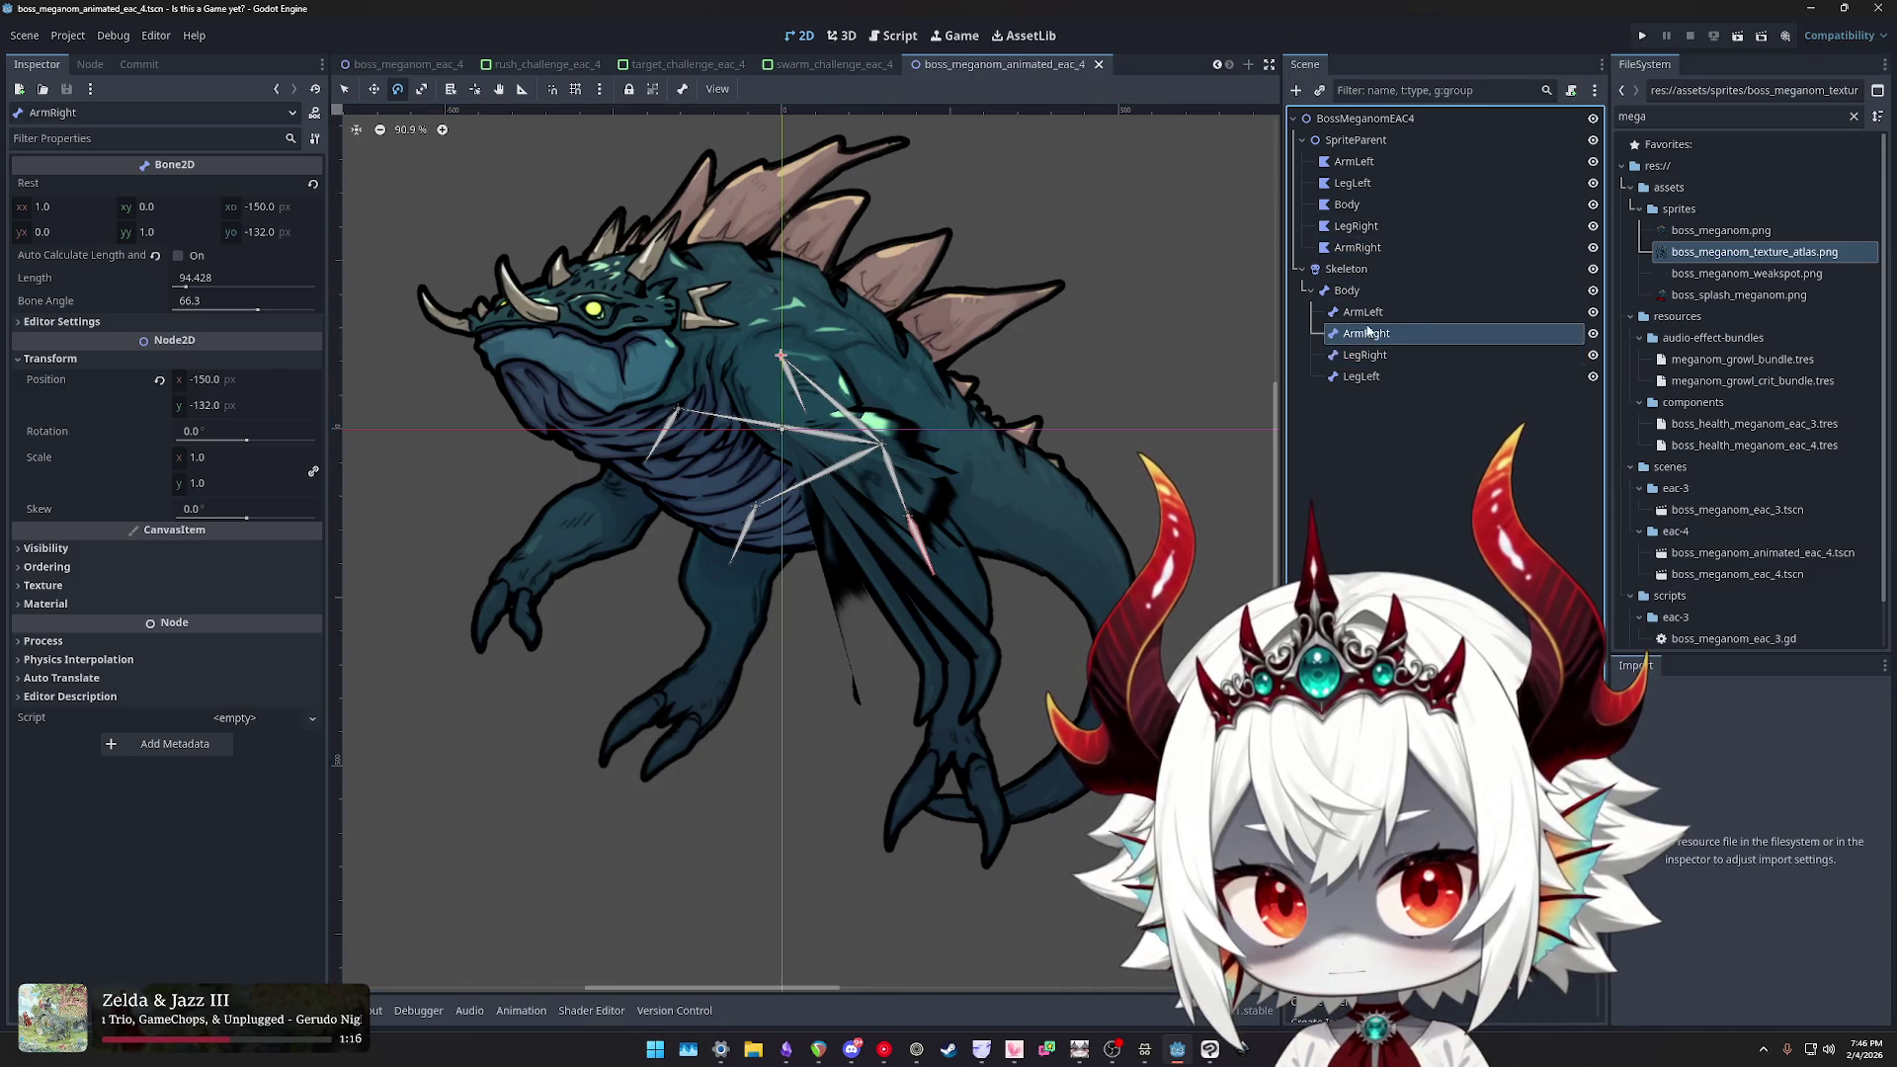
{"action": "left_click", "coordinate": [1358, 248]}
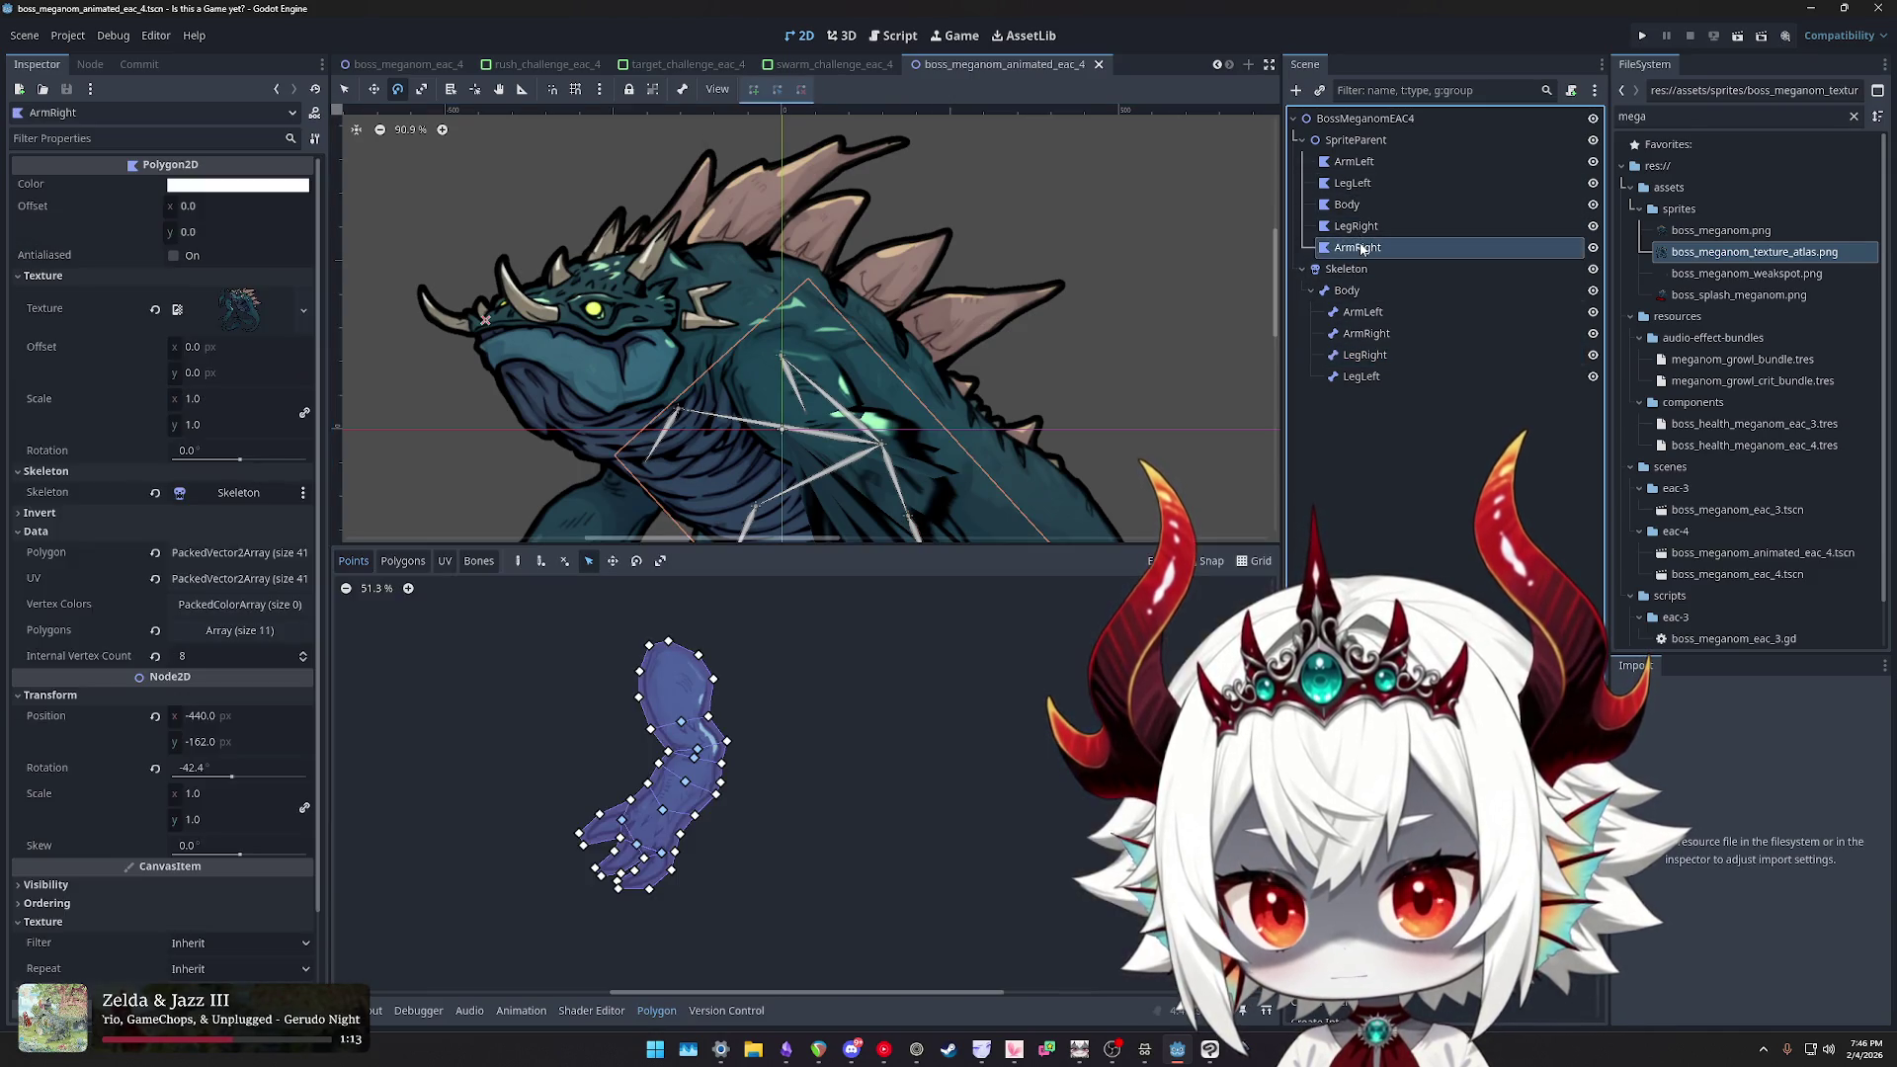
{"action": "mouse_move", "coordinate": [1008, 543]}
{"action": "left_mouse_down"}
{"action": "mouse_move", "coordinate": [1018, 845]}
{"action": "mouse_move", "coordinate": [1036, 555]}
{"action": "left_mouse_up"}
{"action": "scroll", "coordinate": [1050, 489], "scroll_direction": "down", "scroll_amount": 3}
{"action": "scroll", "coordinate": [1043, 386], "scroll_direction": "down", "scroll_amount": 1}
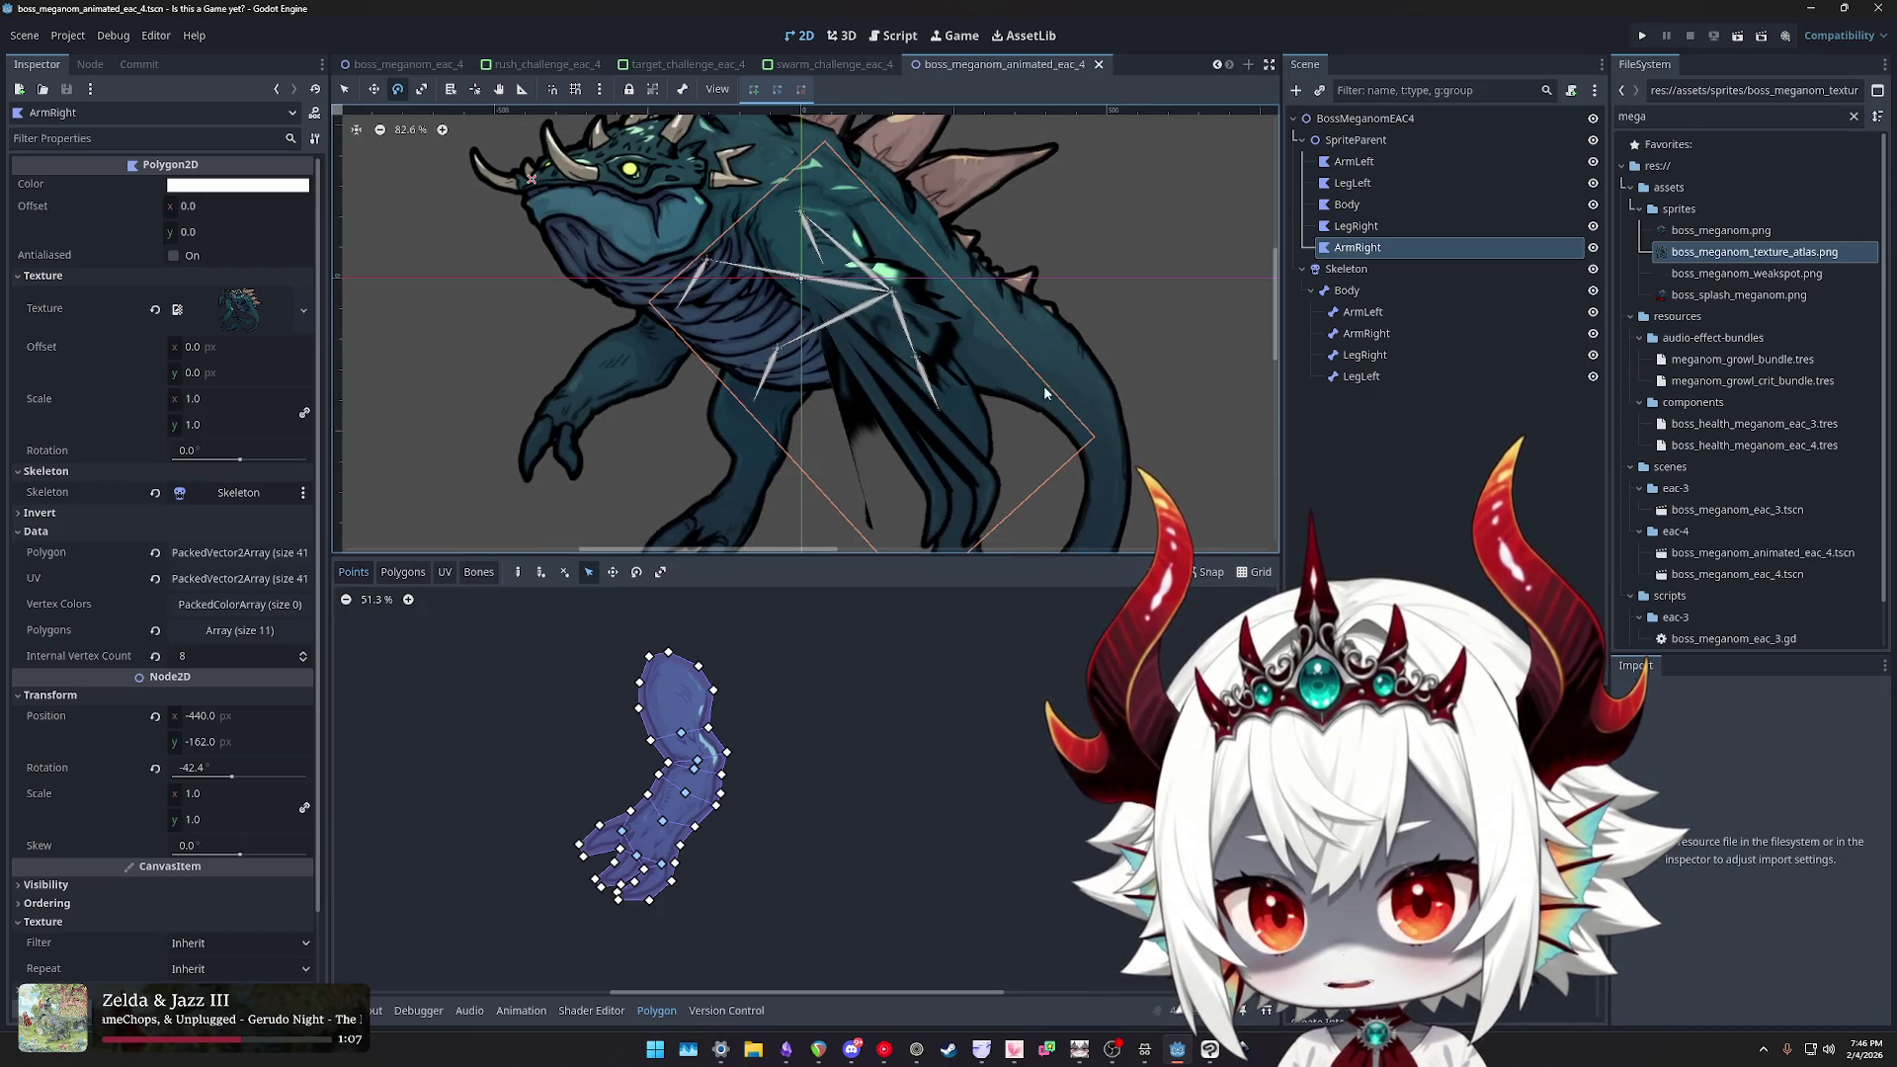
{"action": "scroll", "coordinate": [714, 764], "scroll_direction": "up", "scroll_amount": 10}
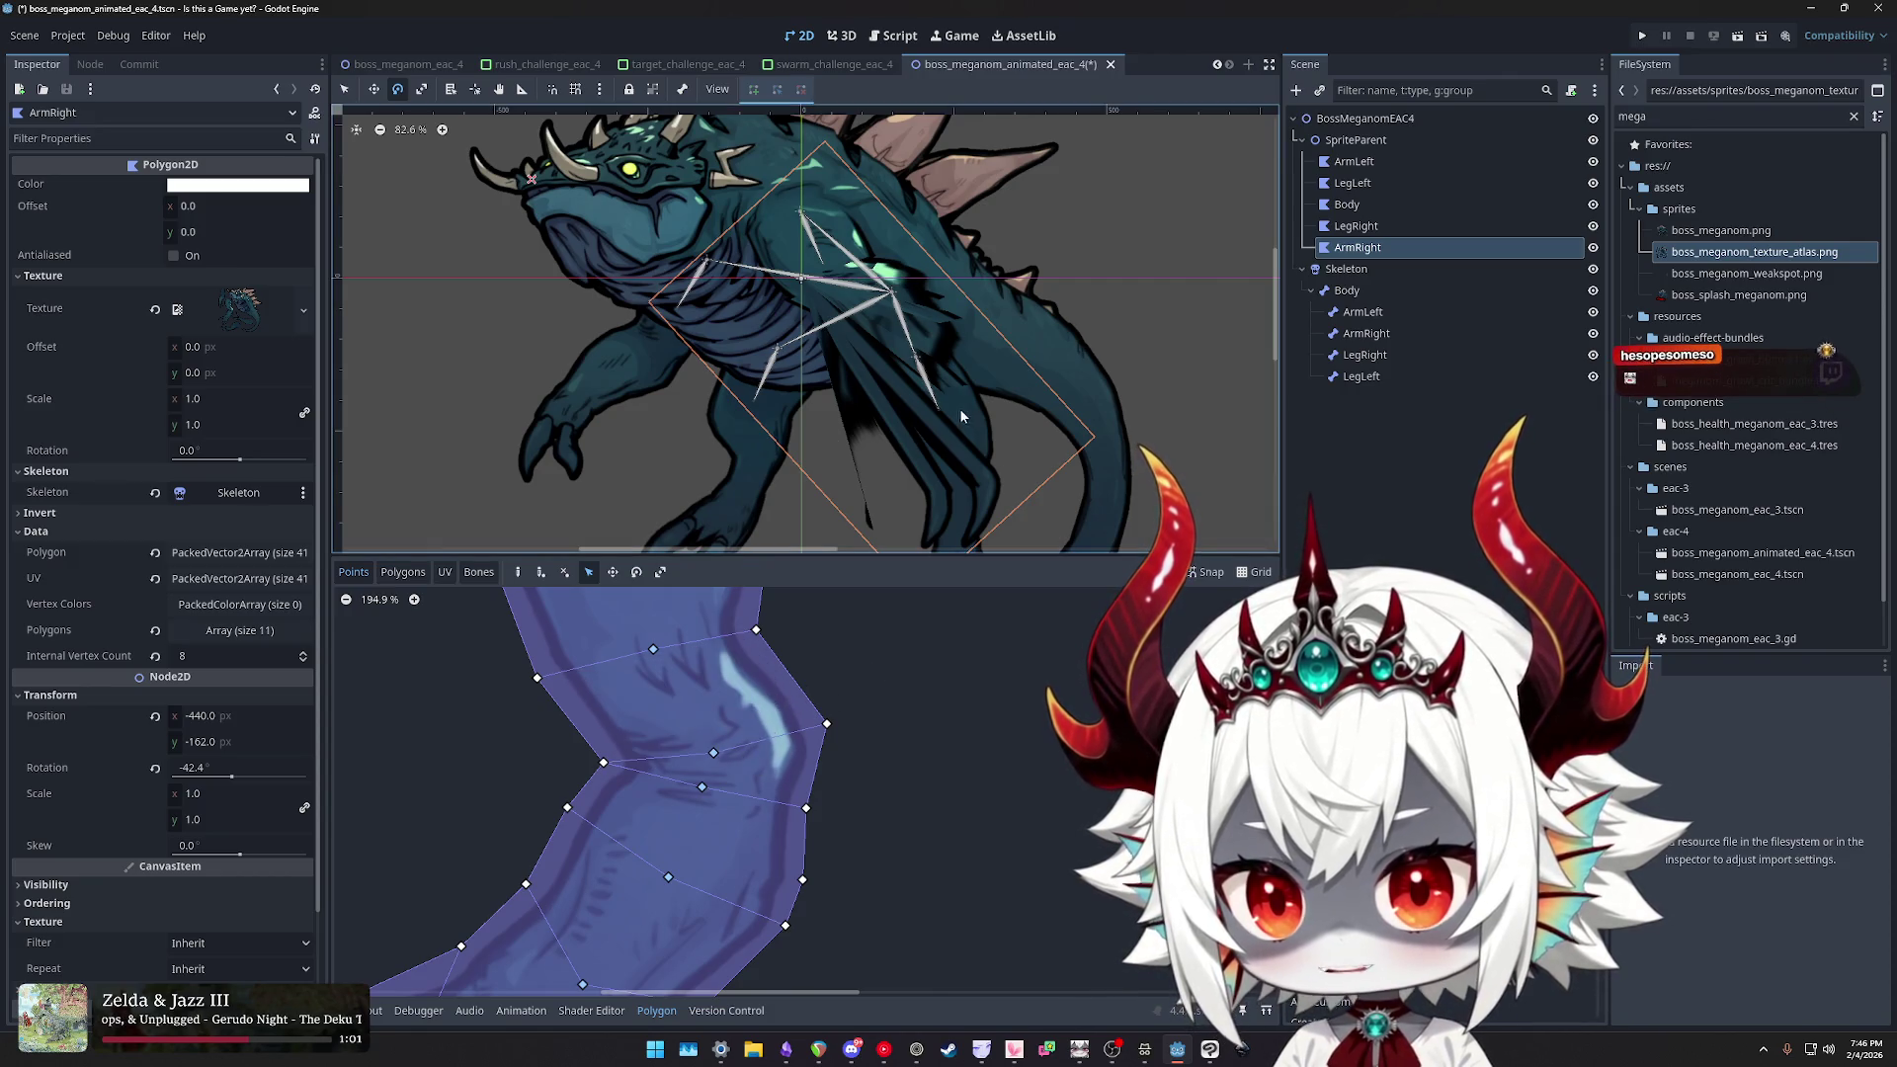
- Rotate the ArmRight bone to test how the new arm mesh bends
{"action": "left_click", "coordinate": [1408, 376]}
{"action": "left_click", "coordinate": [1373, 312]}
{"action": "left_click", "coordinate": [1380, 337]}
{"action": "left_click_drag", "start_coordinate": [1118, 348], "coordinate": [940, 483]}
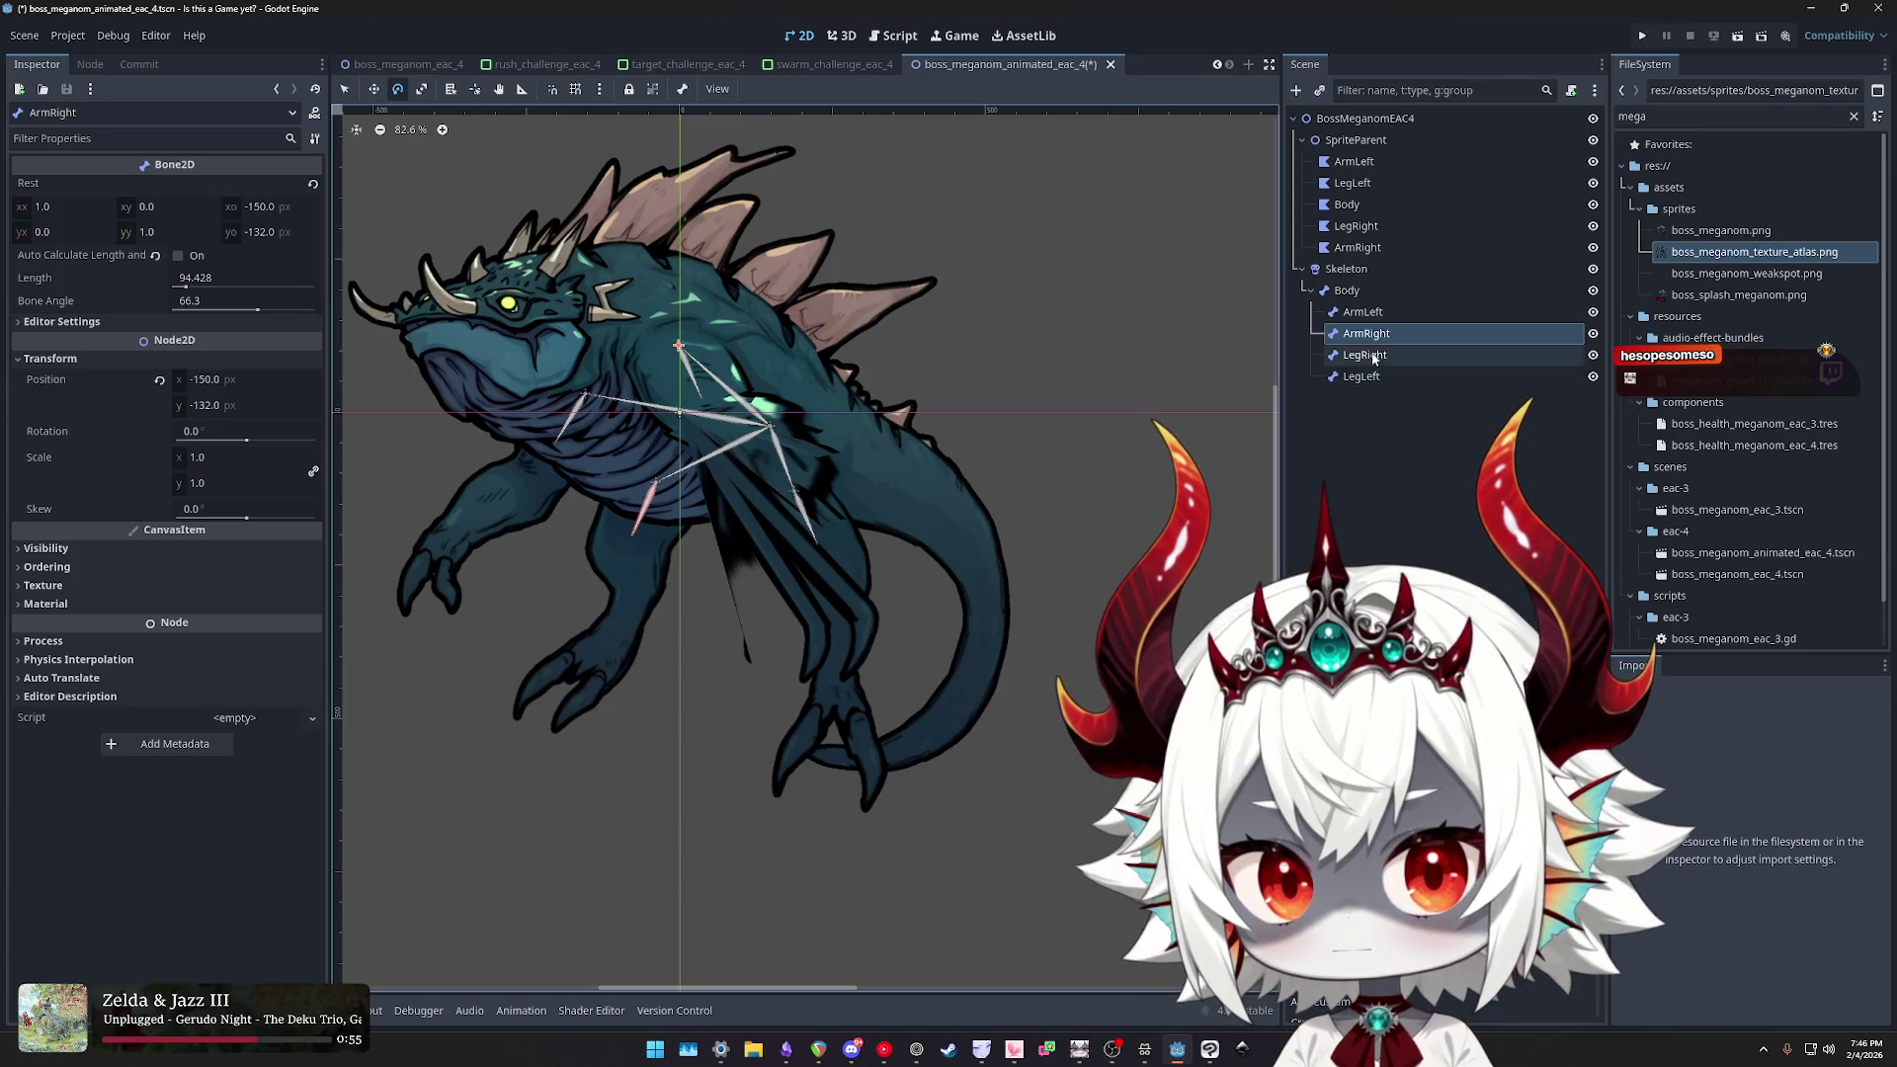
{"action": "mouse_move", "coordinate": [830, 547]}
{"action": "left_mouse_down"}
{"action": "mouse_move", "coordinate": [885, 593]}
{"action": "mouse_move", "coordinate": [996, 447]}
{"action": "mouse_move", "coordinate": [749, 187]}
{"action": "mouse_move", "coordinate": [473, 484]}
{"action": "mouse_move", "coordinate": [1041, 575]}
{"action": "mouse_move", "coordinate": [1116, 473]}
{"action": "mouse_move", "coordinate": [732, 695]}
{"action": "mouse_move", "coordinate": [583, 647]}
{"action": "mouse_move", "coordinate": [1006, 639]}
{"action": "left_mouse_up"}
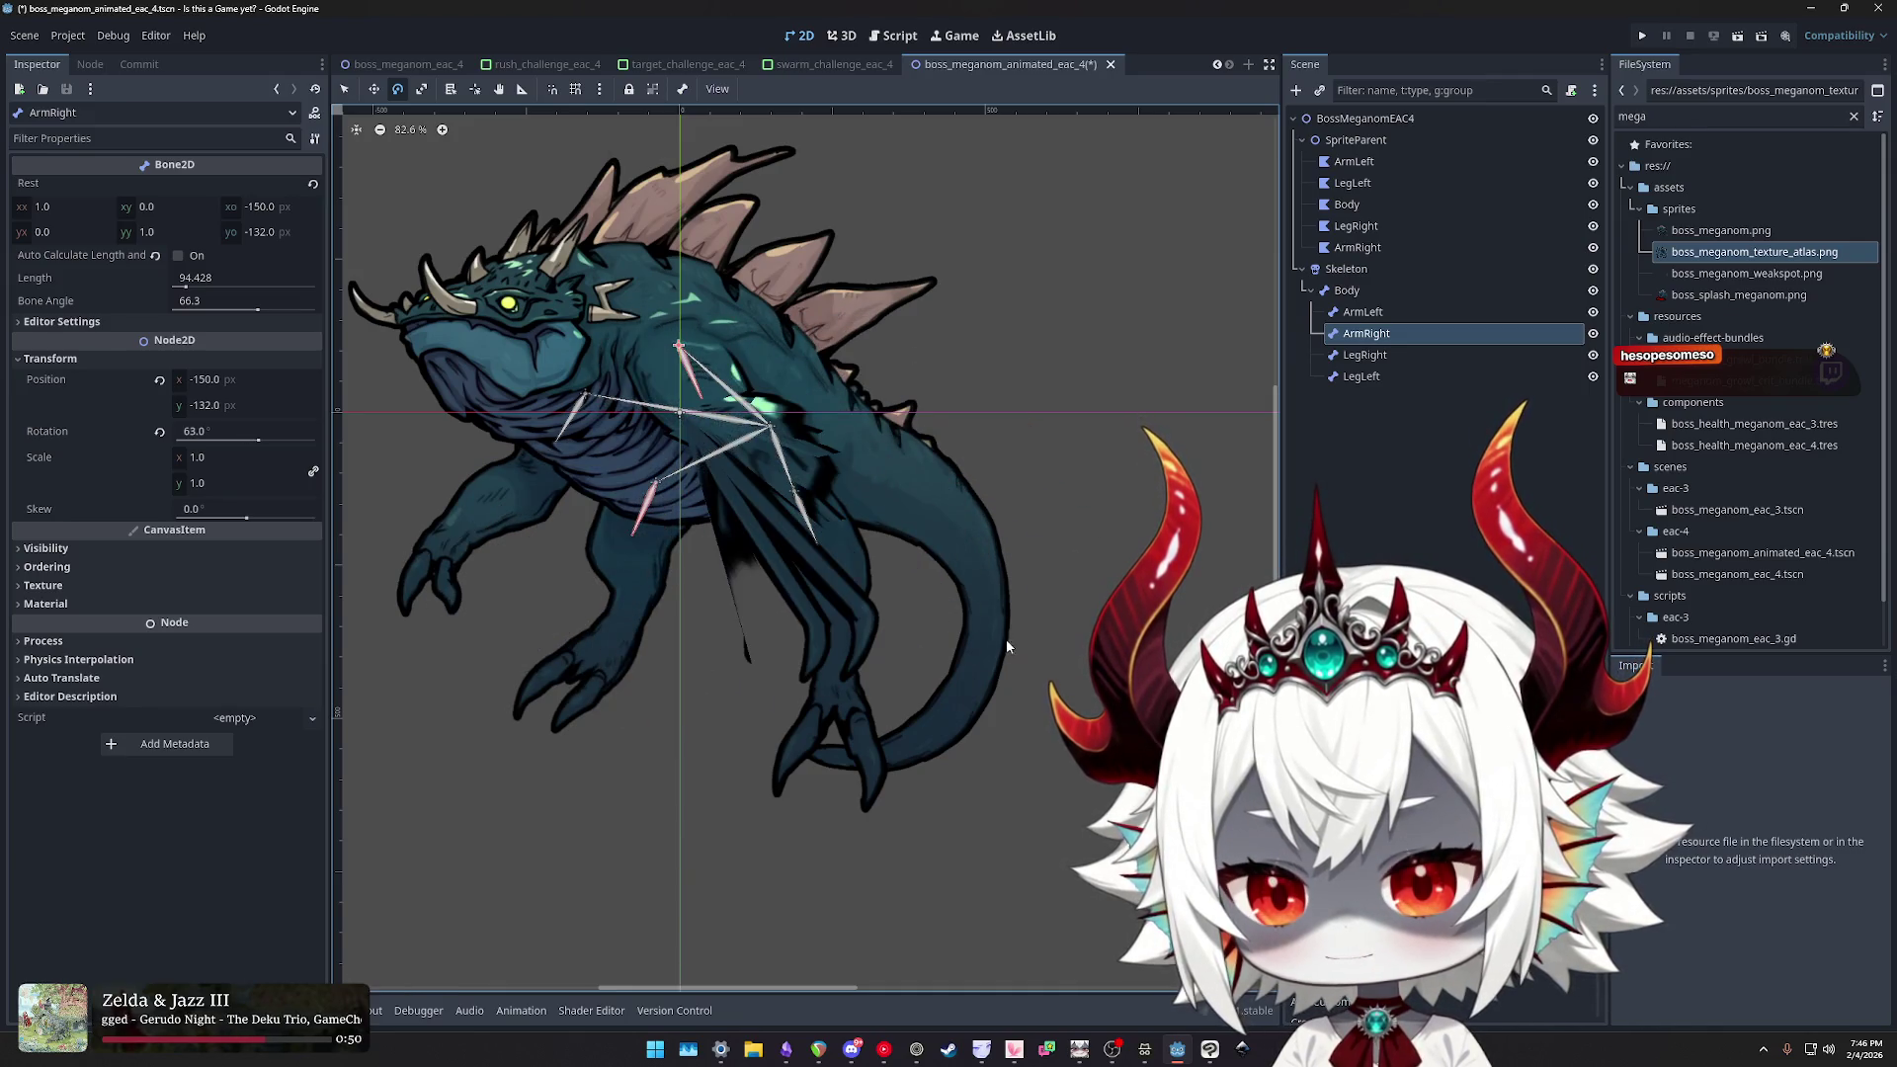
{"action": "scroll", "coordinate": [988, 619], "scroll_direction": "down", "scroll_amount": 3}
{"action": "scroll", "coordinate": [890, 614], "scroll_direction": "up", "scroll_amount": 3}
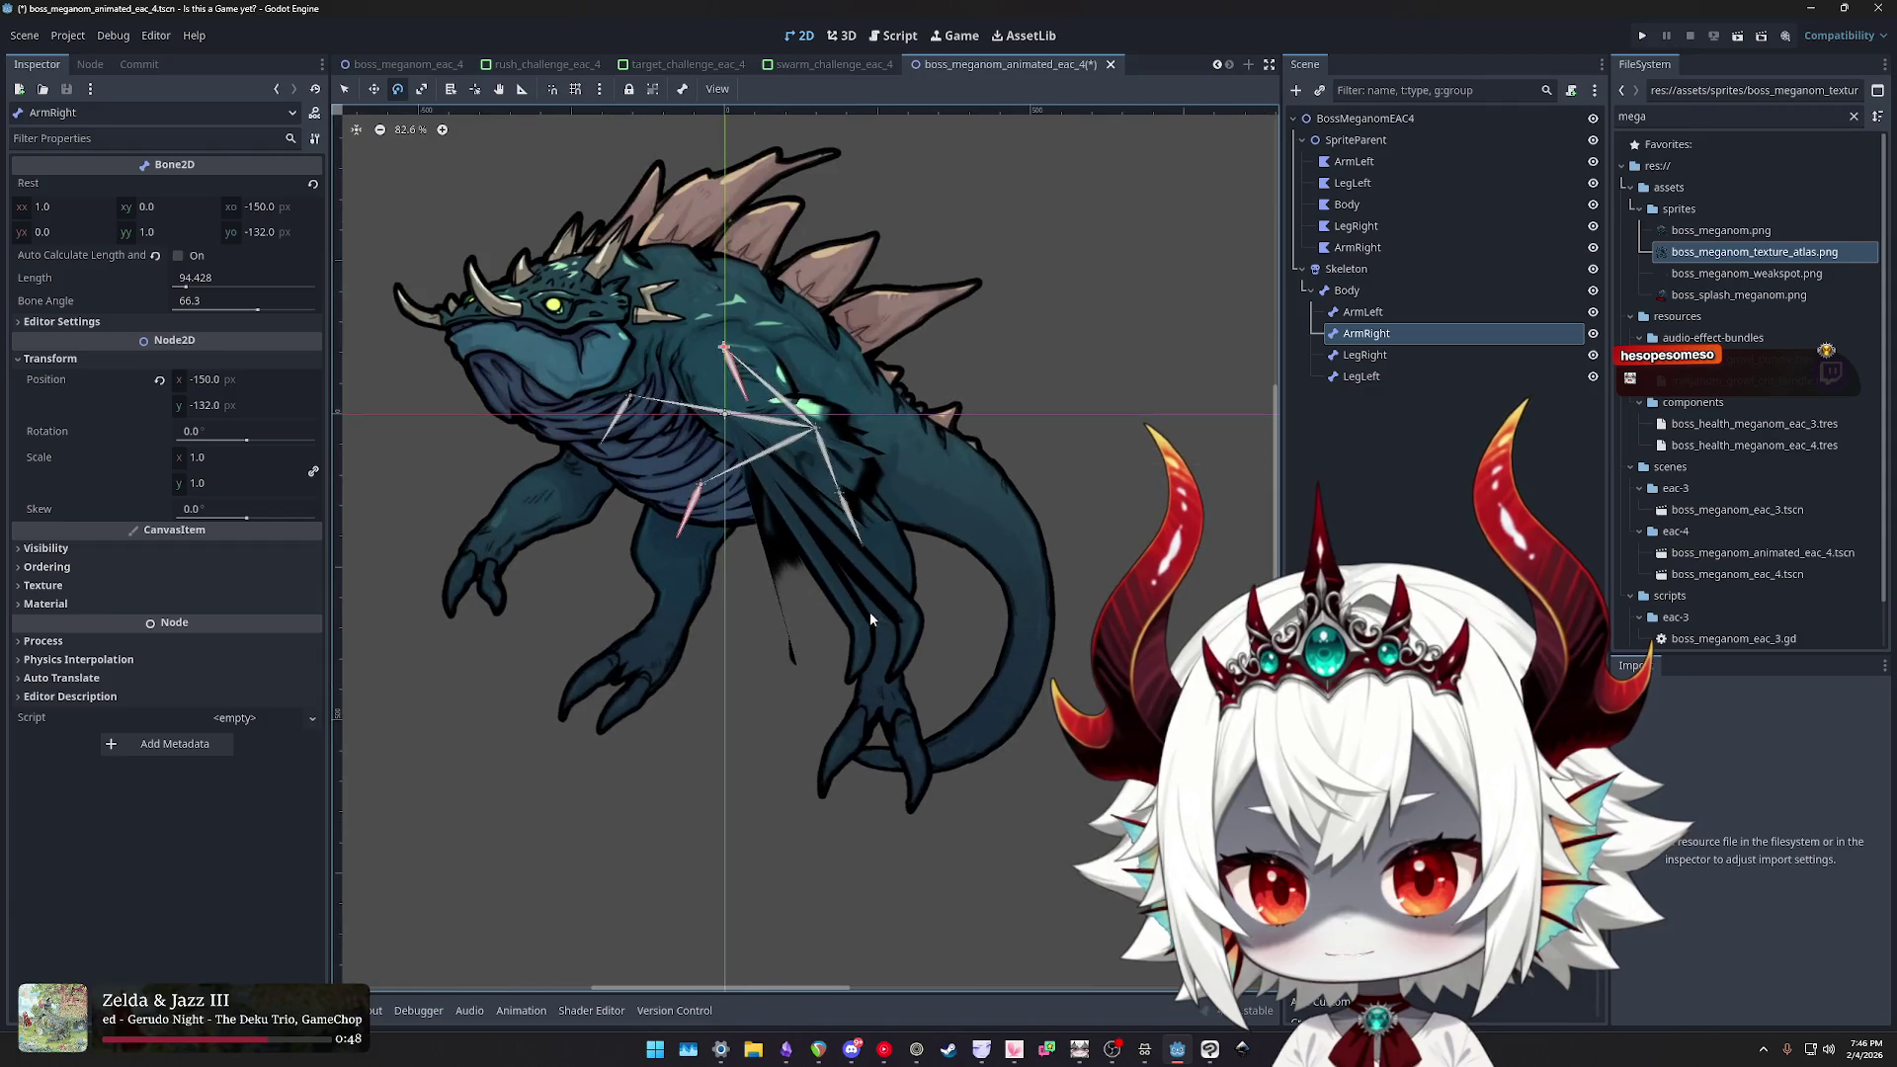
{"action": "left_click", "coordinate": [980, 609]}
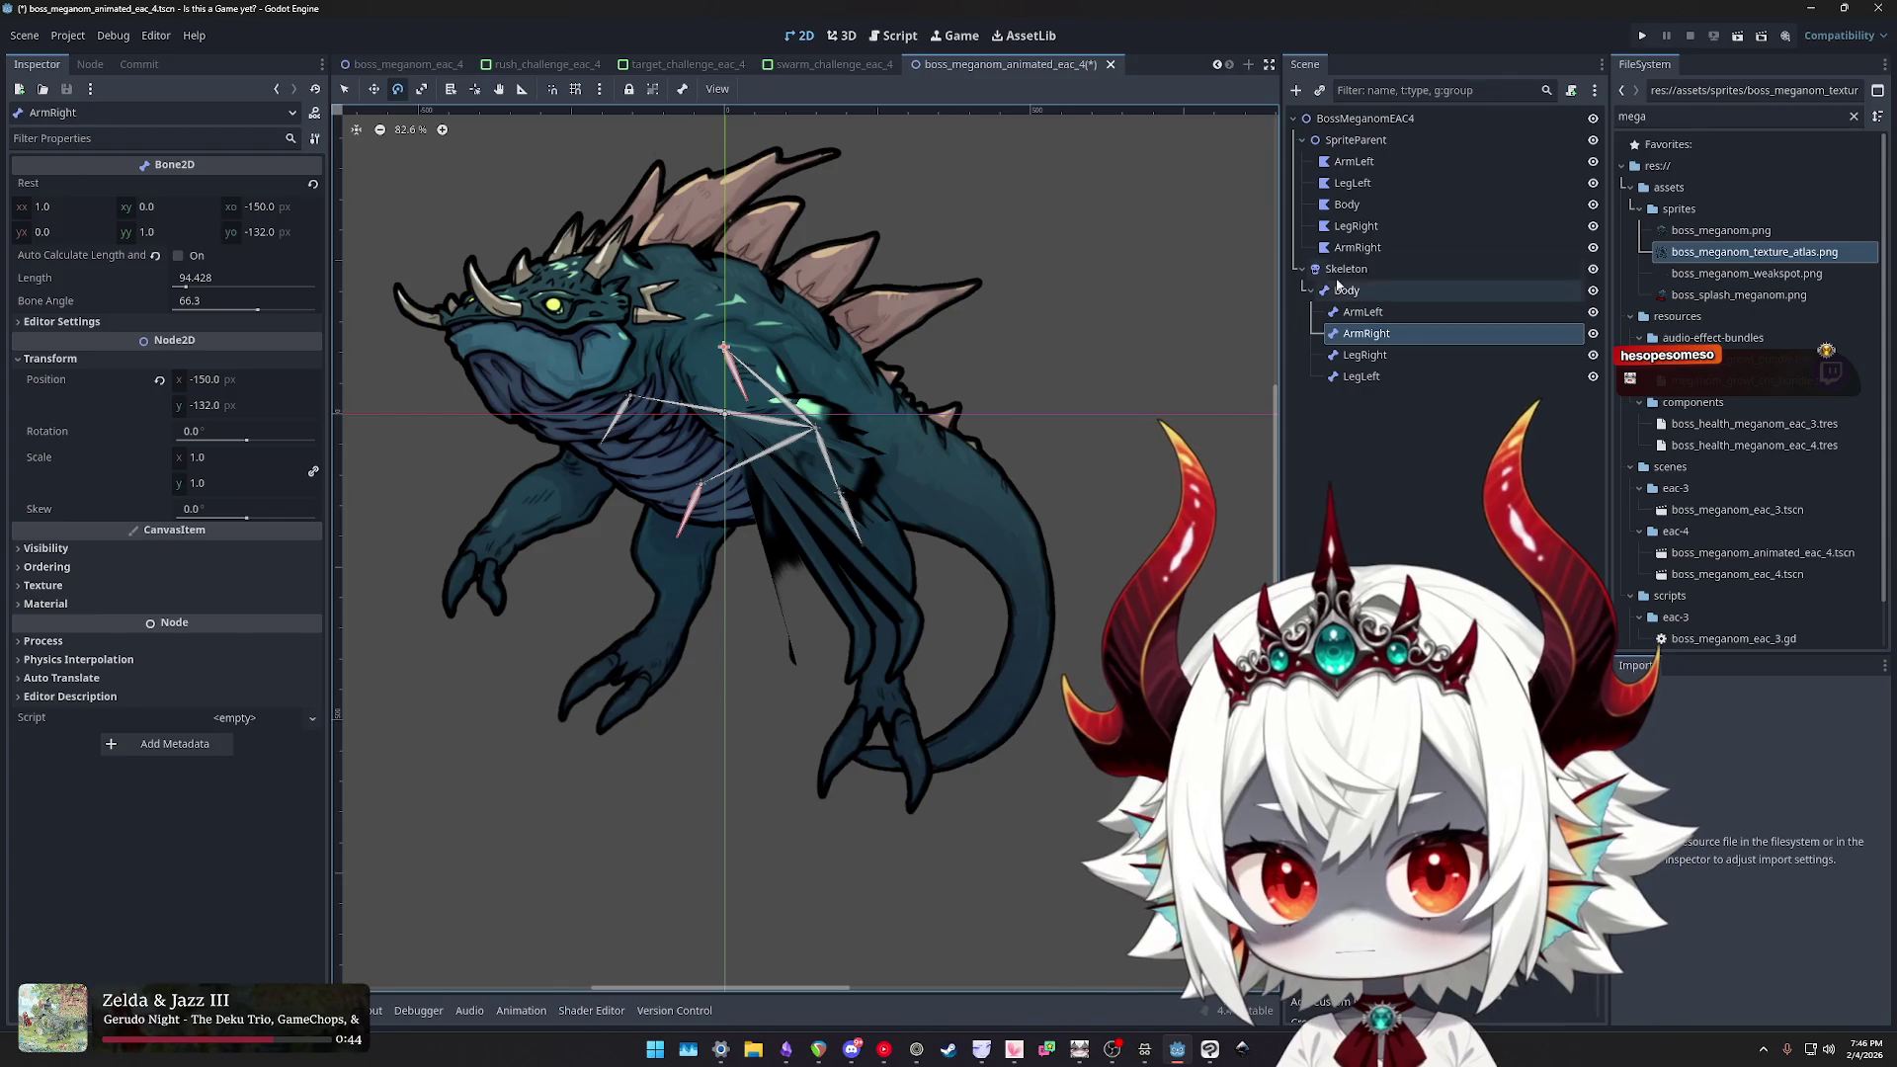
- Reselect the ArmRight polygon, cancelling an accidental node deletion
{"action": "left_click", "coordinate": [1358, 247]}
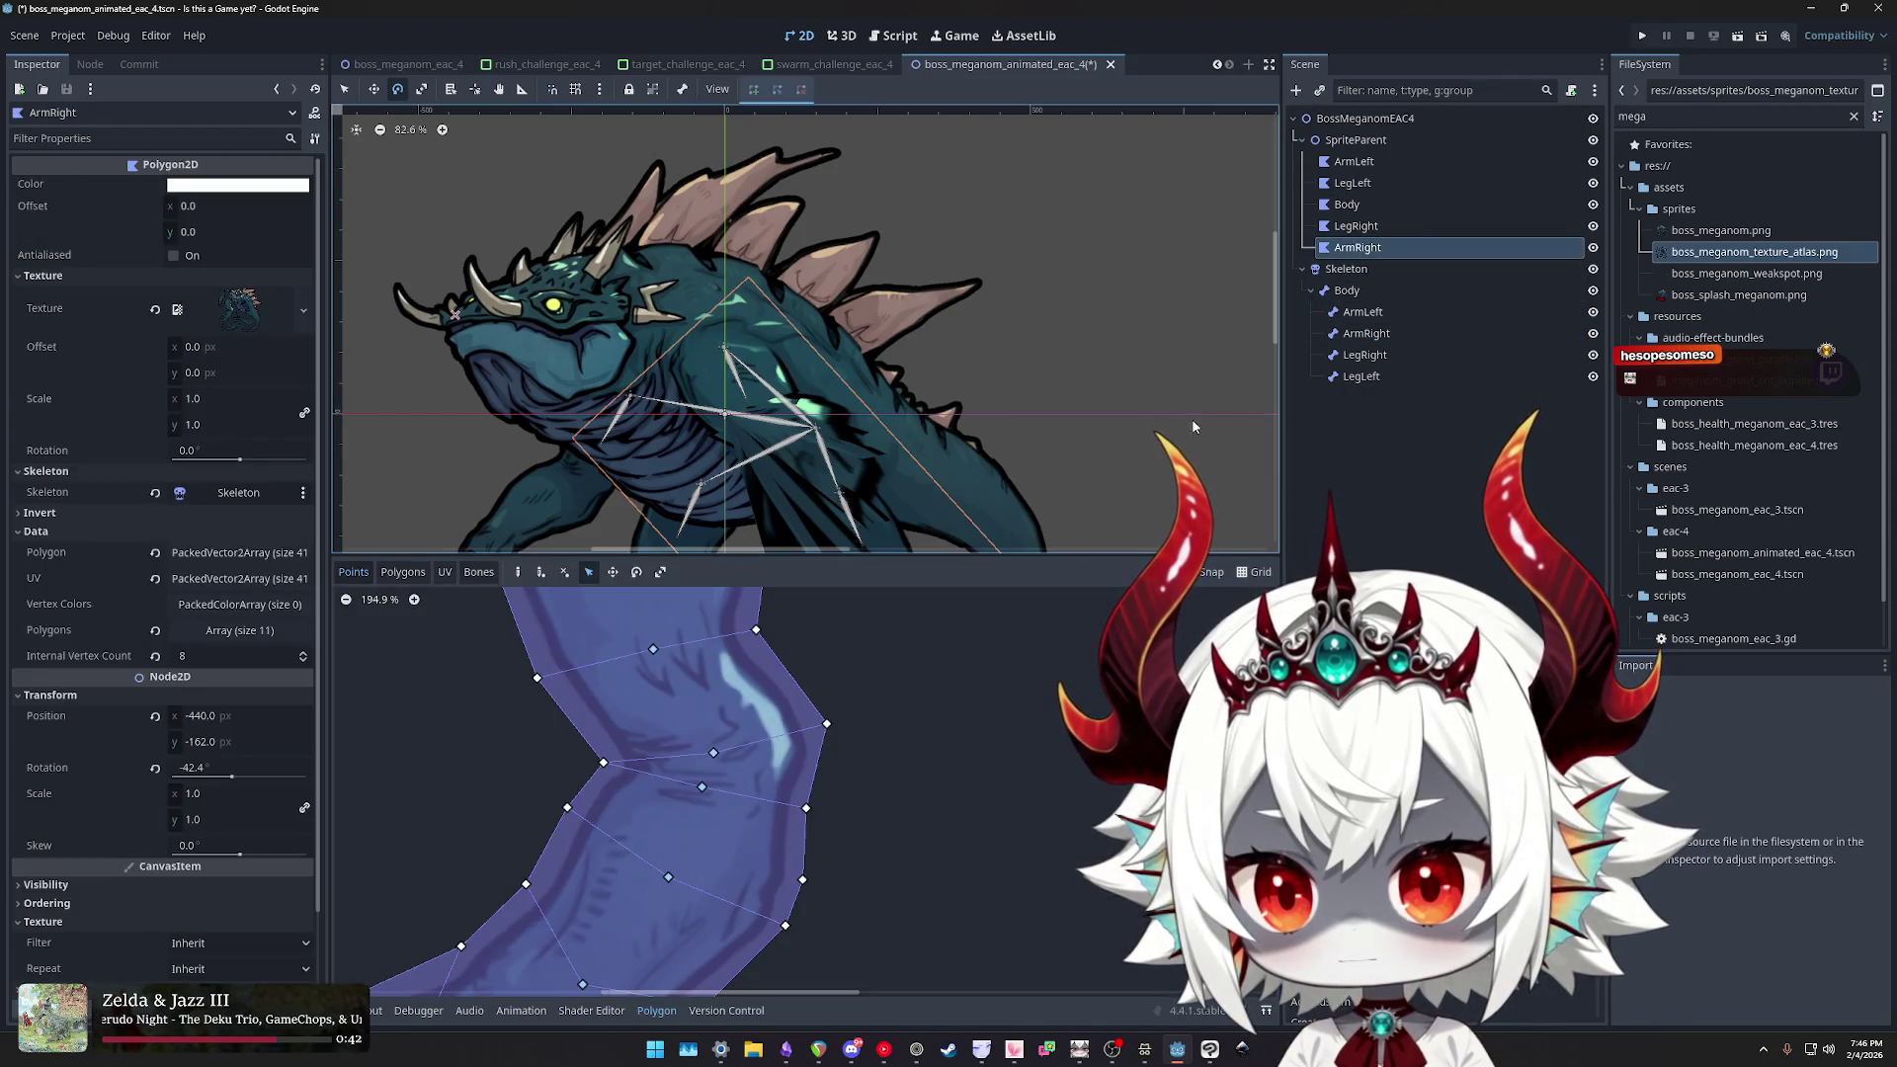
{"action": "scroll", "coordinate": [937, 830], "scroll_direction": "down", "scroll_amount": 5}
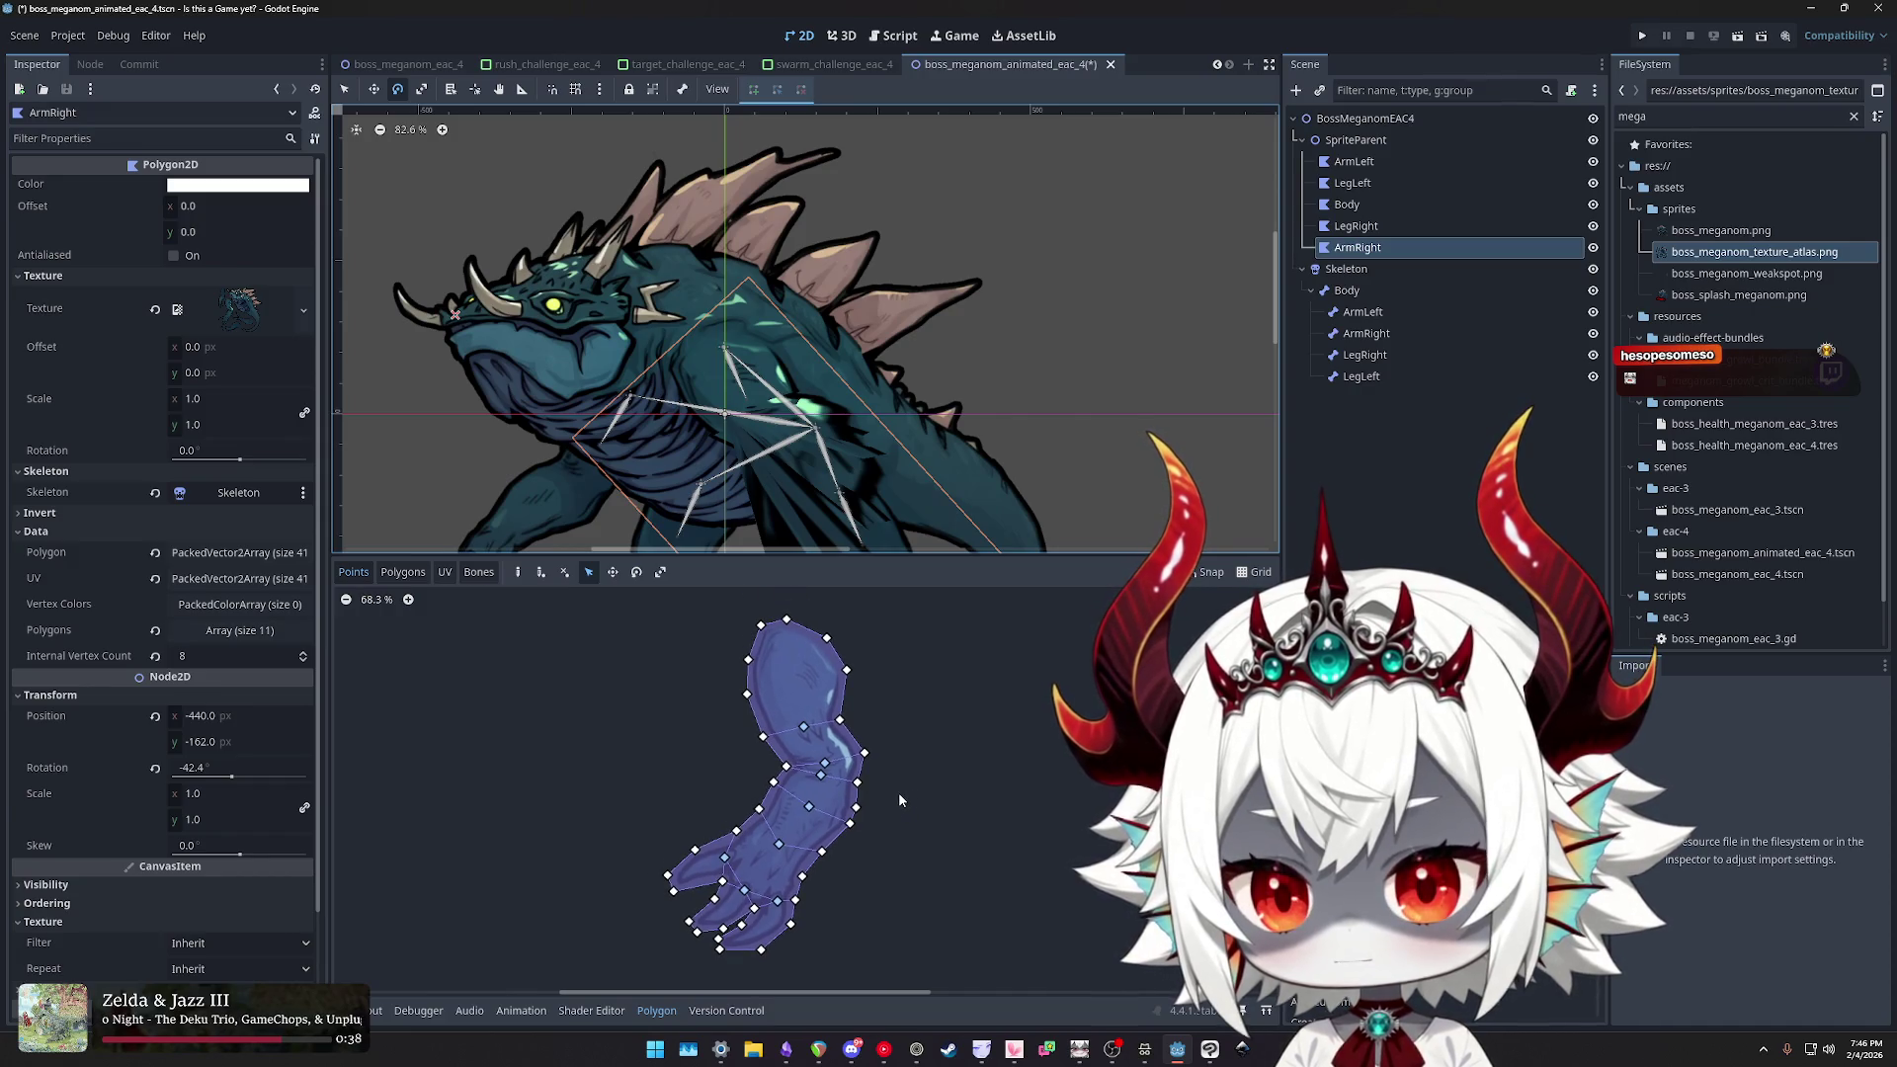
{"action": "key", "text": "Delete"}
{"action": "left_click", "coordinate": [1012, 547]}
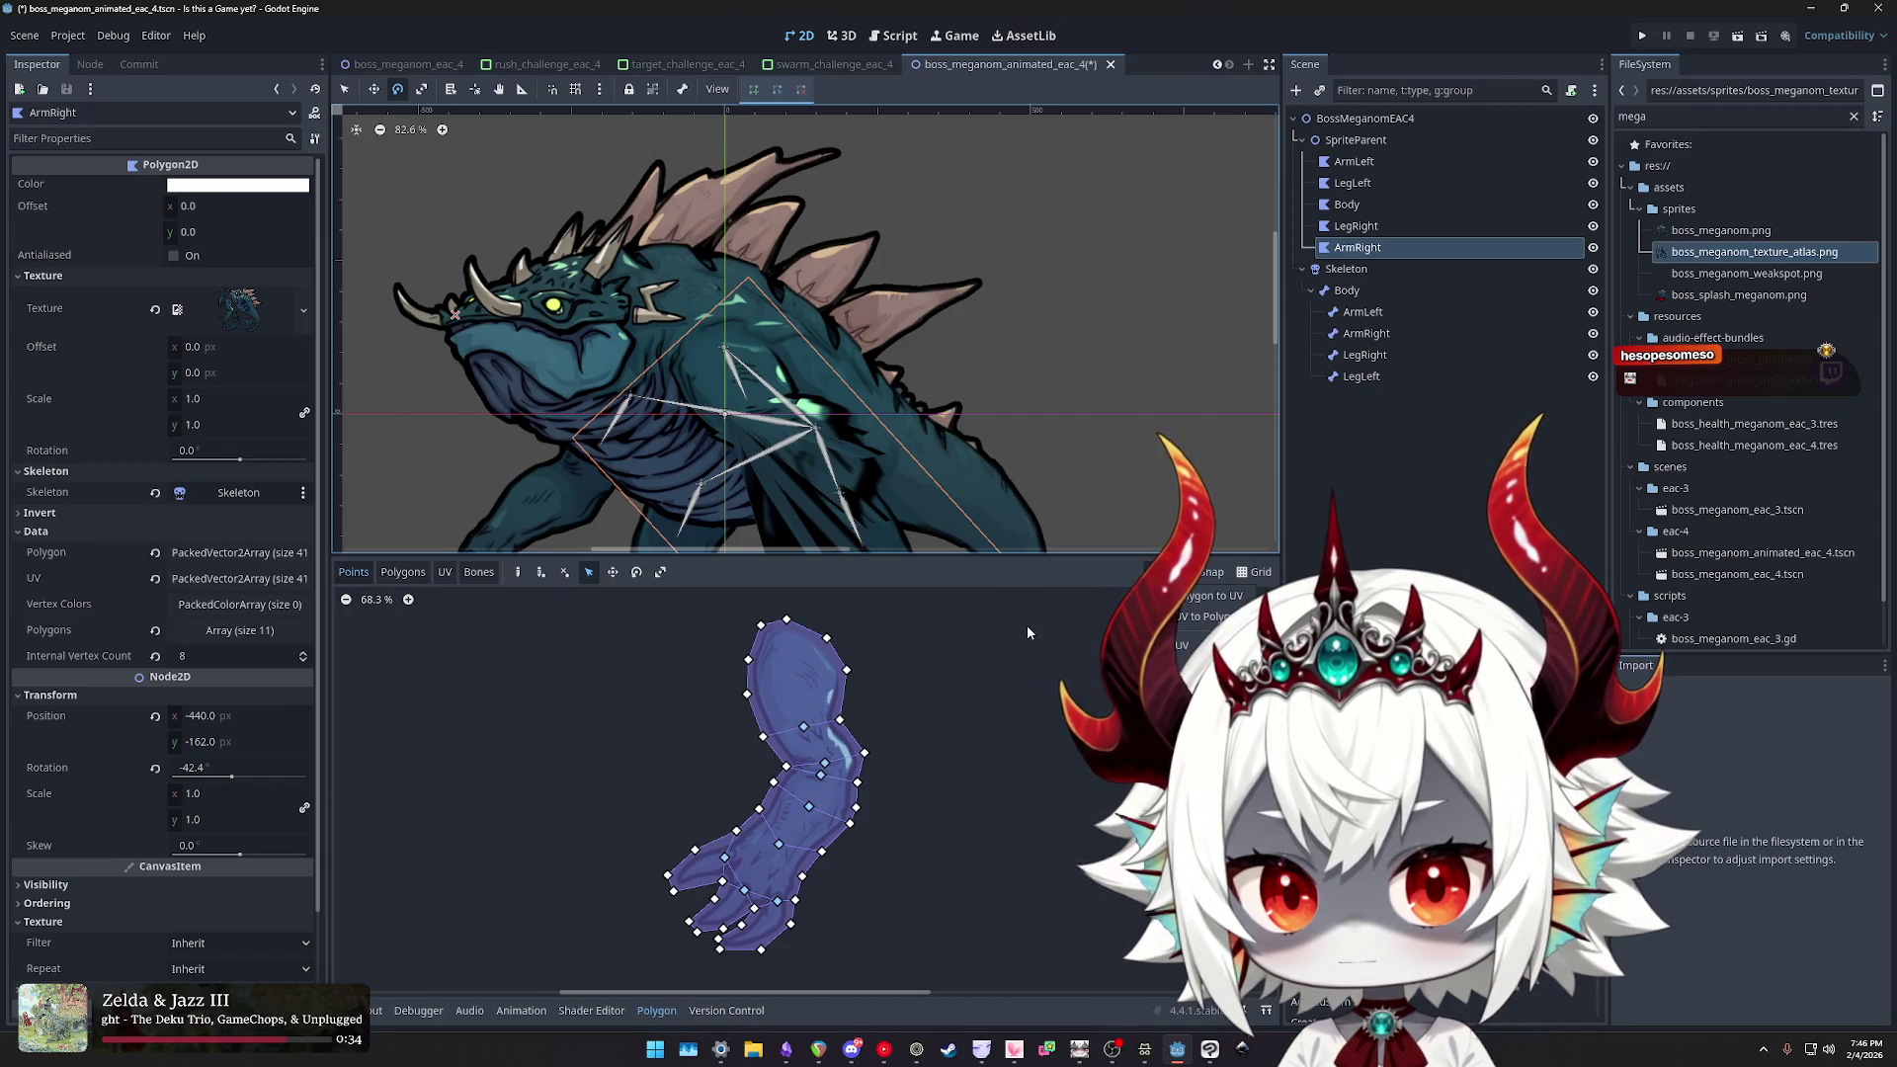
- In the 2D skeletons docs, highlight the advice on redrawing polygons and minimising deformation
{"action": "key", "text": "alt+Tab"}
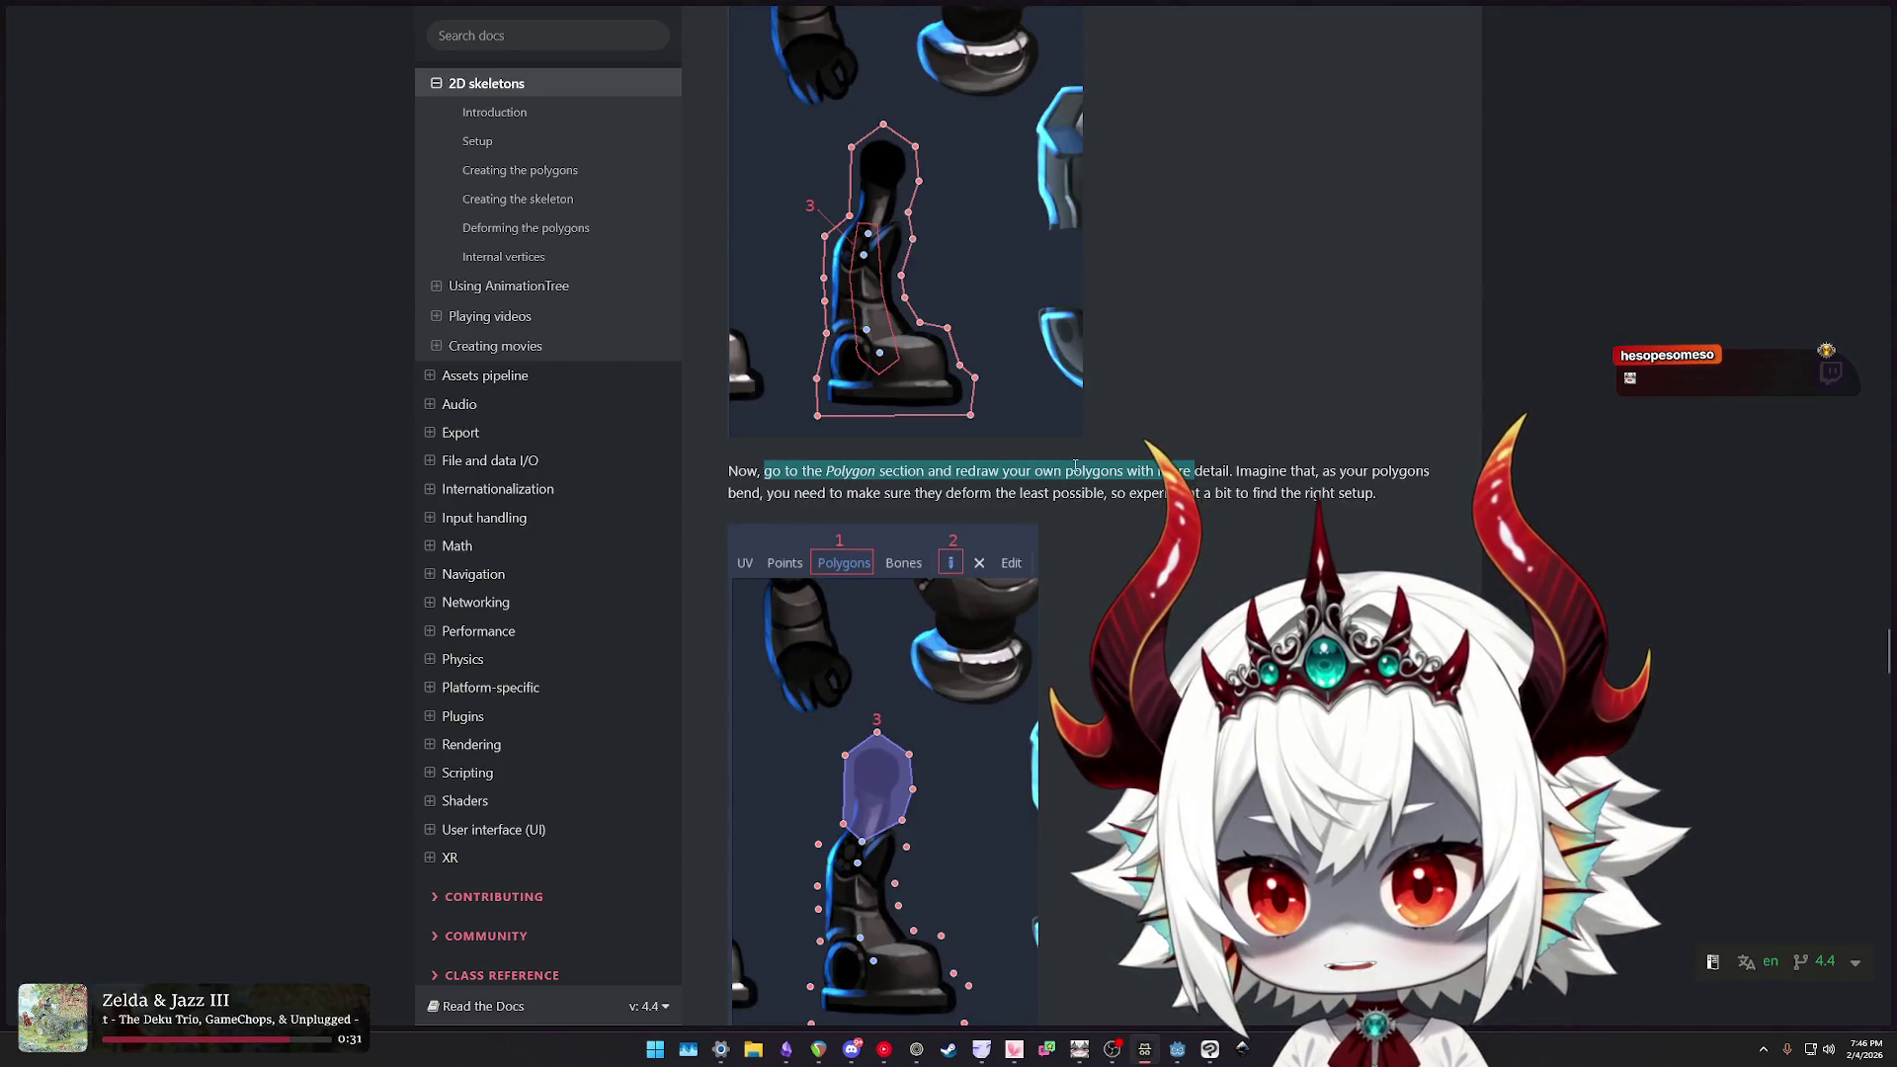
{"action": "left_click_drag", "start_coordinate": [1070, 472], "coordinate": [1450, 480]}
{"action": "left_click_drag", "start_coordinate": [770, 493], "coordinate": [968, 499]}
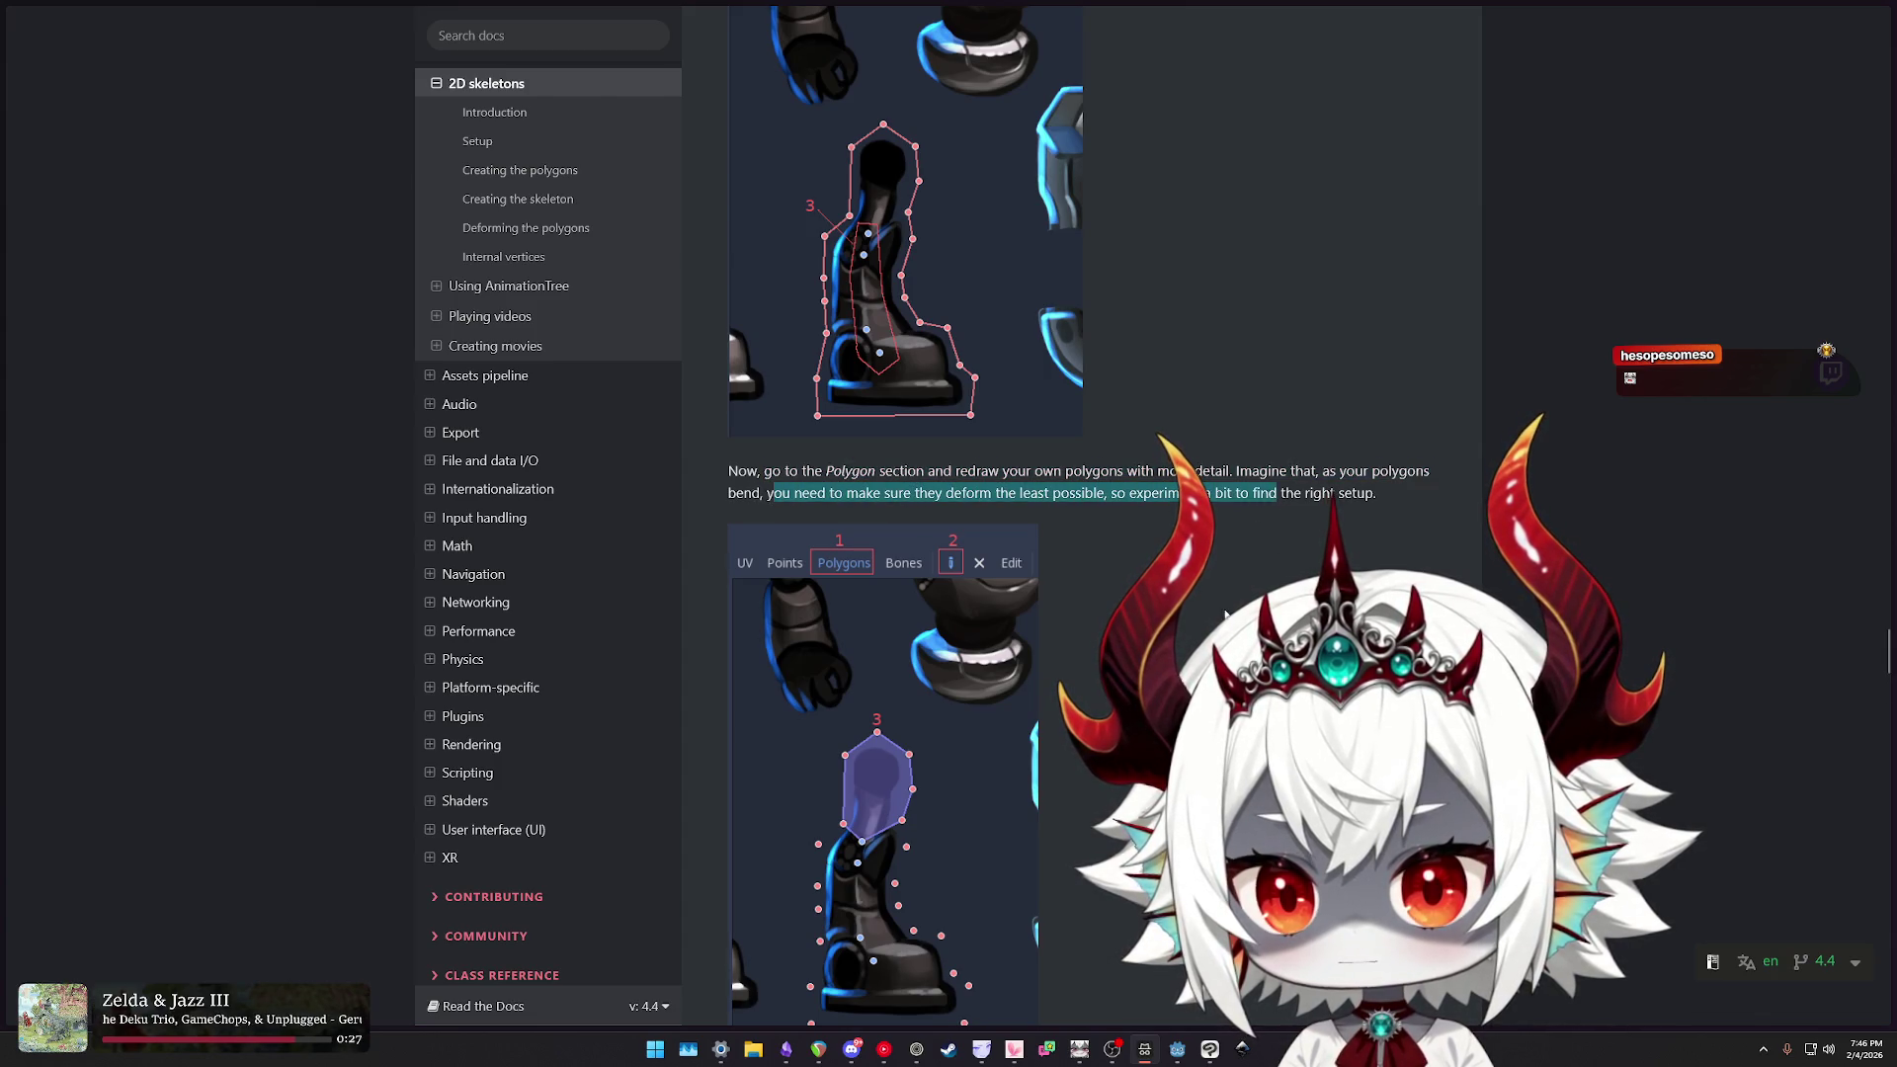
{"action": "left_click", "coordinate": [1225, 615]}
{"action": "scroll", "coordinate": [1225, 615], "scroll_direction": "up", "scroll_amount": 2}
{"action": "scroll", "coordinate": [1196, 642], "scroll_direction": "down", "scroll_amount": 6}
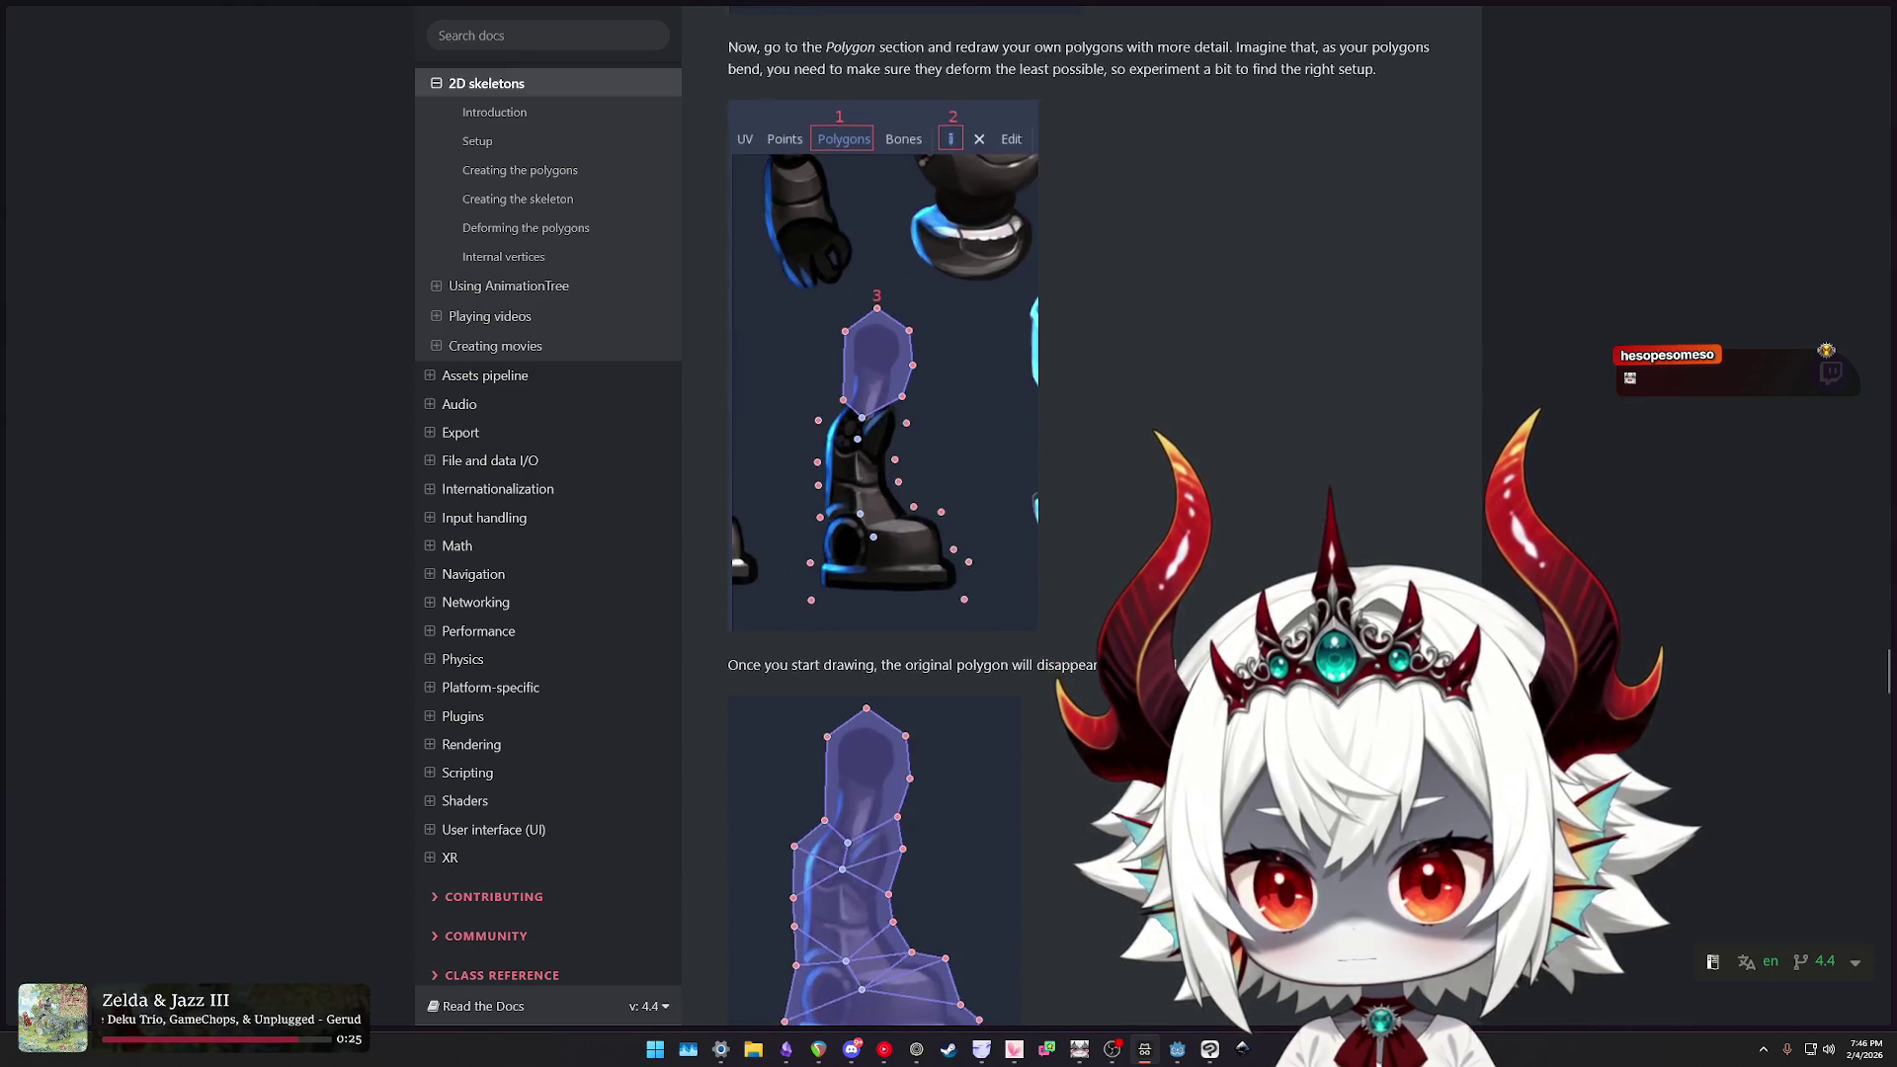
{"action": "scroll", "coordinate": [1077, 514], "scroll_direction": "down", "scroll_amount": 2}
- Read on through the original-polygon, detail-level and internal-vertex weight-painting notes
{"action": "left_click_drag", "start_coordinate": [932, 486], "coordinate": [1167, 486]}
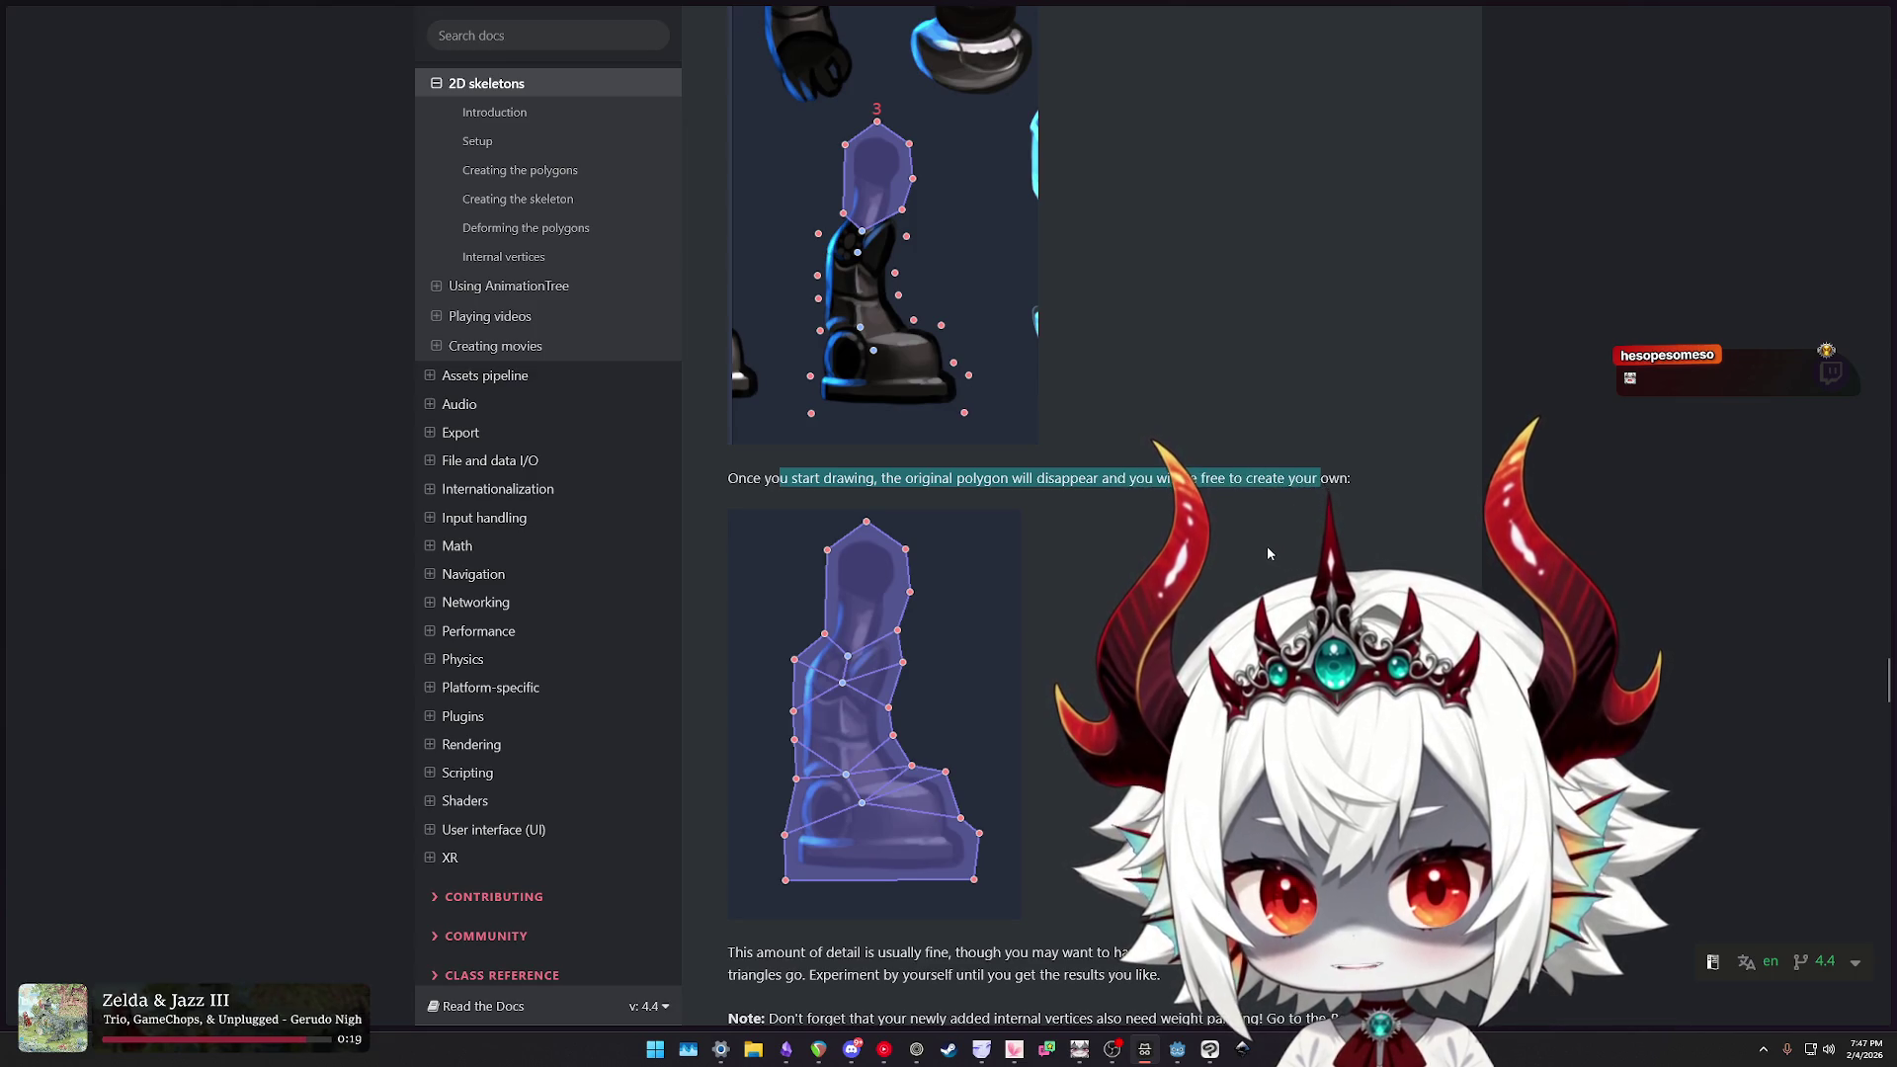
{"action": "scroll", "coordinate": [1267, 551], "scroll_direction": "down", "scroll_amount": 2}
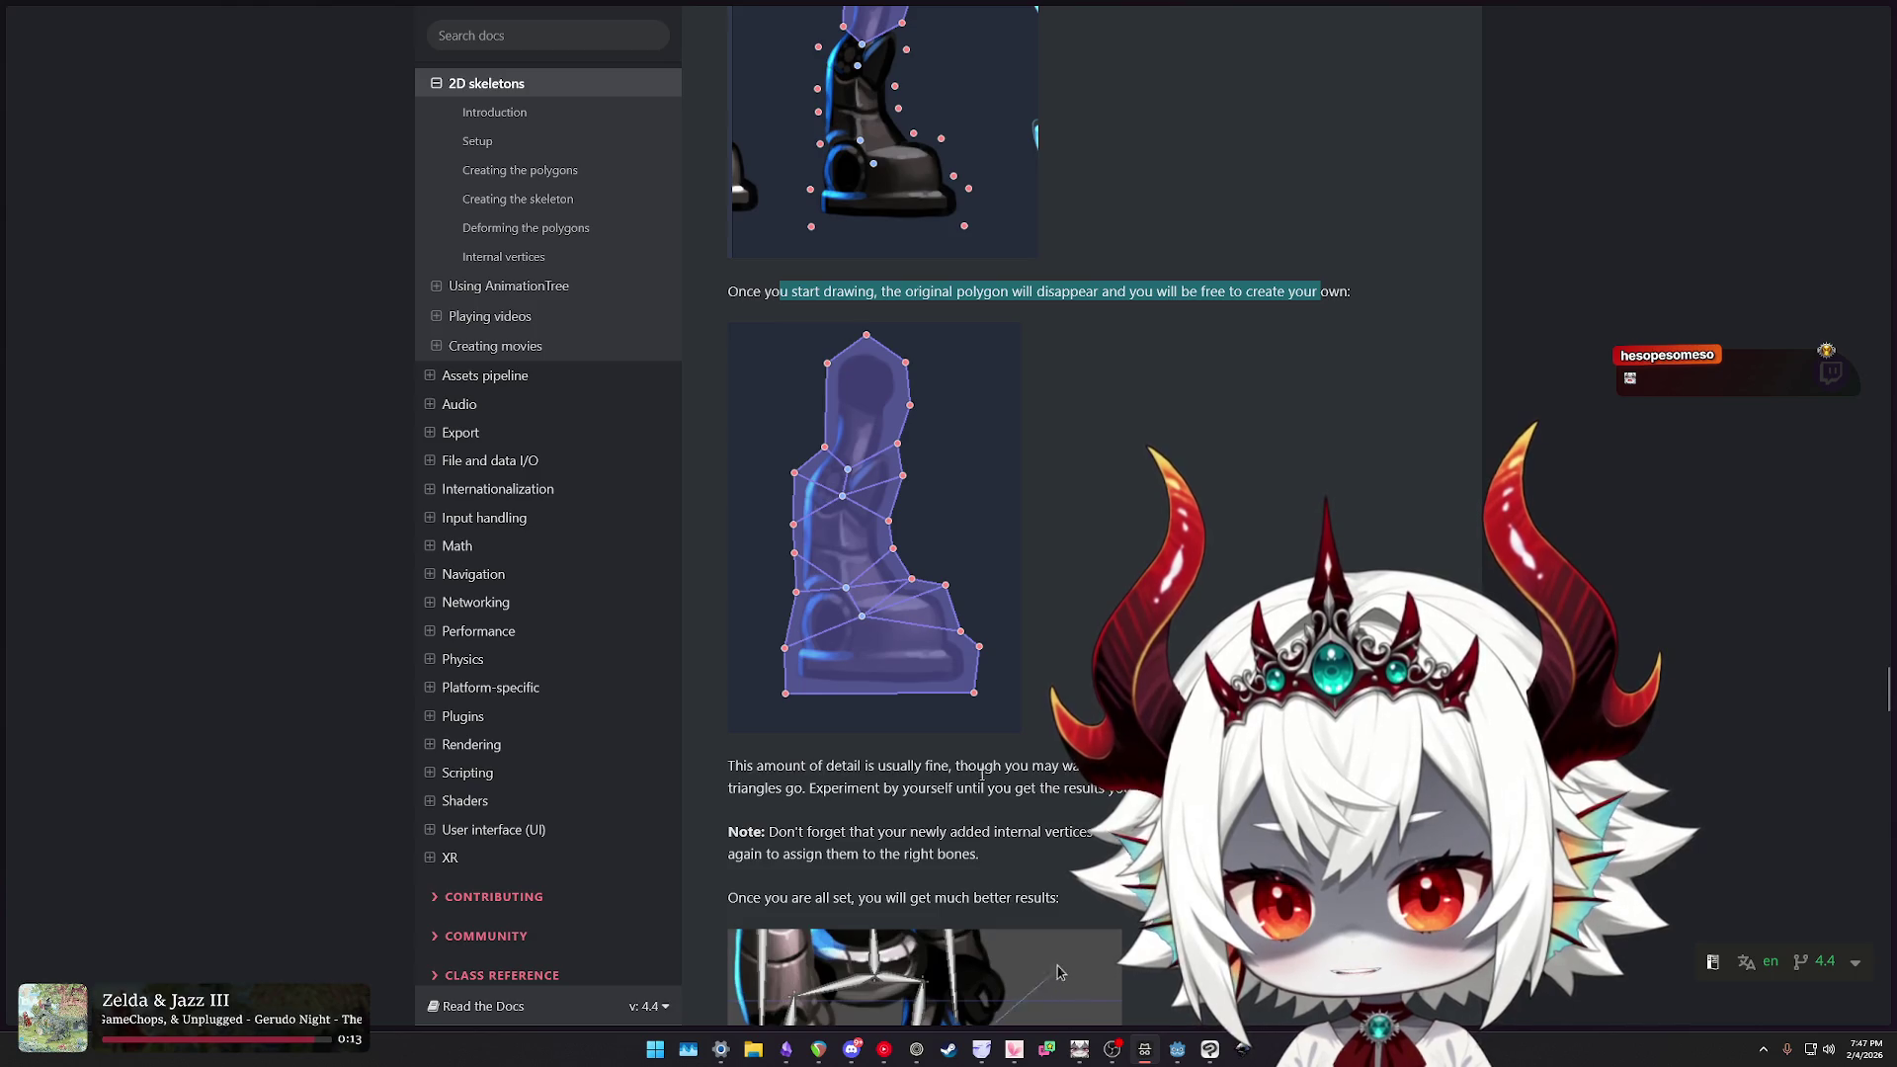
{"action": "scroll", "coordinate": [1118, 847], "scroll_direction": "down", "scroll_amount": 1}
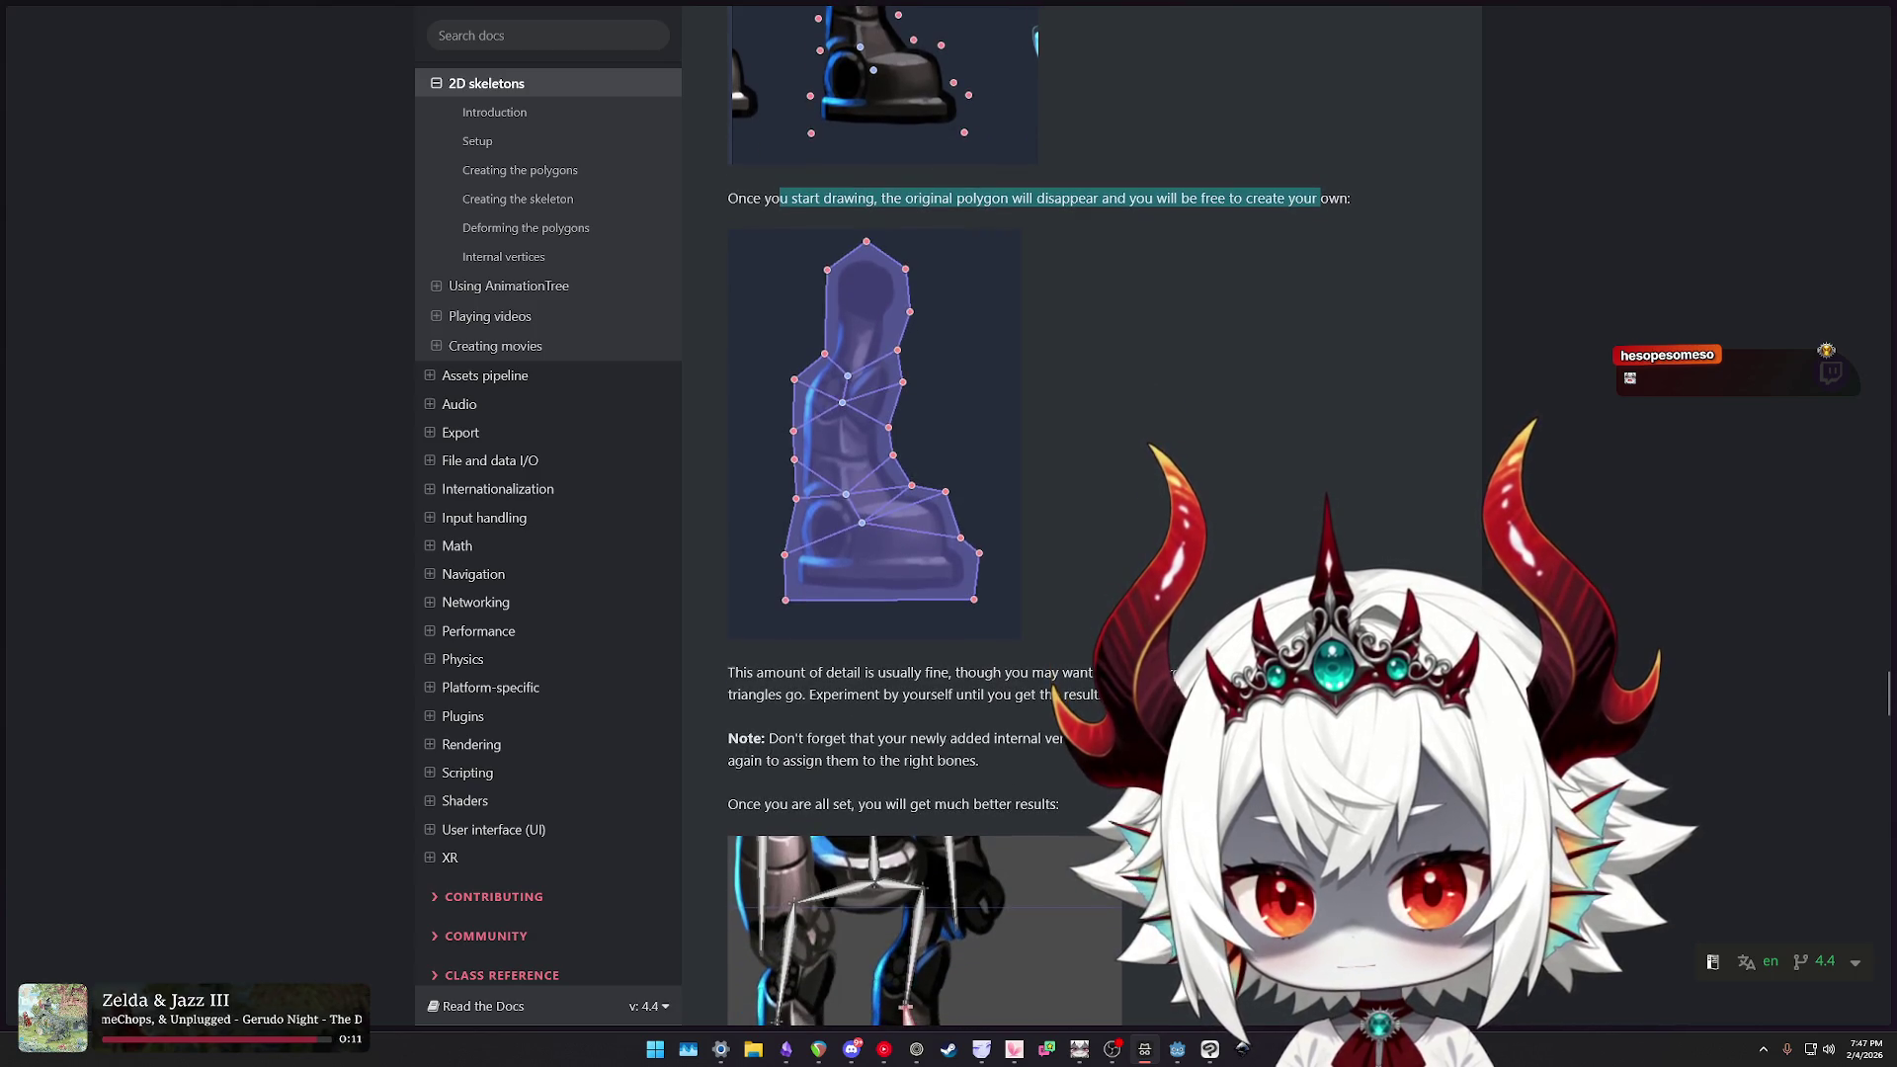
{"action": "left_click", "coordinate": [1118, 847]}
{"action": "triple_click", "coordinate": [816, 695]}
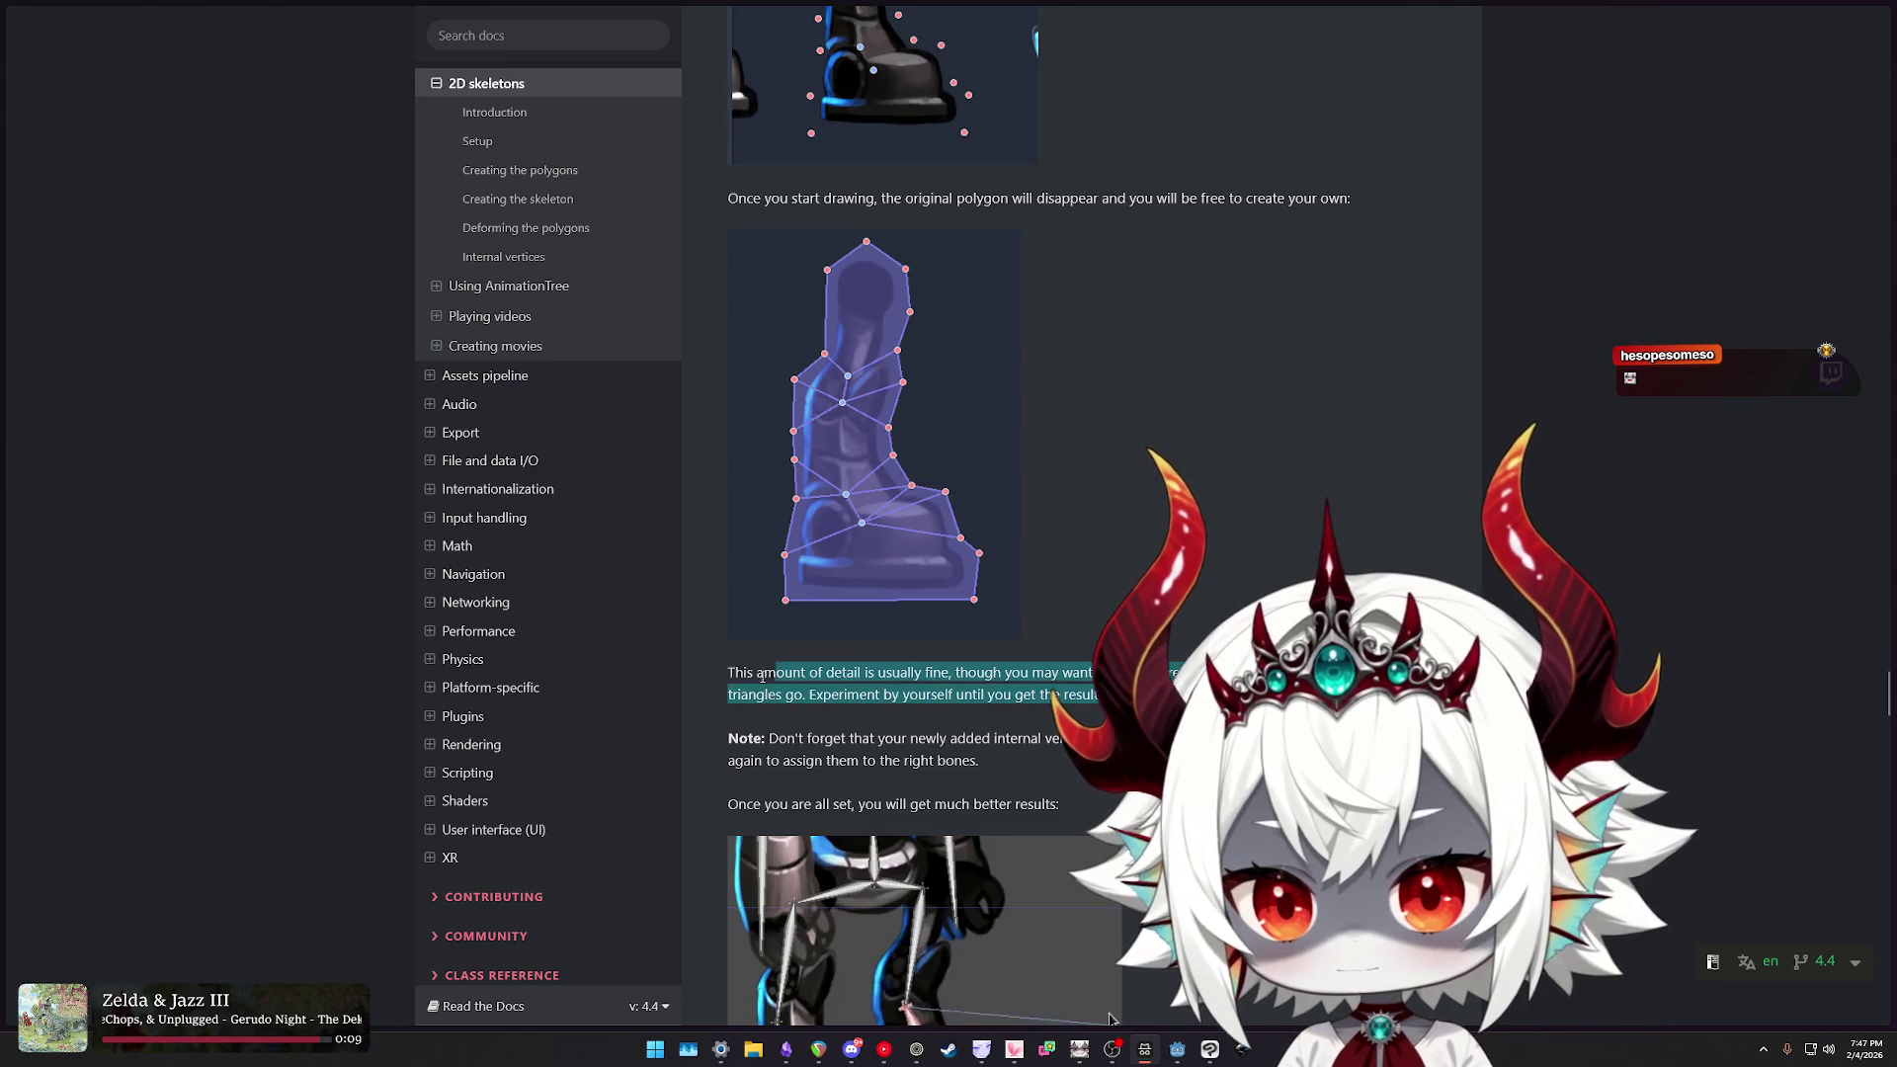
{"action": "left_click", "coordinate": [816, 695]}
{"action": "left_click_drag", "start_coordinate": [816, 695], "coordinate": [972, 695]}
{"action": "scroll", "coordinate": [972, 694], "scroll_direction": "down", "scroll_amount": 3}
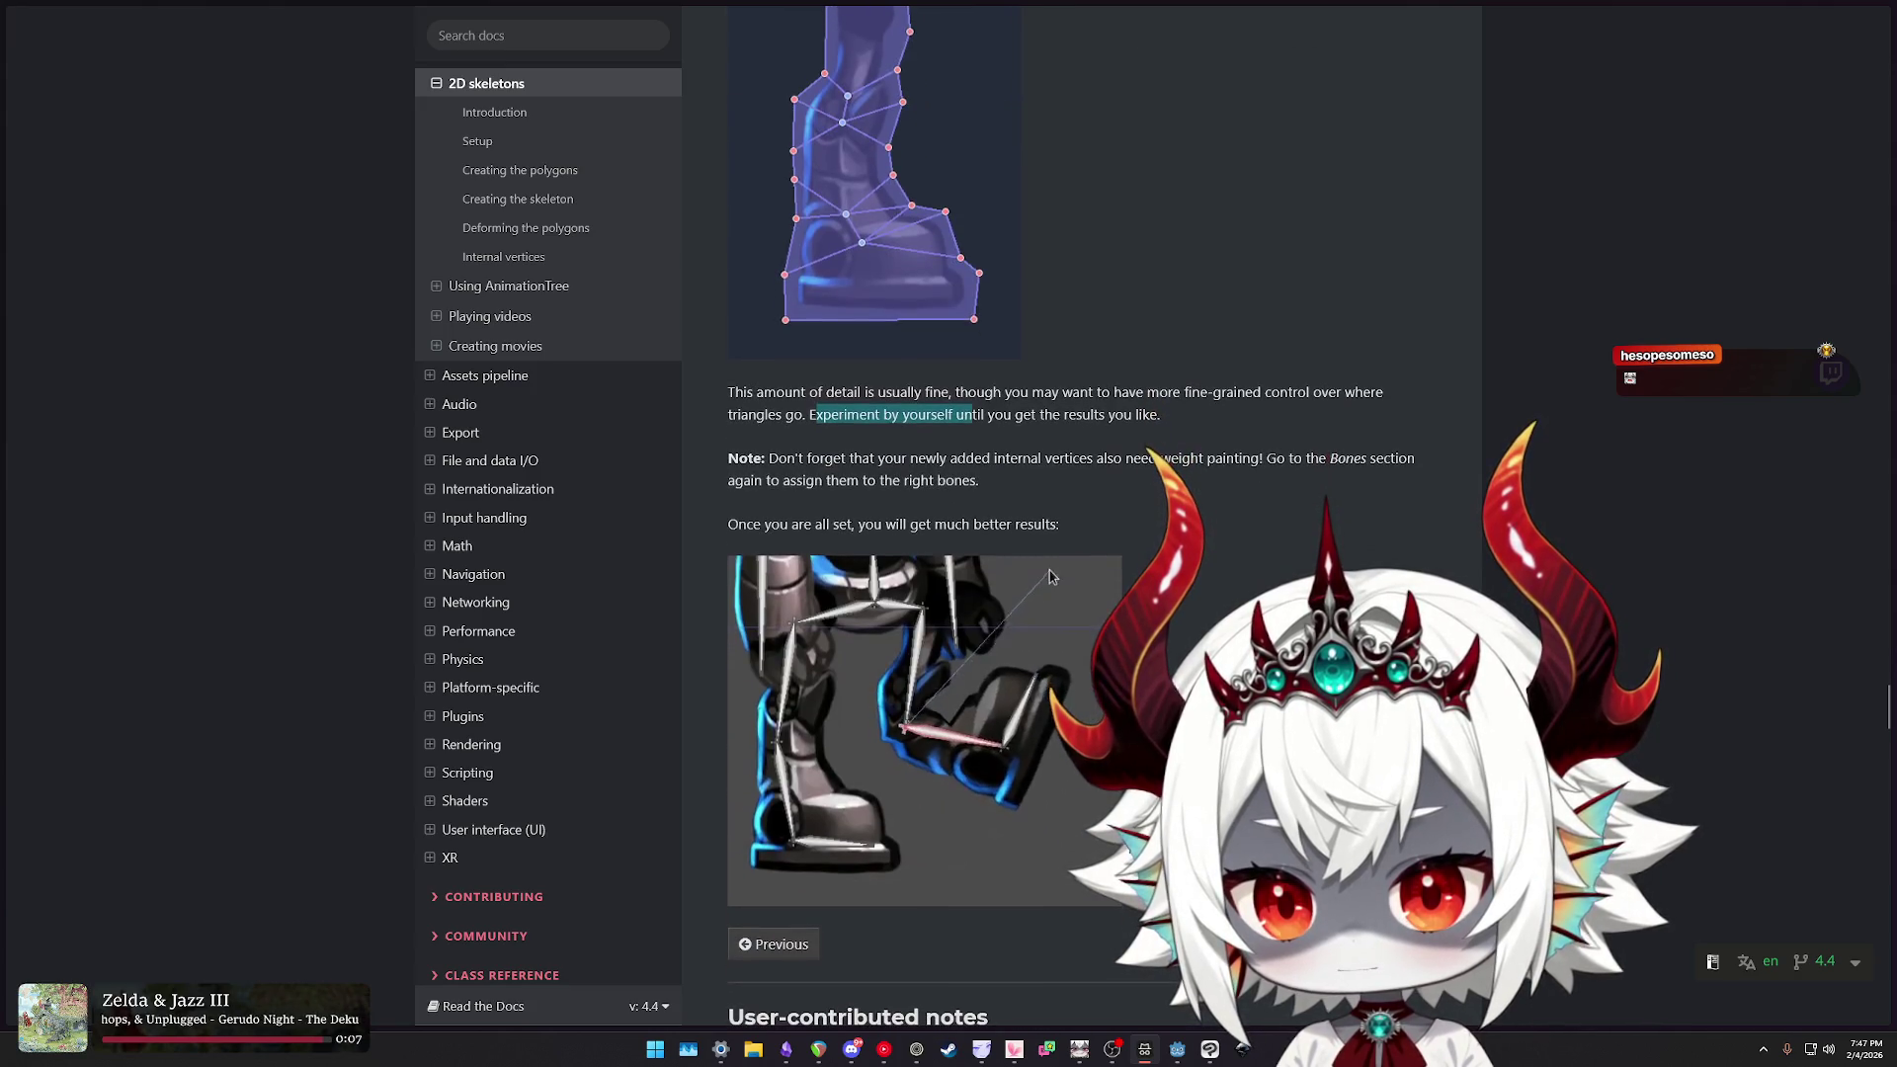
{"action": "left_click", "coordinate": [942, 663]}
{"action": "left_click_drag", "start_coordinate": [774, 460], "coordinate": [1304, 461]}
- Return to Godot and zoom the Polygon 2D editor onto ArmRight's 41-point arm mesh
{"action": "left_click", "coordinate": [1177, 1049]}
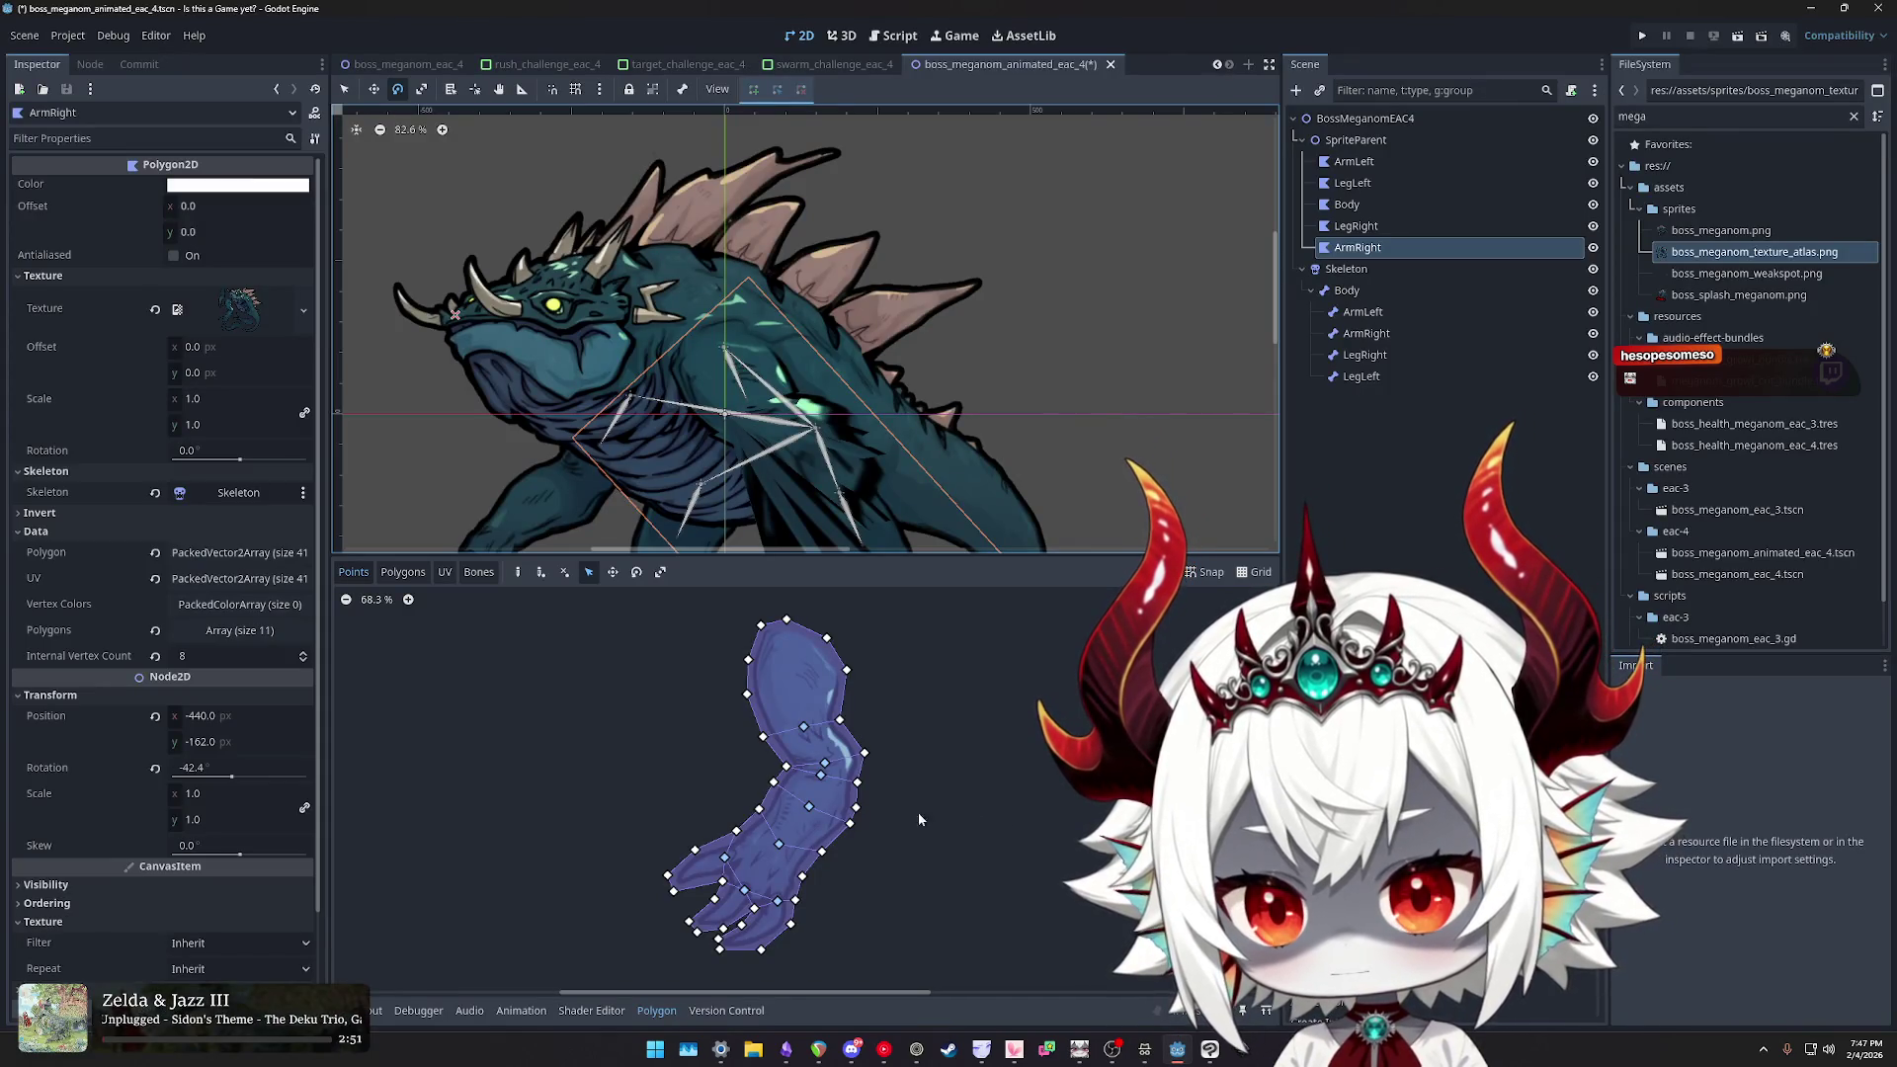
{"action": "scroll", "coordinate": [919, 818], "scroll_direction": "up", "scroll_amount": 4}
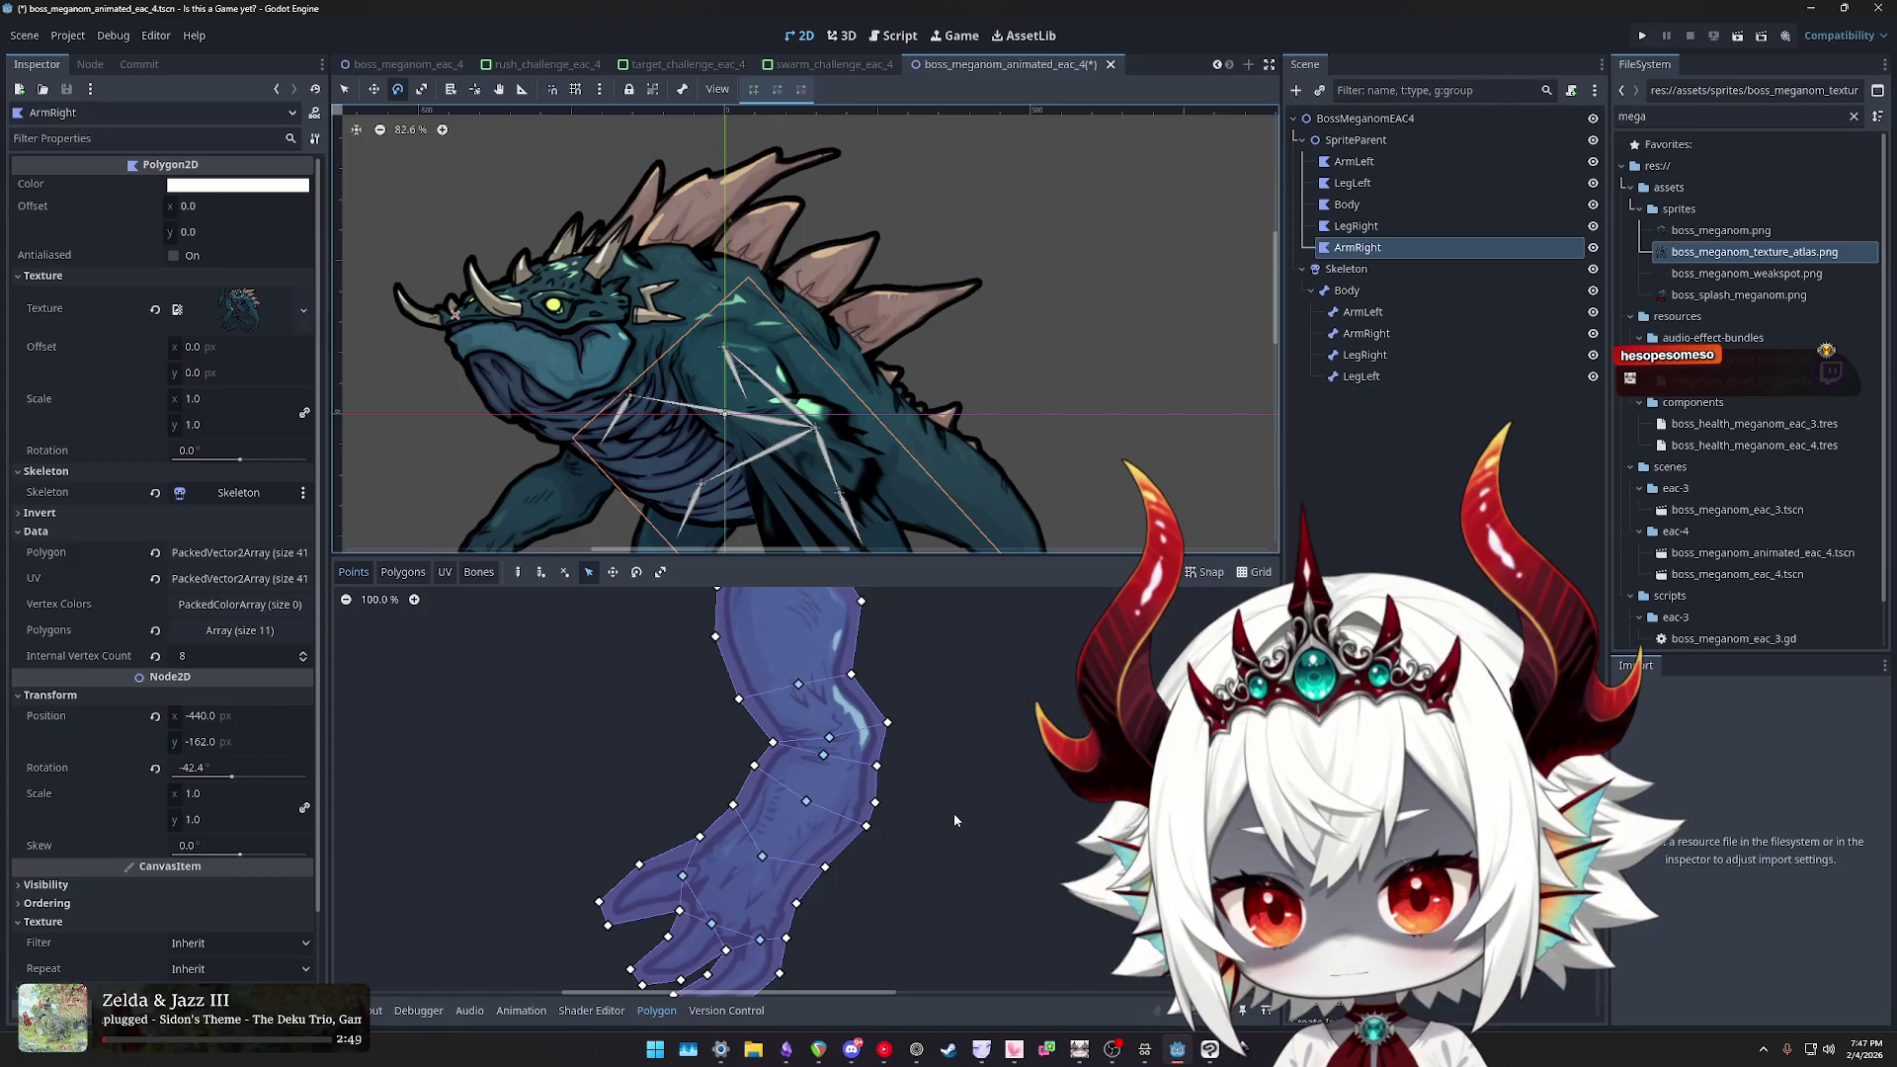
{"action": "scroll", "coordinate": [955, 821], "scroll_direction": "up", "scroll_amount": 1}
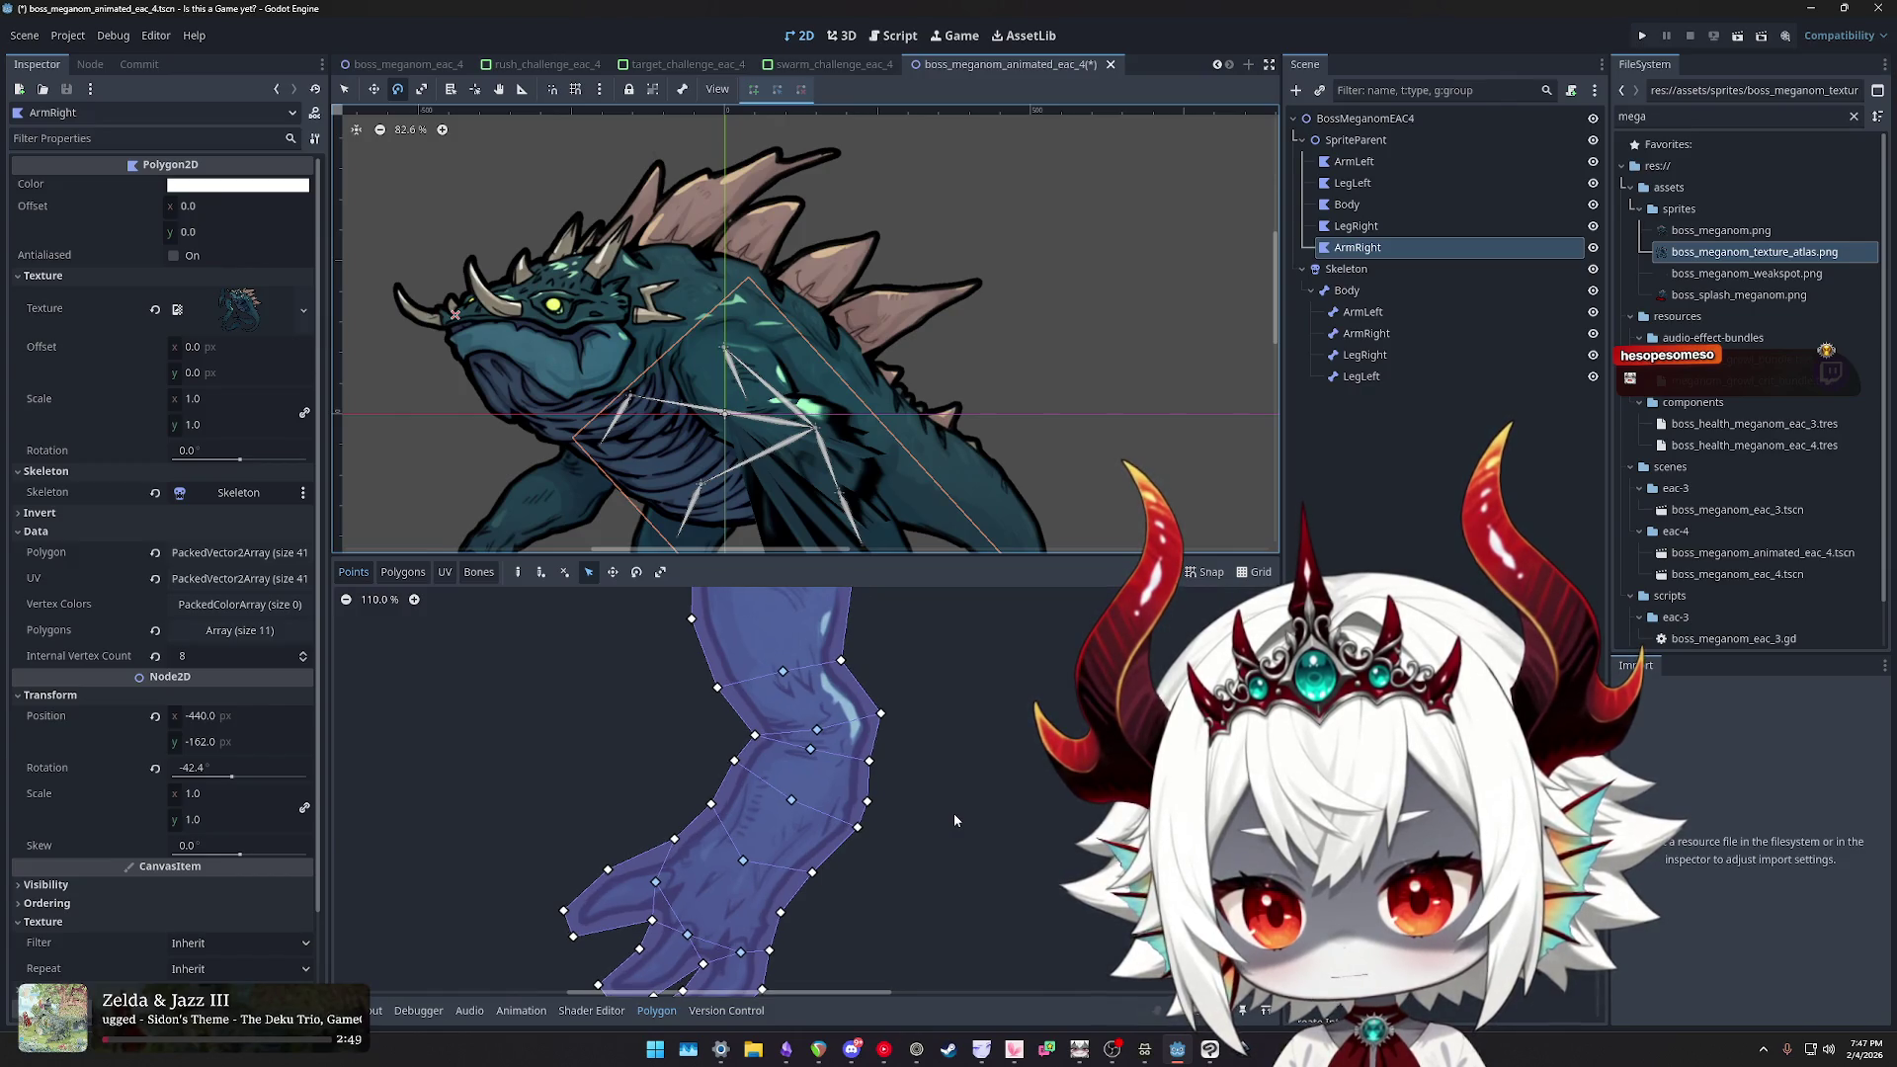
{"action": "scroll", "coordinate": [955, 820], "scroll_direction": "down", "scroll_amount": 2}
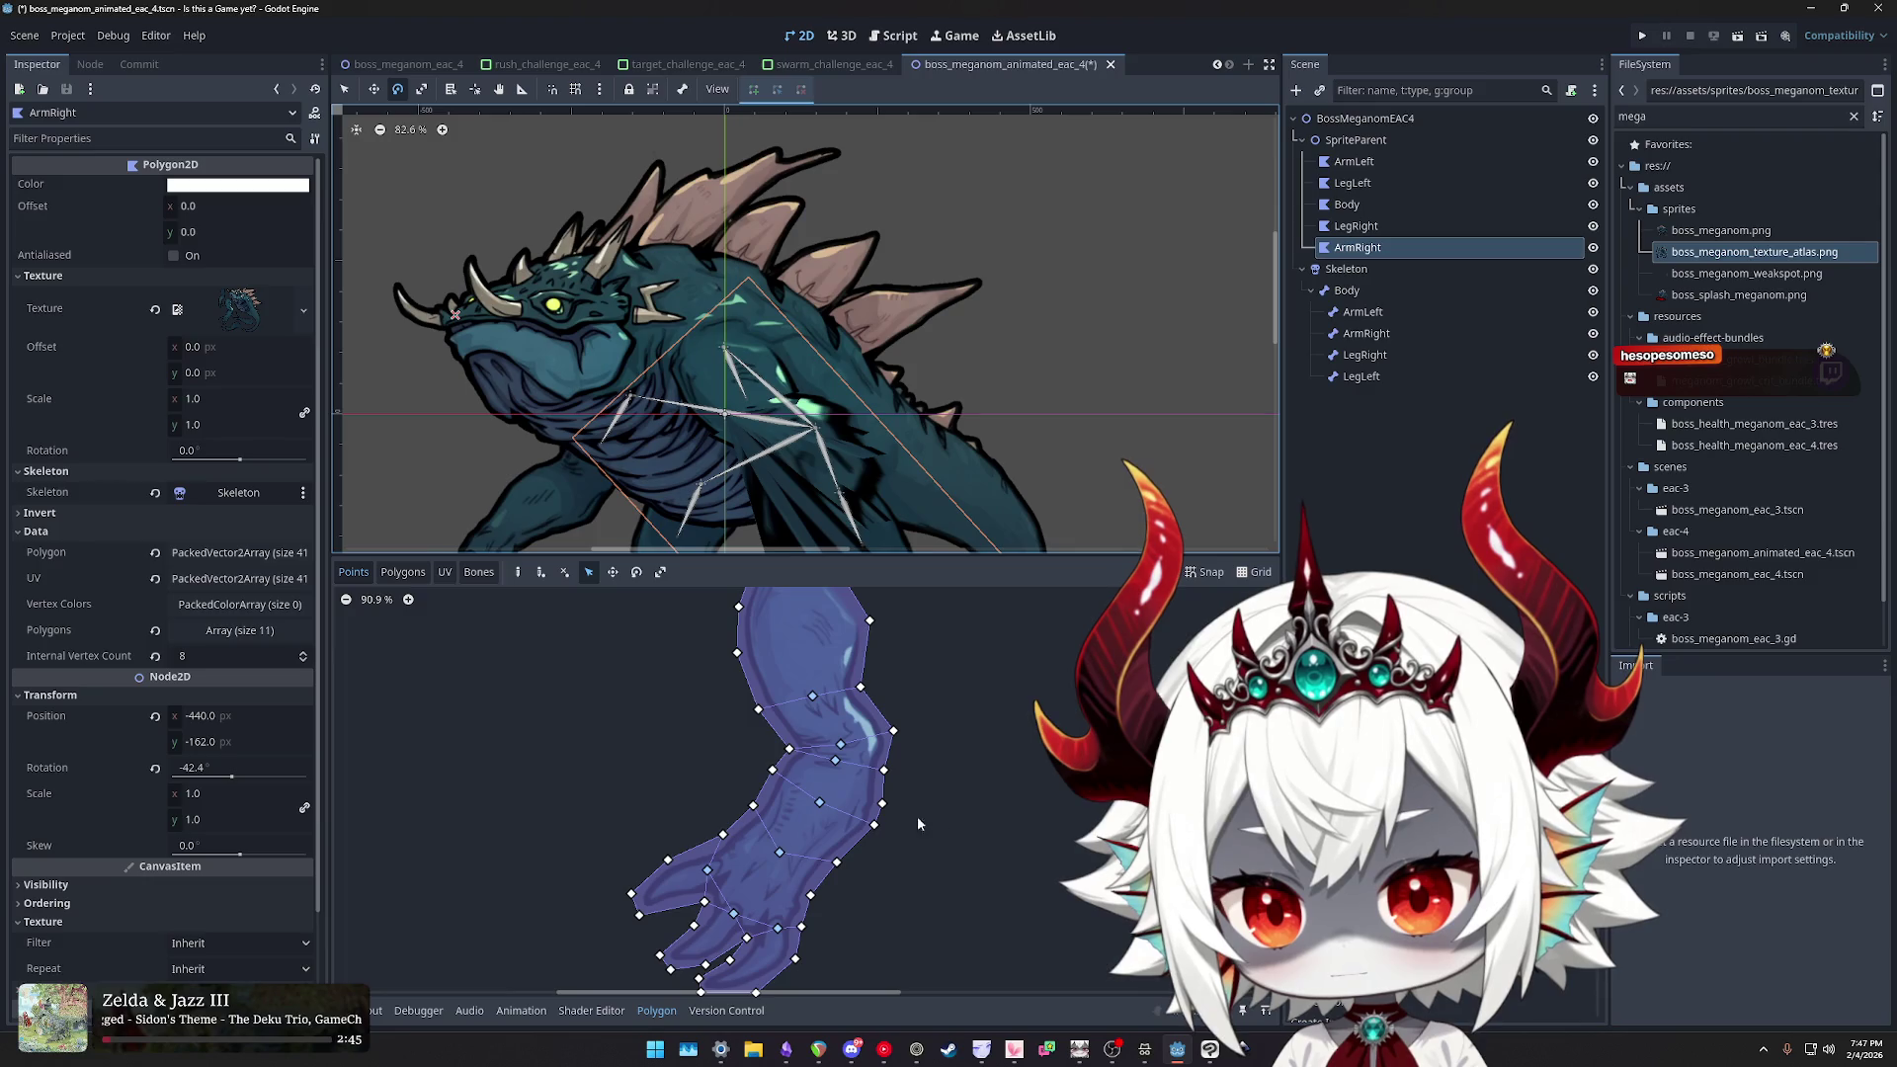
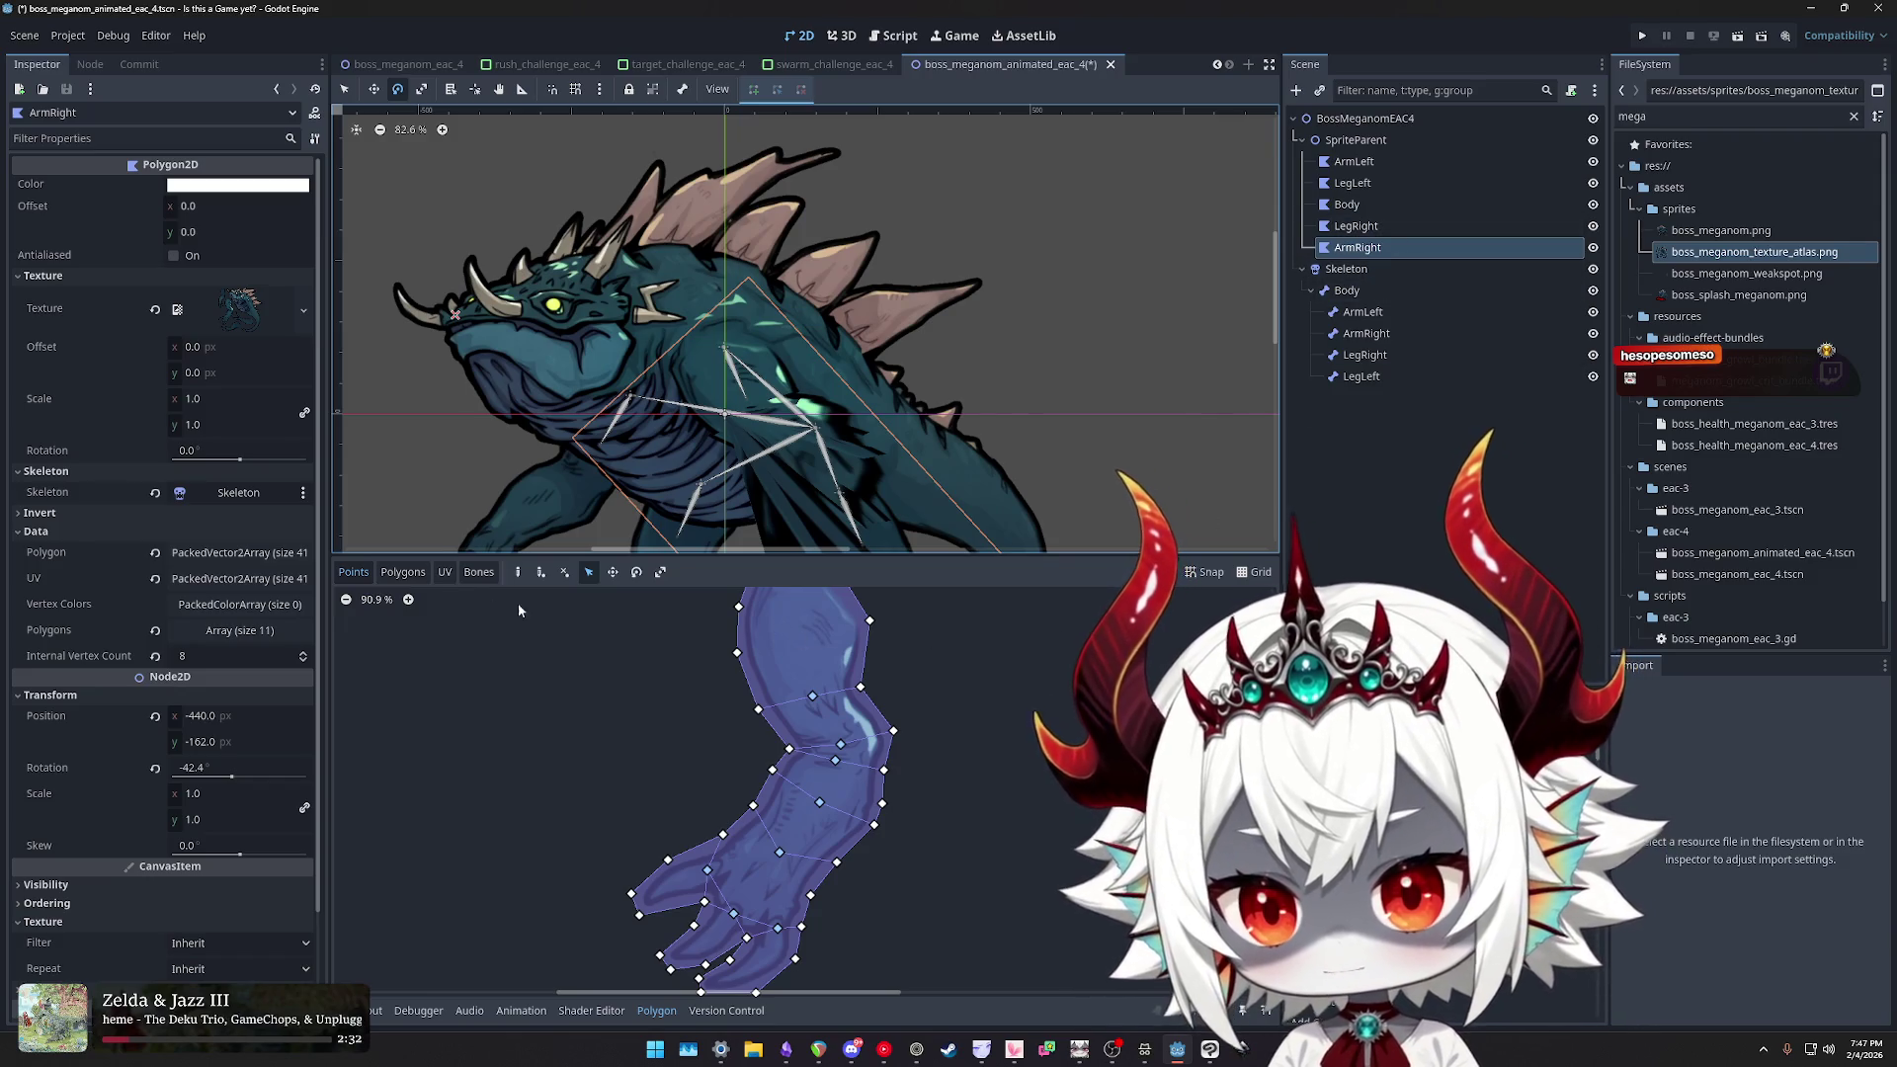
- Inspect the ArmRight arm mesh's bone weights in the Bones tab, then select LegRight to close the editor
{"action": "left_click", "coordinate": [478, 572]}
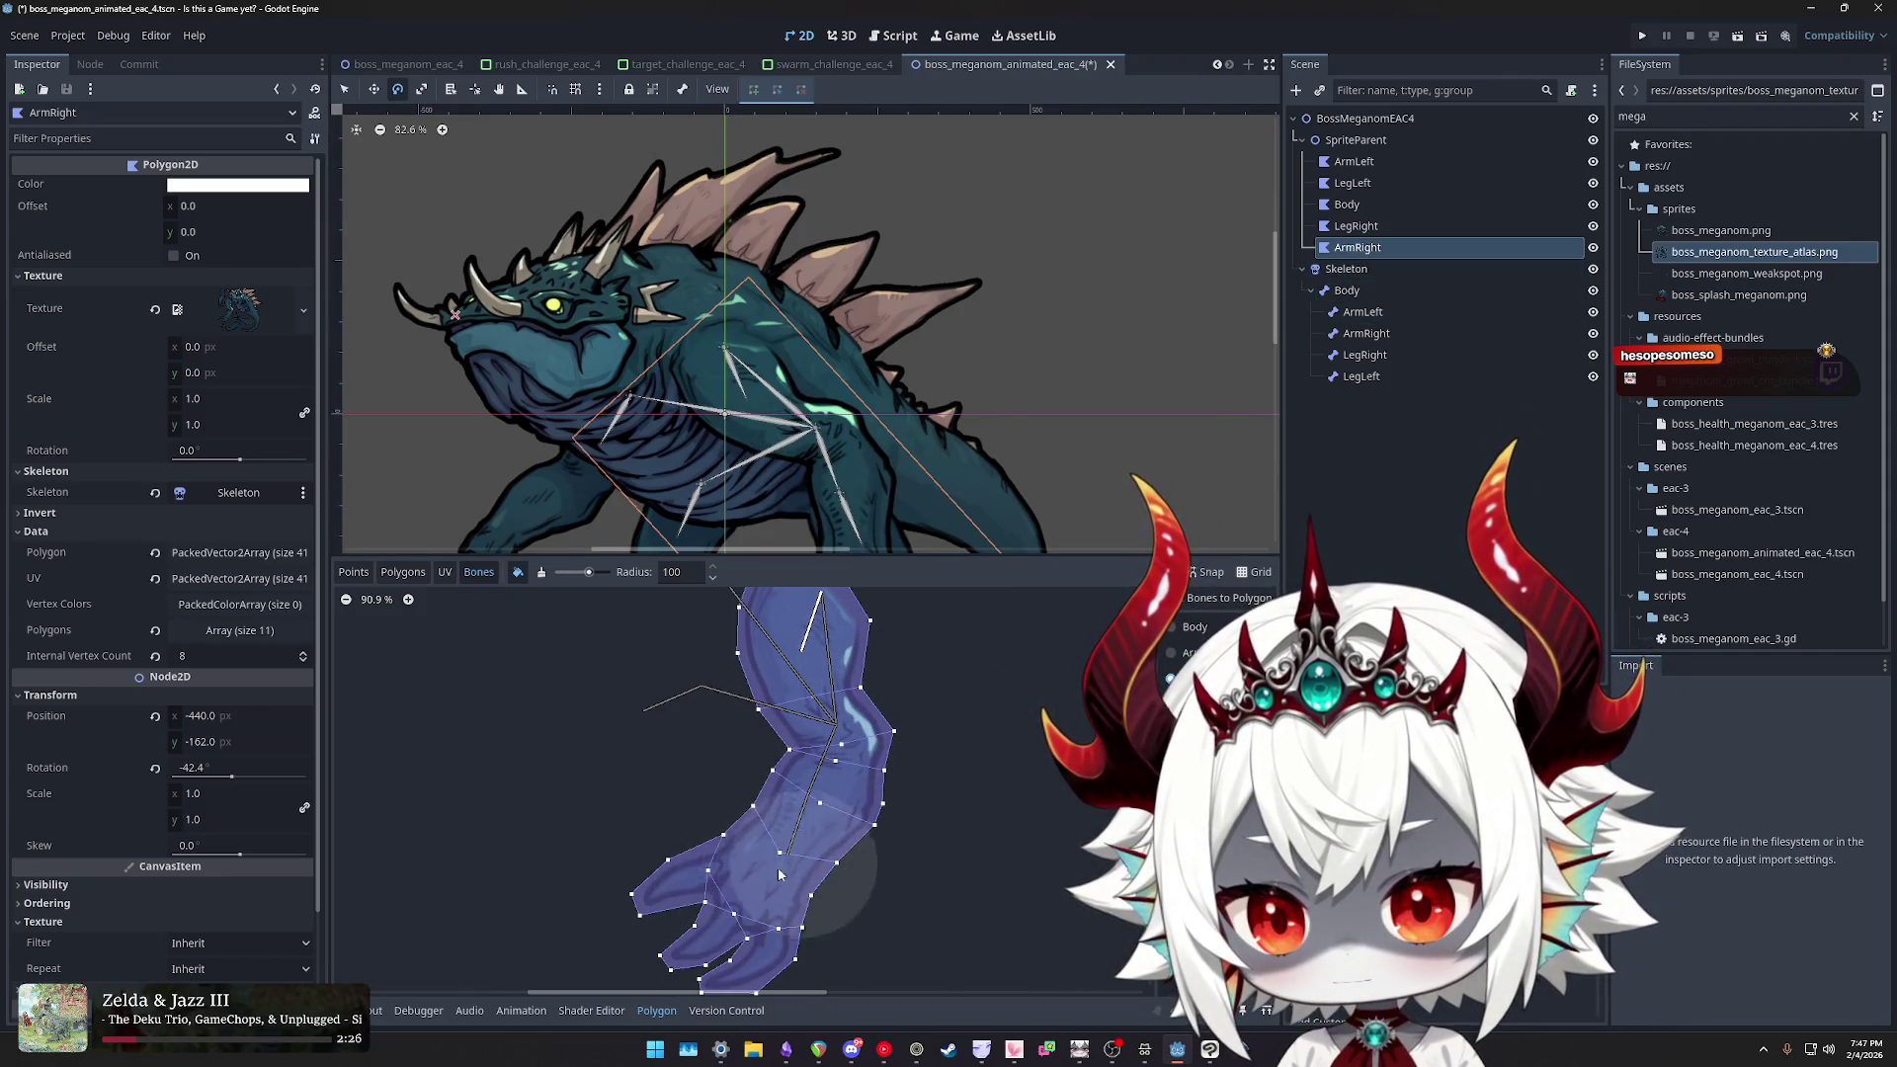
{"action": "scroll", "coordinate": [917, 862], "scroll_direction": "down", "scroll_amount": 3}
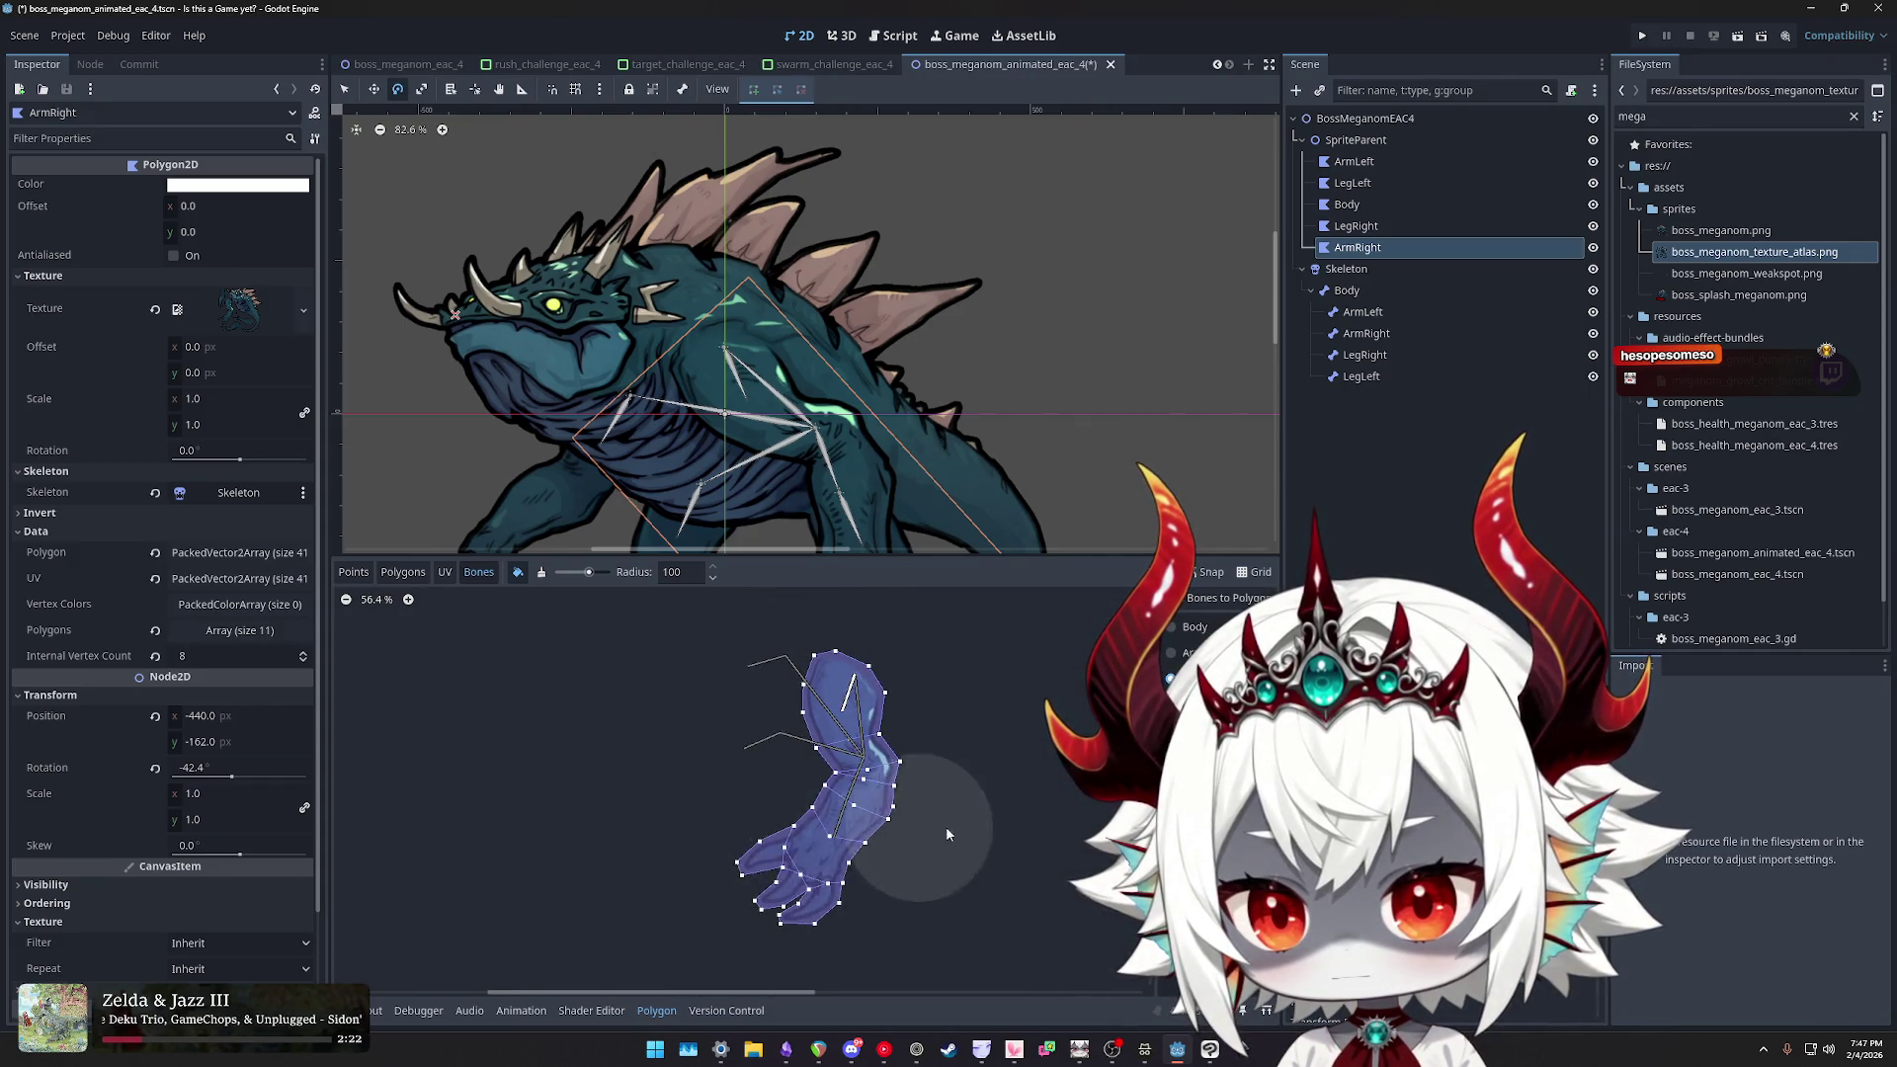
{"action": "scroll", "coordinate": [948, 791], "scroll_direction": "up", "scroll_amount": 5}
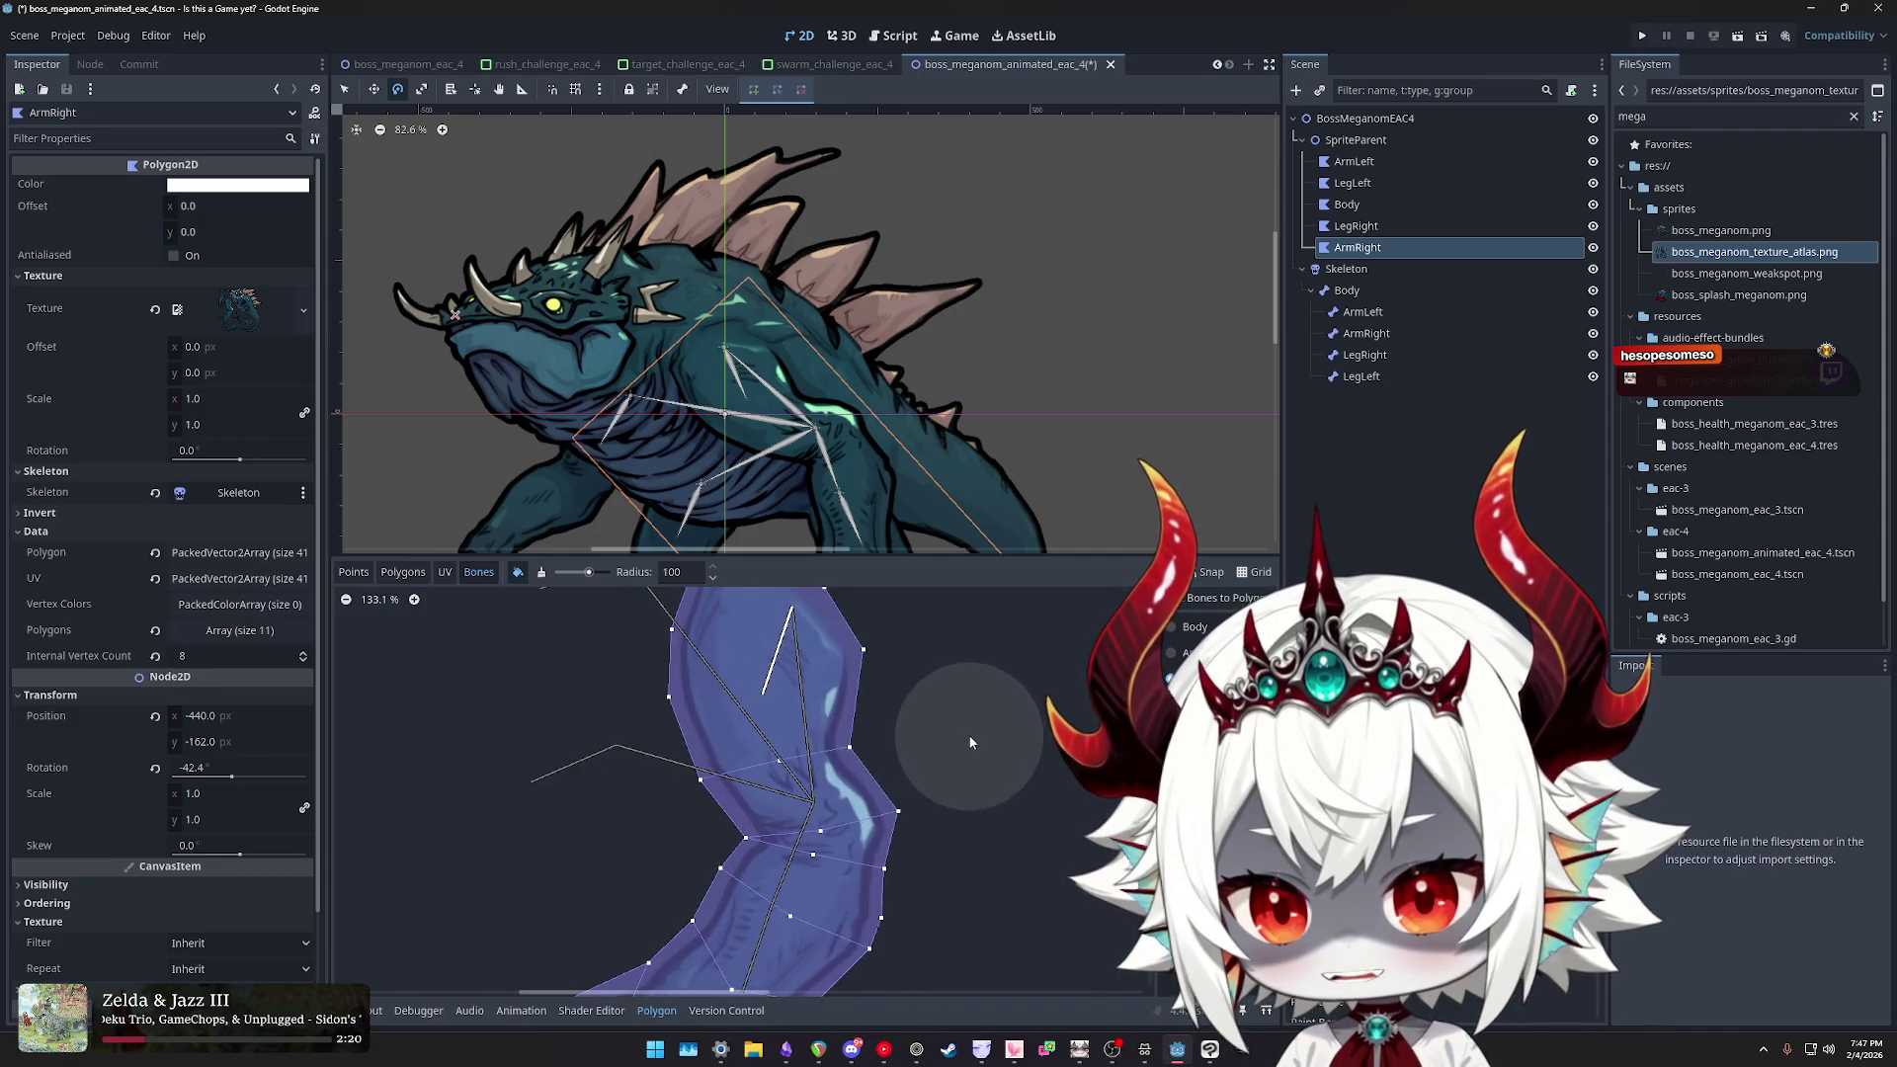
{"action": "scroll", "coordinate": [968, 847], "scroll_direction": "down", "scroll_amount": 2}
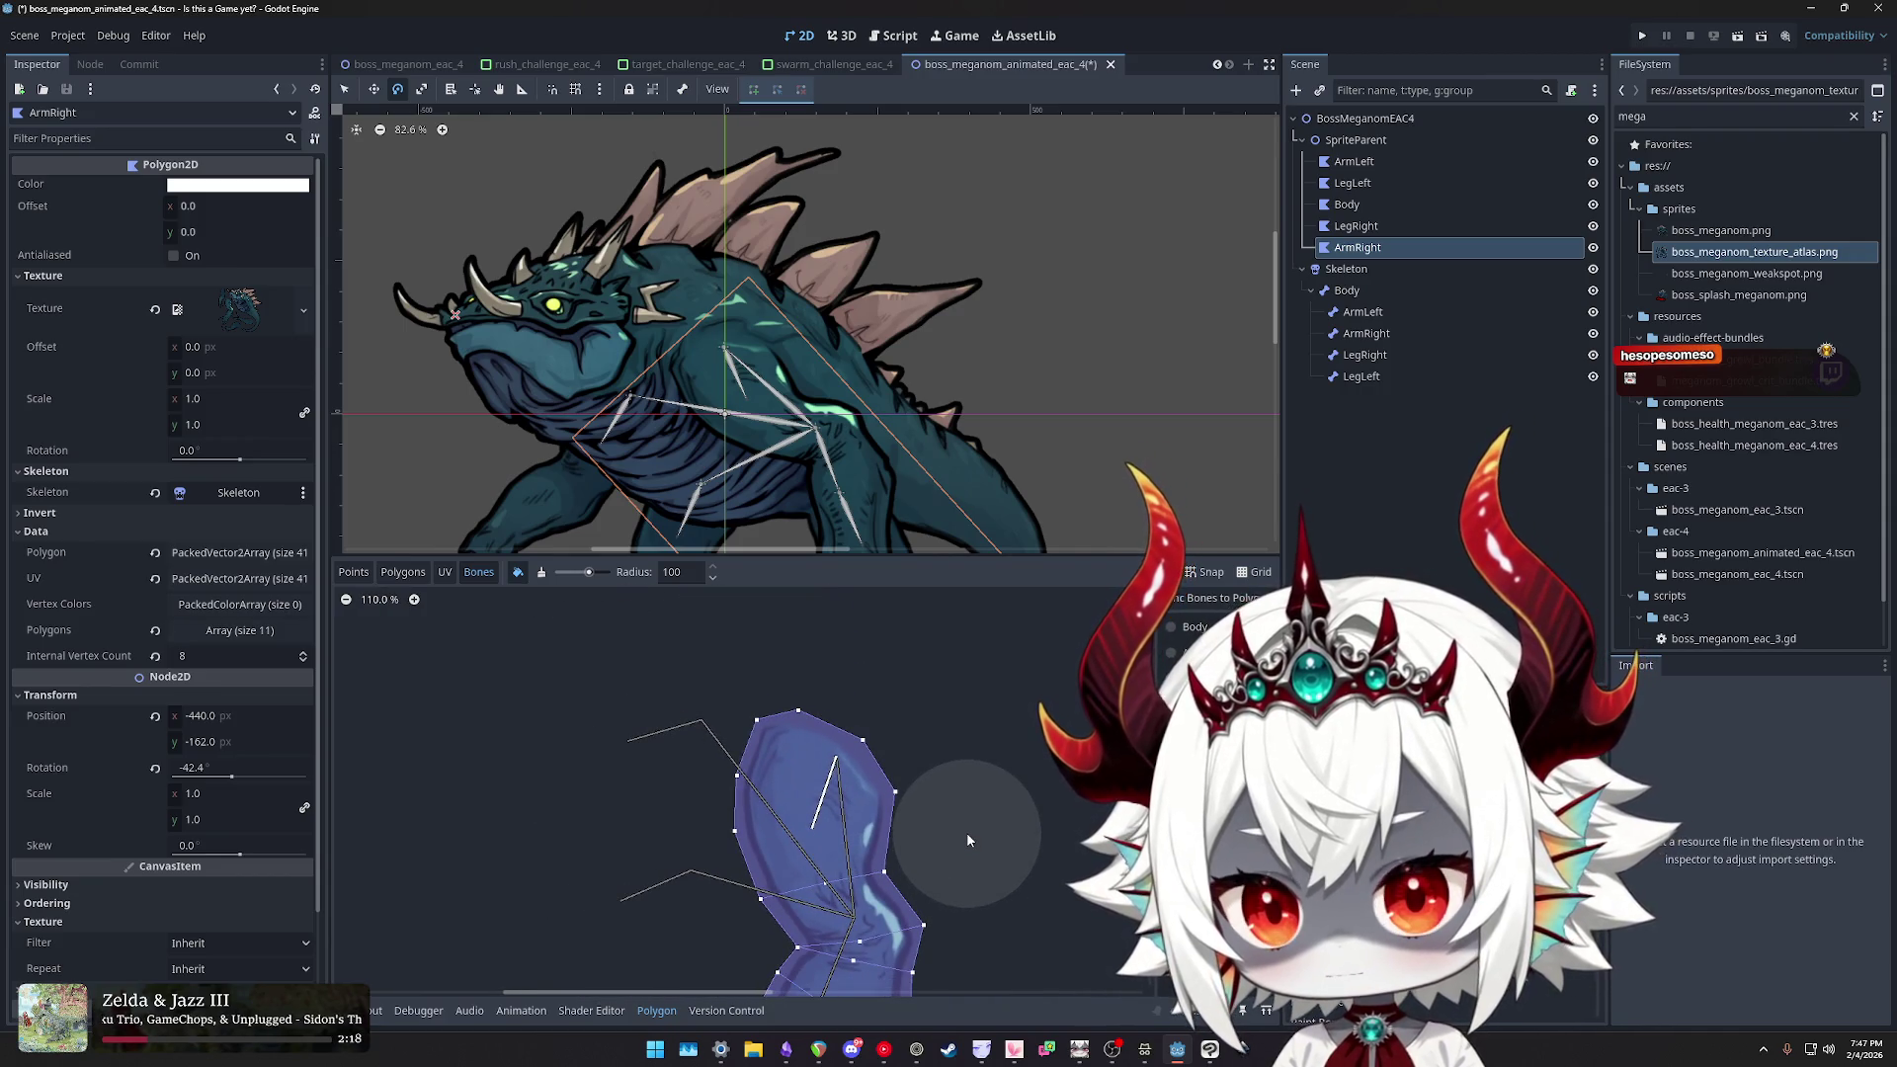
{"action": "left_click", "coordinate": [1383, 354]}
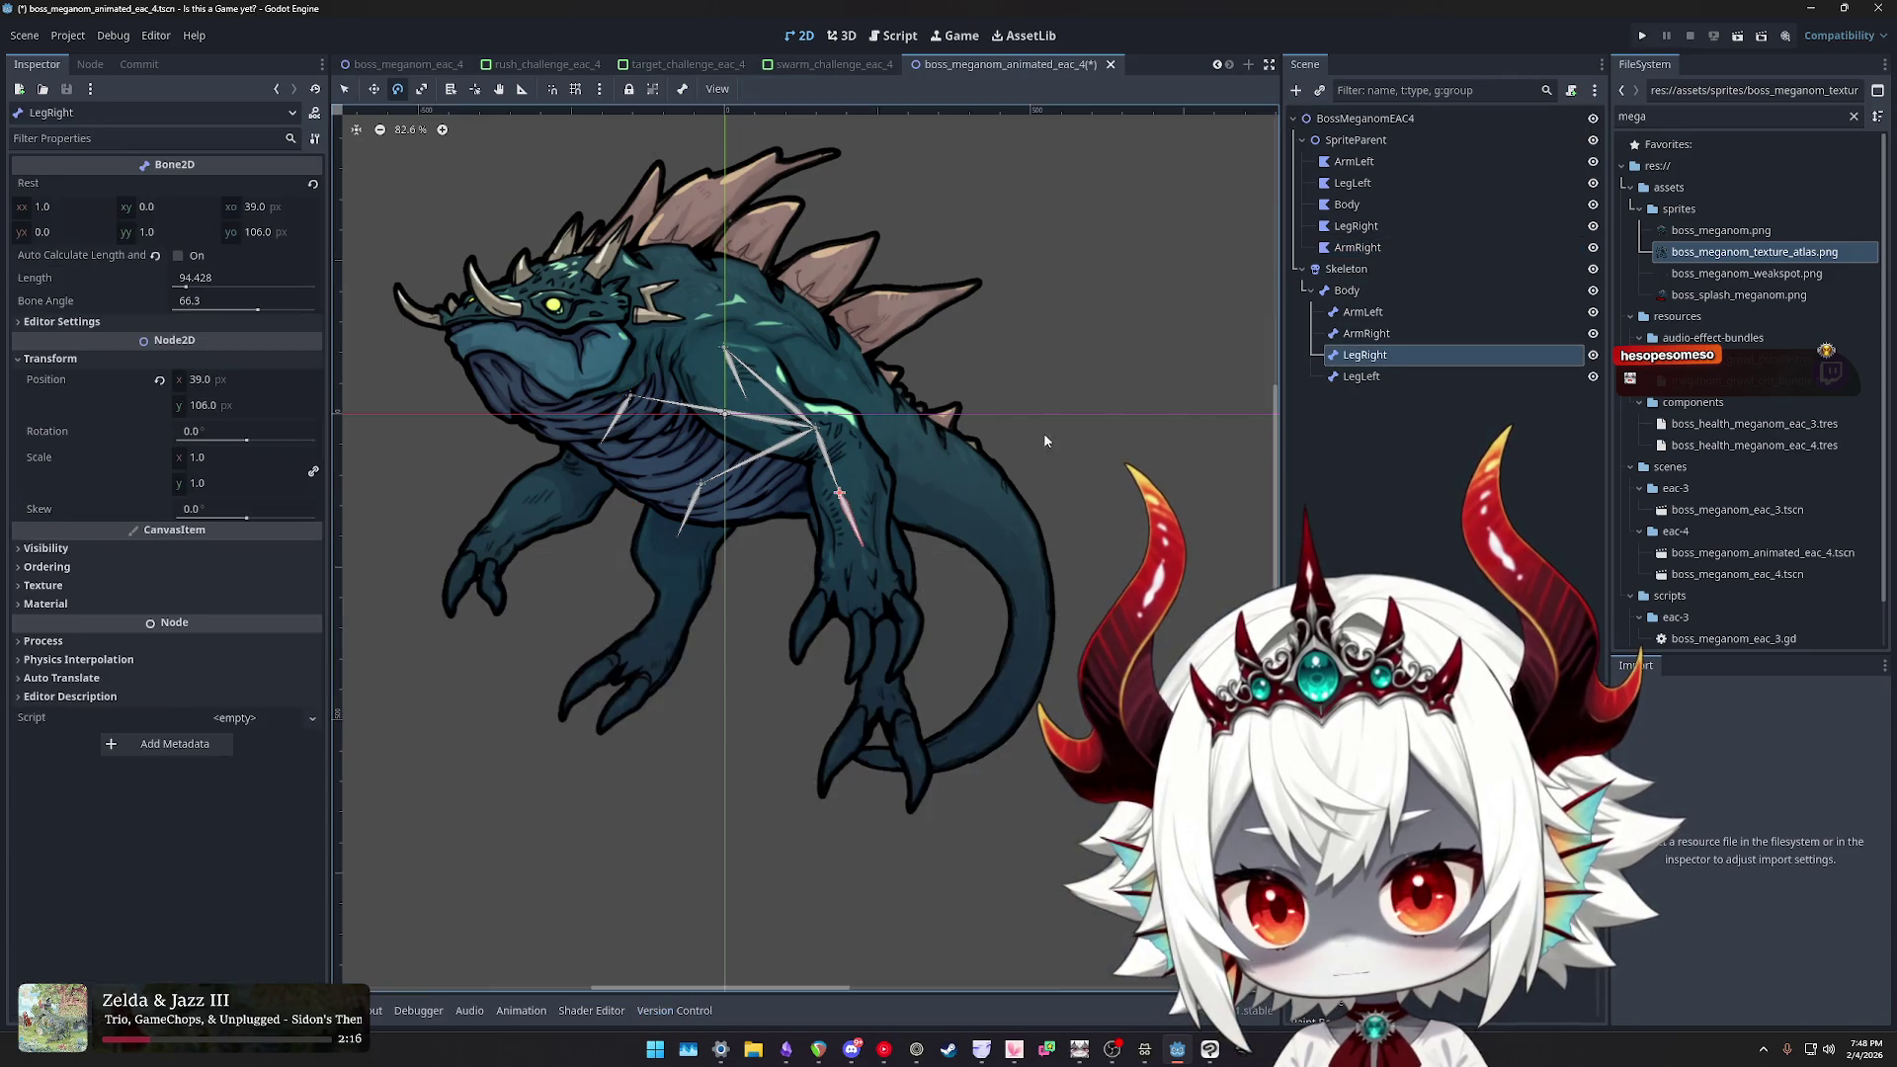
- Test-rotate the ArmRight bone, cancel back to rest, and reopen the ArmRight arm polygon's weights
{"action": "left_click", "coordinate": [1367, 333]}
{"action": "mouse_move", "coordinate": [1047, 609]}
{"action": "left_mouse_down"}
{"action": "mouse_move", "coordinate": [827, 674]}
{"action": "mouse_move", "coordinate": [1024, 564]}
{"action": "left_mouse_up"}
{"action": "left_click", "coordinate": [1357, 247]}
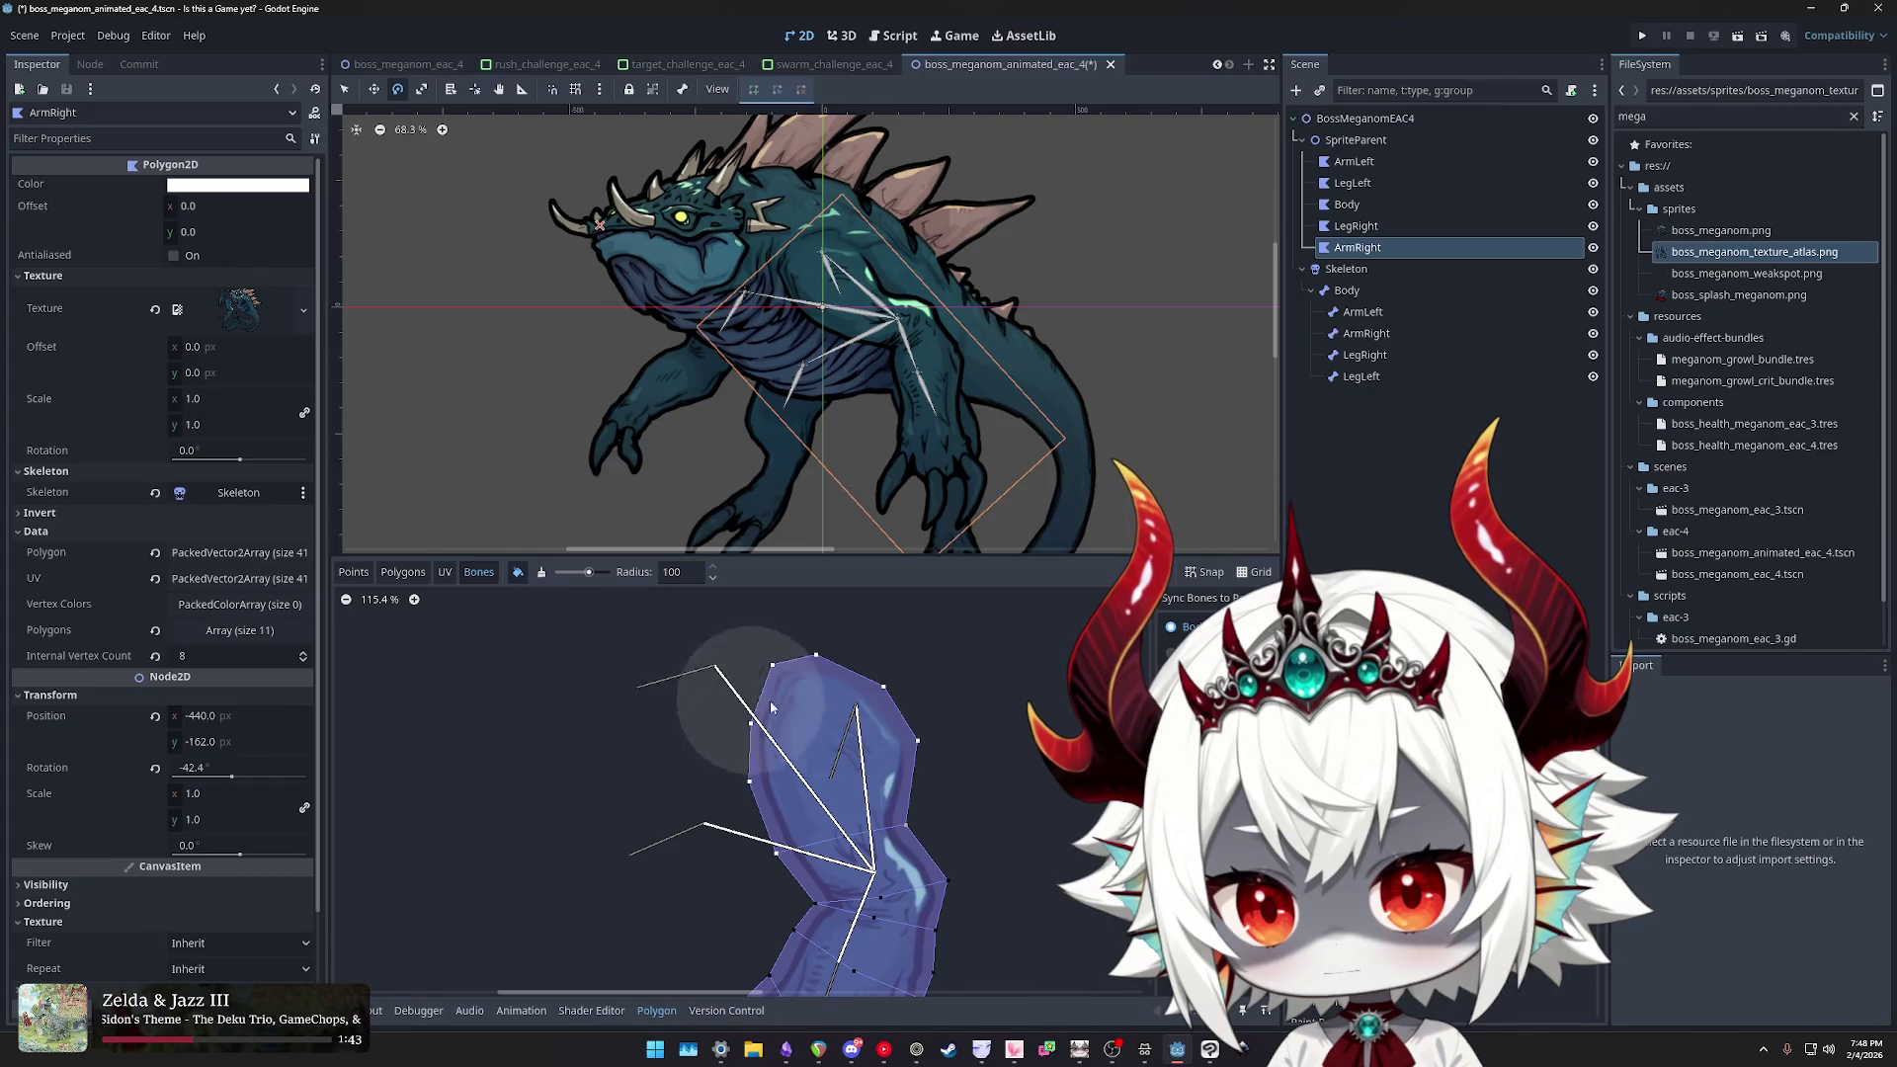
{"action": "left_click", "coordinate": [1367, 334]}
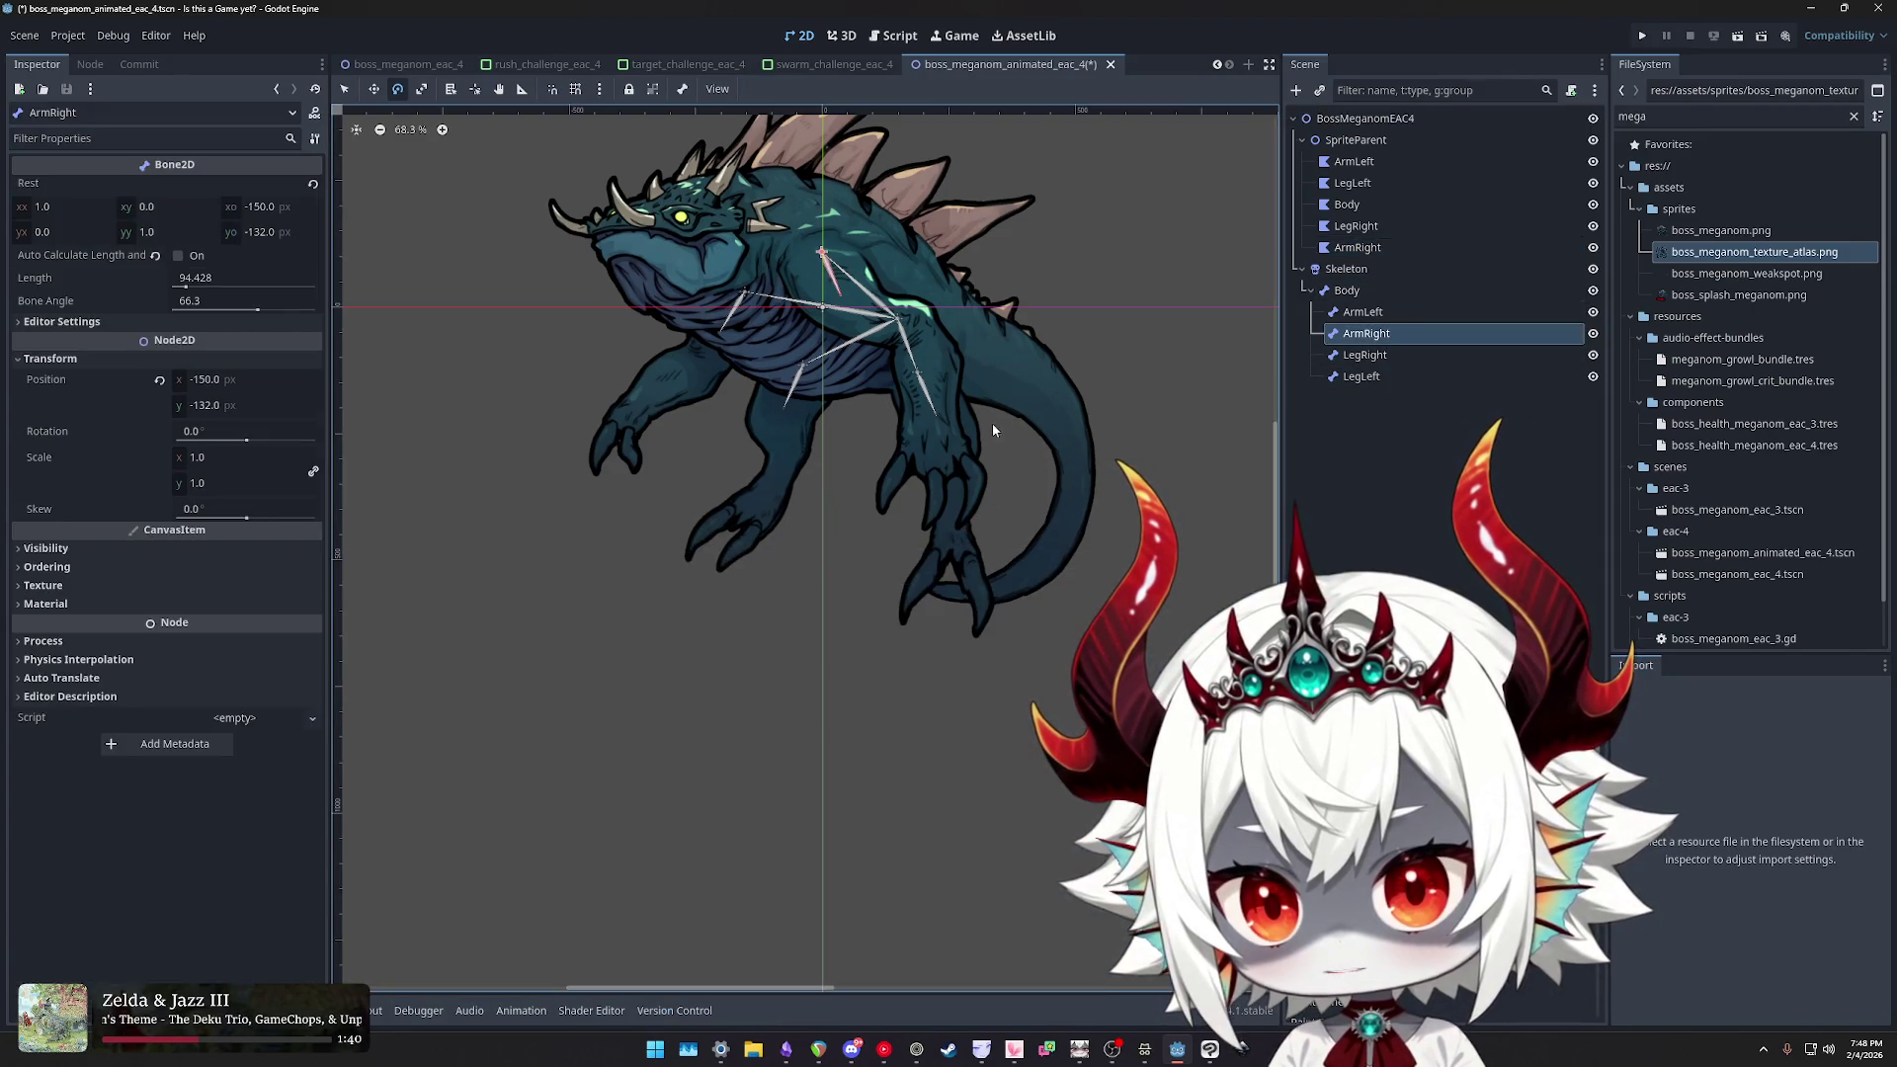
{"action": "mouse_move", "coordinate": [1003, 495]}
{"action": "left_mouse_down"}
{"action": "mouse_move", "coordinate": [1142, 283]}
{"action": "mouse_move", "coordinate": [1053, 407]}
{"action": "mouse_move", "coordinate": [666, 492]}
{"action": "mouse_move", "coordinate": [774, 519]}
{"action": "mouse_move", "coordinate": [1231, 465]}
{"action": "mouse_move", "coordinate": [1299, 348]}
{"action": "mouse_move", "coordinate": [1236, 300]}
{"action": "mouse_move", "coordinate": [652, 465]}
{"action": "mouse_move", "coordinate": [1193, 423]}
{"action": "mouse_move", "coordinate": [1120, 436]}
{"action": "mouse_move", "coordinate": [1273, 243]}
{"action": "mouse_move", "coordinate": [906, 525]}
{"action": "mouse_move", "coordinate": [666, 468]}
{"action": "mouse_move", "coordinate": [869, 514]}
{"action": "mouse_move", "coordinate": [1258, 307]}
{"action": "mouse_move", "coordinate": [824, 470]}
{"action": "mouse_move", "coordinate": [1038, 484]}
{"action": "left_mouse_up"}
{"action": "key", "text": "Escape"}
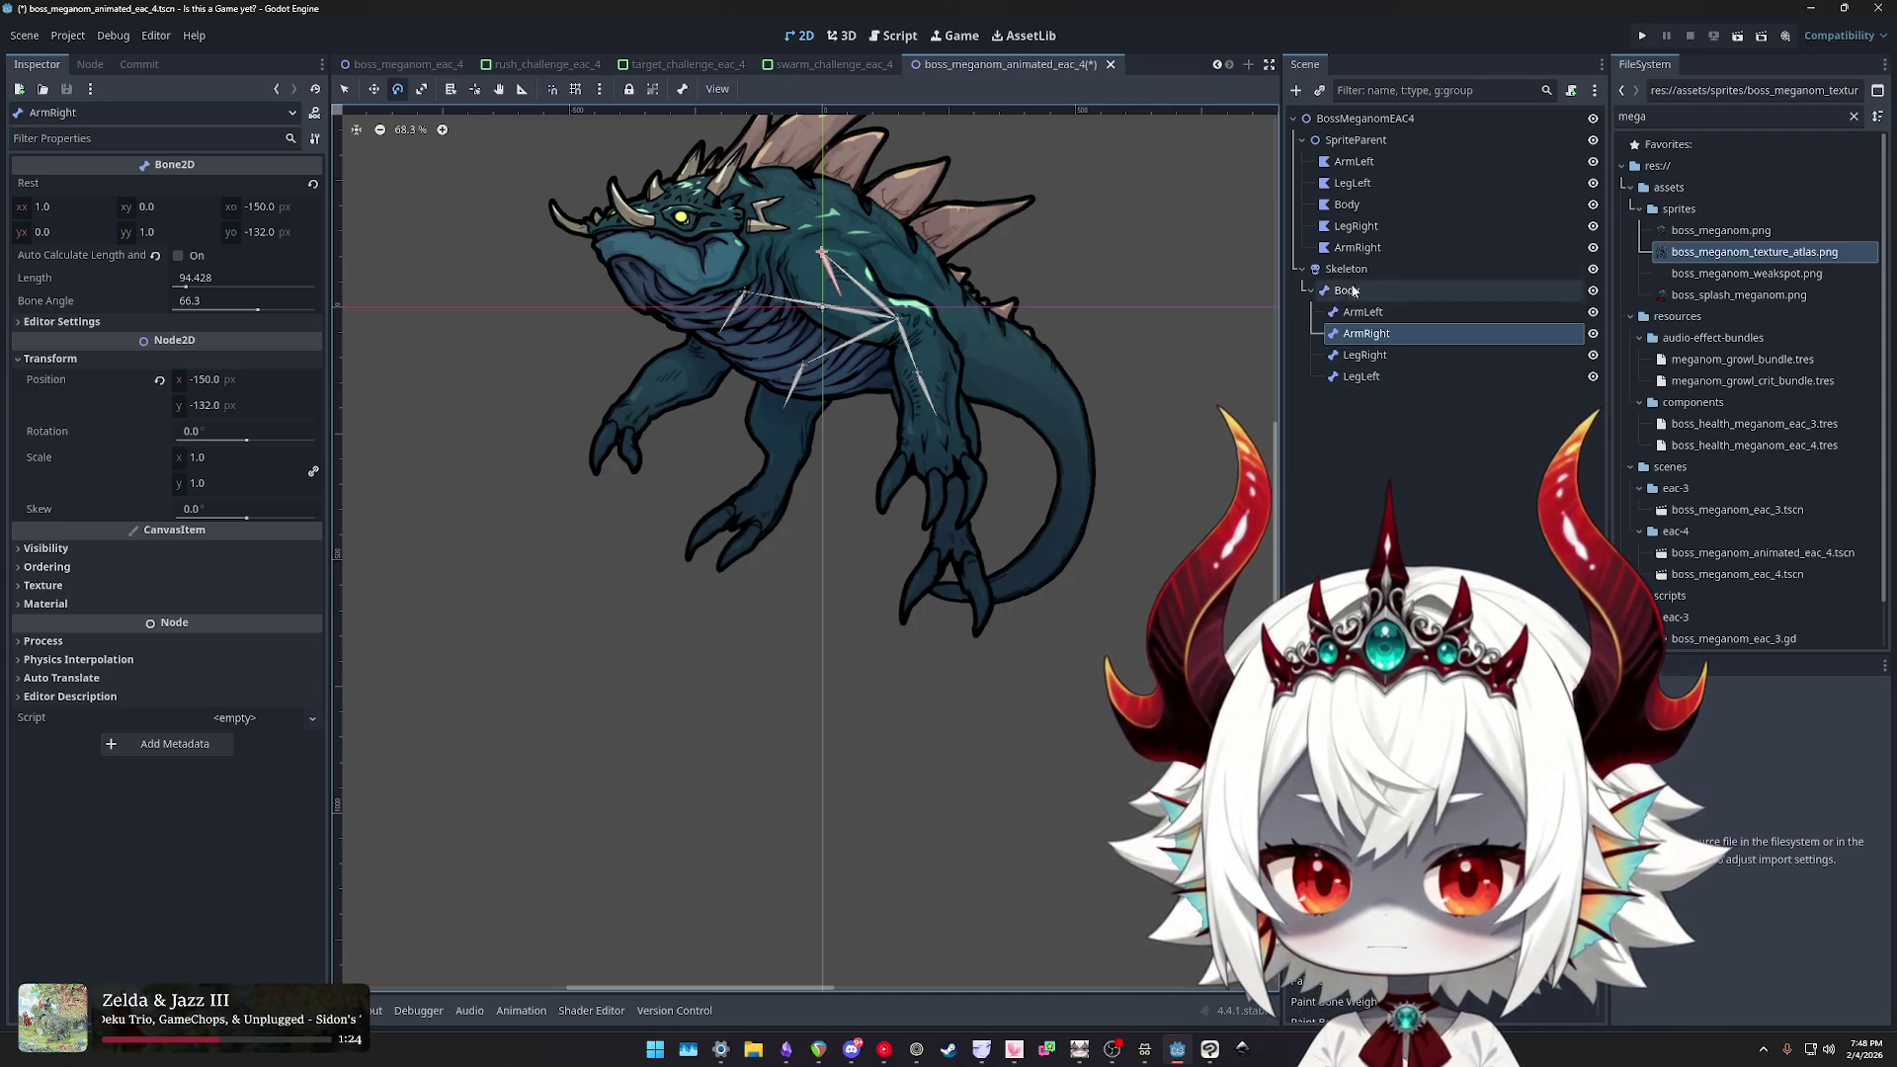
{"action": "left_click", "coordinate": [1358, 248]}
{"action": "scroll", "coordinate": [891, 743], "scroll_direction": "up", "scroll_amount": 5}
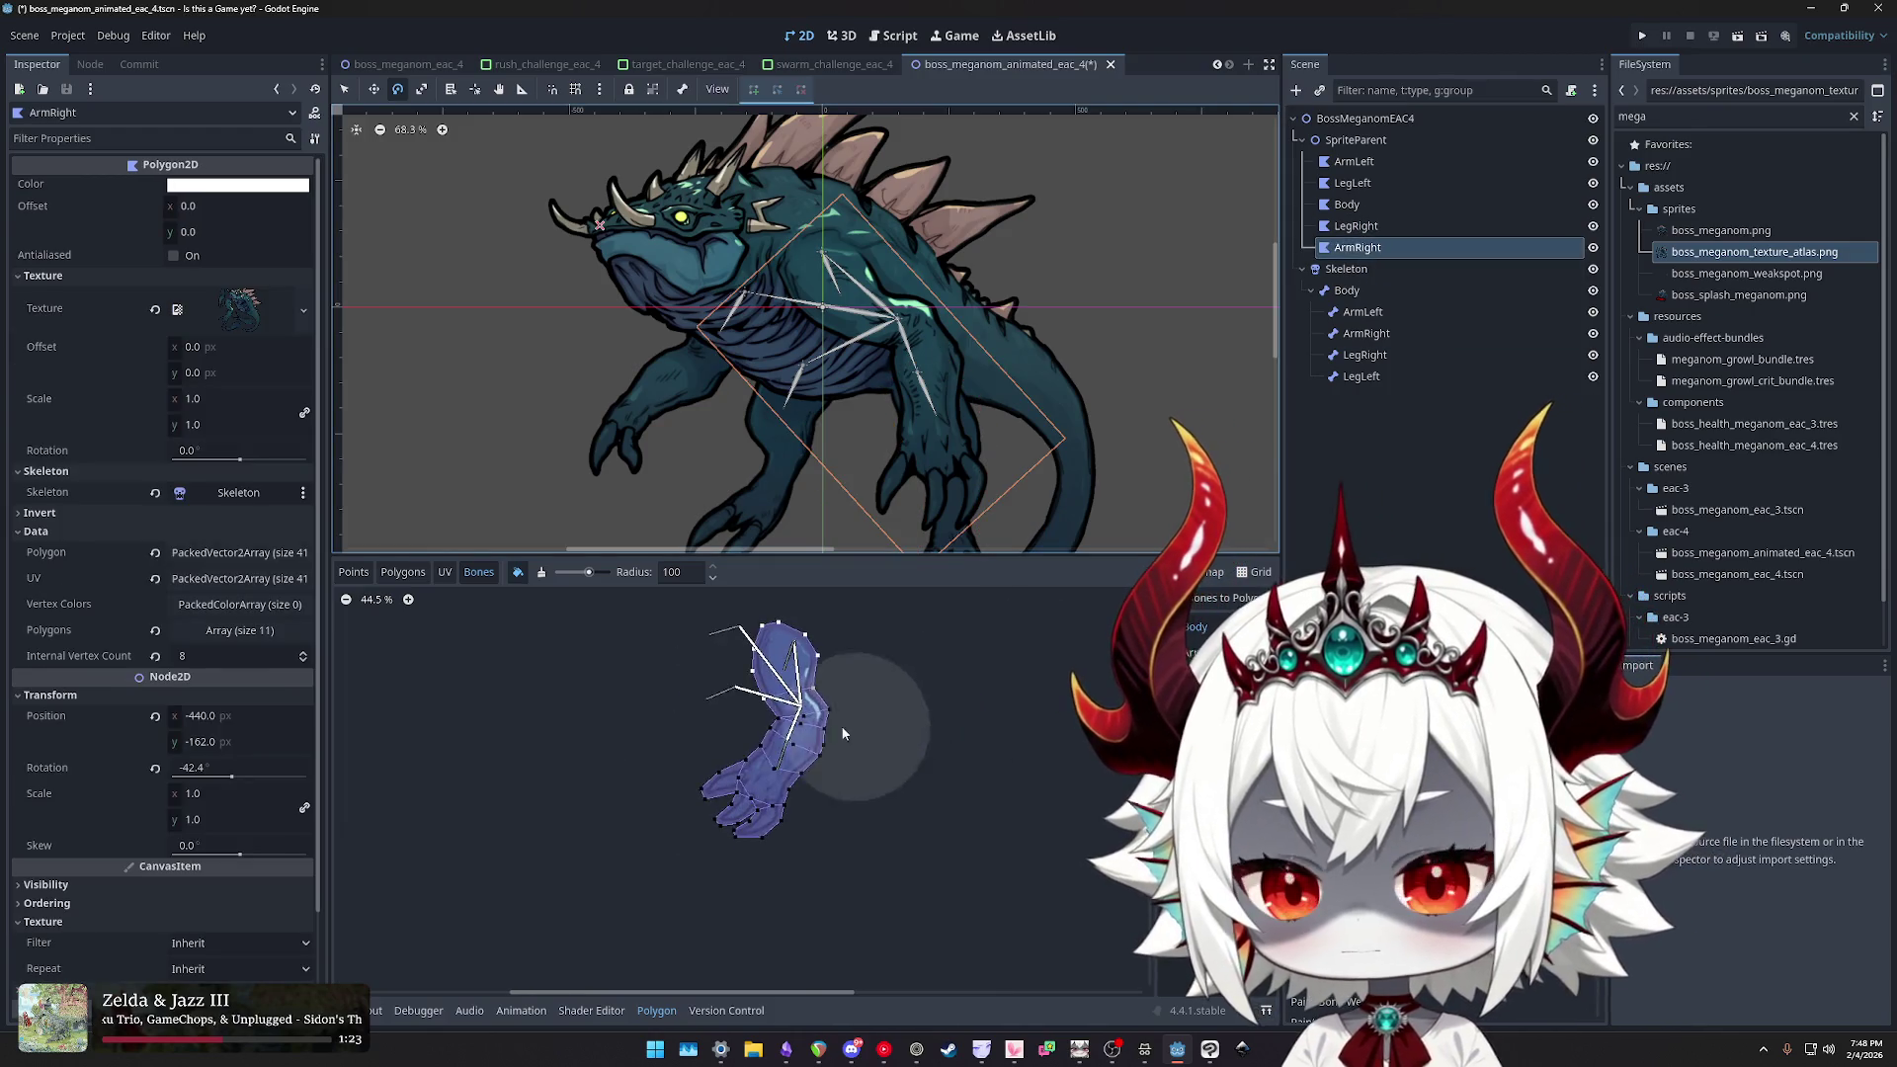
- Paint ArmRight weight onto the arm mesh, switch to Unpaint, and reselect the ArmRight bone
{"action": "left_click", "coordinate": [540, 572]}
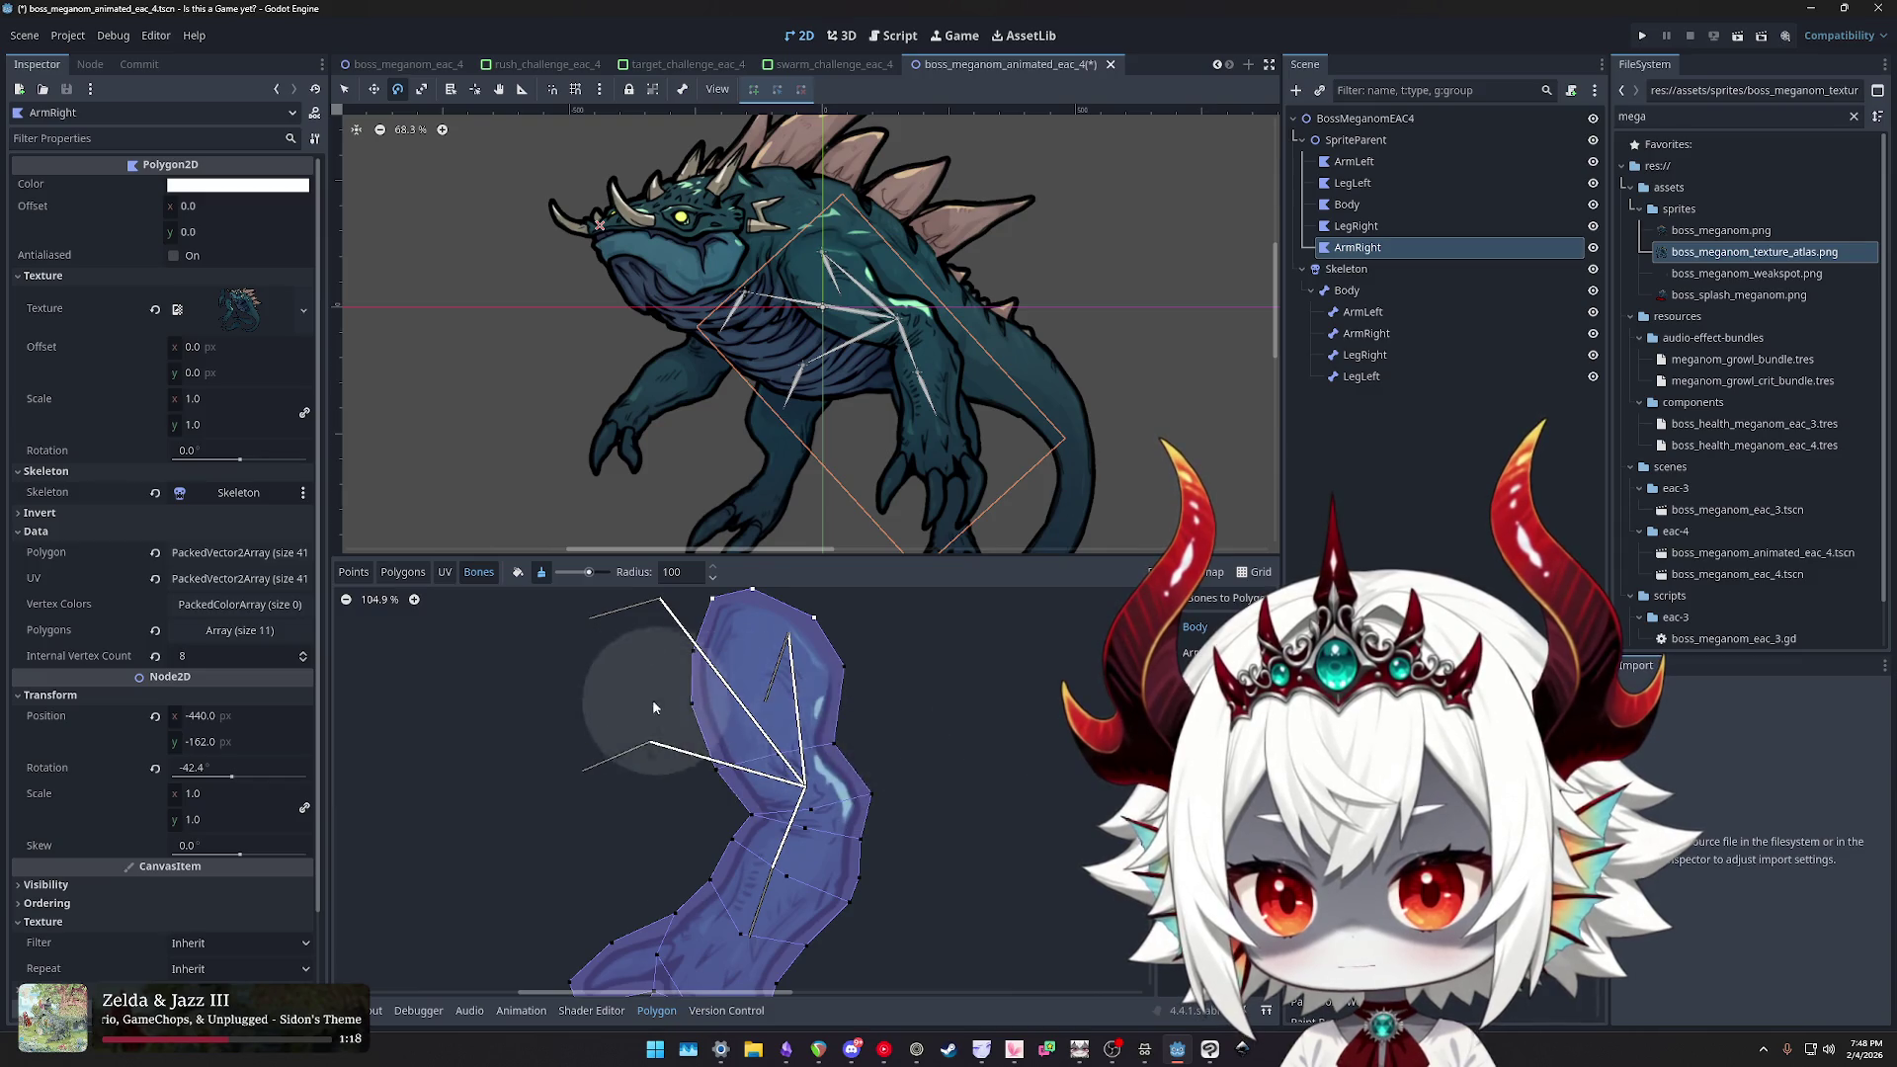
{"action": "scroll", "coordinate": [932, 762], "scroll_direction": "up", "scroll_amount": 1}
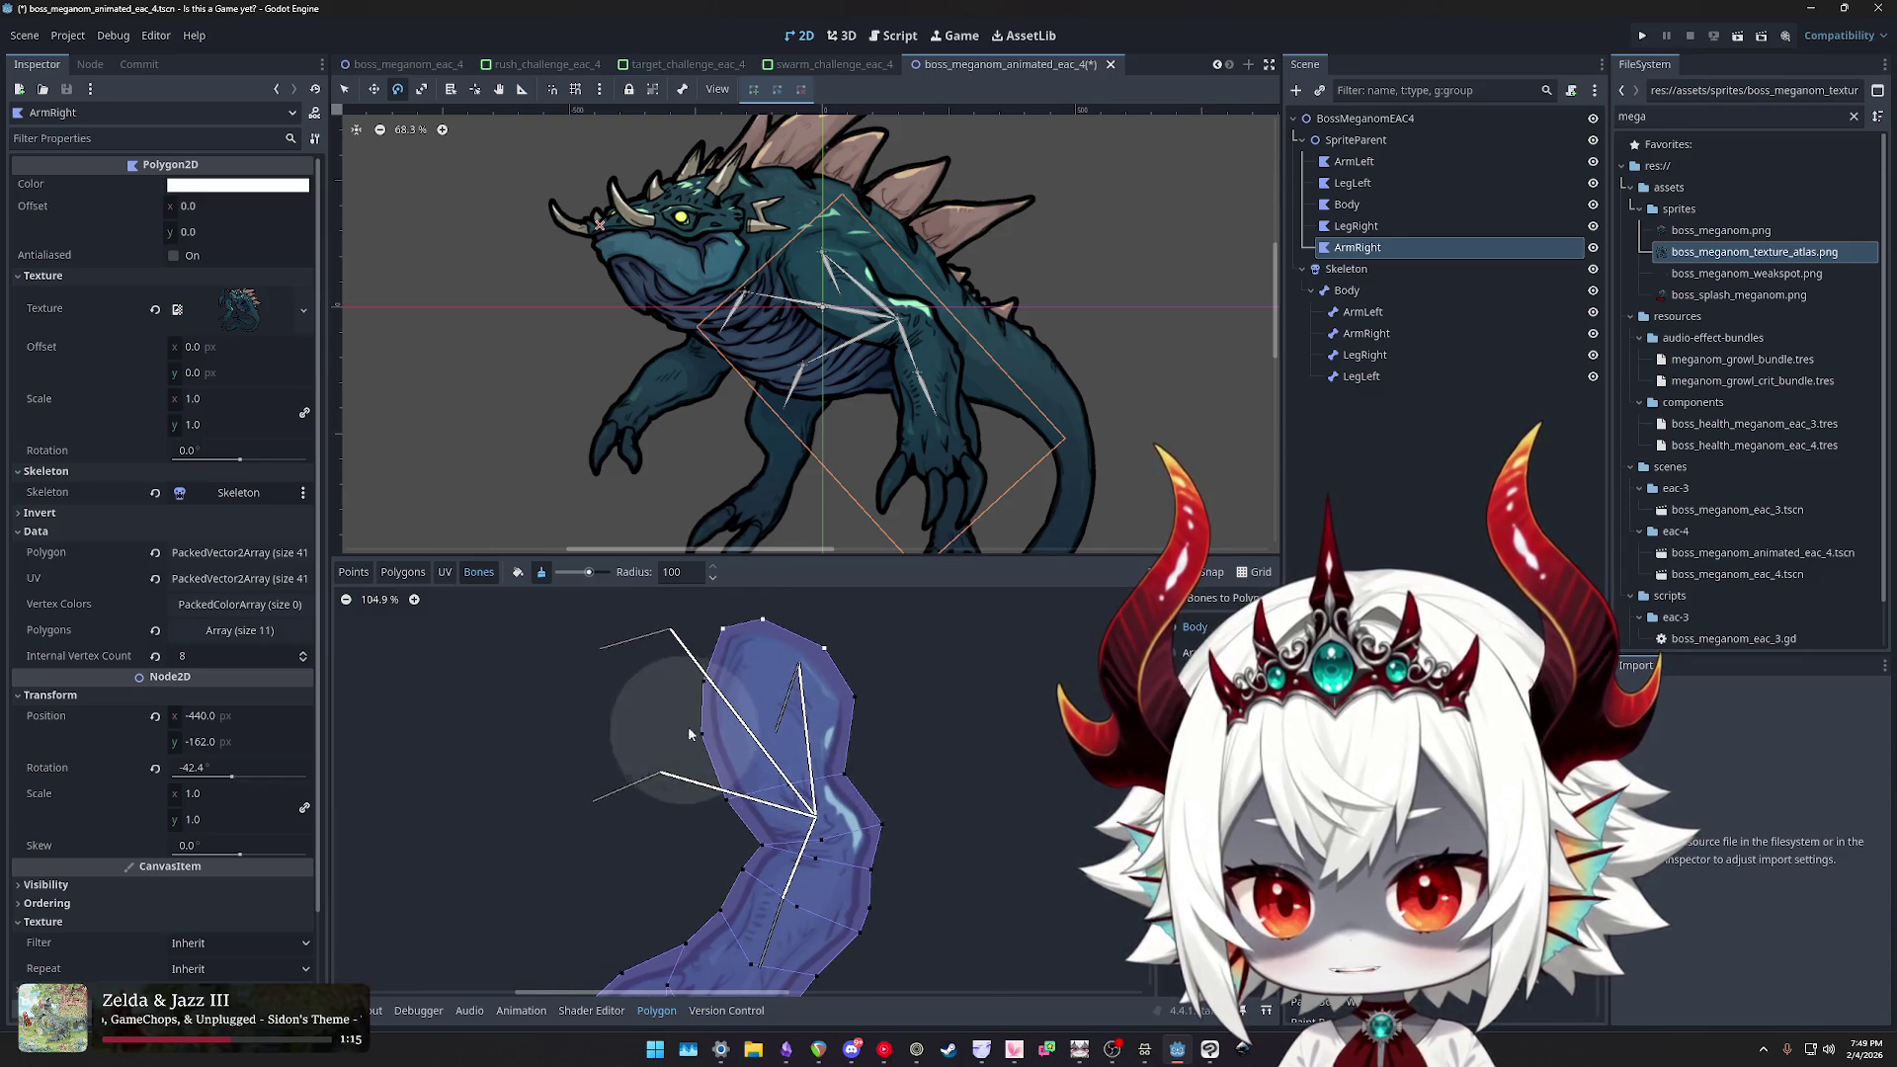
{"action": "scroll", "coordinate": [910, 761], "scroll_direction": "up", "scroll_amount": 2}
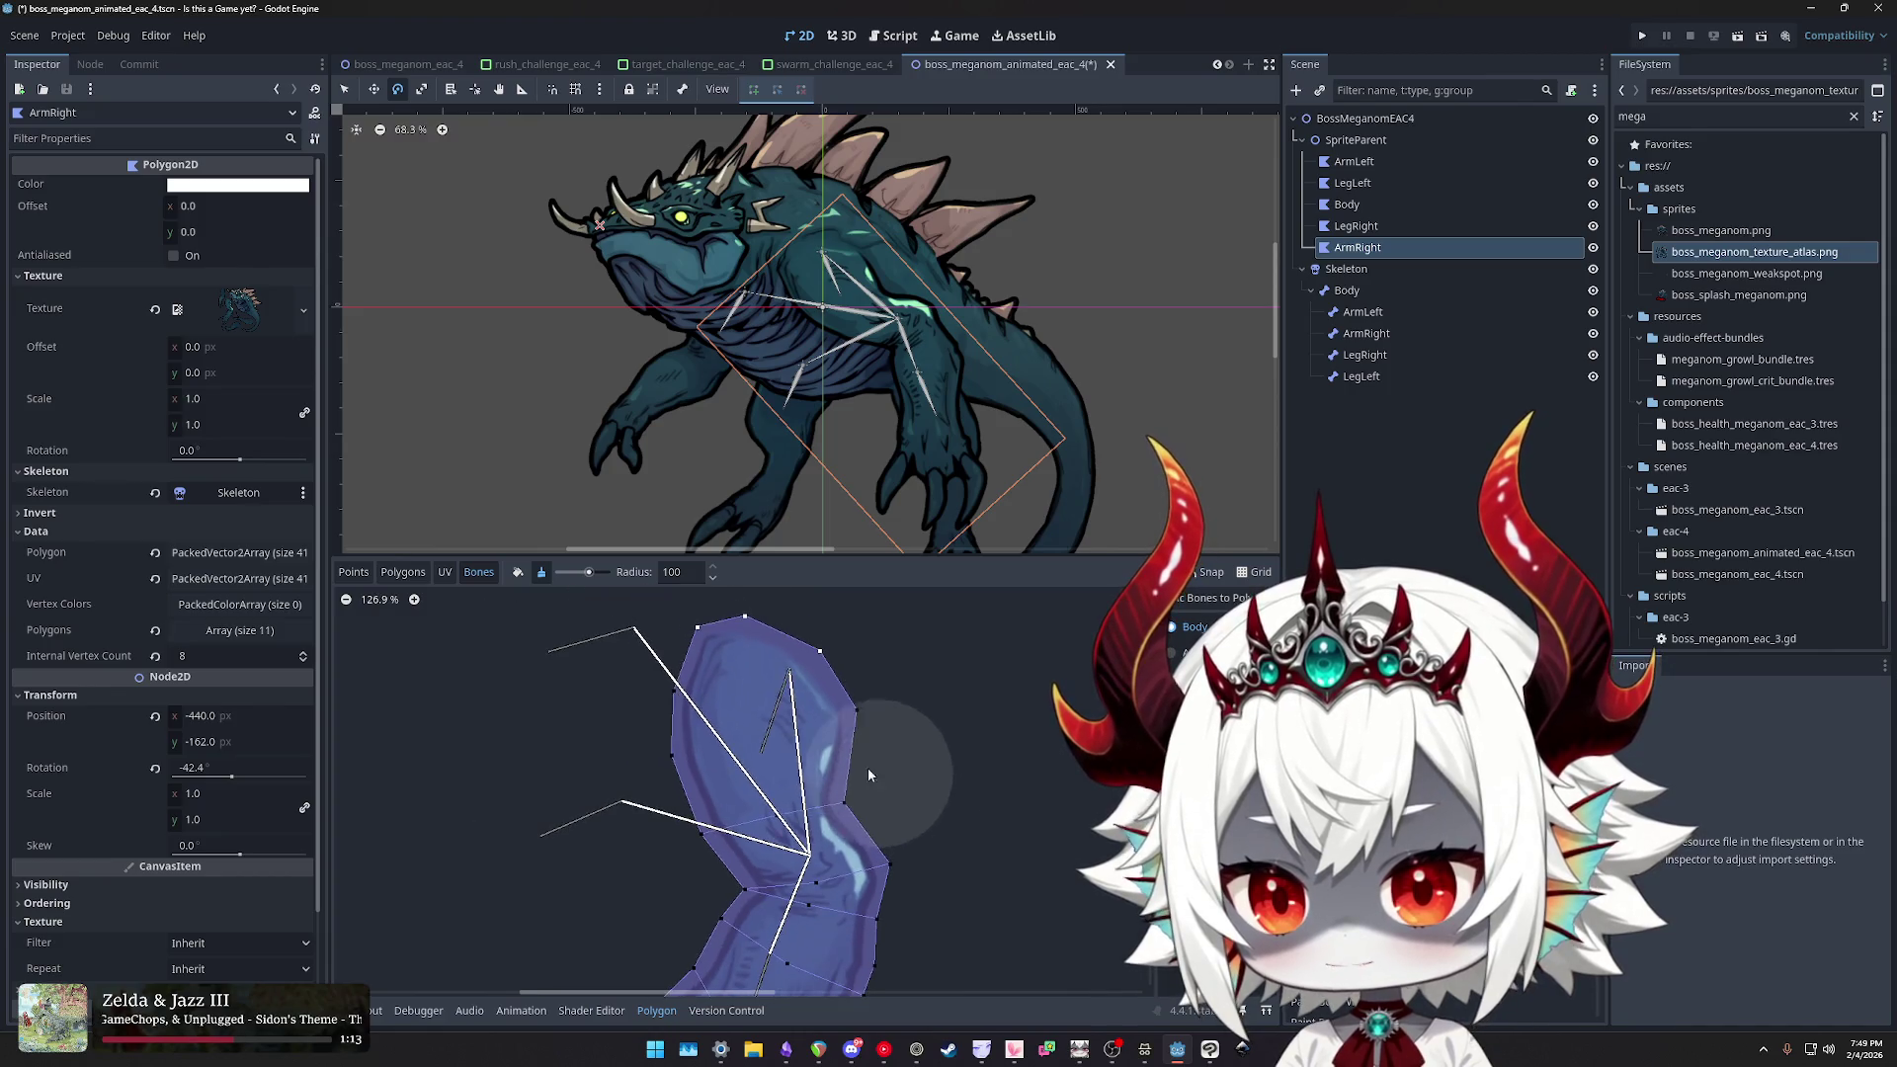
{"action": "left_click", "coordinate": [517, 574]}
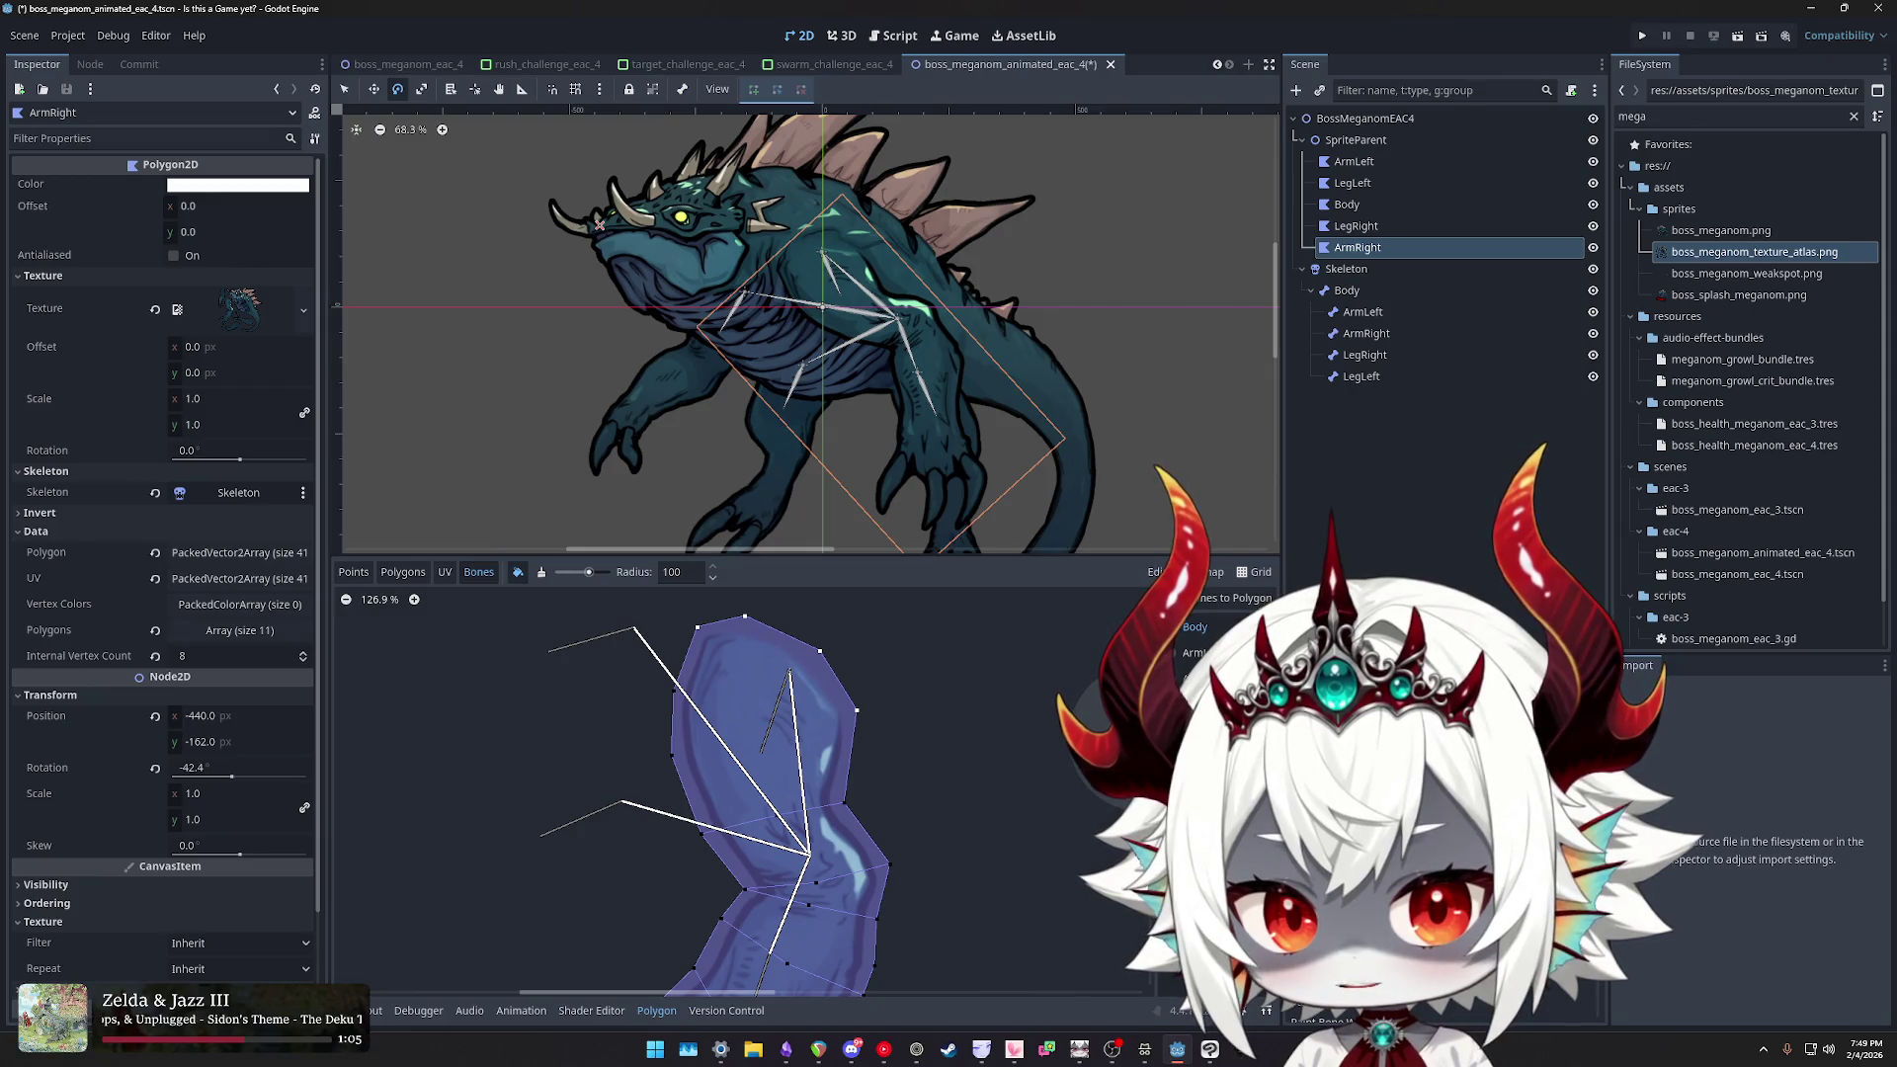
{"action": "scroll", "coordinate": [949, 675], "scroll_direction": "down", "scroll_amount": 1}
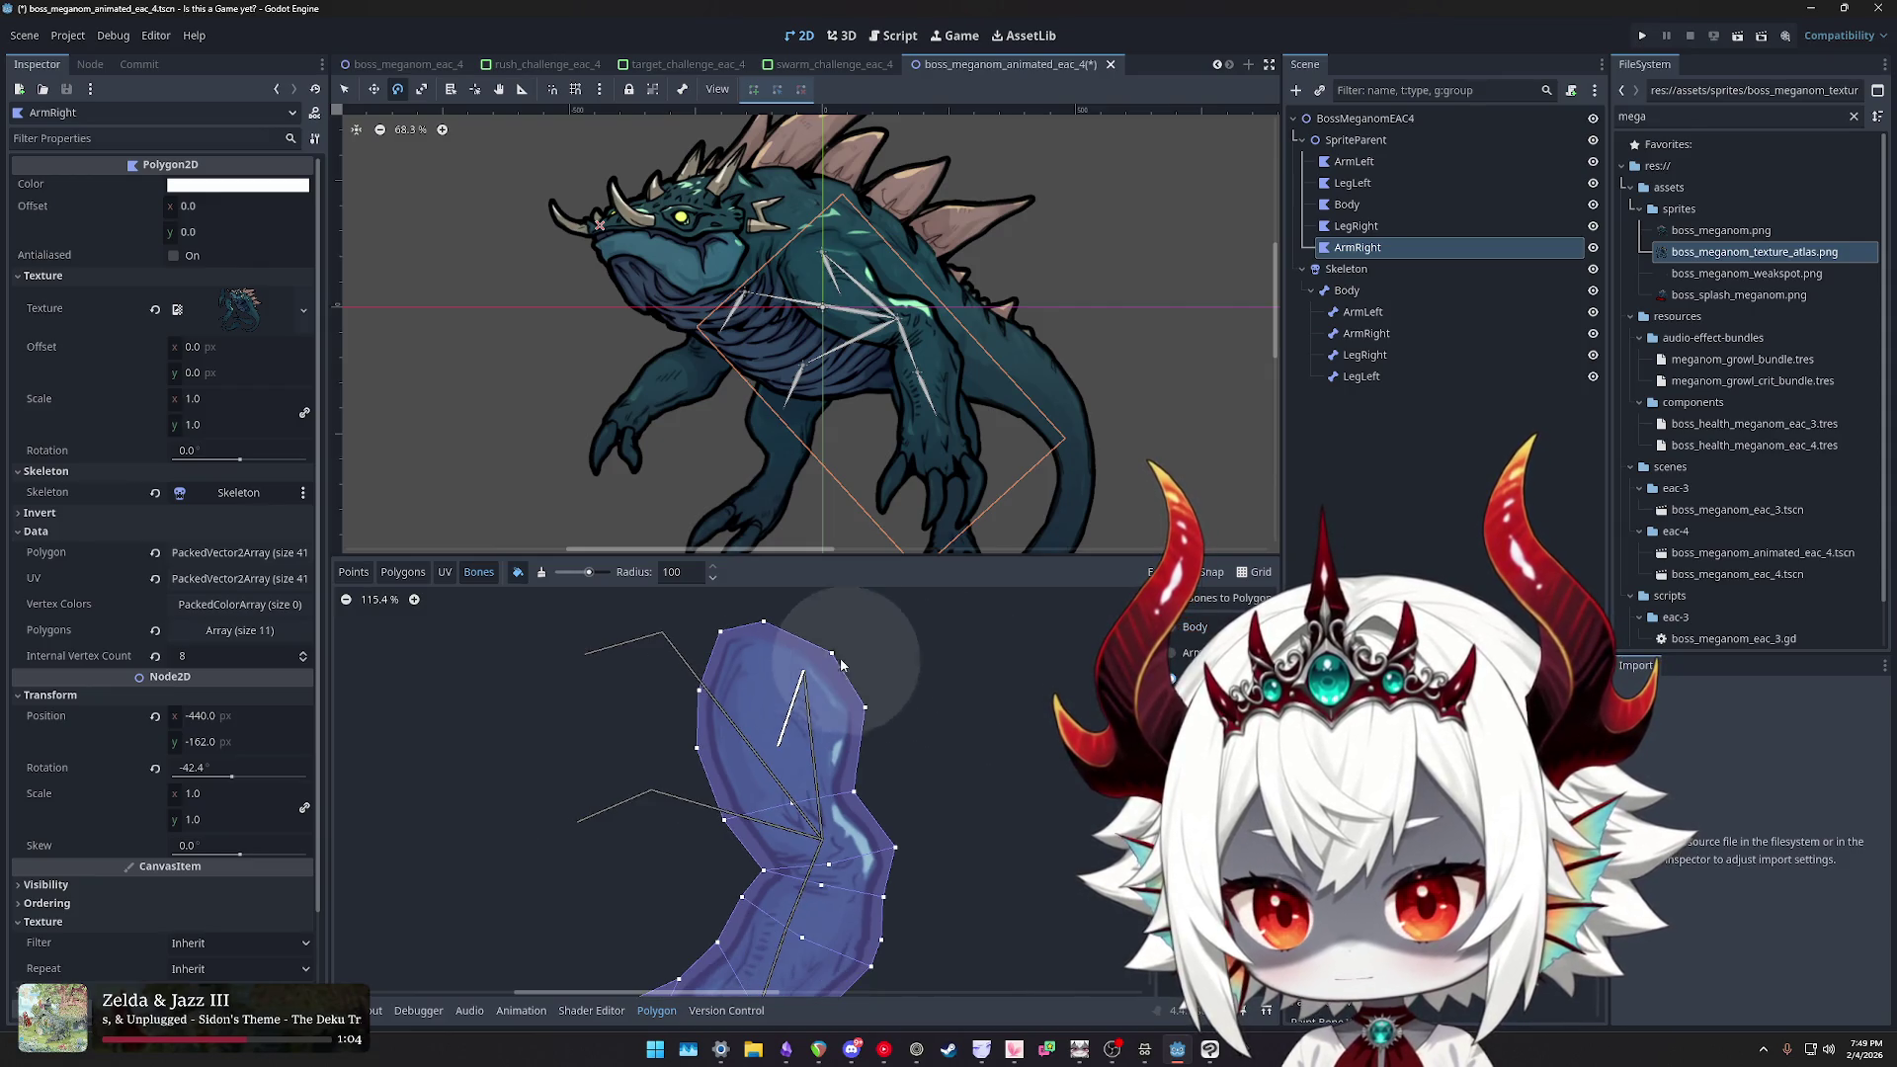
{"action": "left_click", "coordinate": [542, 573]}
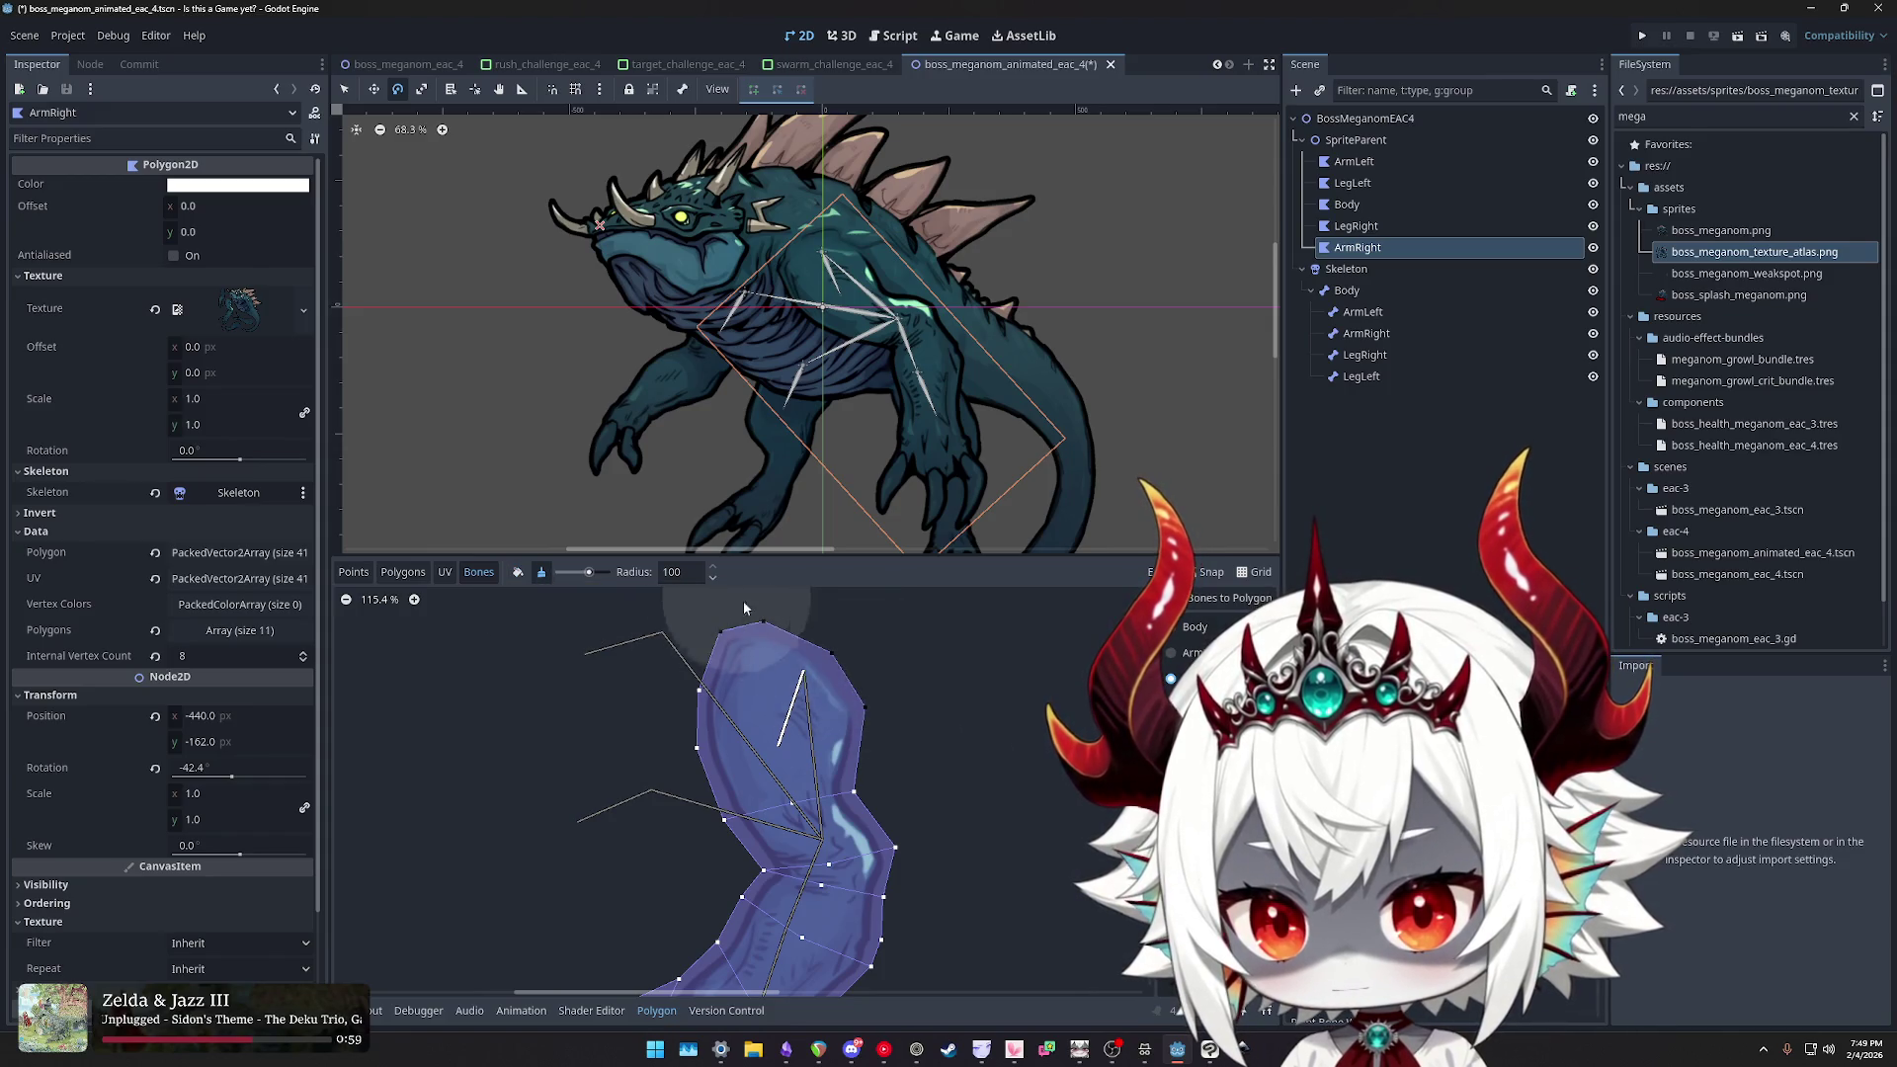
{"action": "left_click", "coordinate": [1366, 334]}
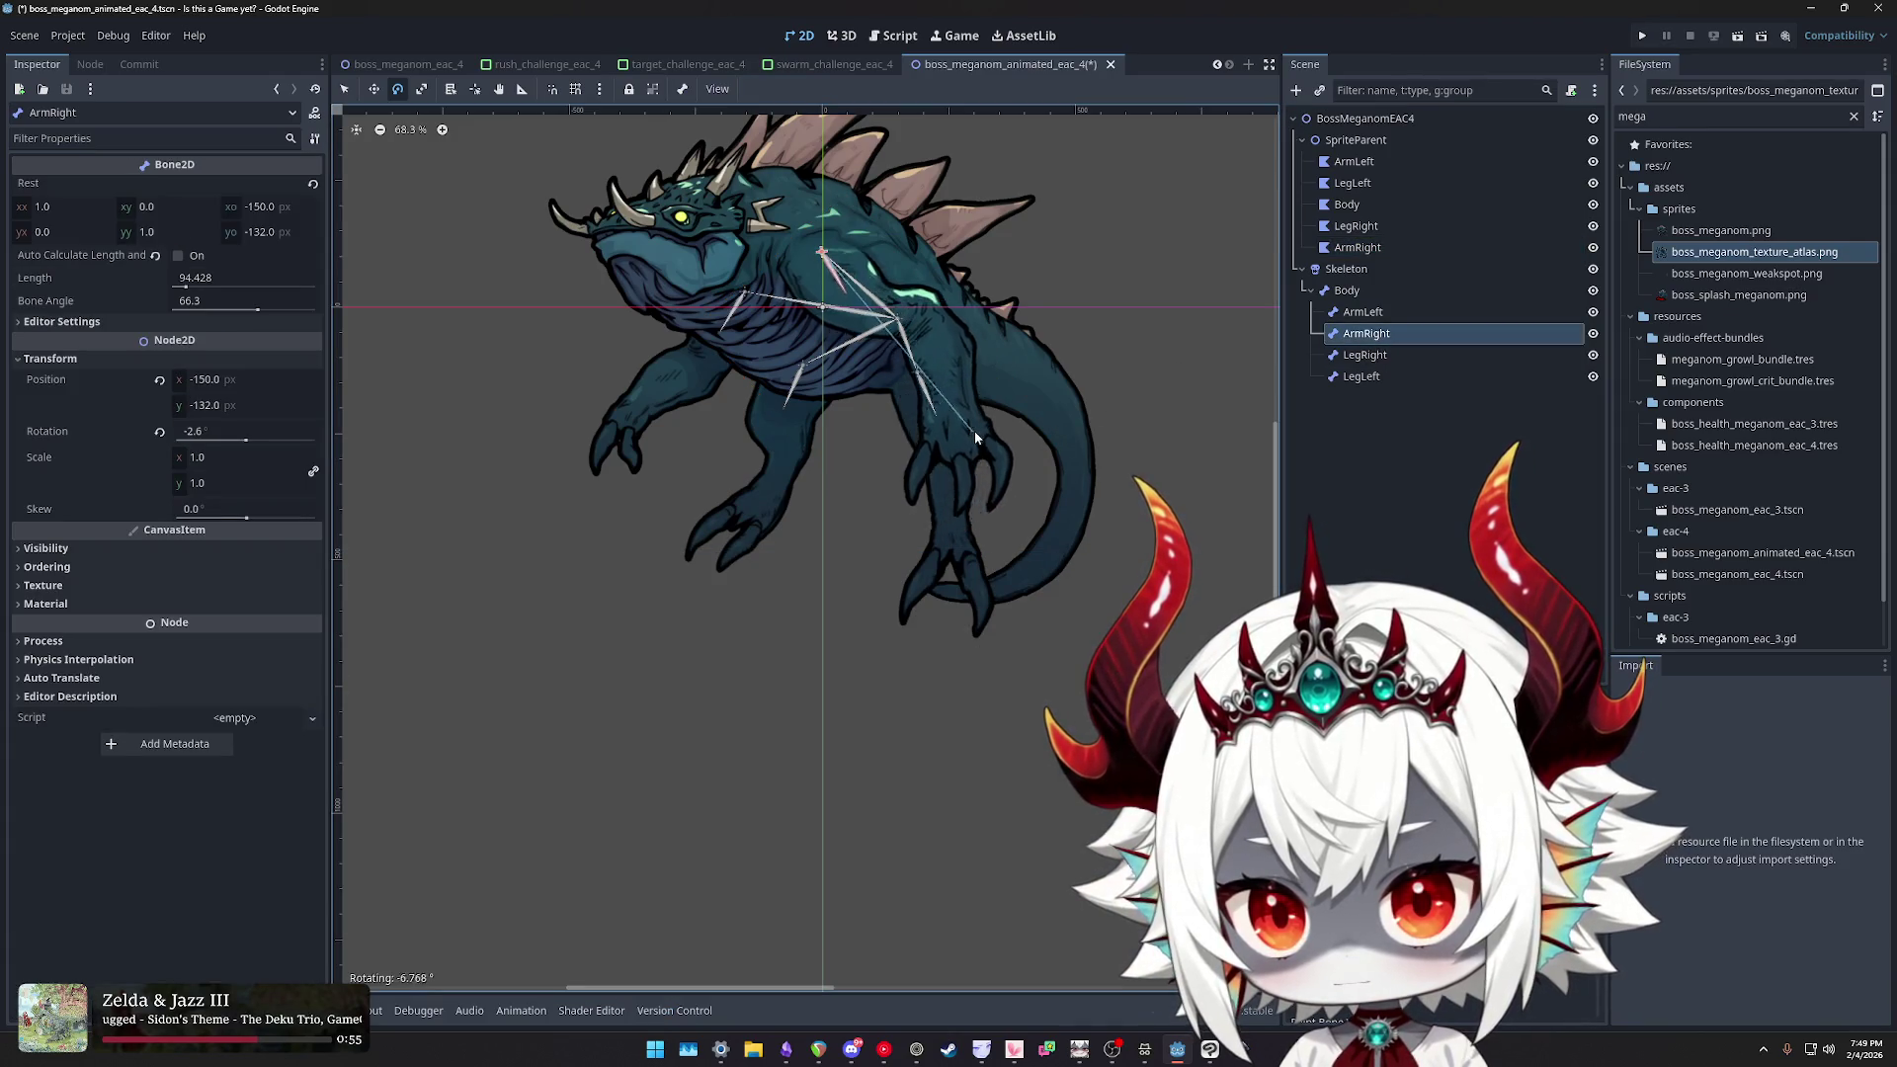
- Rotate the ArmRight bone, undo it, then swing it to about 45° to test the weights
{"action": "mouse_move", "coordinate": [1089, 361]}
{"action": "left_mouse_down"}
{"action": "mouse_move", "coordinate": [827, 456]}
{"action": "mouse_move", "coordinate": [755, 443]}
{"action": "mouse_move", "coordinate": [974, 425]}
{"action": "mouse_move", "coordinate": [1143, 376]}
{"action": "mouse_move", "coordinate": [964, 498]}
{"action": "mouse_move", "coordinate": [821, 518]}
{"action": "mouse_move", "coordinate": [1121, 452]}
{"action": "mouse_move", "coordinate": [1241, 385]}
{"action": "mouse_move", "coordinate": [1105, 500]}
{"action": "mouse_move", "coordinate": [1055, 516]}
{"action": "mouse_move", "coordinate": [1270, 375]}
{"action": "mouse_move", "coordinate": [1080, 93]}
{"action": "mouse_move", "coordinate": [809, 476]}
{"action": "mouse_move", "coordinate": [1186, 415]}
{"action": "mouse_move", "coordinate": [1249, 309]}
{"action": "mouse_move", "coordinate": [1051, 466]}
{"action": "mouse_move", "coordinate": [1228, 347]}
{"action": "mouse_move", "coordinate": [1188, 383]}
{"action": "mouse_move", "coordinate": [935, 514]}
{"action": "mouse_move", "coordinate": [985, 522]}
{"action": "mouse_move", "coordinate": [1258, 400]}
{"action": "mouse_move", "coordinate": [999, 530]}
{"action": "mouse_move", "coordinate": [1136, 484]}
{"action": "left_mouse_up"}
{"action": "key", "text": "ctrl+z"}
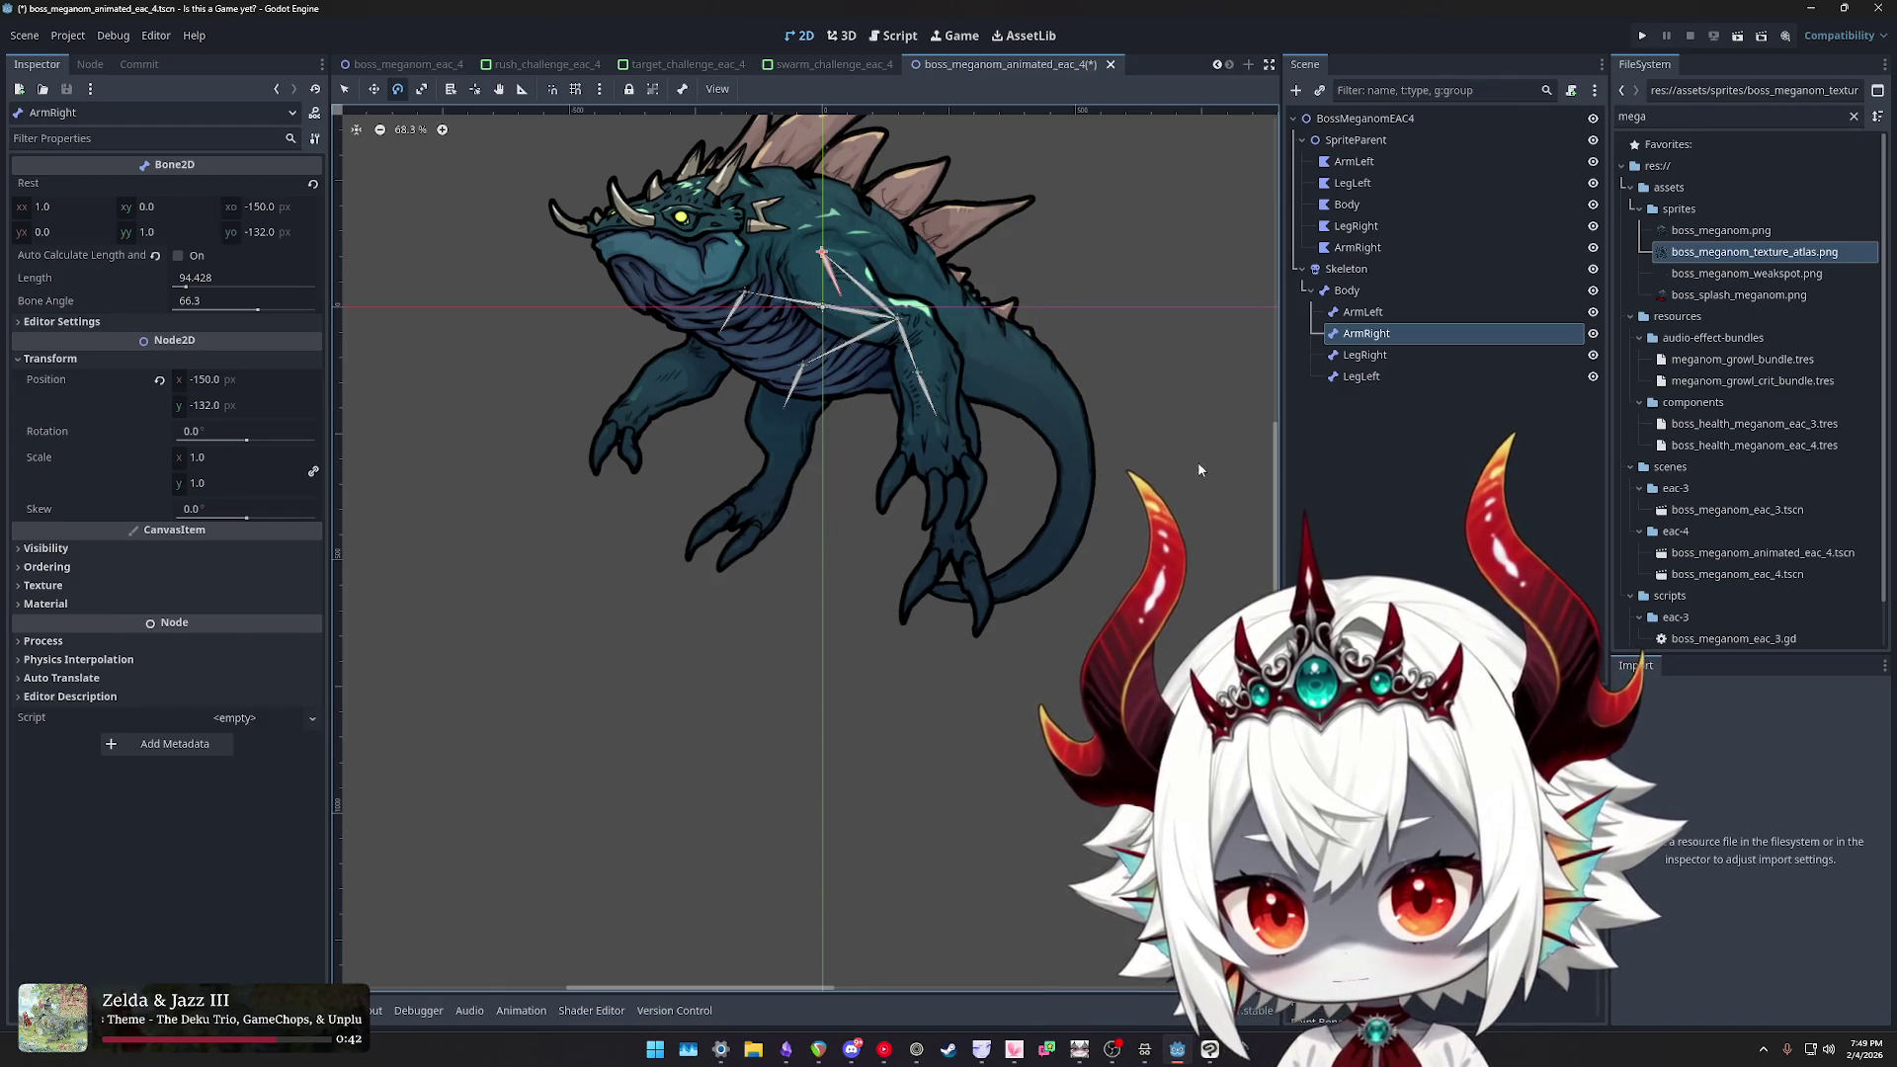
{"action": "mouse_move", "coordinate": [976, 482]}
{"action": "left_mouse_down"}
{"action": "mouse_move", "coordinate": [1048, 496]}
{"action": "mouse_move", "coordinate": [1158, 324]}
{"action": "mouse_move", "coordinate": [1113, 395]}
{"action": "mouse_move", "coordinate": [929, 502]}
{"action": "mouse_move", "coordinate": [763, 528]}
{"action": "left_mouse_up"}
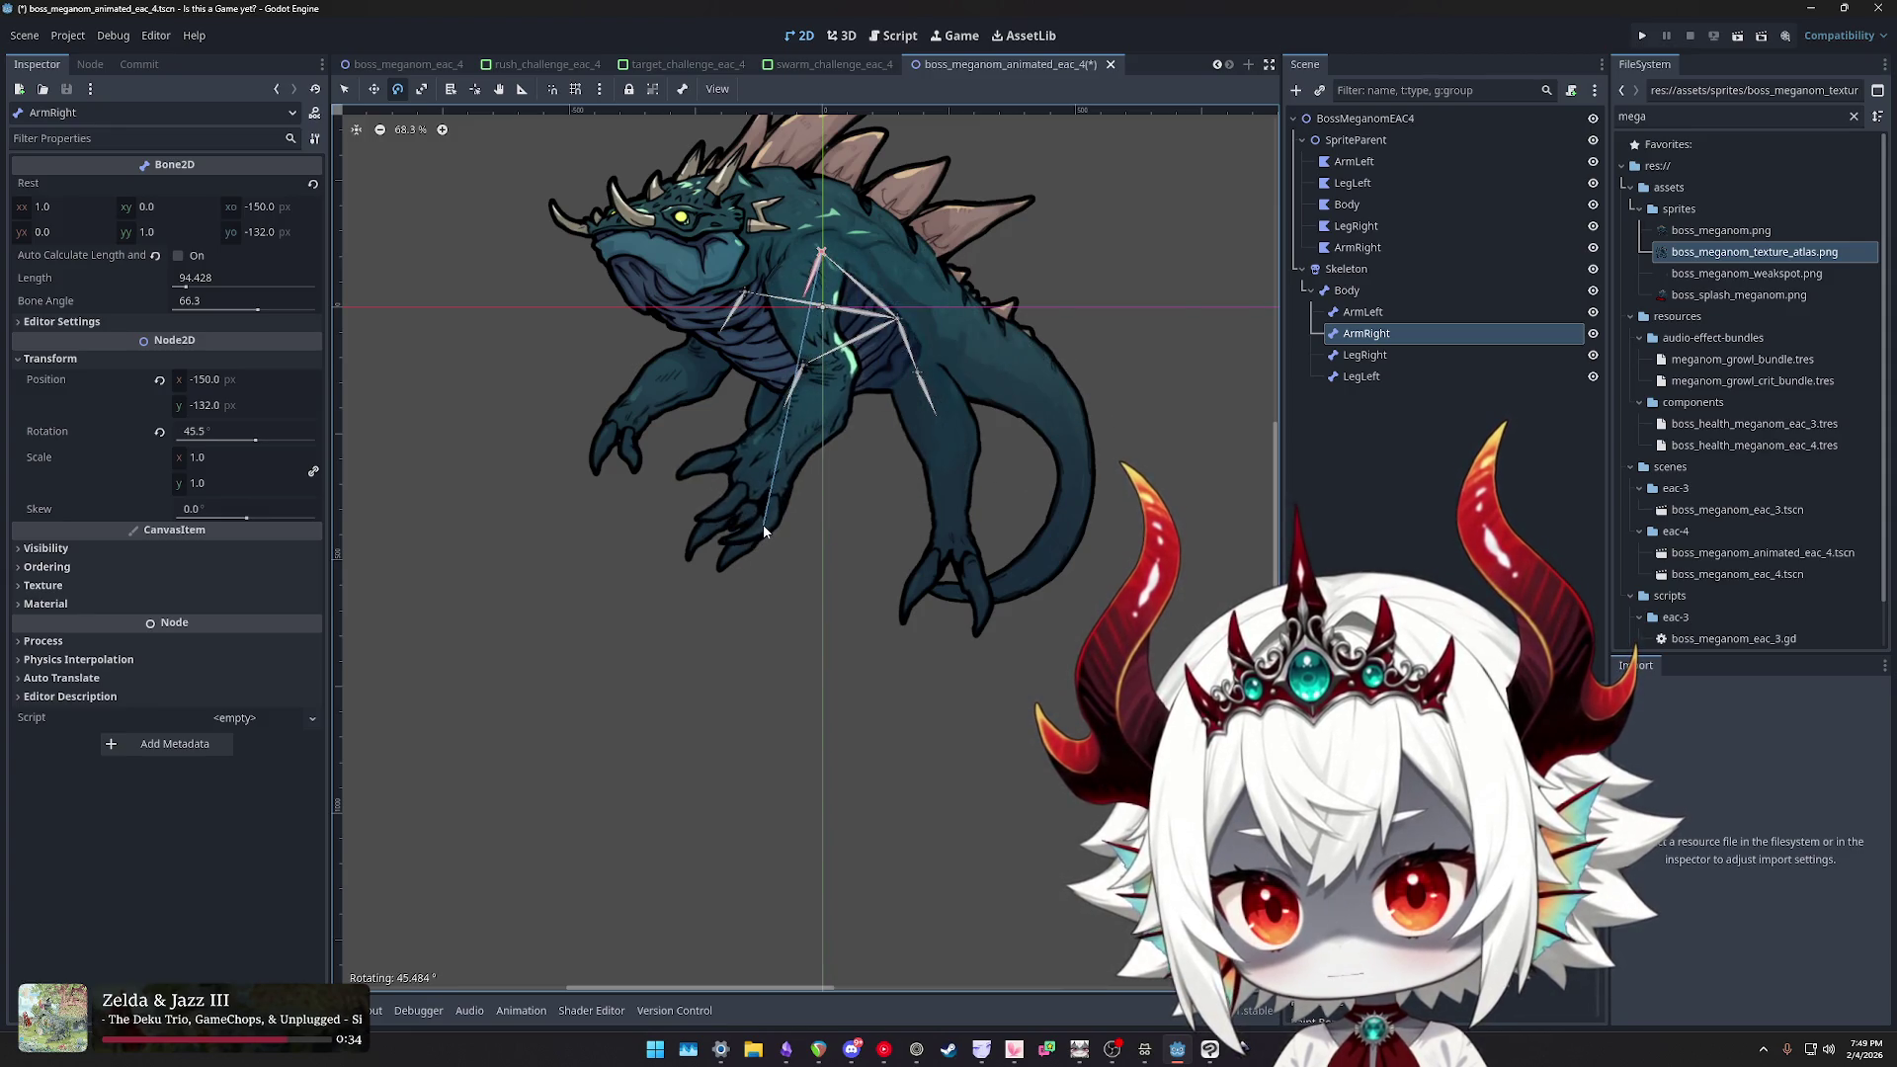
{"action": "scroll", "coordinate": [776, 225], "scroll_direction": "up", "scroll_amount": 6}
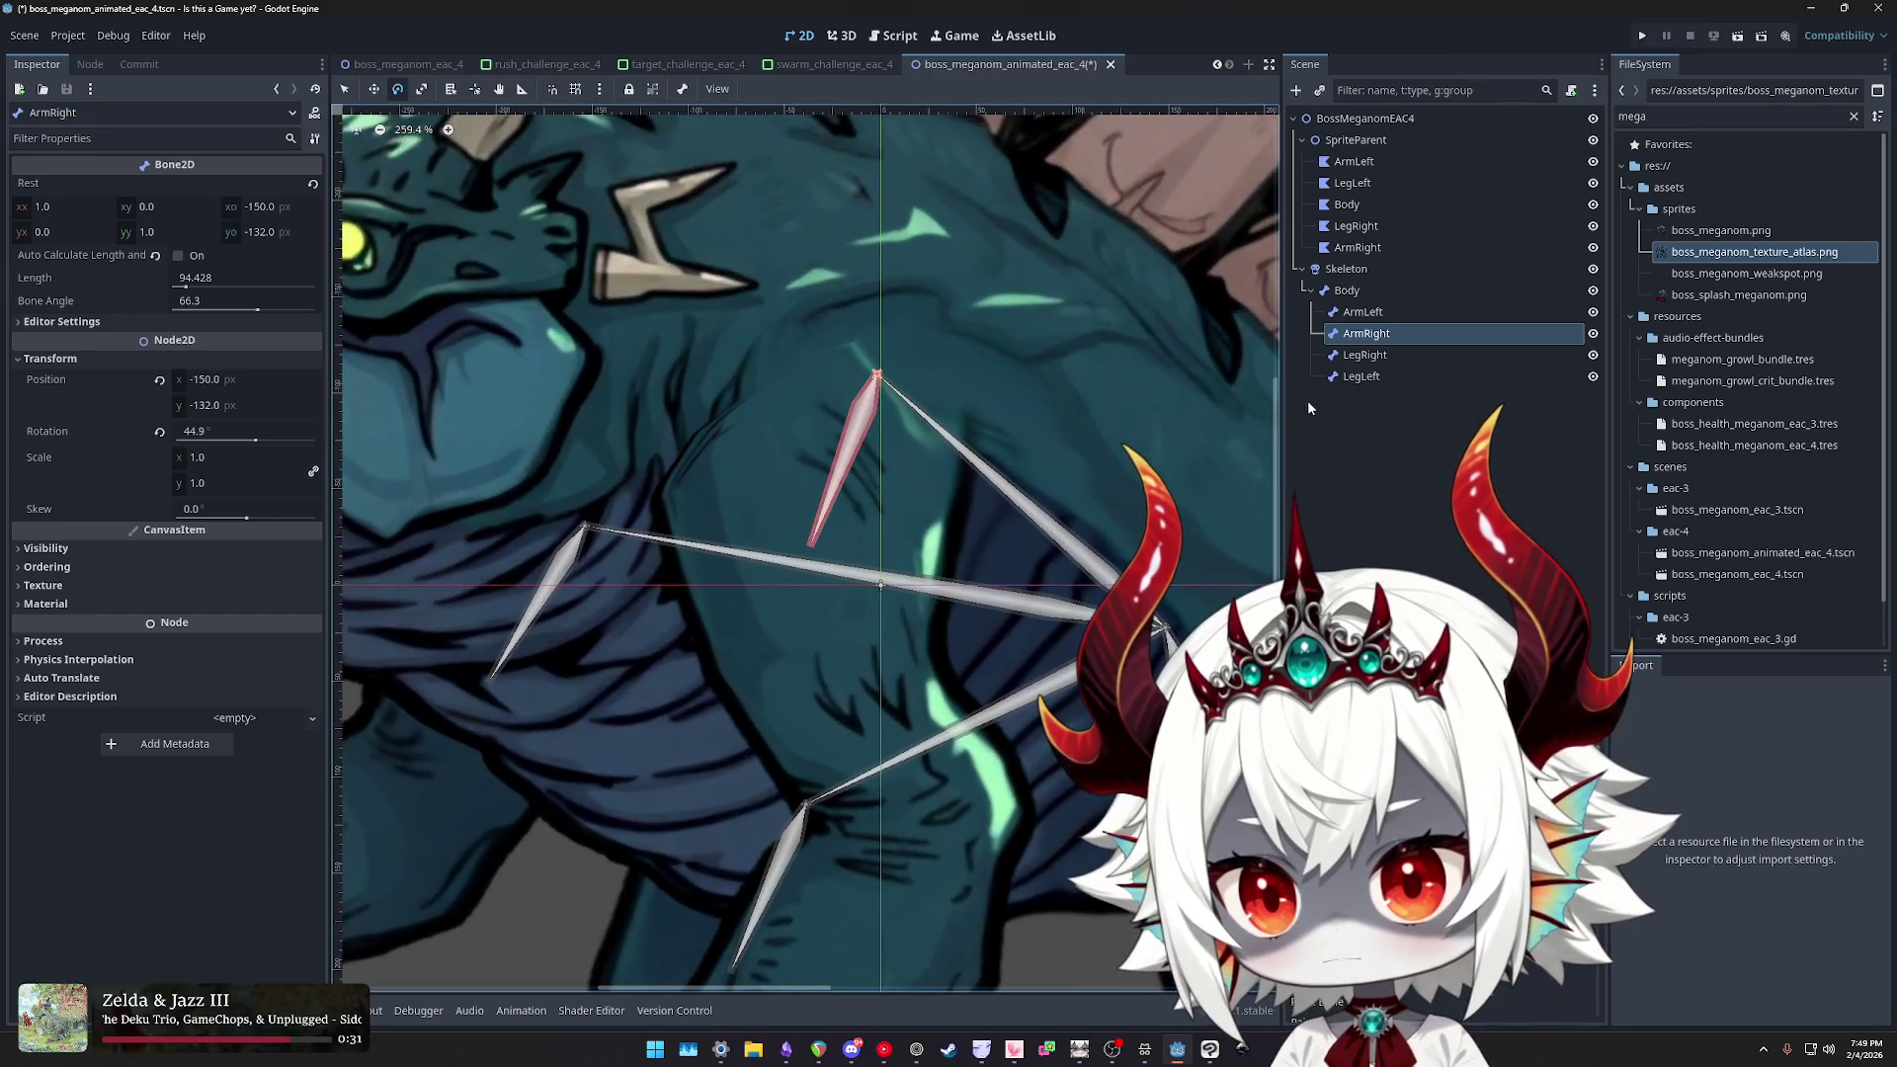
{"action": "left_click", "coordinate": [1373, 225]}
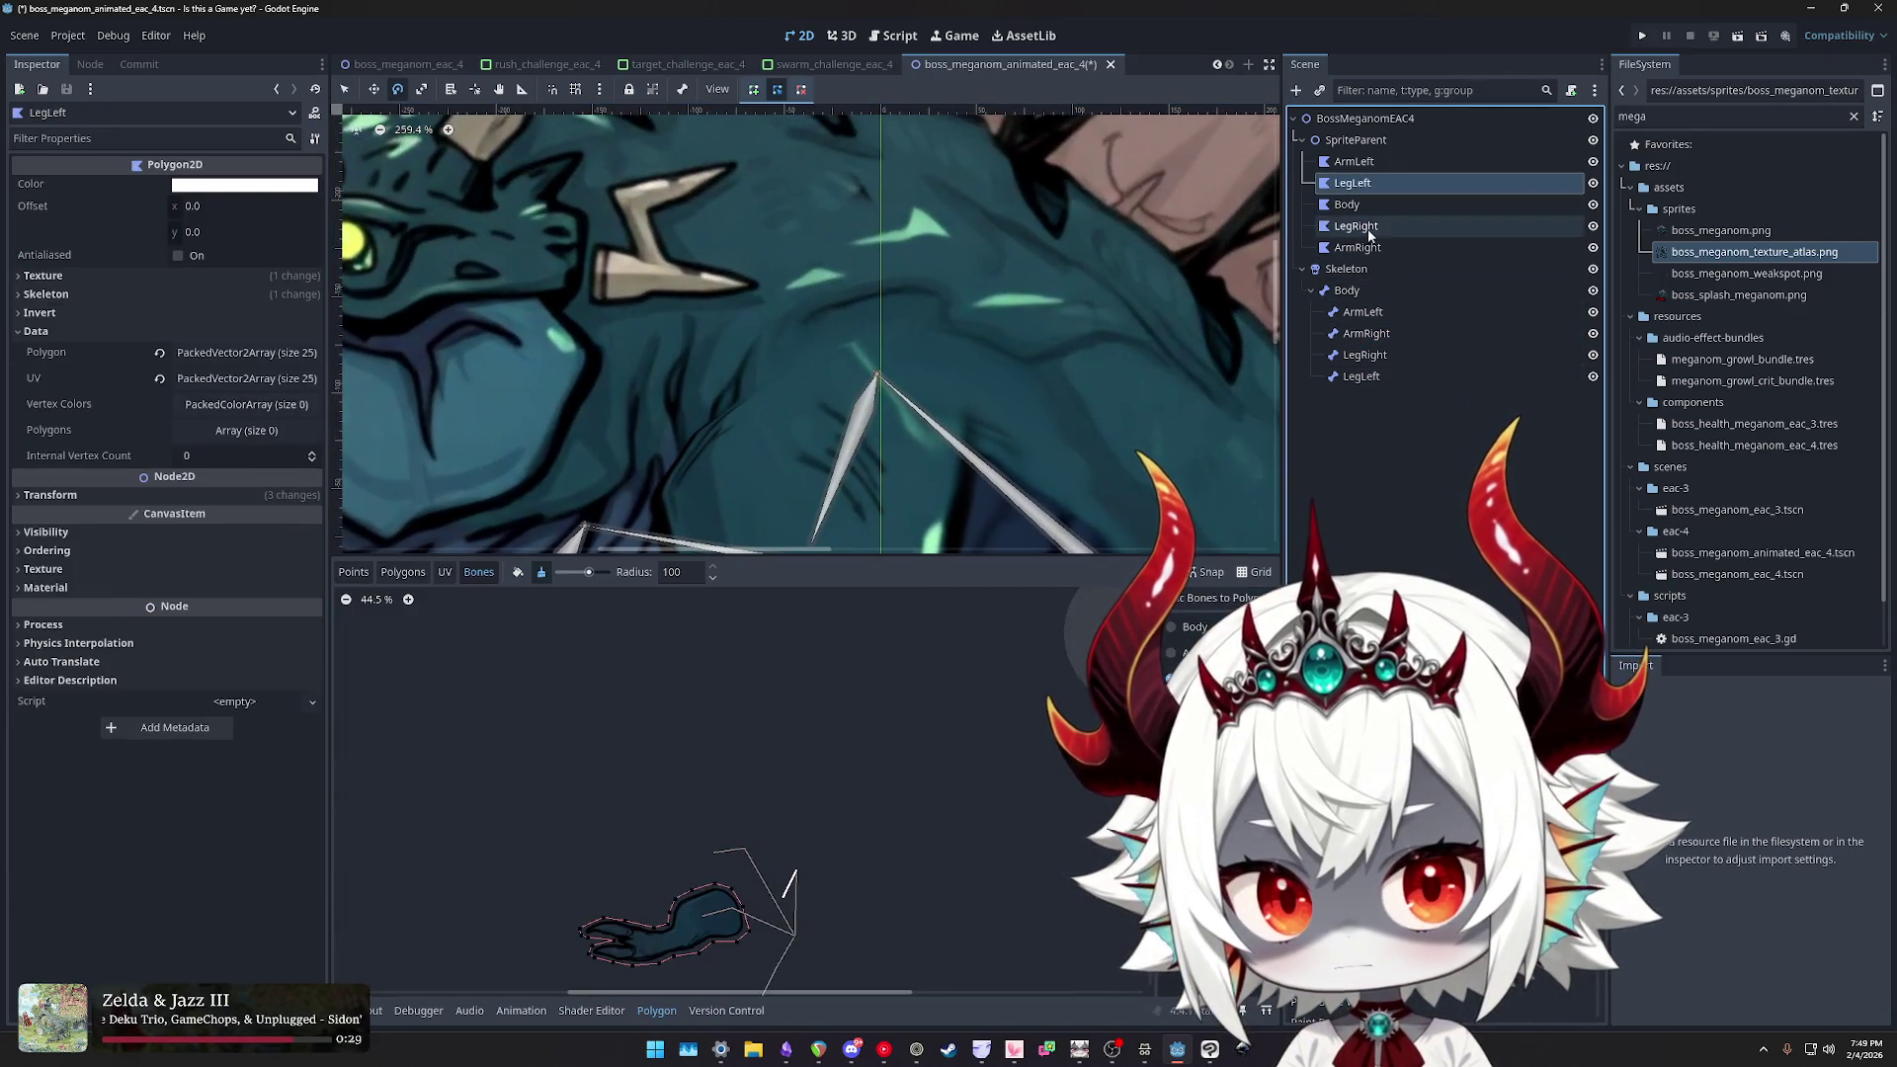
- Reopen the ArmRight arm polygon's mesh editor and frame its bones in view
{"action": "left_click", "coordinate": [1373, 247]}
{"action": "left_click", "coordinate": [1374, 226]}
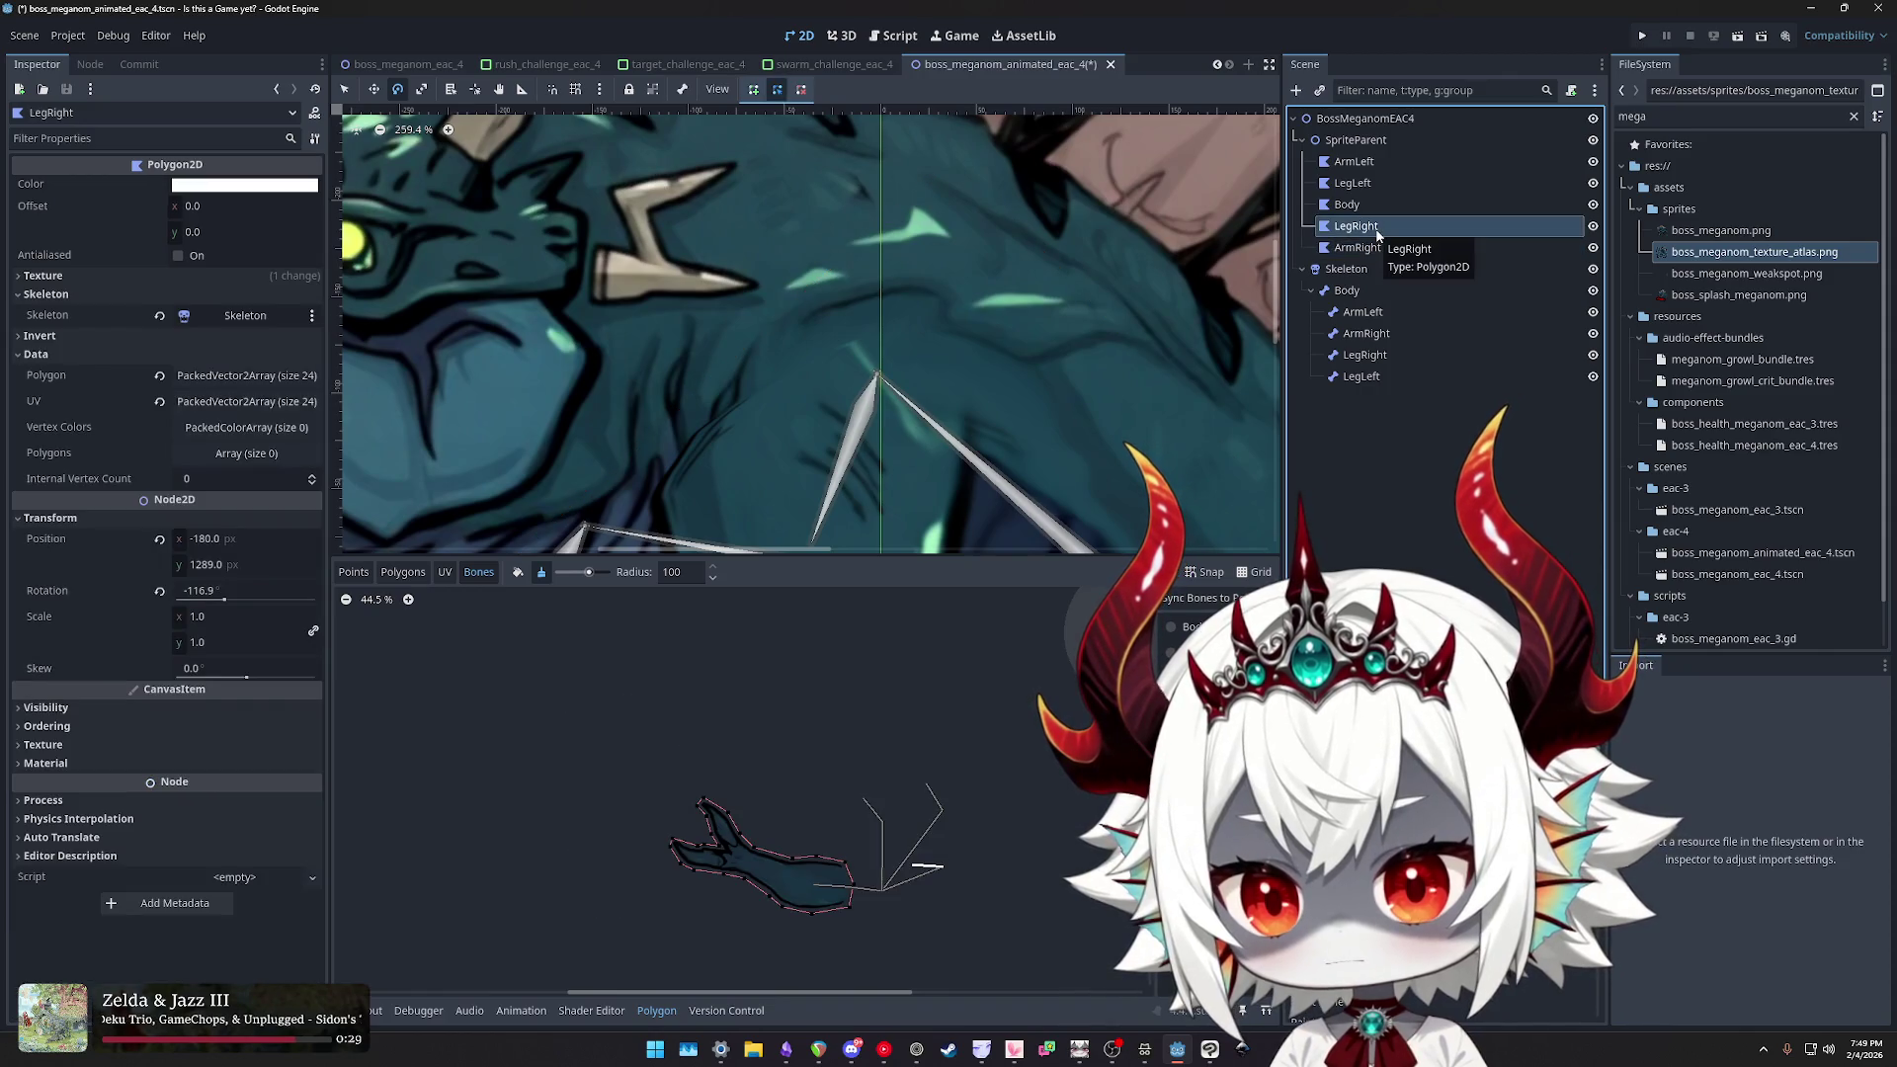
{"action": "scroll", "coordinate": [818, 726], "scroll_direction": "up", "scroll_amount": 6}
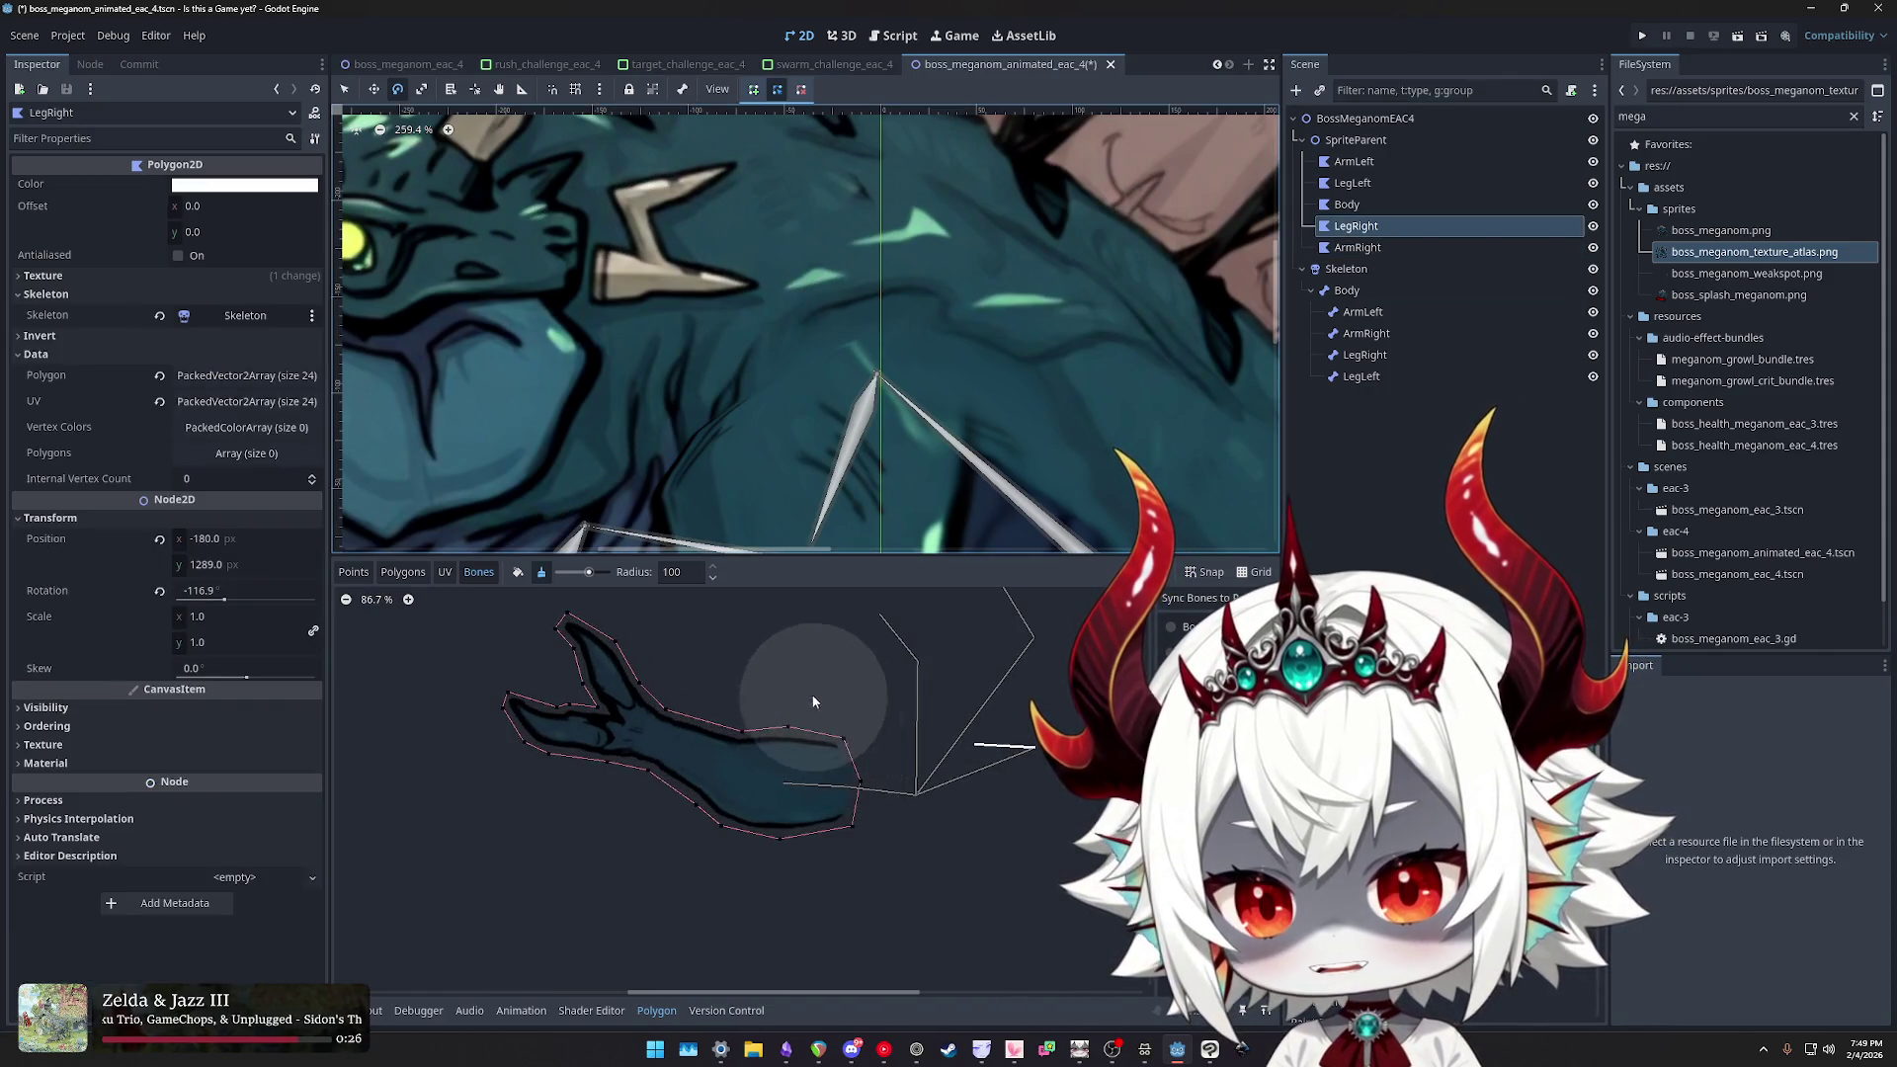
{"action": "left_click", "coordinate": [1360, 248]}
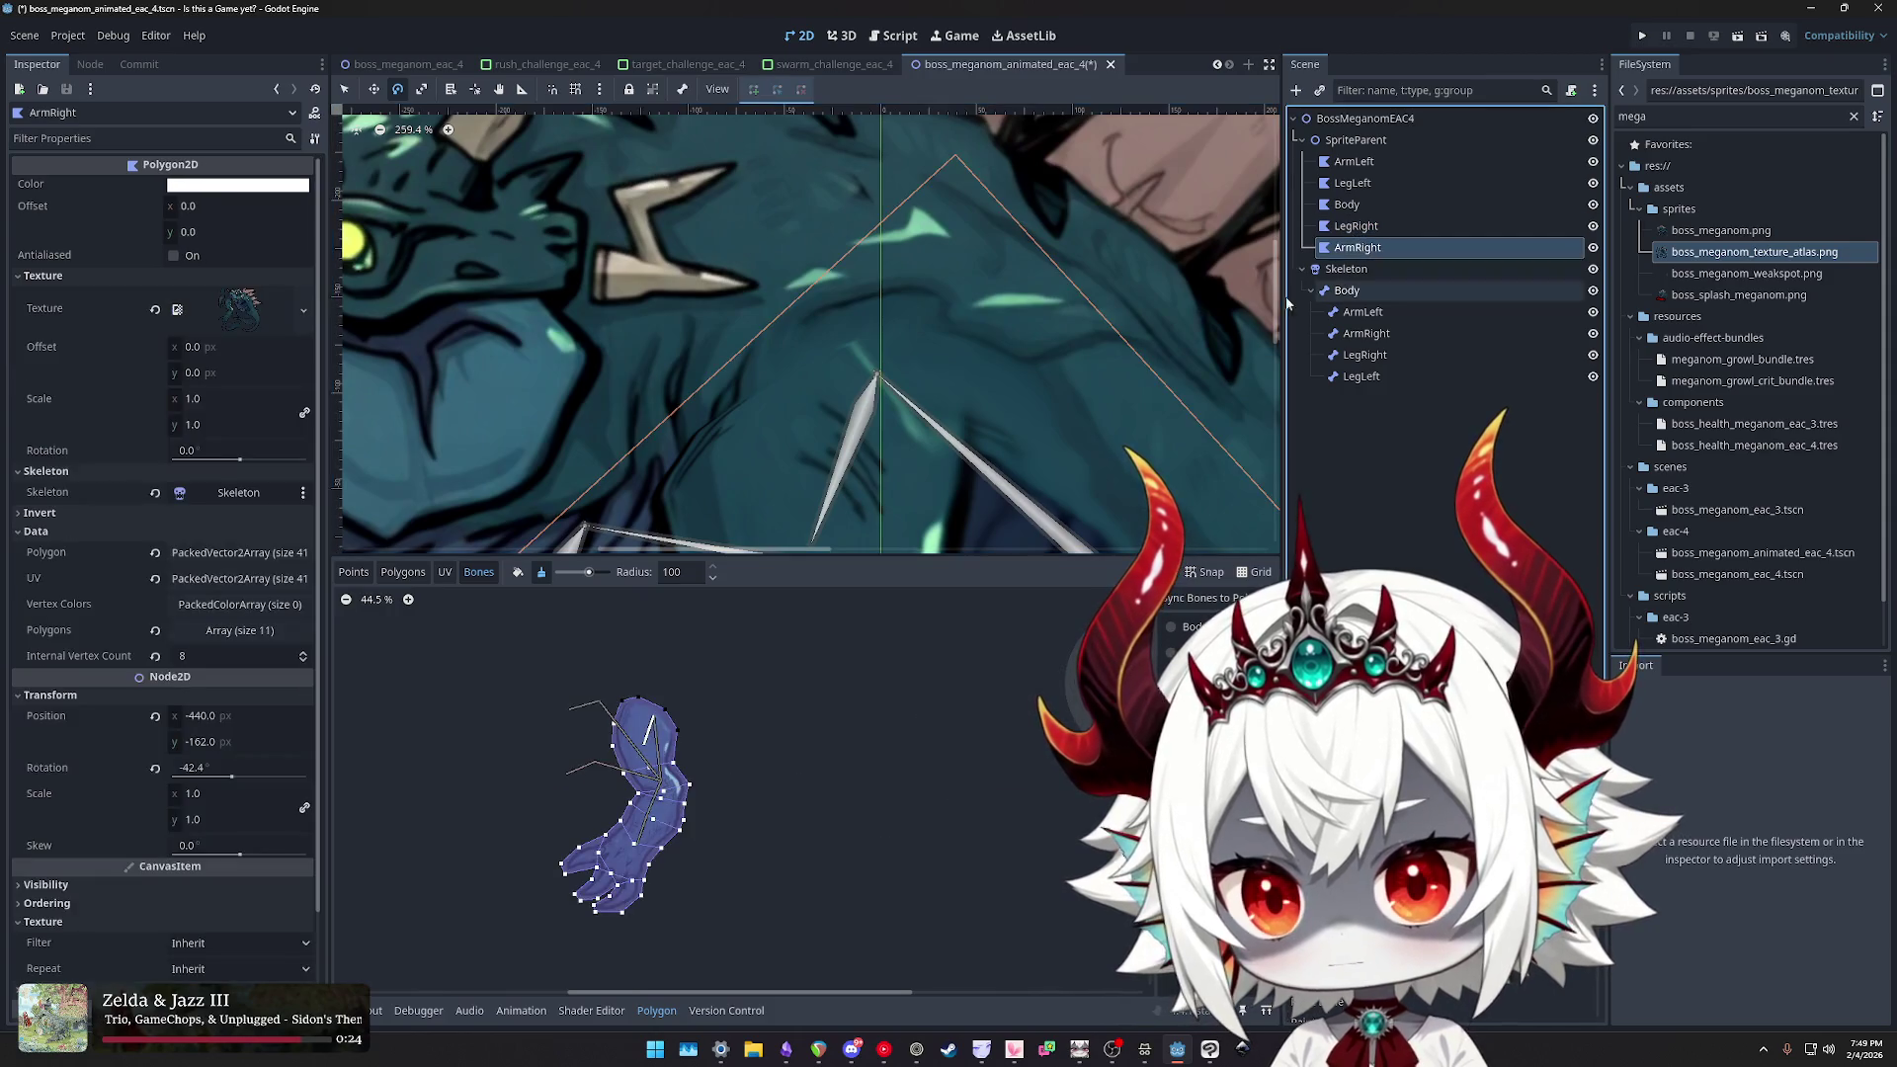
{"action": "mouse_move", "coordinate": [981, 415]}
{"action": "left_mouse_down"}
{"action": "mouse_move", "coordinate": [968, 324]}
{"action": "mouse_move", "coordinate": [1015, 339]}
{"action": "mouse_move", "coordinate": [954, 336]}
{"action": "mouse_move", "coordinate": [1035, 356]}
{"action": "left_mouse_up"}
{"action": "scroll", "coordinate": [975, 330], "scroll_direction": "down", "scroll_amount": 1}
{"action": "scroll", "coordinate": [983, 365], "scroll_direction": "left", "scroll_amount": 2}
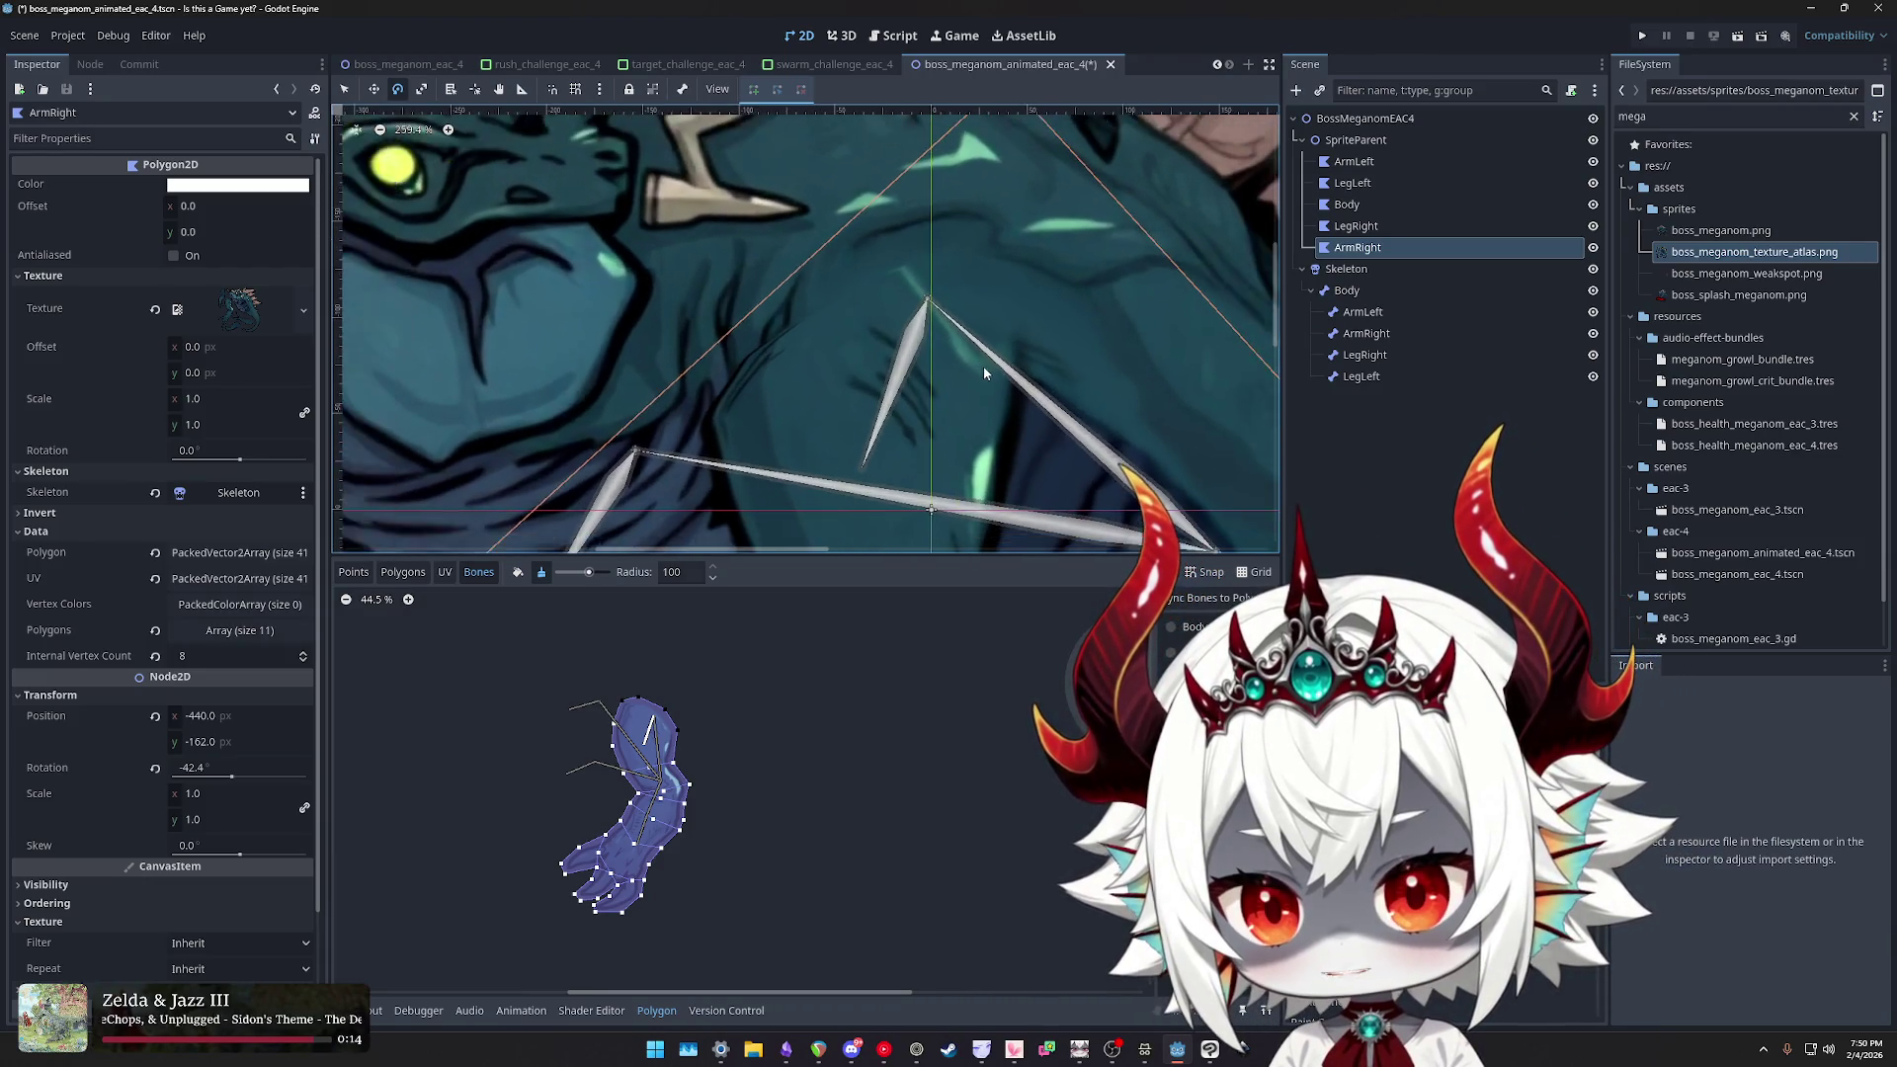
{"action": "scroll", "coordinate": [988, 366], "scroll_direction": "down", "scroll_amount": 2}
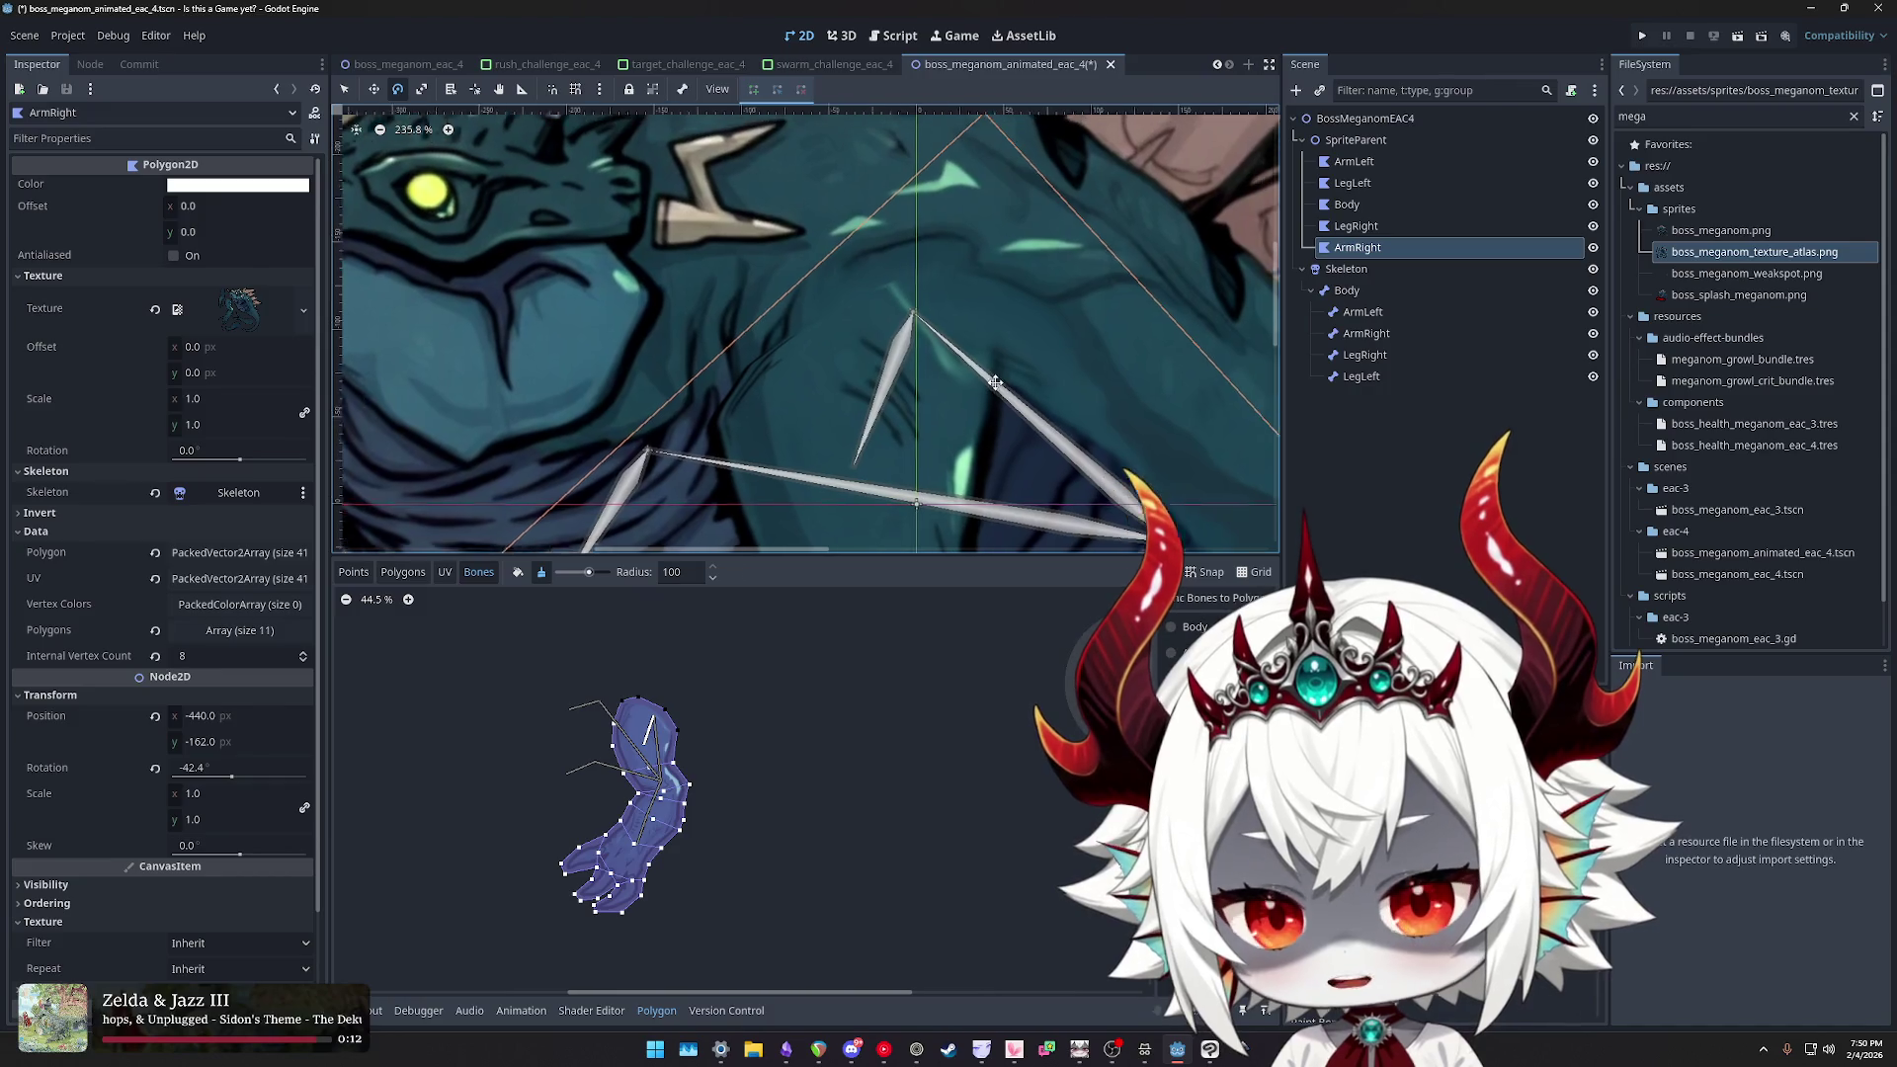
{"action": "scroll", "coordinate": [987, 373], "scroll_direction": "up", "scroll_amount": 1}
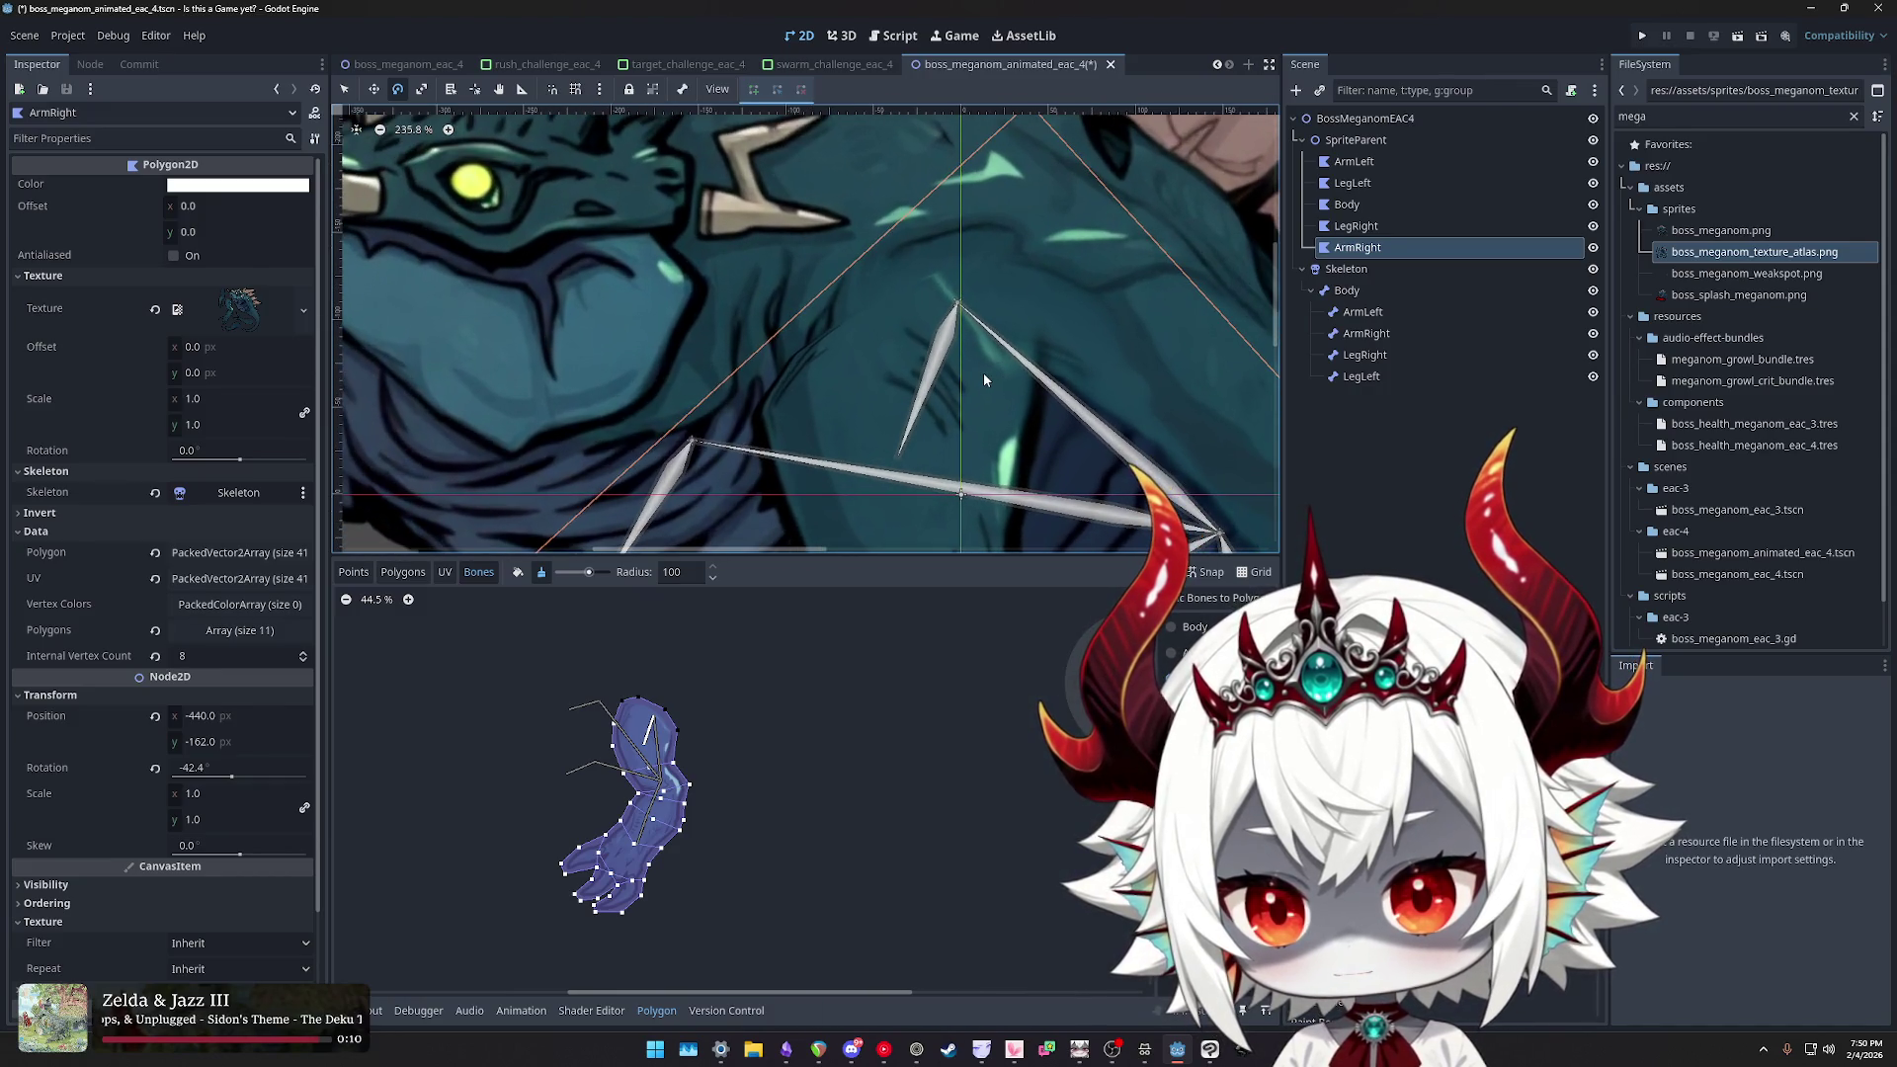
{"action": "left_click", "coordinate": [1356, 270]}
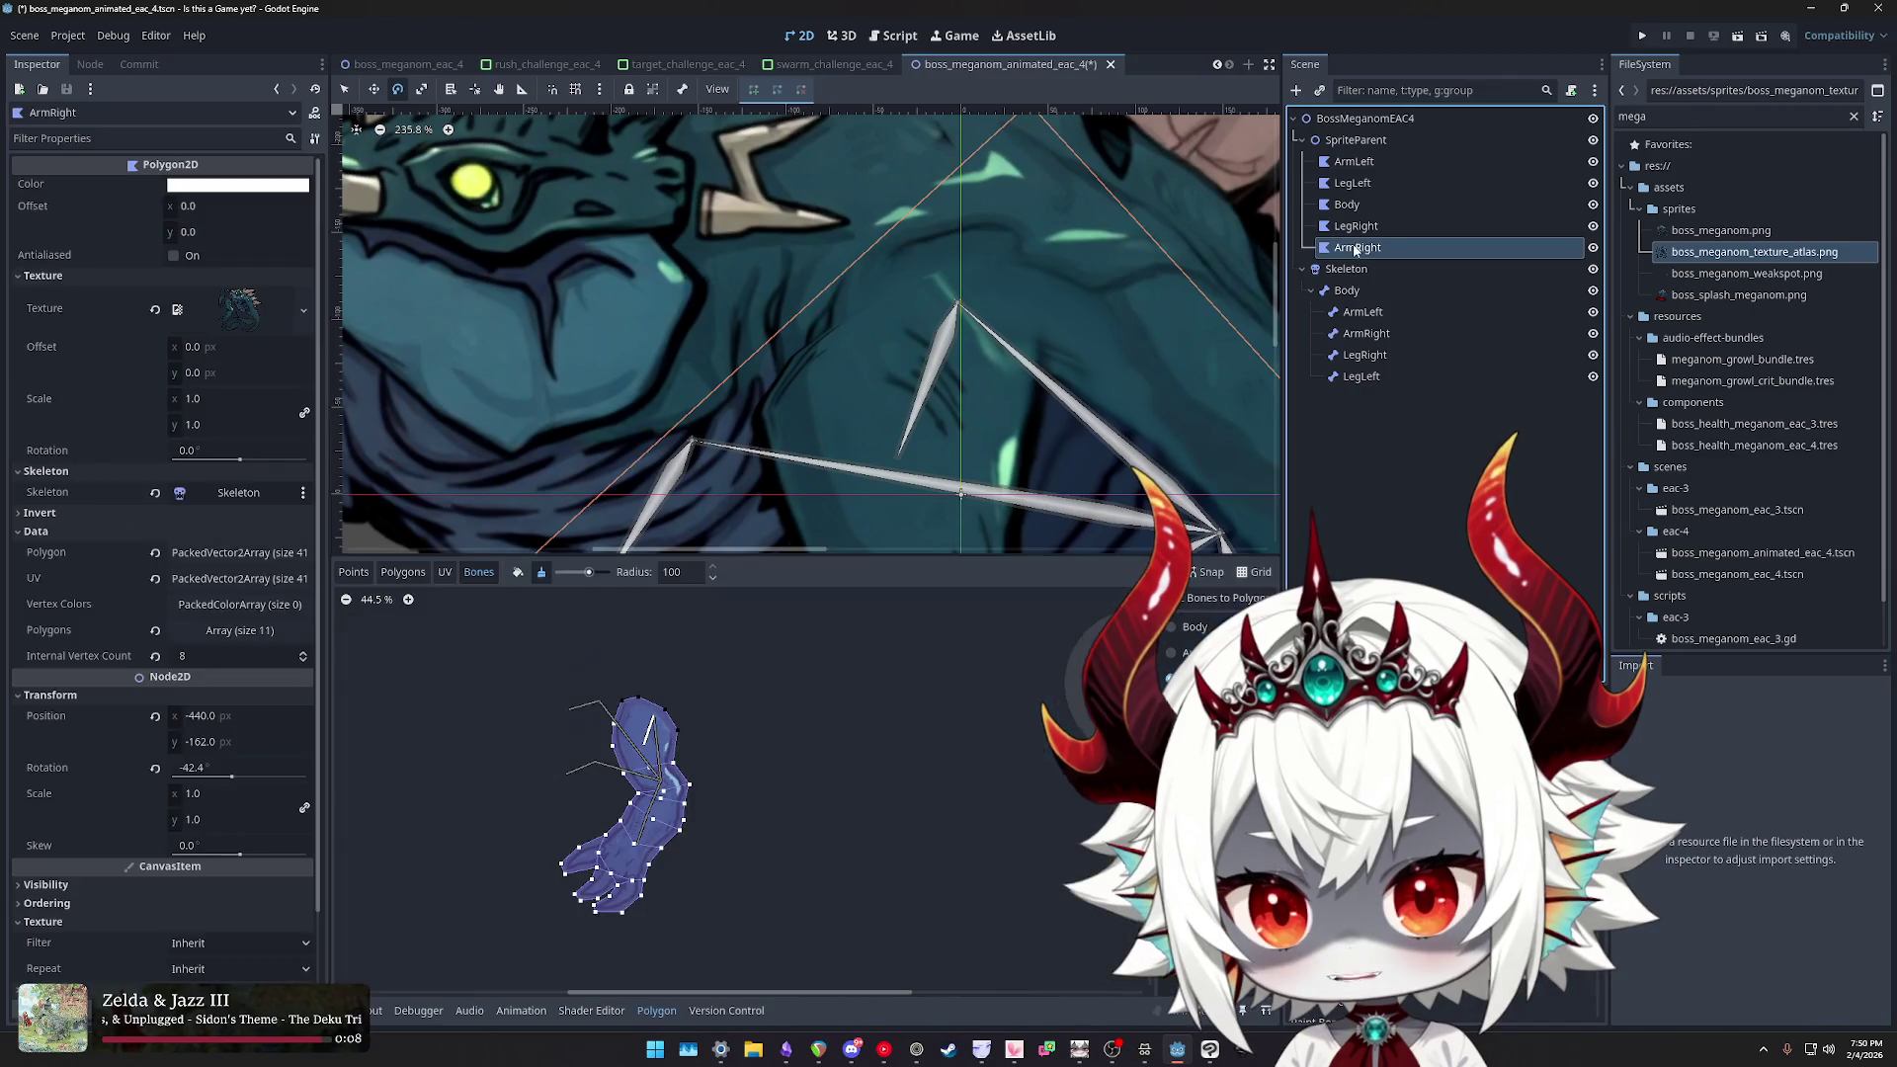
{"action": "left_click", "coordinate": [1357, 247]}
{"action": "scroll", "coordinate": [677, 731], "scroll_direction": "up", "scroll_amount": 5}
{"action": "scroll", "coordinate": [677, 732], "scroll_direction": "up", "scroll_amount": 3}
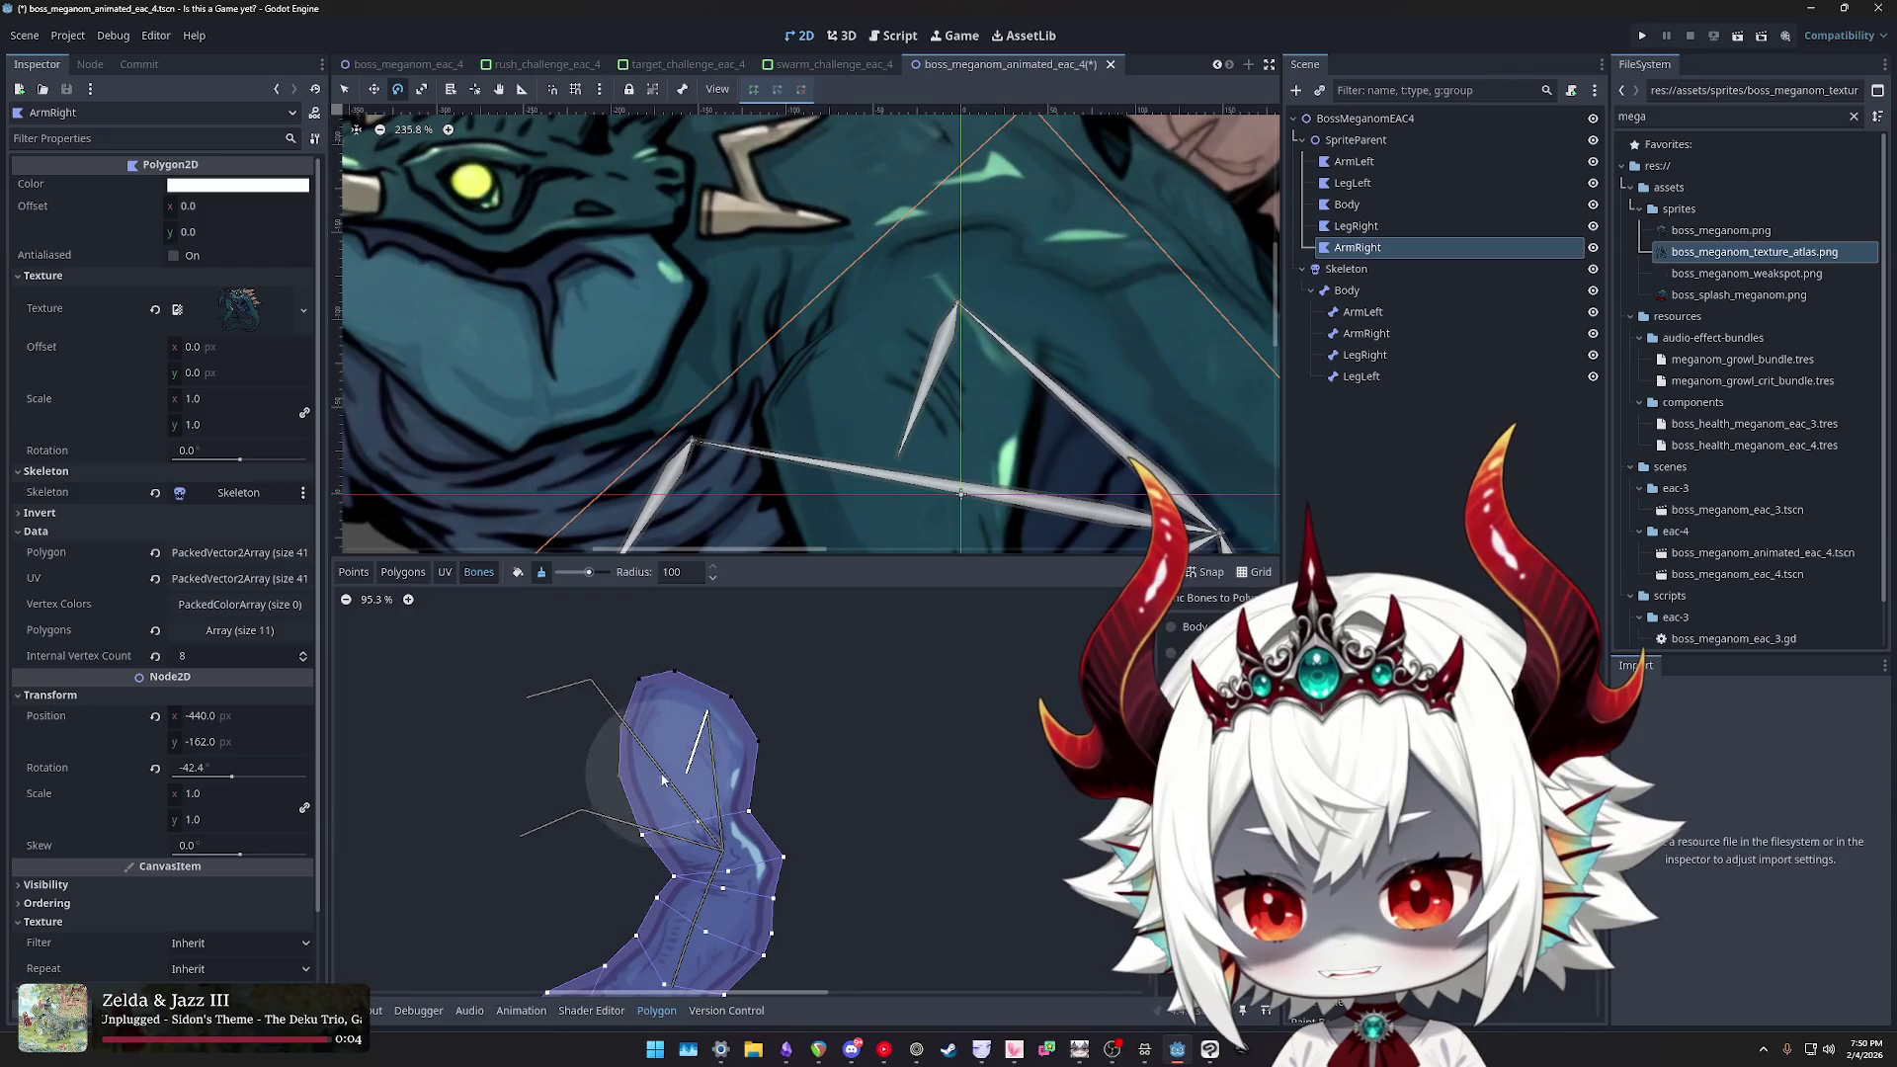
- Paint Body bone weights onto the upper part of the arm polygon
{"action": "left_click", "coordinate": [1196, 629]}
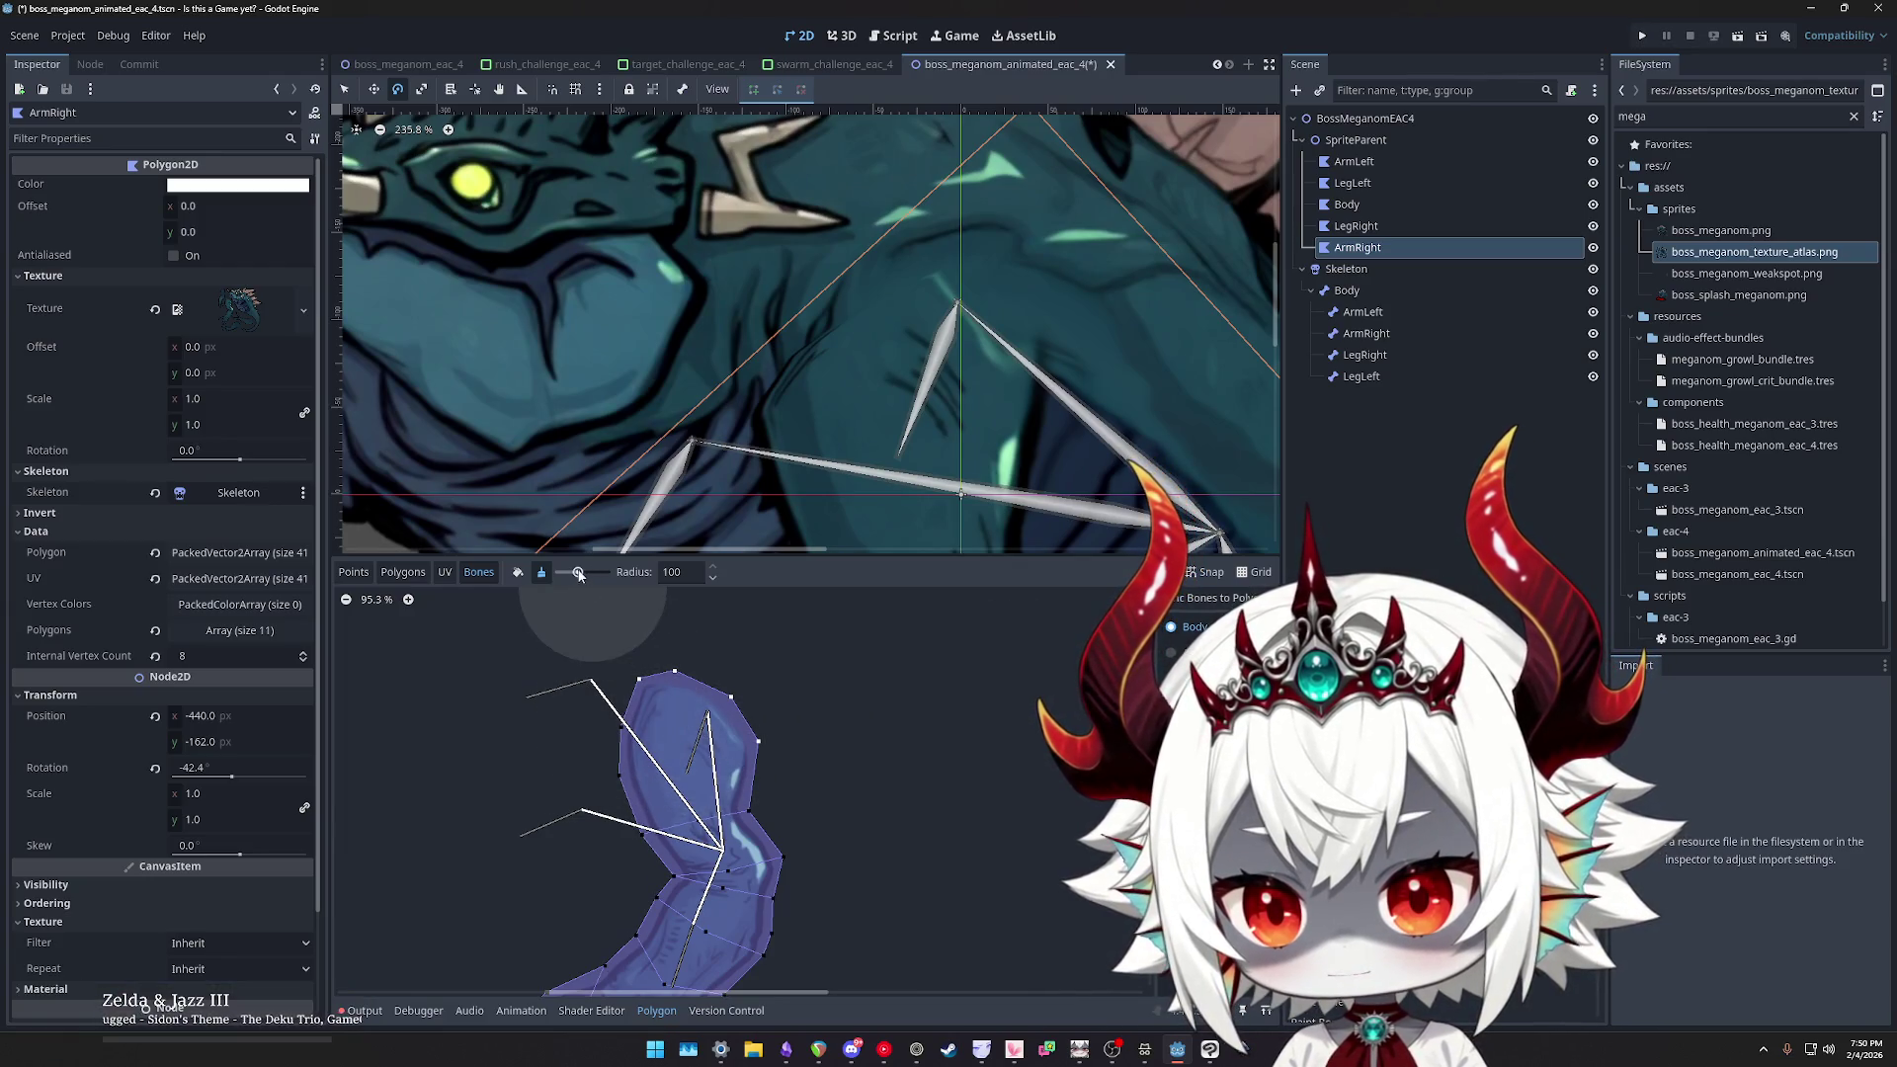
{"action": "left_click", "coordinate": [515, 575]}
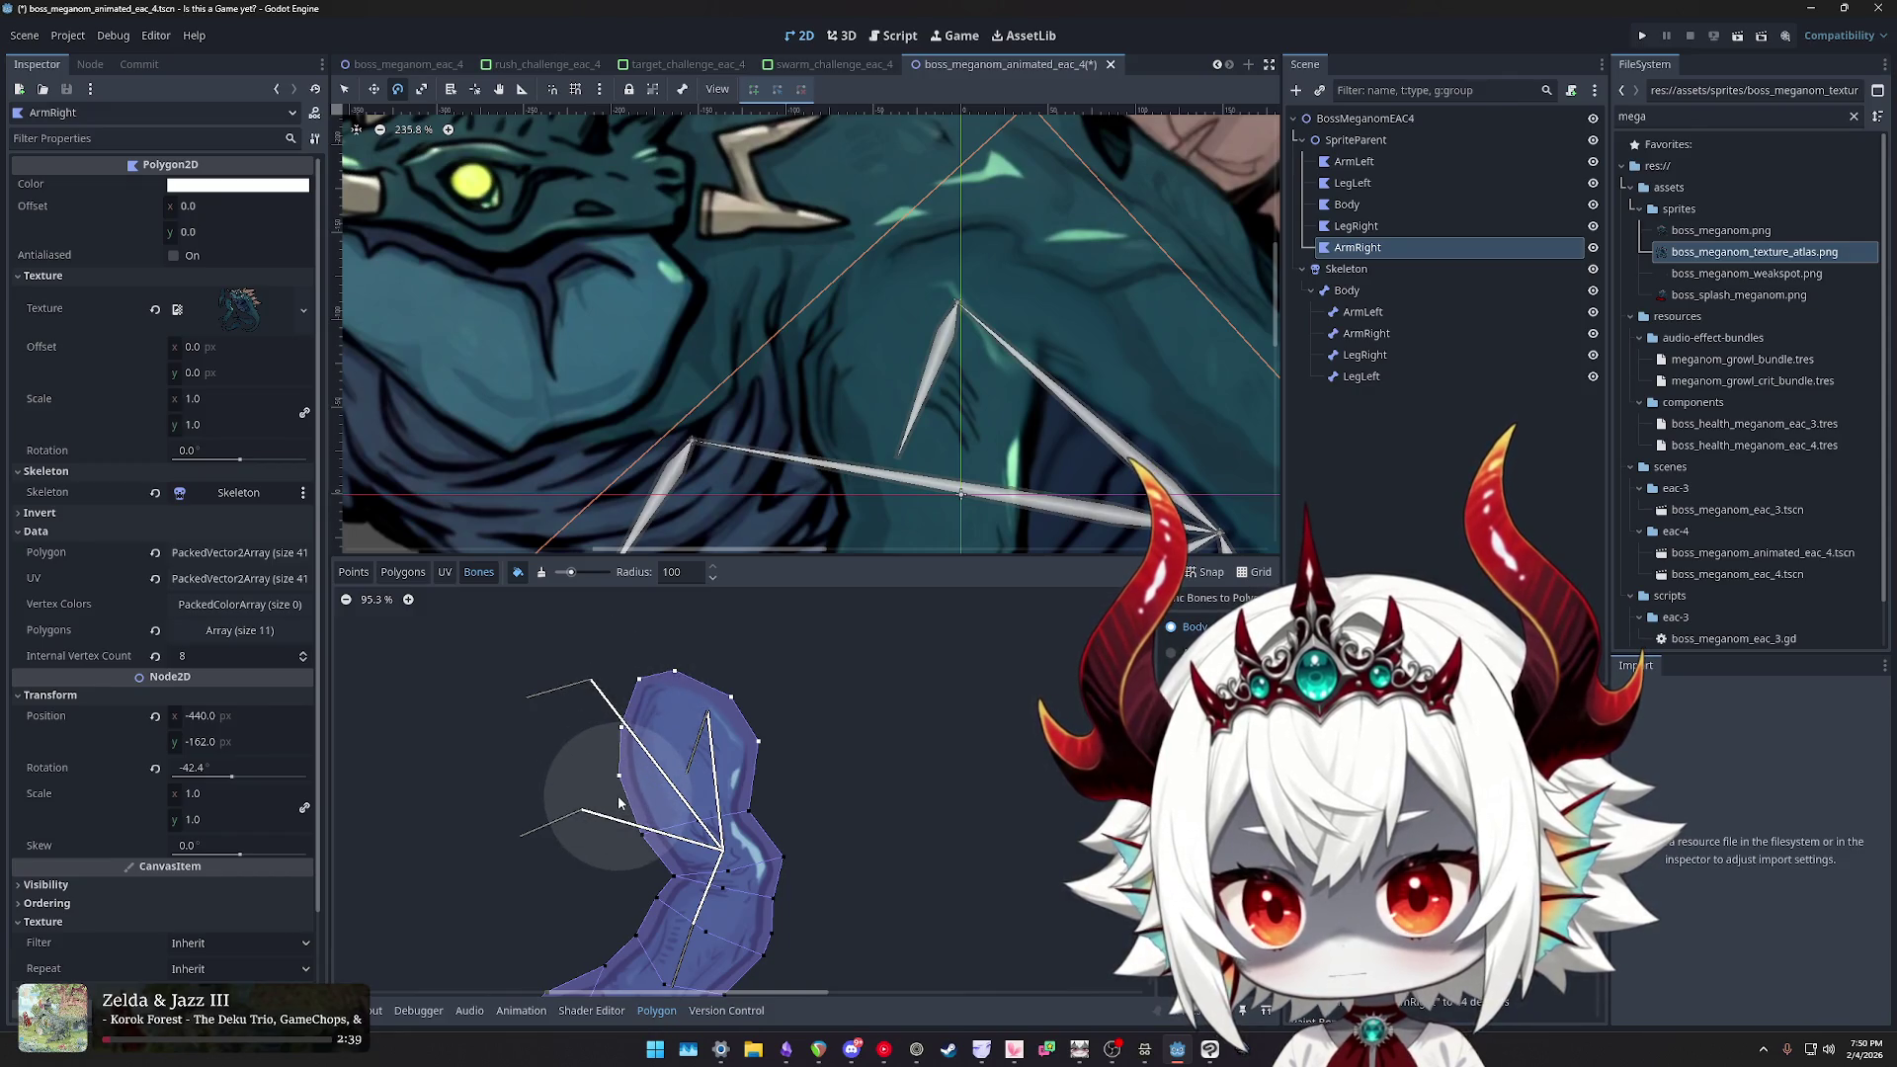
{"action": "left_click_drag", "start_coordinate": [620, 805], "coordinate": [722, 764]}
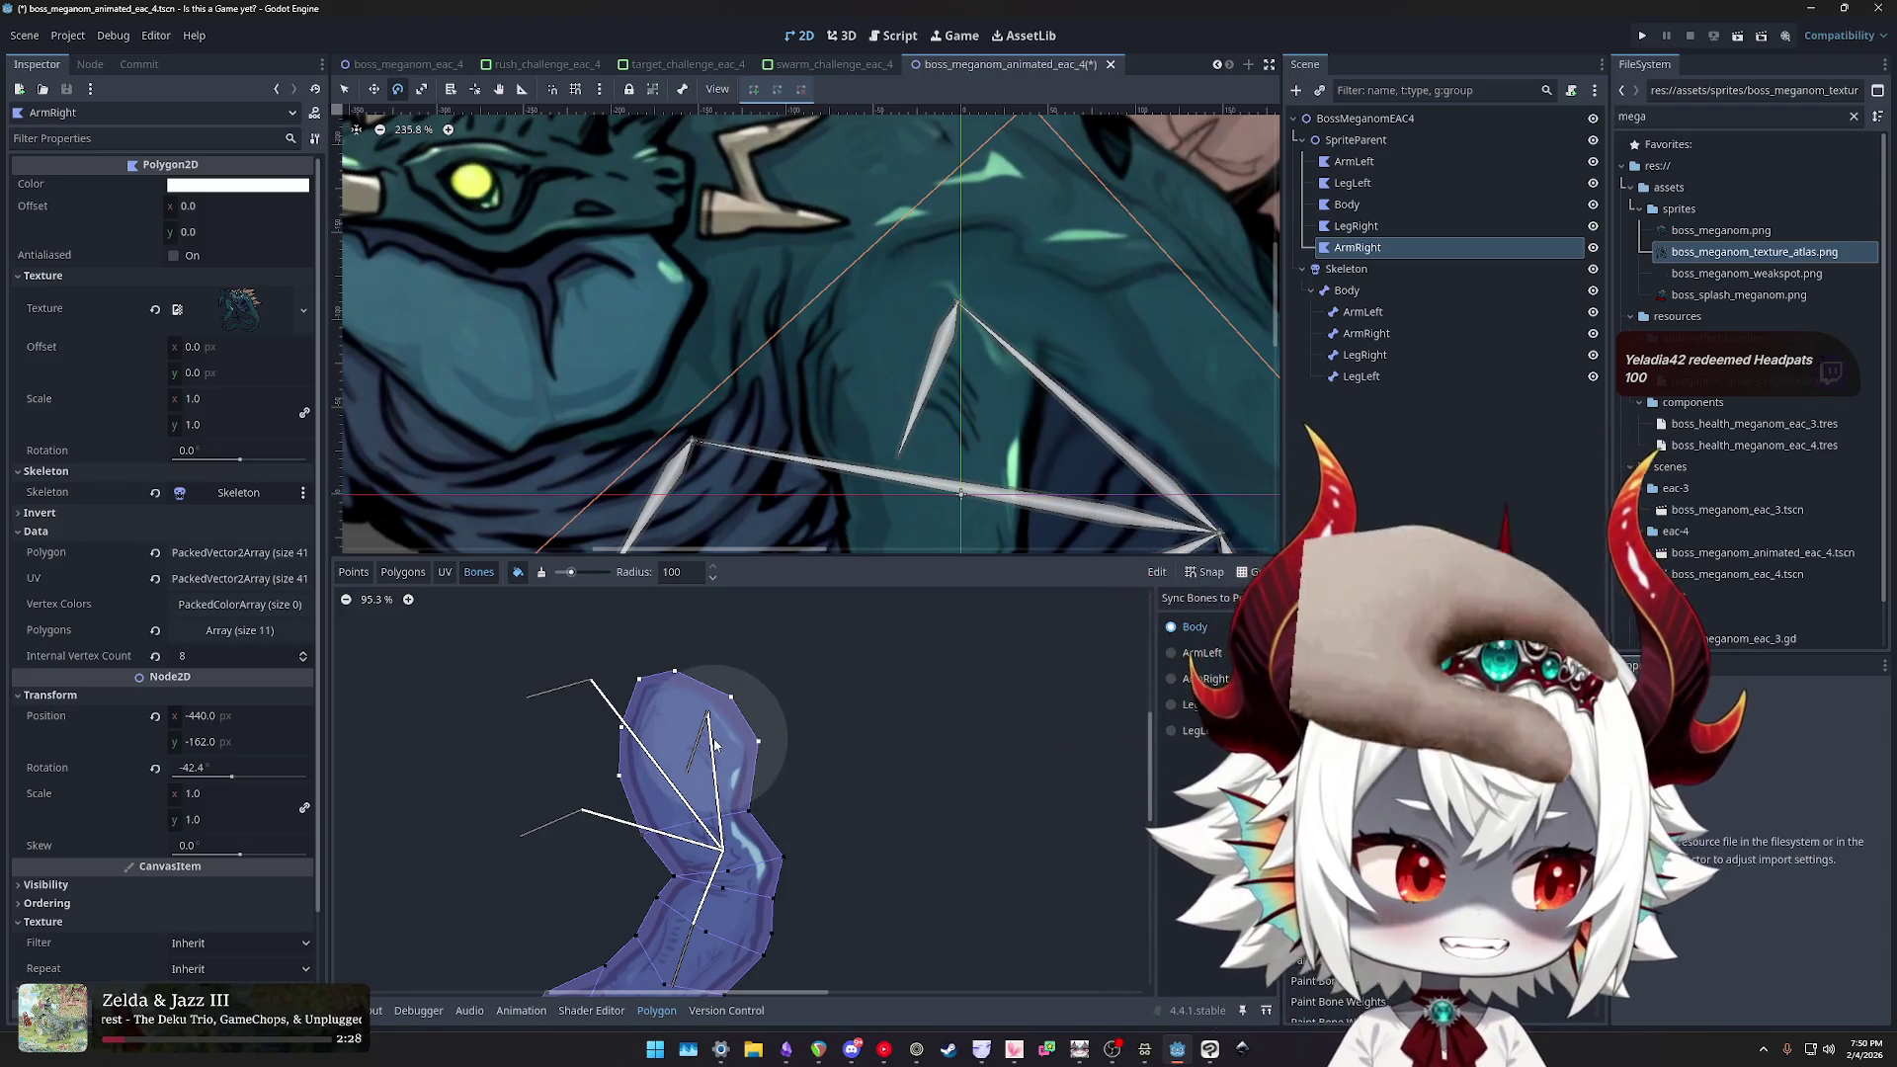
{"action": "scroll", "coordinate": [869, 775], "scroll_direction": "left", "scroll_amount": 1}
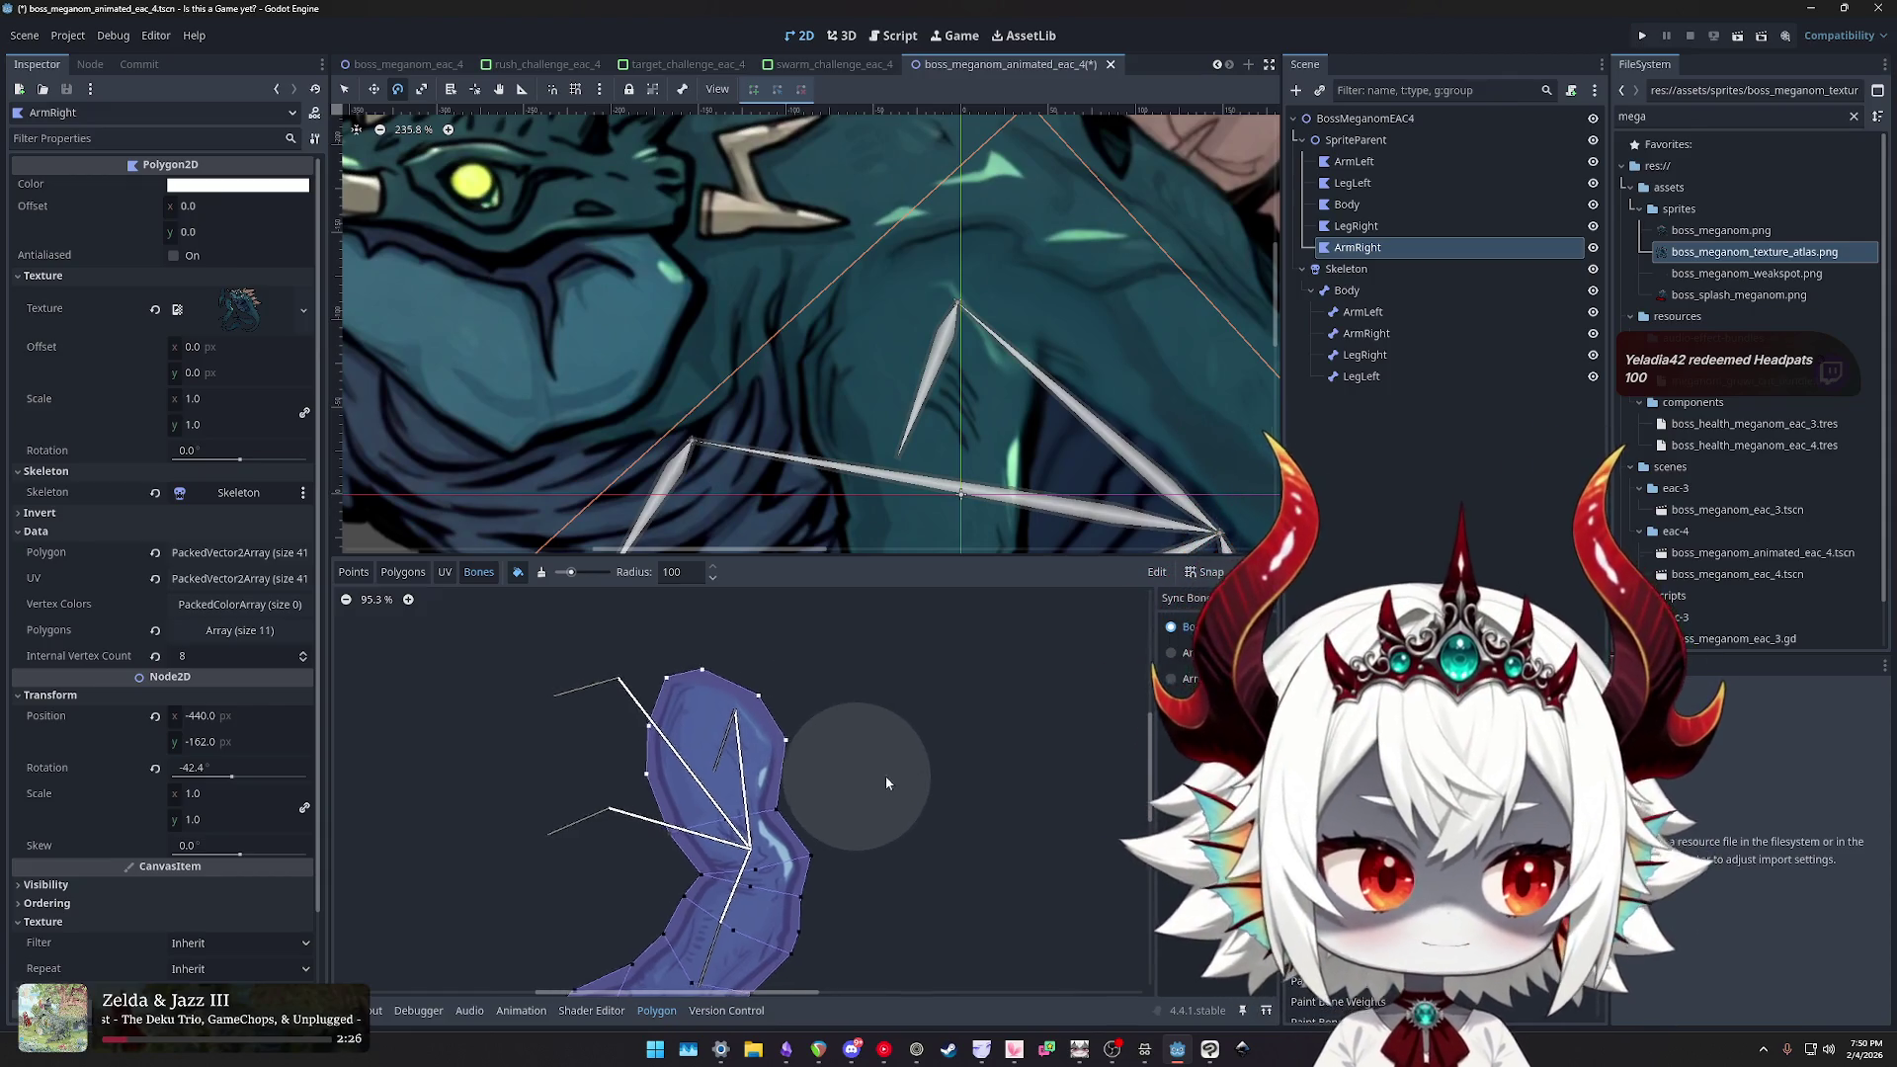
{"action": "scroll", "coordinate": [634, 715], "scroll_direction": "up", "scroll_amount": 1}
{"action": "scroll", "coordinate": [892, 745], "scroll_direction": "down", "scroll_amount": 2}
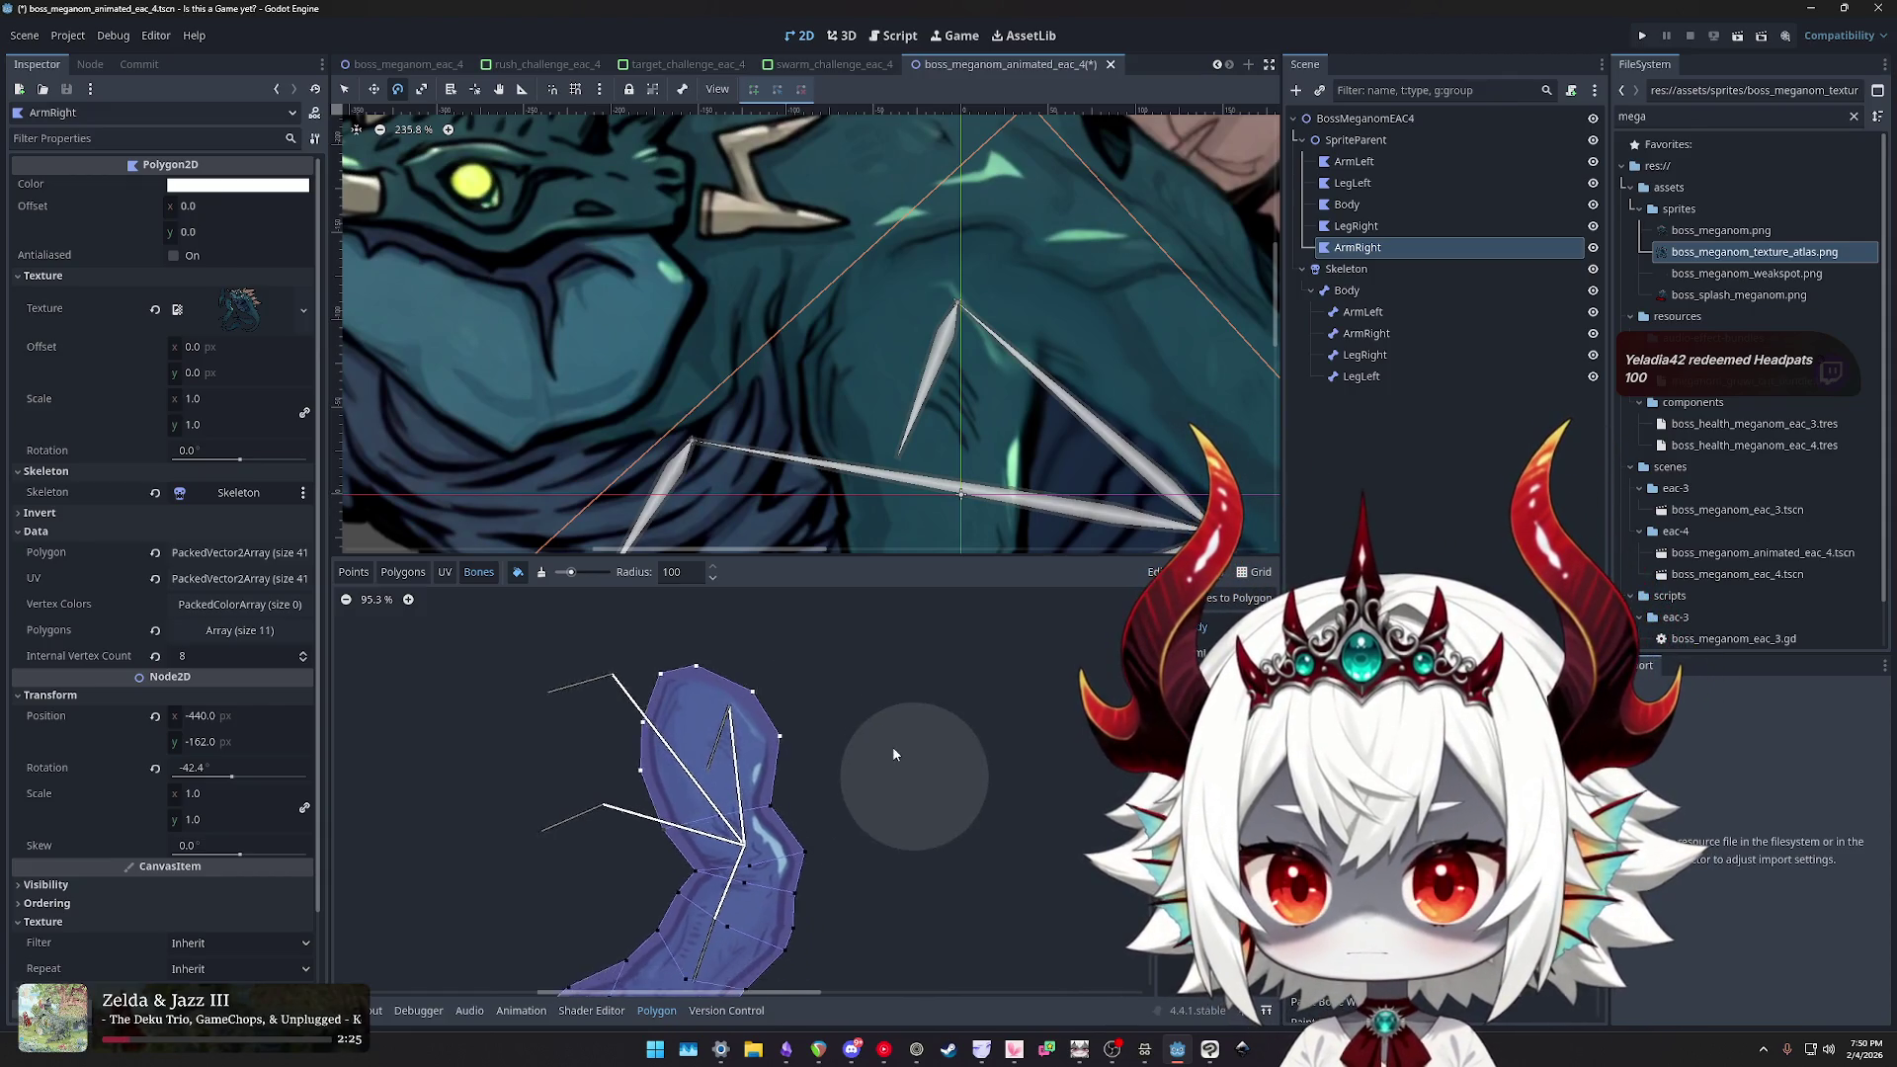
{"action": "scroll", "coordinate": [889, 739], "scroll_direction": "right", "scroll_amount": 1}
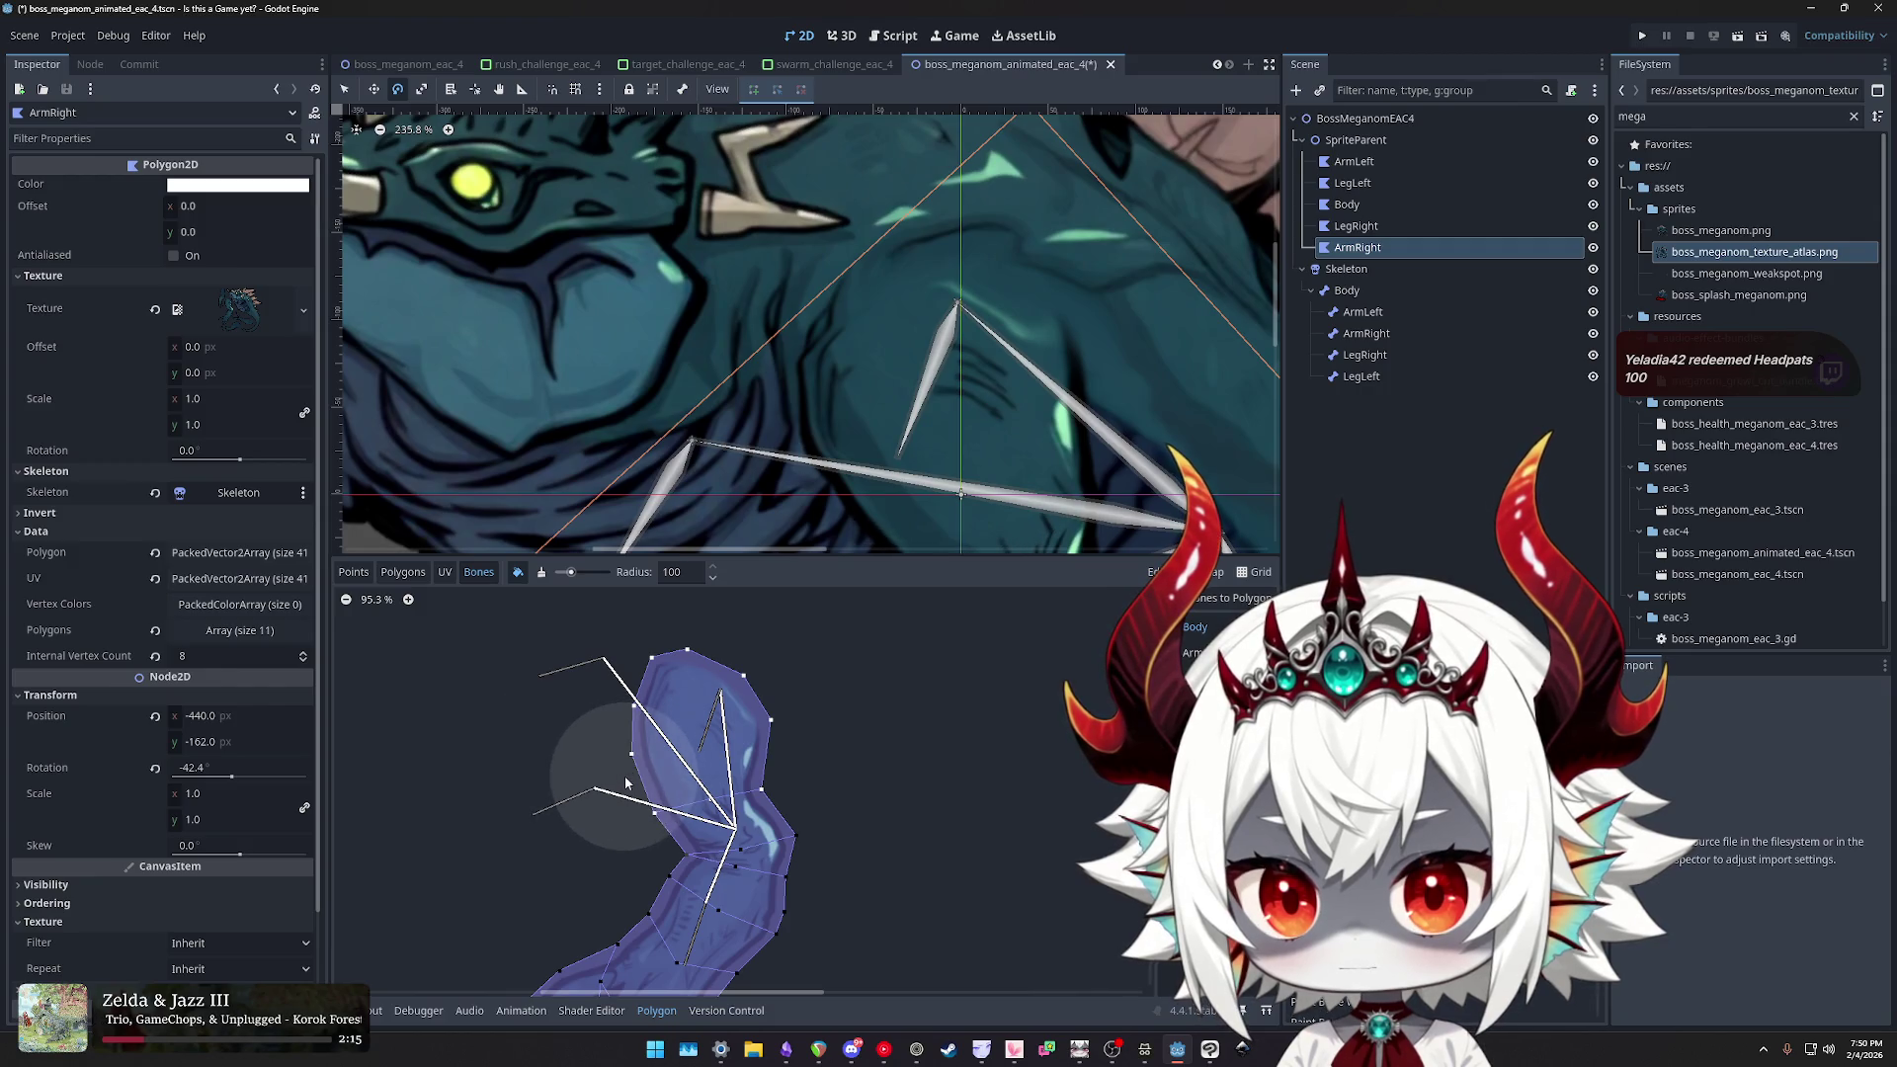
{"action": "left_click_drag", "start_coordinate": [868, 426], "coordinate": [759, 317]}
- Erase Body weights across the arm polygon, raise the brush strength slightly, and repaint
{"action": "scroll", "coordinate": [758, 317], "scroll_direction": "down", "scroll_amount": 2}
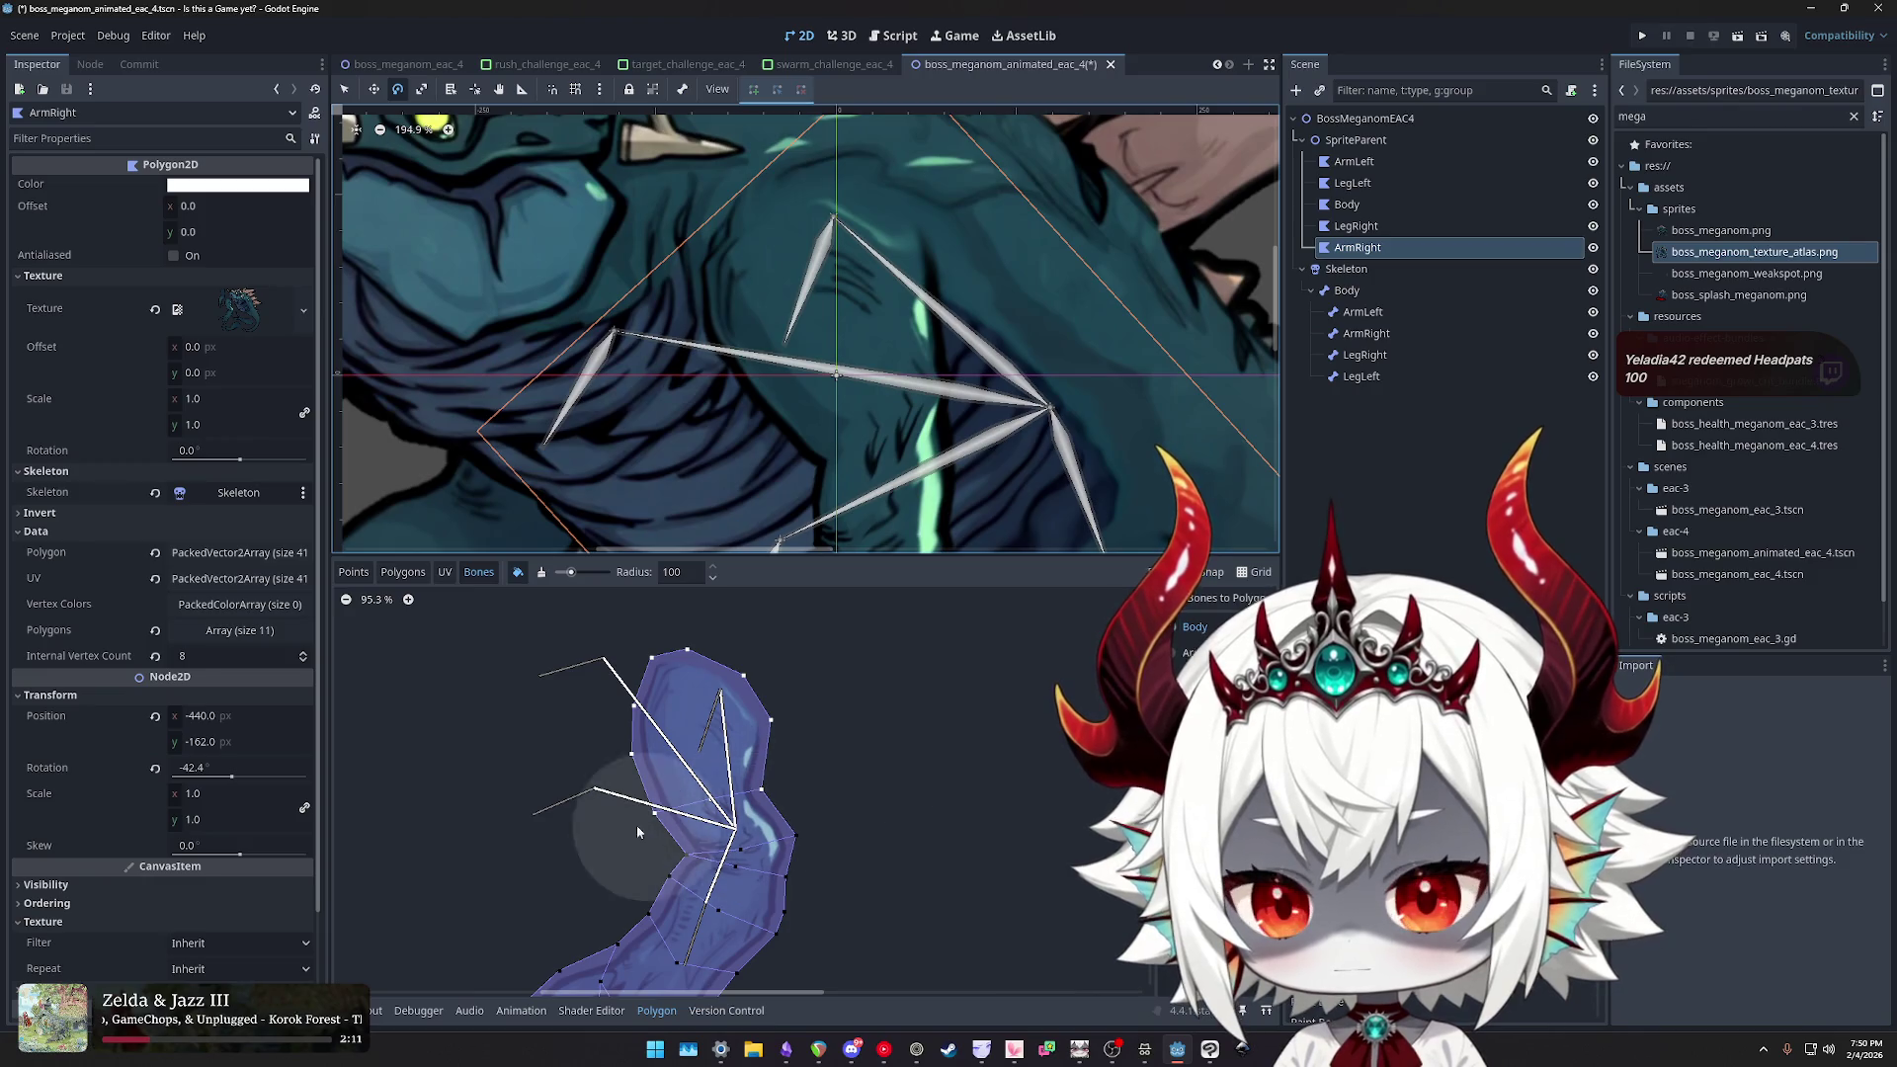
{"action": "left_click", "coordinate": [543, 573]}
{"action": "left_click_drag", "start_coordinate": [679, 833], "coordinate": [750, 820]}
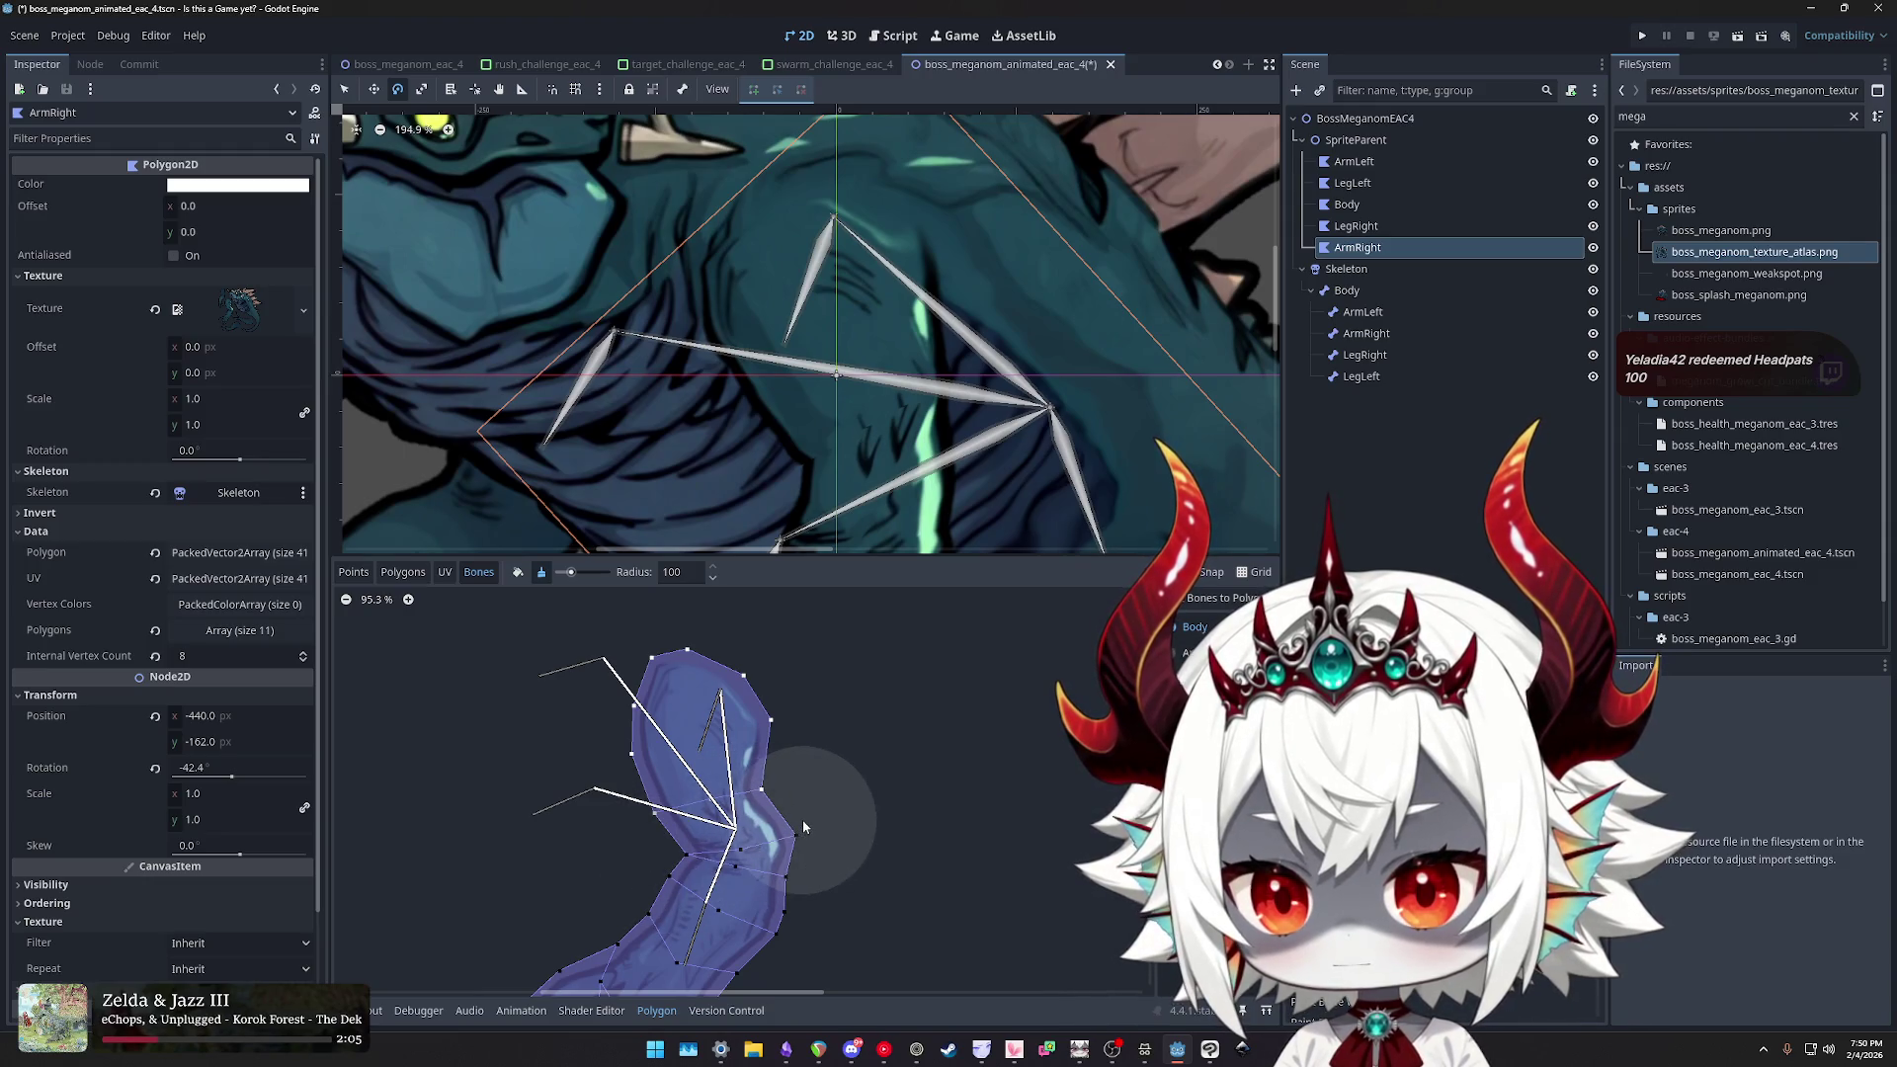
{"action": "left_click", "coordinate": [517, 573]}
{"action": "mouse_move", "coordinate": [682, 806]}
{"action": "left_mouse_down"}
{"action": "mouse_move", "coordinate": [726, 835]}
{"action": "mouse_move", "coordinate": [679, 854]}
{"action": "left_mouse_up"}
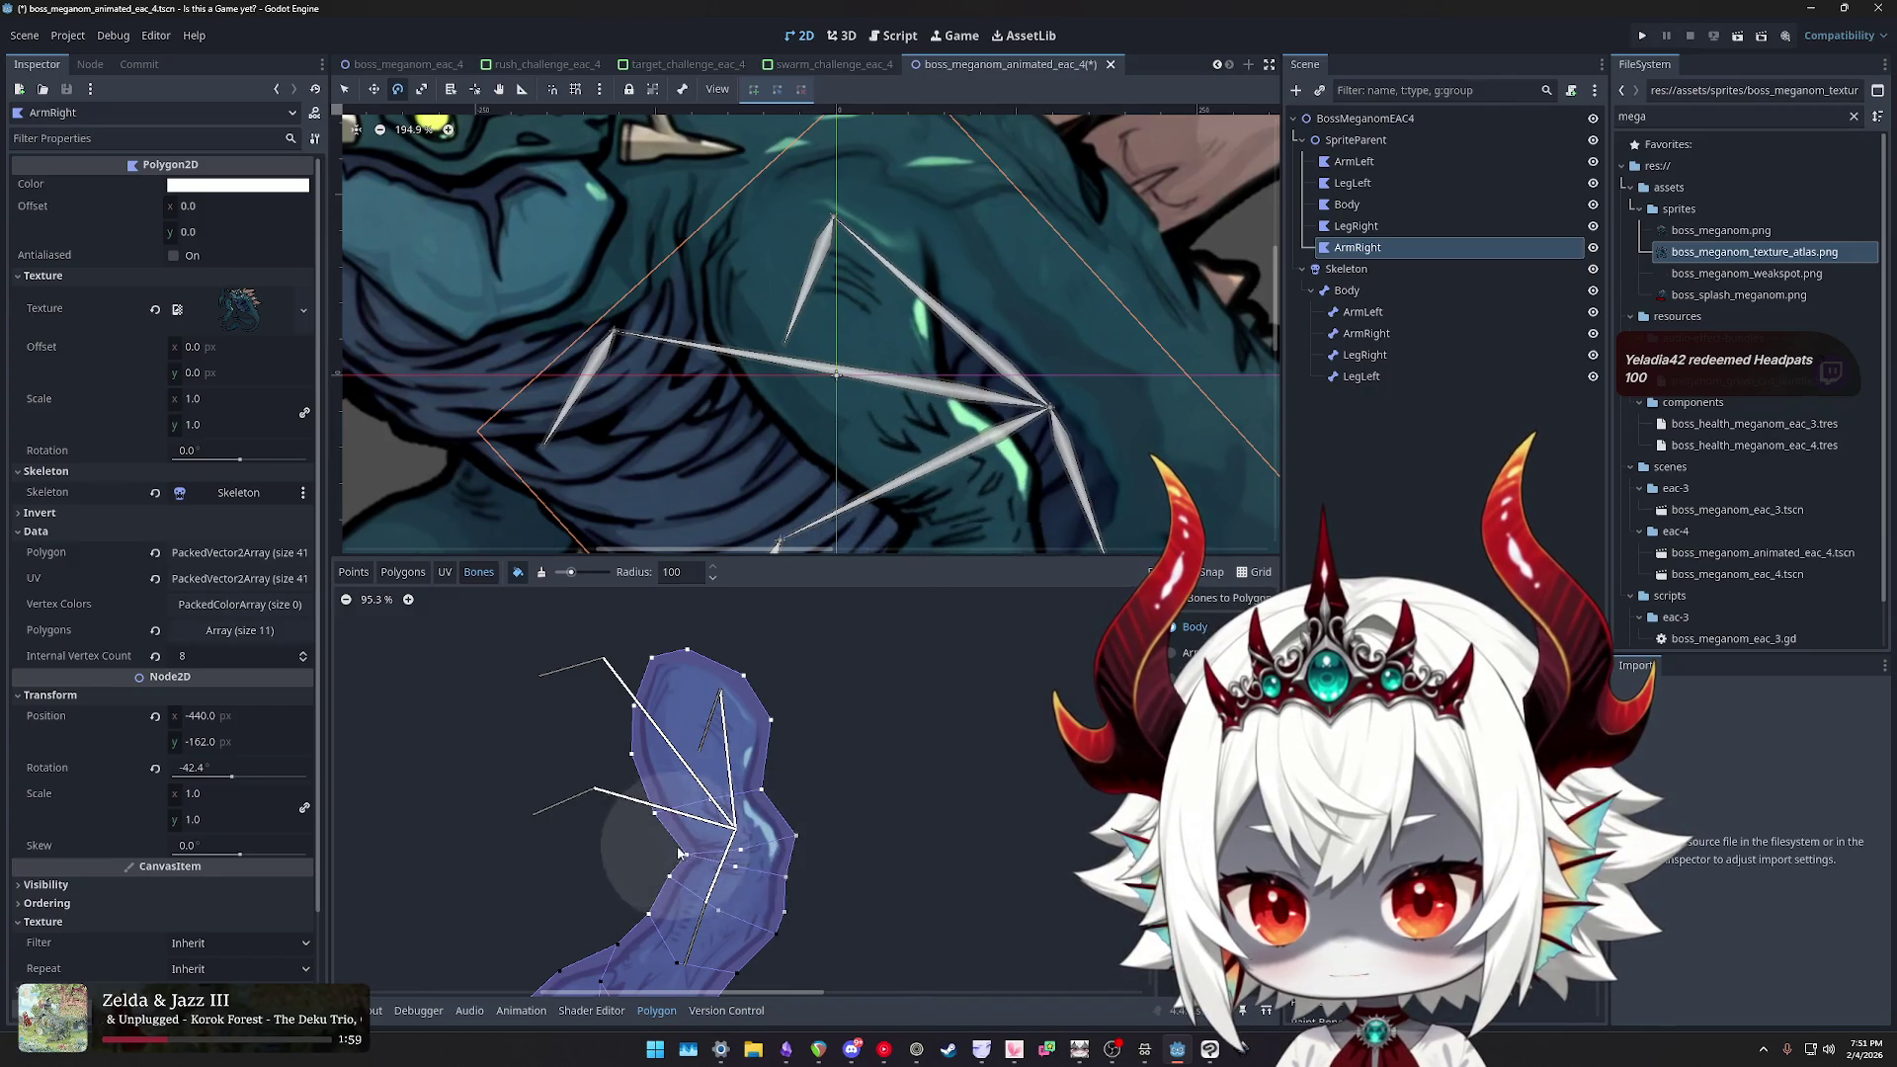
{"action": "left_click", "coordinate": [574, 573]}
{"action": "left_click", "coordinate": [542, 573]}
{"action": "mouse_move", "coordinate": [721, 783]}
{"action": "left_mouse_down"}
{"action": "mouse_move", "coordinate": [699, 847]}
{"action": "mouse_move", "coordinate": [613, 889]}
{"action": "mouse_move", "coordinate": [754, 939]}
{"action": "mouse_move", "coordinate": [945, 909]}
{"action": "mouse_move", "coordinate": [806, 887]}
{"action": "mouse_move", "coordinate": [672, 904]}
{"action": "mouse_move", "coordinate": [814, 828]}
{"action": "mouse_move", "coordinate": [899, 925]}
{"action": "left_mouse_up"}
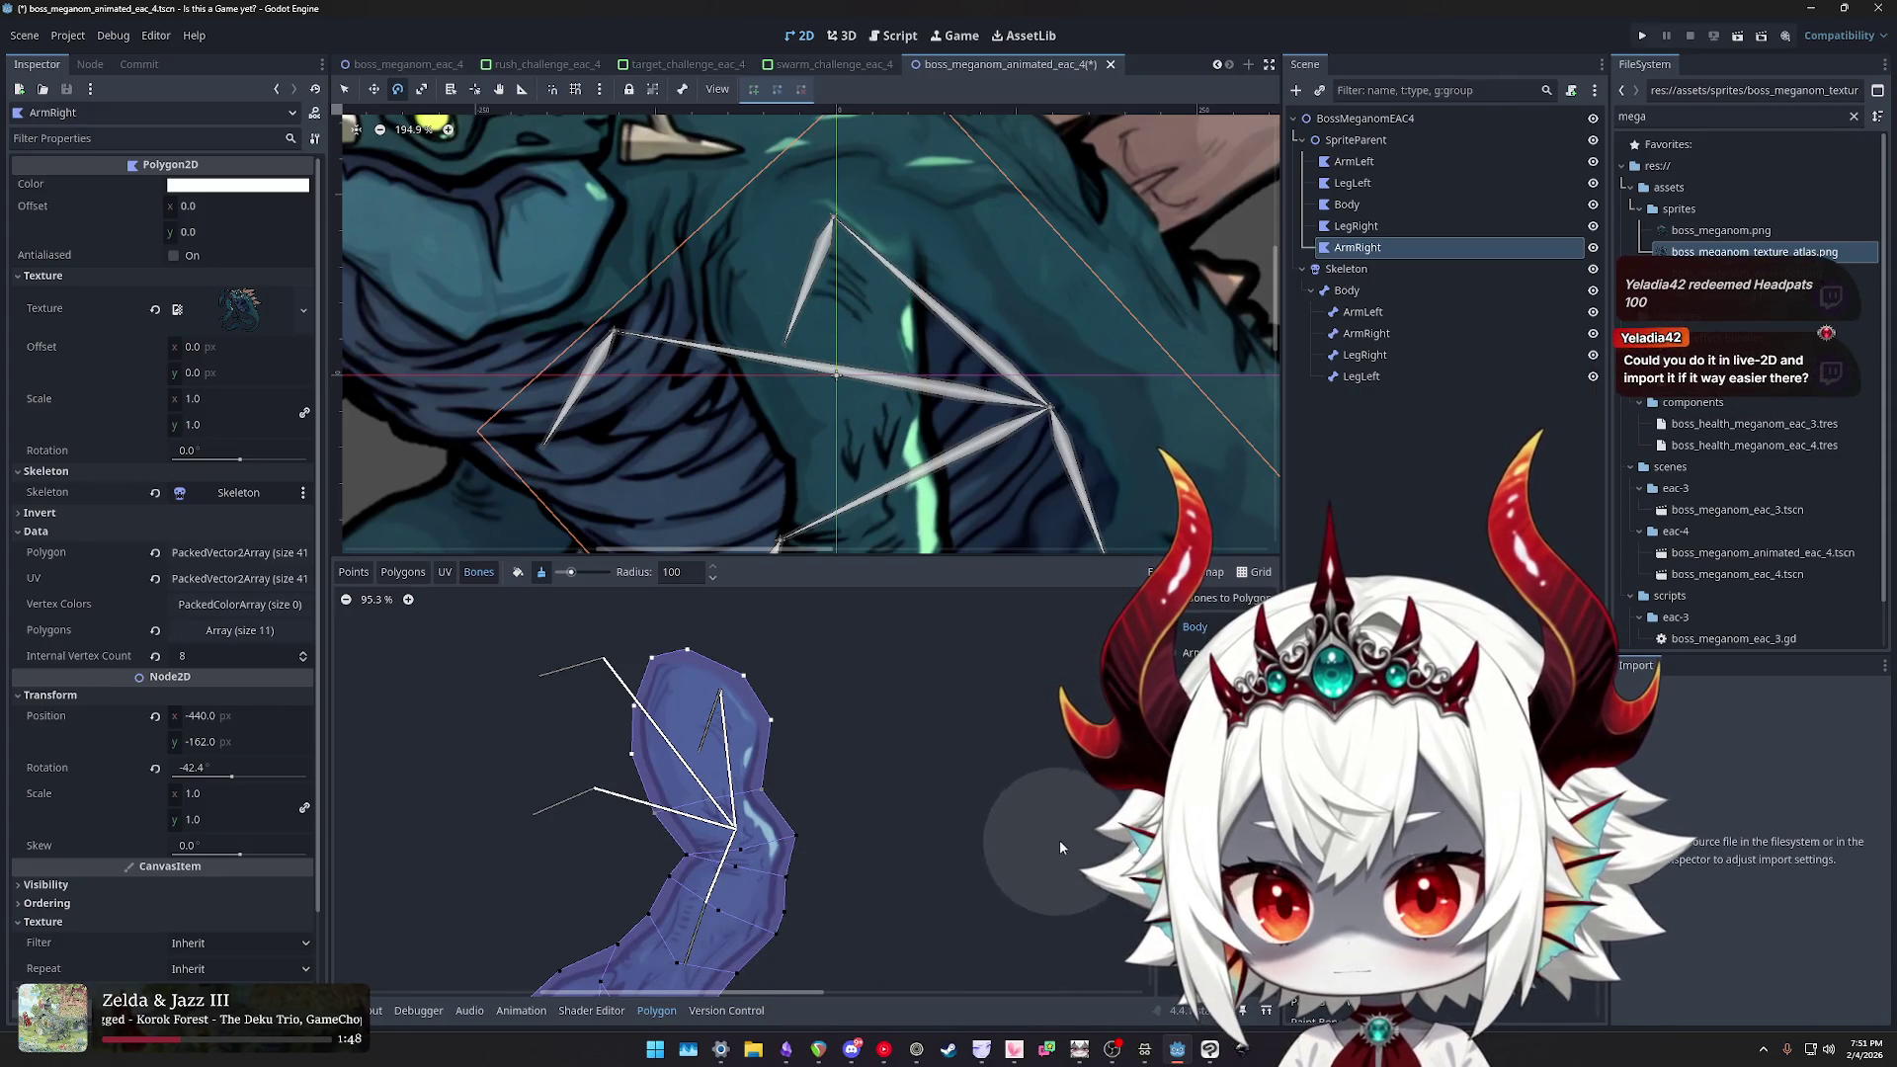
- Switch the brush back to erasing and reselect the Body bone for weight painting
{"action": "scroll", "coordinate": [988, 430], "scroll_direction": "down", "scroll_amount": 2}
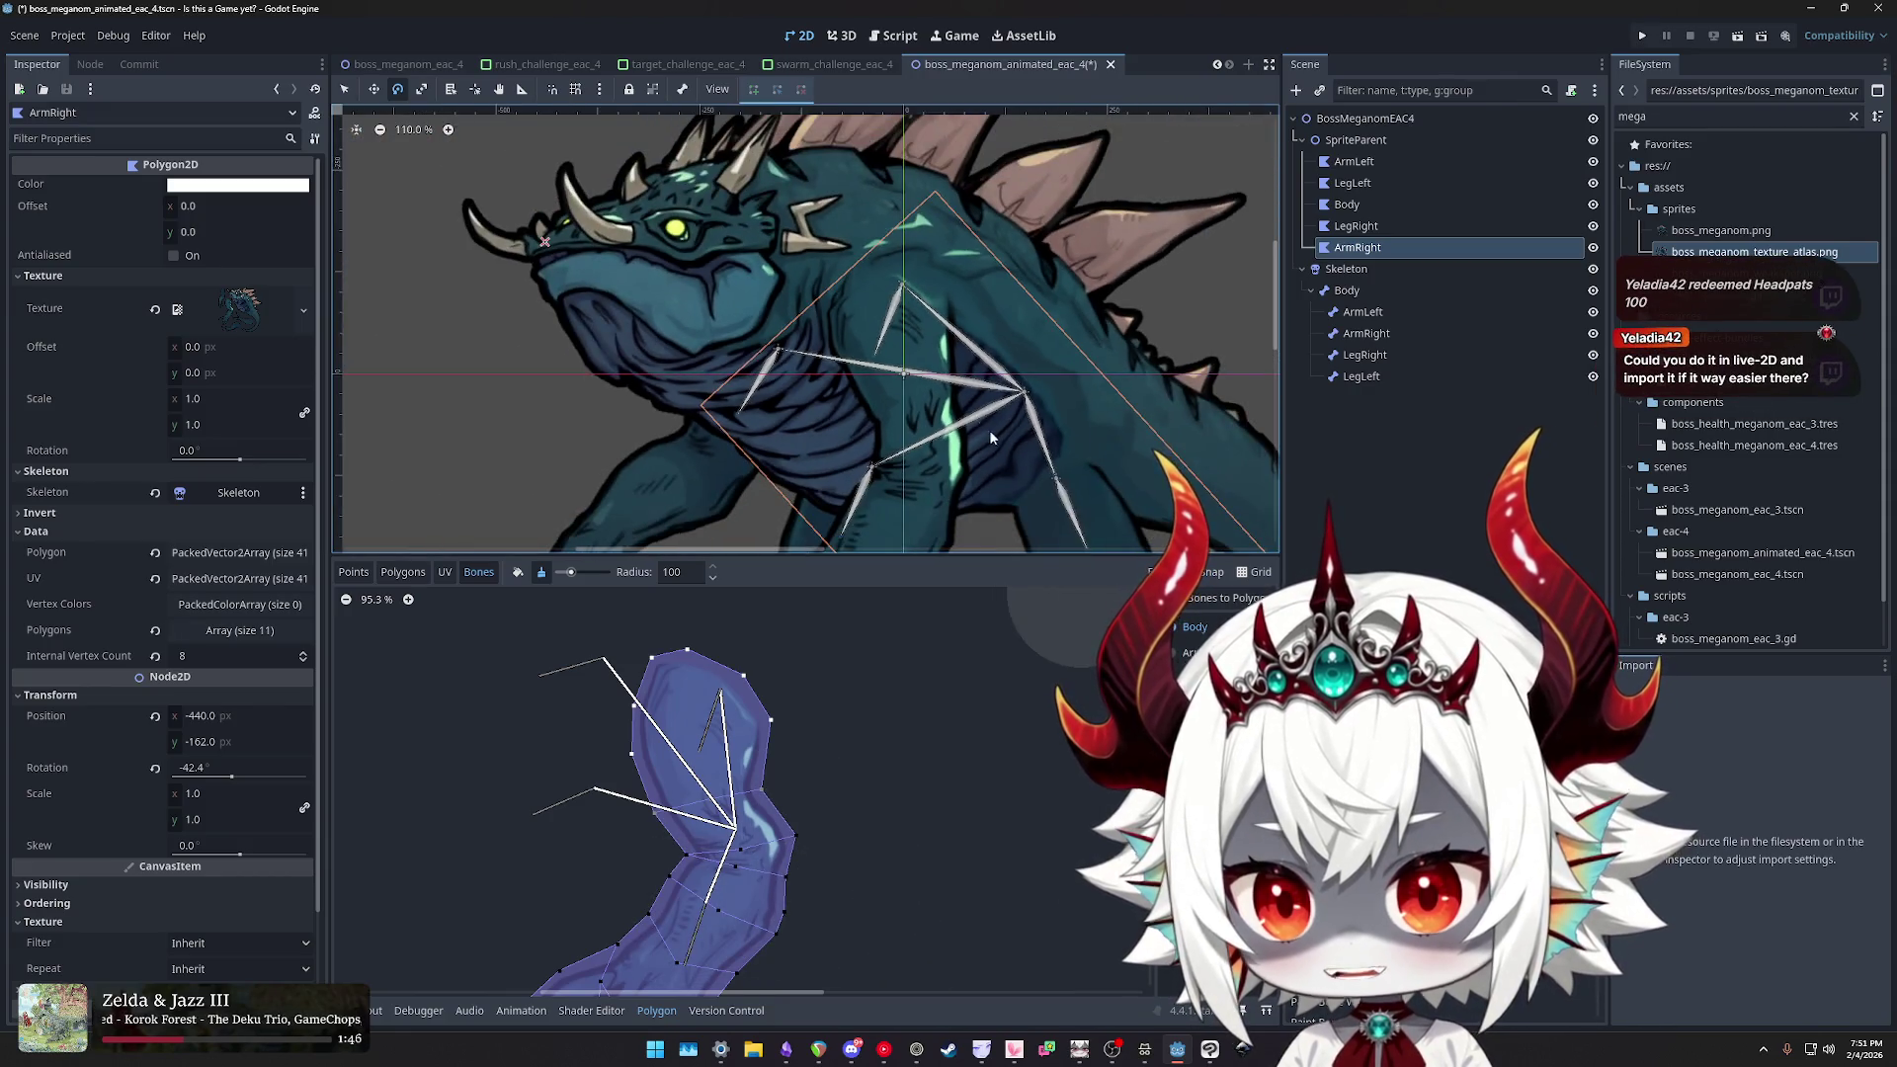
{"action": "scroll", "coordinate": [1013, 423], "scroll_direction": "up", "scroll_amount": 2}
{"action": "scroll", "coordinate": [1013, 423], "scroll_direction": "down", "scroll_amount": 1}
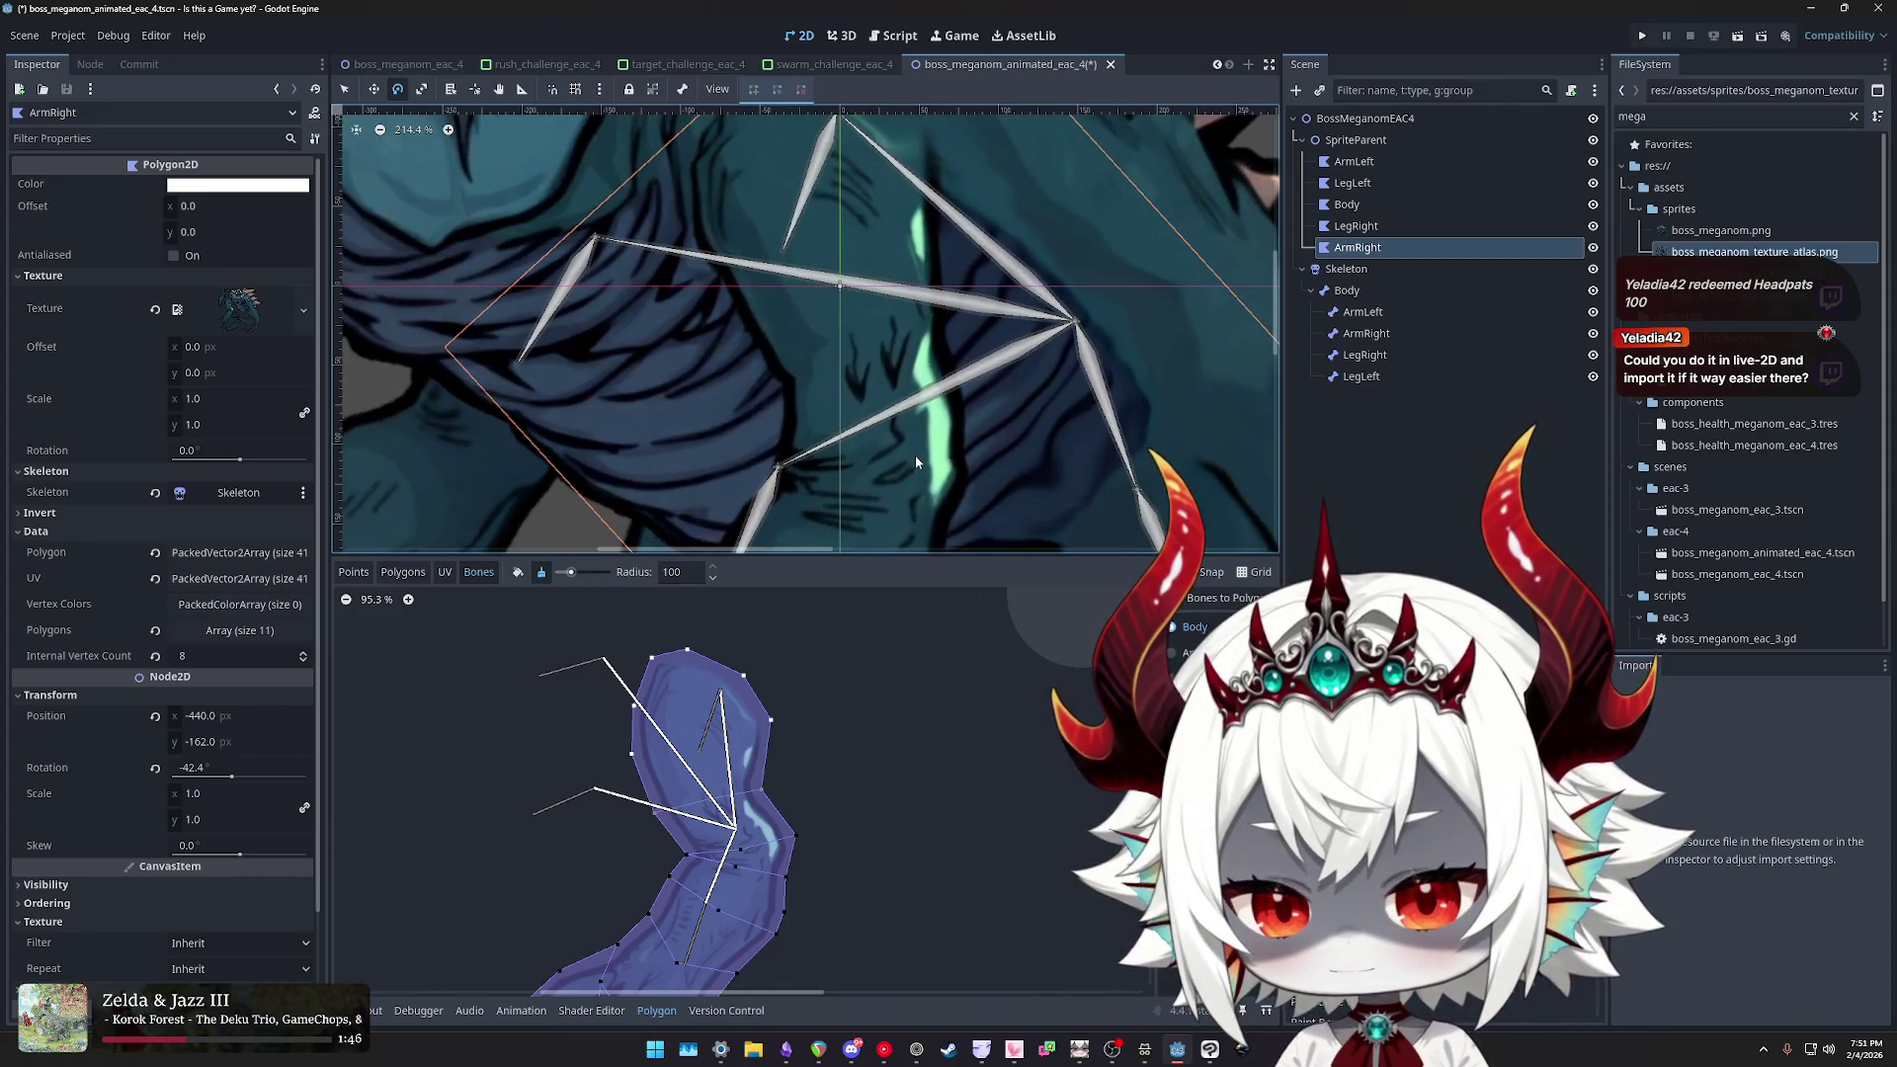
{"action": "scroll", "coordinate": [919, 431], "scroll_direction": "up", "scroll_amount": 1}
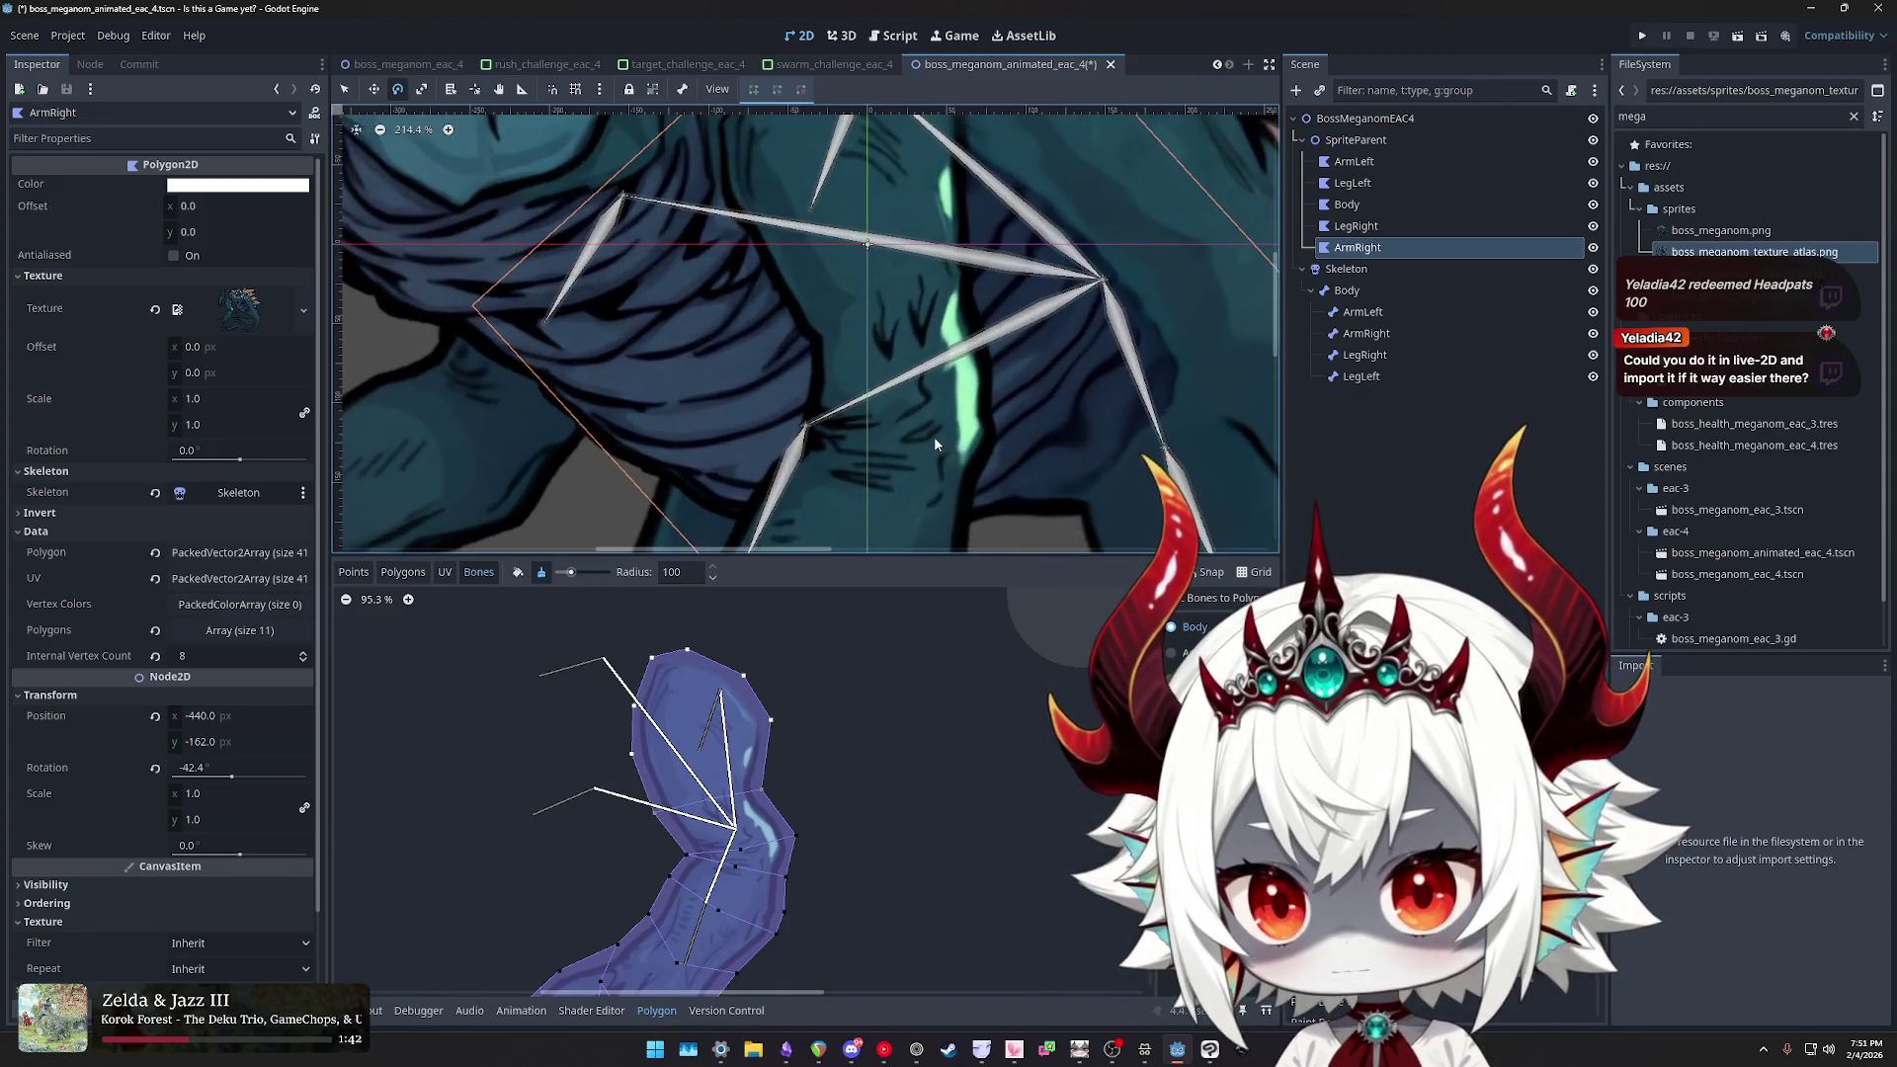
{"action": "left_click_drag", "start_coordinate": [935, 441], "coordinate": [929, 445]}
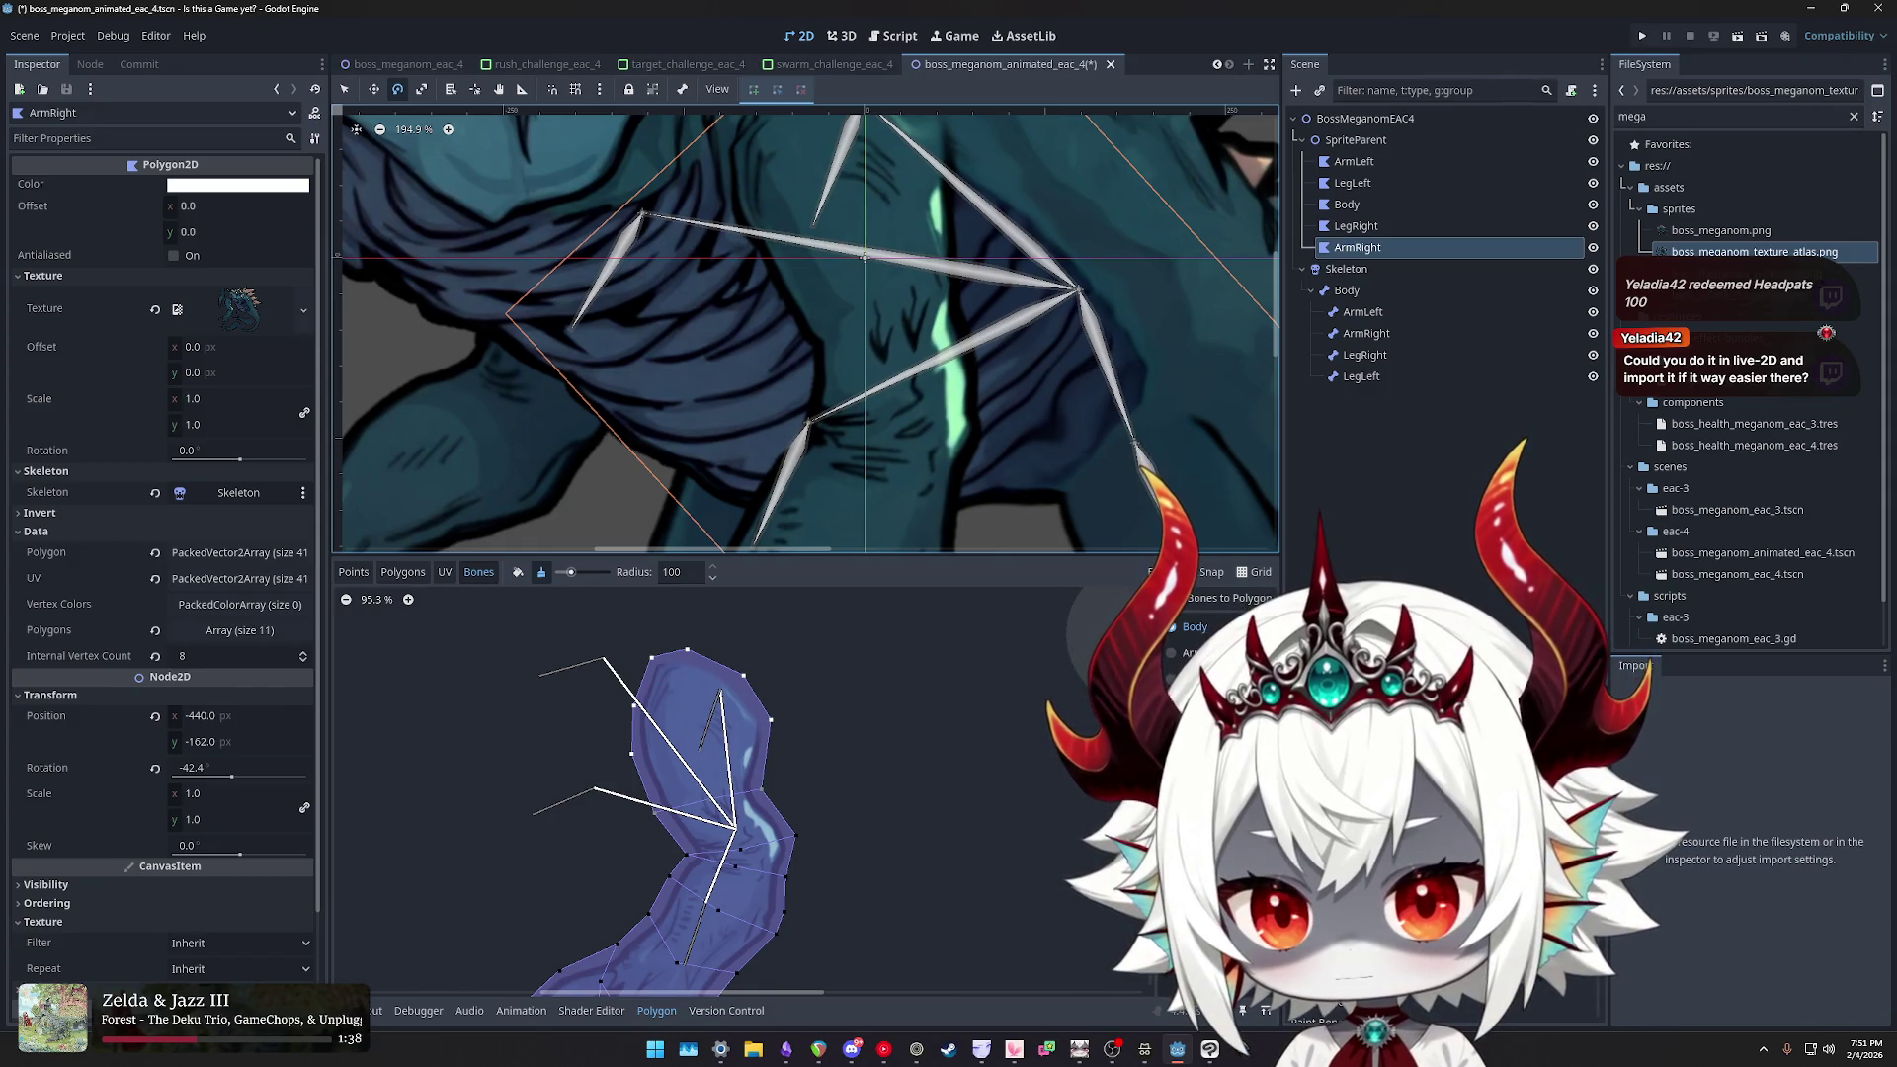
{"action": "scroll", "coordinate": [866, 711], "scroll_direction": "down", "scroll_amount": 1}
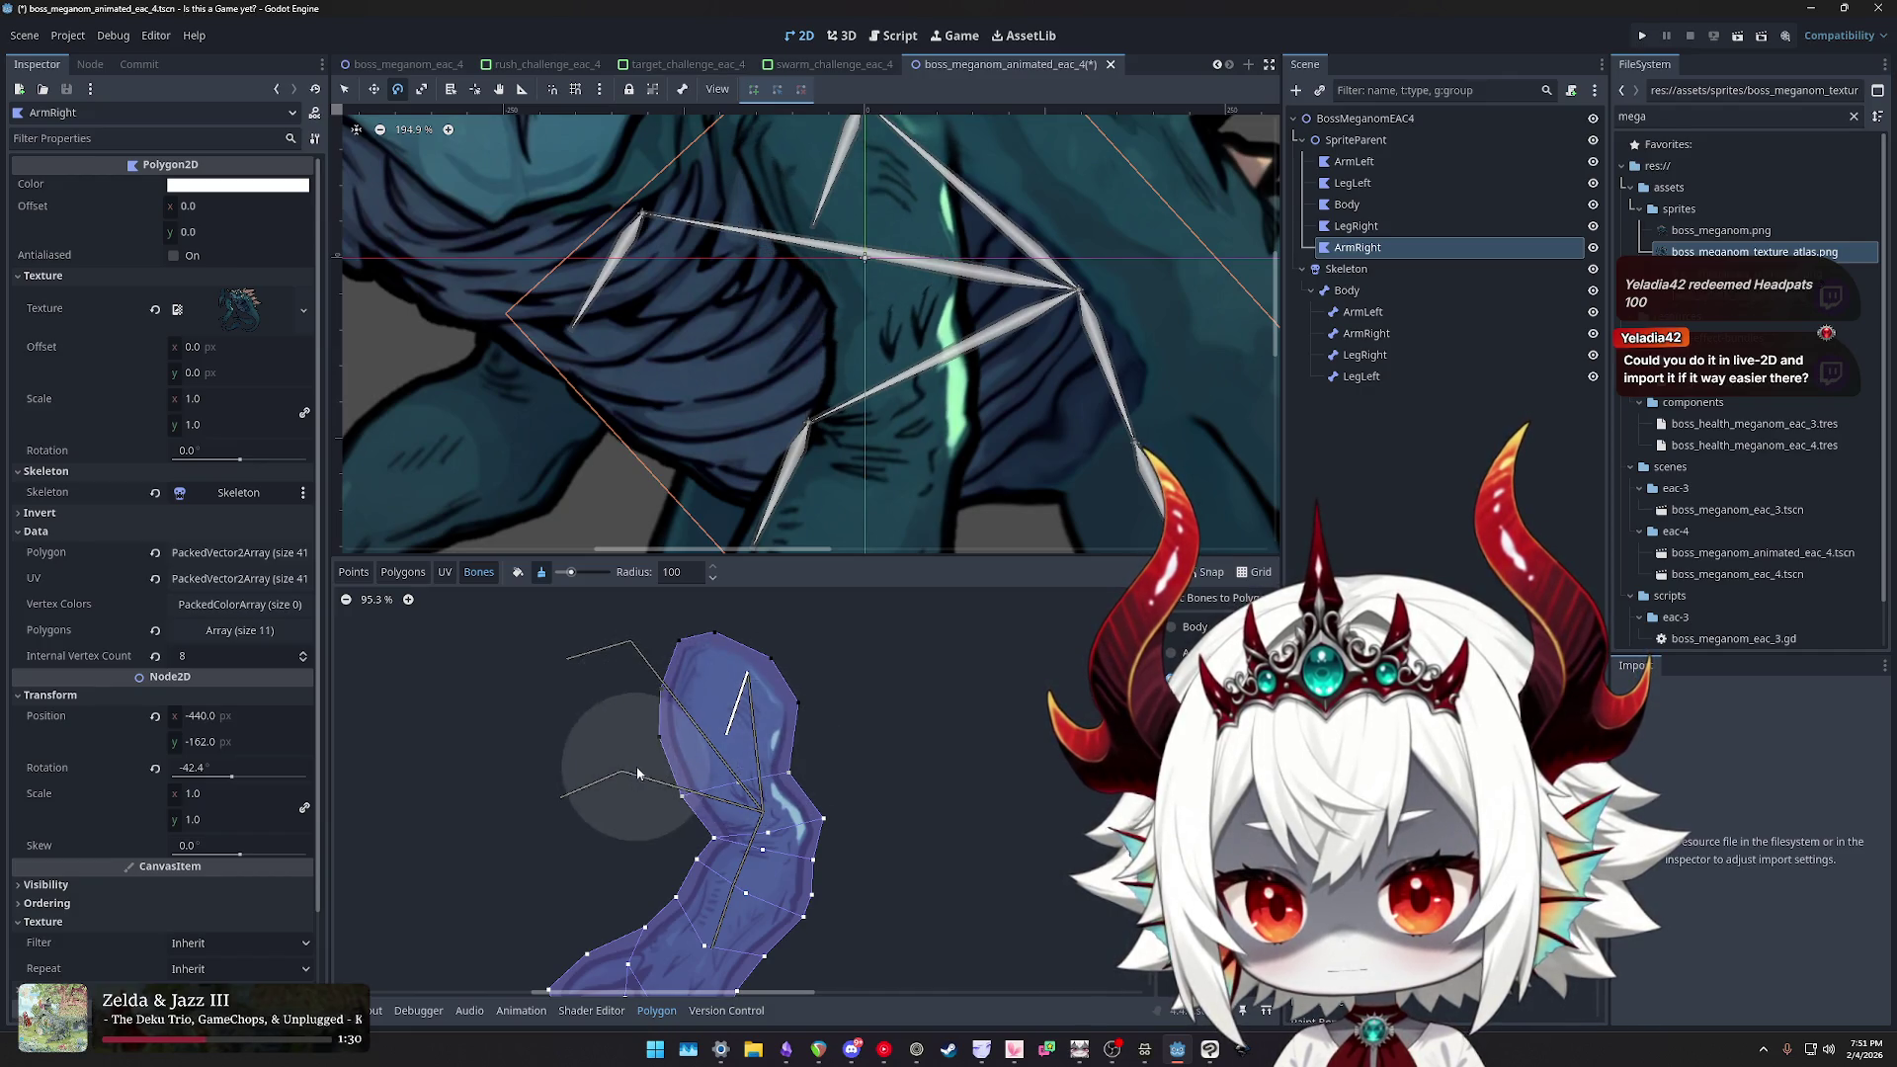
{"action": "scroll", "coordinate": [899, 753], "scroll_direction": "down", "scroll_amount": 1}
{"action": "scroll", "coordinate": [900, 751], "scroll_direction": "up", "scroll_amount": 1}
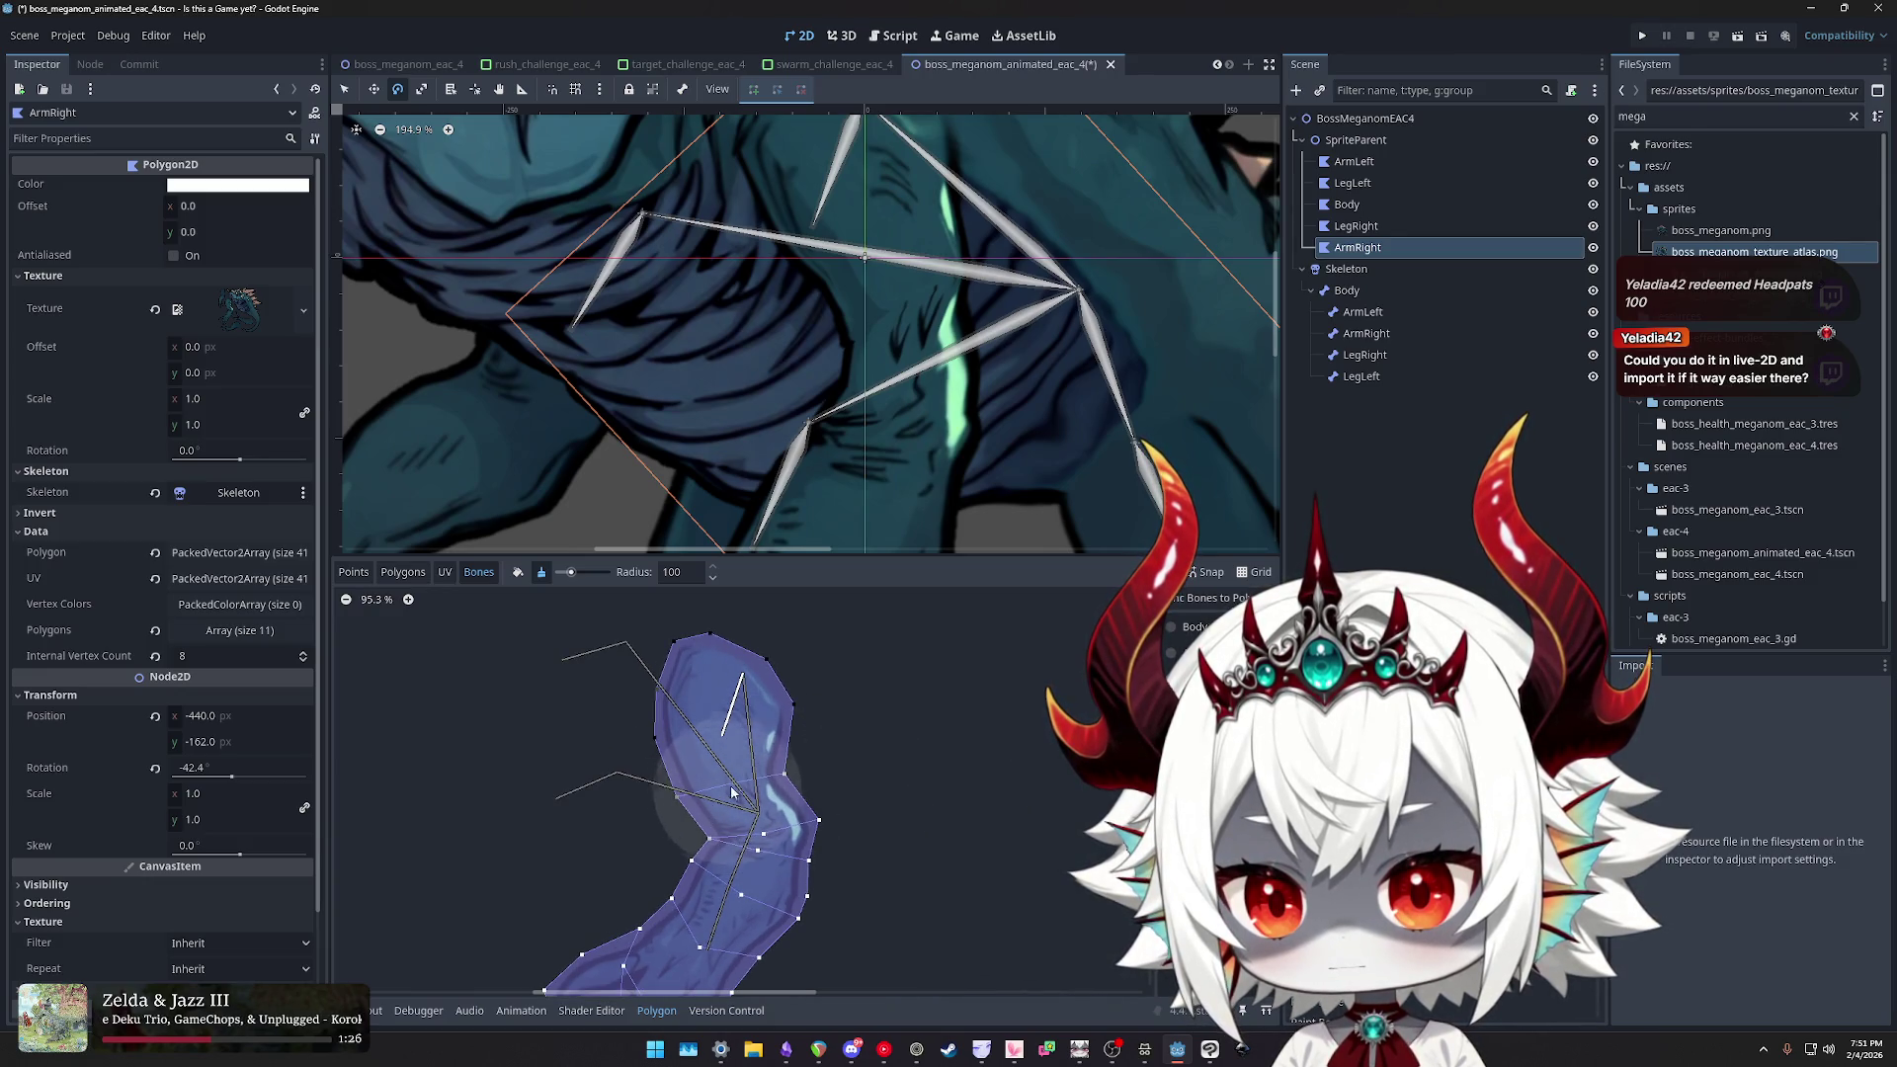
{"action": "left_click", "coordinate": [517, 572]}
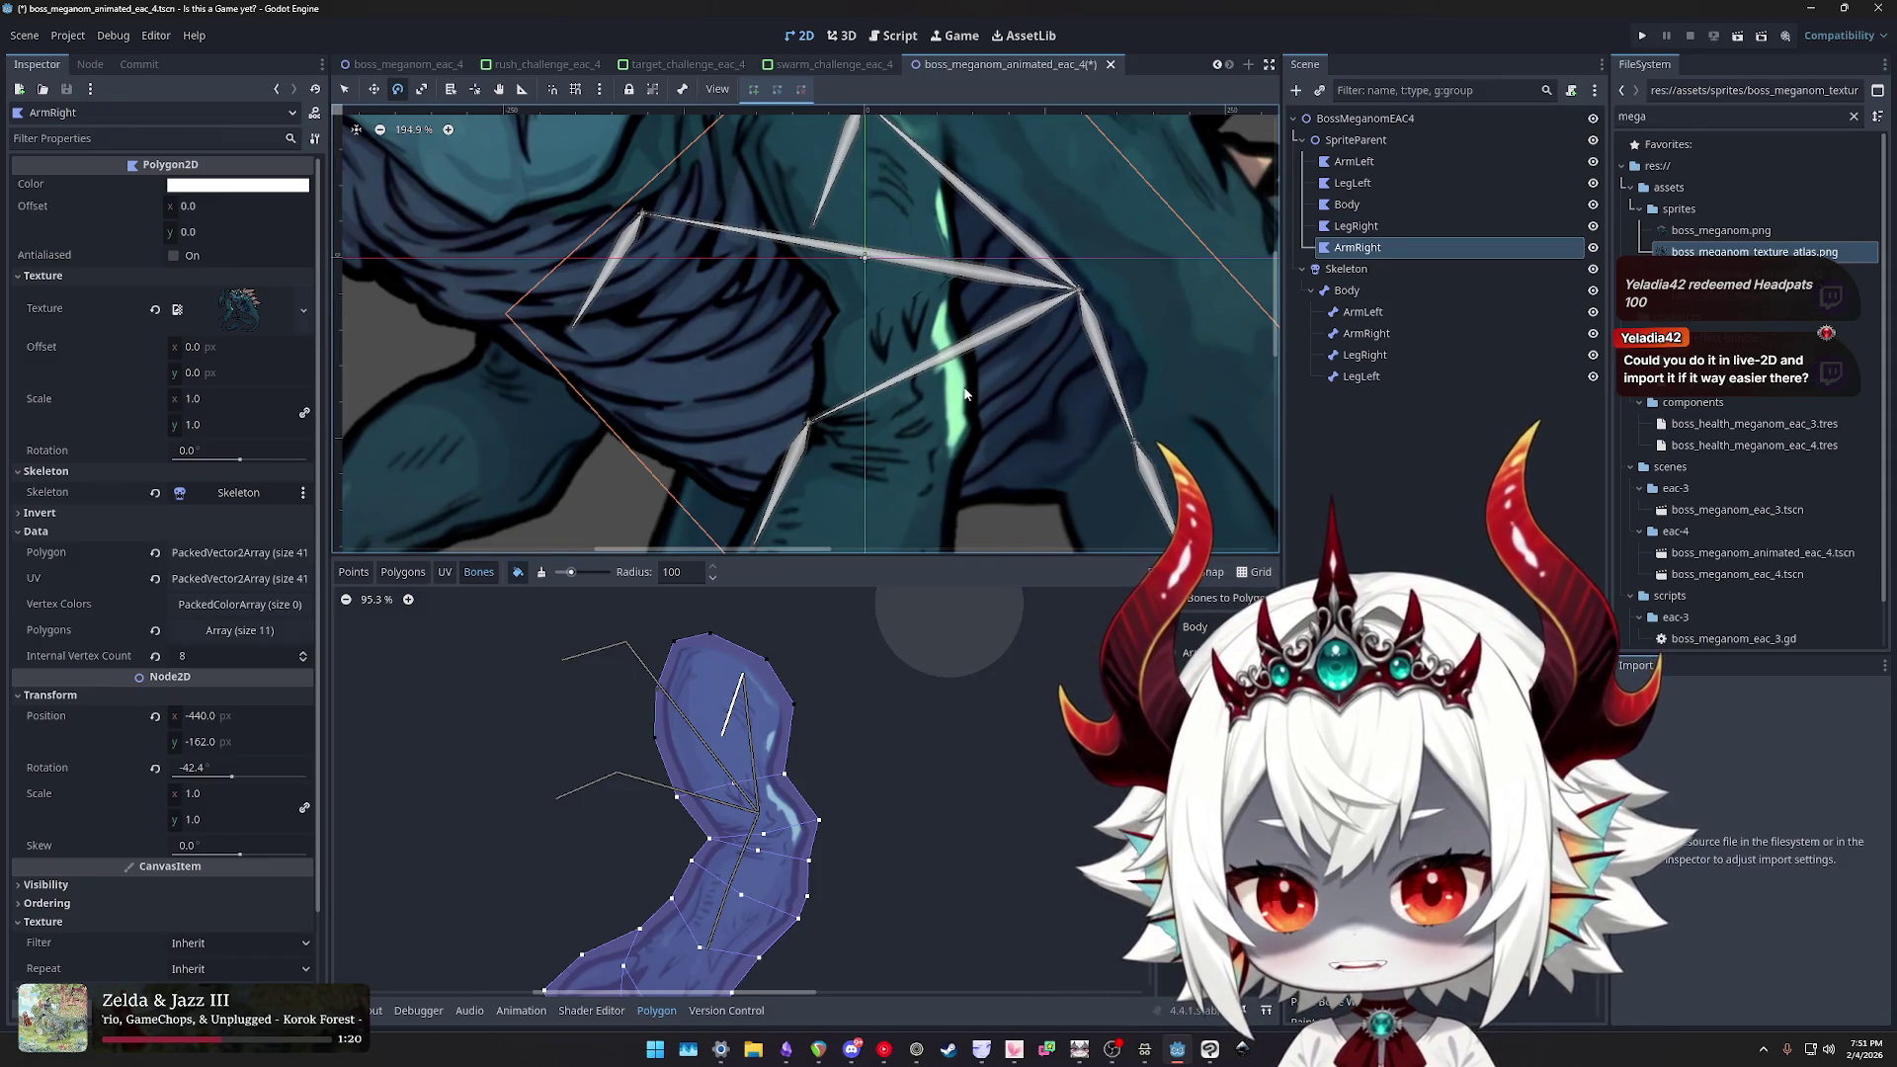
{"action": "scroll", "coordinate": [965, 394], "scroll_direction": "down", "scroll_amount": 3}
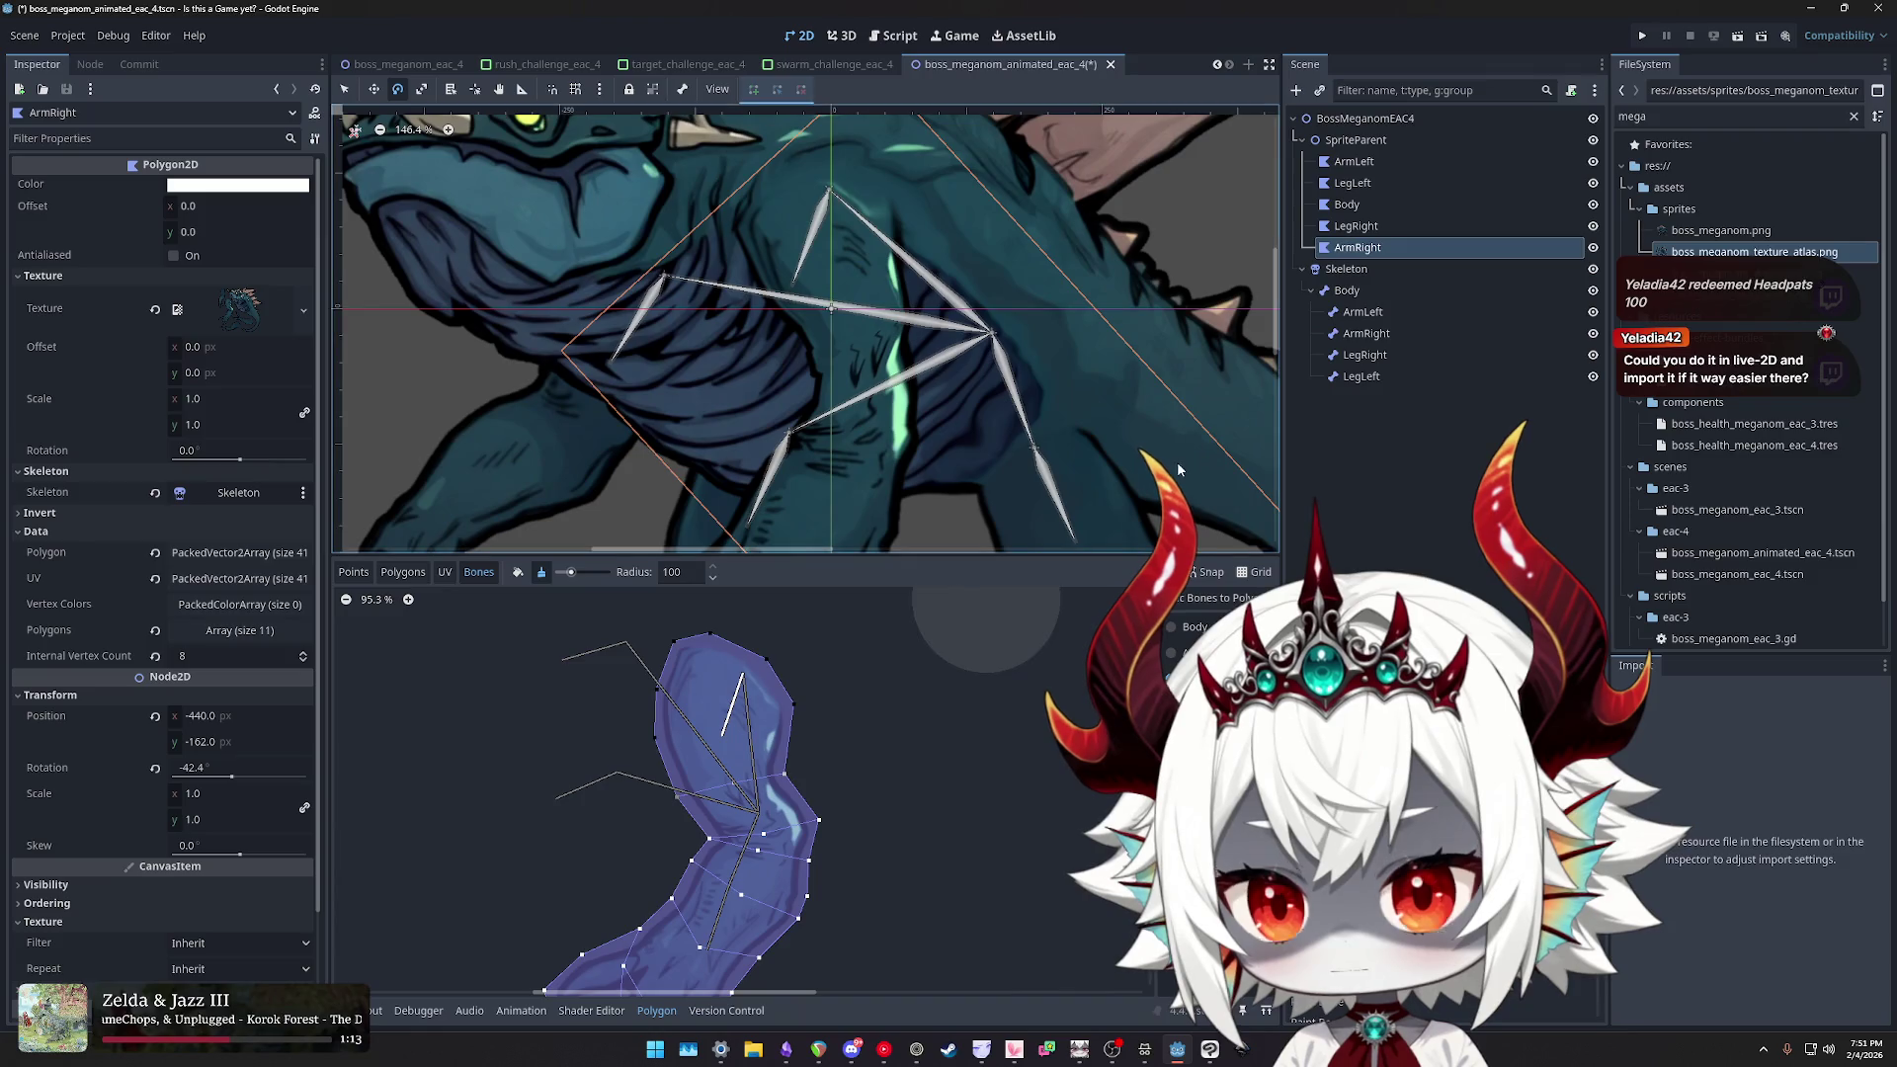
{"action": "left_click", "coordinate": [1171, 627]}
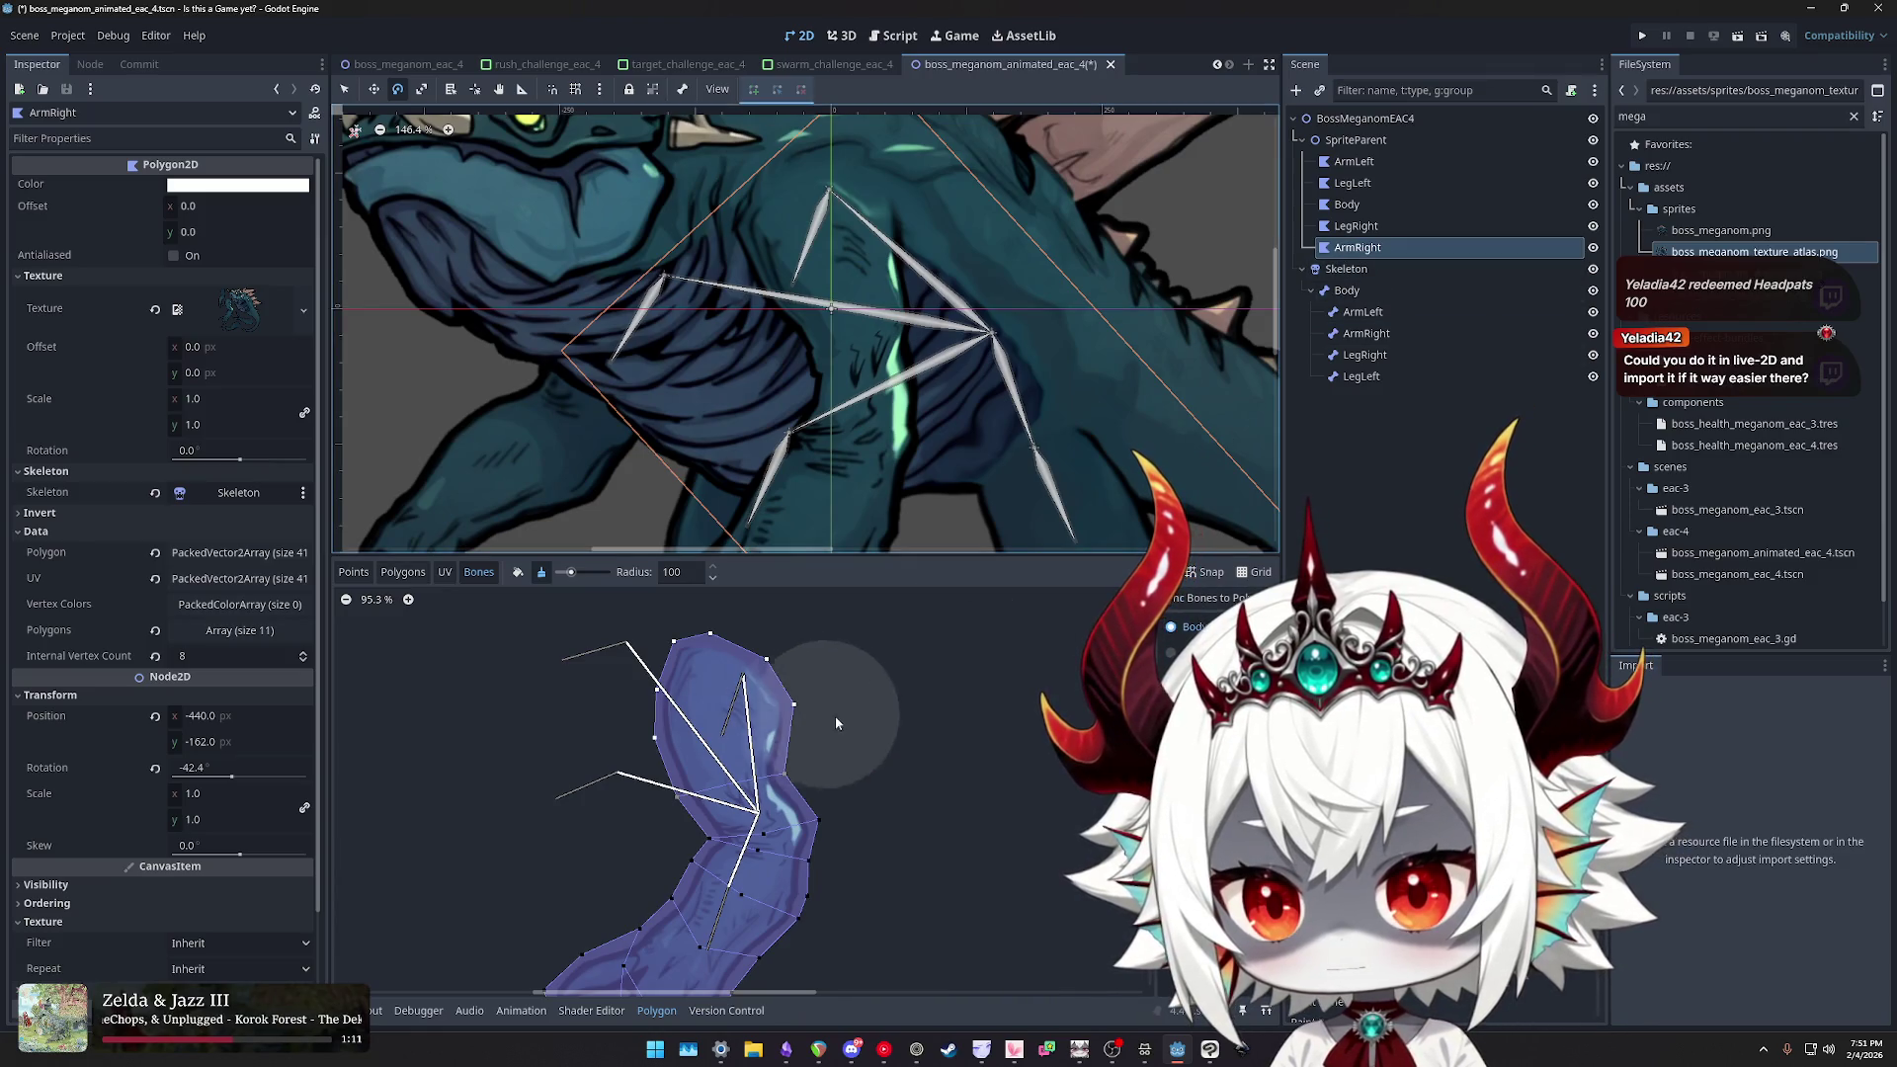
- Touch up the Body weights on the arm polygon, painting, erasing, then painting again
{"action": "left_click_drag", "start_coordinate": [662, 849], "coordinate": [833, 841]}
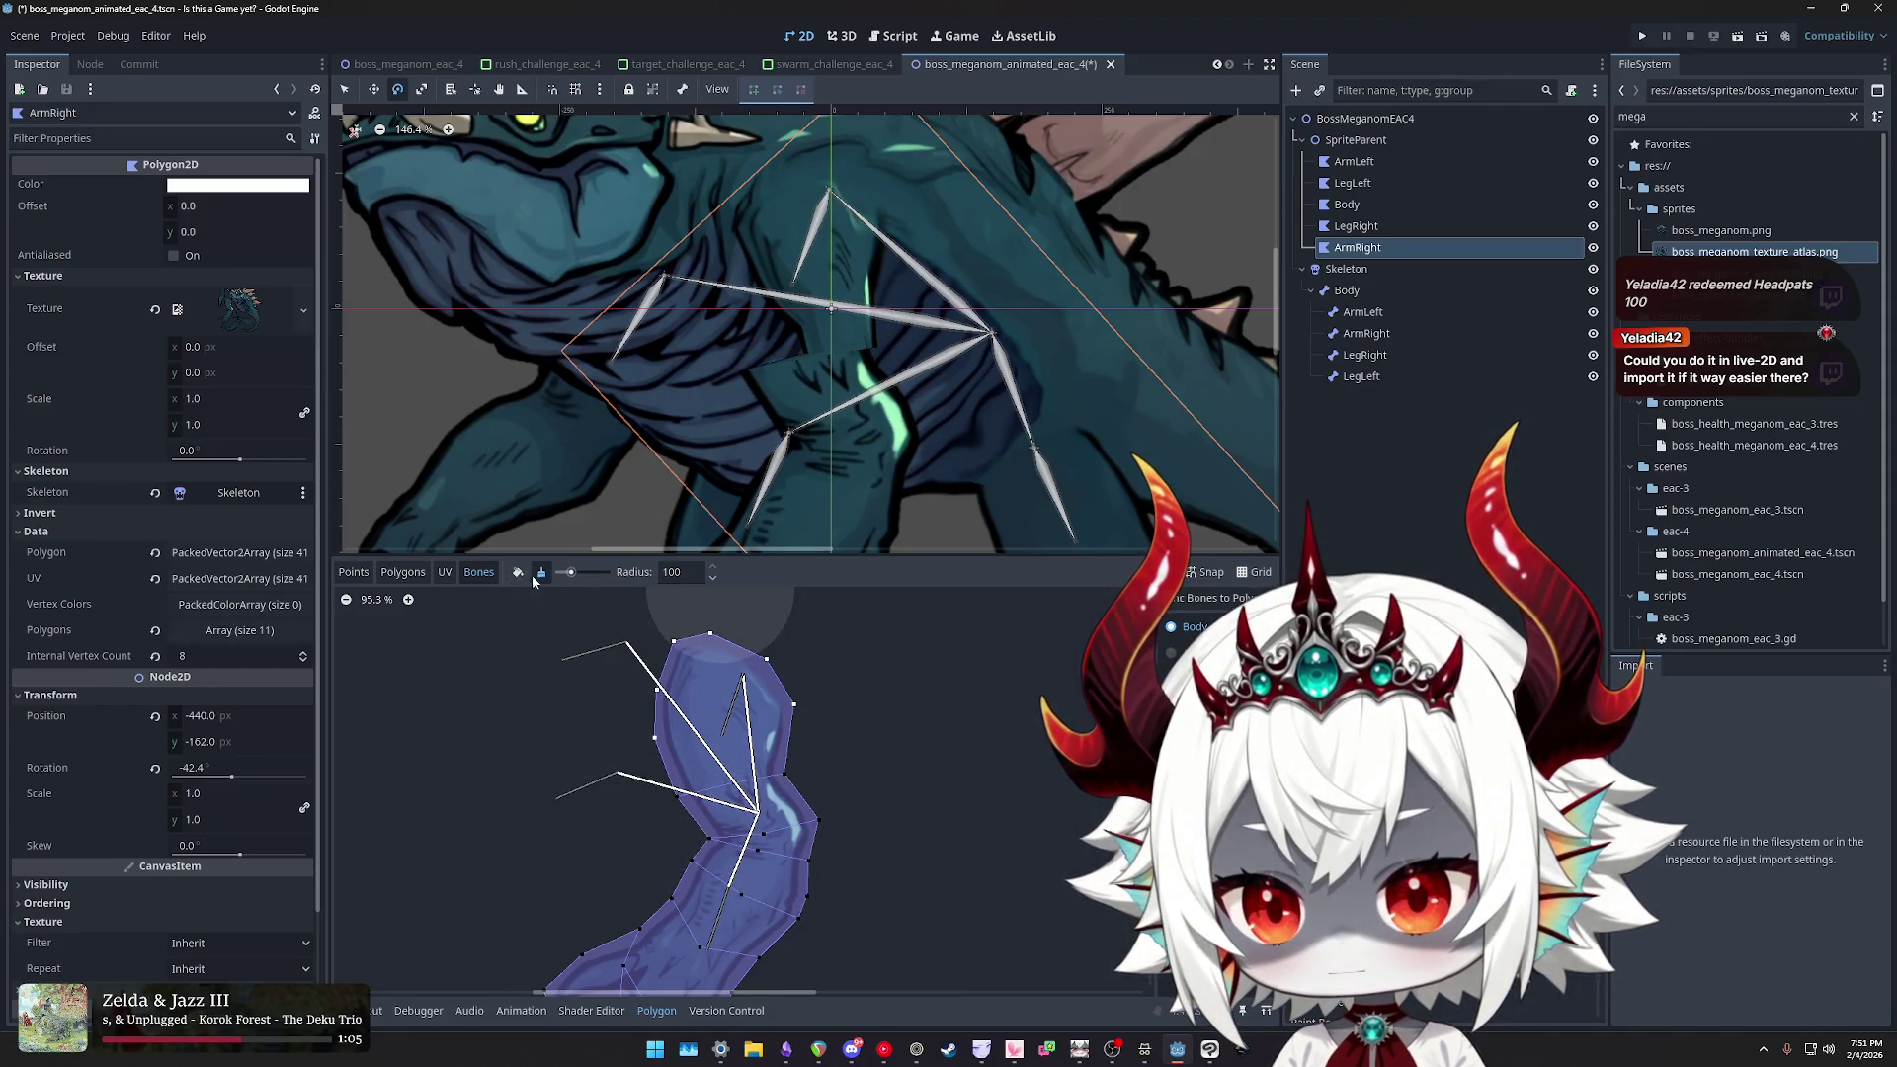
{"action": "mouse_move", "coordinate": [708, 830]}
{"action": "left_mouse_down"}
{"action": "mouse_move", "coordinate": [667, 830]}
{"action": "mouse_move", "coordinate": [727, 823]}
{"action": "mouse_move", "coordinate": [638, 805]}
{"action": "mouse_move", "coordinate": [688, 852]}
{"action": "mouse_move", "coordinate": [642, 869]}
{"action": "mouse_move", "coordinate": [764, 871]}
{"action": "left_mouse_up"}
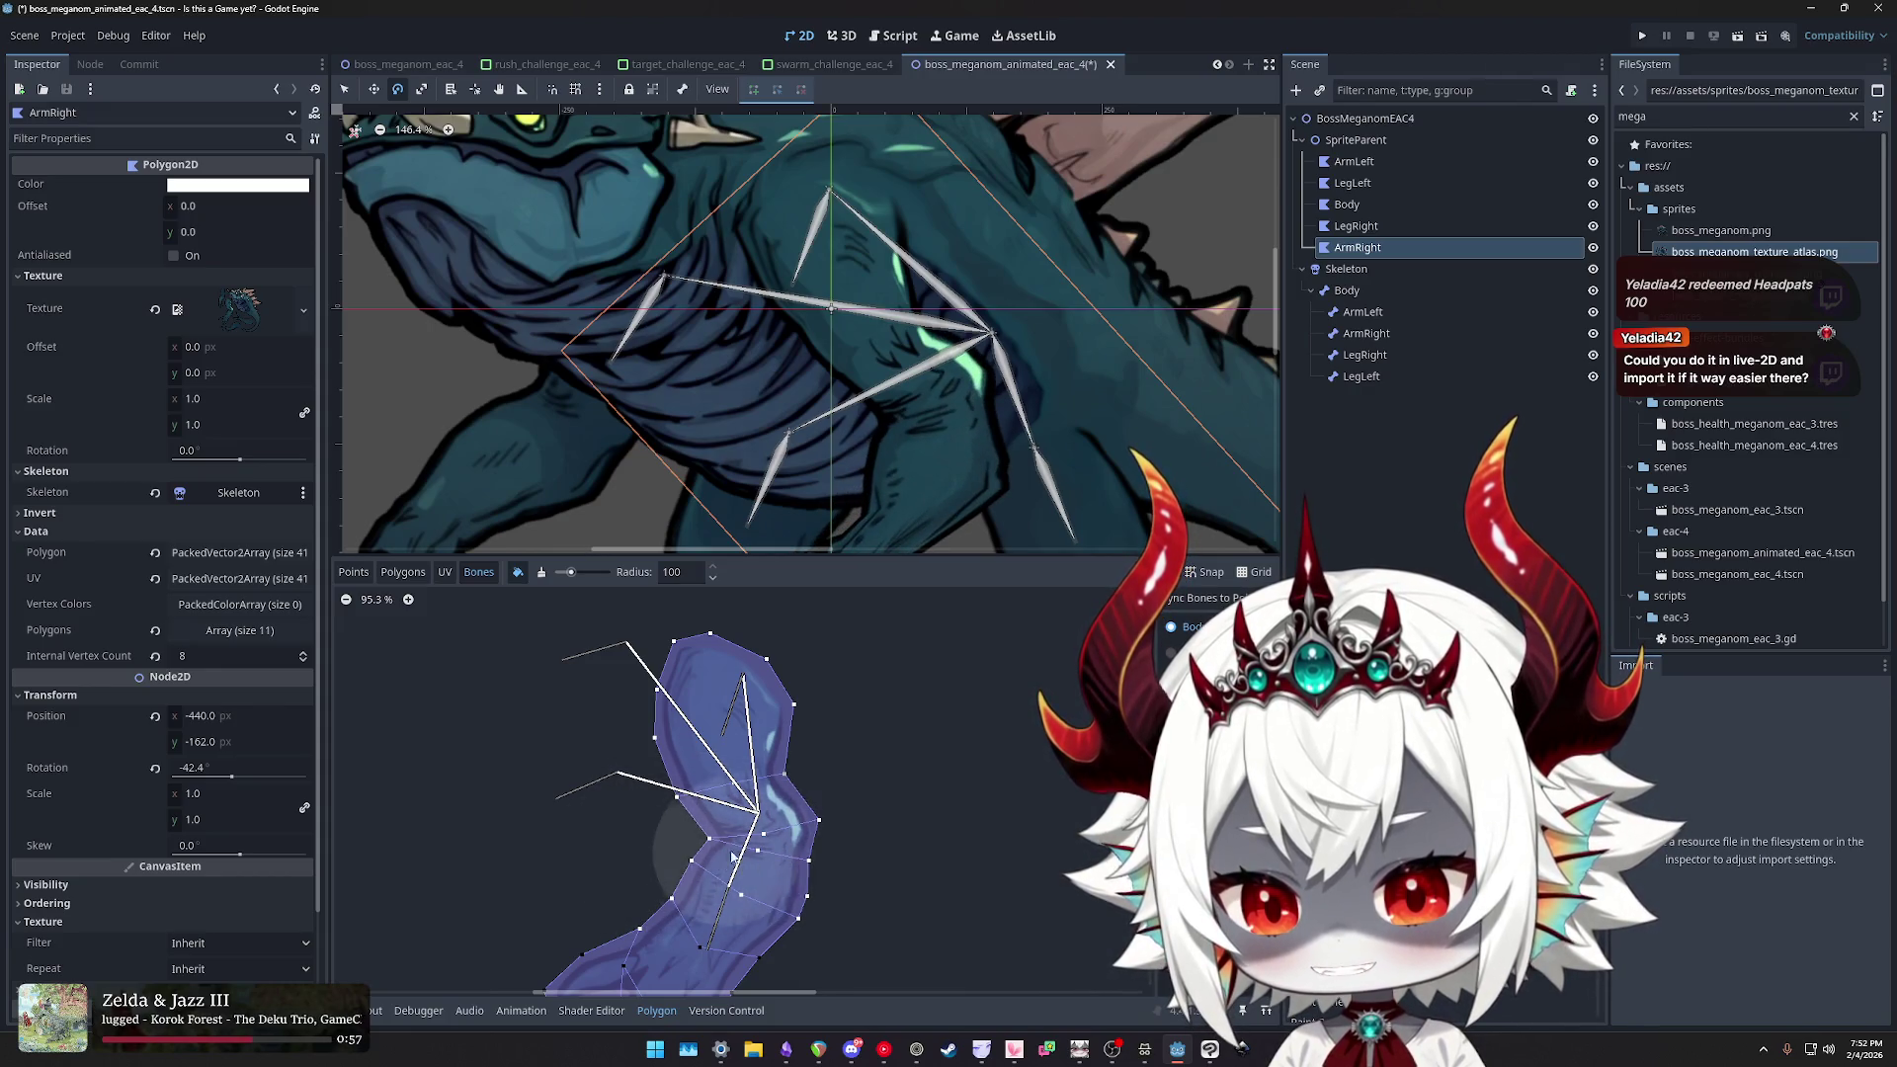
{"action": "left_click", "coordinate": [540, 571]}
{"action": "mouse_move", "coordinate": [850, 934]}
{"action": "left_mouse_down"}
{"action": "mouse_move", "coordinate": [848, 905]}
{"action": "mouse_move", "coordinate": [789, 879]}
{"action": "mouse_move", "coordinate": [654, 850]}
{"action": "left_mouse_up"}
{"action": "scroll", "coordinate": [686, 805], "scroll_direction": "down", "scroll_amount": 1}
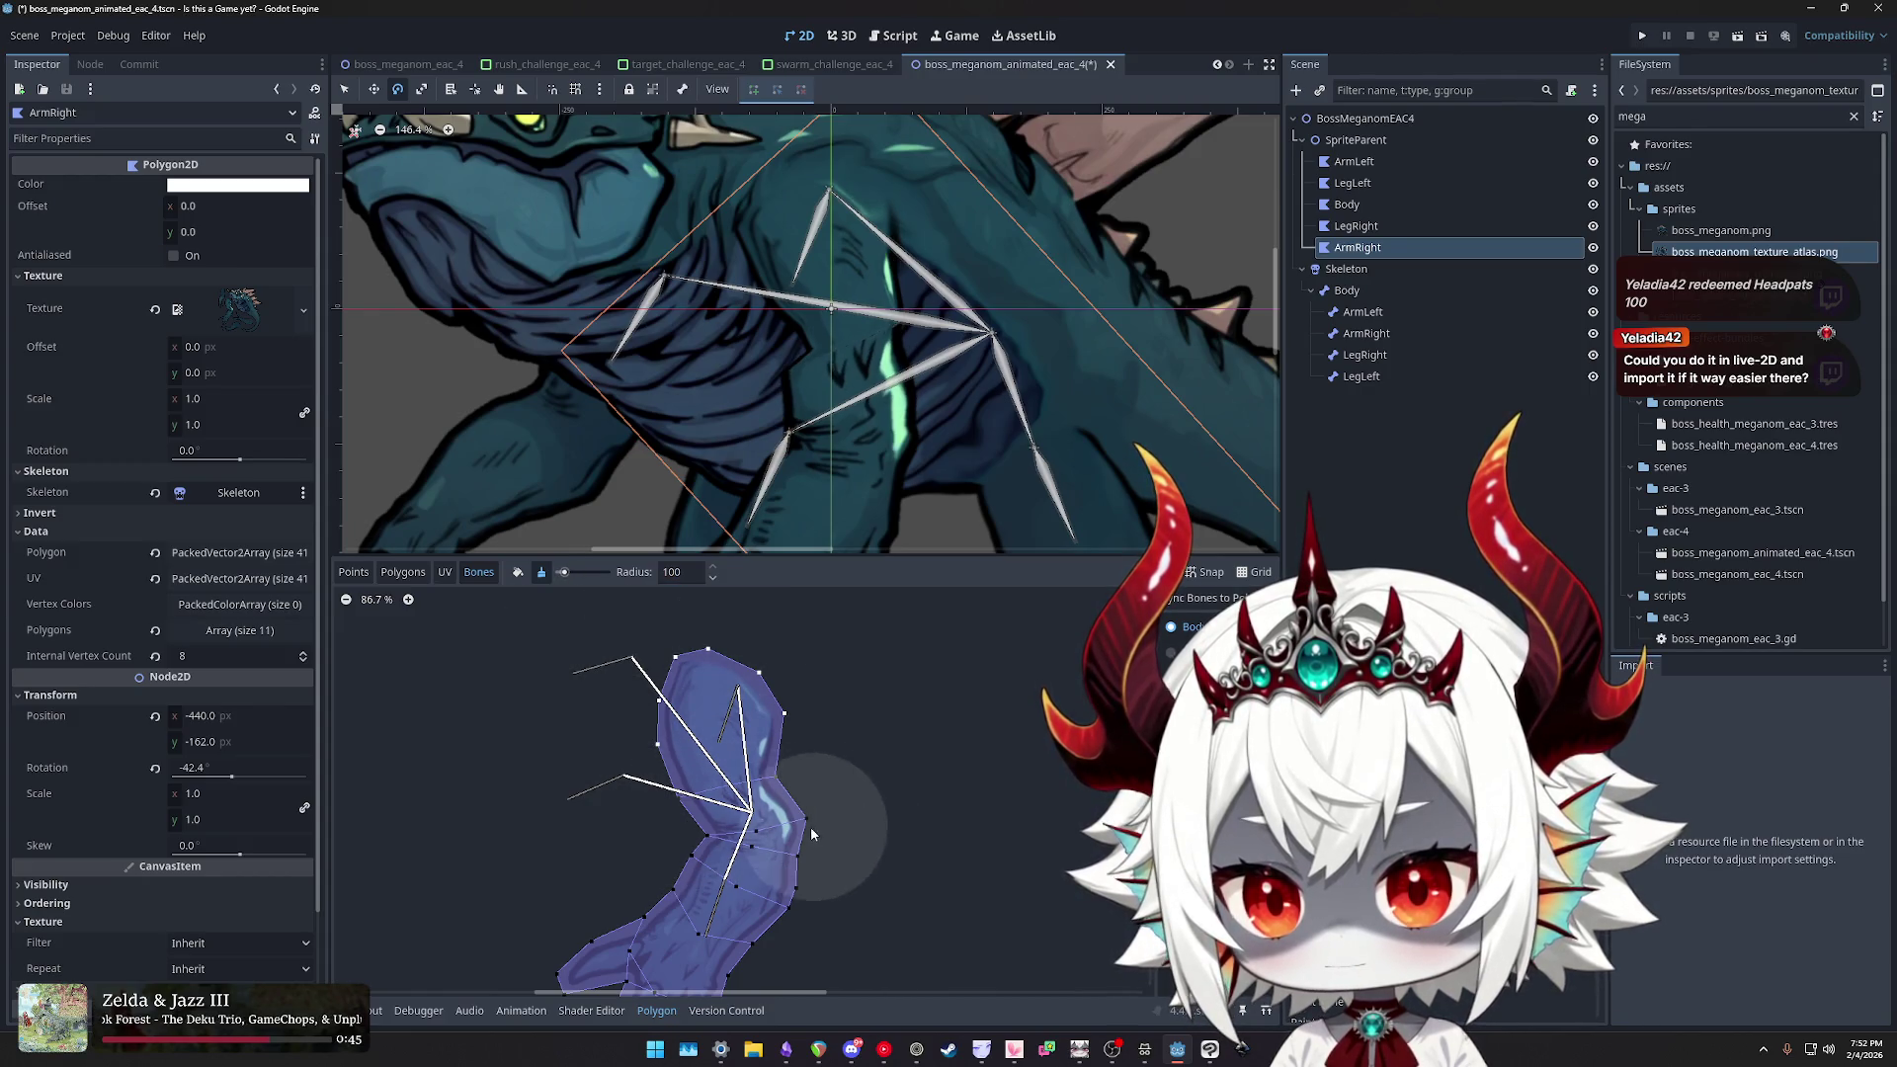
{"action": "left_click", "coordinate": [517, 572]}
{"action": "mouse_move", "coordinate": [590, 650]}
{"action": "left_mouse_down"}
{"action": "mouse_move", "coordinate": [681, 821]}
{"action": "mouse_move", "coordinate": [756, 810]}
{"action": "mouse_move", "coordinate": [748, 825]}
{"action": "left_mouse_up"}
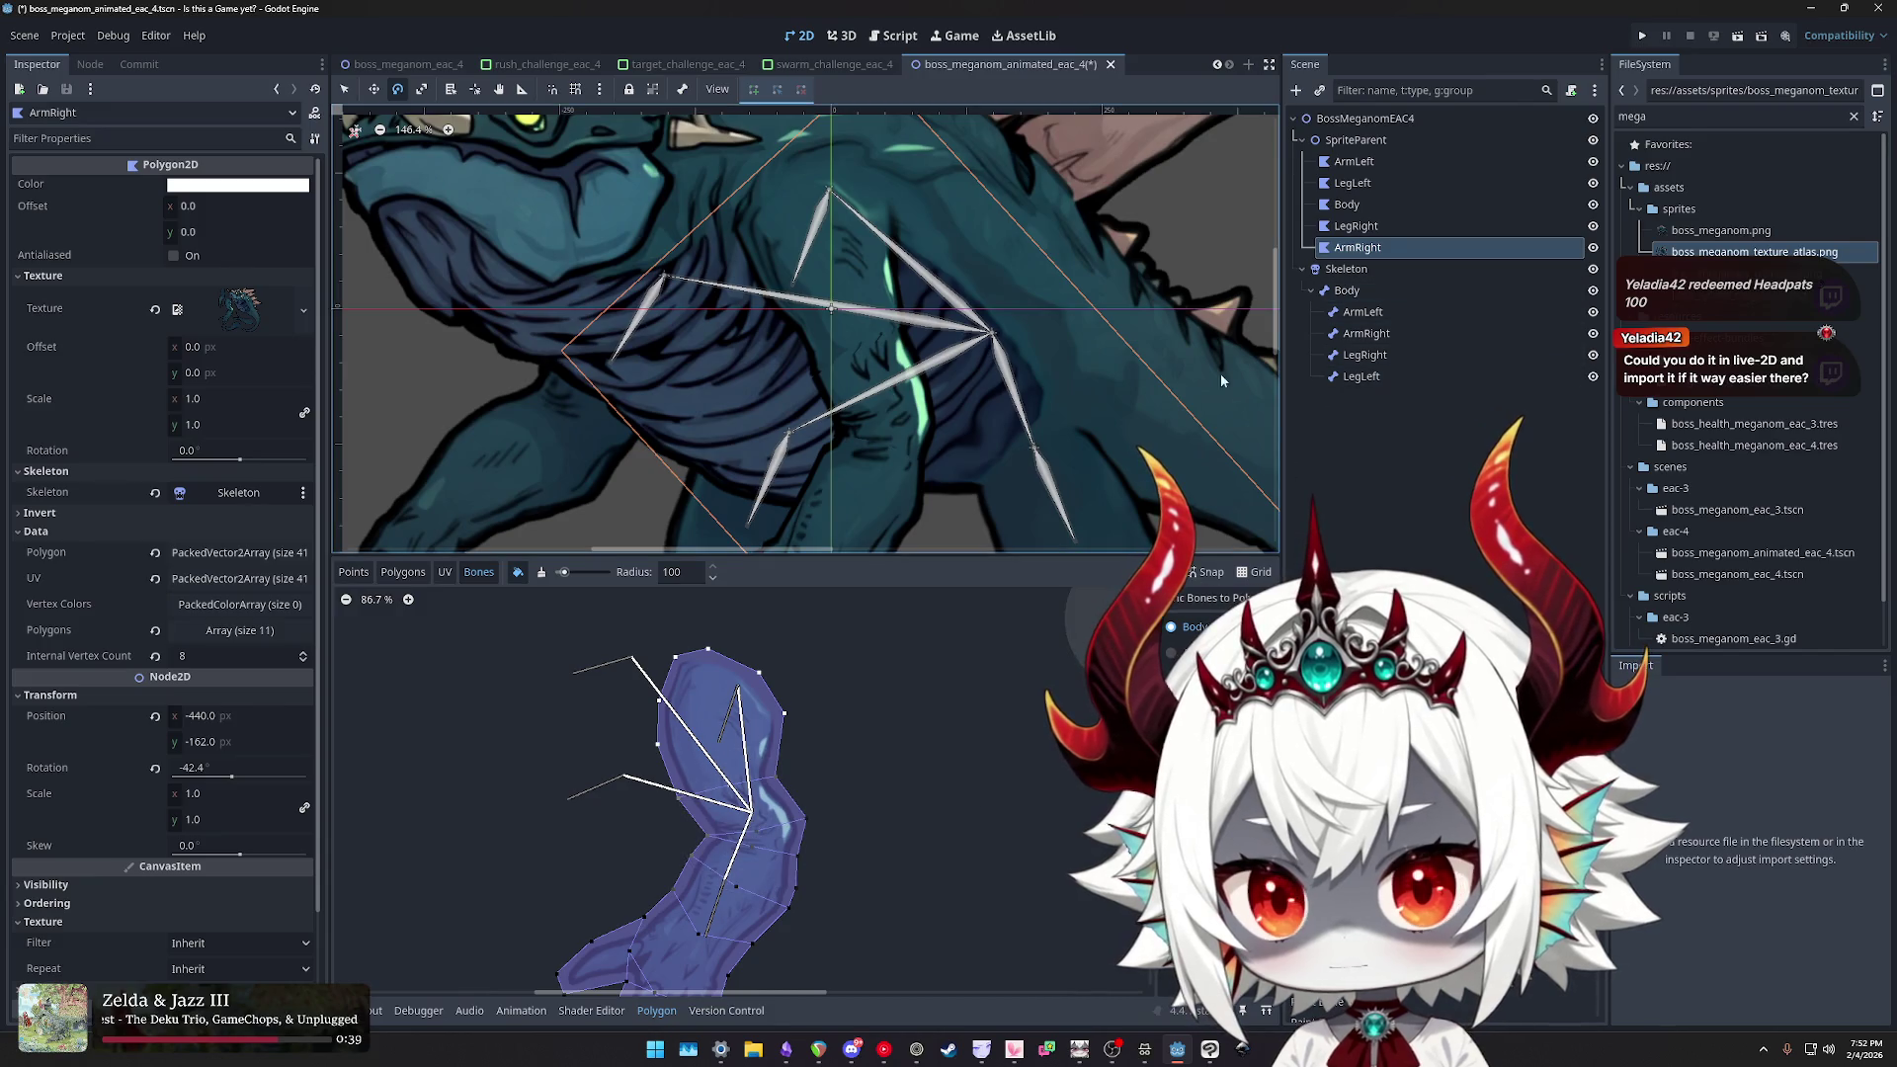
{"action": "scroll", "coordinate": [988, 410], "scroll_direction": "down", "scroll_amount": 3}
- Rotate the ArmRight bone to 76.6° to test the arm deformation
{"action": "left_click", "coordinate": [1367, 333]}
{"action": "mouse_move", "coordinate": [1151, 642]}
{"action": "left_mouse_down"}
{"action": "mouse_move", "coordinate": [1065, 571]}
{"action": "mouse_move", "coordinate": [1198, 518]}
{"action": "mouse_move", "coordinate": [1236, 376]}
{"action": "mouse_move", "coordinate": [1196, 227]}
{"action": "mouse_move", "coordinate": [1119, 162]}
{"action": "mouse_move", "coordinate": [1070, 155]}
{"action": "mouse_move", "coordinate": [1113, 306]}
{"action": "mouse_move", "coordinate": [850, 583]}
{"action": "mouse_move", "coordinate": [962, 445]}
{"action": "mouse_move", "coordinate": [1113, 435]}
{"action": "mouse_move", "coordinate": [1200, 383]}
{"action": "mouse_move", "coordinate": [1249, 283]}
{"action": "mouse_move", "coordinate": [1251, 228]}
{"action": "mouse_move", "coordinate": [947, 472]}
{"action": "mouse_move", "coordinate": [820, 464]}
{"action": "mouse_move", "coordinate": [605, 396]}
{"action": "mouse_move", "coordinate": [703, 564]}
{"action": "mouse_move", "coordinate": [849, 624]}
{"action": "left_mouse_up"}
{"action": "scroll", "coordinate": [852, 335], "scroll_direction": "up", "scroll_amount": 7}
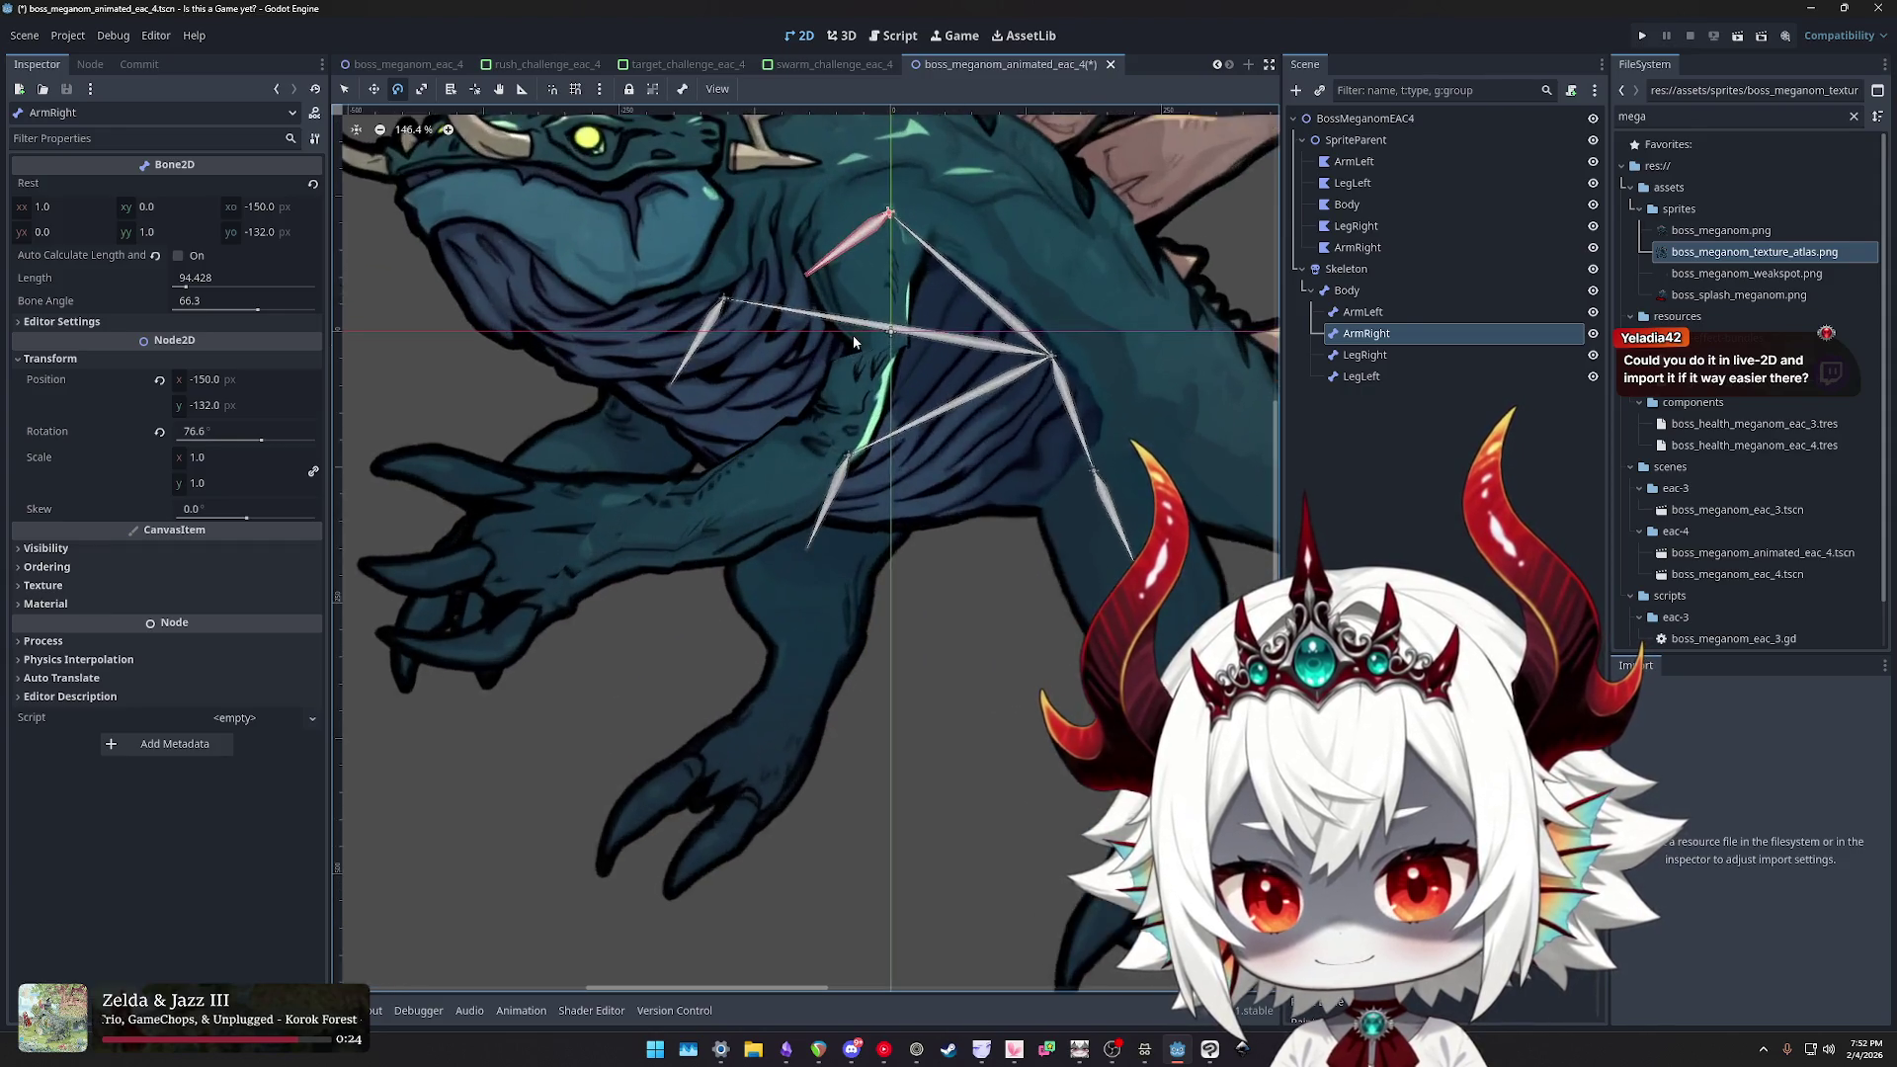
- Erase weight at the top of the ArmRight polygon and paint bone weight along its upper edge
{"action": "left_click", "coordinate": [1359, 247]}
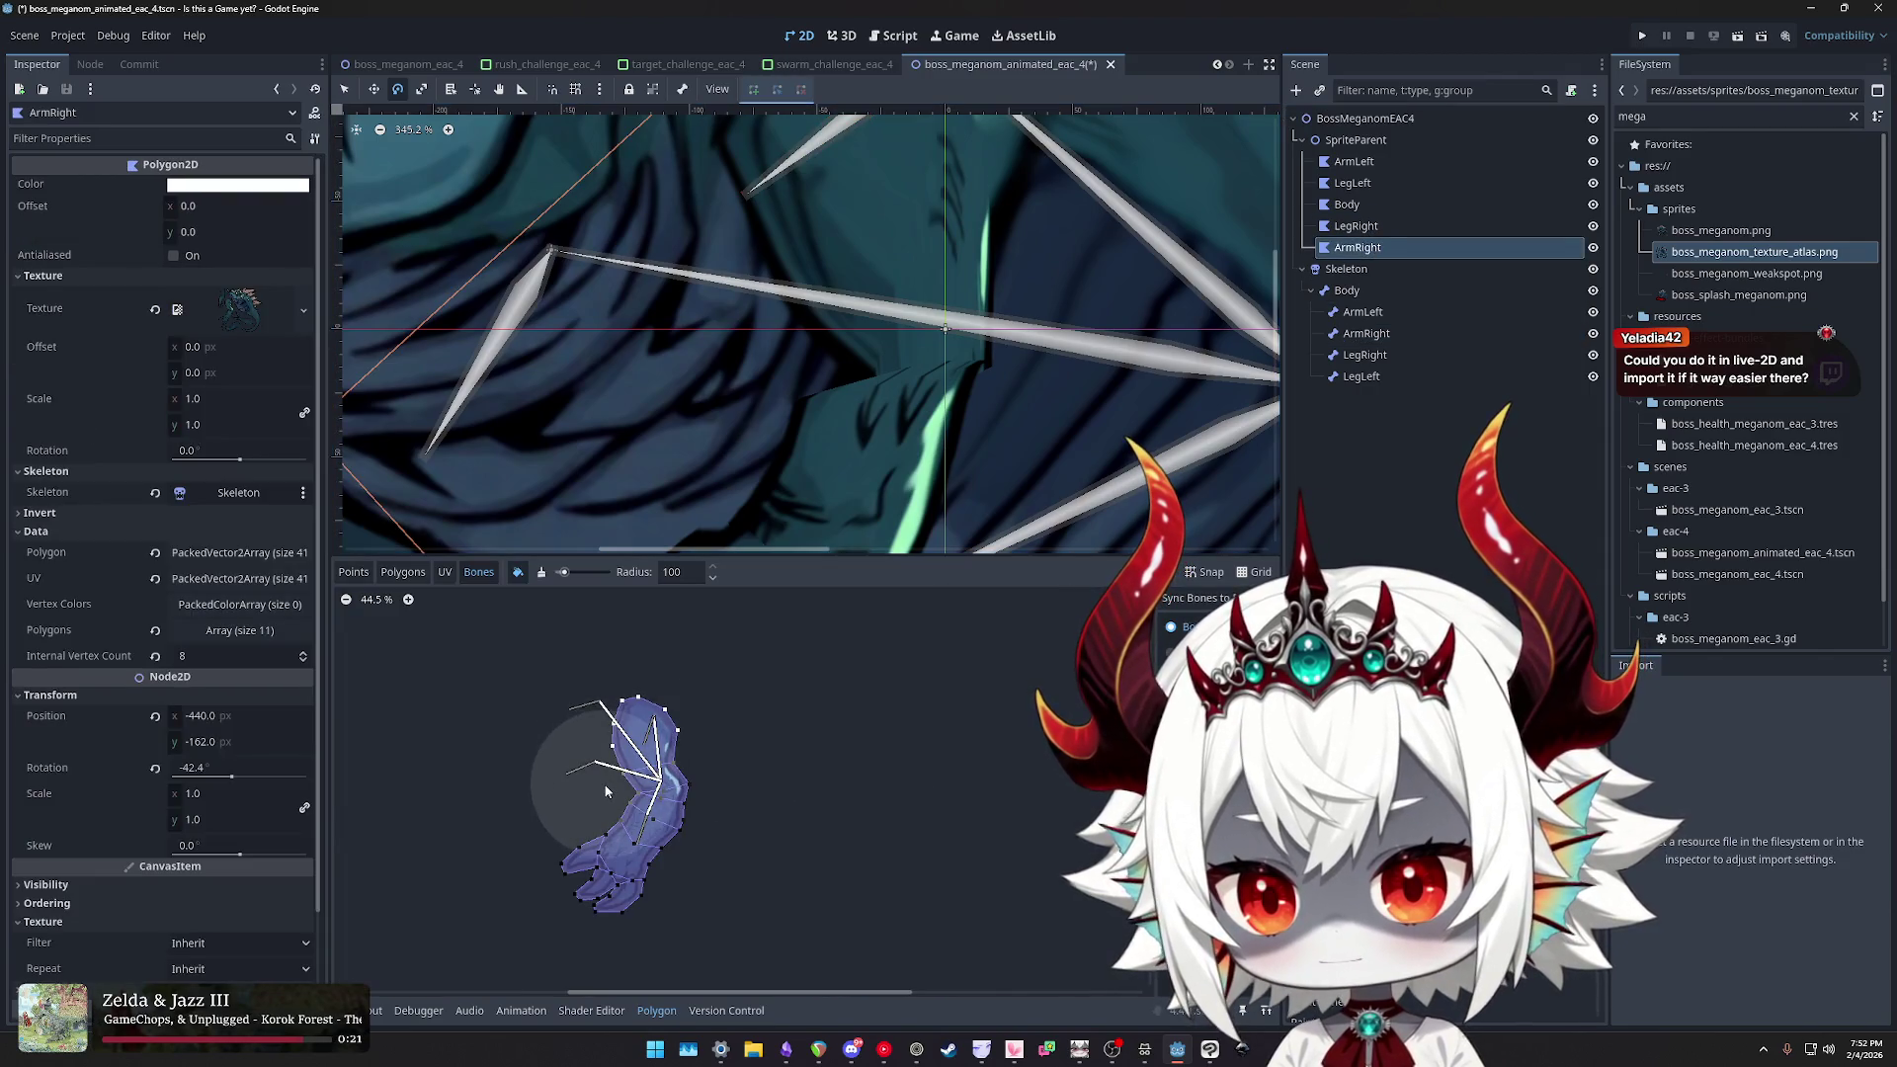
{"action": "left_click", "coordinate": [542, 573]}
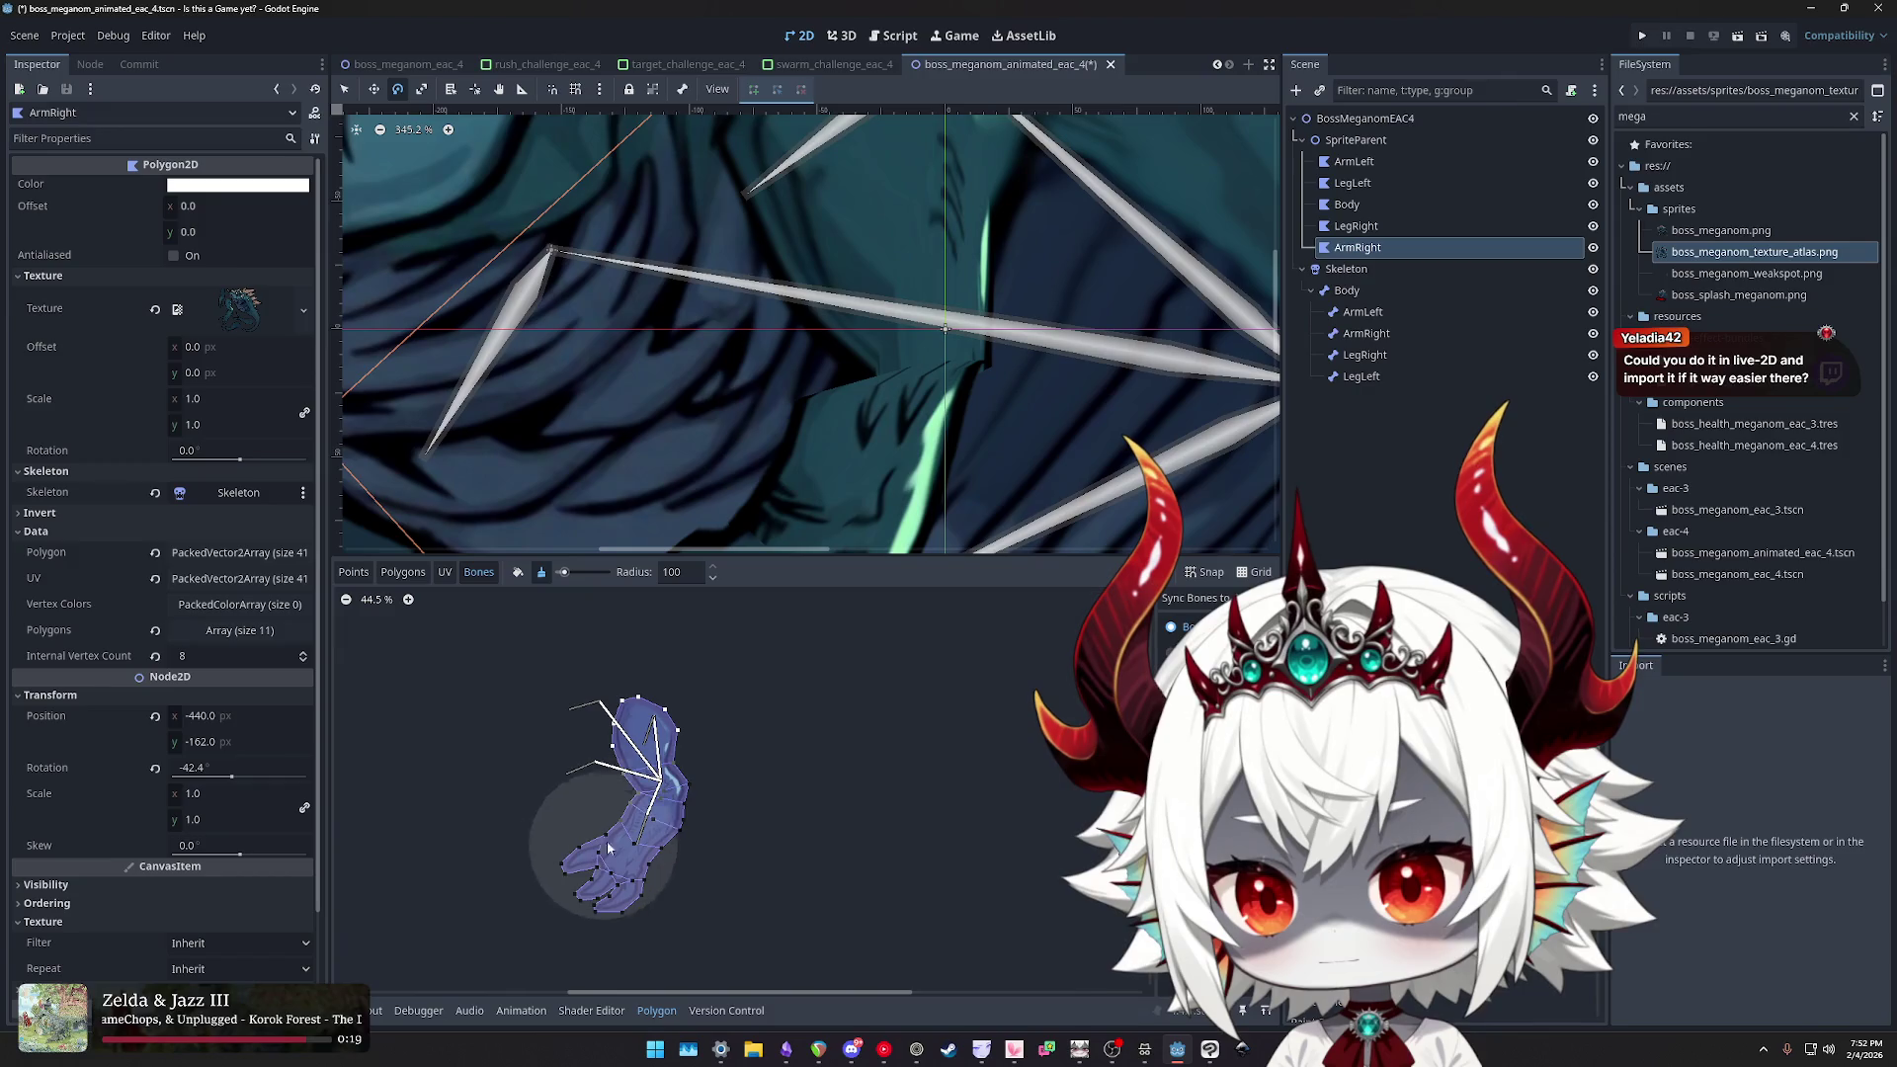
{"action": "mouse_move", "coordinate": [618, 787]}
{"action": "left_mouse_down"}
{"action": "mouse_move", "coordinate": [718, 775]}
{"action": "mouse_move", "coordinate": [580, 754]}
{"action": "mouse_move", "coordinate": [613, 678]}
{"action": "mouse_move", "coordinate": [636, 698]}
{"action": "mouse_move", "coordinate": [612, 766]}
{"action": "left_mouse_up"}
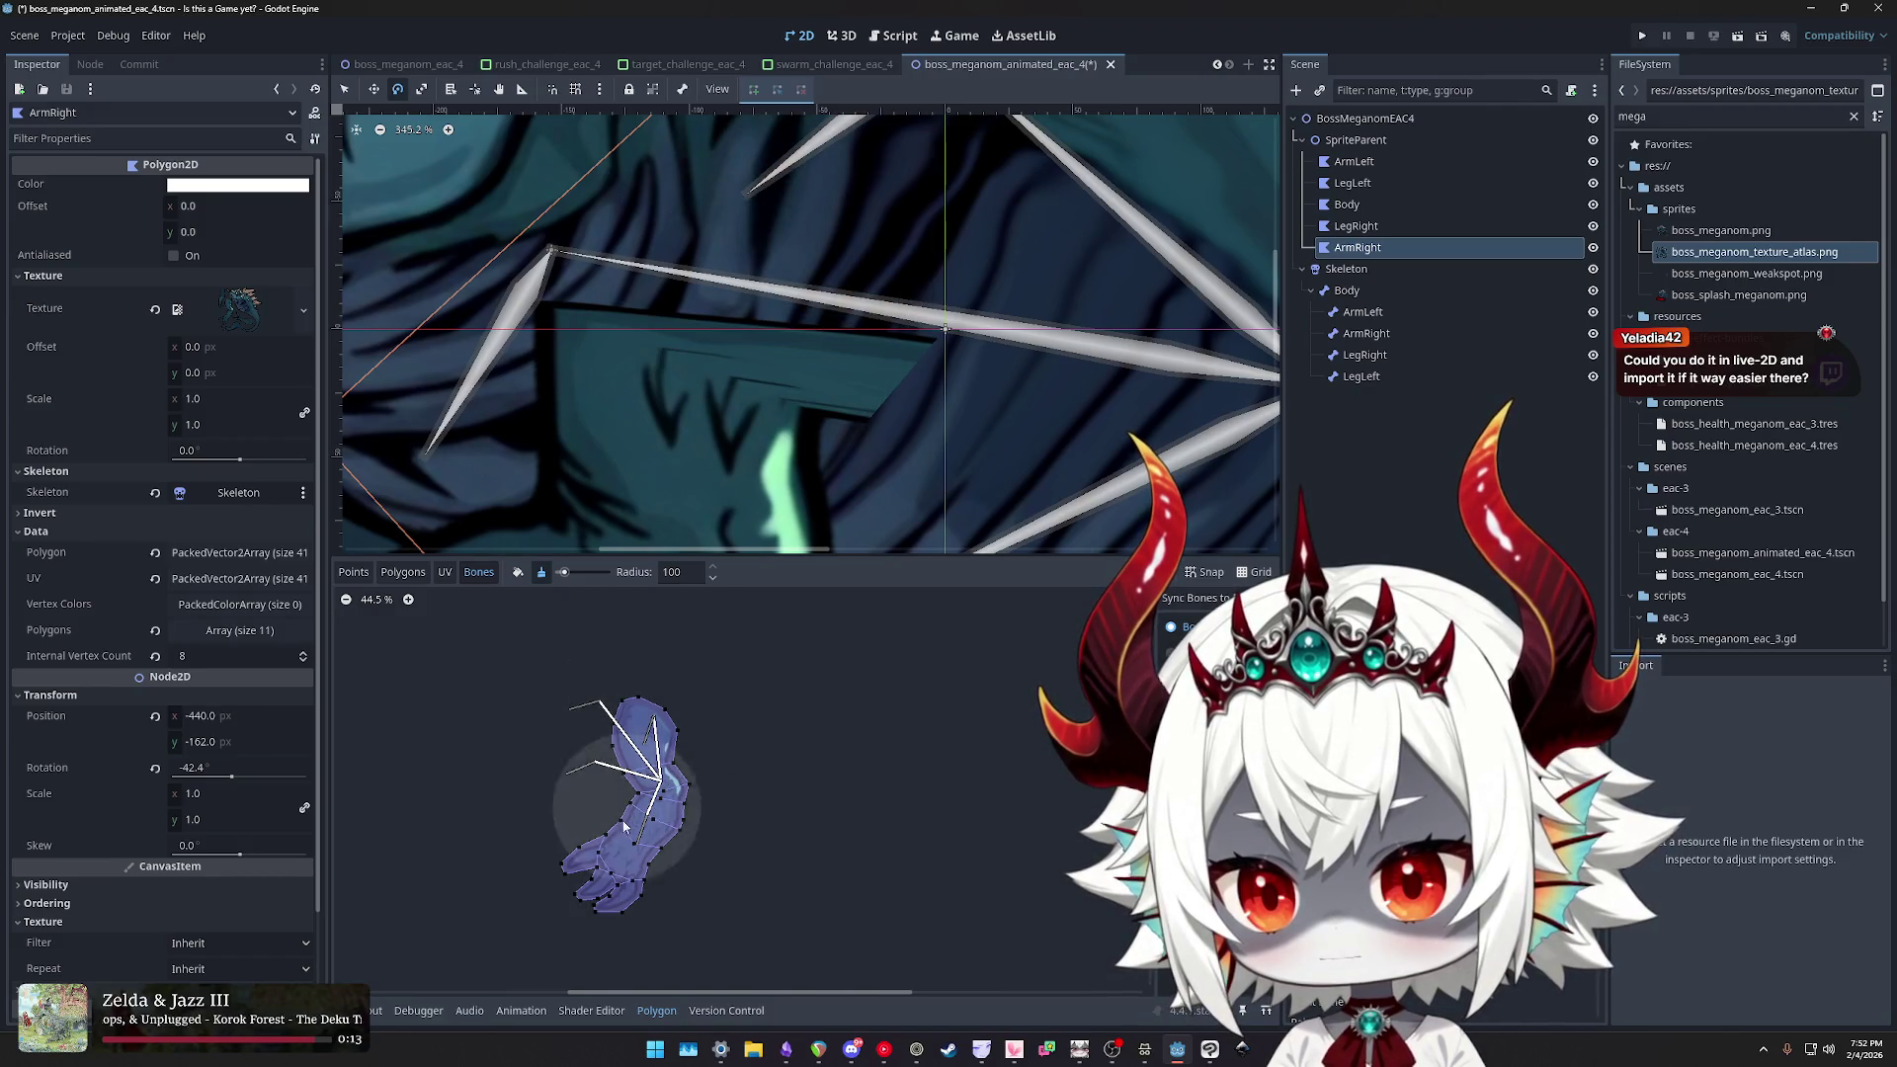
{"action": "left_click", "coordinate": [644, 696]}
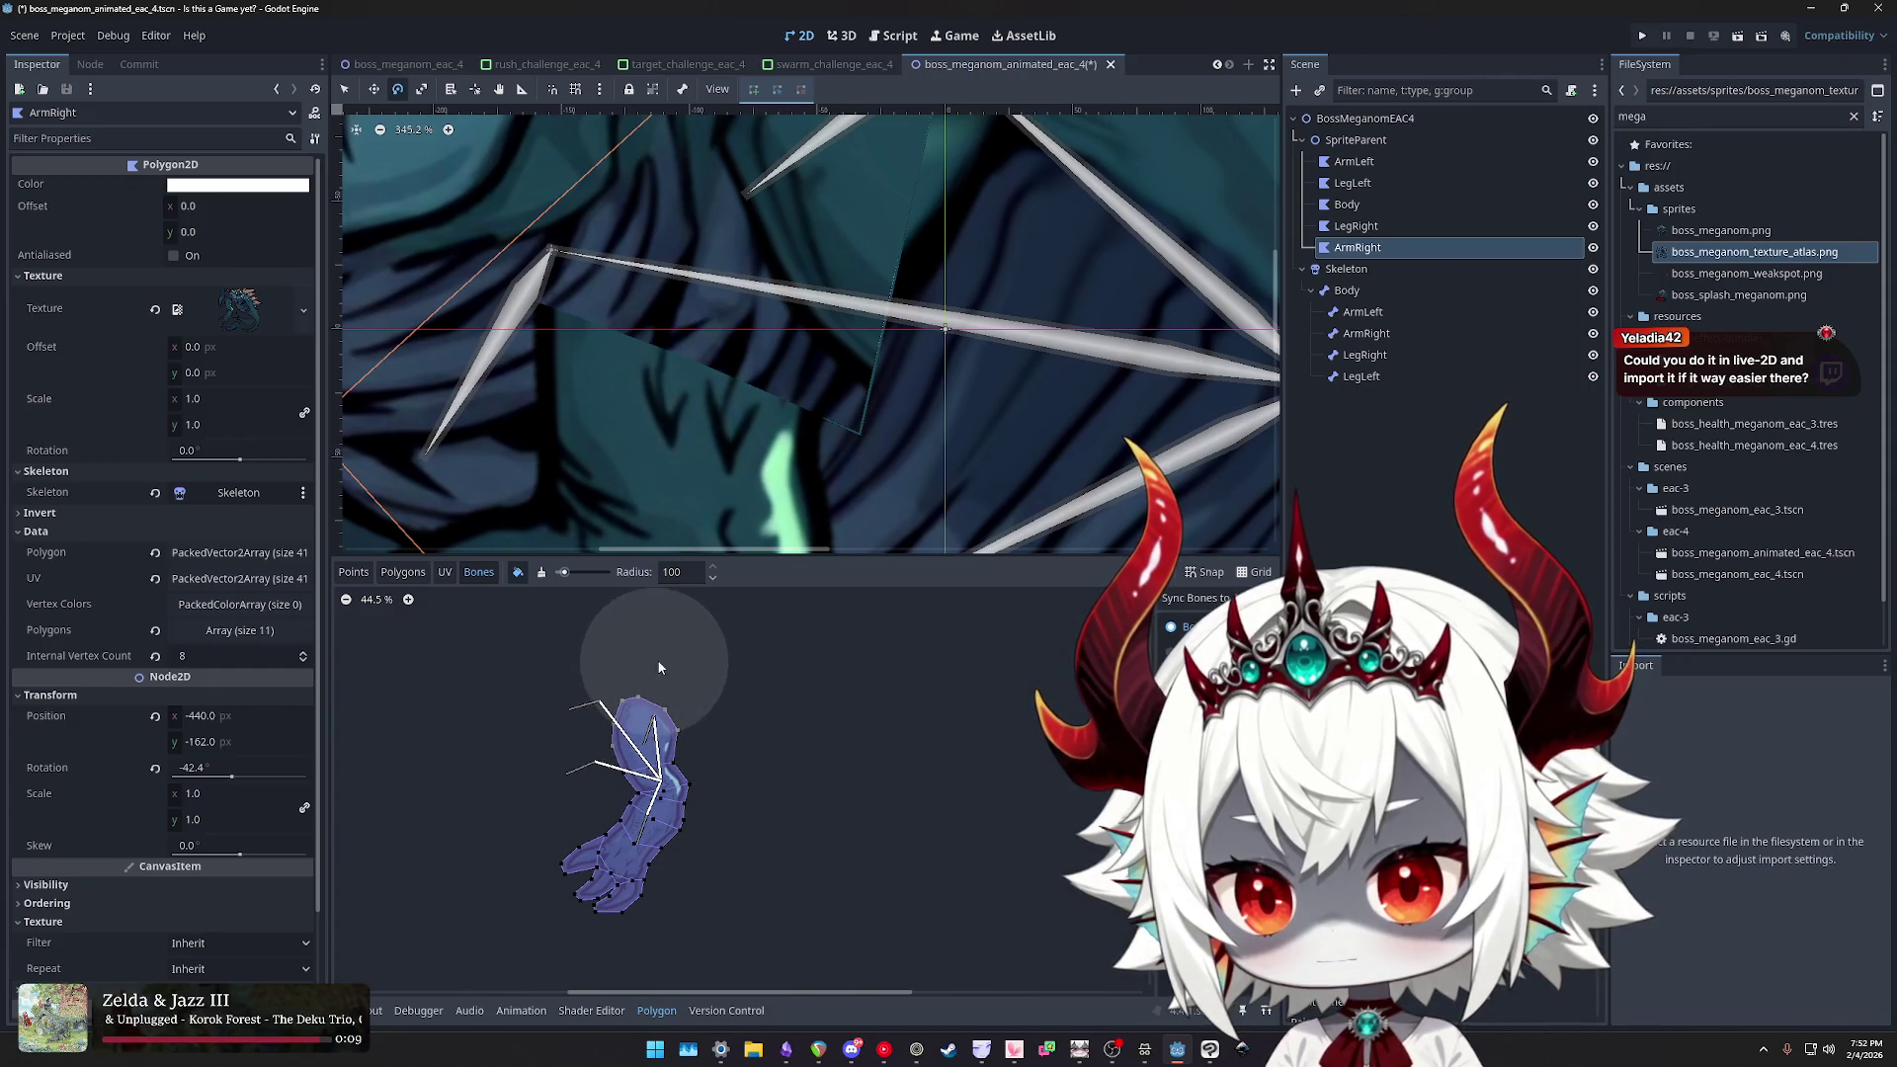
{"action": "mouse_move", "coordinate": [679, 669]}
{"action": "left_mouse_down"}
{"action": "mouse_move", "coordinate": [747, 756]}
{"action": "mouse_move", "coordinate": [712, 708]}
{"action": "left_mouse_up"}
{"action": "mouse_move", "coordinate": [626, 667]}
{"action": "left_mouse_down"}
{"action": "mouse_move", "coordinate": [647, 678]}
{"action": "mouse_move", "coordinate": [599, 685]}
{"action": "left_mouse_up"}
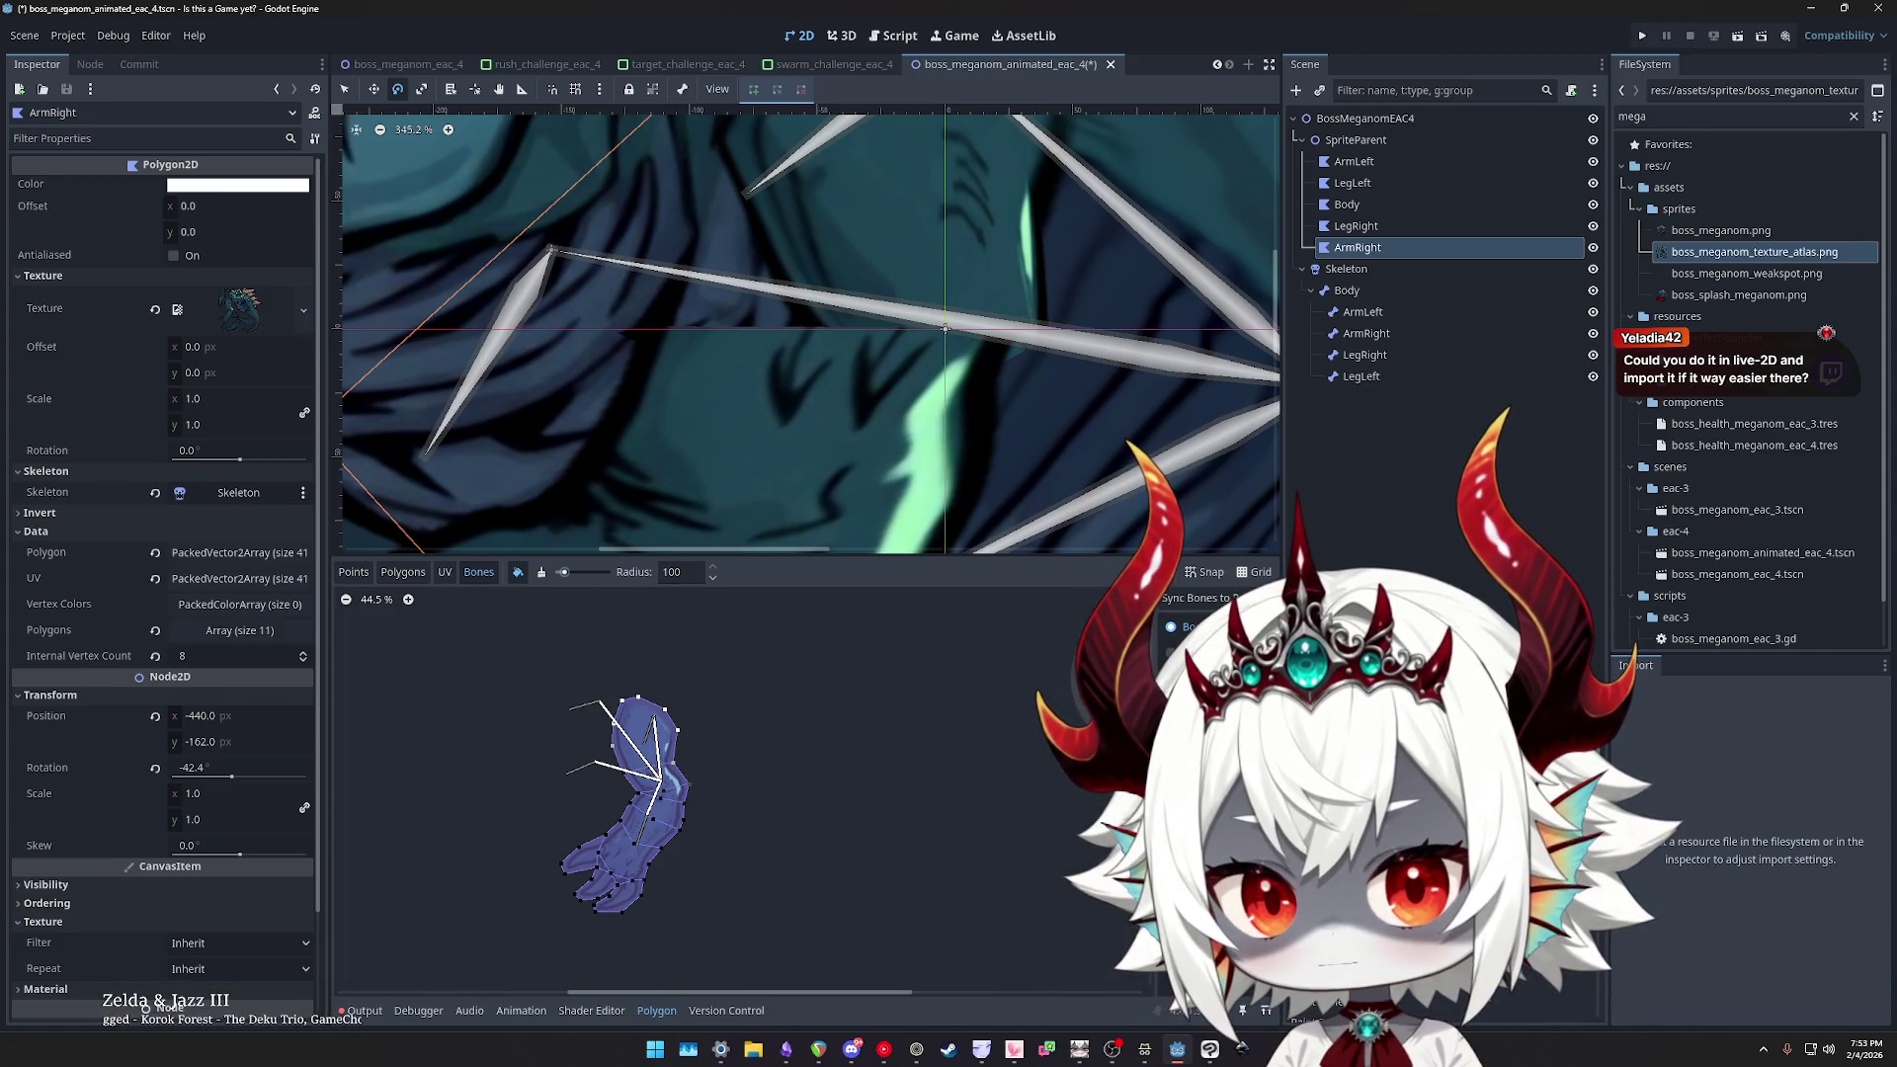
{"action": "mouse_move", "coordinate": [500, 751]}
{"action": "left_mouse_down"}
{"action": "mouse_move", "coordinate": [632, 674]}
{"action": "mouse_move", "coordinate": [649, 734]}
{"action": "mouse_move", "coordinate": [622, 726]}
{"action": "left_mouse_up"}
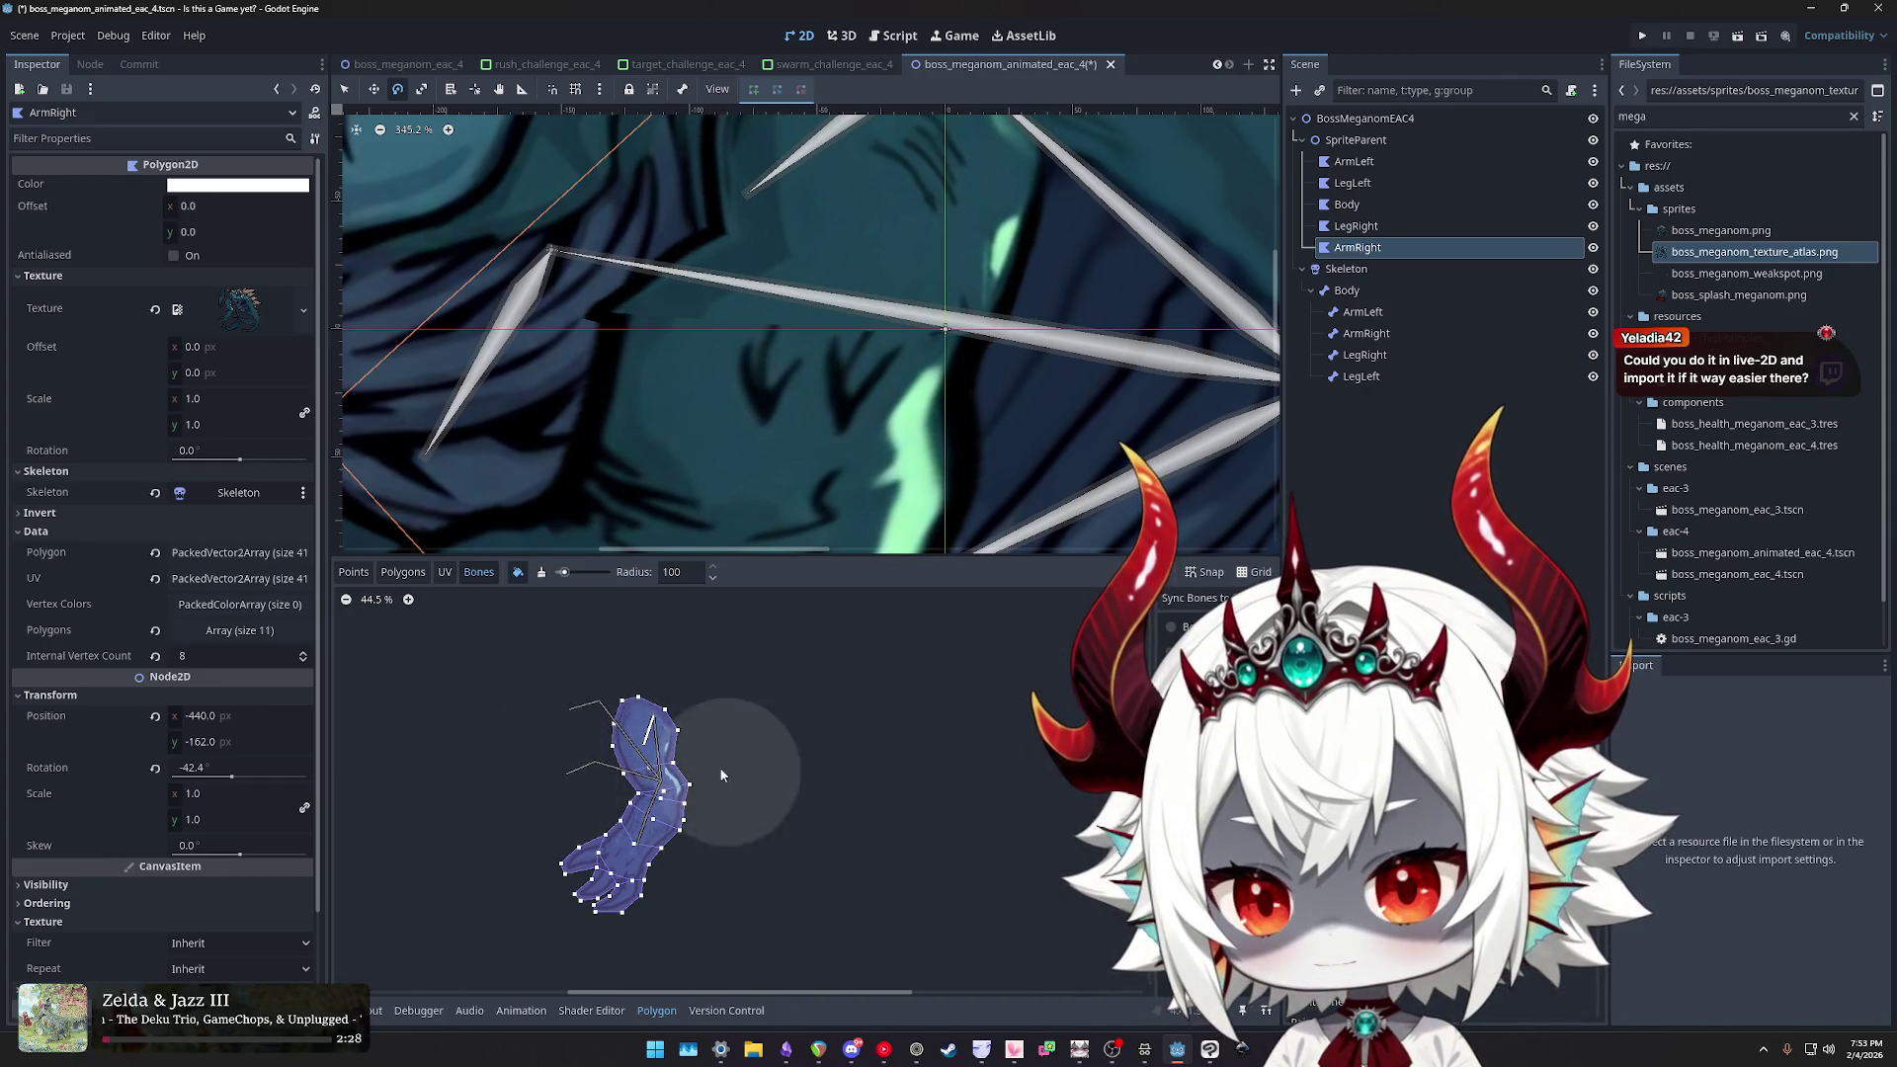
- Pick a different bone, erase weight from part of the arm, then bring up Clip Studio Paint
{"action": "left_click", "coordinate": [1171, 626]}
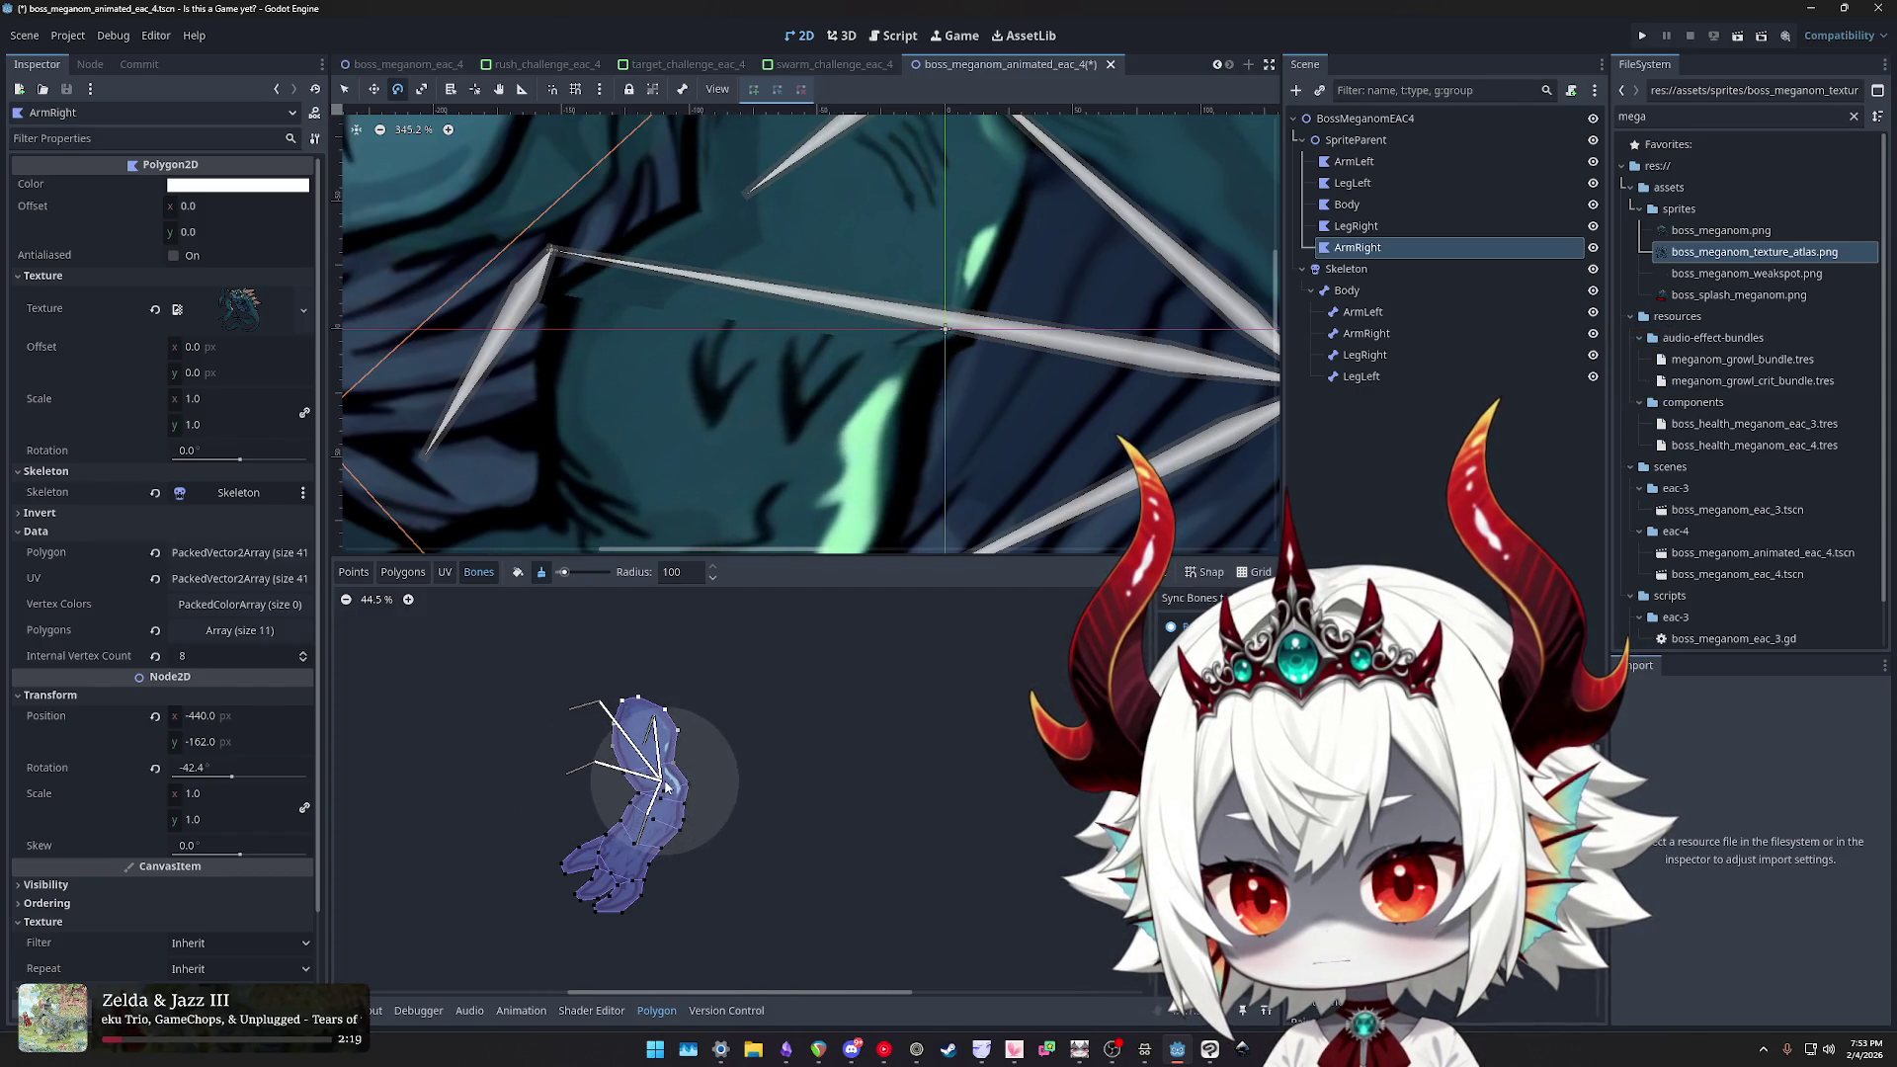
{"action": "left_click", "coordinate": [518, 573]}
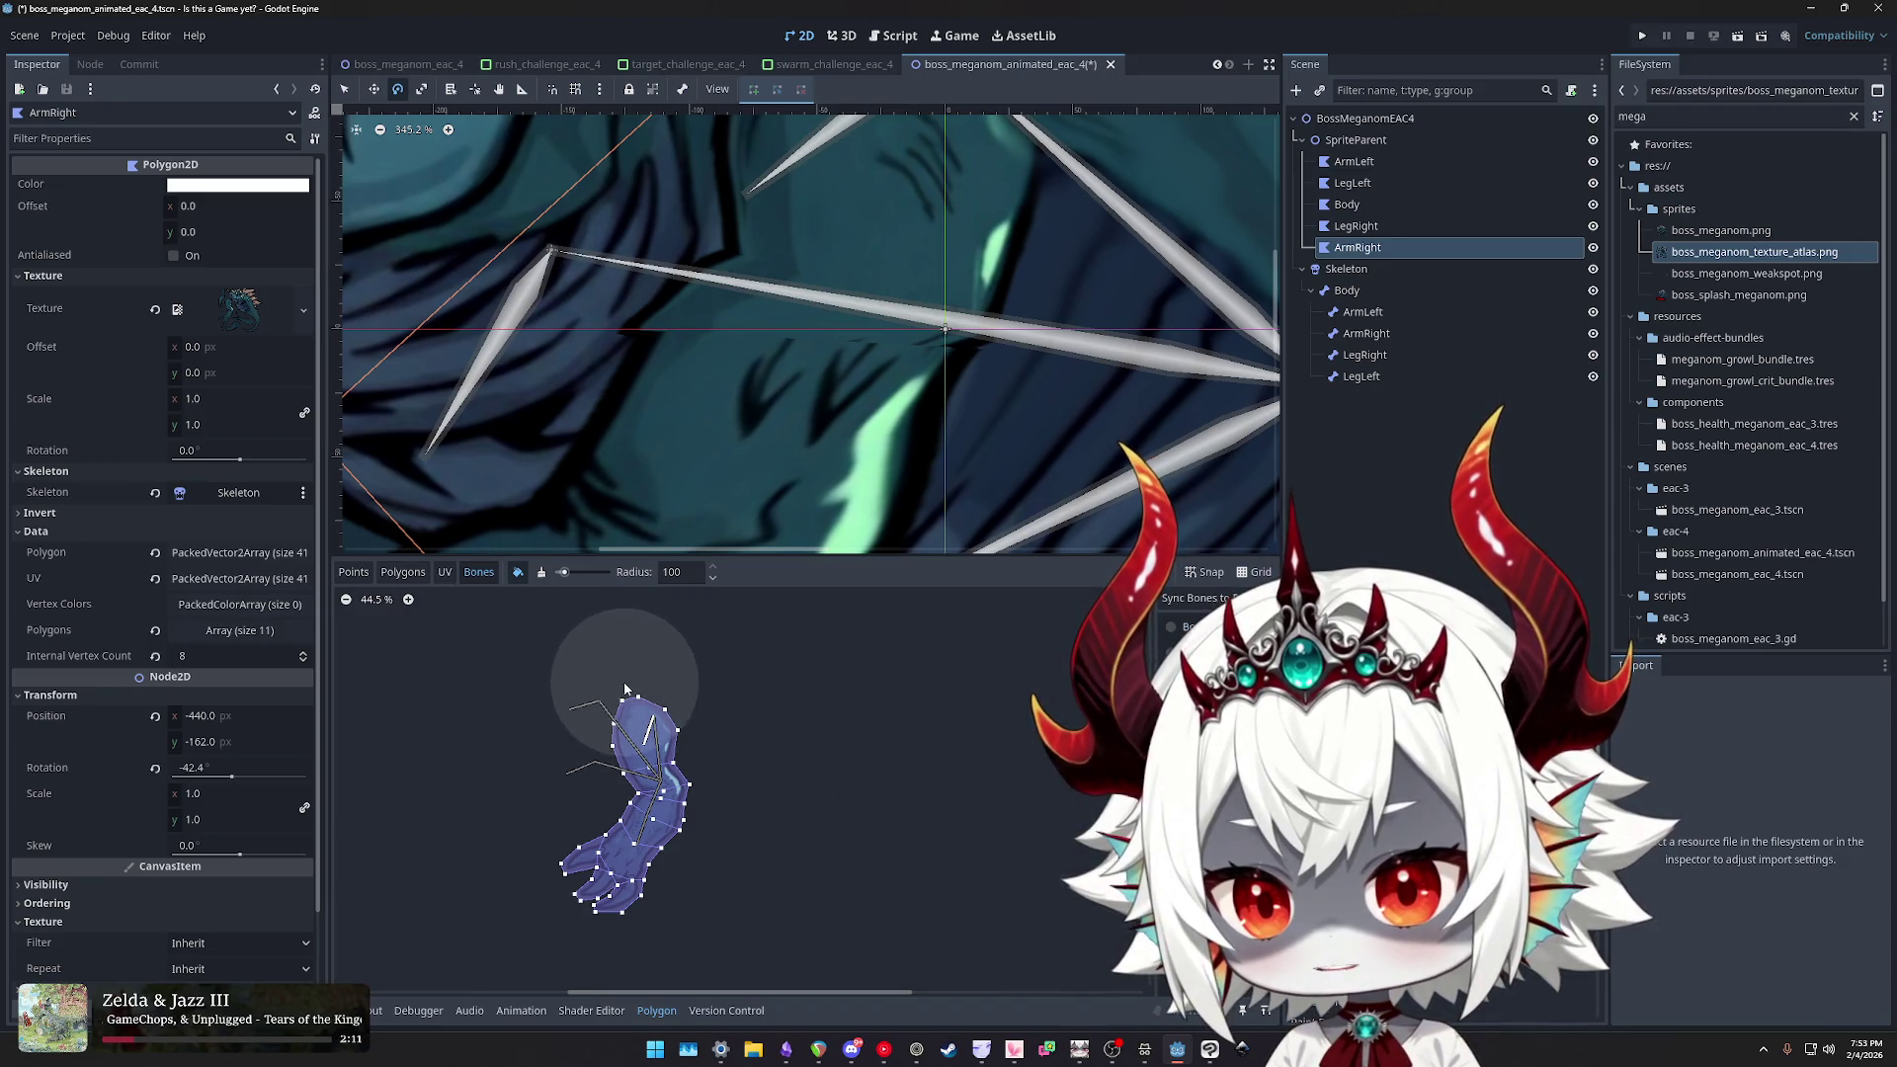
{"action": "left_click", "coordinate": [541, 572]}
{"action": "mouse_move", "coordinate": [650, 716]}
{"action": "left_mouse_down"}
{"action": "mouse_move", "coordinate": [644, 692]}
{"action": "mouse_move", "coordinate": [682, 736]}
{"action": "mouse_move", "coordinate": [581, 728]}
{"action": "left_mouse_up"}
{"action": "left_click", "coordinate": [517, 572]}
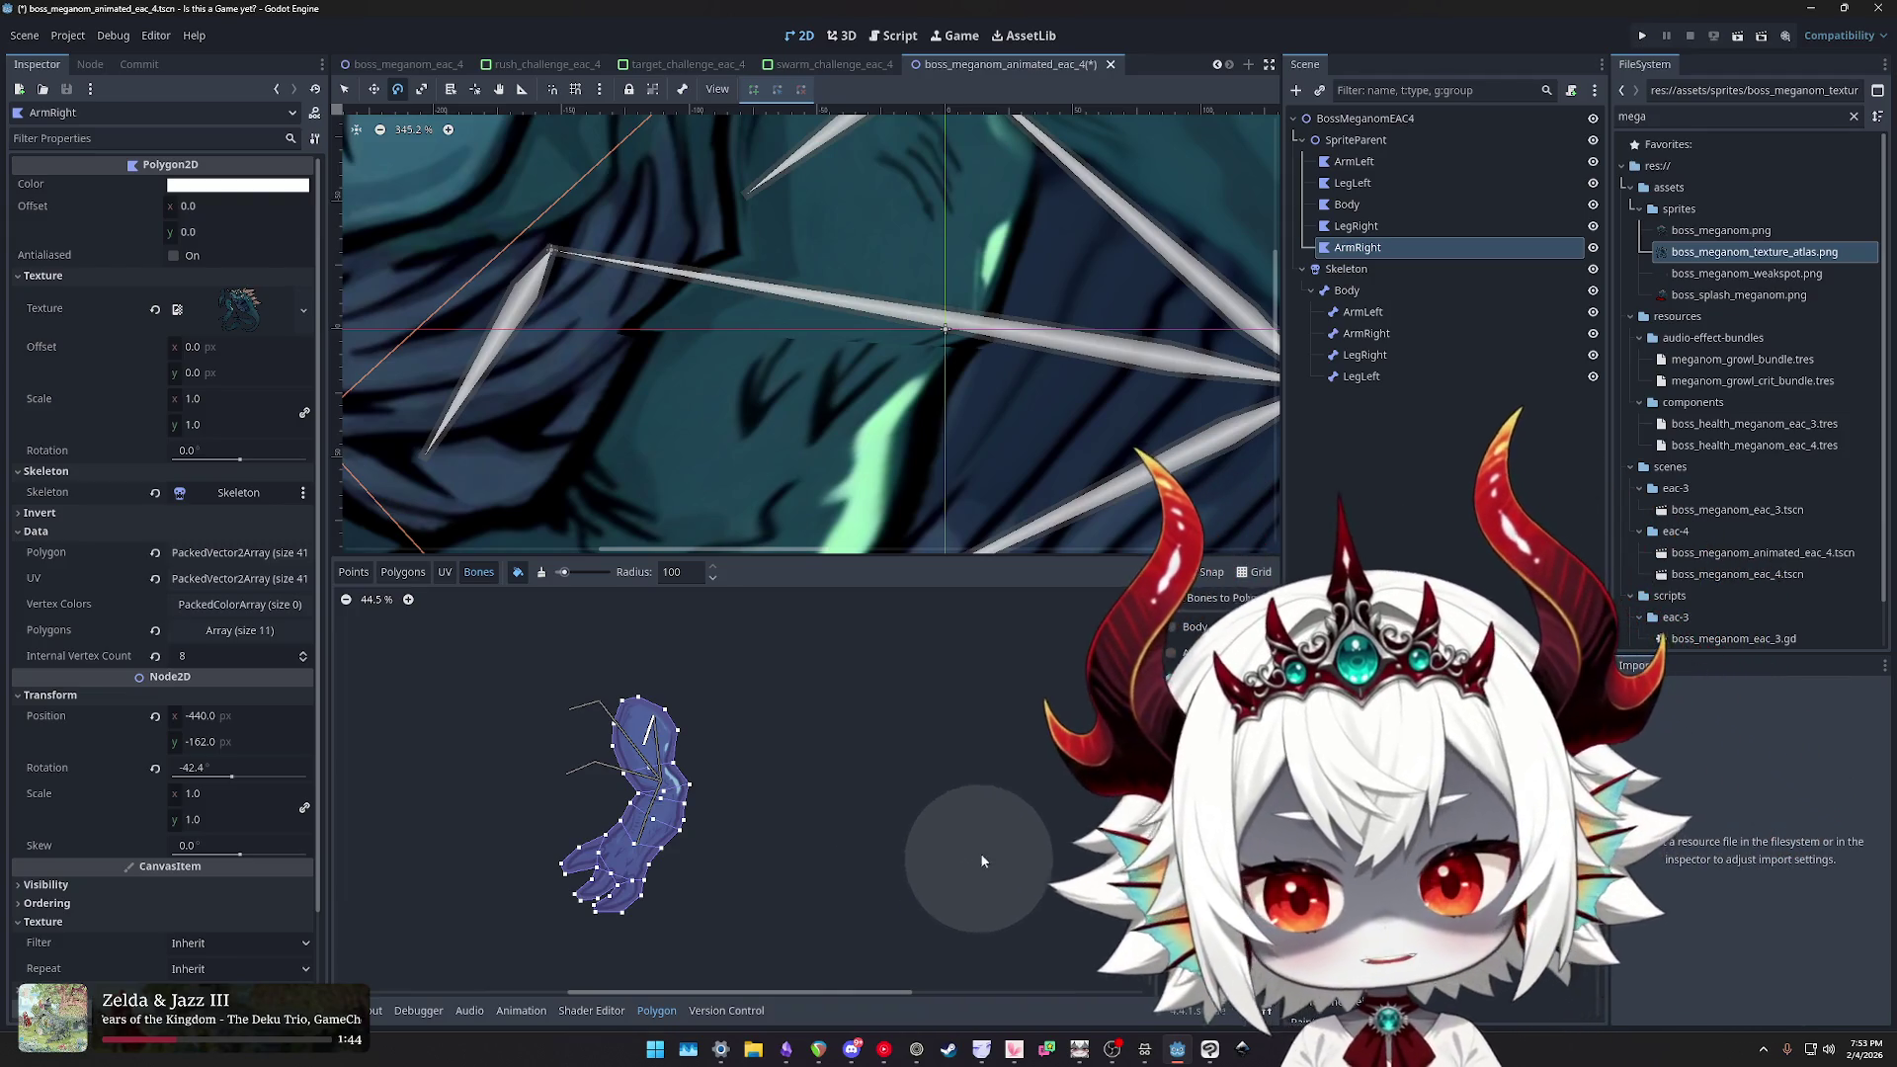
{"action": "left_click", "coordinate": [1208, 1050]}
{"action": "scroll", "coordinate": [1110, 619], "scroll_direction": "down", "scroll_amount": 4}
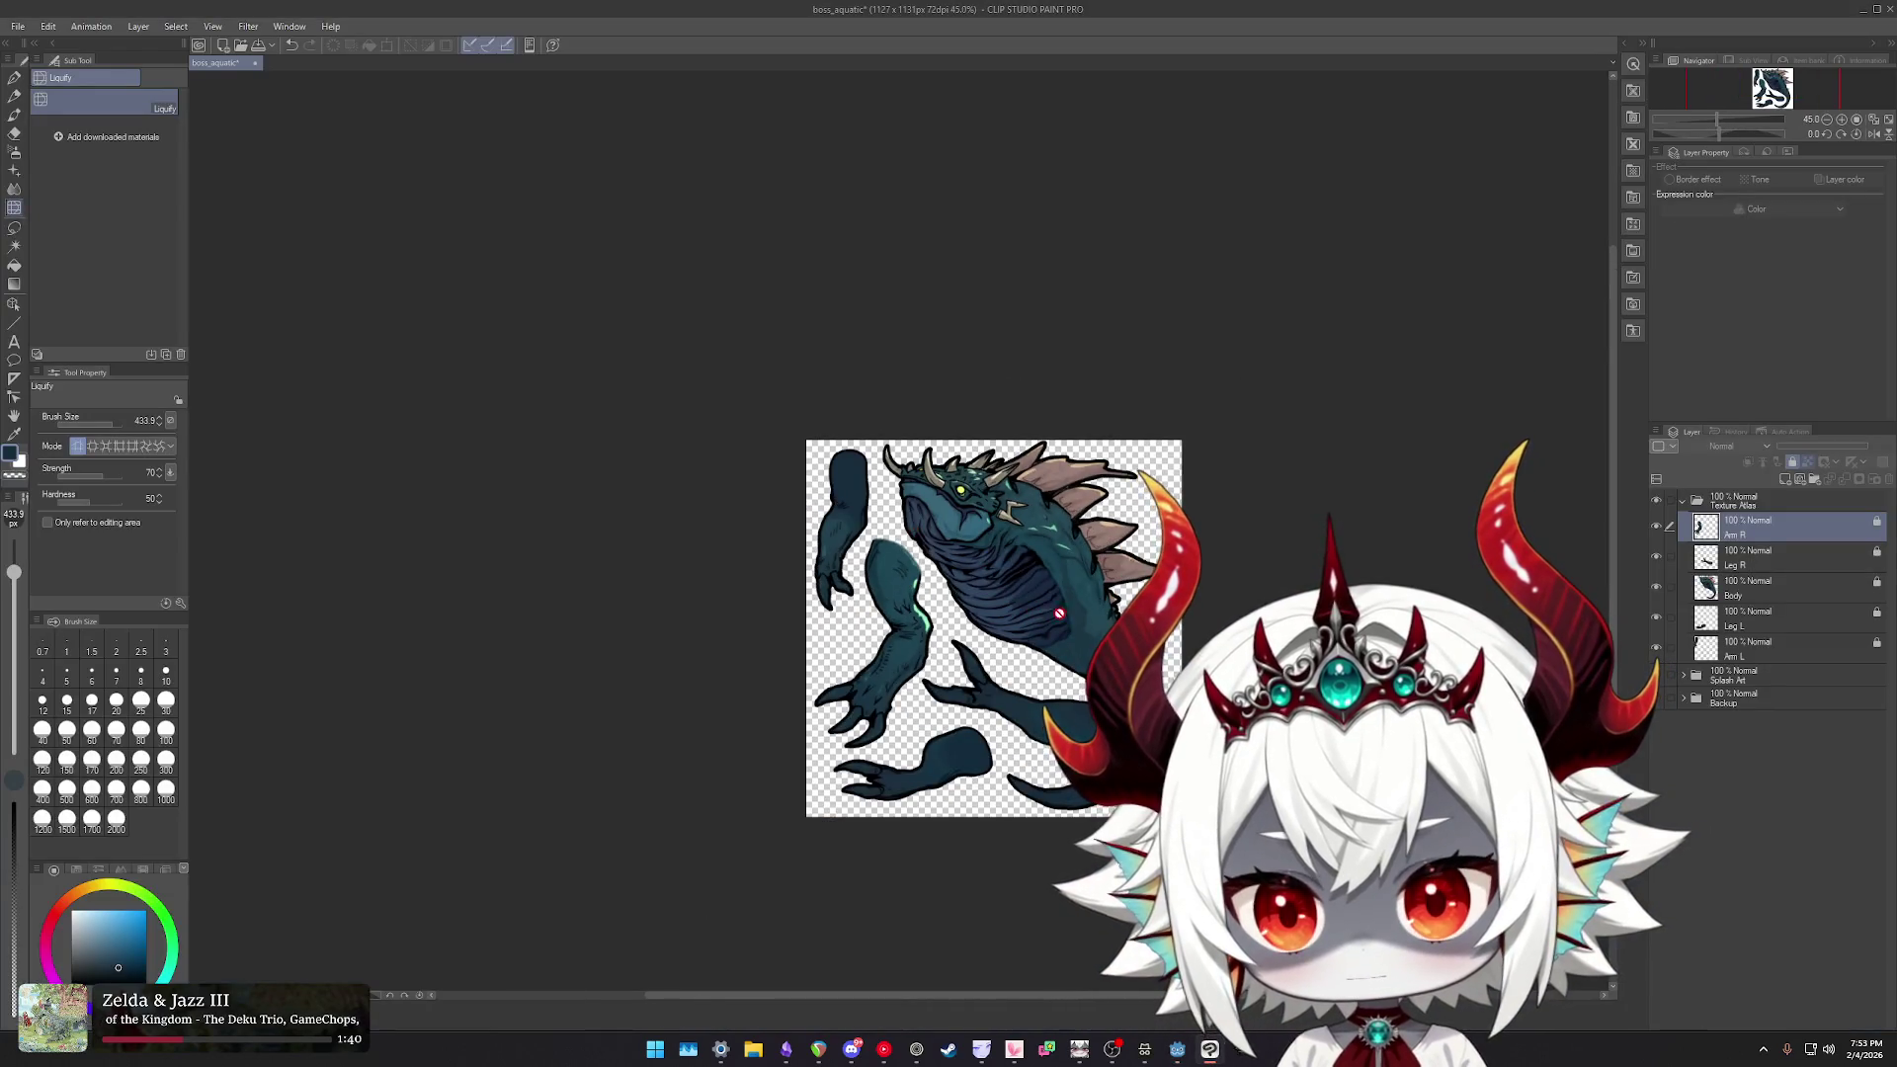
- Duplicate the Arm R, Leg R, Body, Leg L and Arm L layers, move copies above the collapsed Texture Atlas, toggle their lock
{"action": "scroll", "coordinate": [1111, 619], "scroll_direction": "up", "scroll_amount": 3}
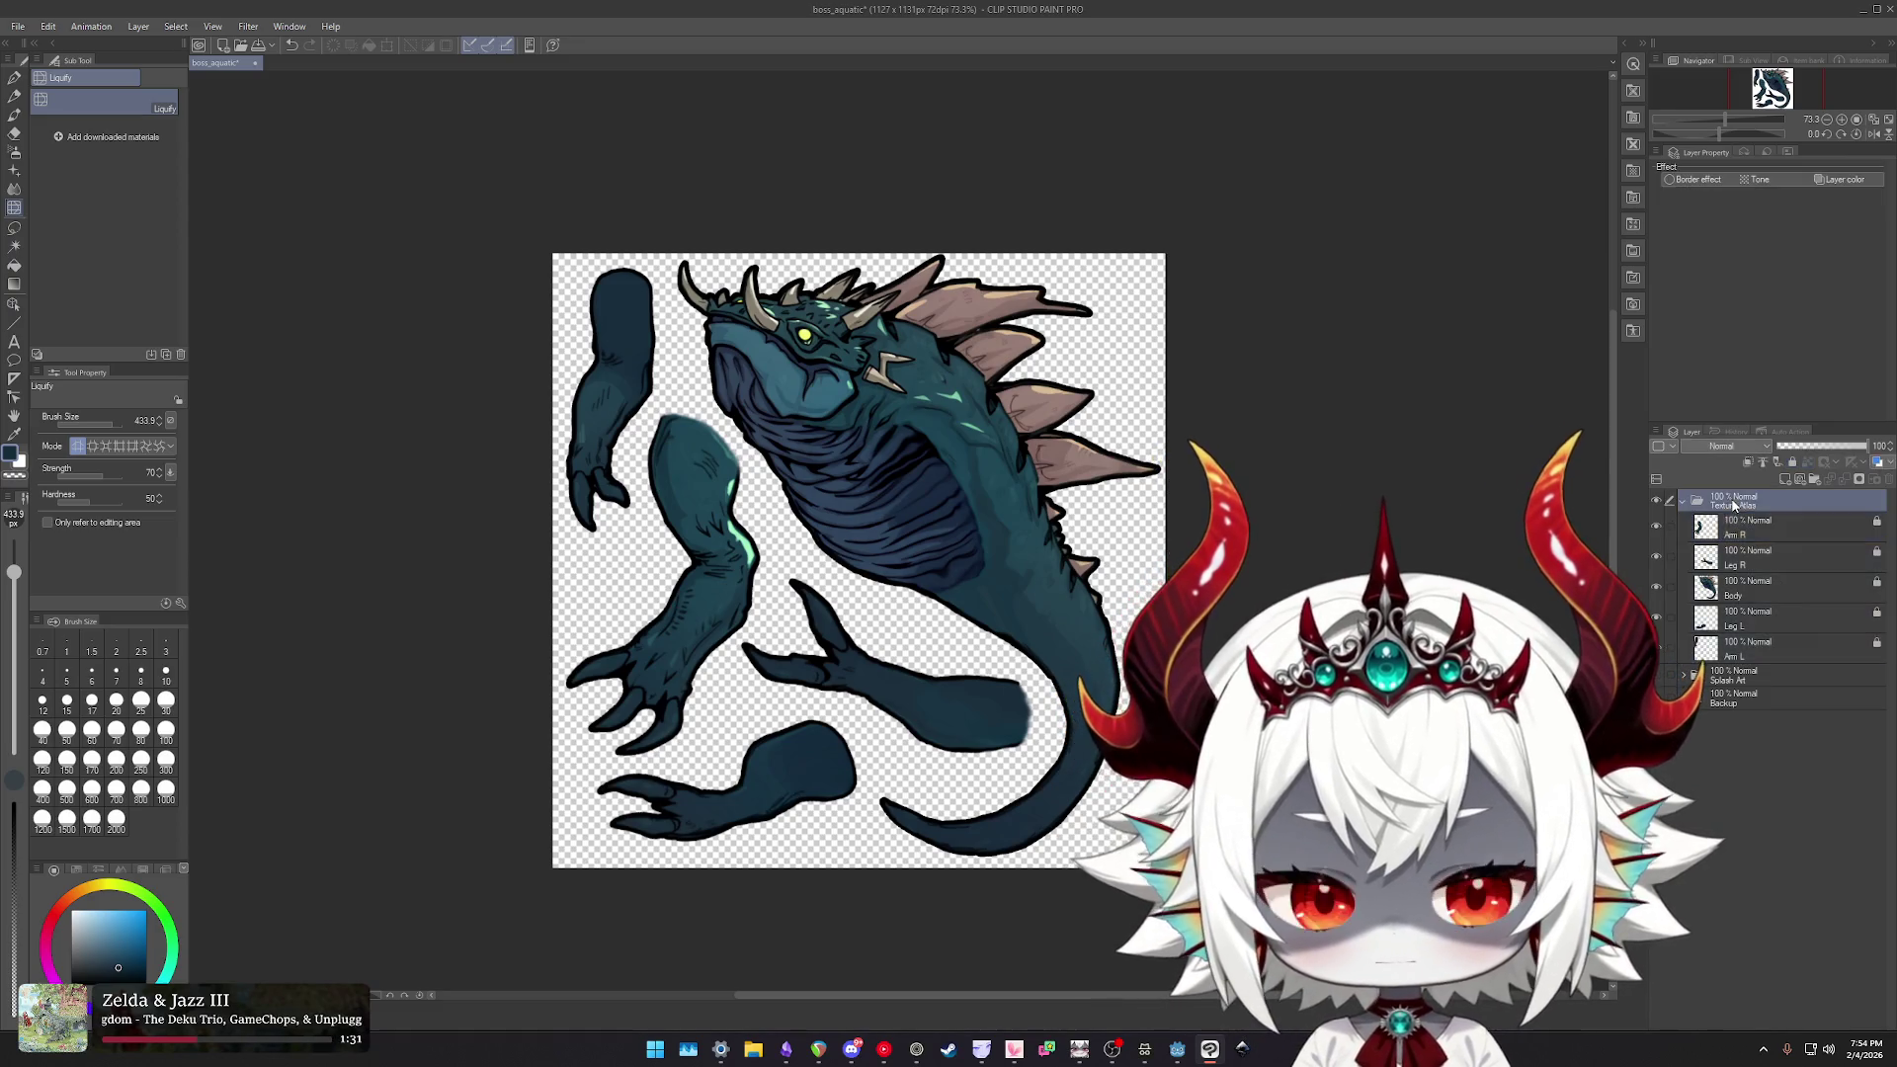
{"action": "left_click", "coordinate": [1752, 651], "text": "shift"}
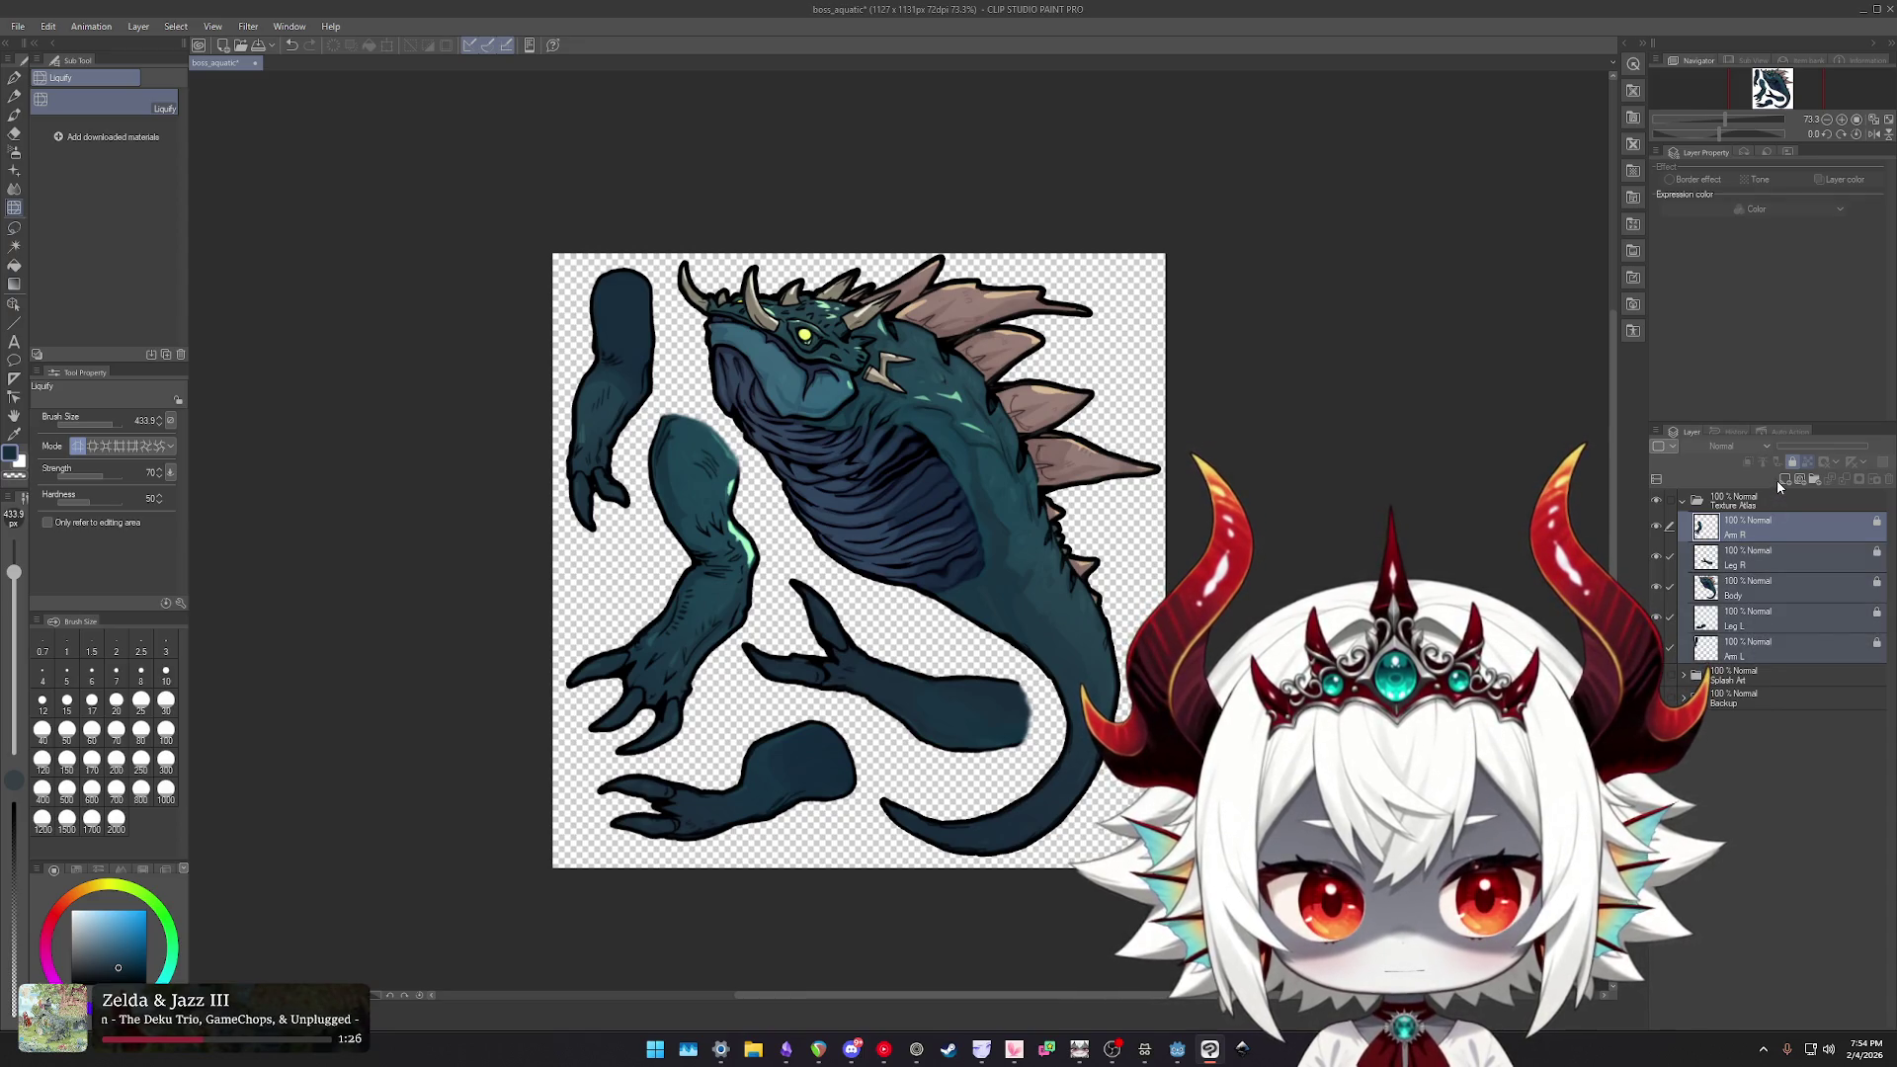
{"action": "left_click", "coordinate": [1776, 481]}
{"action": "left_click", "coordinate": [1756, 652], "text": "shift"}
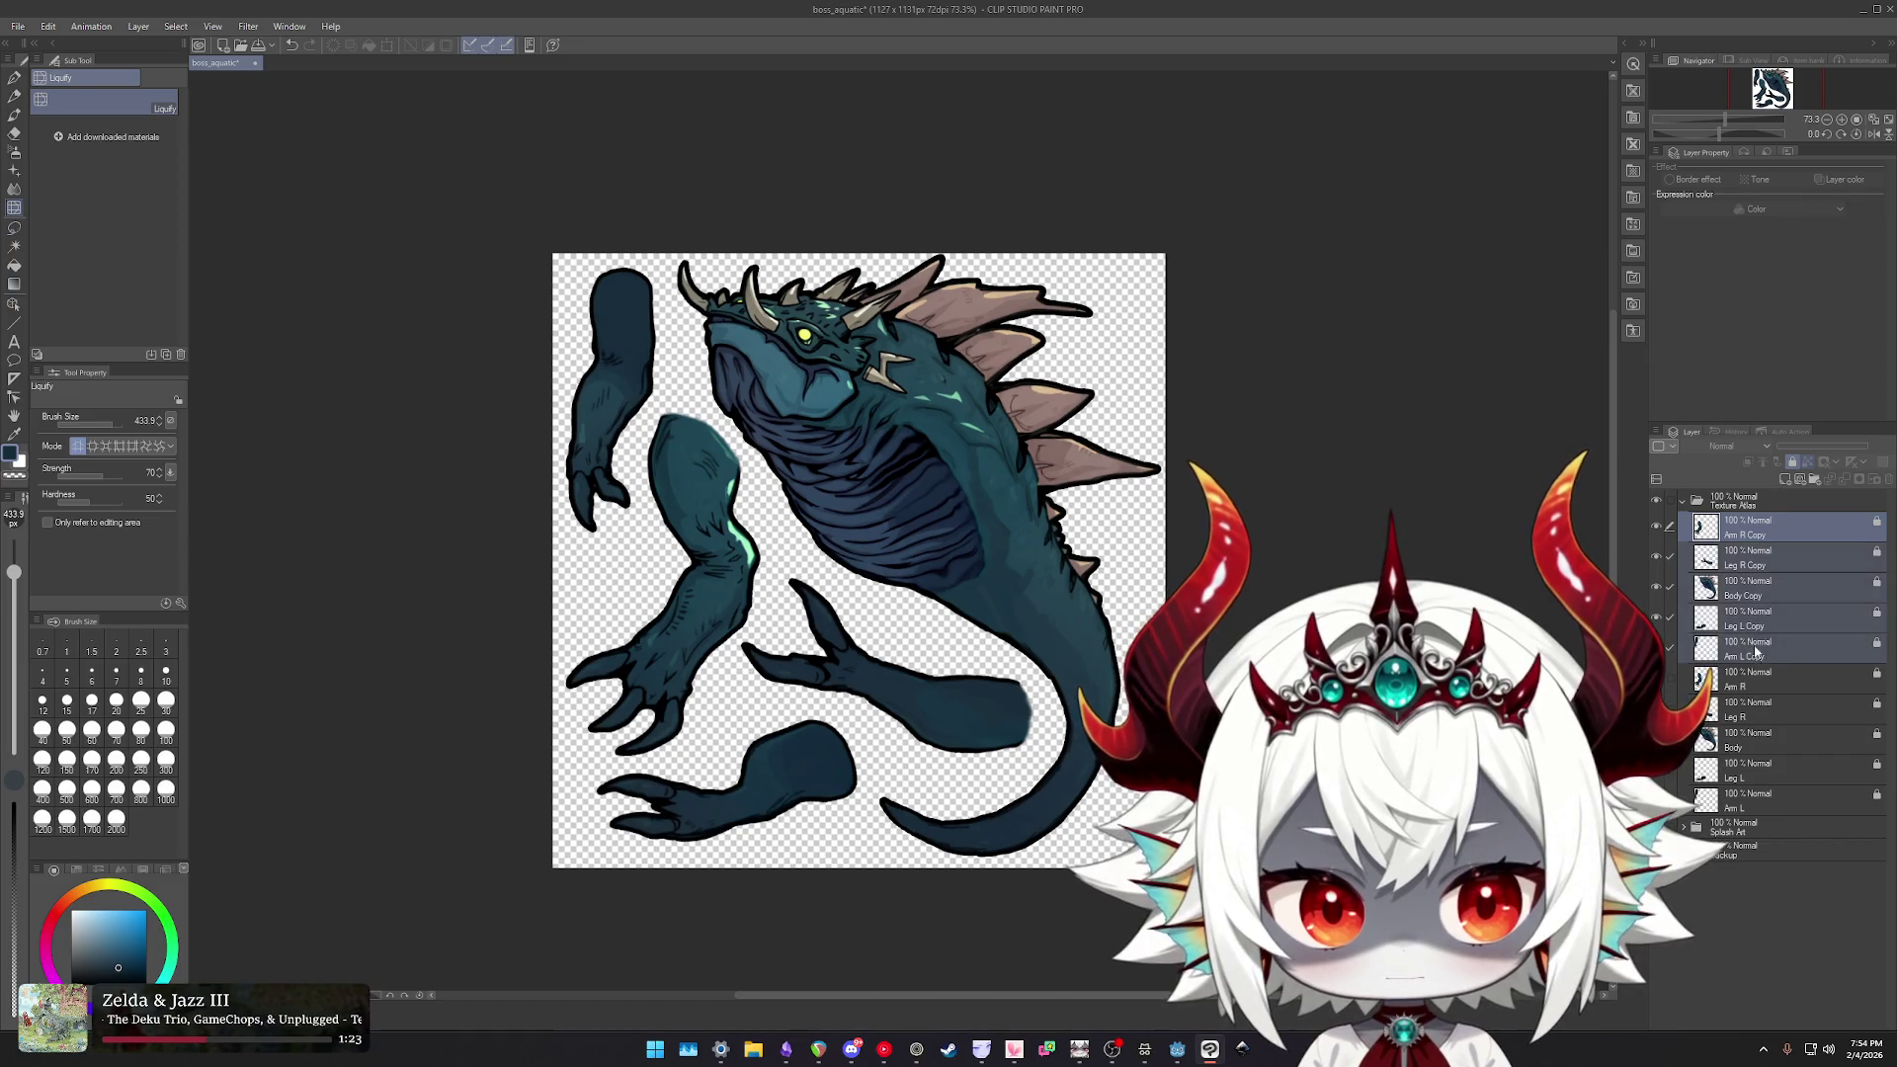
{"action": "left_click_drag", "start_coordinate": [1747, 530], "coordinate": [1751, 497]}
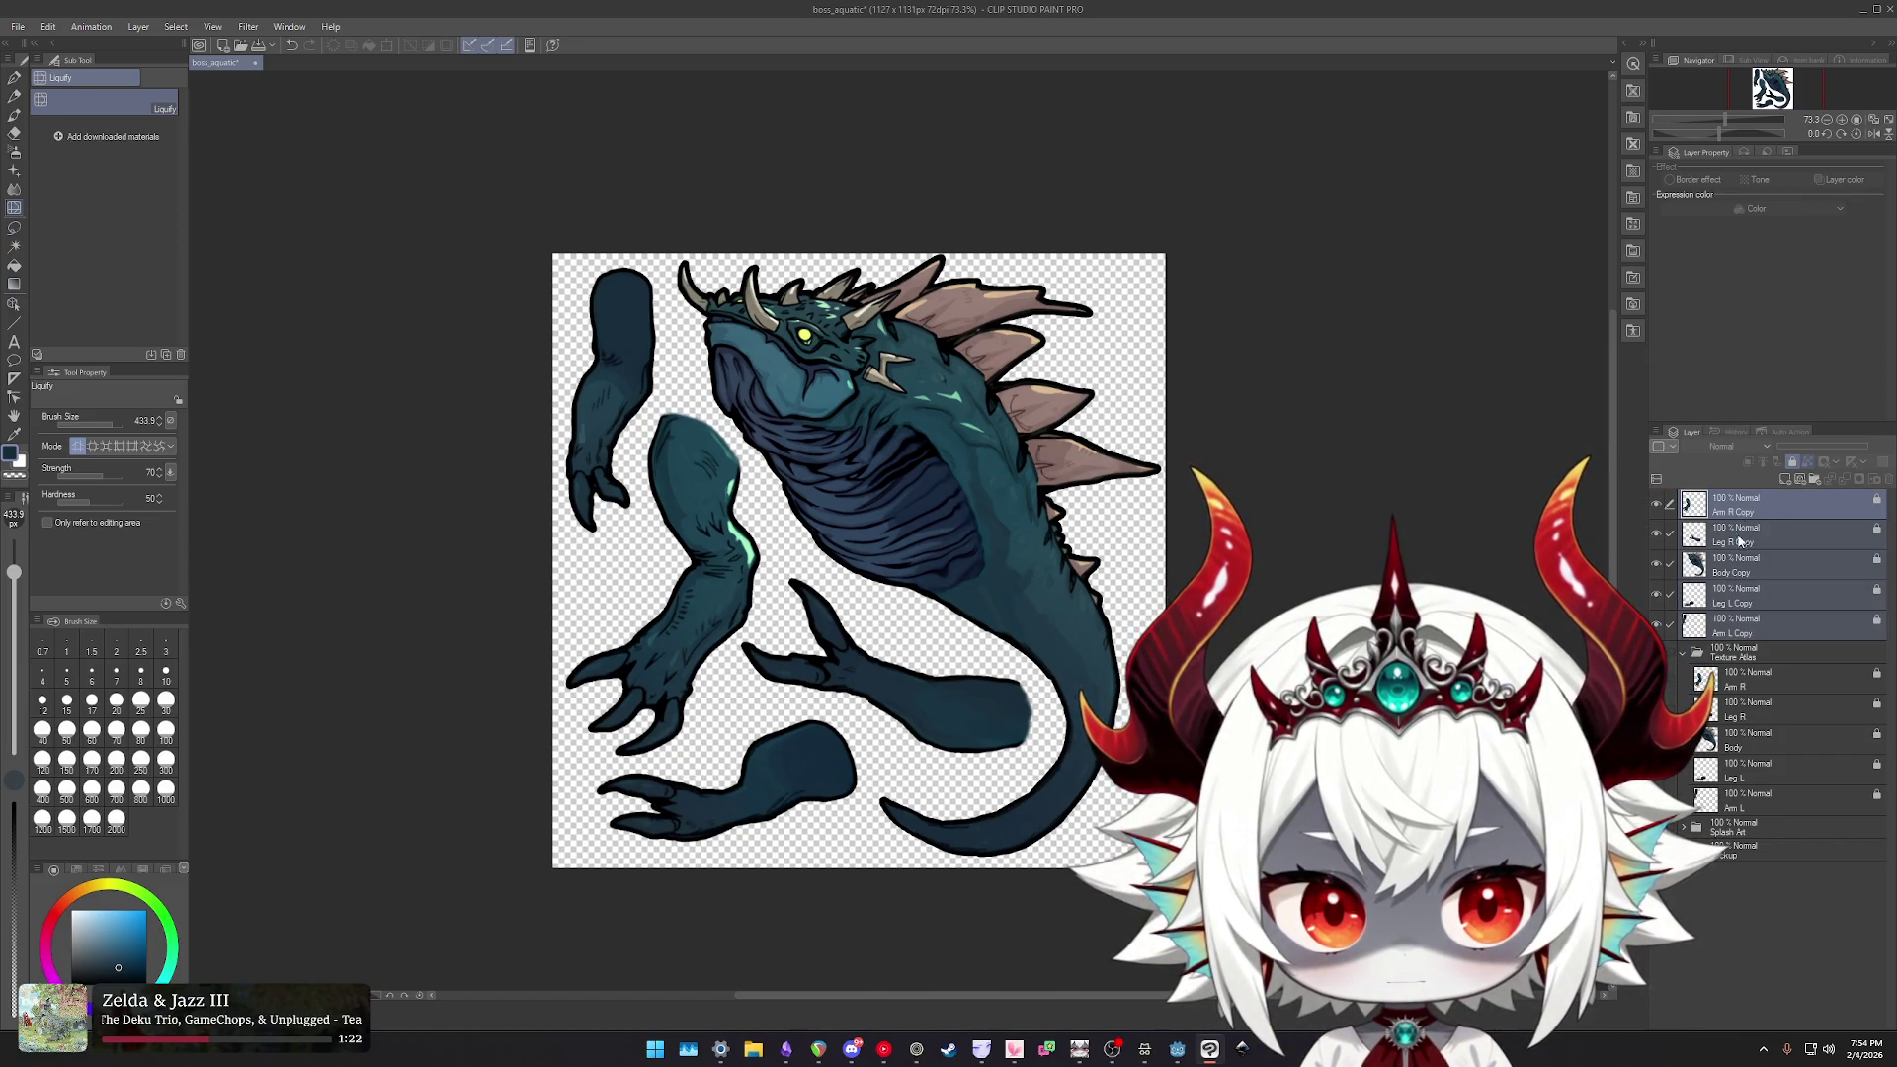
{"action": "left_click", "coordinate": [1684, 653]}
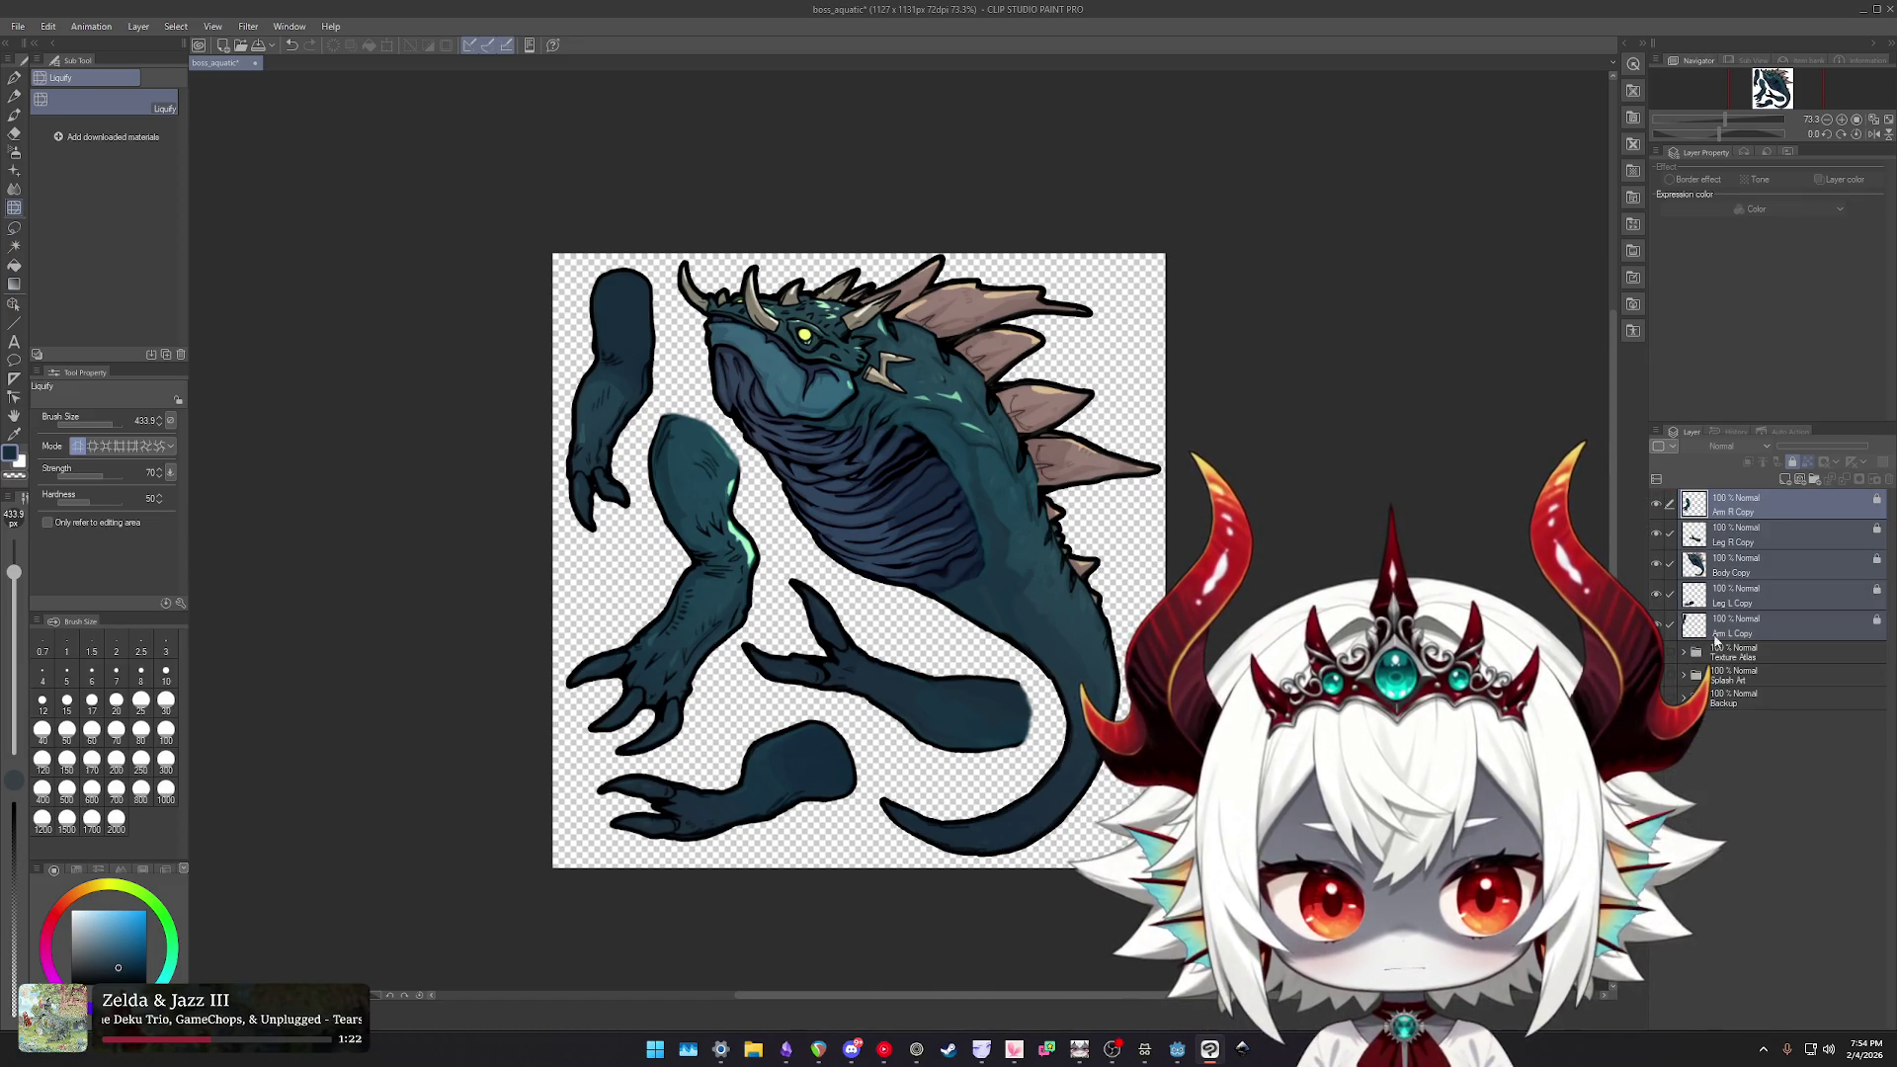
{"action": "left_click", "coordinate": [1792, 464]}
{"action": "left_click", "coordinate": [1749, 565]}
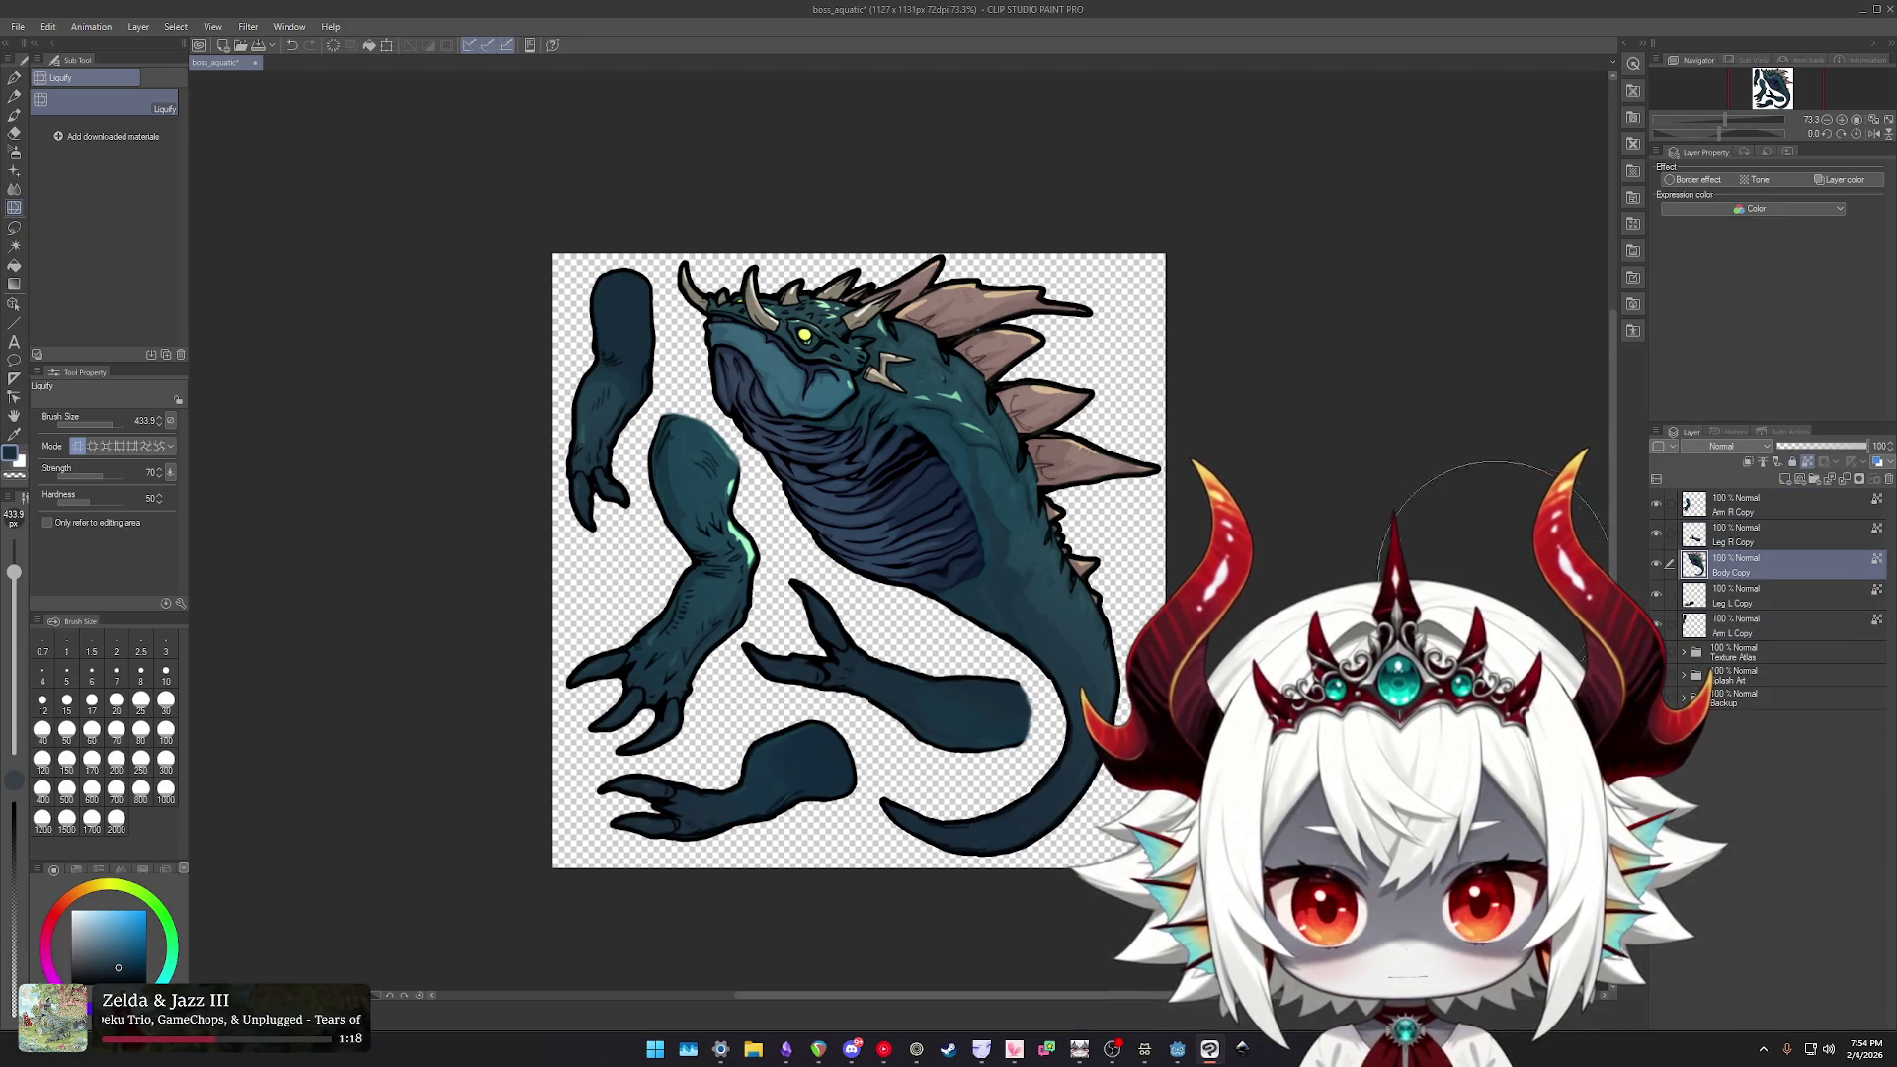
{"action": "key", "text": "ctrl+t"}
- Tilt the Body Copy, nudge it down and right, and commit the rotation
{"action": "mouse_move", "coordinate": [1186, 246]}
{"action": "left_mouse_down"}
{"action": "mouse_move", "coordinate": [927, 163]}
{"action": "mouse_move", "coordinate": [982, 190]}
{"action": "mouse_move", "coordinate": [973, 361]}
{"action": "left_mouse_up"}
{"action": "mouse_move", "coordinate": [964, 494]}
{"action": "left_mouse_down"}
{"action": "mouse_move", "coordinate": [917, 465]}
{"action": "mouse_move", "coordinate": [942, 494]}
{"action": "mouse_move", "coordinate": [955, 478]}
{"action": "left_mouse_up"}
{"action": "left_click_drag", "start_coordinate": [983, 196], "coordinate": [1029, 201]}
{"action": "left_click_drag", "start_coordinate": [902, 436], "coordinate": [914, 436]}
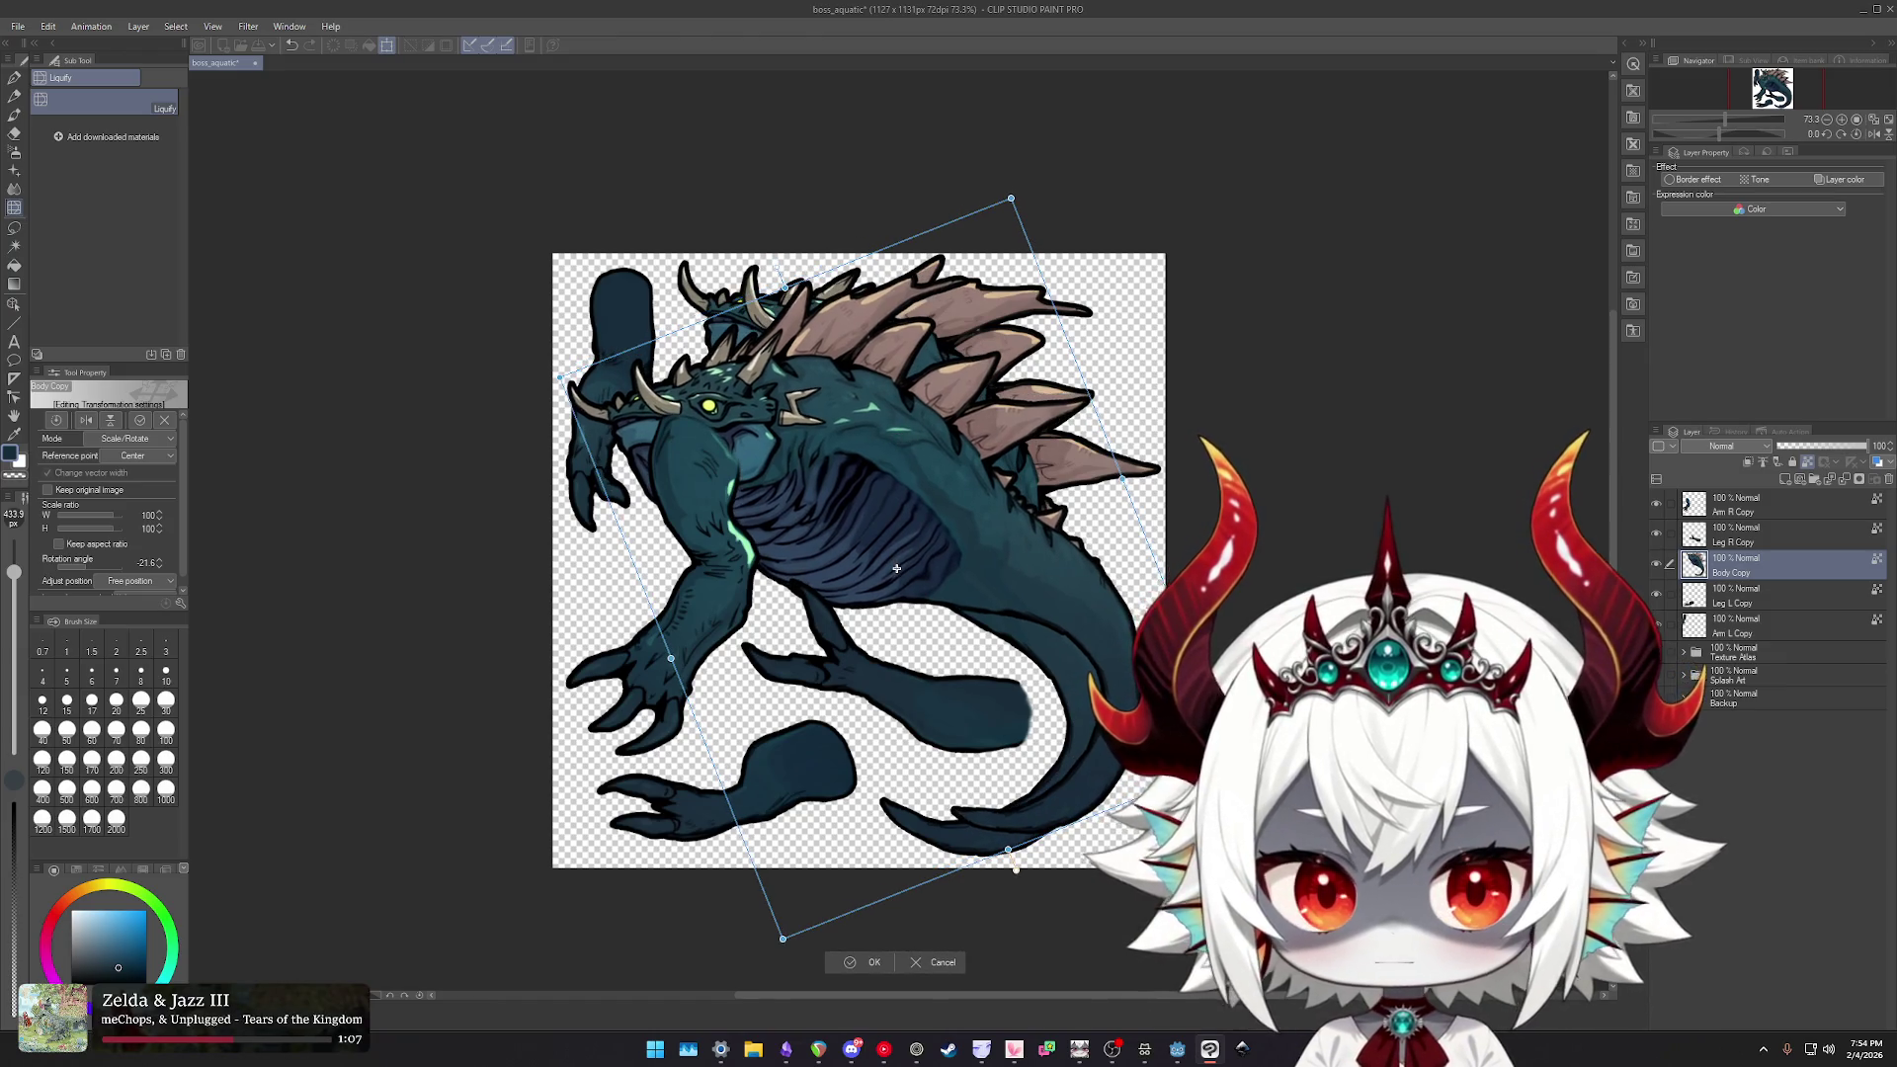
{"action": "key", "text": "Return"}
- Turn the Leg L Copy upright at about -49° and move it up-right
{"action": "left_click", "coordinate": [1733, 593]}
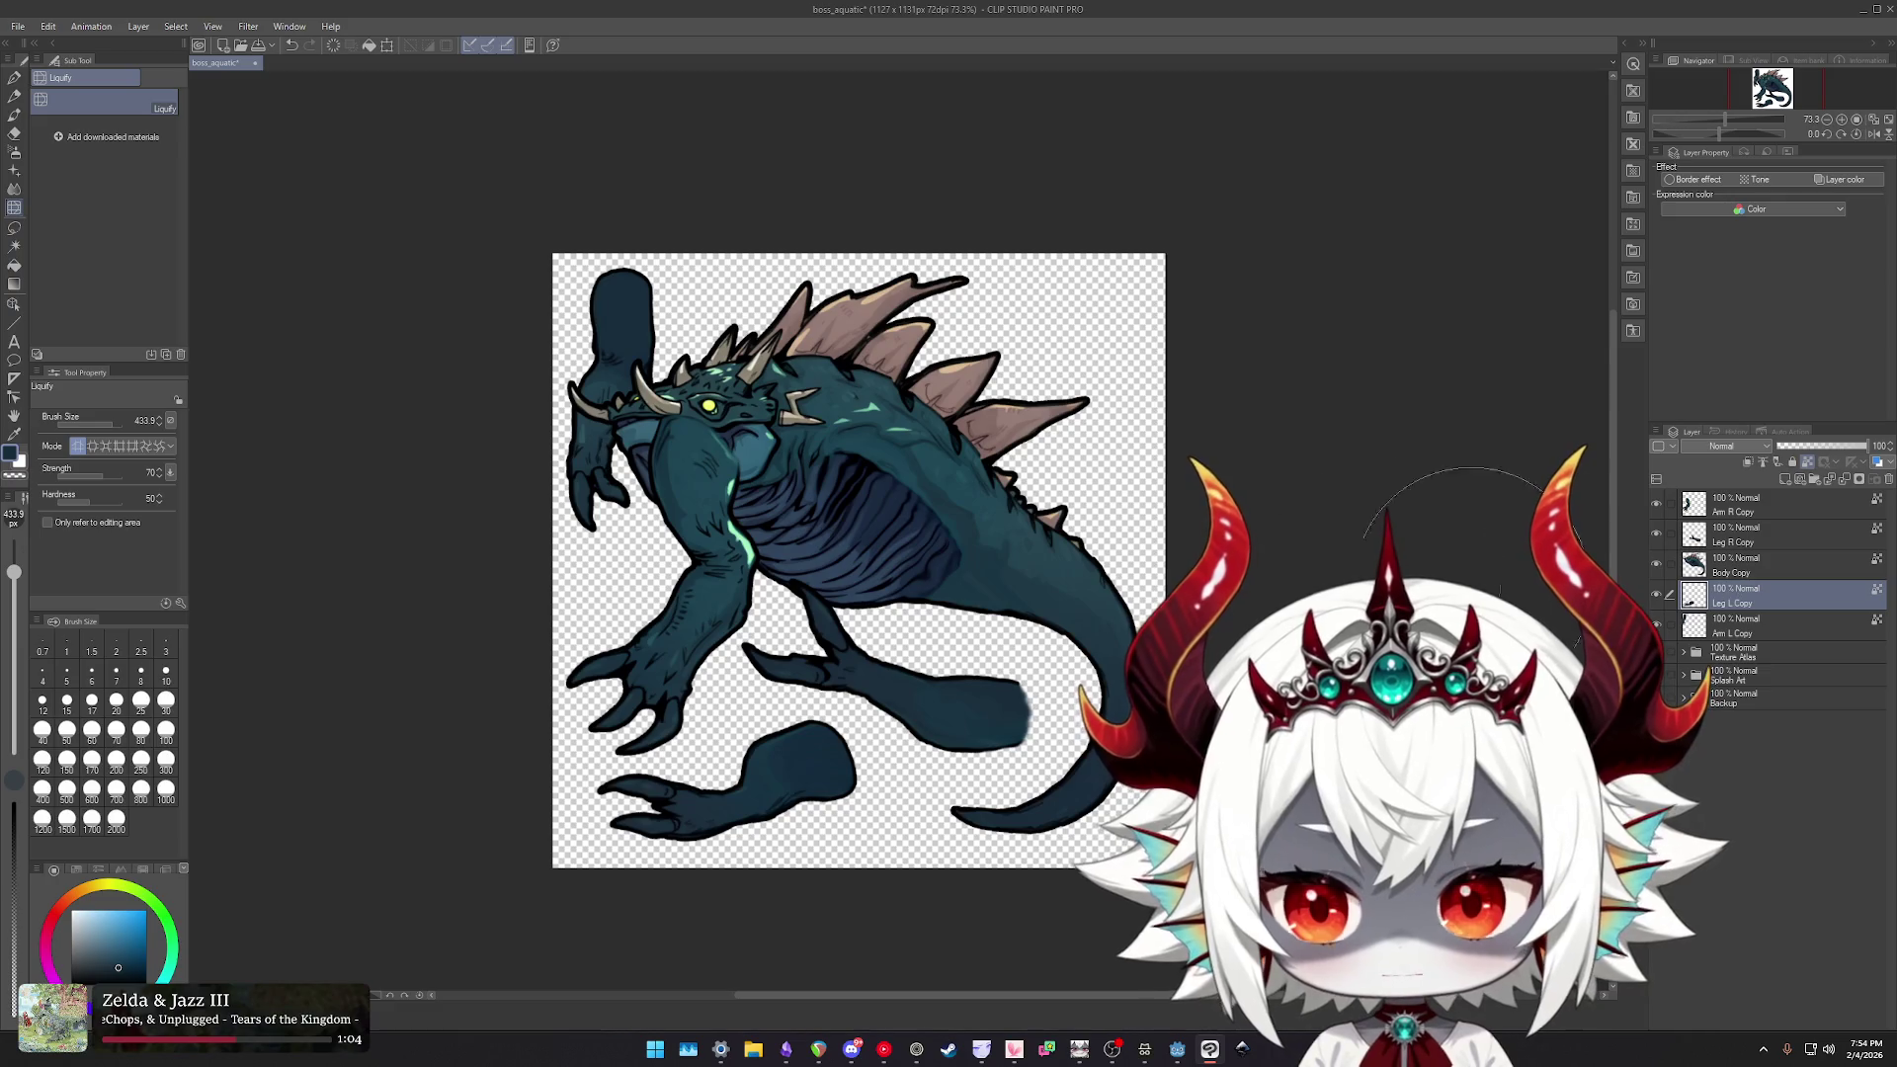
{"action": "key", "text": "ctrl+t"}
{"action": "mouse_move", "coordinate": [692, 682]}
{"action": "left_mouse_down"}
{"action": "mouse_move", "coordinate": [614, 793]}
{"action": "mouse_move", "coordinate": [619, 741]}
{"action": "left_mouse_up"}
{"action": "left_click_drag", "start_coordinate": [752, 754], "coordinate": [834, 644]}
{"action": "mouse_move", "coordinate": [912, 596]}
{"action": "left_mouse_down"}
{"action": "mouse_move", "coordinate": [927, 624]}
{"action": "mouse_move", "coordinate": [845, 627]}
{"action": "mouse_move", "coordinate": [806, 601]}
{"action": "left_mouse_up"}
{"action": "key", "text": "Return"}
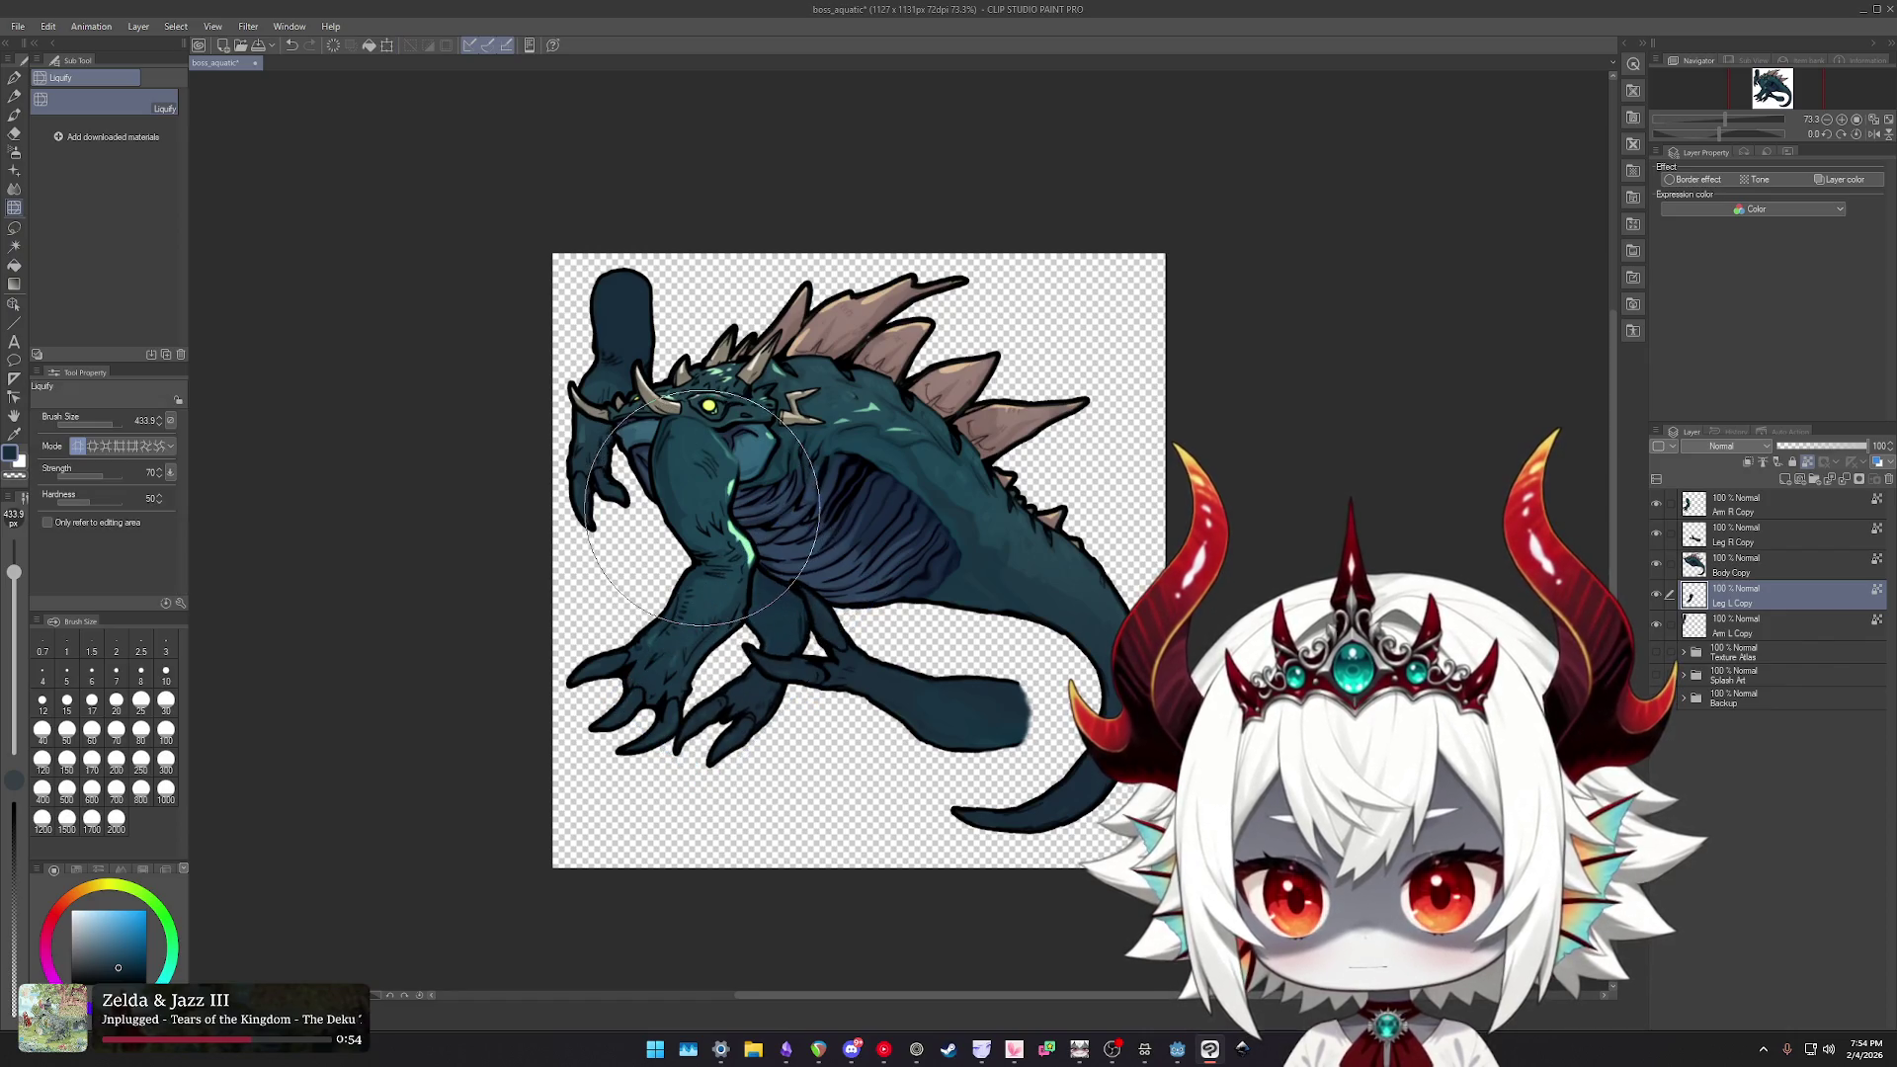
- Push the Arm R Copy claws right, bring Arm L Copy down beside the chest, and nudge Leg R Copy right
{"action": "left_click", "coordinate": [697, 502], "text": "ctrl+shift"}
{"action": "mouse_move", "coordinate": [696, 502]}
{"action": "left_mouse_down"}
{"action": "mouse_move", "coordinate": [786, 639]}
{"action": "mouse_move", "coordinate": [719, 559]}
{"action": "mouse_move", "coordinate": [845, 512]}
{"action": "mouse_move", "coordinate": [790, 593]}
{"action": "left_mouse_up"}
{"action": "left_click", "coordinate": [623, 326], "text": "ctrl+shift"}
{"action": "left_click_drag", "start_coordinate": [623, 326], "coordinate": [632, 475]}
{"action": "mouse_move", "coordinate": [653, 593]}
{"action": "left_mouse_down"}
{"action": "mouse_move", "coordinate": [678, 518]}
{"action": "mouse_move", "coordinate": [722, 512]}
{"action": "left_mouse_up"}
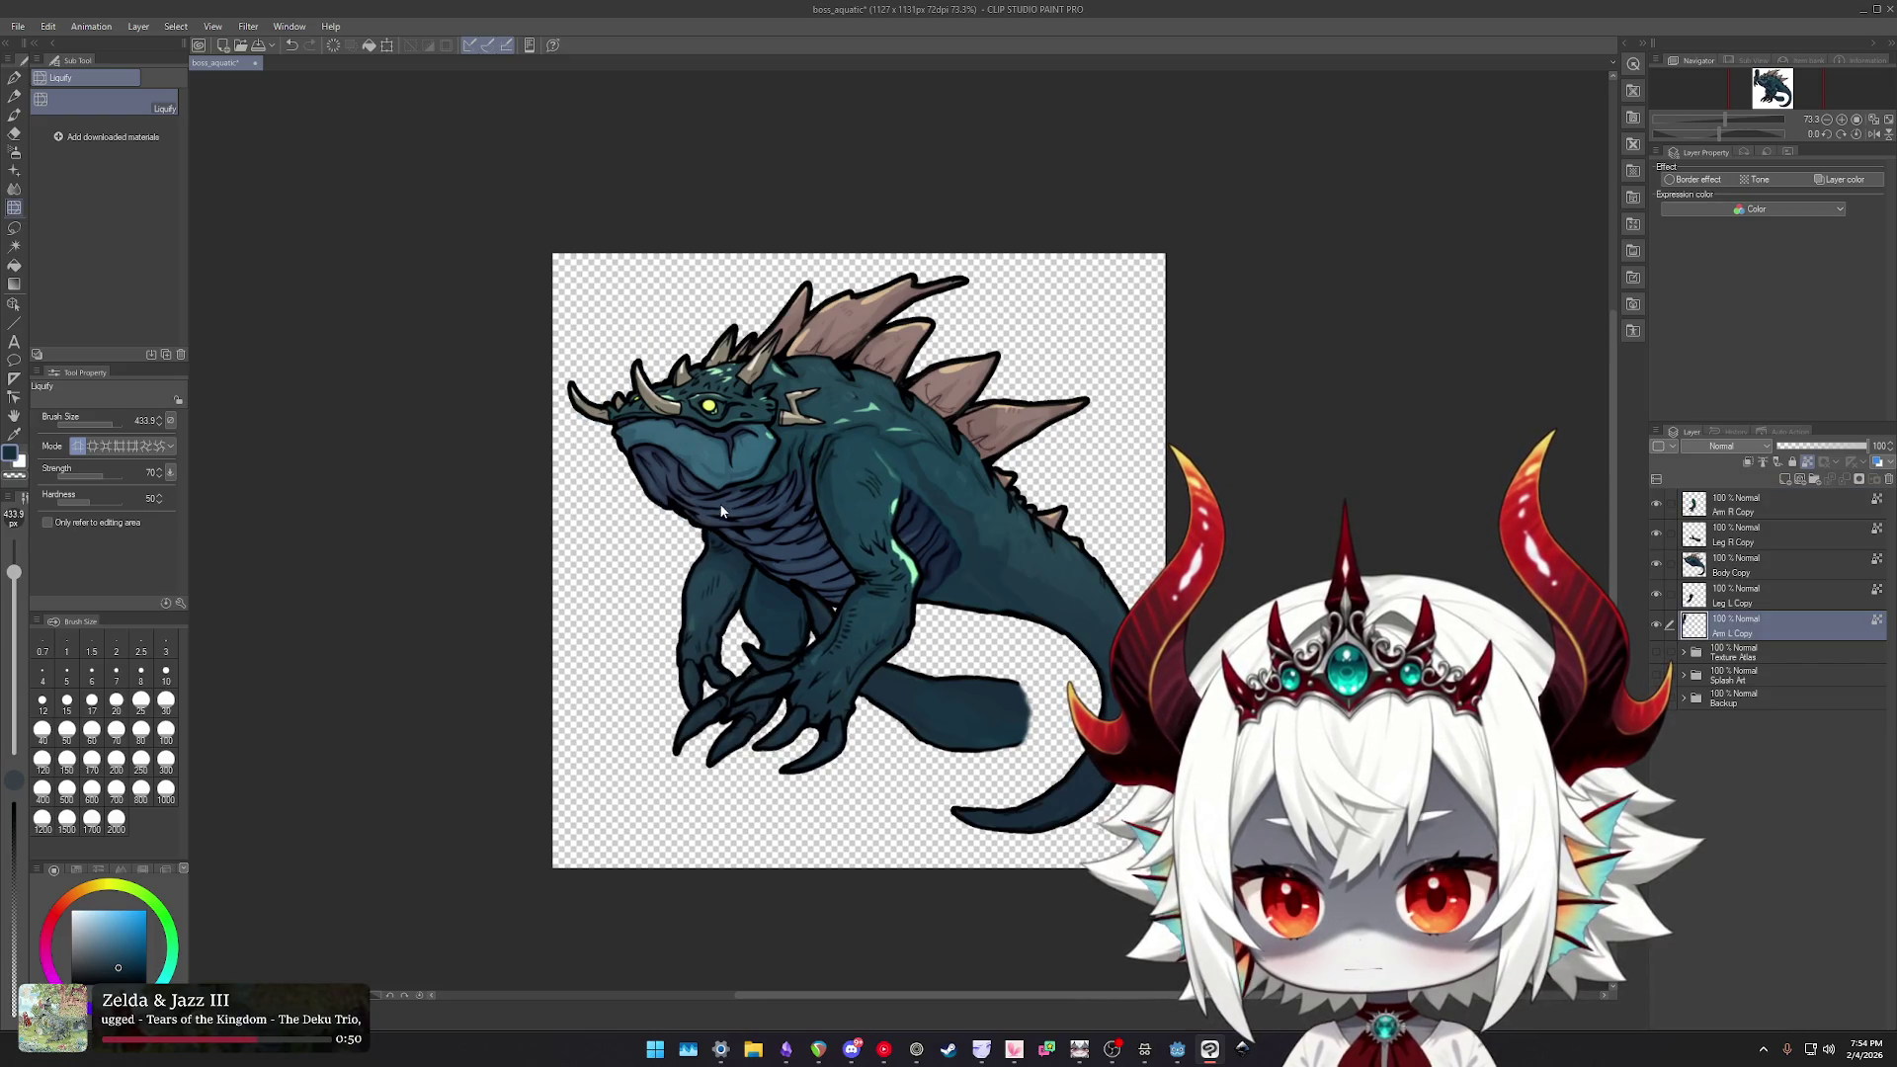
{"action": "left_click", "coordinate": [959, 707], "text": "ctrl+shift"}
{"action": "left_click_drag", "start_coordinate": [959, 708], "coordinate": [1006, 721]}
{"action": "key", "text": "ctrl+t"}
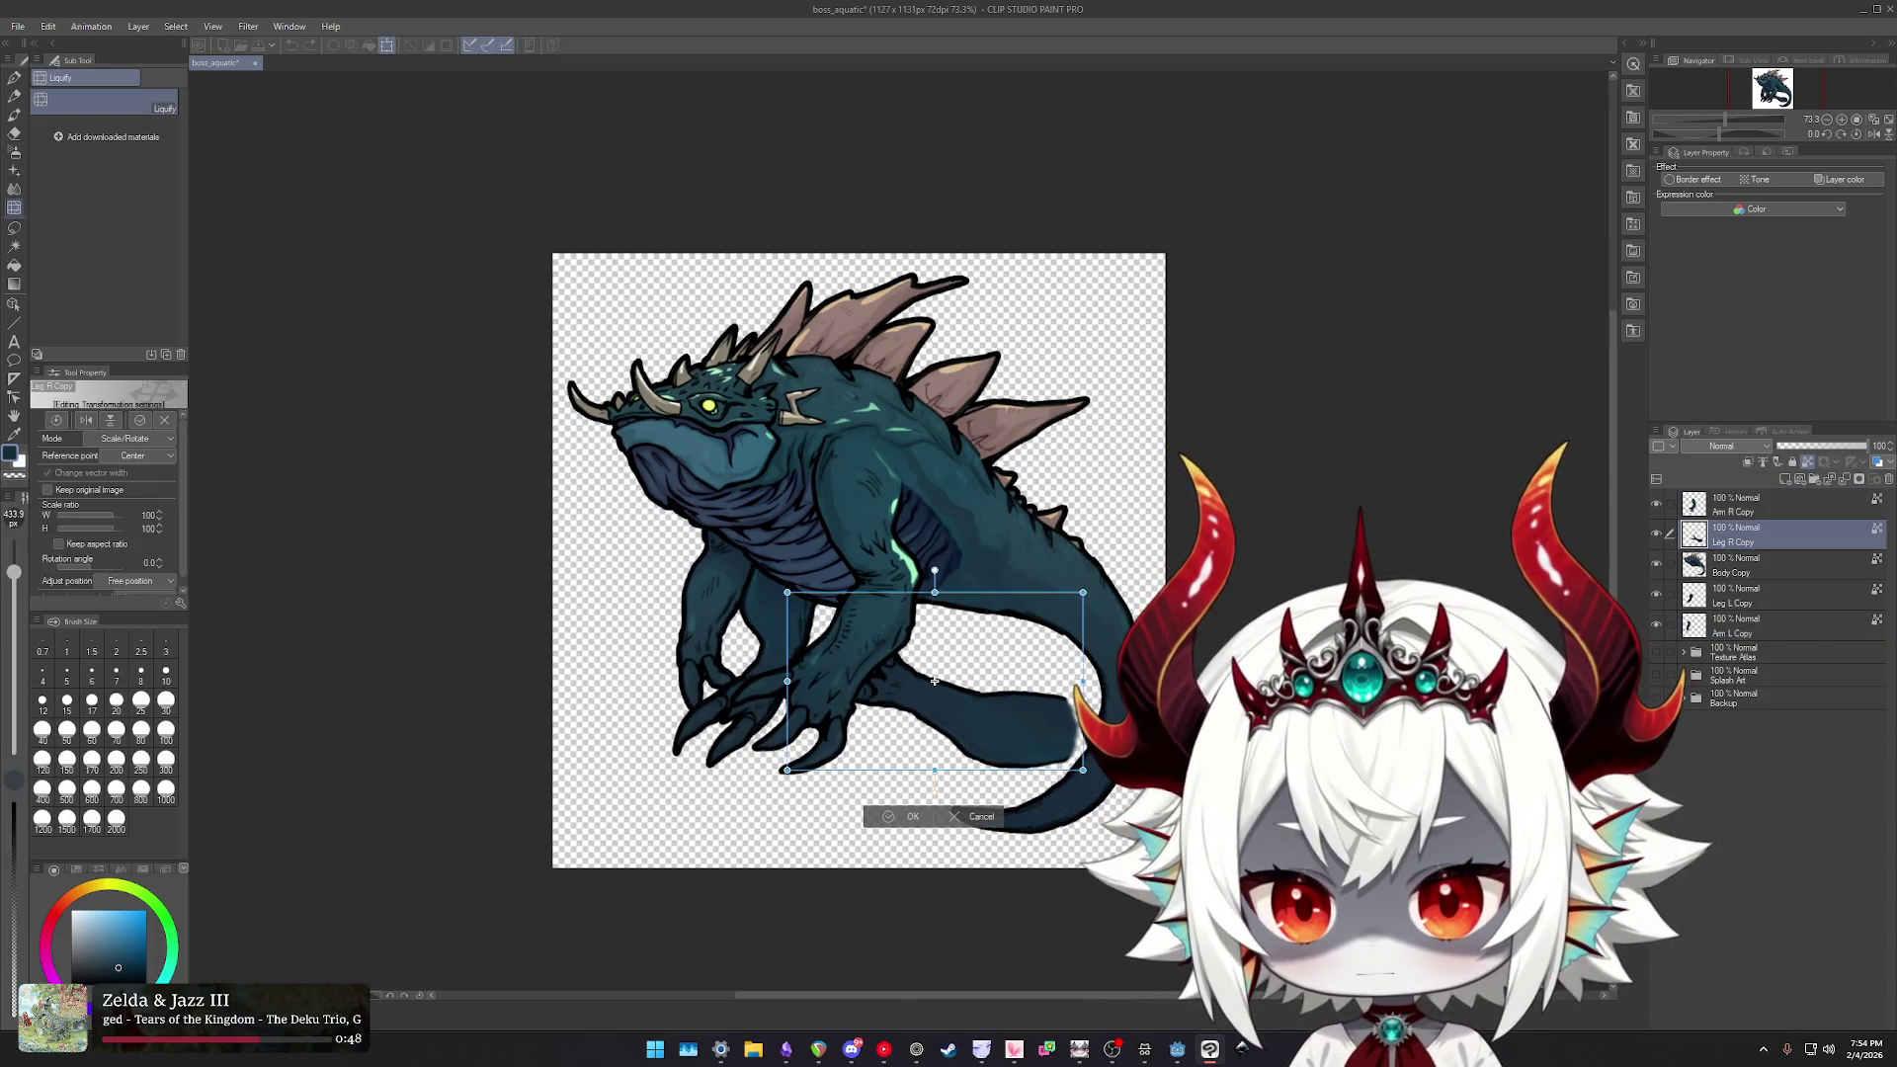
- Rotate the lower leg about 68° clockwise and nudge it into place
{"action": "mouse_move", "coordinate": [1097, 790]}
{"action": "left_mouse_down"}
{"action": "mouse_move", "coordinate": [1046, 841]}
{"action": "mouse_move", "coordinate": [894, 872]}
{"action": "left_mouse_up"}
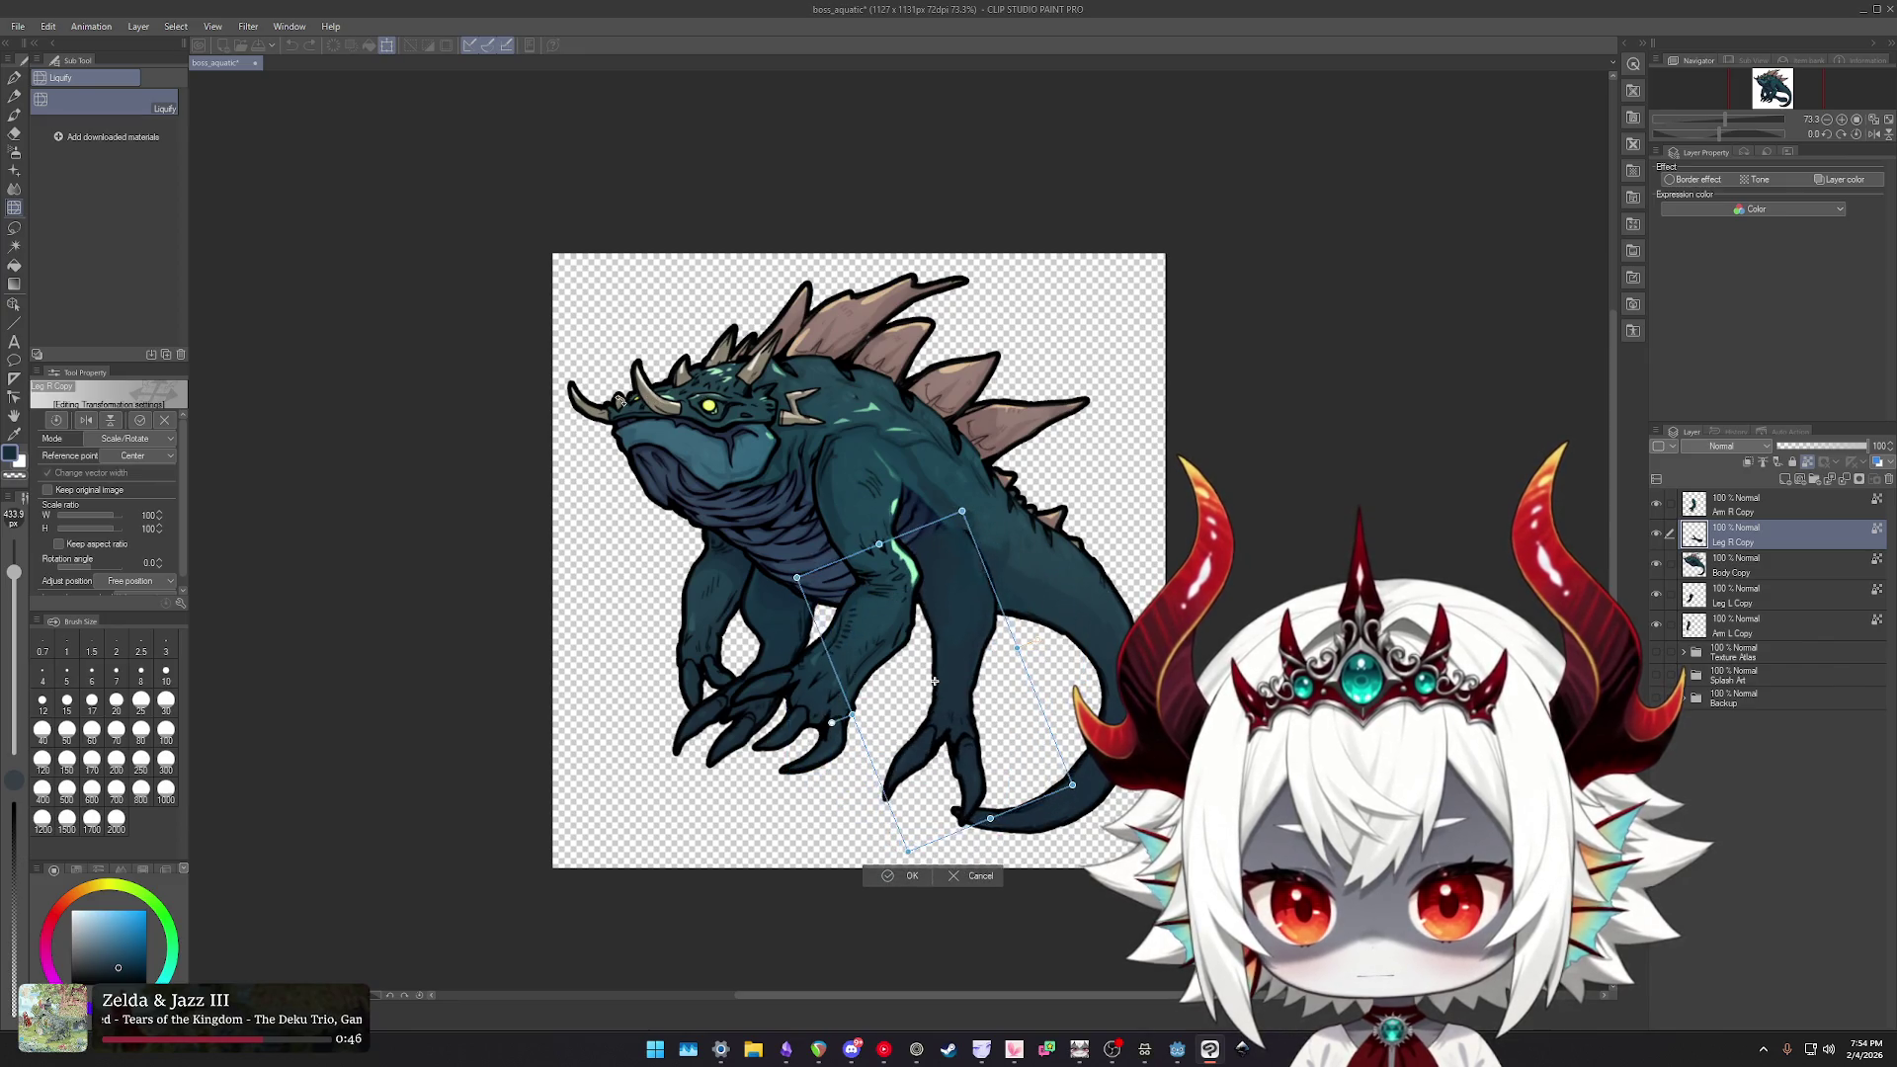
{"action": "left_click_drag", "start_coordinate": [934, 681], "coordinate": [988, 724]}
{"action": "scroll", "coordinate": [999, 660], "scroll_direction": "up", "scroll_amount": 2}
{"action": "left_click_drag", "start_coordinate": [999, 660], "coordinate": [975, 660]}
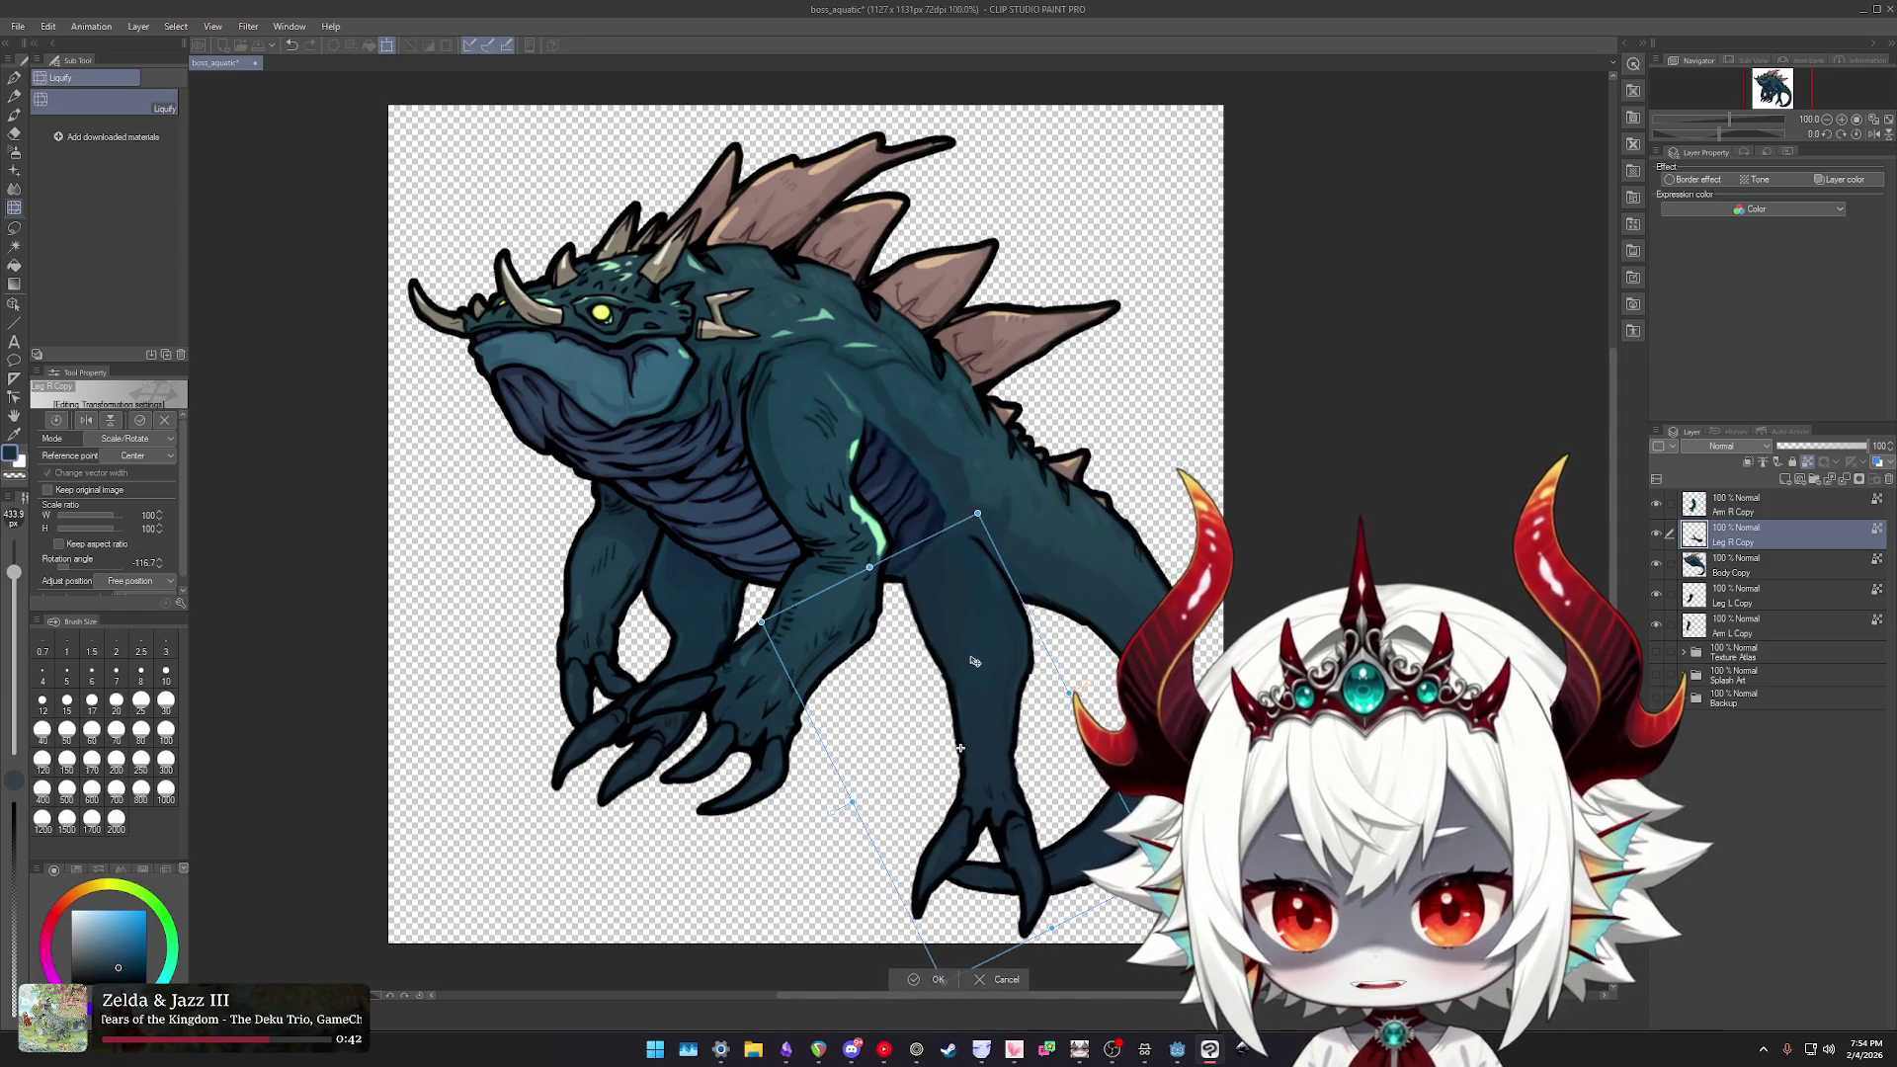
{"action": "key", "text": "Return"}
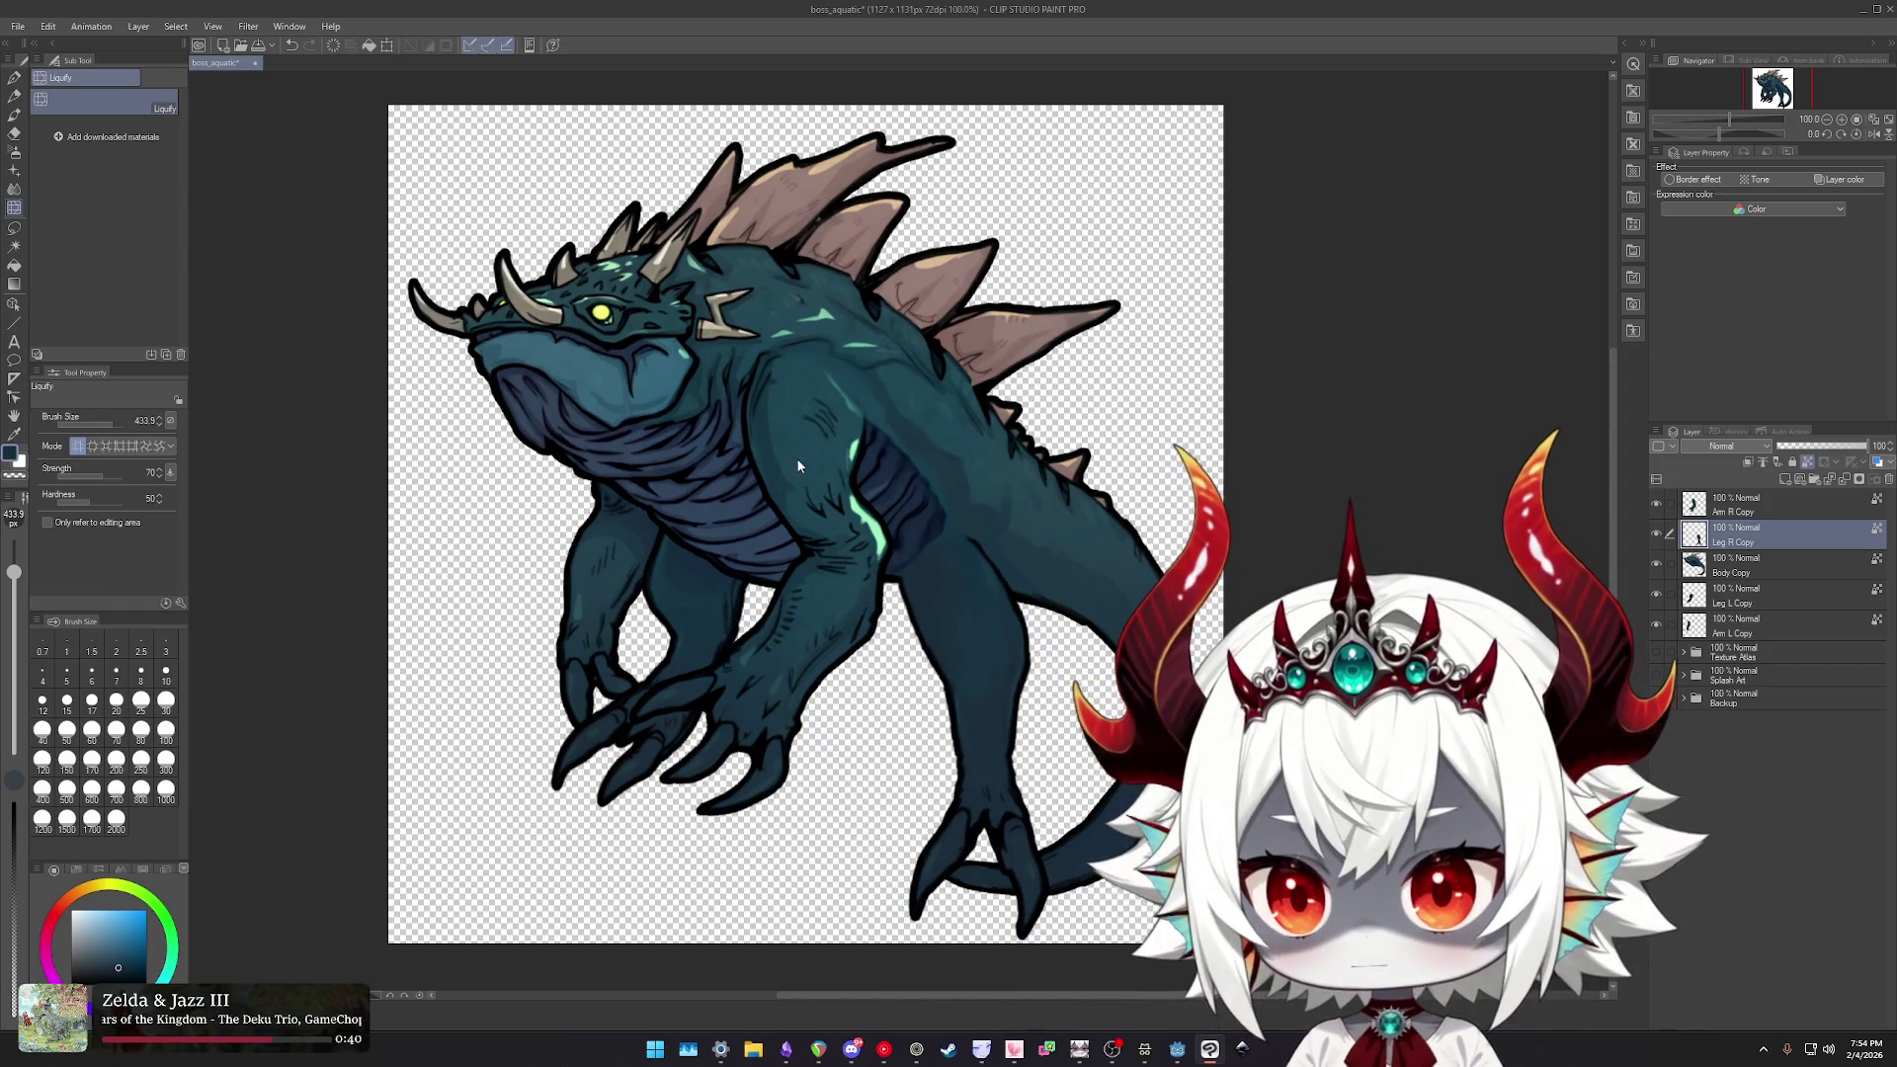
- Rotate the Arm R Copy layer and shift it to the right
{"action": "left_click", "coordinate": [798, 464], "text": "ctrl+shift"}
{"action": "key", "text": "ctrl+t"}
{"action": "mouse_move", "coordinate": [761, 265]}
{"action": "left_mouse_down"}
{"action": "mouse_move", "coordinate": [868, 458]}
{"action": "mouse_move", "coordinate": [850, 474]}
{"action": "mouse_move", "coordinate": [963, 476]}
{"action": "mouse_move", "coordinate": [859, 452]}
{"action": "left_mouse_up"}
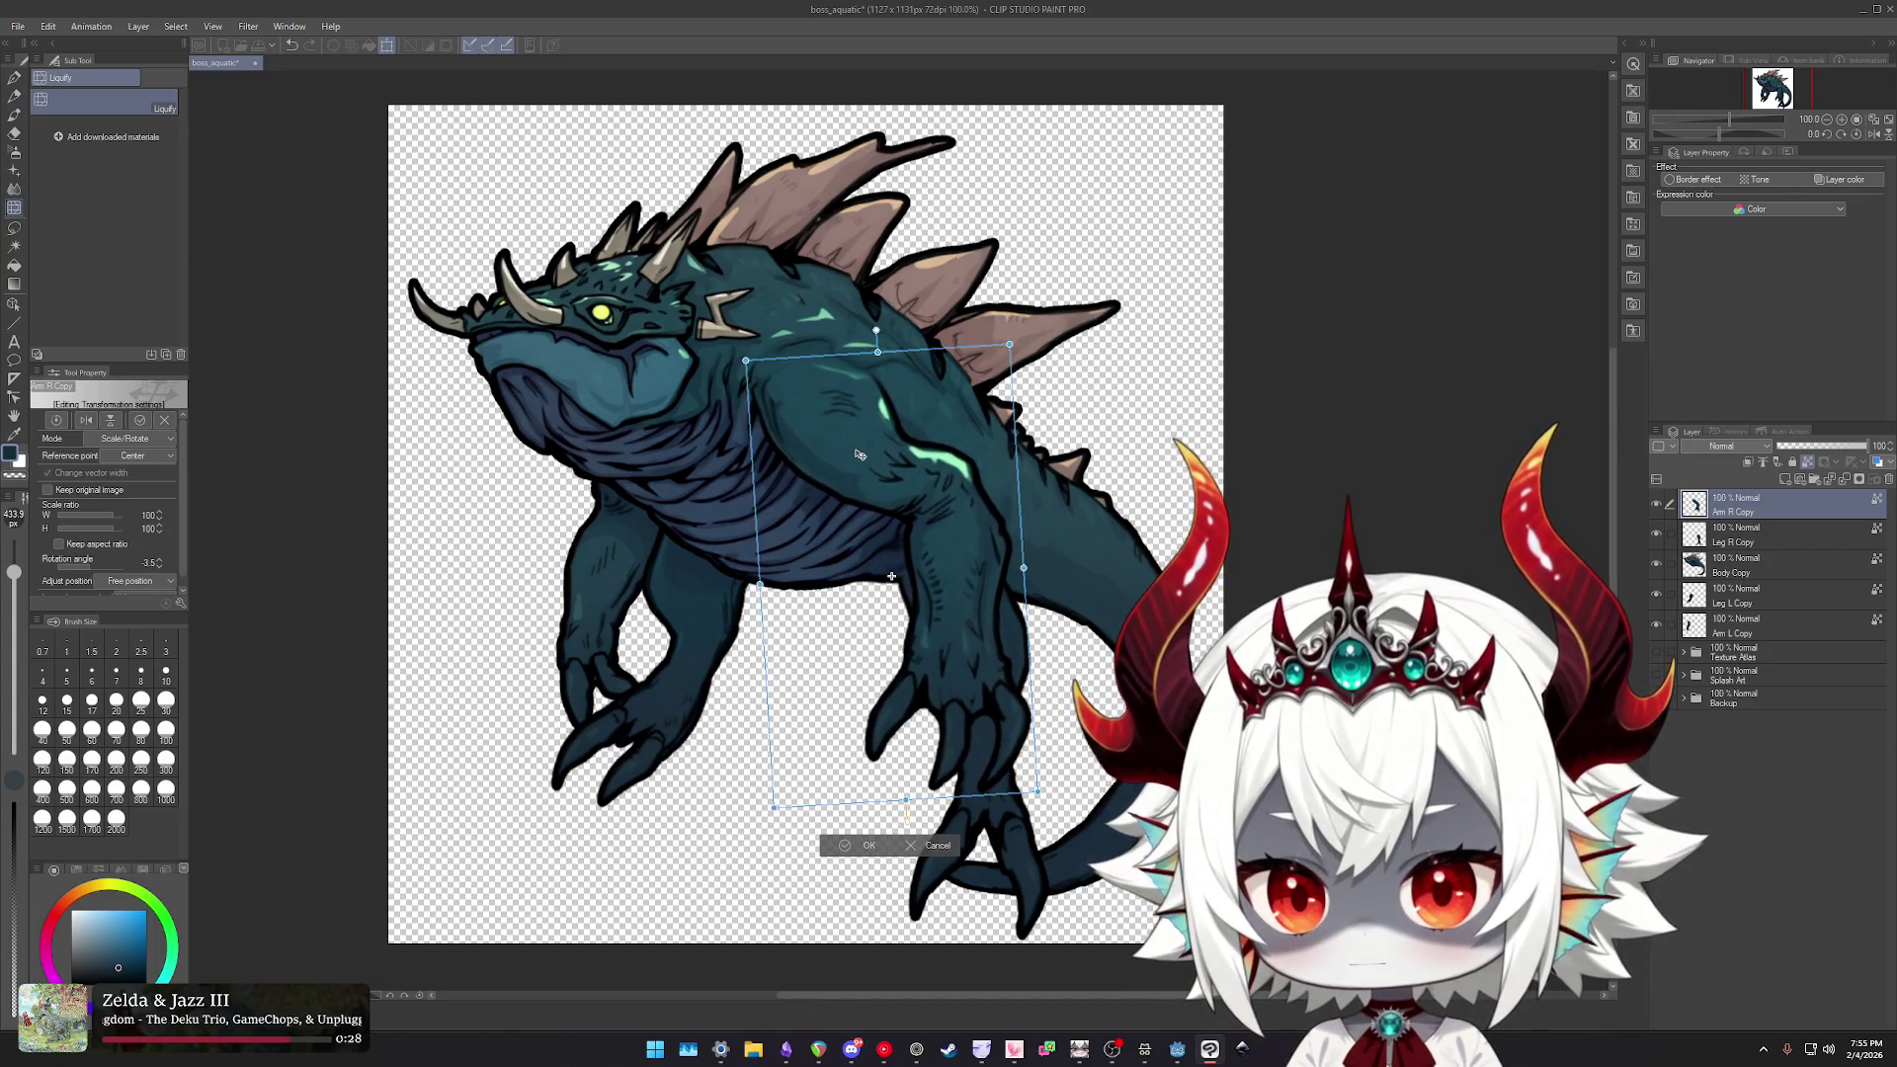
{"action": "key", "text": "Return"}
- Commit the Leg R Copy transform and rotate the Leg L Copy layer into place
{"action": "left_click", "coordinate": [1742, 531]}
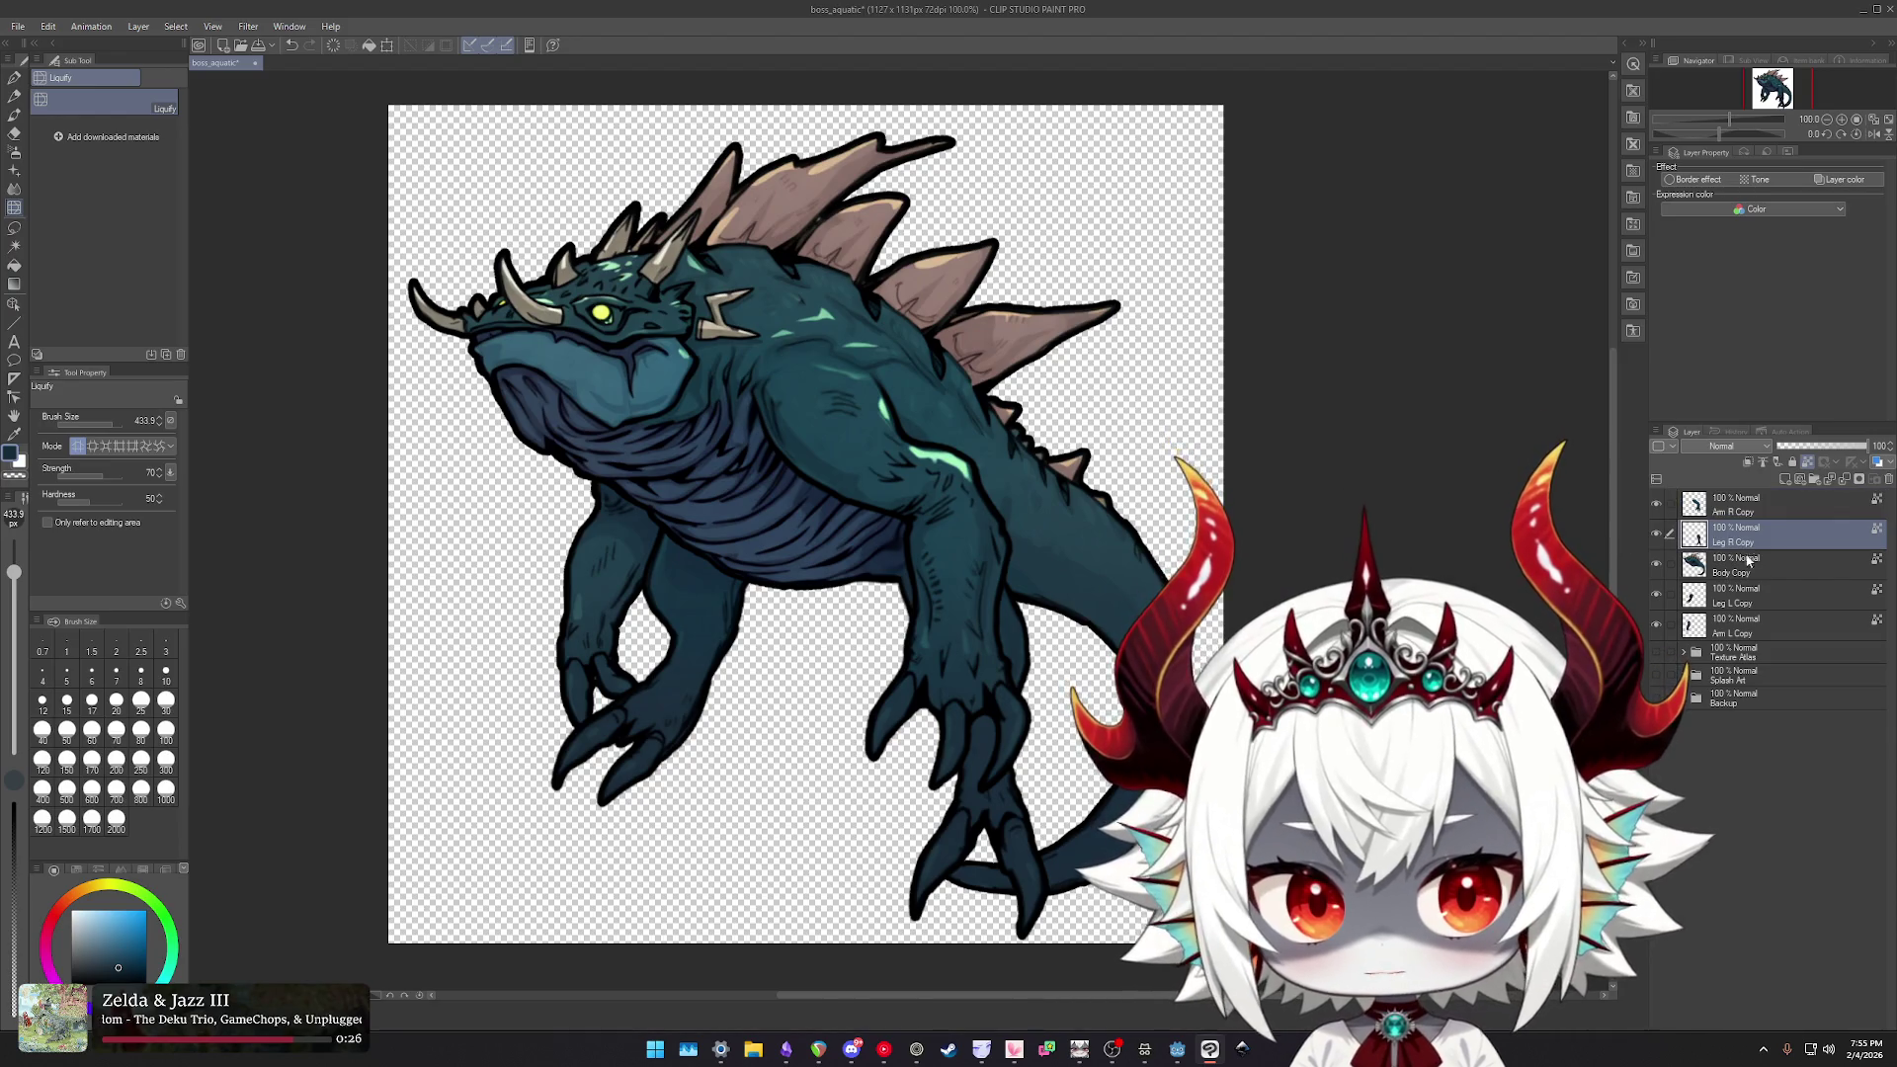
{"action": "key", "text": "ctrl+t"}
{"action": "key", "text": "Return"}
{"action": "left_click", "coordinate": [1743, 593]}
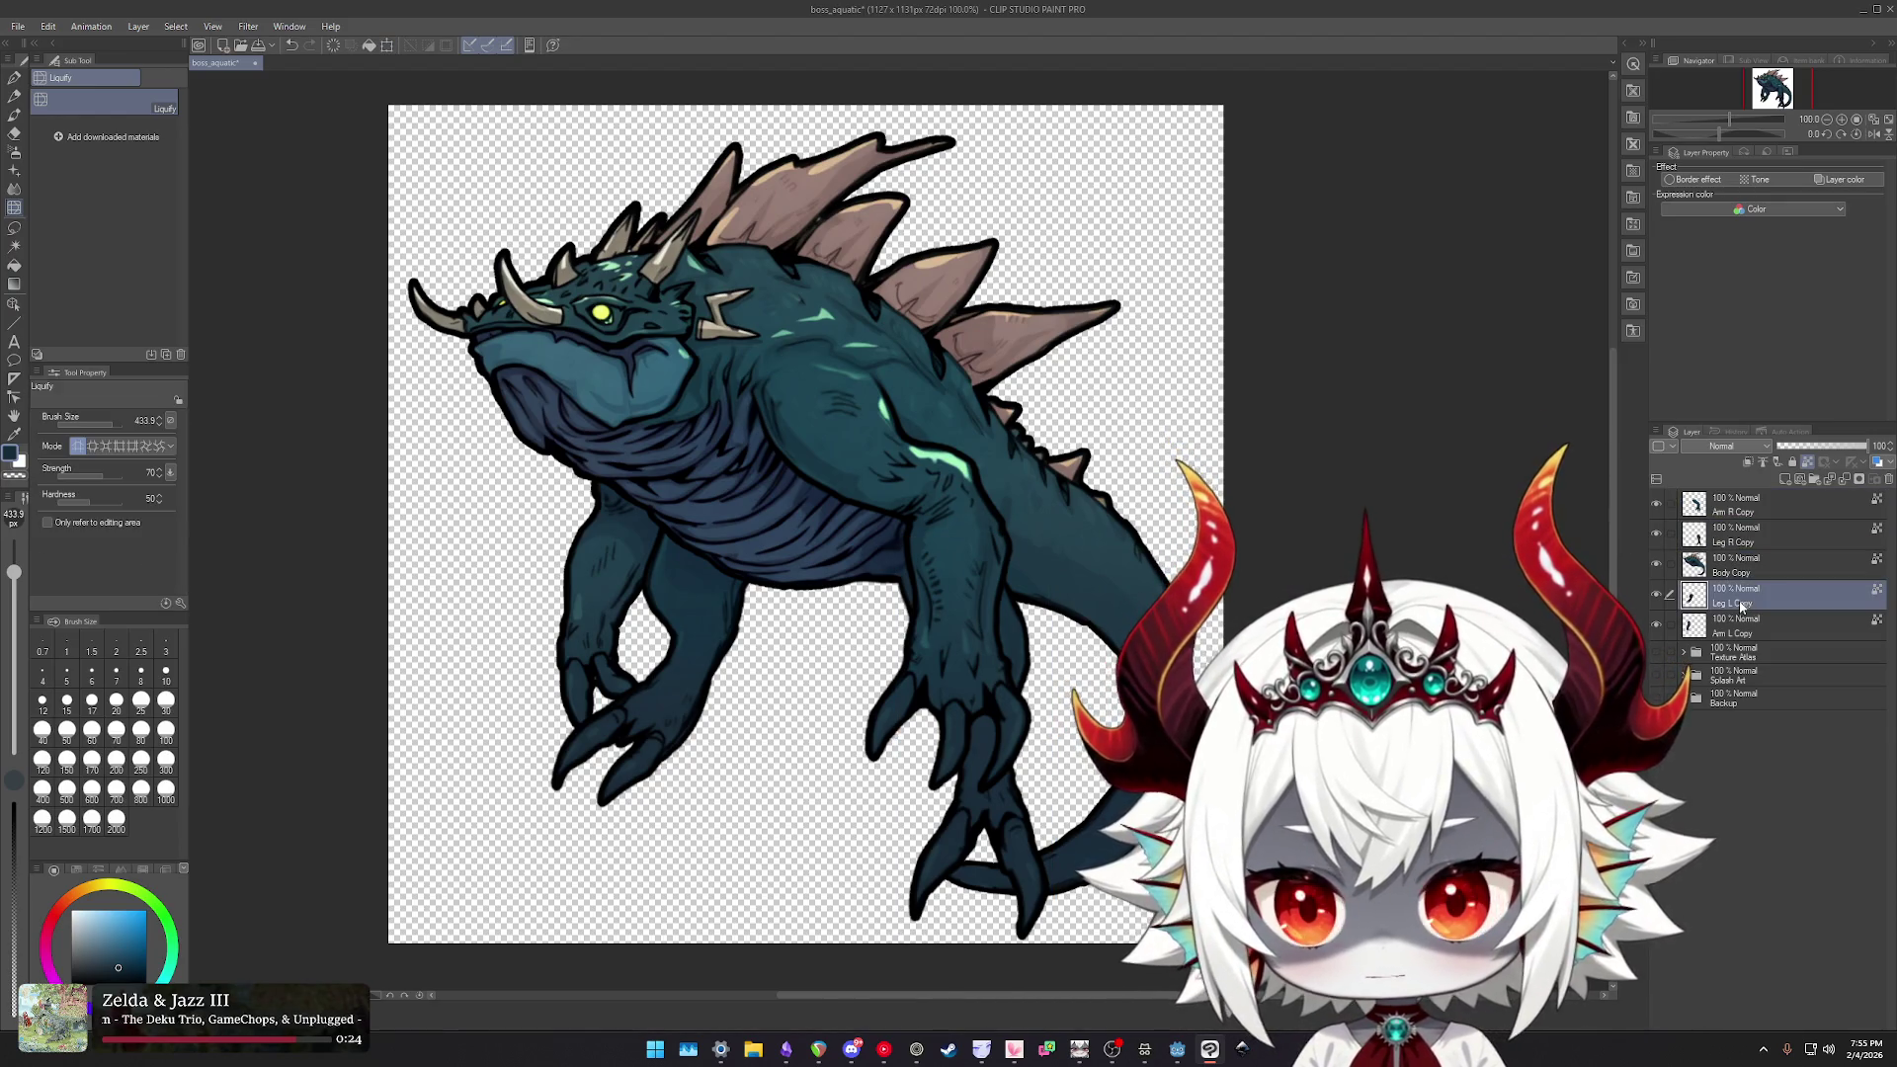
{"action": "key", "text": "ctrl+t"}
{"action": "mouse_move", "coordinate": [820, 531]}
{"action": "left_mouse_down"}
{"action": "mouse_move", "coordinate": [838, 496]}
{"action": "mouse_move", "coordinate": [851, 518]}
{"action": "mouse_move", "coordinate": [890, 514]}
{"action": "mouse_move", "coordinate": [851, 496]}
{"action": "left_mouse_up"}
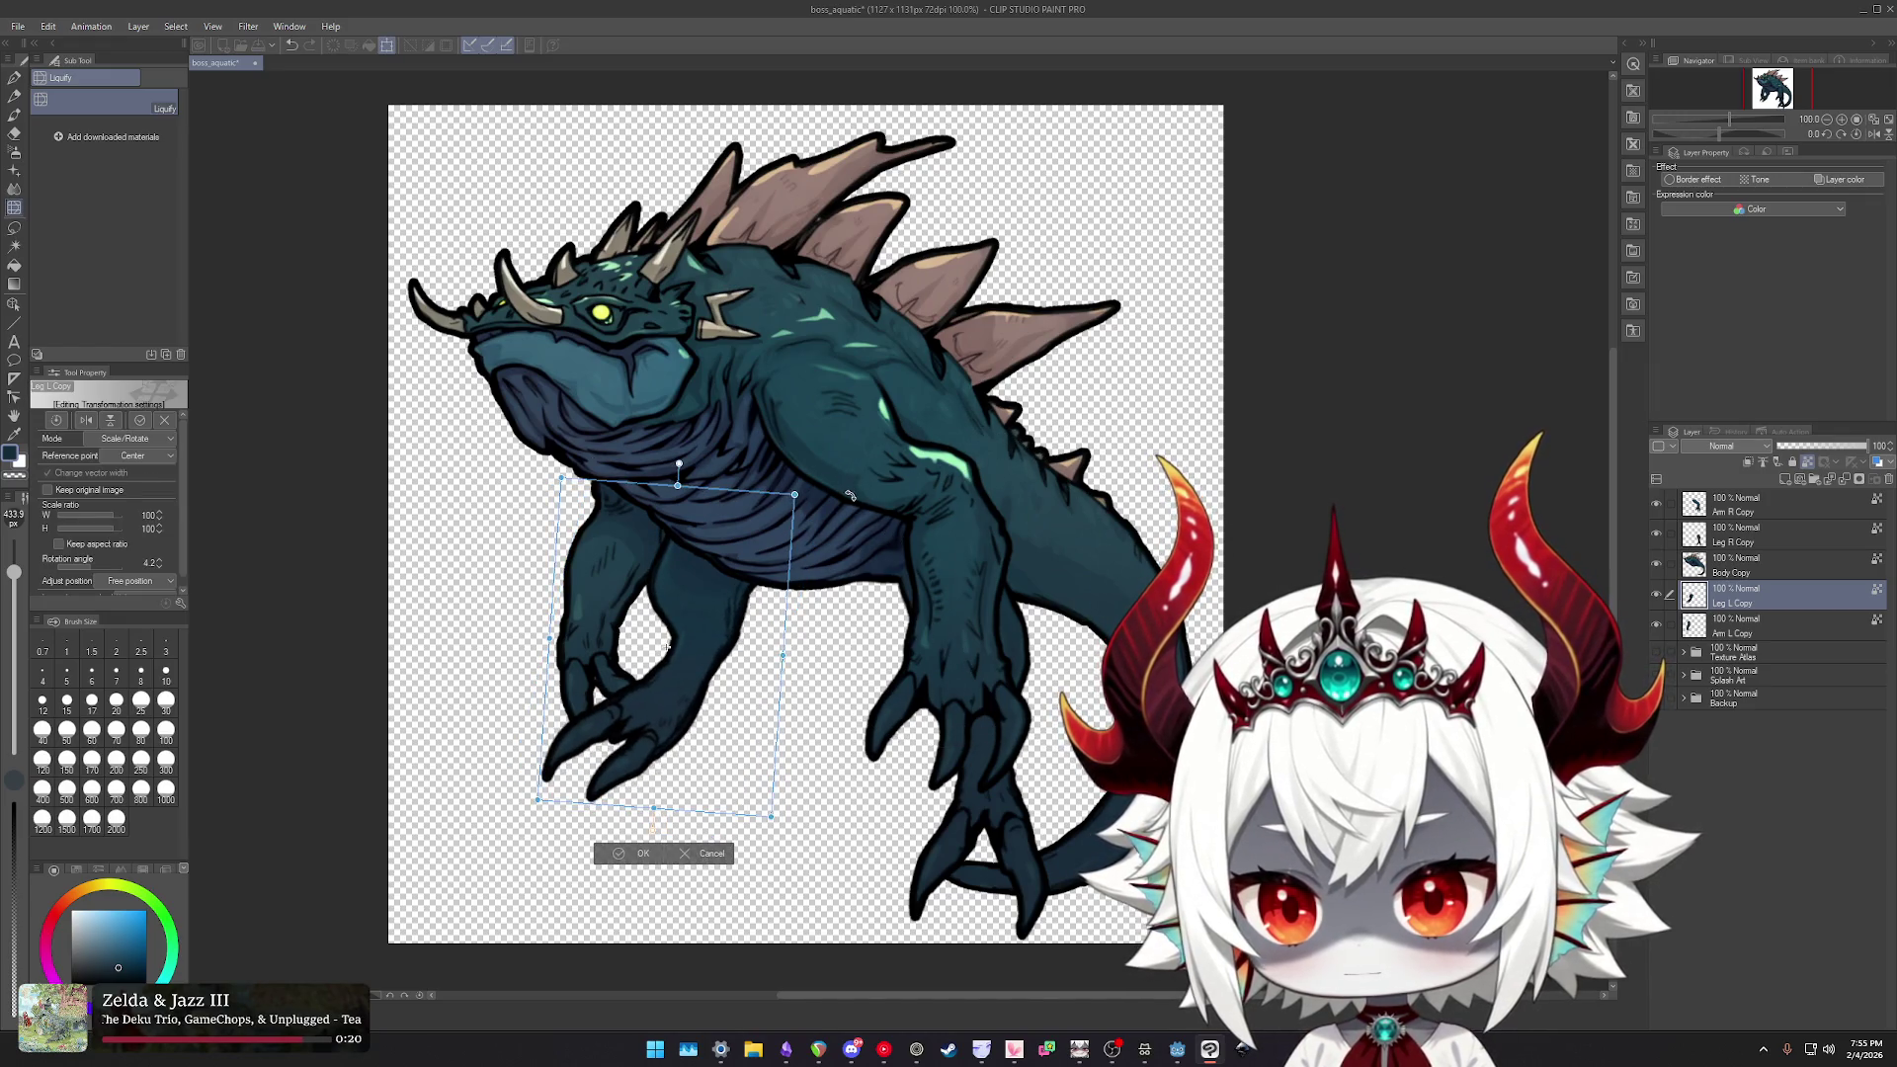
{"action": "key", "text": "Return"}
- Rotate the Arm L Copy layer to 35° and shift it up-left
{"action": "key", "text": "alt+bracketleft"}
{"action": "key", "text": "ctrl+t"}
{"action": "mouse_move", "coordinate": [681, 380]}
{"action": "left_mouse_down"}
{"action": "mouse_move", "coordinate": [749, 407]}
{"action": "mouse_move", "coordinate": [757, 433]}
{"action": "left_mouse_up"}
{"action": "left_click_drag", "start_coordinate": [587, 610], "coordinate": [516, 578]}
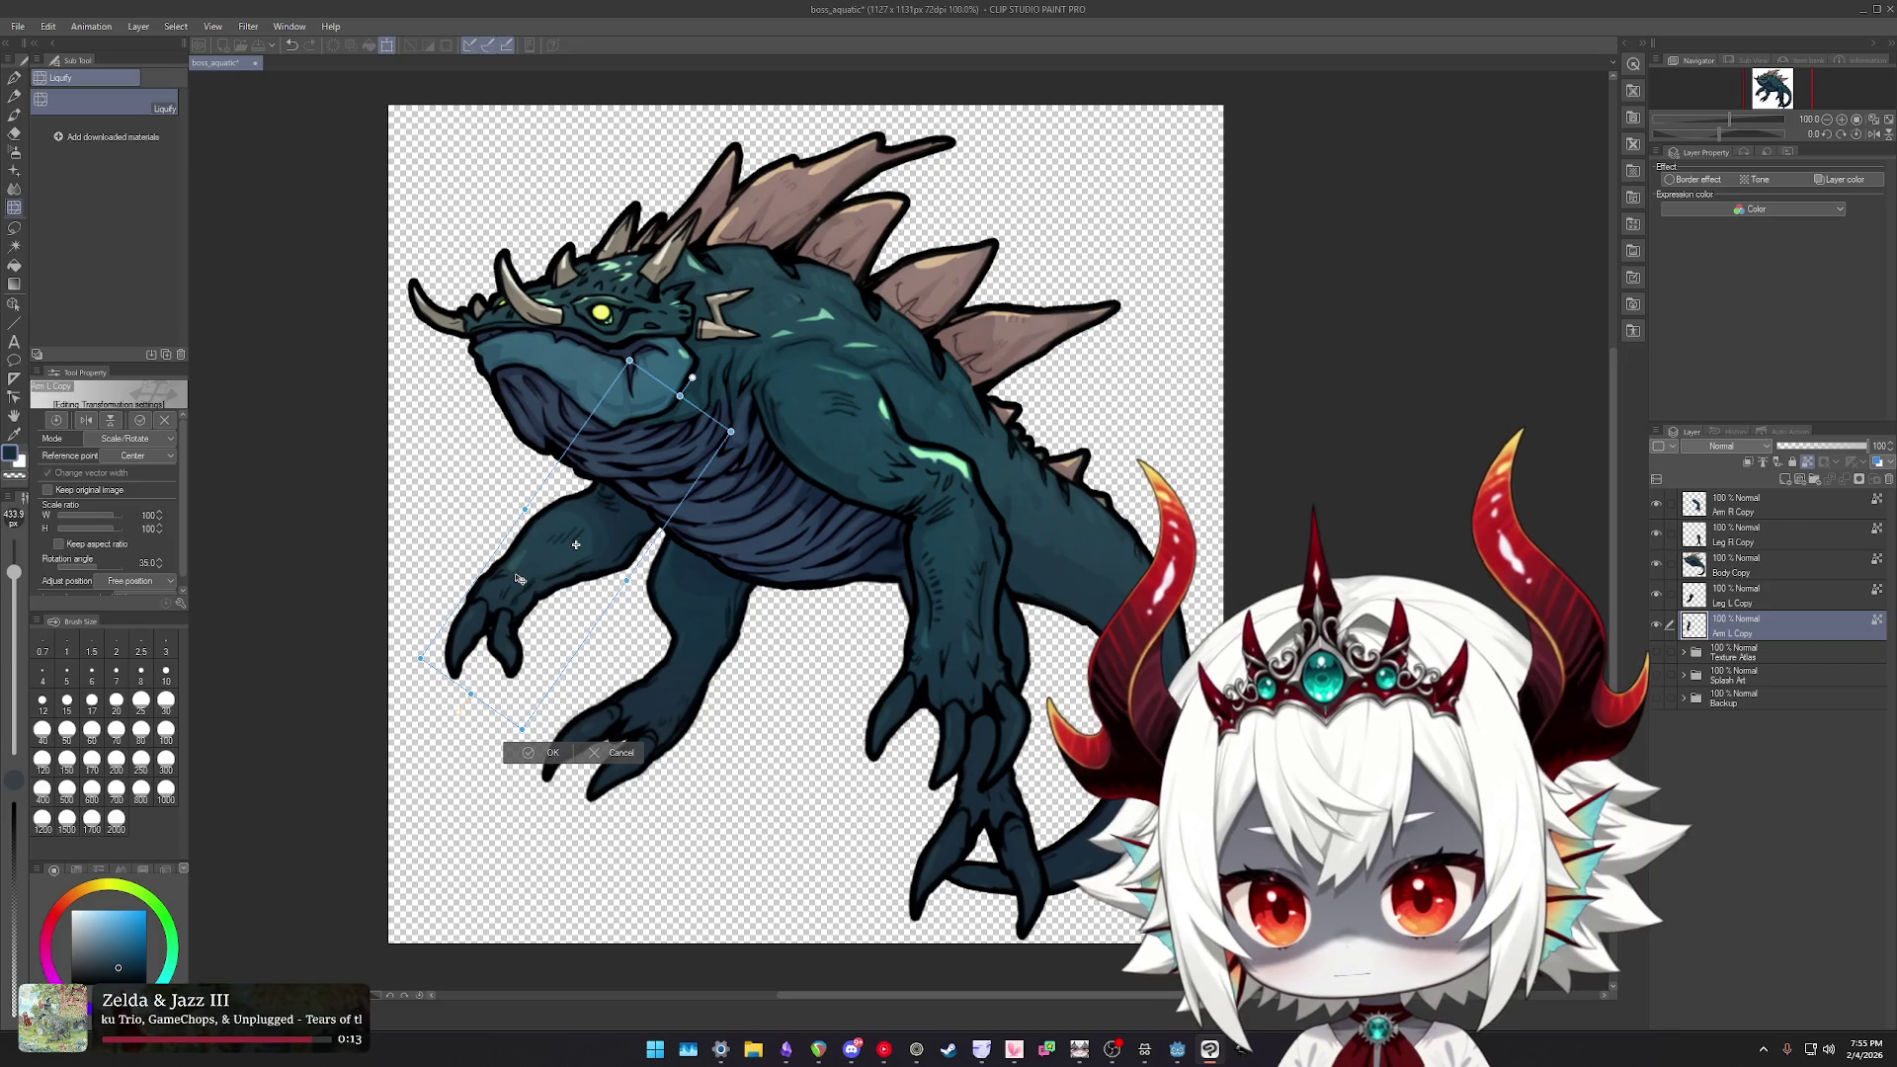
{"action": "key", "text": "Return"}
- Select the five copy layers from Arm R Copy down to Arm L Copy
{"action": "scroll", "coordinate": [947, 566], "scroll_direction": "down", "scroll_amount": 2}
{"action": "scroll", "coordinate": [939, 494], "scroll_direction": "up", "scroll_amount": 1}
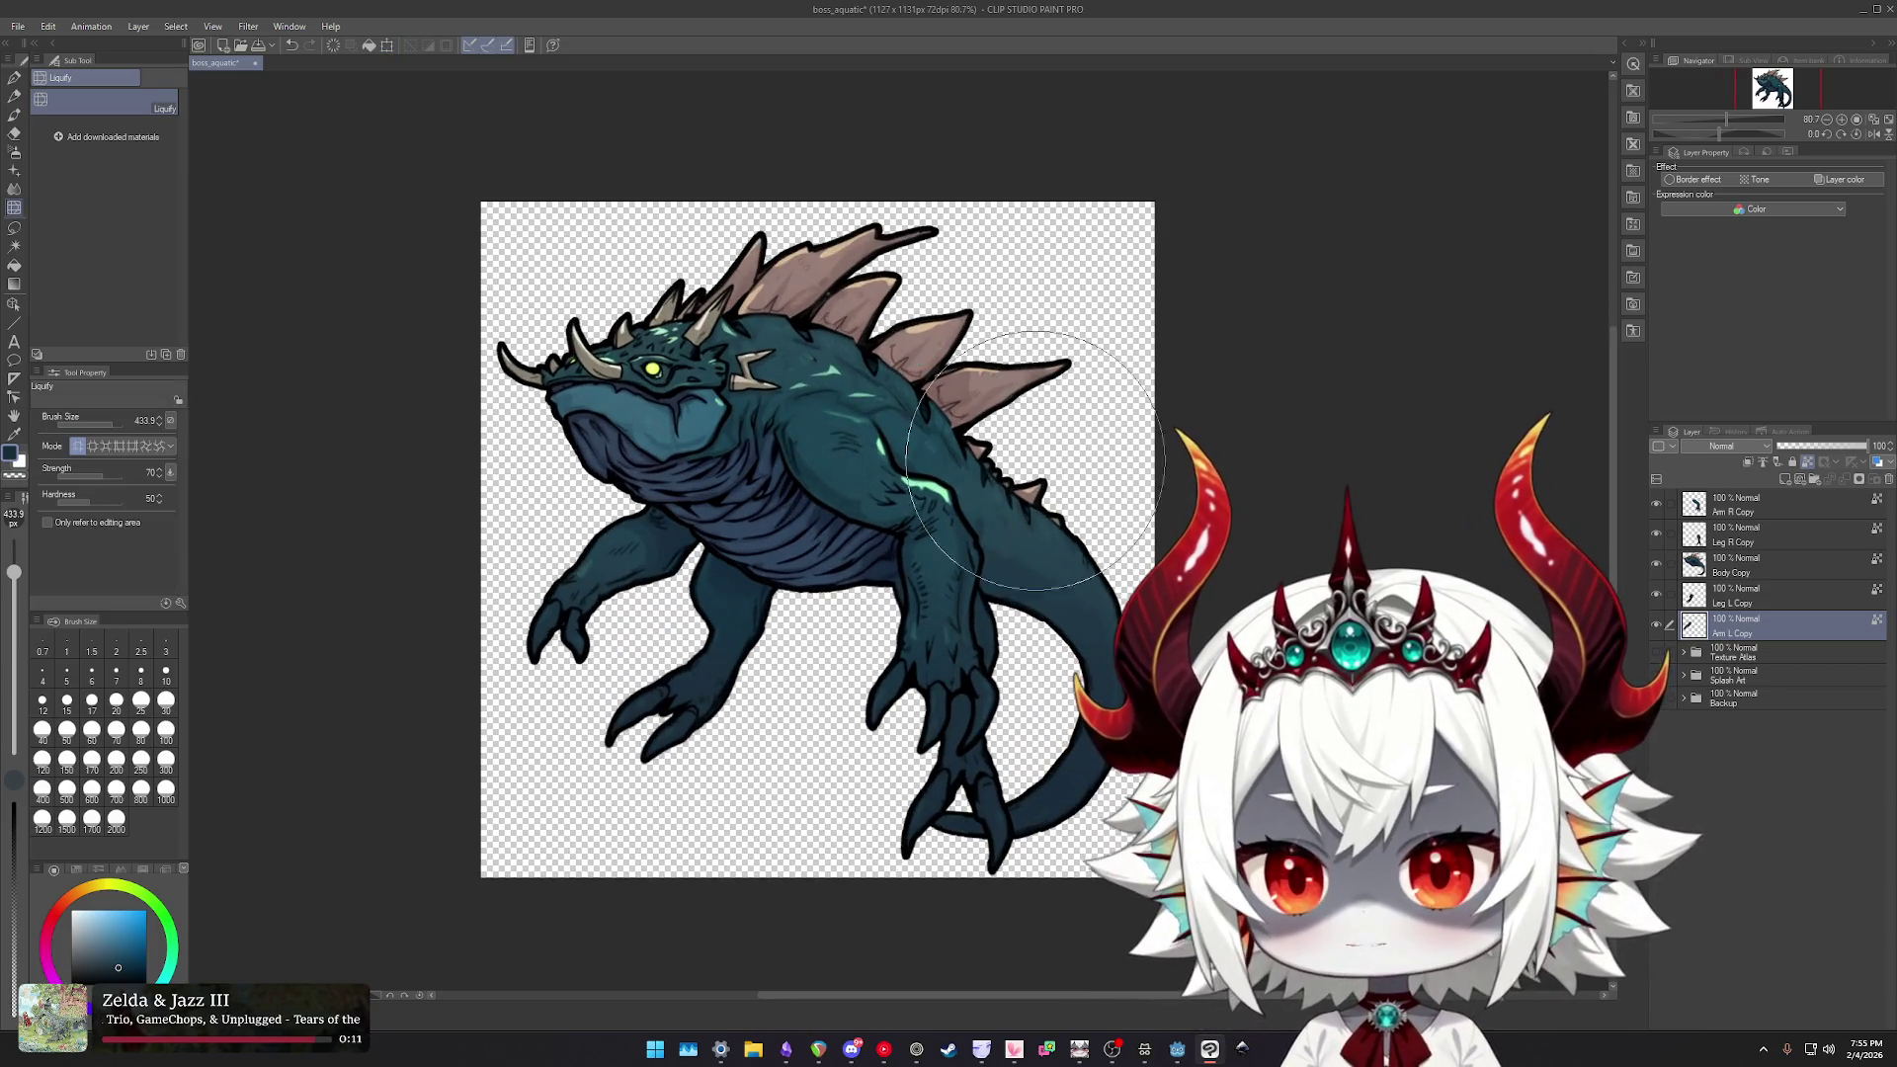
{"action": "scroll", "coordinate": [935, 441], "scroll_direction": "up", "scroll_amount": 1}
{"action": "left_click_drag", "start_coordinate": [935, 441], "coordinate": [959, 434]}
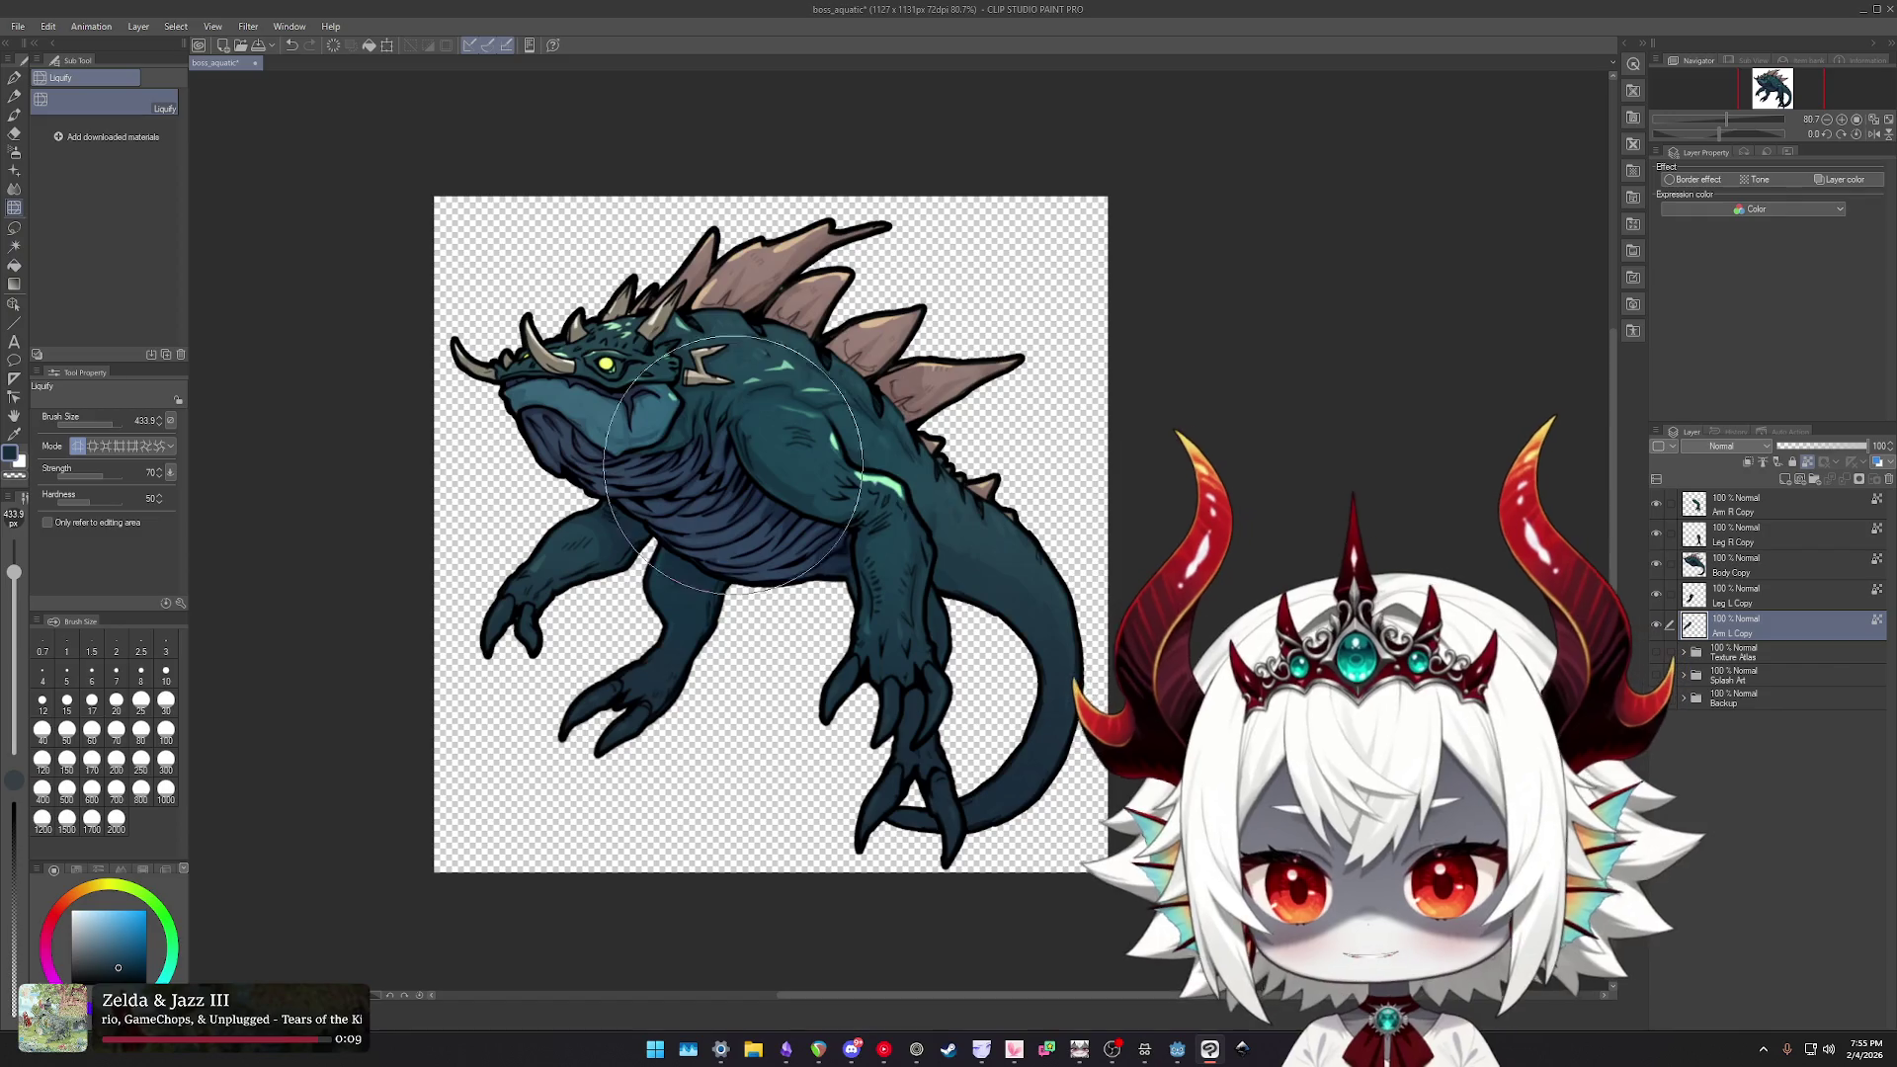
{"action": "scroll", "coordinate": [989, 475], "scroll_direction": "up", "scroll_amount": 3}
{"action": "scroll", "coordinate": [919, 504], "scroll_direction": "down", "scroll_amount": 4}
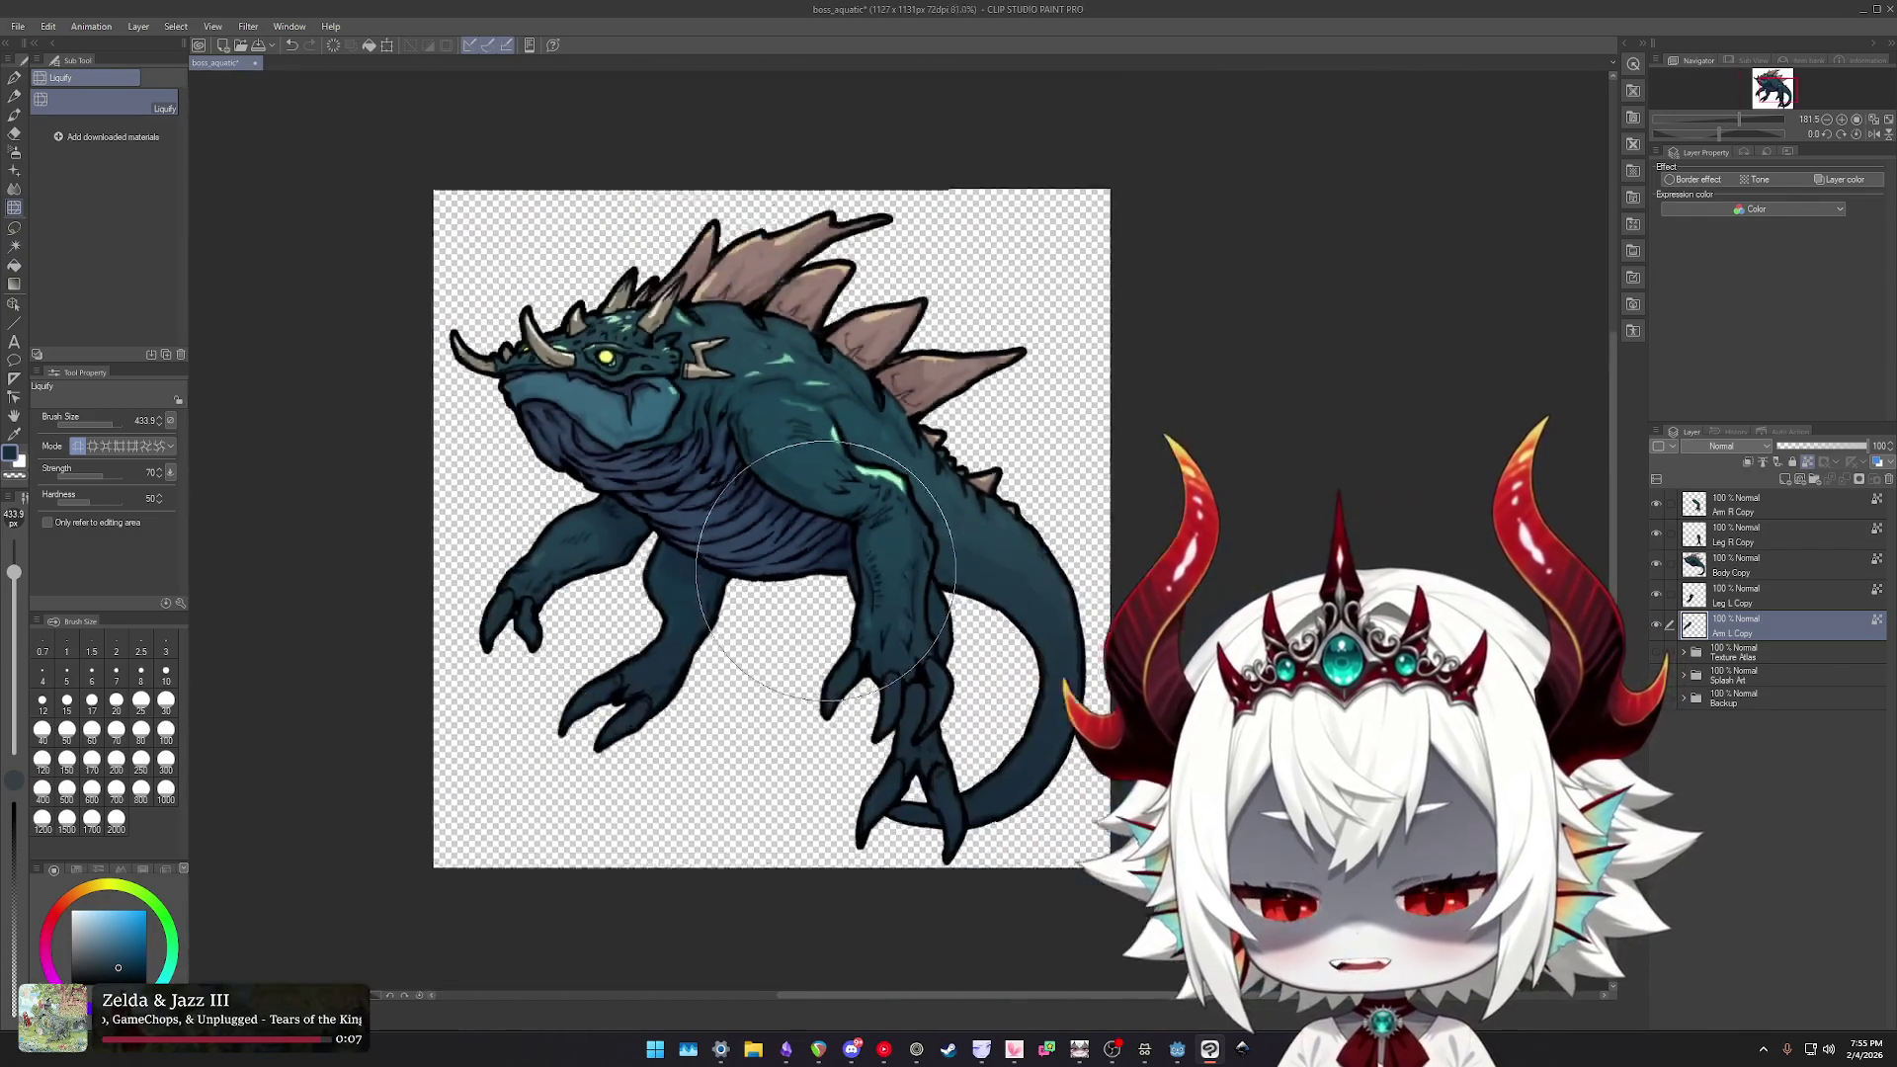
{"action": "scroll", "coordinate": [901, 521], "scroll_direction": "up", "scroll_amount": 2}
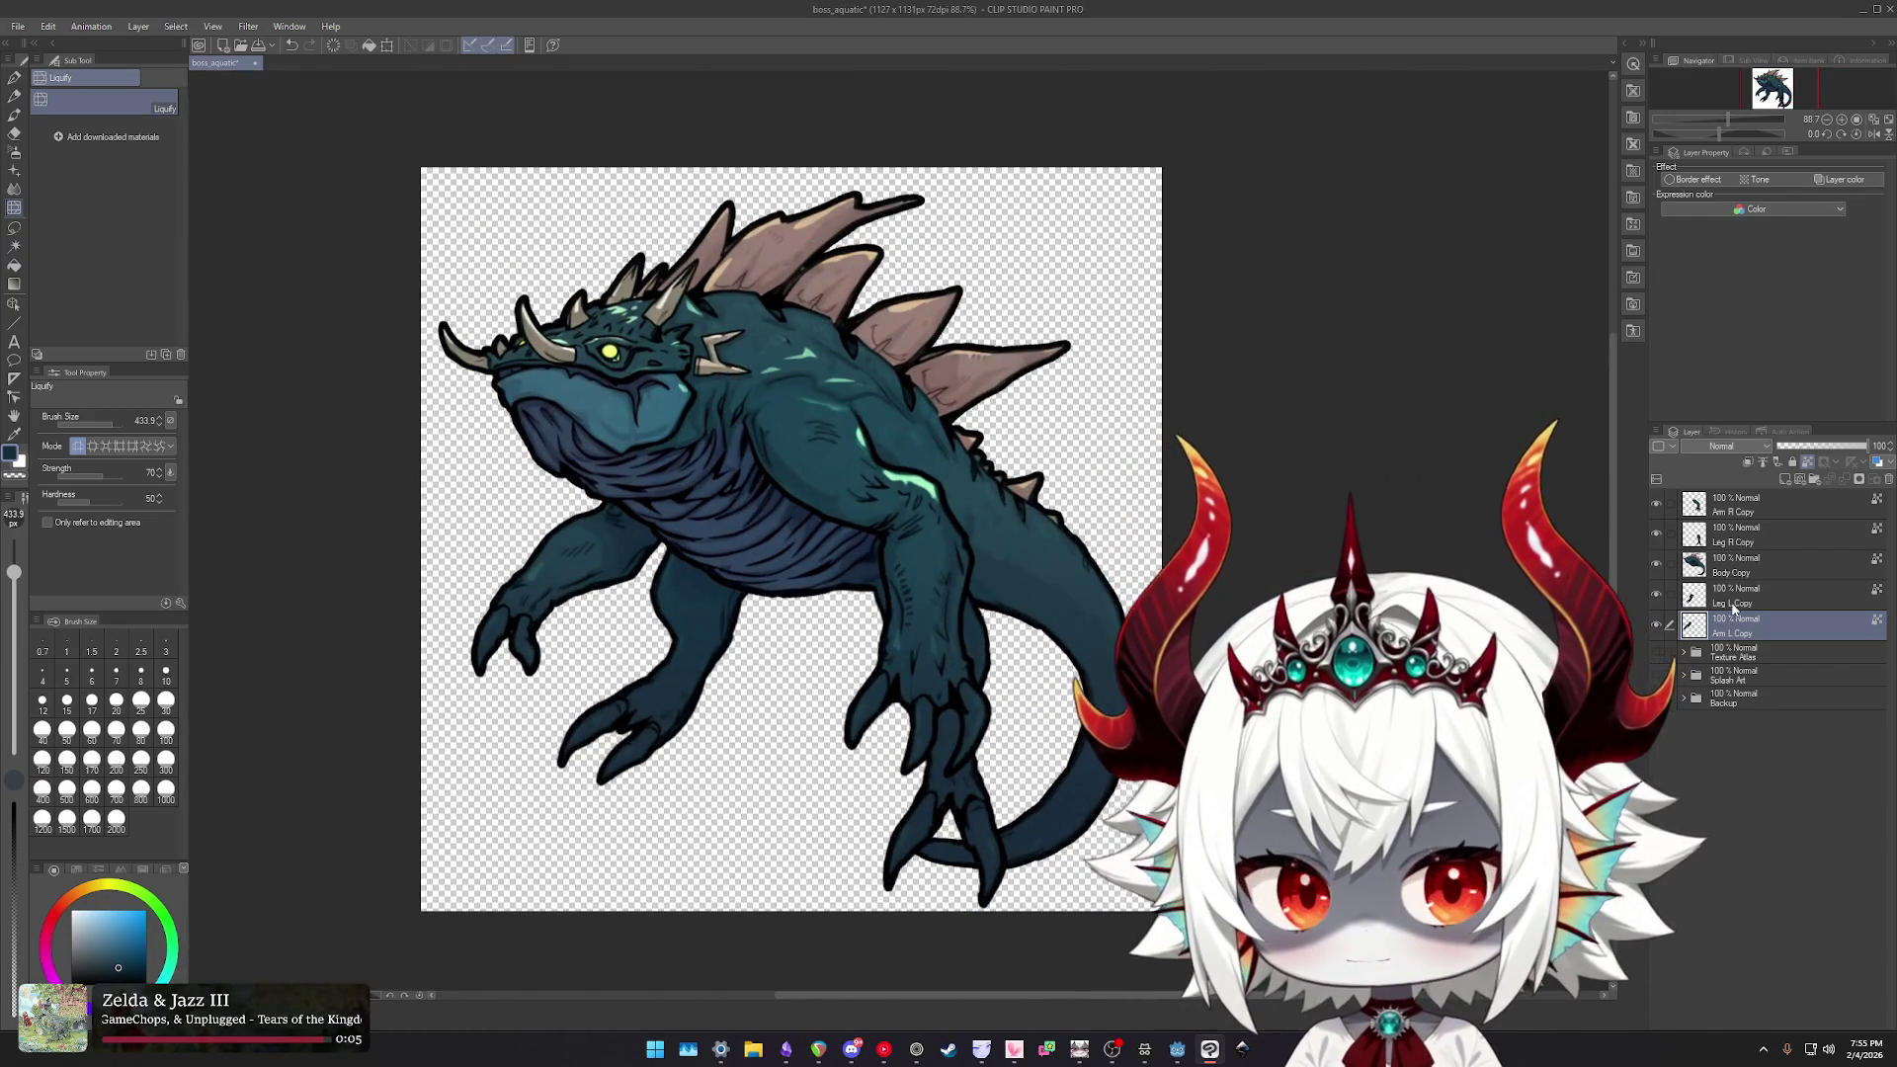
{"action": "left_click", "coordinate": [1762, 509]}
{"action": "left_click", "coordinate": [1745, 632], "text": "shift"}
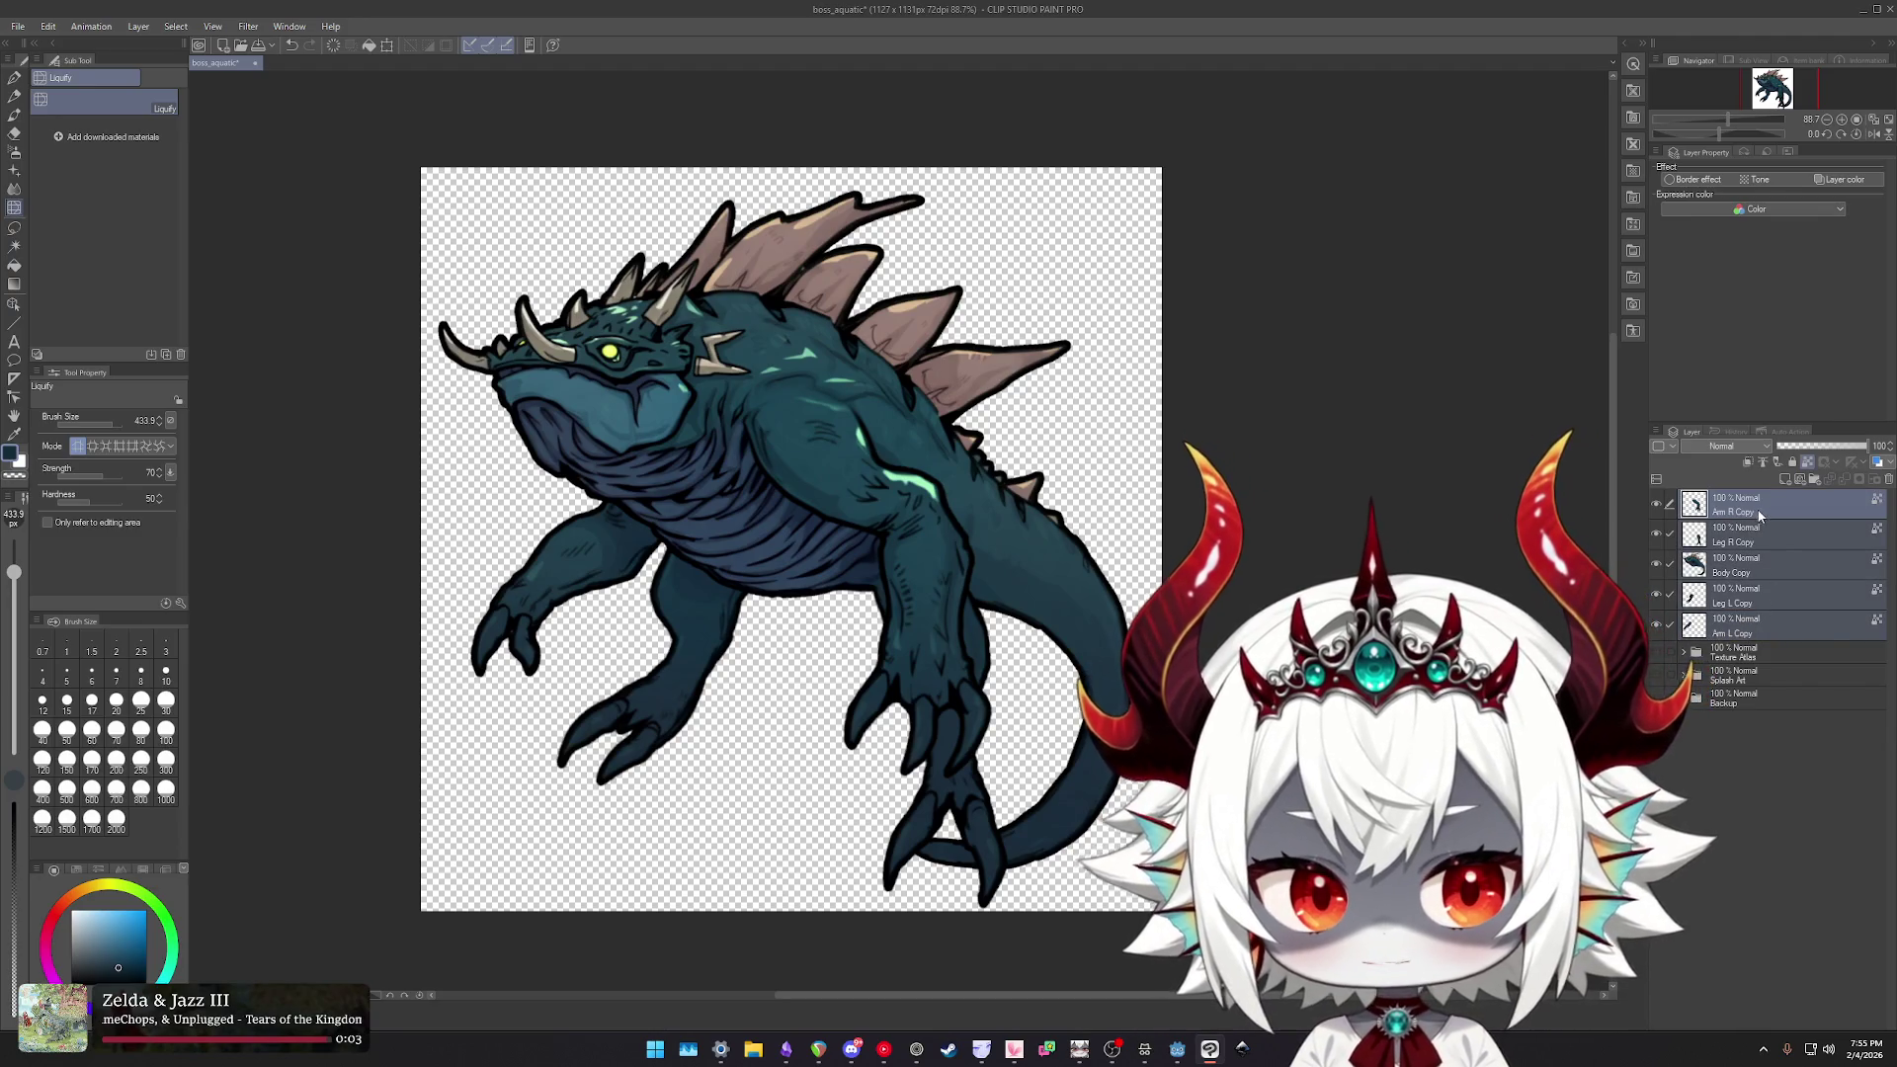
{"action": "left_click", "coordinate": [19, 28]}
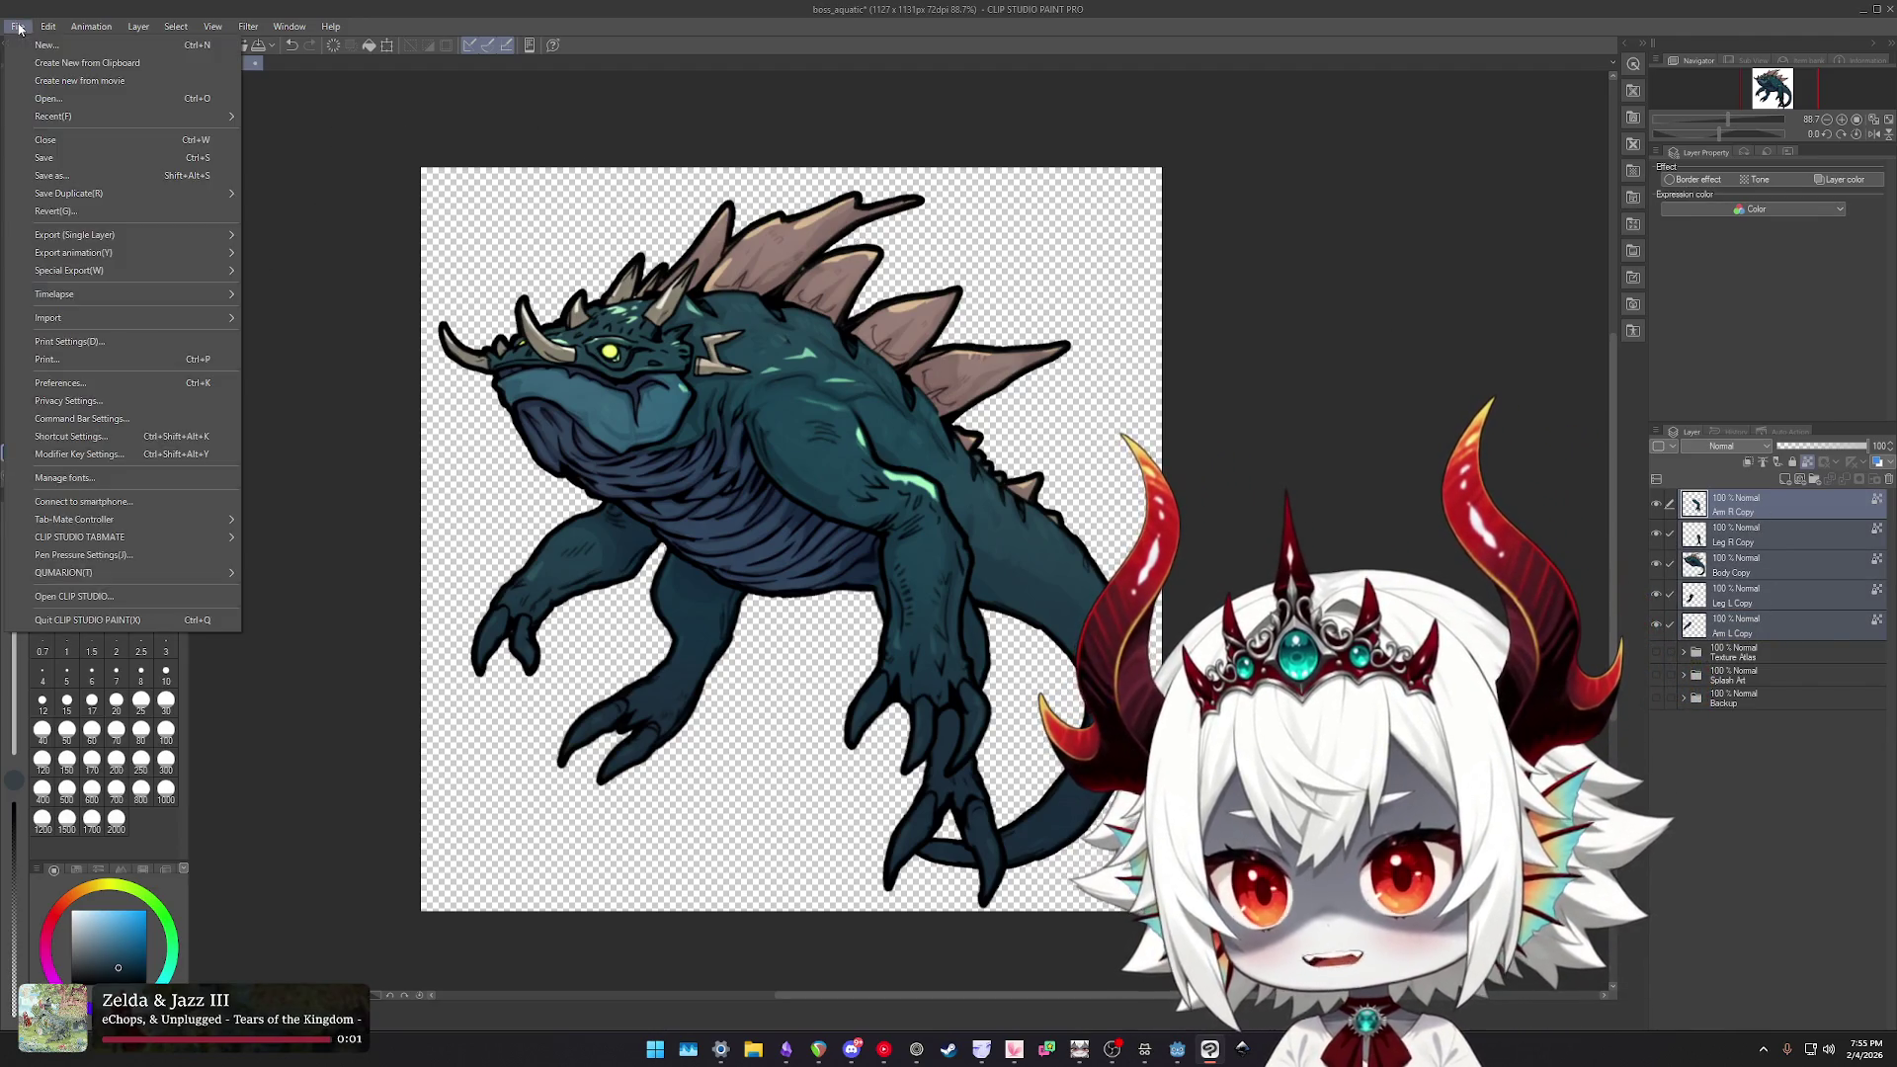
- Save a PSD duplicate of the artwork, then search Windows for 'live2D Cubism Editor 5.3'
{"action": "mouse_move", "coordinate": [123, 194]}
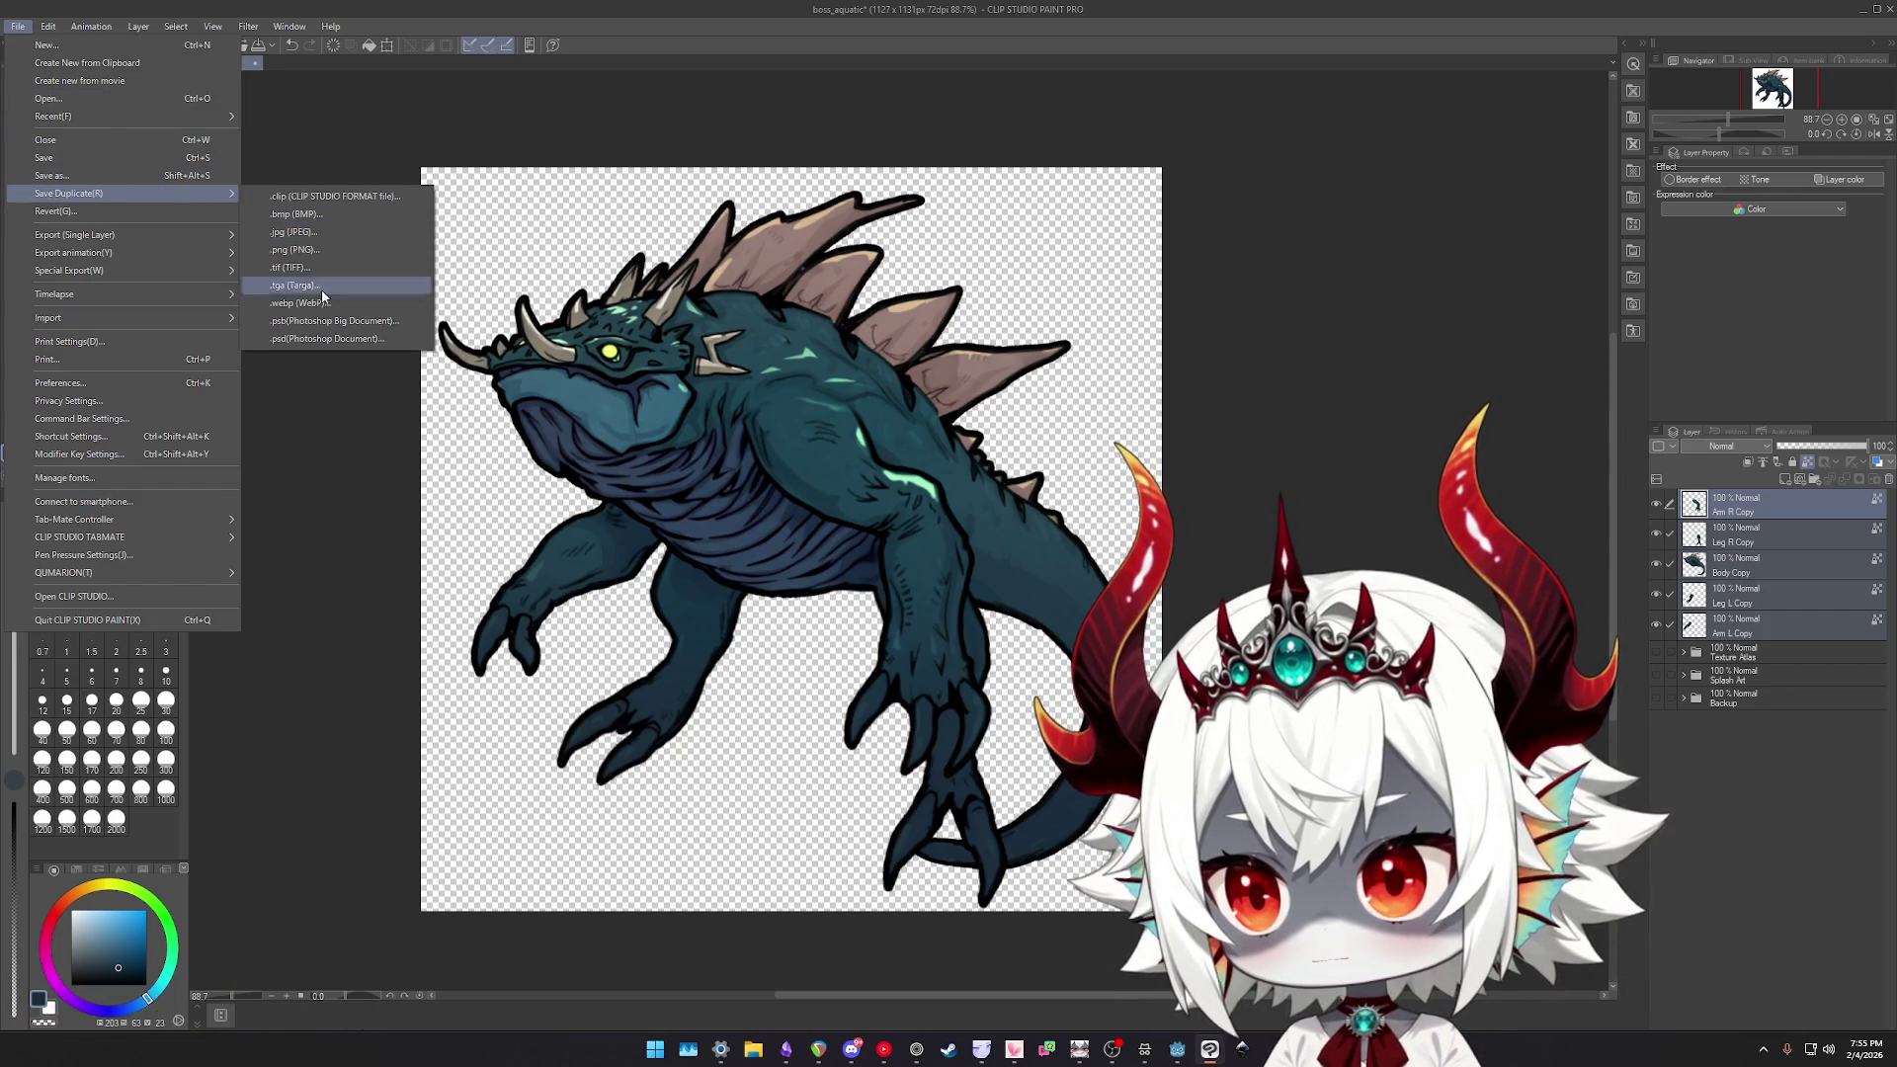
{"action": "left_click", "coordinate": [326, 339]}
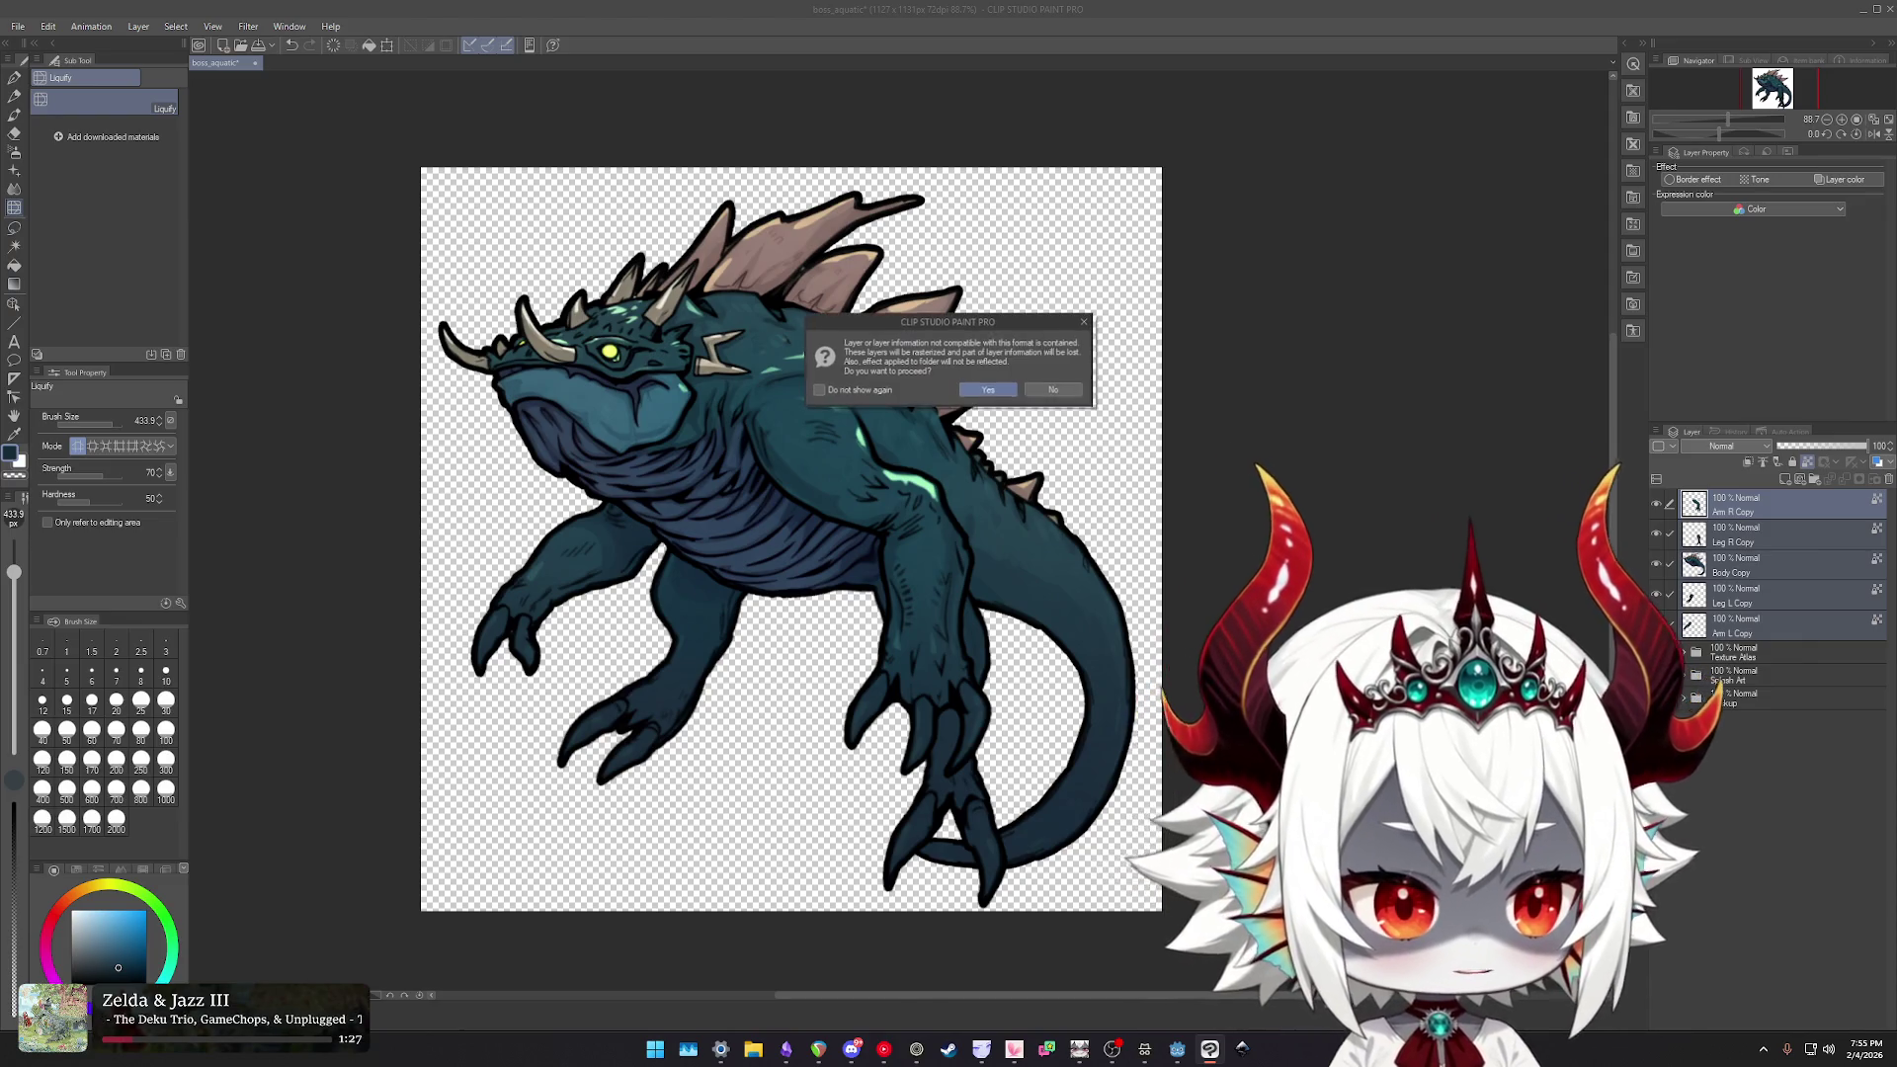
{"action": "left_click", "coordinate": [1000, 397]}
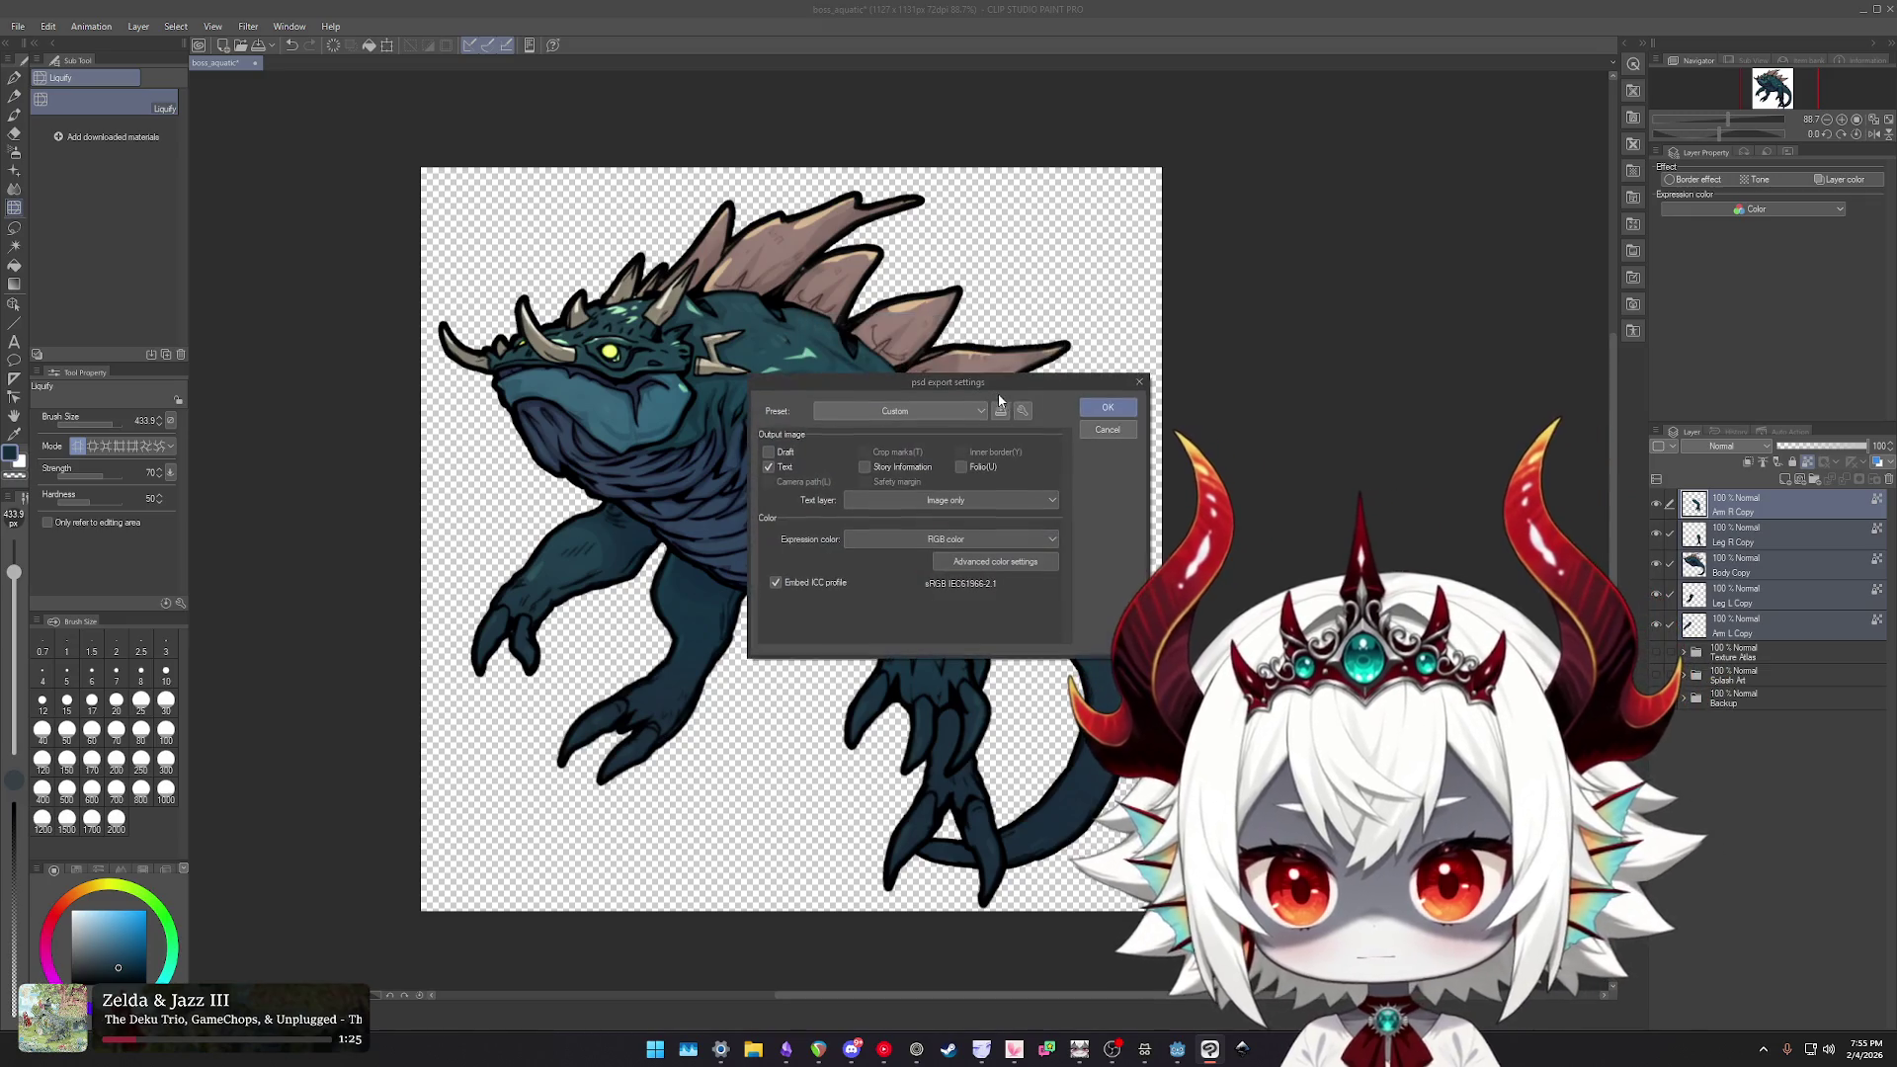
{"action": "left_click", "coordinate": [1111, 408]}
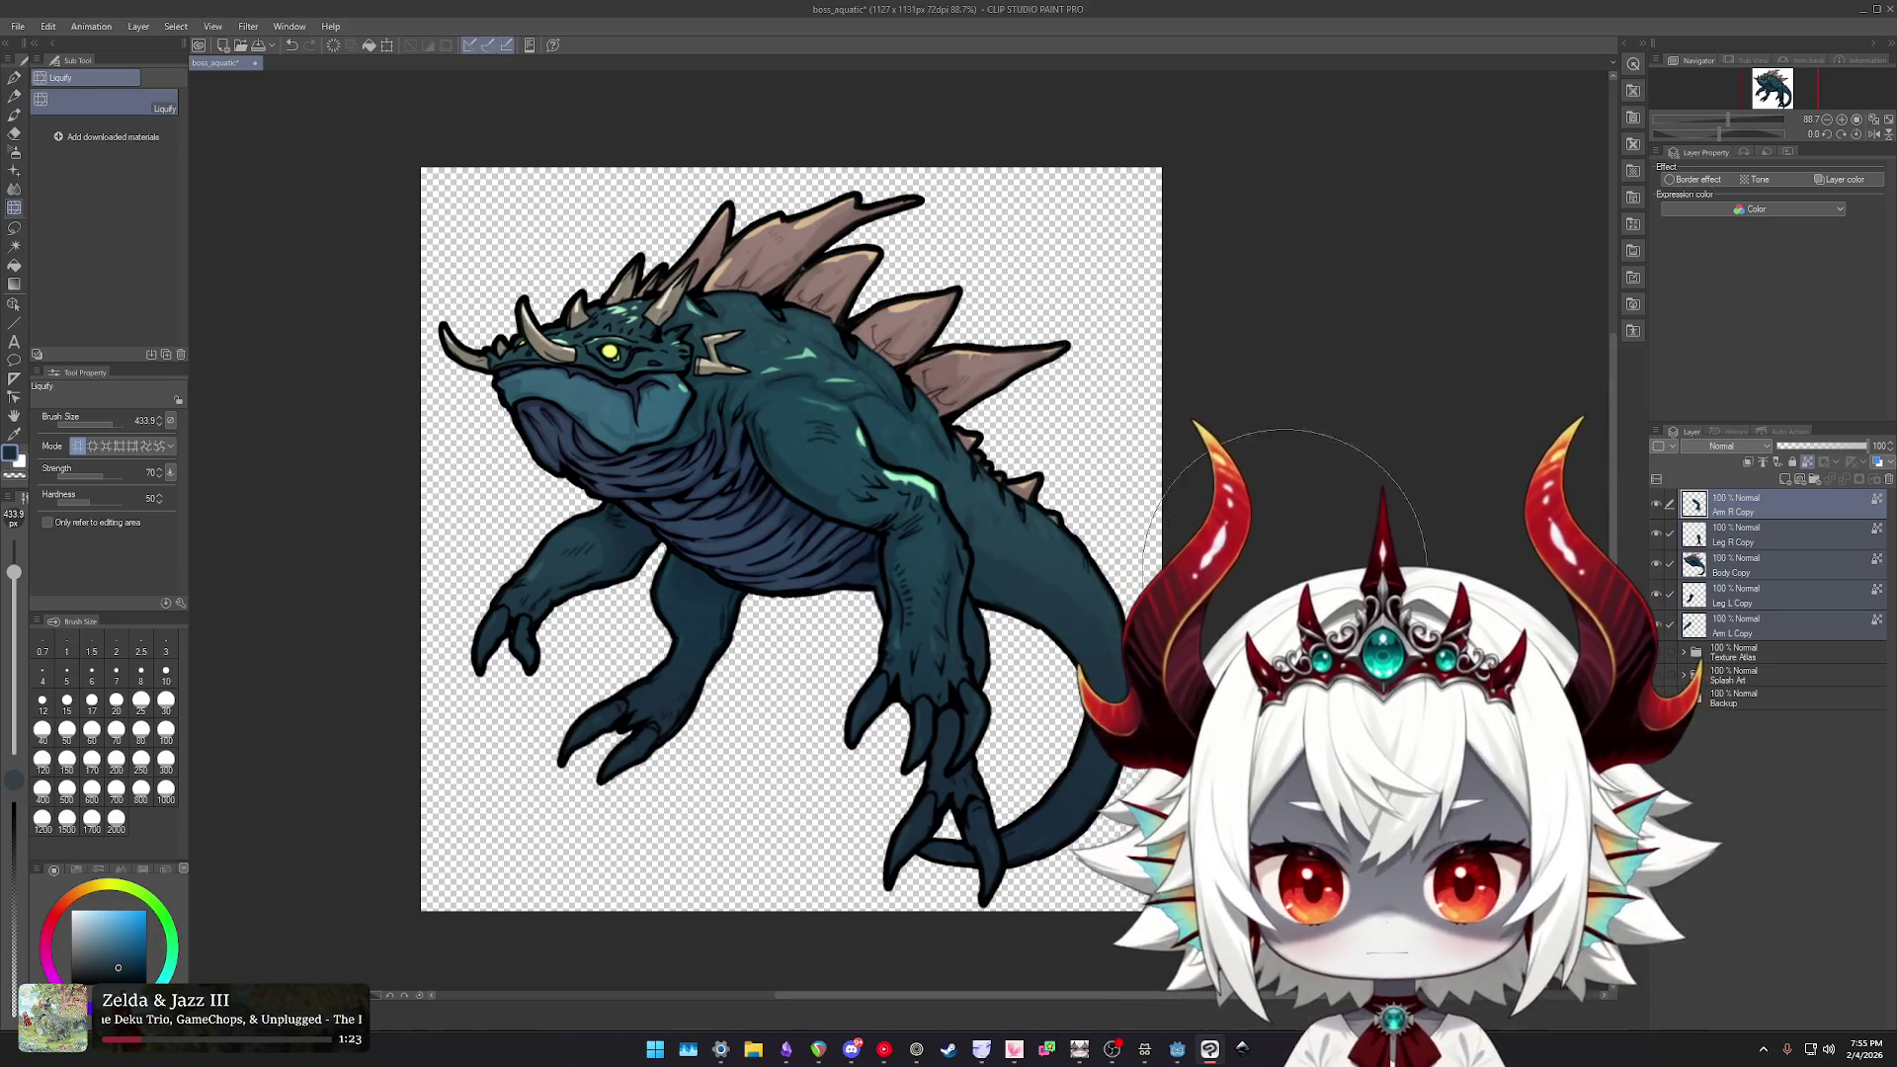
{"action": "key", "text": "super"}
{"action": "type", "text": "live2D Cubism Editor 5.3"}
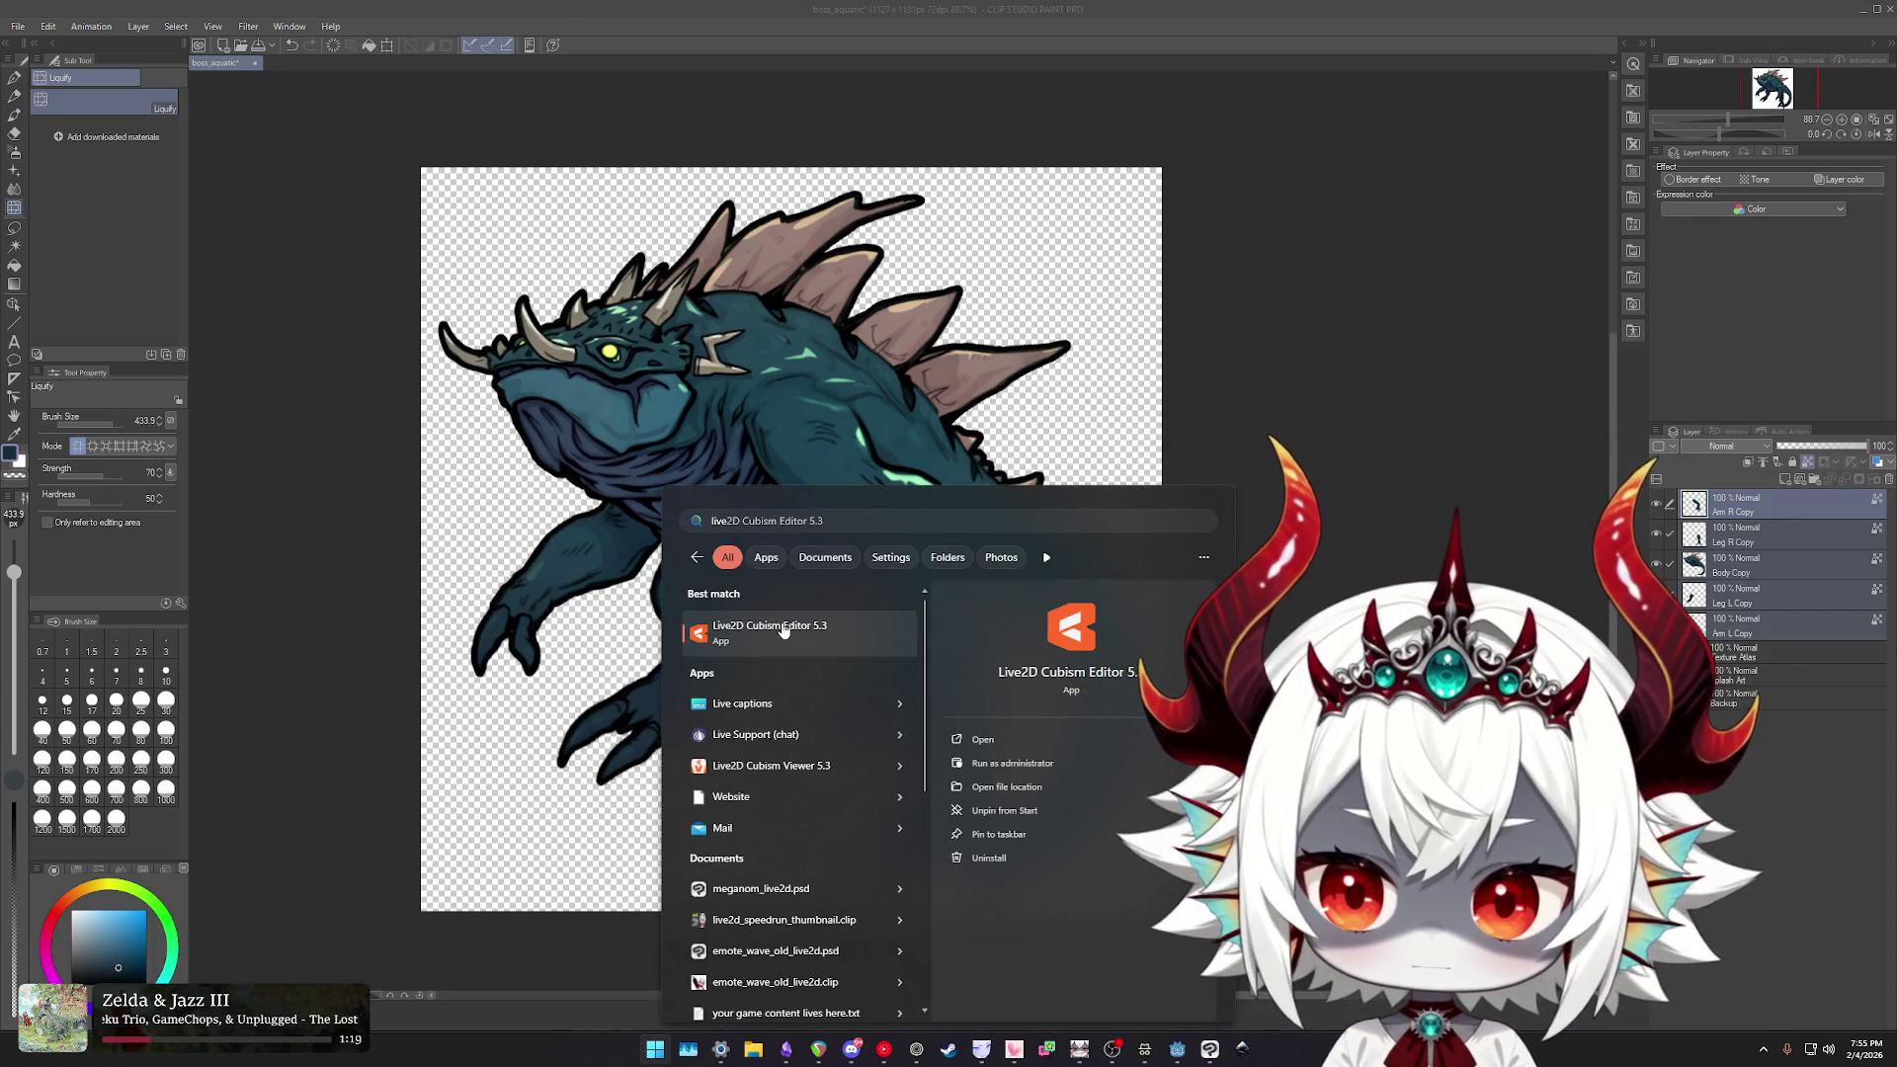
- Launch Live2D Cubism Editor 5.3 from the Start search best match
{"action": "left_click", "coordinate": [784, 631]}
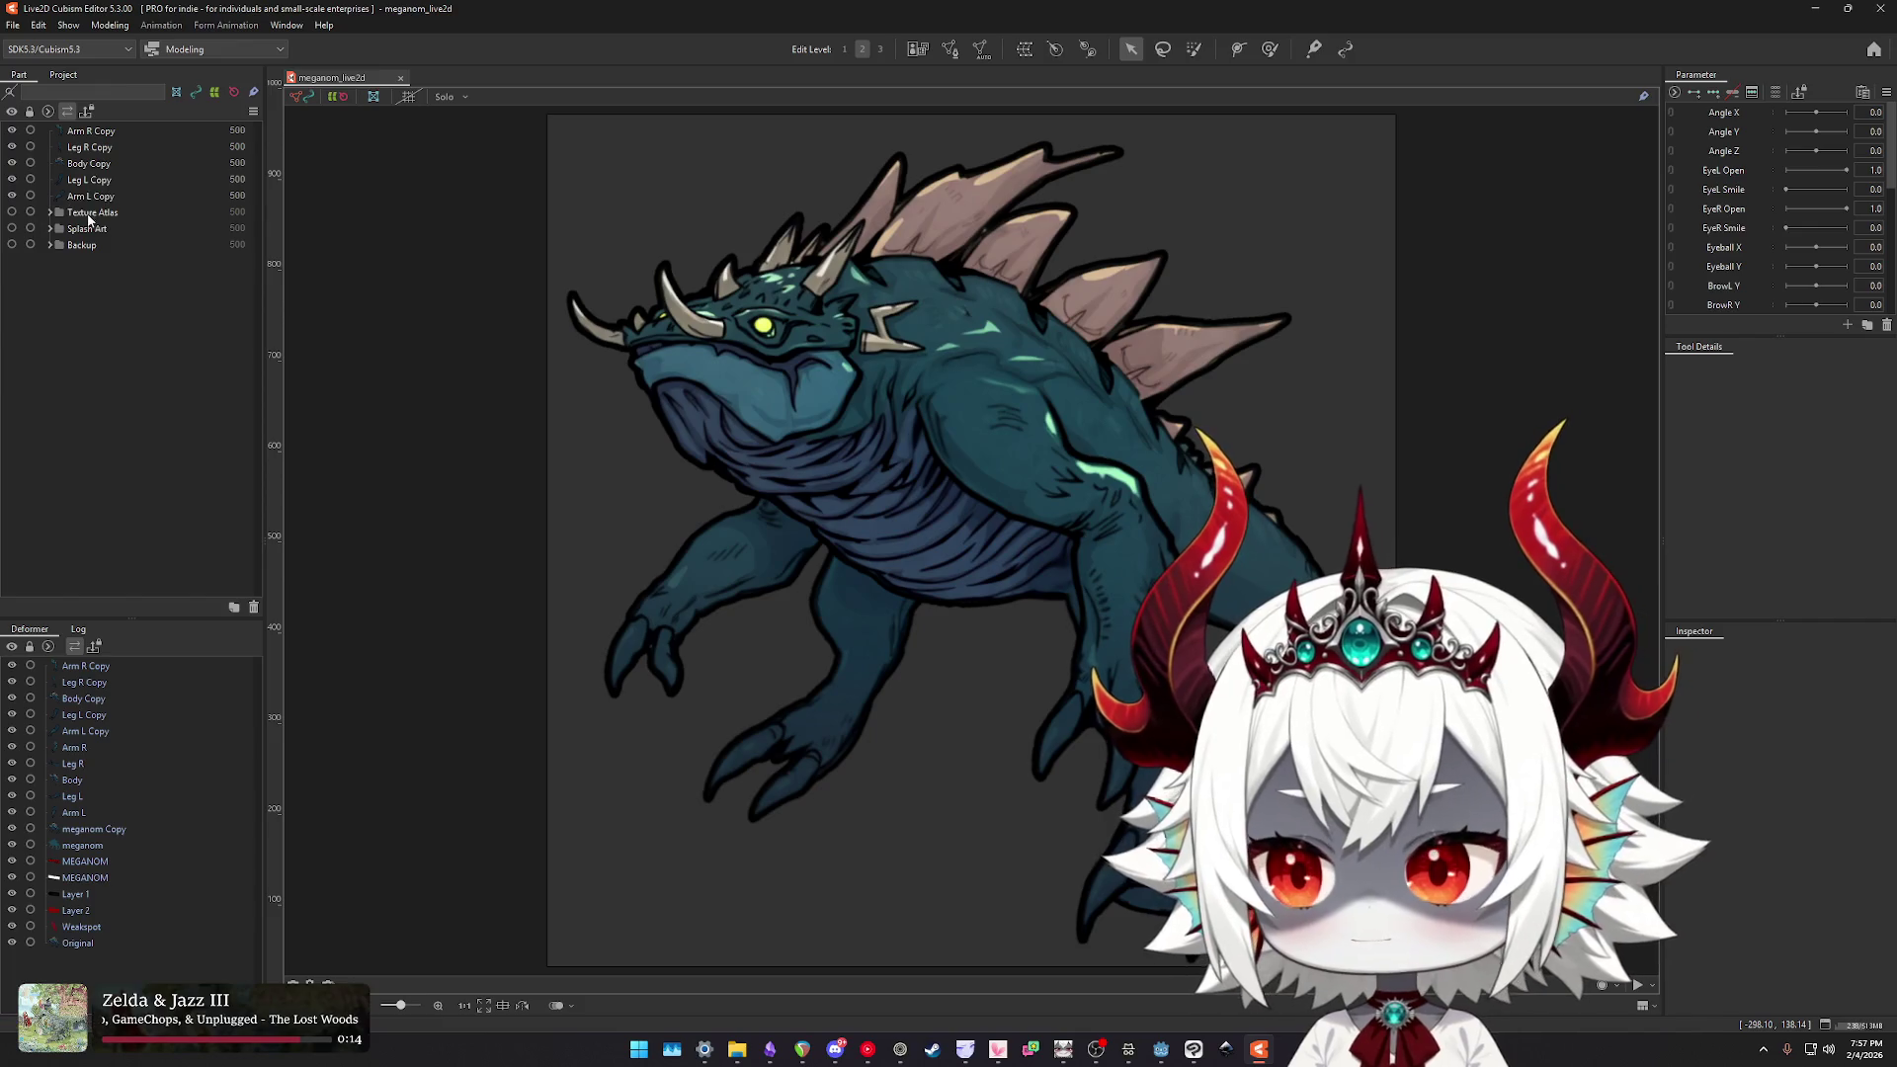
- Delete the Texture Atlas, Splash Art and Backup parts
{"action": "left_click", "coordinate": [89, 214]}
{"action": "left_click", "coordinate": [117, 246], "text": "shift"}
{"action": "key", "text": "Delete"}
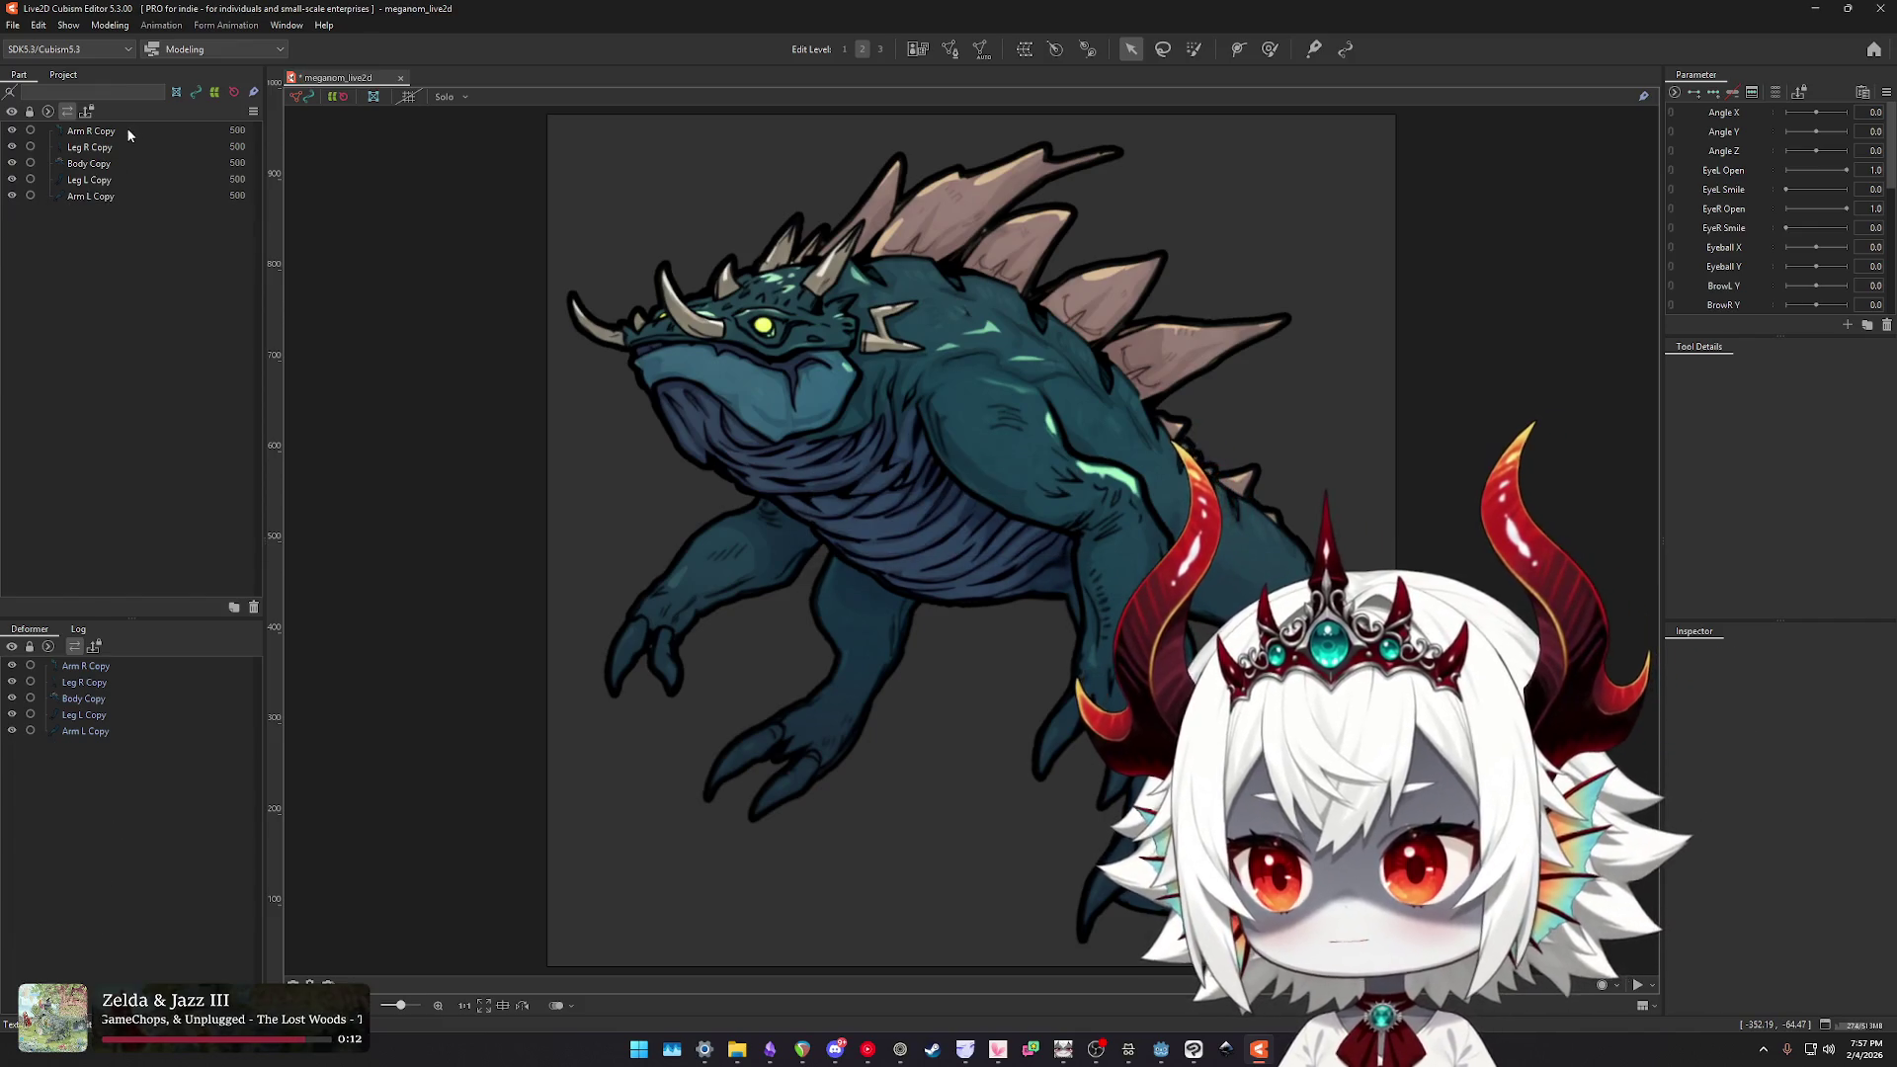
- Generate Heavy Custom automatic meshes on all five body-part copies
{"action": "left_click", "coordinate": [94, 147]}
{"action": "left_click", "coordinate": [92, 180]}
{"action": "left_click", "coordinate": [94, 195]}
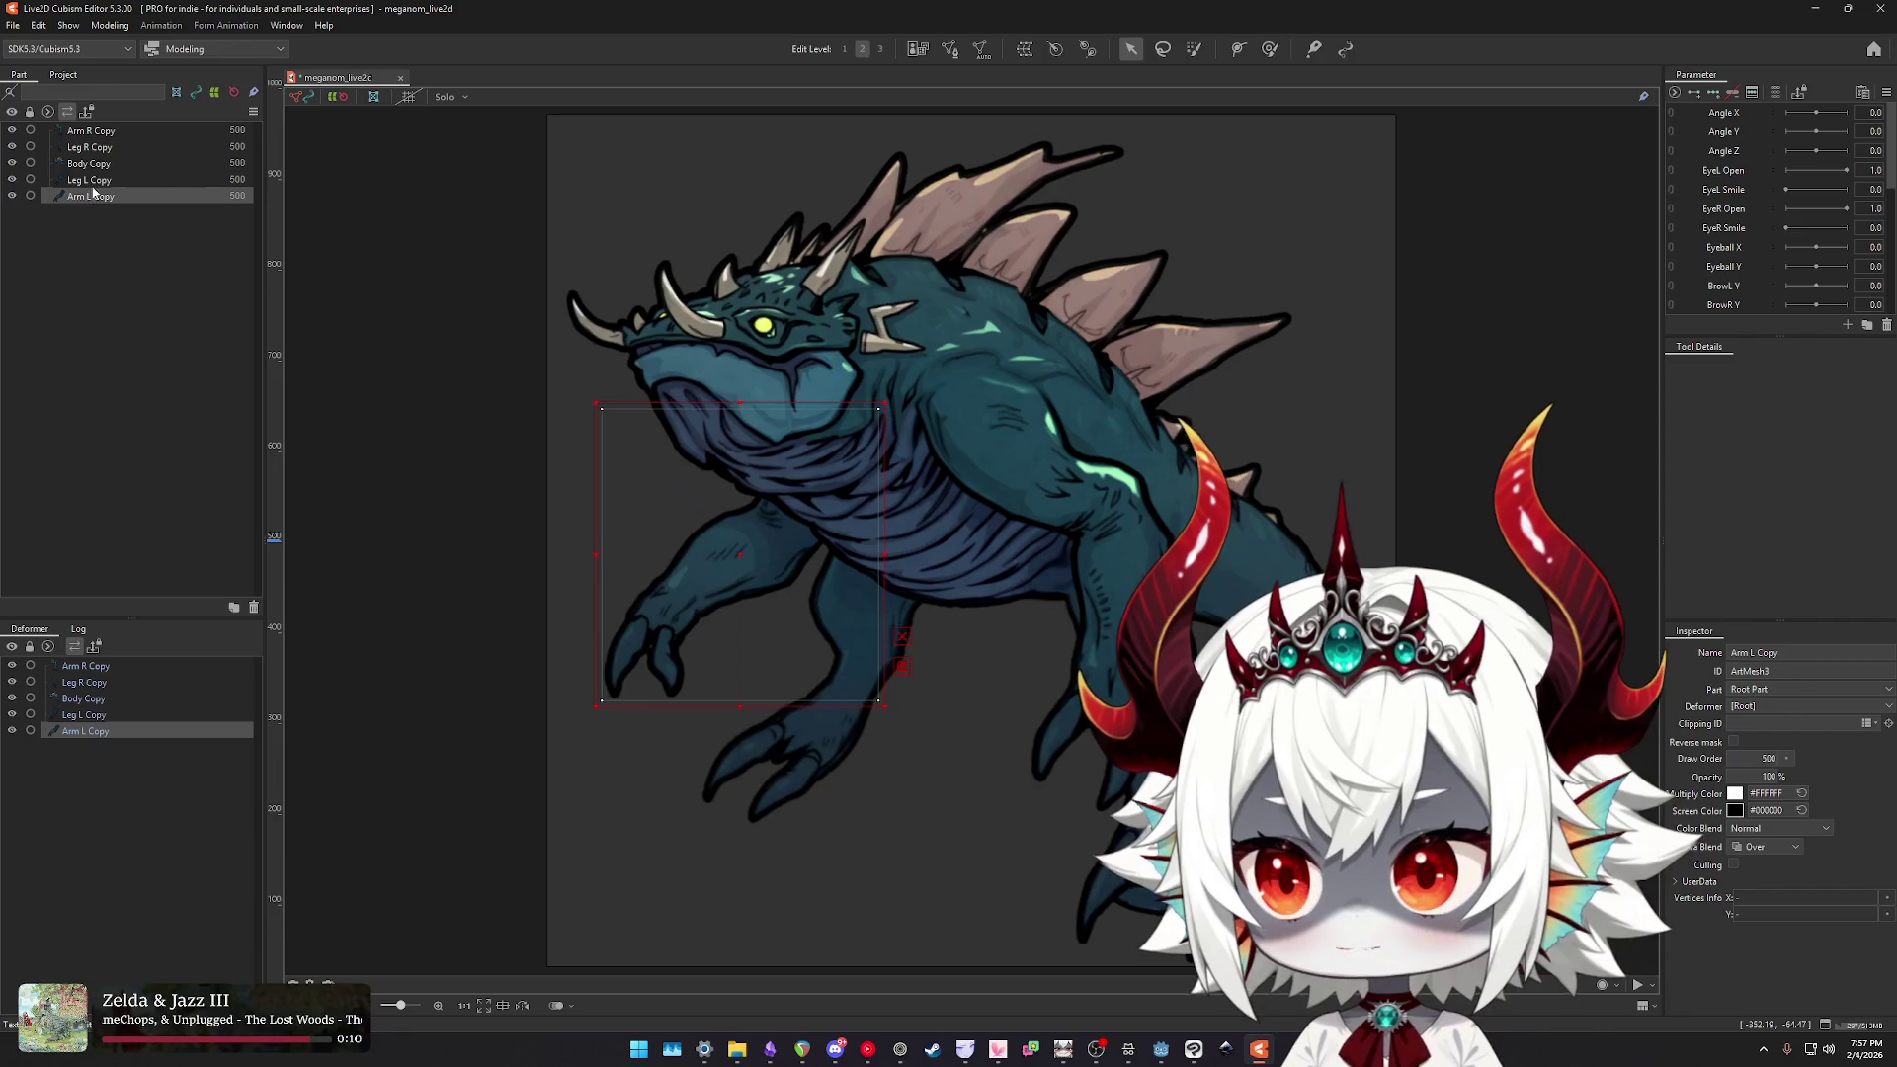
{"action": "key", "text": "Up"}
{"action": "key", "text": "Up"}
{"action": "key", "text": "Up"}
{"action": "left_click", "coordinate": [102, 197], "text": "shift"}
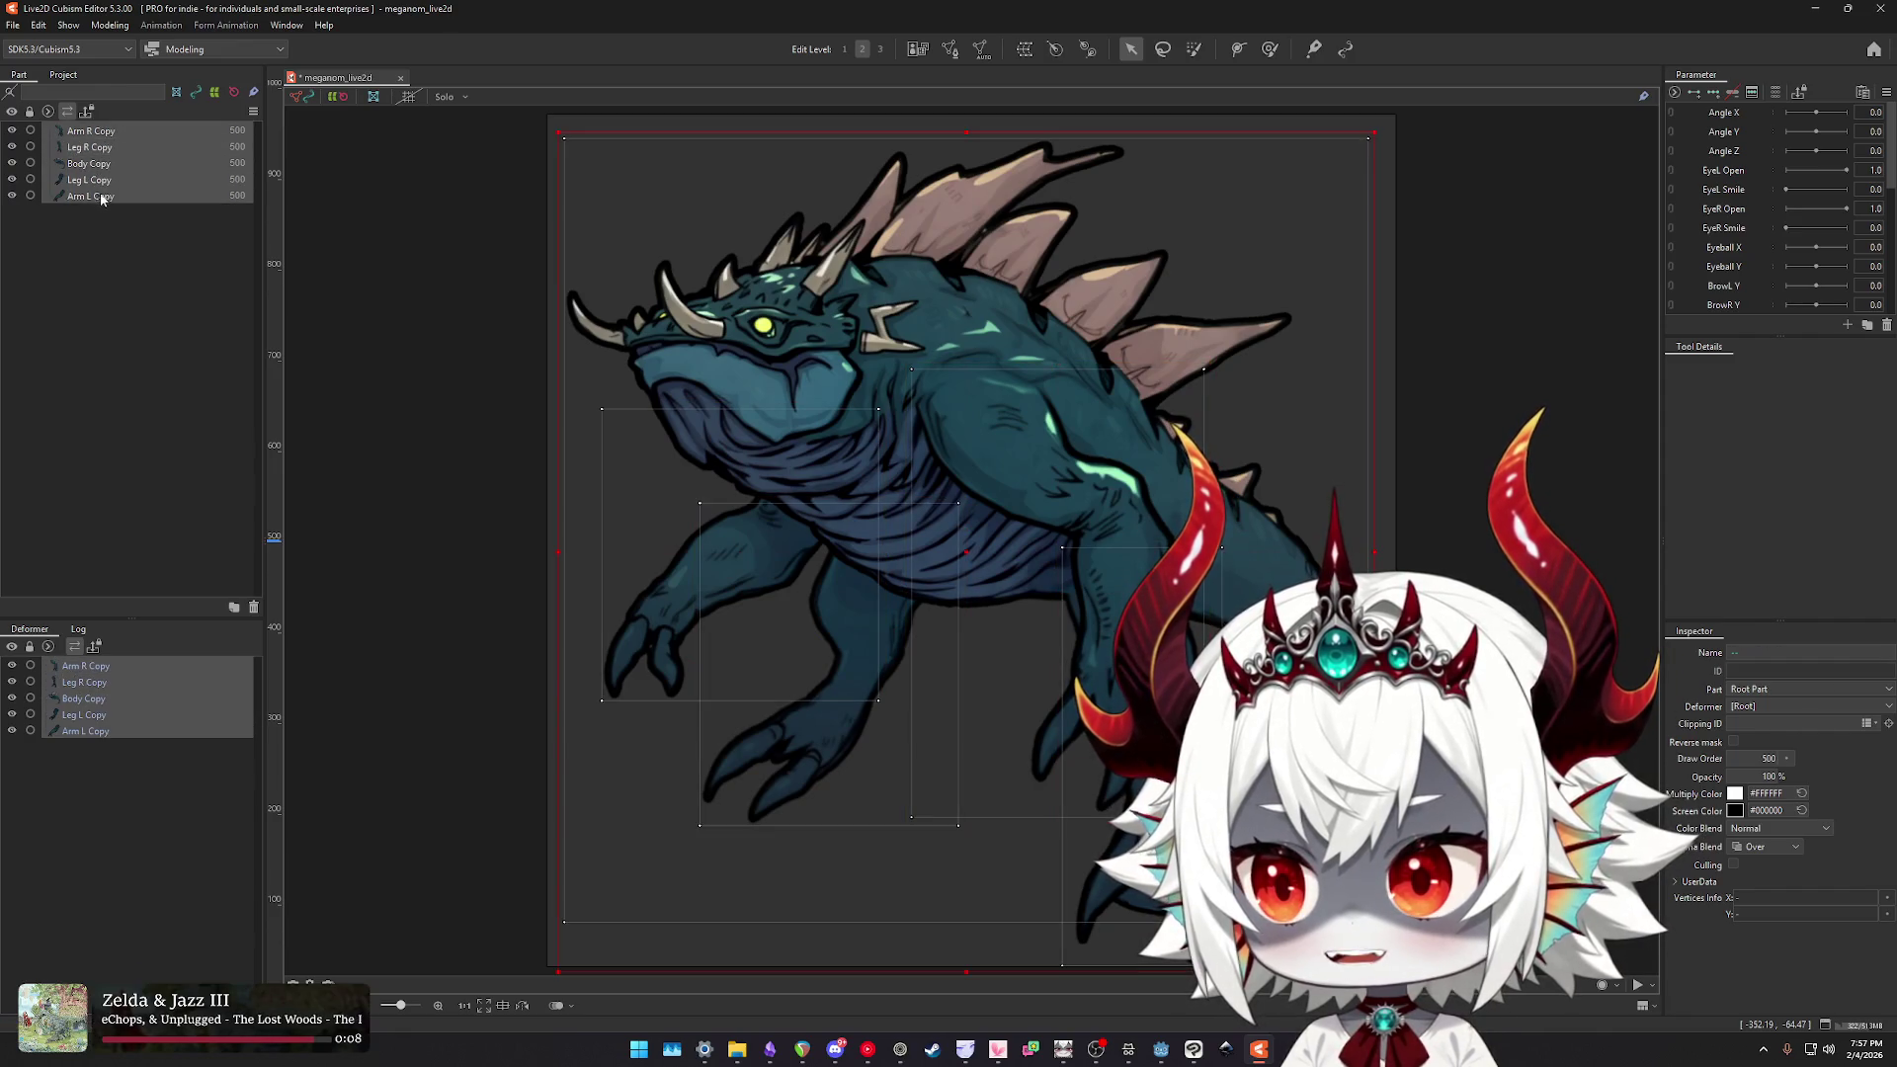
{"action": "left_click", "coordinate": [982, 48]}
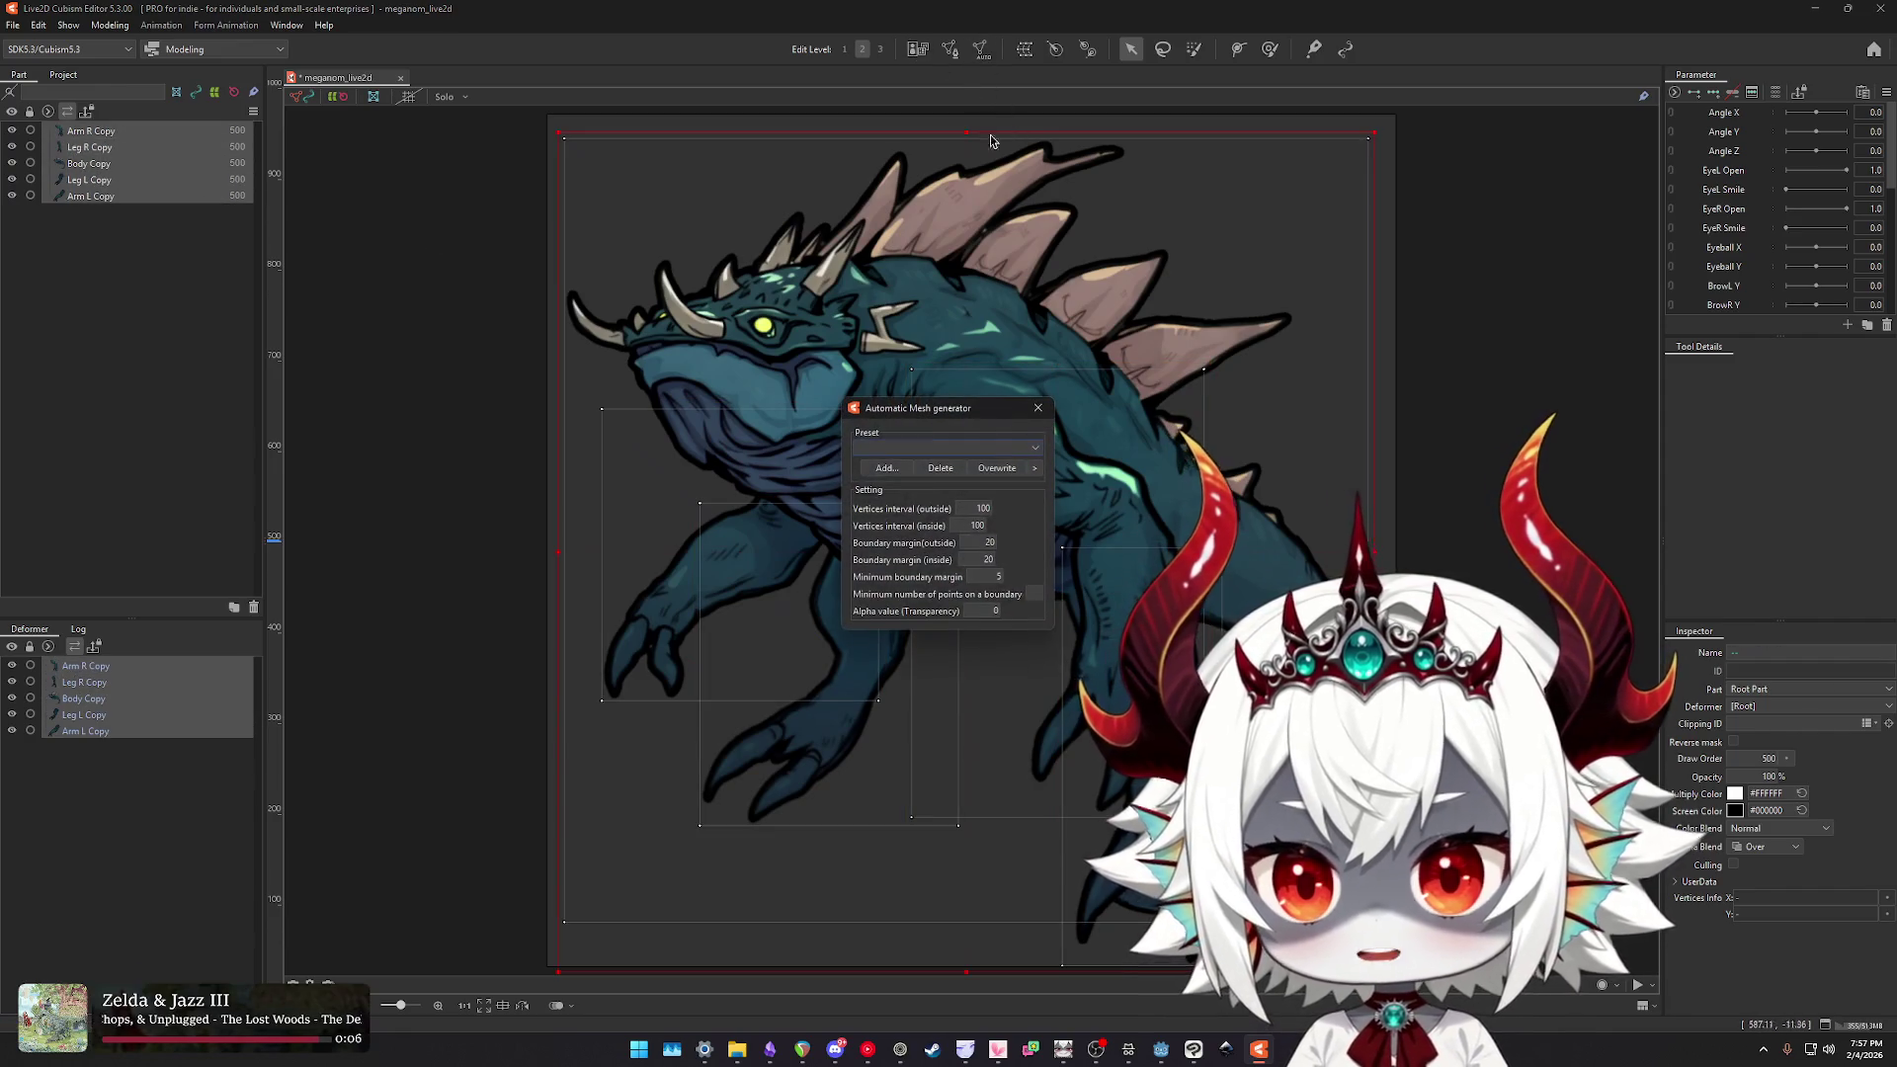
{"action": "left_click", "coordinate": [944, 447]}
{"action": "left_click", "coordinate": [928, 465]}
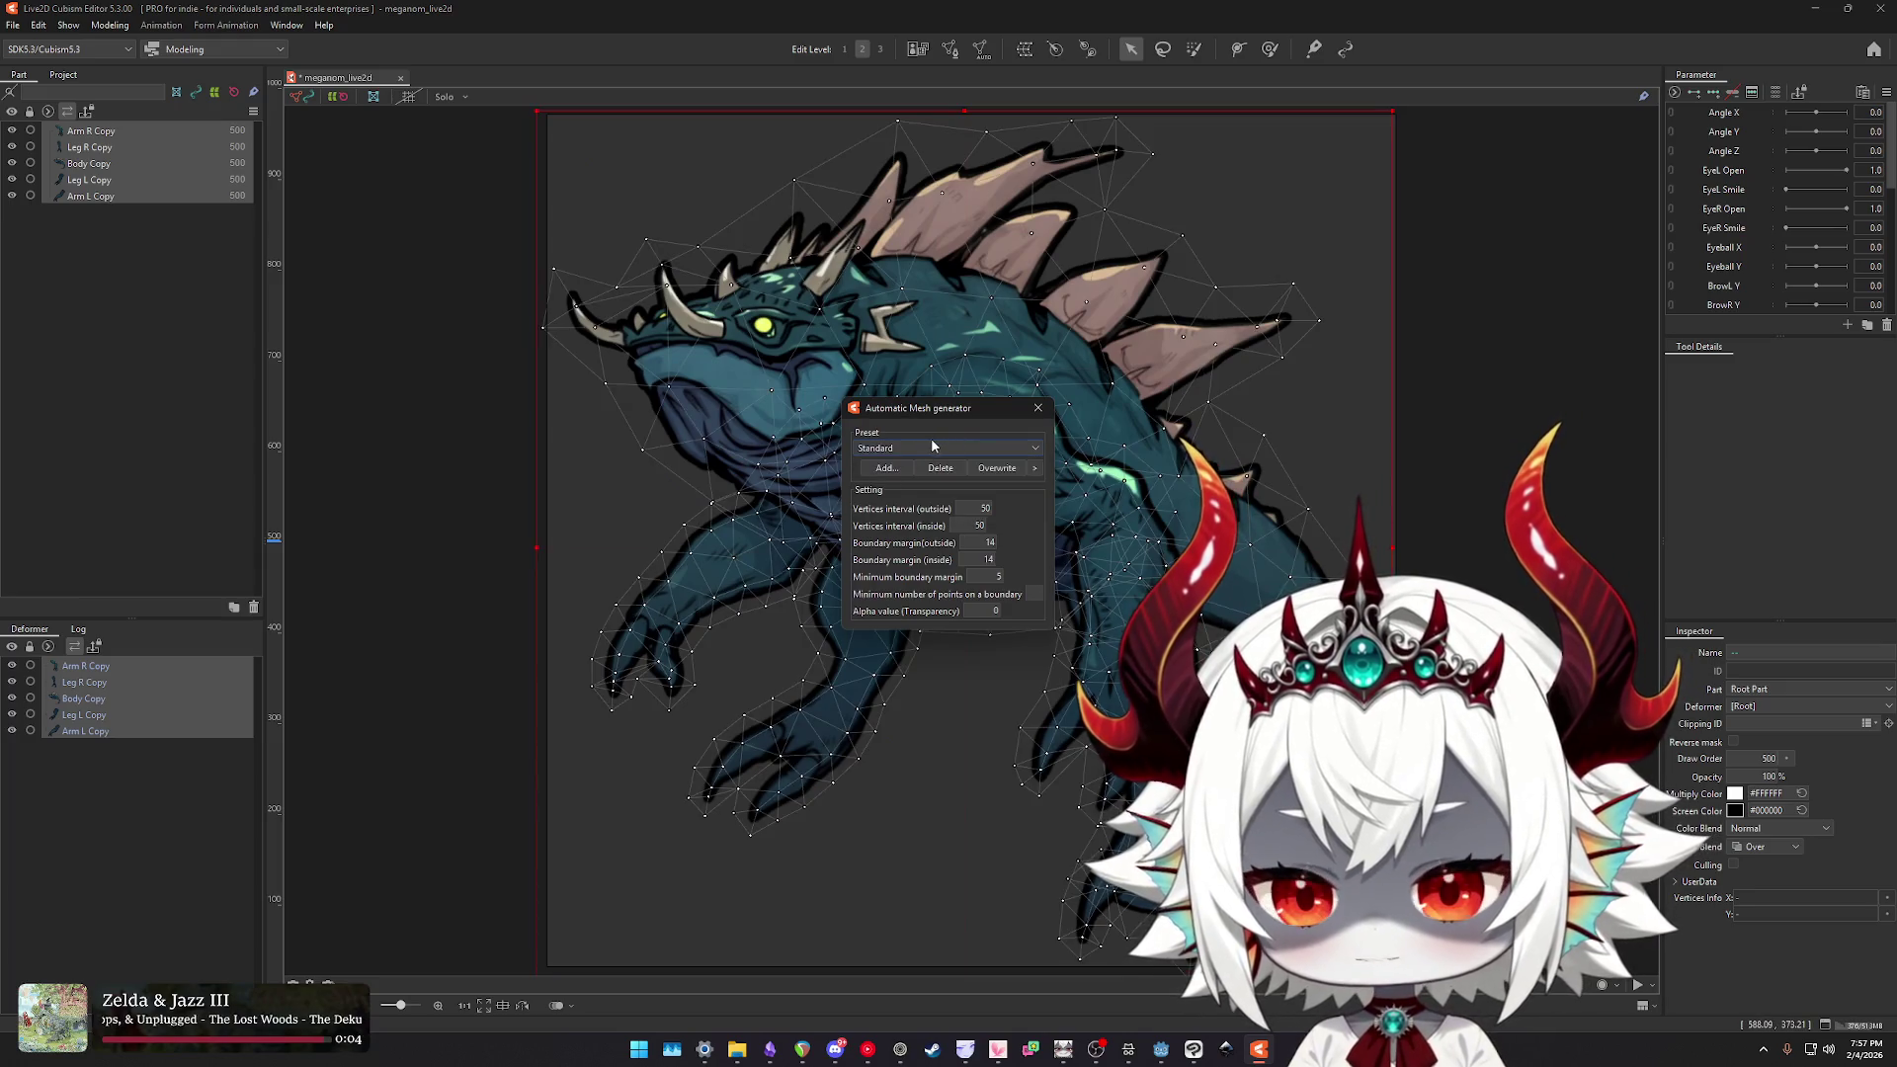
{"action": "left_click", "coordinate": [930, 445]}
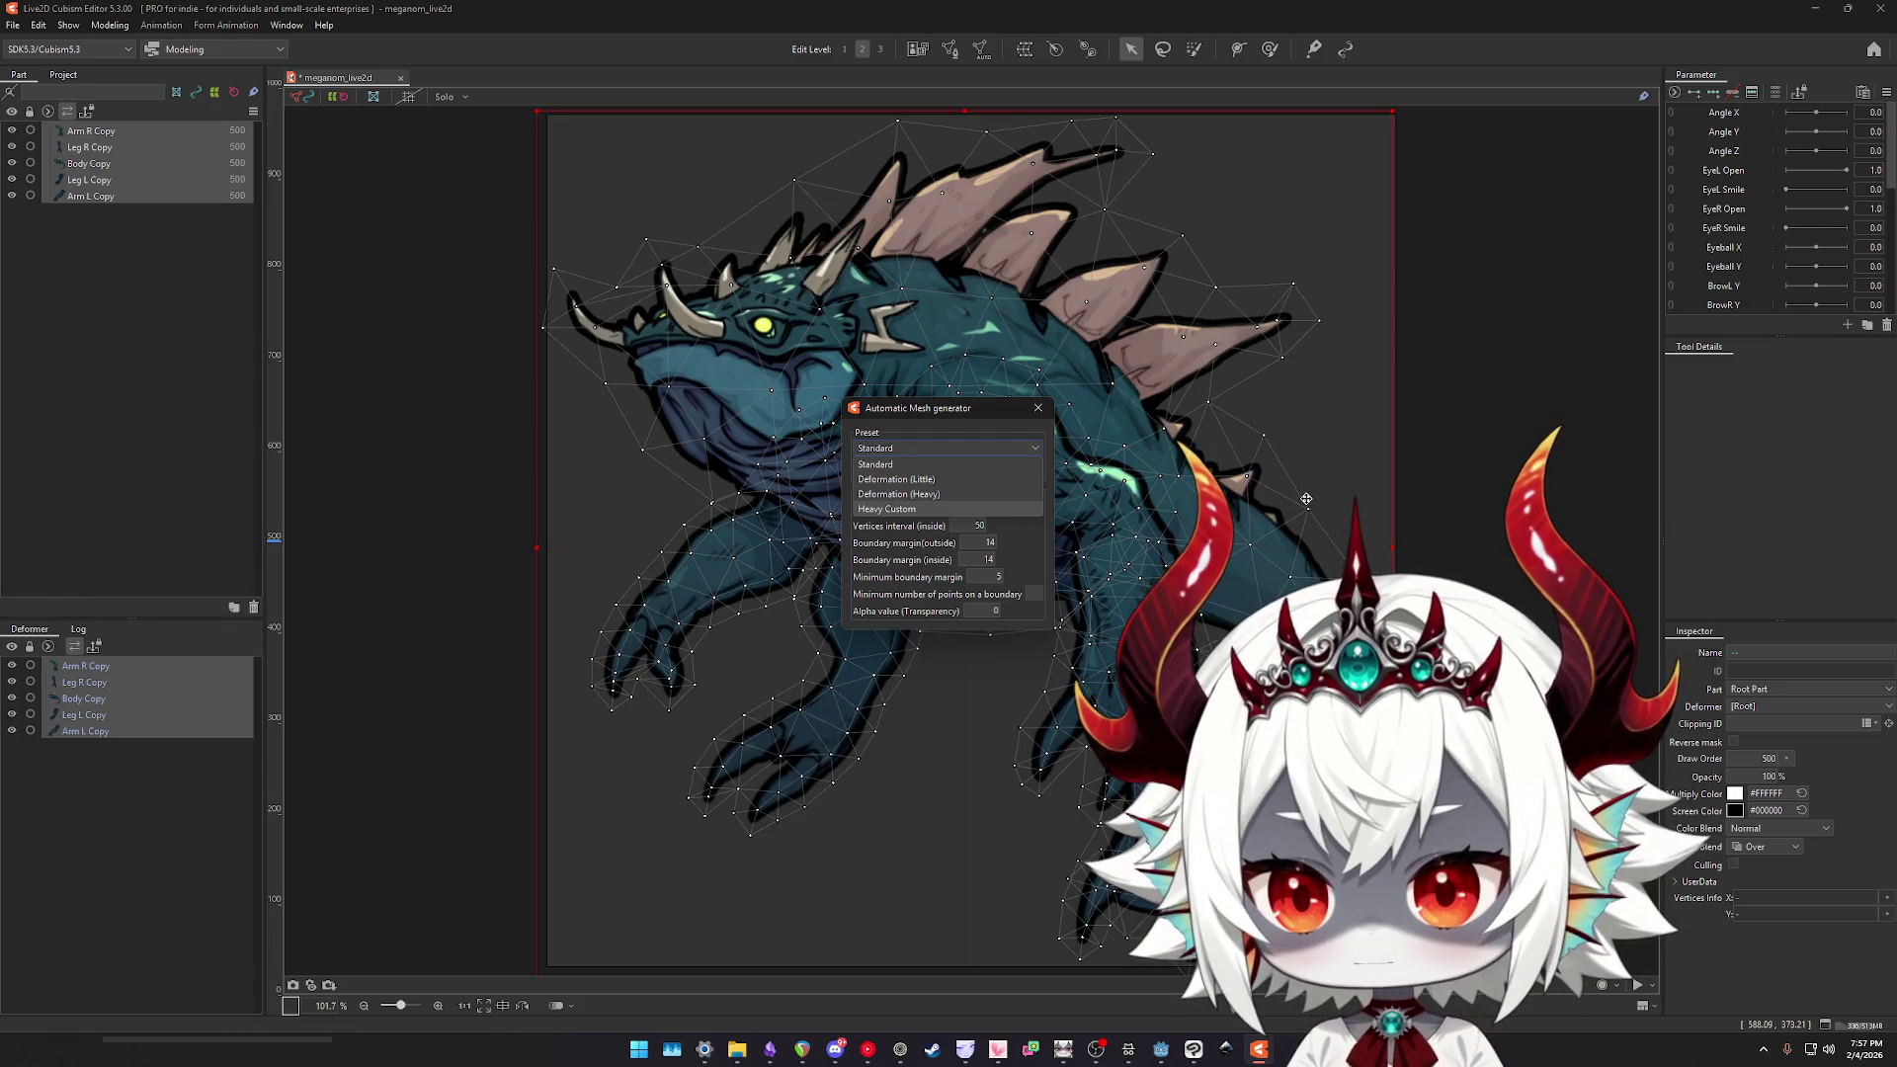
{"action": "left_click", "coordinate": [887, 508]}
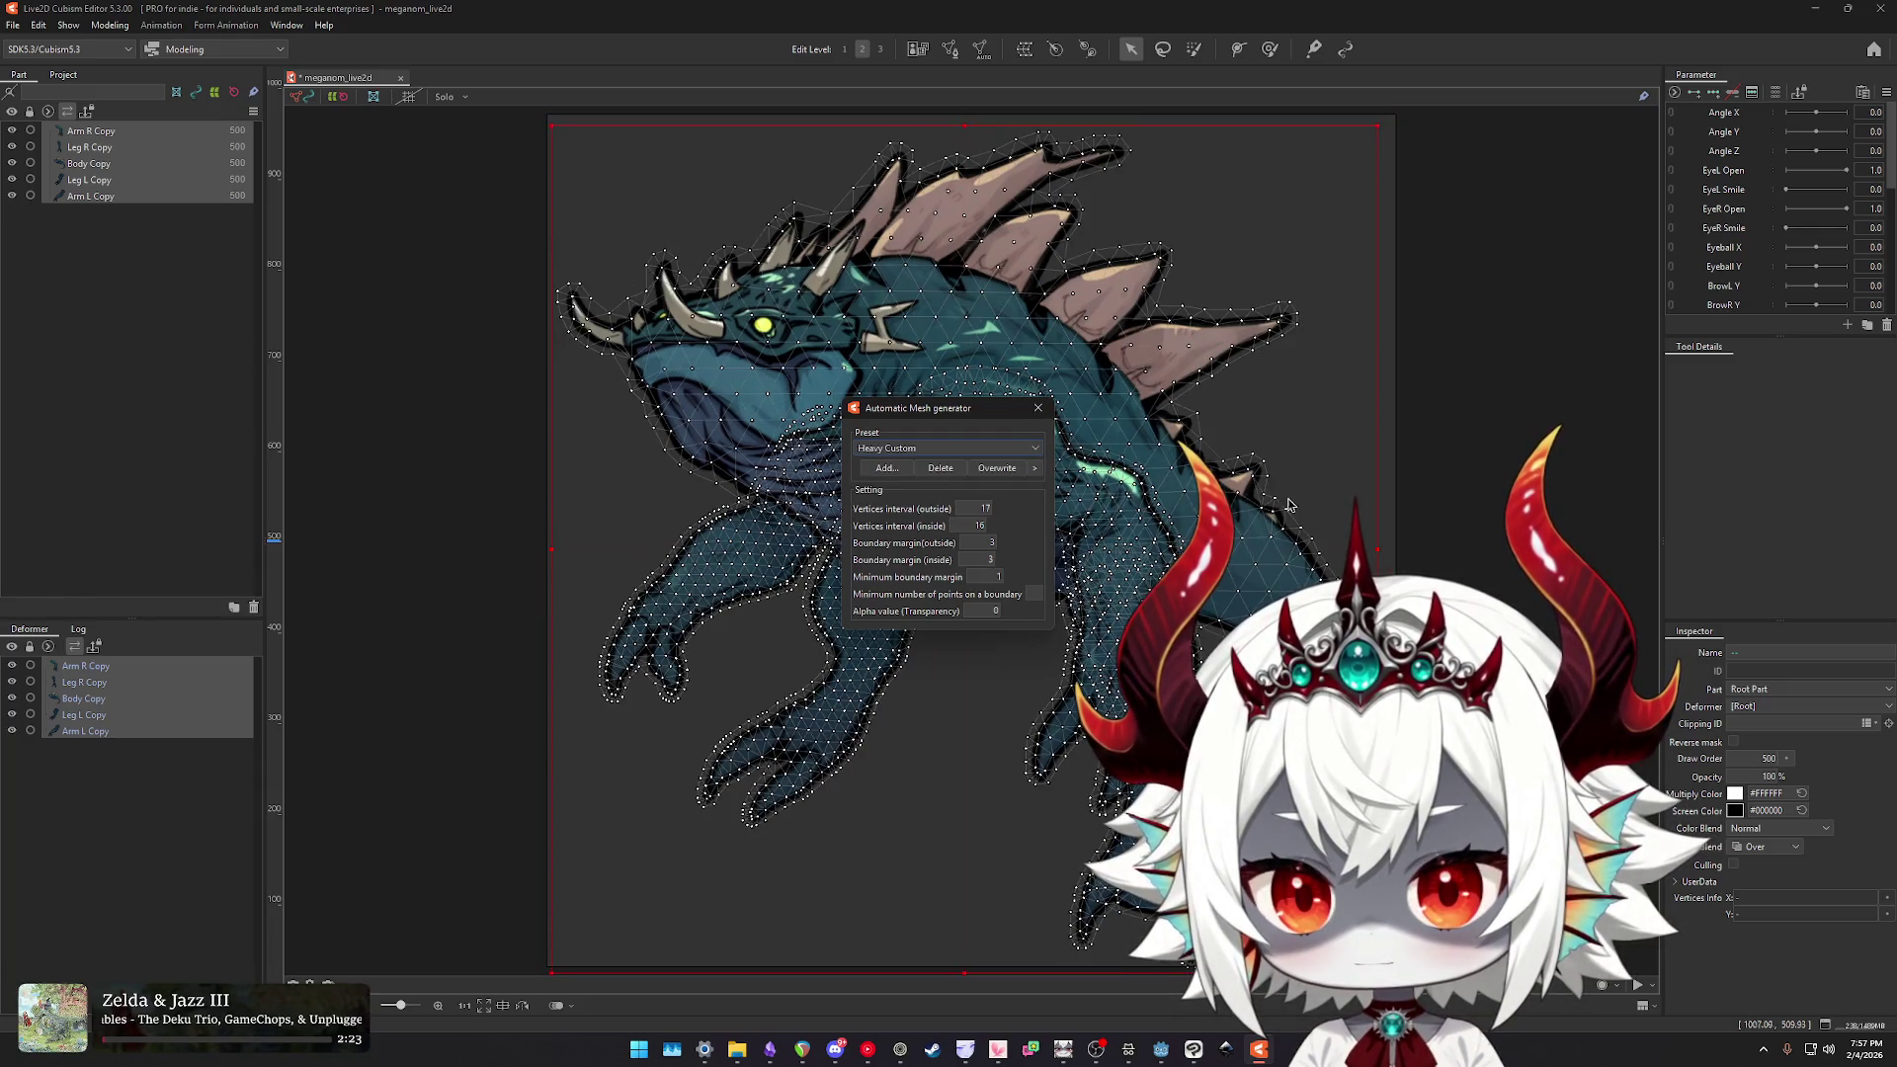
{"action": "left_click", "coordinate": [948, 626]}
- Select only the Body Copy part
{"action": "scroll", "coordinate": [1086, 380], "scroll_direction": "up", "scroll_amount": 5}
{"action": "scroll", "coordinate": [1235, 376], "scroll_direction": "down", "scroll_amount": 8}
{"action": "scroll", "coordinate": [1372, 370], "scroll_direction": "up", "scroll_amount": 4}
{"action": "left_click", "coordinate": [1262, 381]}
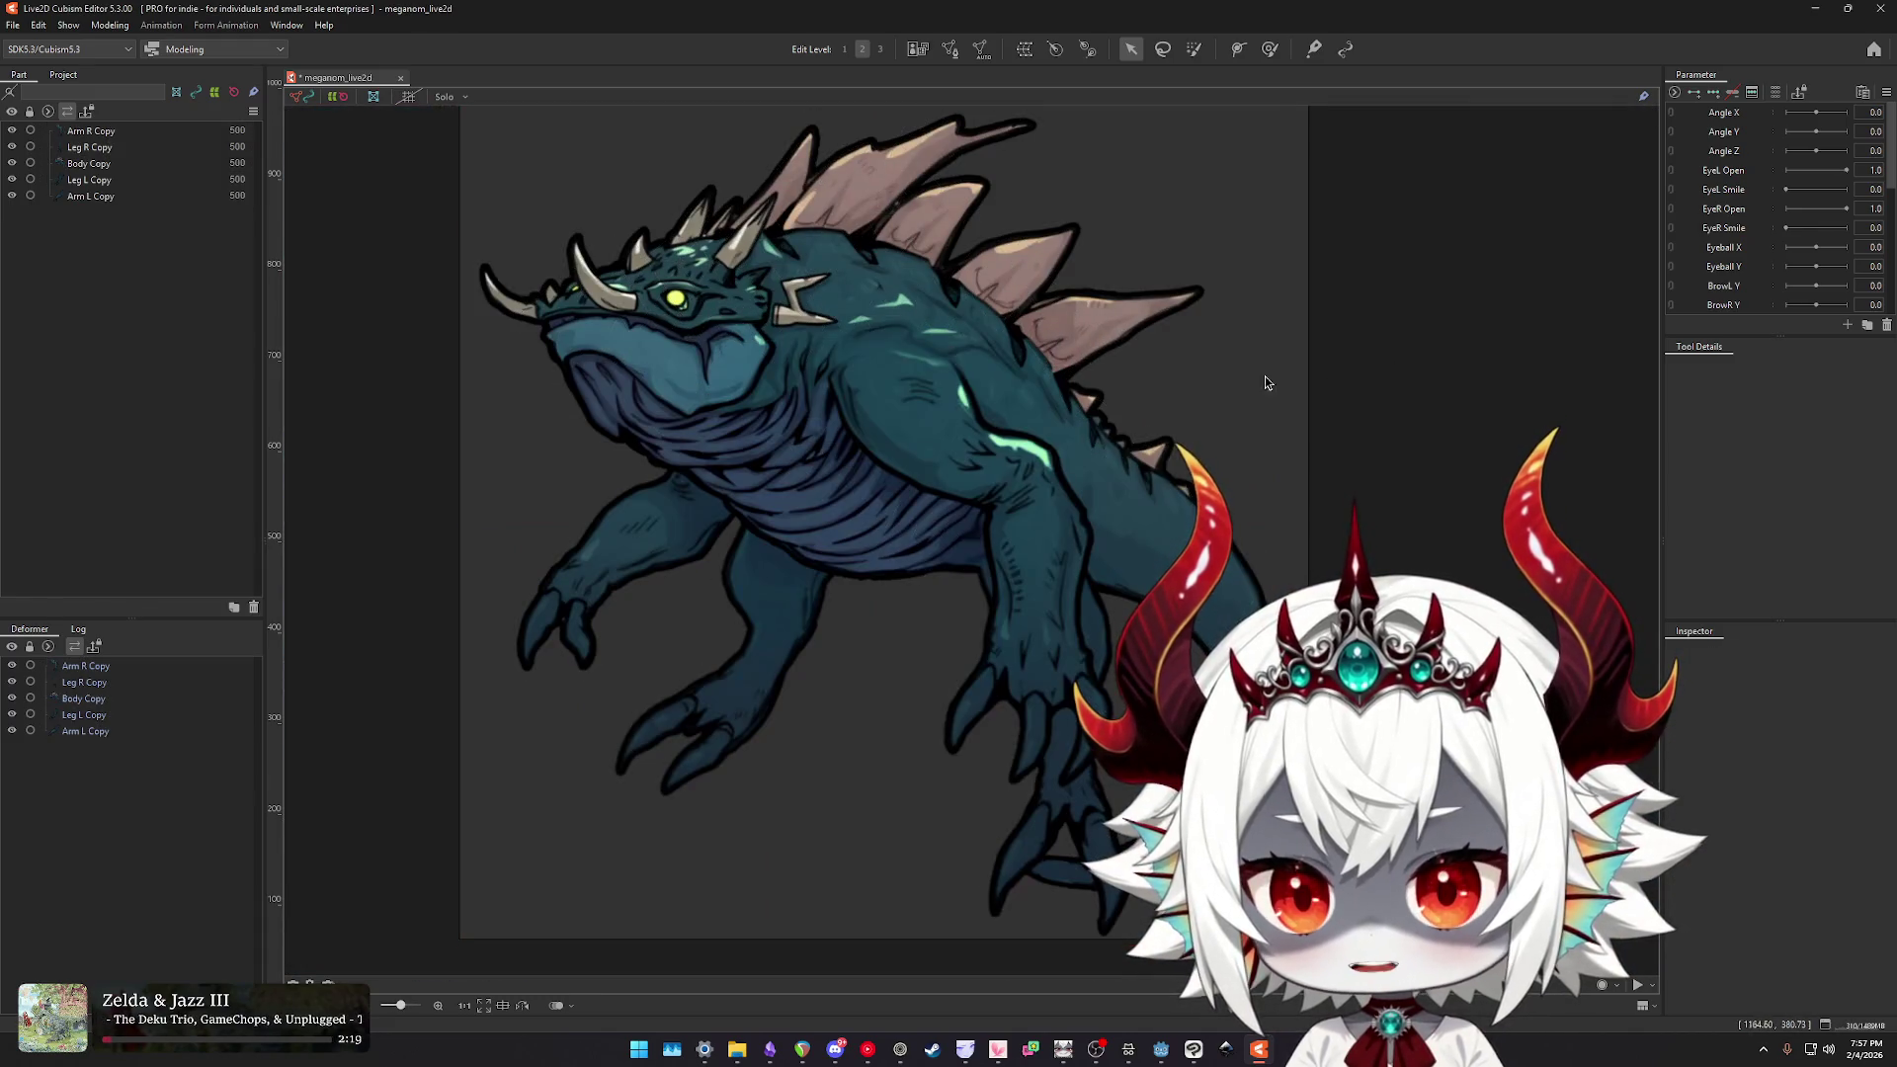
{"action": "left_click", "coordinate": [795, 318]}
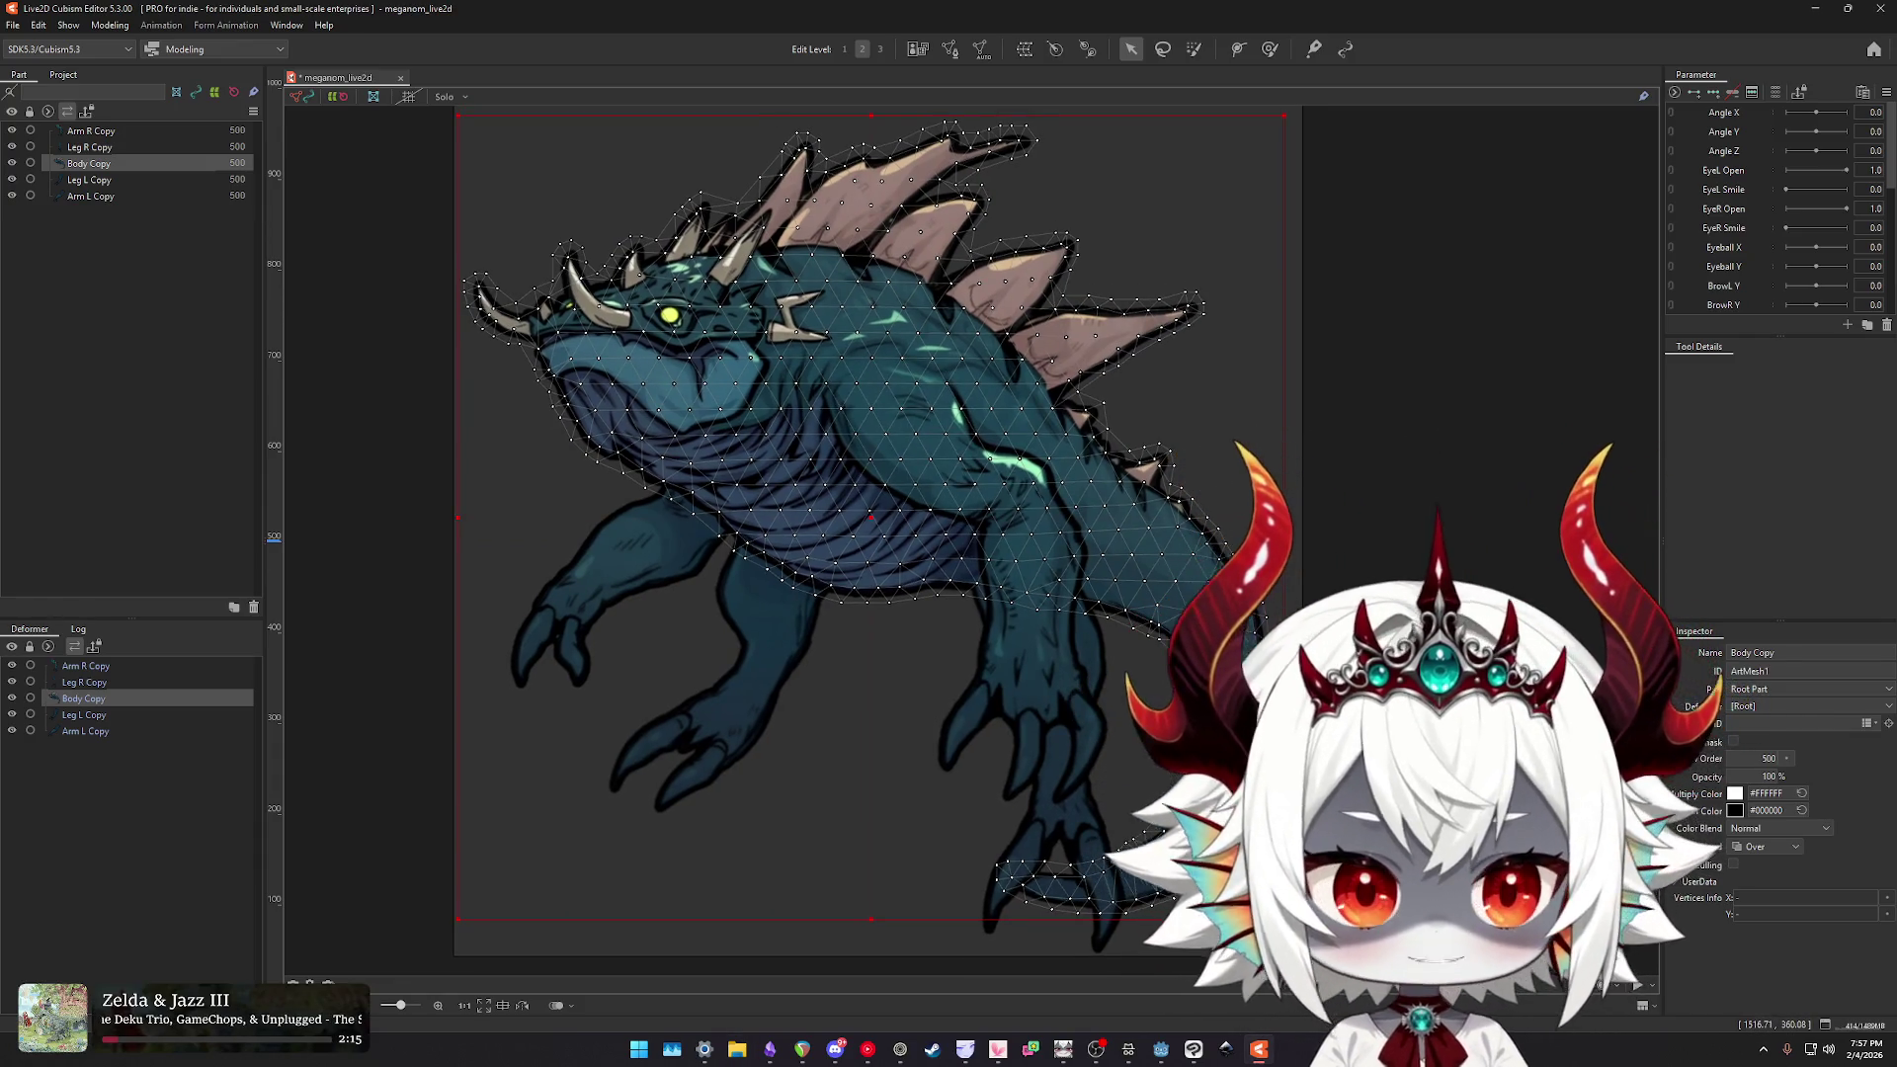
{"action": "left_click", "coordinate": [105, 143]}
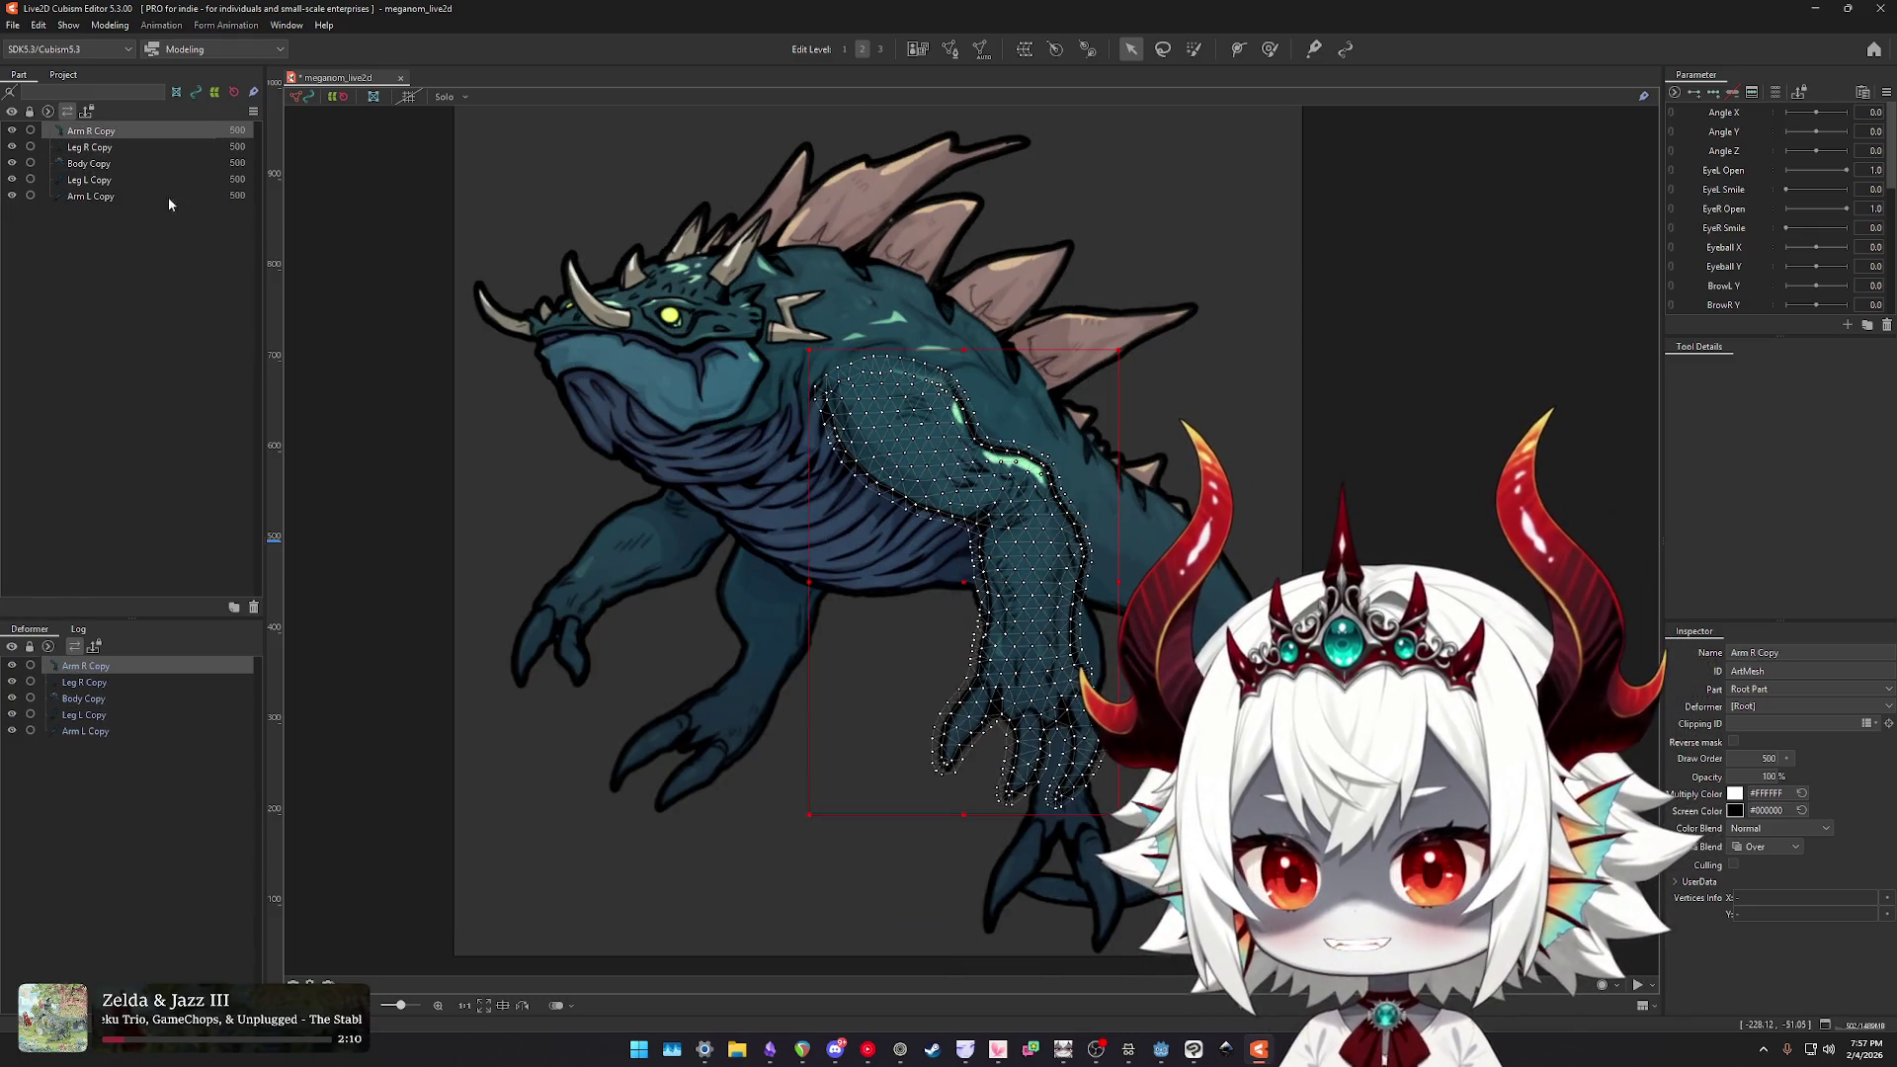
{"action": "scroll", "coordinate": [1300, 402], "scroll_direction": "up", "scroll_amount": 1}
{"action": "left_click", "coordinate": [1149, 397]}
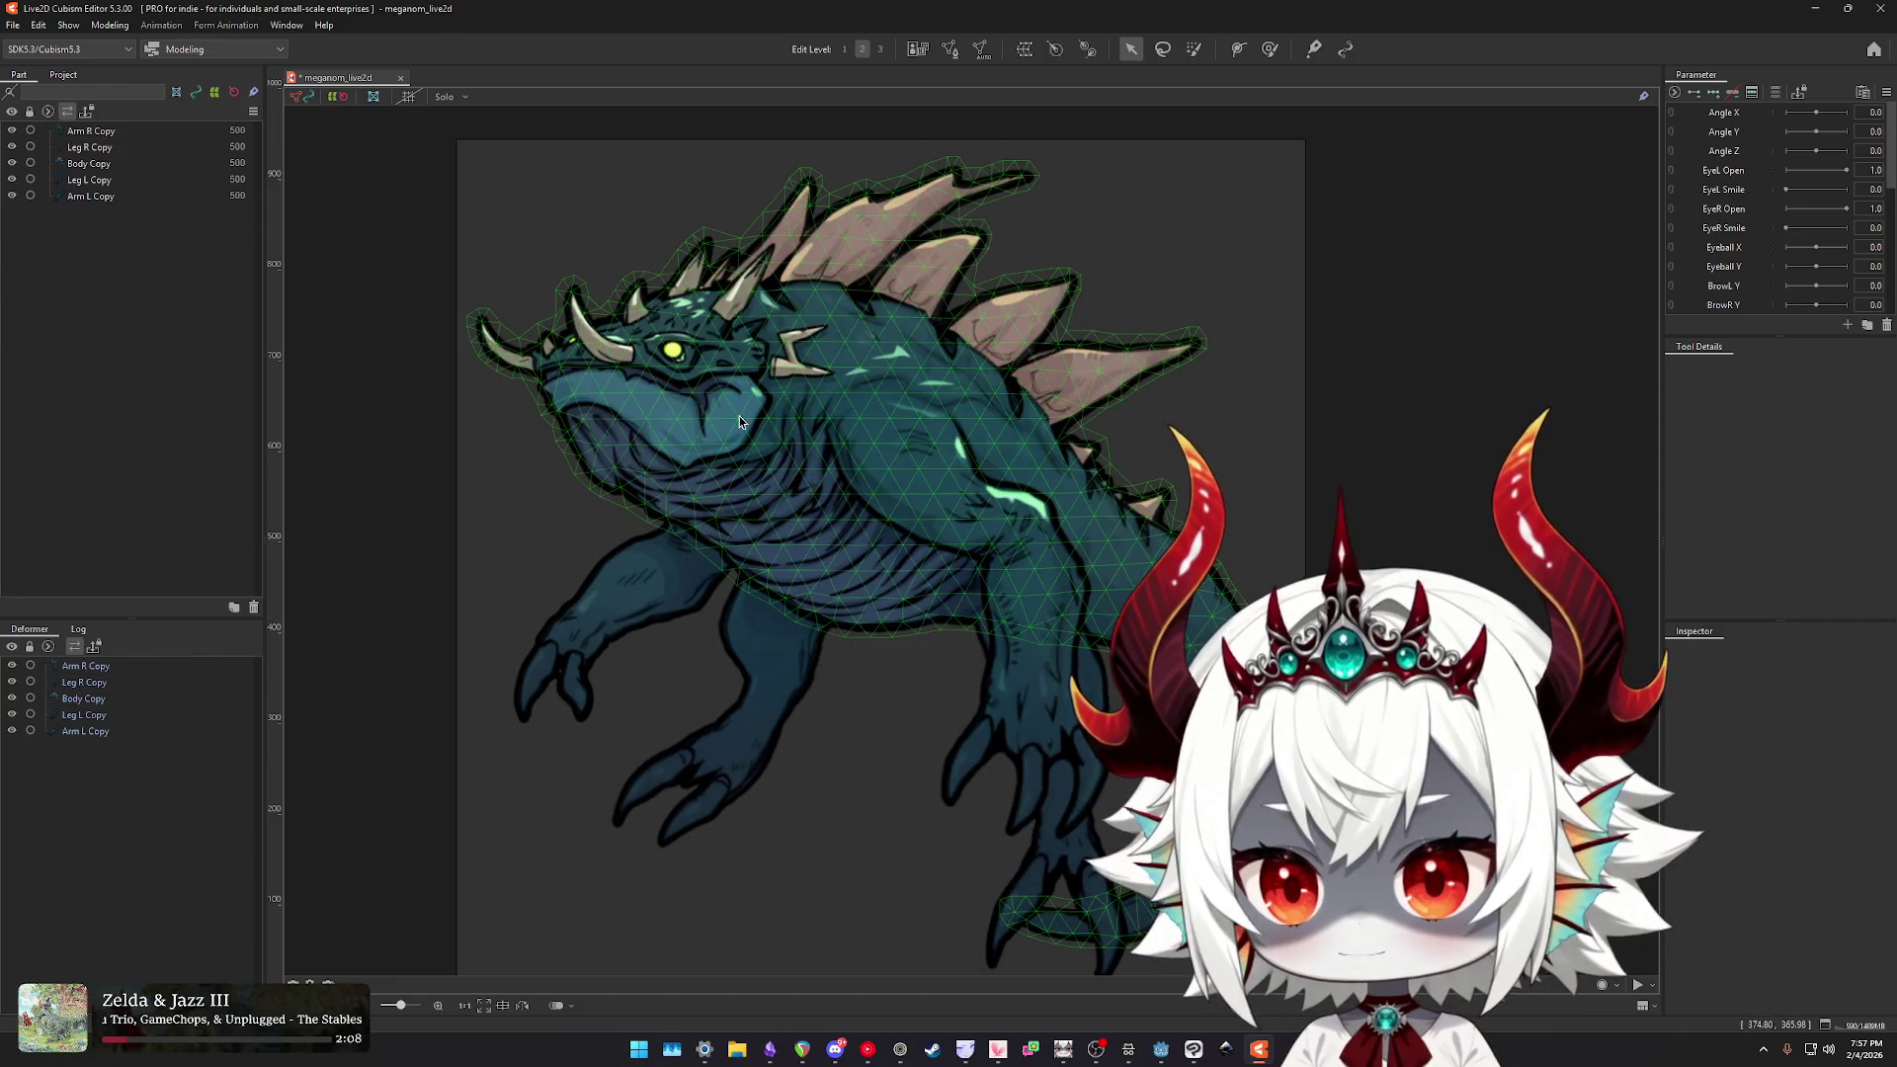
{"action": "left_click", "coordinate": [1067, 435]}
{"action": "left_click", "coordinate": [1428, 373]}
{"action": "left_click", "coordinate": [91, 130]}
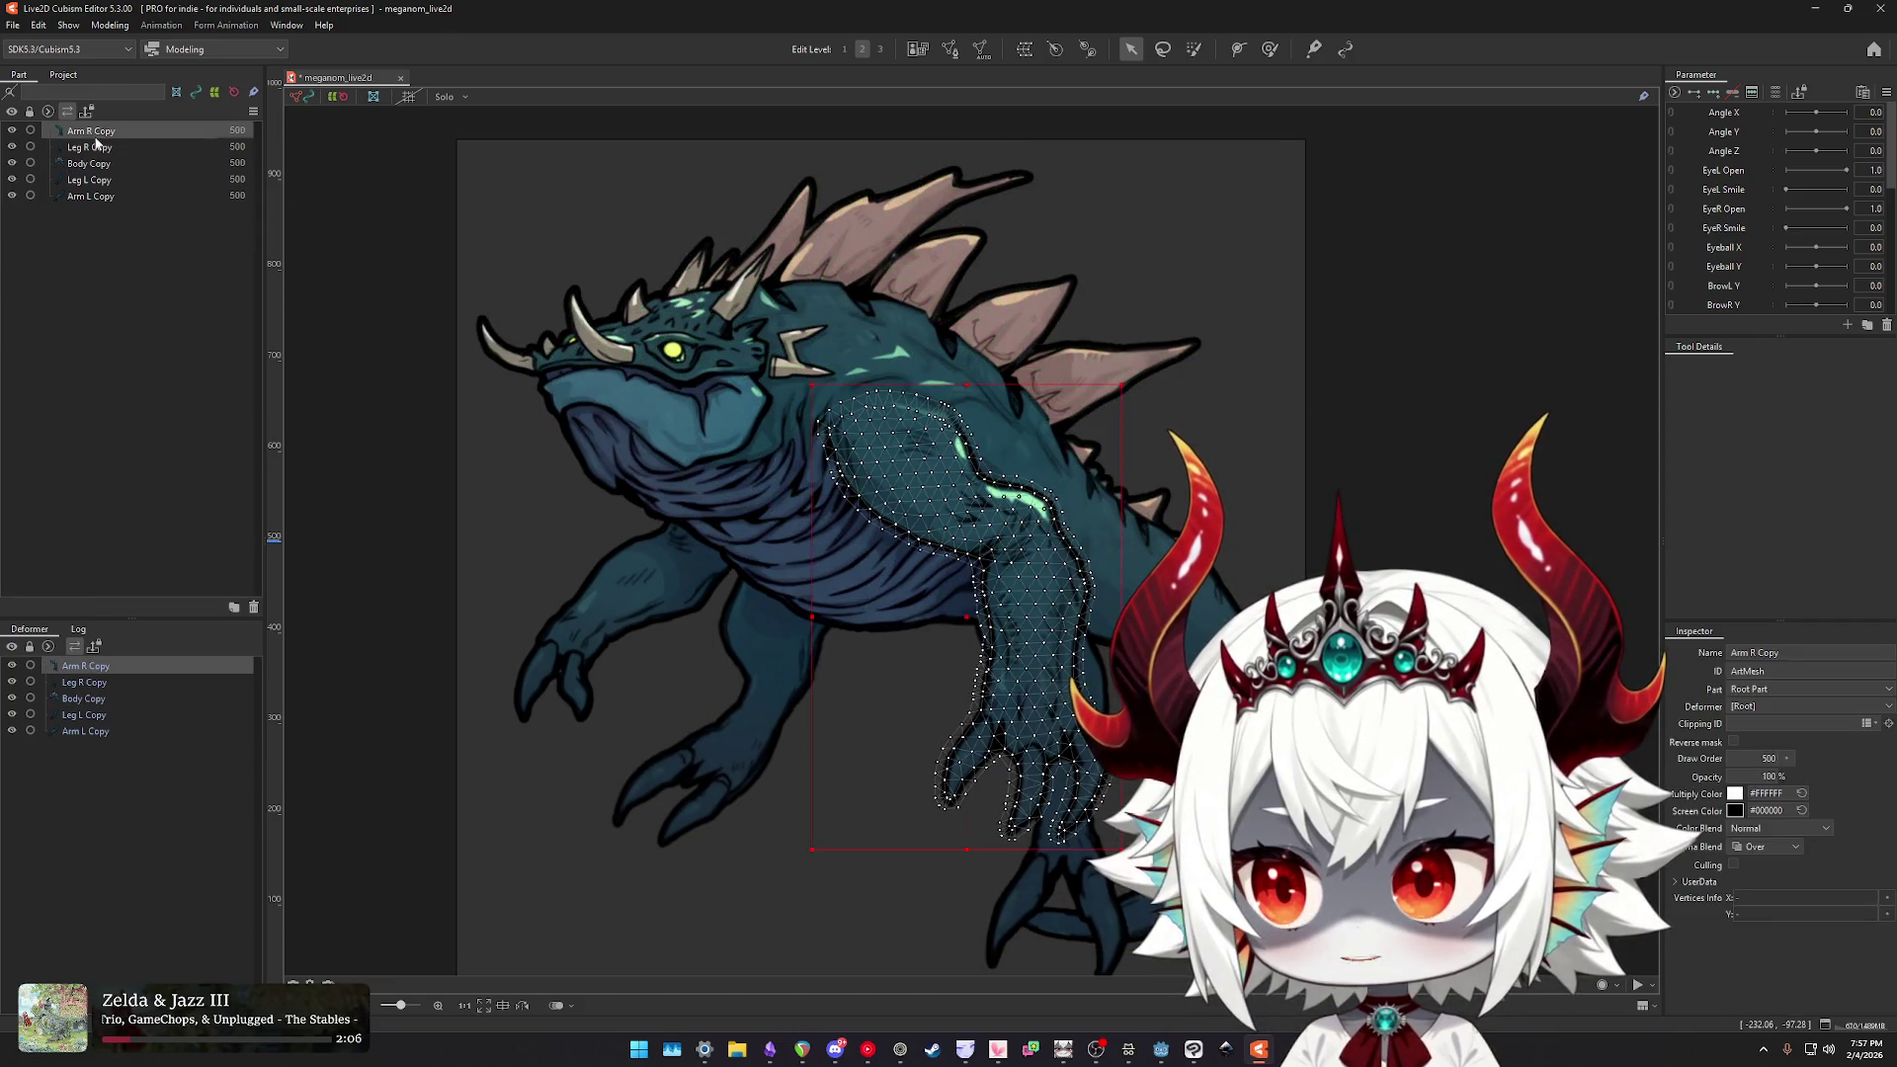
{"action": "left_click", "coordinate": [91, 196], "text": "shift"}
{"action": "left_click", "coordinate": [1025, 48]}
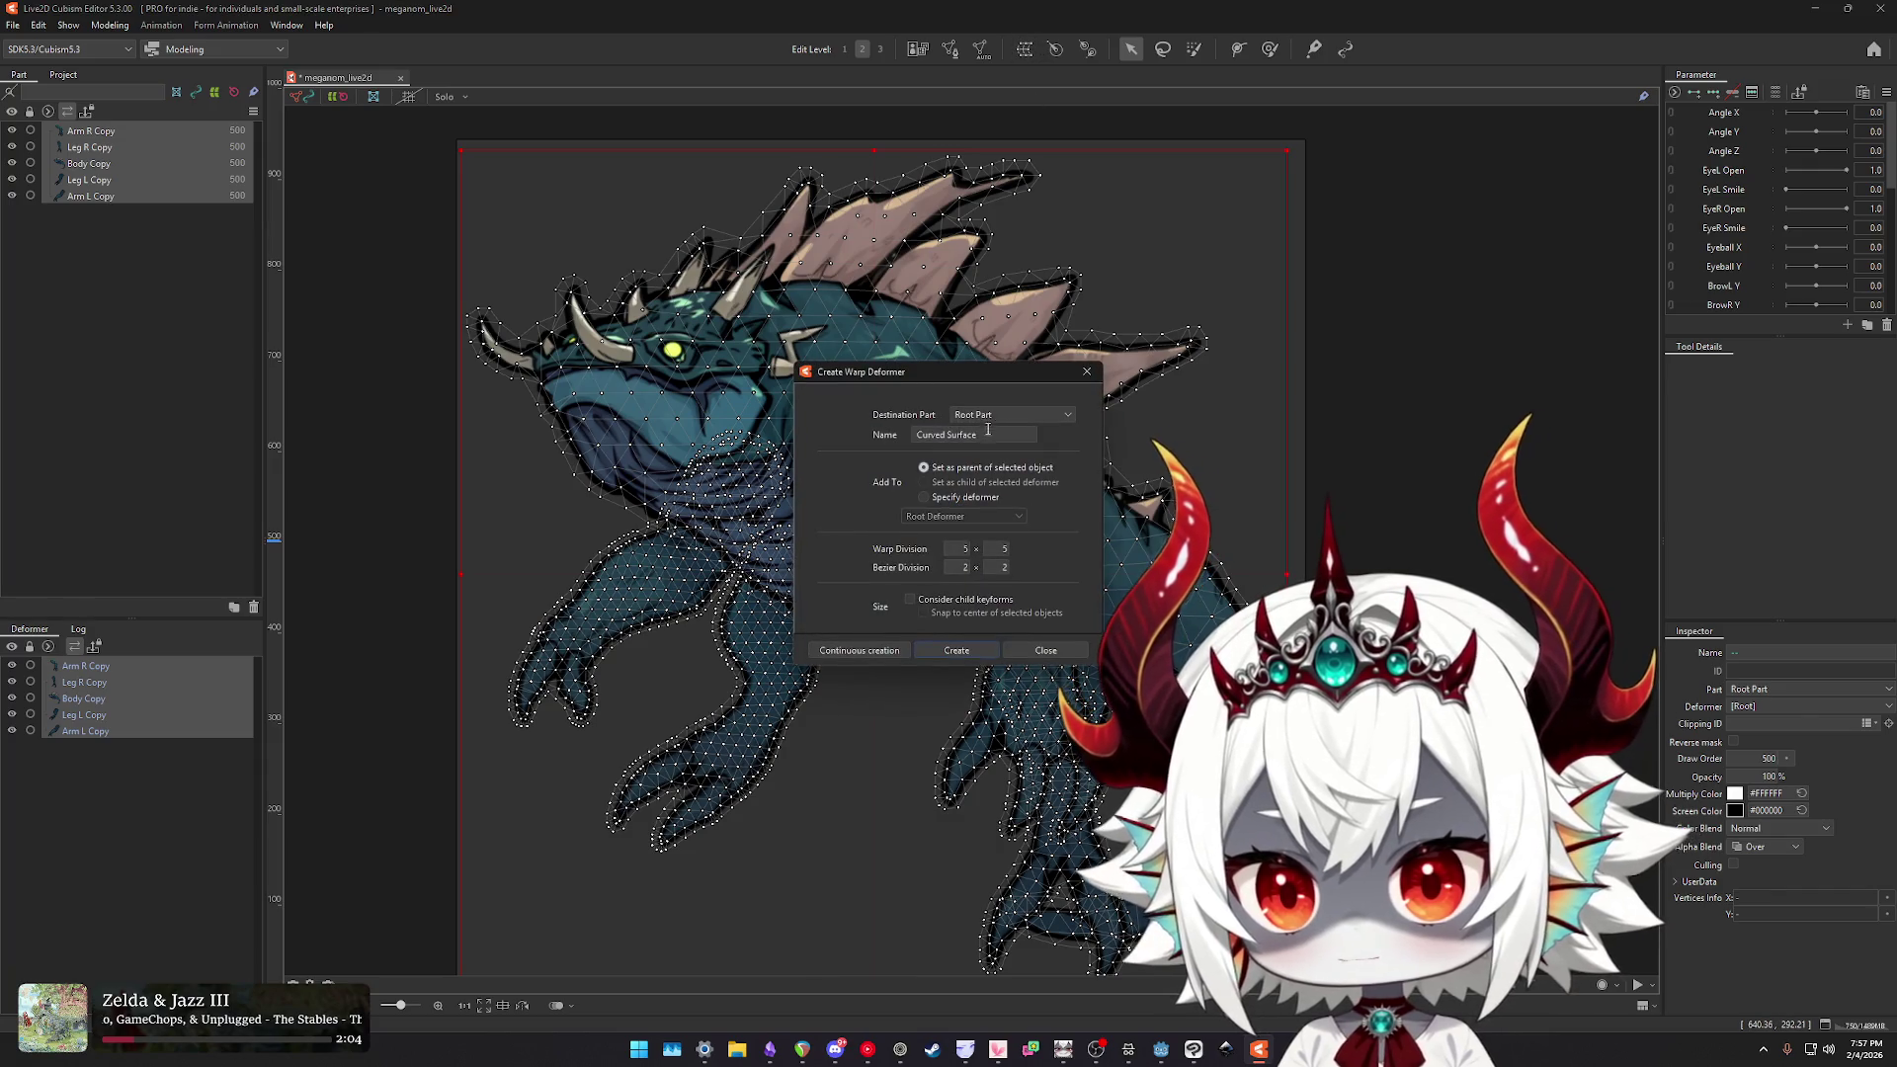
{"action": "key", "text": "Escape"}
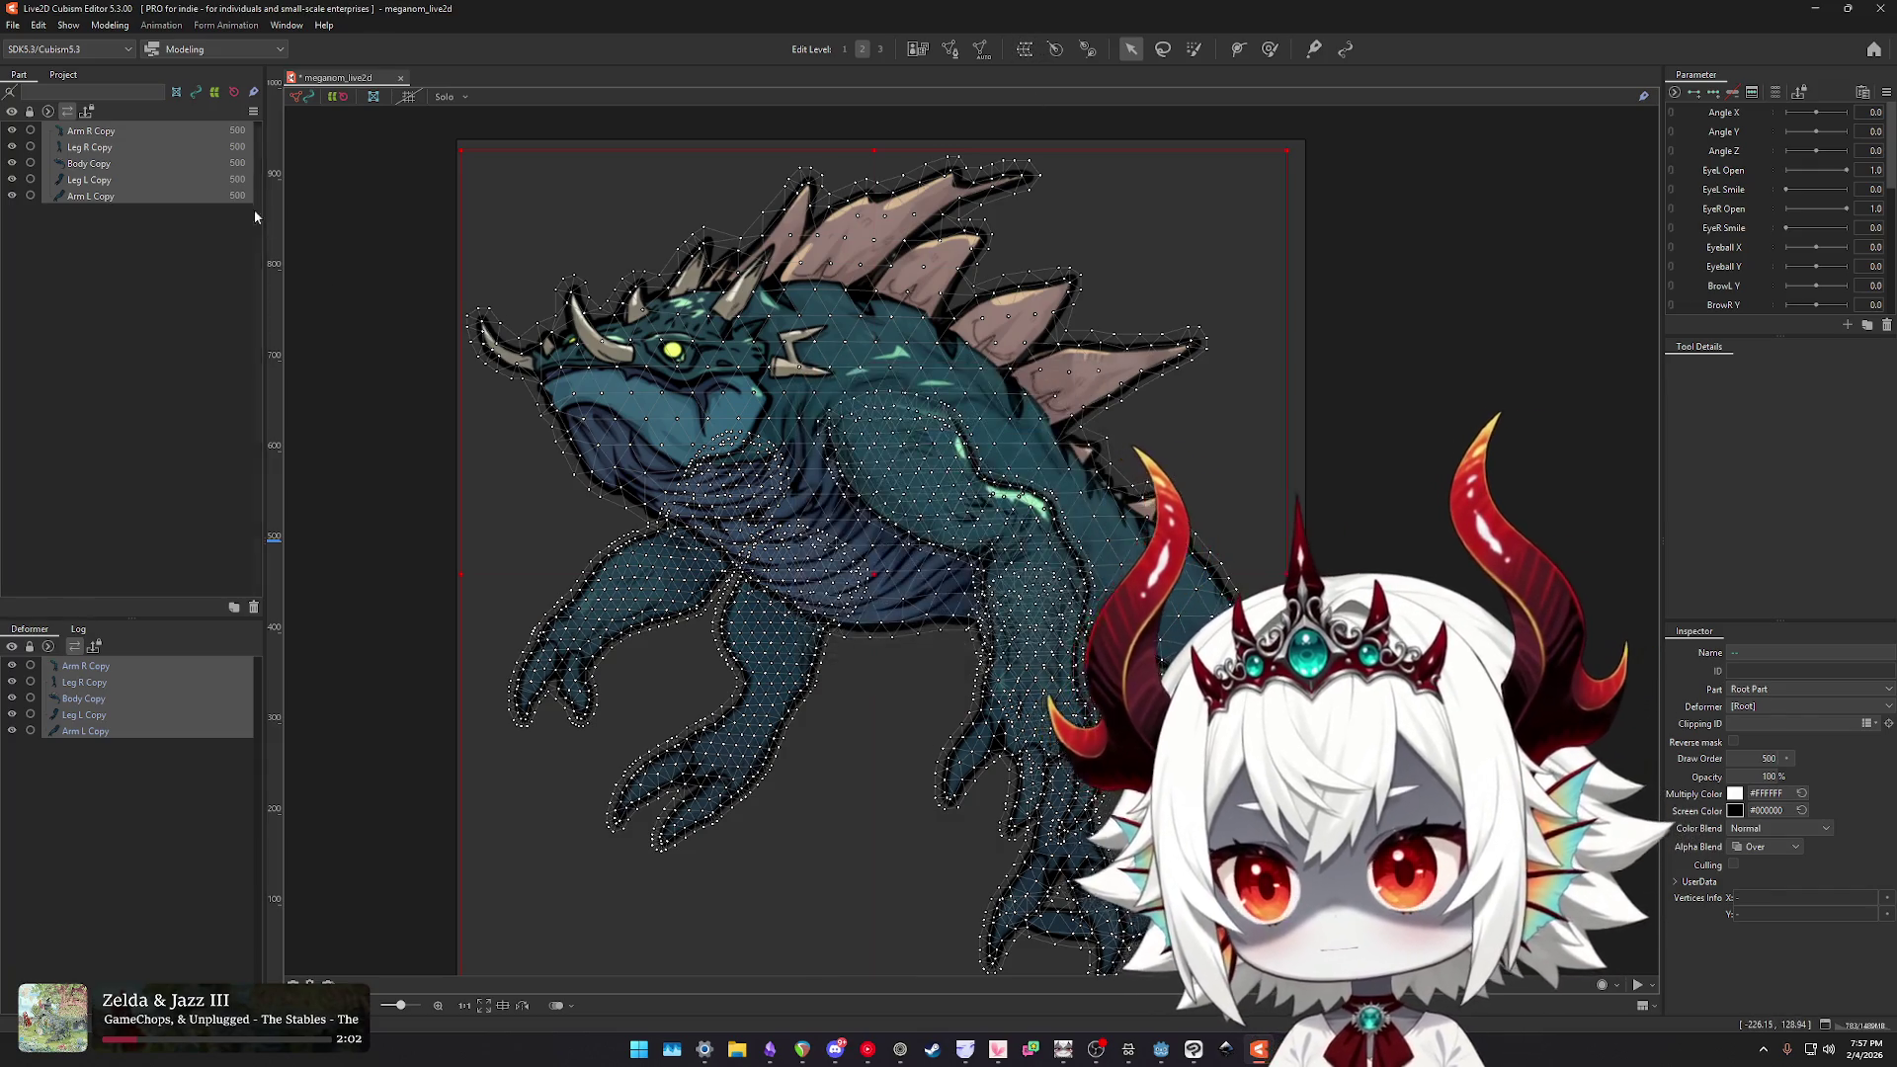
{"action": "left_click", "coordinate": [91, 162]}
{"action": "left_click", "coordinate": [91, 146]}
{"action": "left_click", "coordinate": [91, 179]}
{"action": "left_click", "coordinate": [91, 163]}
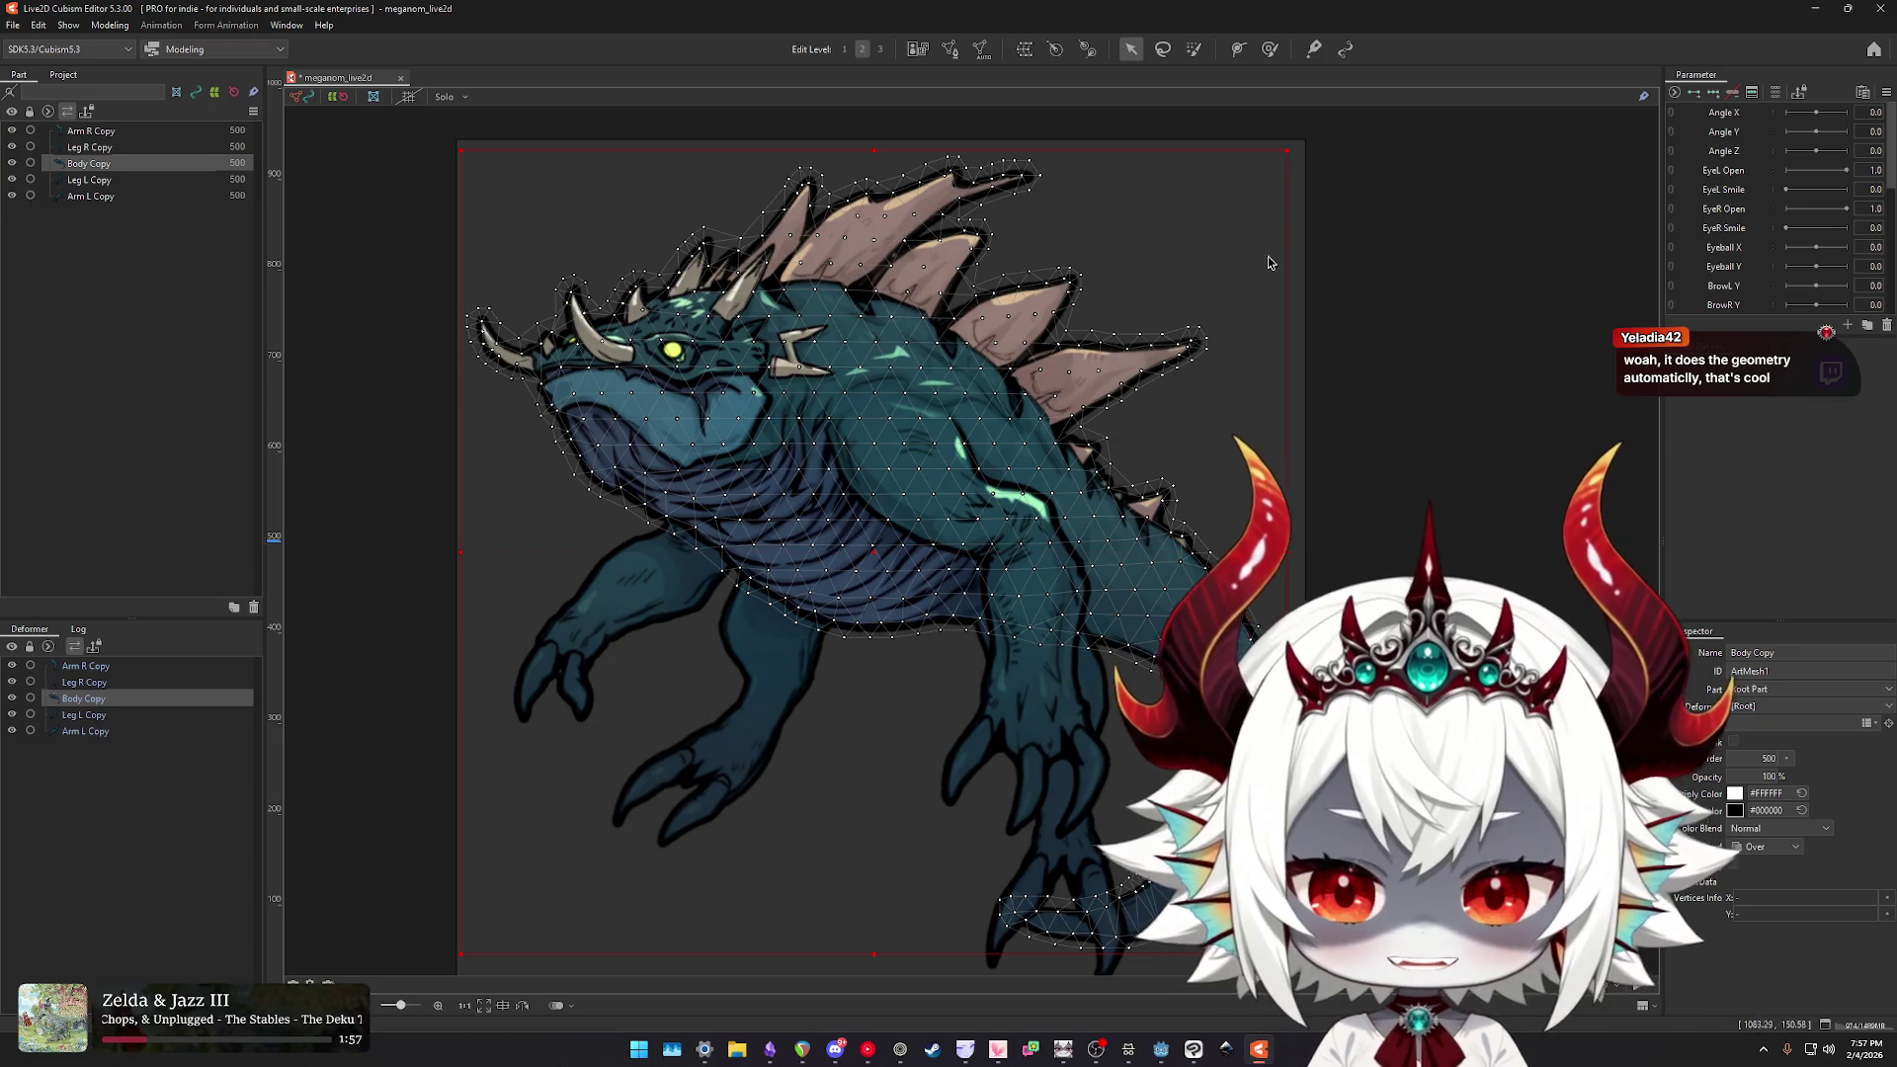
{"action": "scroll", "coordinate": [1172, 287], "scroll_direction": "up", "scroll_amount": 5}
{"action": "scroll", "coordinate": [961, 290], "scroll_direction": "down", "scroll_amount": 3}
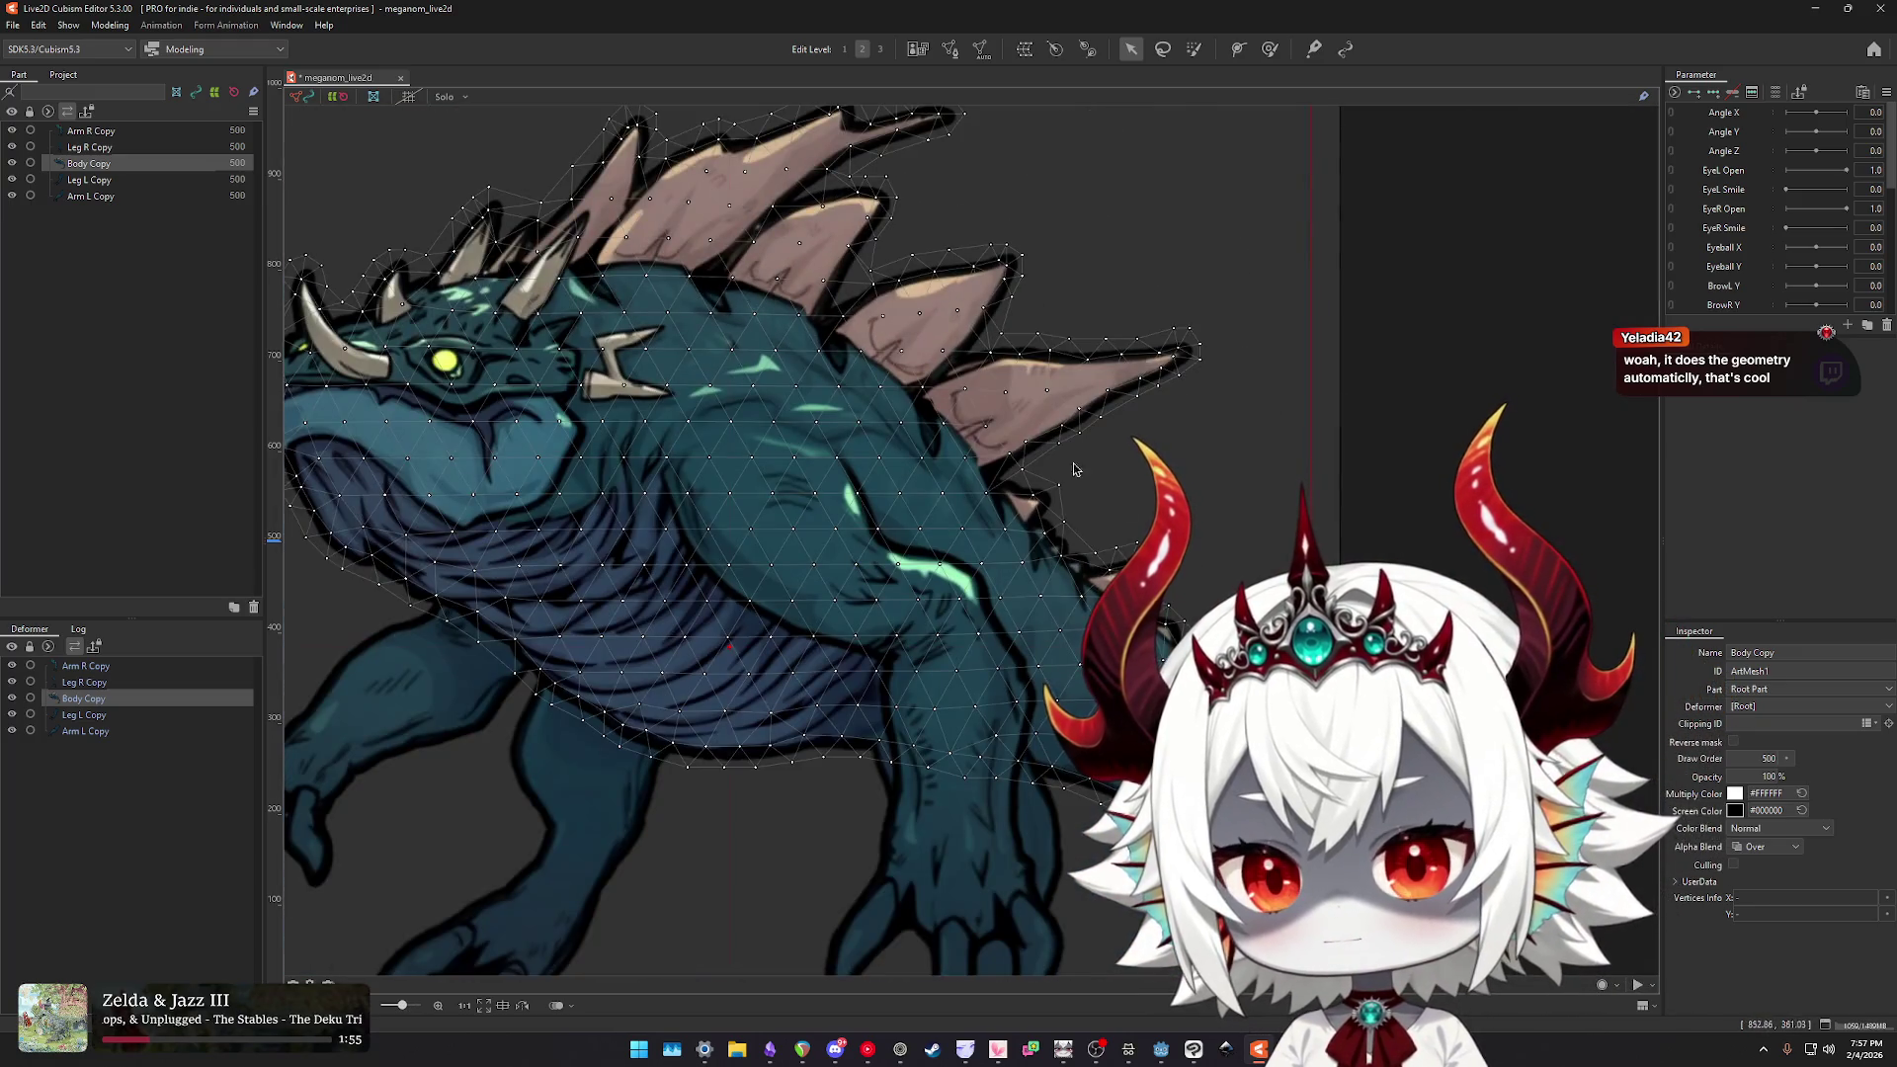
{"action": "scroll", "coordinate": [995, 418], "scroll_direction": "up", "scroll_amount": 5}
{"action": "scroll", "coordinate": [995, 418], "scroll_direction": "down", "scroll_amount": 5}
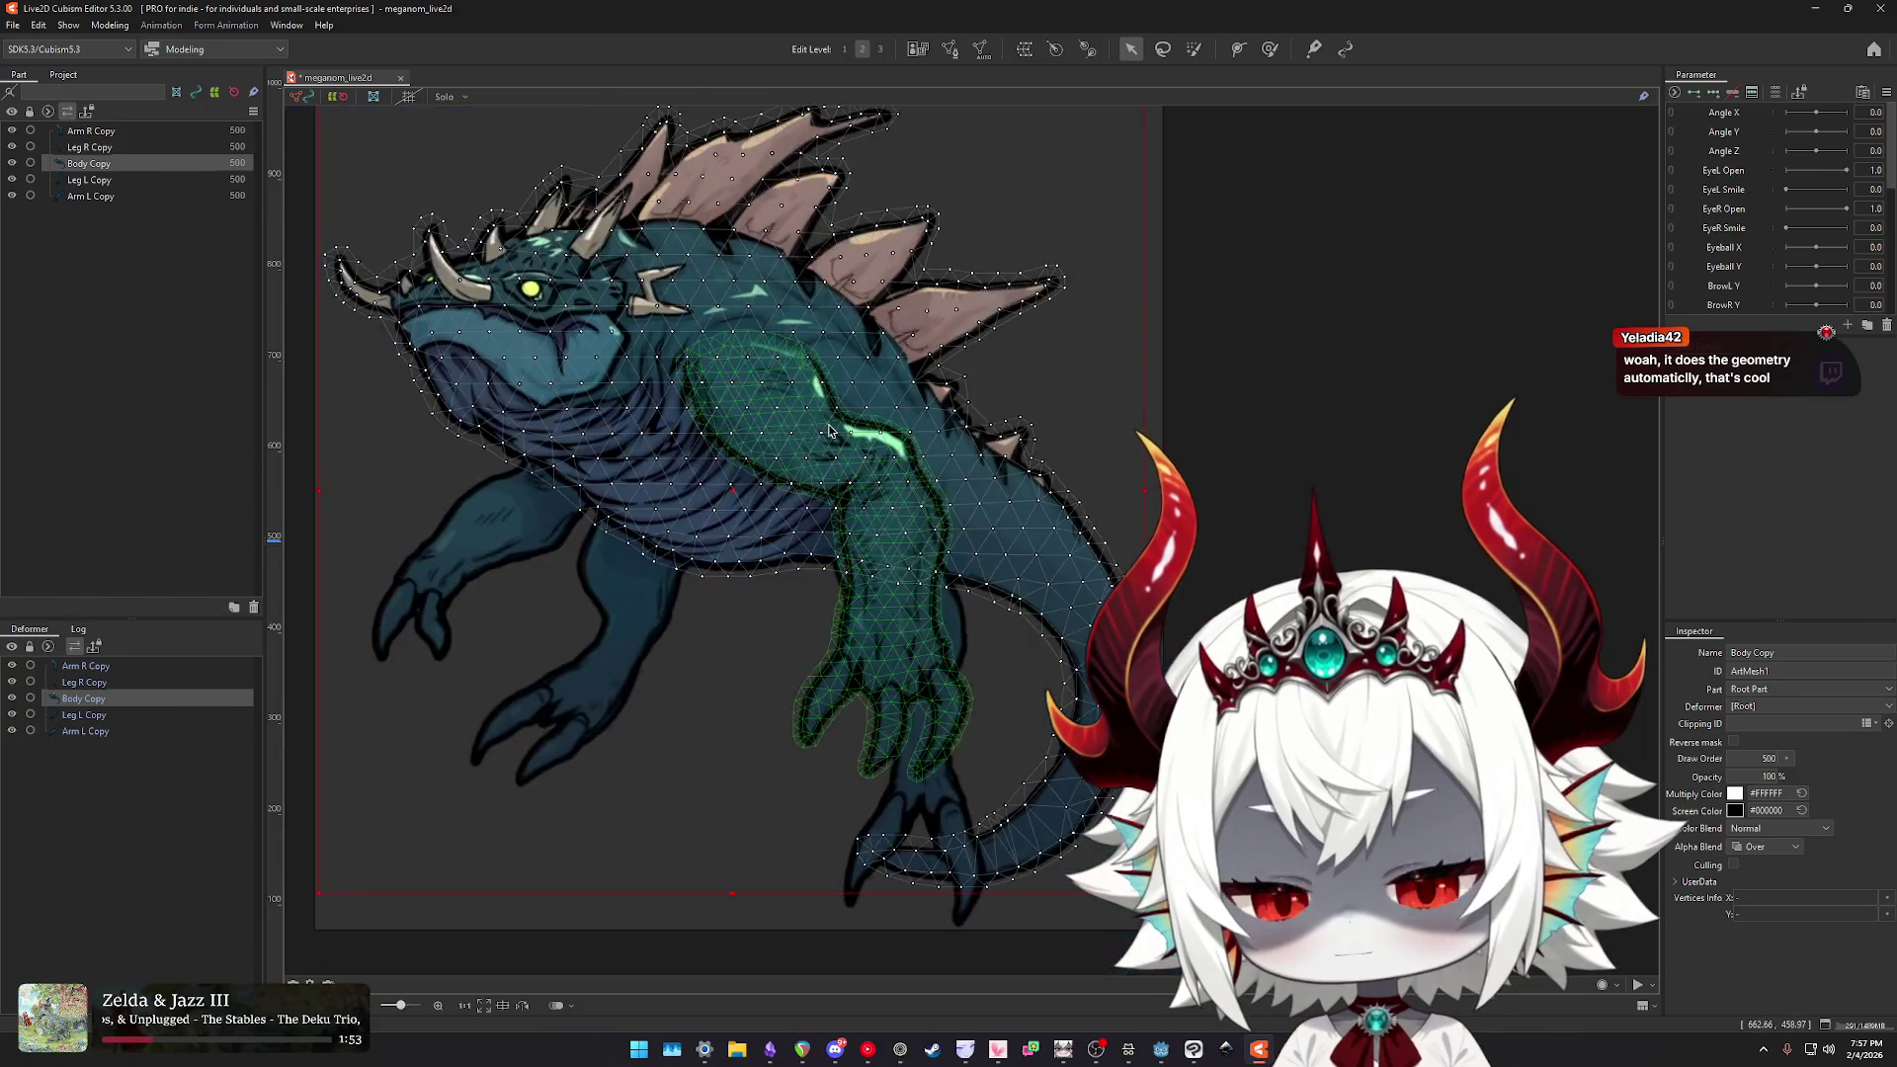
{"action": "scroll", "coordinate": [978, 395], "scroll_direction": "up", "scroll_amount": 5}
{"action": "scroll", "coordinate": [1001, 400], "scroll_direction": "down", "scroll_amount": 4}
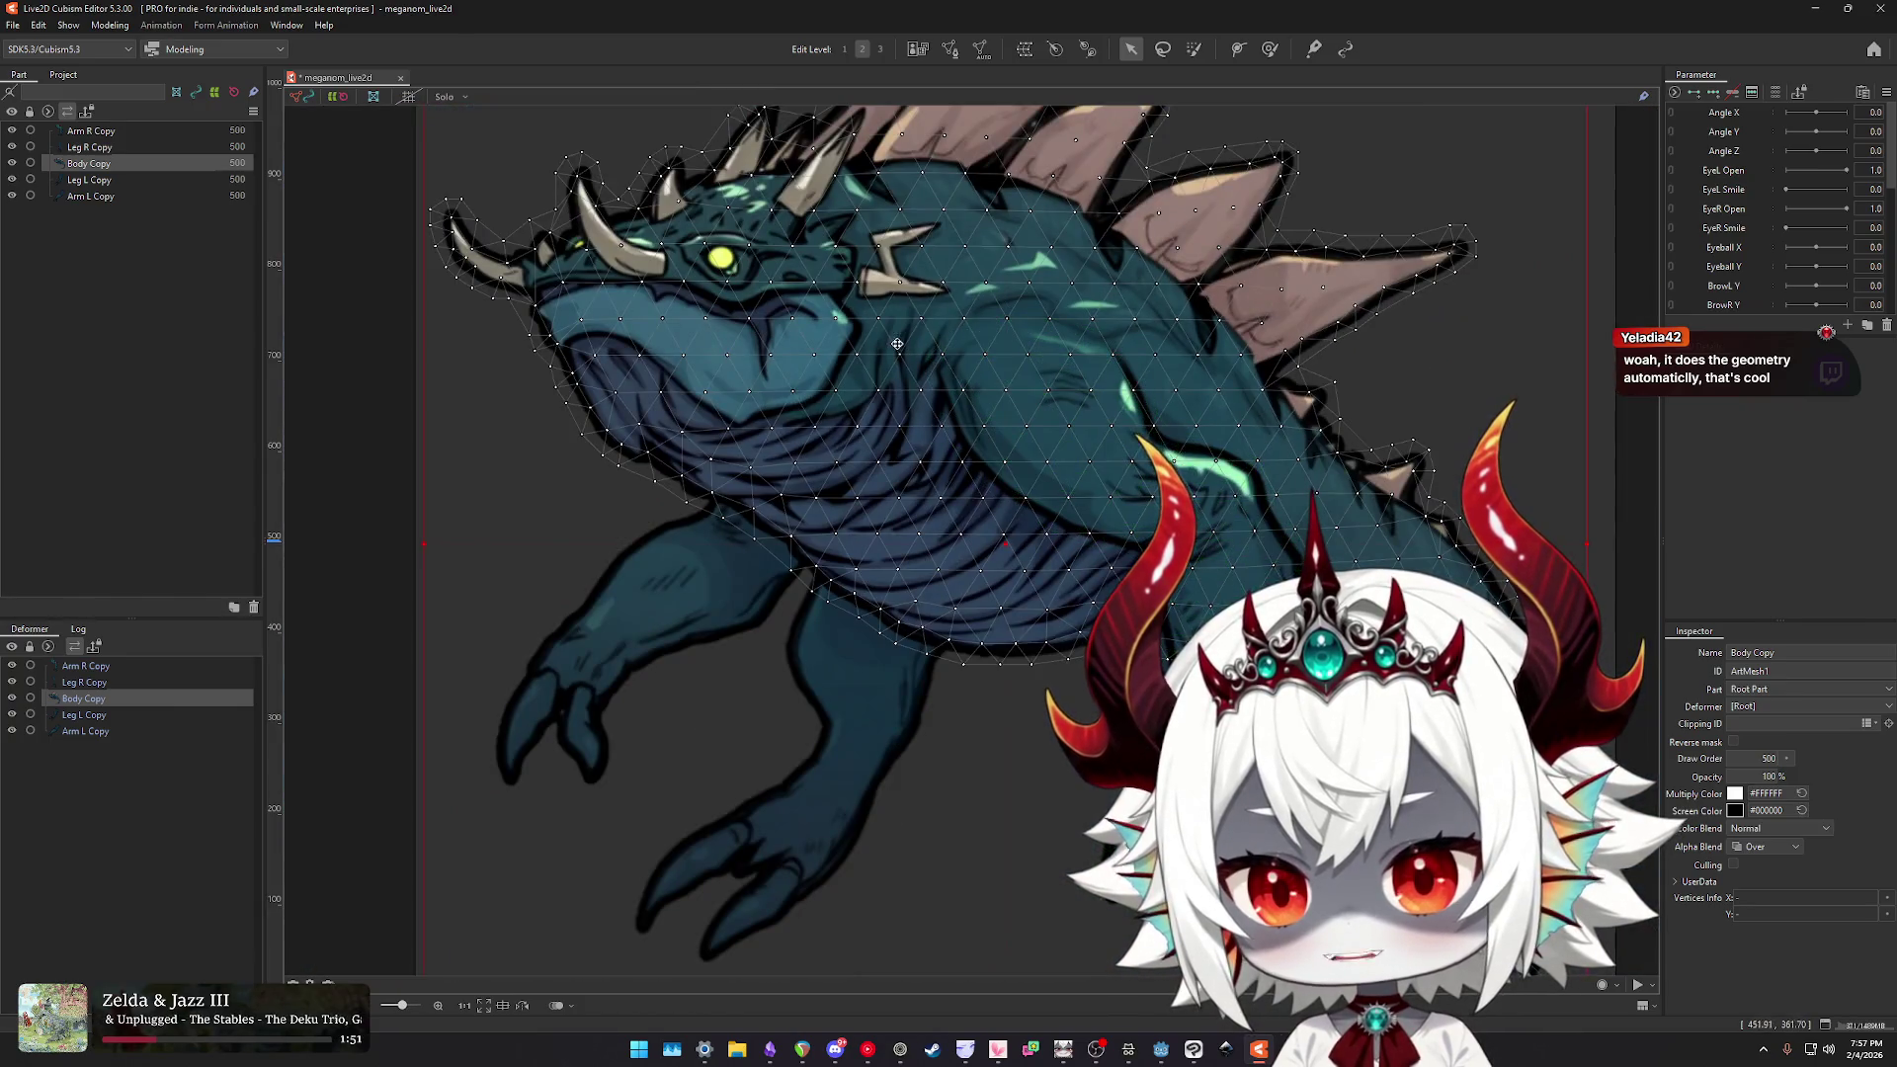
{"action": "scroll", "coordinate": [1001, 400], "scroll_direction": "up", "scroll_amount": 4}
{"action": "scroll", "coordinate": [902, 391], "scroll_direction": "down", "scroll_amount": 5}
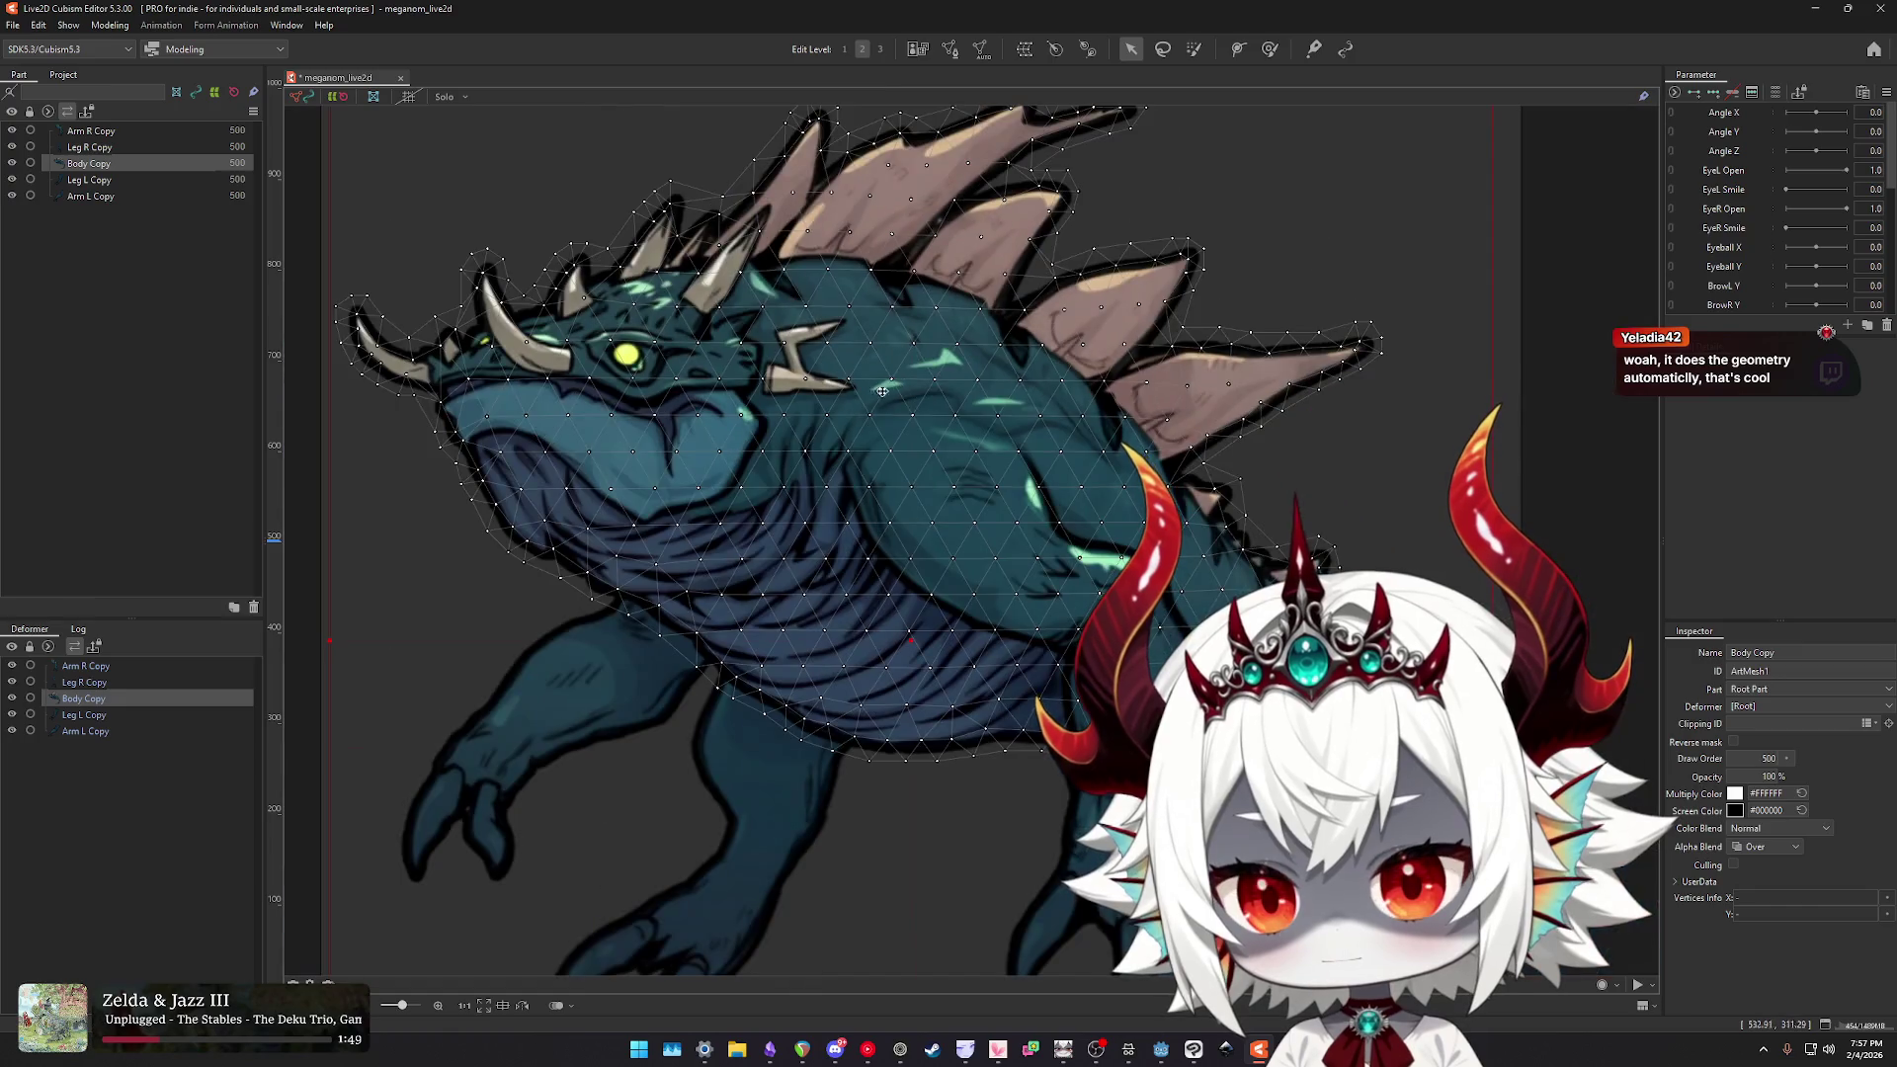
{"action": "scroll", "coordinate": [672, 435], "scroll_direction": "up", "scroll_amount": 5}
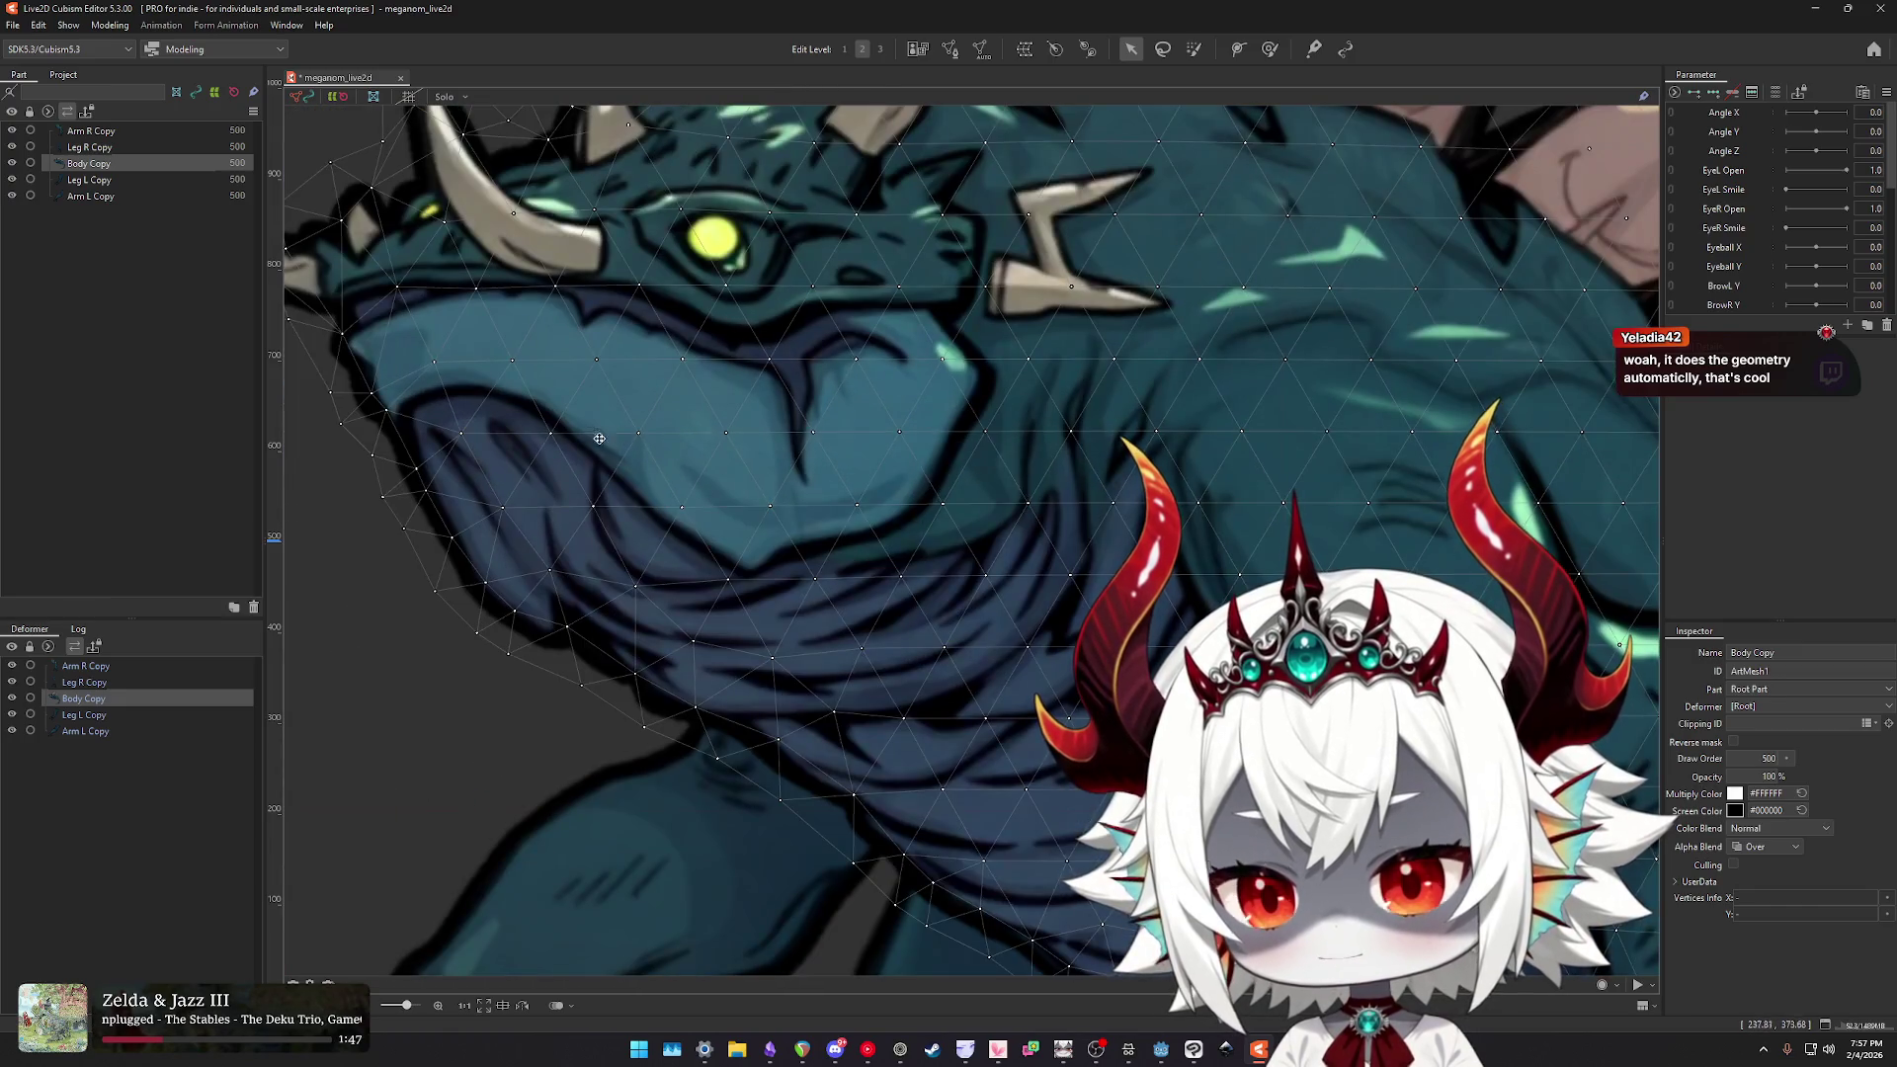
{"action": "left_click", "coordinate": [950, 50]}
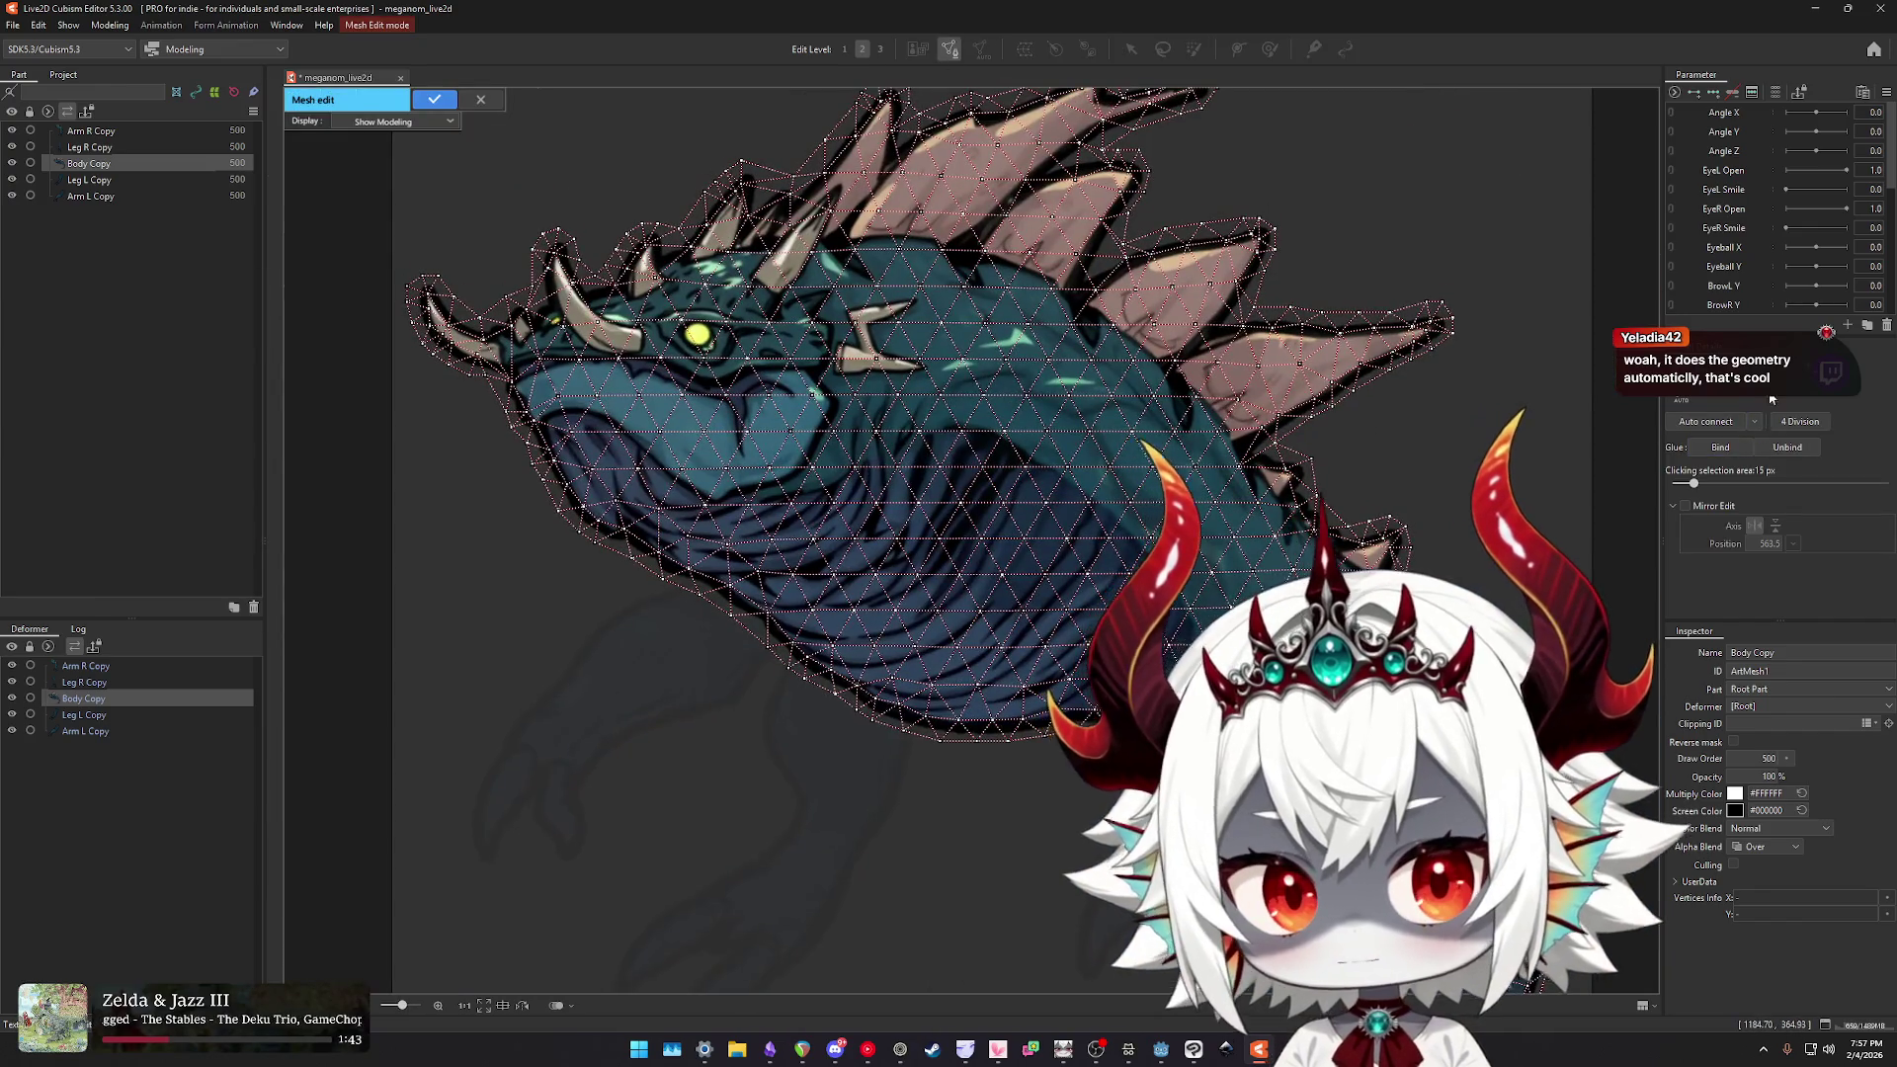
{"action": "left_click_drag", "start_coordinate": [563, 395], "coordinate": [750, 406]}
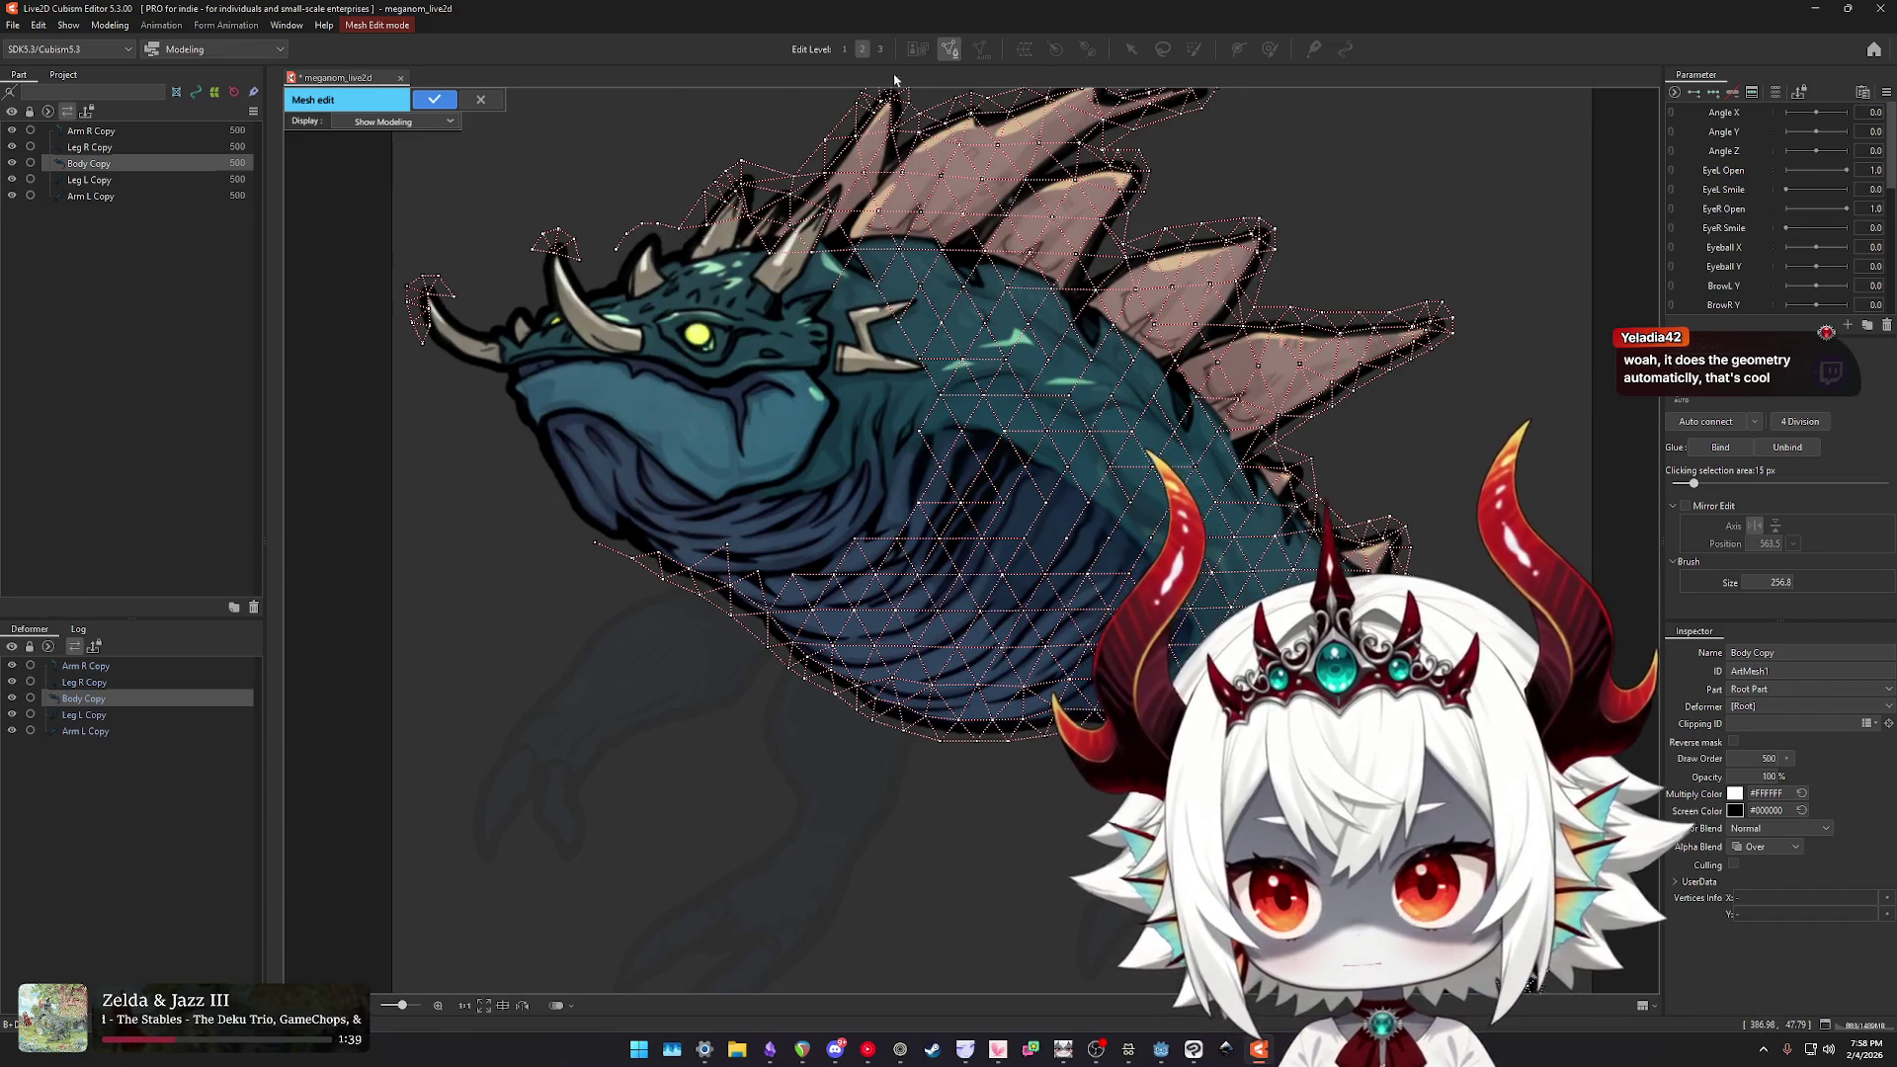
{"action": "scroll", "coordinate": [636, 405], "scroll_direction": "up", "scroll_amount": 5}
{"action": "scroll", "coordinate": [641, 341], "scroll_direction": "down", "scroll_amount": 2}
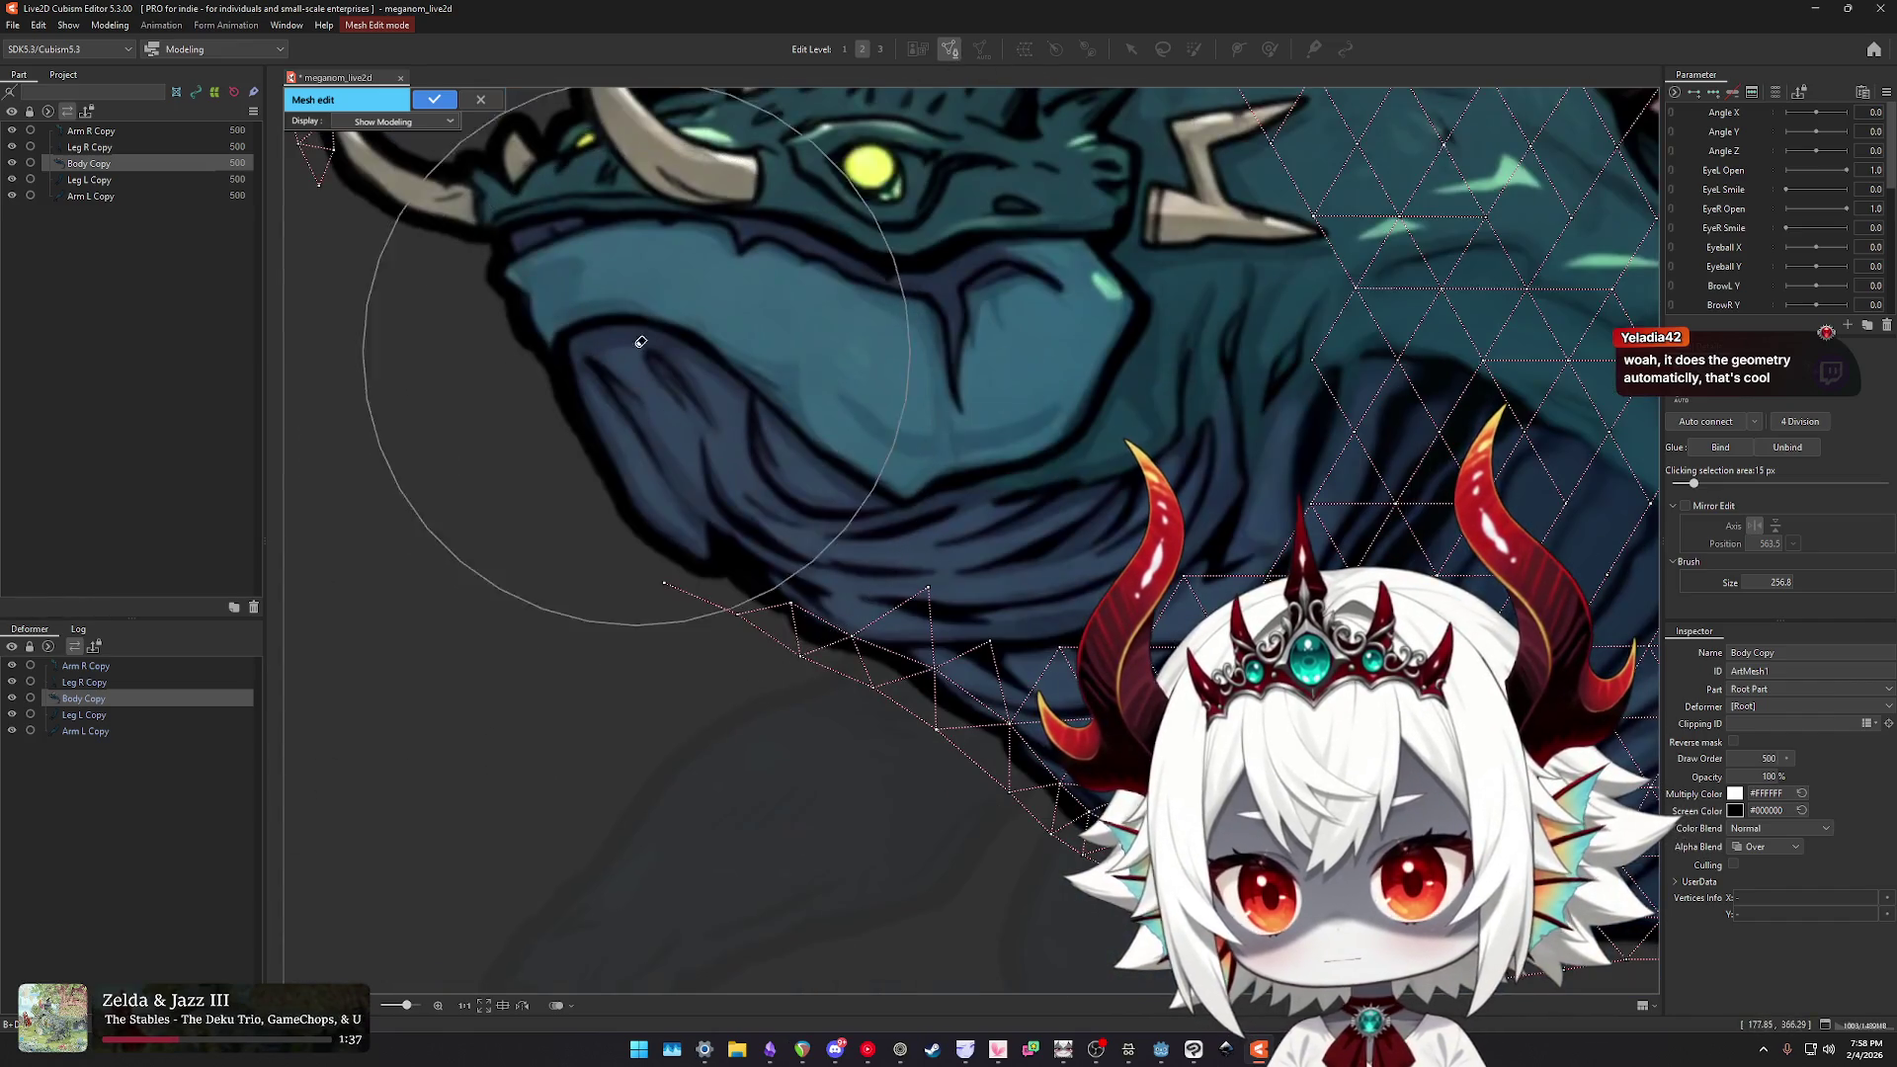
{"action": "scroll", "coordinate": [627, 331], "scroll_direction": "up", "scroll_amount": 2}
{"action": "left_click", "coordinate": [477, 371]}
{"action": "left_click", "coordinate": [507, 336]}
{"action": "left_click", "coordinate": [559, 316]}
{"action": "left_click", "coordinate": [628, 319]}
{"action": "left_click", "coordinate": [694, 346]}
{"action": "left_click", "coordinate": [749, 385]}
{"action": "left_click", "coordinate": [860, 494]}
{"action": "left_click", "coordinate": [927, 533]}
{"action": "left_click", "coordinate": [986, 567]}
{"action": "left_click", "coordinate": [1050, 549]}
{"action": "left_click", "coordinate": [1146, 521]}
{"action": "left_click", "coordinate": [1250, 461]}
{"action": "left_click", "coordinate": [1280, 378]}
{"action": "right_click", "coordinate": [1292, 339]}
{"action": "left_click", "coordinate": [1335, 291]}
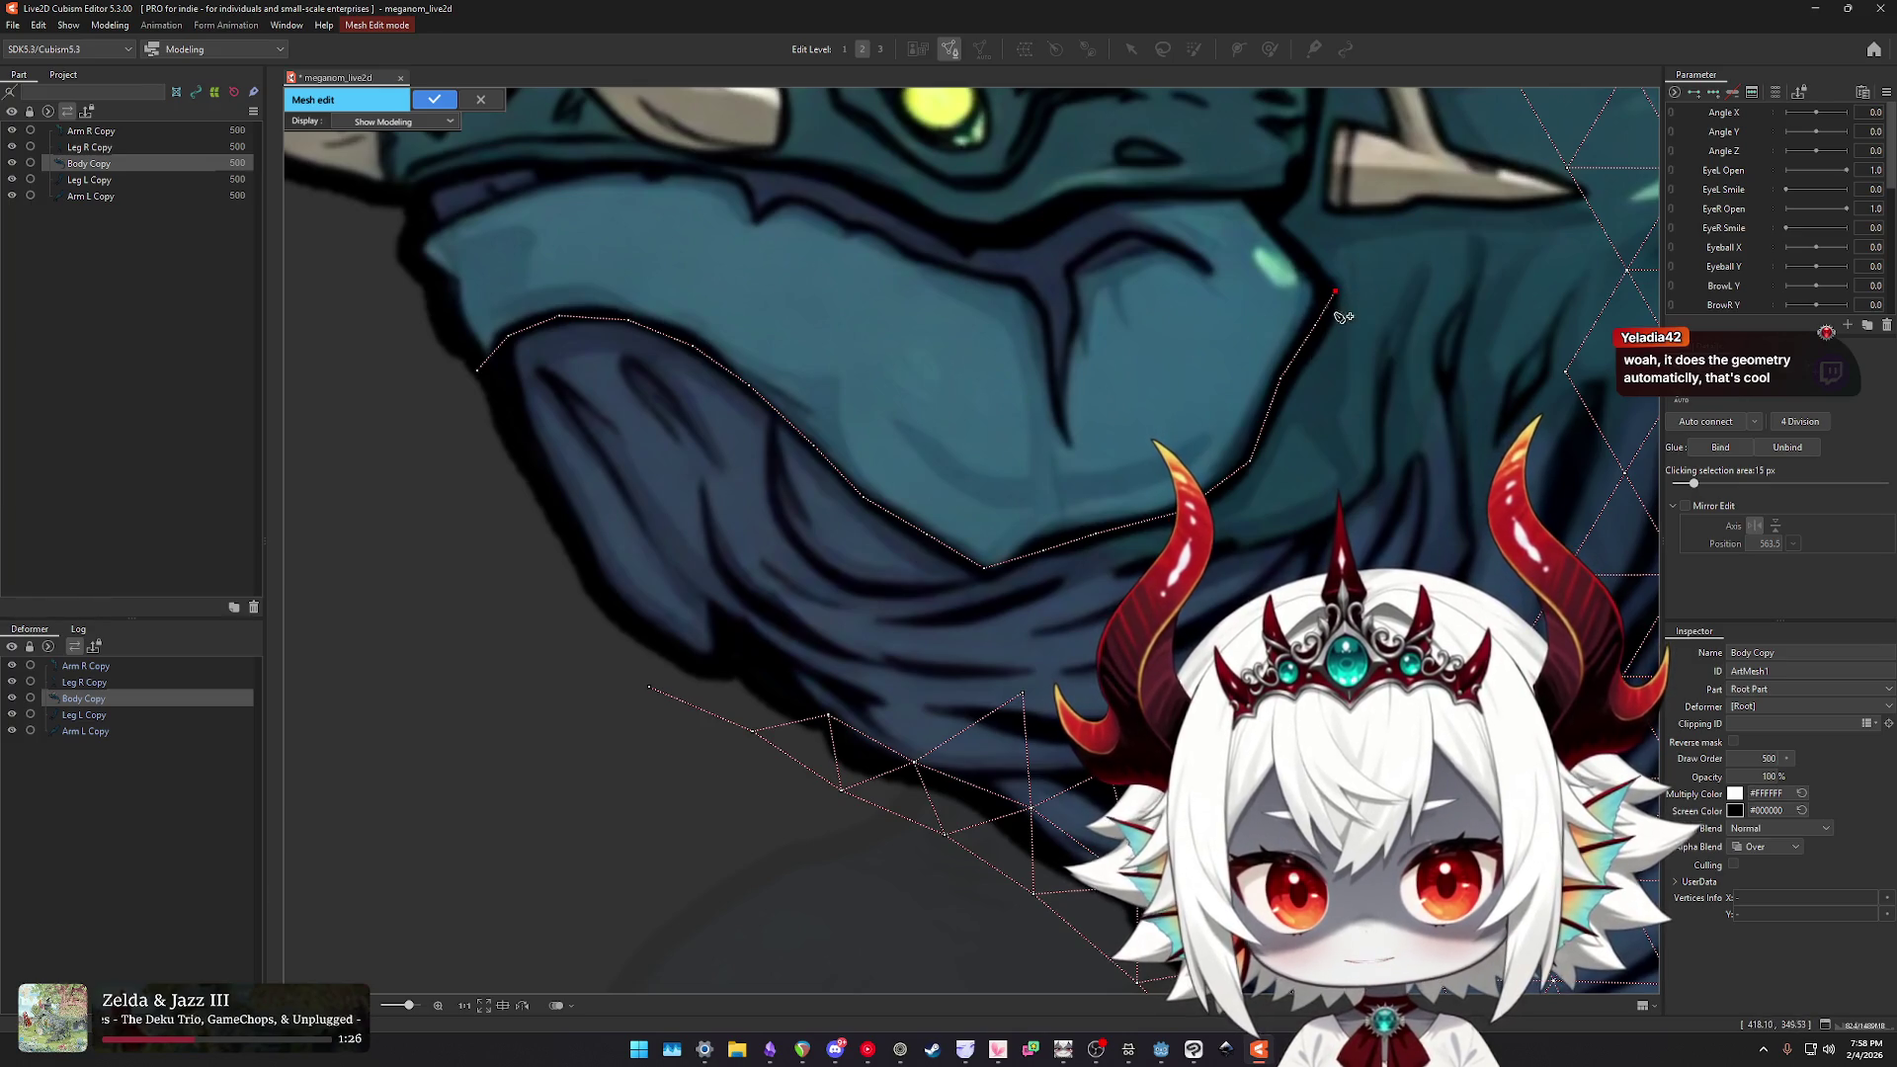
{"action": "key", "text": "ctrl+z"}
{"action": "key", "text": "ctrl+z"}
{"action": "key", "text": "ctrl+z"}
{"action": "key", "text": "ctrl+z"}
{"action": "key", "text": "ctrl+z"}
{"action": "left_click", "coordinate": [983, 569]}
{"action": "left_click", "coordinate": [1034, 550]}
{"action": "left_click", "coordinate": [1114, 537]}
{"action": "left_click", "coordinate": [1263, 437]}
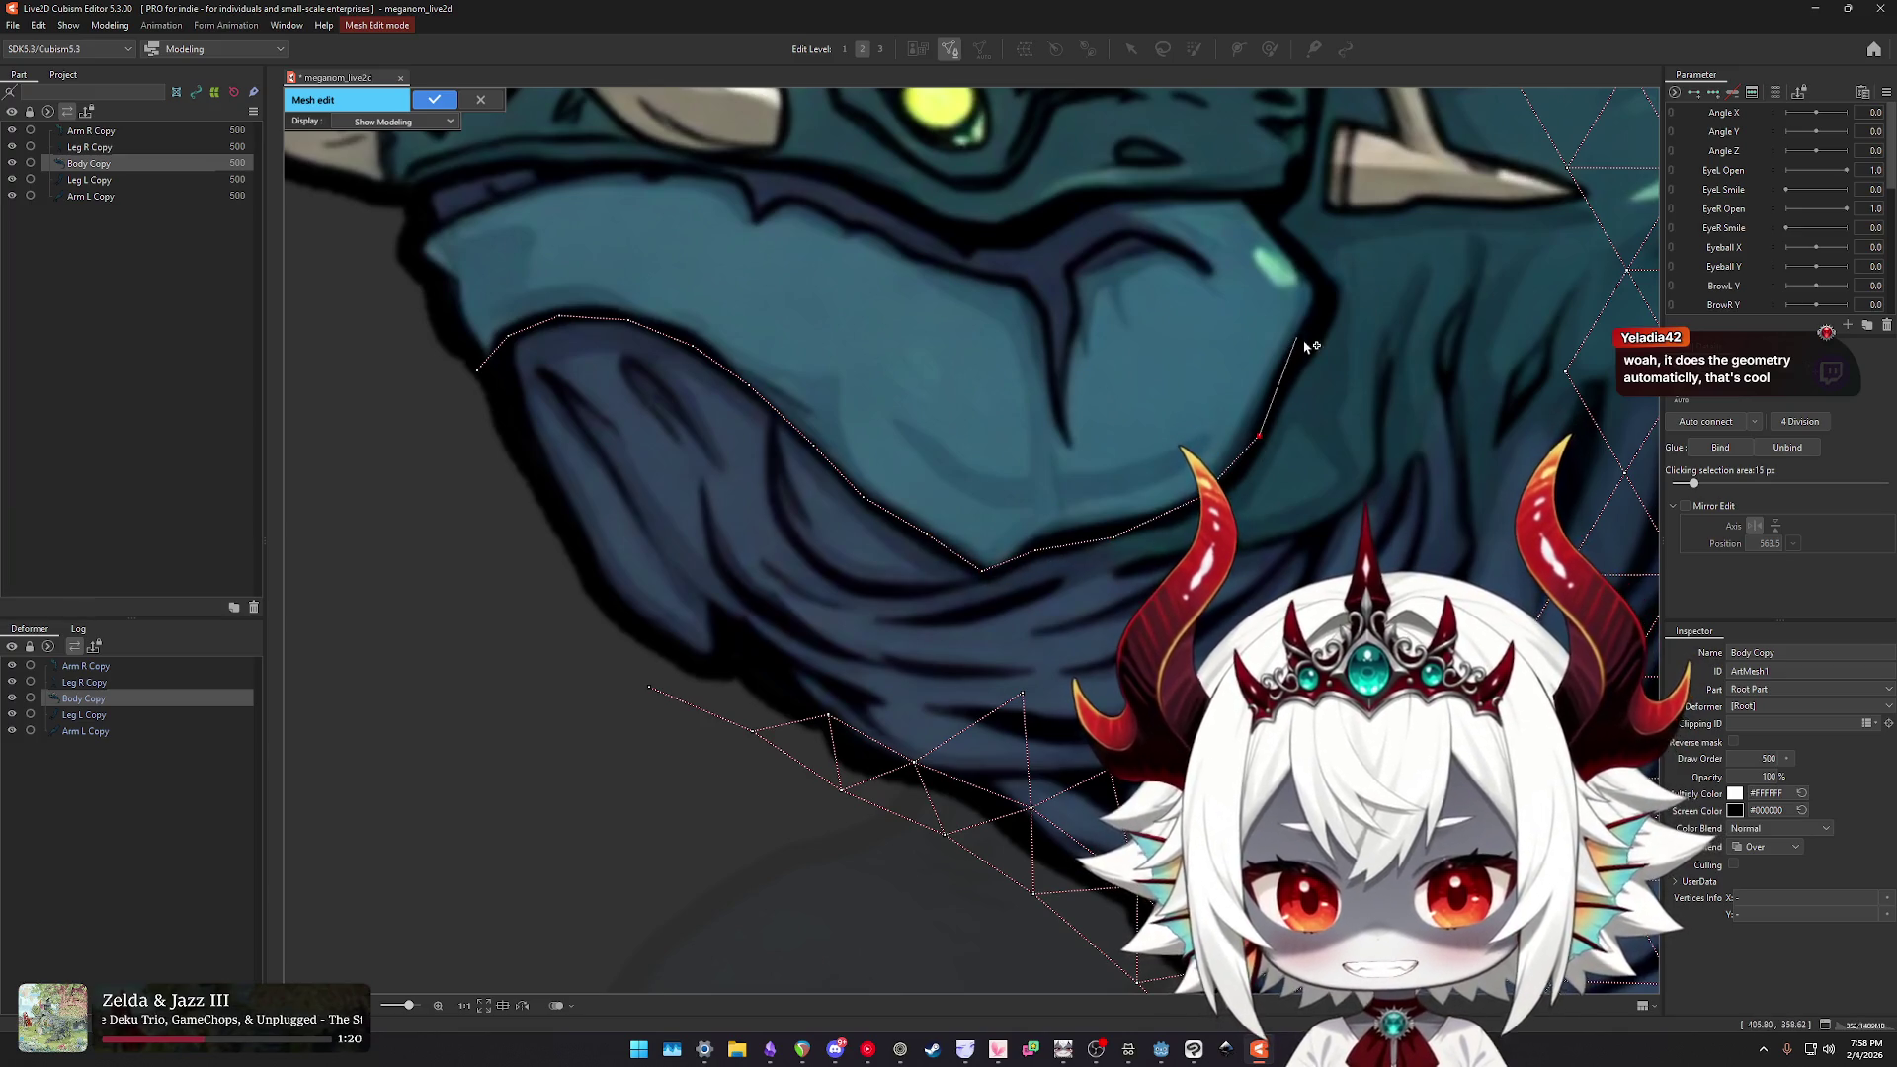
{"action": "left_click", "coordinate": [1298, 338]}
{"action": "mouse_move", "coordinate": [1268, 452]}
{"action": "left_mouse_down"}
{"action": "mouse_move", "coordinate": [1248, 452]}
{"action": "mouse_move", "coordinate": [1260, 550]}
{"action": "mouse_move", "coordinate": [1110, 537]}
{"action": "left_mouse_up"}
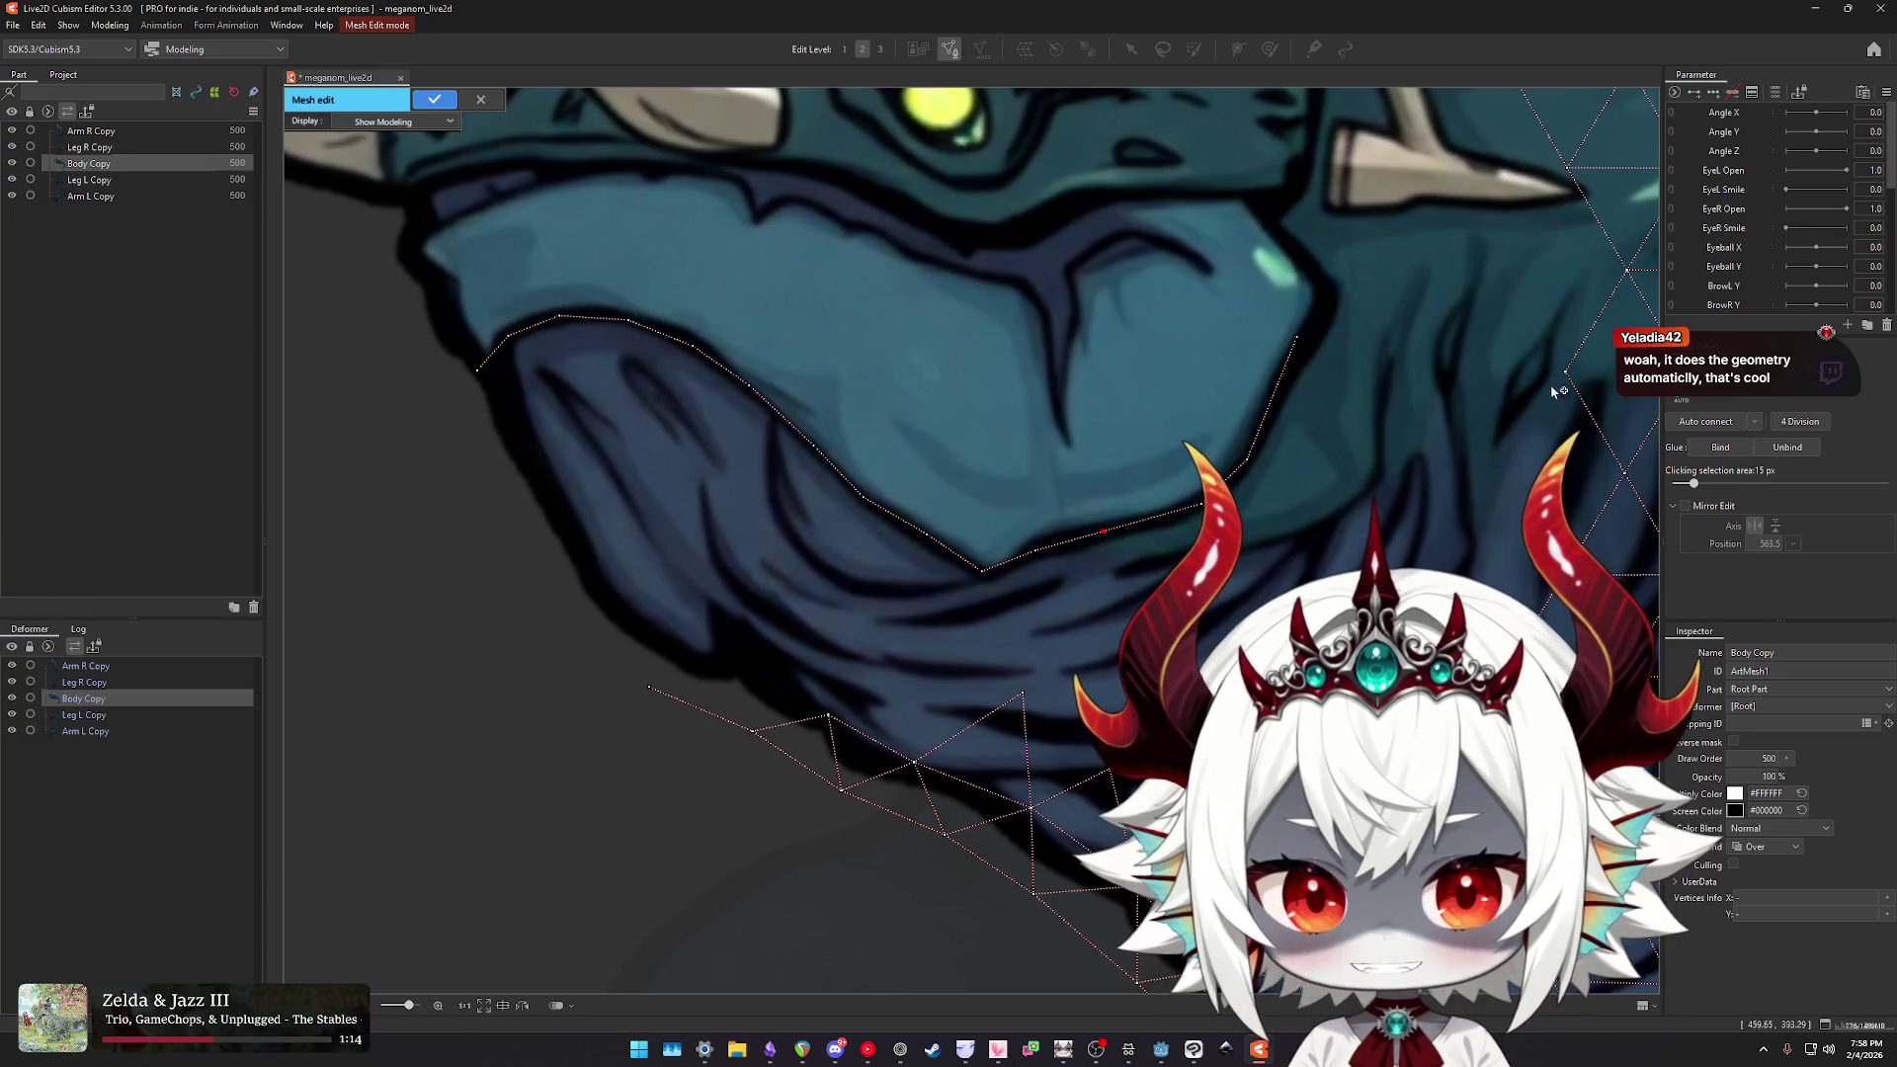
{"action": "left_click_drag", "start_coordinate": [1202, 225], "coordinate": [1216, 324]}
{"action": "mouse_move", "coordinate": [1012, 272]}
{"action": "left_mouse_down"}
{"action": "mouse_move", "coordinate": [938, 499]}
{"action": "mouse_move", "coordinate": [726, 554]}
{"action": "left_mouse_up"}
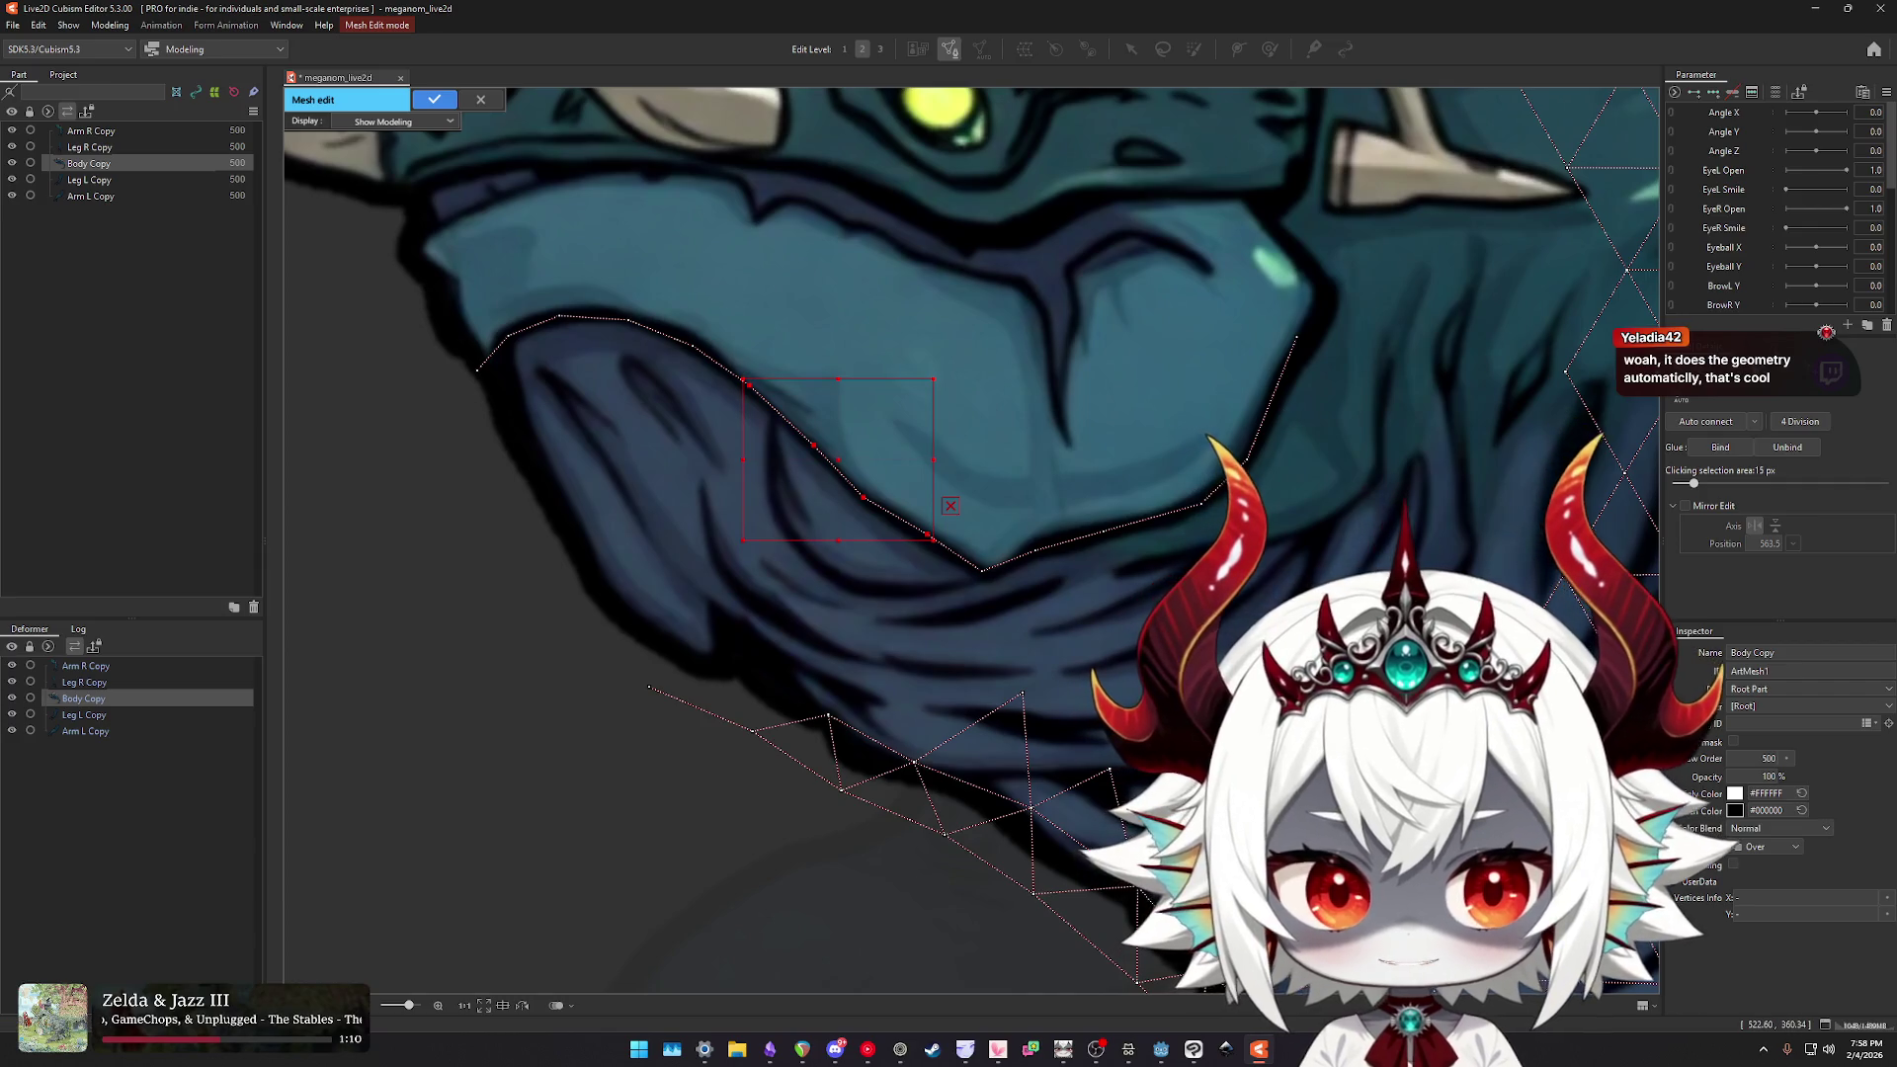
{"action": "left_click_drag", "start_coordinate": [850, 455], "coordinate": [882, 464]}
{"action": "key", "text": "ctrl+z"}
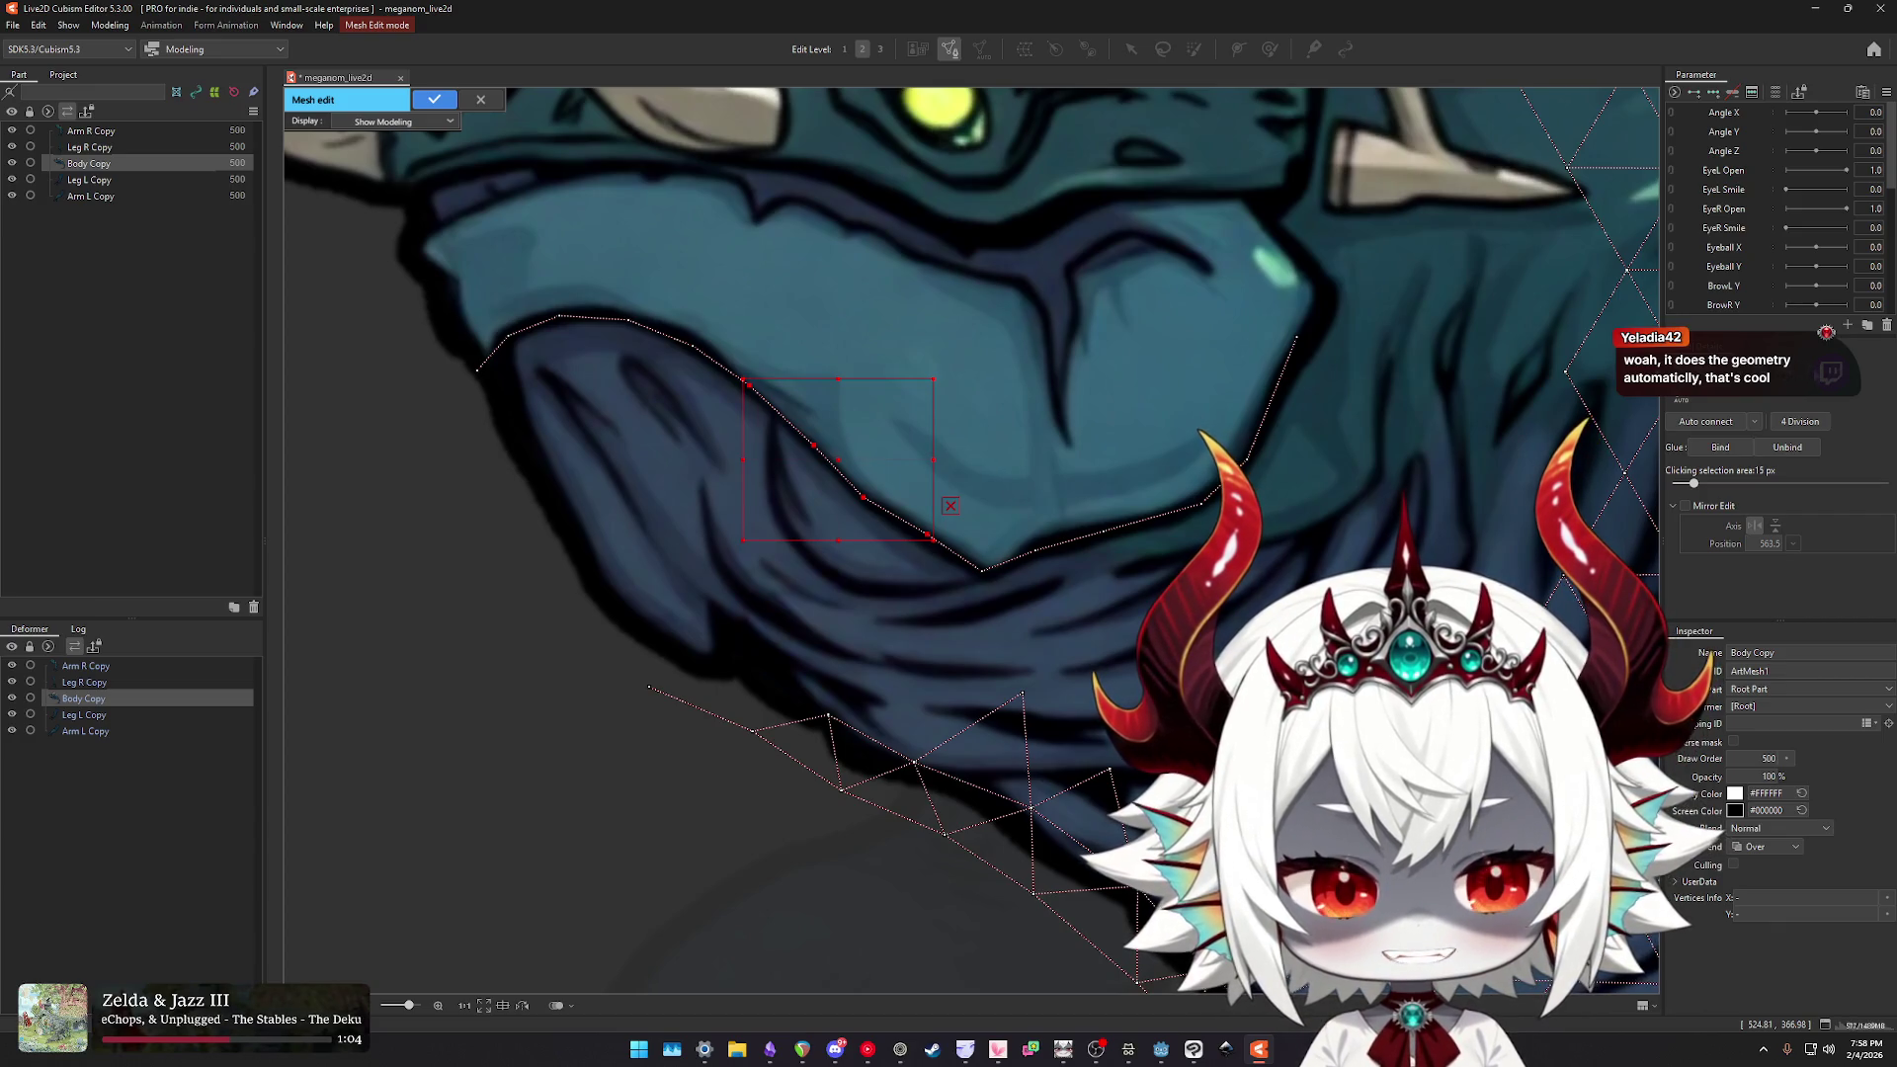
{"action": "mouse_move", "coordinate": [1381, 244]}
{"action": "left_mouse_down"}
{"action": "mouse_move", "coordinate": [1062, 425]}
{"action": "mouse_move", "coordinate": [1117, 664]}
{"action": "left_mouse_up"}
{"action": "mouse_move", "coordinate": [939, 227]}
{"action": "left_mouse_down"}
{"action": "mouse_move", "coordinate": [514, 296]}
{"action": "mouse_move", "coordinate": [461, 511]}
{"action": "mouse_move", "coordinate": [998, 593]}
{"action": "left_mouse_up"}
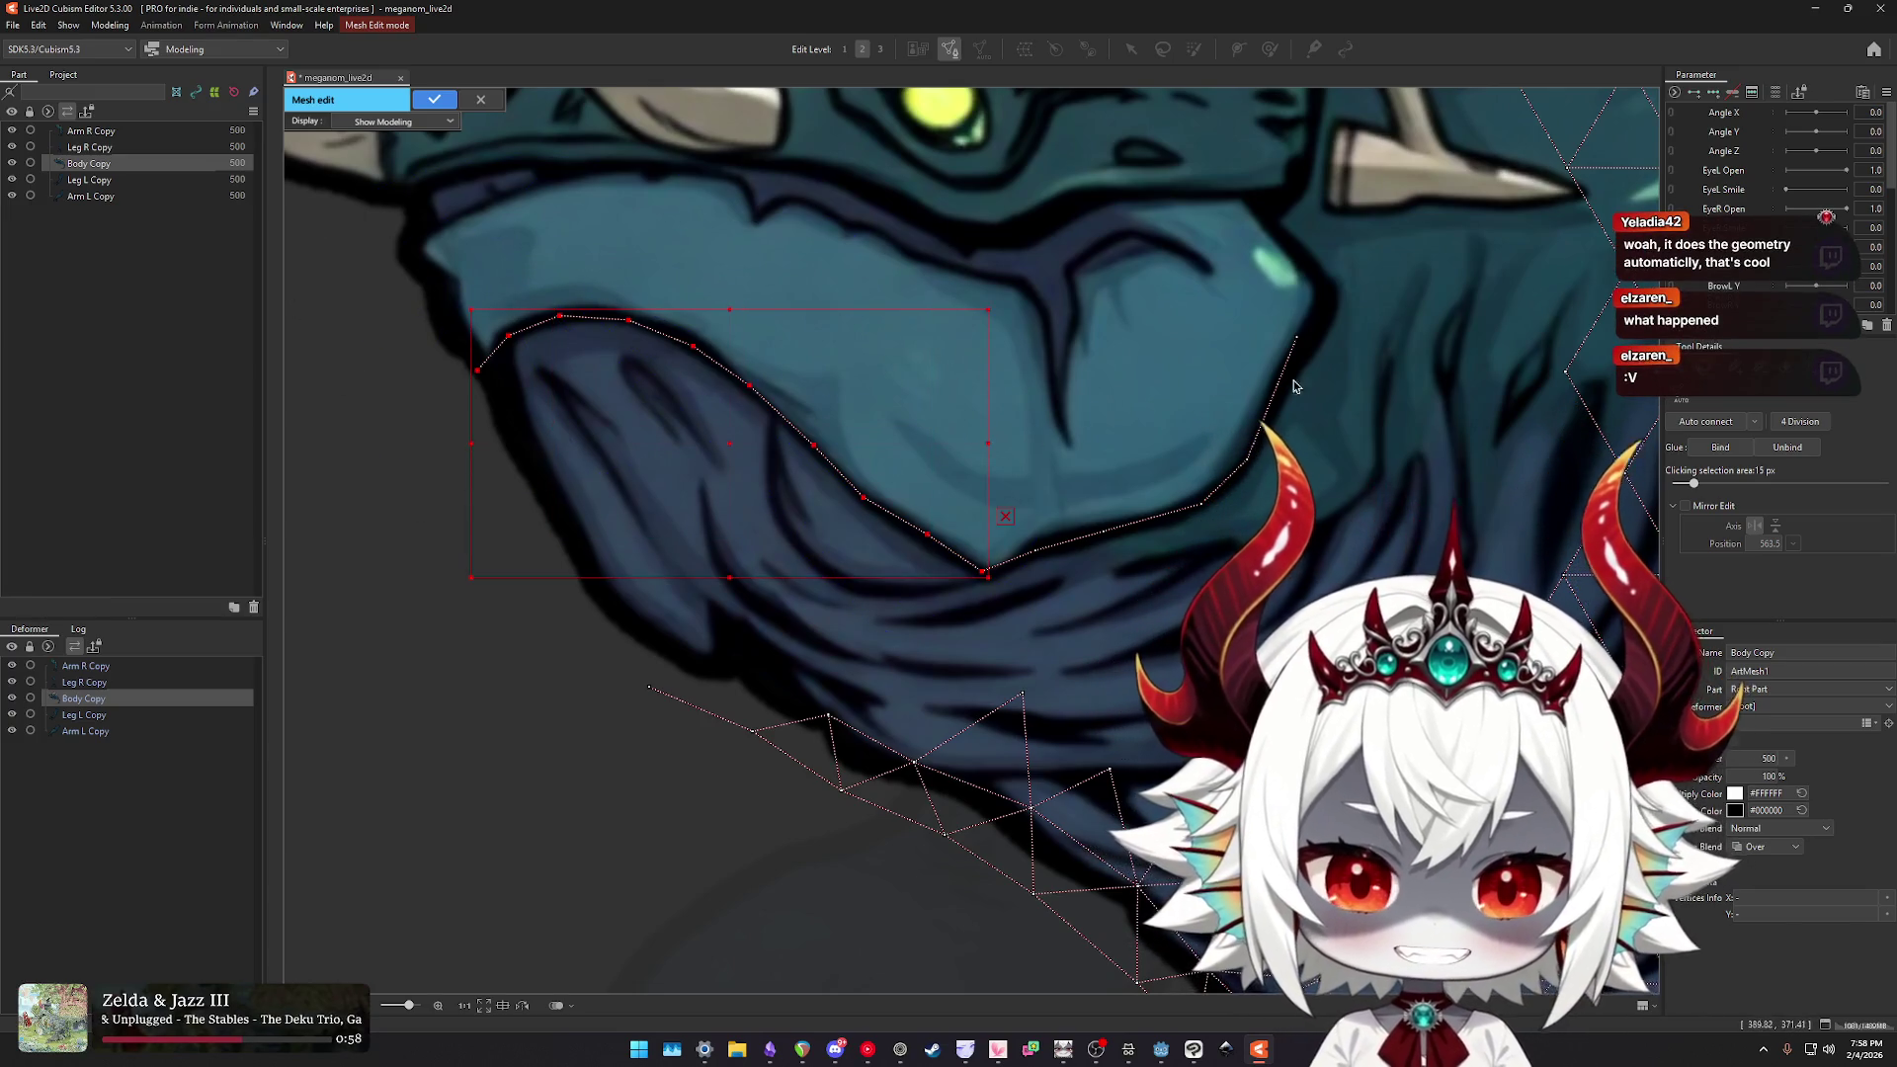
{"action": "scroll", "coordinate": [1097, 389], "scroll_direction": "down", "scroll_amount": 5}
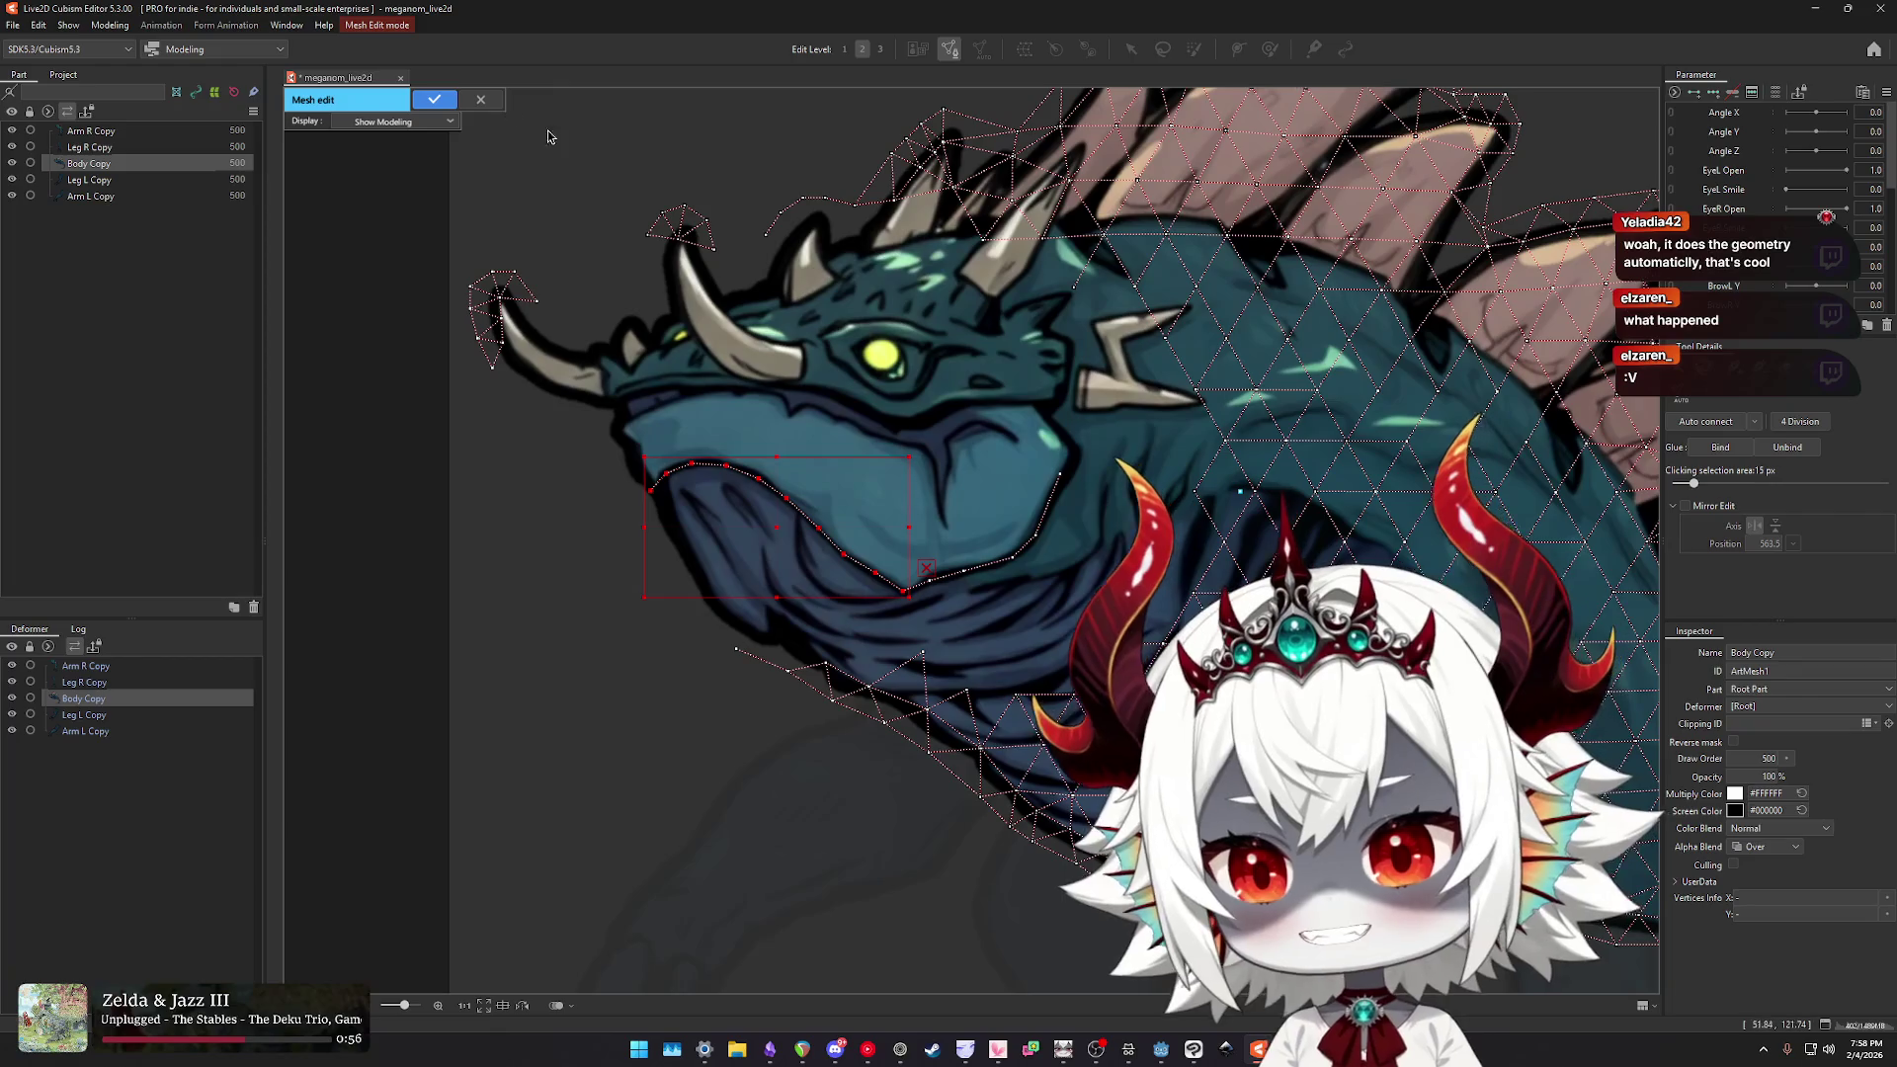
{"action": "key", "text": "Escape"}
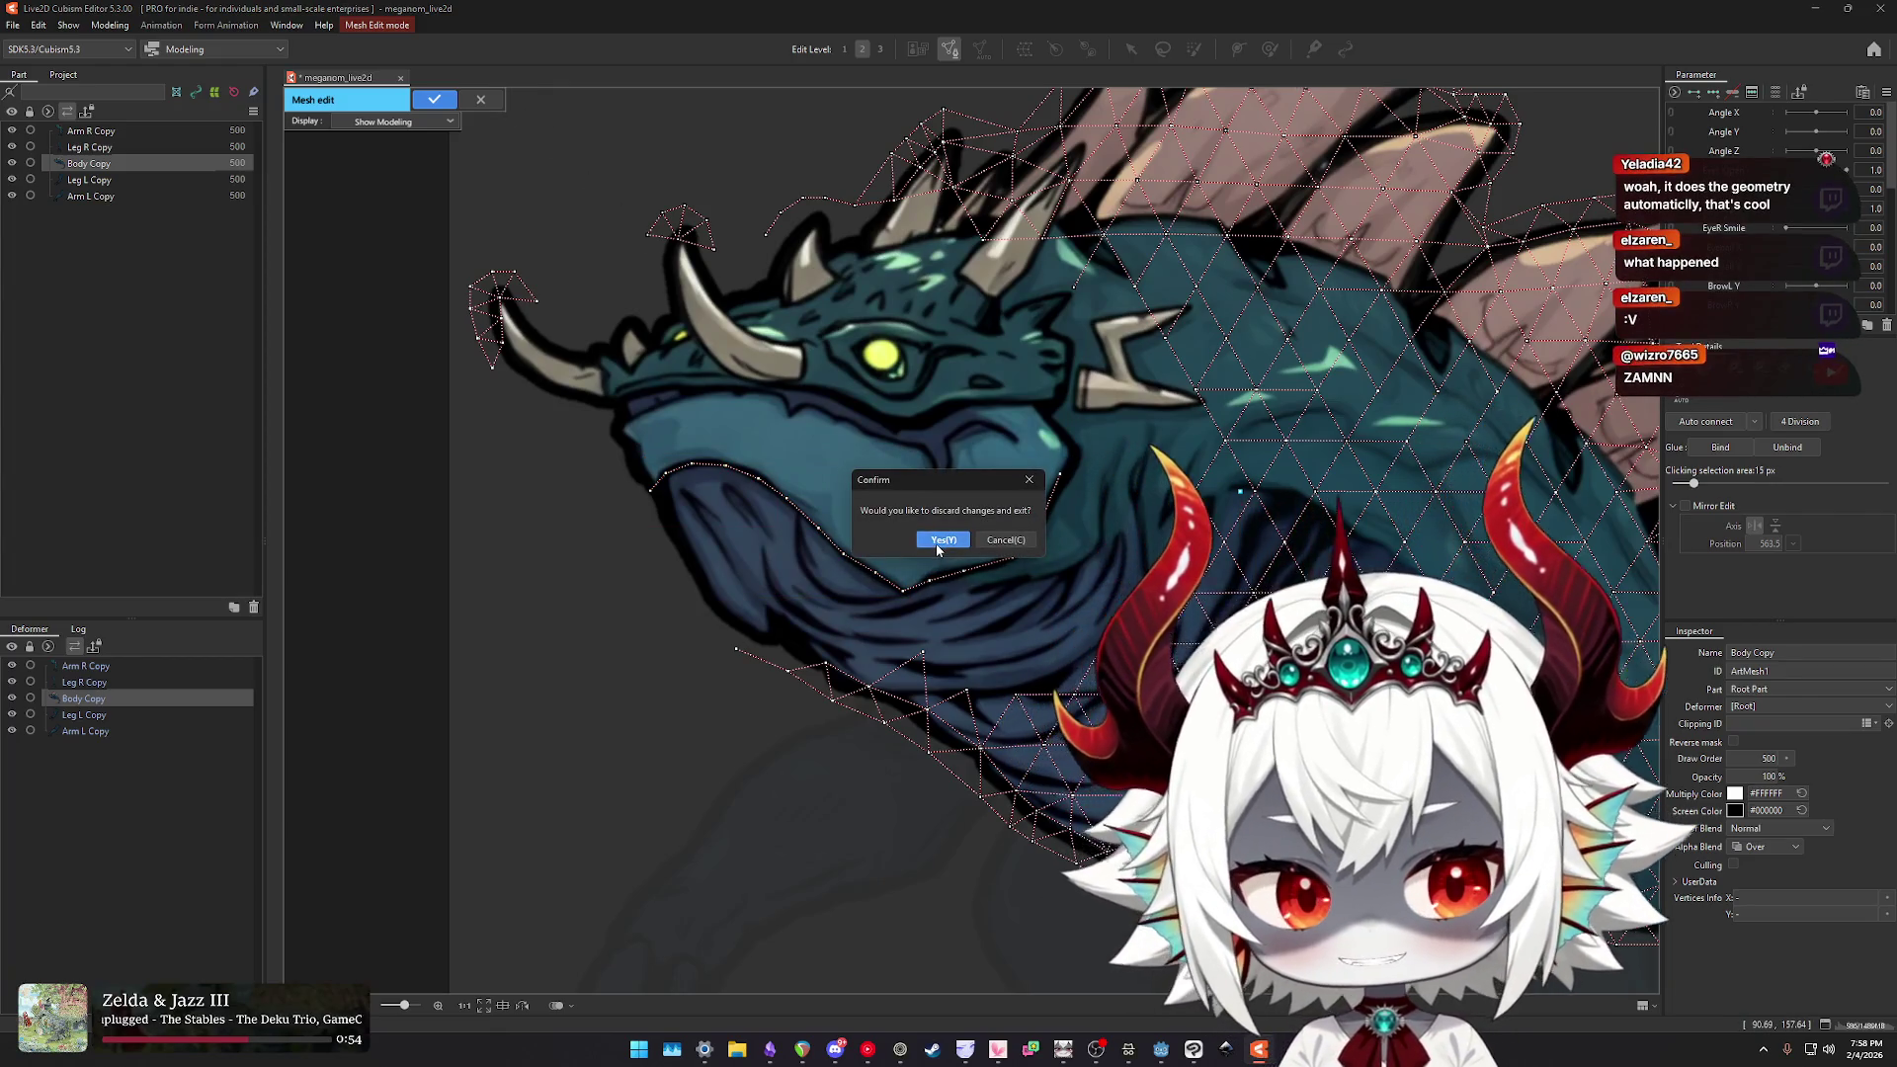
{"action": "left_click", "coordinate": [937, 541]}
{"action": "scroll", "coordinate": [963, 549], "scroll_direction": "down", "scroll_amount": 4}
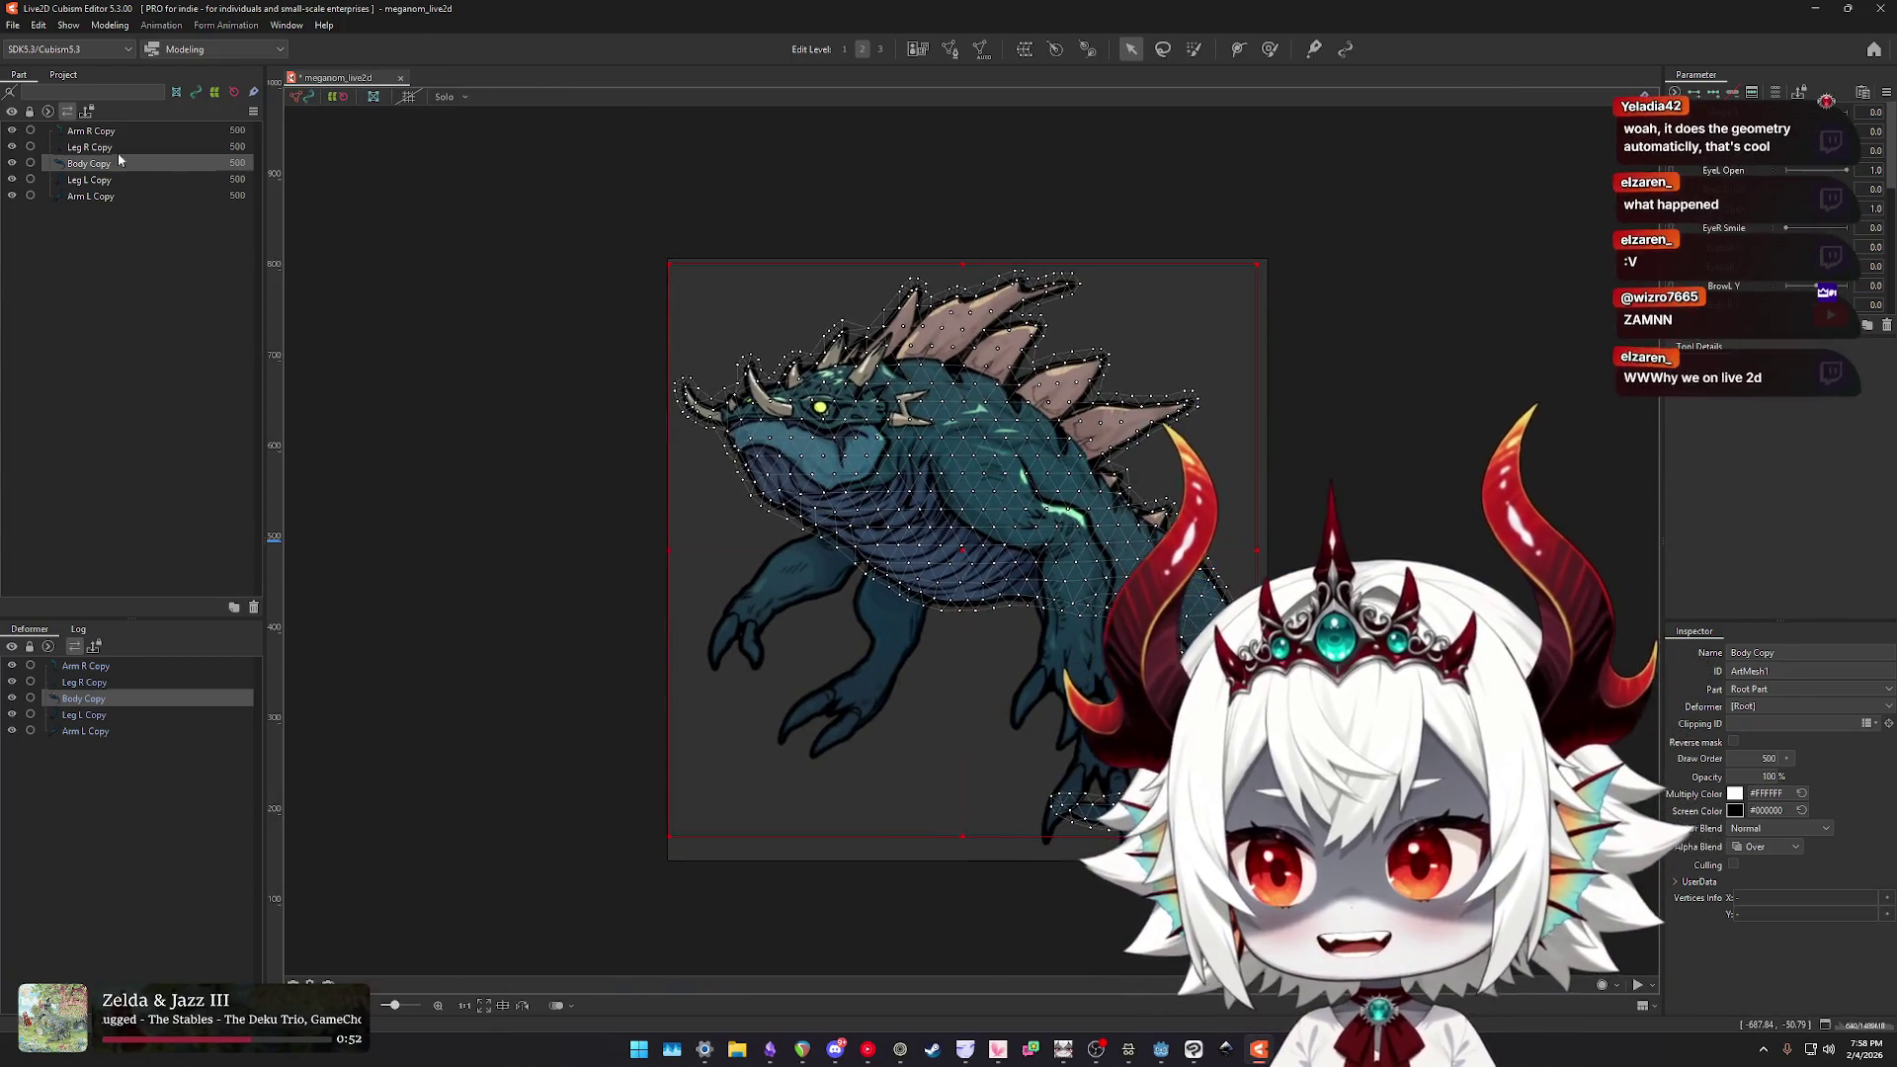
{"action": "scroll", "coordinate": [979, 445], "scroll_direction": "up", "scroll_amount": 2}
{"action": "left_click_drag", "start_coordinate": [980, 442], "coordinate": [865, 413]}
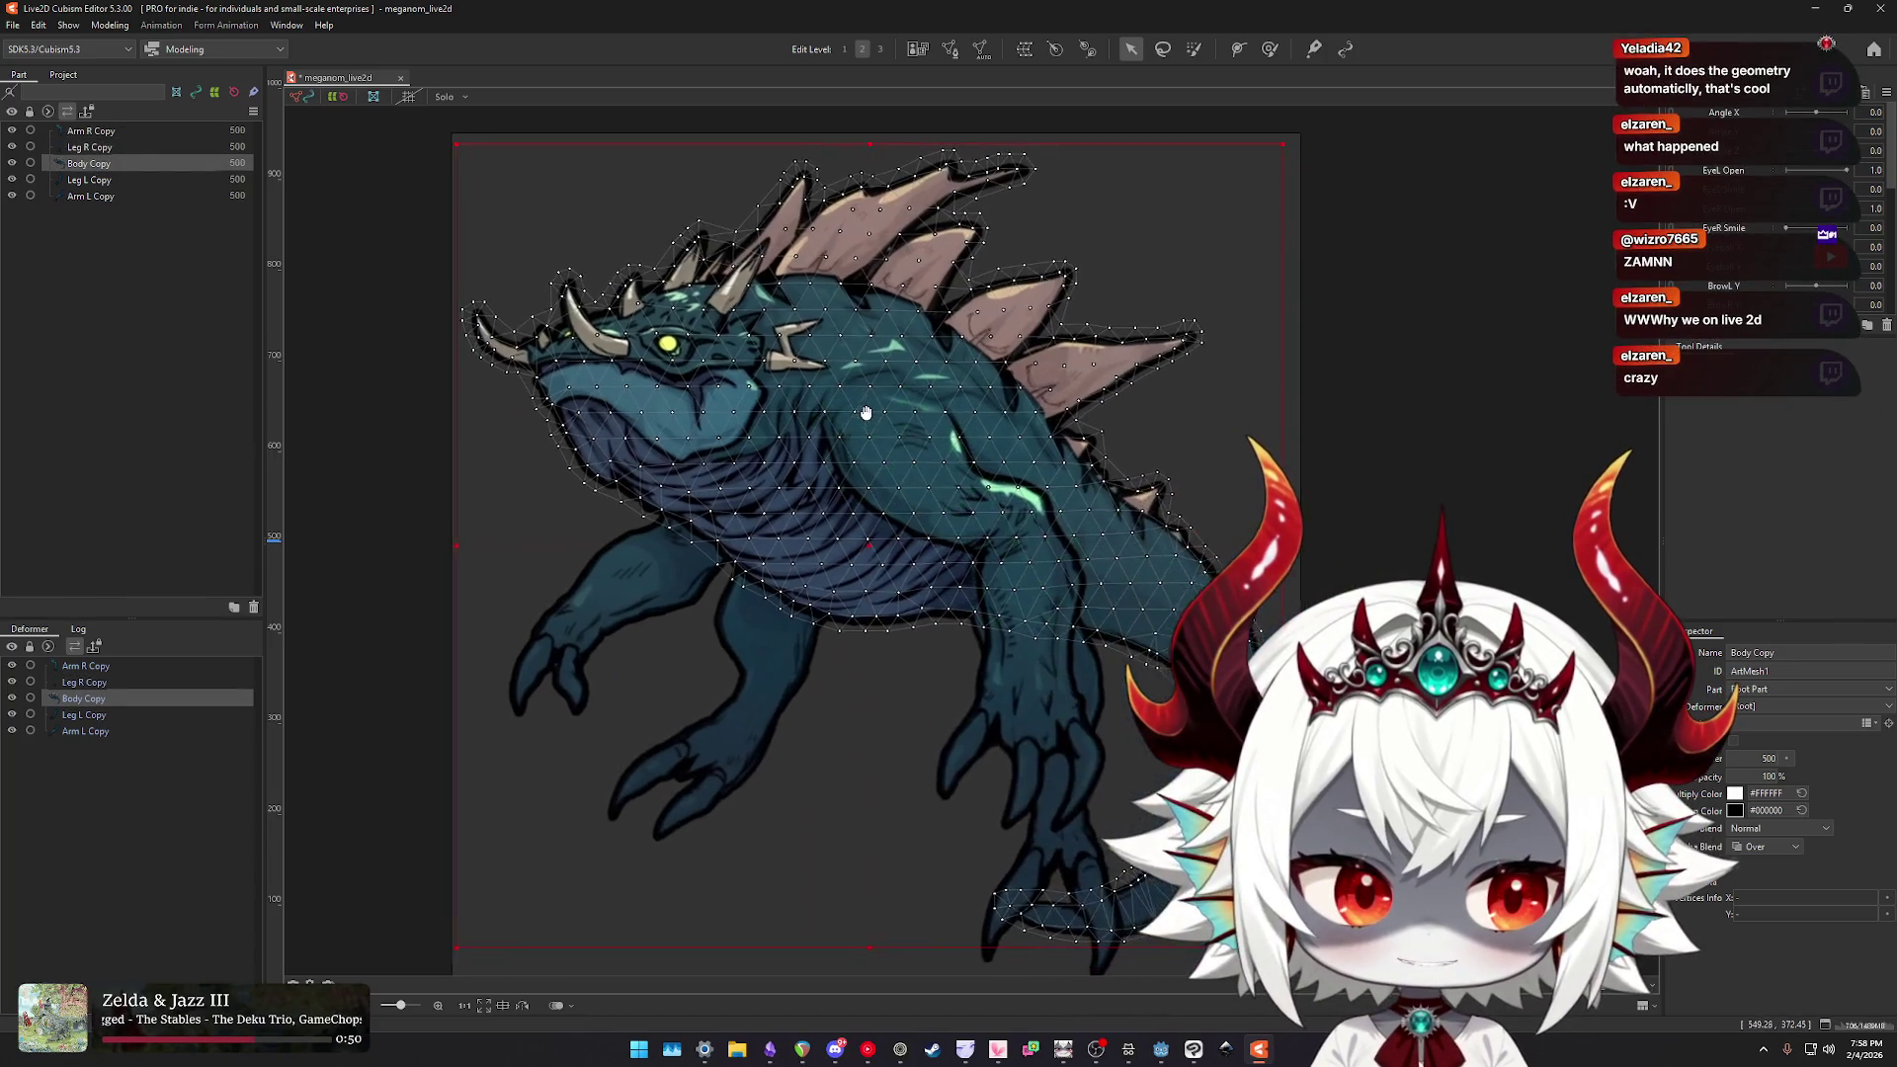
{"action": "left_click_drag", "start_coordinate": [1165, 241], "coordinate": [1166, 253]}
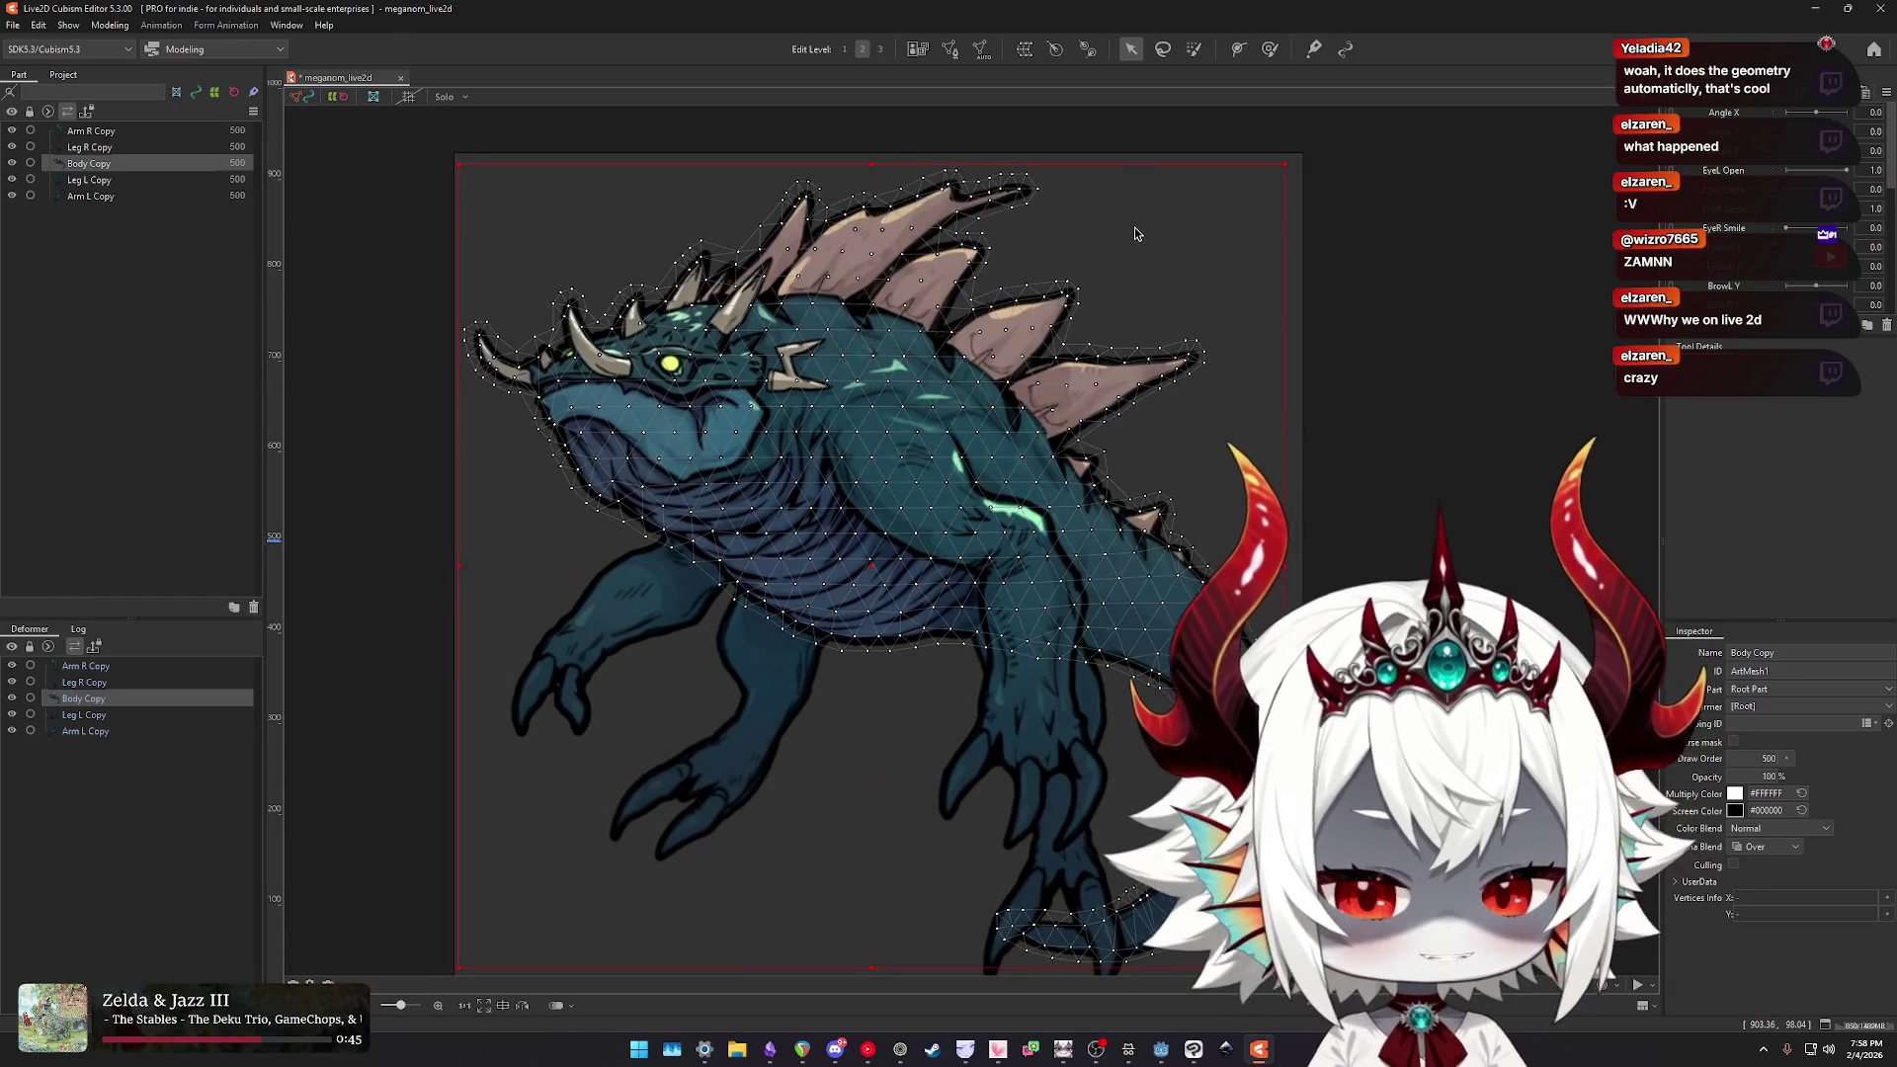
{"action": "scroll", "coordinate": [1156, 247], "scroll_direction": "up", "scroll_amount": 2}
{"action": "scroll", "coordinate": [1181, 279], "scroll_direction": "down", "scroll_amount": 2}
{"action": "scroll", "coordinate": [1176, 247], "scroll_direction": "up", "scroll_amount": 2}
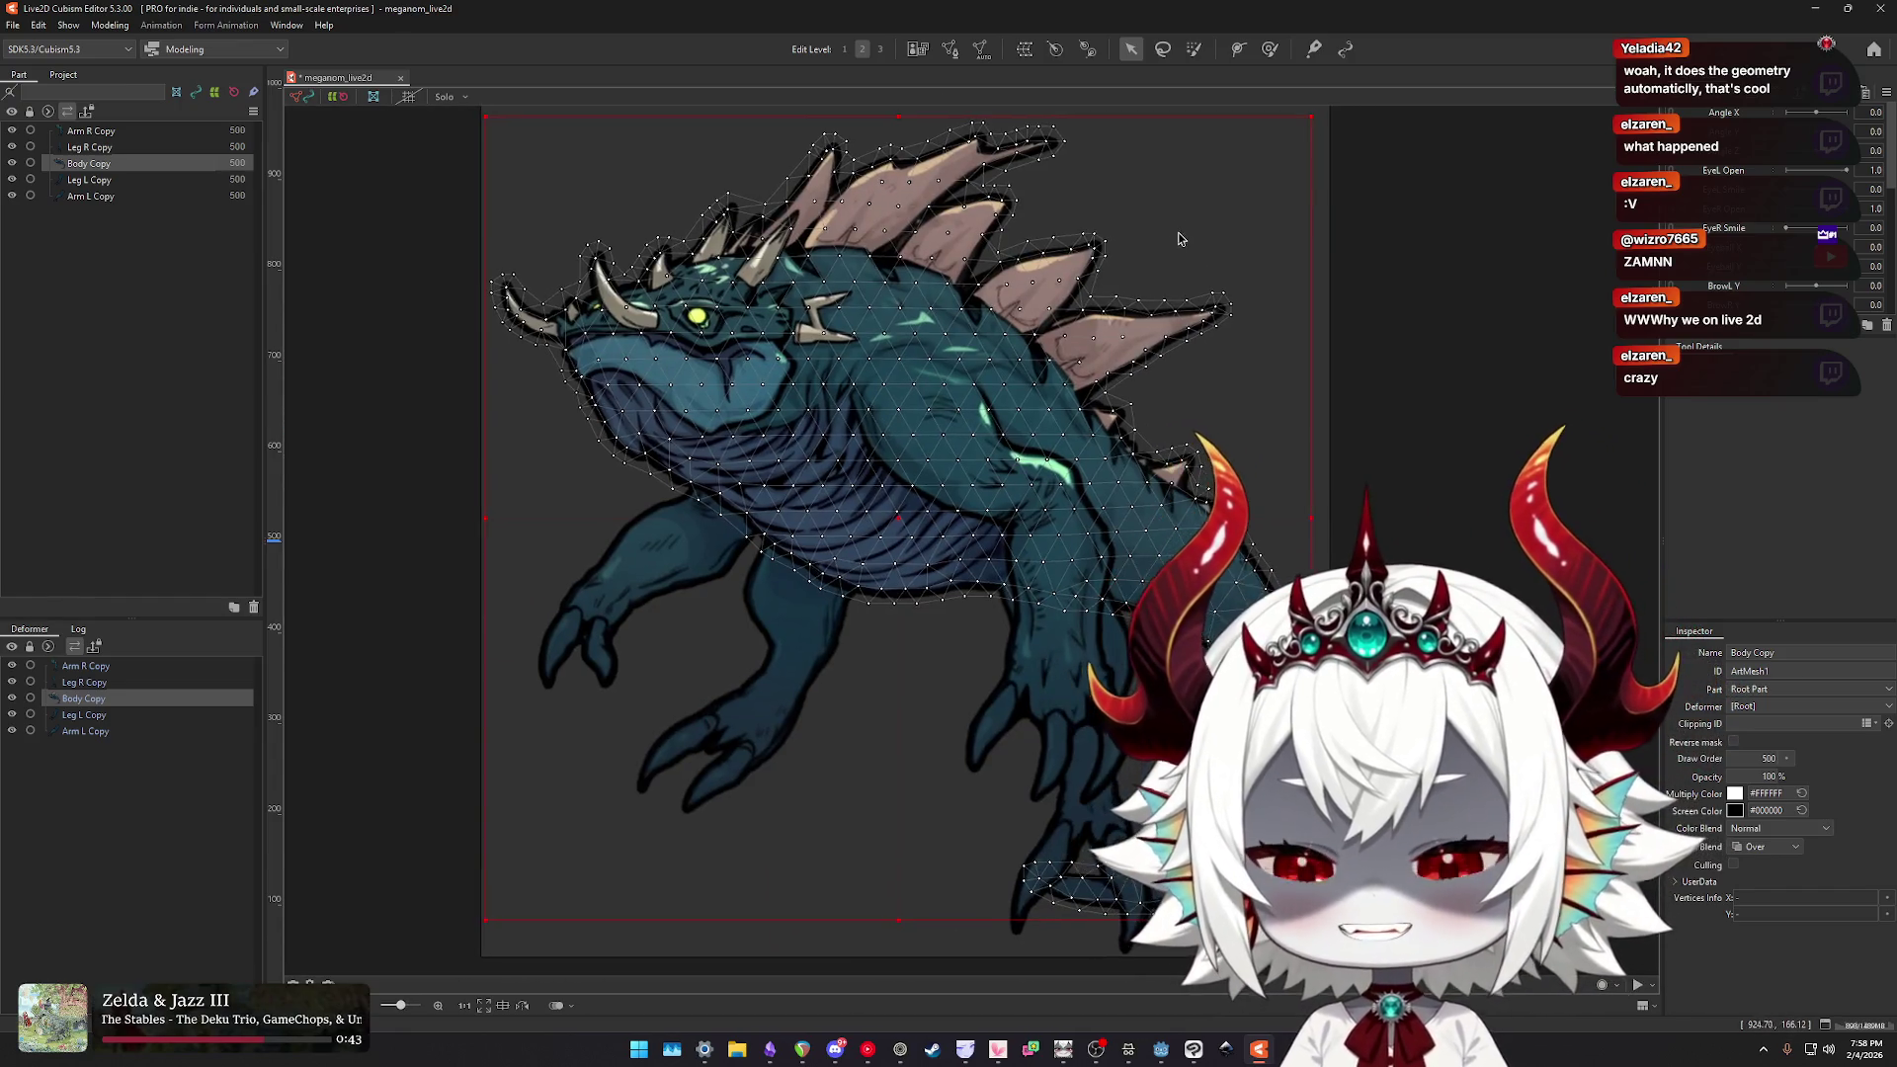
{"action": "scroll", "coordinate": [1161, 252], "scroll_direction": "down", "scroll_amount": 2}
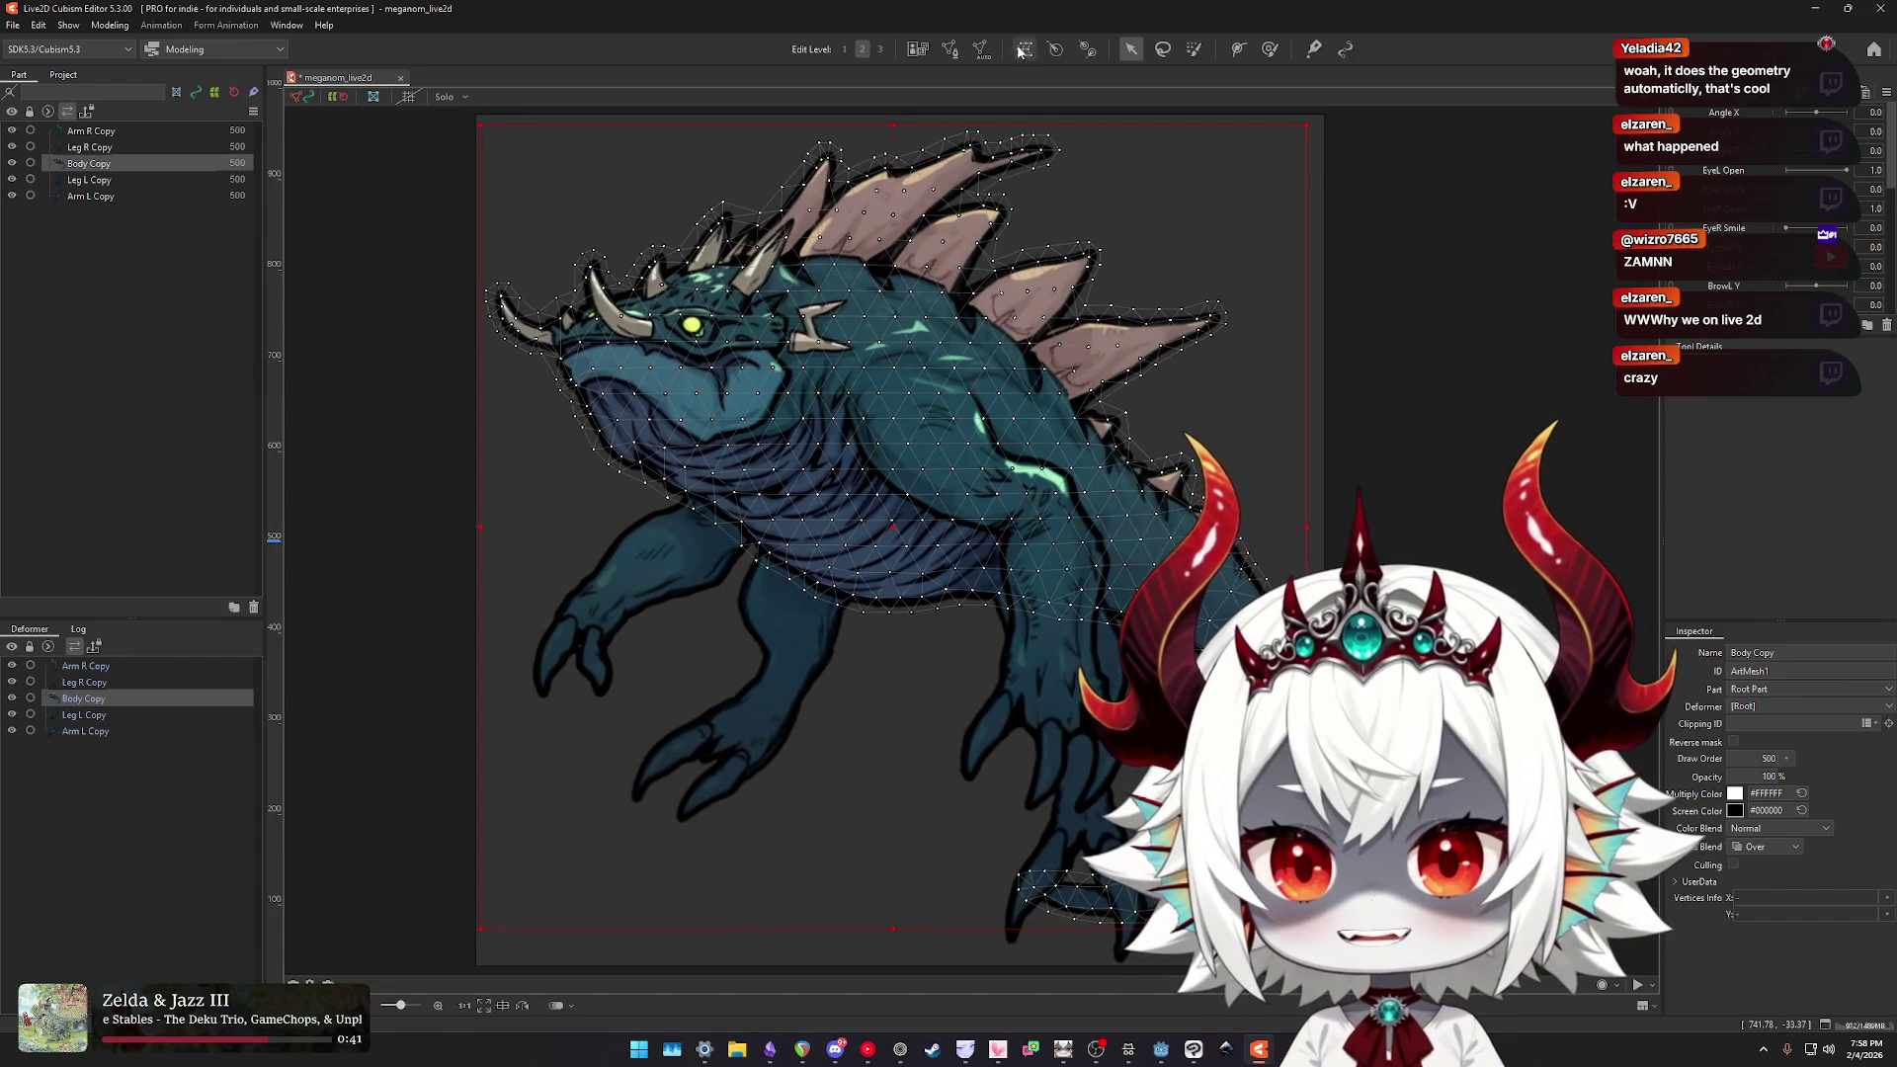
- Create a warp deformer named Body around the creature
{"action": "left_click", "coordinate": [1024, 48]}
{"action": "type", "text": "Body"}
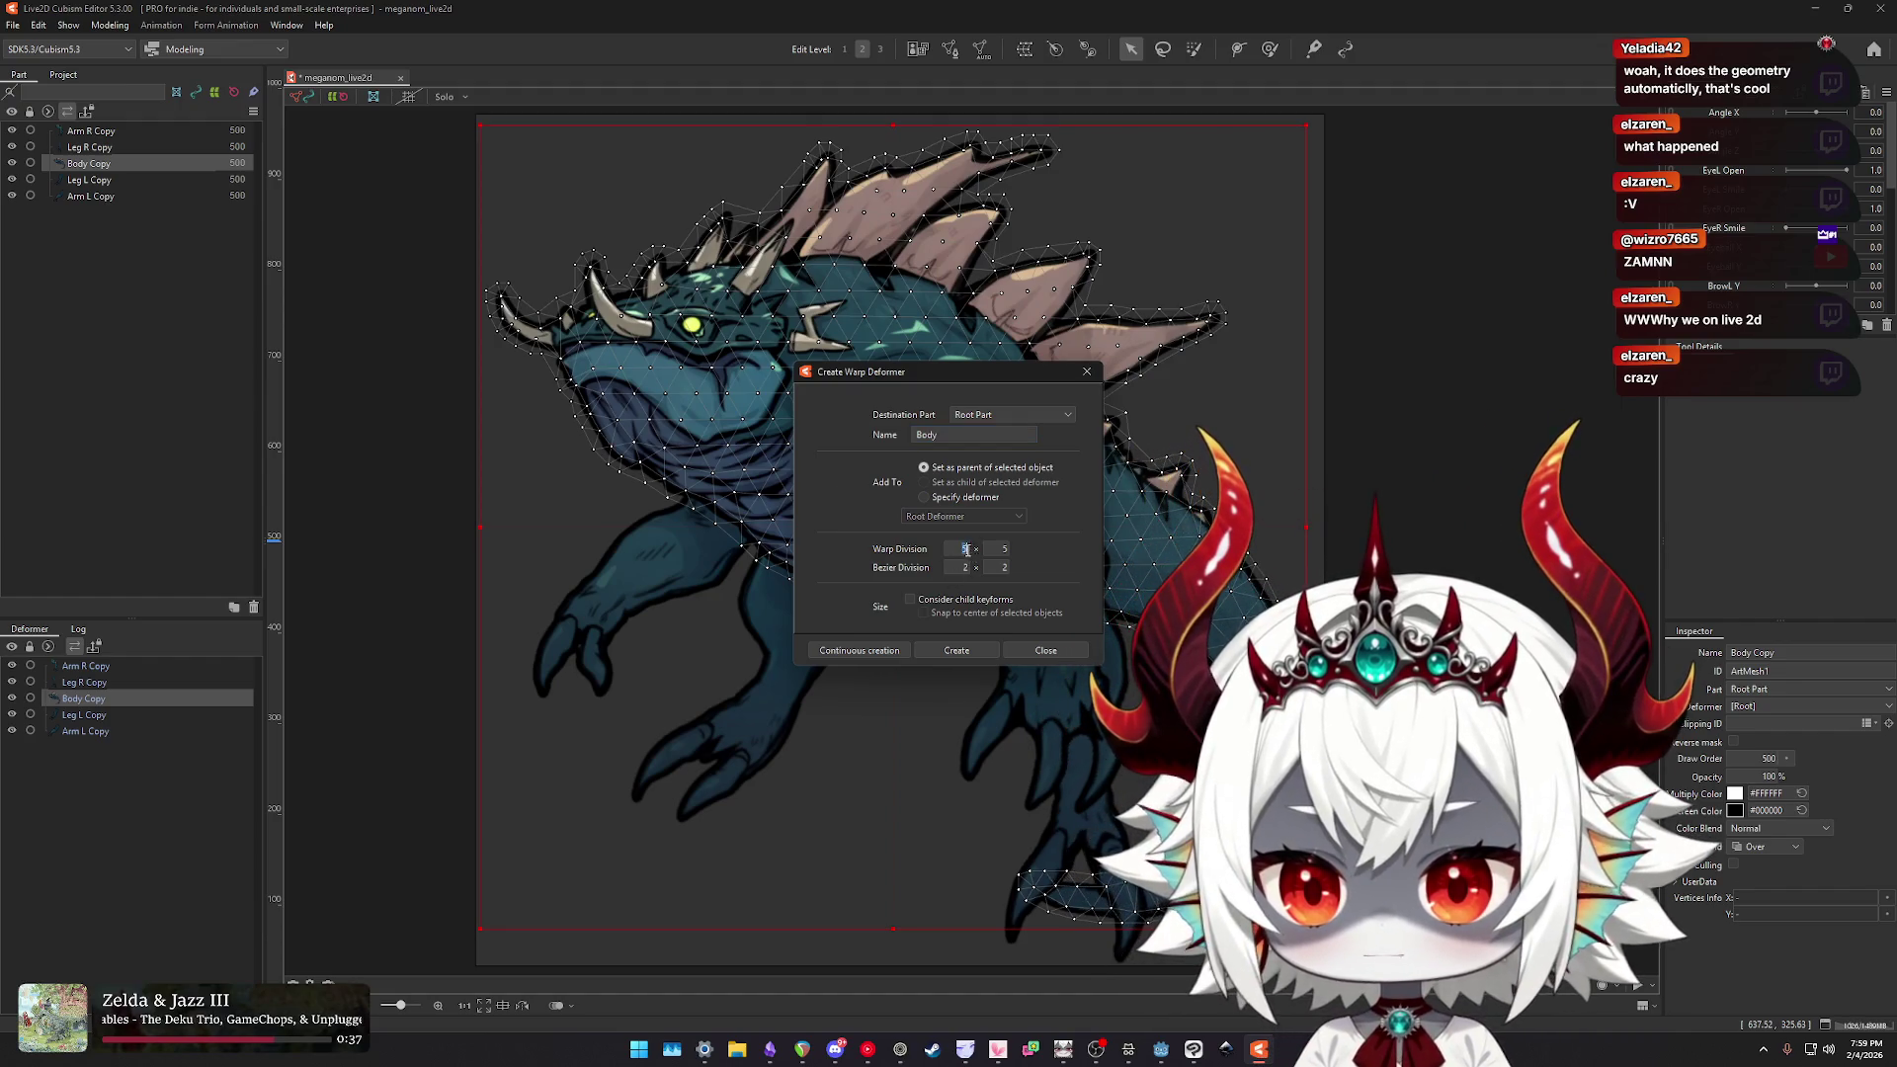
{"action": "left_click", "coordinate": [969, 650]}
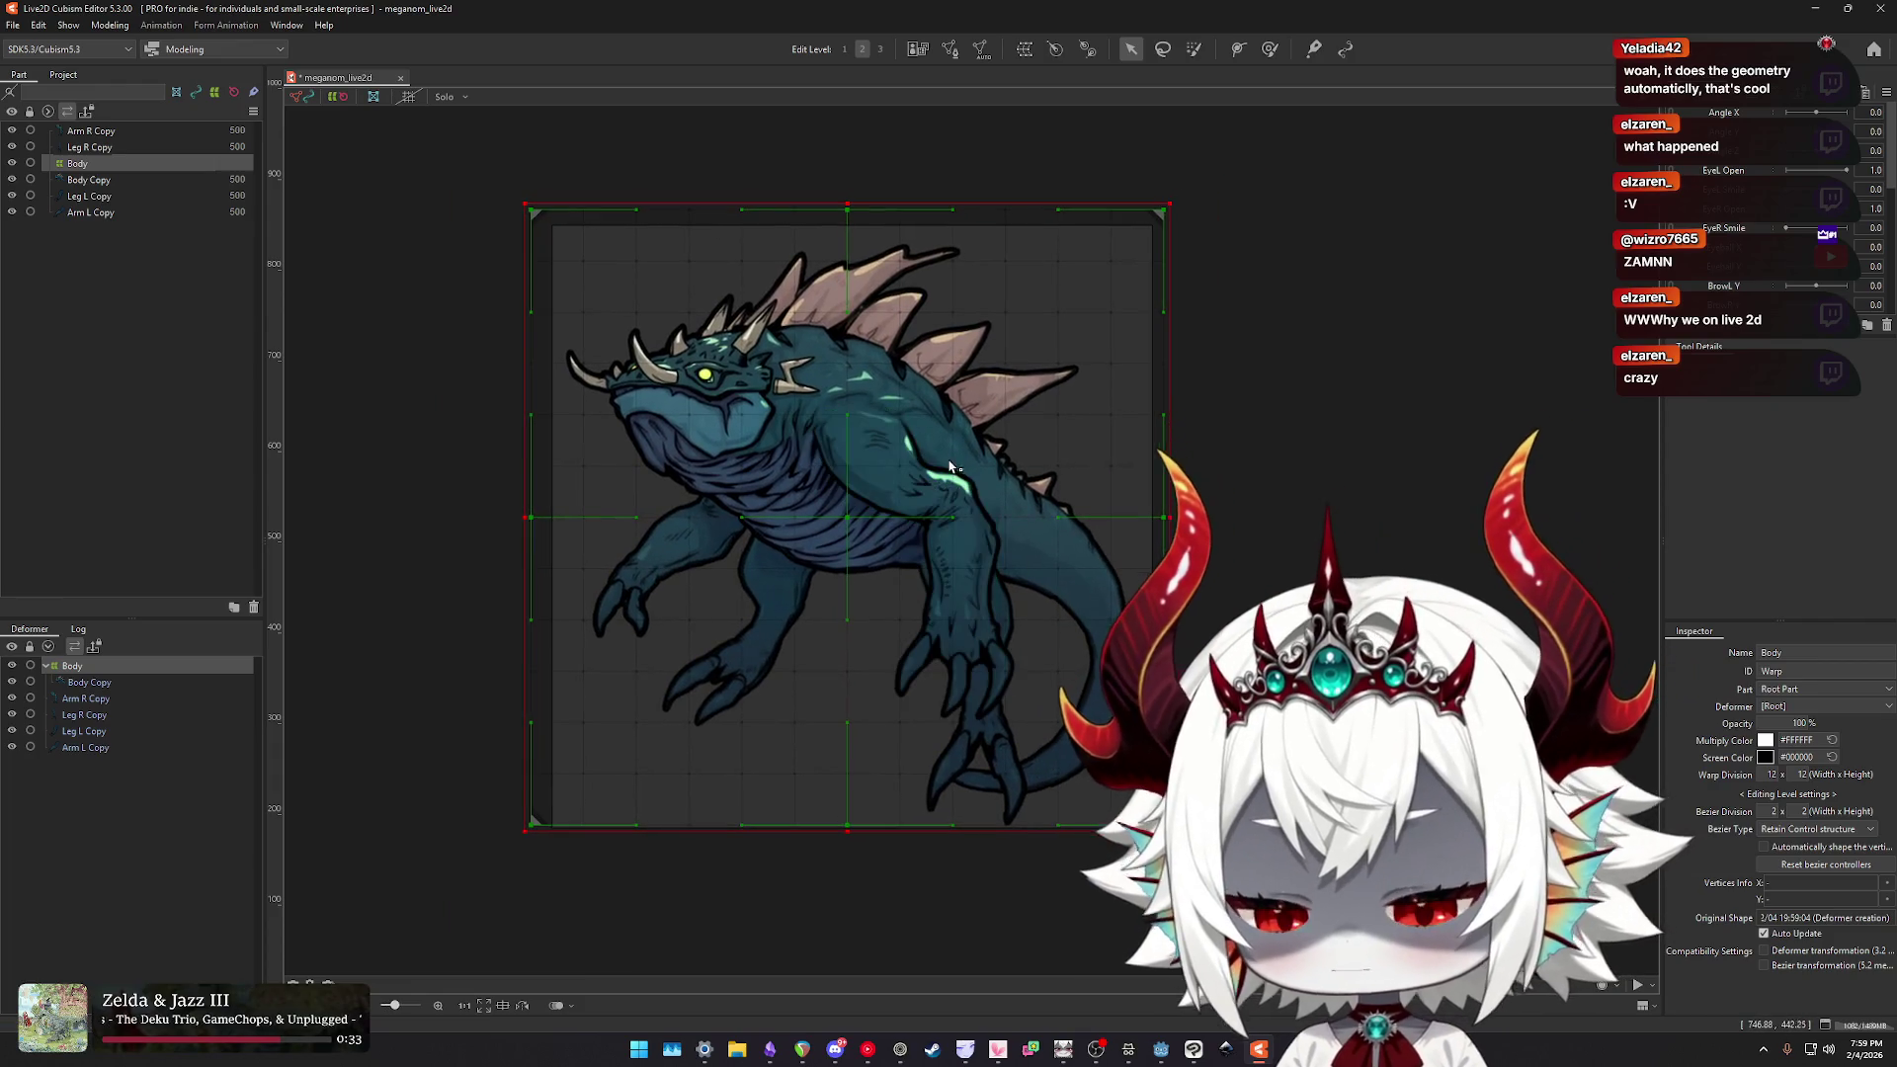
- Try brush-reshaping the Body warp grid, then undo the changes
{"action": "left_click", "coordinate": [1270, 48]}
{"action": "mouse_move", "coordinate": [860, 464]}
{"action": "left_mouse_down"}
{"action": "mouse_move", "coordinate": [847, 487]}
{"action": "mouse_move", "coordinate": [889, 571]}
{"action": "mouse_move", "coordinate": [870, 534]}
{"action": "left_mouse_up"}
{"action": "mouse_move", "coordinate": [707, 366]}
{"action": "left_mouse_down"}
{"action": "mouse_move", "coordinate": [656, 413]}
{"action": "mouse_move", "coordinate": [754, 541]}
{"action": "left_mouse_up"}
{"action": "mouse_move", "coordinate": [751, 376]}
{"action": "left_mouse_down"}
{"action": "mouse_move", "coordinate": [698, 339]}
{"action": "mouse_move", "coordinate": [682, 355]}
{"action": "mouse_move", "coordinate": [784, 445]}
{"action": "mouse_move", "coordinate": [731, 356]}
{"action": "mouse_move", "coordinate": [597, 435]}
{"action": "mouse_move", "coordinate": [678, 509]}
{"action": "mouse_move", "coordinate": [810, 464]}
{"action": "mouse_move", "coordinate": [925, 554]}
{"action": "left_mouse_up"}
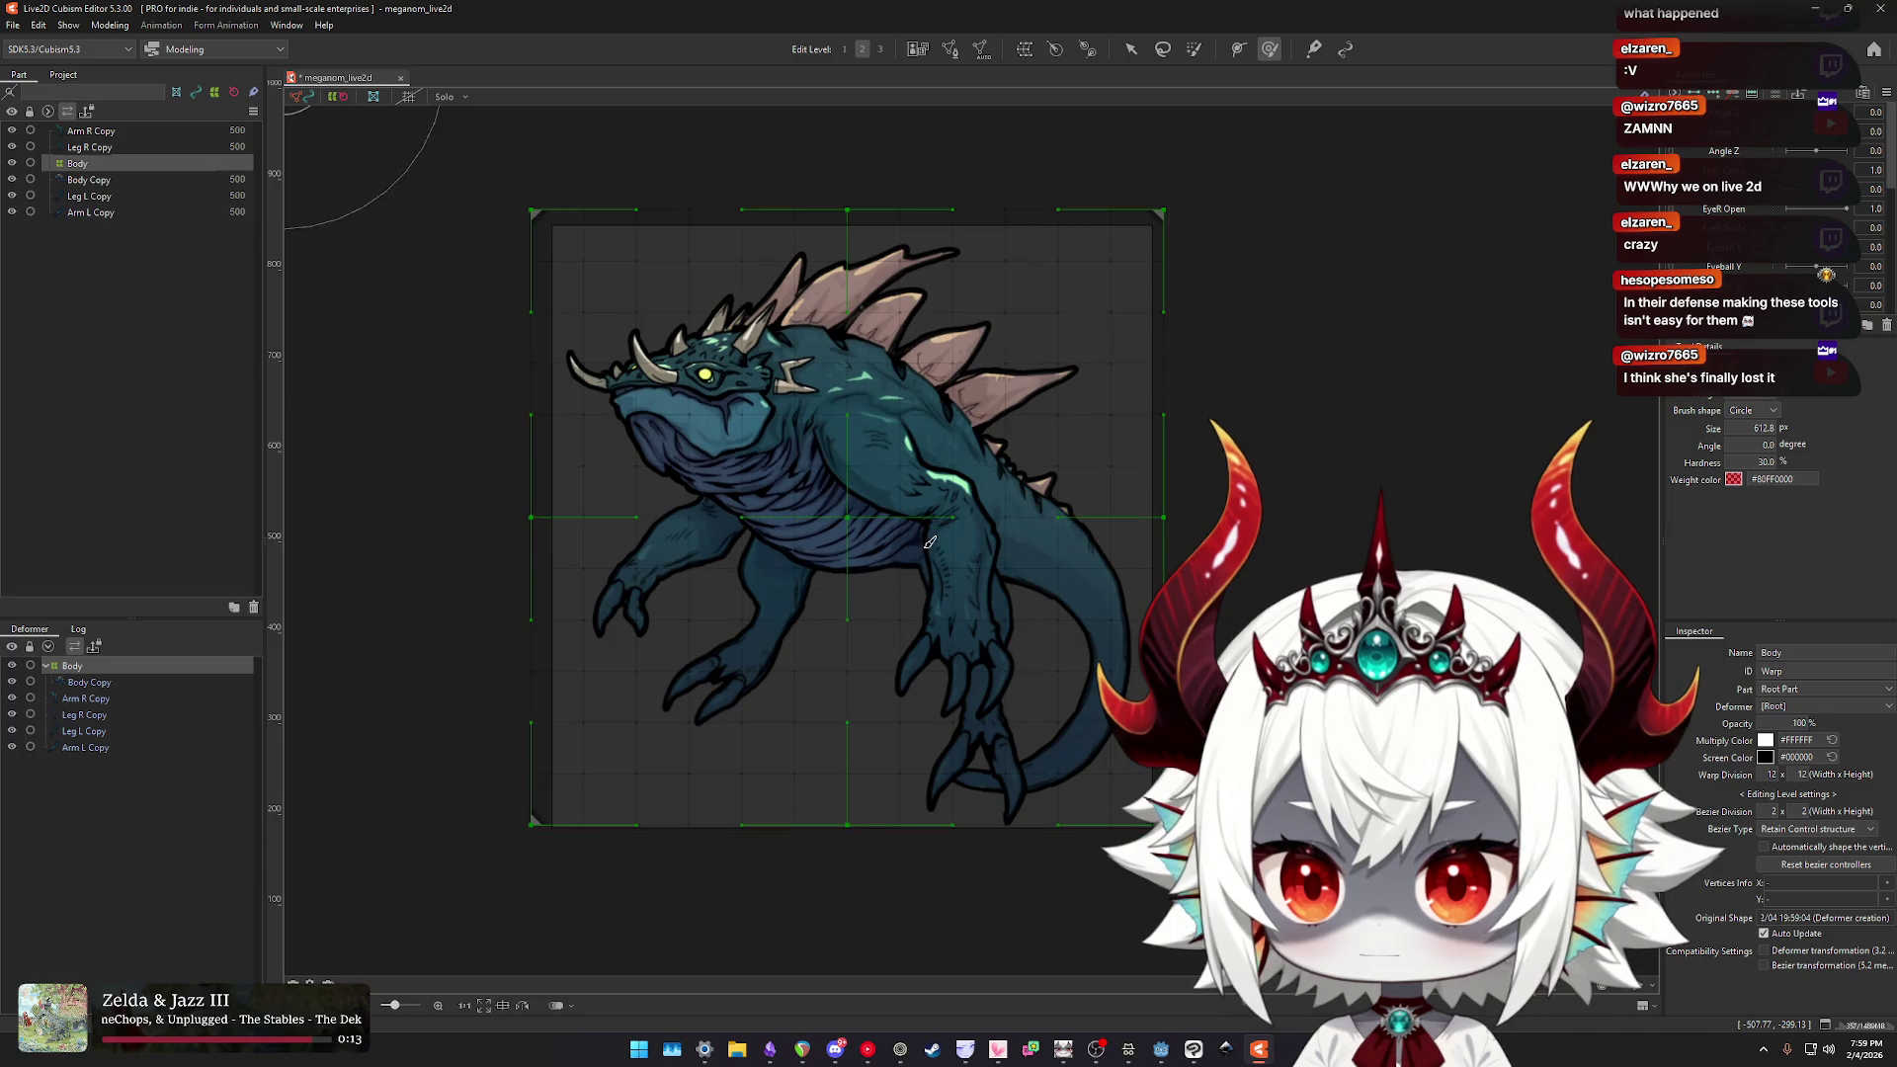
{"action": "key", "text": "ctrl+z"}
- Erase the weight paint on the Arm R Copy mesh and reselect the Body deformer
{"action": "left_click", "coordinate": [930, 543]}
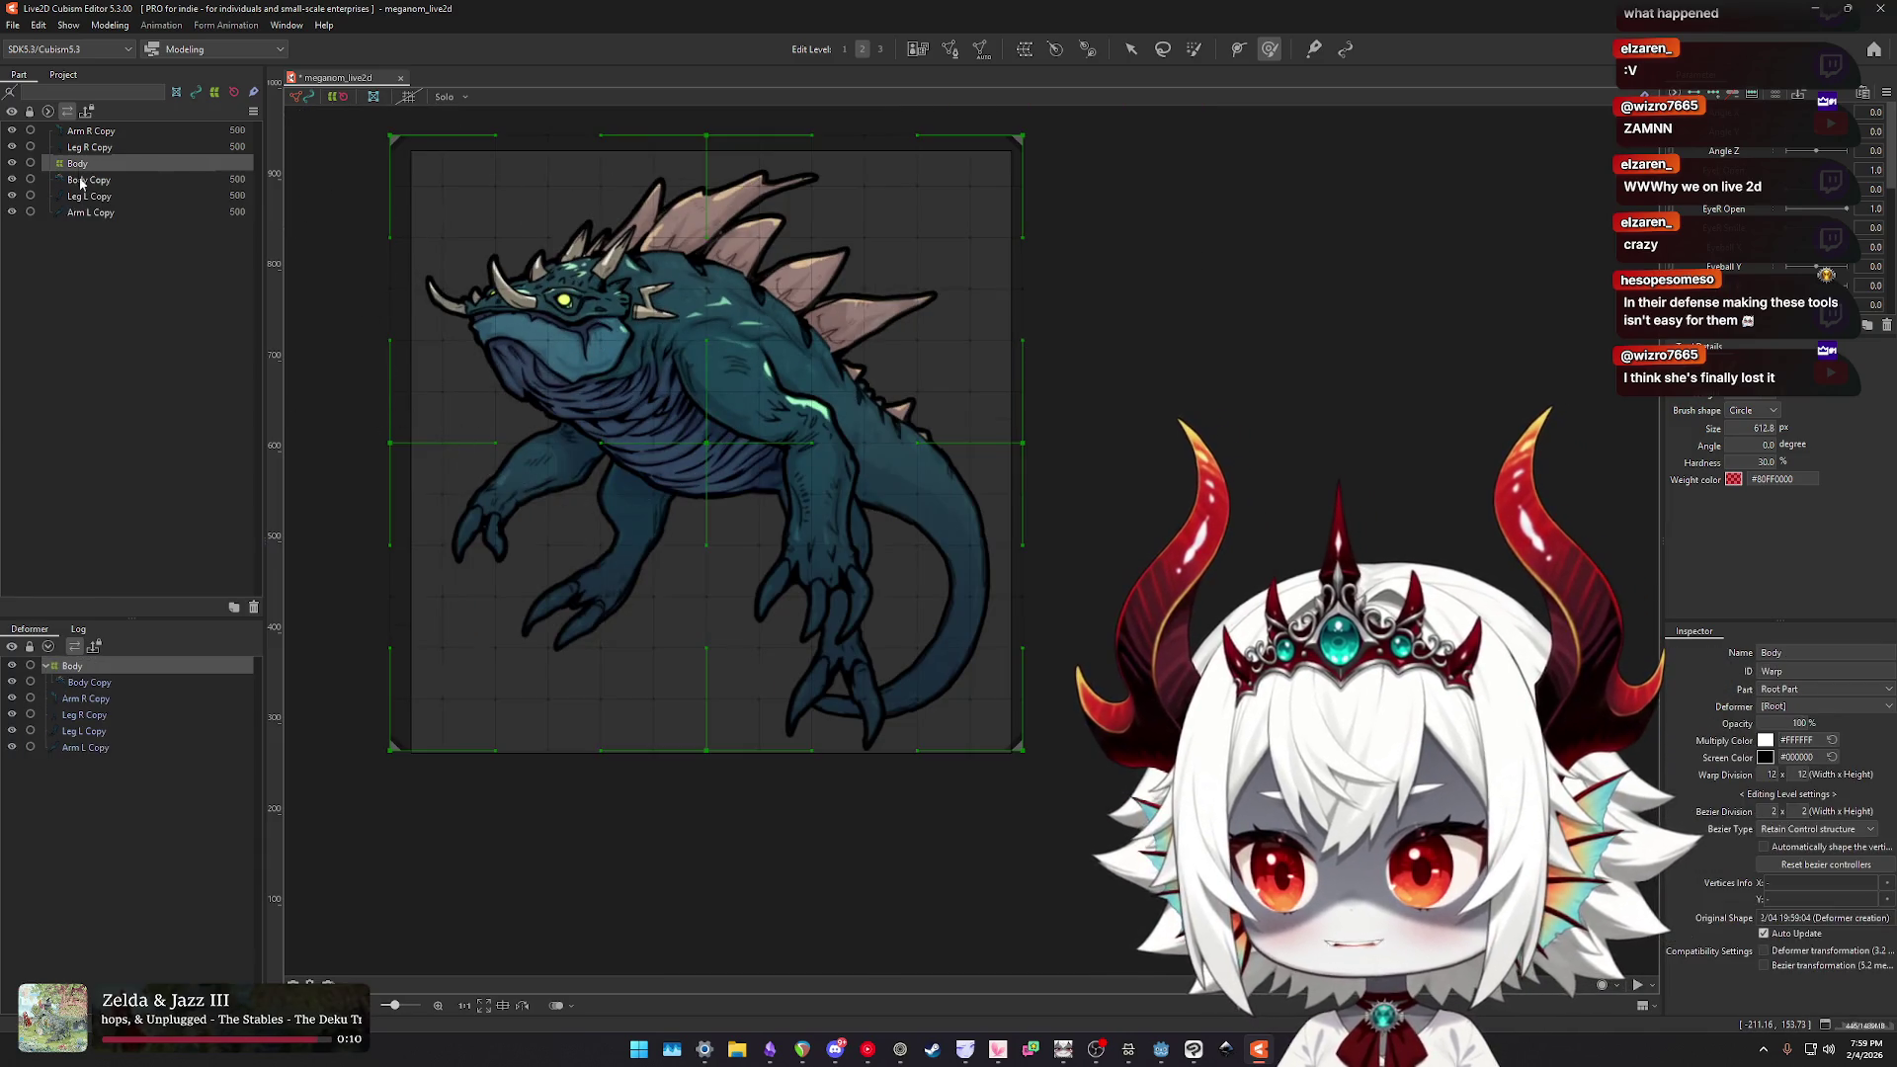
{"action": "left_click", "coordinate": [89, 146]}
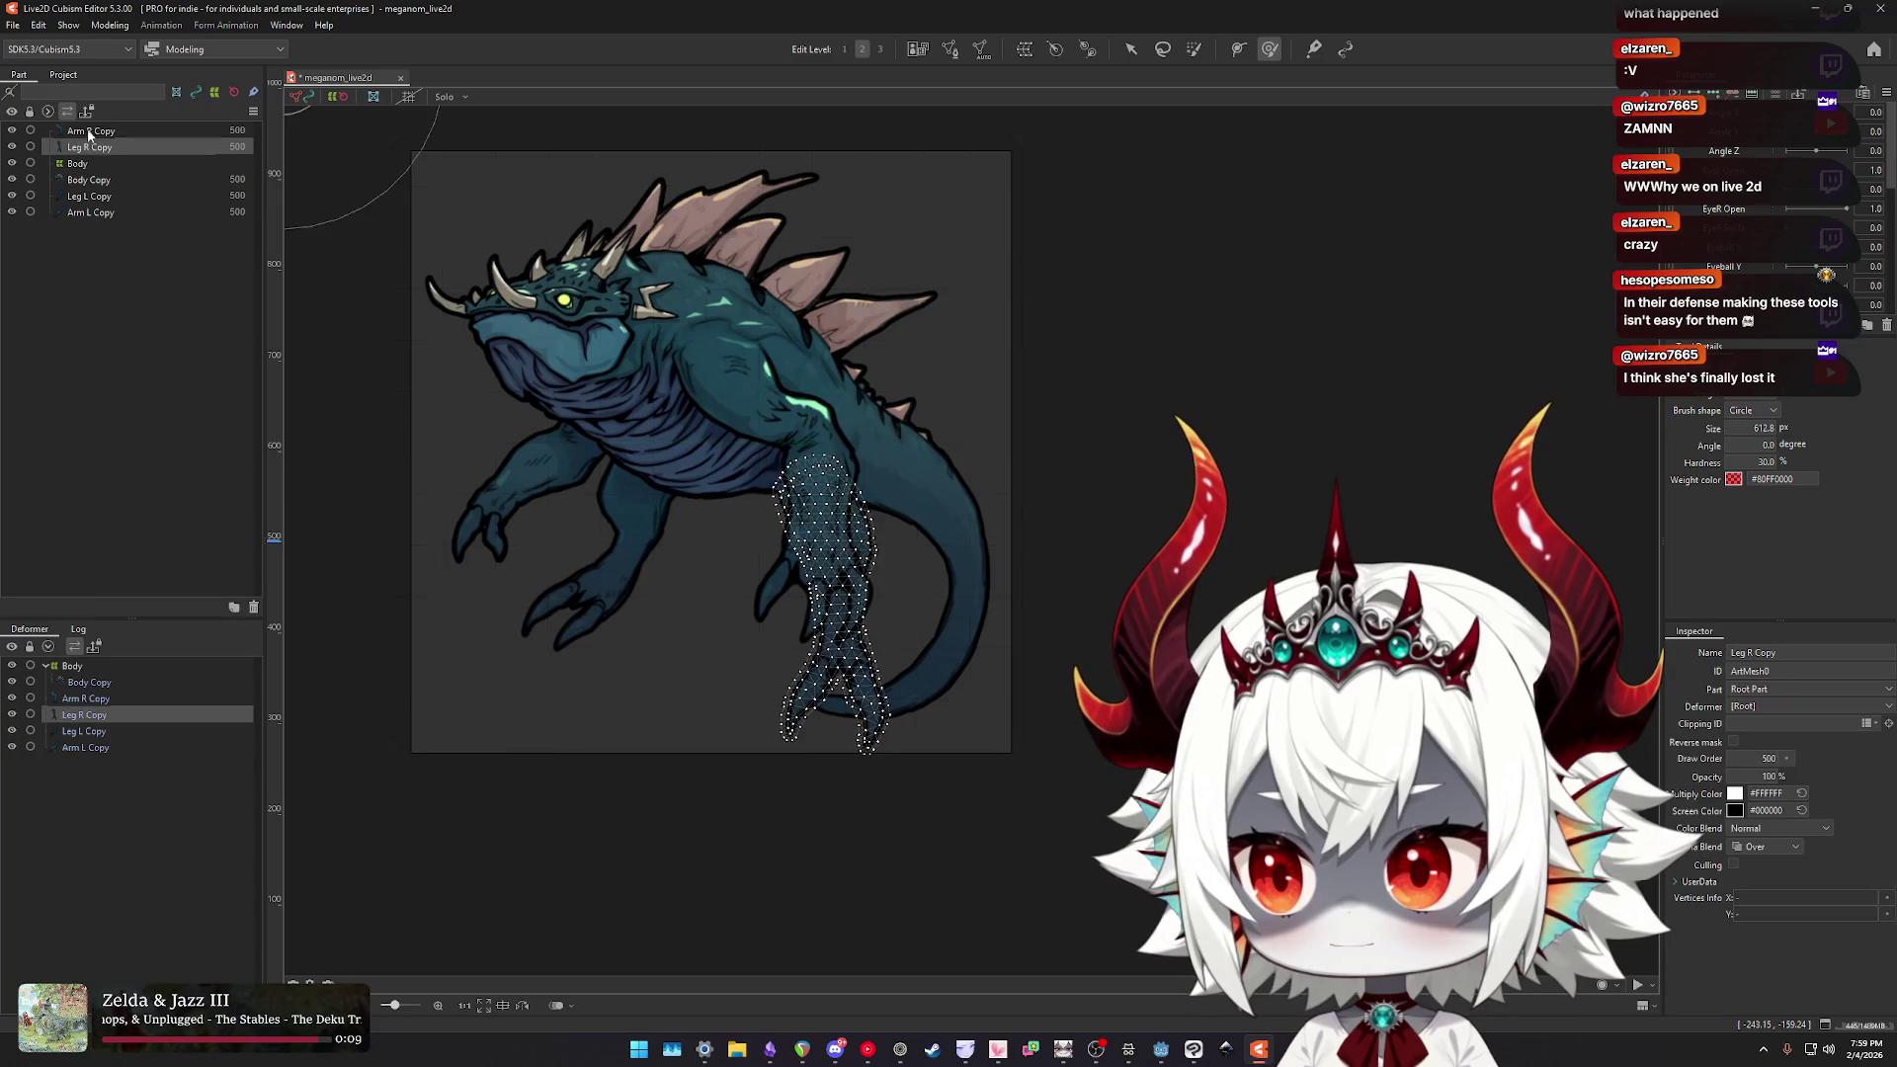
{"action": "left_click", "coordinate": [89, 130]}
{"action": "scroll", "coordinate": [863, 644], "scroll_direction": "up", "scroll_amount": 5}
{"action": "mouse_move", "coordinate": [862, 645]}
{"action": "left_mouse_down"}
{"action": "mouse_move", "coordinate": [741, 698]}
{"action": "mouse_move", "coordinate": [692, 415]}
{"action": "mouse_move", "coordinate": [682, 494]}
{"action": "mouse_move", "coordinate": [820, 623]}
{"action": "left_mouse_up"}
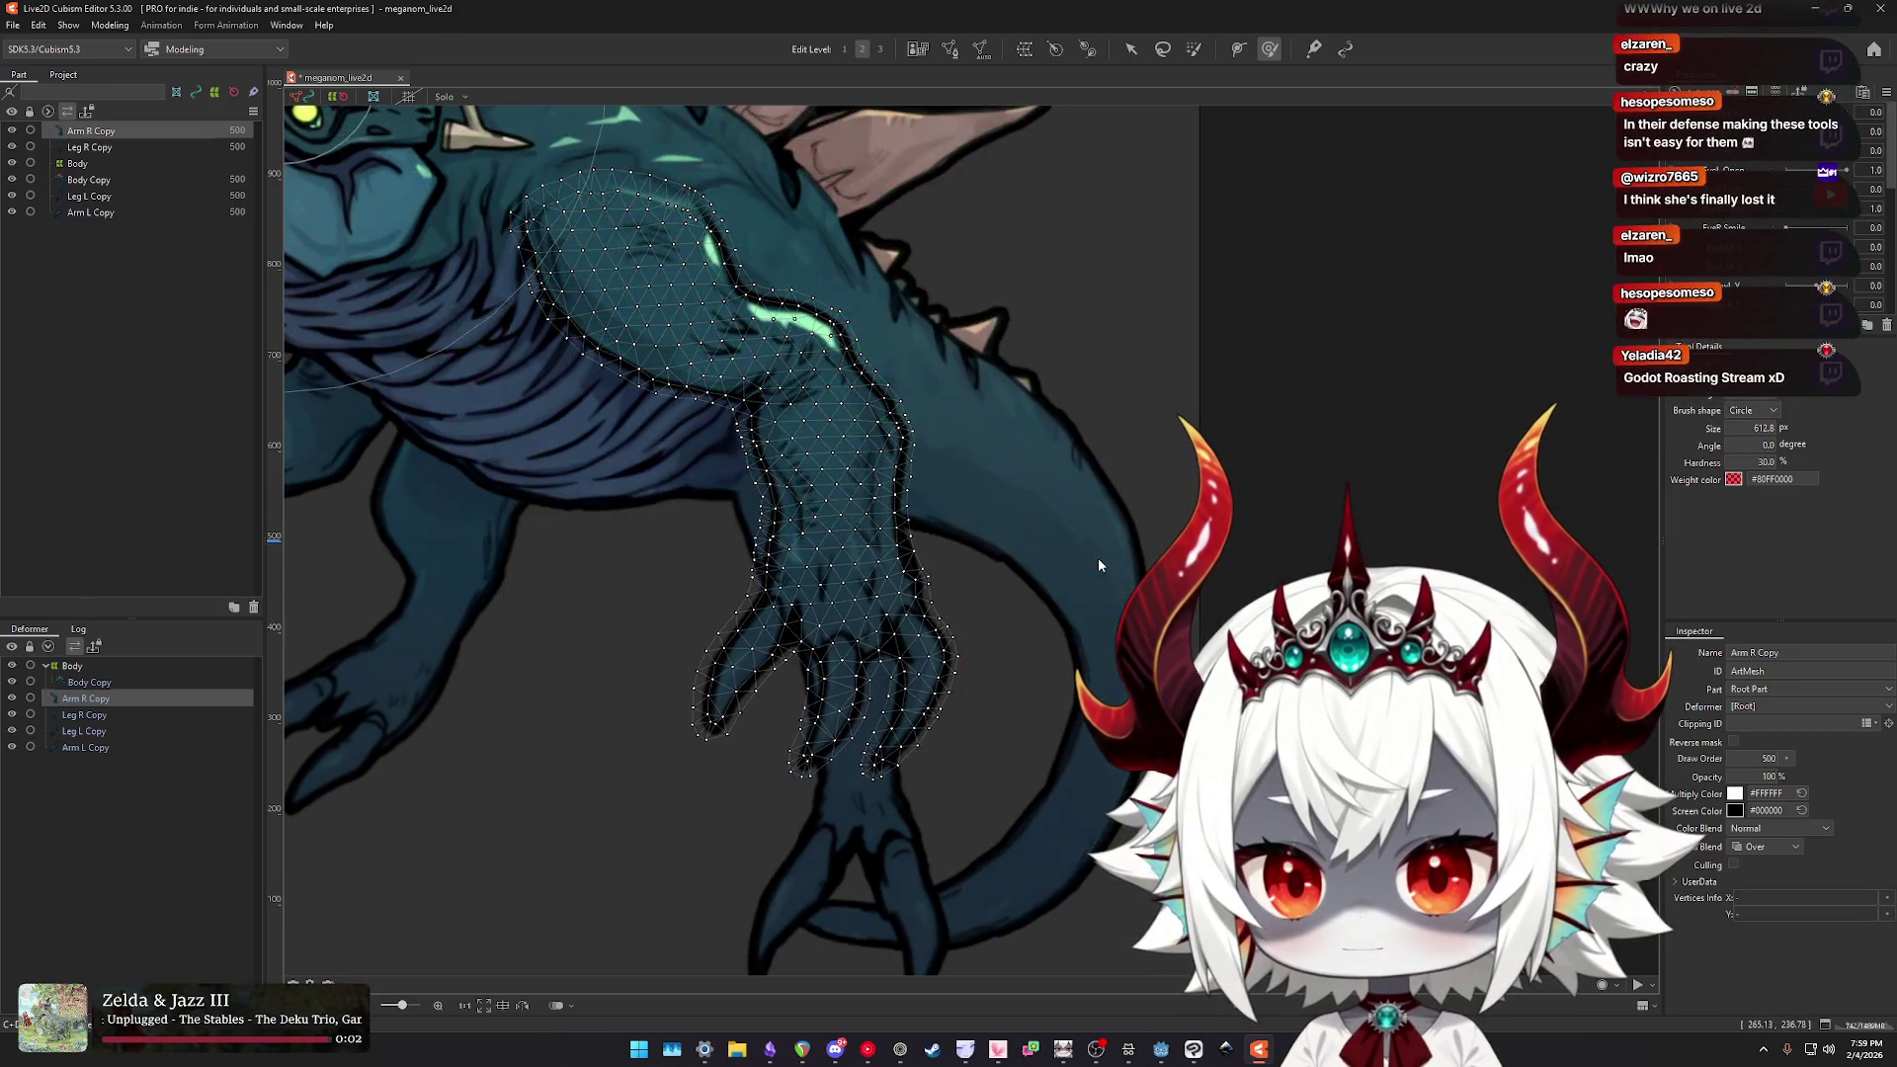
{"action": "left_click", "coordinate": [1099, 565]}
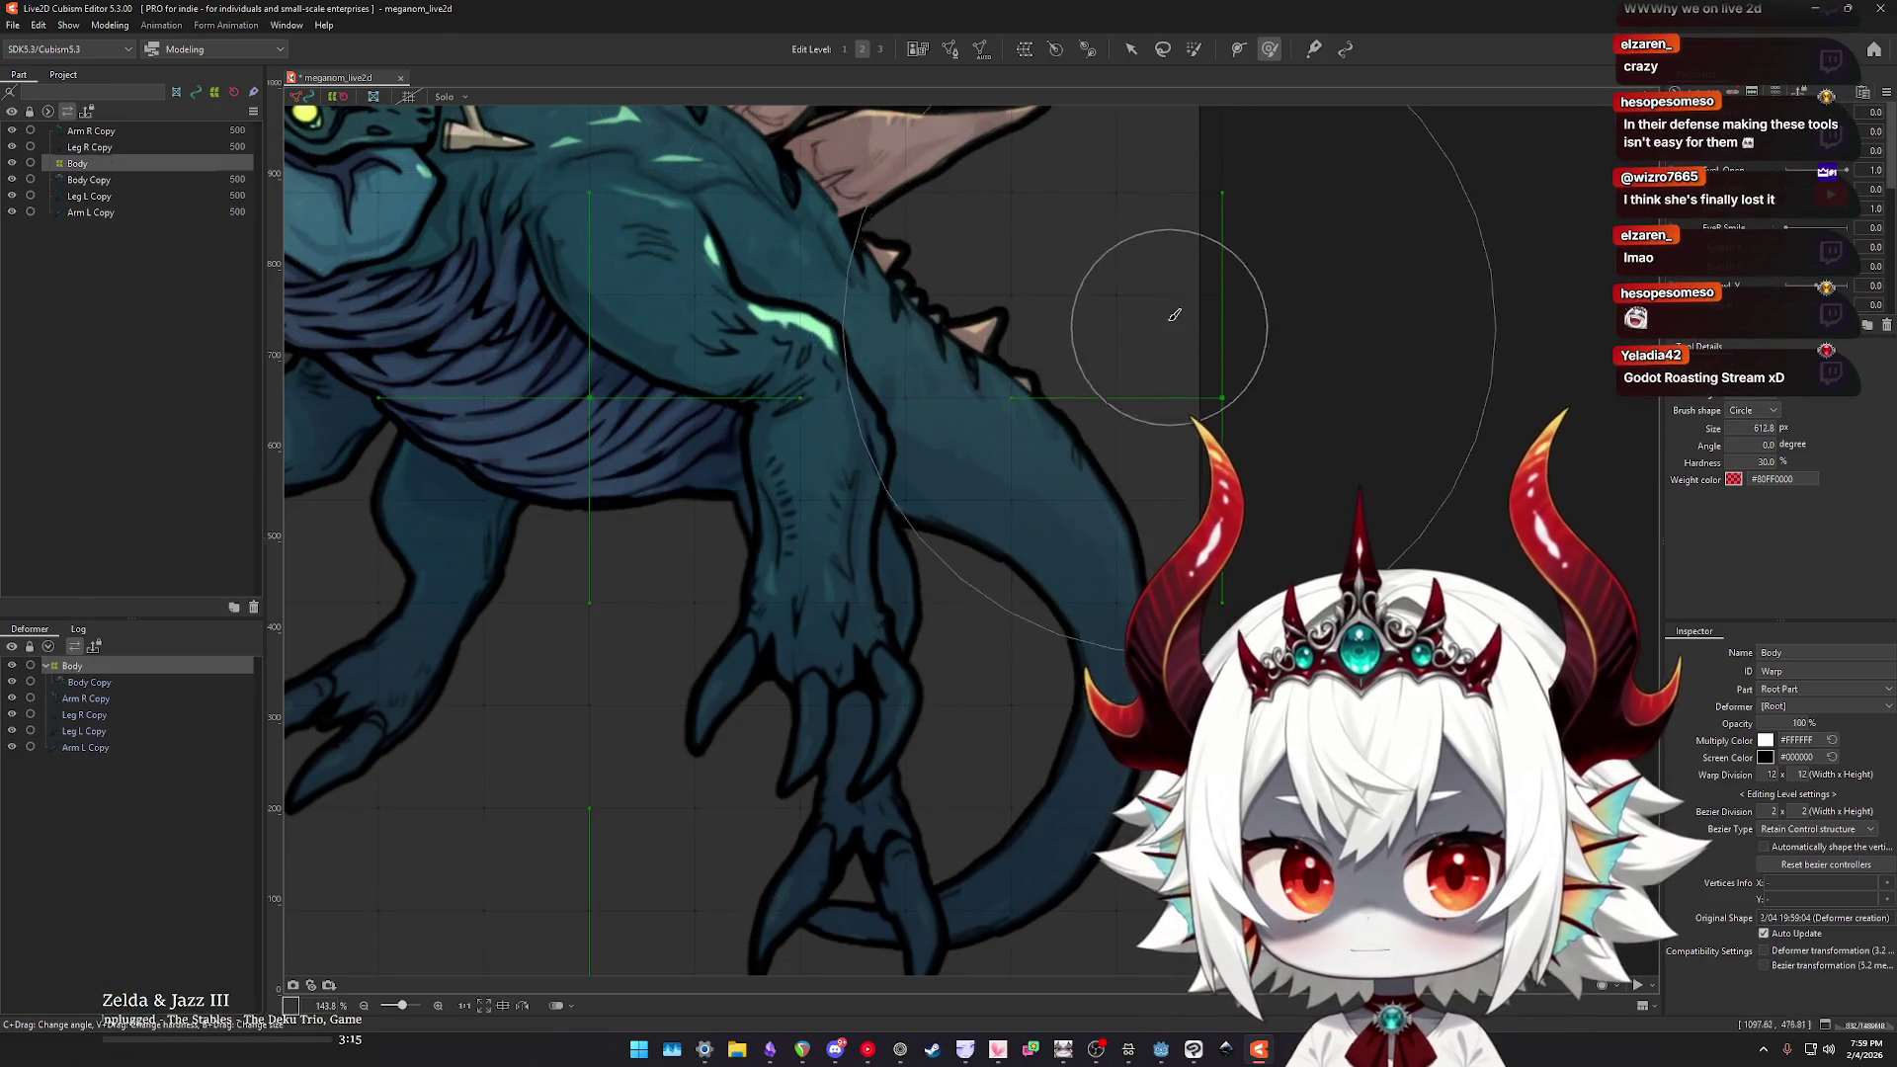
{"action": "scroll", "coordinate": [1239, 533], "scroll_direction": "down", "scroll_amount": 2}
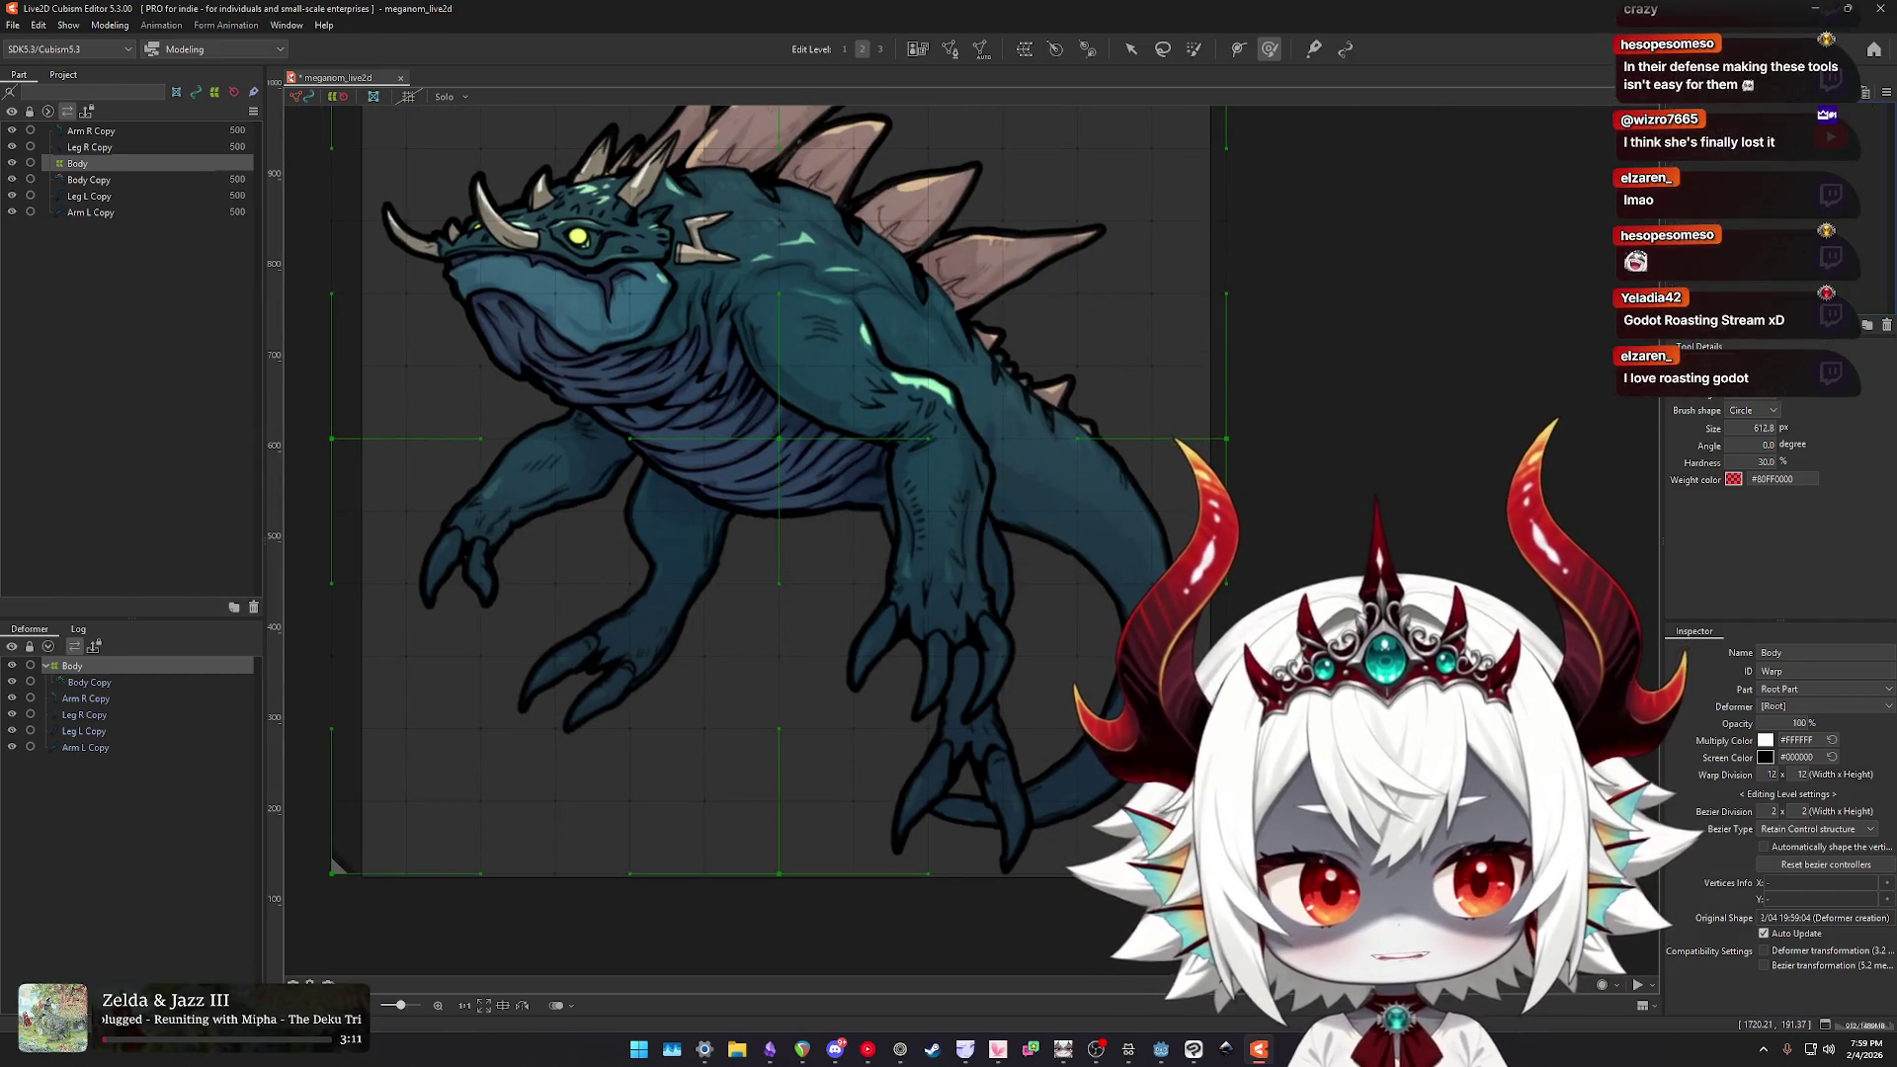
{"action": "left_click", "coordinate": [1867, 325]}
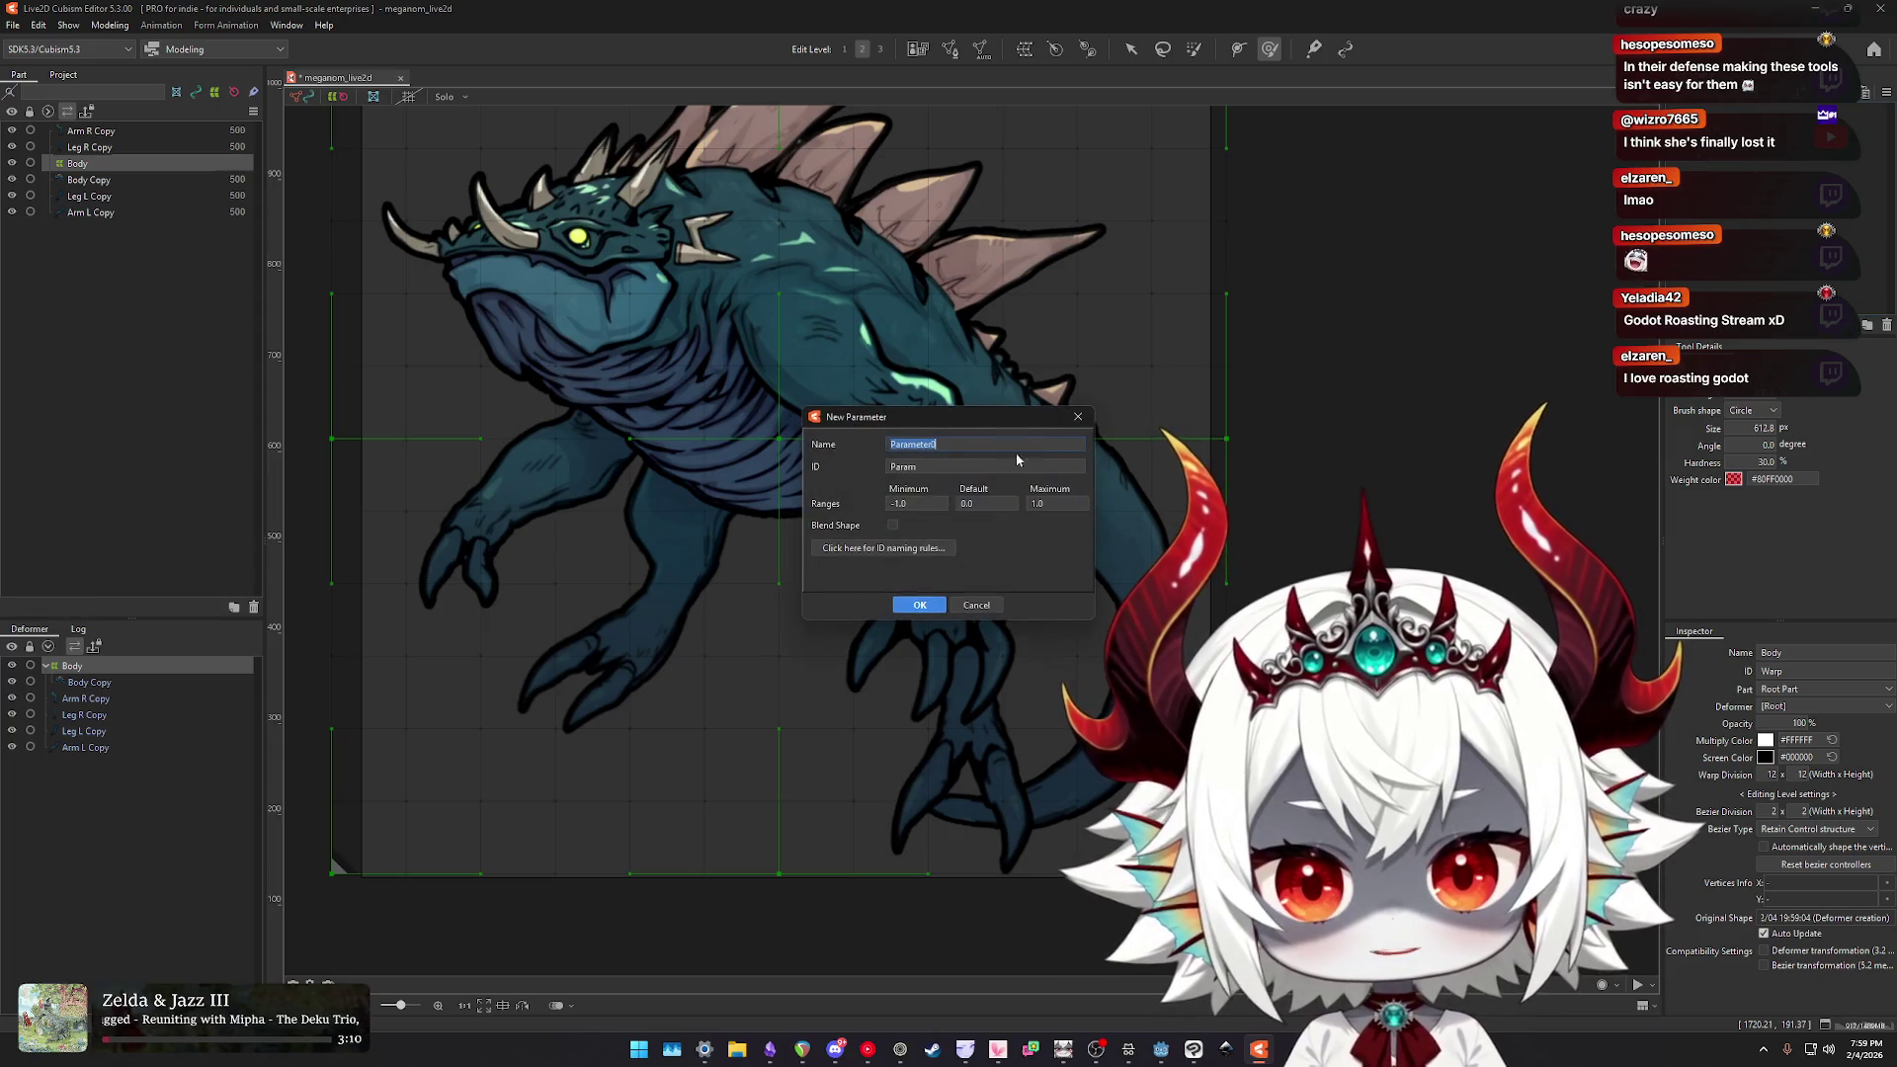
- Name the new parameter Swim Forward, then delete the Body warp deformer
{"action": "type", "text": "Arm Rotate"}
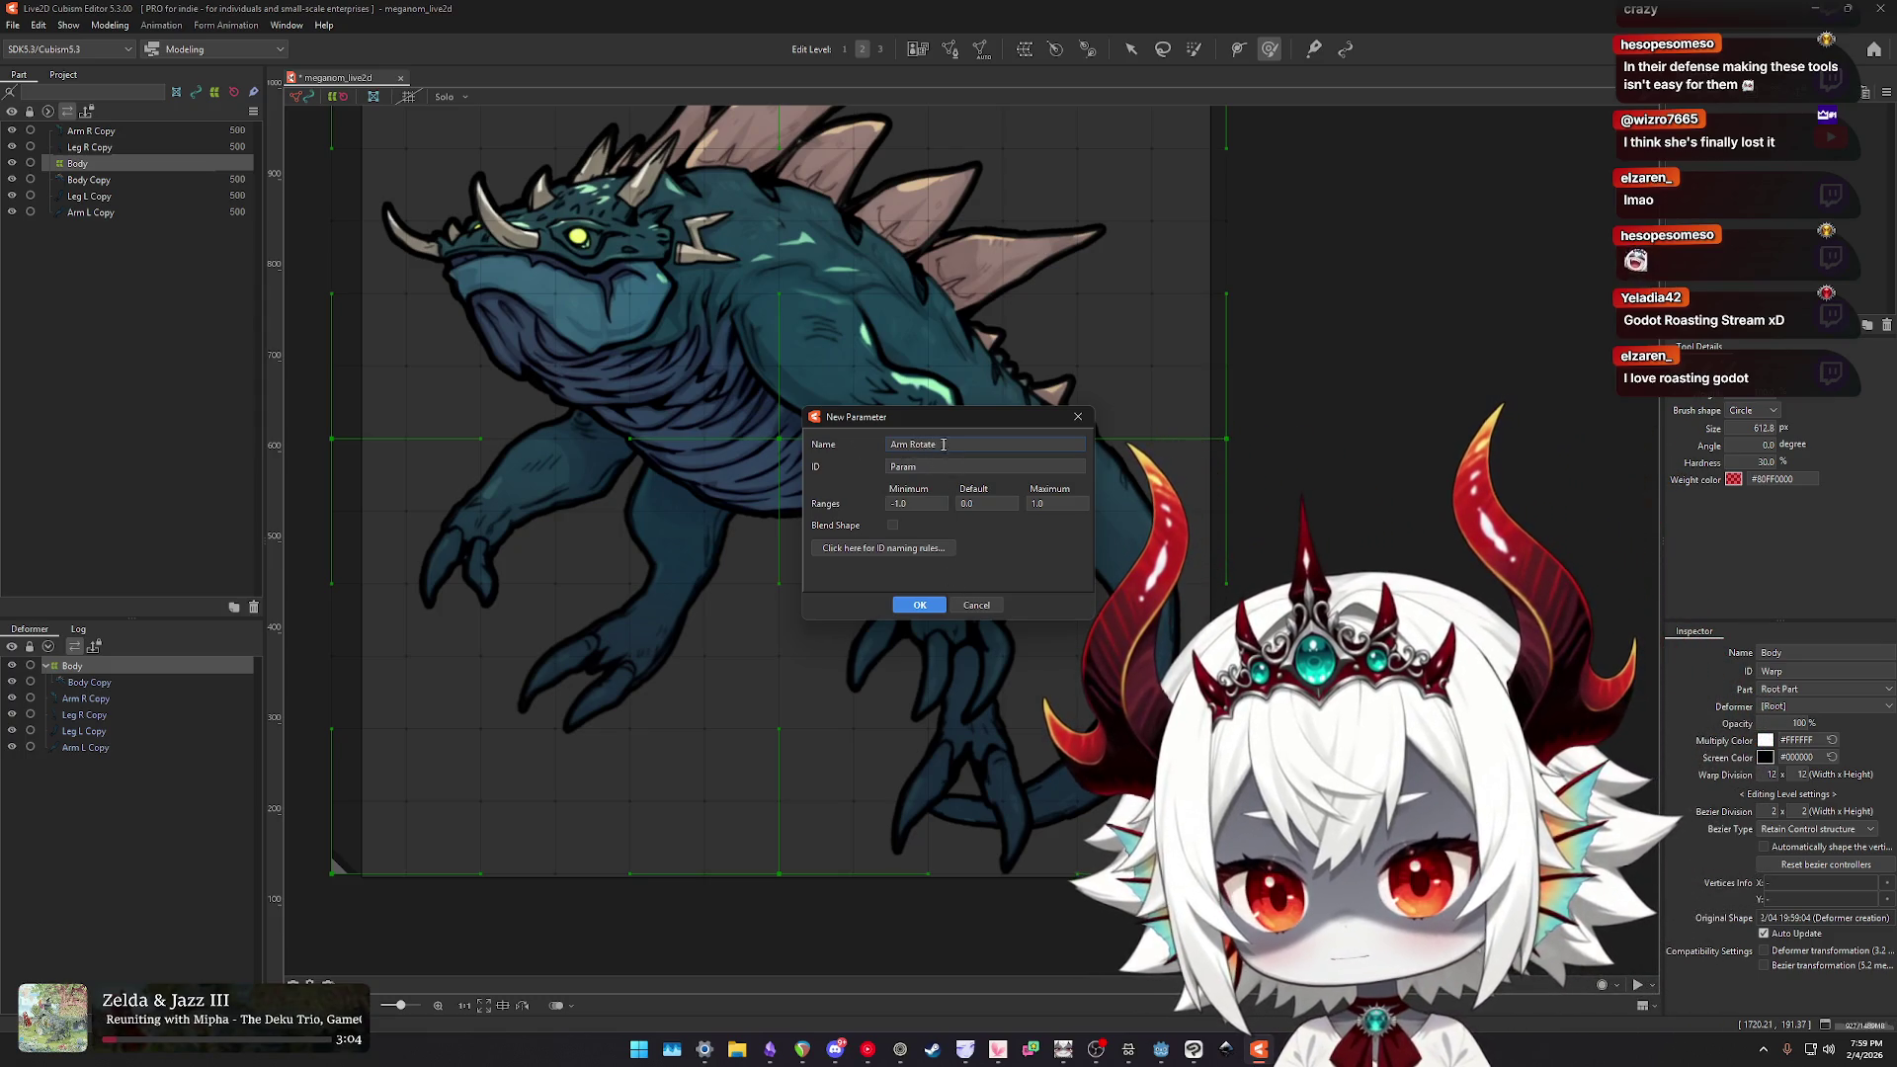
{"action": "type", "text": "Swim"}
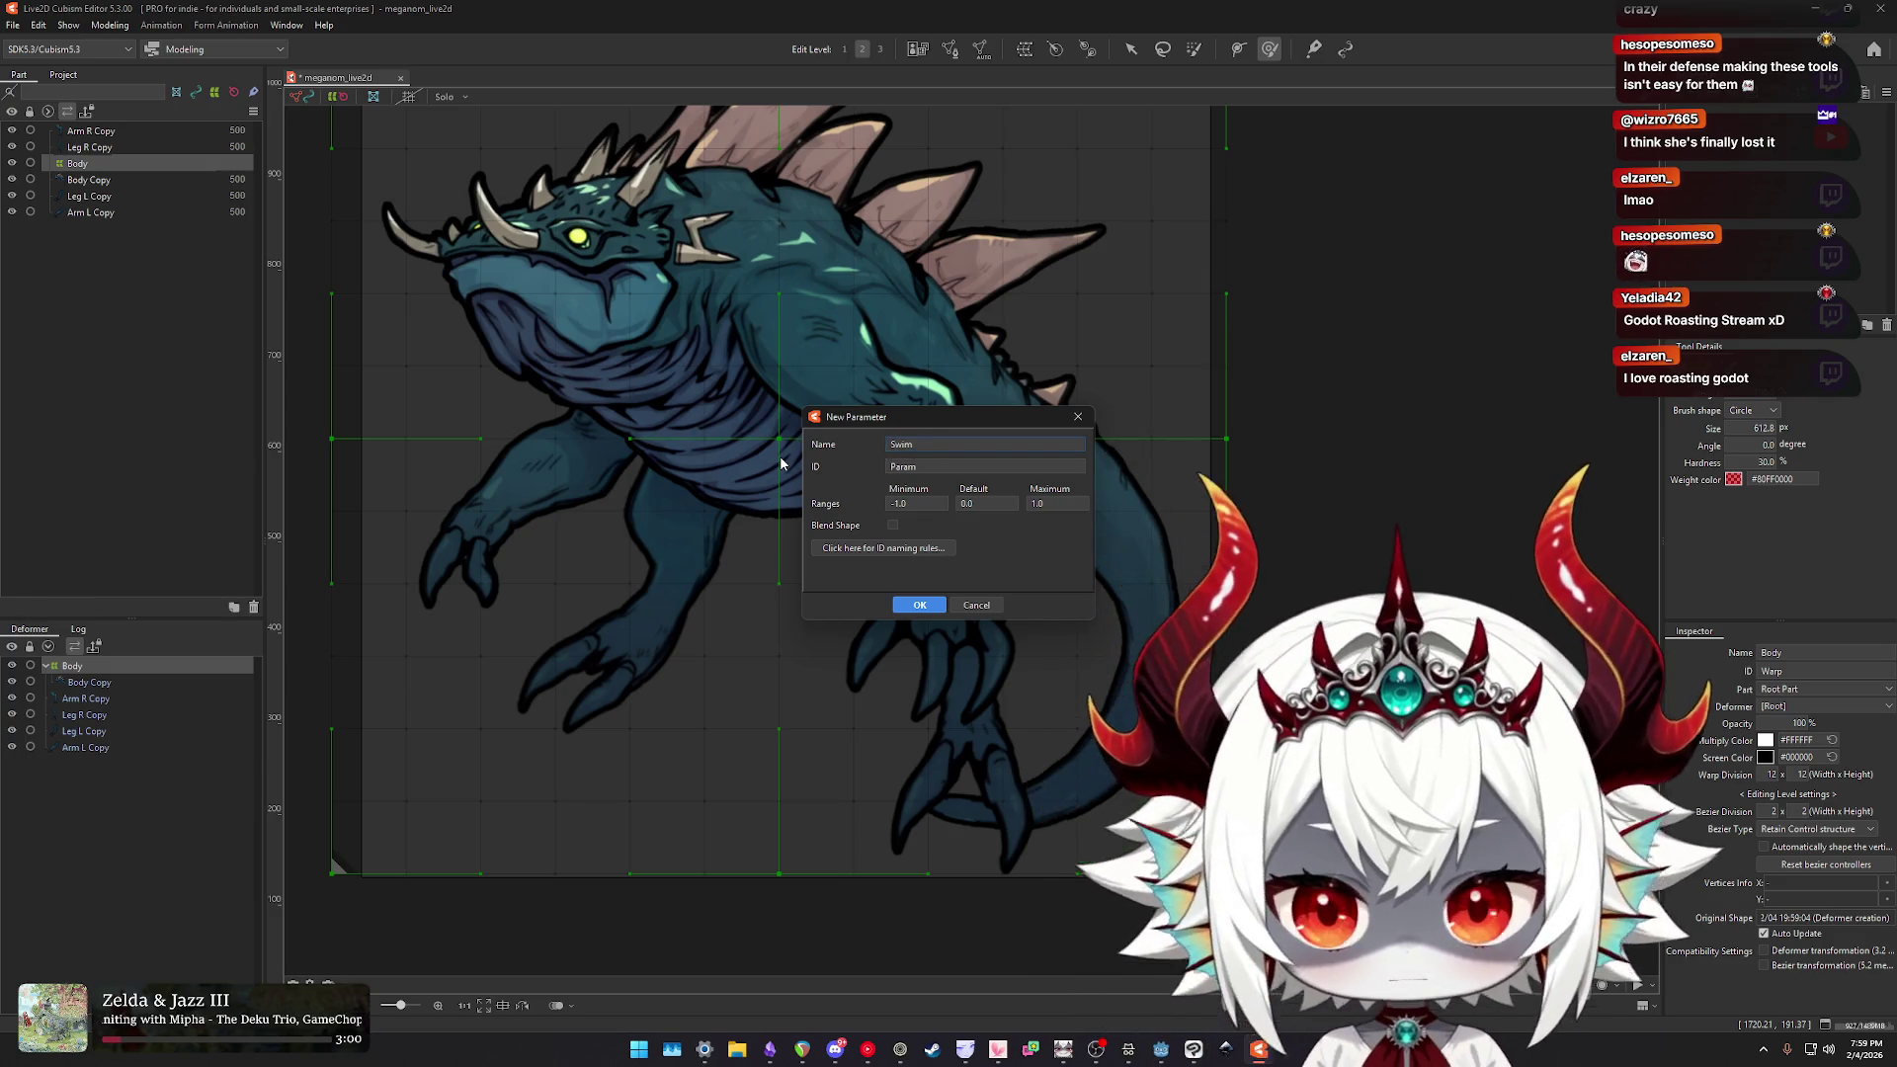
{"action": "type", "text": " Forward"}
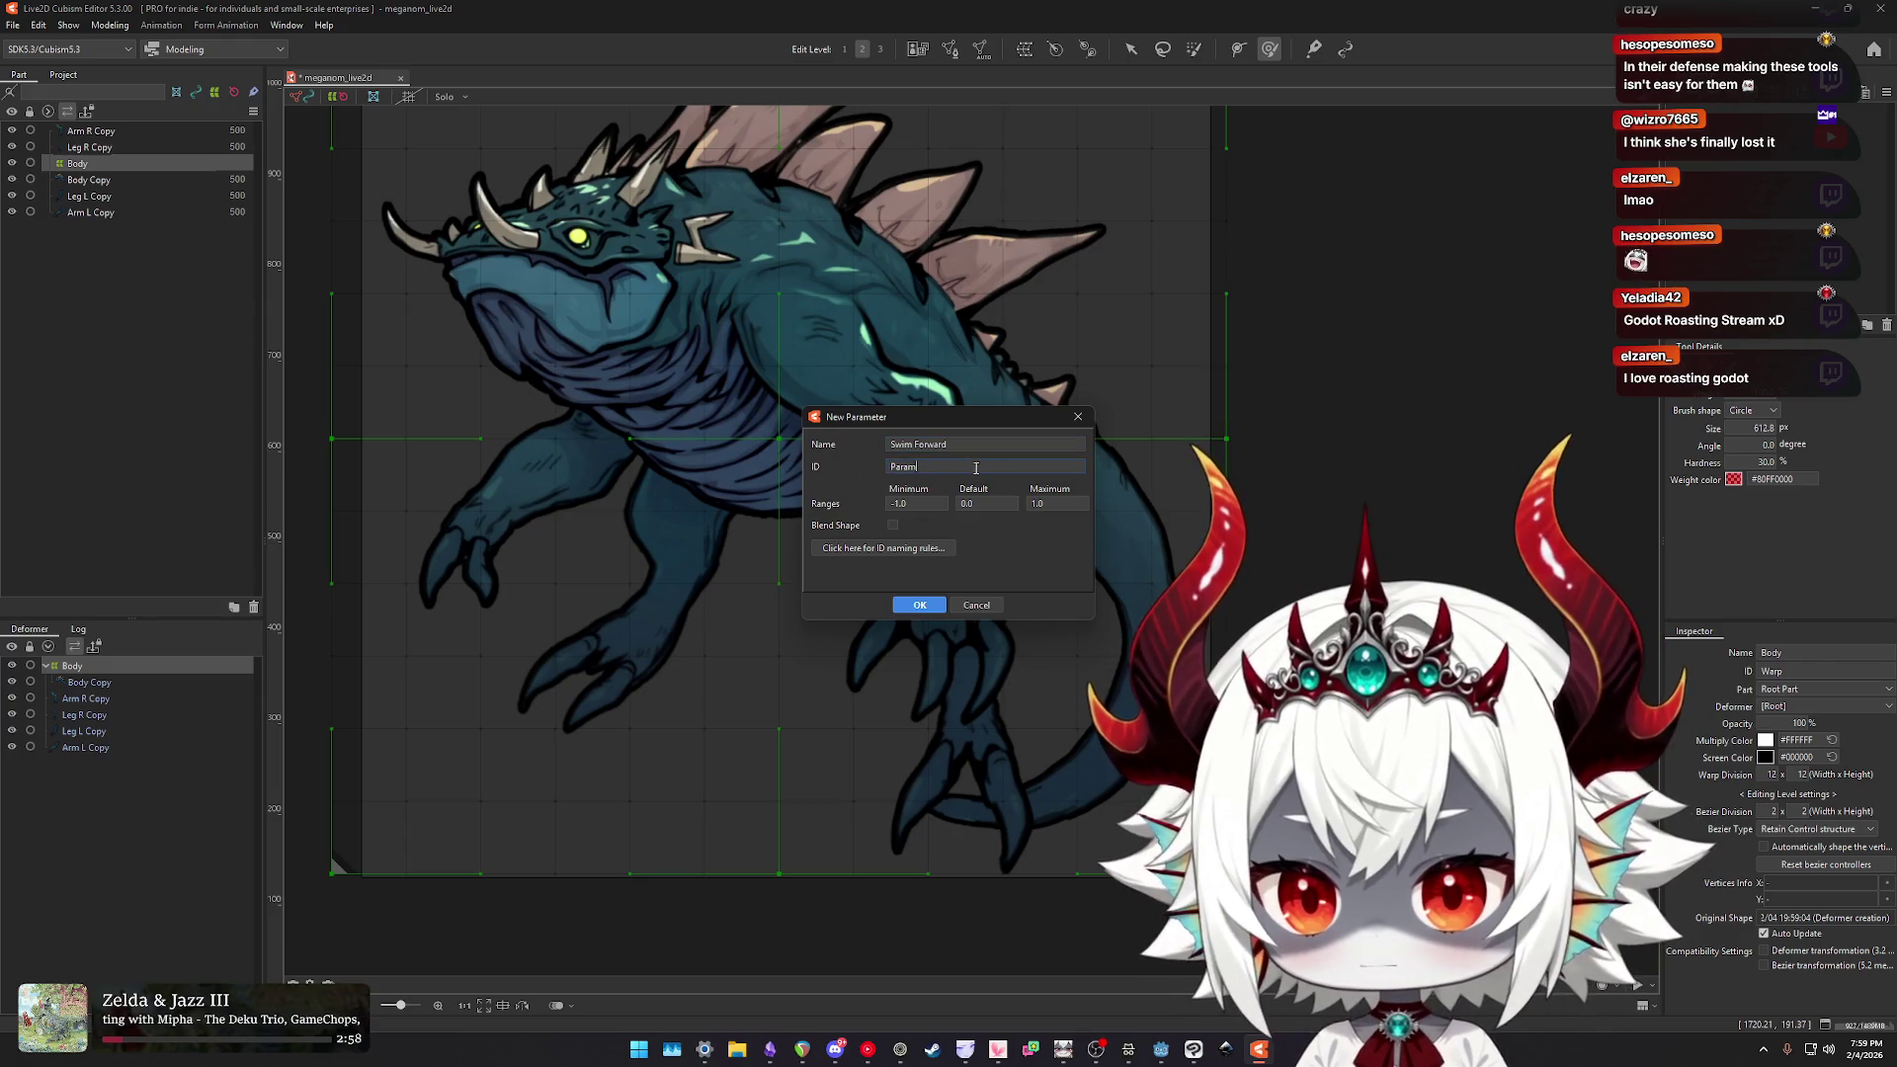
{"action": "type", "text": "SwimForwar"}
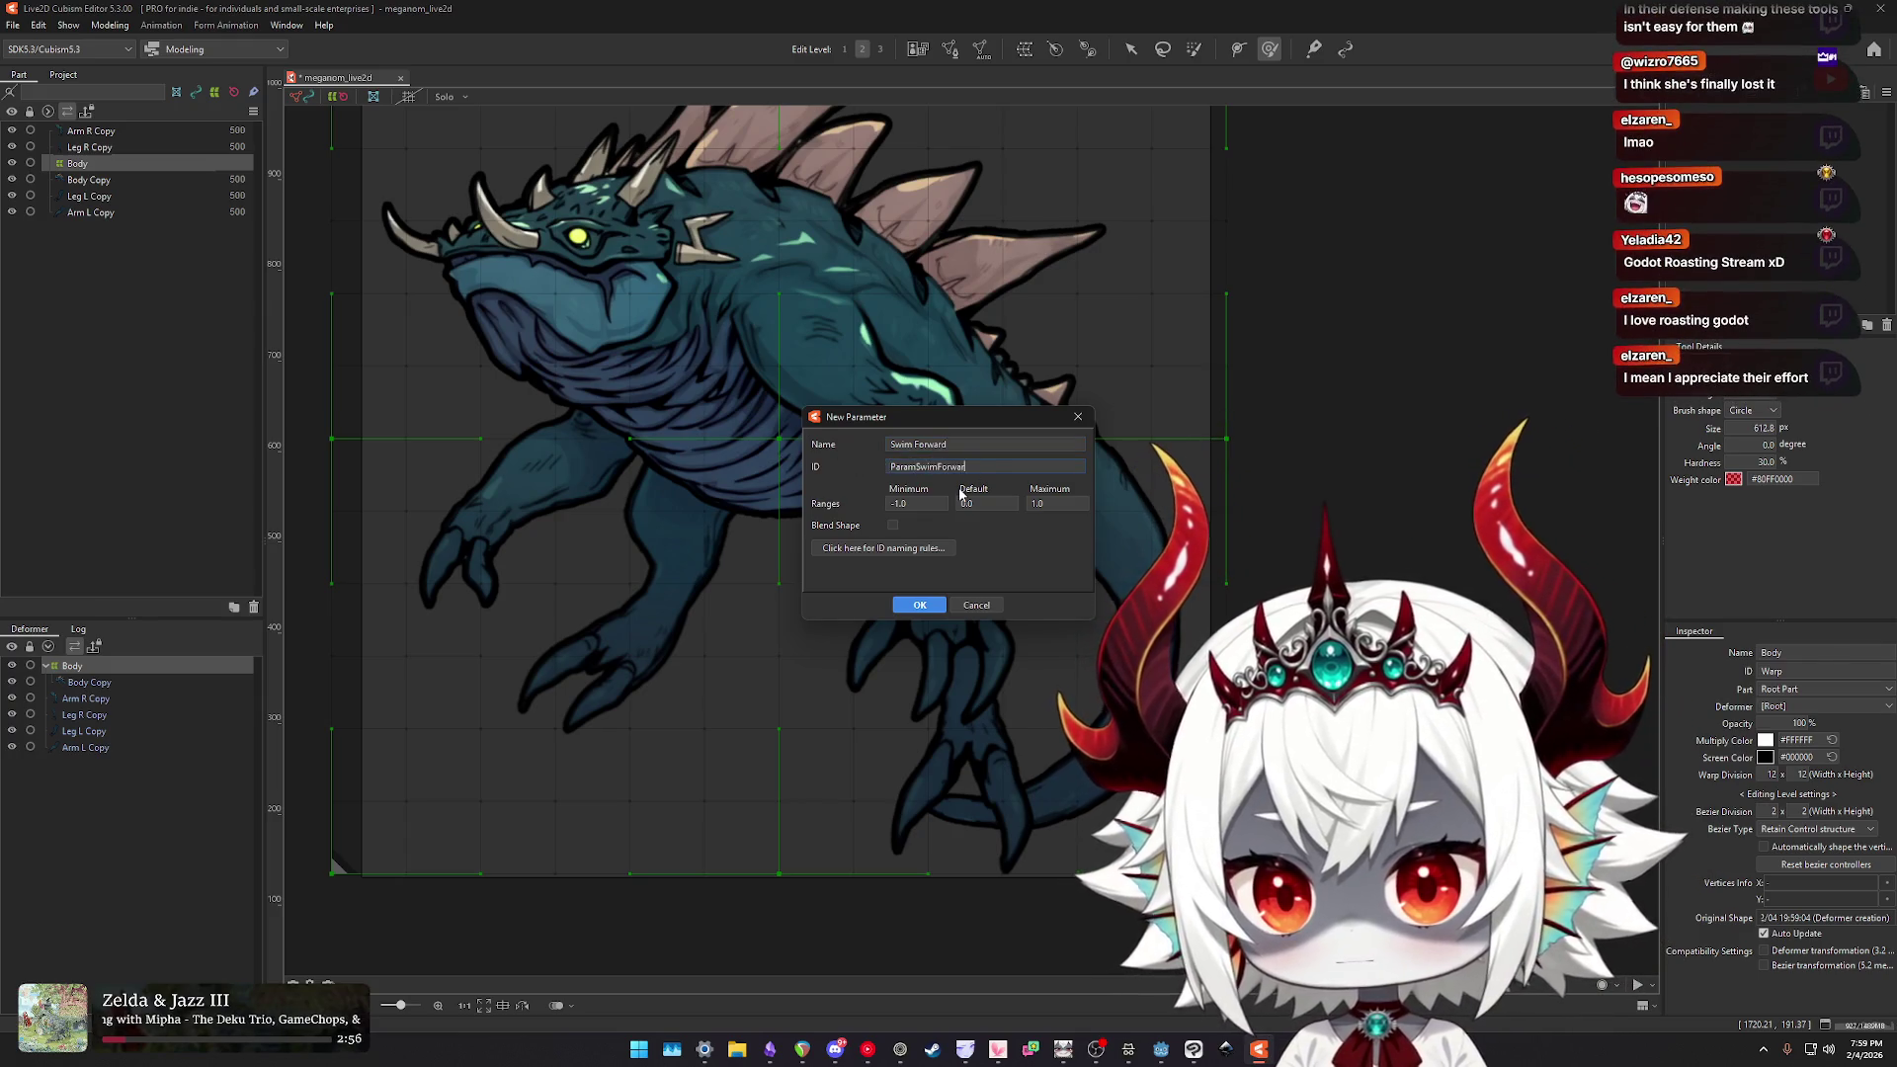
{"action": "key", "text": "Return"}
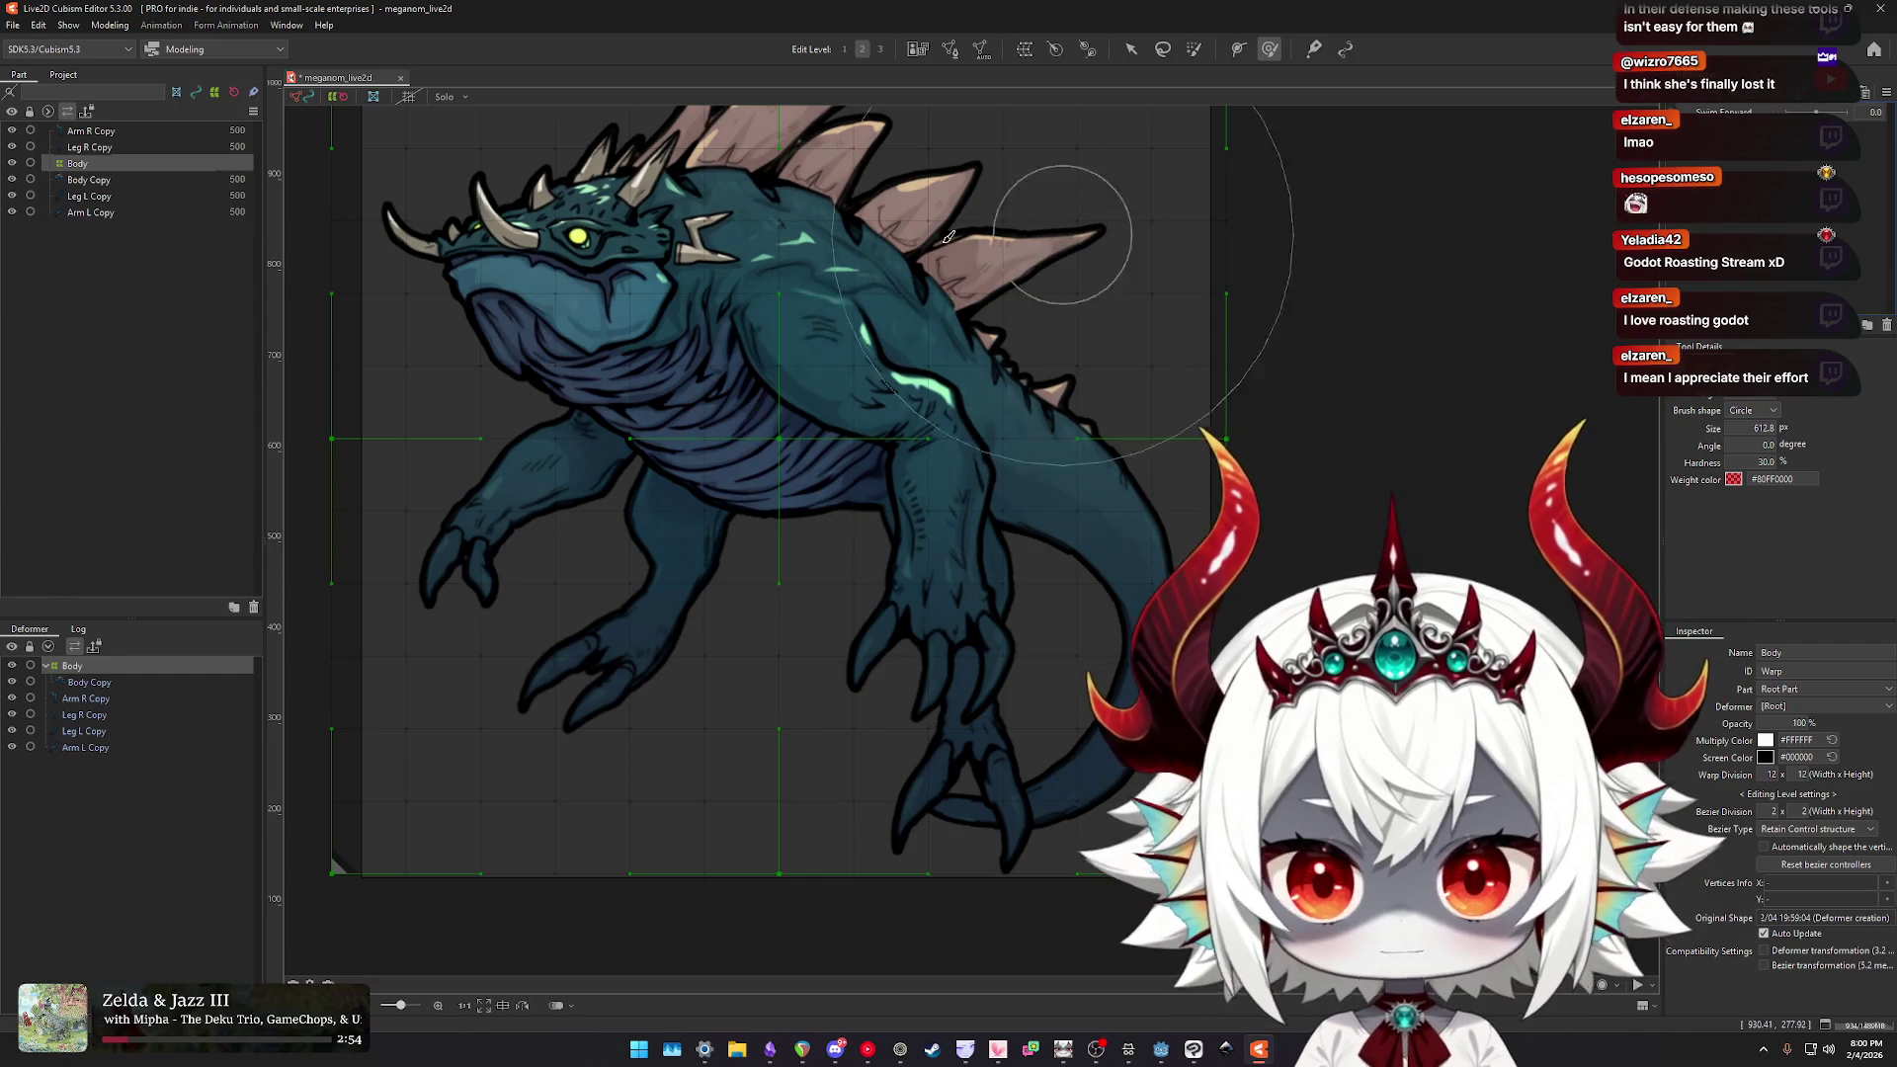
{"action": "left_click", "coordinate": [80, 166]}
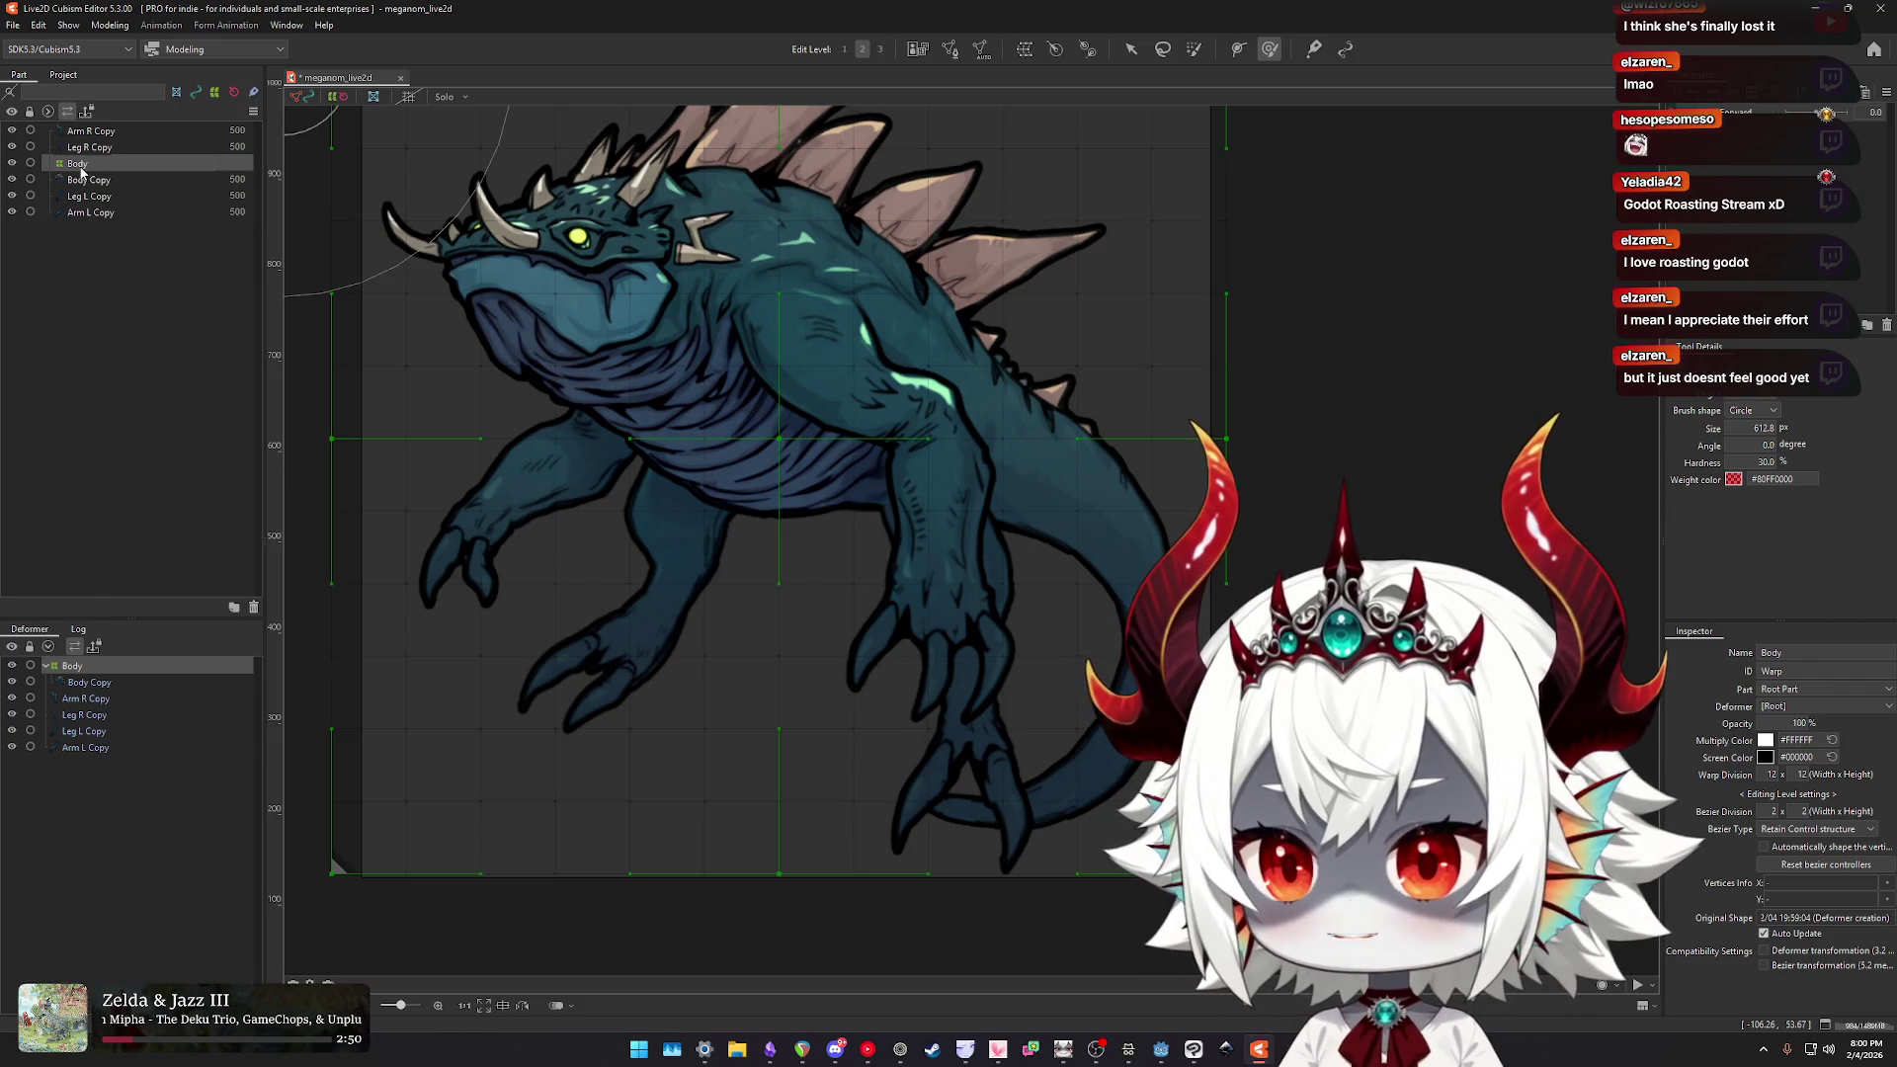
{"action": "key", "text": "Delete"}
{"action": "left_click_drag", "start_coordinate": [1082, 316], "coordinate": [1103, 383]}
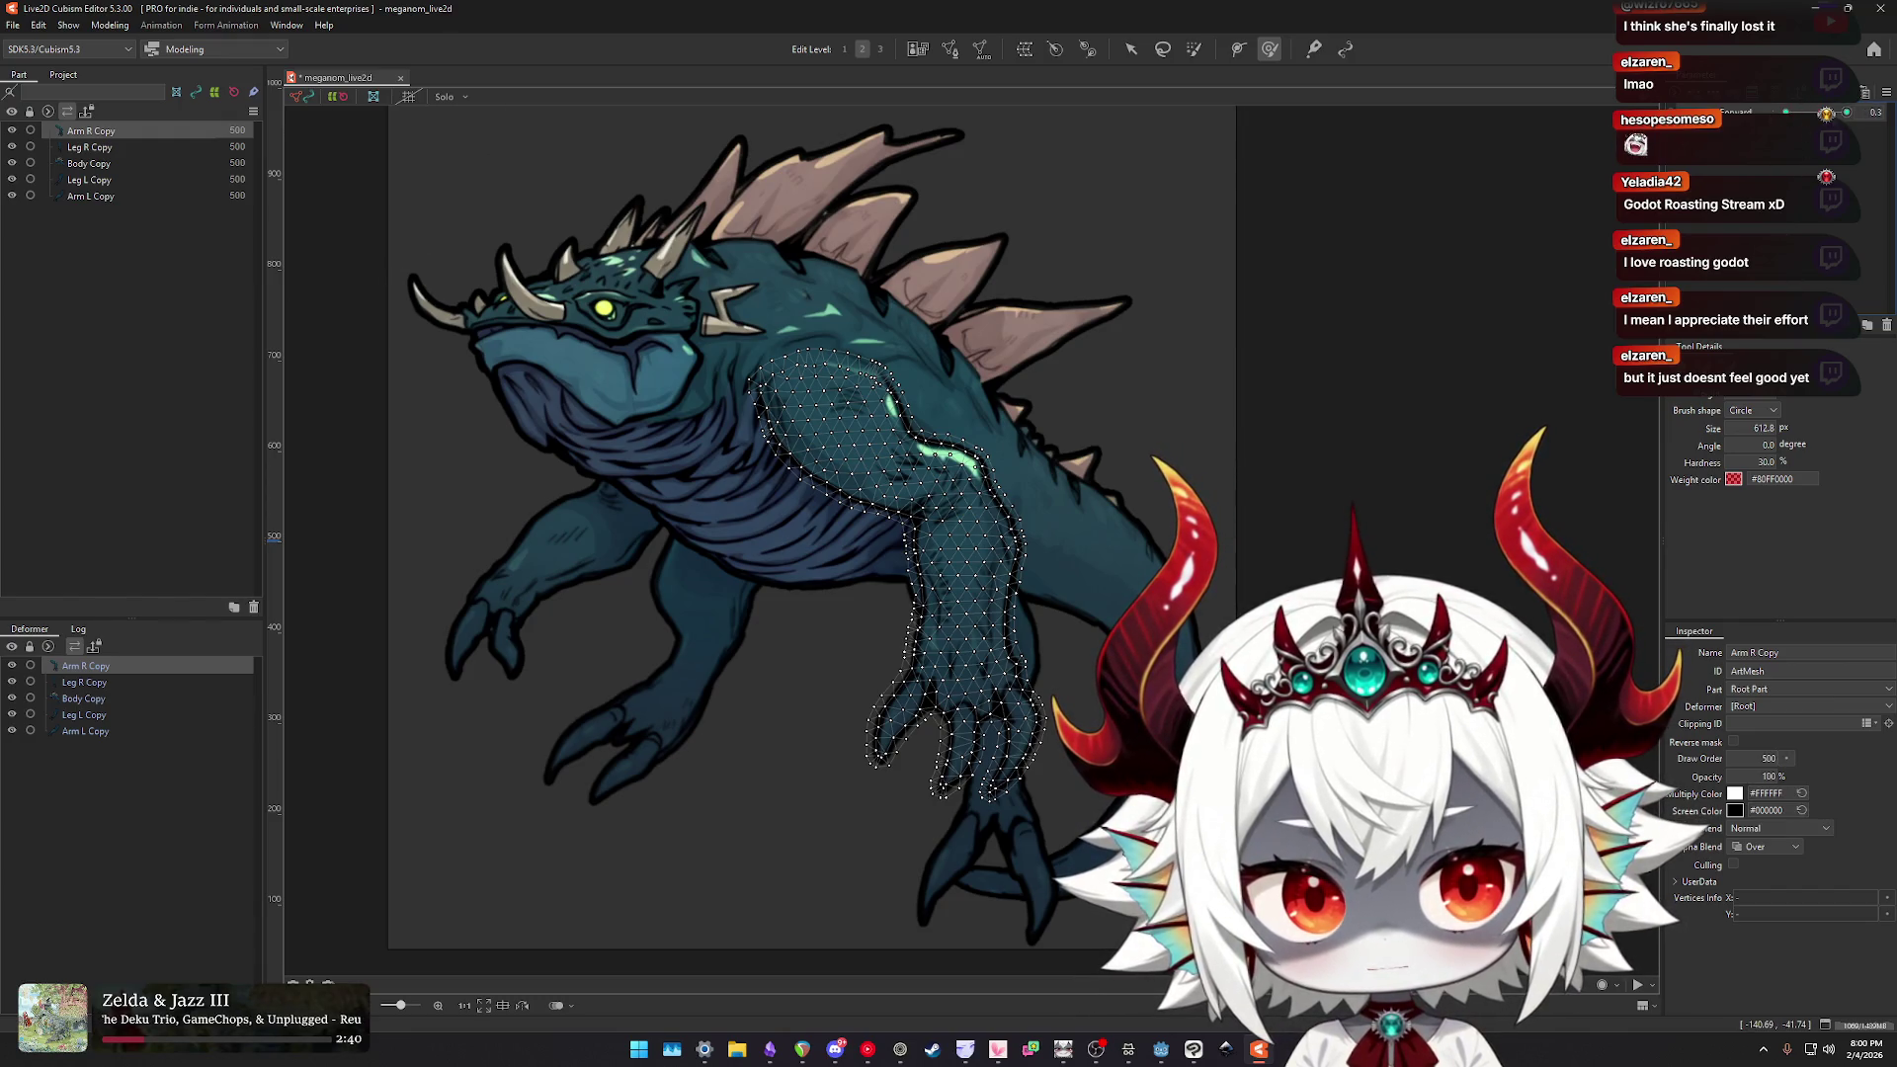
- Set the Swim Forward parameter's minimum to 0, giving a 0–1 range
{"action": "double_click", "coordinate": [1737, 111]}
{"action": "double_click", "coordinate": [911, 504]}
{"action": "type", "text": "0"}
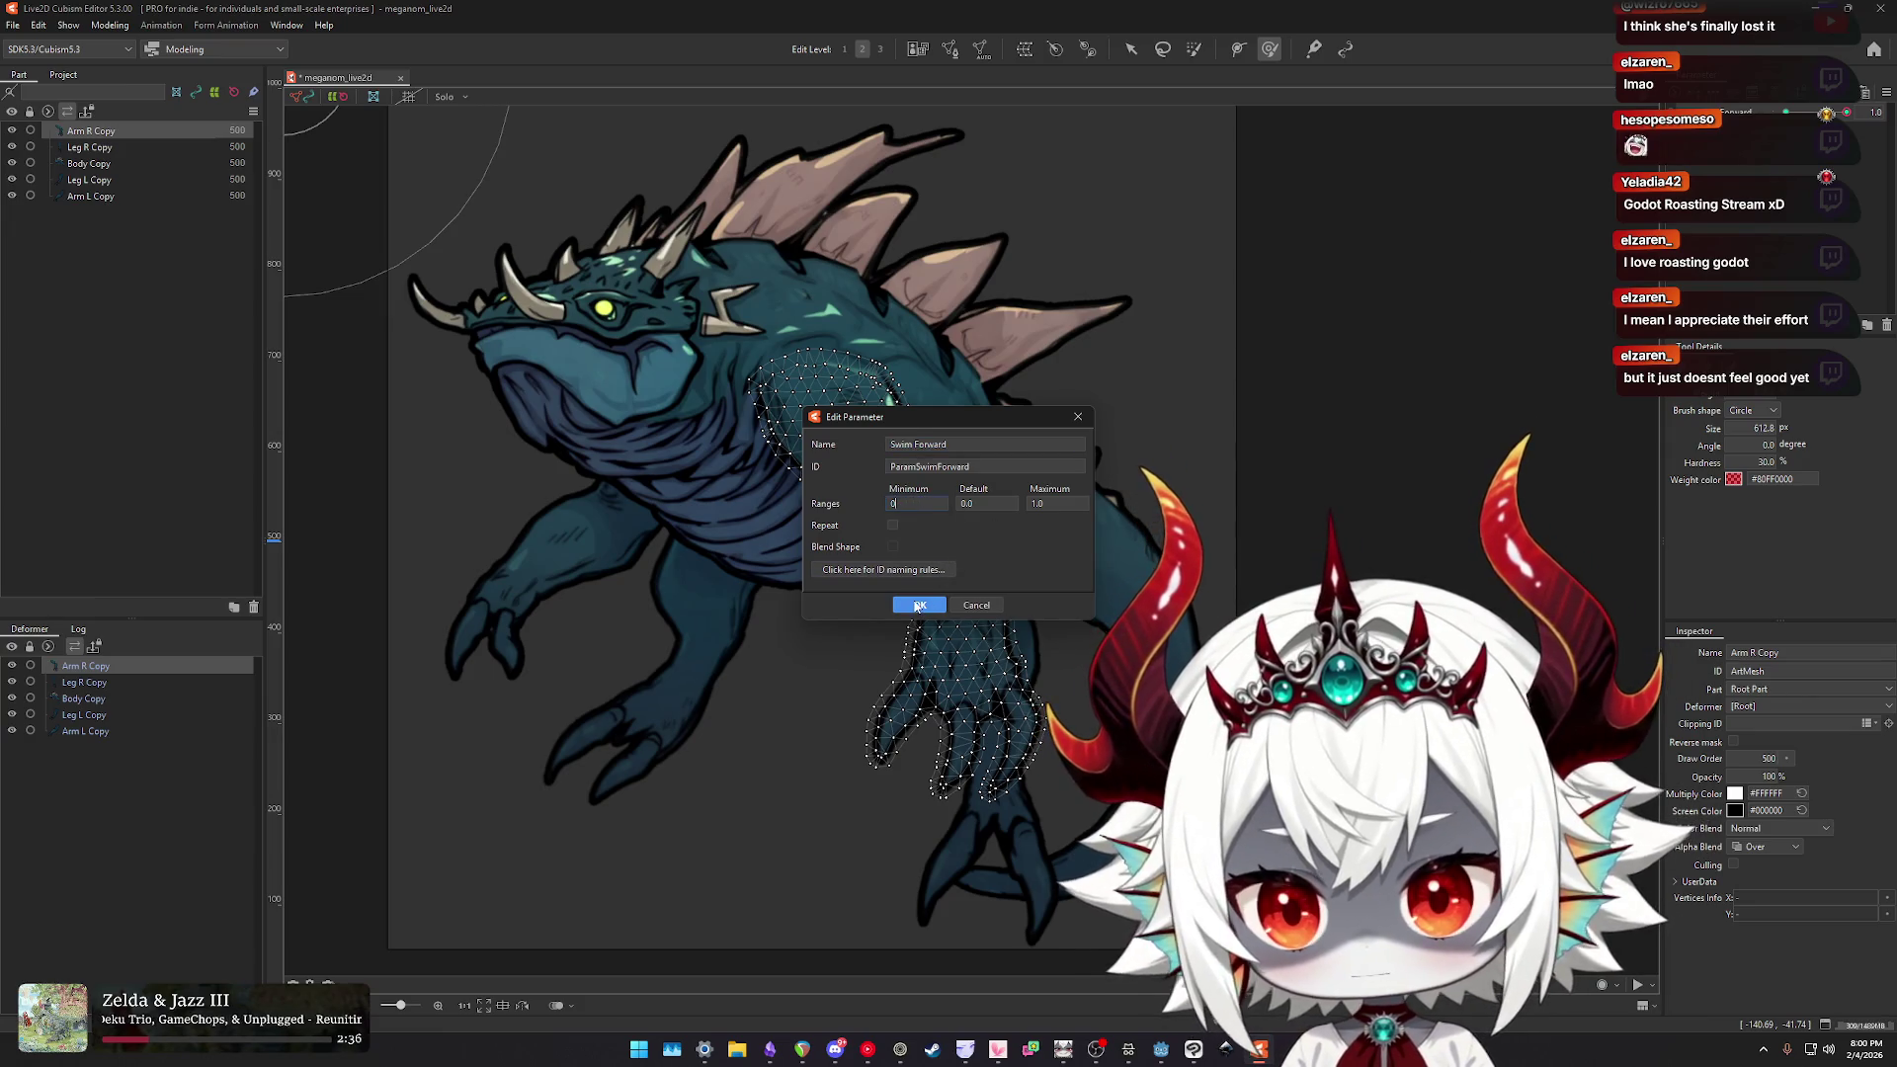
{"action": "left_click", "coordinate": [918, 606]}
- At the Swim Forward key, push the lower arm and hand up and right
{"action": "left_click", "coordinate": [1785, 112]}
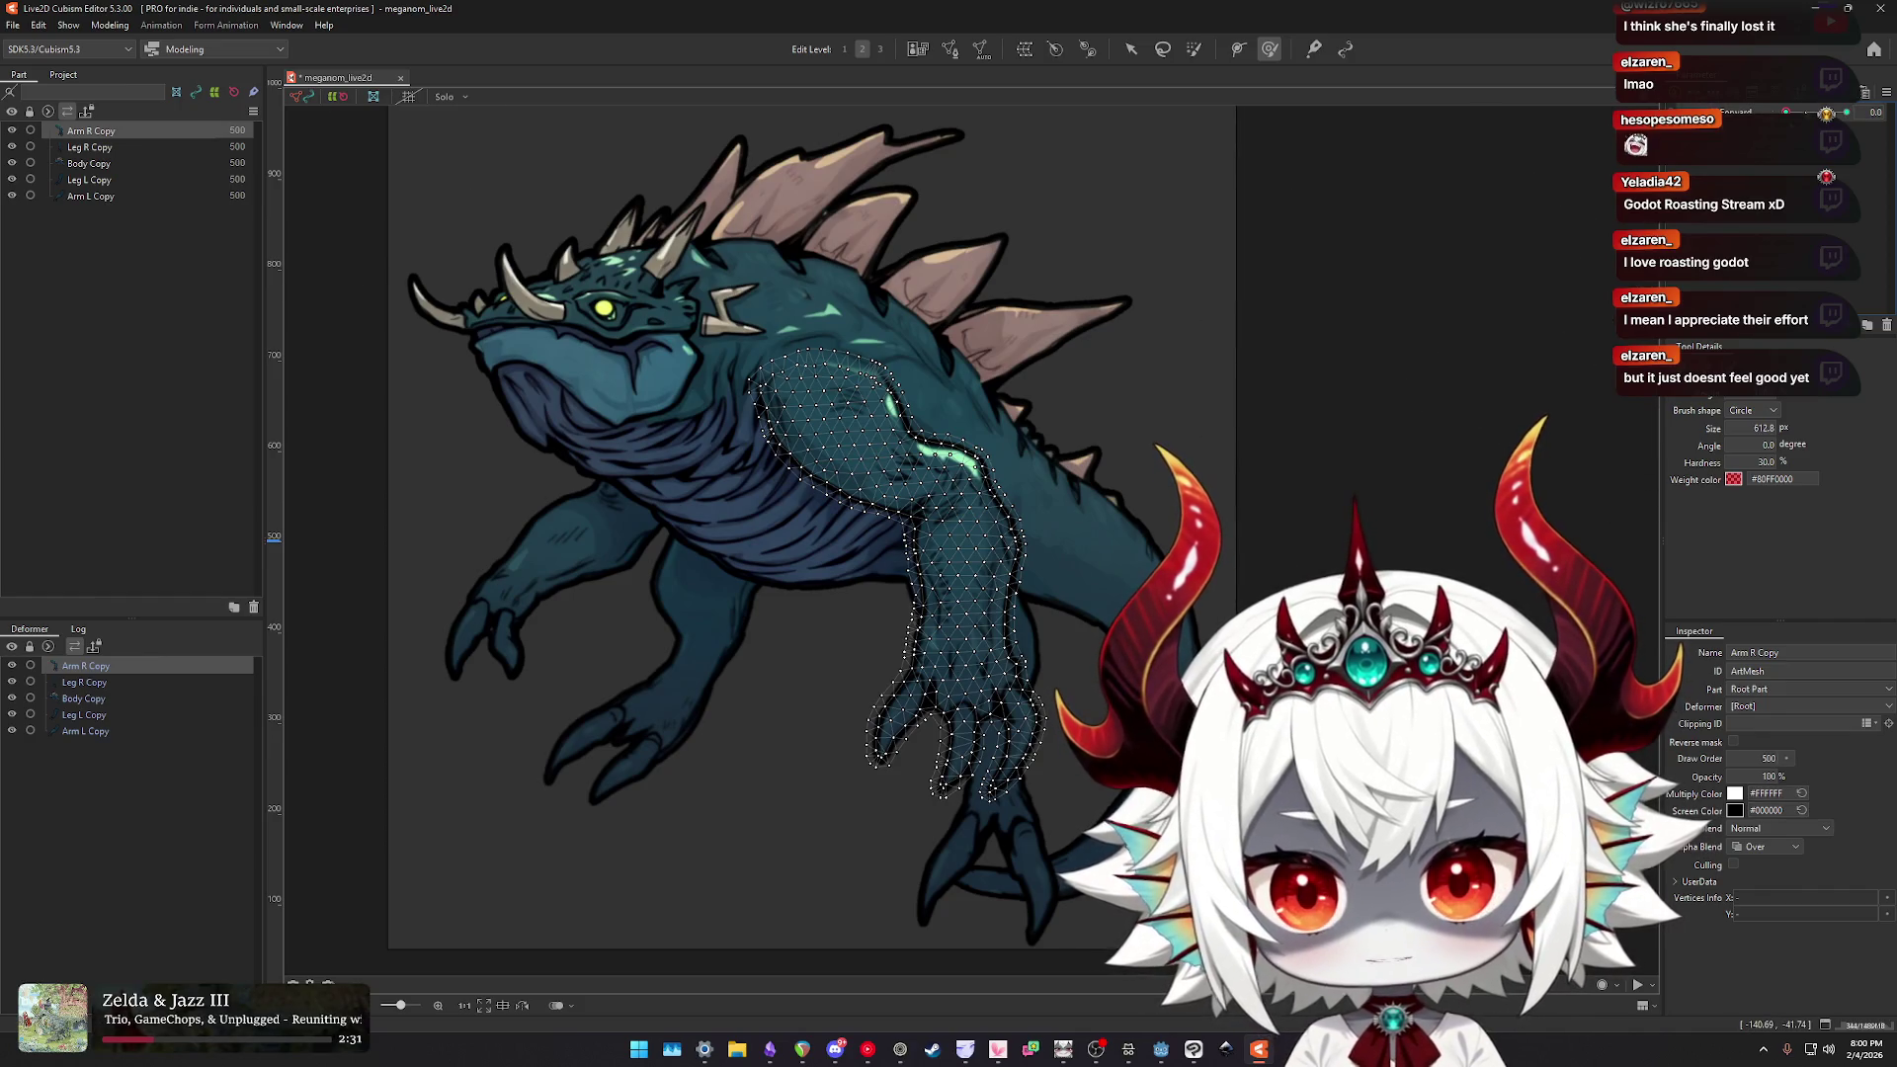
{"action": "left_click", "coordinate": [1874, 115]}
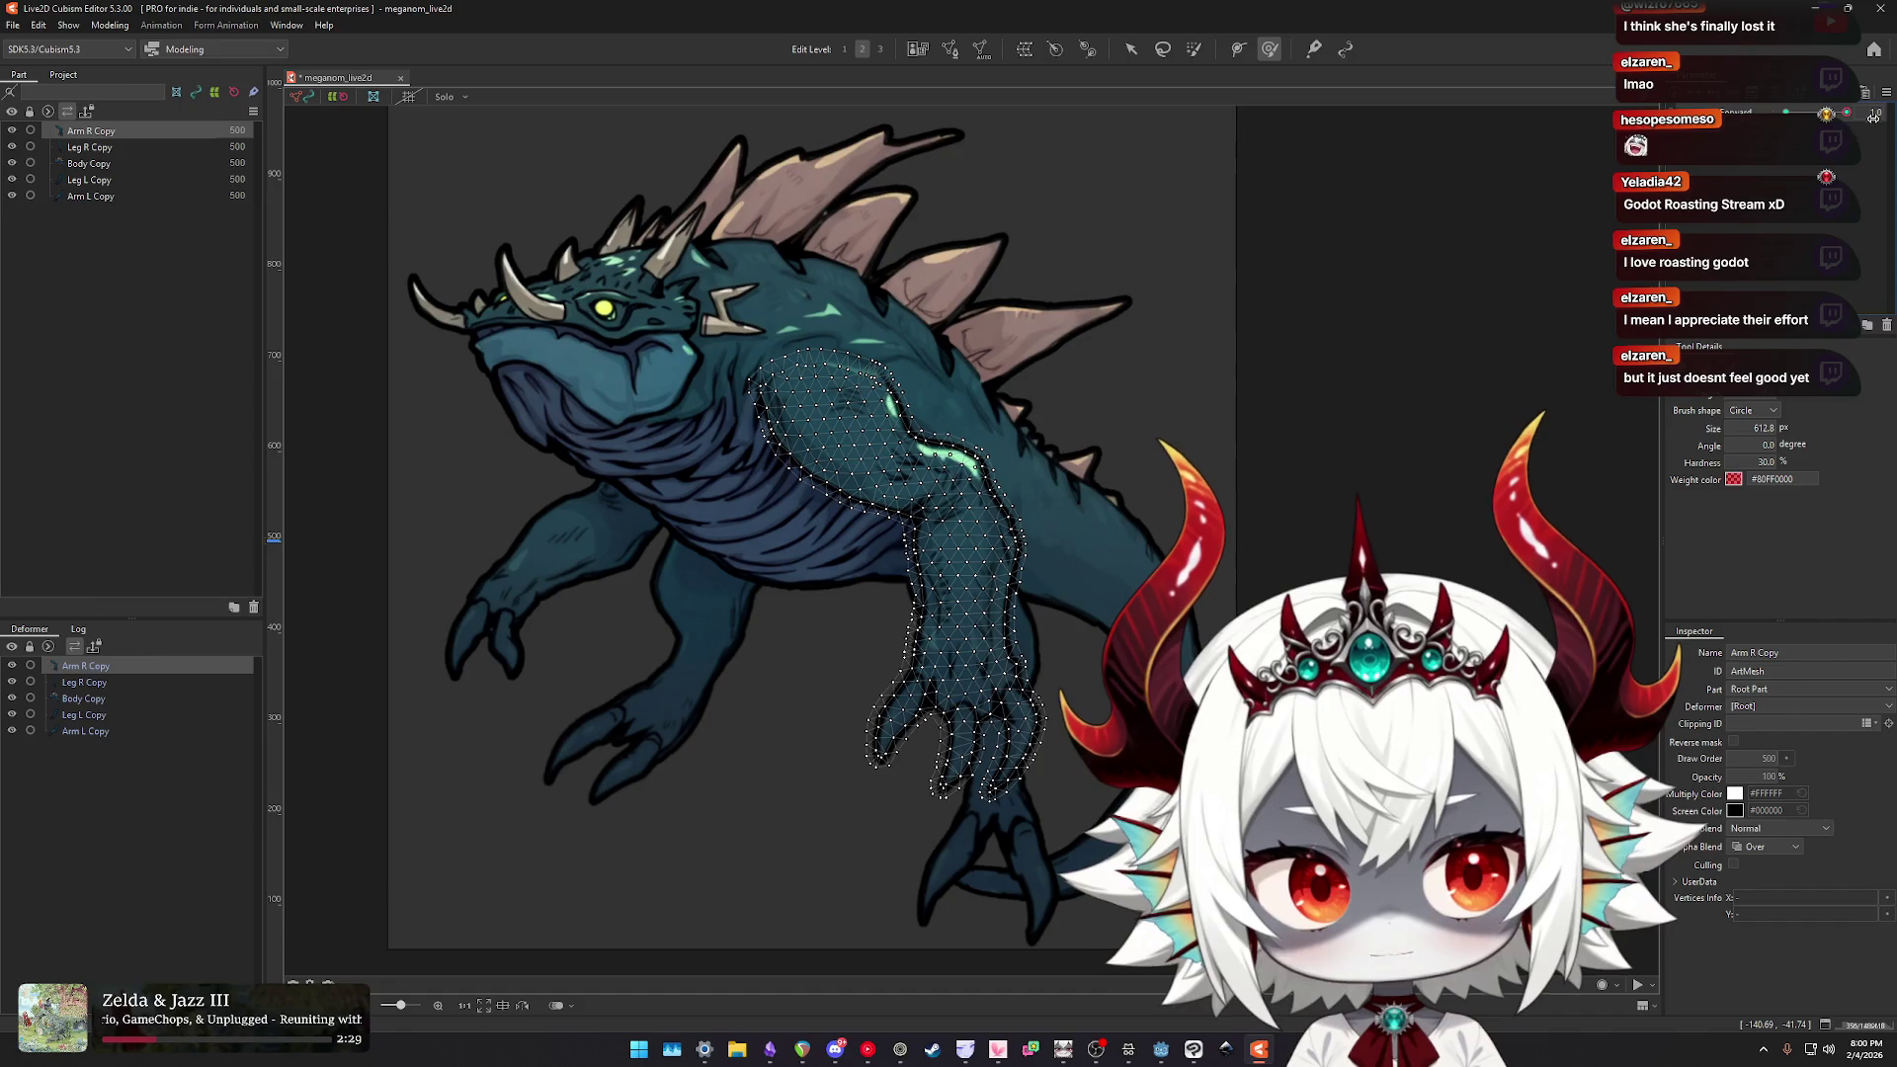
{"action": "scroll", "coordinate": [1101, 455], "scroll_direction": "down", "scroll_amount": 2}
{"action": "scroll", "coordinate": [1087, 474], "scroll_direction": "up", "scroll_amount": 4}
{"action": "scroll", "coordinate": [860, 566], "scroll_direction": "down", "scroll_amount": 1}
{"action": "left_click_drag", "start_coordinate": [860, 566], "coordinate": [894, 593]}
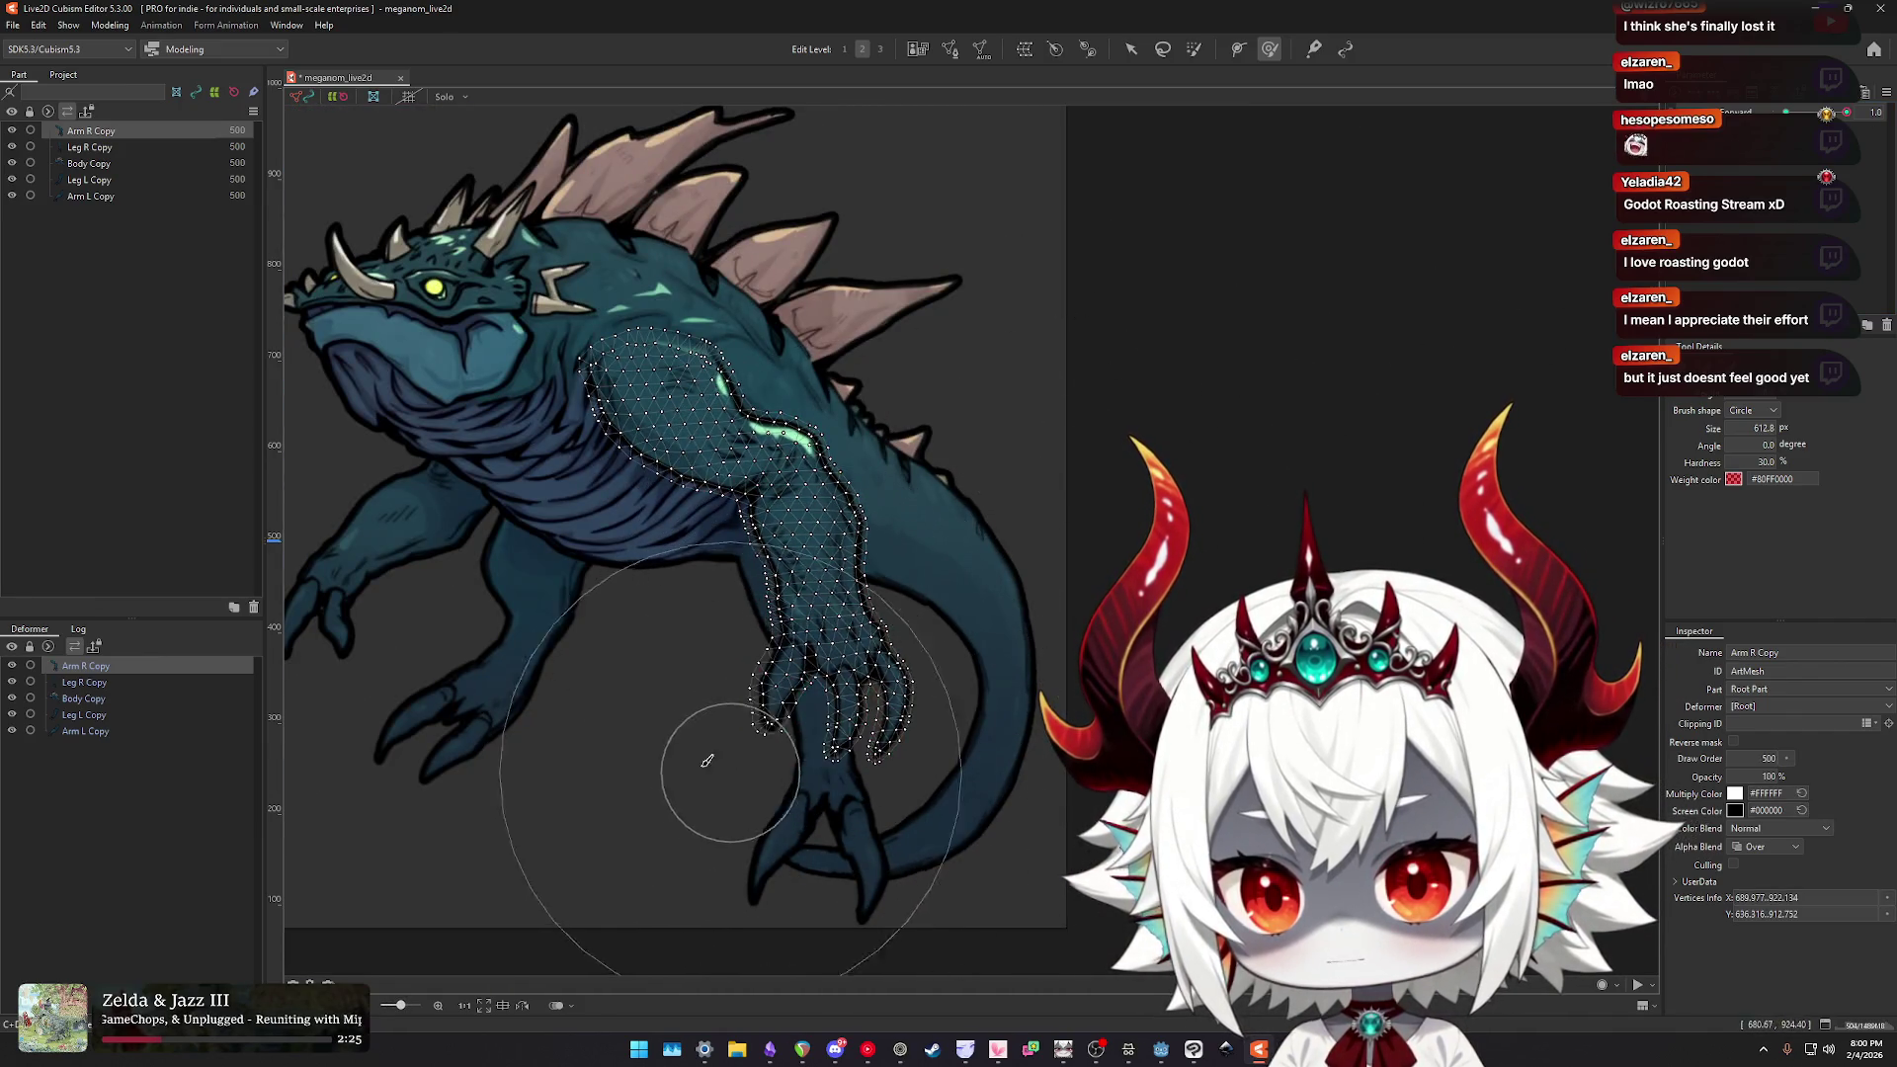
{"action": "mouse_move", "coordinate": [761, 726]}
{"action": "left_mouse_down"}
{"action": "mouse_move", "coordinate": [830, 682]}
{"action": "mouse_move", "coordinate": [850, 464]}
{"action": "mouse_move", "coordinate": [791, 415]}
{"action": "mouse_move", "coordinate": [919, 692]}
{"action": "mouse_move", "coordinate": [1015, 668]}
{"action": "mouse_move", "coordinate": [1080, 543]}
{"action": "mouse_move", "coordinate": [1008, 774]}
{"action": "mouse_move", "coordinate": [805, 770]}
{"action": "mouse_move", "coordinate": [845, 662]}
{"action": "mouse_move", "coordinate": [805, 698]}
{"action": "mouse_move", "coordinate": [826, 790]}
{"action": "mouse_move", "coordinate": [892, 653]}
{"action": "mouse_move", "coordinate": [988, 637]}
{"action": "mouse_move", "coordinate": [859, 692]}
{"action": "mouse_move", "coordinate": [788, 626]}
{"action": "mouse_move", "coordinate": [803, 635]}
{"action": "mouse_move", "coordinate": [761, 810]}
{"action": "mouse_move", "coordinate": [973, 761]}
{"action": "mouse_move", "coordinate": [965, 840]}
{"action": "mouse_move", "coordinate": [1076, 663]}
{"action": "left_mouse_up"}
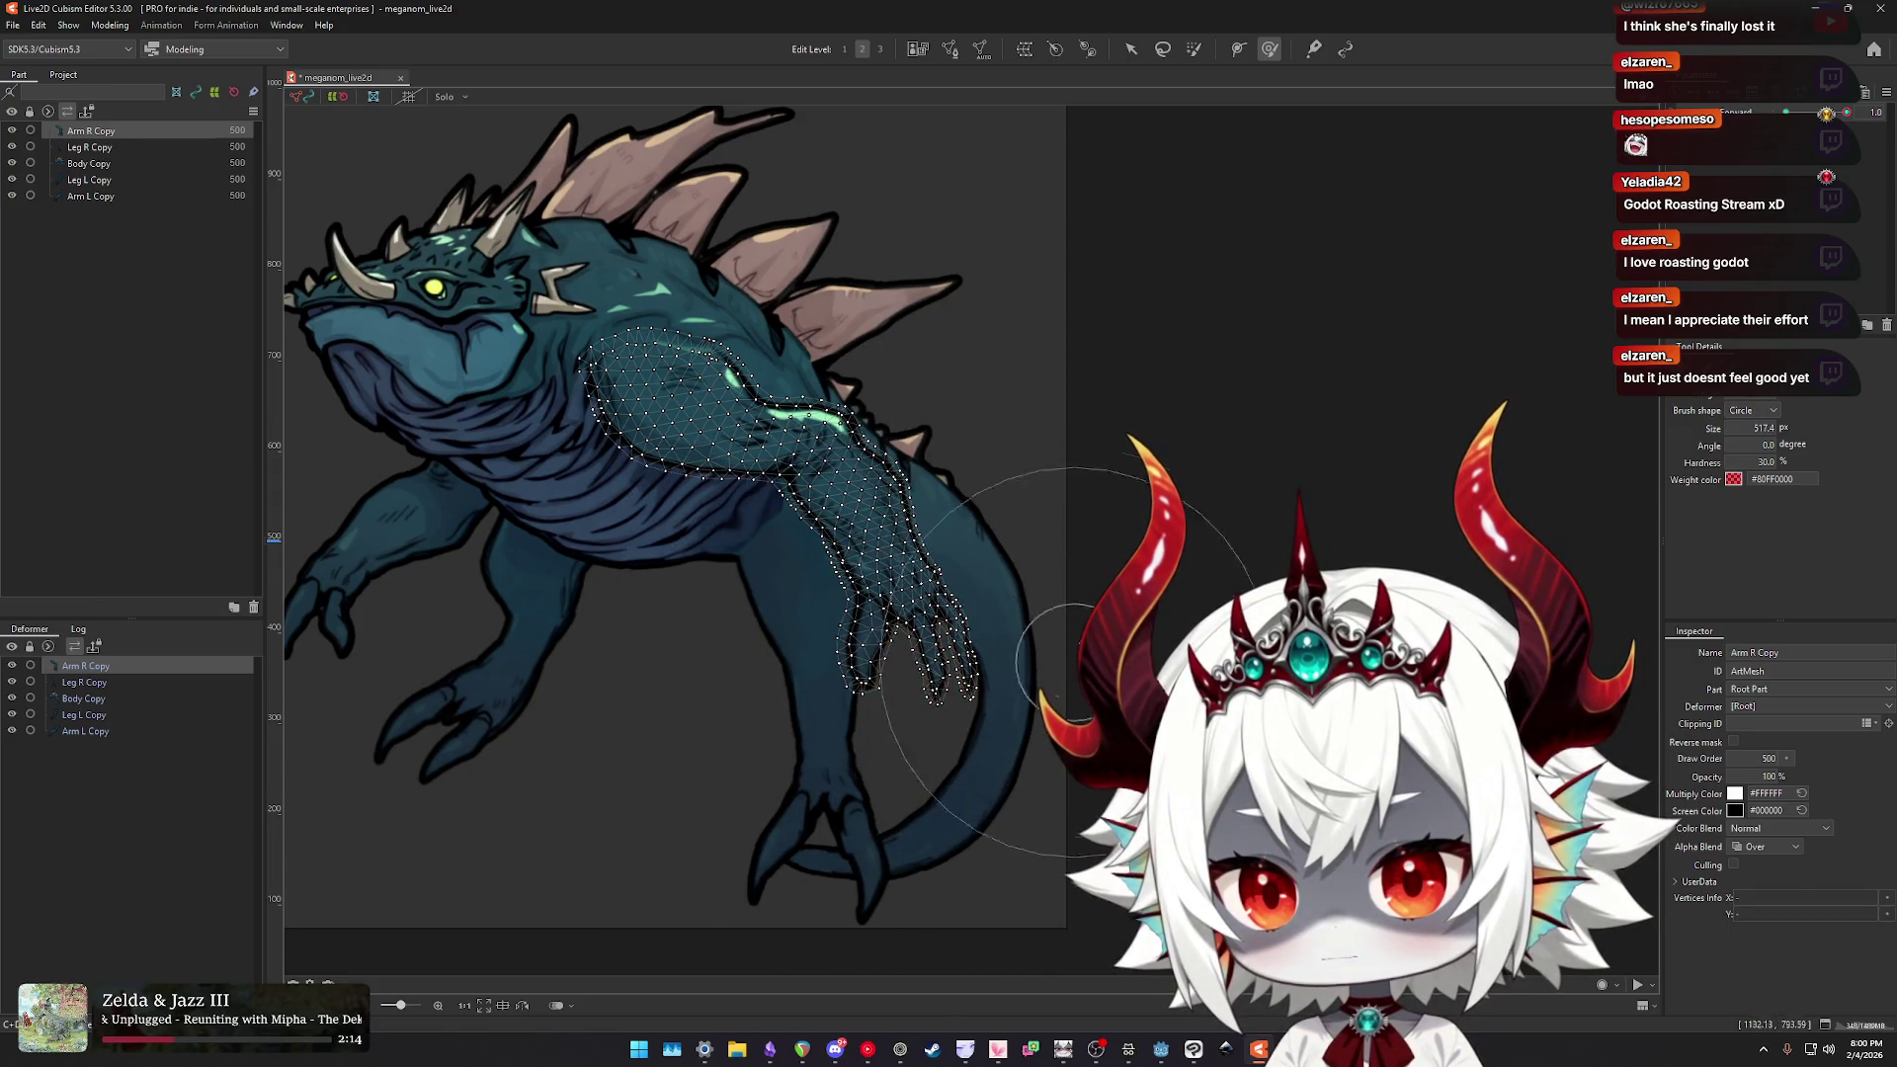
- Sweep the upper arm back along the body, refine the hand, and preview the motion
{"action": "left_click", "coordinate": [676, 276]}
{"action": "mouse_move", "coordinate": [676, 276]}
{"action": "left_mouse_down"}
{"action": "mouse_move", "coordinate": [632, 514]}
{"action": "mouse_move", "coordinate": [593, 445]}
{"action": "mouse_move", "coordinate": [642, 475]}
{"action": "mouse_move", "coordinate": [871, 487]}
{"action": "mouse_move", "coordinate": [919, 326]}
{"action": "mouse_move", "coordinate": [890, 346]}
{"action": "left_mouse_up"}
{"action": "mouse_move", "coordinate": [759, 624]}
{"action": "left_mouse_down"}
{"action": "mouse_move", "coordinate": [762, 678]}
{"action": "mouse_move", "coordinate": [1080, 542]}
{"action": "mouse_move", "coordinate": [1039, 747]}
{"action": "left_mouse_up"}
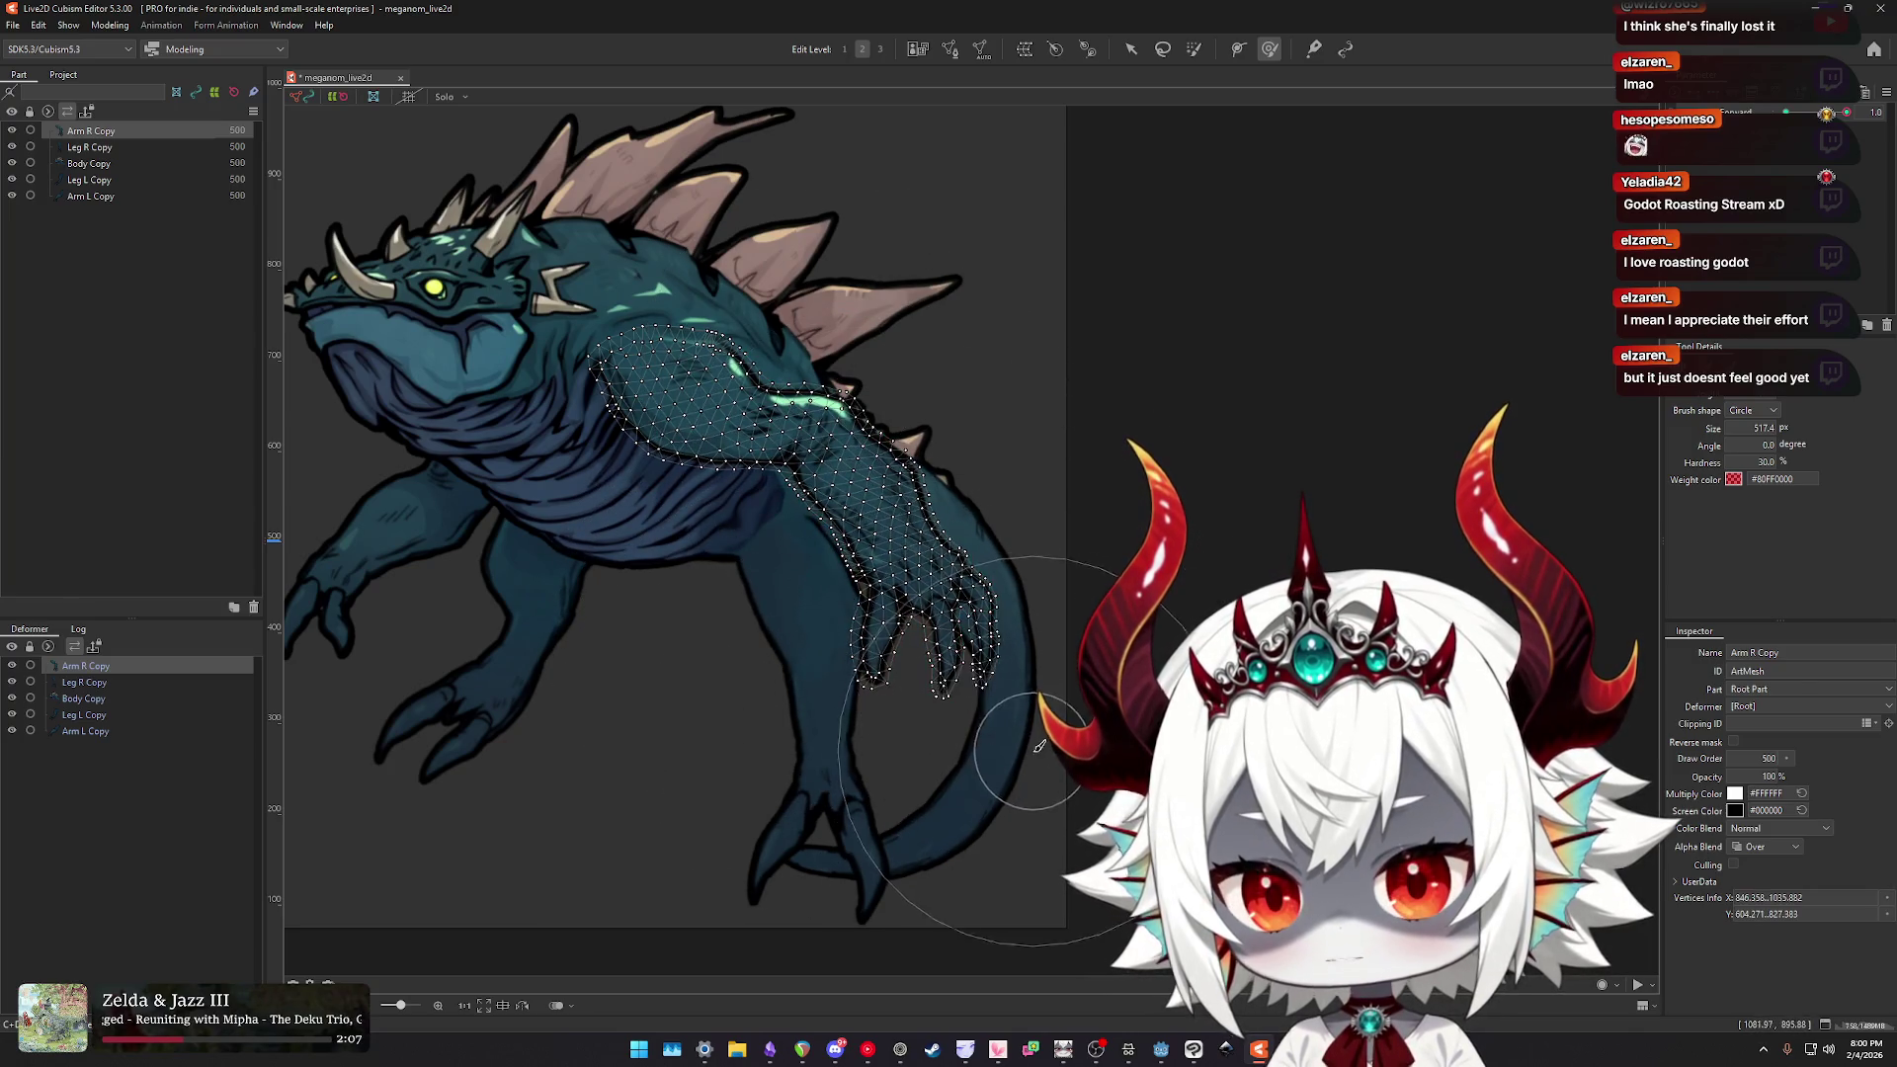
{"action": "left_click_drag", "start_coordinate": [1067, 612], "coordinate": [1017, 473]}
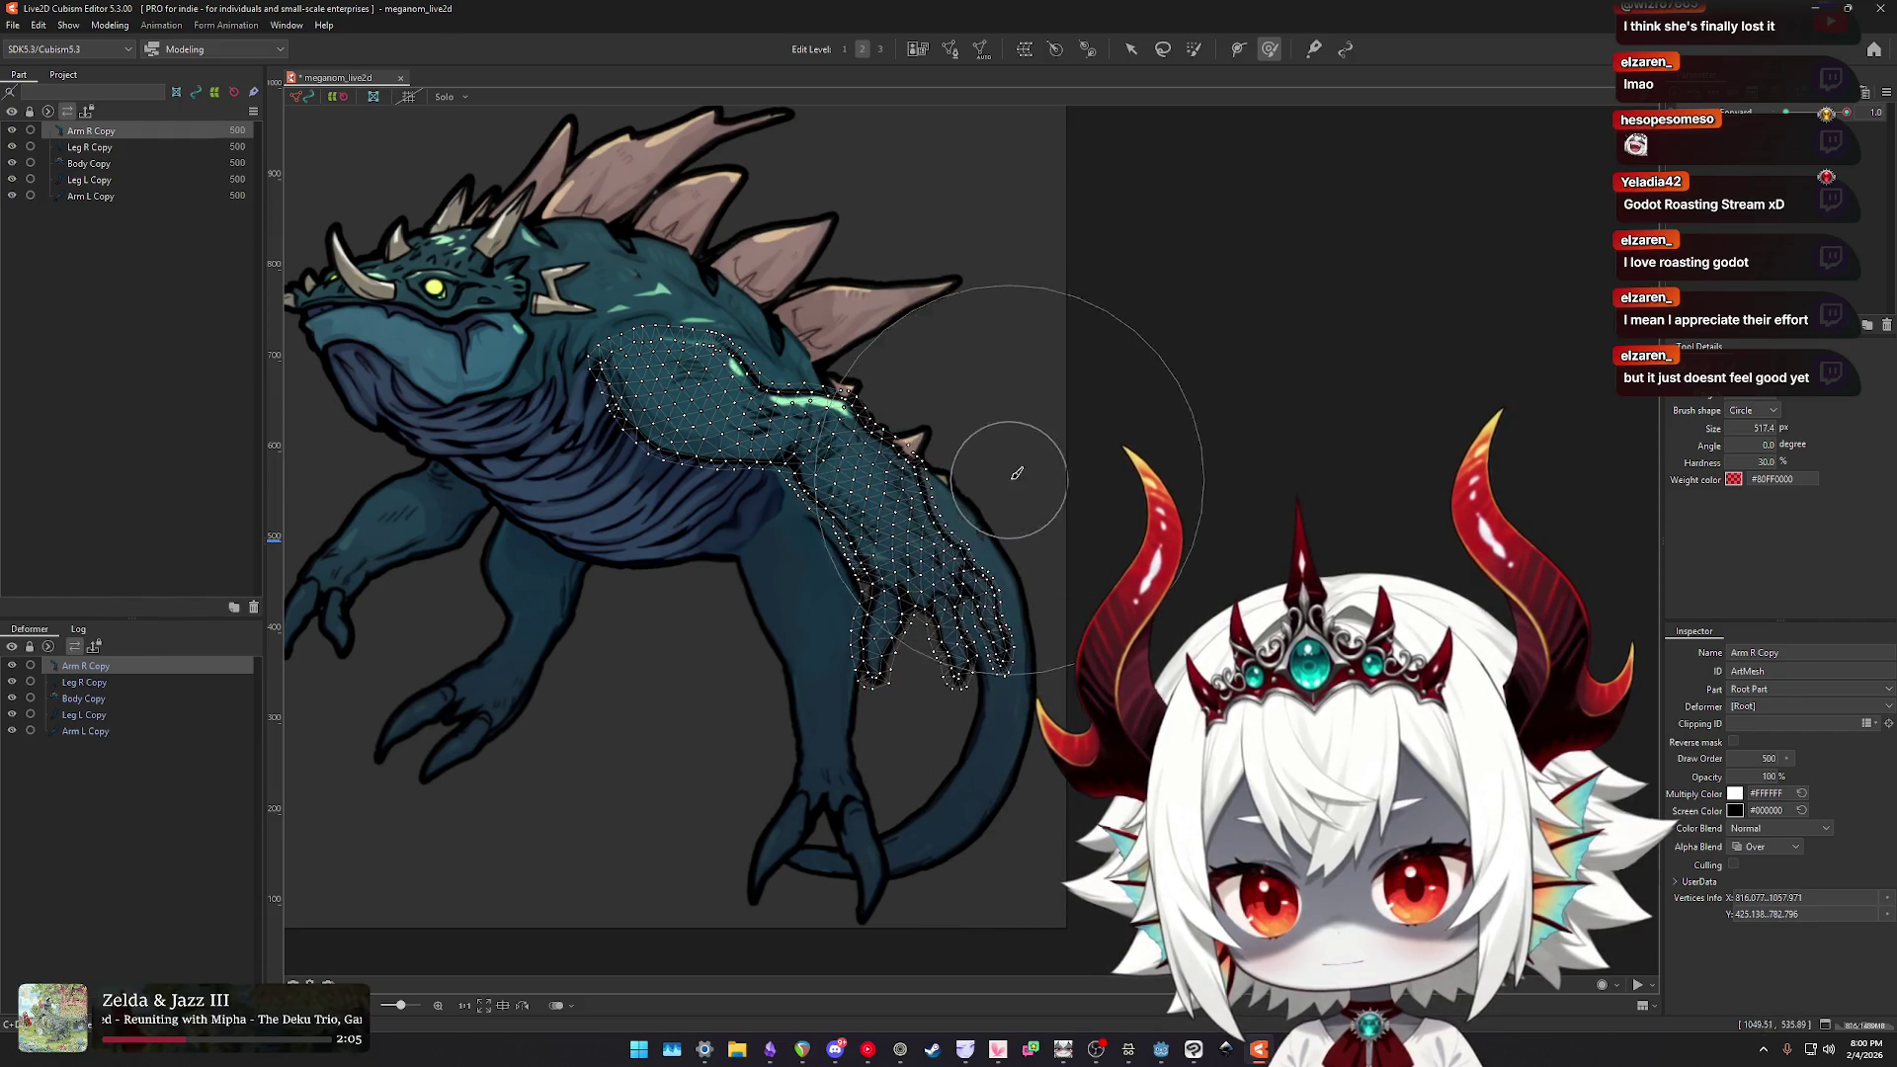
{"action": "key", "text": "Escape"}
{"action": "left_click_drag", "start_coordinate": [1834, 115], "coordinate": [1828, 113]}
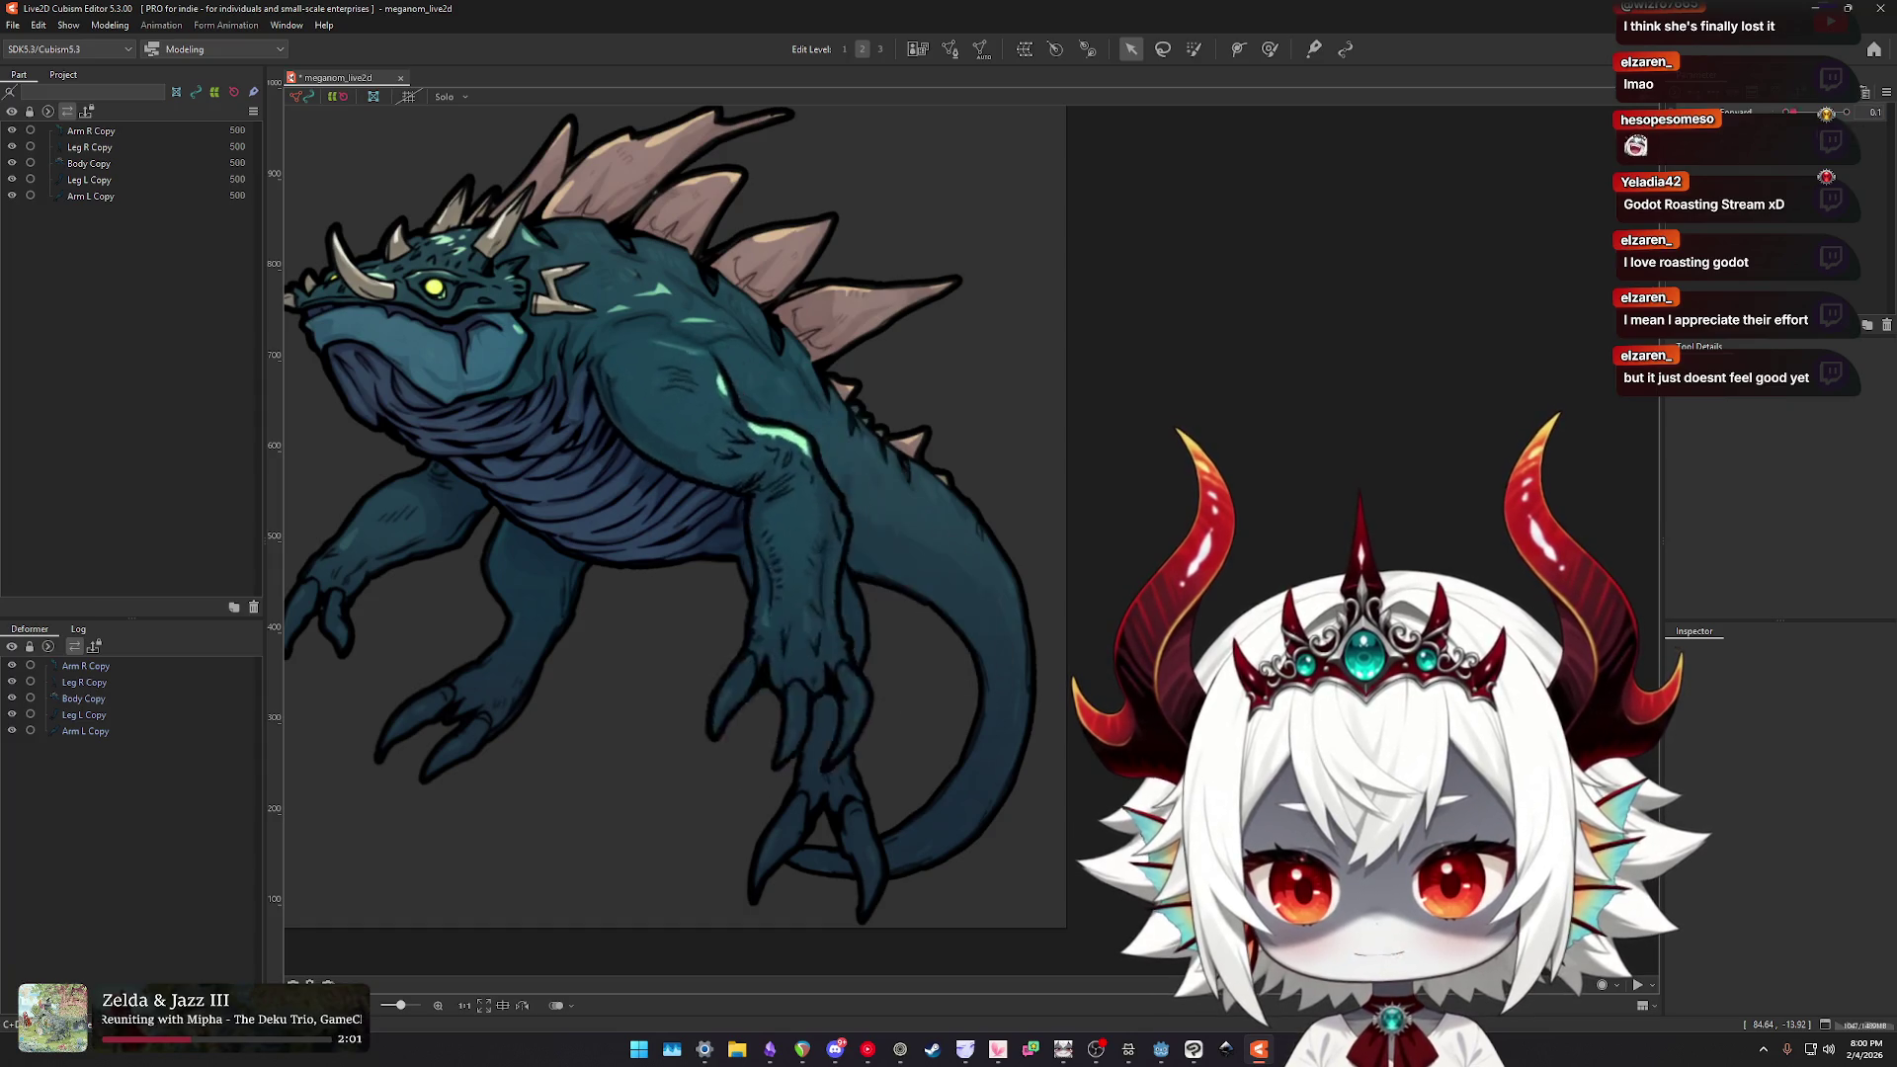
- With Arm R Copy selected and Swim Forward at 0, create the Arm R Bone rotation deformer
{"action": "left_click", "coordinate": [919, 514]}
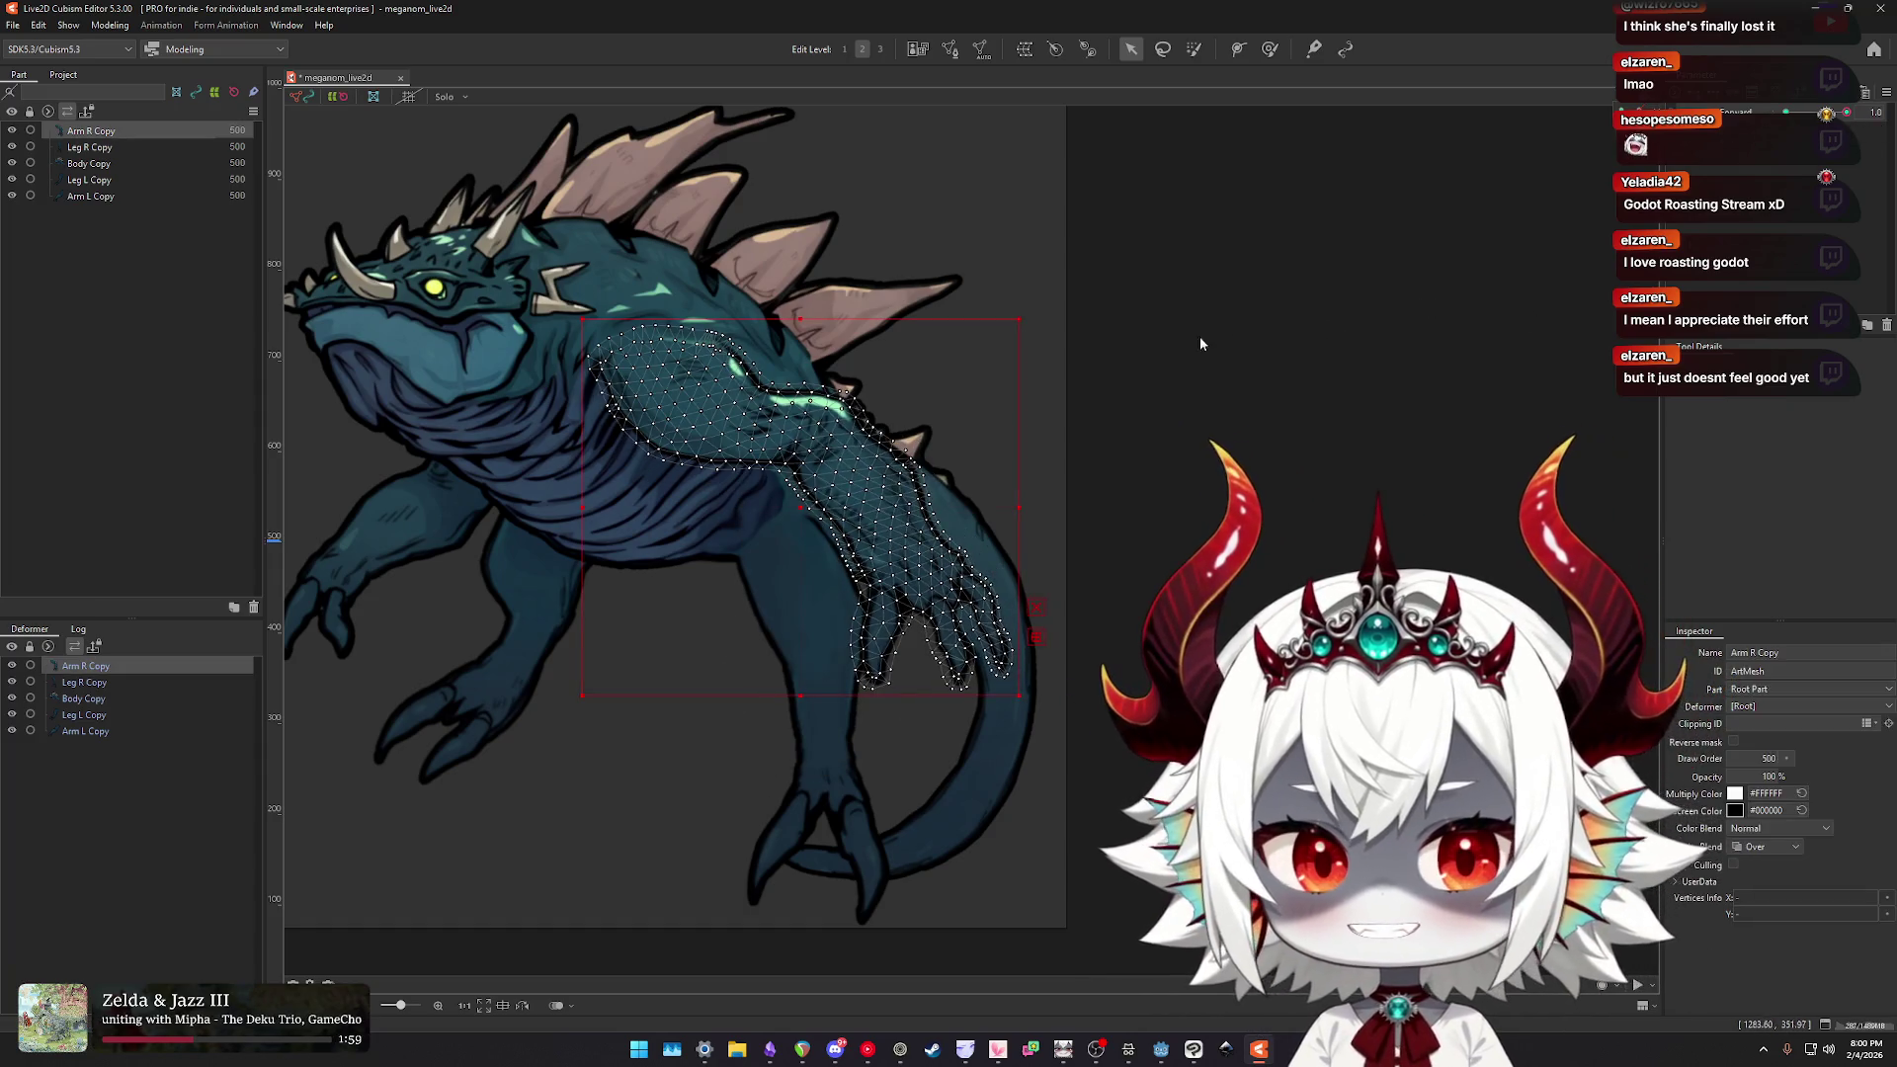
{"action": "left_click_drag", "start_coordinate": [1847, 113], "coordinate": [1826, 112]}
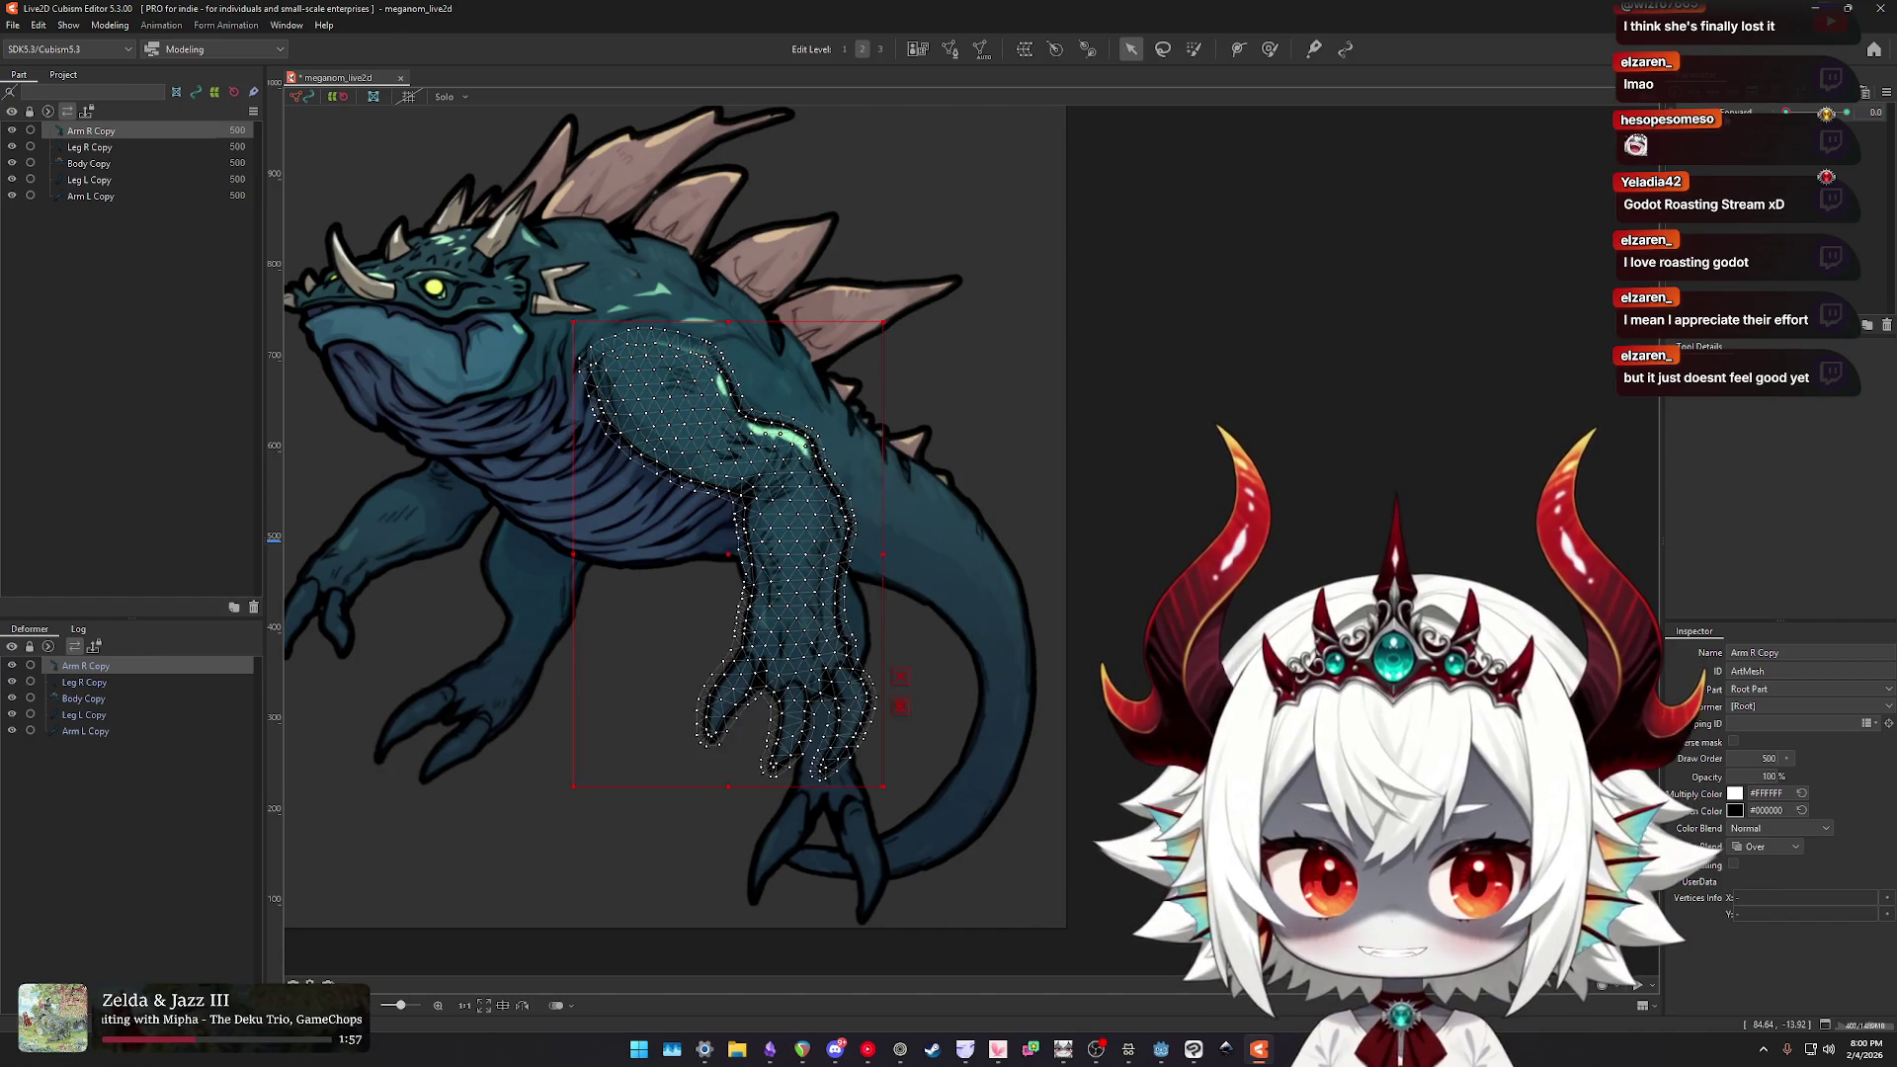
{"action": "scroll", "coordinate": [1355, 254], "scroll_direction": "down", "scroll_amount": 2}
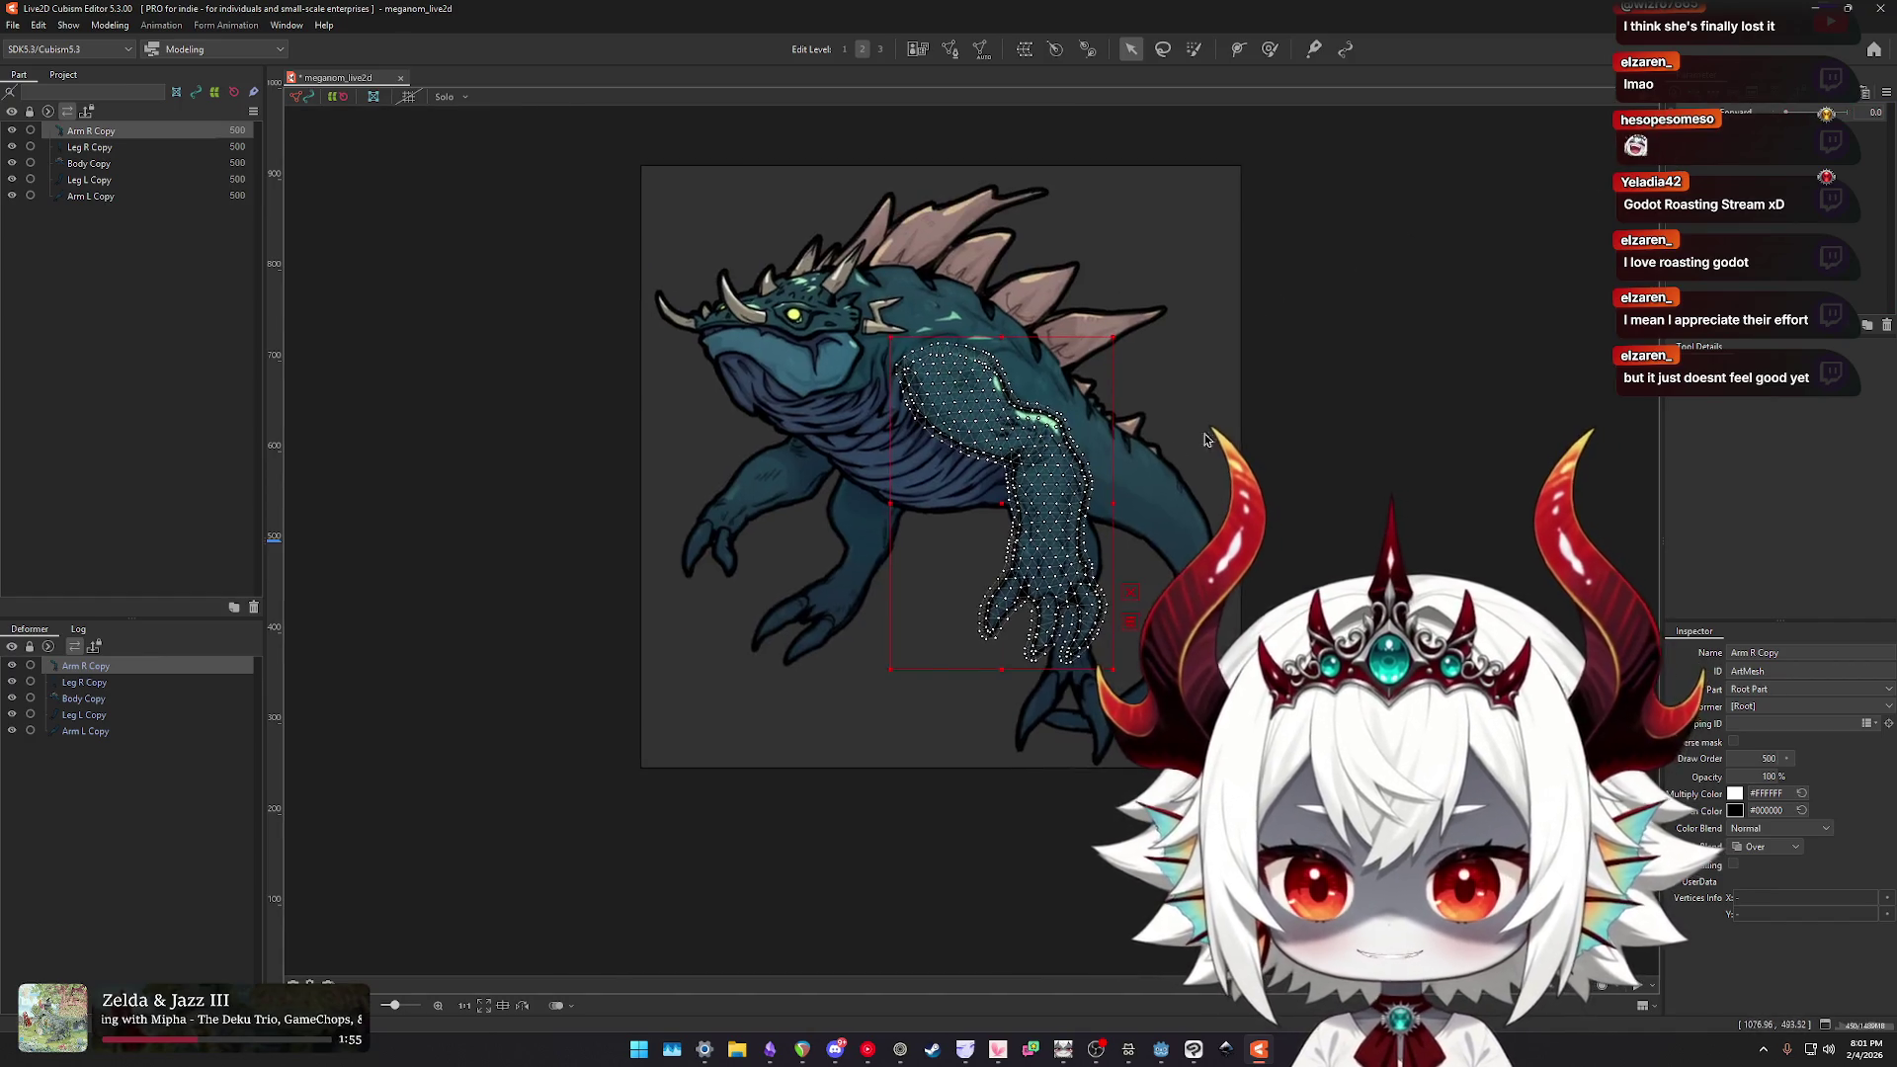
{"action": "scroll", "coordinate": [1206, 440], "scroll_direction": "up", "scroll_amount": 2}
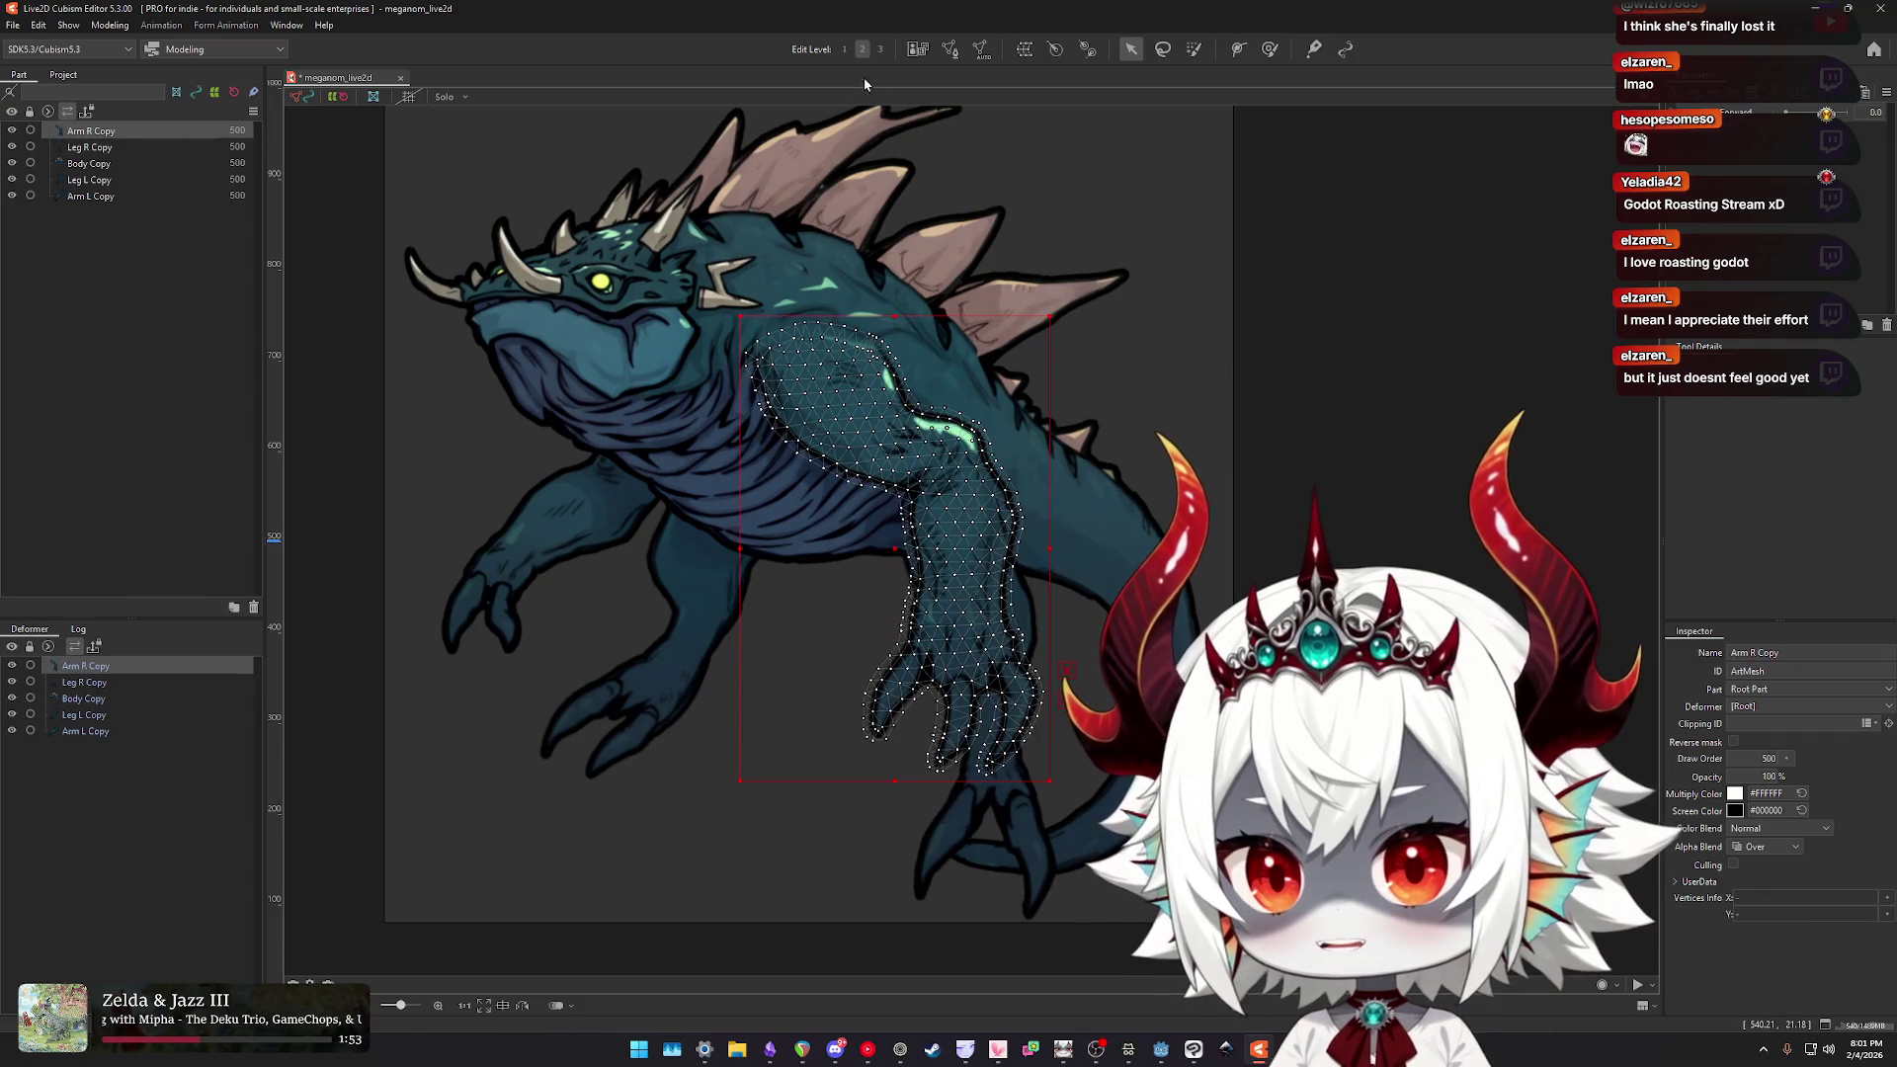
{"action": "left_click", "coordinate": [1056, 48]}
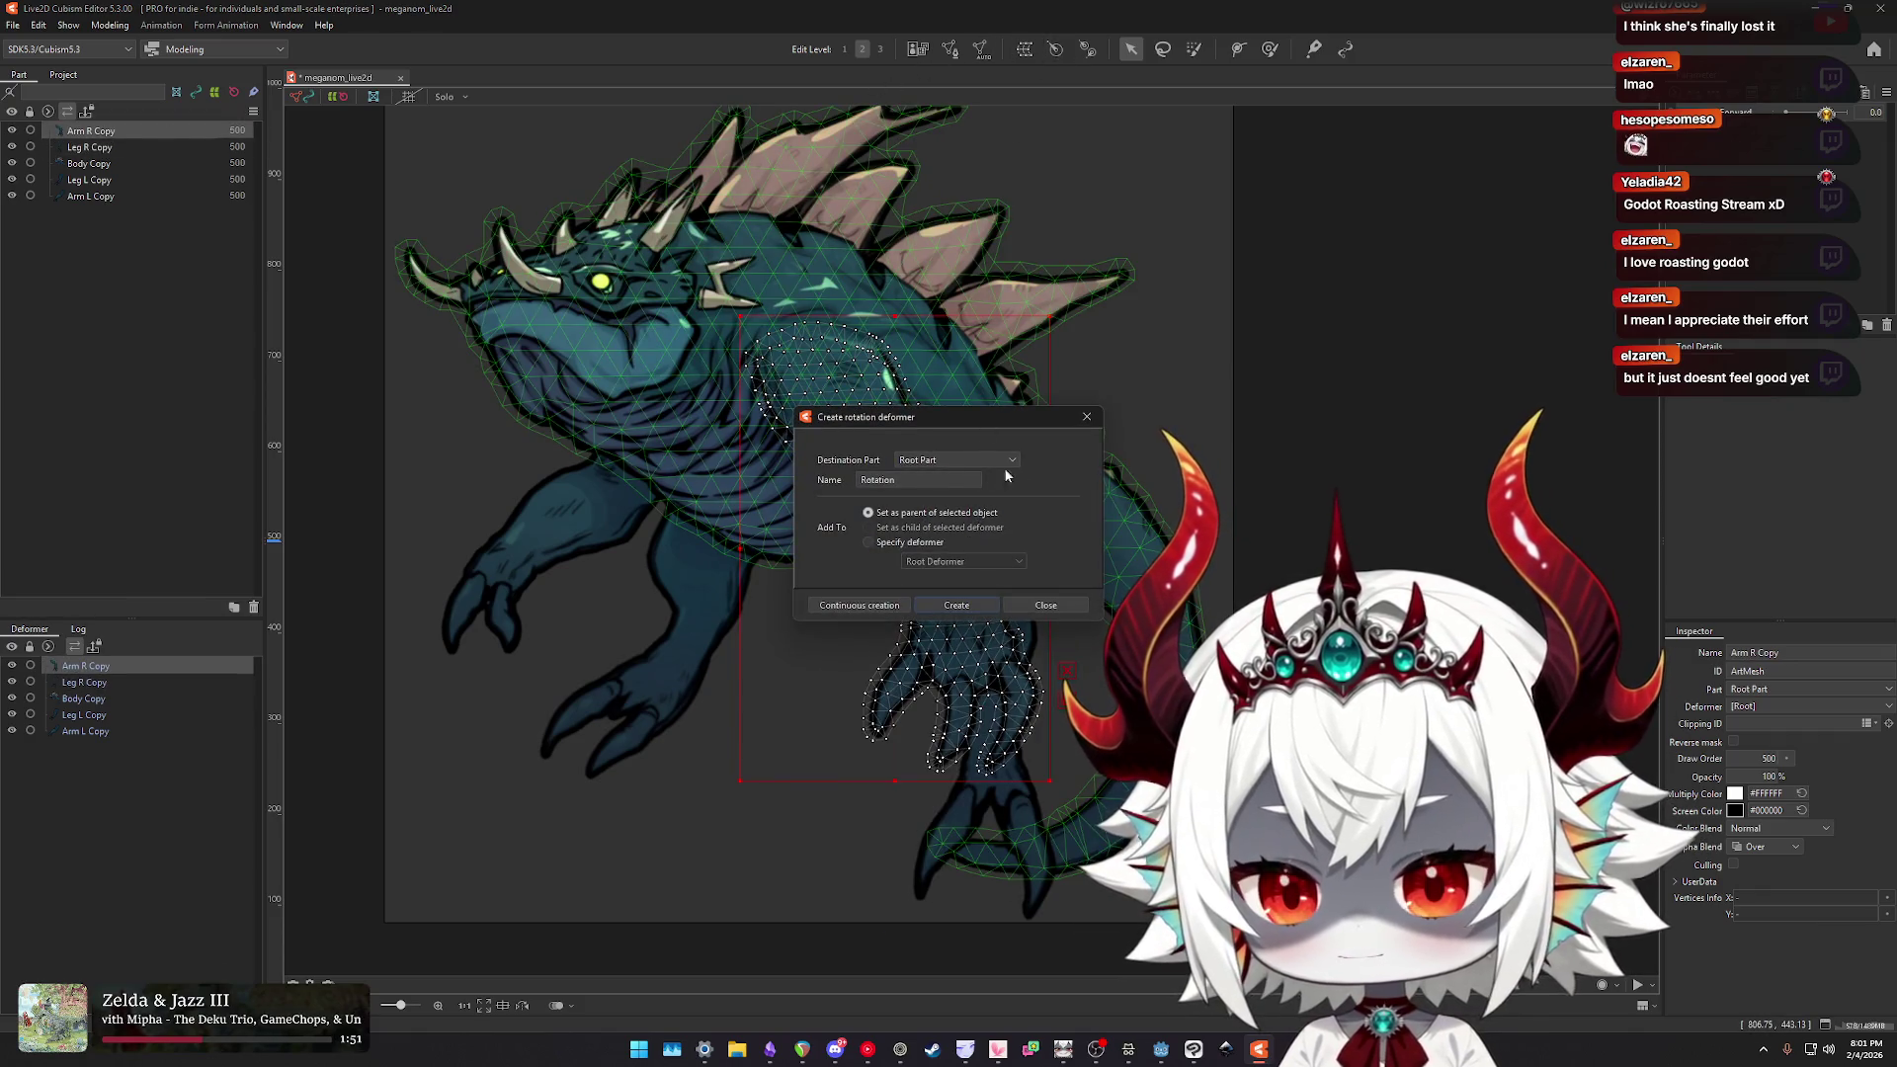
{"action": "left_click", "coordinate": [1056, 50]}
{"action": "left_click", "coordinate": [1057, 49]}
{"action": "type", "text": "Arm R Base"}
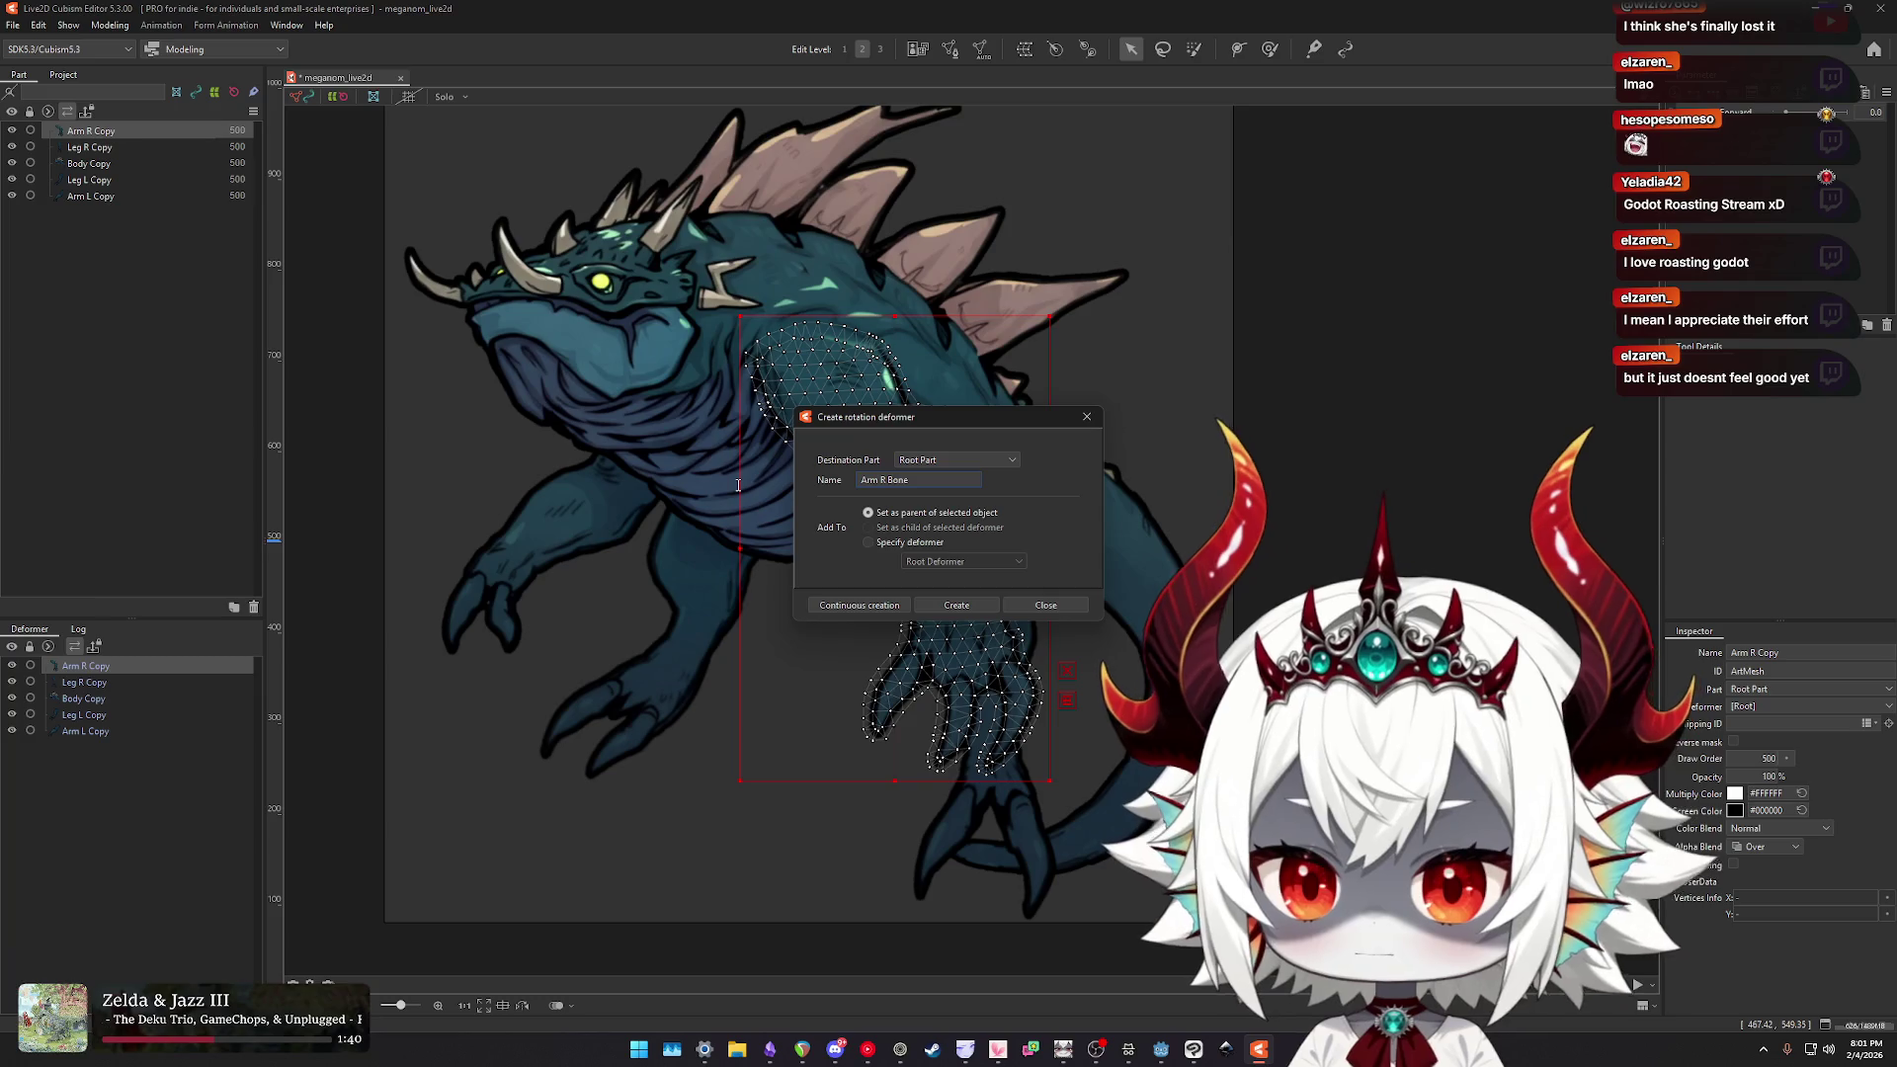
{"action": "left_click", "coordinate": [955, 606]}
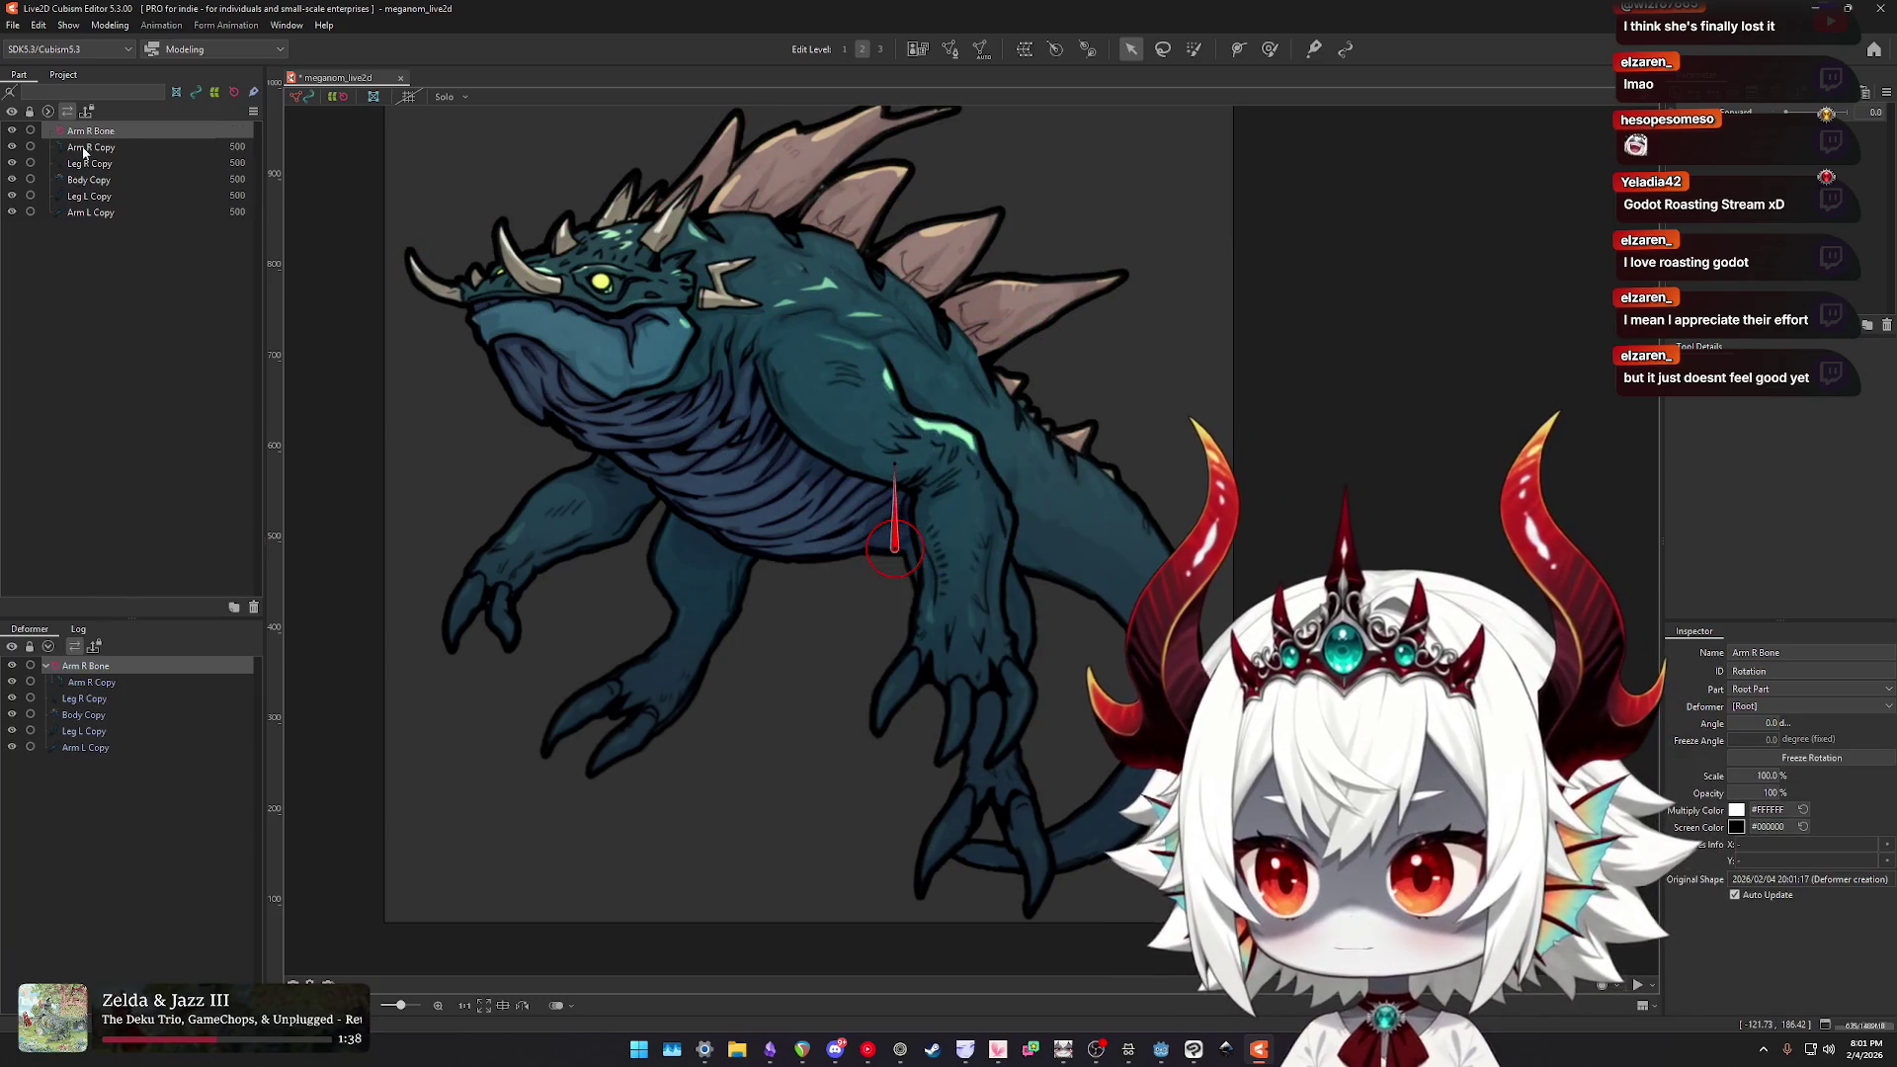
- Place Arm R Bone at the shoulder and angle it about 145° along the arm
{"action": "left_click_drag", "start_coordinate": [910, 585], "coordinate": [888, 528]}
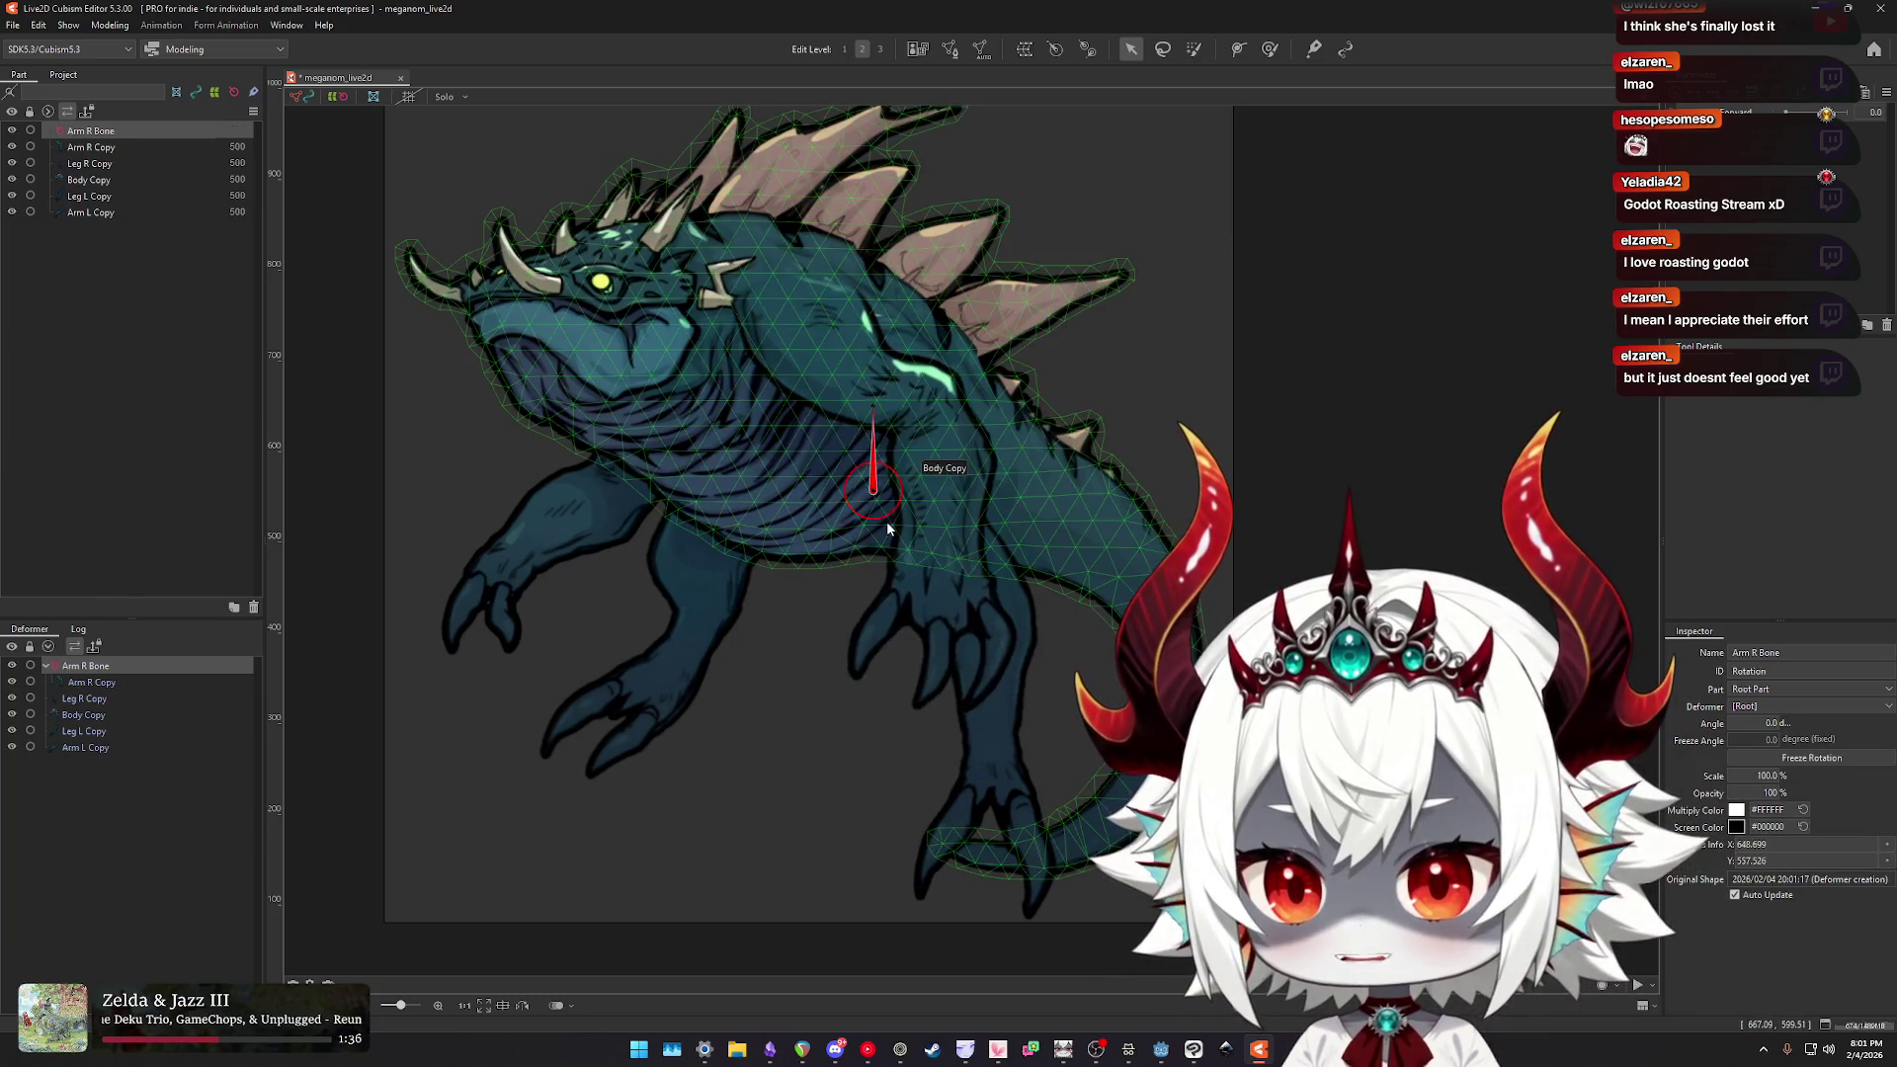
{"action": "key", "text": "ctrl+z"}
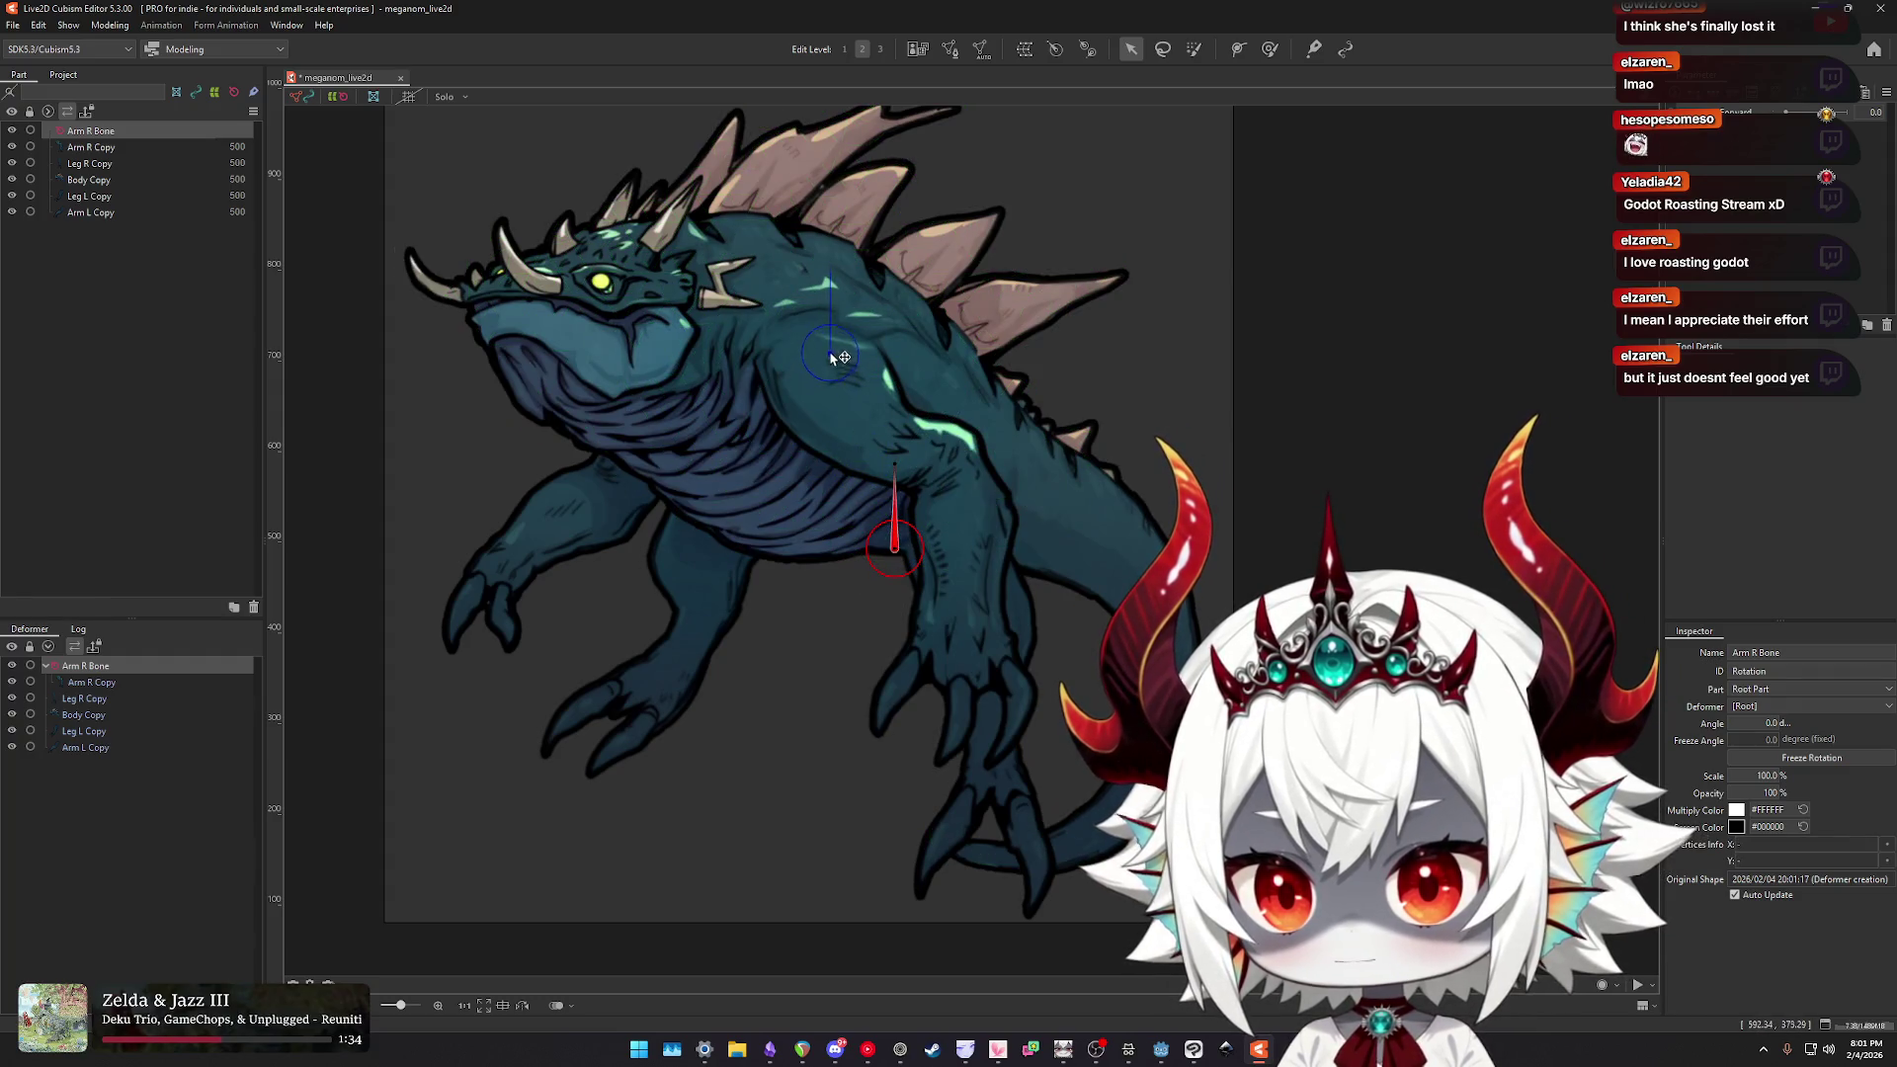
{"action": "left_click_drag", "start_coordinate": [838, 358], "coordinate": [833, 351]}
{"action": "left_click_drag", "start_coordinate": [829, 269], "coordinate": [886, 292]}
{"action": "left_click_drag", "start_coordinate": [866, 446], "coordinate": [870, 440]}
{"action": "scroll", "coordinate": [872, 416], "scroll_direction": "up", "scroll_amount": 5}
{"action": "mouse_move", "coordinate": [914, 547]}
{"action": "left_mouse_down"}
{"action": "mouse_move", "coordinate": [940, 510]}
{"action": "mouse_move", "coordinate": [955, 520]}
{"action": "left_mouse_up"}
{"action": "left_click_drag", "start_coordinate": [787, 321], "coordinate": [784, 309]}
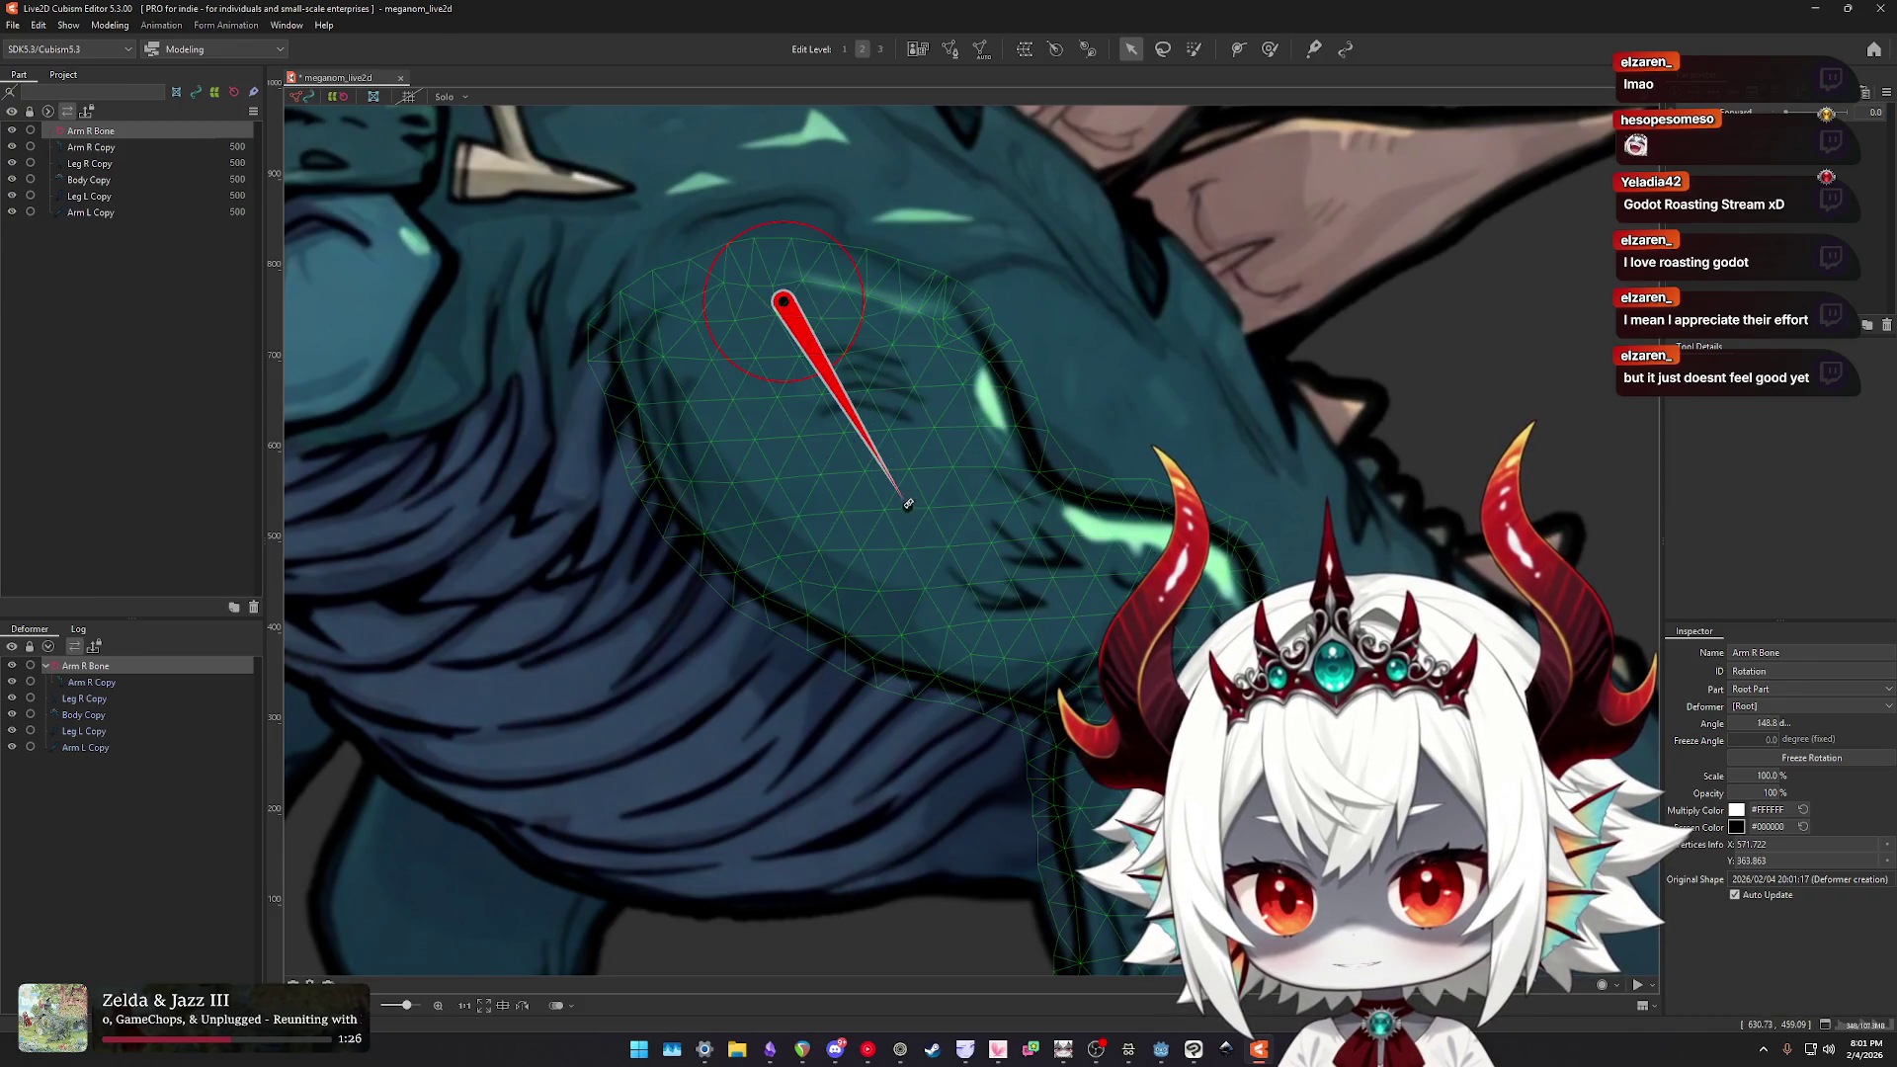
{"action": "scroll", "coordinate": [903, 439], "scroll_direction": "down", "scroll_amount": 5}
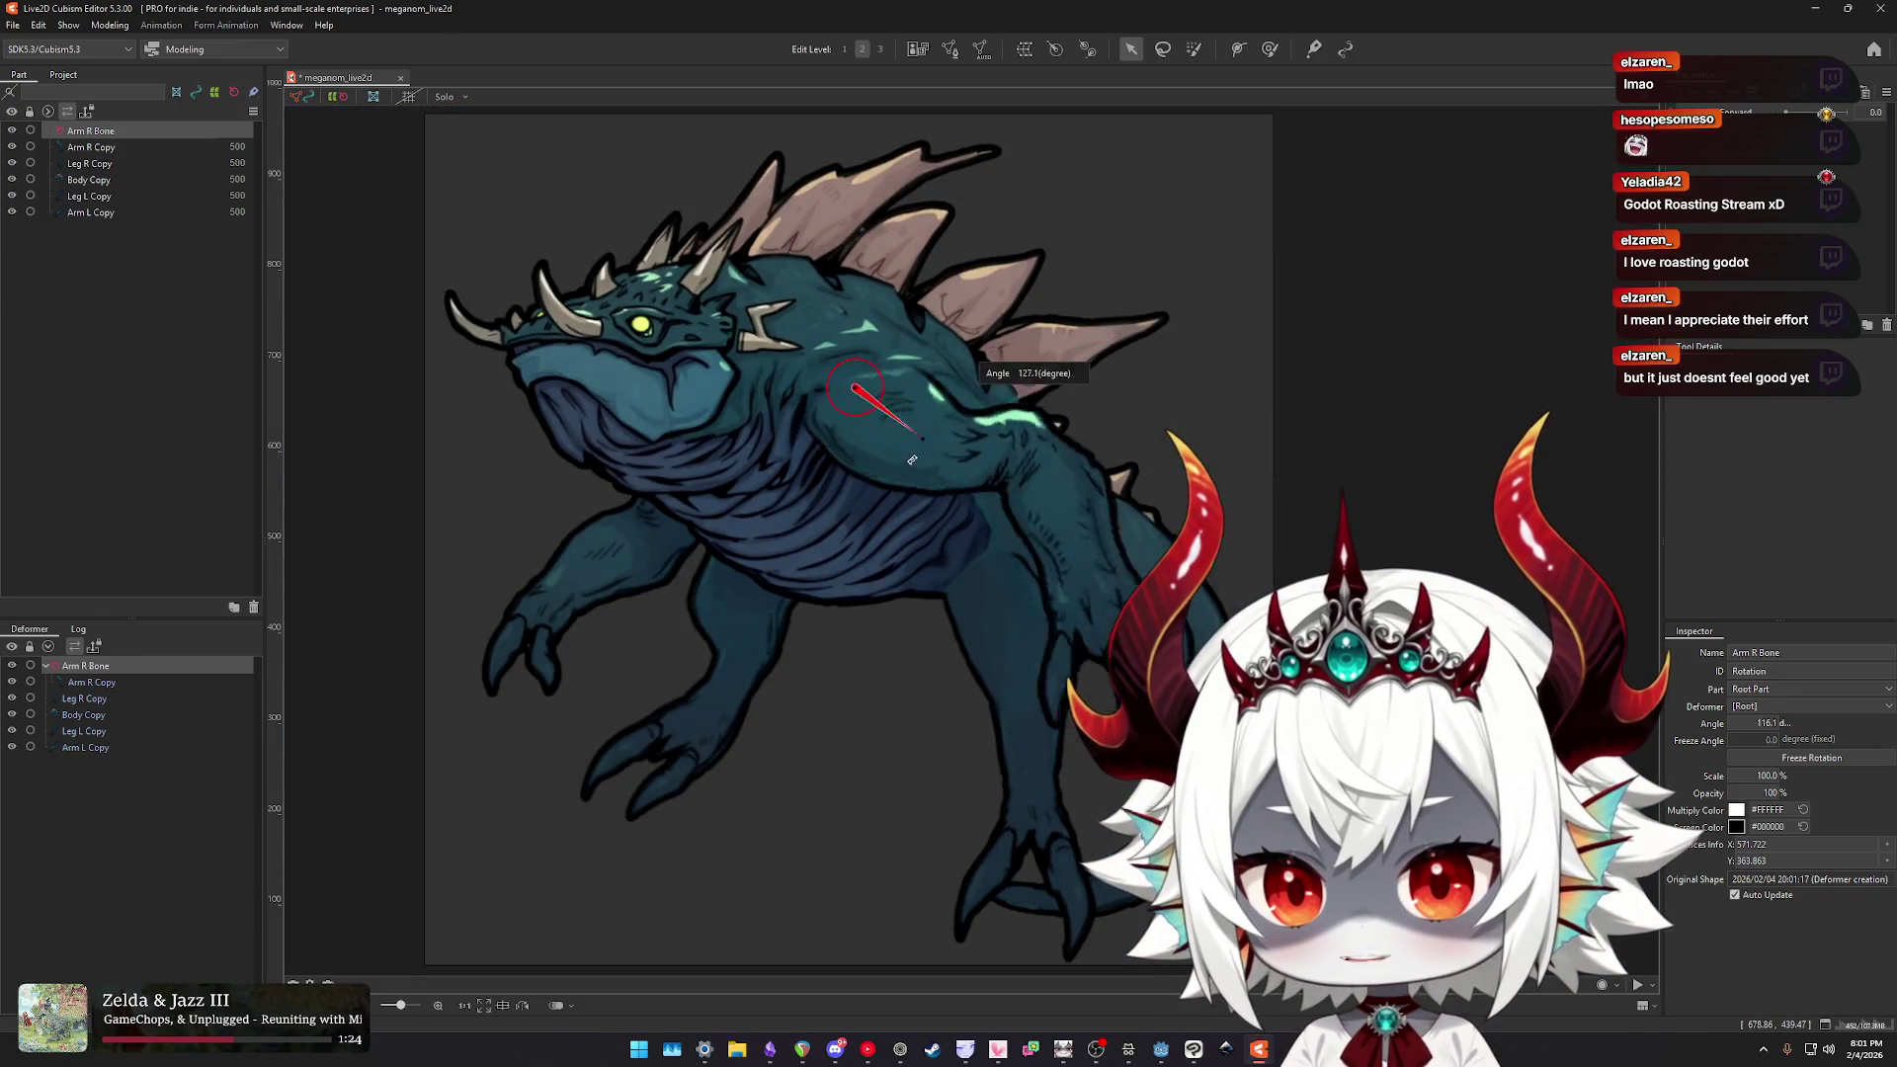